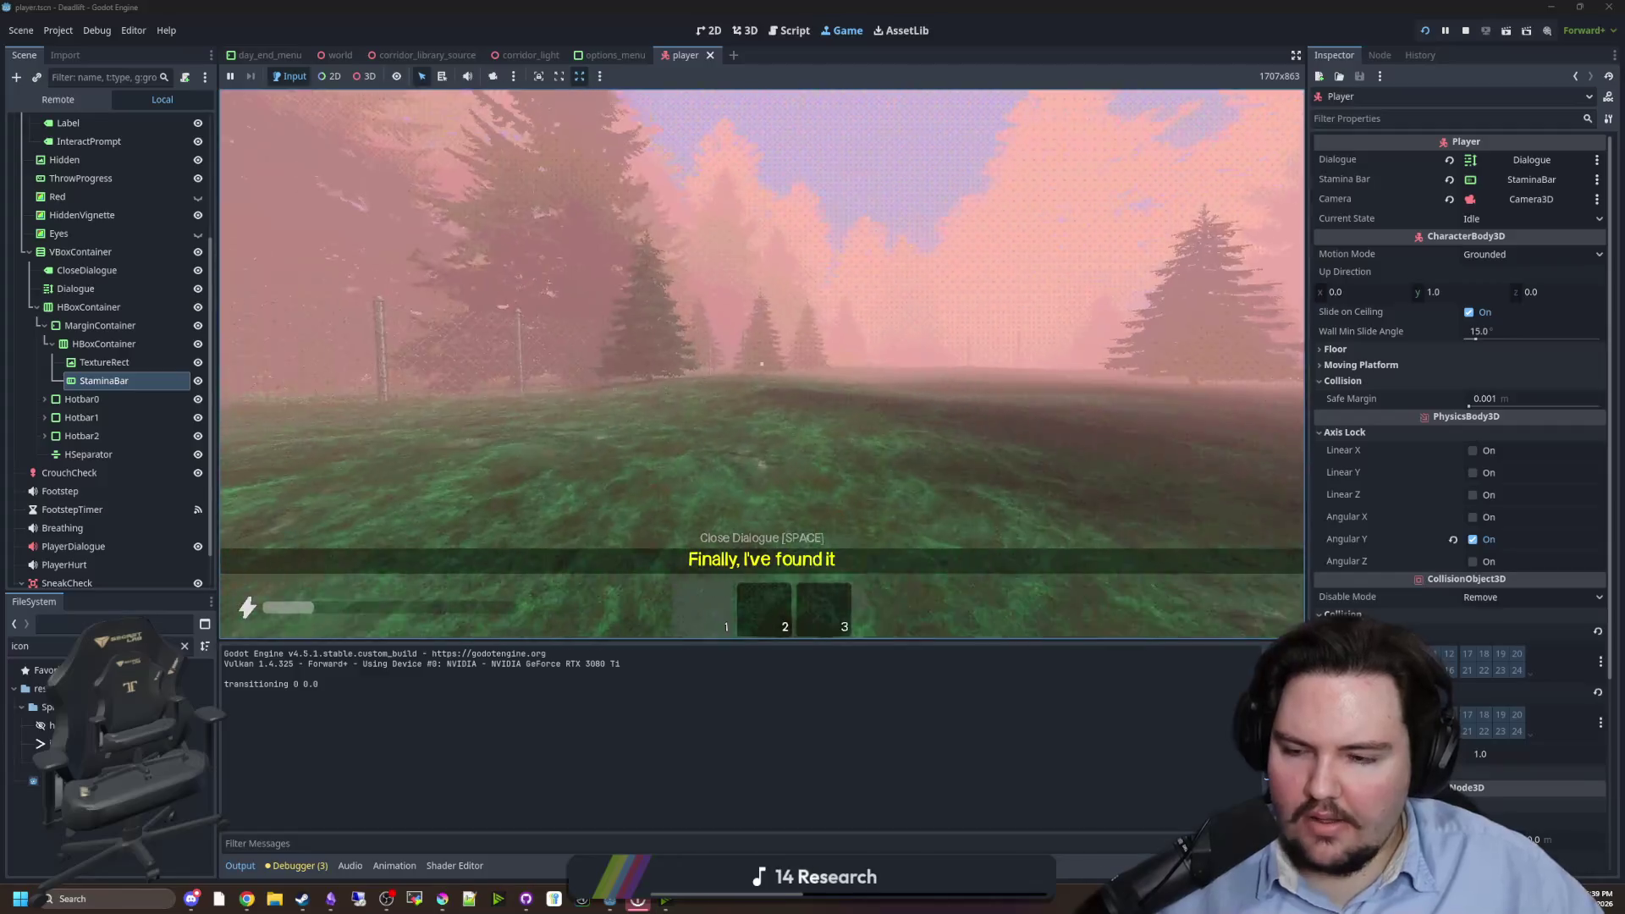
- Walk the player toward the door in the running game, pause it, and return to the editor
{"action": "mouse_move", "coordinate": [762, 364]}
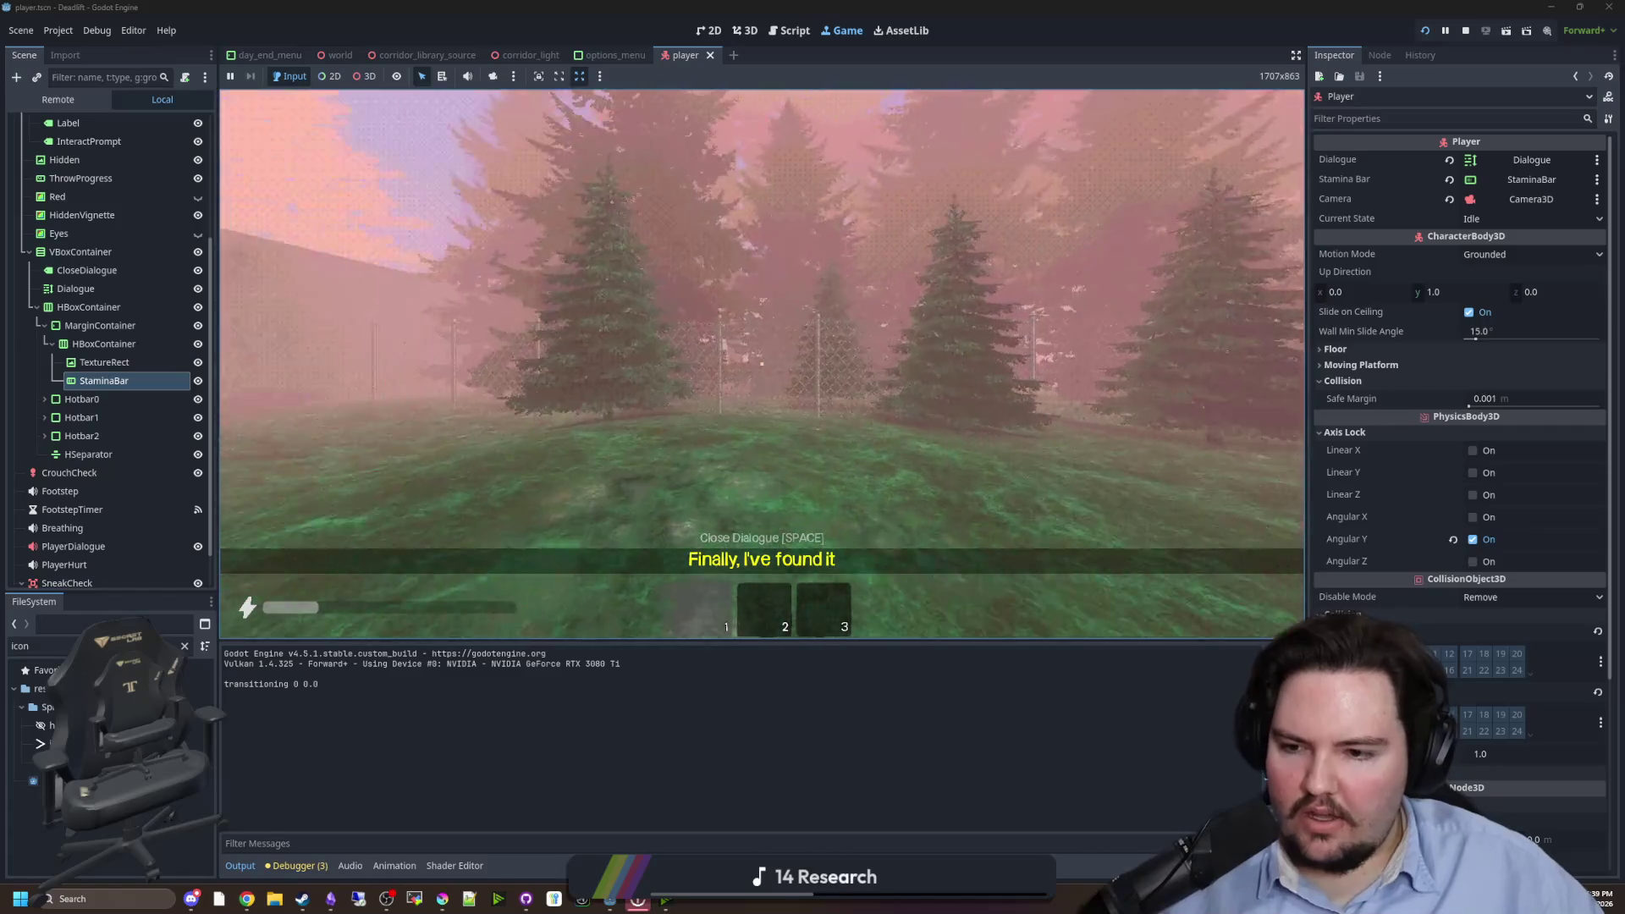
{"action": "key", "text": "w"}
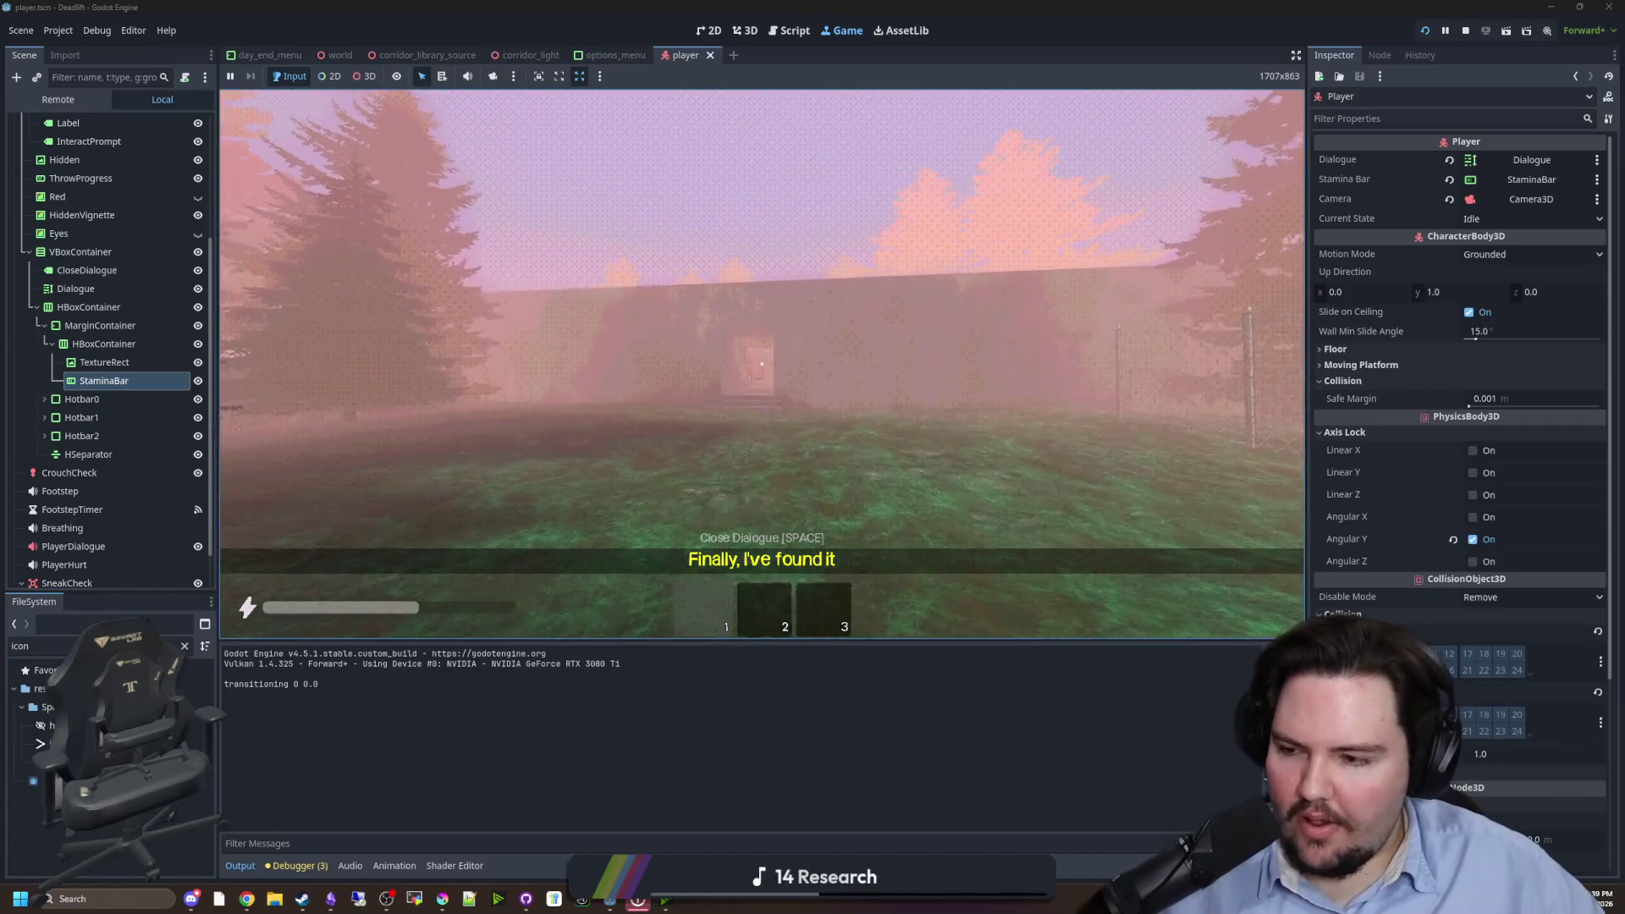
{"action": "key", "text": "w"}
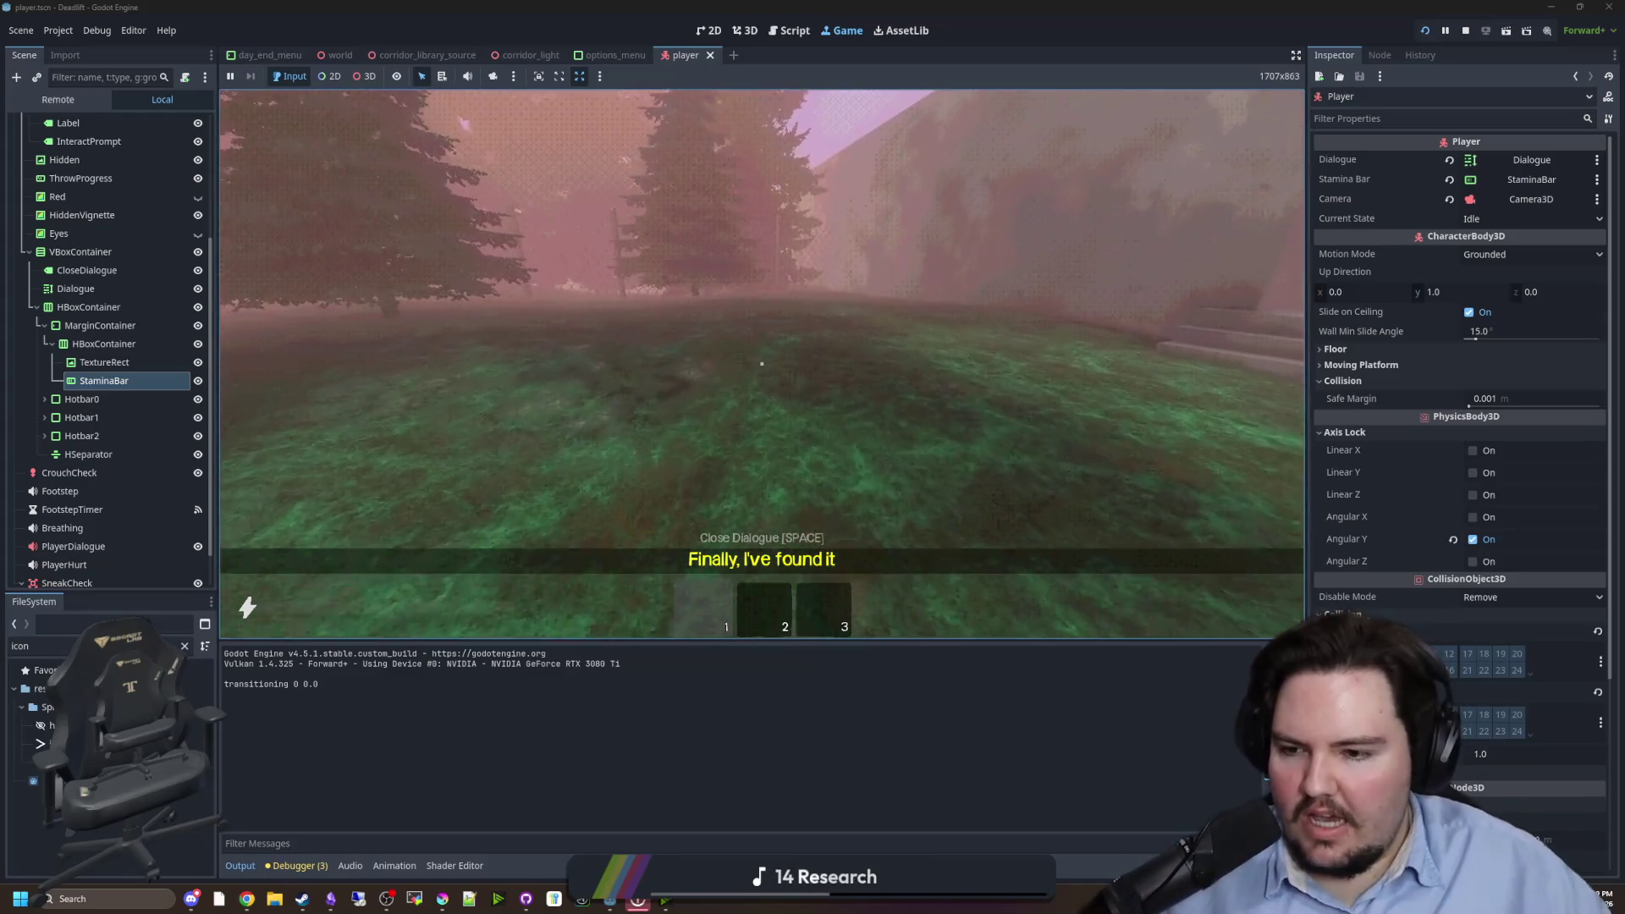
{"action": "key", "text": "Escape"}
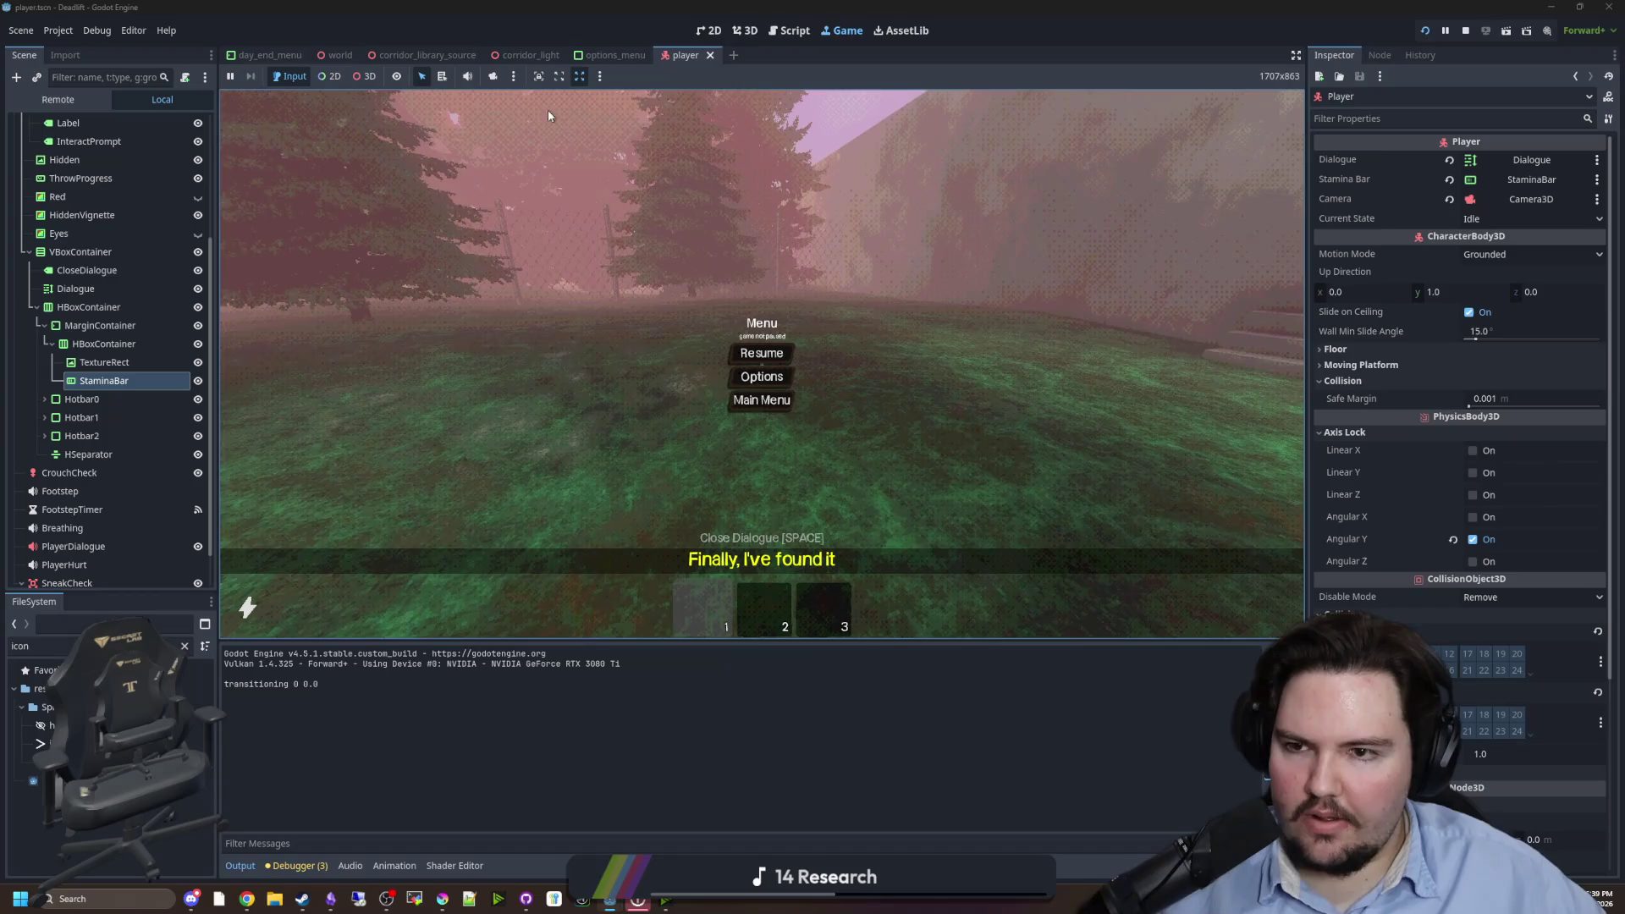
{"action": "left_click", "coordinate": [745, 31]}
- Open the player.gd script from the player scene's 2D canvas
{"action": "left_click", "coordinate": [710, 30]}
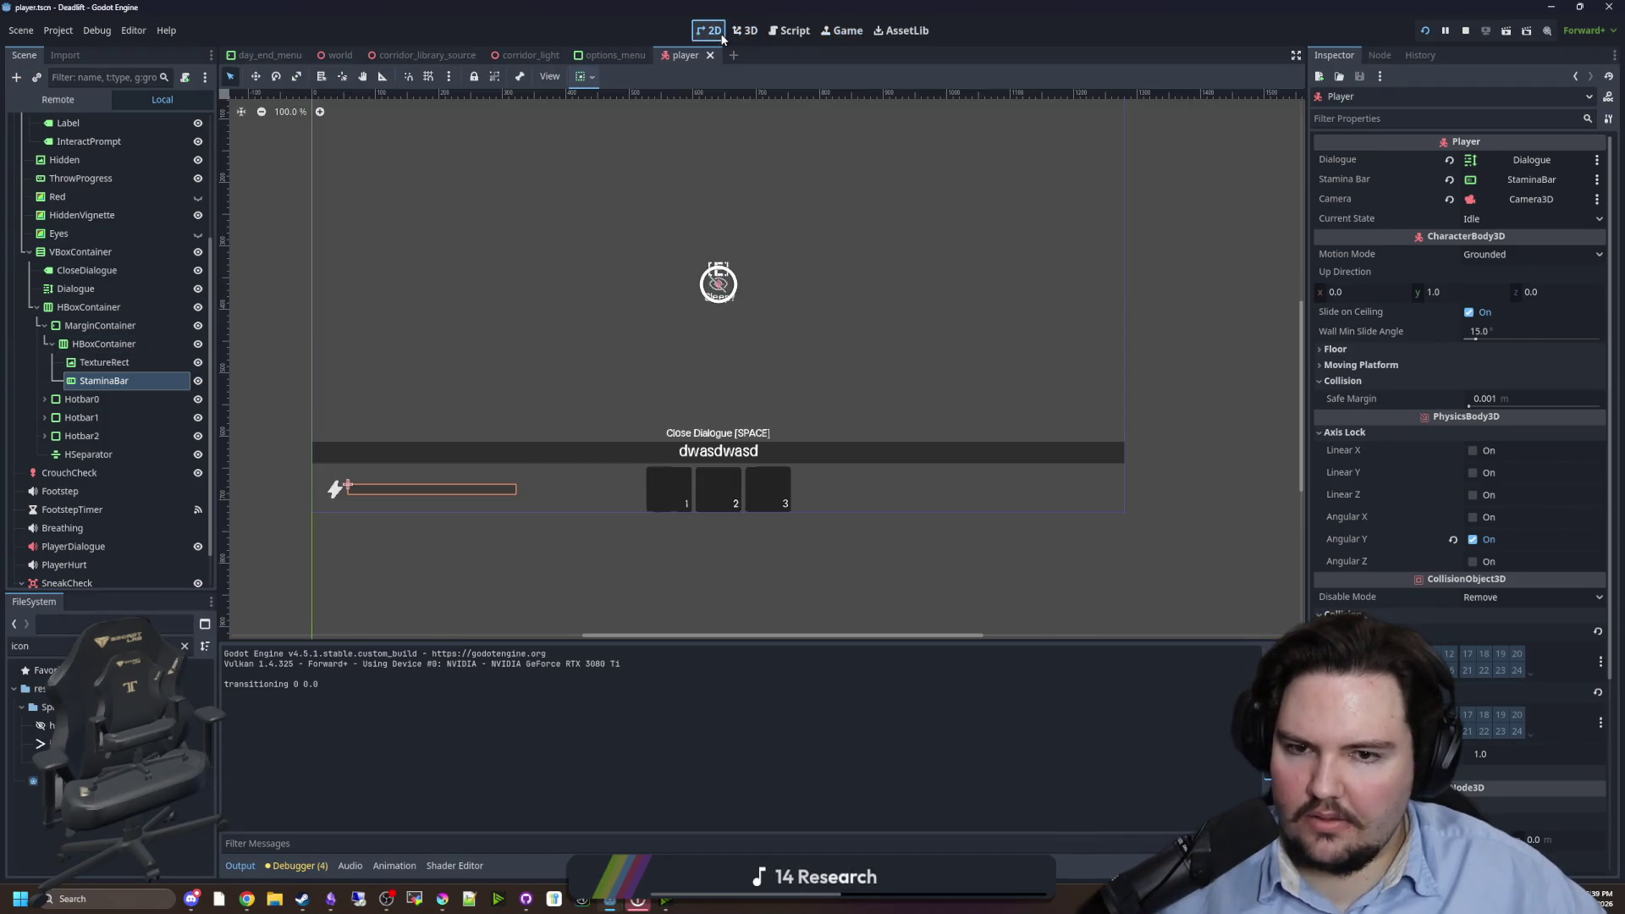
{"action": "scroll", "coordinate": [181, 149], "scroll_direction": "up", "scroll_amount": 5}
{"action": "left_click", "coordinate": [182, 124]}
{"action": "scroll", "coordinate": [136, 303], "scroll_direction": "down", "scroll_amount": 5}
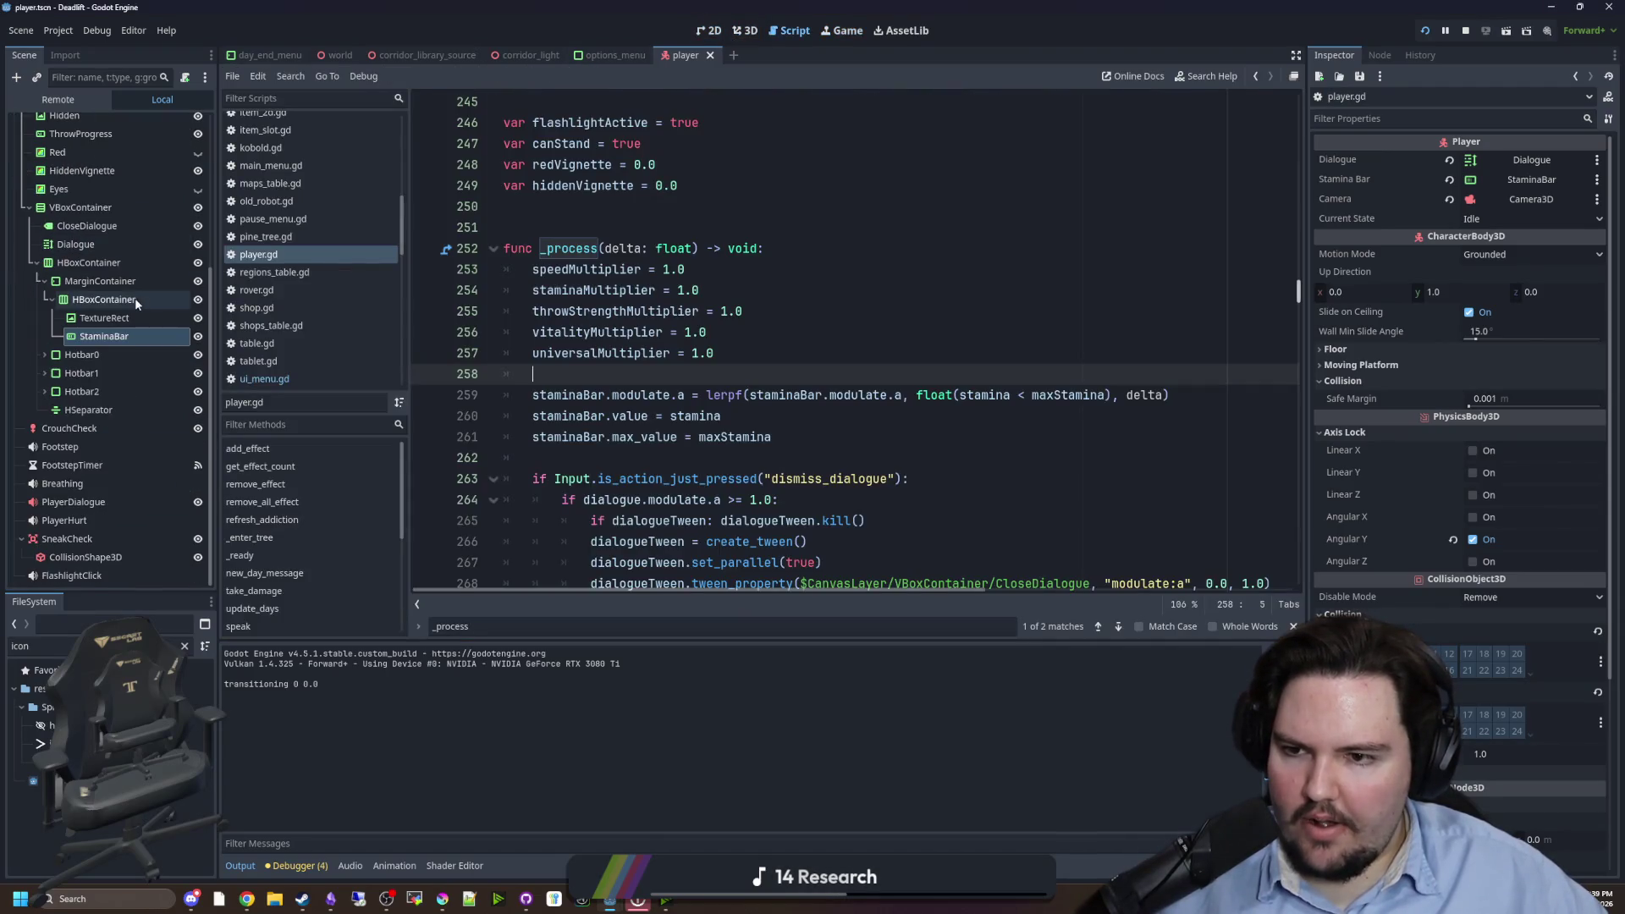
- Insert the HBoxContainer node path into _process, then delete it again, leaving the code unchanged
{"action": "left_click_drag", "start_coordinate": [93, 300], "coordinate": [820, 432]}
{"action": "key", "text": "Return"}
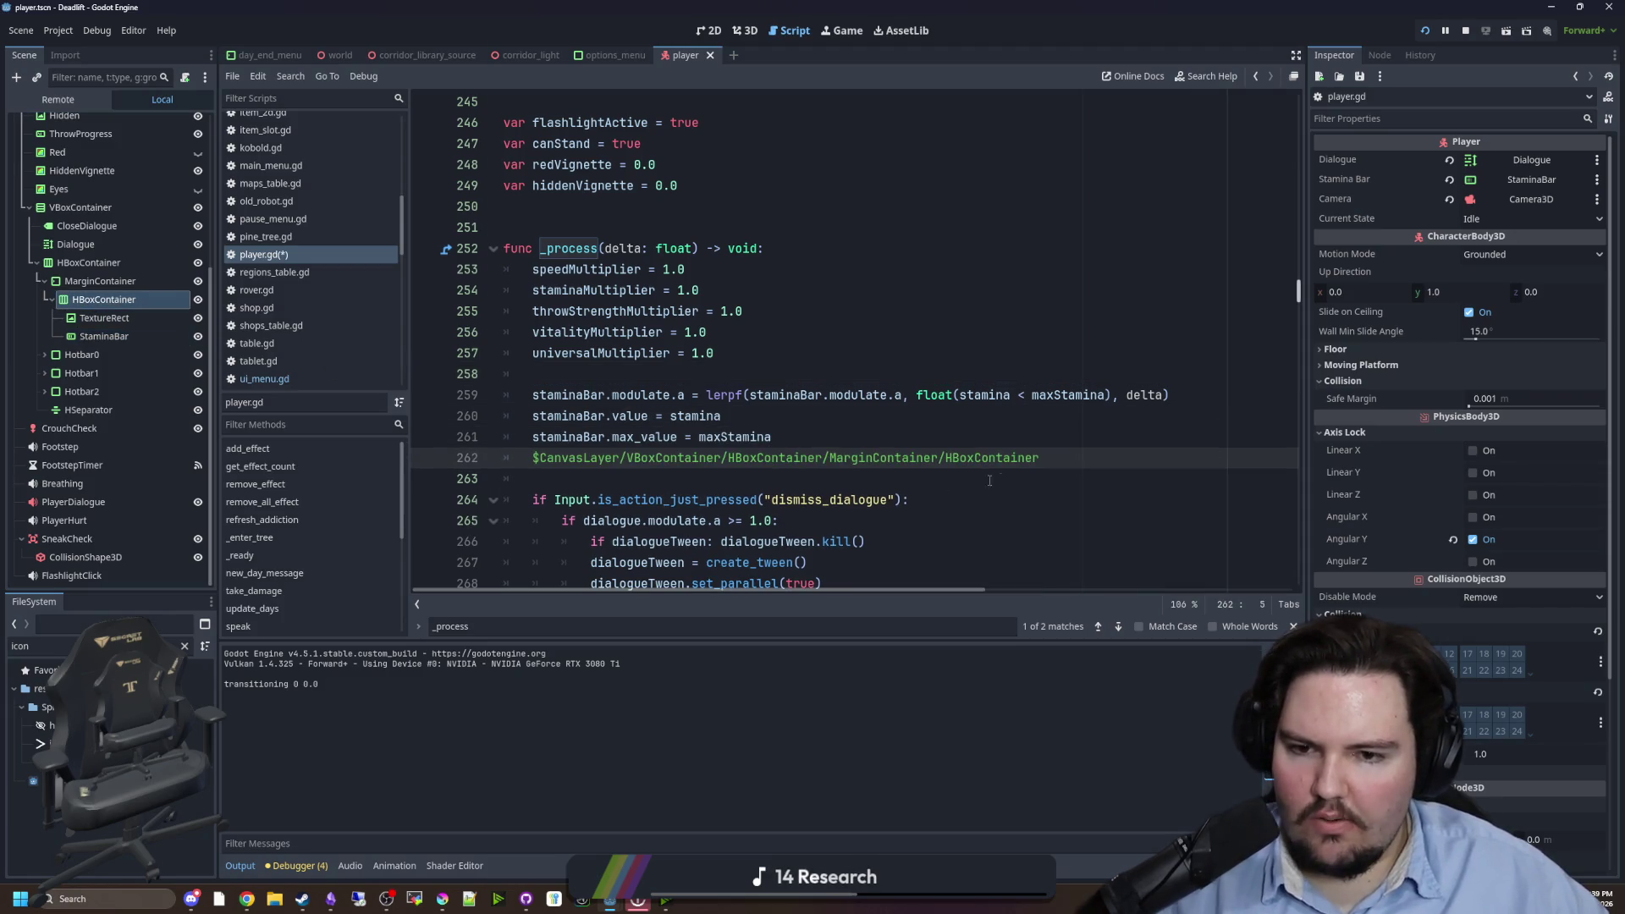
{"action": "left_click", "coordinate": [721, 419]}
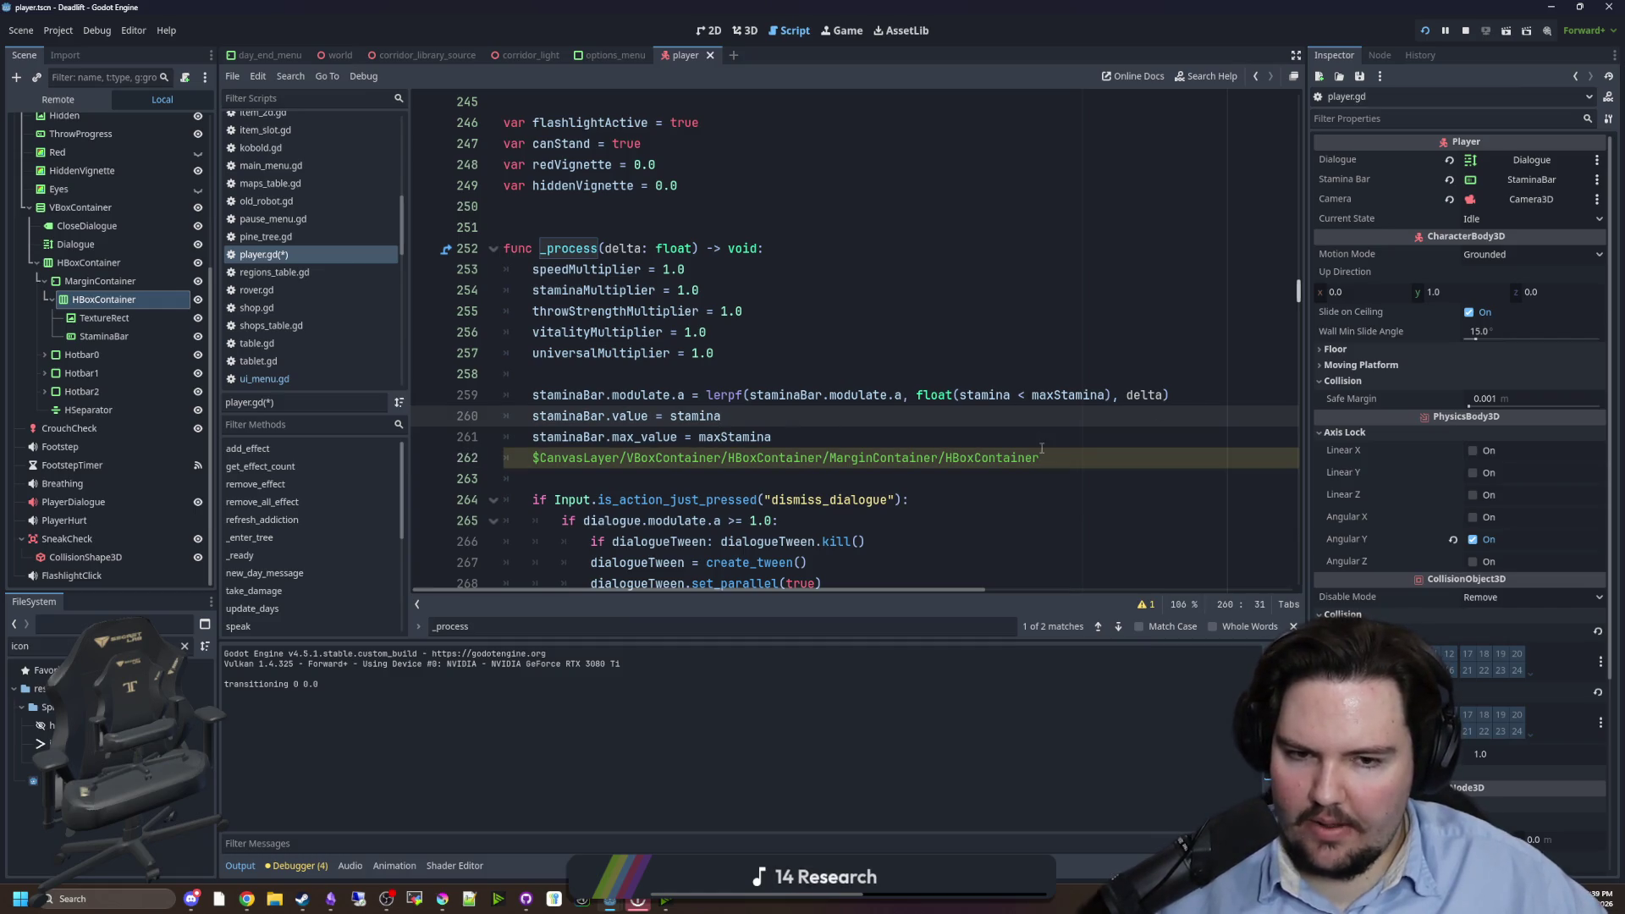
{"action": "left_click_drag", "start_coordinate": [1042, 457], "coordinate": [772, 437]}
{"action": "key", "text": "BackSpace"}
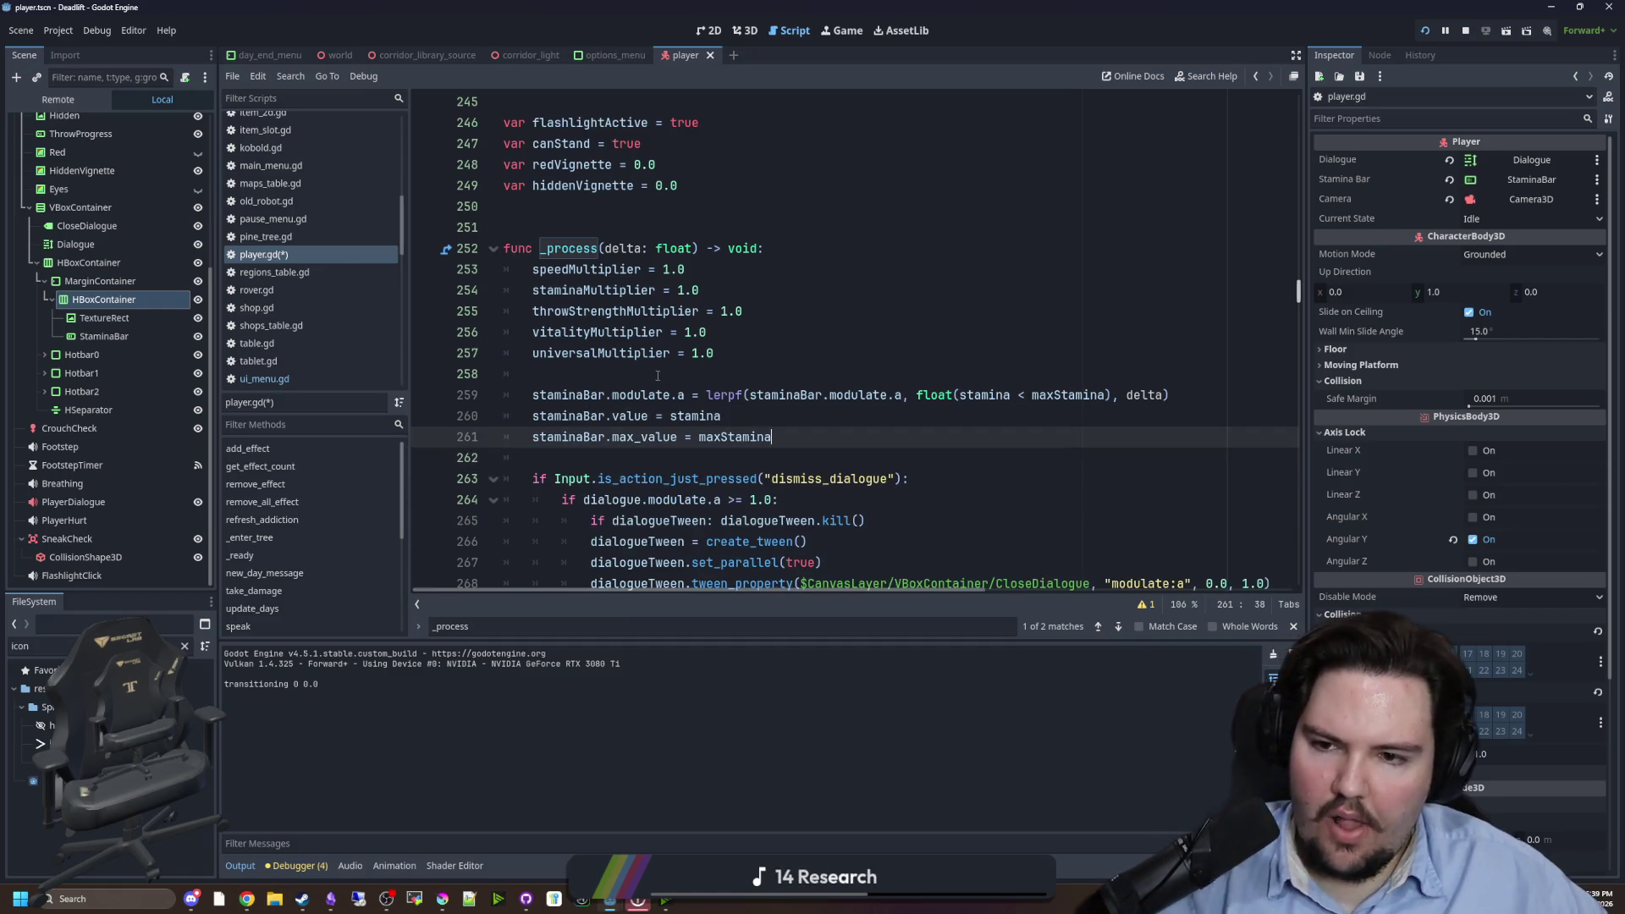
{"action": "left_click", "coordinate": [658, 375]}
{"action": "left_click", "coordinate": [777, 417]}
{"action": "left_click", "coordinate": [774, 375]}
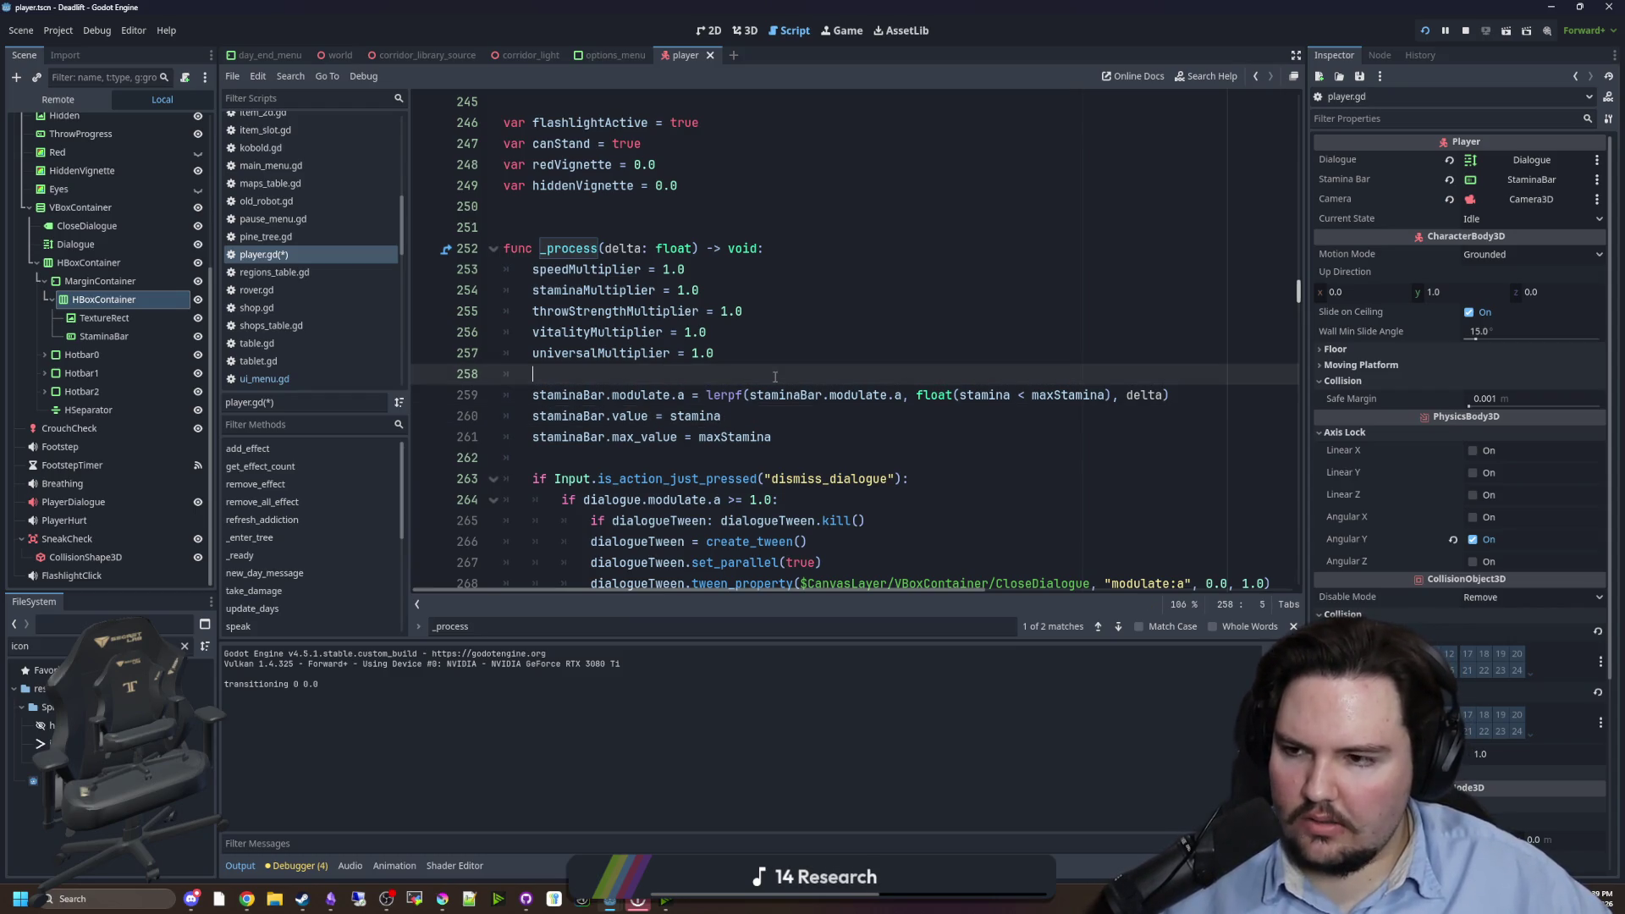
- Save the scene and script, then select StaminaBar to show its ProgressBar range properties
{"action": "key", "text": "ctrl+s"}
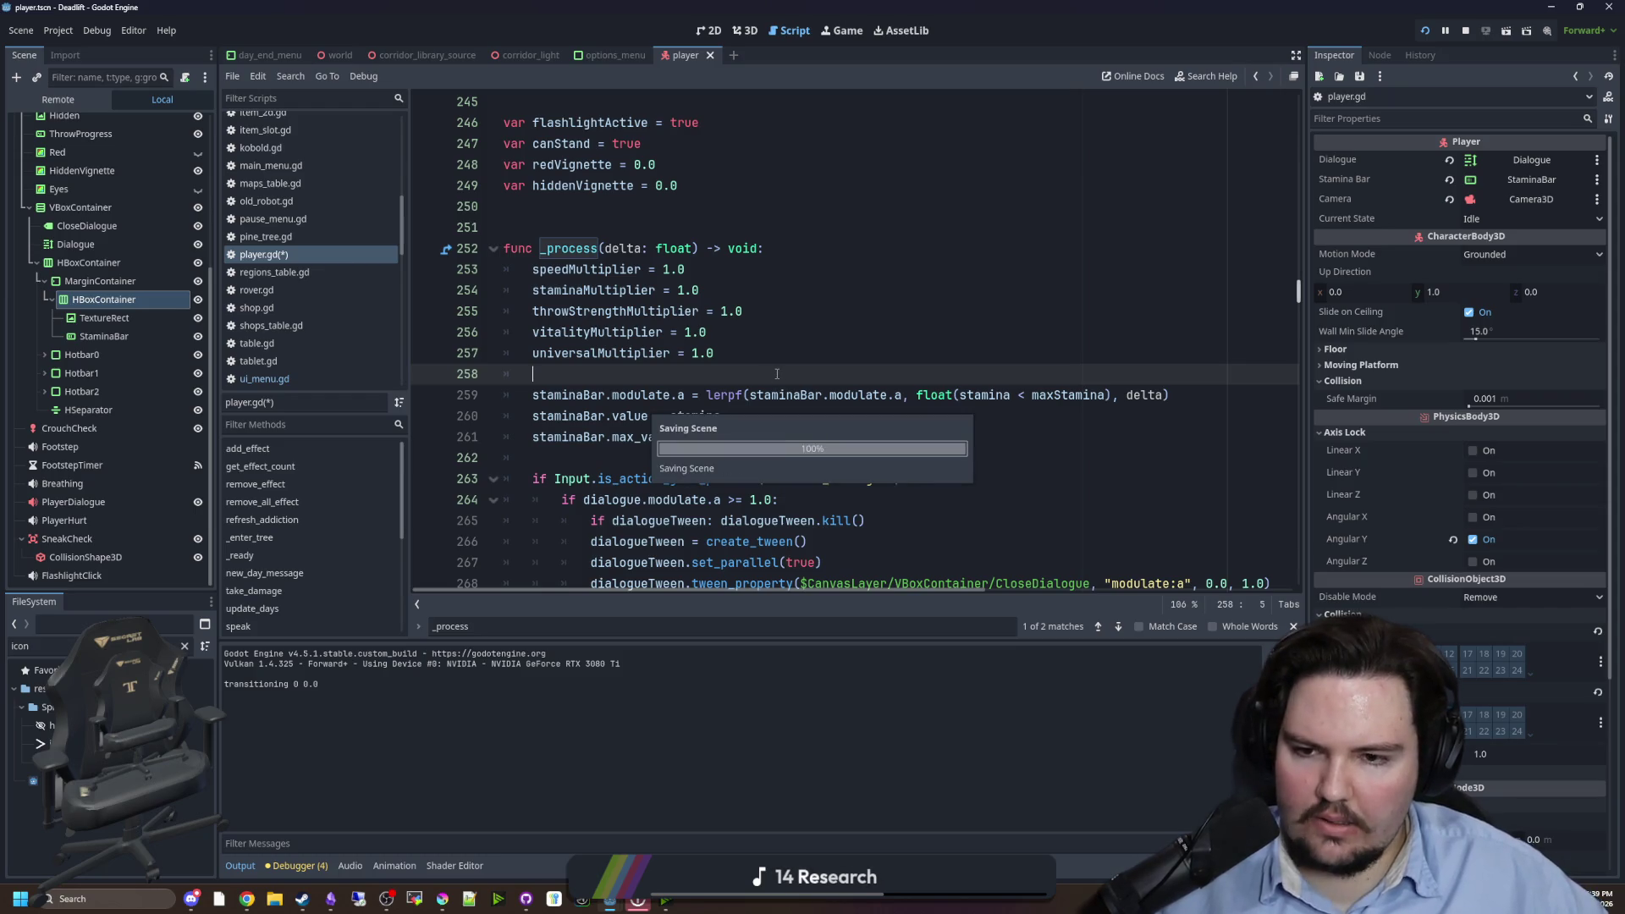
{"action": "key", "text": "ctrl+s"}
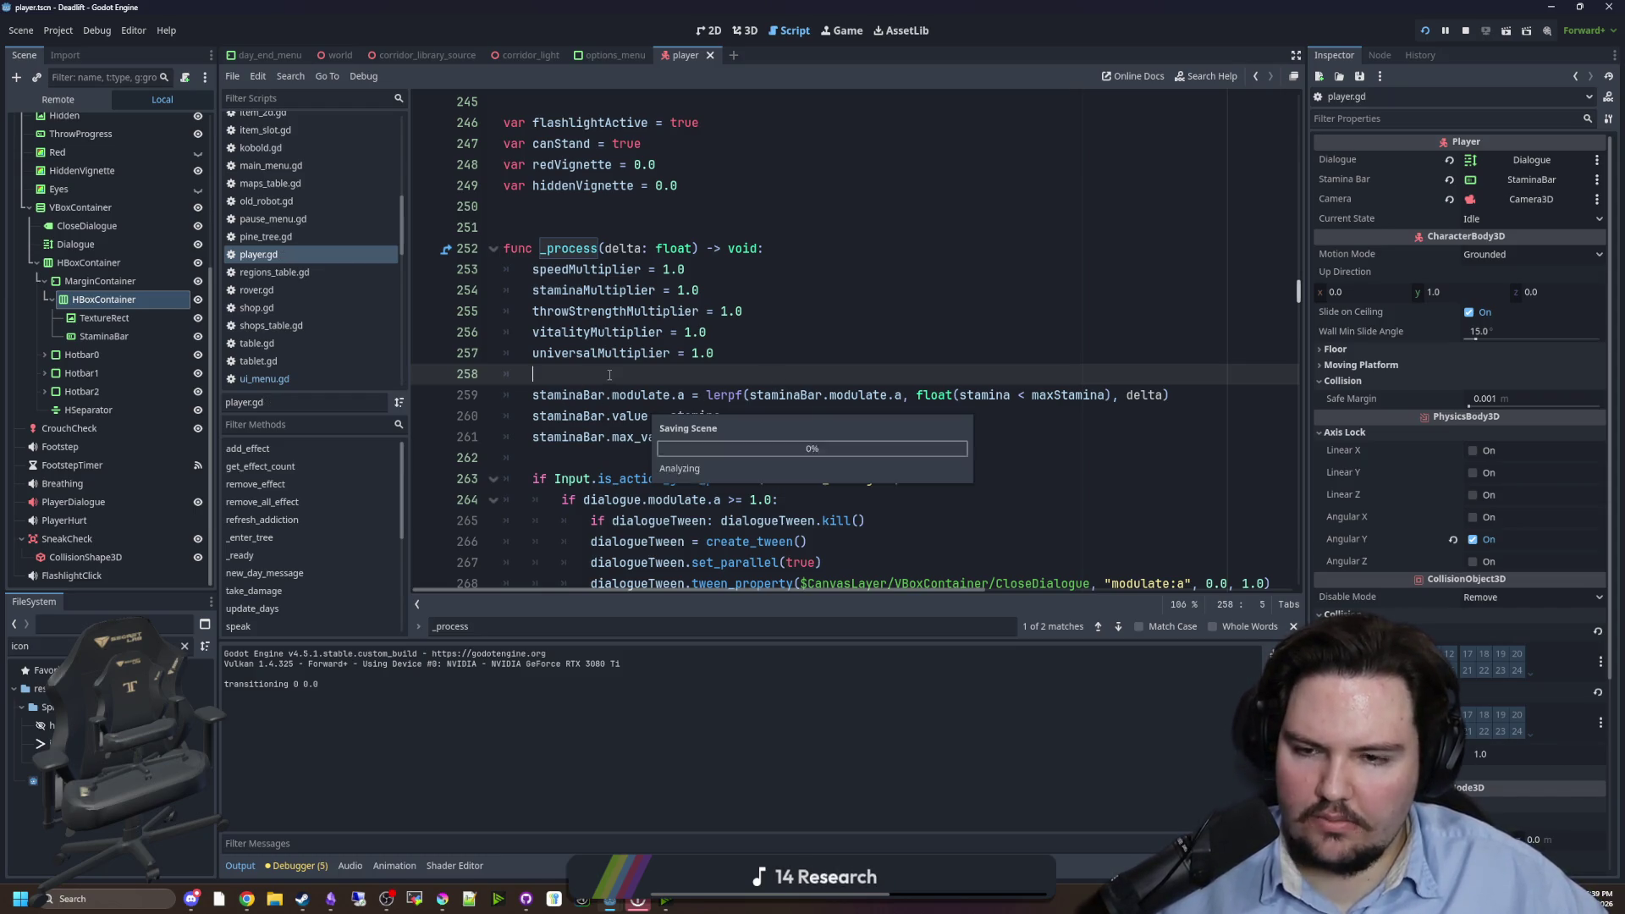
{"action": "left_click", "coordinate": [131, 337]}
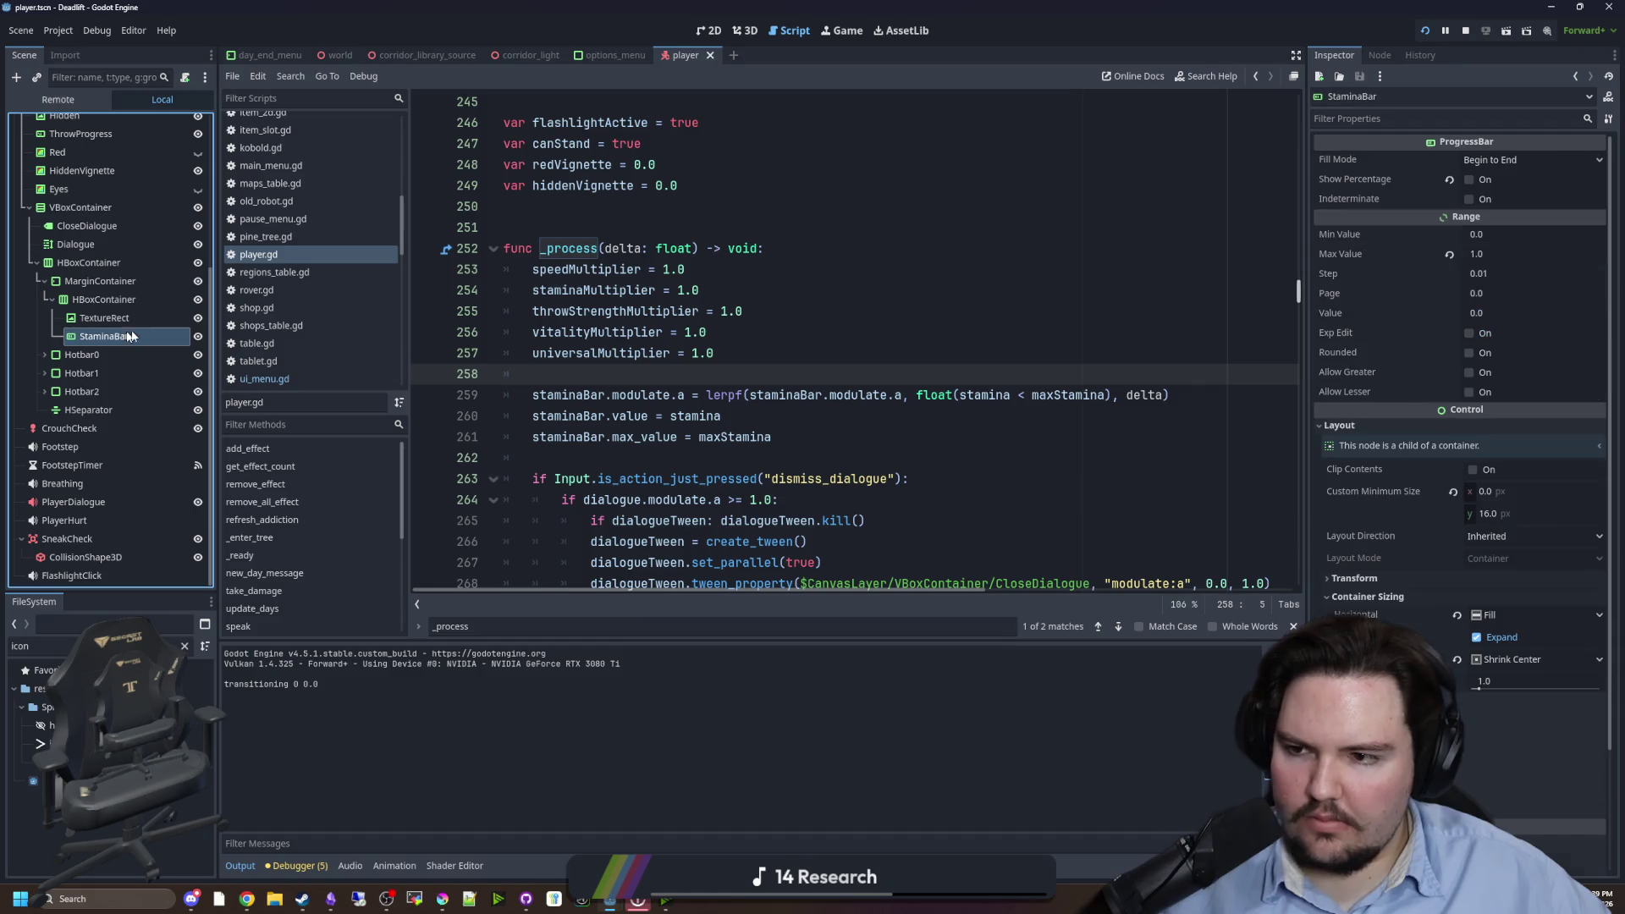
- Set the StaminaBar's Step to 0.001 and save the scene
{"action": "left_click", "coordinate": [1496, 272]}
{"action": "type", "text": "0.001"}
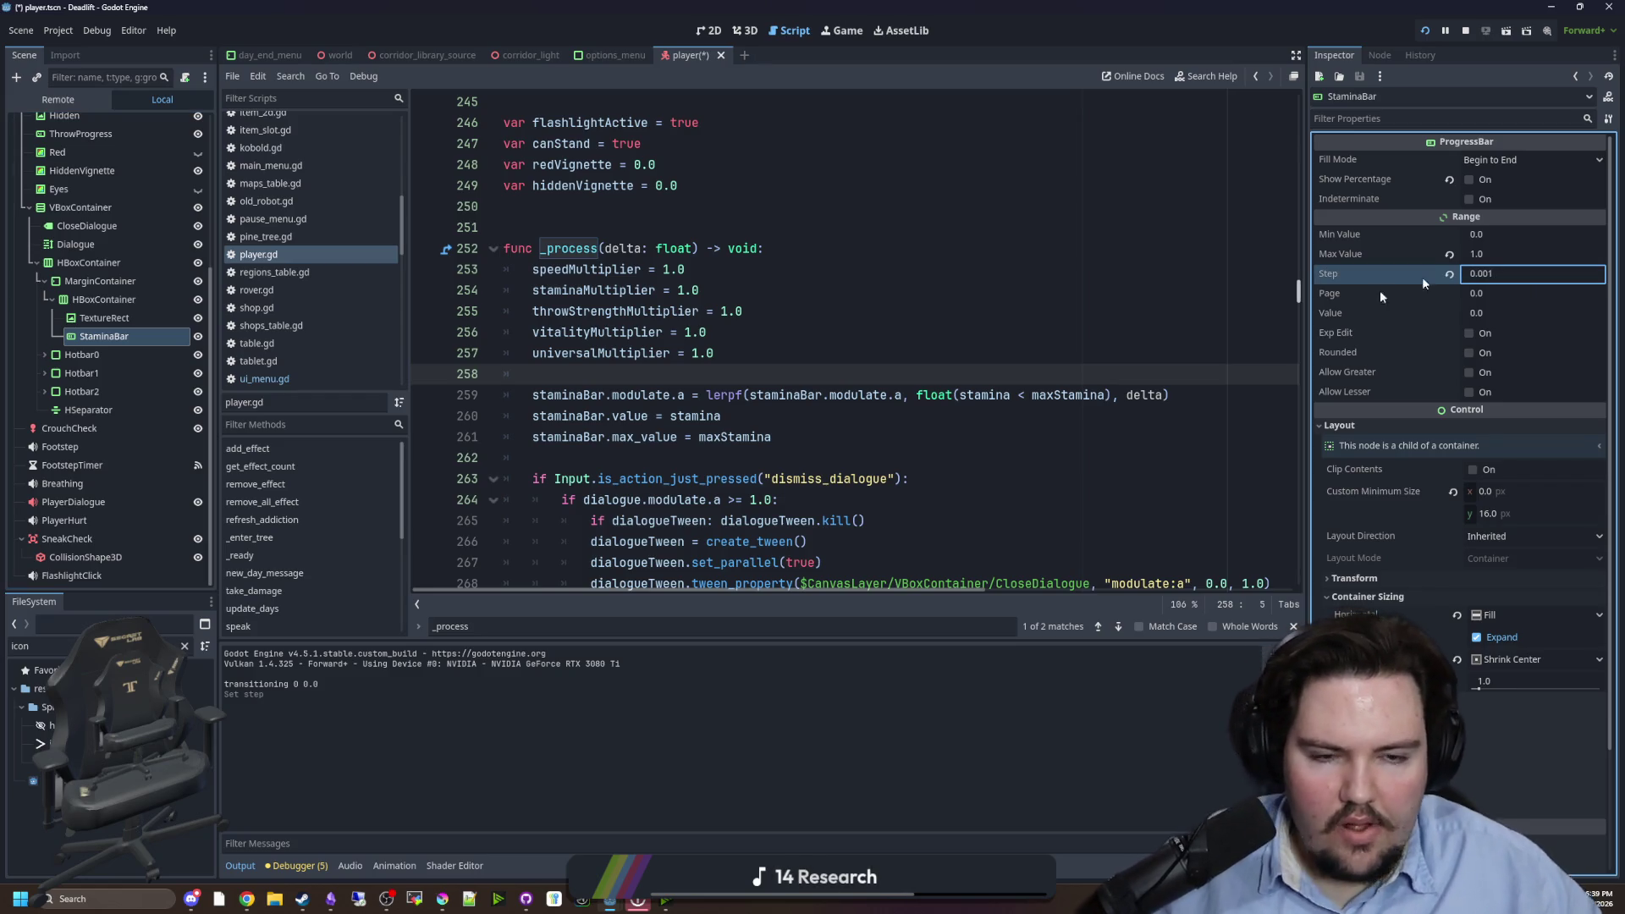
{"action": "left_click", "coordinate": [880, 373]}
{"action": "key", "text": "ctrl+s"}
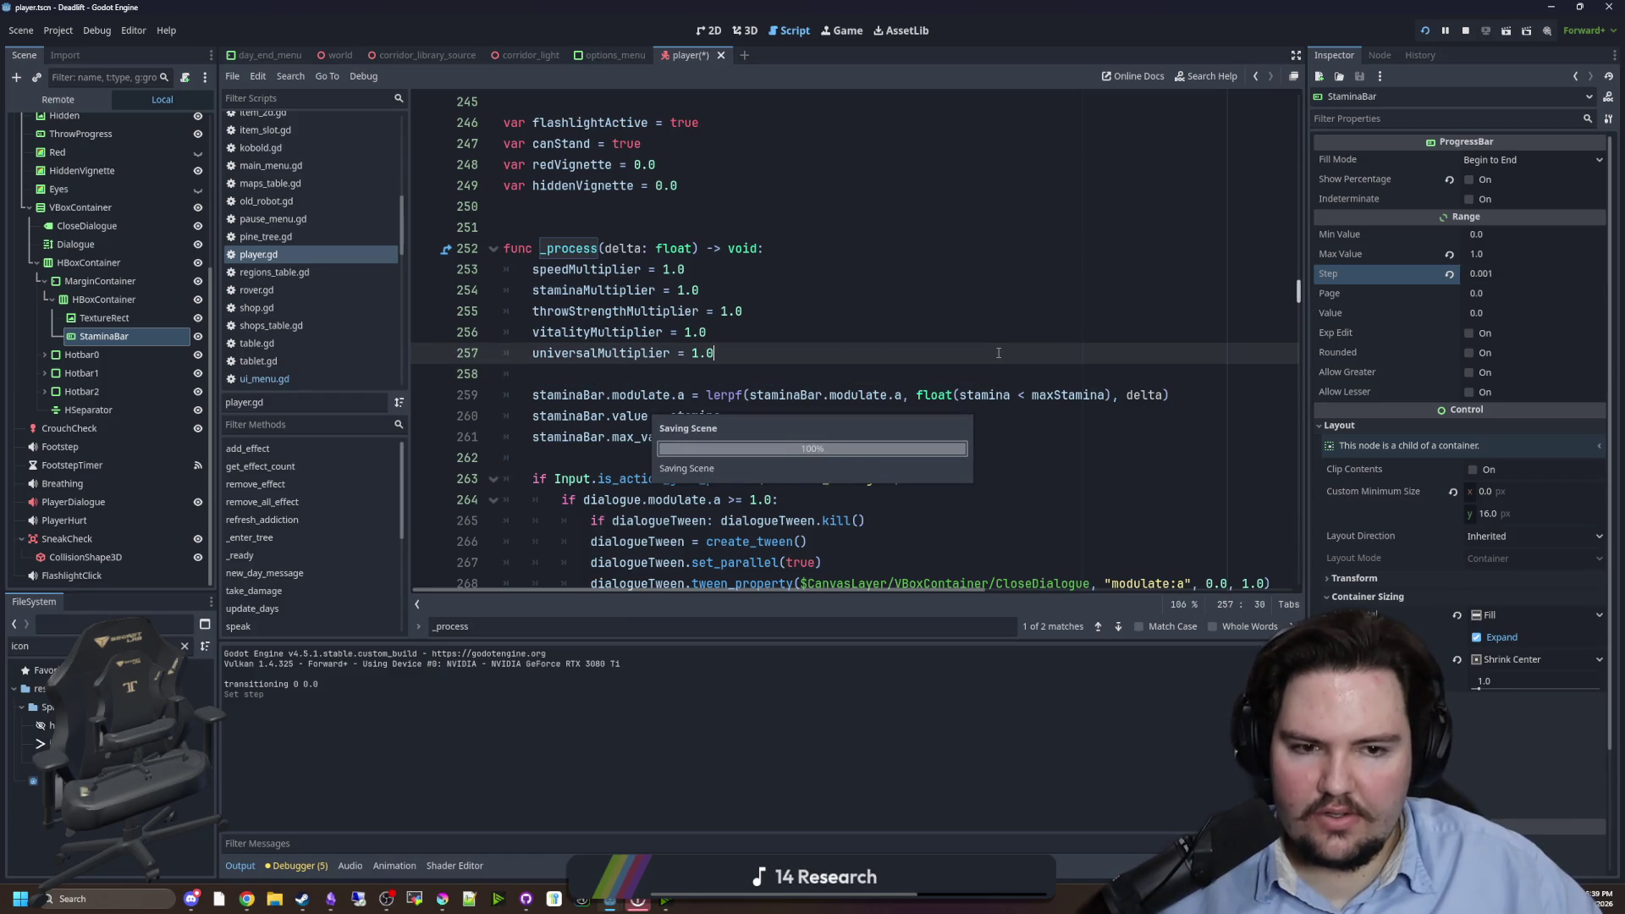
{"action": "key", "text": "ctrl+s"}
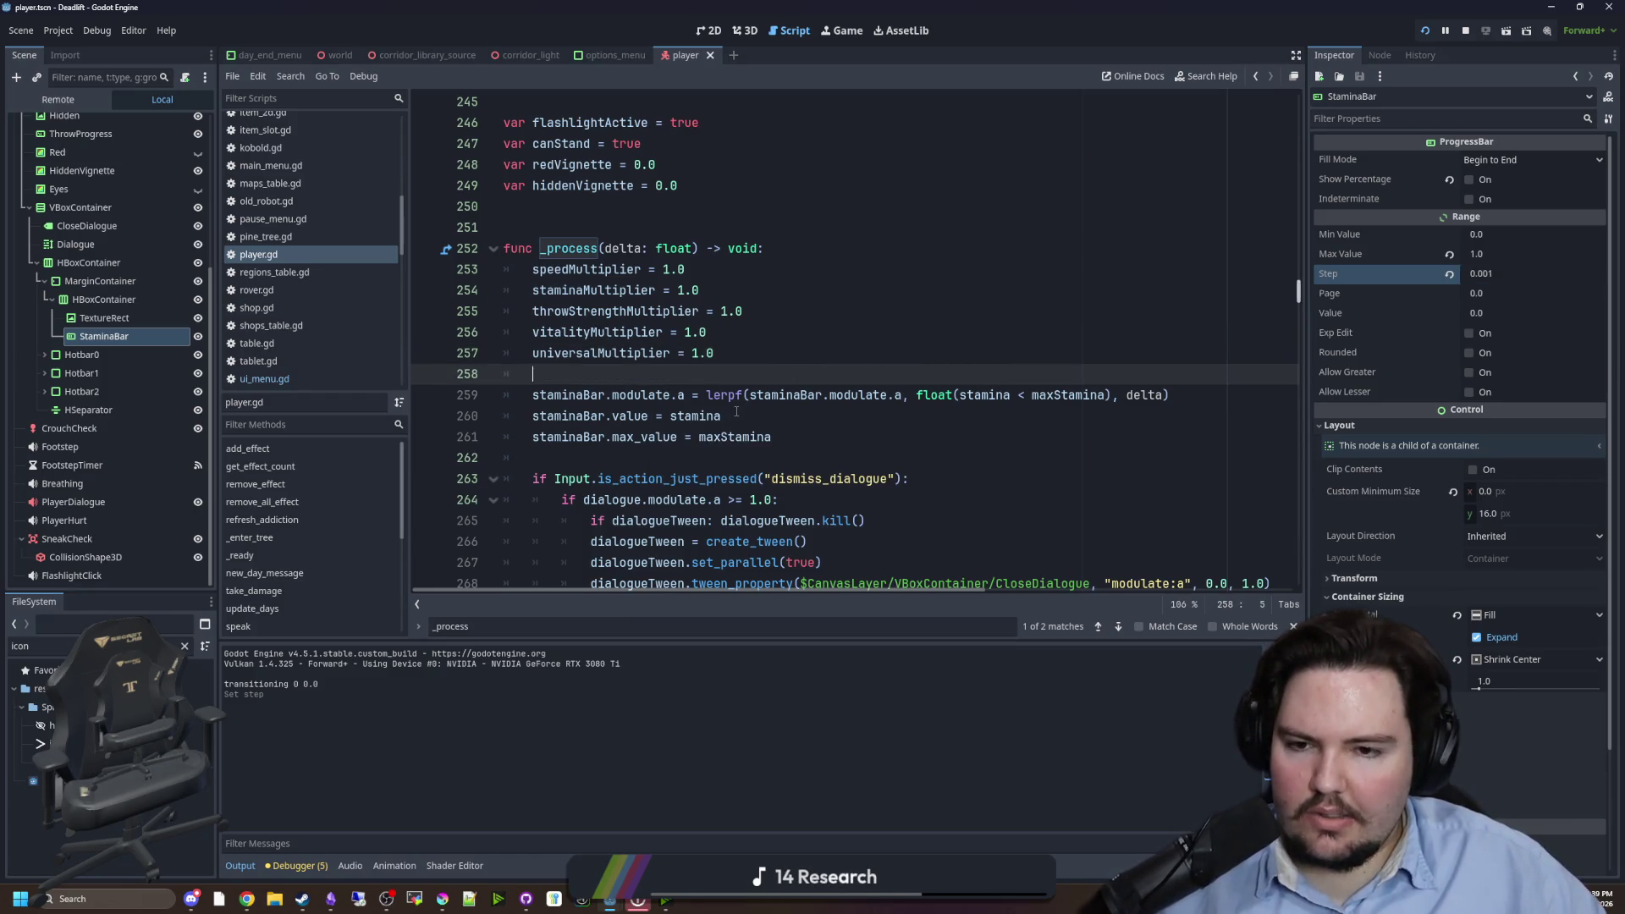
- Duplicate the stamina bar modulate lerpf line and cut the dragged HBoxContainer node path
{"action": "left_click", "coordinate": [736, 414]}
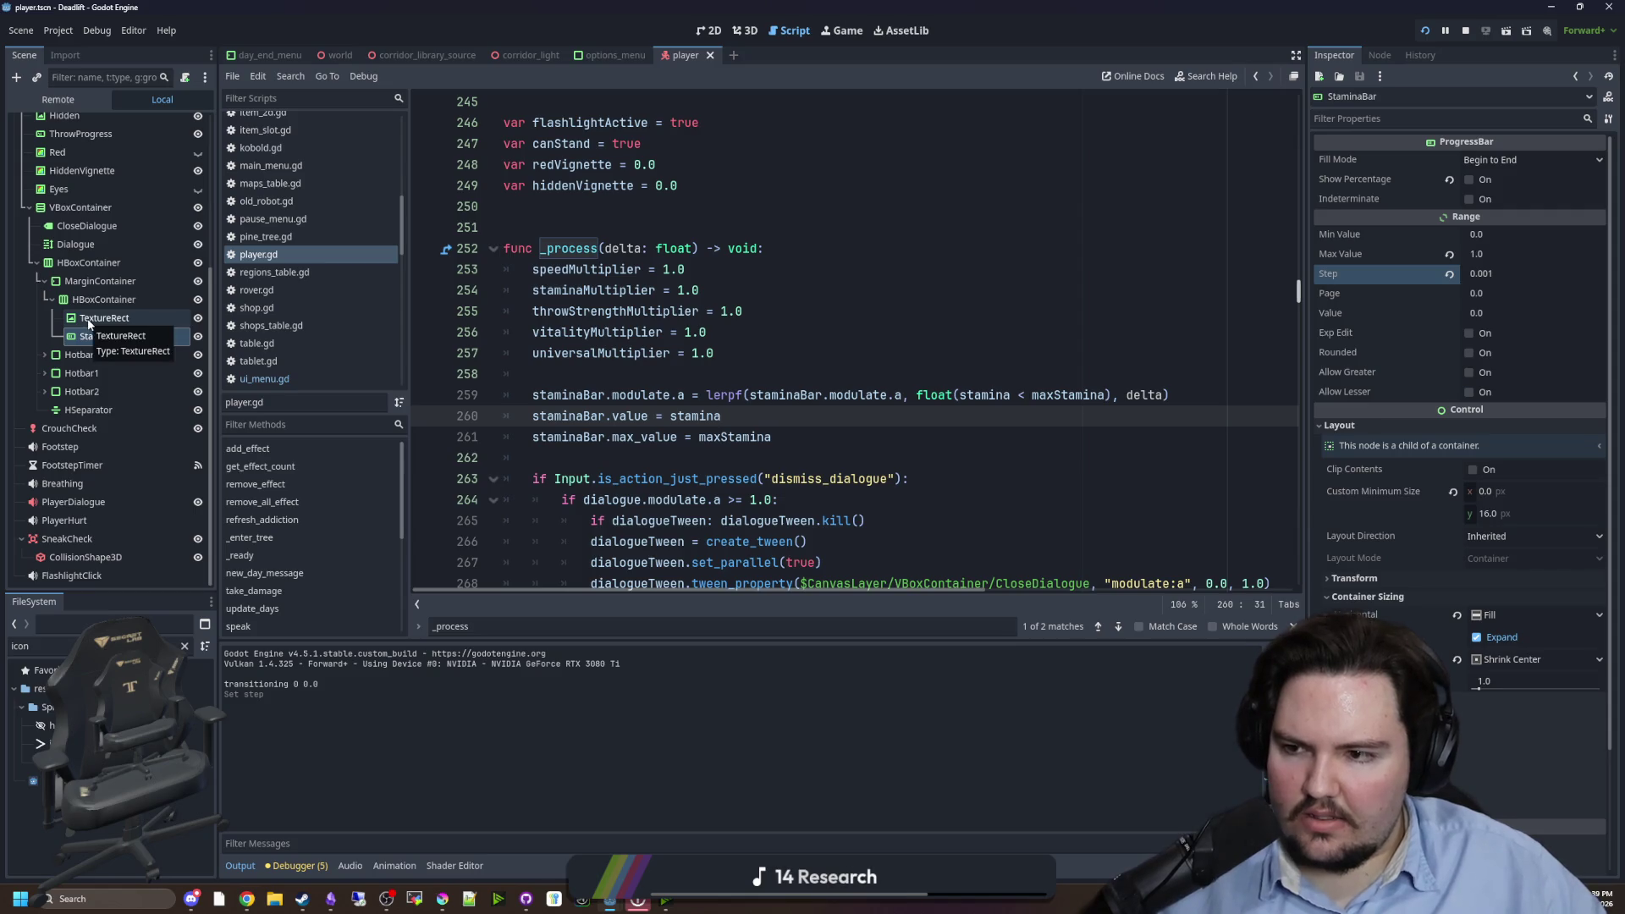
{"action": "mouse_move", "coordinate": [89, 322]}
{"action": "left_mouse_down"}
{"action": "mouse_move", "coordinate": [707, 373]}
{"action": "mouse_move", "coordinate": [690, 378]}
{"action": "left_mouse_up"}
{"action": "key", "text": "ctrl+z"}
{"action": "key", "text": "ctrl+z"}
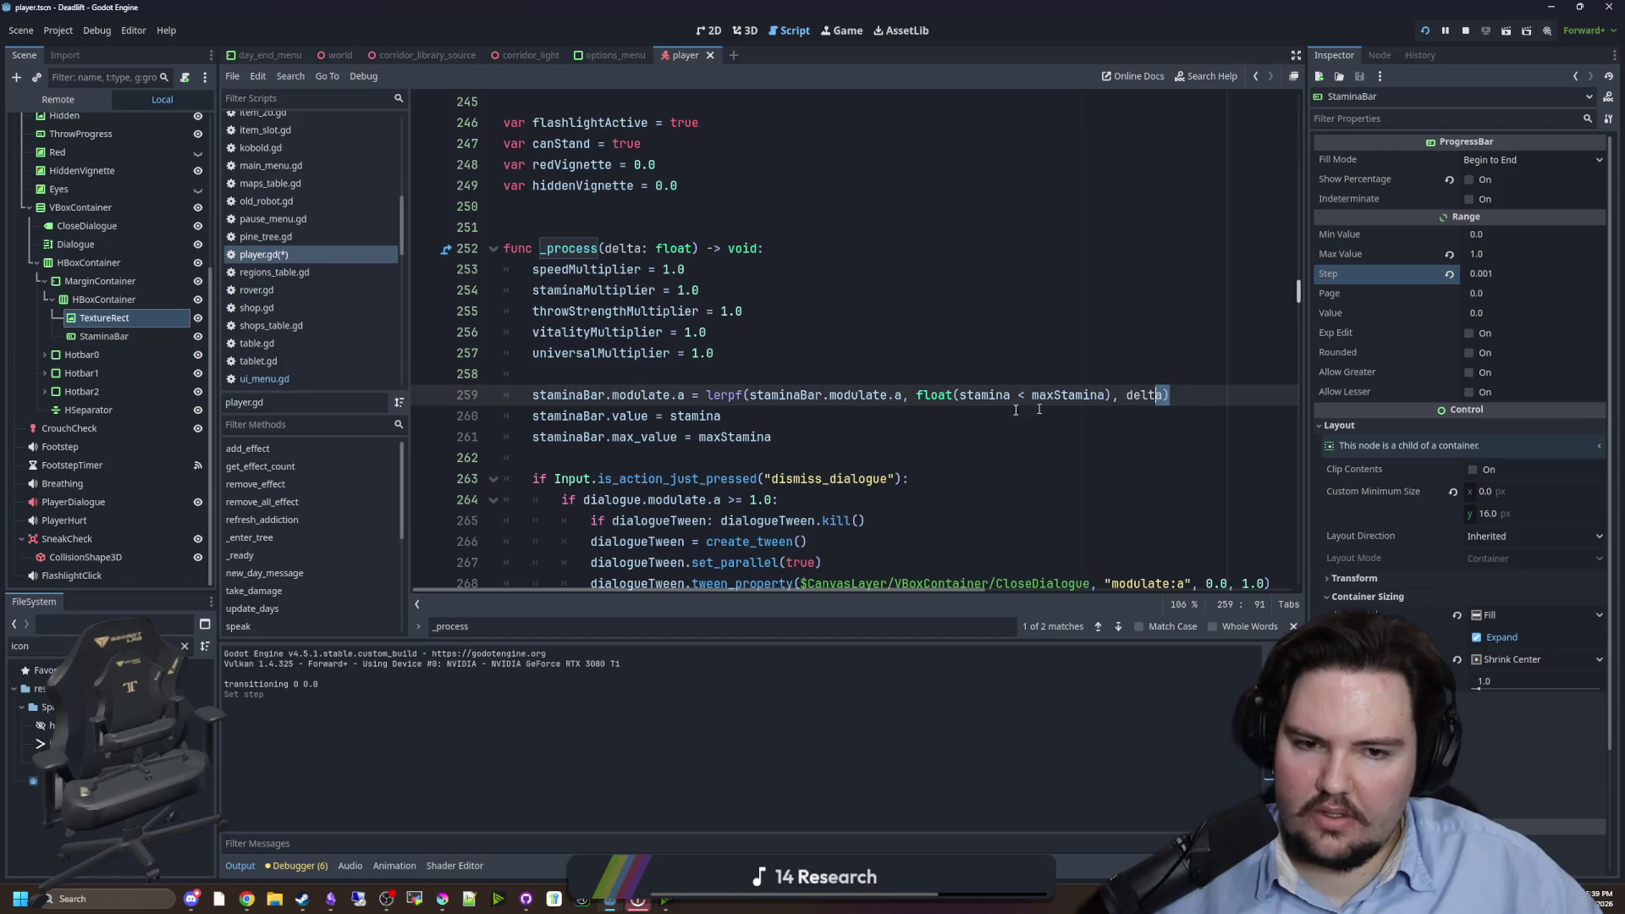
{"action": "key", "text": "ctrl+z"}
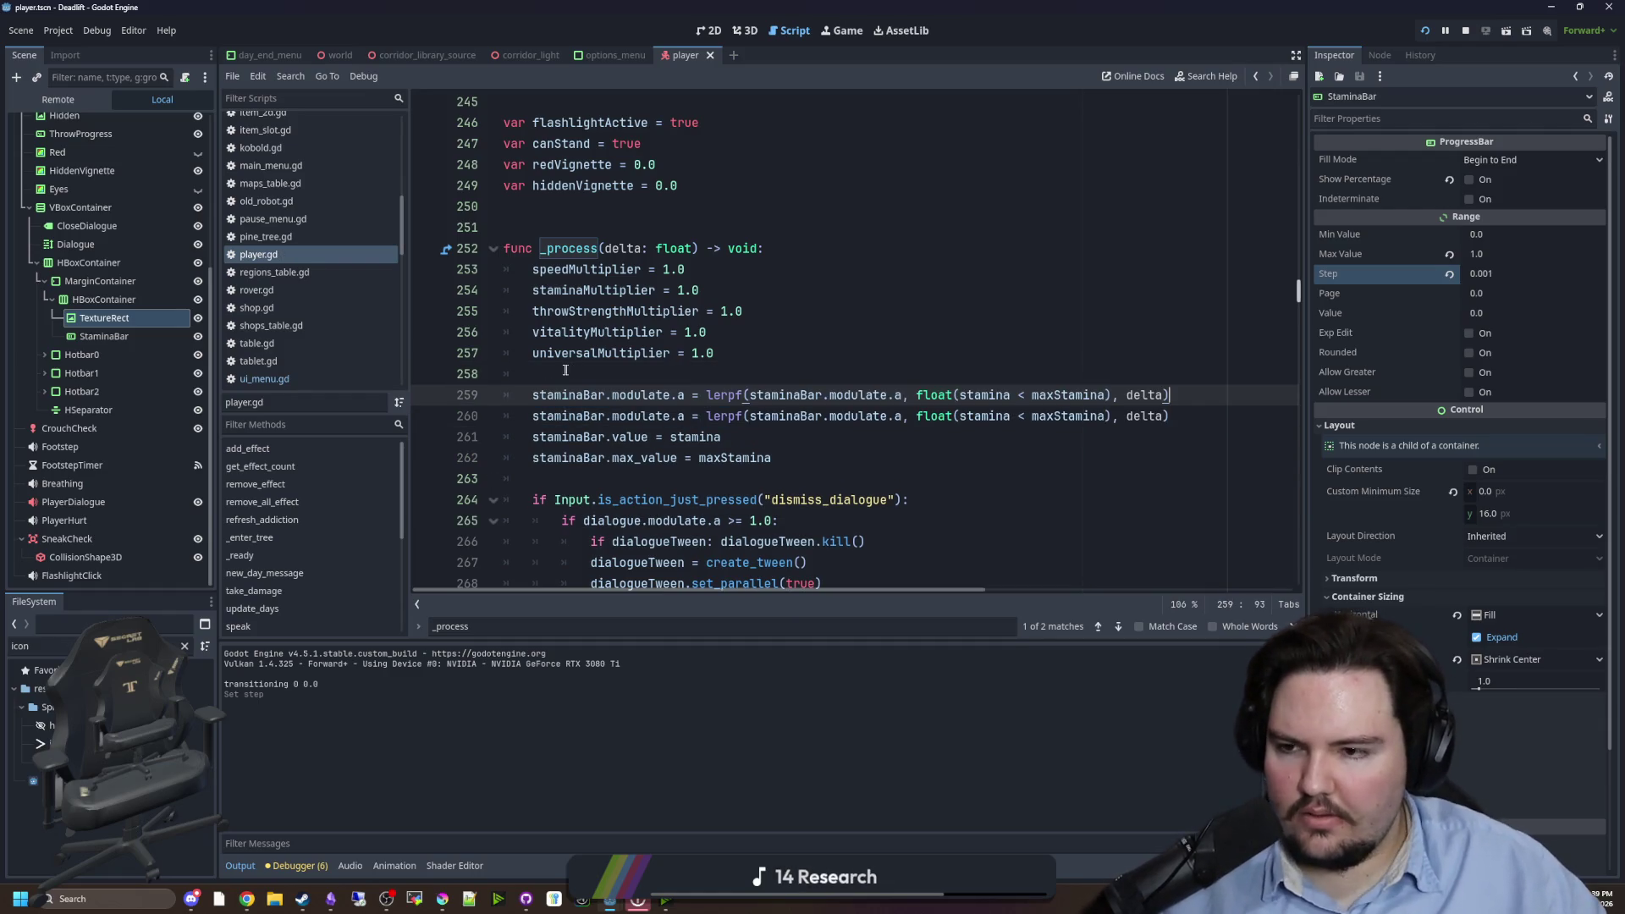
{"action": "left_click_drag", "start_coordinate": [110, 336], "coordinate": [644, 373]}
{"action": "key", "text": "ctrl+z"}
{"action": "left_click_drag", "start_coordinate": [103, 295], "coordinate": [635, 374]}
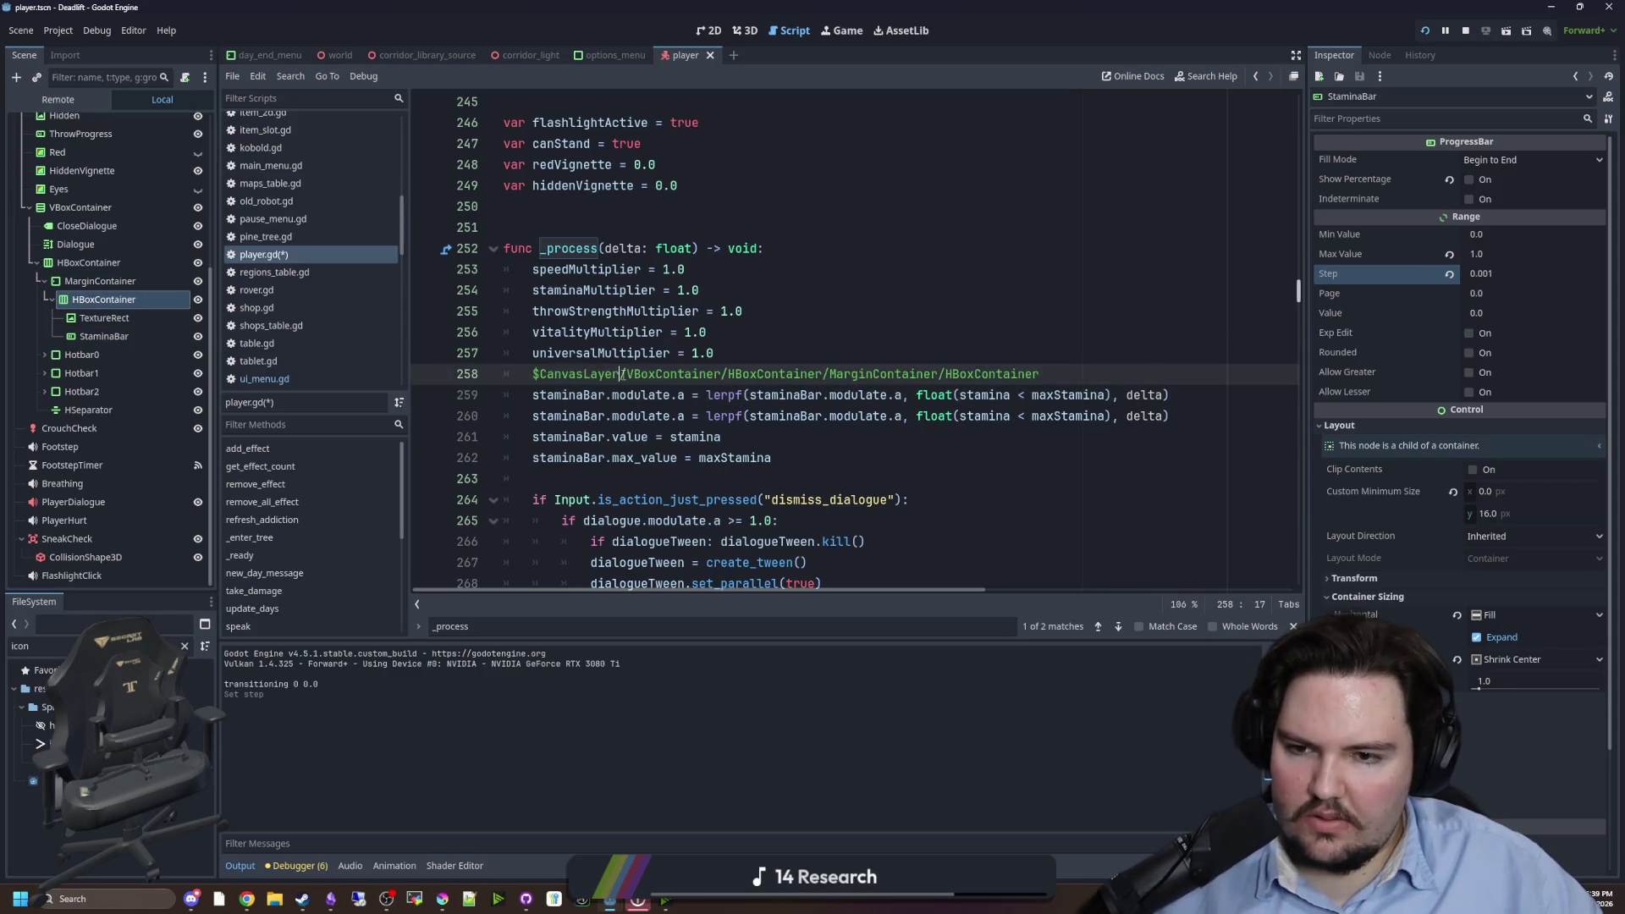
{"action": "left_click_drag", "start_coordinate": [1040, 373], "coordinate": [561, 373]}
{"action": "key", "text": "ctrl+x"}
- Replace both staminaBar references on line 259 with the HBoxContainer path, save, and run the game
{"action": "double_click", "coordinate": [568, 395]}
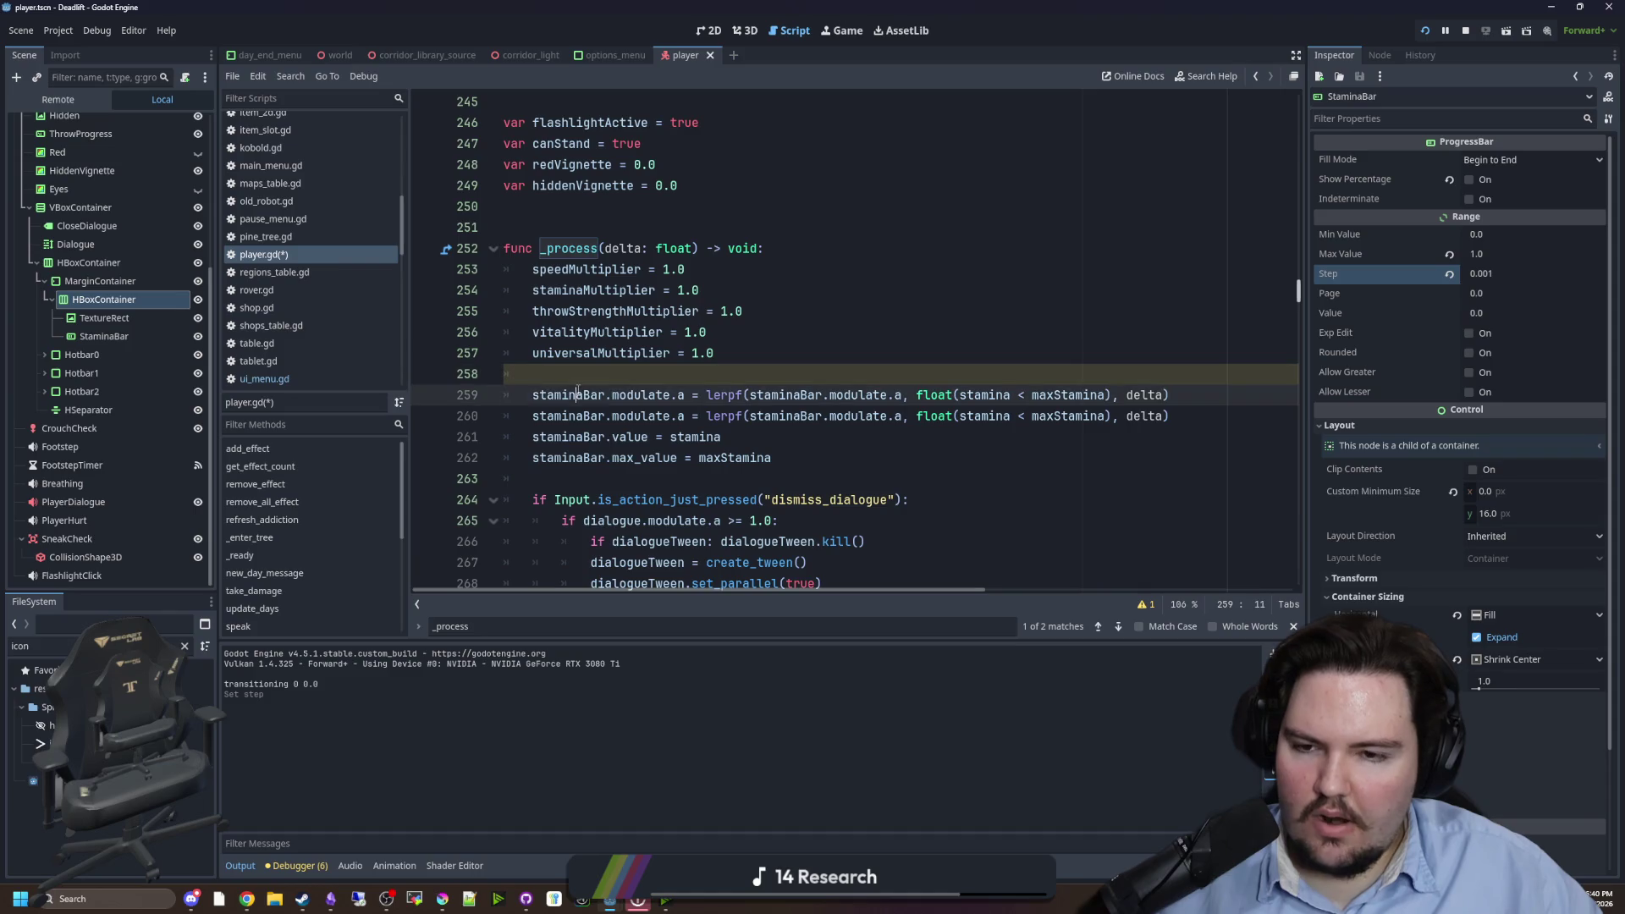
{"action": "key", "text": "ctrl+v"}
{"action": "double_click", "coordinate": [1195, 396]}
{"action": "key", "text": "ctrl+v"}
{"action": "left_click", "coordinate": [1003, 375]}
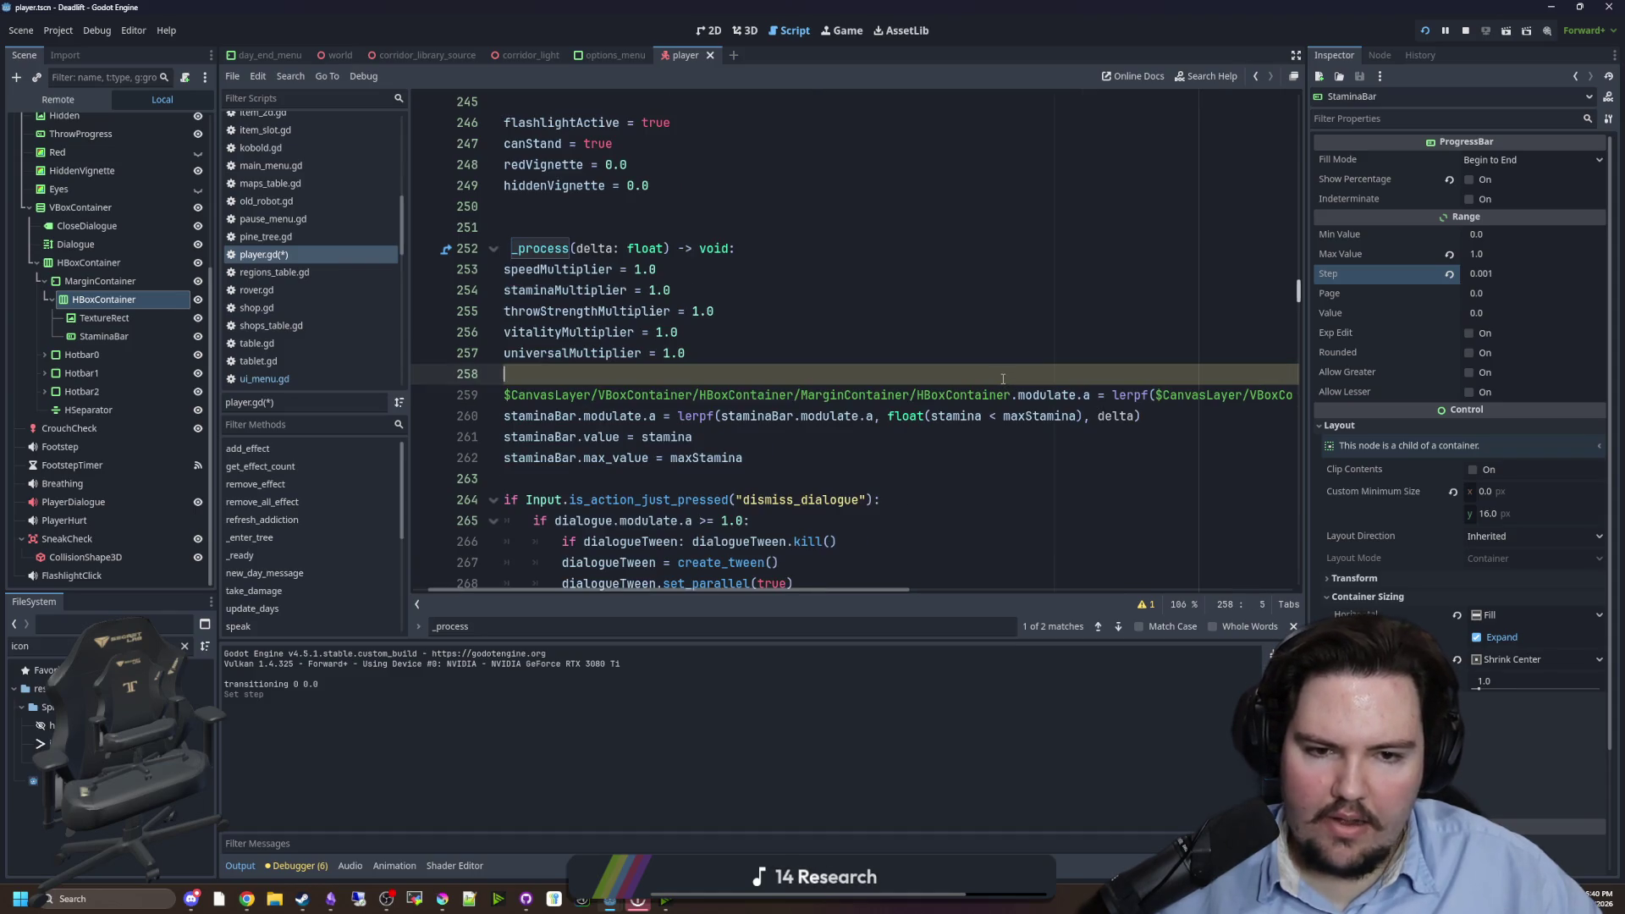
{"action": "scroll", "coordinate": [750, 591], "scroll_direction": "left", "scroll_amount": 1}
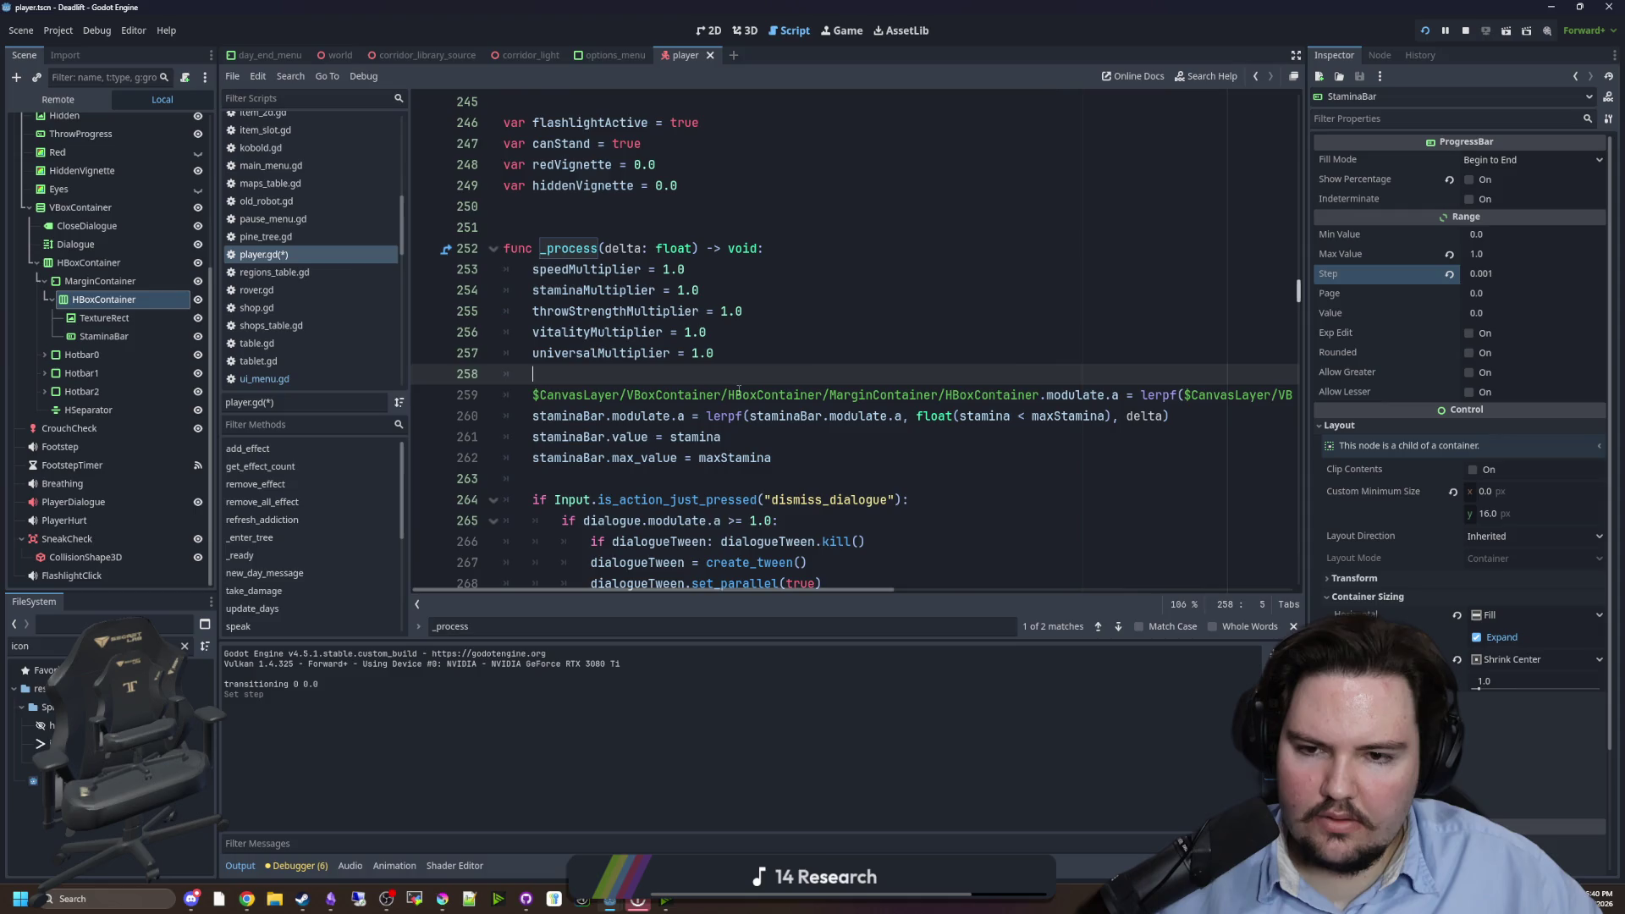
{"action": "left_click", "coordinate": [738, 394], "text": "ctrl"}
{"action": "key", "text": "ctrl+s"}
{"action": "left_click", "coordinate": [1427, 31]}
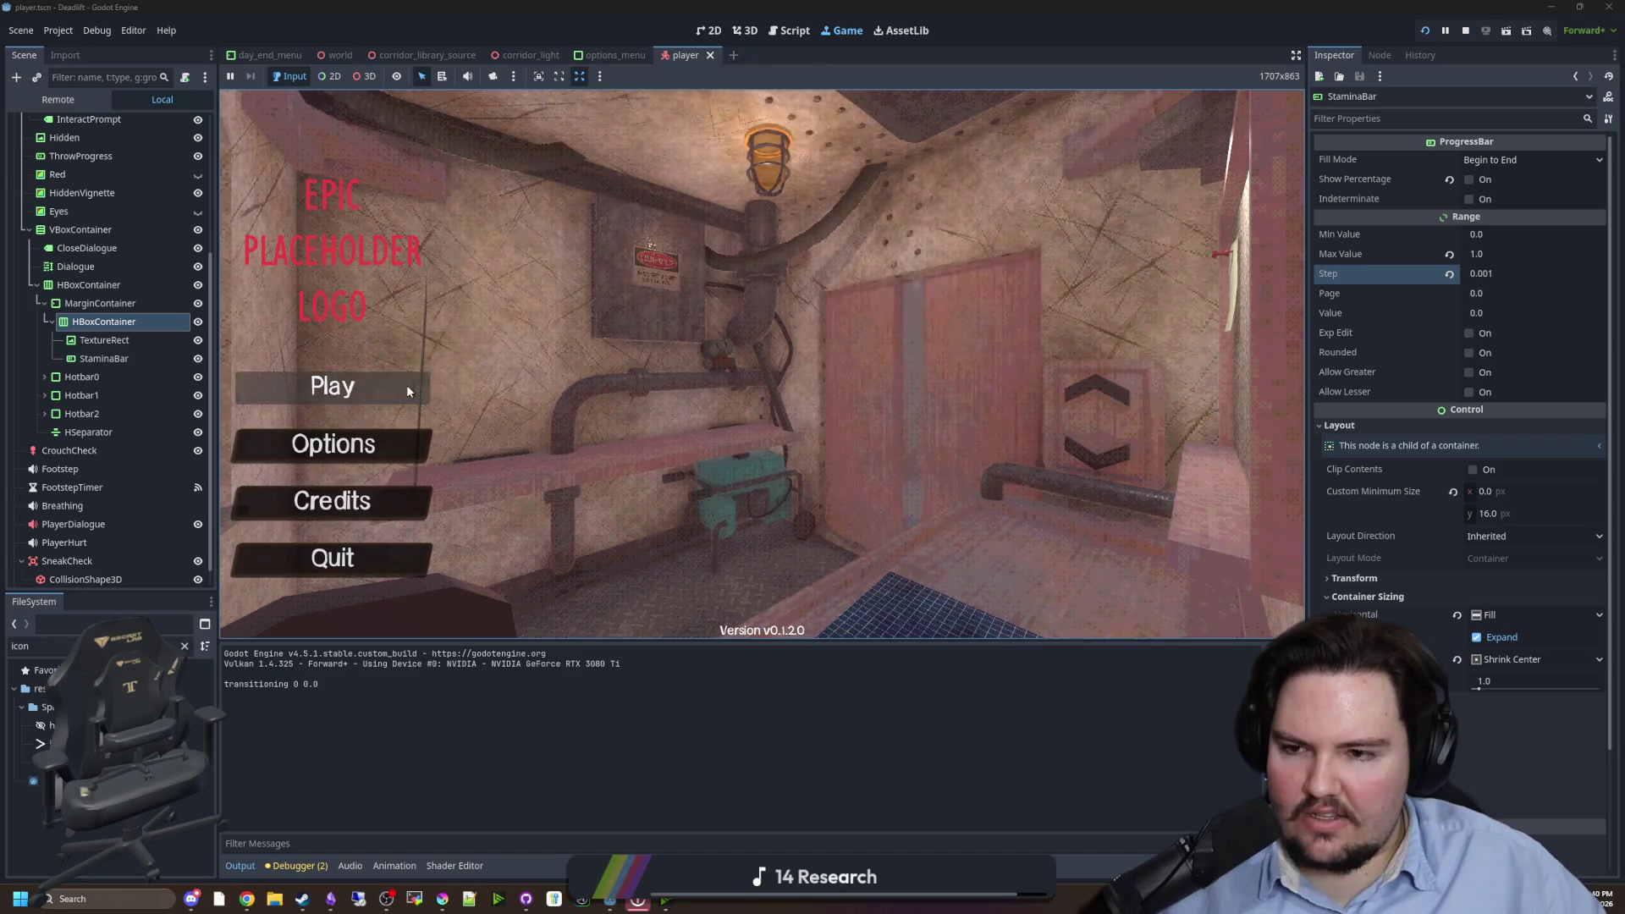
- Play from the main menu, sprint forward to test the stamina fade, then reopen player.gd
{"action": "left_click", "coordinate": [330, 388]}
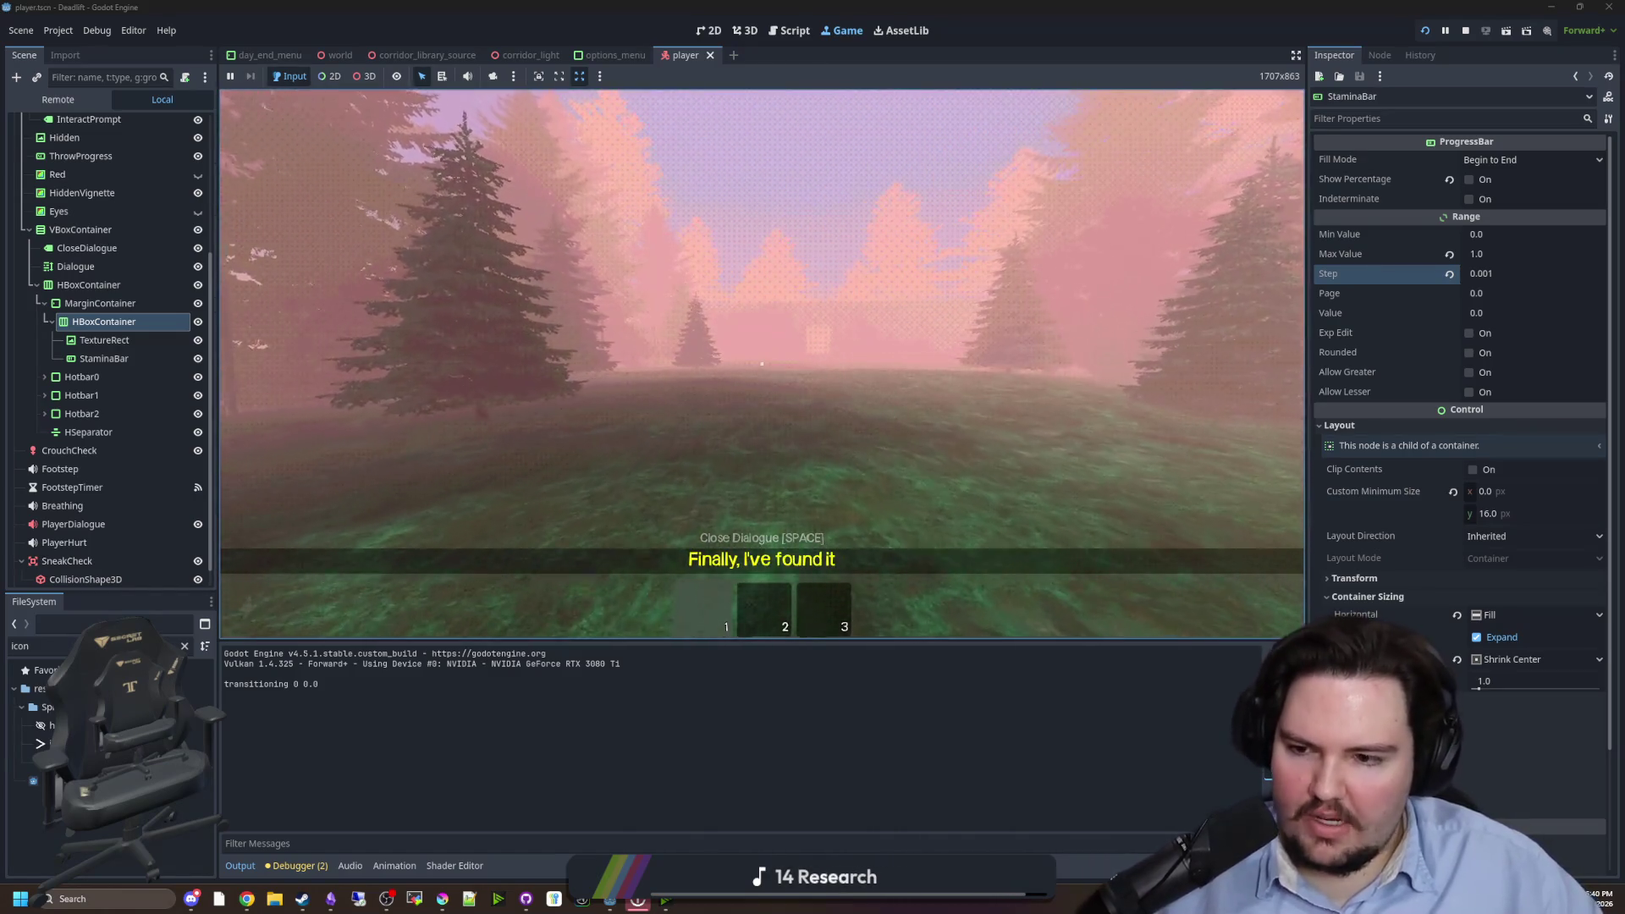
{"action": "key", "text": "shift+w"}
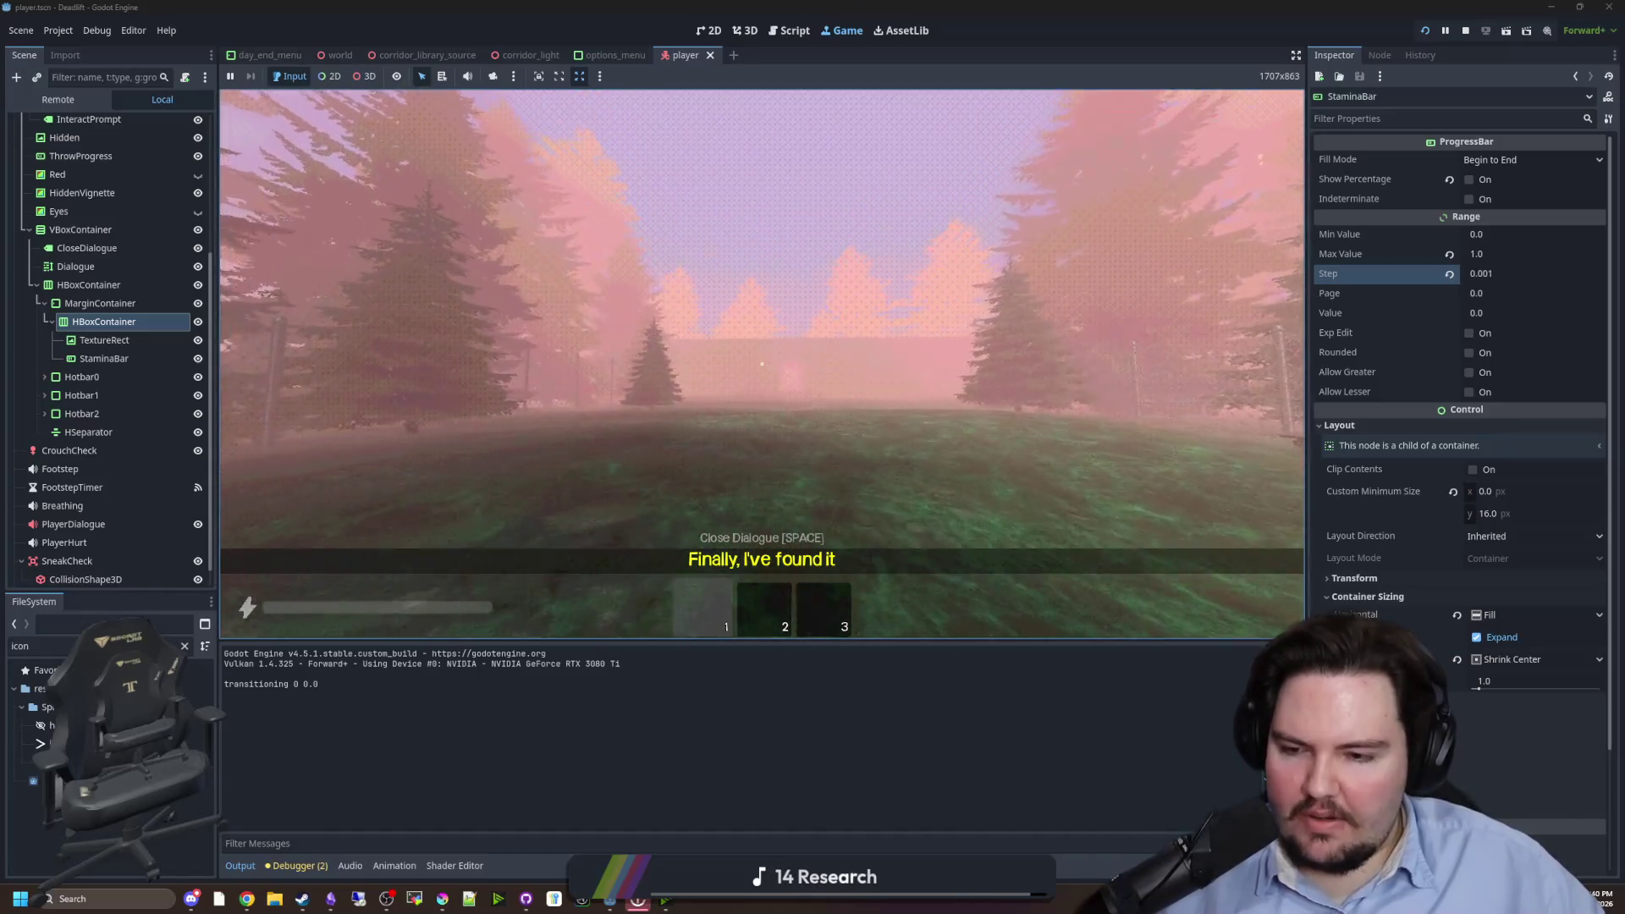
{"action": "key", "text": "Escape"}
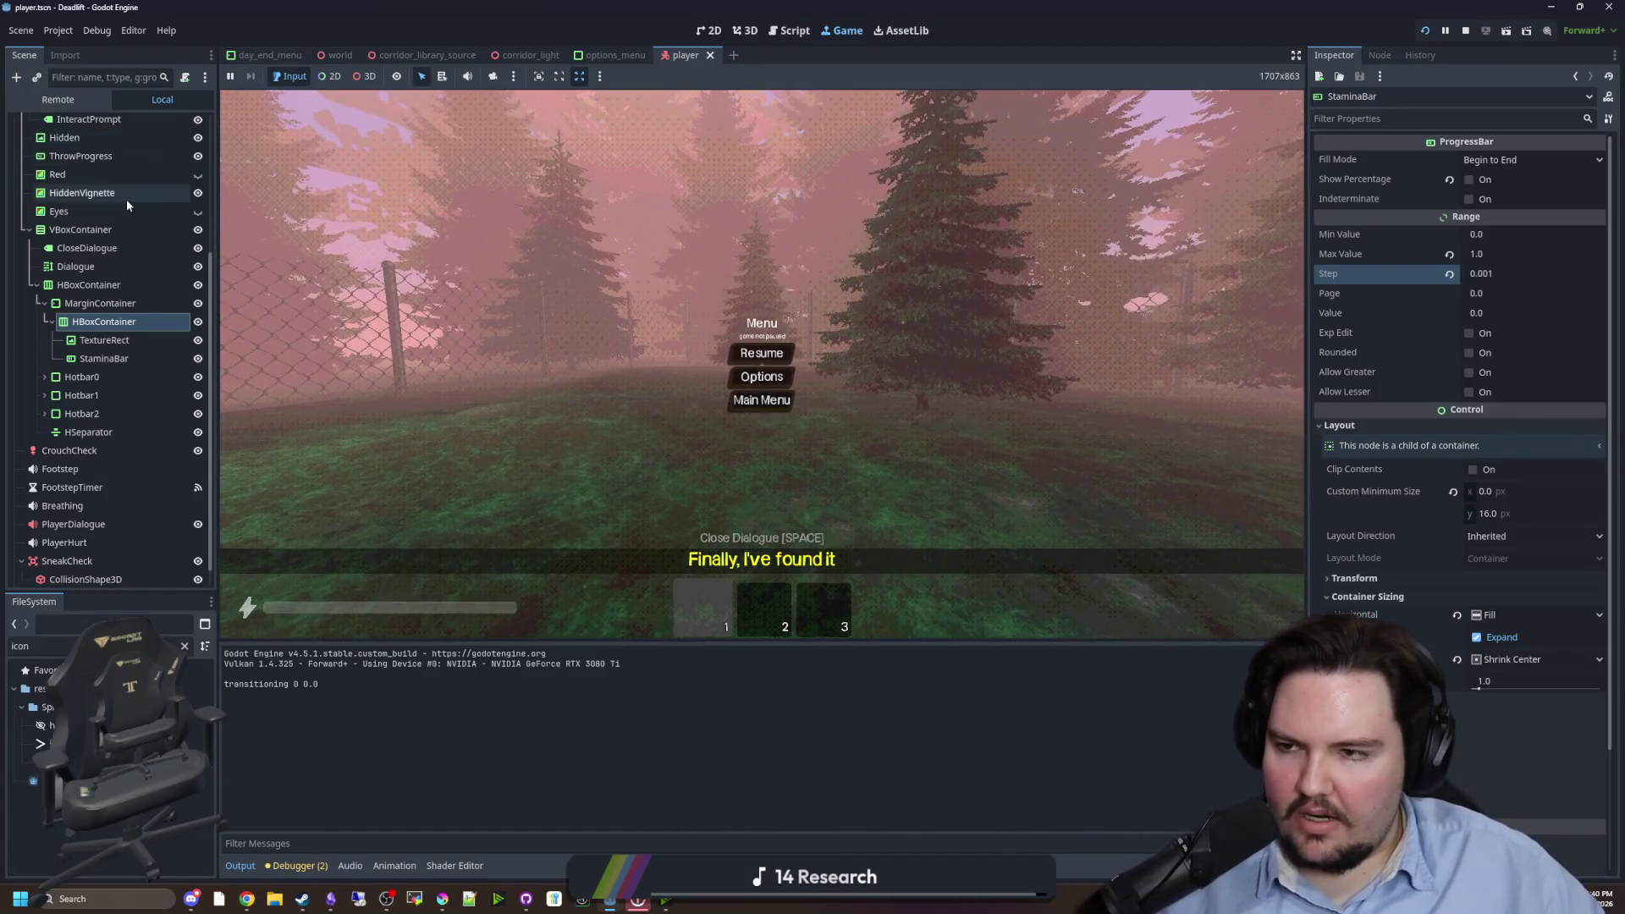
{"action": "scroll", "coordinate": [127, 203], "scroll_direction": "up", "scroll_amount": 5}
{"action": "left_click", "coordinate": [180, 125]}
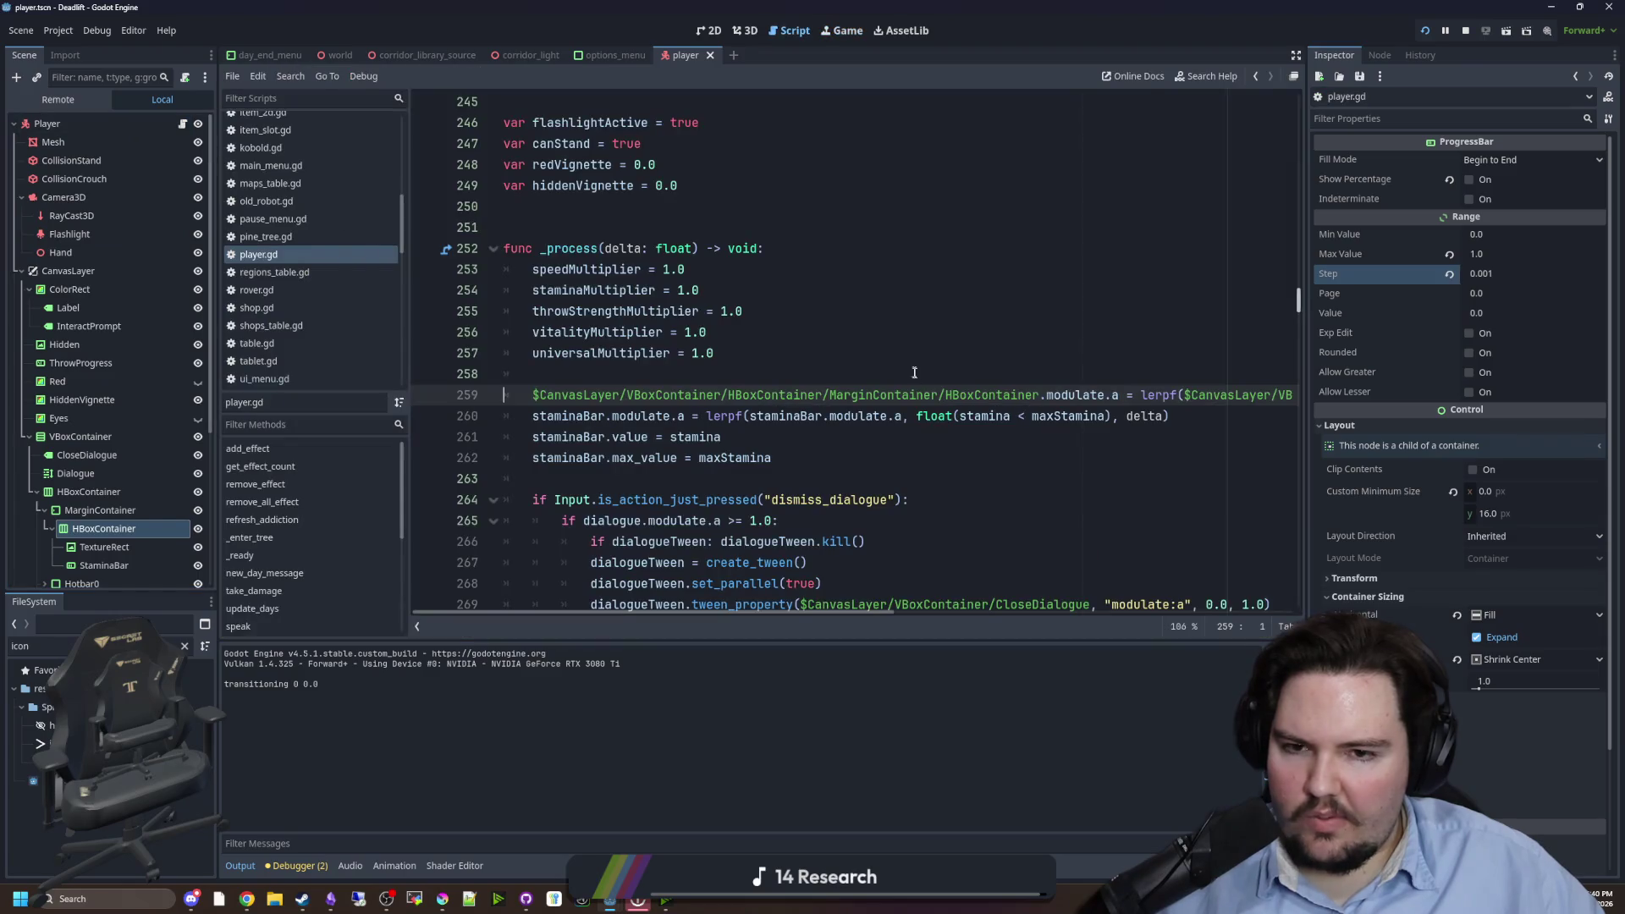
- Insert 53 before delta on line 260 and save the script
{"action": "left_click", "coordinate": [1131, 416]}
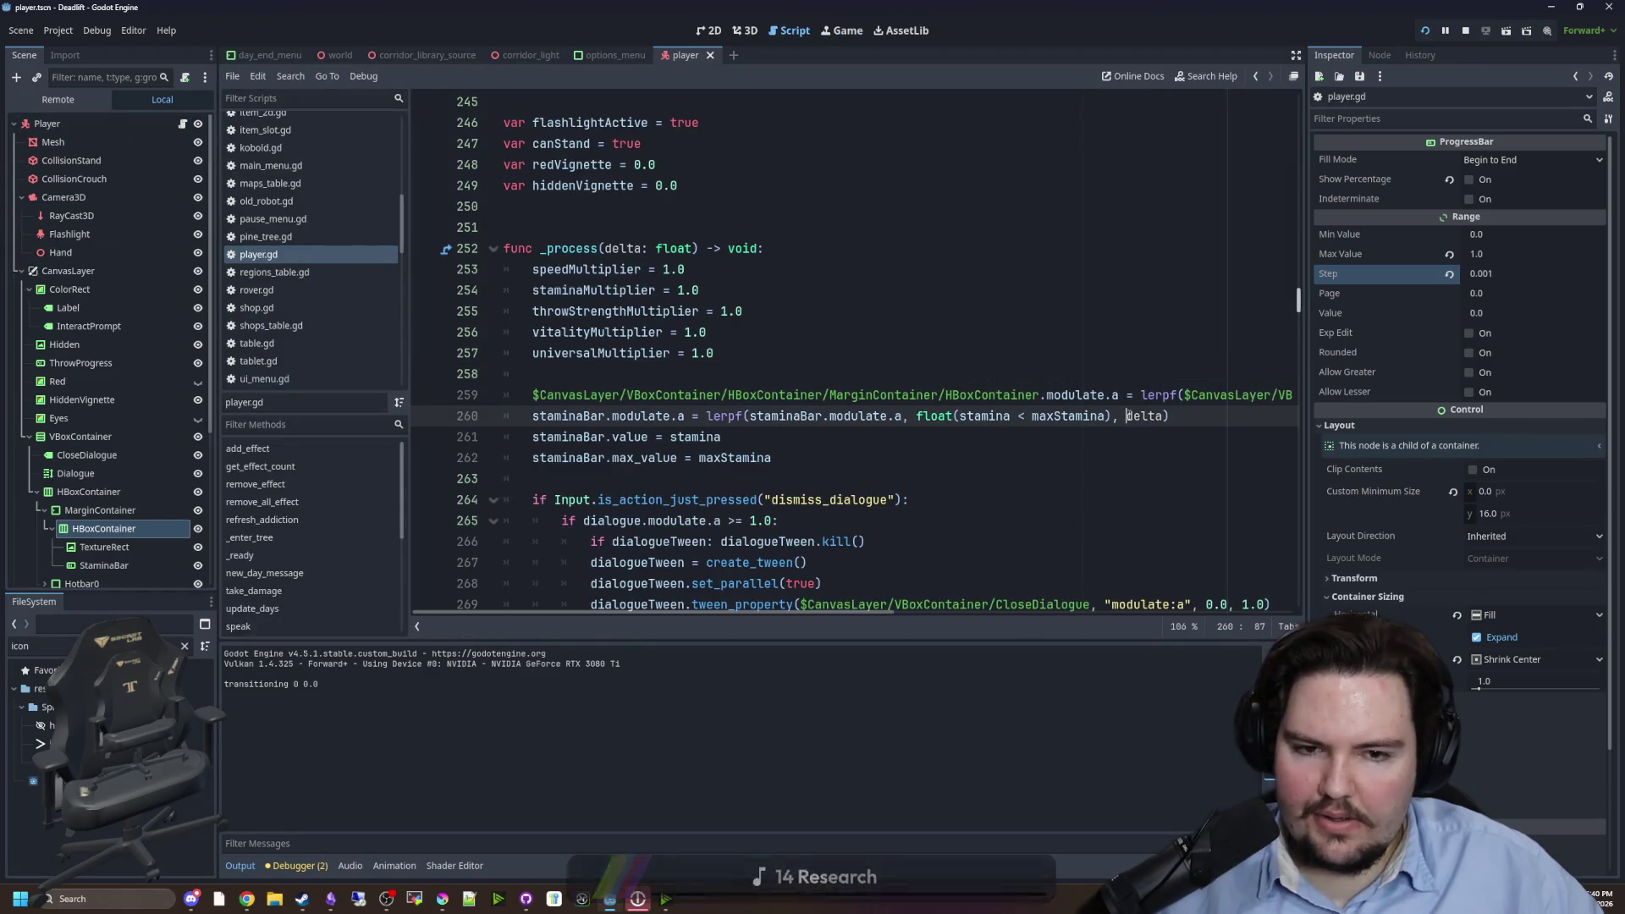
{"action": "type", "text": "5*"}
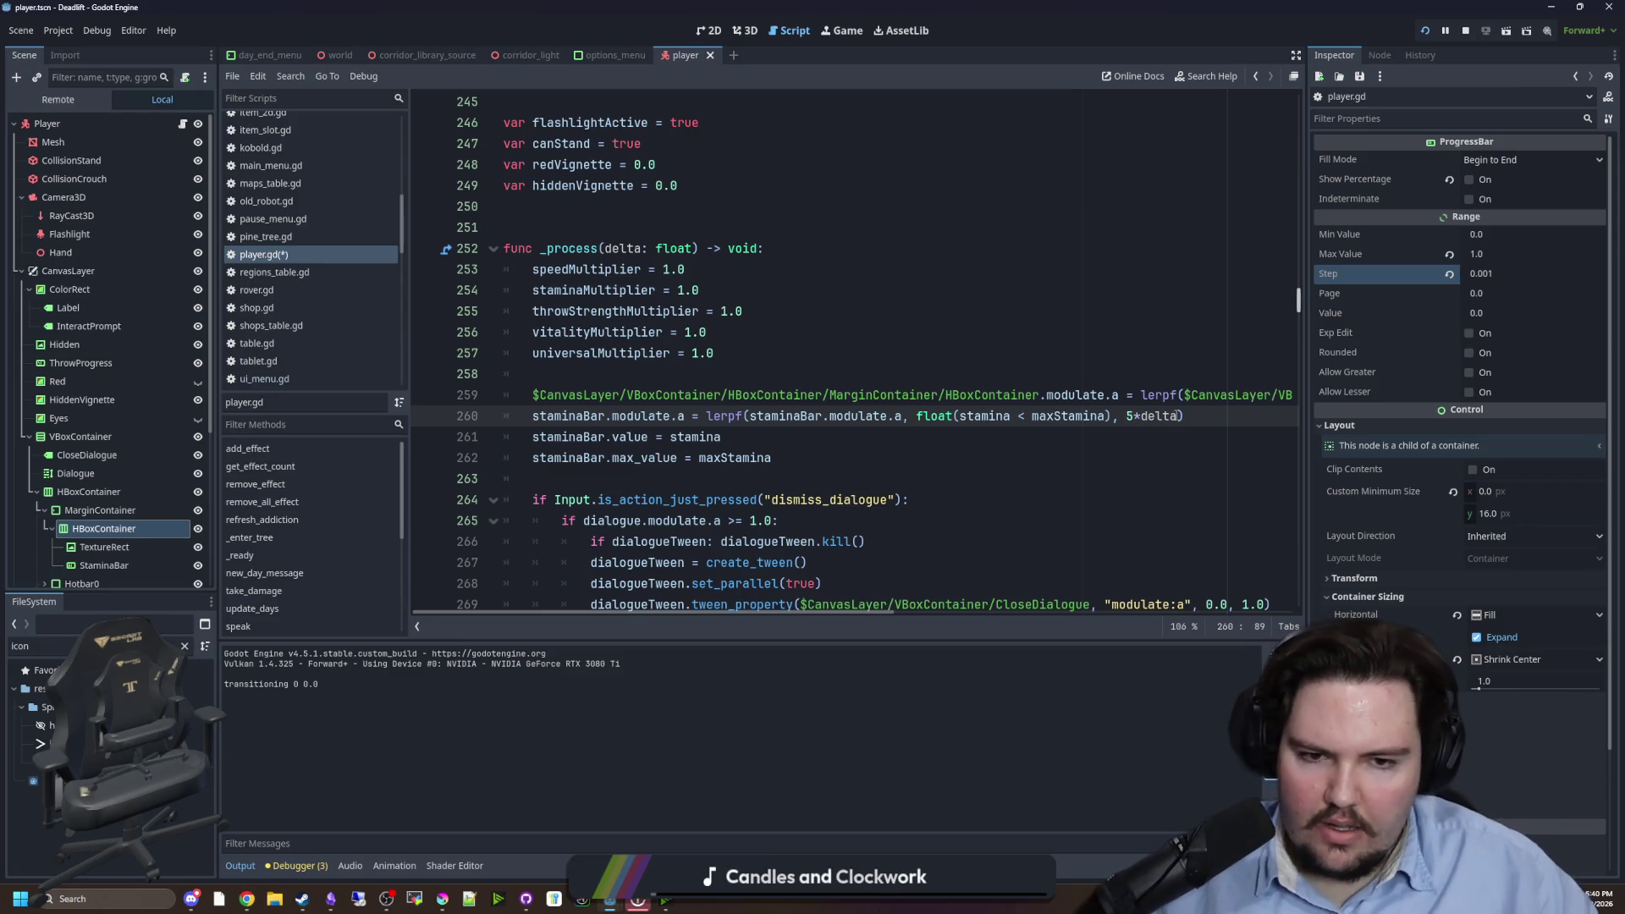
{"action": "type", "text": "3"}
{"action": "left_click", "coordinate": [1041, 311]}
{"action": "key", "text": "ctrl+s"}
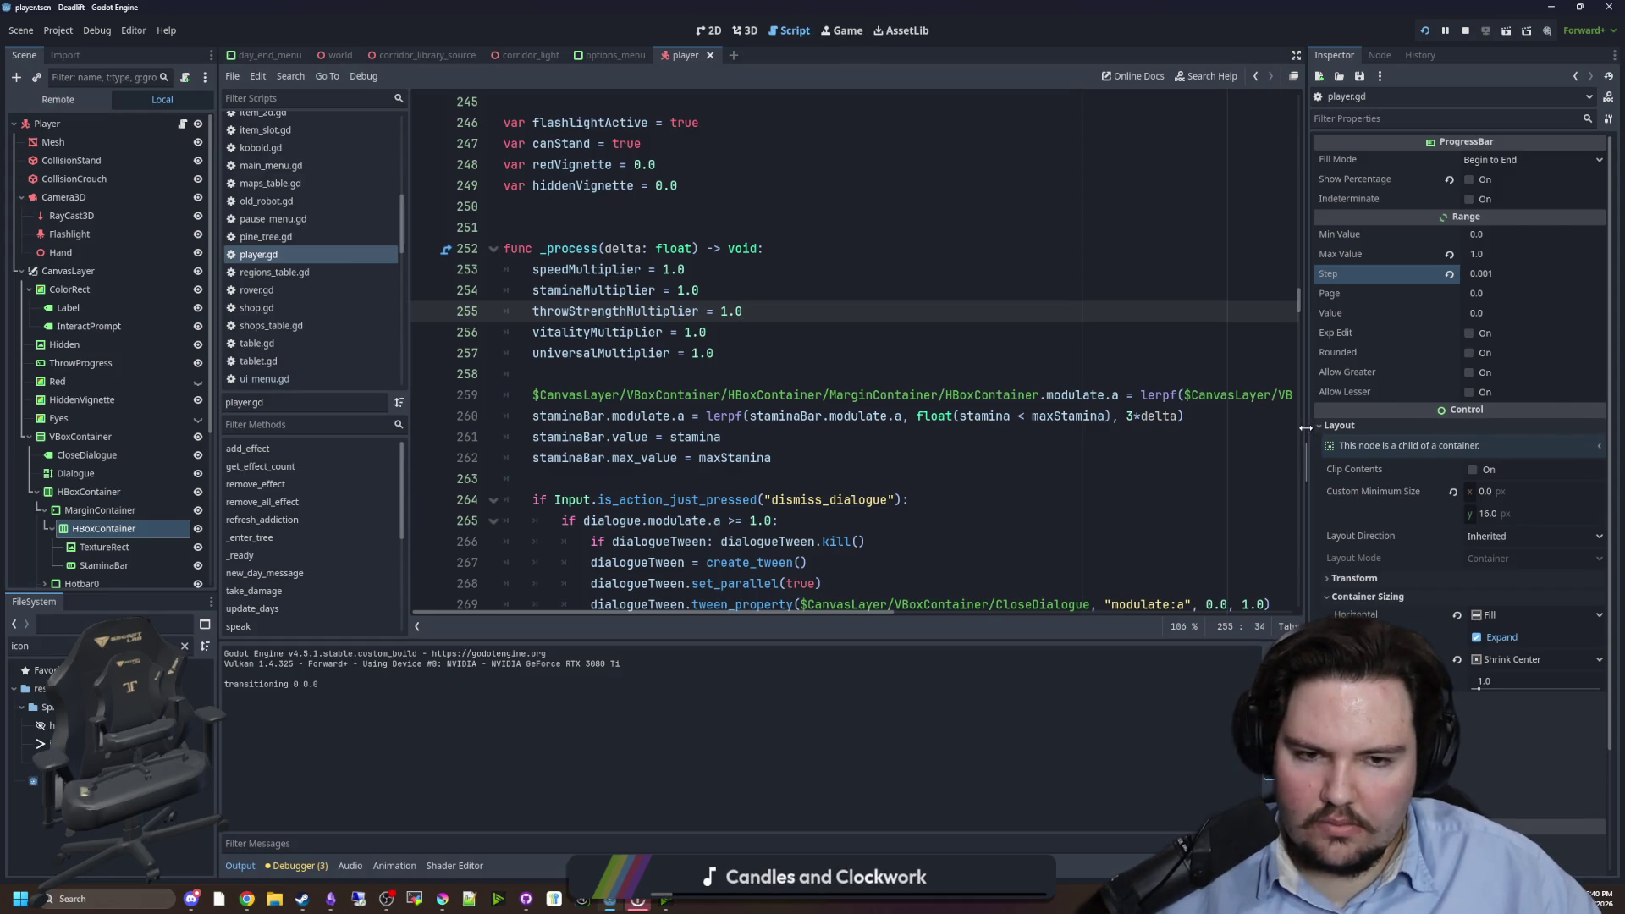
- Make the line 259 fade speed read 3*delta, save player.gd, and run the game
{"action": "left_click_drag", "start_coordinate": [1307, 427], "coordinate": [1483, 428]}
{"action": "left_click", "coordinate": [1212, 409]}
{"action": "key", "text": "Up"}
{"action": "key", "text": "End"}
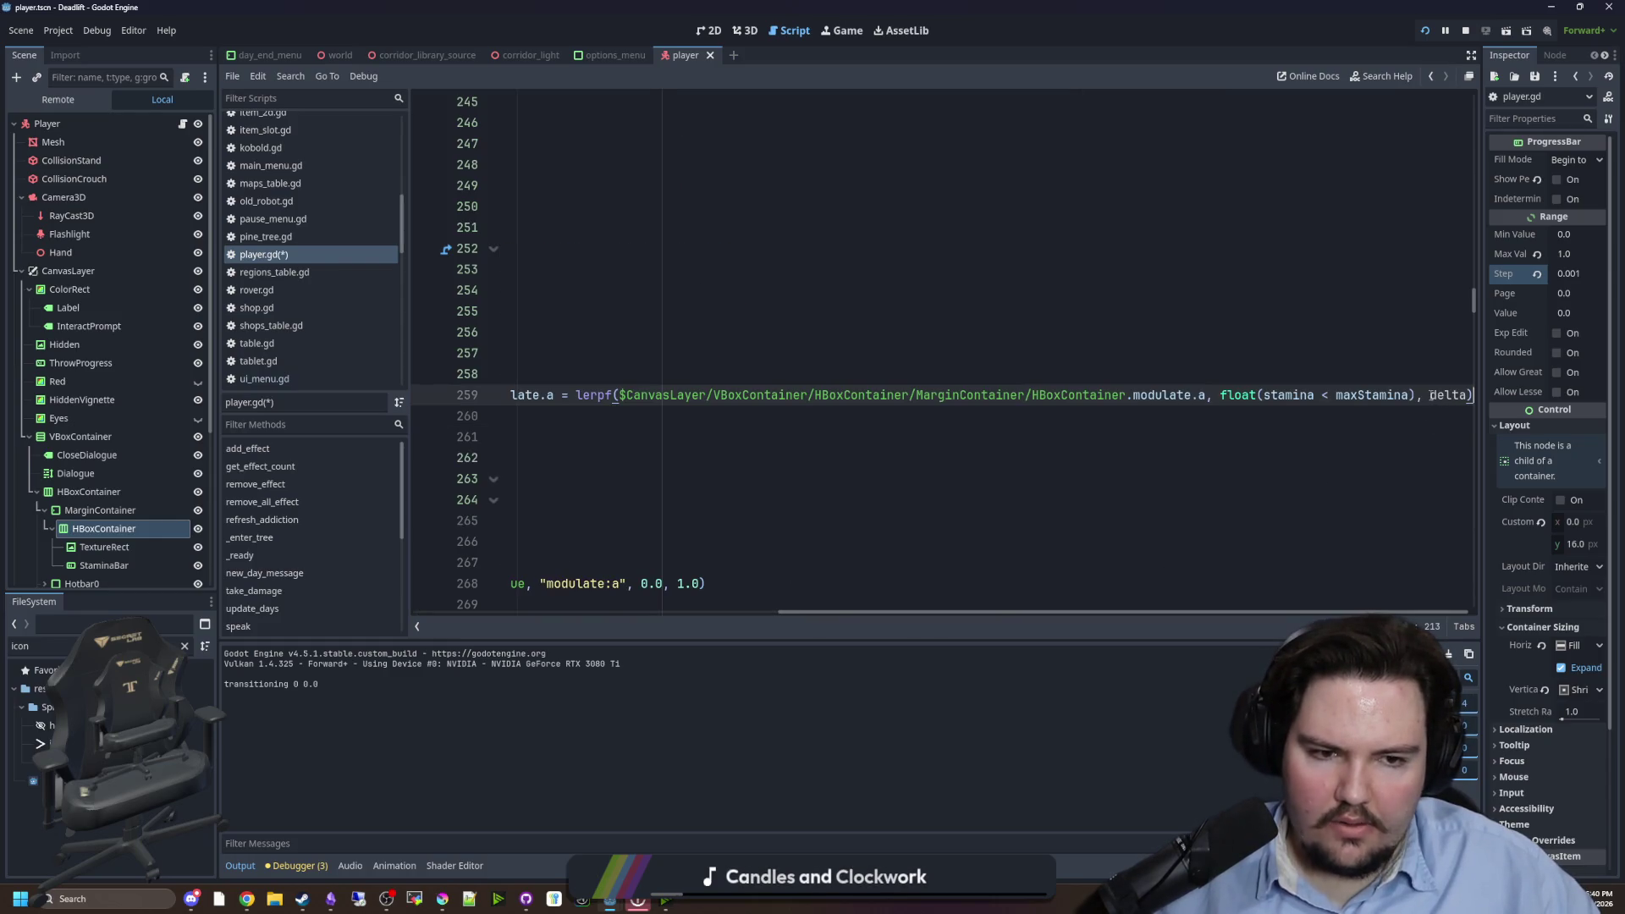
{"action": "type", "text": "*"}
{"action": "left_click", "coordinate": [1167, 301]}
{"action": "key", "text": "ctrl+s"}
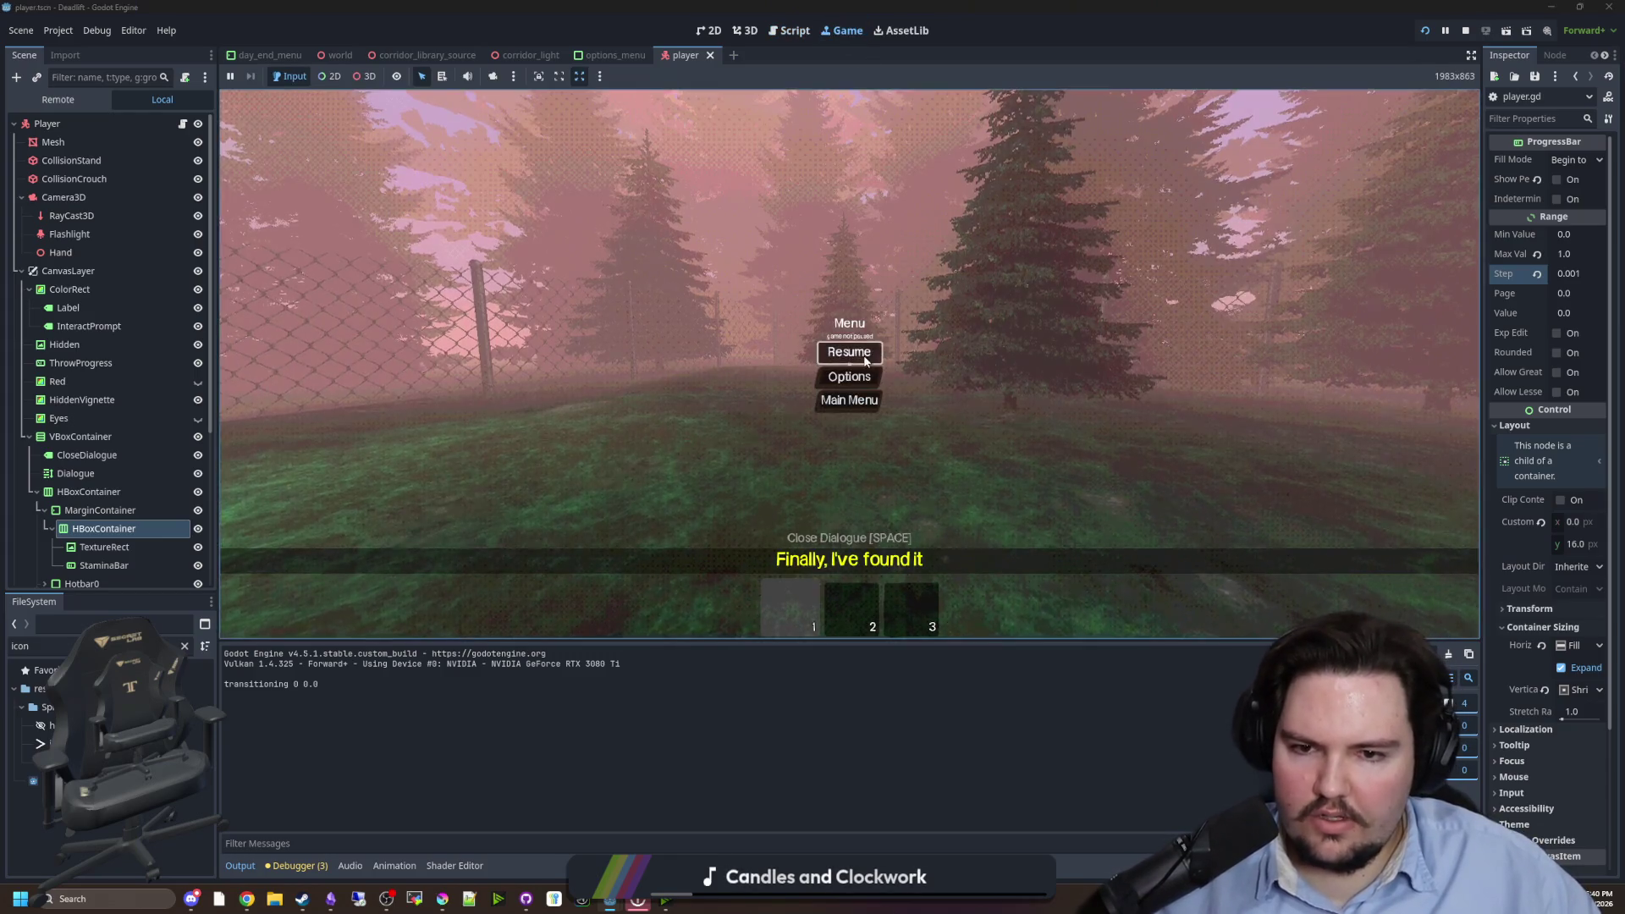
{"action": "left_click", "coordinate": [846, 348]}
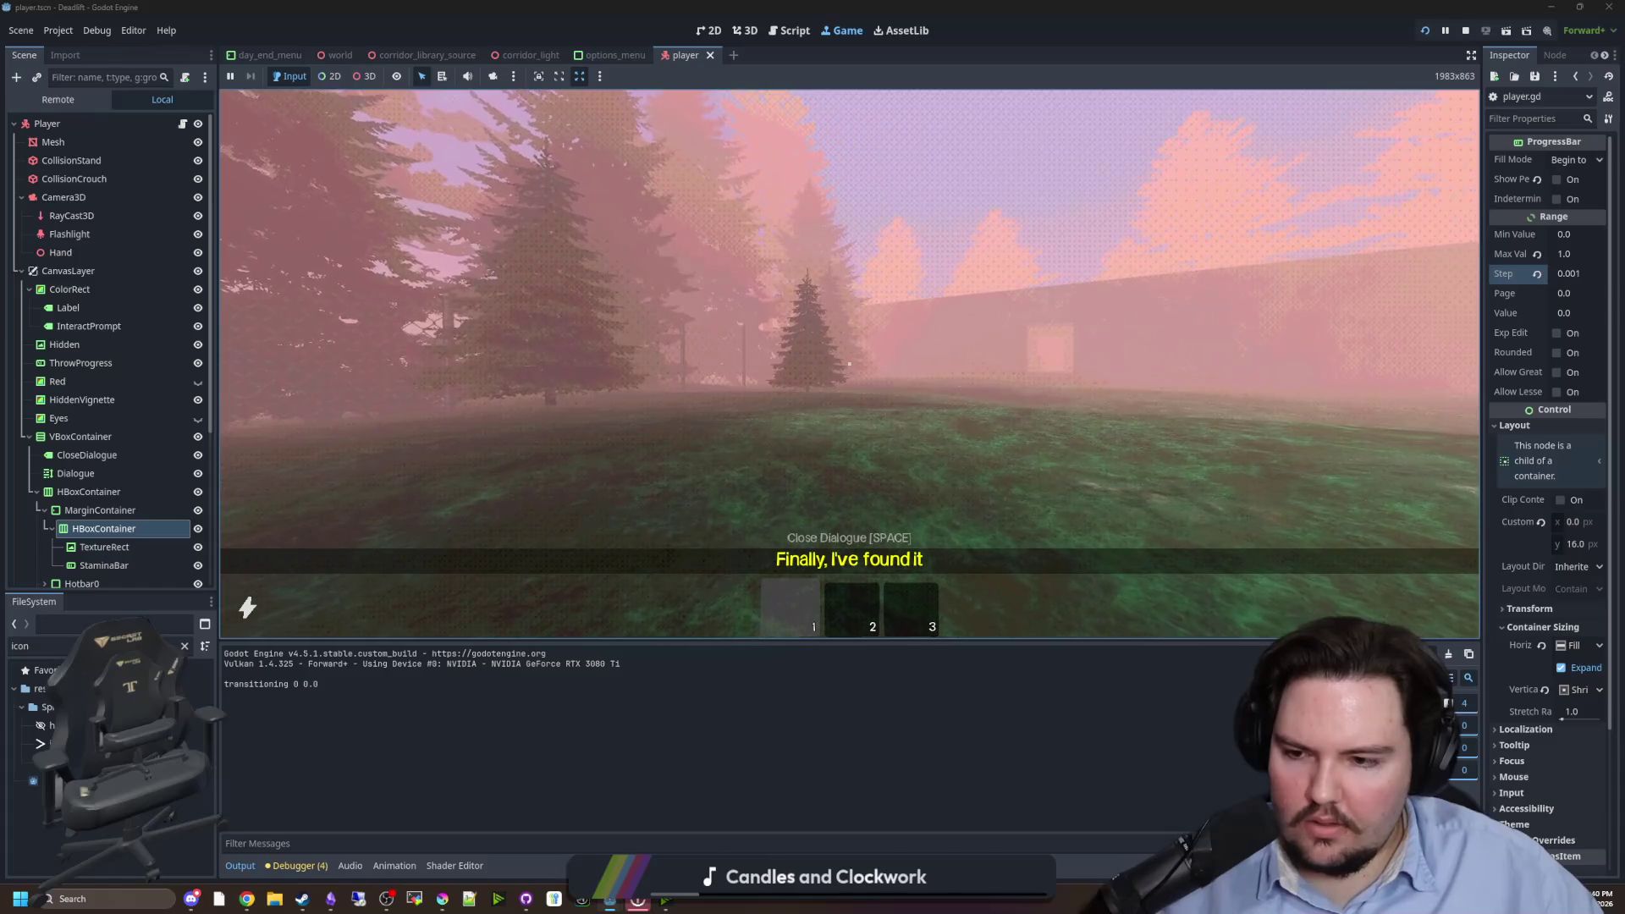
- Pause the running game, return to the main menu, and start playing again
{"action": "key", "text": "Escape"}
{"action": "key", "text": "super"}
{"action": "left_click", "coordinate": [1155, 419]}
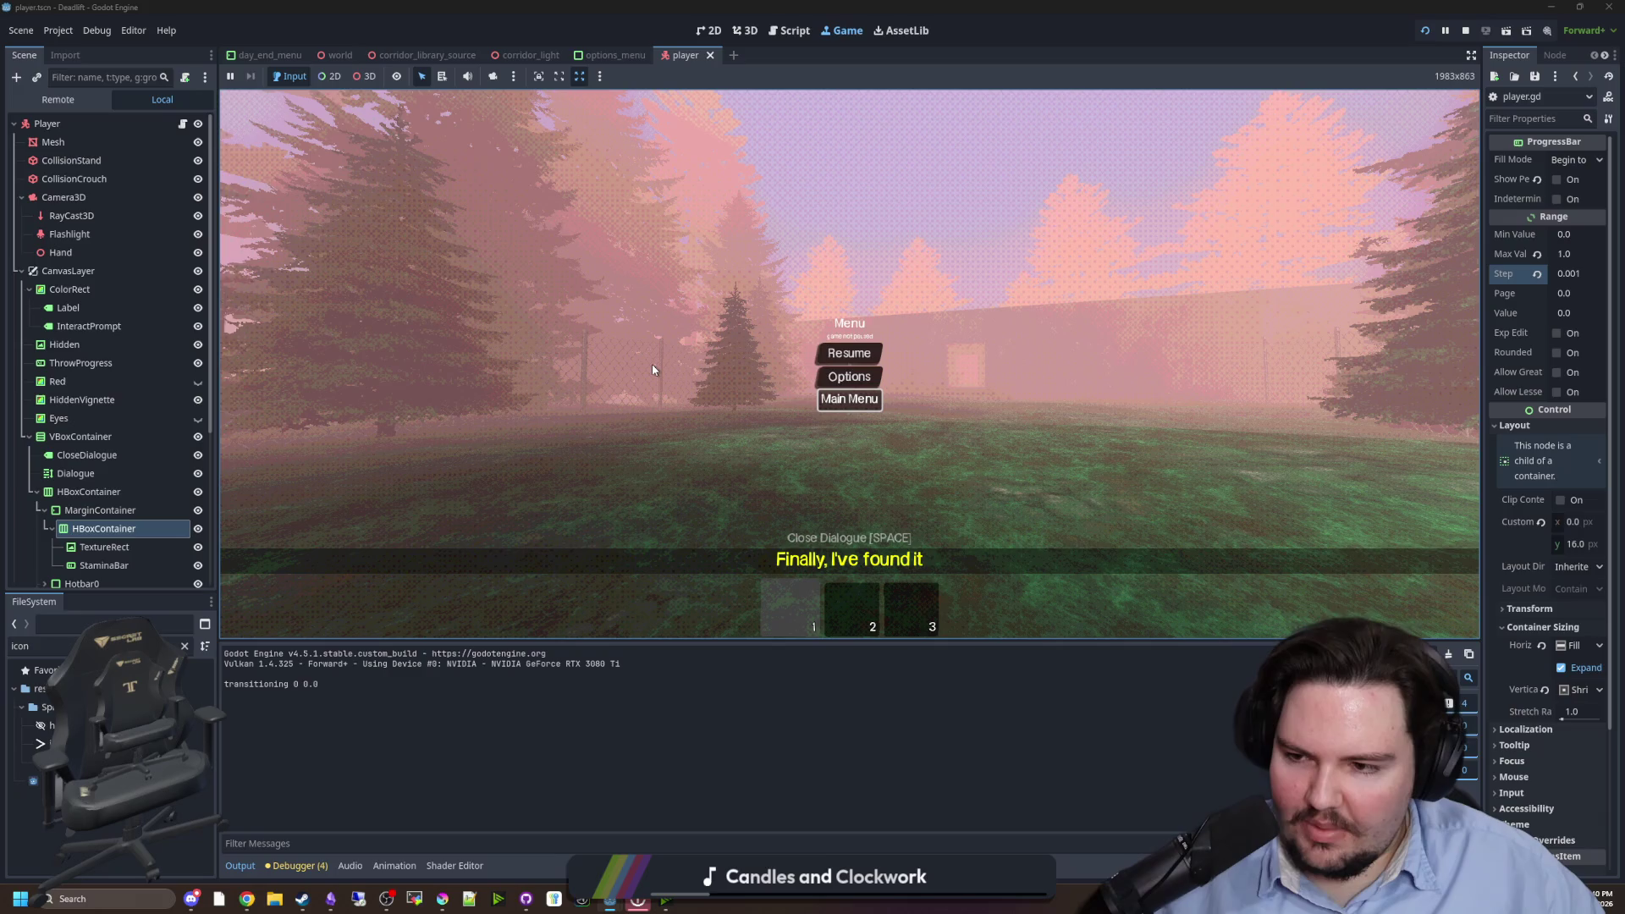
{"action": "key", "text": "Return"}
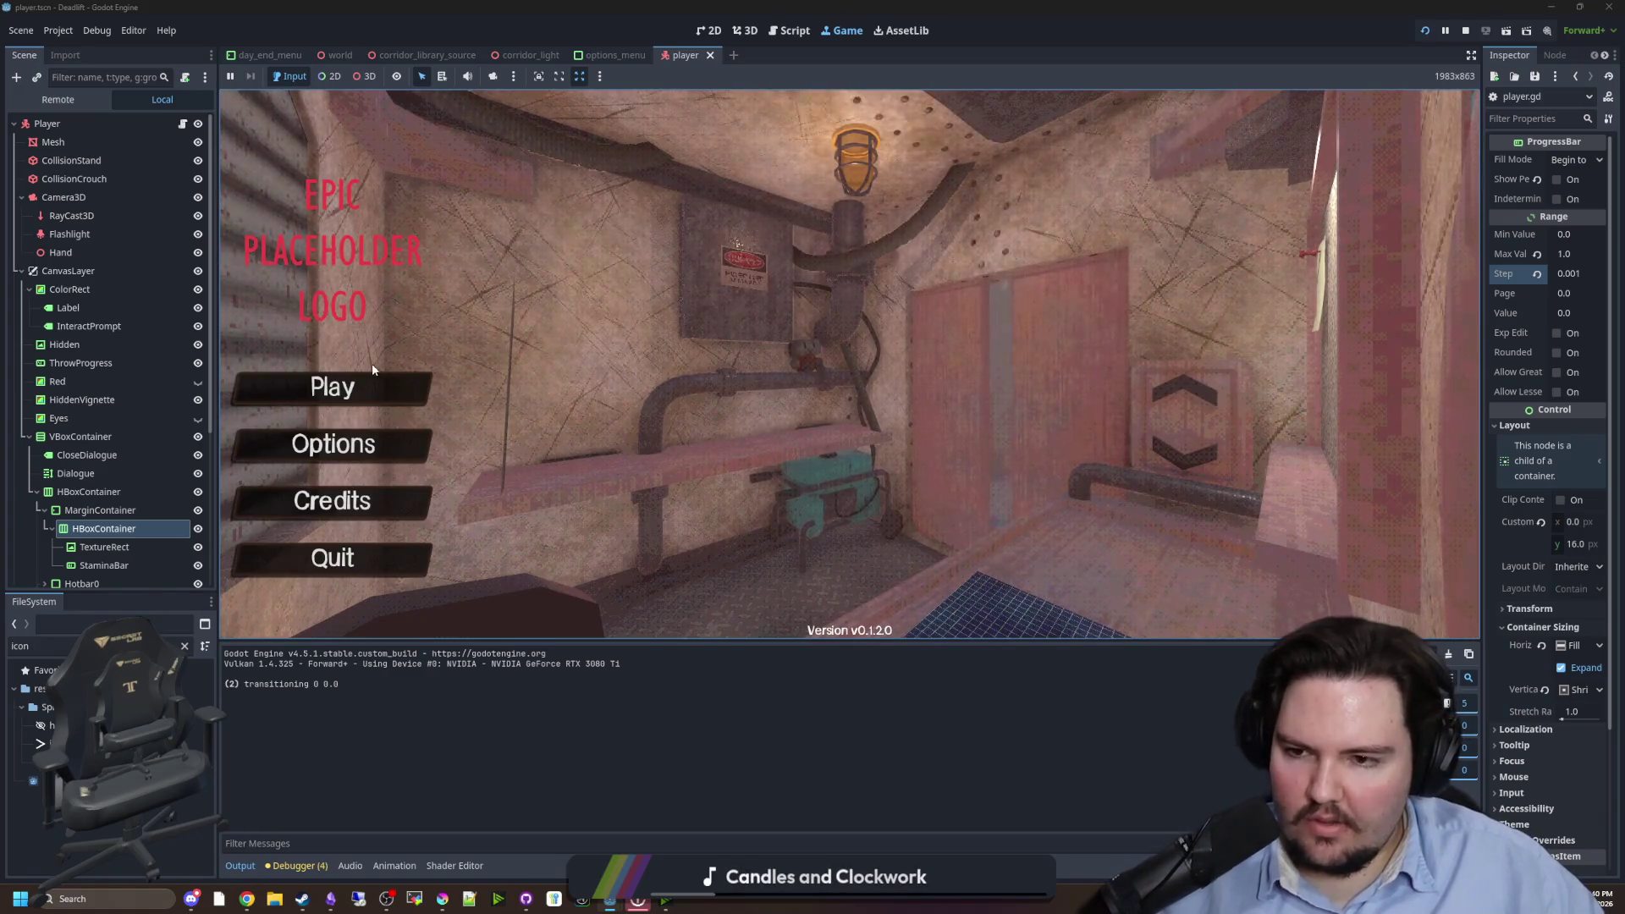
{"action": "left_click", "coordinate": [366, 385]}
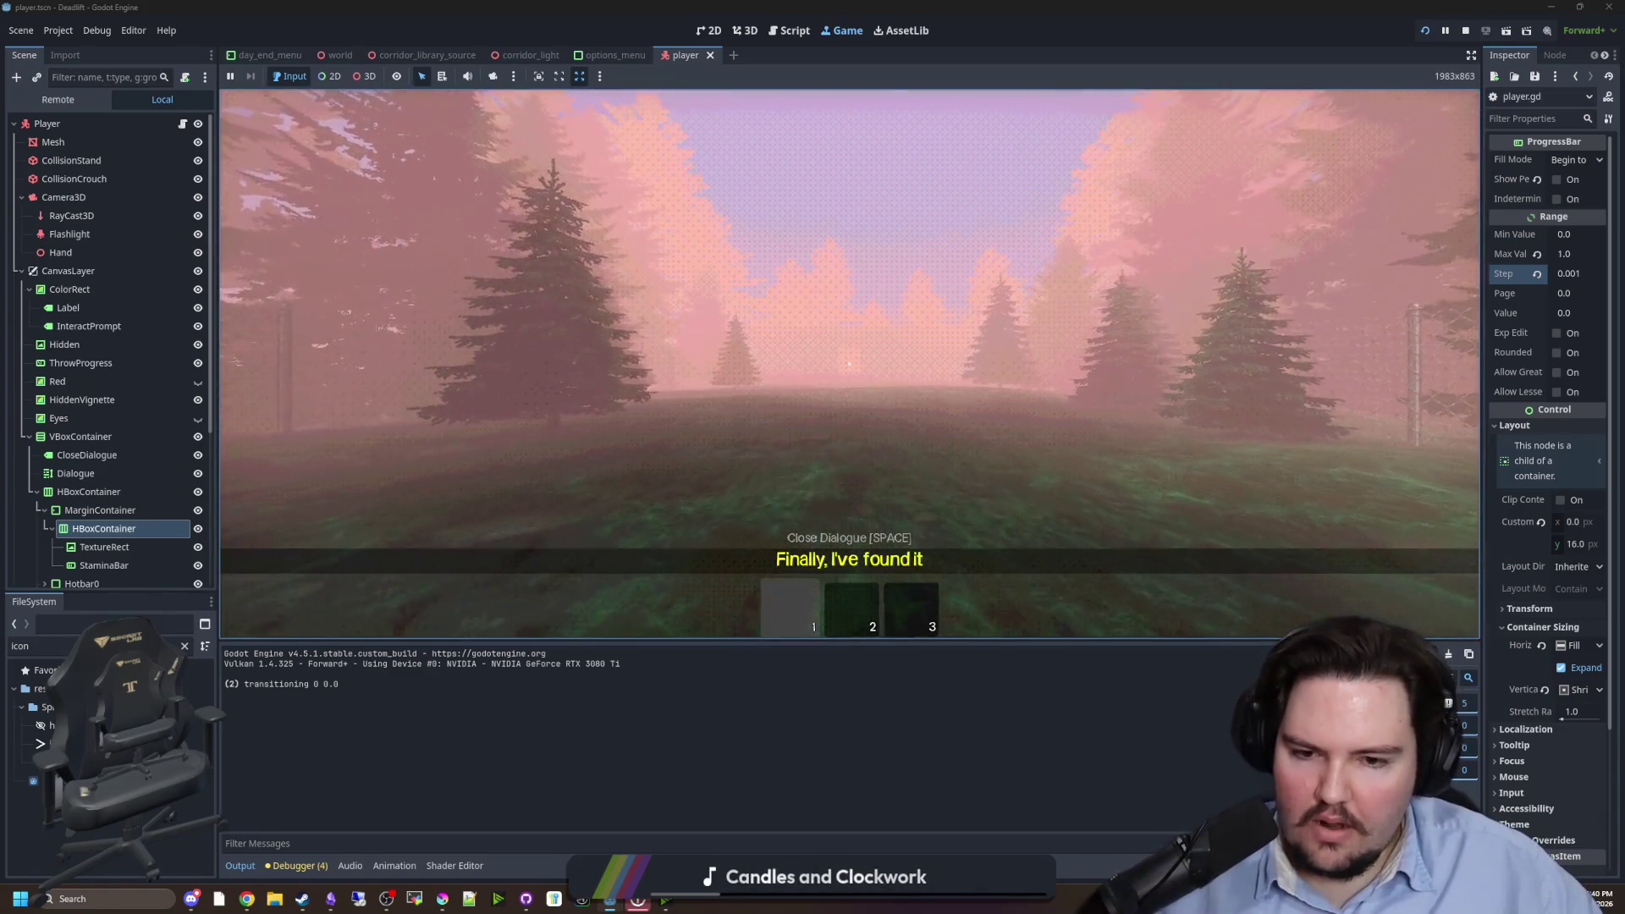
- Dismiss the dialogue, pick hotbar slot 1, and sprint toward the fence to drain stamina
{"action": "key", "text": "space"}
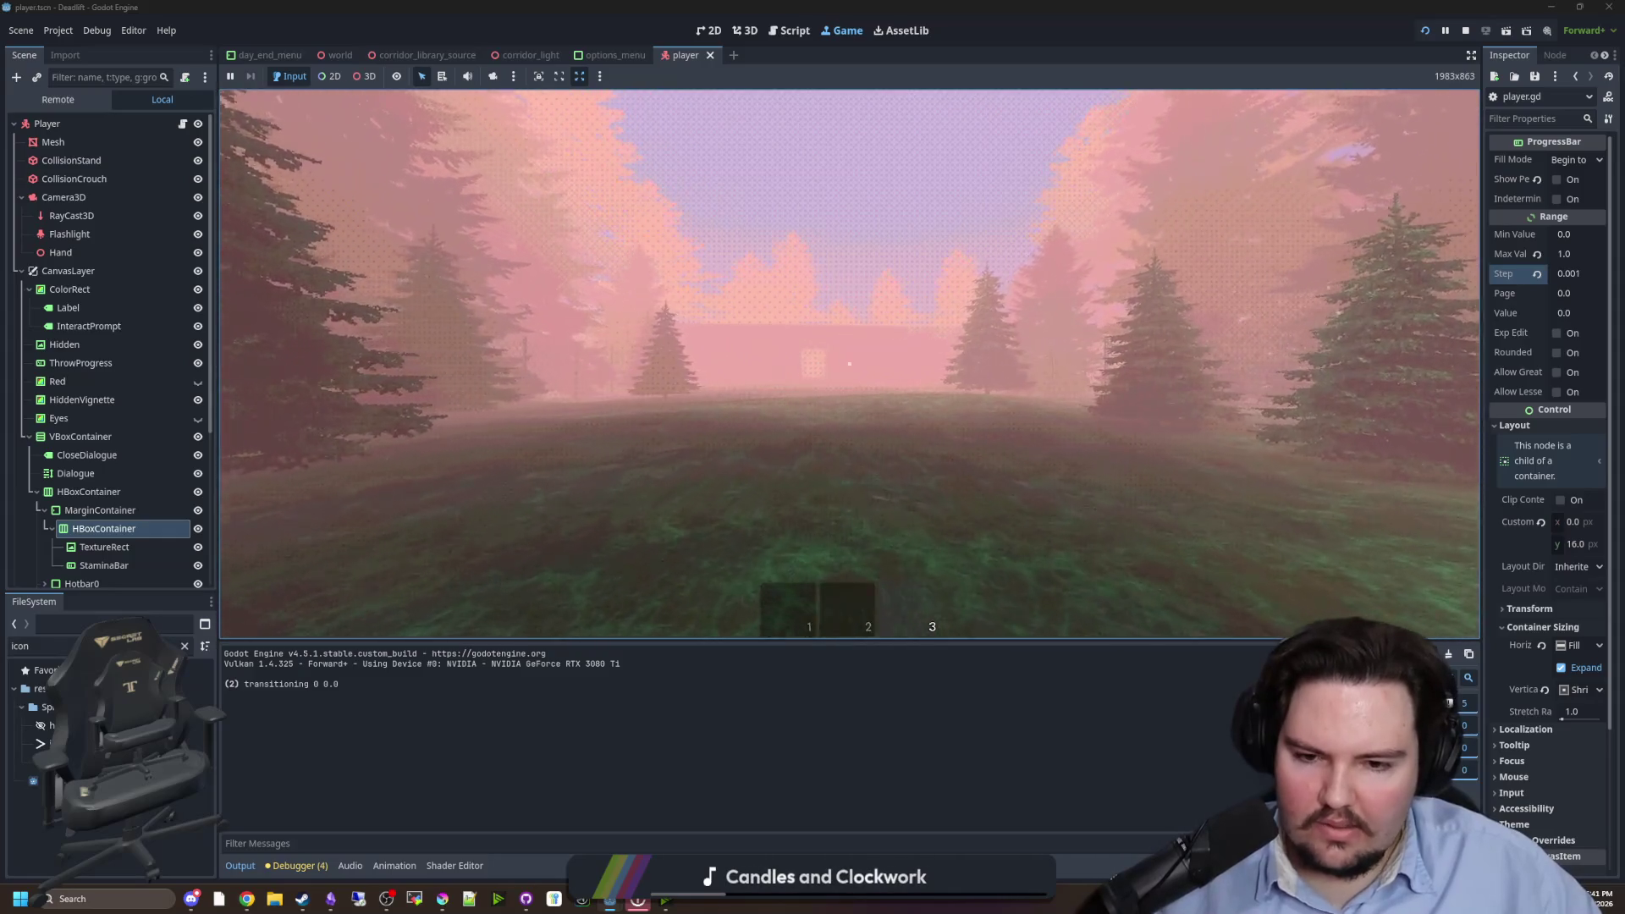
{"action": "key", "text": "1"}
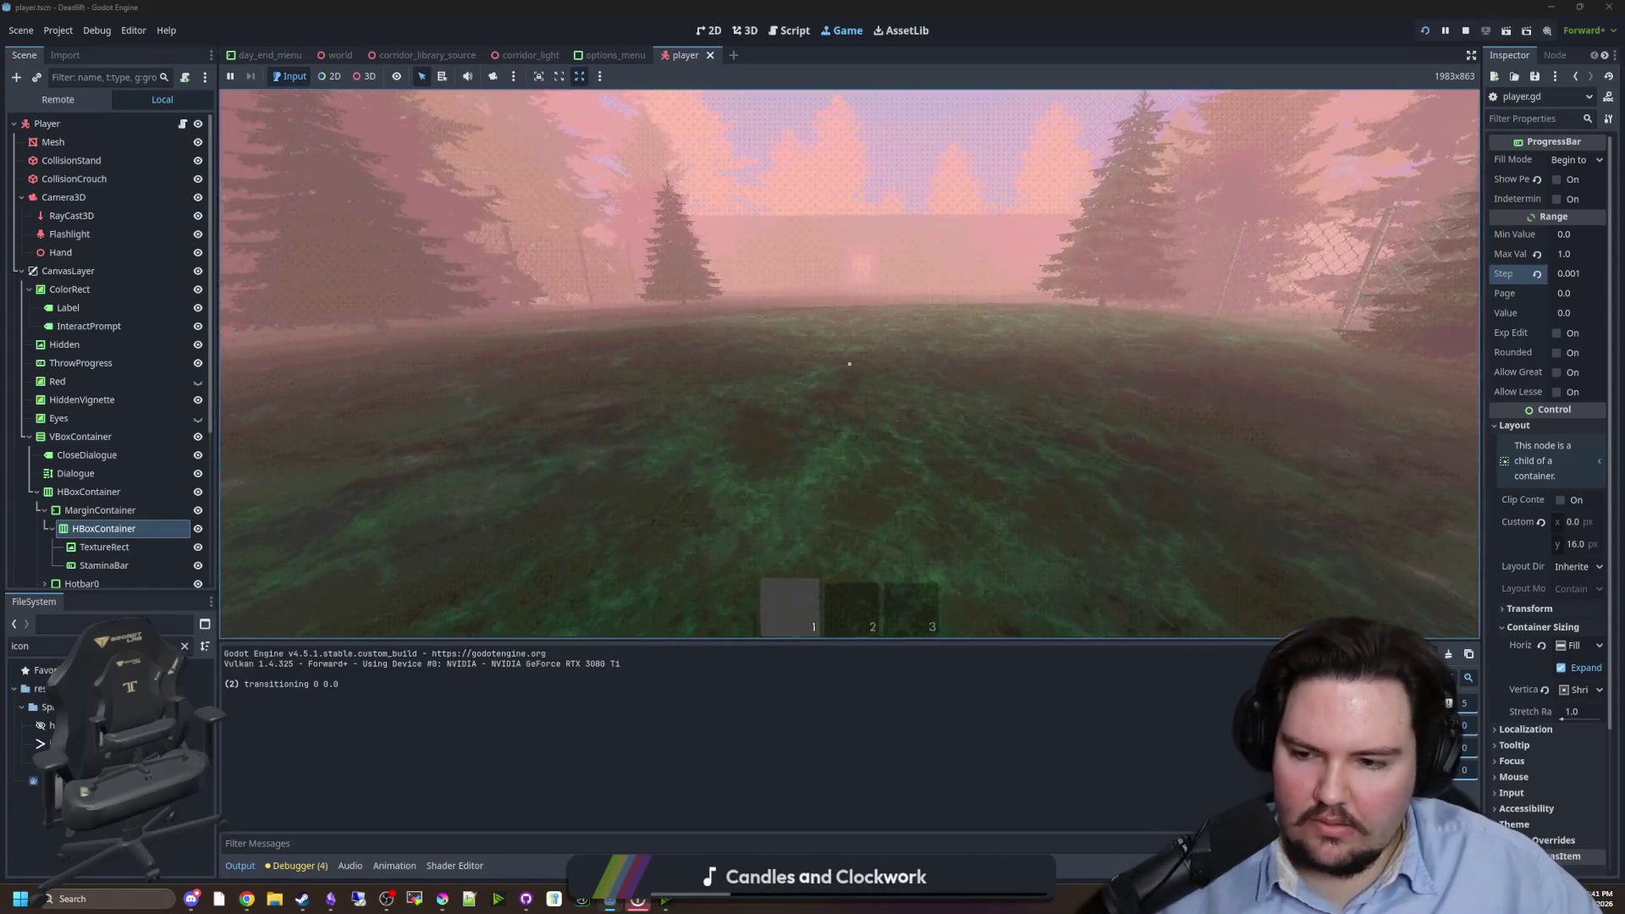
{"action": "key", "text": "w"}
{"action": "key", "text": "shift"}
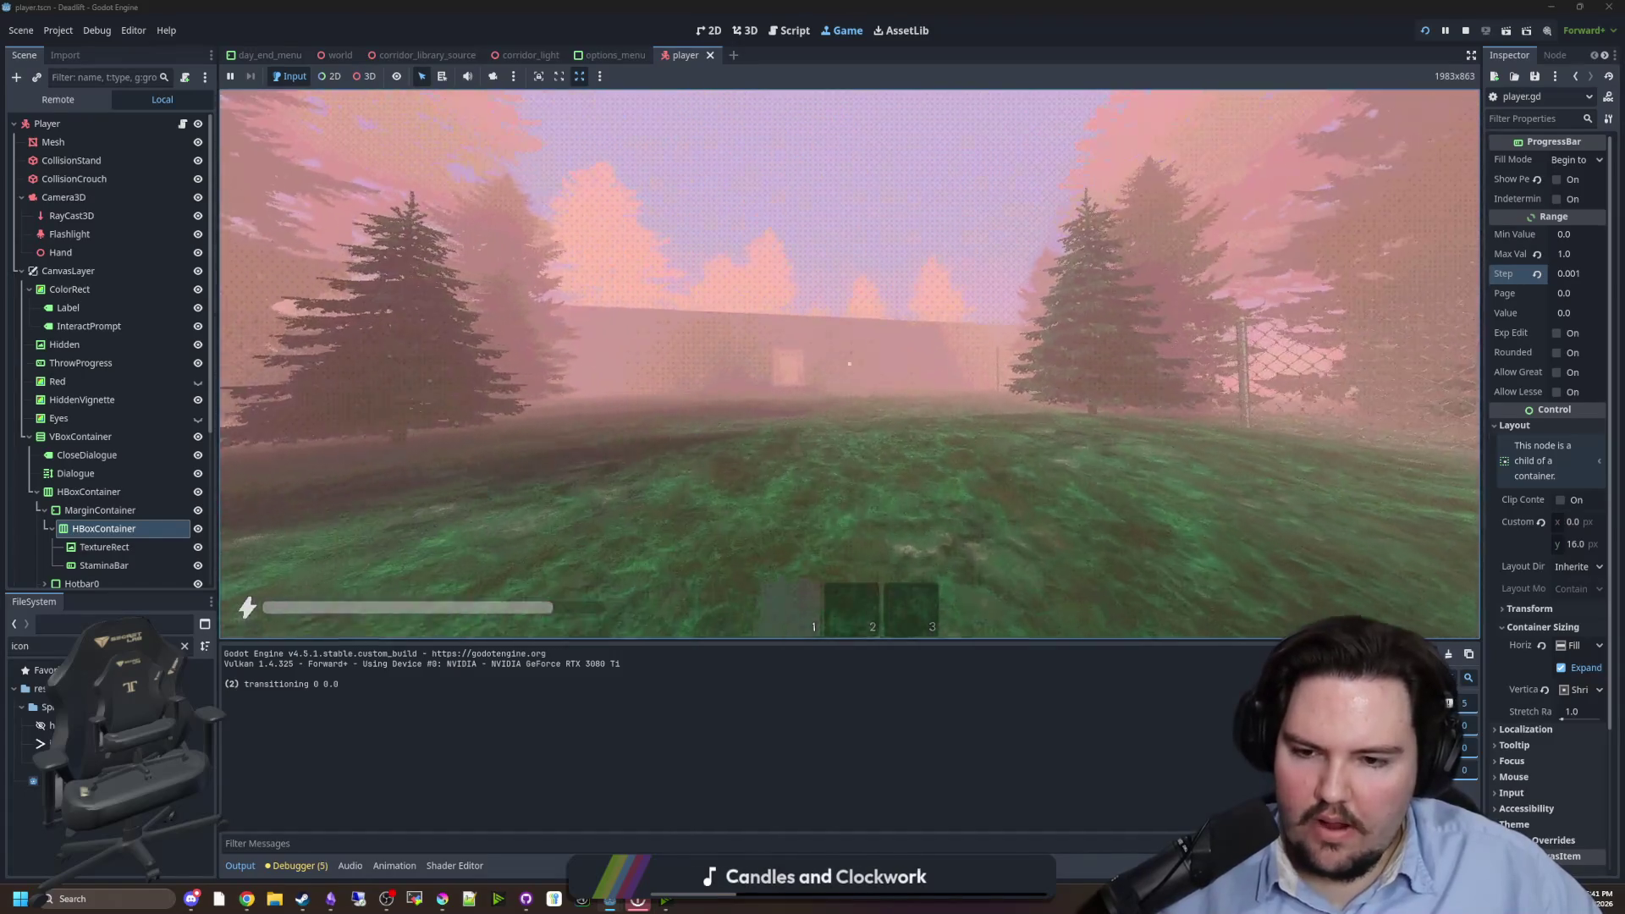
{"action": "mouse_move", "coordinate": [849, 364]}
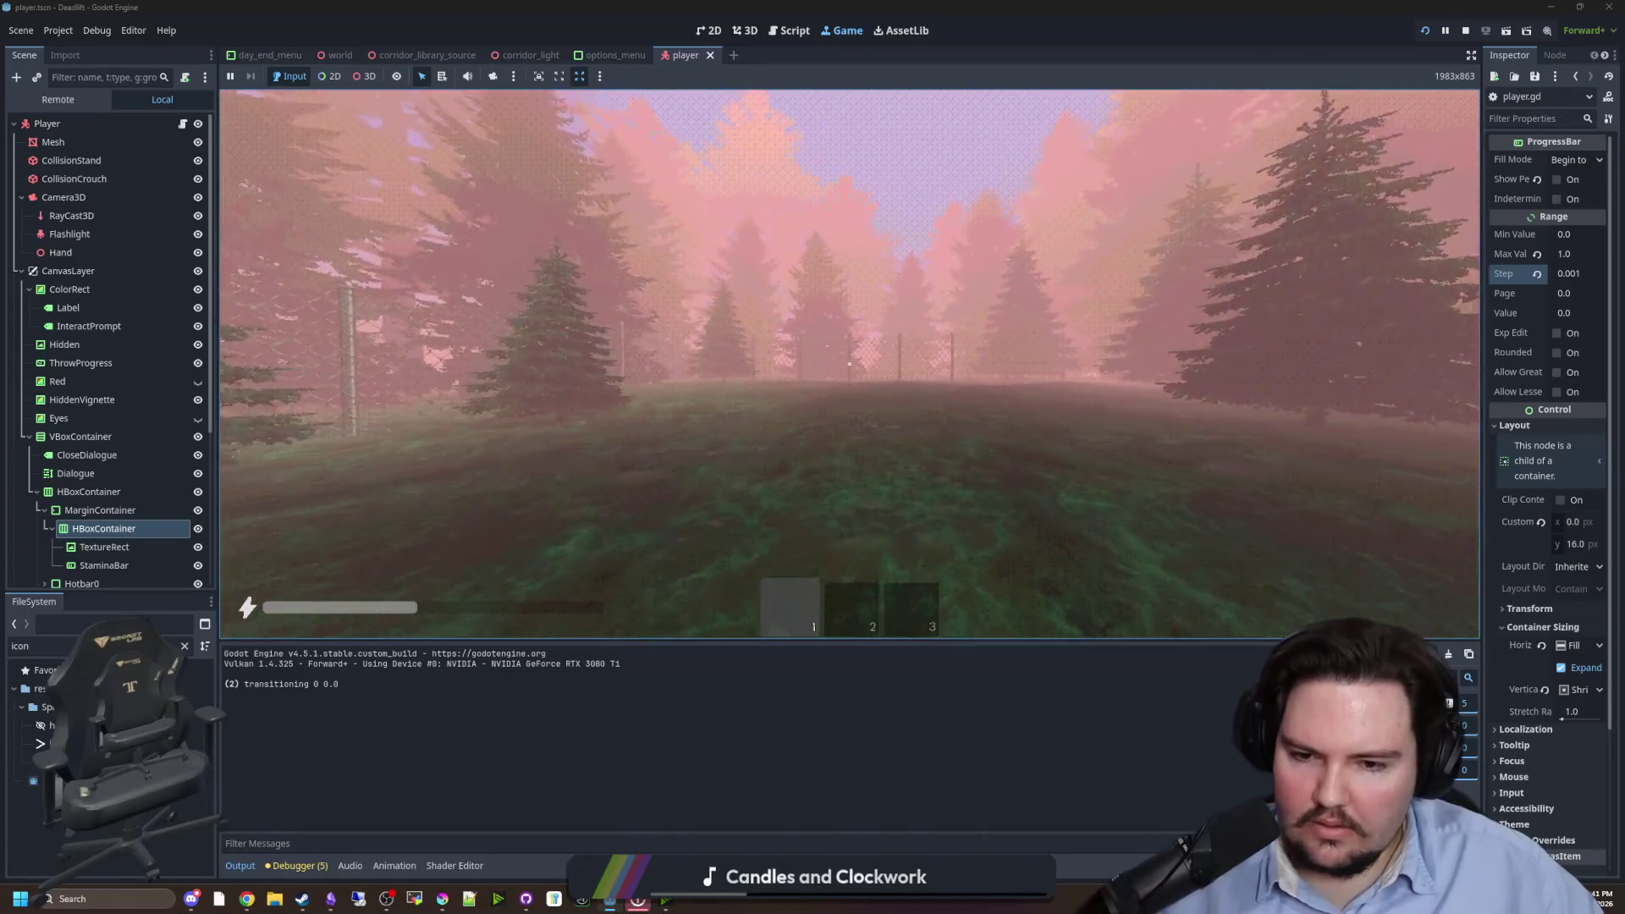
{"action": "key", "text": "shift+w"}
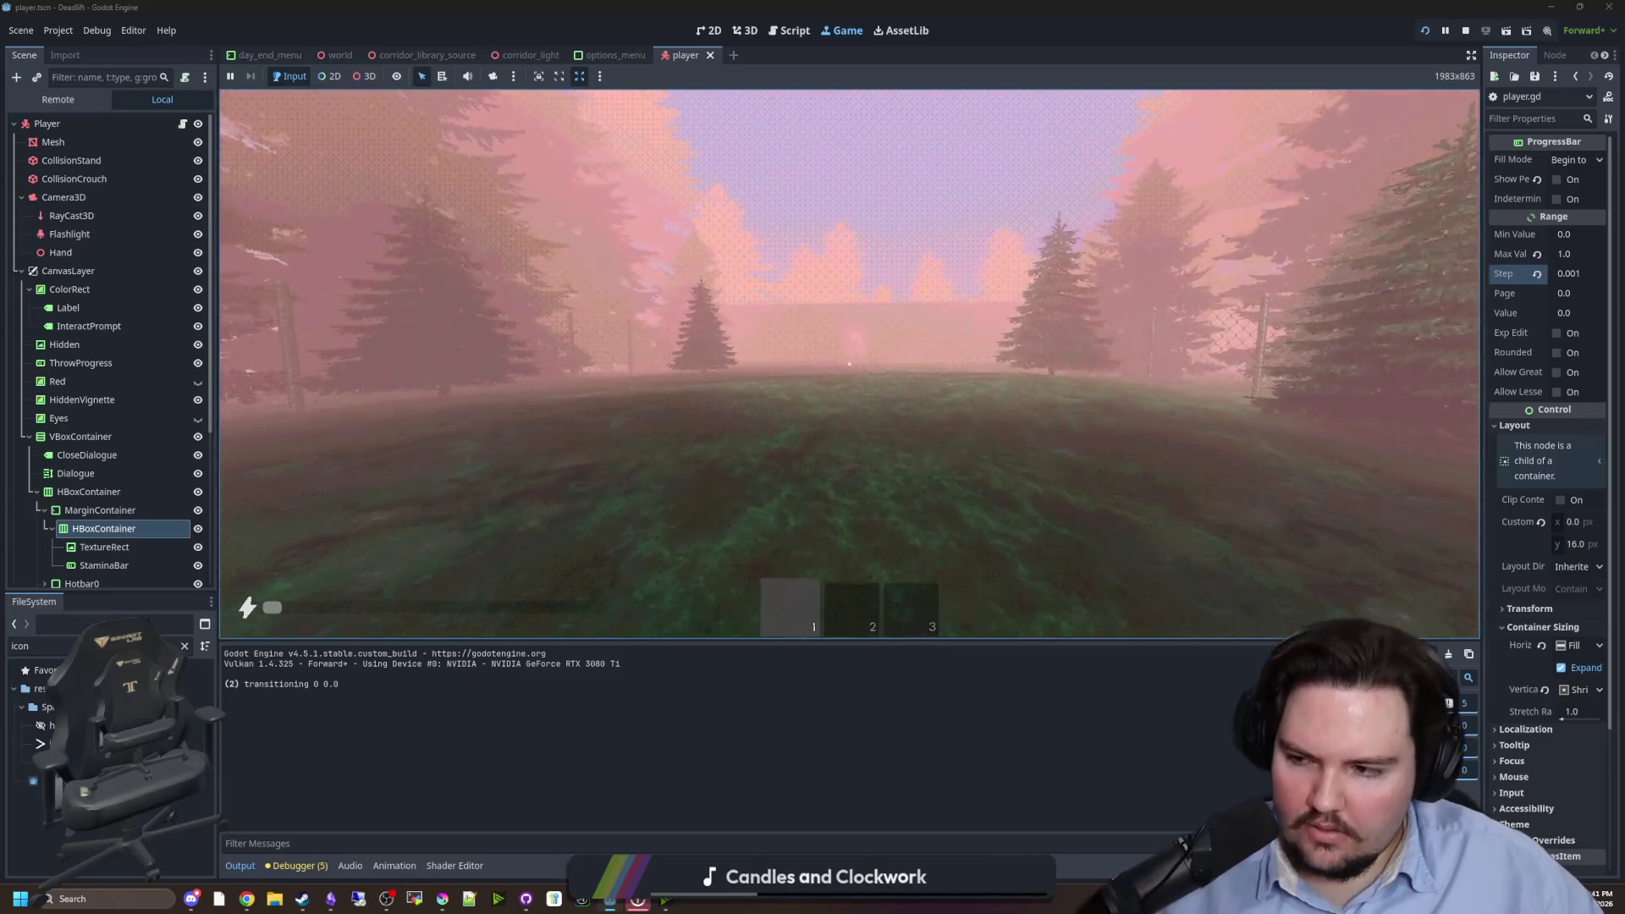
- Walk to refill stamina, then sprint through the building and into the corridor toward the door
{"action": "key", "text": "w"}
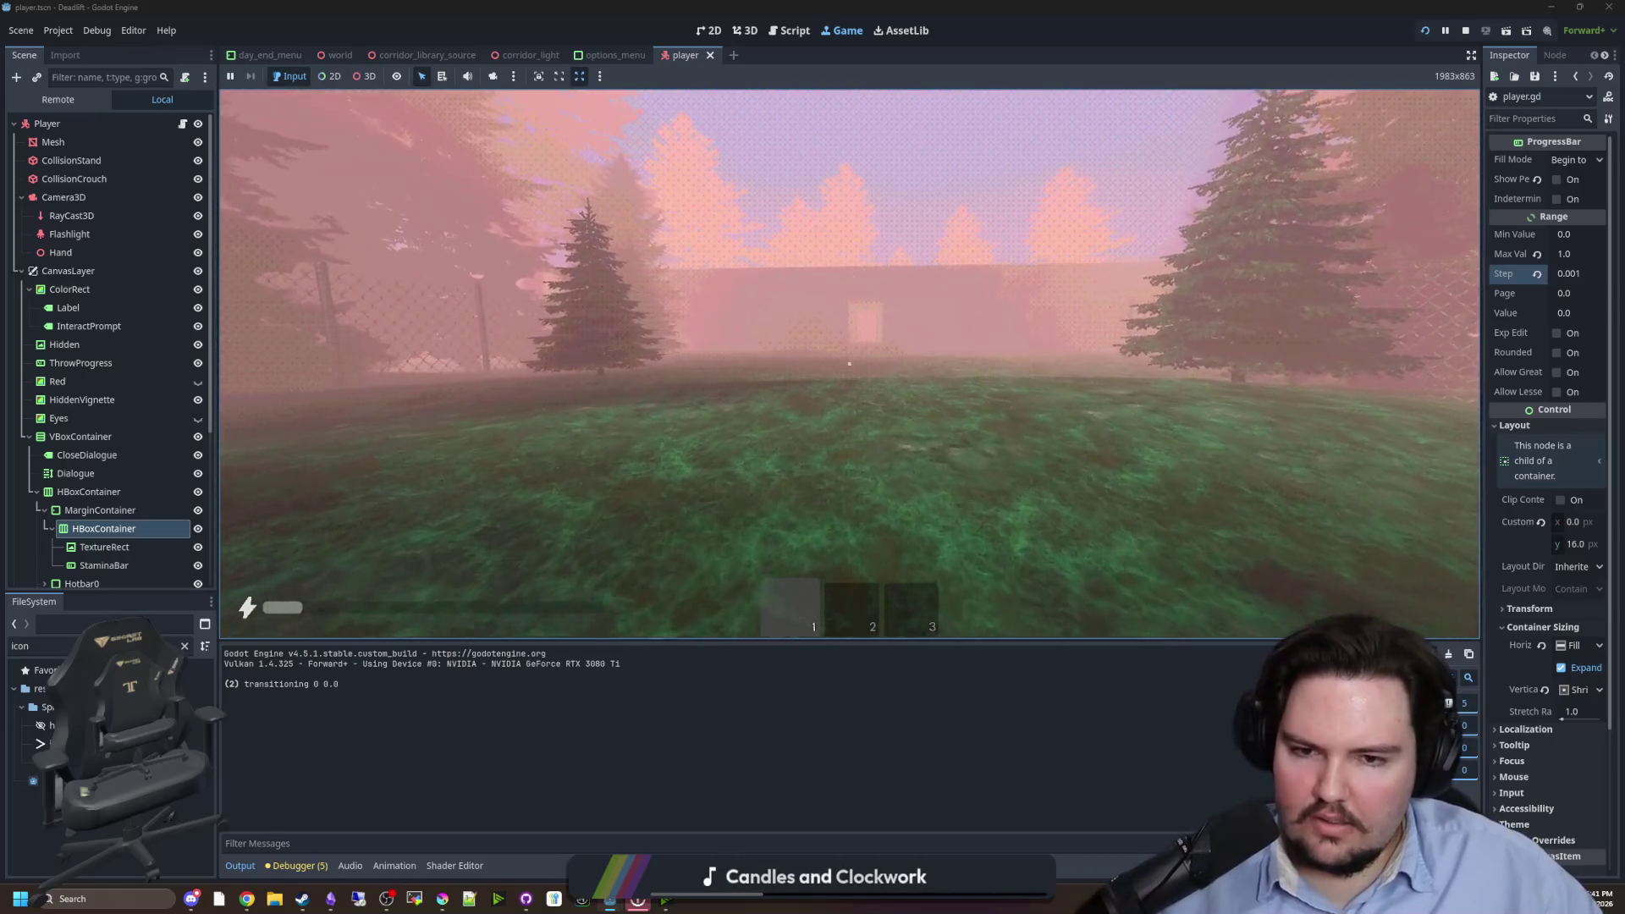
{"action": "key", "text": "w"}
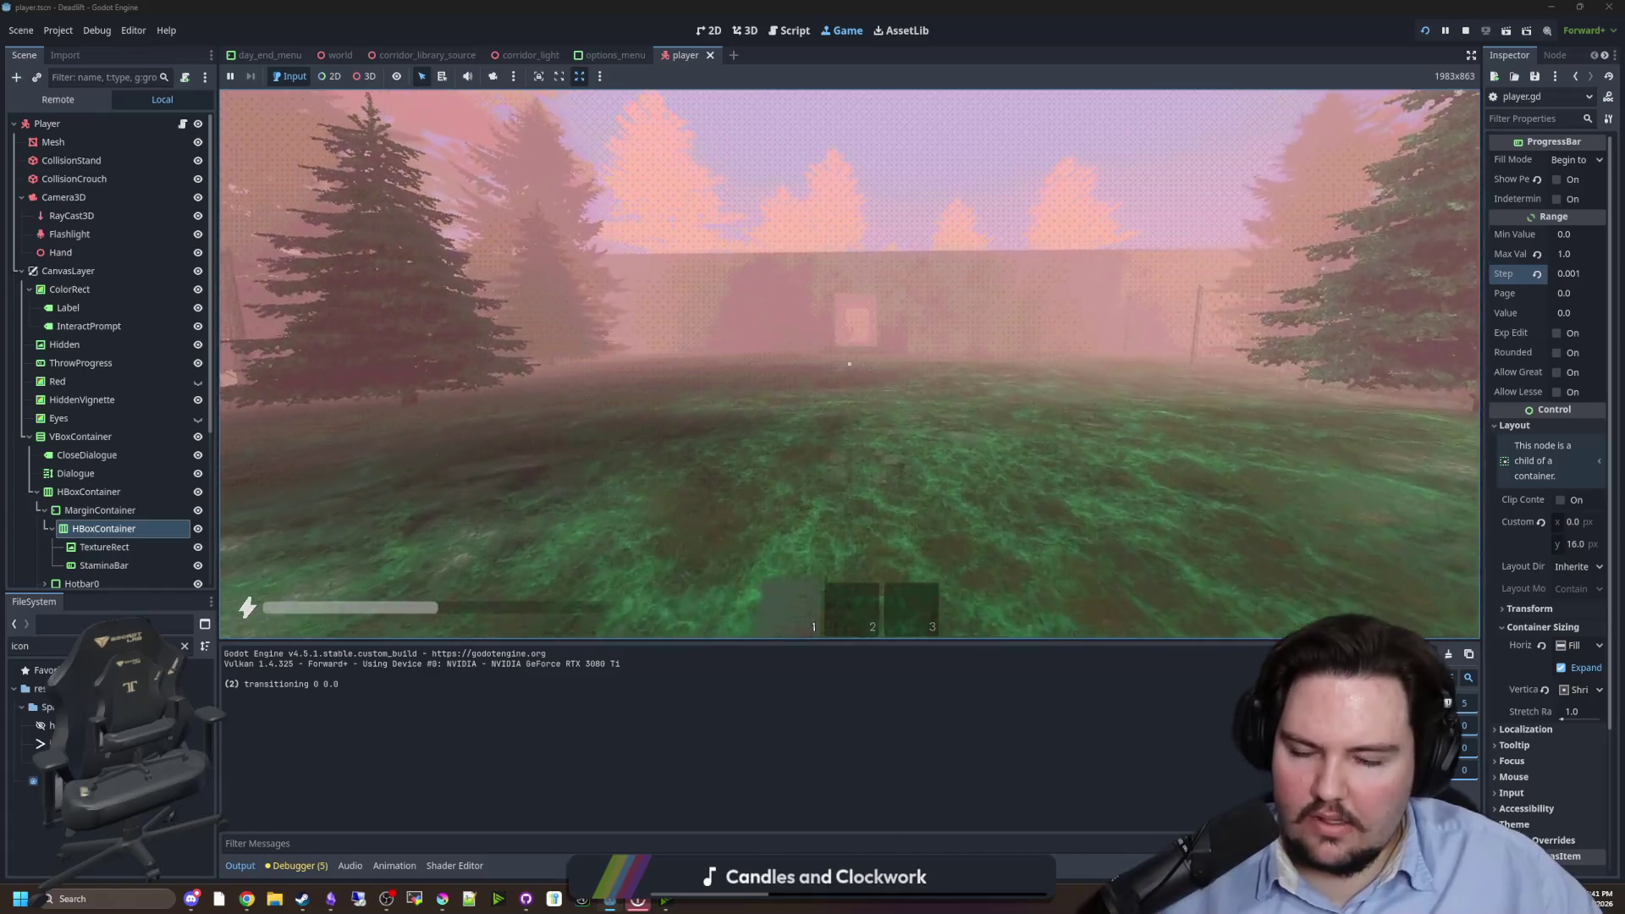
{"action": "key", "text": "w"}
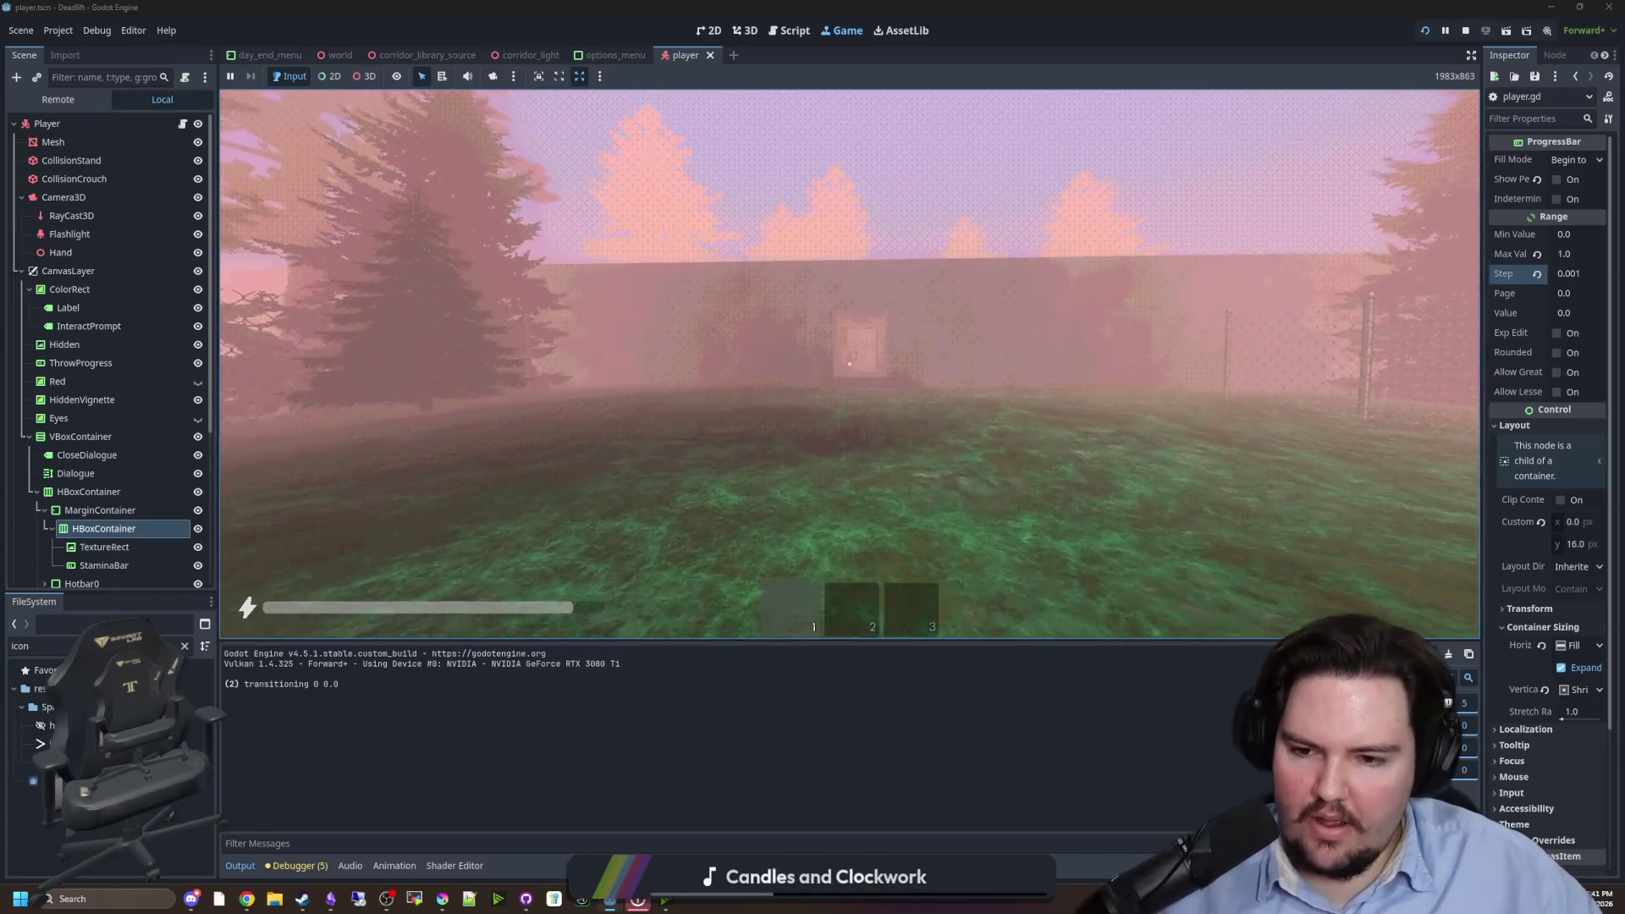
{"action": "key", "text": "shift+w"}
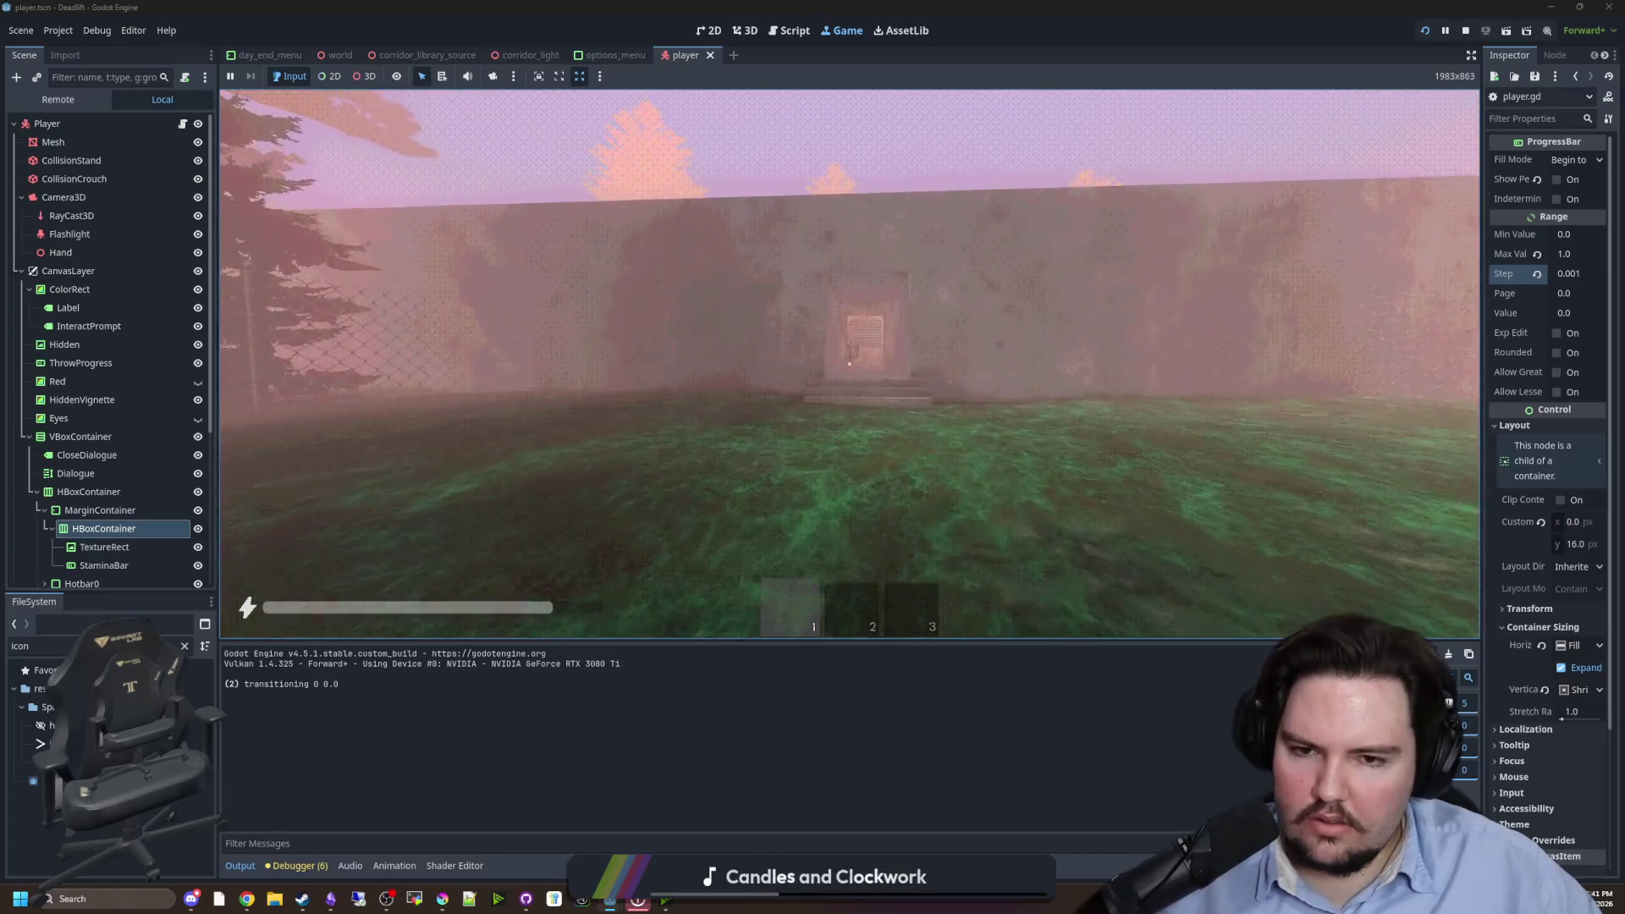
{"action": "key", "text": "shift+w"}
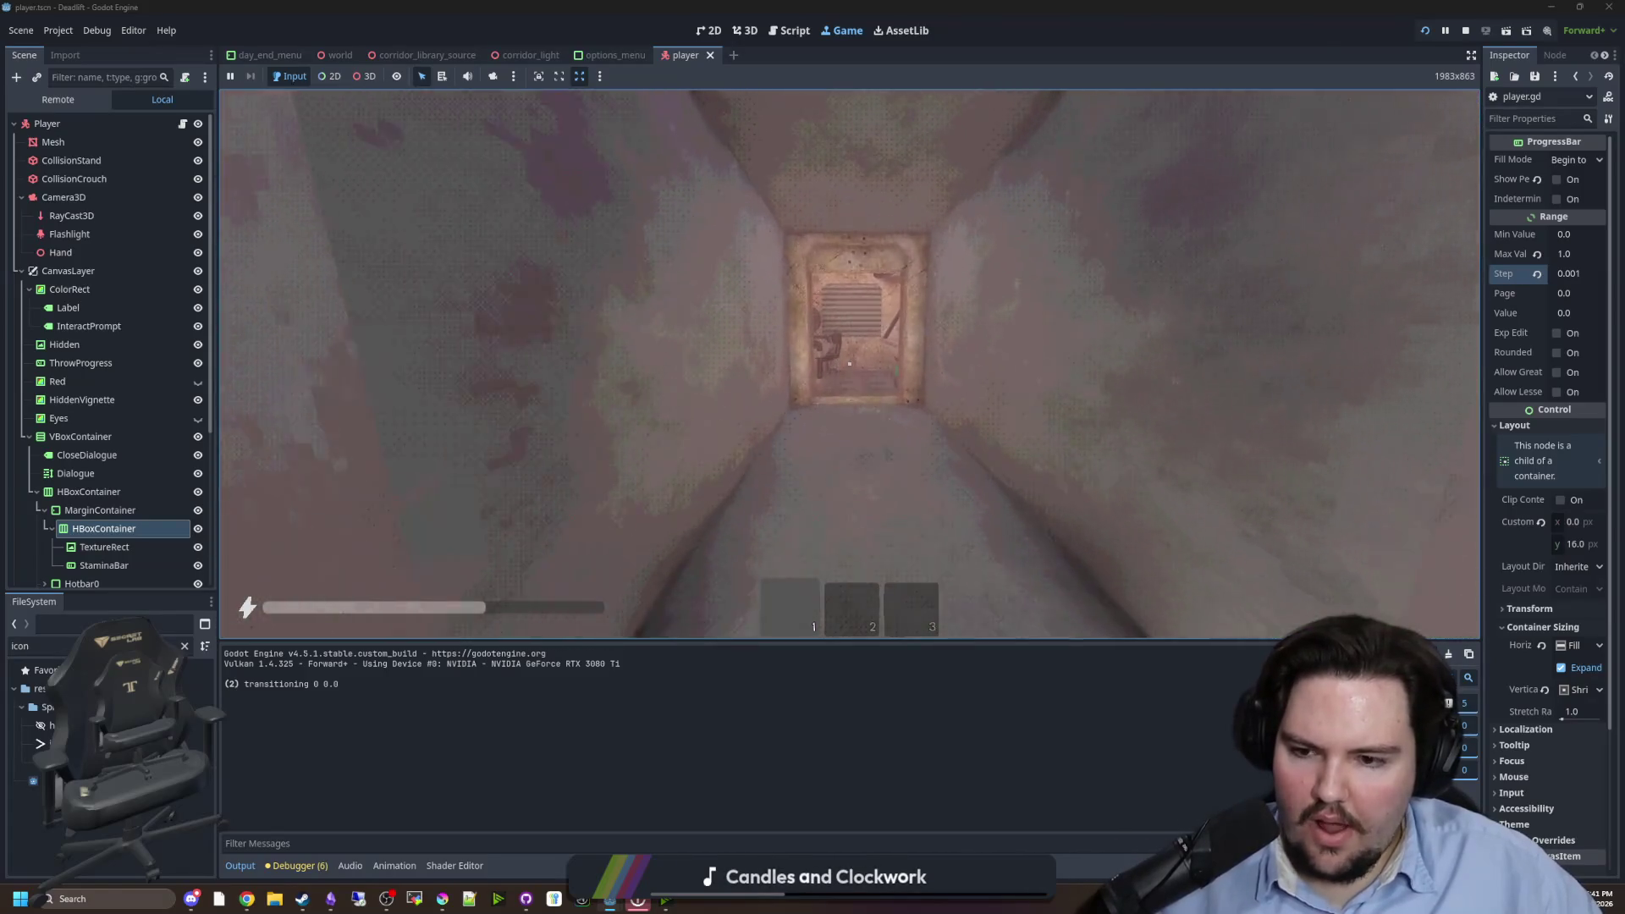
{"action": "key", "text": "shift+w"}
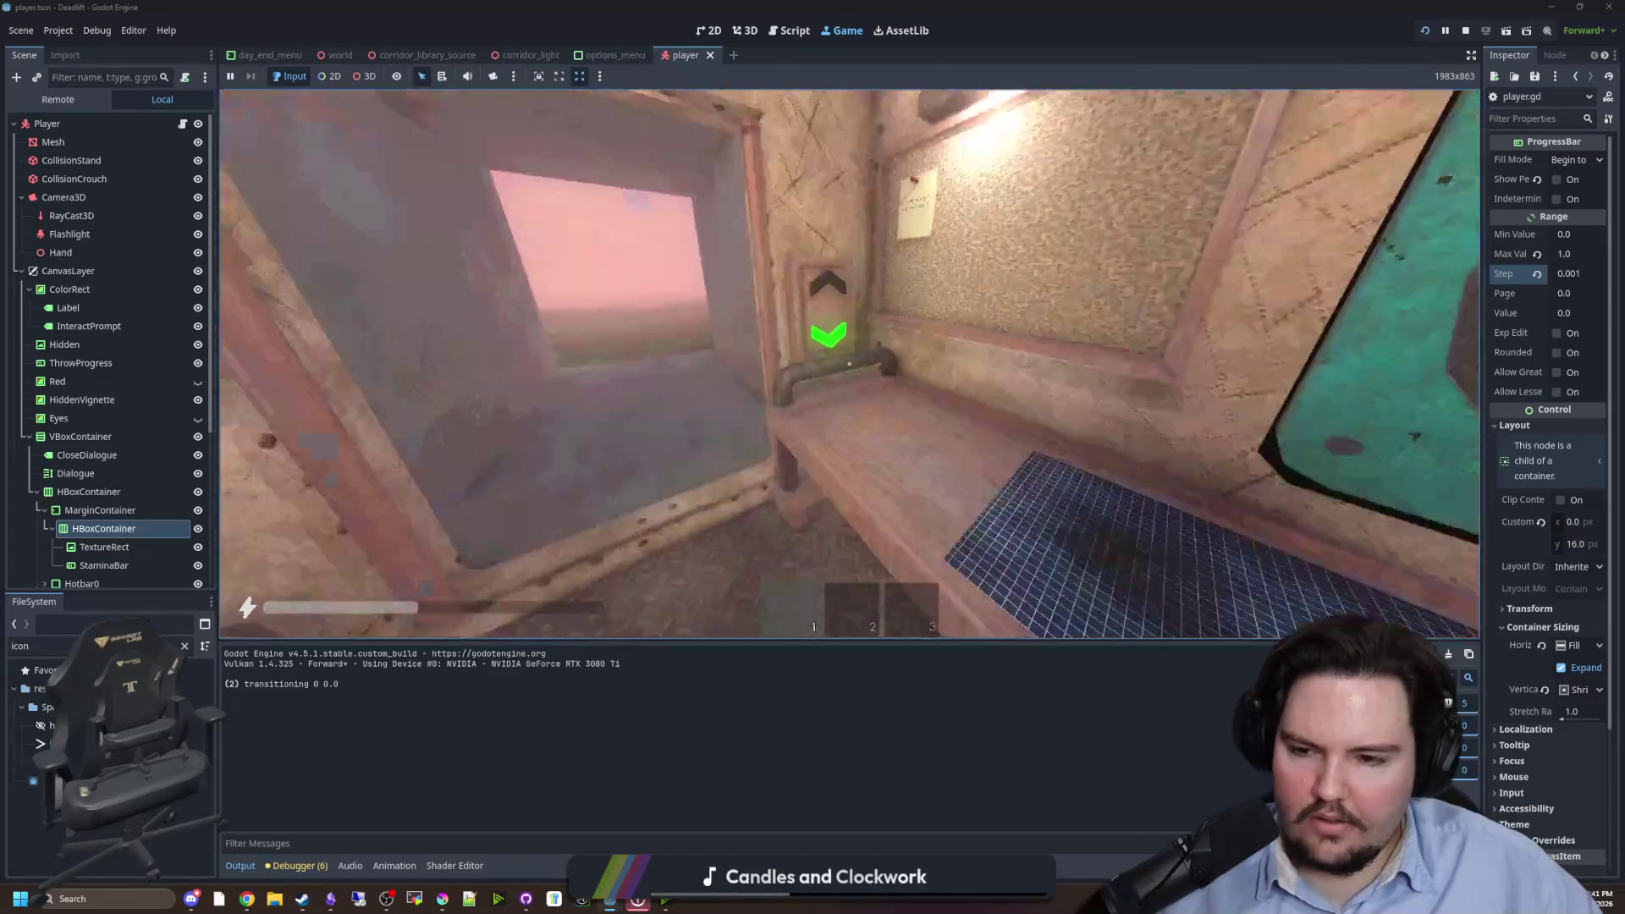
{"action": "key", "text": "shift+w"}
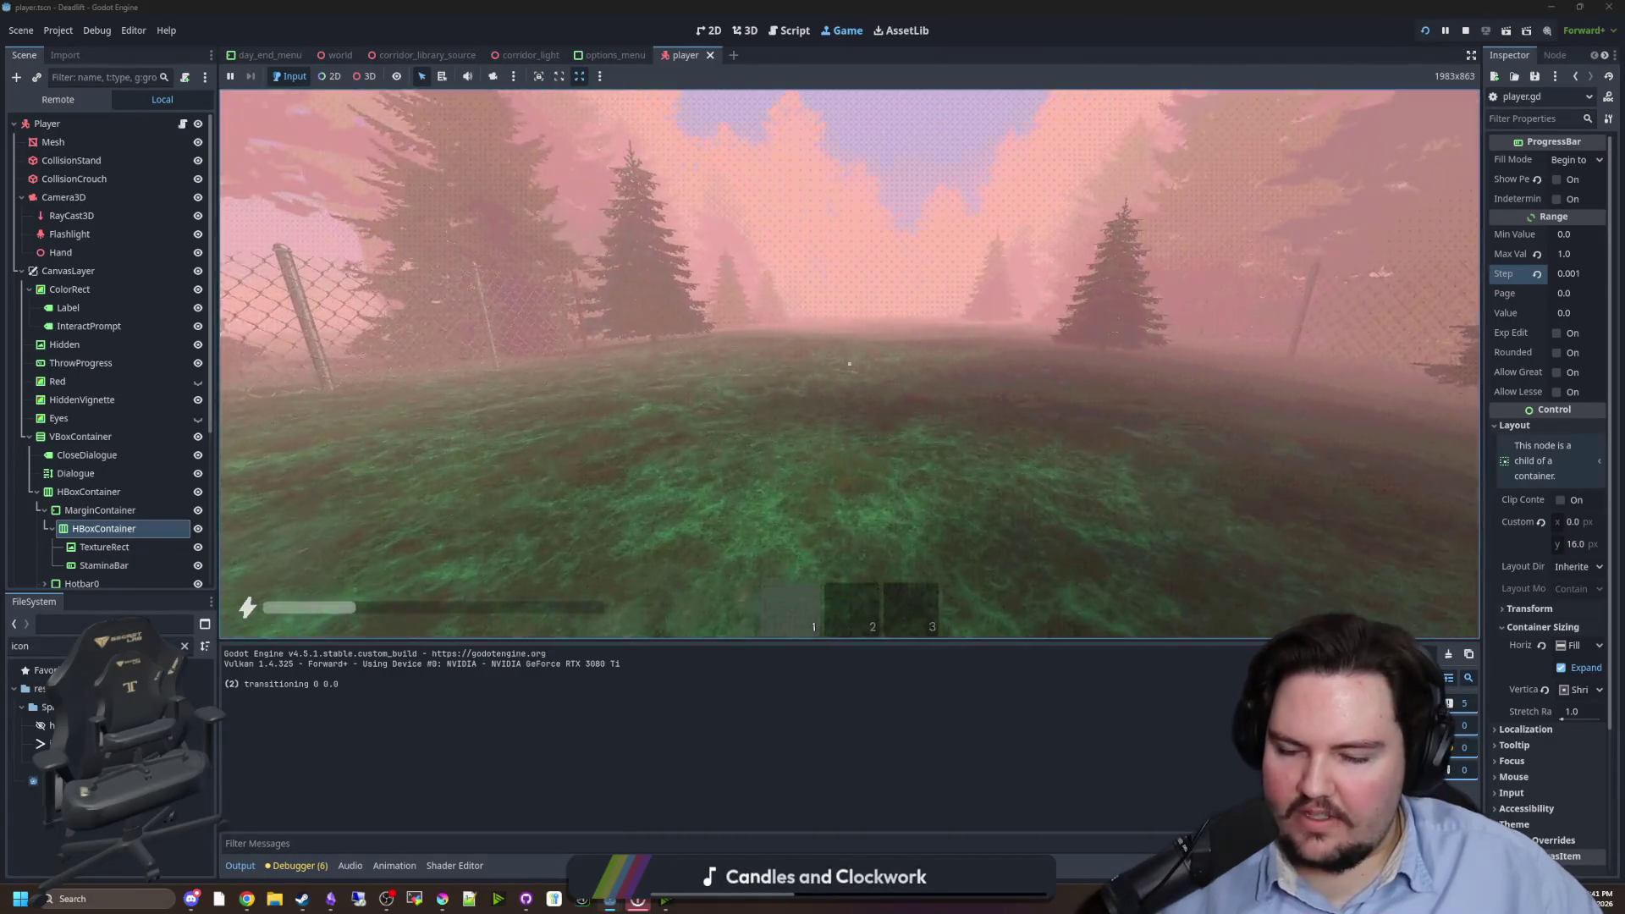
{"action": "key", "text": "w"}
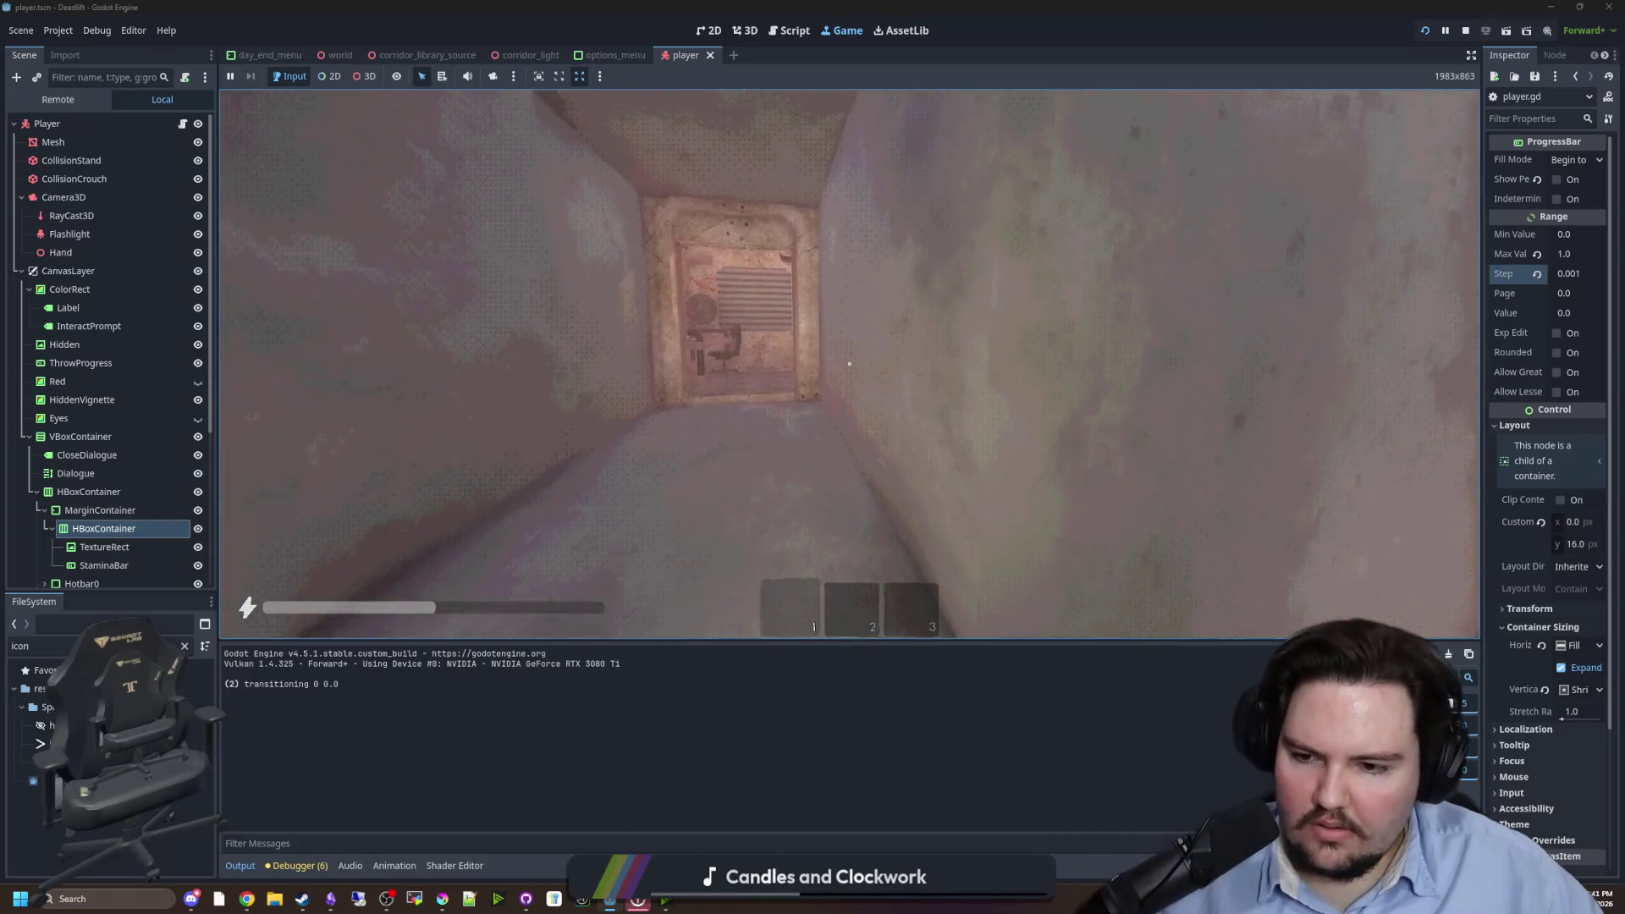
- Search 'brea', change the breathing pow exponent on line 333 from 4.0 to 8.0, and save
{"action": "key", "text": "ctrl+F3"}
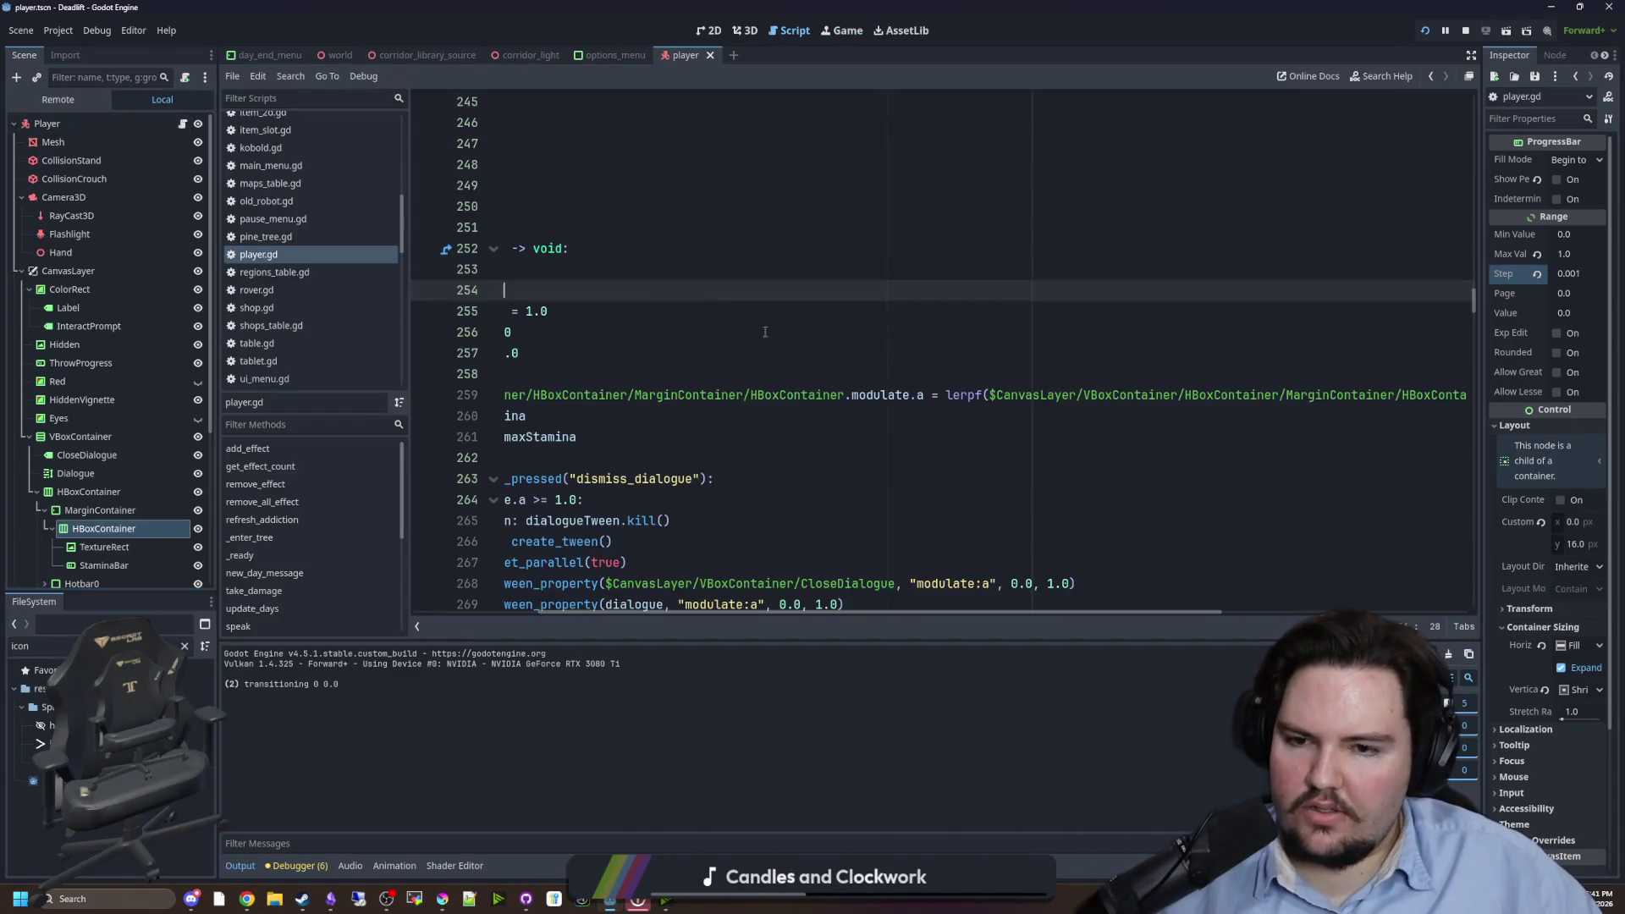
{"action": "type", "text": "breat"}
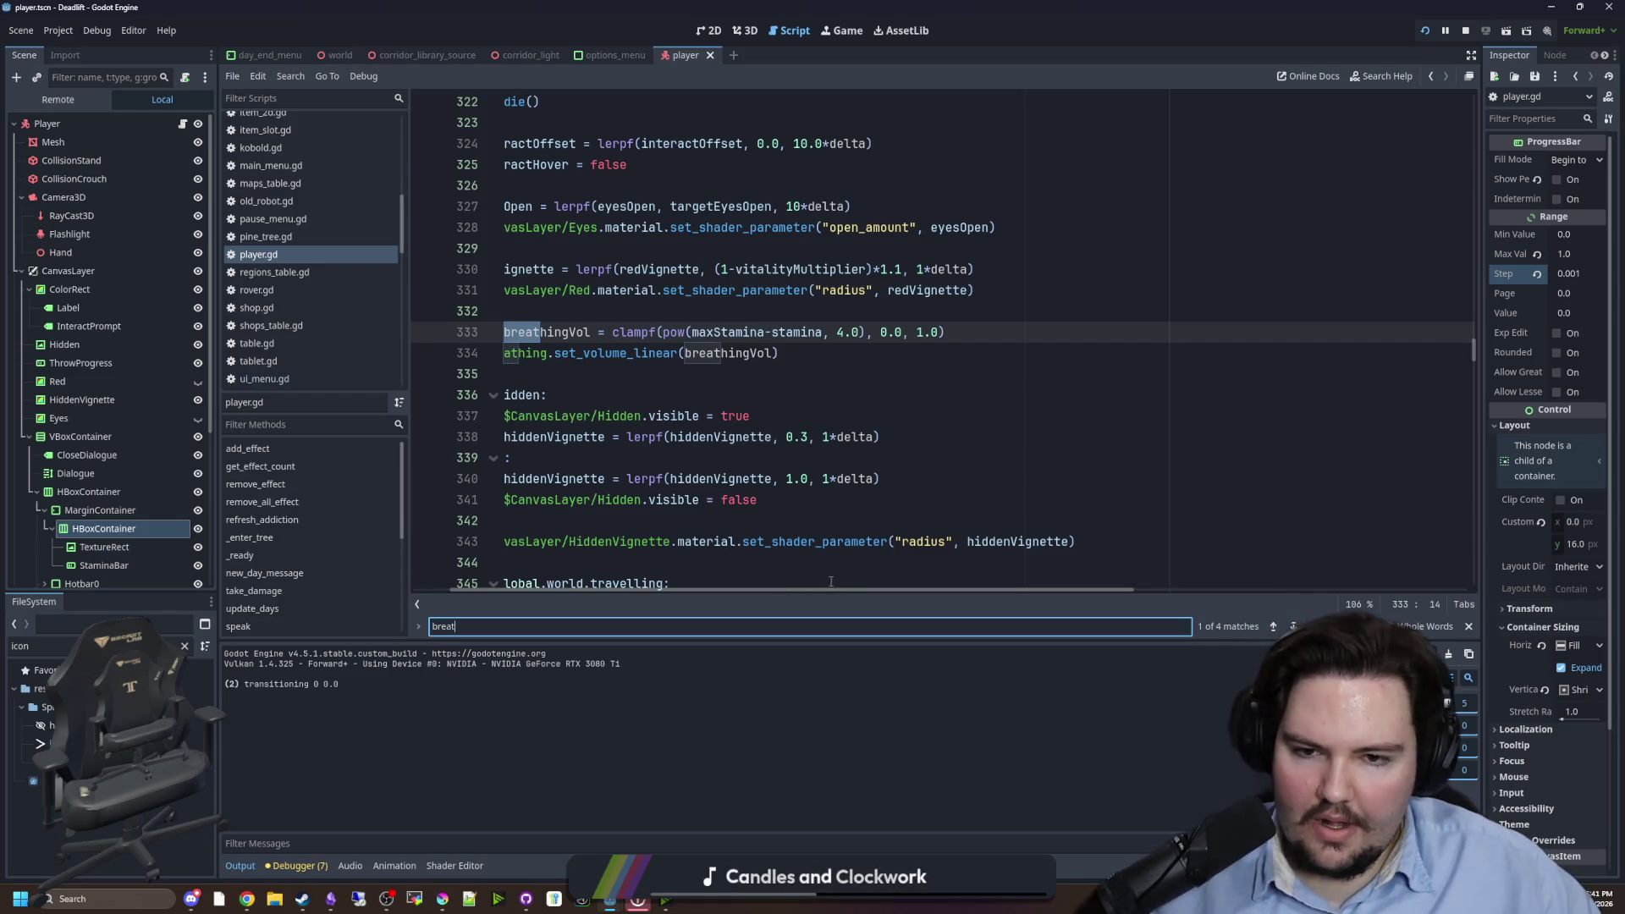
{"action": "left_click_drag", "start_coordinate": [826, 587], "coordinate": [563, 578]}
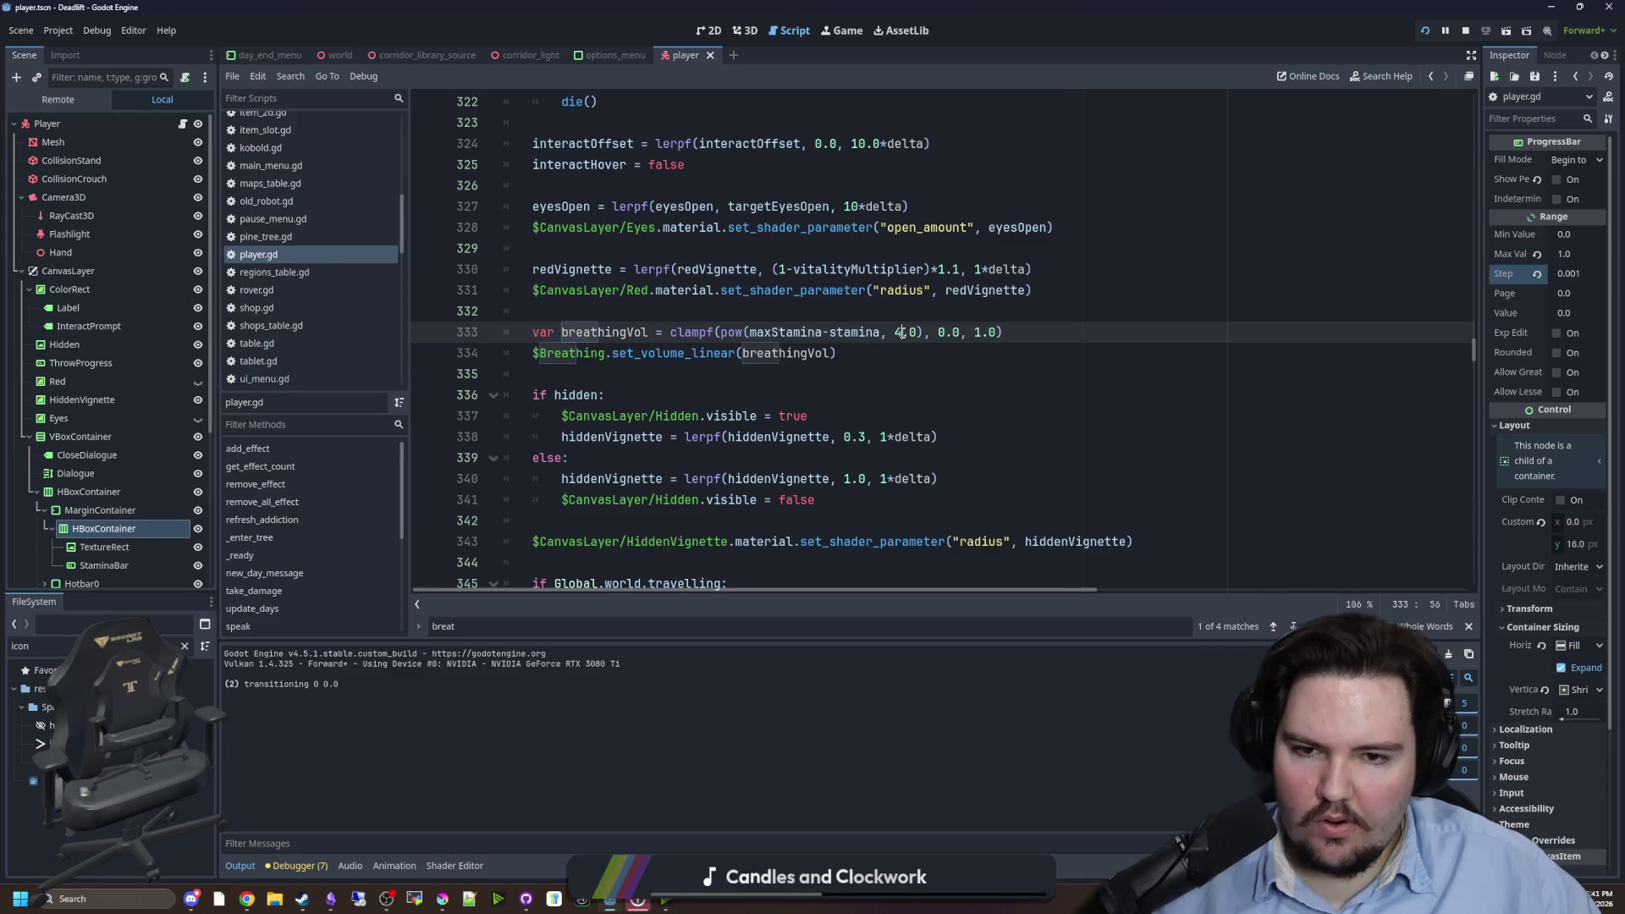
{"action": "left_click", "coordinate": [889, 357]}
{"action": "key", "text": "ctrl+s"}
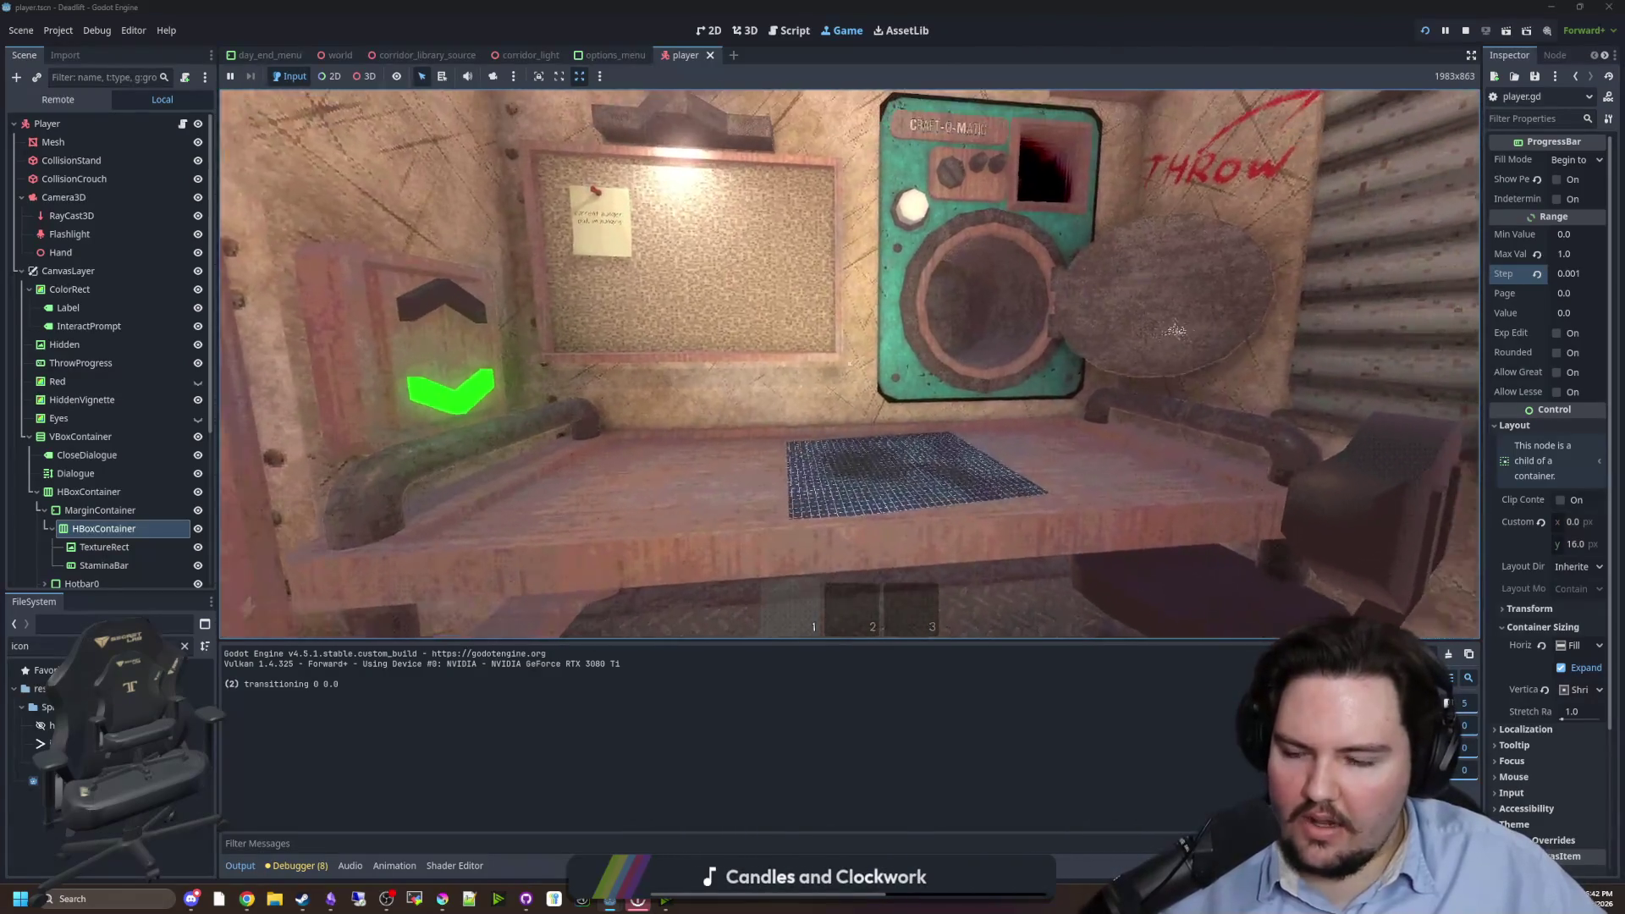
{"action": "key", "text": "Escape"}
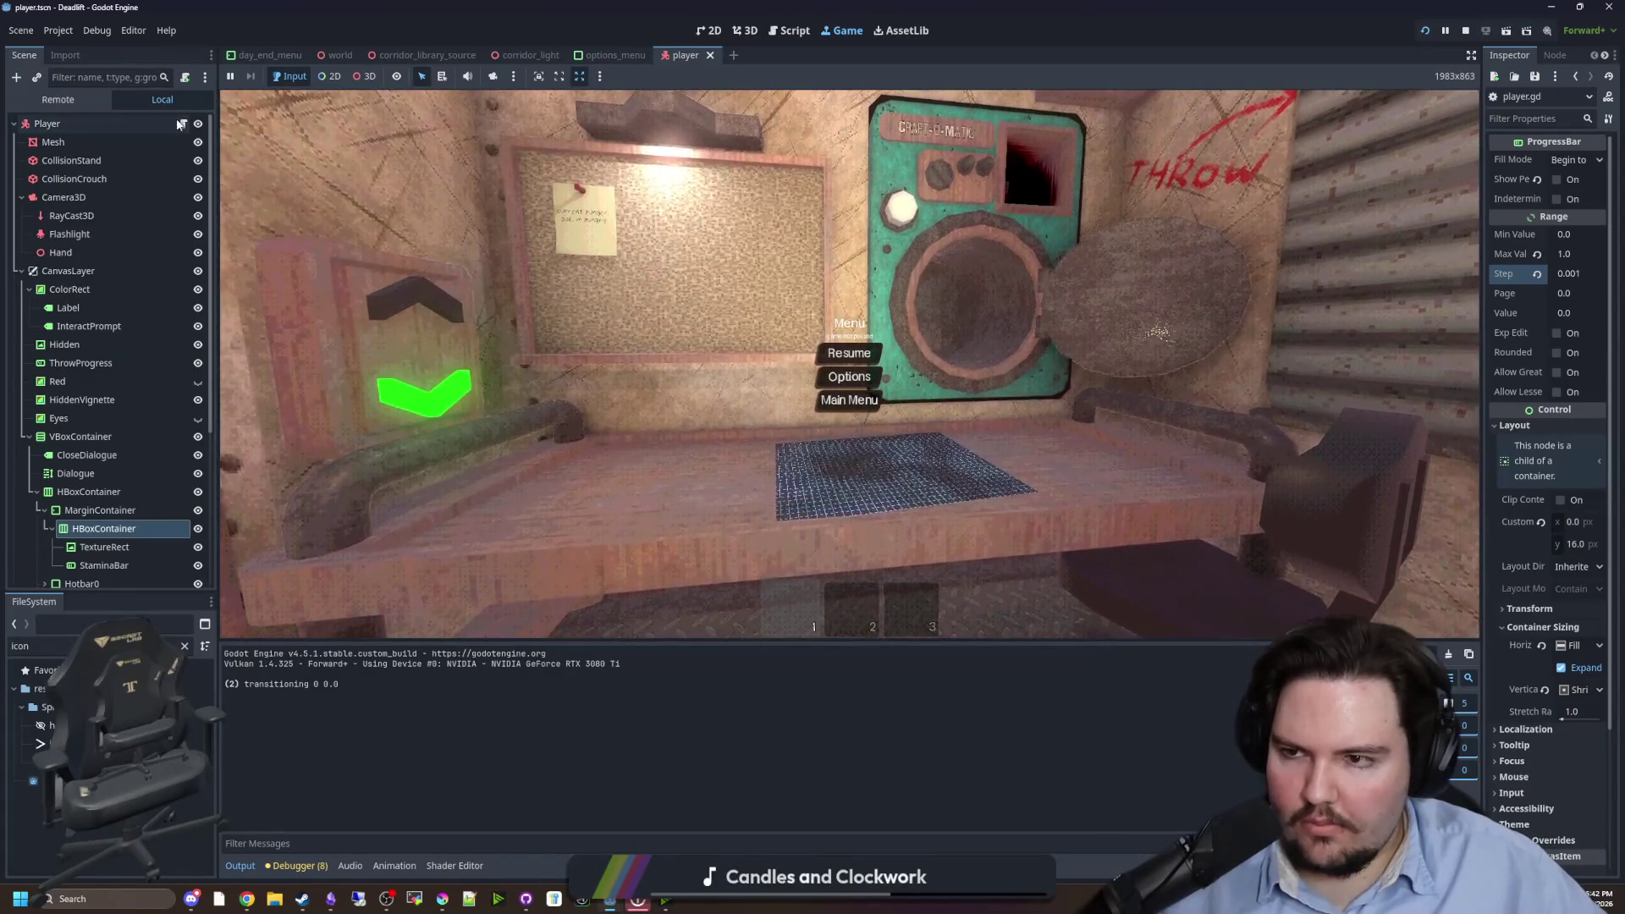
{"action": "key", "text": "ctrl+F3"}
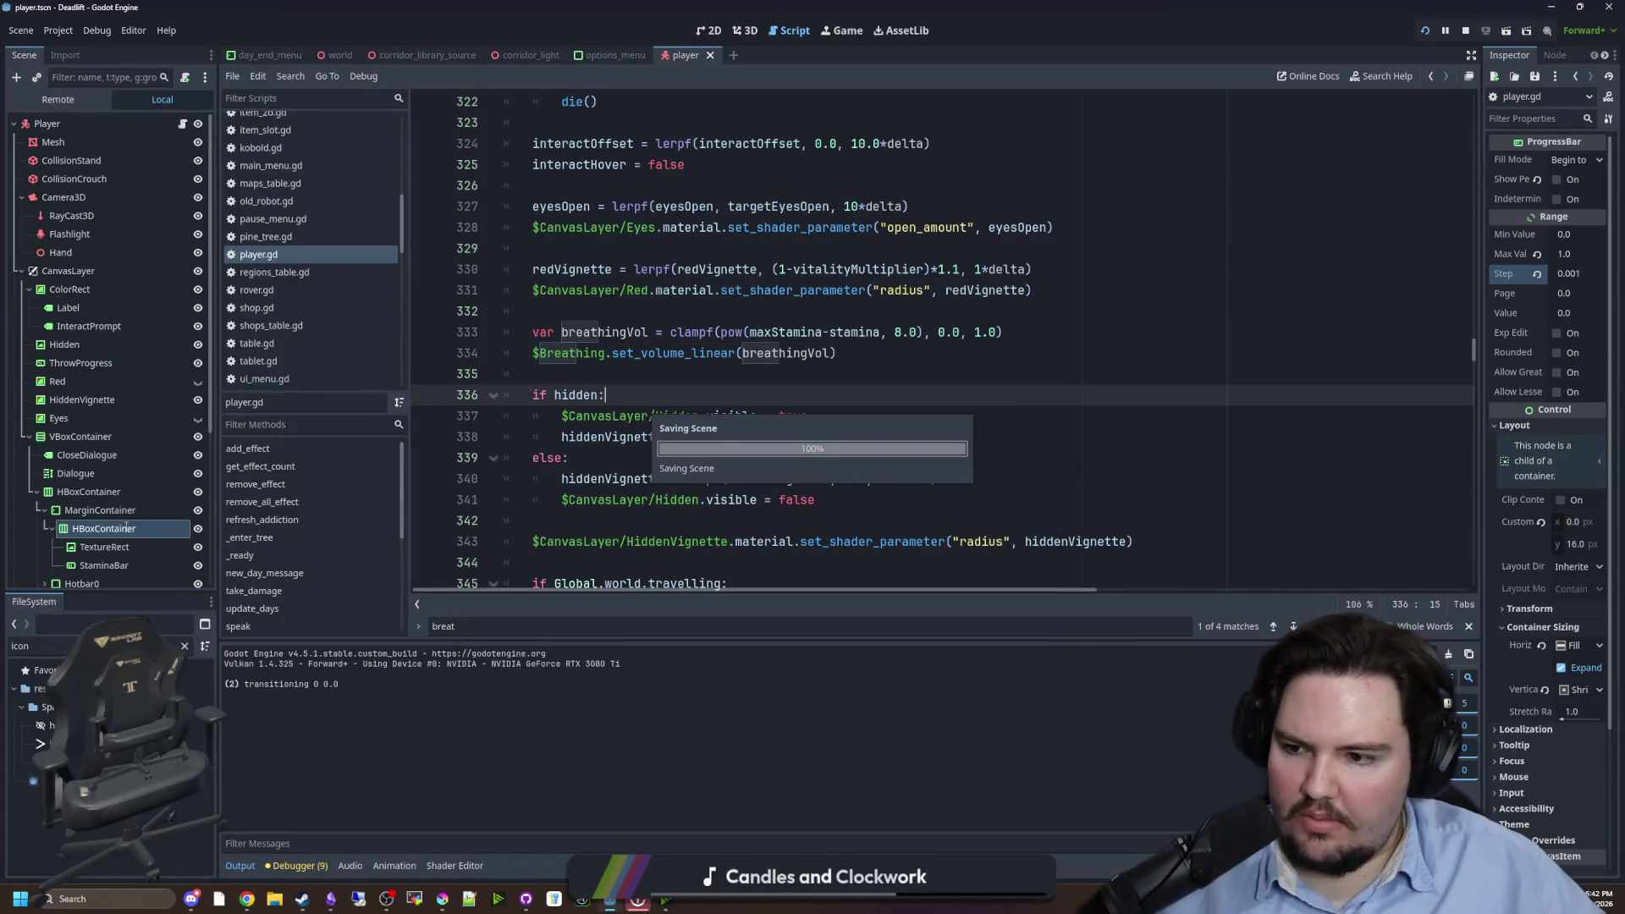
- Step through 'stamina' matches and scroll to float(stamina < maxStamina) at the end of line 259
{"action": "scroll", "coordinate": [946, 584], "scroll_direction": "right", "scroll_amount": 1}
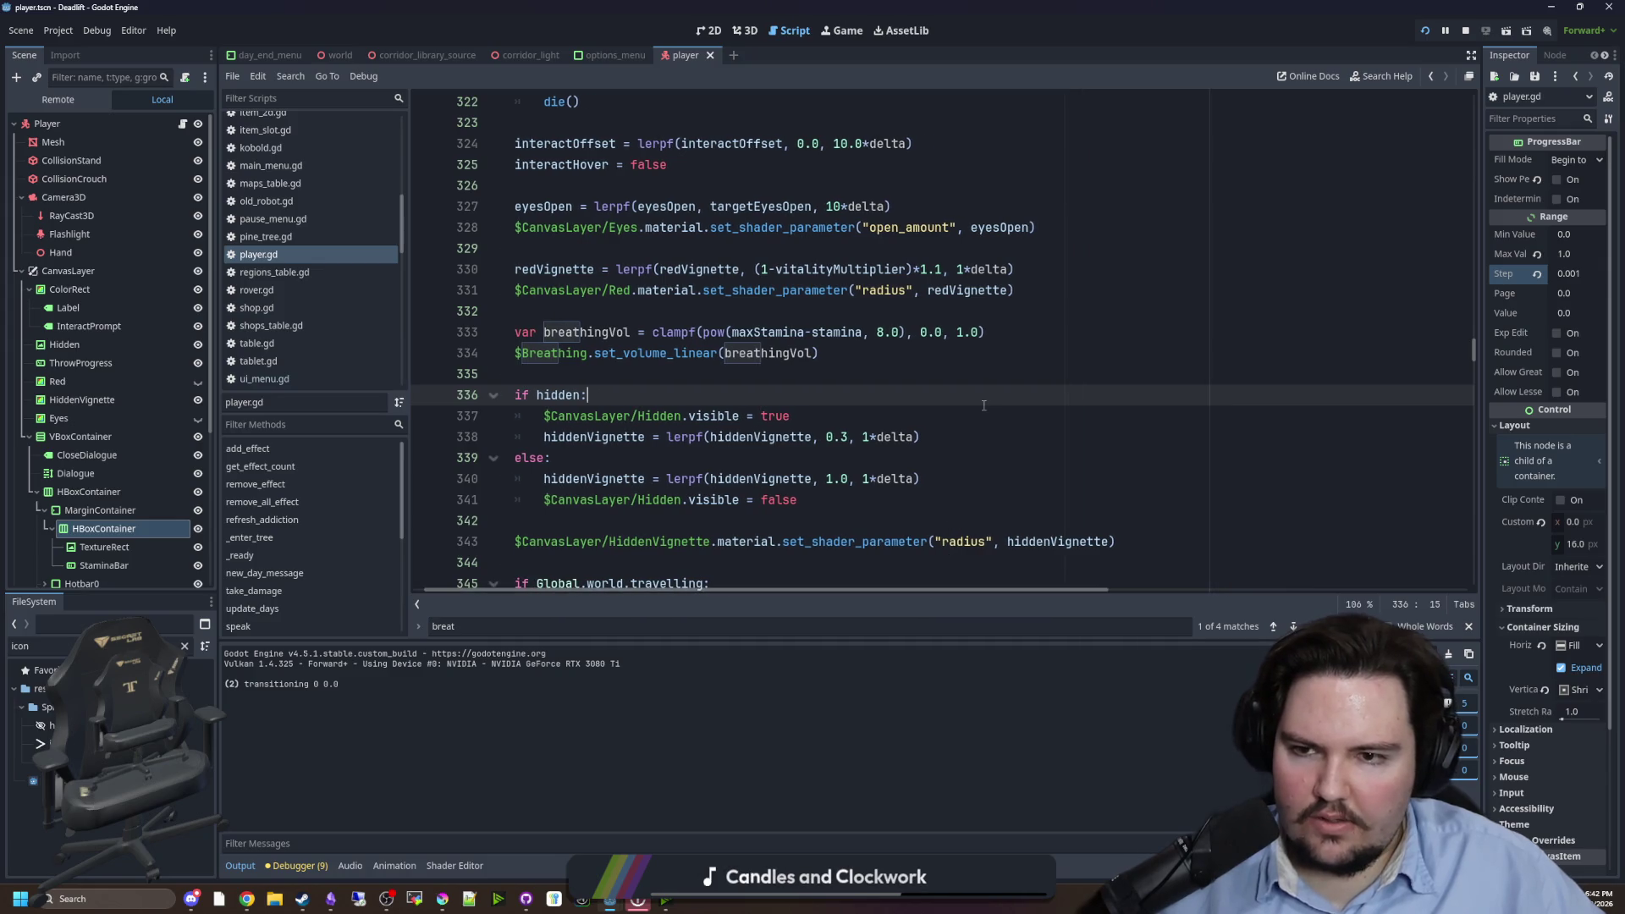
{"action": "type", "text": "stamina"}
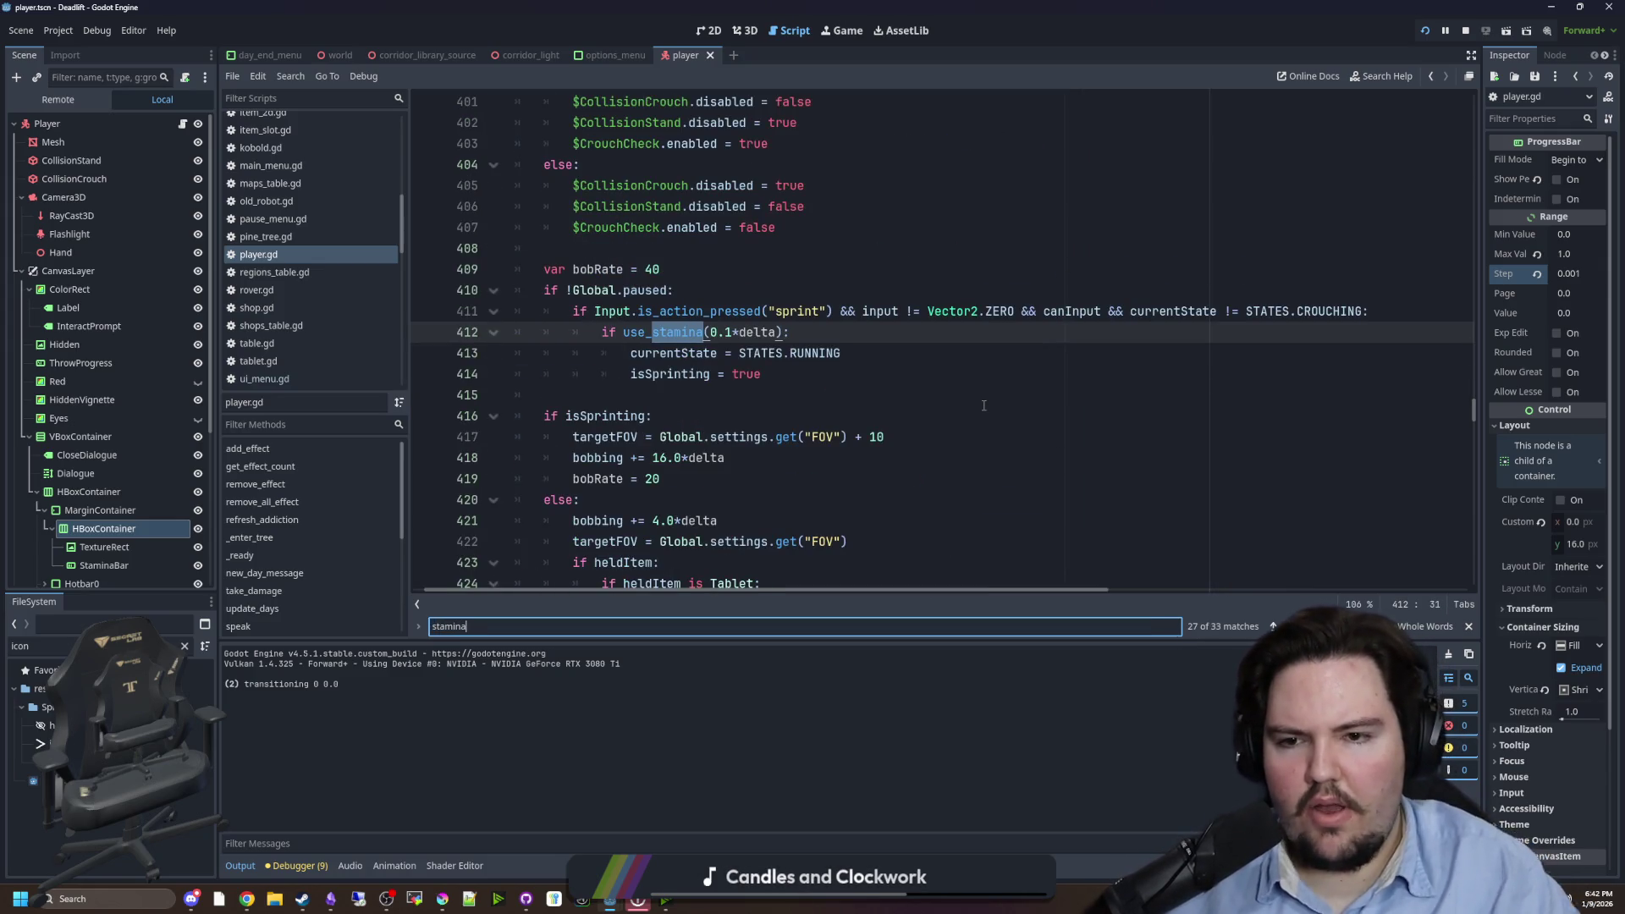
{"action": "key", "text": "Return"}
{"action": "key", "text": "Return"}
{"action": "key", "text": "Return"}
{"action": "key", "text": "Return"}
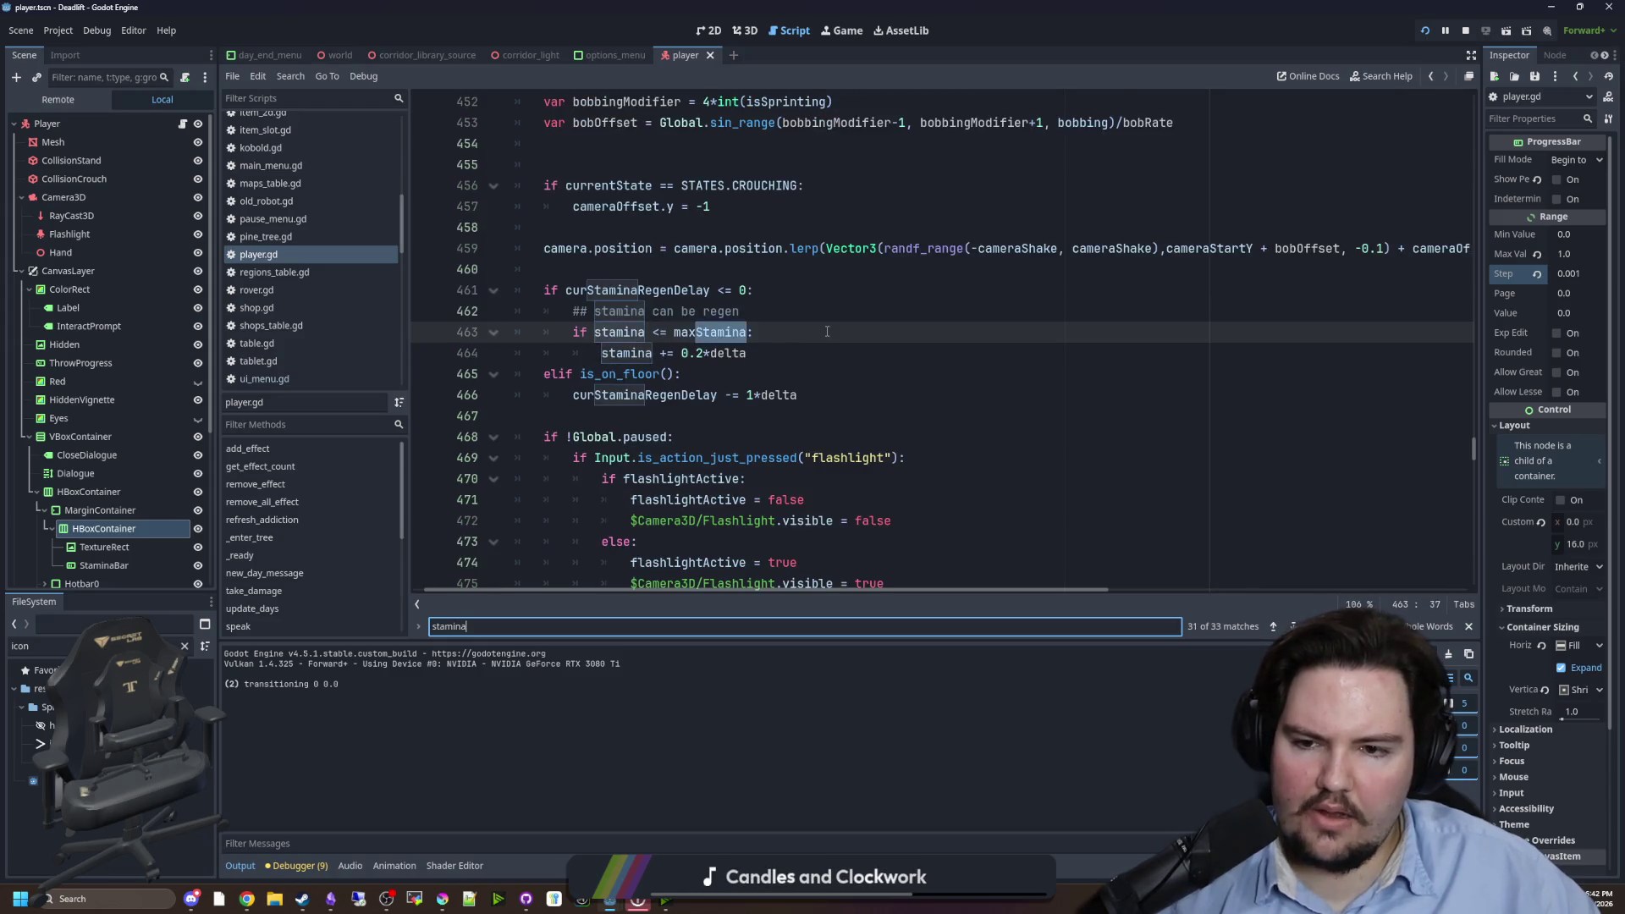
{"action": "key", "text": "Return"}
{"action": "key", "text": "Return"}
{"action": "key", "text": "Return"}
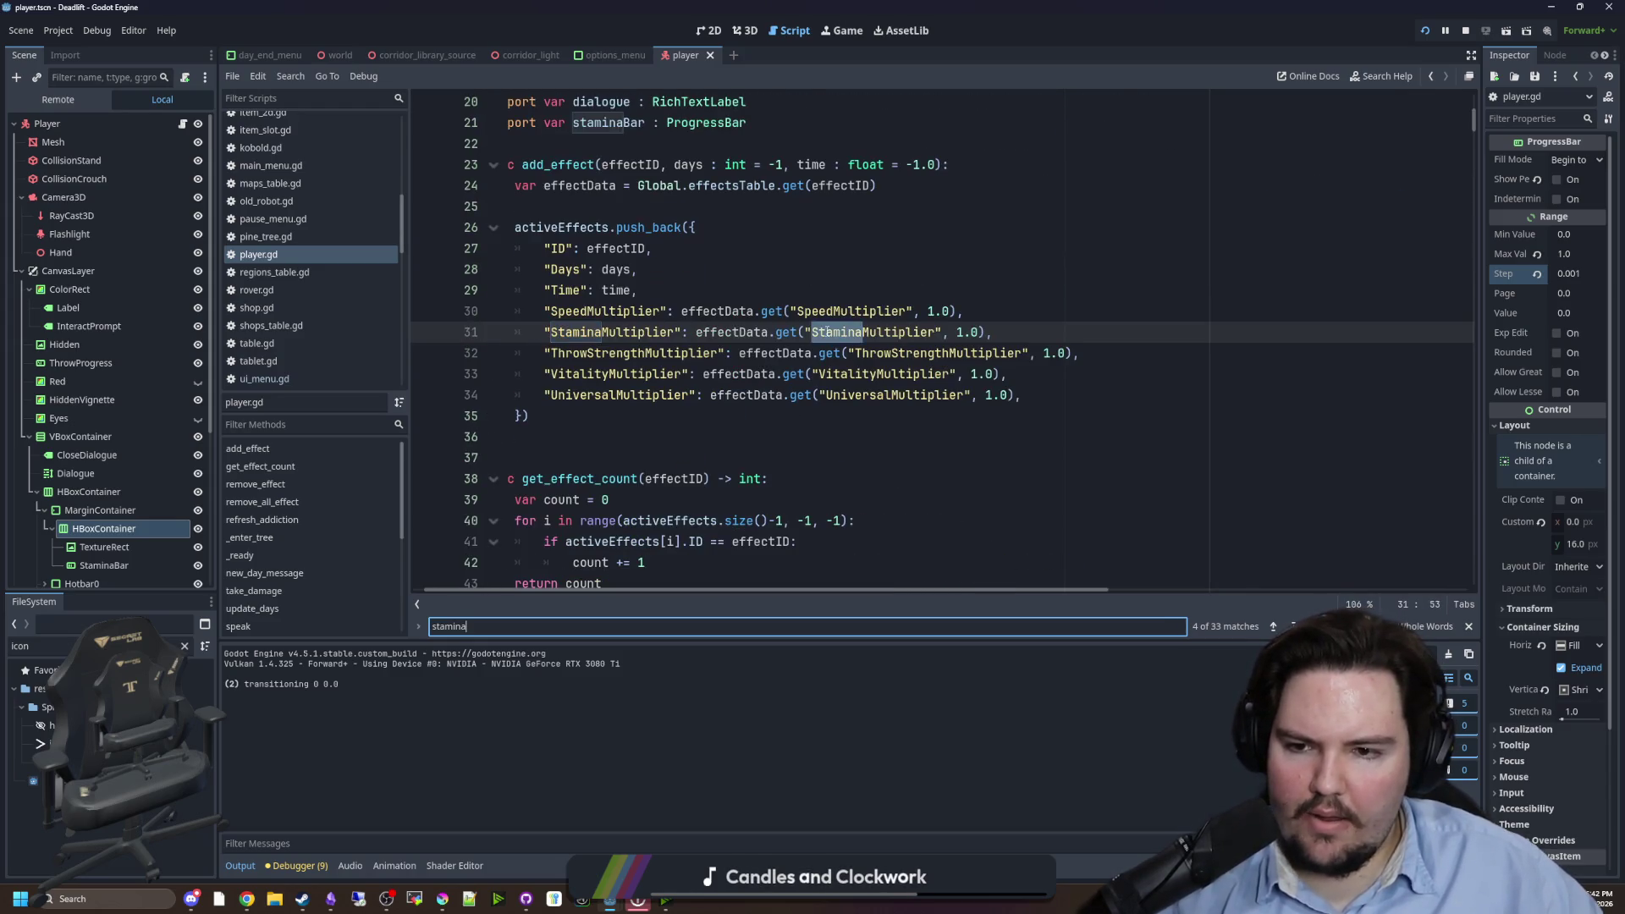
{"action": "key", "text": "Return"}
{"action": "key", "text": "Return"}
{"action": "key", "text": "Return"}
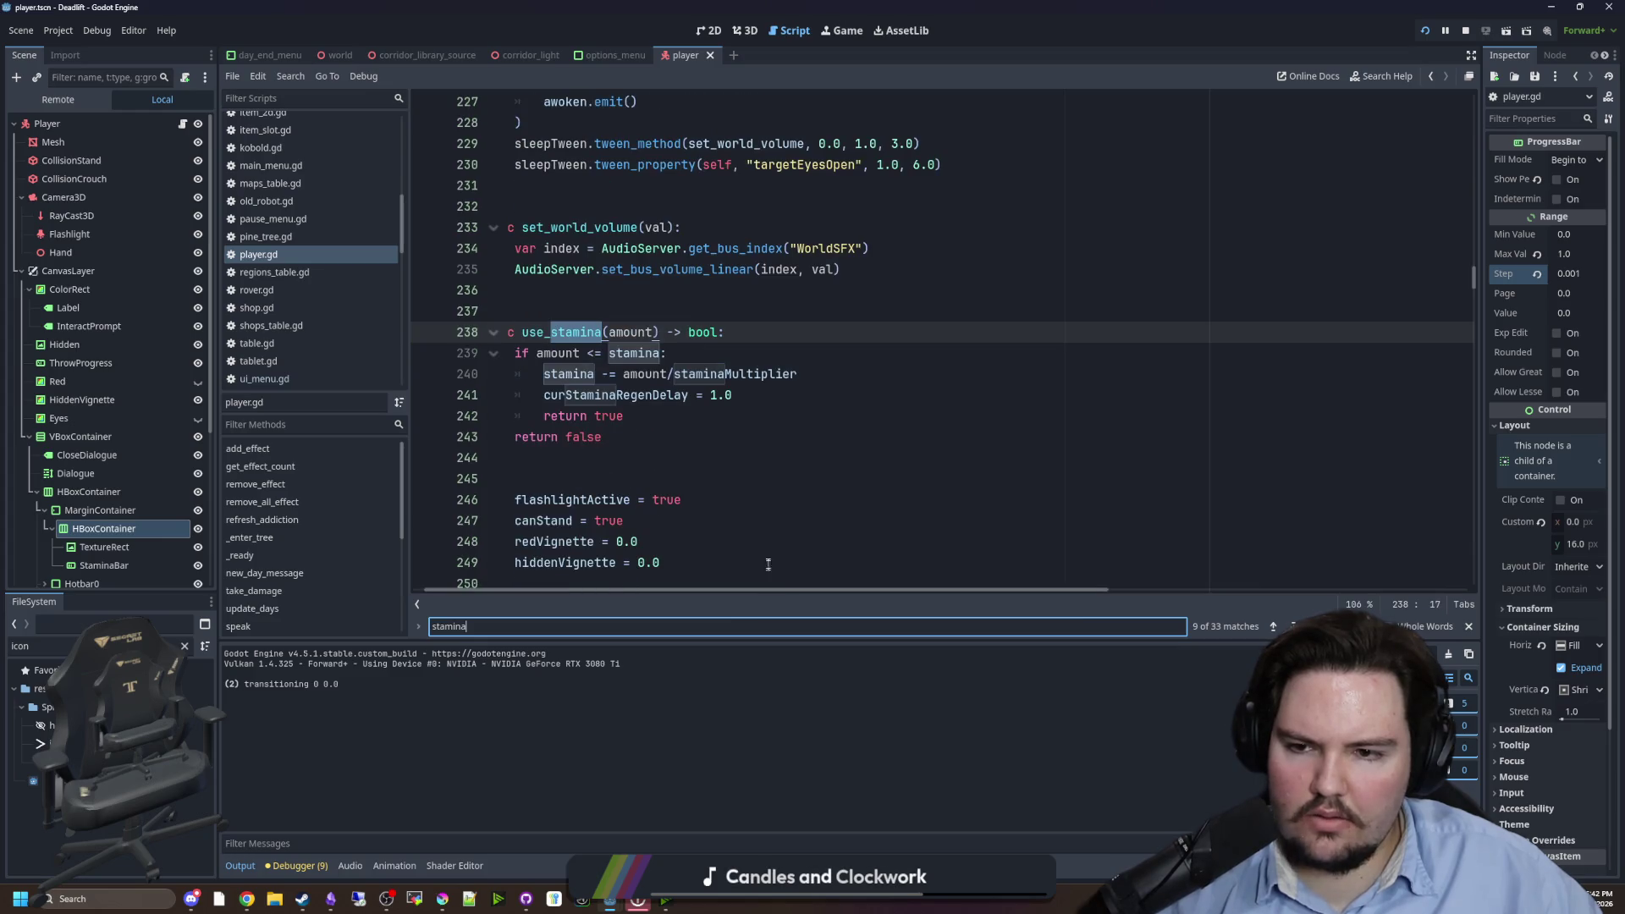
{"action": "key", "text": "Return"}
{"action": "key", "text": "Return"}
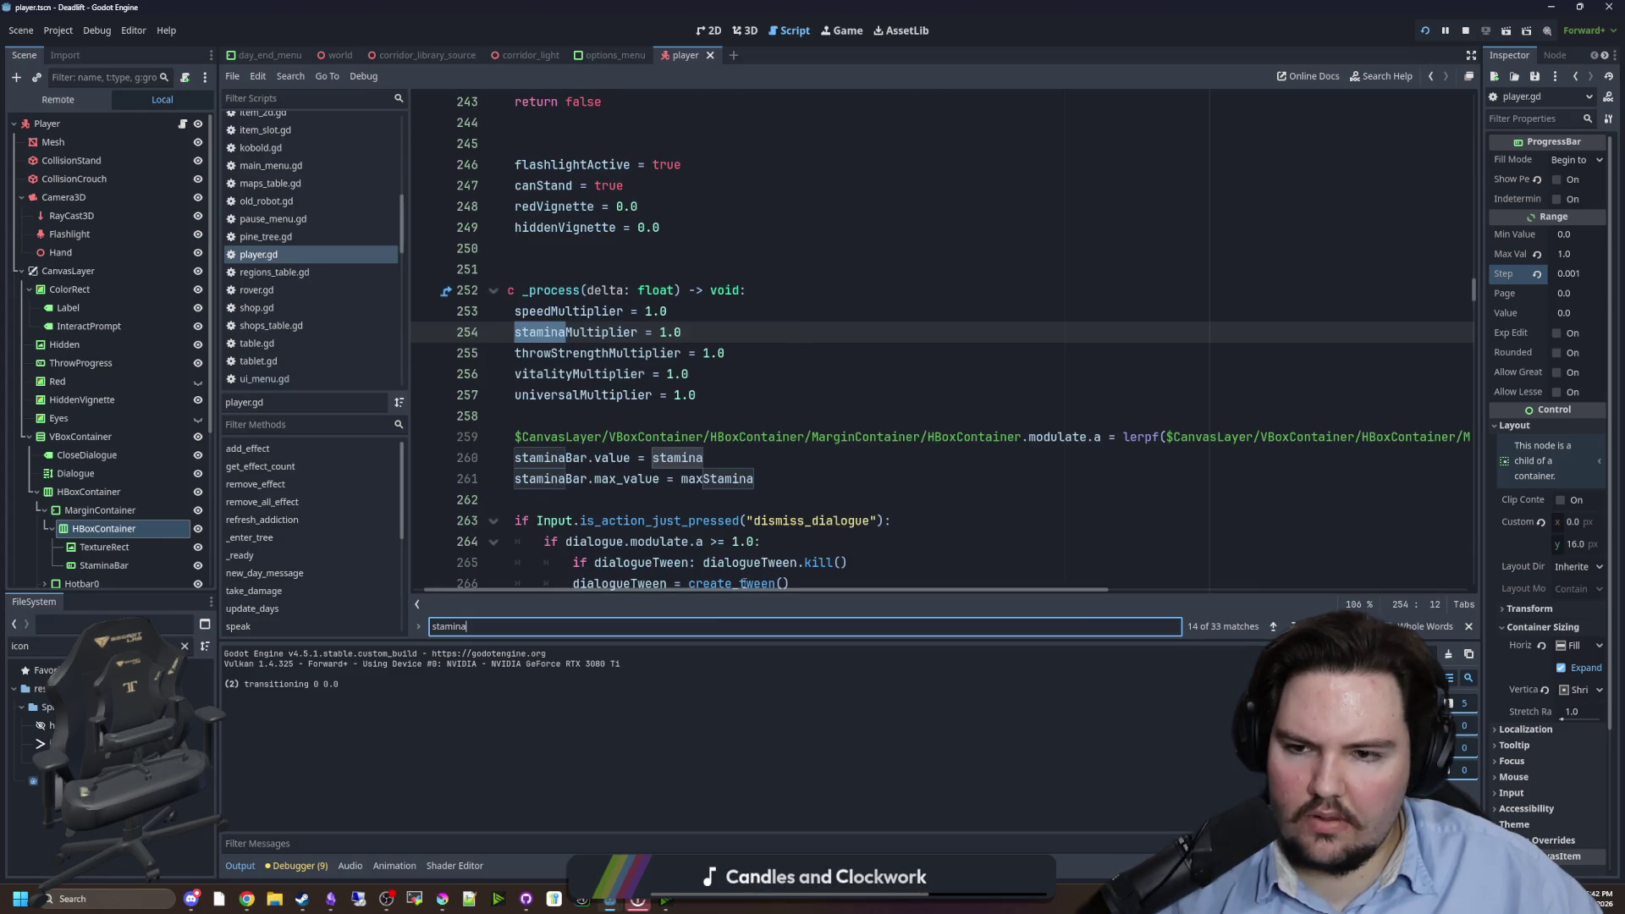
{"action": "left_click_drag", "start_coordinate": [738, 591], "coordinate": [1171, 563]}
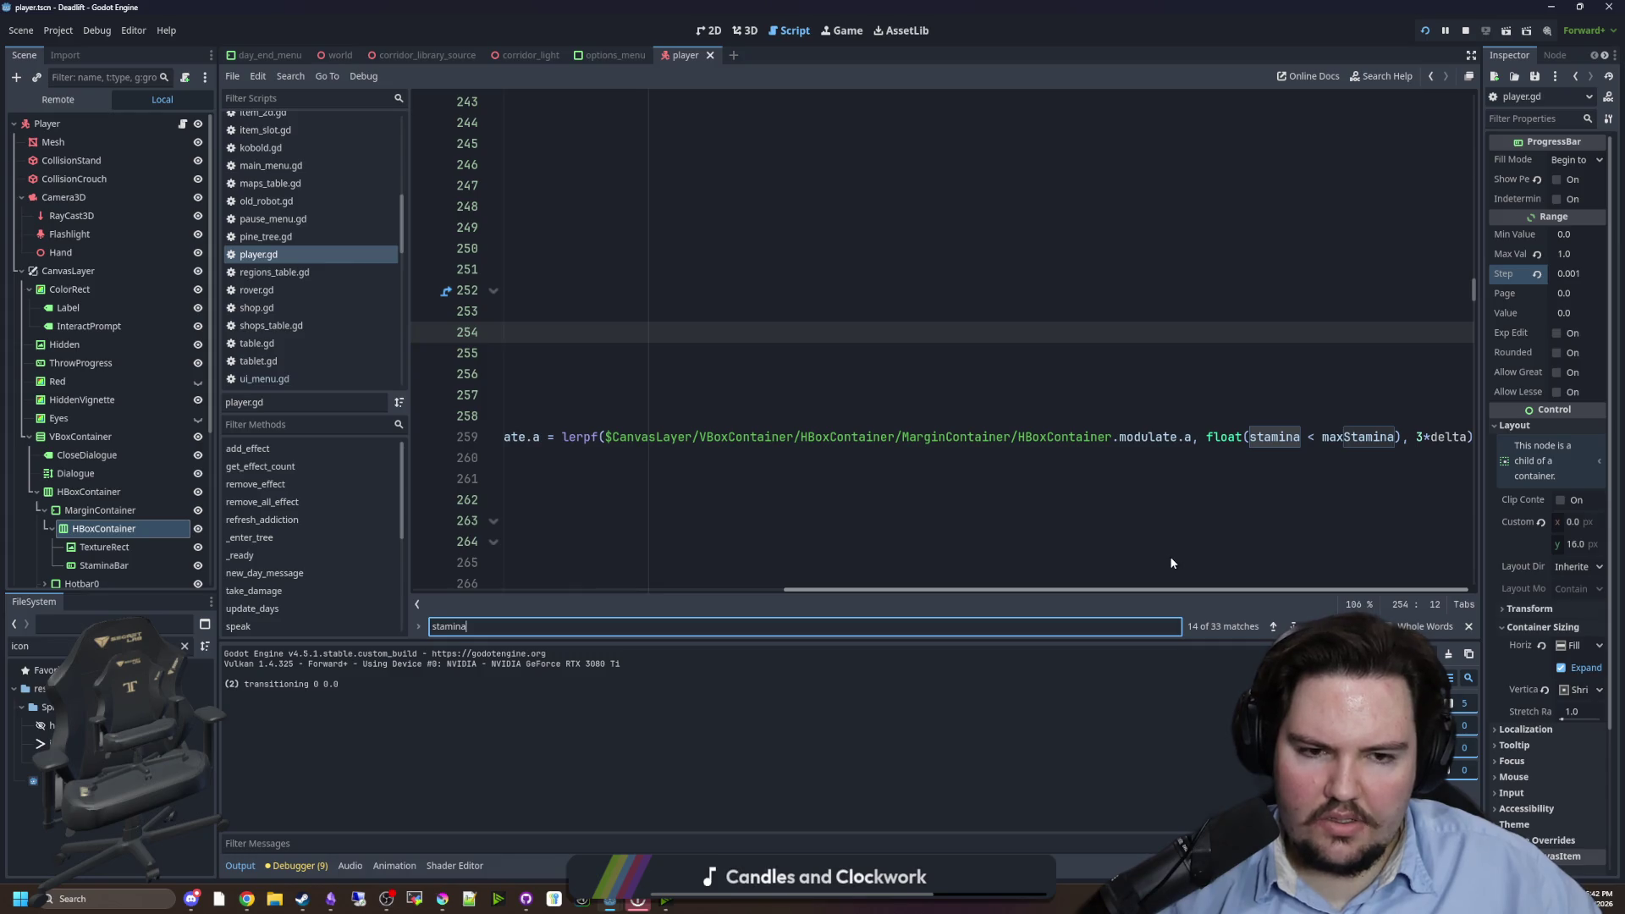
- Remove float(stamina < maxStamina) from the lerp and declare var staminaAlpha = 0.0 above it
{"action": "left_click", "coordinate": [1397, 436]}
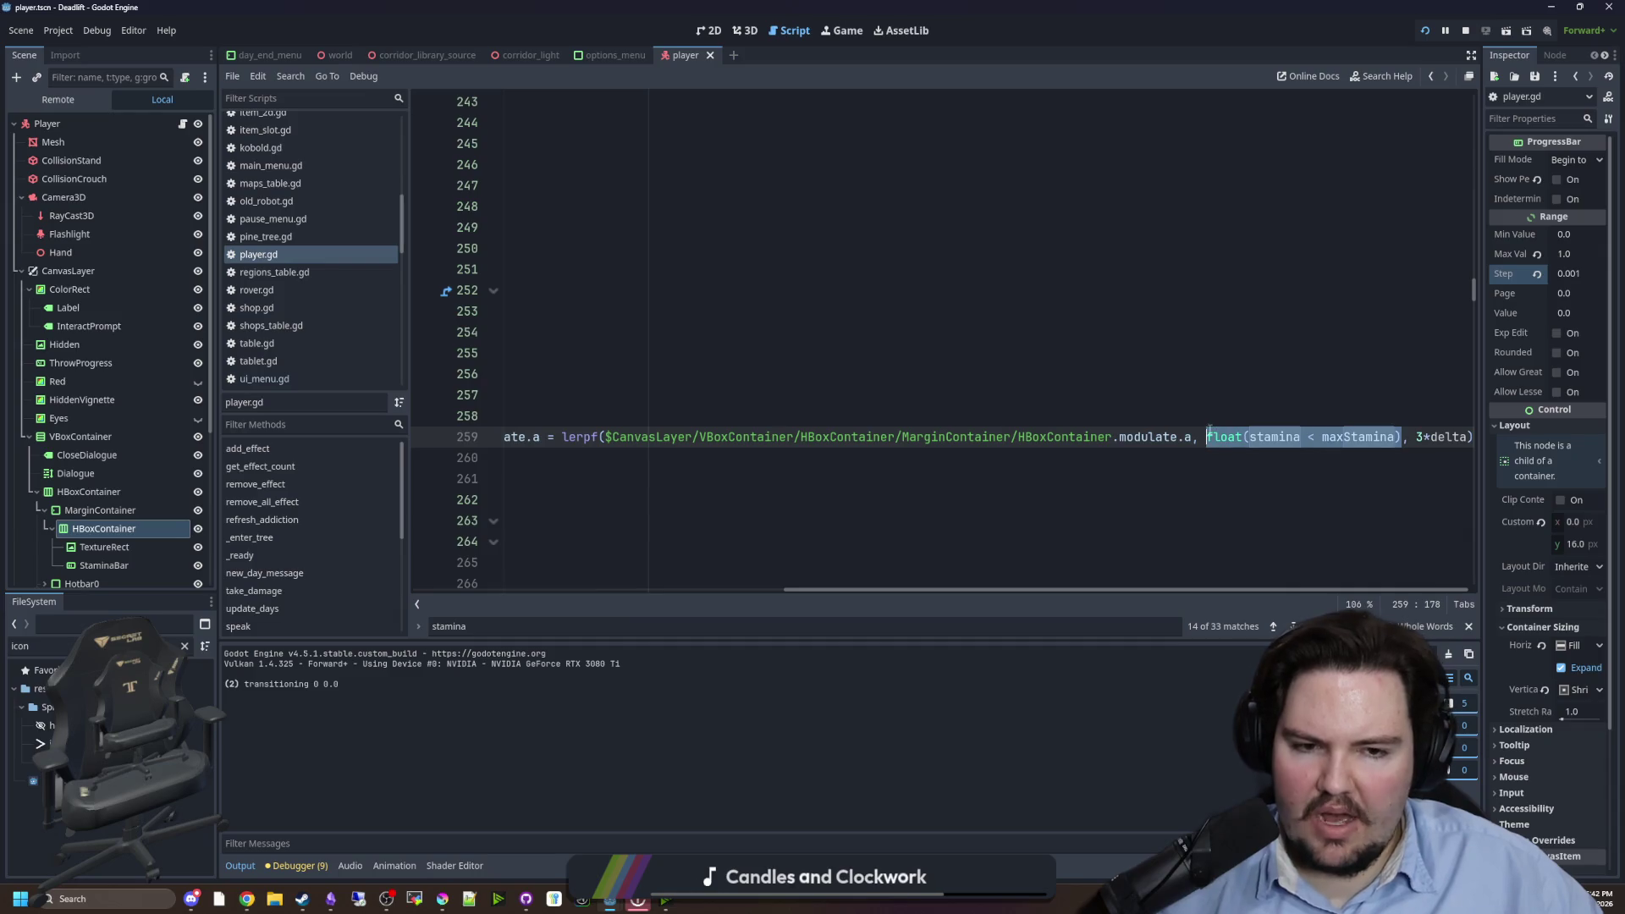
{"action": "key", "text": "BackSpace"}
{"action": "key", "text": "Home"}
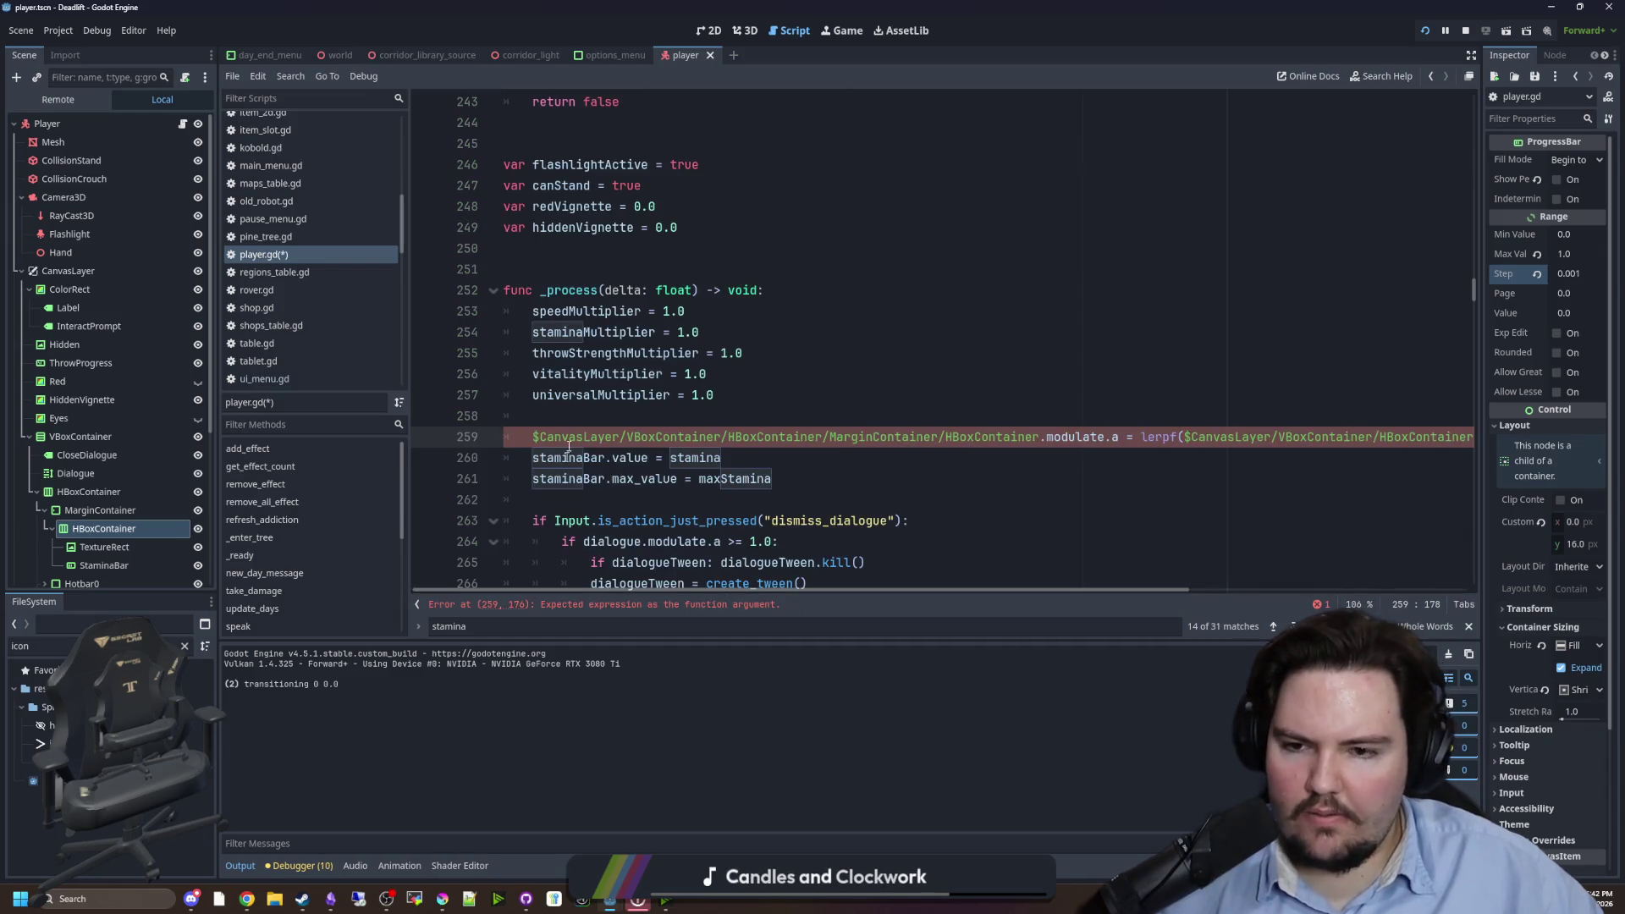
{"action": "key", "text": "ctrl+shift+Return"}
{"action": "key", "text": "ctrl+shift+Return"}
{"action": "type", "text": "var stami"}
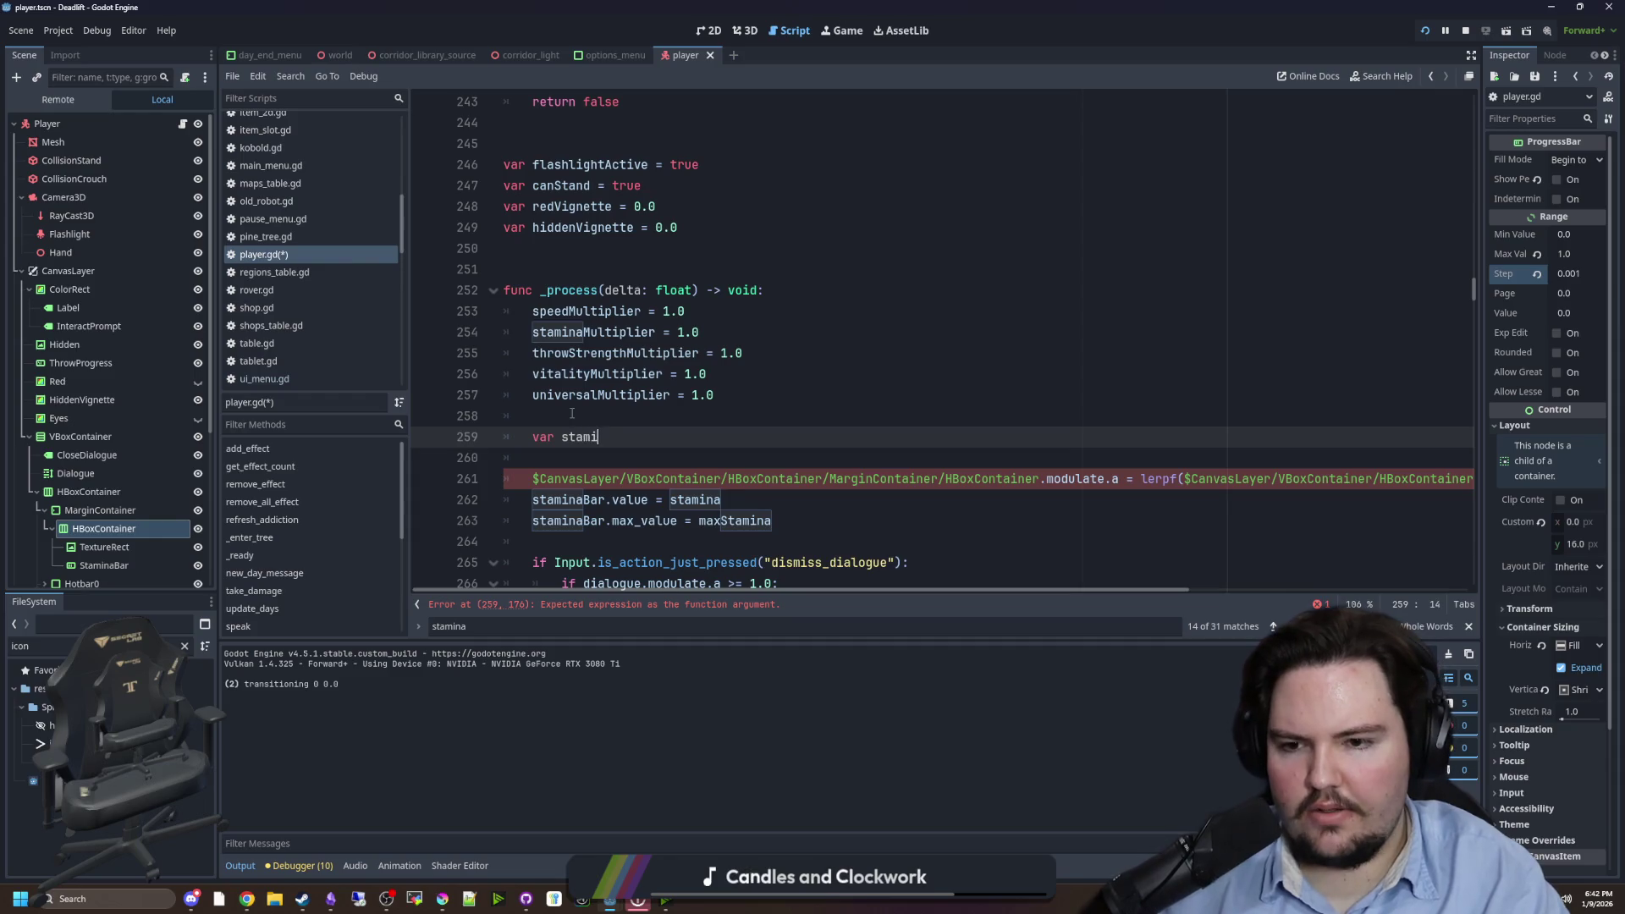
{"action": "type", "text": "naAlpha = 0.0"}
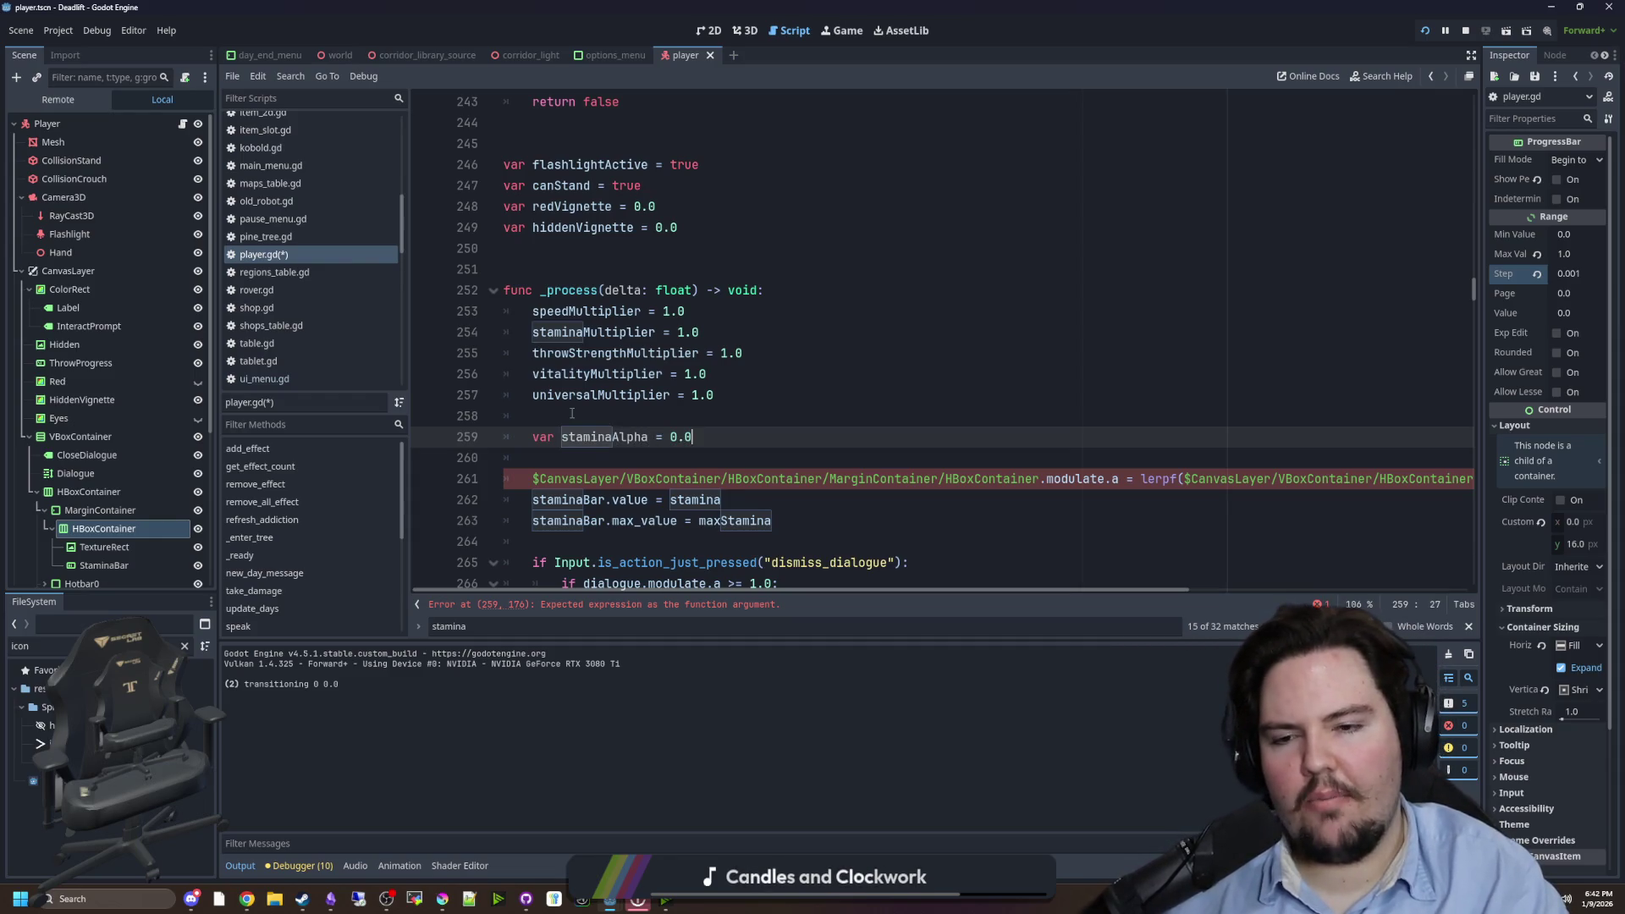
{"action": "key", "text": "Return"}
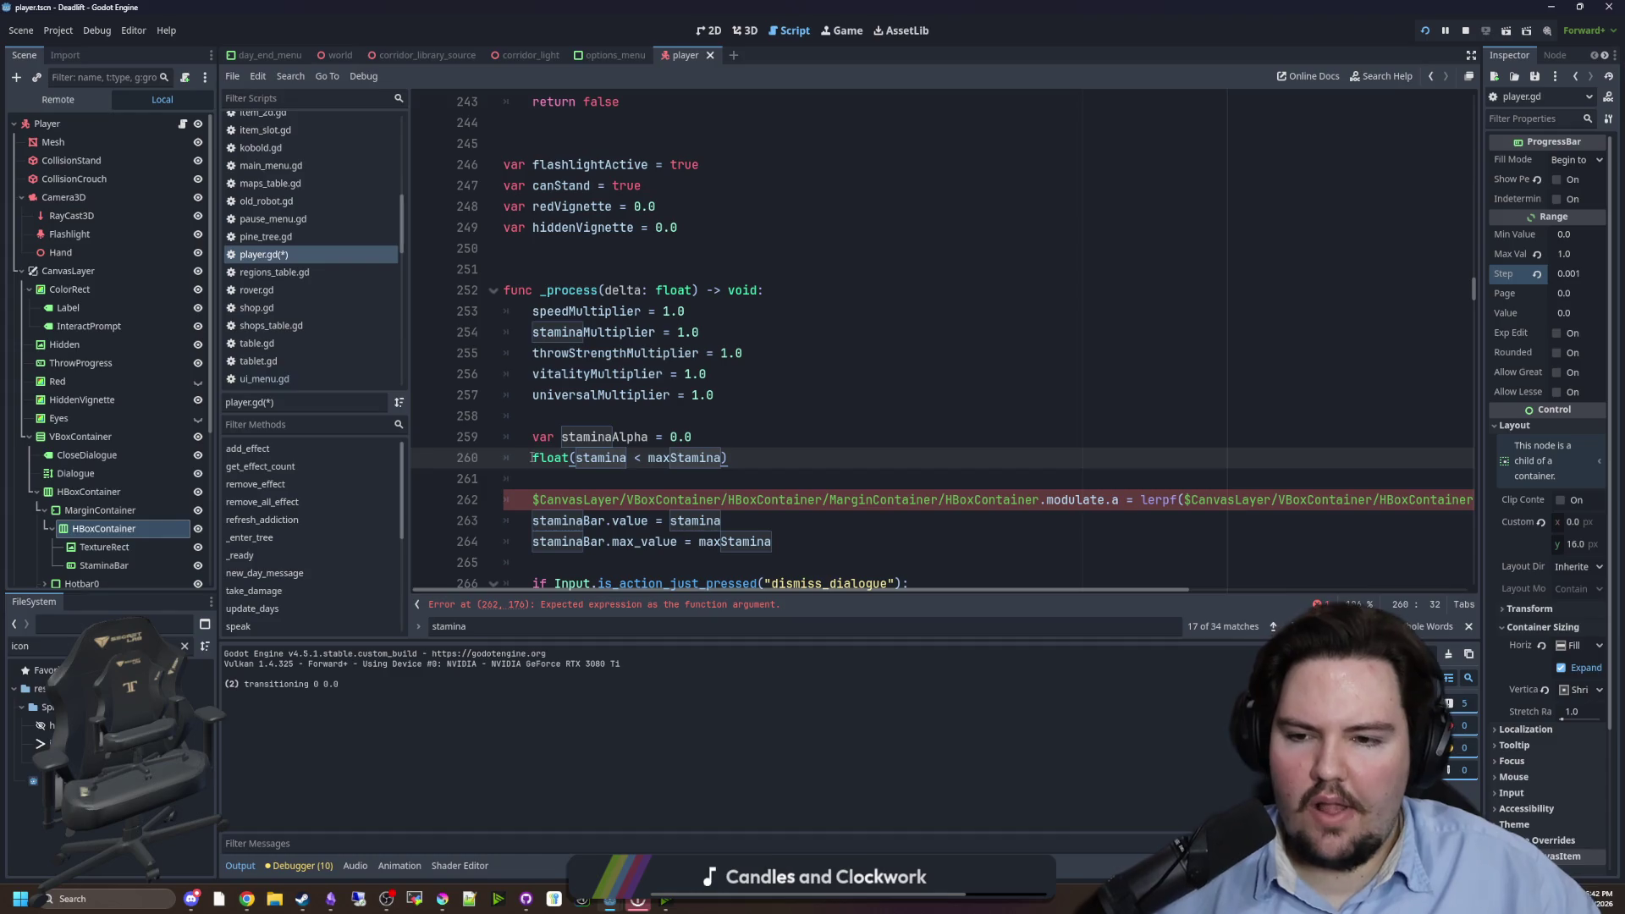
- Add 'if stamina < maxStamina:' setting staminaAlpha = 0.5, make staminaAlpha the lerp target, and save
{"action": "key", "text": "BackSpace"}
{"action": "key", "text": "BackSpace"}
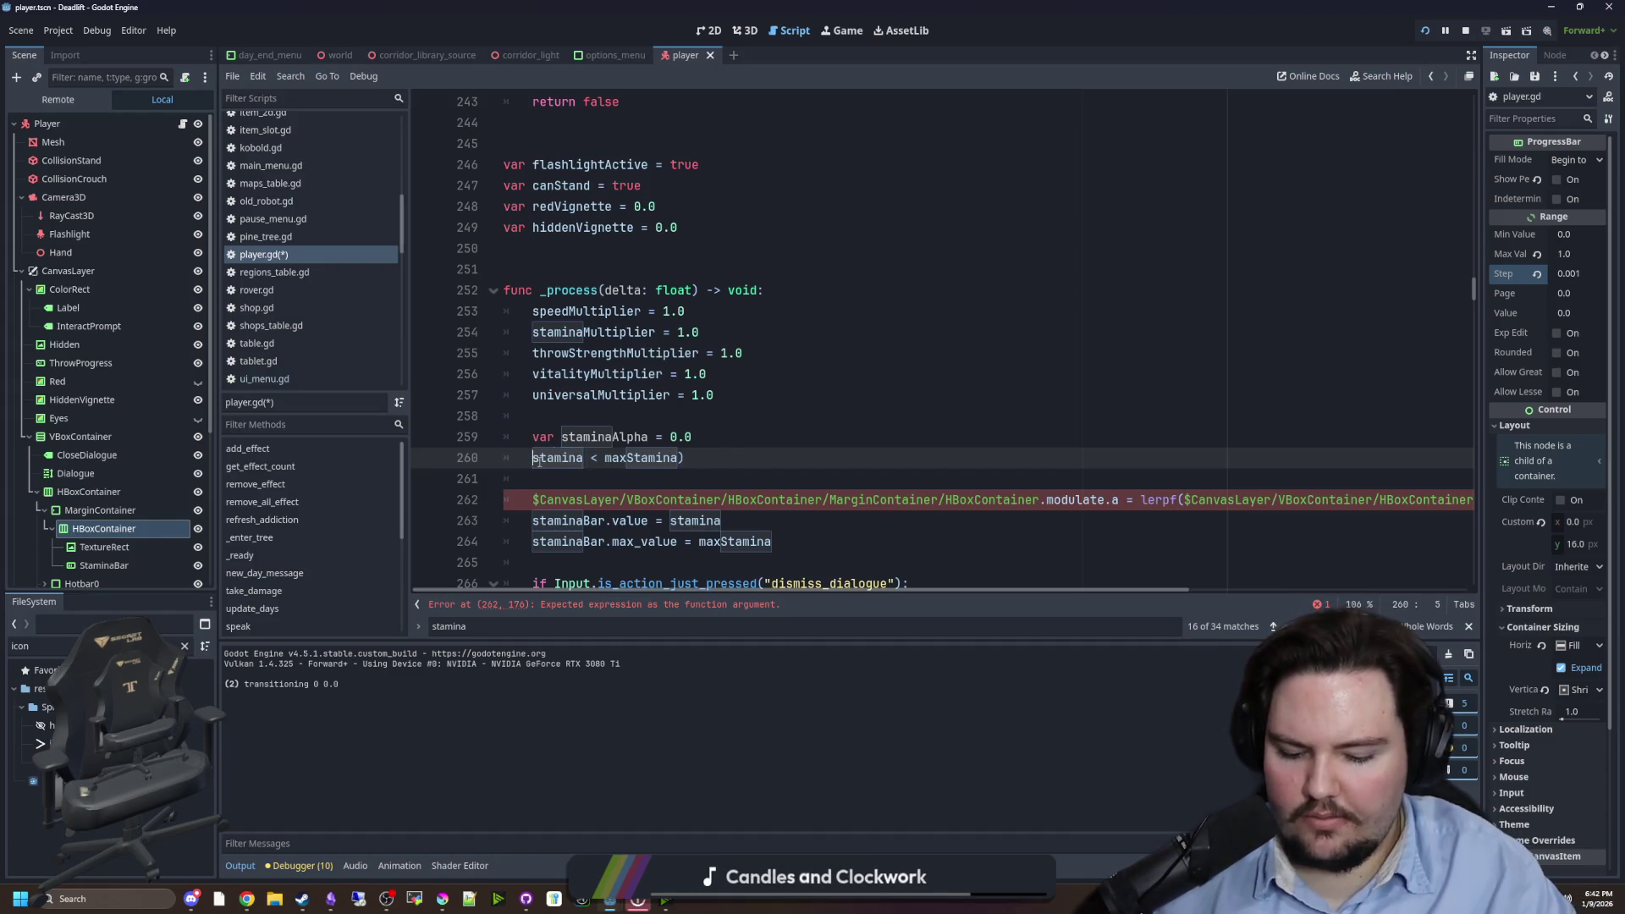
{"action": "type", "text": "if "}
{"action": "type", "text": ":"}
{"action": "key", "text": "Return"}
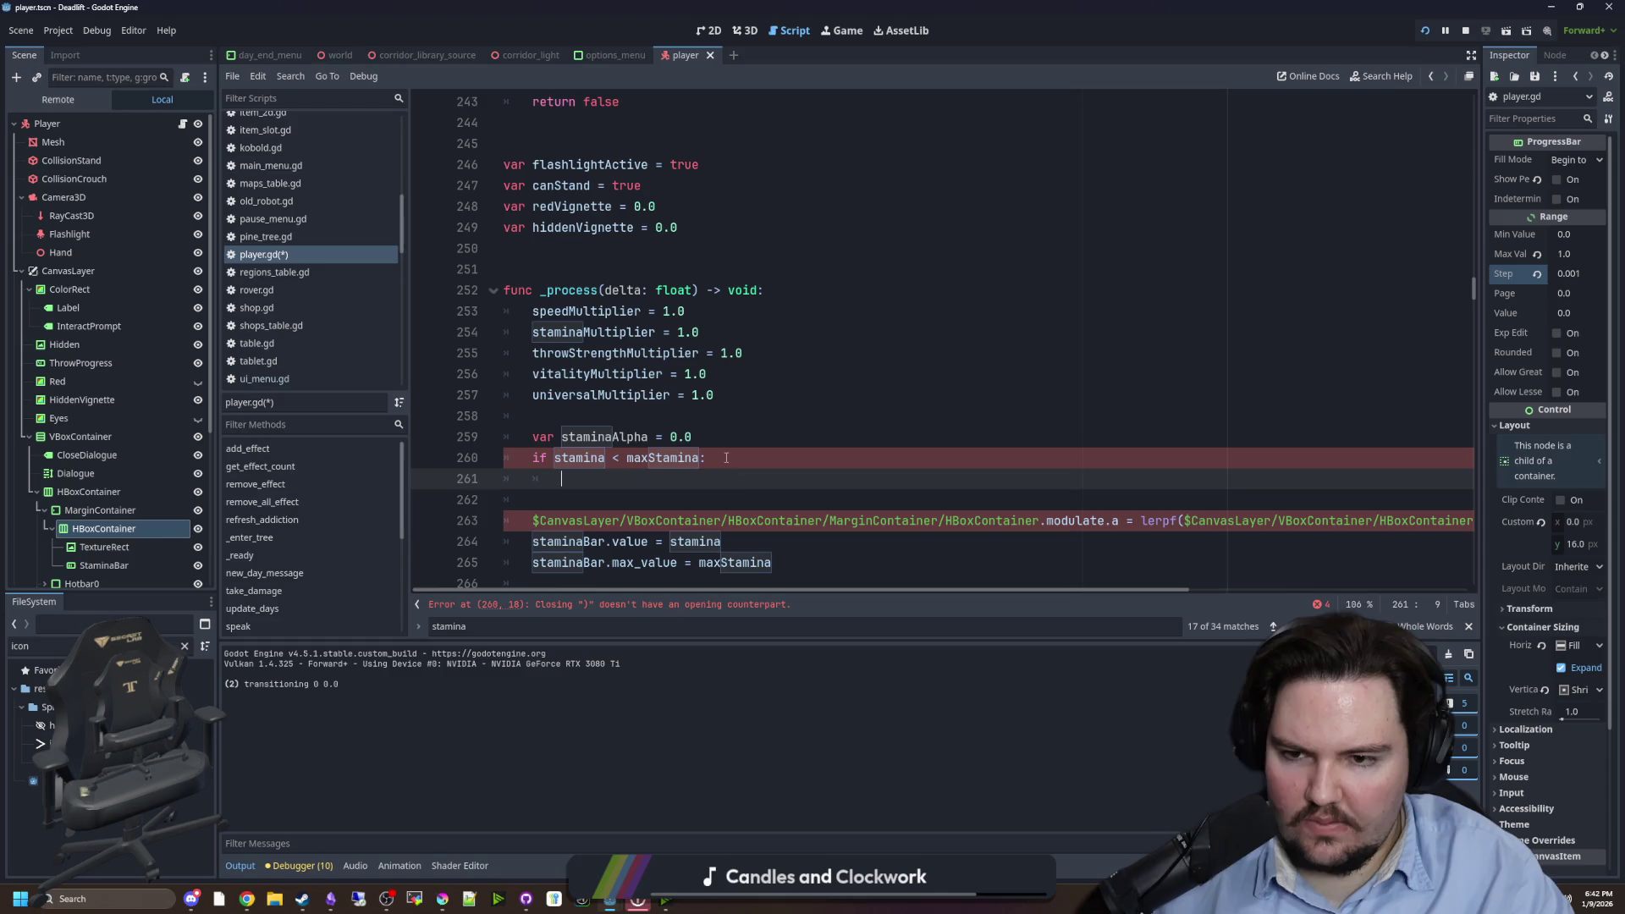
{"action": "type", "text": "staminaAlpha = "}
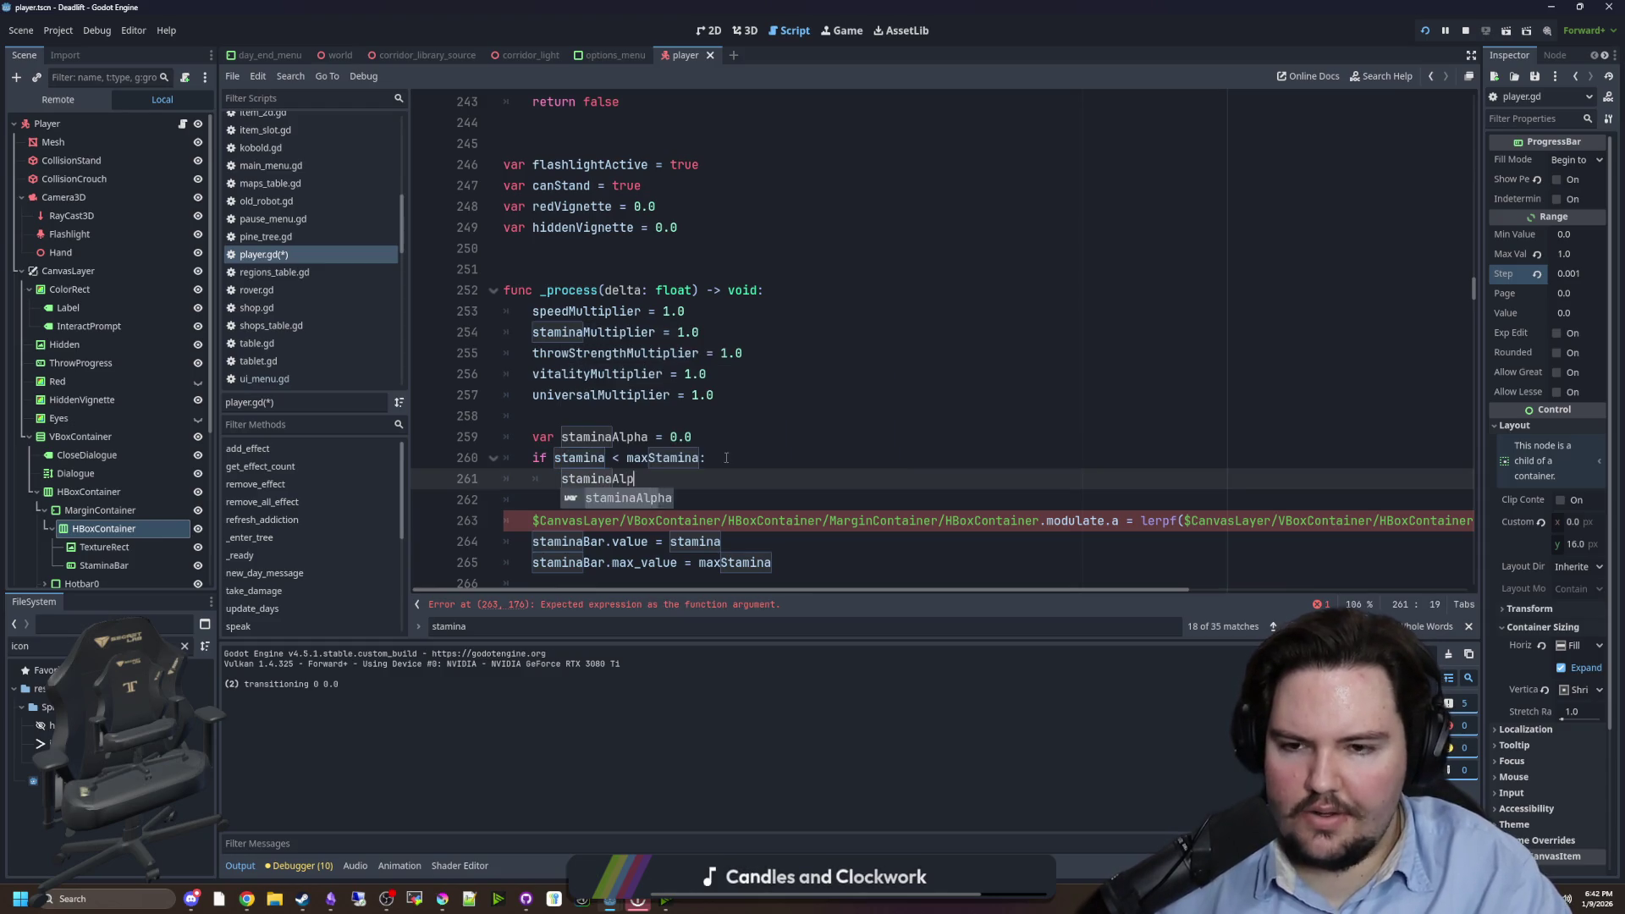
{"action": "type", "text": "0.5"}
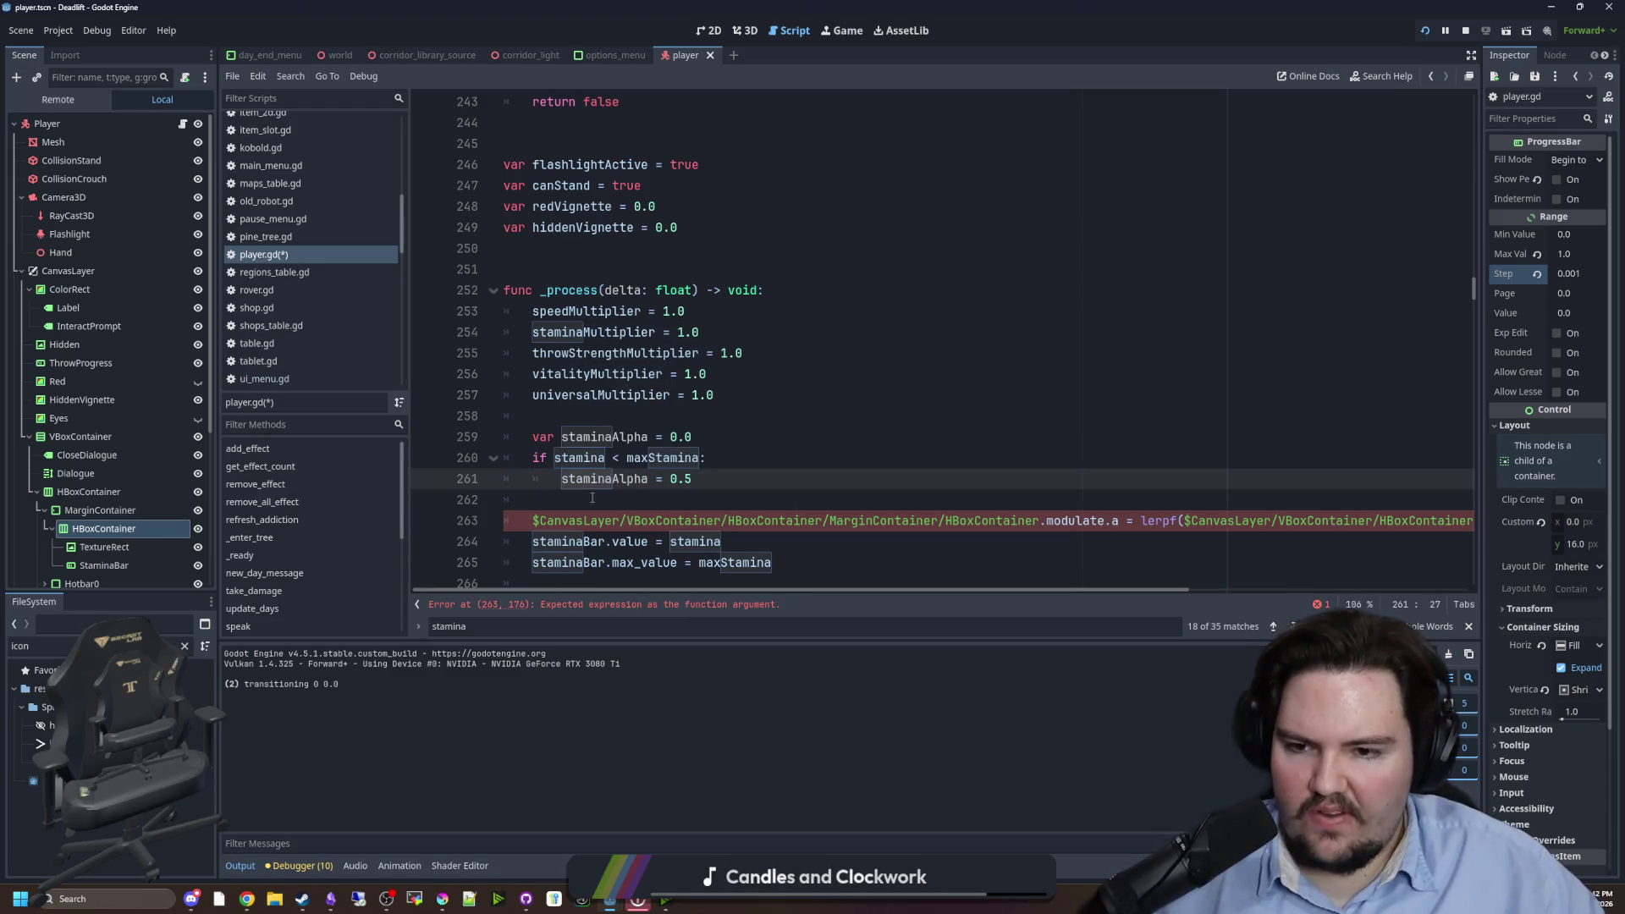
{"action": "double_click", "coordinate": [604, 479]}
{"action": "left_click_drag", "start_coordinate": [1004, 590], "coordinate": [1373, 538]}
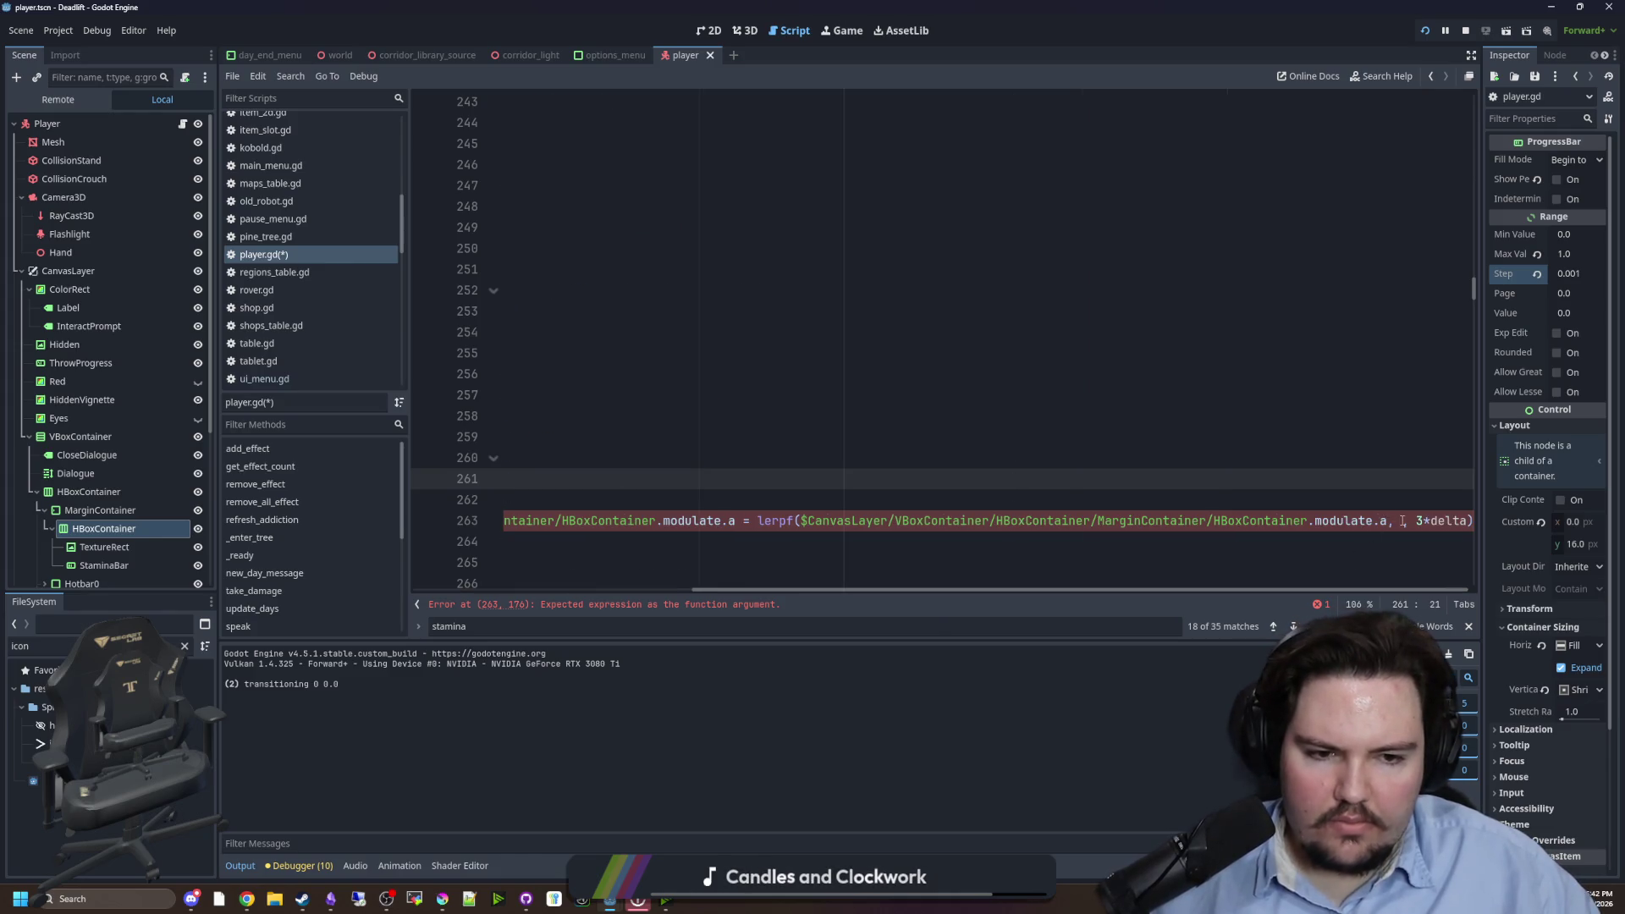
{"action": "key", "text": "ctrl+s"}
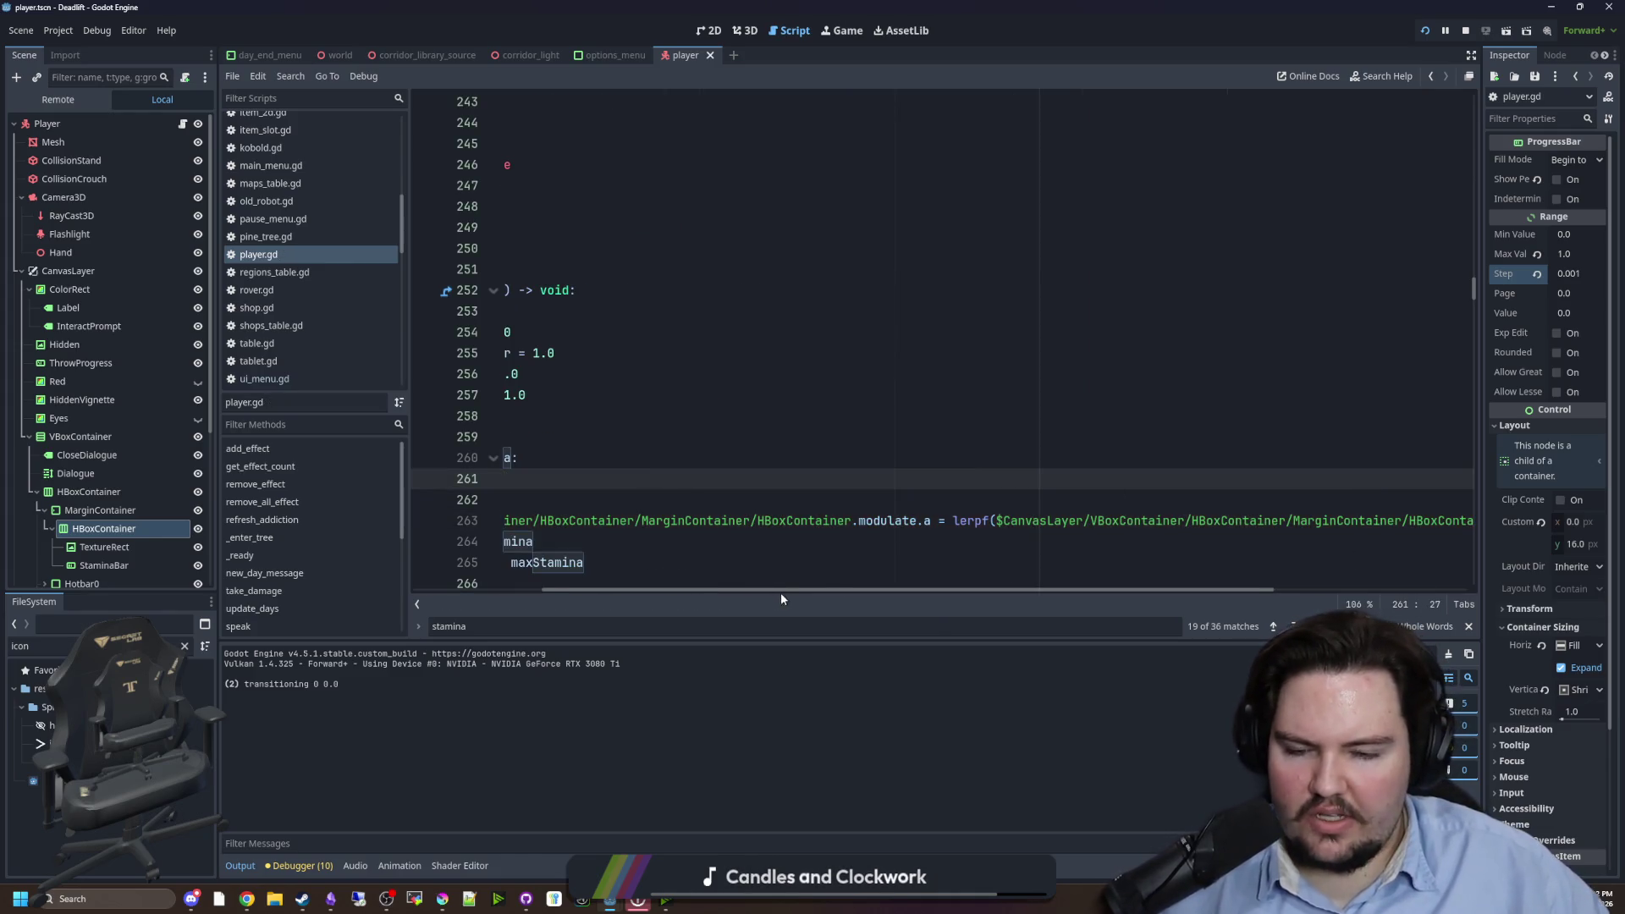
{"action": "key", "text": "Down"}
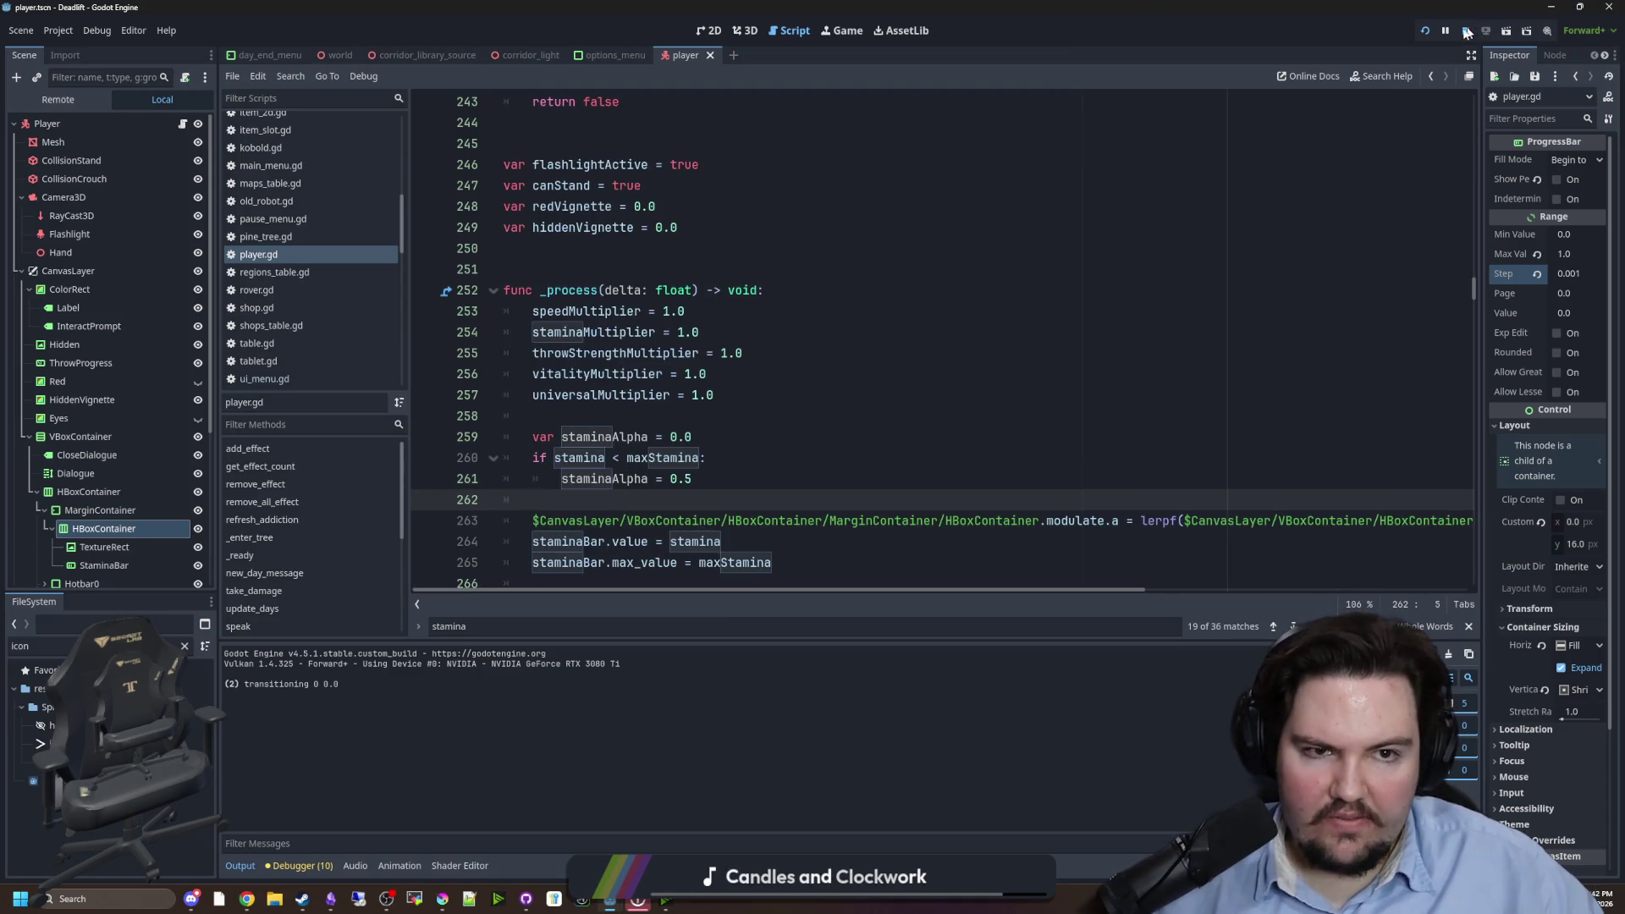
- Run the project, start playing from the main menu, and pause the game
{"action": "left_click", "coordinate": [1423, 32]}
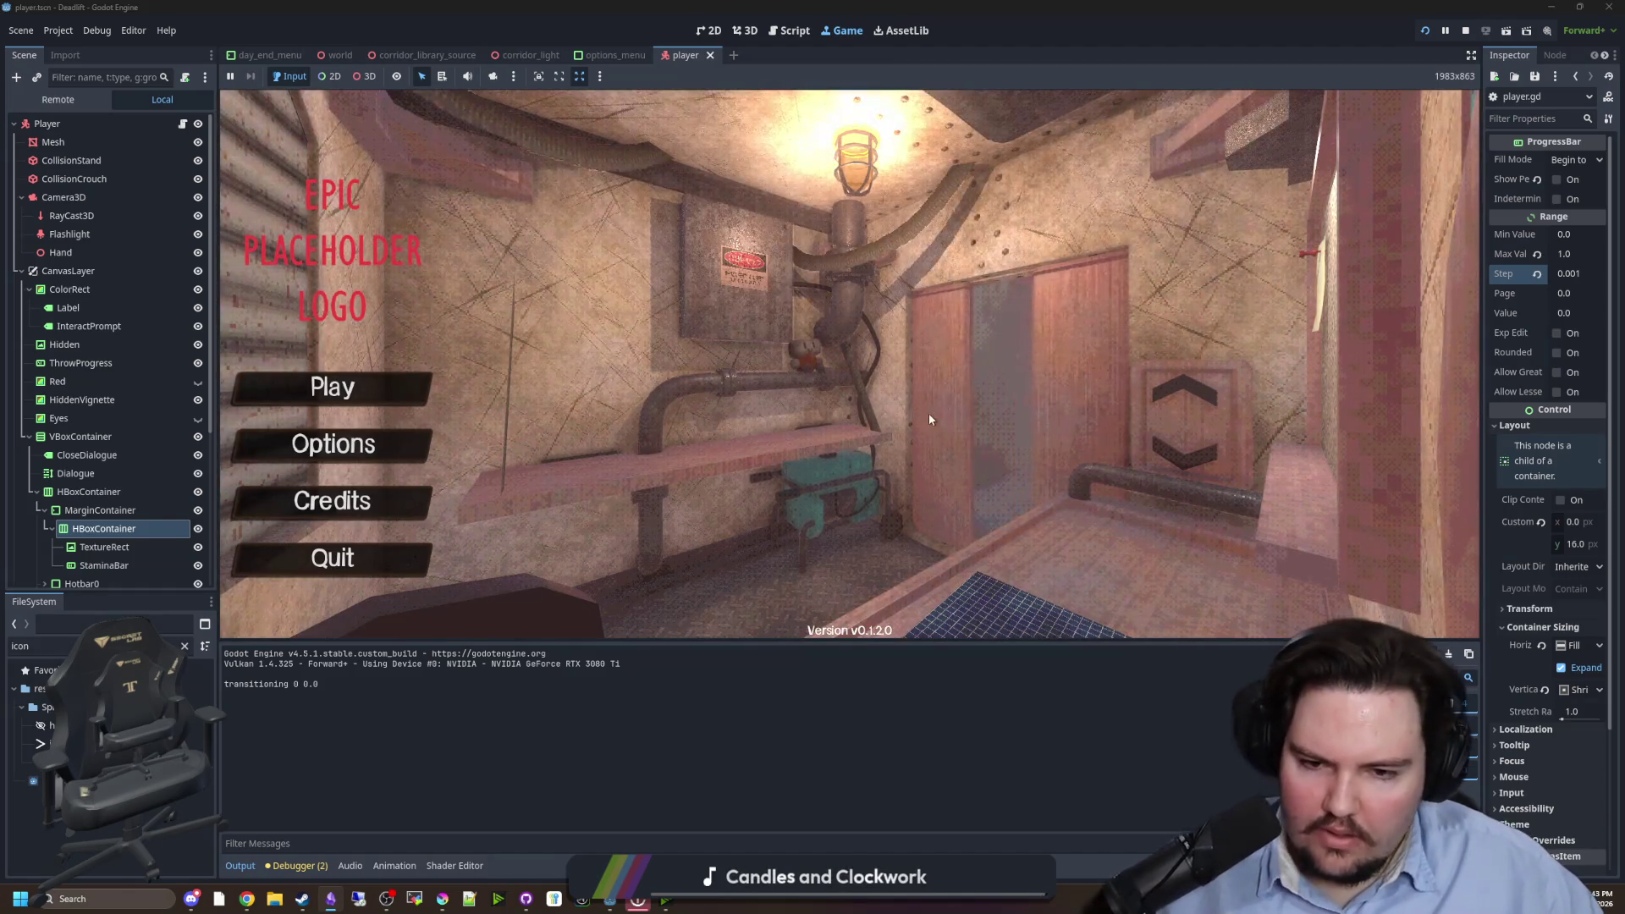
{"action": "key", "text": "Return"}
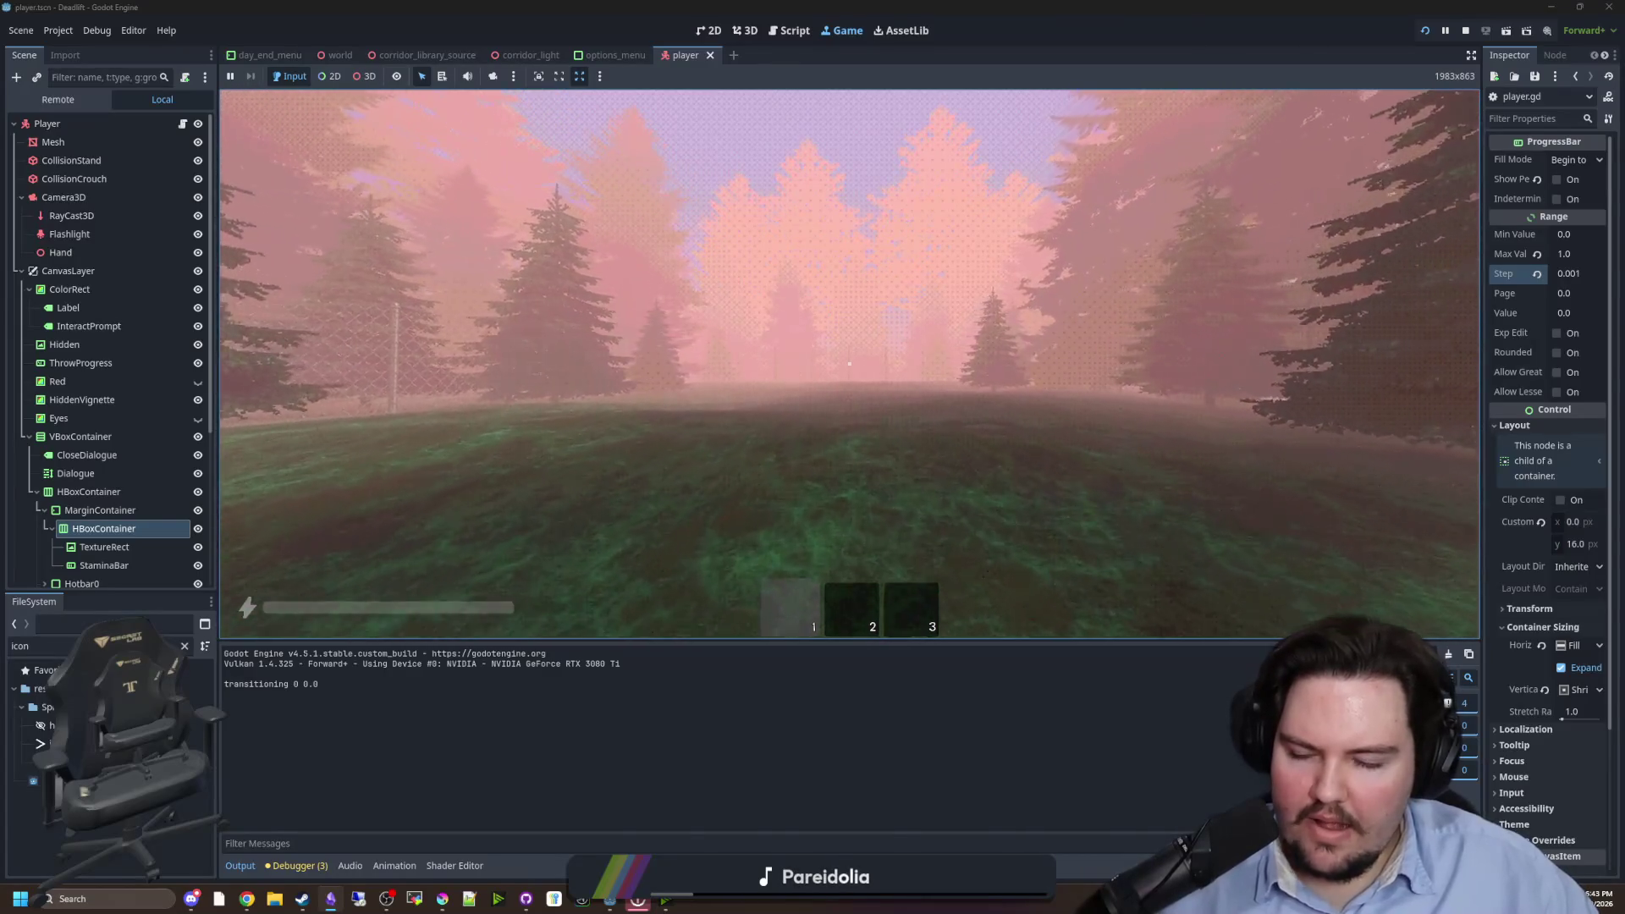
{"action": "key", "text": "super"}
{"action": "left_click", "coordinate": [981, 755]}
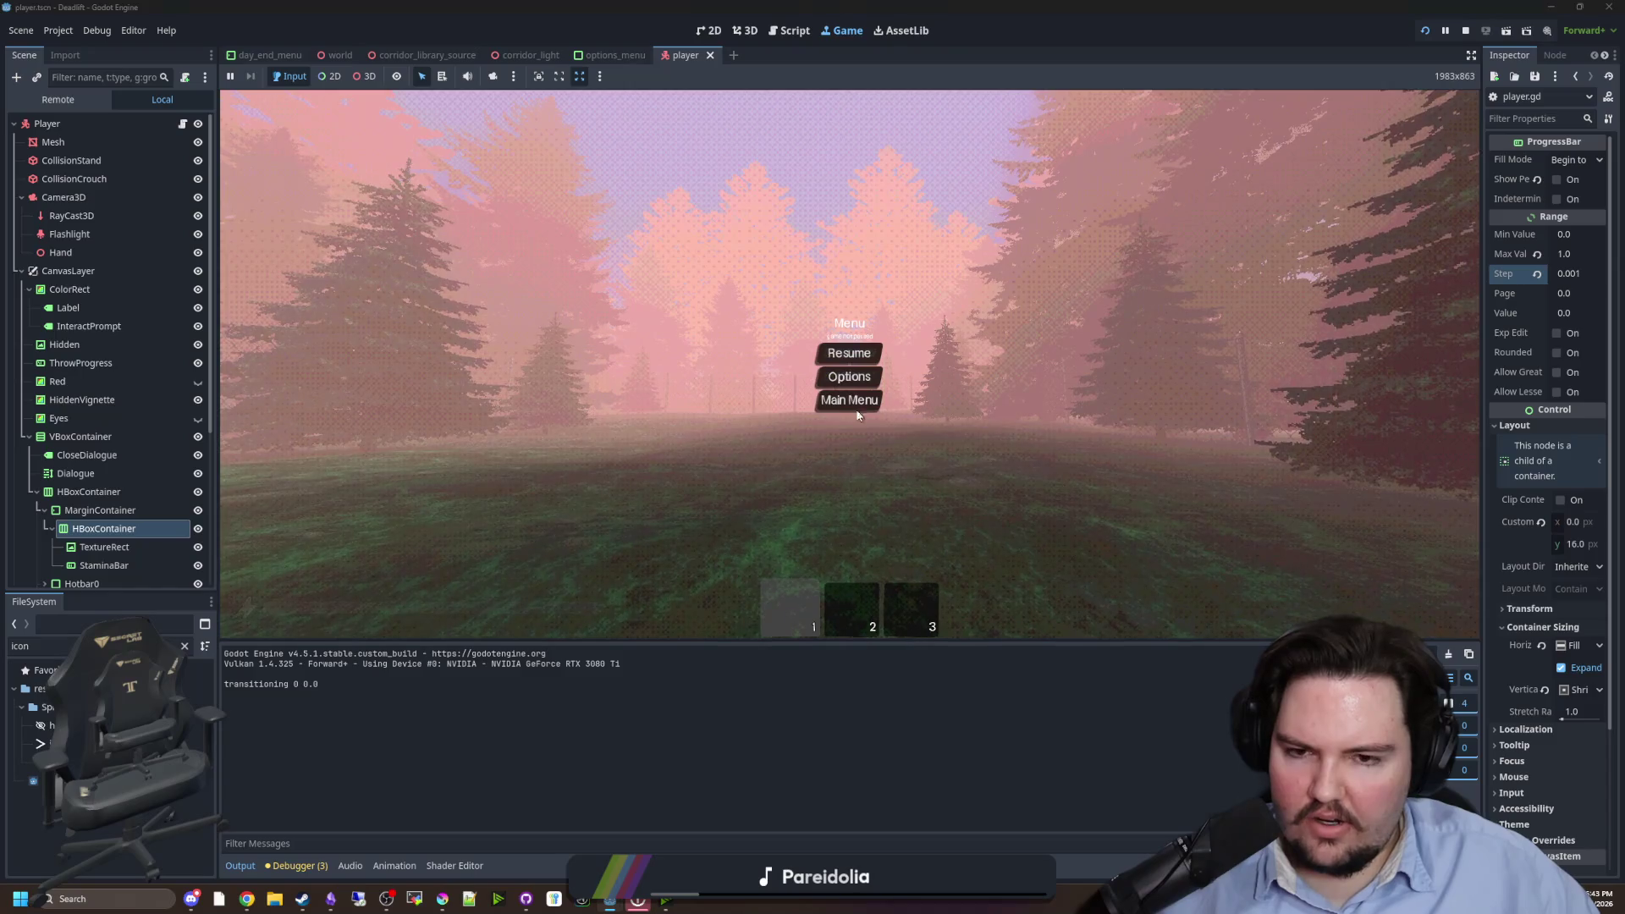
{"action": "key", "text": "Escape"}
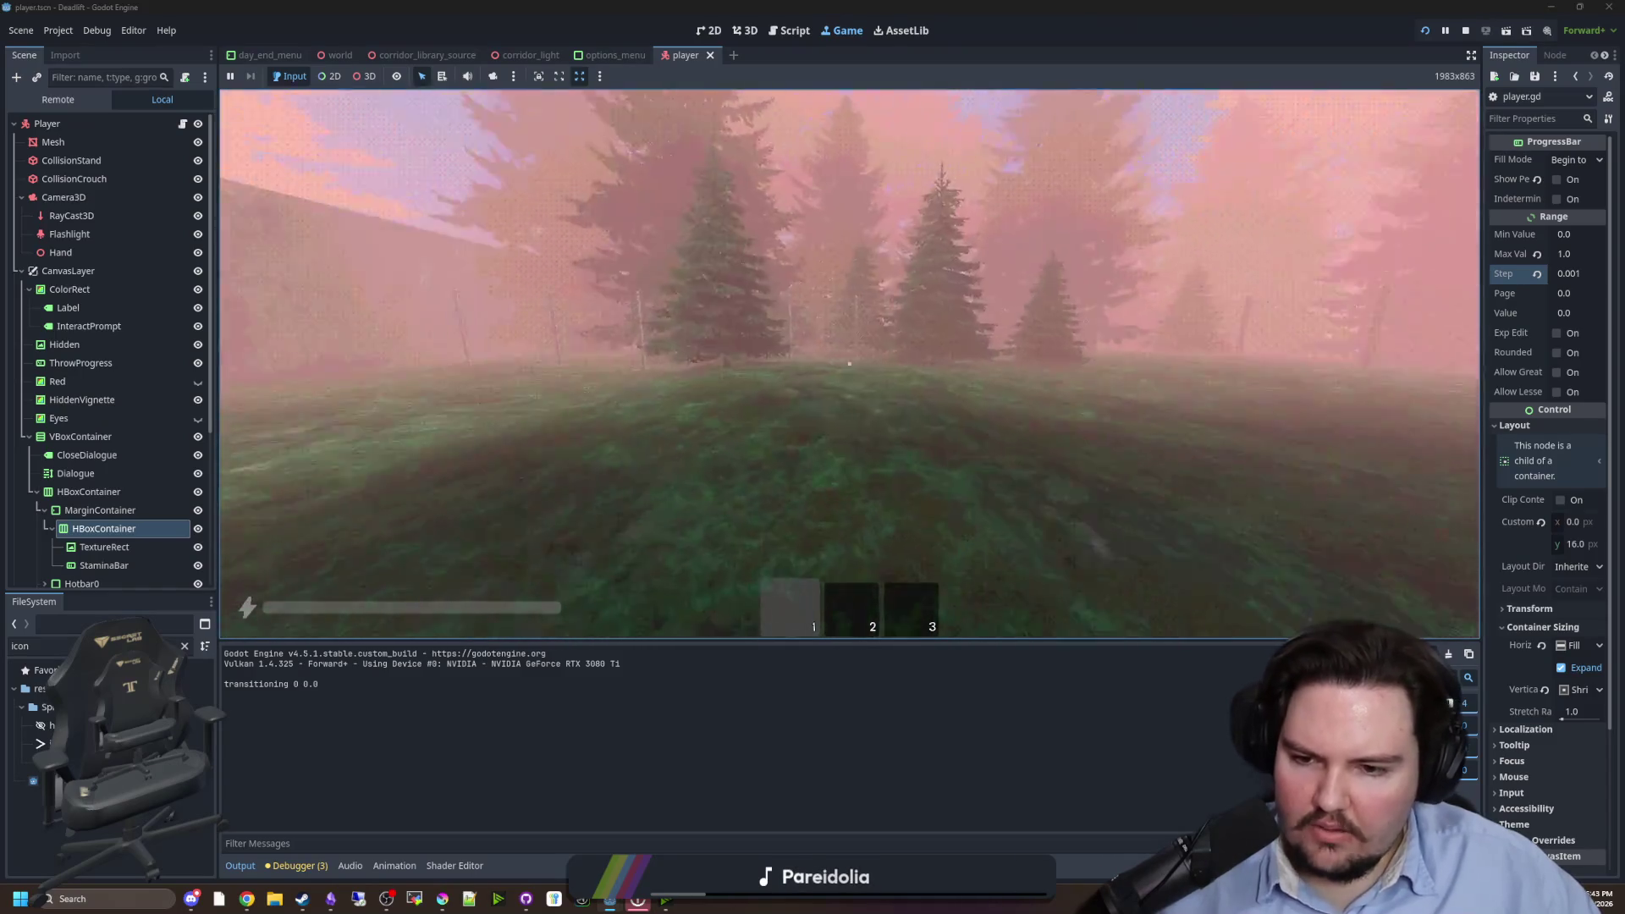
{"action": "key", "text": "Escape"}
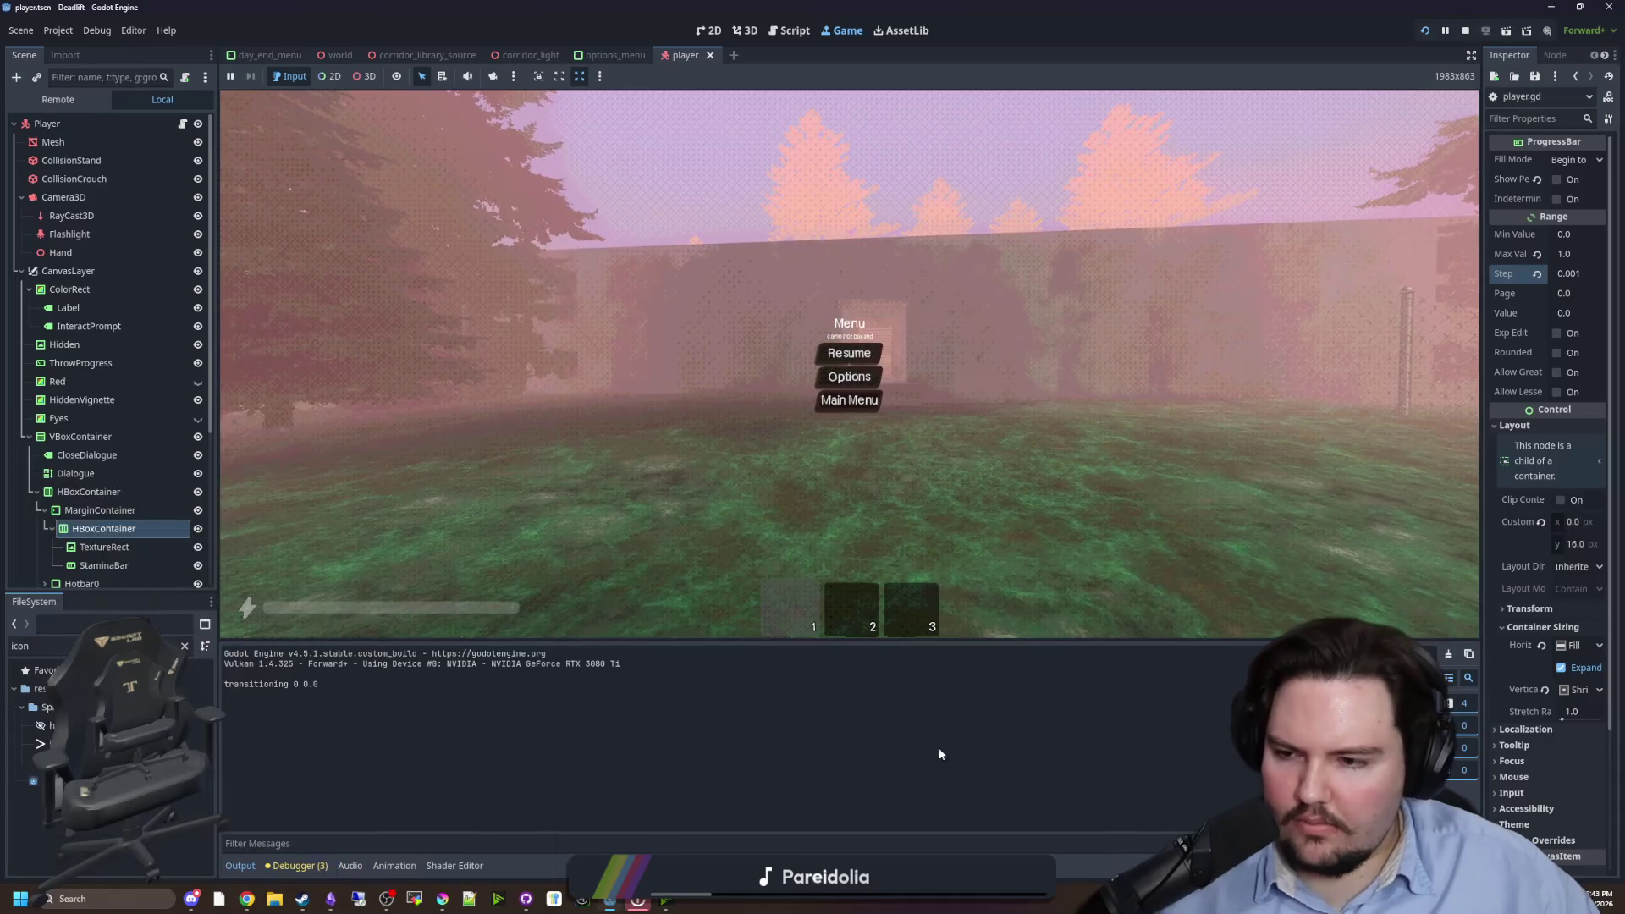
- Select the live StaminaBar in the Remote tree and widen the Inspector to show its 16.0 minimum height
{"action": "scroll", "coordinate": [150, 539], "scroll_direction": "down", "scroll_amount": 2}
{"action": "left_click", "coordinate": [118, 507]}
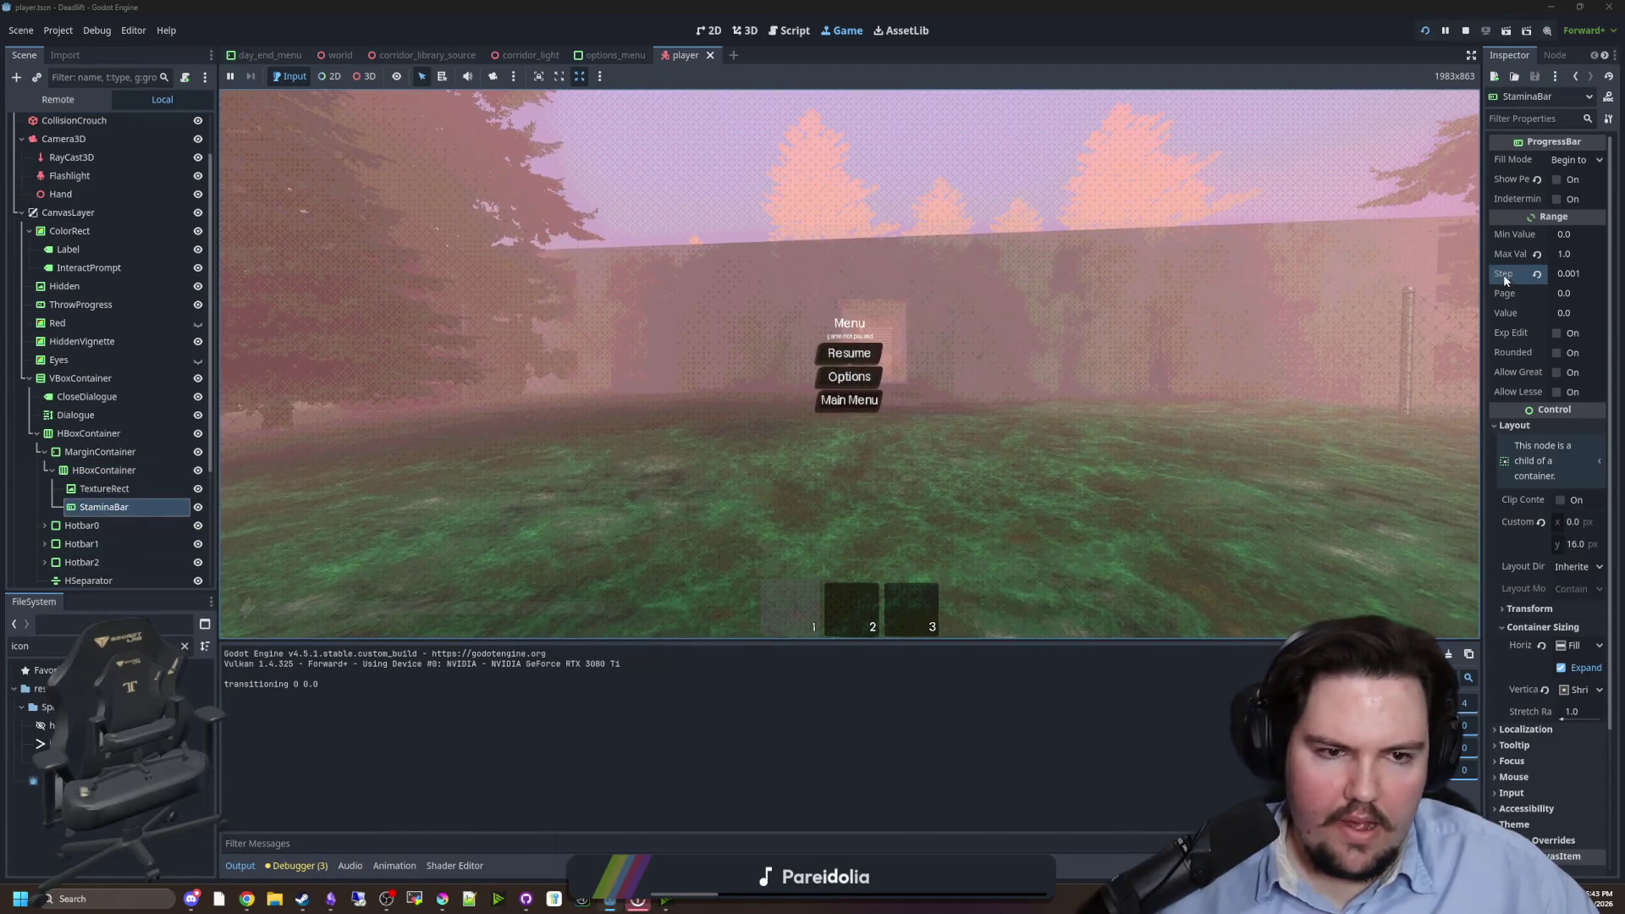
{"action": "left_click_drag", "start_coordinate": [1481, 277], "coordinate": [1304, 280]}
- Give the stamina bar a 12.0 minimum height and the stamina icon a 24×24 minimum size
{"action": "left_click", "coordinate": [1510, 511]}
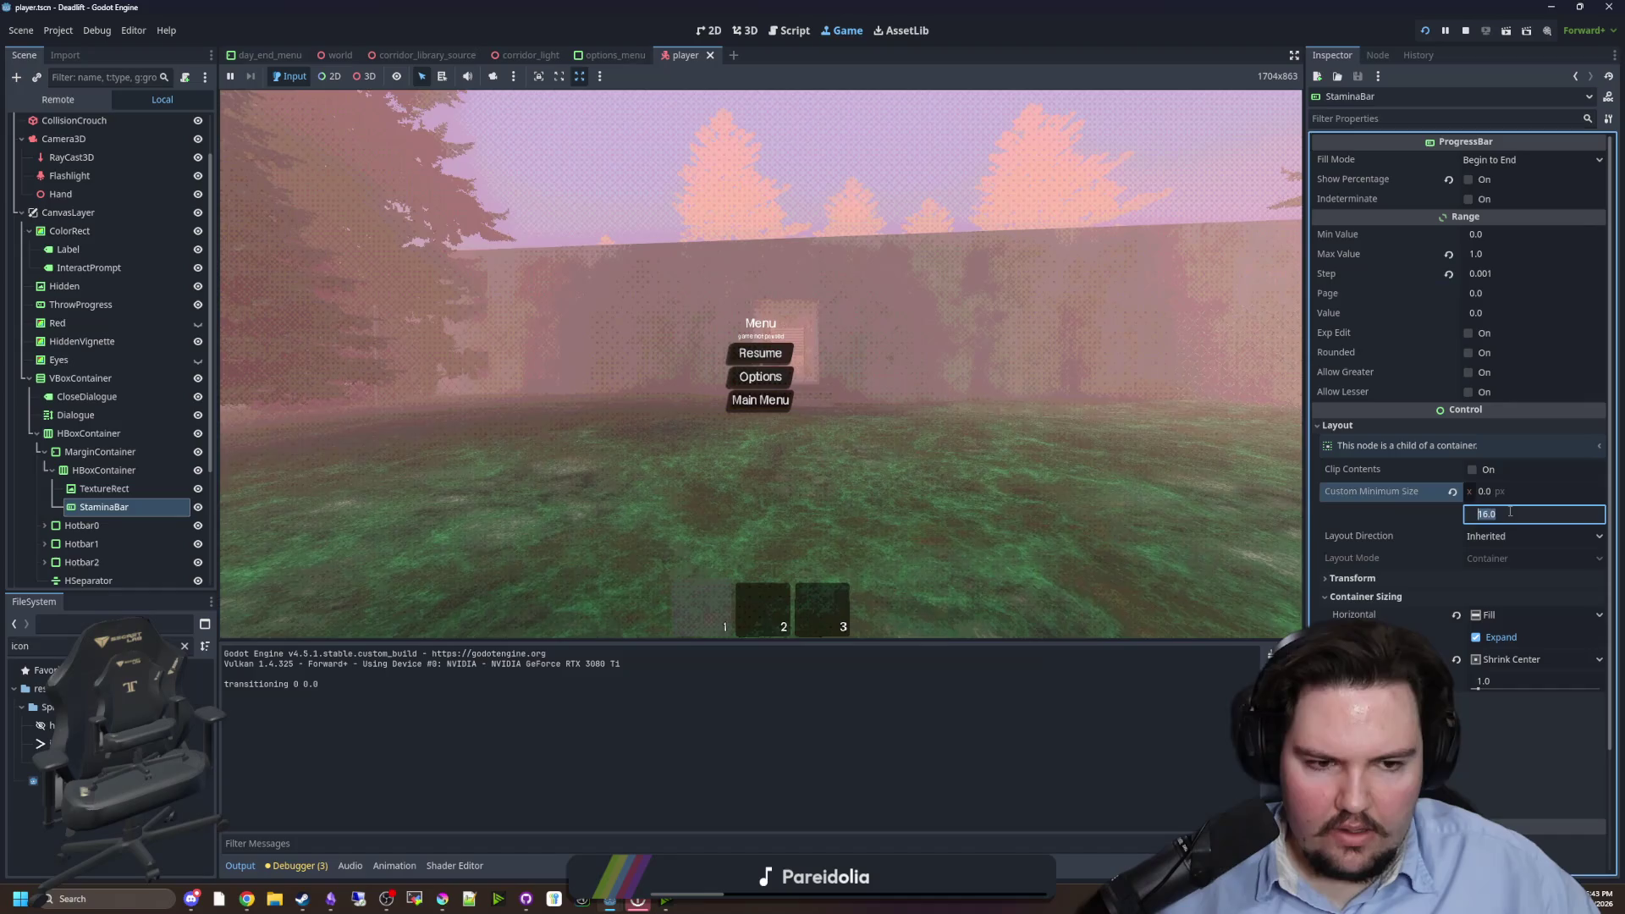
{"action": "type", "text": "12"}
{"action": "left_click", "coordinate": [994, 425]}
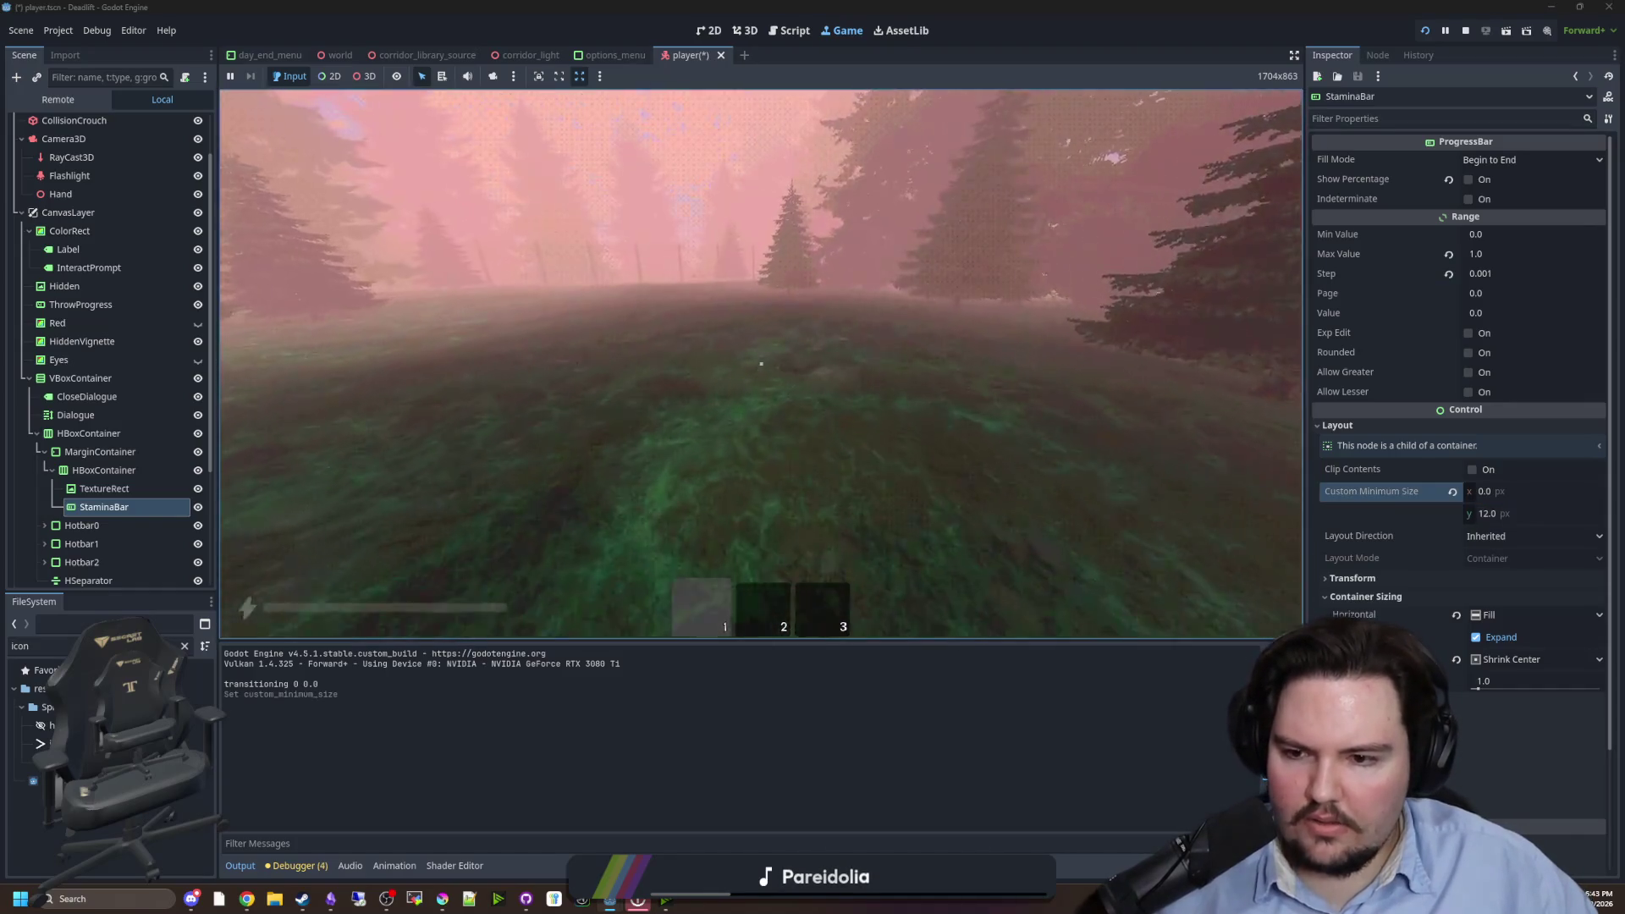
{"action": "key", "text": "super"}
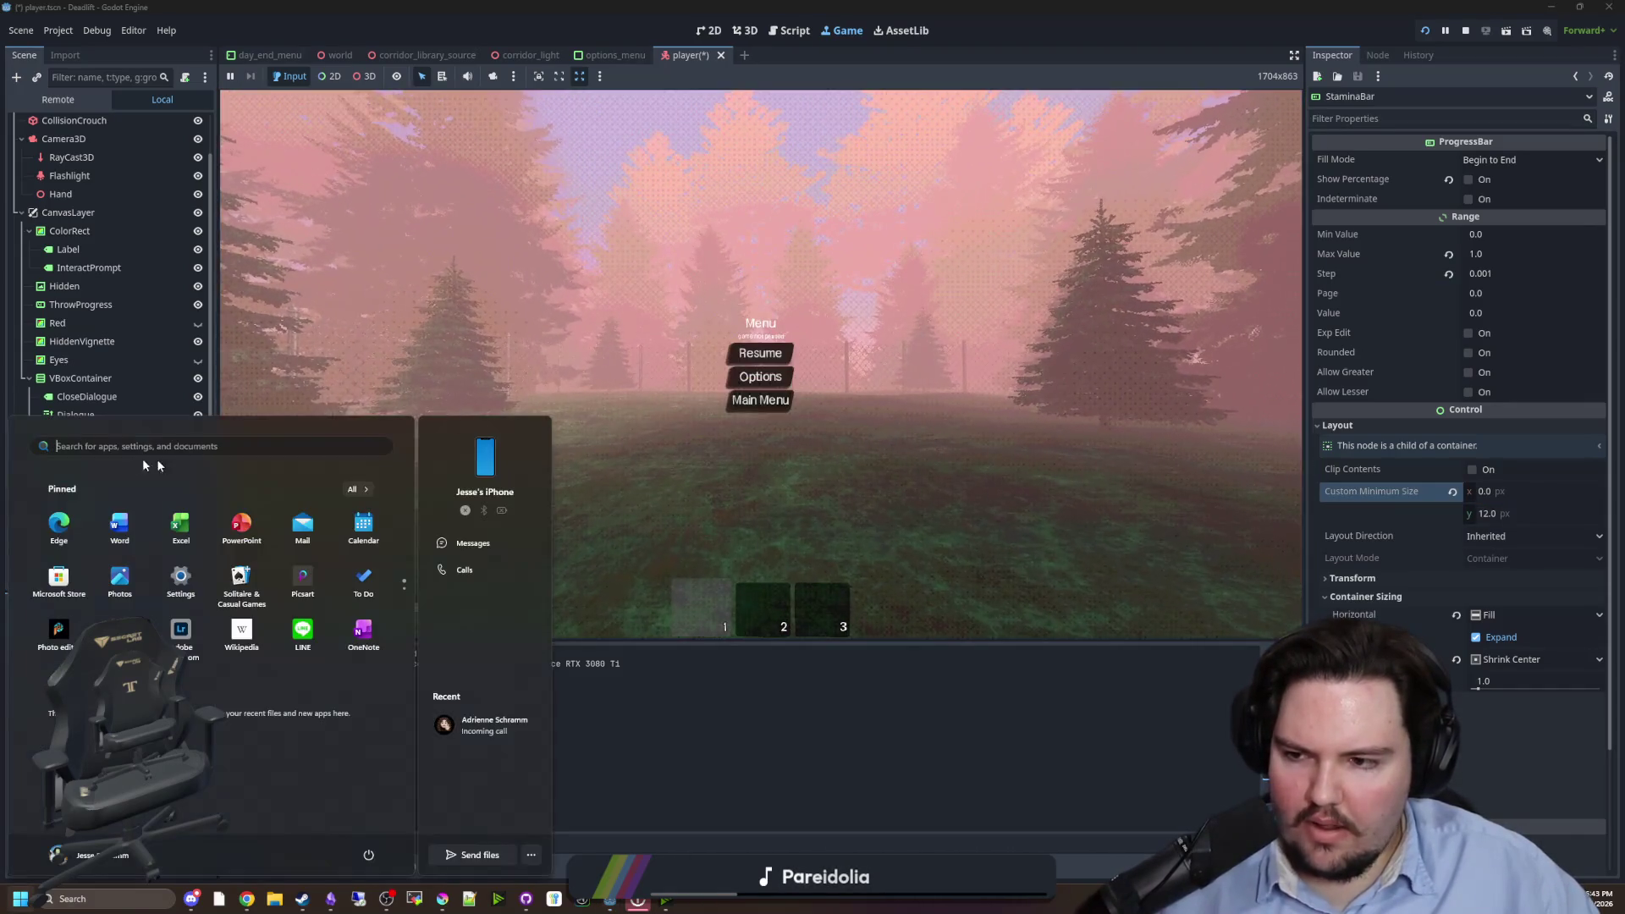
{"action": "left_click", "coordinate": [104, 488]}
{"action": "left_click", "coordinate": [1515, 362]}
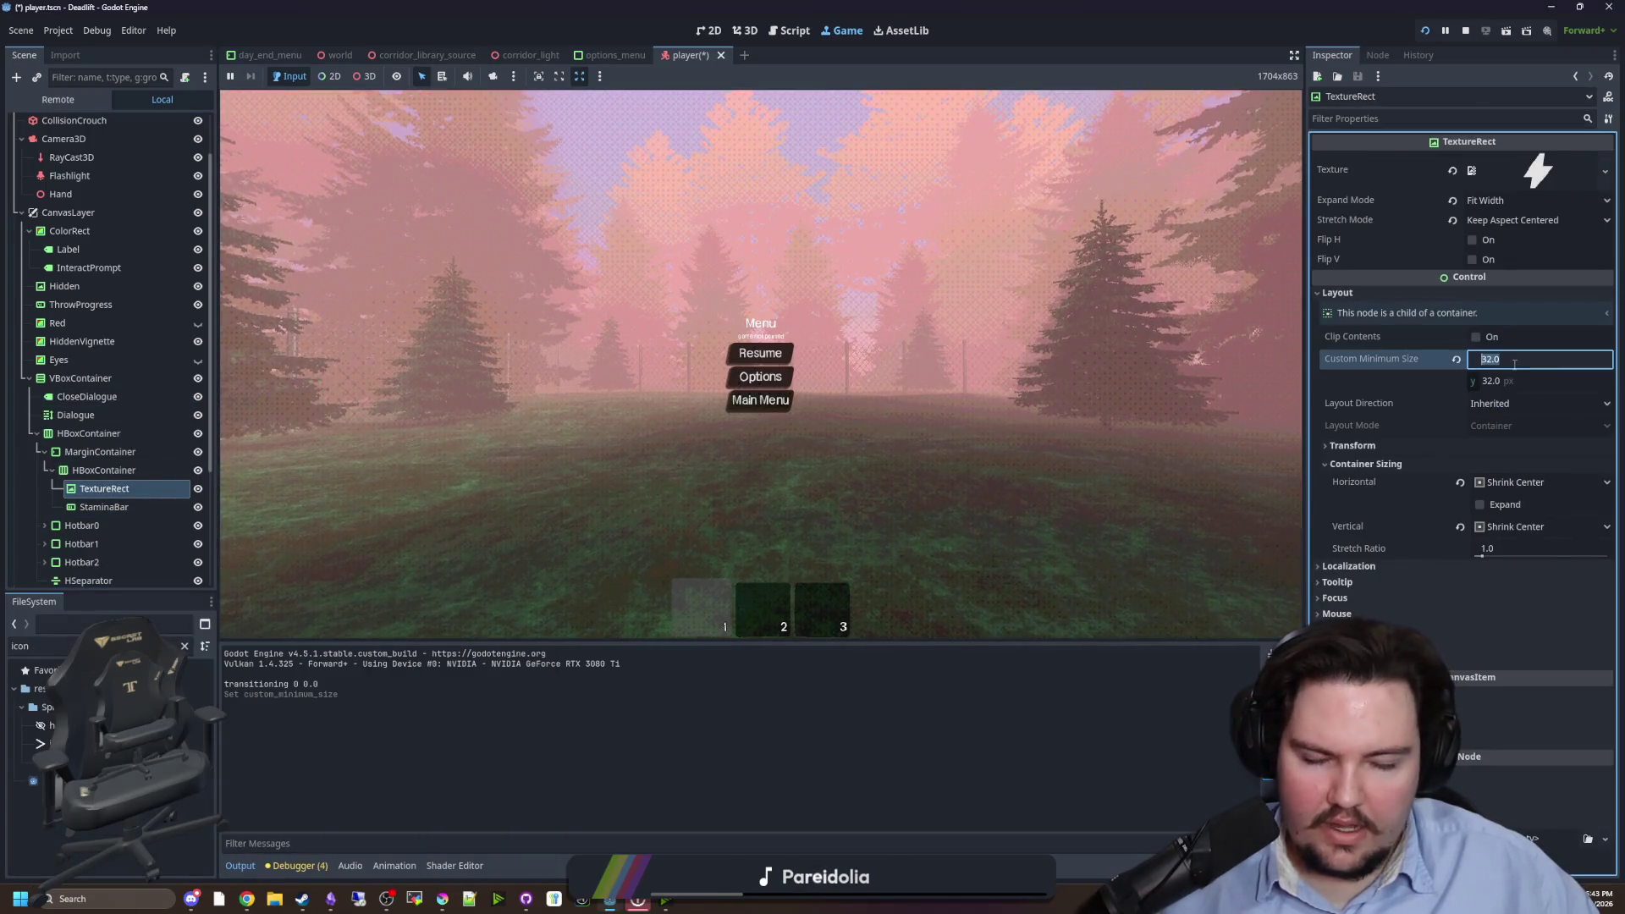
{"action": "left_click", "coordinate": [1499, 383]}
{"action": "type", "text": "24"}
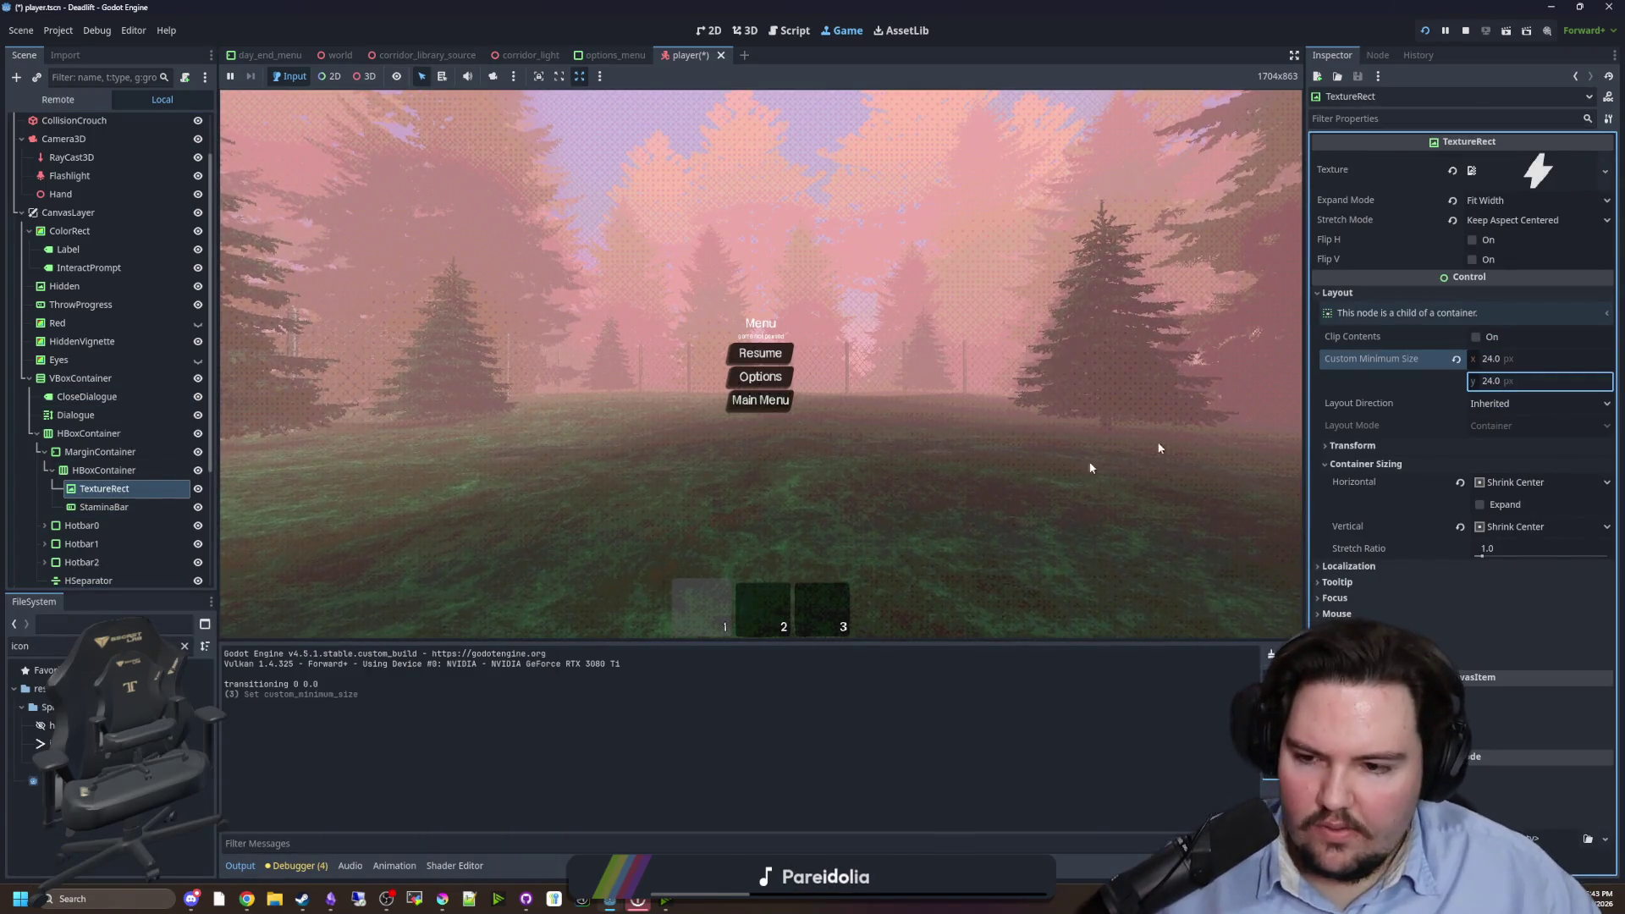
- Sprint across the field, through the doorway, and up the vent into the forest and back
{"action": "key", "text": "shift+w"}
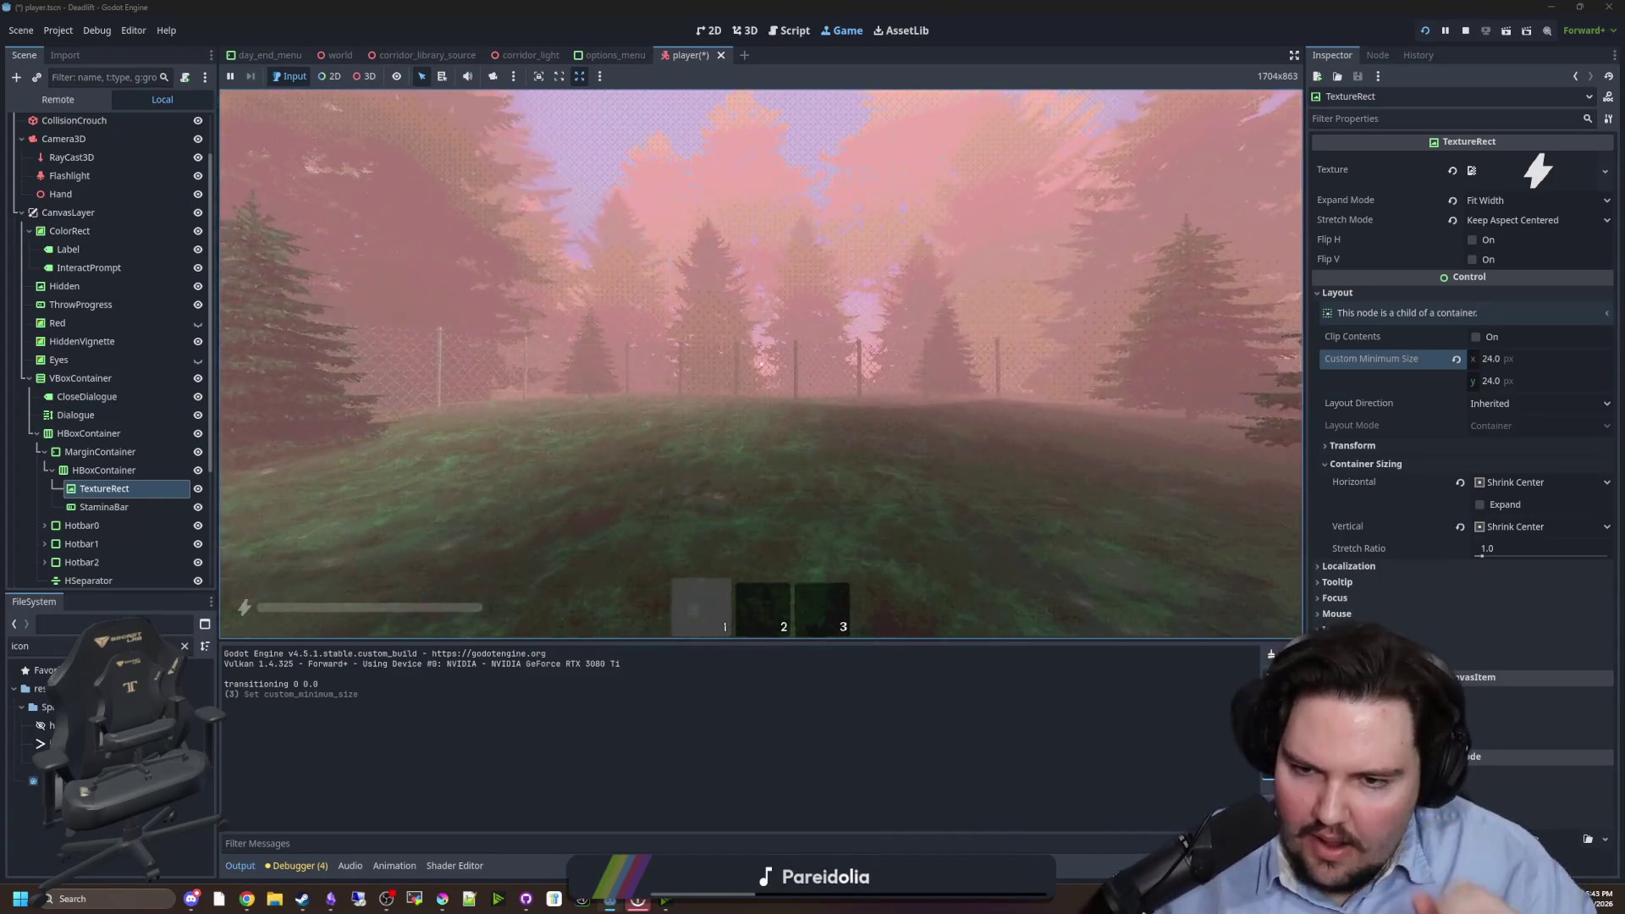
{"action": "key", "text": "shift+w"}
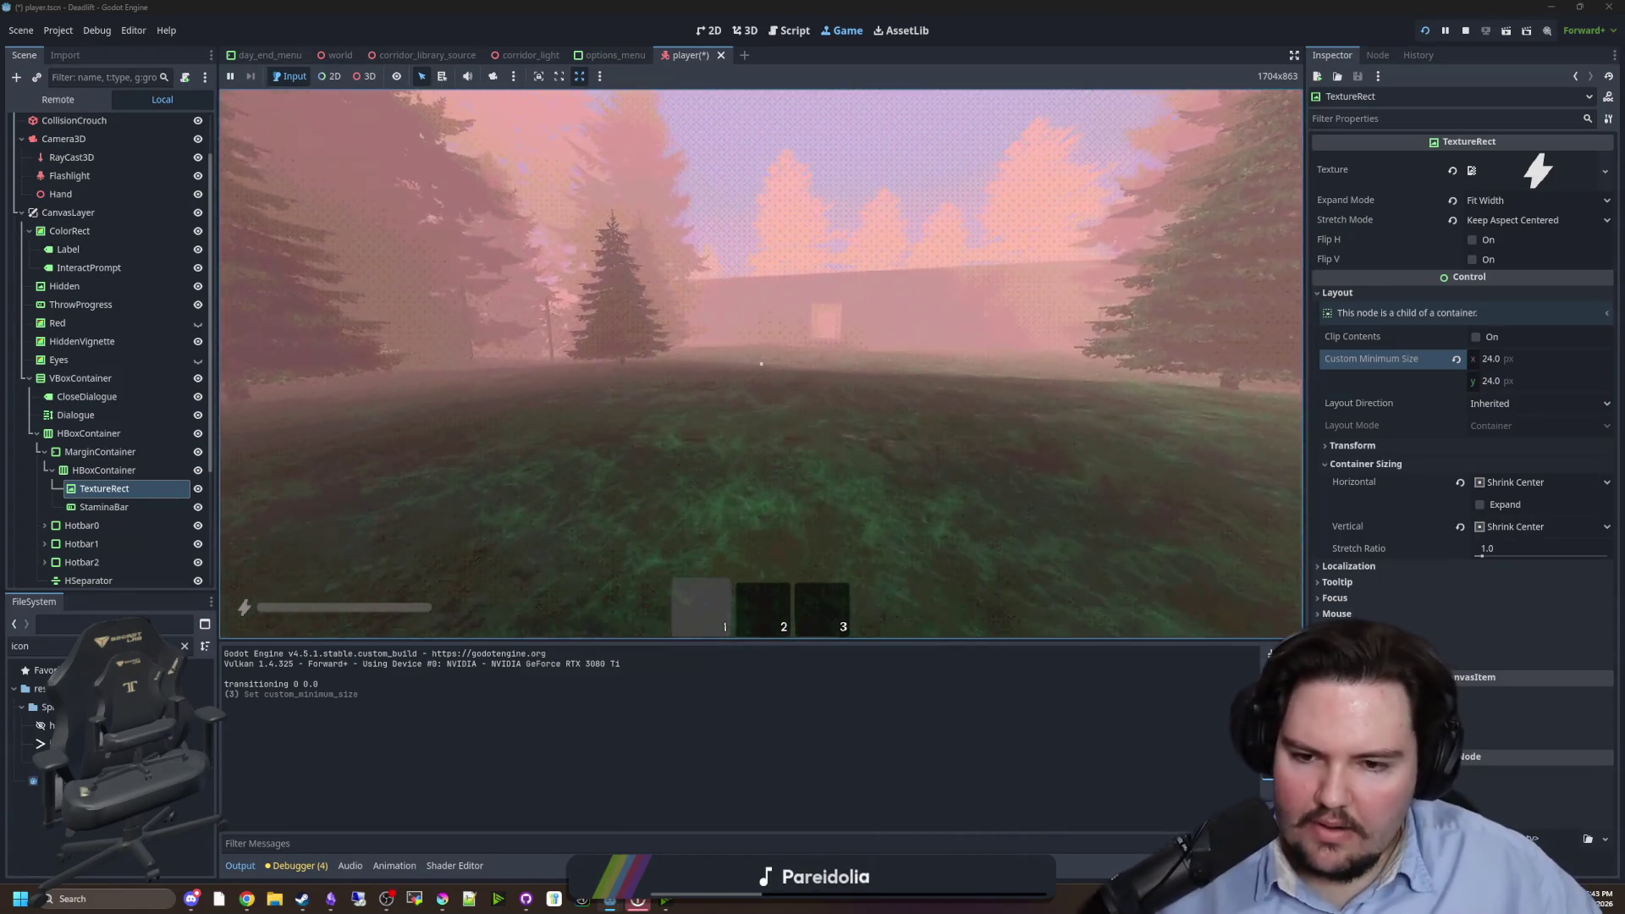
{"action": "key", "text": "shift+w"}
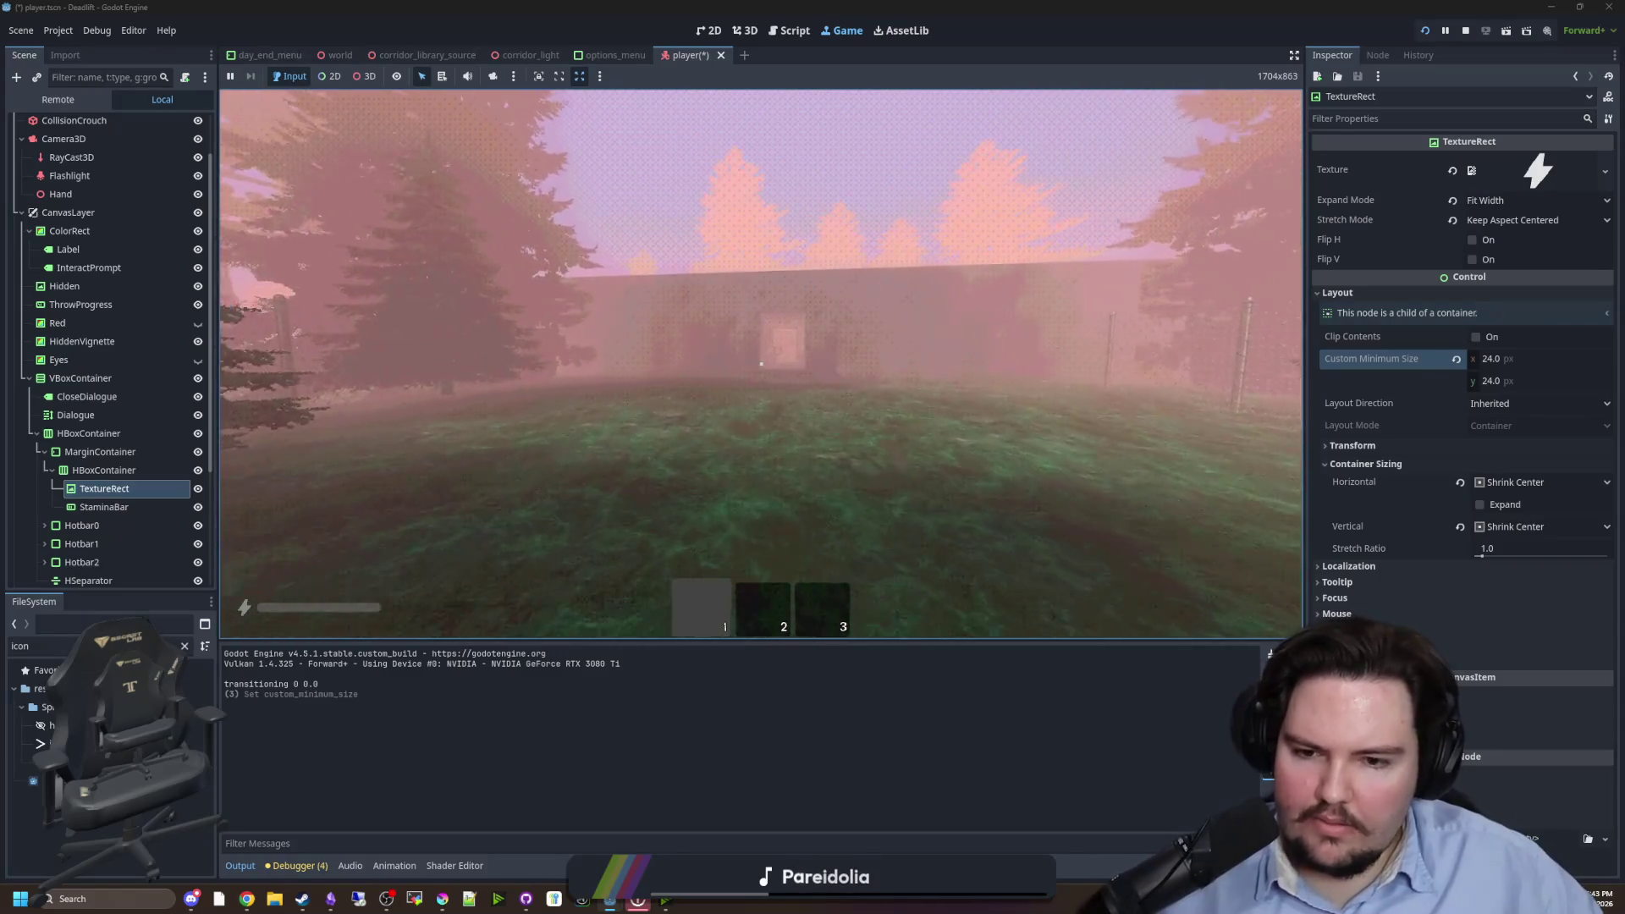
{"action": "key", "text": "shift+w"}
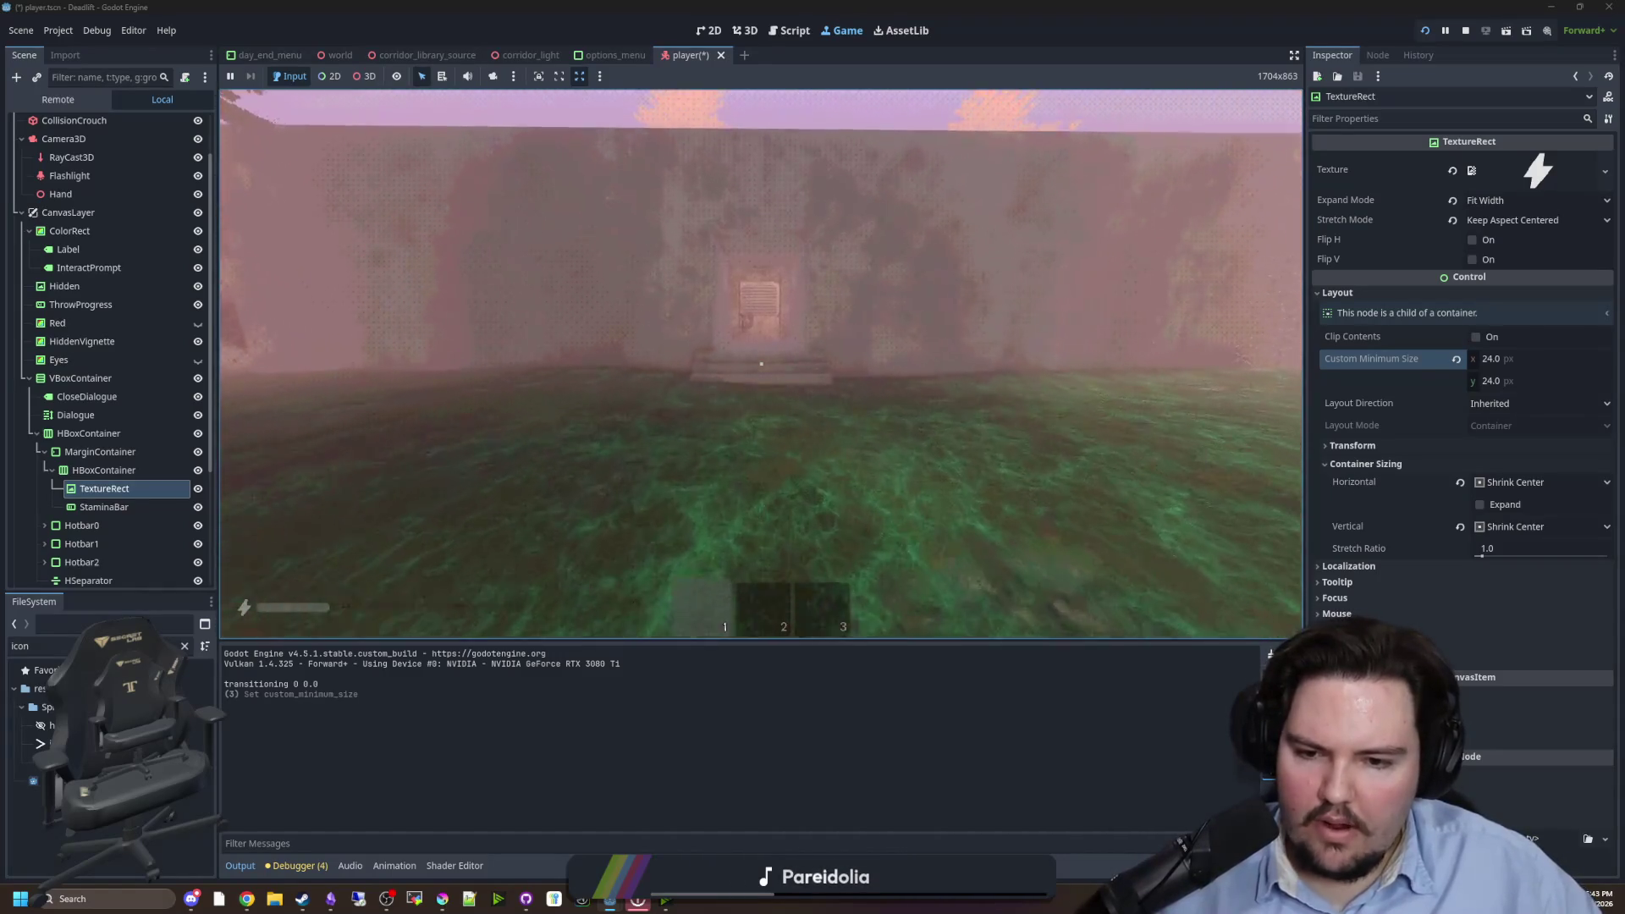
{"action": "key", "text": "w"}
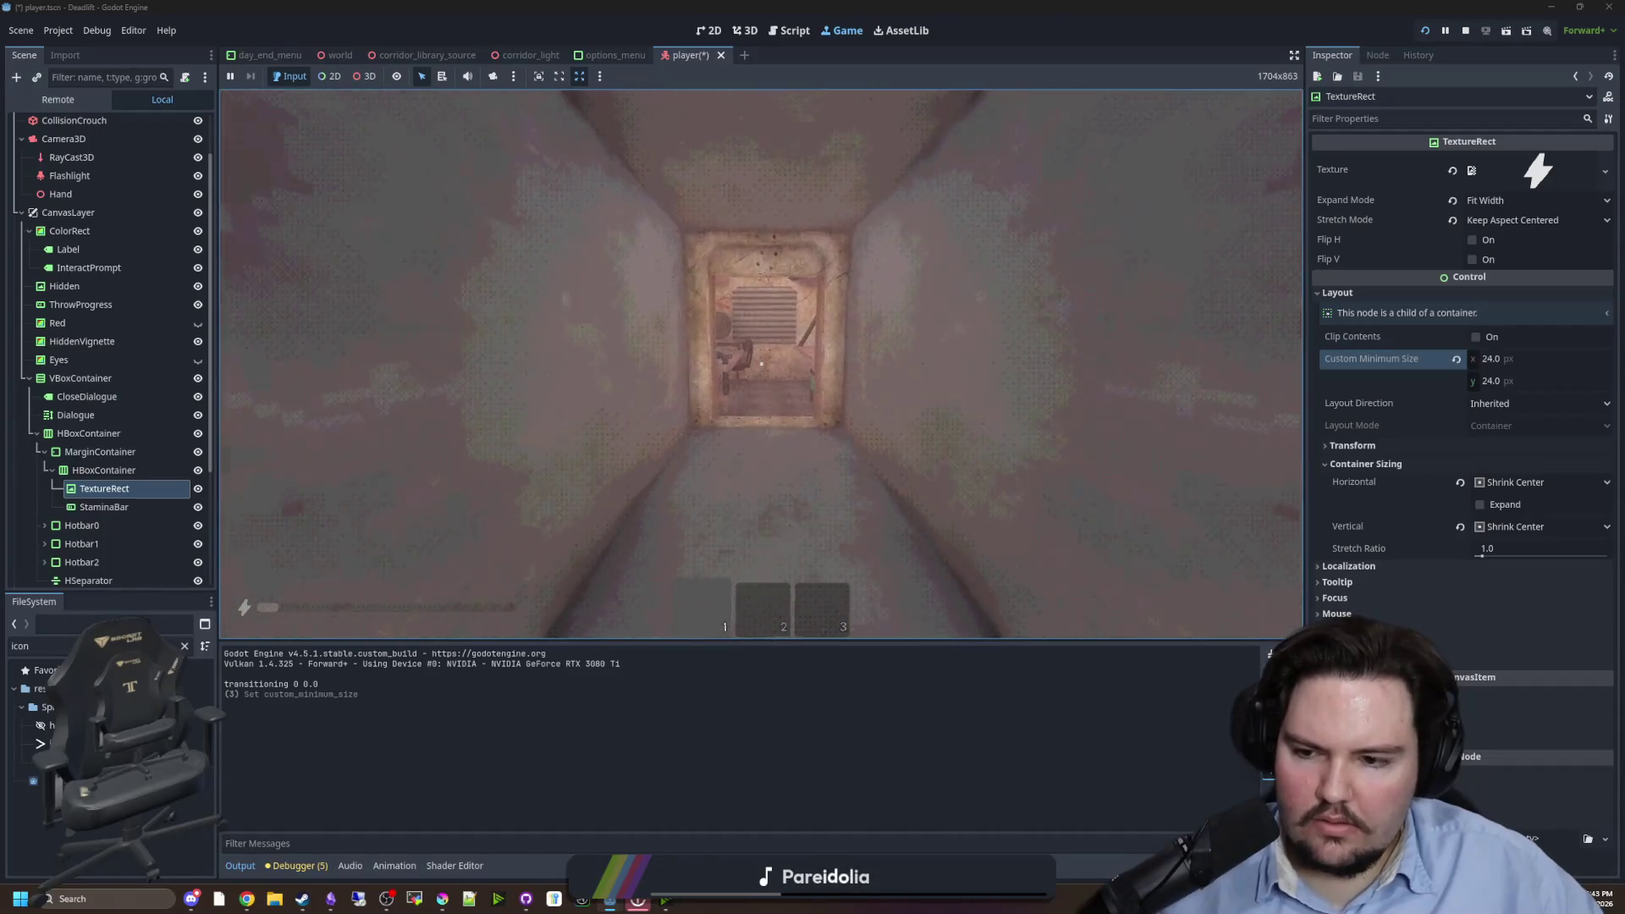
{"action": "key", "text": "w"}
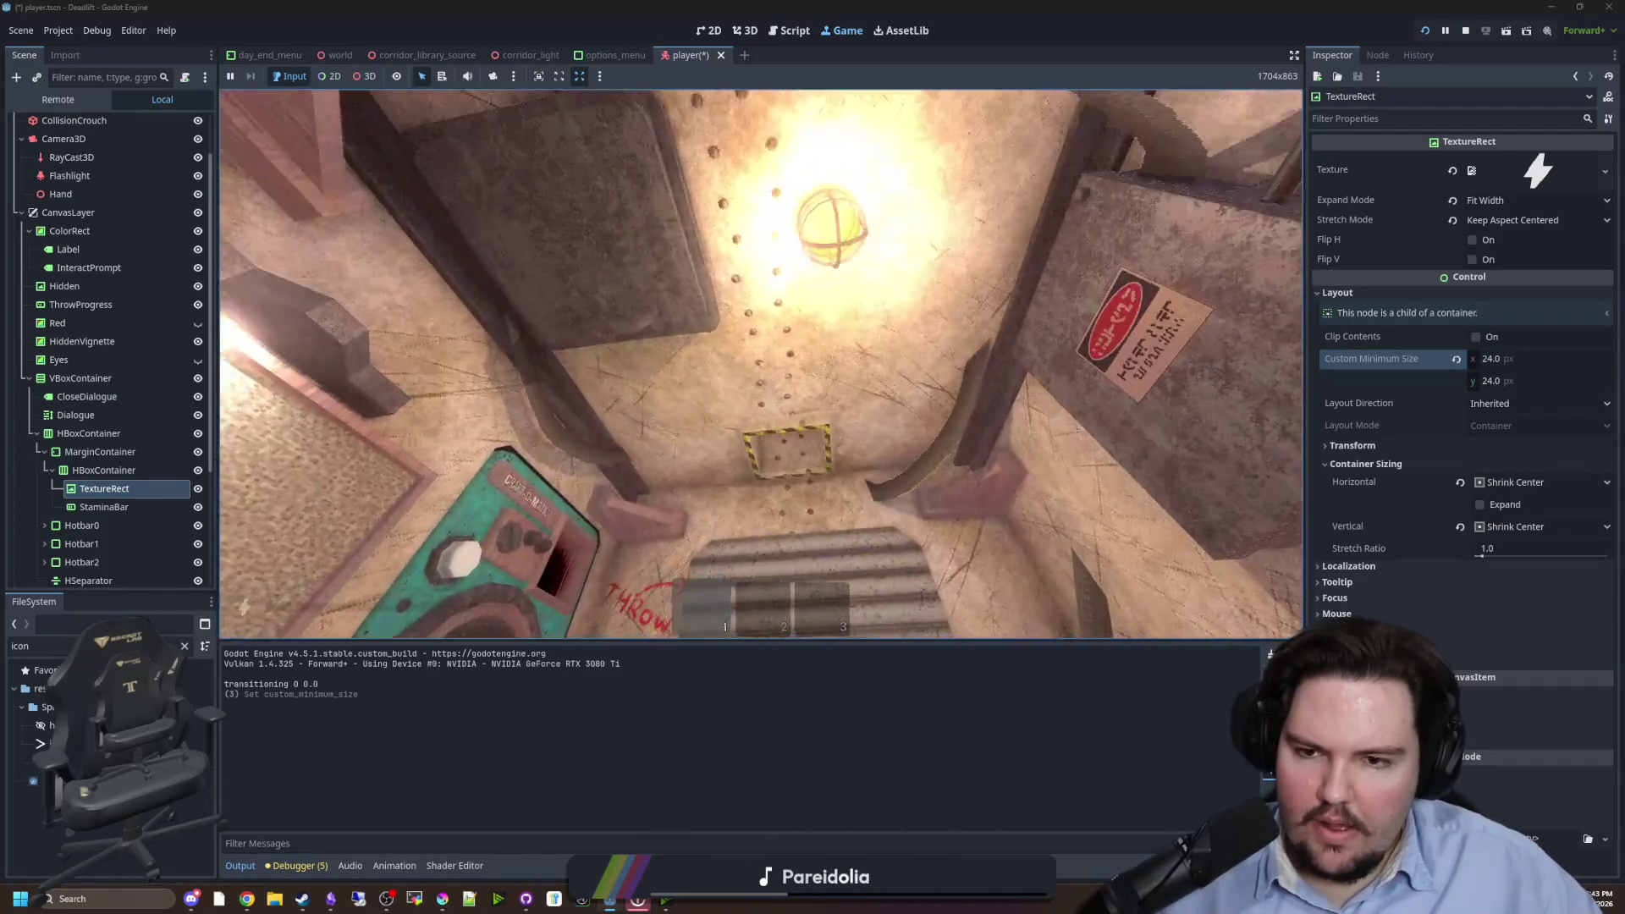
{"action": "key", "text": "w"}
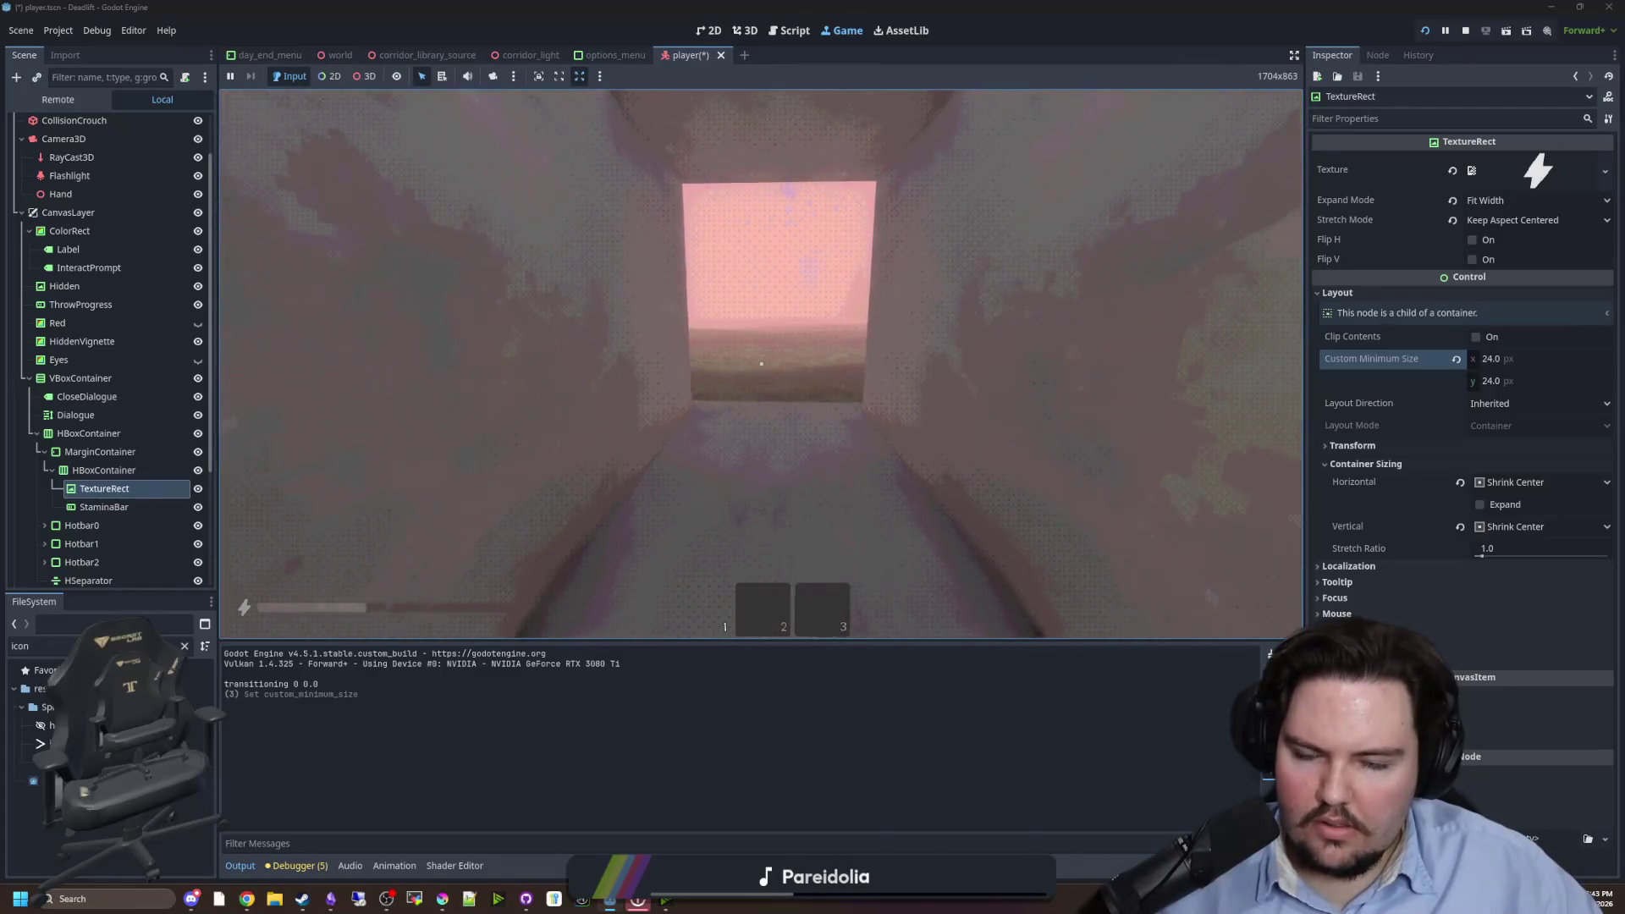
{"action": "key", "text": "w"}
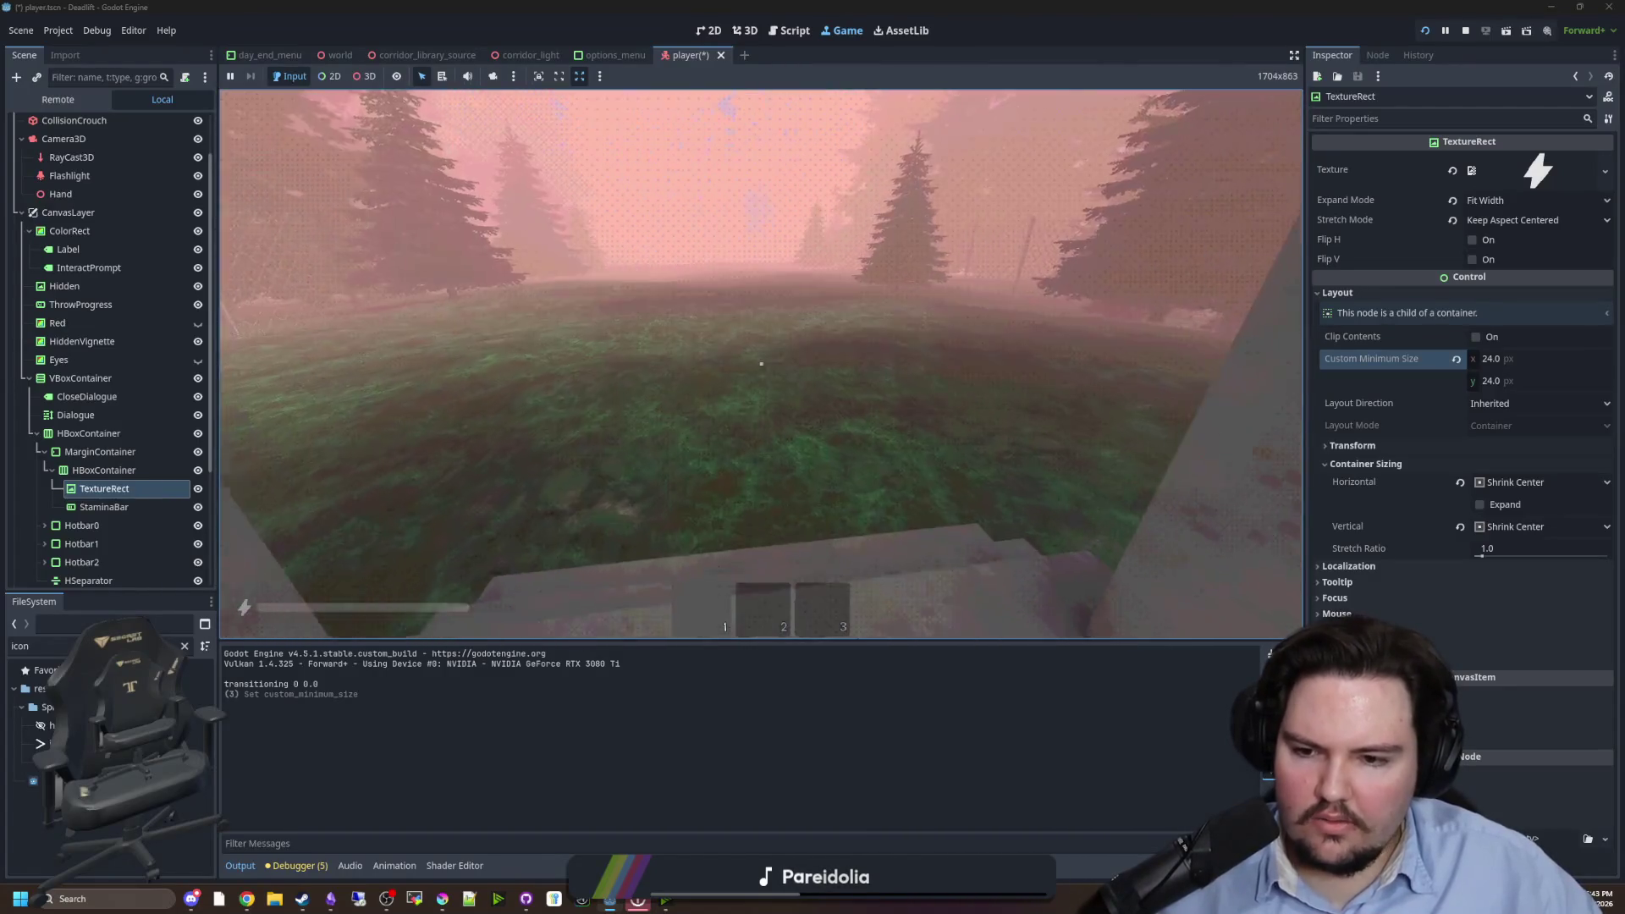
{"action": "key", "text": "w"}
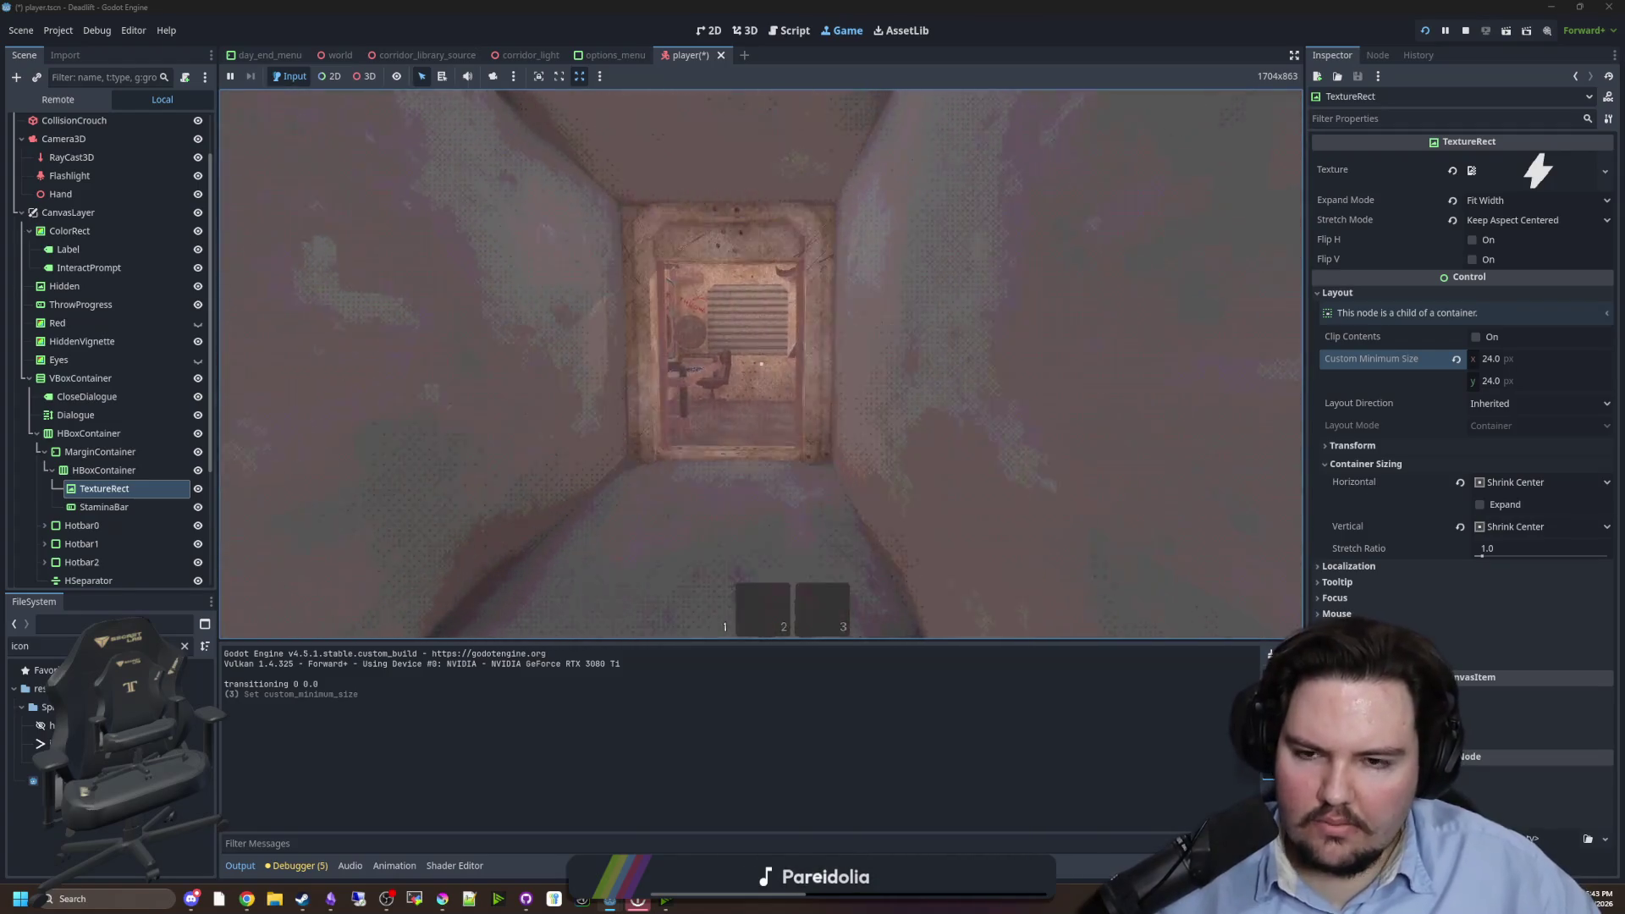
{"action": "key", "text": "w"}
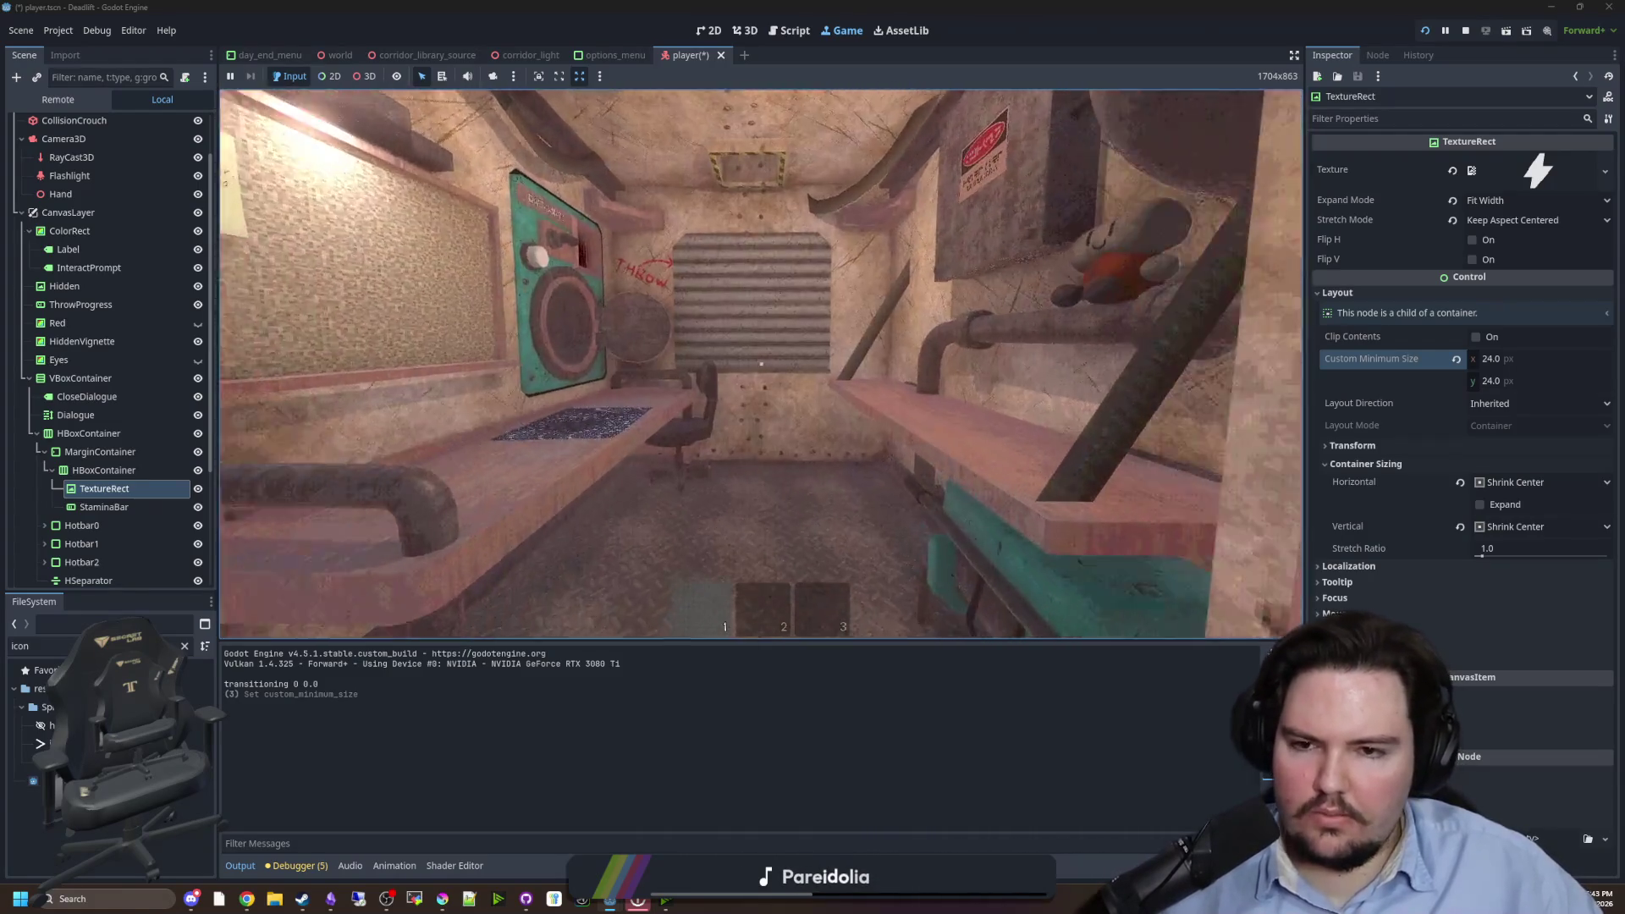
- Open Options from the in-game pause menu, then stop the game and save the player scene
{"action": "key", "text": "Escape"}
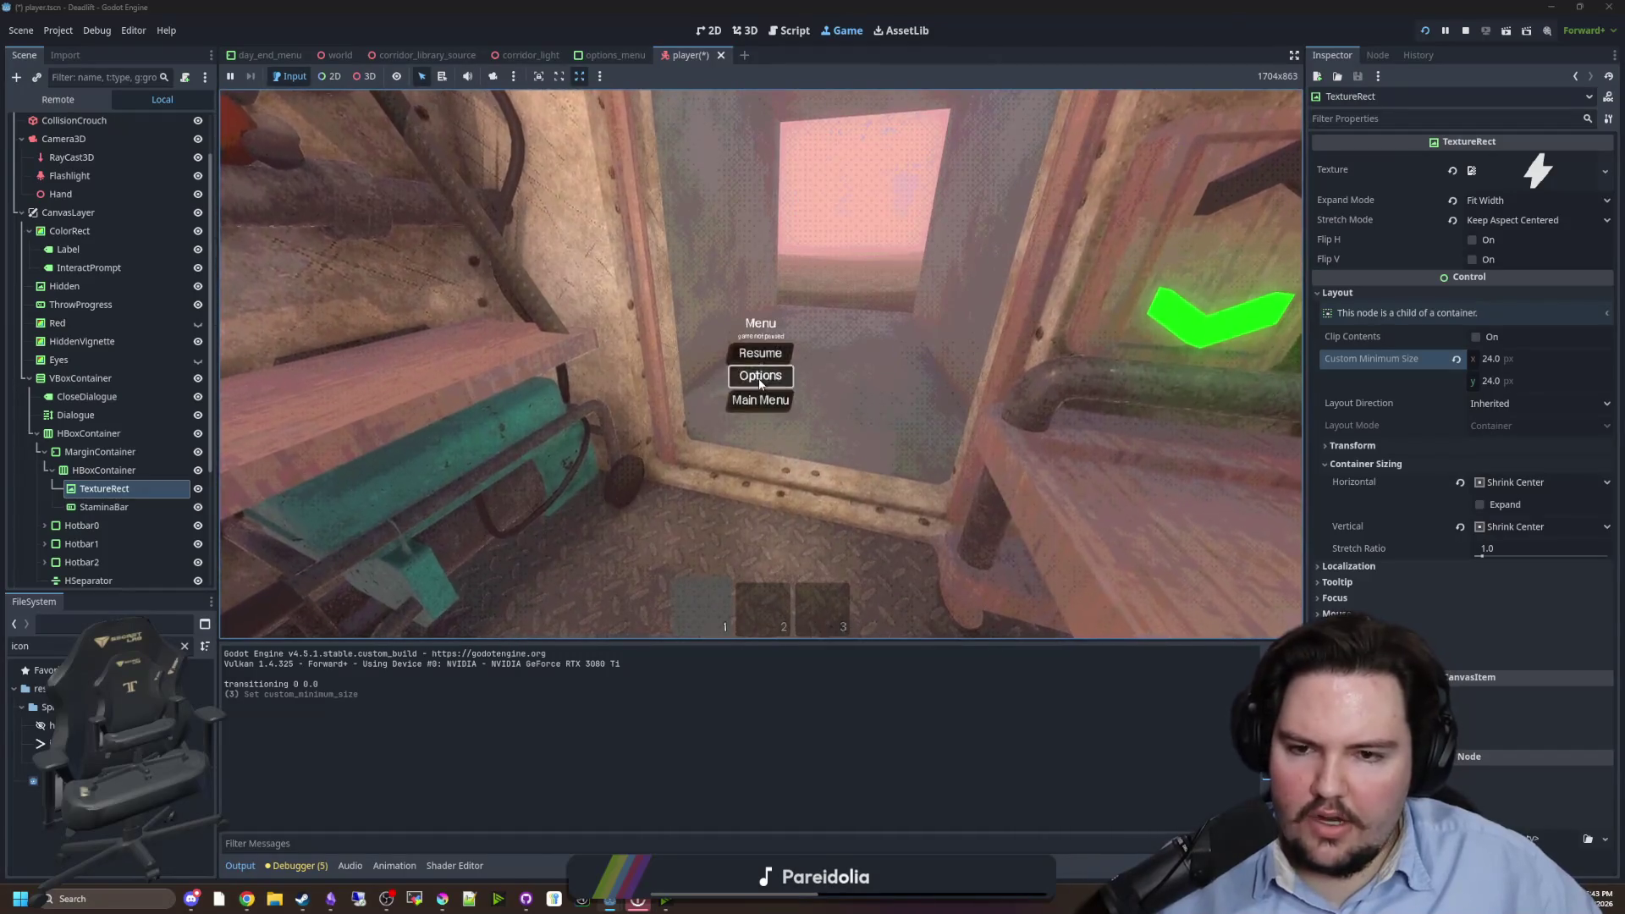
{"action": "left_click", "coordinate": [760, 373]}
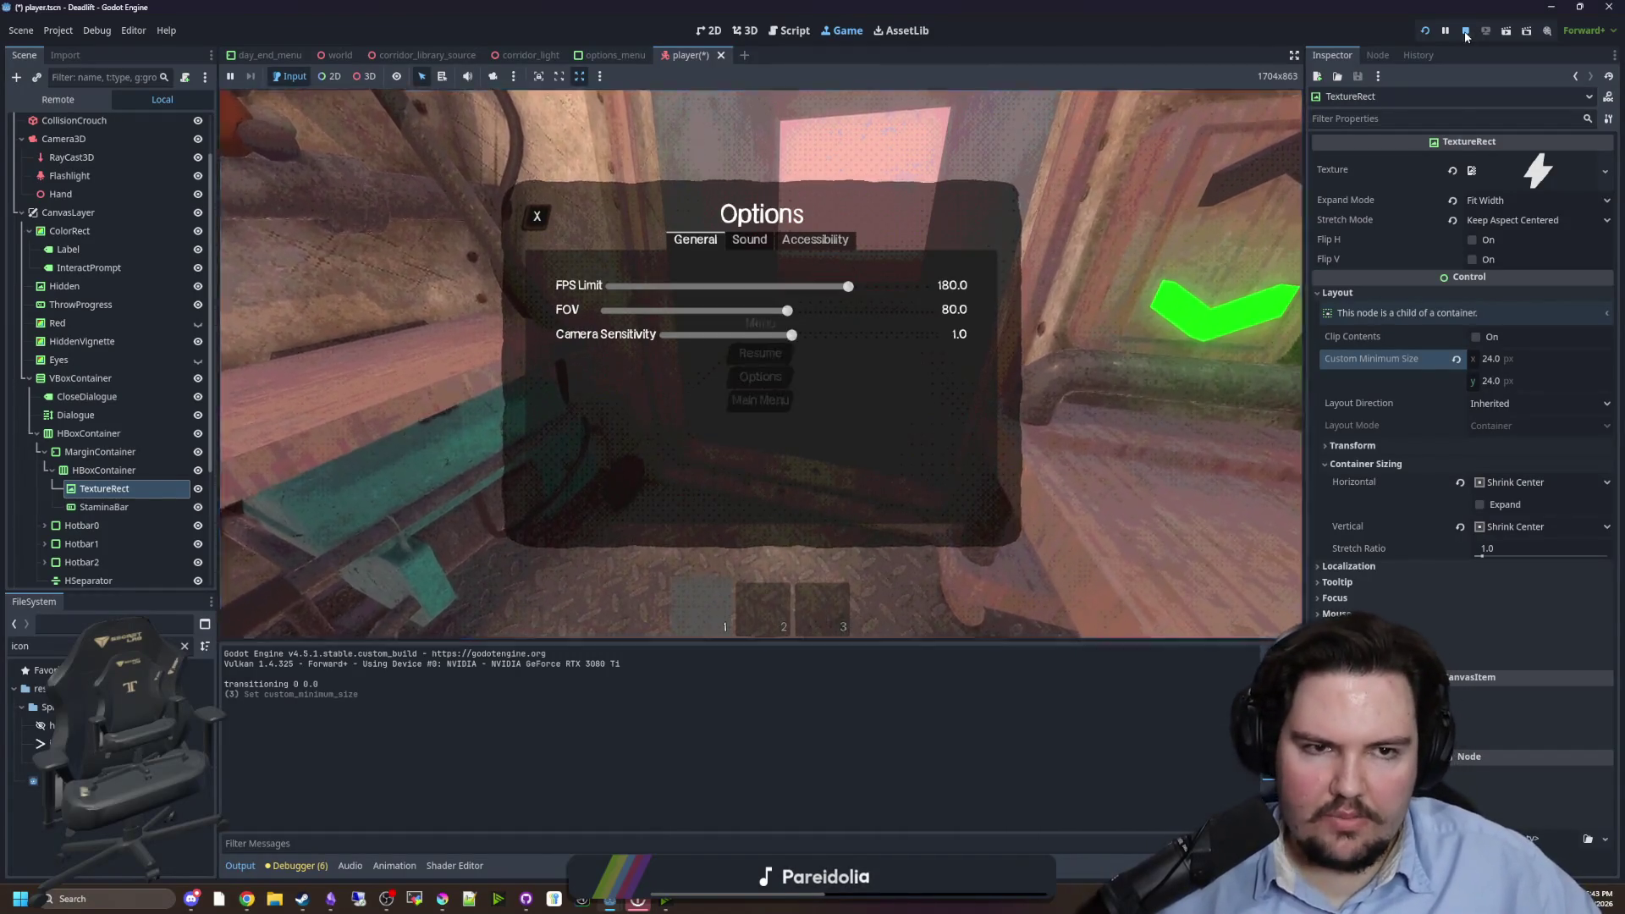
{"action": "key", "text": "F8"}
{"action": "key", "text": "ctrl+s"}
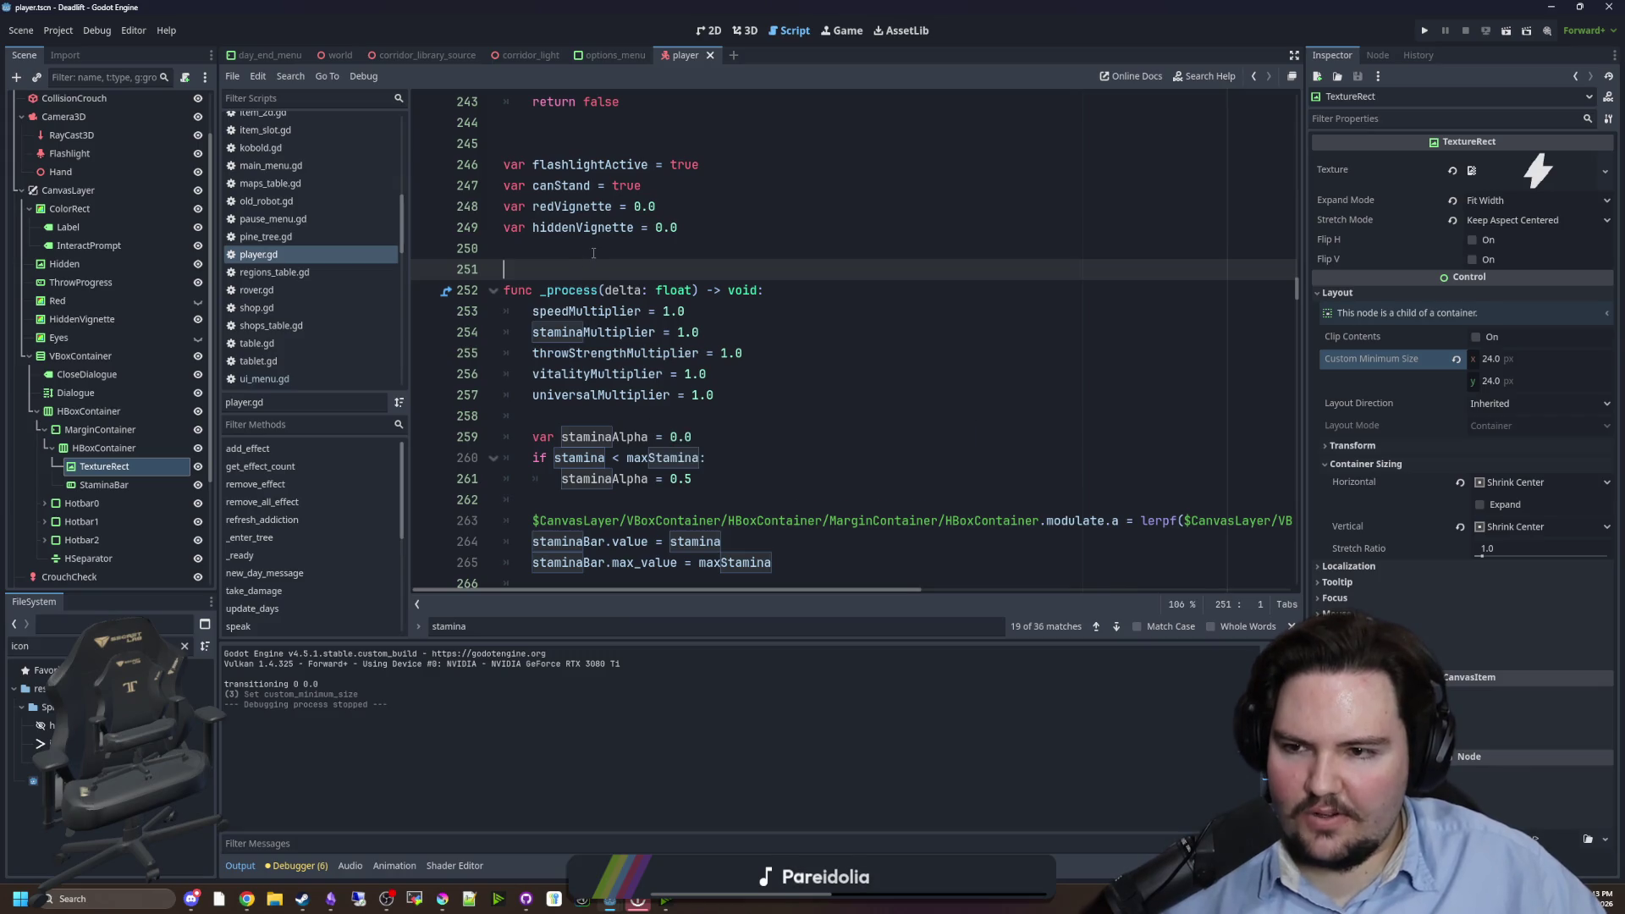
- Return to player.gd and open Project Settings on the General tab
{"action": "left_click", "coordinate": [593, 251]}
{"action": "key", "text": "Down"}
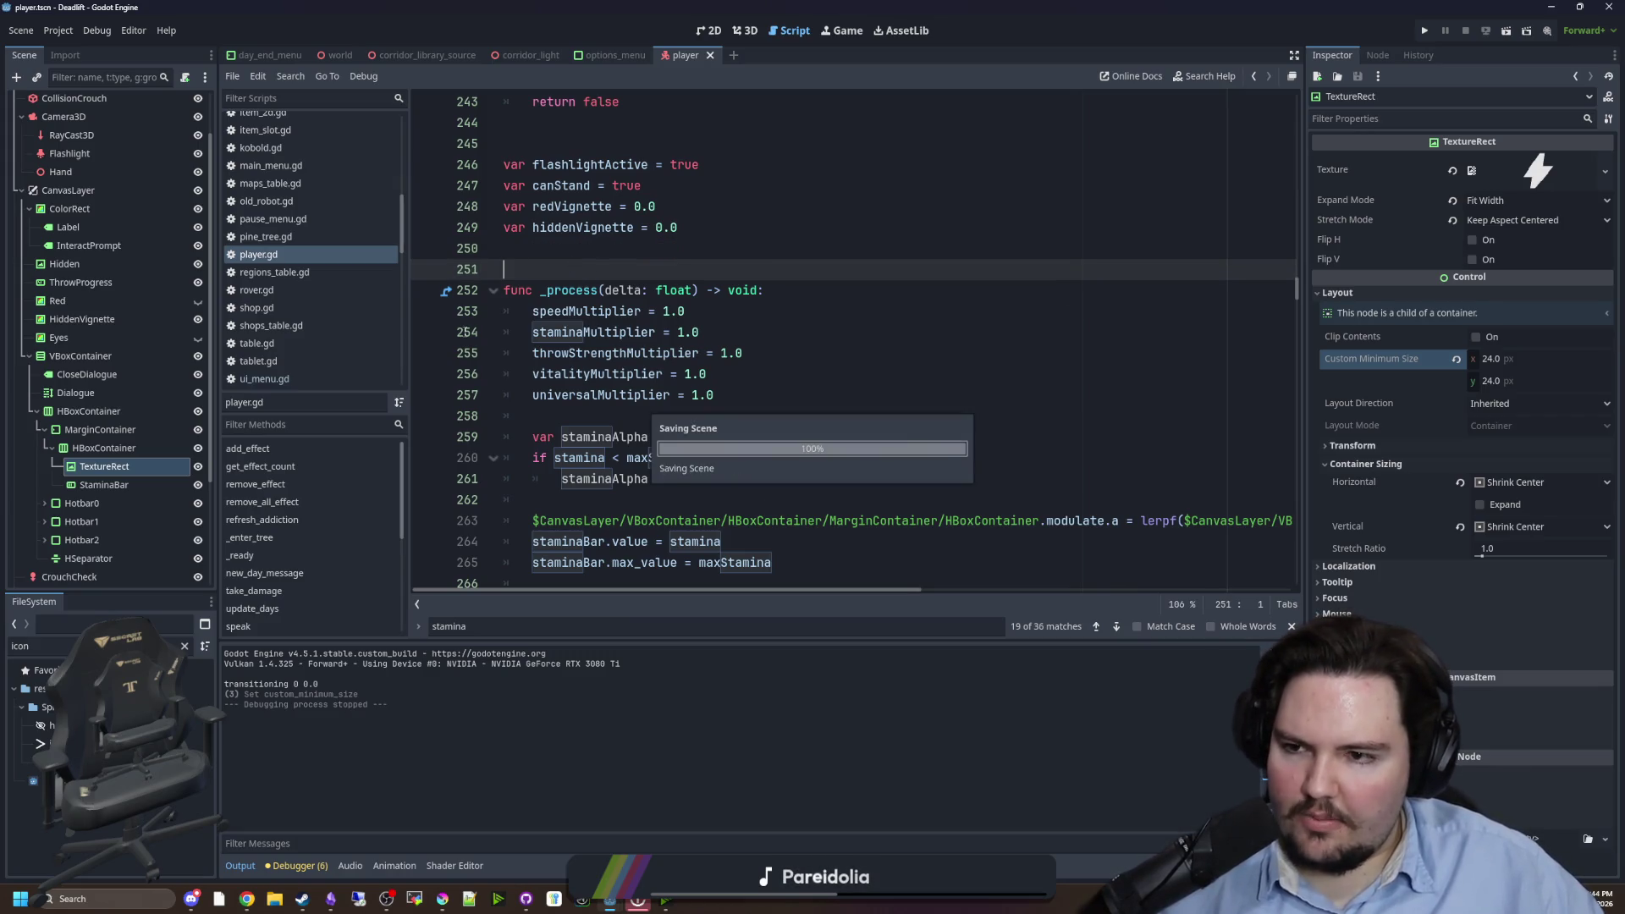
{"action": "left_click", "coordinate": [52, 32]}
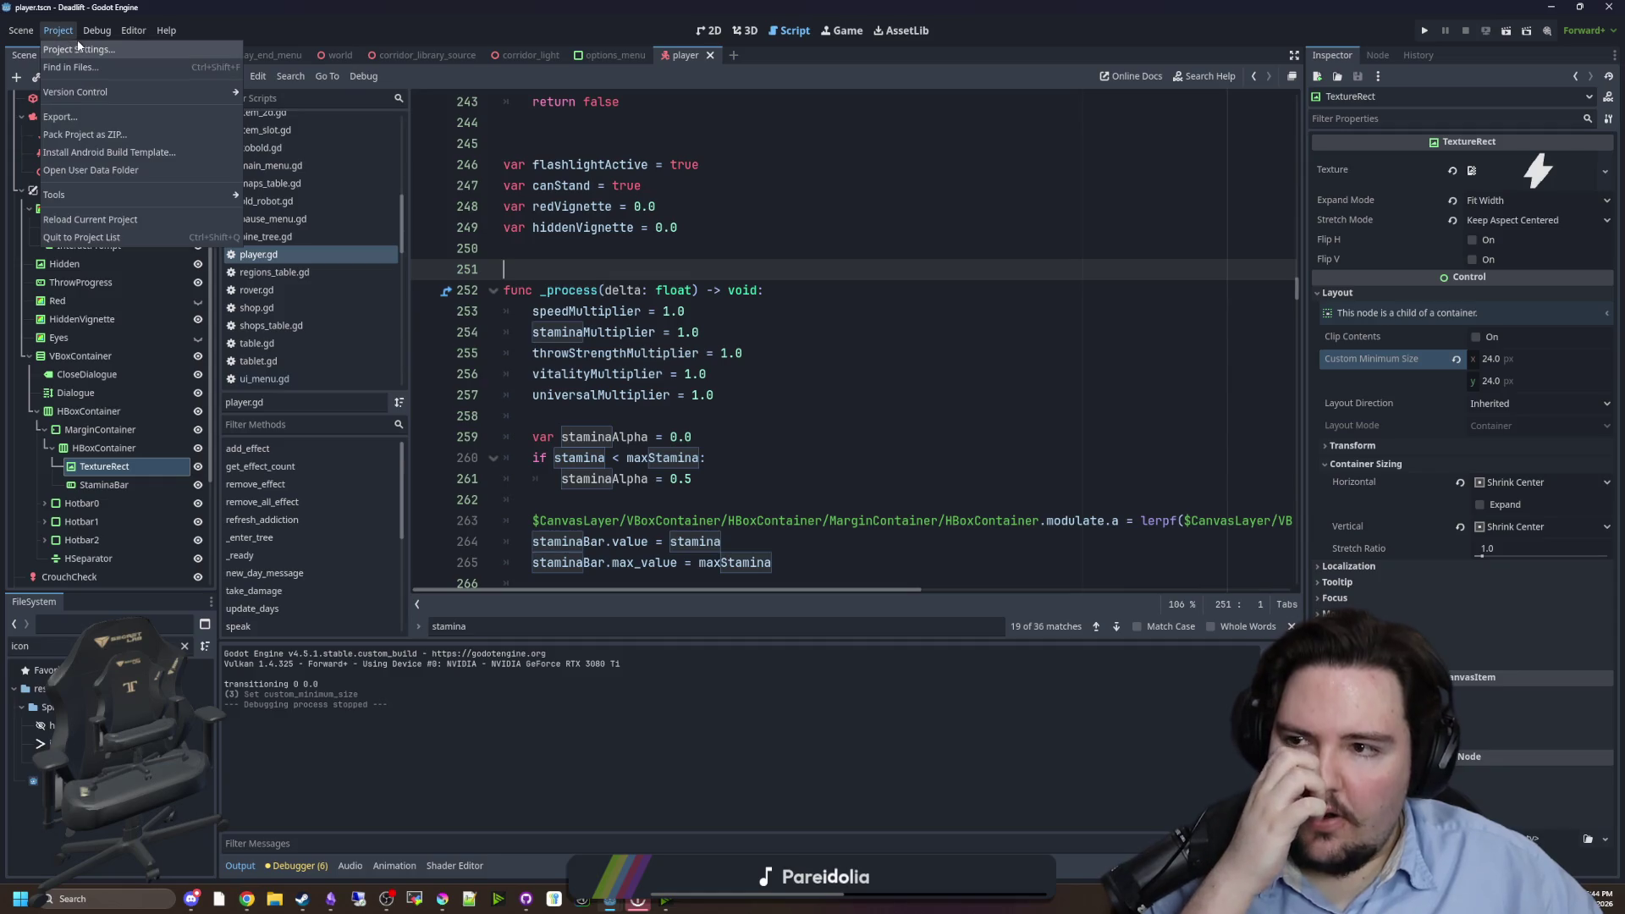
{"action": "left_click", "coordinate": [80, 49]}
{"action": "left_click", "coordinate": [127, 237]}
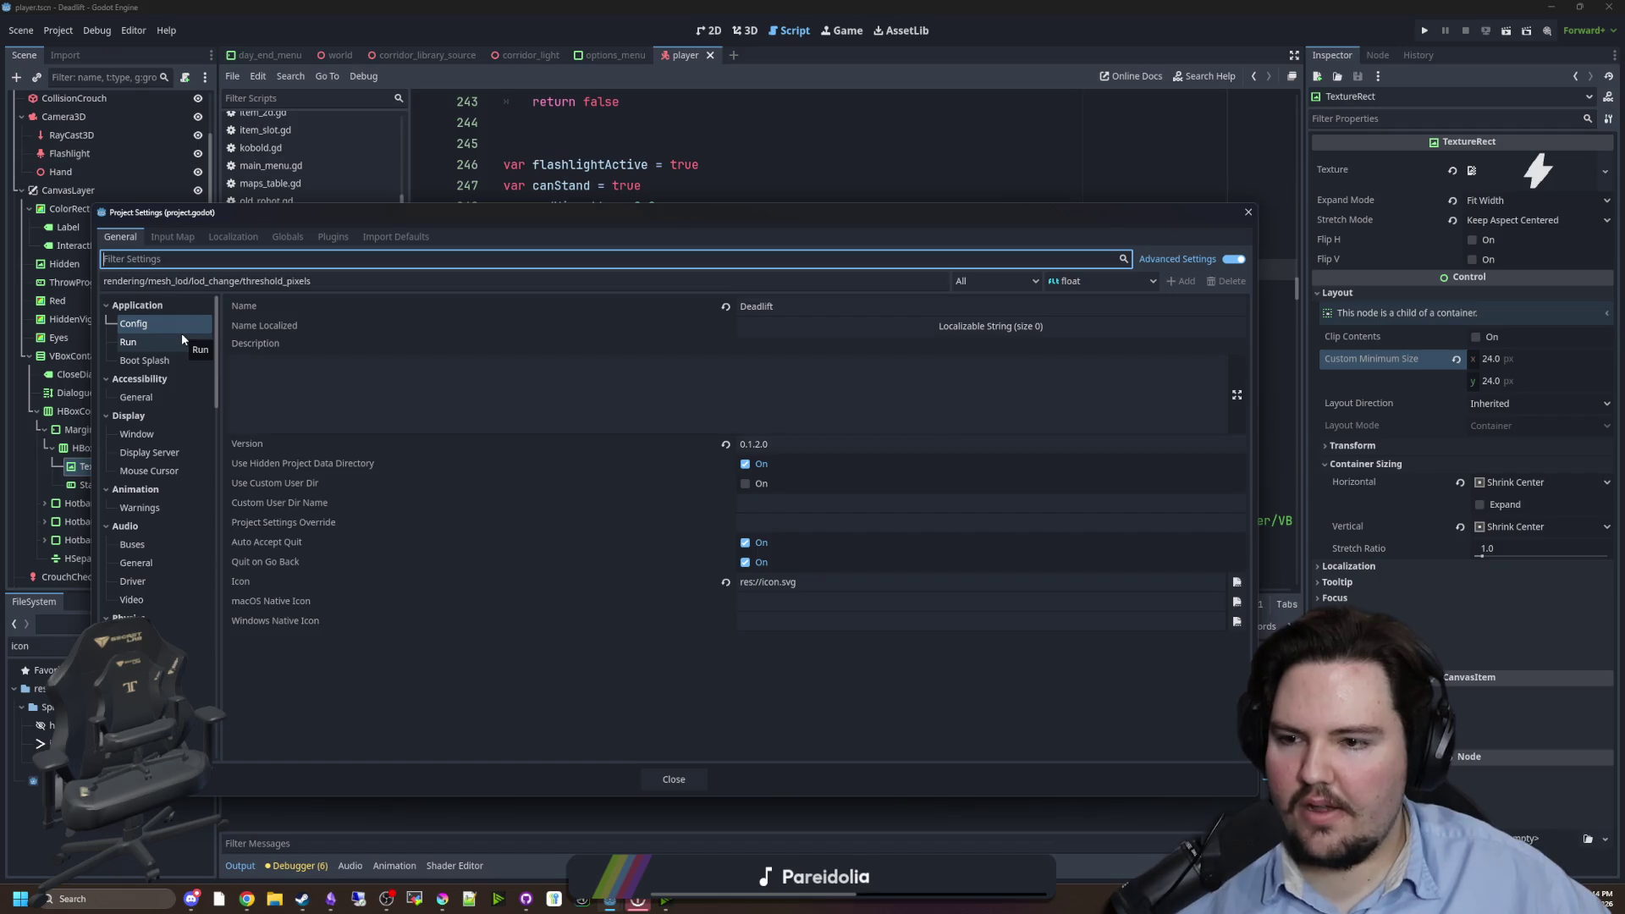
- Browse the Run and Accessibility settings, then reach Display > Window
{"action": "left_click", "coordinate": [133, 342]}
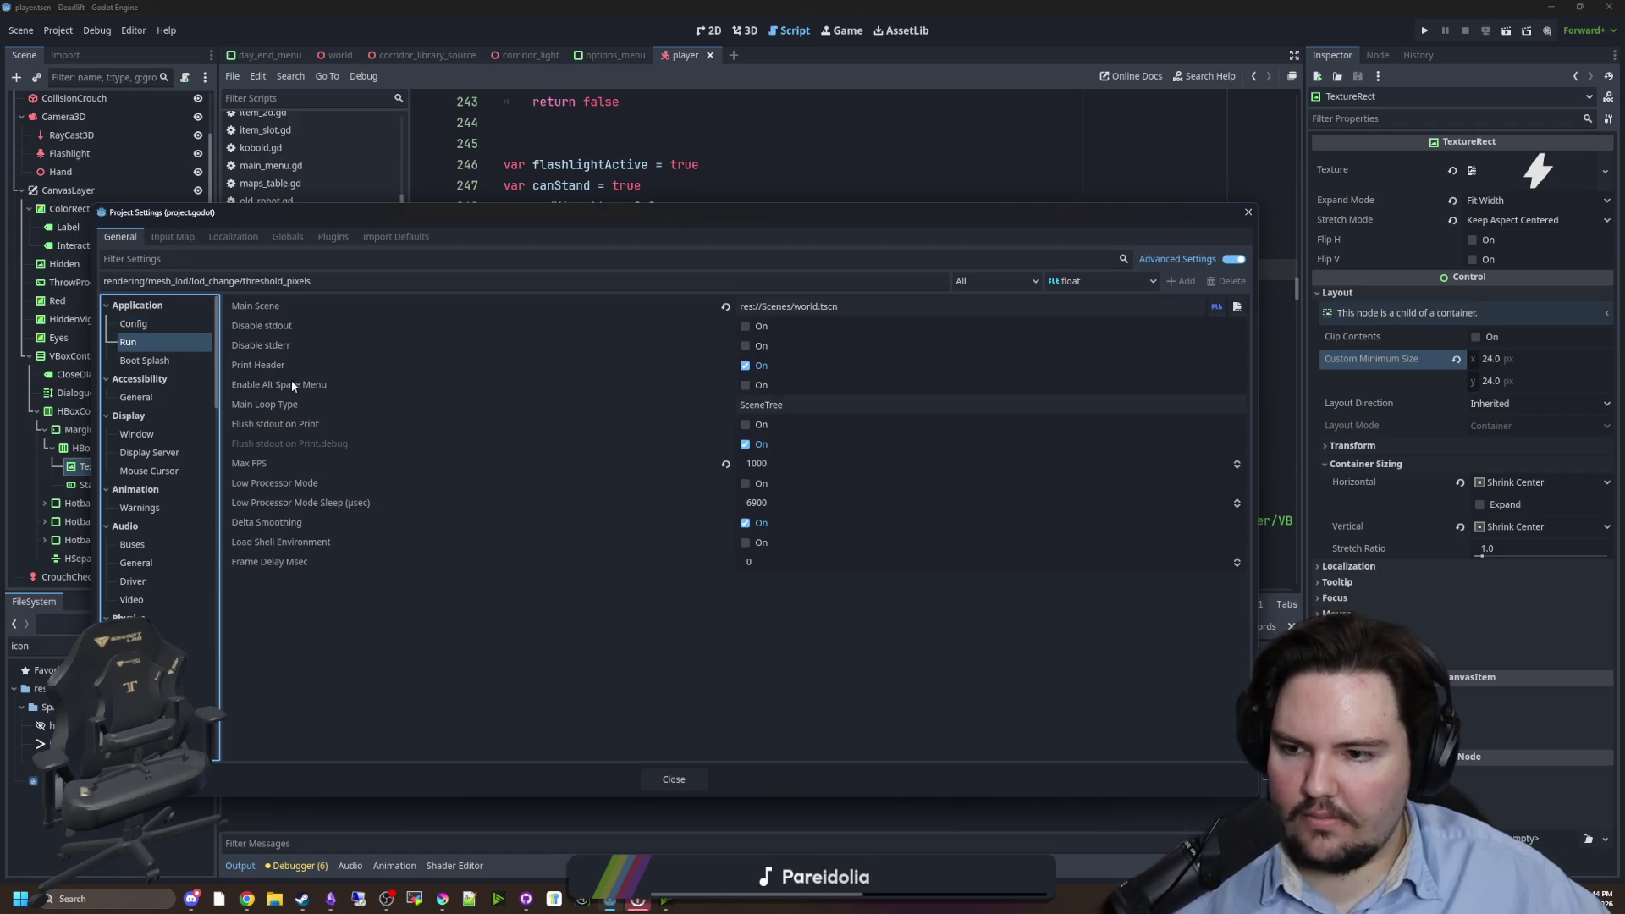
{"action": "left_click", "coordinate": [161, 391]}
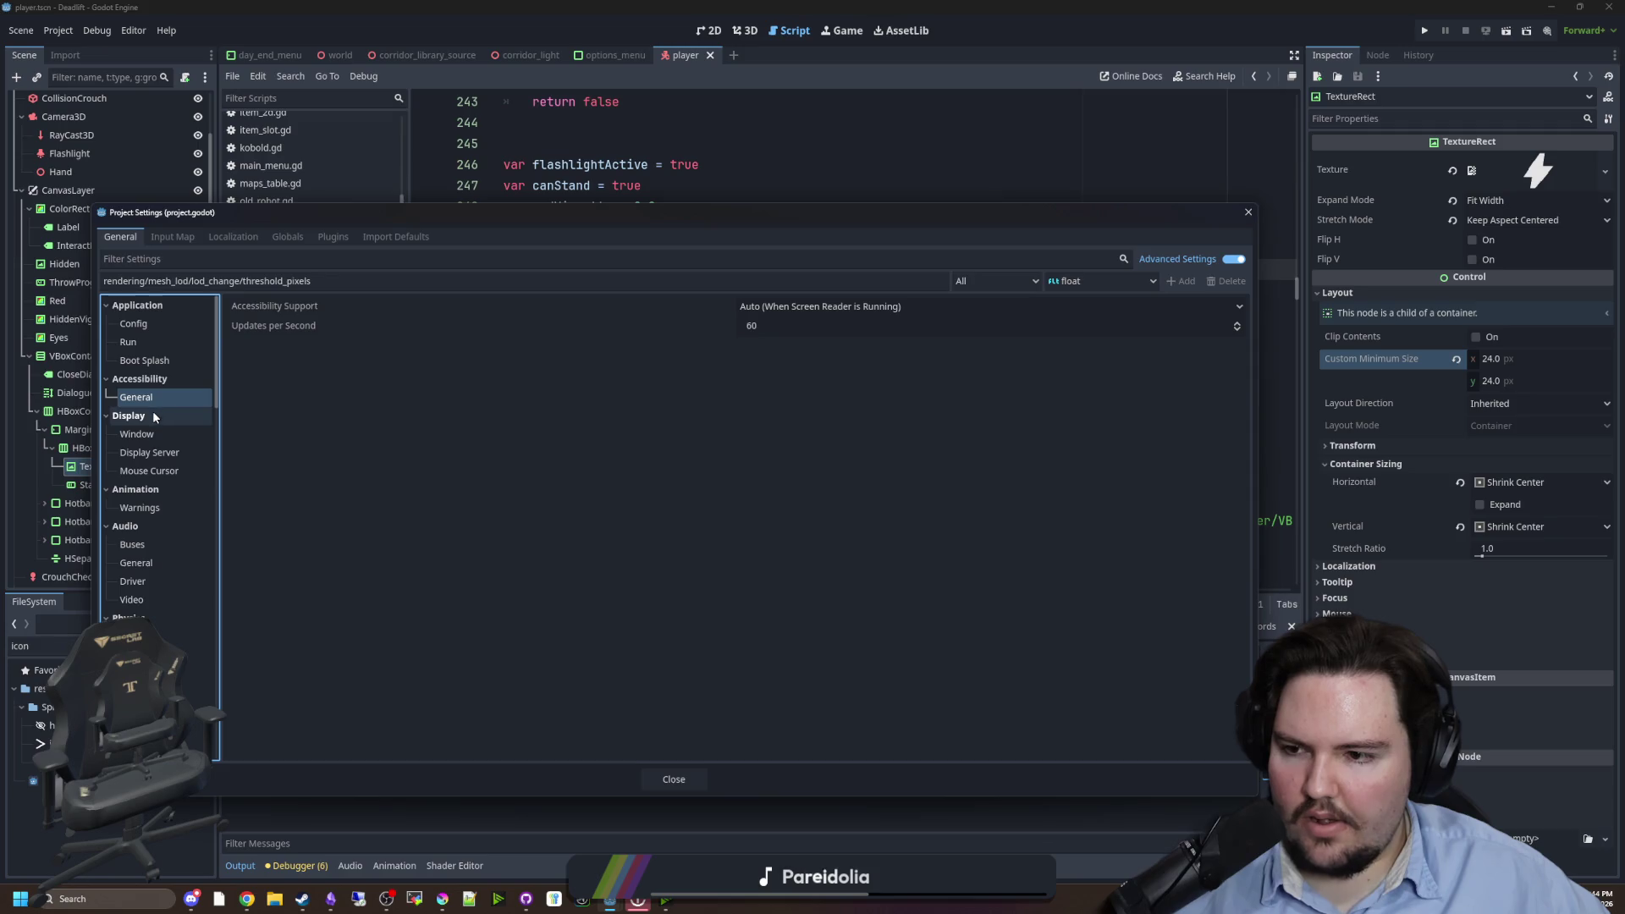
{"action": "left_click", "coordinate": [140, 305]}
{"action": "left_click", "coordinate": [140, 305]}
{"action": "left_click", "coordinate": [158, 324]}
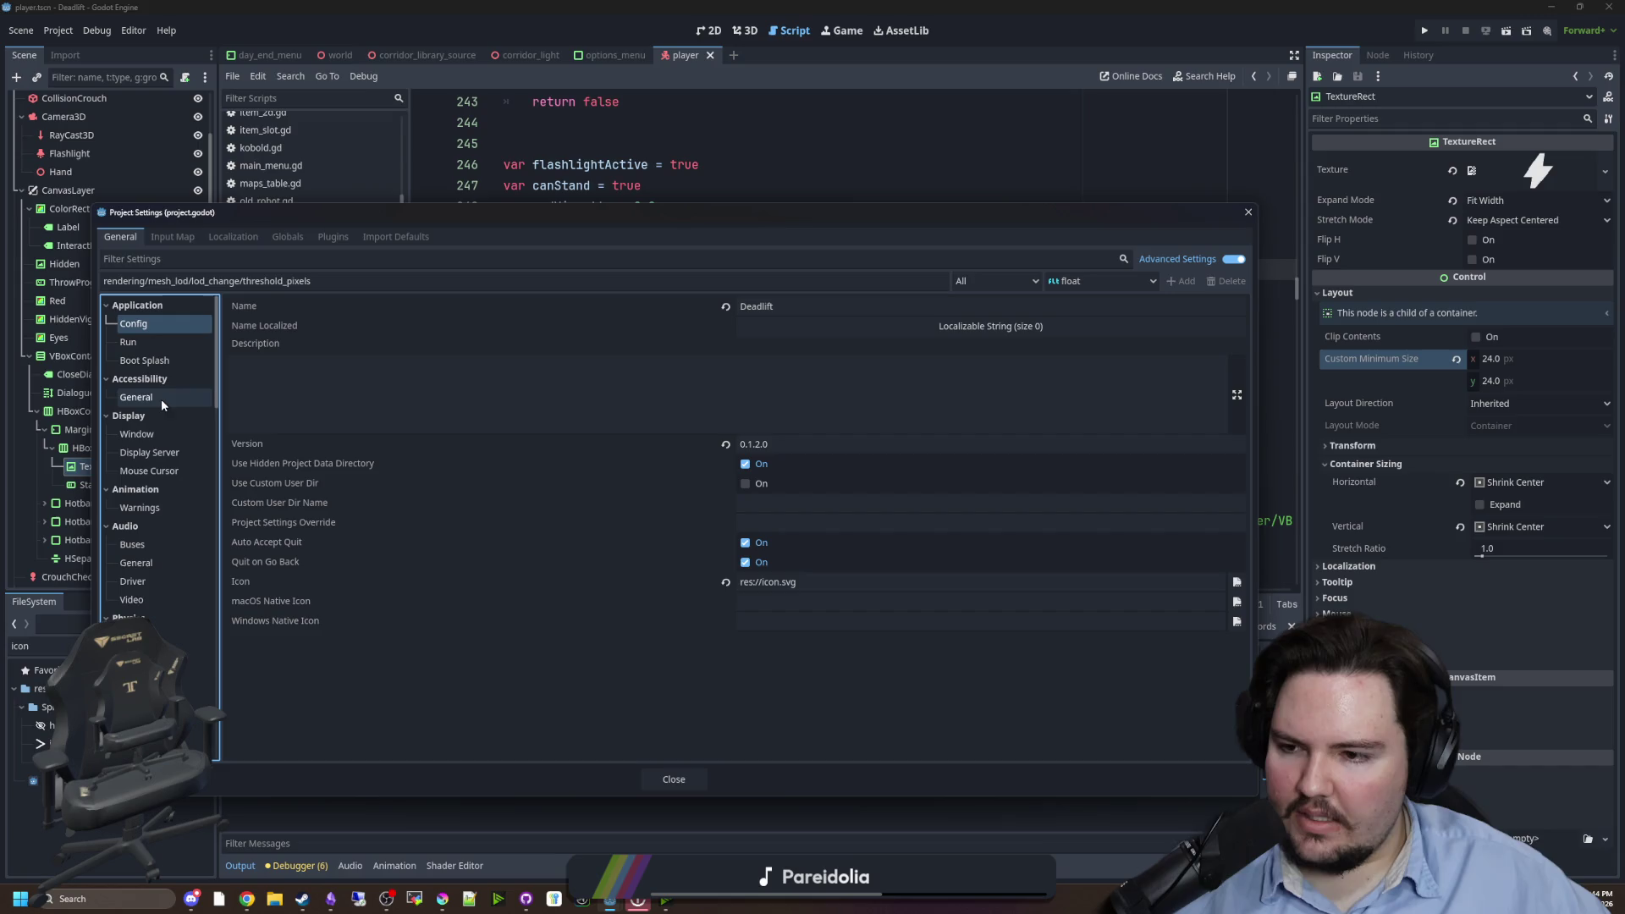
{"action": "left_click", "coordinate": [137, 435]}
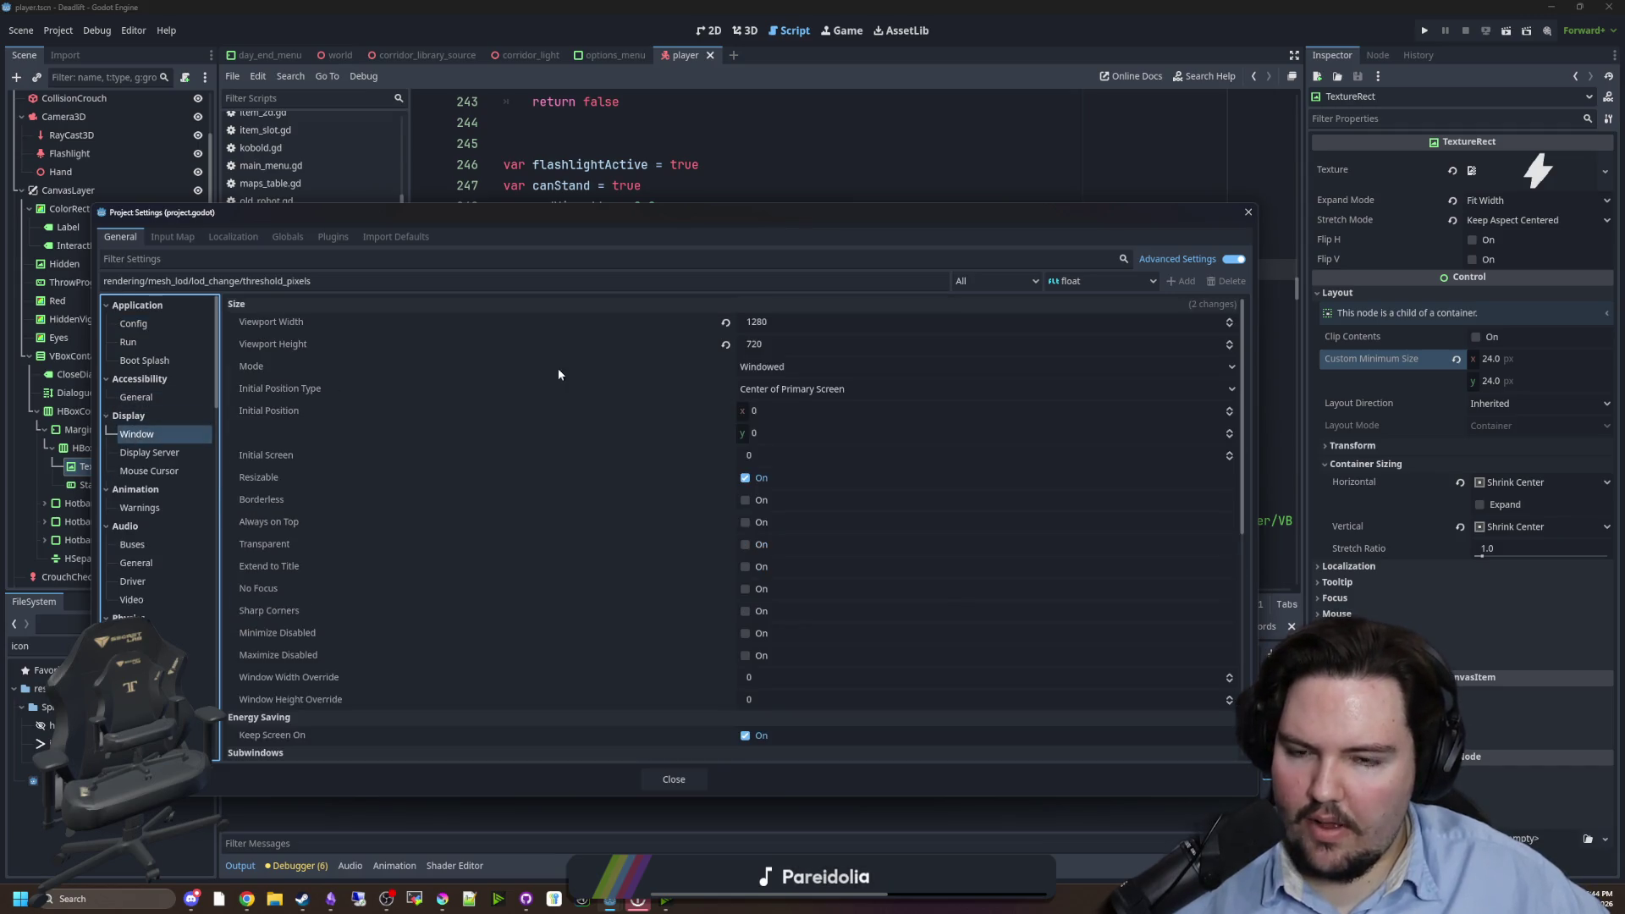
- Set window Mode to Fullscreen, briefly trying Exclusive Fullscreen, and close Project Settings
{"action": "left_click", "coordinate": [748, 369]}
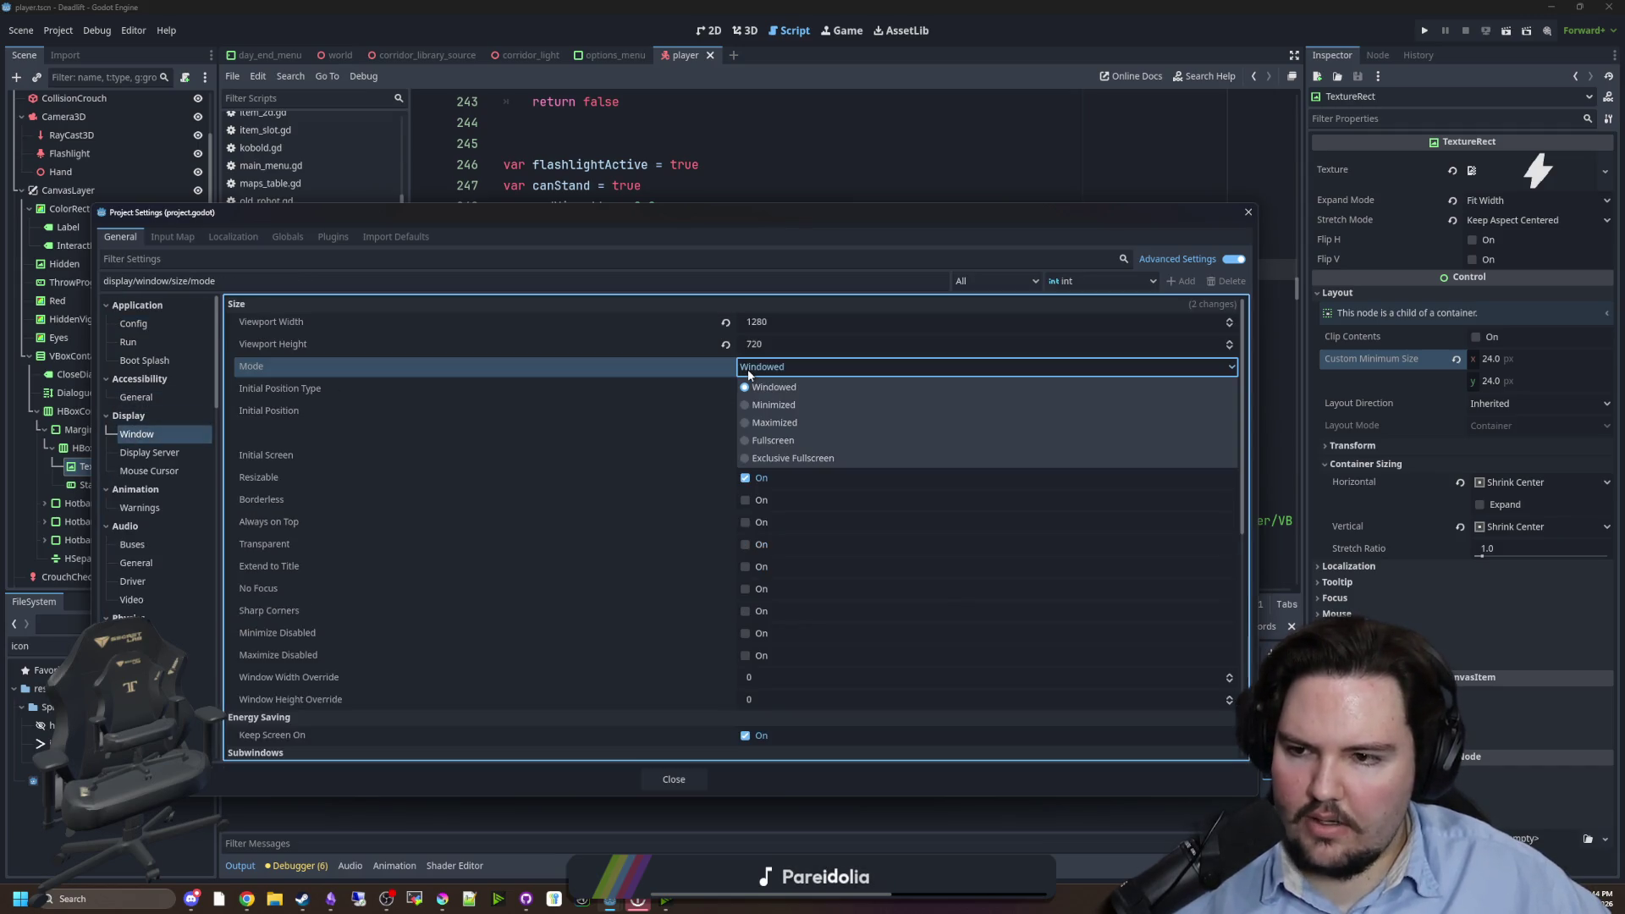
{"action": "left_click", "coordinate": [777, 441]}
{"action": "left_click", "coordinate": [793, 369]}
{"action": "left_click", "coordinate": [809, 458]}
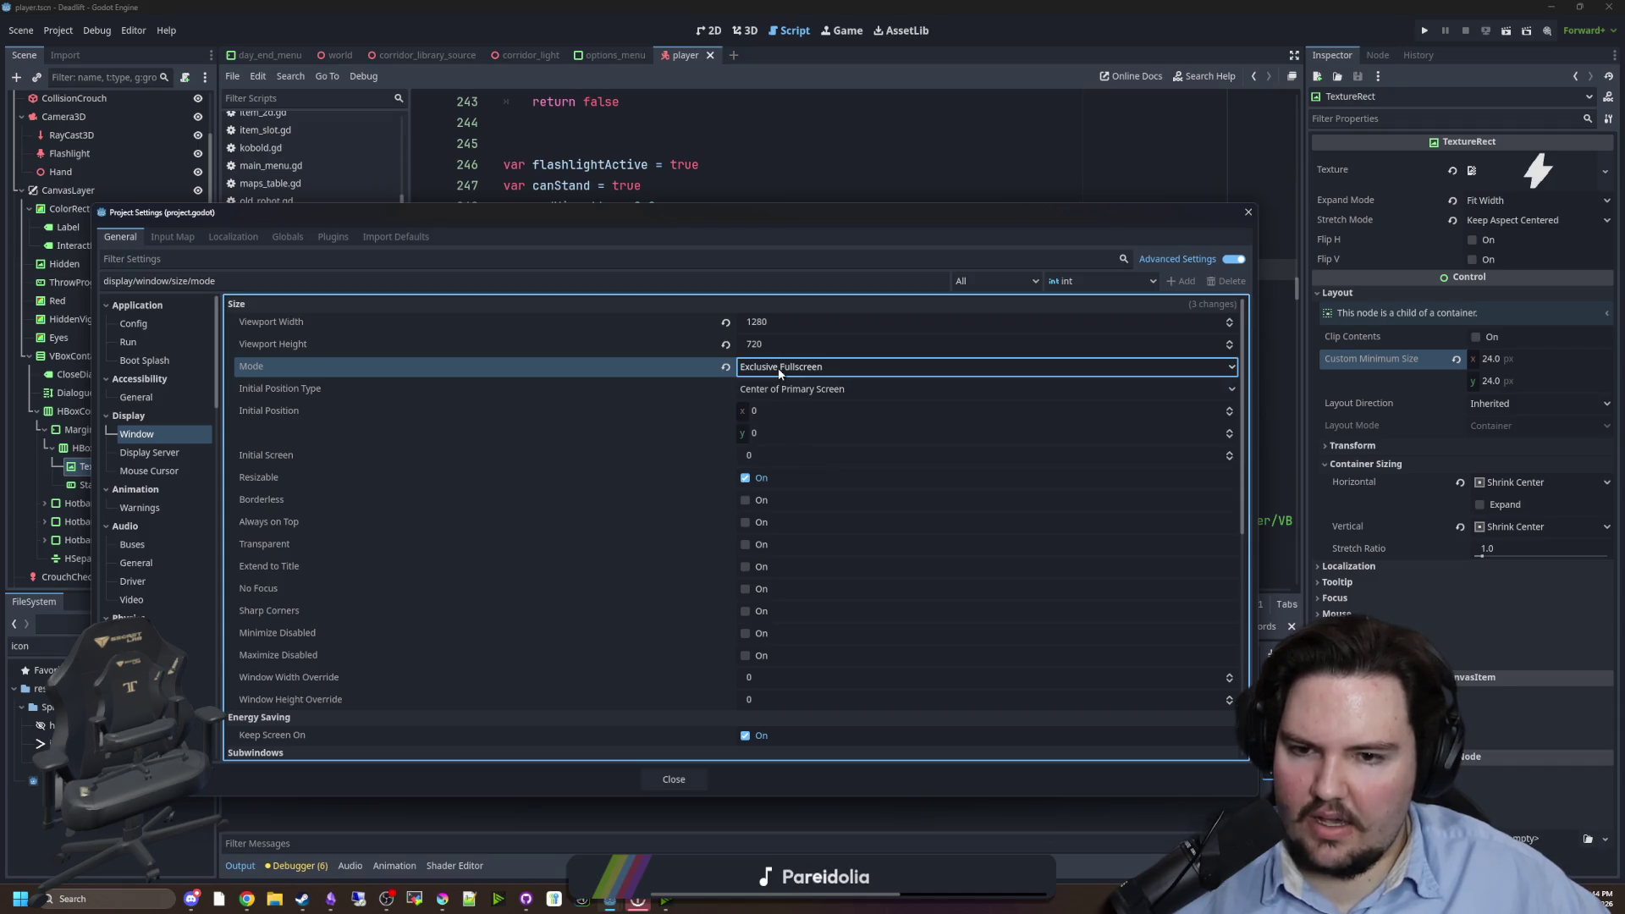
{"action": "left_click", "coordinate": [782, 370]}
{"action": "left_click", "coordinate": [794, 439]}
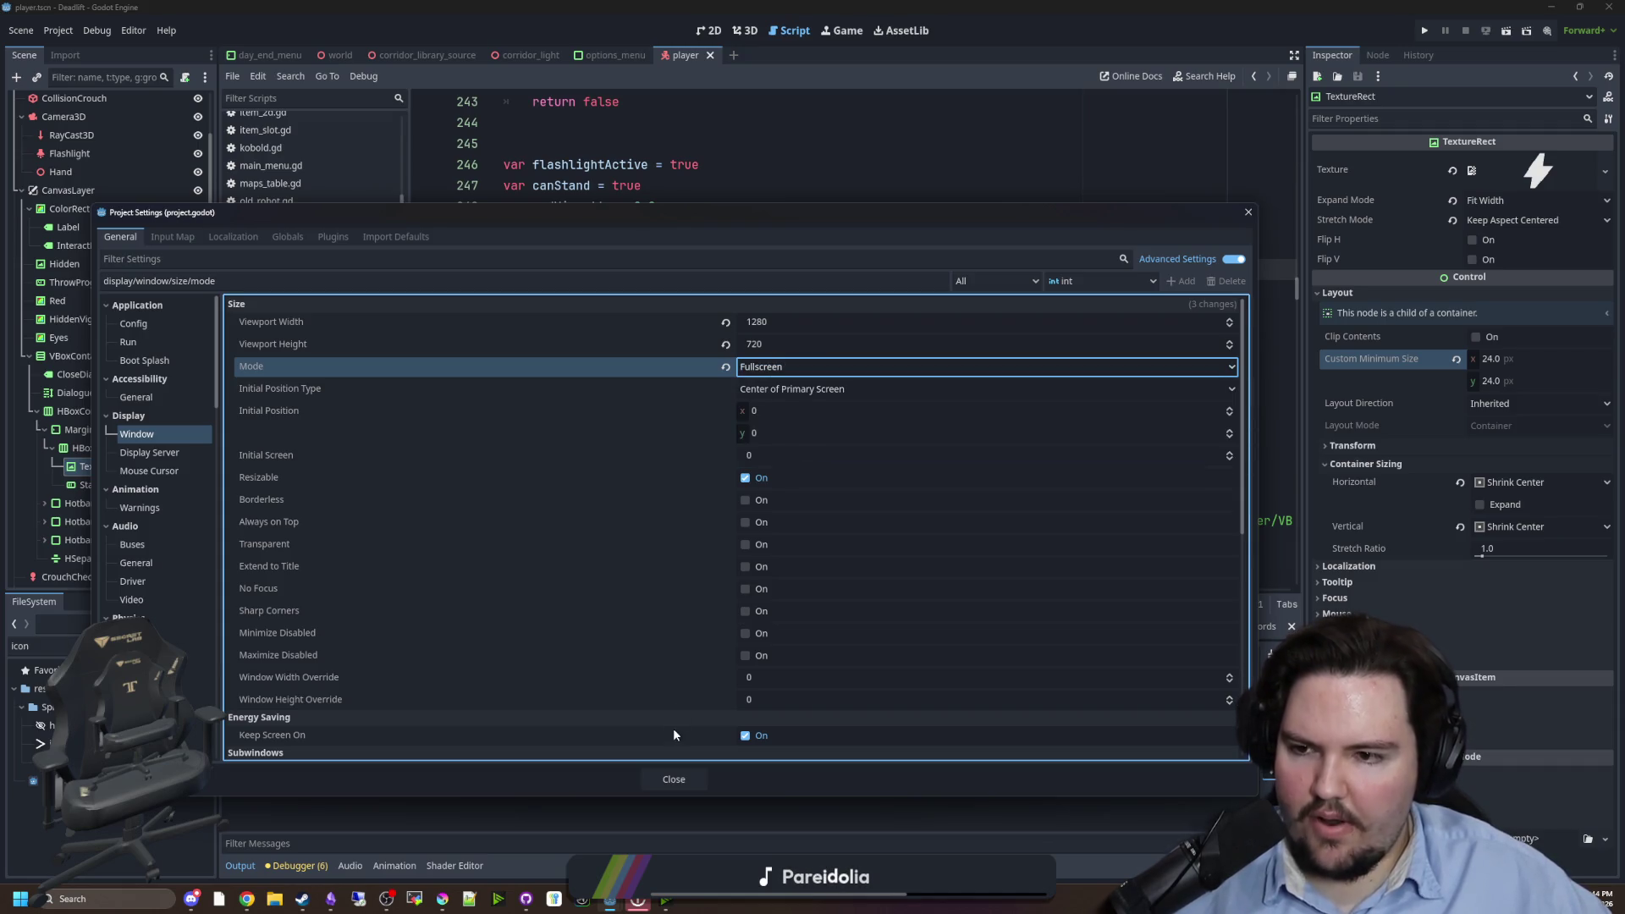
{"action": "left_click", "coordinate": [678, 787]}
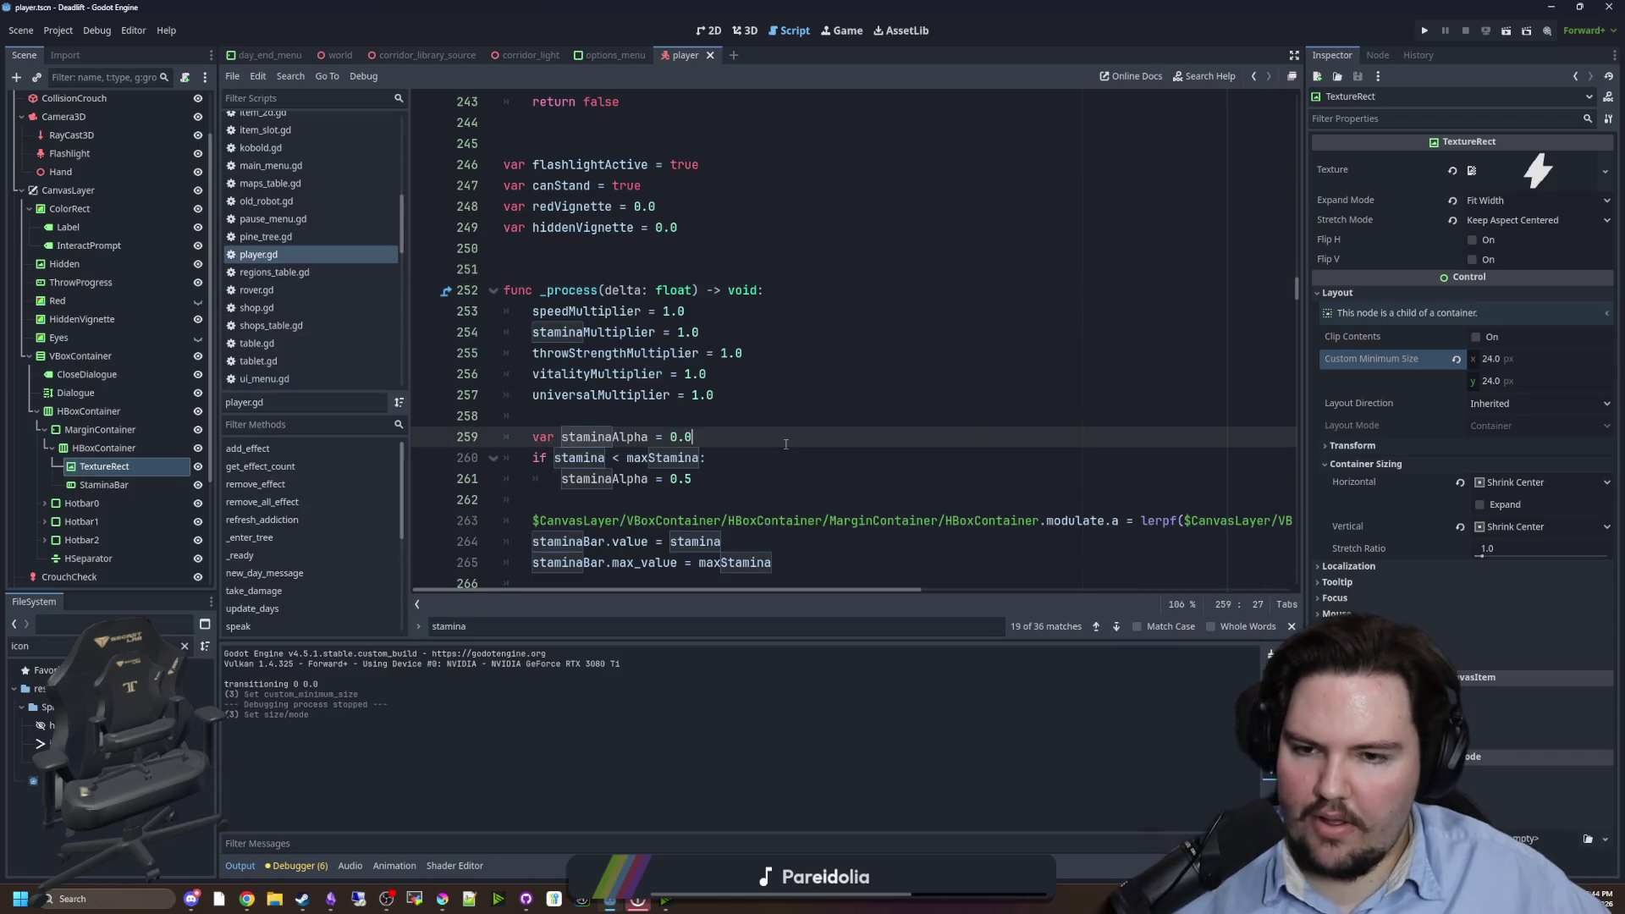
{"action": "left_click", "coordinate": [631, 418]}
{"action": "key", "text": "Up"}
{"action": "key", "text": "Up"}
{"action": "key", "text": "Up"}
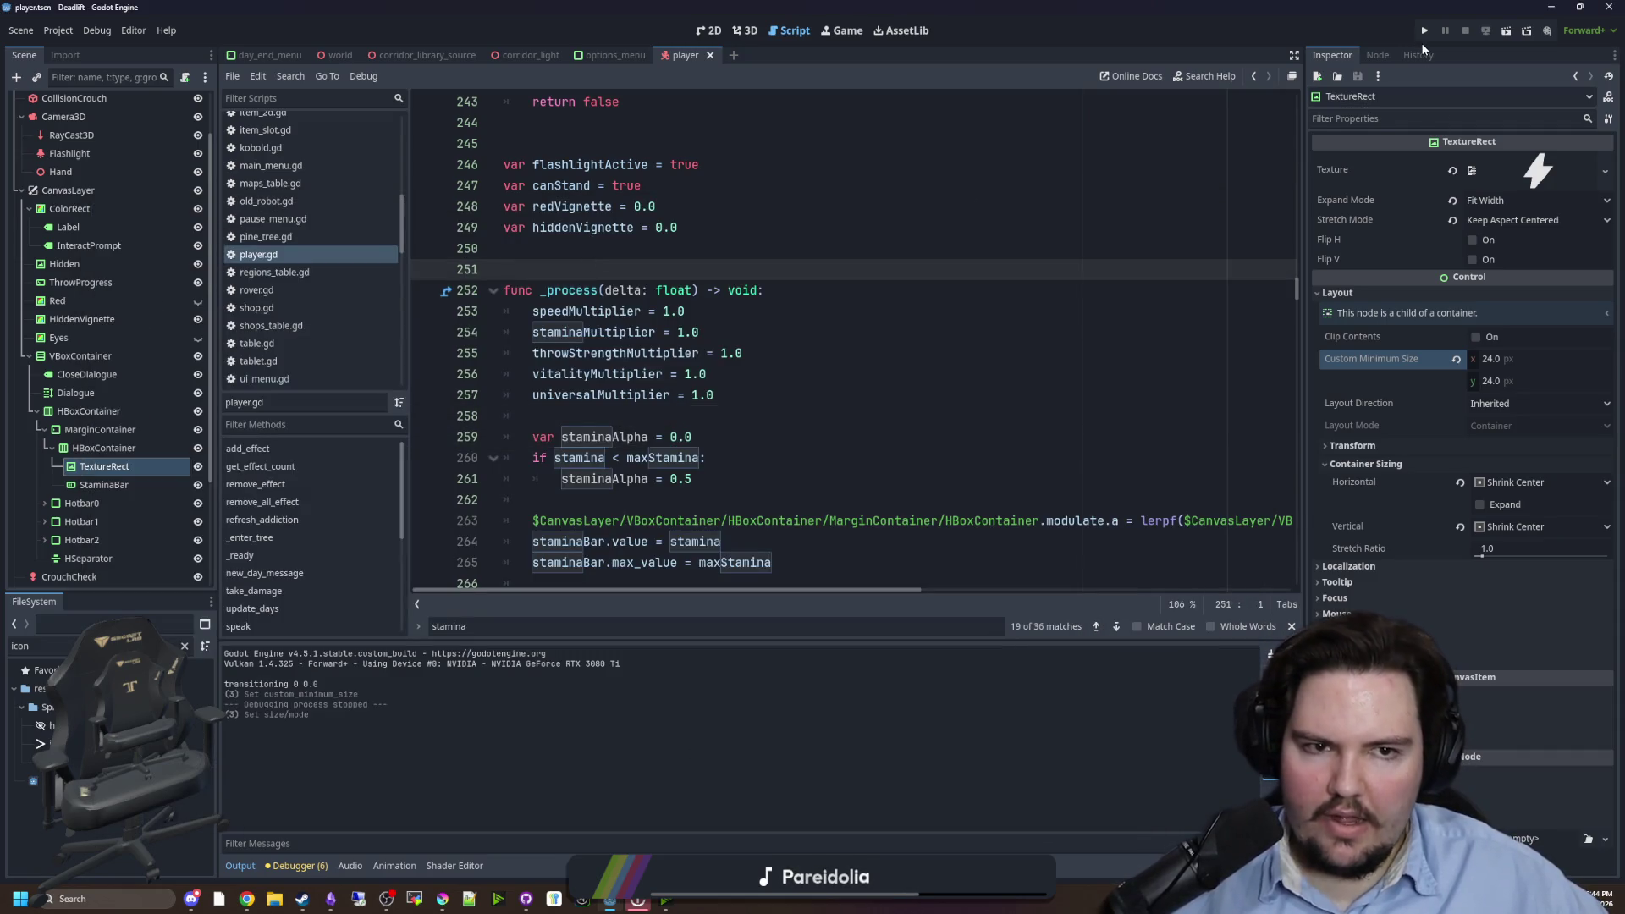
{"action": "left_click", "coordinate": [1422, 34]}
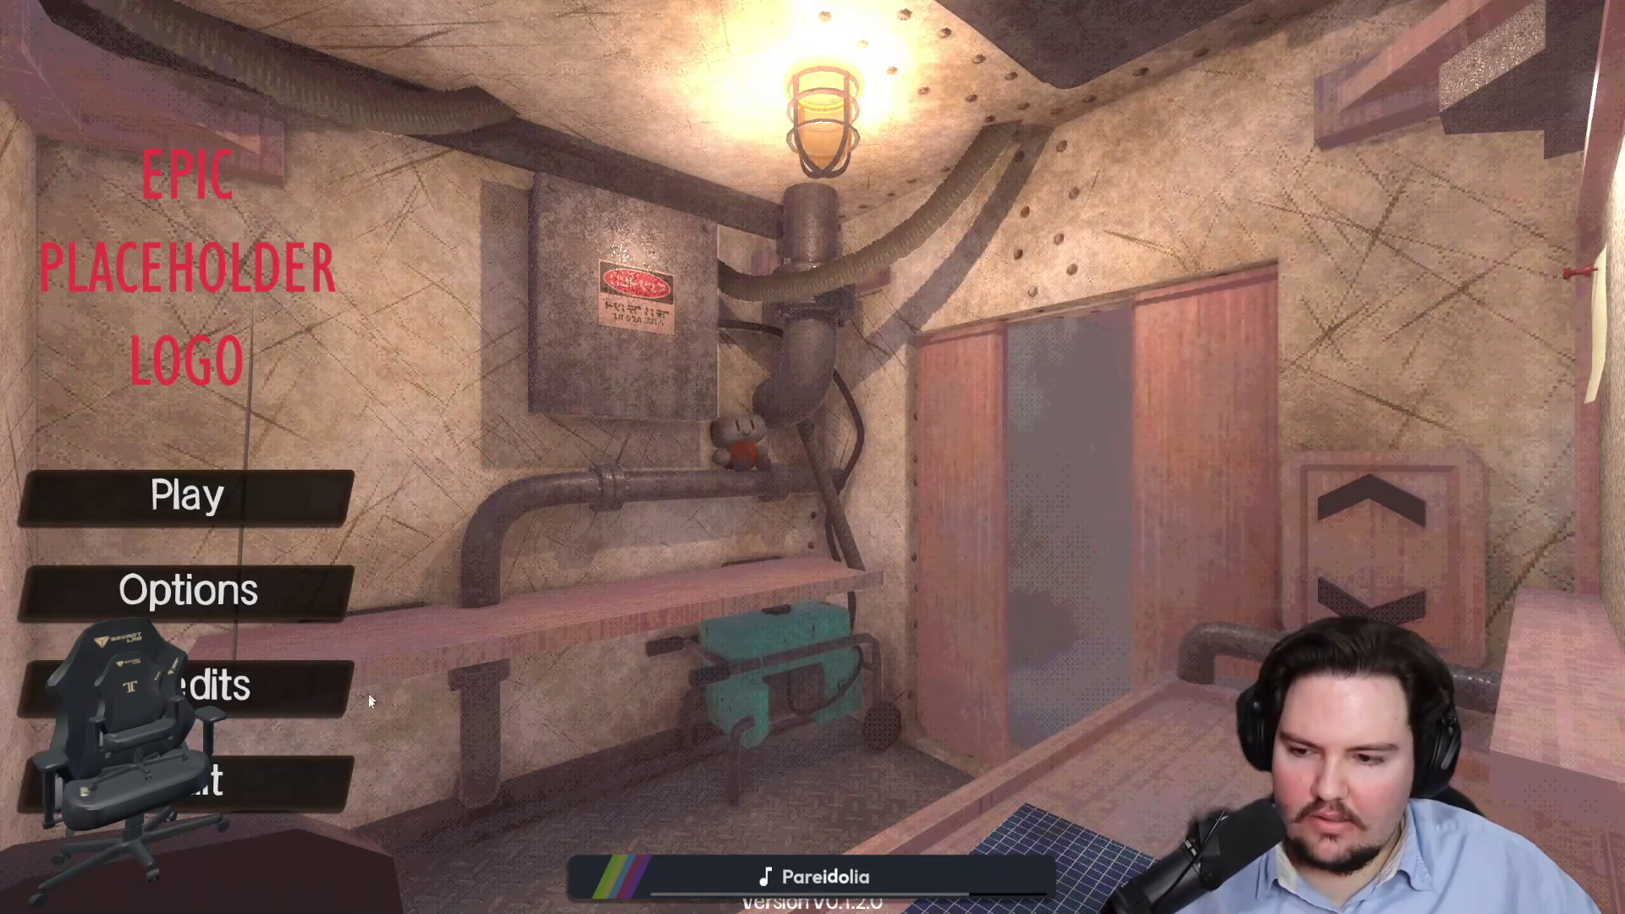
{"action": "left_click", "coordinate": [187, 497]}
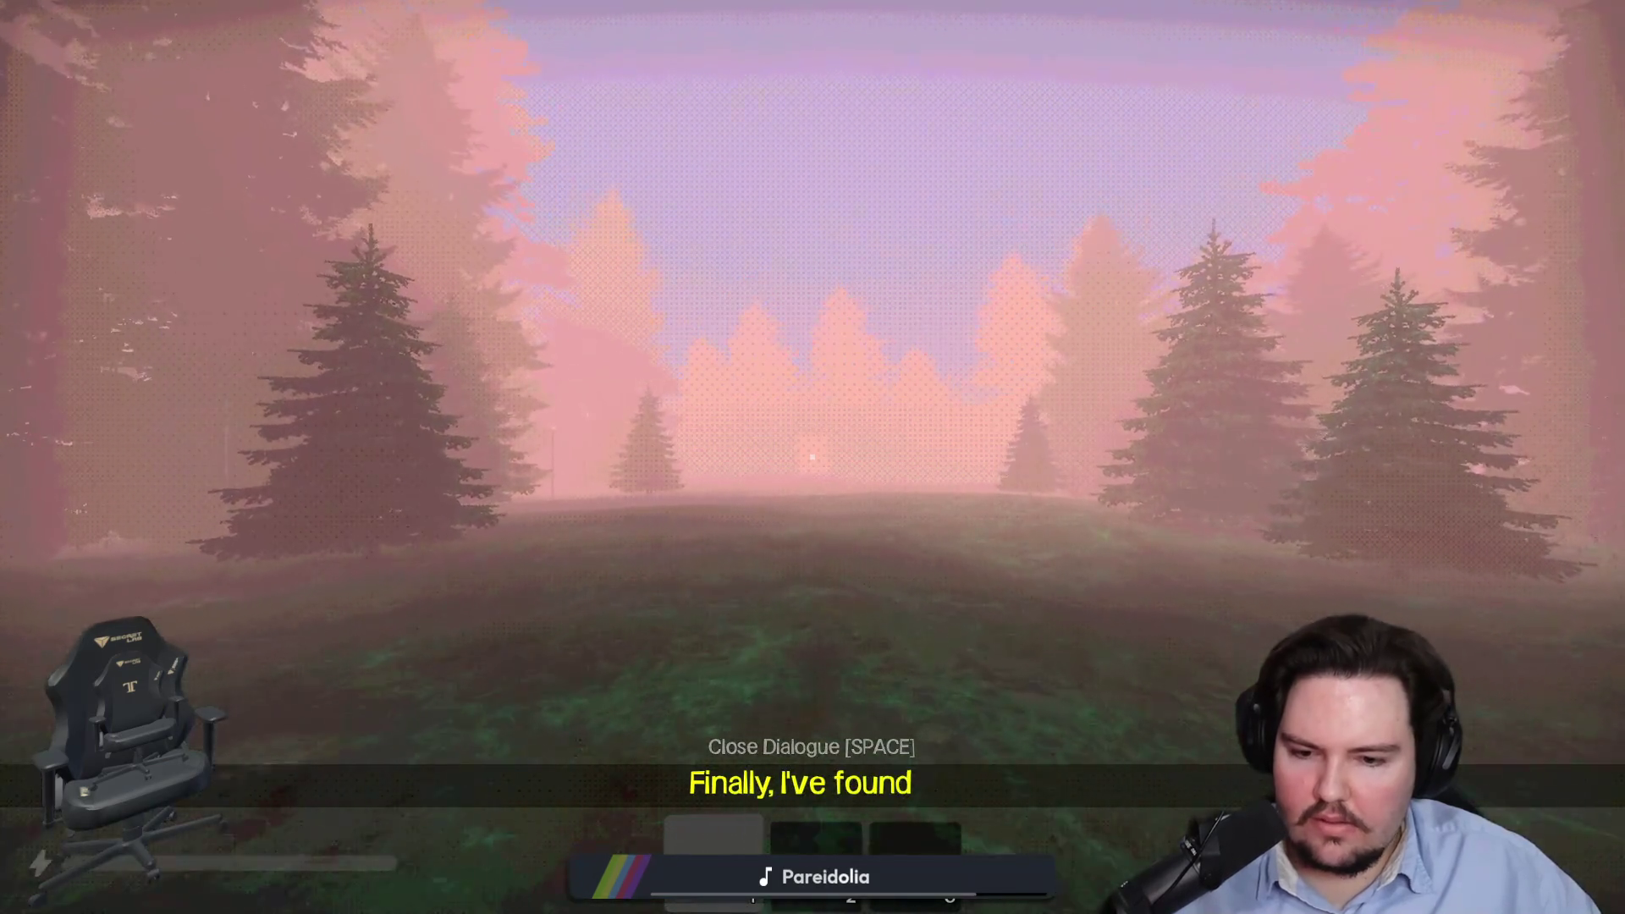
{"action": "key", "text": "space"}
{"action": "key", "text": "w"}
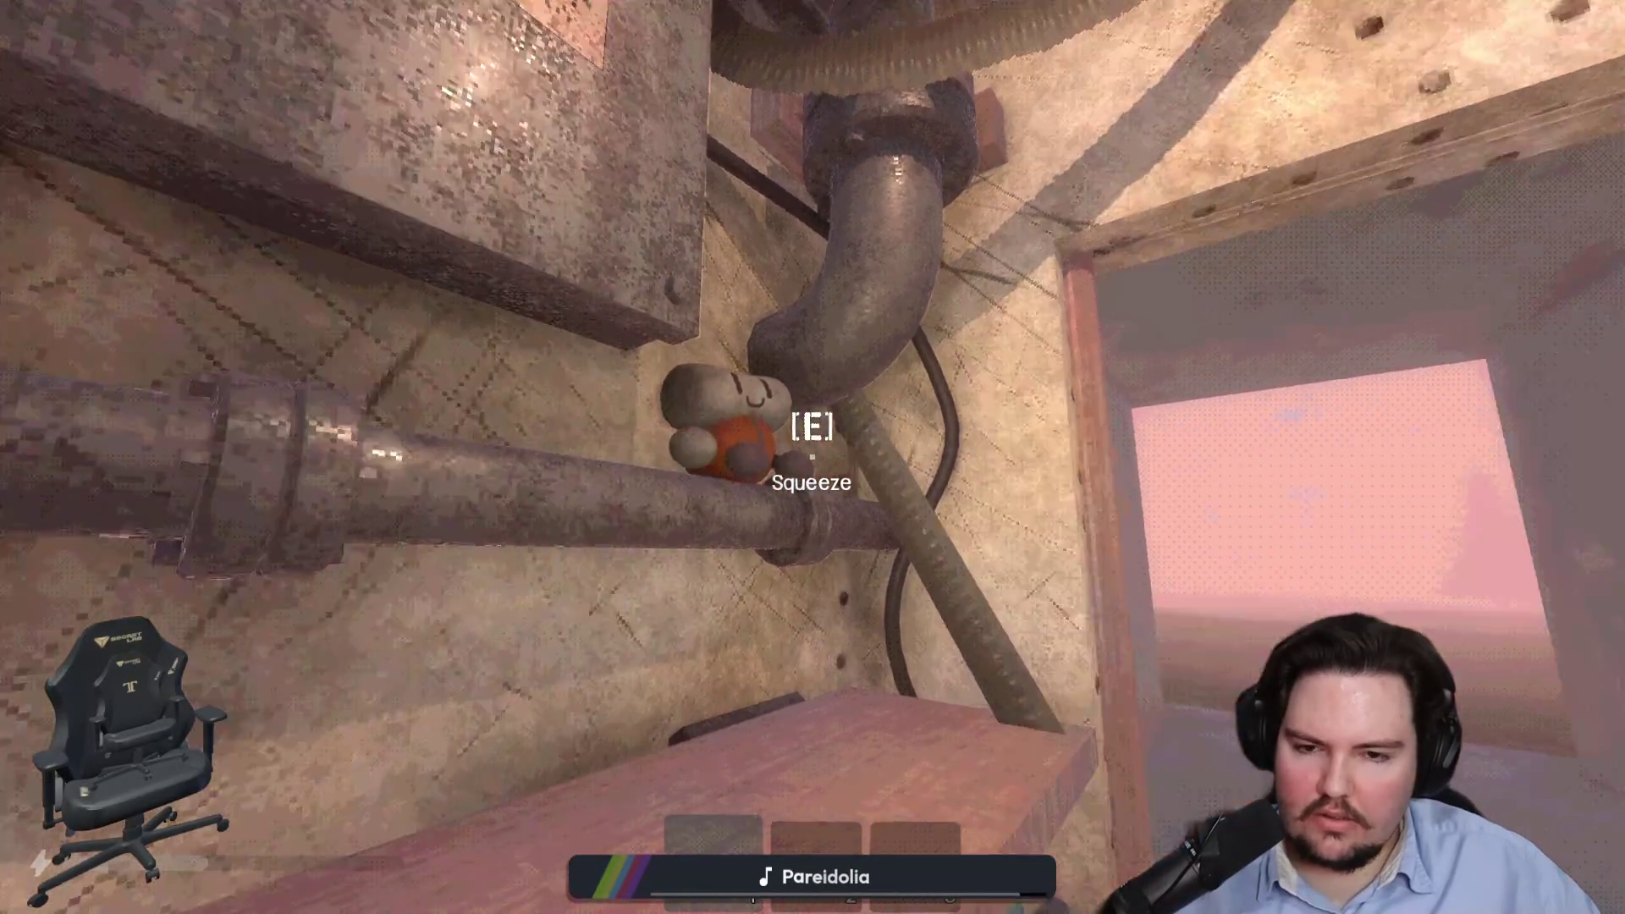
{"action": "key", "text": "Escape"}
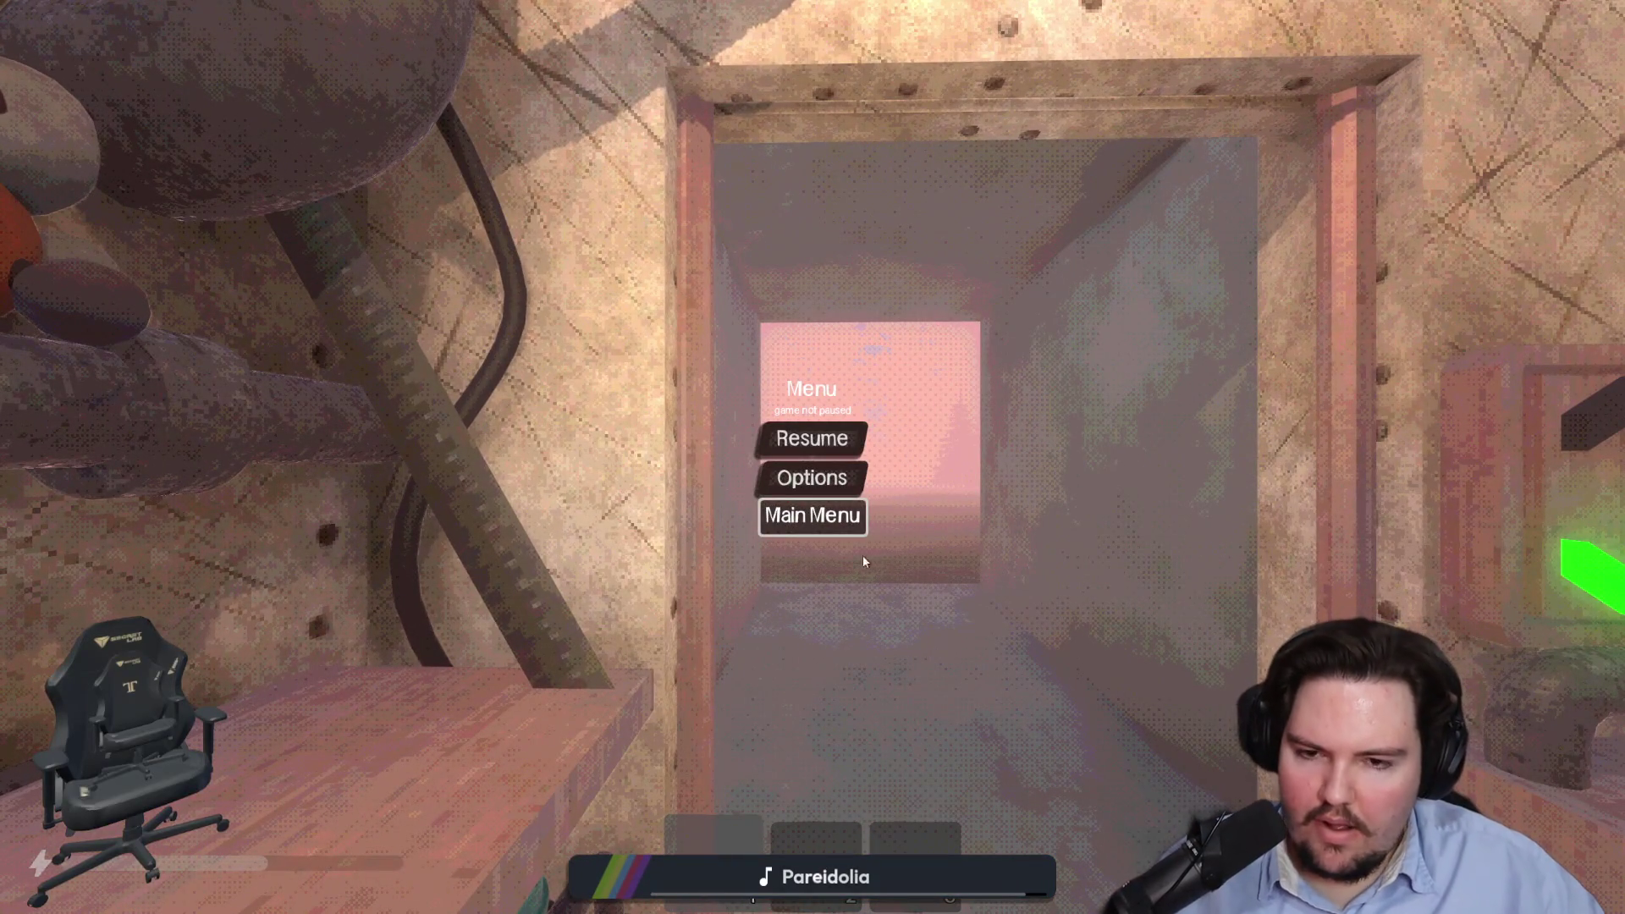
{"action": "left_click", "coordinate": [813, 515]}
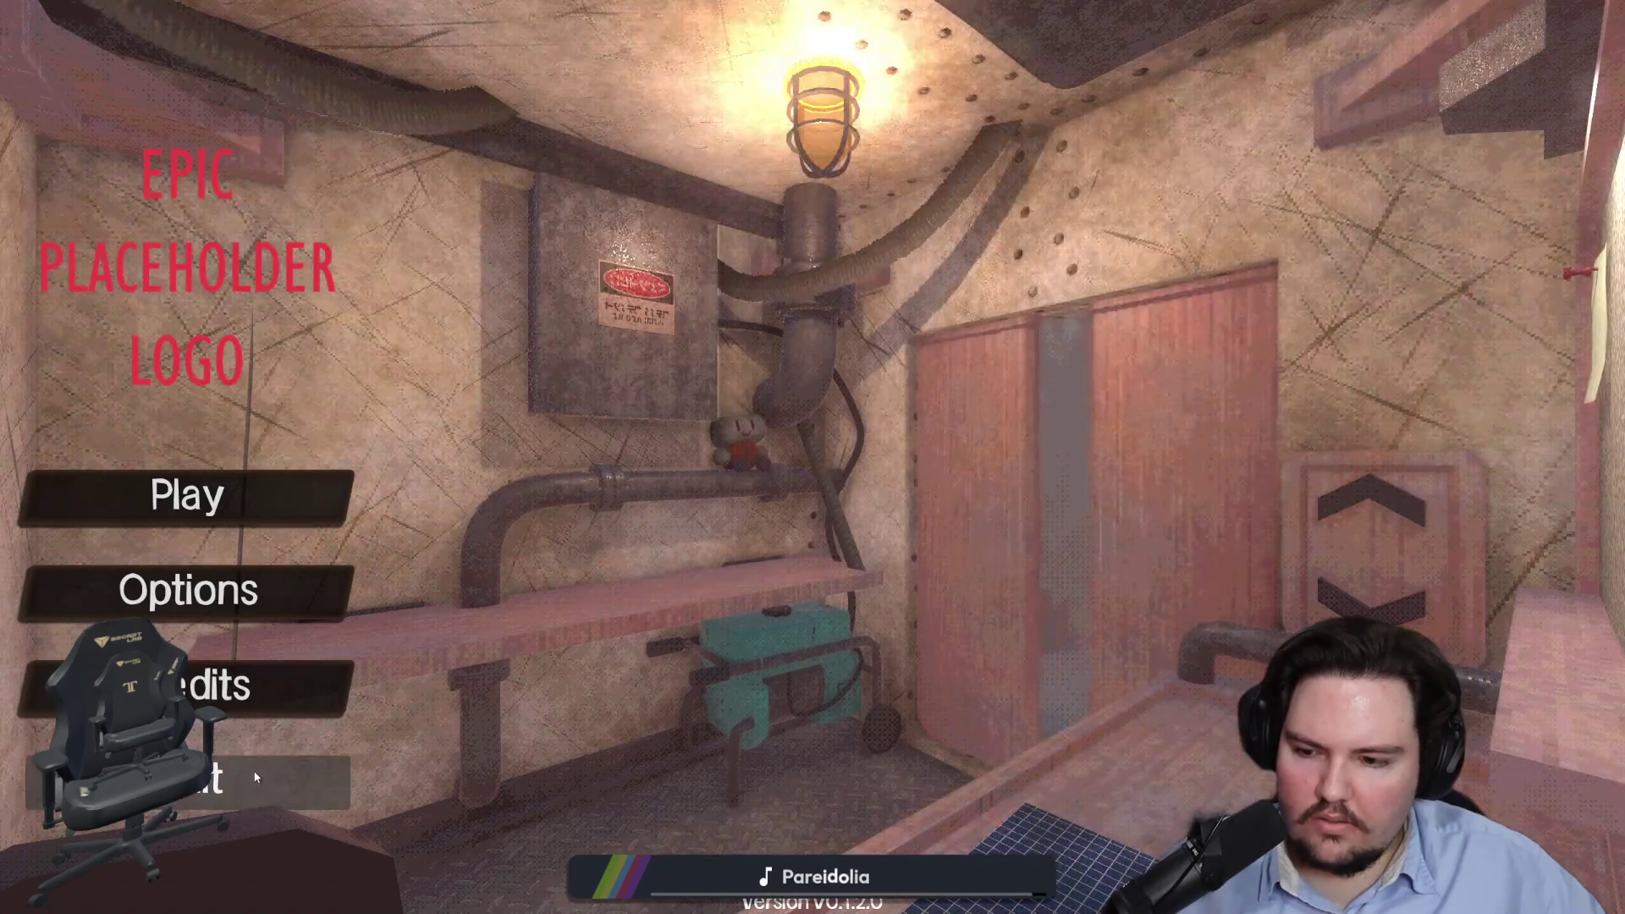
{"action": "key", "text": "F8"}
{"action": "left_click", "coordinate": [598, 410]}
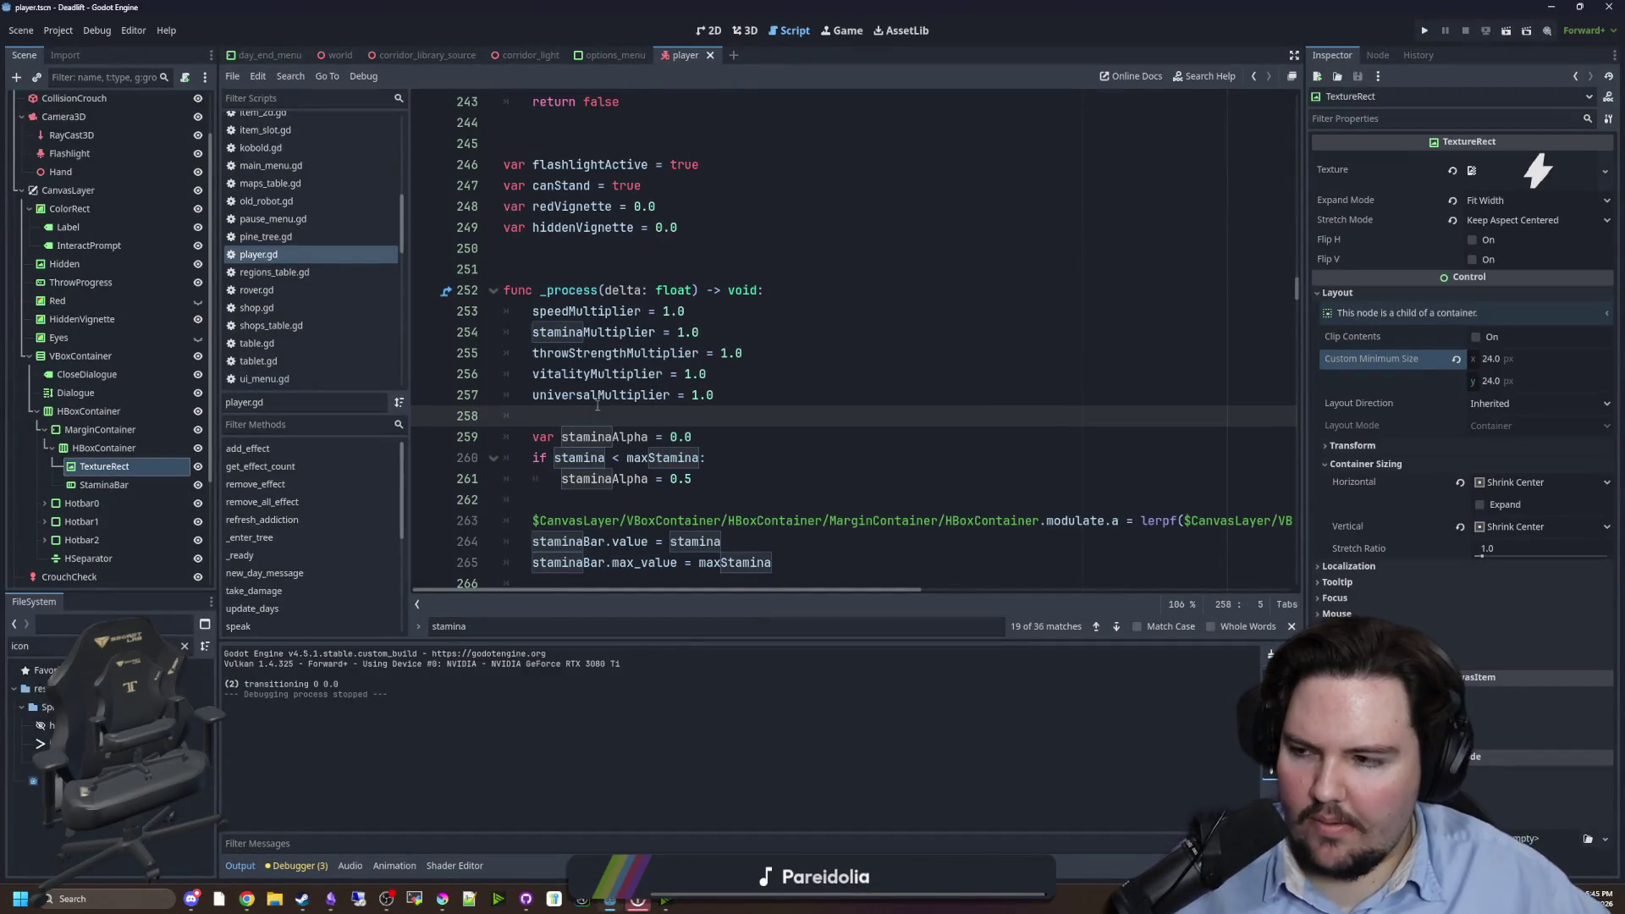
- Change the Display > Window Mode from Fullscreen to Windowed and close Project Settings
{"action": "left_click", "coordinate": [507, 269]}
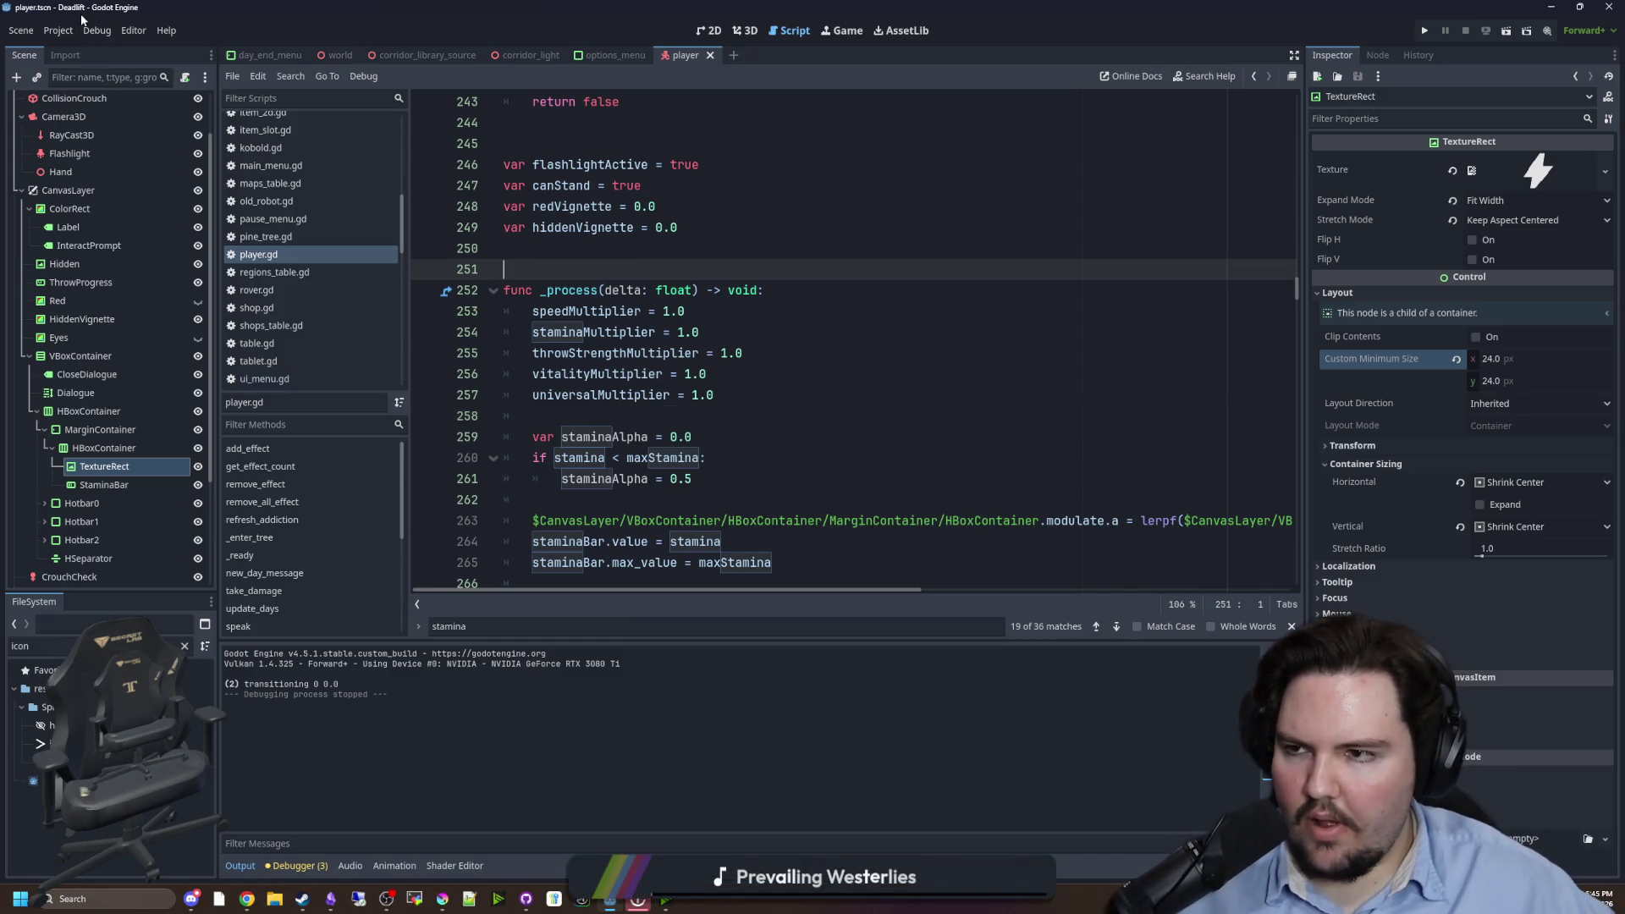
{"action": "left_click", "coordinate": [59, 30]}
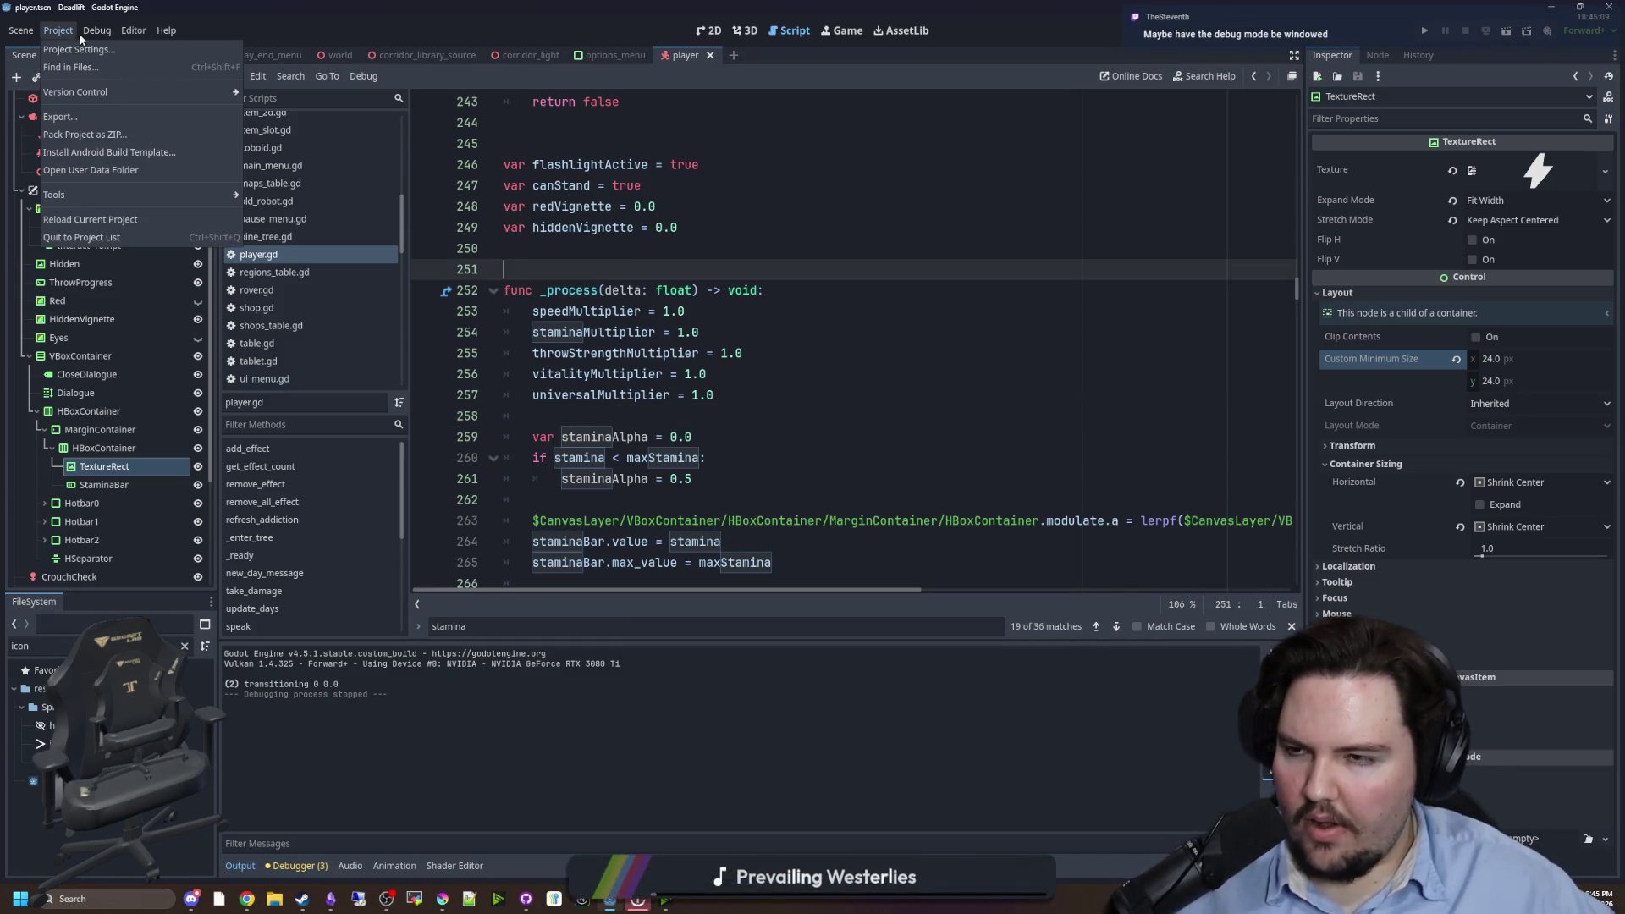
{"action": "left_click", "coordinate": [78, 50]}
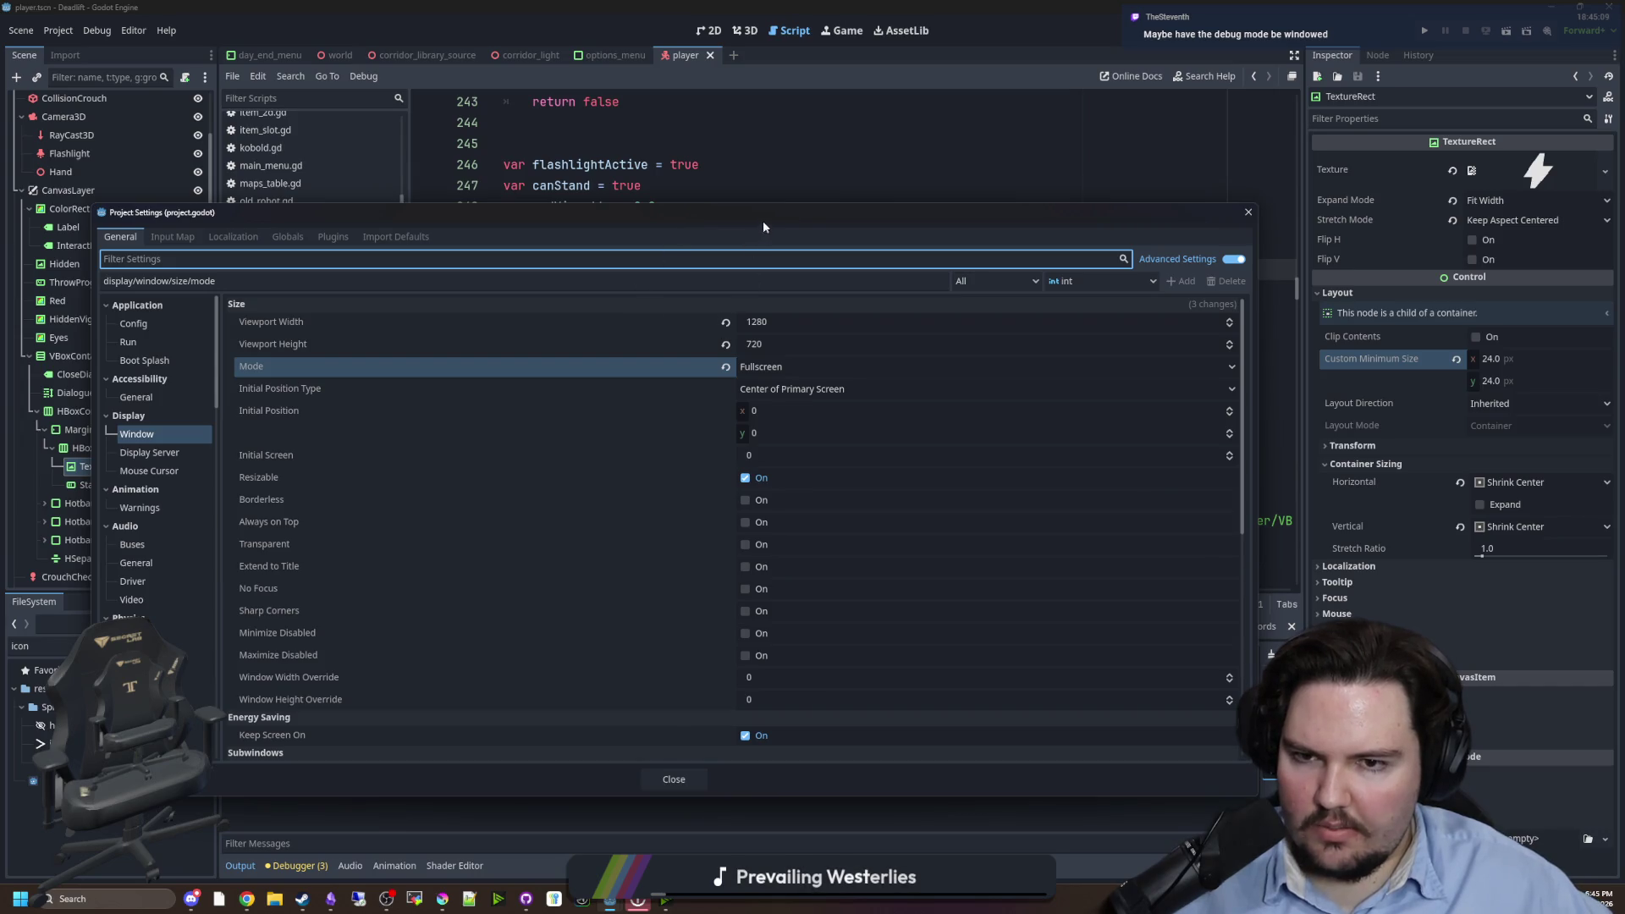
{"action": "left_click_drag", "start_coordinate": [763, 218], "coordinate": [802, 209]}
{"action": "left_click", "coordinate": [809, 362]}
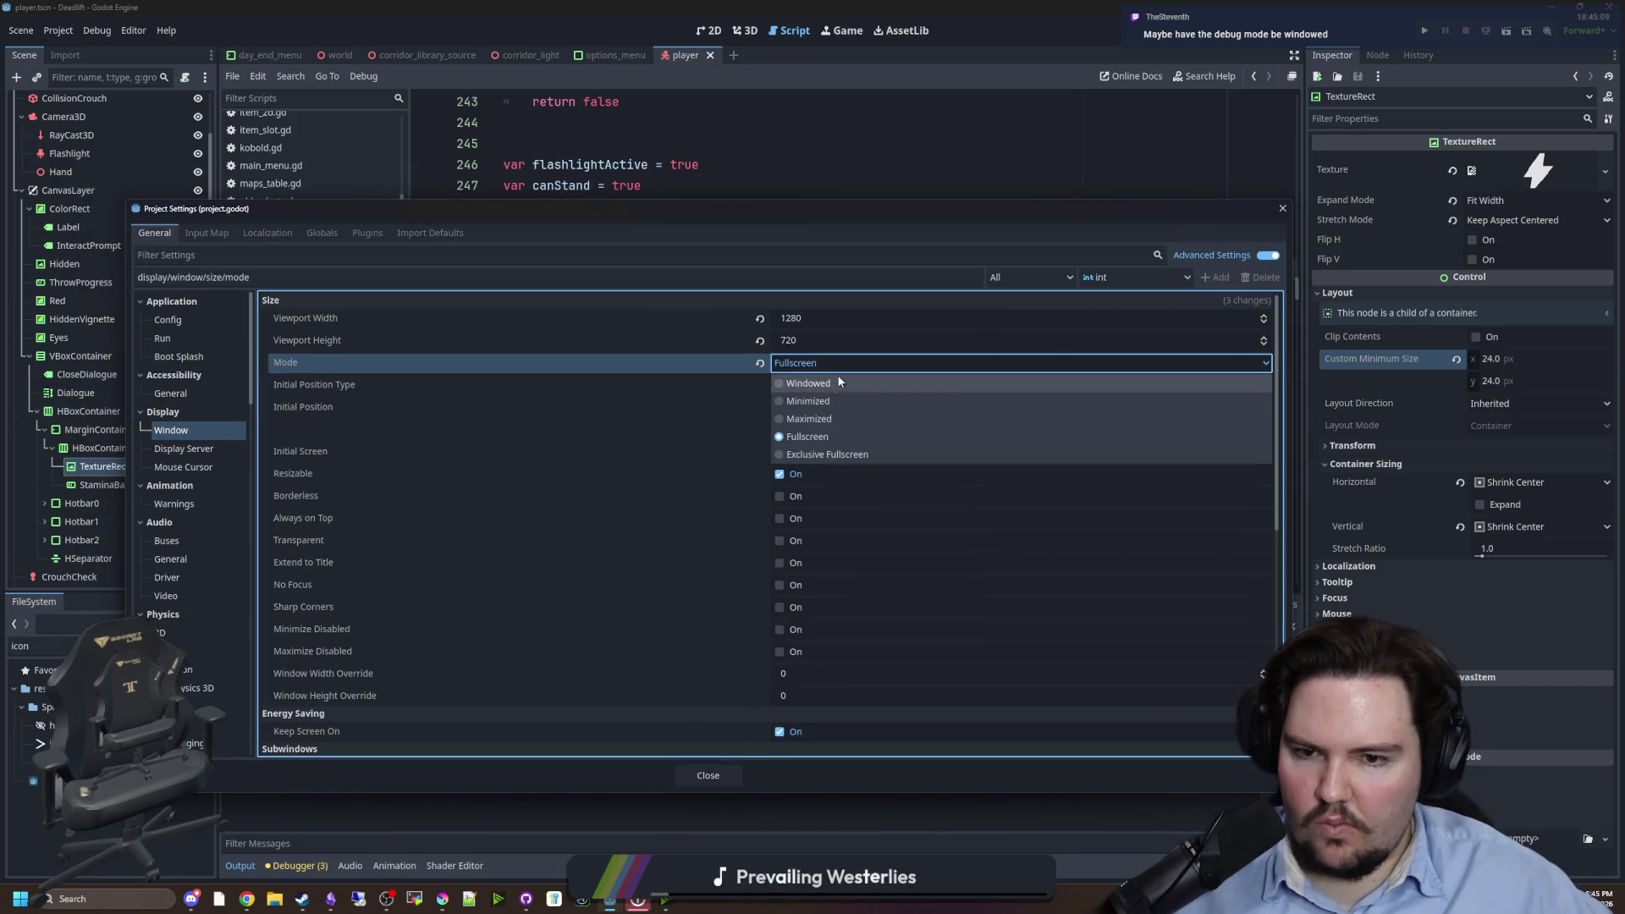
{"action": "left_click", "coordinate": [839, 380]}
{"action": "left_click", "coordinate": [697, 777]}
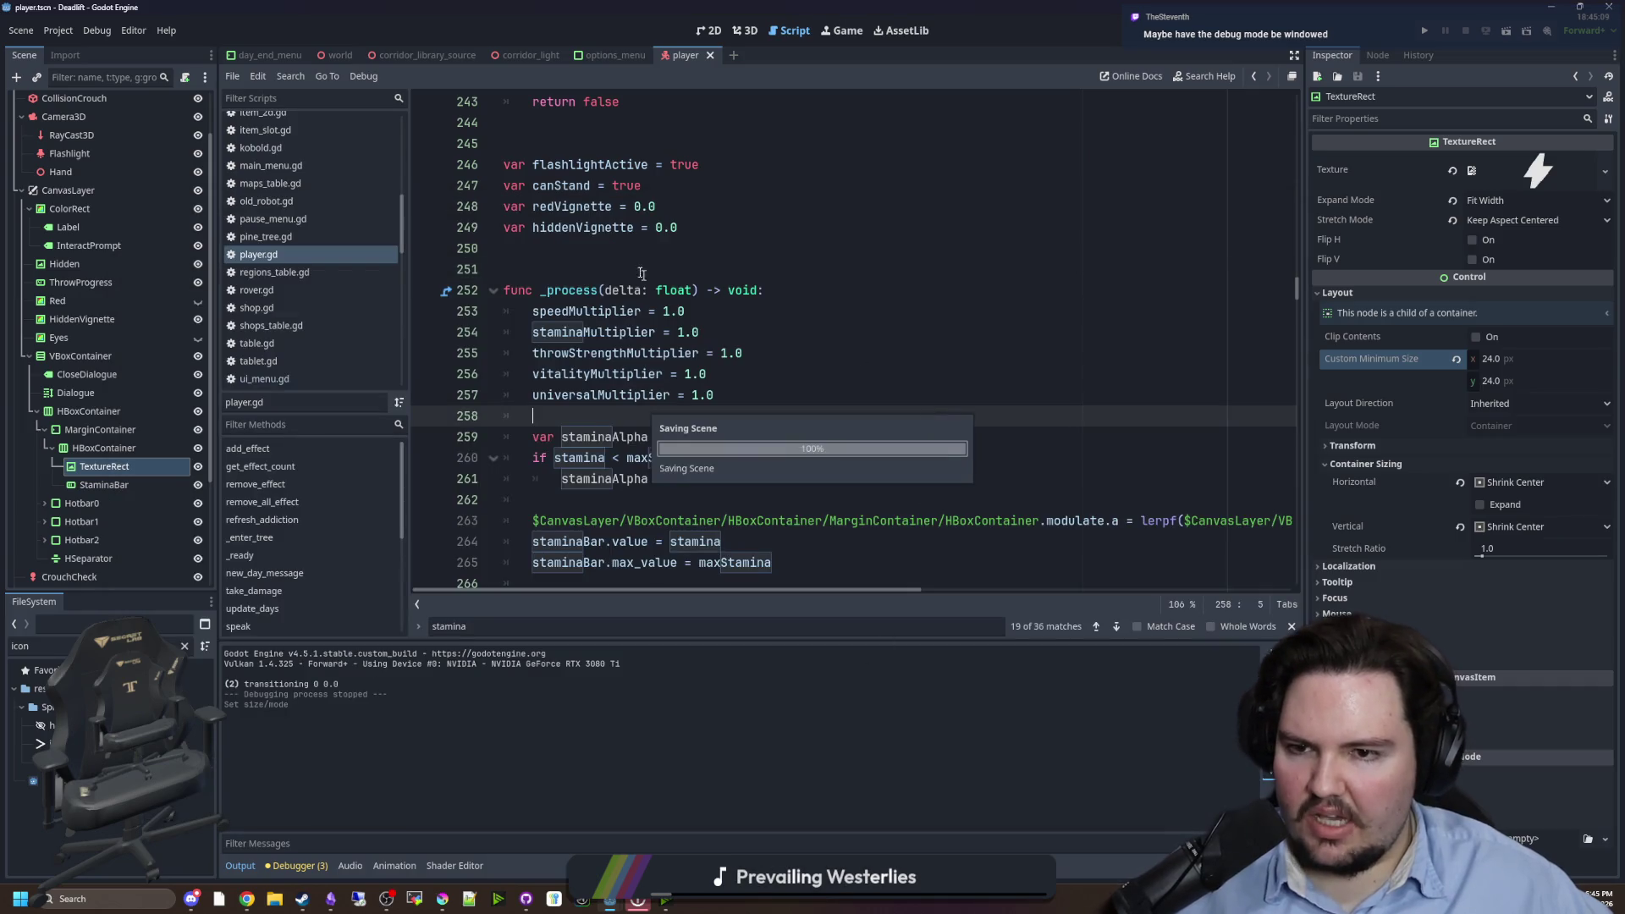
{"action": "scroll", "coordinate": [332, 253], "scroll_direction": "up", "scroll_amount": 5}
{"action": "scroll", "coordinate": [332, 259], "scroll_direction": "up", "scroll_amount": 2}
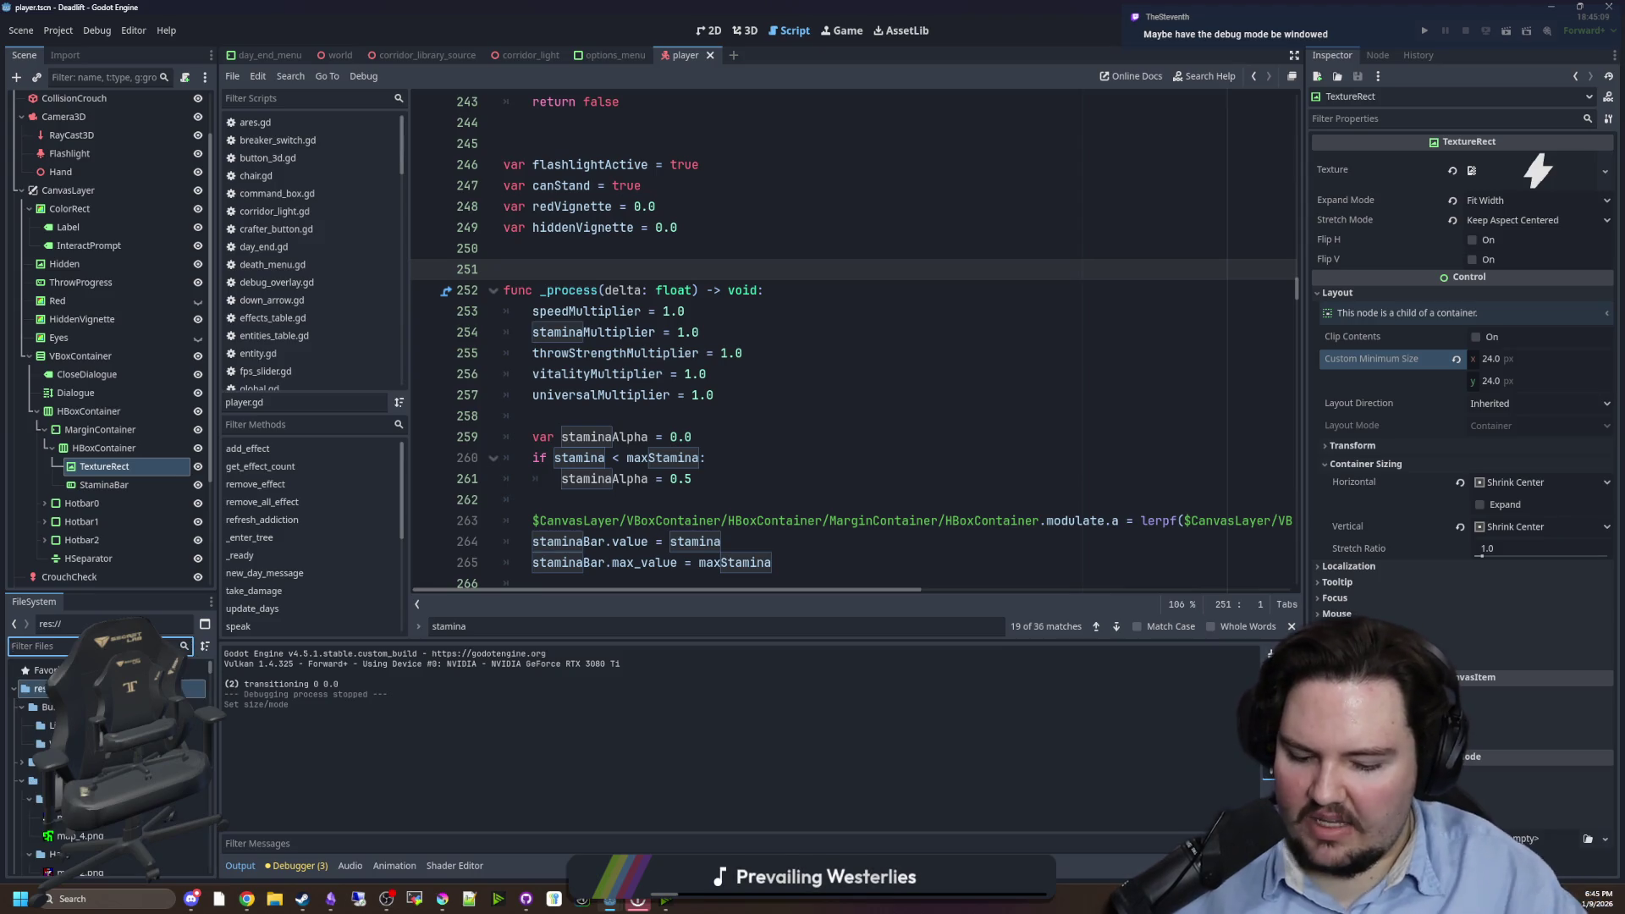
{"action": "type", "text": "glob"}
- Open global.gd and add a "WindowMode" key on a new line after the FOV entry
{"action": "left_click", "coordinate": [48, 726]}
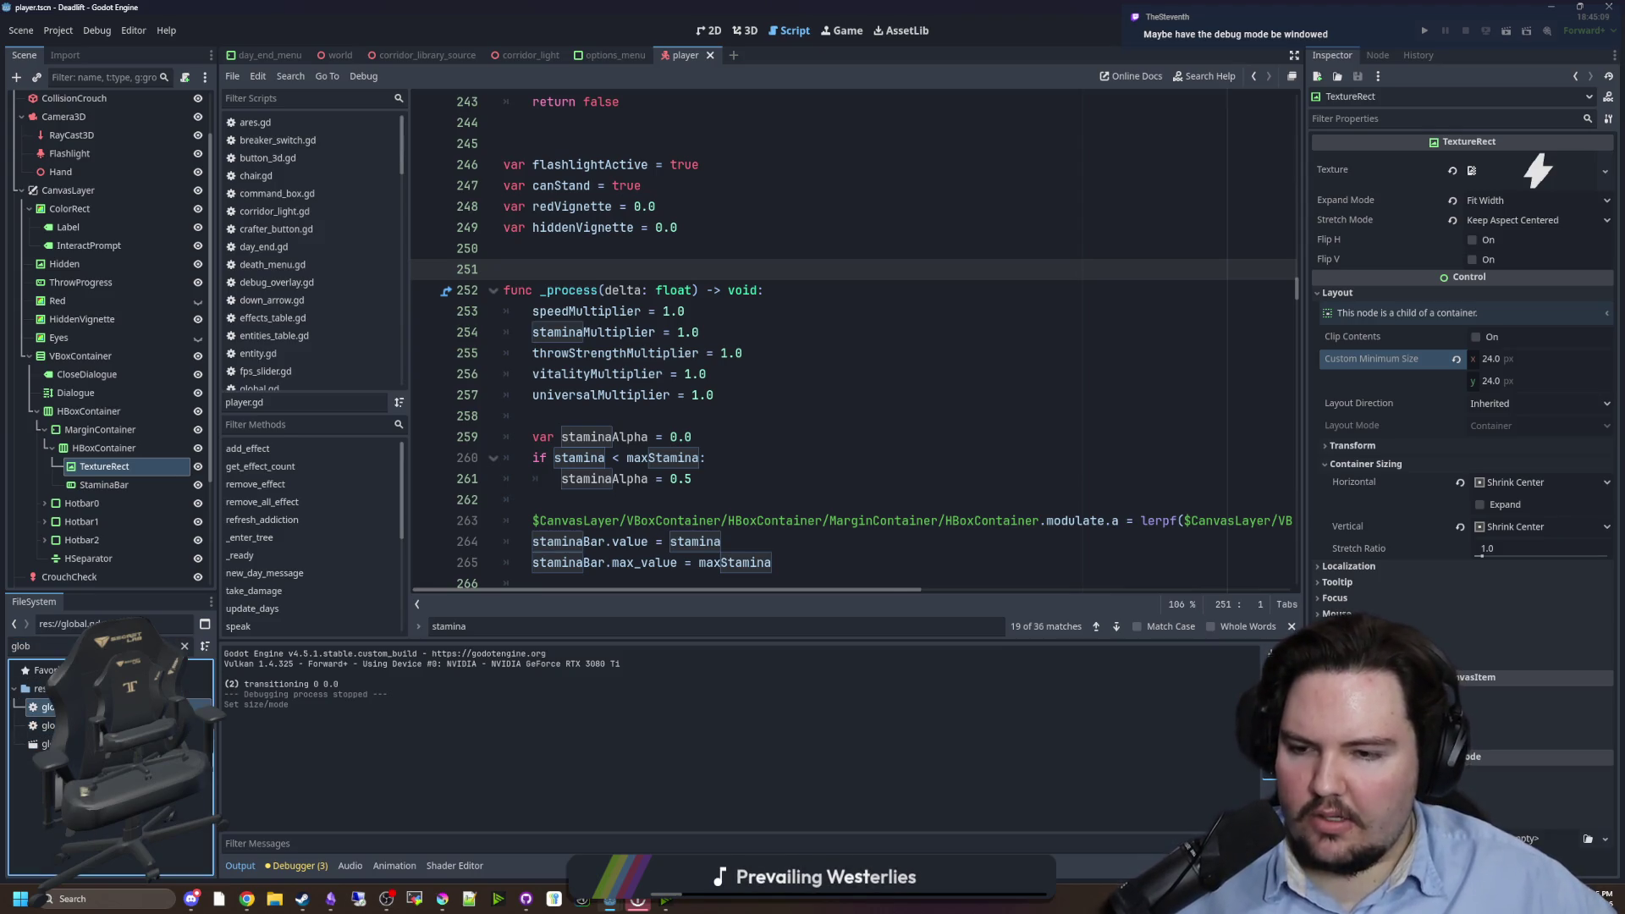
{"action": "double_click", "coordinate": [48, 725]}
{"action": "left_click", "coordinate": [535, 457]}
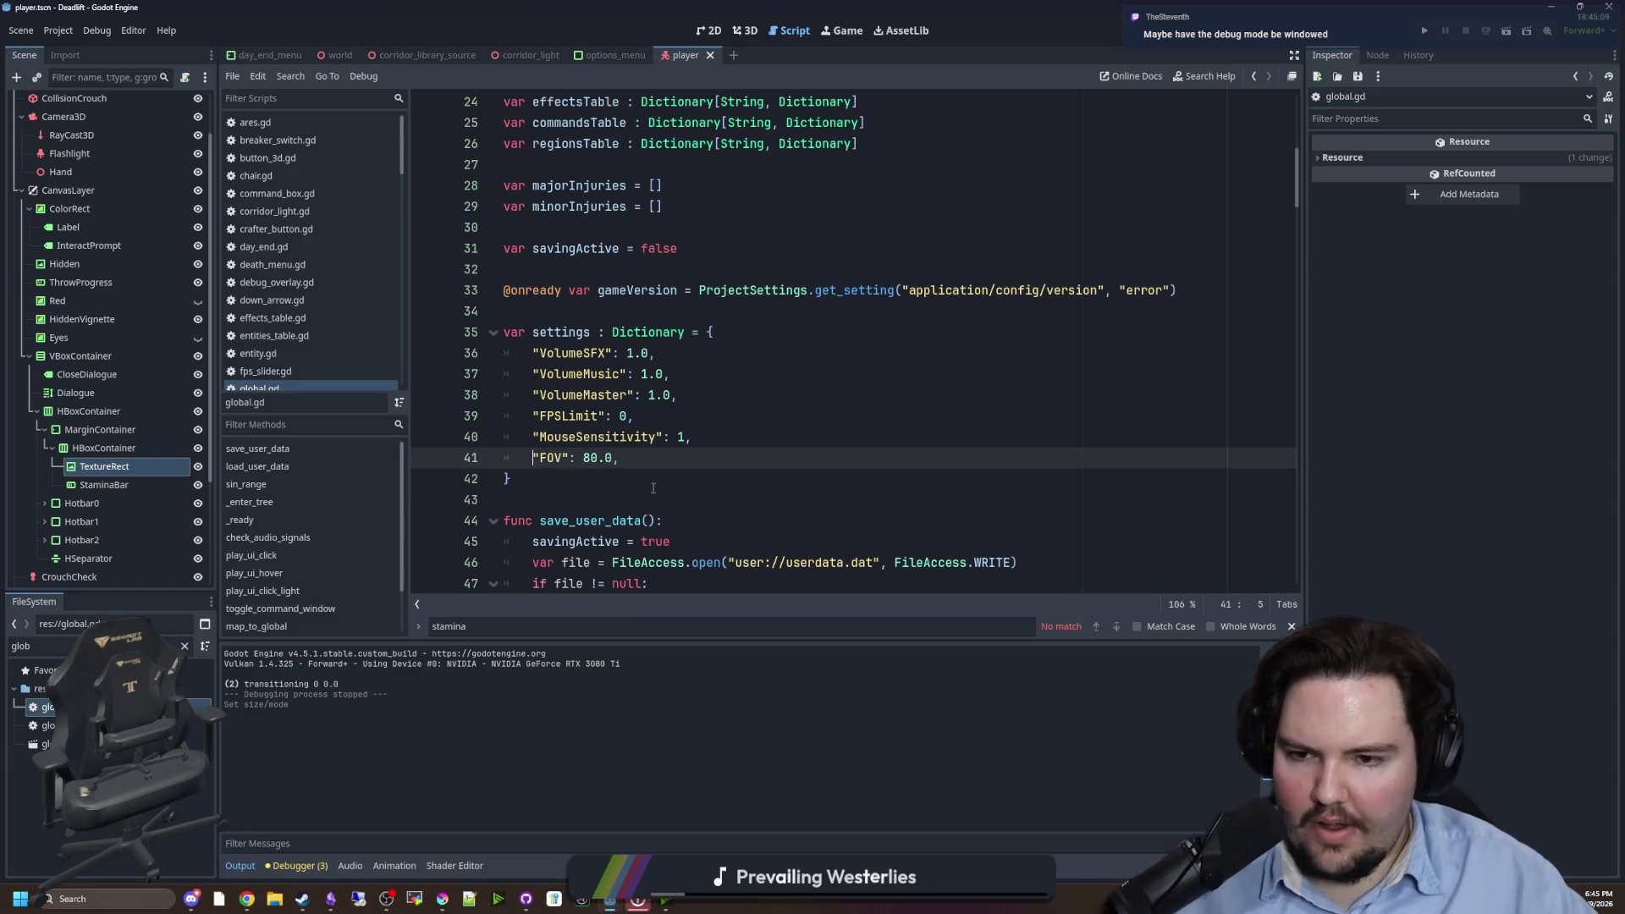
{"action": "key", "text": "Return"}
{"action": "type", "text": "\""}
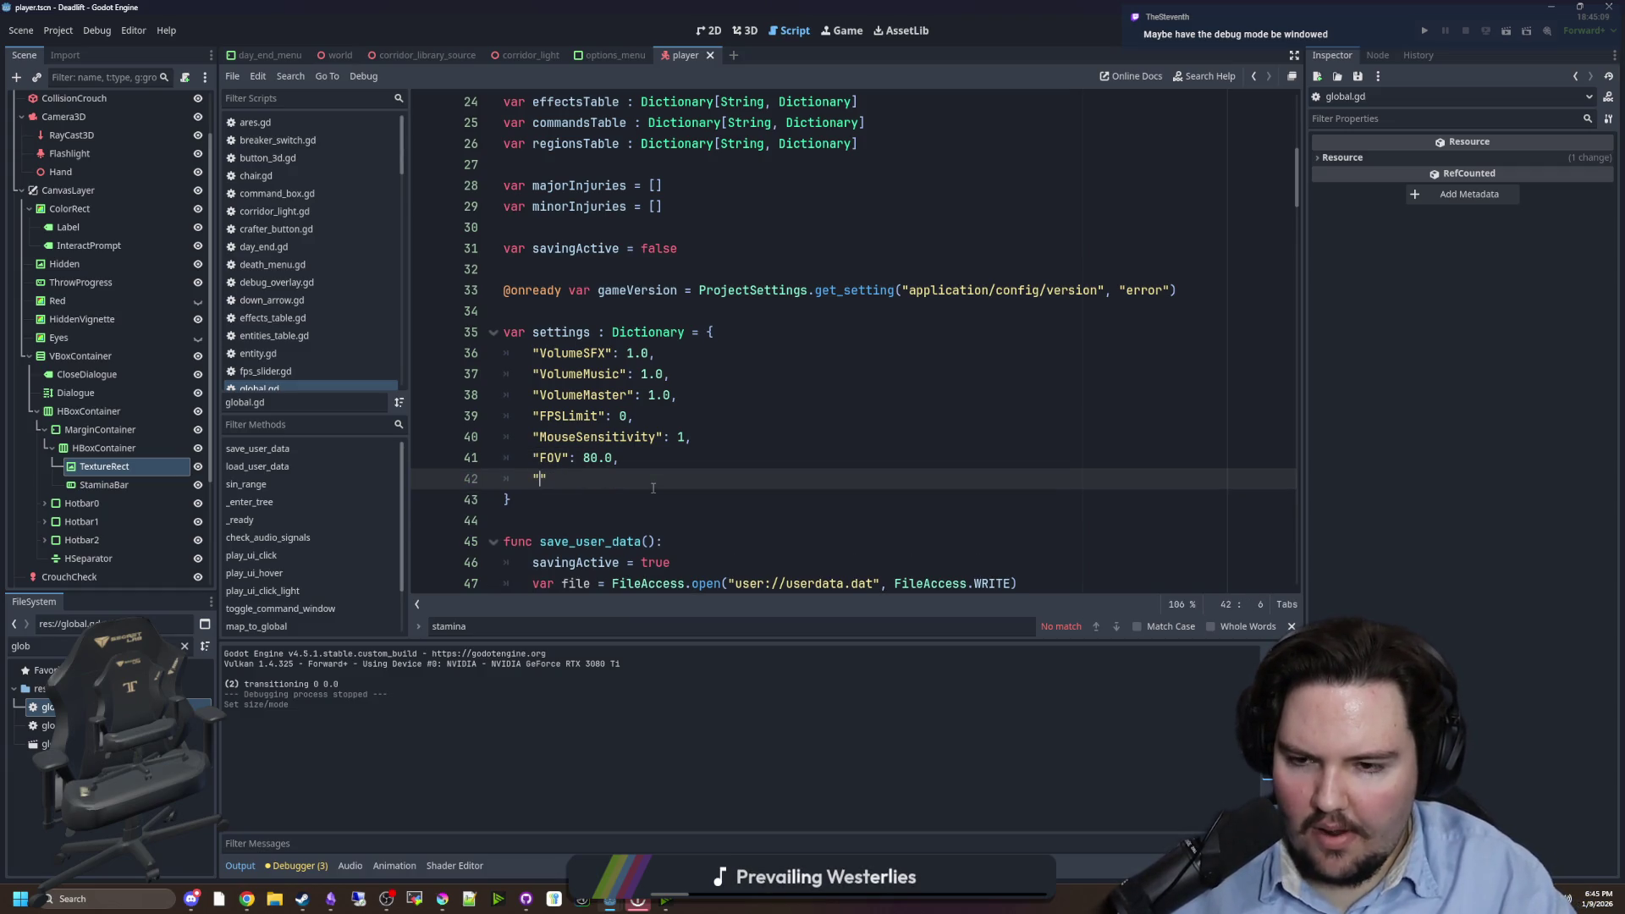
{"action": "type", "text": "WindowMode\": R"}
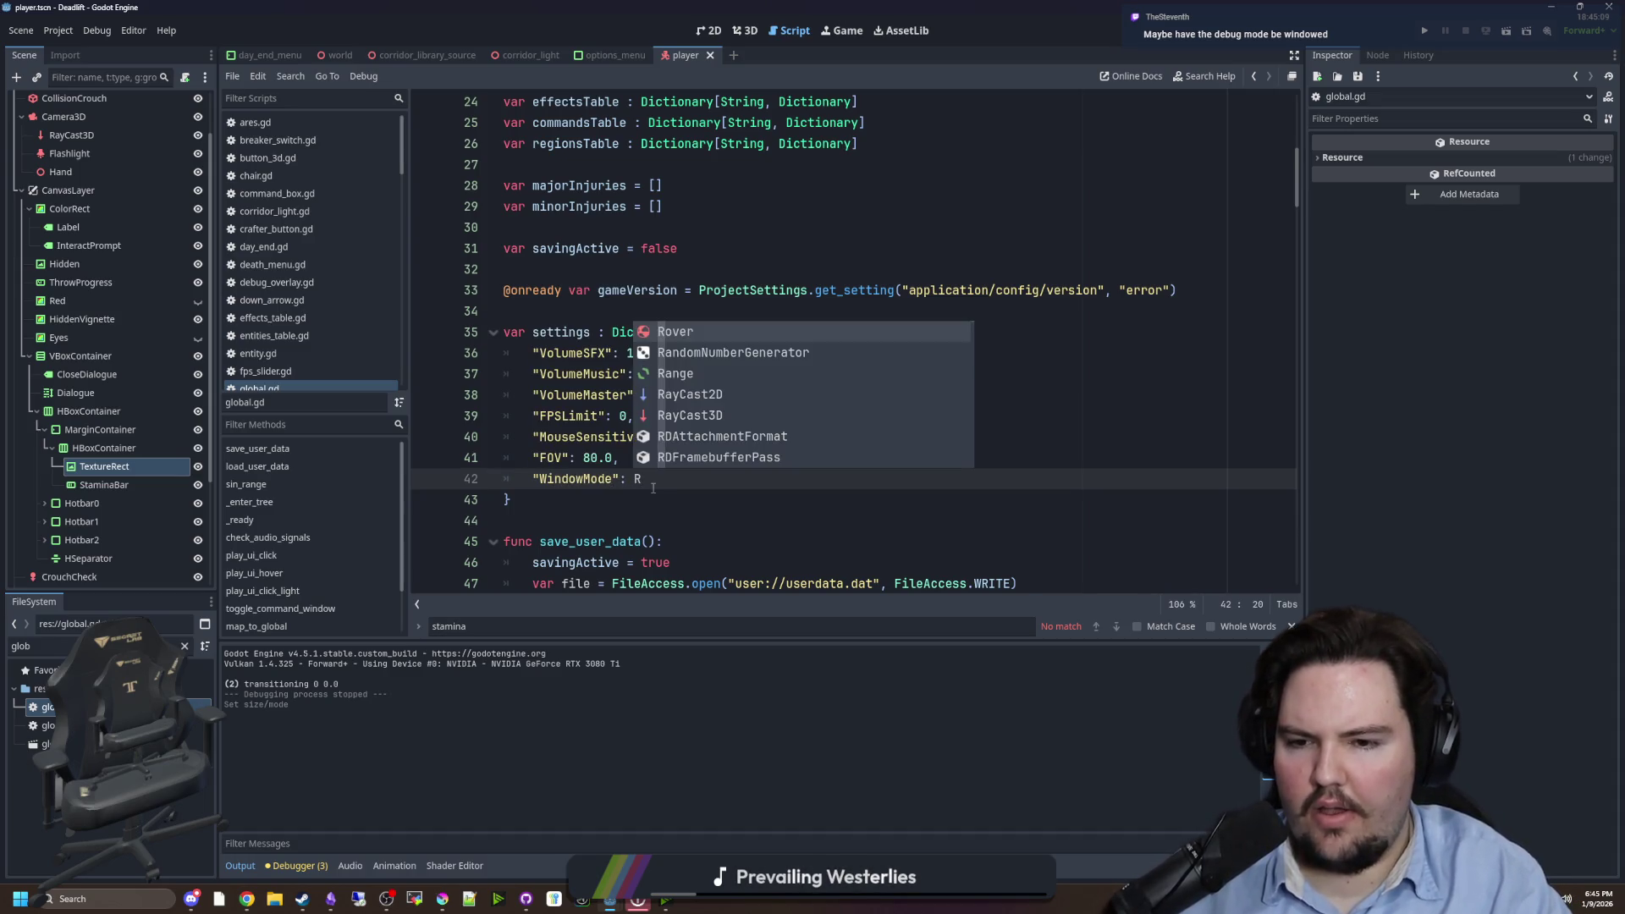
- Try values for WindowMode: Window, RenderingServer window-mode constants, then Viewport.WINDOW
{"action": "key", "text": "BackSpace"}
{"action": "type", "text": "Window"}
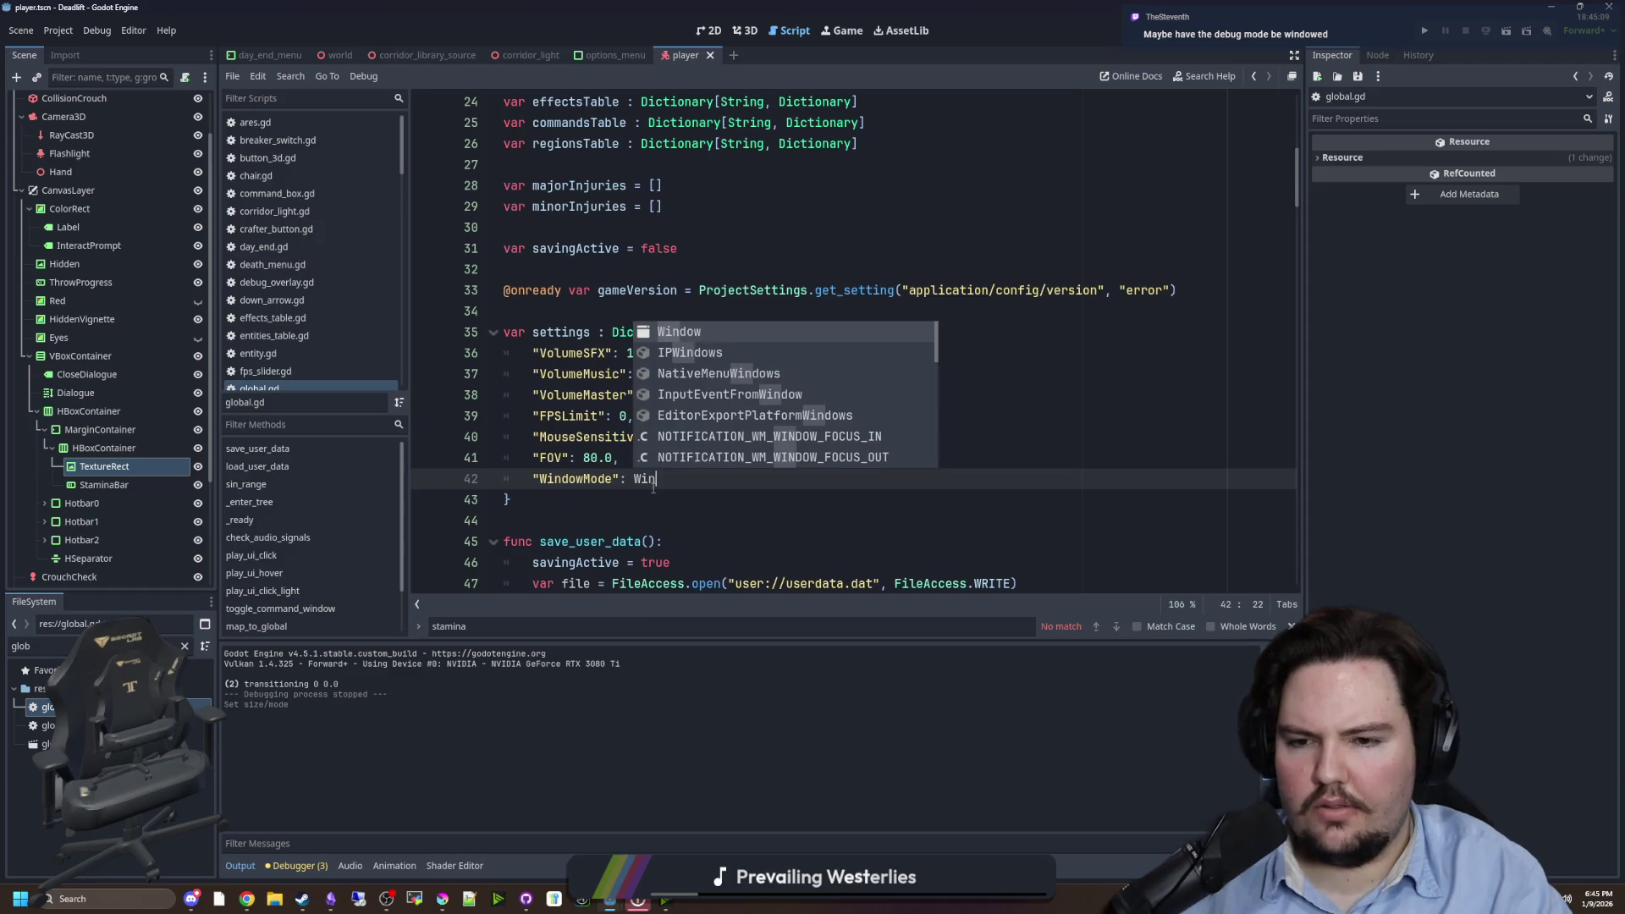
{"action": "key", "text": "BackSpace"}
{"action": "key", "text": "BackSpace"}
{"action": "key", "text": "BackSpace"}
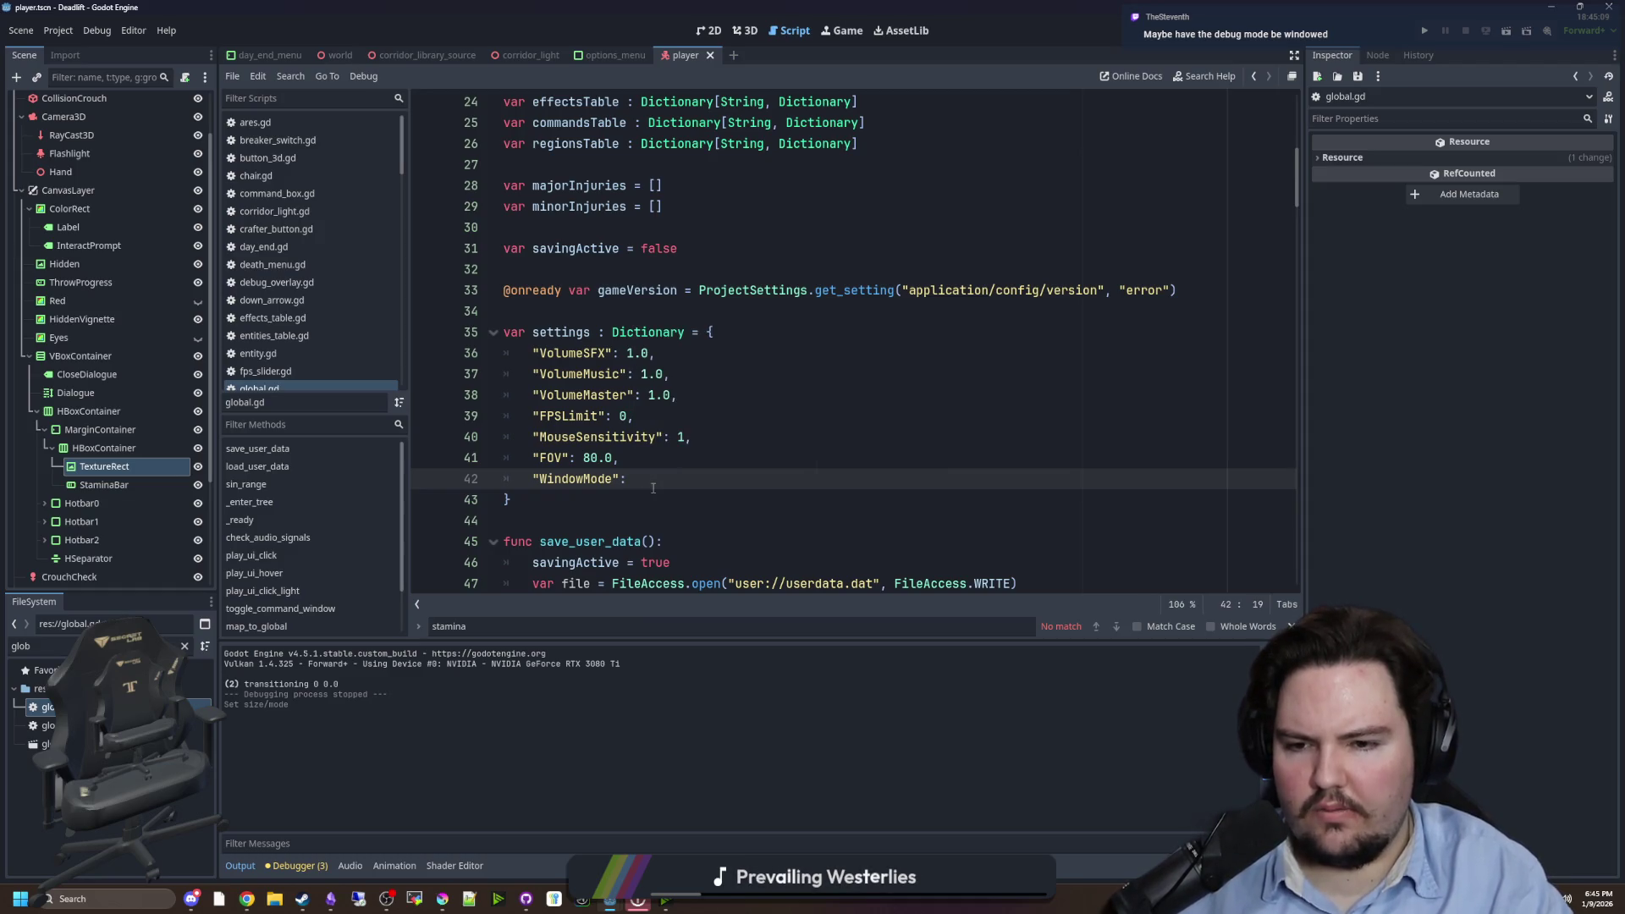
{"action": "type", "text": "RenderServer."}
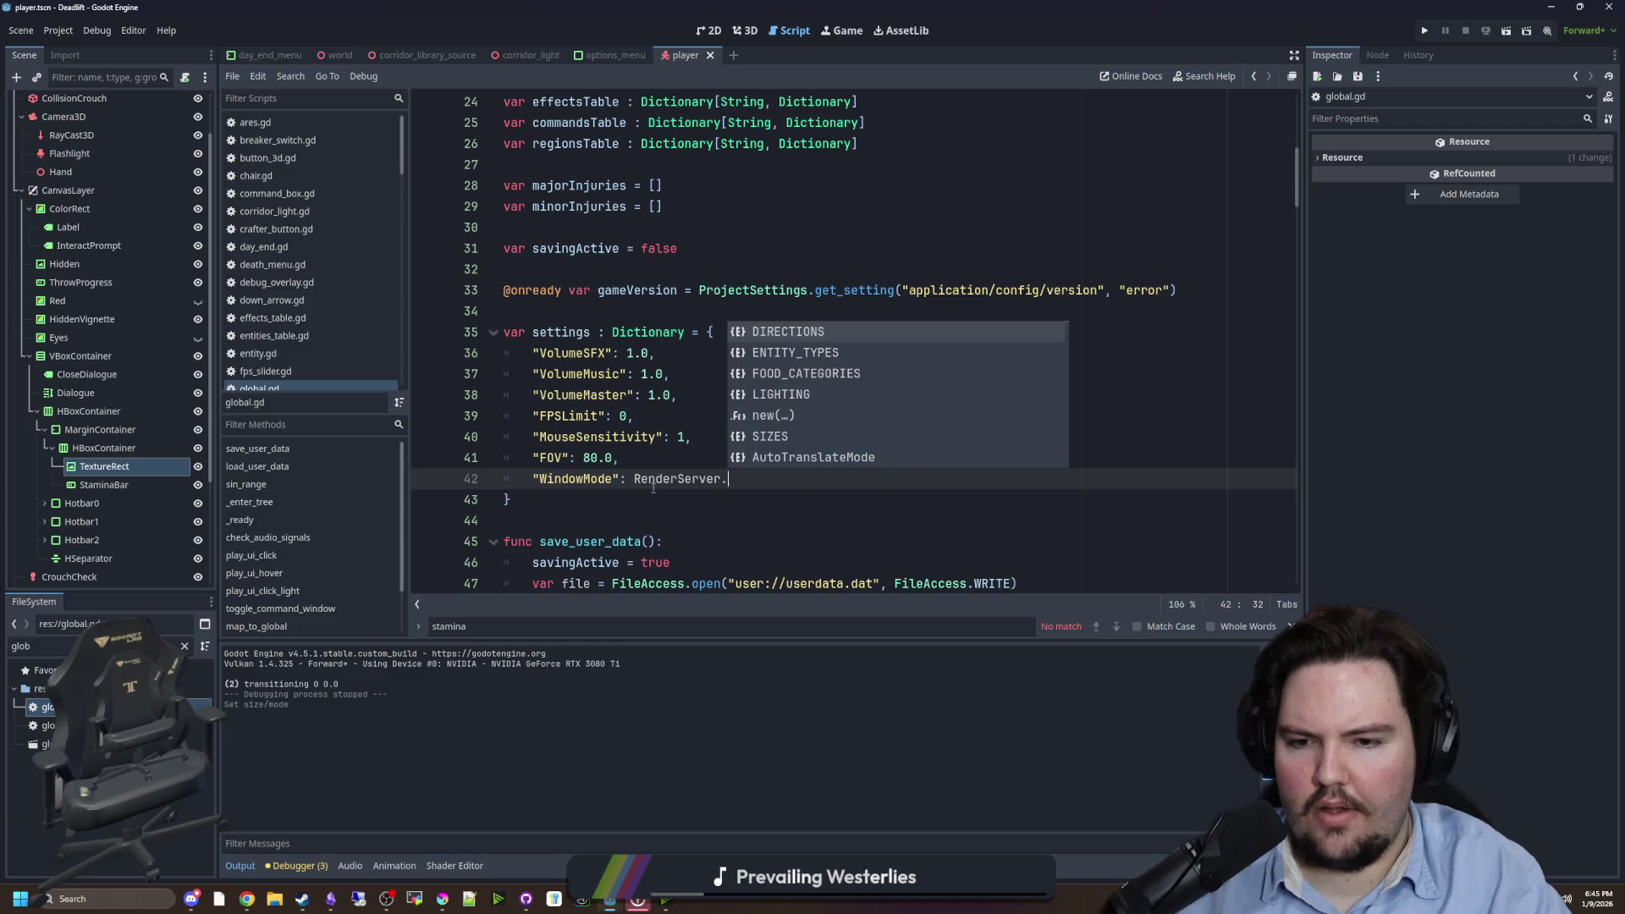
{"action": "key", "text": "BackSpace"}
{"action": "type", "text": "ing"}
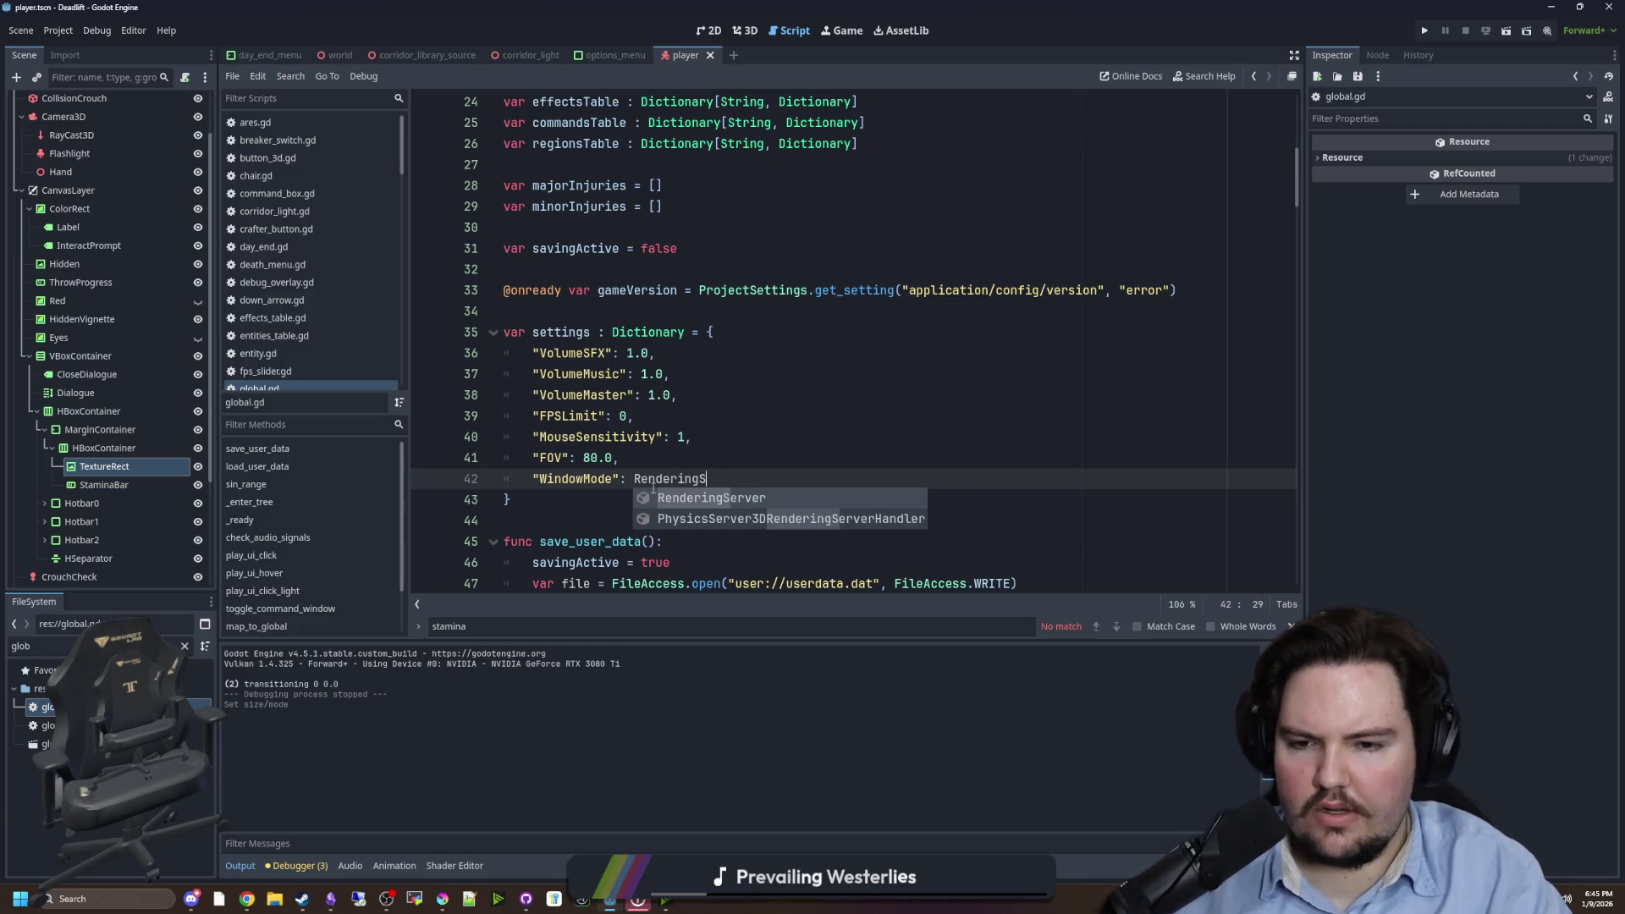
{"action": "key", "text": "Return"}
{"action": "type", "text": ".window_mo"}
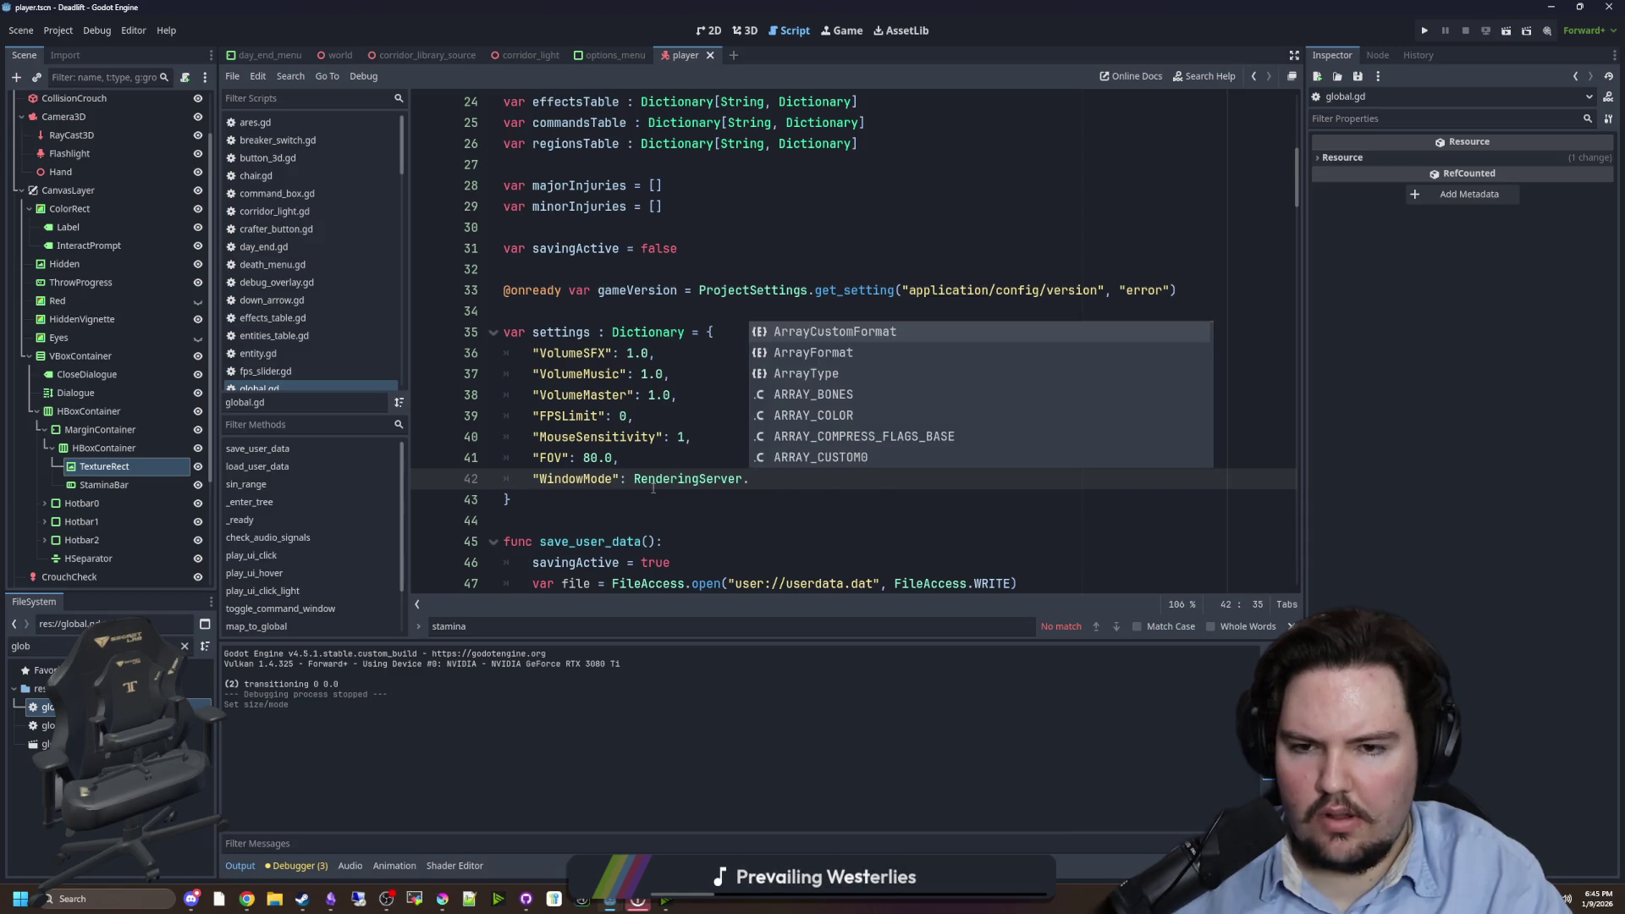
{"action": "type", "text": "WINDOW"}
{"action": "key", "text": "BackSpace"}
{"action": "key", "text": "BackSpace"}
{"action": "key", "text": "BackSpace"}
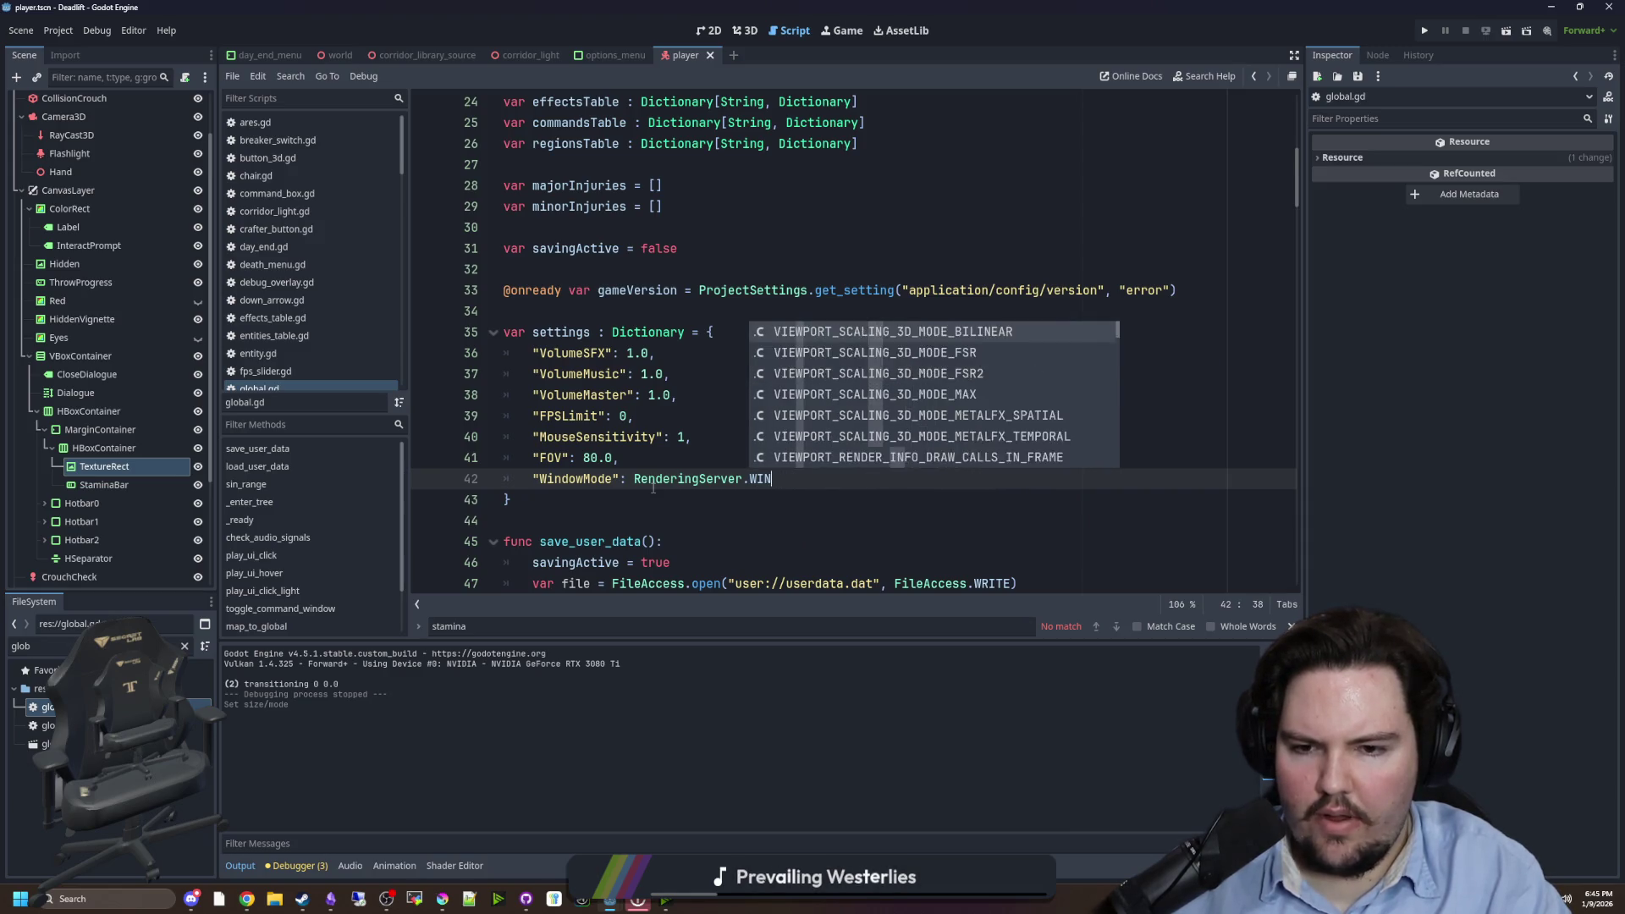
{"action": "type", "text": "MOD"}
{"action": "key", "text": "BackSpace"}
{"action": "key", "text": "BackSpace"}
{"action": "key", "text": "BackSpace"}
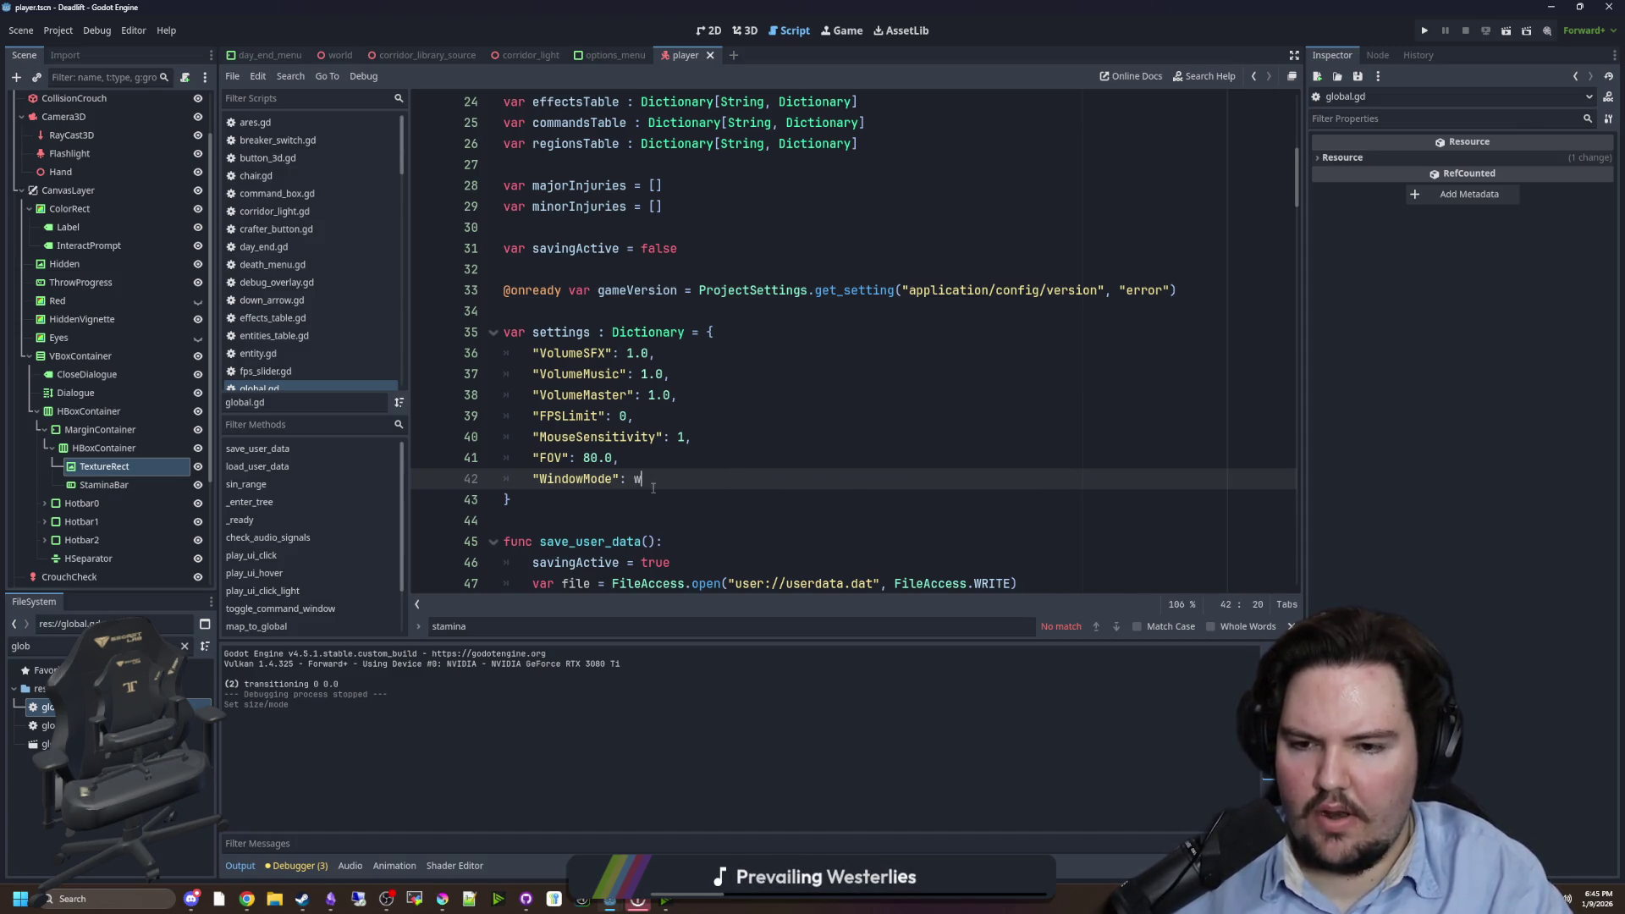
{"action": "type", "text": "Window.WIND"}
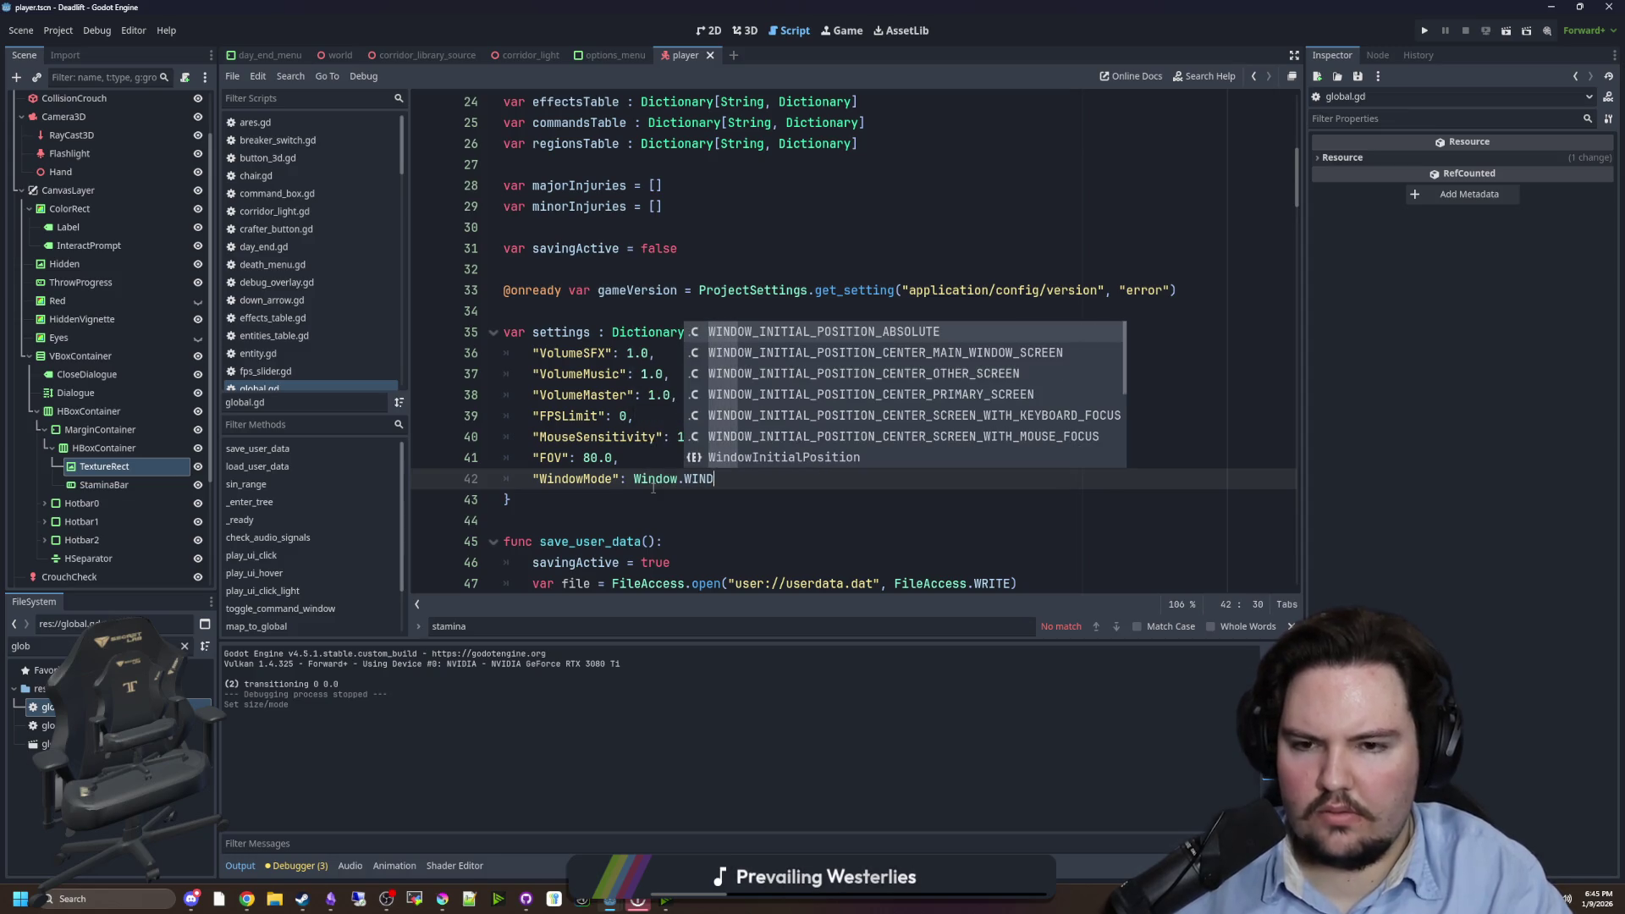
{"action": "type", "text": "OW_MODE"}
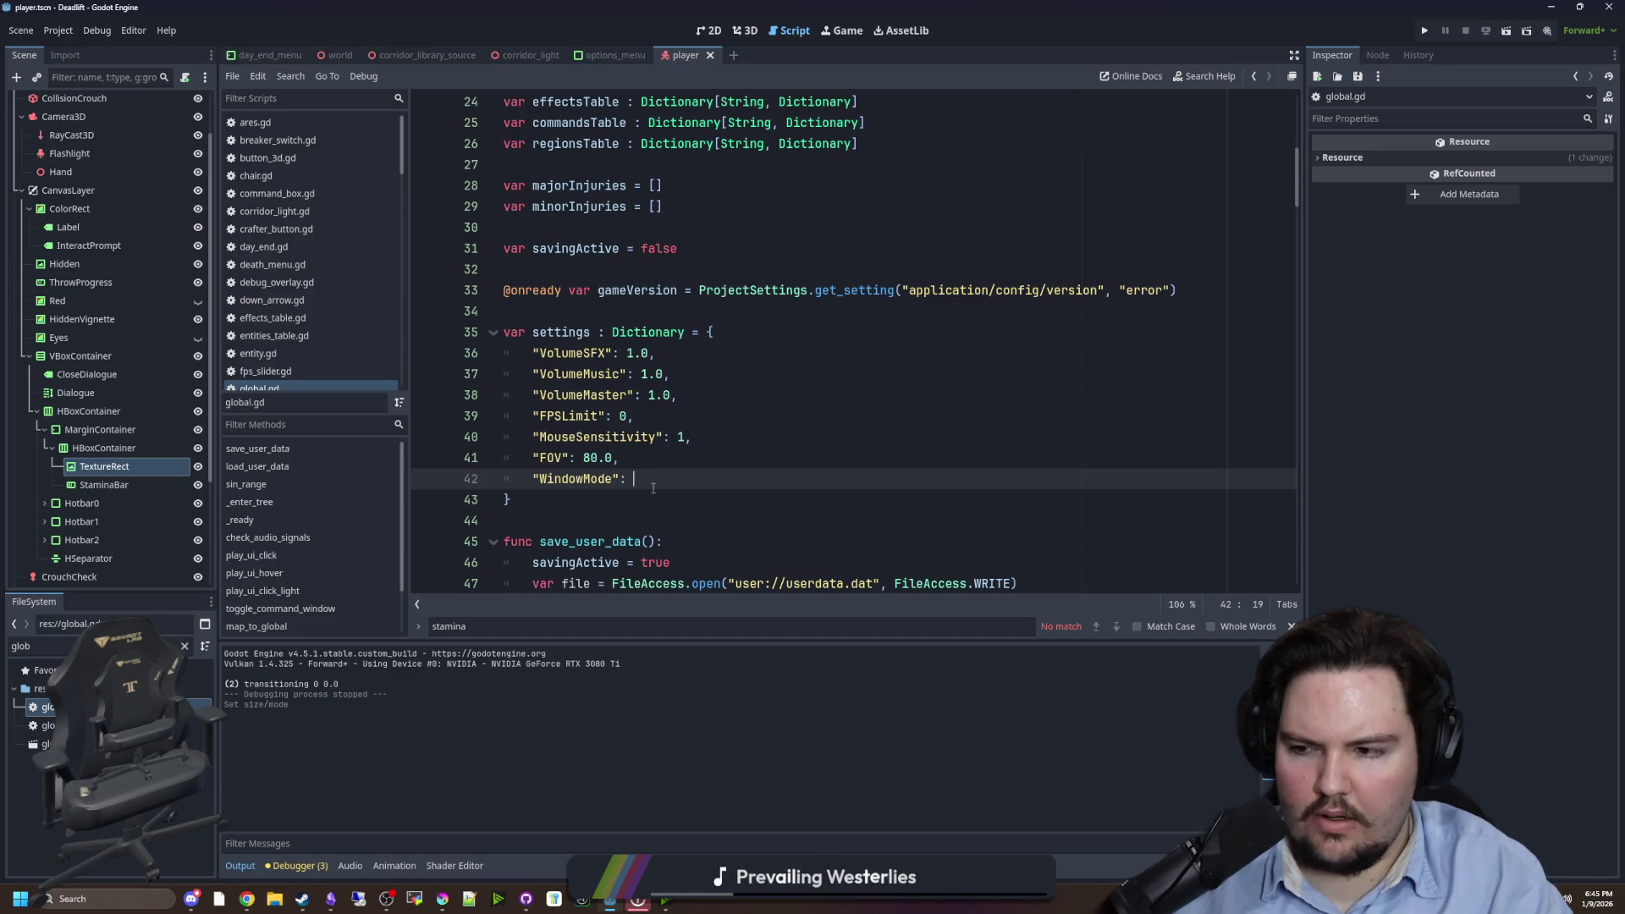
{"action": "type", "text": "Viewport"}
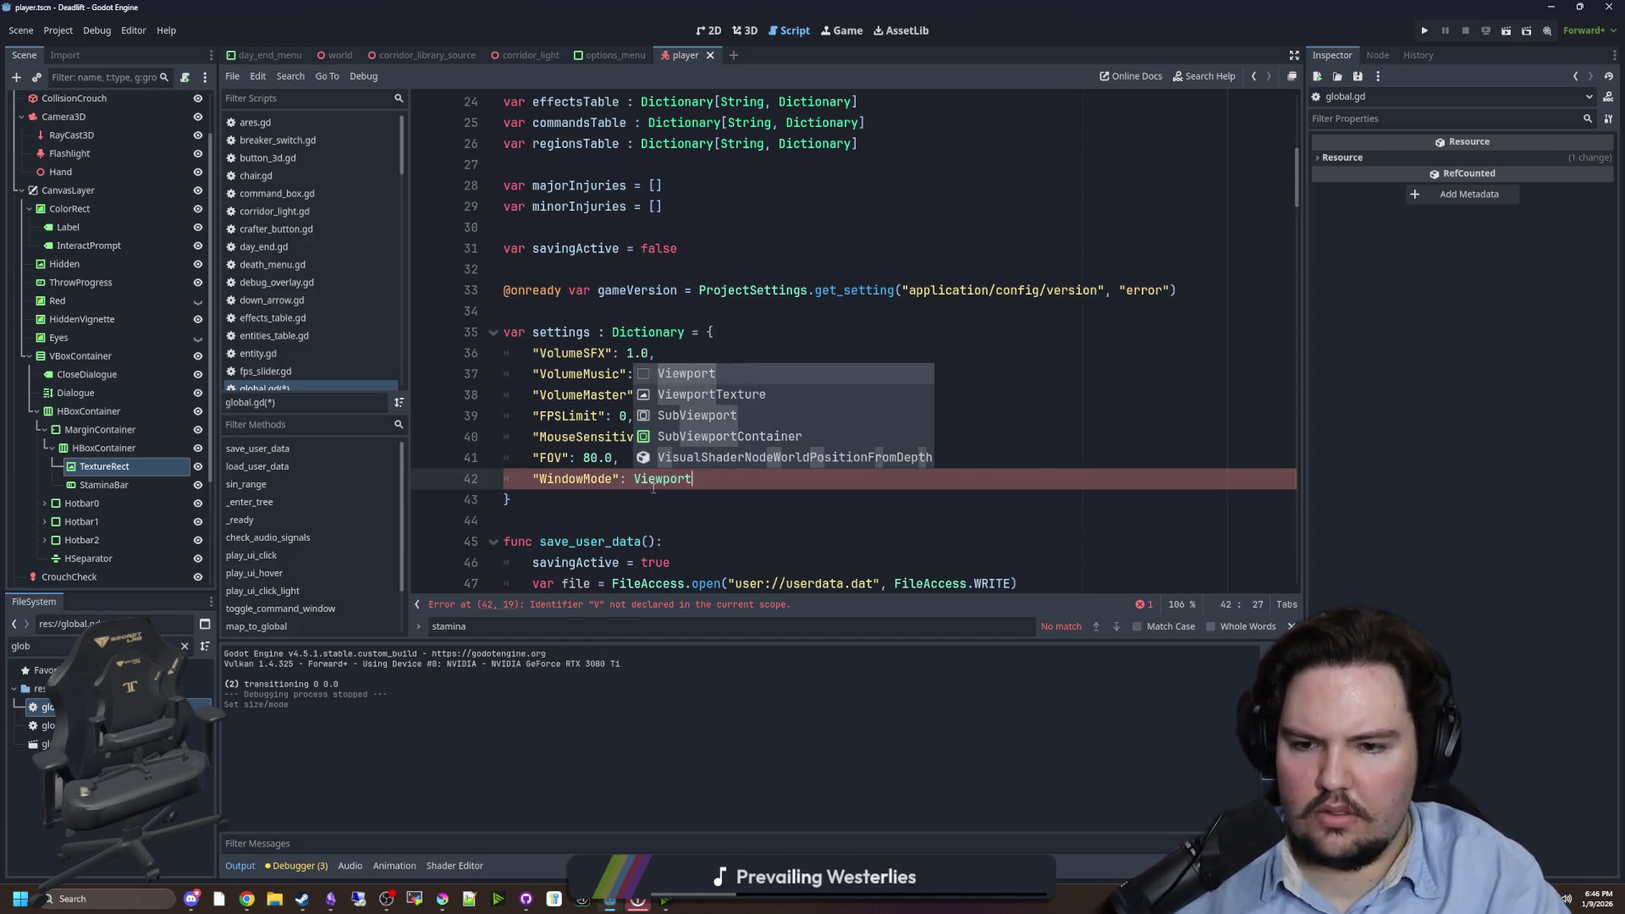
{"action": "type", "text": ".WINDOW"}
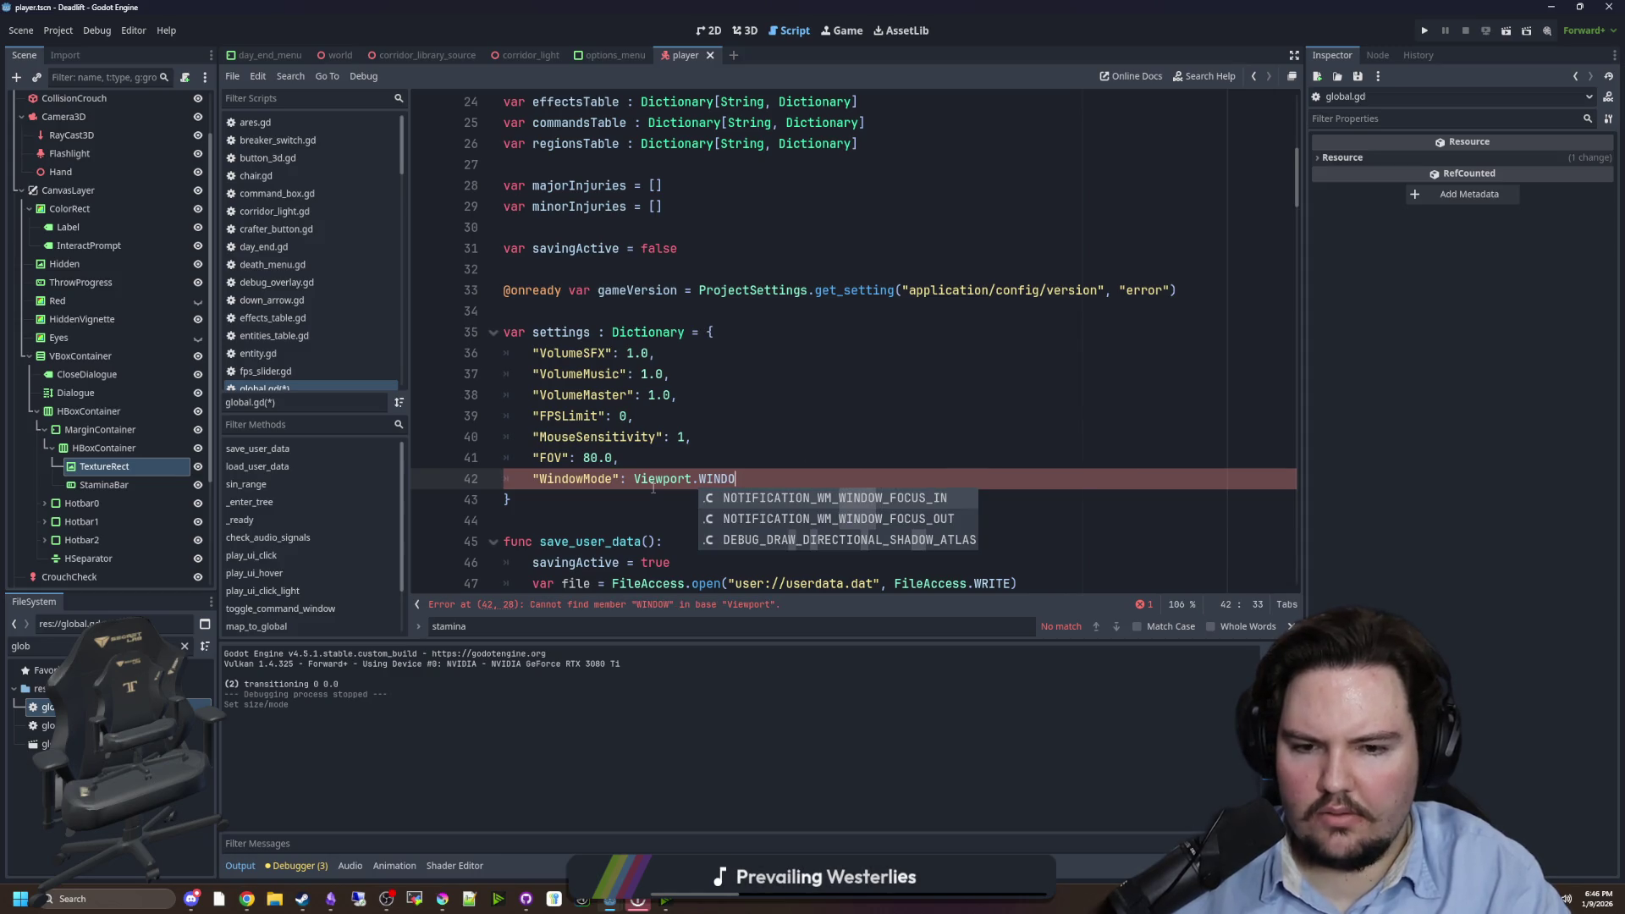
{"action": "key", "text": "BackSpace"}
{"action": "key", "text": "BackSpace"}
{"action": "key", "text": "BackSpace"}
{"action": "type", "text": "endering"}
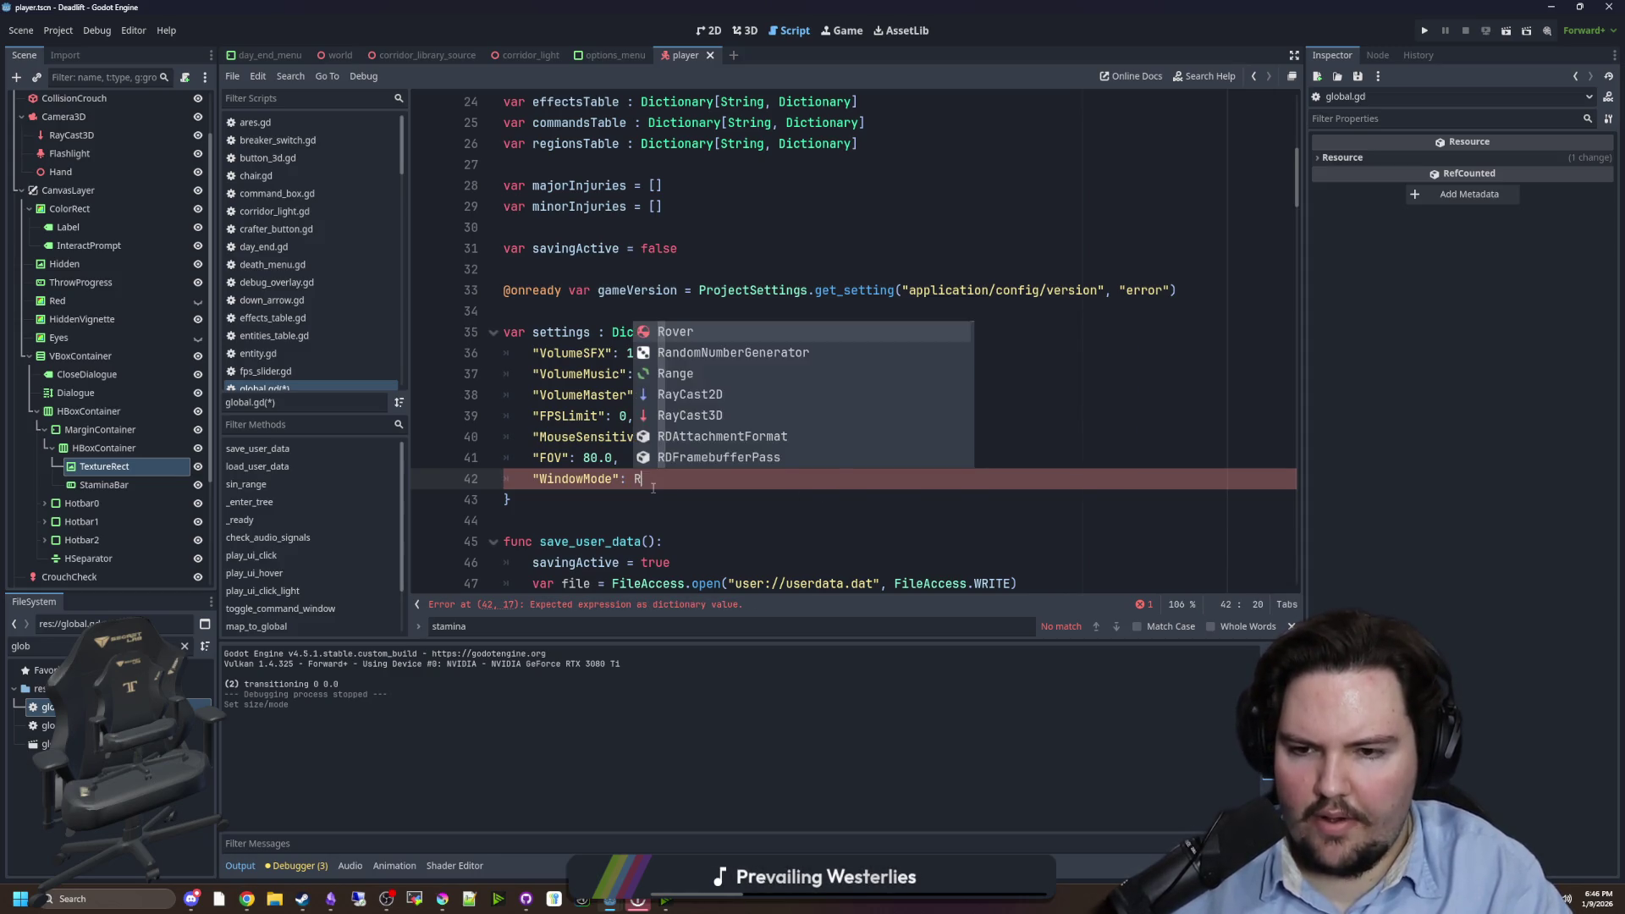
{"action": "type", "text": "Server.set_win"}
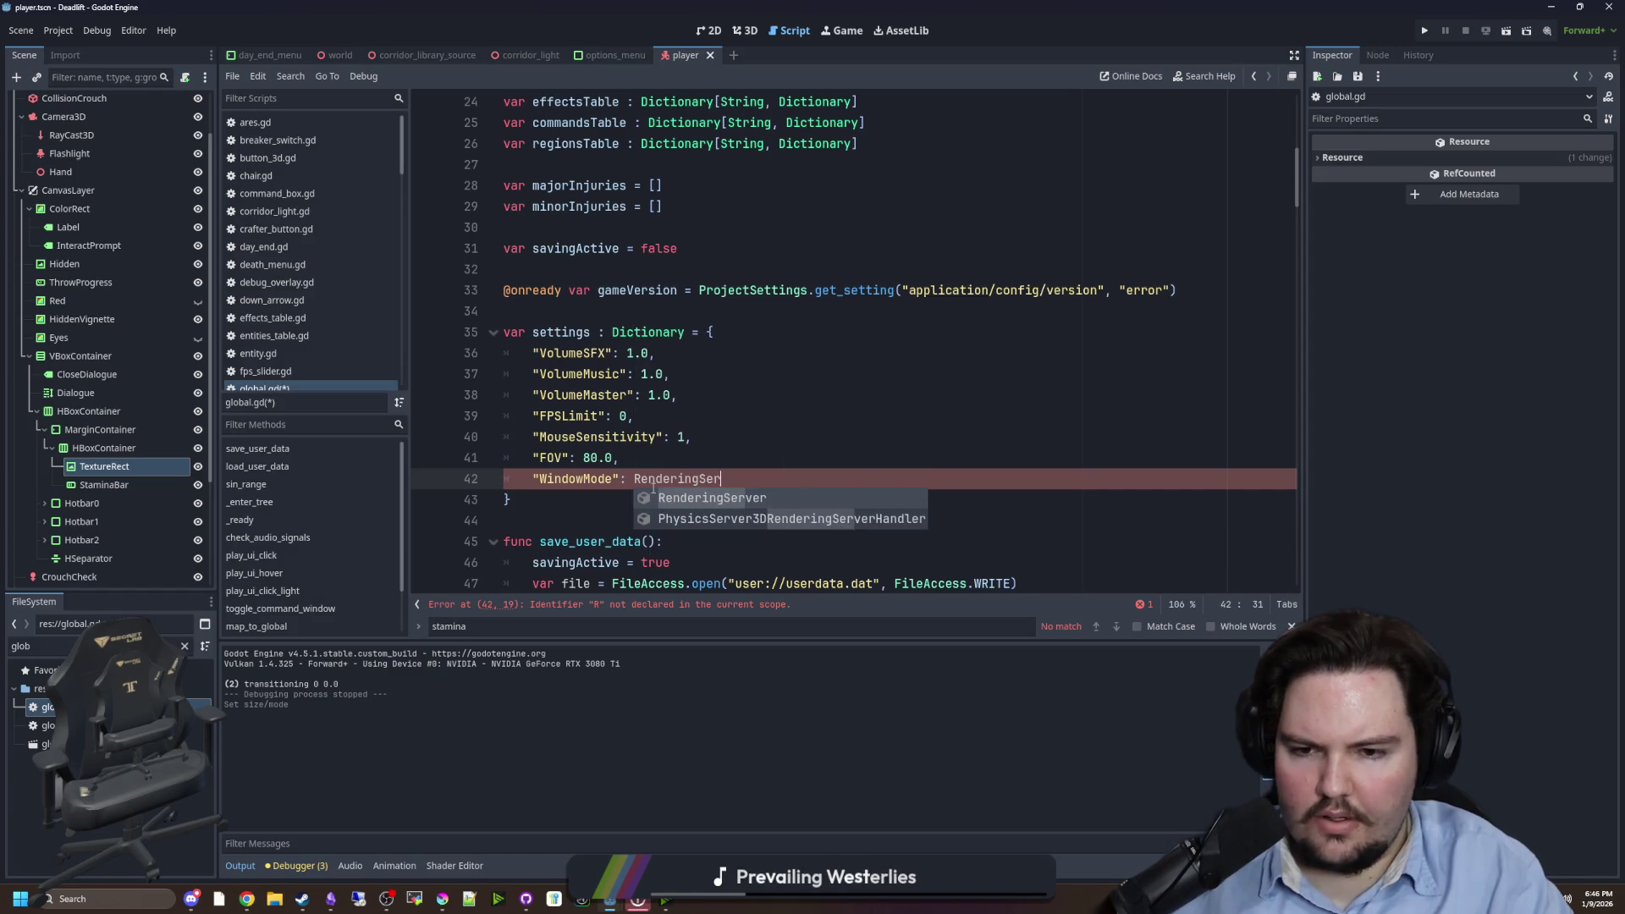
{"action": "key", "text": "BackSpace"}
{"action": "key", "text": "BackSpace"}
{"action": "key", "text": "BackSpace"}
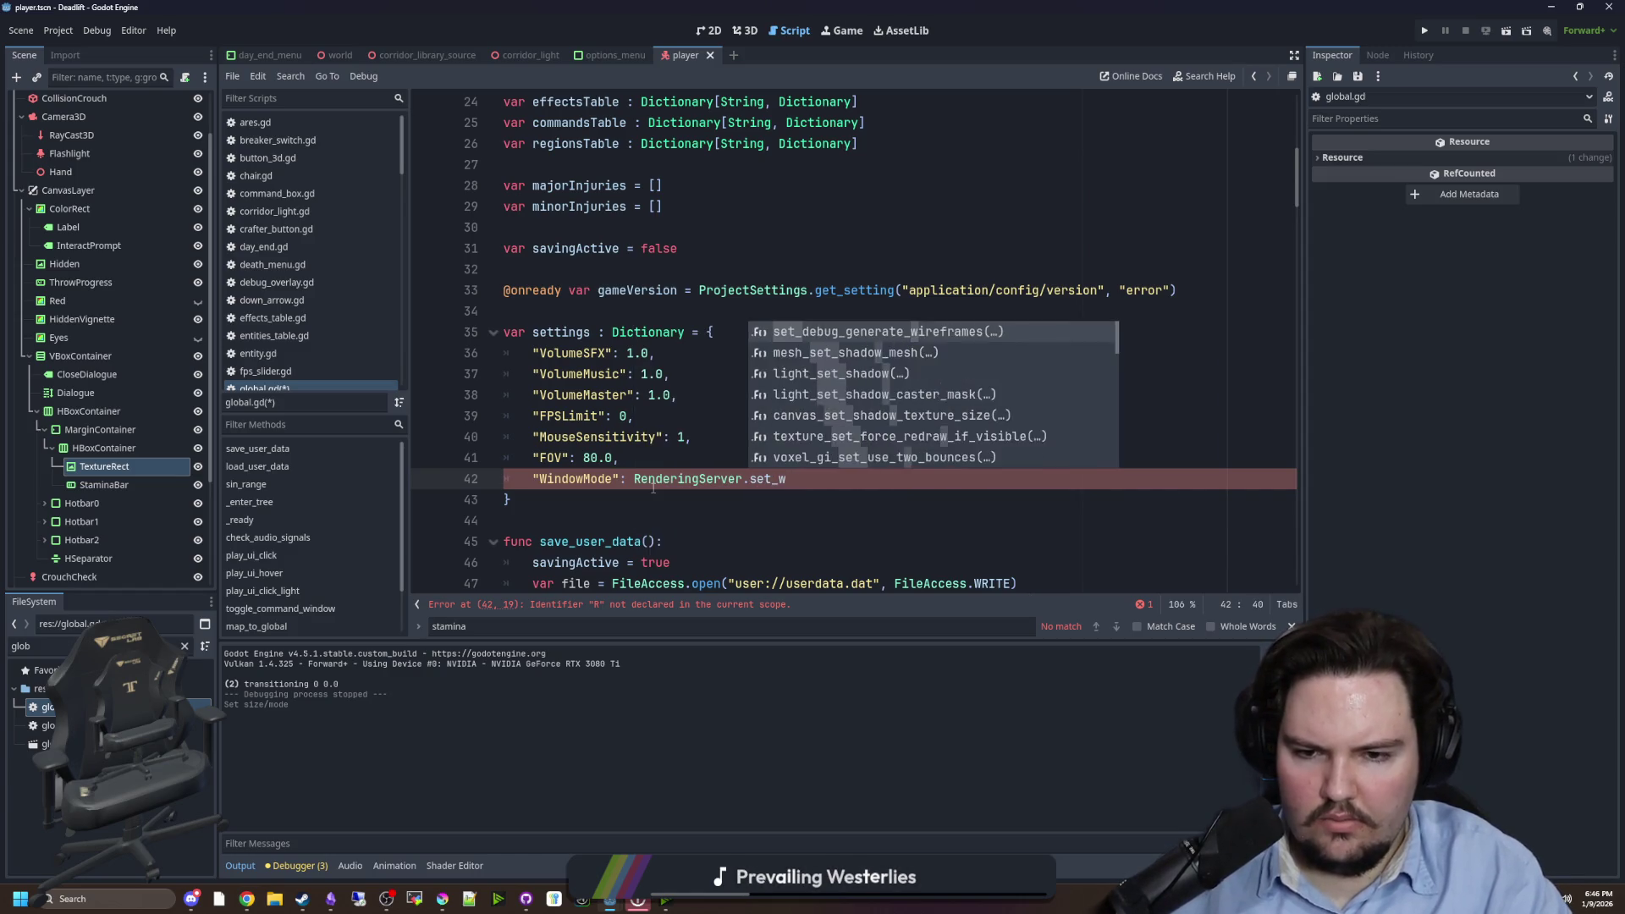
{"action": "type", "text": "window_"}
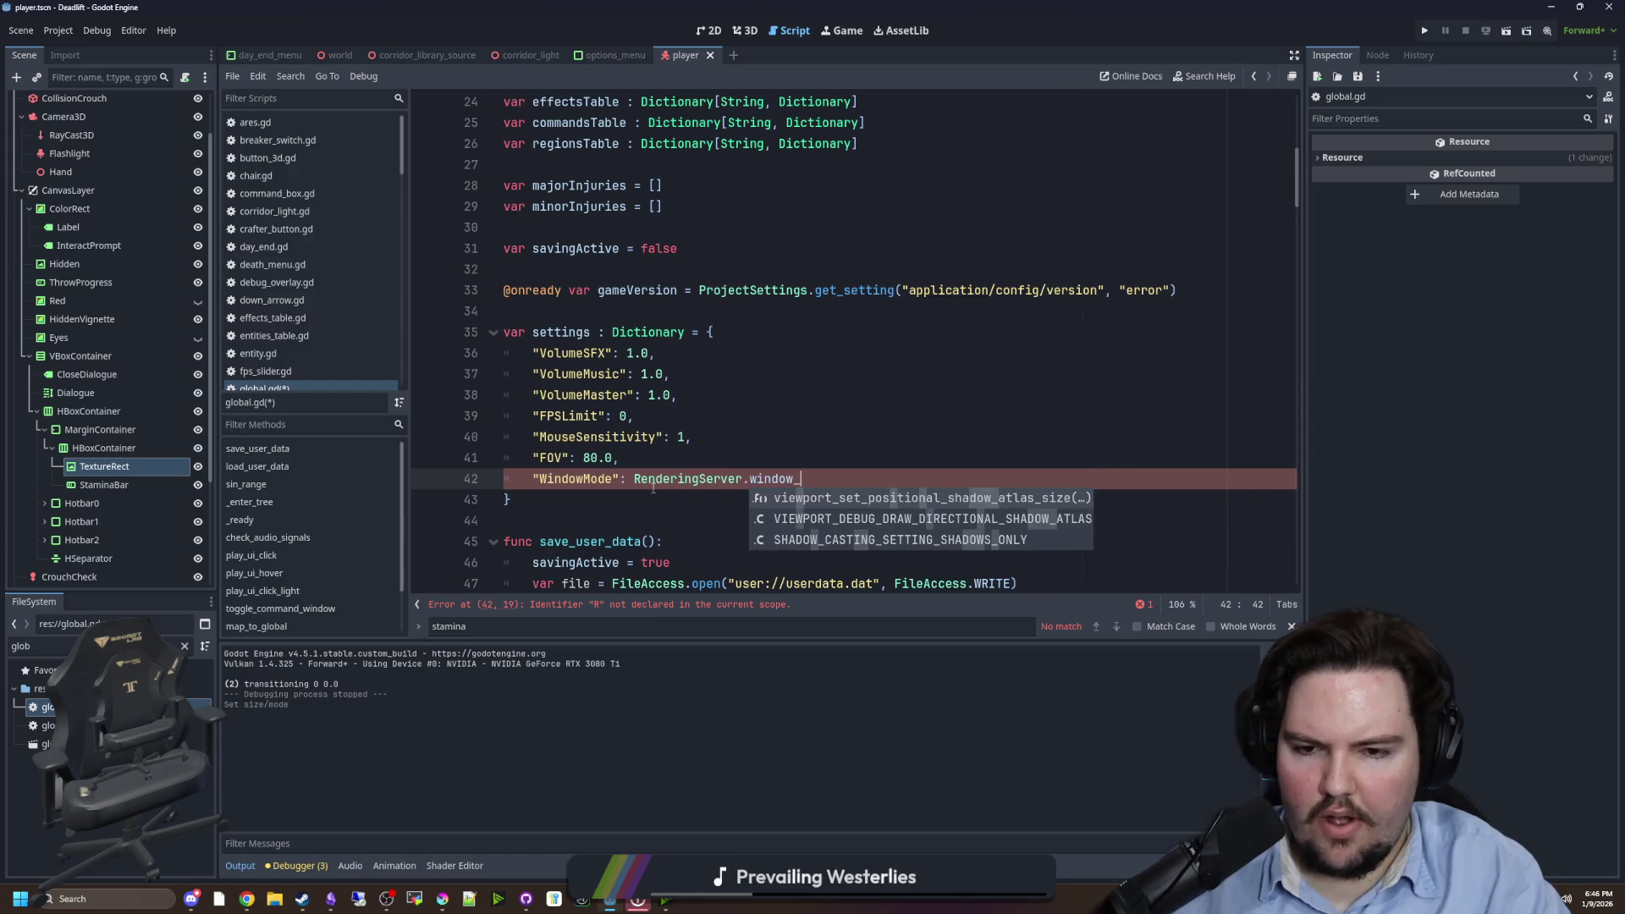
{"action": "key", "text": "BackSpace"}
{"action": "key", "text": "BackSpace"}
{"action": "key", "text": "BackSpace"}
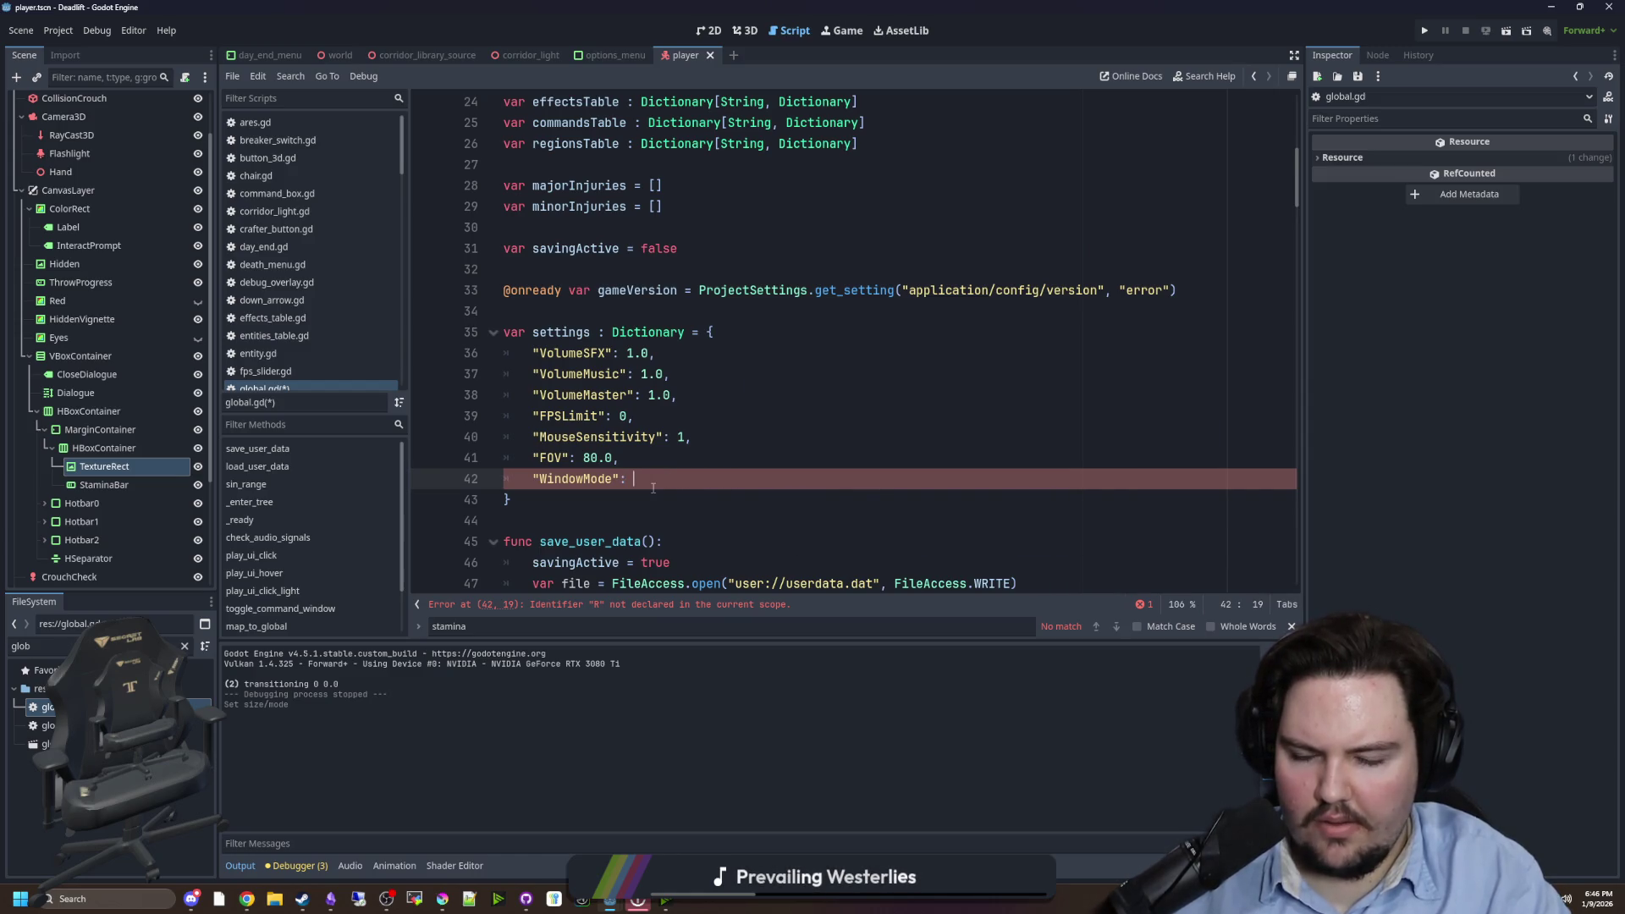
{"action": "type", "text": "Window.window"}
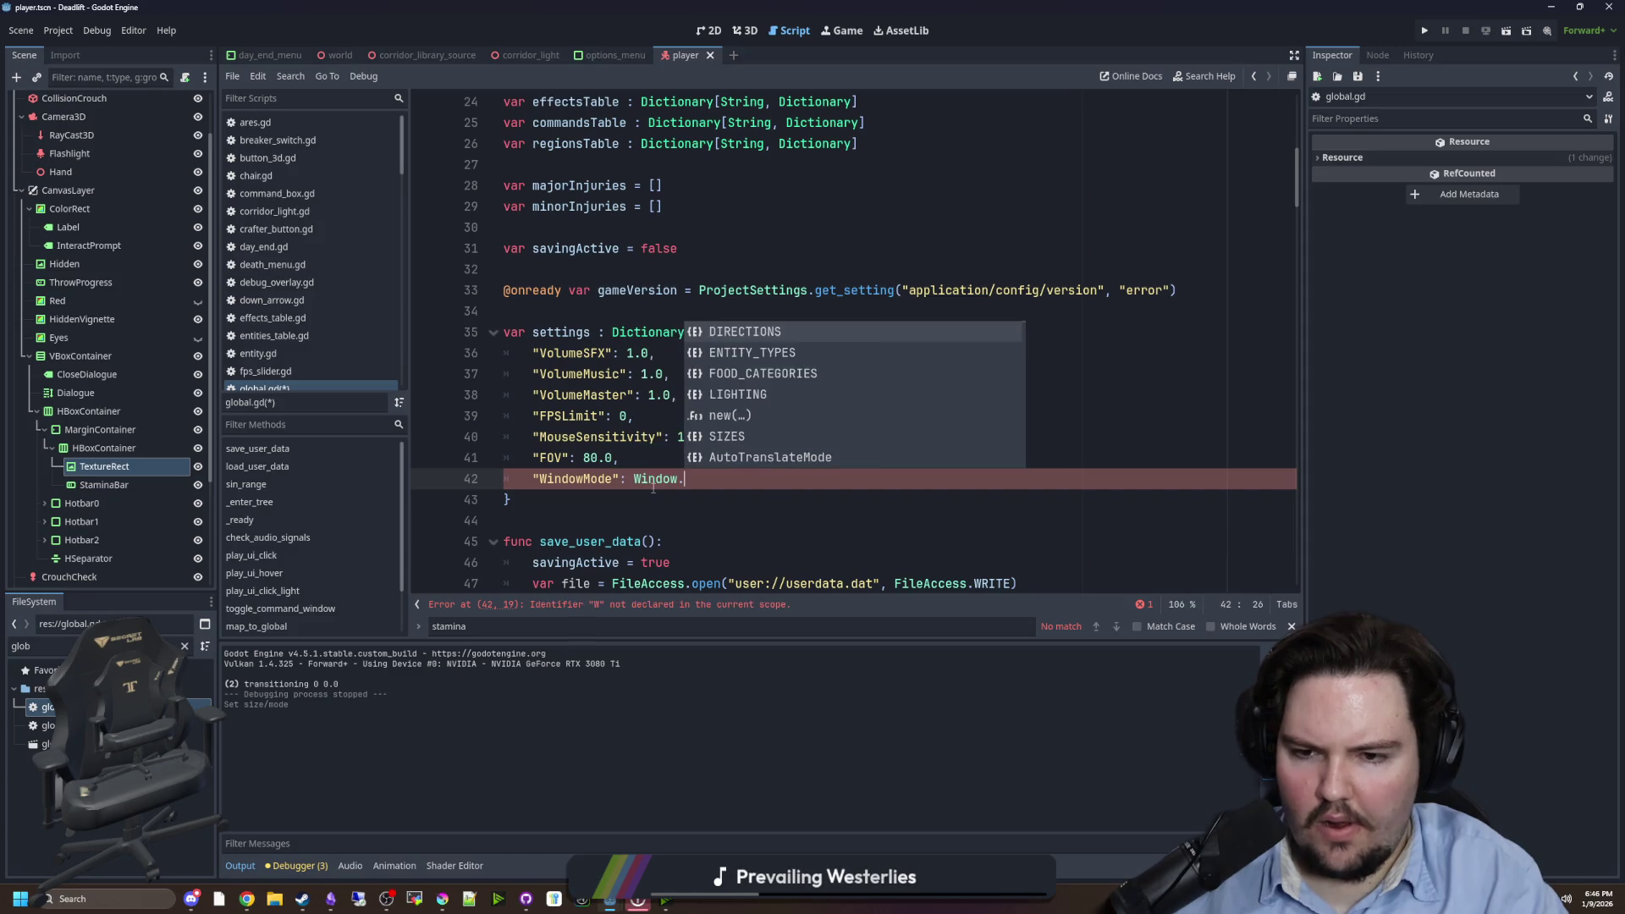
{"action": "key", "text": "BackSpace"}
{"action": "key", "text": "BackSpace"}
{"action": "key", "text": "BackSpace"}
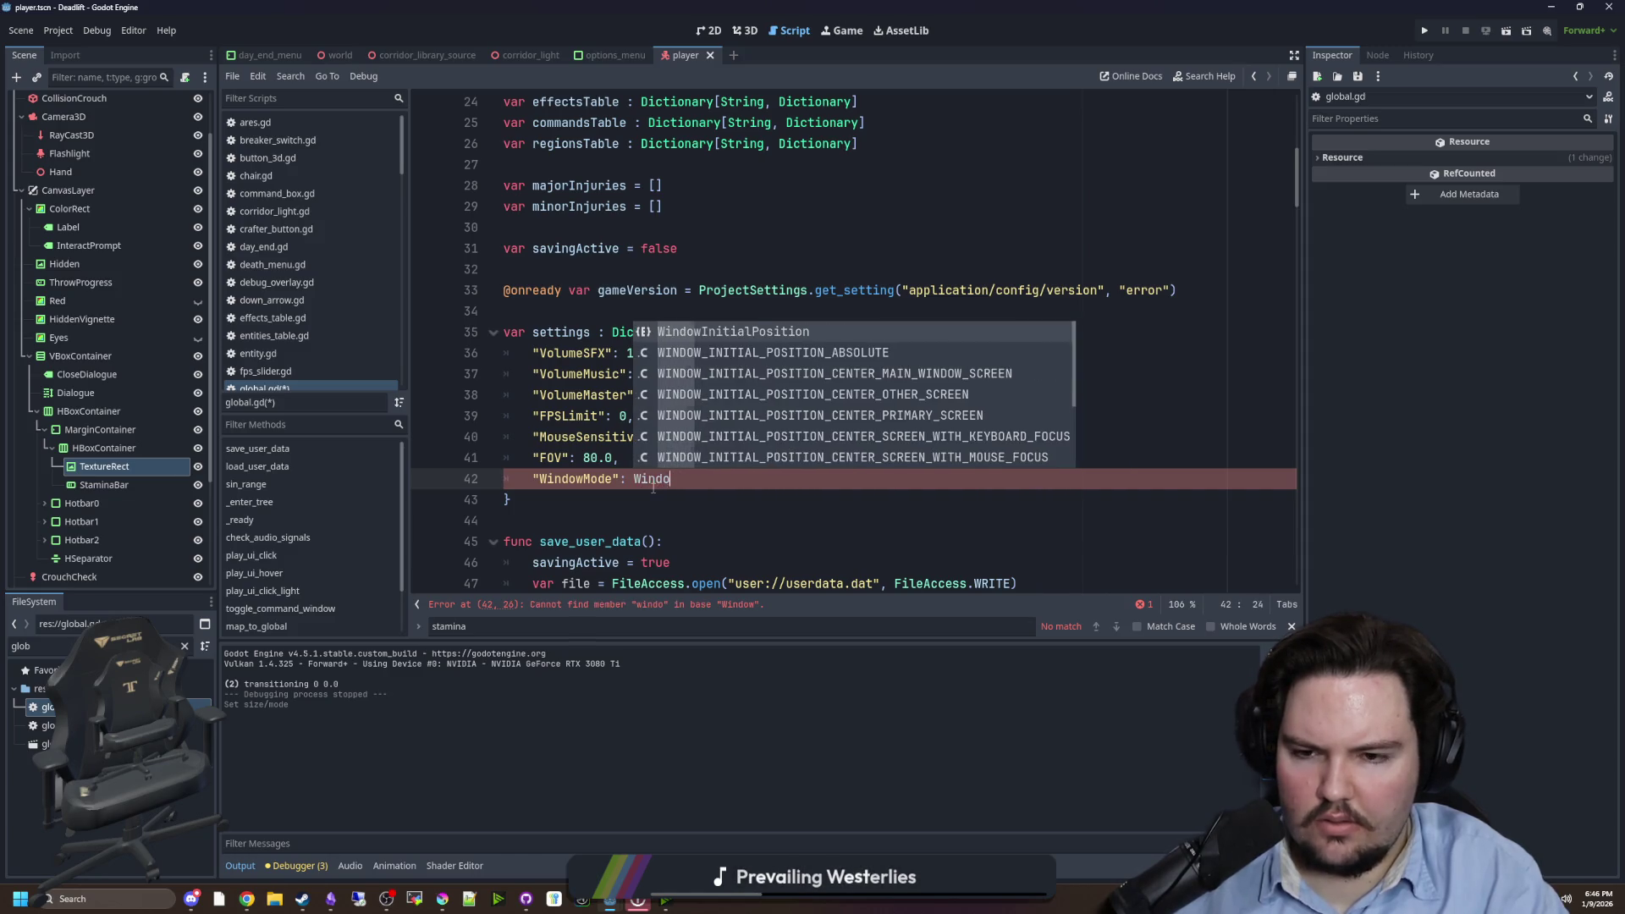
{"action": "type", "text": "Iput.set_win"}
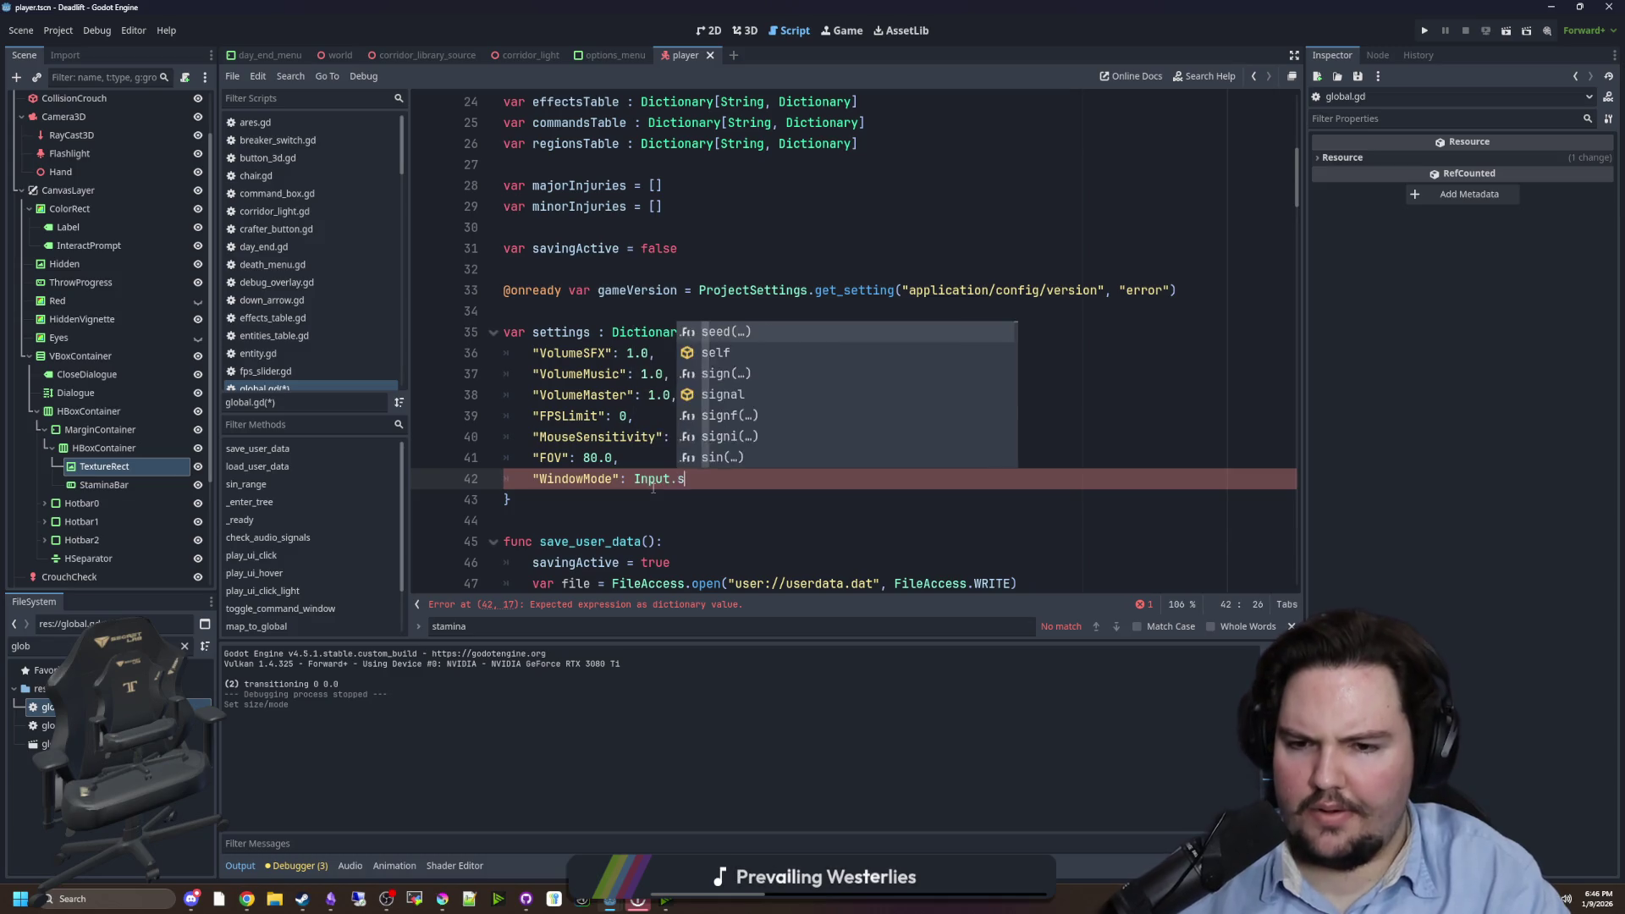
{"action": "key", "text": "BackSpace"}
{"action": "key", "text": "BackSpace"}
{"action": "key", "text": "BackSpace"}
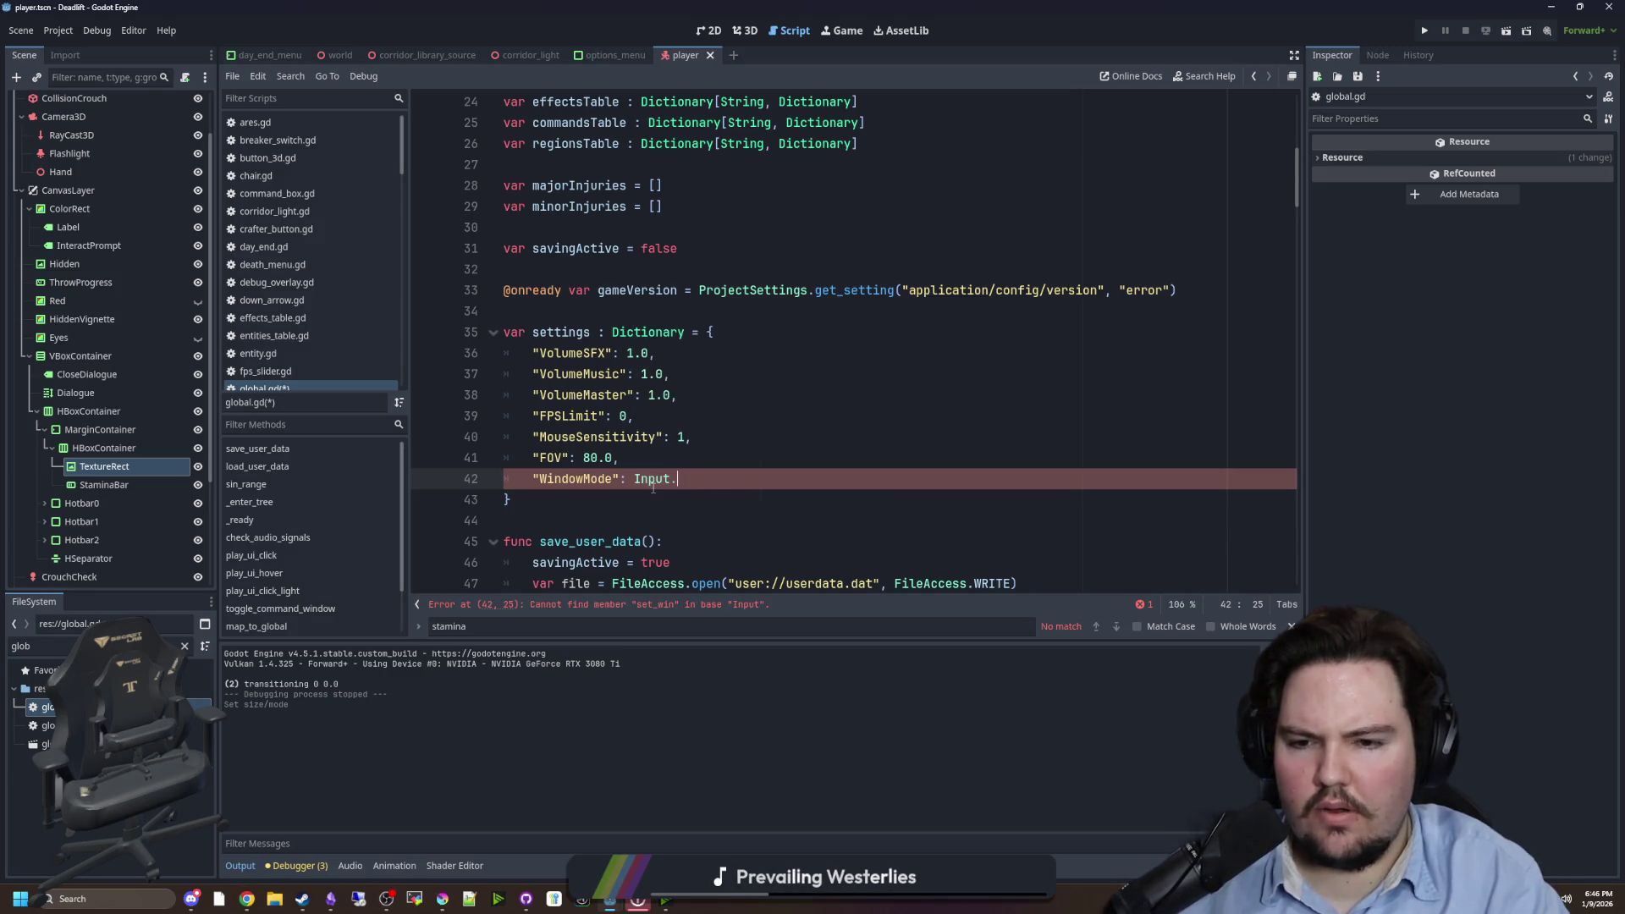
{"action": "type", "text": "windo"}
{"action": "key", "text": "BackSpace"}
{"action": "key", "text": "BackSpace"}
{"action": "key", "text": "BackSpace"}
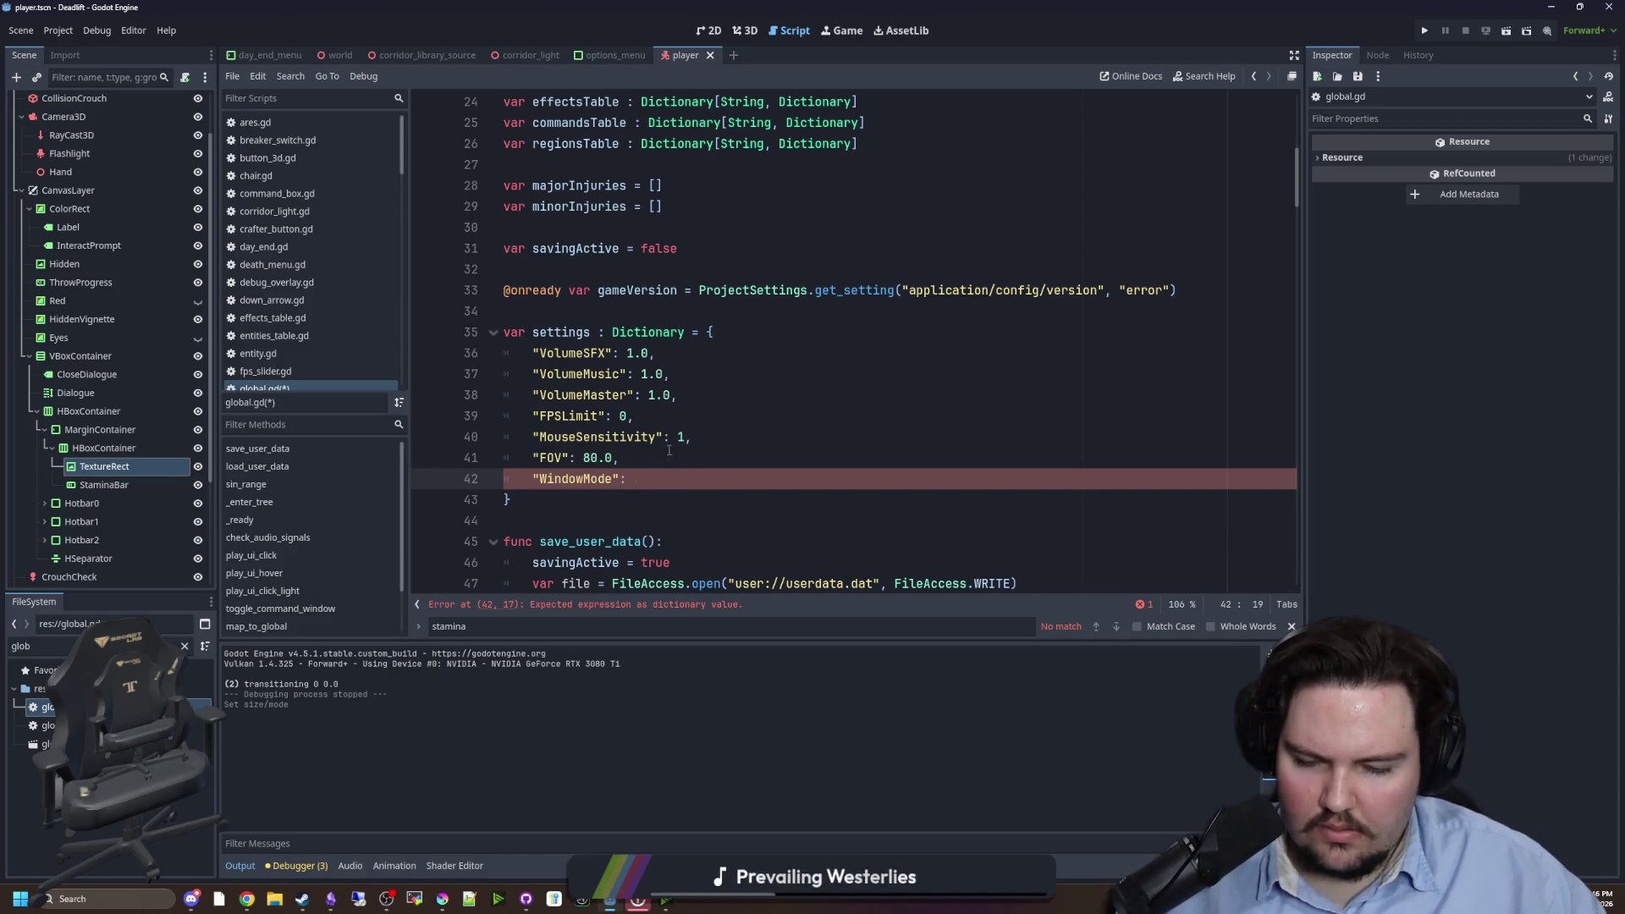
{"action": "mouse_move", "coordinate": [616, 903]}
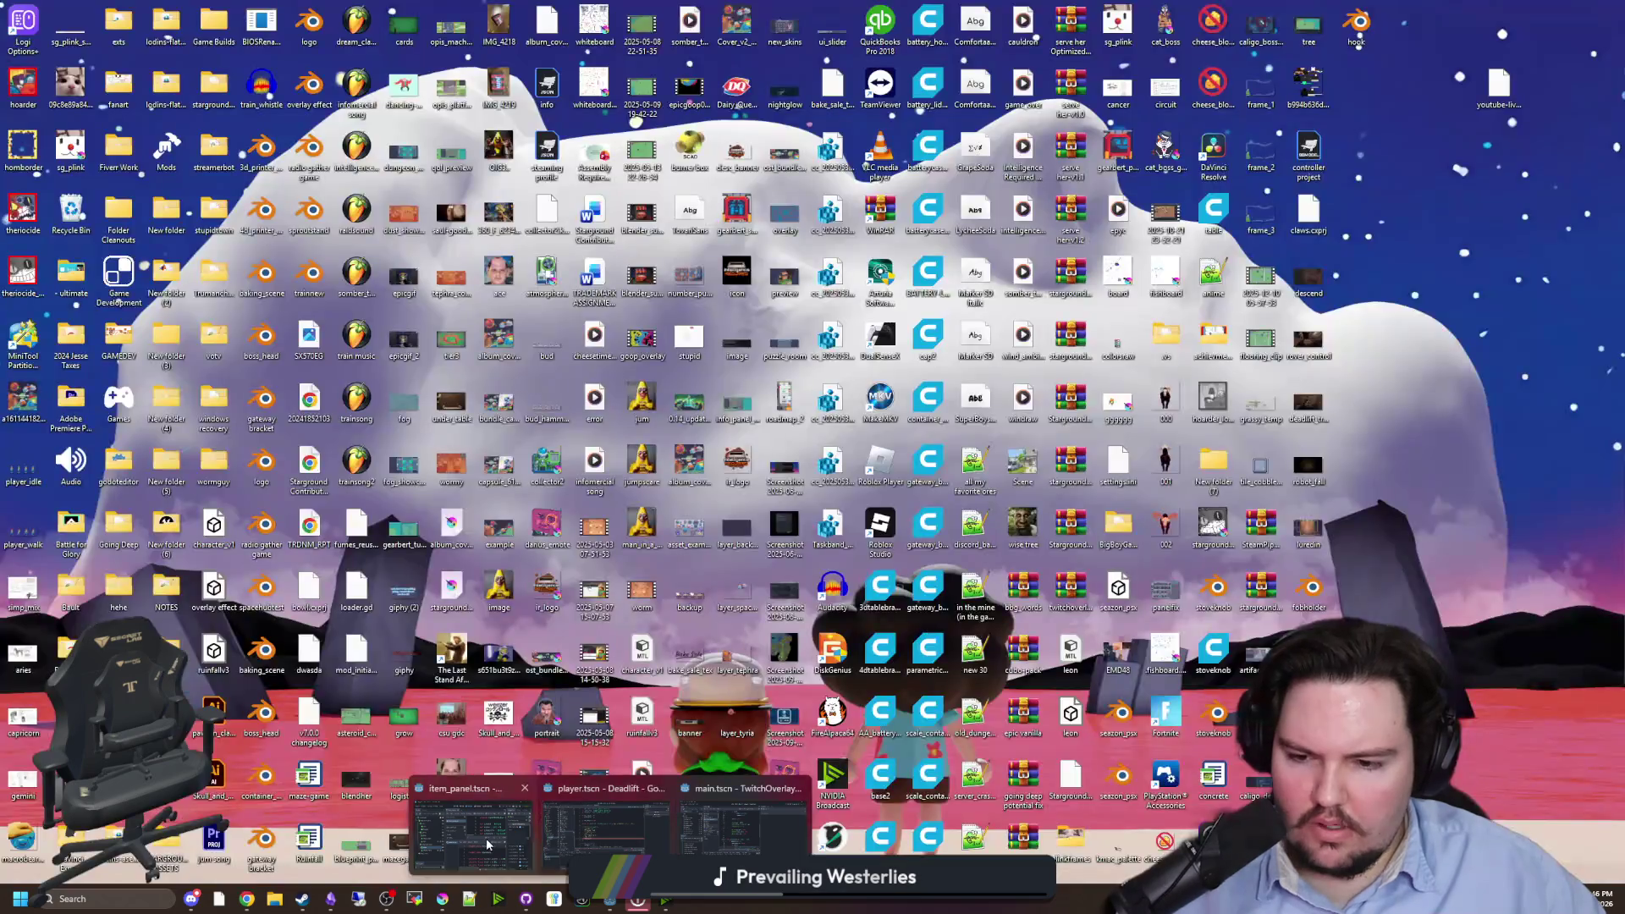
- Check the Lured In project's global.gd fullscreen code, then type DisplayServer.WINDOW_MO in Deadlift
{"action": "left_click", "coordinate": [607, 813]}
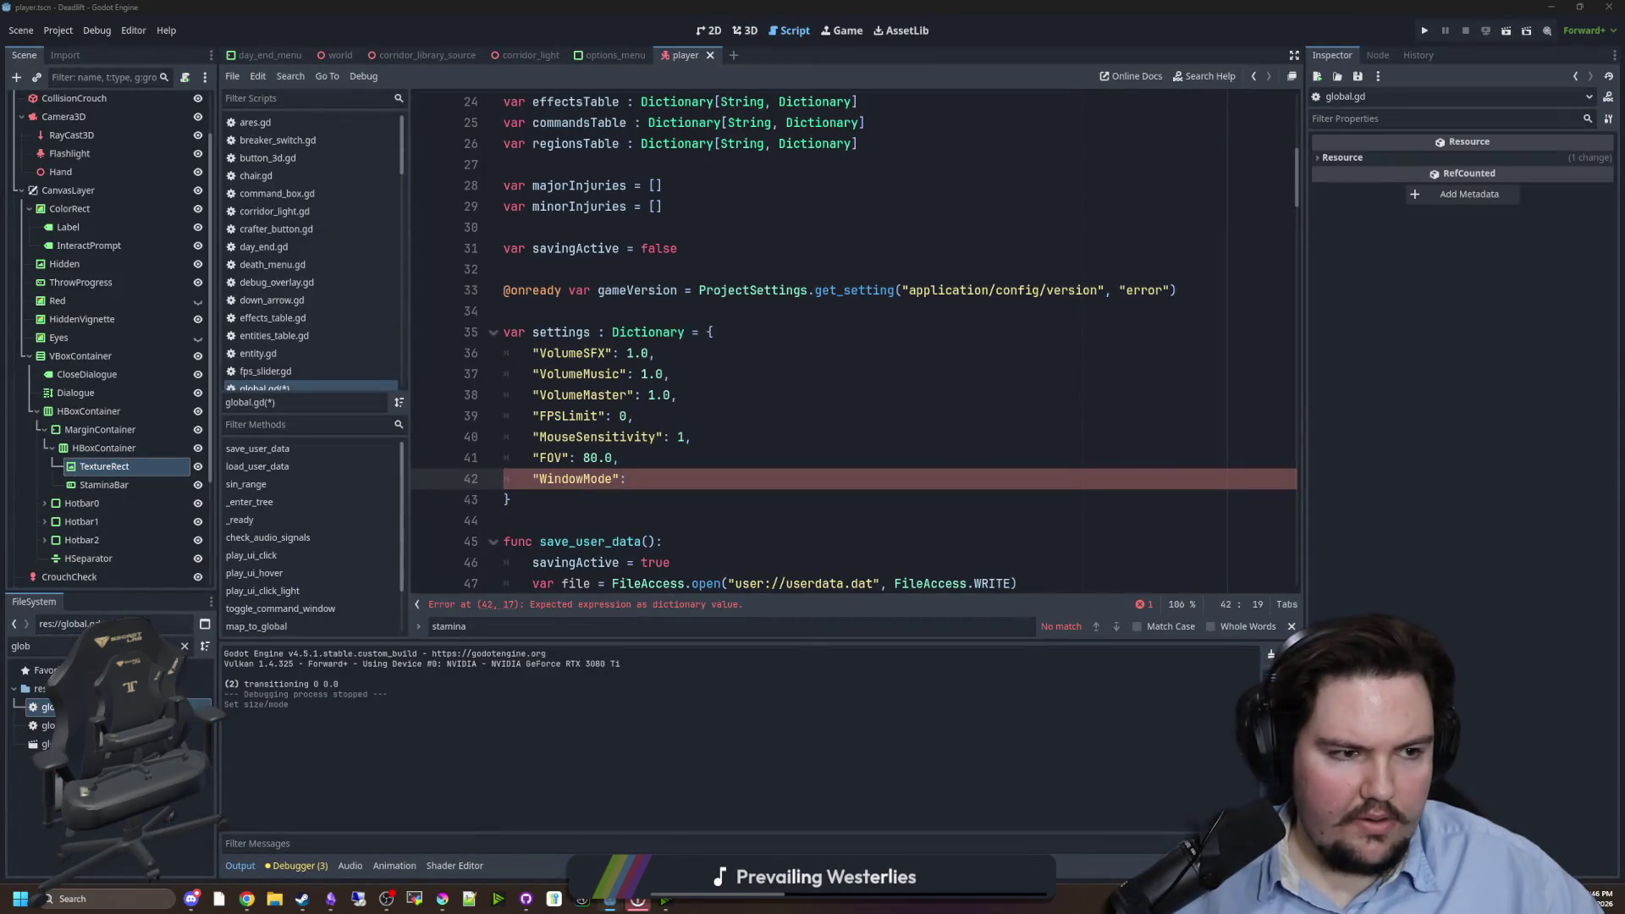
{"action": "key", "text": "alt+Tab"}
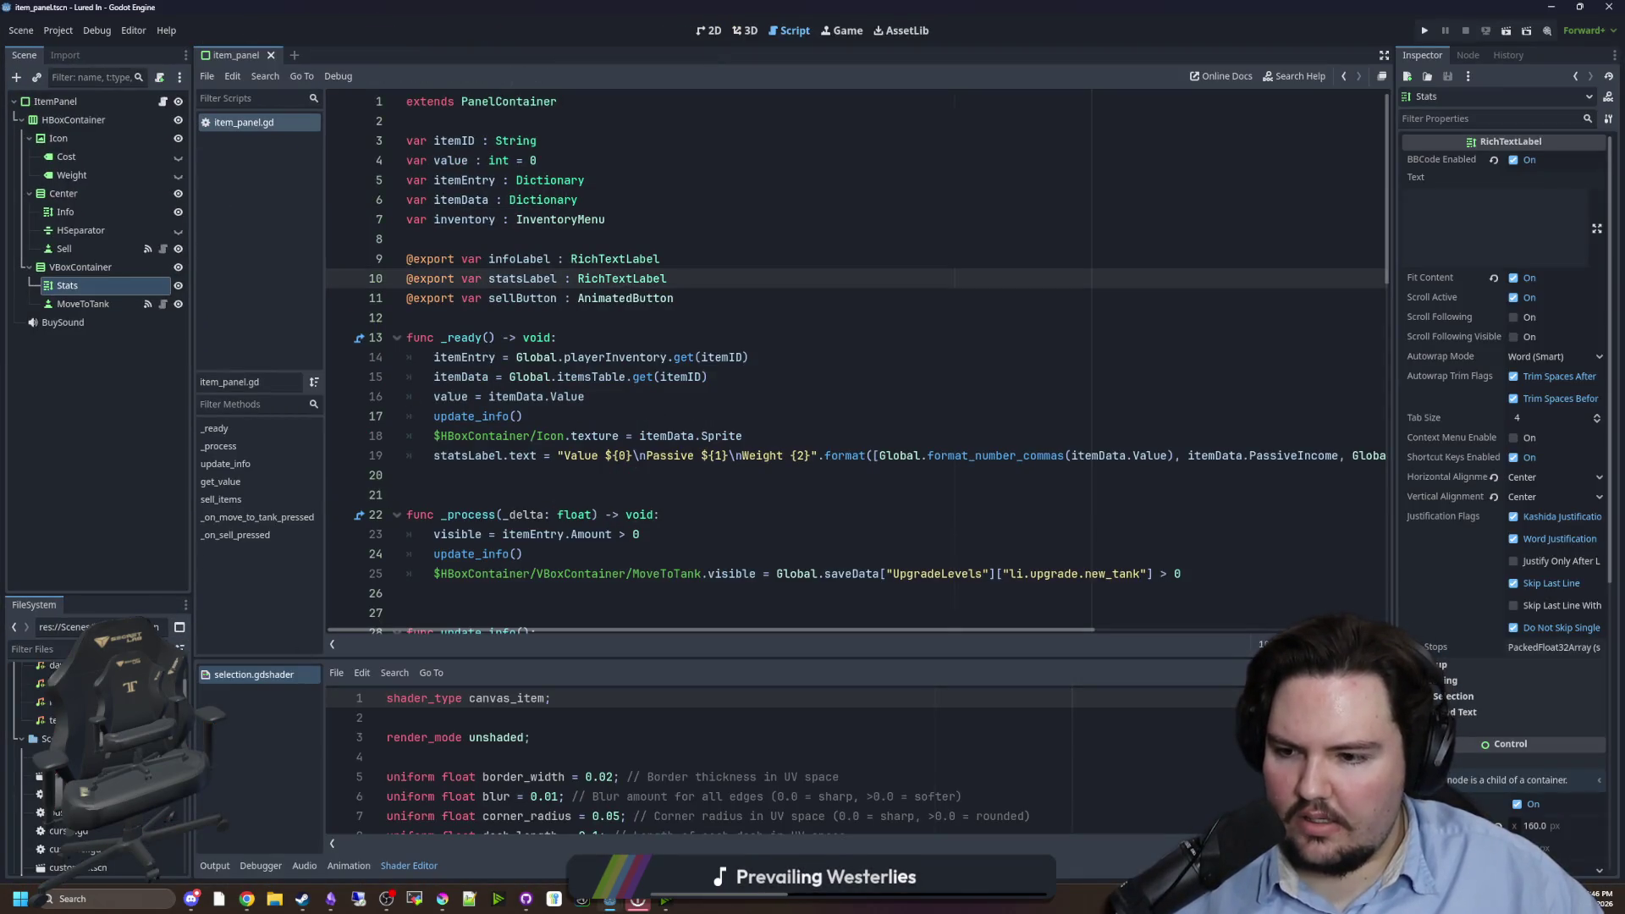
{"action": "left_click", "coordinate": [43, 649]}
{"action": "type", "text": "glob"}
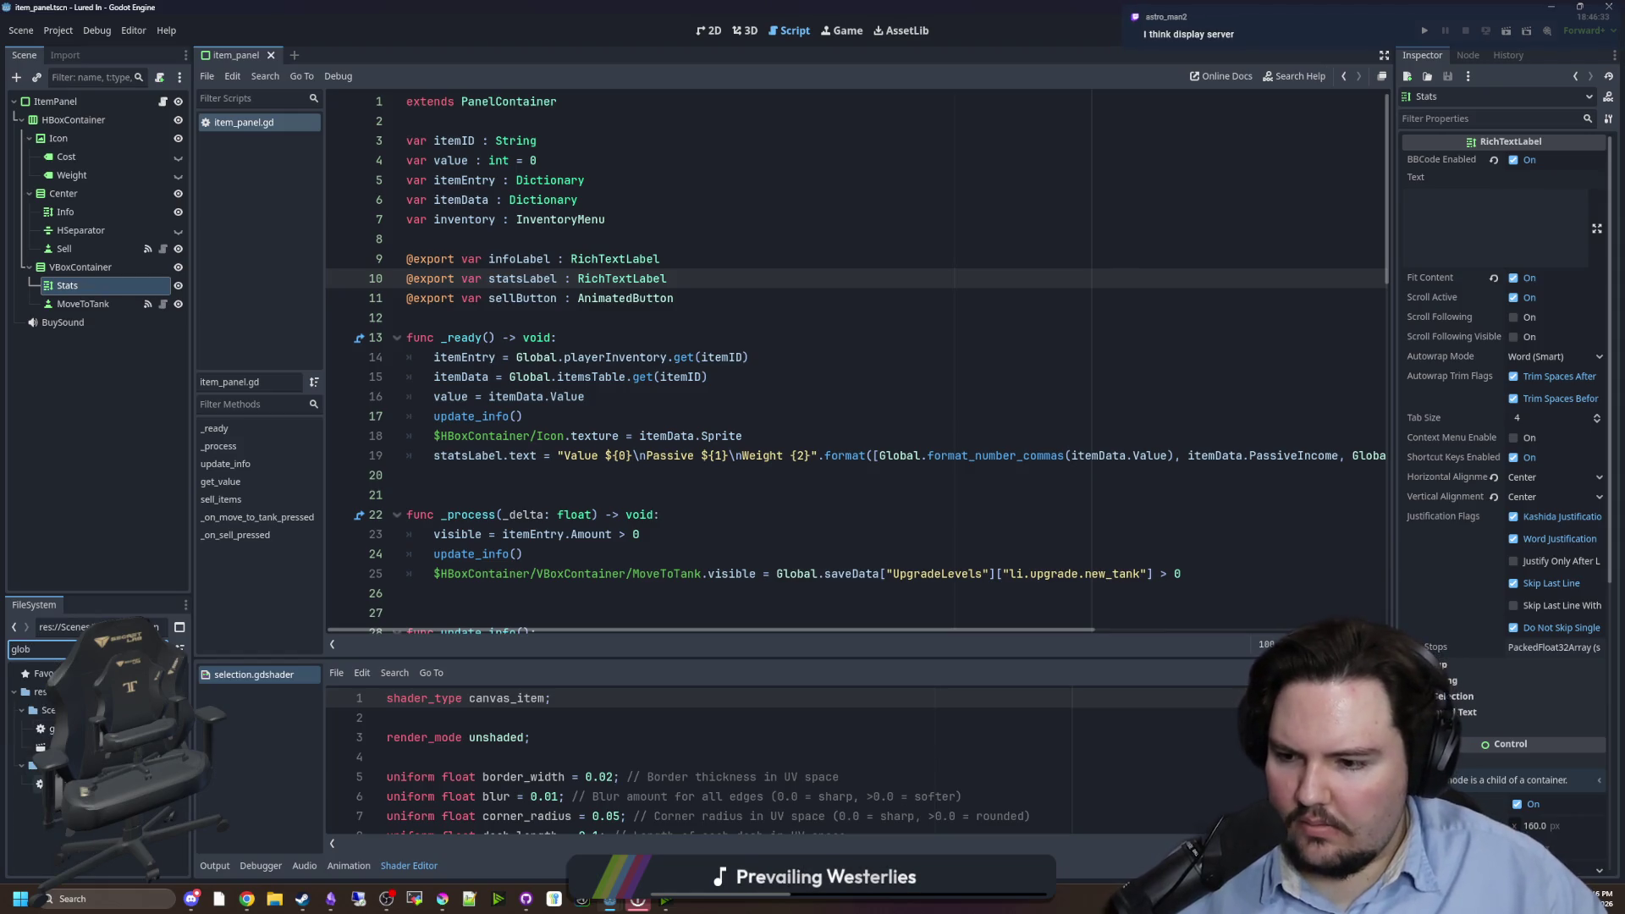
{"action": "double_click", "coordinate": [59, 729]}
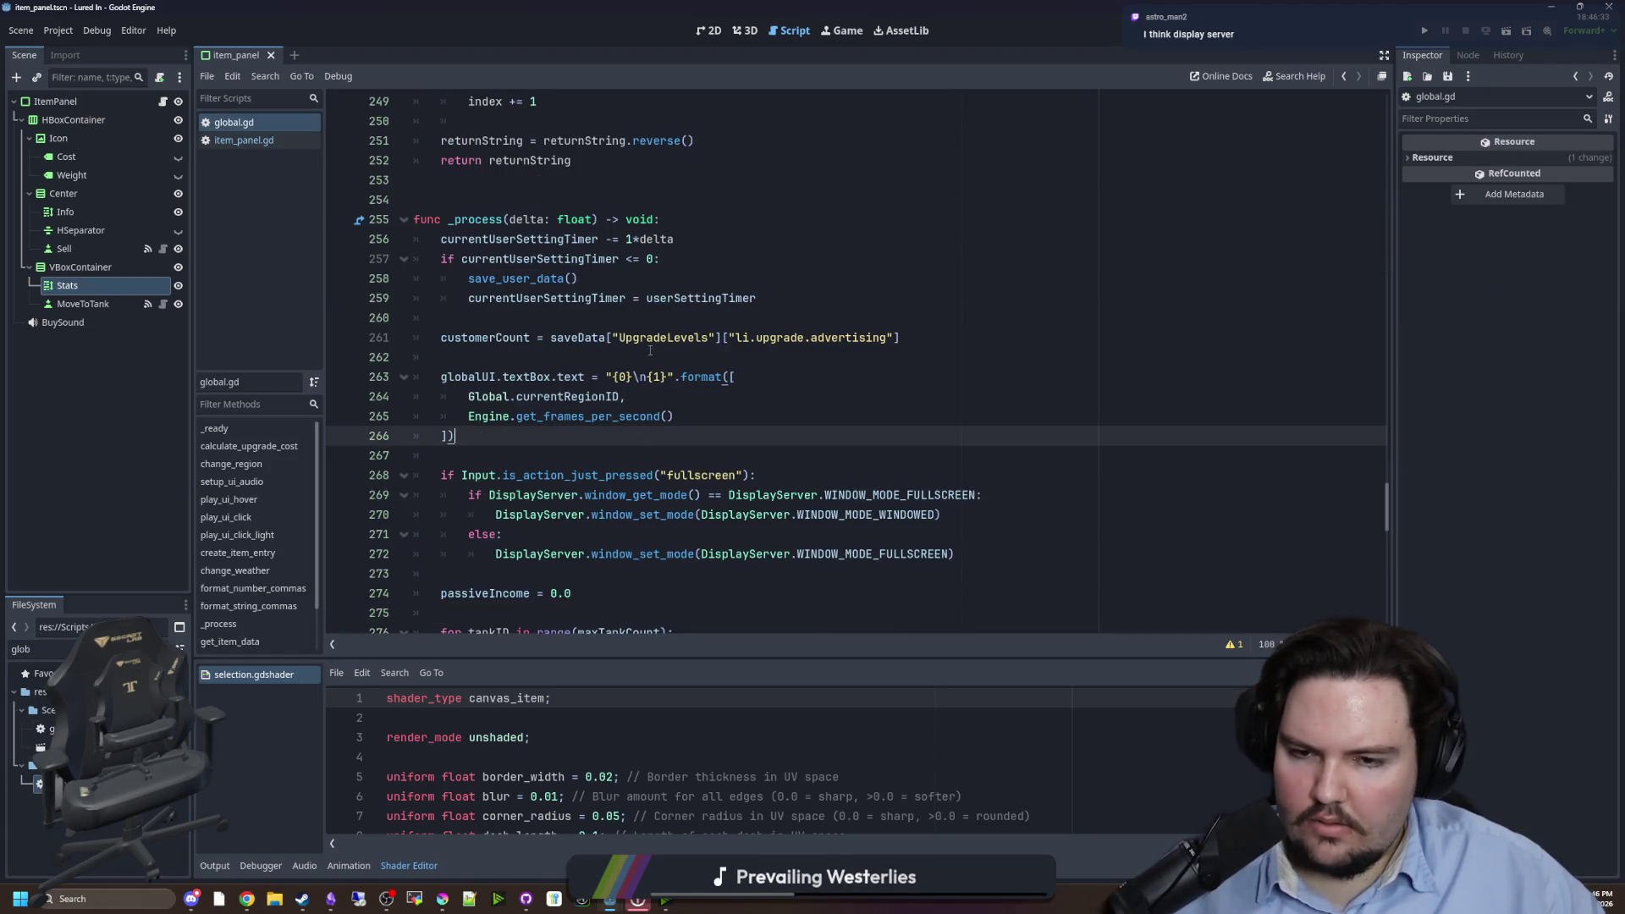
{"action": "key", "text": "alt+Tab"}
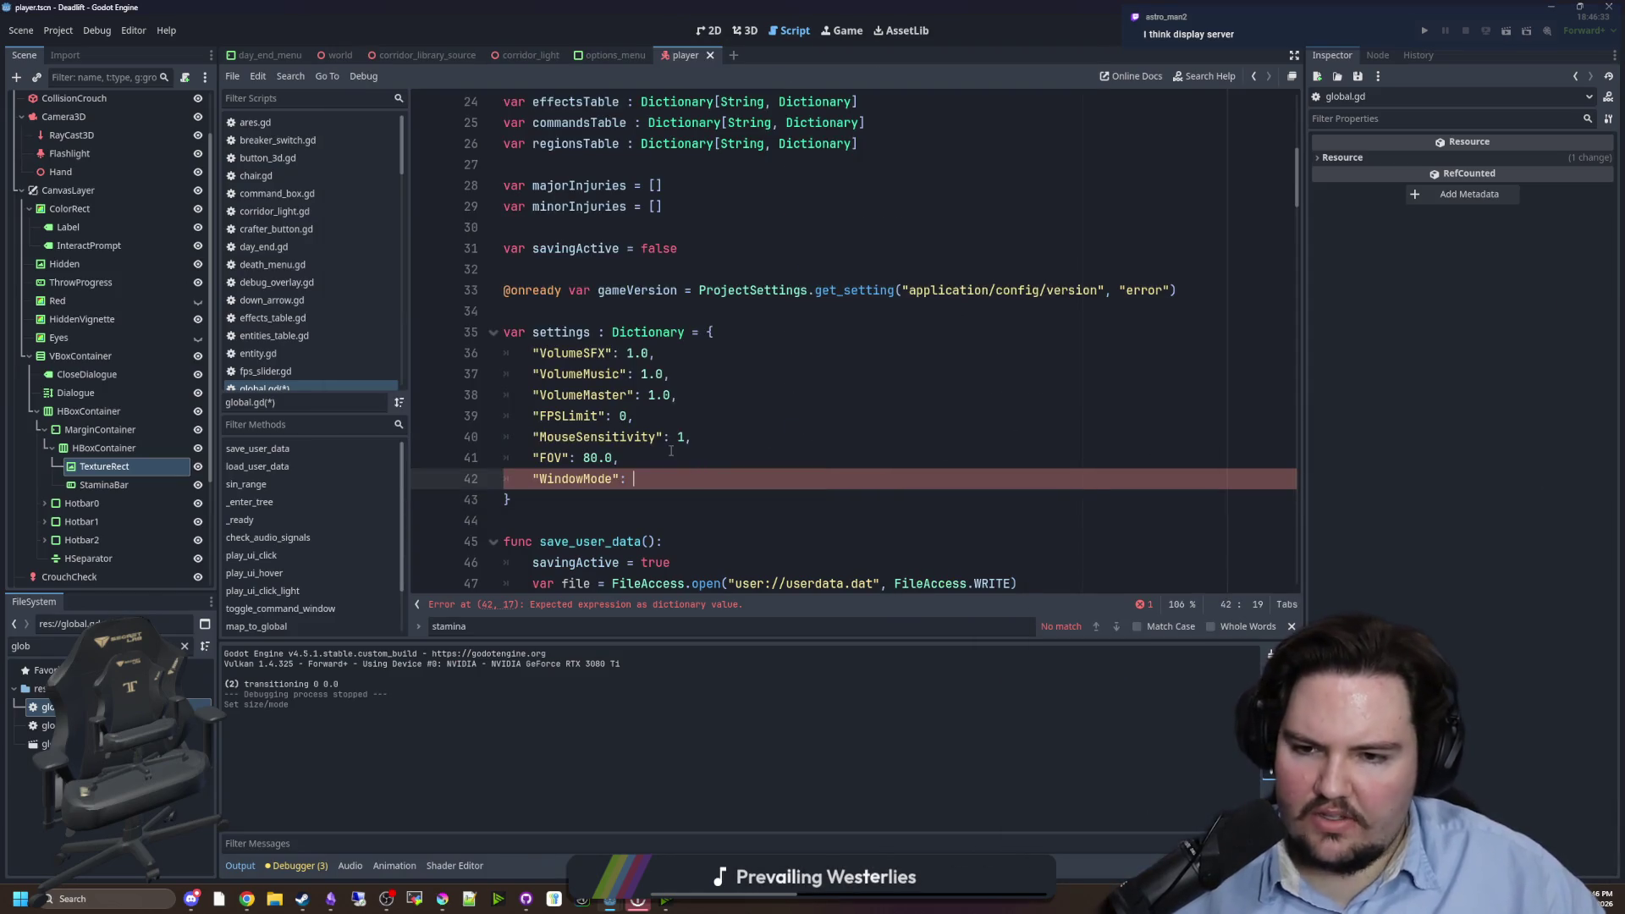
{"action": "type", "text": "DisplayServer."}
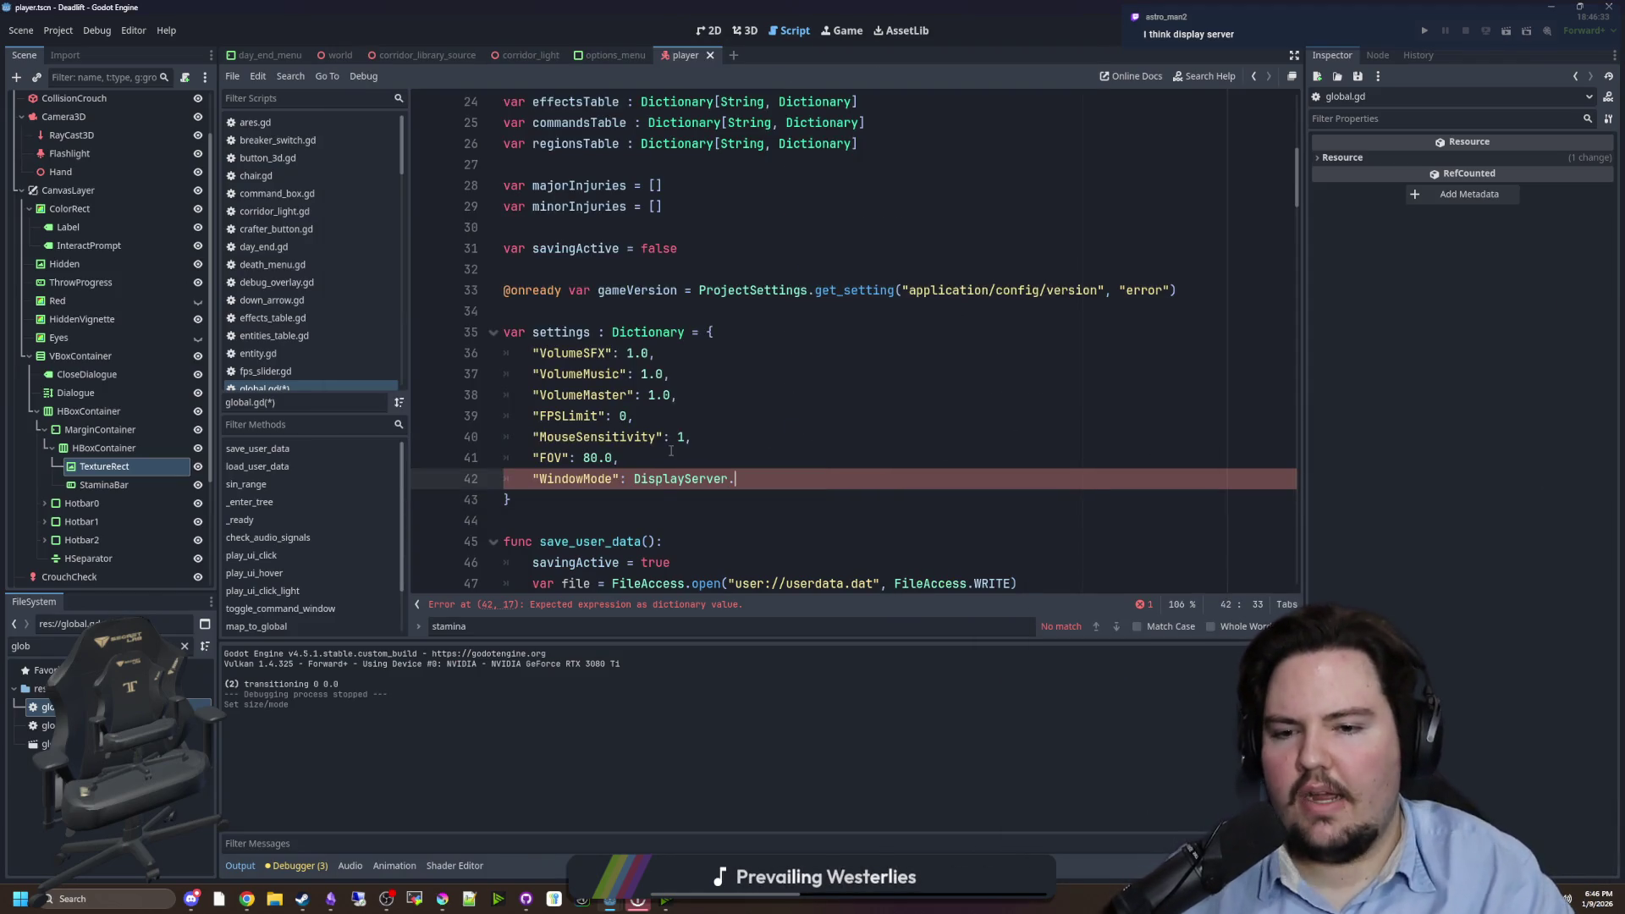
{"action": "type", "text": "WINDOW"}
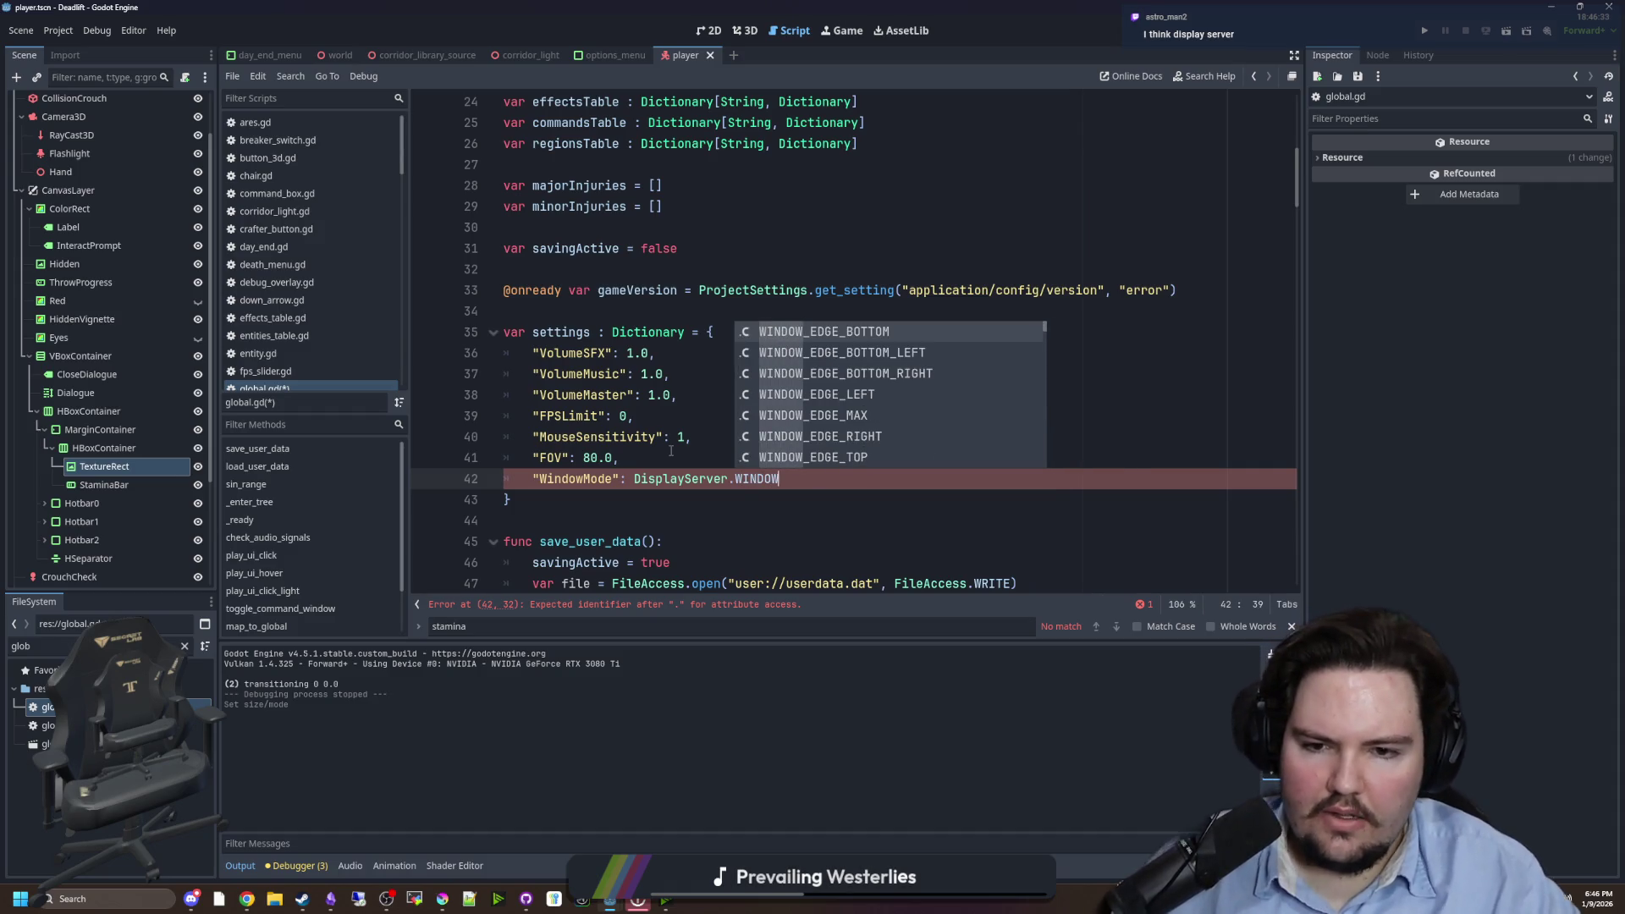
{"action": "type", "text": "_MO"}
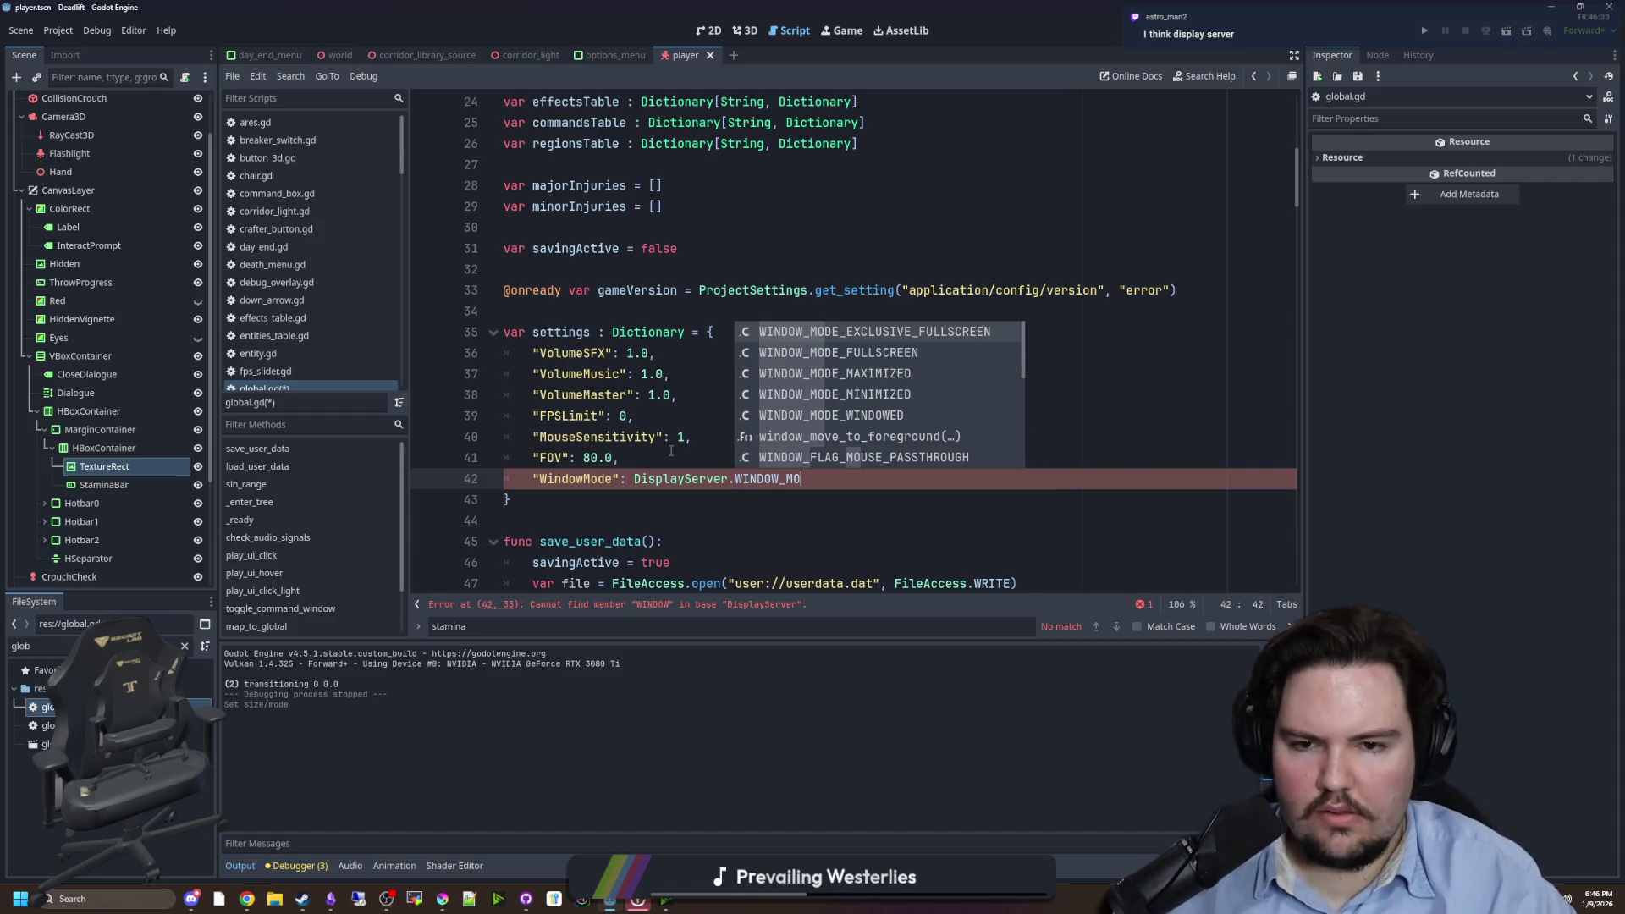
- Complete the WindowMode default as DisplayServer.WINDOW_MODE_FULLSCREEN and save global.gd
{"action": "key", "text": "Down"}
{"action": "key", "text": "Return"}
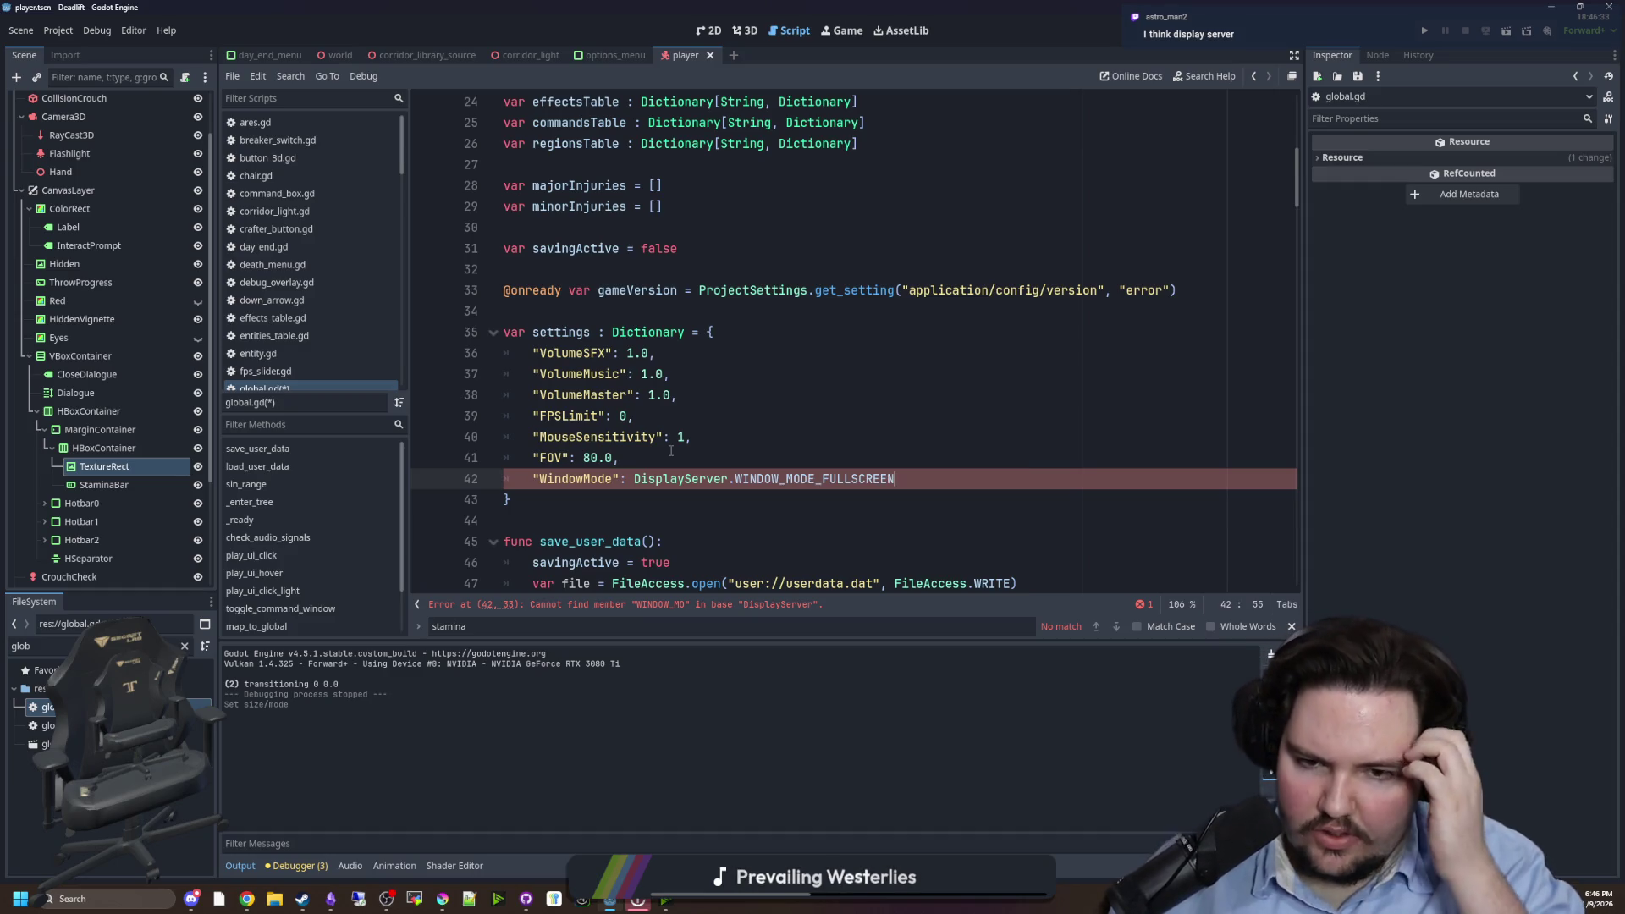
{"action": "type", "text": ","}
{"action": "left_click", "coordinate": [635, 458]}
{"action": "double_click", "coordinate": [576, 478]}
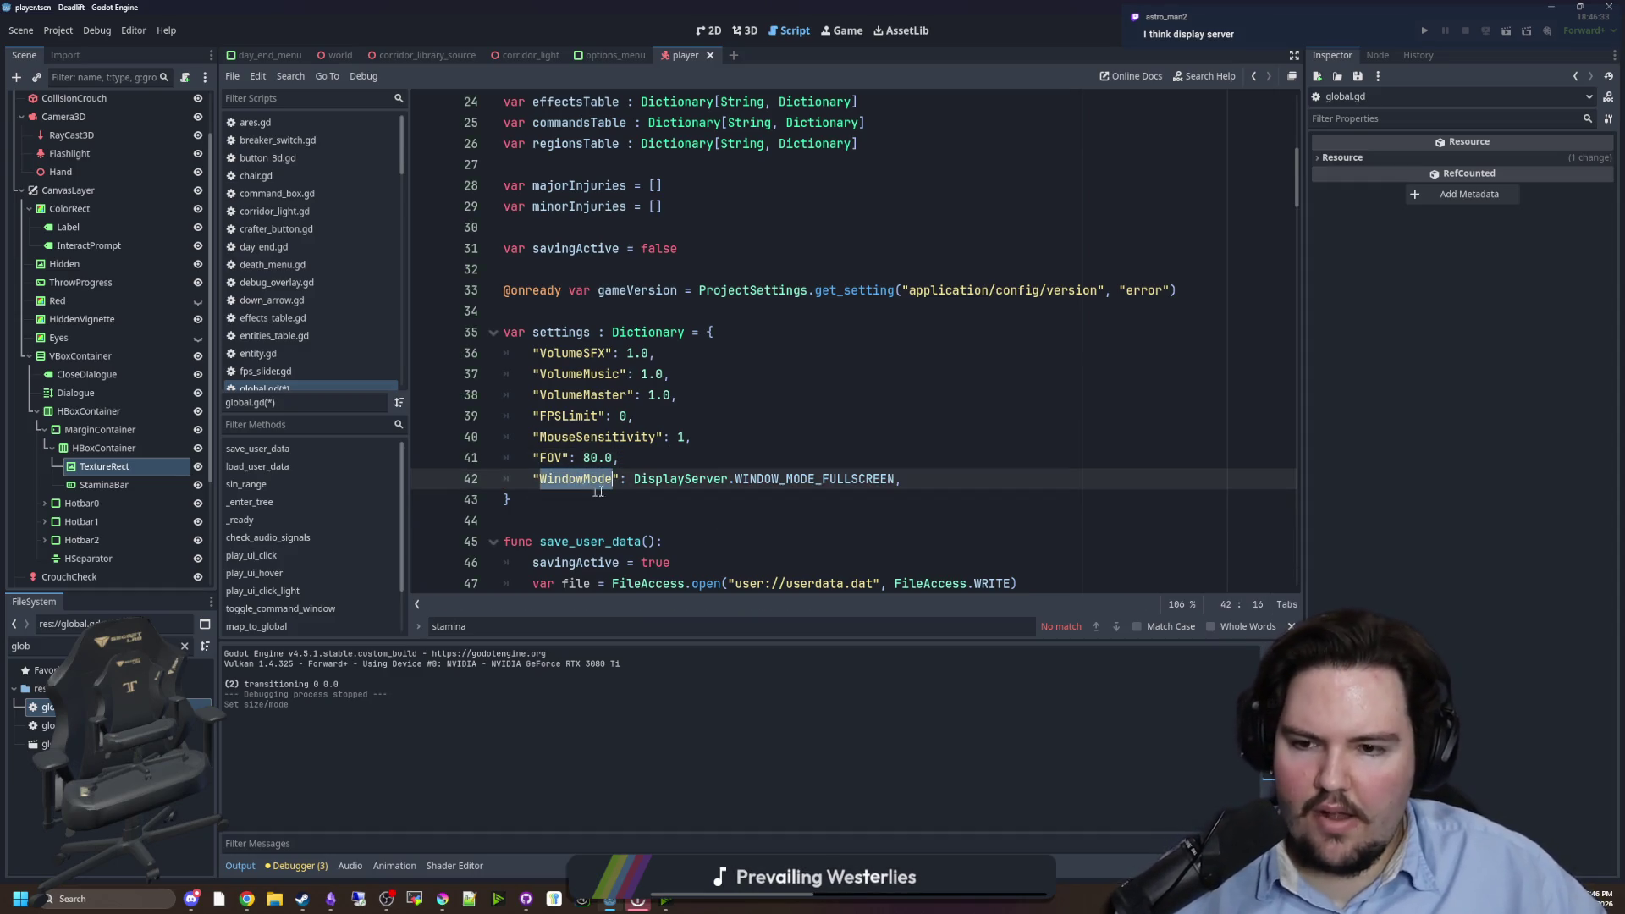
{"action": "left_click", "coordinate": [630, 458]}
{"action": "double_click", "coordinate": [576, 478]}
{"action": "left_click", "coordinate": [657, 464]}
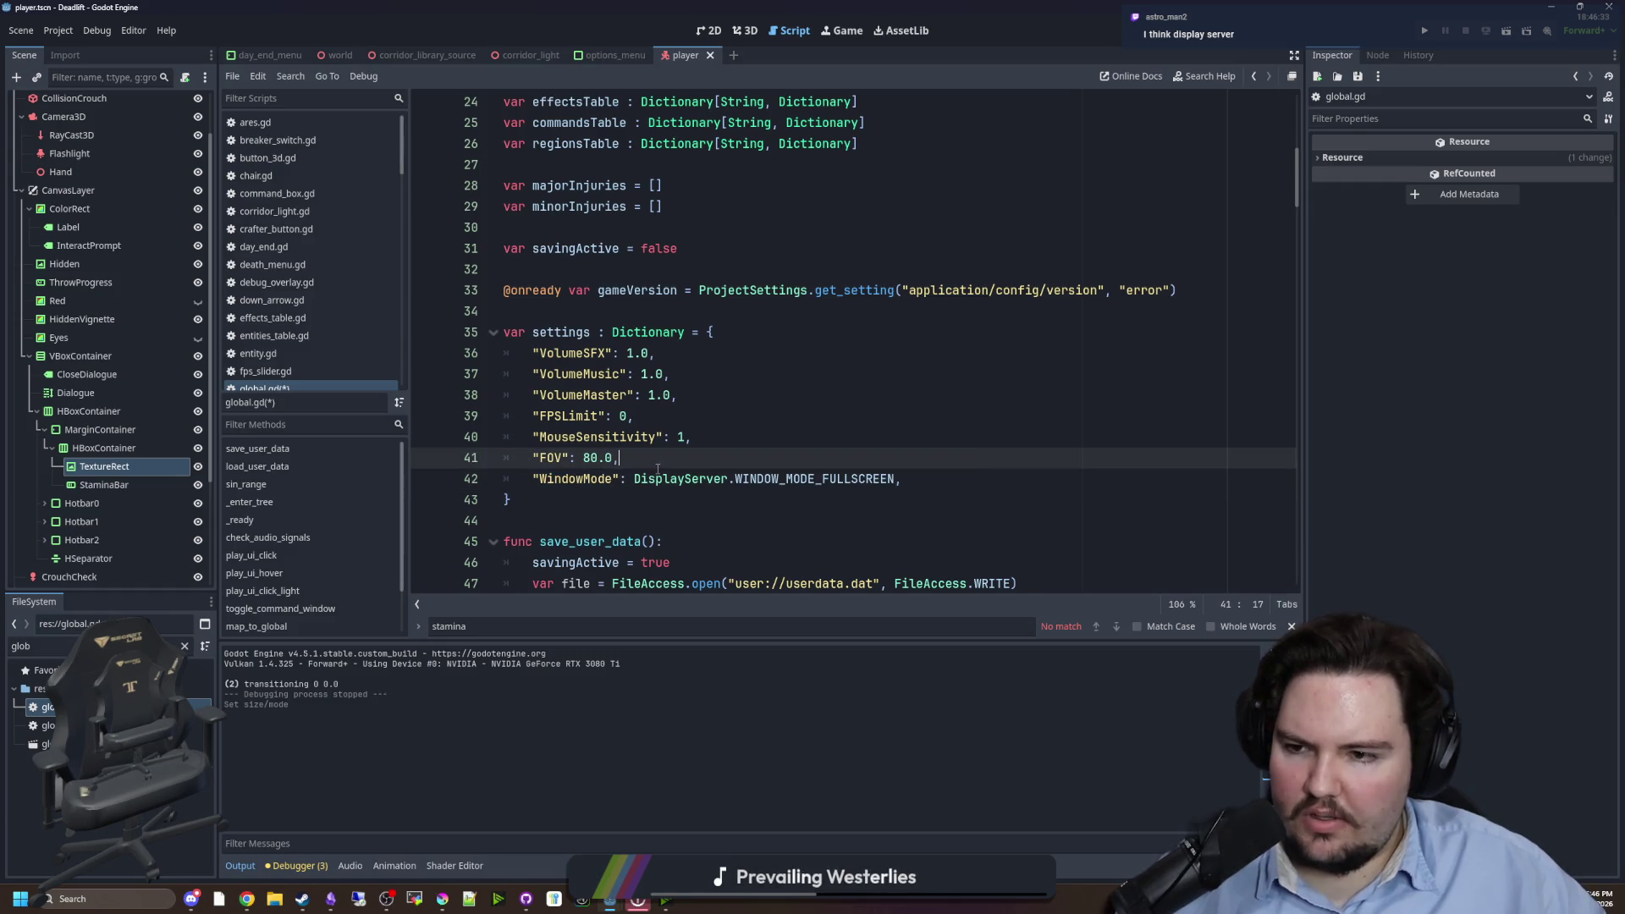
{"action": "key", "text": "ctrl+s"}
- Find the _ready function with a _READY search and add blank lines inside it
{"action": "scroll", "coordinate": [658, 372], "scroll_direction": "down", "scroll_amount": 4}
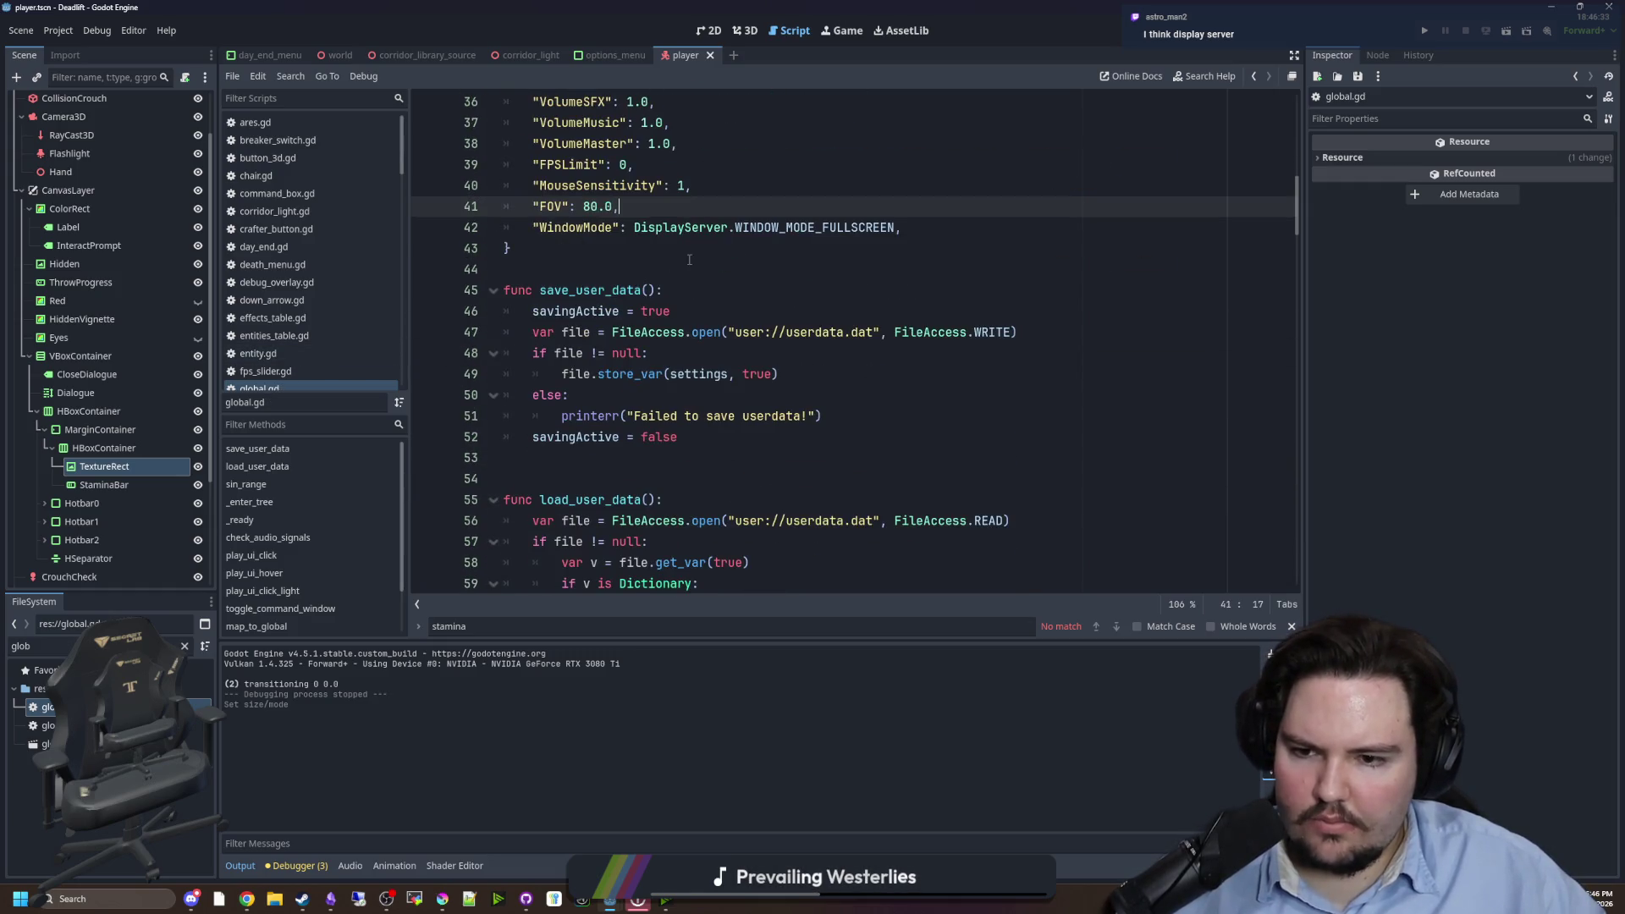
{"action": "key", "text": "ctrl+f"}
{"action": "type", "text": "_READY"}
{"action": "scroll", "coordinate": [685, 260], "scroll_direction": "down", "scroll_amount": 2}
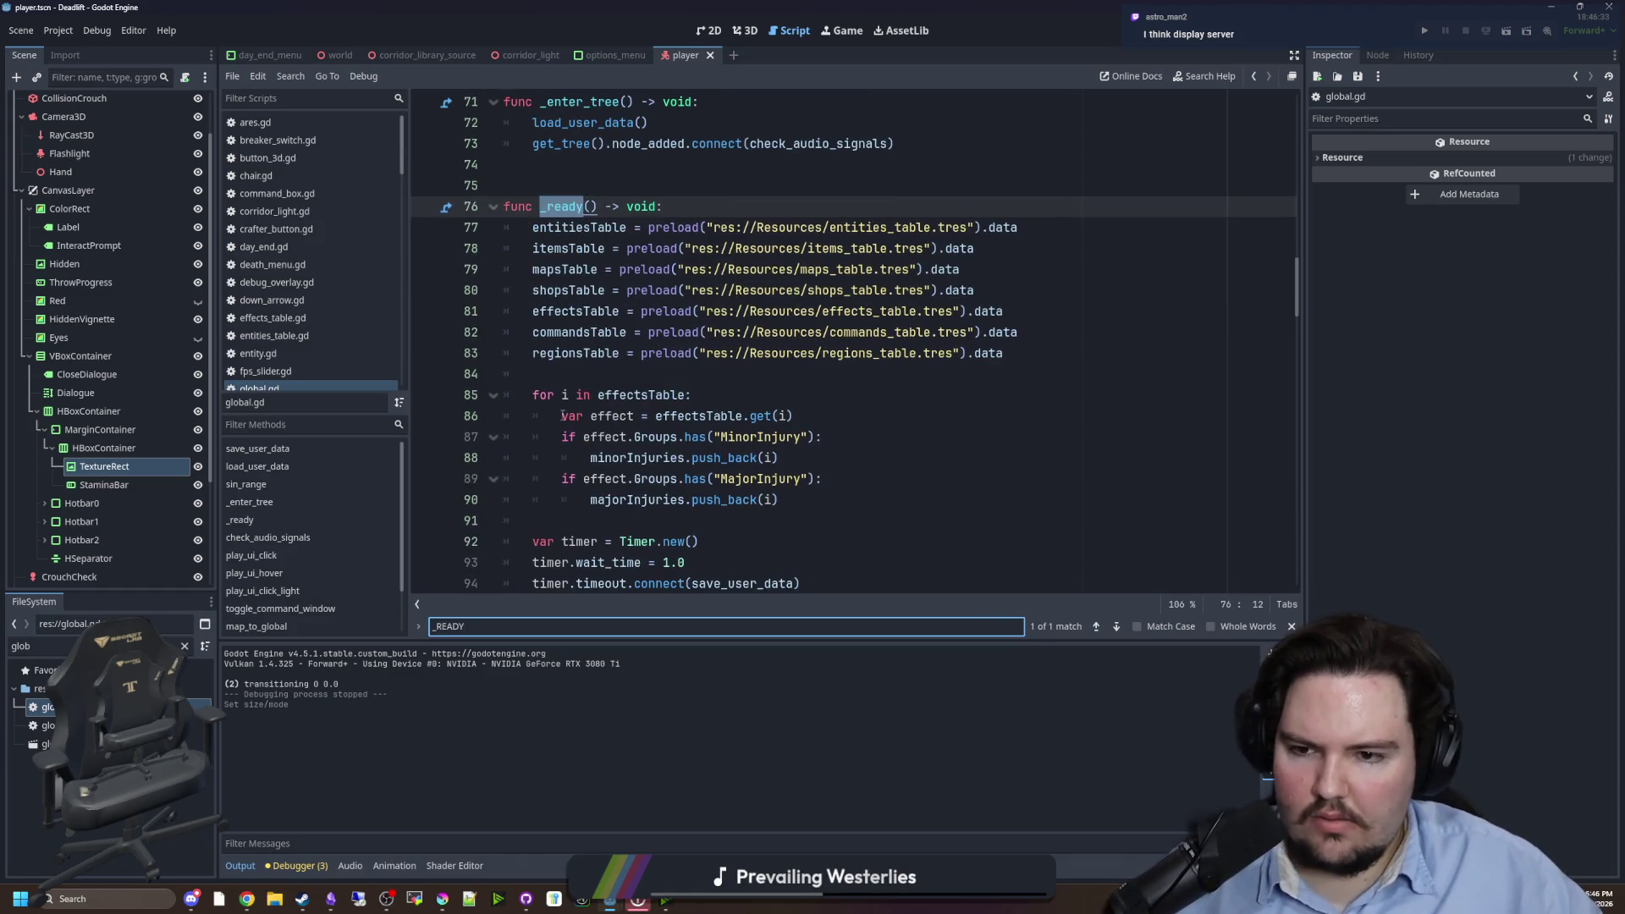
{"action": "left_click", "coordinate": [568, 373]}
{"action": "key", "text": "Return"}
{"action": "key", "text": "Return"}
{"action": "key", "text": "Up"}
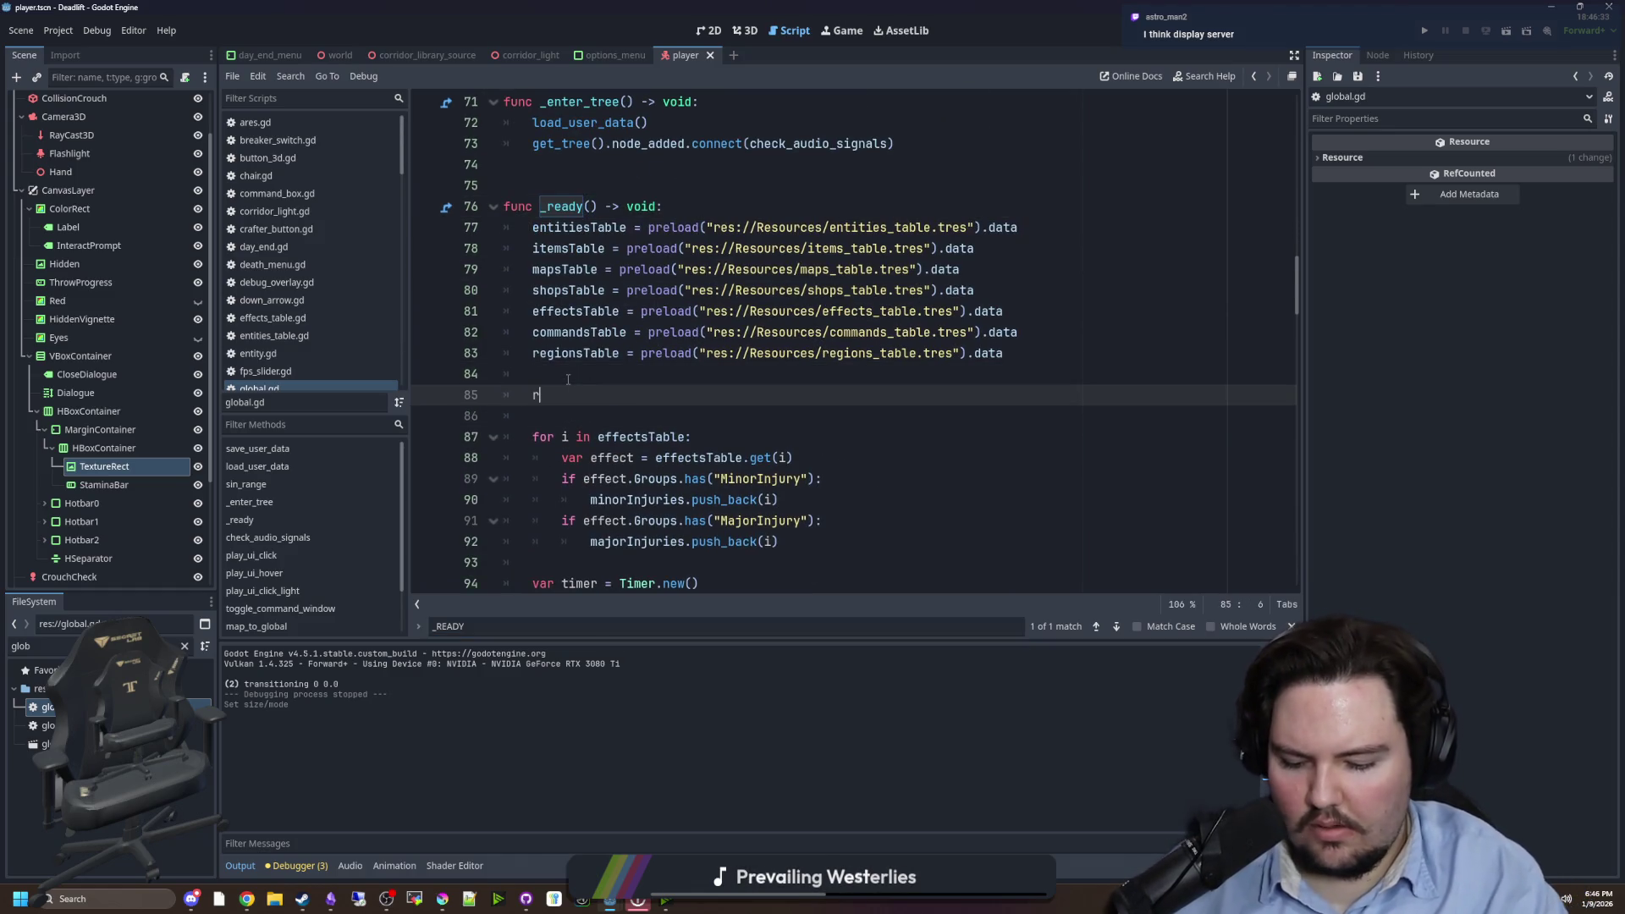
{"action": "key", "text": "BackSpace"}
- Write DisplayServer.window_set_mode(settings.get("WindowMode")) inside _ready
{"action": "type", "text": "d"}
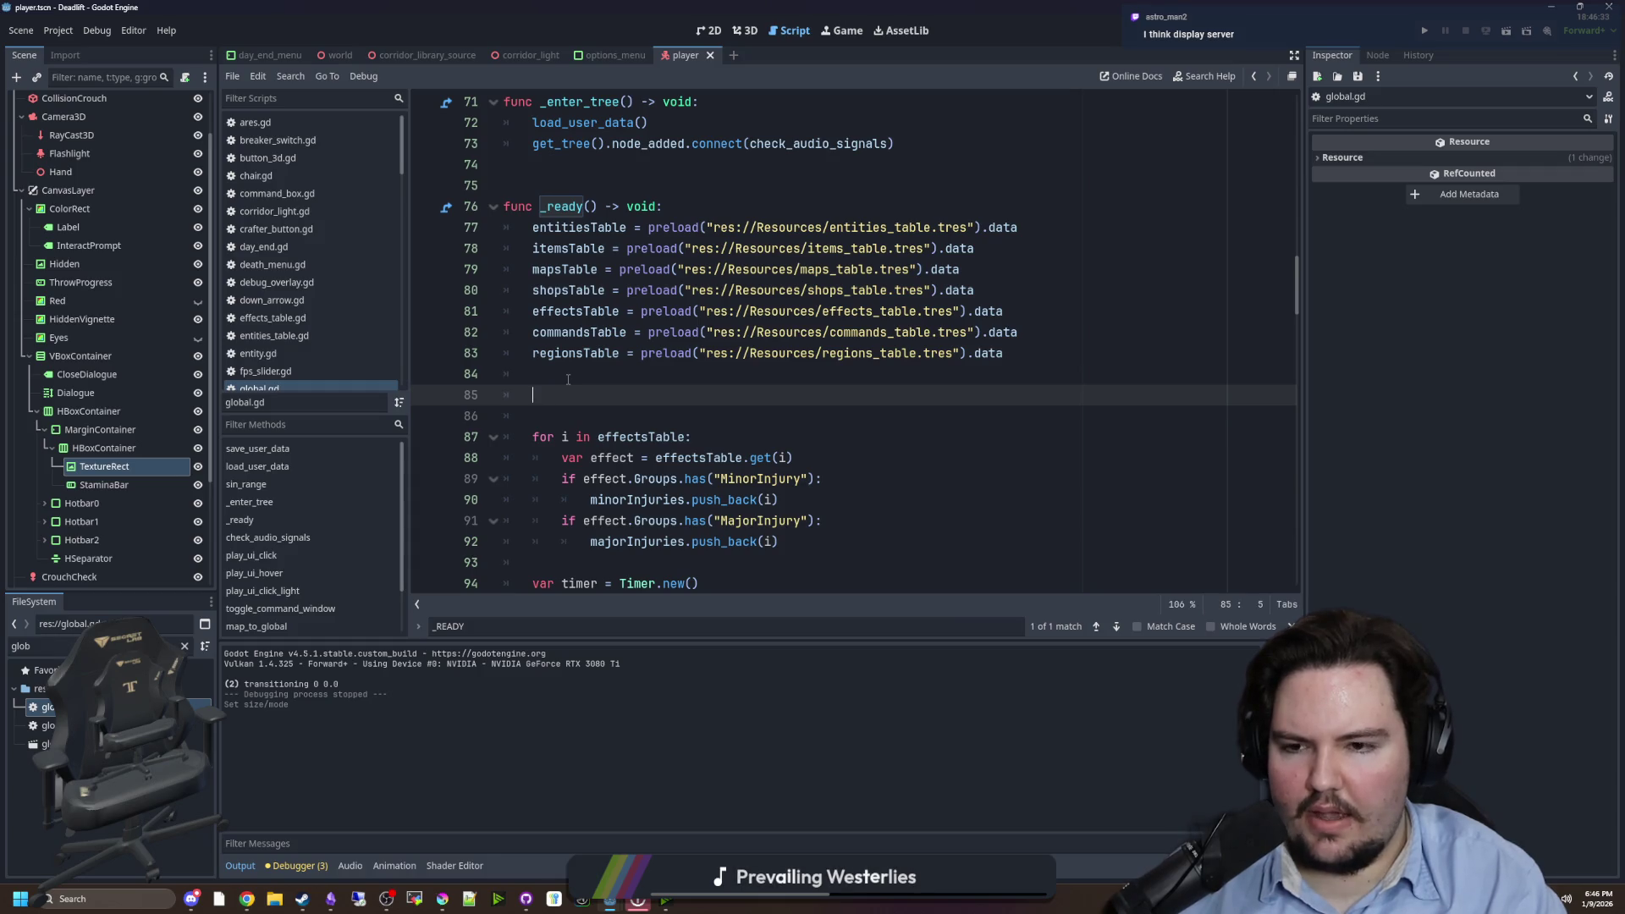
{"action": "type", "text": "wi"}
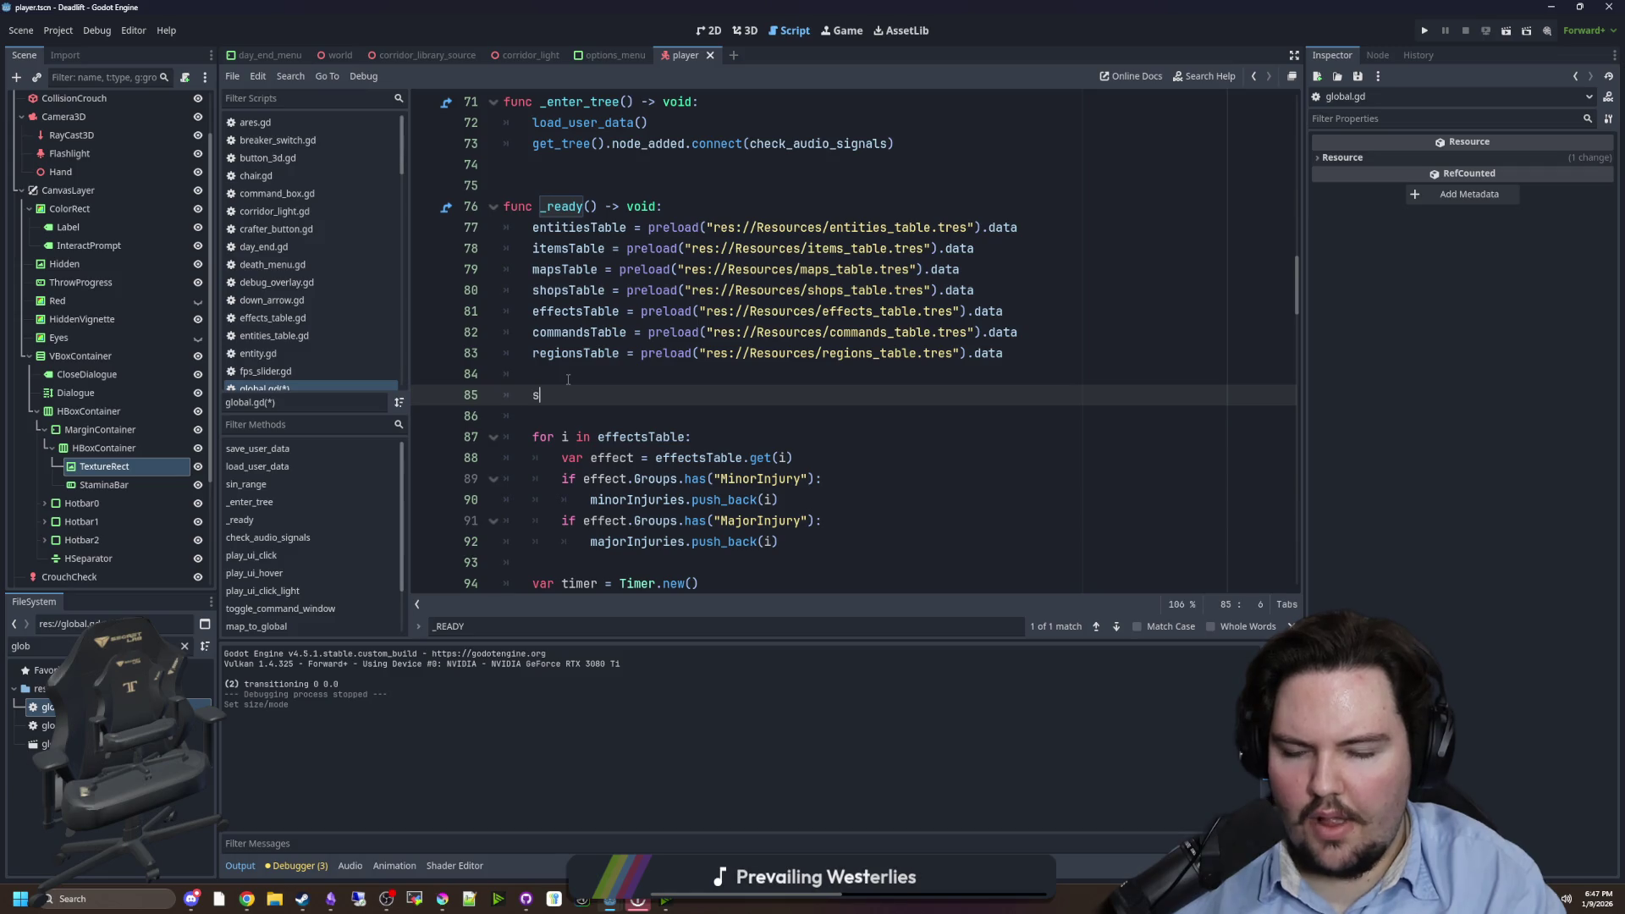
{"action": "type", "text": "e"}
{"action": "key", "text": "BackSpace"}
{"action": "key", "text": "BackSpace"}
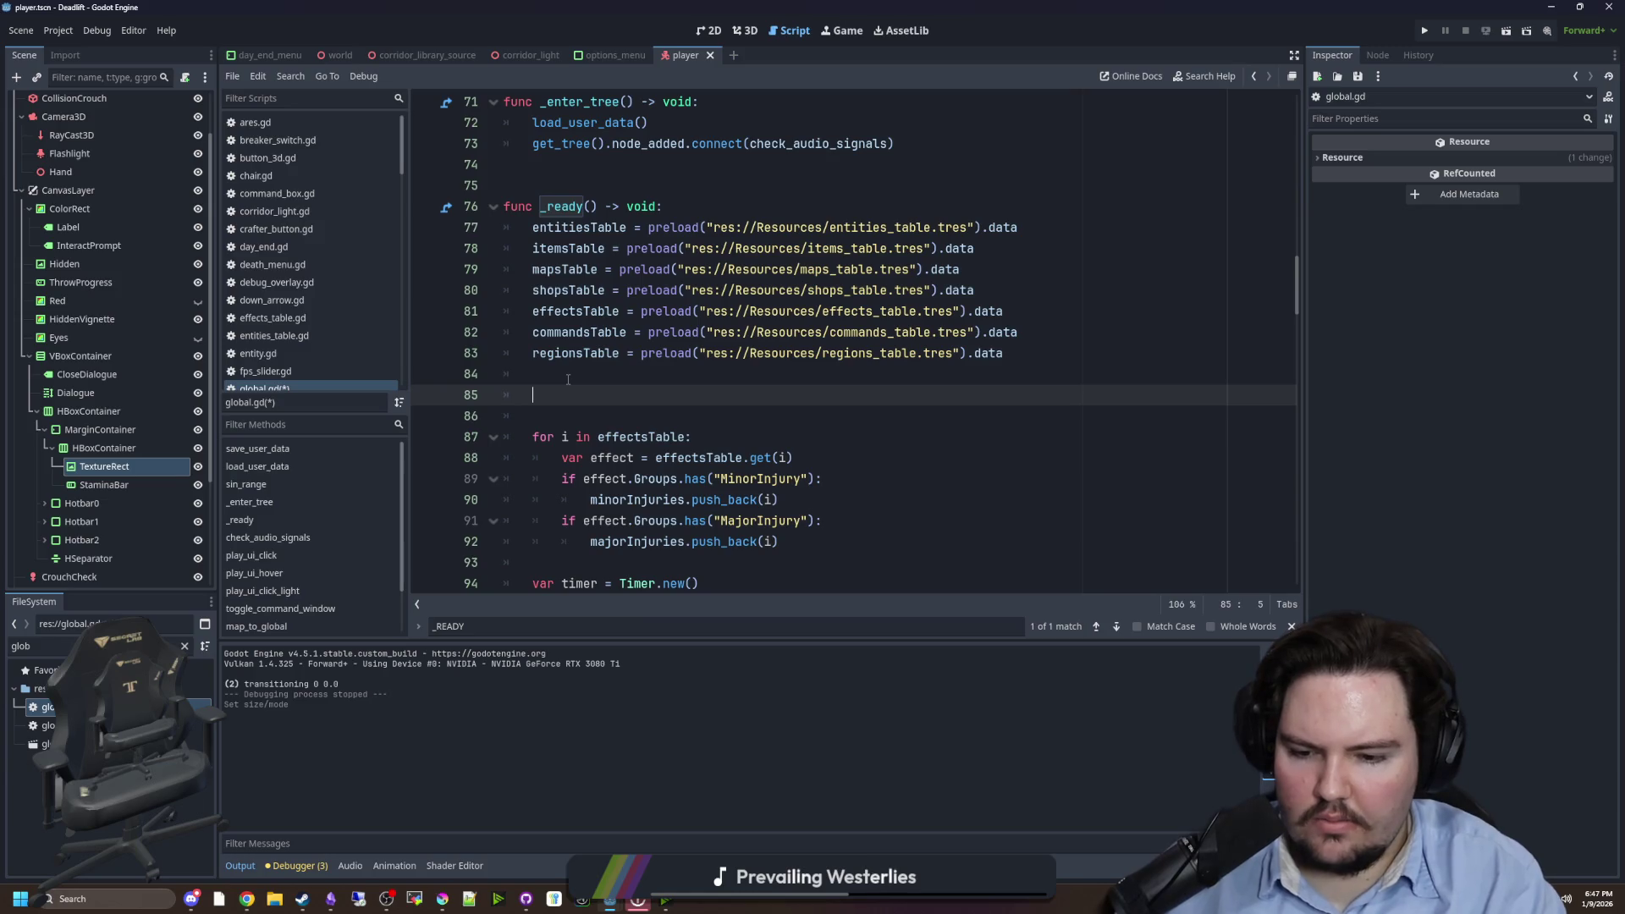
{"action": "type", "text": "orld"}
{"action": "key", "text": "BackSpace"}
{"action": "key", "text": "BackSpace"}
{"action": "key", "text": "BackSpace"}
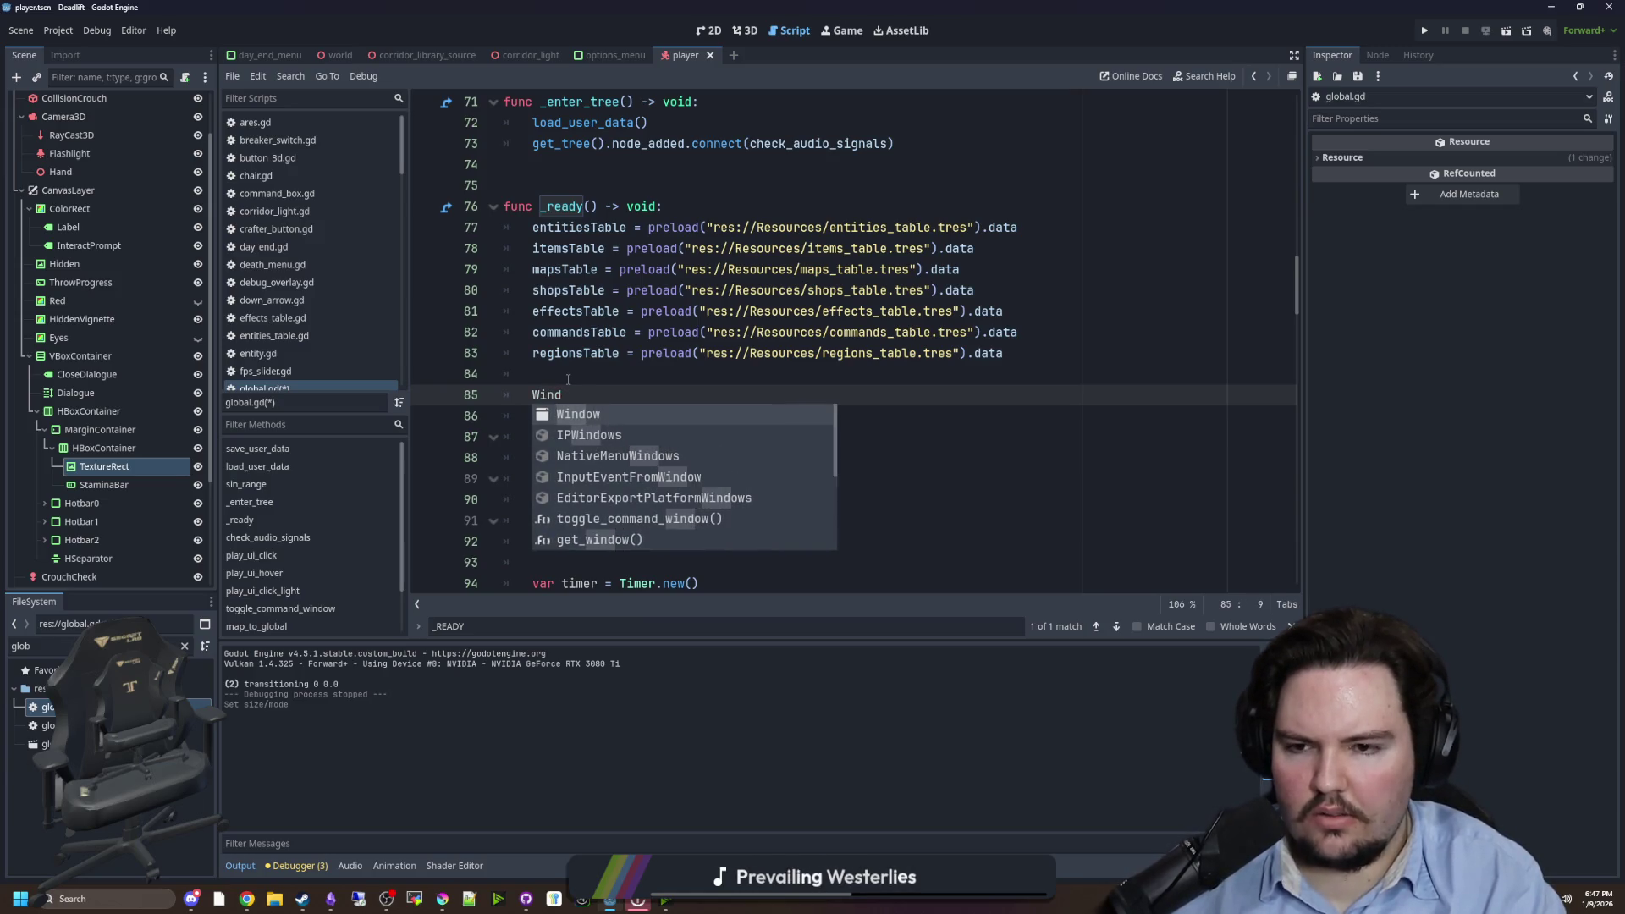
{"action": "type", "text": "R"}
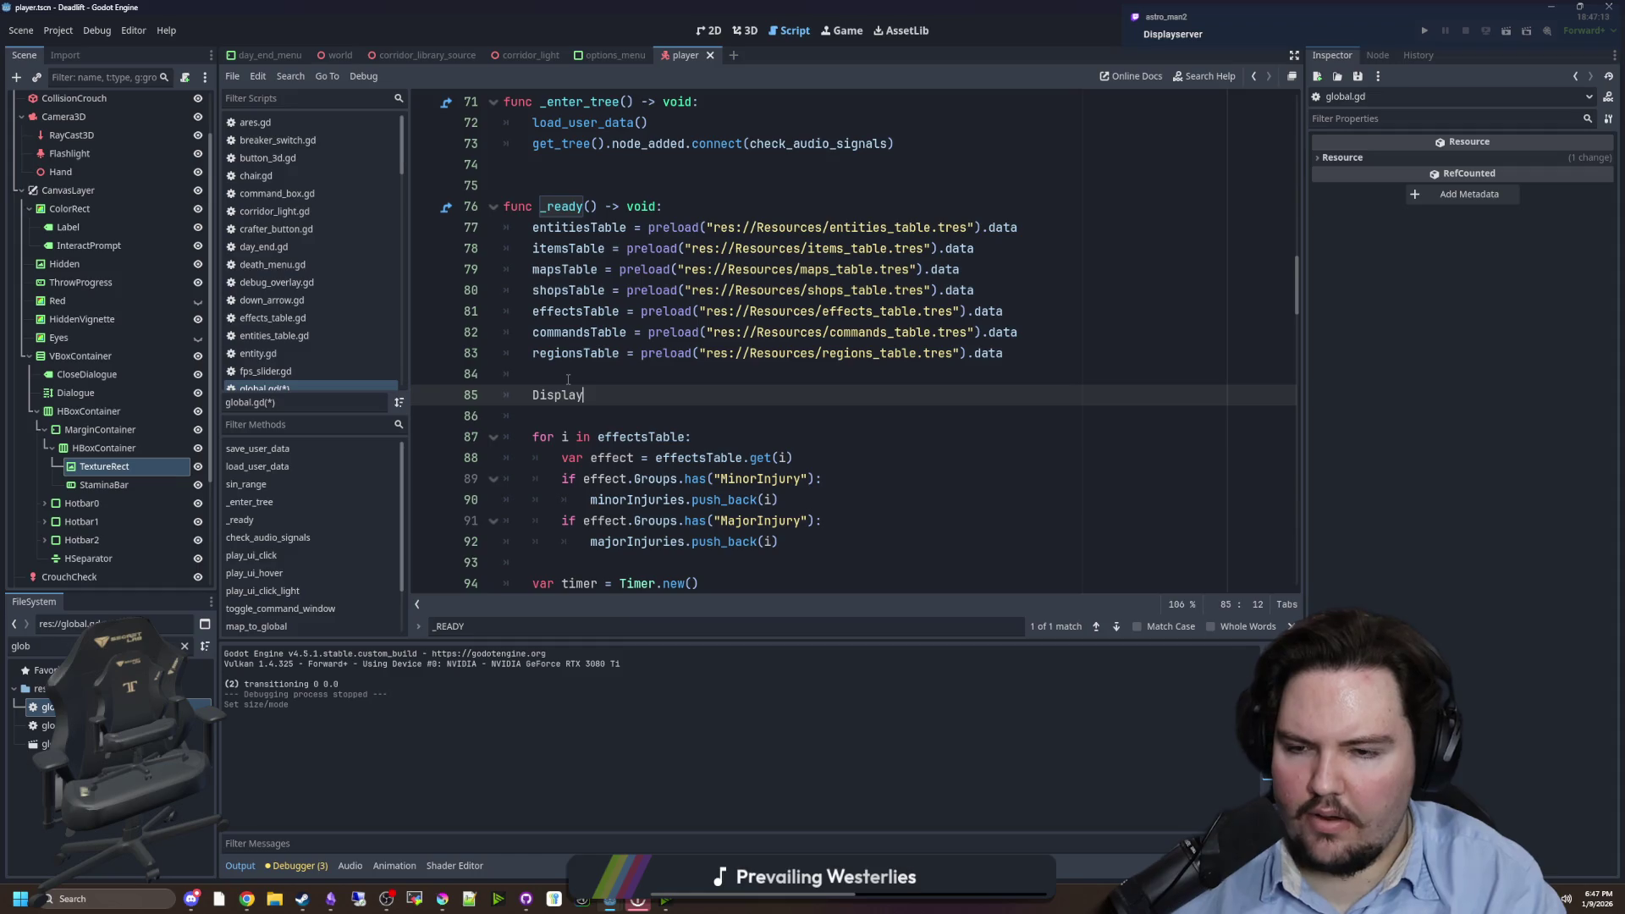
{"action": "type", "text": "set_window"}
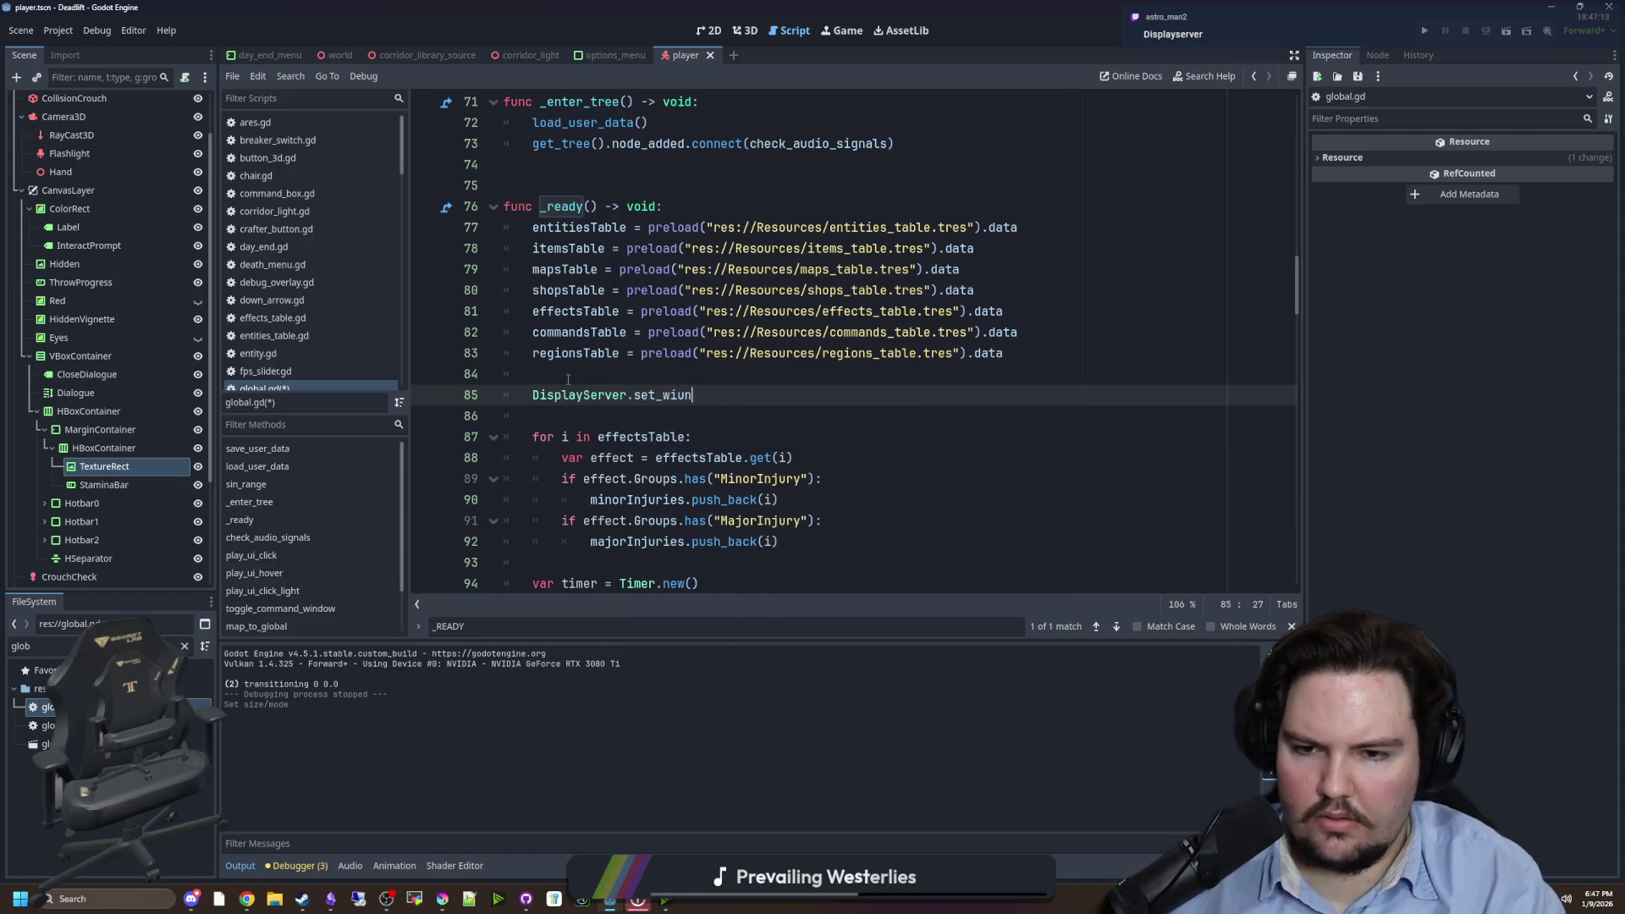
{"action": "key", "text": "BackSpace"}
{"action": "key", "text": "BackSpace"}
{"action": "key", "text": "BackSpace"}
{"action": "key", "text": "BackSpace"}
{"action": "key", "text": "BackSpace"}
{"action": "key", "text": "BackSpace"}
{"action": "key", "text": "BackSpace"}
{"action": "key", "text": "BackSpace"}
{"action": "type", "text": "wind"}
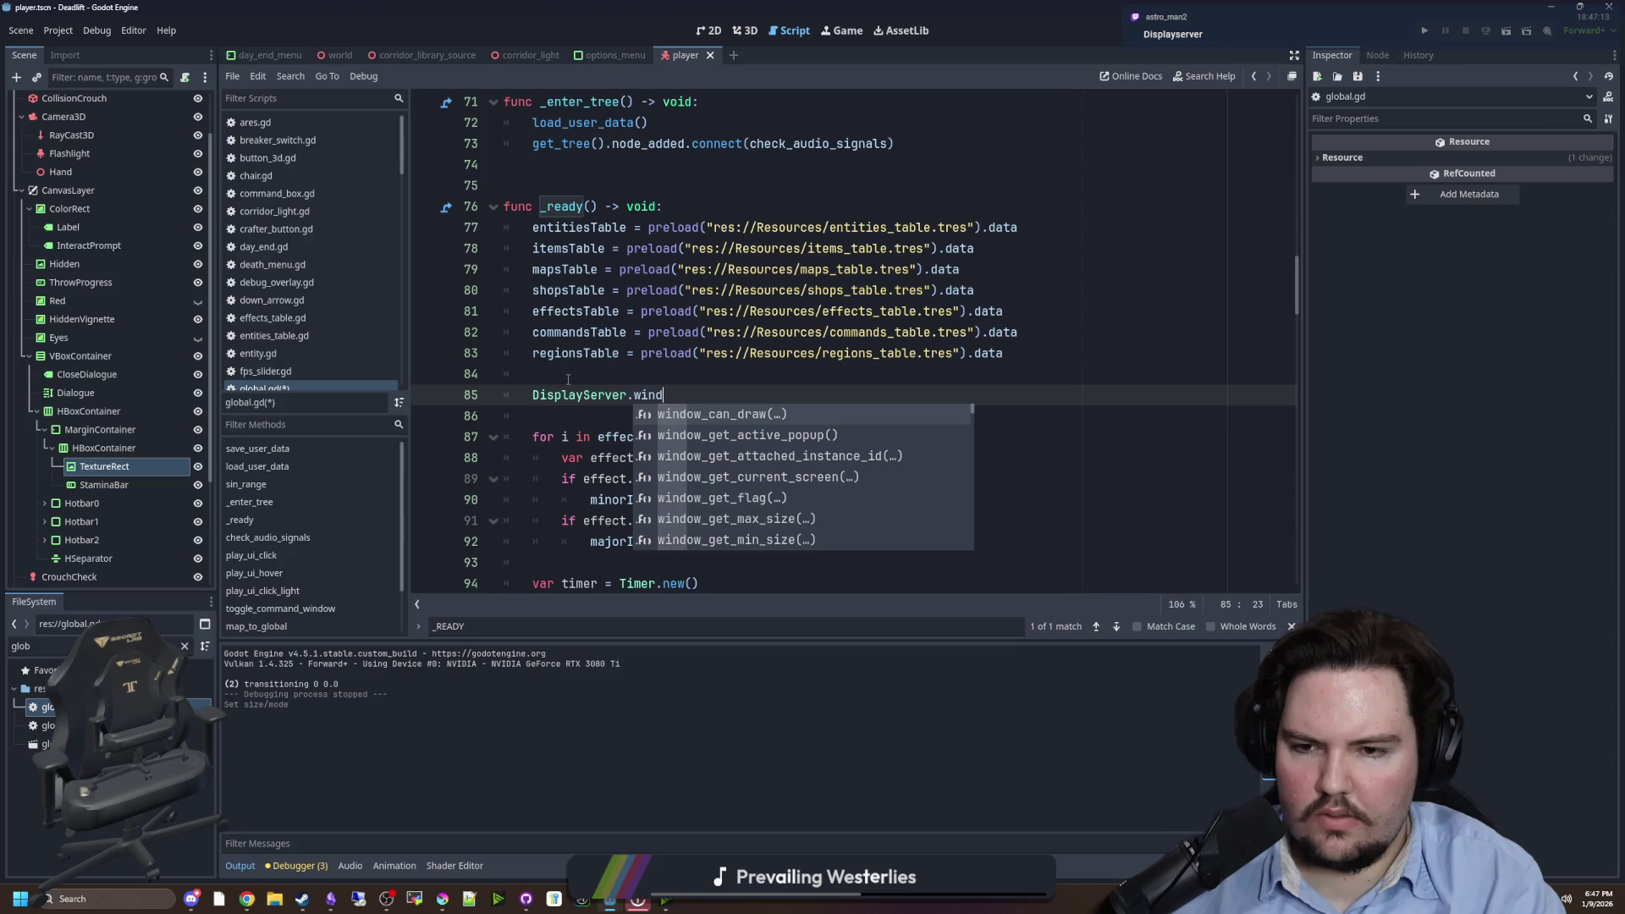
{"action": "type", "text": "ow_set_nmode"}
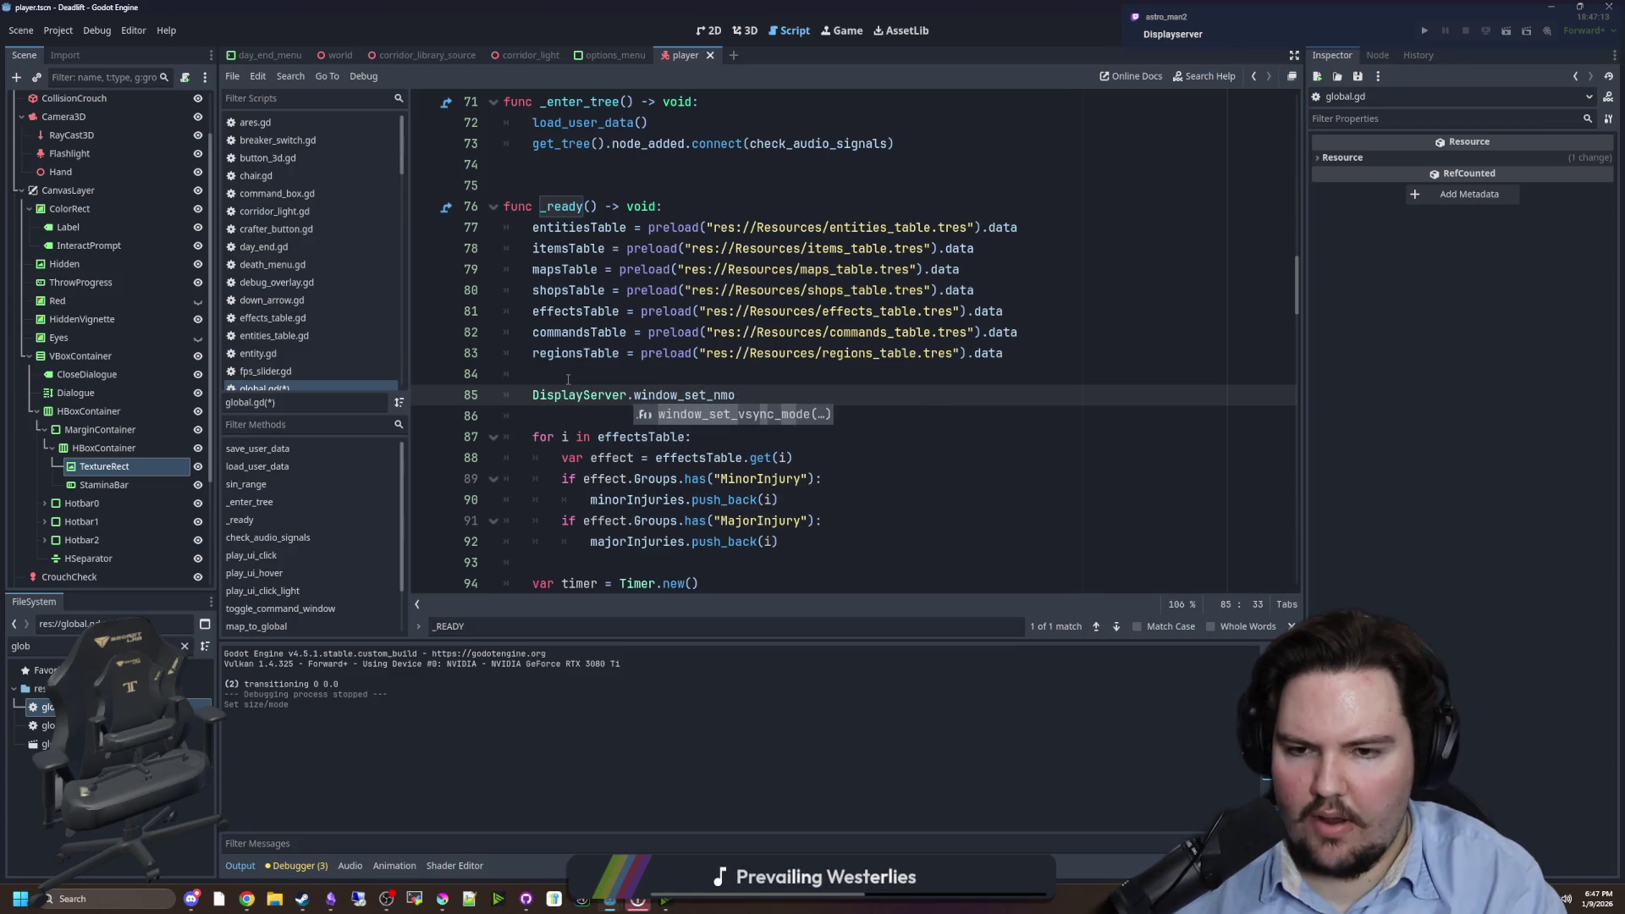
{"action": "key", "text": "BackSpace"}
{"action": "key", "text": "BackSpace"}
{"action": "key", "text": "BackSpace"}
{"action": "type", "text": "mode(WindowMode"}
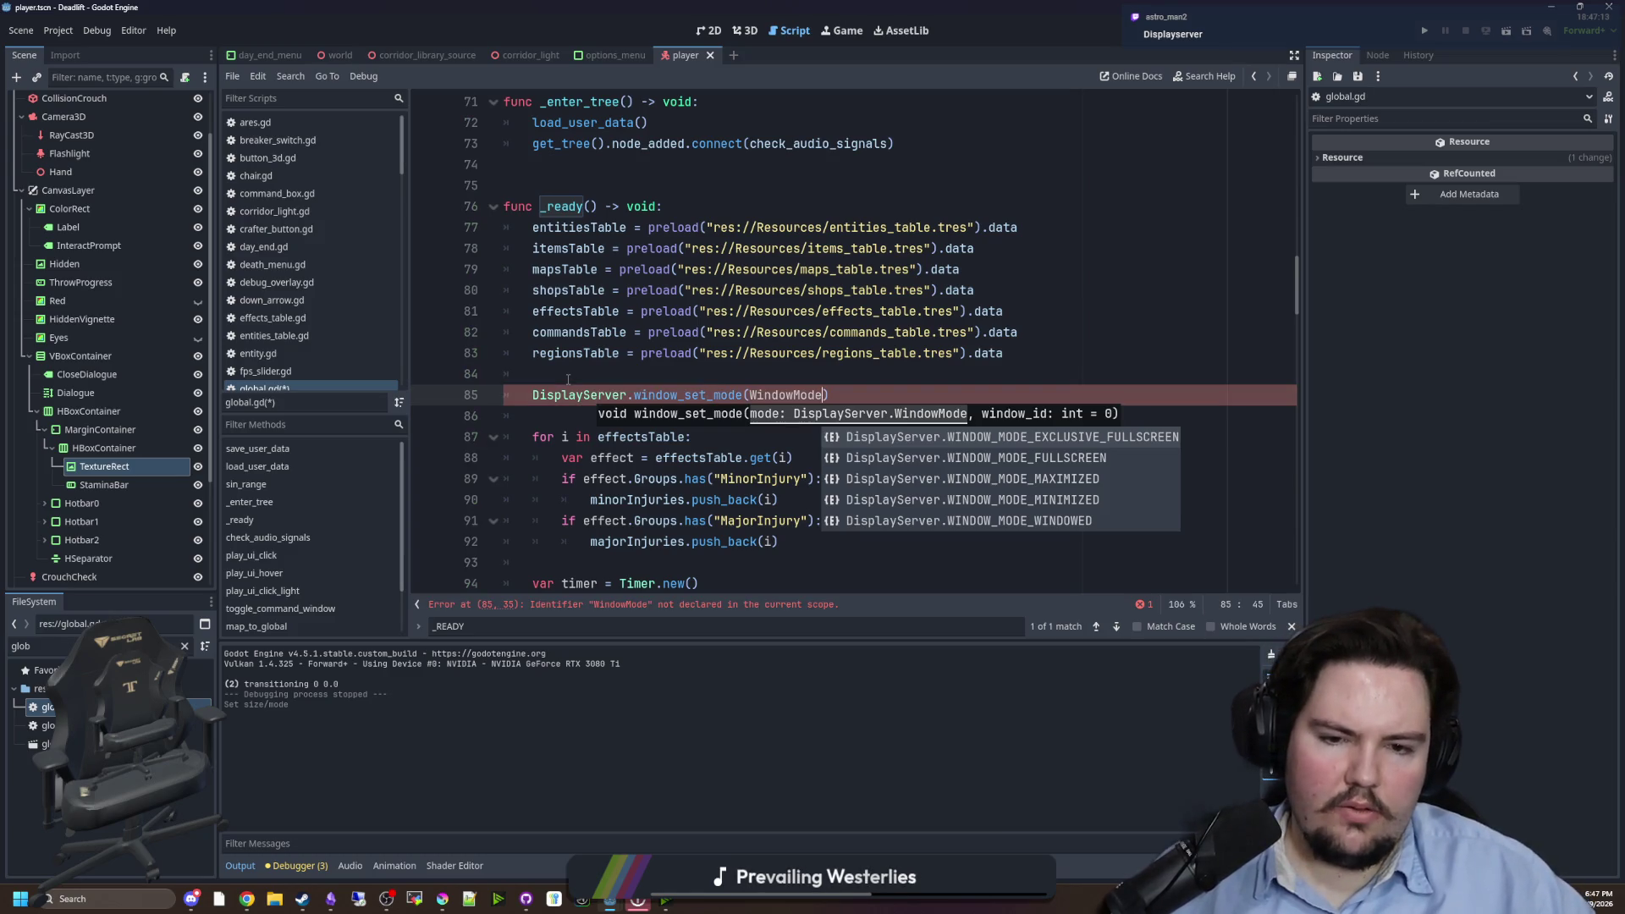
{"action": "key", "text": "BackSpace"}
{"action": "key", "text": "BackSpace"}
{"action": "key", "text": "BackSpace"}
{"action": "type", "text": "settings.get("}
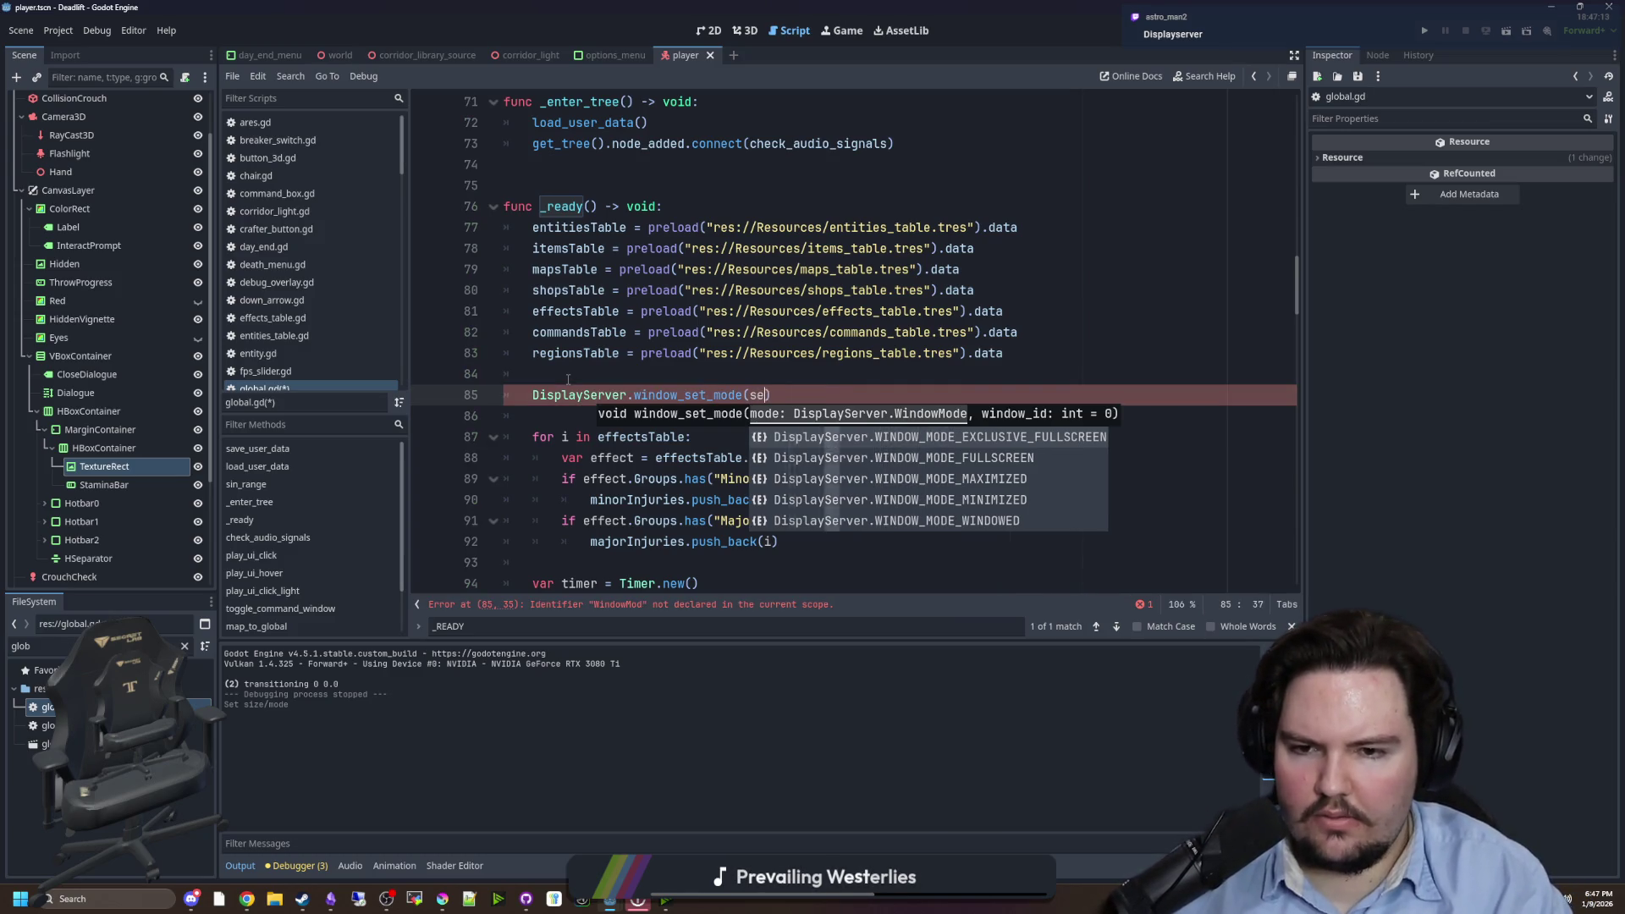
{"action": "type", "text": "\"W"}
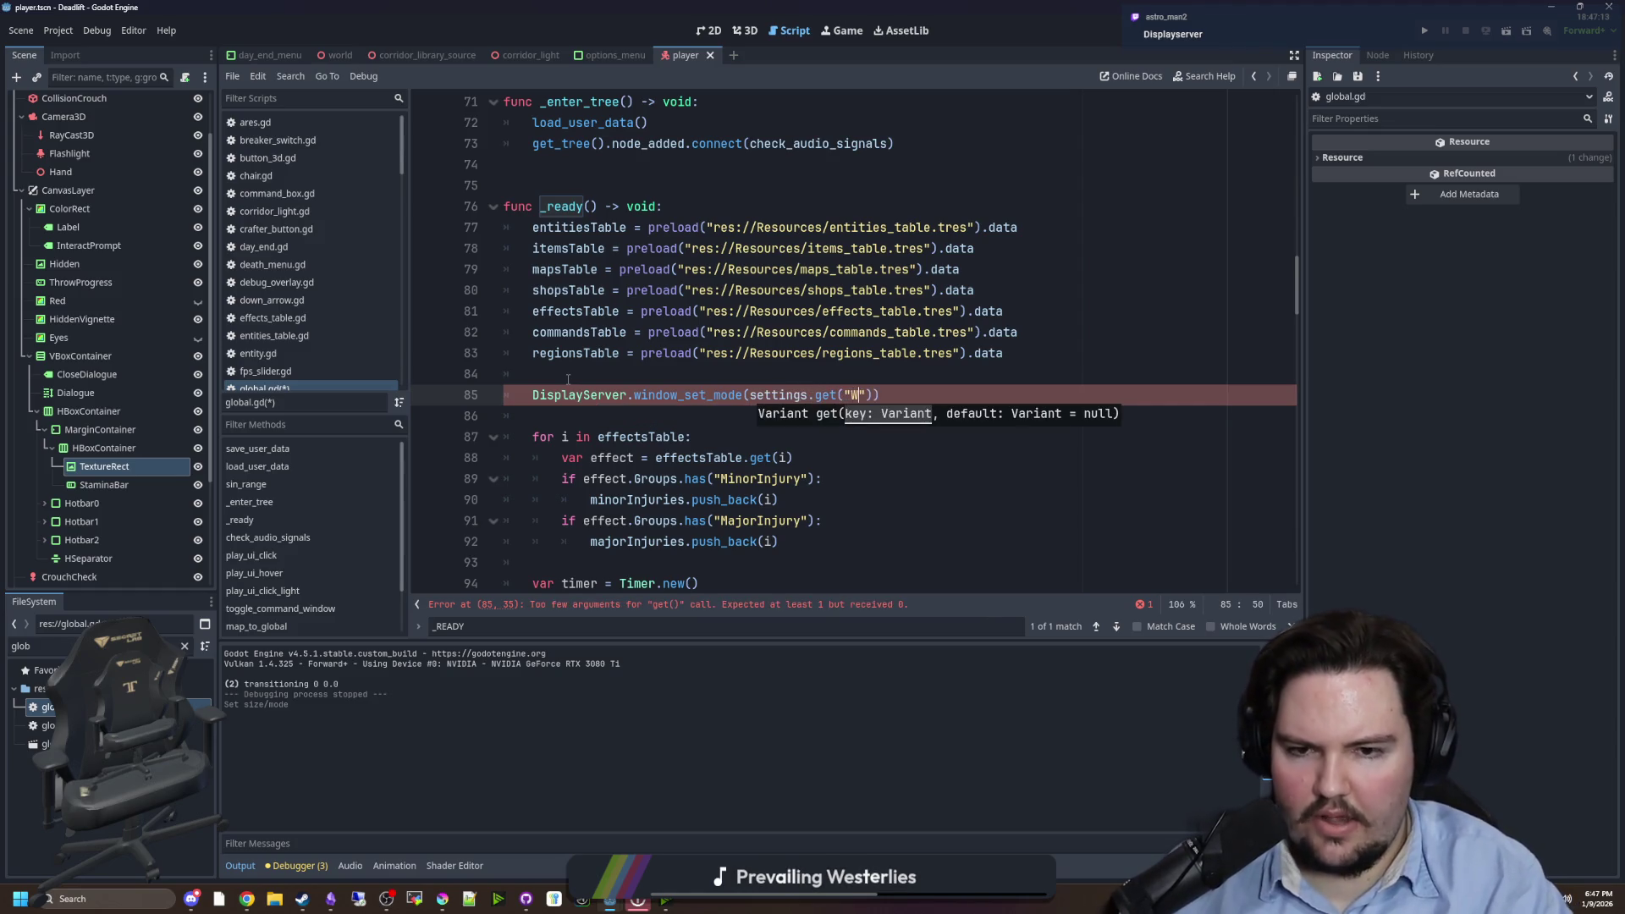
{"action": "type", "text": "indowMode"}
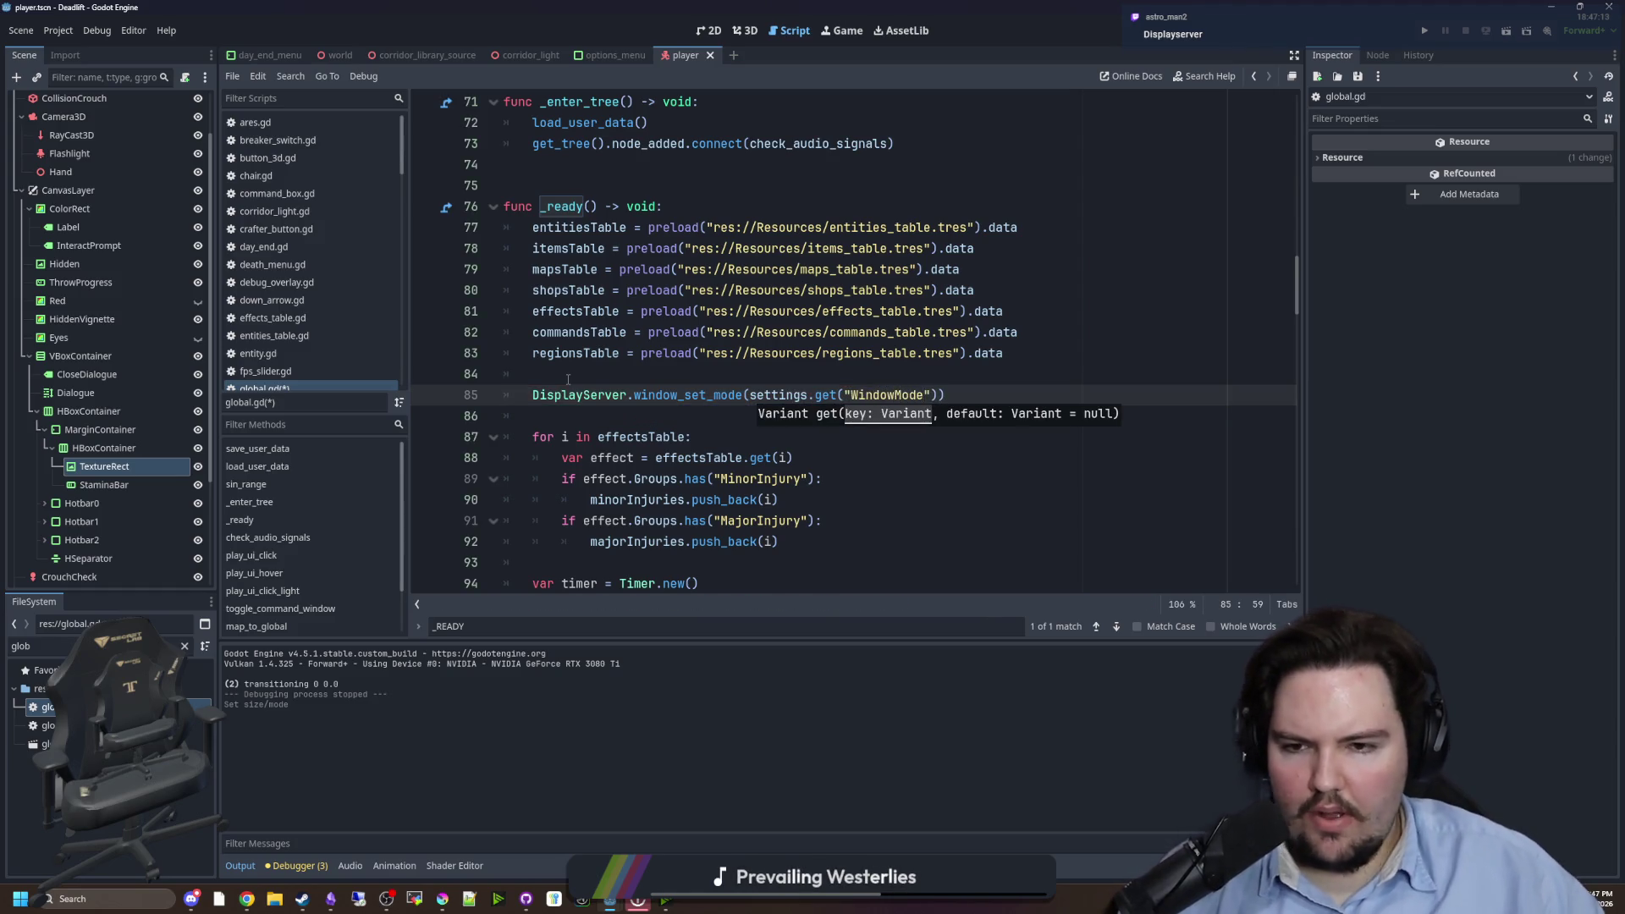
- Save global.gd with the new window-mode call in place
{"action": "scroll", "coordinate": [568, 379], "scroll_direction": "up", "scroll_amount": 12}
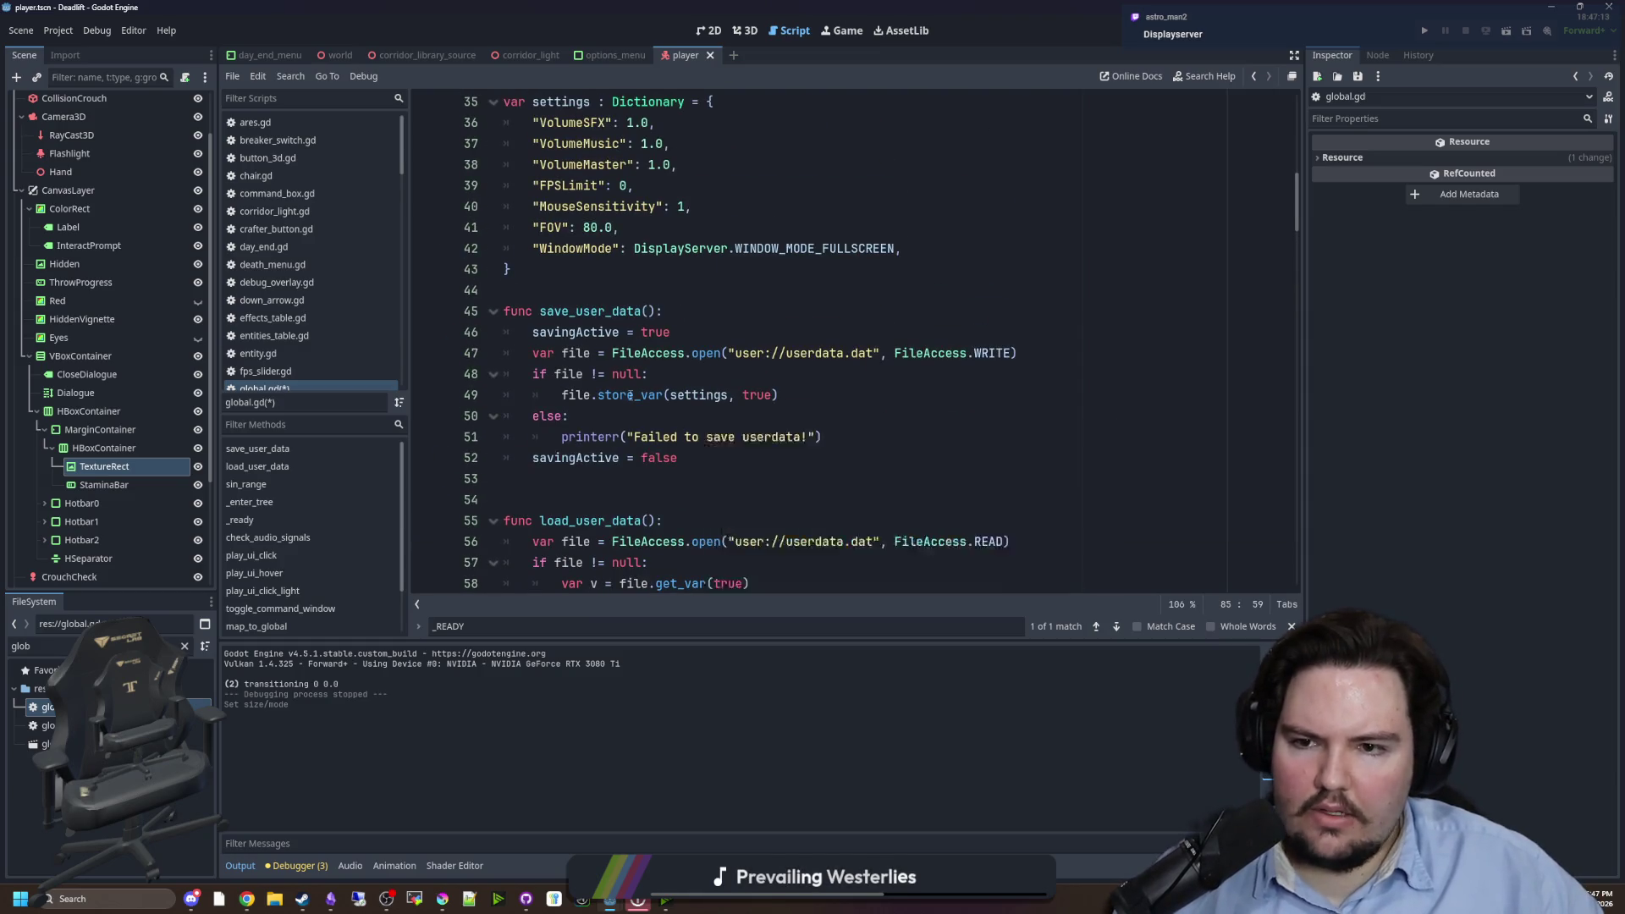
{"action": "scroll", "coordinate": [630, 394], "scroll_direction": "down", "scroll_amount": 11}
{"action": "left_click", "coordinate": [865, 441]}
{"action": "key", "text": "ctrl+s"}
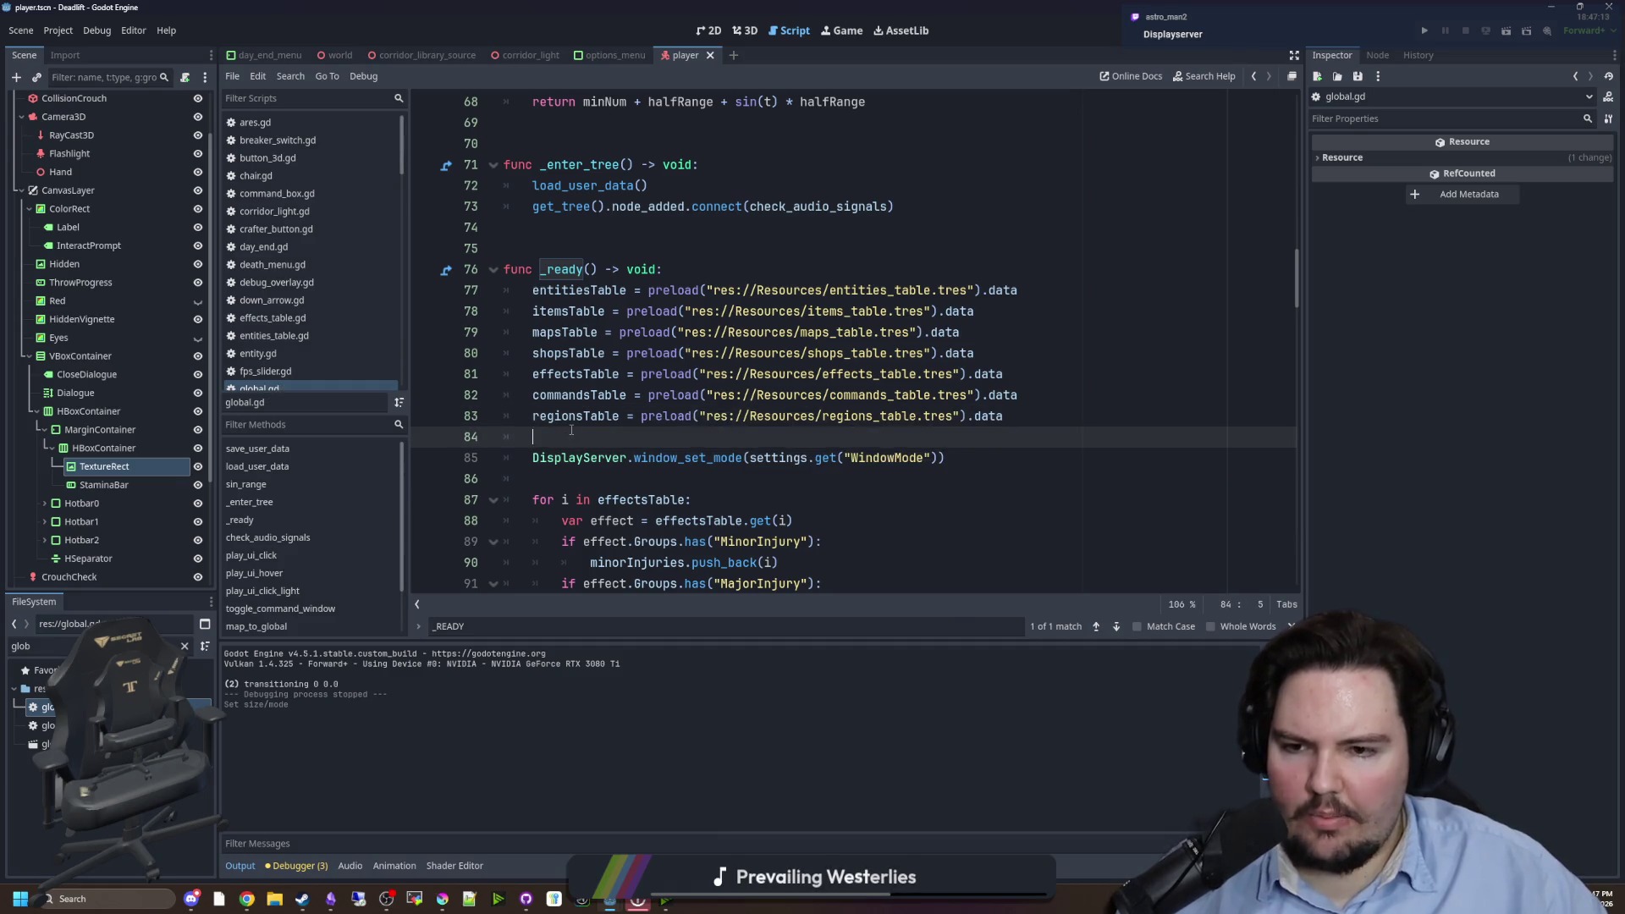
{"action": "key", "text": "ctrl+s"}
{"action": "key", "text": "ctrl+s"}
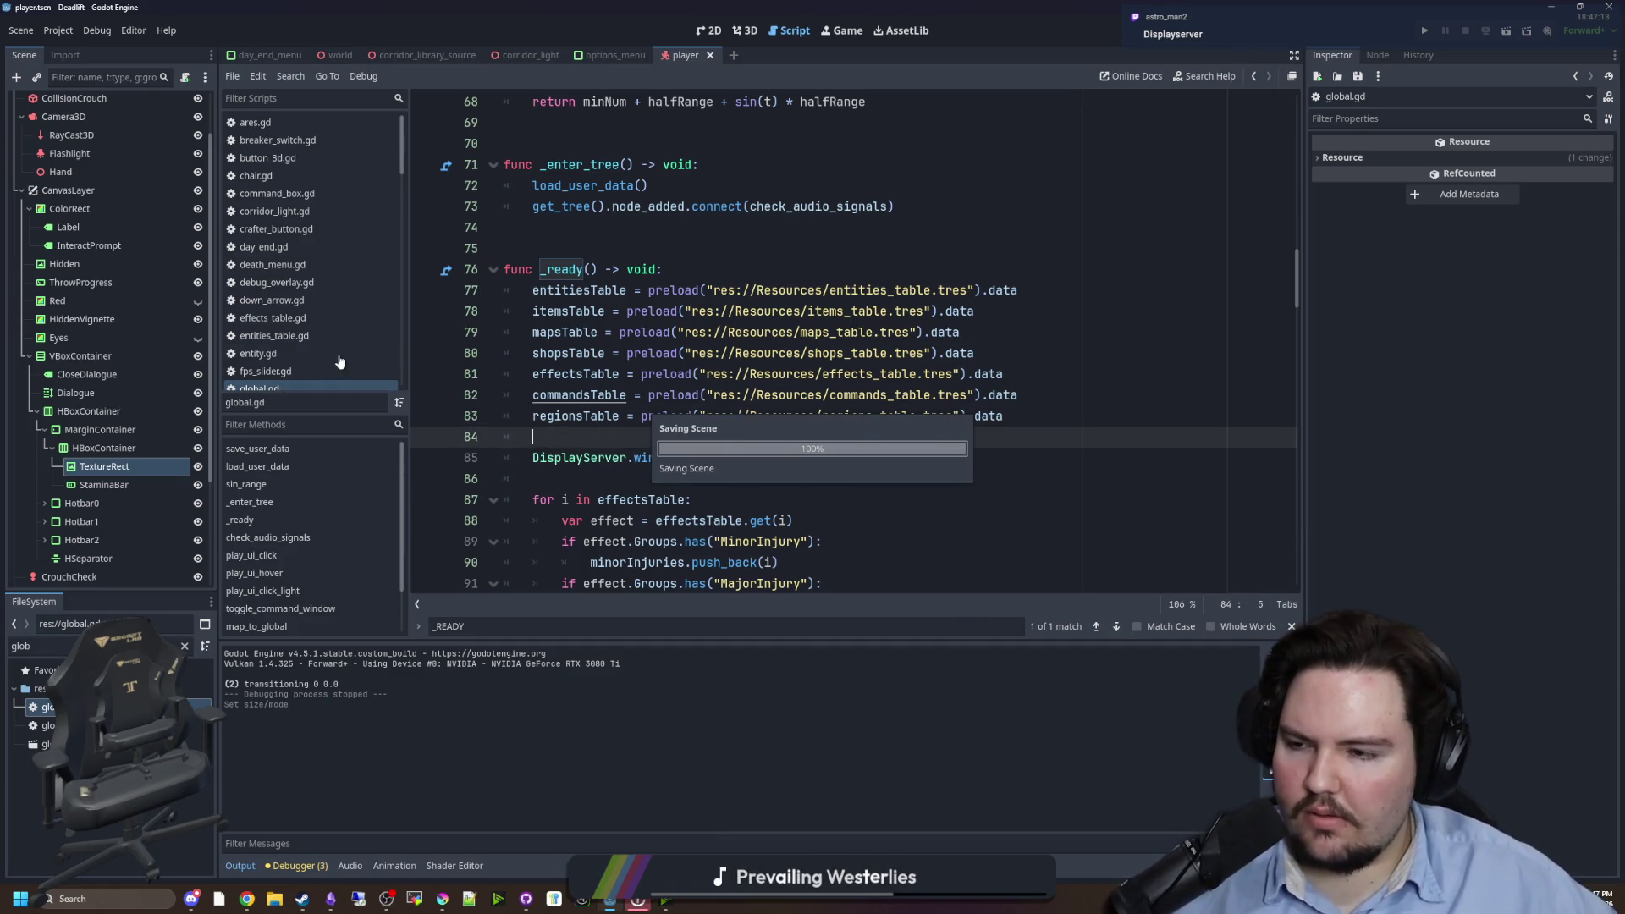
- Switch to the 2D editor and open options_menu.tscn by filtering files for 'options'
{"action": "left_click", "coordinate": [710, 30]}
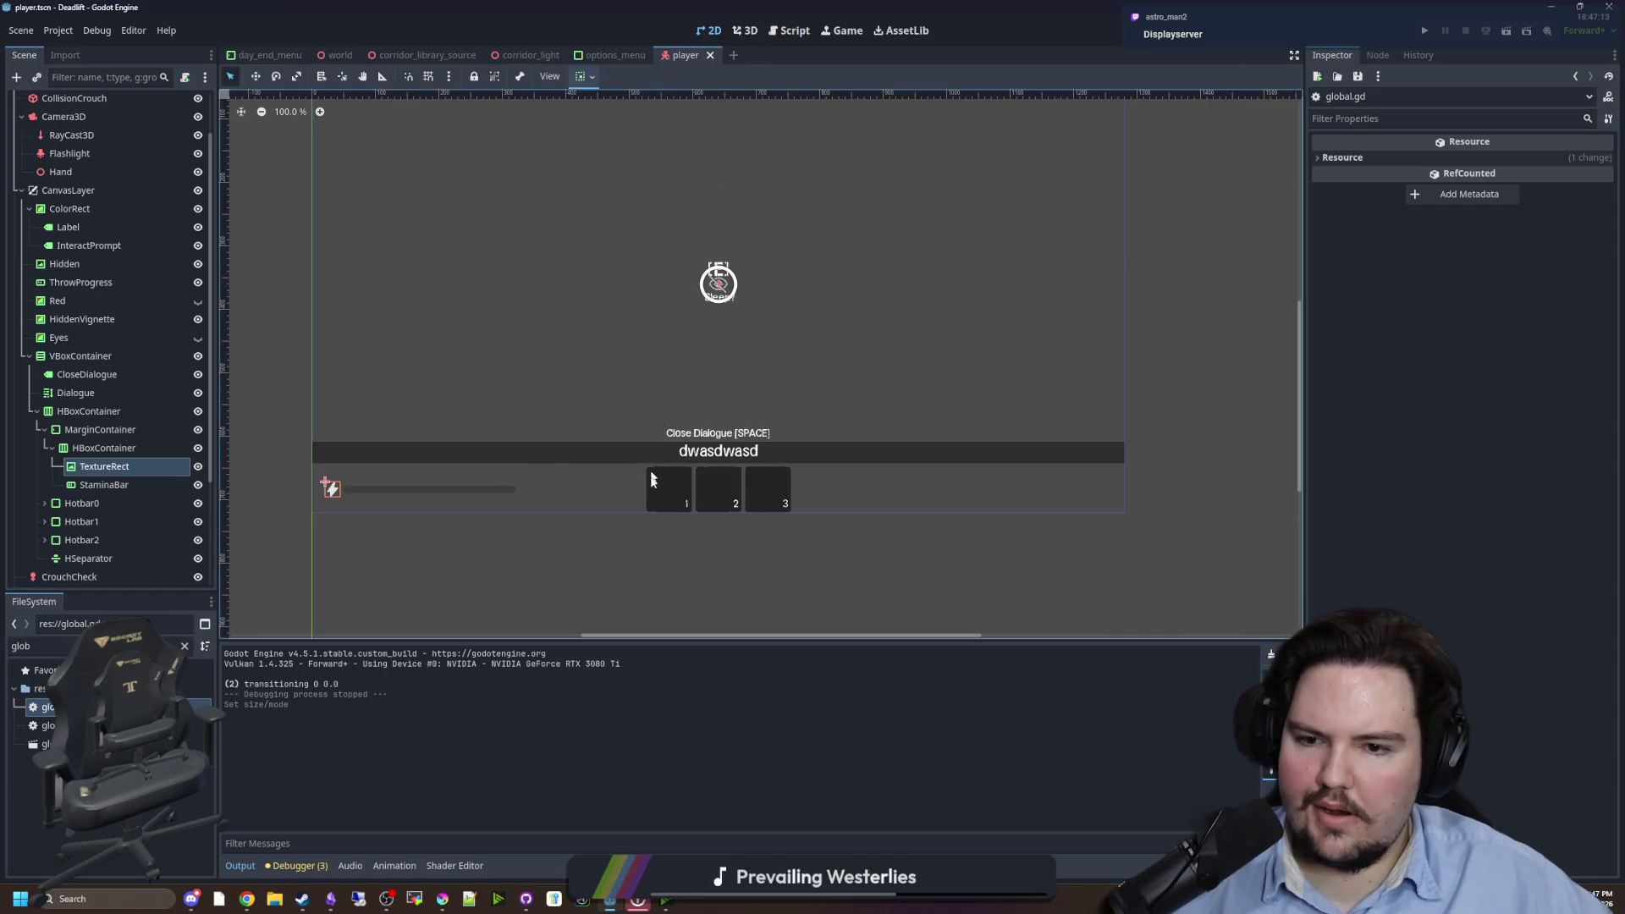
{"action": "left_click", "coordinate": [184, 647]}
{"action": "type", "text": "options"}
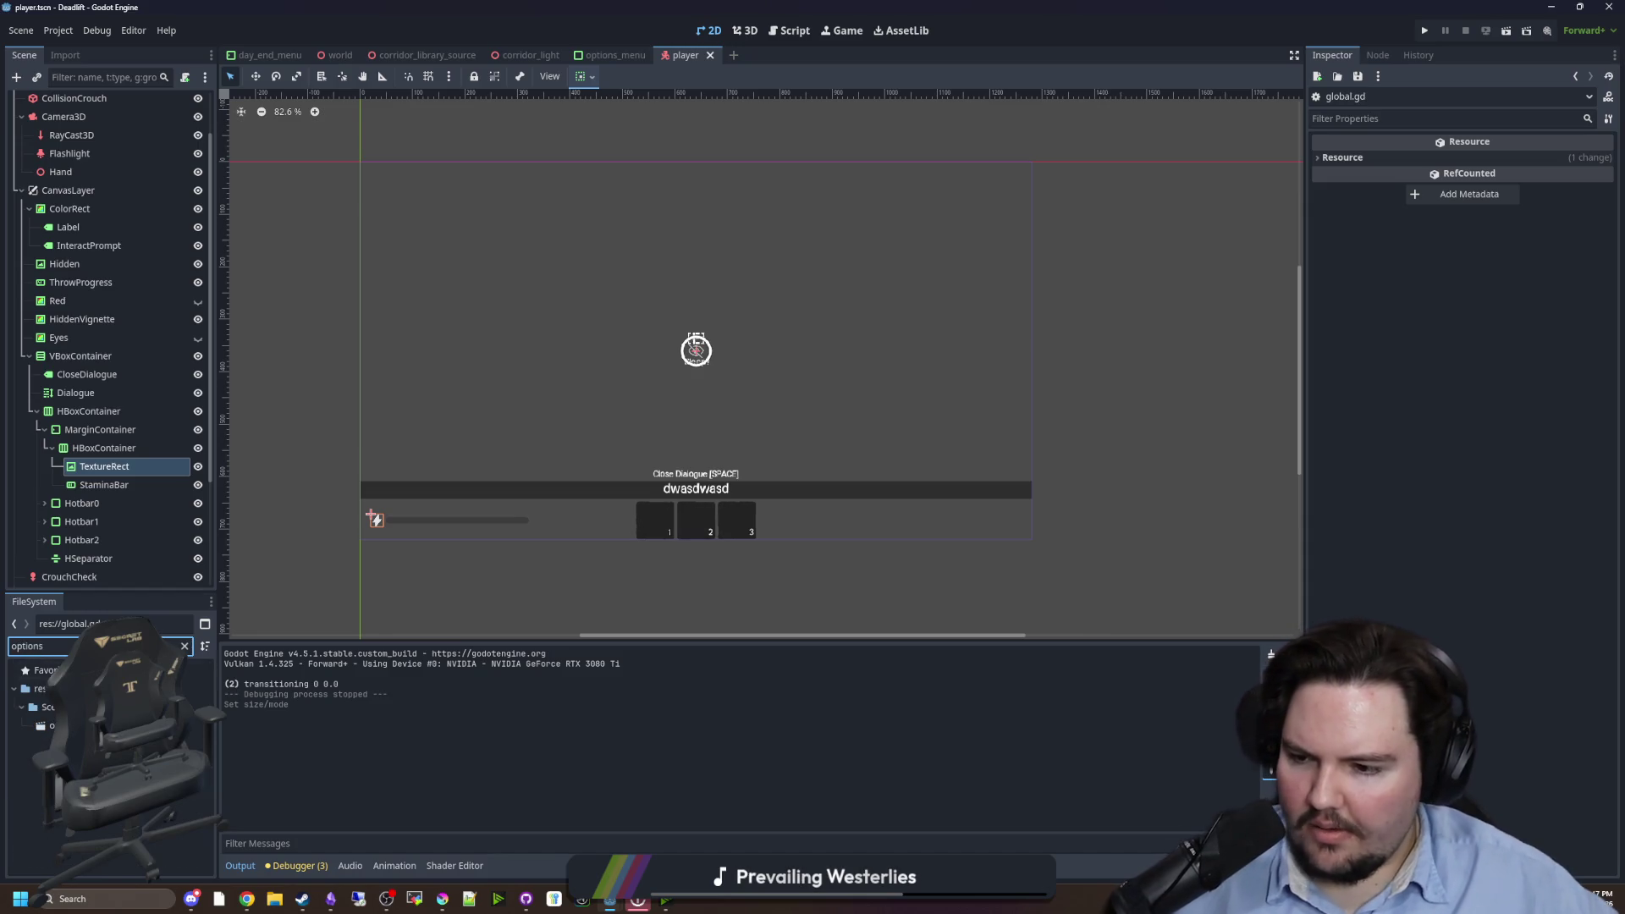
{"action": "double_click", "coordinate": [51, 725]}
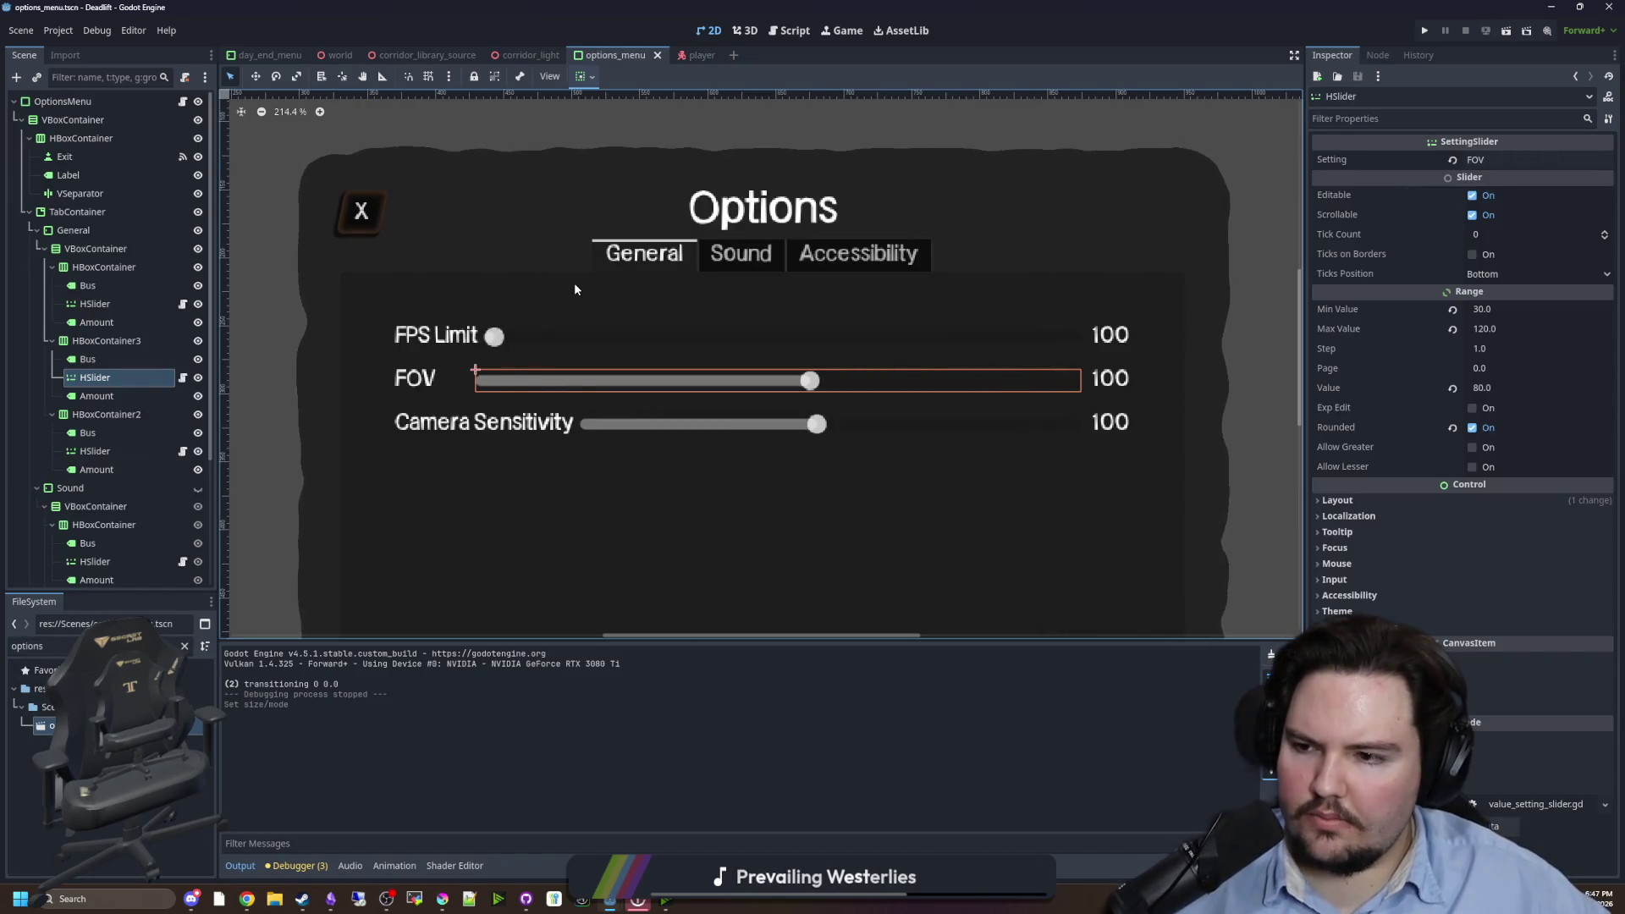
- Copy the FPS Limit row, paste it into HBoxContainer2, and move it below Camera Sensitivity
{"action": "left_click", "coordinate": [91, 268]}
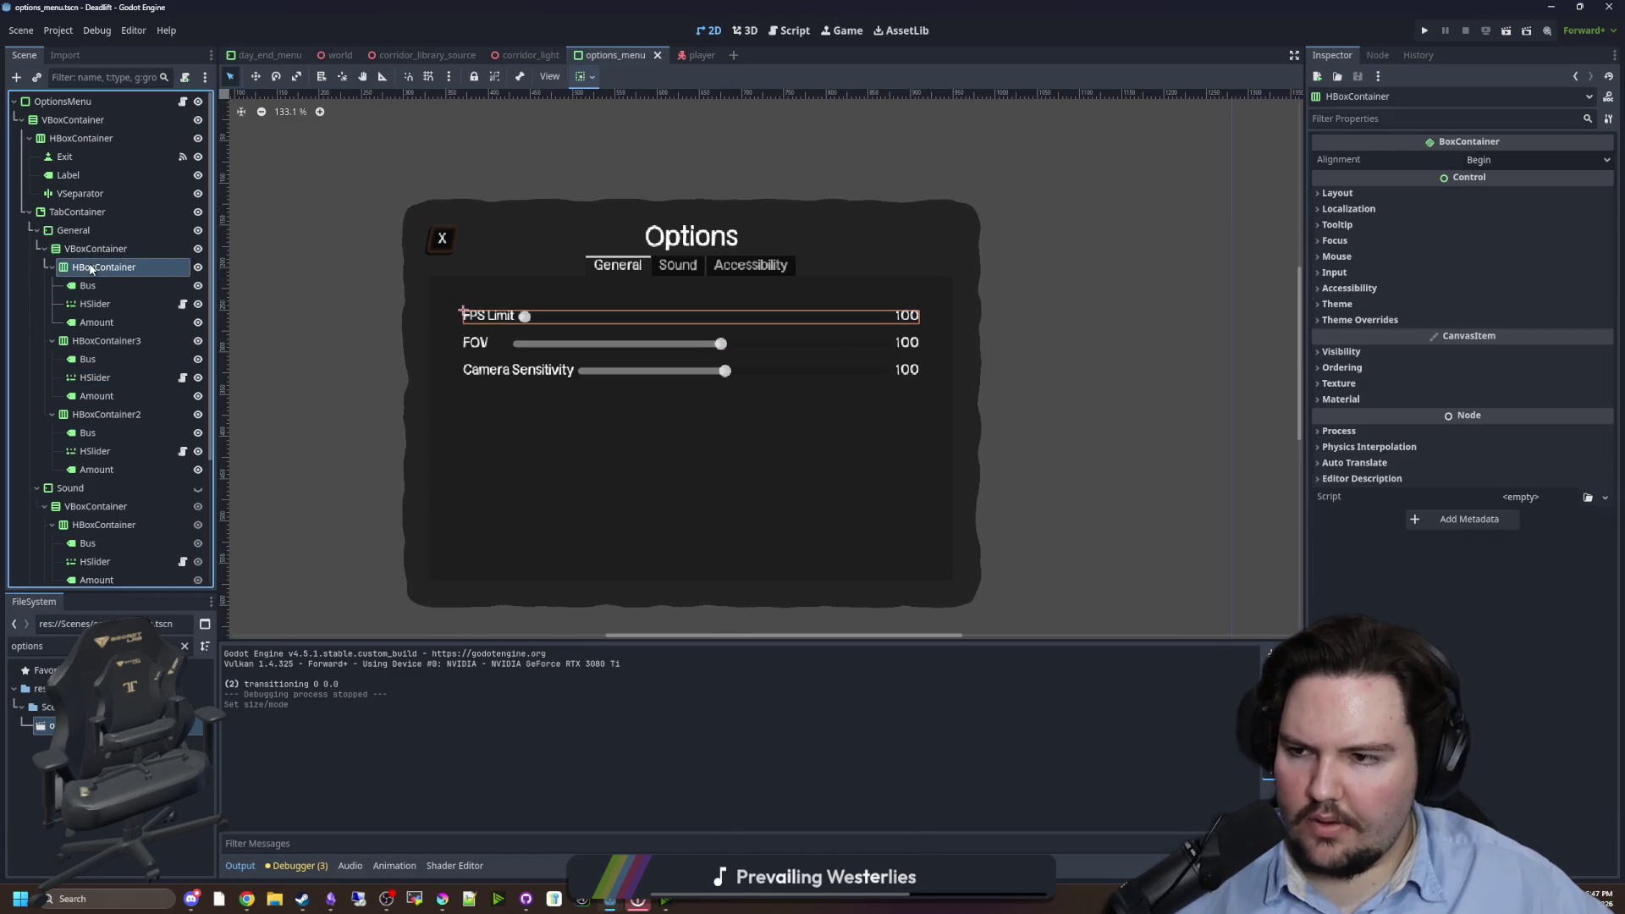
{"action": "right_click", "coordinate": [91, 267]}
{"action": "left_click", "coordinate": [80, 414]}
{"action": "right_click", "coordinate": [99, 414]}
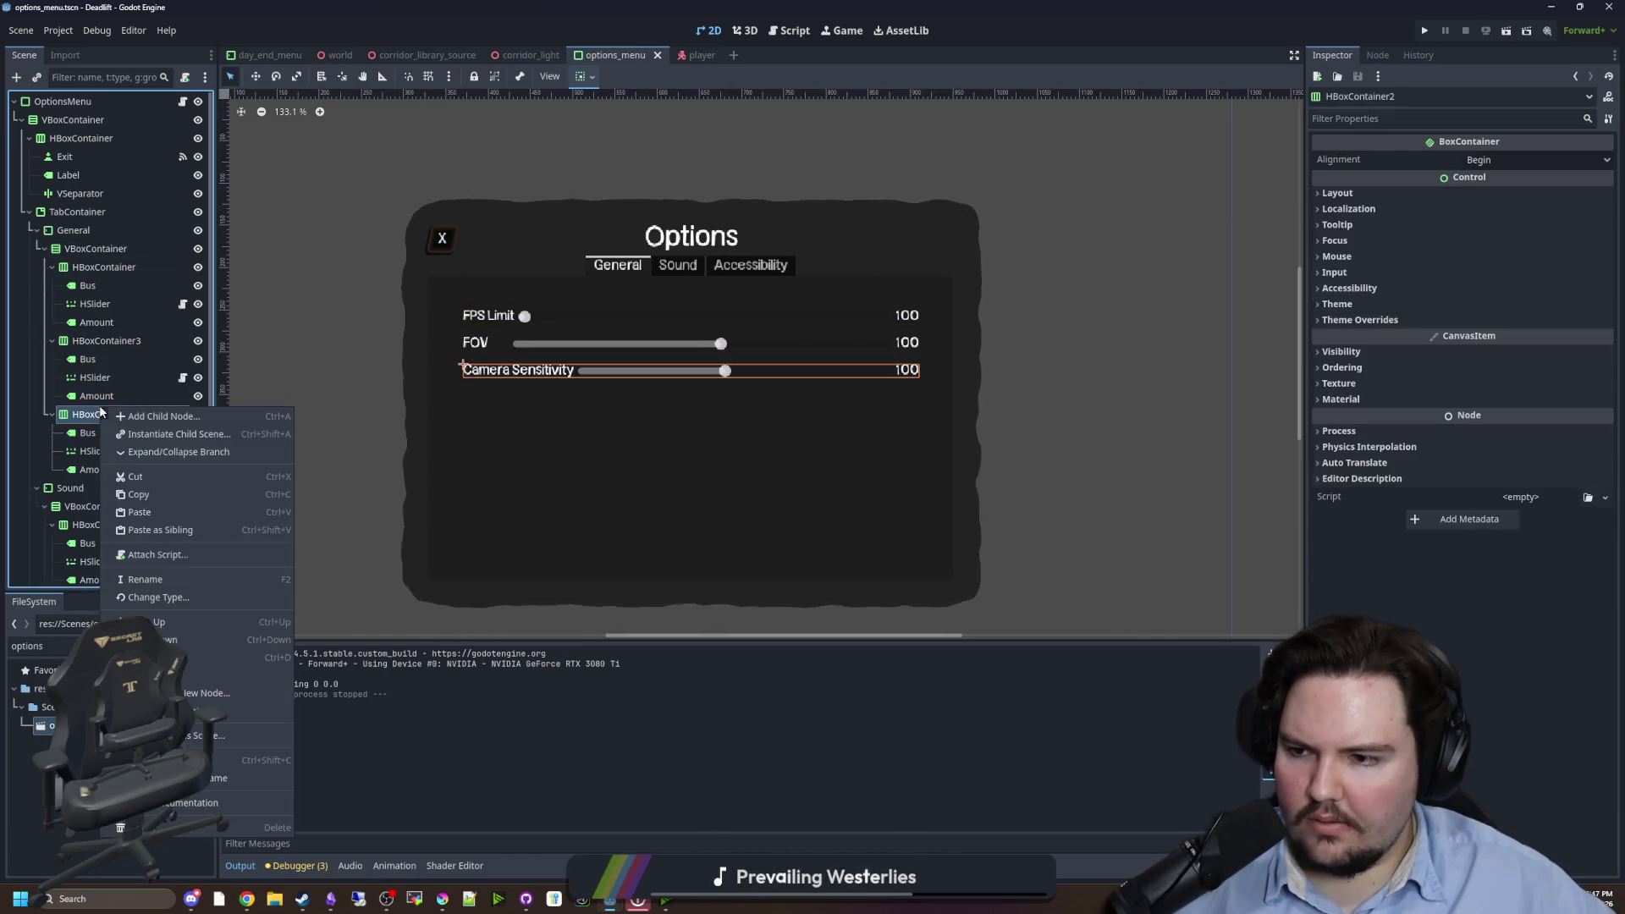
{"action": "left_click", "coordinate": [149, 509]}
{"action": "mouse_move", "coordinate": [103, 489]}
{"action": "left_mouse_down"}
{"action": "mouse_move", "coordinate": [94, 406]}
{"action": "mouse_move", "coordinate": [74, 556]}
{"action": "mouse_move", "coordinate": [75, 414]}
{"action": "left_mouse_up"}
{"action": "left_click", "coordinate": [110, 488]}
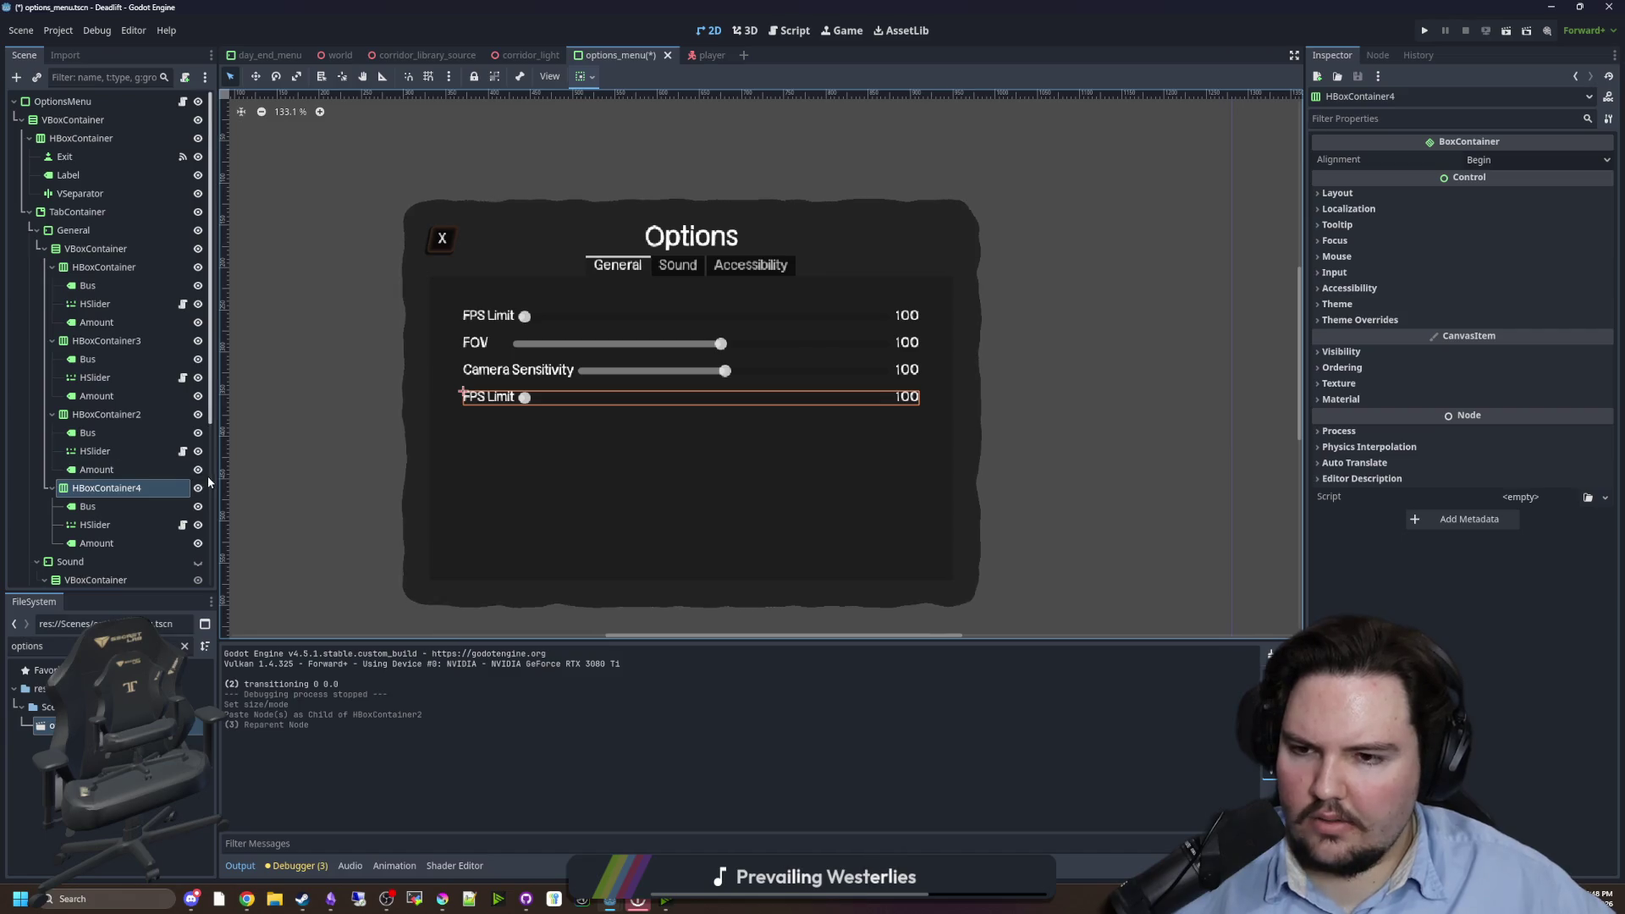
- Rename the new row's label from FPS Limit to 'Window Mode'
{"action": "left_click", "coordinate": [123, 504]}
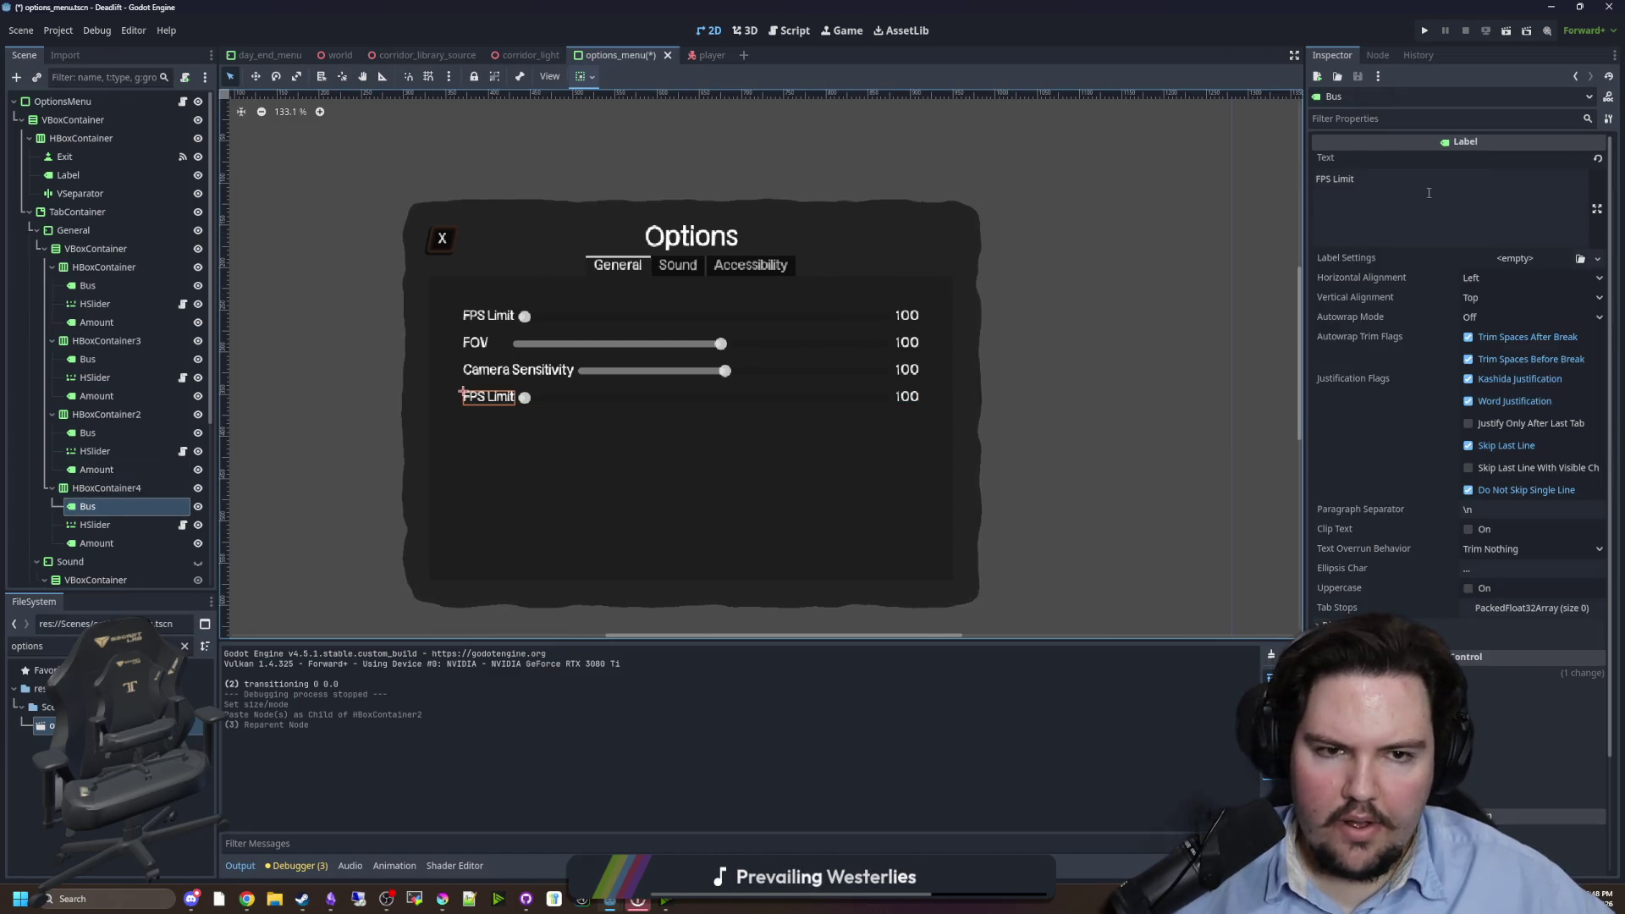
{"action": "triple_click", "coordinate": [1429, 193]}
{"action": "type", "text": "Window Mode"}
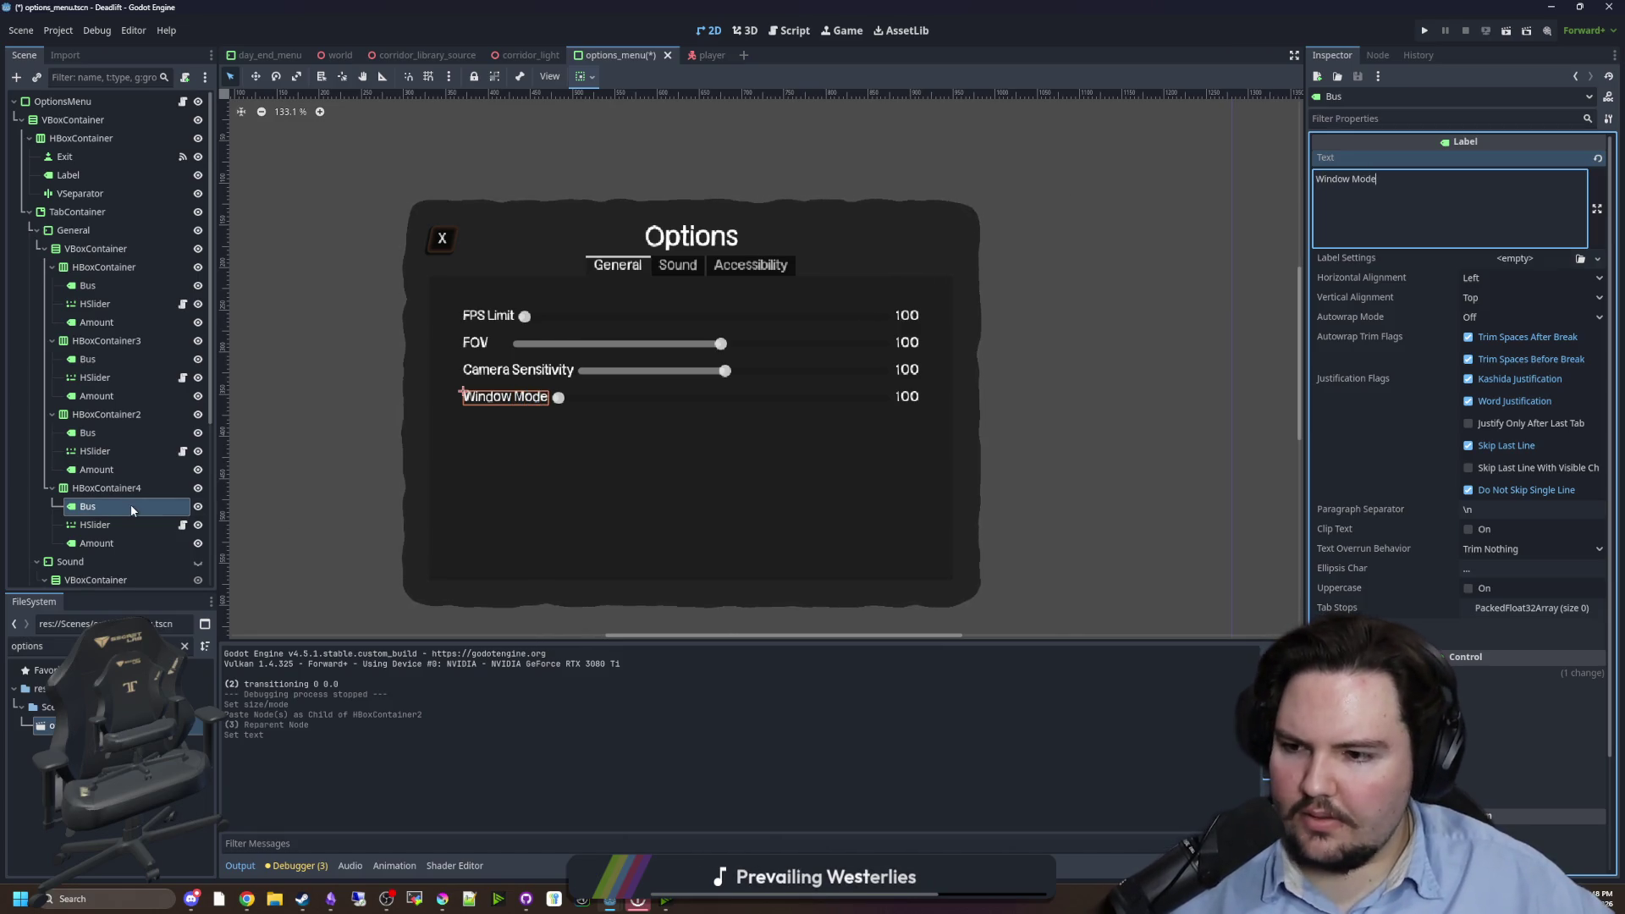
- Change the row's HSlider node type to OptionButton
{"action": "left_click", "coordinate": [113, 523]}
{"action": "right_click", "coordinate": [114, 522]}
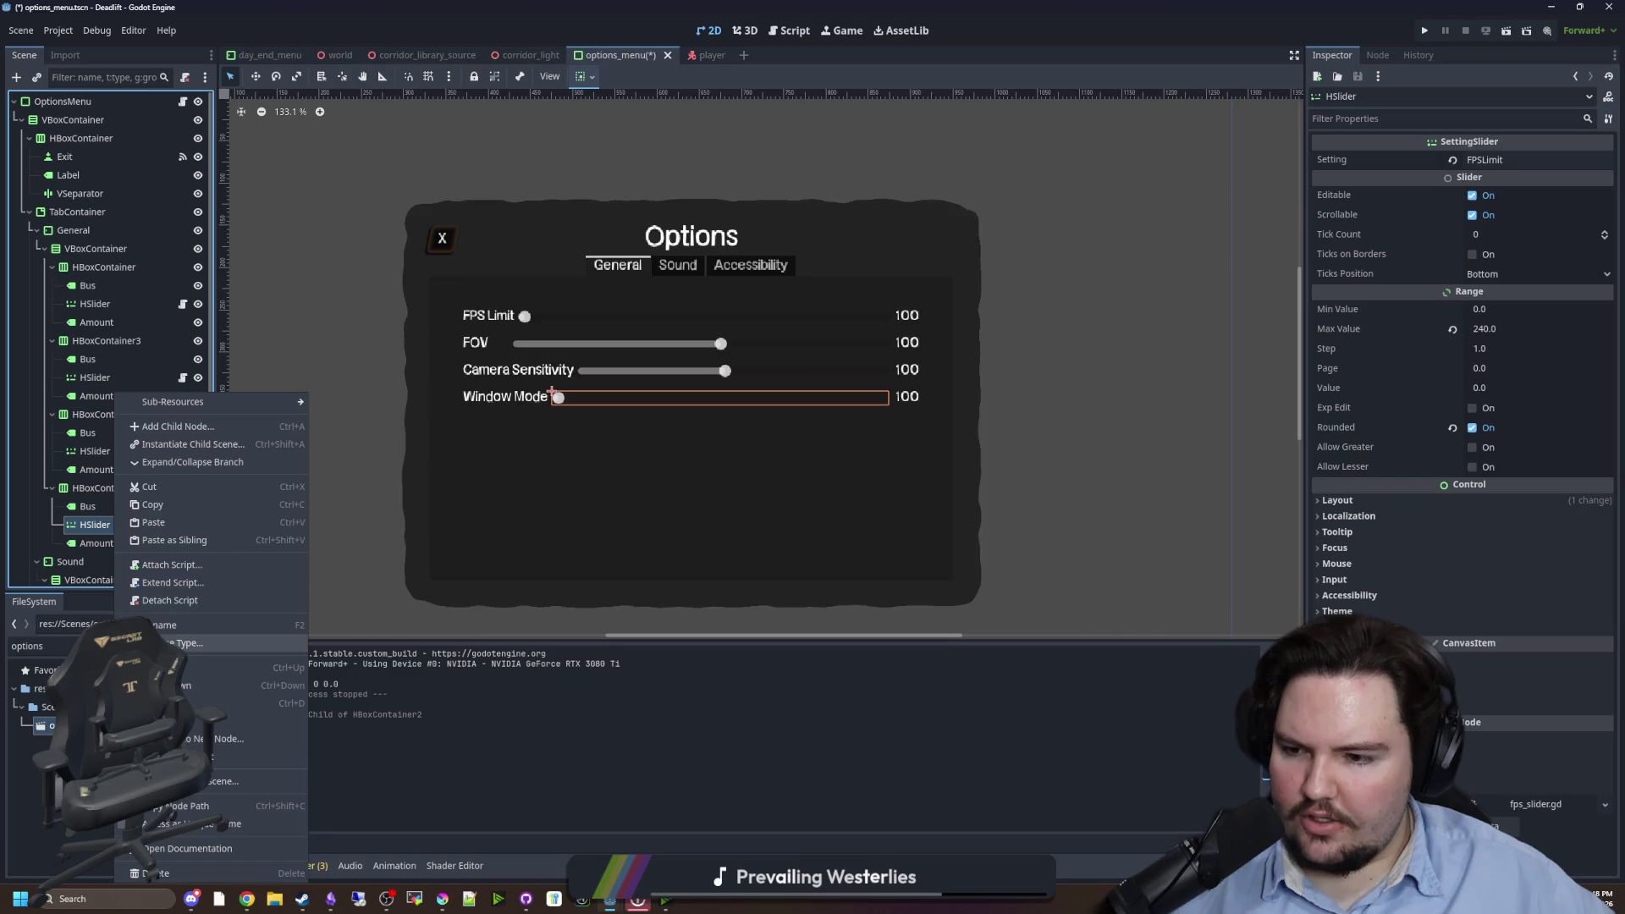
{"action": "left_click", "coordinate": [178, 643]}
{"action": "type", "text": "drop"}
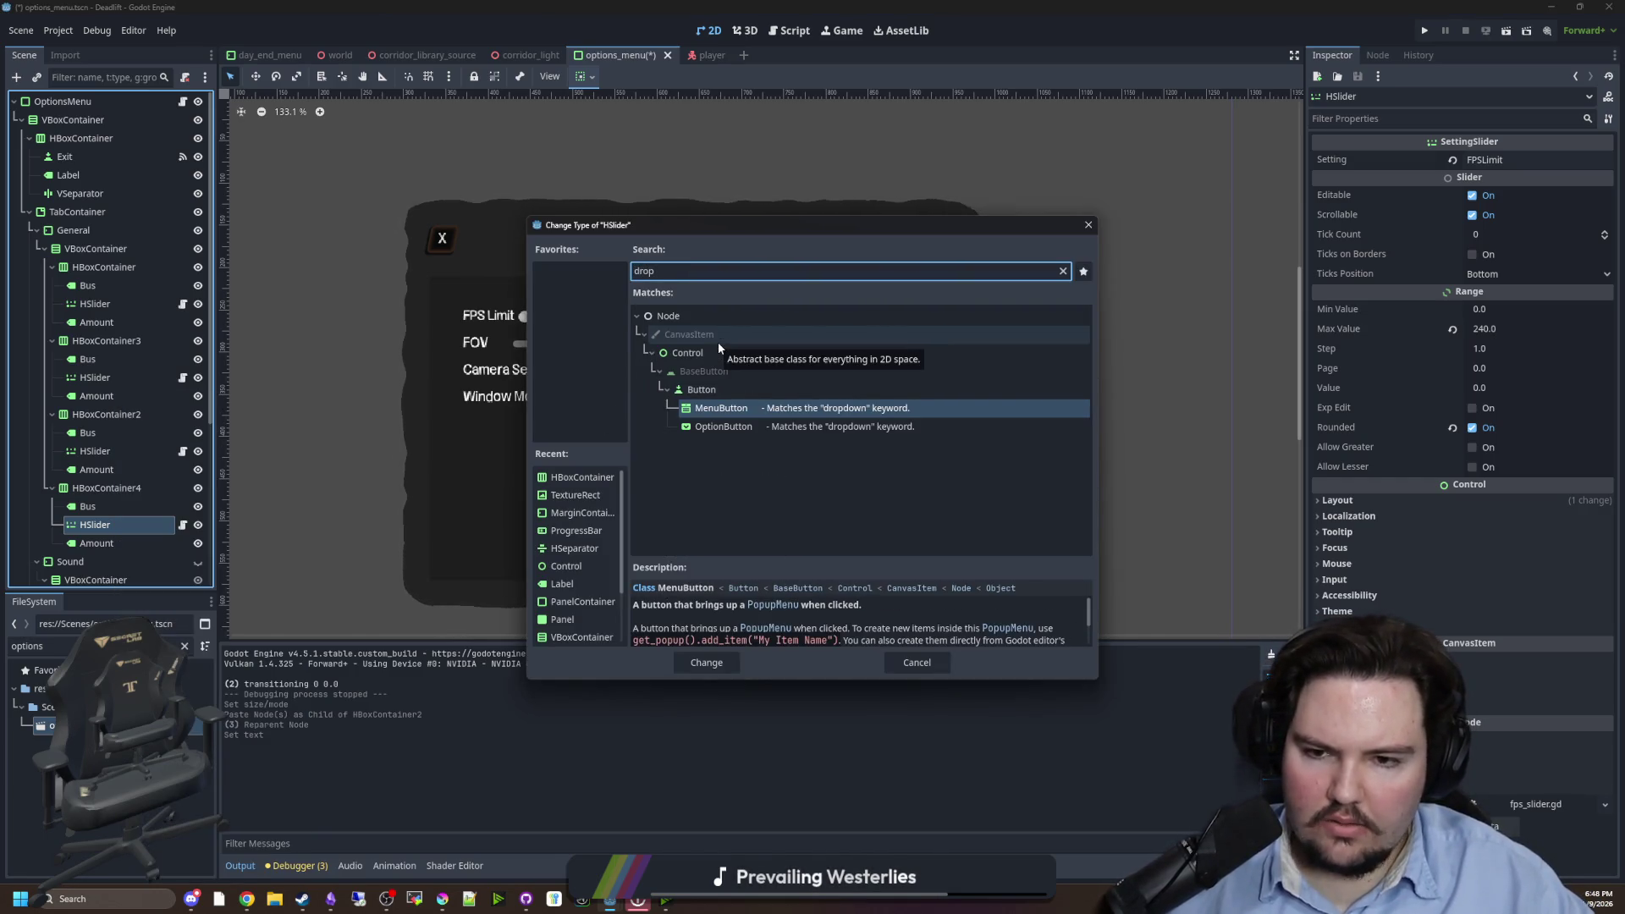
{"action": "key", "text": "Down"}
{"action": "key", "text": "Return"}
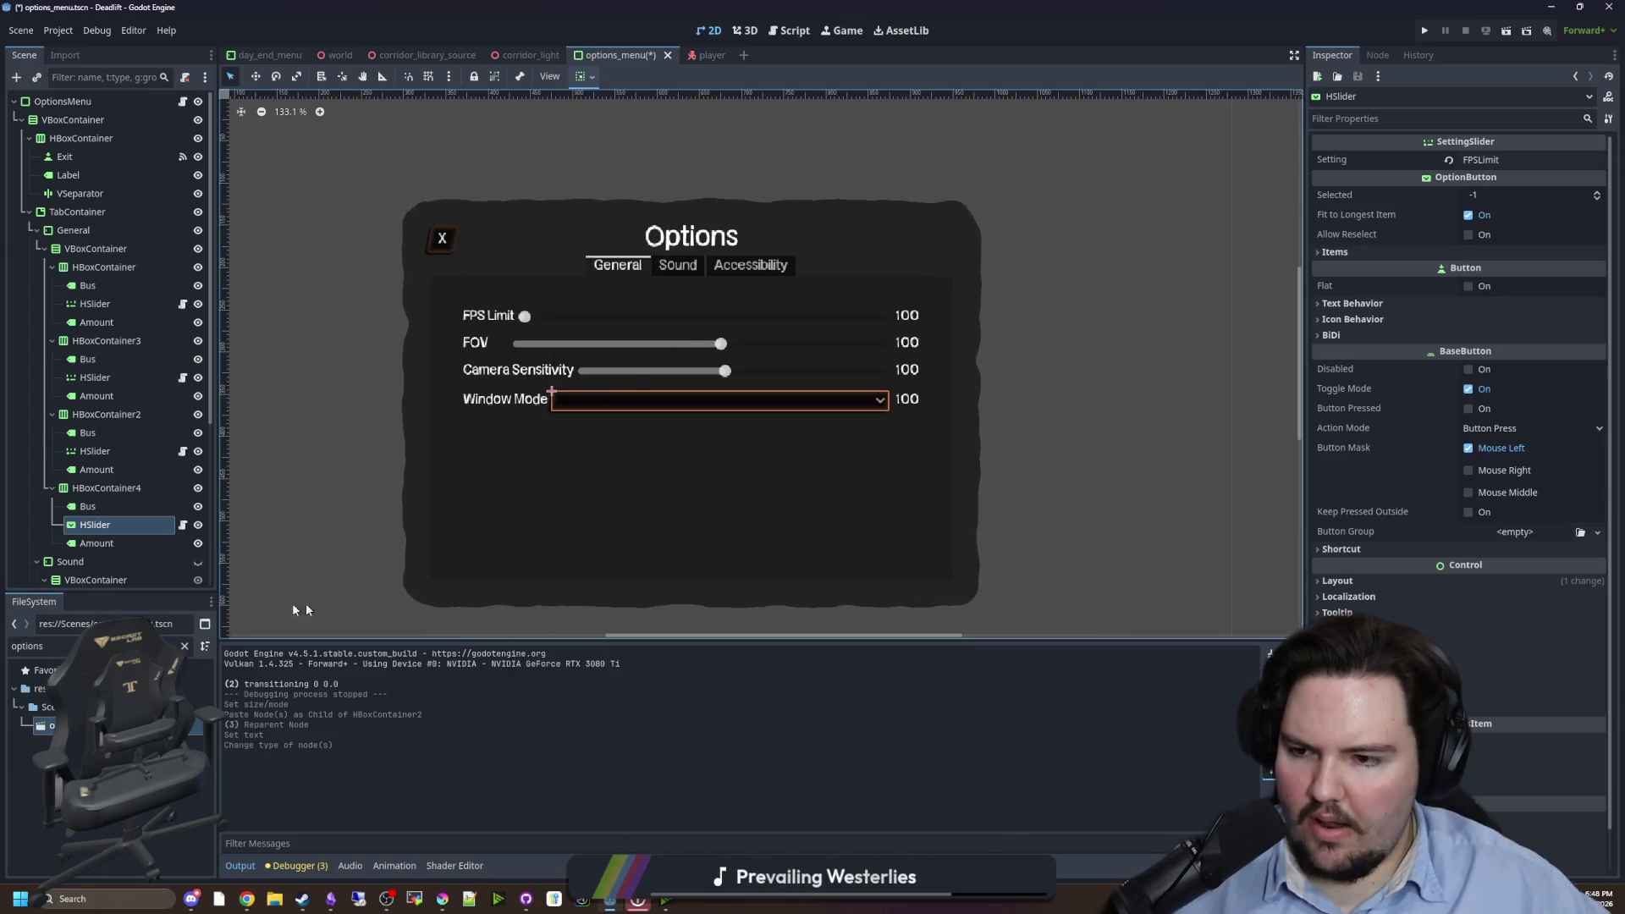
- Delete the row's Amount value label and reselect the Window Mode node
{"action": "left_click", "coordinate": [110, 542]}
{"action": "key", "text": "Delete"}
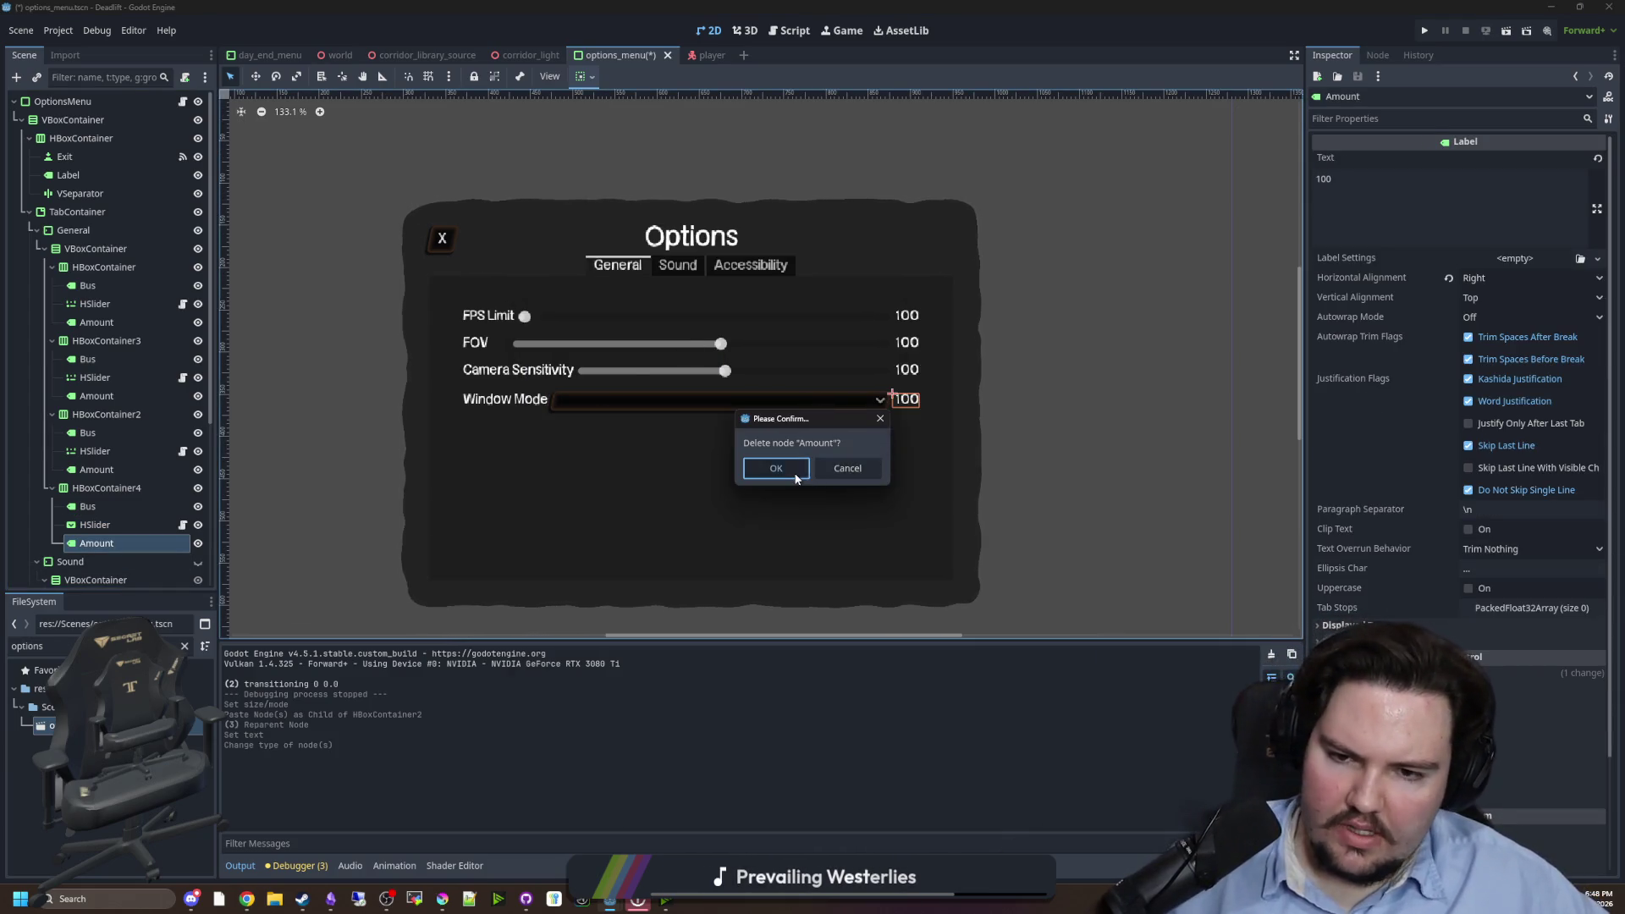
{"action": "left_click", "coordinate": [776, 468]}
{"action": "left_click", "coordinate": [102, 524]}
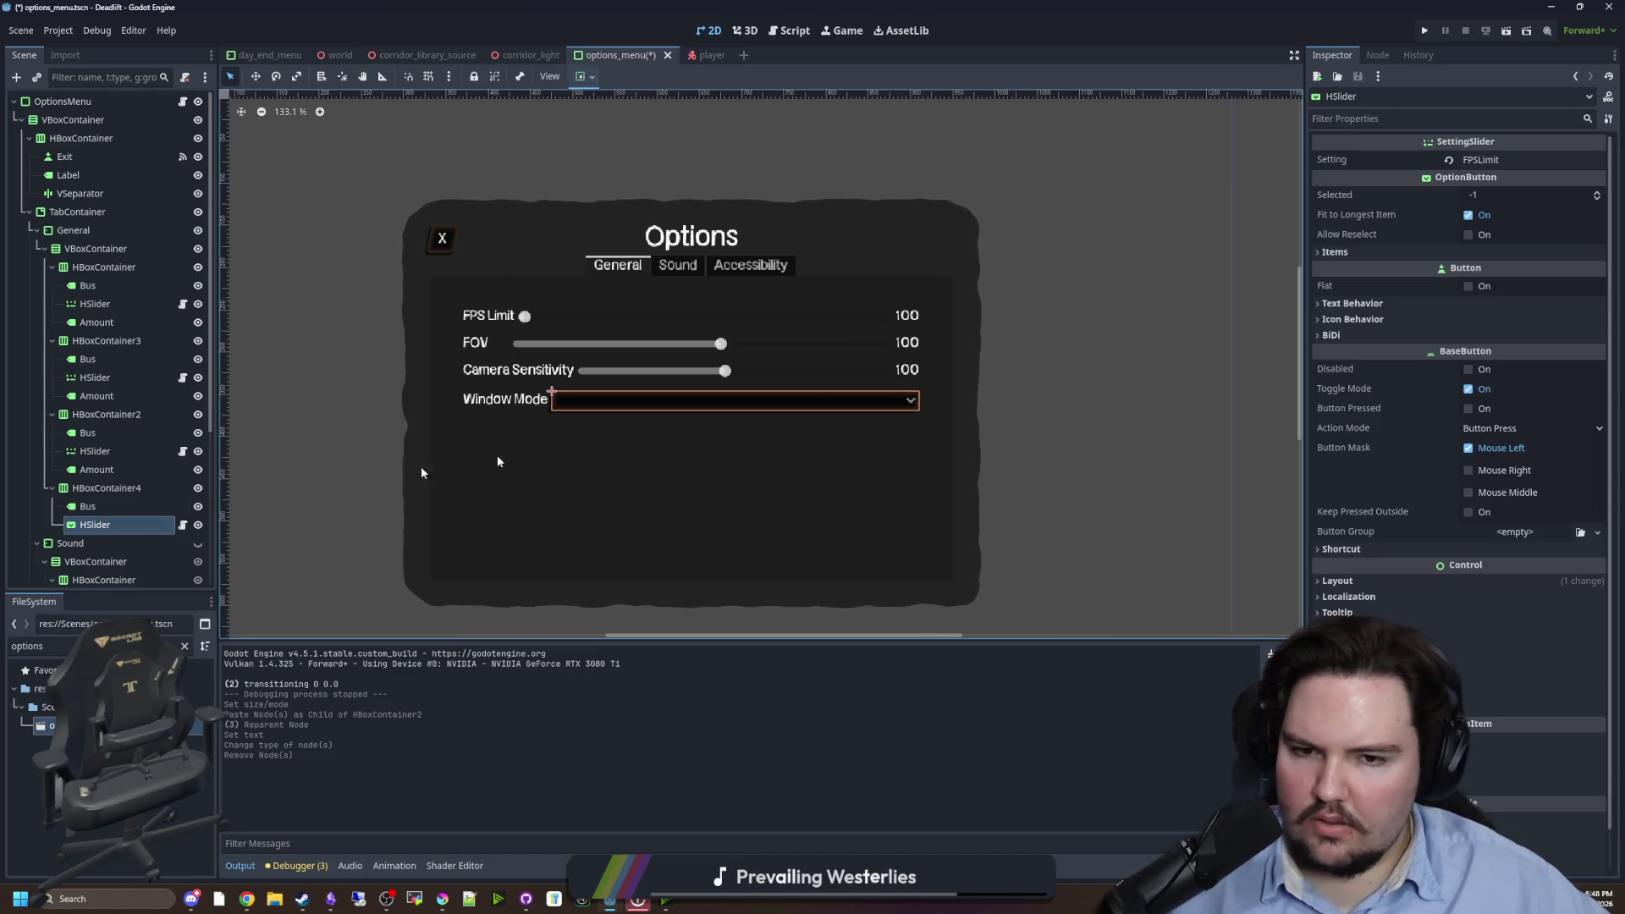
- Rename the former HSlider node to MenuButton
{"action": "left_click", "coordinate": [98, 524]}
{"action": "type", "text": "MenuBu"}
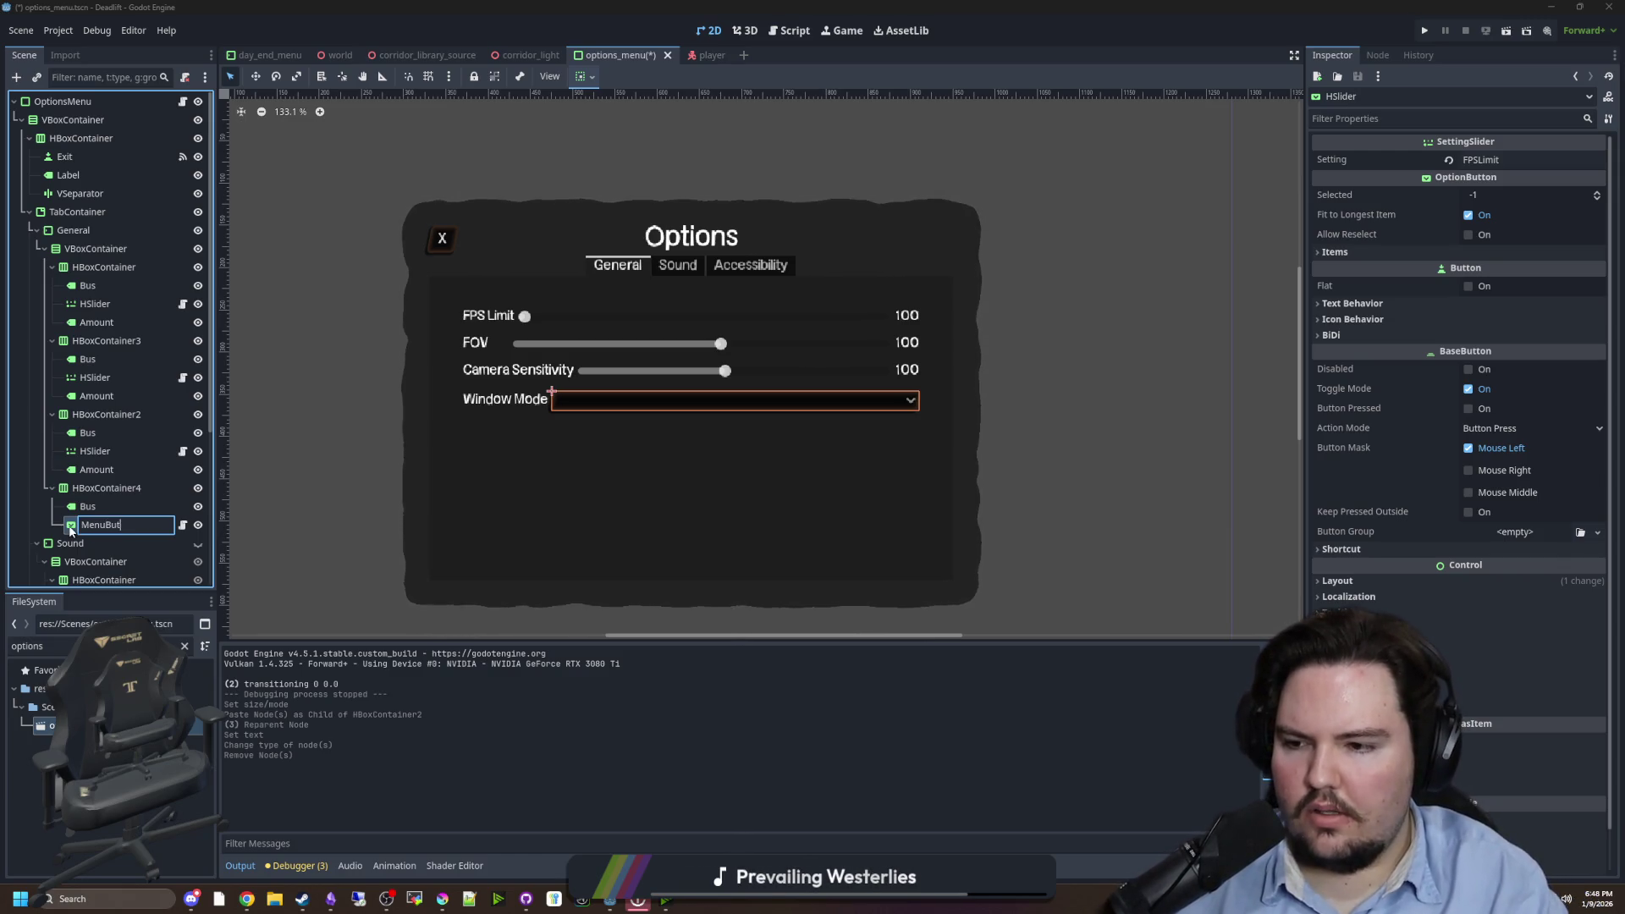
{"action": "type", "text": "ton"}
{"action": "key", "text": "Return"}
- Change the Window Mode dropdown node's type to OptionButton, found by searching 'drop'
{"action": "left_click", "coordinate": [88, 506]}
{"action": "right_click", "coordinate": [87, 506]}
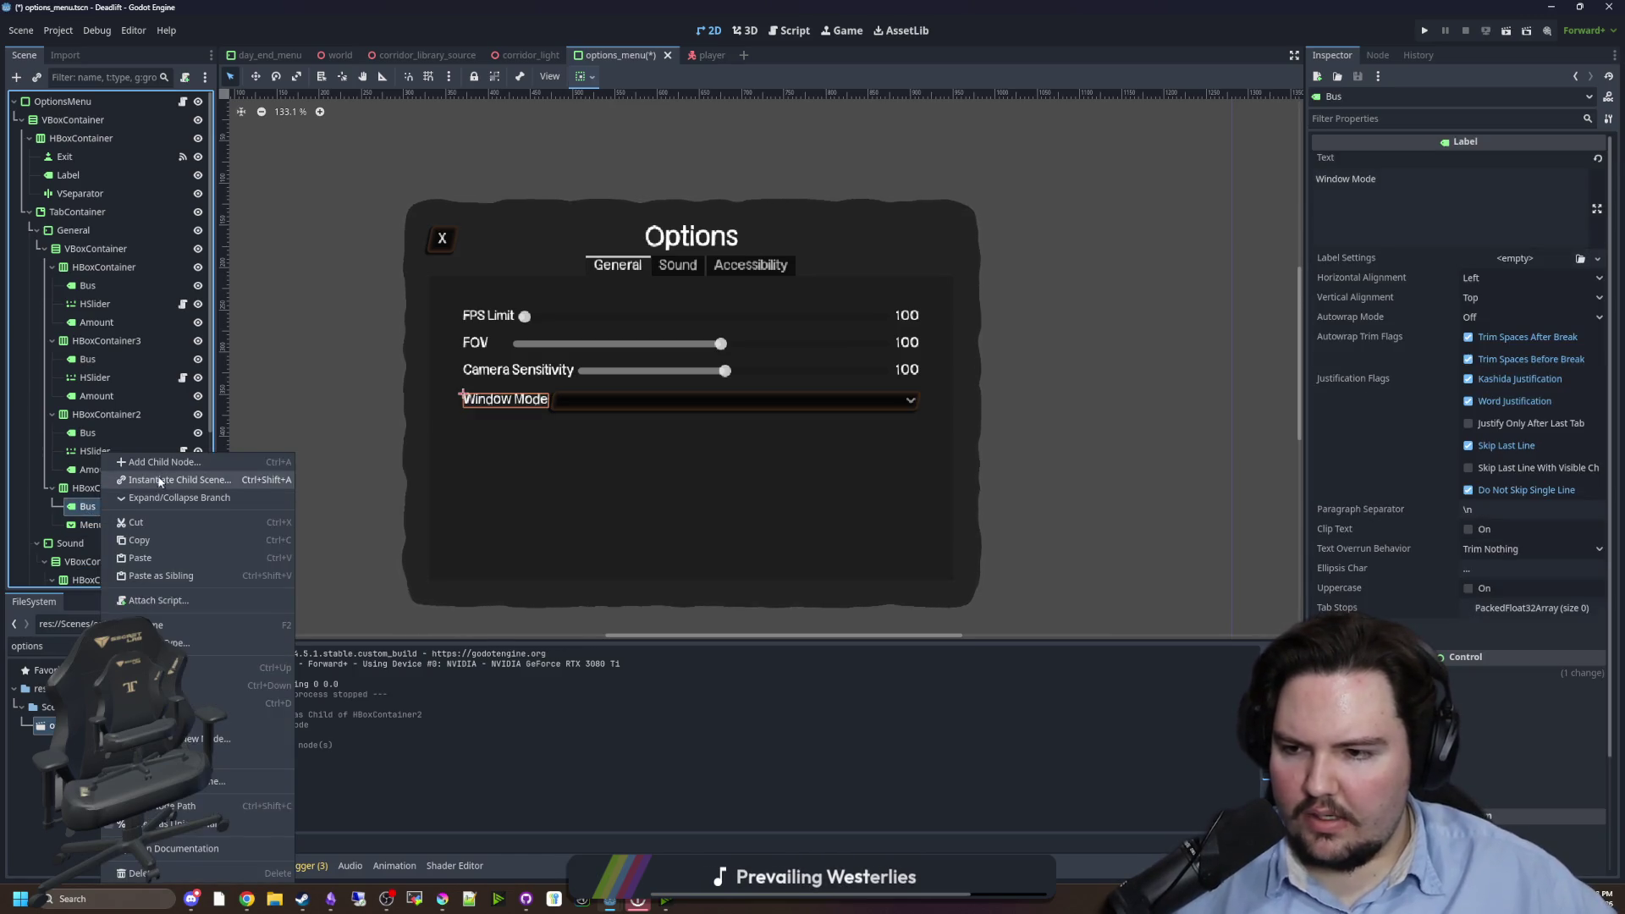
{"action": "left_click", "coordinate": [160, 462]}
{"action": "type", "text": "menu"}
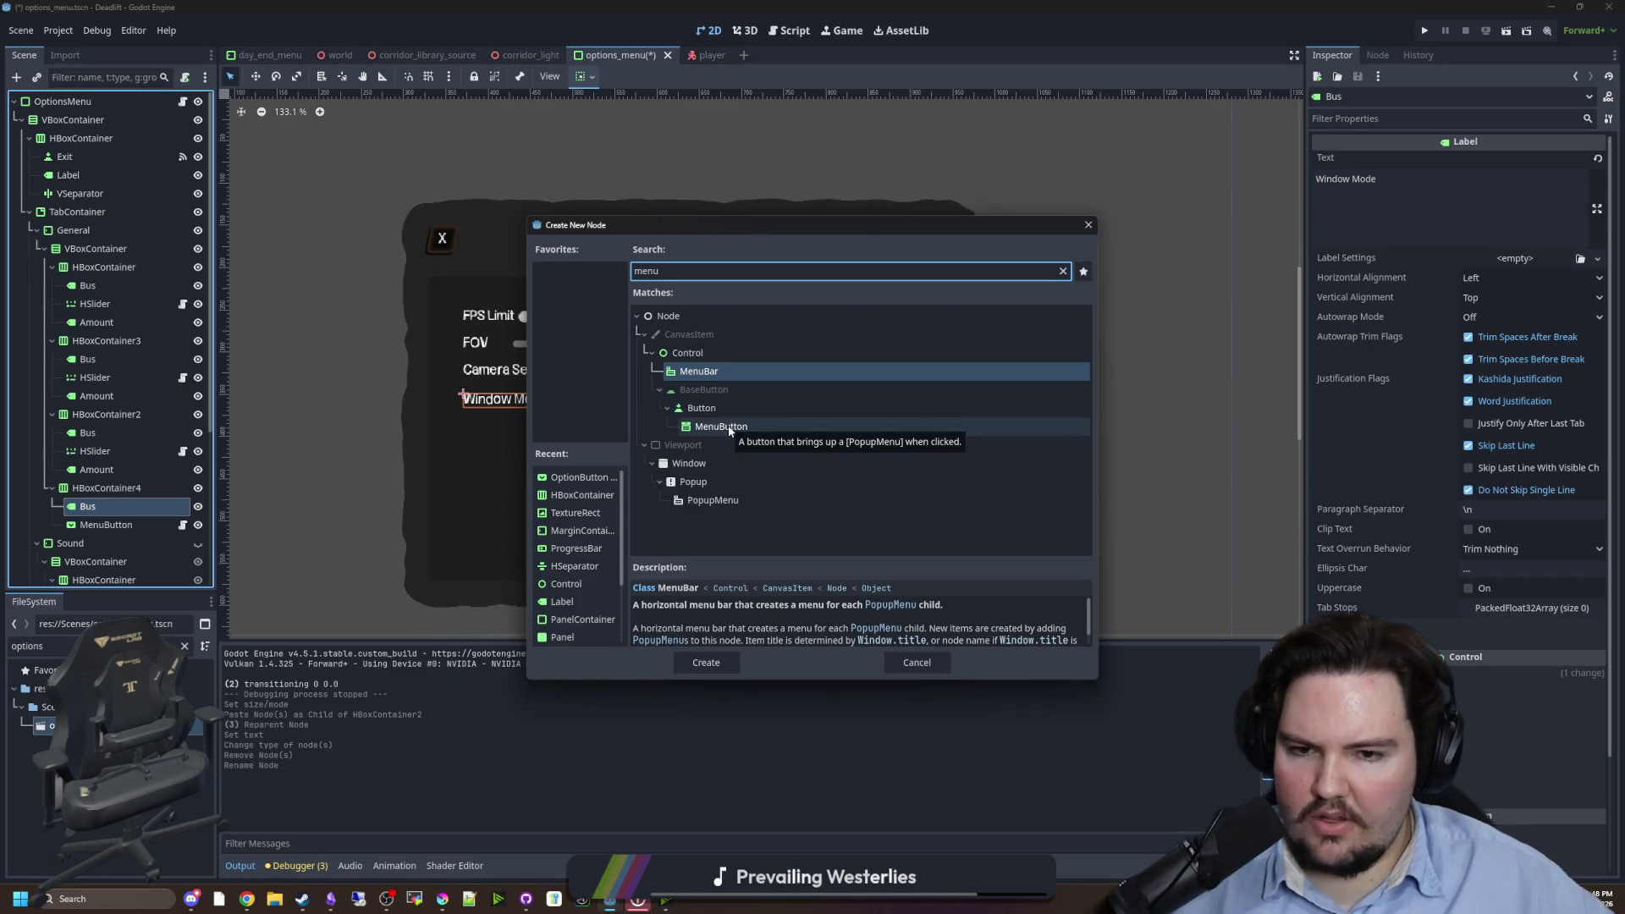
{"action": "key", "text": "BackSpace"}
{"action": "key", "text": "BackSpace"}
{"action": "key", "text": "BackSpace"}
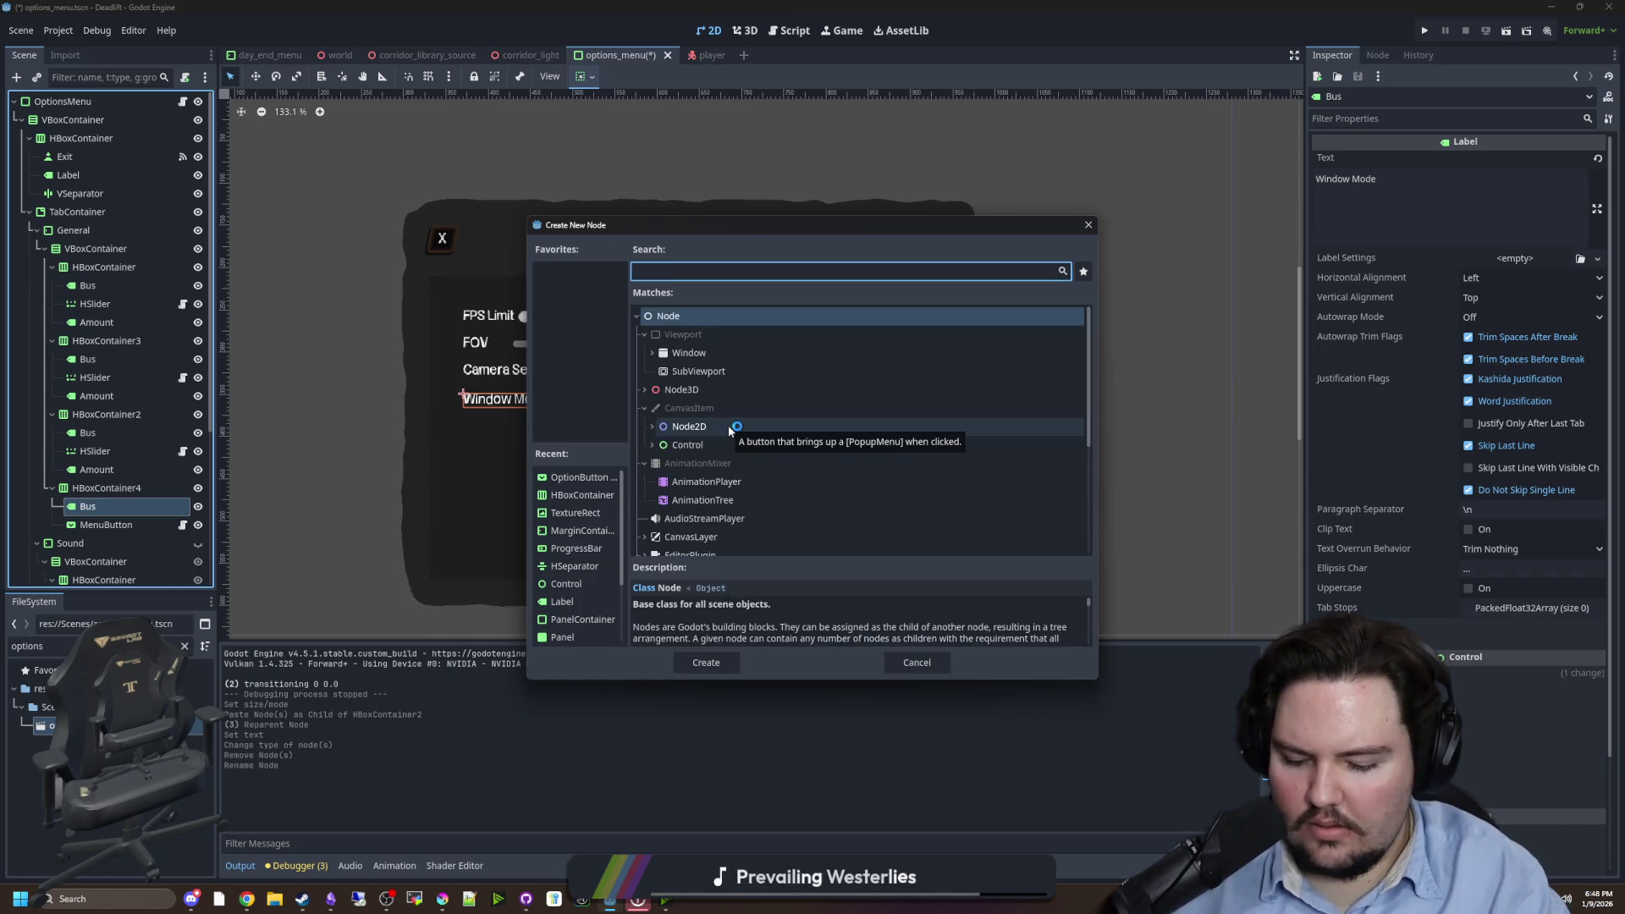
{"action": "type", "text": "drop"}
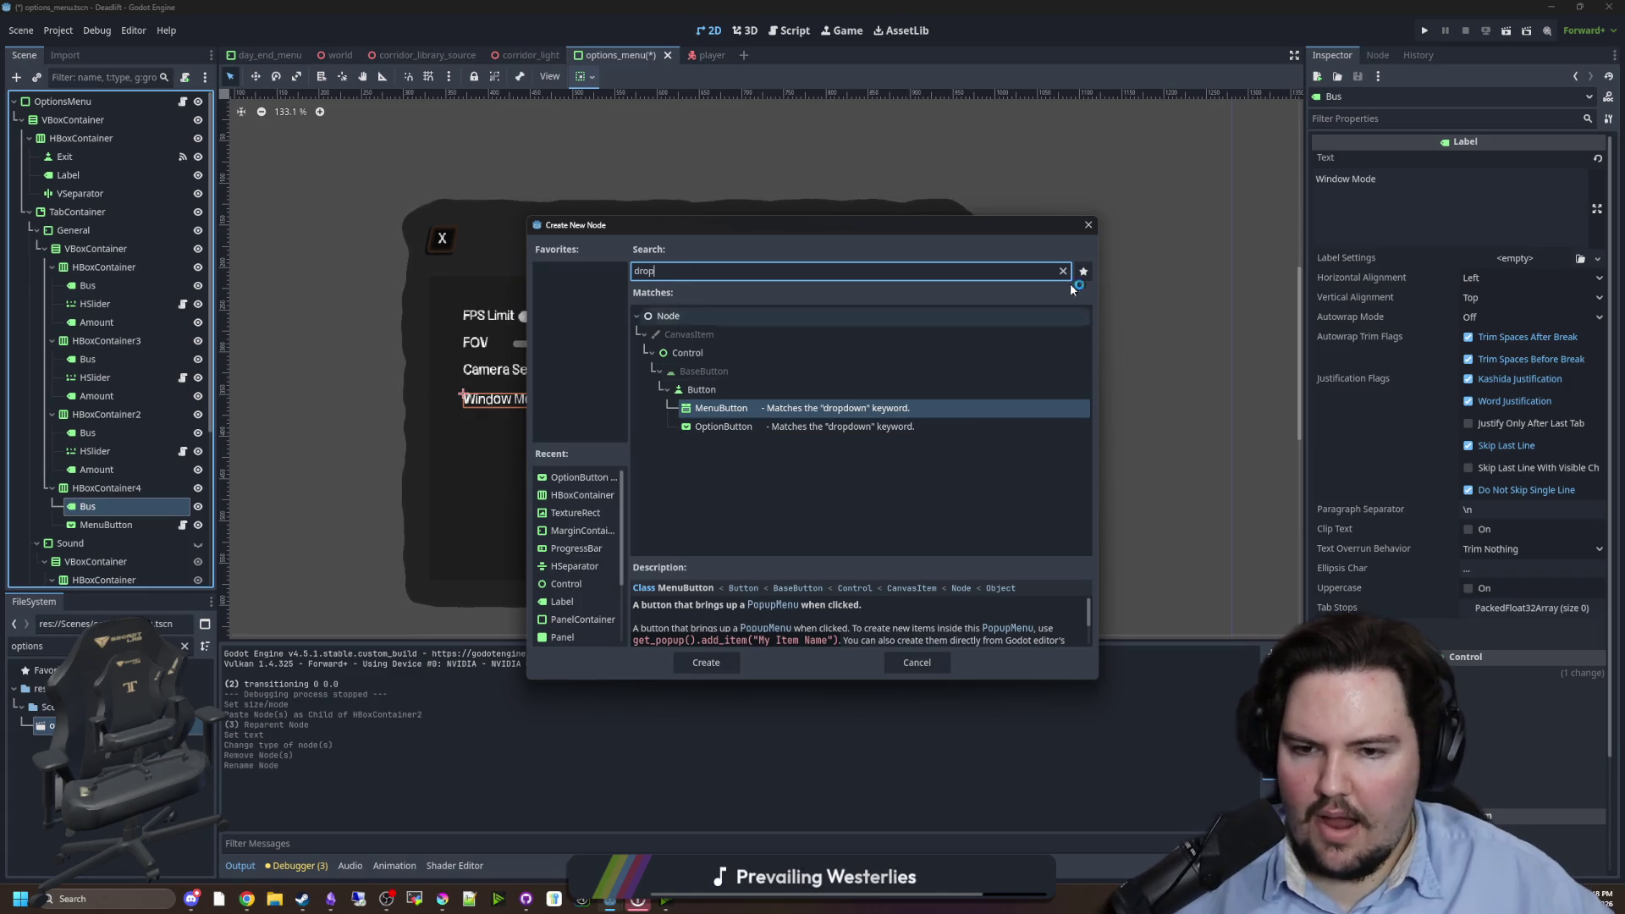
{"action": "double_click", "coordinate": [727, 427]}
- Rename the node to OptionButton and keep it selected in the scene tree
{"action": "double_click", "coordinate": [100, 525]}
{"action": "type", "text": "OptionBu"}
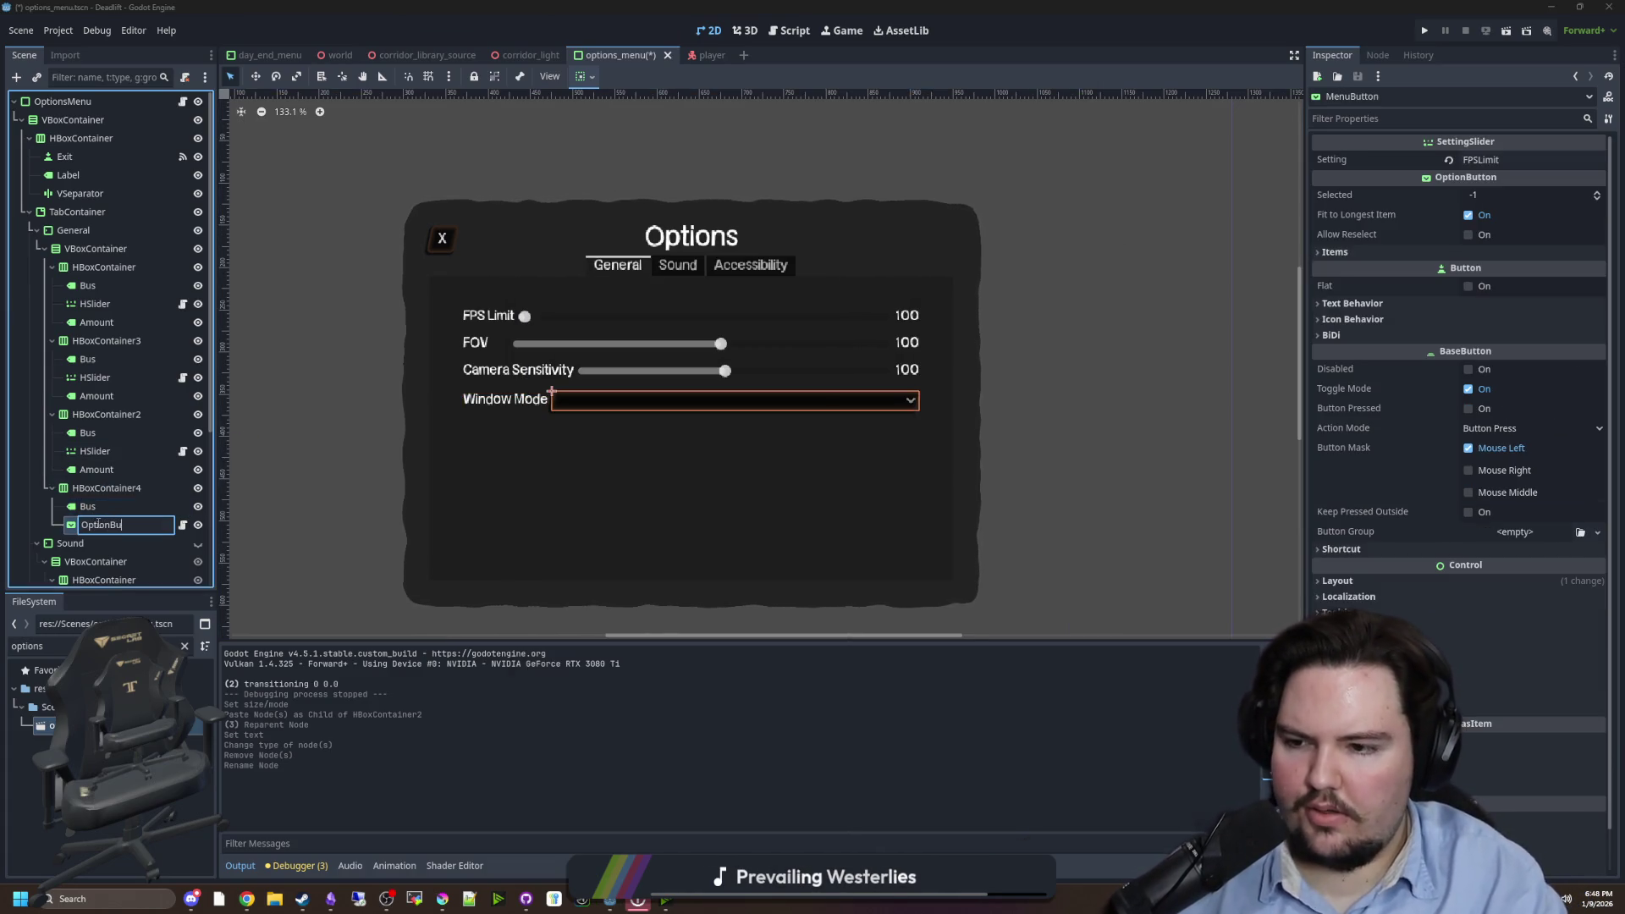
{"action": "type", "text": "tton"}
{"action": "key", "text": "Return"}
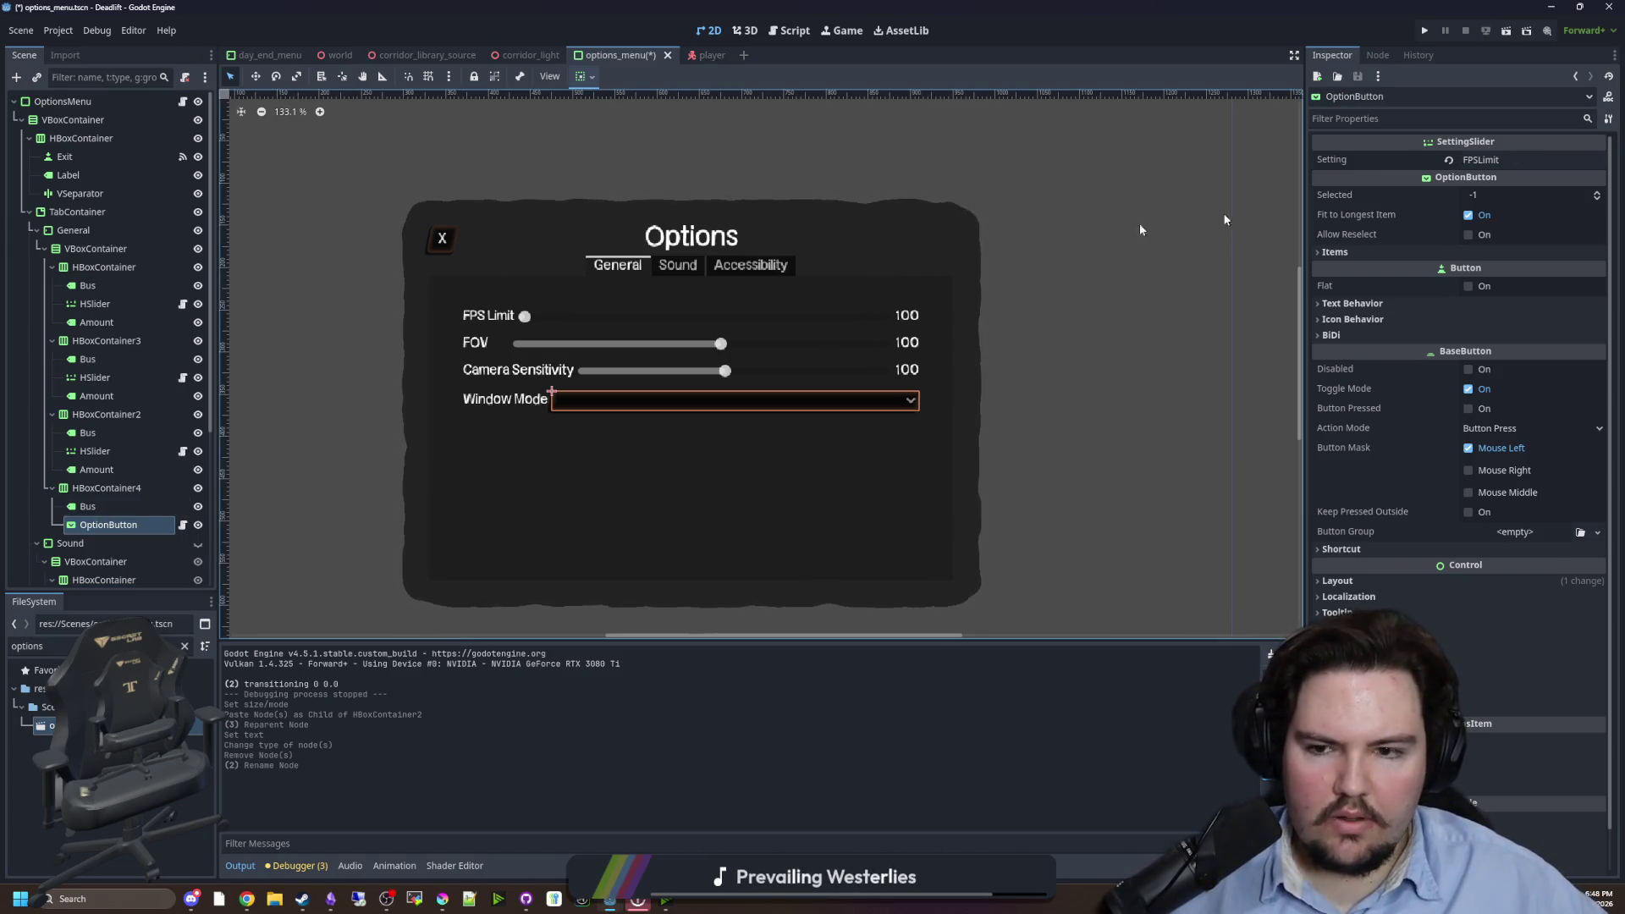
{"action": "key", "text": "Up"}
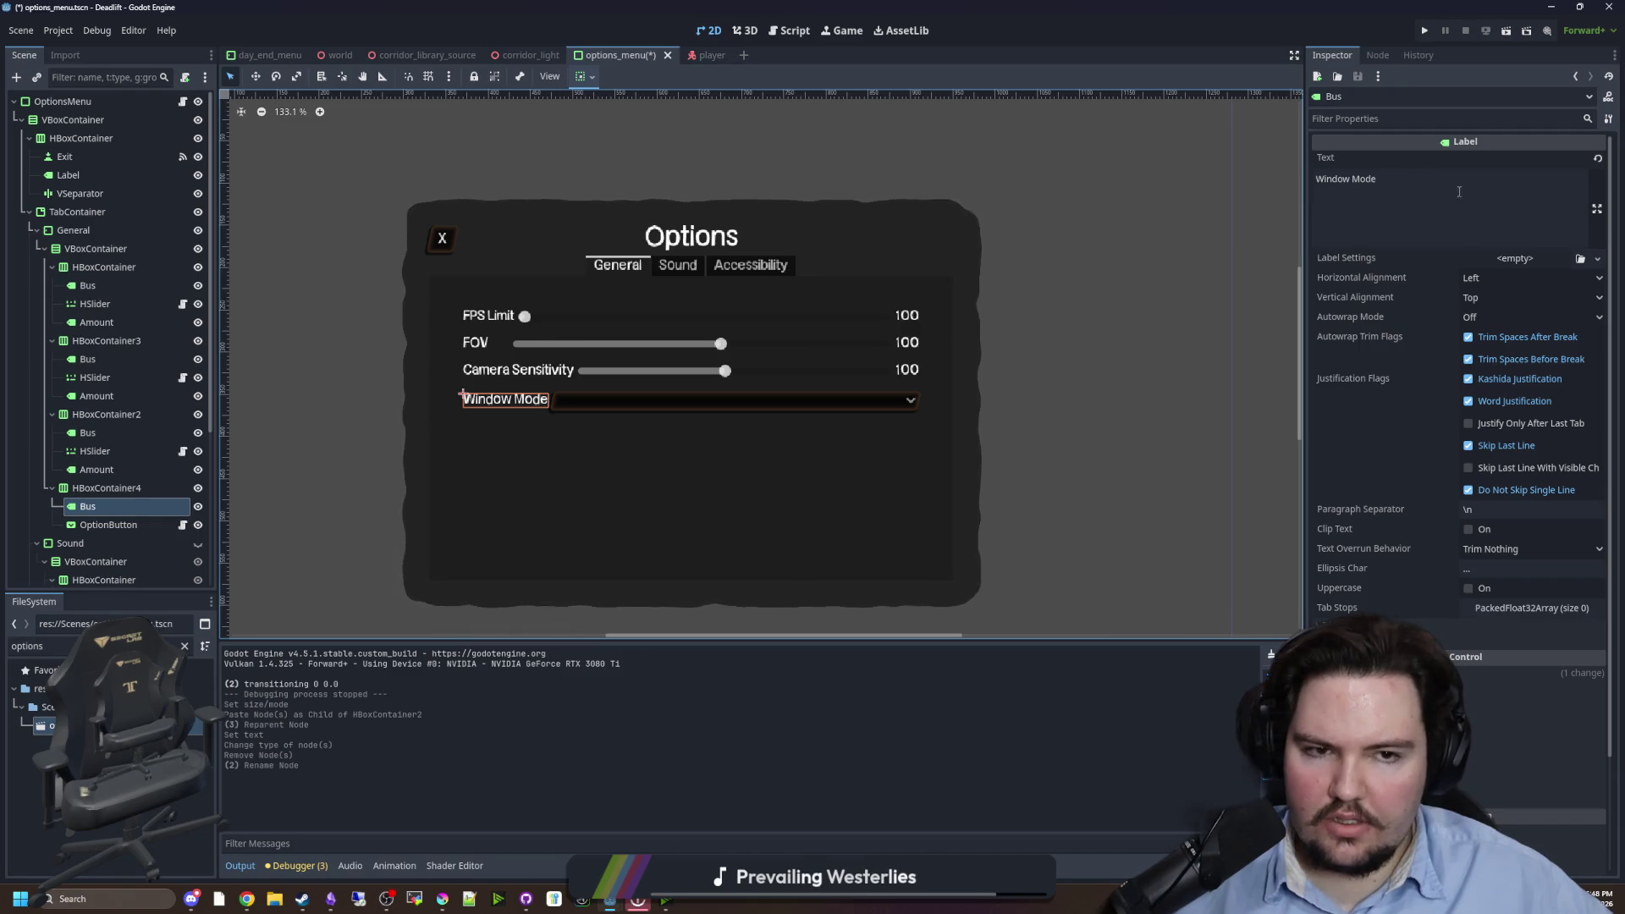
{"action": "key", "text": "Up"}
{"action": "key", "text": "Down"}
{"action": "key", "text": "Down"}
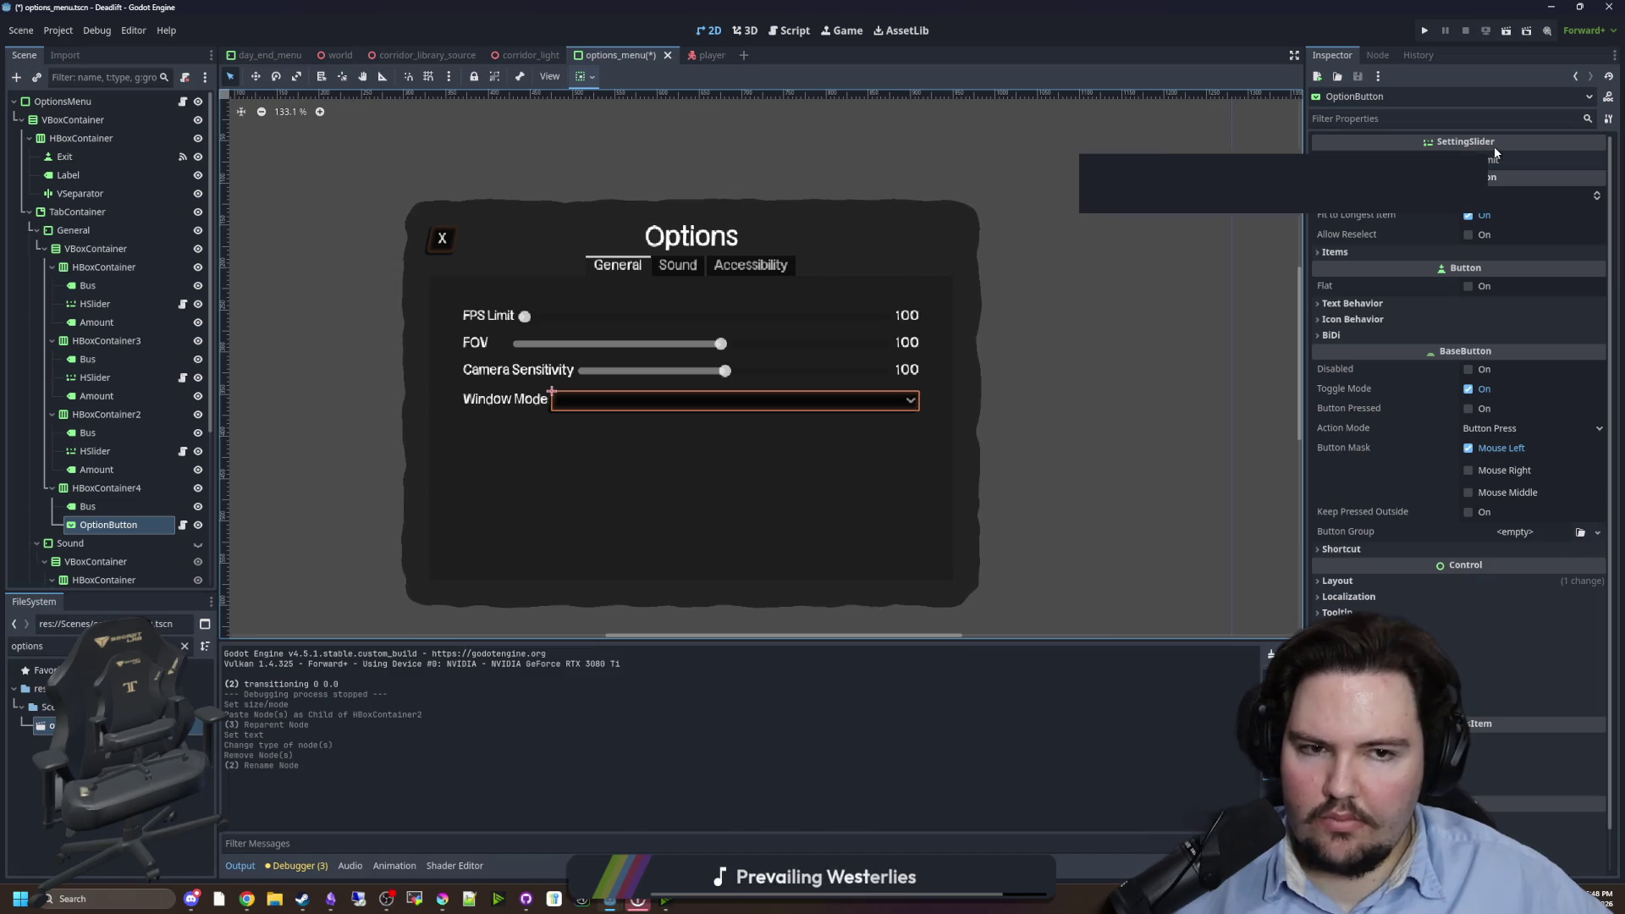
- Add a first item to the OptionButton's Items list and detach its script
{"action": "left_click", "coordinate": [1335, 252]}
{"action": "left_click", "coordinate": [1456, 273]}
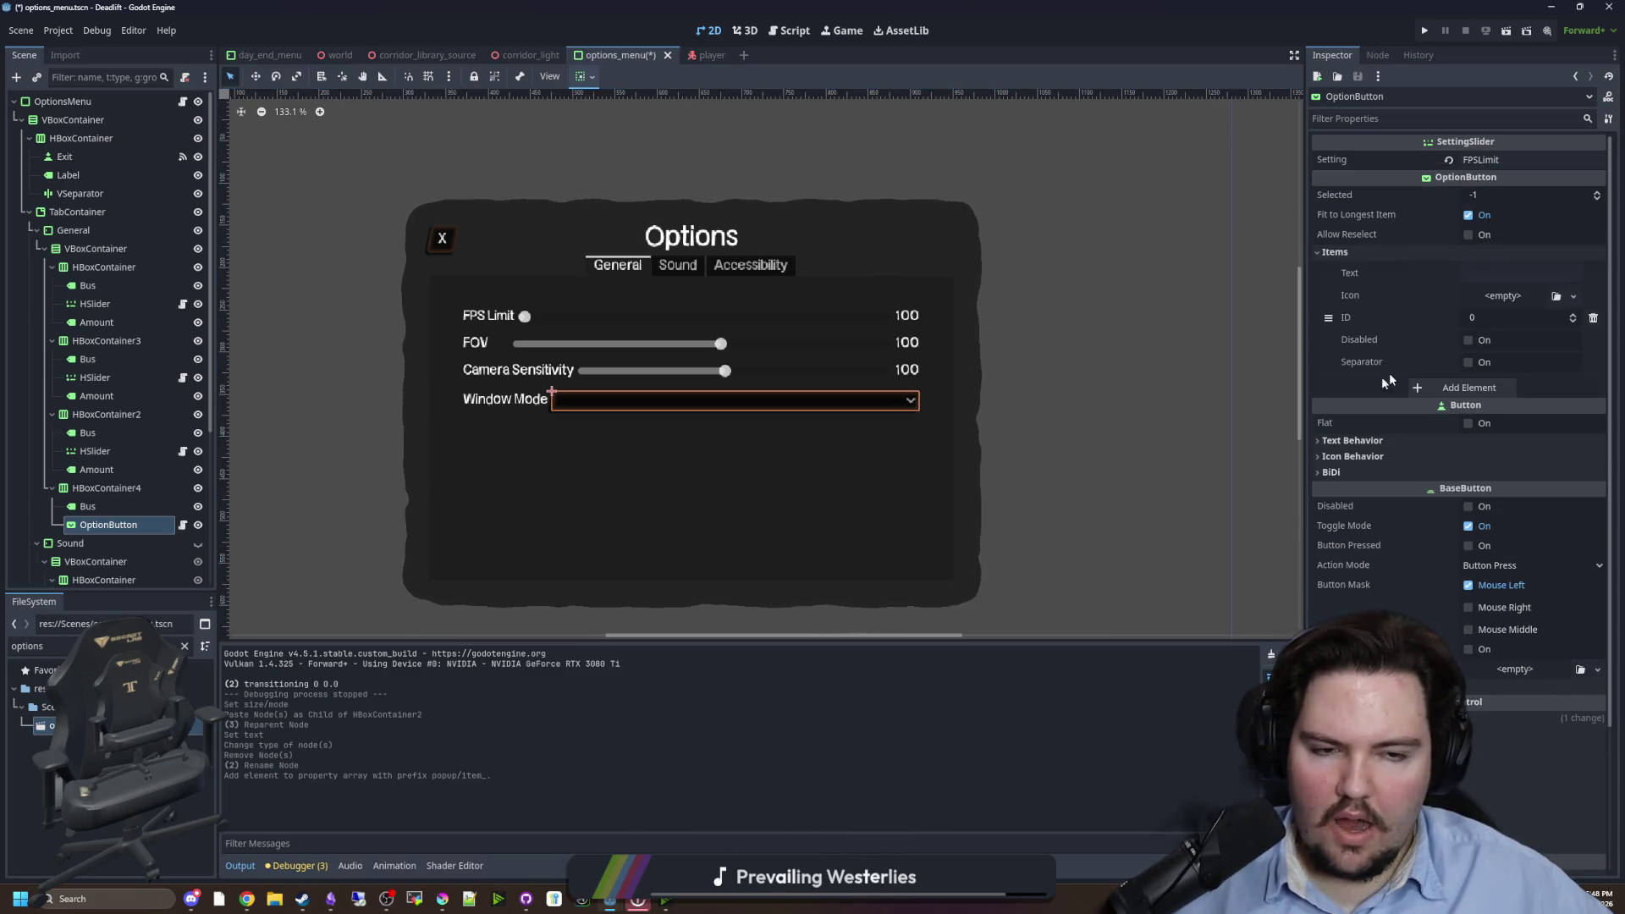
{"action": "left_click", "coordinate": [186, 77]}
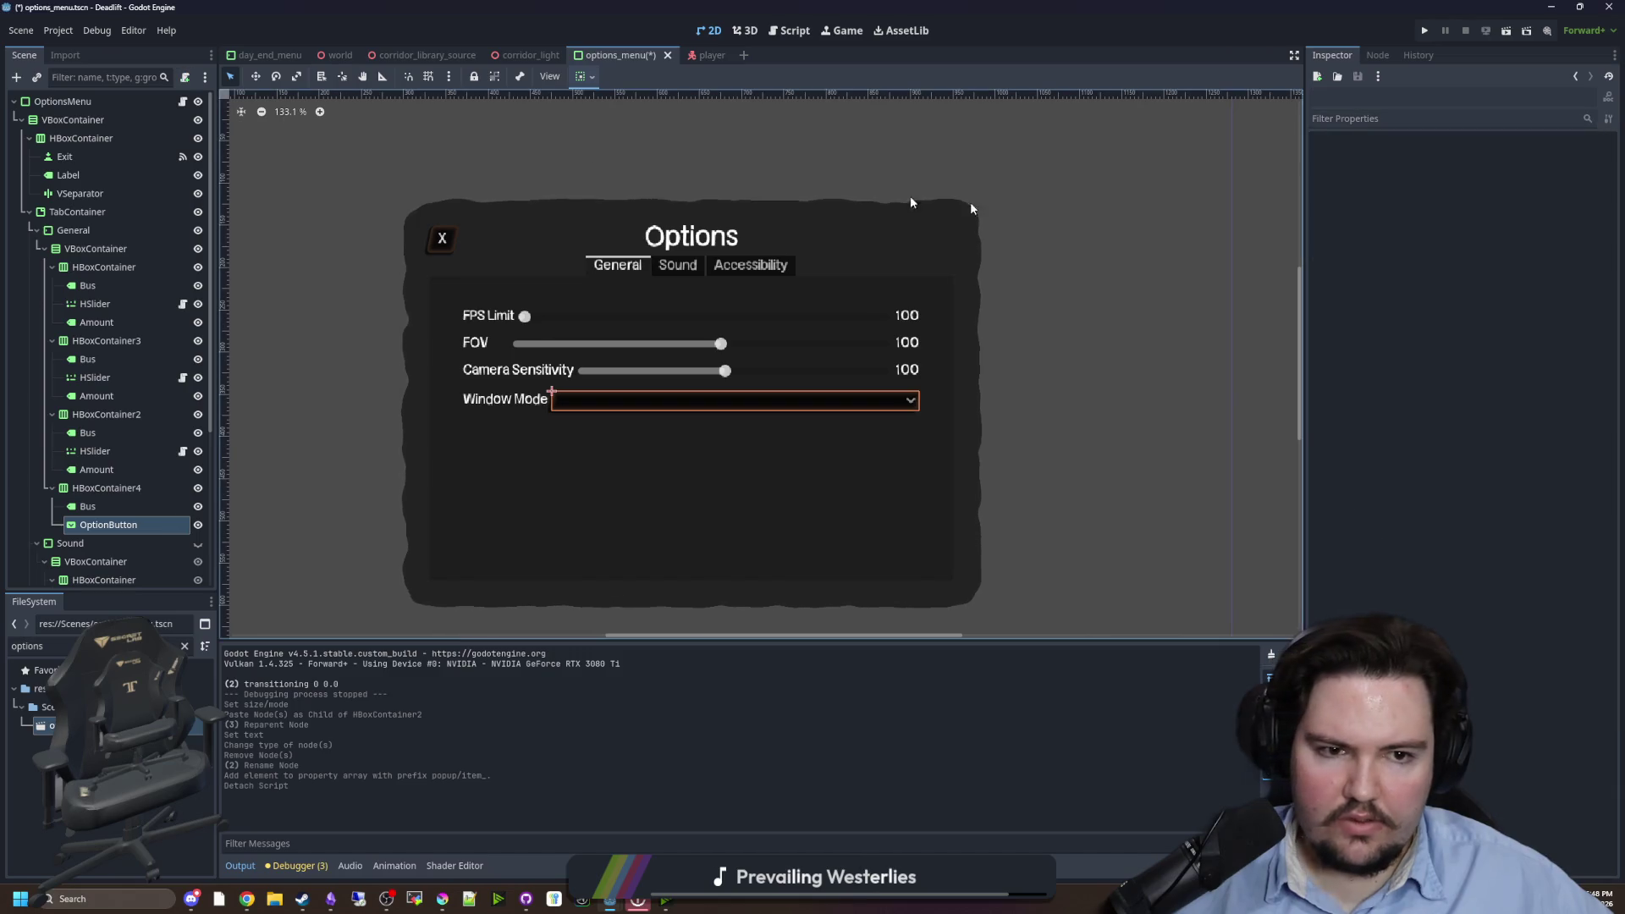
{"action": "left_click", "coordinate": [120, 506]}
{"action": "left_click", "coordinate": [112, 526]}
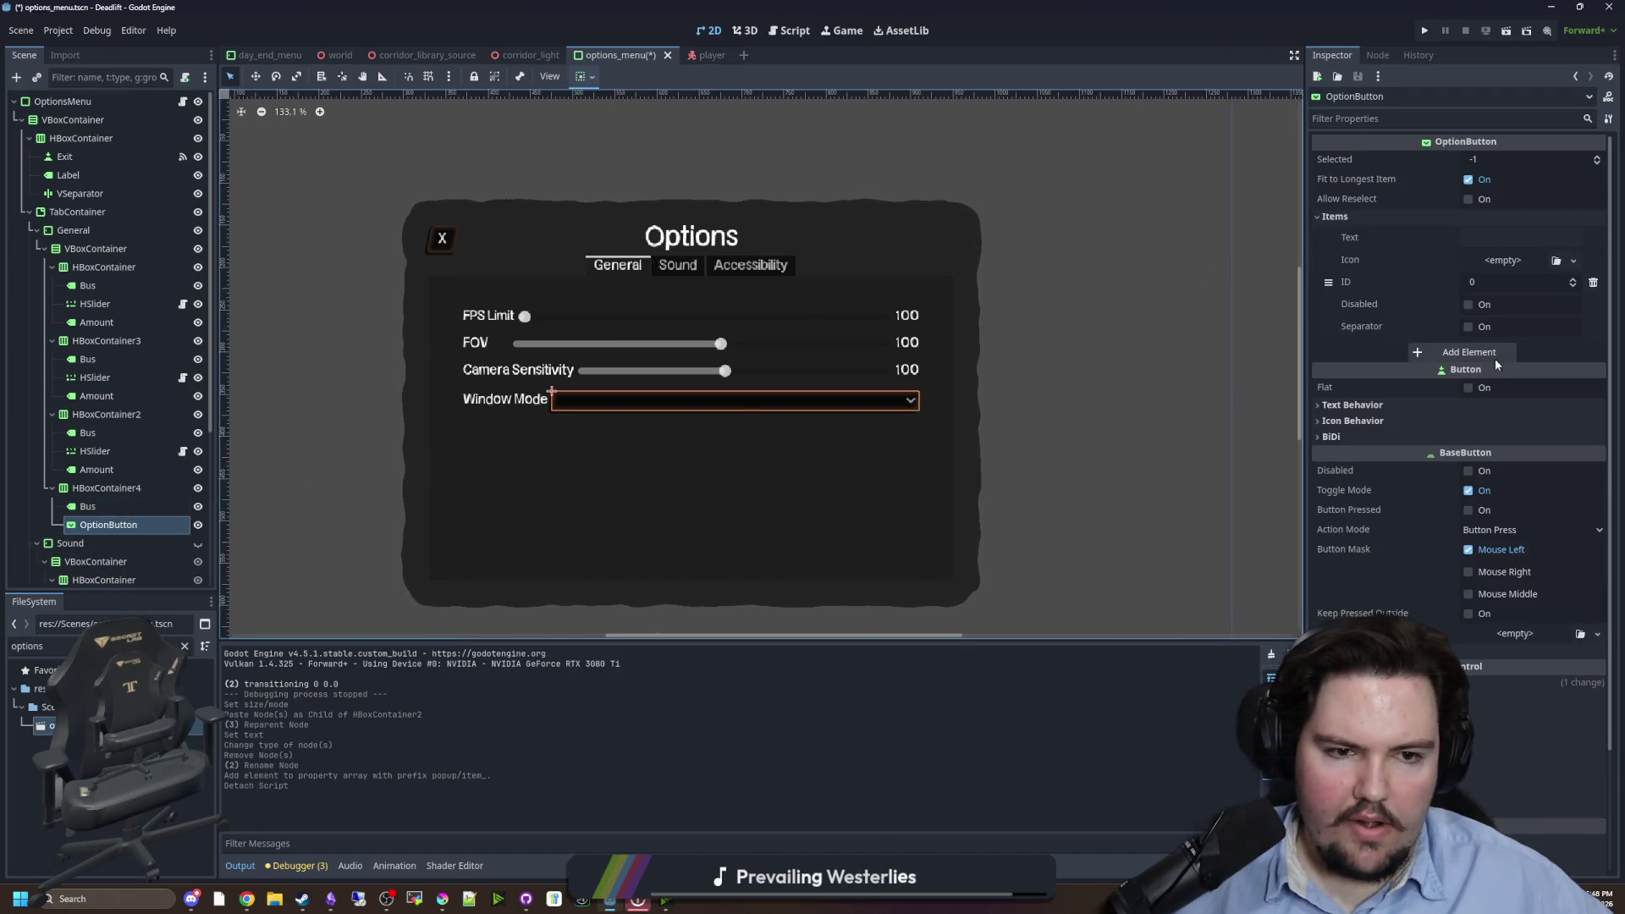
- Add a second item and set the item texts to Windowed and Fullscreen
{"action": "left_click", "coordinate": [1494, 355]}
{"action": "left_click", "coordinate": [1511, 237]}
{"action": "type", "text": "Windowed"}
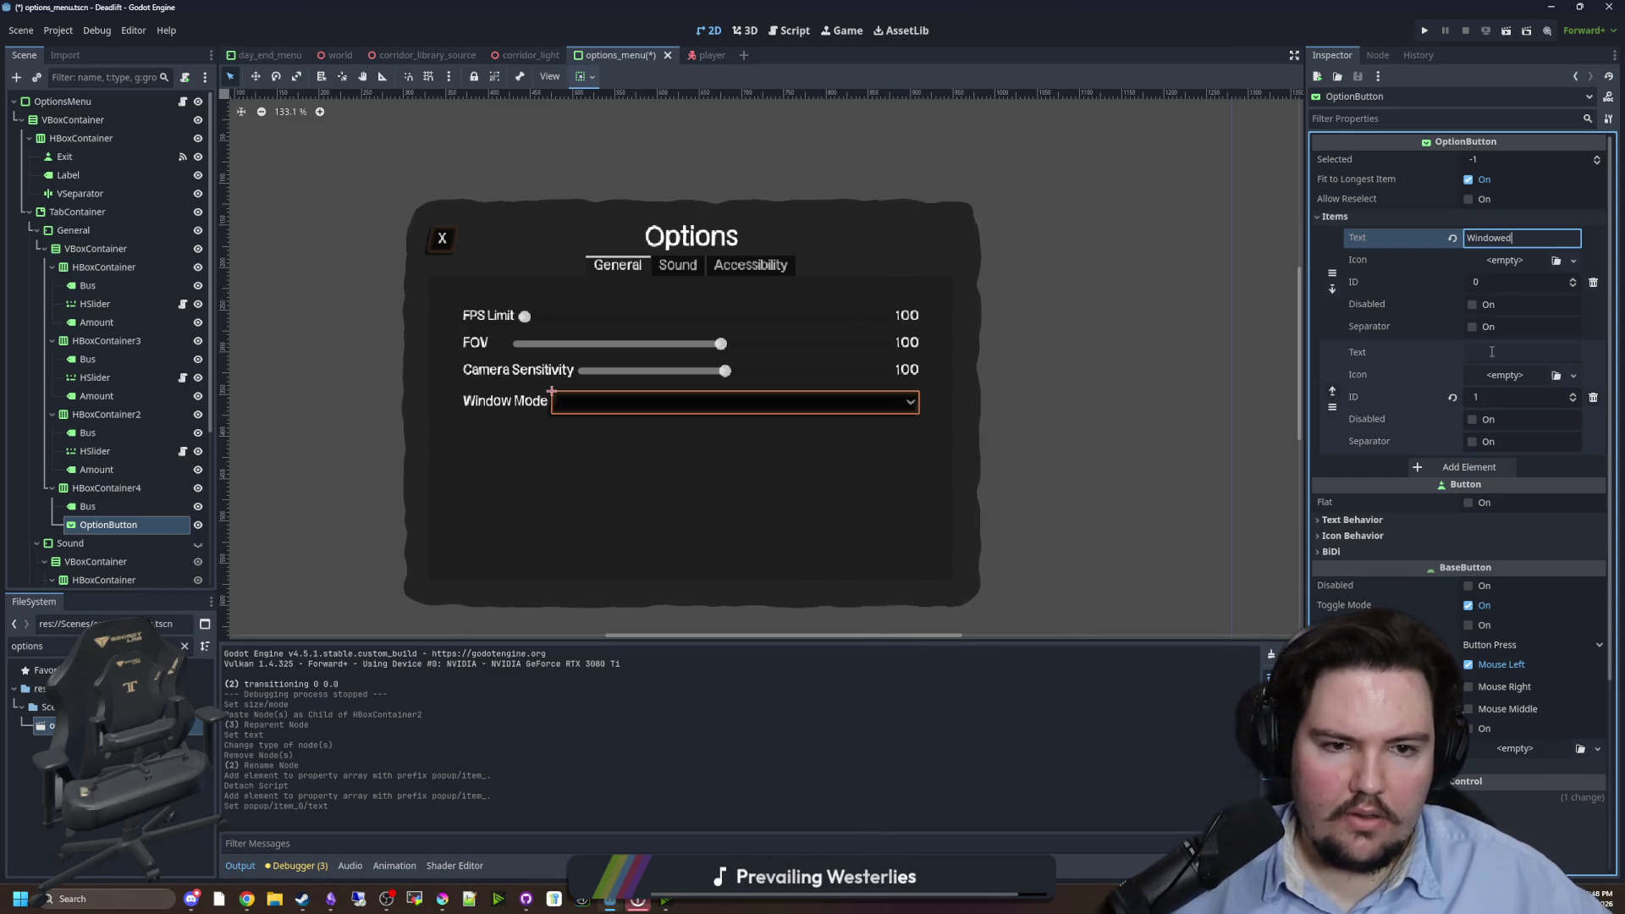
{"action": "left_click", "coordinate": [1492, 352]}
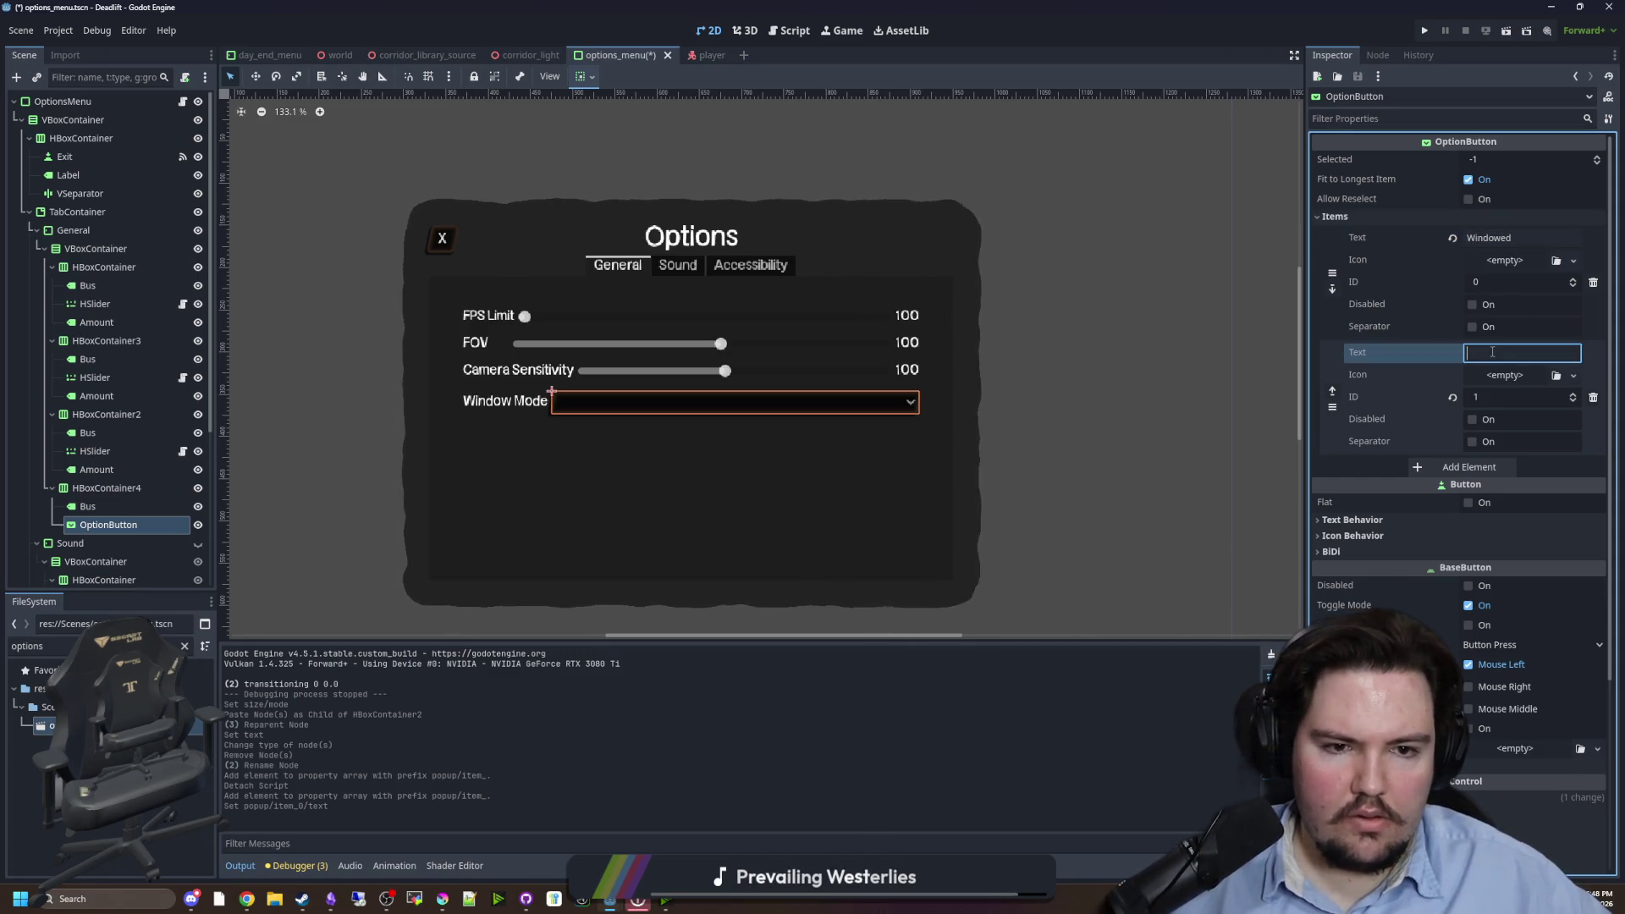
{"action": "type", "text": "Fullscreen"}
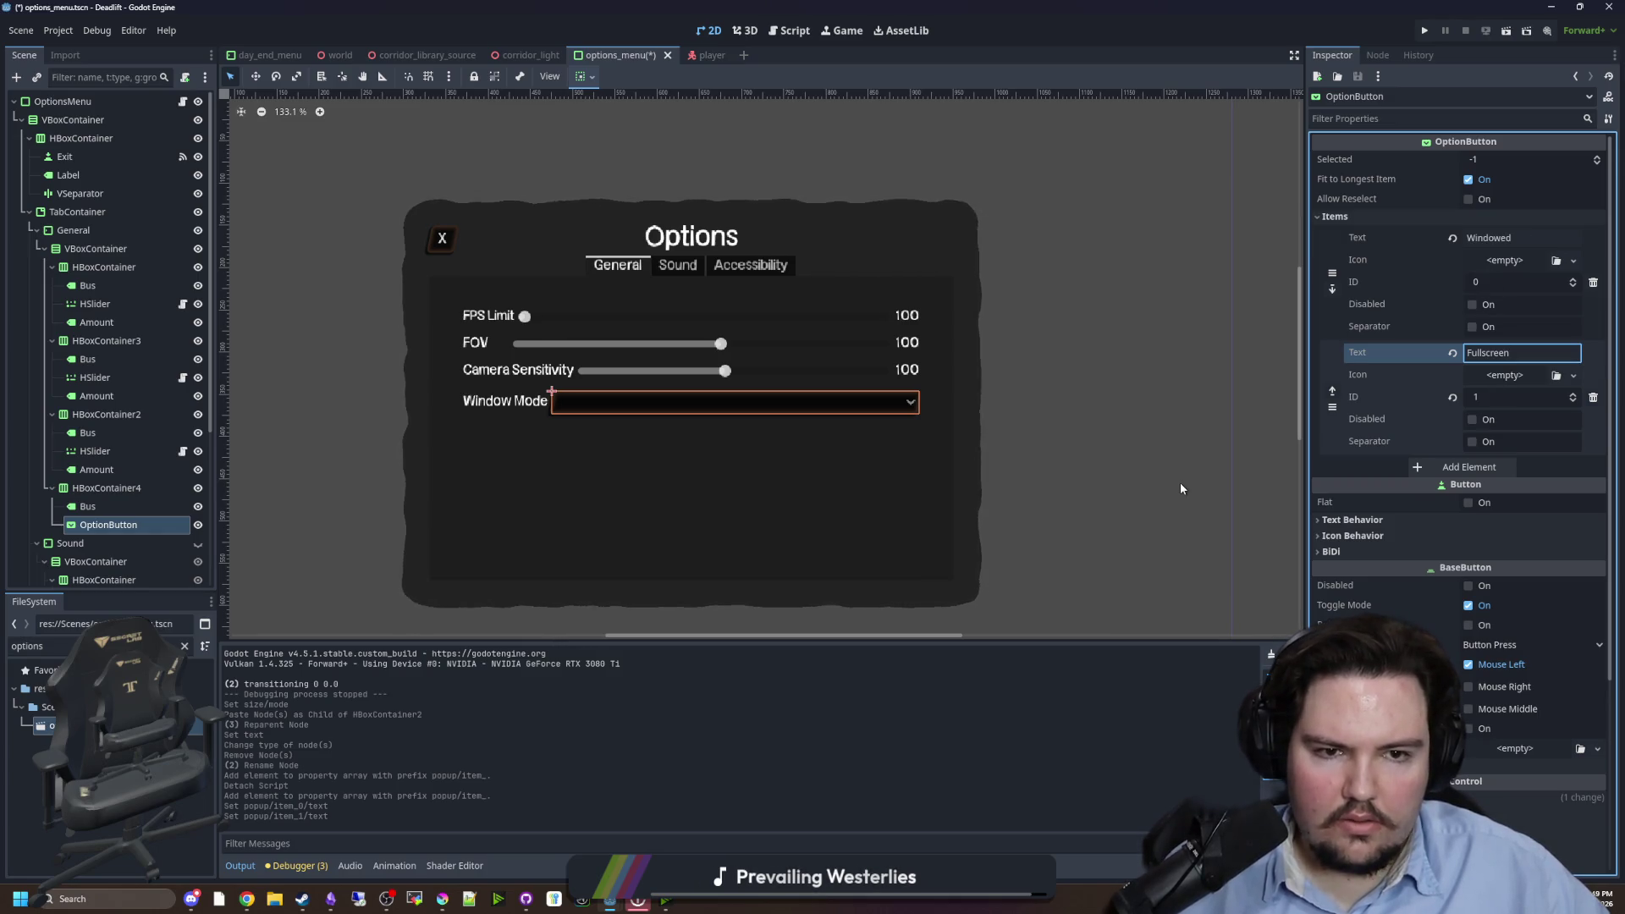
- Set Selected to 0 so Windowed is the default, then save the scene
{"action": "left_click", "coordinate": [1501, 161]}
{"action": "type", "text": "0"}
{"action": "key", "text": "Return"}
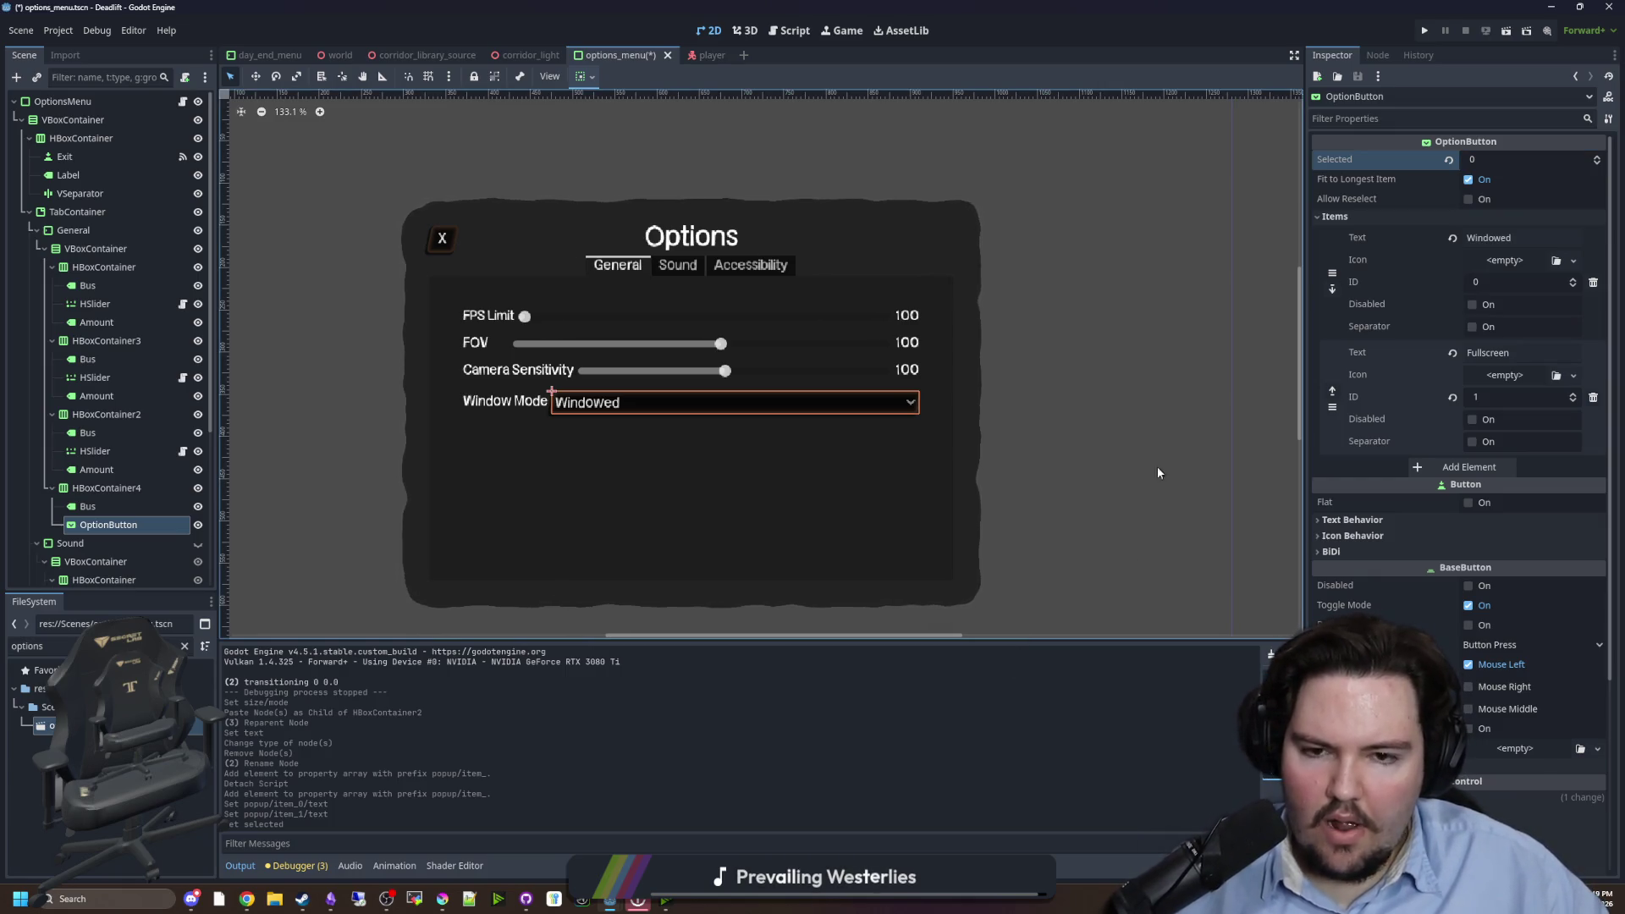
{"action": "key", "text": "ctrl+s"}
{"action": "left_click", "coordinate": [88, 506]}
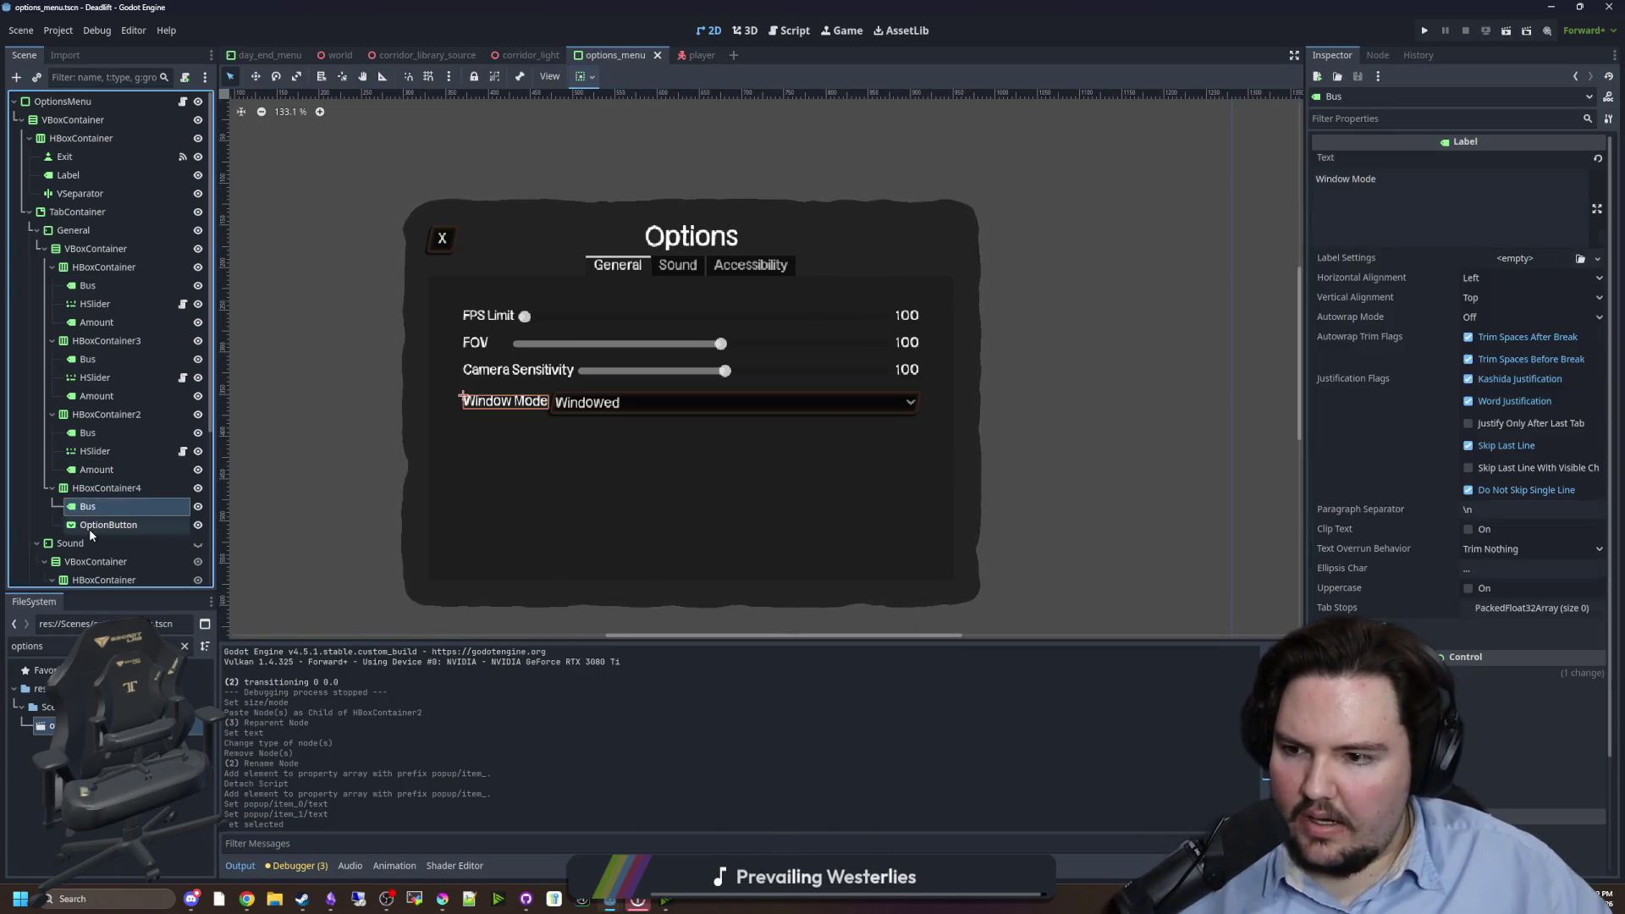
{"action": "left_click", "coordinate": [89, 528]}
- Attach a new option_button.gd script to OptionButton and begin a _ready function
{"action": "left_click", "coordinate": [185, 79]}
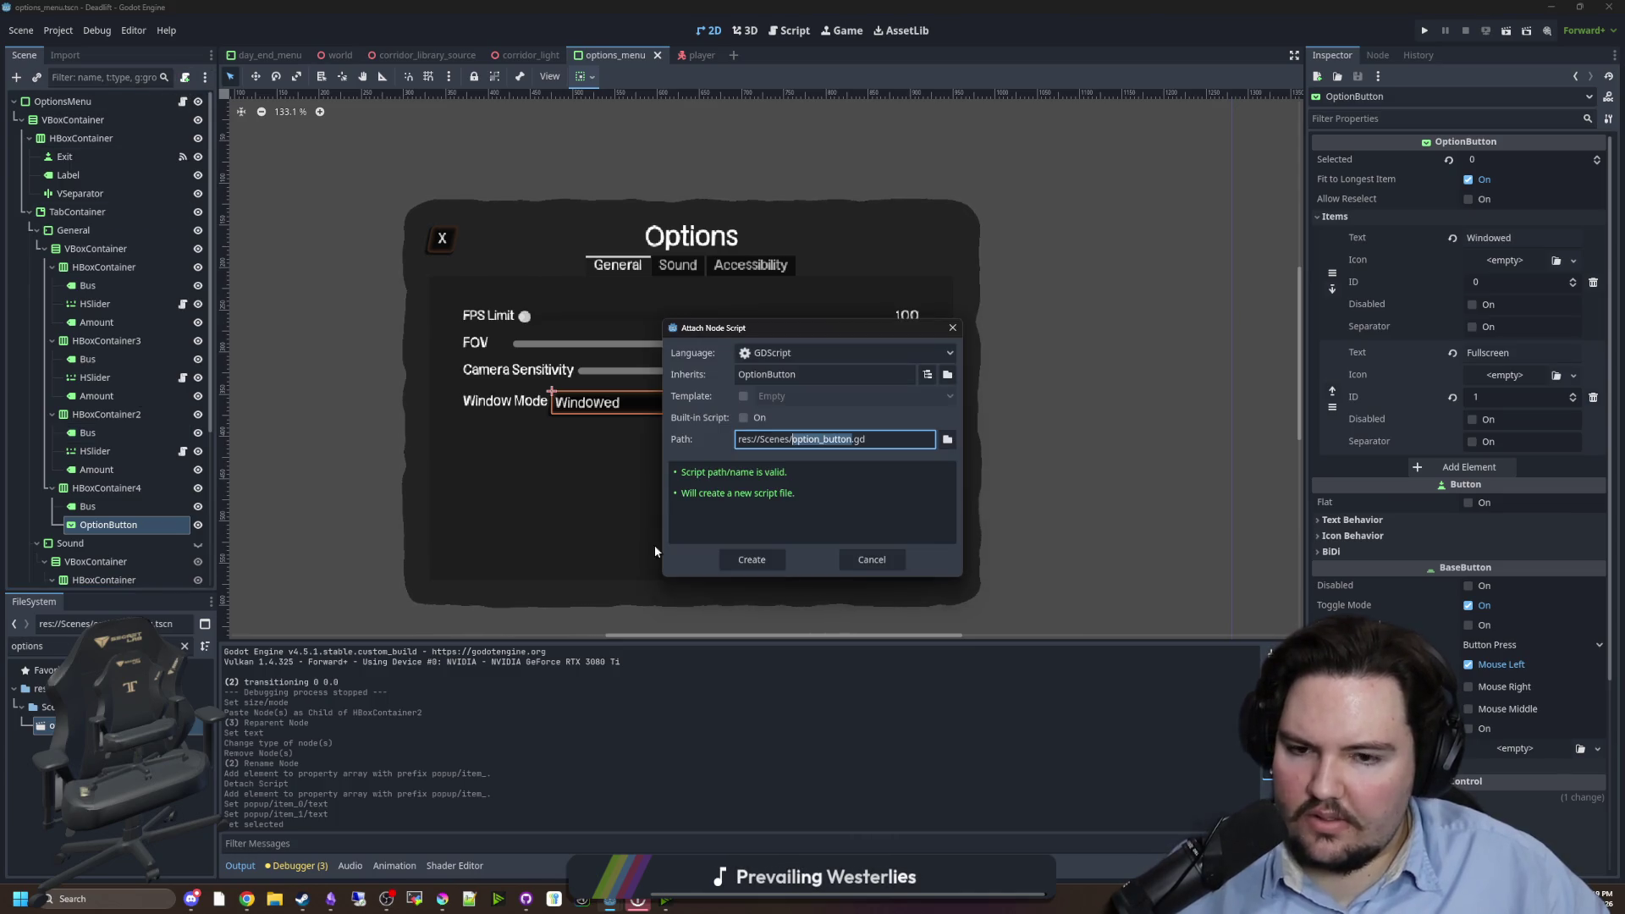
{"action": "left_click", "coordinate": [733, 565]}
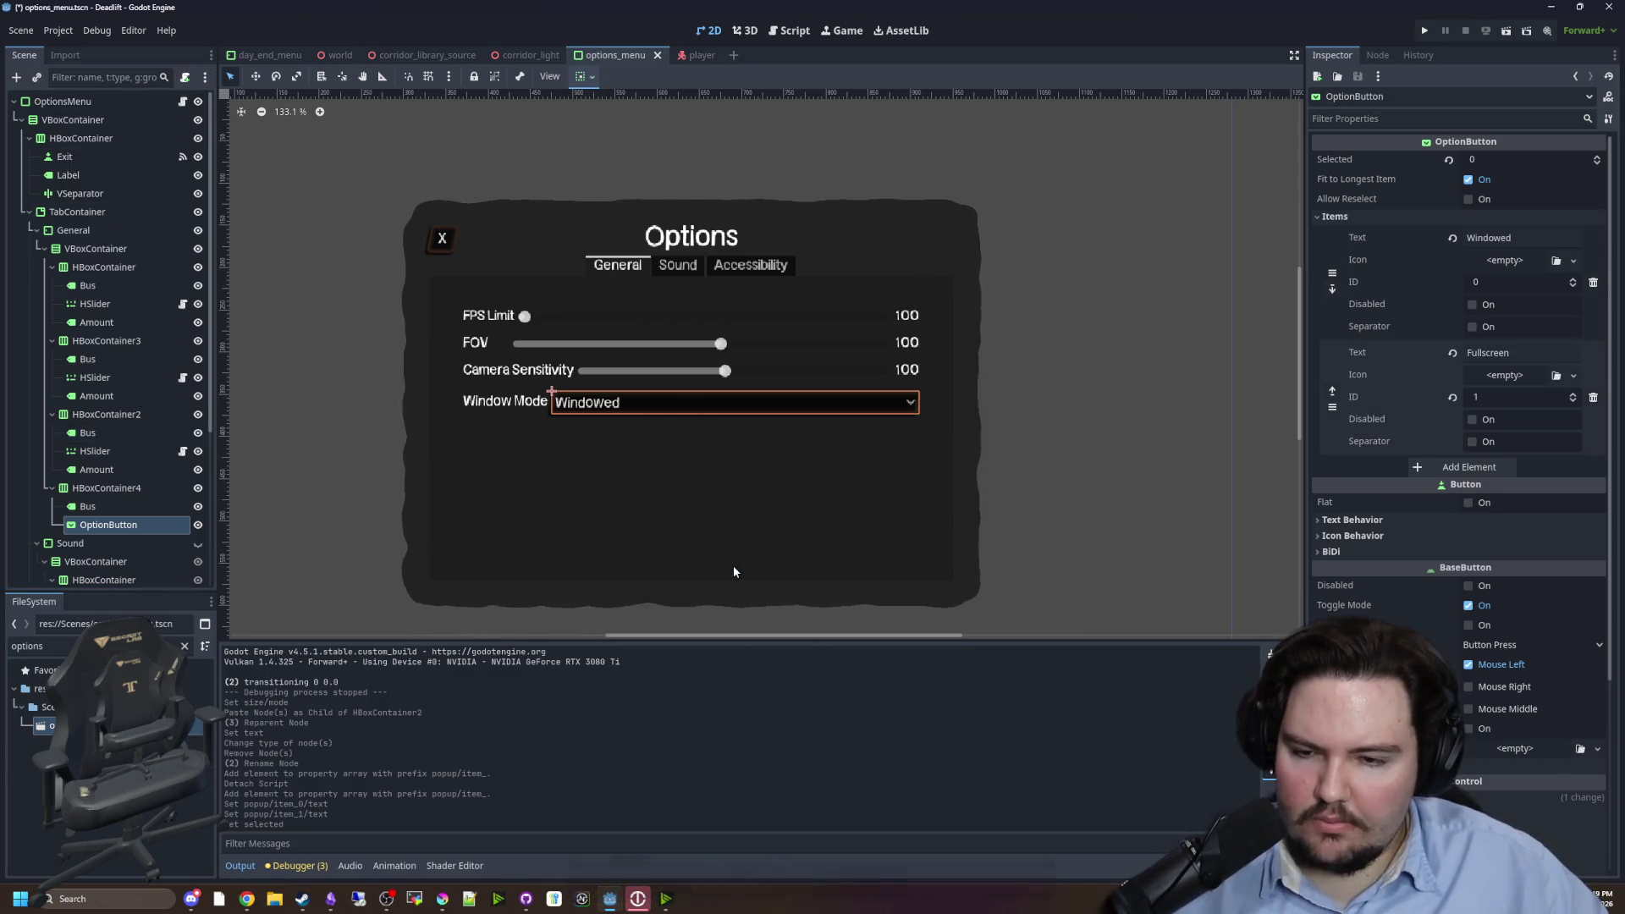
{"action": "key", "text": "Return"}
{"action": "type", "text": "func _re"}
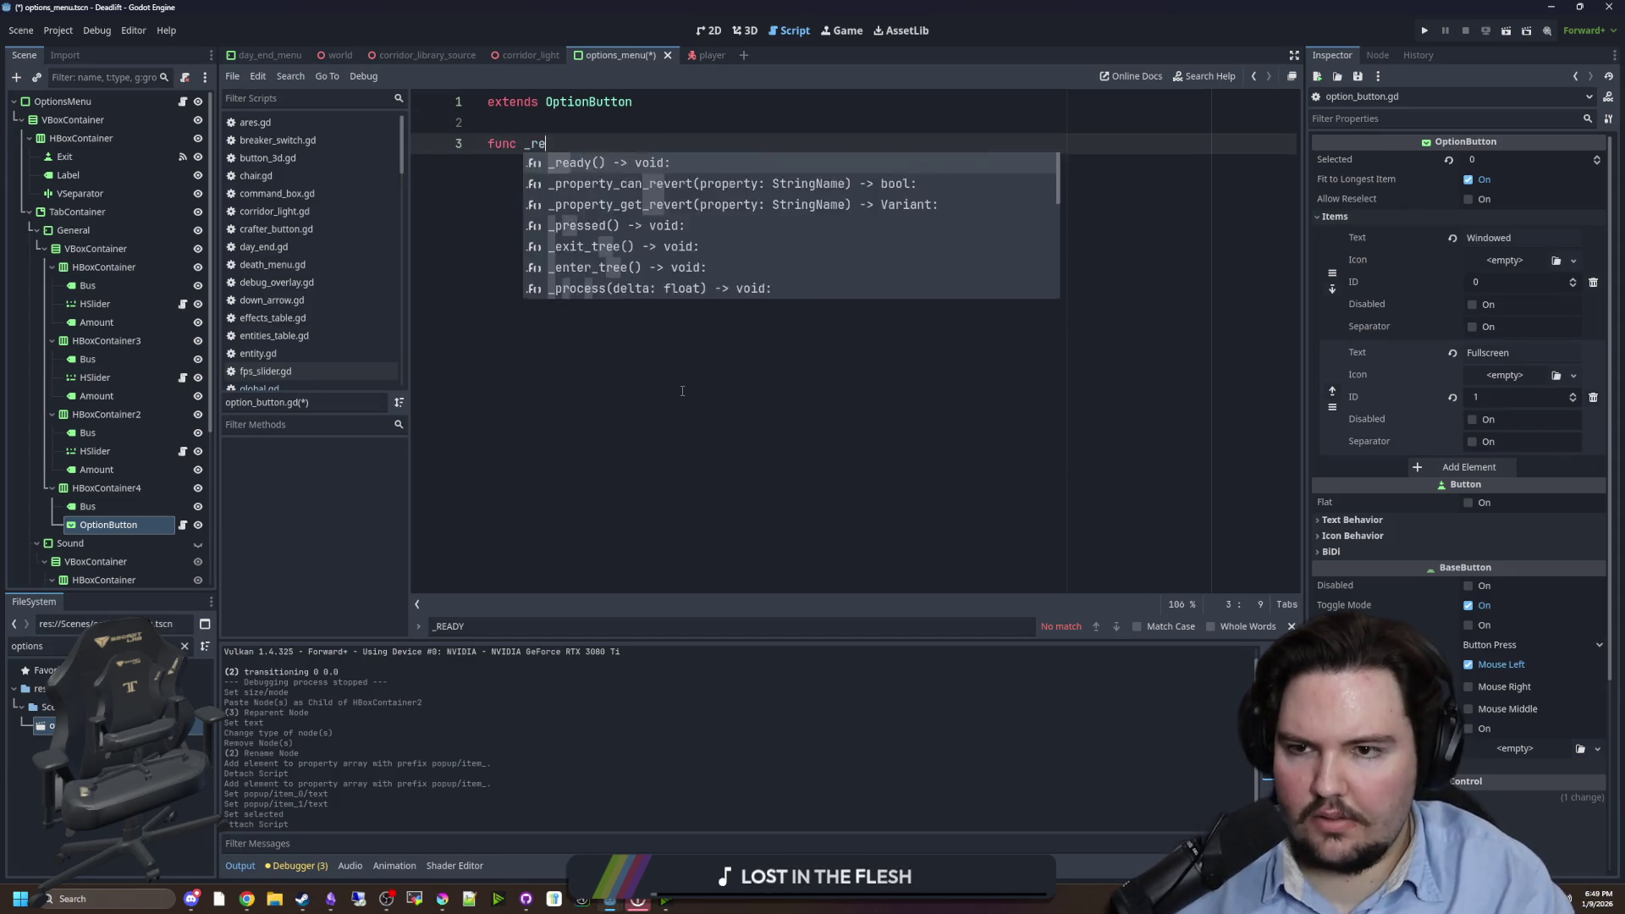
{"action": "key", "text": "Return"}
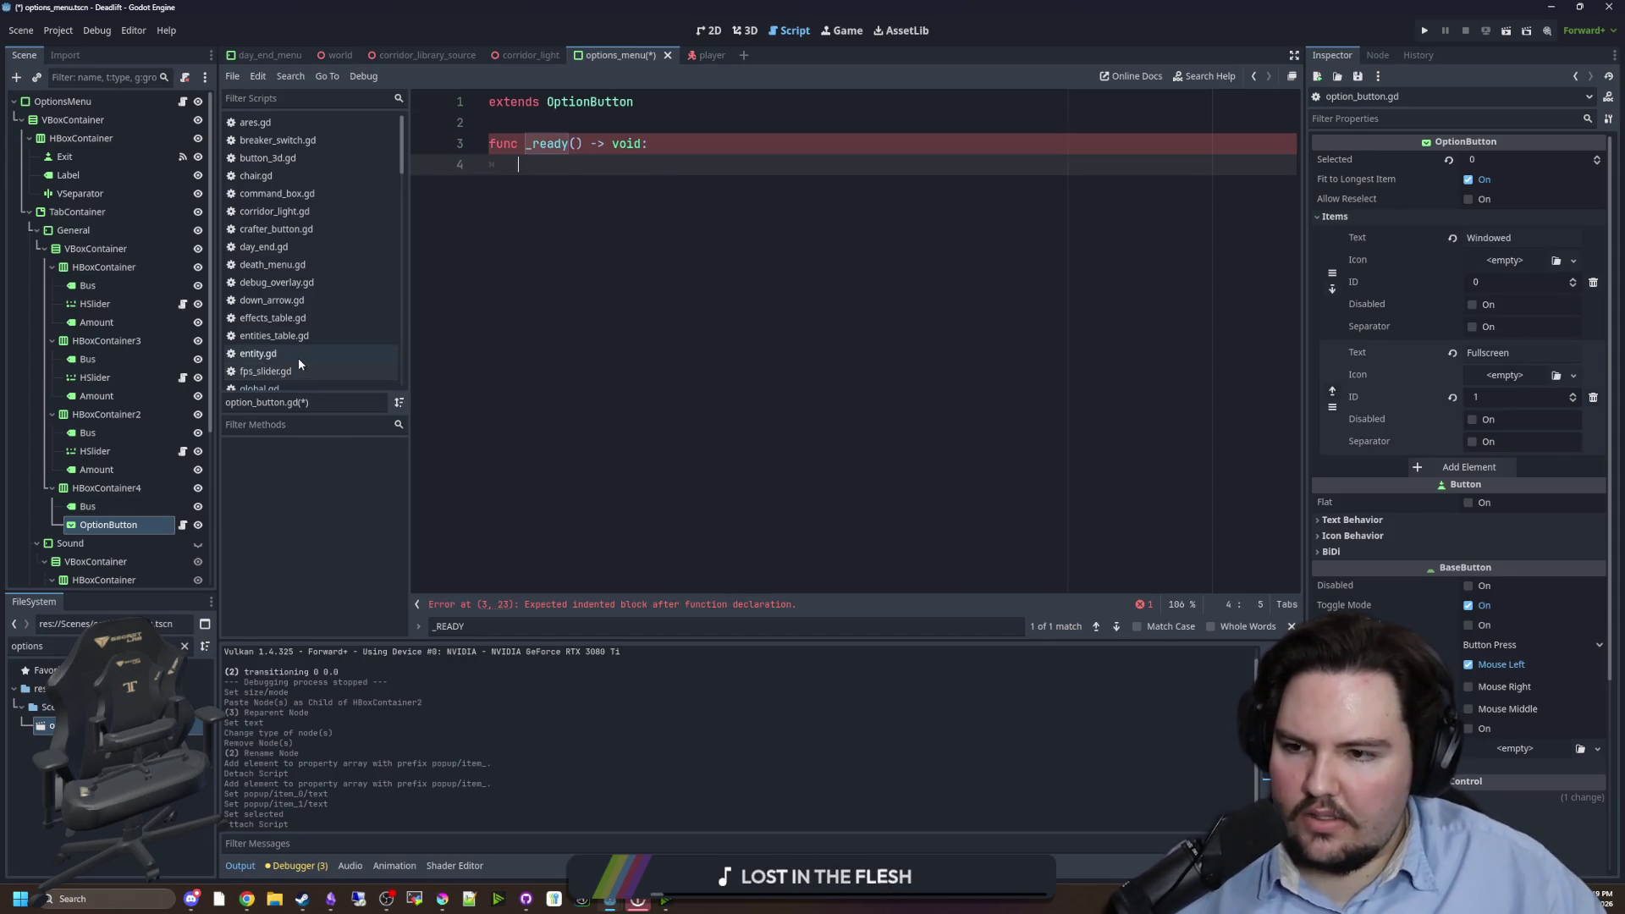
- Copy the whole SettingSlider script code and paste it into option_button.gd
{"action": "left_click", "coordinate": [300, 367]}
{"action": "left_click", "coordinate": [312, 335]}
{"action": "left_click", "coordinate": [275, 370]}
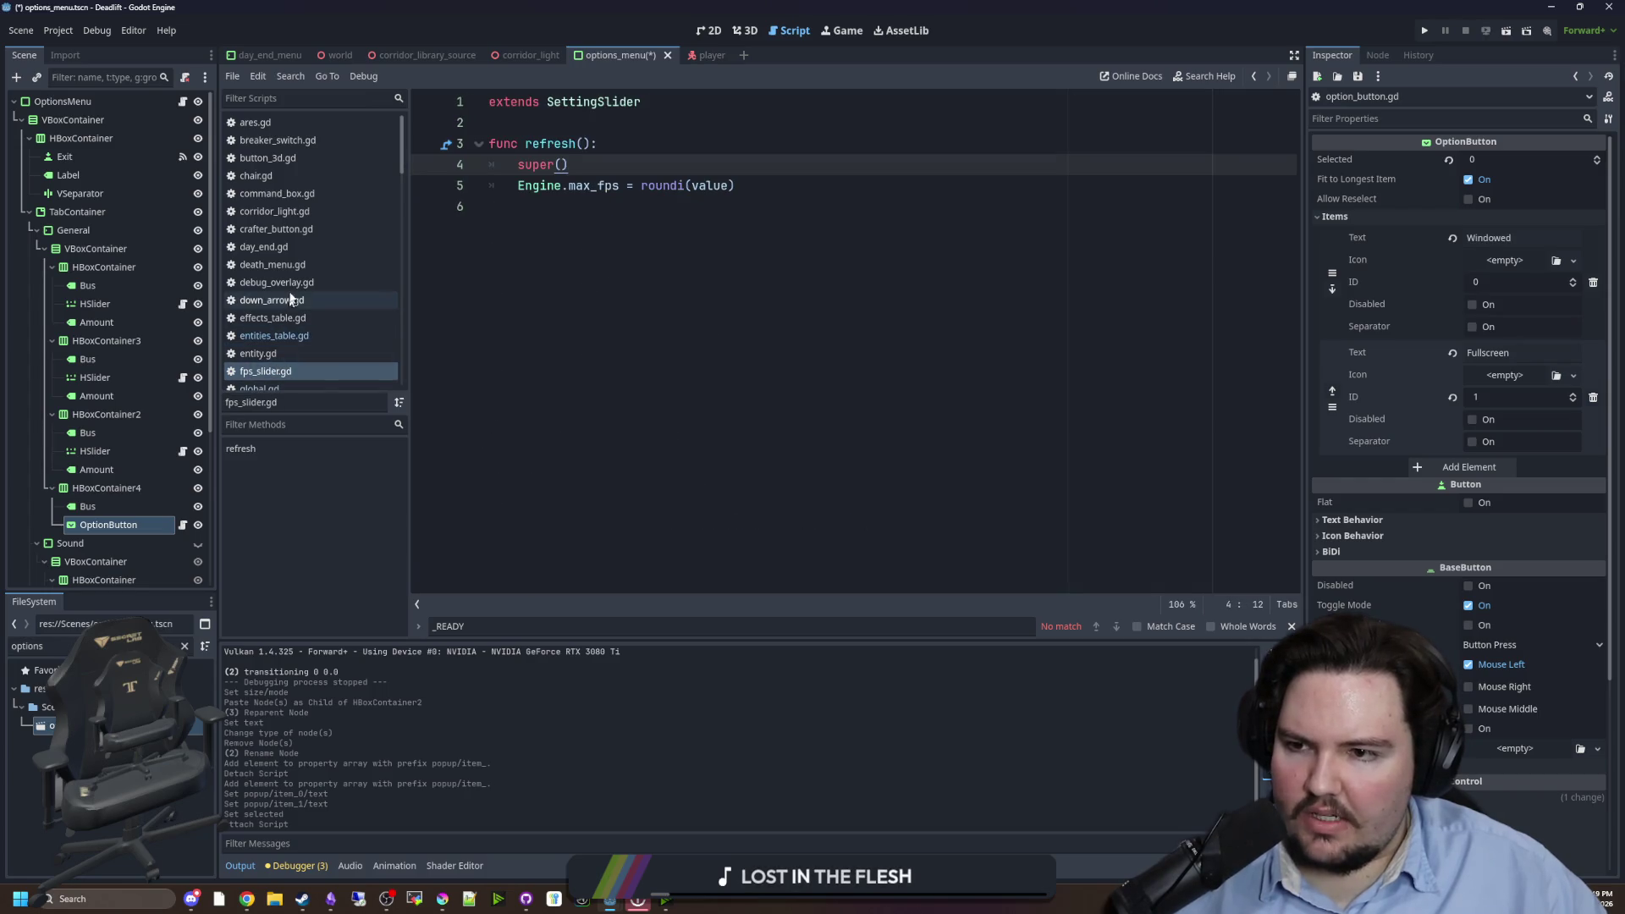
{"action": "left_click", "coordinate": [602, 101], "text": "ctrl"}
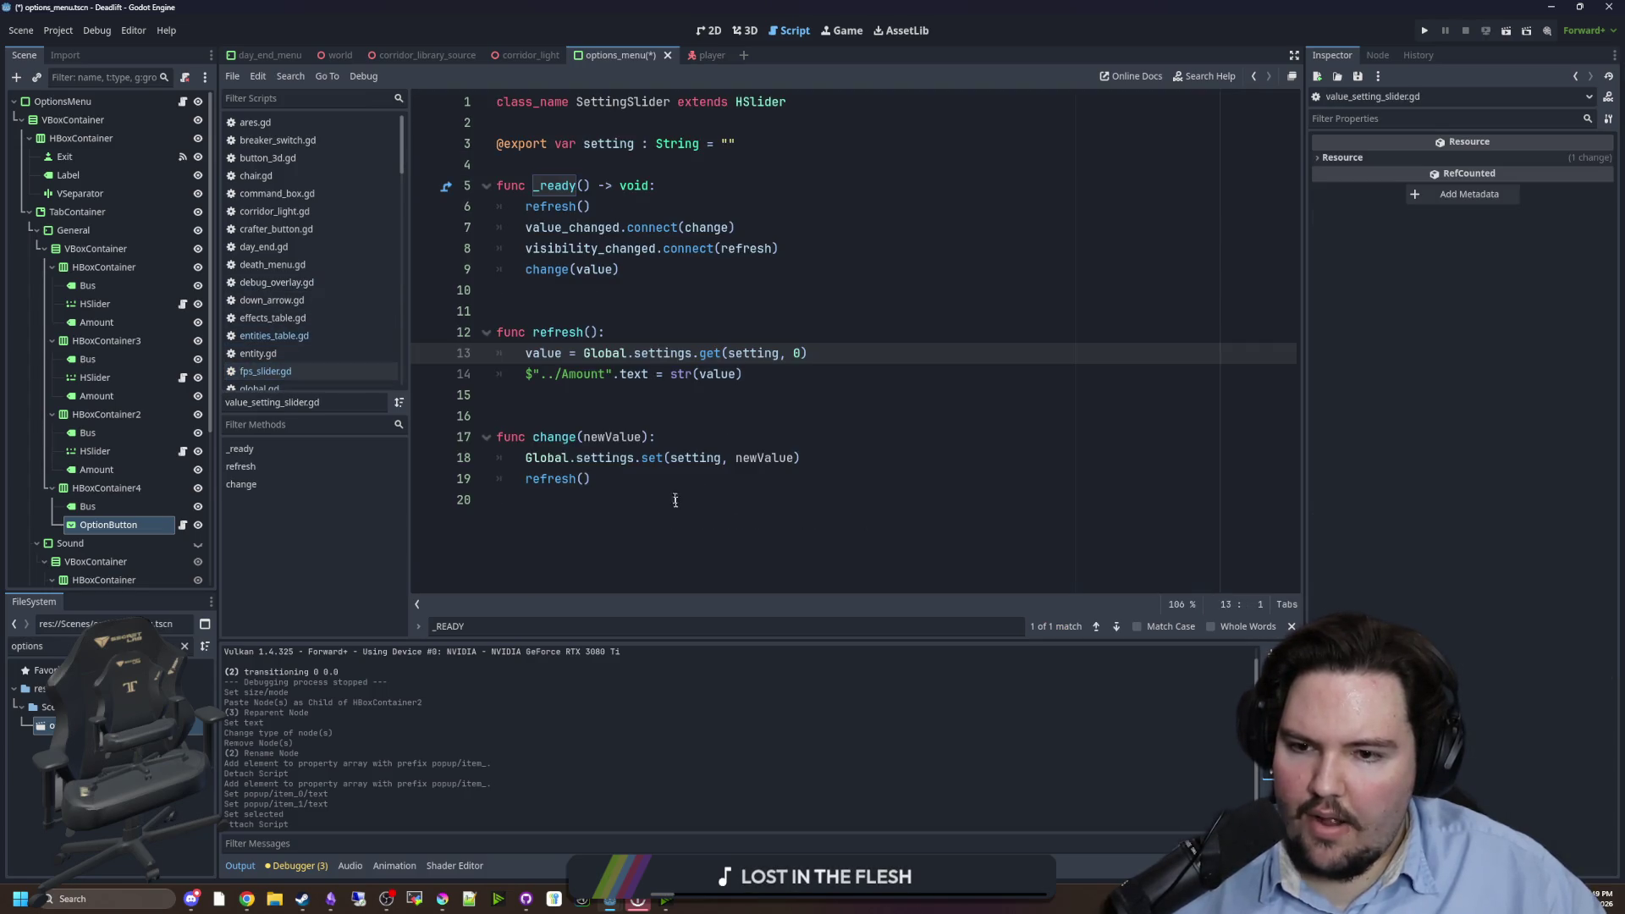
{"action": "left_click_drag", "start_coordinate": [674, 499], "coordinate": [364, 75]}
{"action": "key", "text": "ctrl+c"}
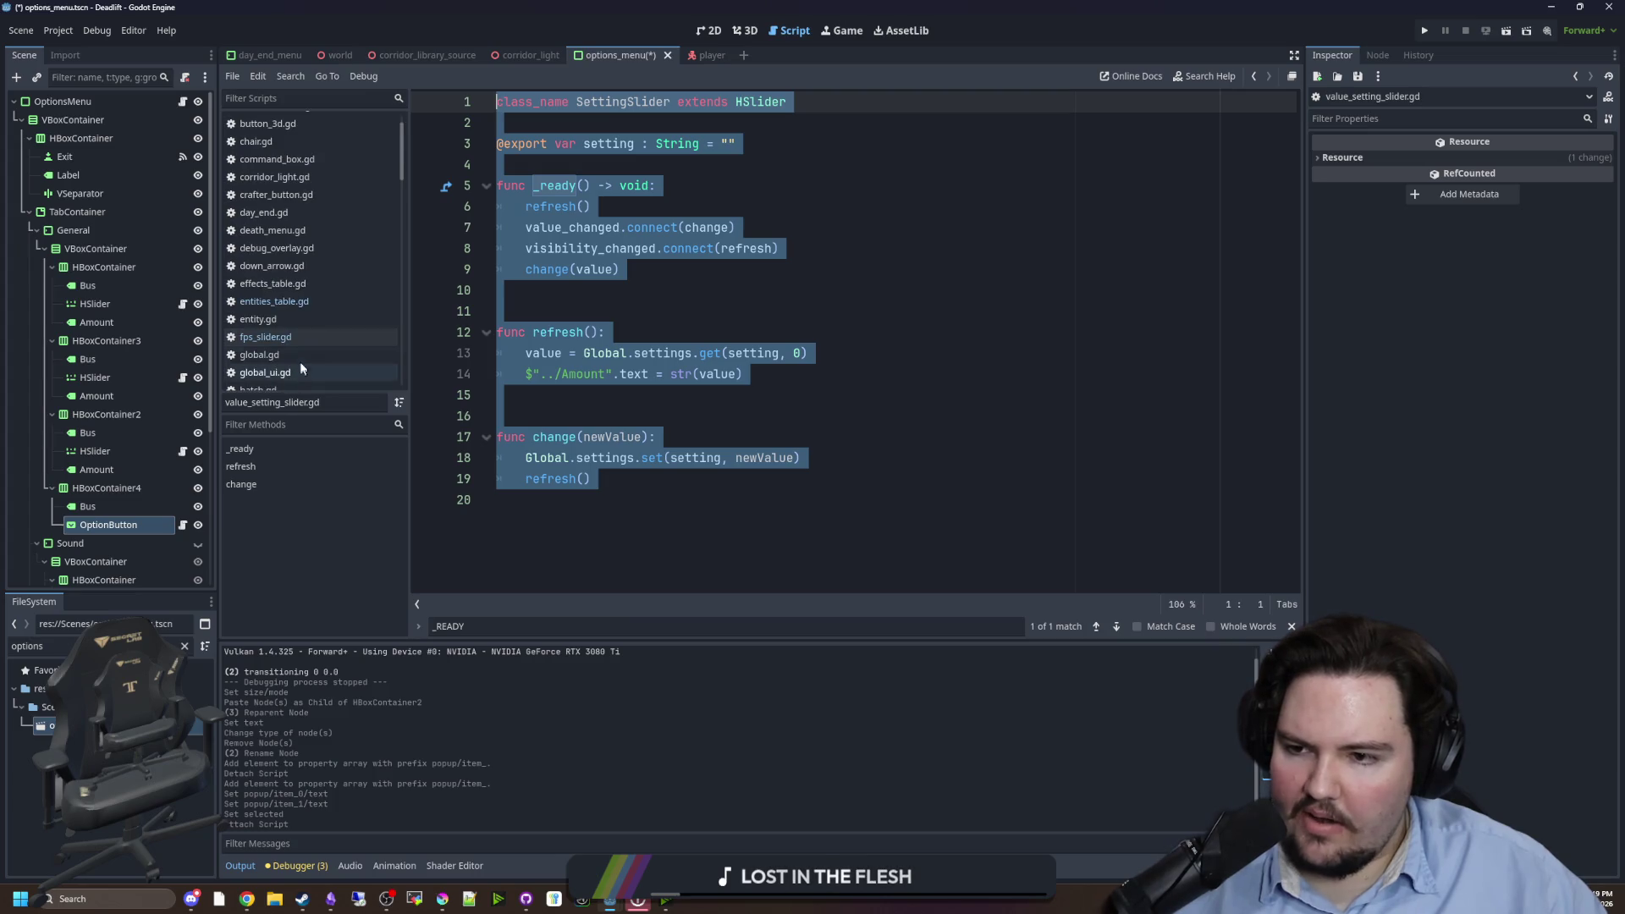
{"action": "left_click", "coordinate": [183, 525]}
{"action": "key", "text": "ctrl+v"}
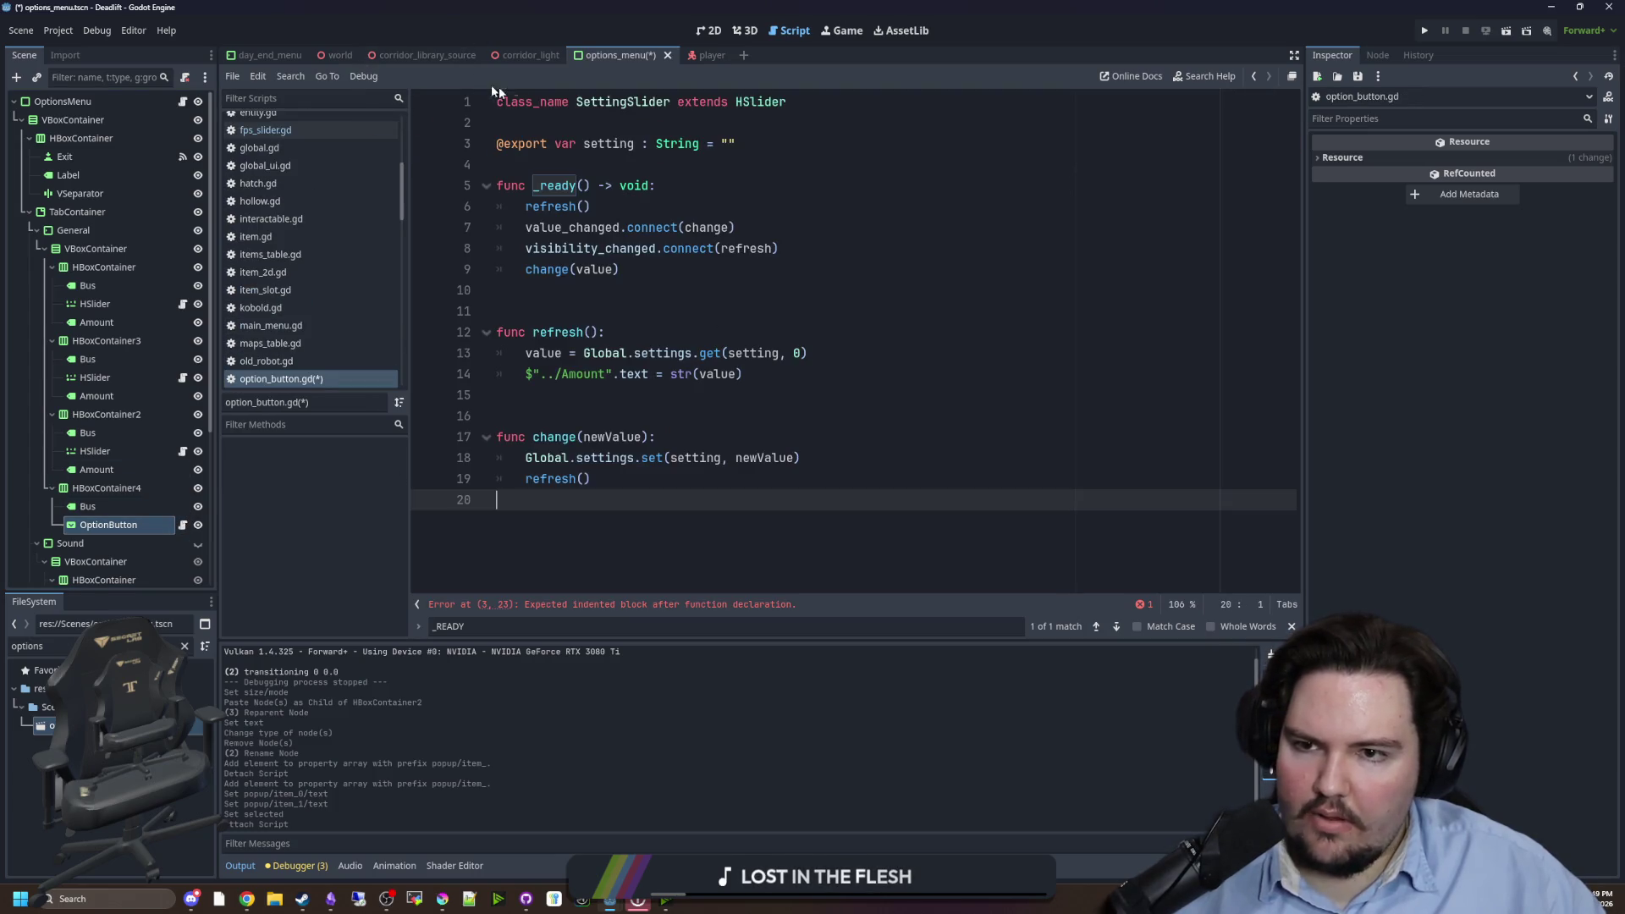
- Rename class_name SettingSlider to SettingOptionButton and show the OptionButton's properties
{"action": "double_click", "coordinate": [638, 104]}
{"action": "type", "text": "Setting"}
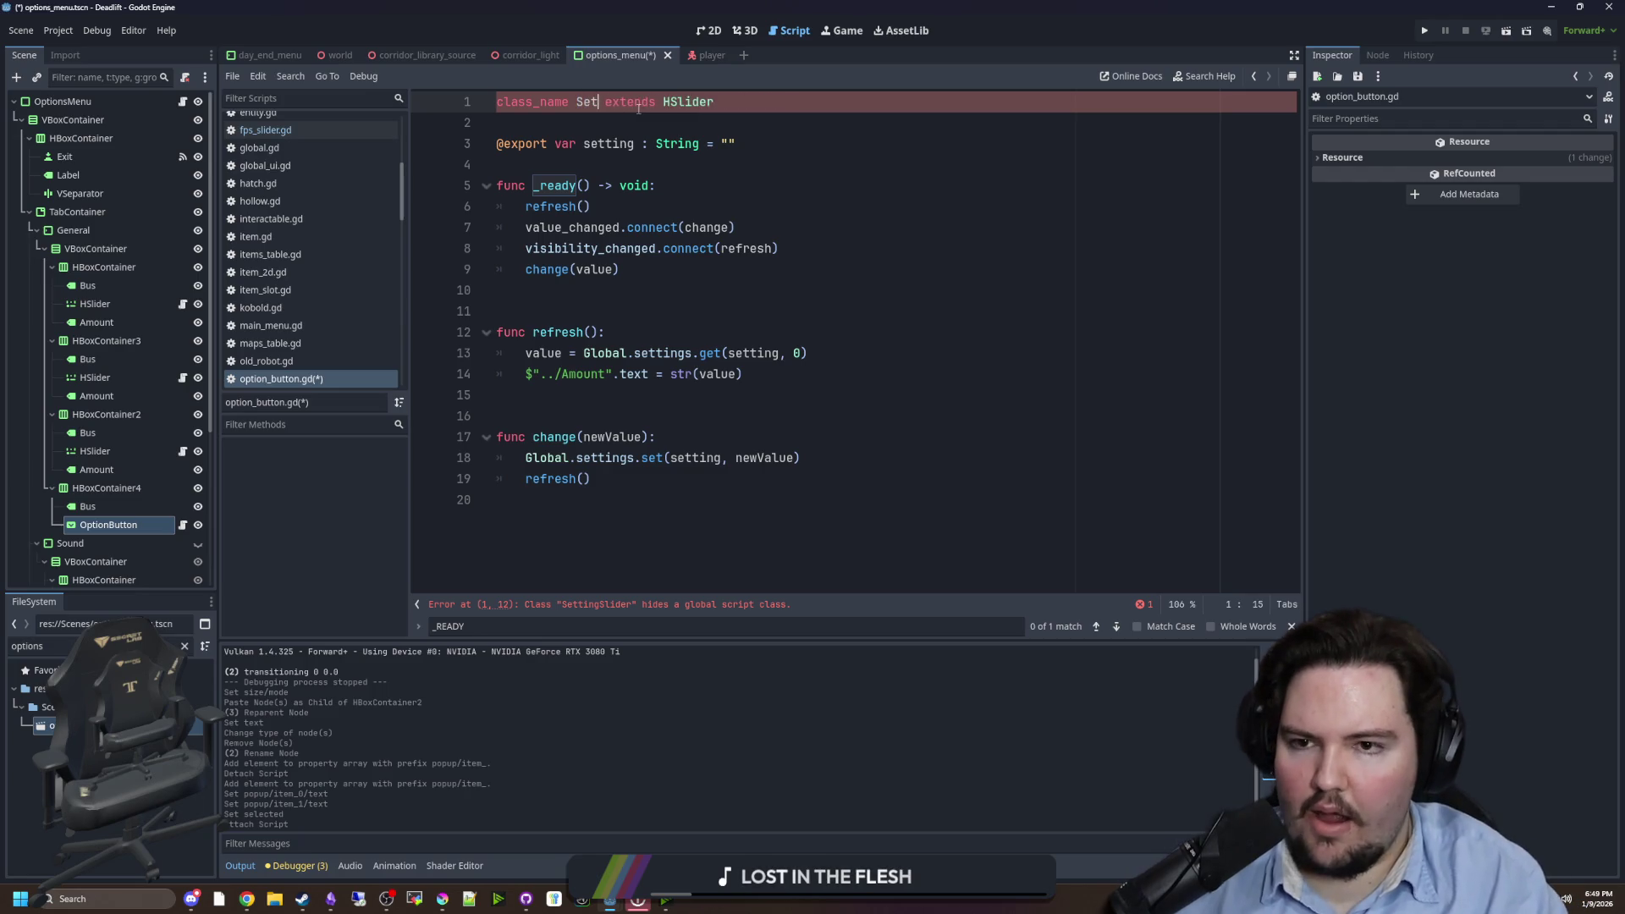
{"action": "type", "text": "OptionButton"}
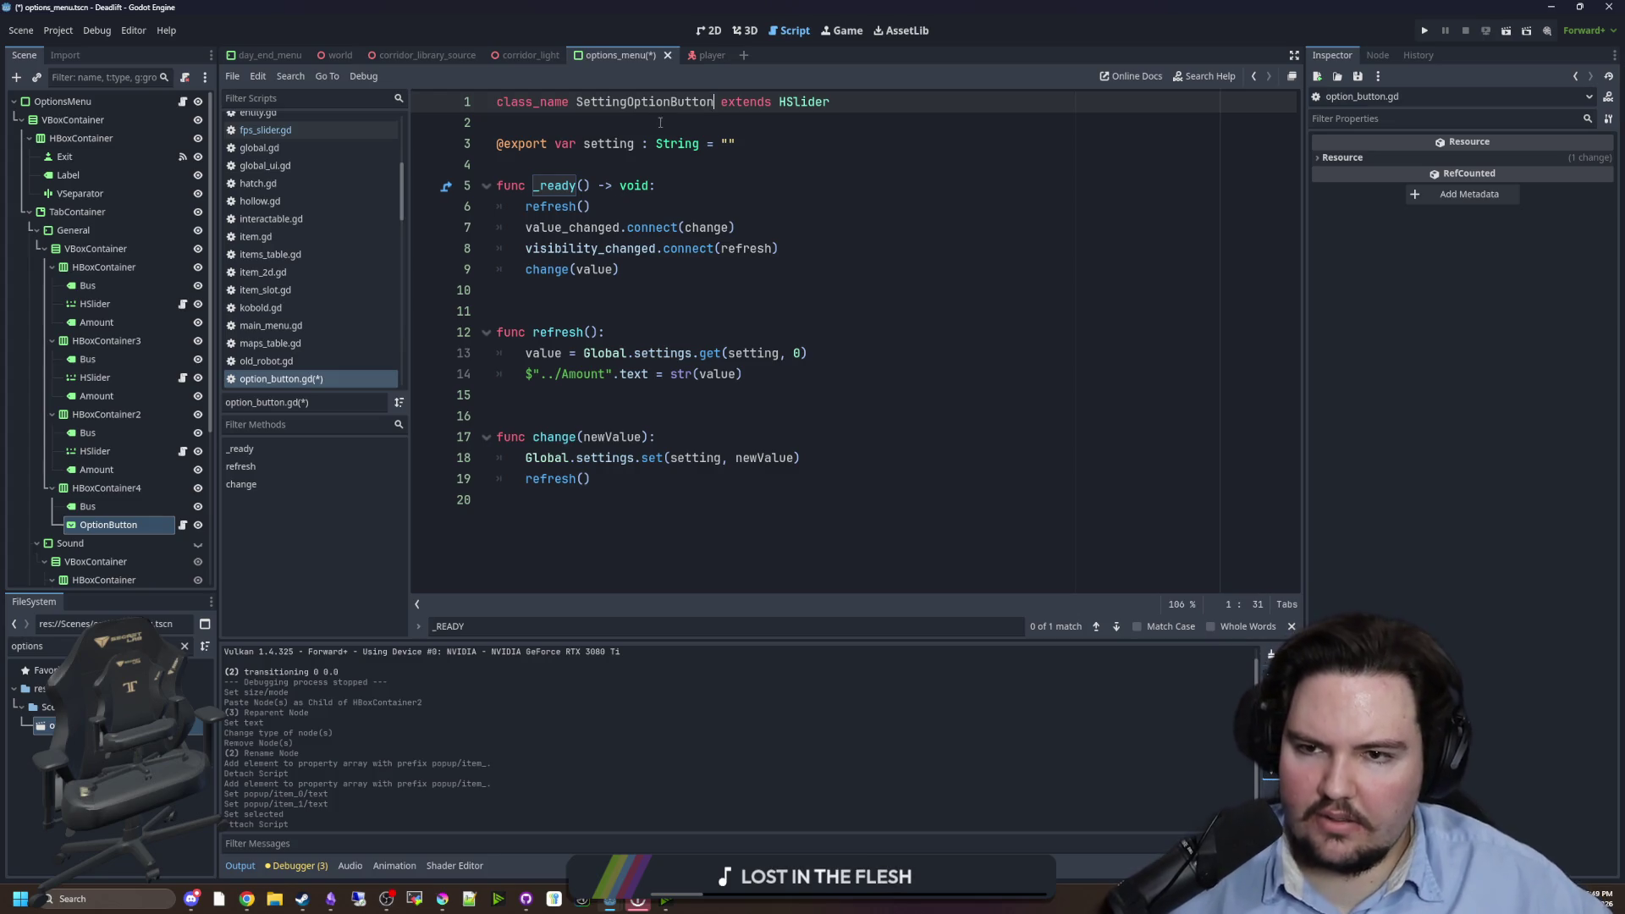
{"action": "left_click", "coordinate": [660, 122]}
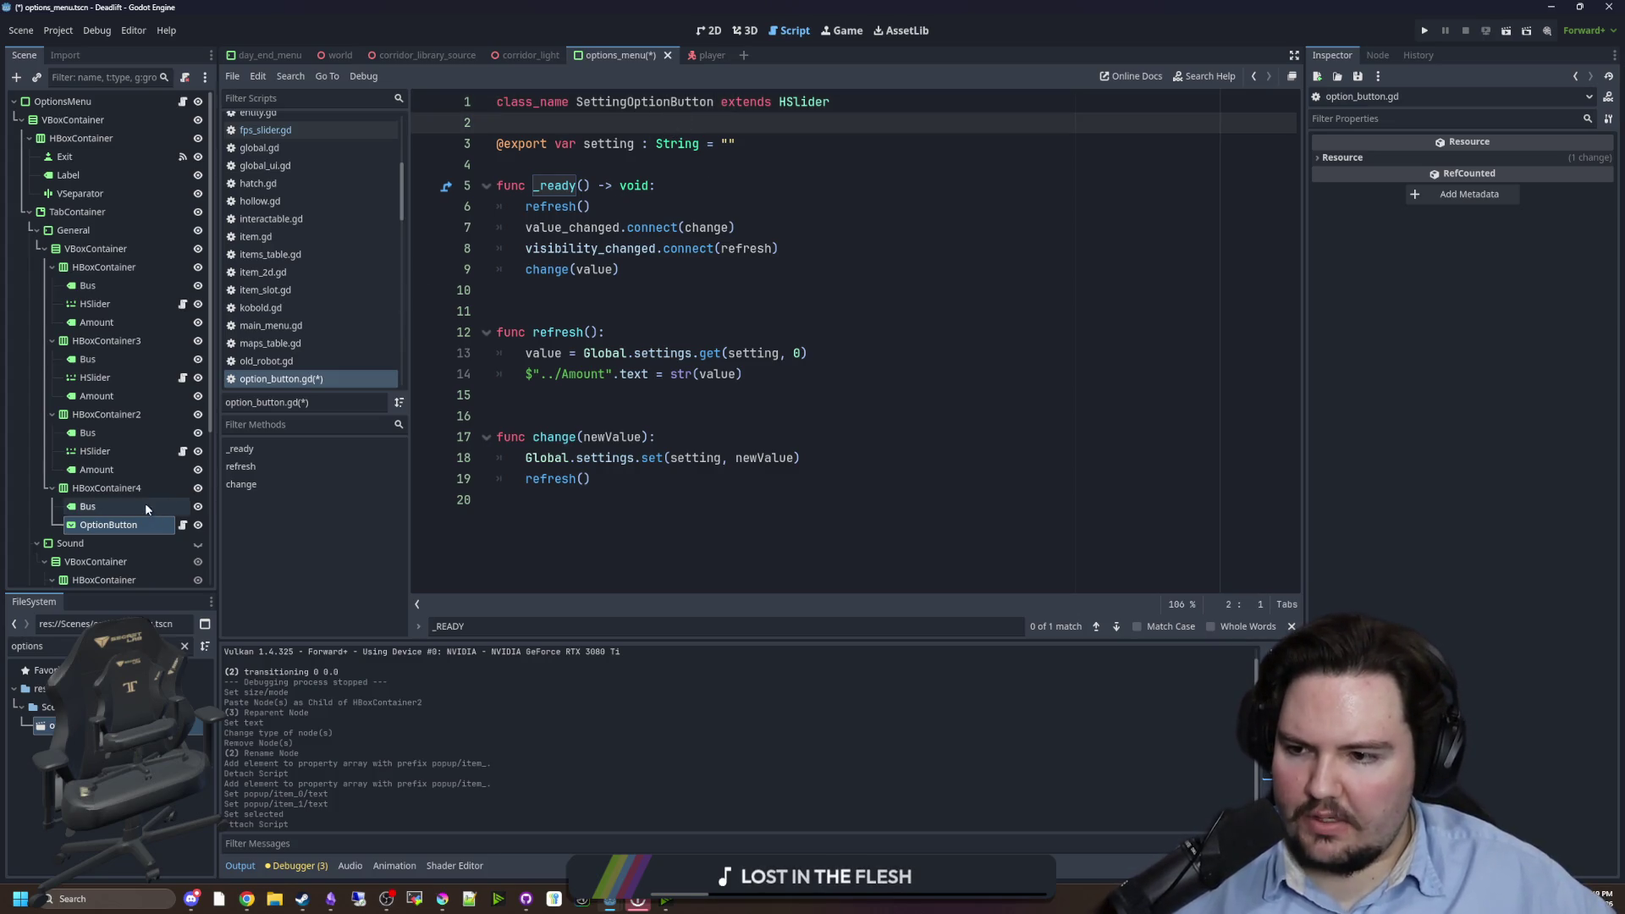
{"action": "left_click", "coordinate": [108, 525]}
{"action": "left_click", "coordinate": [599, 269]}
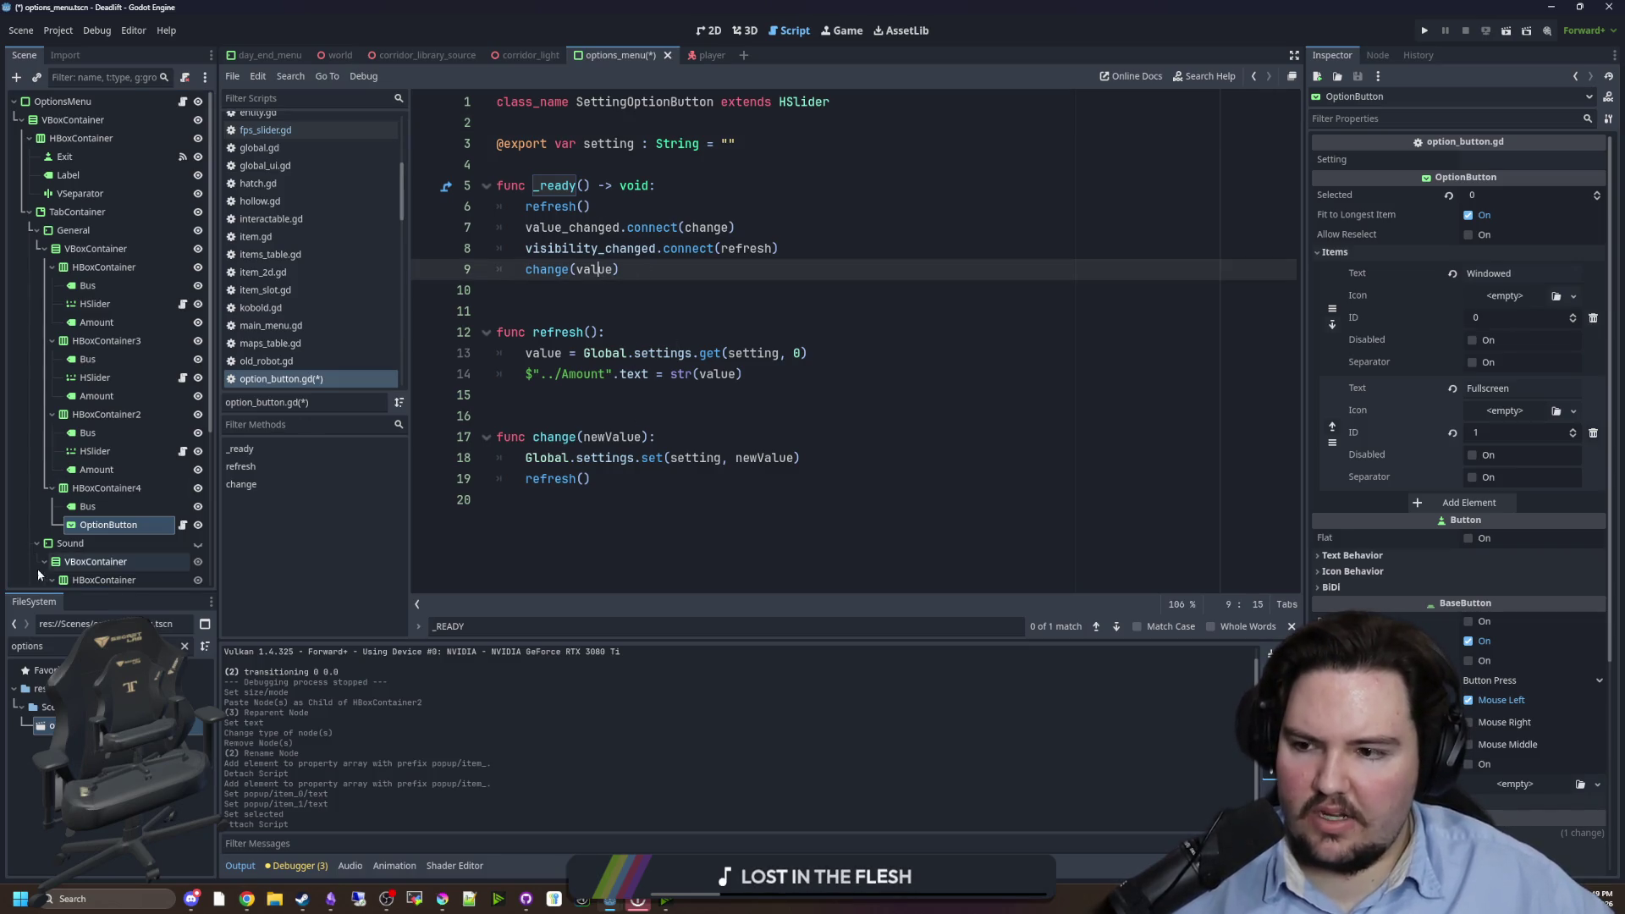
- Replace value_changed on line 7 with the OptionButton's item_selected signal name
{"action": "left_click", "coordinate": [1380, 57]}
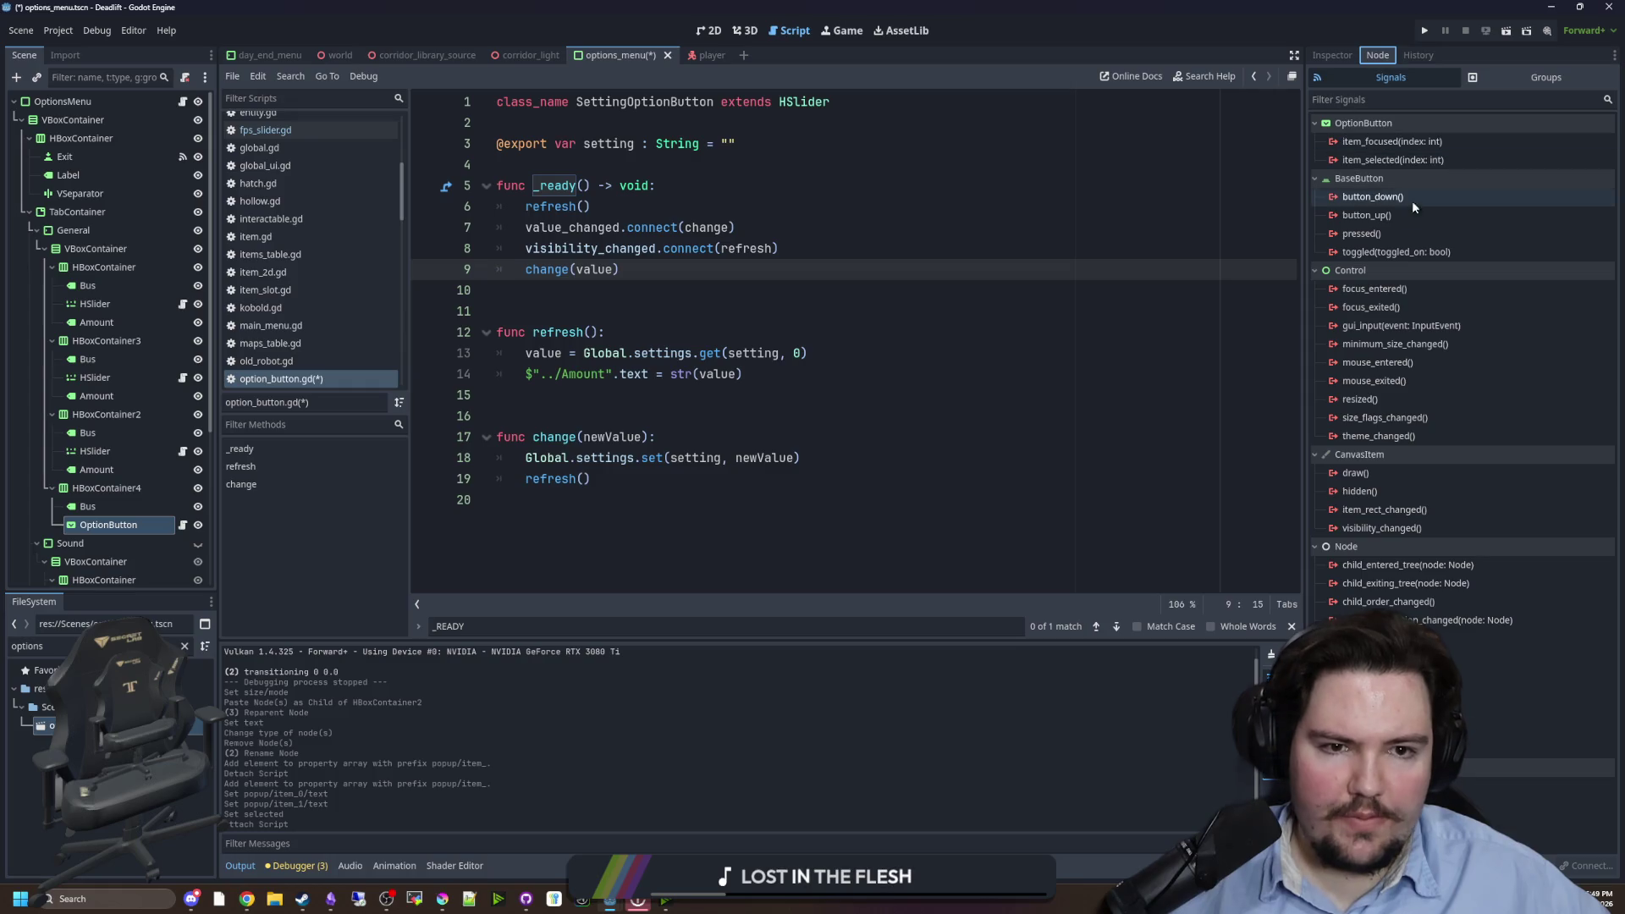
{"action": "right_click", "coordinate": [1389, 160]}
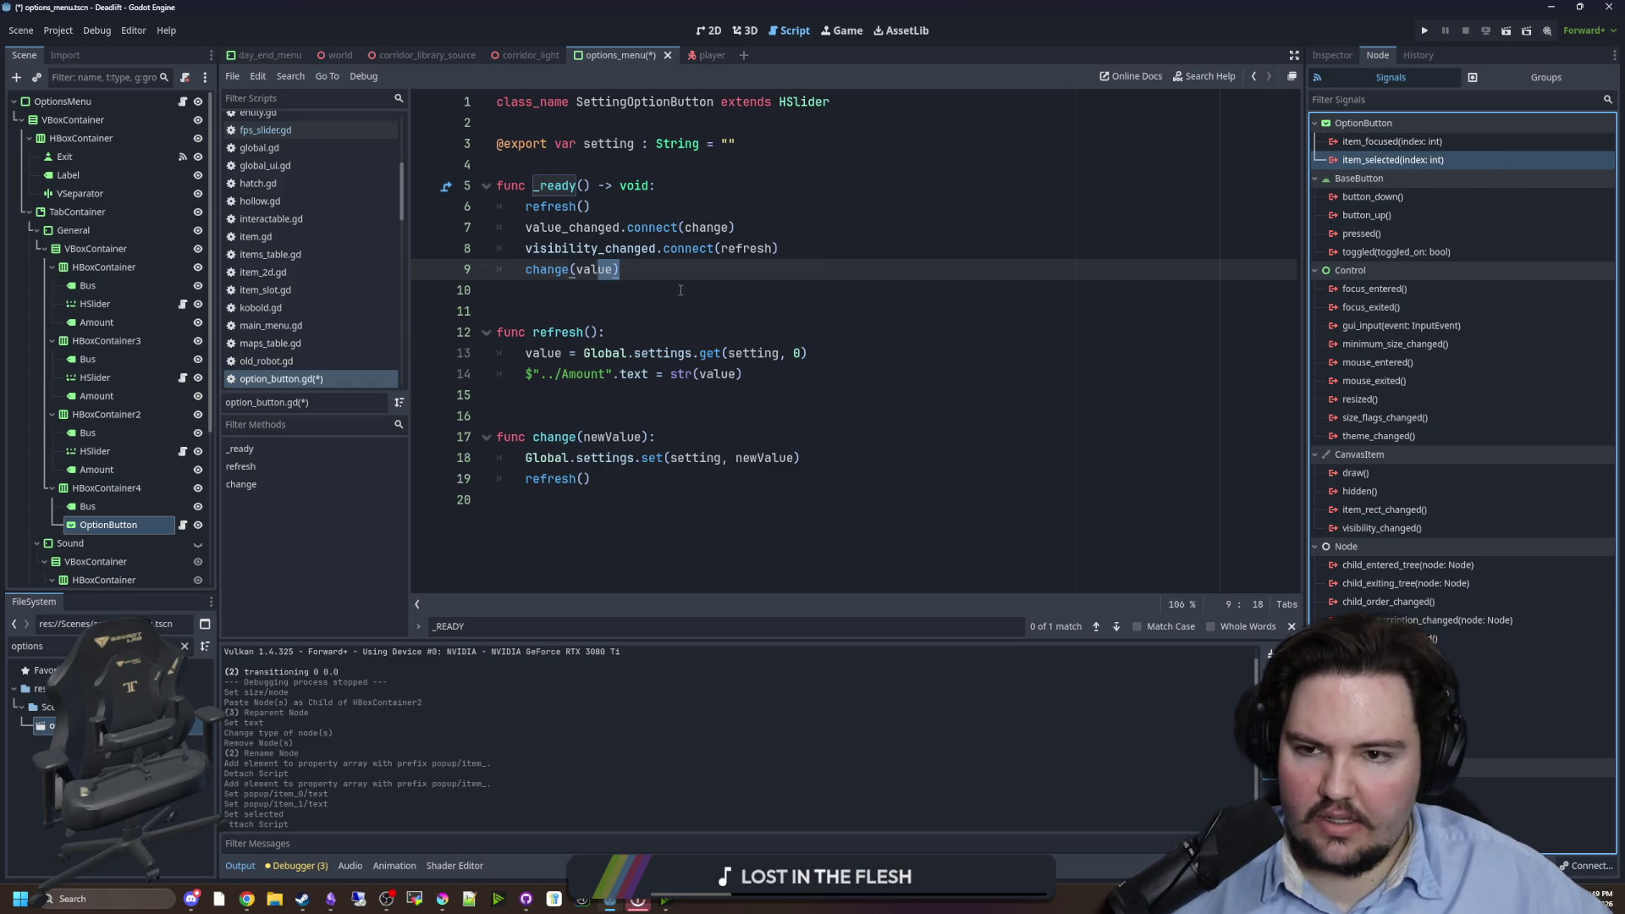
{"action": "double_click", "coordinate": [606, 228]}
{"action": "type", "text": "item_"}
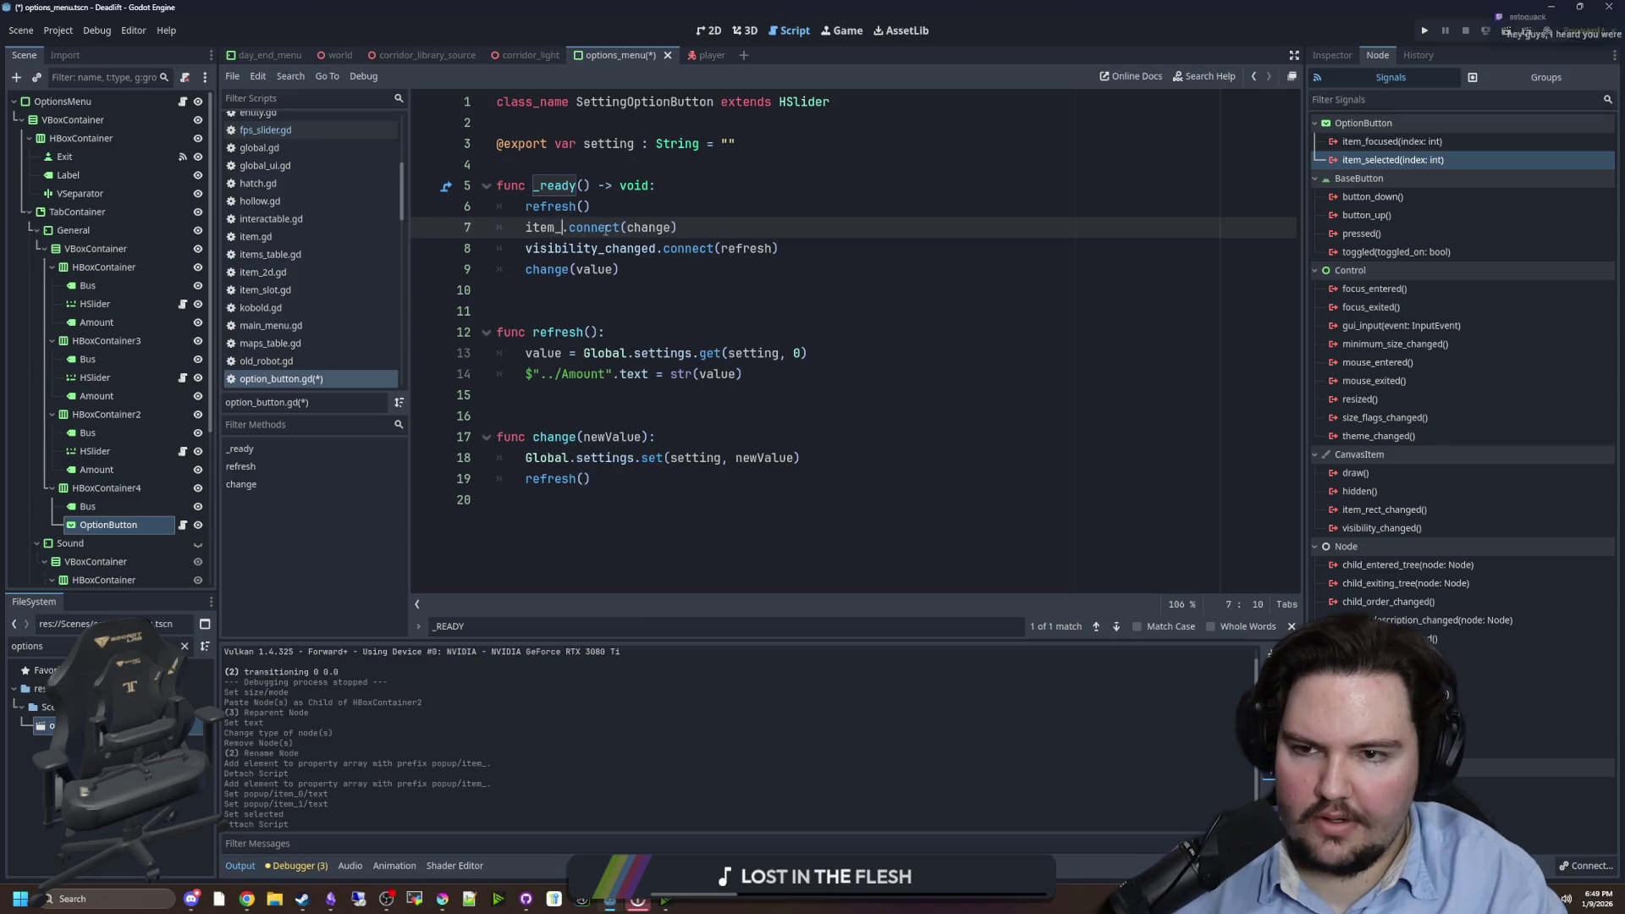
- Rename the change handler to selected in its definition and the connect() call
{"action": "double_click", "coordinate": [548, 436]}
{"action": "type", "text": "item_selected"}
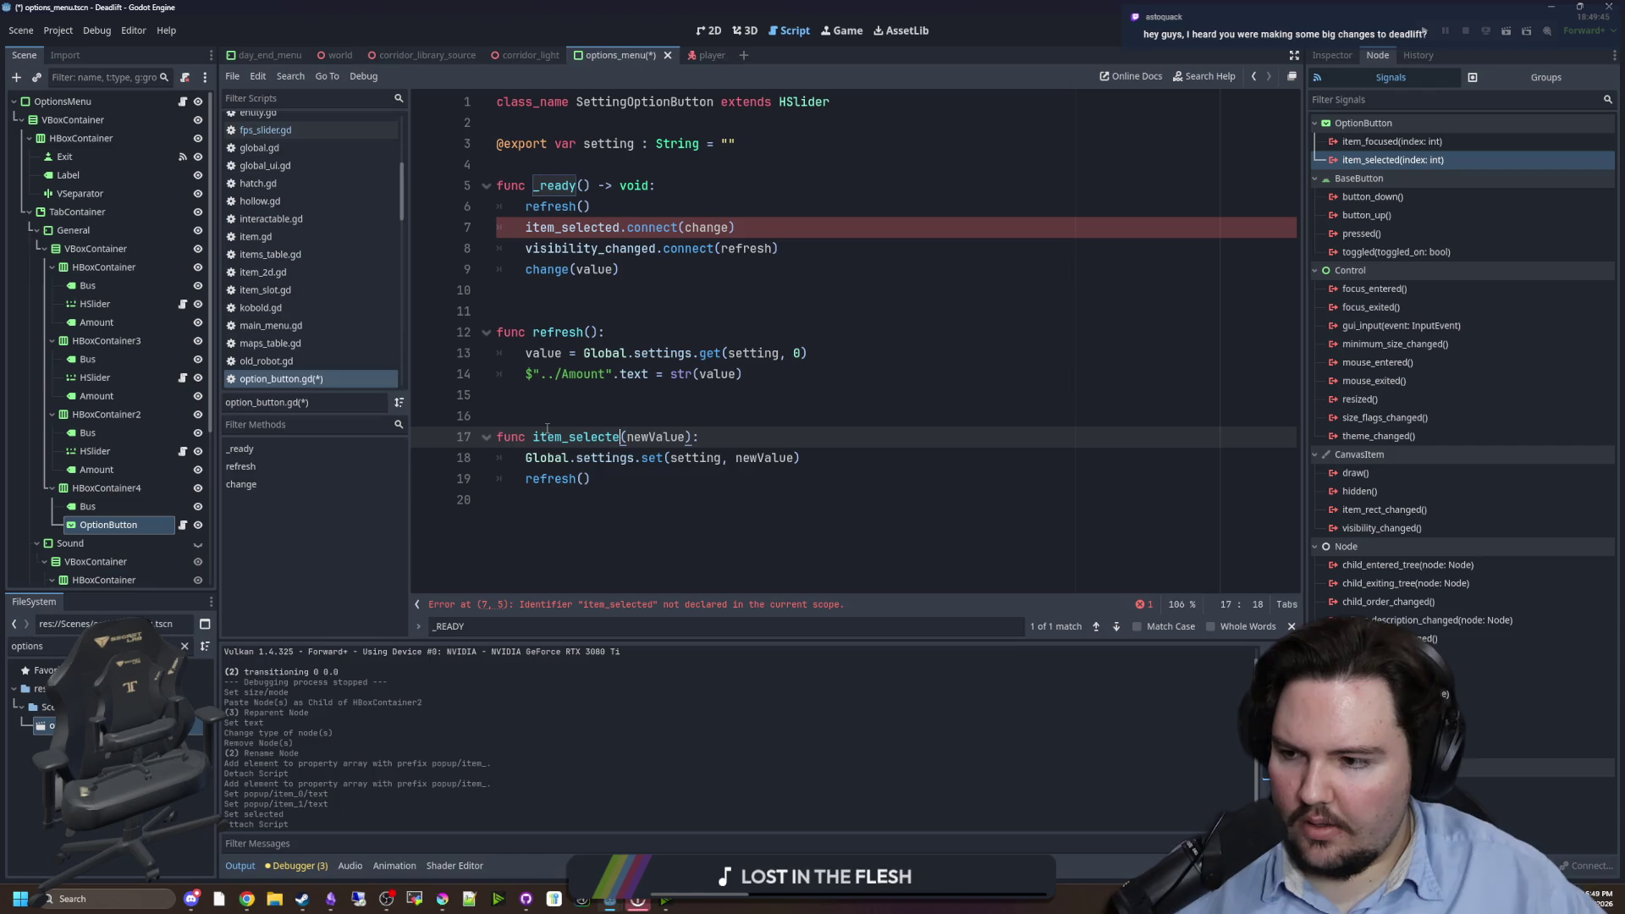
{"action": "key", "text": "Up"}
{"action": "key", "text": "Up"}
{"action": "key", "text": "Up"}
{"action": "double_click", "coordinate": [716, 229]}
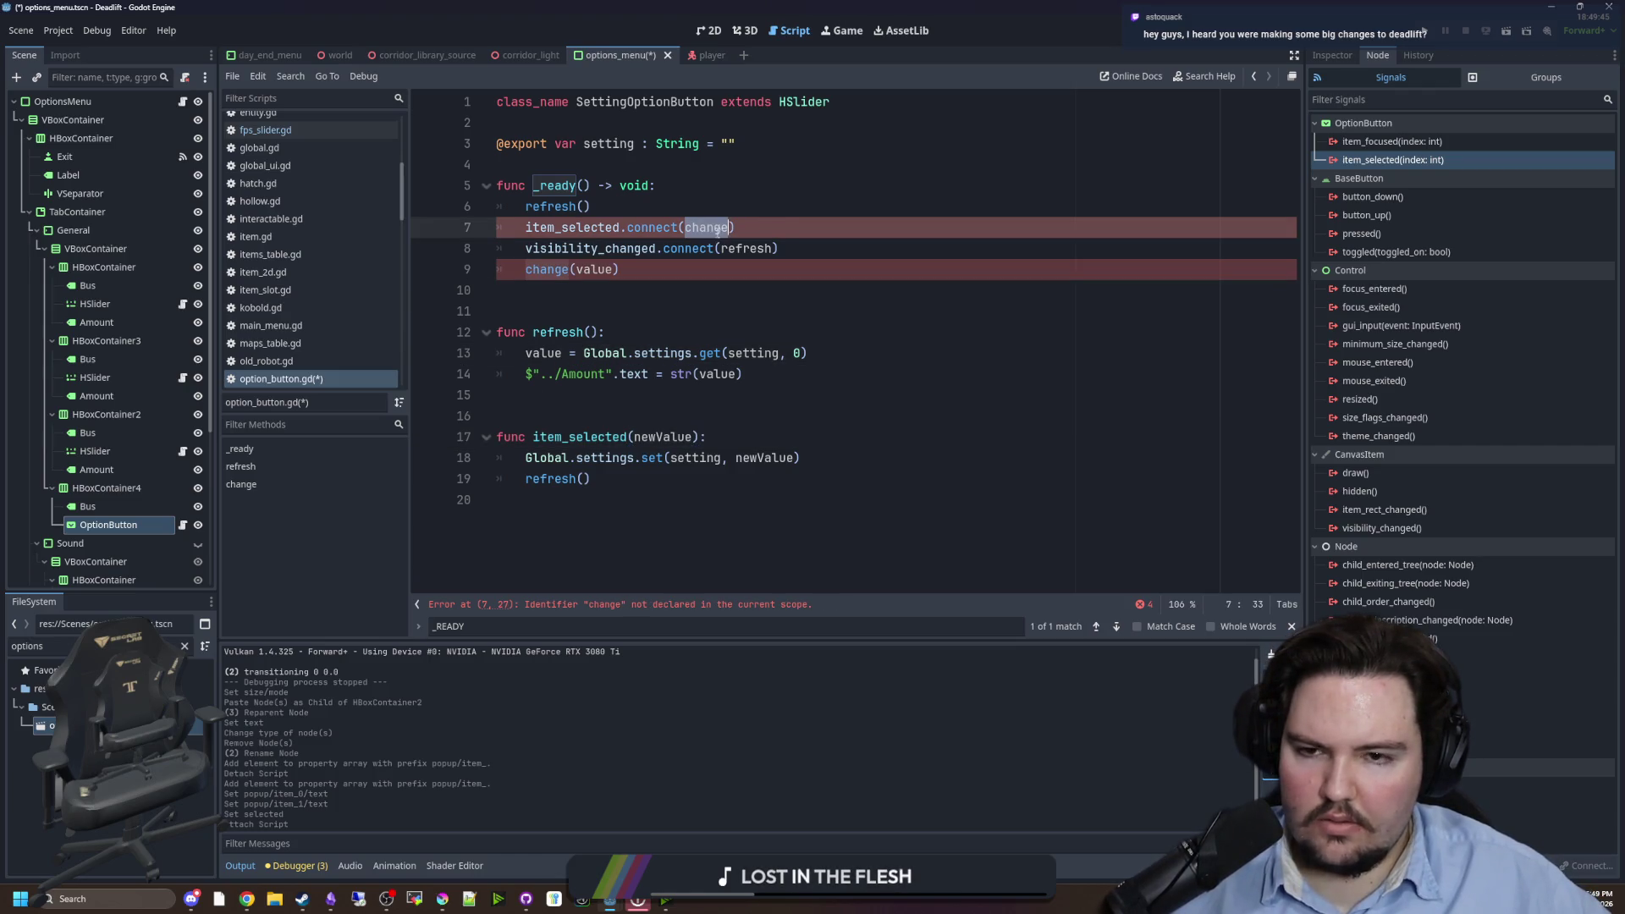
{"action": "type", "text": "item_selected"}
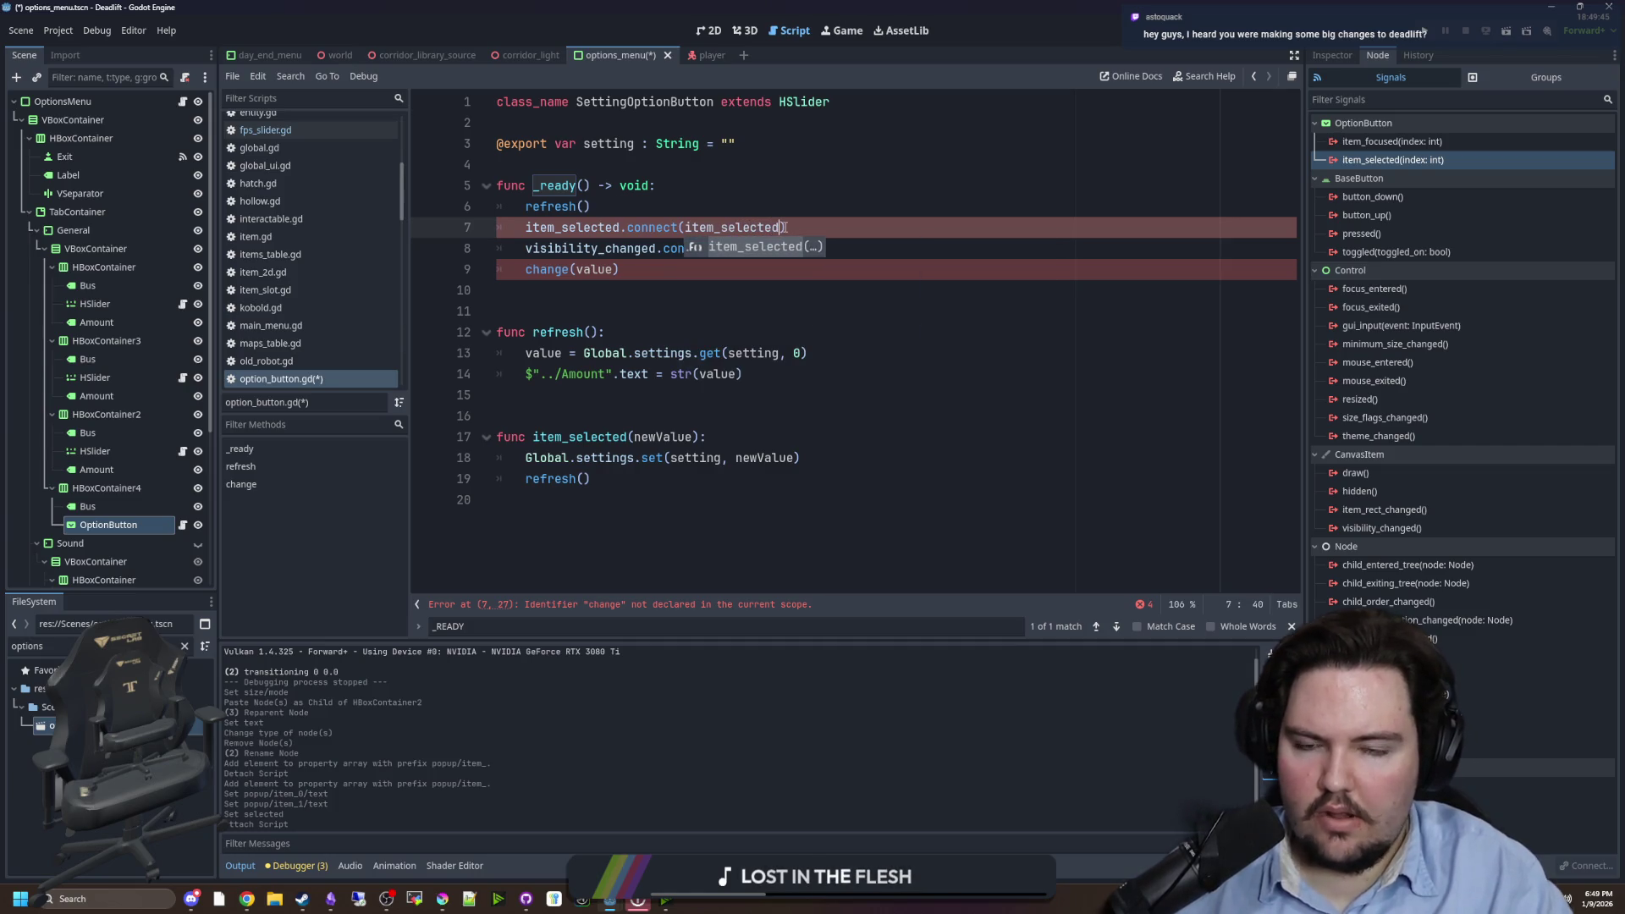
{"action": "key", "text": "BackSpace"}
{"action": "key", "text": "BackSpace"}
{"action": "key", "text": "BackSpace"}
{"action": "key", "text": "BackSpace"}
{"action": "type", "text": "selected"}
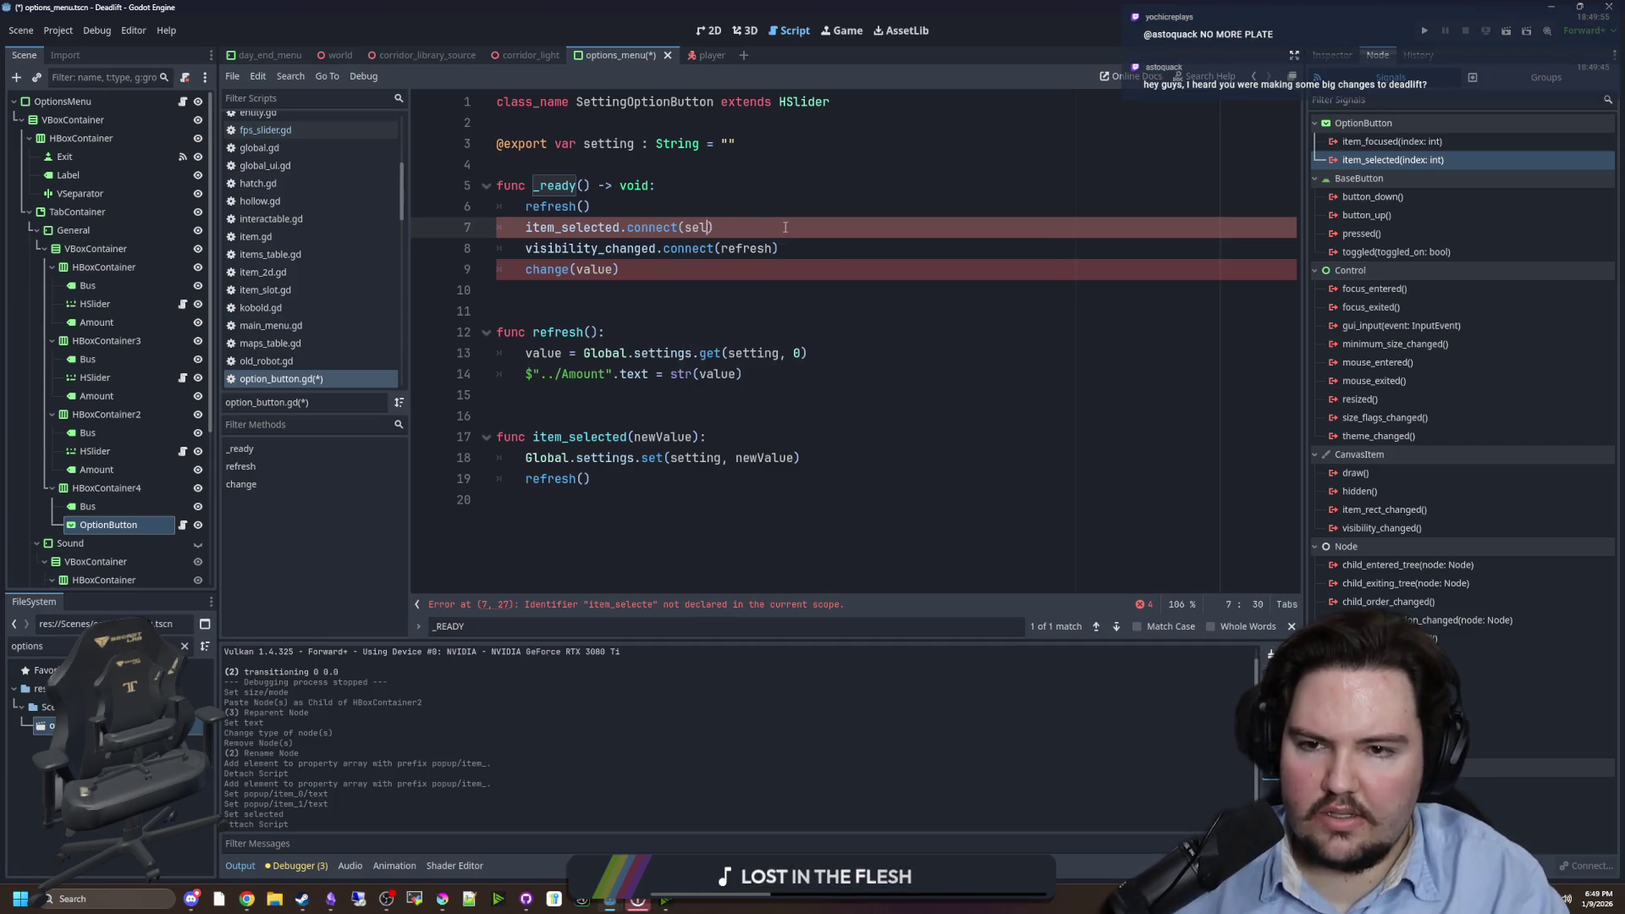
{"action": "double_click", "coordinate": [585, 437]}
{"action": "type", "text": "selected"}
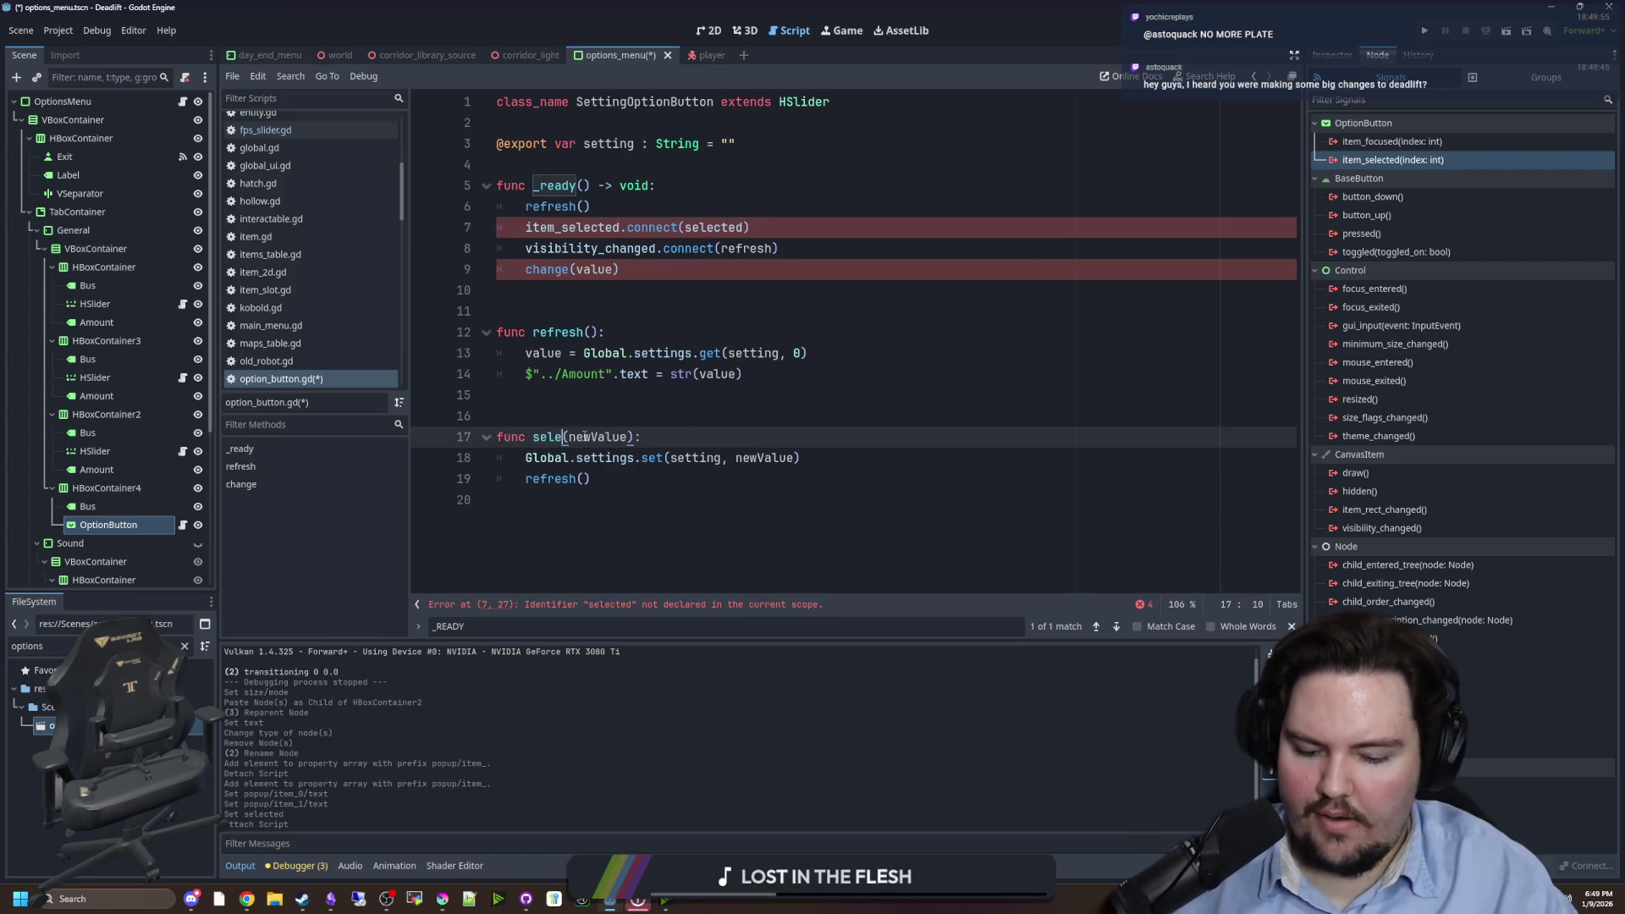
{"action": "left_click", "coordinate": [675, 288]}
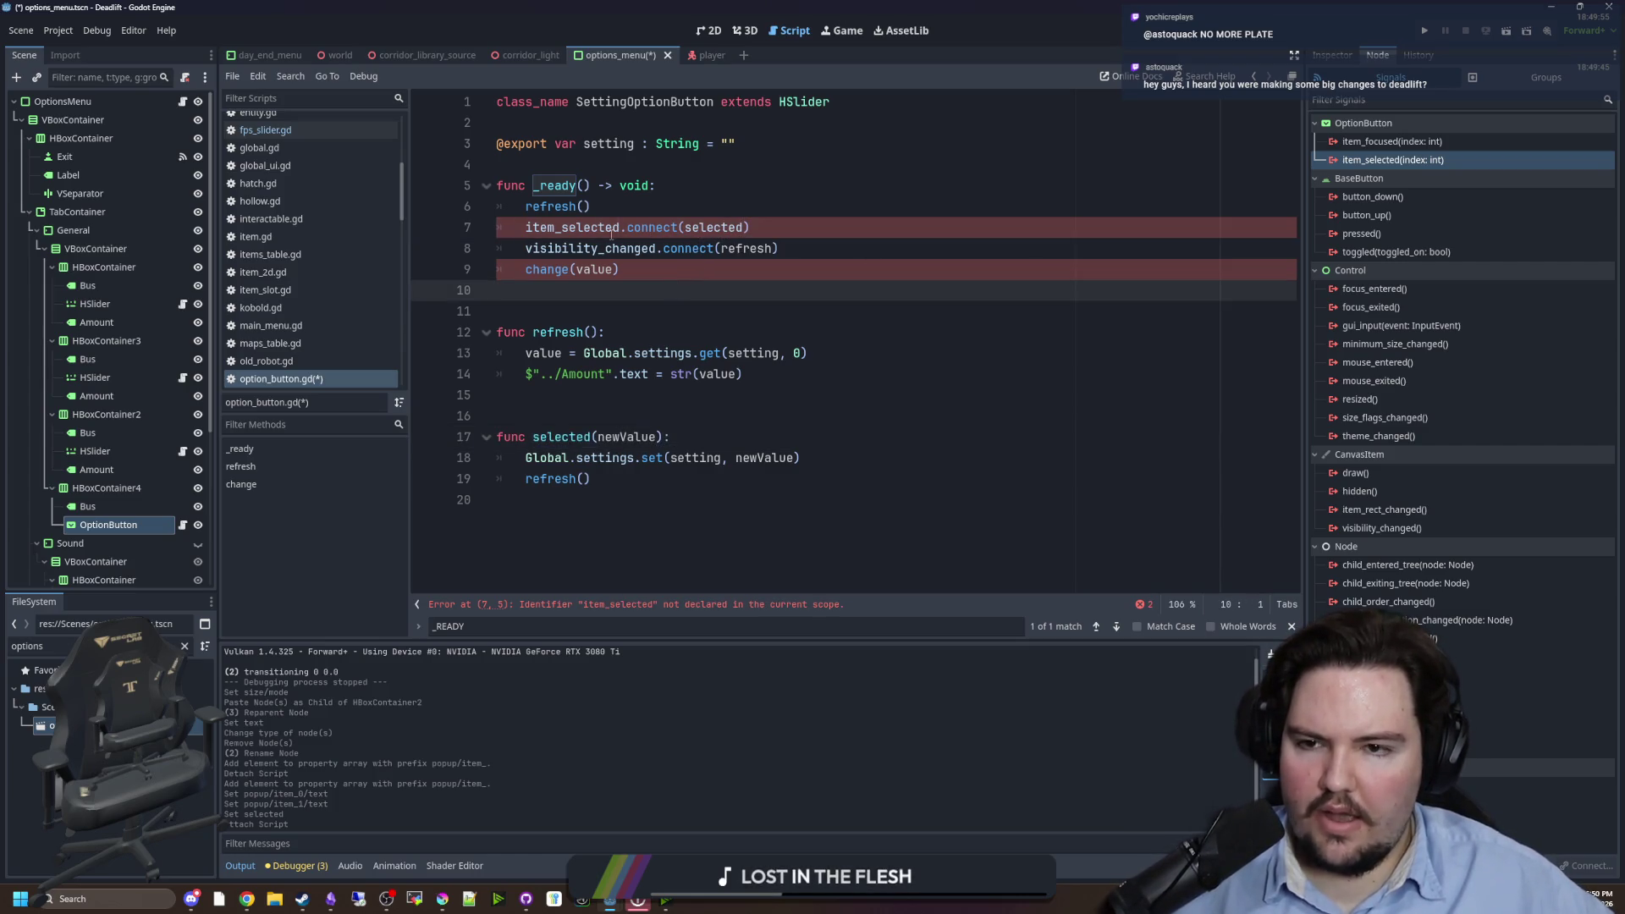
- Make the script extend OptionButton and rename the line 9 change call to selected
{"action": "double_click", "coordinate": [801, 102]}
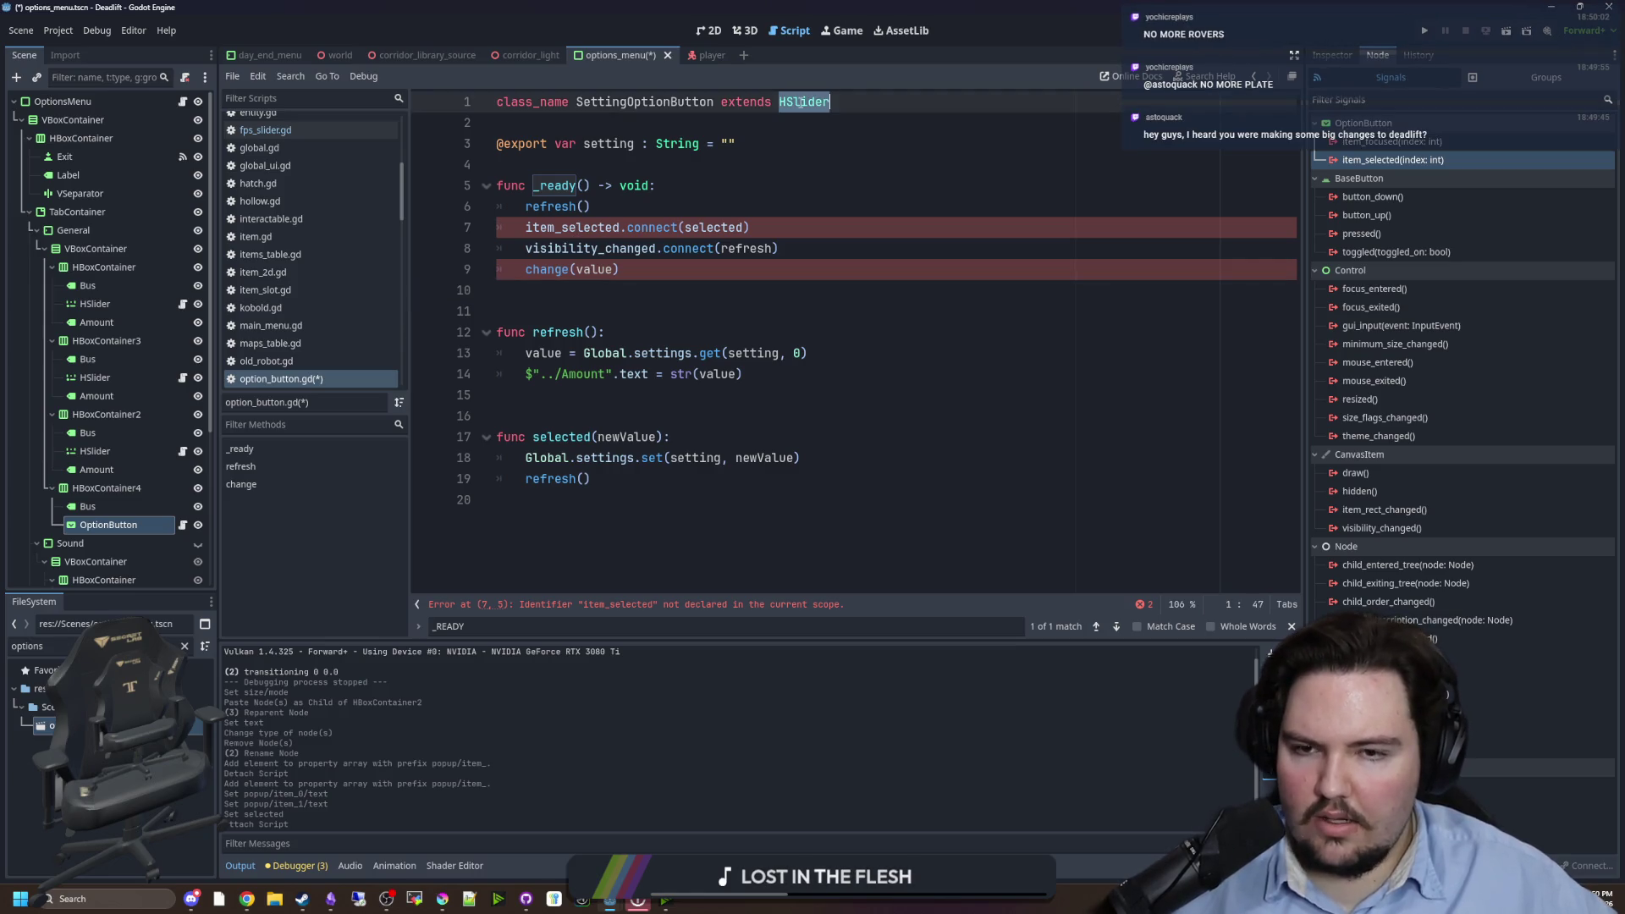
{"action": "type", "text": "Option"}
{"action": "key", "text": "Return"}
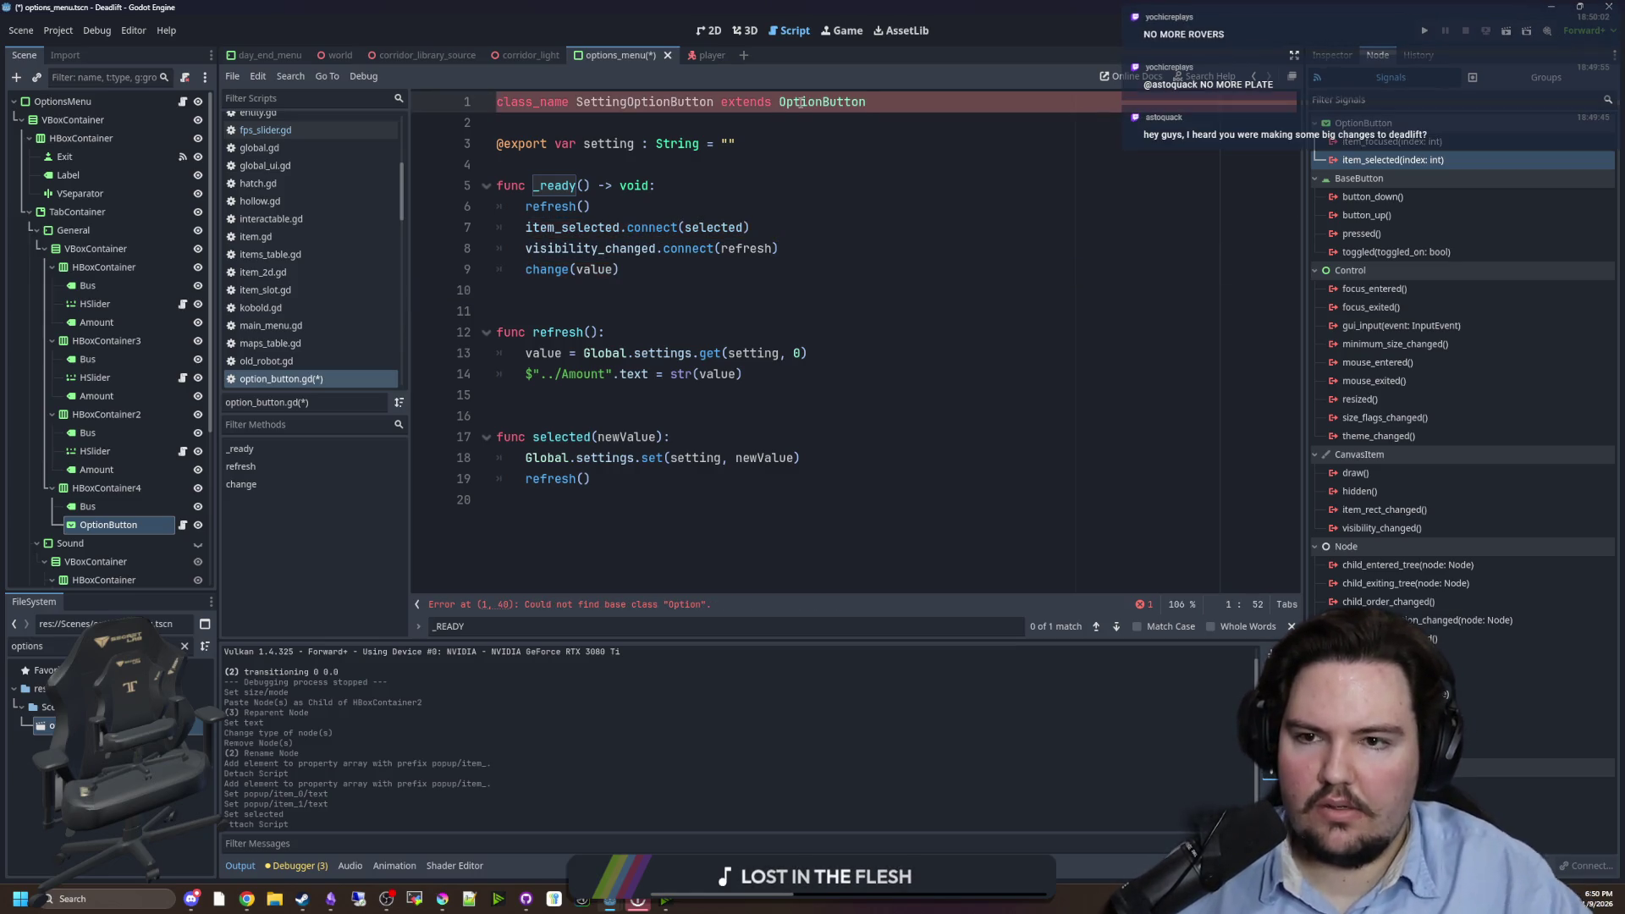
{"action": "key", "text": "Down"}
{"action": "key", "text": "Down"}
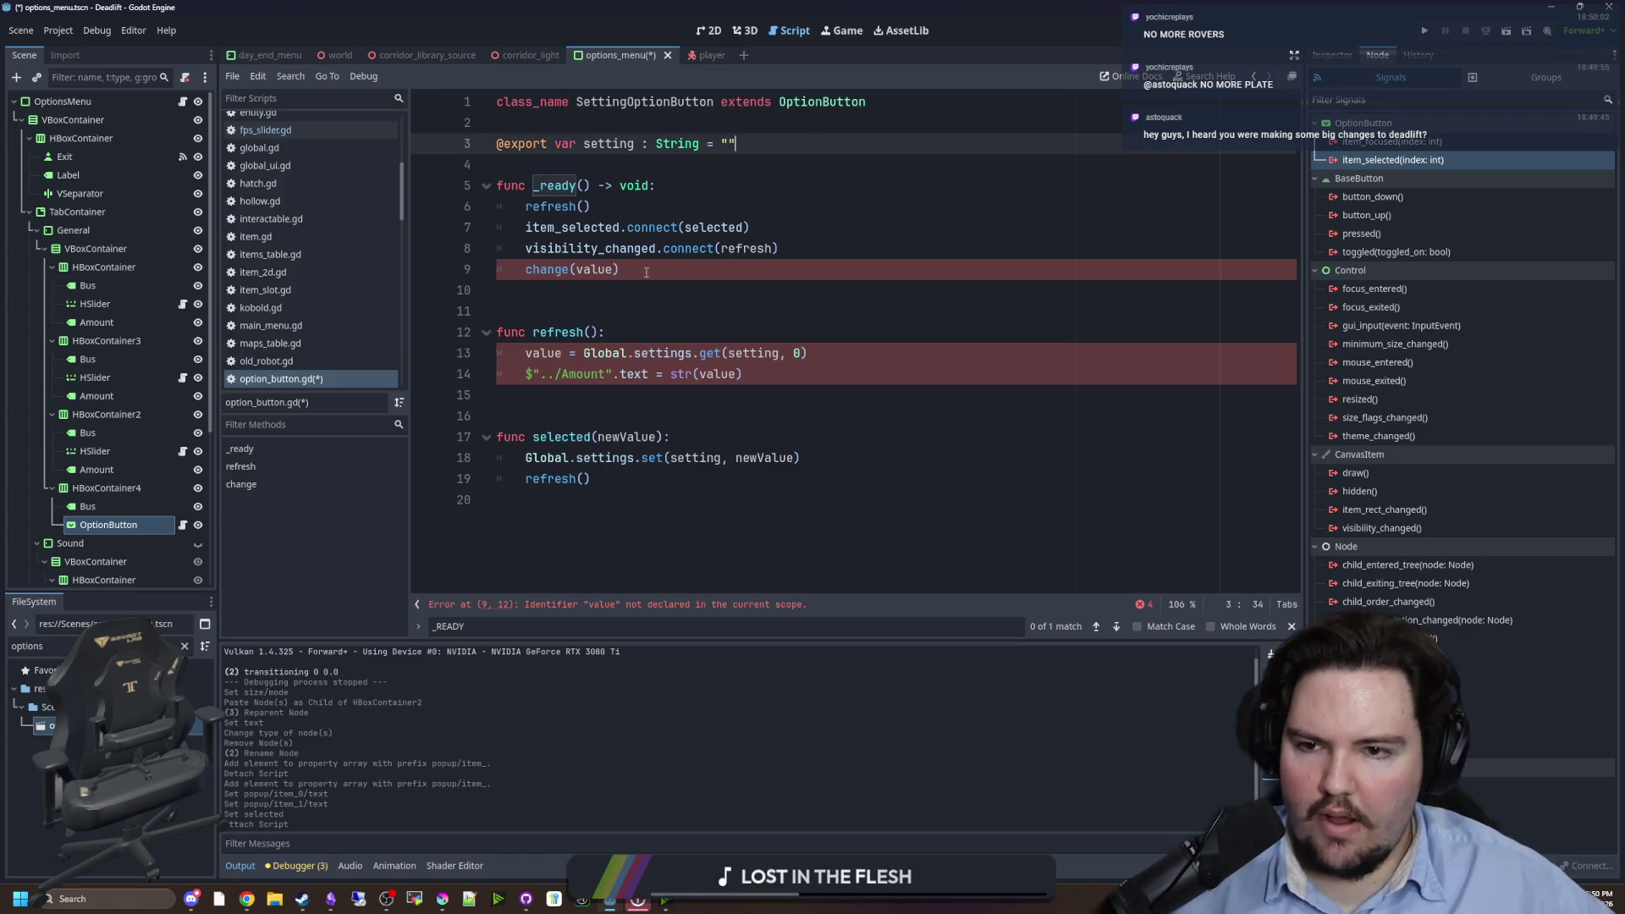
{"action": "double_click", "coordinate": [550, 272]}
{"action": "type", "text": "selected"}
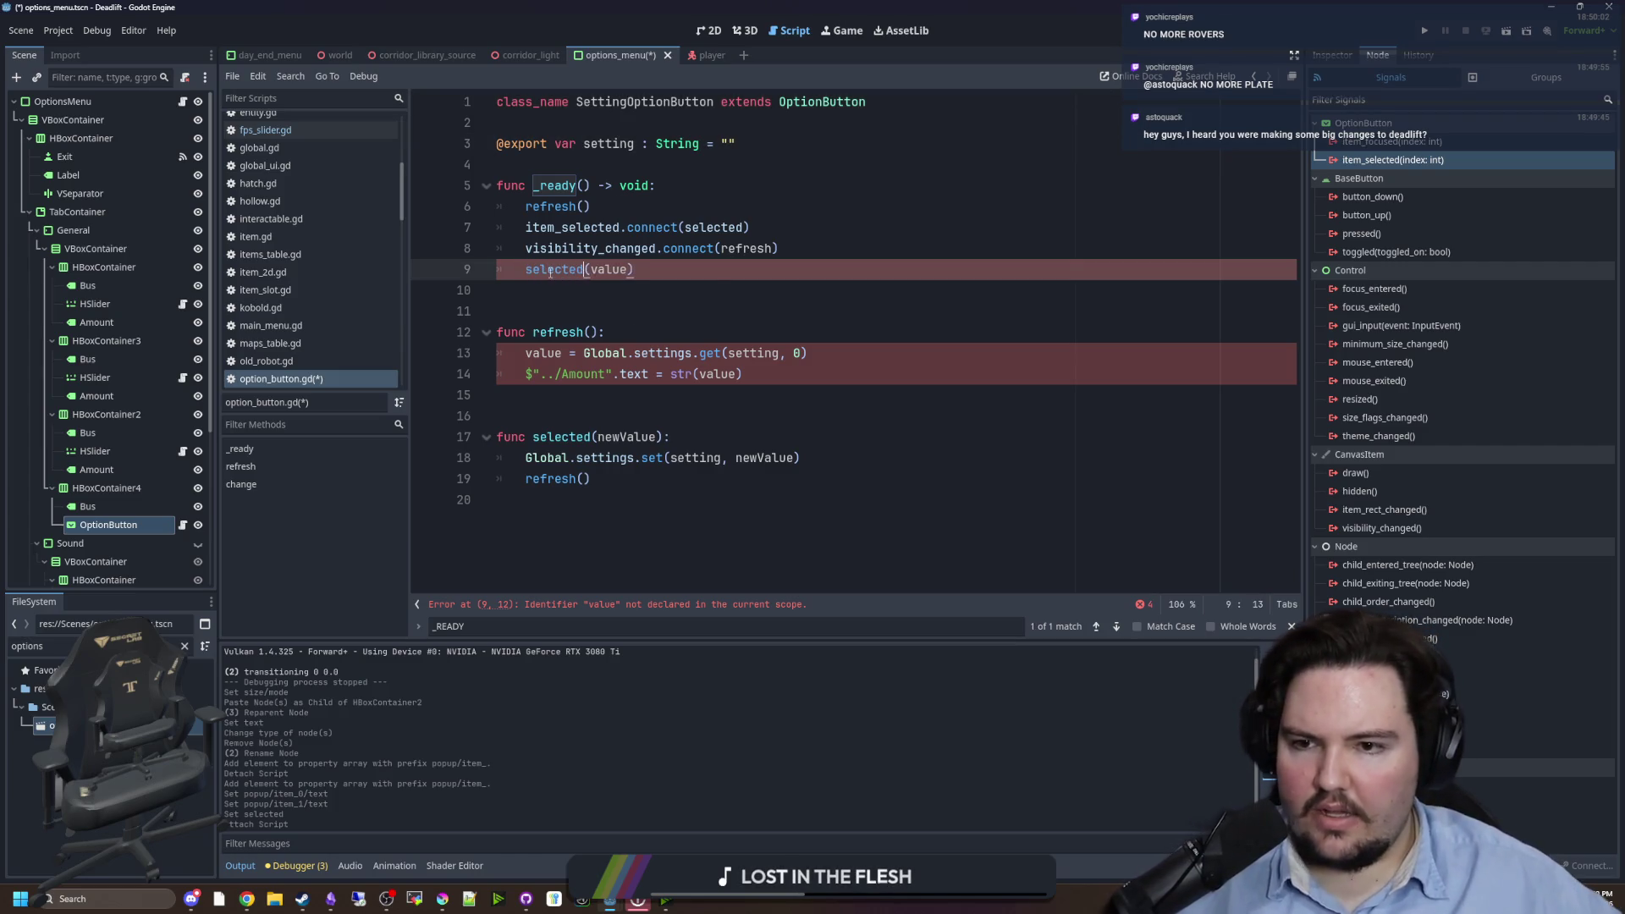
{"action": "left_click", "coordinate": [633, 269]}
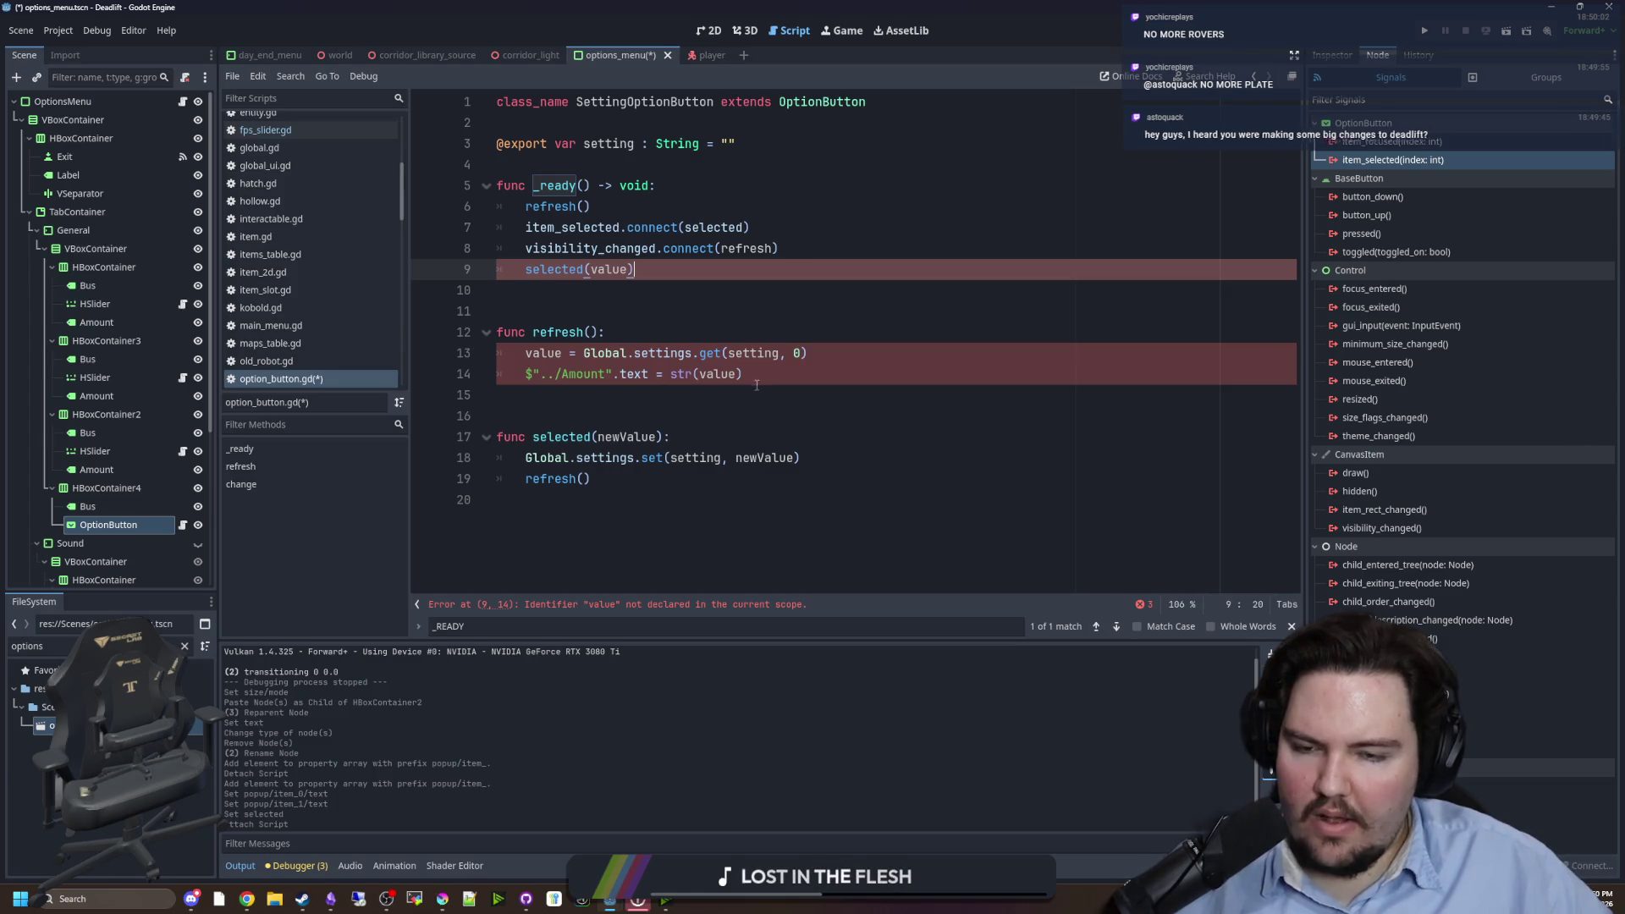
- Delete the Amount label line and assign selected instead of value in refresh
{"action": "triple_click", "coordinate": [635, 374]}
{"action": "key", "text": "BackSpace"}
{"action": "key", "text": "BackSpace"}
{"action": "left_click", "coordinate": [648, 327]}
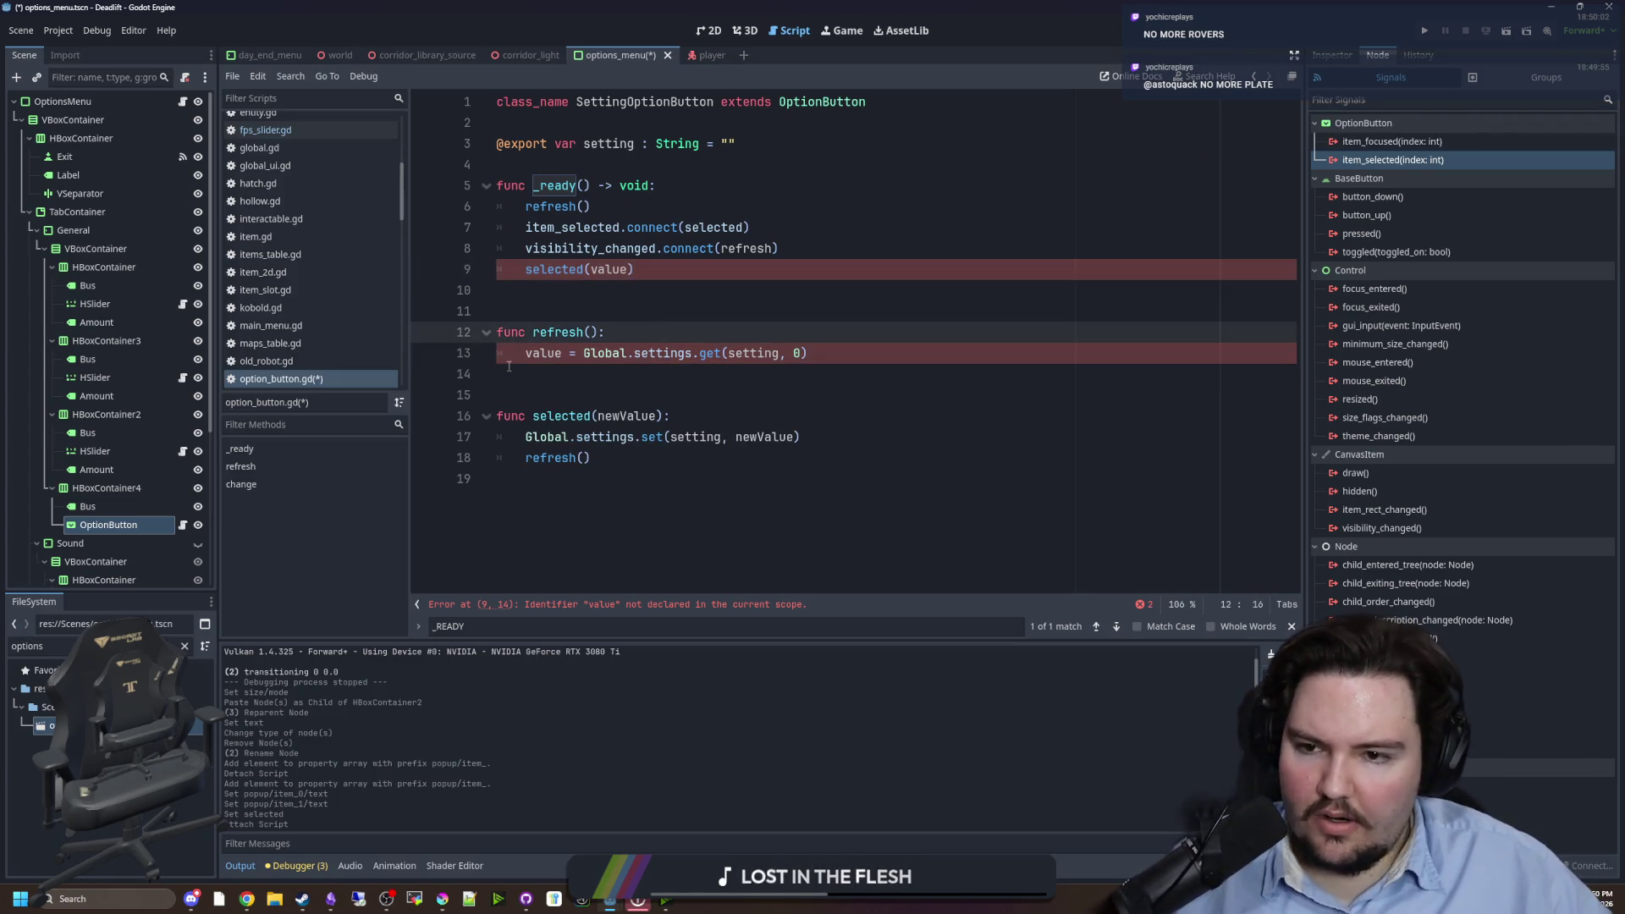
{"action": "double_click", "coordinate": [542, 353]}
{"action": "type", "text": "s"}
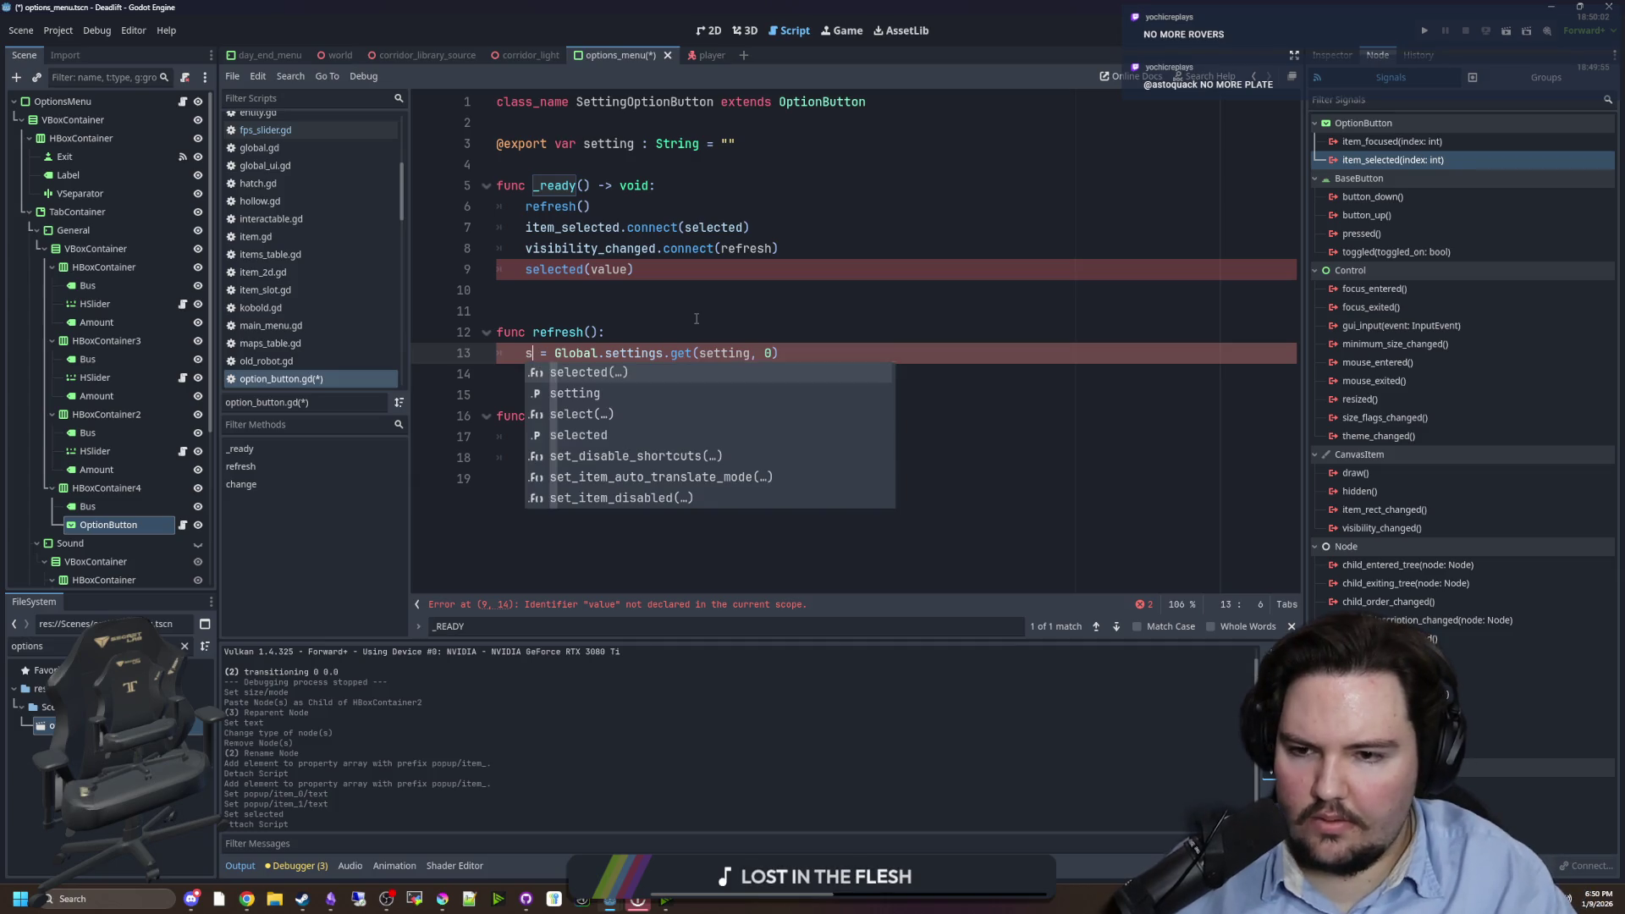
{"action": "key", "text": "BackSpace"}
{"action": "type", "text": "selected"}
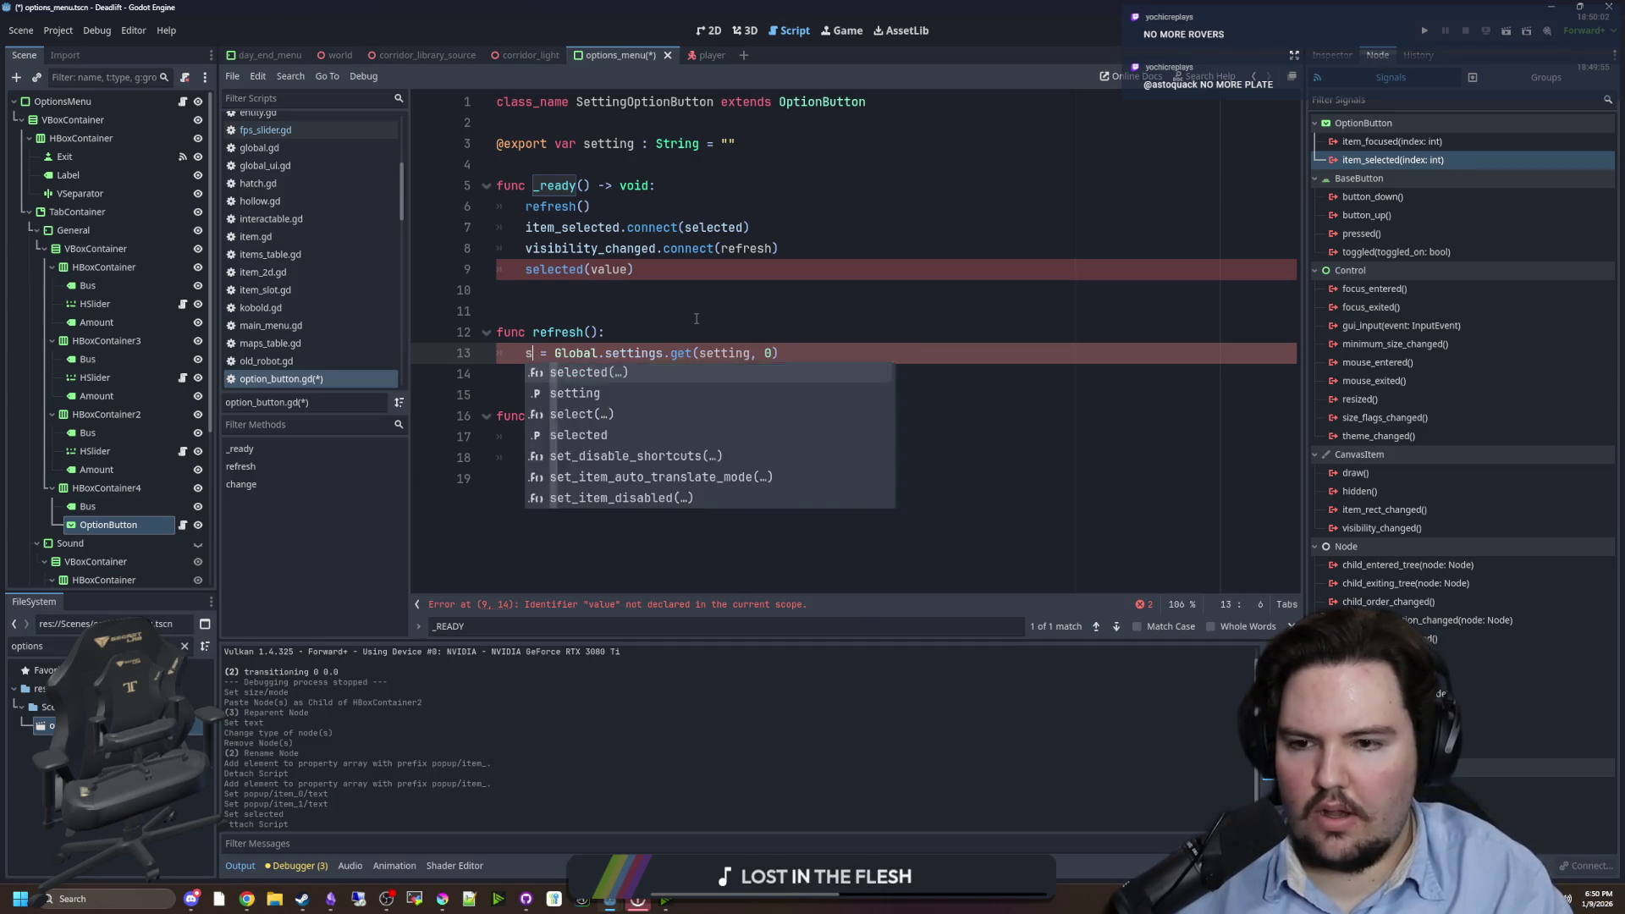
{"action": "left_click", "coordinate": [696, 318]}
{"action": "key", "text": "Down"}
{"action": "key", "text": "Down"}
{"action": "key", "text": "Down"}
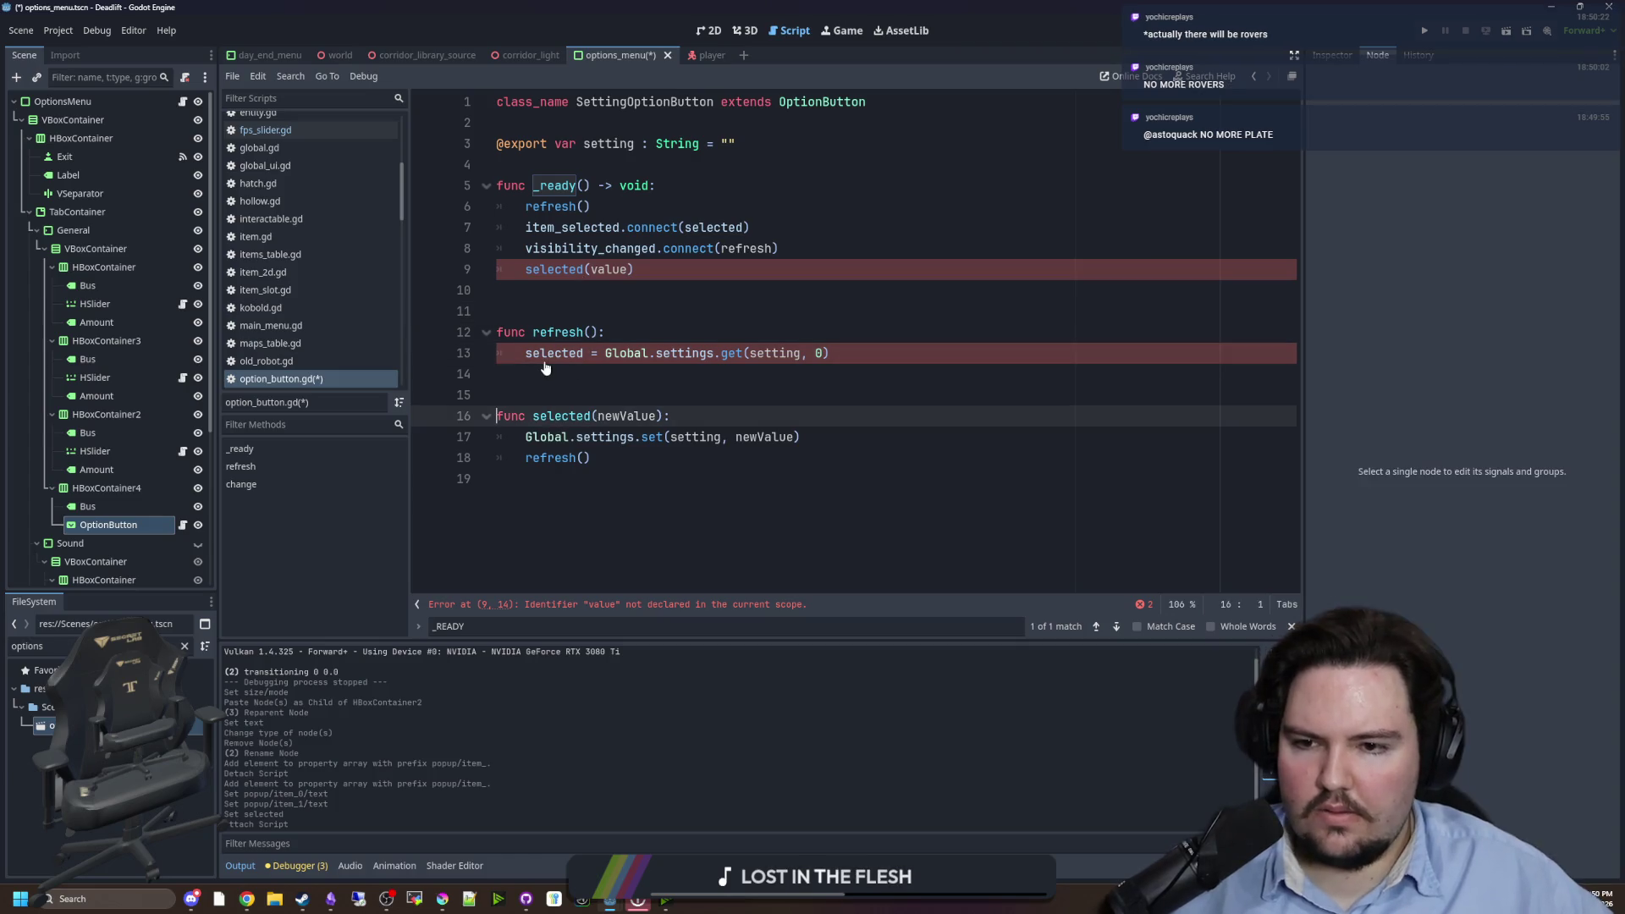
- Rename the handler to on_selected in definition and connect call, defaulting the setting to 1
{"action": "left_click", "coordinate": [108, 525]}
{"action": "left_click", "coordinate": [1333, 55]}
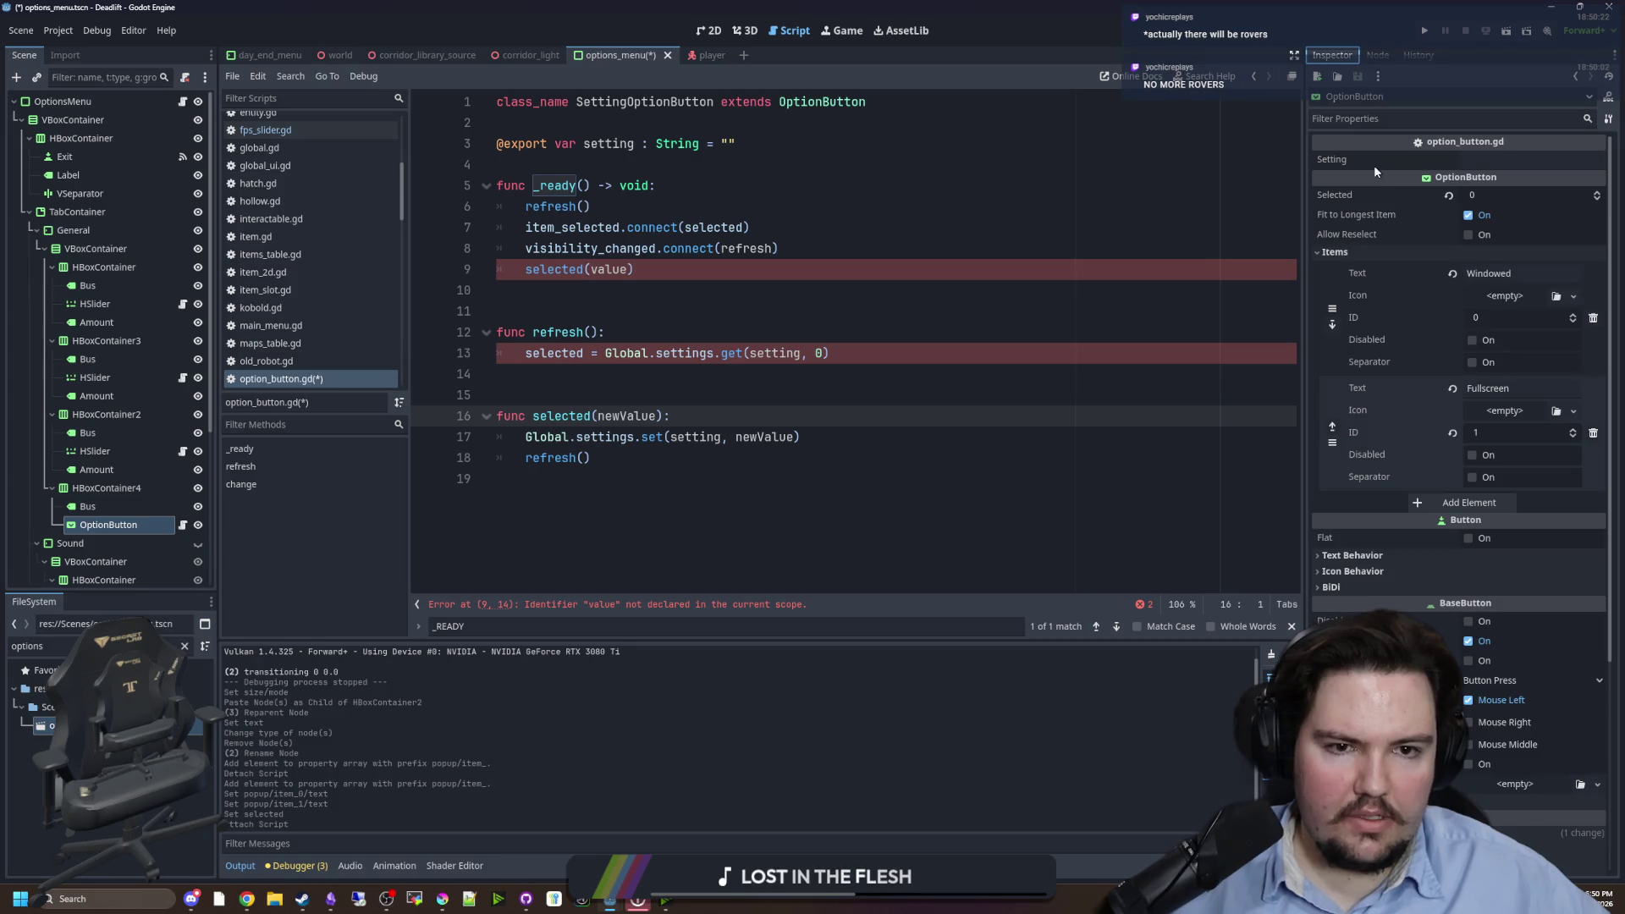
{"action": "double_click", "coordinate": [551, 417]}
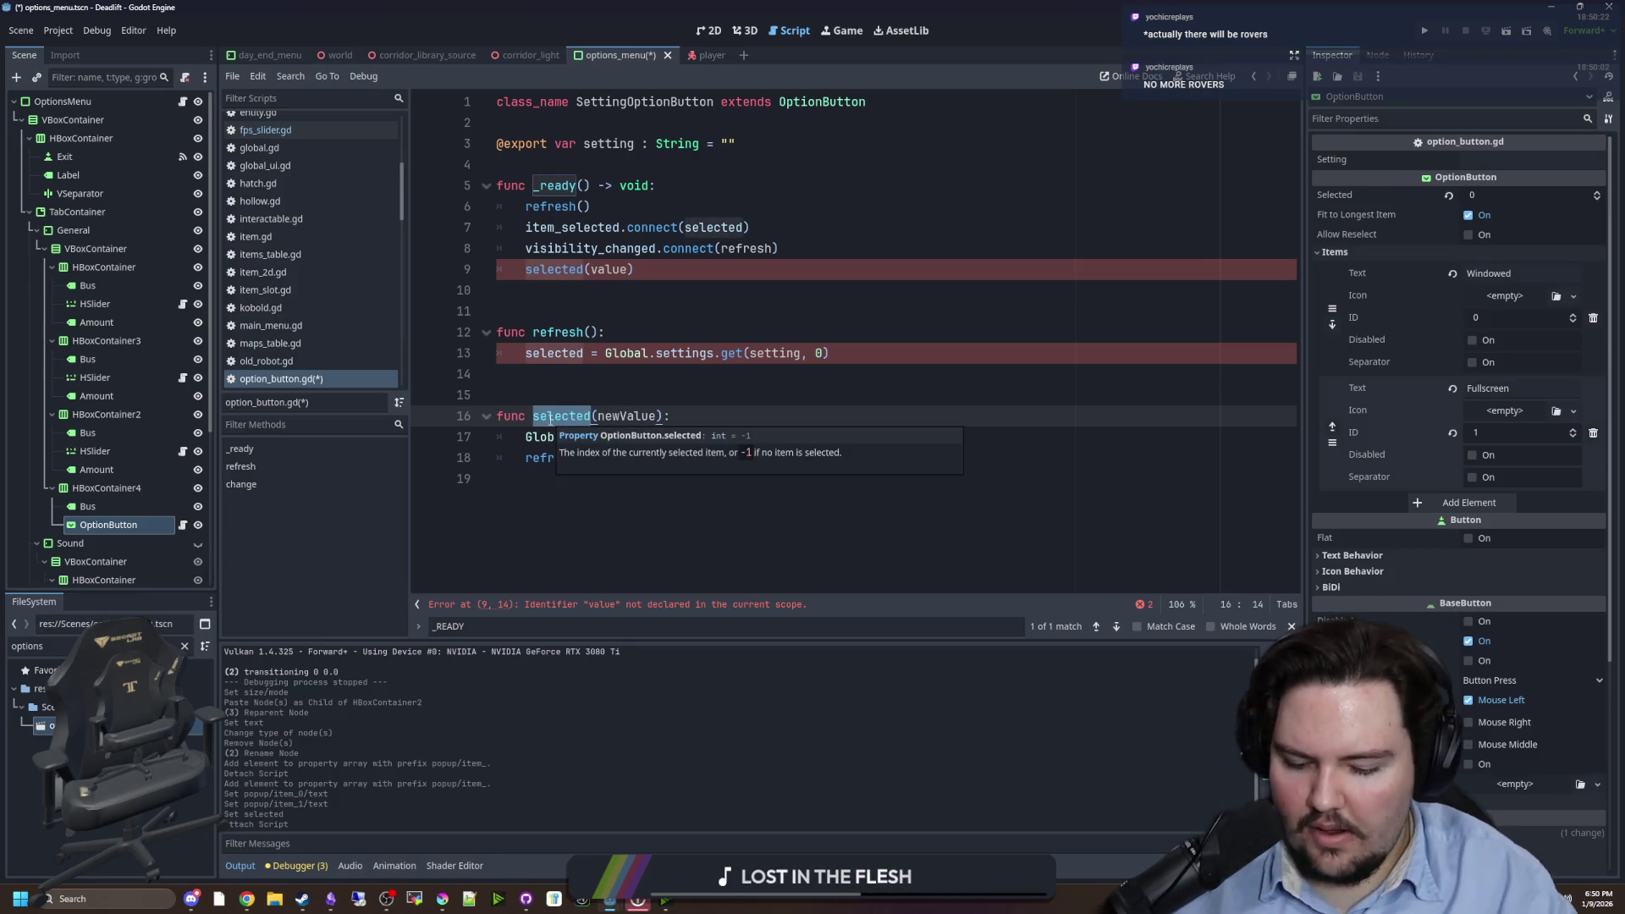
{"action": "type", "text": "on_selected"}
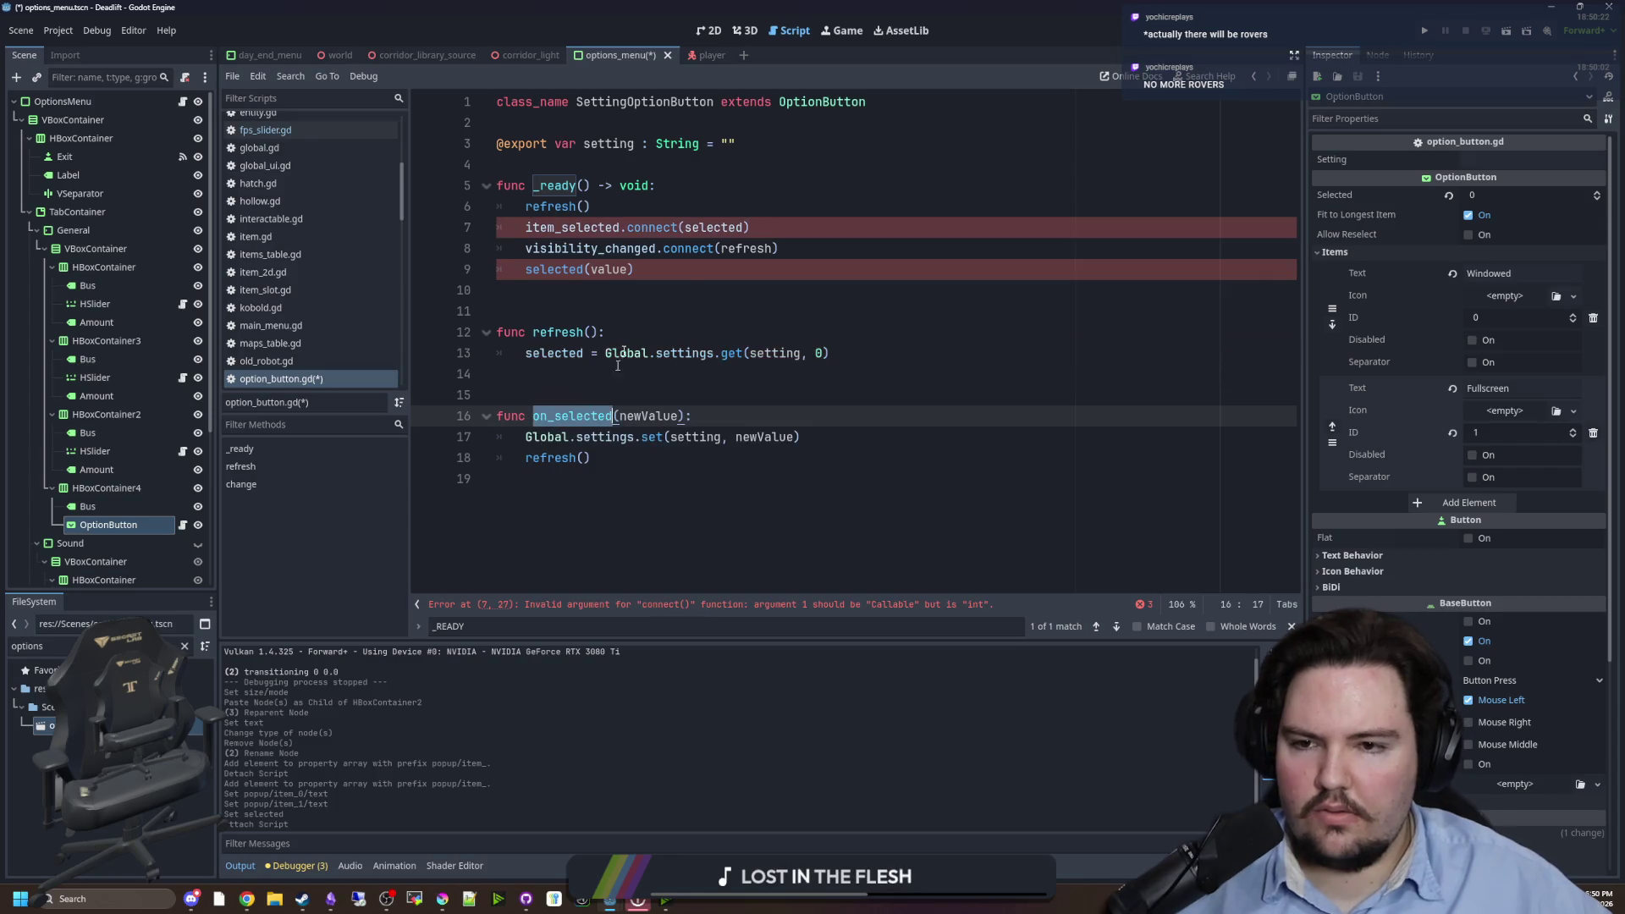
{"action": "double_click", "coordinate": [705, 228]}
{"action": "type", "text": "on_selected"}
{"action": "left_click", "coordinate": [584, 353]}
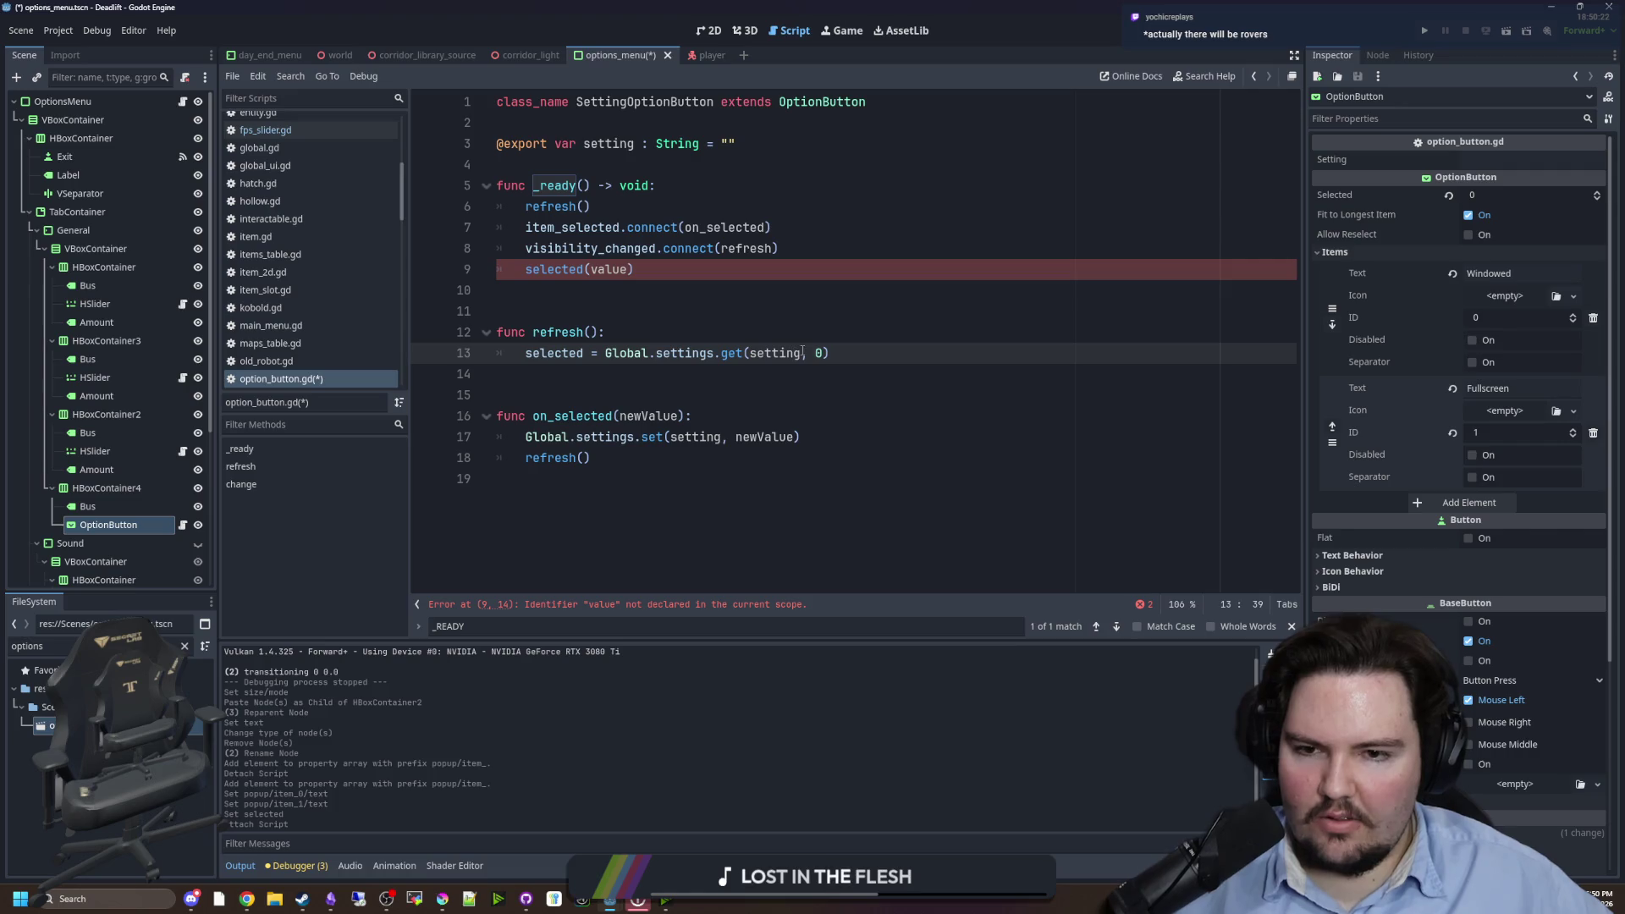
{"action": "key", "text": "Left"}
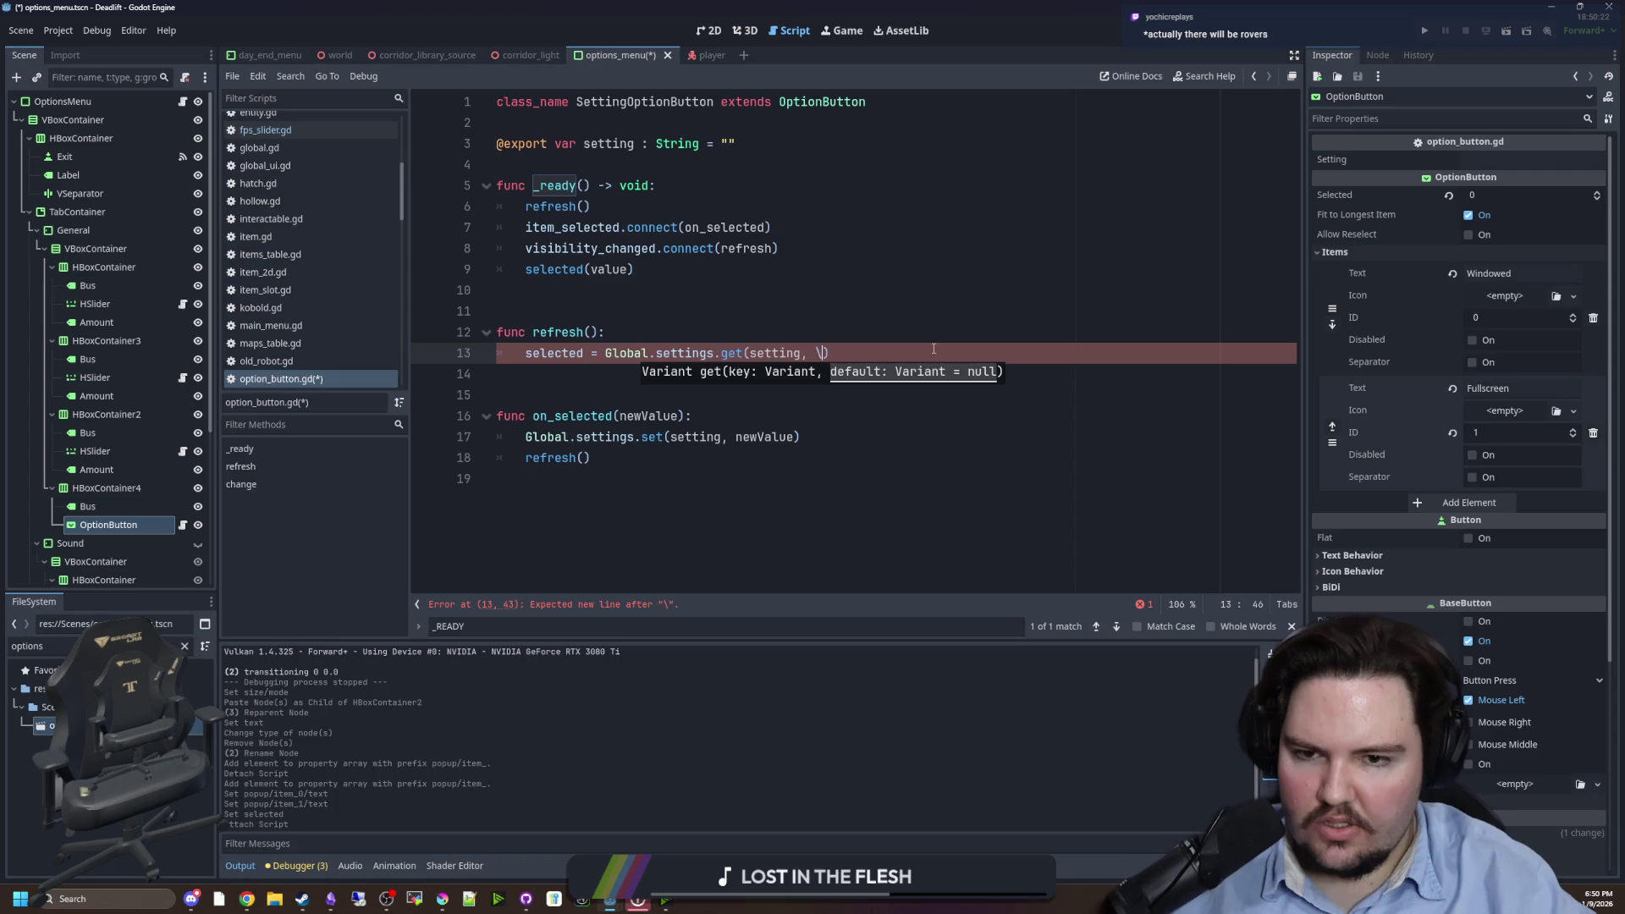
{"action": "type", "text": "1"}
{"action": "left_click", "coordinate": [753, 331]}
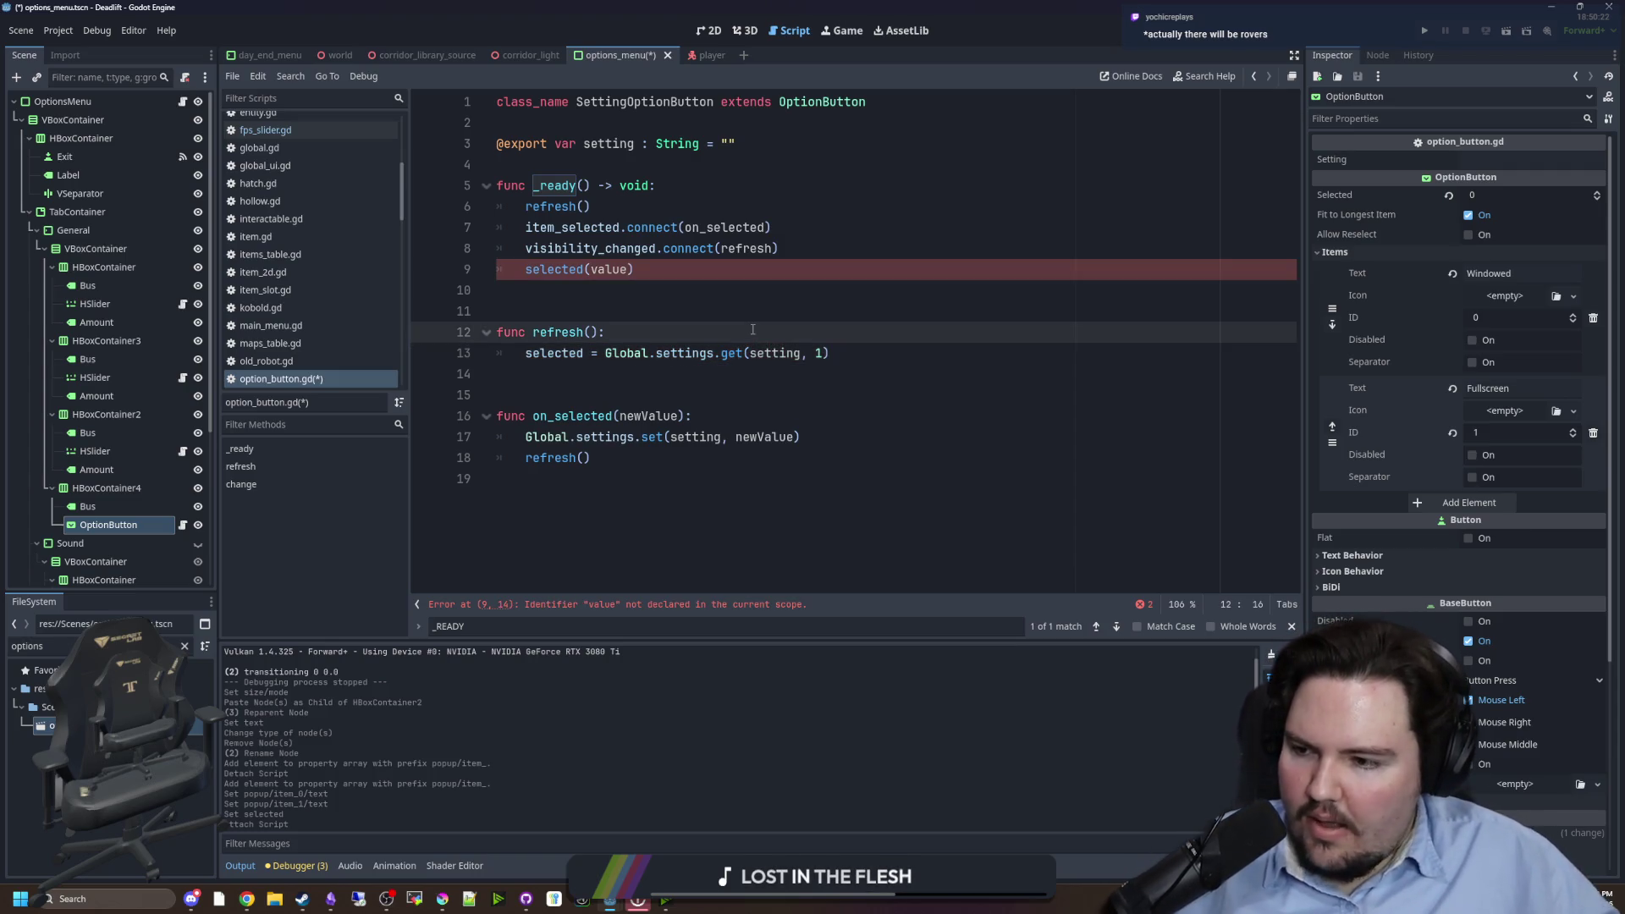
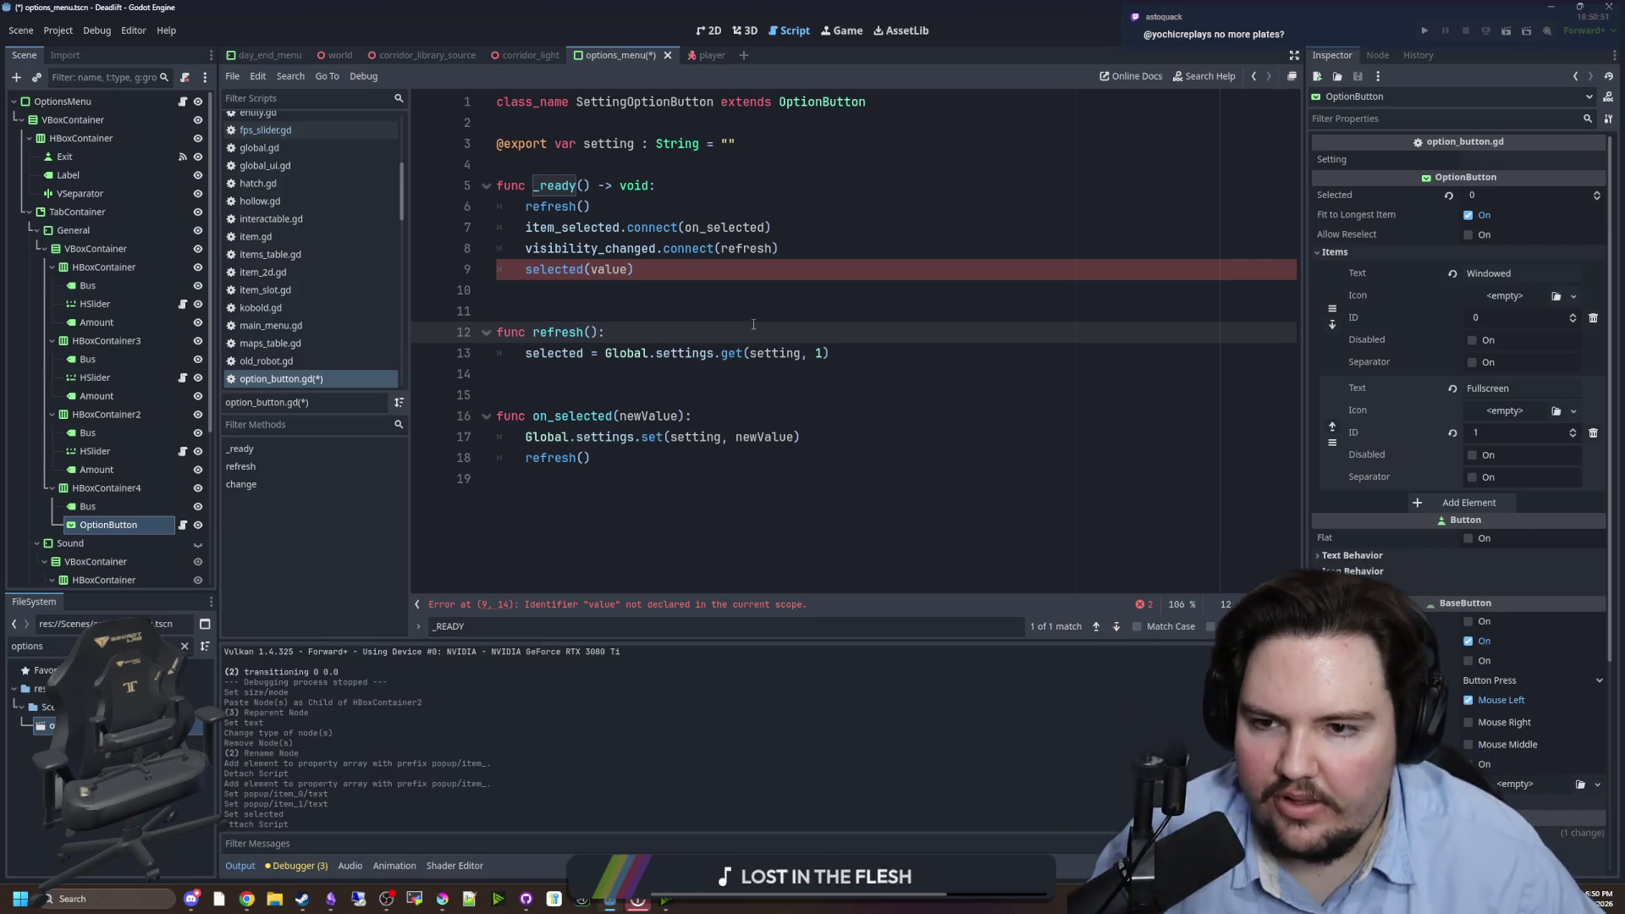
- Change line 9's call to on_selected(value), then bring up the OptionButton's signals list
{"action": "left_click", "coordinate": [523, 268]}
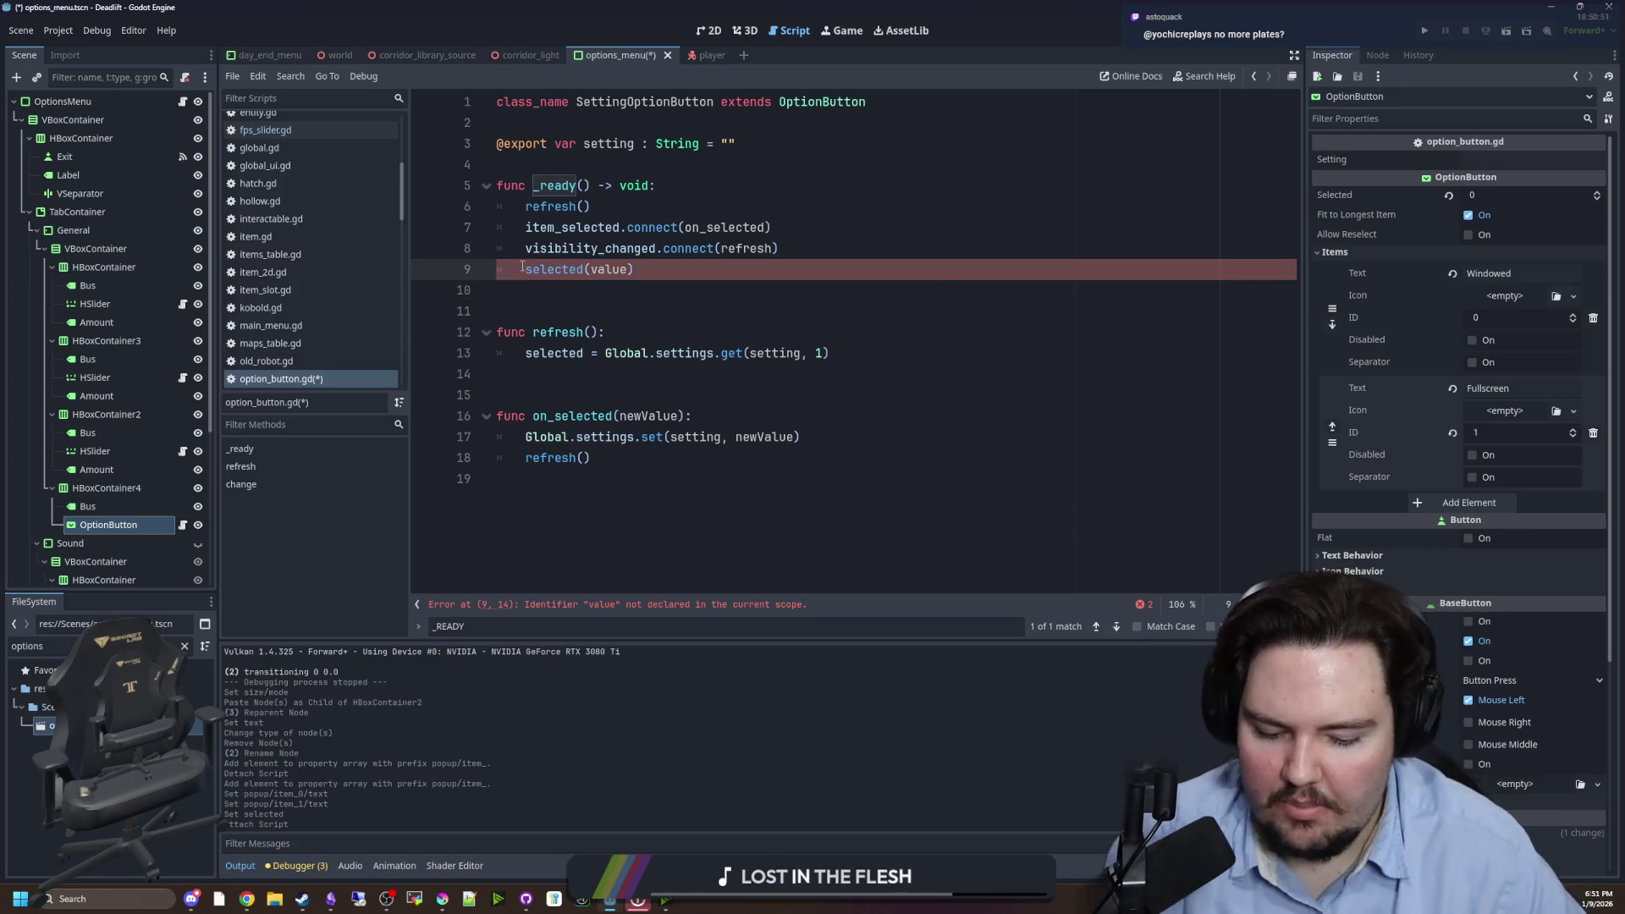
{"action": "type", "text": "on_"}
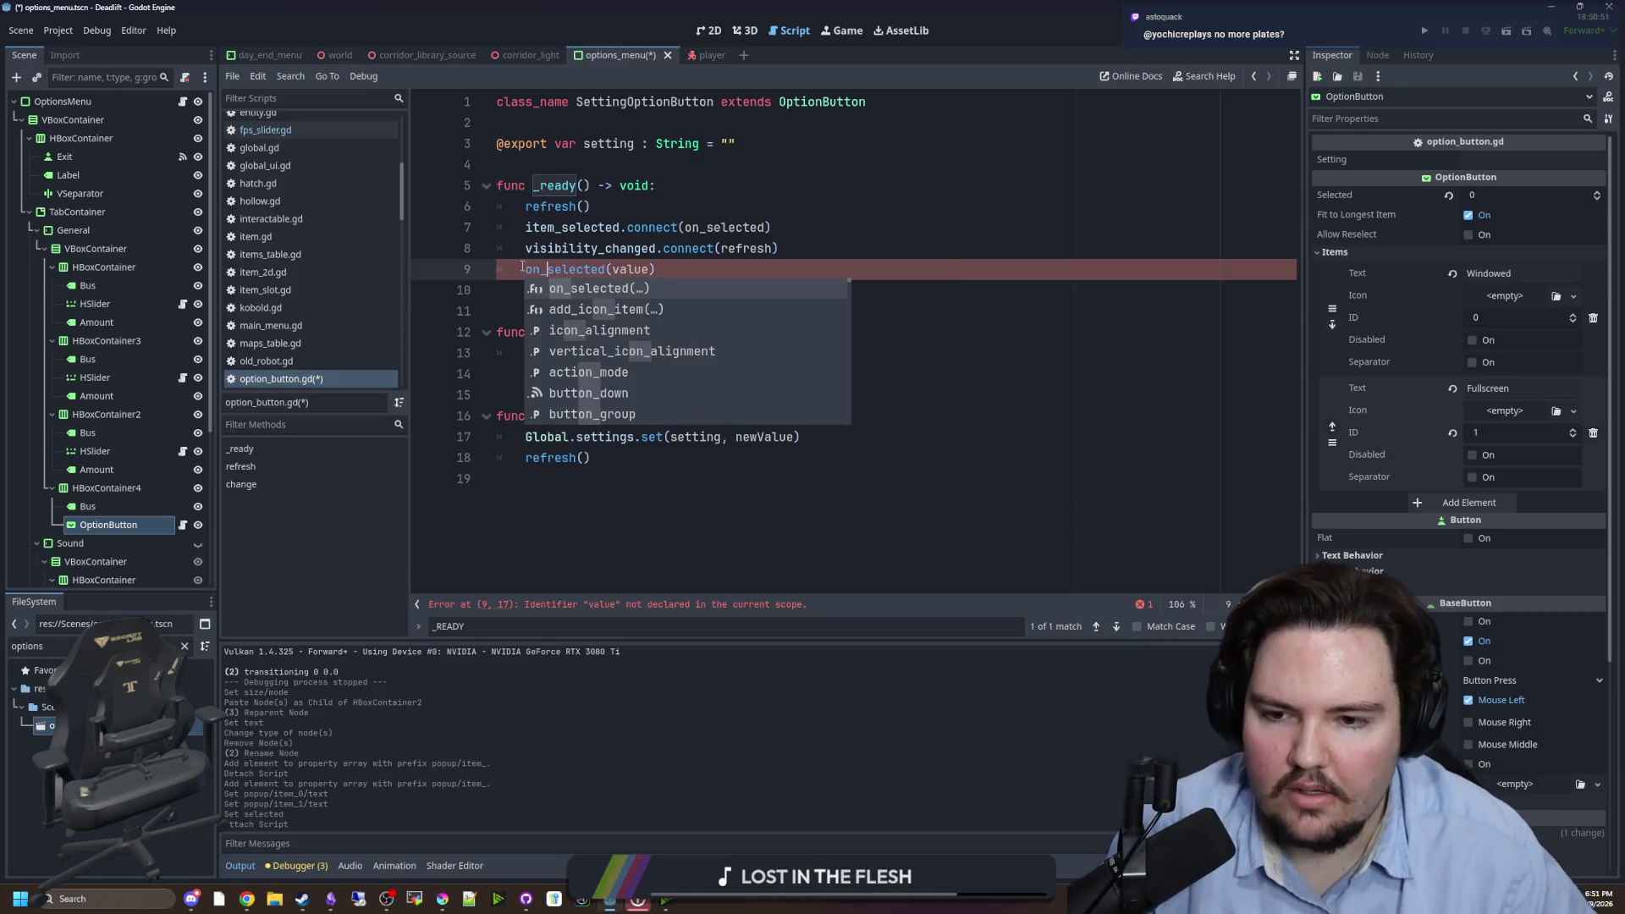
{"action": "left_click", "coordinate": [725, 537]}
{"action": "left_click", "coordinate": [672, 396]}
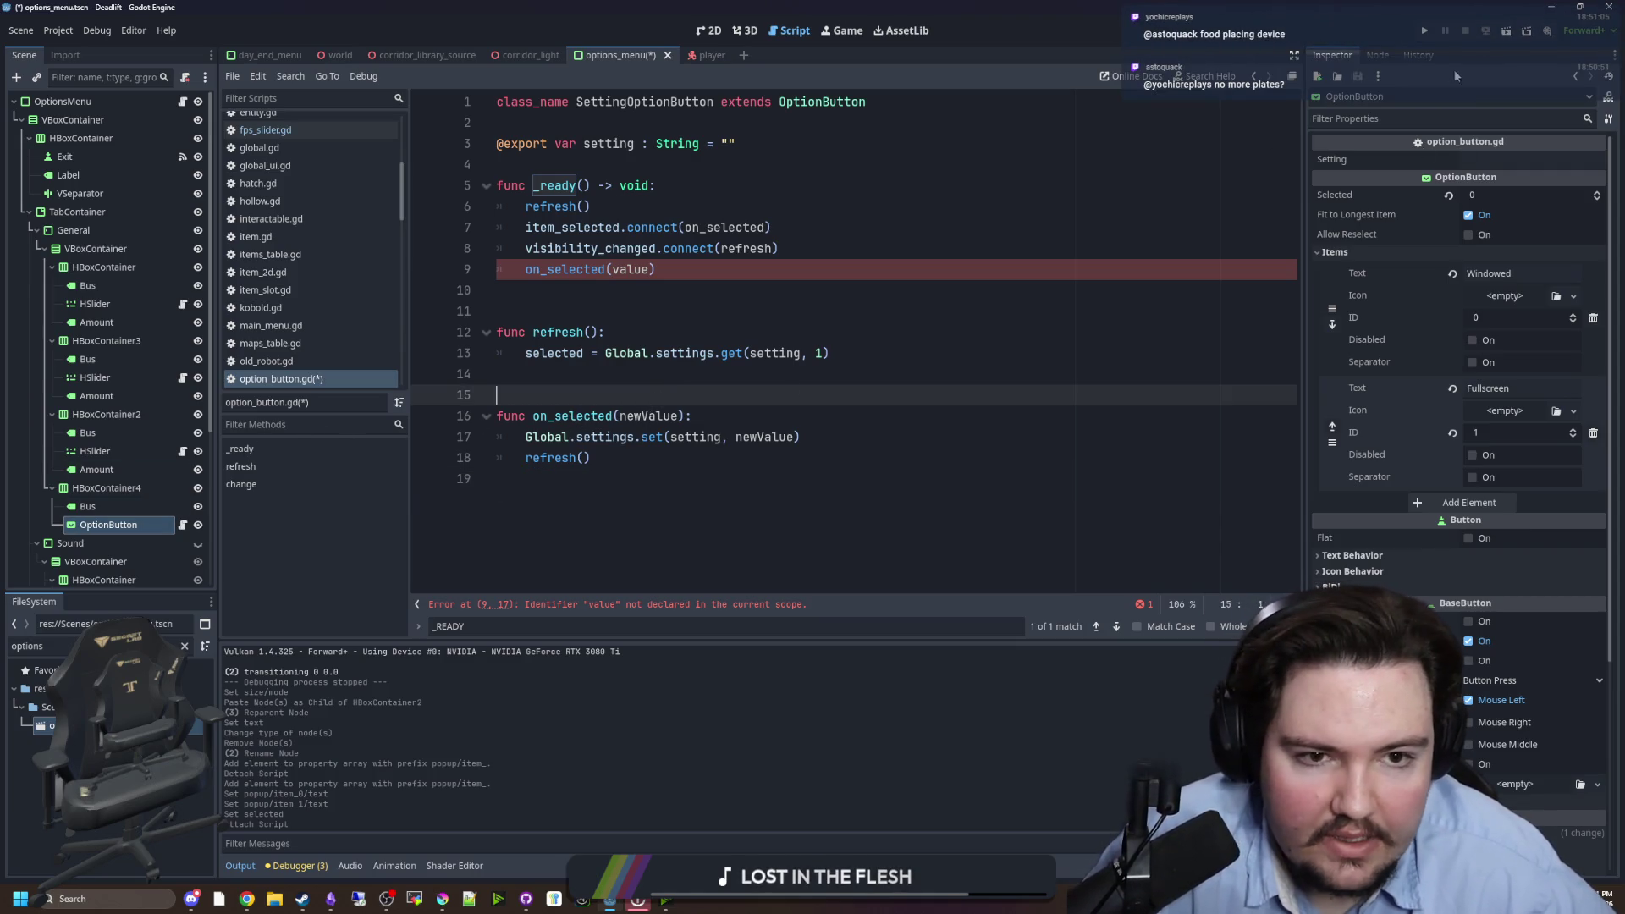
{"action": "left_click", "coordinate": [1377, 55]}
- Check the item_selected docs, then rename on_selected's newValue parameter to index
{"action": "left_click", "coordinate": [587, 228], "text": "ctrl"}
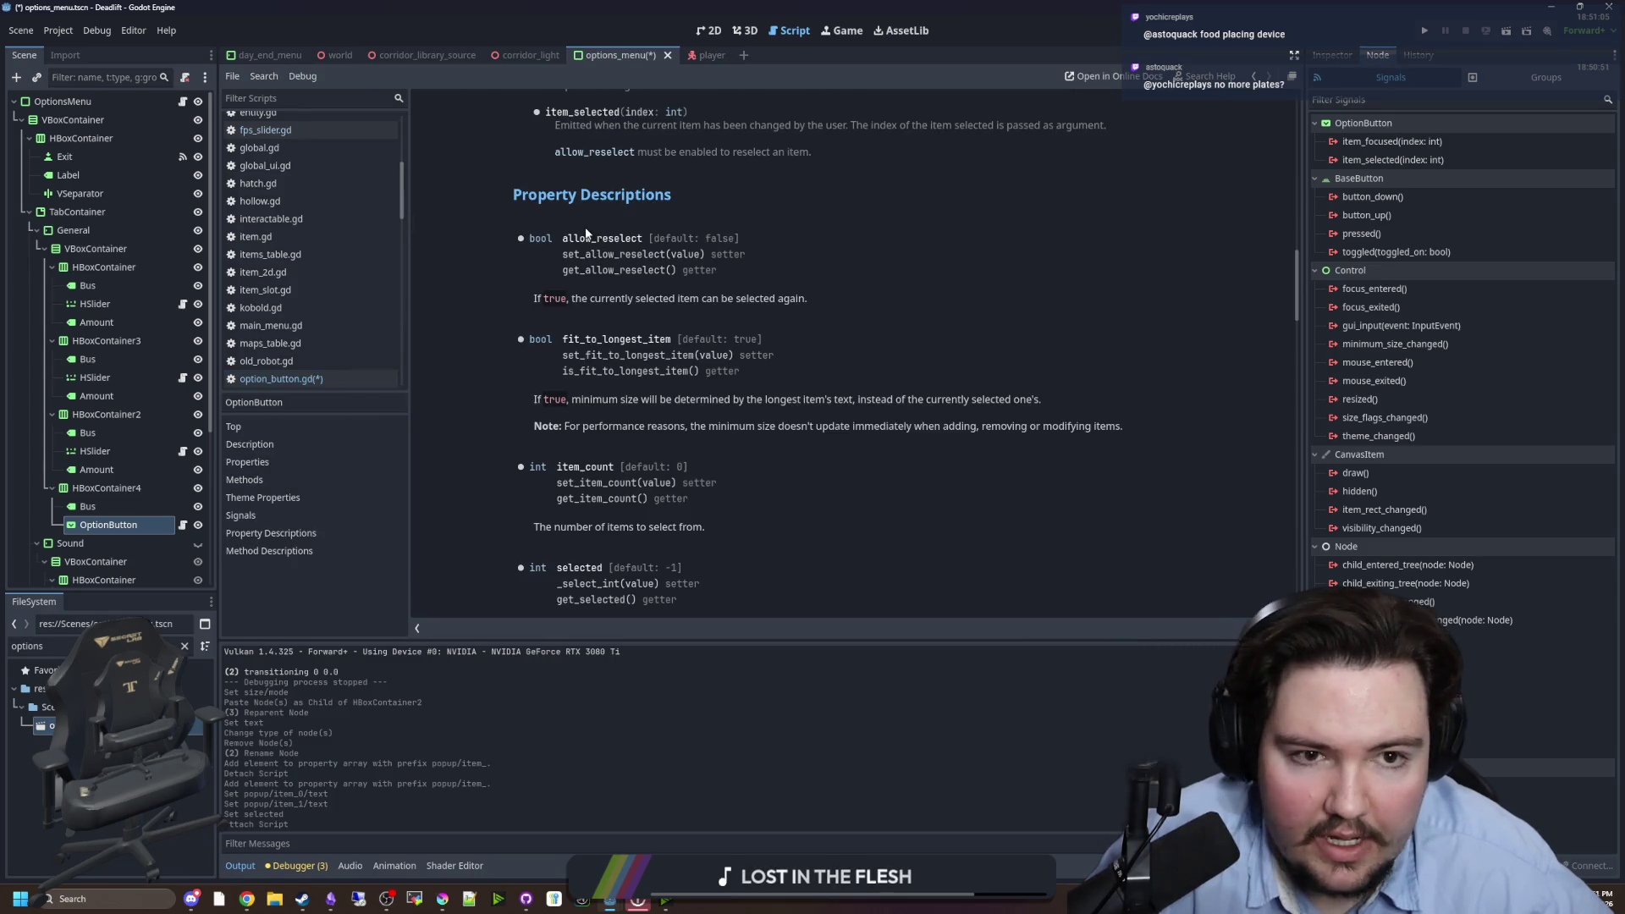
{"action": "key", "text": "alt+Left"}
{"action": "double_click", "coordinate": [648, 416]}
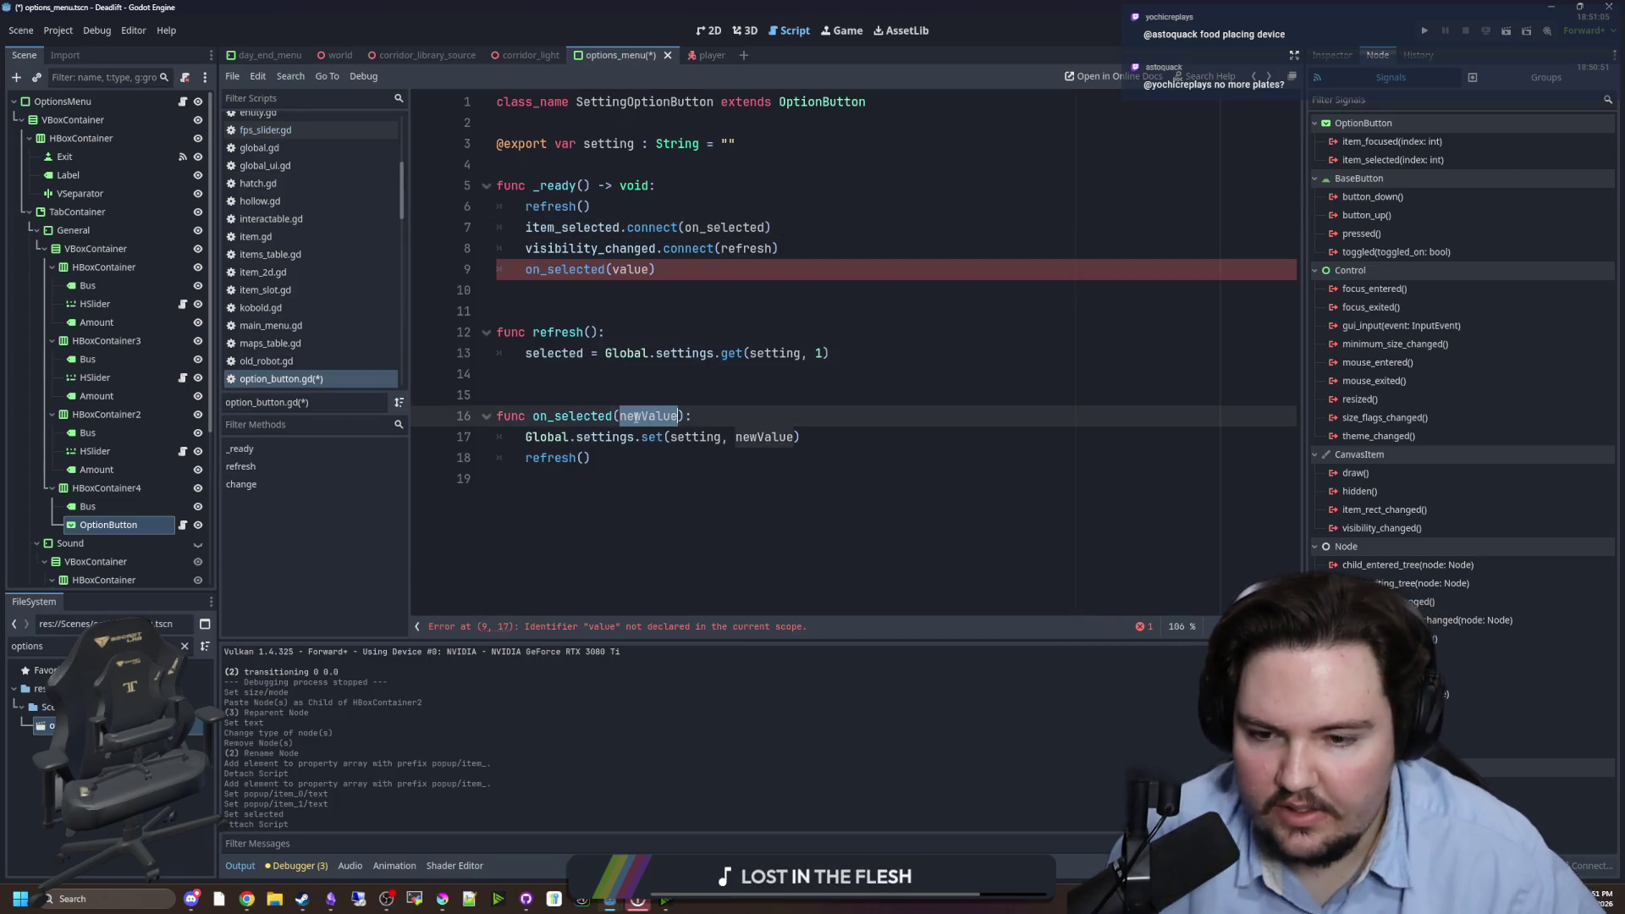
{"action": "type", "text": "index"}
- Rework line 7's item_selected connect call, reselecting the mistyped index argument there
{"action": "double_click", "coordinate": [729, 227]}
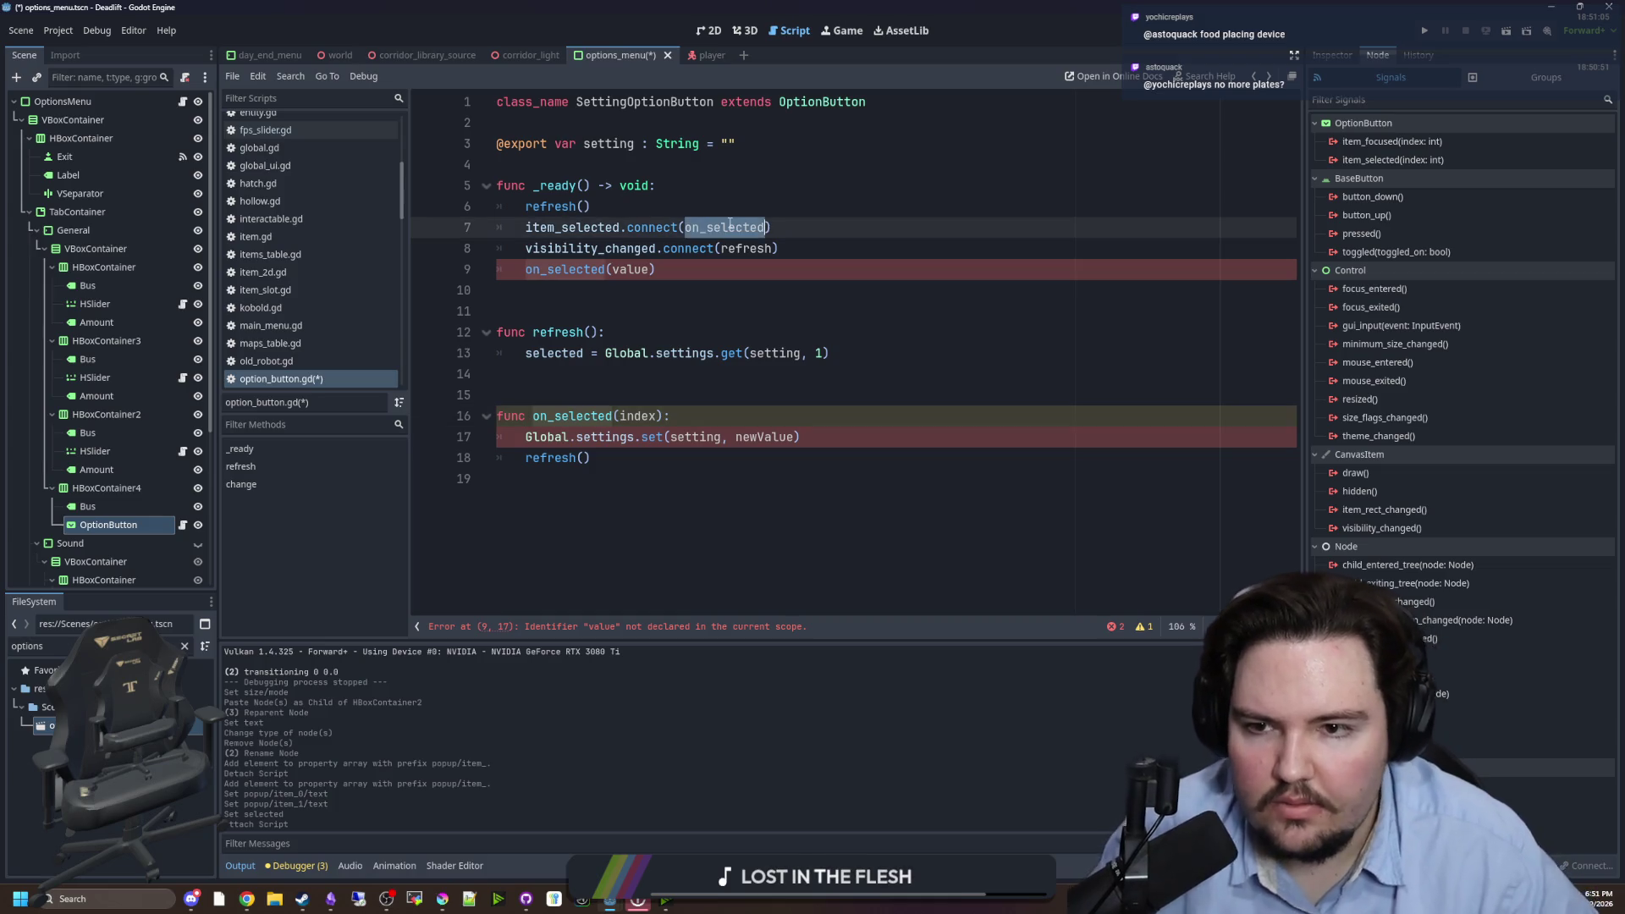
{"action": "type", "text": "index"}
{"action": "left_click", "coordinate": [645, 308]}
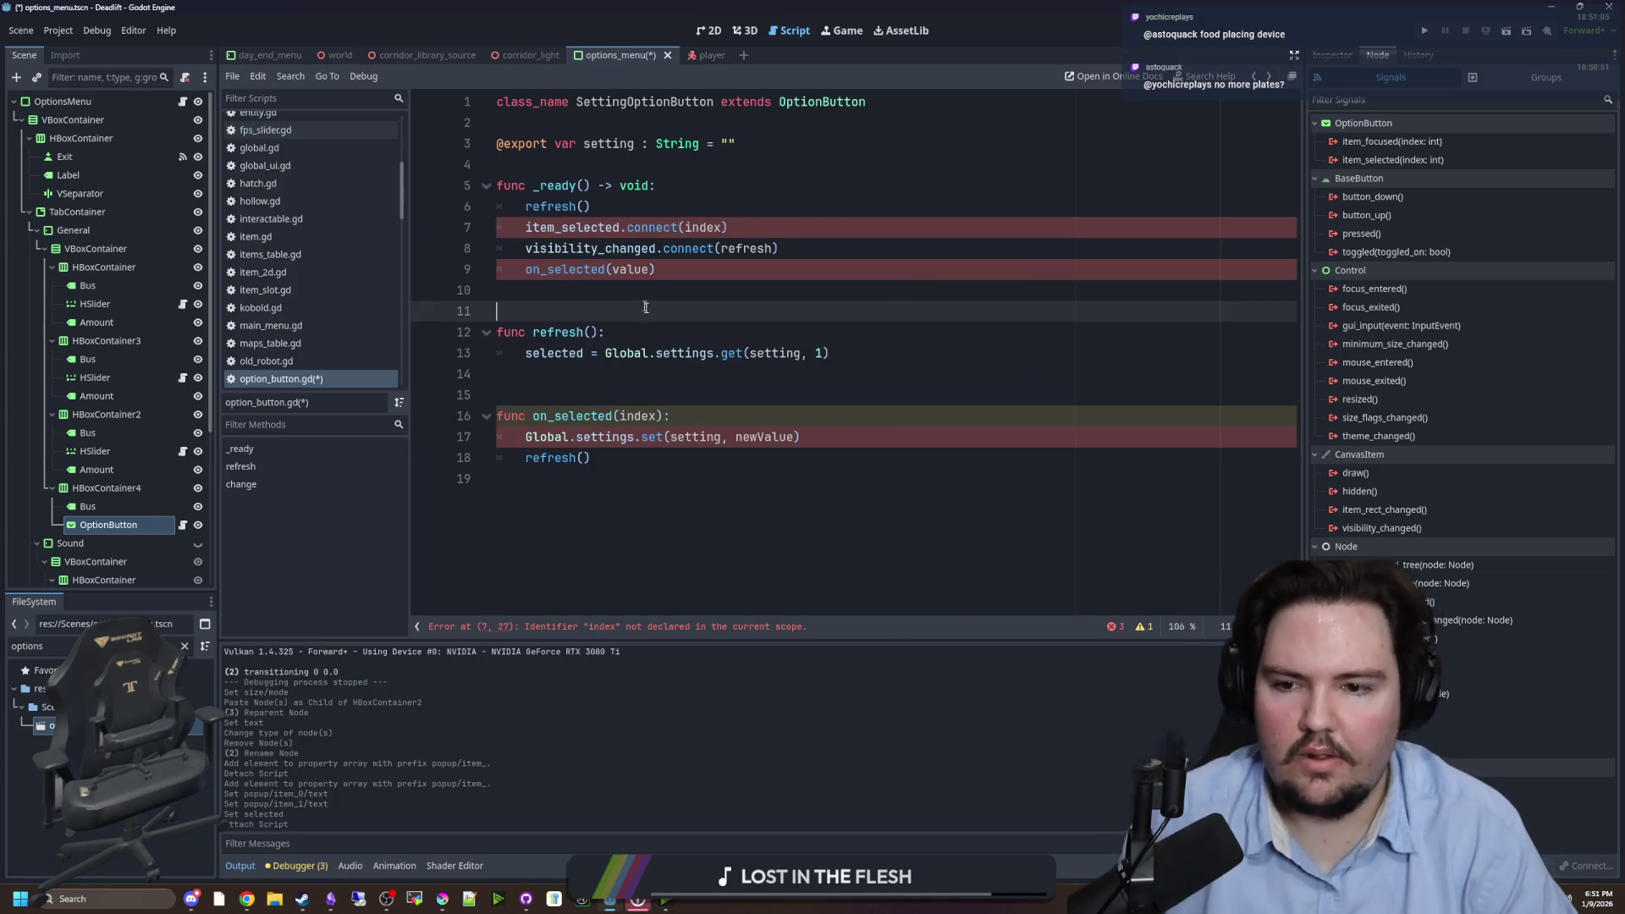
{"action": "left_click", "coordinate": [672, 299]}
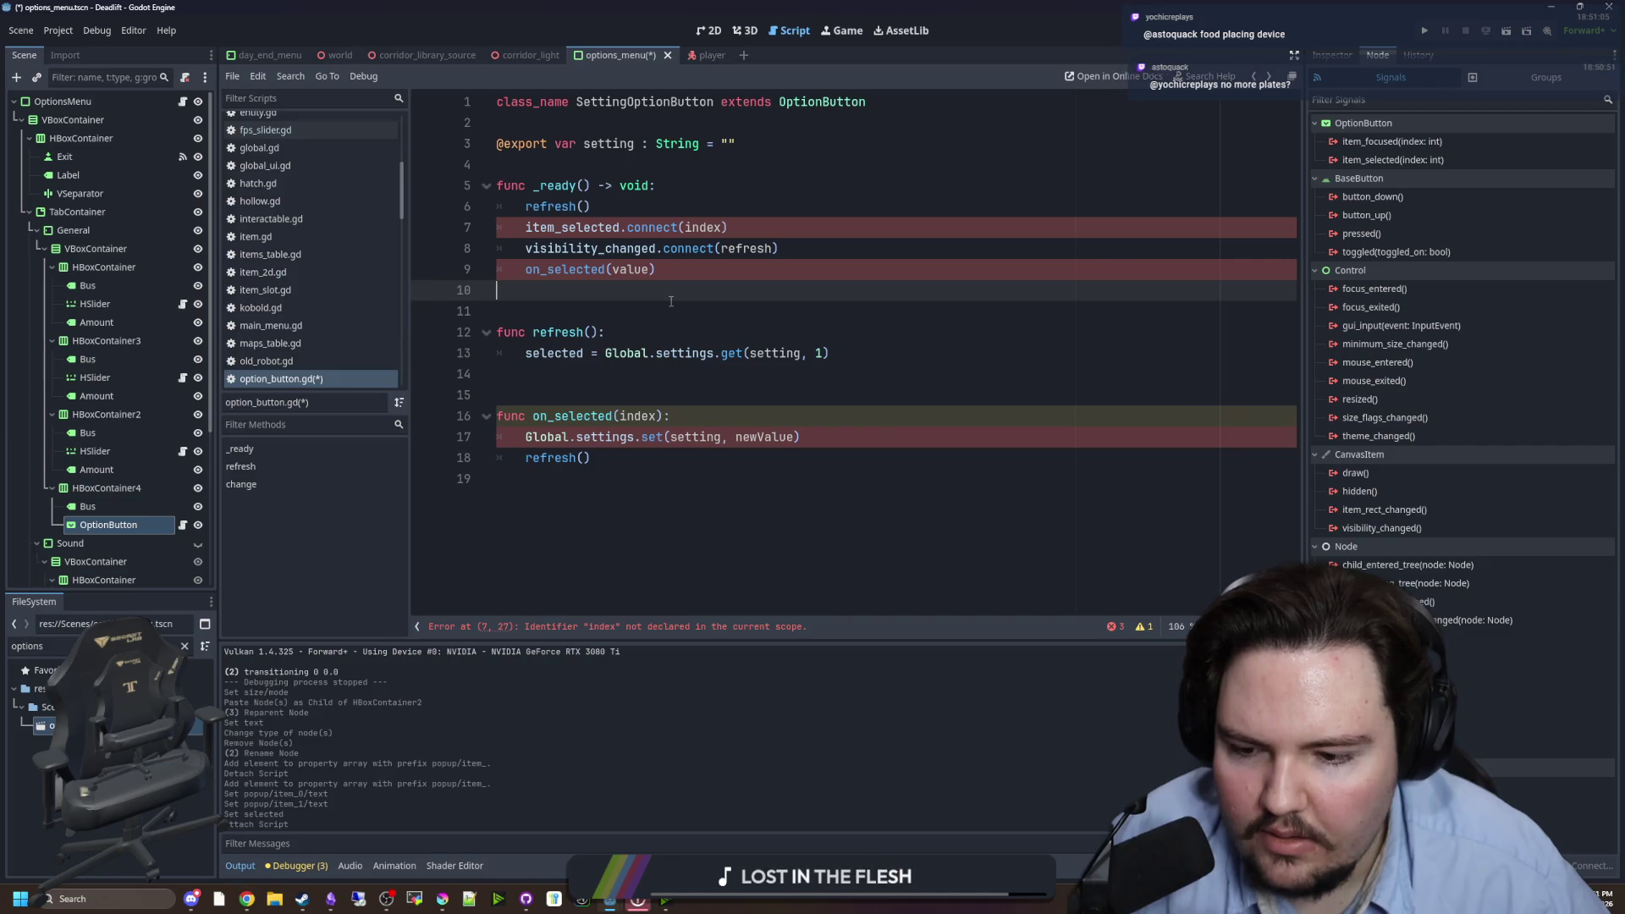
{"action": "left_click", "coordinate": [760, 454]}
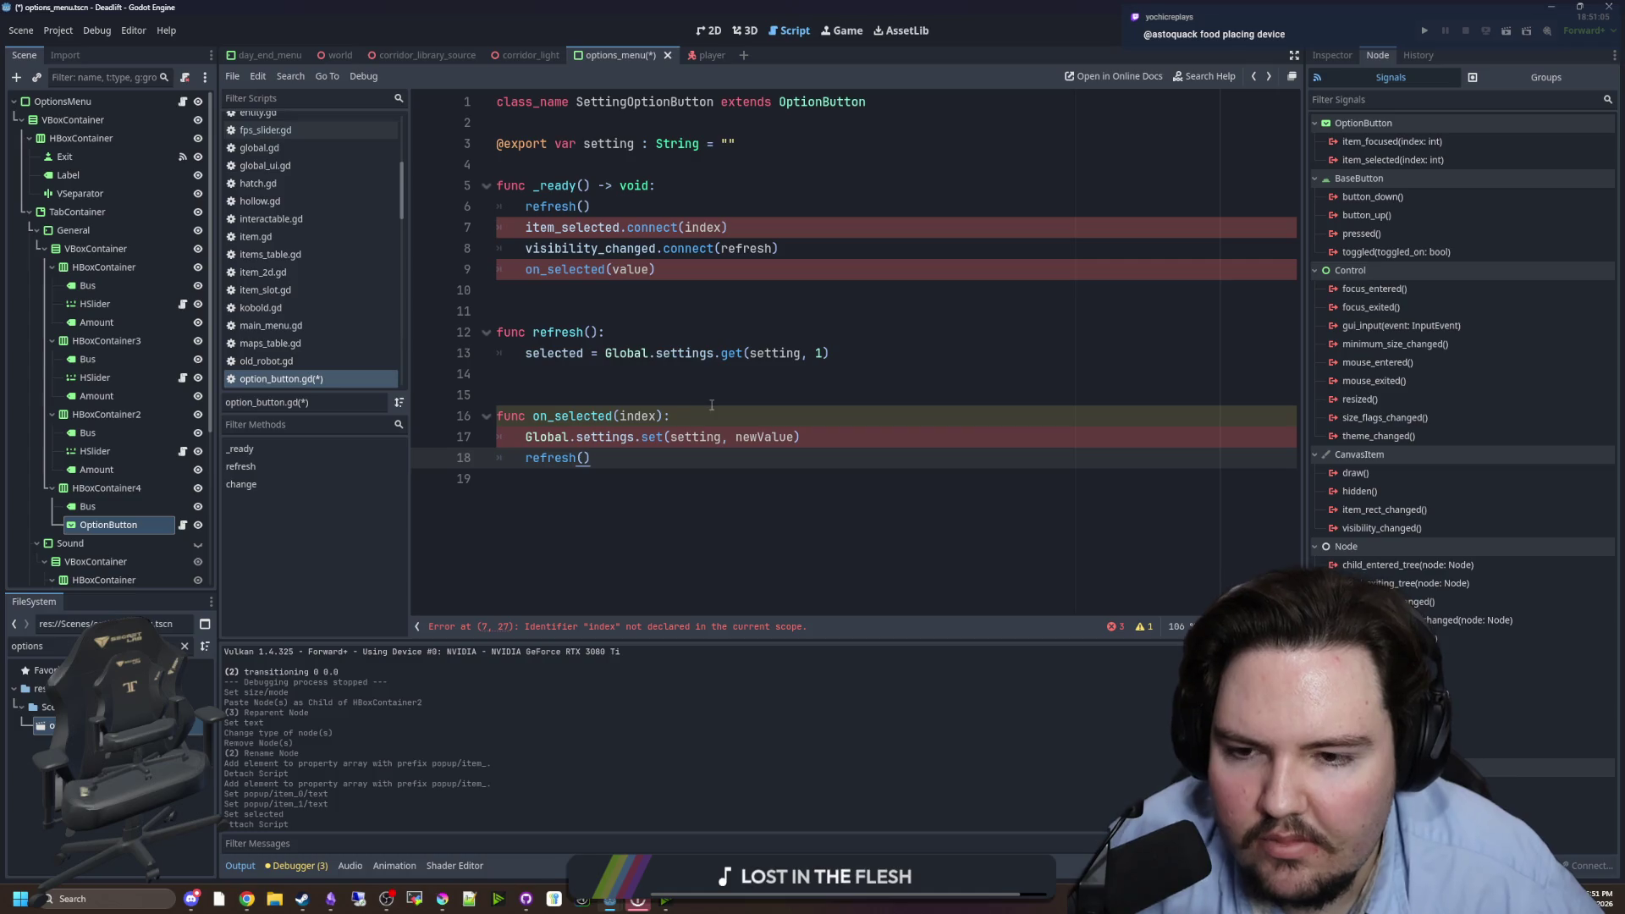
{"action": "scroll", "coordinate": [293, 130], "scroll_direction": "up", "scroll_amount": 5}
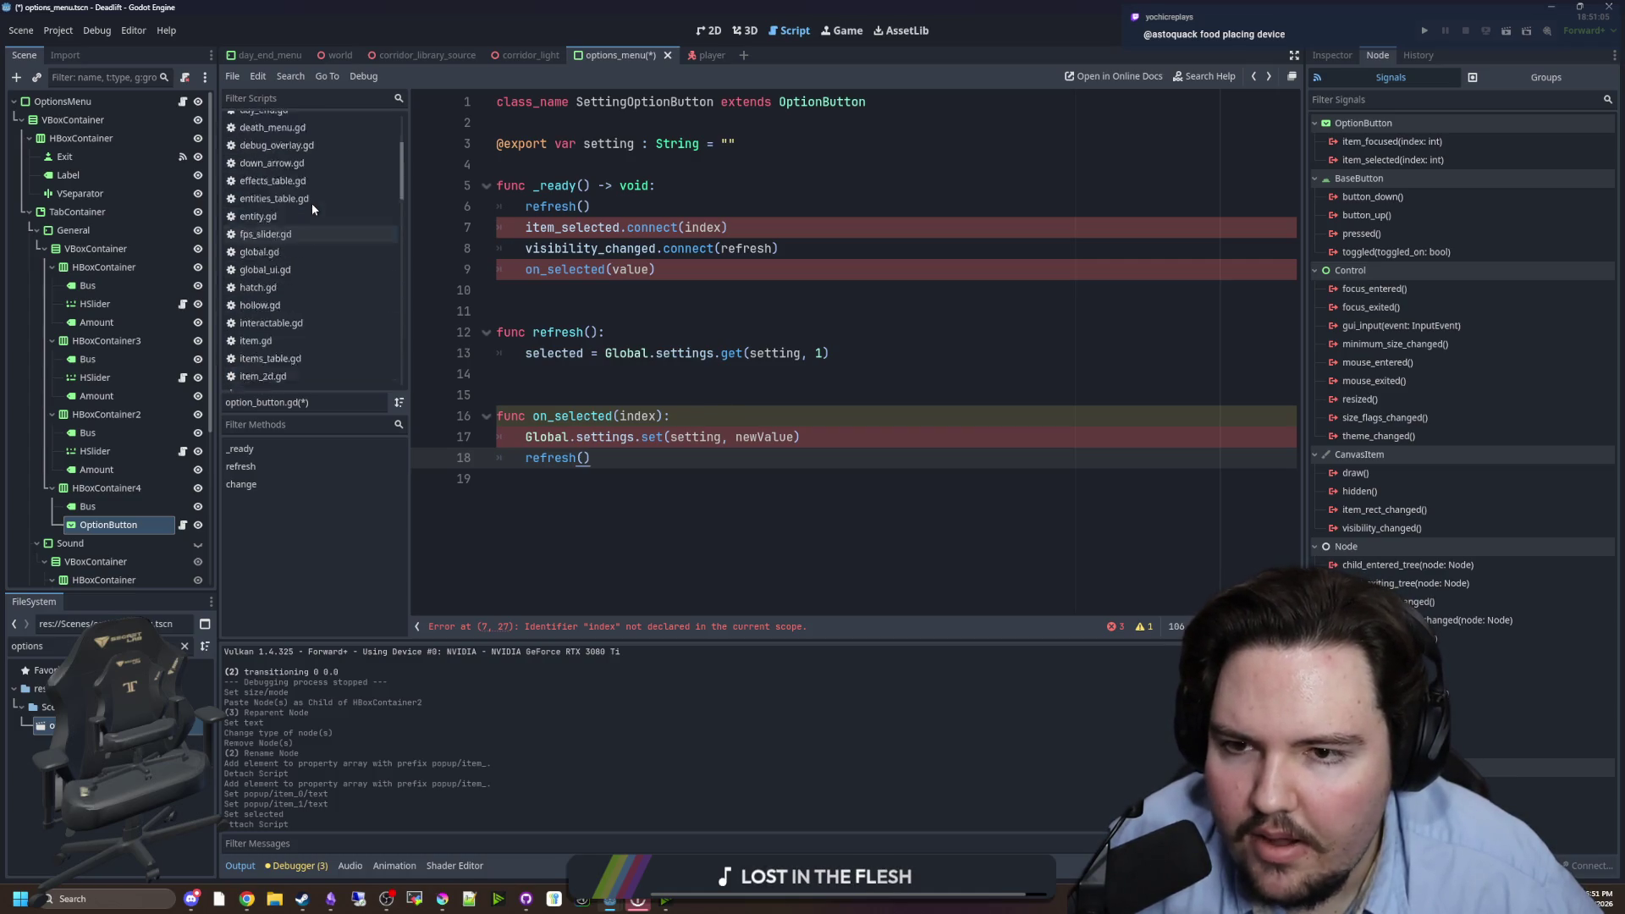
{"action": "scroll", "coordinate": [311, 207], "scroll_direction": "up", "scroll_amount": 4}
{"action": "left_click", "coordinate": [630, 376]}
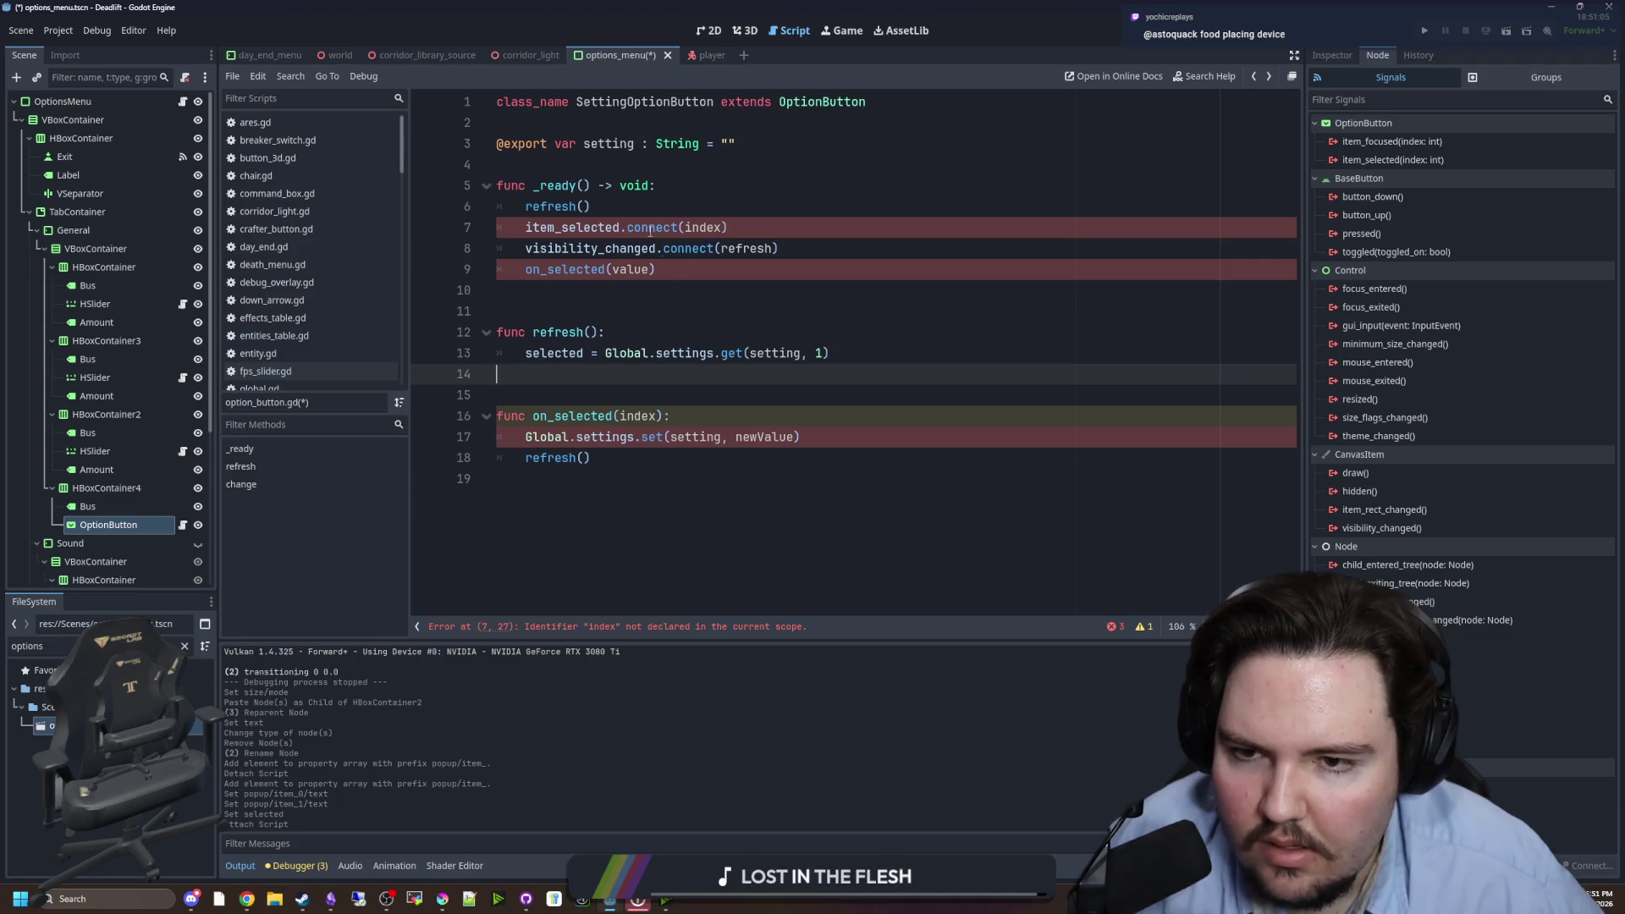
{"action": "double_click", "coordinate": [693, 227]}
- Restore connect(on_selected) on line 7 and change line 9 to call on_selected(0)
{"action": "type", "text": "on_selected"}
{"action": "key", "text": "Up"}
{"action": "key", "text": "Up"}
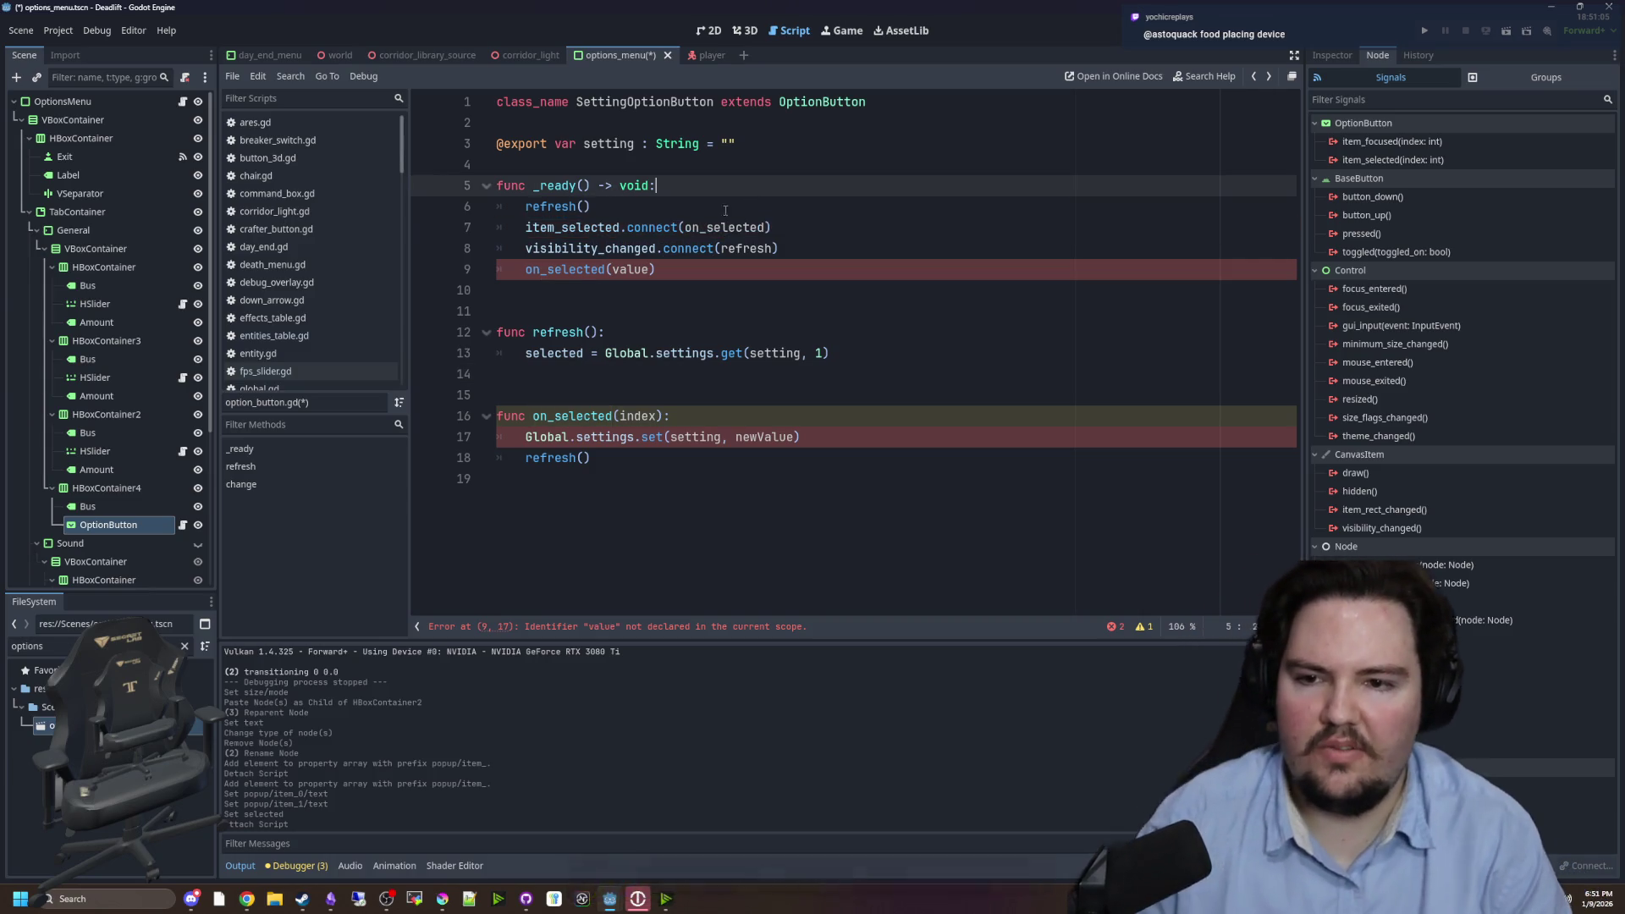
{"action": "double_click", "coordinate": [631, 269]}
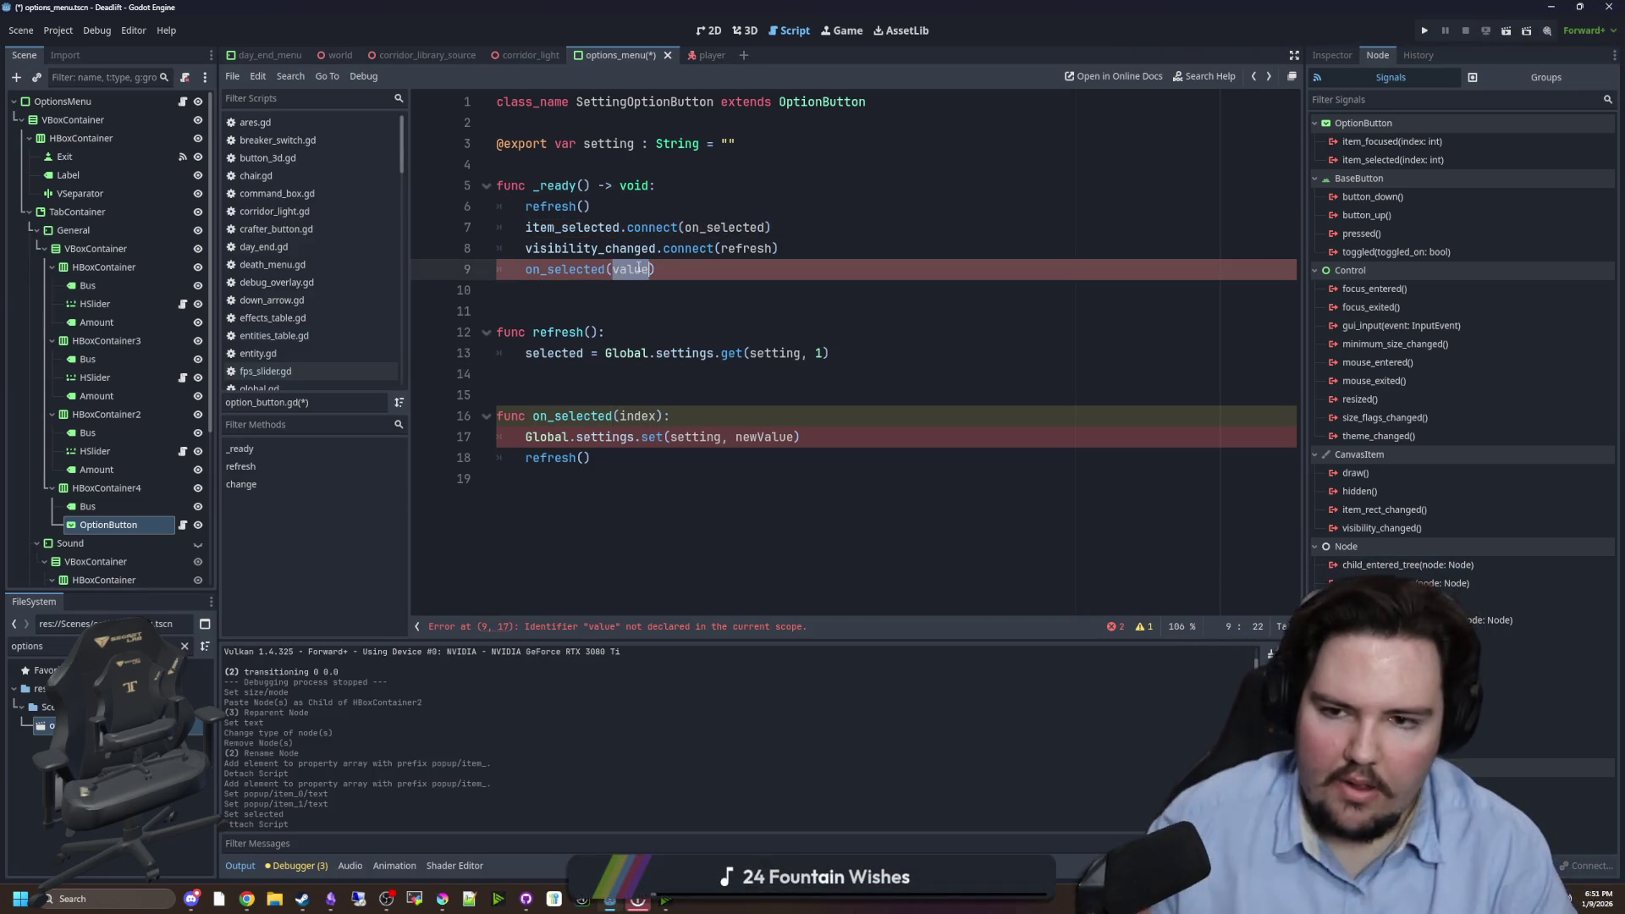
{"action": "left_click", "coordinate": [714, 266]}
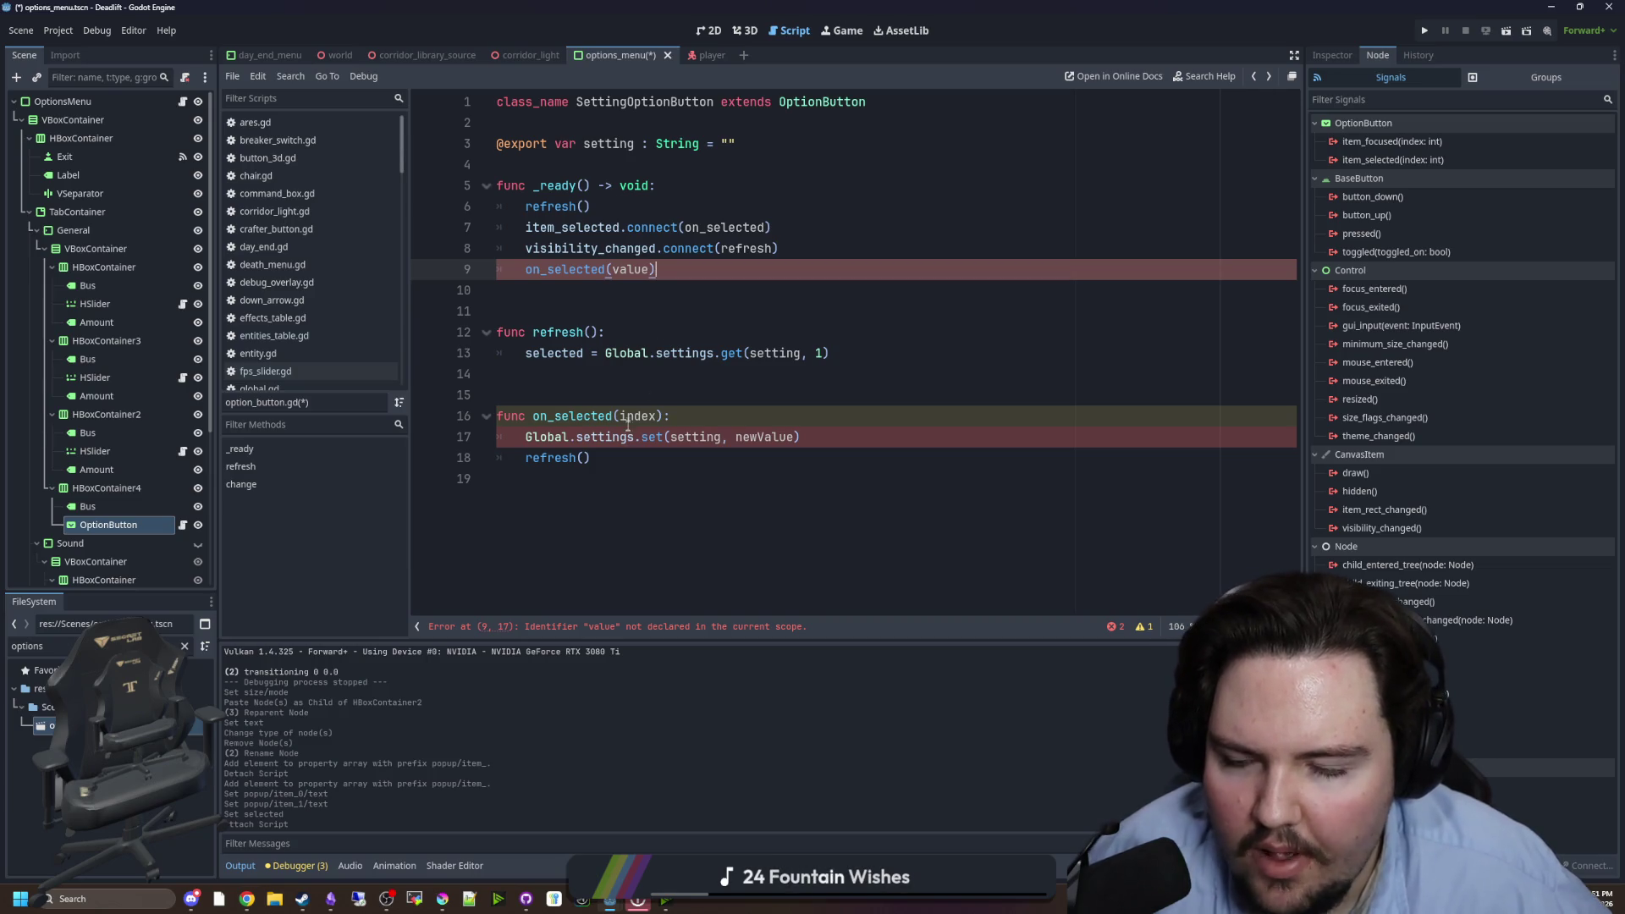
{"action": "left_click", "coordinate": [602, 300]}
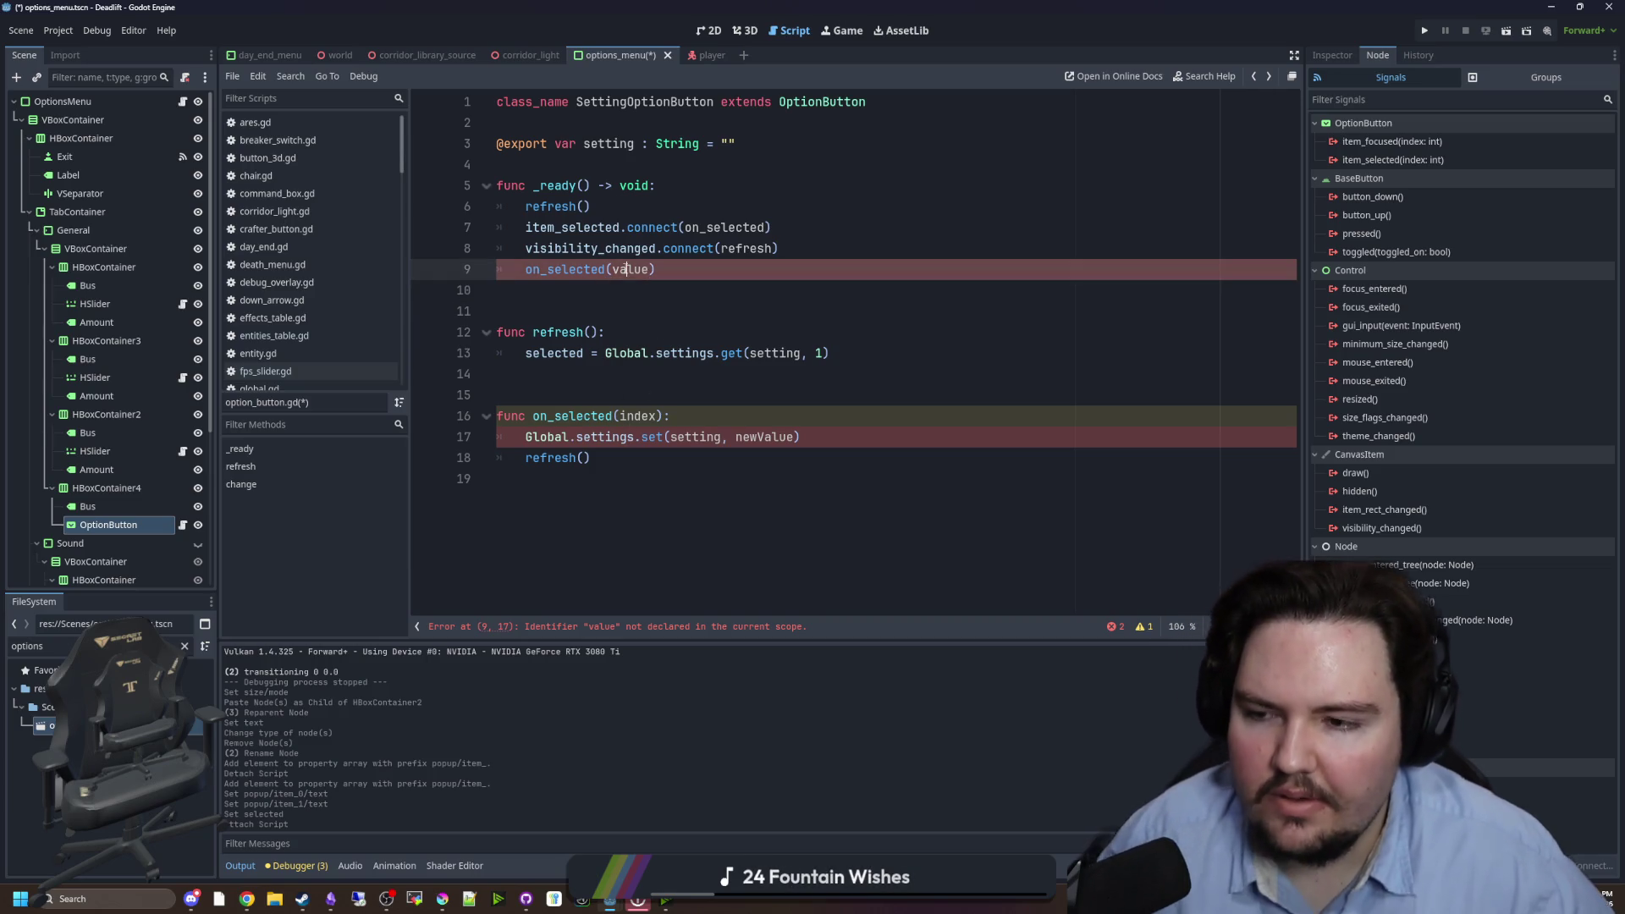
{"action": "double_click", "coordinate": [624, 269]}
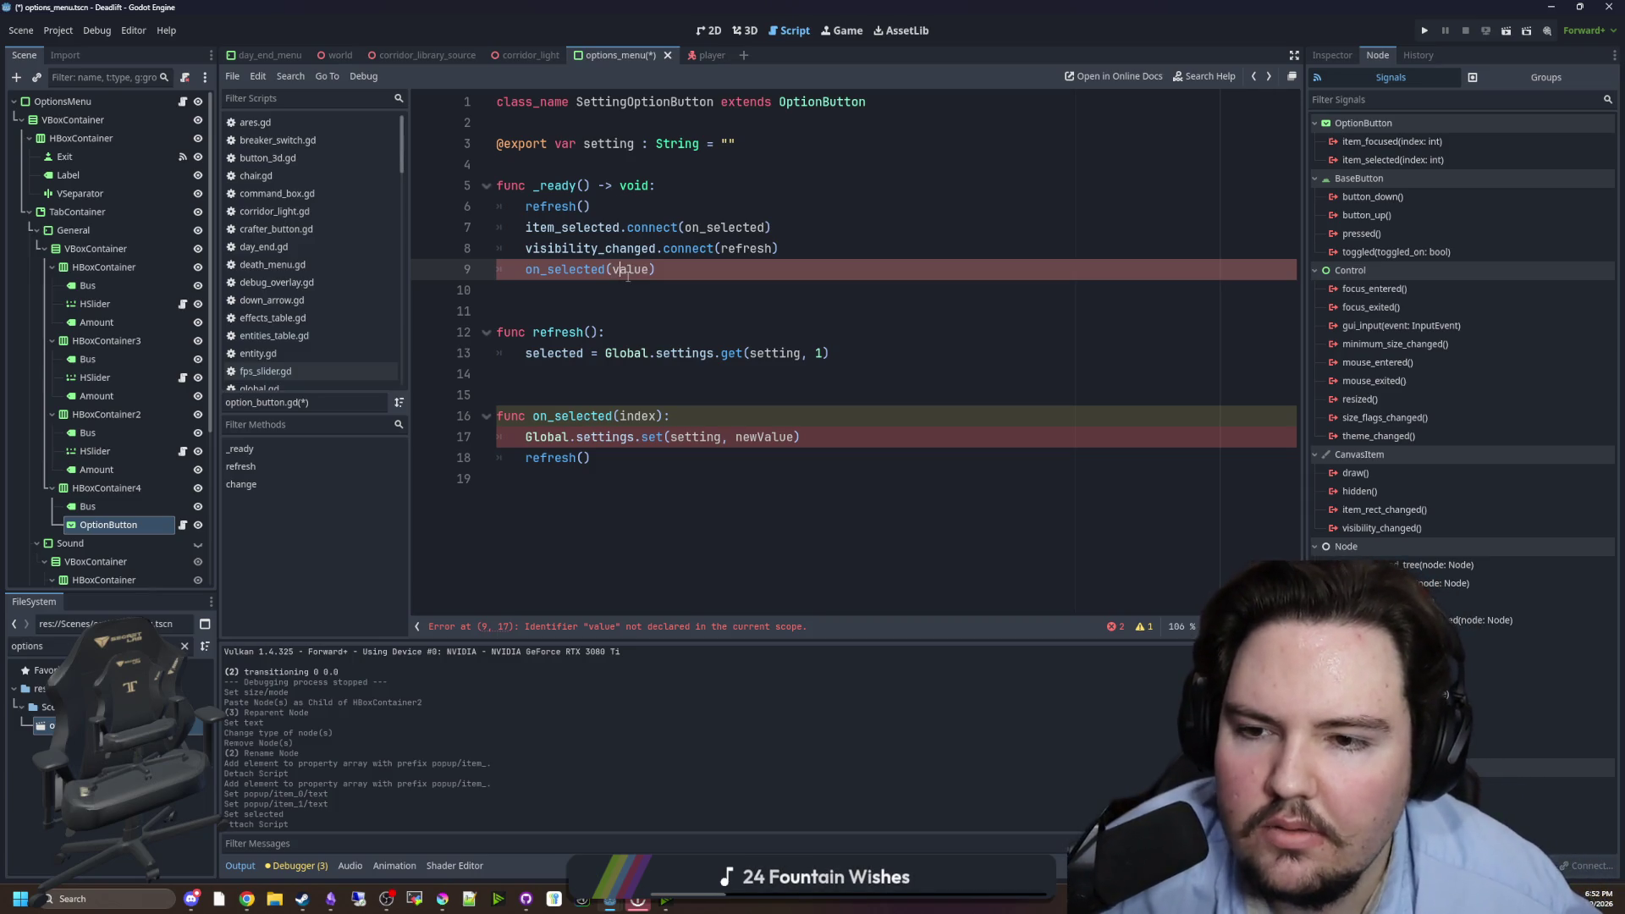
{"action": "left_click", "coordinate": [592, 458]}
{"action": "double_click", "coordinate": [695, 437]}
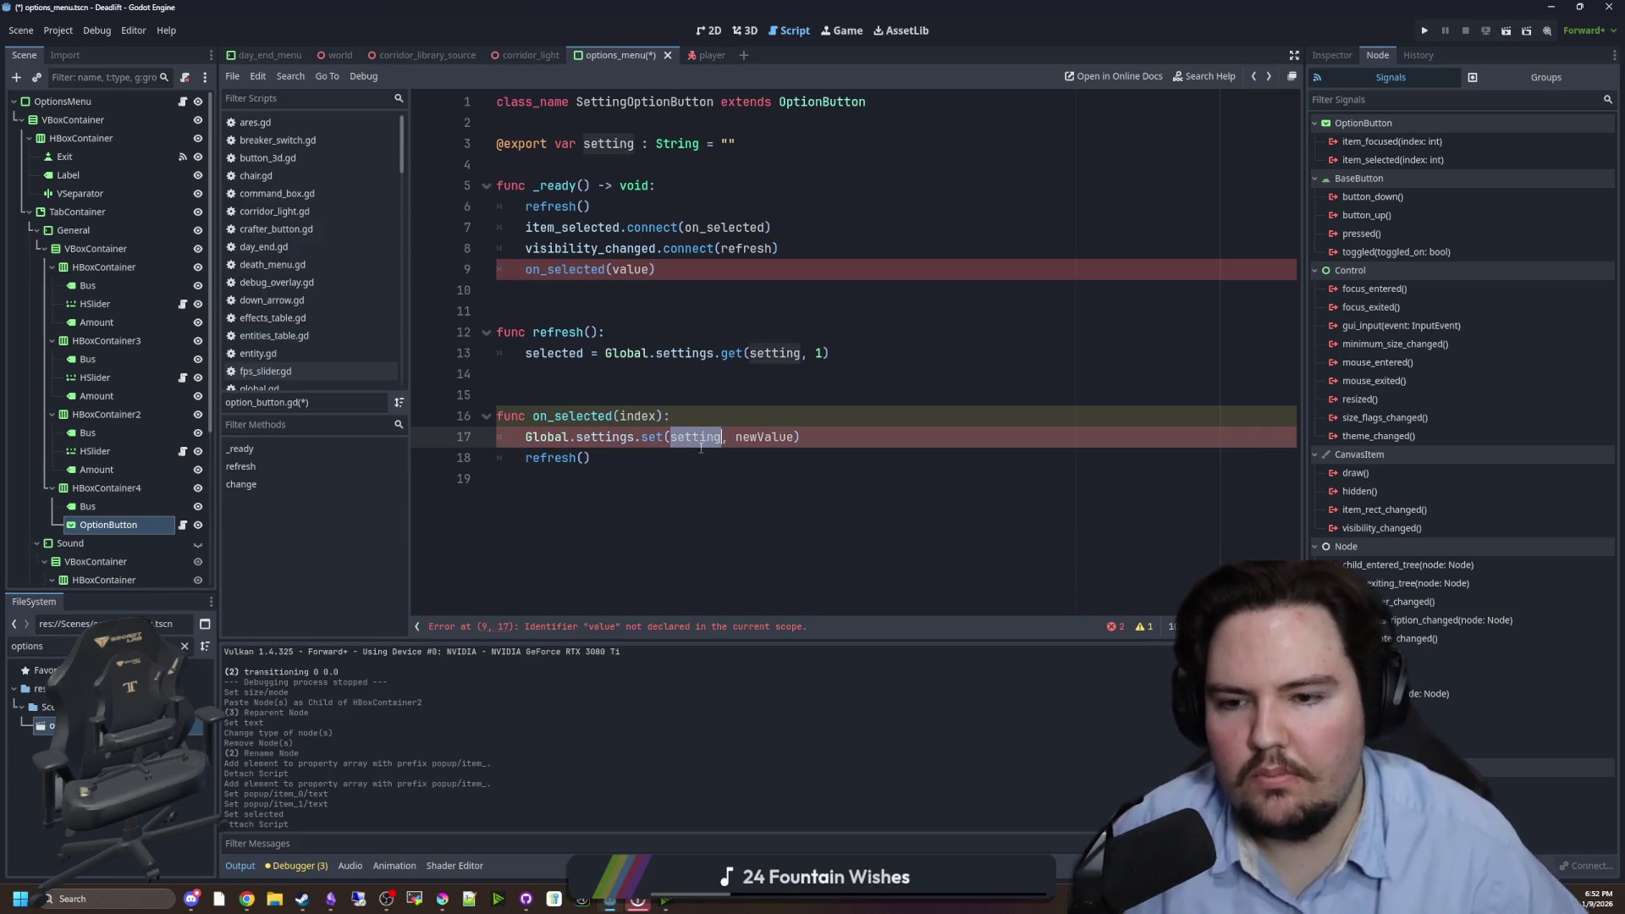
{"action": "left_click", "coordinate": [666, 479]}
{"action": "left_click", "coordinate": [507, 395]}
{"action": "double_click", "coordinate": [630, 269]}
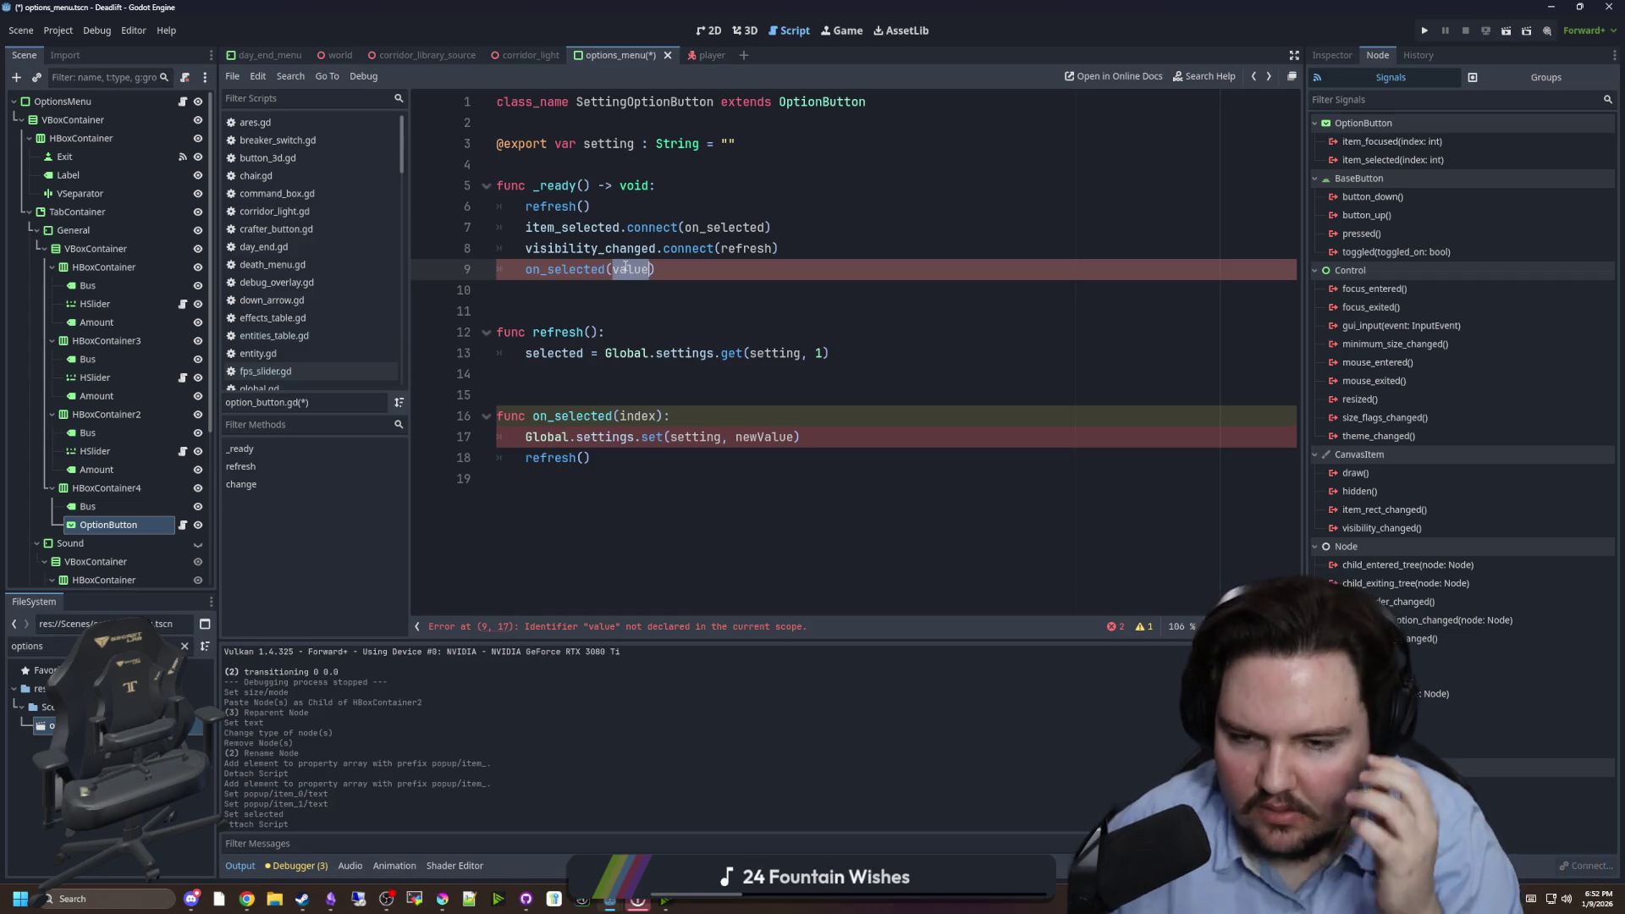
{"action": "type", "text": "0"}
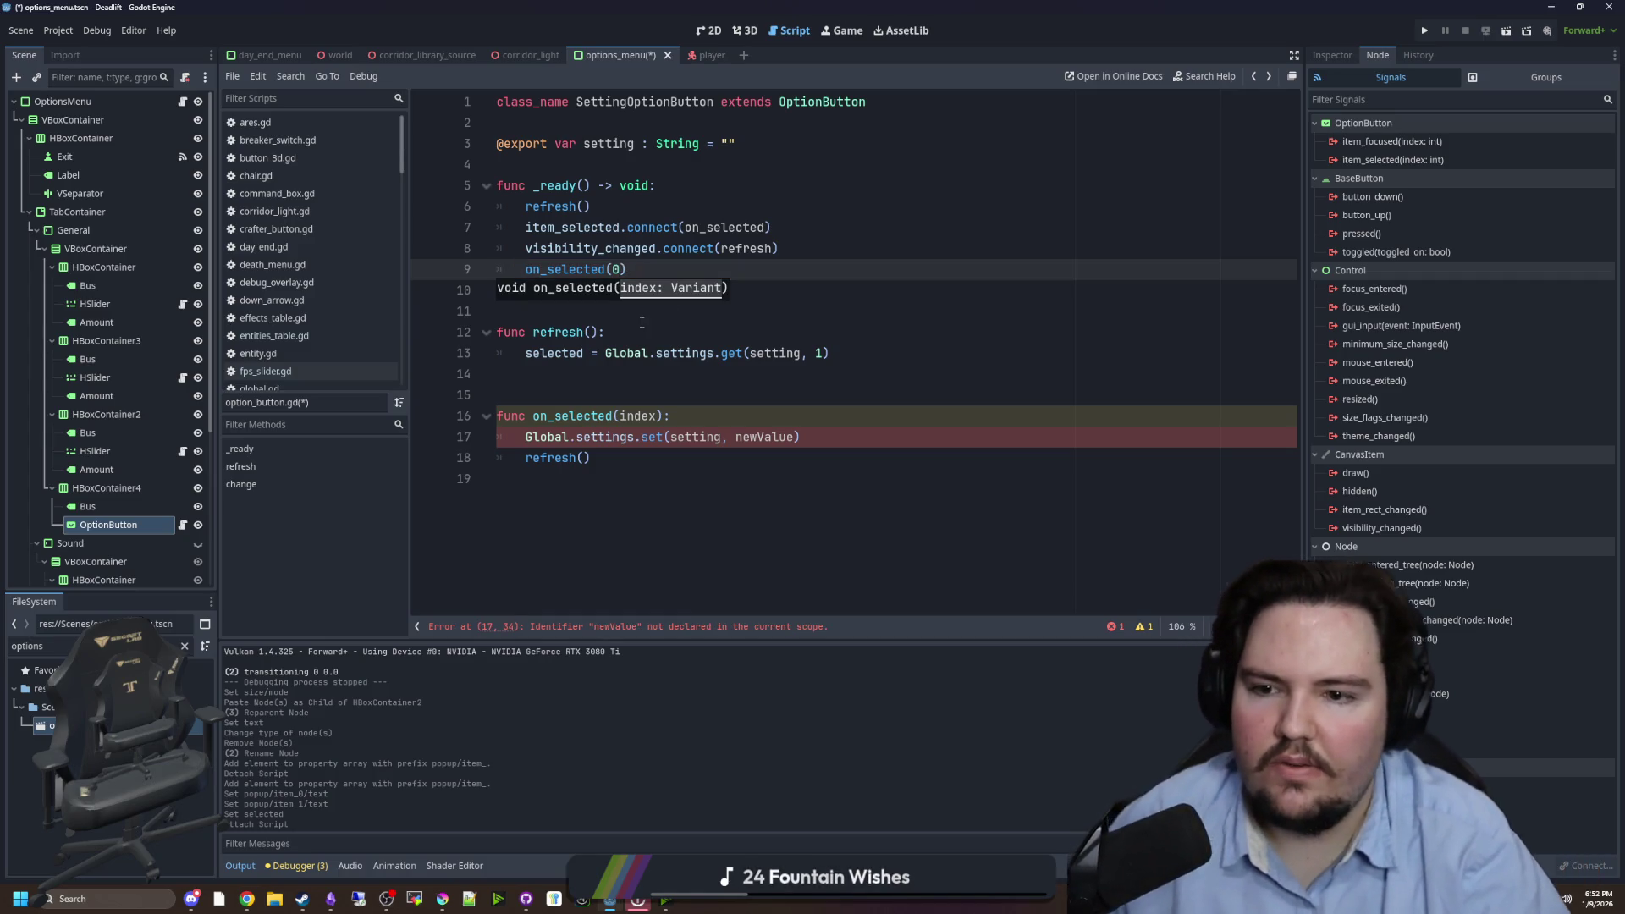
- Replace newValue with index in the Global.settings.set call on line 17
{"action": "left_click", "coordinate": [775, 332]}
{"action": "key", "text": "Down"}
{"action": "key", "text": "Down"}
{"action": "key", "text": "Down"}
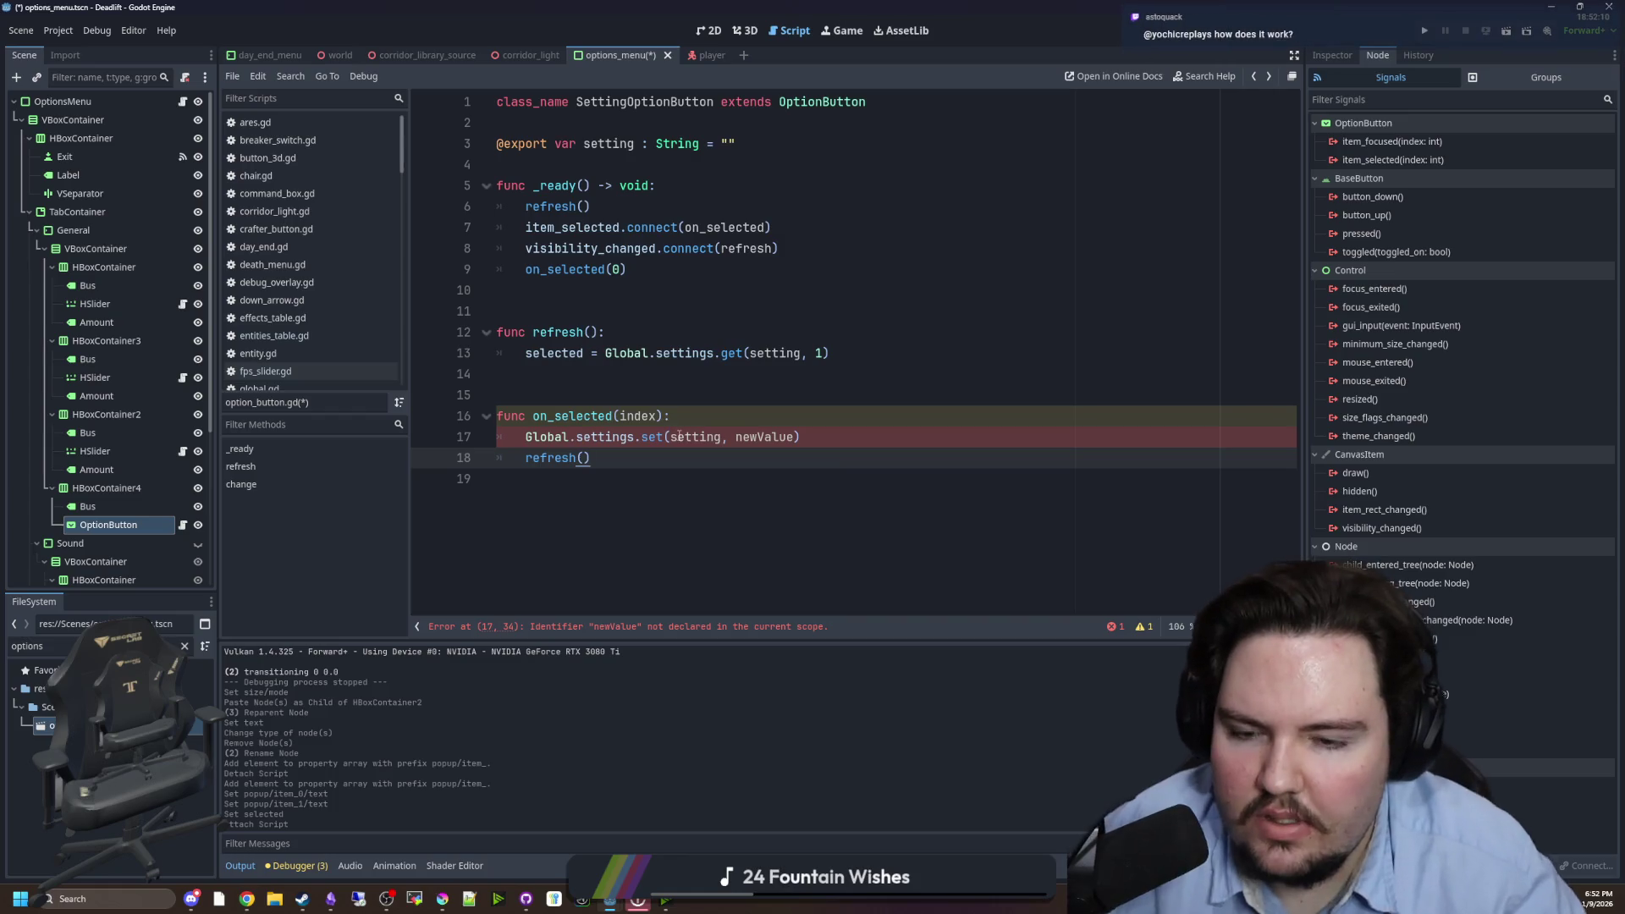
{"action": "double_click", "coordinate": [682, 438]}
{"action": "left_click", "coordinate": [749, 431]}
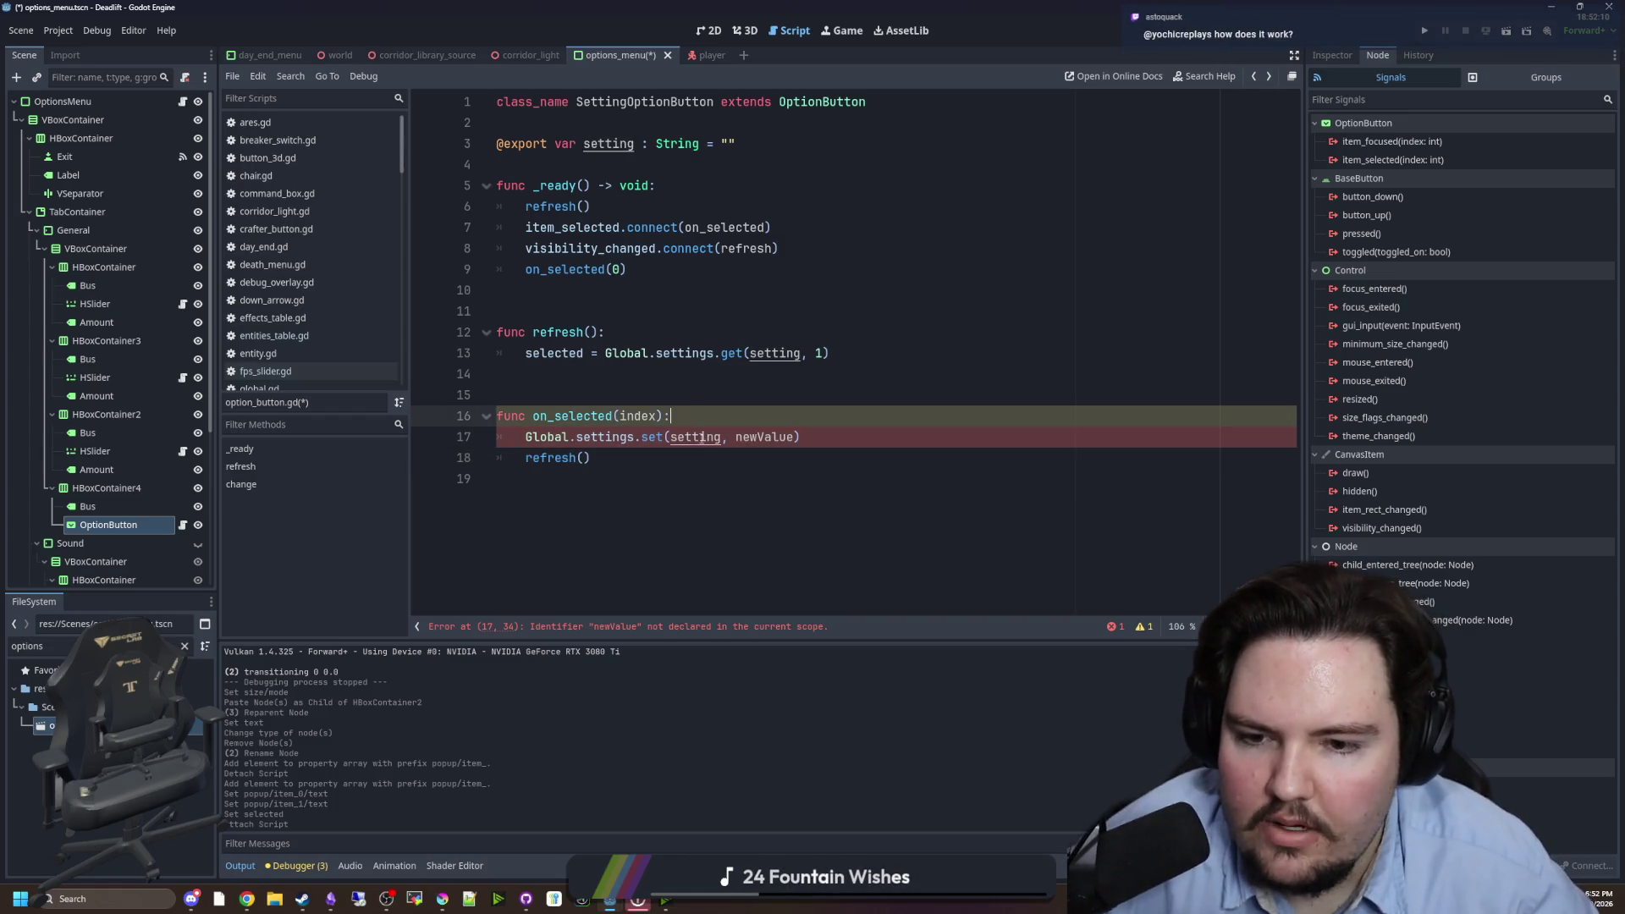
{"action": "double_click", "coordinate": [641, 415]}
{"action": "key", "text": "ctrl+c"}
{"action": "double_click", "coordinate": [766, 436]}
{"action": "key", "text": "ctrl+v"}
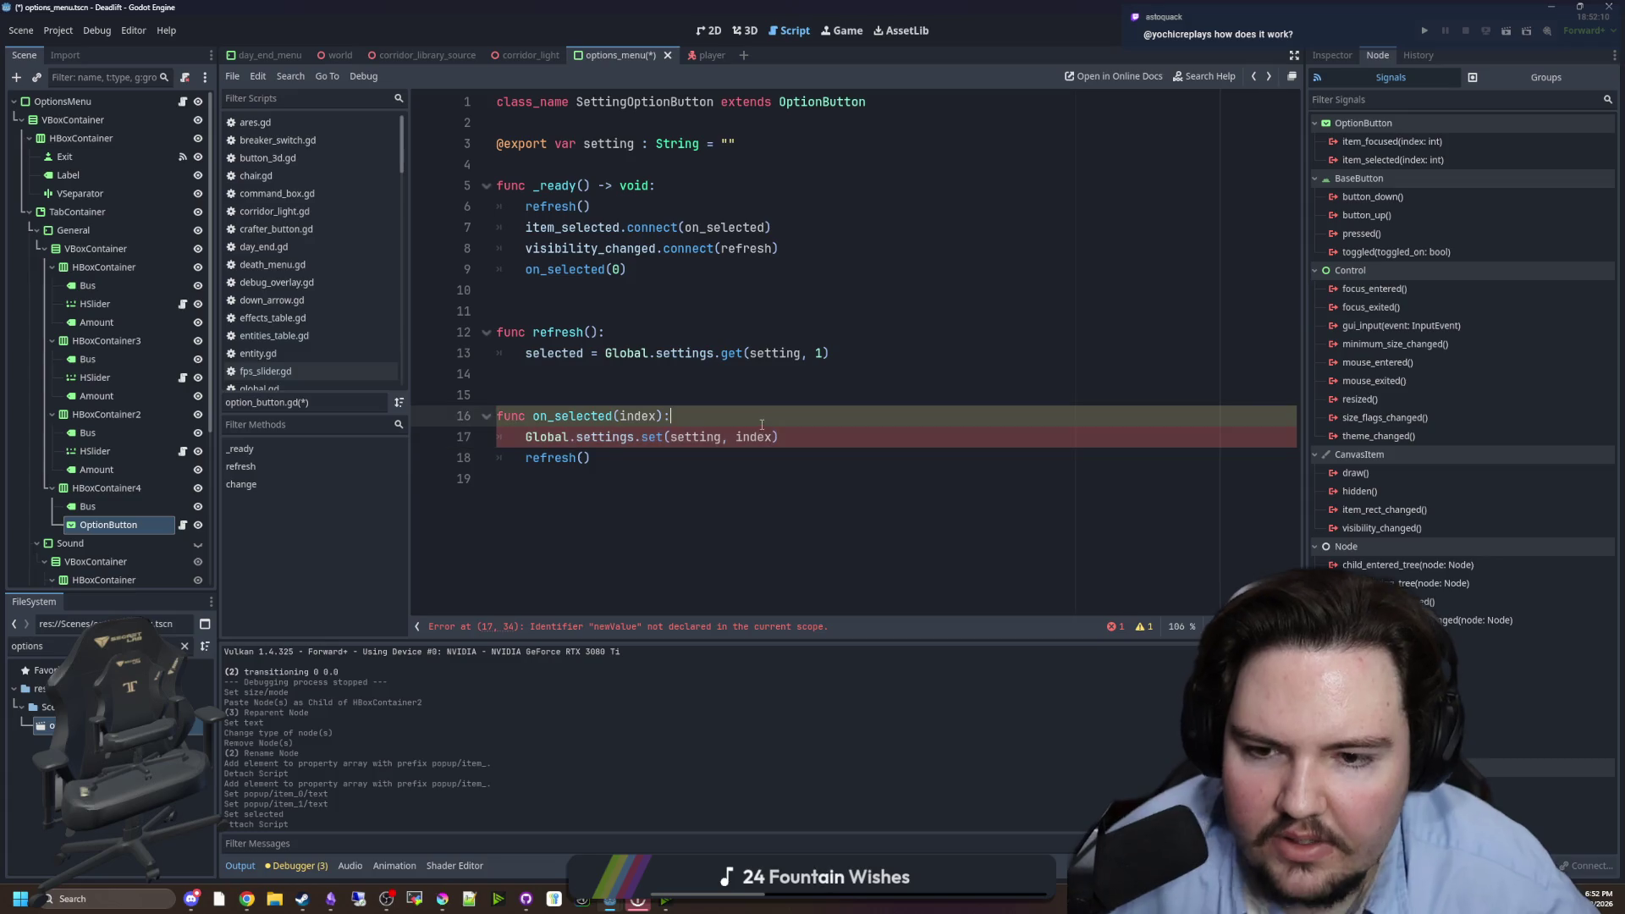
{"action": "key", "text": "Up"}
{"action": "key", "text": "Up"}
{"action": "key", "text": "Up"}
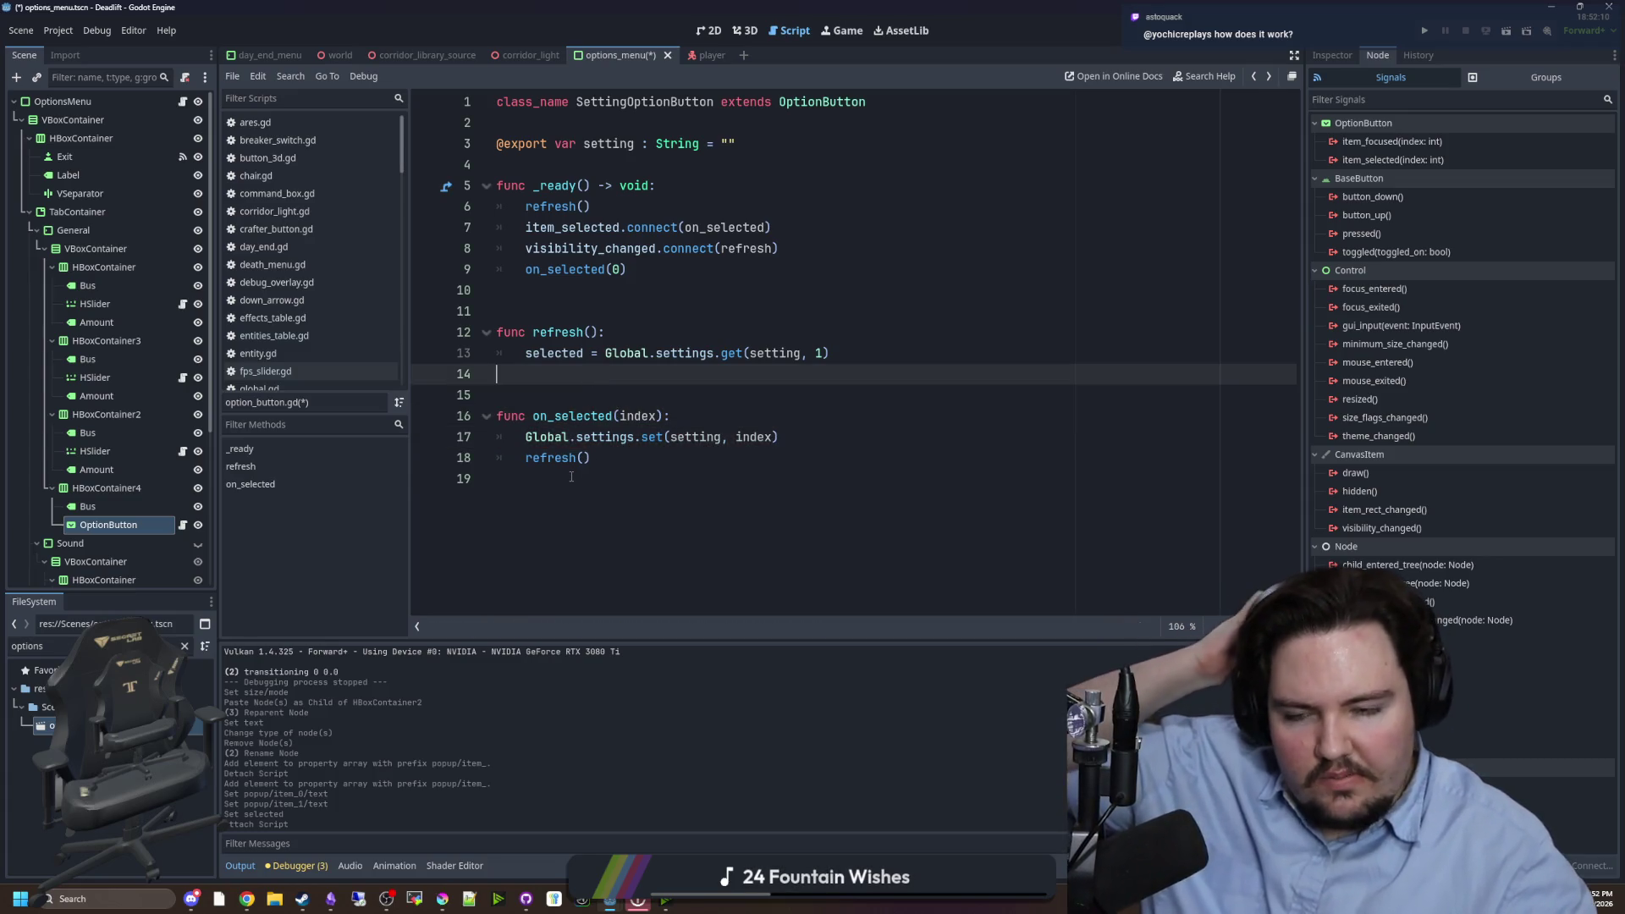
- Save option_button.gd and review the settings lookup on line 13
{"action": "left_click", "coordinate": [573, 475]}
{"action": "left_click", "coordinate": [593, 383]}
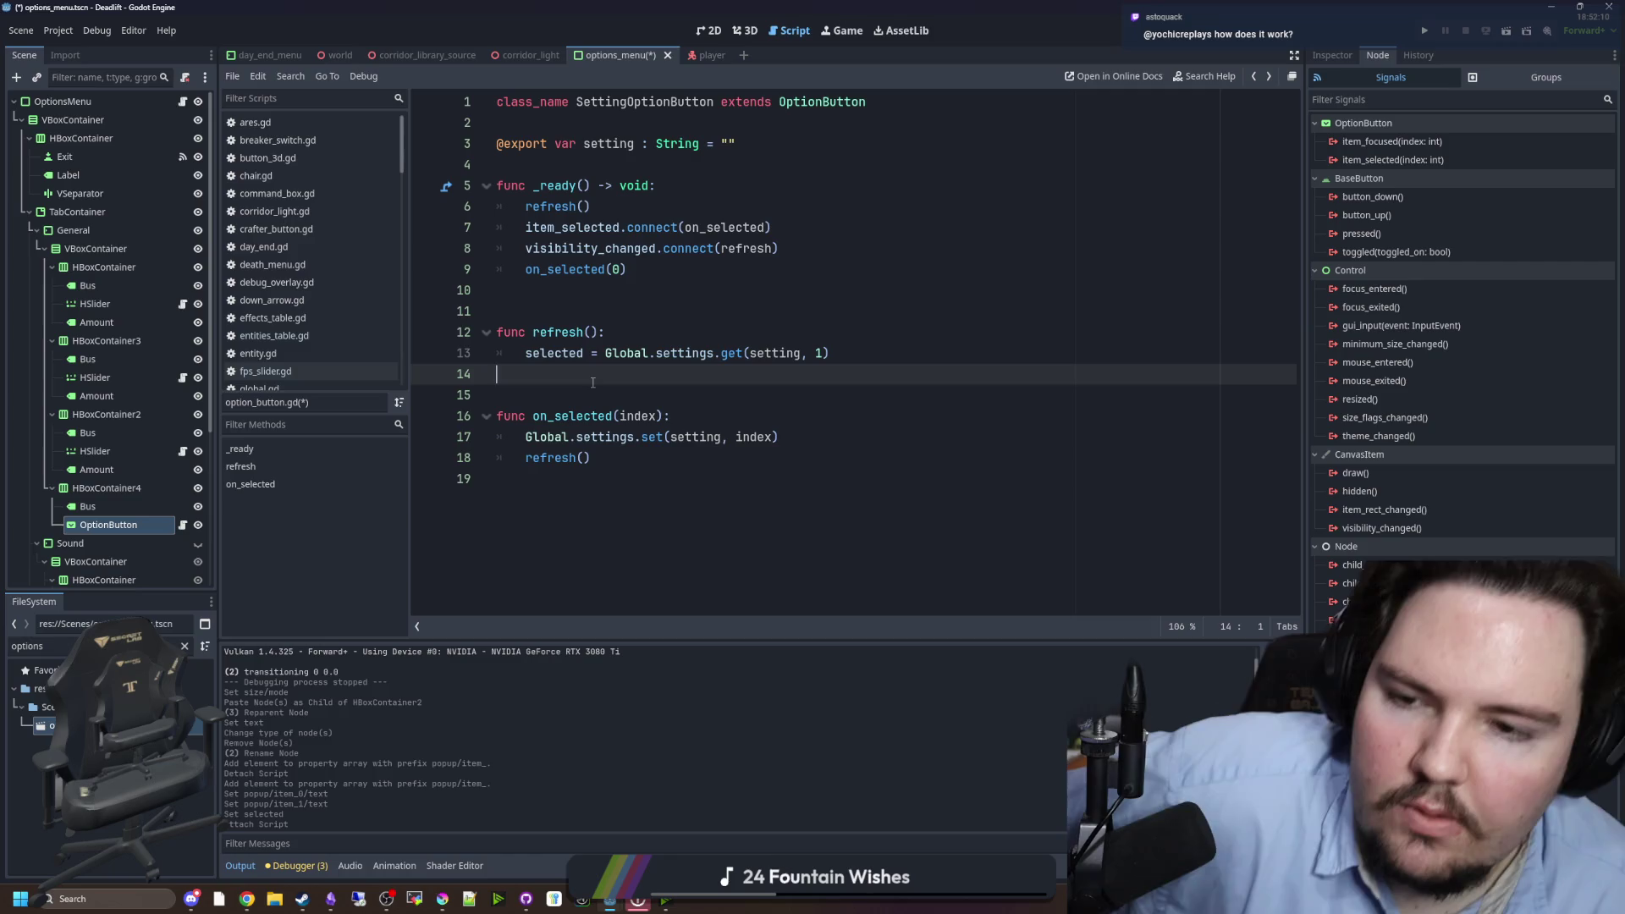
{"action": "left_click", "coordinate": [665, 315]}
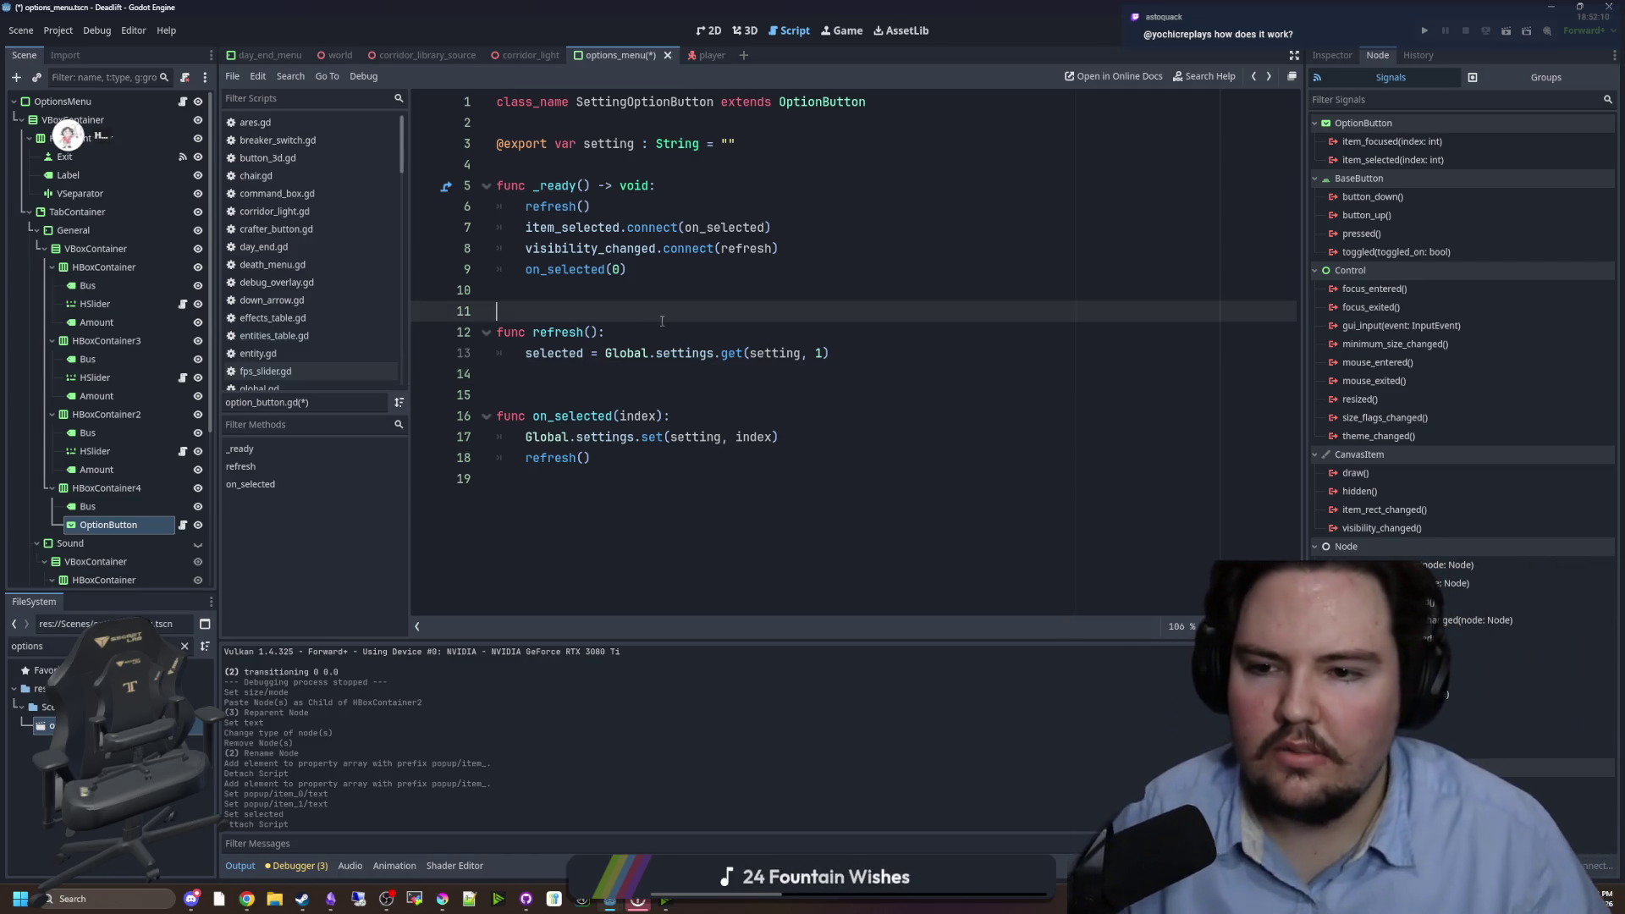
{"action": "key", "text": "ctrl+s"}
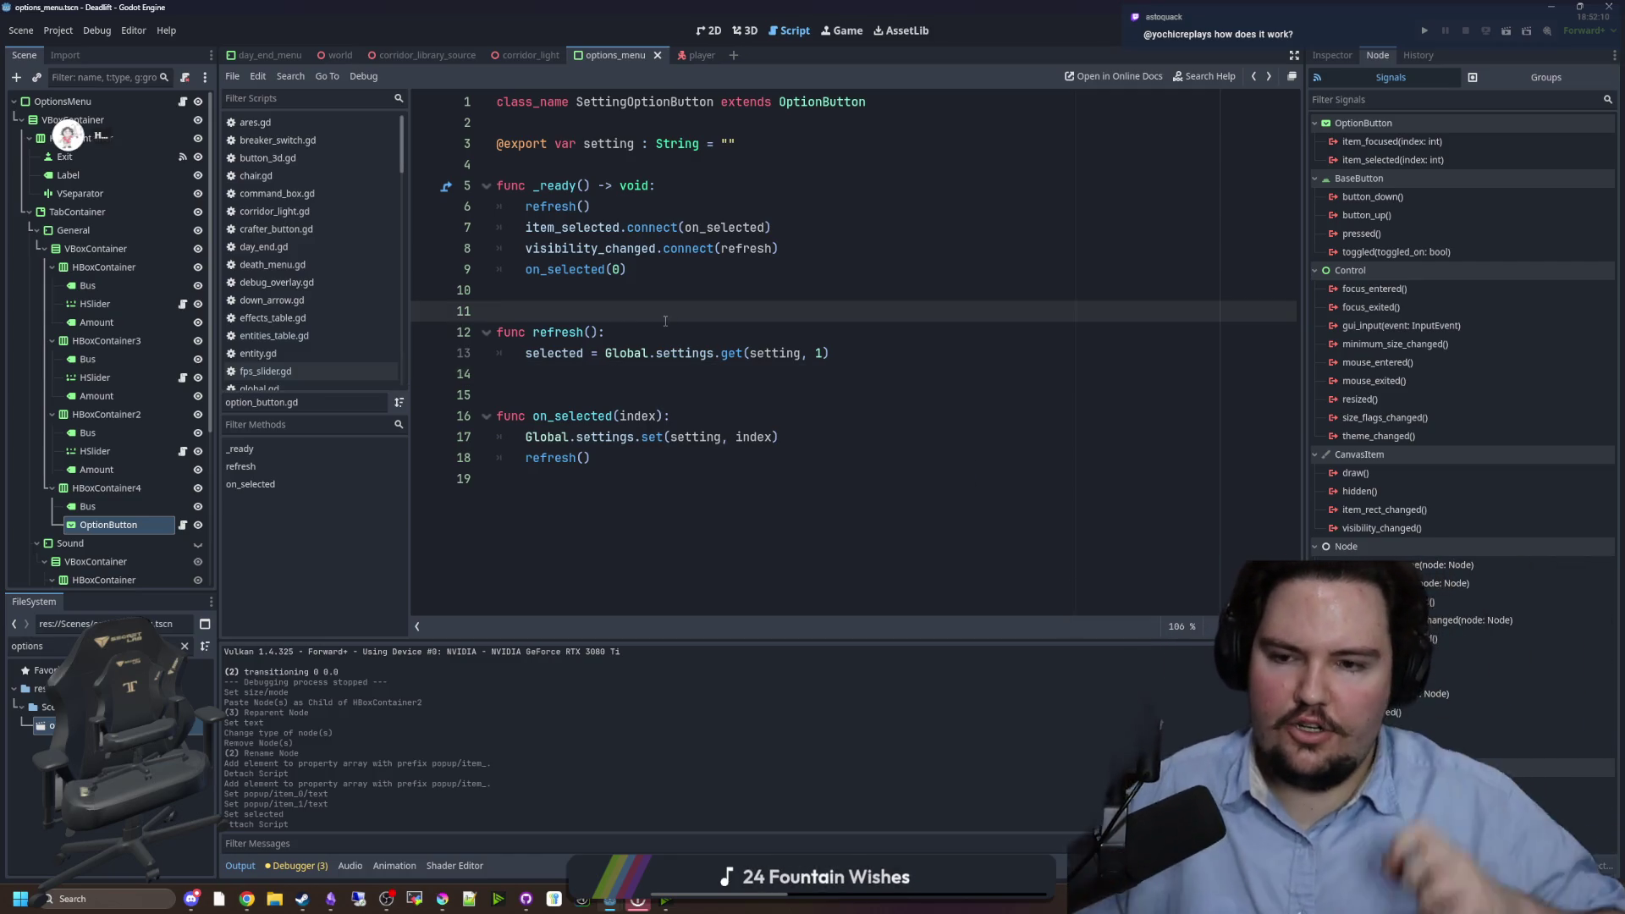
{"action": "left_click_drag", "start_coordinate": [610, 359], "coordinate": [832, 354]}
{"action": "left_click", "coordinate": [761, 331]}
{"action": "left_click", "coordinate": [677, 299]}
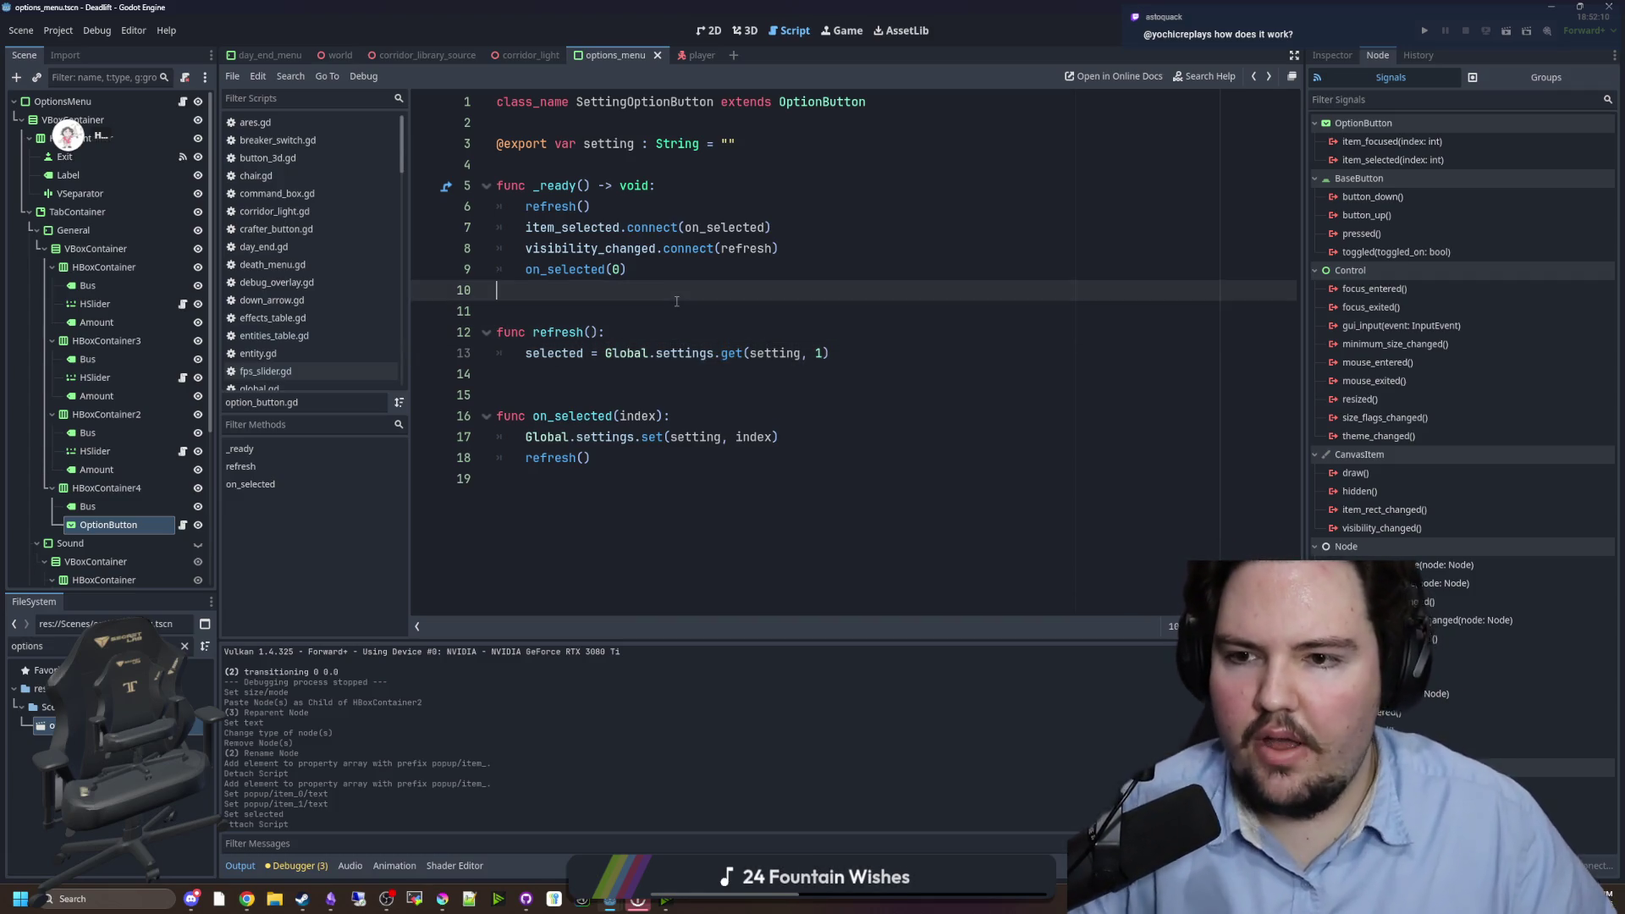
{"action": "mouse_move", "coordinate": [544, 230]}
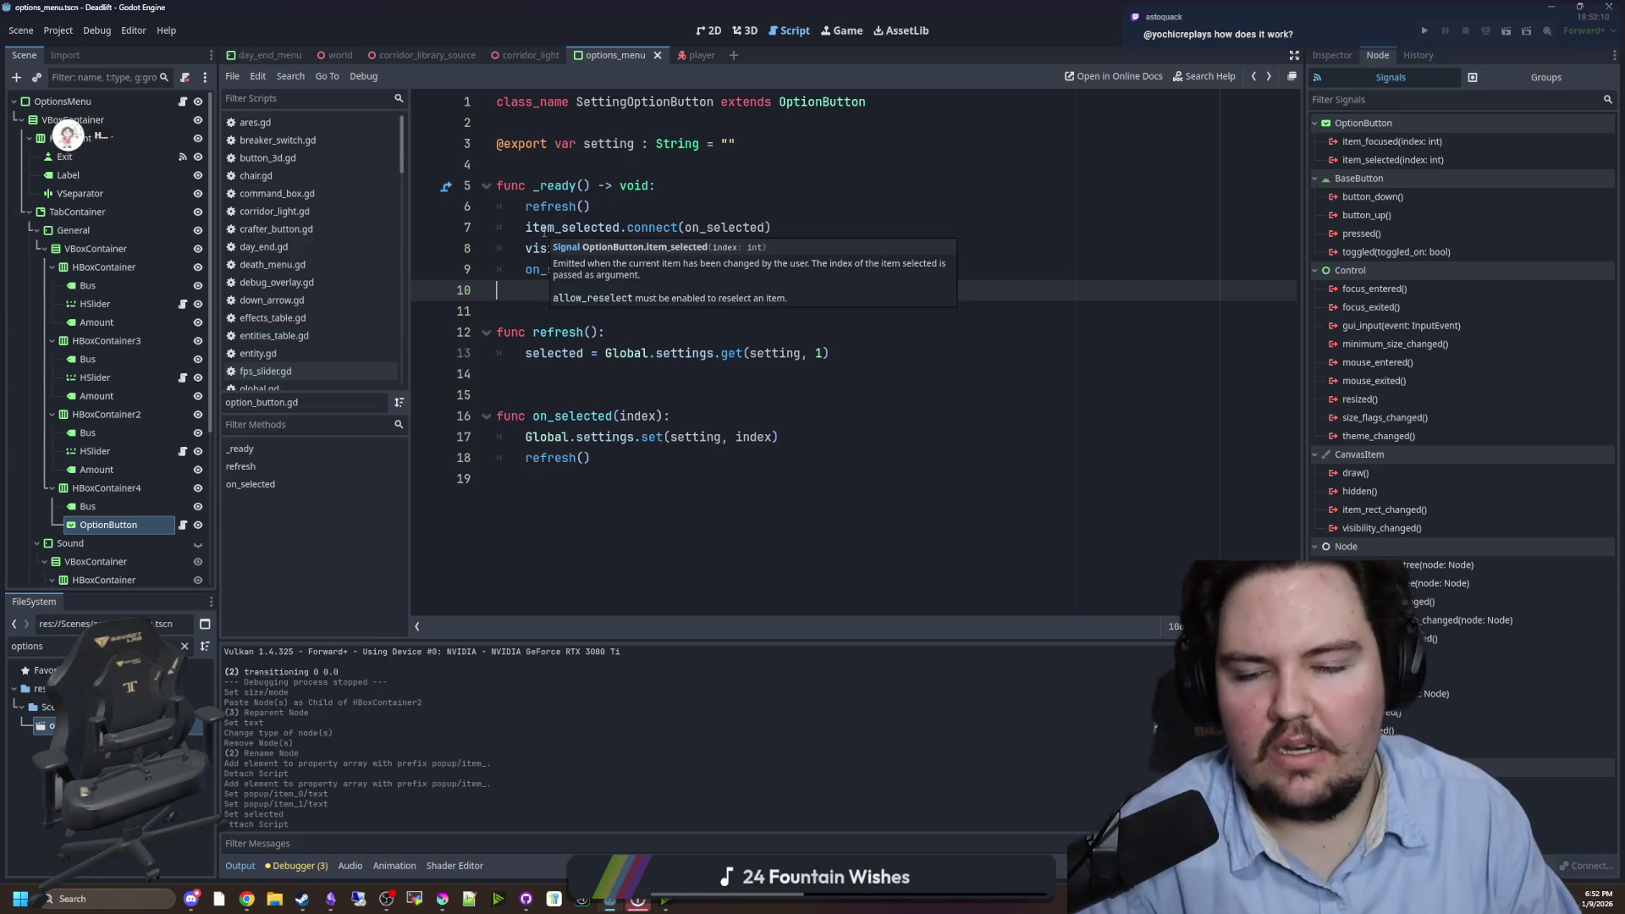
{"action": "left_click", "coordinate": [603, 395]}
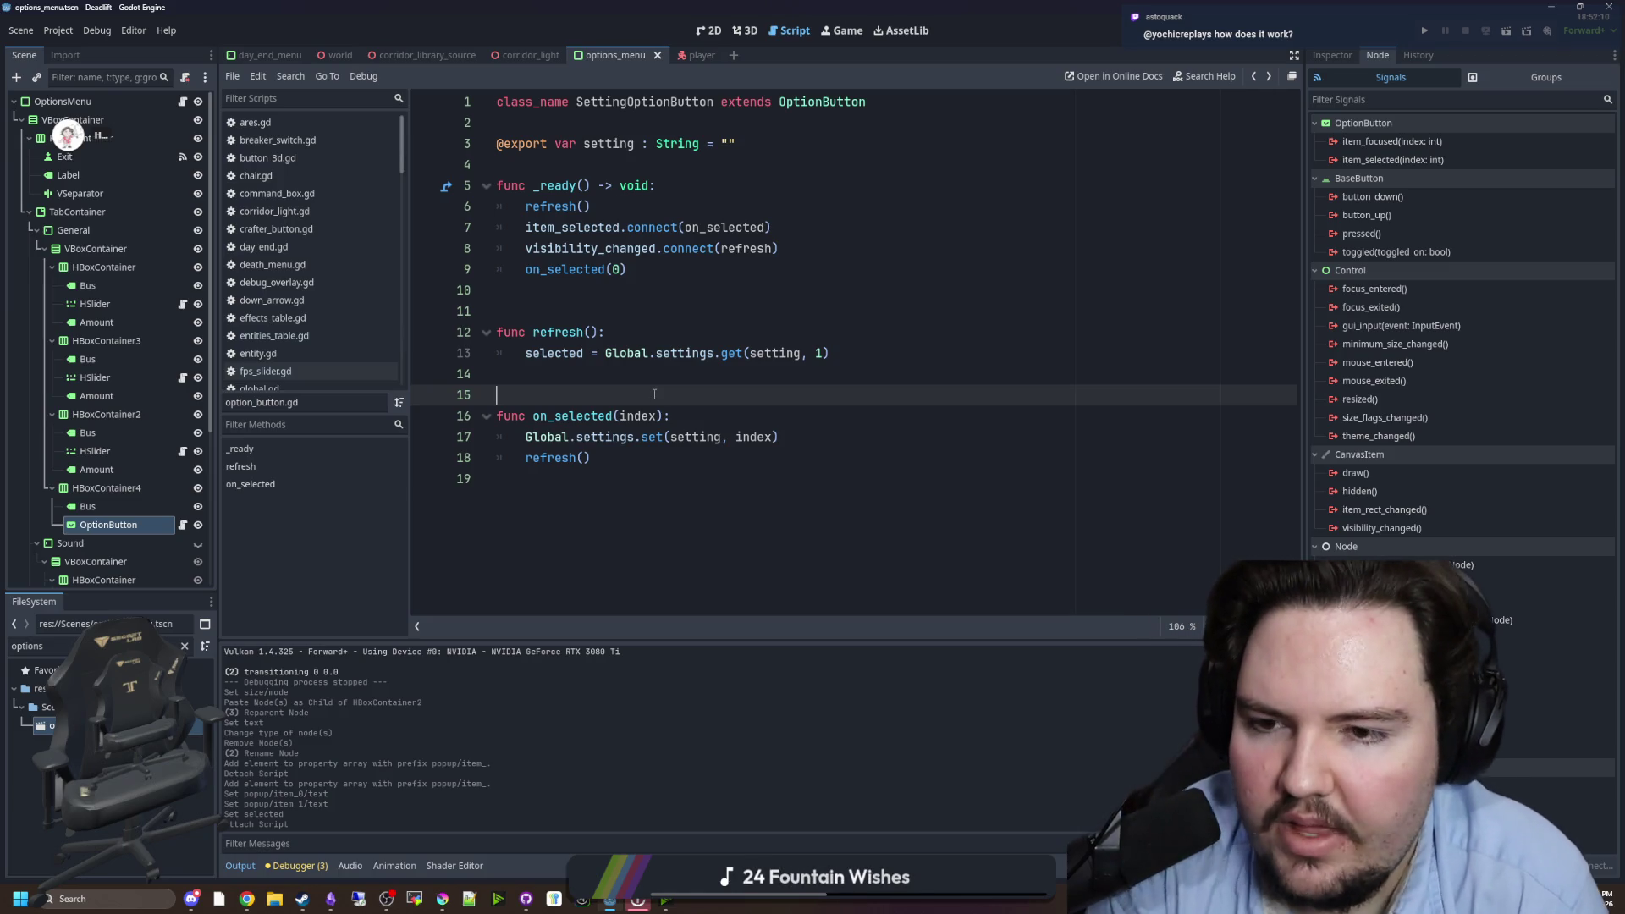
- Change line 9 to on_selected(1) and save the script and scene
{"action": "left_click", "coordinate": [623, 269]}
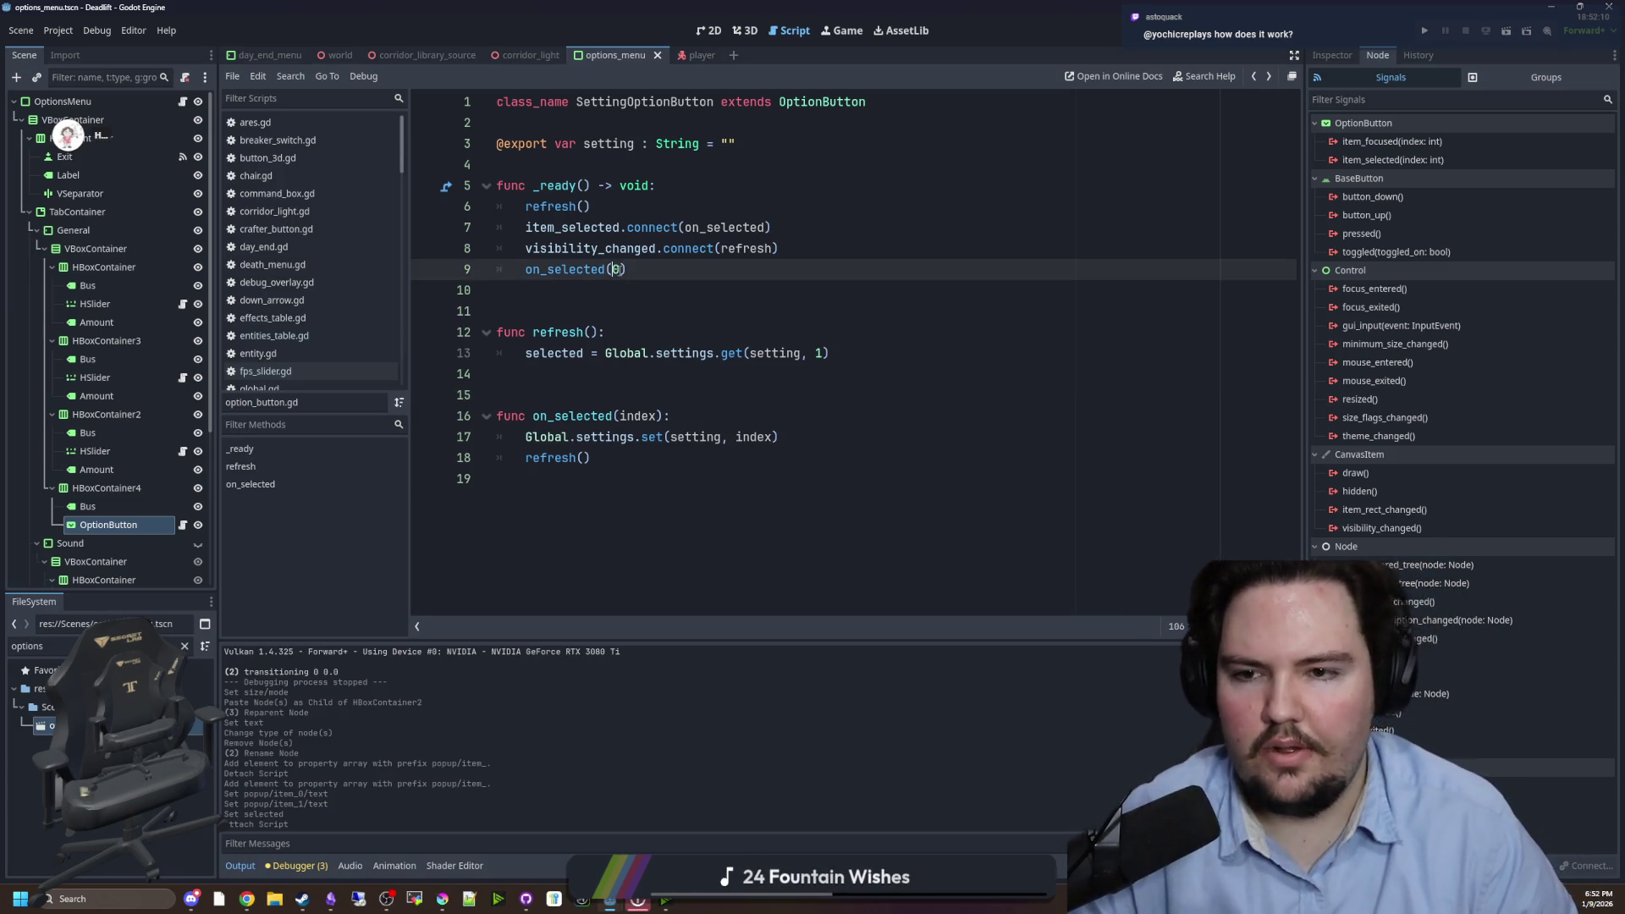
{"action": "key", "text": "BackSpace"}
{"action": "type", "text": "1"}
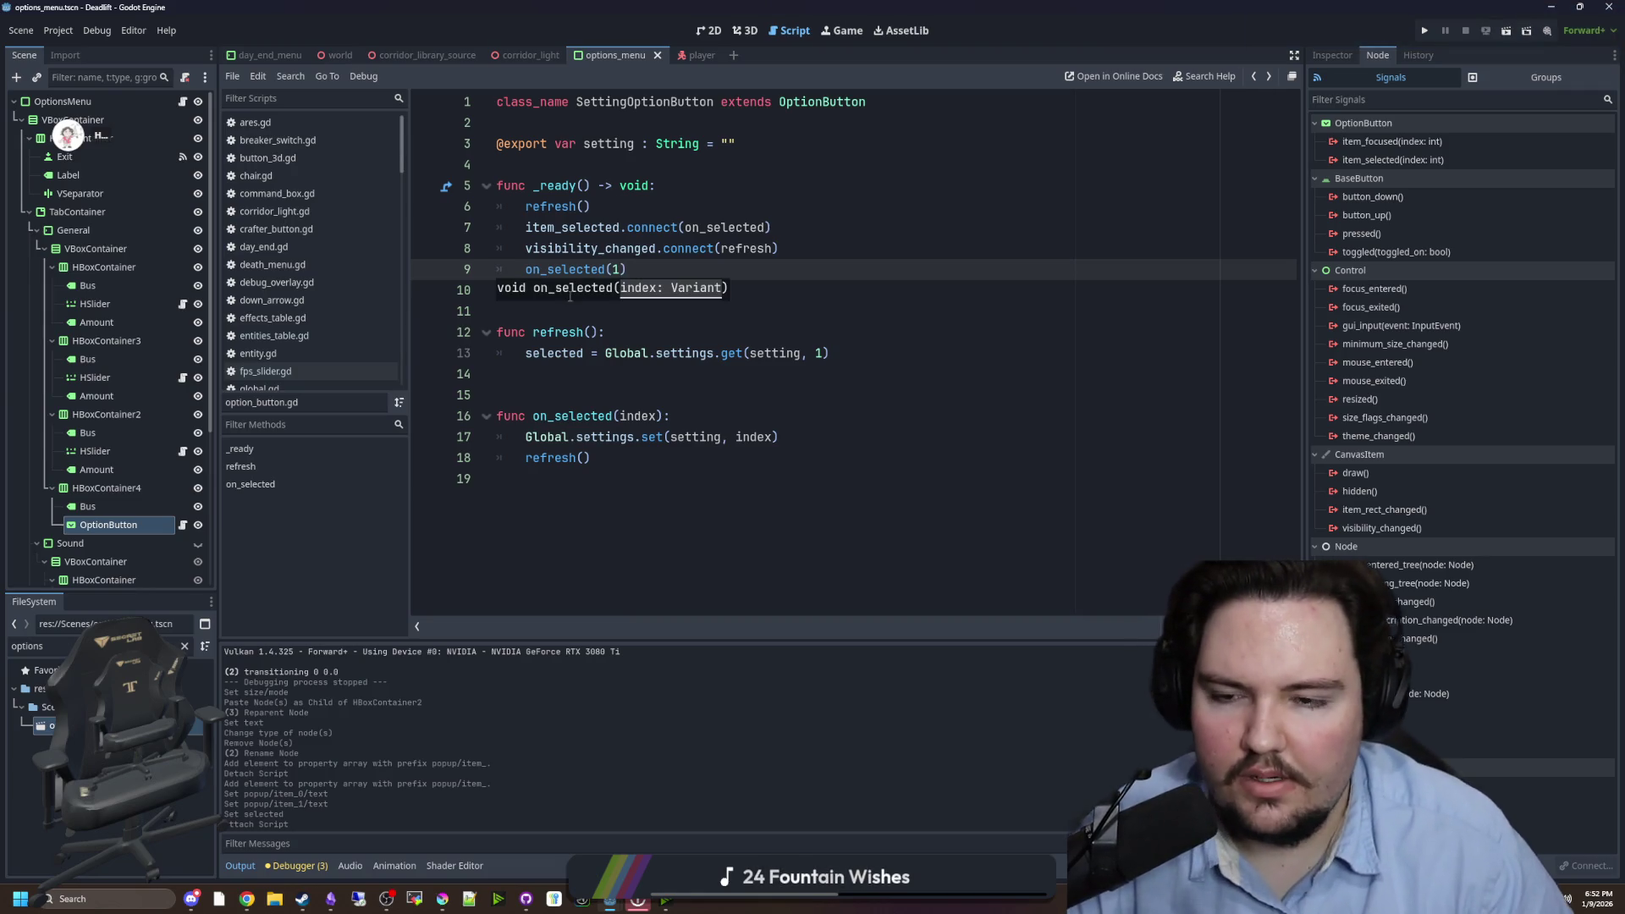
{"action": "left_click", "coordinate": [570, 293]}
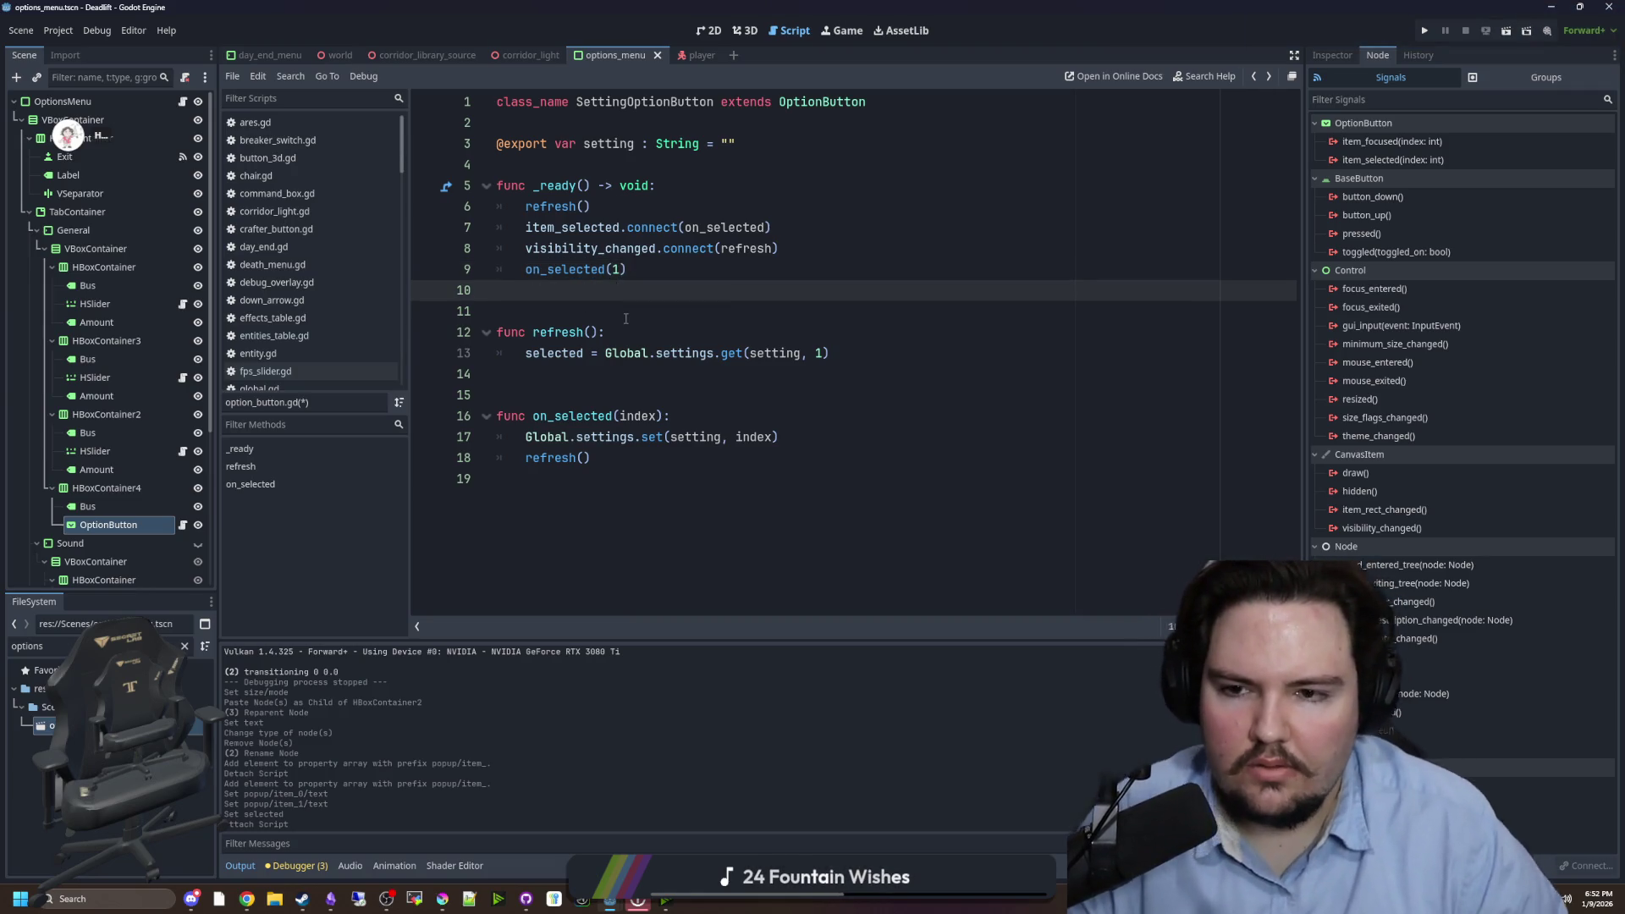
{"action": "left_click", "coordinate": [514, 271]}
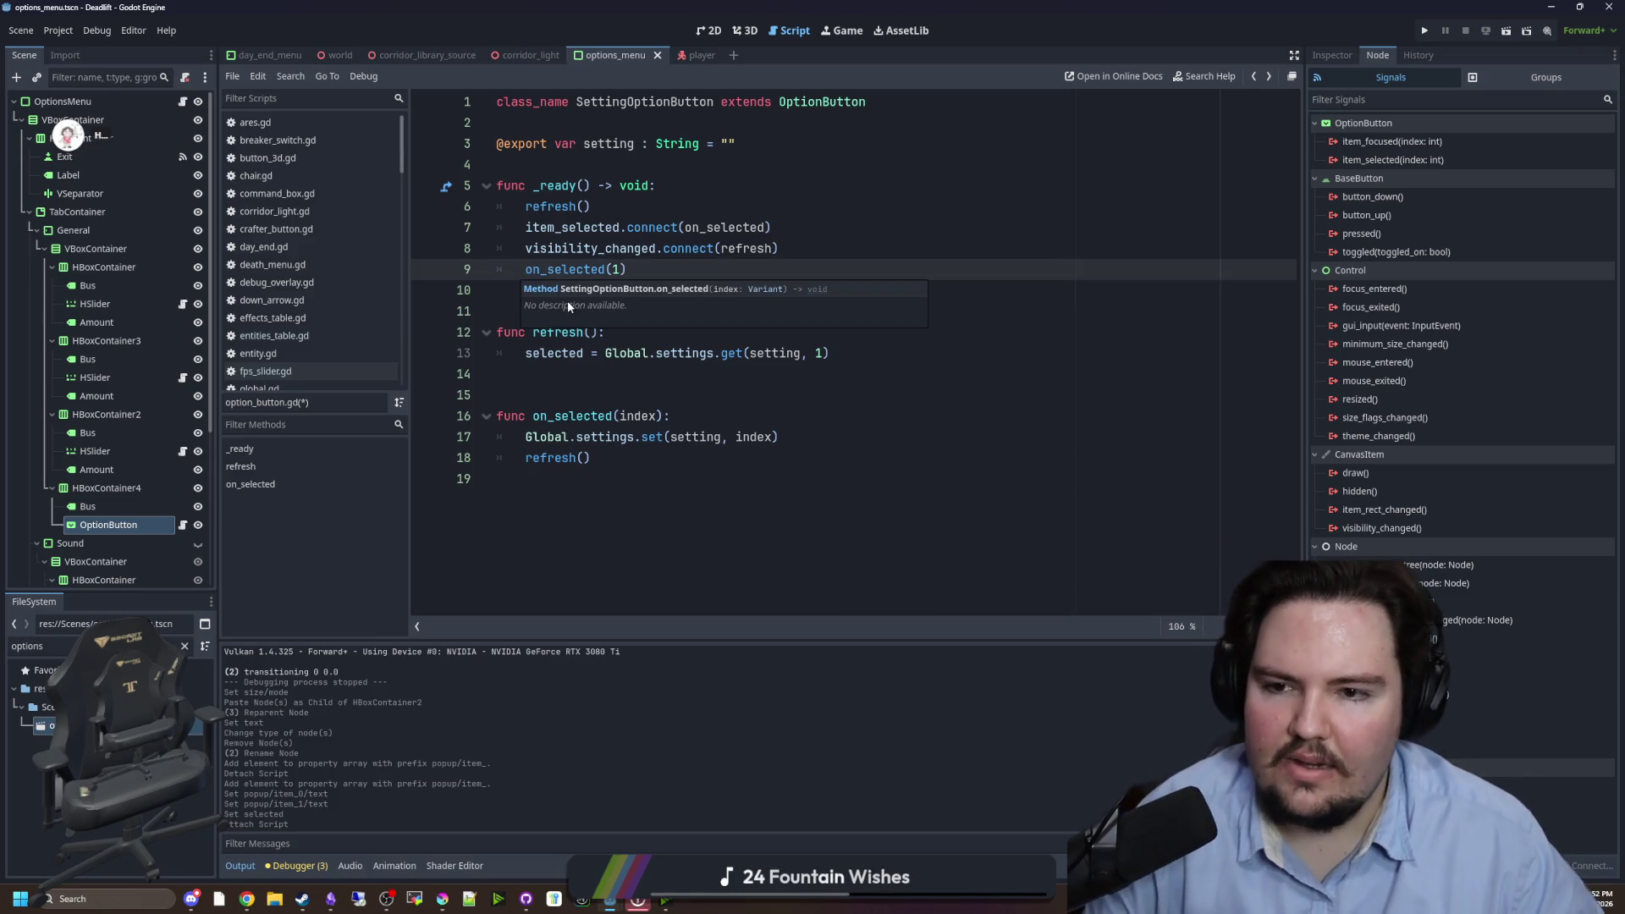
{"action": "left_click", "coordinate": [513, 298]}
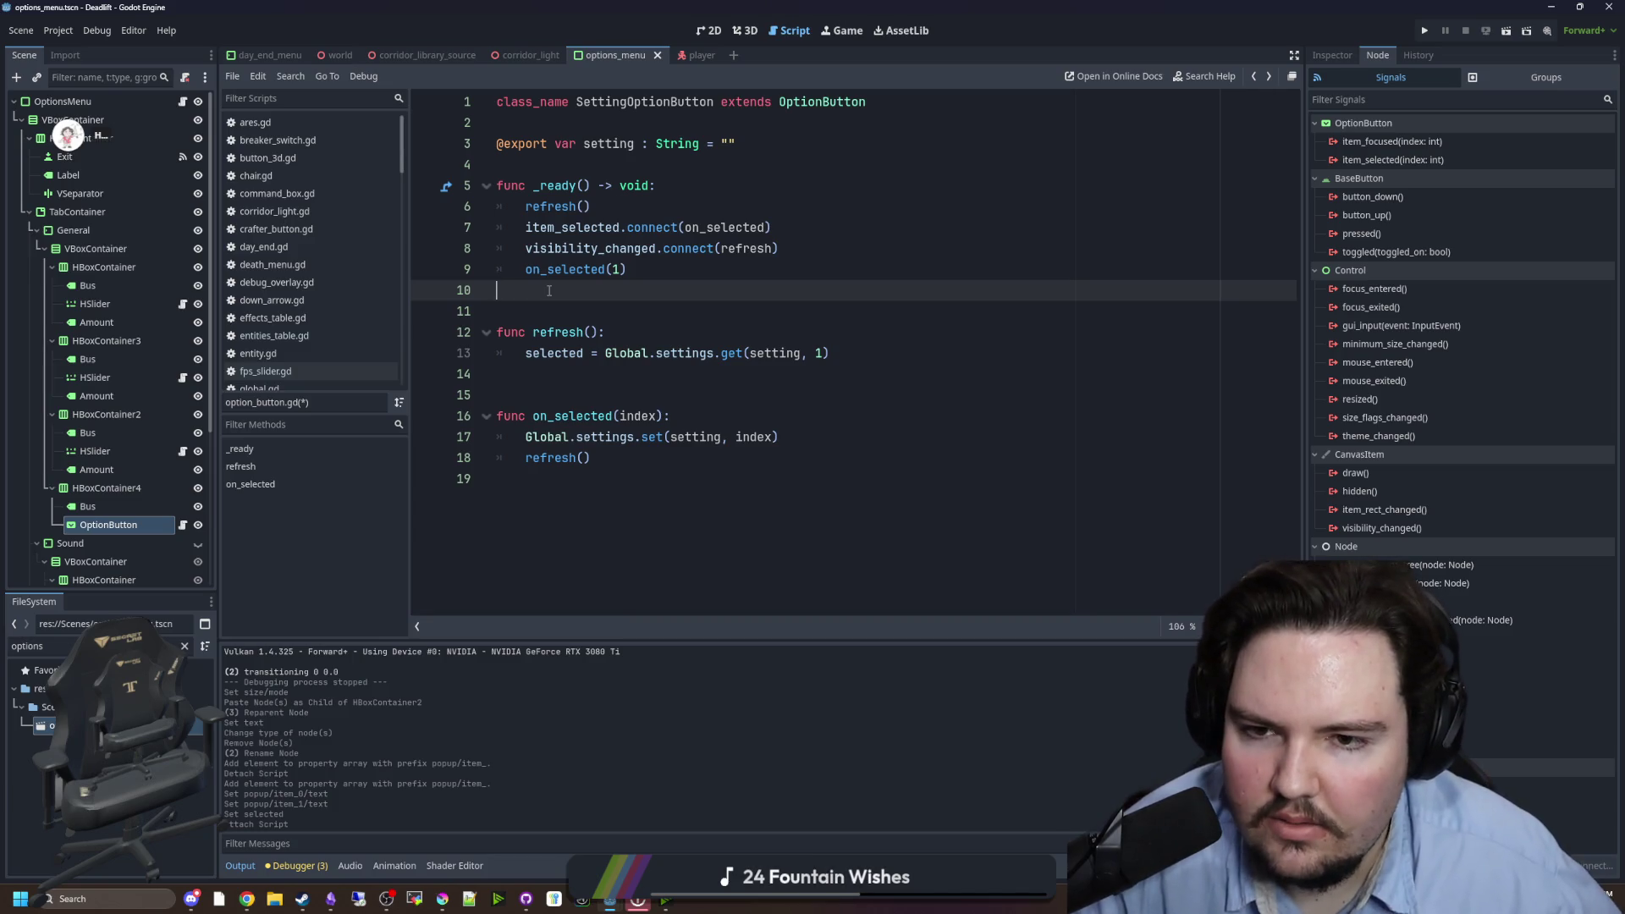
{"action": "key", "text": "ctrl+s"}
{"action": "key", "text": "ctrl+s"}
{"action": "key", "text": "ctrl+s"}
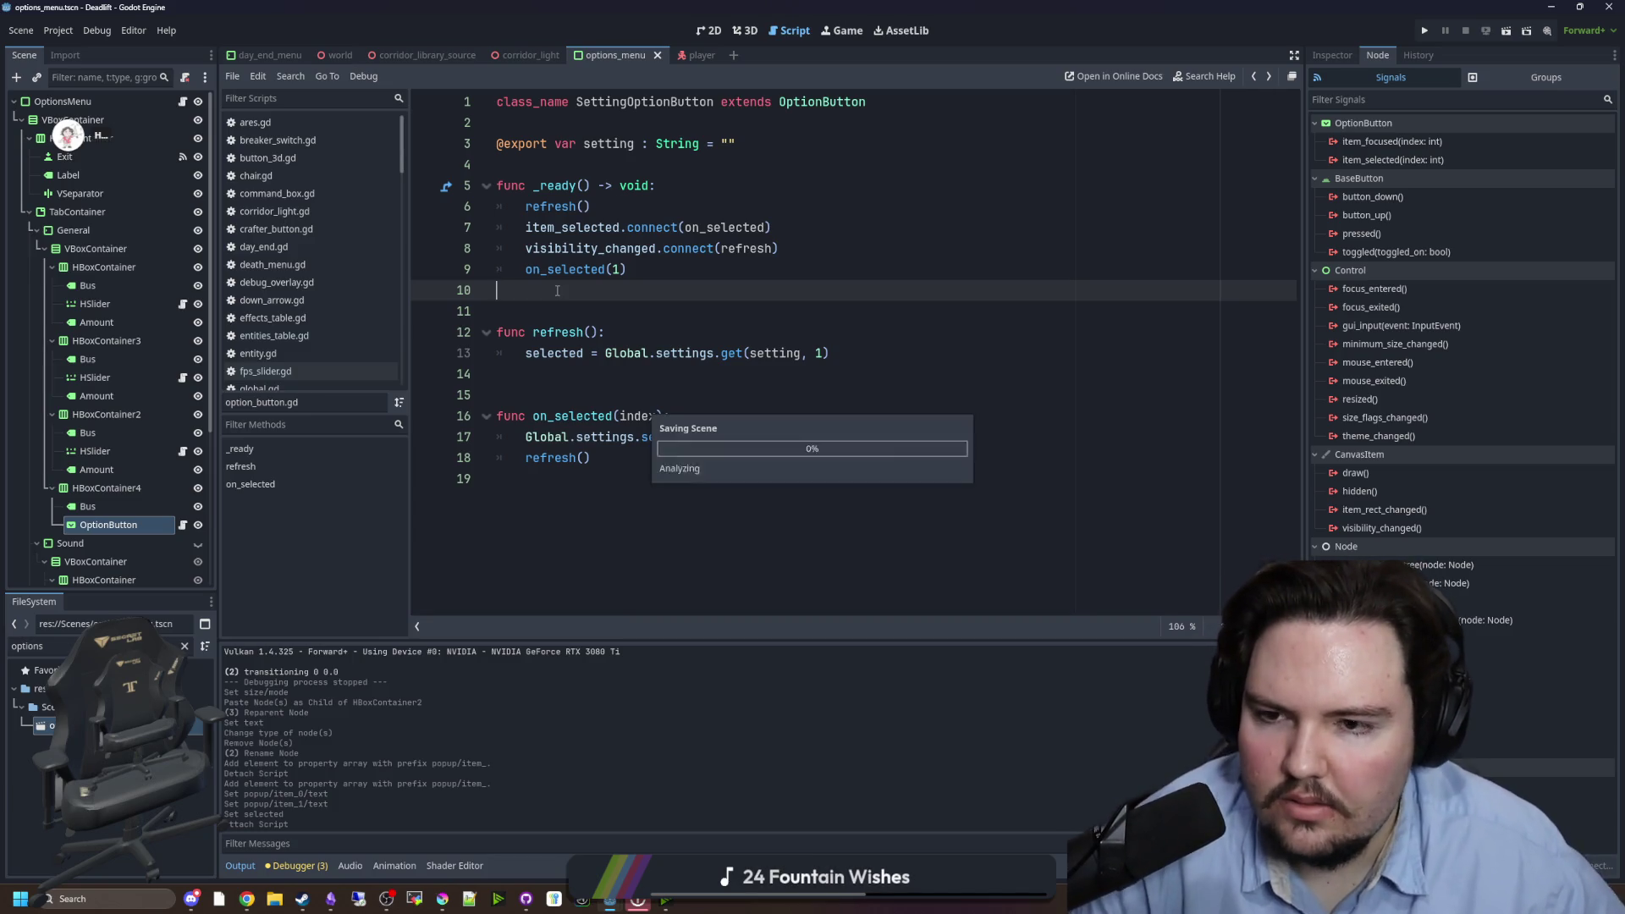
{"action": "key", "text": "ctrl+s"}
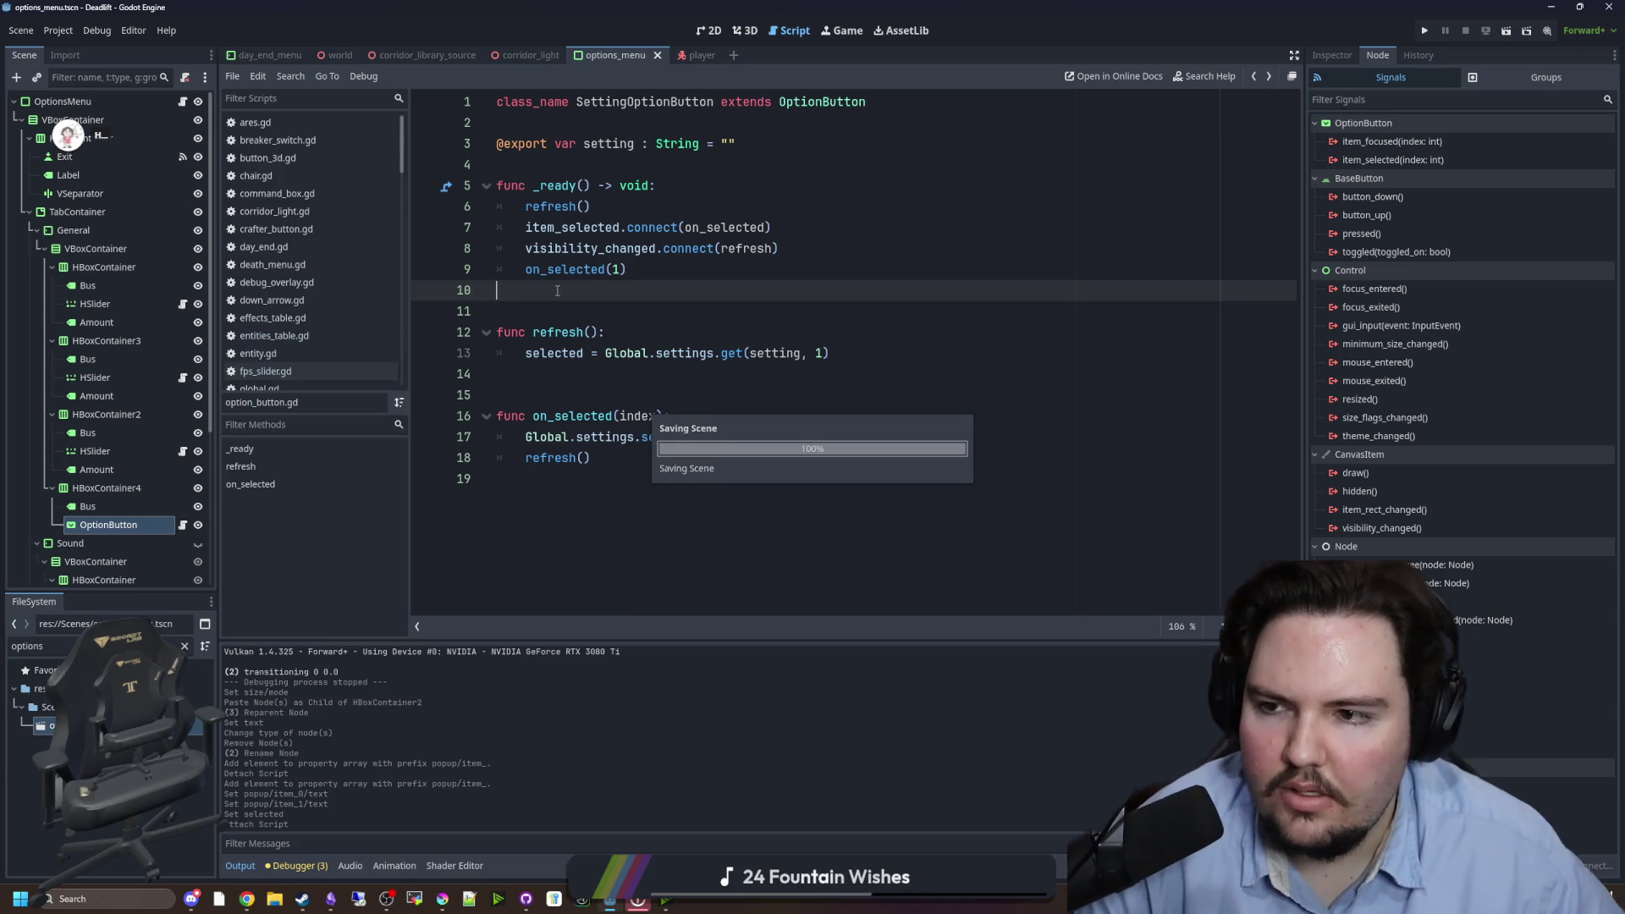
{"action": "scroll", "coordinate": [155, 460], "scroll_direction": "down", "scroll_amount": 3}
- Set the OptionButton's Setting property to WindowMode and save the scene
{"action": "left_click", "coordinate": [145, 406]}
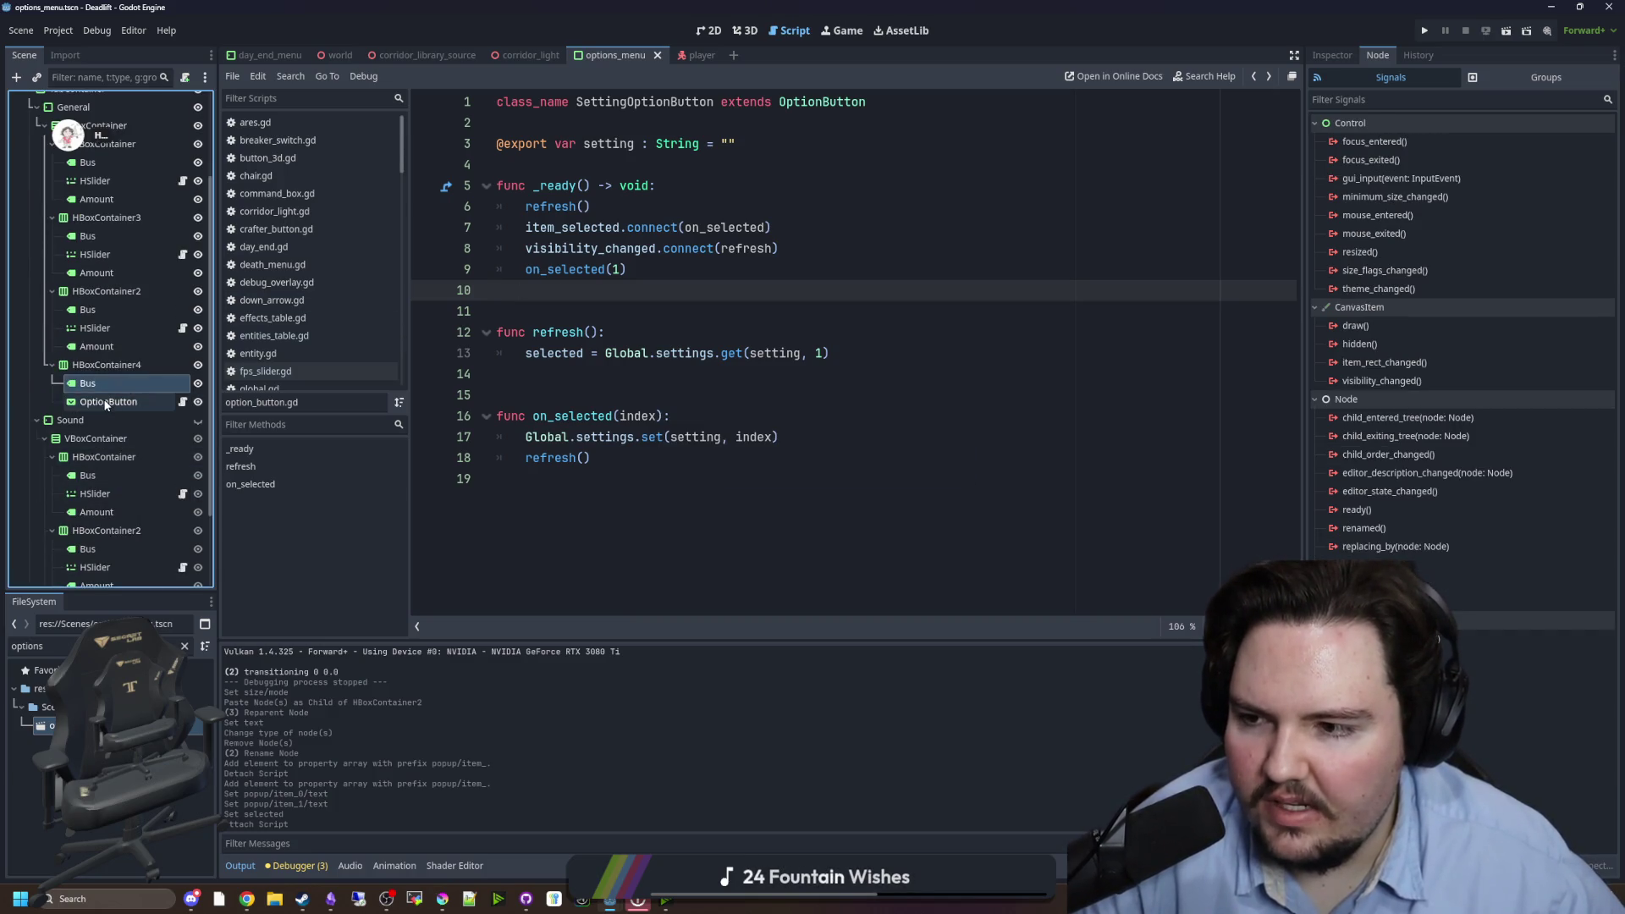
{"action": "left_click", "coordinate": [1332, 55]}
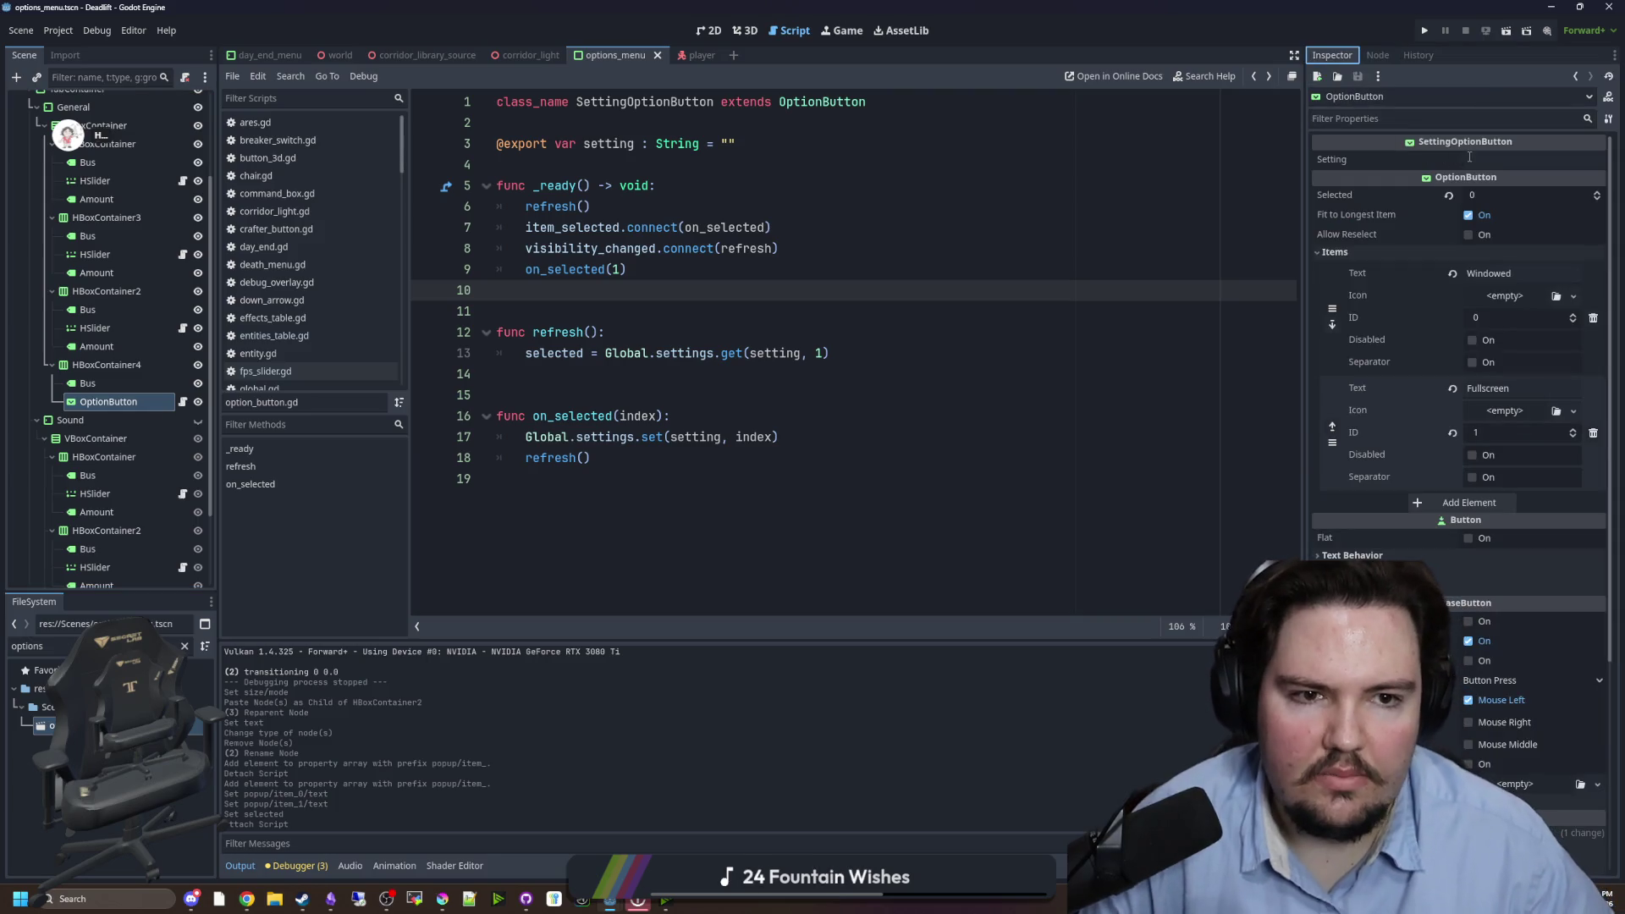
{"action": "left_click", "coordinate": [1530, 159]}
{"action": "type", "text": "WindowMode"}
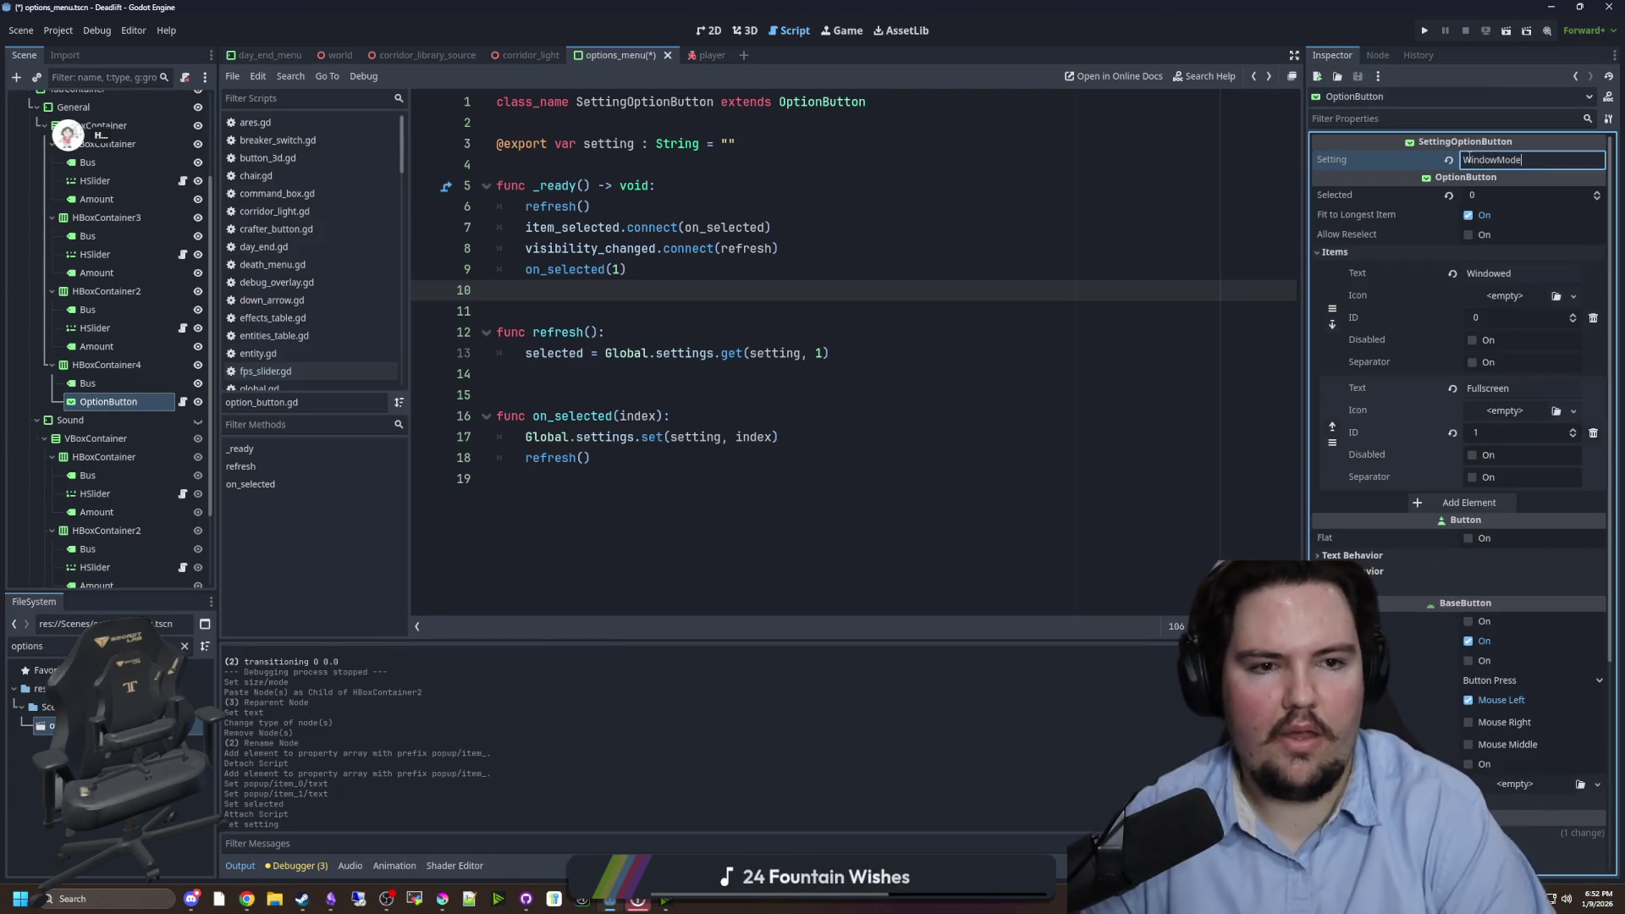
{"action": "left_click", "coordinate": [1029, 221]}
{"action": "key", "text": "ctrl+s"}
{"action": "key", "text": "Down"}
{"action": "key", "text": "Down"}
{"action": "key", "text": "Down"}
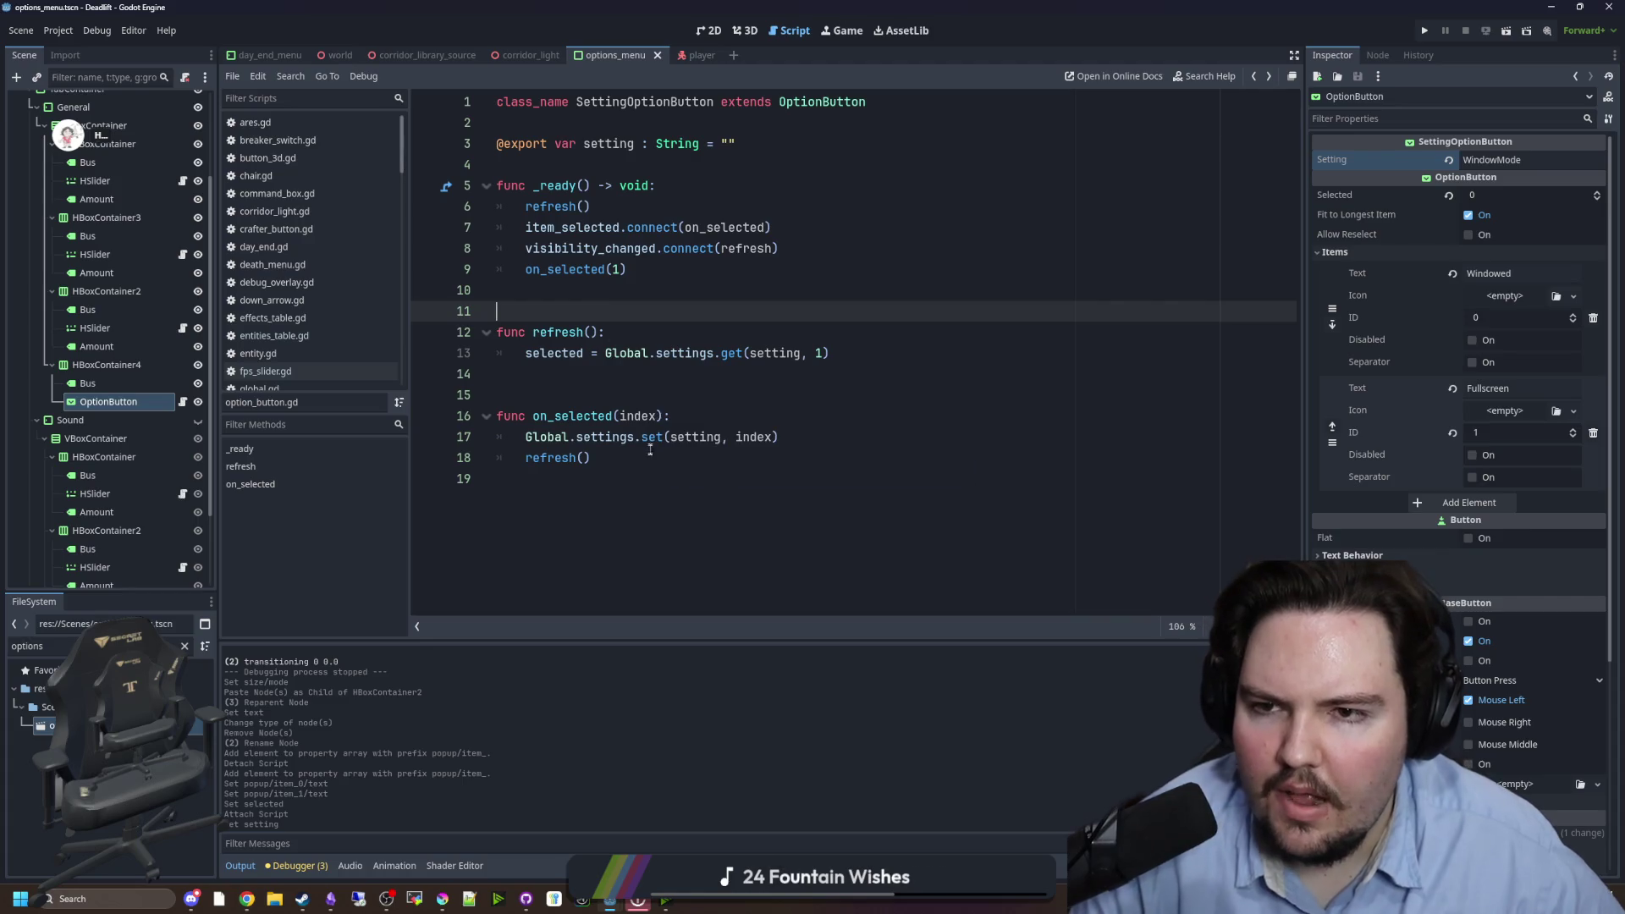
- Detach option_button.gd from OptionButton and start attaching a new script
{"action": "left_click", "coordinate": [182, 402]}
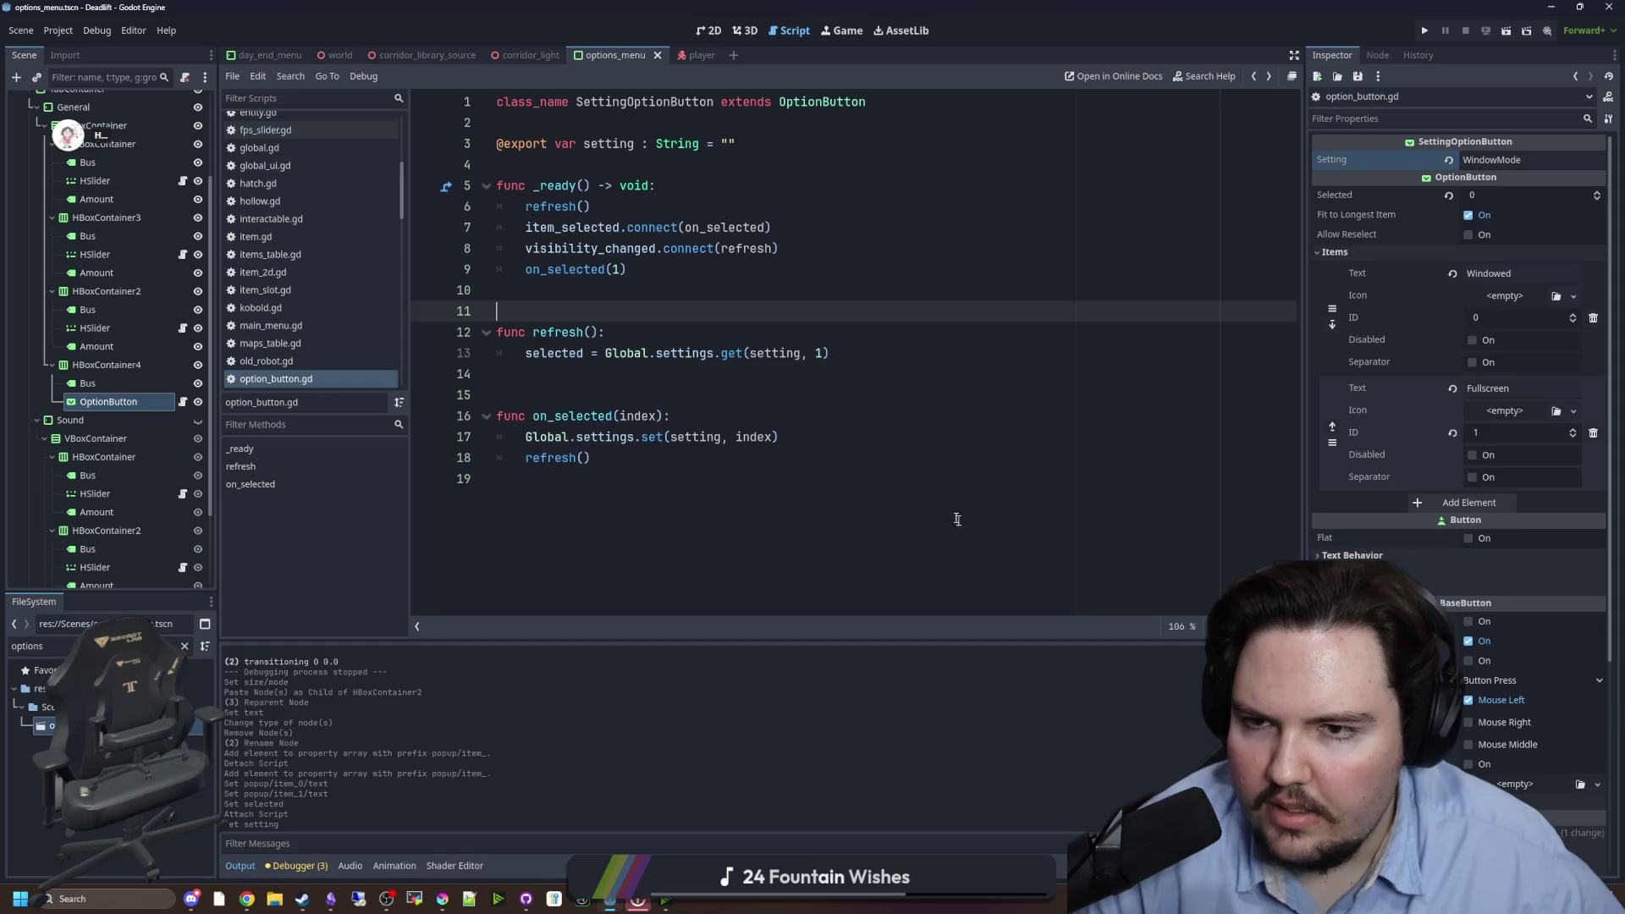
{"action": "key", "text": "ctrl+a"}
{"action": "left_click", "coordinate": [185, 76]}
{"action": "left_click", "coordinate": [185, 76]}
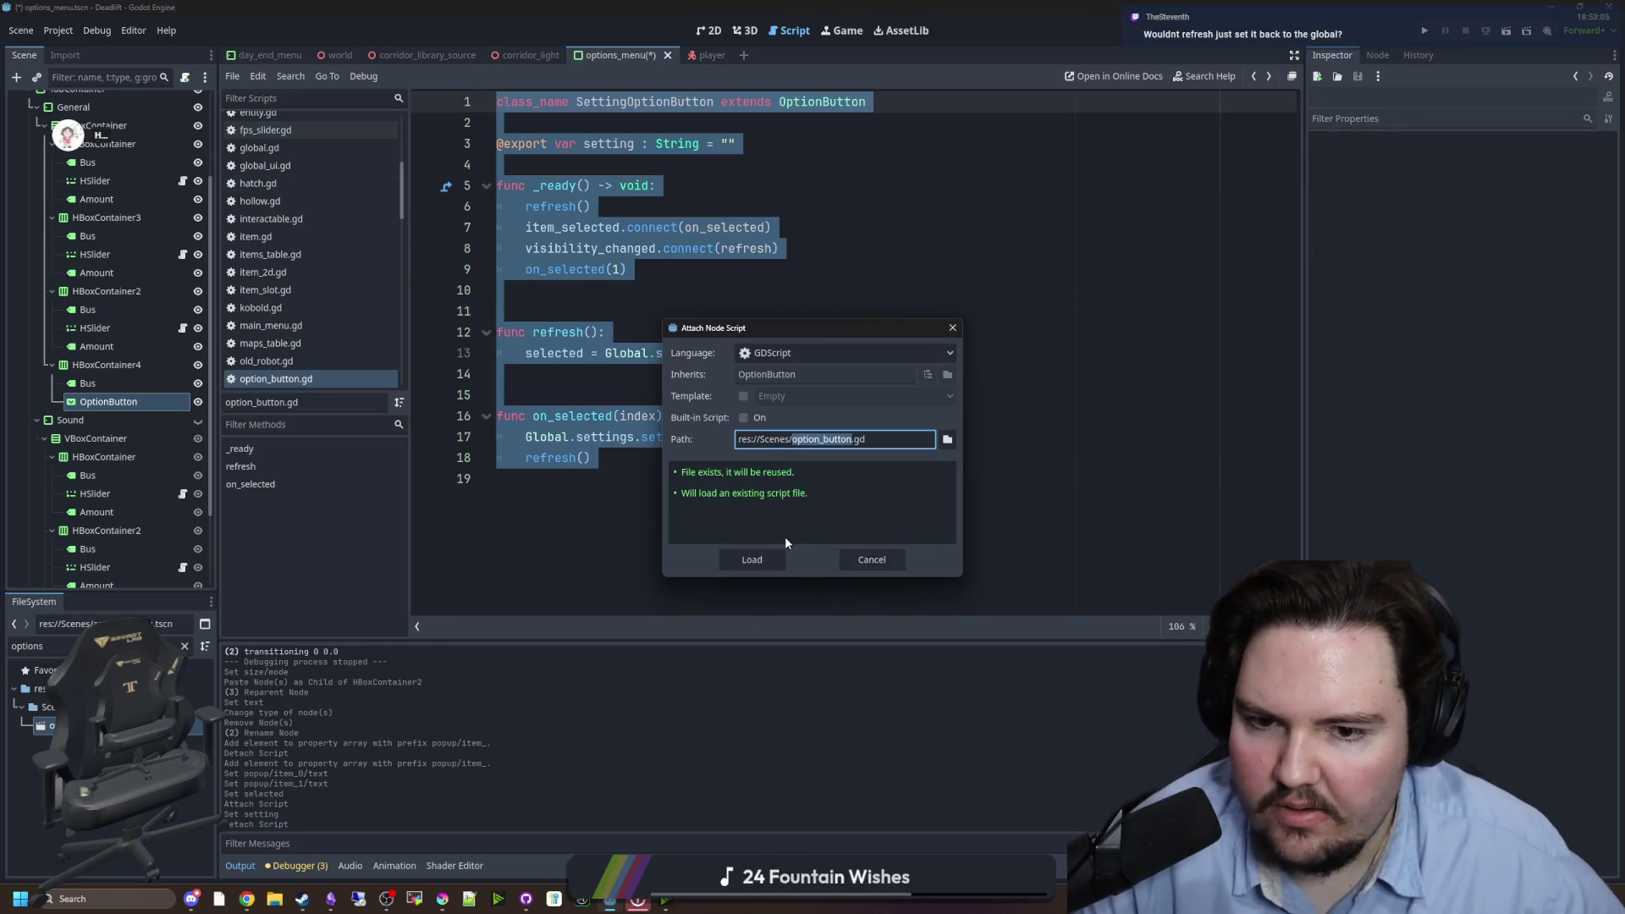
- Create fullscreen_button.gd extending SettingOptionButton with an on_selected(index) function calling super()
{"action": "type", "text": "fullscreen_butt"}
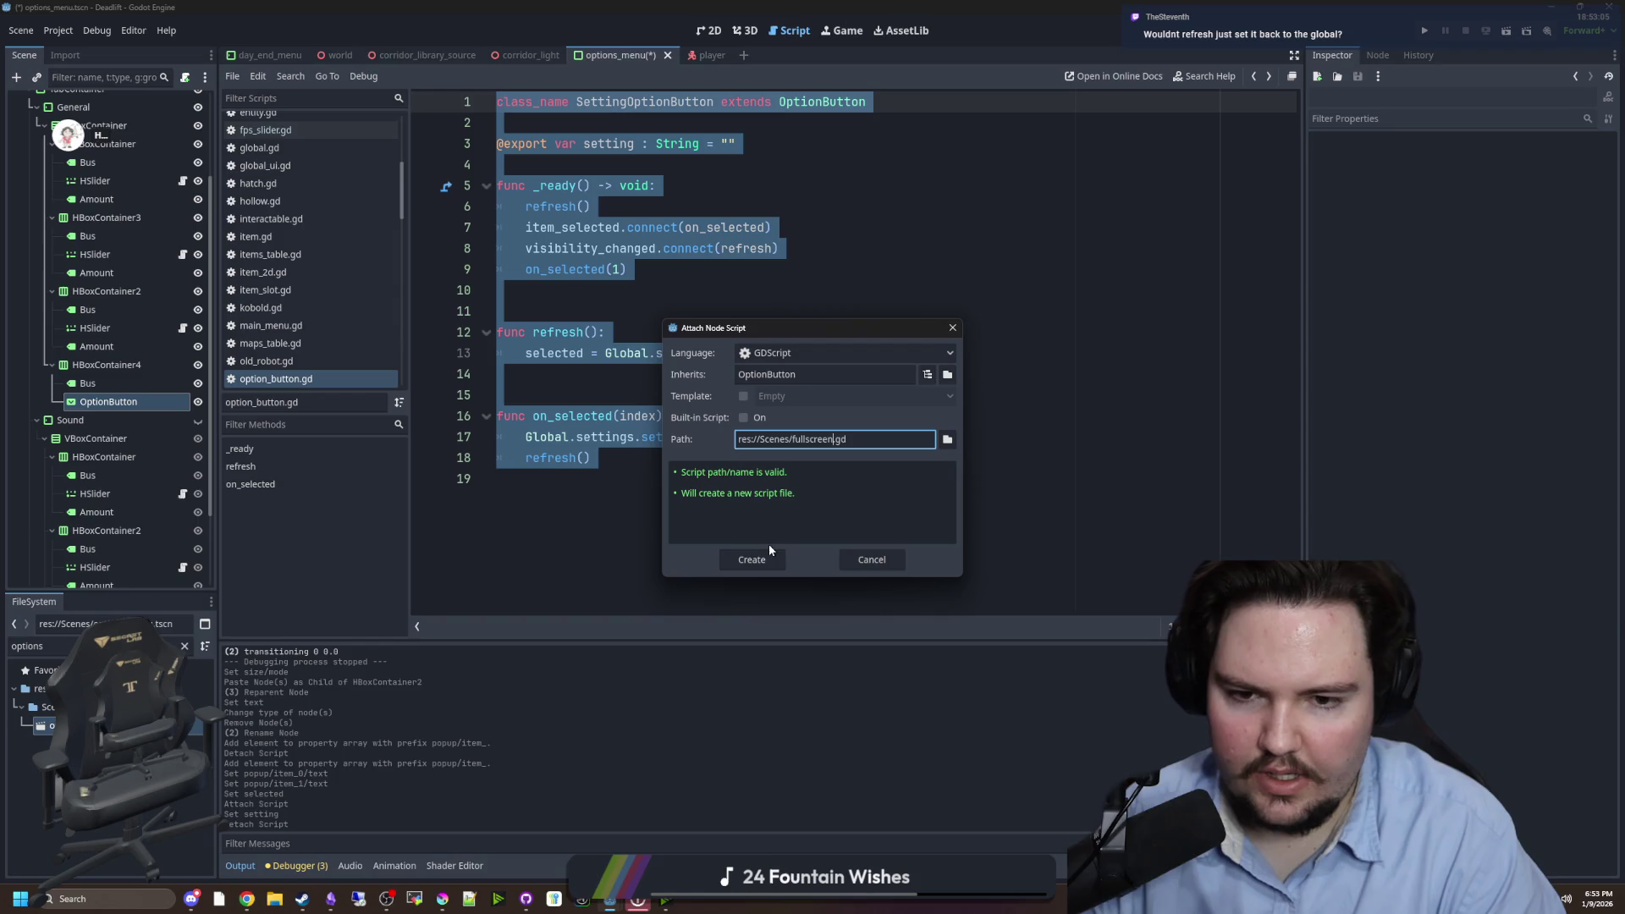
{"action": "type", "text": "on"}
{"action": "key", "text": "Return"}
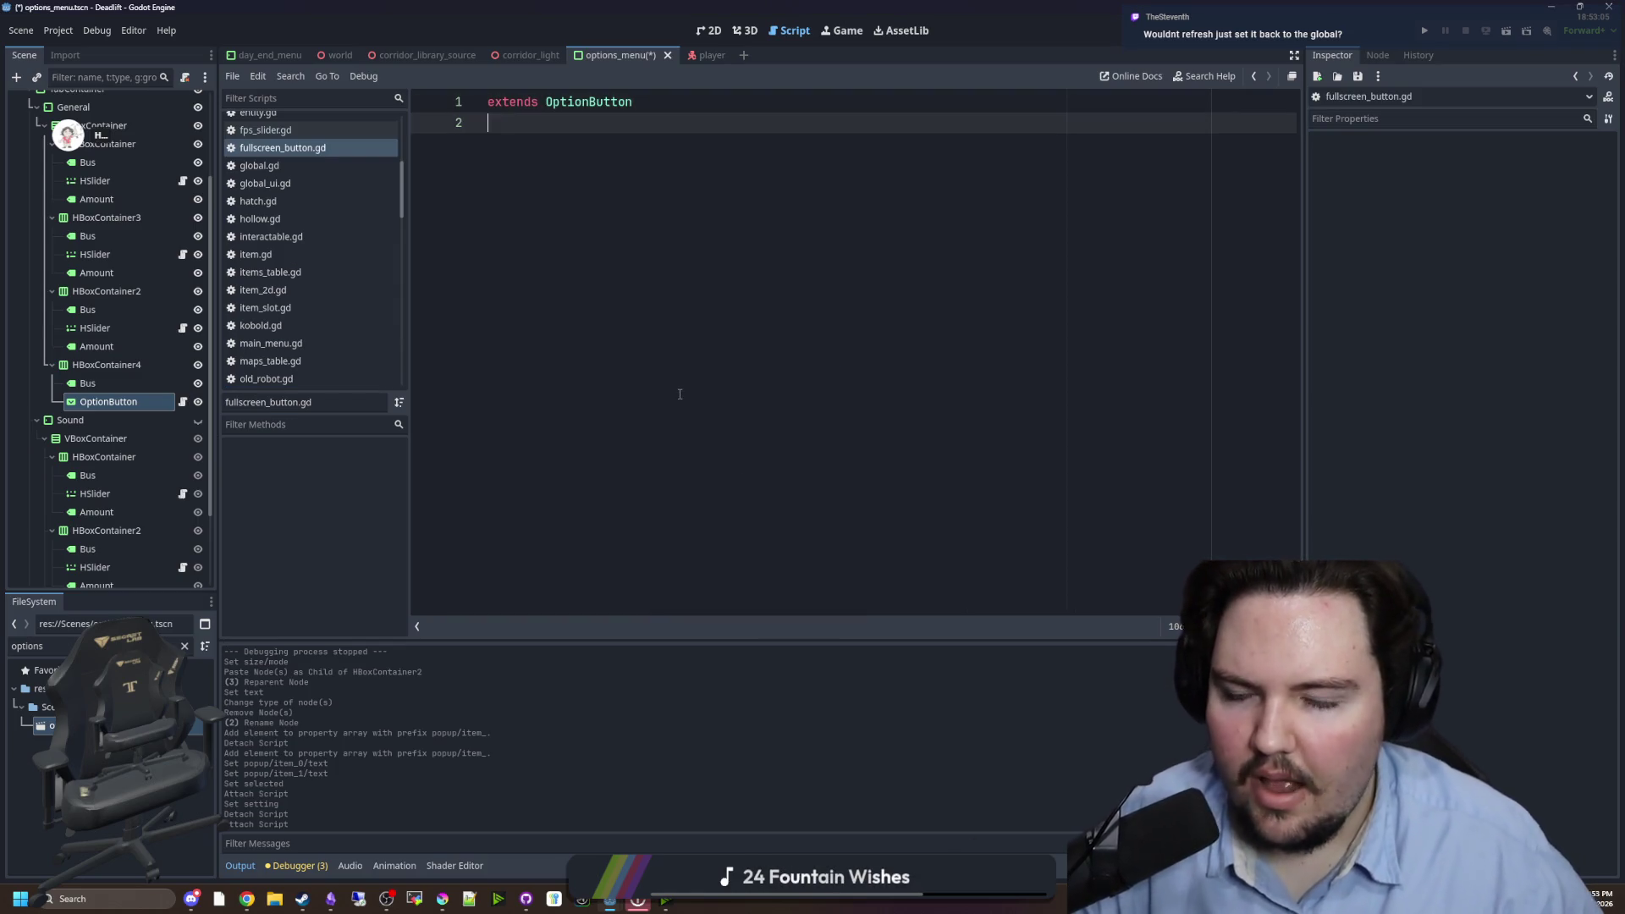
{"action": "key", "text": "Return"}
{"action": "type", "text": "func on_selected("}
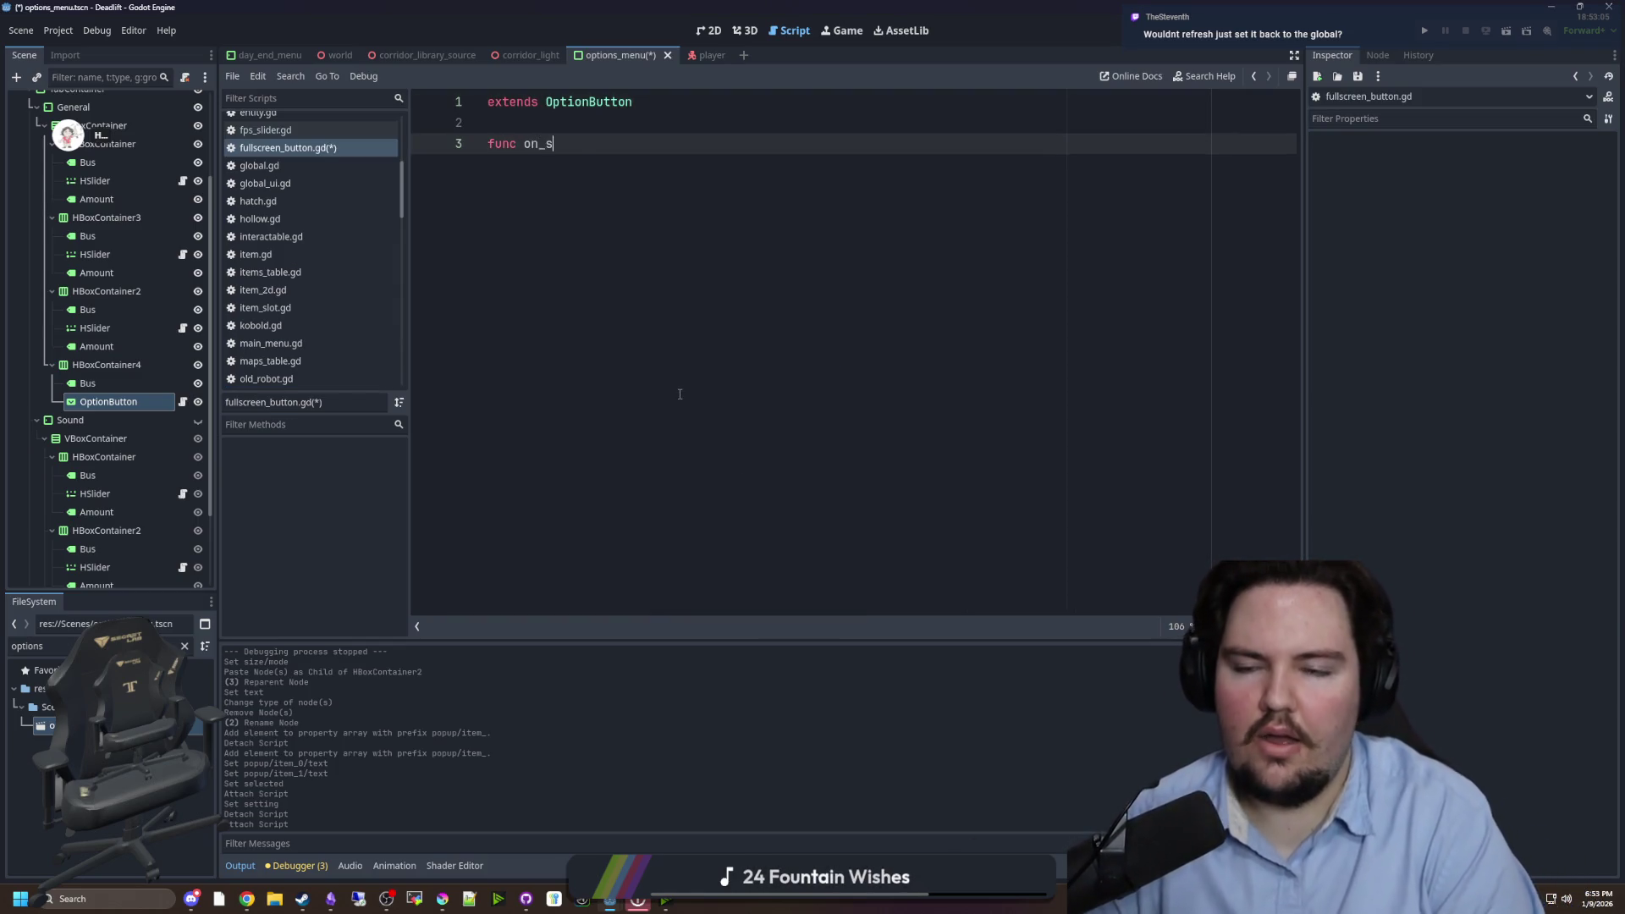
{"action": "type", "text": "index"}
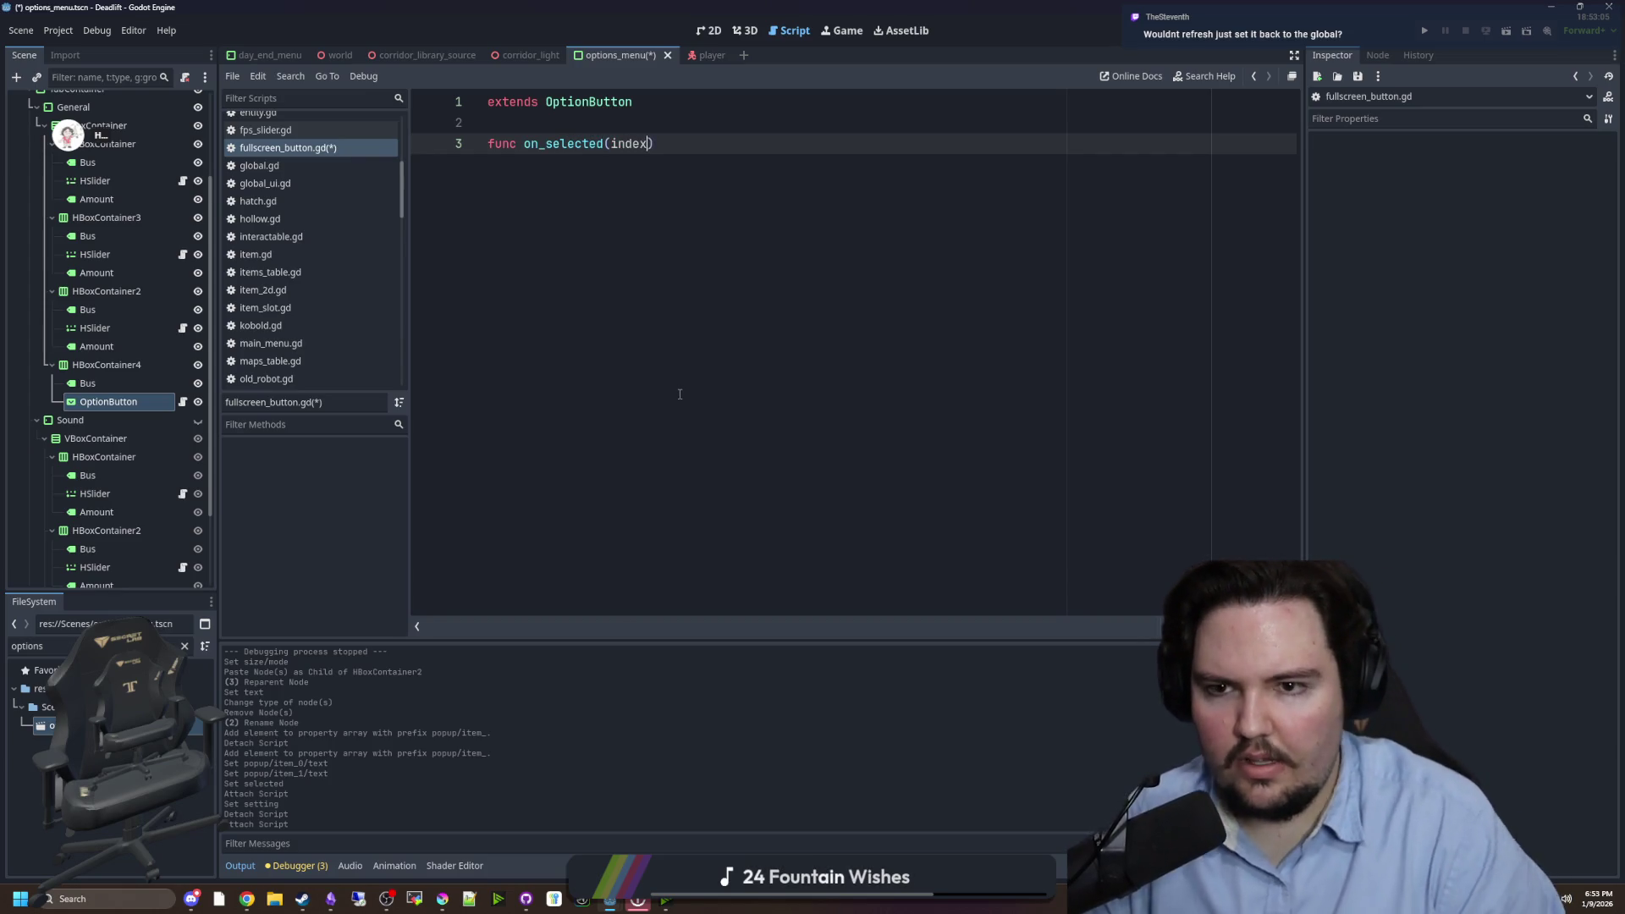
{"action": "type", "text": "):"}
{"action": "key", "text": "Return"}
{"action": "type", "text": "super("}
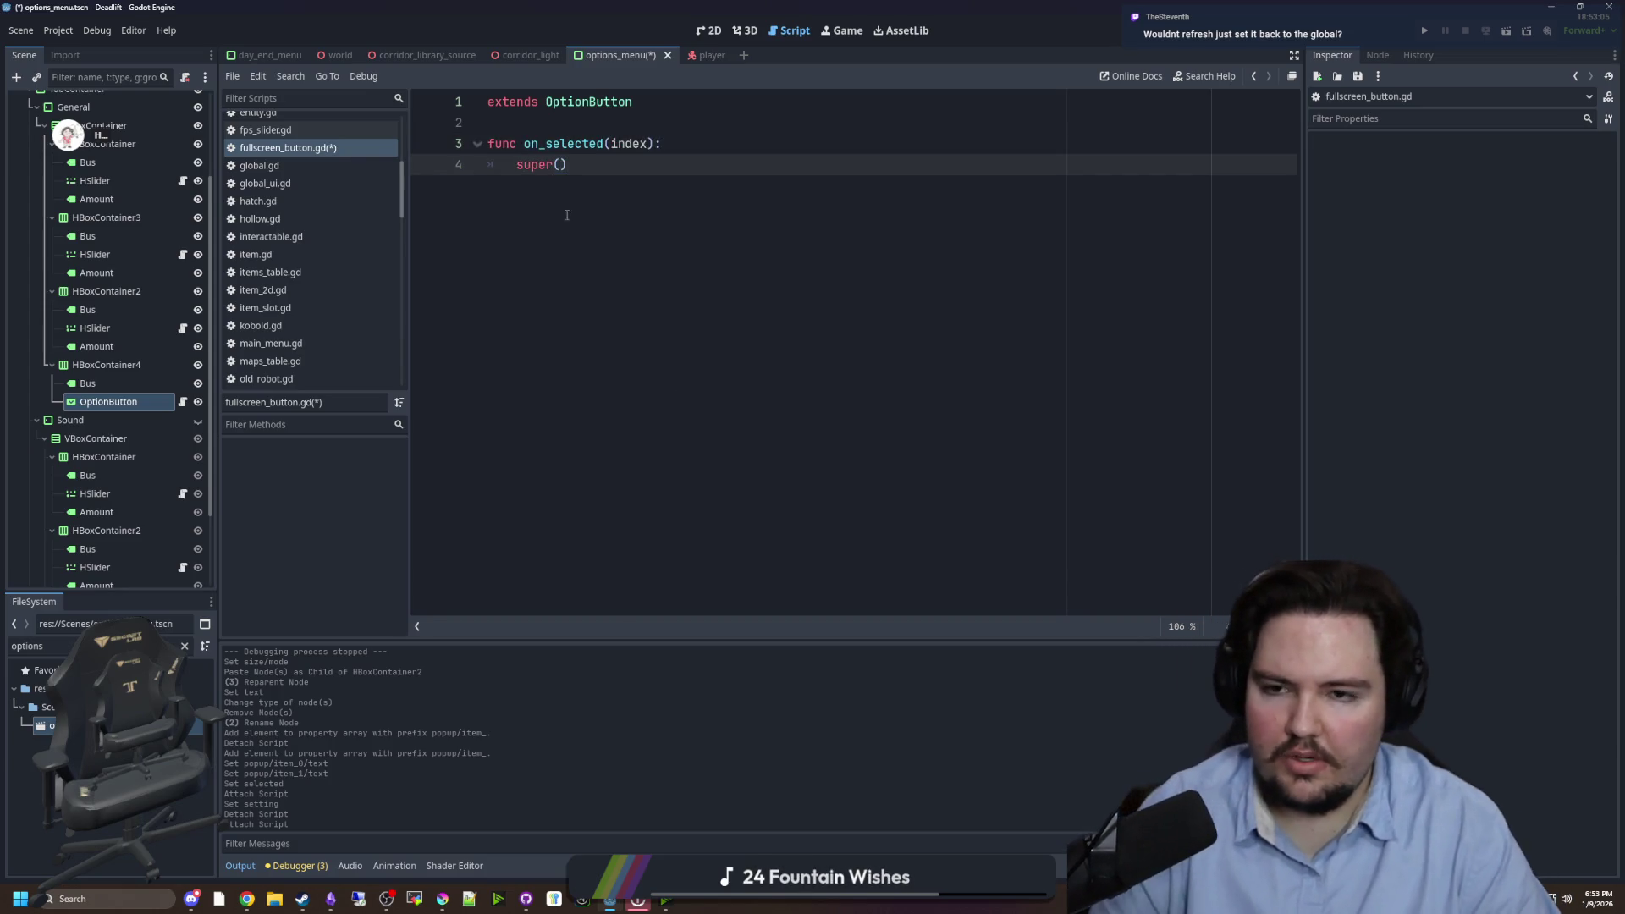
{"action": "double_click", "coordinate": [586, 101]}
{"action": "type", "text": "Setting"}
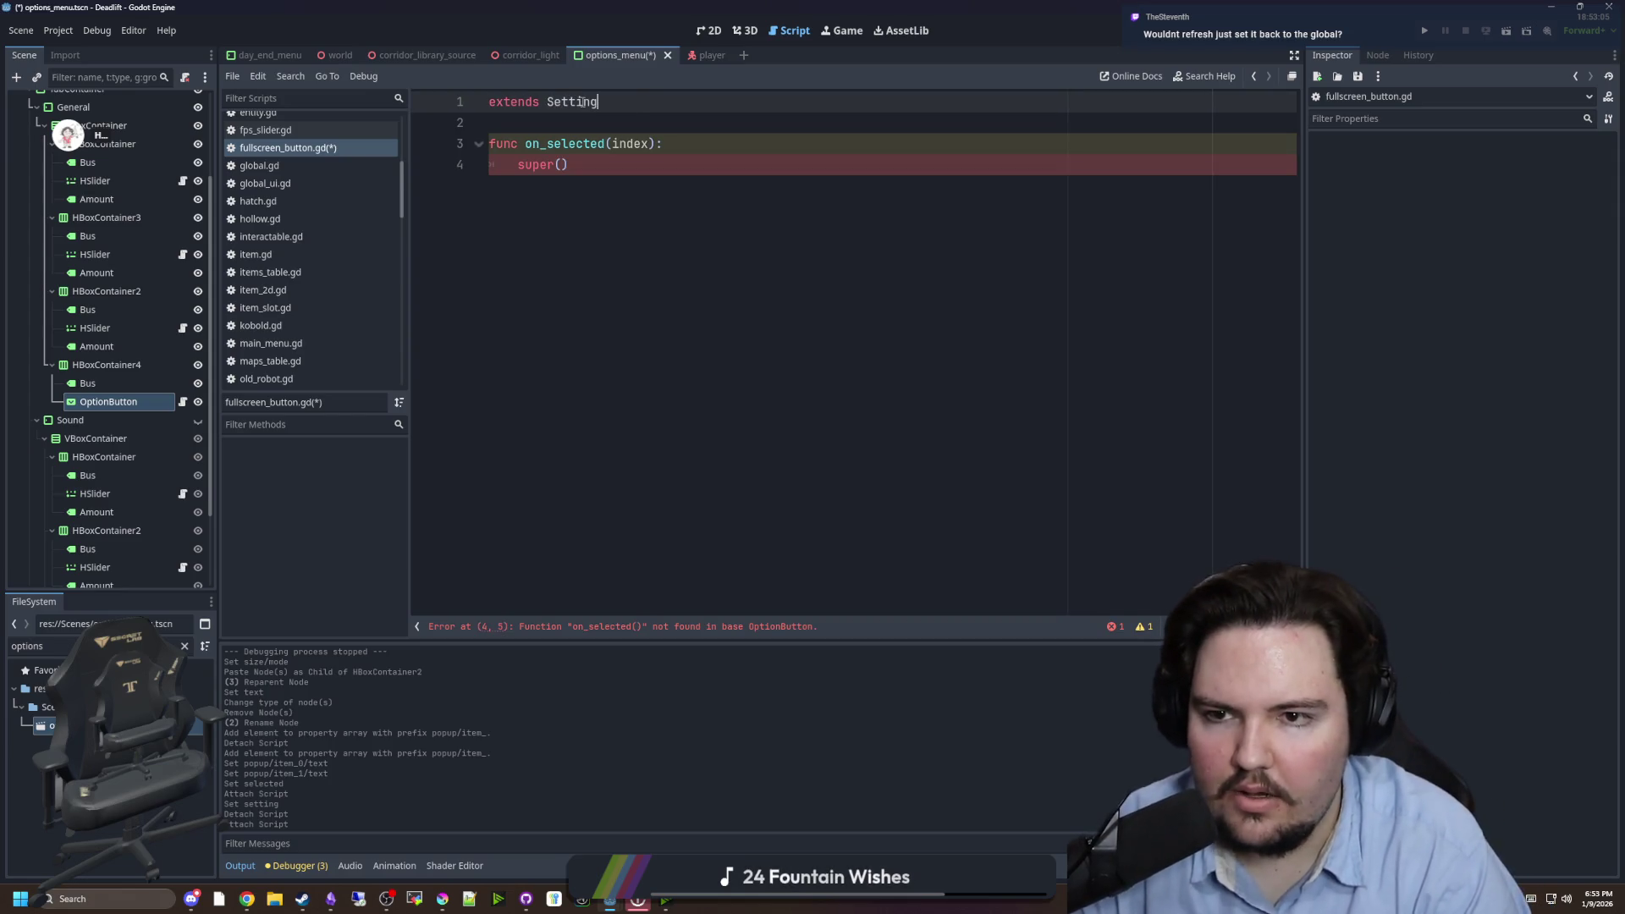
{"action": "key", "text": "Return"}
- Paste option_button.gd's on_selected body into the new fullscreen_button.gd
{"action": "left_click", "coordinate": [582, 102], "text": "ctrl"}
{"action": "left_click", "coordinate": [669, 289]}
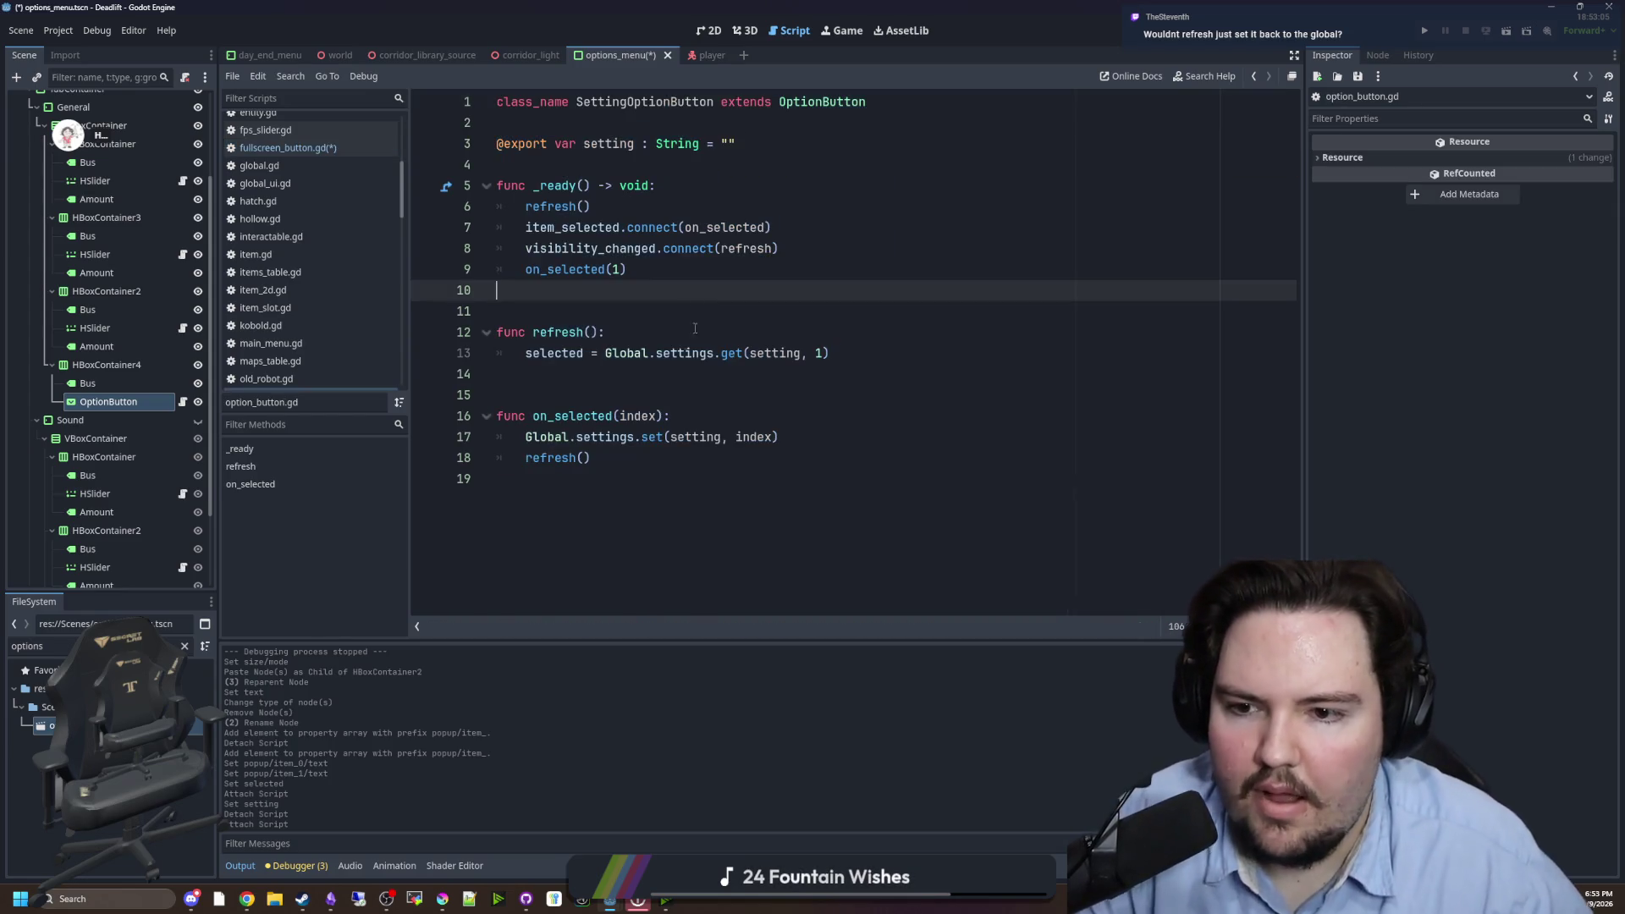
{"action": "left_click_drag", "start_coordinate": [677, 471], "coordinate": [478, 417]}
{"action": "key", "text": "ctrl+c"}
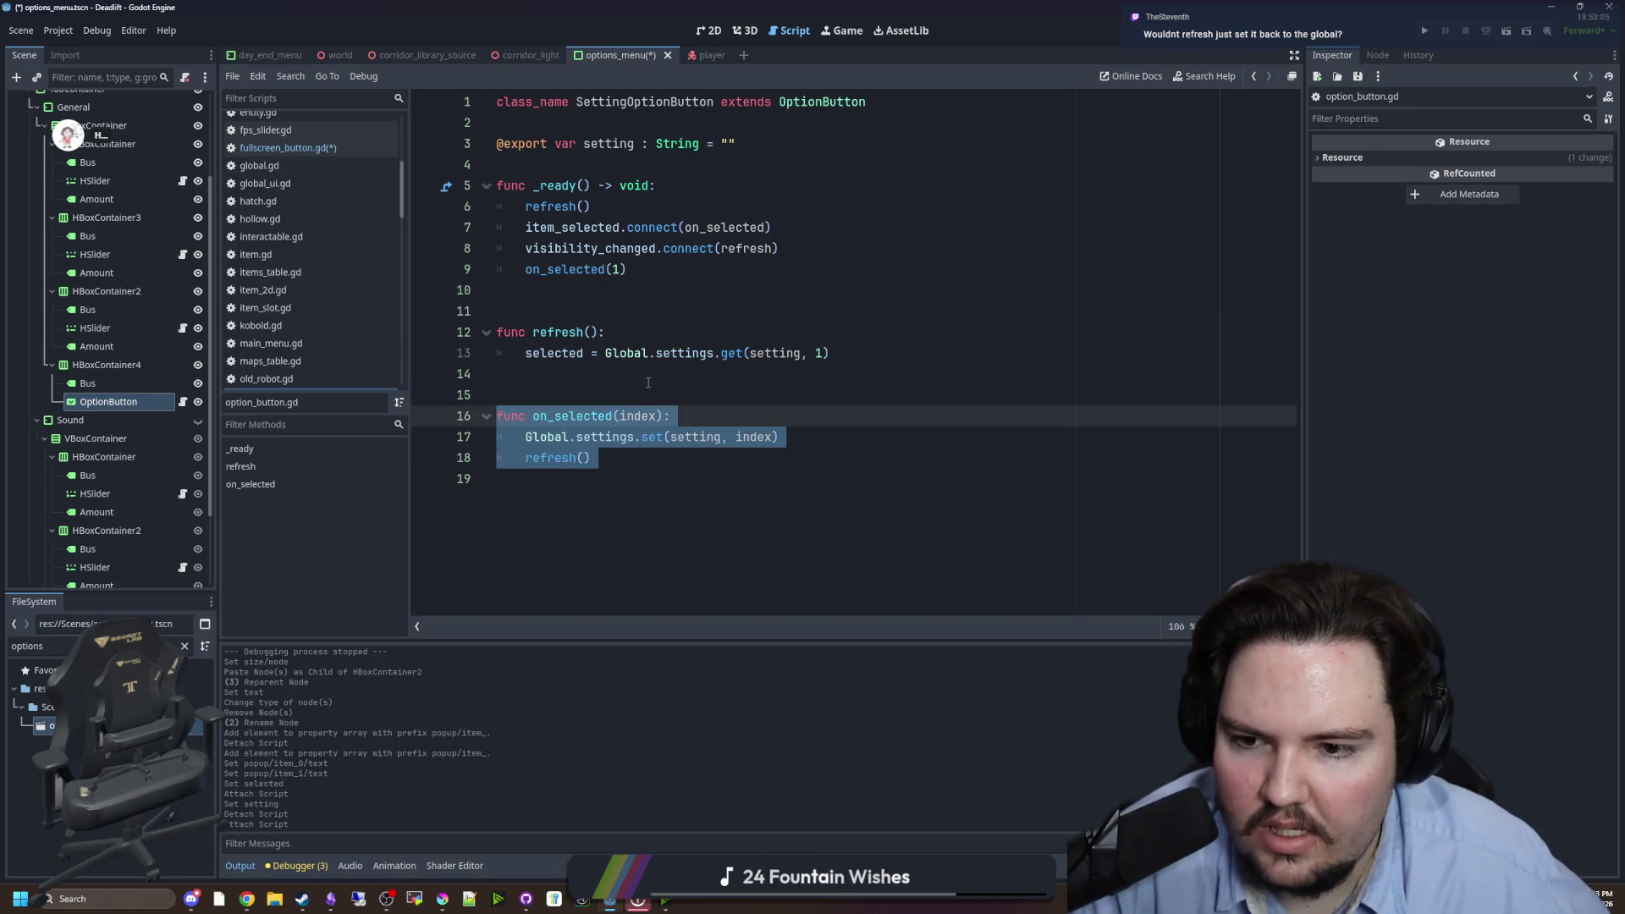
{"action": "left_click", "coordinate": [648, 383]}
{"action": "left_click", "coordinate": [615, 268]}
{"action": "left_click", "coordinate": [614, 267], "text": "ctrl"}
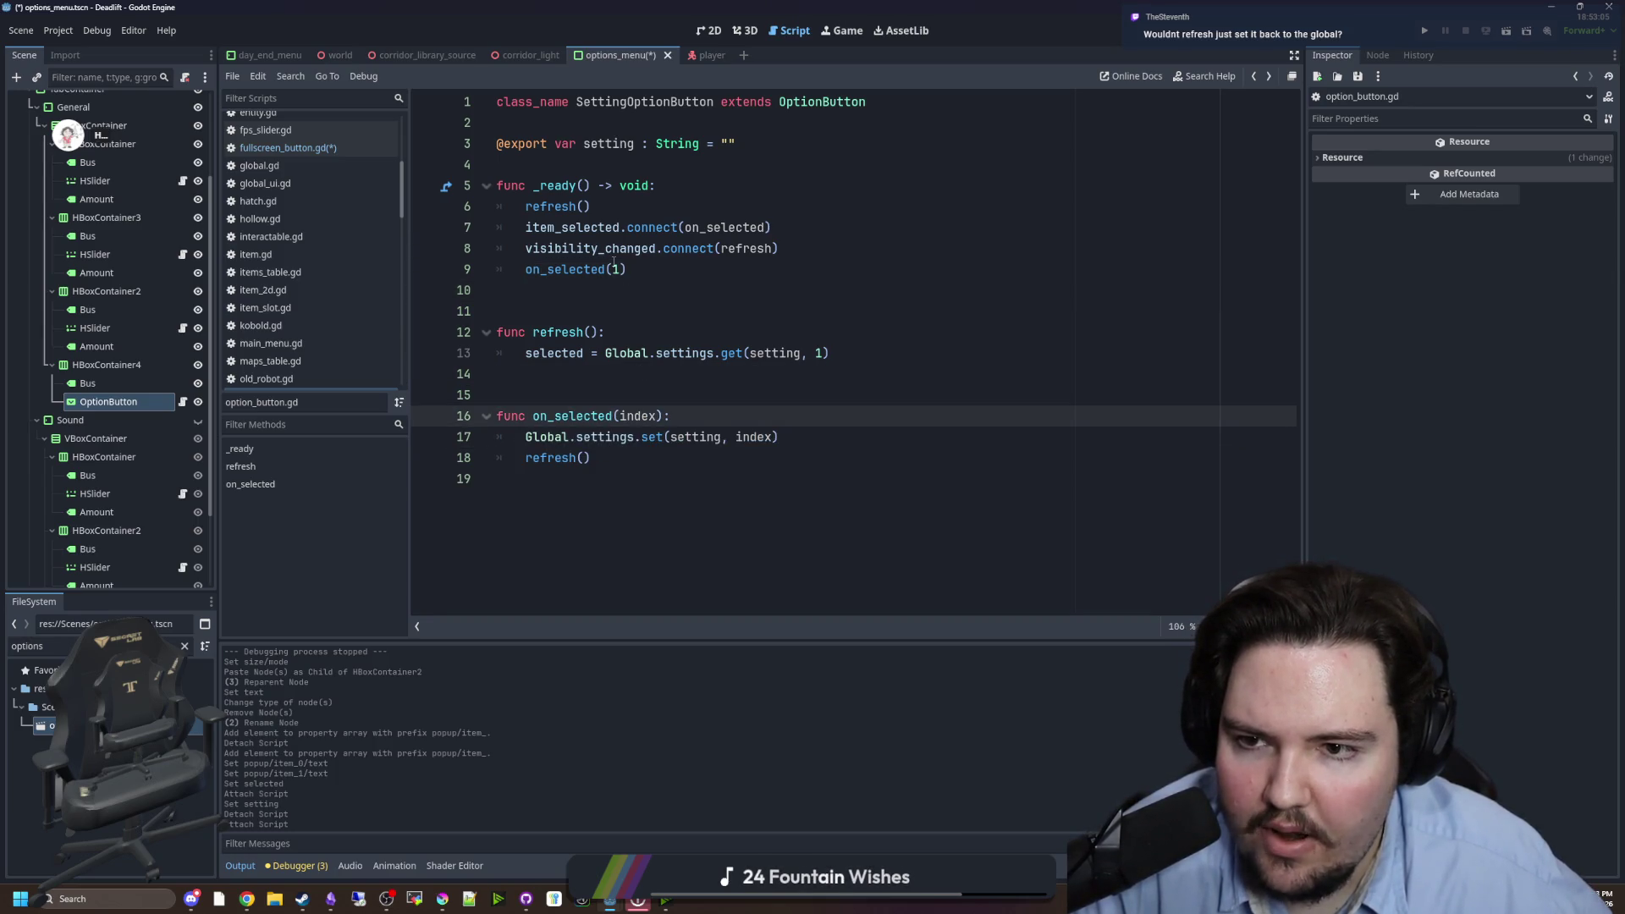
{"action": "left_click", "coordinate": [614, 227]}
{"action": "left_click", "coordinate": [182, 401]}
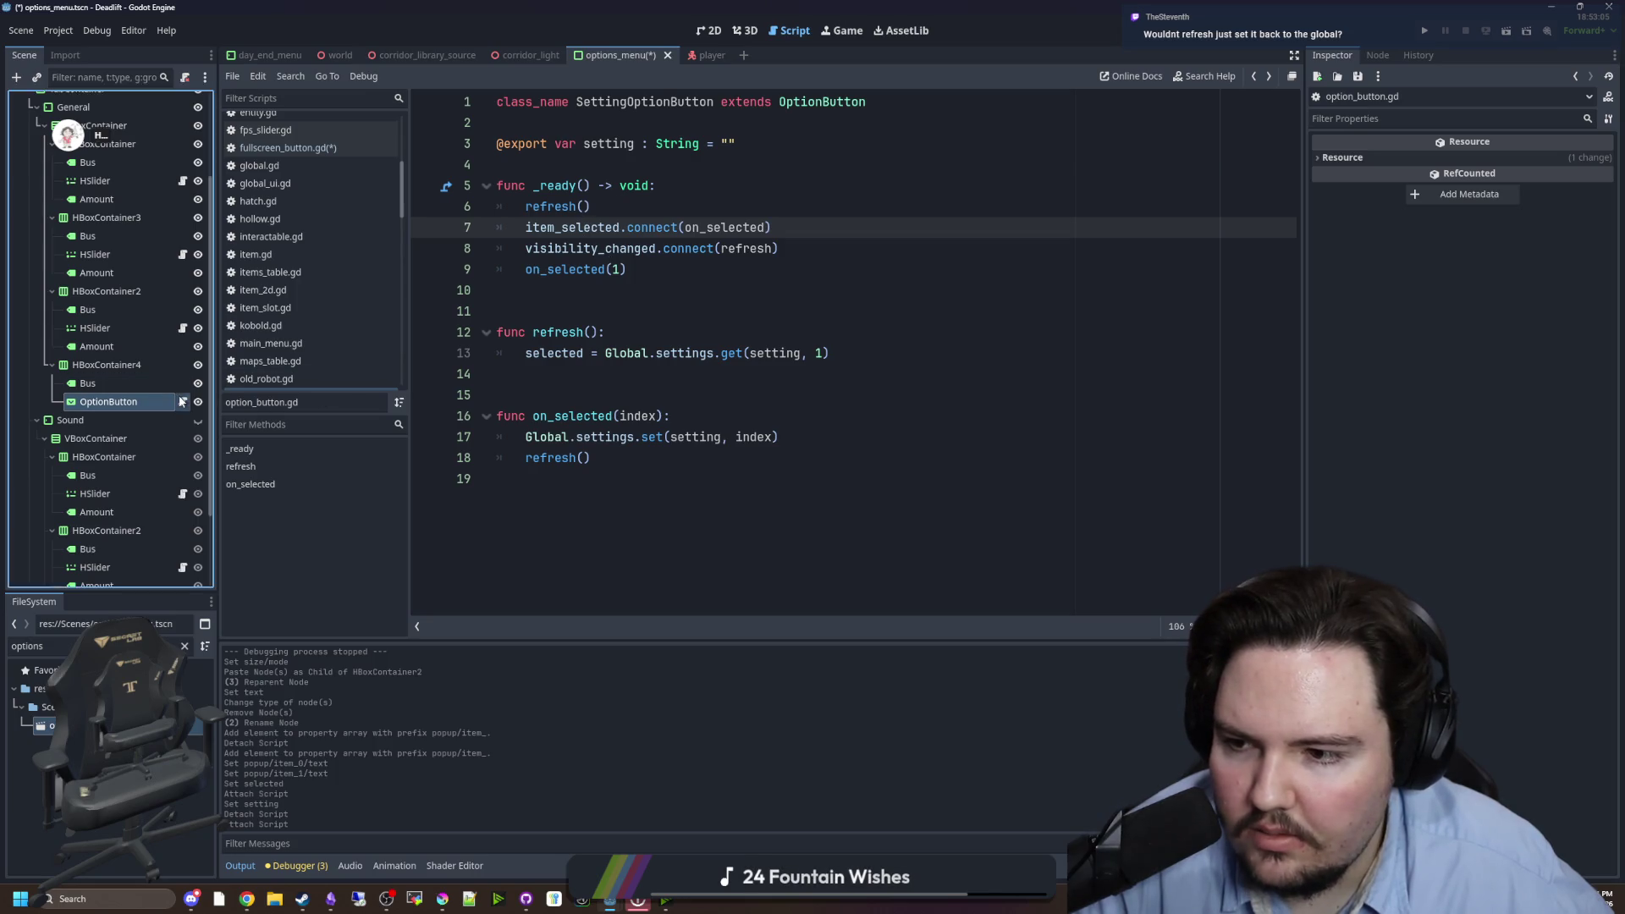
{"action": "left_click", "coordinate": [288, 147]}
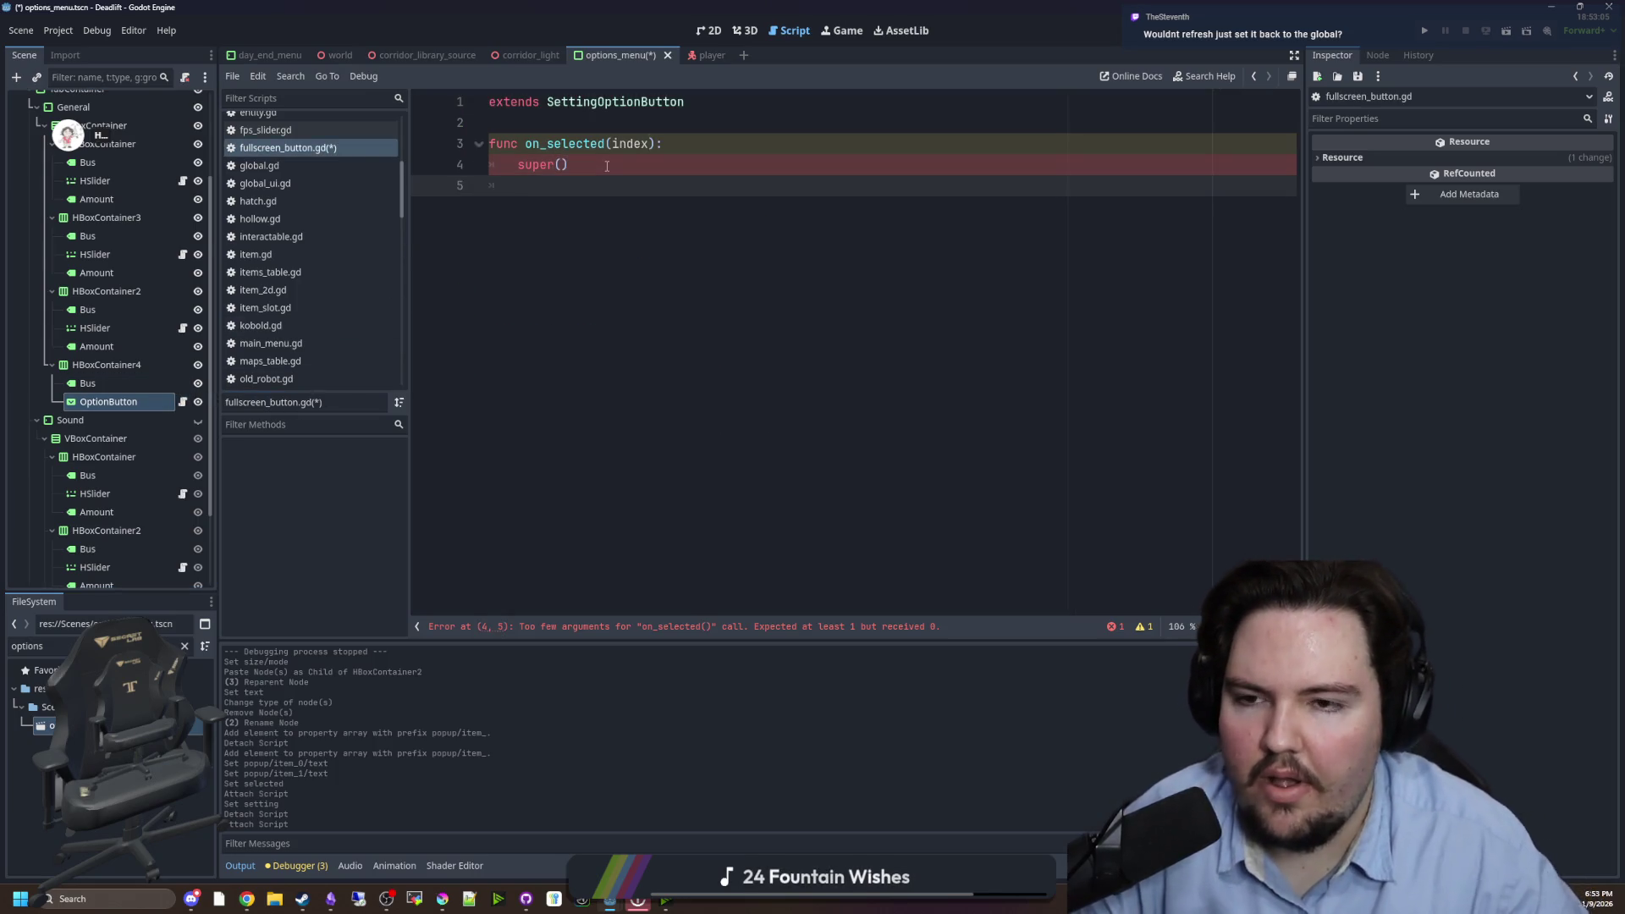
{"action": "key", "text": "ctrl+v"}
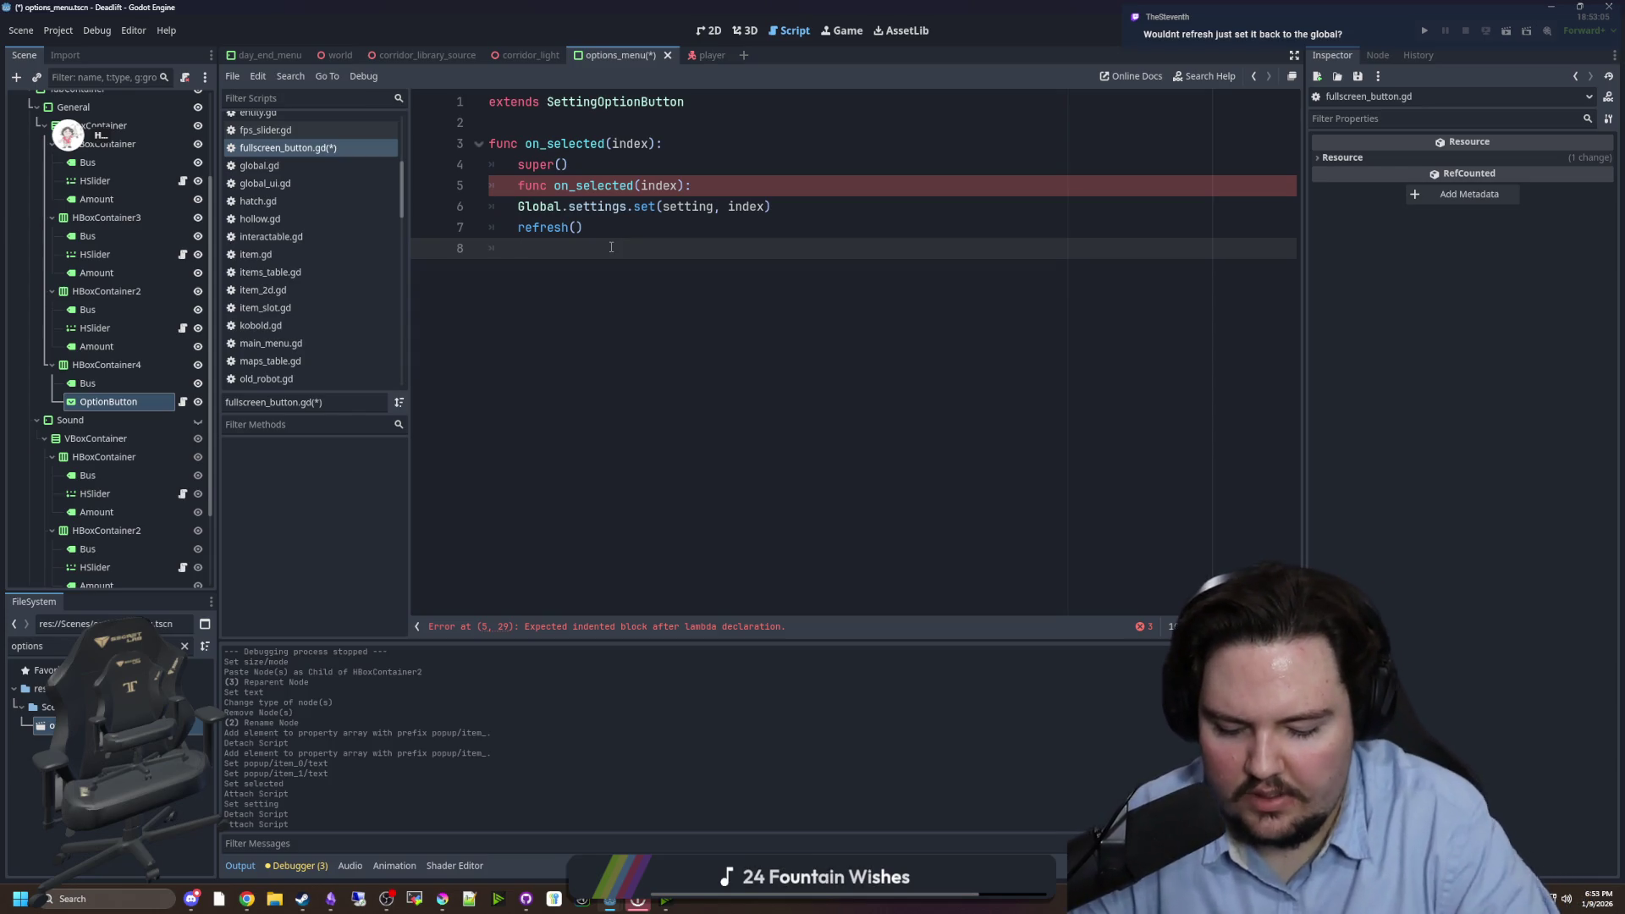
- Add a DisplayServer.window_set_mode call and delete the pasted Global.settings lines
{"action": "type", "text": "DisplayServ"}
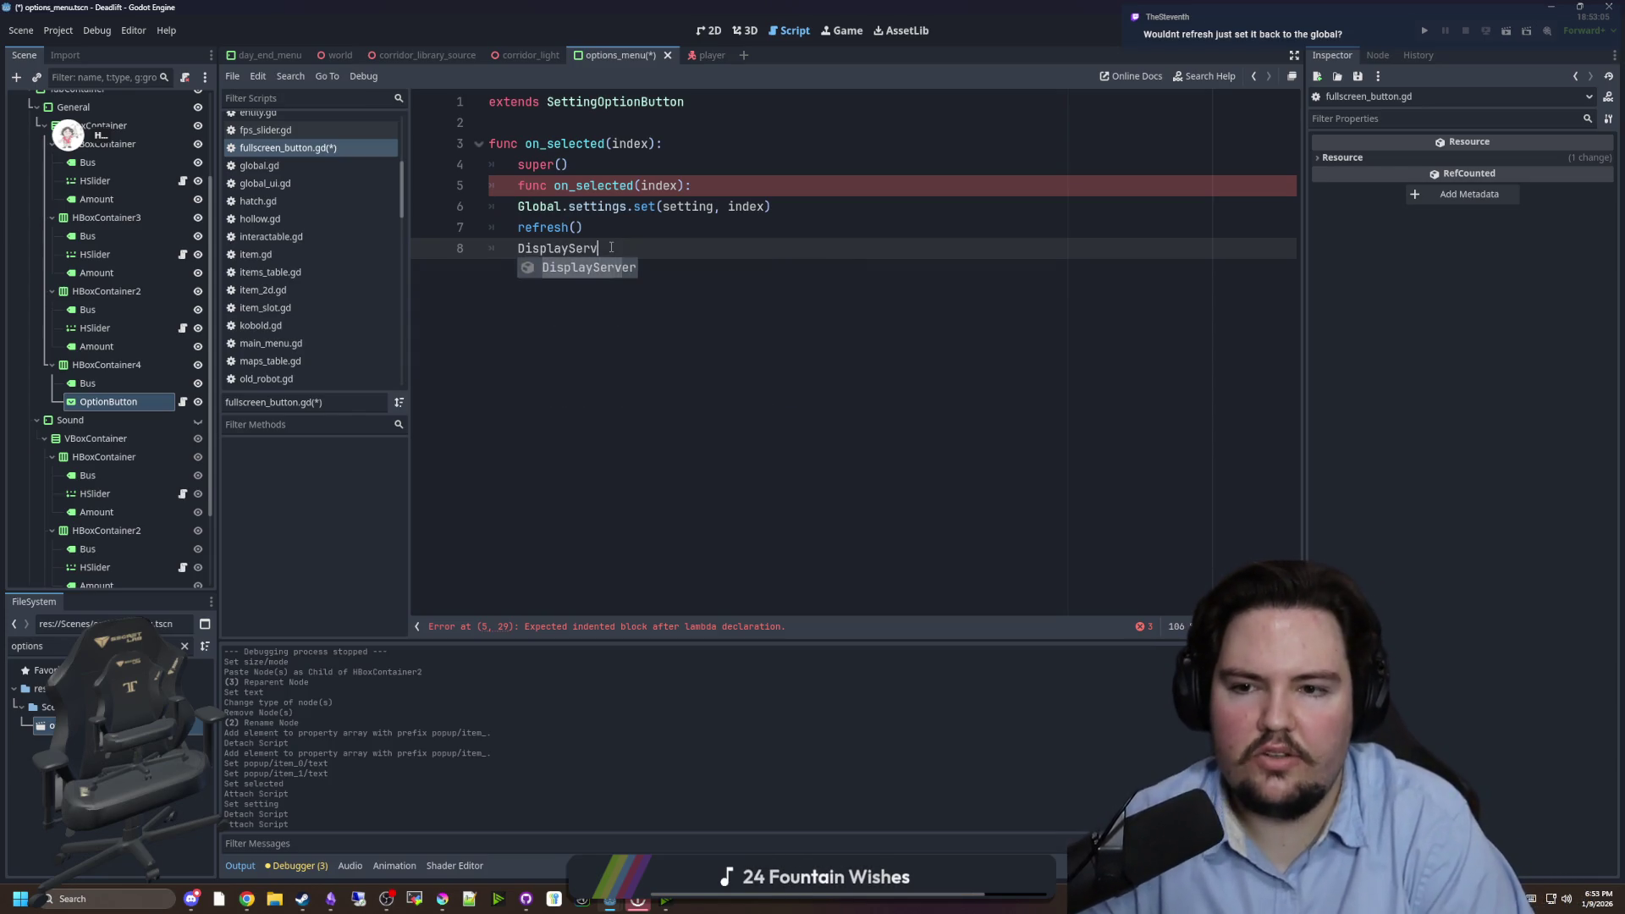
{"action": "type", "text": "er.wind"}
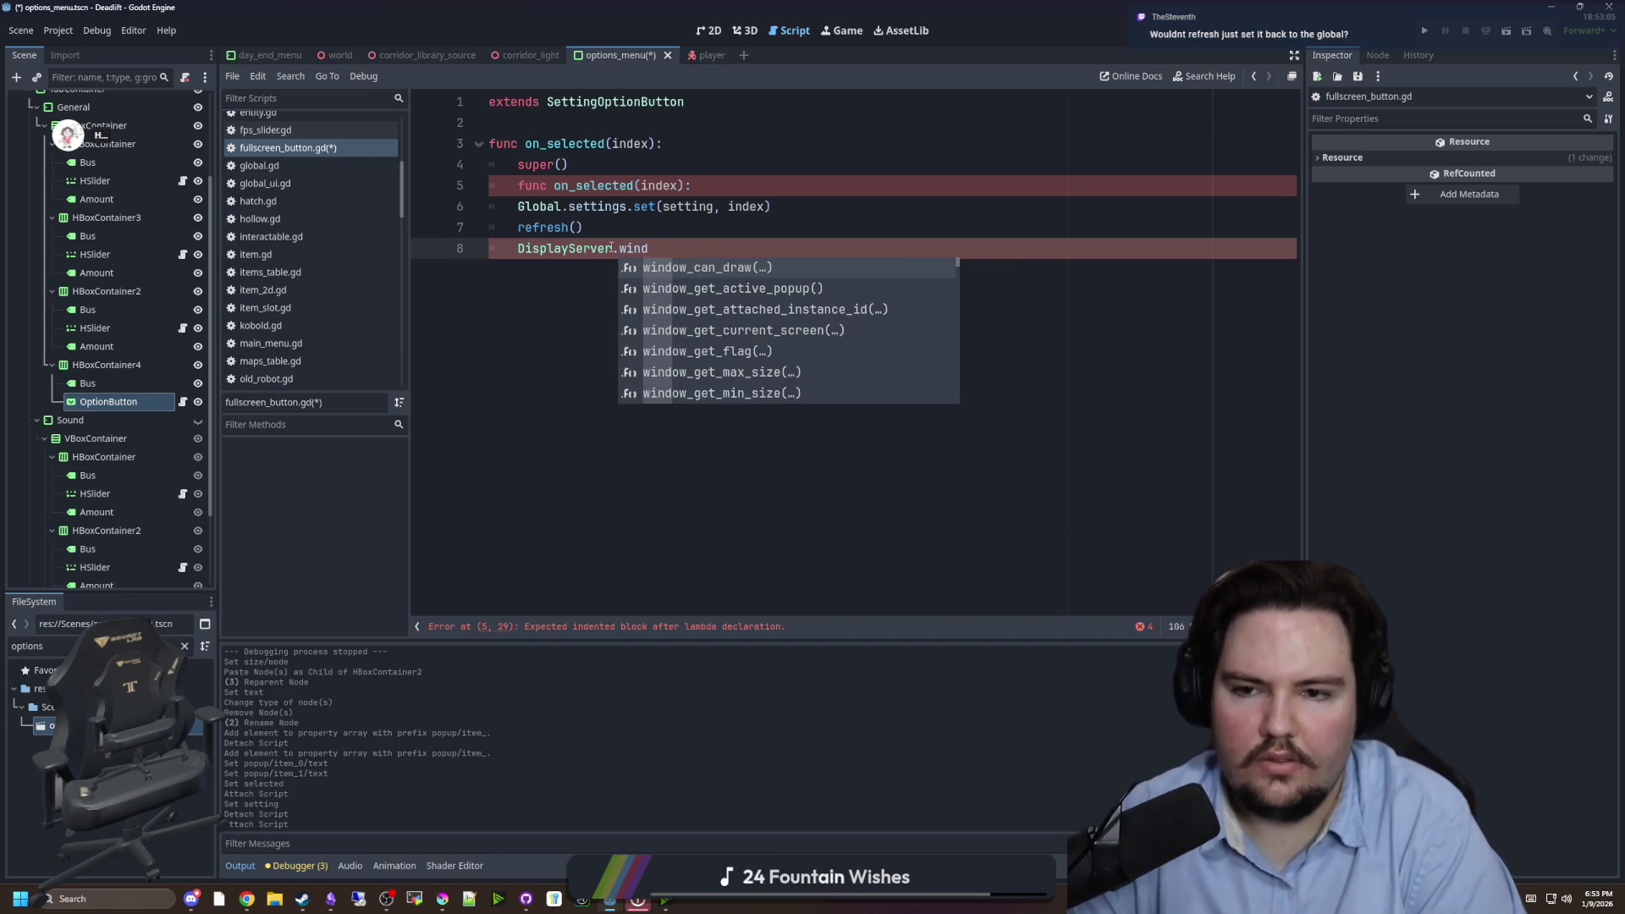
{"action": "type", "text": "ow_set_mode"}
{"action": "key", "text": "Return"}
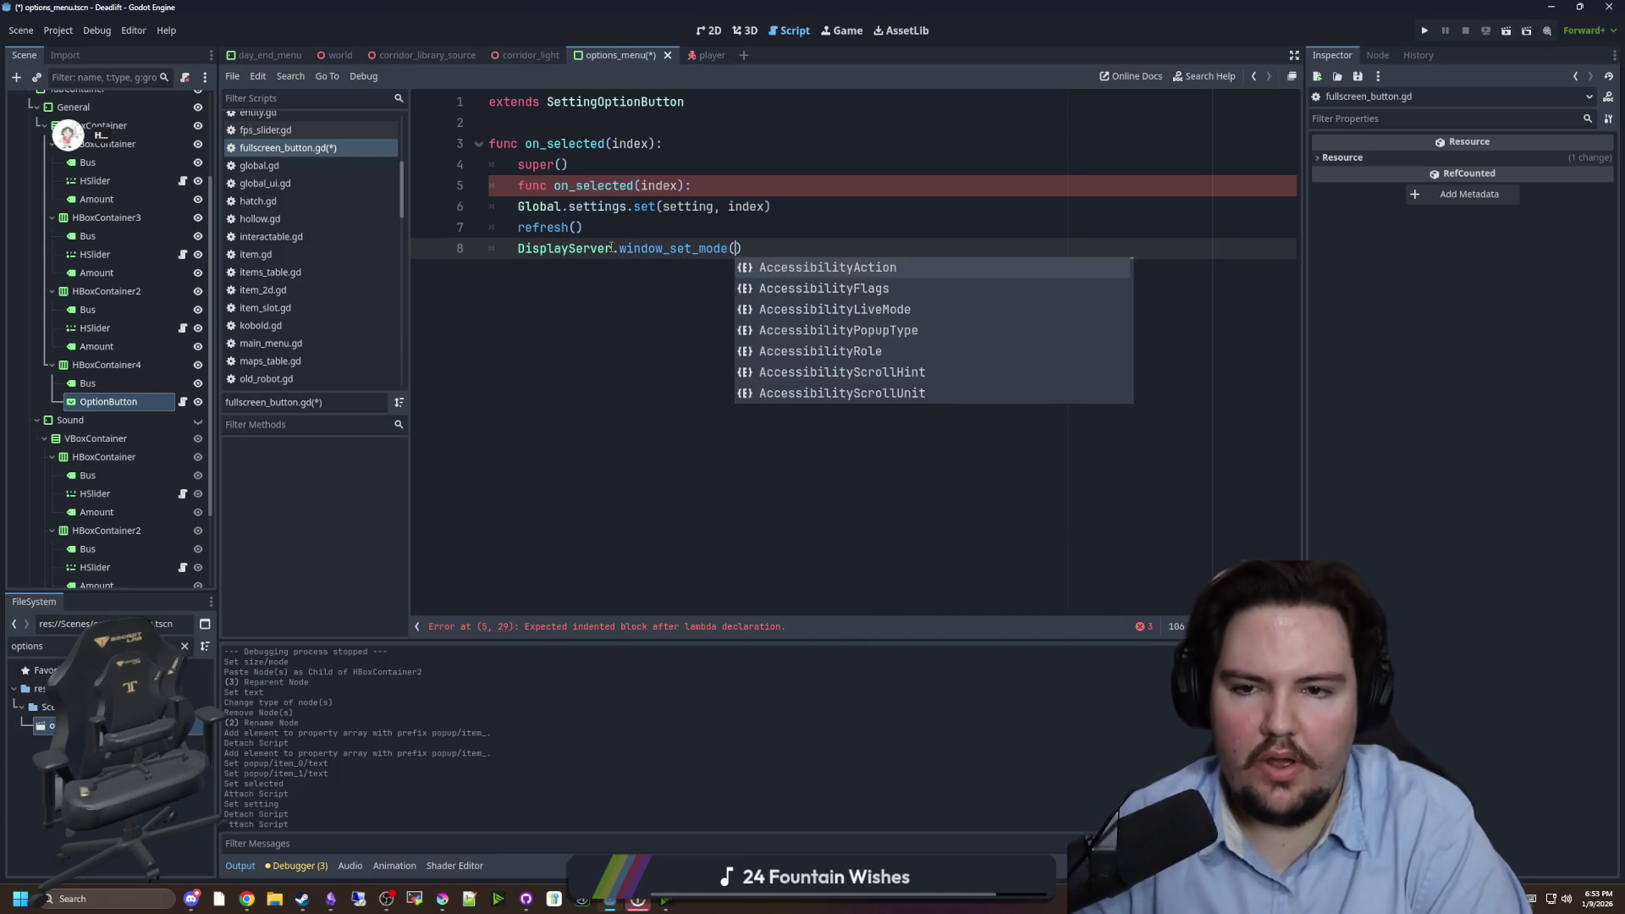
{"action": "key", "text": "Escape"}
{"action": "mouse_move", "coordinate": [584, 227]}
{"action": "left_mouse_down"}
{"action": "mouse_move", "coordinate": [487, 205]}
{"action": "mouse_move", "coordinate": [490, 184]}
{"action": "left_mouse_up"}
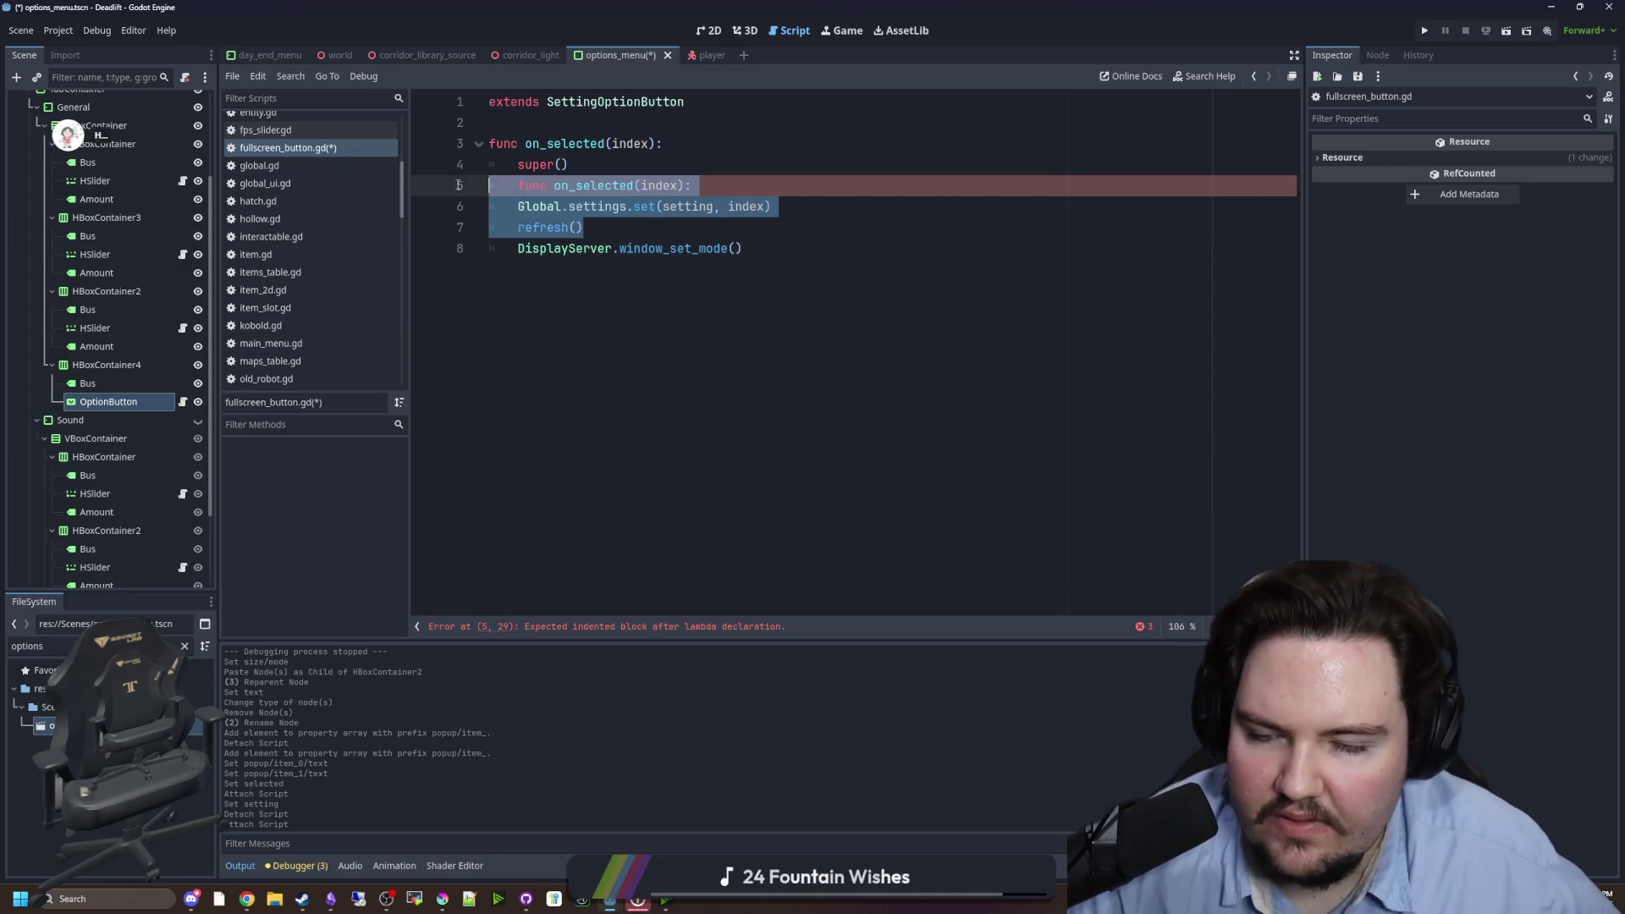
{"action": "left_click", "coordinate": [609, 231]}
{"action": "mouse_move", "coordinate": [771, 207]}
{"action": "left_mouse_down"}
{"action": "mouse_move", "coordinate": [526, 210]}
{"action": "mouse_move", "coordinate": [489, 185]}
{"action": "left_mouse_up"}
{"action": "key", "text": "BackSpace"}
- Pass selected to window_set_mode and index to super, then save fullscreen_button.gd
{"action": "left_click", "coordinate": [736, 186]}
{"action": "type", "text": "s"}
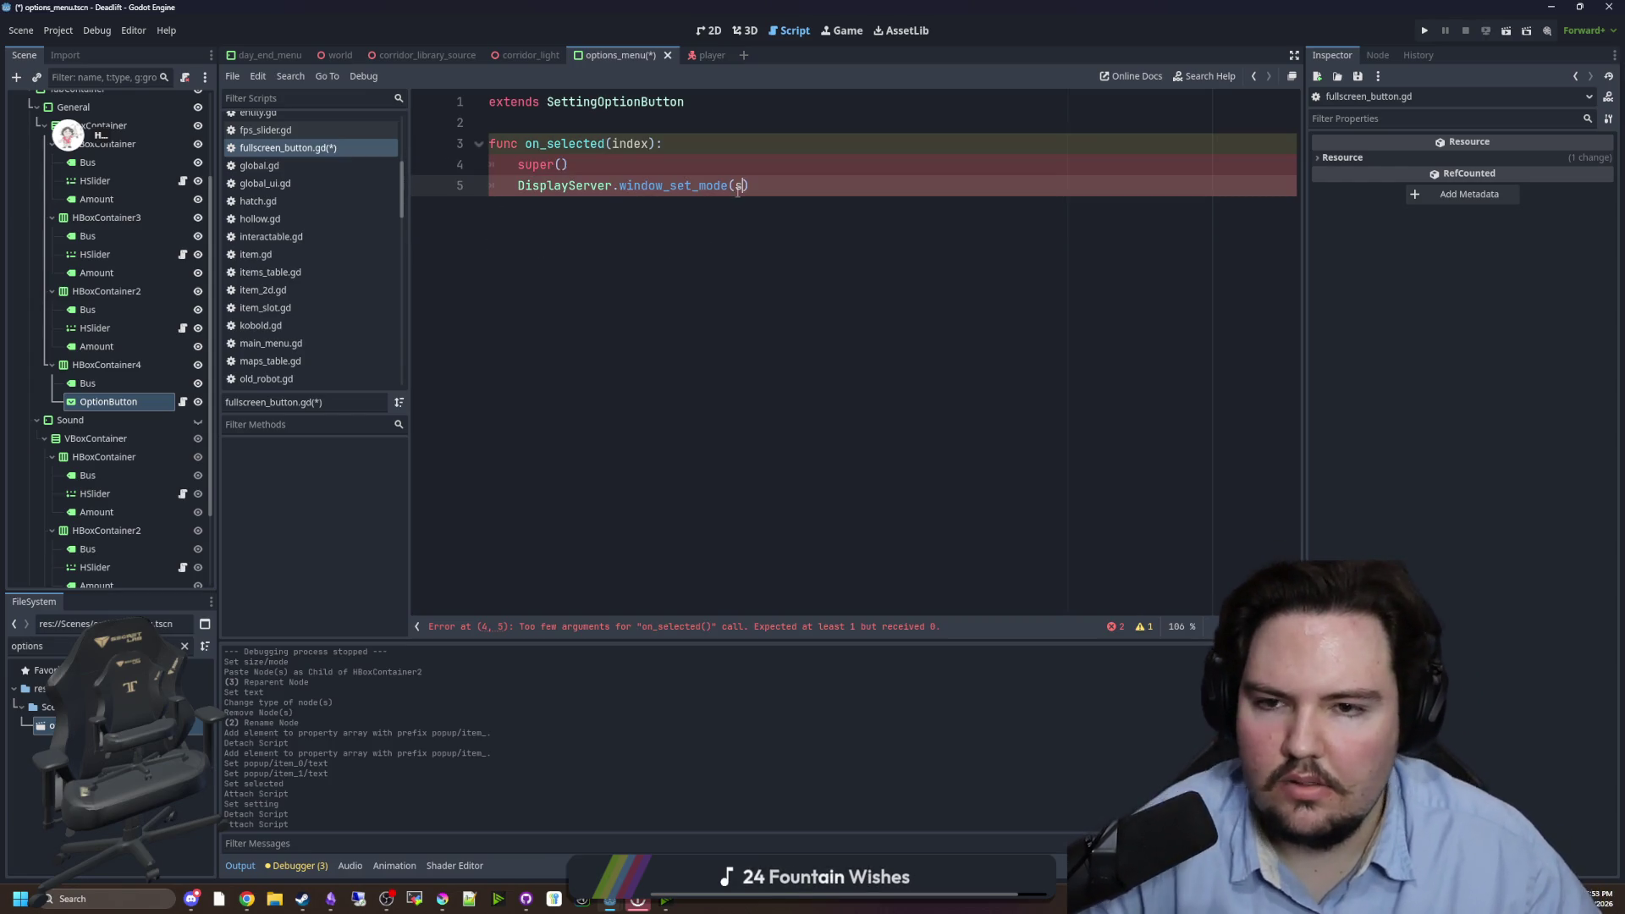
{"action": "type", "text": "electe"}
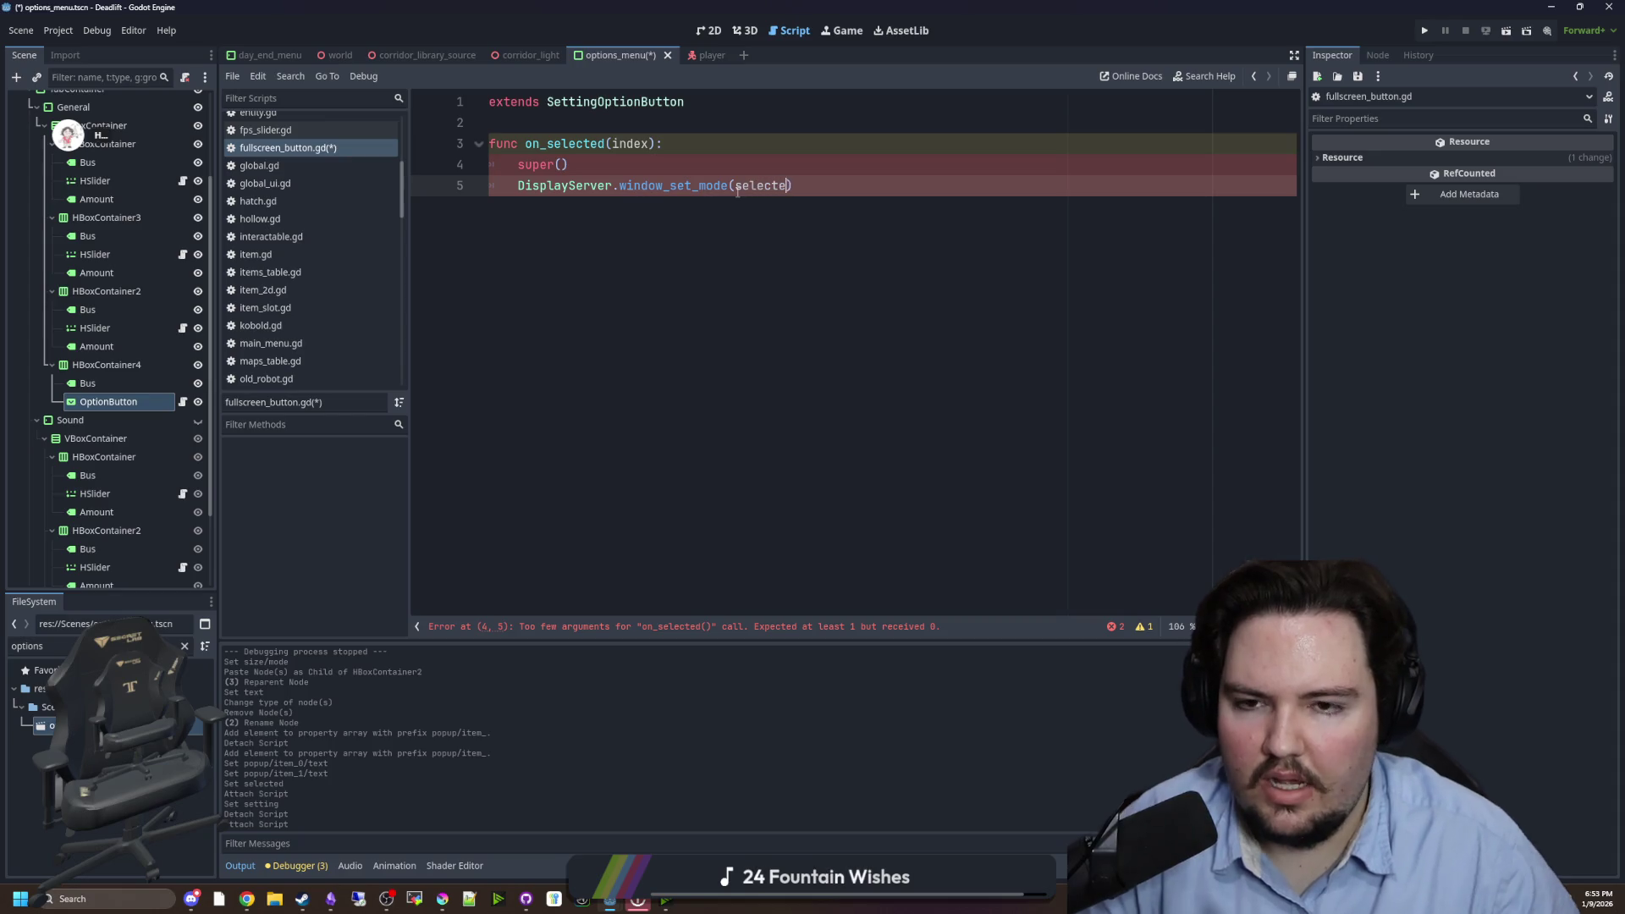
{"action": "type", "text": "d"}
{"action": "left_click", "coordinate": [636, 164]}
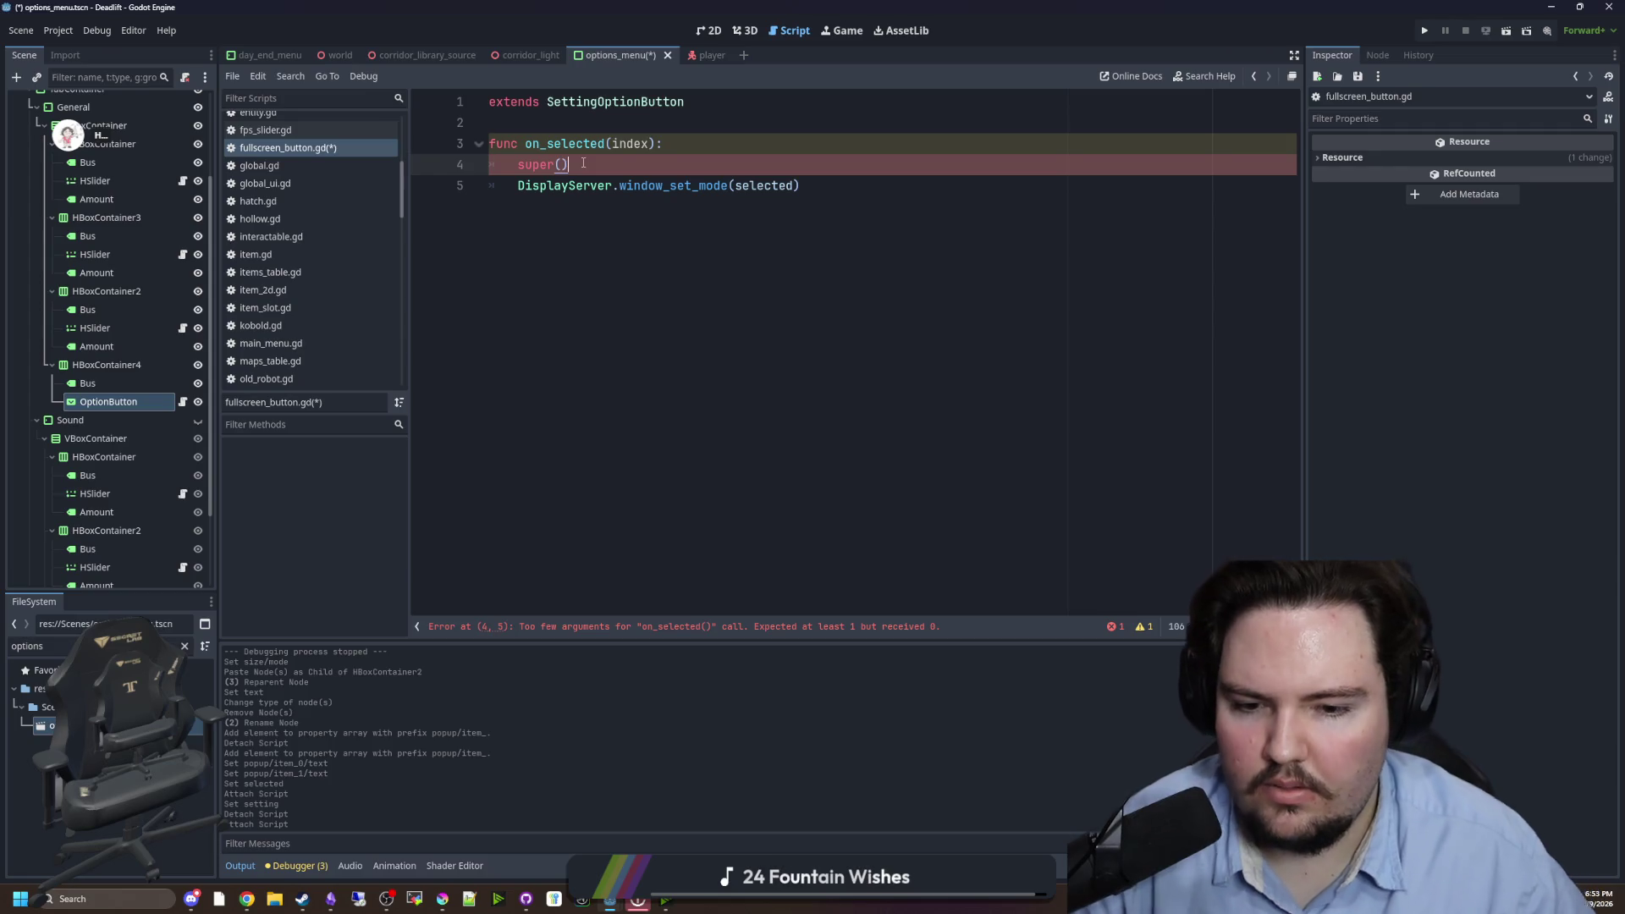
{"action": "type", "text": "index"}
{"action": "key", "text": "Escape"}
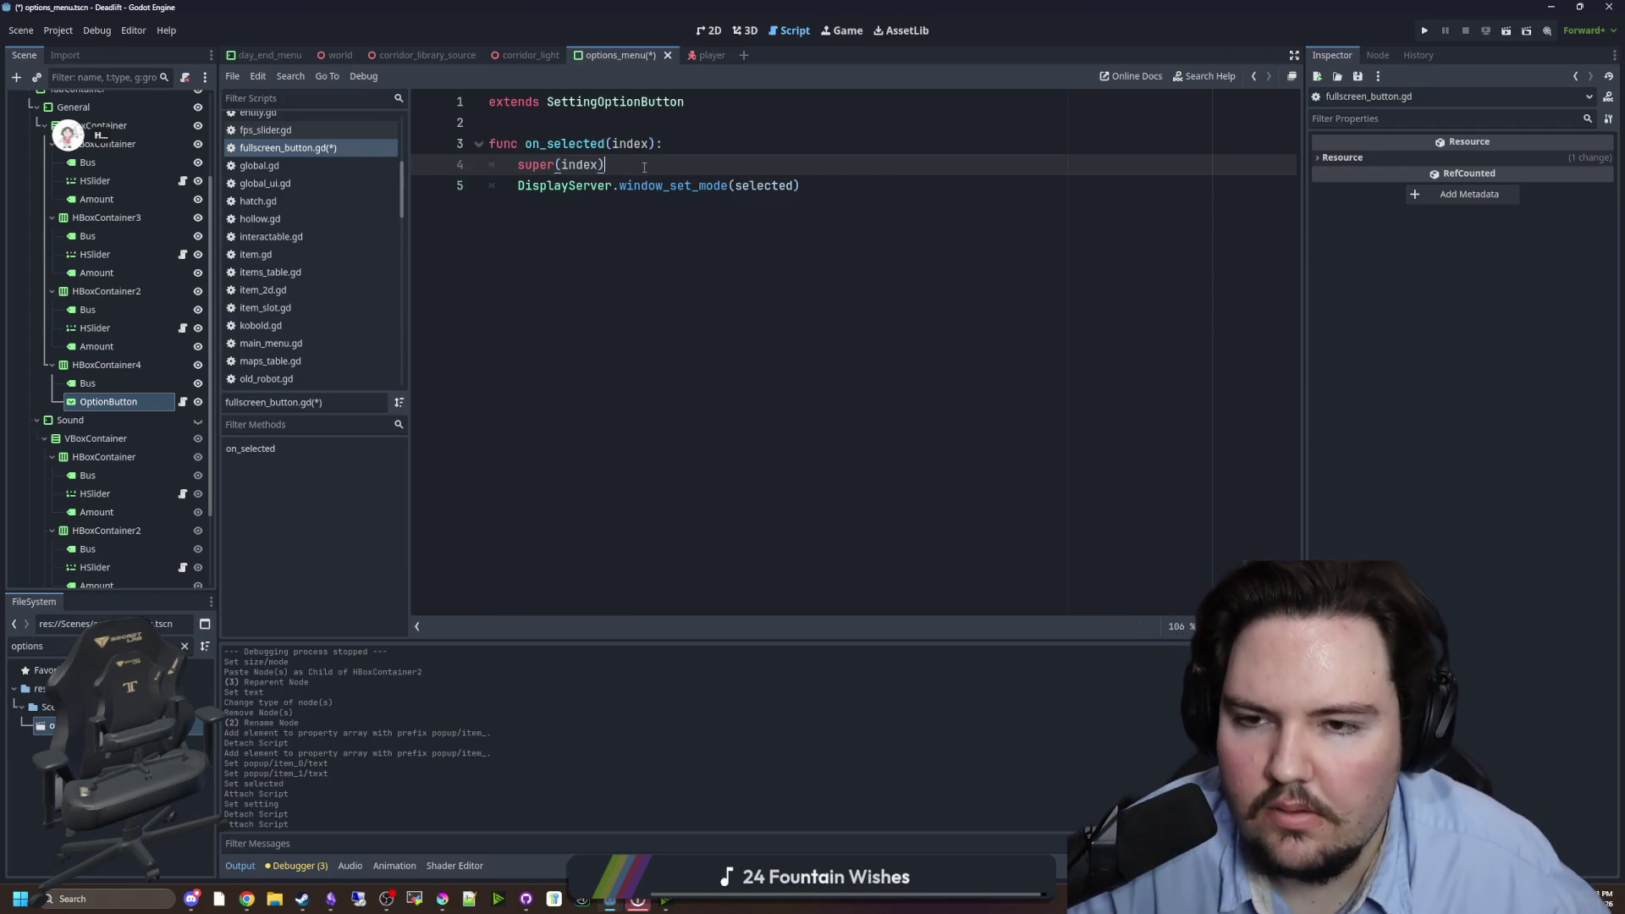
{"action": "key", "text": "ctrl+s"}
{"action": "scroll", "coordinate": [302, 352], "scroll_direction": "up", "scroll_amount": 5}
- Look through global.gd down to its last empty lines
{"action": "left_click", "coordinate": [293, 338]}
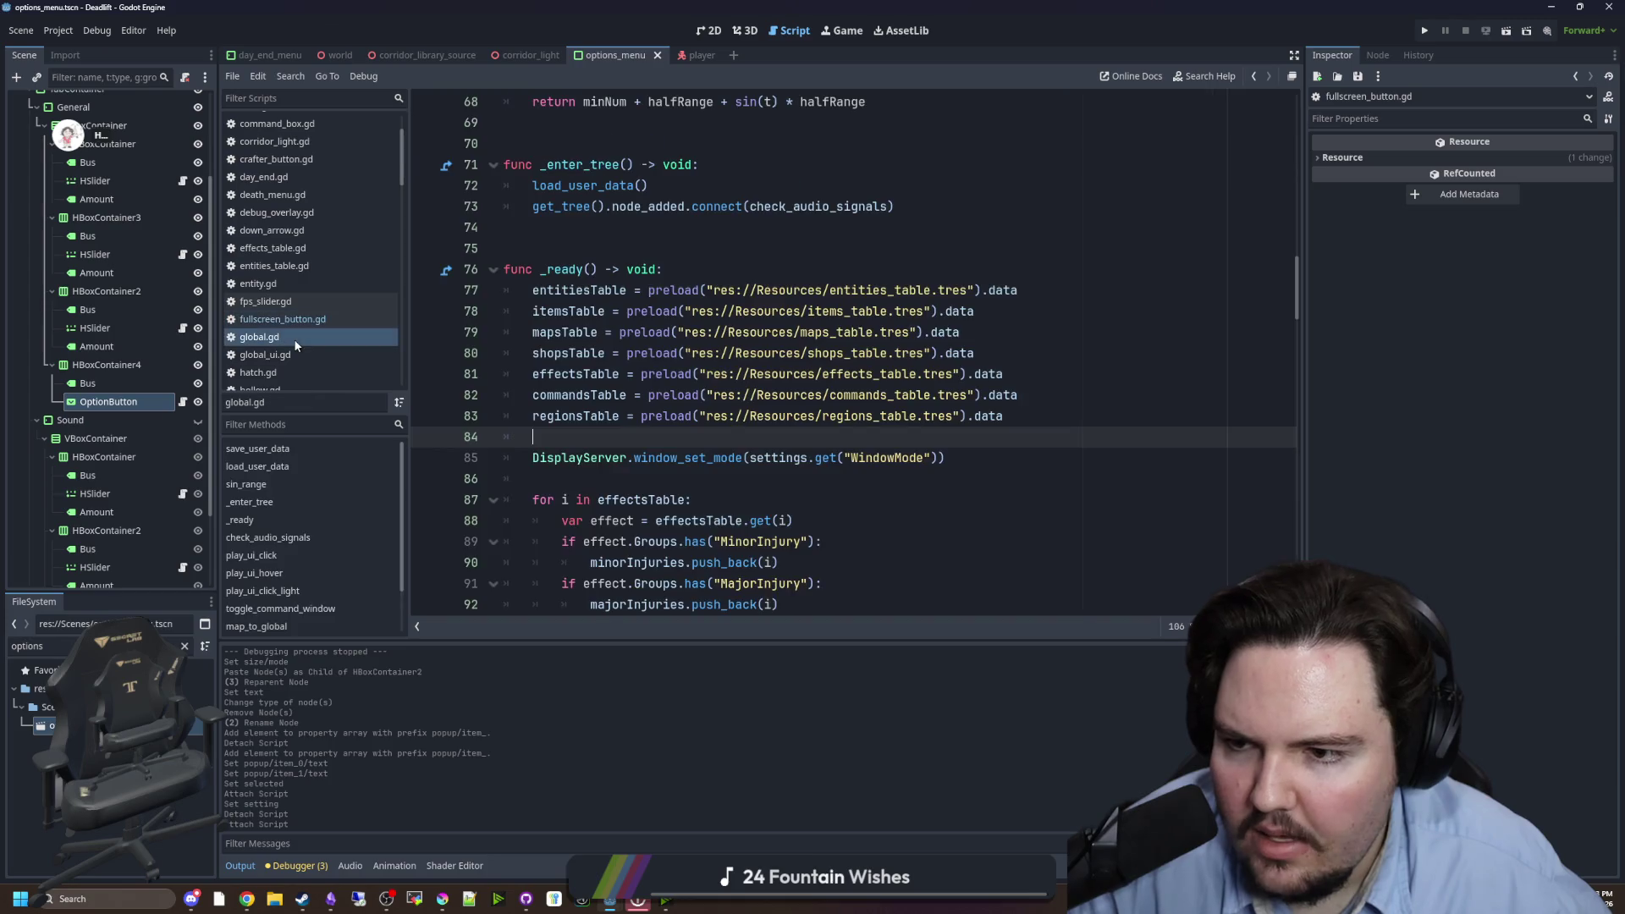
{"action": "key", "text": "Down"}
{"action": "key", "text": "Down"}
{"action": "key", "text": "Down"}
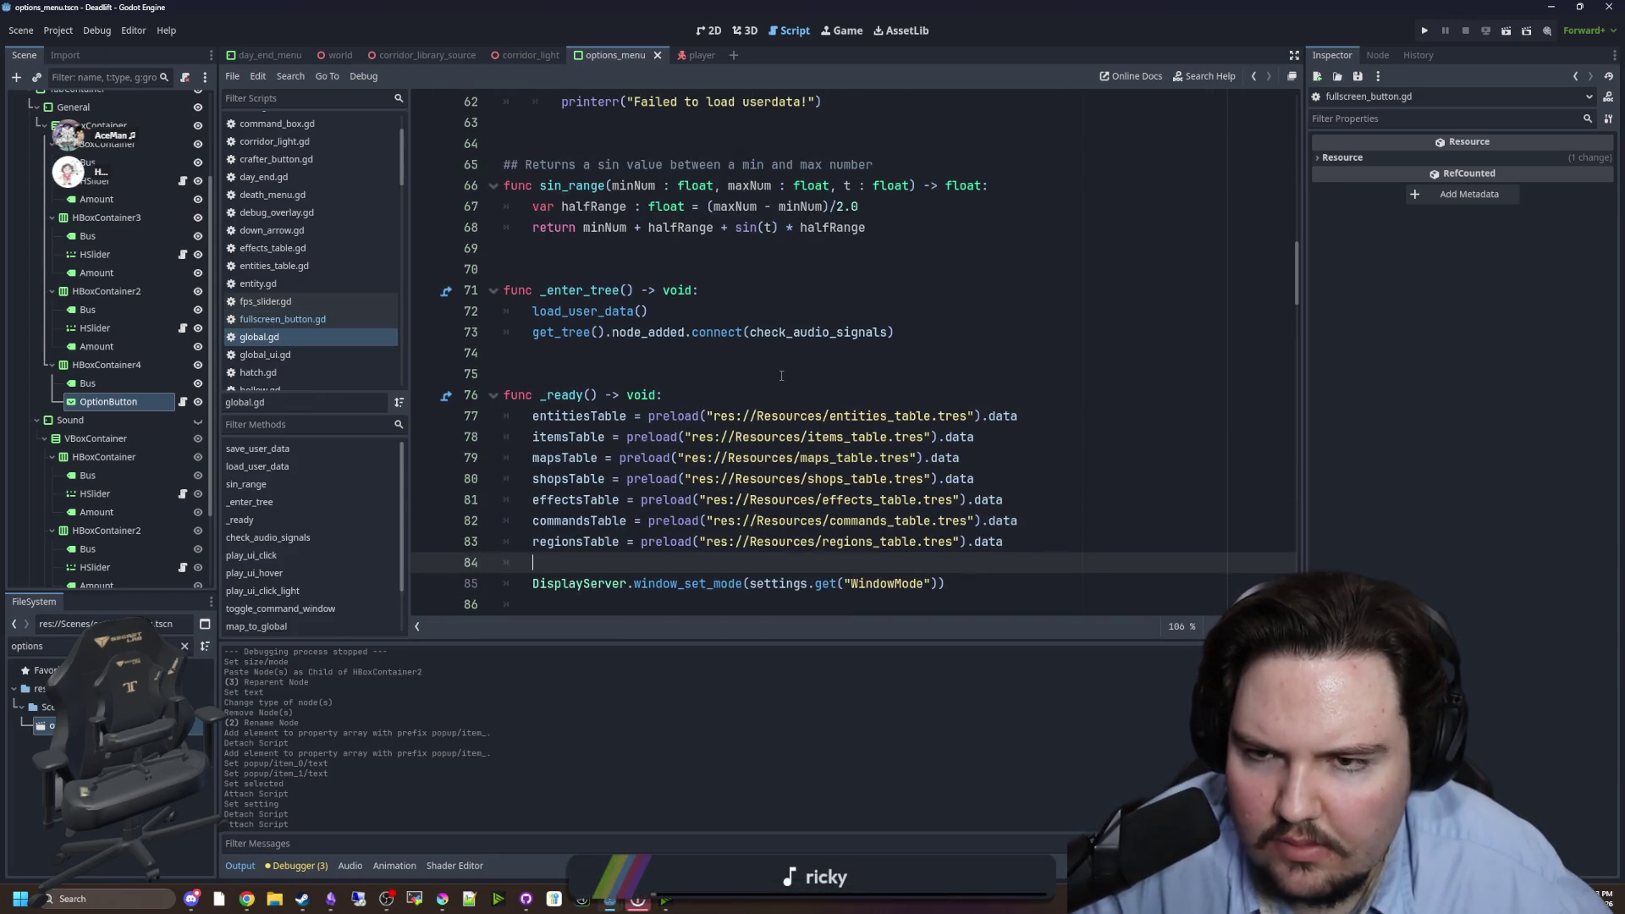
{"action": "left_click", "coordinate": [750, 360]}
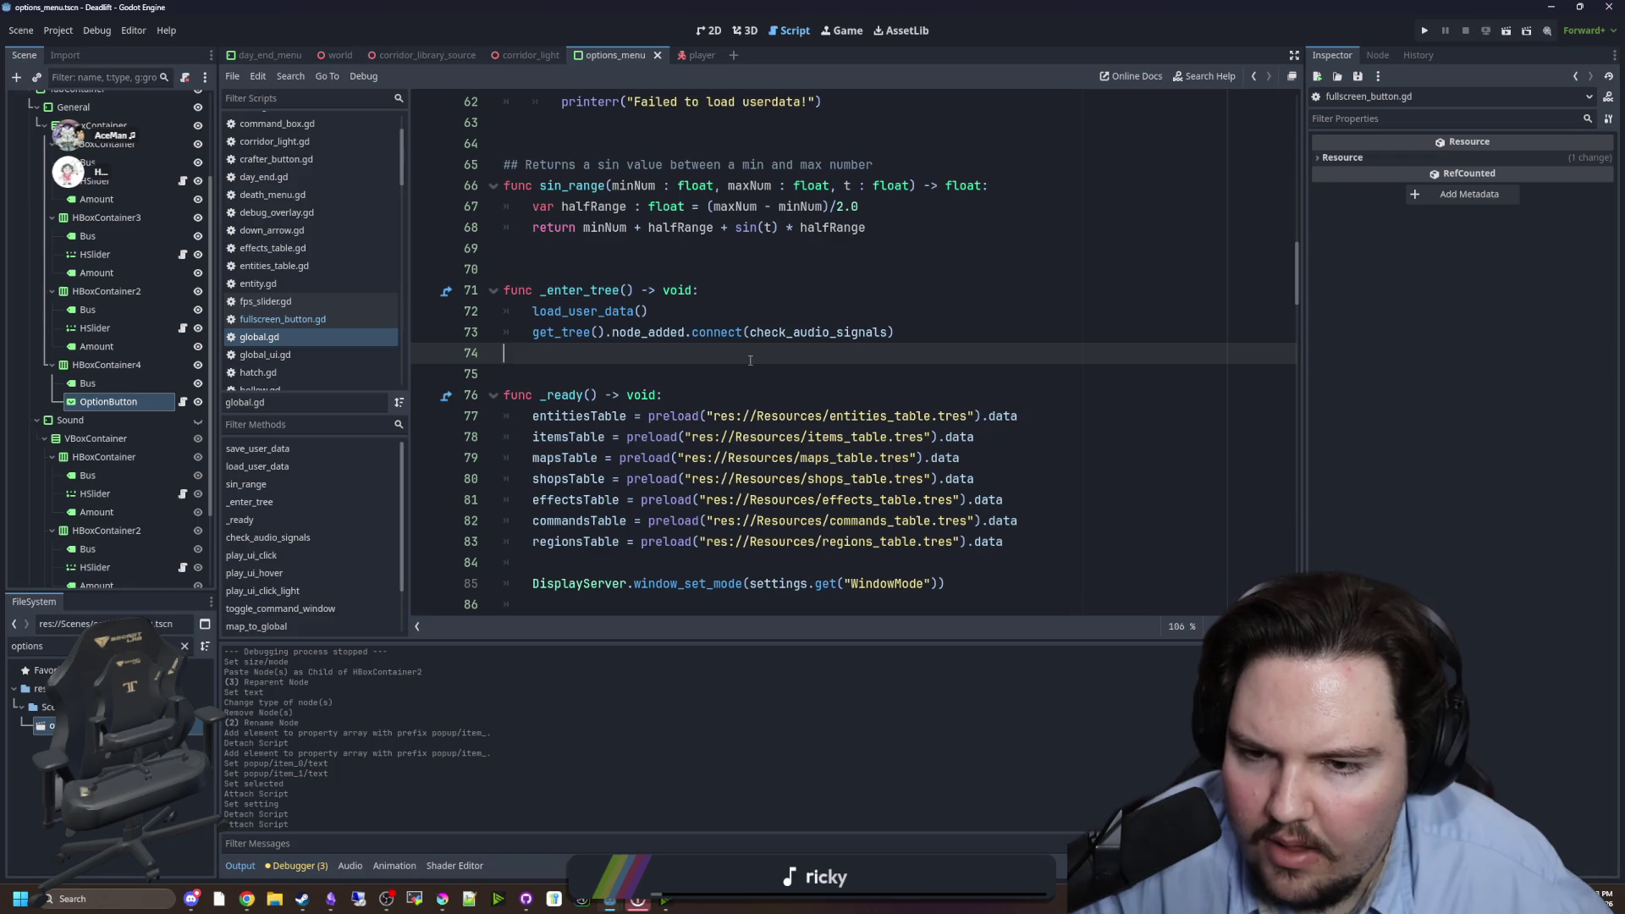
{"action": "scroll", "coordinate": [750, 361], "scroll_direction": "down", "scroll_amount": 2}
{"action": "left_click", "coordinate": [776, 486]}
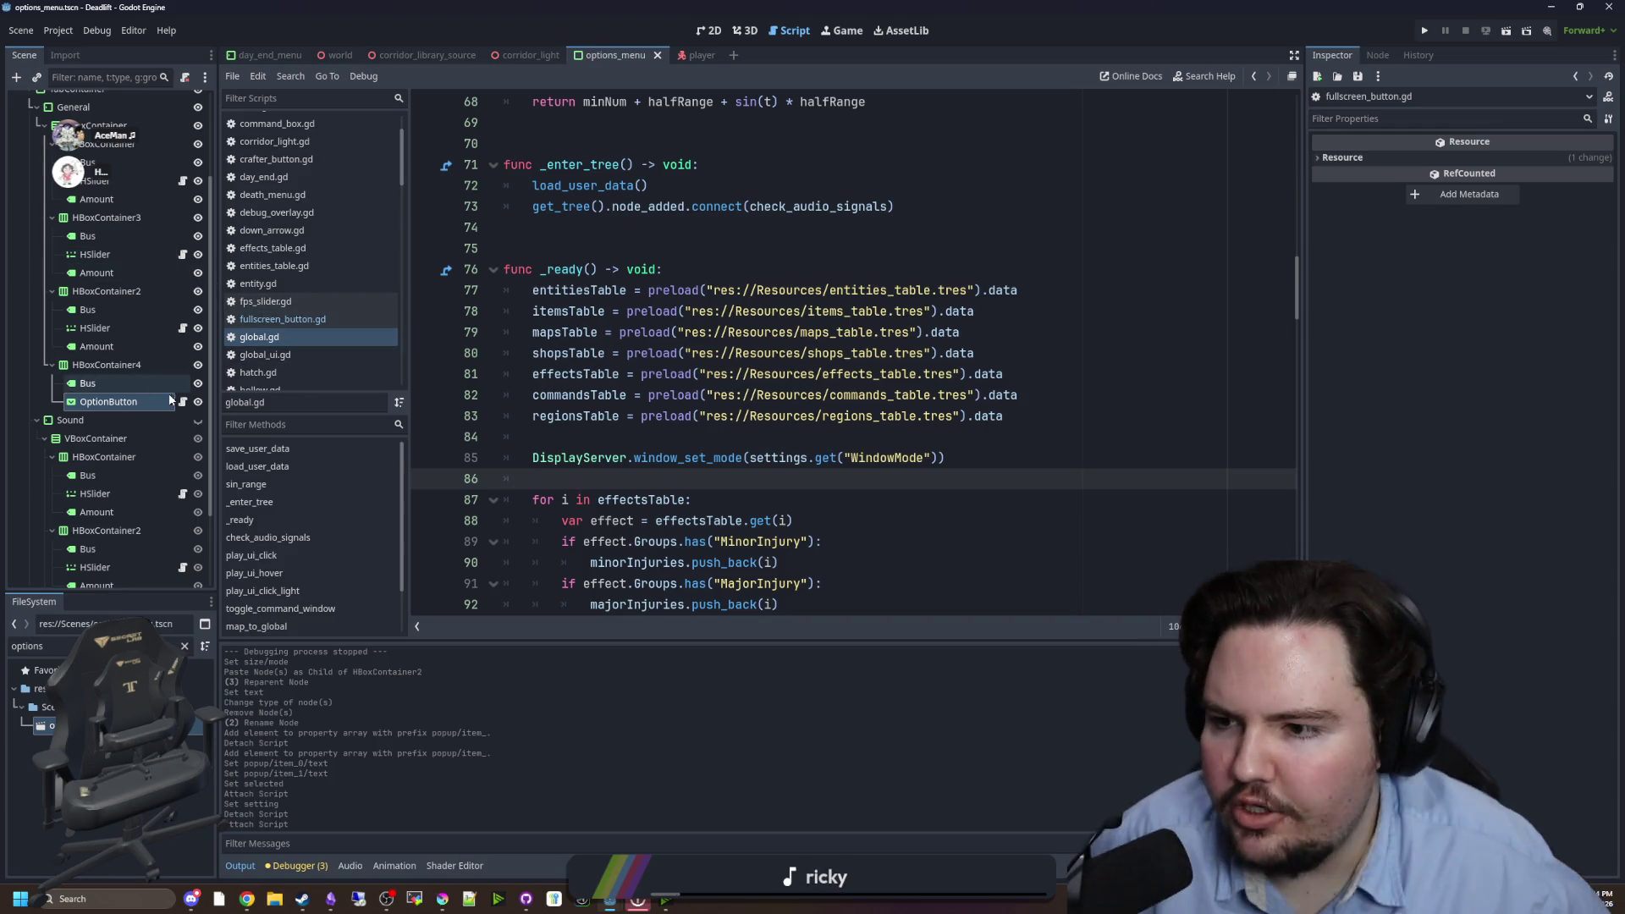
- Open option_button.gd from the OptionButton node and review its settings lookup code
{"action": "left_click", "coordinate": [181, 402]}
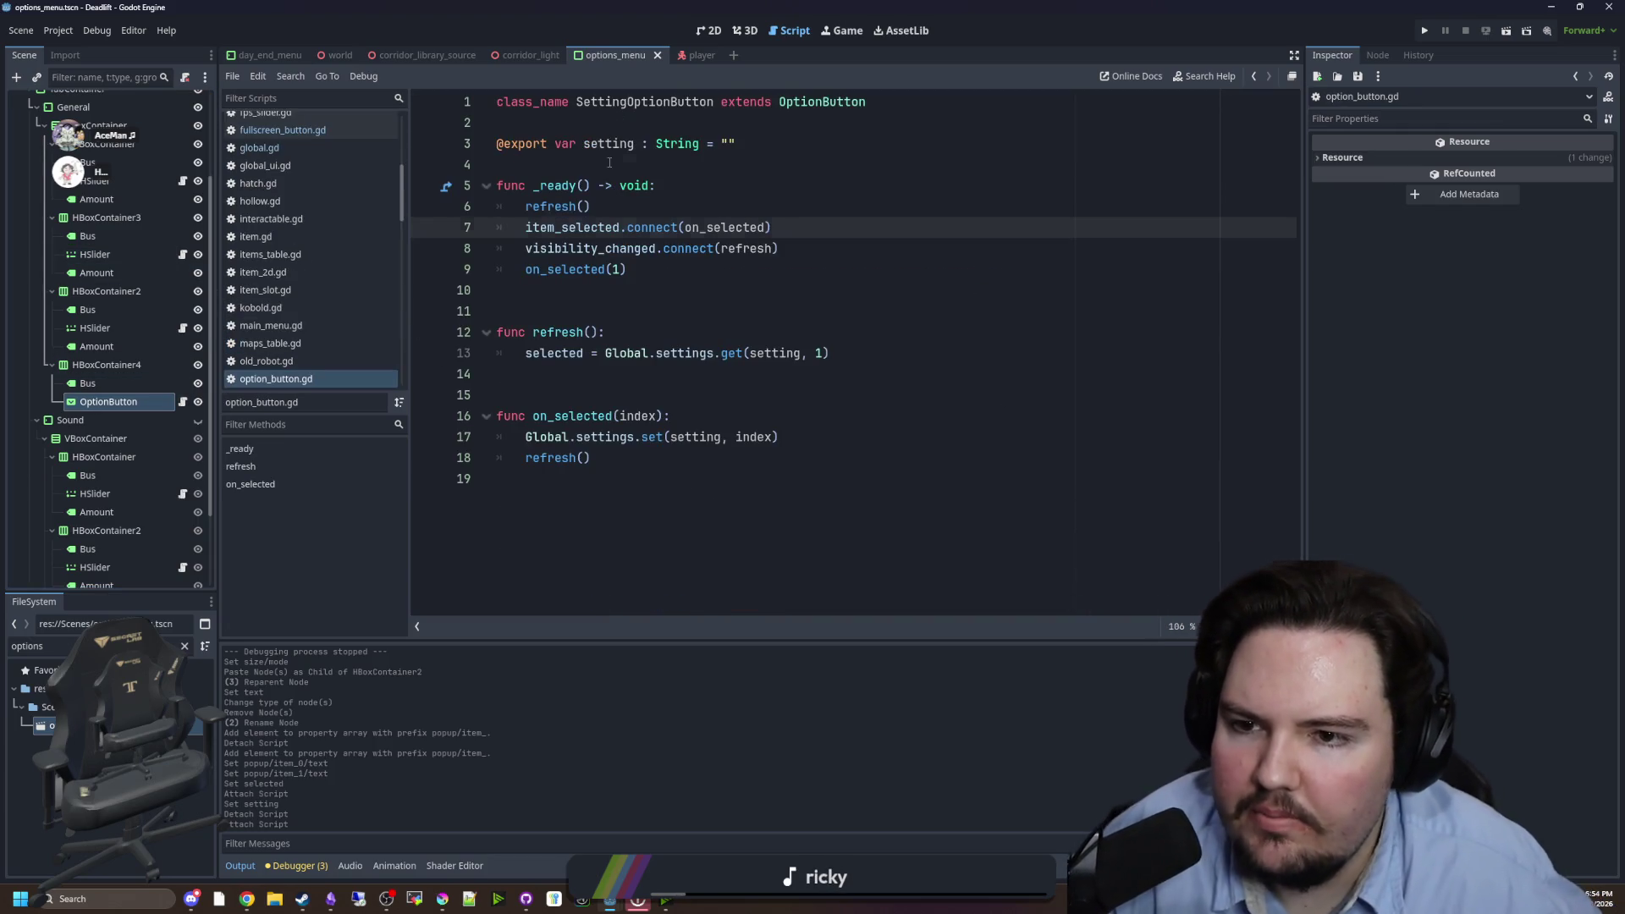
{"action": "left_click", "coordinate": [609, 162]}
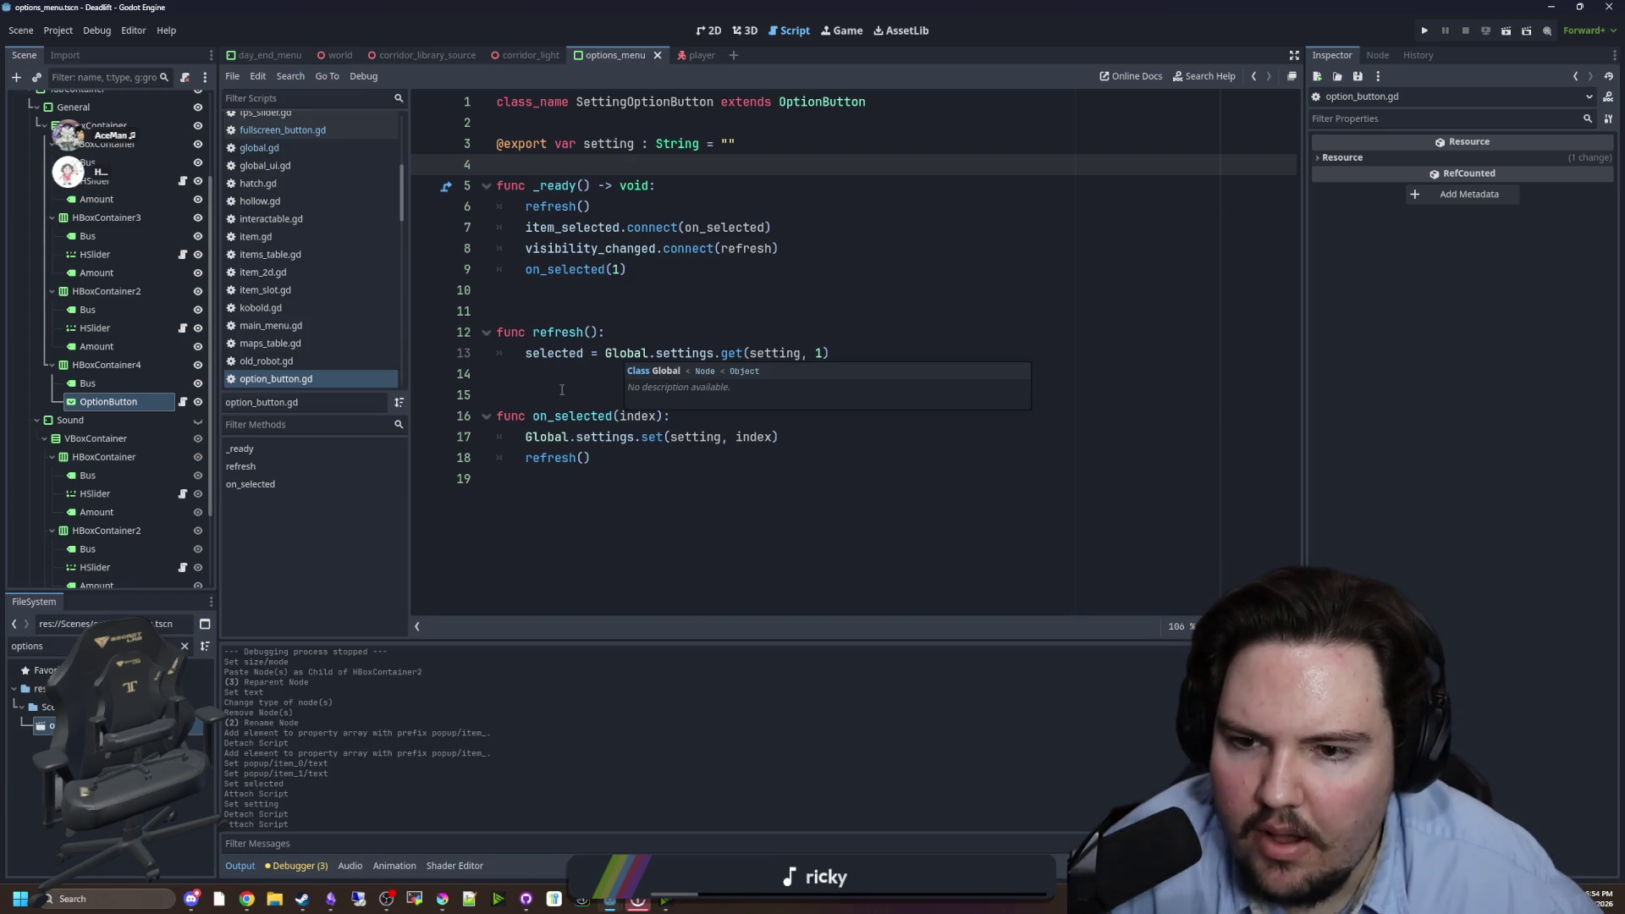
{"action": "left_click", "coordinate": [635, 393]}
{"action": "mouse_move", "coordinate": [825, 366]}
{"action": "left_mouse_down"}
{"action": "mouse_move", "coordinate": [663, 356]}
{"action": "mouse_move", "coordinate": [609, 334]}
{"action": "mouse_move", "coordinate": [601, 356]}
{"action": "left_mouse_up"}
{"action": "left_click", "coordinate": [646, 306]}
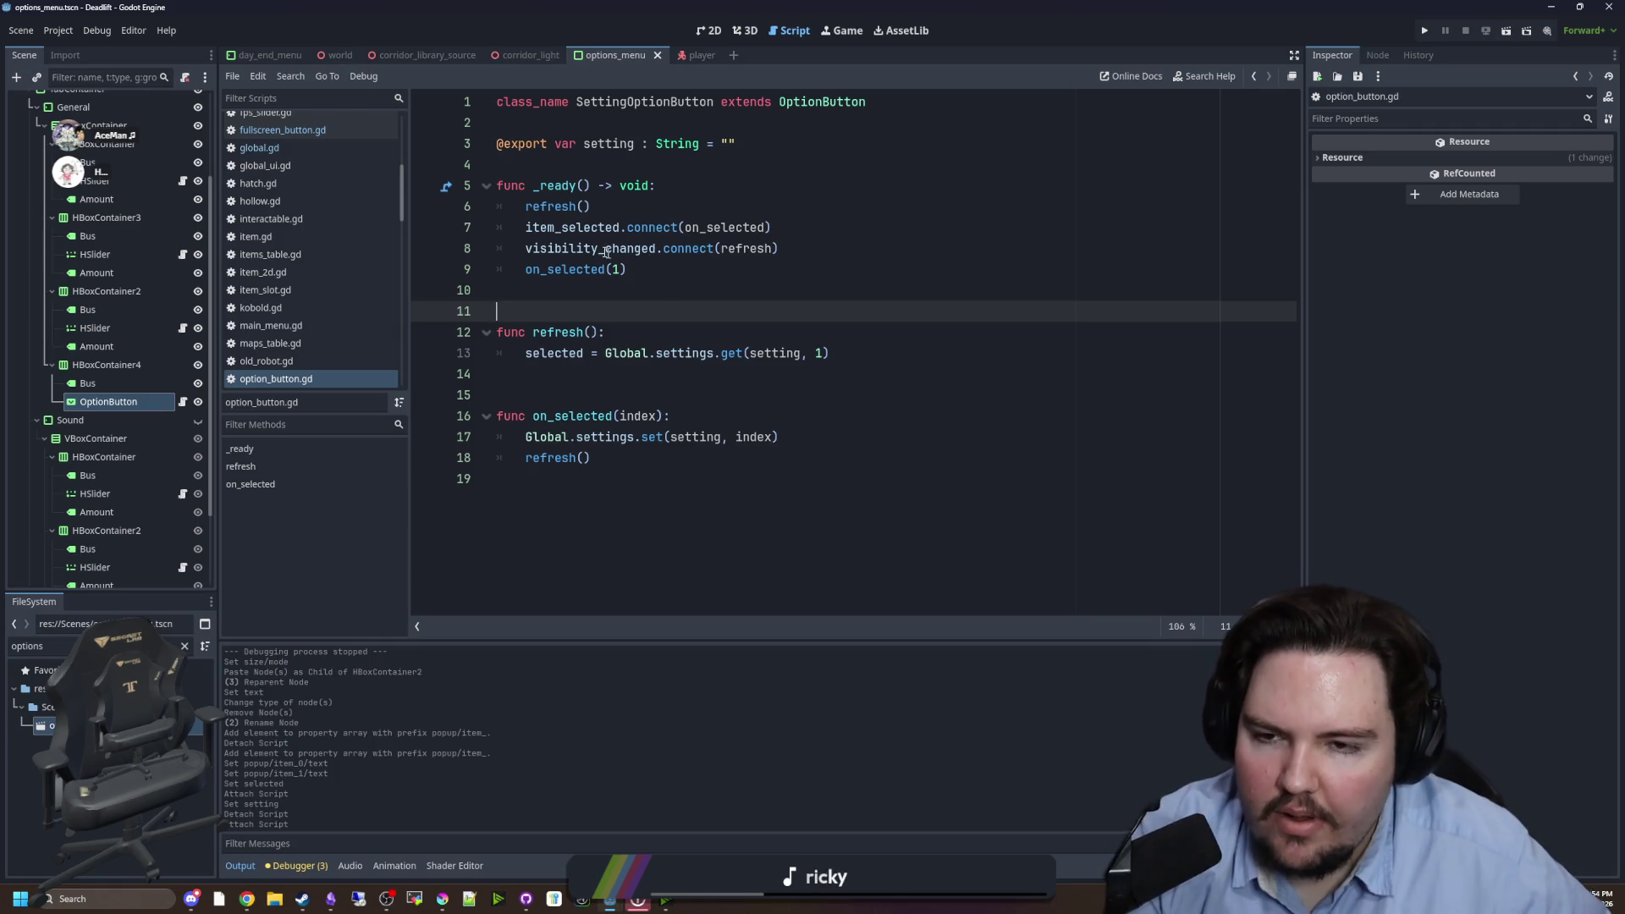
{"action": "mouse_move", "coordinate": [597, 227]}
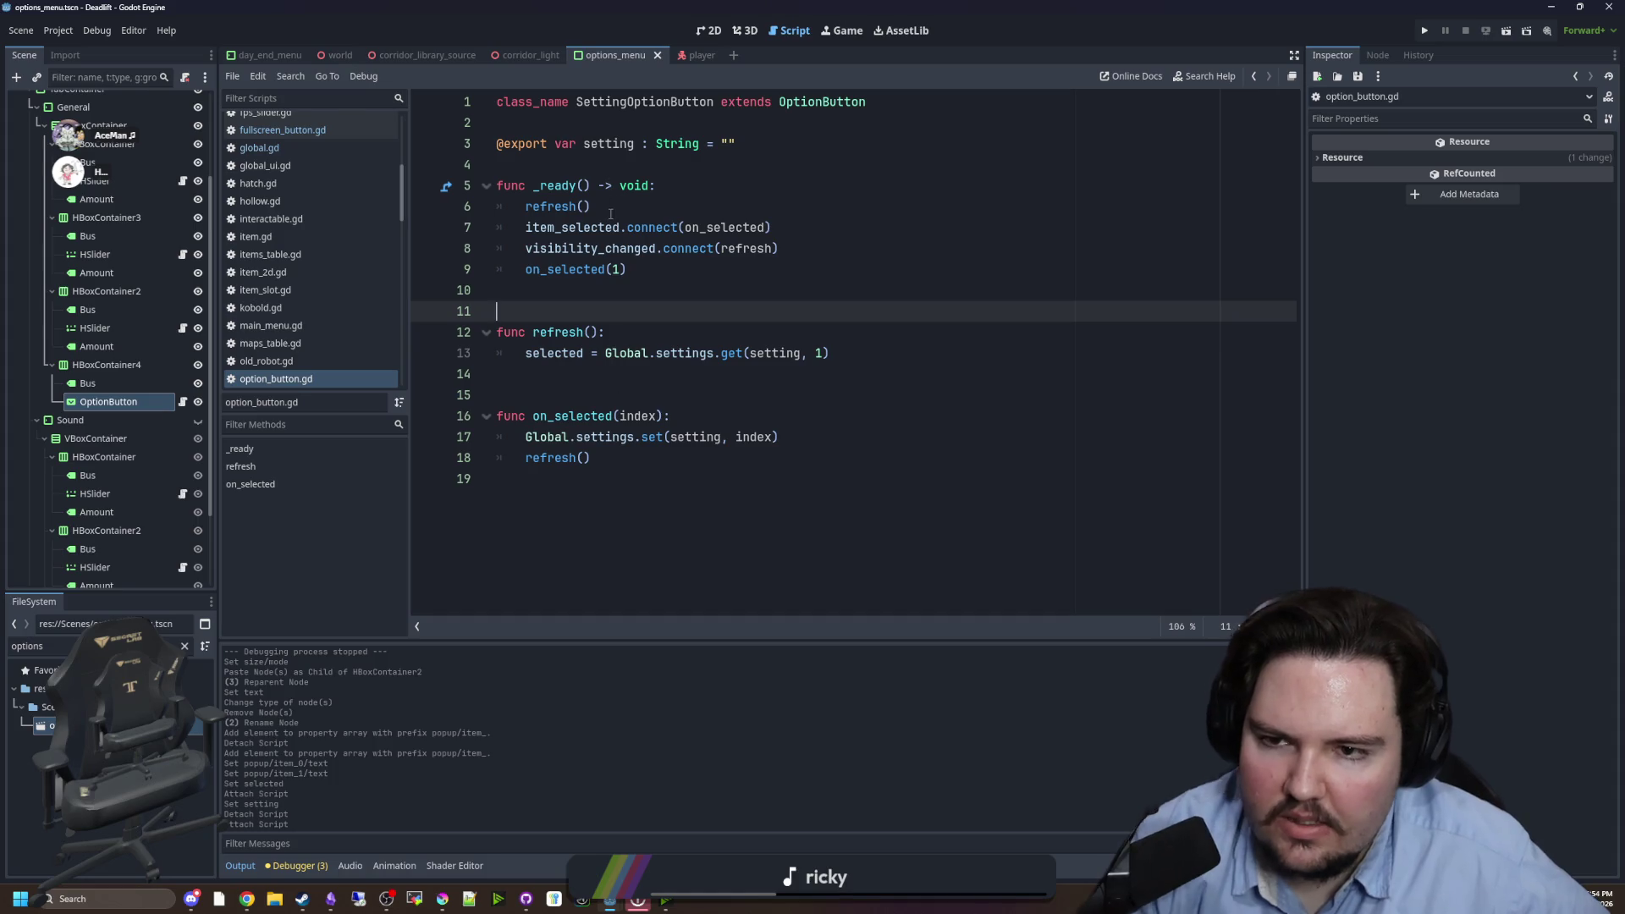
- Delete the refresh() call and its blank line from _ready, then save
{"action": "triple_click", "coordinate": [610, 214]}
{"action": "key", "text": "BackSpace"}
{"action": "key", "text": "BackSpace"}
{"action": "key", "text": "Down"}
{"action": "key", "text": "Down"}
{"action": "key", "text": "Down"}
{"action": "key", "text": "ctrl+s"}
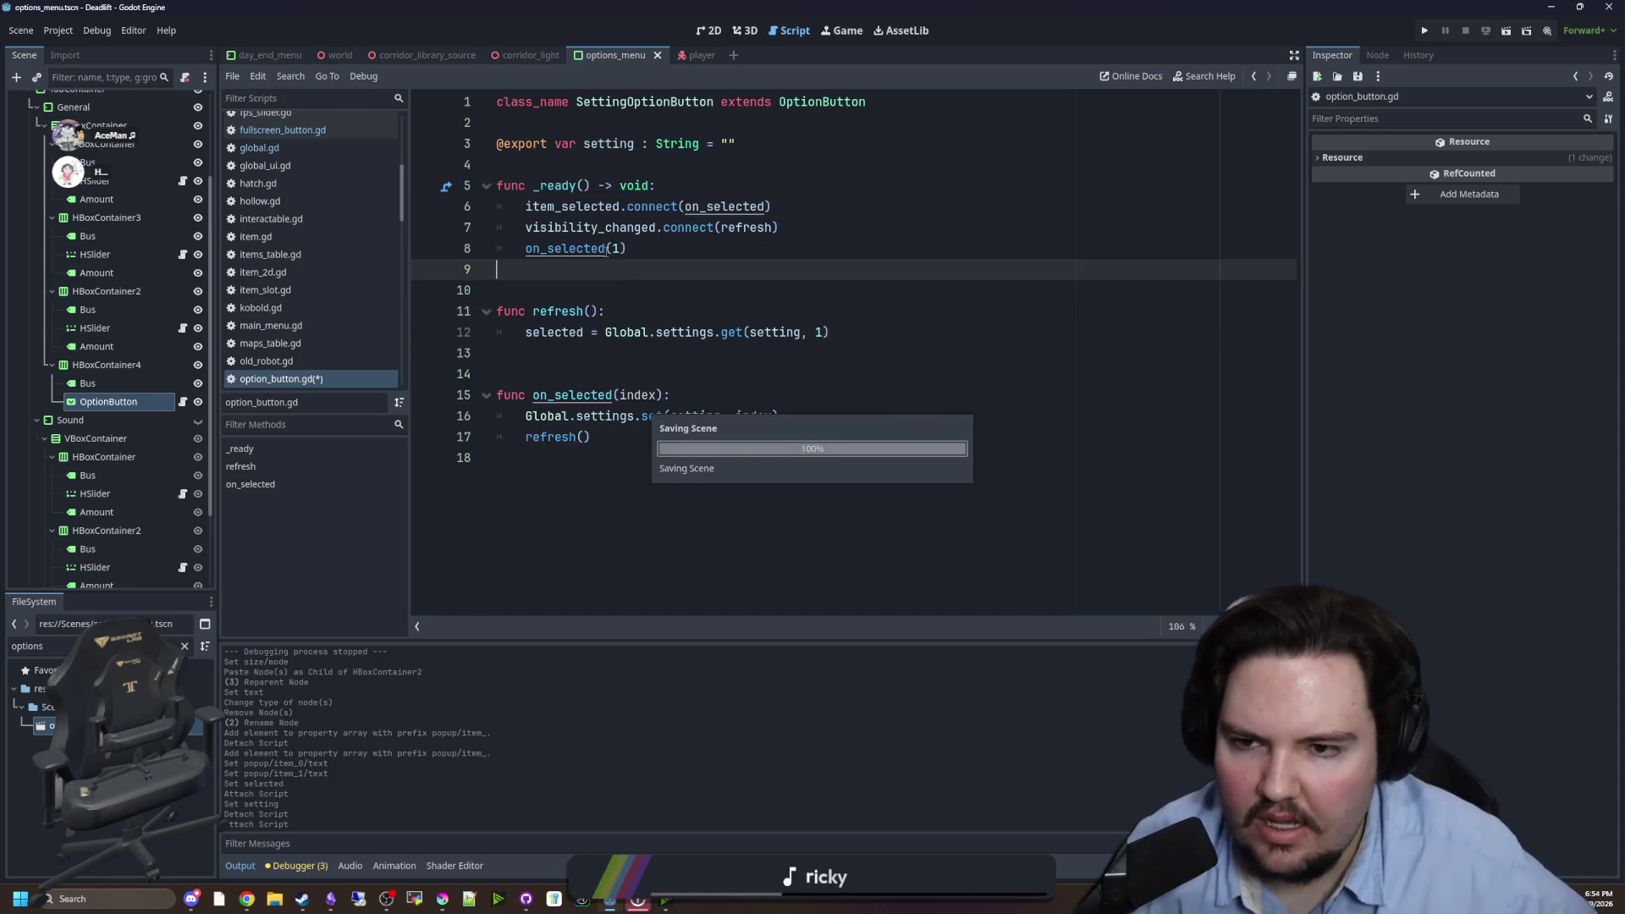
{"action": "key", "text": "ctrl+s"}
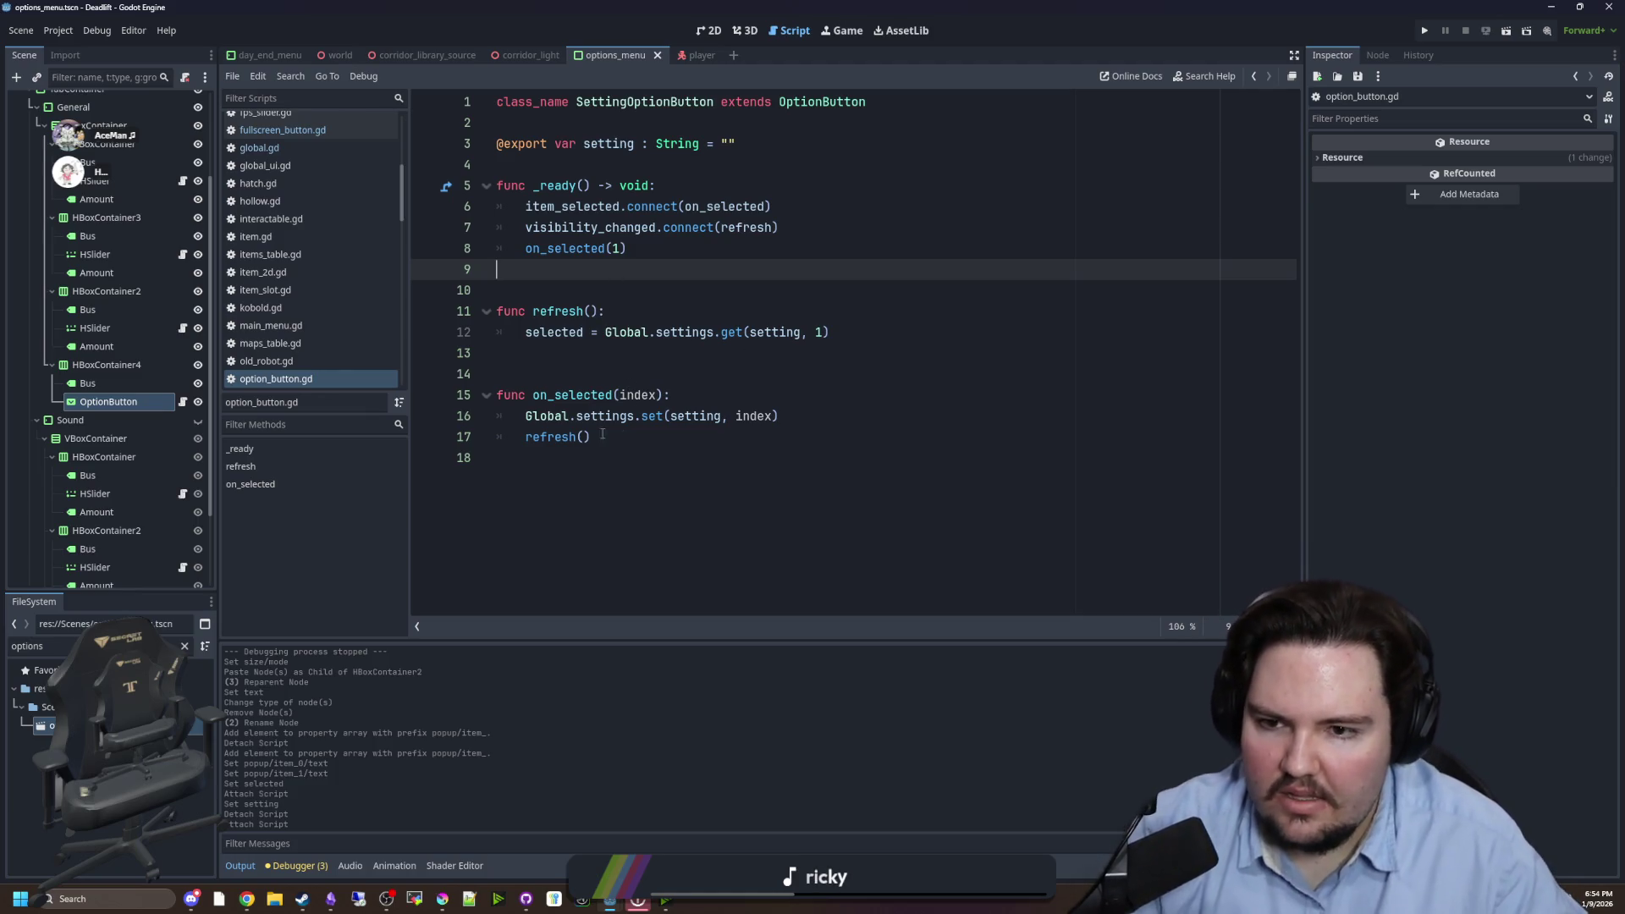
- Review the _ready and on_selected code, including refresh() inside on_selected
{"action": "left_click", "coordinate": [521, 360]}
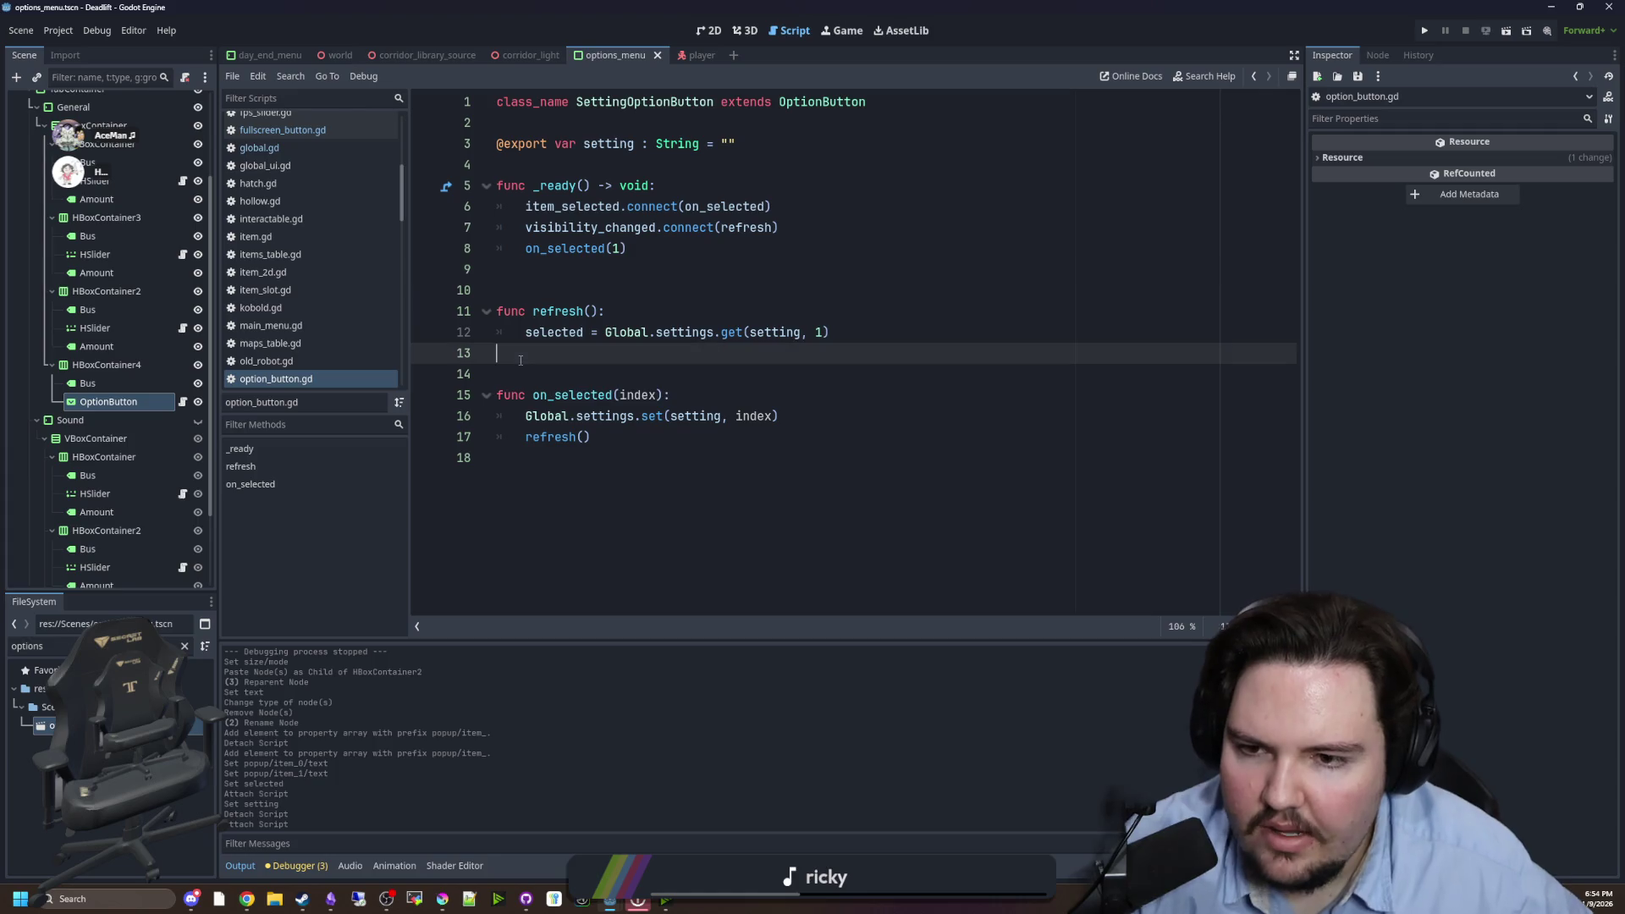
{"action": "left_click", "coordinate": [572, 282]}
{"action": "left_click", "coordinate": [668, 246]}
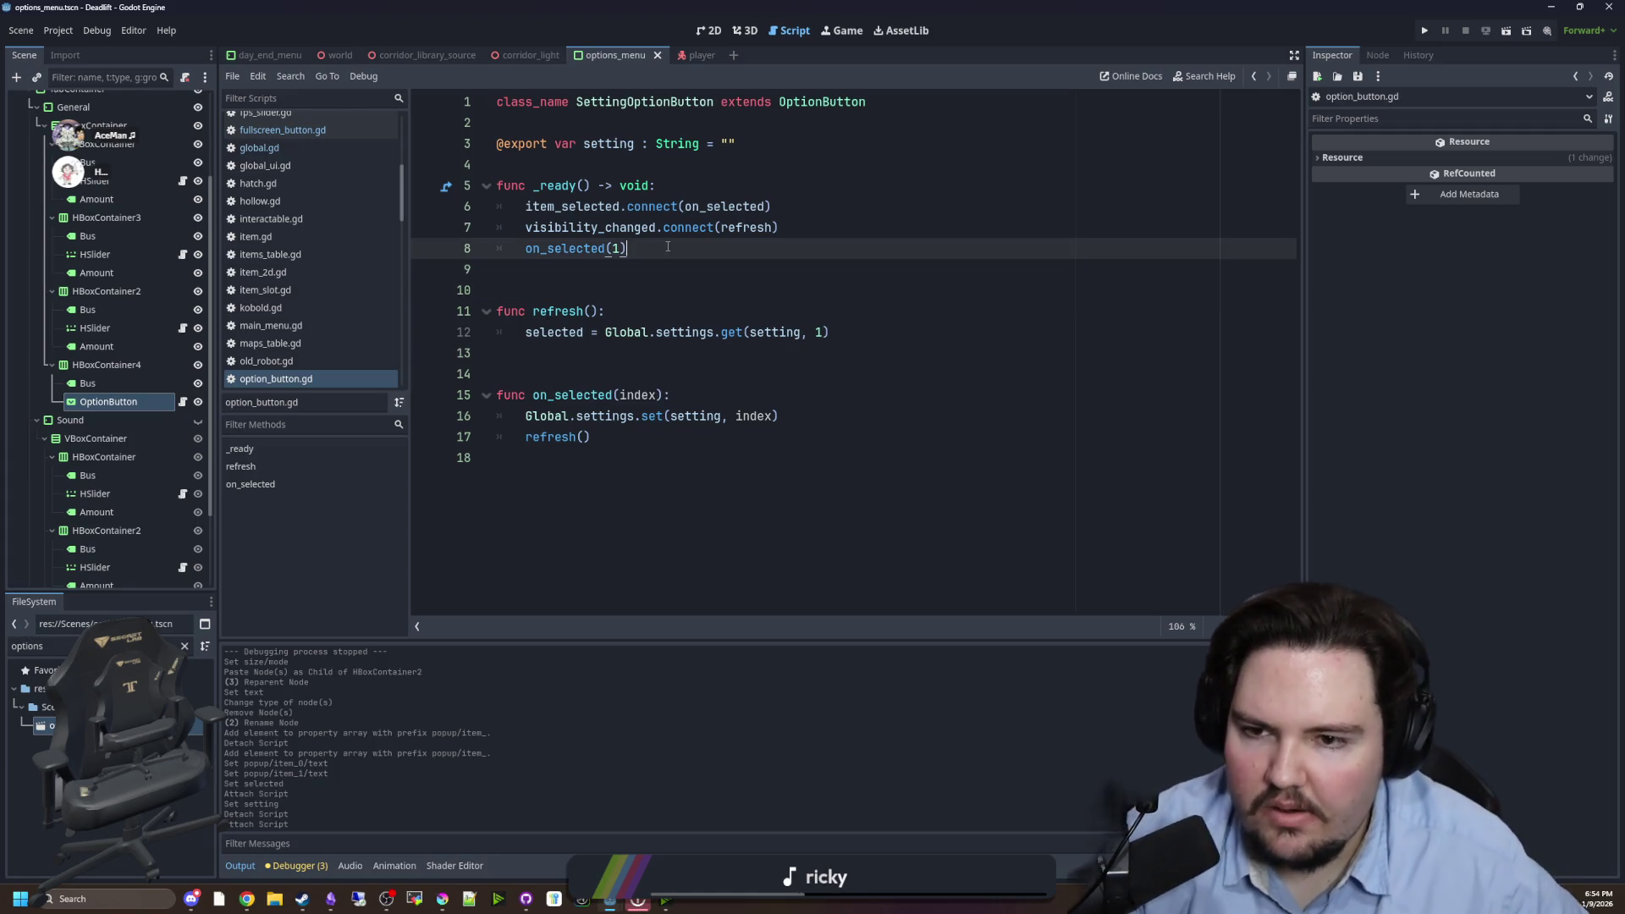
{"action": "left_click", "coordinate": [650, 292]}
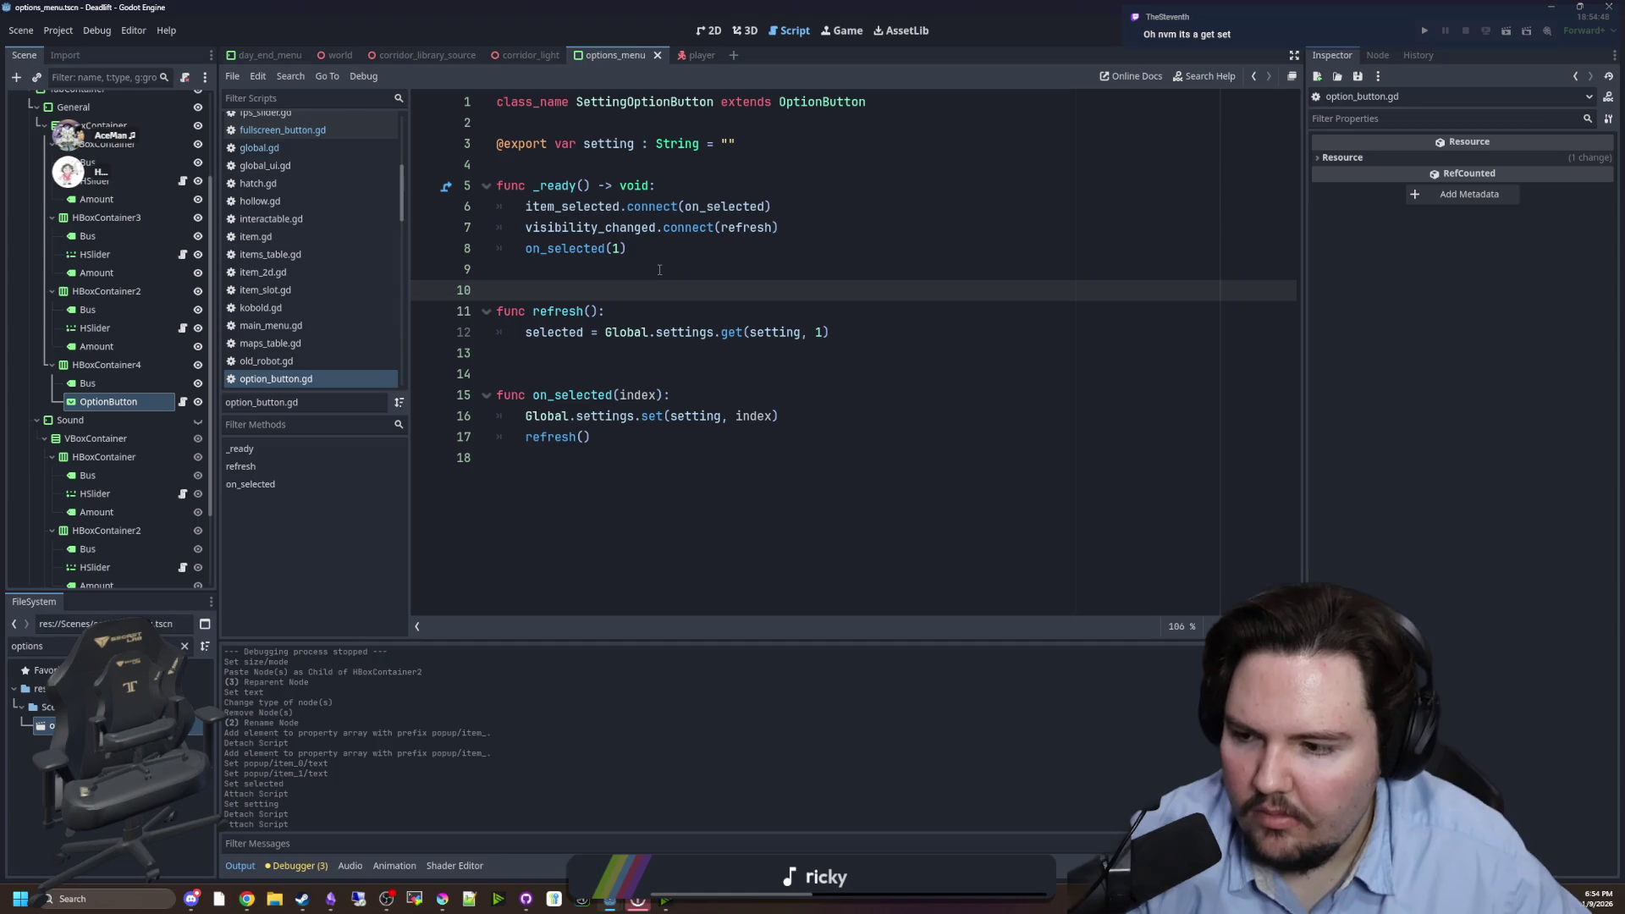
{"action": "left_click", "coordinate": [626, 278]}
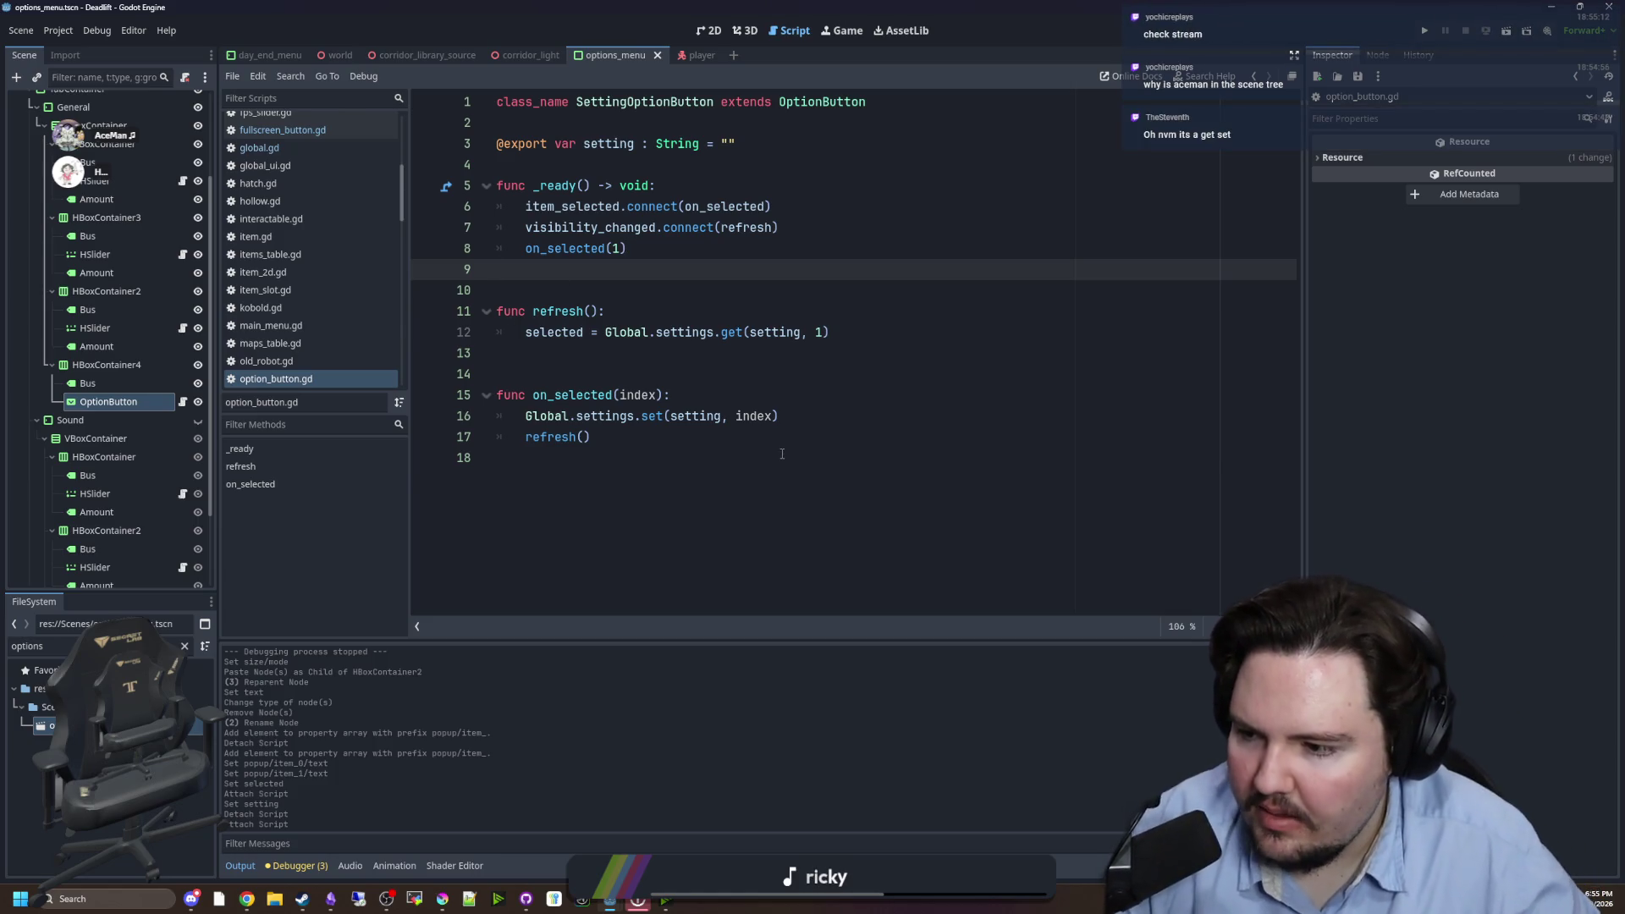
{"action": "left_click", "coordinate": [804, 437]}
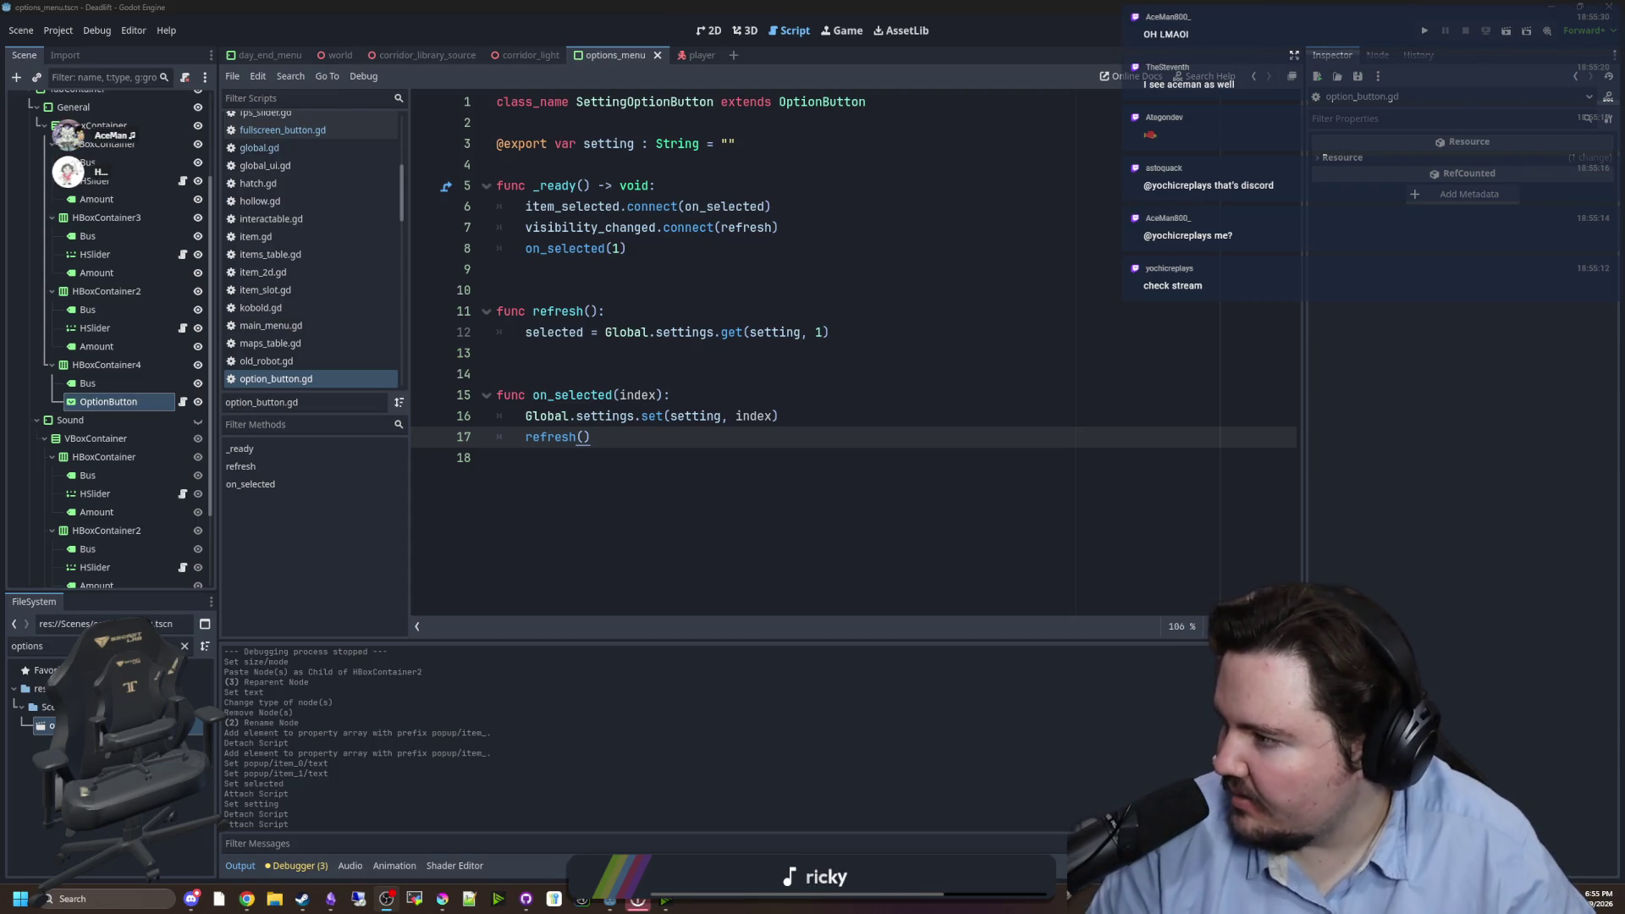
{"action": "left_click", "coordinate": [711, 463]}
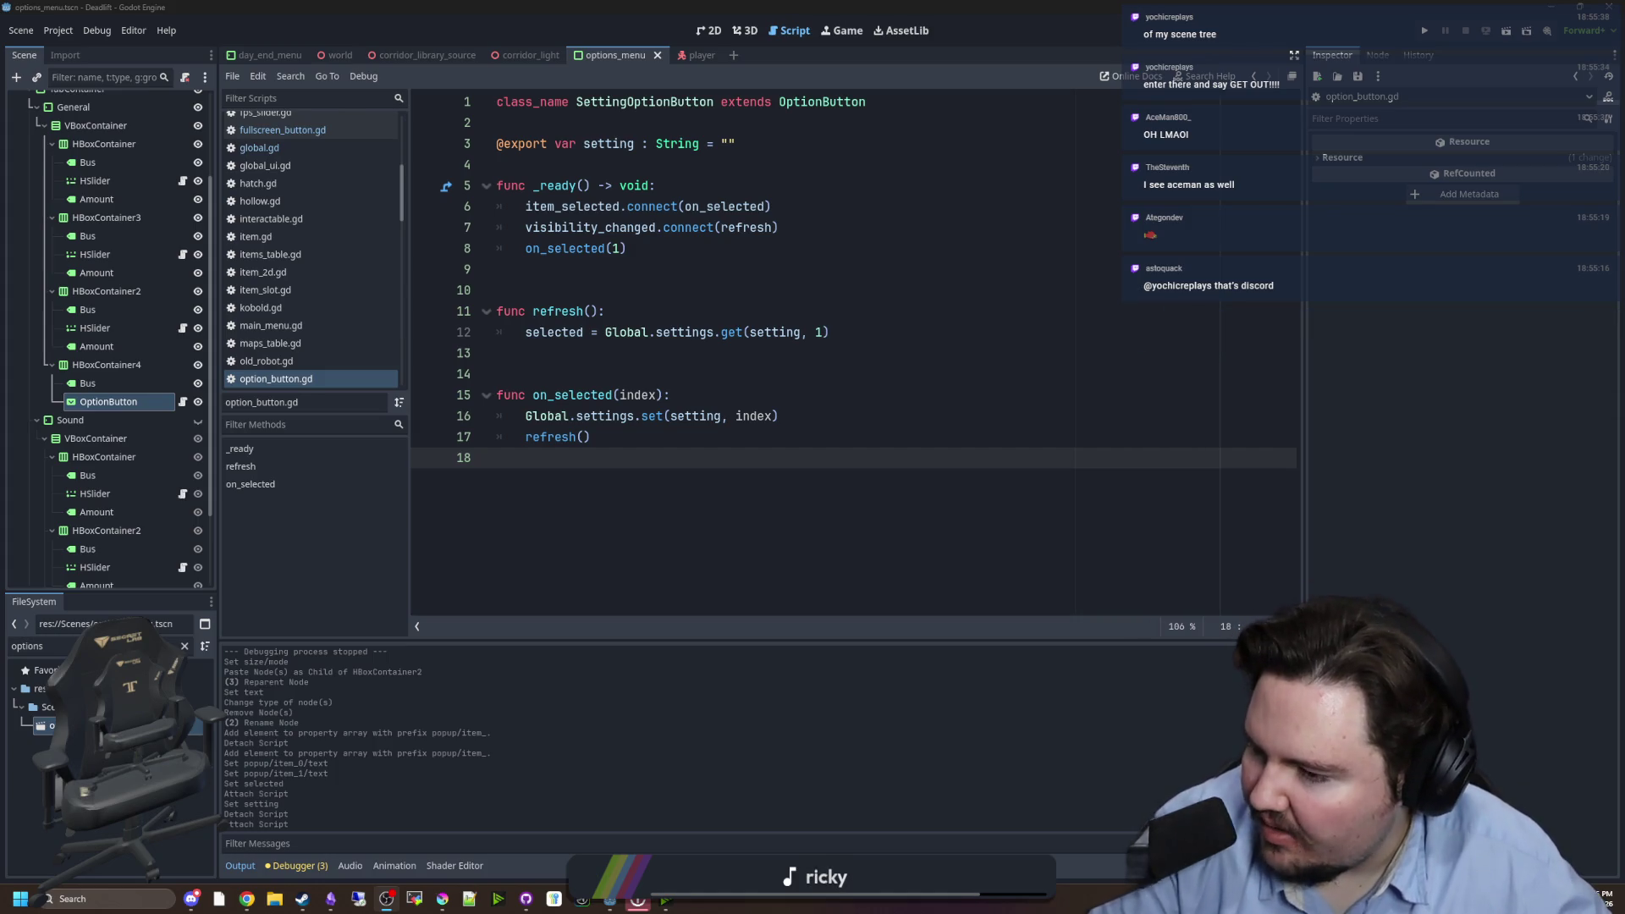
{"action": "left_click", "coordinate": [648, 467]}
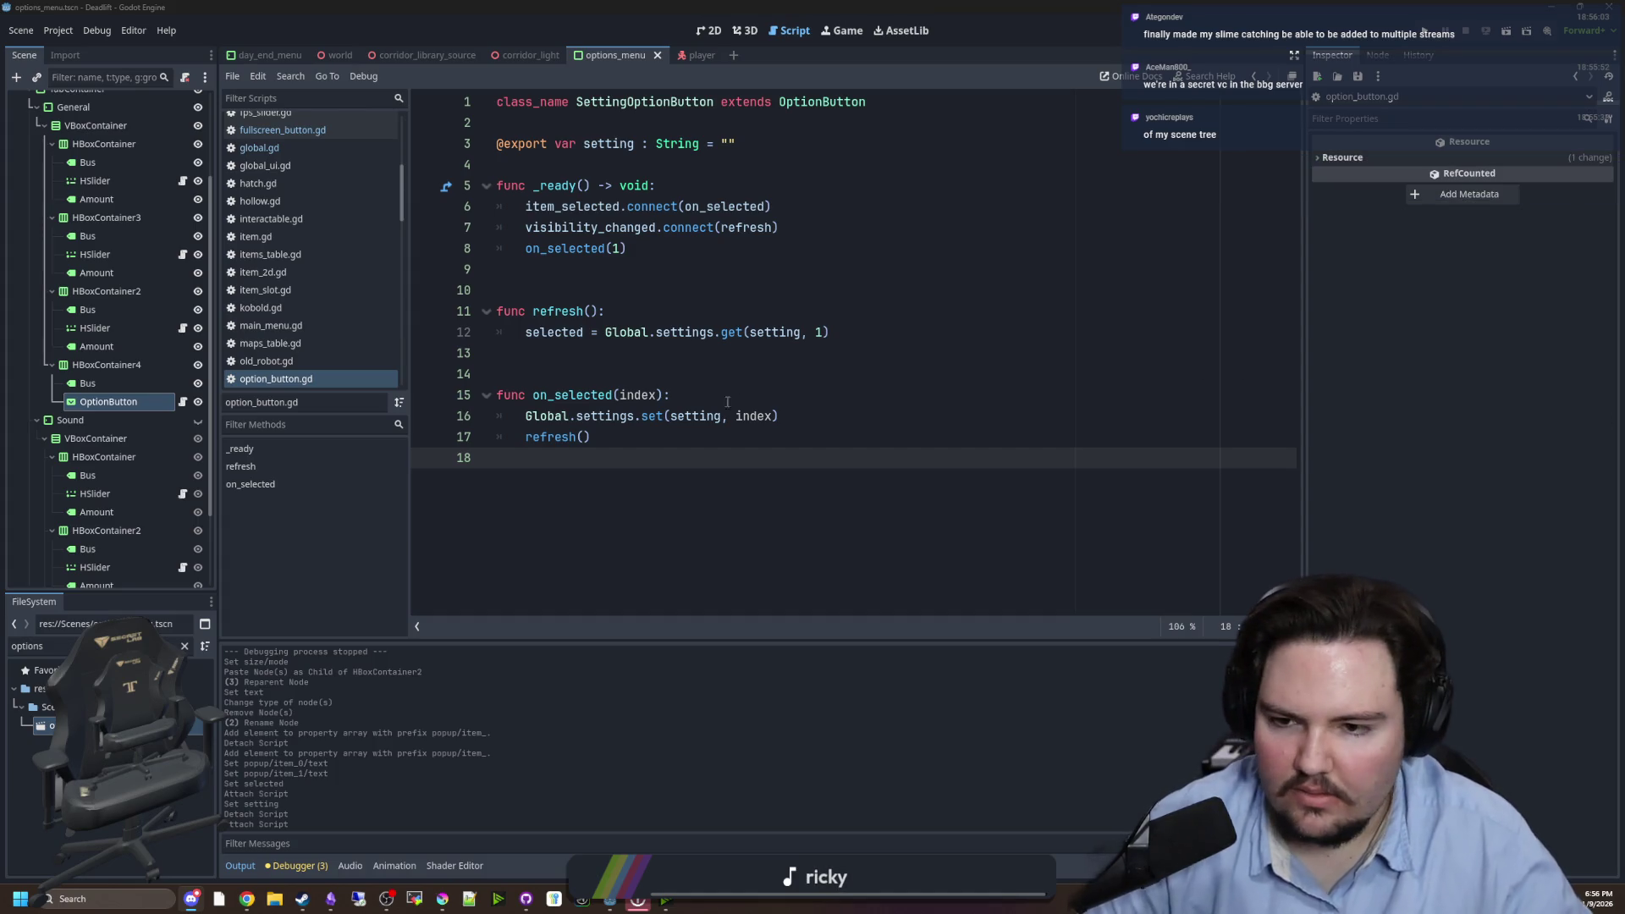
- Tidy the lines after the settings set call and save option_button.gd
{"action": "left_click", "coordinate": [702, 373]}
{"action": "left_click", "coordinate": [648, 456]}
{"action": "key", "text": "ctrl+s"}
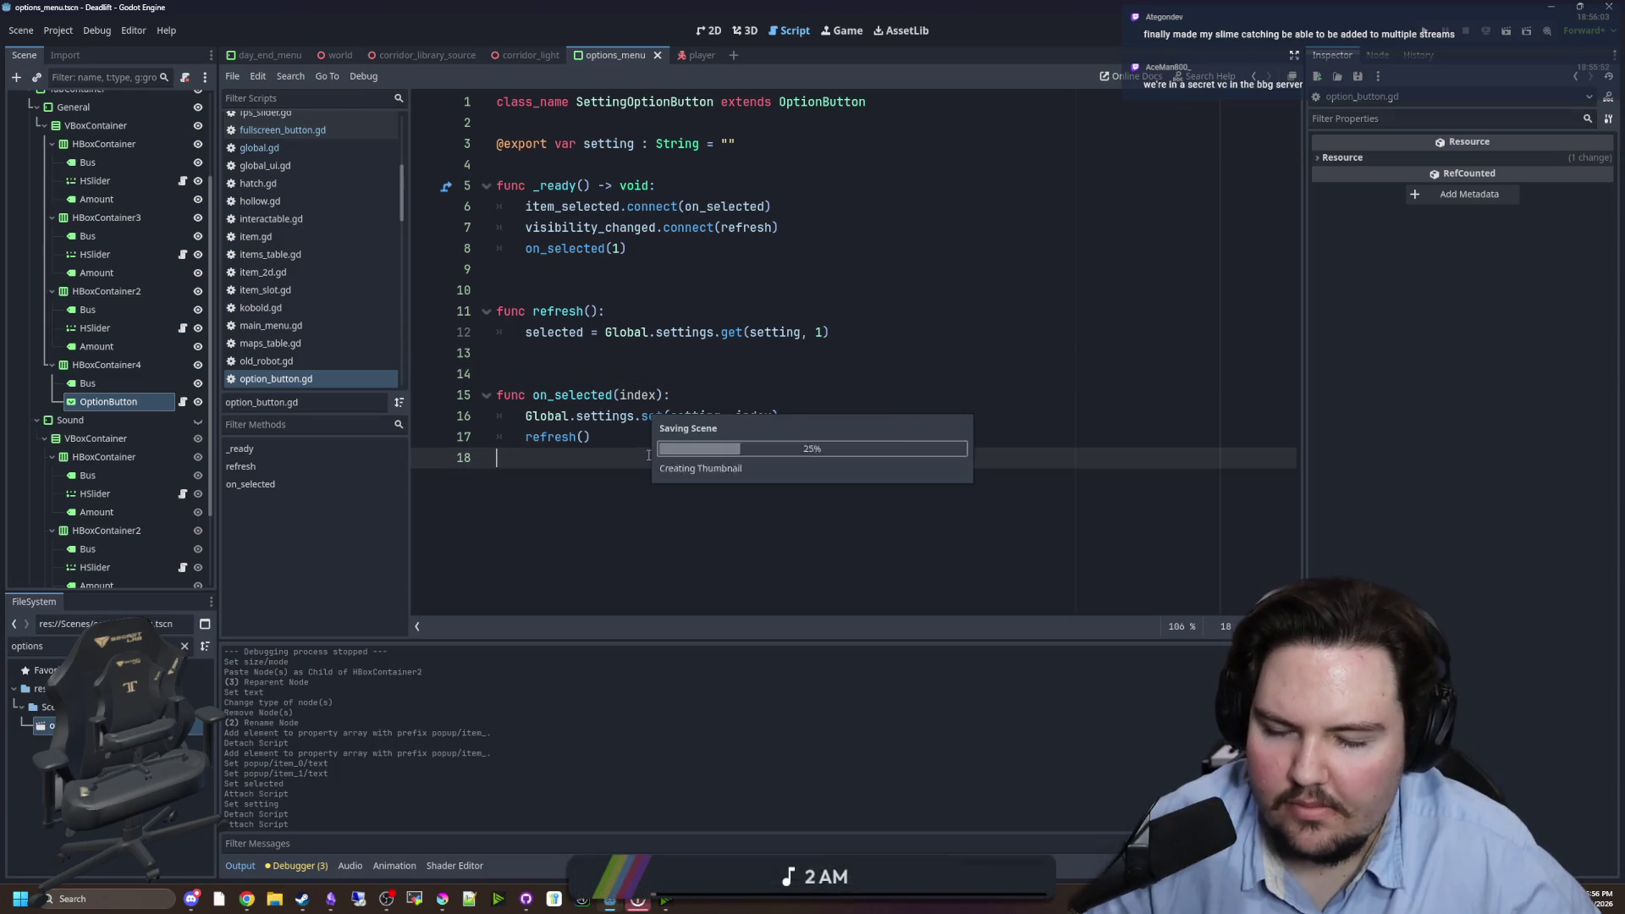
{"action": "left_click", "coordinate": [822, 422]}
{"action": "key", "text": "Return"}
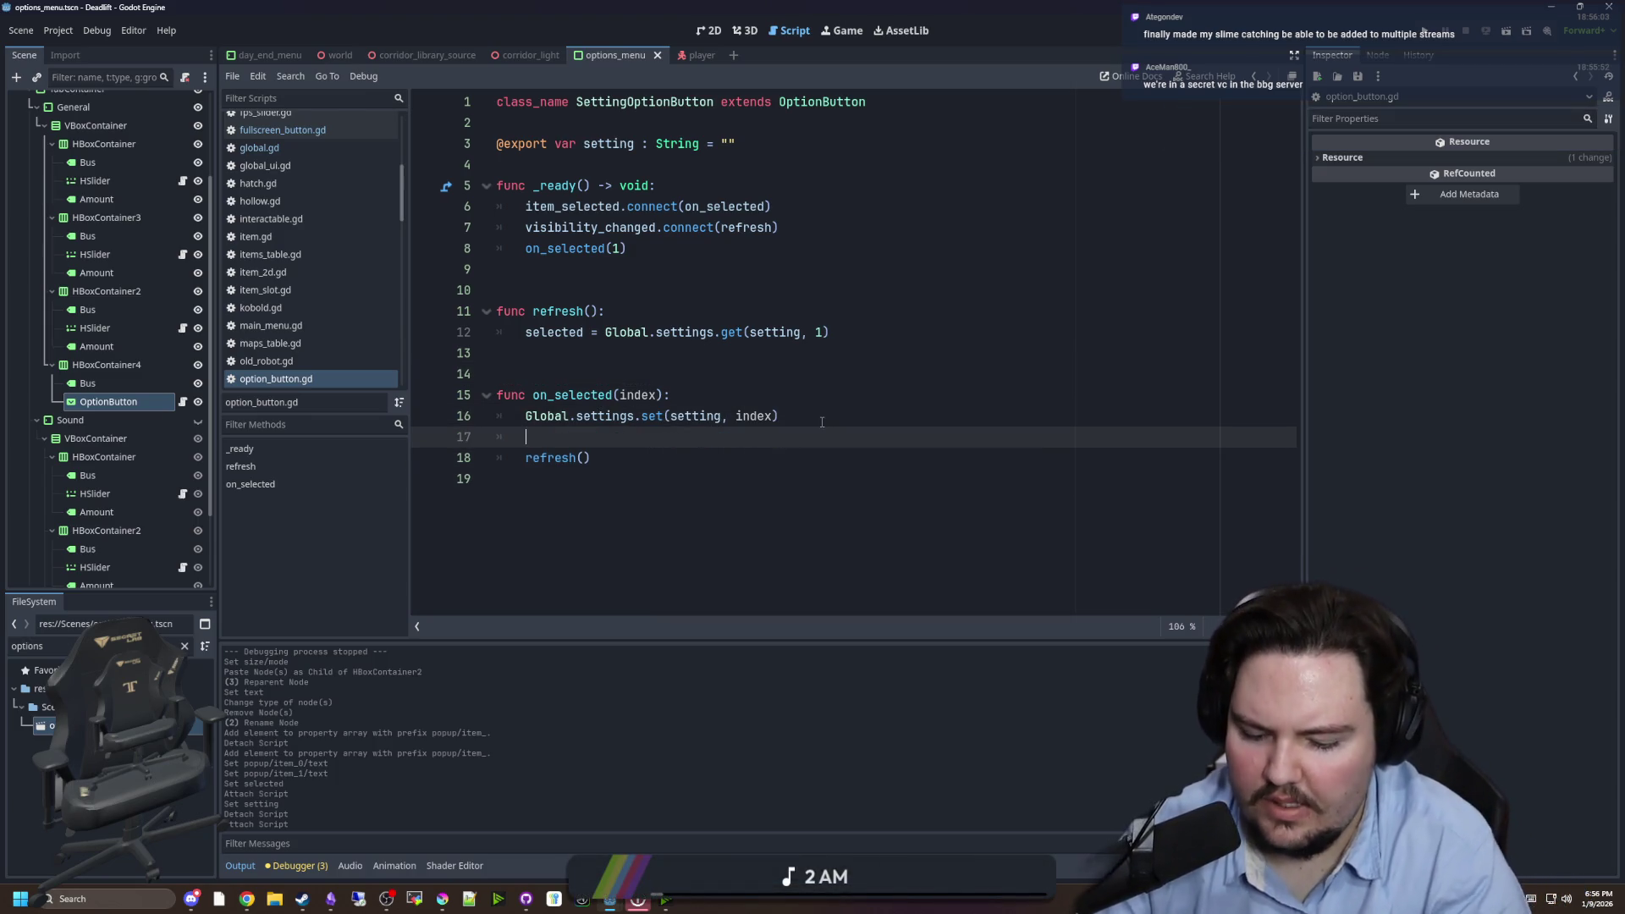
{"action": "key", "text": "BackSpace"}
{"action": "key", "text": "BackSpace"}
{"action": "left_click", "coordinate": [818, 373]}
{"action": "key", "text": "ctrl+s"}
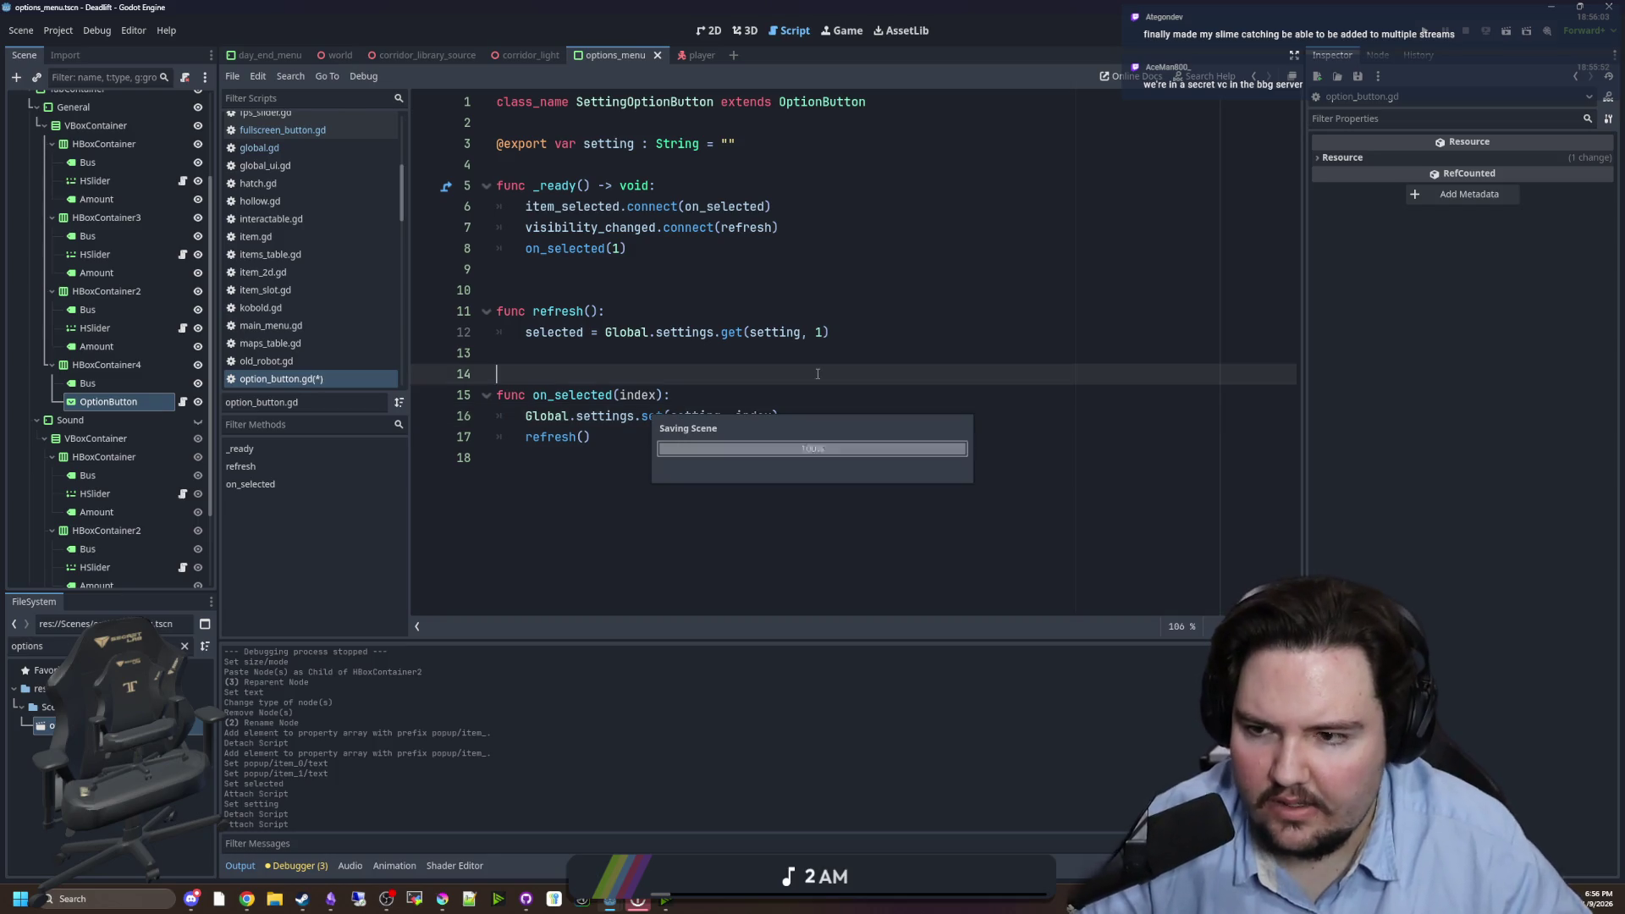
- Open fullscreen_button.gd and save it
{"action": "left_click", "coordinate": [182, 401]}
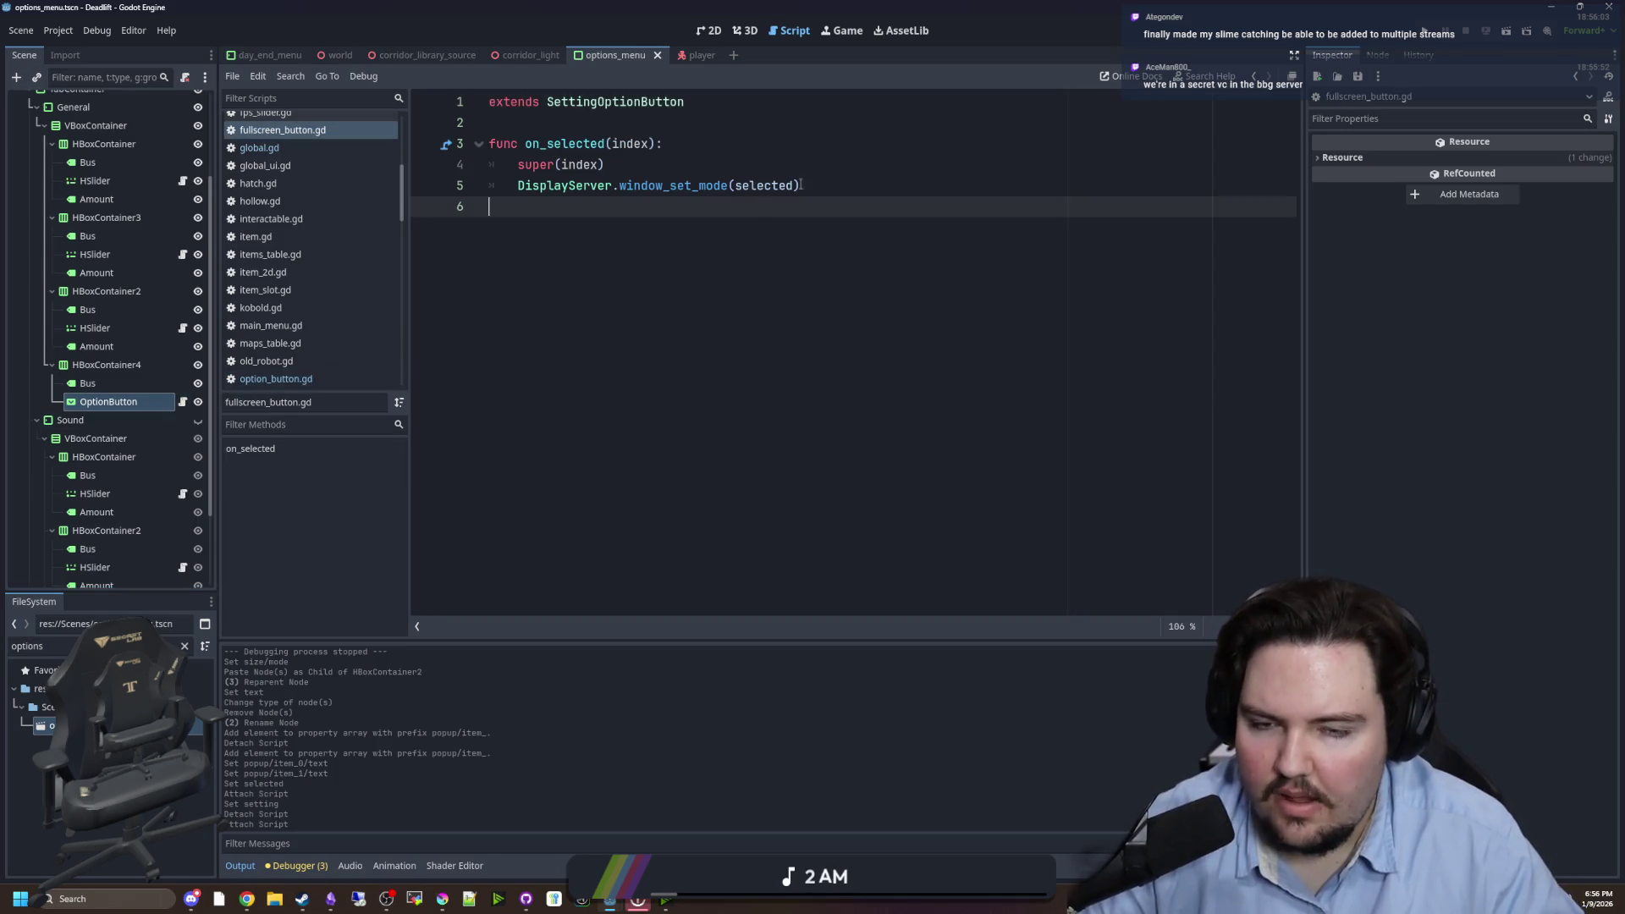
{"action": "key", "text": "ctrl+s"}
{"action": "left_click", "coordinate": [632, 165]}
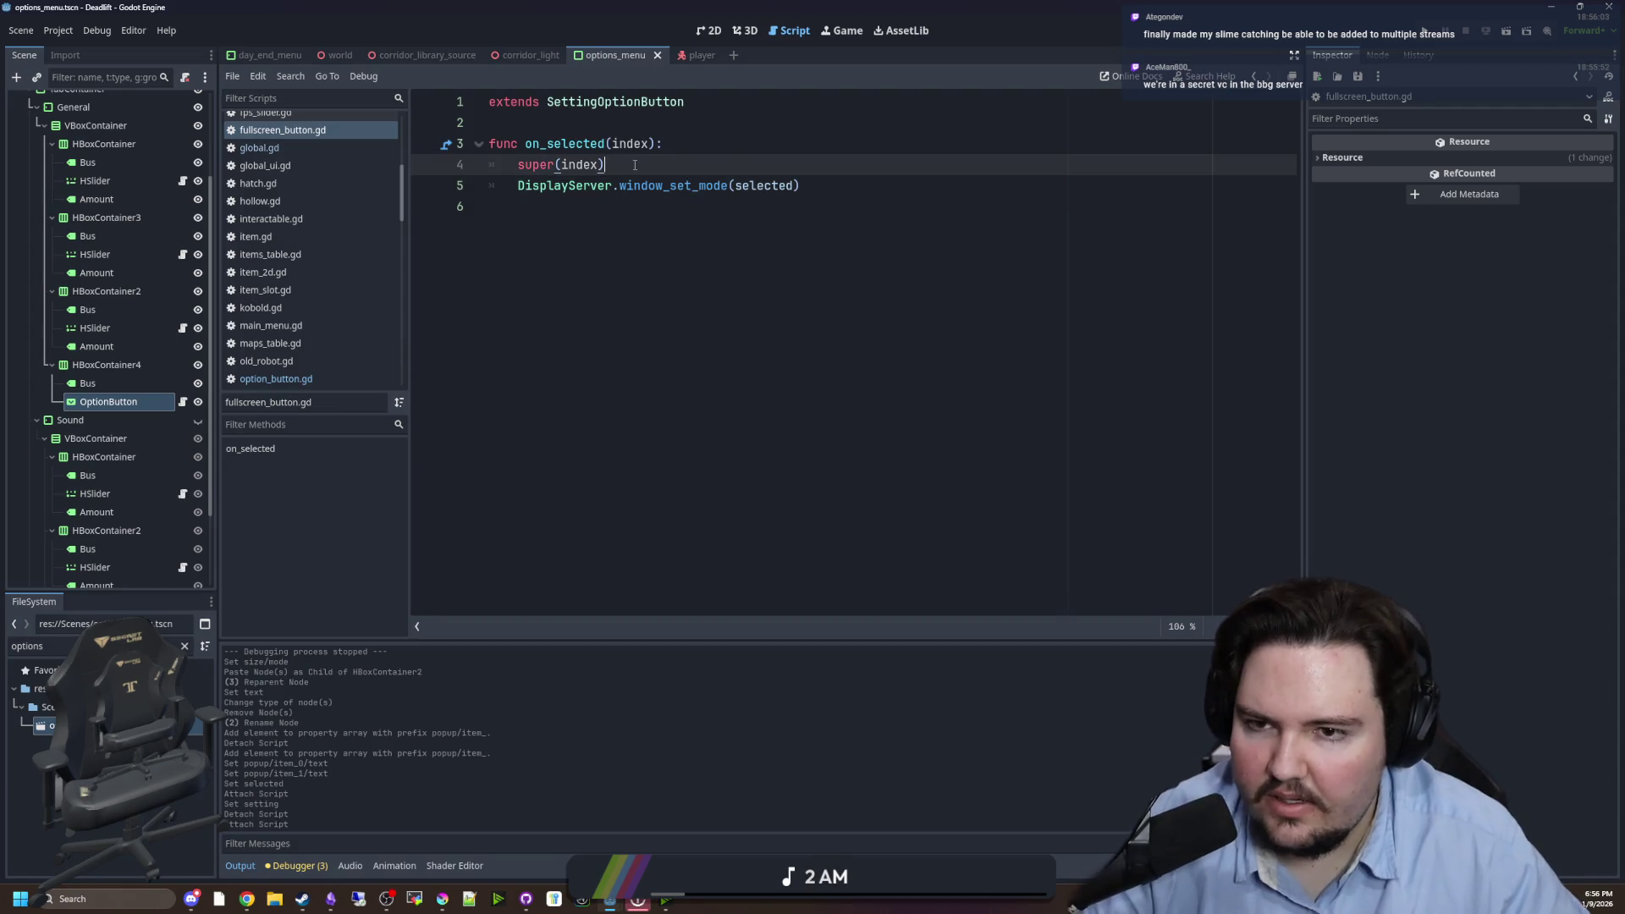
{"action": "key", "text": "ctrl+s"}
- Check the OptionButton's Windowed and Fullscreen items in the Inspector, then return to global.gd
{"action": "left_click", "coordinate": [108, 402]}
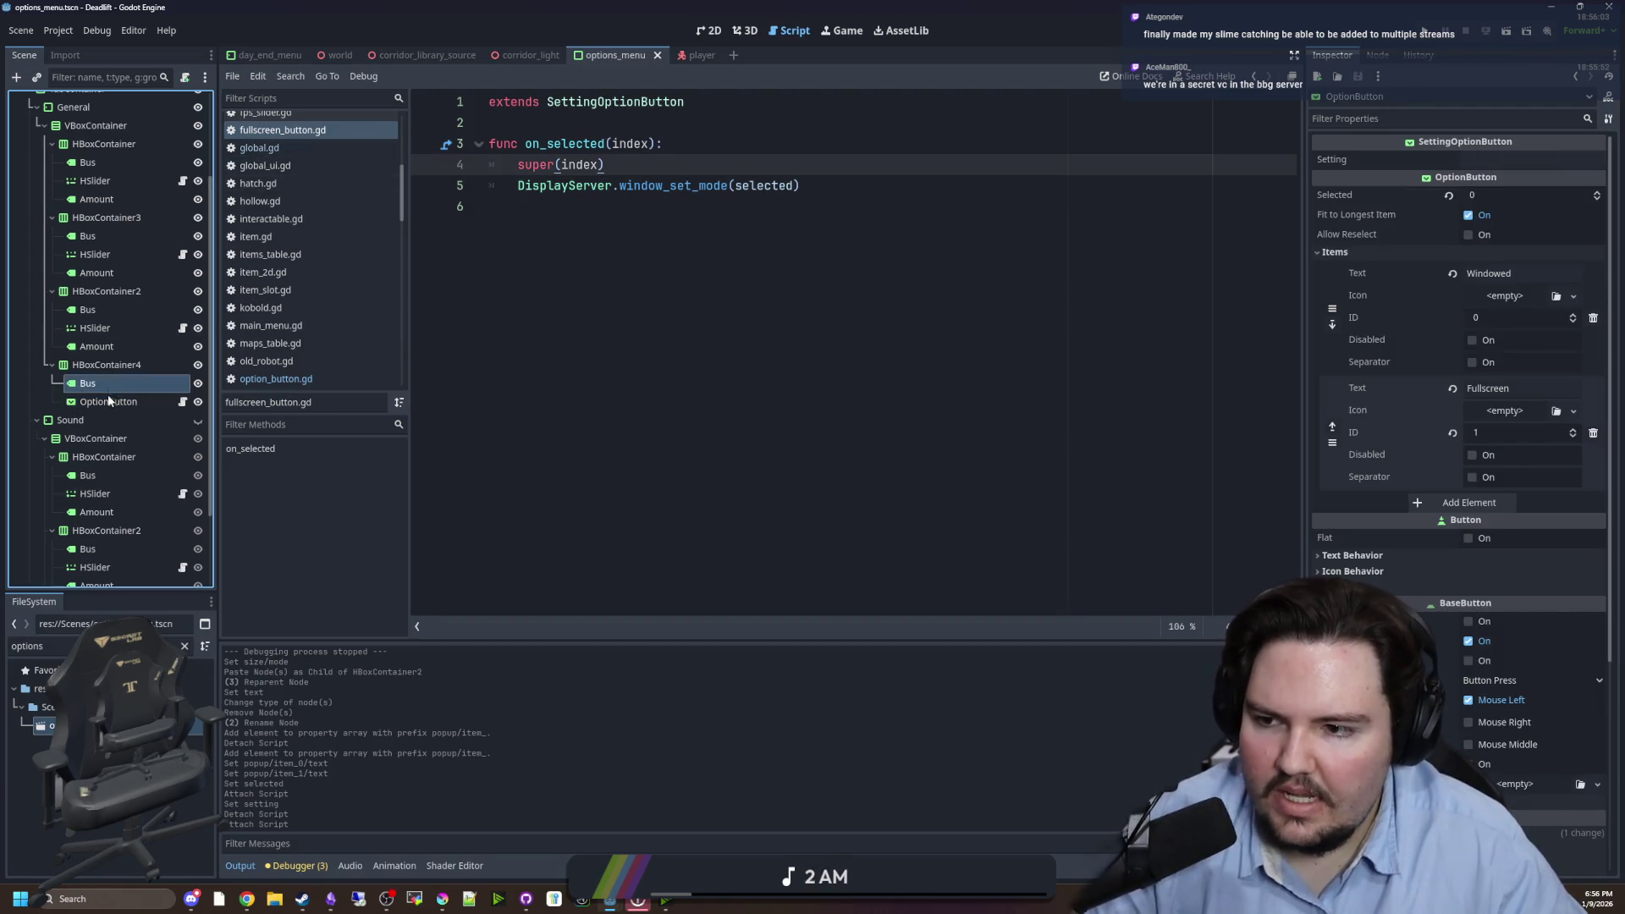
{"action": "left_click", "coordinate": [638, 356]}
{"action": "key", "text": "ctrl+s"}
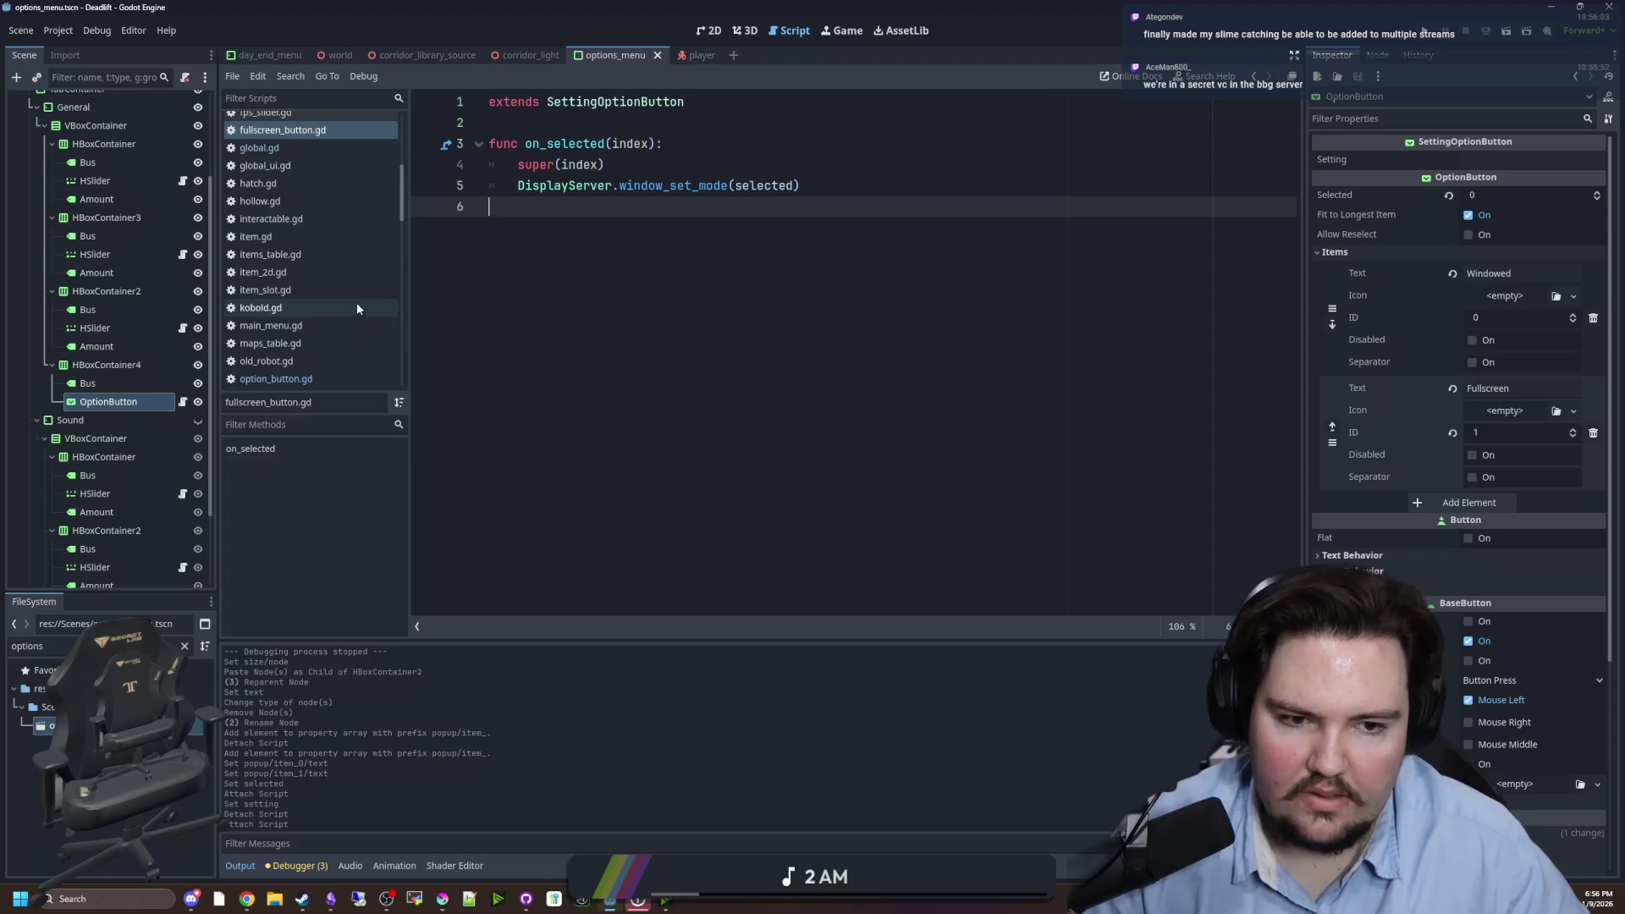
{"action": "left_click", "coordinate": [298, 149]}
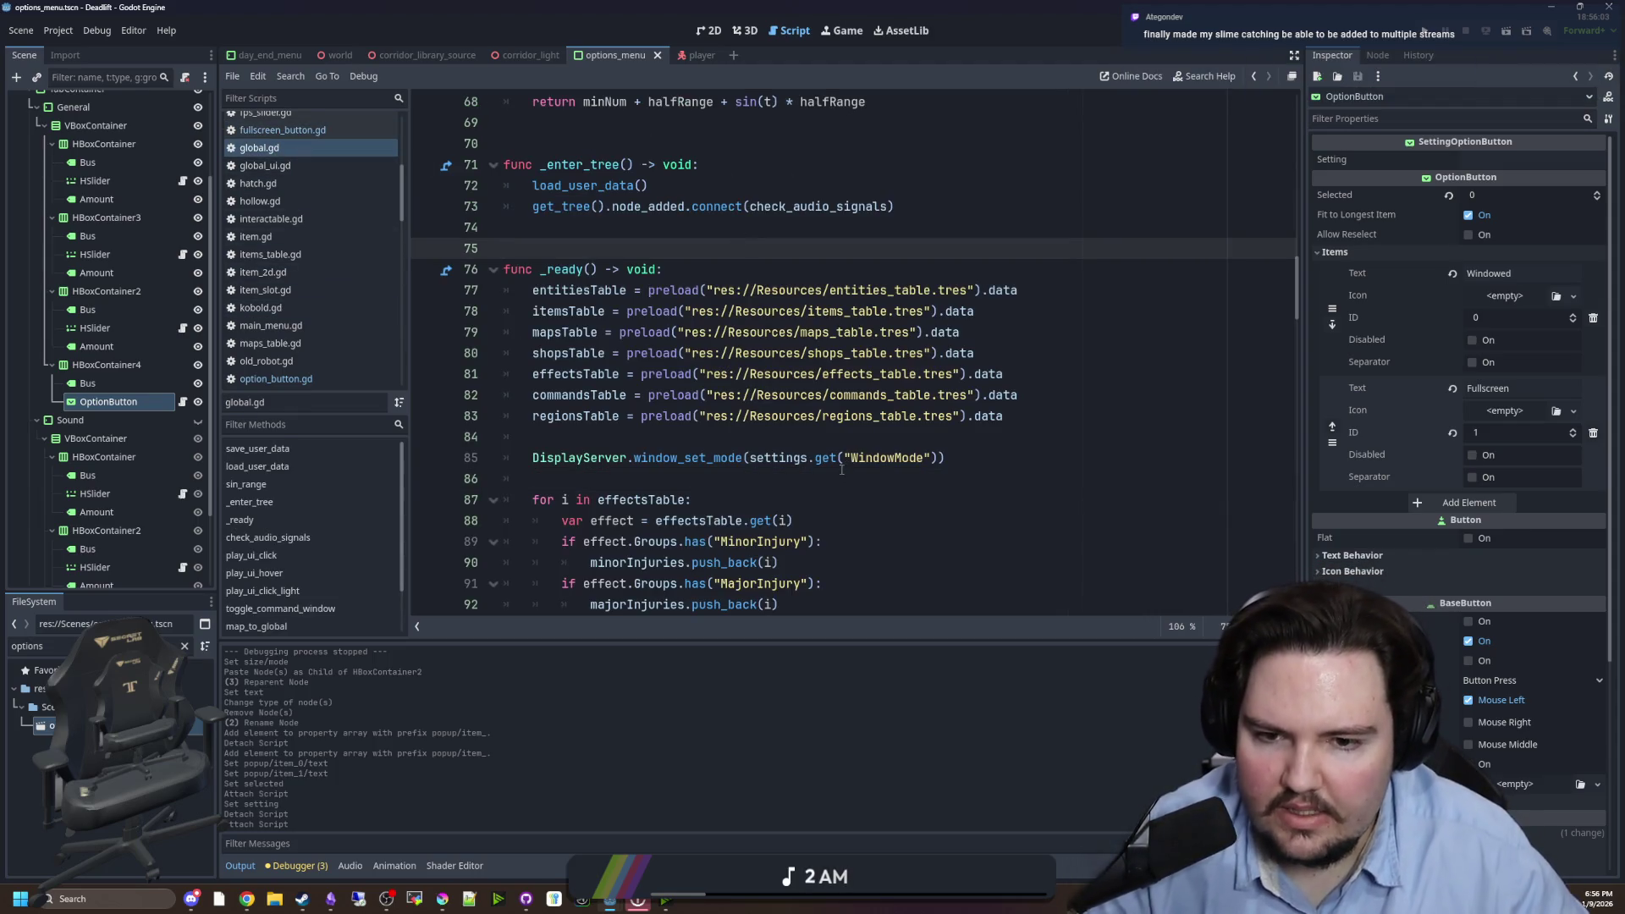
{"action": "left_click", "coordinate": [726, 481]}
{"action": "type", "text": "DisplayServer."}
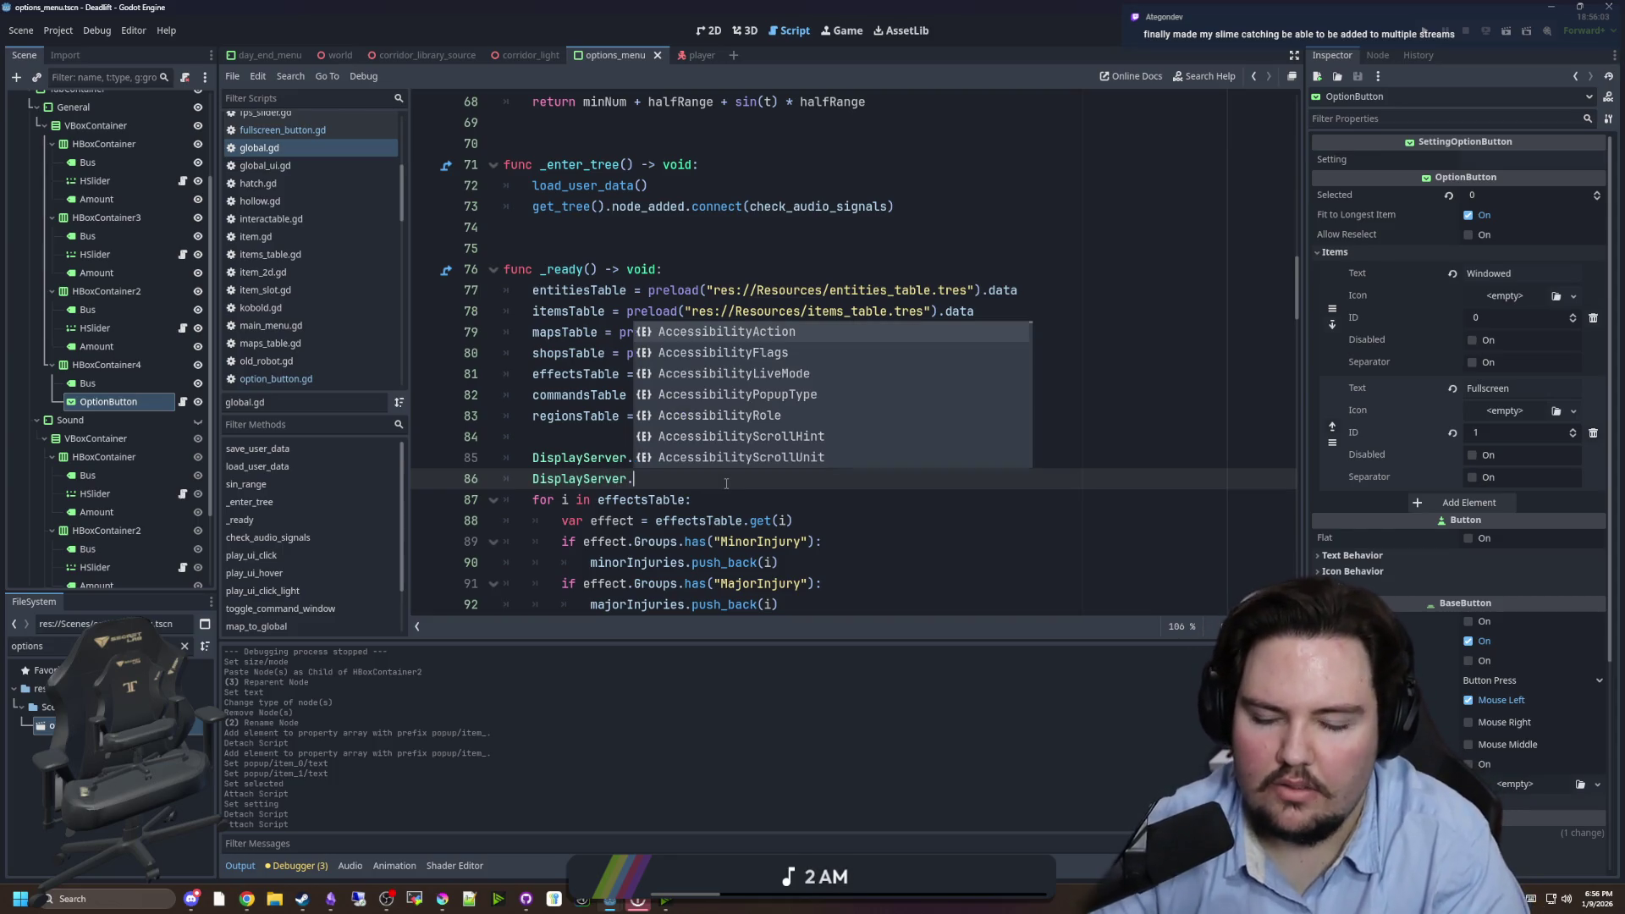
{"action": "type", "text": "windowe"}
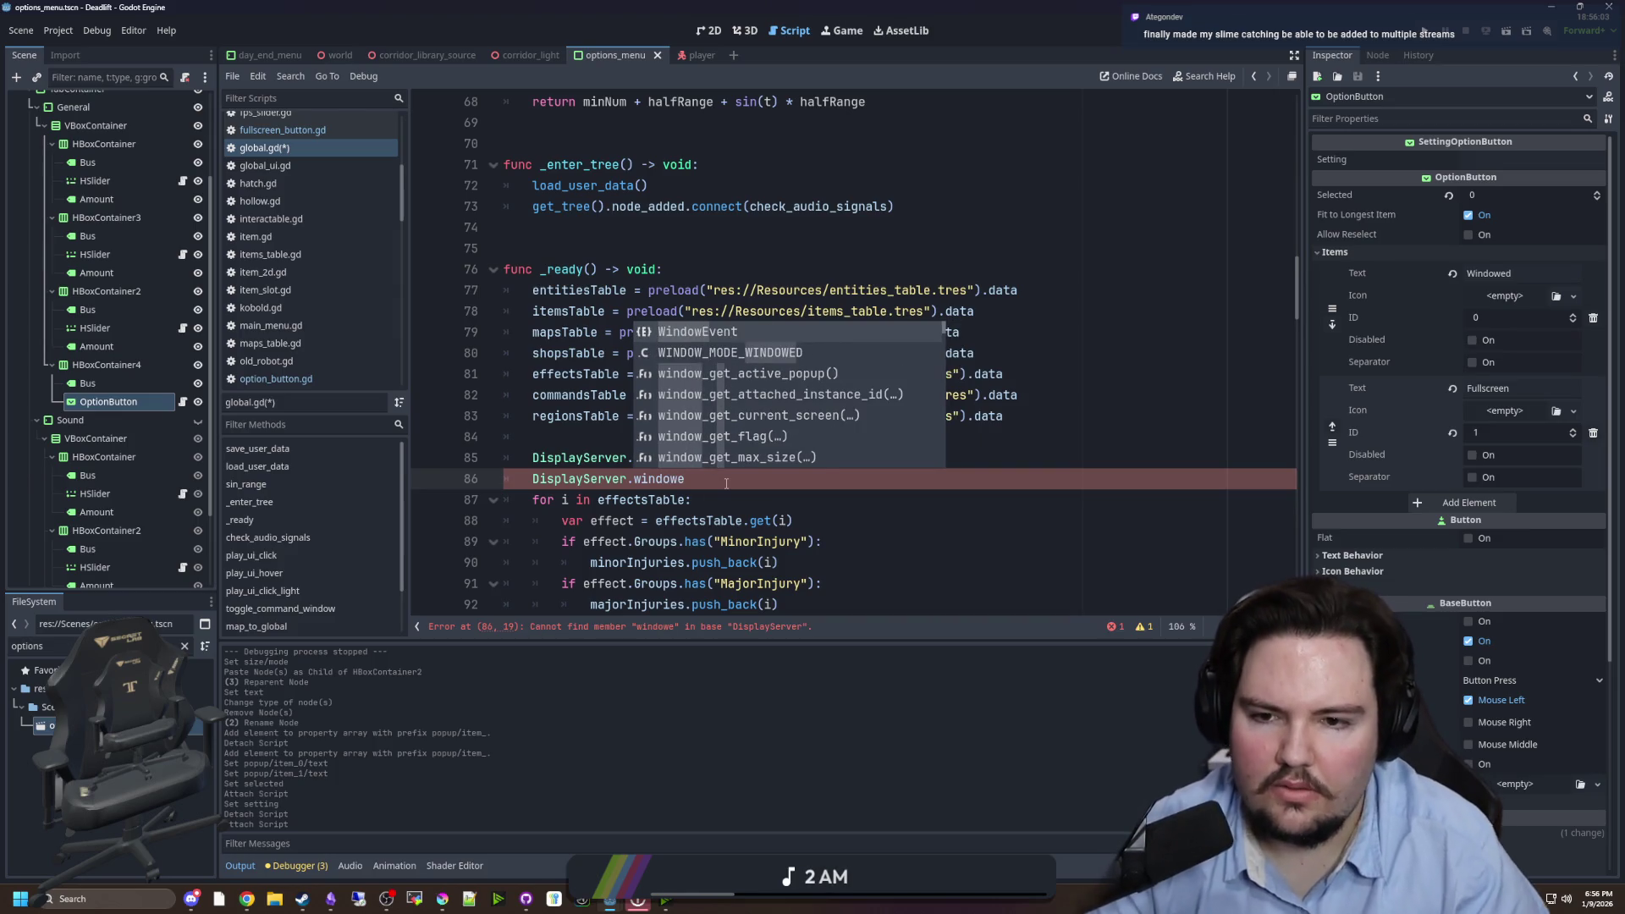
{"action": "key", "text": "Down"}
{"action": "key", "text": "Return"}
{"action": "left_click", "coordinate": [725, 481], "text": "ctrl"}
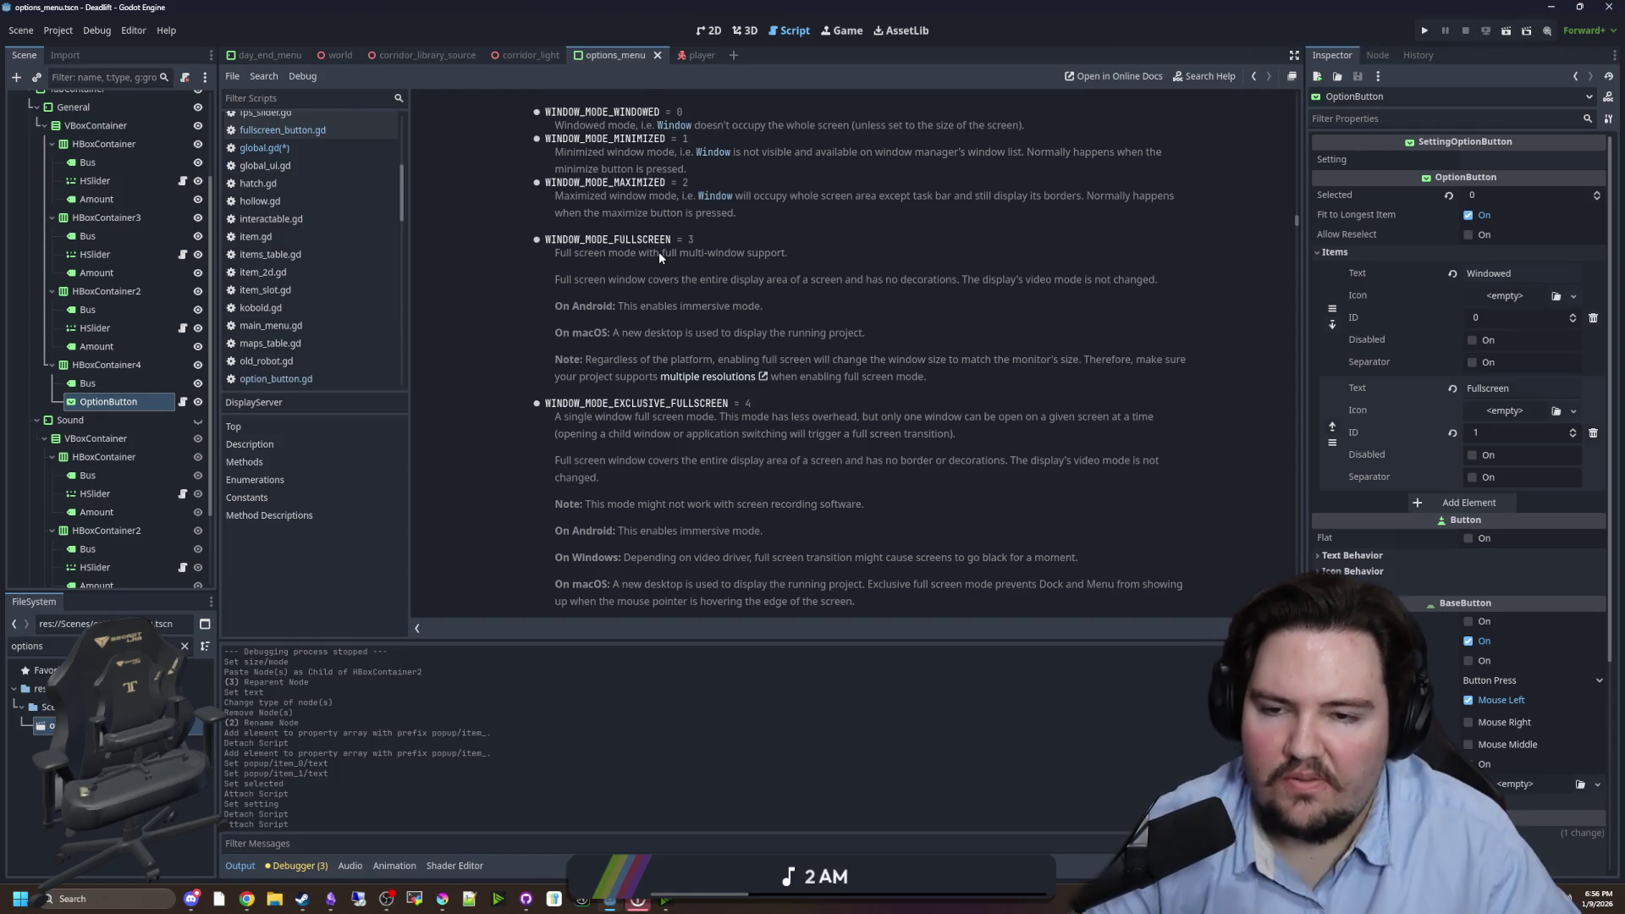
{"action": "key", "text": "alt+Left"}
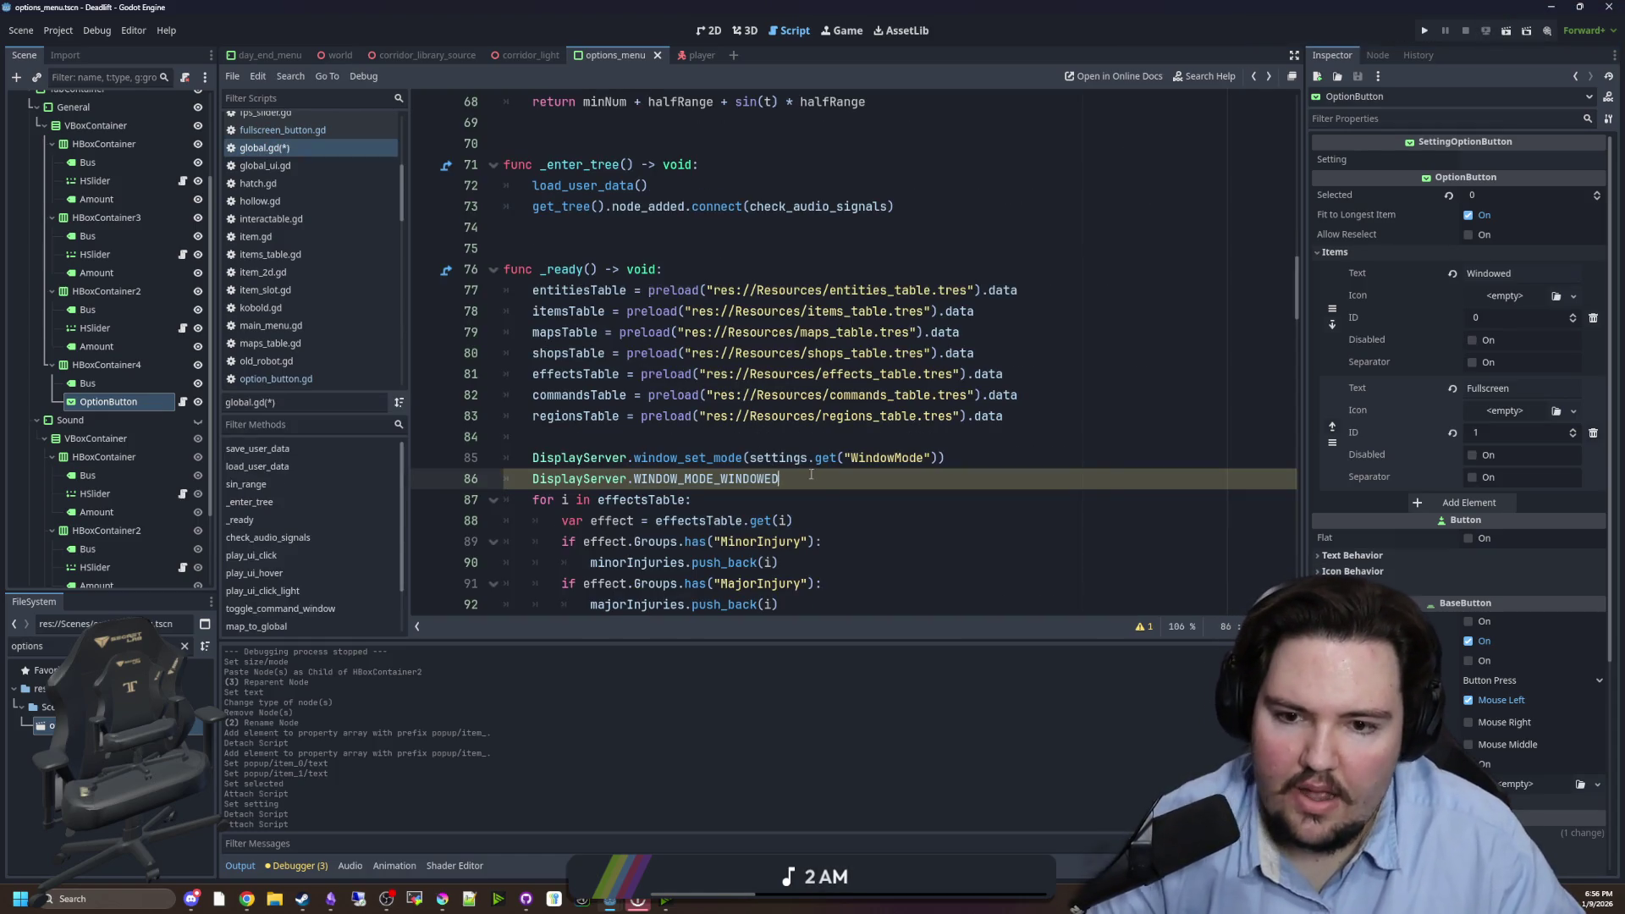
{"action": "left_click_drag", "start_coordinate": [811, 476], "coordinate": [532, 479]}
{"action": "key", "text": "BackSpace"}
{"action": "key", "text": "Up"}
{"action": "key", "text": "Up"}
{"action": "key", "text": "ctrl+s"}
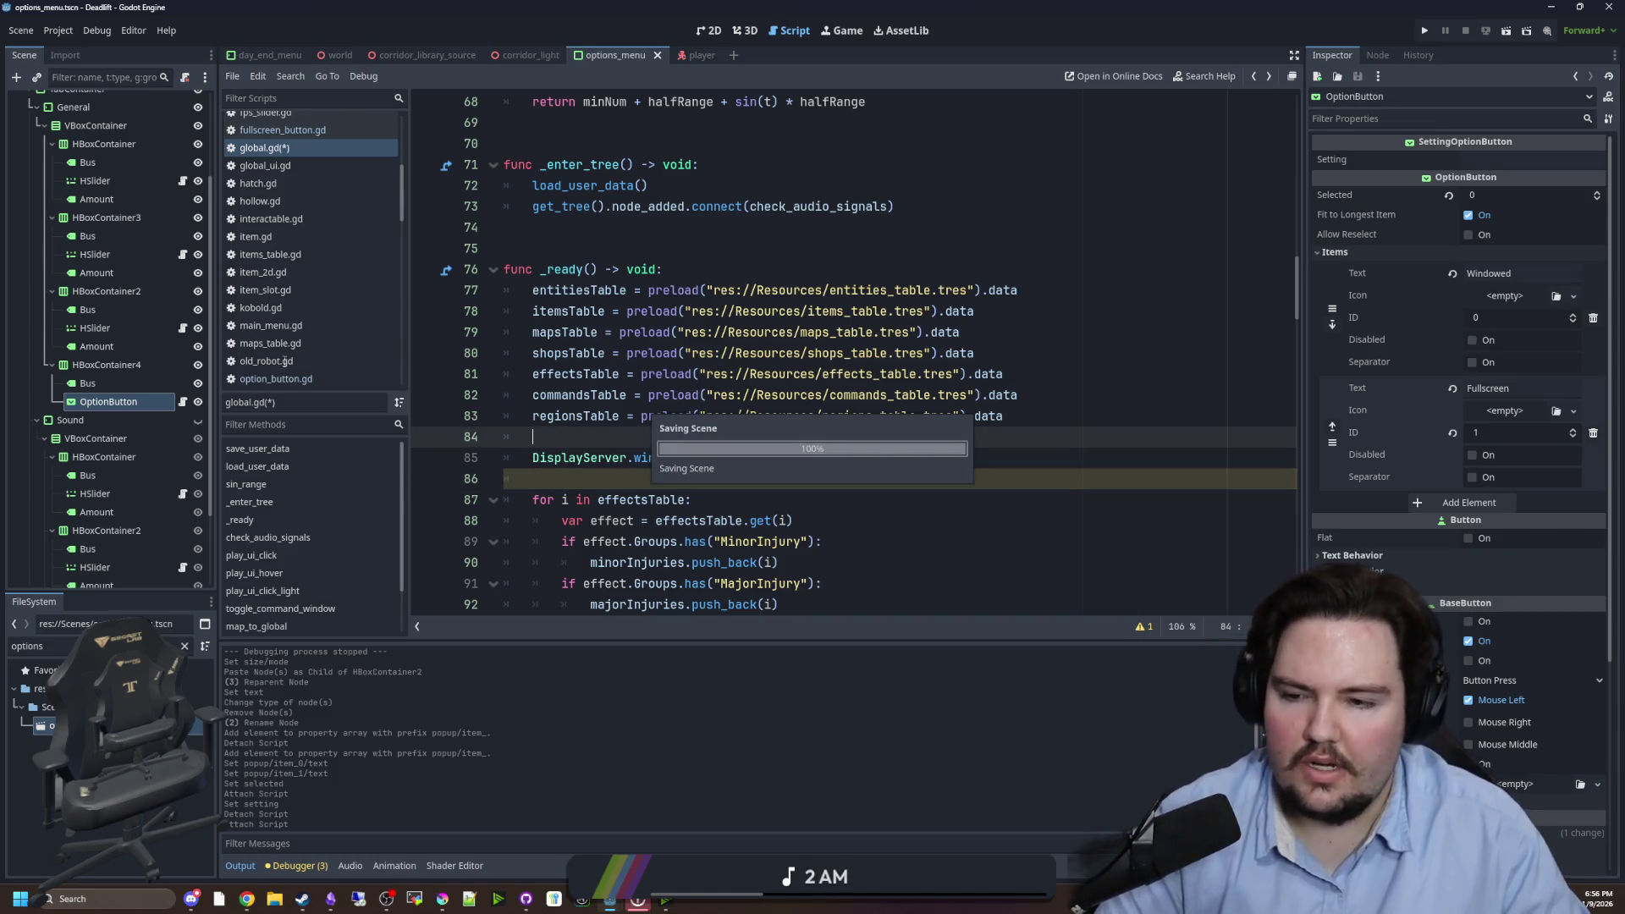
- Give the Fullscreen item ID 3 and run the game, which halts on line 85's Nil-to-int error
{"action": "left_click", "coordinate": [1489, 441]}
{"action": "type", "text": "3"}
{"action": "key", "text": "Return"}
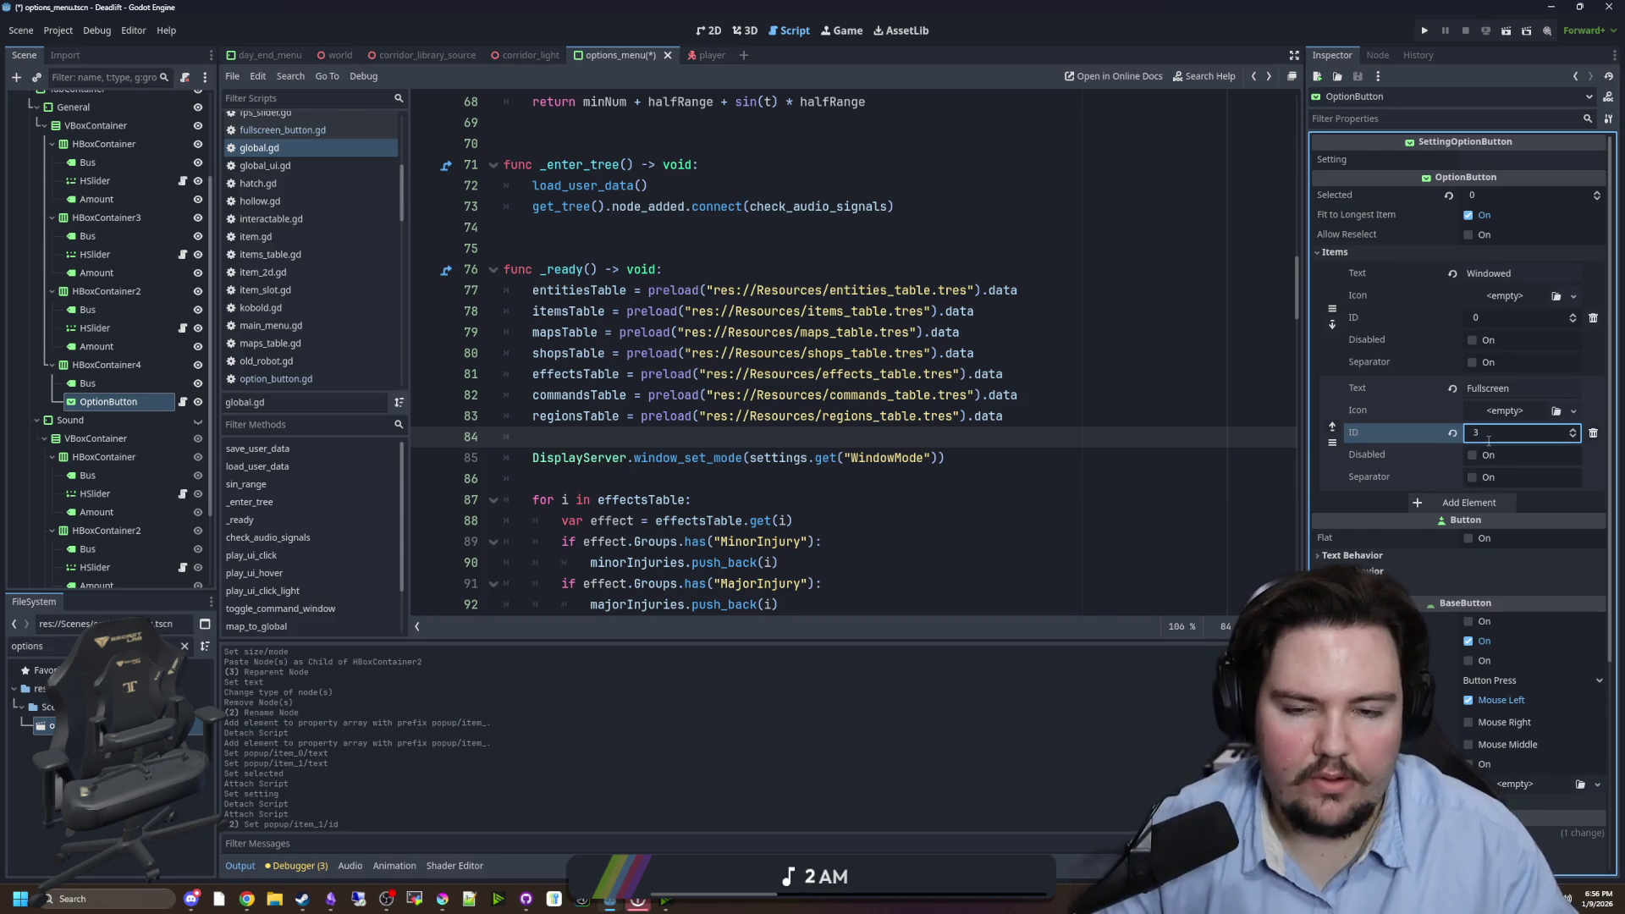
{"action": "left_click", "coordinate": [1425, 31]}
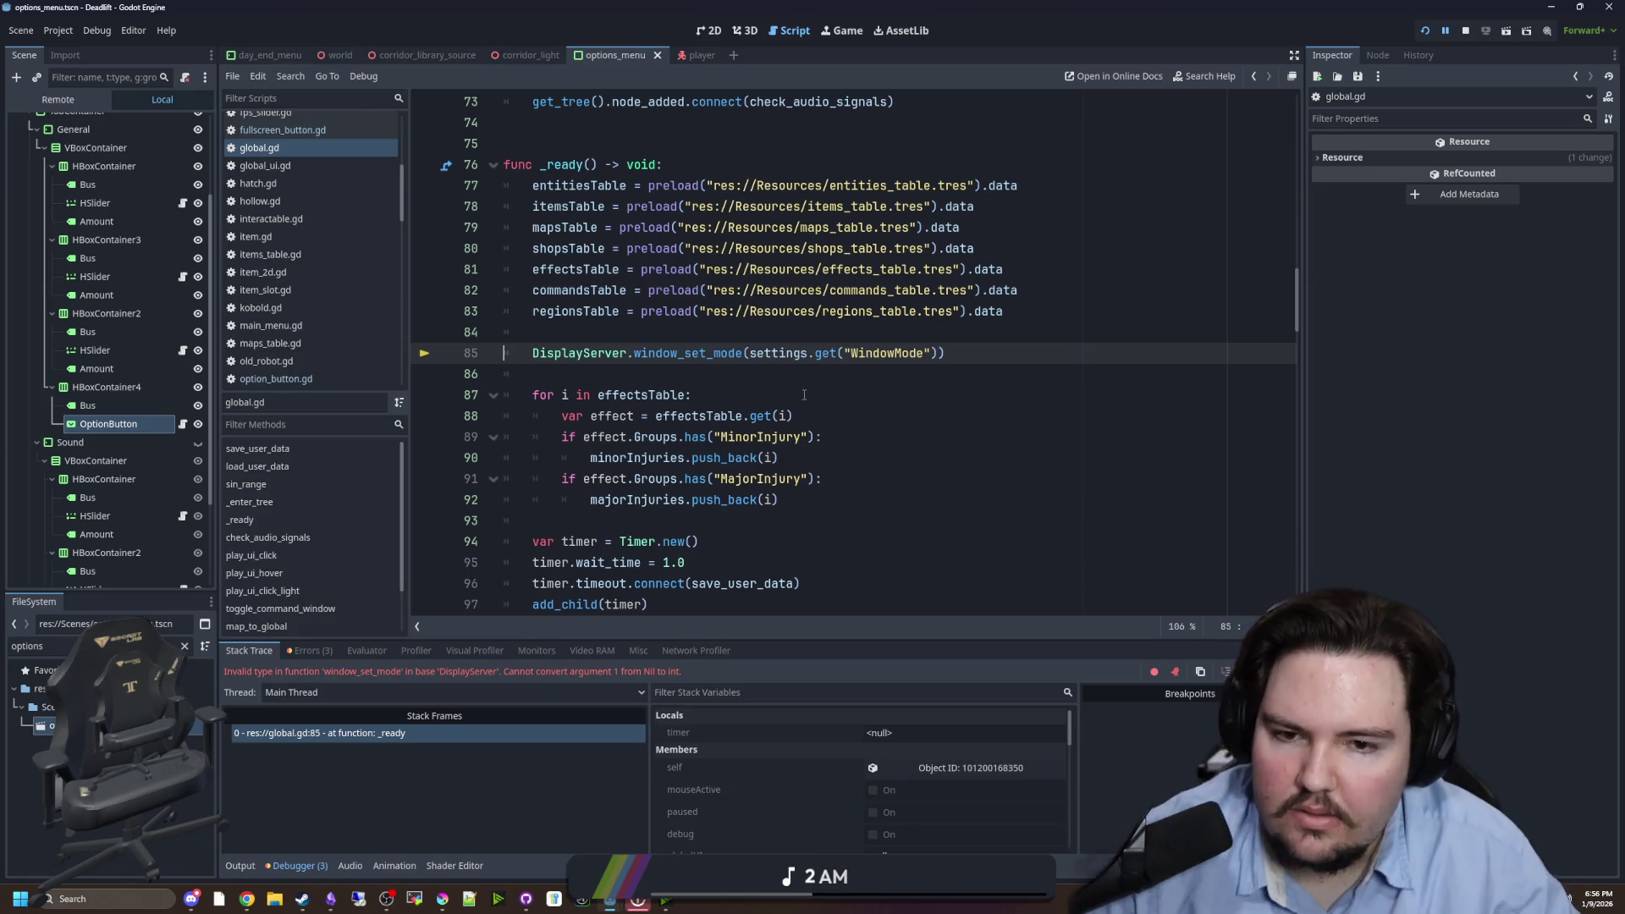
{"action": "double_click", "coordinate": [903, 353]}
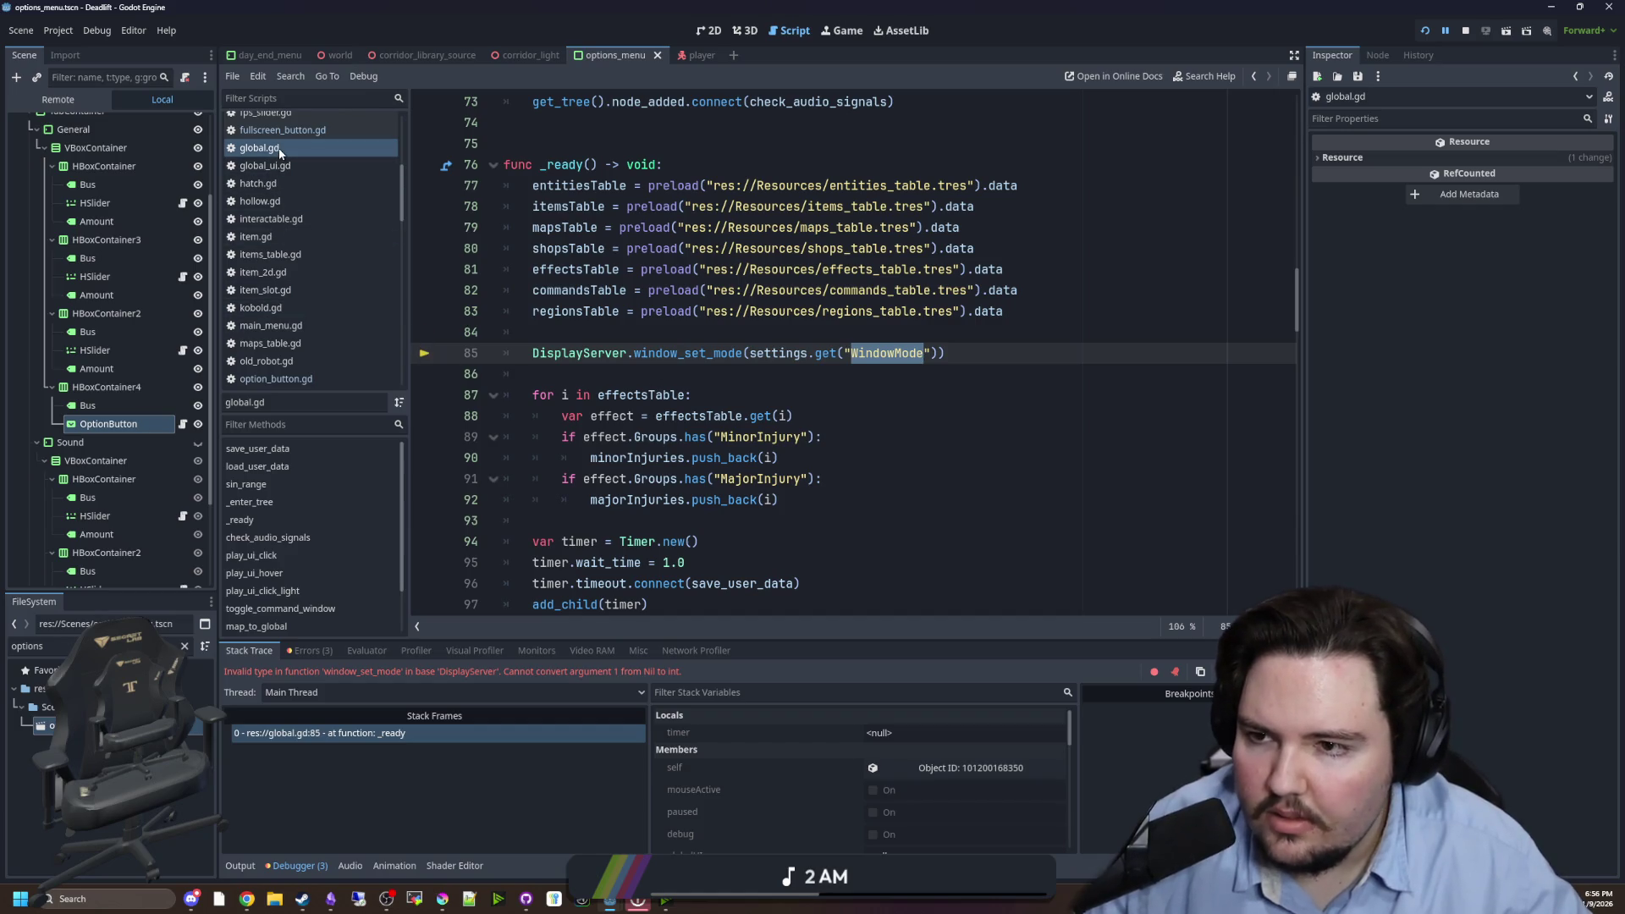
- Search global.gd for 'sett' and comment out the startup window_set_mode line 85
{"action": "left_click", "coordinate": [504, 186]}
{"action": "scroll", "coordinate": [592, 254], "scroll_direction": "up", "scroll_amount": 3}
{"action": "left_click", "coordinate": [826, 291]}
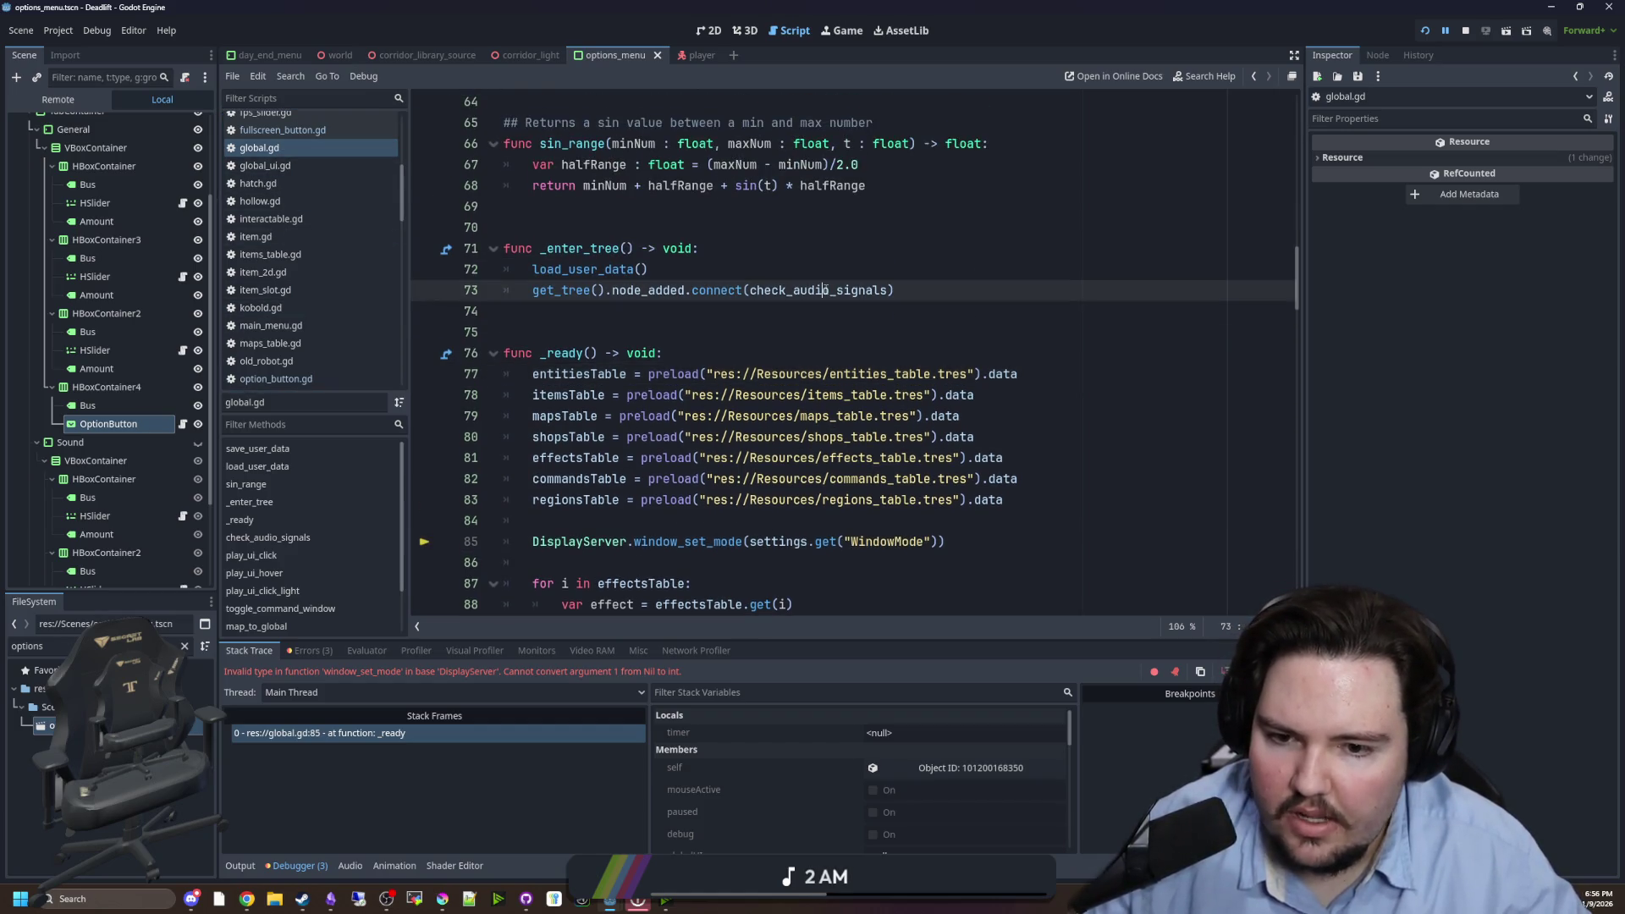
{"action": "key", "text": "ctrl+f"}
{"action": "type", "text": "sett"}
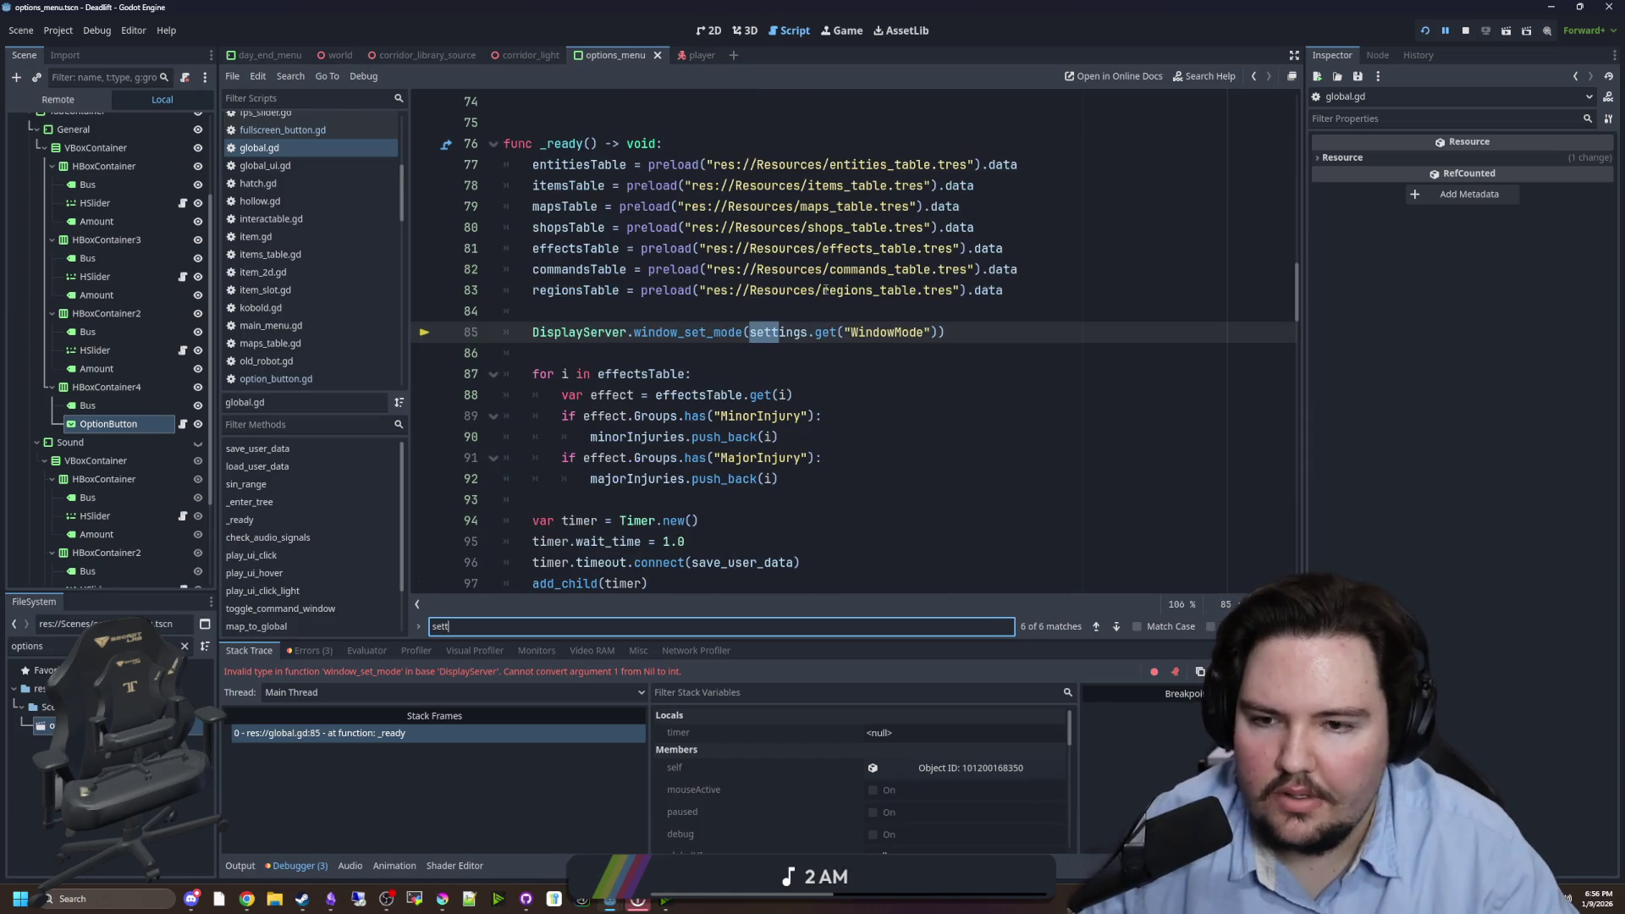
{"action": "scroll", "coordinate": [768, 360], "scroll_direction": "up", "scroll_amount": 3}
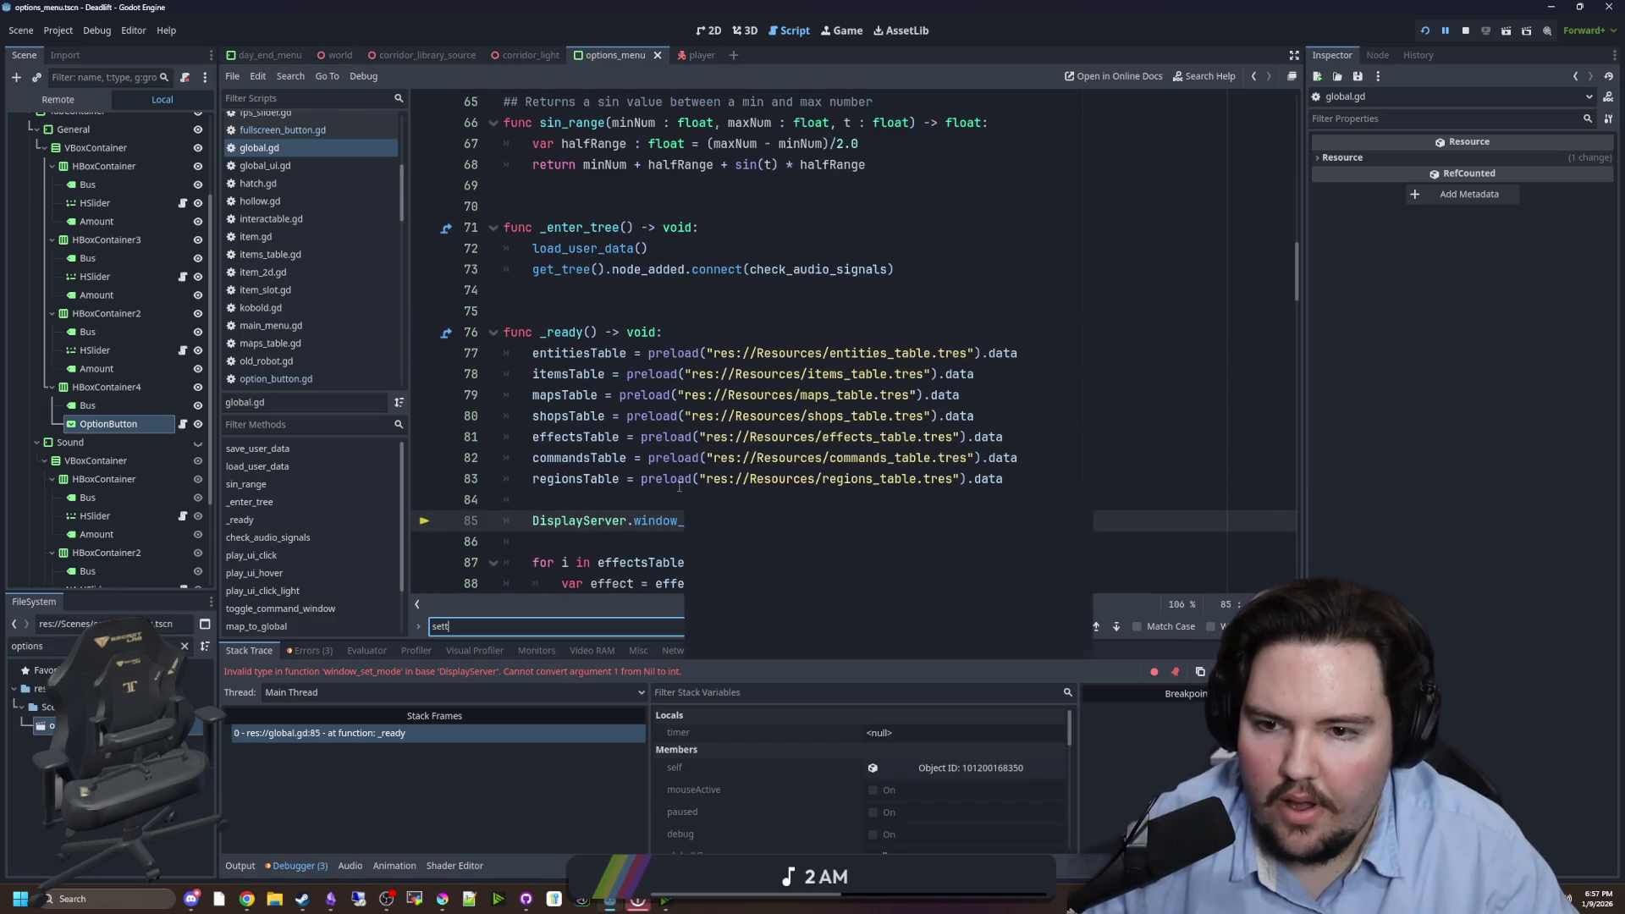
{"action": "left_click", "coordinate": [532, 520]}
{"action": "key", "text": "ctrl+k"}
- Review the WindowMode key in the settings dictionary and save global.gd
{"action": "left_click", "coordinate": [828, 506]}
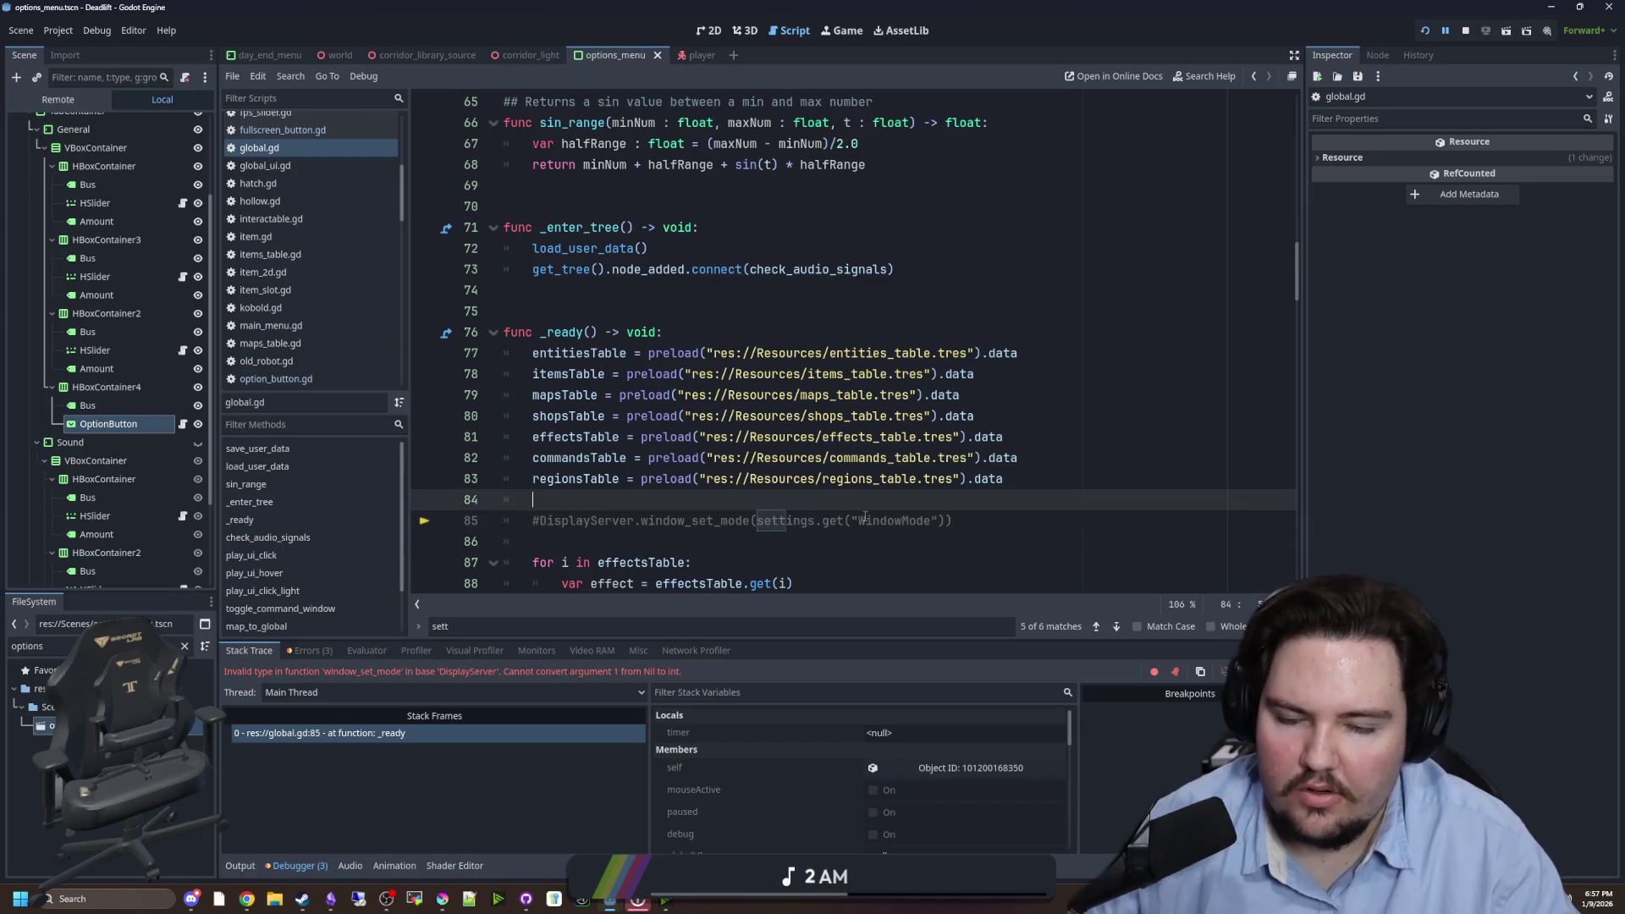
{"action": "scroll", "coordinate": [888, 392], "scroll_direction": "up", "scroll_amount": 8}
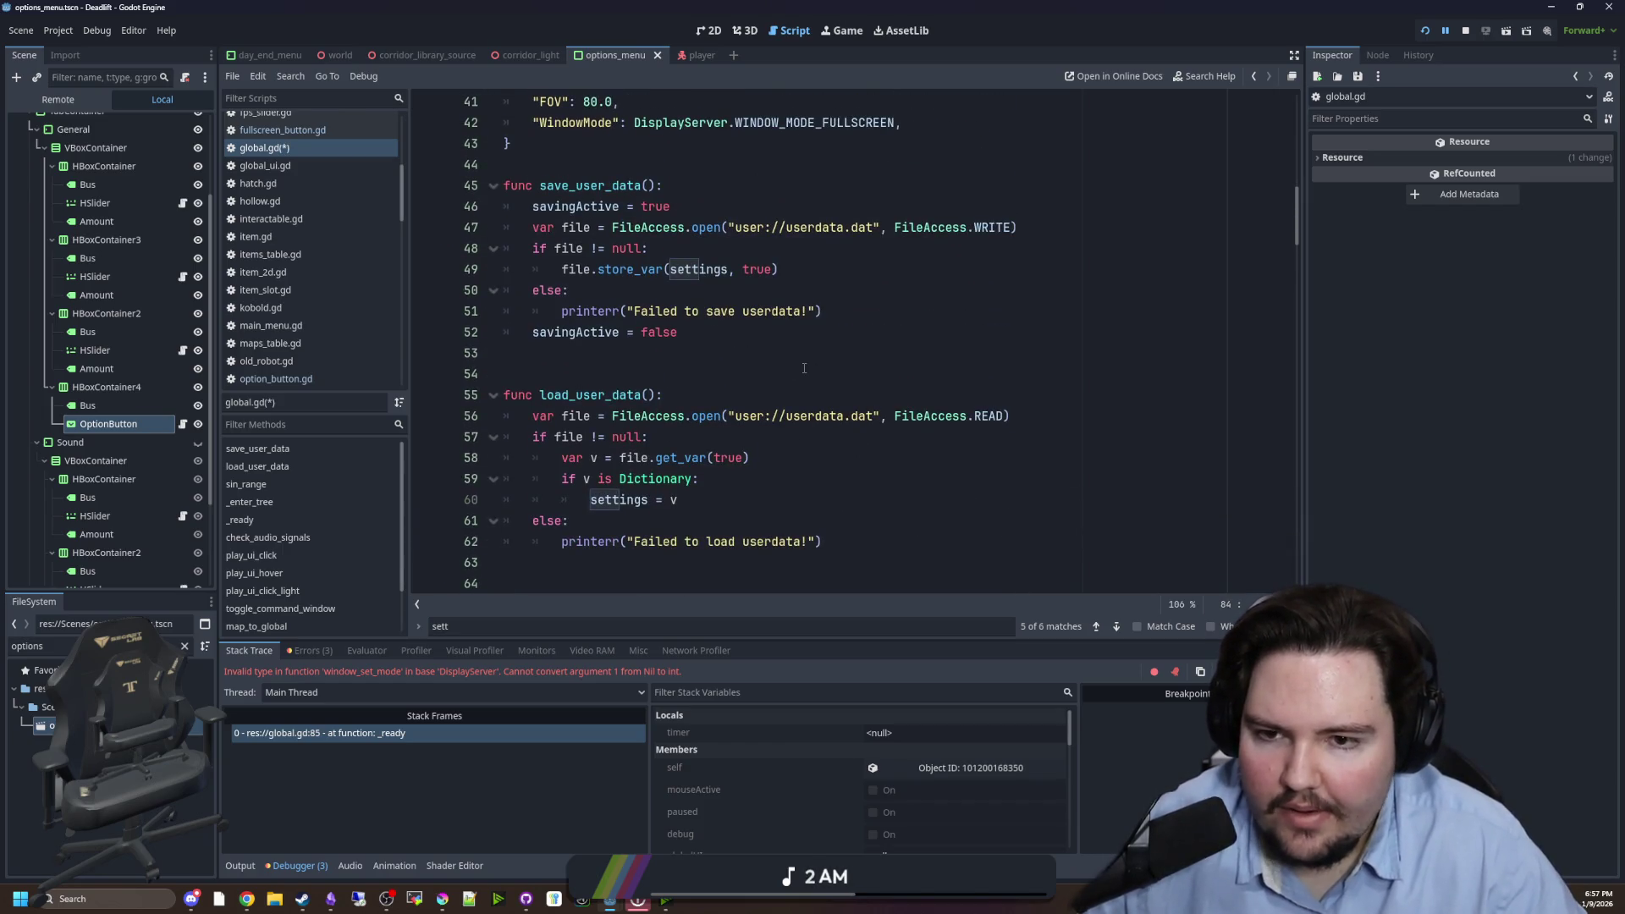
{"action": "scroll", "coordinate": [804, 368], "scroll_direction": "up", "scroll_amount": 4}
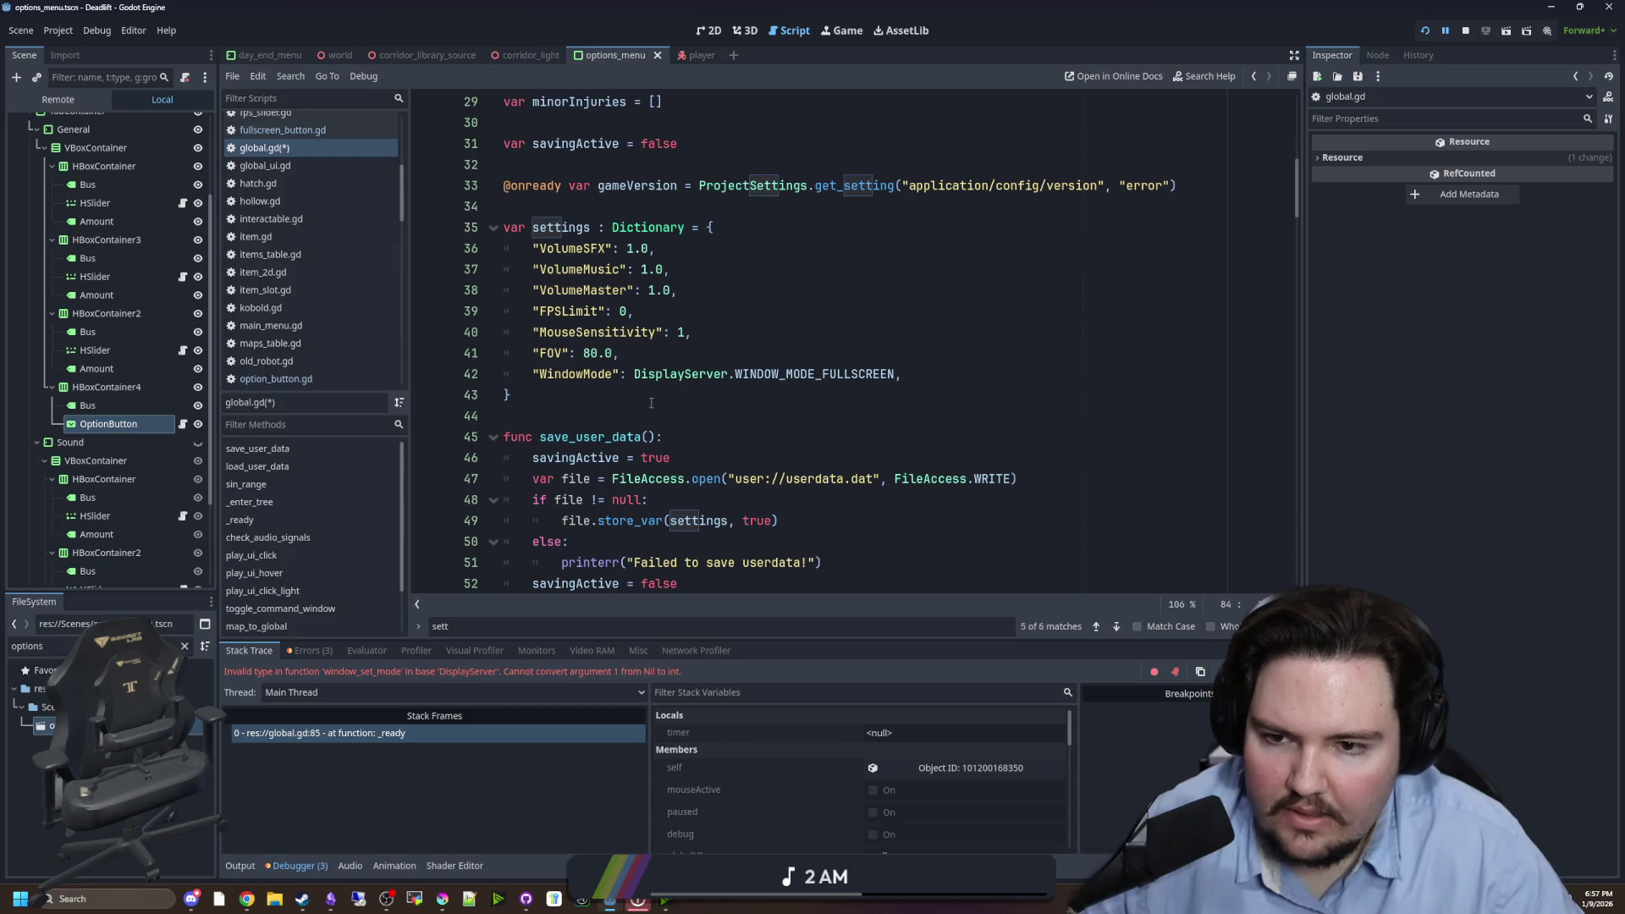
{"action": "double_click", "coordinate": [578, 374]}
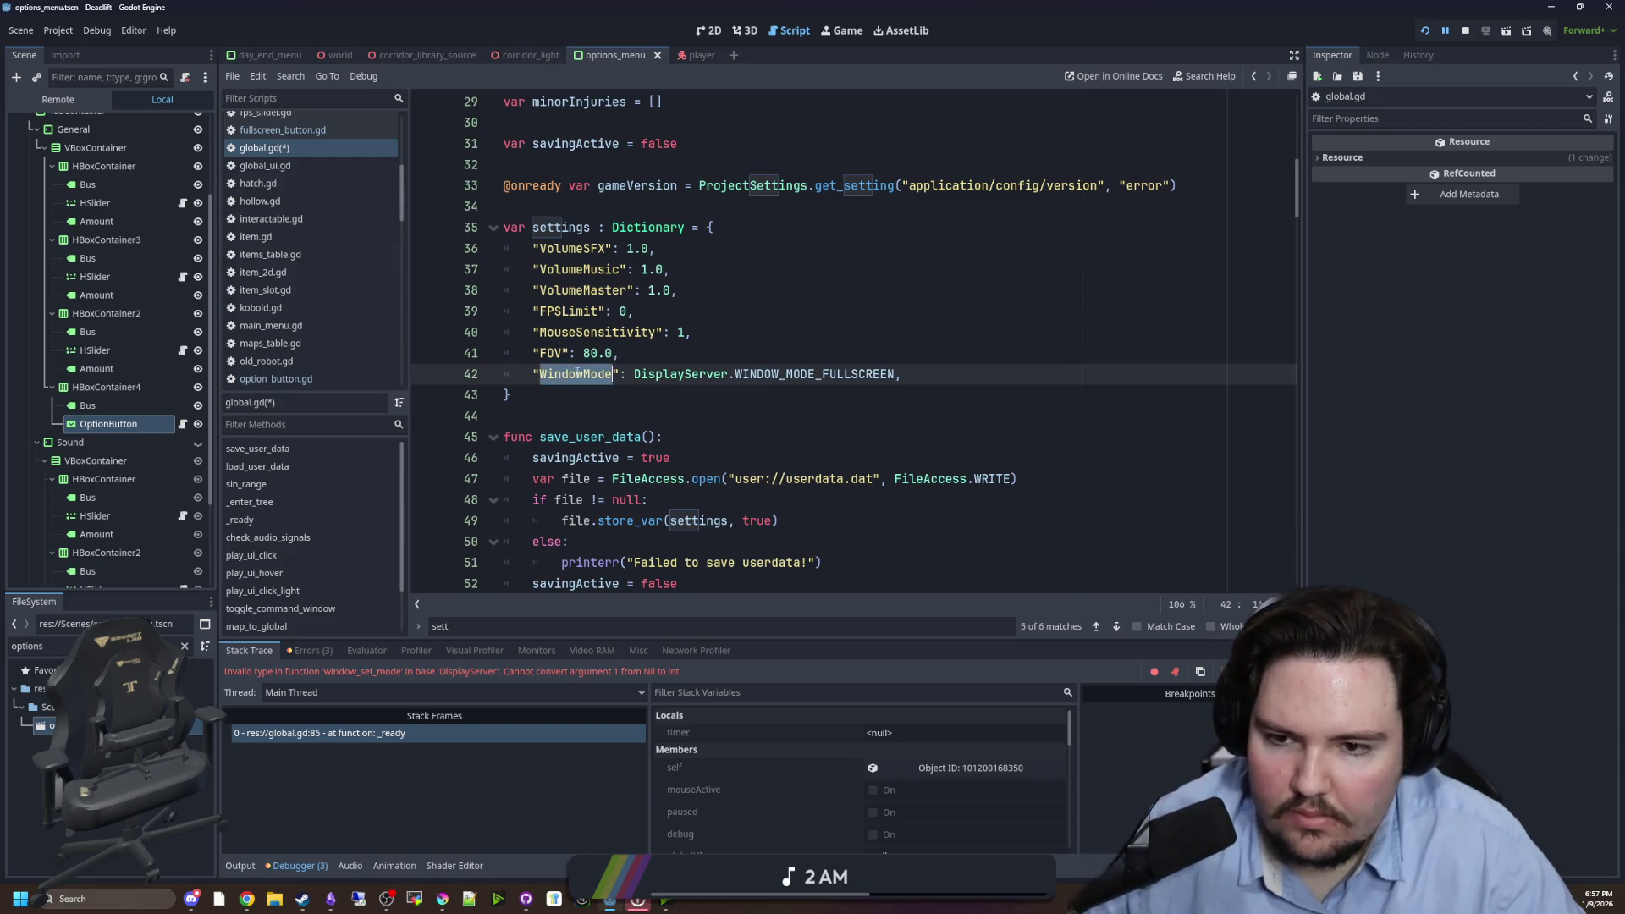
{"action": "left_click", "coordinate": [673, 351]}
{"action": "key", "text": "ctrl+s"}
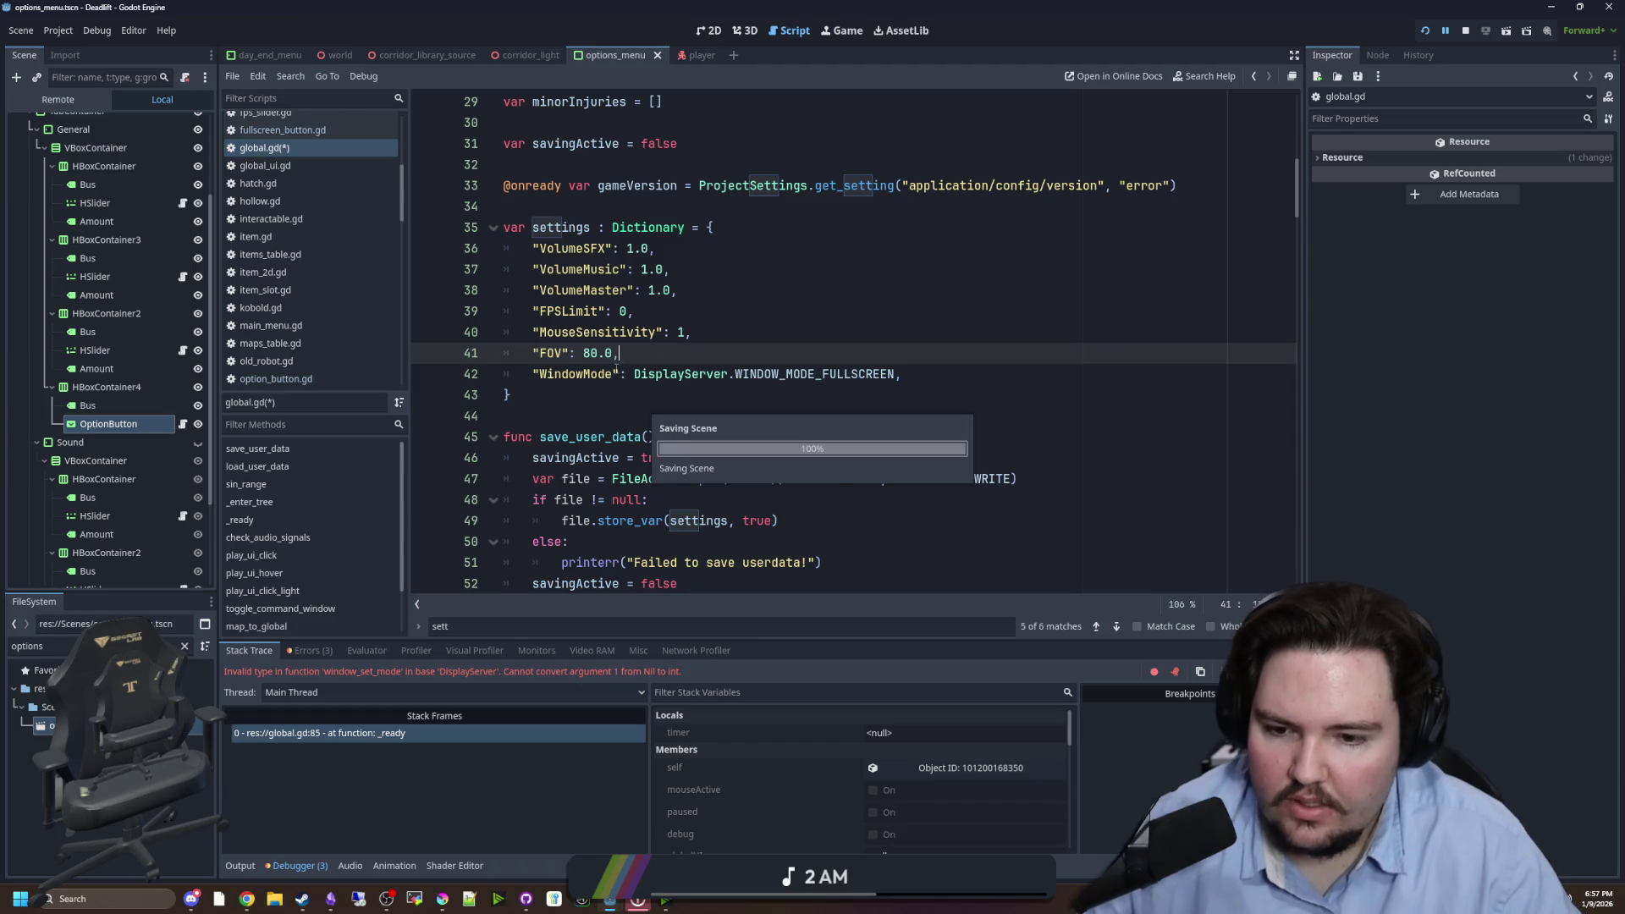
{"action": "key", "text": "ctrl+s"}
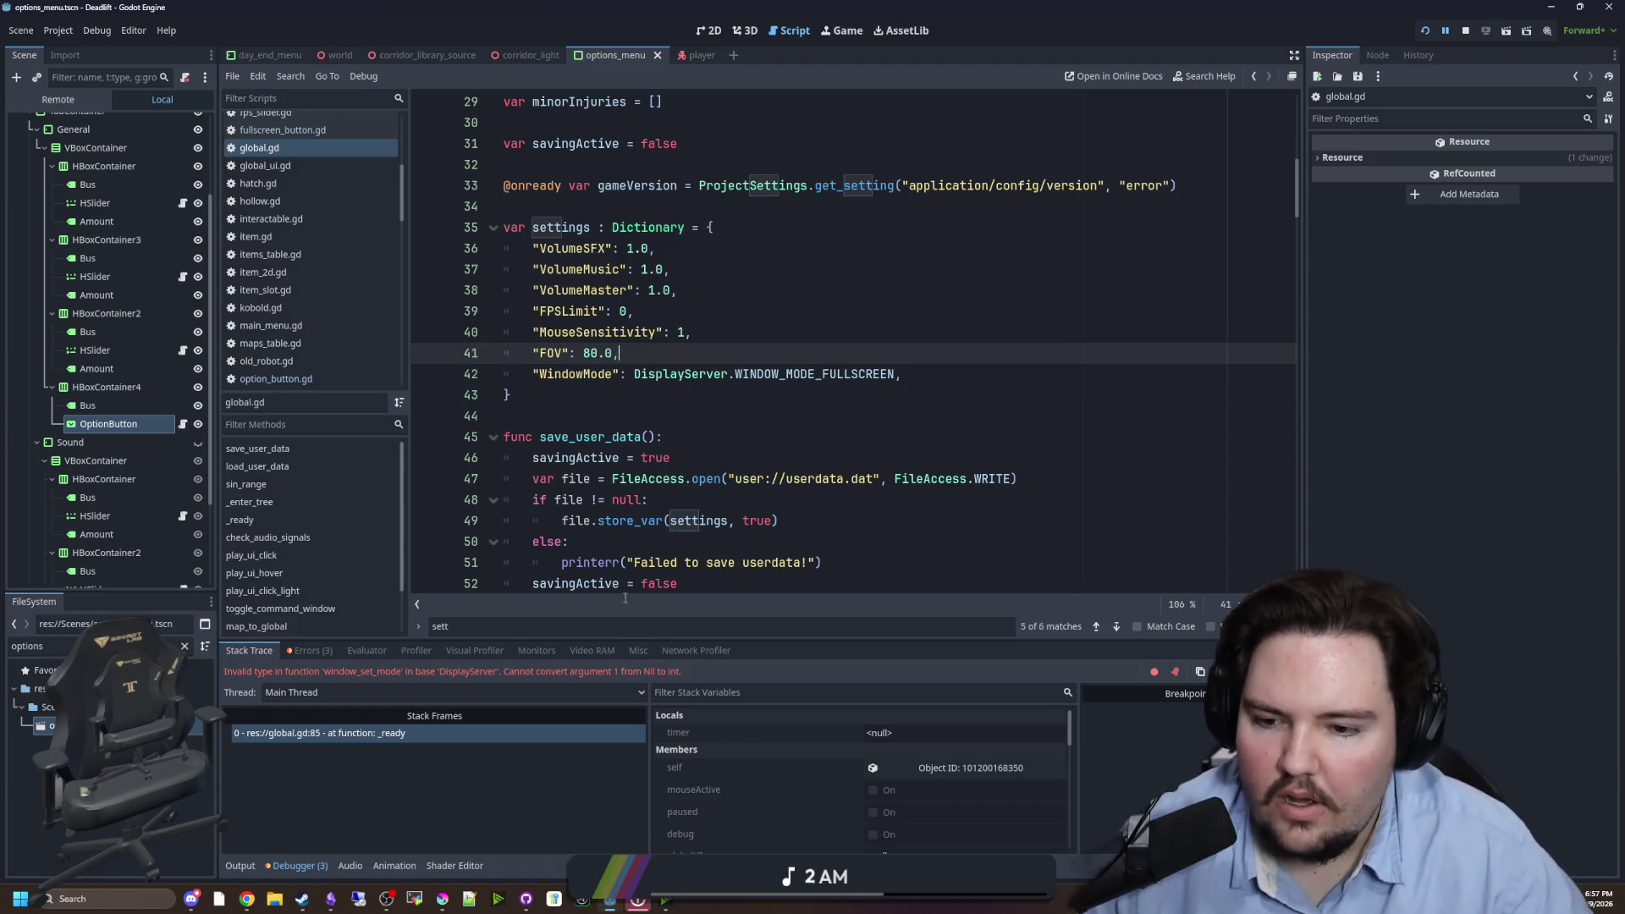
{"action": "left_click", "coordinate": [429, 739]}
{"action": "left_click", "coordinate": [807, 361]}
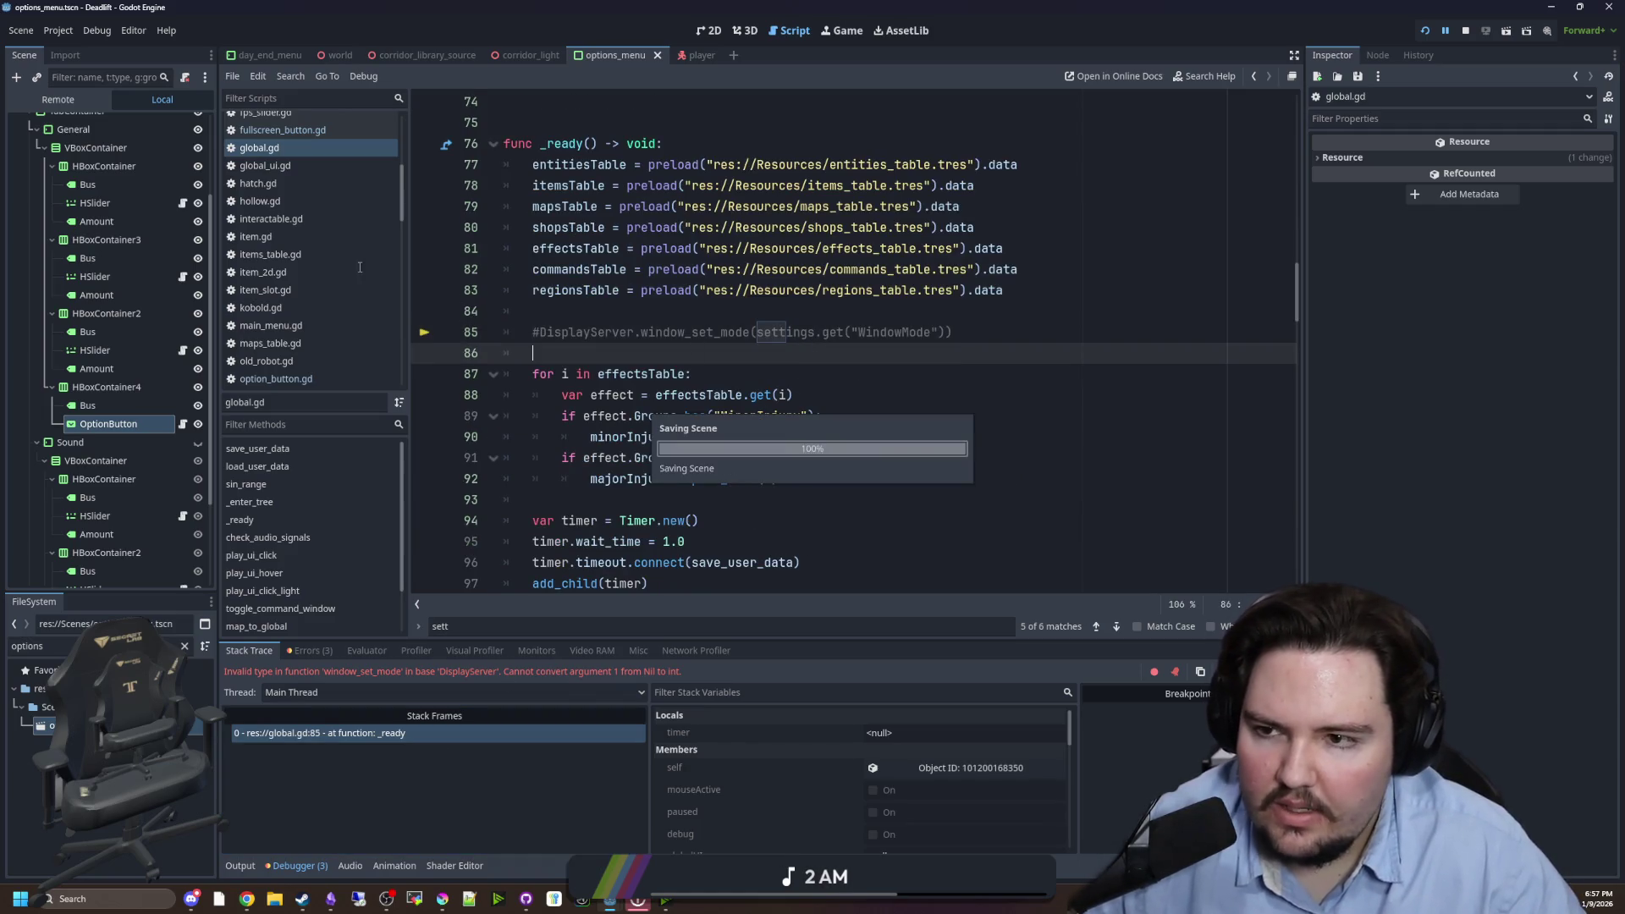
- Review fullscreen_button.gd and its SettingOptionButton base script, then restart the game
{"action": "left_click", "coordinate": [182, 425]}
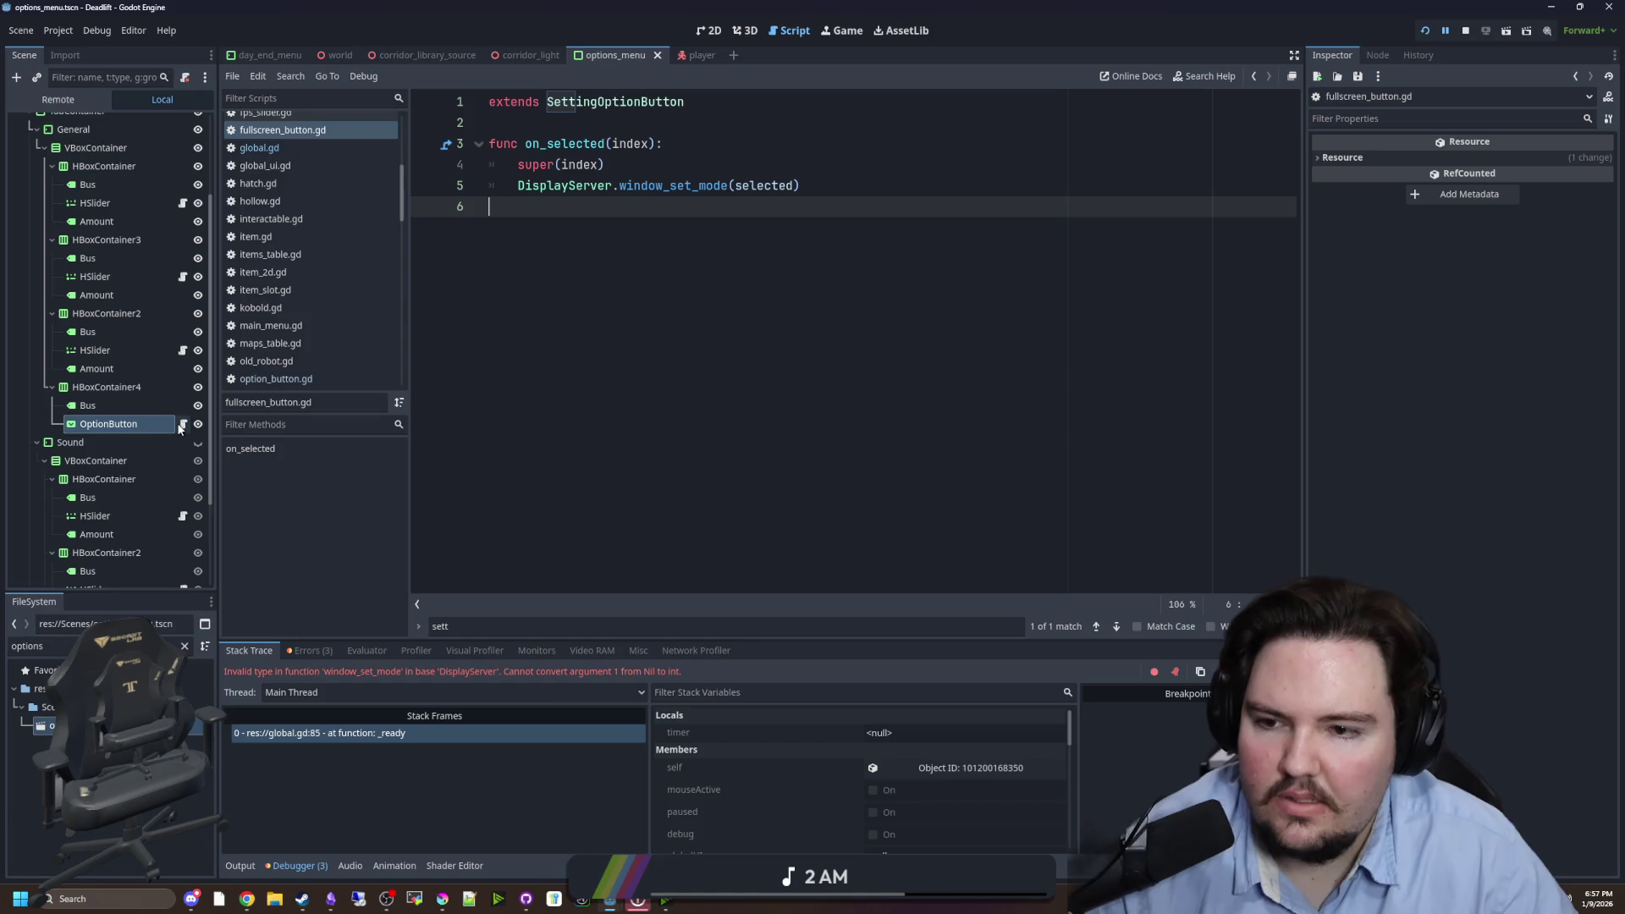
{"action": "left_click", "coordinate": [669, 186]}
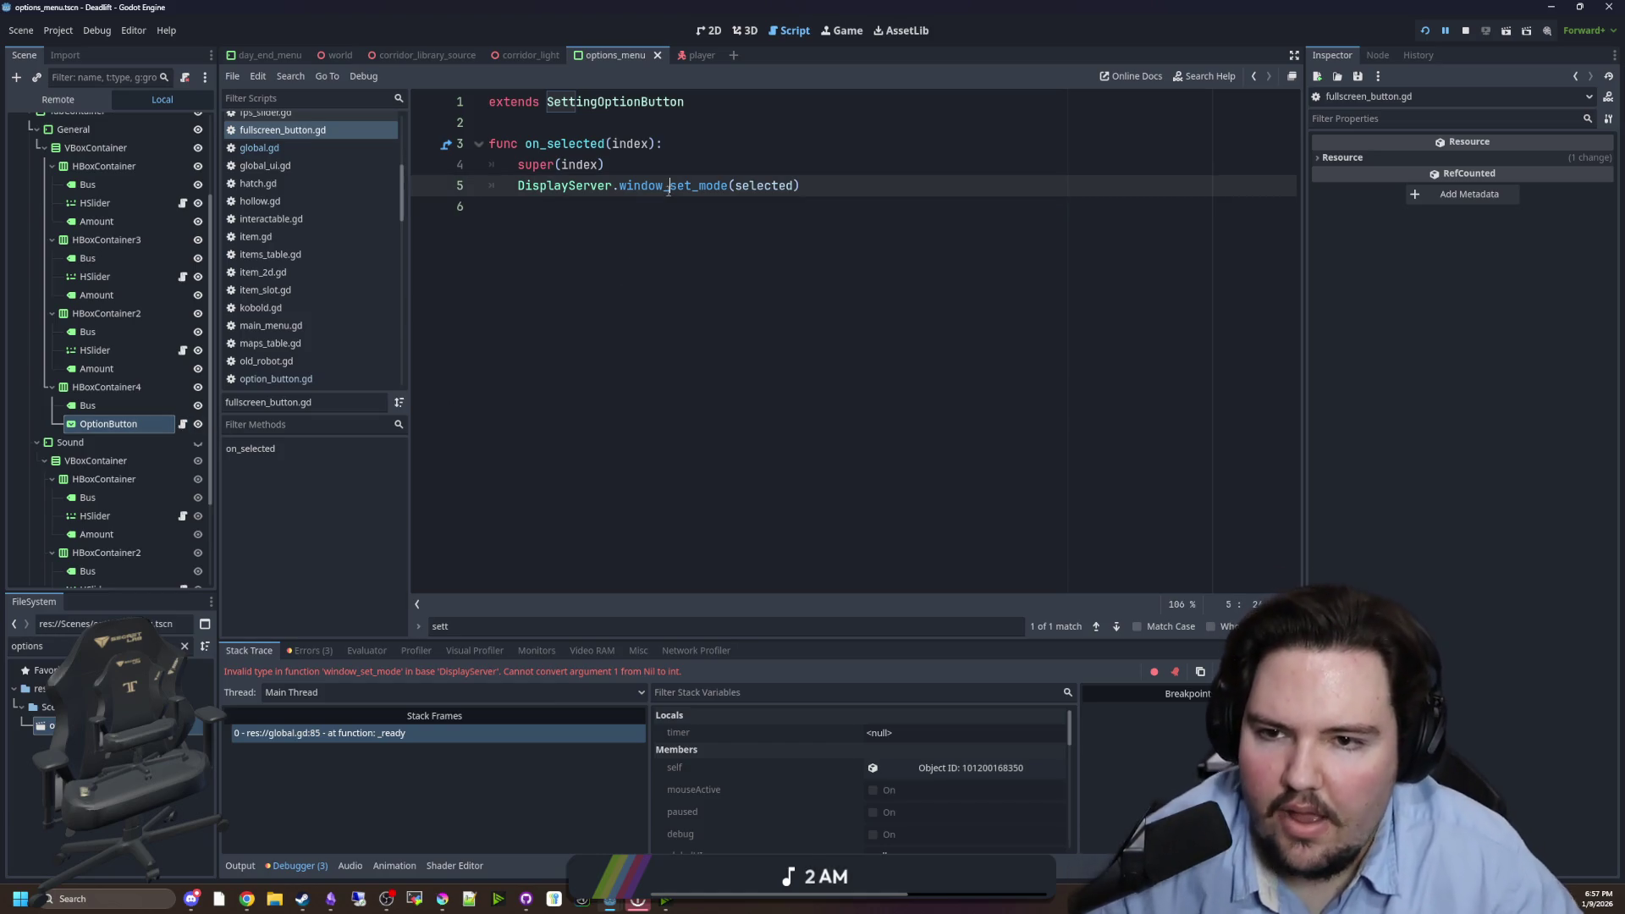
{"action": "left_click", "coordinate": [616, 102], "text": "ctrl"}
{"action": "left_click", "coordinate": [773, 348]}
{"action": "left_click", "coordinate": [819, 332]}
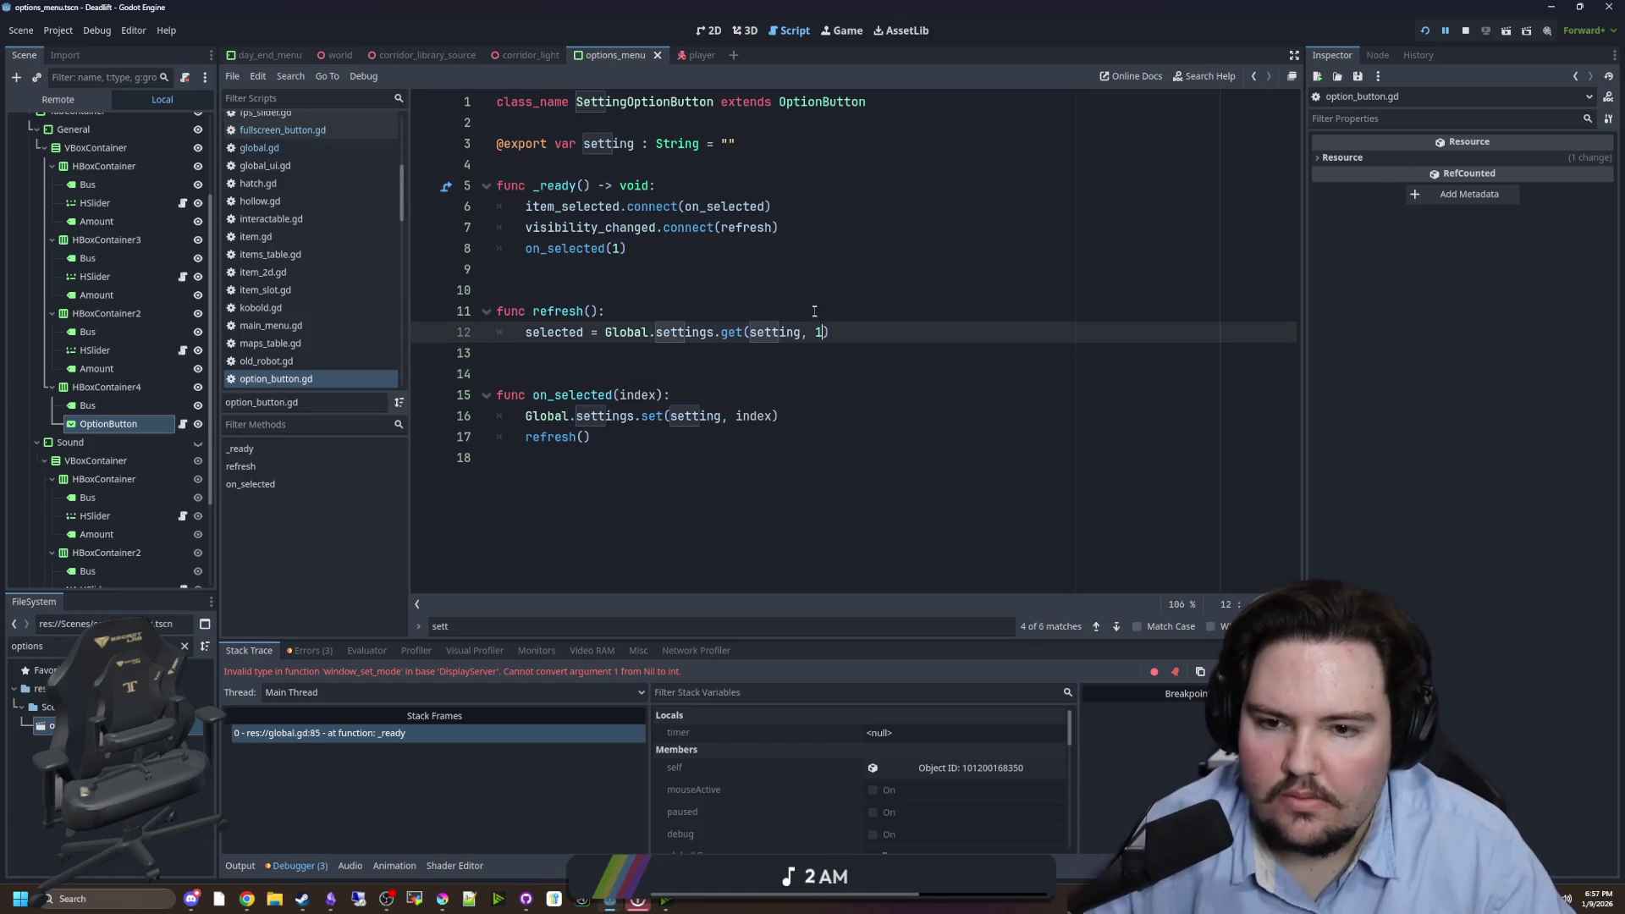
{"action": "left_click", "coordinate": [767, 416]}
{"action": "left_click", "coordinate": [499, 373]}
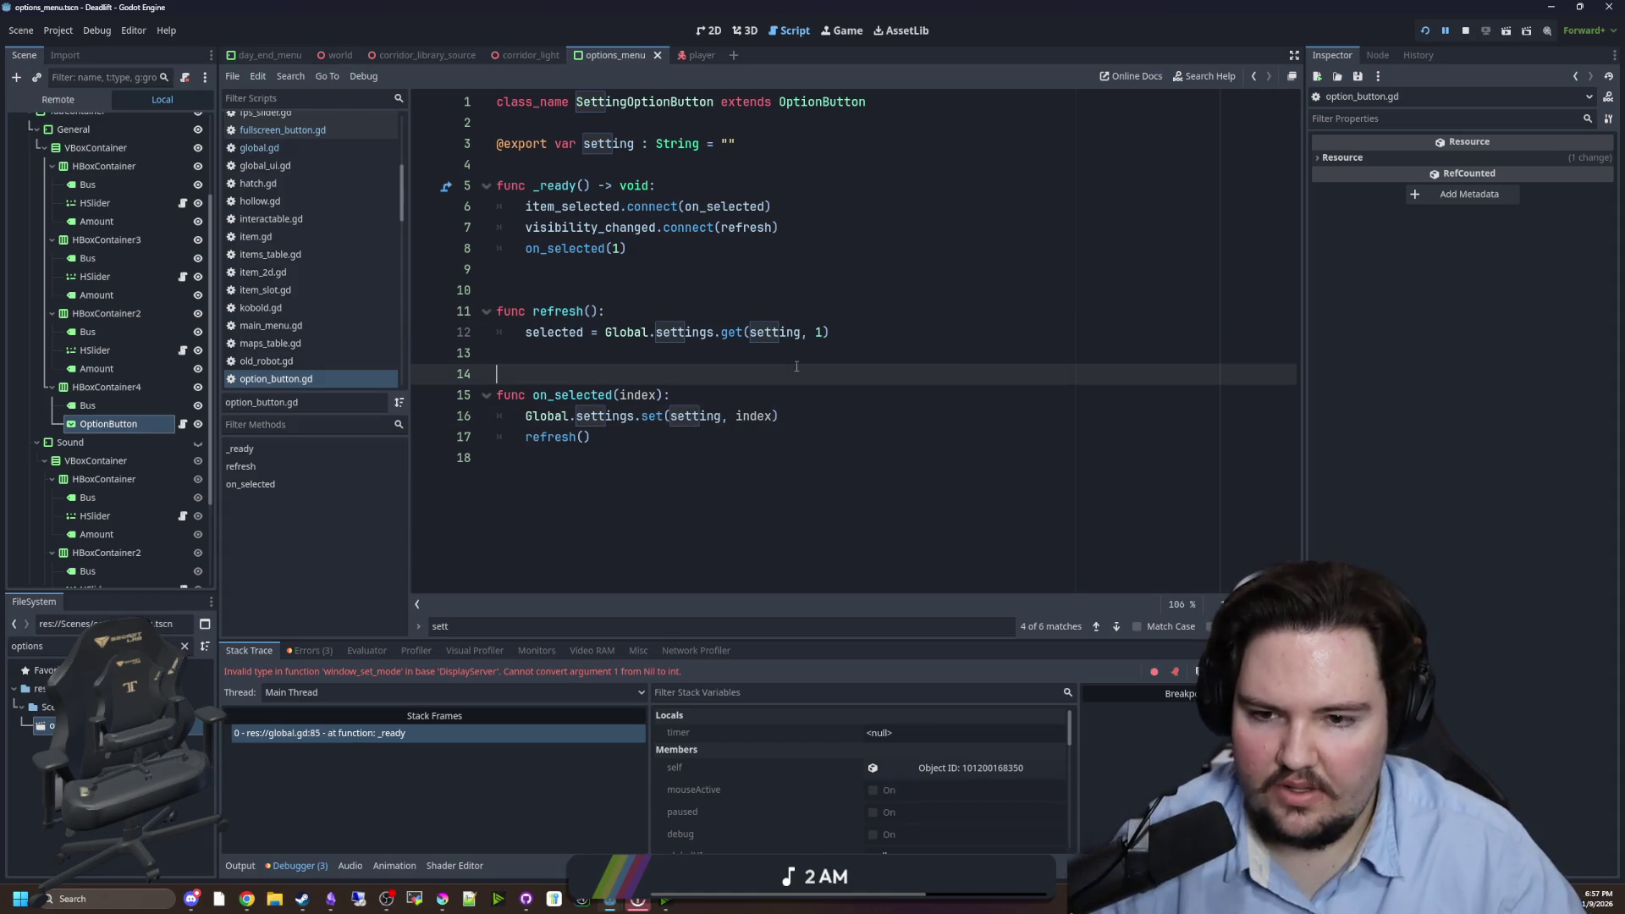
{"action": "left_click", "coordinate": [1424, 30]}
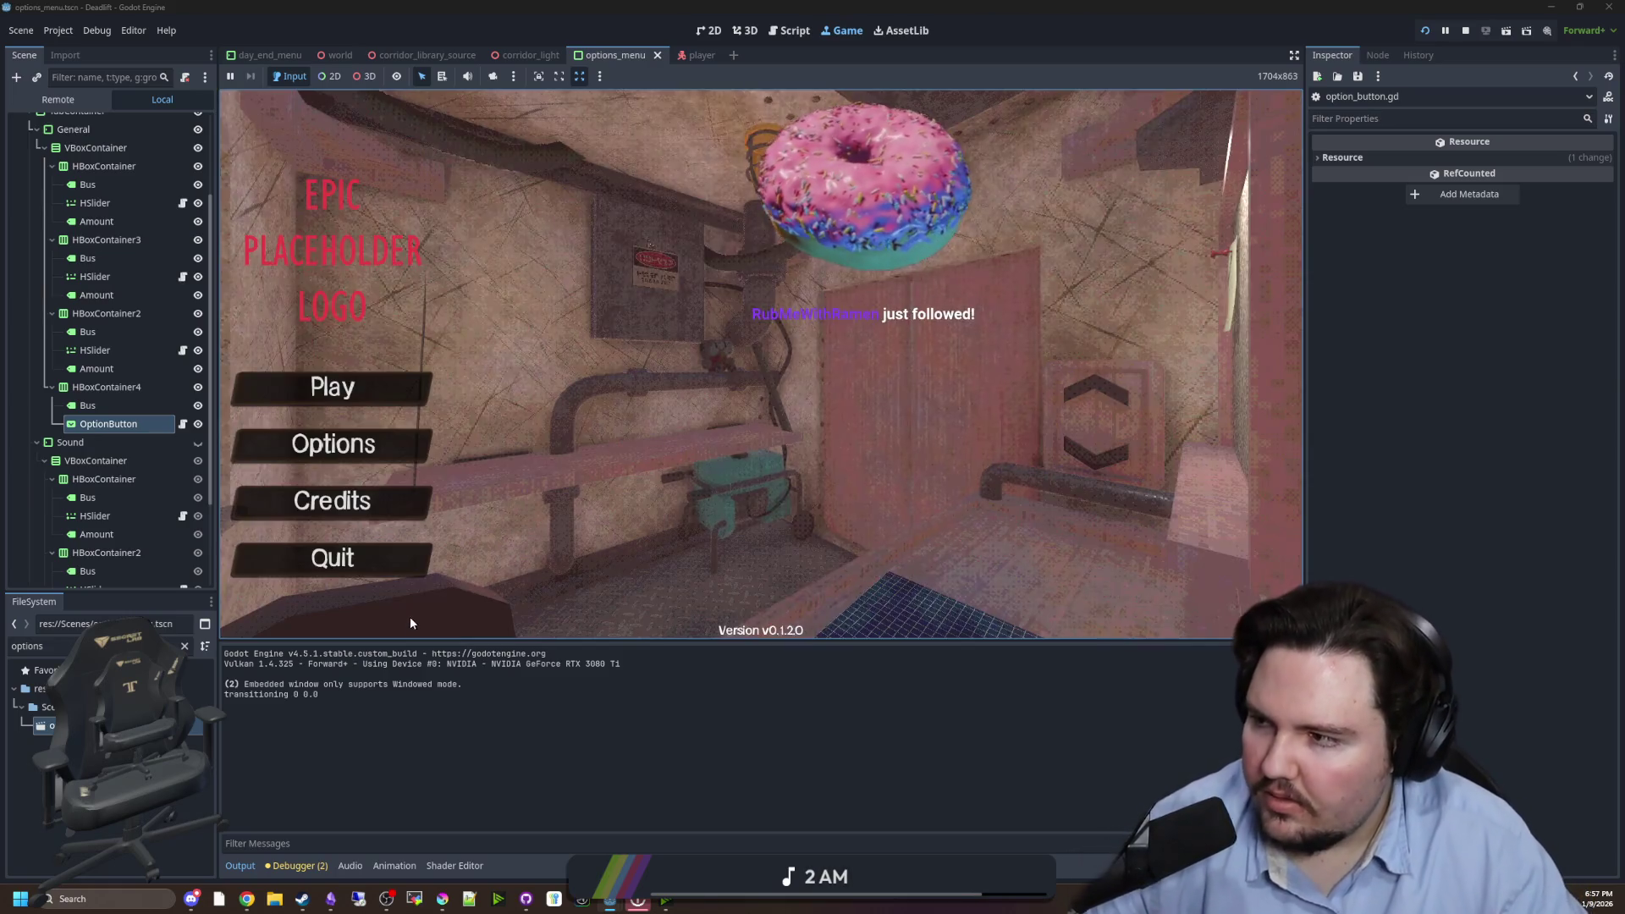
- In the game's Options, toggle Window Mode Windowed/Fullscreen twice, ending on Fullscreen, then stop the game
{"action": "left_click", "coordinate": [365, 455]}
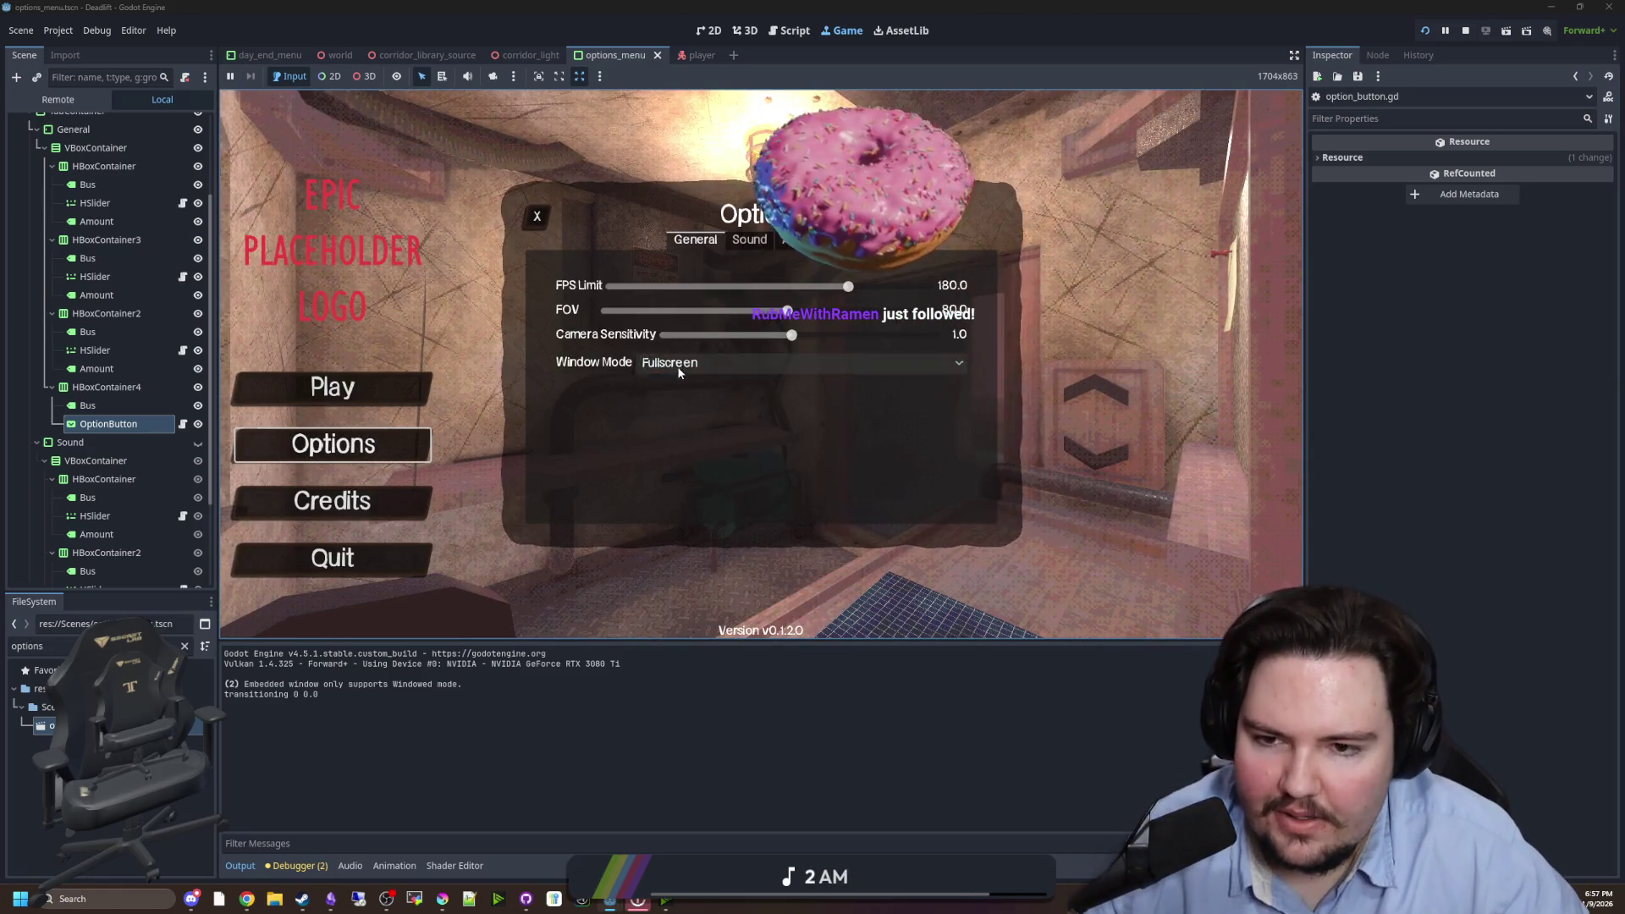
{"action": "left_click", "coordinate": [688, 364]}
{"action": "left_click", "coordinate": [677, 391]}
{"action": "left_click", "coordinate": [677, 364]}
{"action": "left_click", "coordinate": [677, 398]}
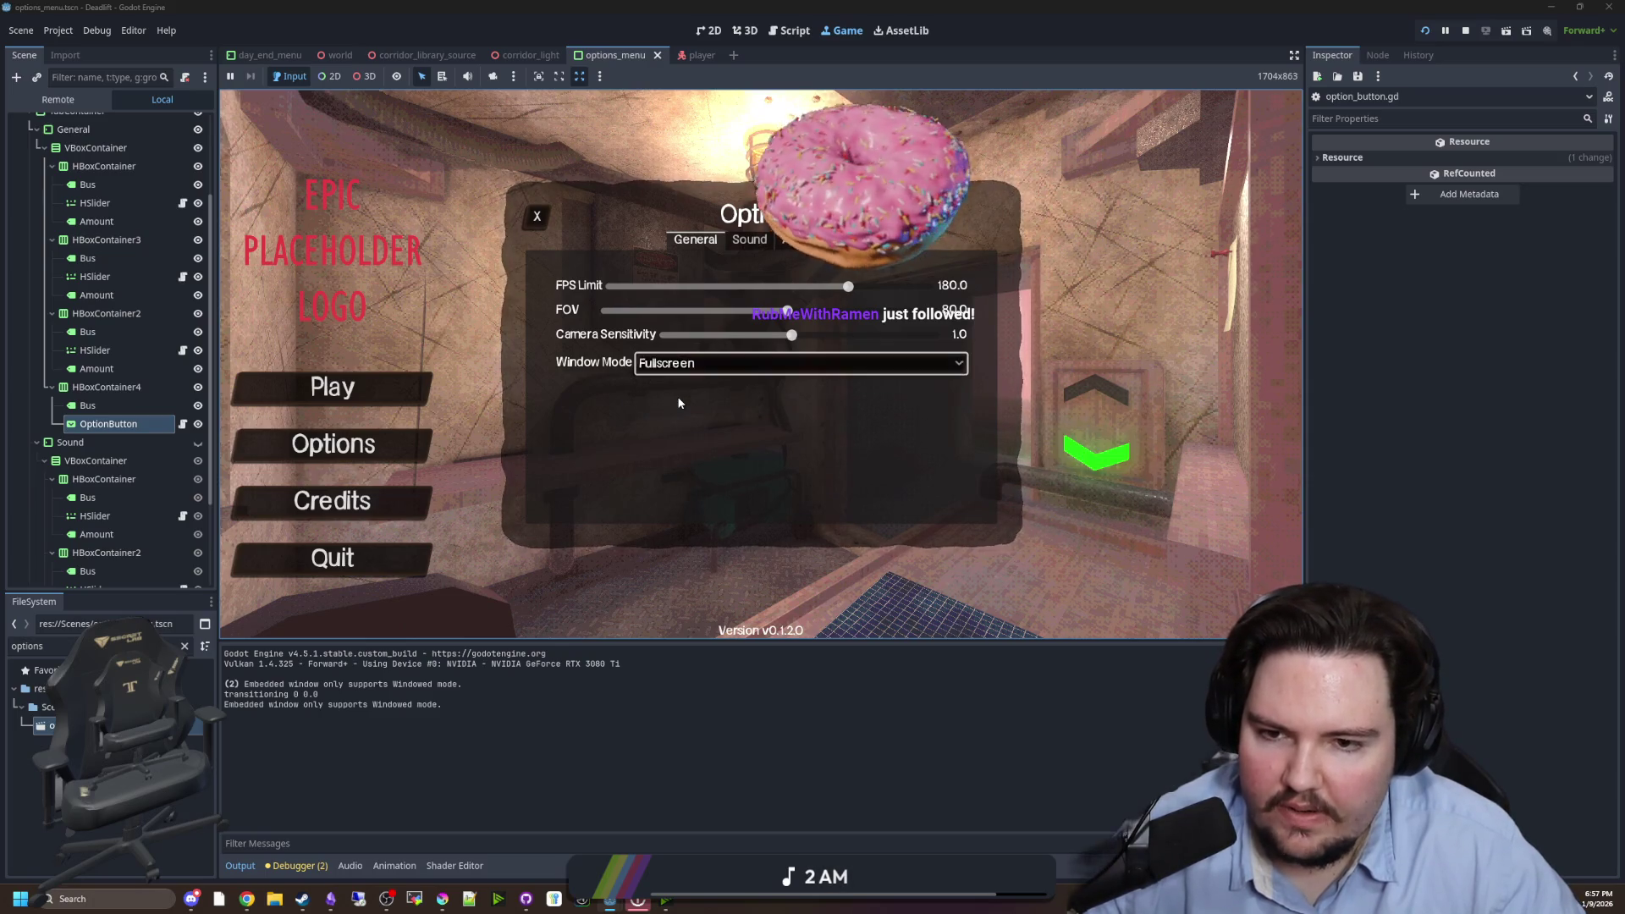
{"action": "left_click", "coordinate": [684, 366]}
{"action": "left_click", "coordinate": [684, 382]}
{"action": "left_click", "coordinate": [682, 364]}
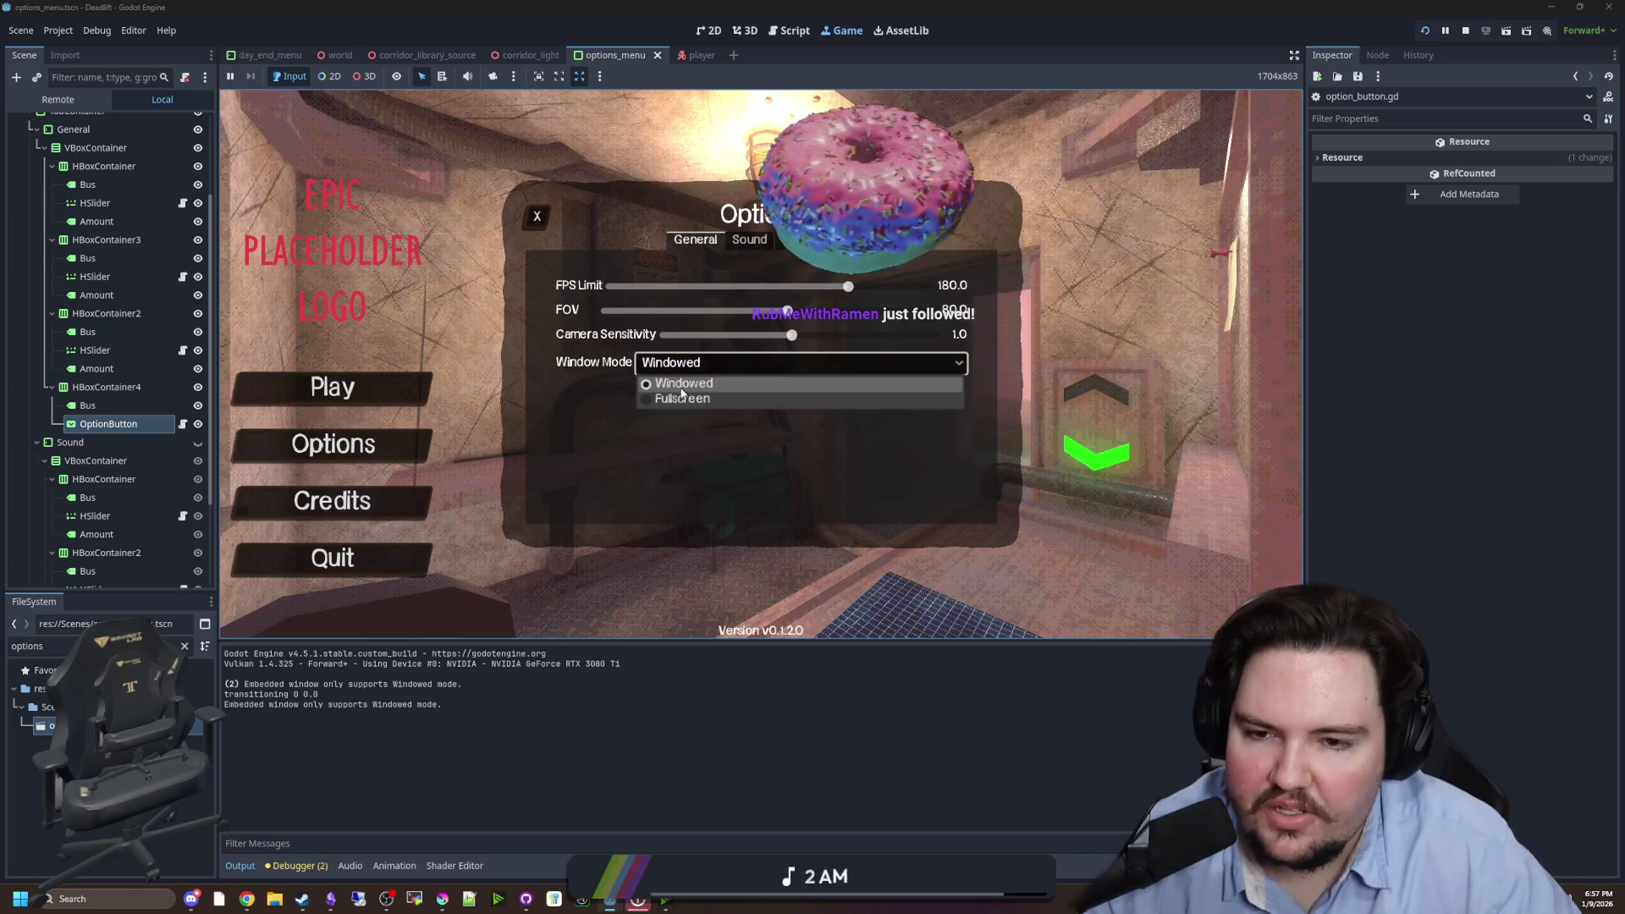
{"action": "left_click", "coordinate": [678, 398]}
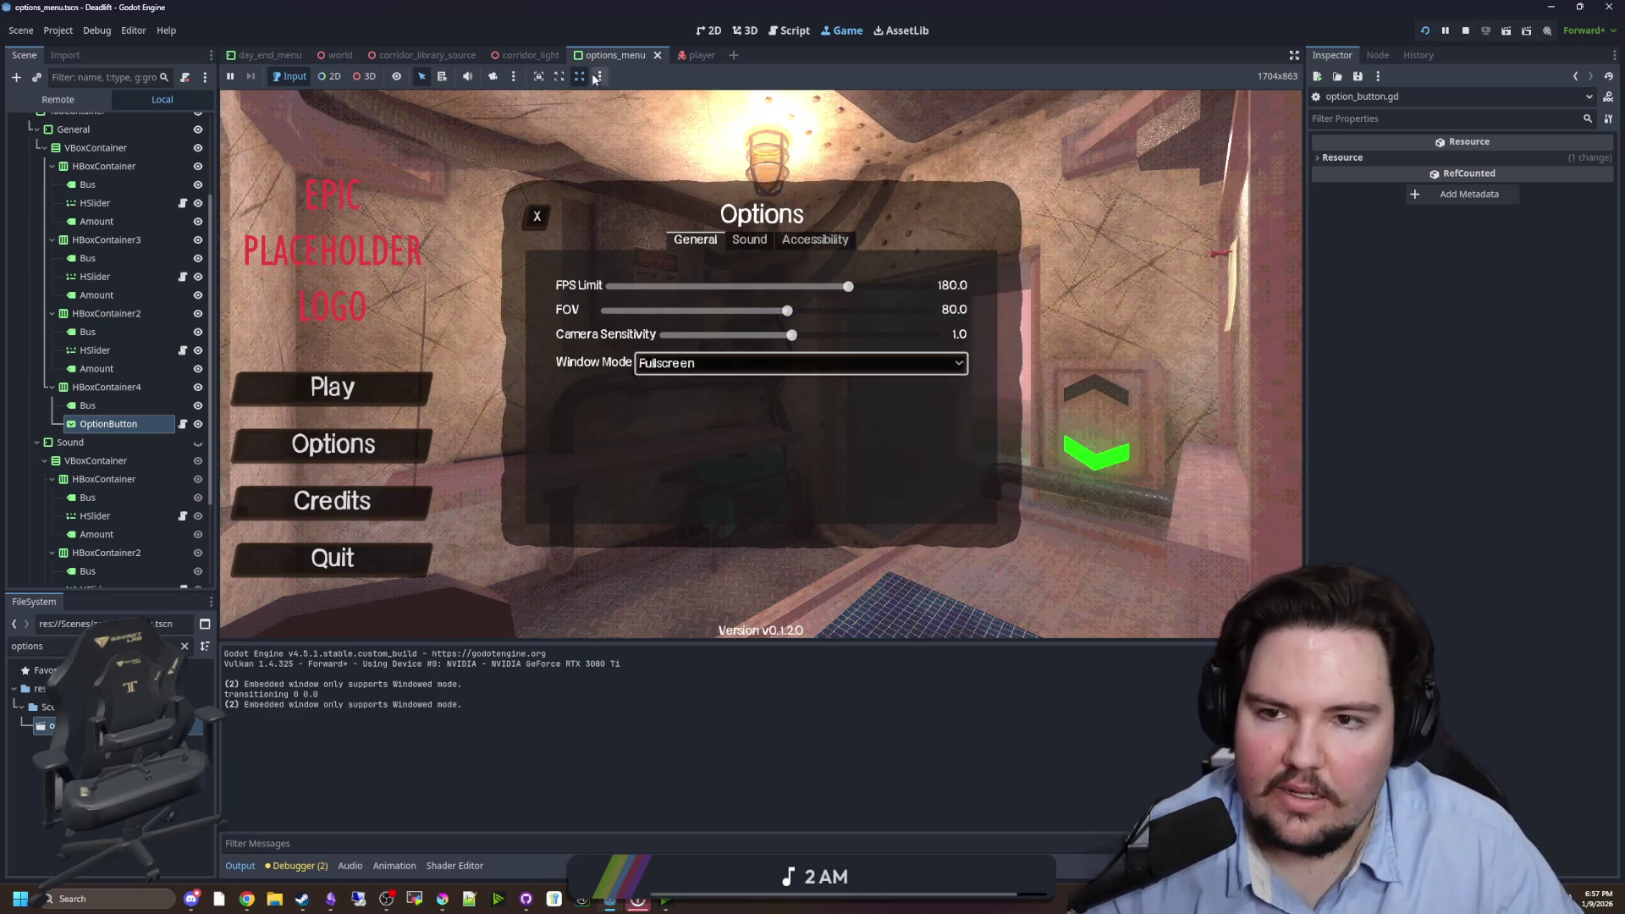
{"action": "left_click", "coordinate": [1467, 30]}
{"action": "left_click", "coordinate": [842, 31]}
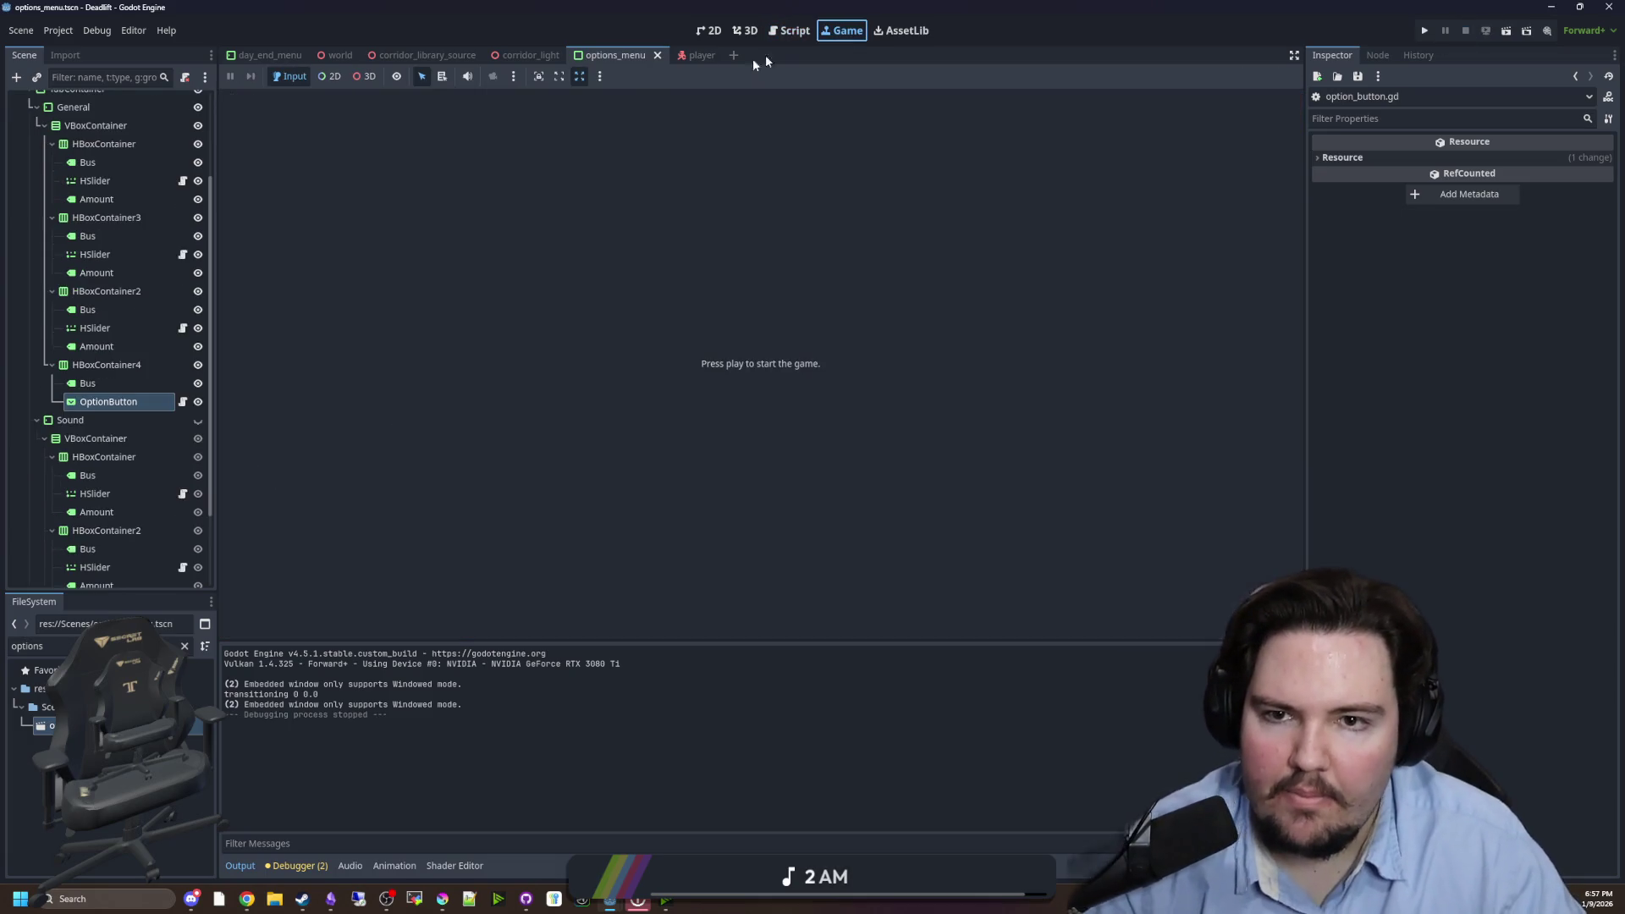
- Disable Embed Game in the Game view and run the project in its own window
{"action": "left_click", "coordinate": [599, 76]}
{"action": "left_click", "coordinate": [607, 92]}
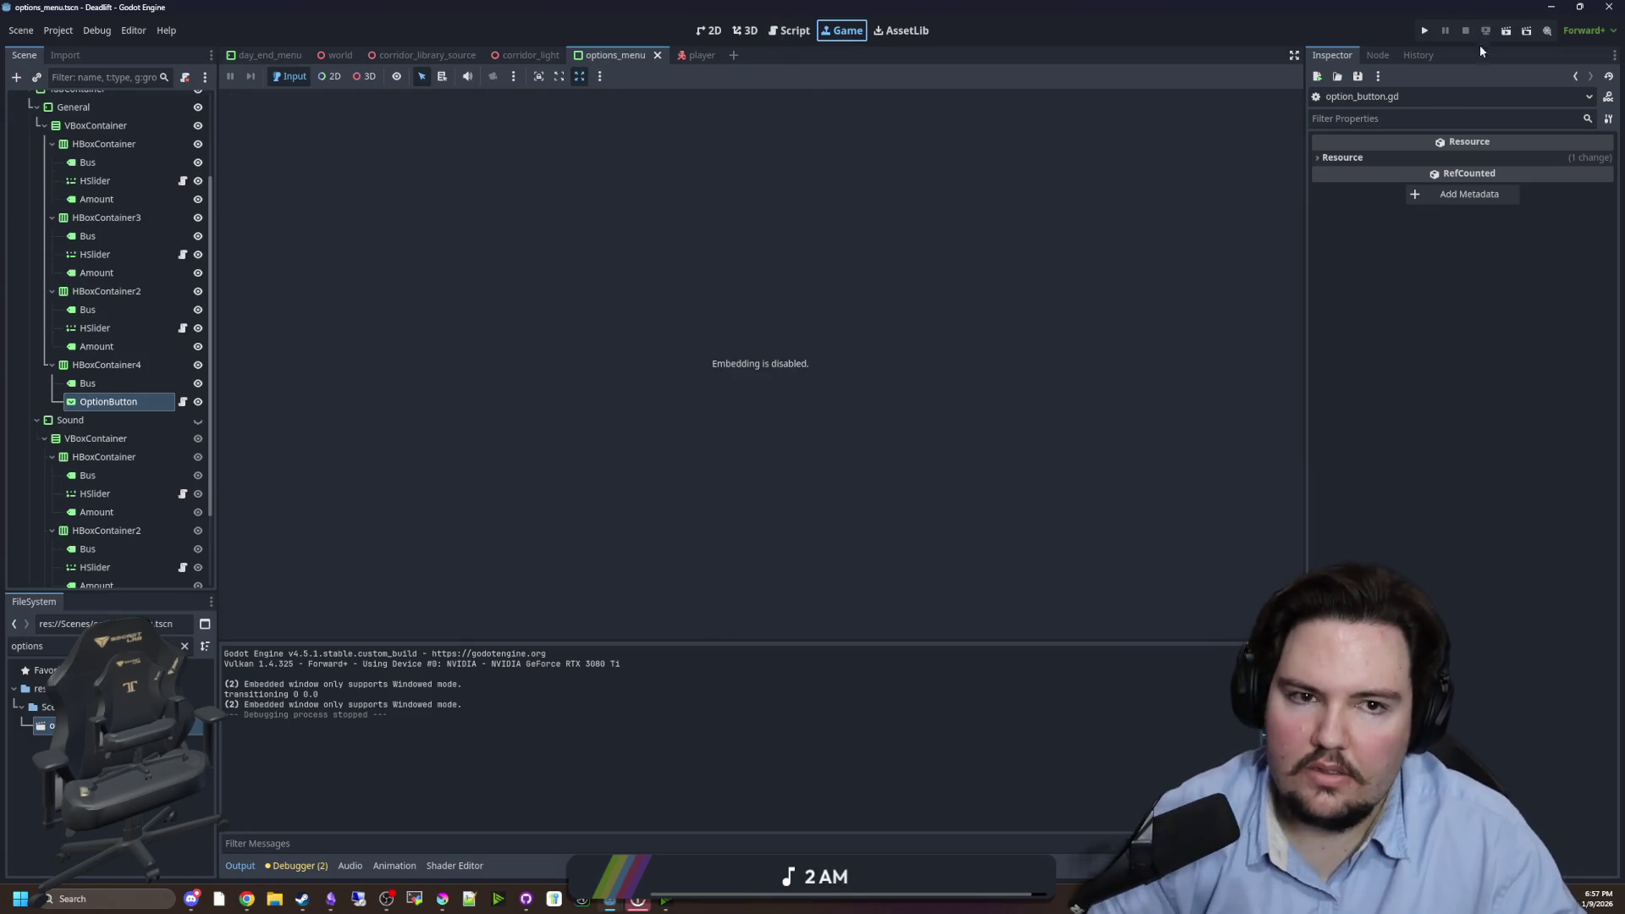
{"action": "left_click", "coordinate": [1425, 31]}
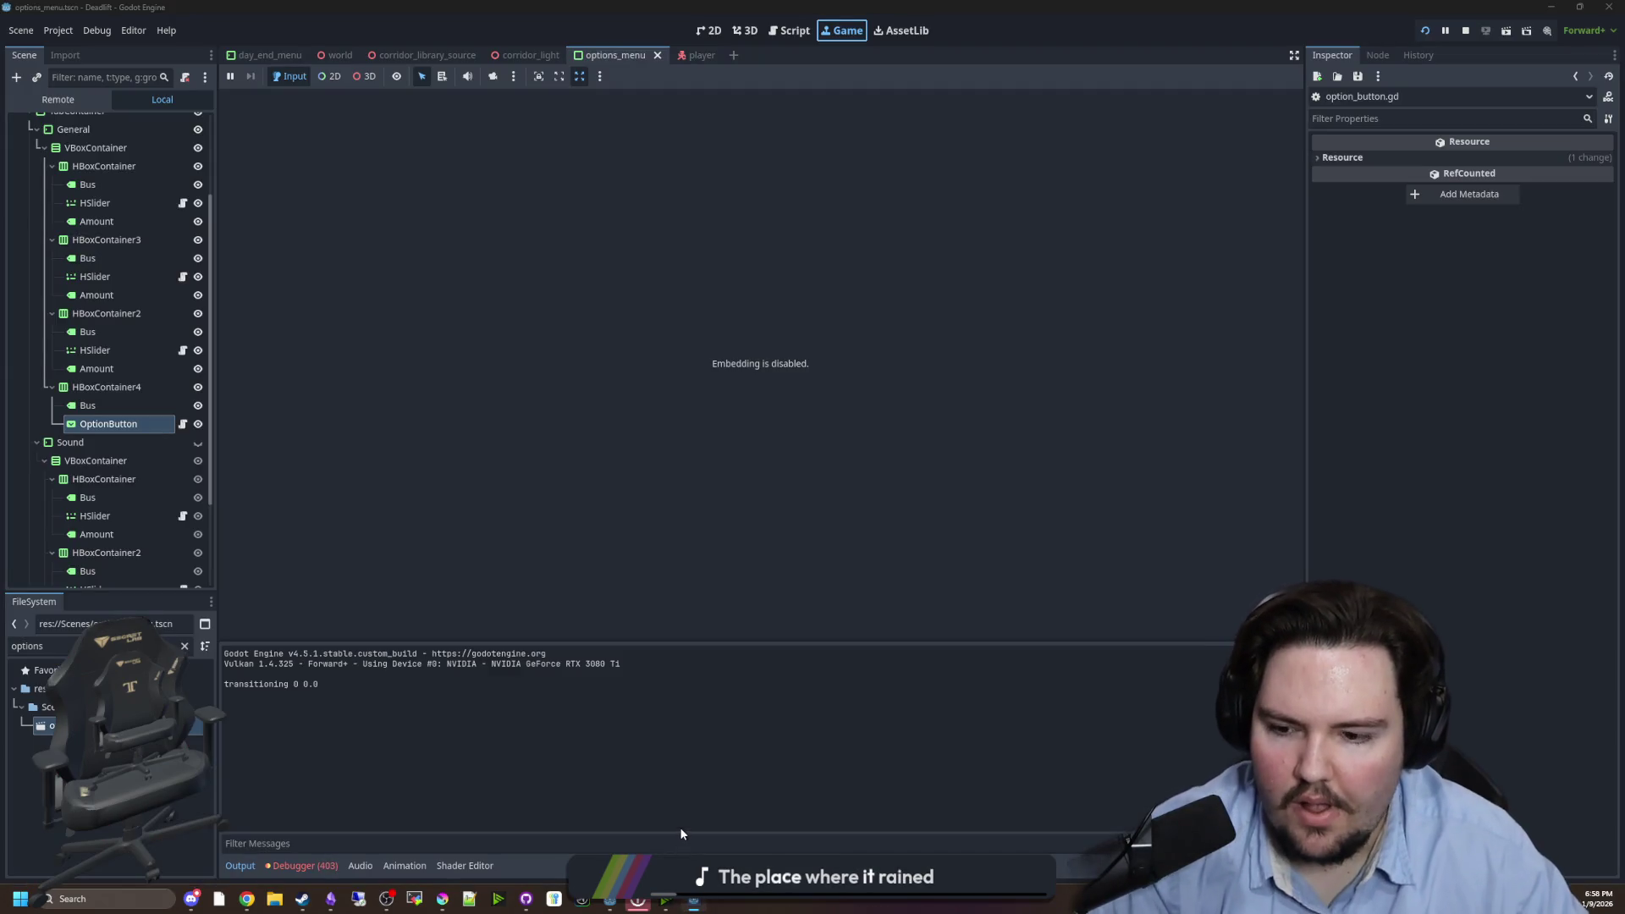
- Inspect the affine_invert errors in the Debugger's Errors list, then reopen fullscreen_button.gd
{"action": "left_click", "coordinate": [305, 866]}
{"action": "left_click", "coordinate": [317, 650]}
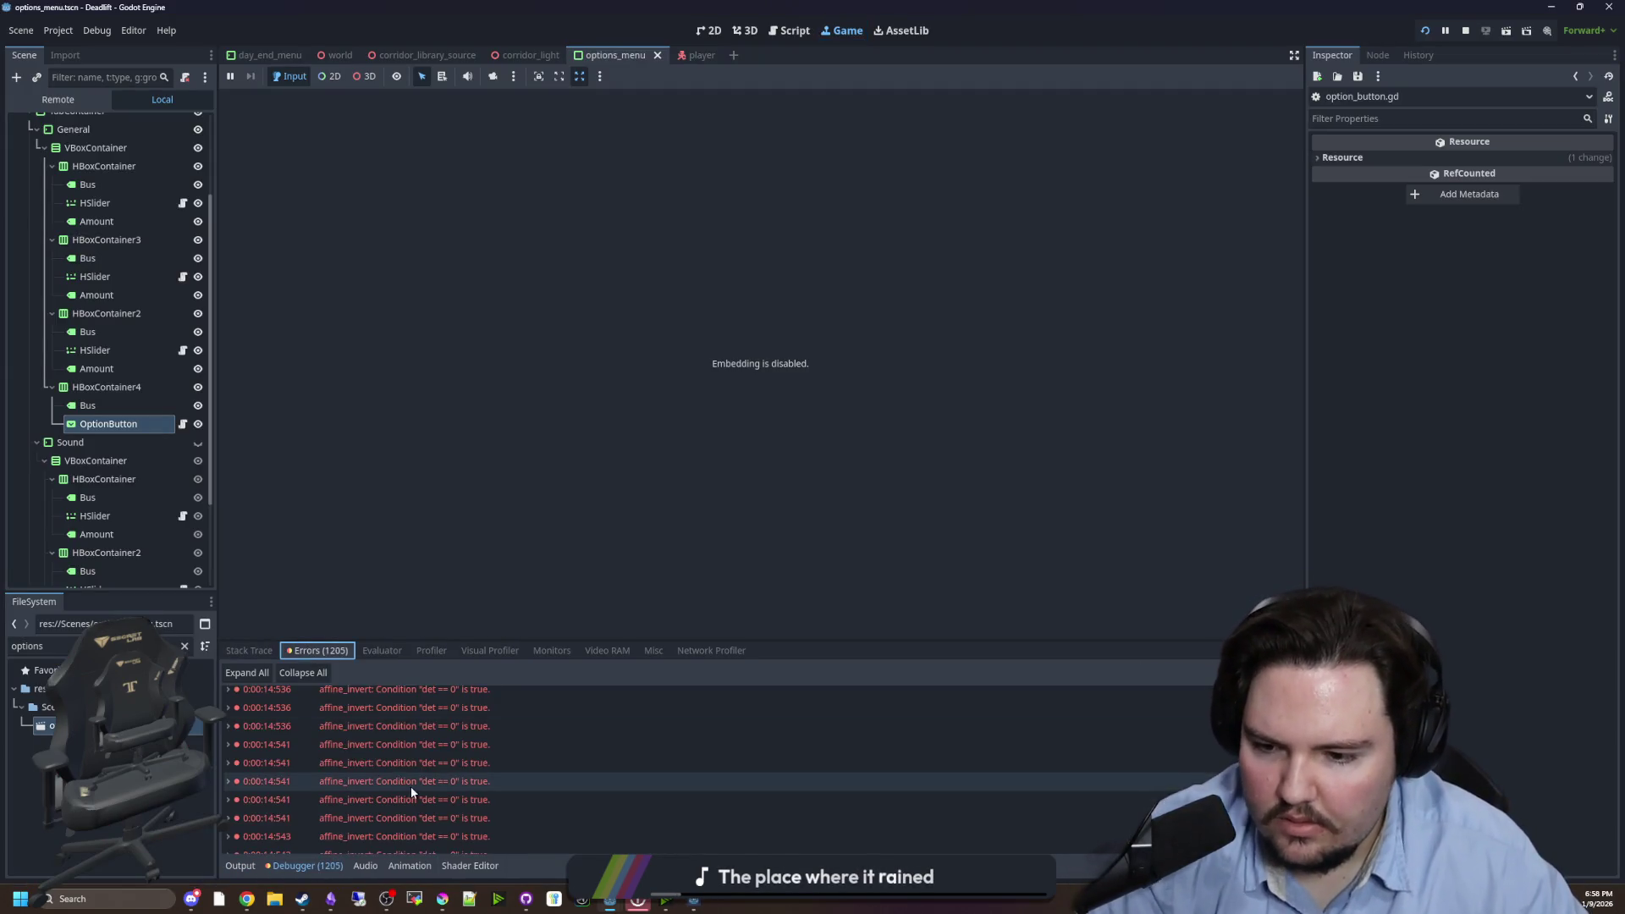
{"action": "left_click", "coordinate": [418, 798]}
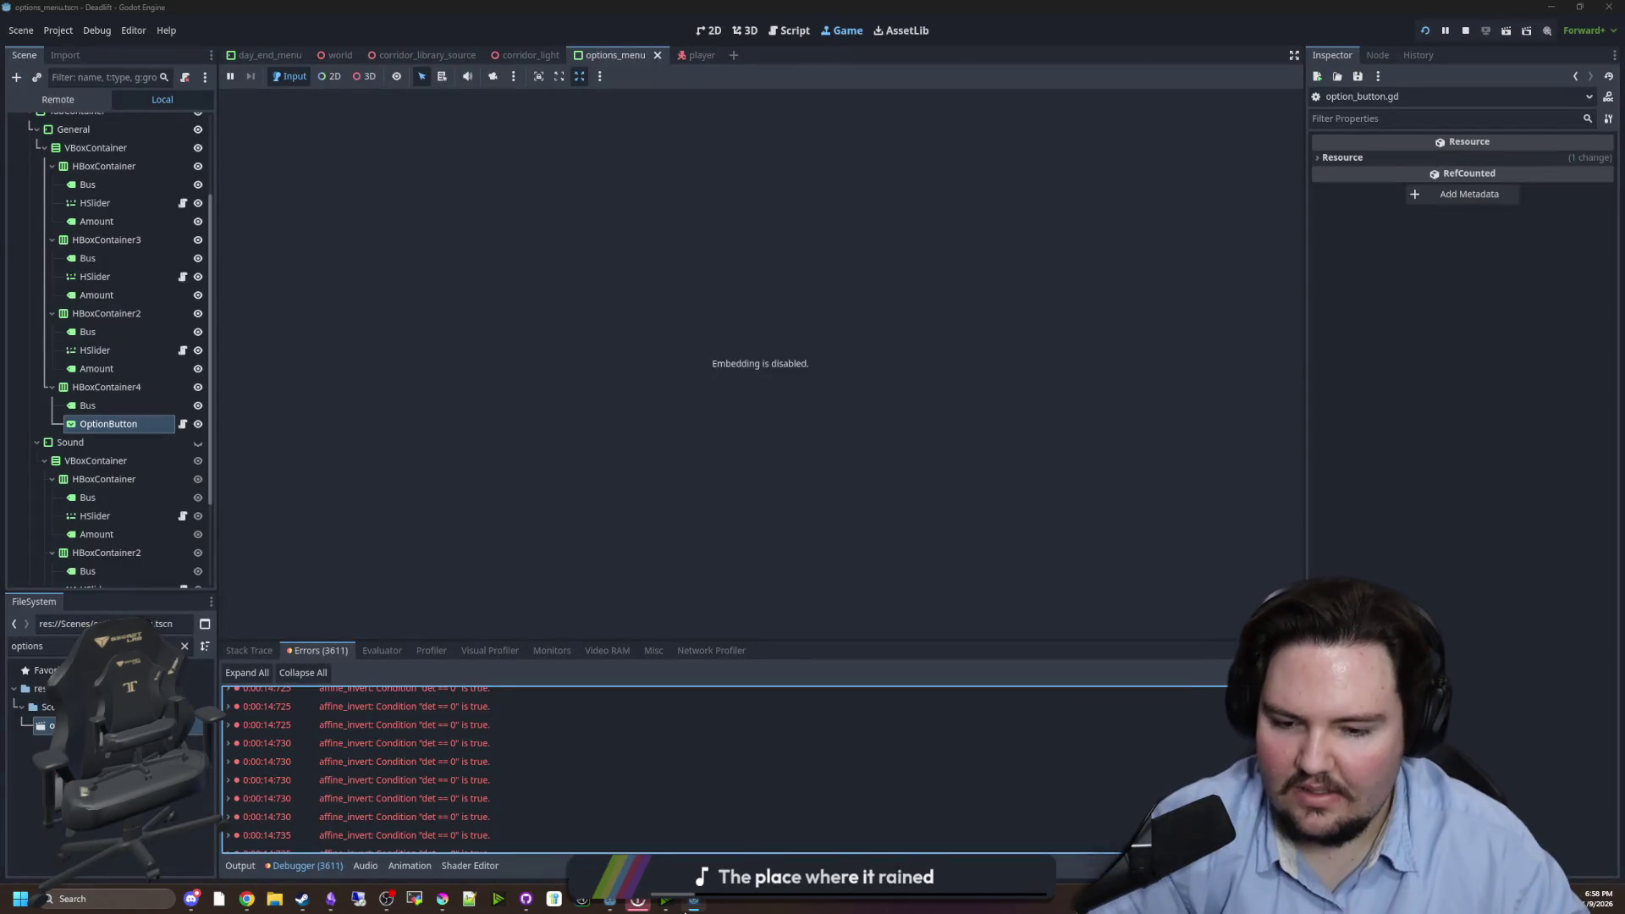
{"action": "mouse_move", "coordinate": [694, 899]}
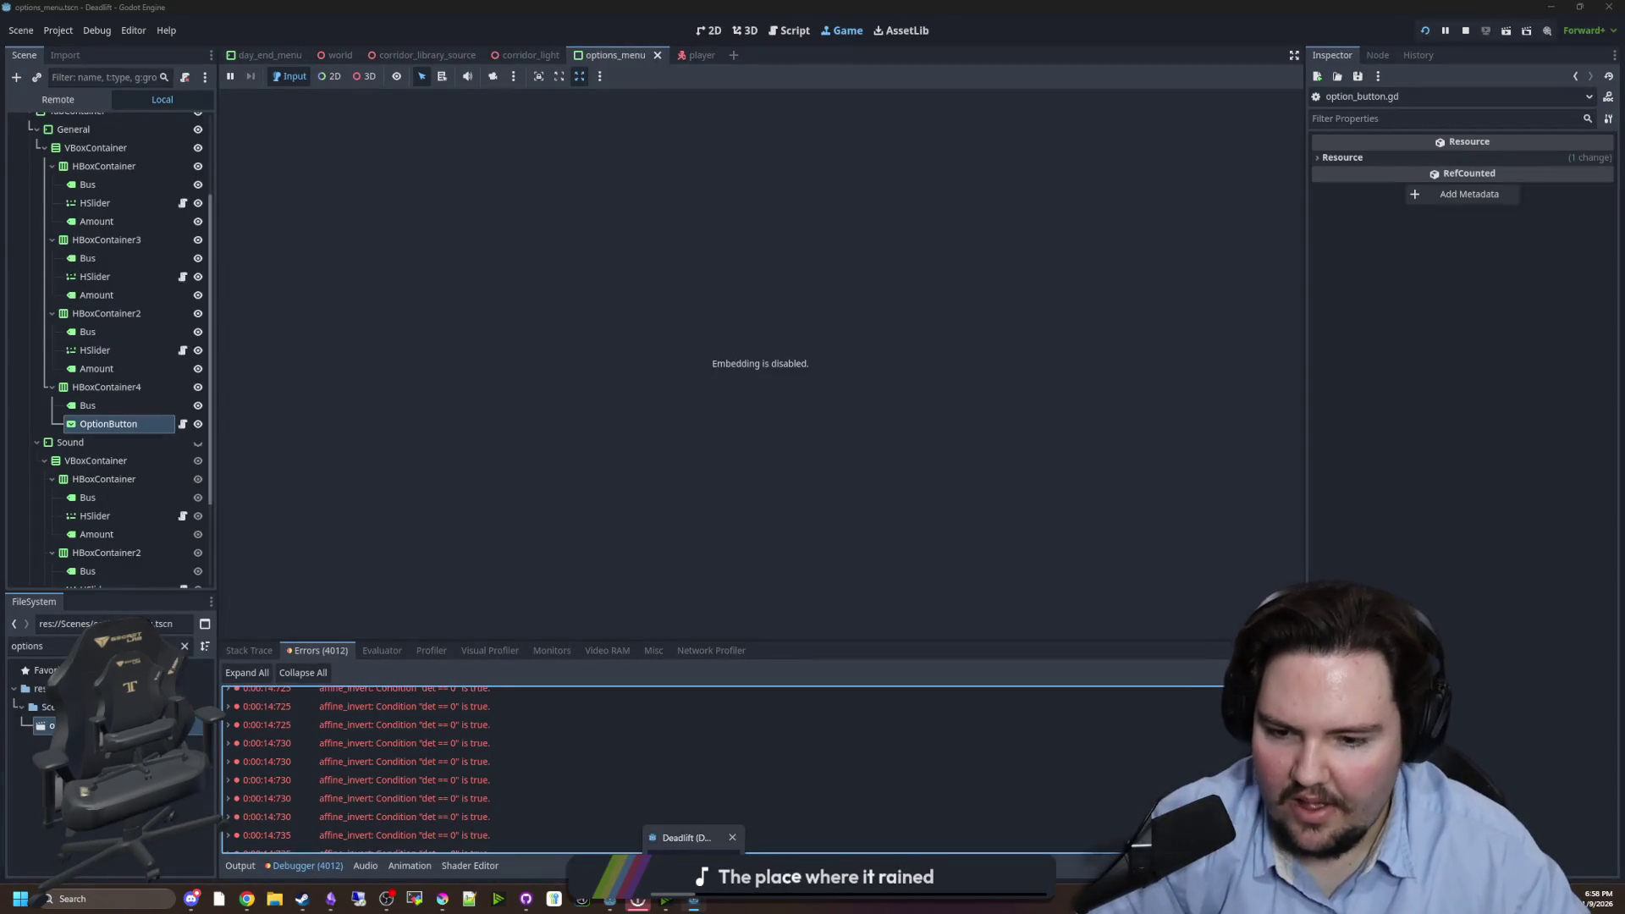
{"action": "left_click", "coordinate": [471, 776]}
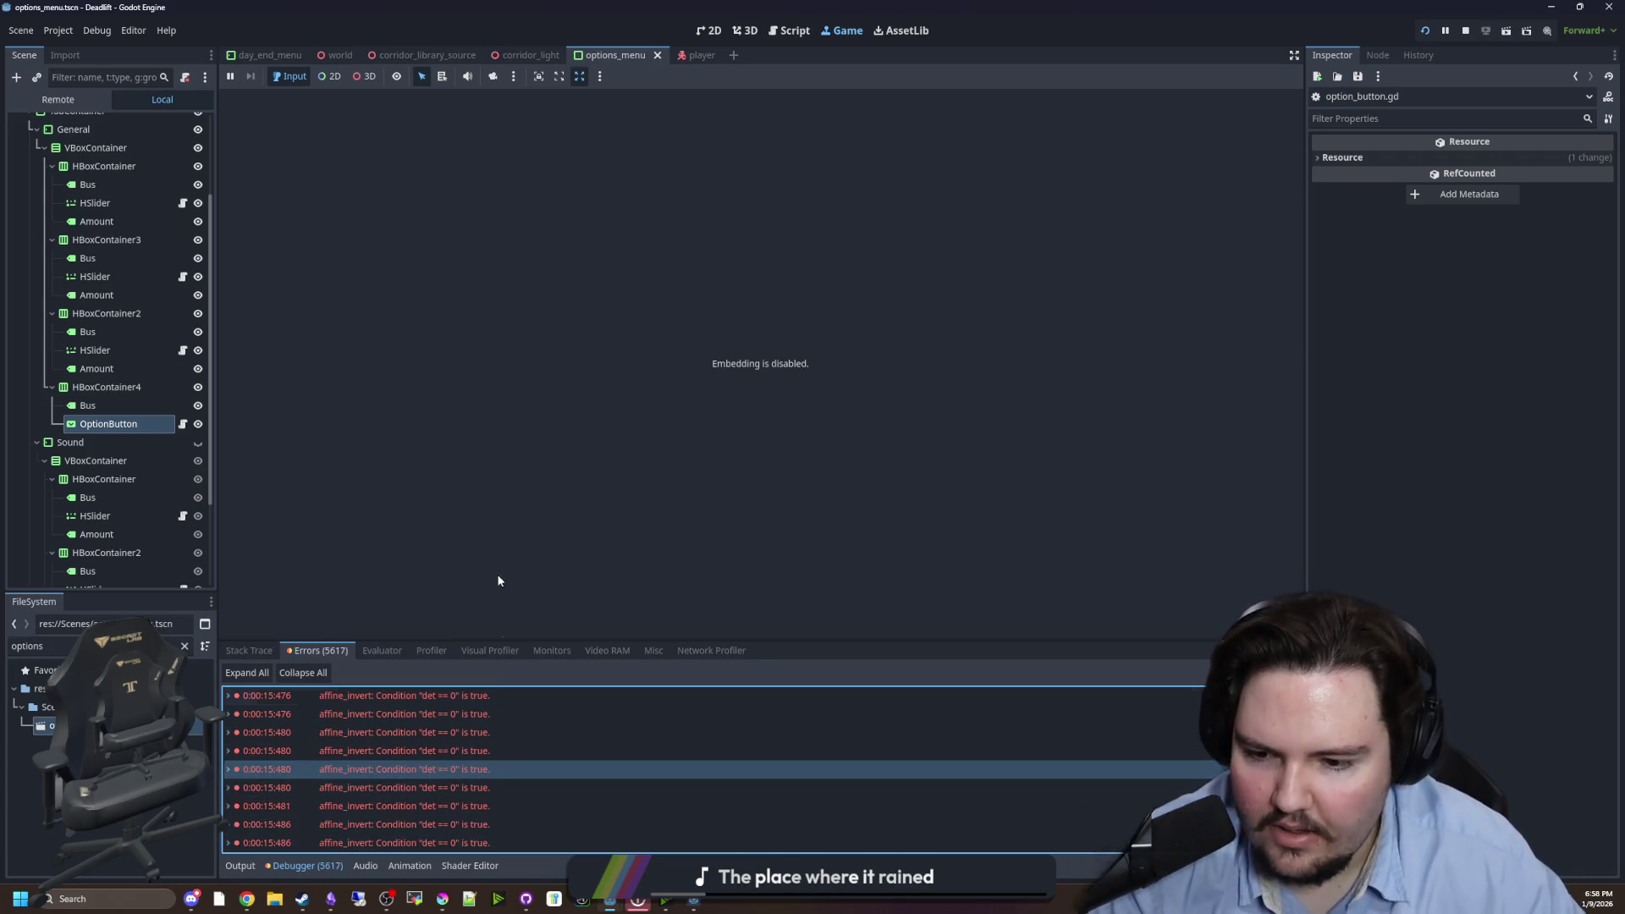
{"action": "left_click", "coordinate": [181, 425]}
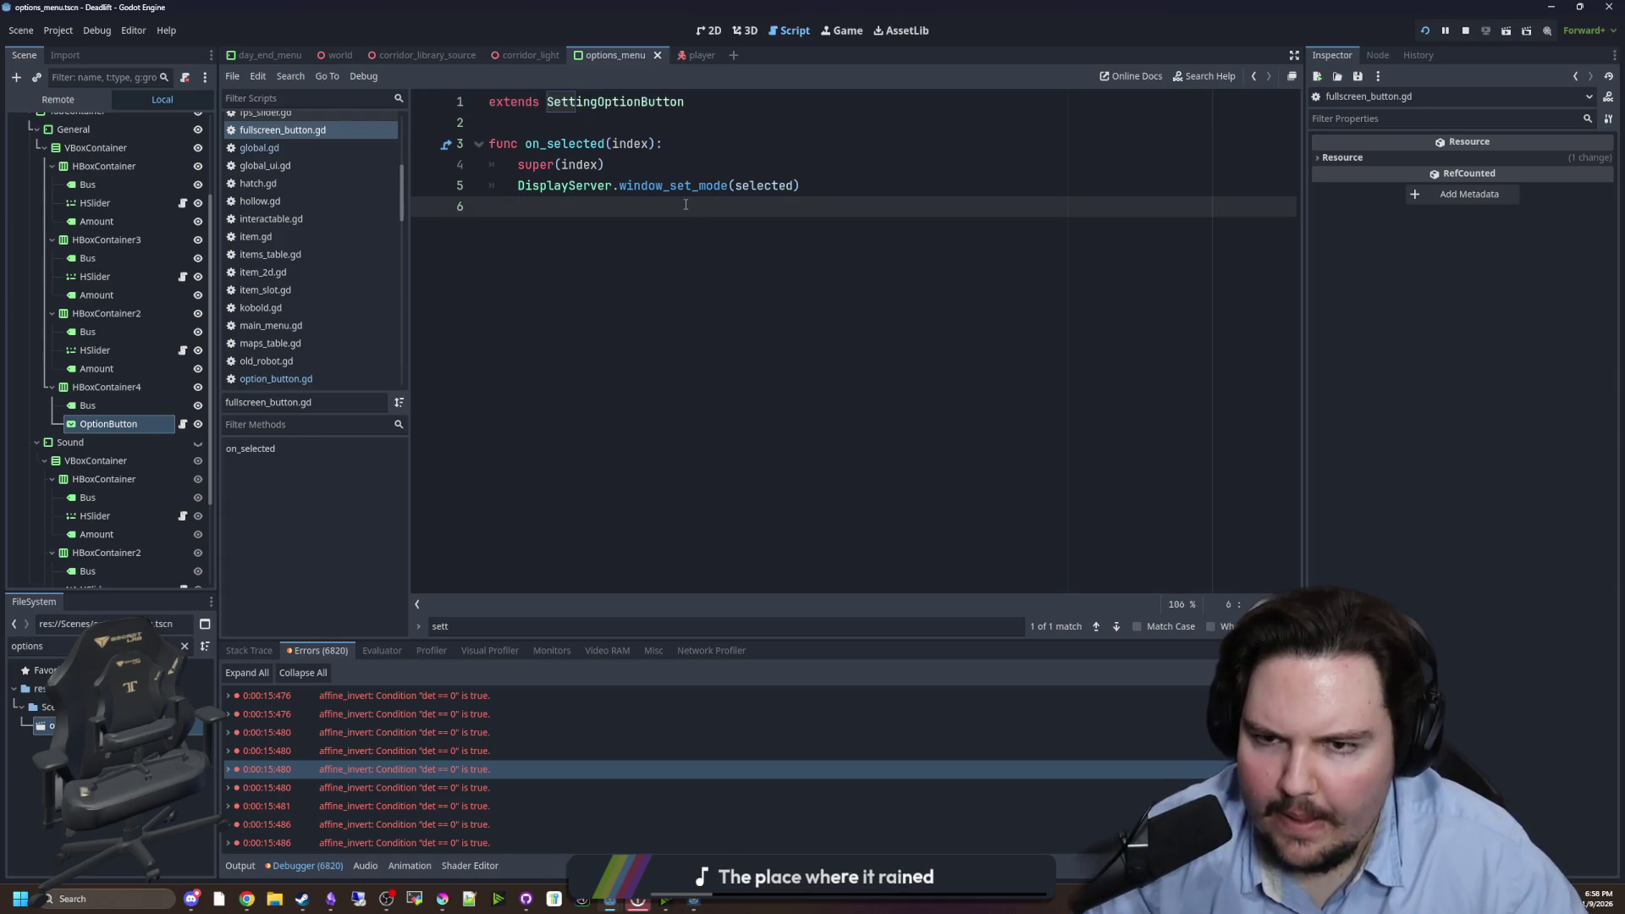
- Save, stop and relaunch the game, glancing at window_set_mode's documentation along the way
{"action": "key", "text": "ctrl+s"}
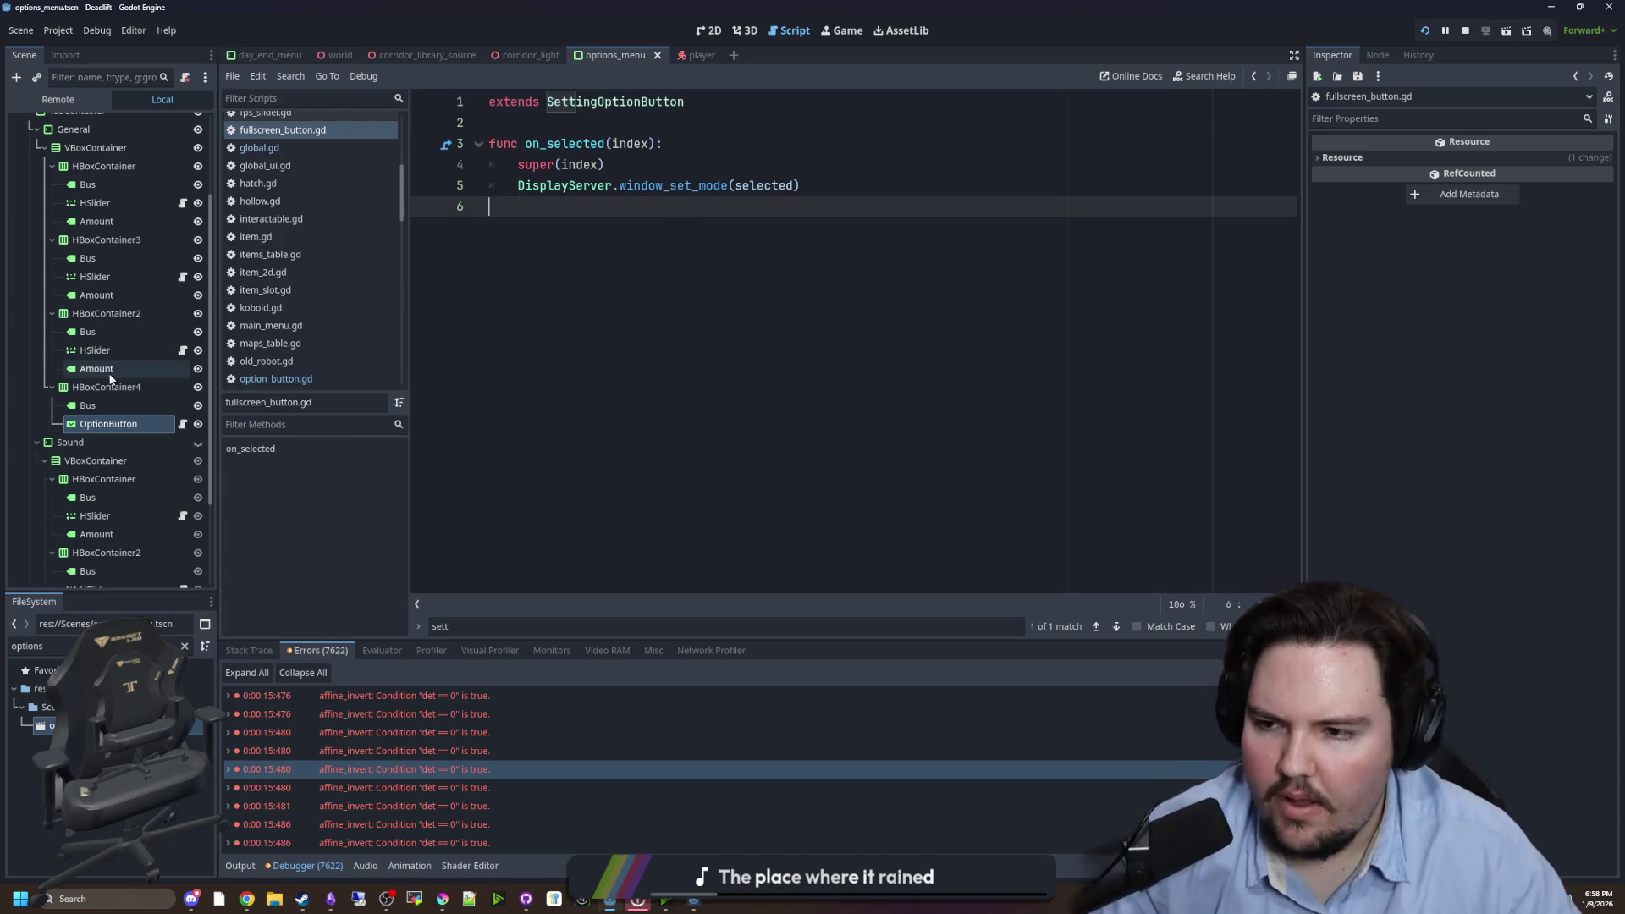
{"action": "key", "text": "ctrl+s"}
{"action": "scroll", "coordinate": [130, 286], "scroll_direction": "up", "scroll_amount": 3}
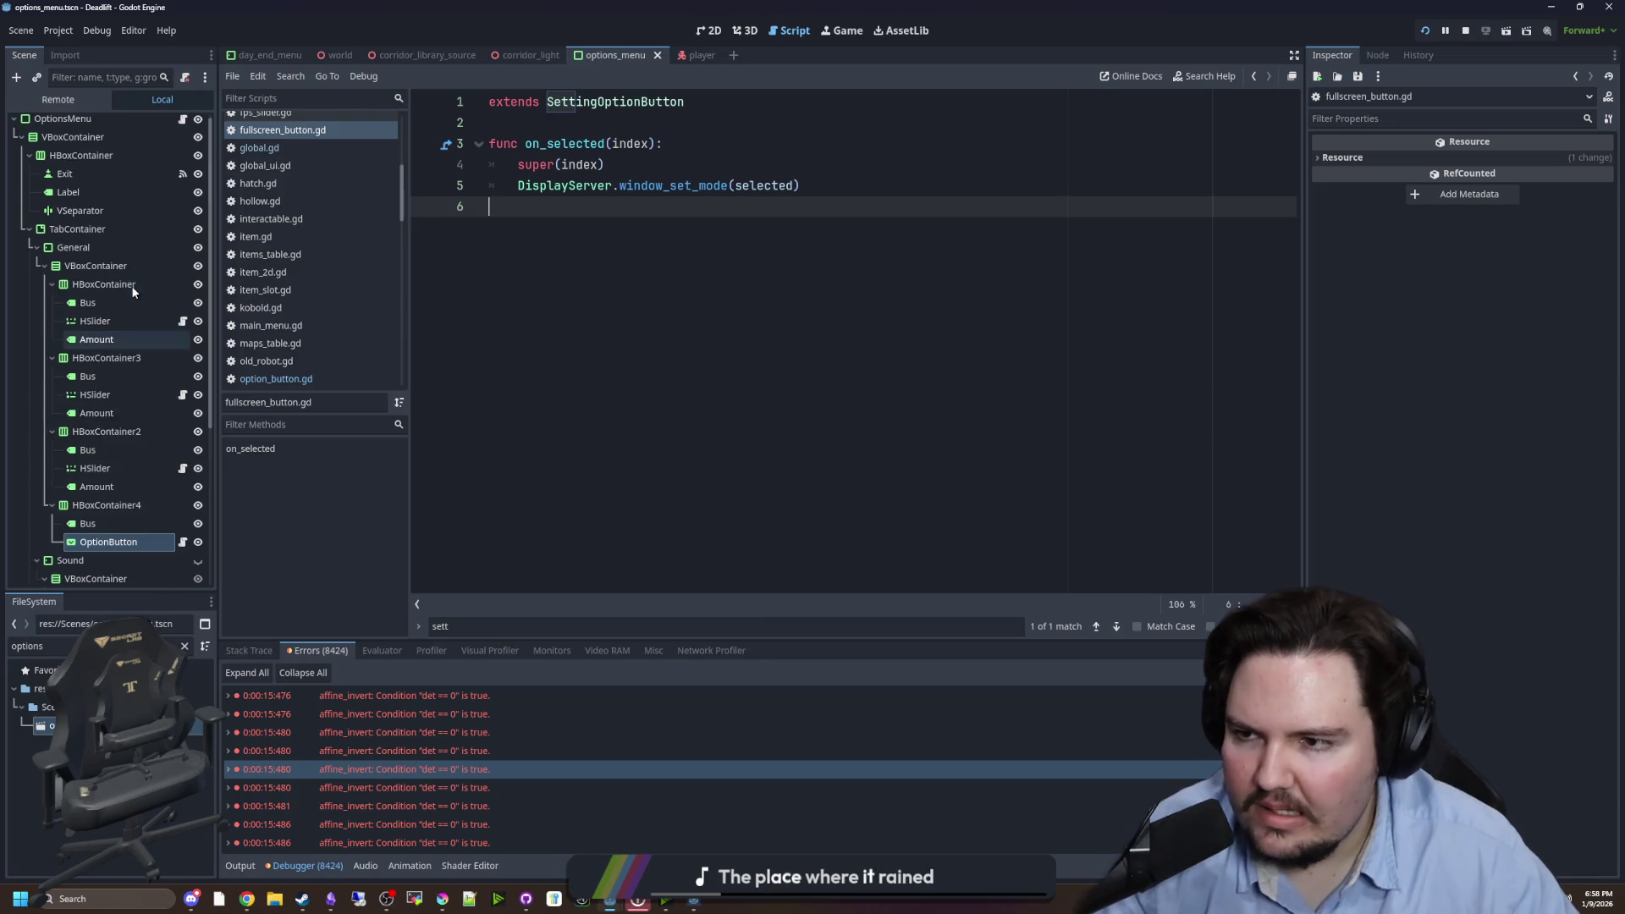
{"action": "left_click", "coordinate": [1465, 31]}
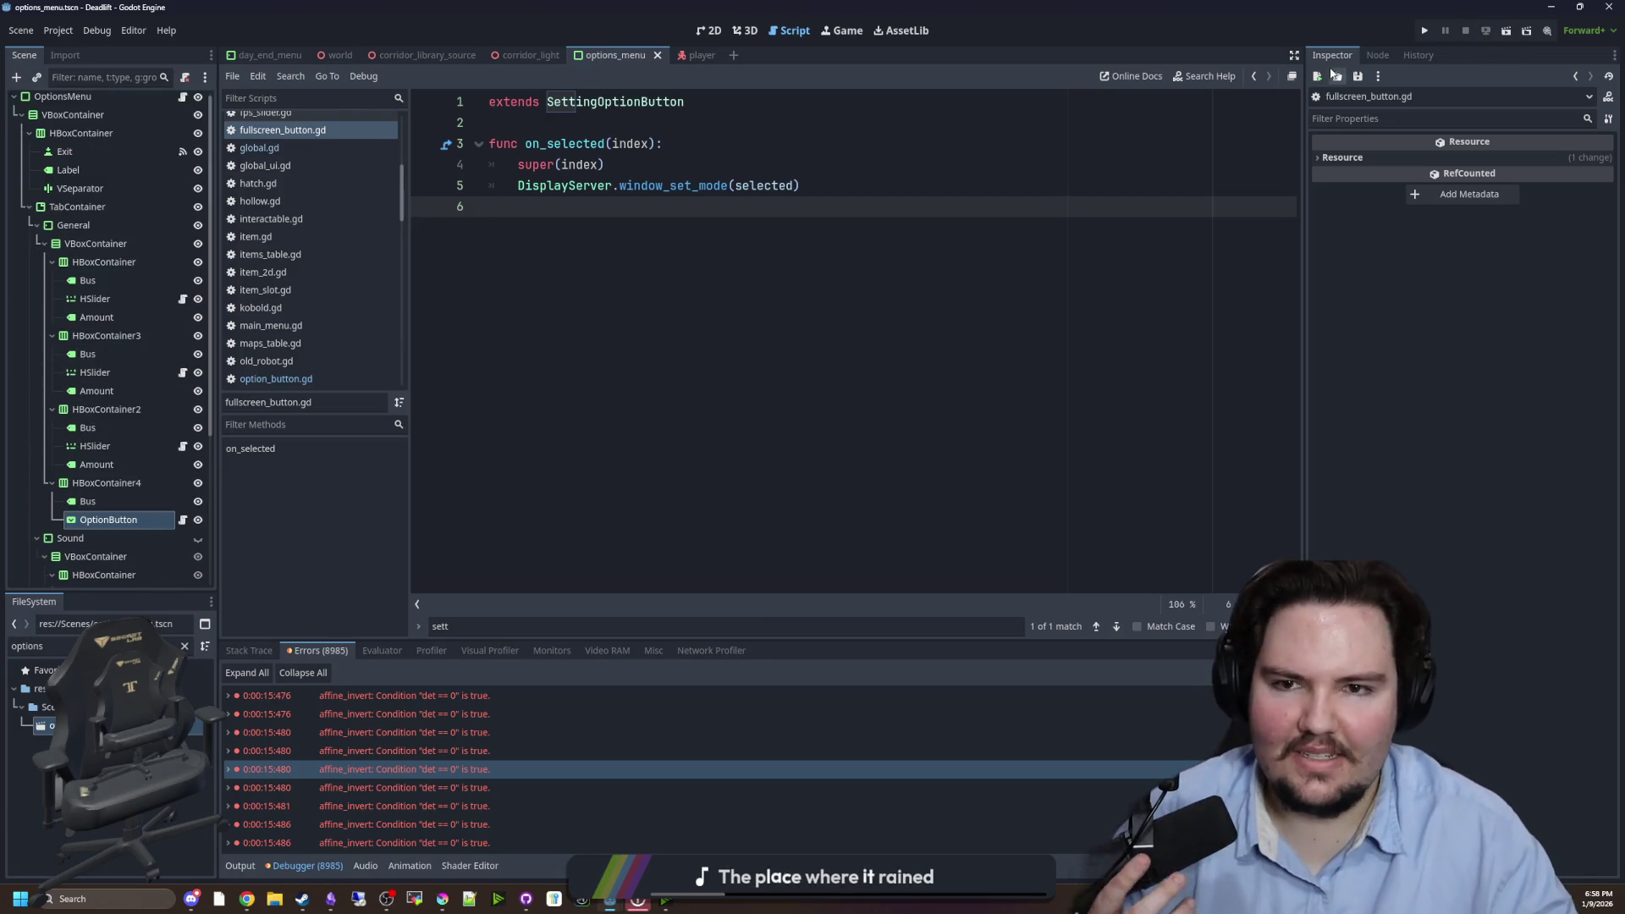
{"action": "left_click", "coordinate": [1426, 32]}
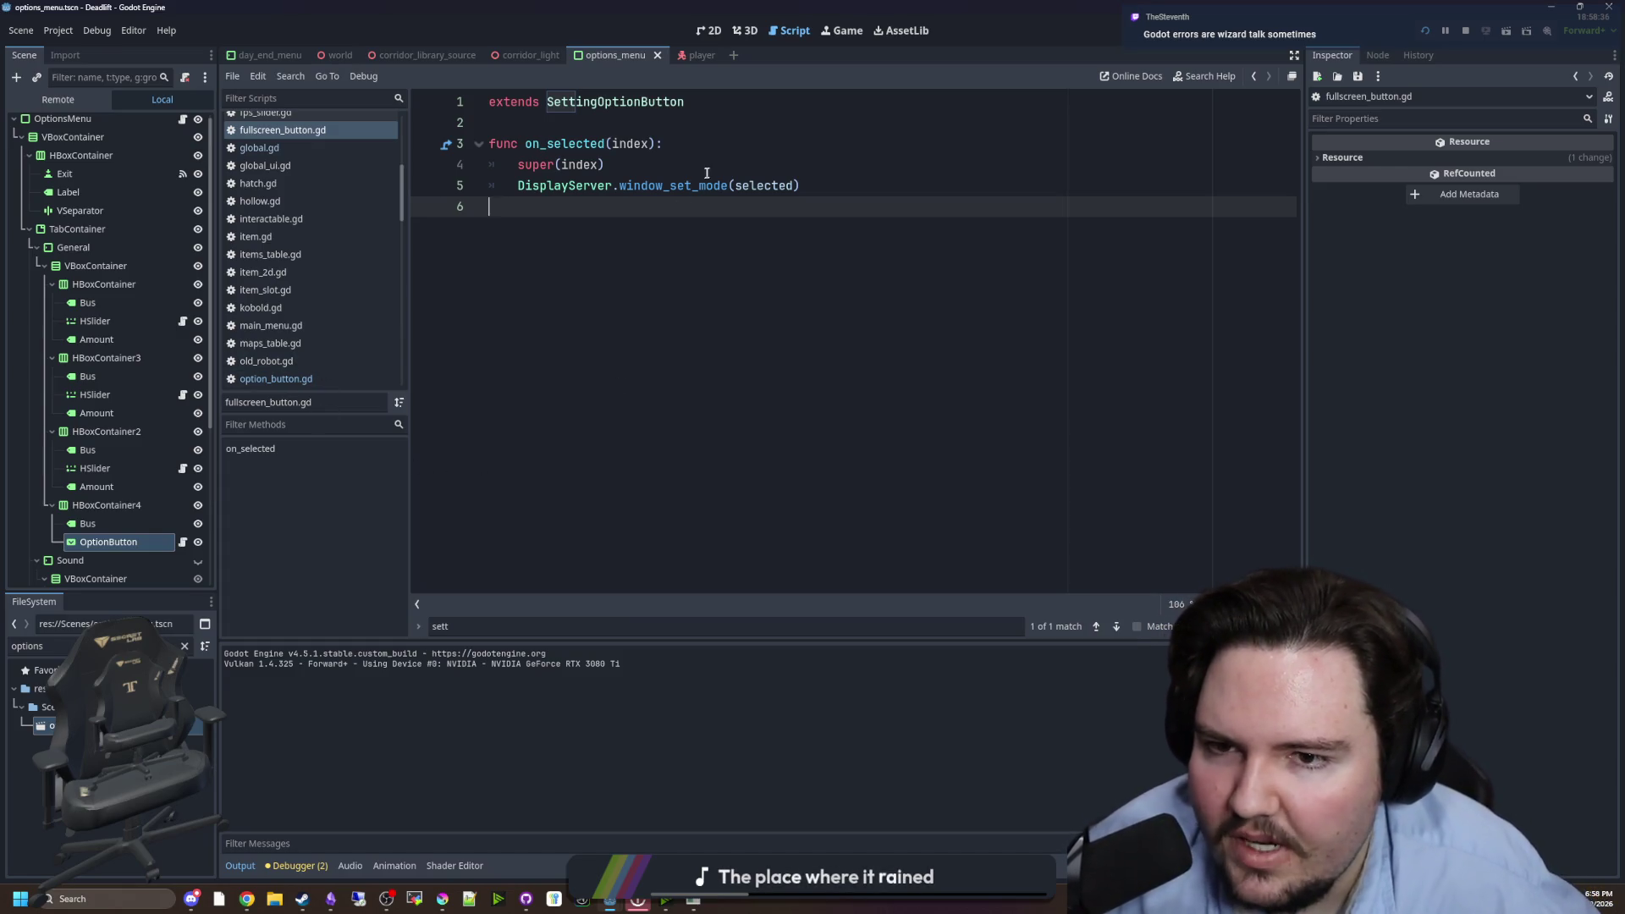
{"action": "left_click", "coordinate": [677, 186], "text": "ctrl"}
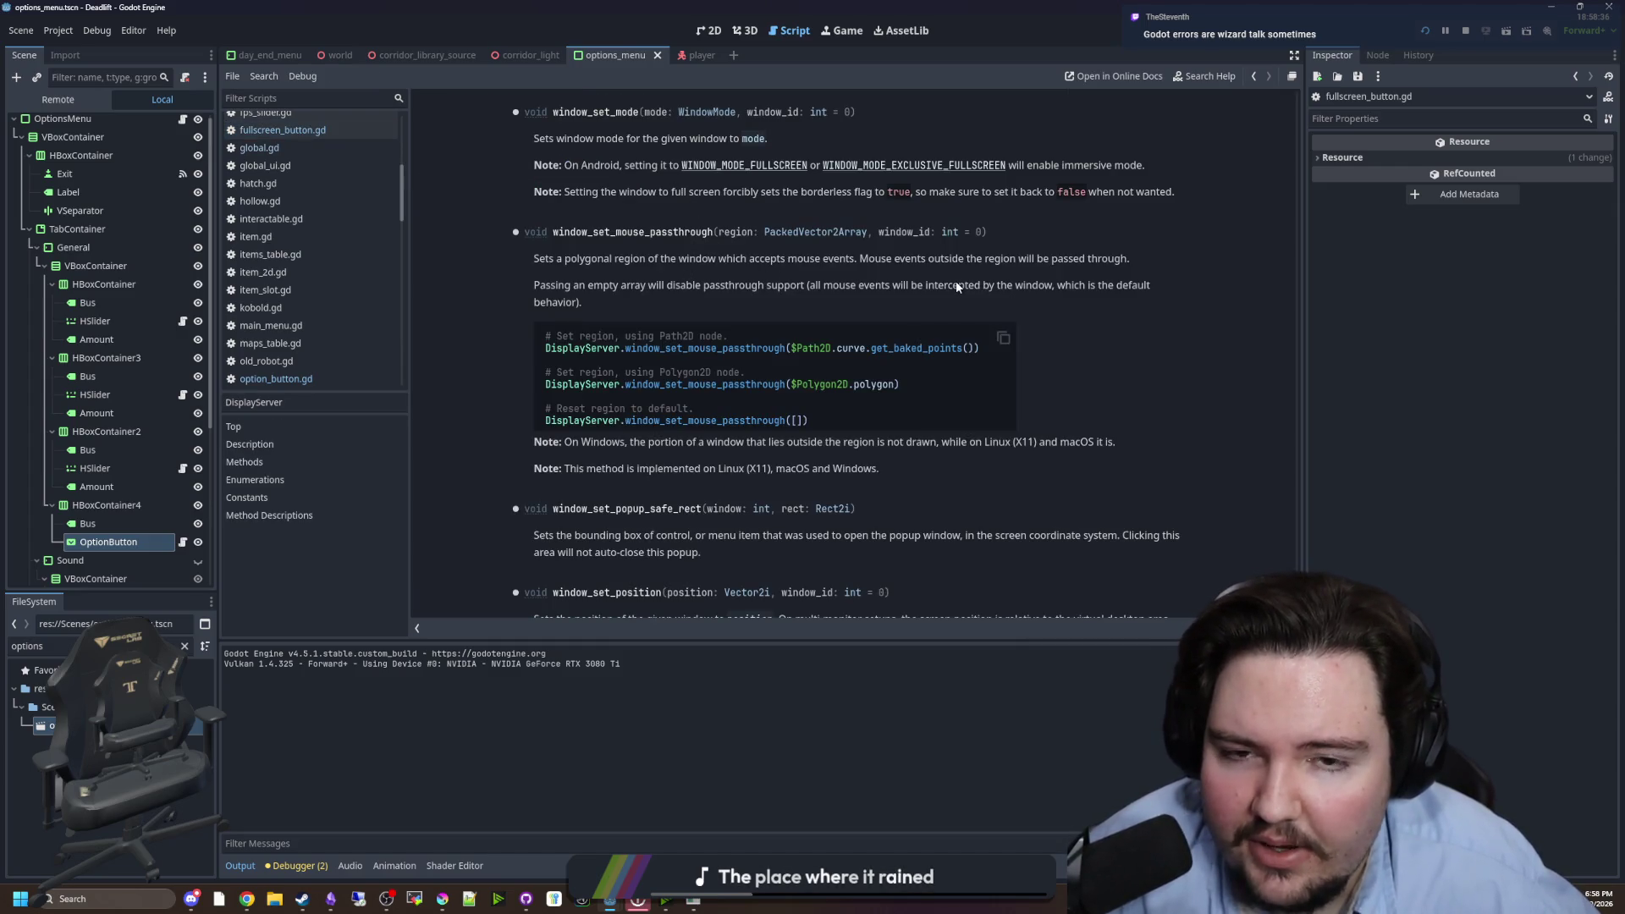
{"action": "key", "text": "alt+Left"}
{"action": "key", "text": "F5"}
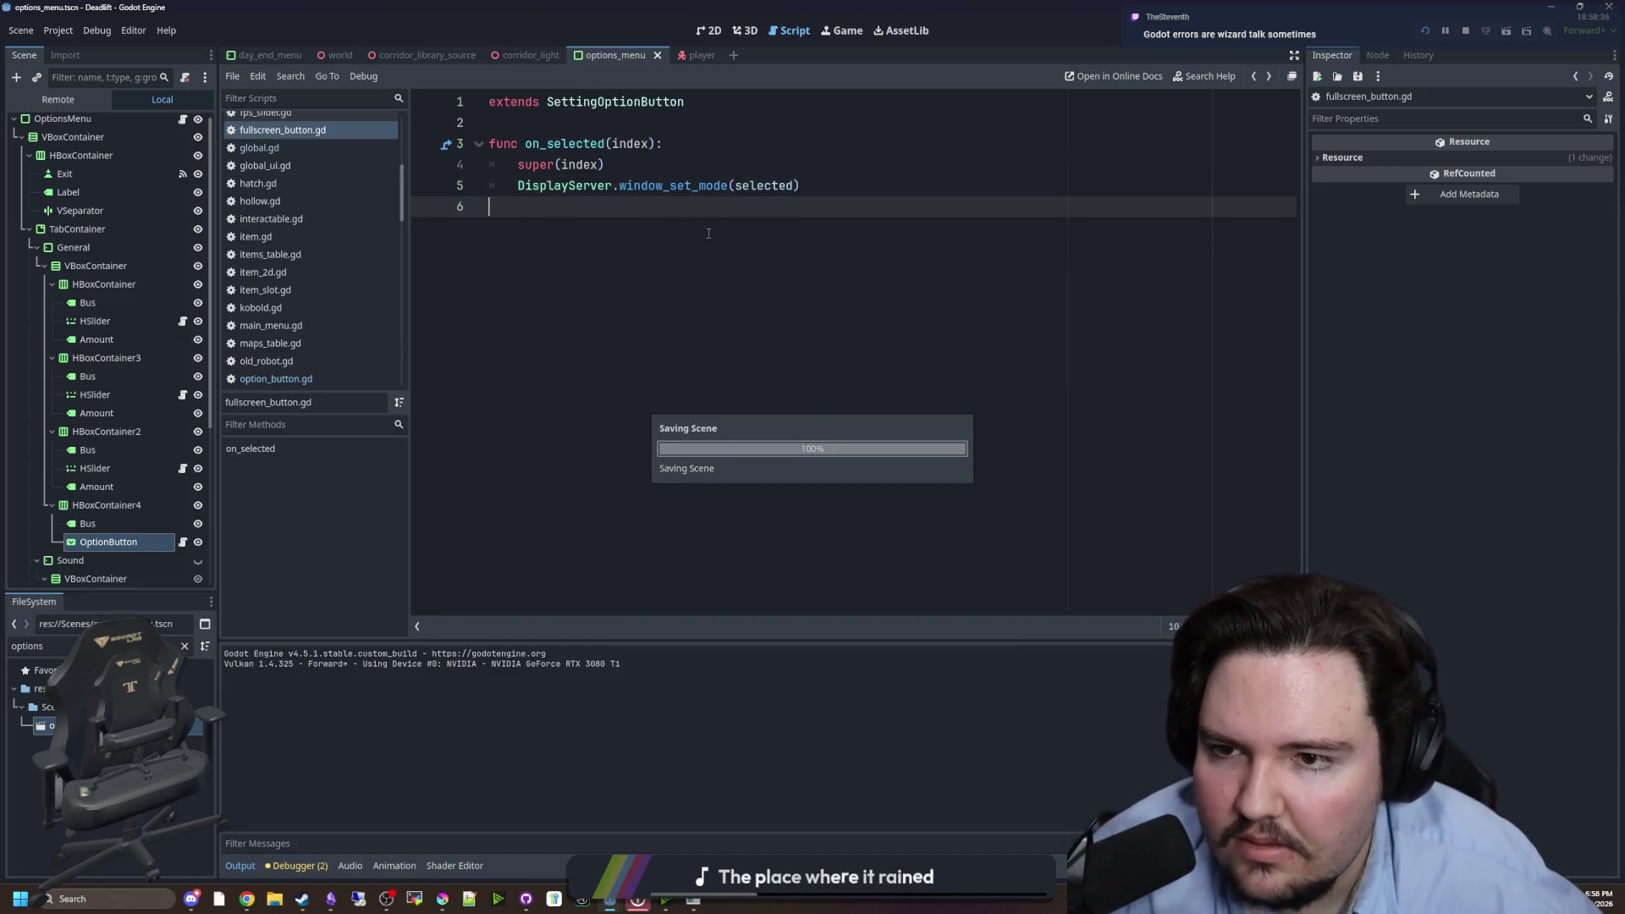
{"action": "scroll", "coordinate": [356, 270], "scroll_direction": "up", "scroll_amount": 2}
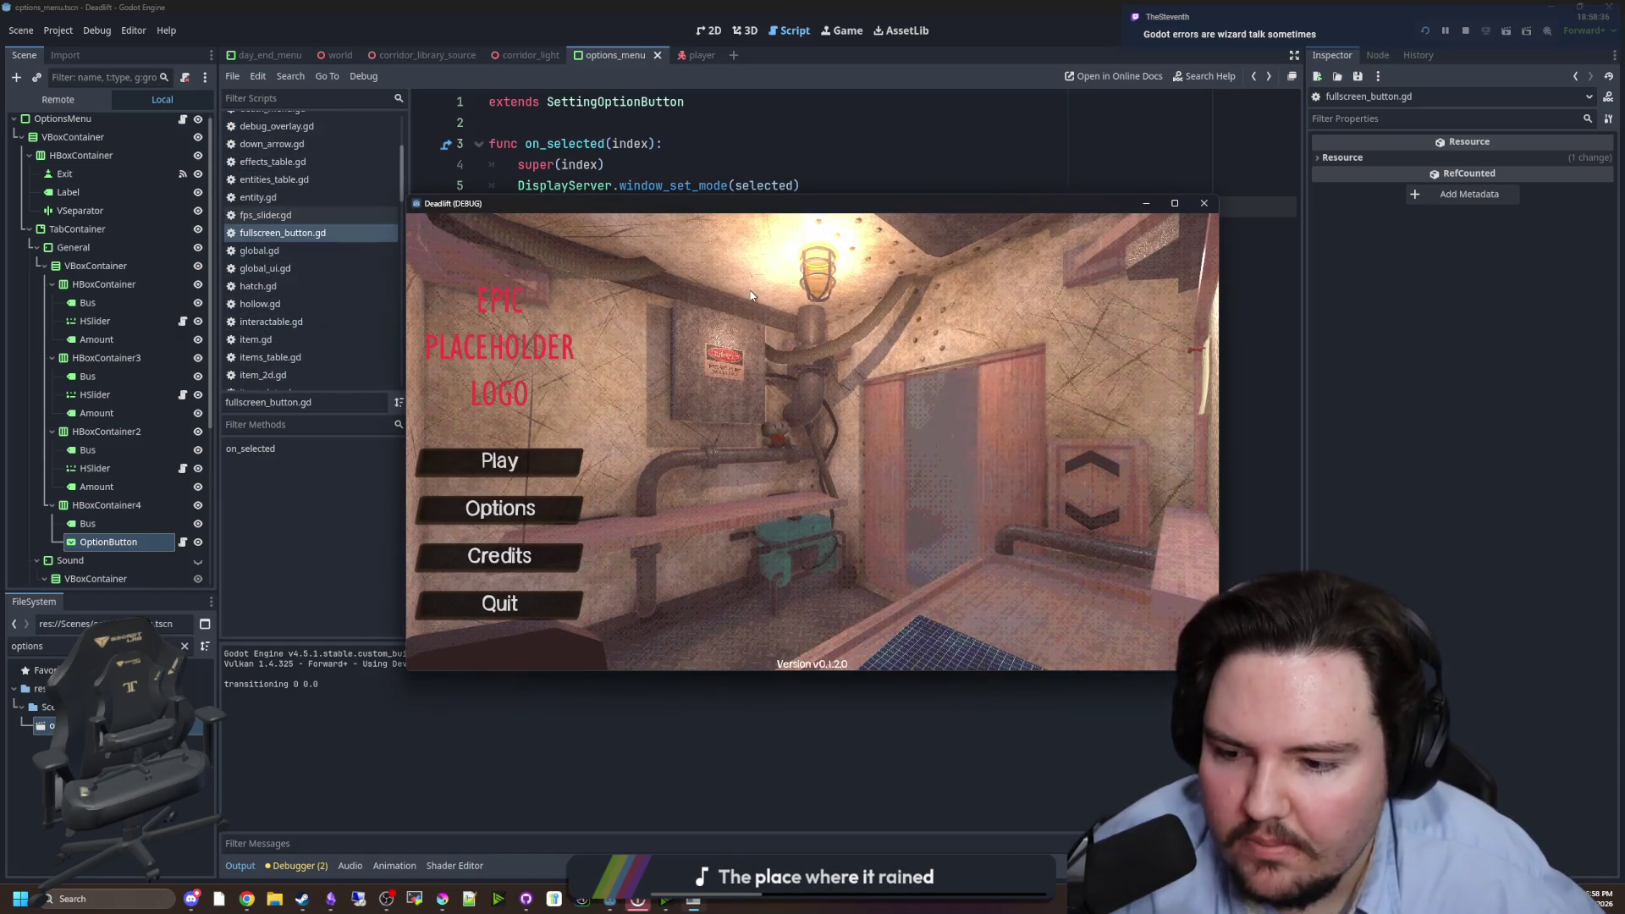
- In the game's Options, set Window Mode to Windowed, then Fullscreen
{"action": "left_click", "coordinate": [555, 507]}
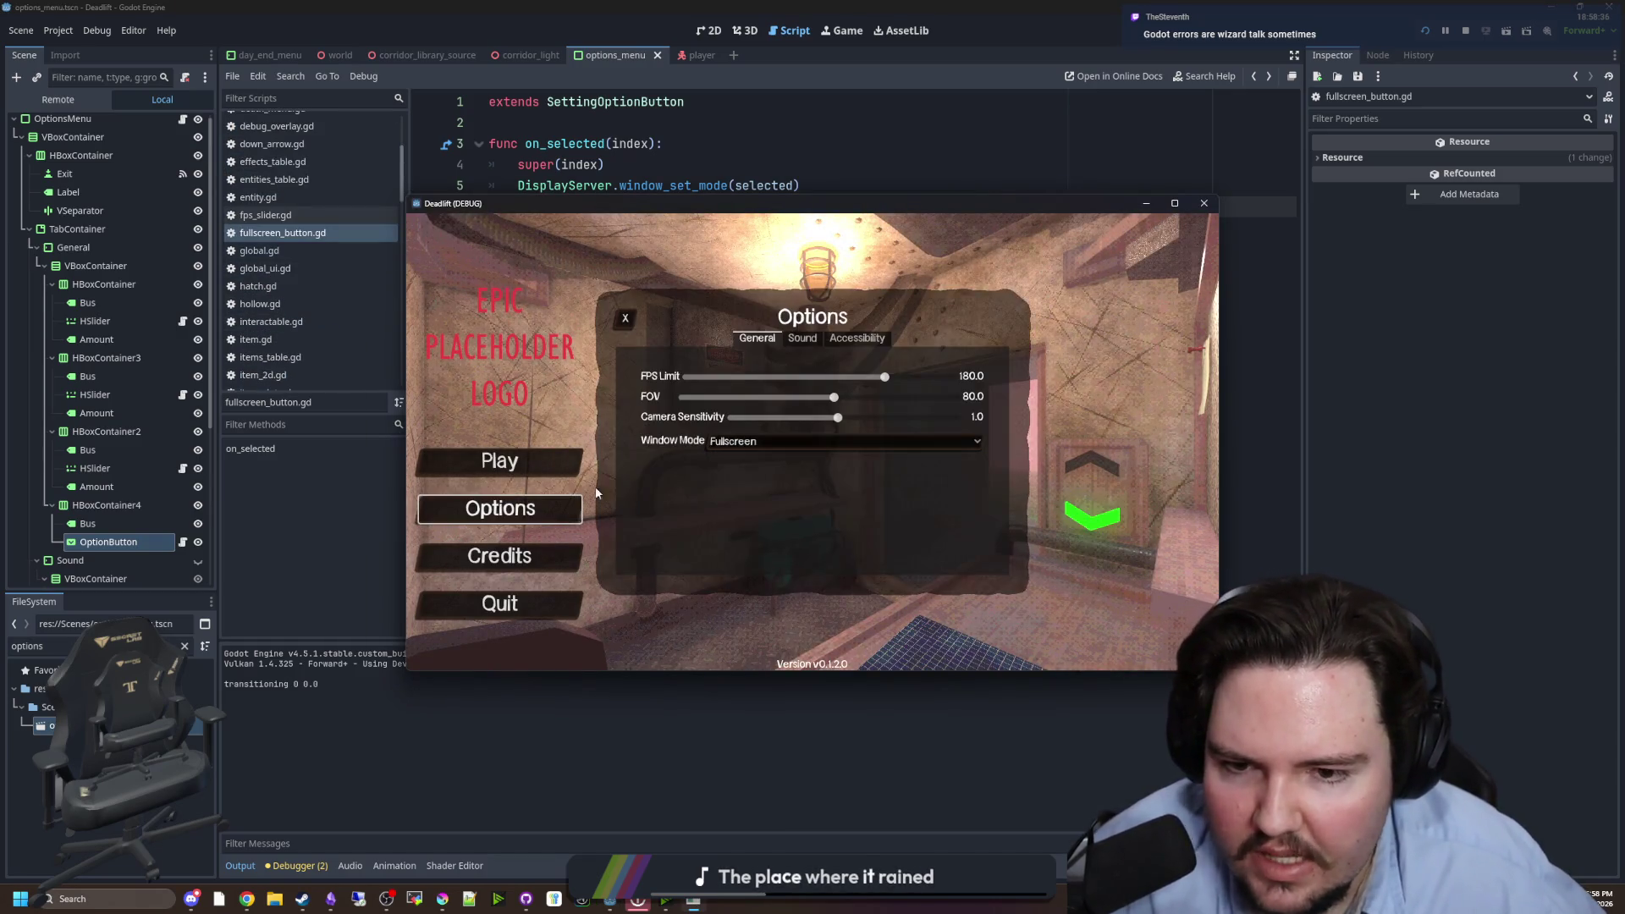
{"action": "left_click", "coordinate": [736, 441]}
{"action": "left_click", "coordinate": [748, 458]}
{"action": "left_click", "coordinate": [762, 441]}
{"action": "left_click", "coordinate": [740, 471]}
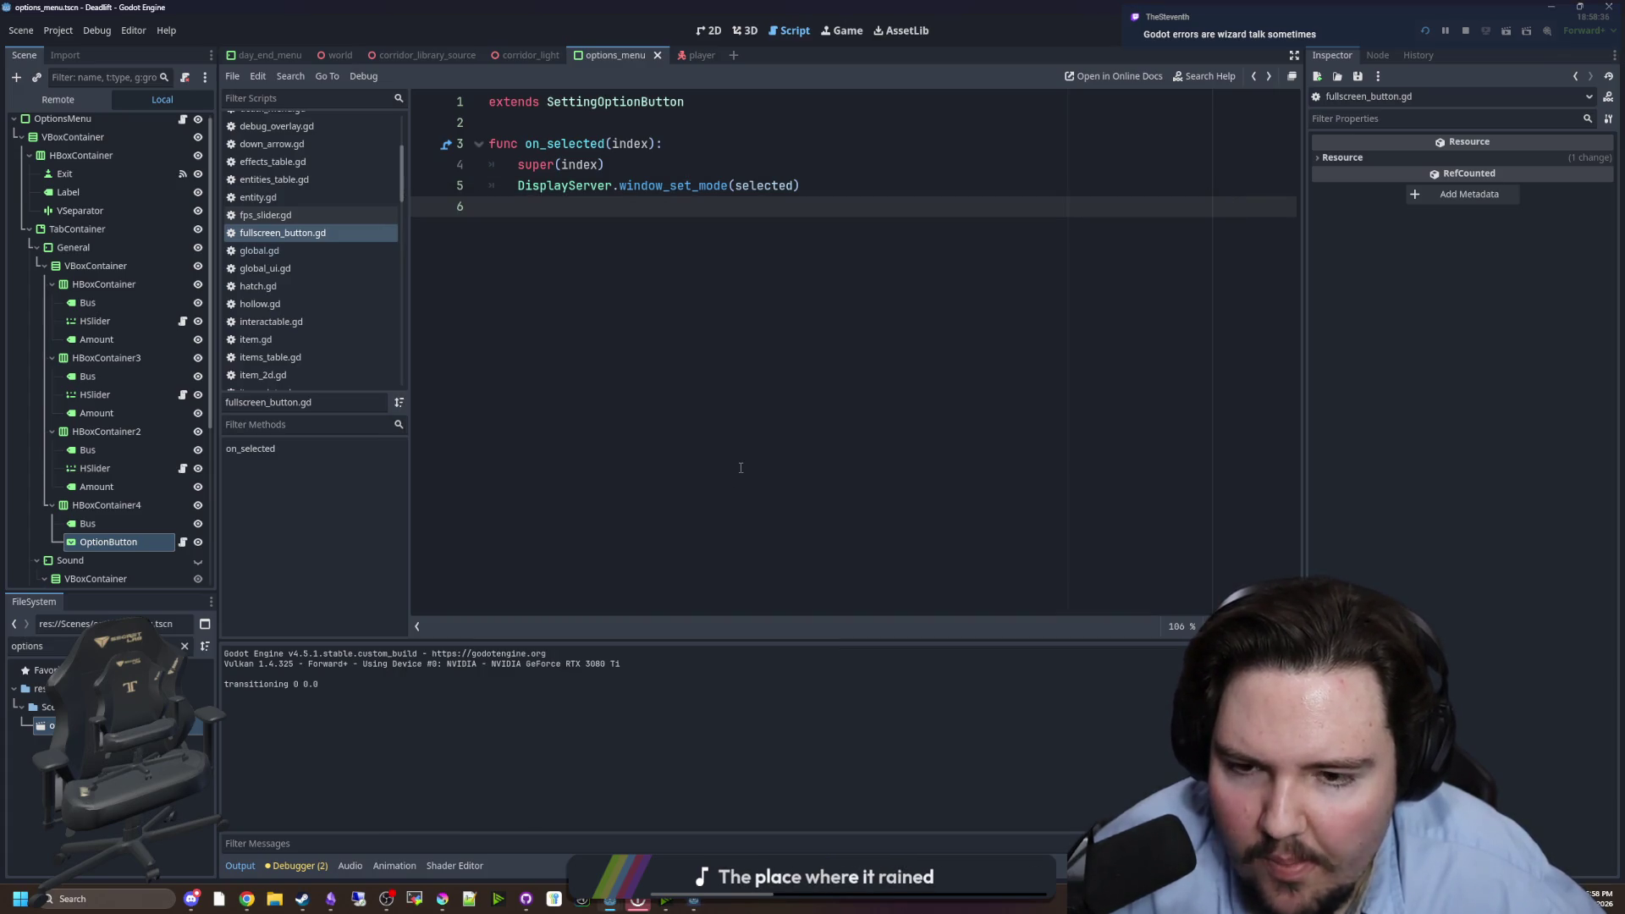
- Keep switching Window Mode between Fullscreen and Windowed, finishing on Windowed
{"action": "left_click", "coordinate": [702, 903]}
{"action": "left_click", "coordinate": [748, 440]}
{"action": "left_click", "coordinate": [748, 458]}
{"action": "left_click", "coordinate": [748, 440]}
{"action": "left_click", "coordinate": [745, 473]}
{"action": "left_click", "coordinate": [748, 440]}
{"action": "left_click", "coordinate": [745, 473]}
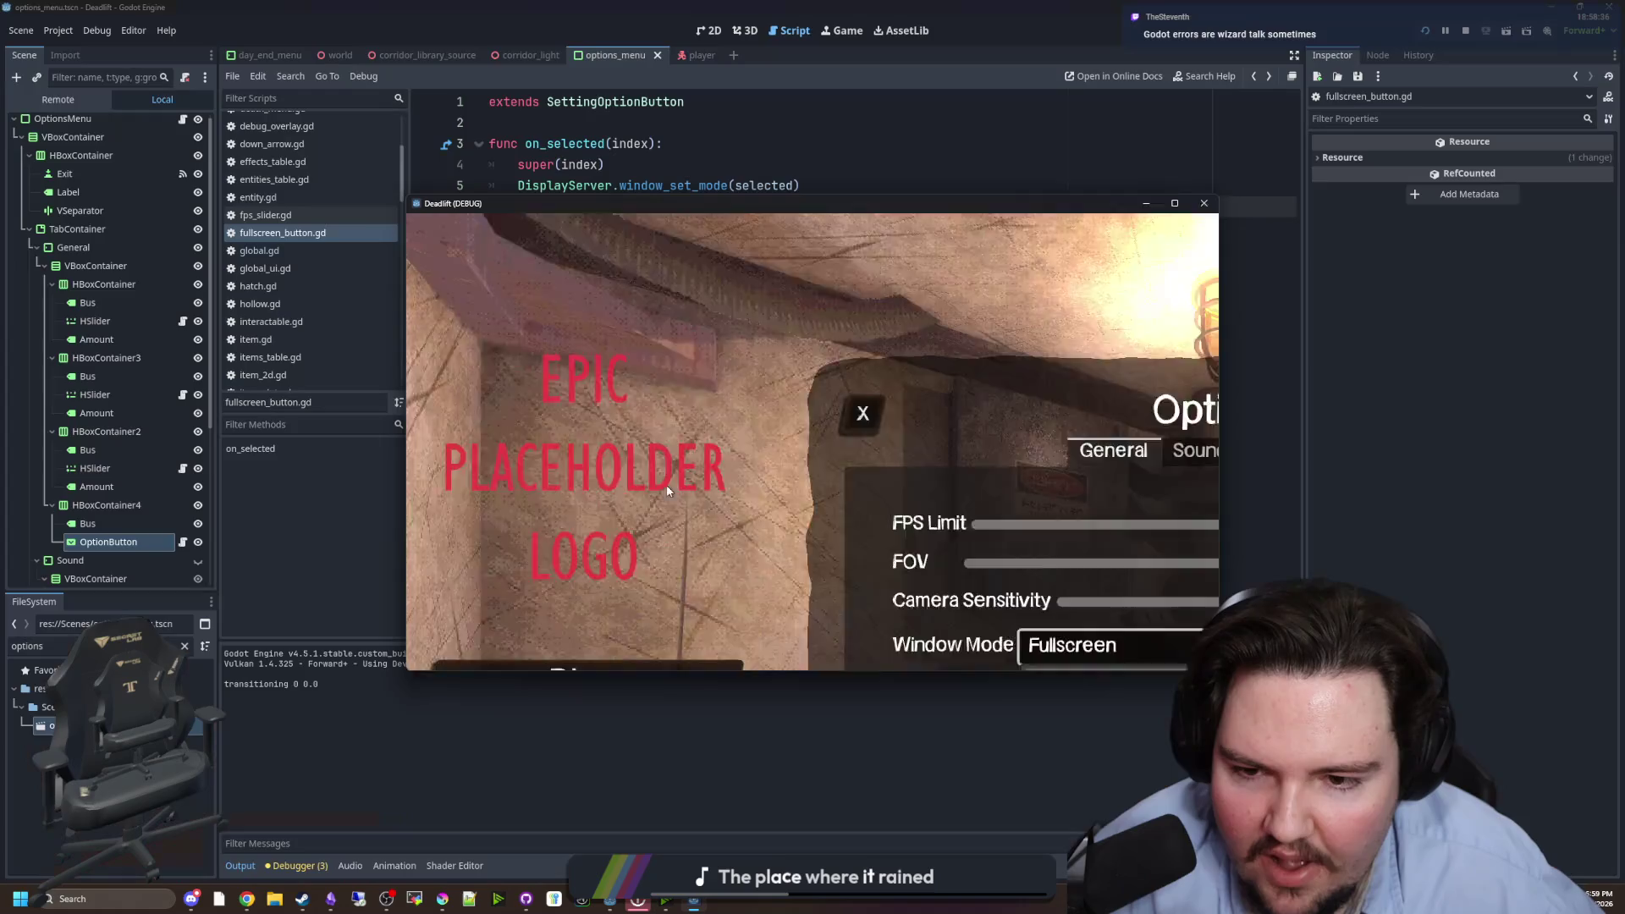
{"action": "left_click", "coordinate": [728, 442]}
{"action": "left_click", "coordinate": [728, 473]}
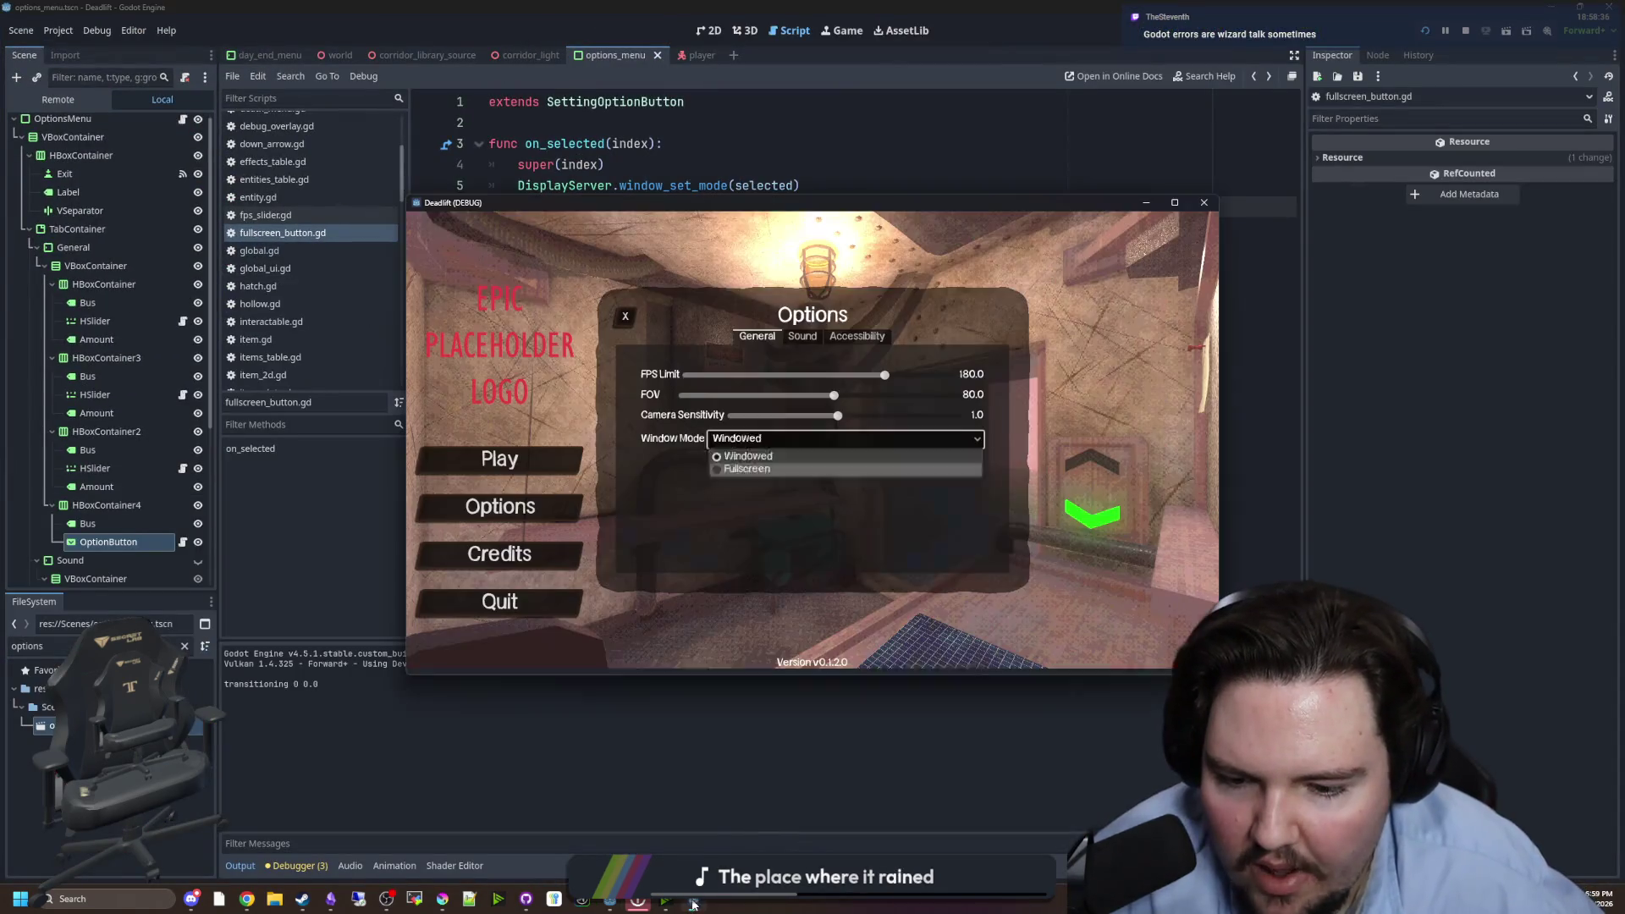
{"action": "left_click", "coordinate": [726, 458]}
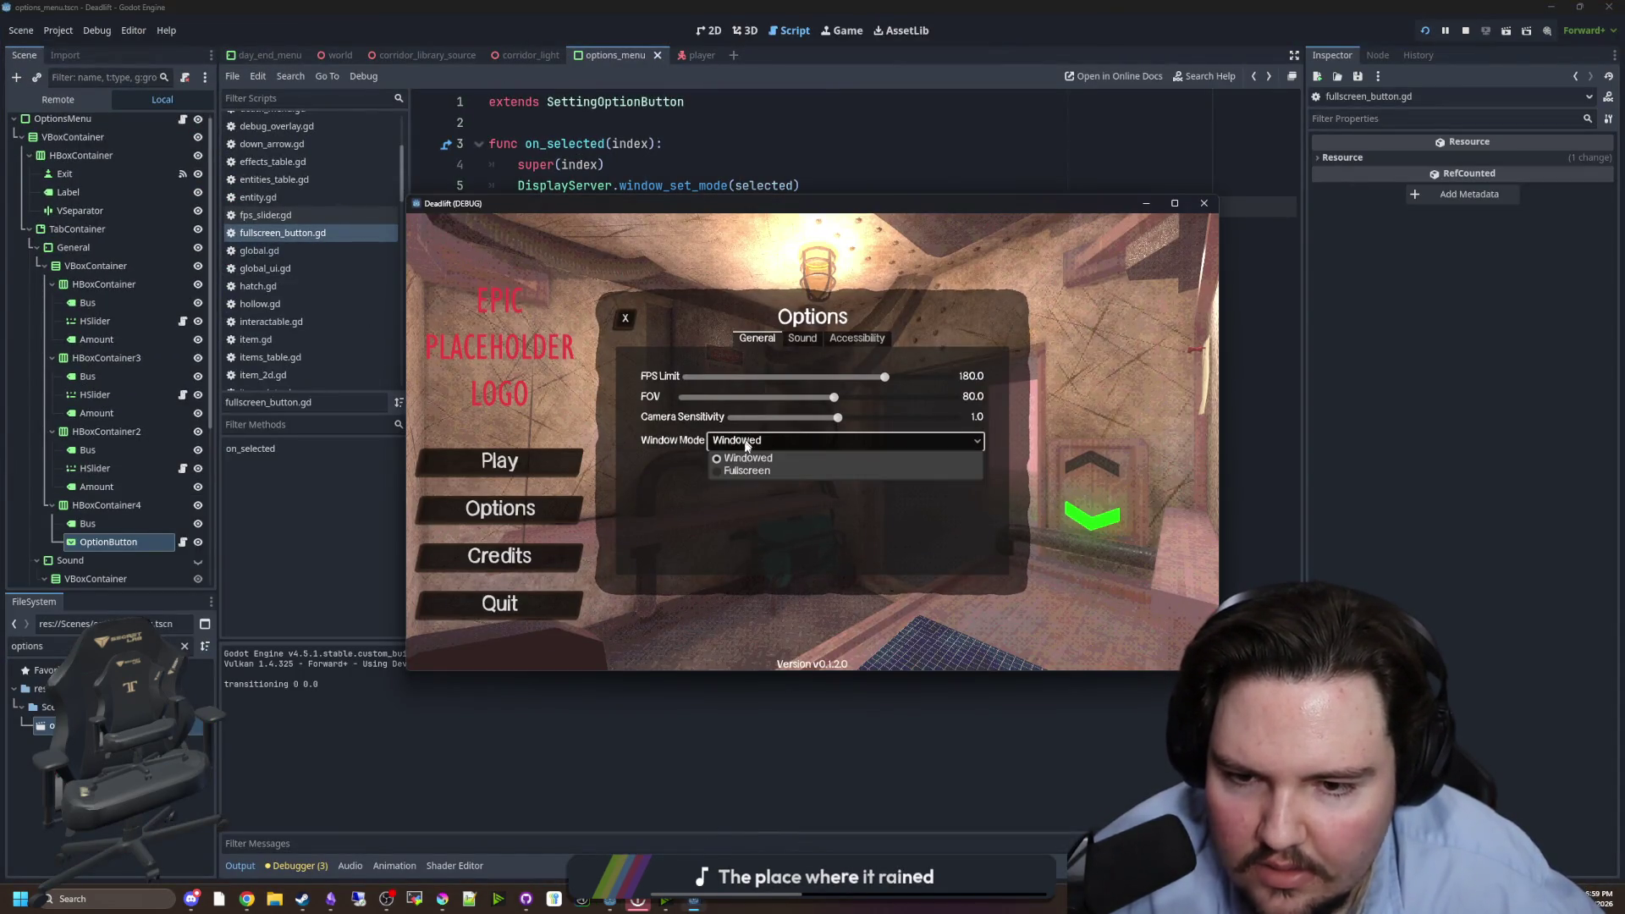
{"action": "left_click", "coordinate": [743, 458]}
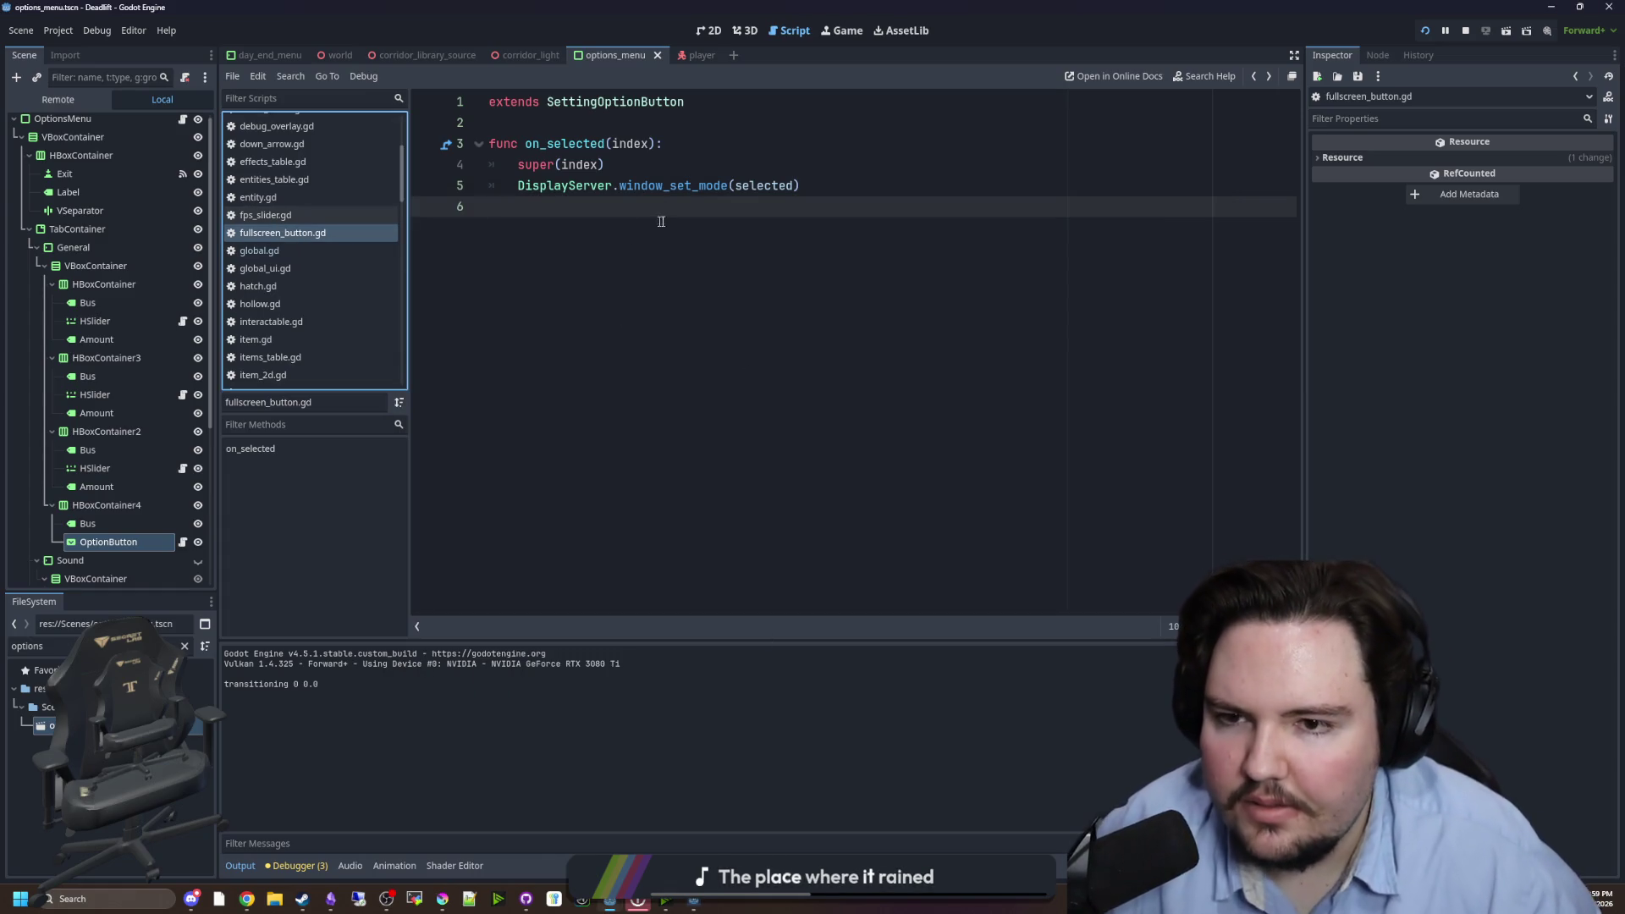
- Add a line printing int(selected) after super(index) in on_selected and save
{"action": "left_click", "coordinate": [692, 166]}
{"action": "key", "text": "Return"}
{"action": "type", "text": "int(selected)"}
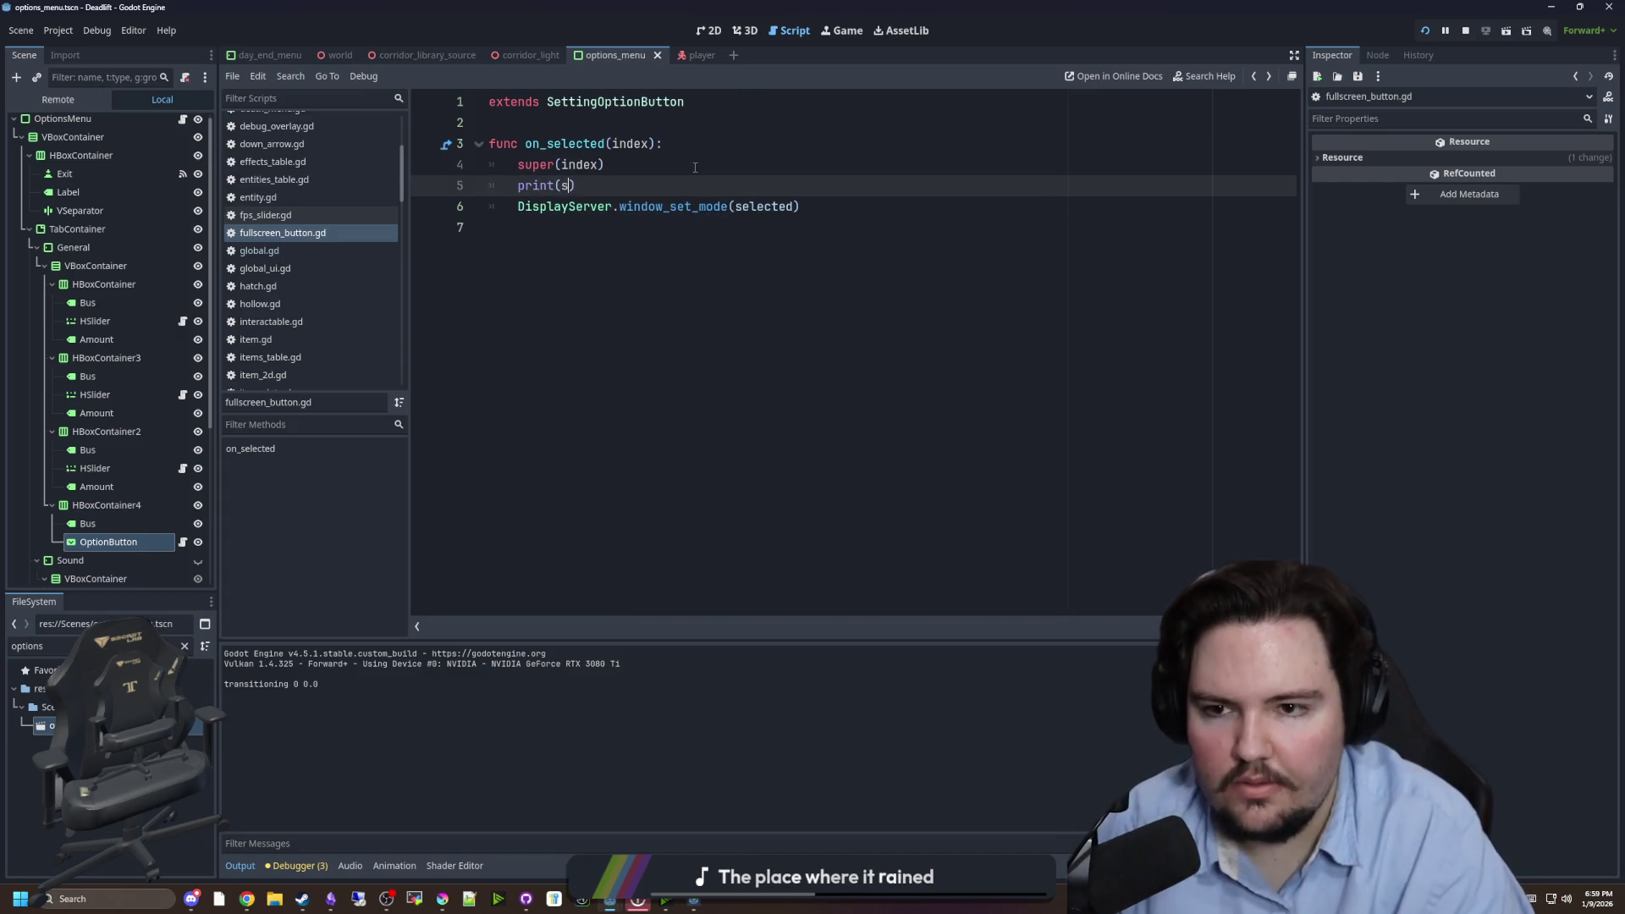
{"action": "left_click", "coordinate": [695, 167]}
{"action": "key", "text": "ctrl+s"}
- Choose Fullscreen in the running game's Window Mode, see 1 printed, then return to fullscreen_button.gd
{"action": "left_click", "coordinate": [842, 31]}
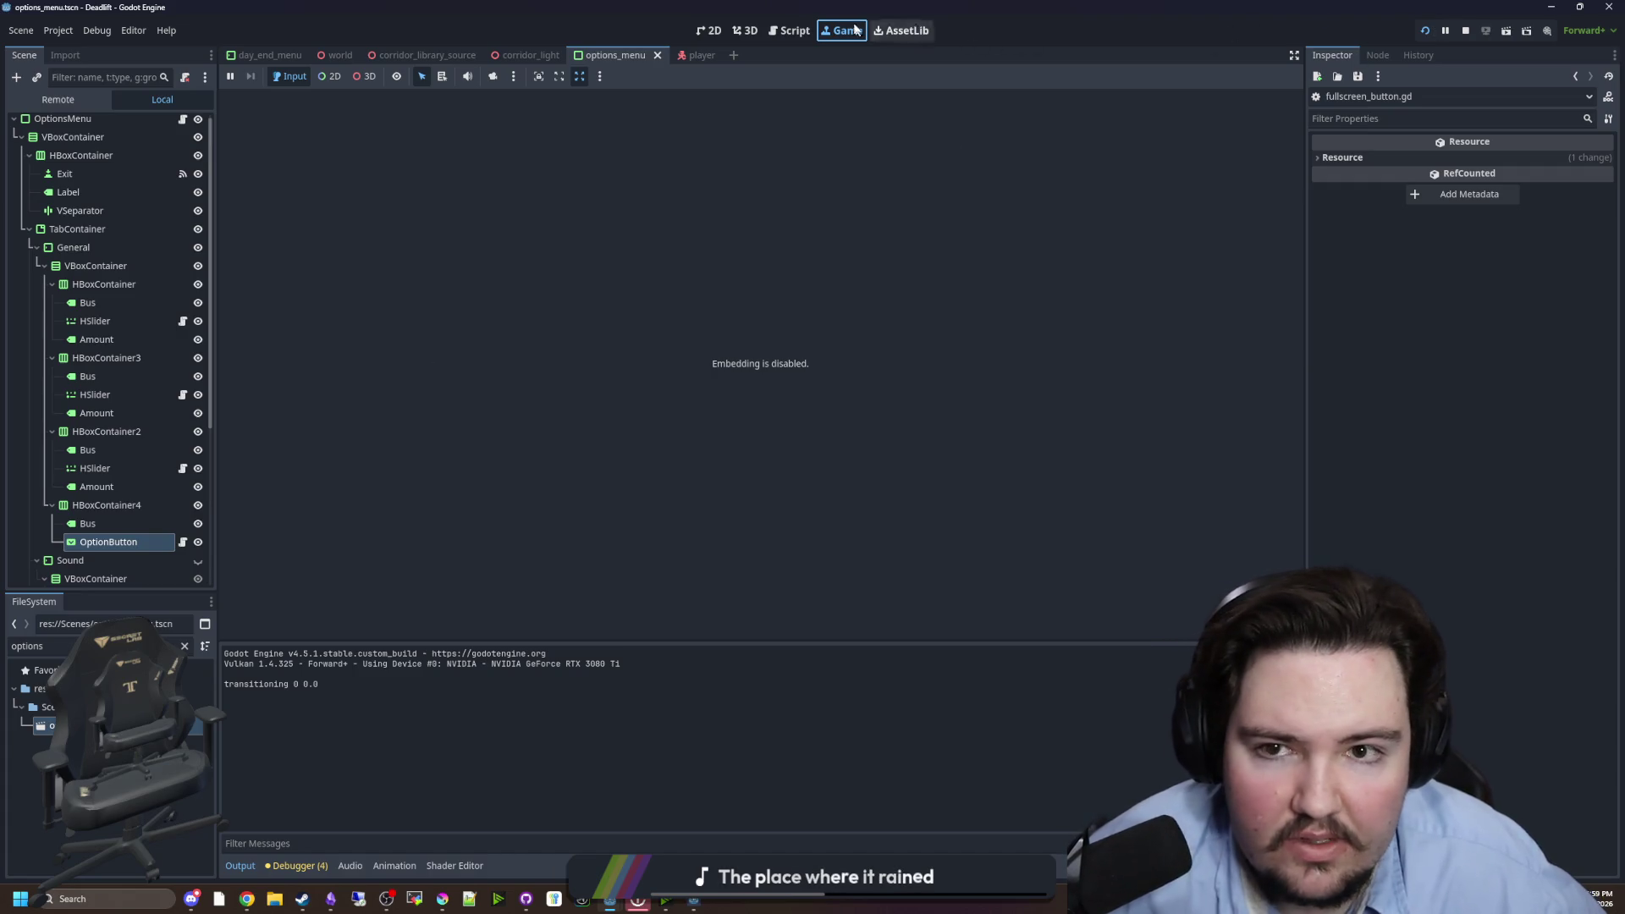
{"action": "left_click", "coordinate": [736, 442]}
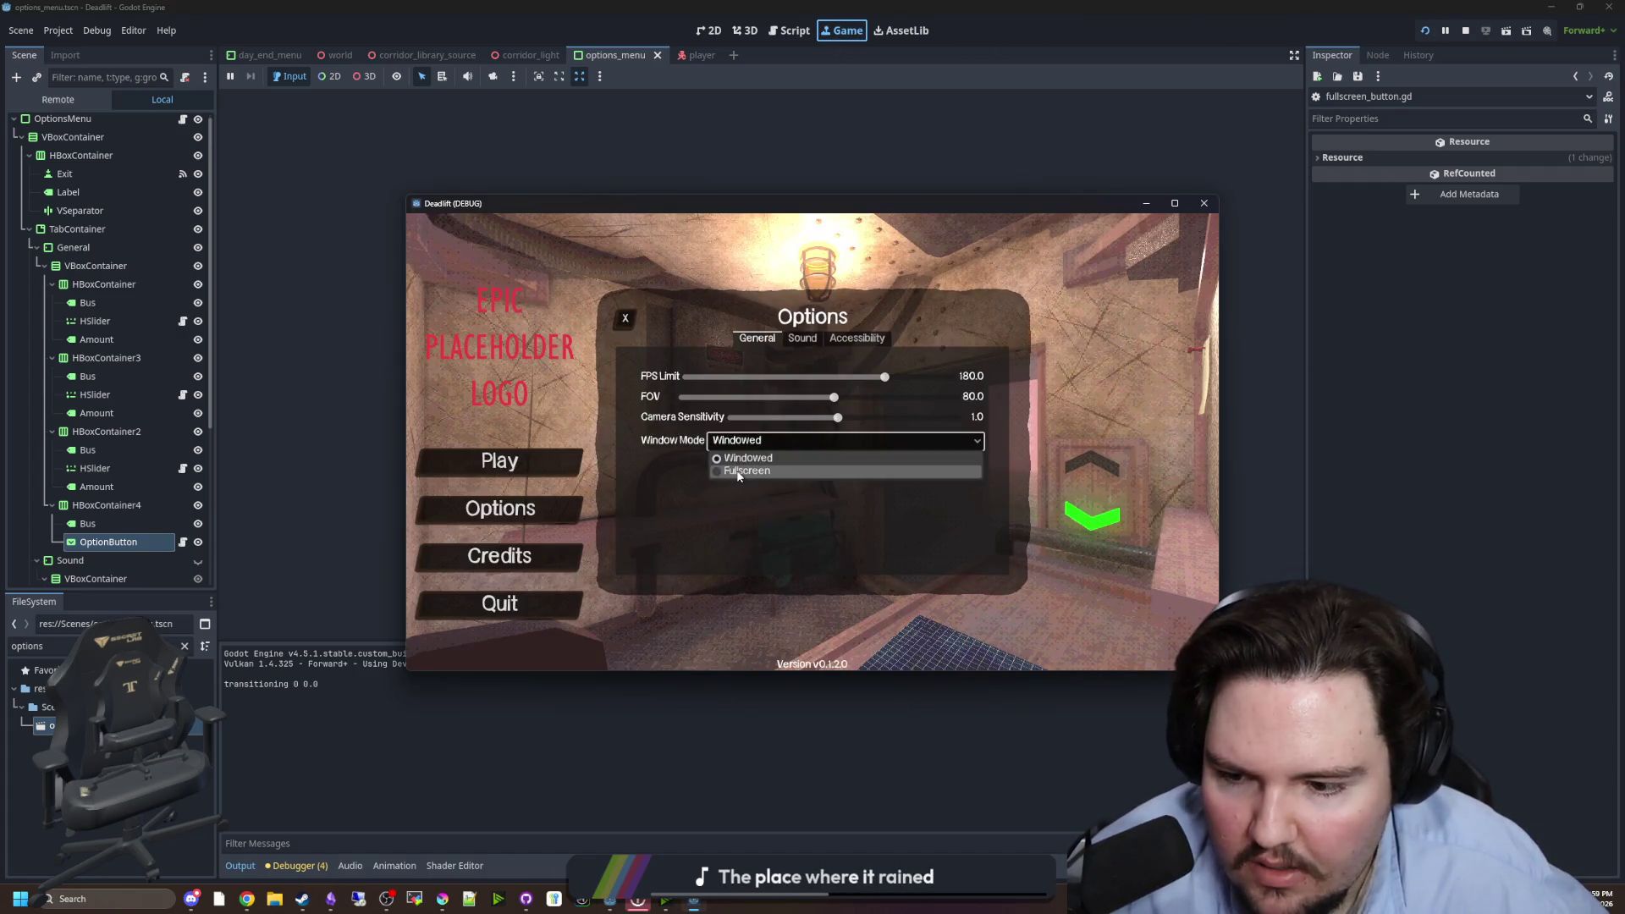
{"action": "left_click", "coordinate": [736, 471]}
{"action": "left_click", "coordinate": [182, 542]}
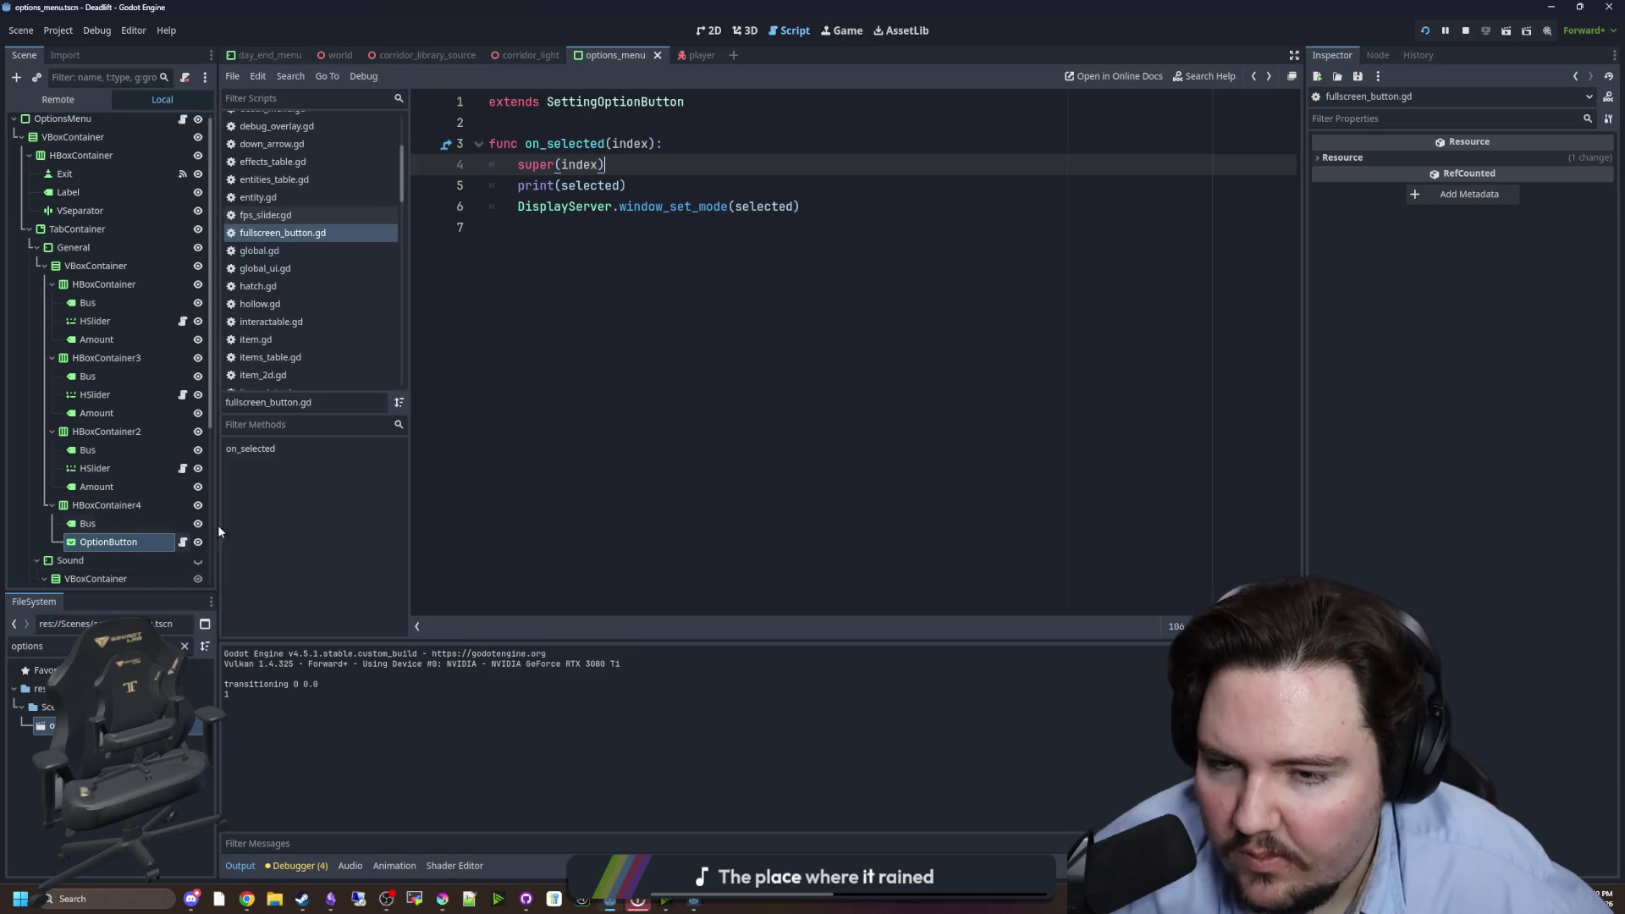
{"action": "left_click", "coordinate": [719, 252]}
{"action": "left_click", "coordinate": [826, 202]}
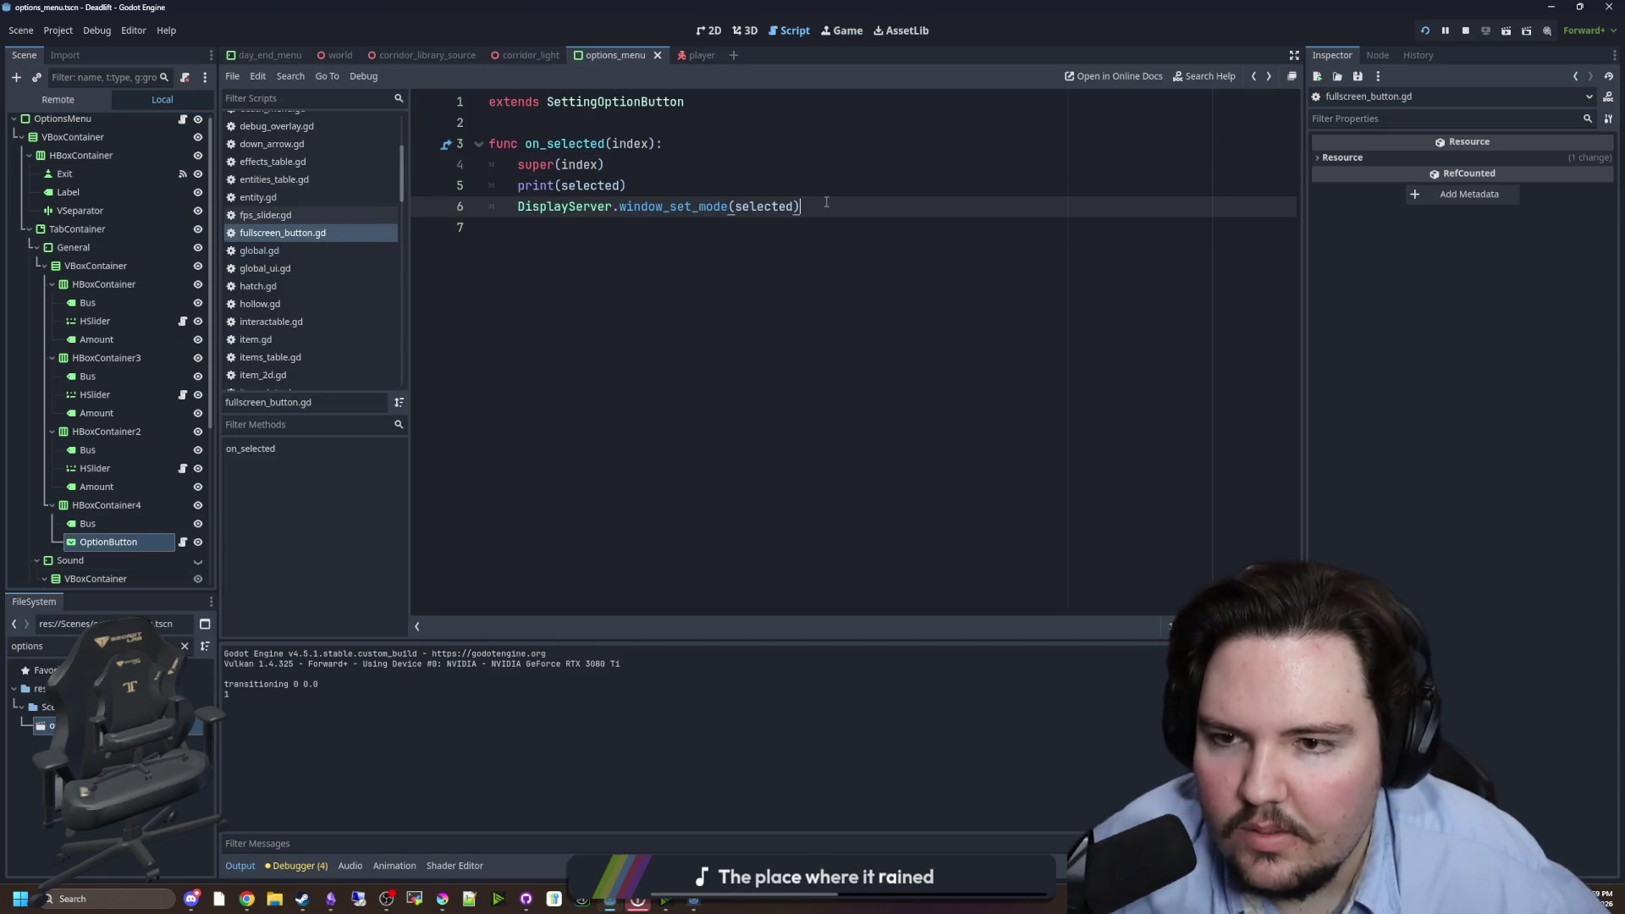
- Delete the print(selected) debug line from on_selected and save fullscreen_button.gd
{"action": "triple_click", "coordinate": [674, 179]}
{"action": "key", "text": "BackSpace"}
{"action": "key", "text": "BackSpace"}
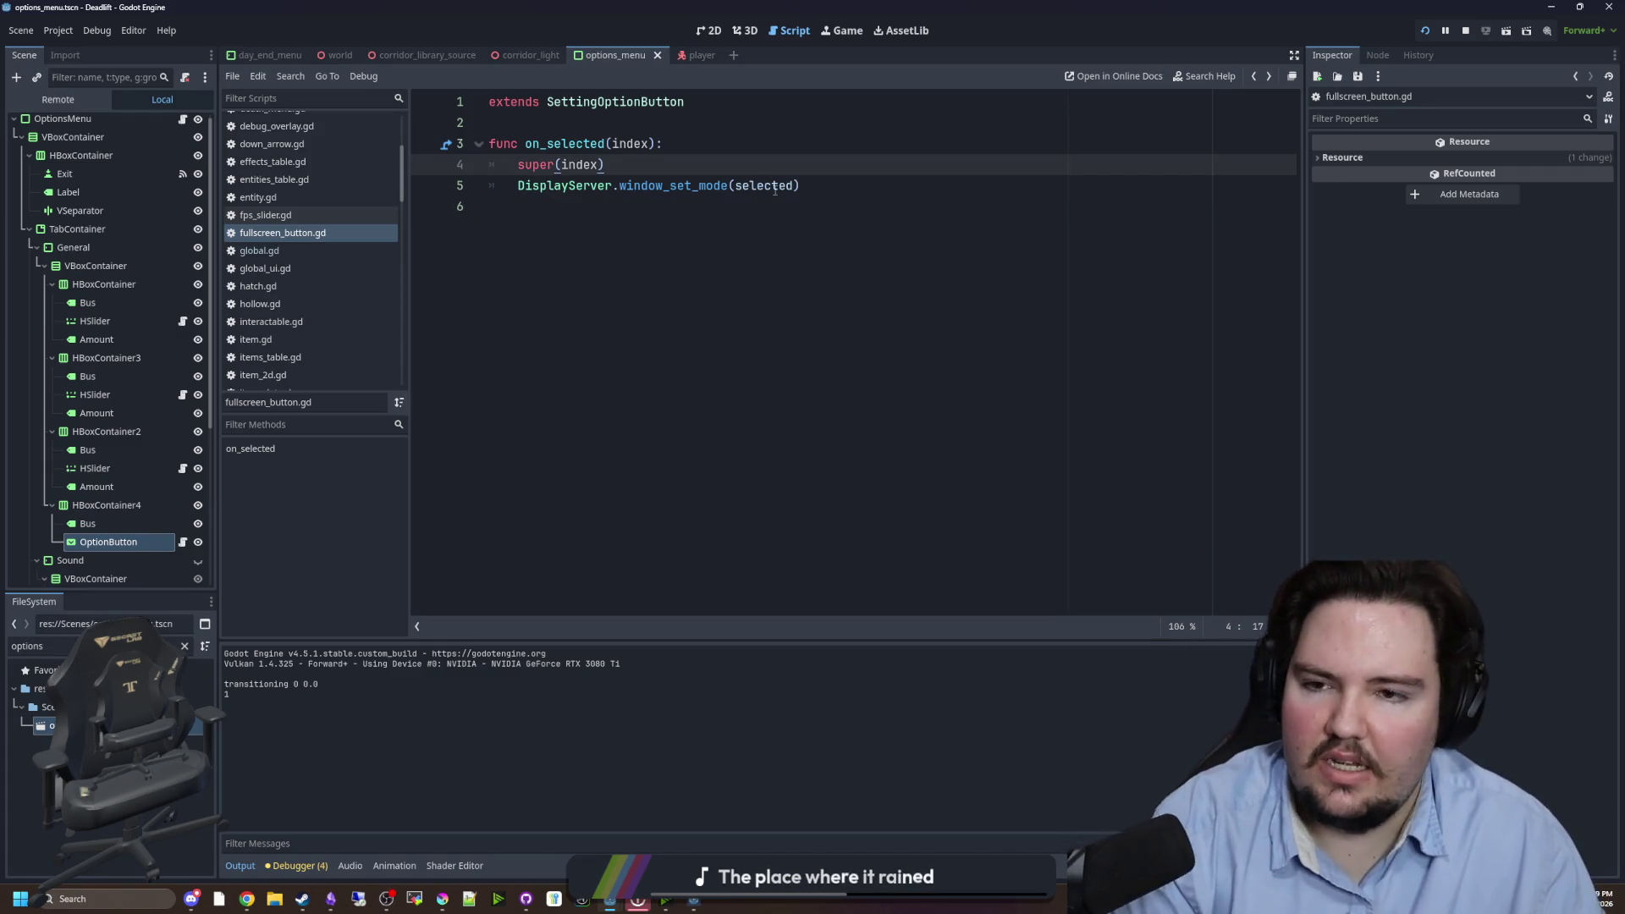
{"action": "key", "text": "Return"}
{"action": "key", "text": "BackSpace"}
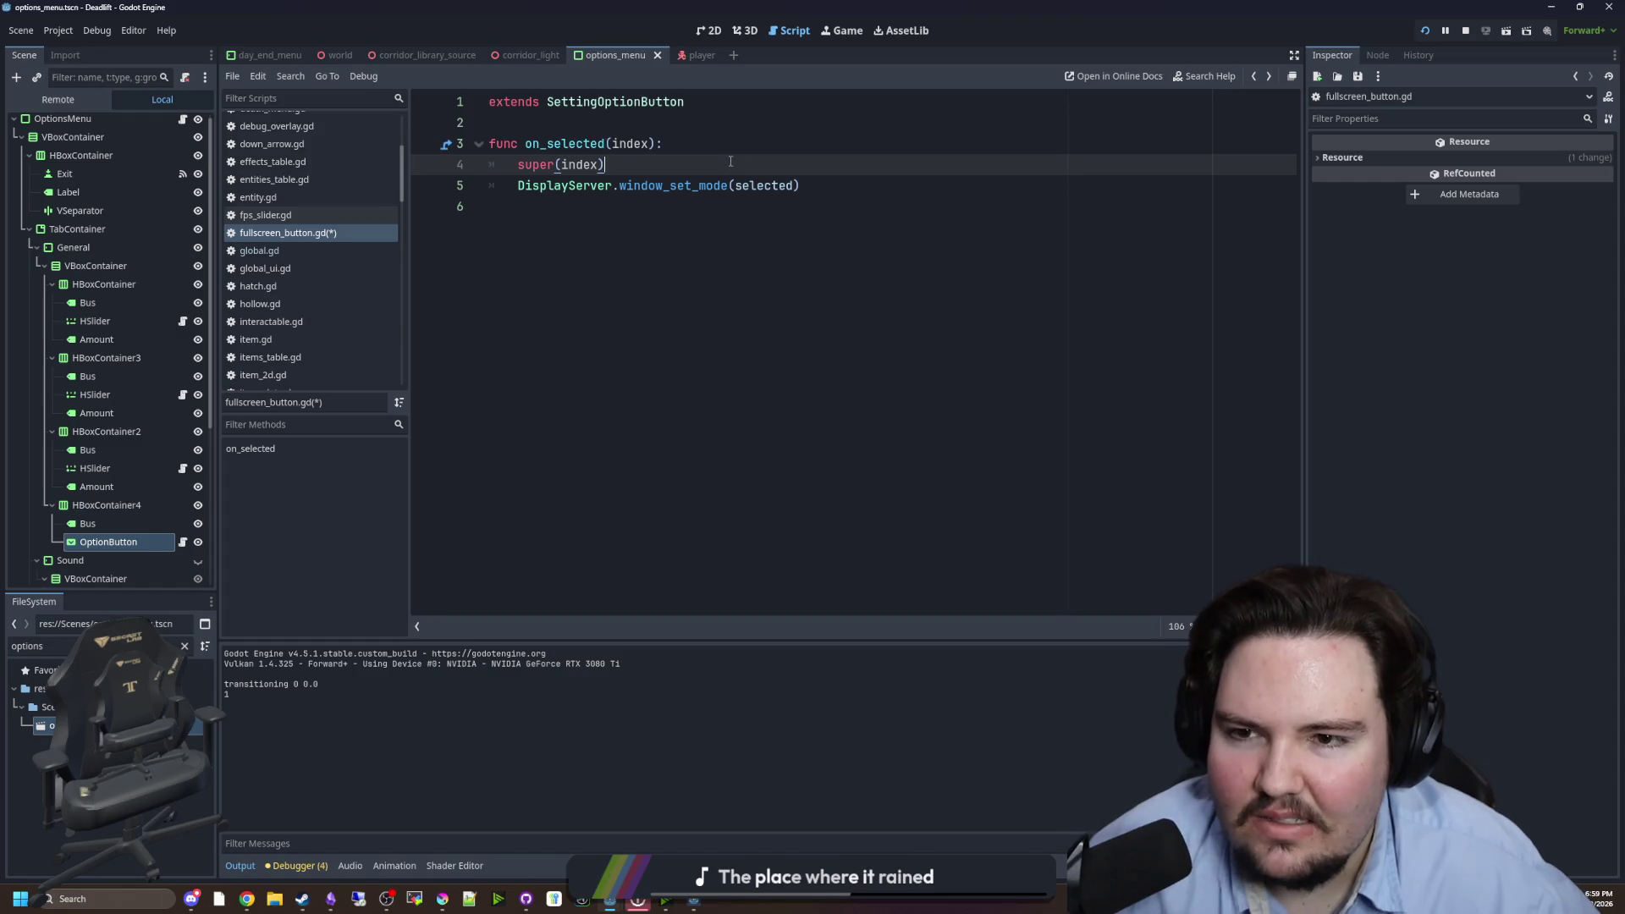
{"action": "key", "text": "ctrl+s"}
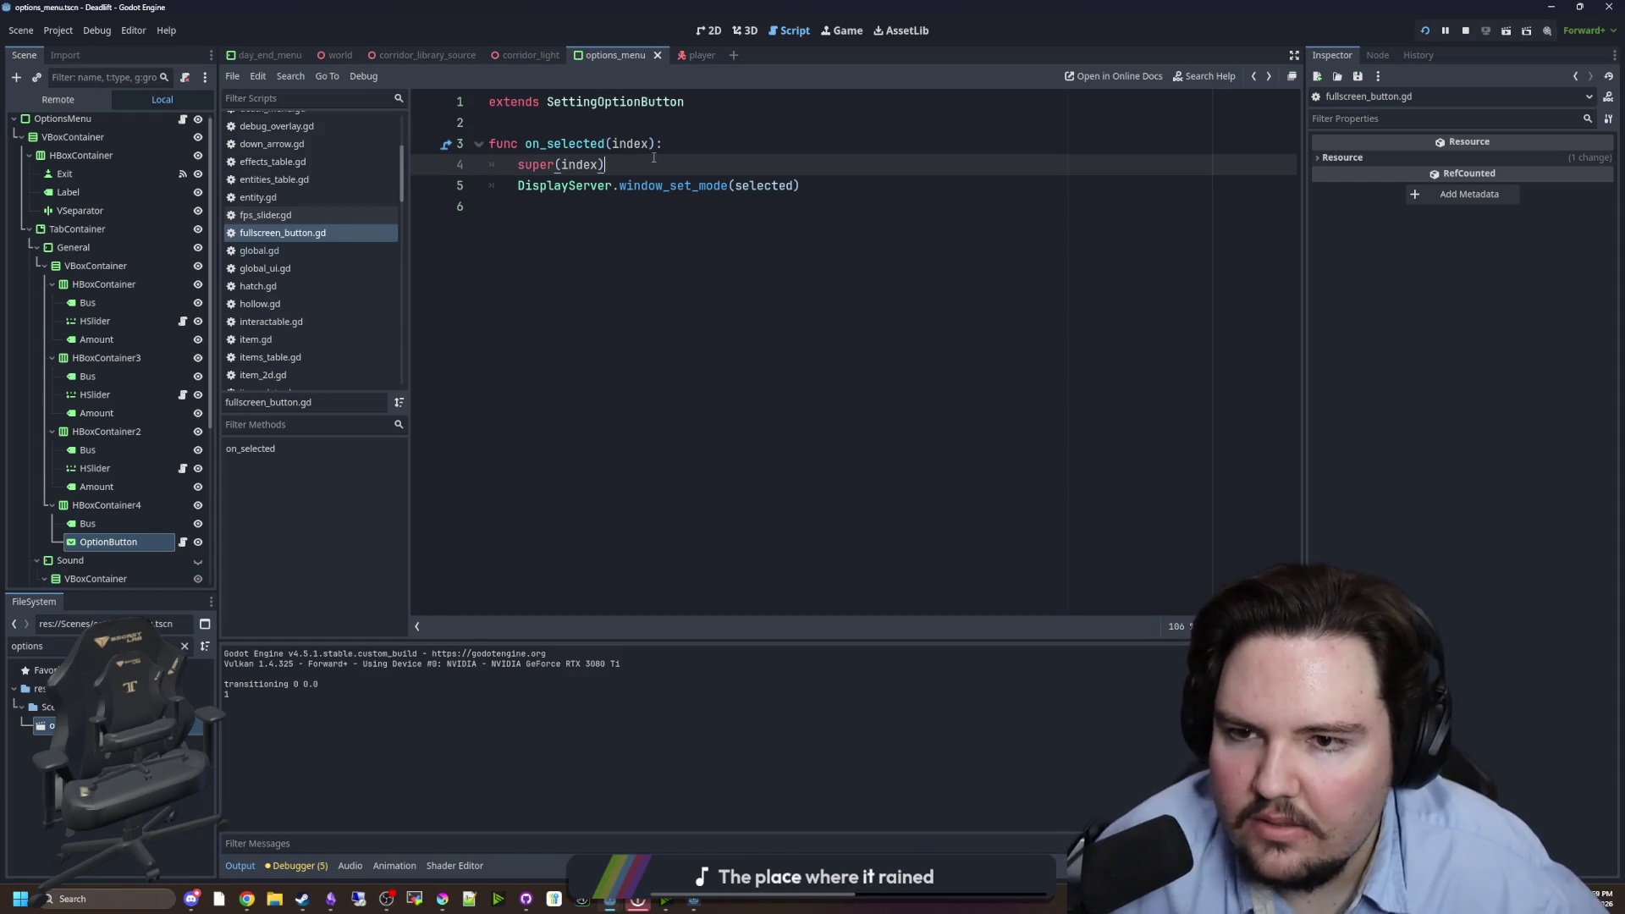
{"action": "key", "text": "ctrl+s"}
- Add an 'if index == 1:' branch after super(index) and indent window_set_mode under it
{"action": "key", "text": "Return"}
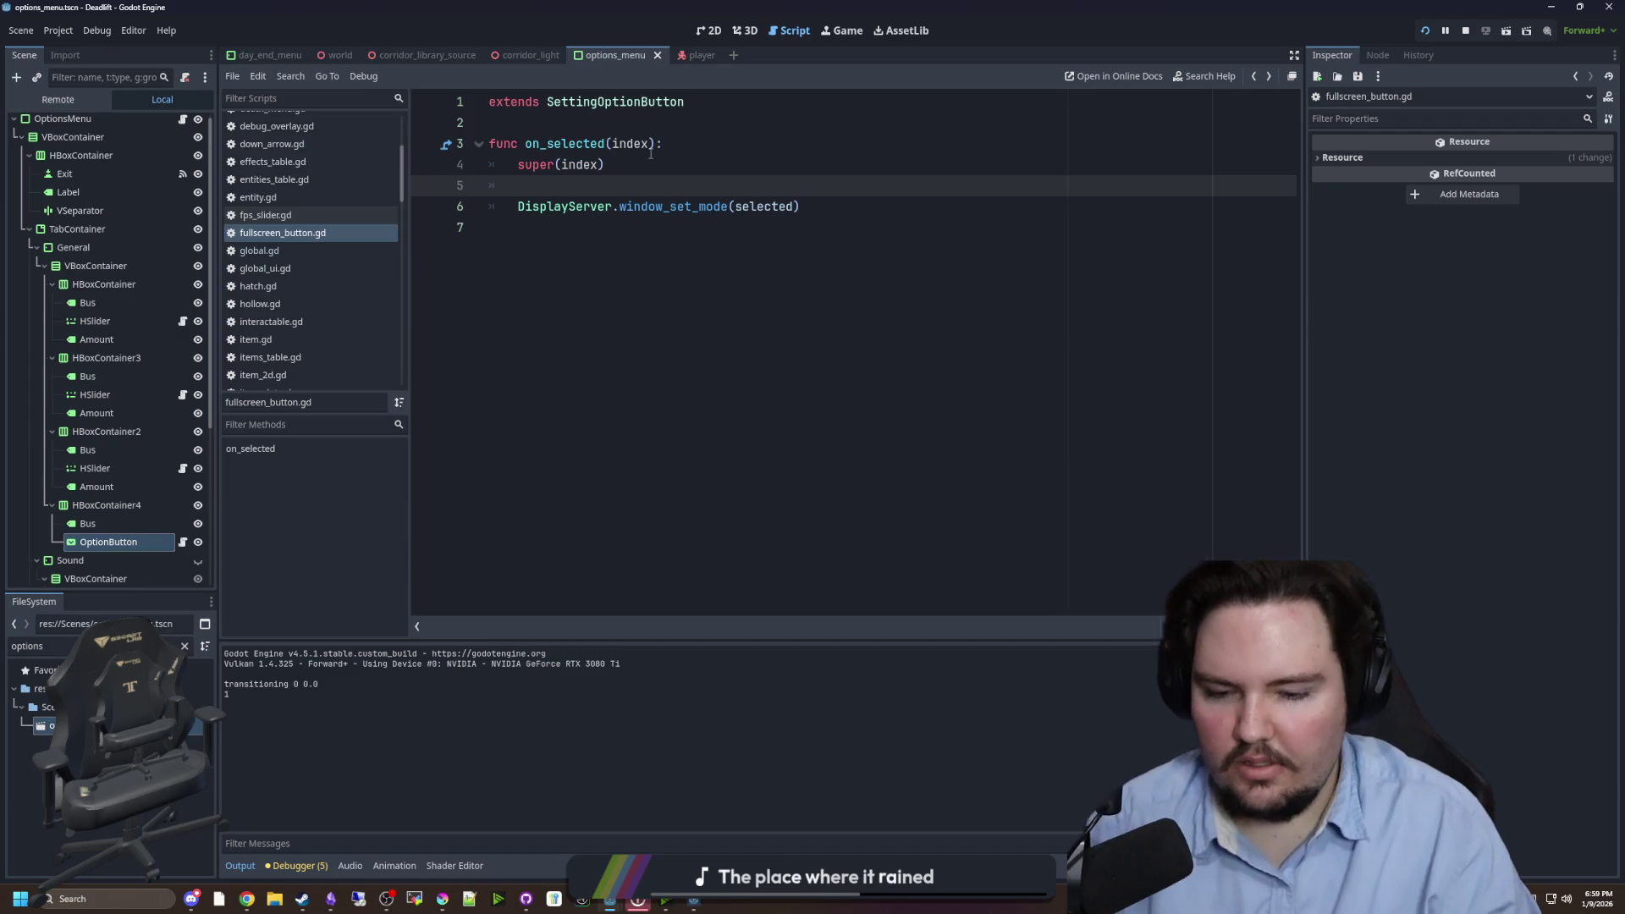
{"action": "type", "text": "ifindex == 1:"}
{"action": "key", "text": "Return"}
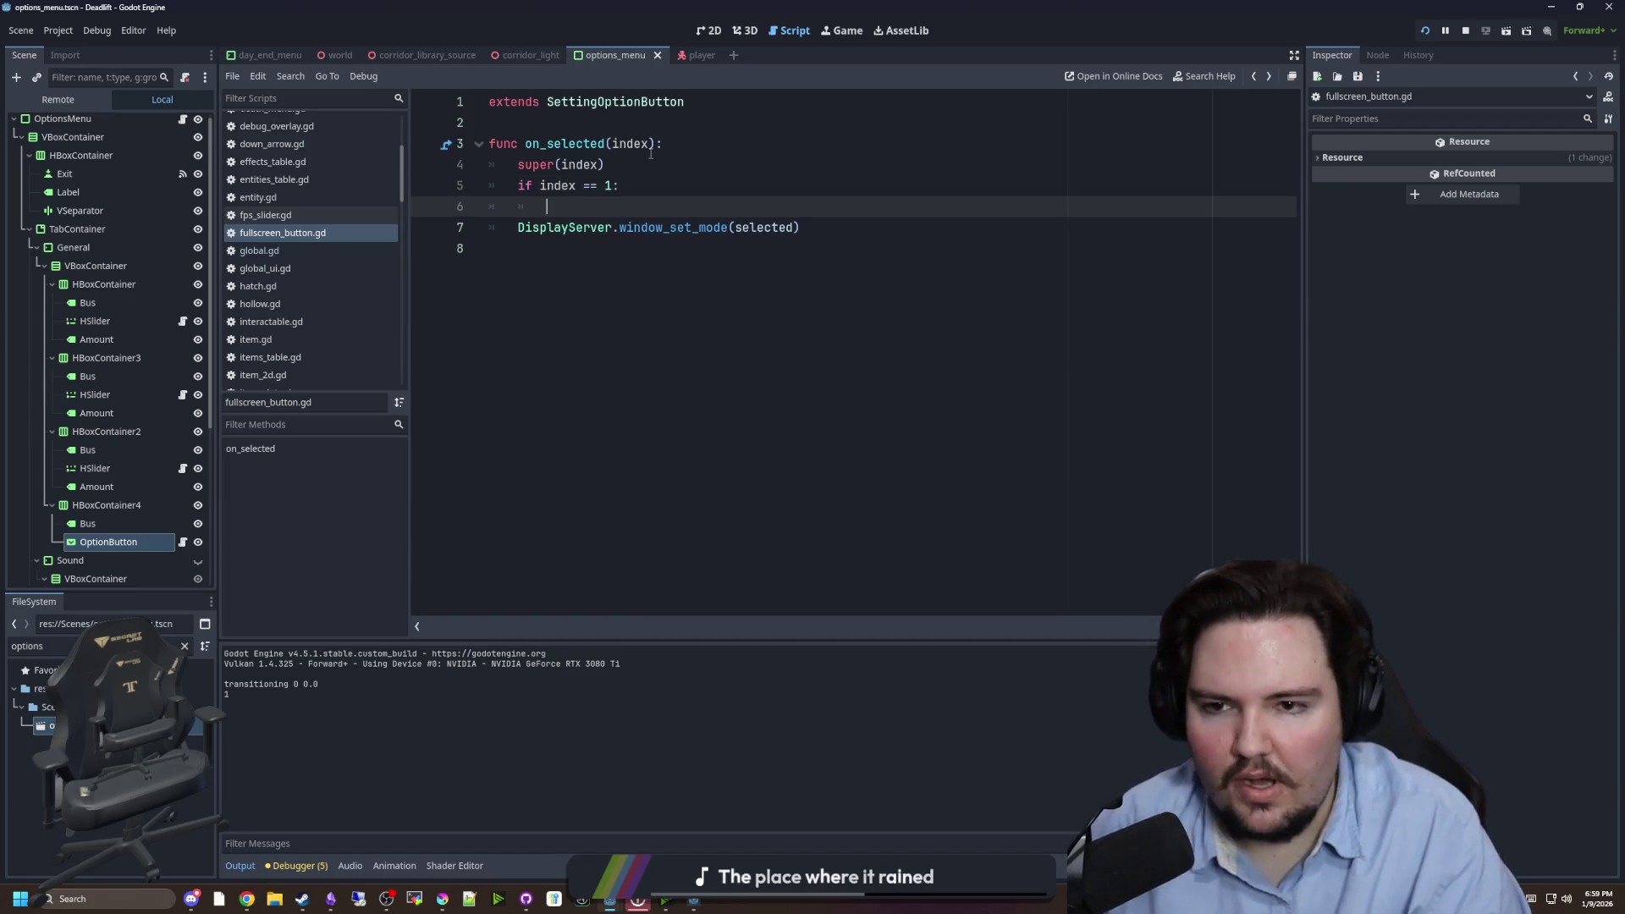
{"action": "left_click", "coordinate": [513, 229]}
{"action": "key", "text": "Tab"}
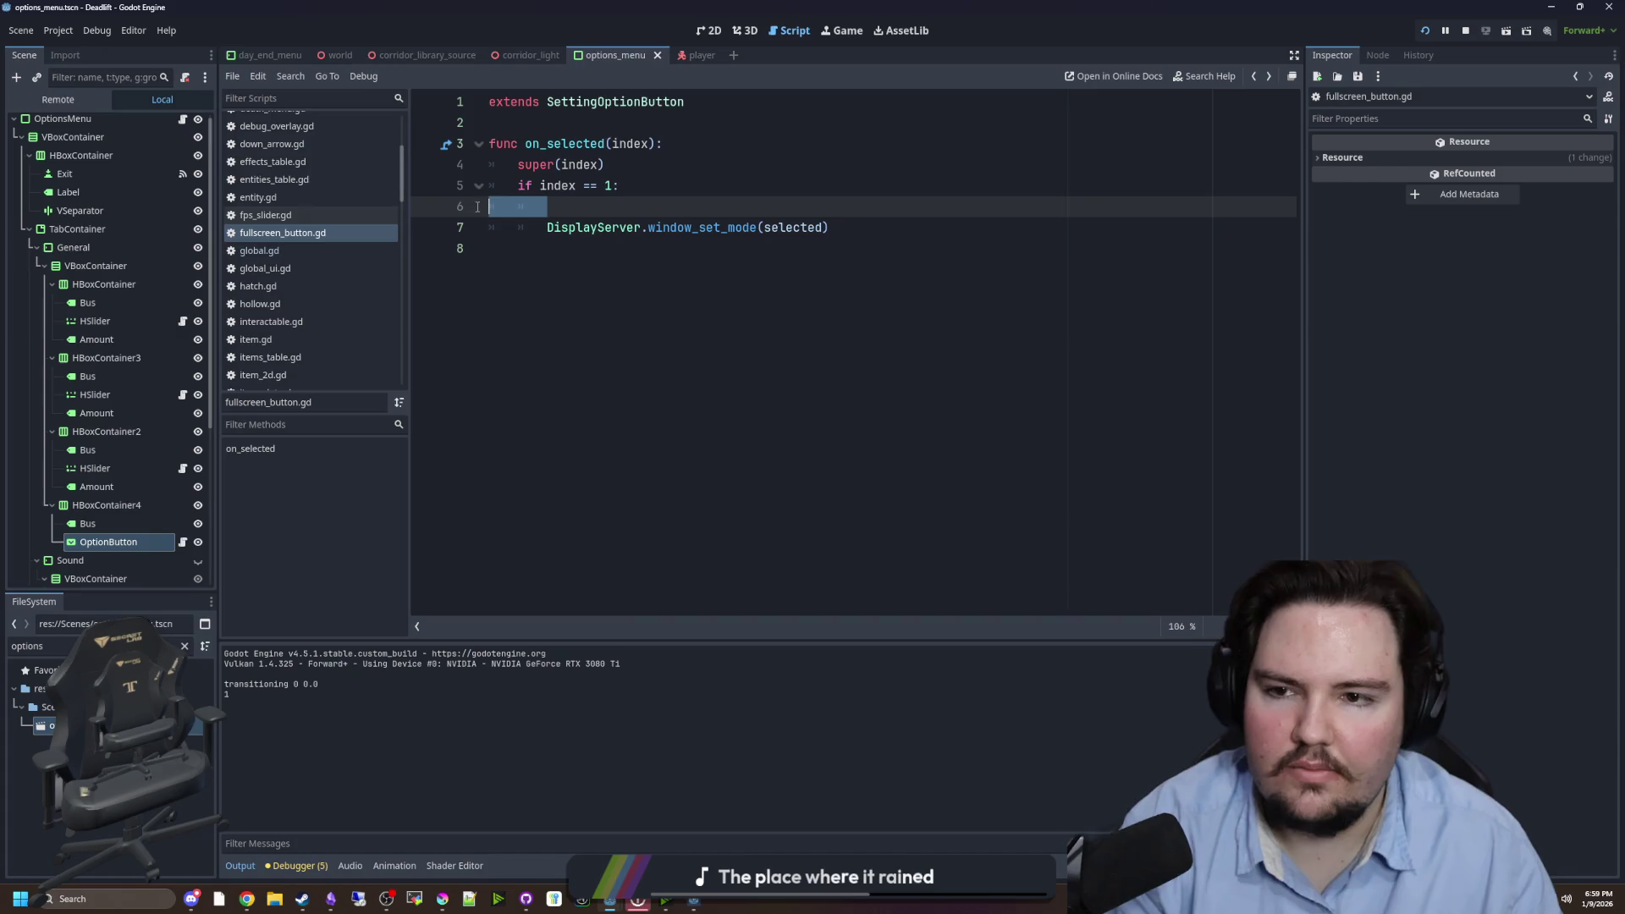
{"action": "left_click", "coordinate": [647, 185]}
{"action": "key", "text": "Delete"}
- Replace the if condition with match(index) and a first '0:' case
{"action": "left_click_drag", "start_coordinate": [647, 185], "coordinate": [518, 185]}
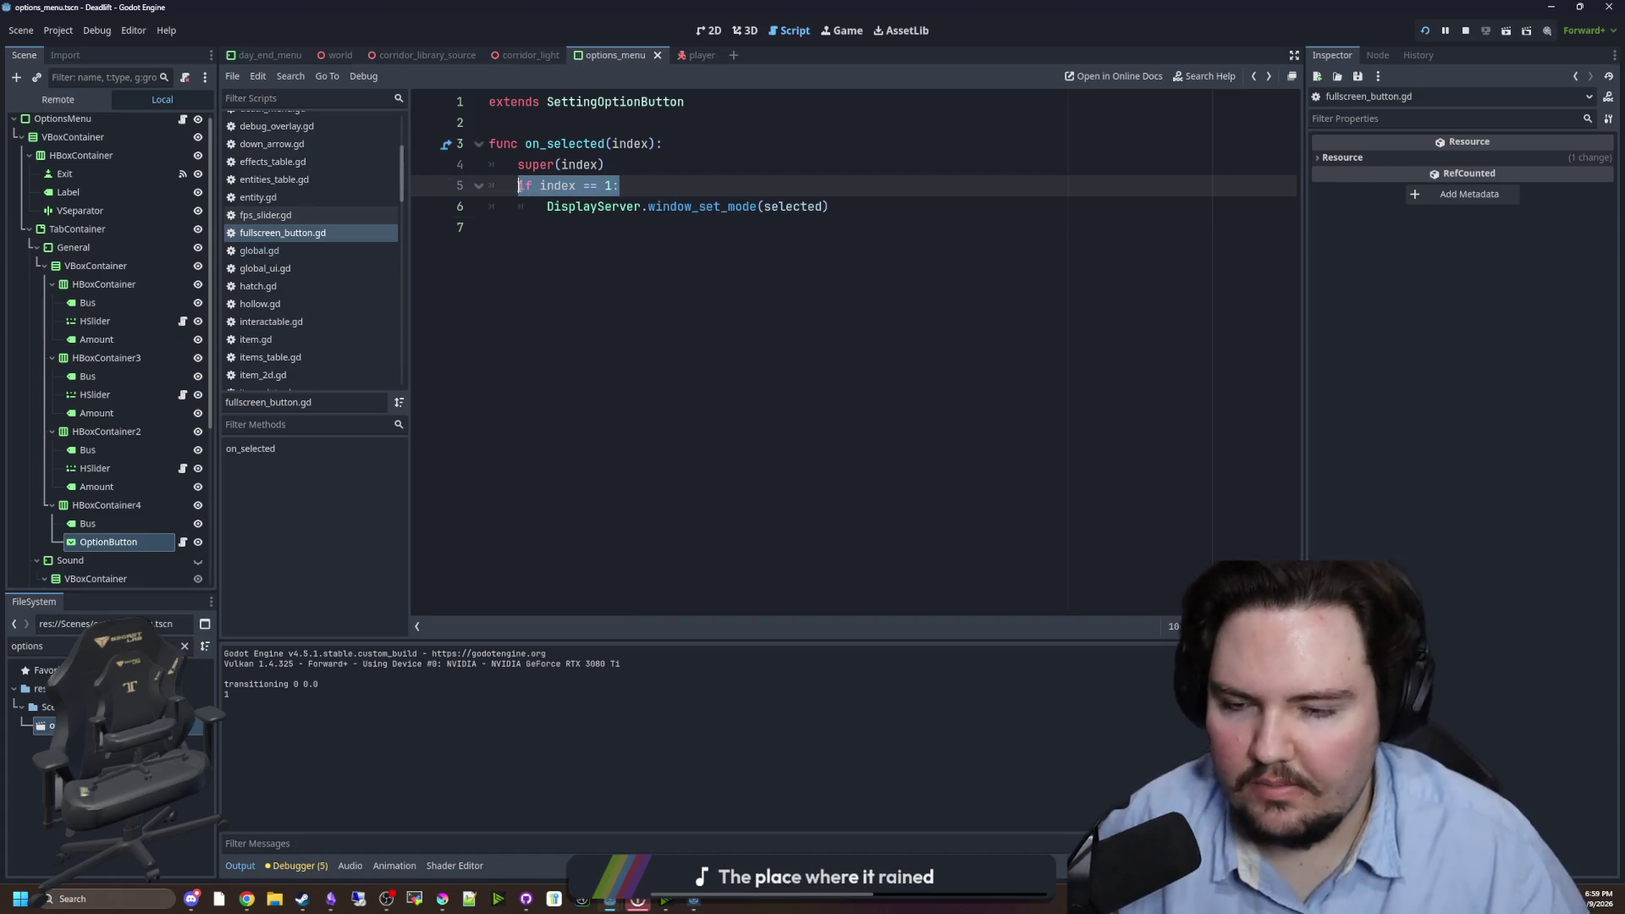
{"action": "key", "text": "BackSpace"}
{"action": "type", "text": "match(inde"}
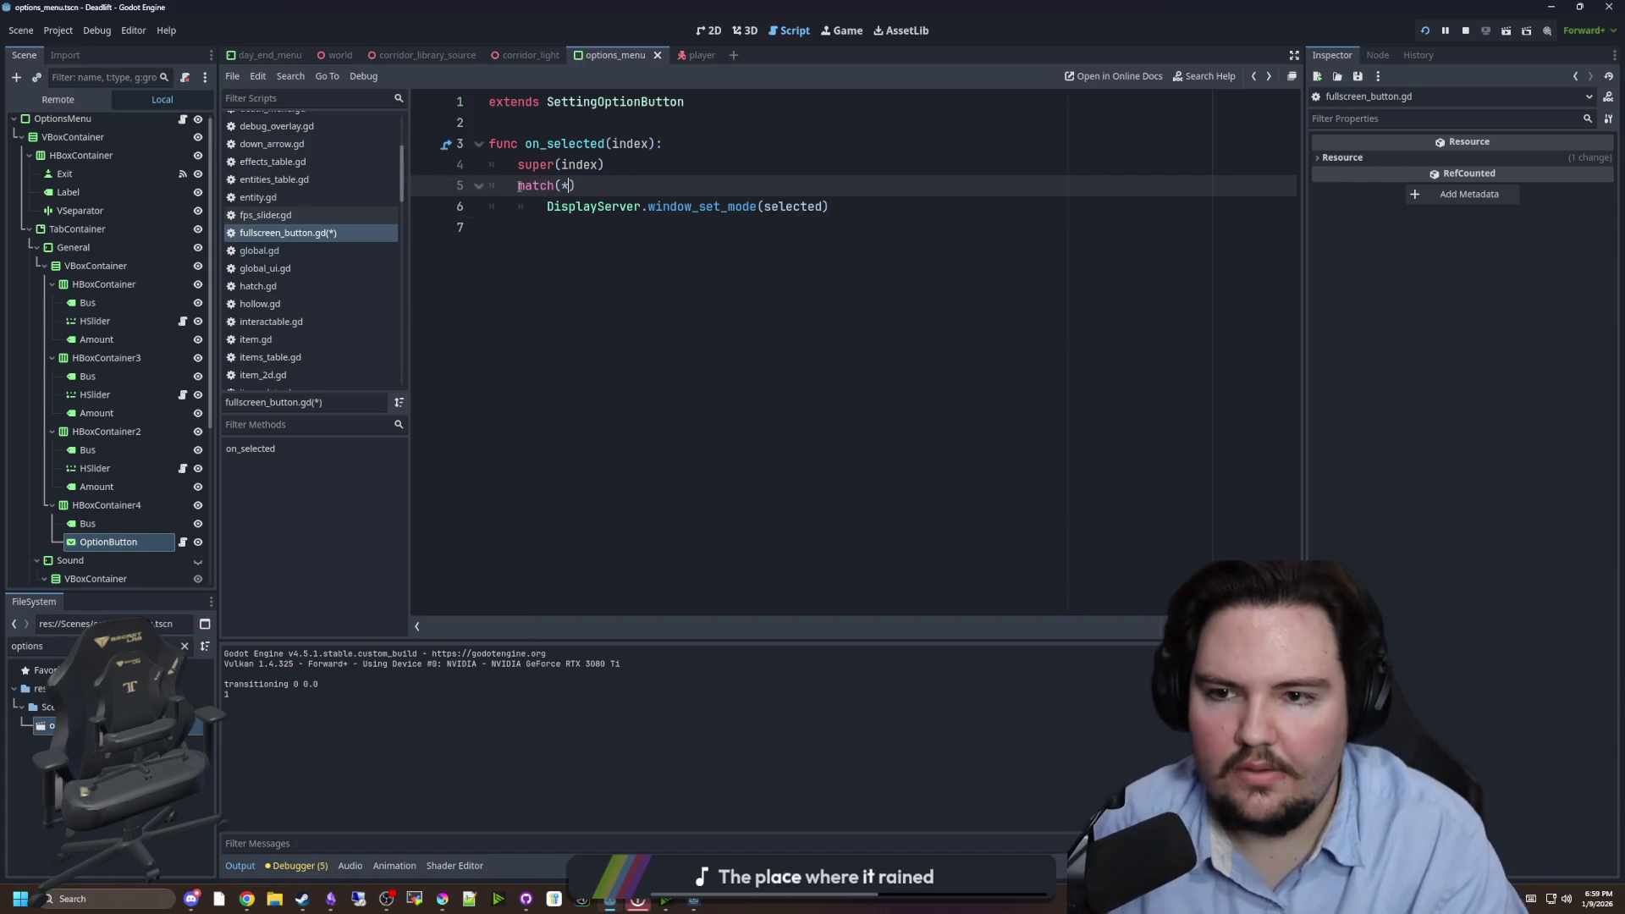
{"action": "key", "text": "Return"}
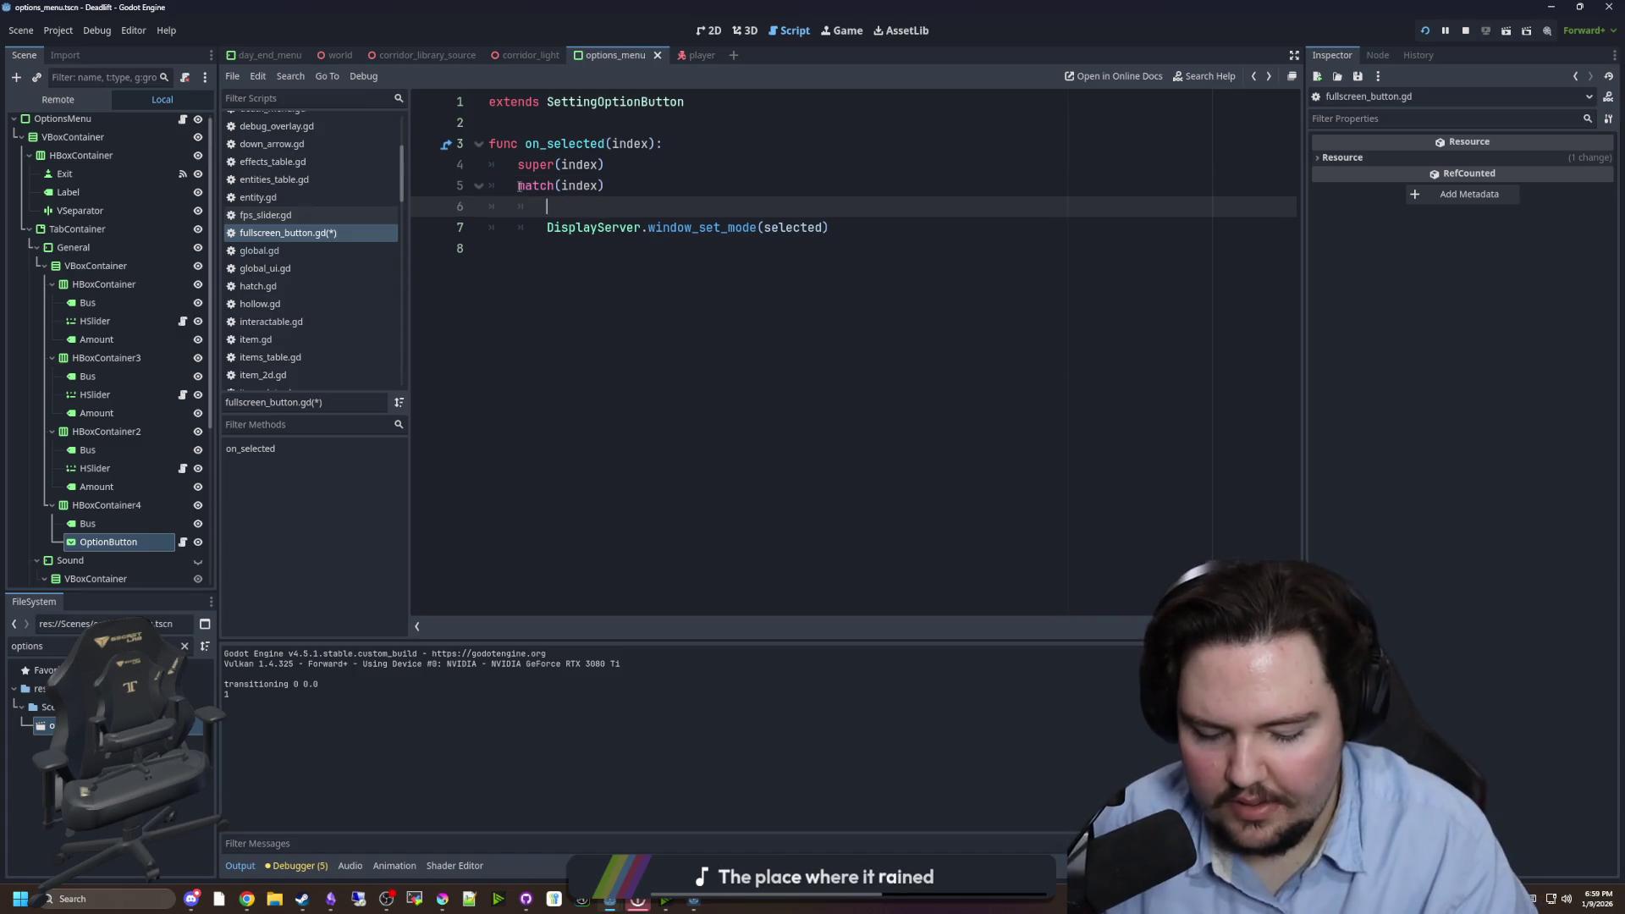
{"action": "type", "text": "0:"}
{"action": "key", "text": "Return"}
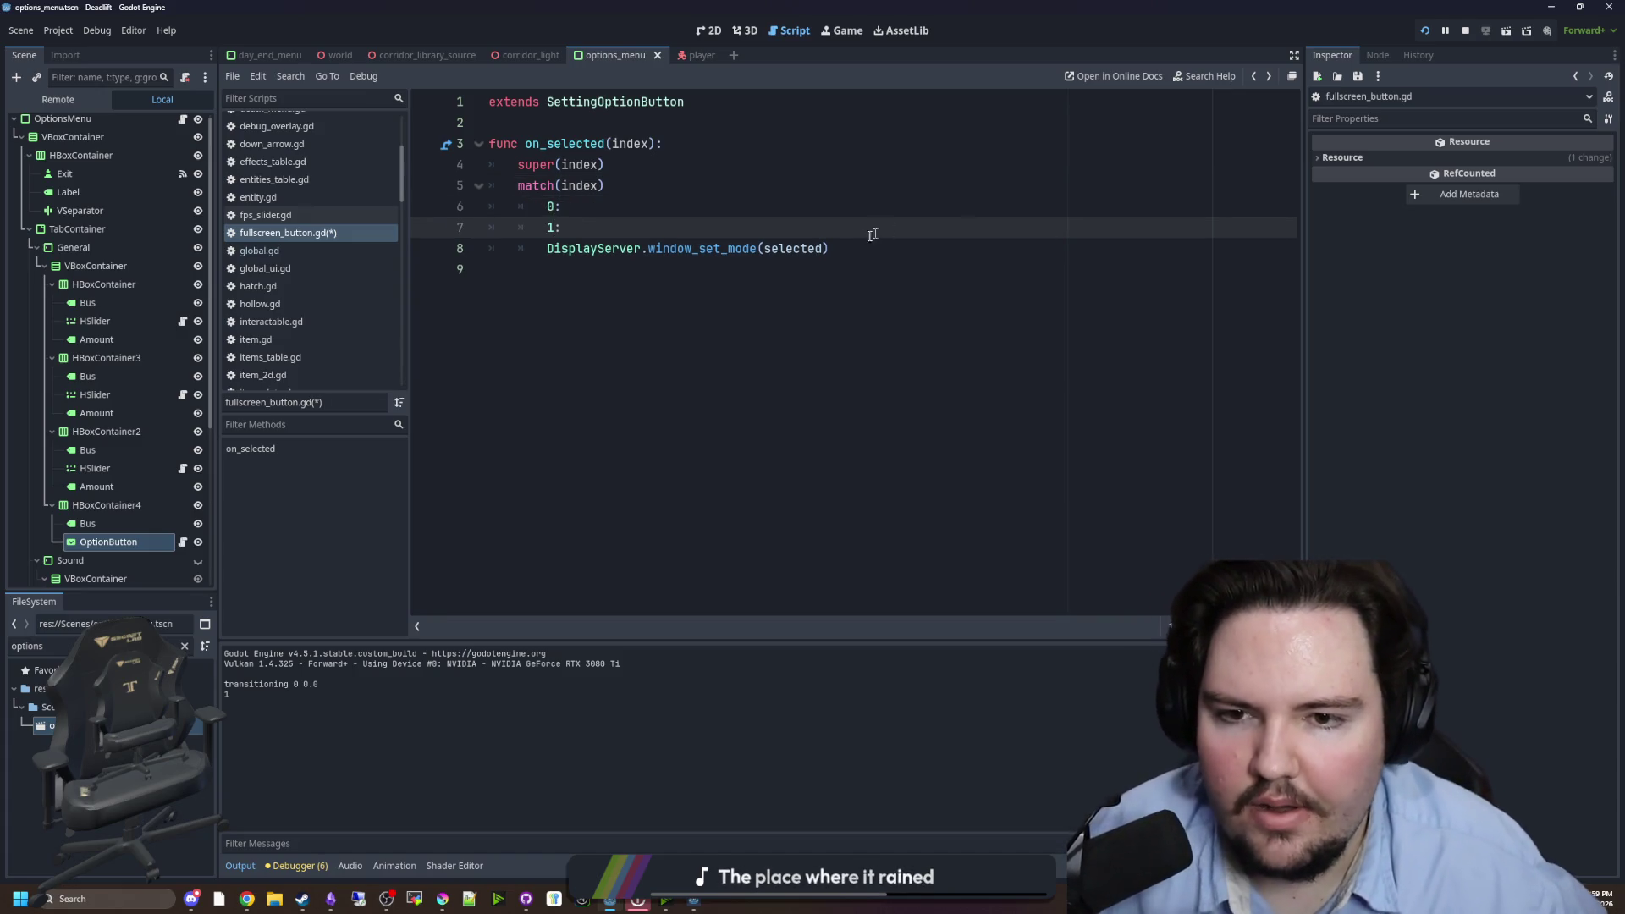
- Move the window_set_mode call under both case 0 and case 1, tidying the blank lines
{"action": "left_click_drag", "start_coordinate": [829, 248], "coordinate": [547, 248]}
{"action": "key", "text": "ctrl+c"}
{"action": "key", "text": "BackSpace"}
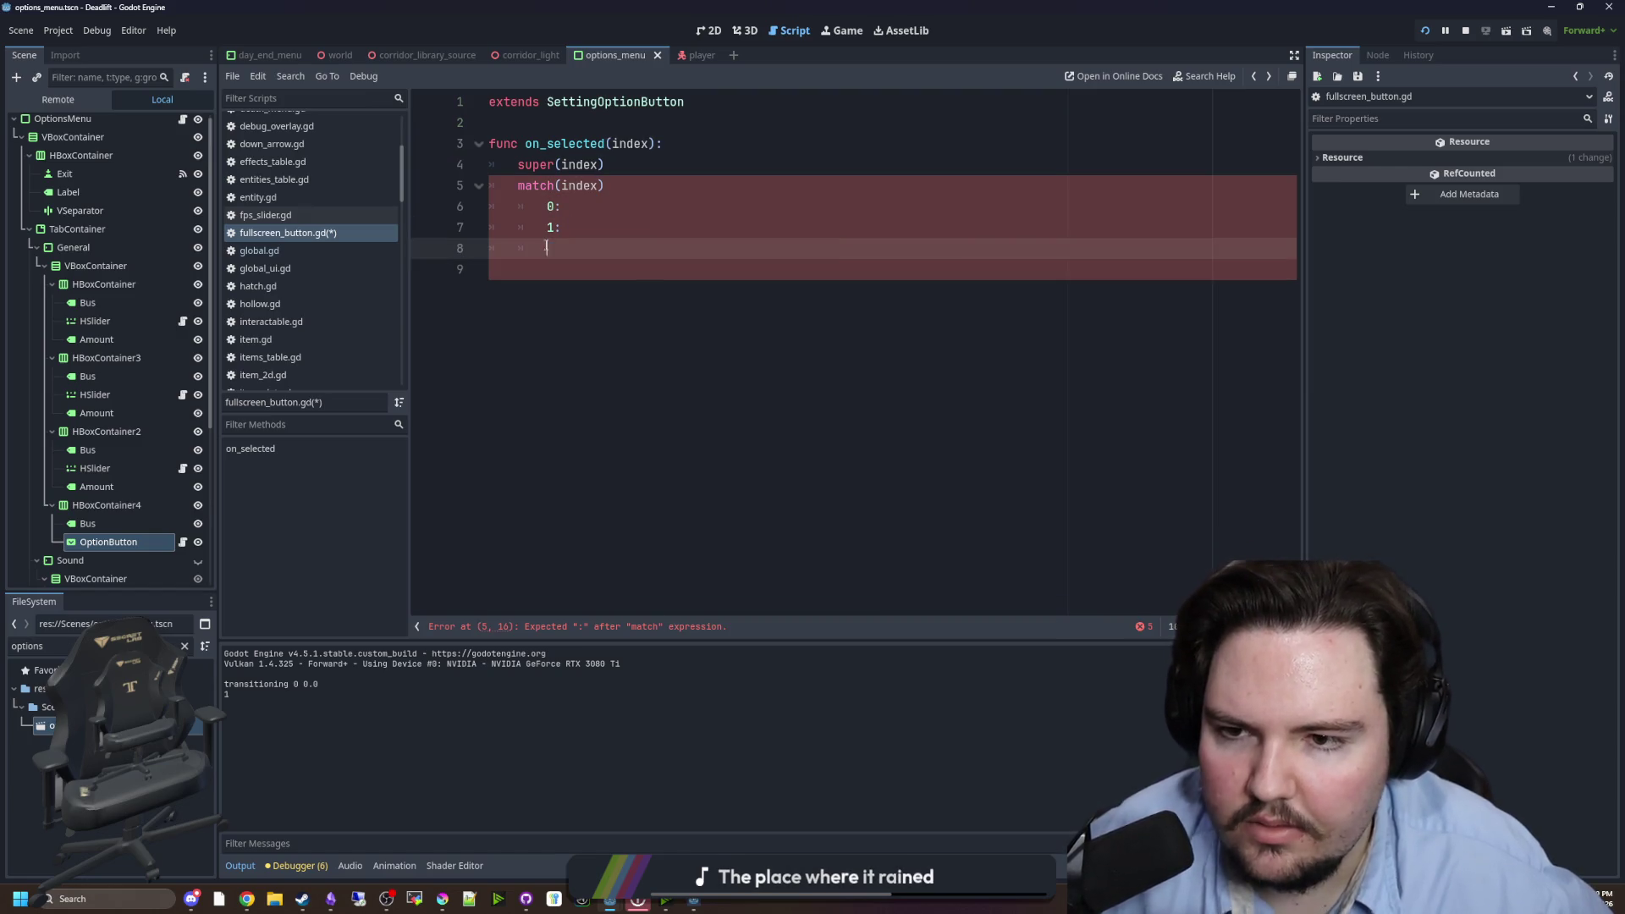
{"action": "key", "text": "BackSpace"}
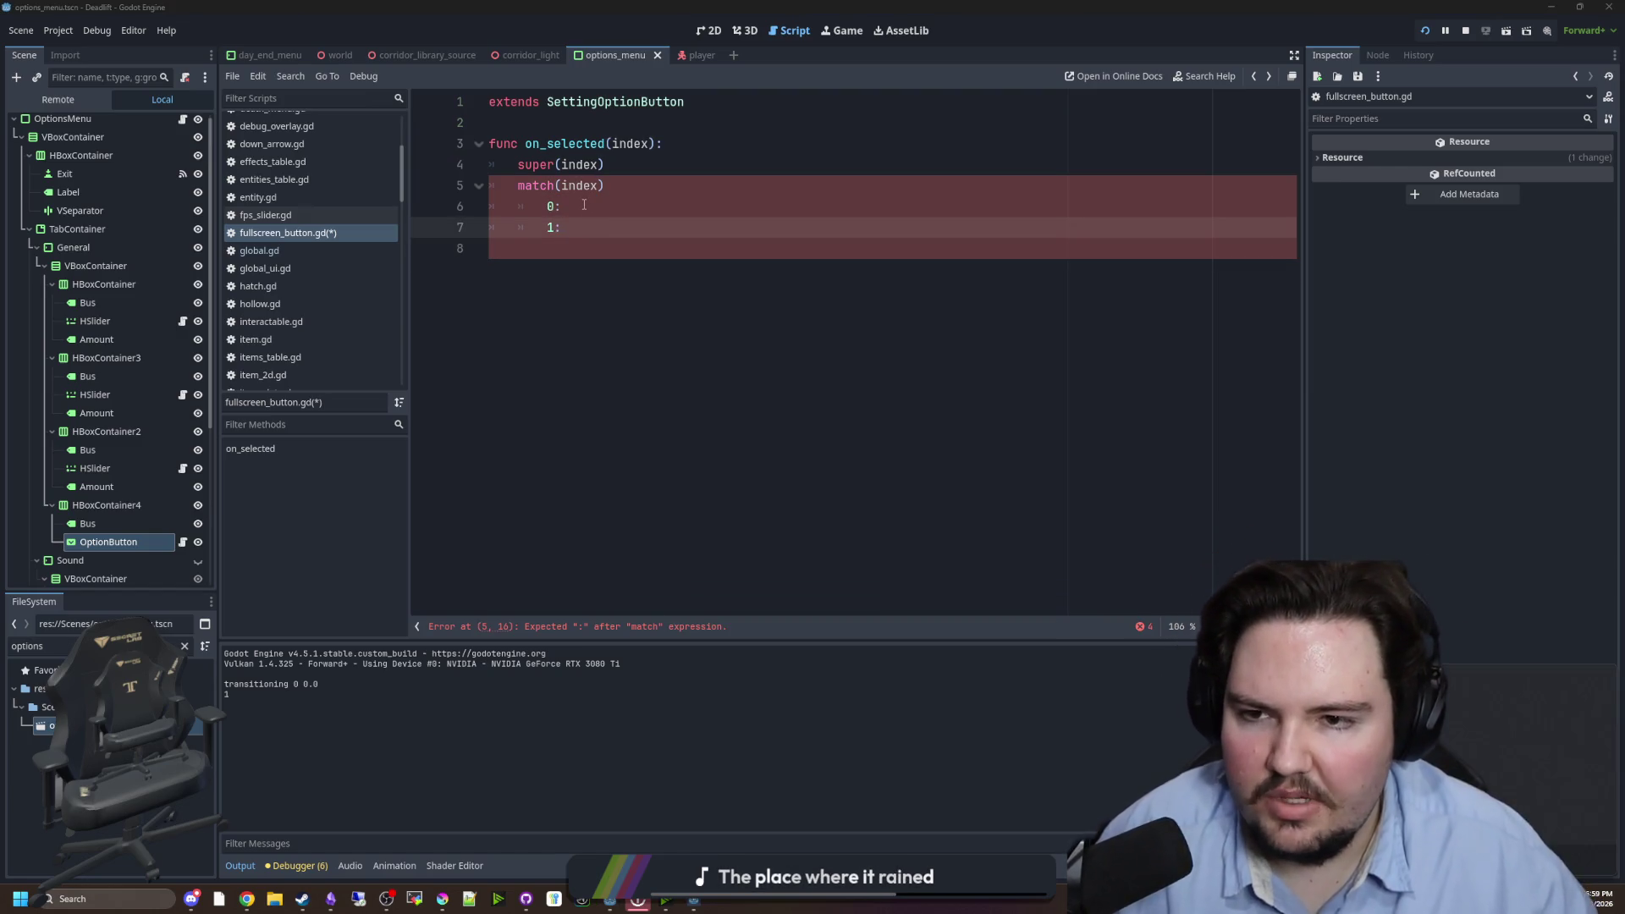
{"action": "key", "text": "ctrl+v"}
{"action": "key", "text": "Up"}
{"action": "key", "text": "ctrl+v"}
{"action": "left_click", "coordinate": [624, 172]}
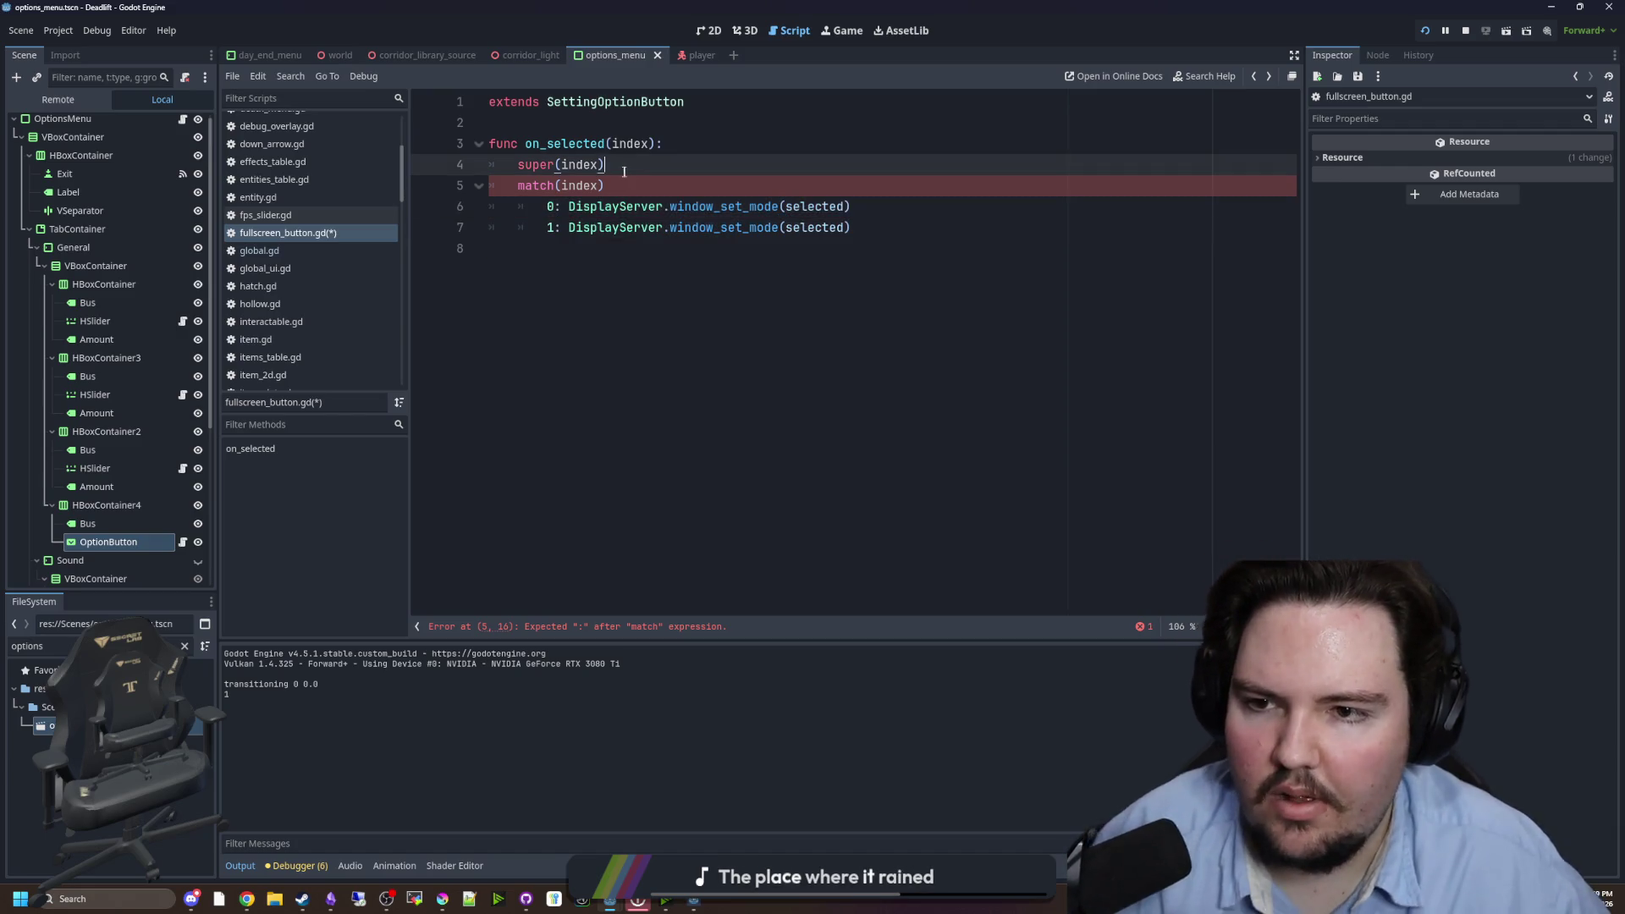
{"action": "key", "text": "Return"}
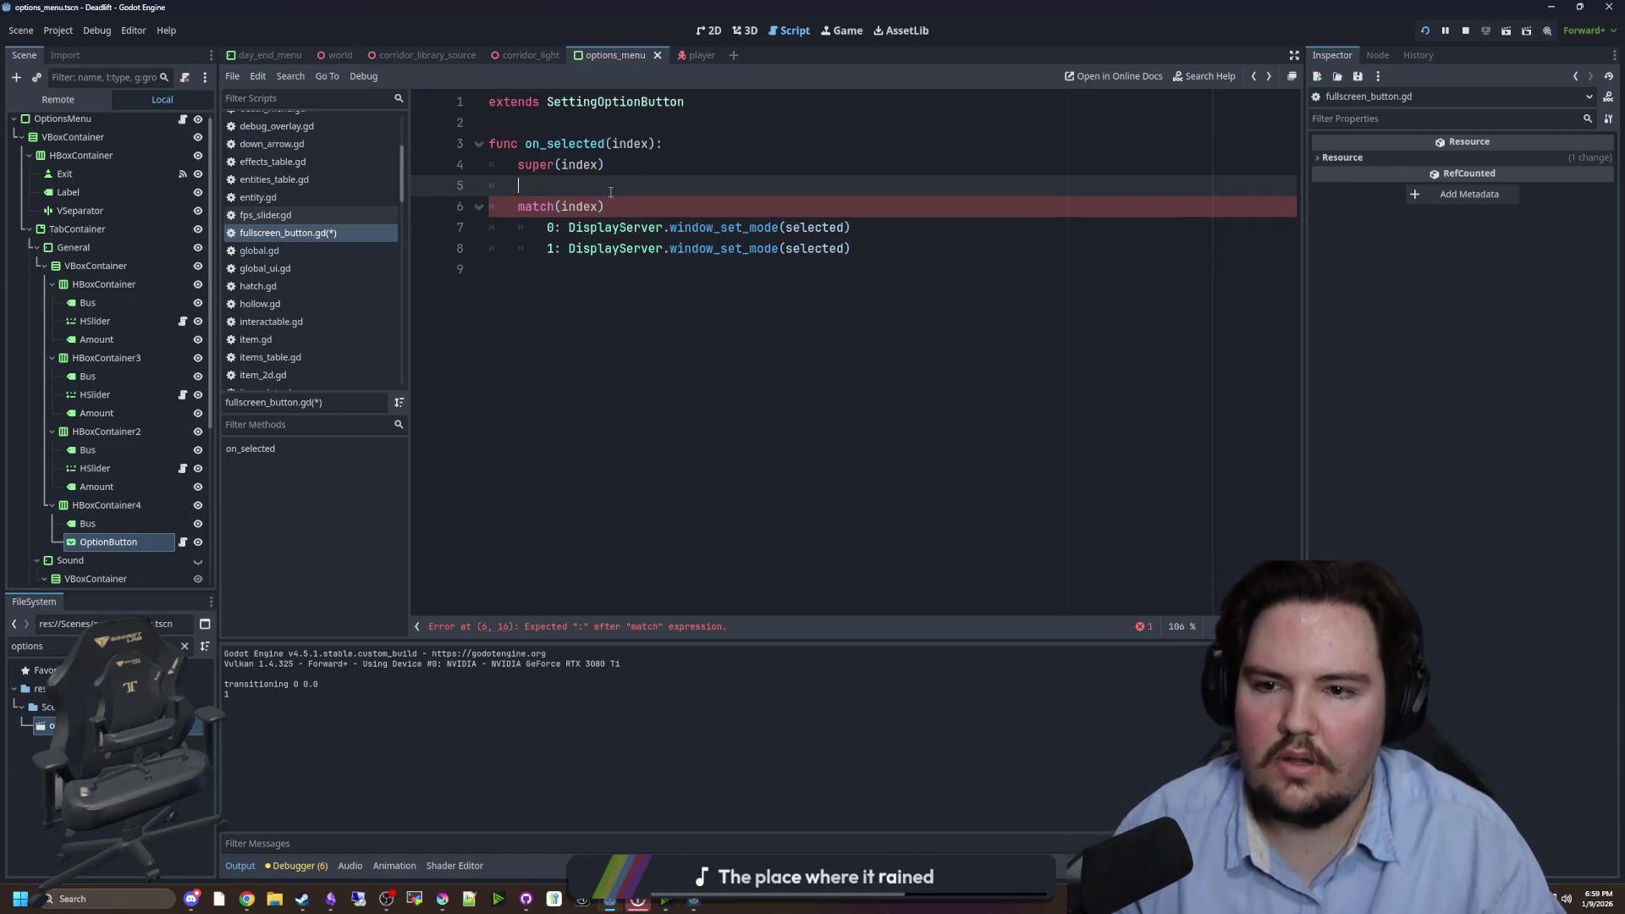
{"action": "left_click", "coordinate": [620, 208]}
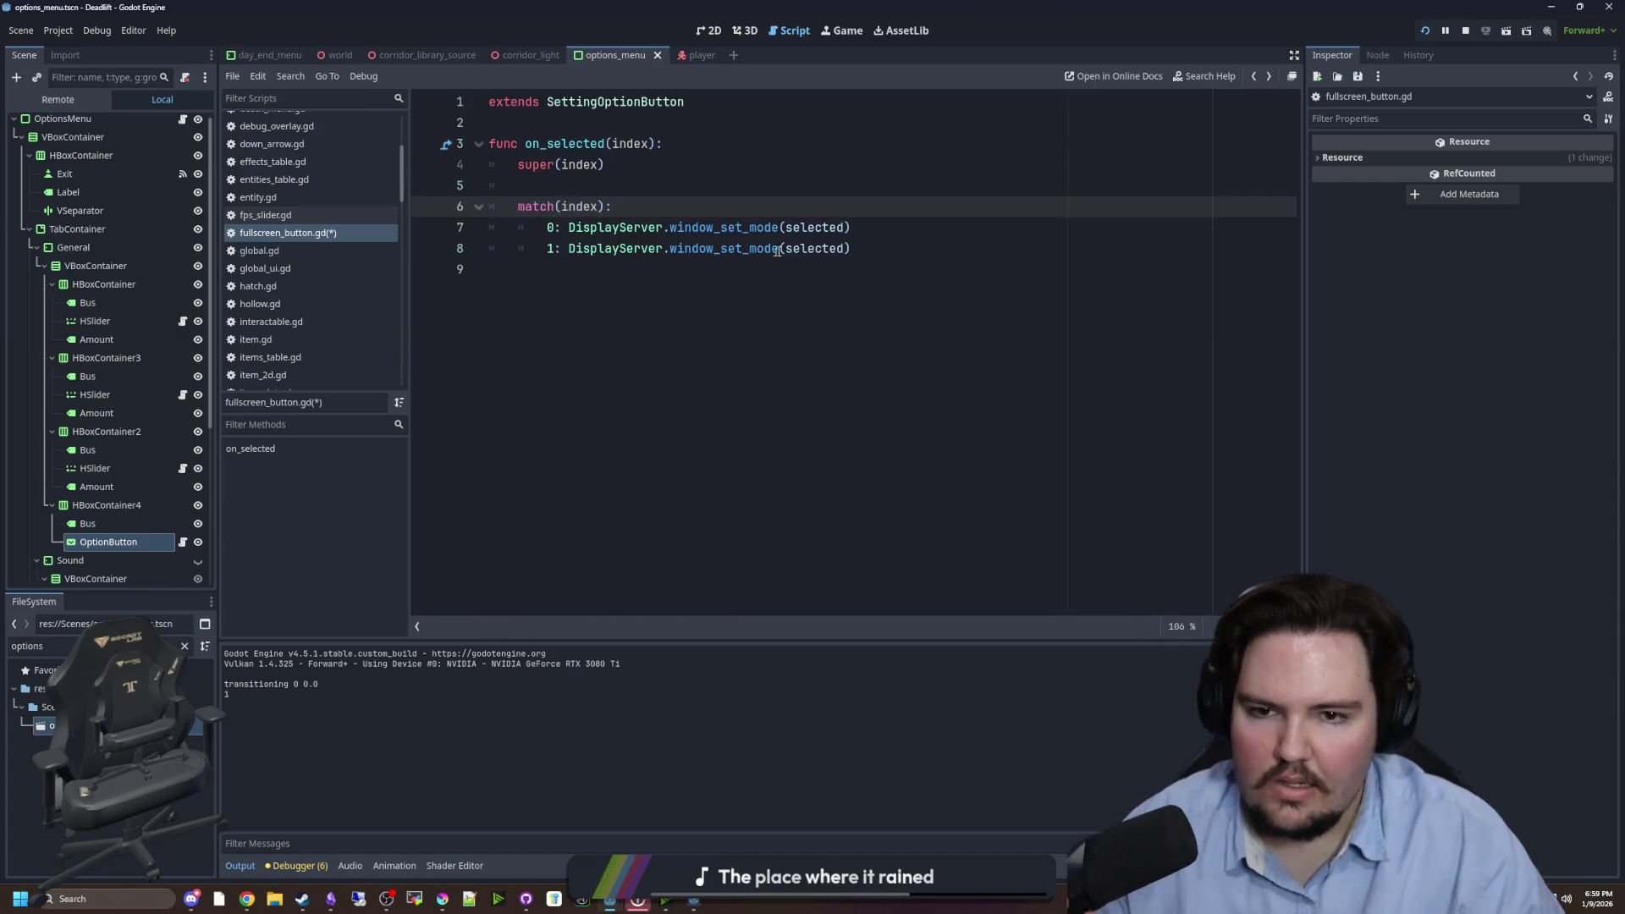
- Make case 0 call window_set_mode with DisplayServer.WINDOW_MODE_WINDOWED
{"action": "double_click", "coordinate": [819, 227]}
{"action": "type", "text": "Windo"}
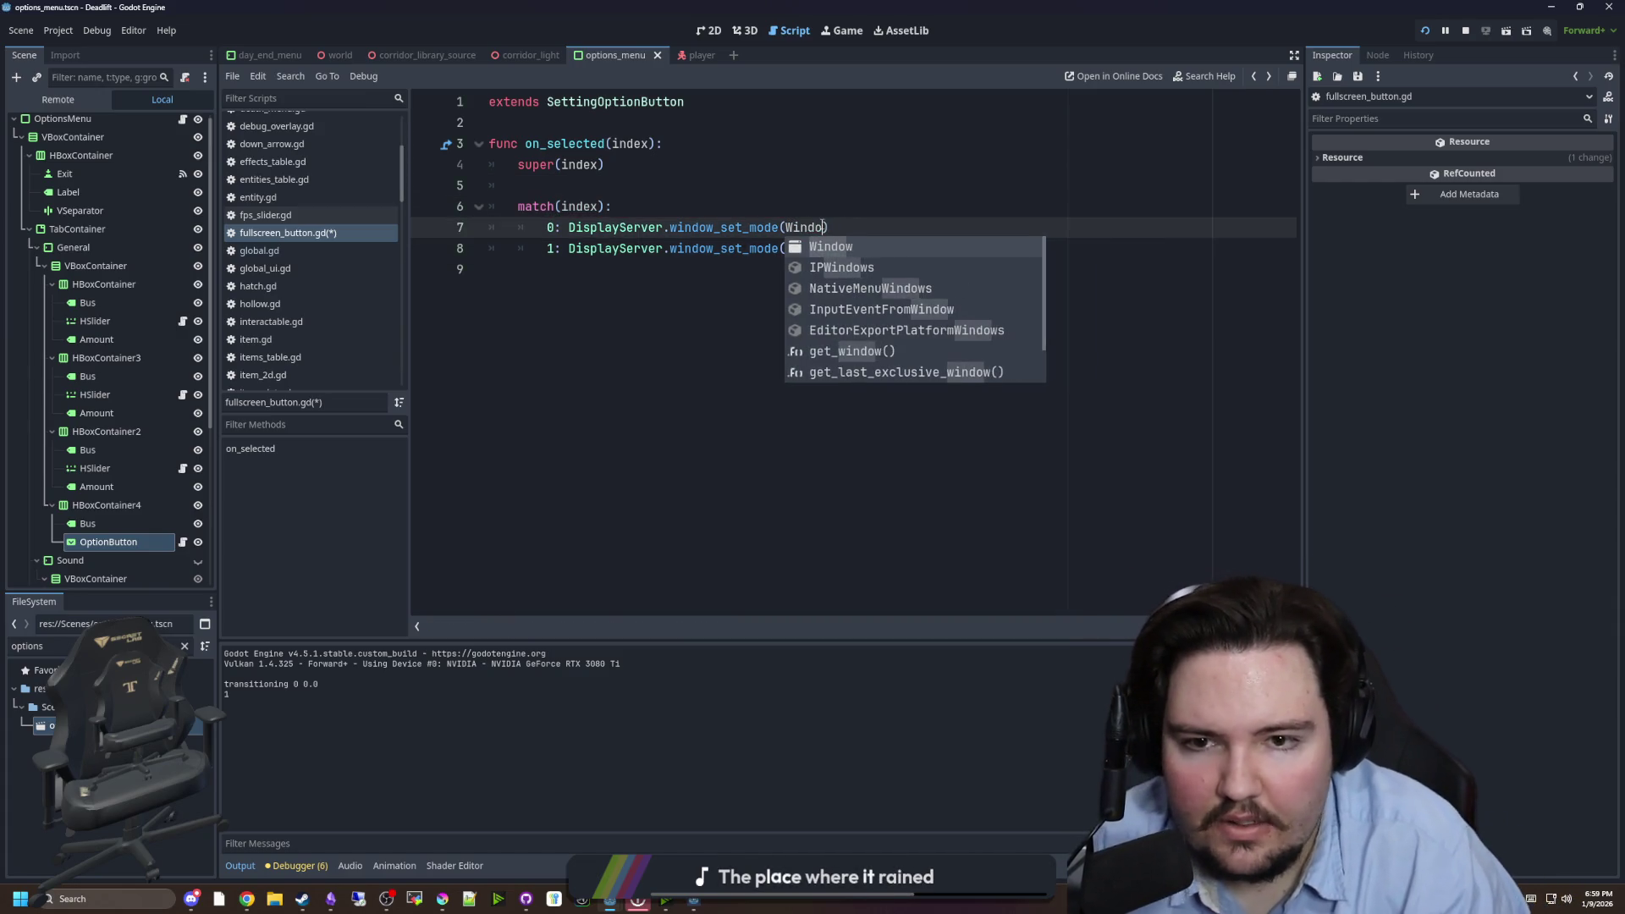
{"action": "key", "text": "BackSpace"}
{"action": "type", "text": "DisplayServer.WINDOW"}
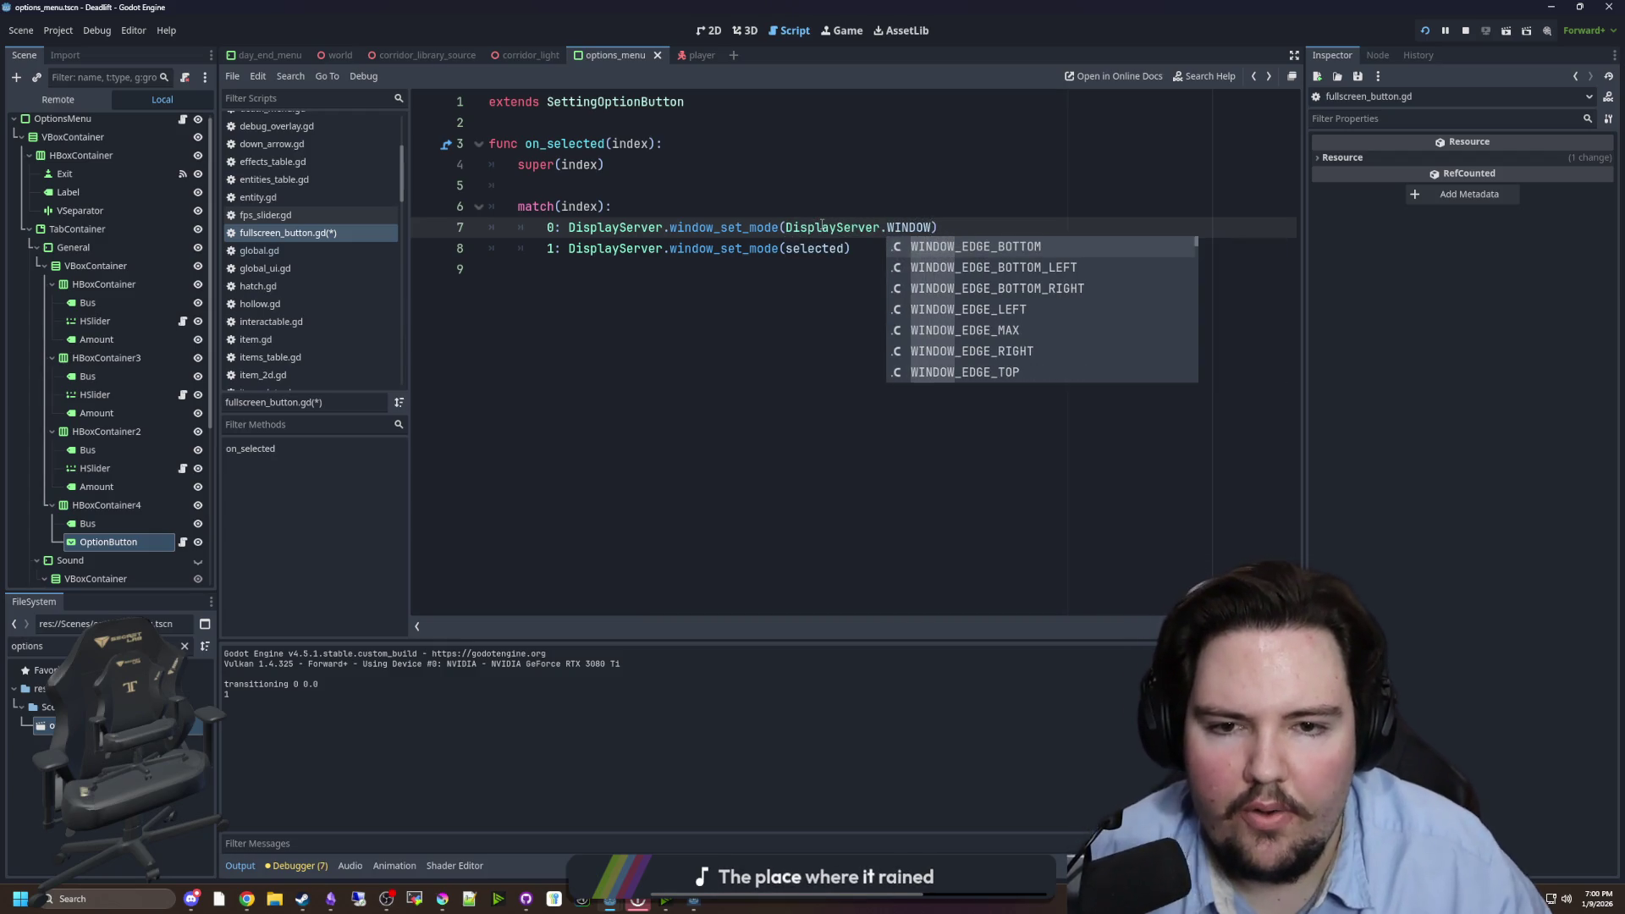
{"action": "type", "text": "_MODE"}
{"action": "key", "text": "Down"}
{"action": "key", "text": "Down"}
{"action": "key", "text": "Down"}
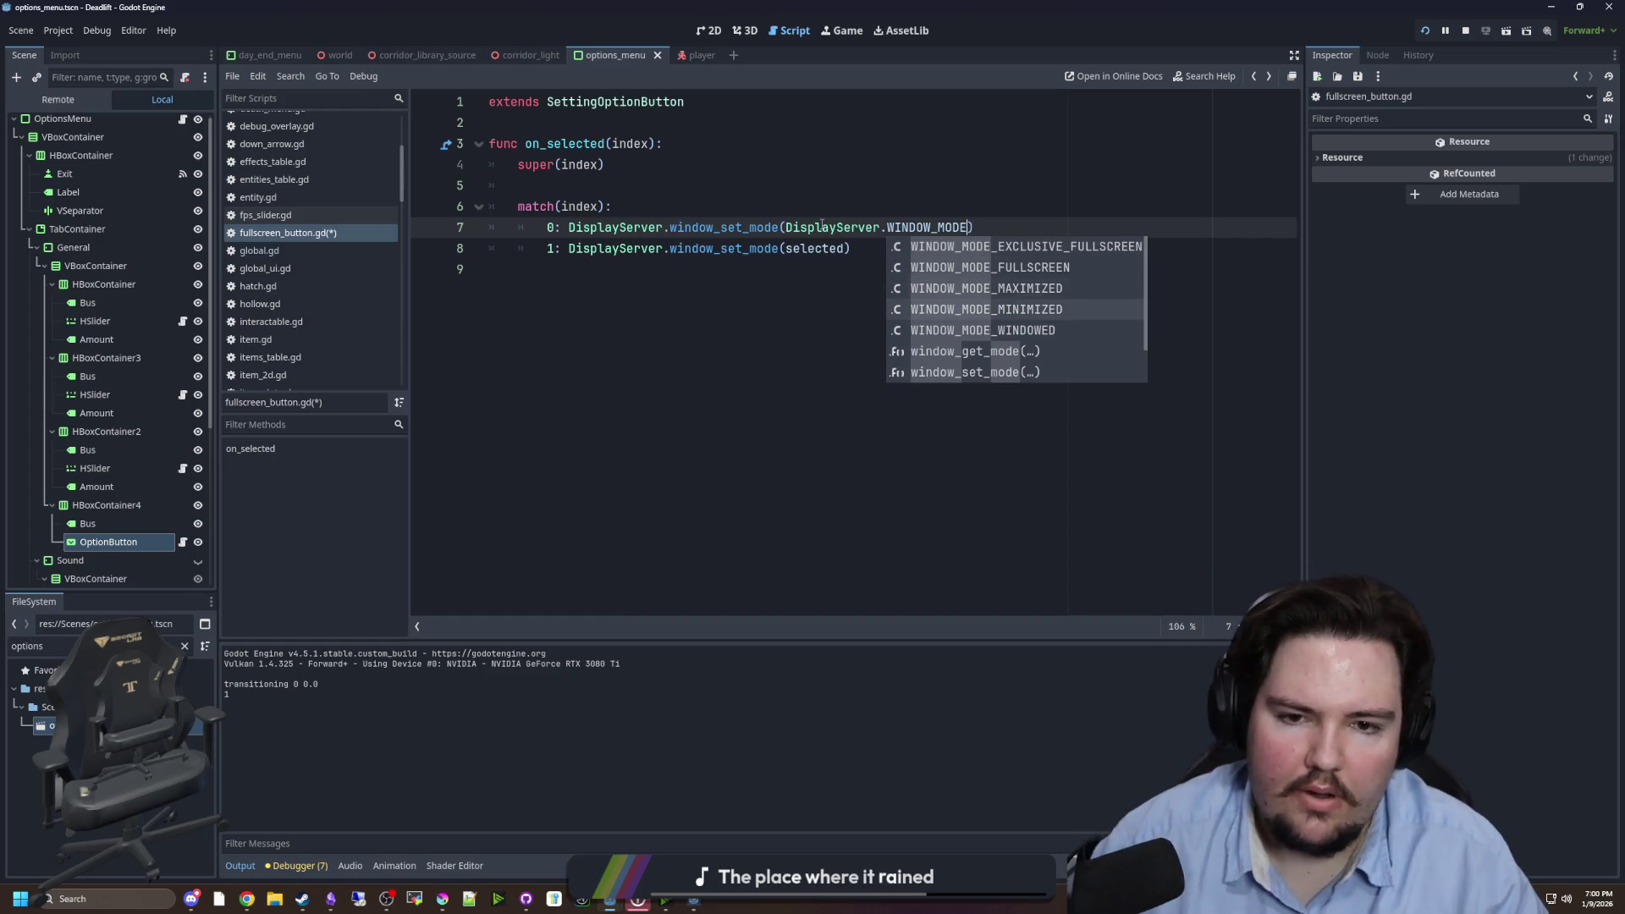
{"action": "key", "text": "Return"}
- Make case 1 call window_set_mode with DisplayServer.WINDOW_MODE_FULLSCREEN
{"action": "mouse_move", "coordinate": [1034, 227]}
{"action": "left_mouse_down"}
{"action": "mouse_move", "coordinate": [886, 227]}
{"action": "mouse_move", "coordinate": [643, 269]}
{"action": "mouse_move", "coordinate": [796, 248]}
{"action": "mouse_move", "coordinate": [784, 227]}
{"action": "left_mouse_up"}
{"action": "key", "text": "ctrl+c"}
{"action": "double_click", "coordinate": [815, 248]}
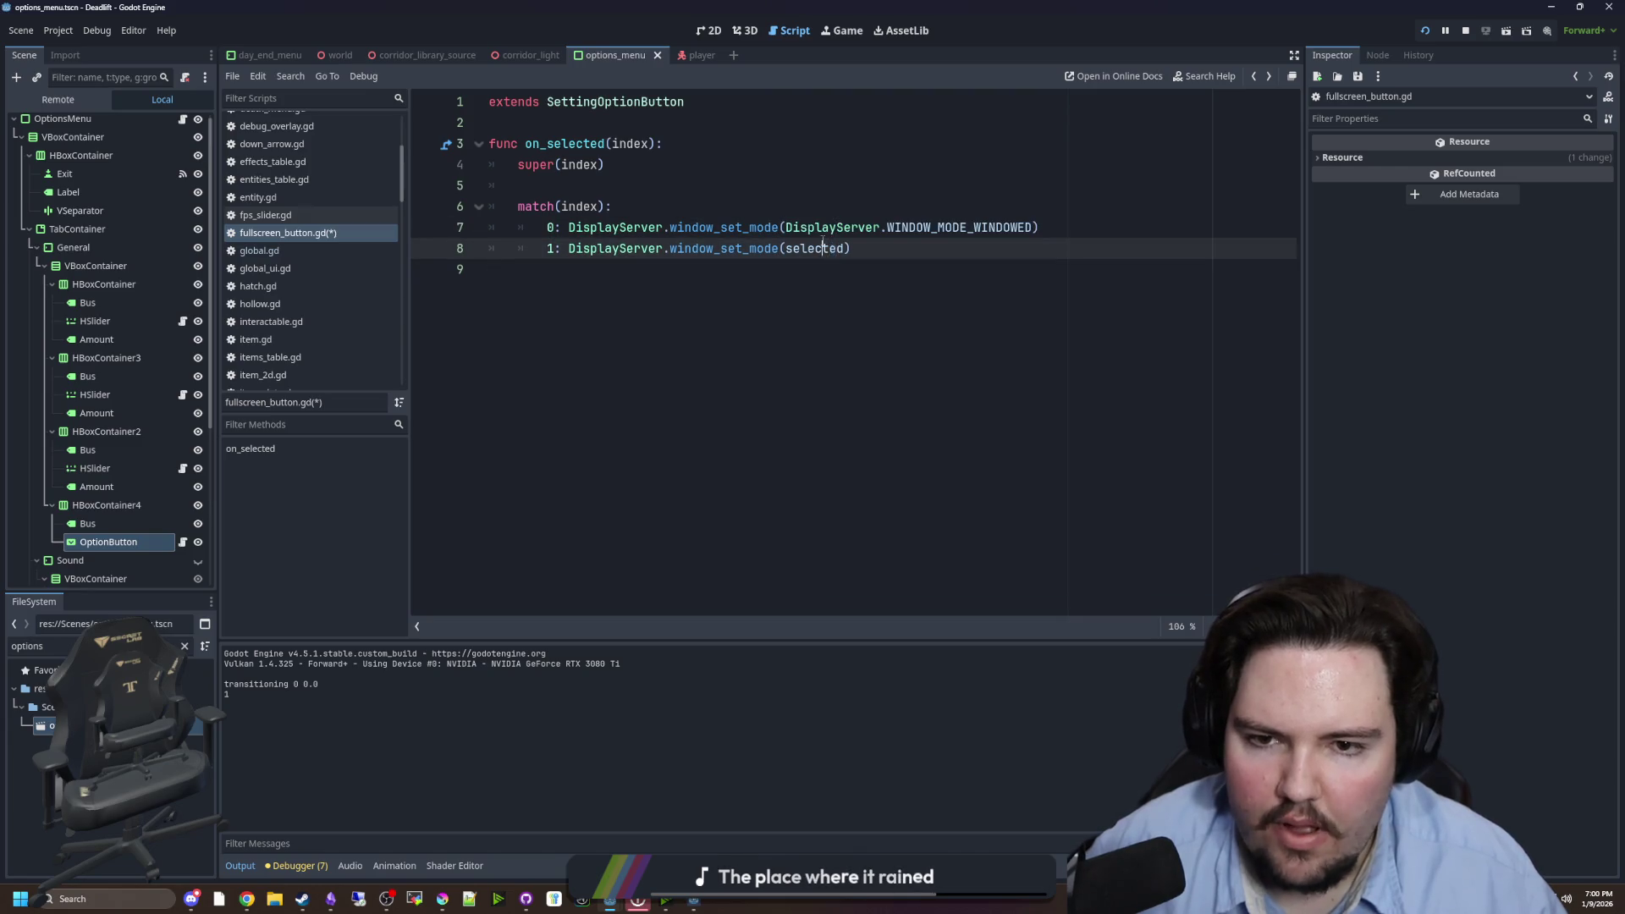
{"action": "key", "text": "ctrl+v"}
{"action": "double_click", "coordinate": [1004, 248]}
{"action": "key", "text": "BackSpace"}
{"action": "type", "text": "f"}
{"action": "key", "text": "Return"}
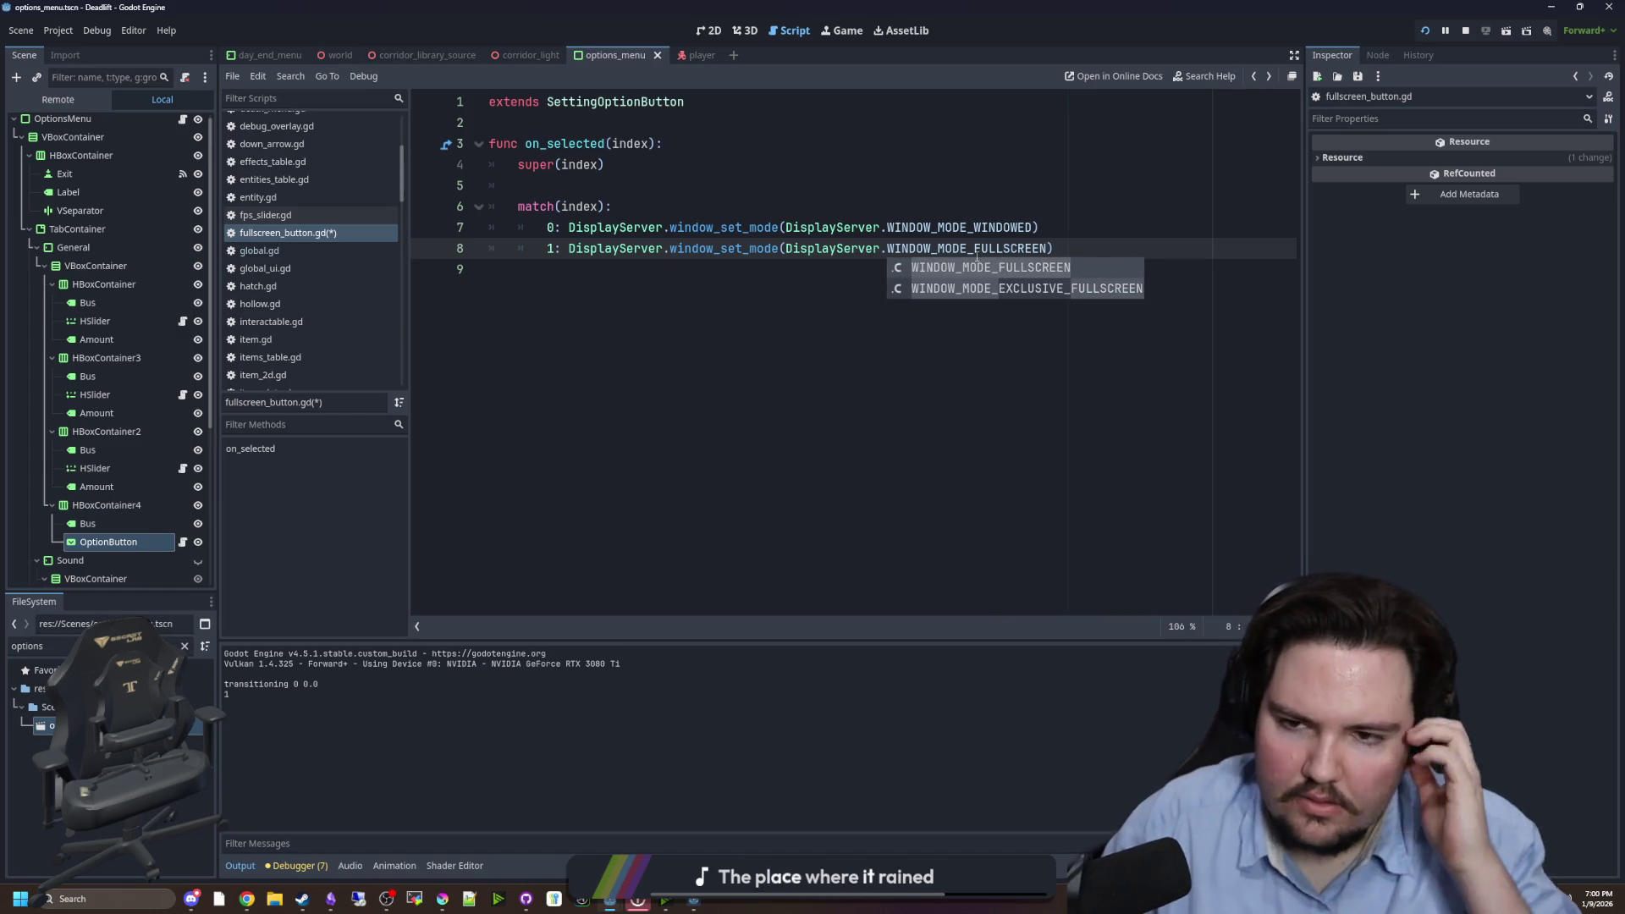
- Save fullscreen_button.gd and return to the option_button.gd base script
{"action": "key", "text": "Escape"}
{"action": "key", "text": "Down"}
{"action": "key", "text": "shift+Up"}
{"action": "key", "text": "shift+Up"}
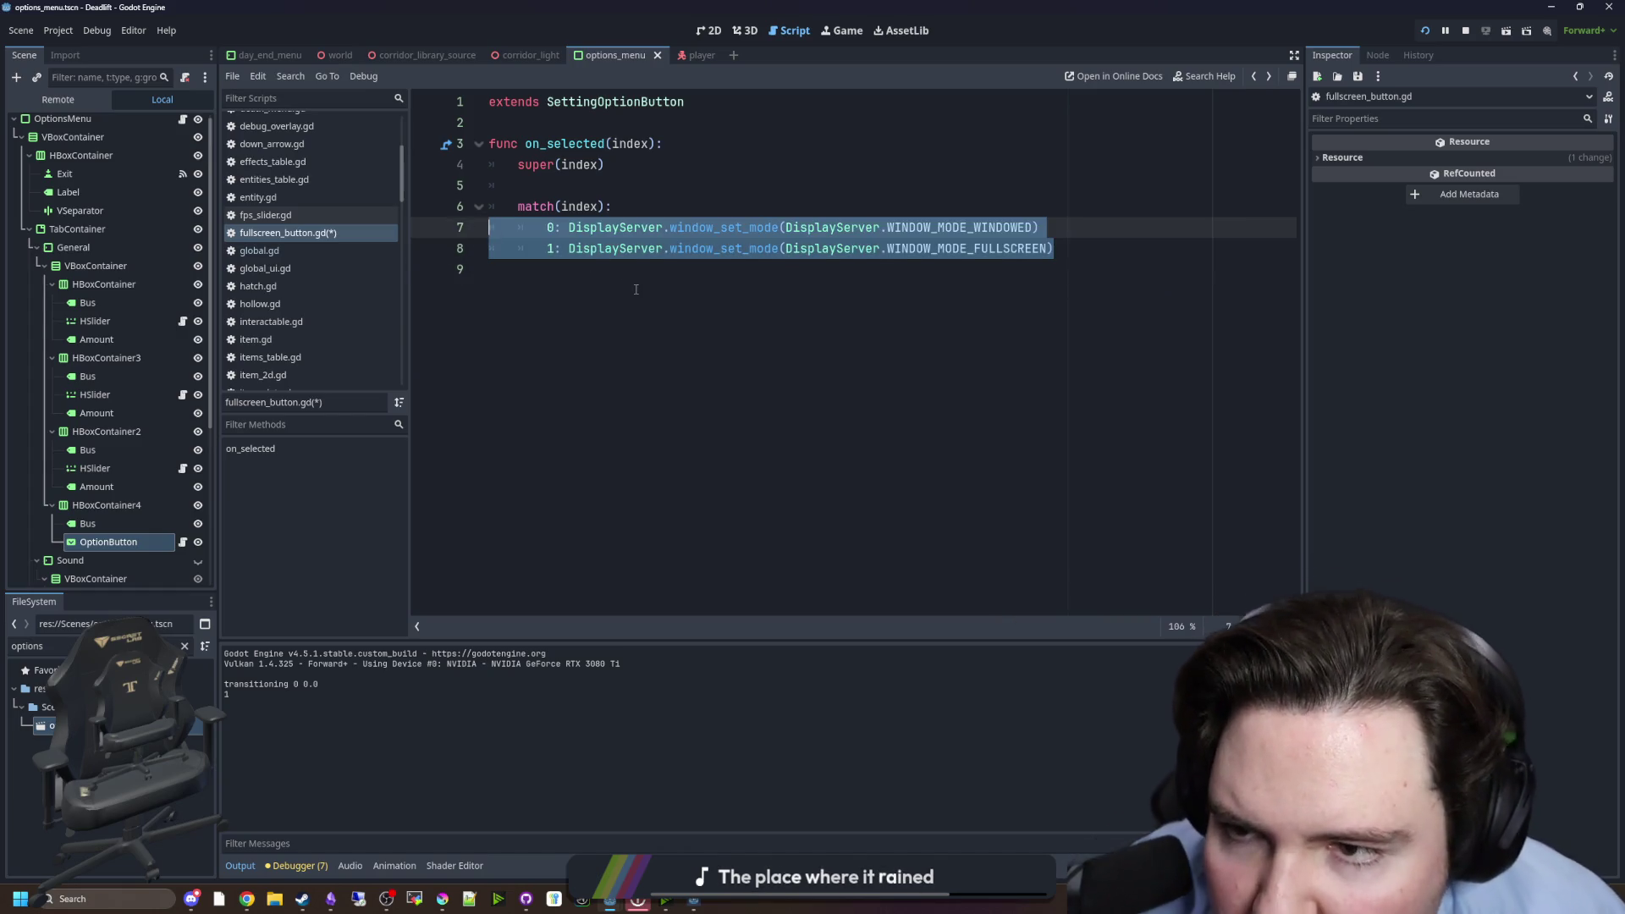
{"action": "key", "text": "shift+Down"}
{"action": "key", "text": "shift+Down"}
{"action": "key", "text": "ctrl+s"}
{"action": "left_click", "coordinate": [623, 98], "text": "ctrl"}
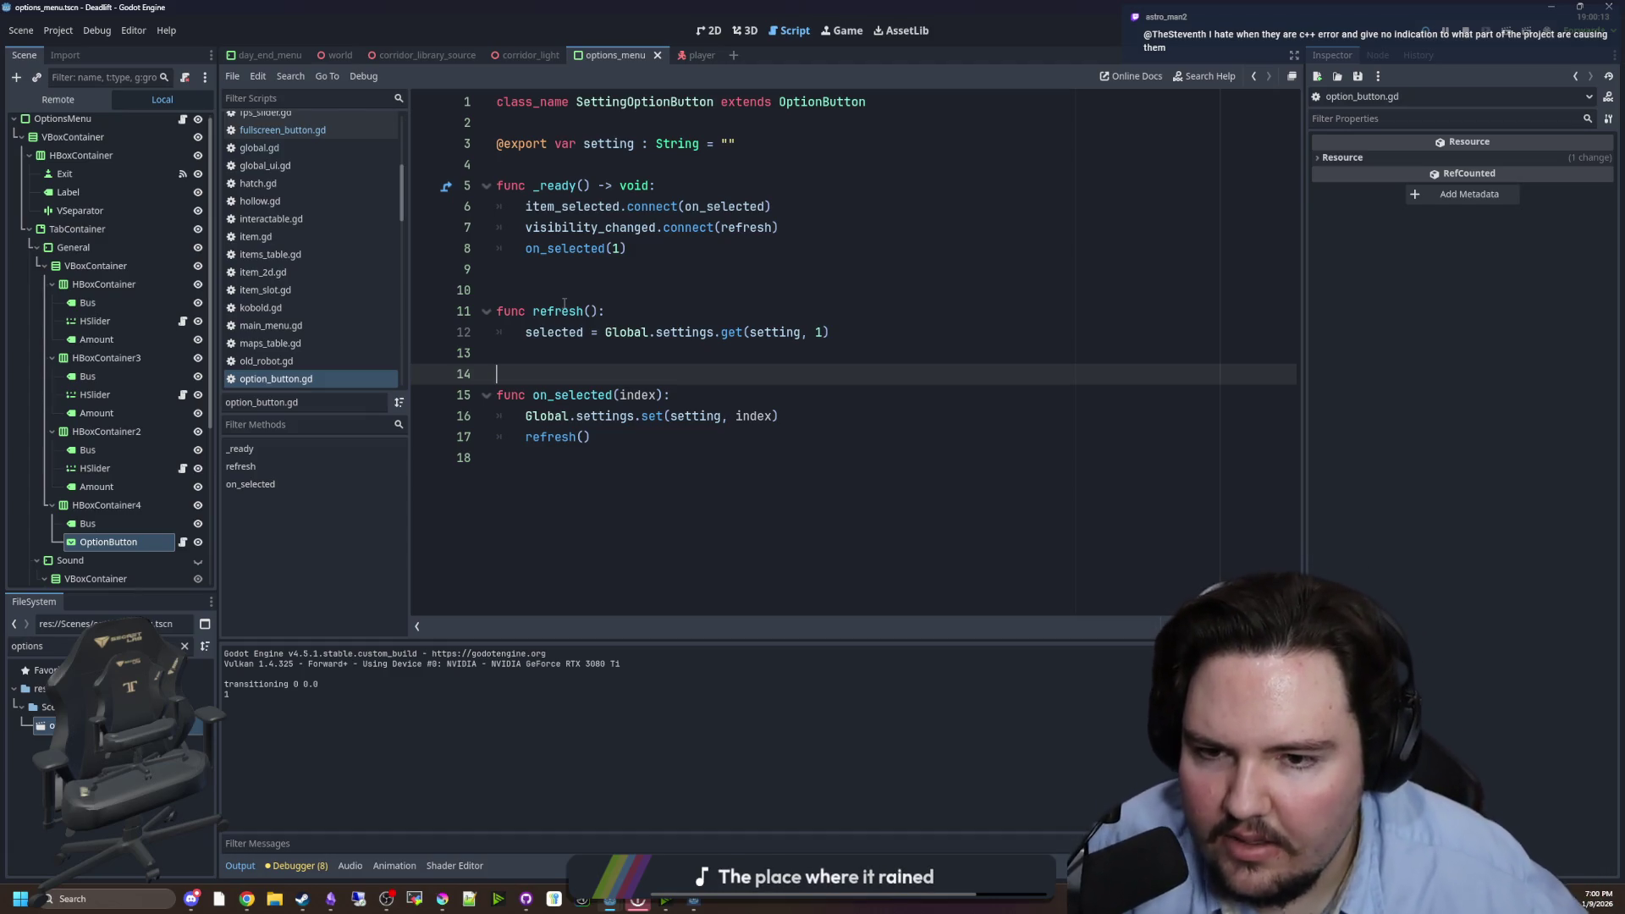
{"action": "left_click", "coordinate": [592, 357]}
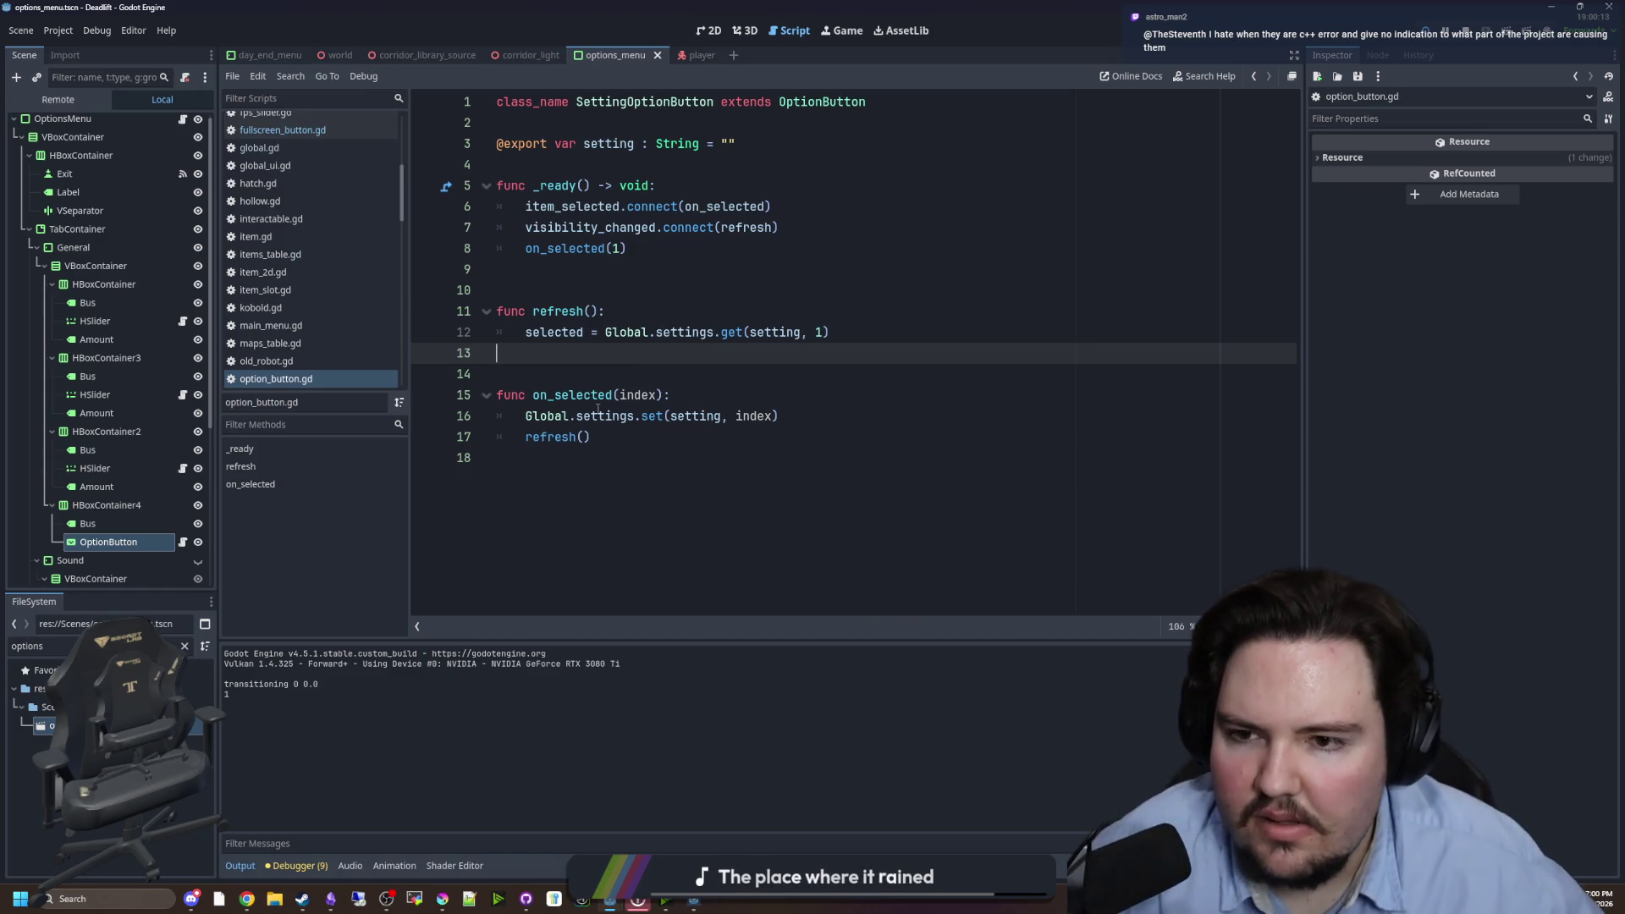
{"action": "key", "text": "alt+Left"}
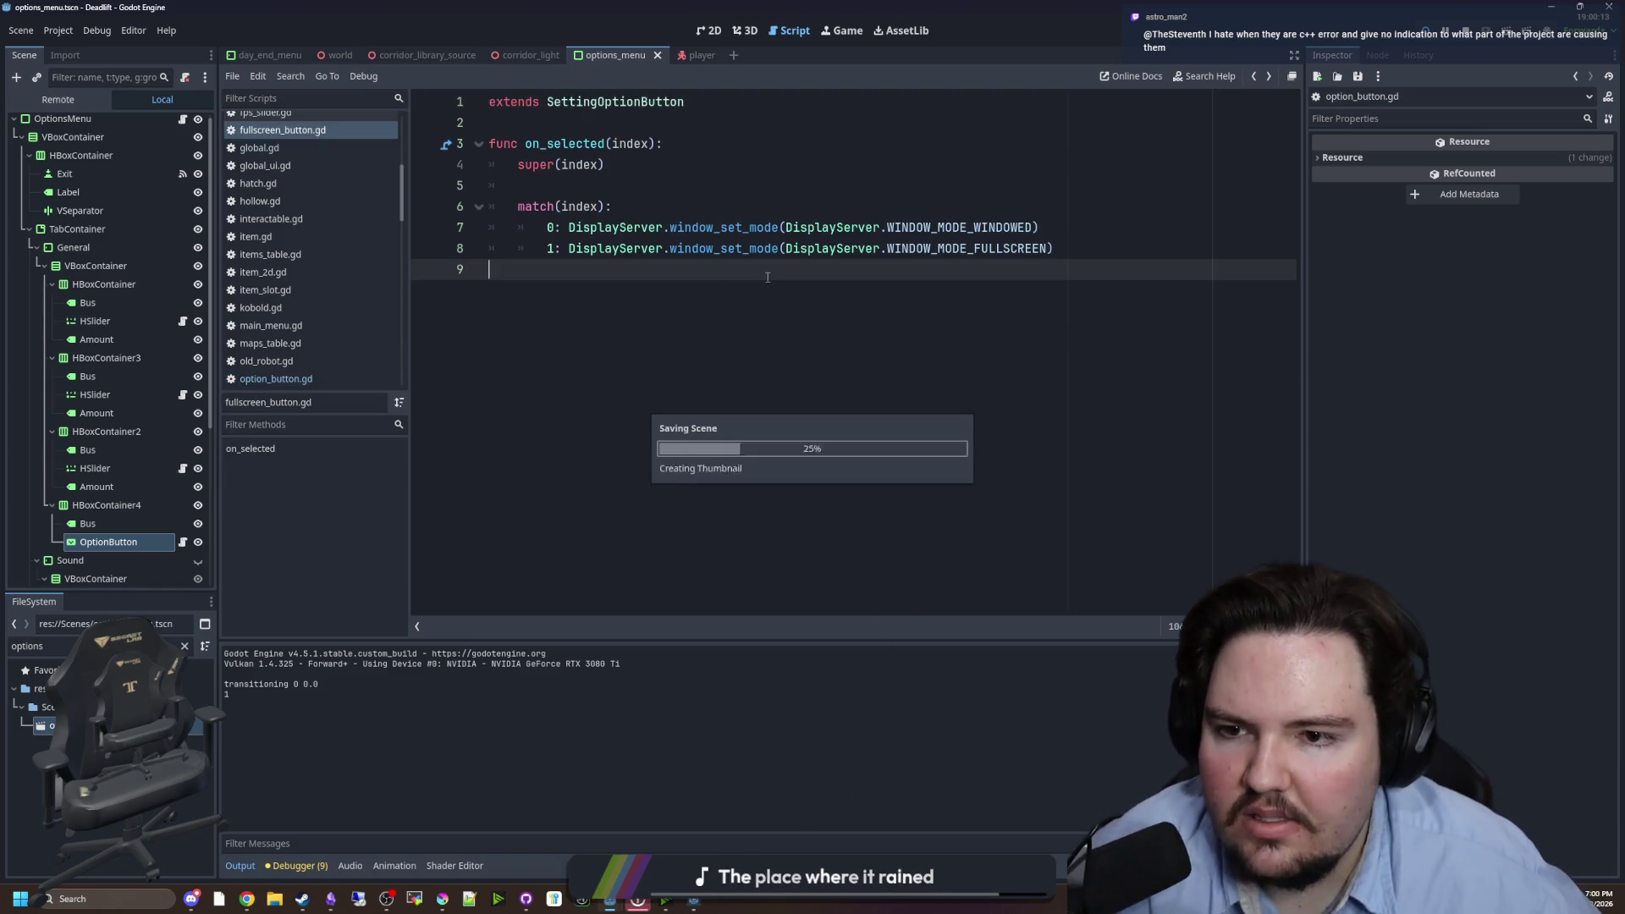
{"action": "left_click", "coordinate": [615, 193]}
{"action": "key", "text": "F5"}
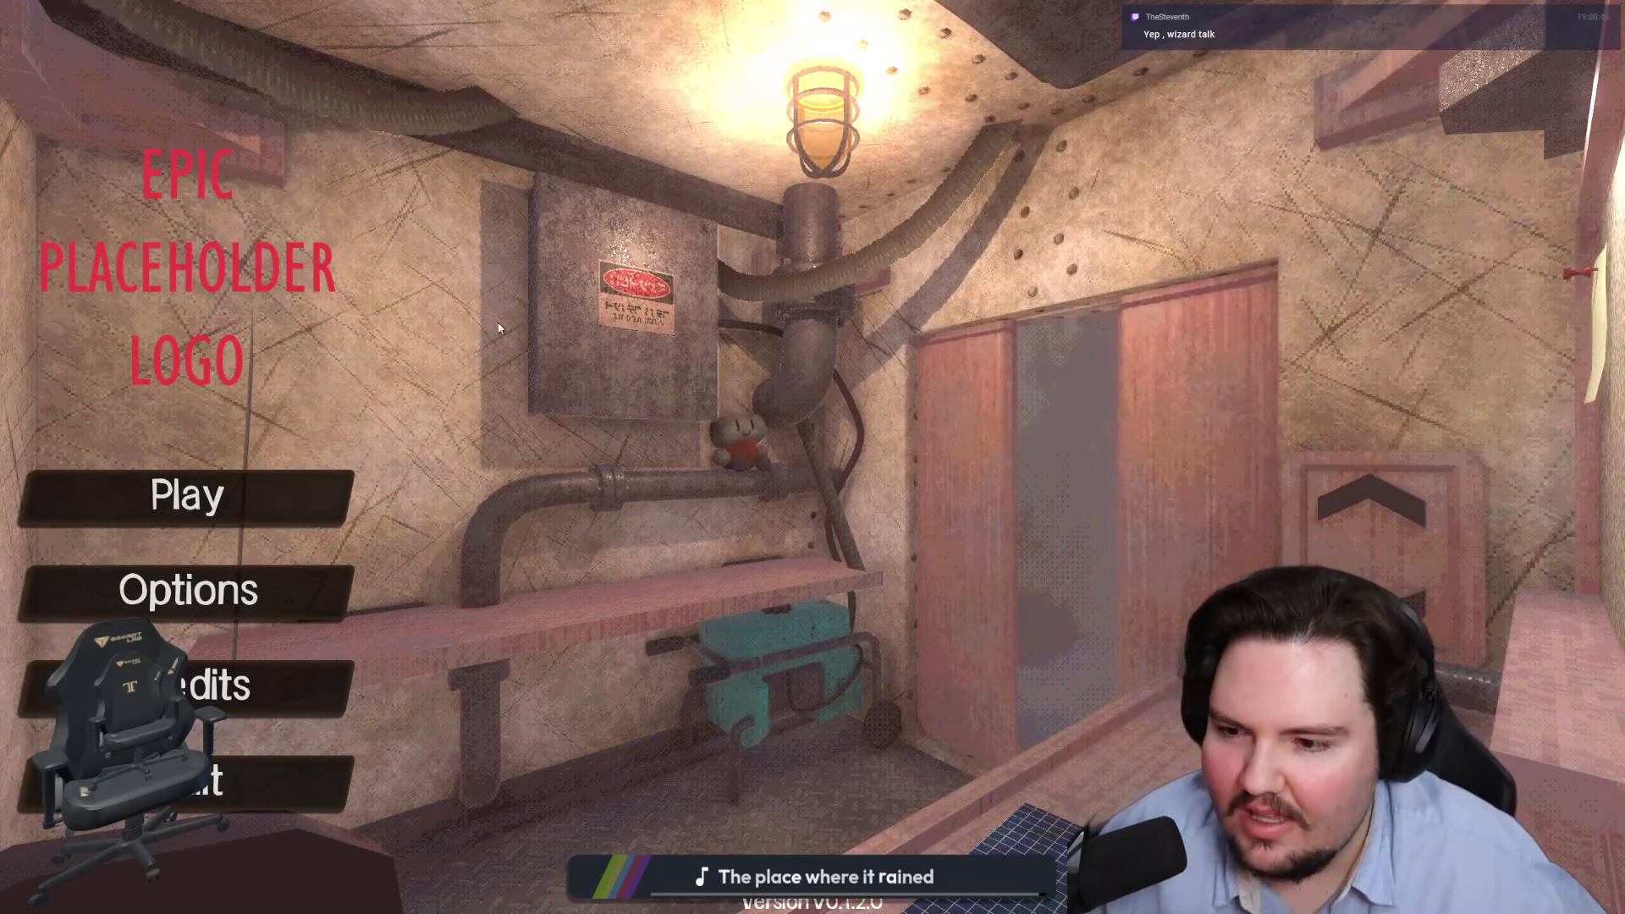
- In the main menu Options, toggle Window Mode between Windowed and Fullscreen, ending on Fullscreen
{"action": "left_click", "coordinate": [237, 597]}
{"action": "left_click", "coordinate": [842, 456]}
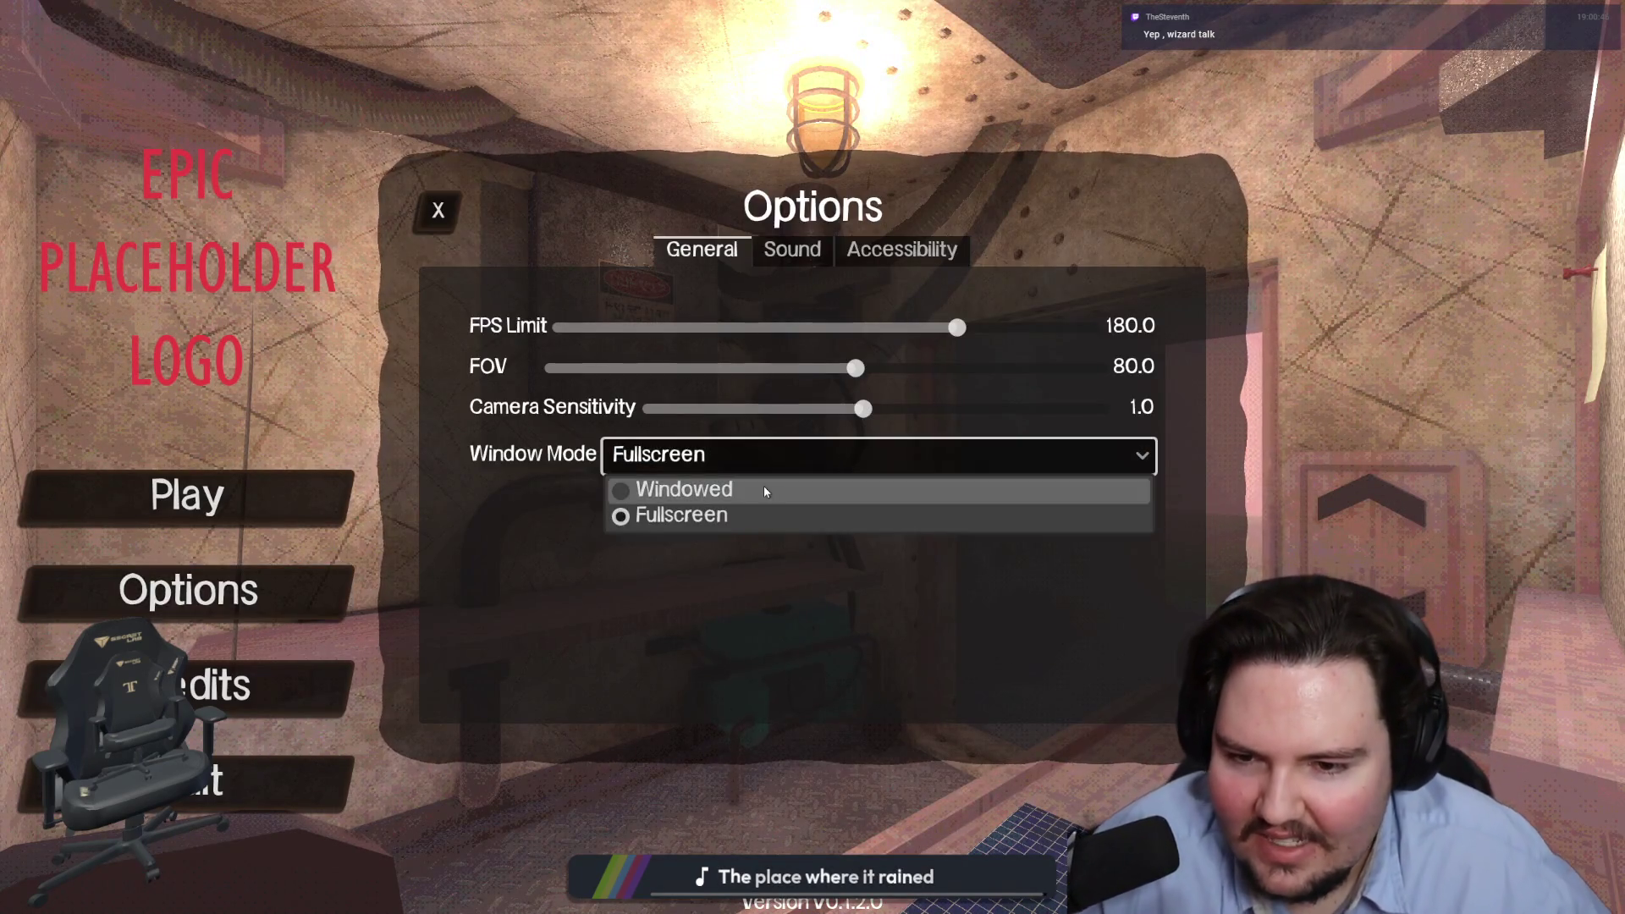
{"action": "left_click", "coordinate": [764, 486]}
{"action": "left_click", "coordinate": [765, 444]}
{"action": "left_click", "coordinate": [744, 471]}
{"action": "left_click", "coordinate": [740, 471]}
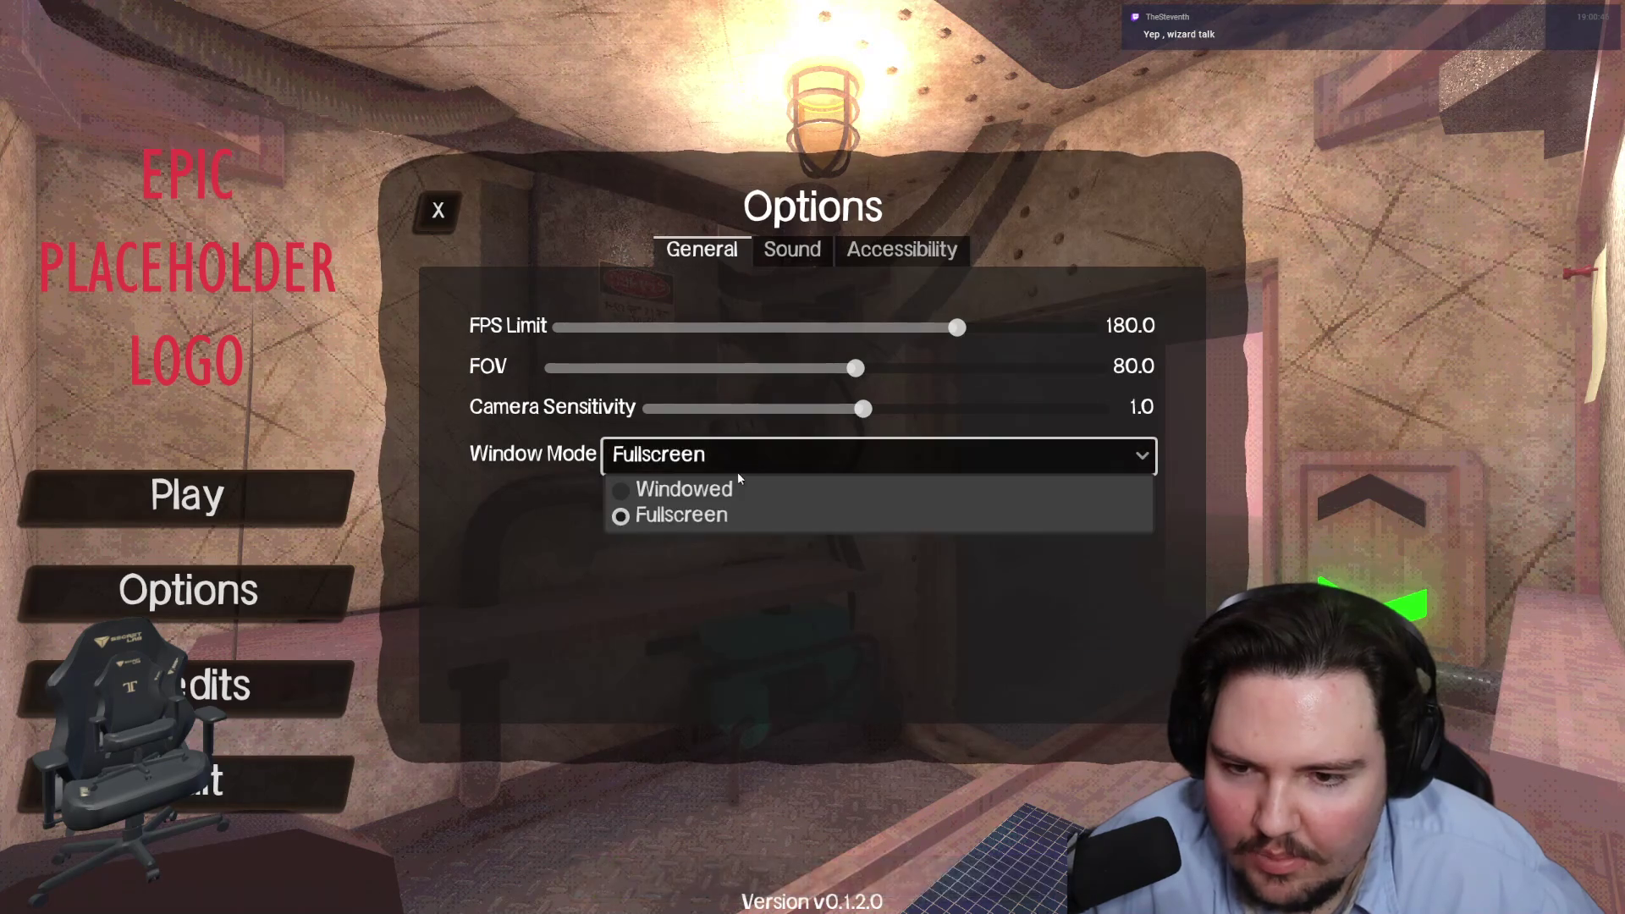
{"action": "left_click", "coordinate": [719, 487]}
{"action": "left_click", "coordinate": [733, 442]}
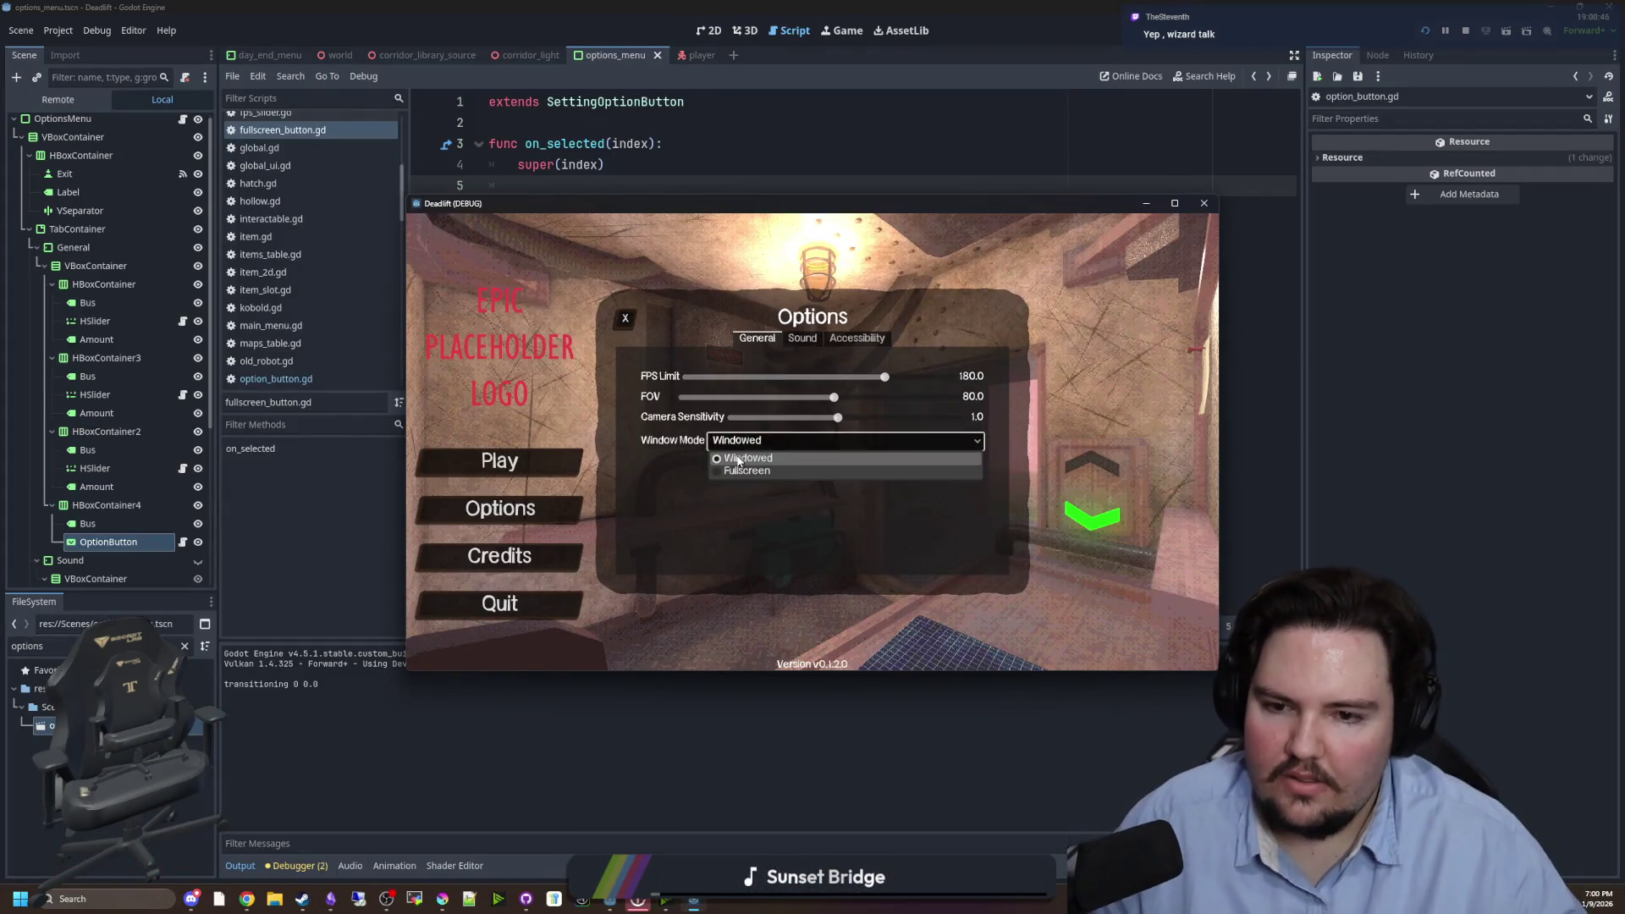
{"action": "left_click", "coordinate": [736, 477]}
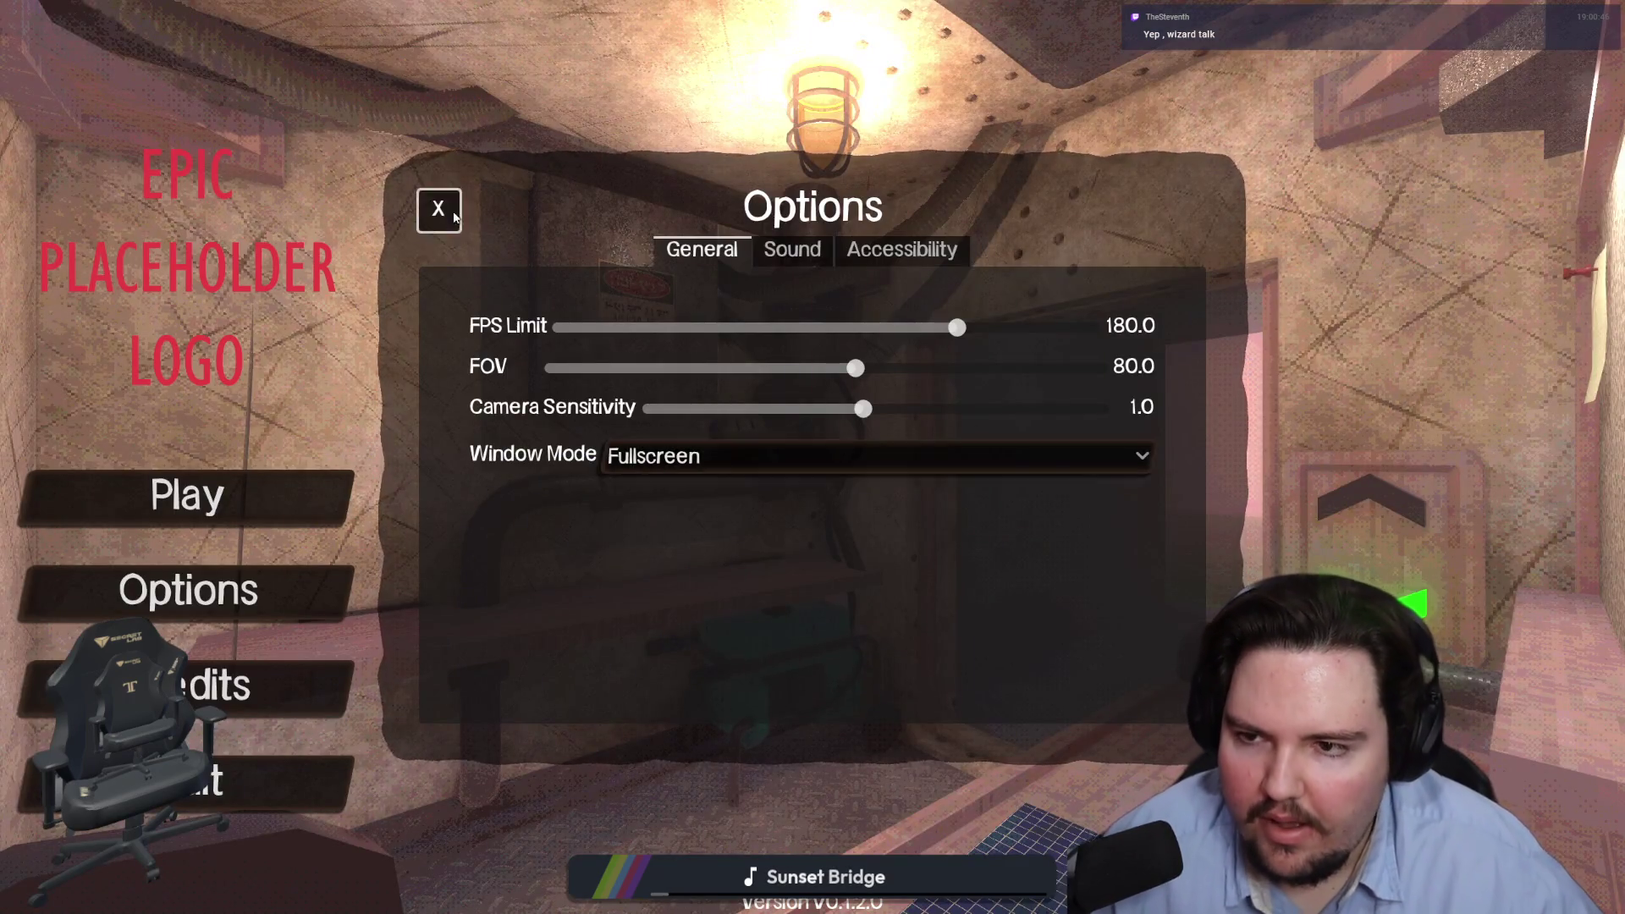
{"action": "left_click", "coordinate": [437, 210]}
- Start playing, open Options from the pause menu, and switch Window Mode to Windowed then Fullscreen
{"action": "left_click", "coordinate": [274, 481]}
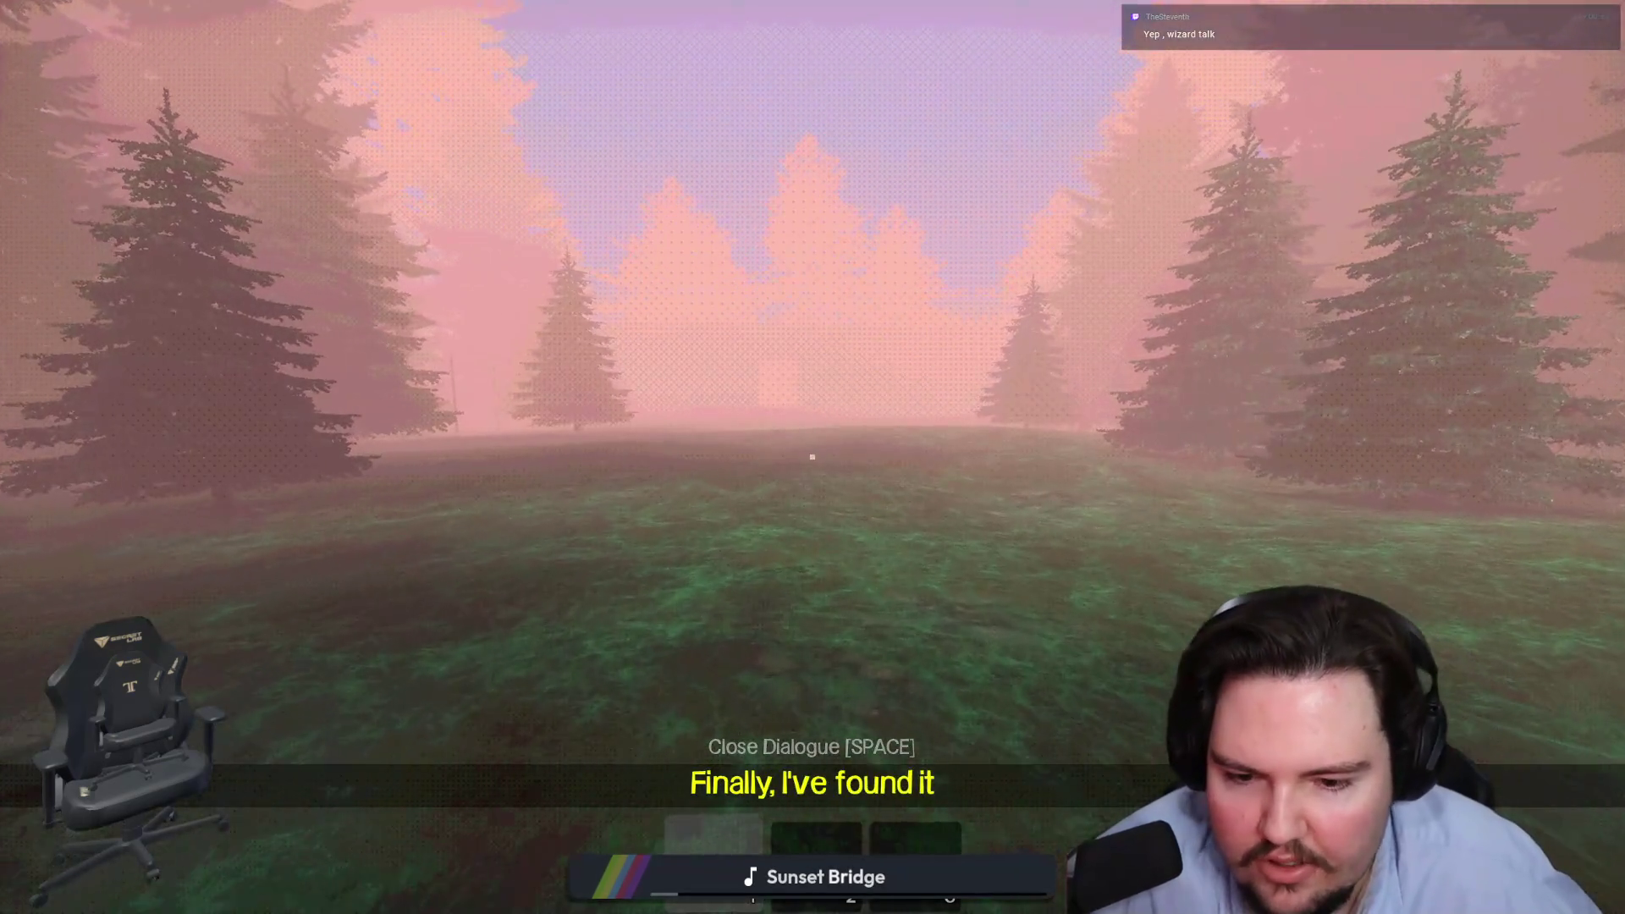
{"action": "key", "text": "Escape"}
{"action": "left_click", "coordinate": [812, 472]}
{"action": "left_click", "coordinate": [750, 453]}
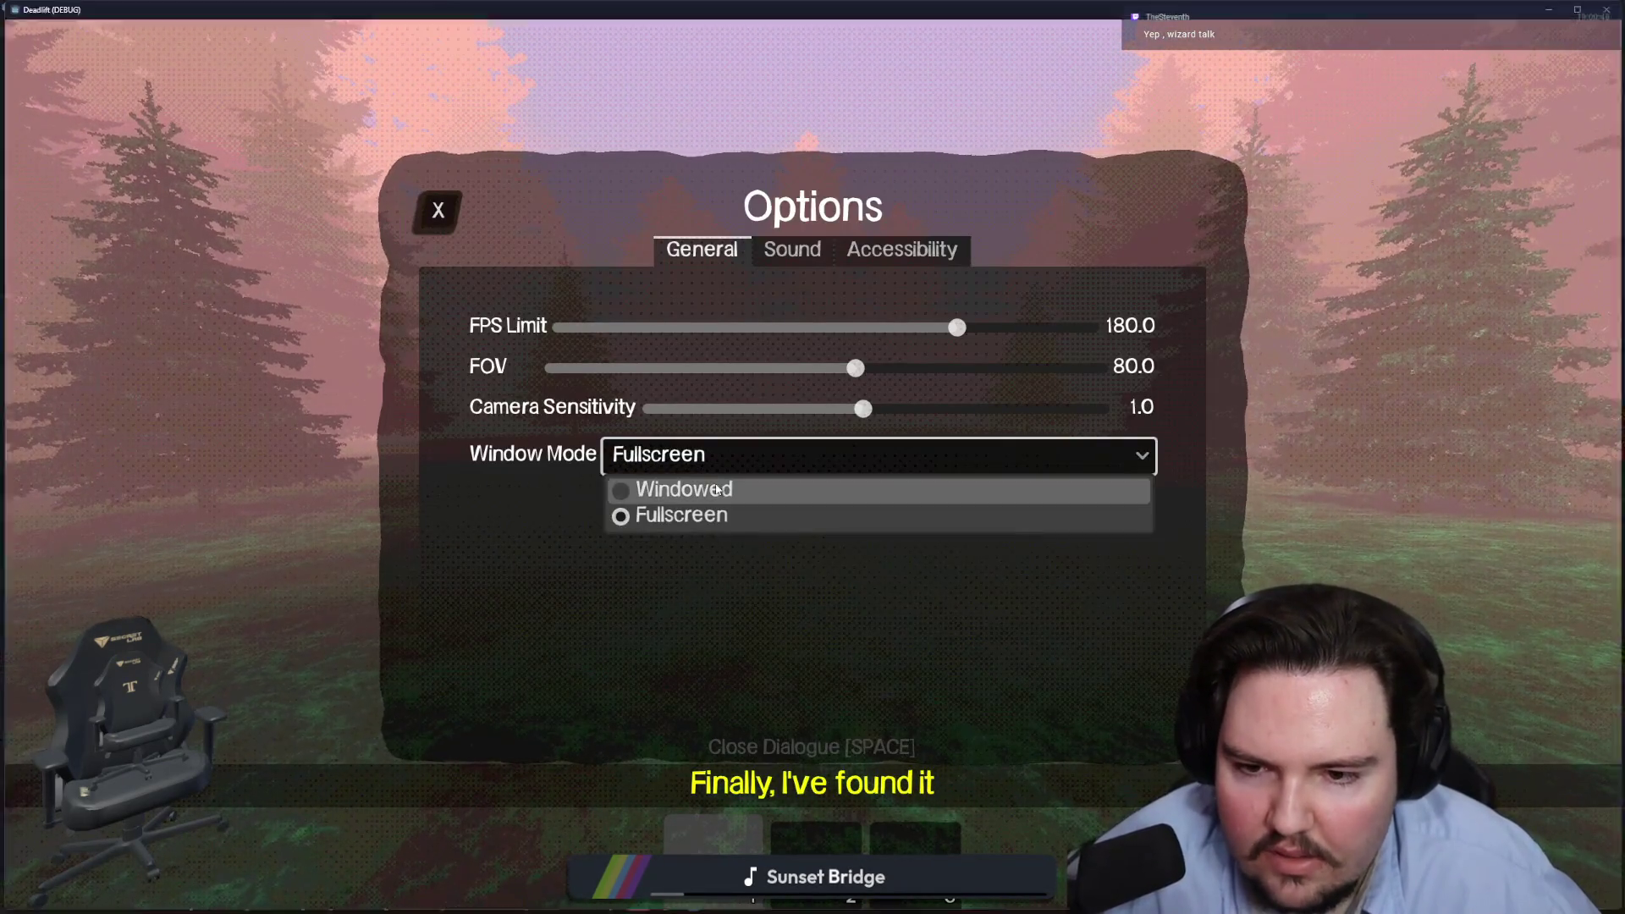
{"action": "left_click", "coordinate": [750, 486]}
{"action": "left_click", "coordinate": [751, 444]}
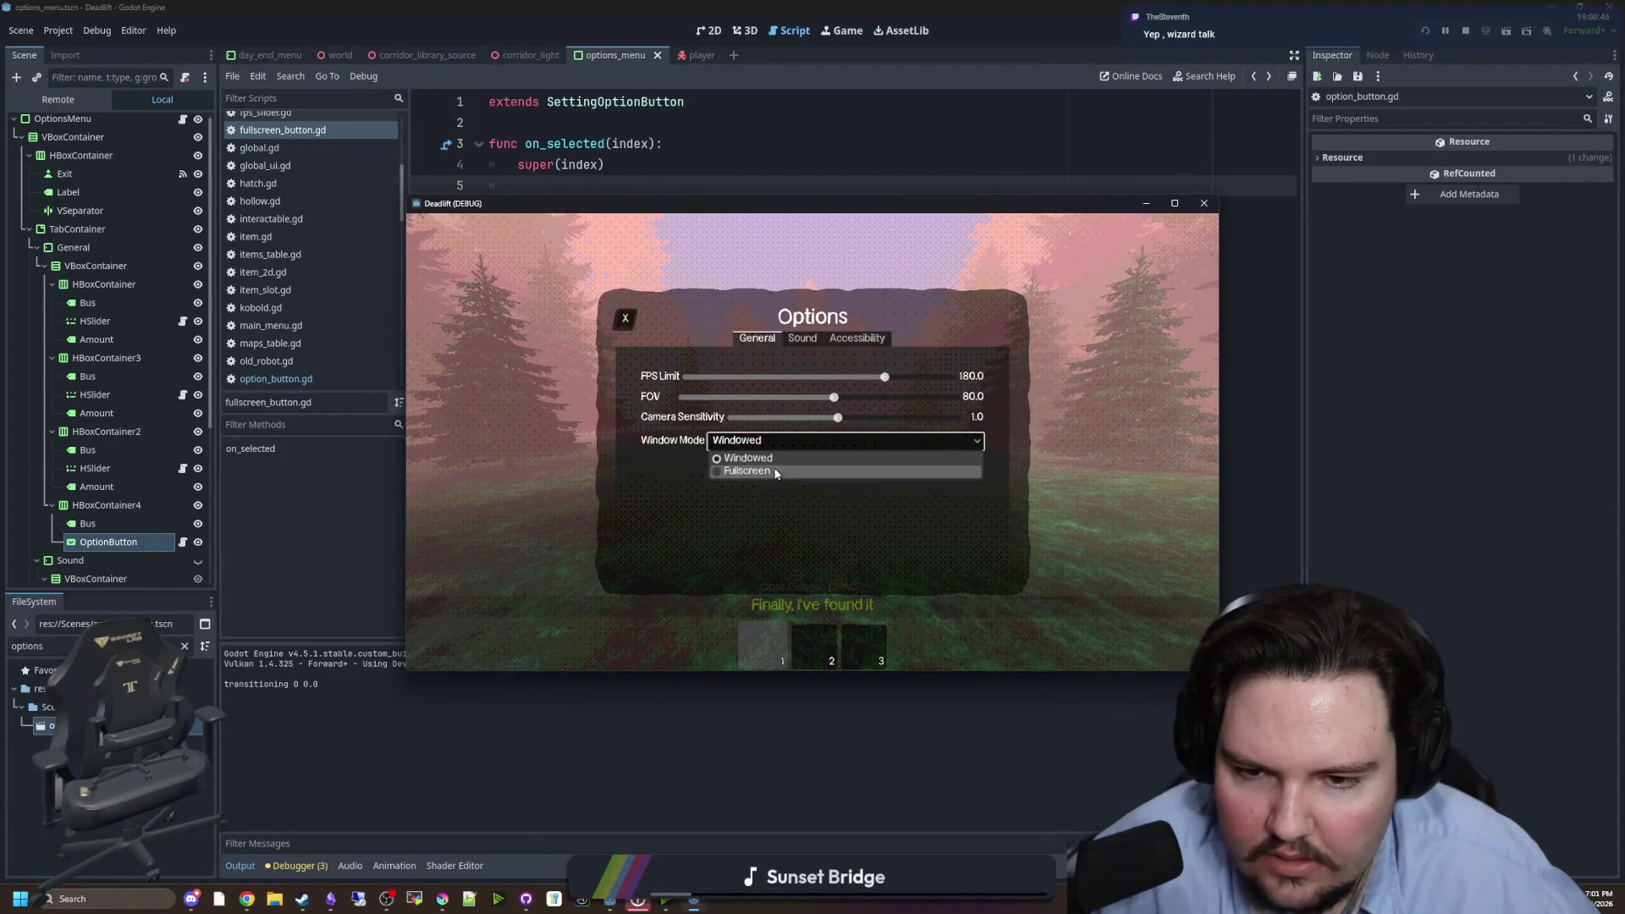
{"action": "left_click", "coordinate": [752, 473]}
- Toggle Window Mode again ending on Windowed, close Options, and return to the main menu
{"action": "left_click", "coordinate": [730, 464]}
{"action": "left_click", "coordinate": [692, 481]}
{"action": "left_click", "coordinate": [737, 441]}
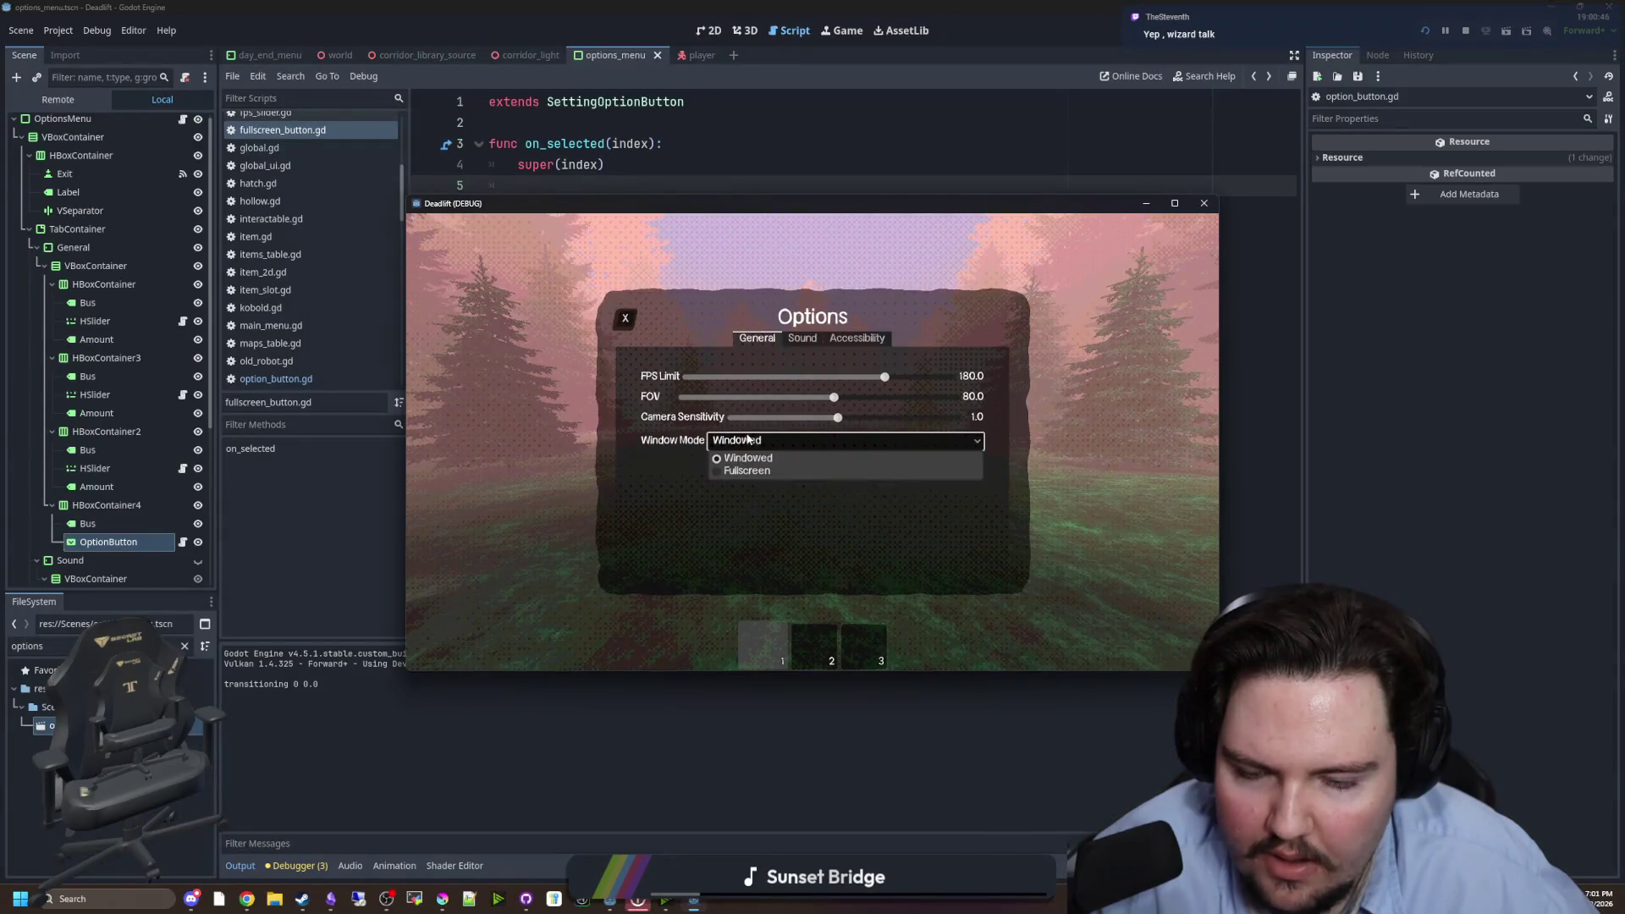
{"action": "left_click", "coordinate": [741, 456]}
{"action": "left_click", "coordinate": [704, 490]}
{"action": "left_click", "coordinate": [738, 441]}
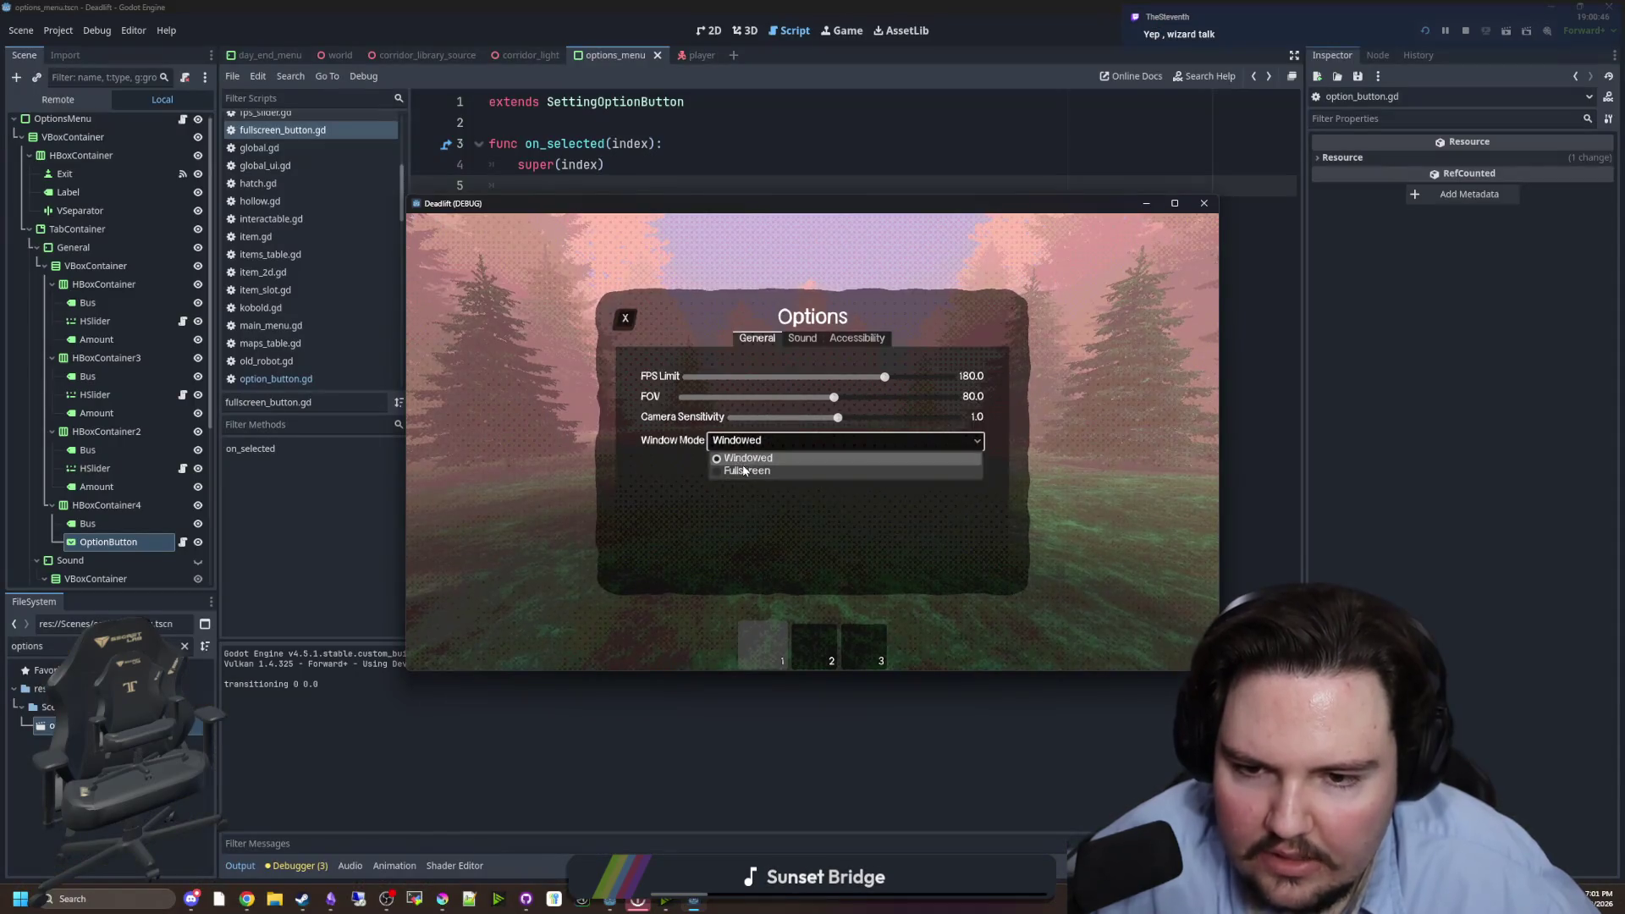
{"action": "left_click", "coordinate": [747, 459]}
{"action": "key", "text": "Escape"}
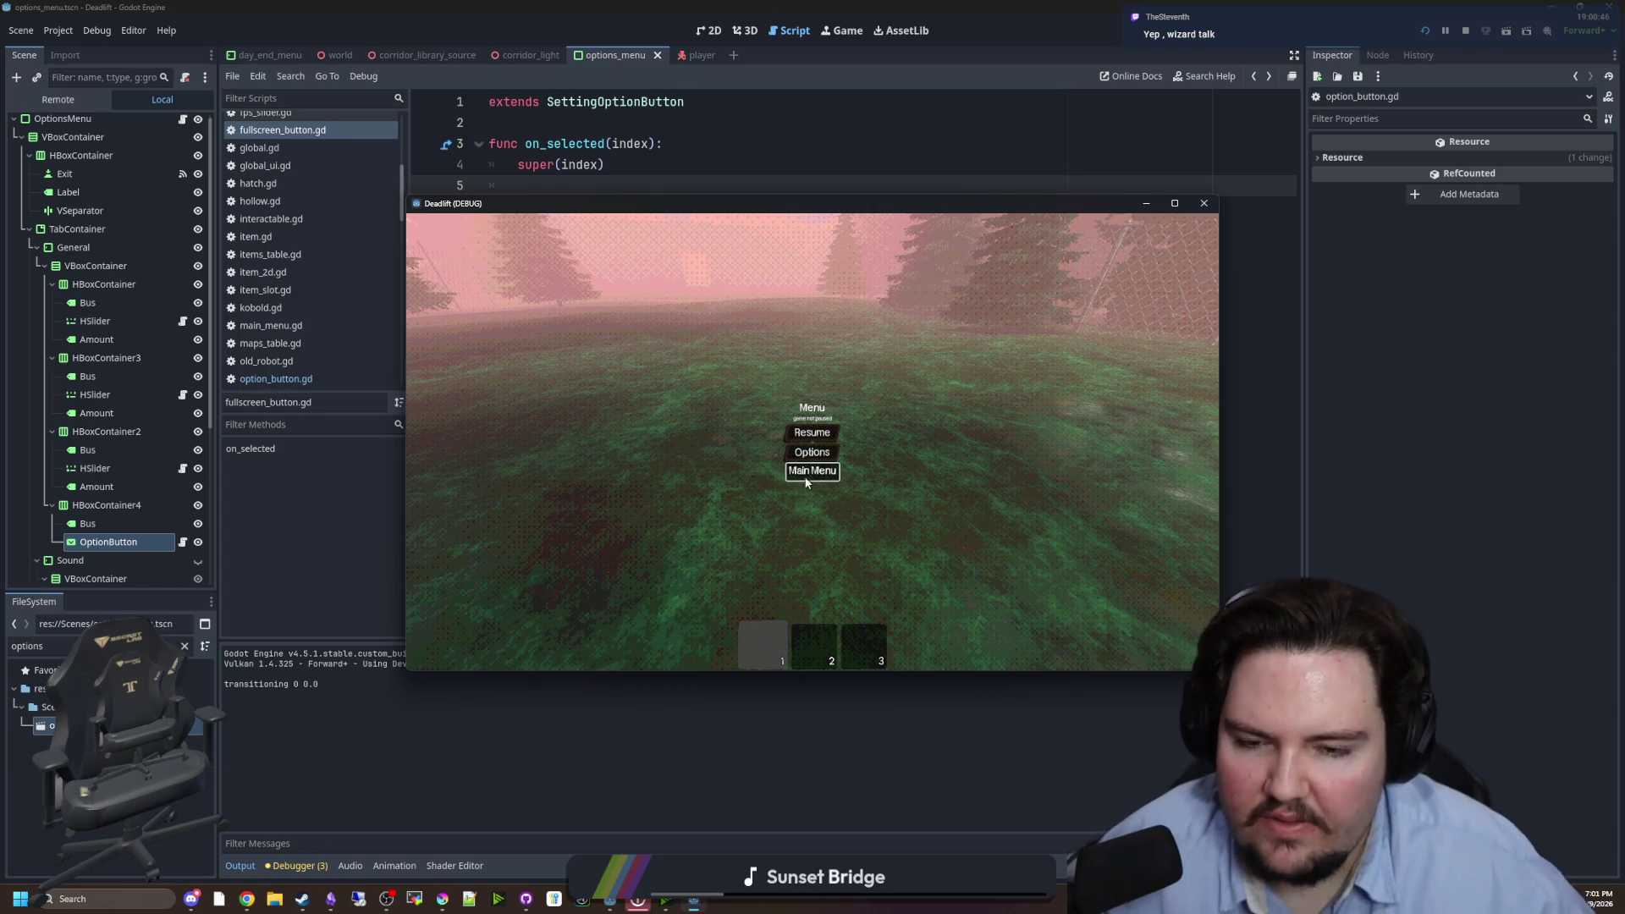
{"action": "left_click", "coordinate": [807, 476]}
- Set Window Mode to Windowed from main menu Options, recheck it via the pause menu, then quit
{"action": "left_click", "coordinate": [287, 599]}
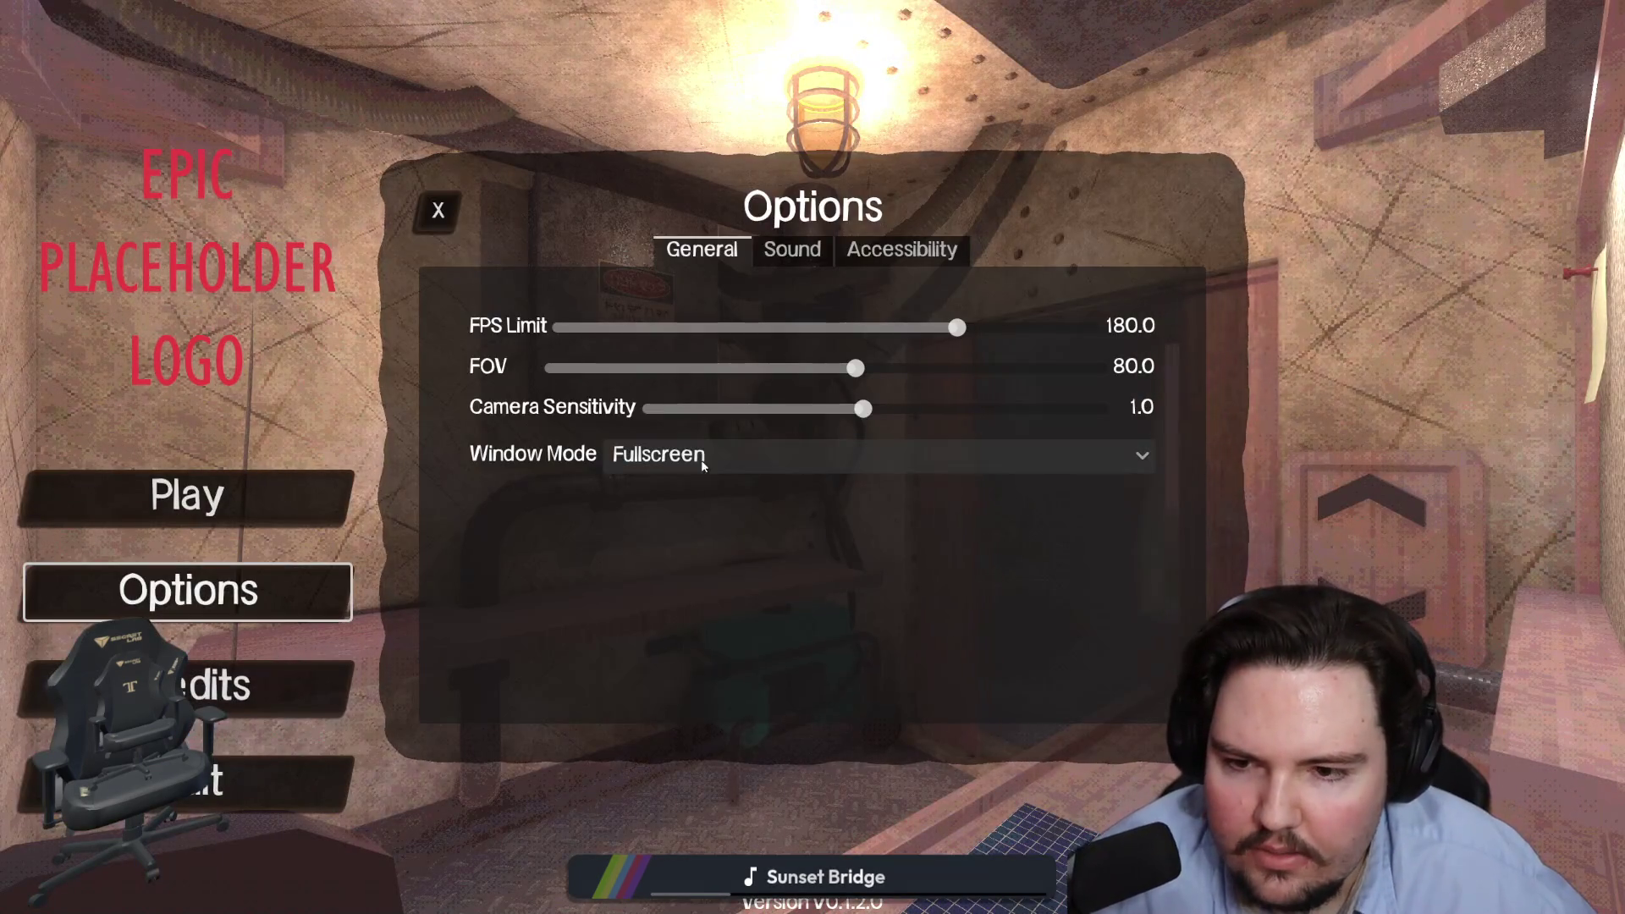
{"action": "key", "text": "super"}
{"action": "key", "text": "super"}
{"action": "left_click", "coordinate": [630, 457]}
{"action": "left_click", "coordinate": [635, 480]}
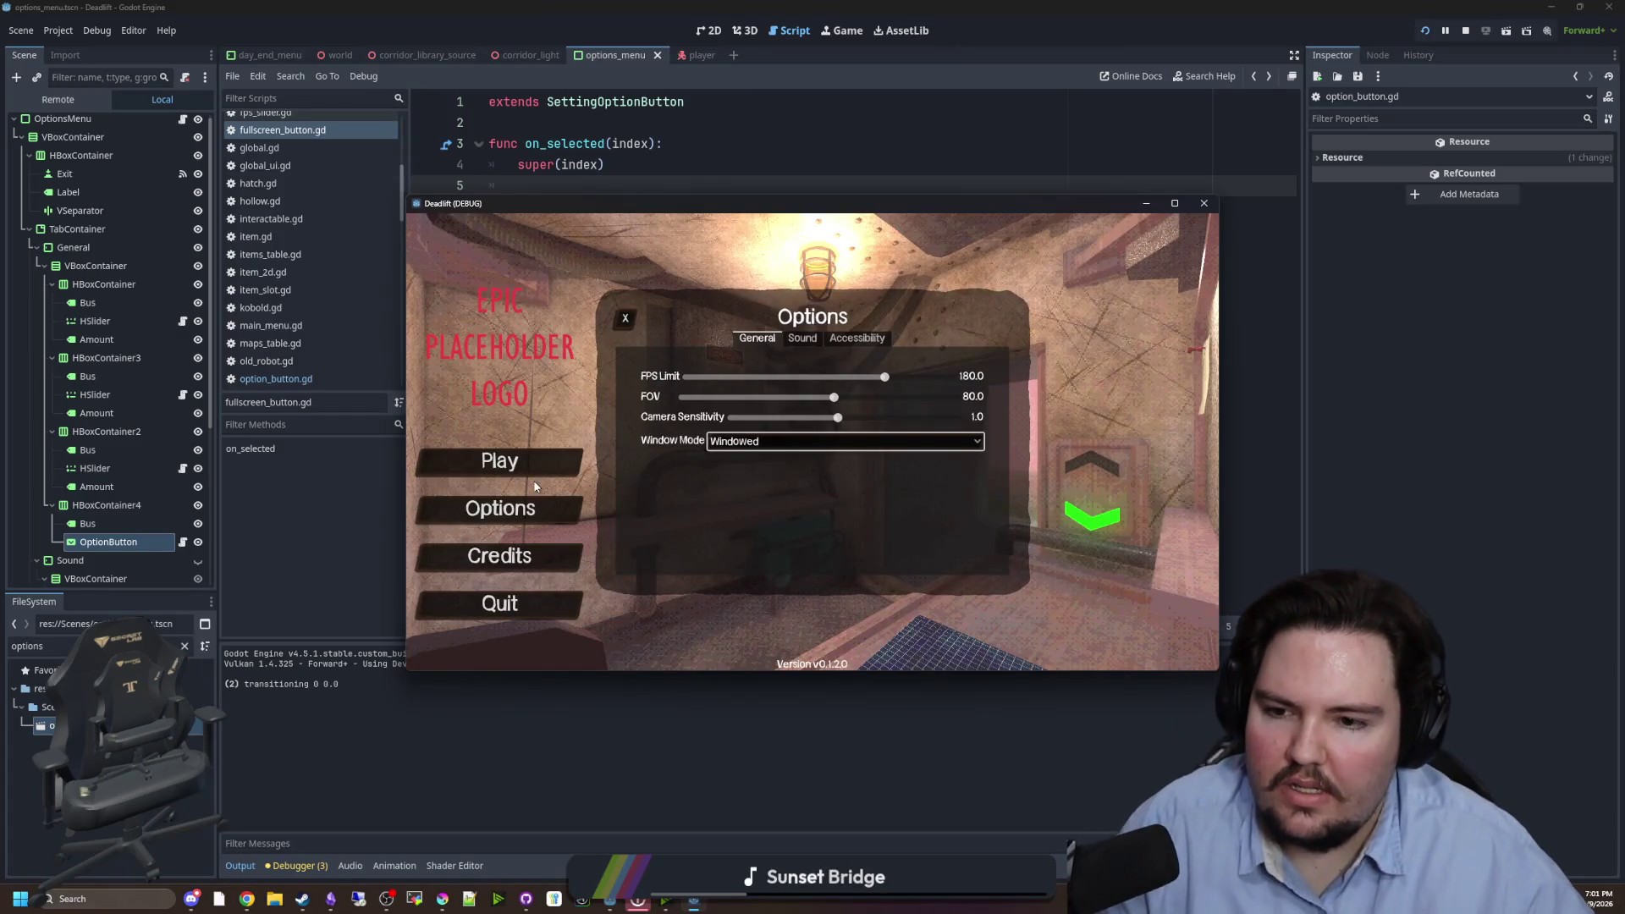
{"action": "left_click", "coordinate": [499, 460]}
{"action": "key", "text": "Escape"}
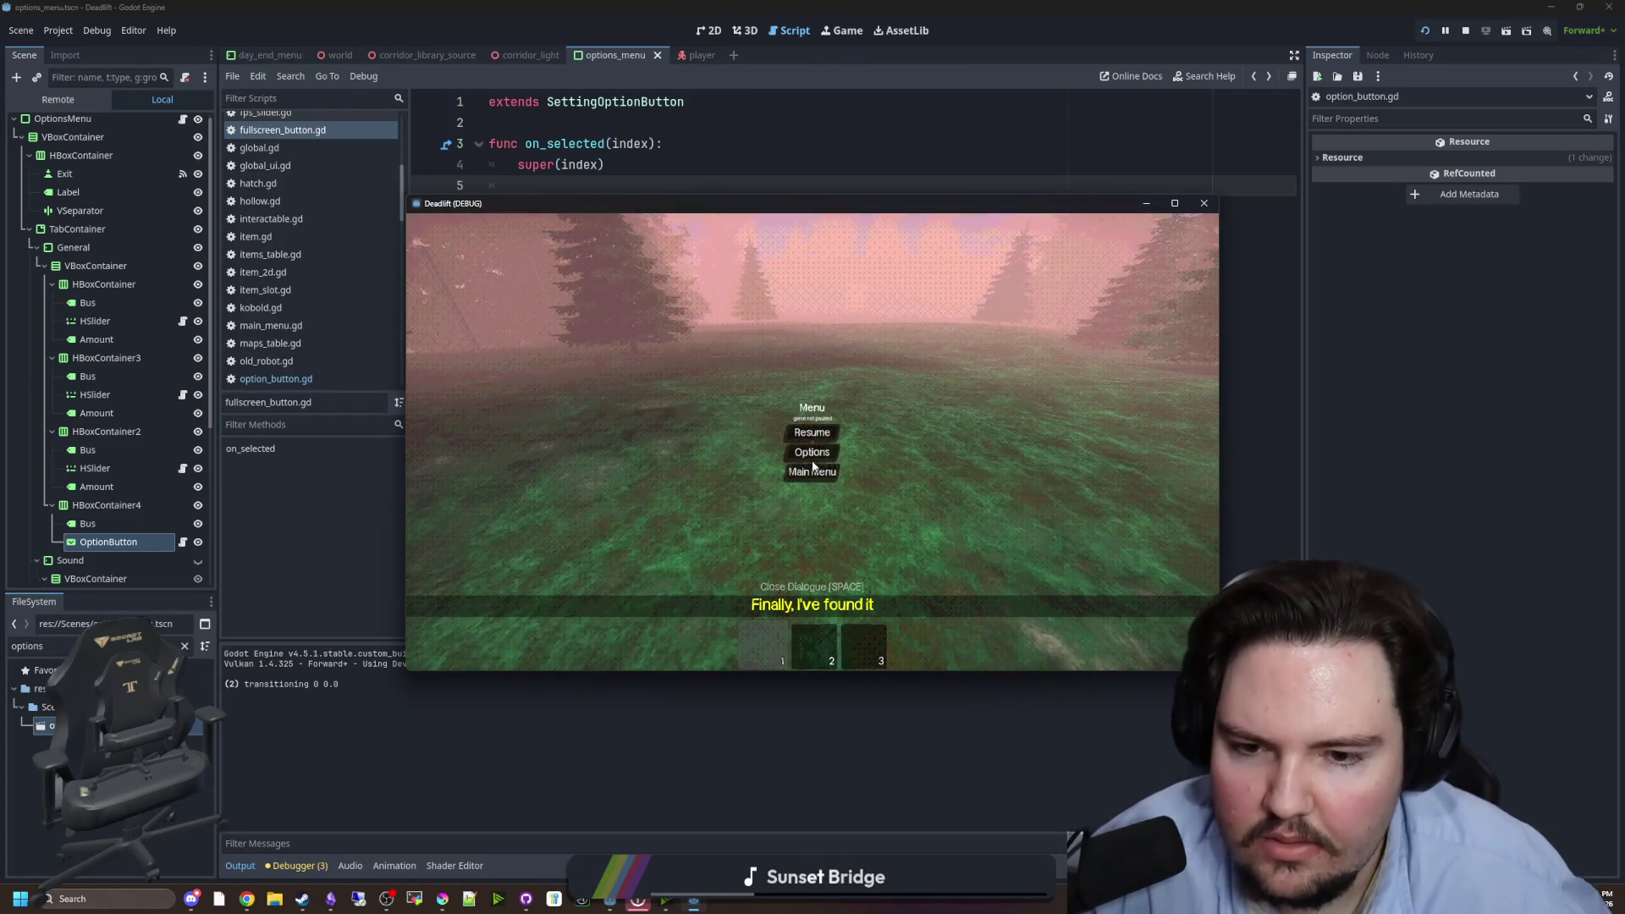
{"action": "left_click", "coordinate": [811, 451]}
{"action": "left_click", "coordinate": [774, 439]}
{"action": "left_click", "coordinate": [767, 442]}
{"action": "key", "text": "Escape"}
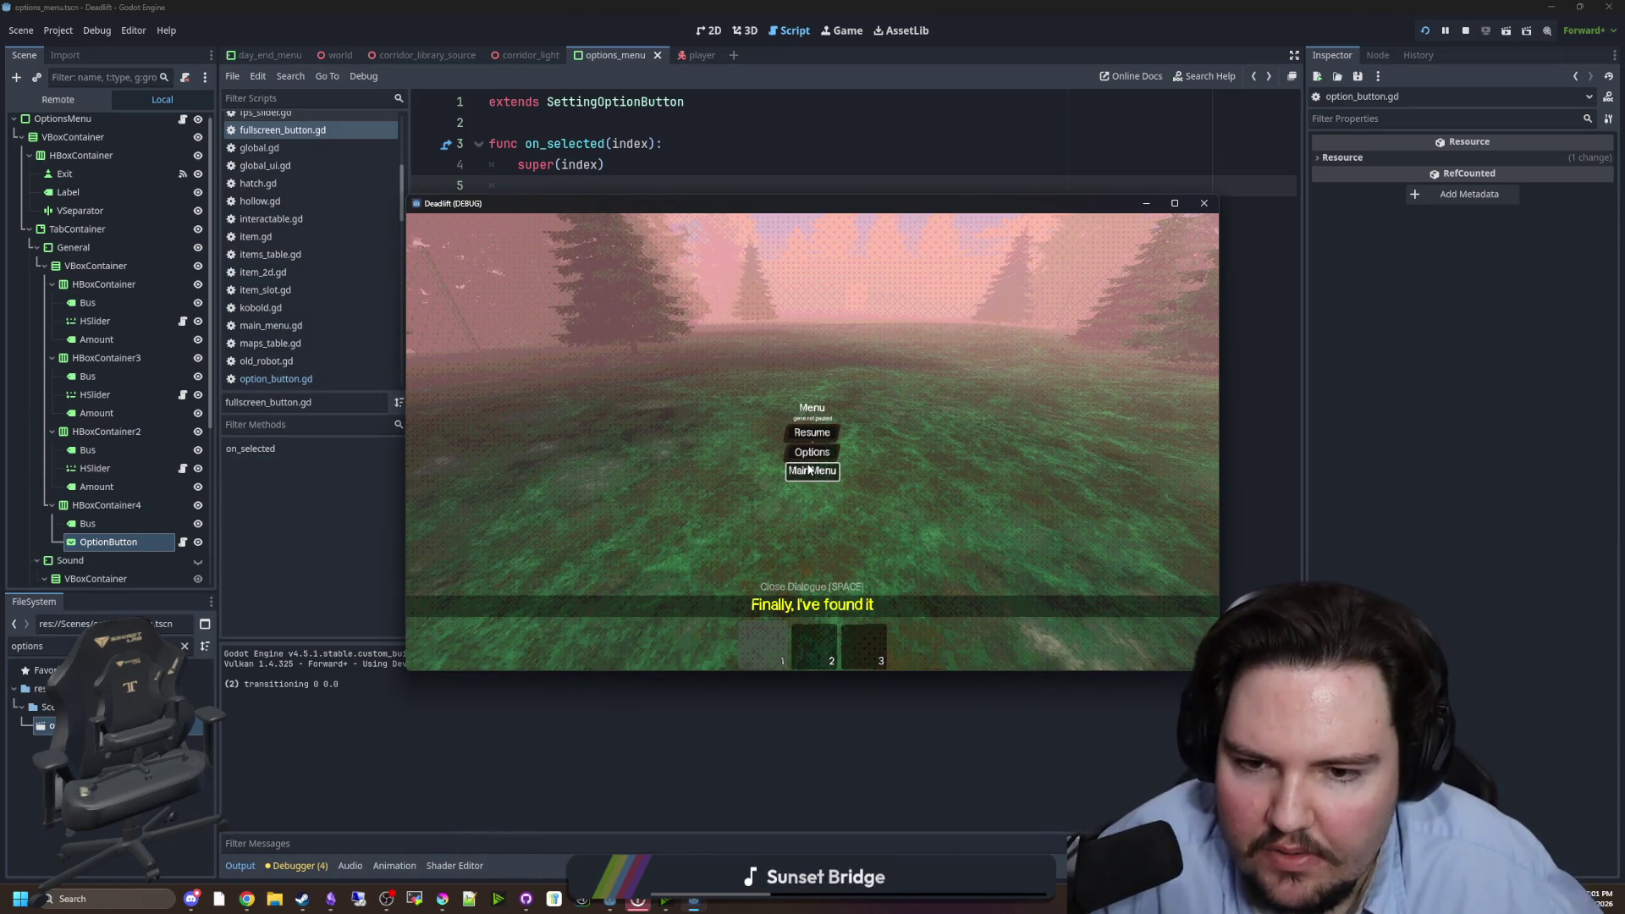
{"action": "left_click", "coordinate": [811, 471]}
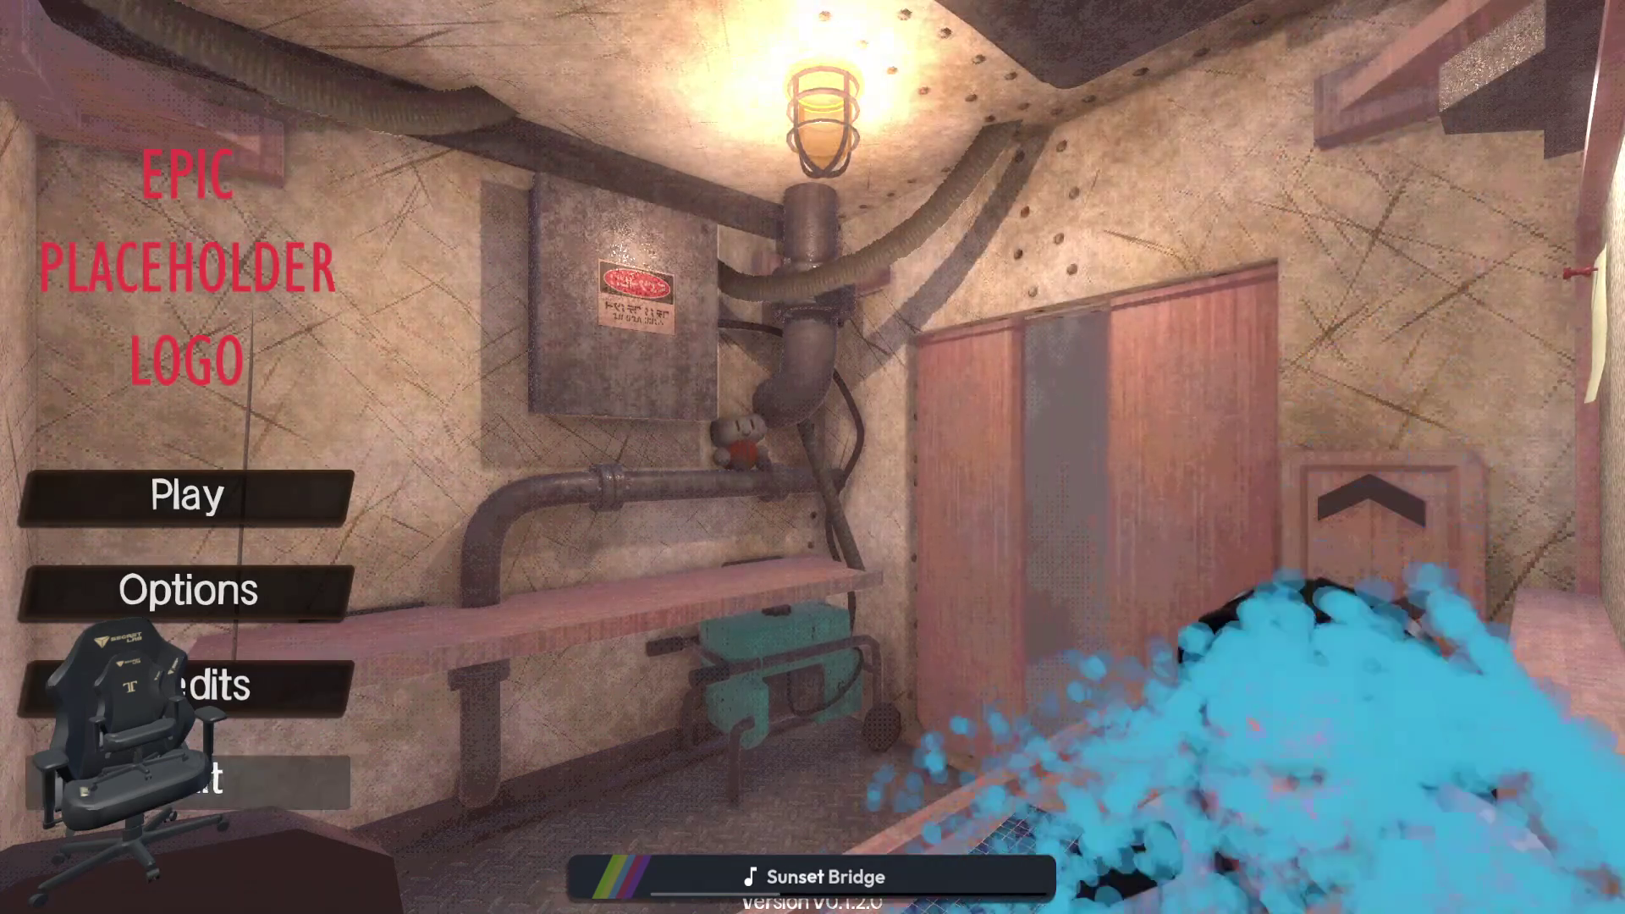
{"action": "left_click", "coordinate": [221, 762]}
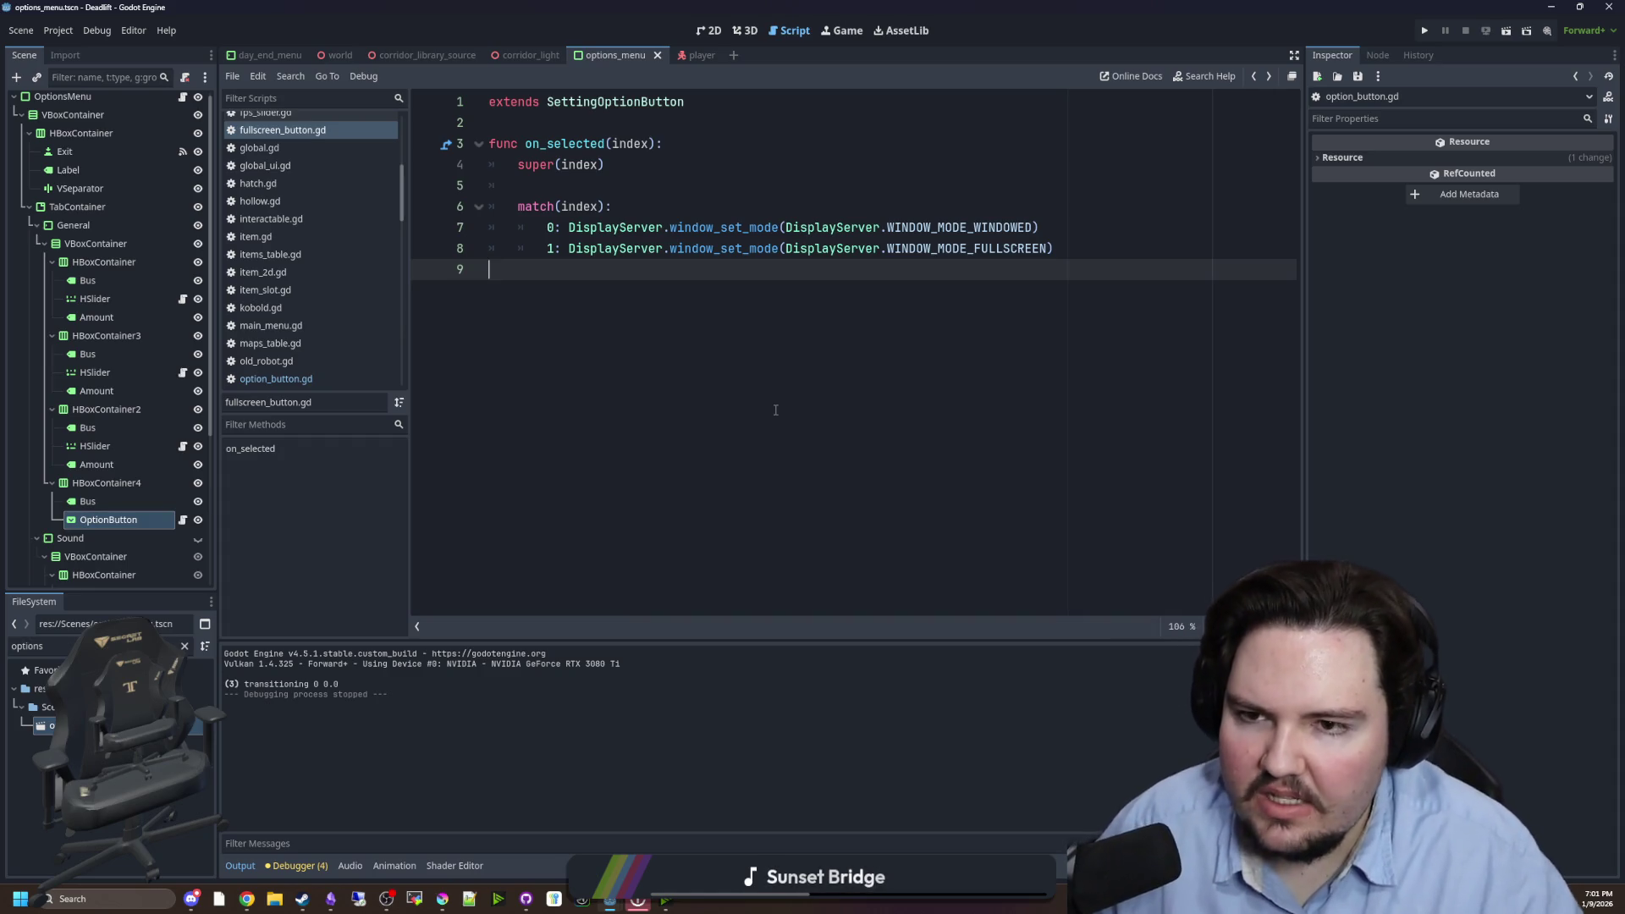
- In option_button.gd, pass the Global.settings.get(setting, 1) lookup as on_selected's argument on line 8
{"action": "left_click", "coordinate": [639, 102], "text": "ctrl"}
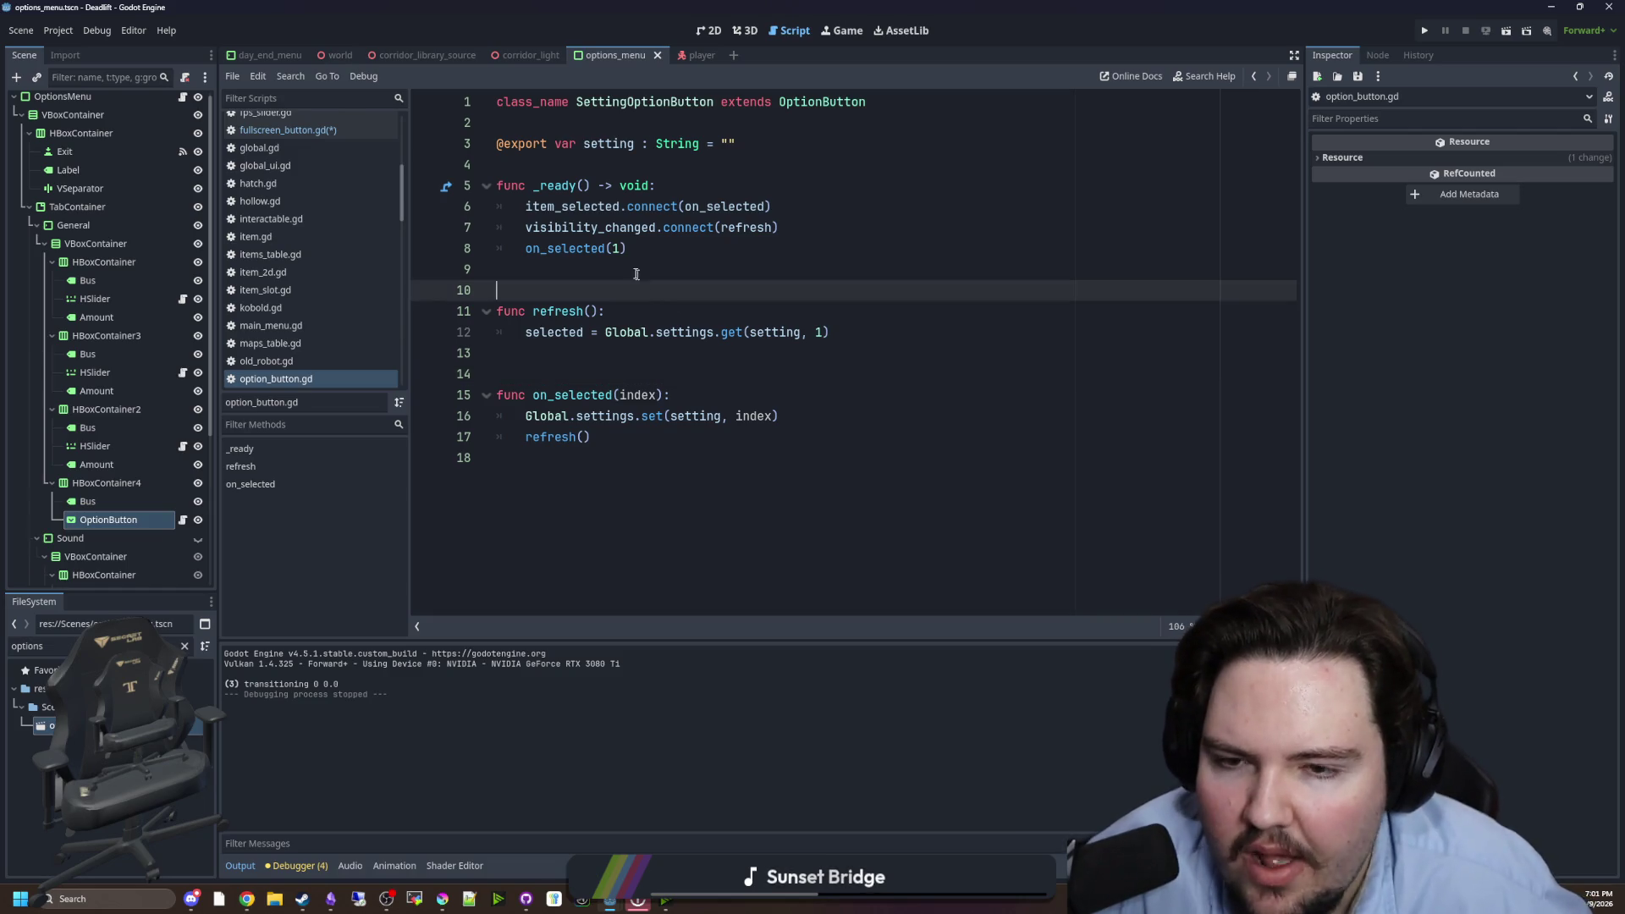
{"action": "left_click", "coordinate": [623, 248]}
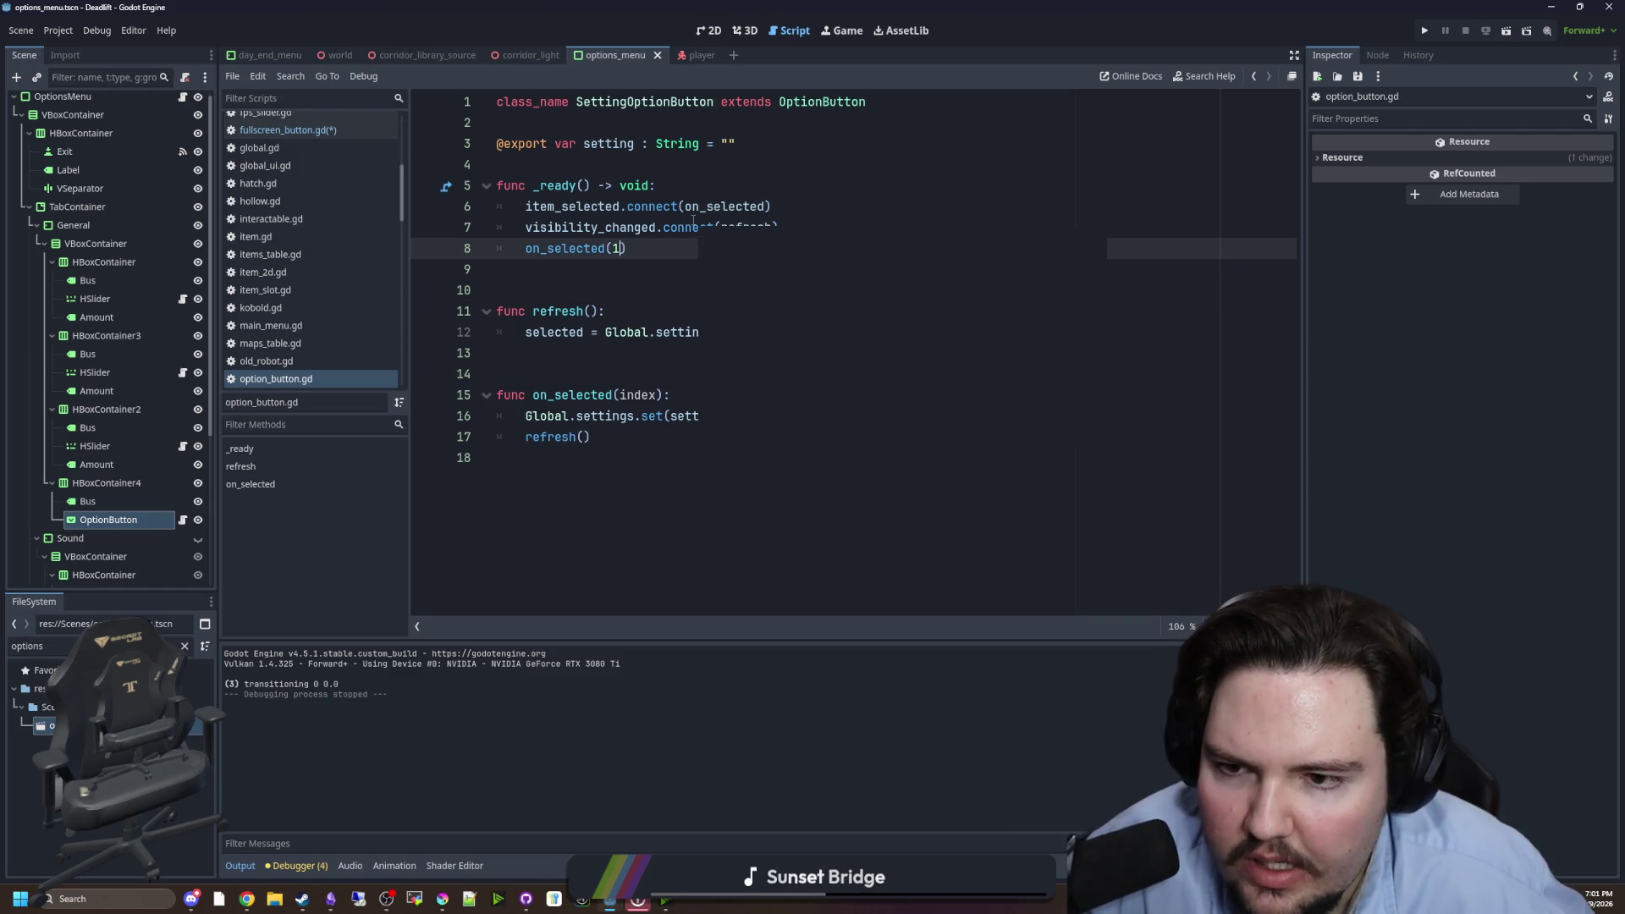
{"action": "left_click", "coordinate": [598, 311]}
{"action": "left_click_drag", "start_coordinate": [845, 332], "coordinate": [606, 331]}
{"action": "key", "text": "ctrl+c"}
{"action": "left_click", "coordinate": [622, 248]}
{"action": "key", "text": "ctrl+v"}
{"action": "left_click", "coordinate": [653, 332]}
{"action": "left_click", "coordinate": [679, 296]}
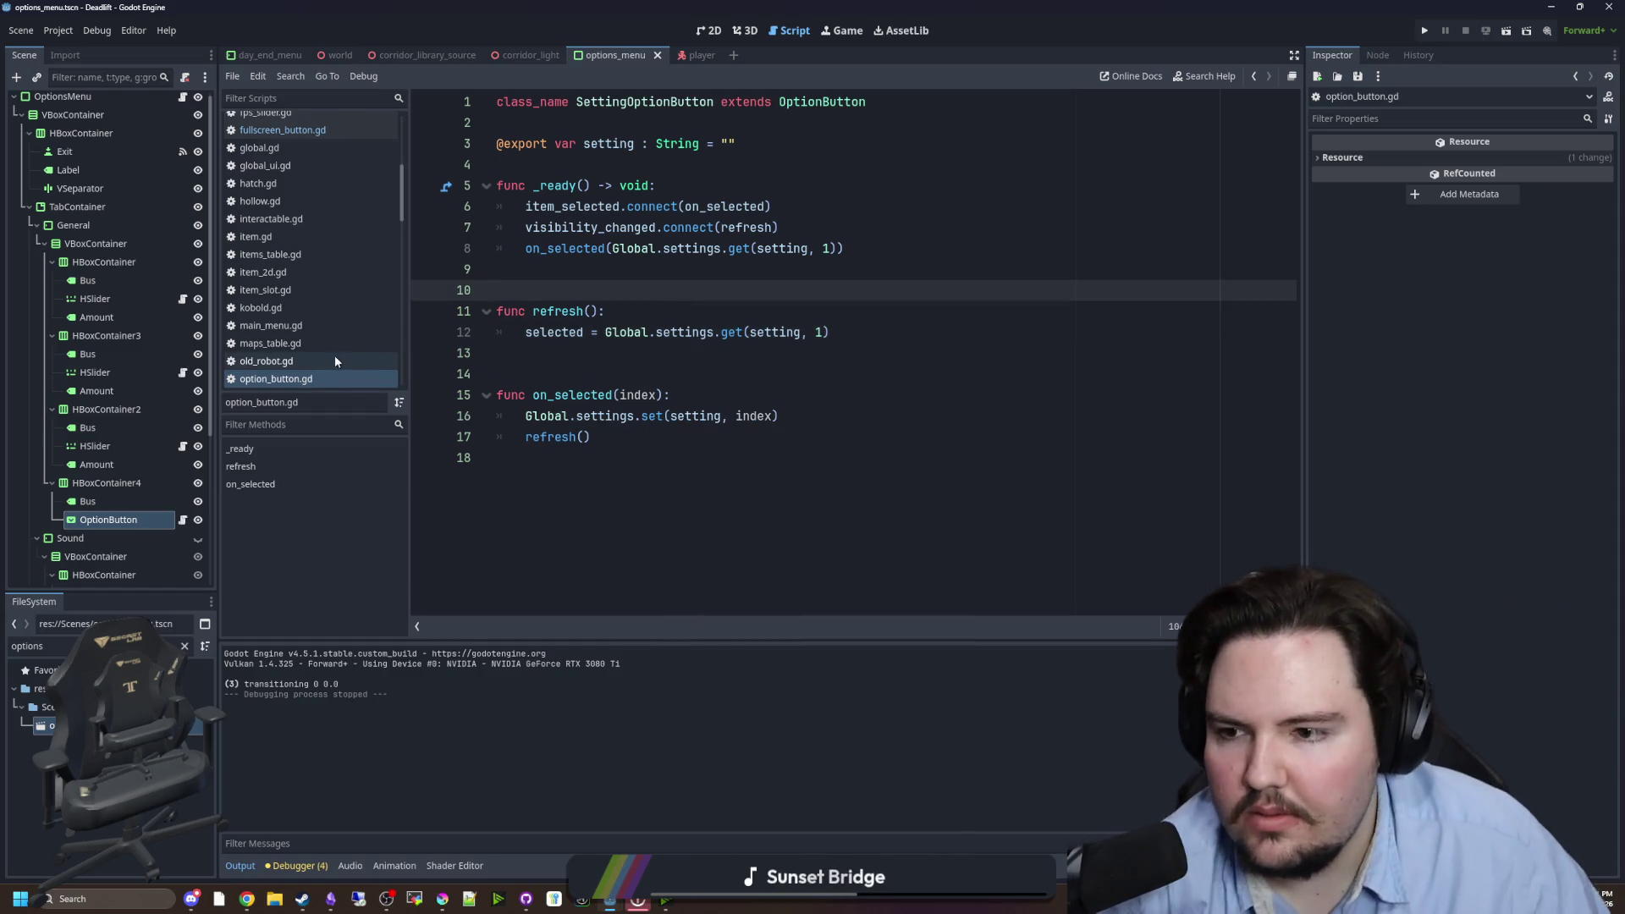
- Look at value_setting_slider.gd for reference, then go back to option_button.gd
{"action": "scroll", "coordinate": [334, 354], "scroll_direction": "up", "scroll_amount": 3}
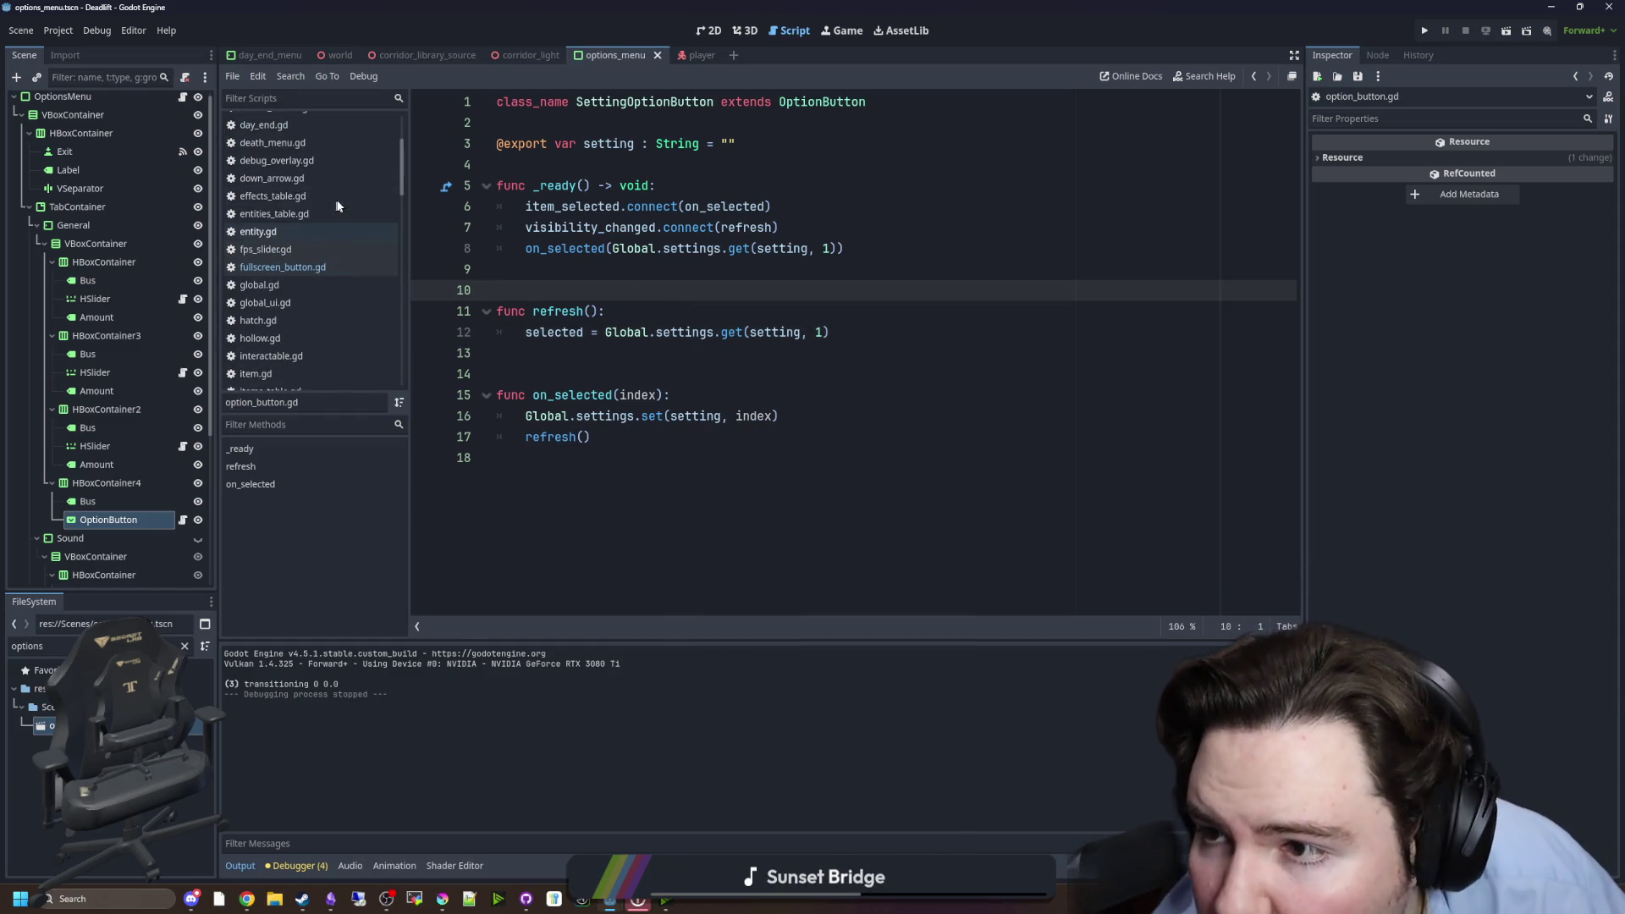
{"action": "left_click", "coordinate": [182, 446]}
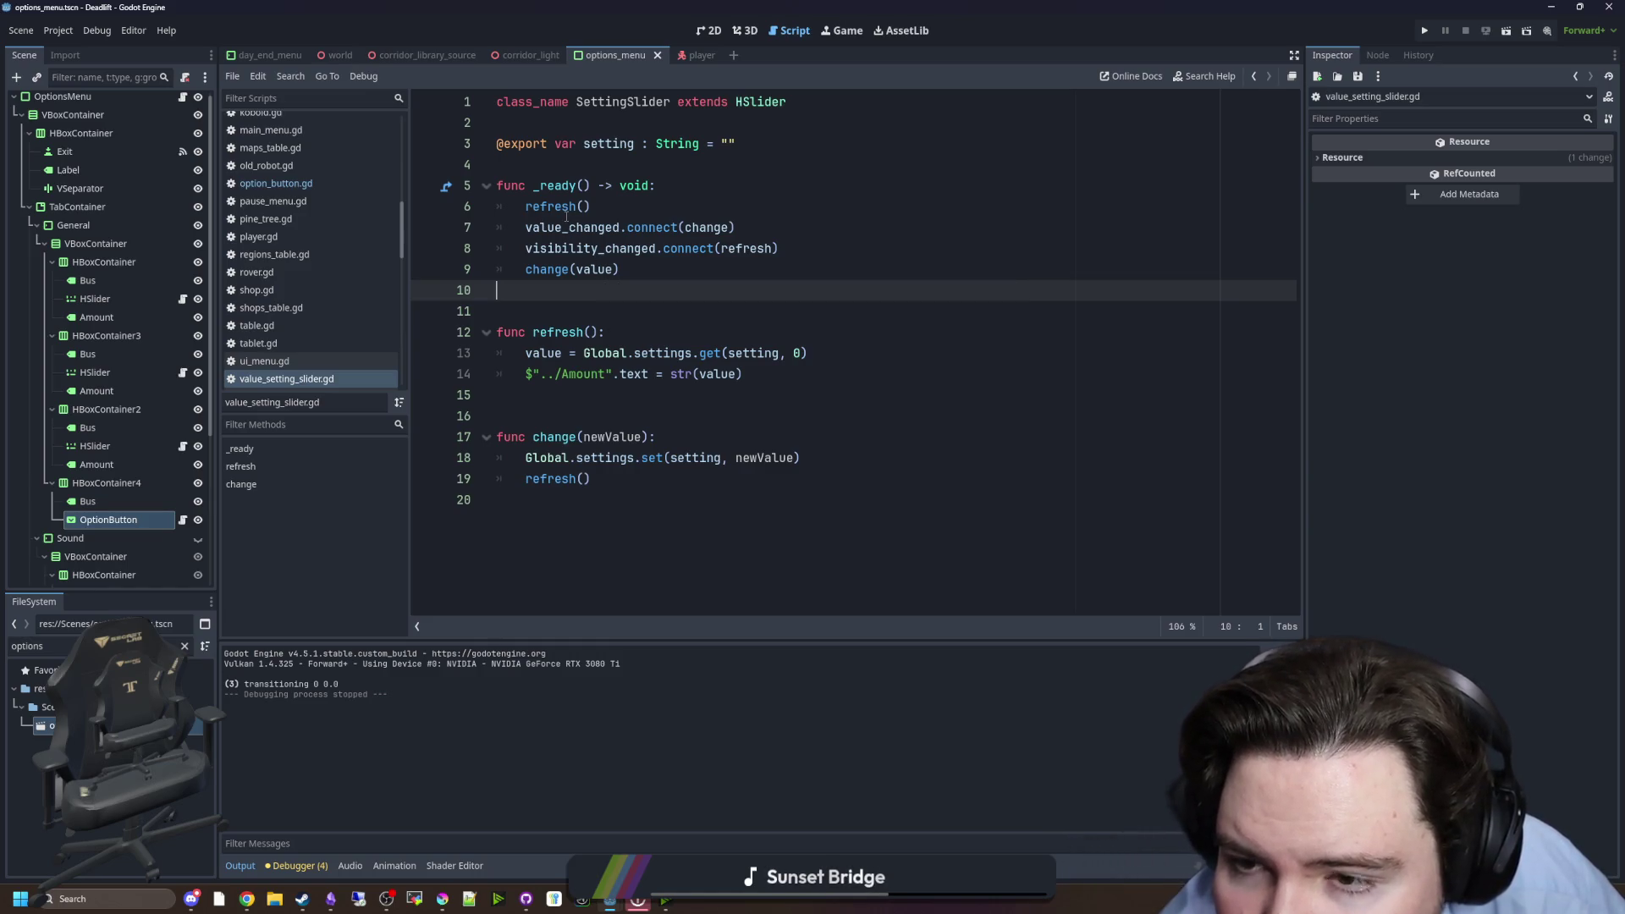
{"action": "left_click", "coordinate": [279, 183]}
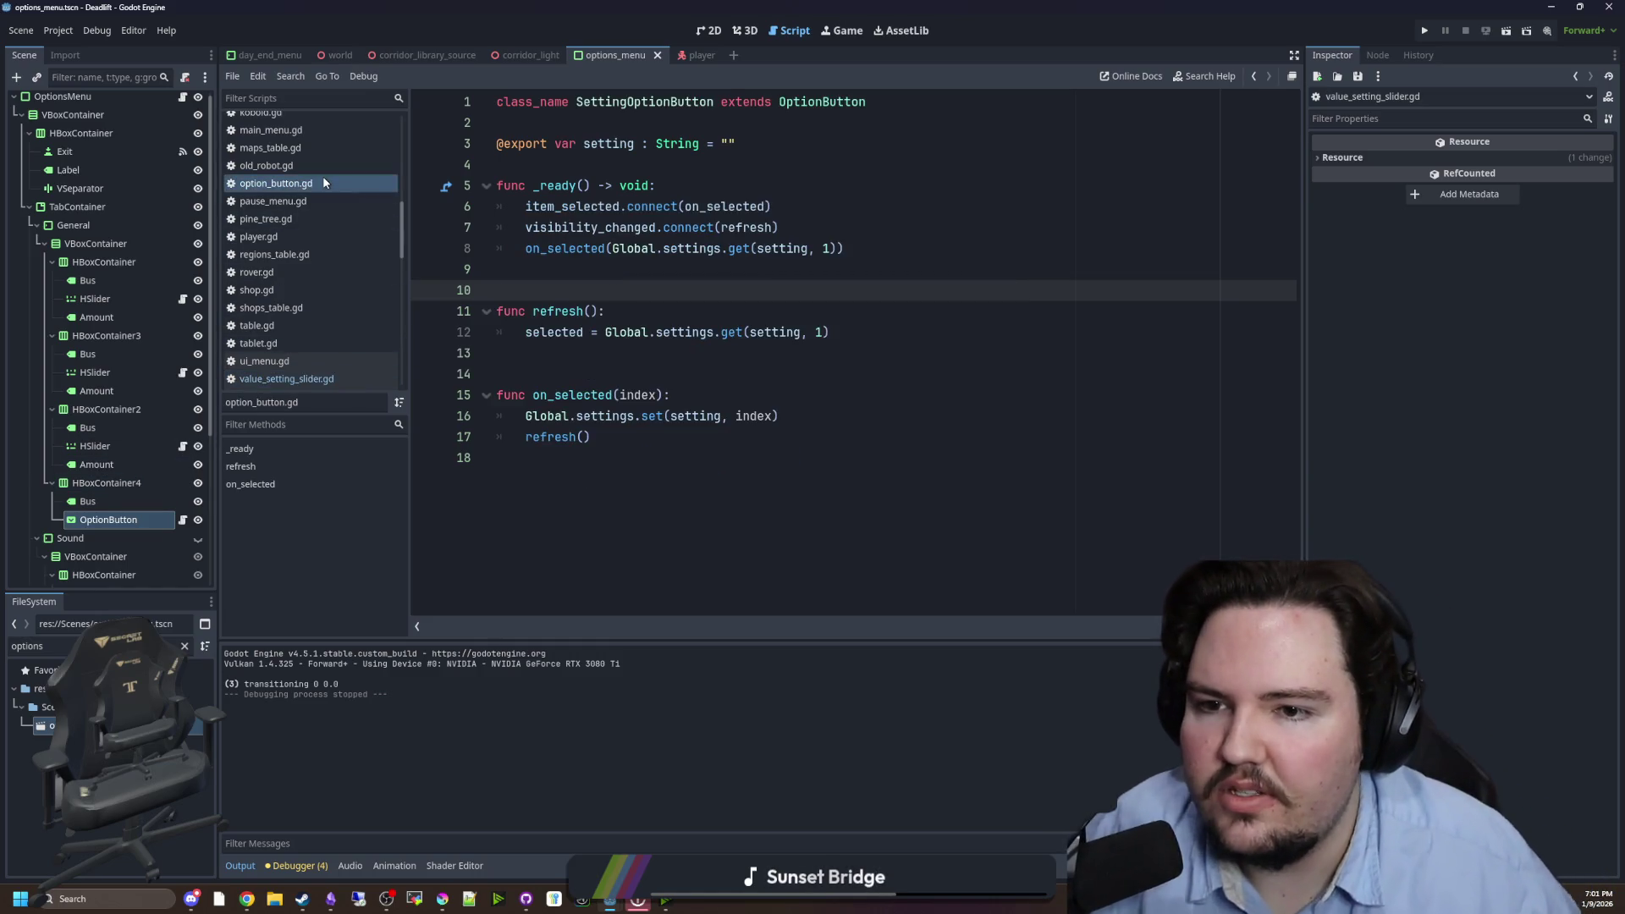
{"action": "left_click", "coordinate": [650, 271]}
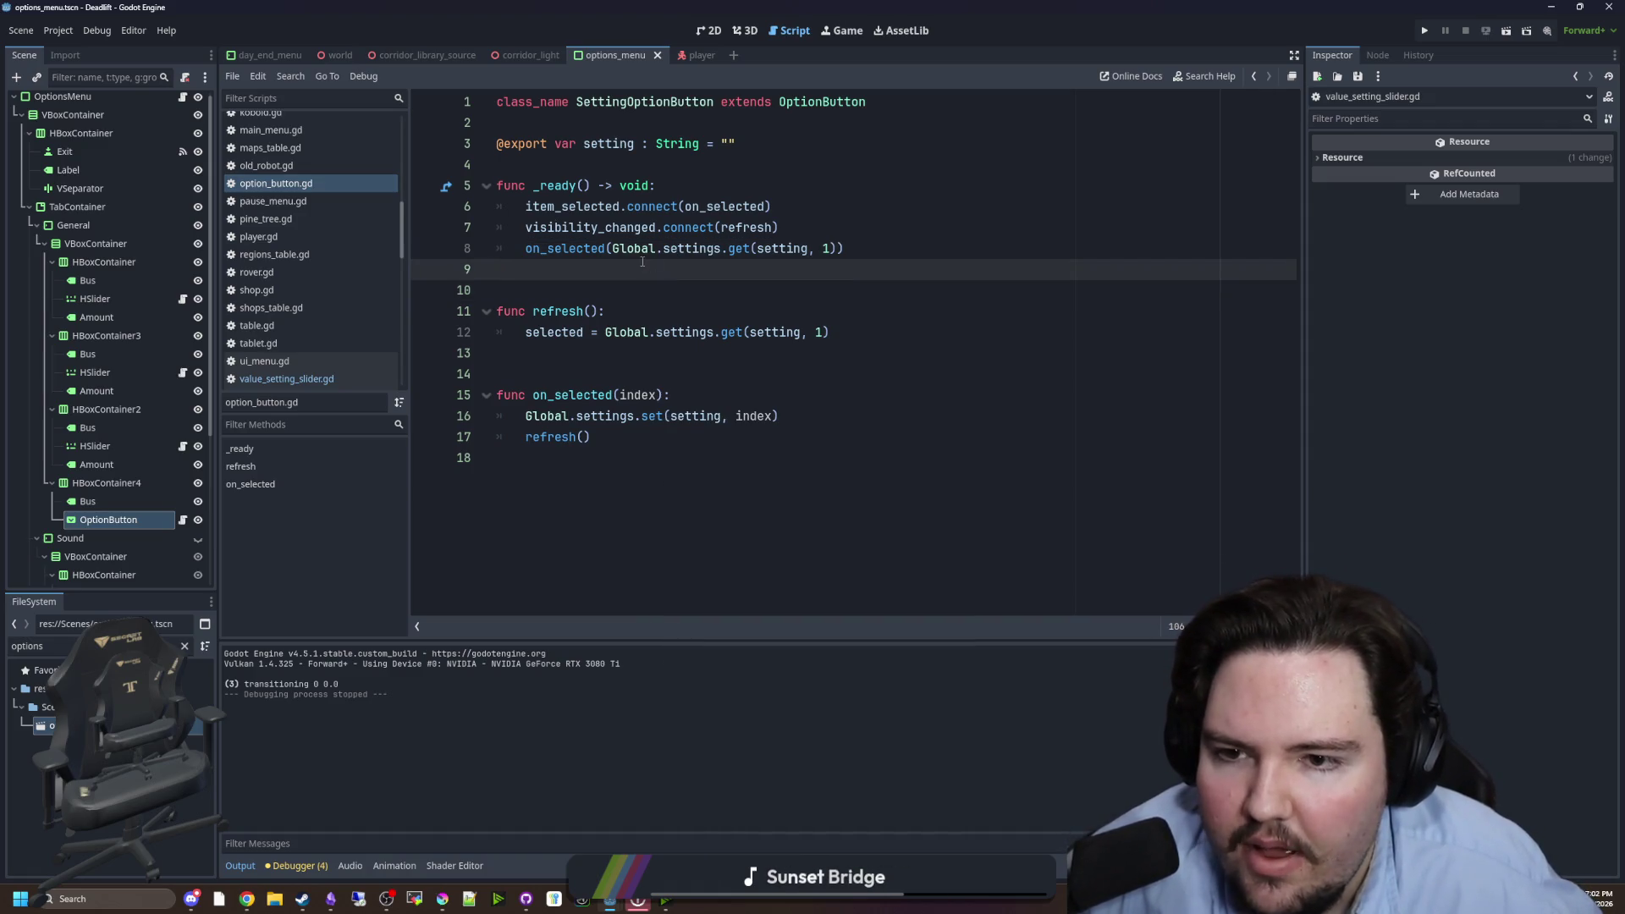
- Change on_selected's argument on line 8 back to 'selected'
{"action": "key", "text": "Up"}
{"action": "key", "text": "End"}
{"action": "key", "text": "Left"}
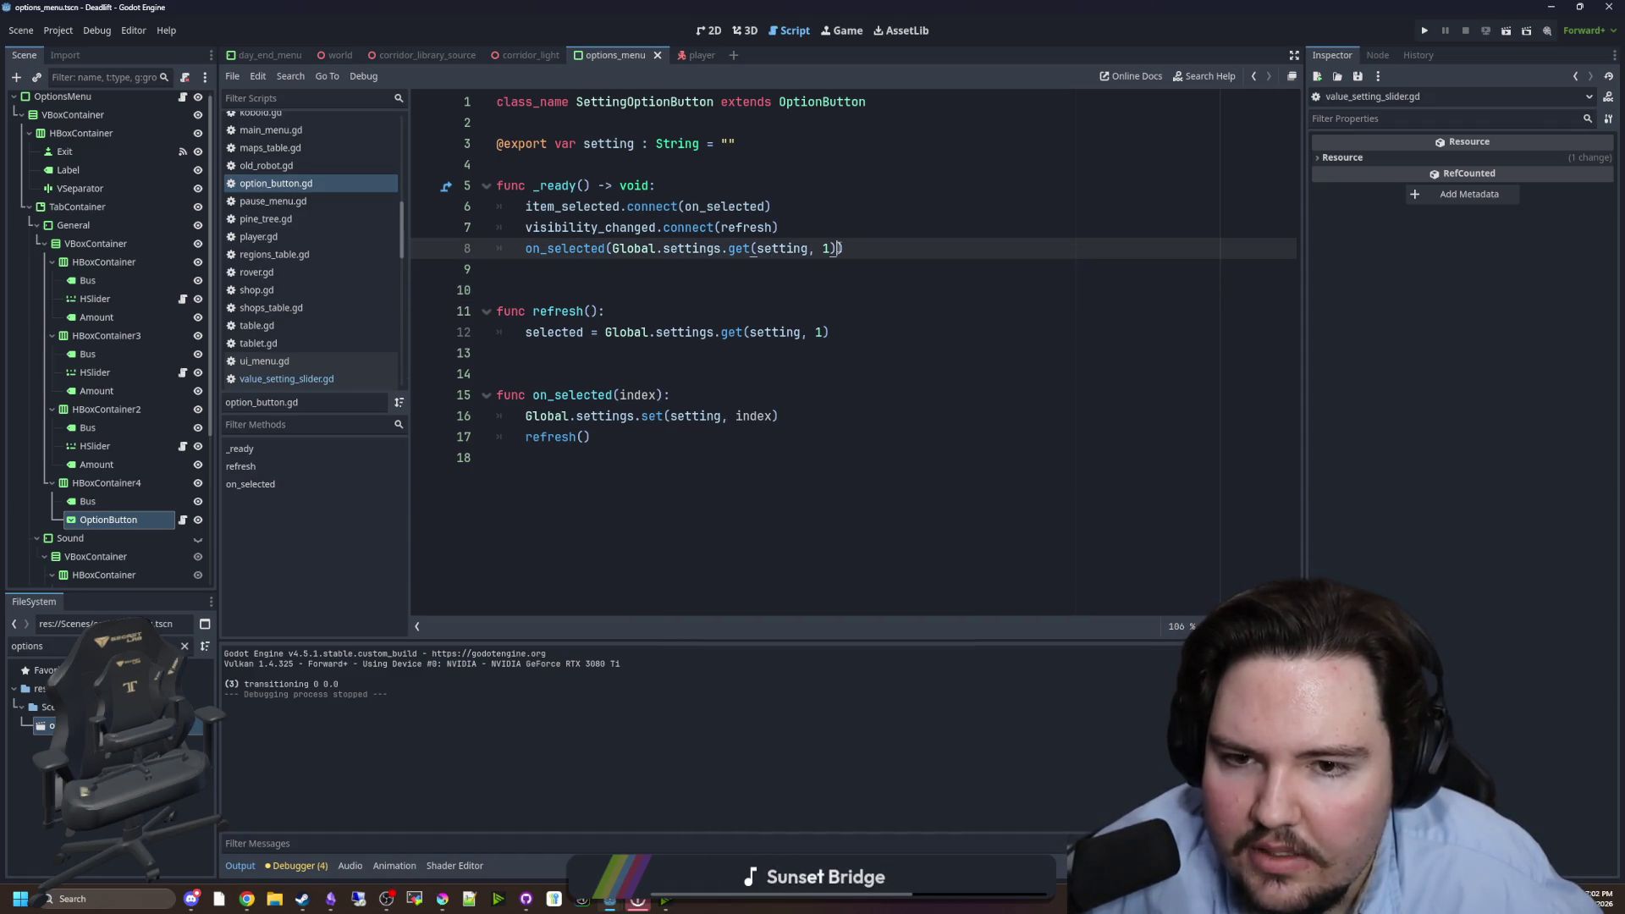
{"action": "left_click_drag", "start_coordinate": [838, 248], "coordinate": [614, 254]}
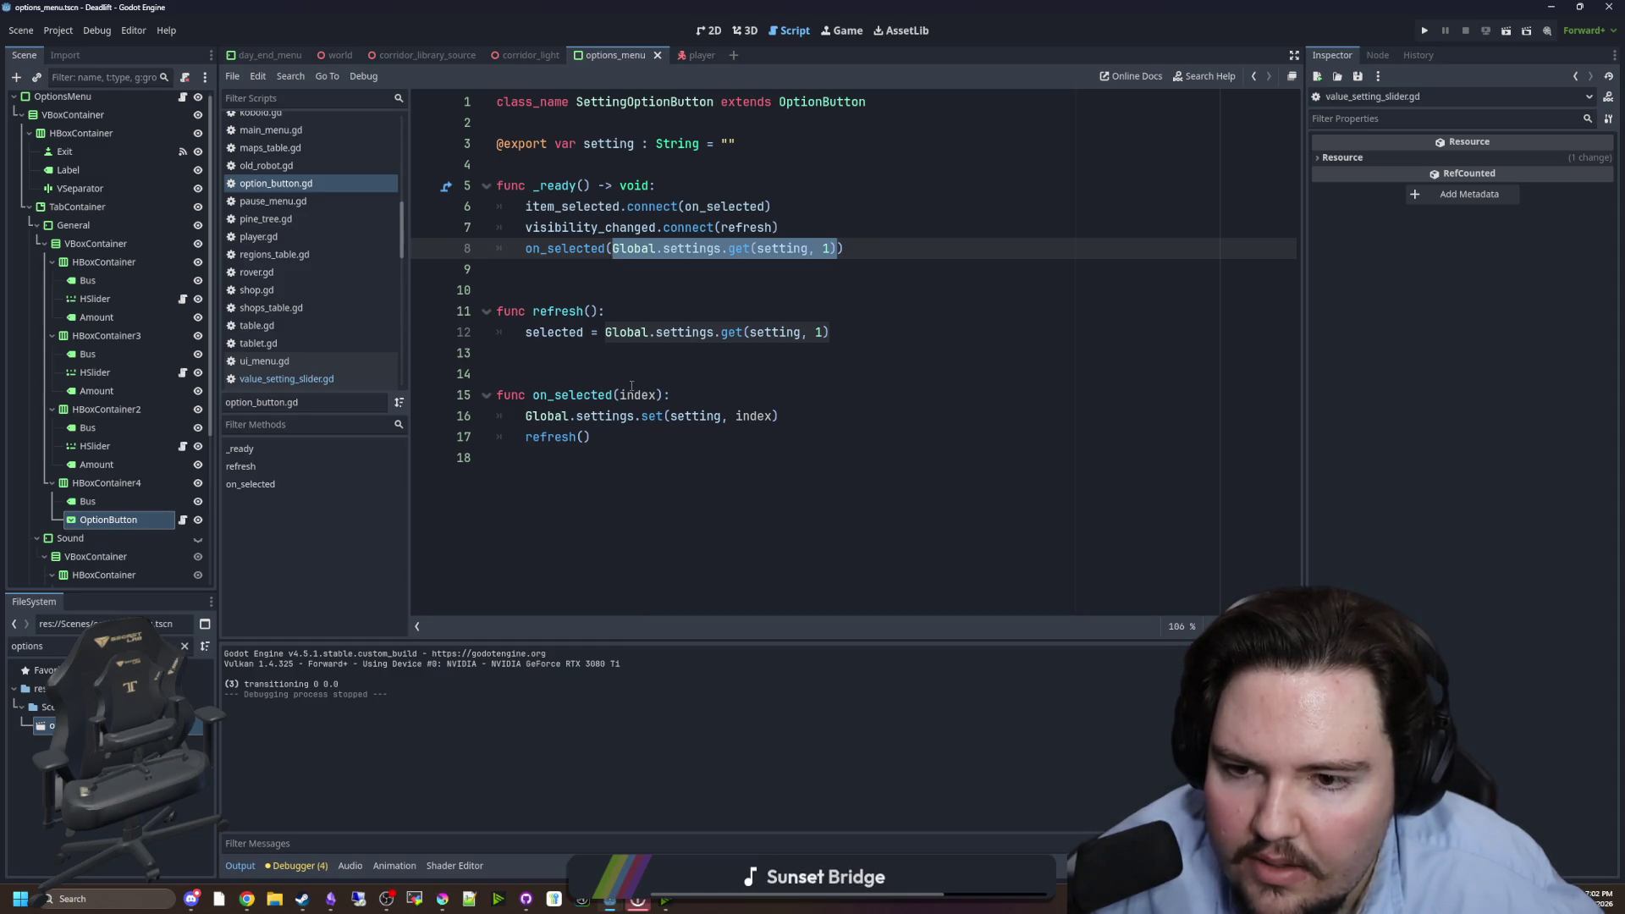
{"action": "key", "text": "BackSpace"}
{"action": "type", "text": "selected(se"}
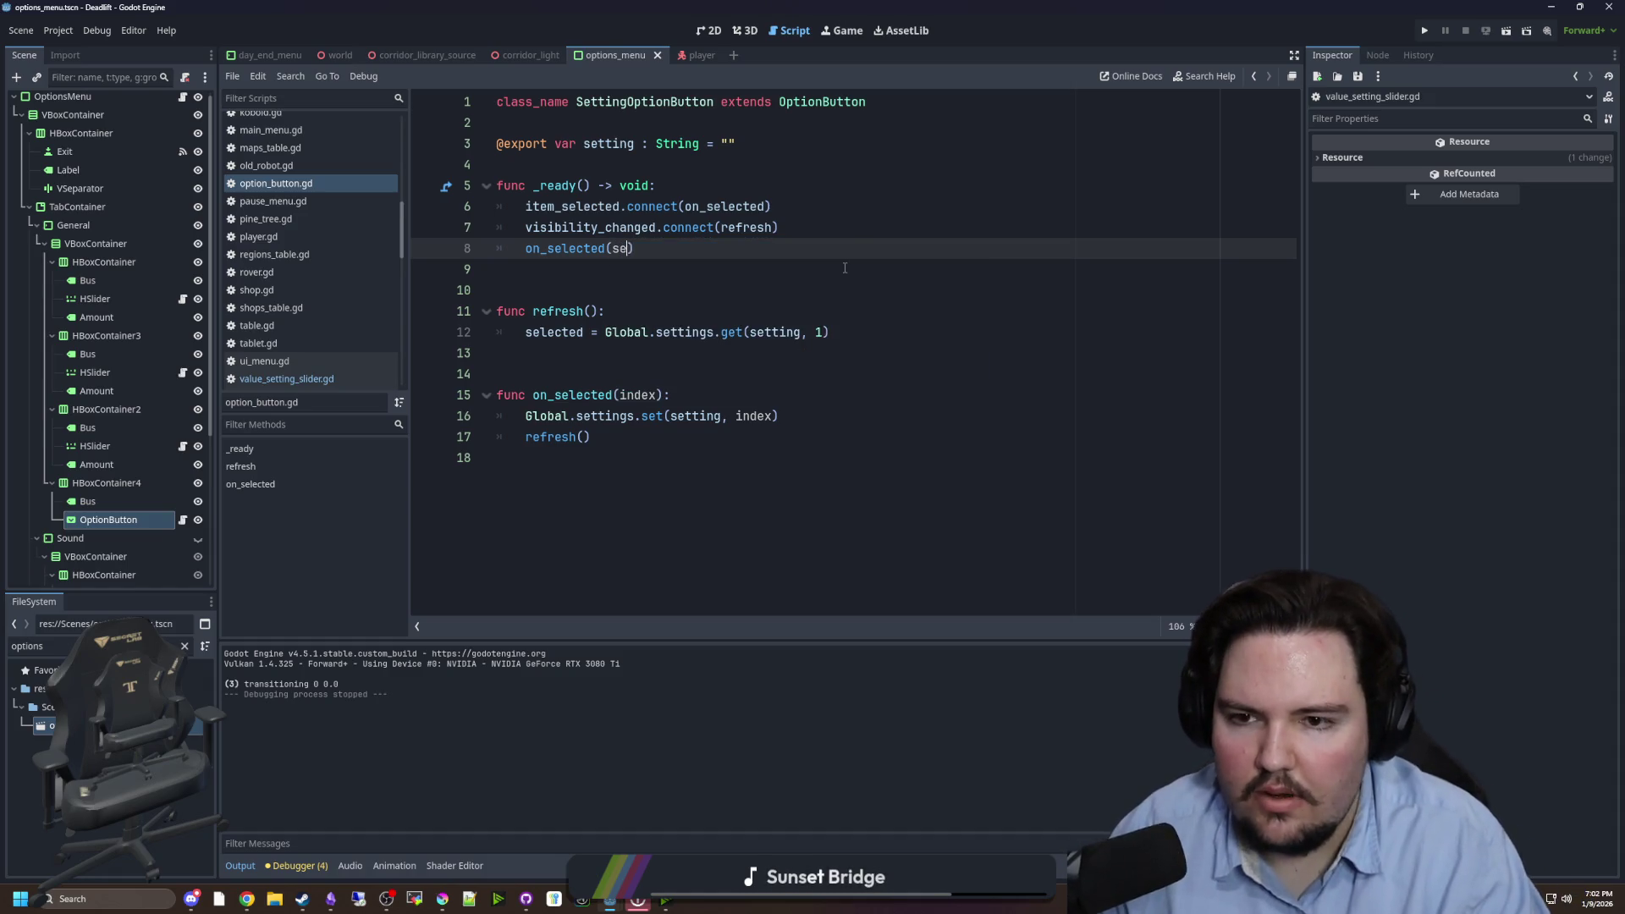
{"action": "type", "text": "d"}
- Remove the stray backslash after void:, add refresh() as _ready's first line, and run the project
{"action": "left_click", "coordinate": [709, 187]}
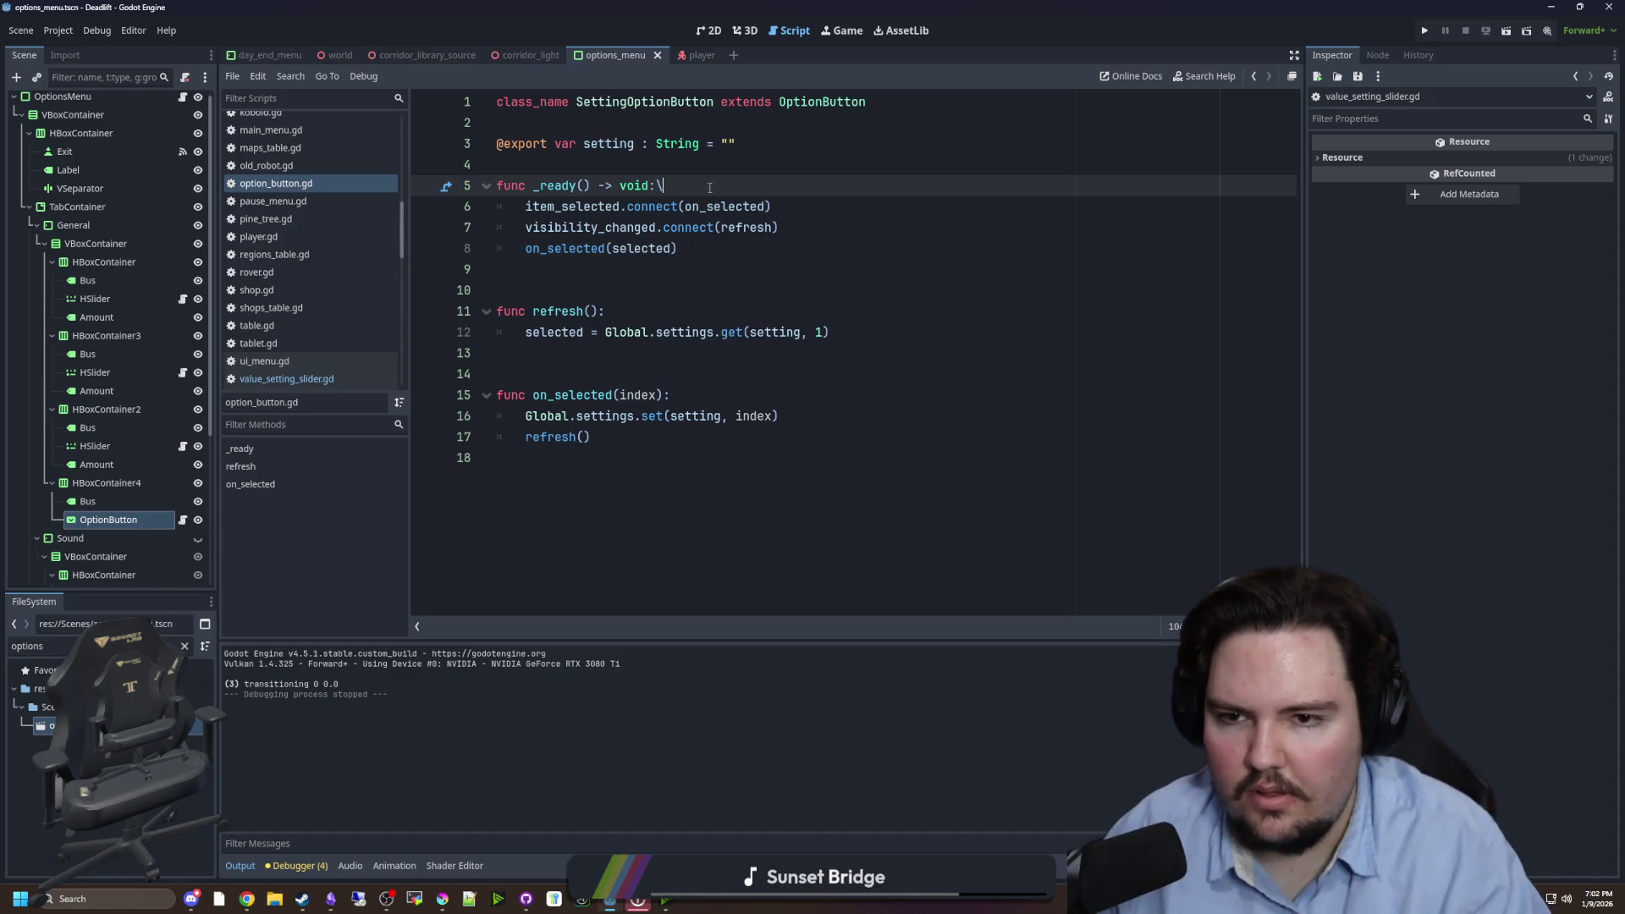
{"action": "key", "text": "BackSpace"}
{"action": "key", "text": "Return"}
{"action": "type", "text": "refresh()"}
{"action": "left_click", "coordinate": [751, 195]}
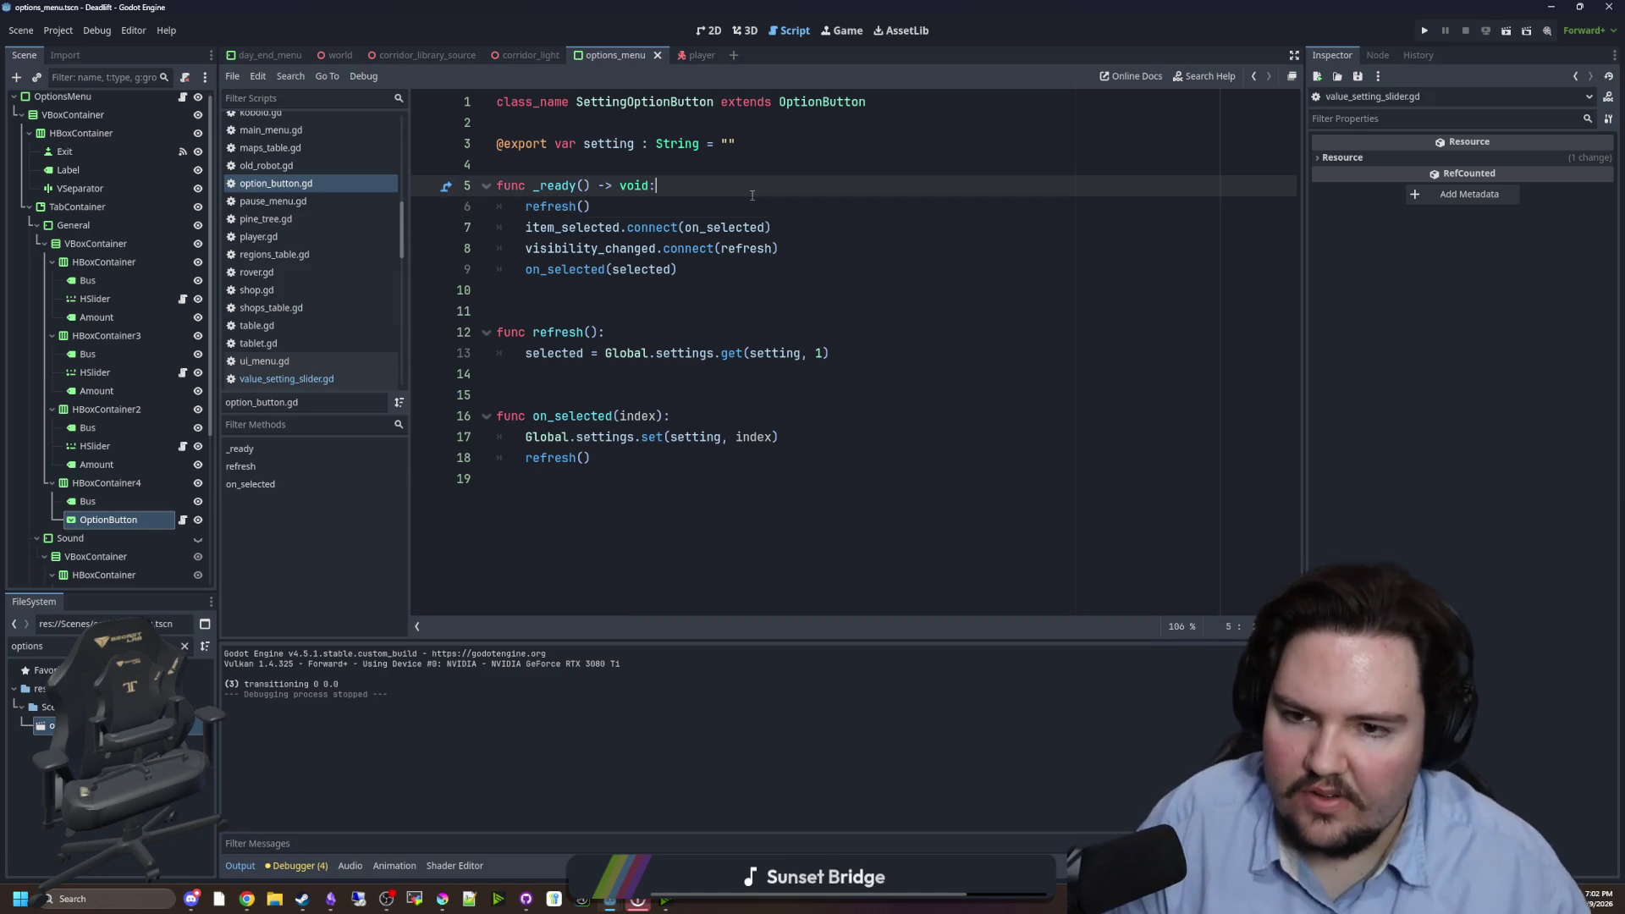
{"action": "left_click", "coordinate": [745, 248], "text": "ctrl"}
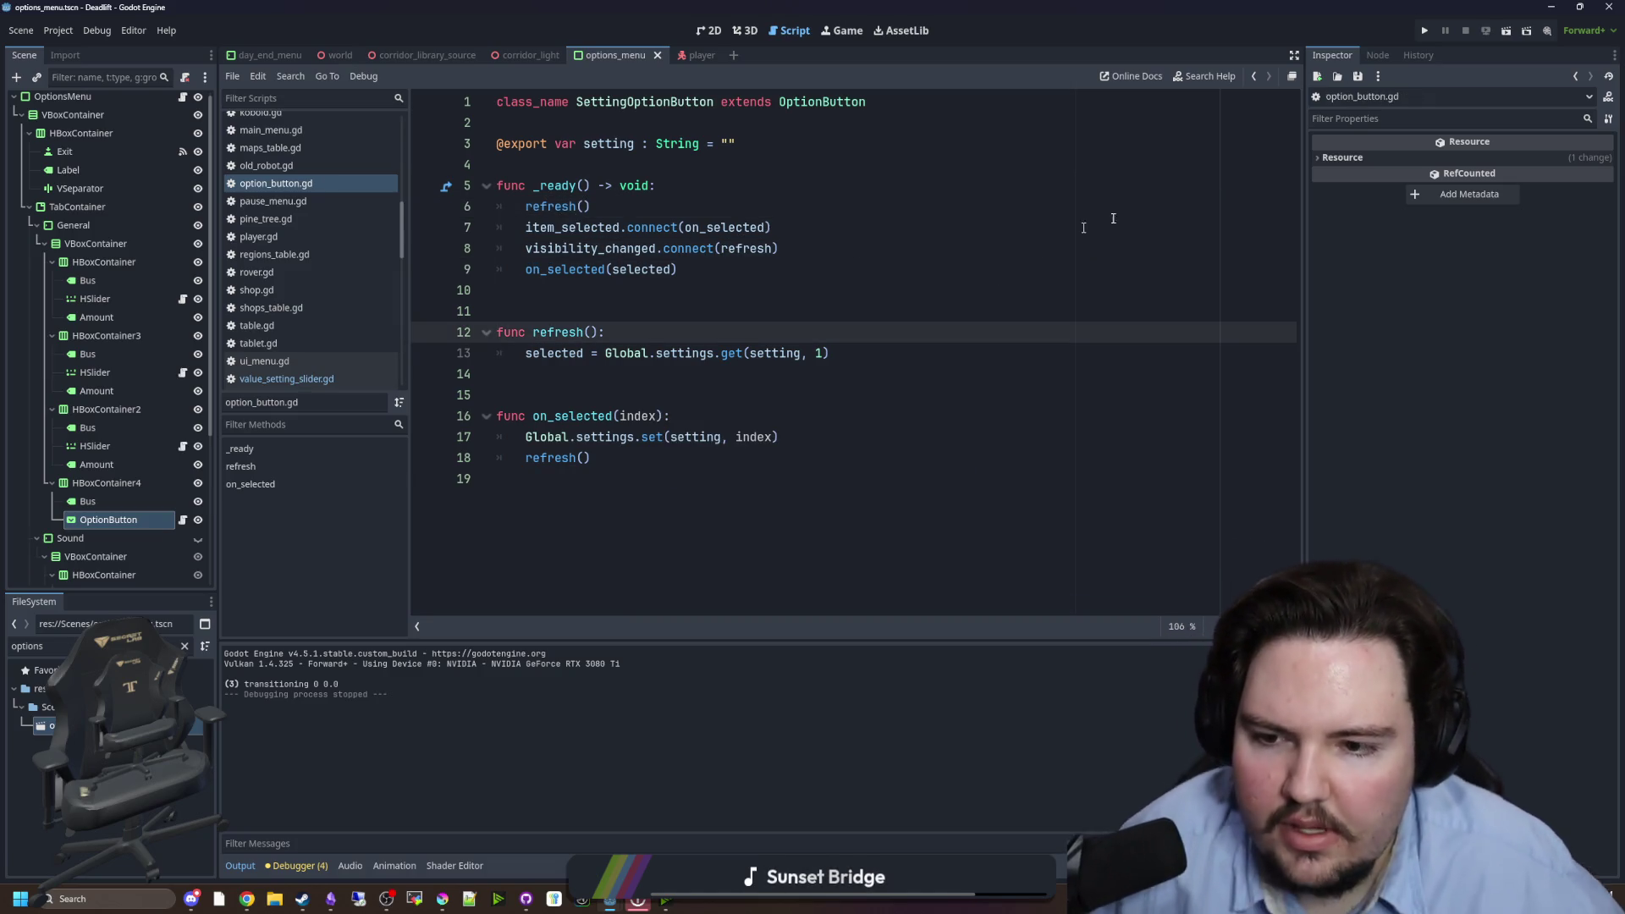
{"action": "left_click", "coordinate": [1425, 31]}
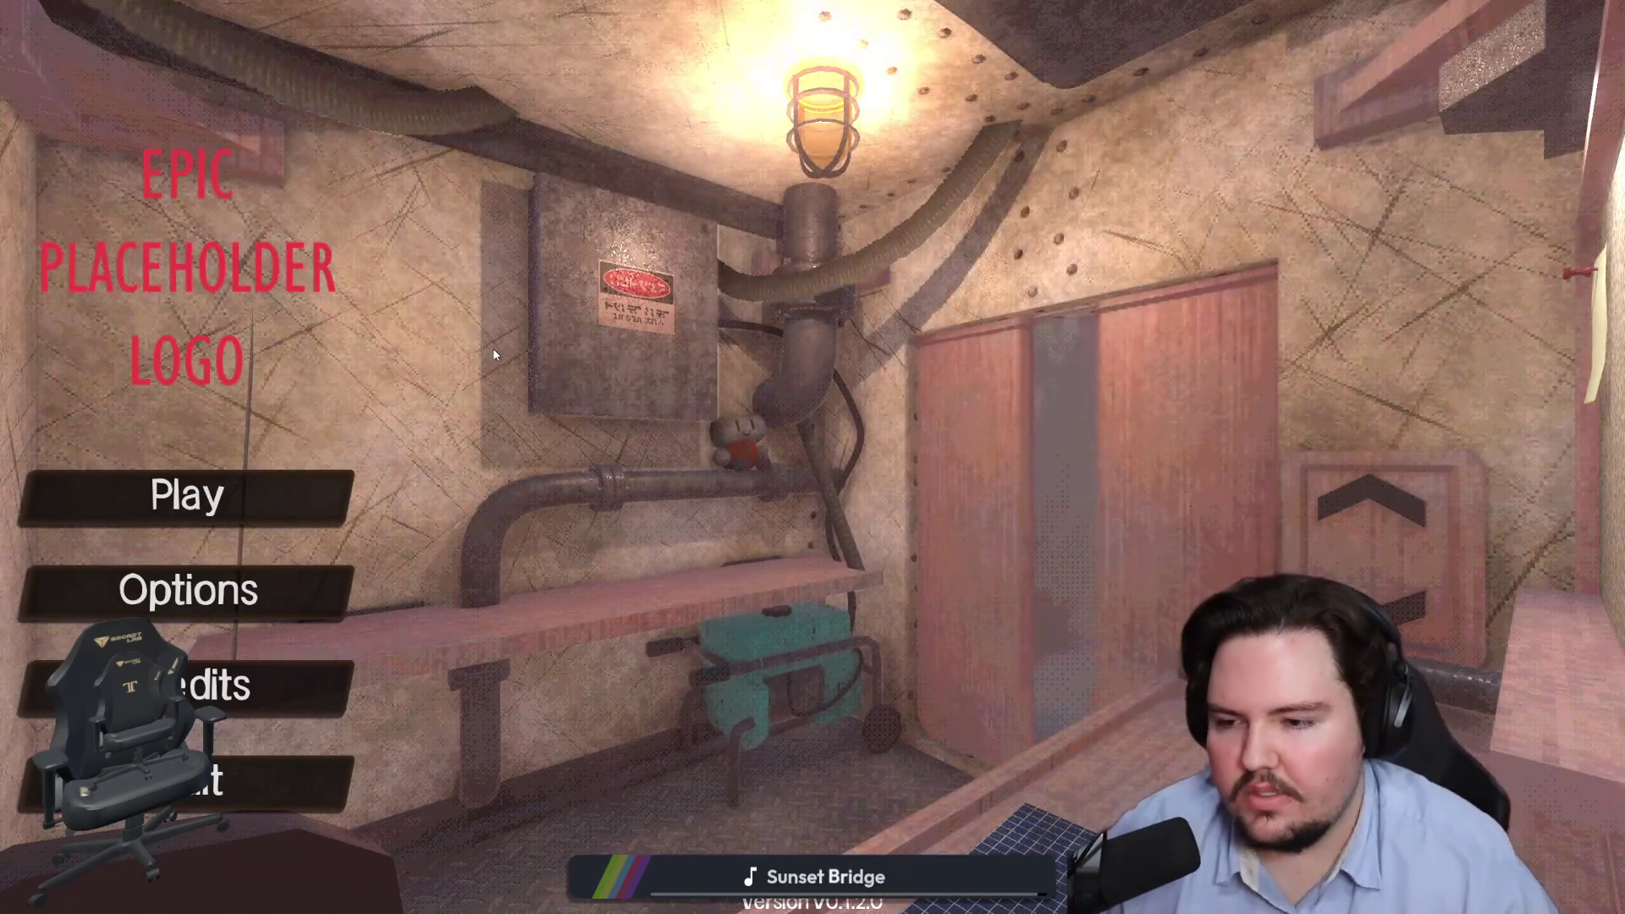
- Set Window Mode to Windowed in the title screen Options and start playing
{"action": "left_click", "coordinate": [280, 592]}
{"action": "left_click", "coordinate": [703, 456]}
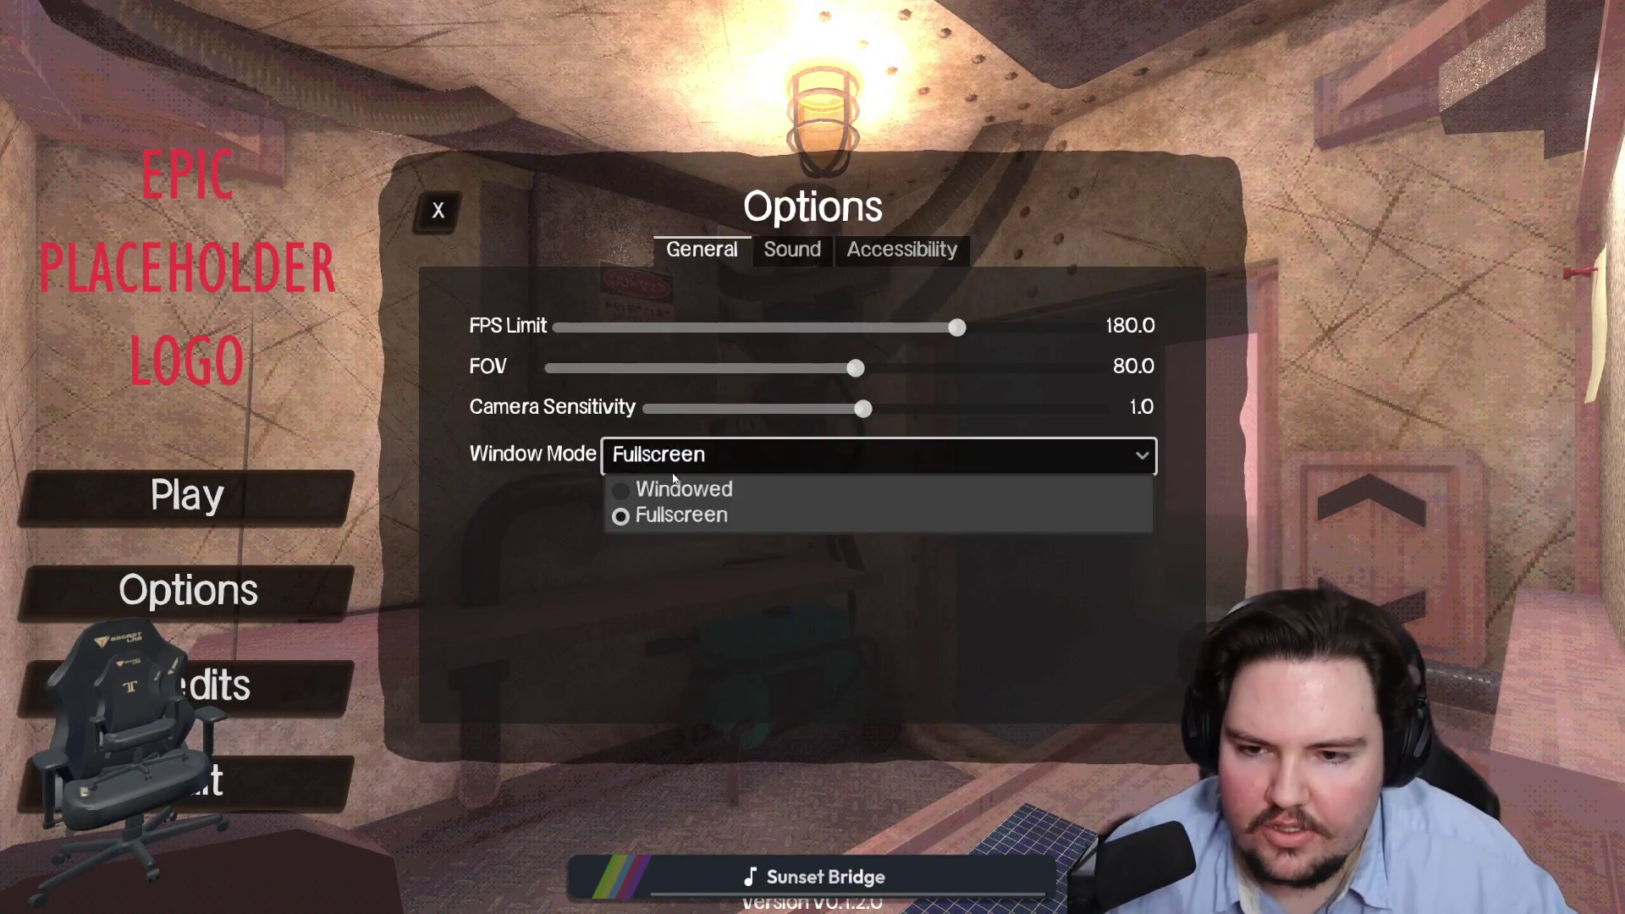
{"action": "left_click", "coordinate": [673, 485]}
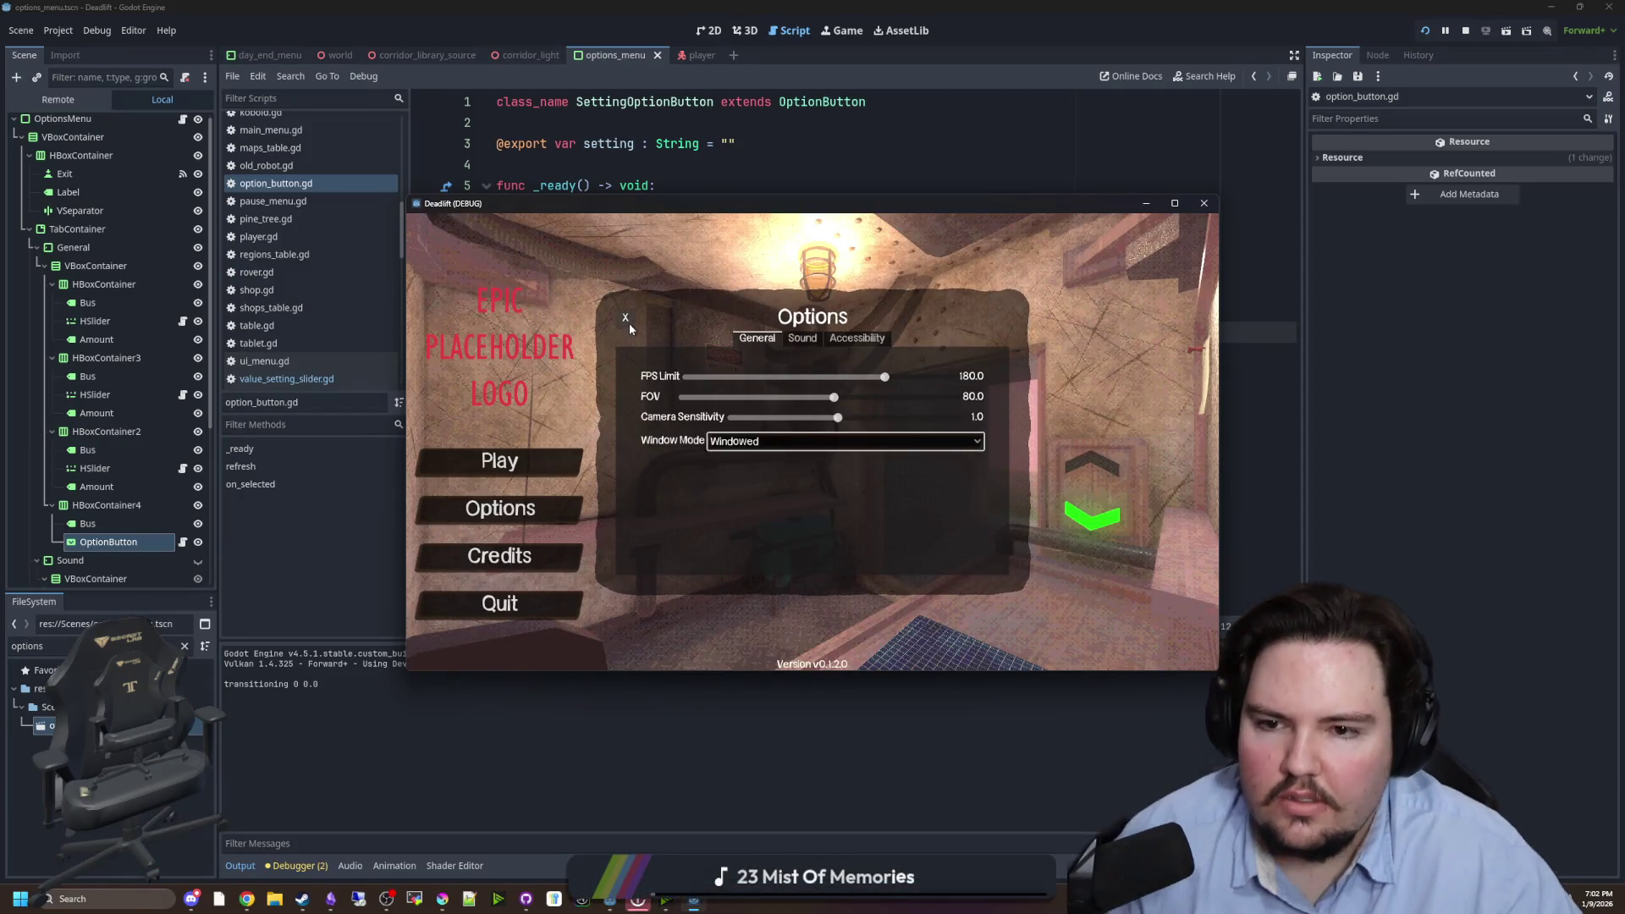
{"action": "key", "text": "Left"}
{"action": "key", "text": "Return"}
- Check the Window Mode setting in the pause menu Options, then return to the title screen
{"action": "key", "text": "Escape"}
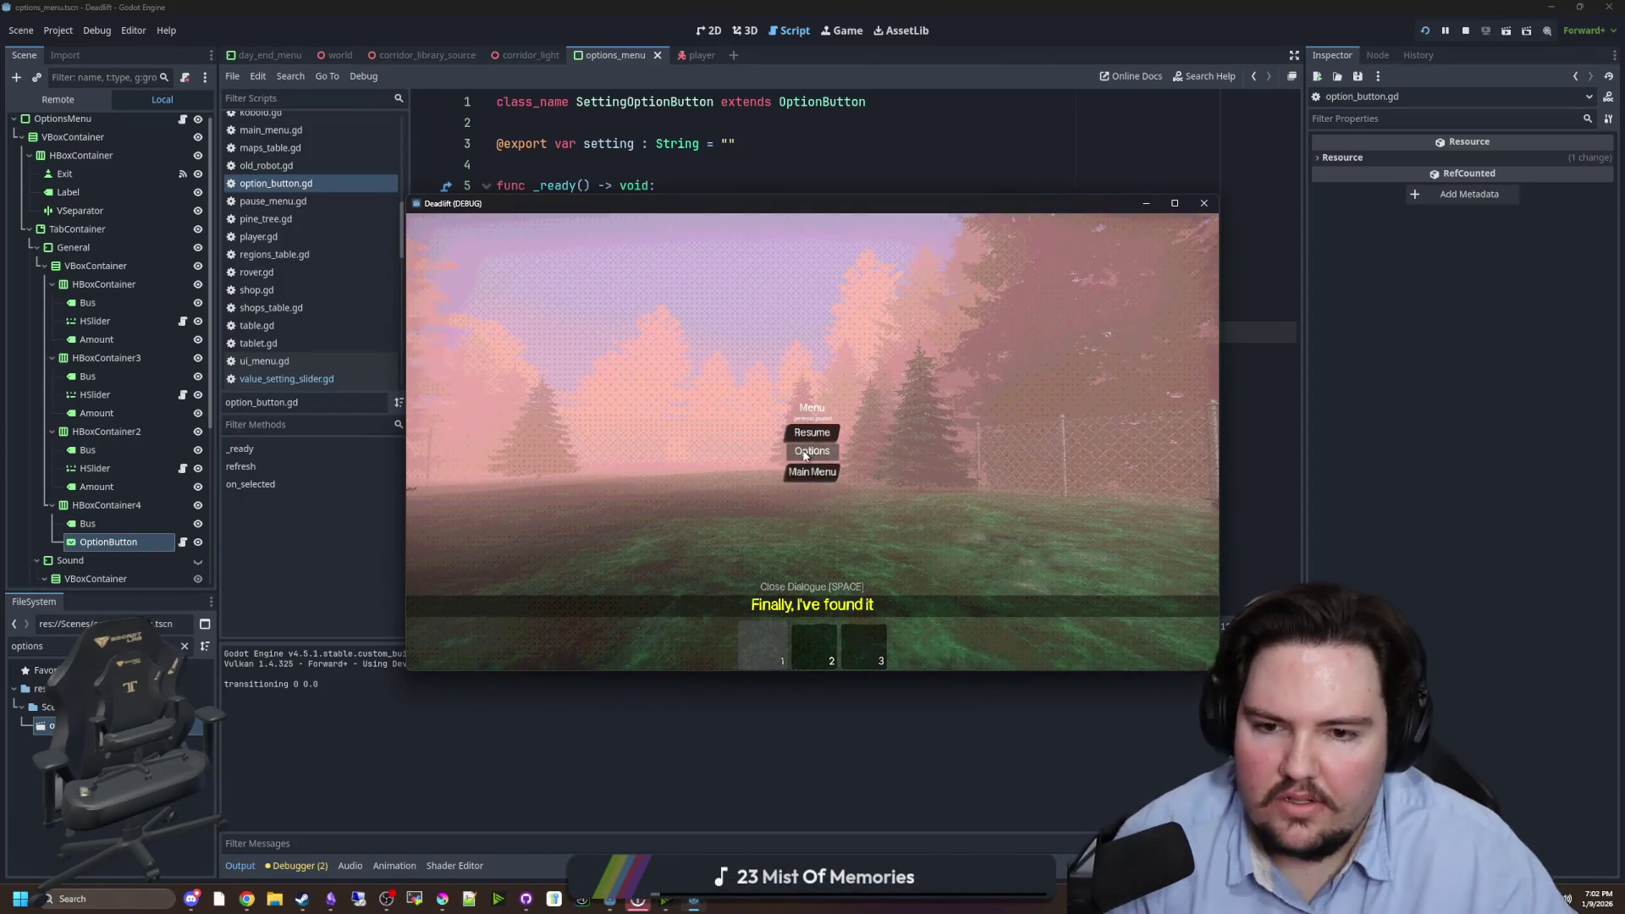
{"action": "left_click", "coordinate": [813, 452]}
{"action": "left_click", "coordinate": [773, 440]}
{"action": "left_click", "coordinate": [753, 458]}
{"action": "key", "text": "Escape"}
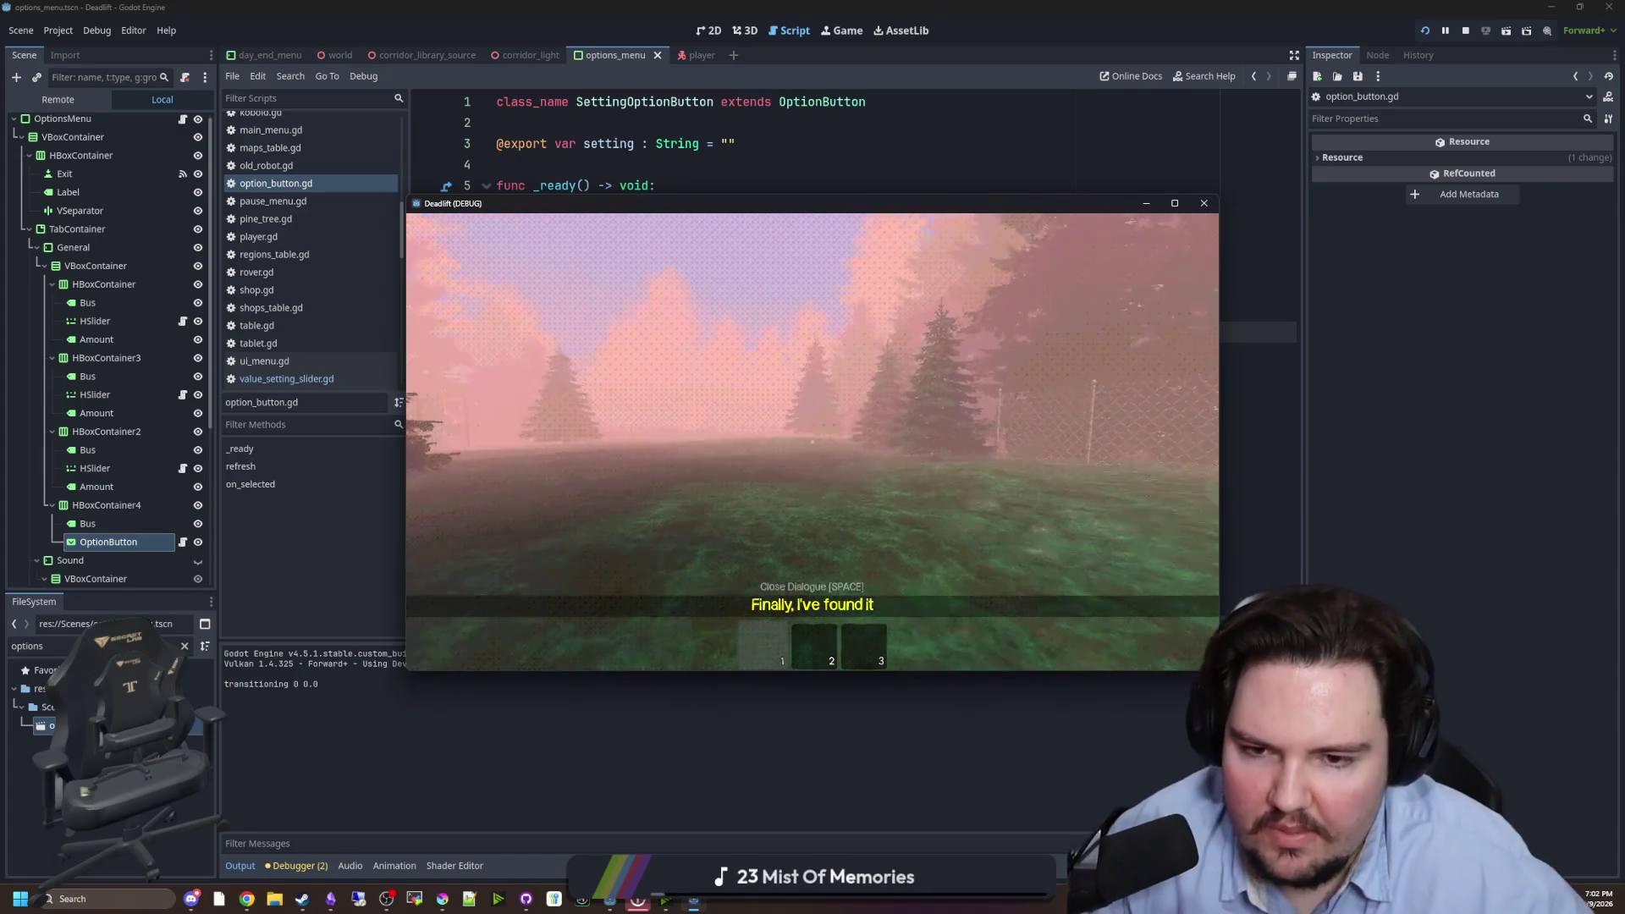
{"action": "key", "text": "Escape"}
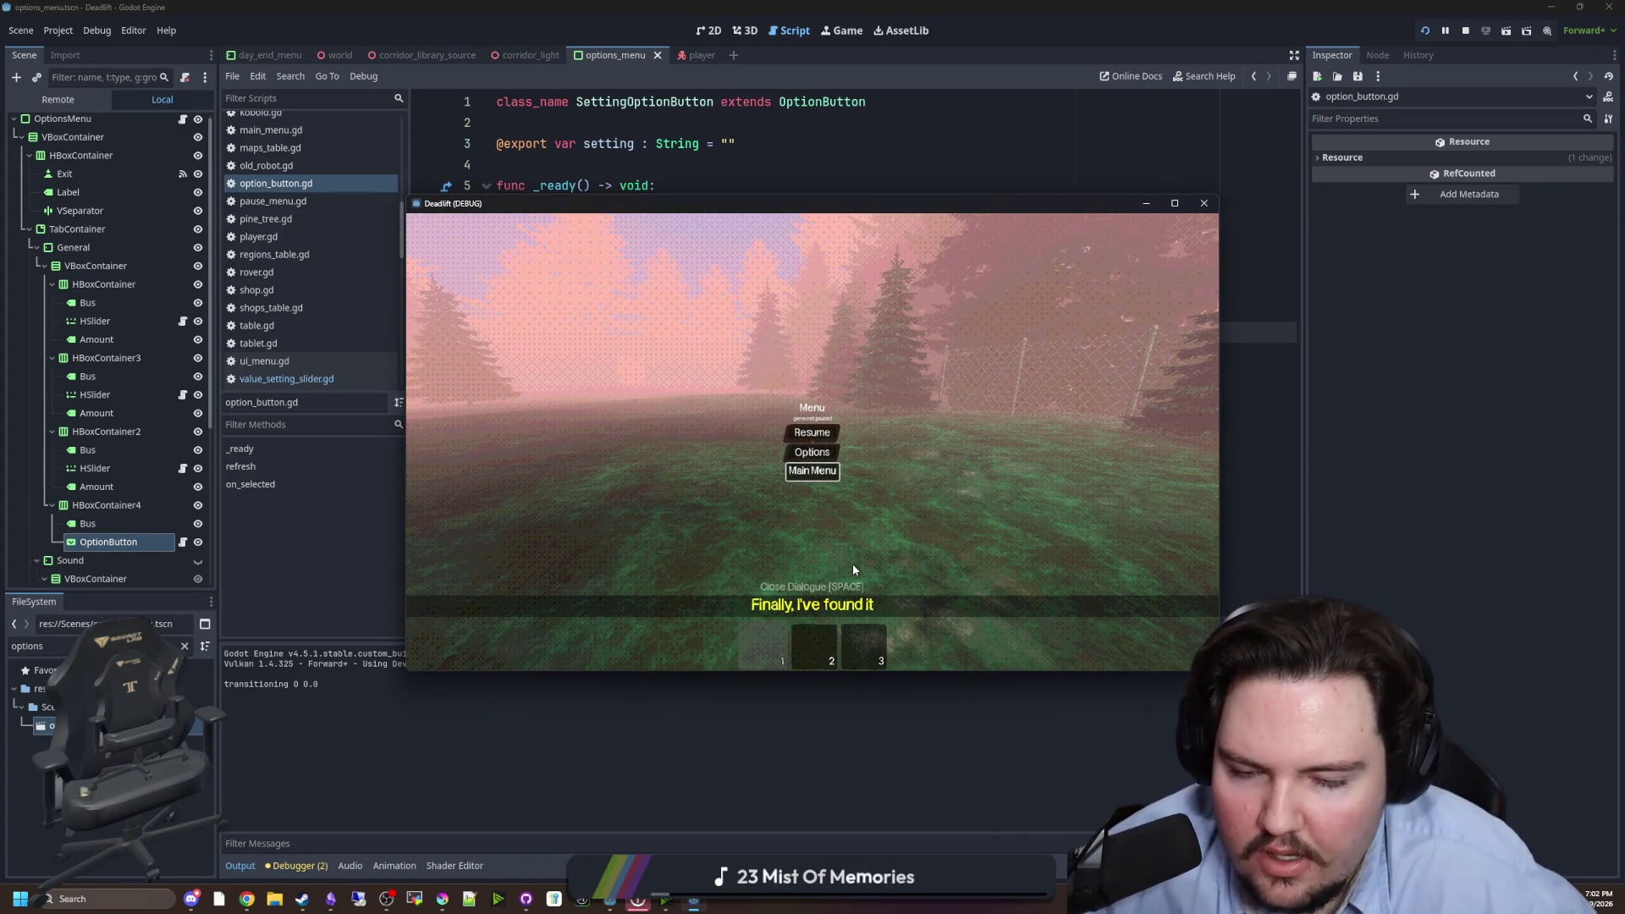
{"action": "key", "text": "Return"}
- Confirm Window Mode still shows Windowed, quit the game, and run the project again
{"action": "left_click", "coordinate": [500, 507]}
{"action": "left_click", "coordinate": [774, 441]}
{"action": "left_click", "coordinate": [745, 458]}
{"action": "left_click", "coordinate": [480, 606]}
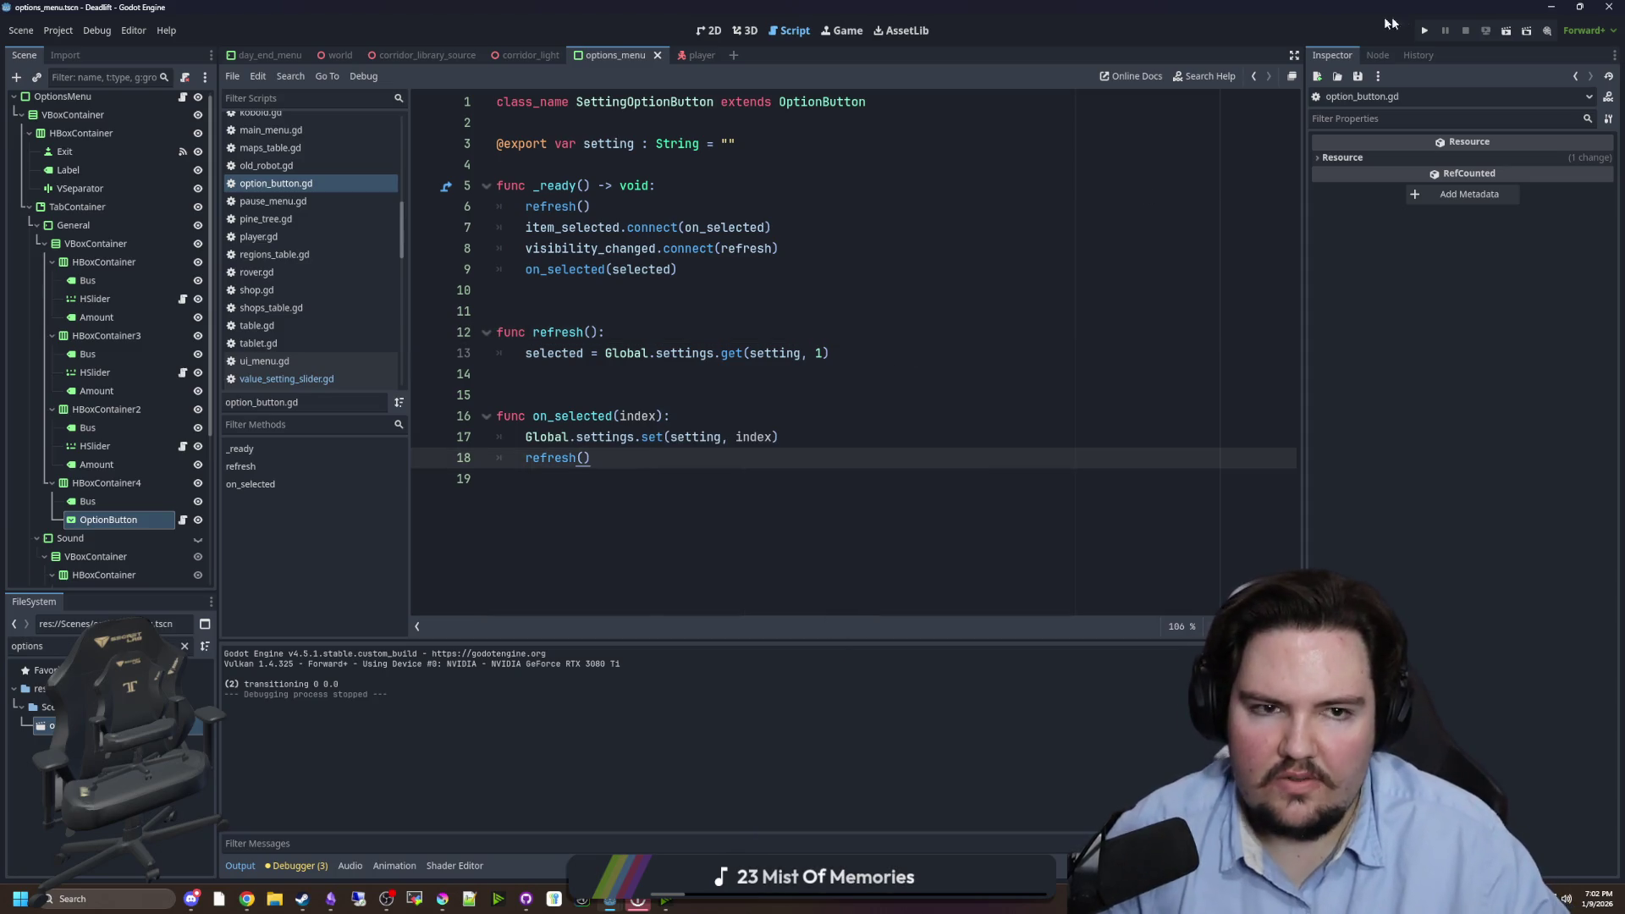
{"action": "left_click", "coordinate": [1427, 33]}
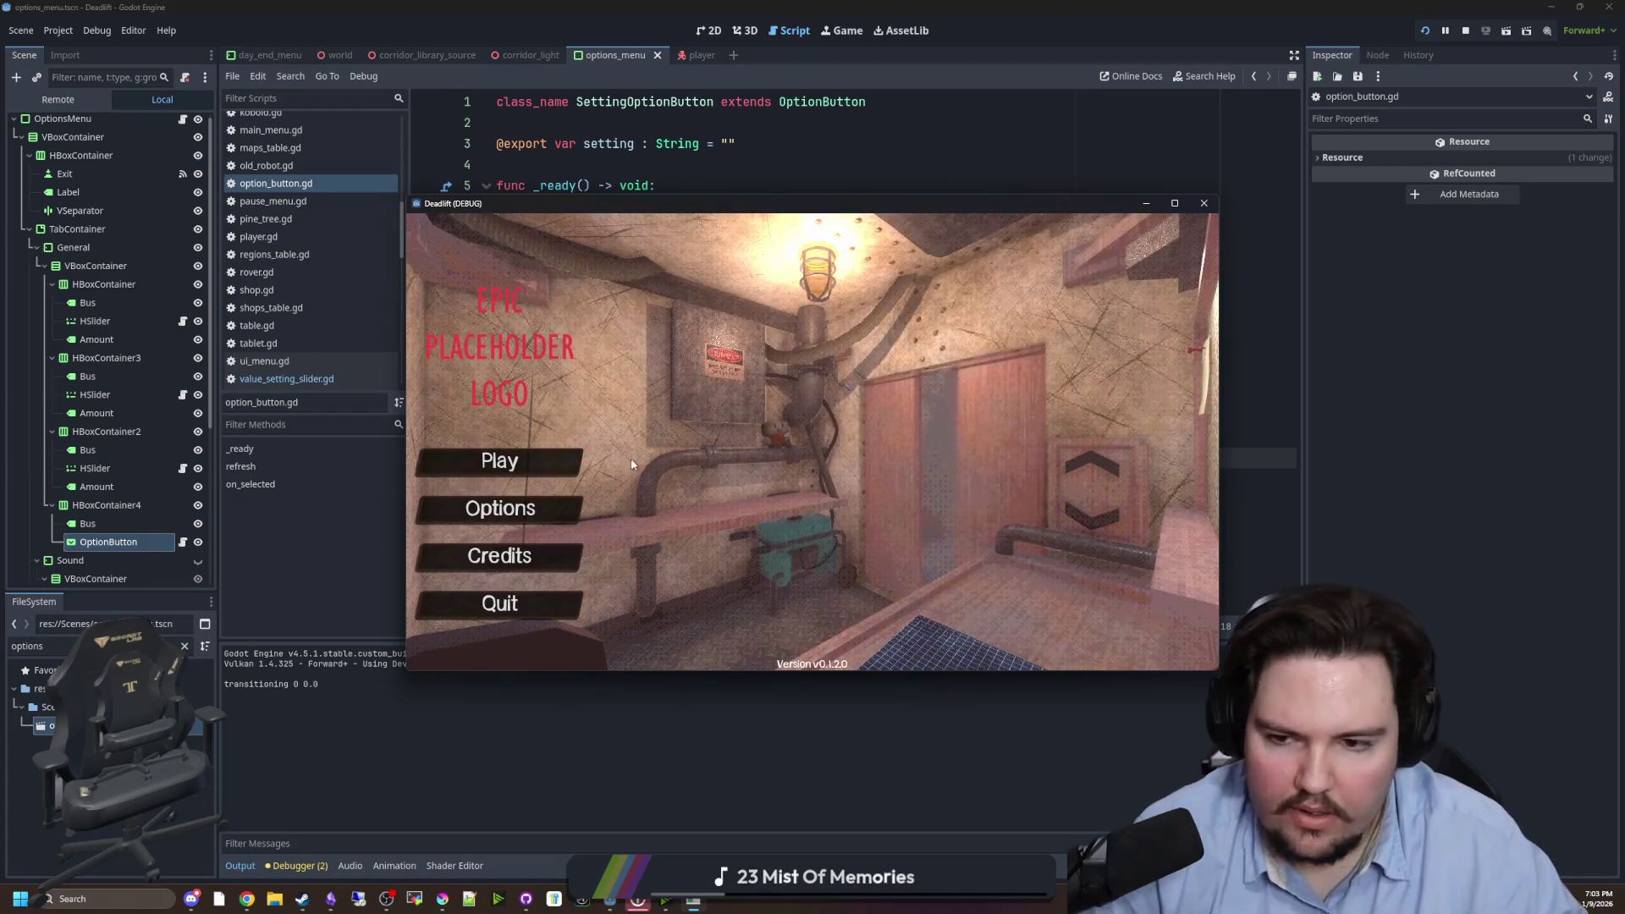
- Set the game's Window Mode to Fullscreen in Options and rerun the project
{"action": "left_click", "coordinate": [500, 508]}
{"action": "left_click", "coordinate": [794, 441]}
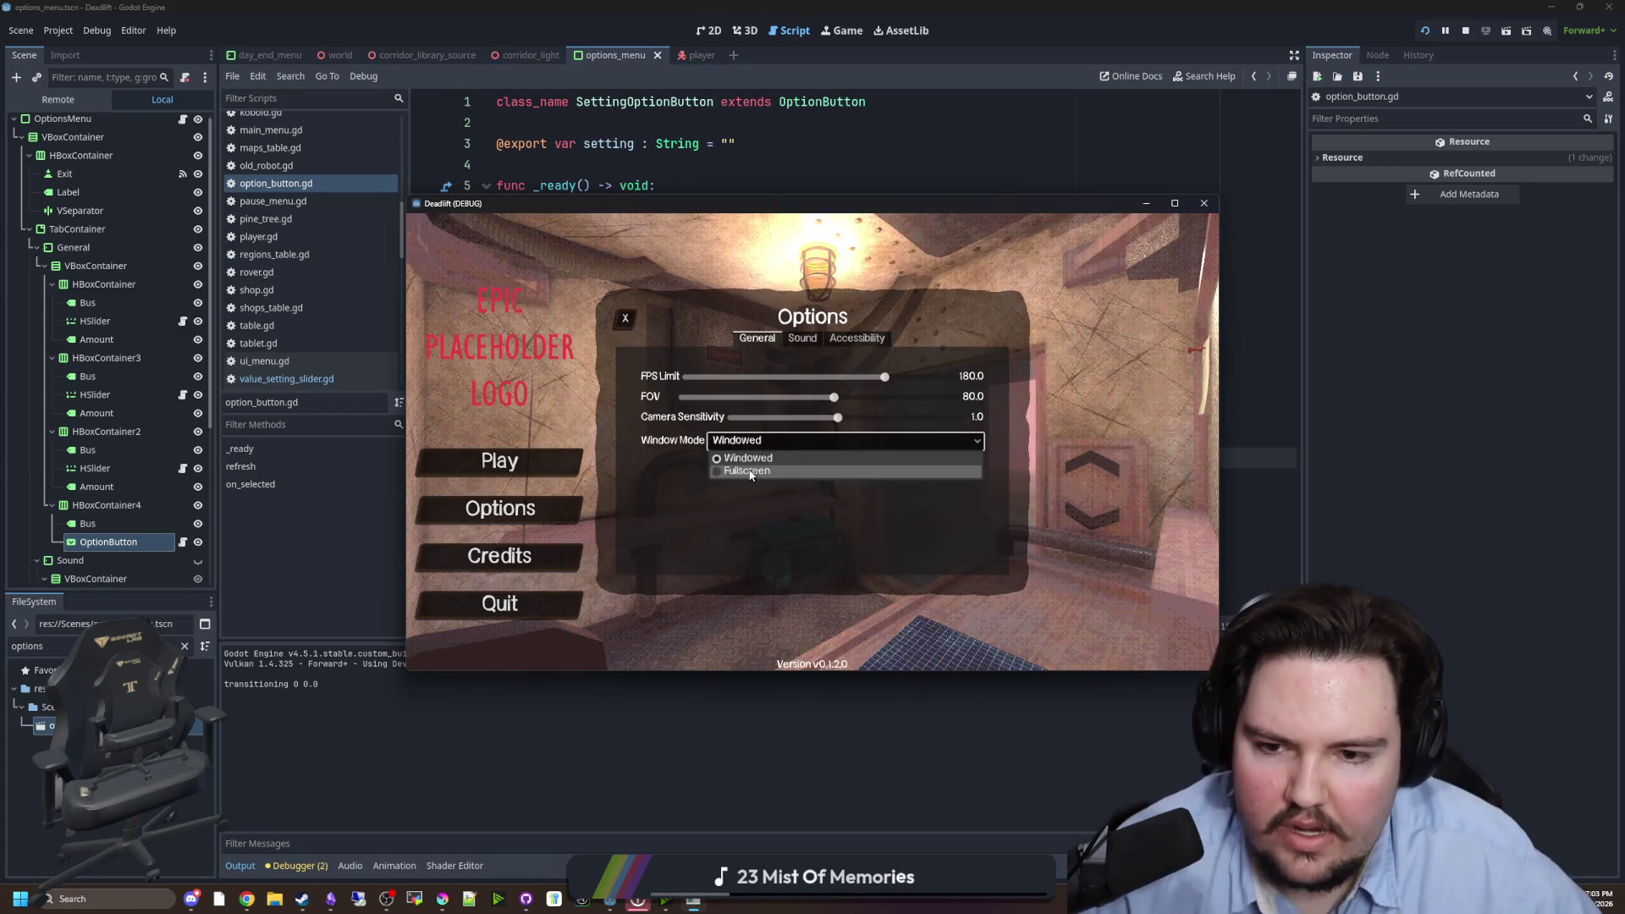
{"action": "left_click", "coordinate": [761, 472]}
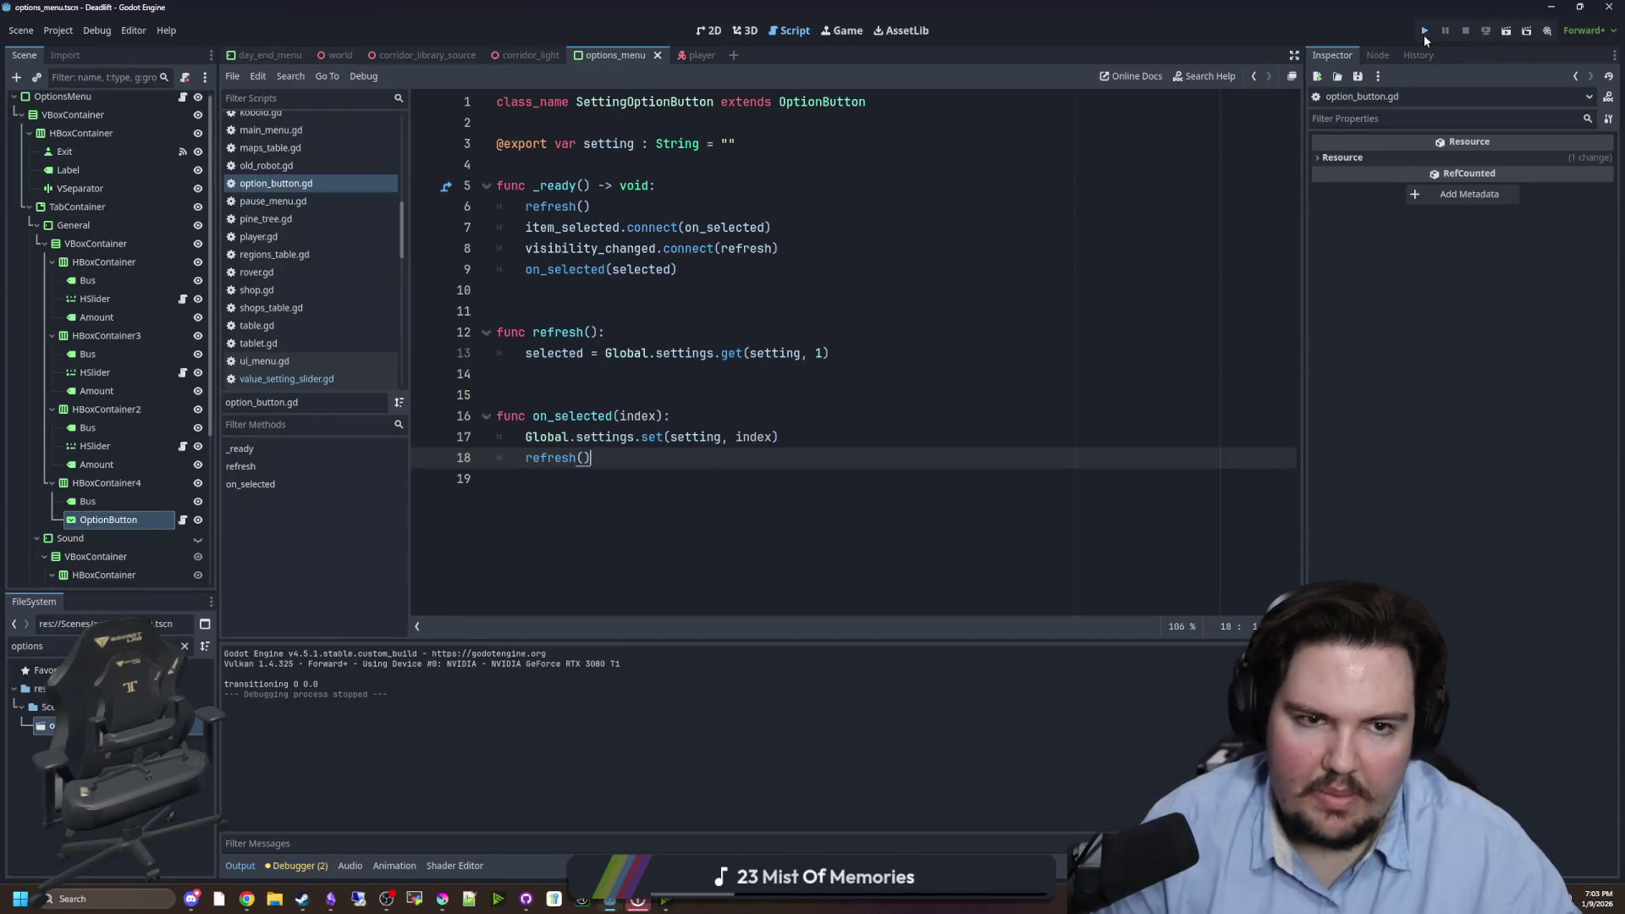
{"action": "left_click", "coordinate": [1426, 37]}
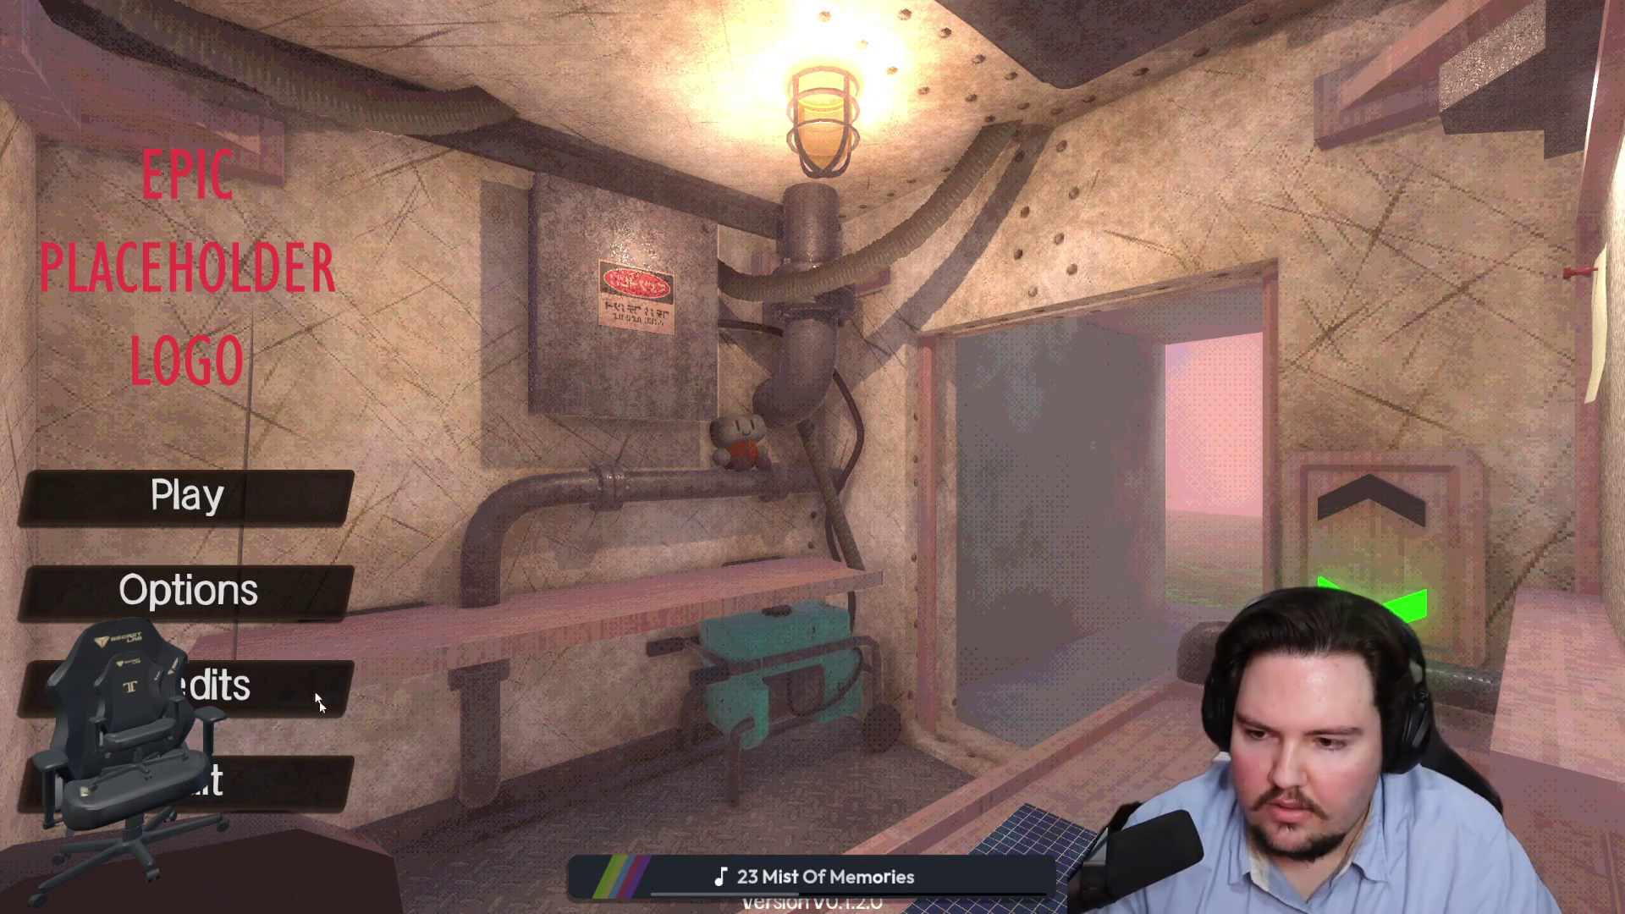
- Confirm the game started fullscreen by reopening Options and browsing the General, Accessibility and Sound settings
{"action": "left_click", "coordinate": [326, 596]}
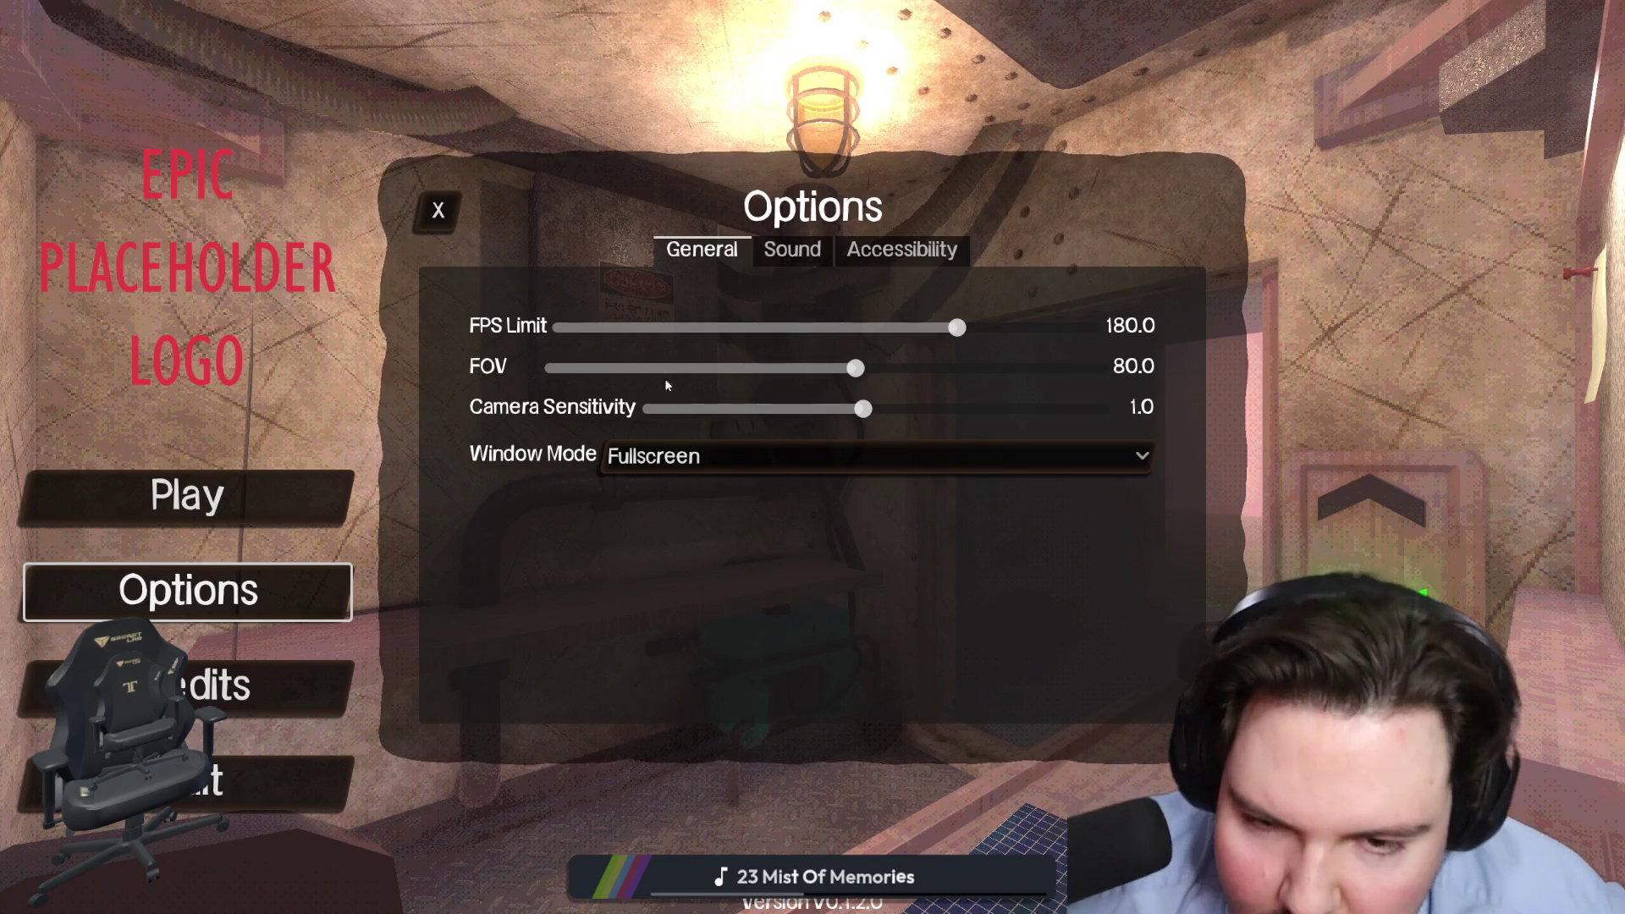
{"action": "left_click", "coordinate": [901, 249]}
{"action": "left_click", "coordinate": [769, 250]}
{"action": "left_click", "coordinate": [702, 249]}
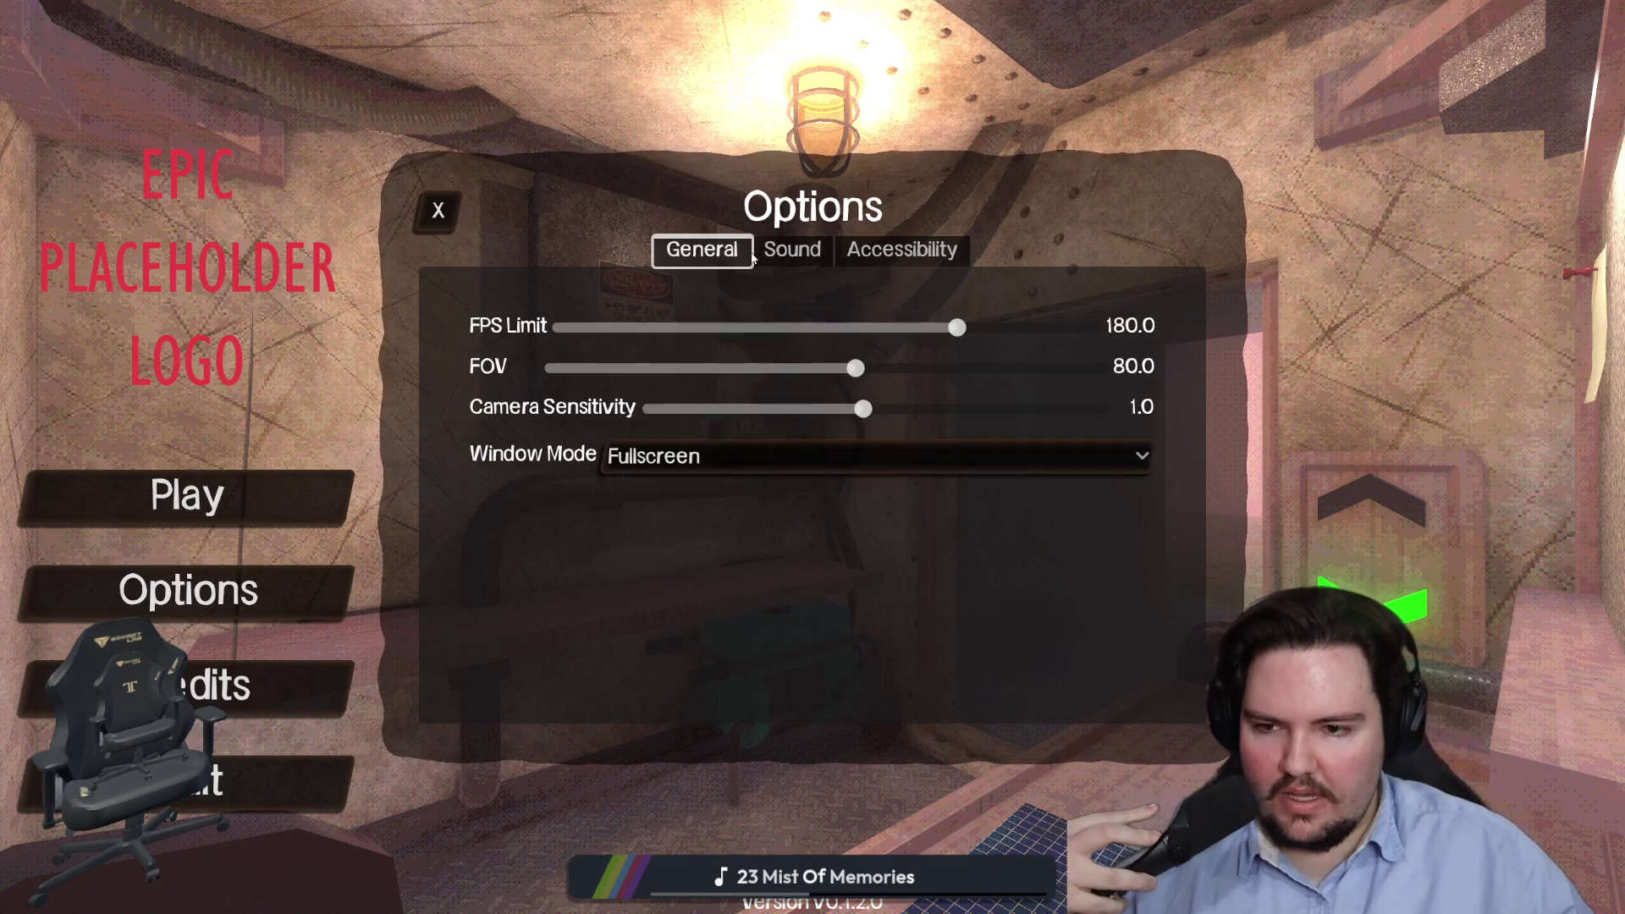
{"action": "left_click", "coordinate": [792, 249]}
{"action": "left_click", "coordinate": [702, 249]}
{"action": "left_click", "coordinate": [439, 207]}
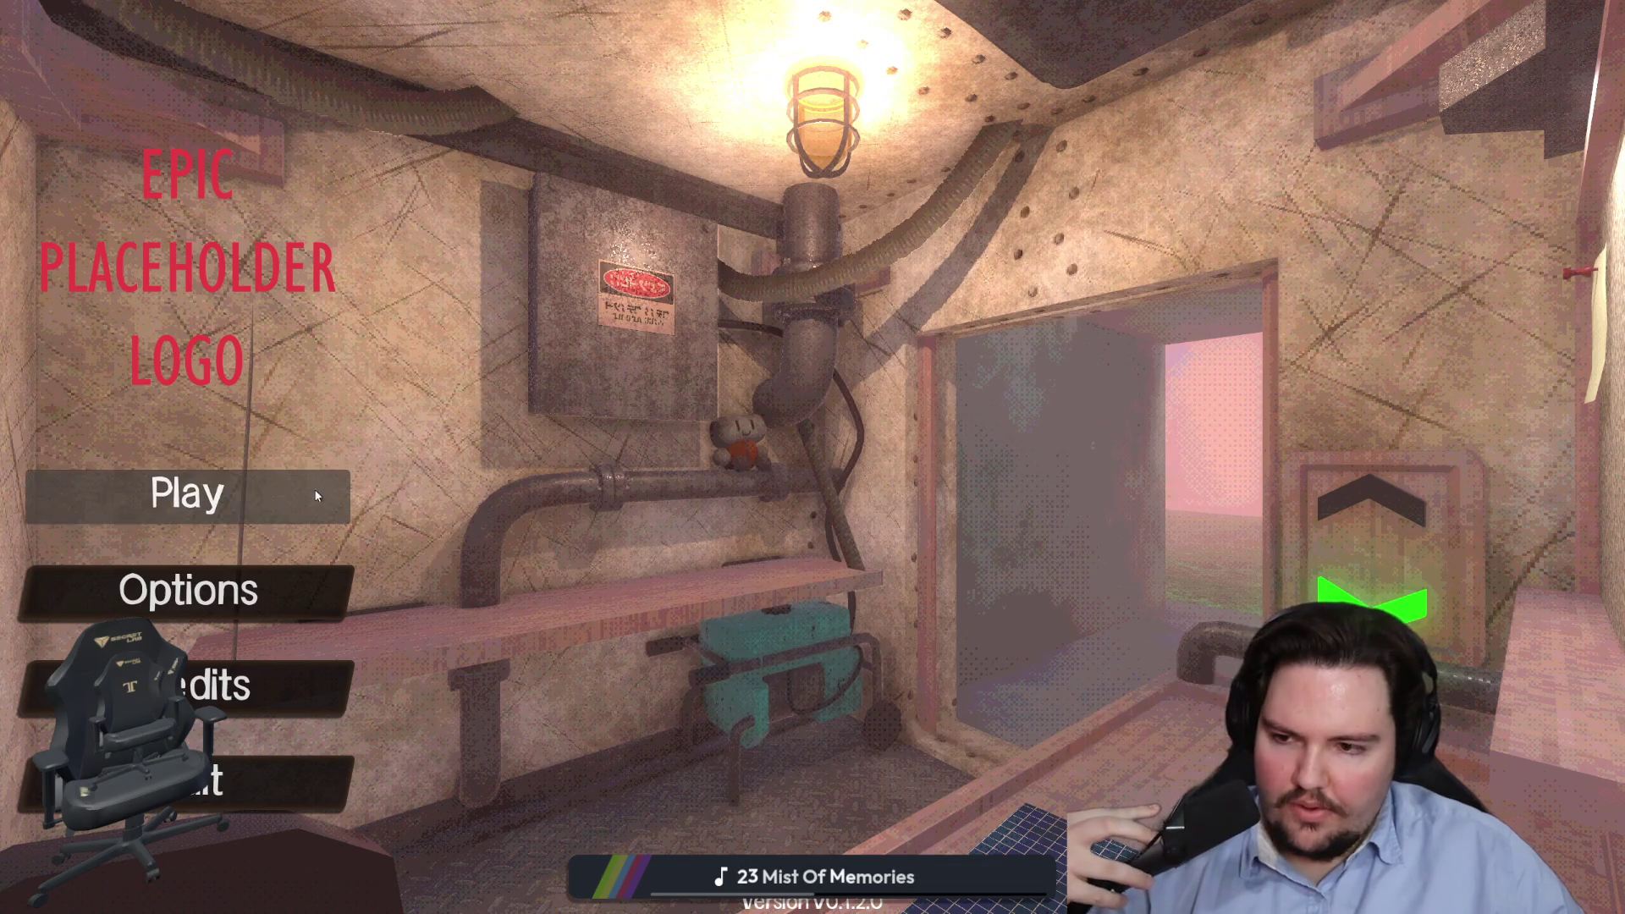
- Start playing and walk through the foggy building into the Craft-O-Matic room
{"action": "left_click", "coordinate": [319, 493]}
{"action": "key", "text": "w"}
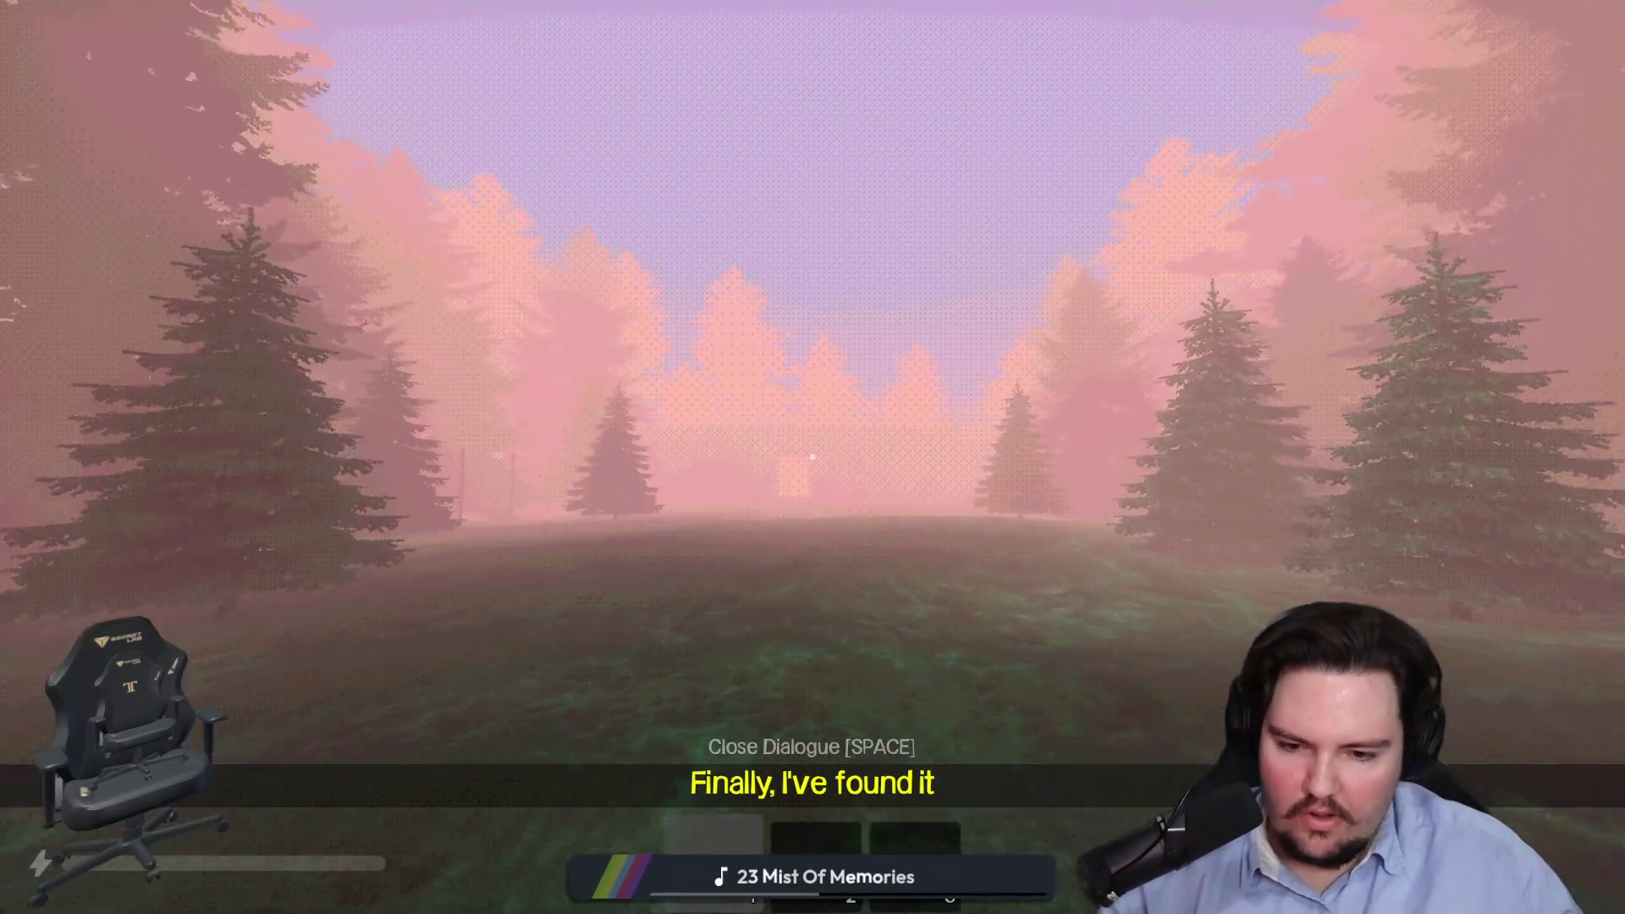
{"action": "key", "text": "space"}
{"action": "key", "text": "w"}
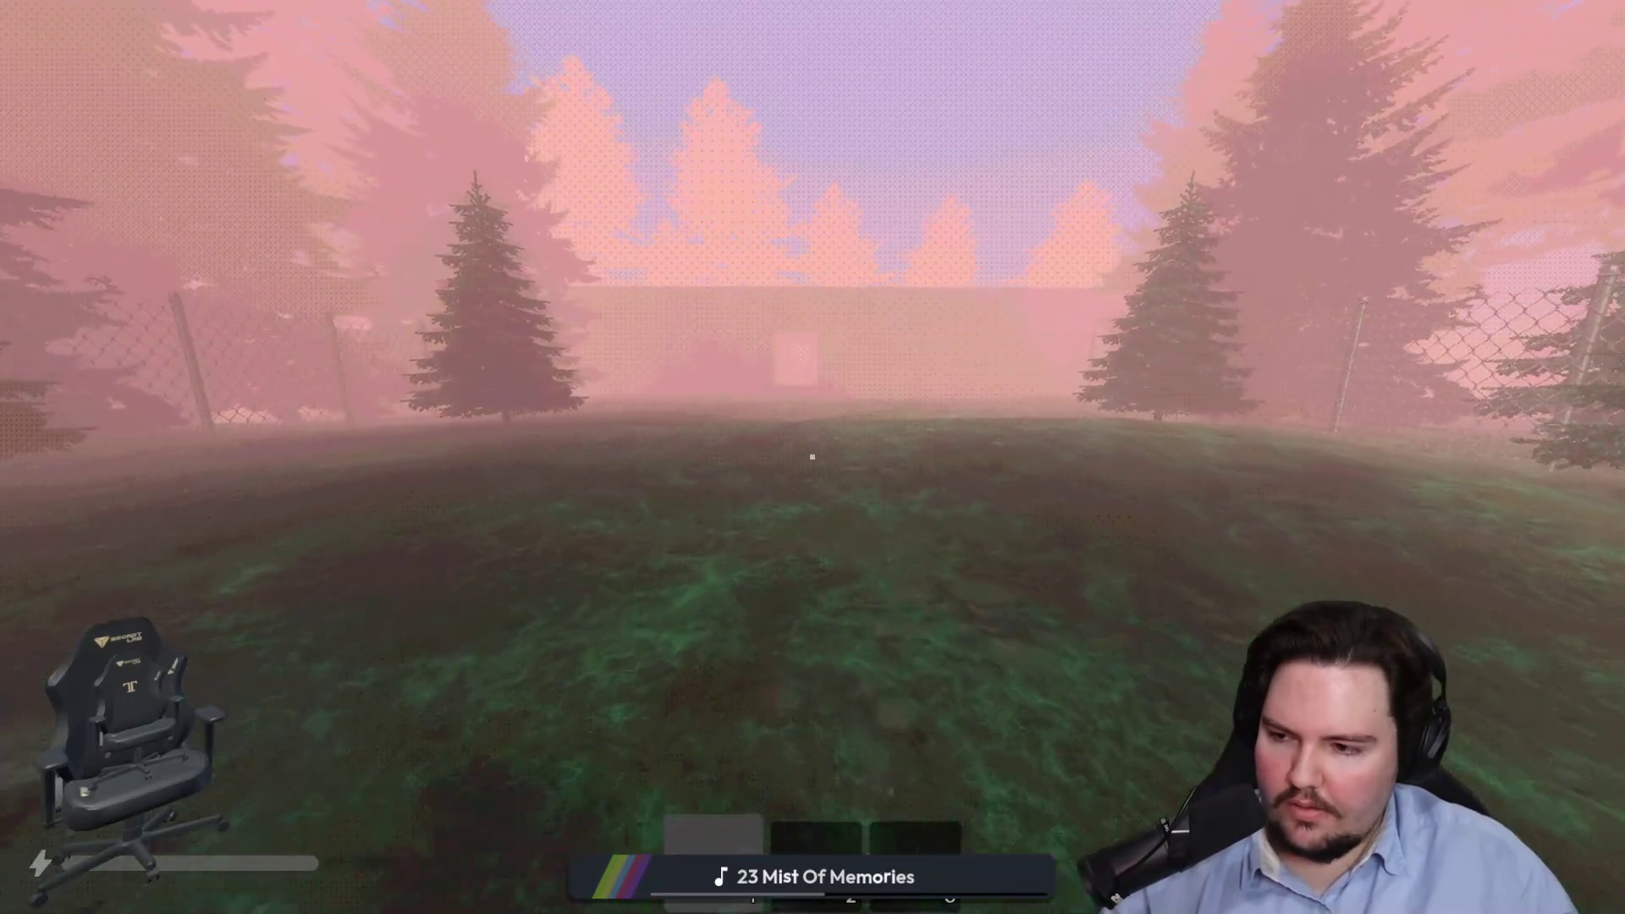
{"action": "key", "text": "w"}
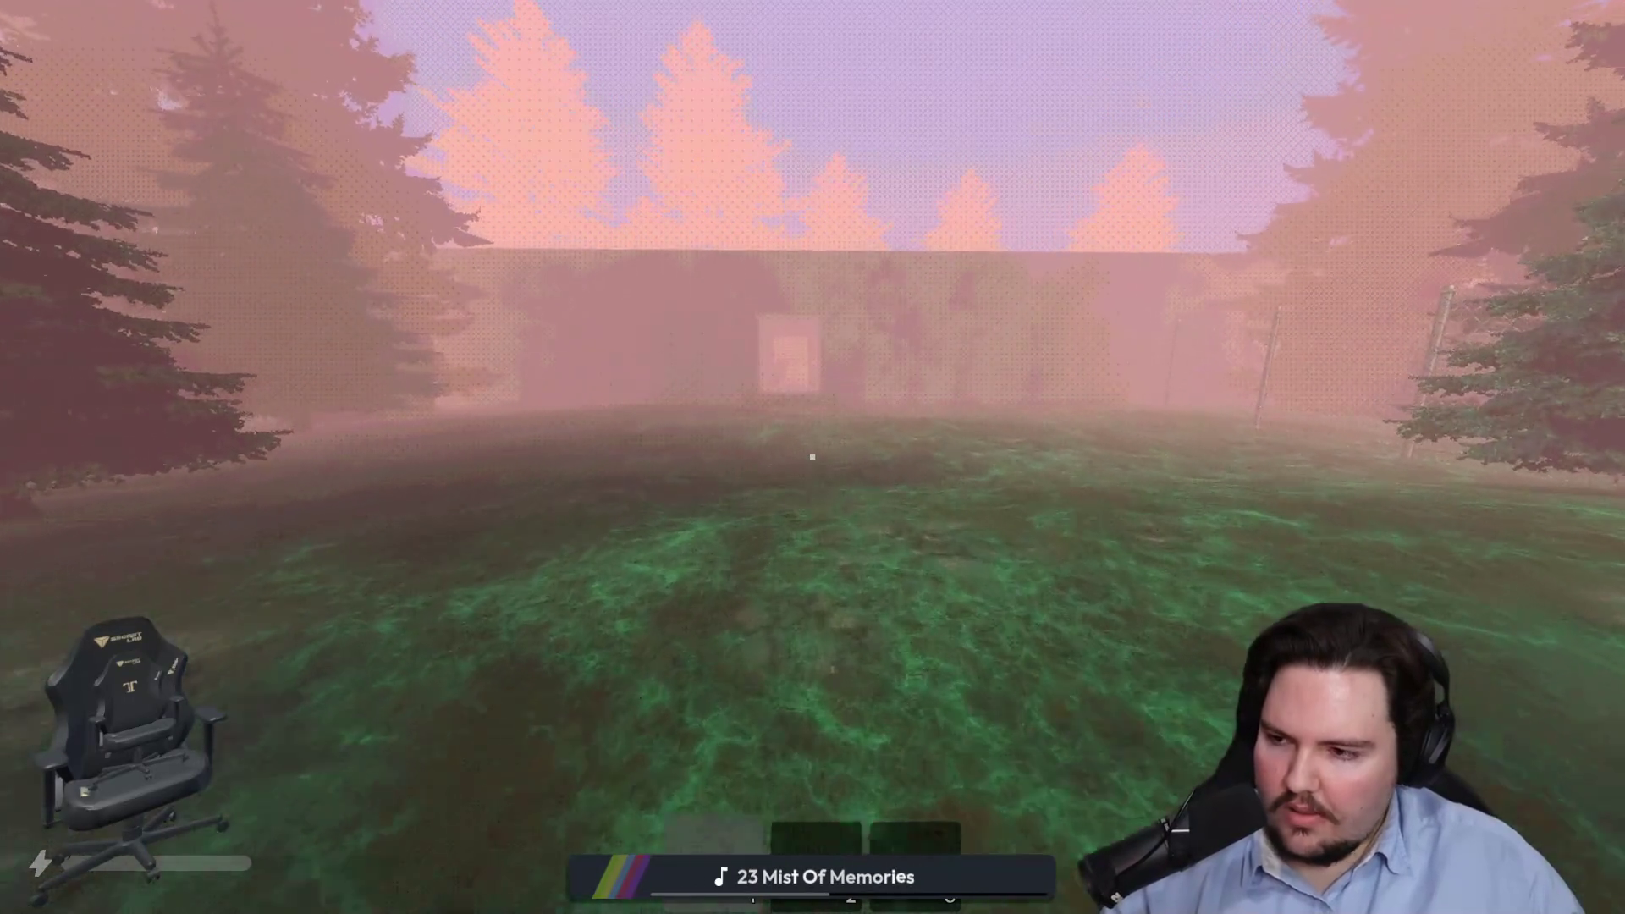
{"action": "key", "text": "w"}
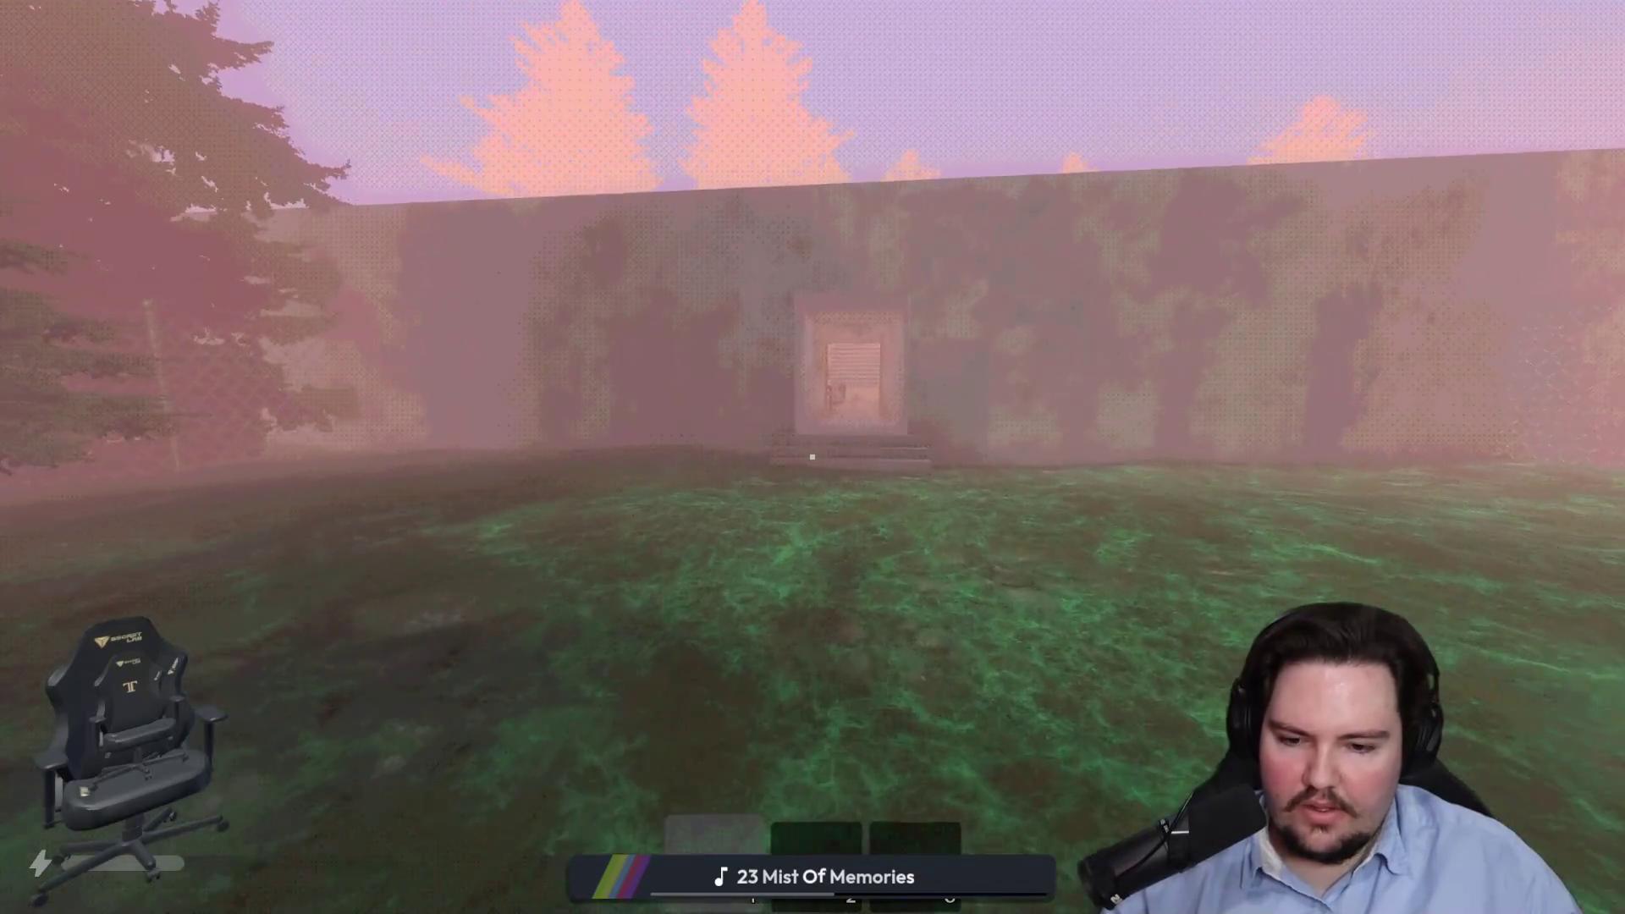
{"action": "key", "text": "w"}
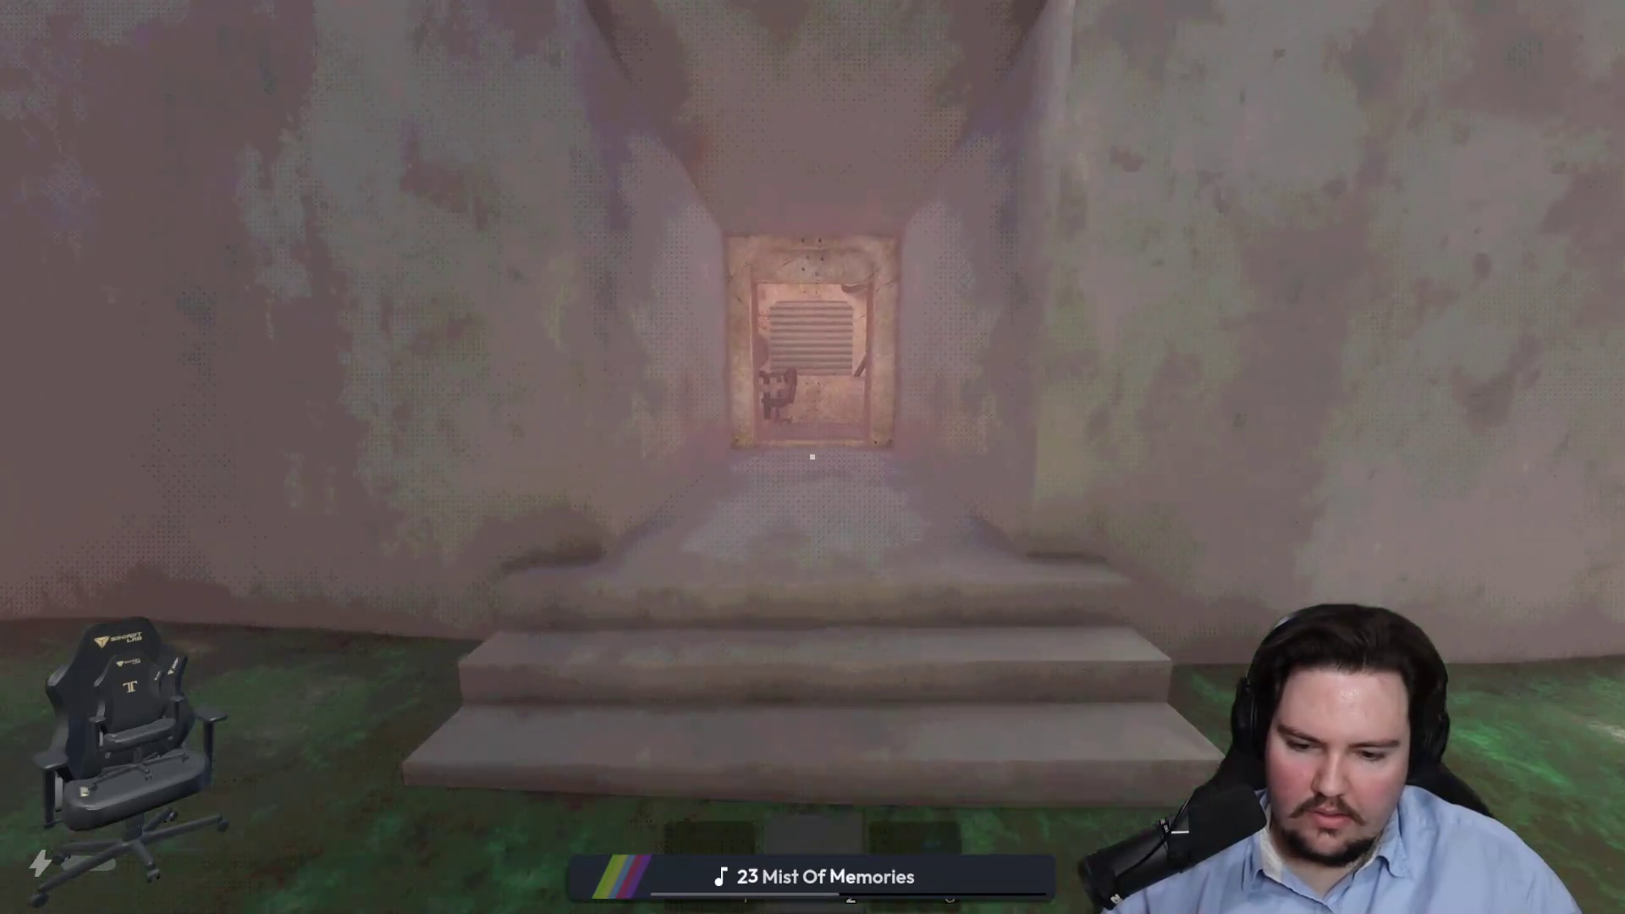
{"action": "key", "text": "w"}
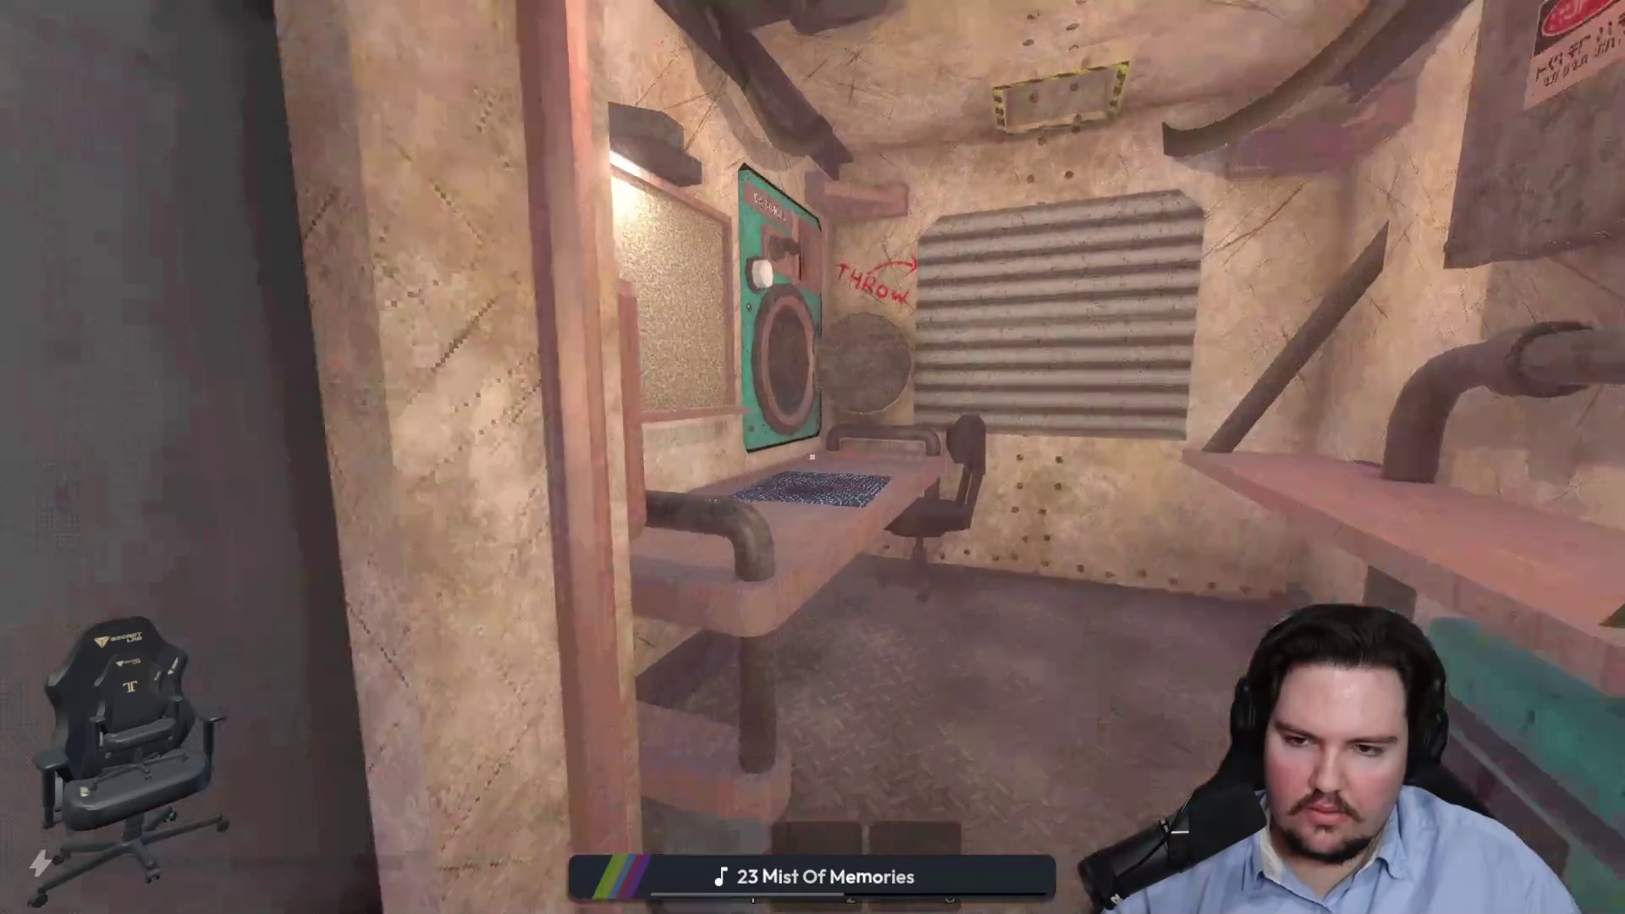
{"action": "key", "text": "s"}
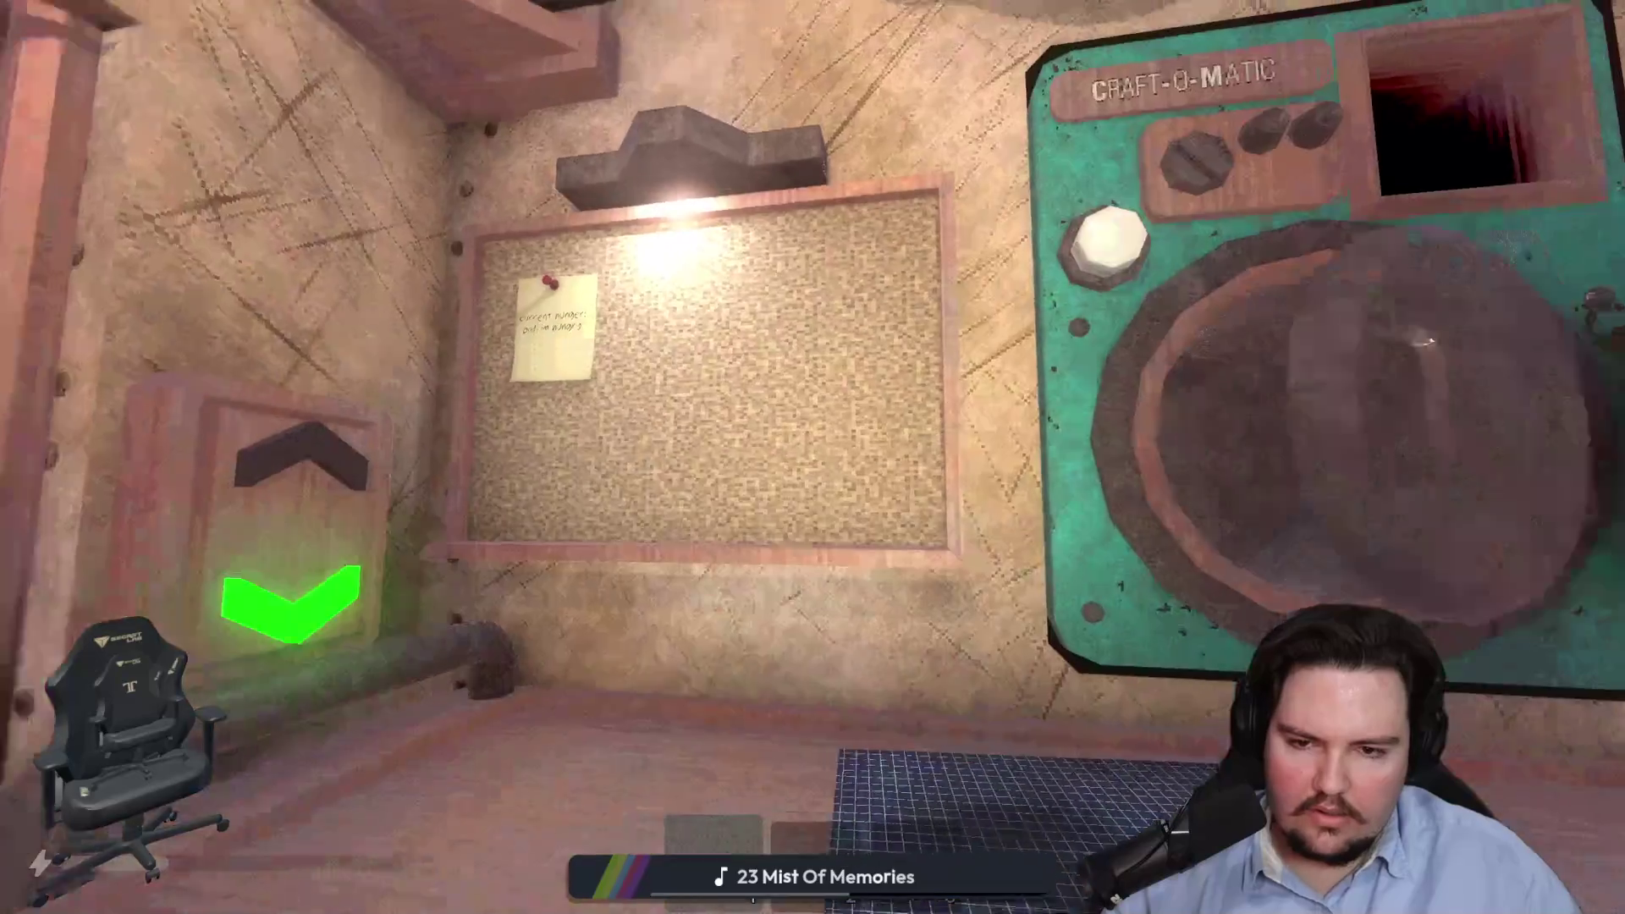
- From the pause menu's Options, switch Window Mode back to Windowed
{"action": "key", "text": "super"}
{"action": "left_click", "coordinate": [1140, 214]}
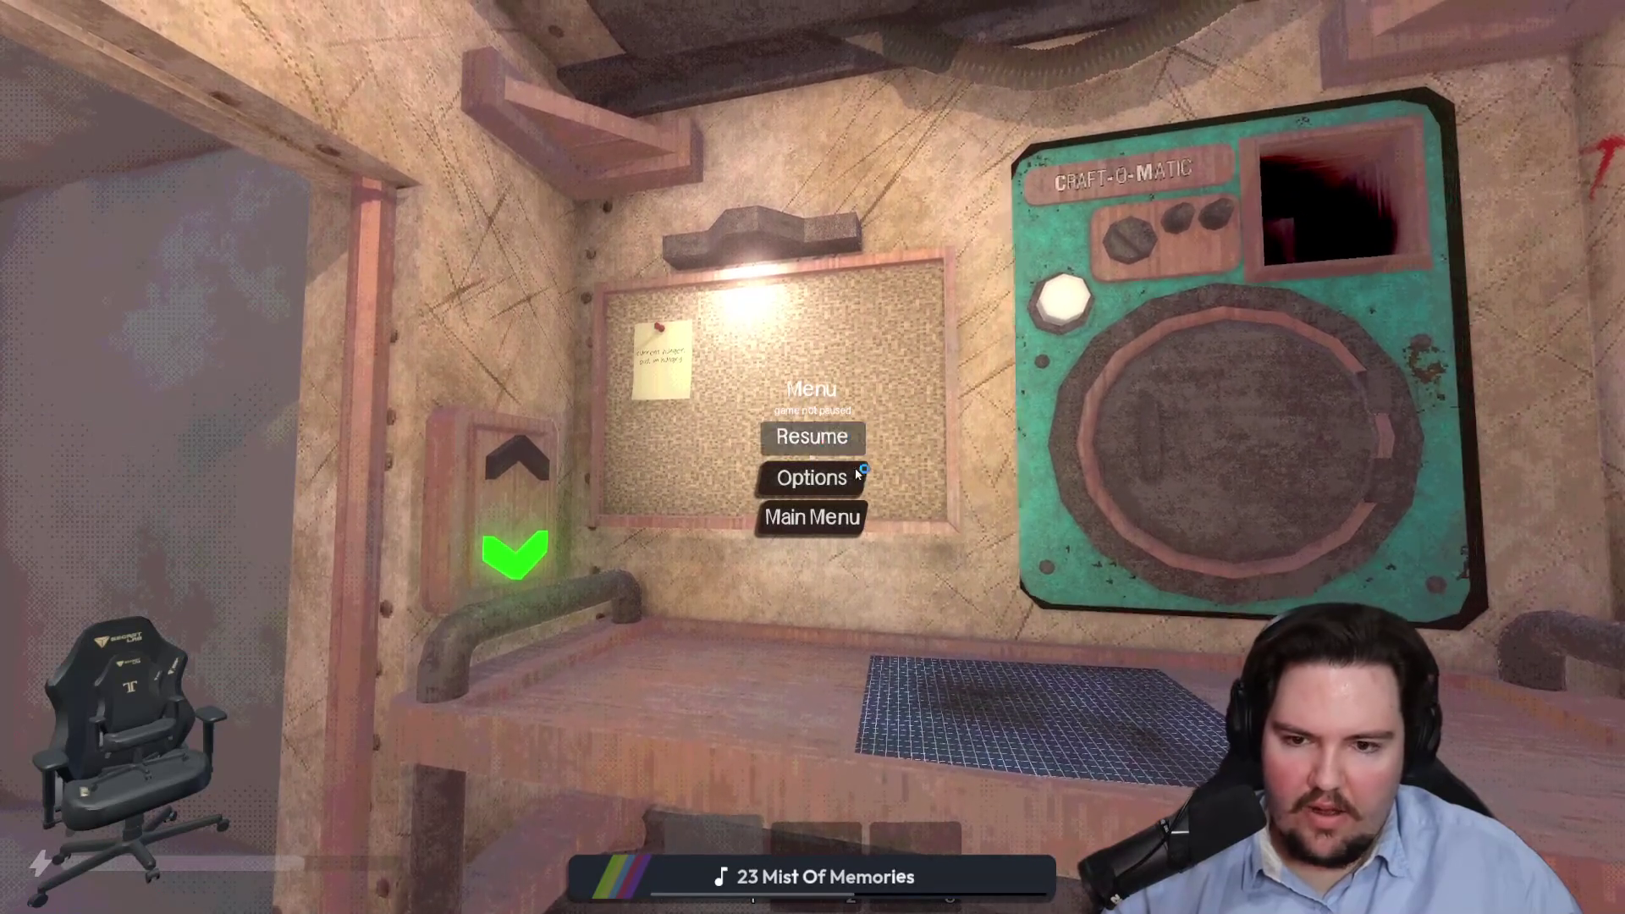
{"action": "left_click", "coordinate": [838, 476]}
{"action": "left_click", "coordinate": [723, 457]}
{"action": "left_click", "coordinate": [662, 491]}
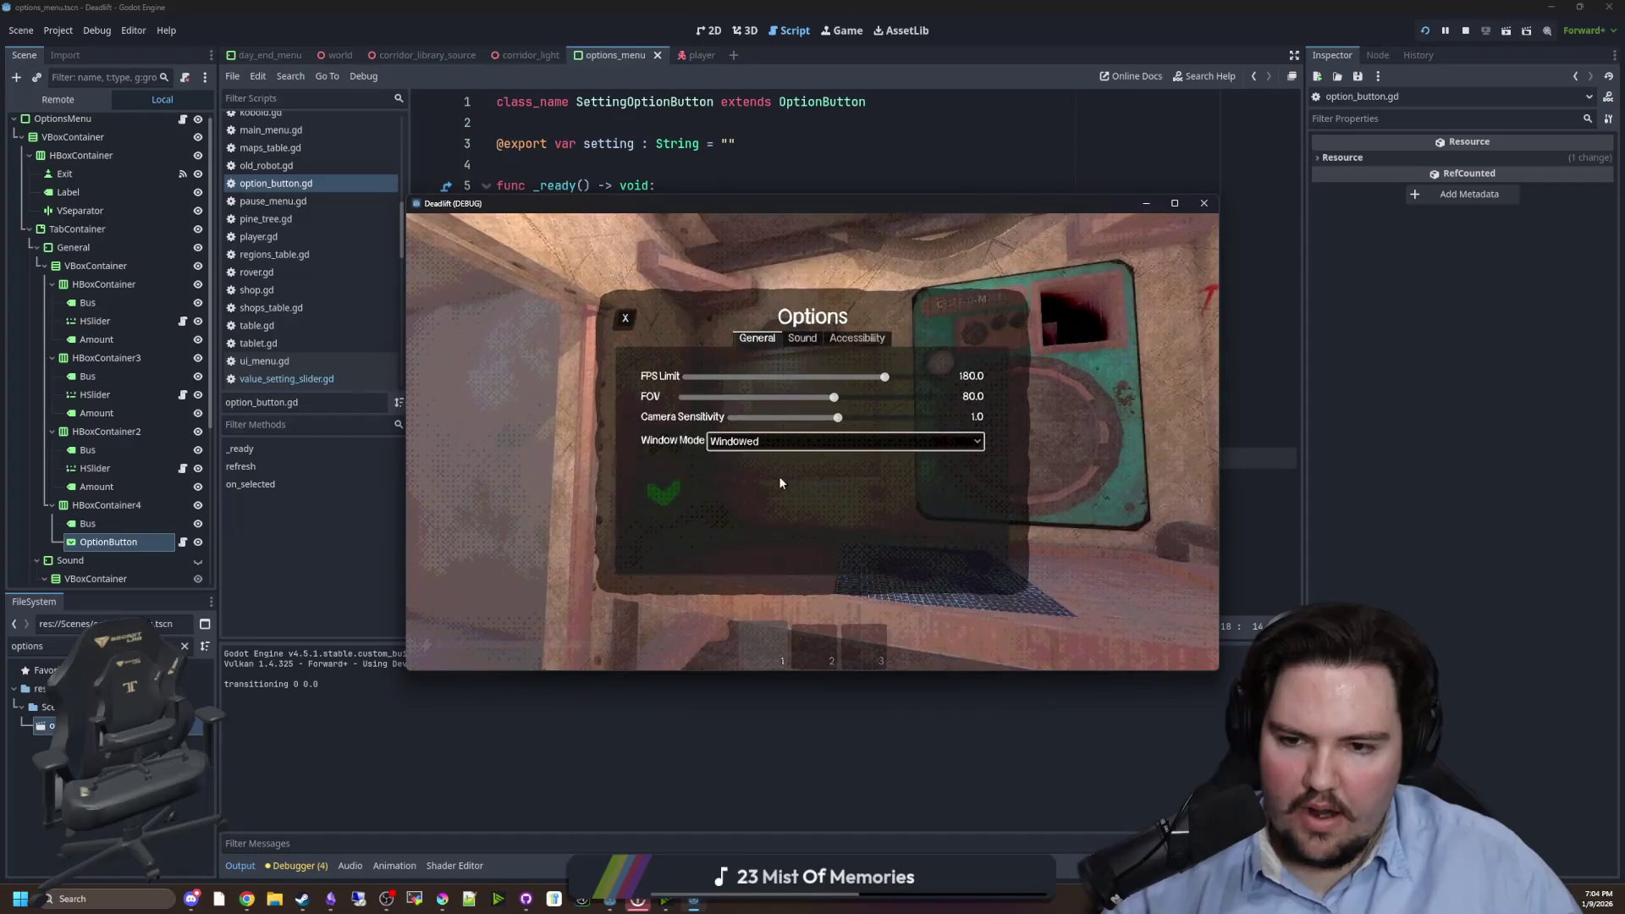
- Stop the running game and turn on embedding the game in the Game view on next play
{"action": "left_click", "coordinate": [1463, 32]}
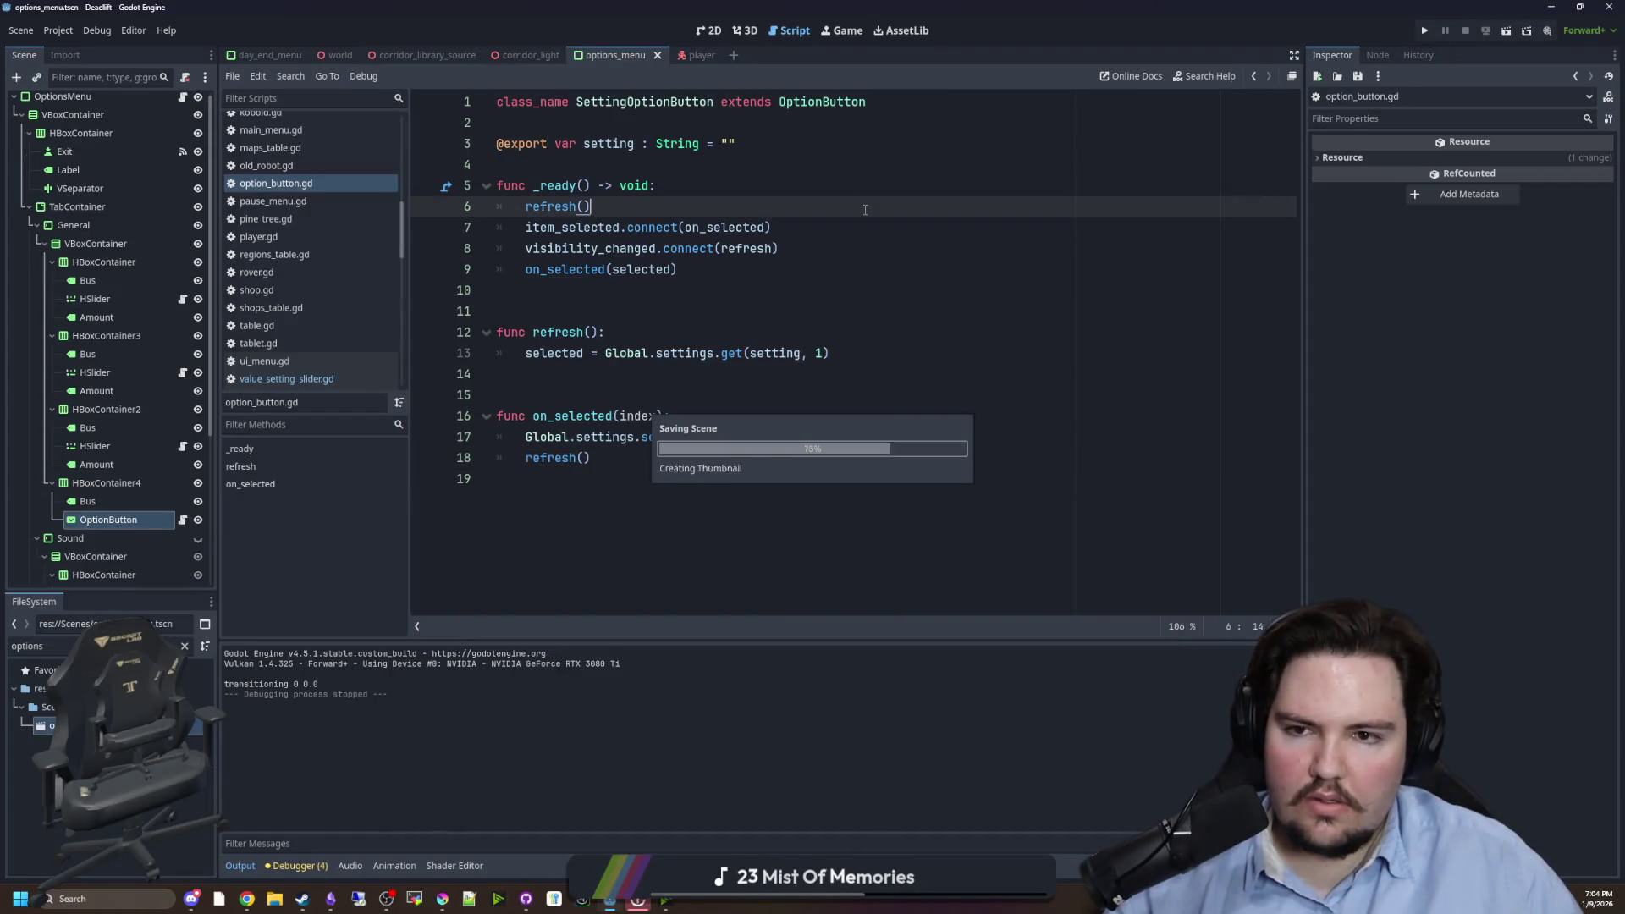
{"action": "left_click", "coordinate": [717, 179]}
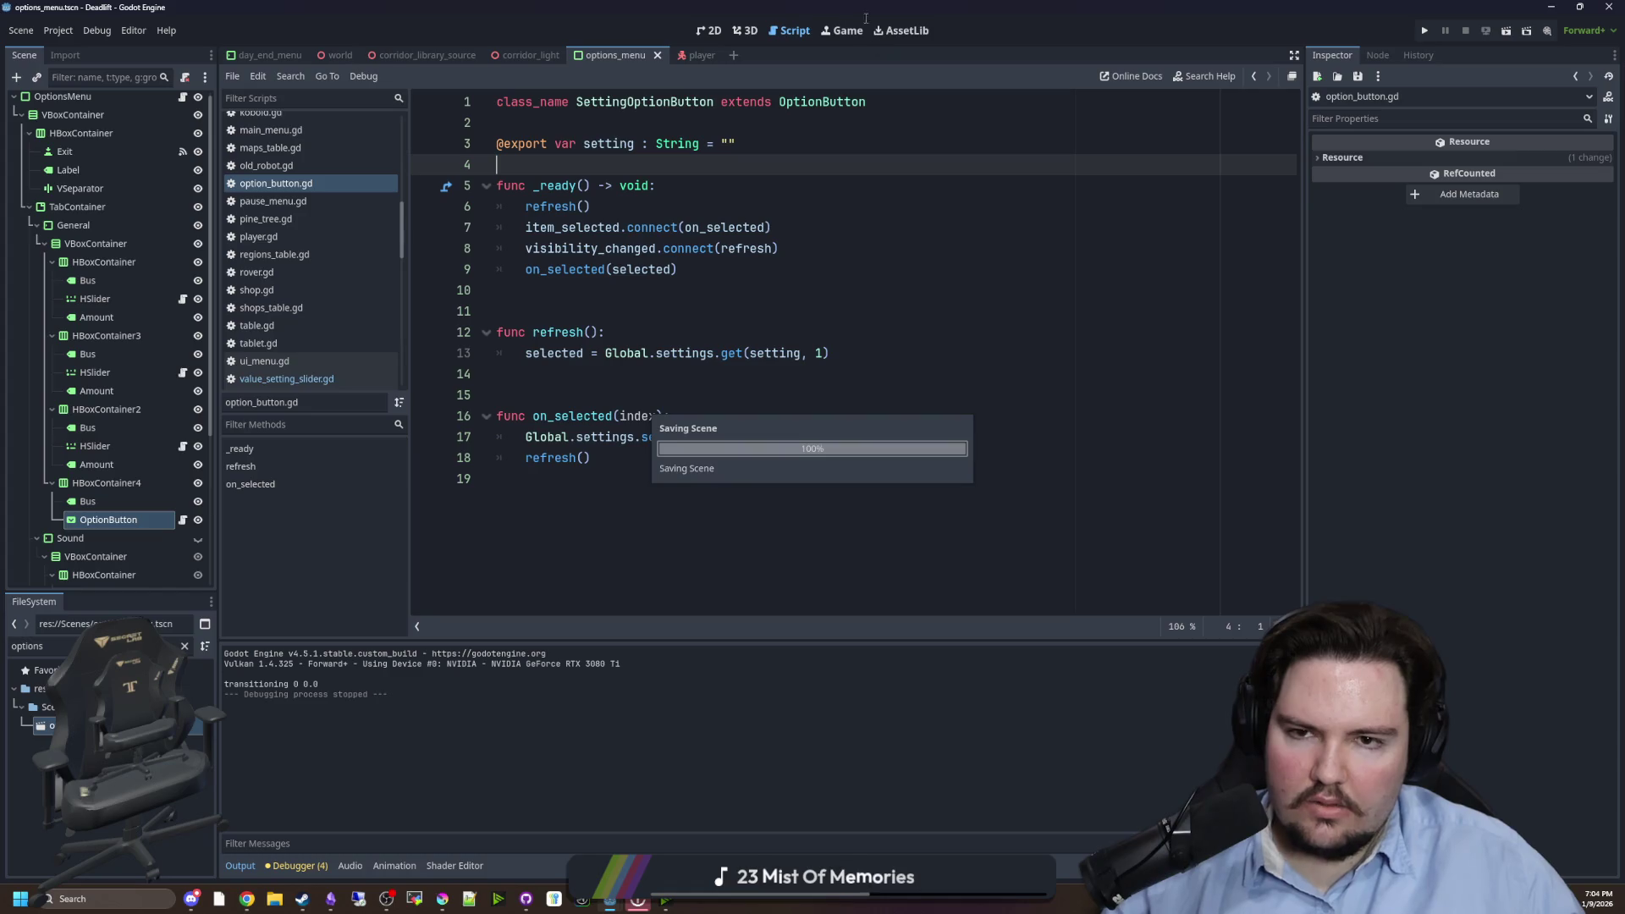
{"action": "left_click", "coordinate": [841, 31]}
{"action": "left_click", "coordinate": [600, 77]}
{"action": "left_click", "coordinate": [622, 97]}
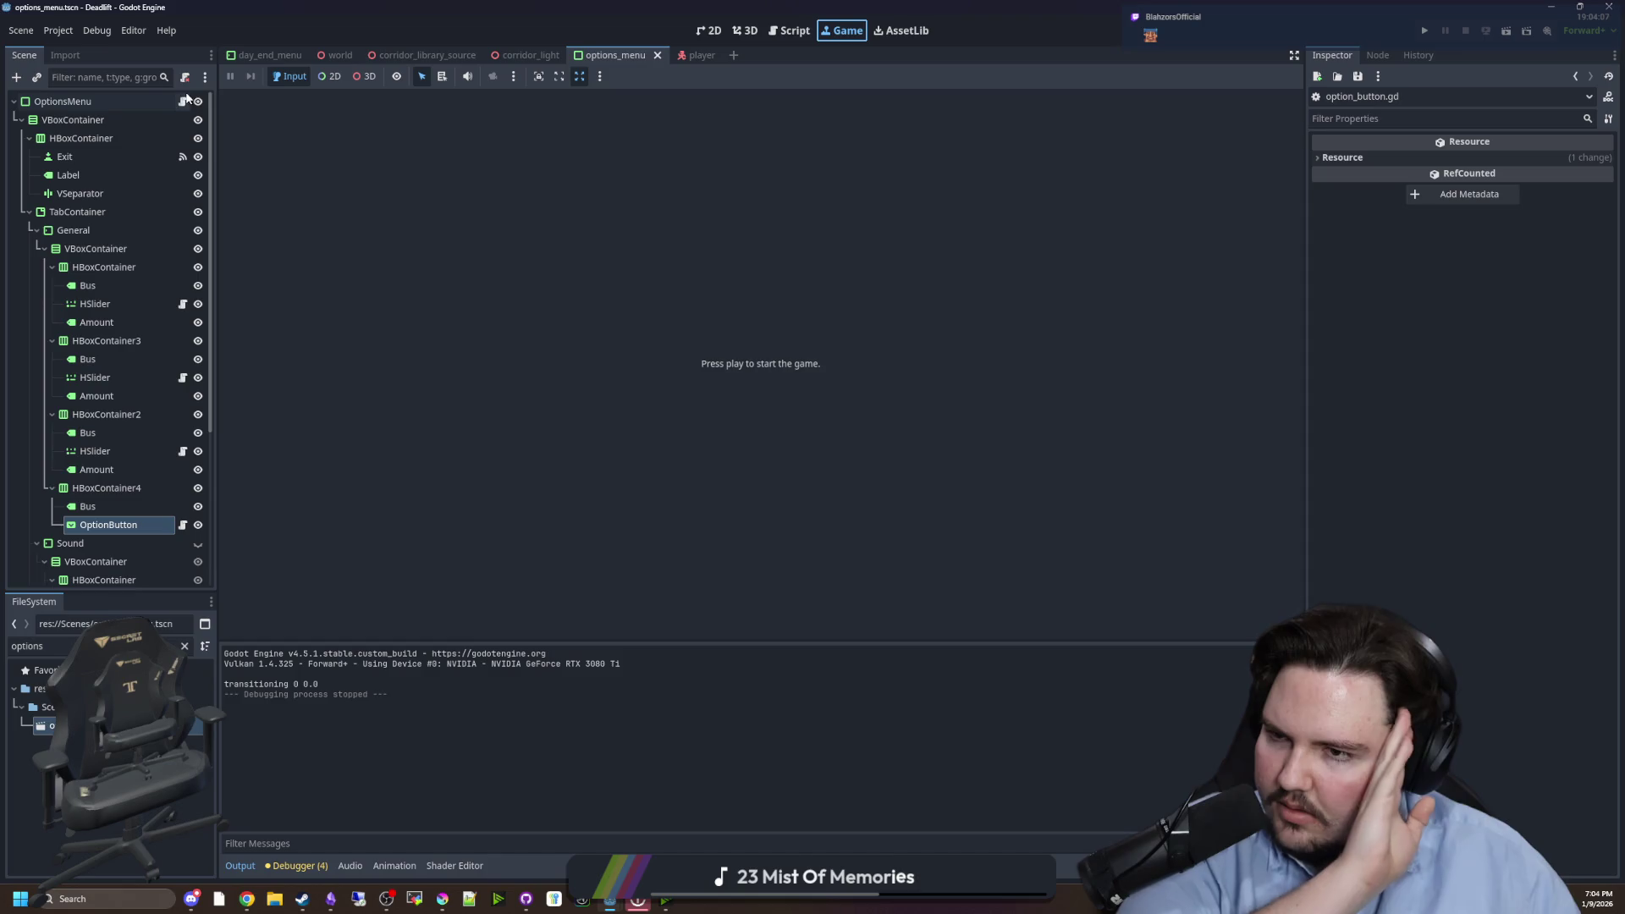
- Open the player scene's script and search for the set_hotbar function
{"action": "left_click", "coordinate": [703, 56]}
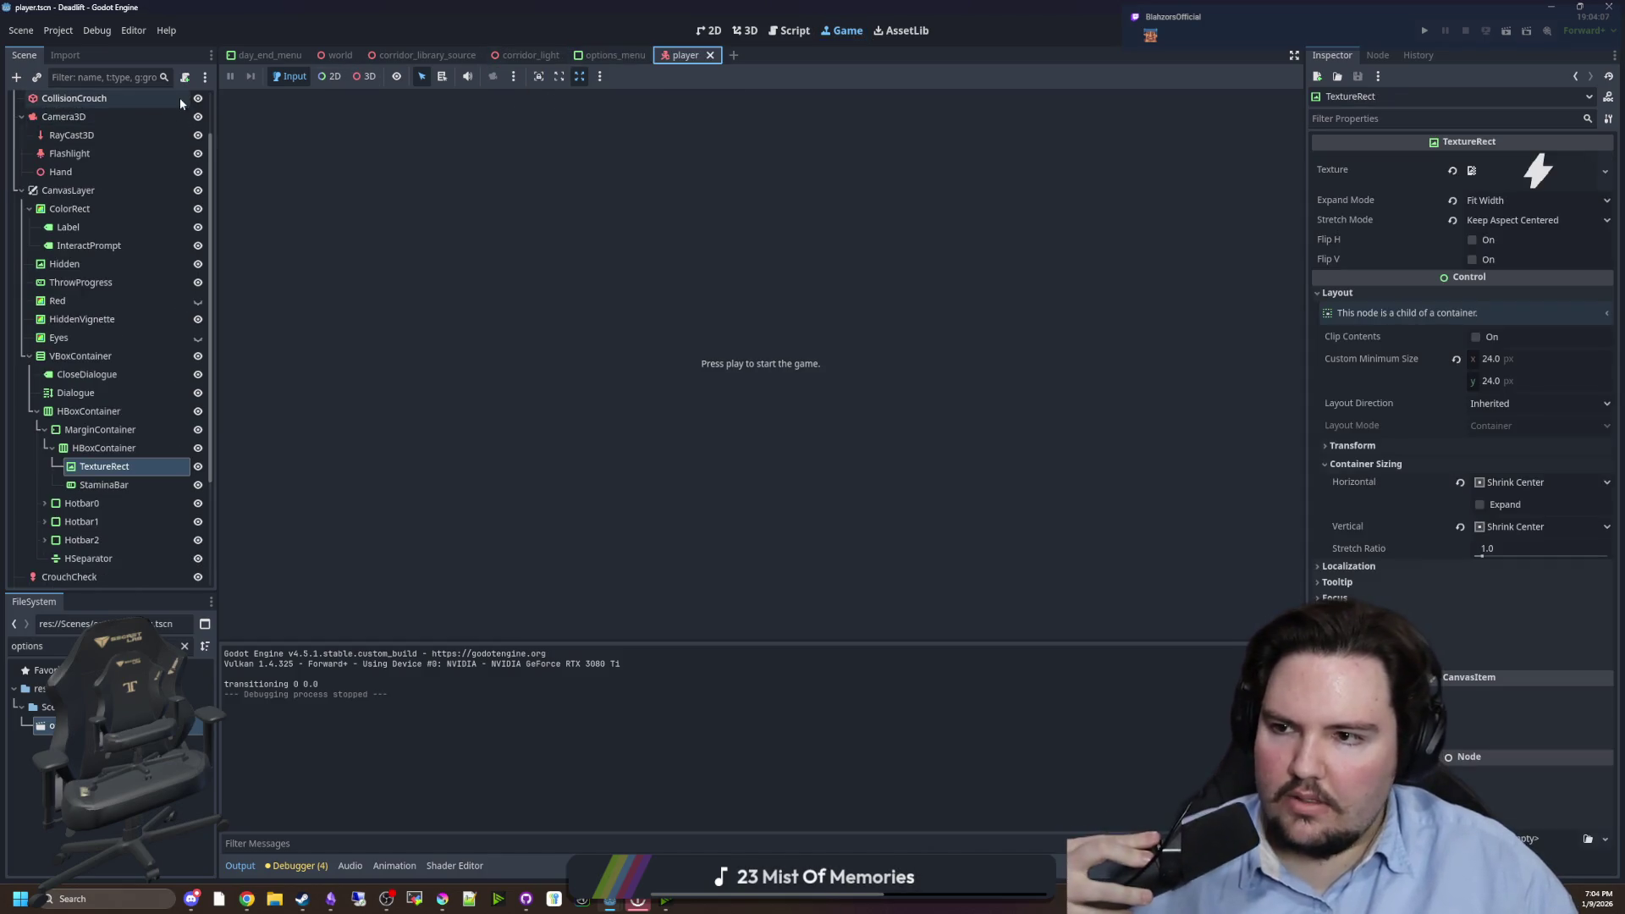
{"action": "left_click", "coordinate": [182, 102]}
{"action": "left_click", "coordinate": [589, 408]}
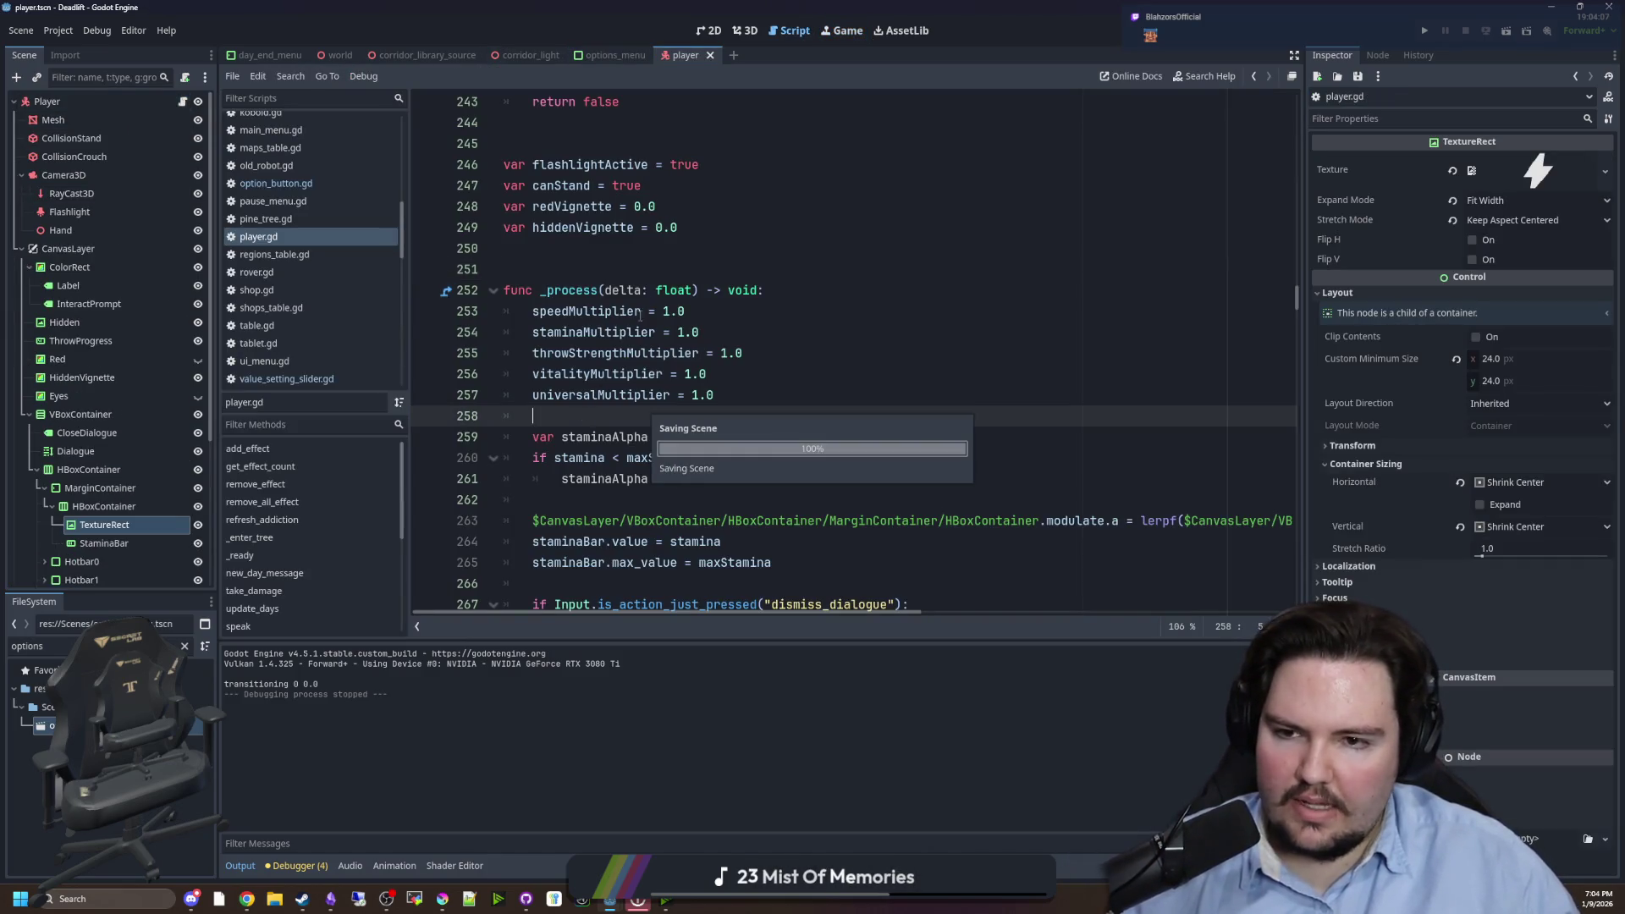
{"action": "scroll", "coordinate": [857, 252], "scroll_direction": "down", "scroll_amount": 5}
{"action": "left_click", "coordinate": [857, 253]}
{"action": "key", "text": "ctrl+f"}
{"action": "type", "text": "set_hotbar"}
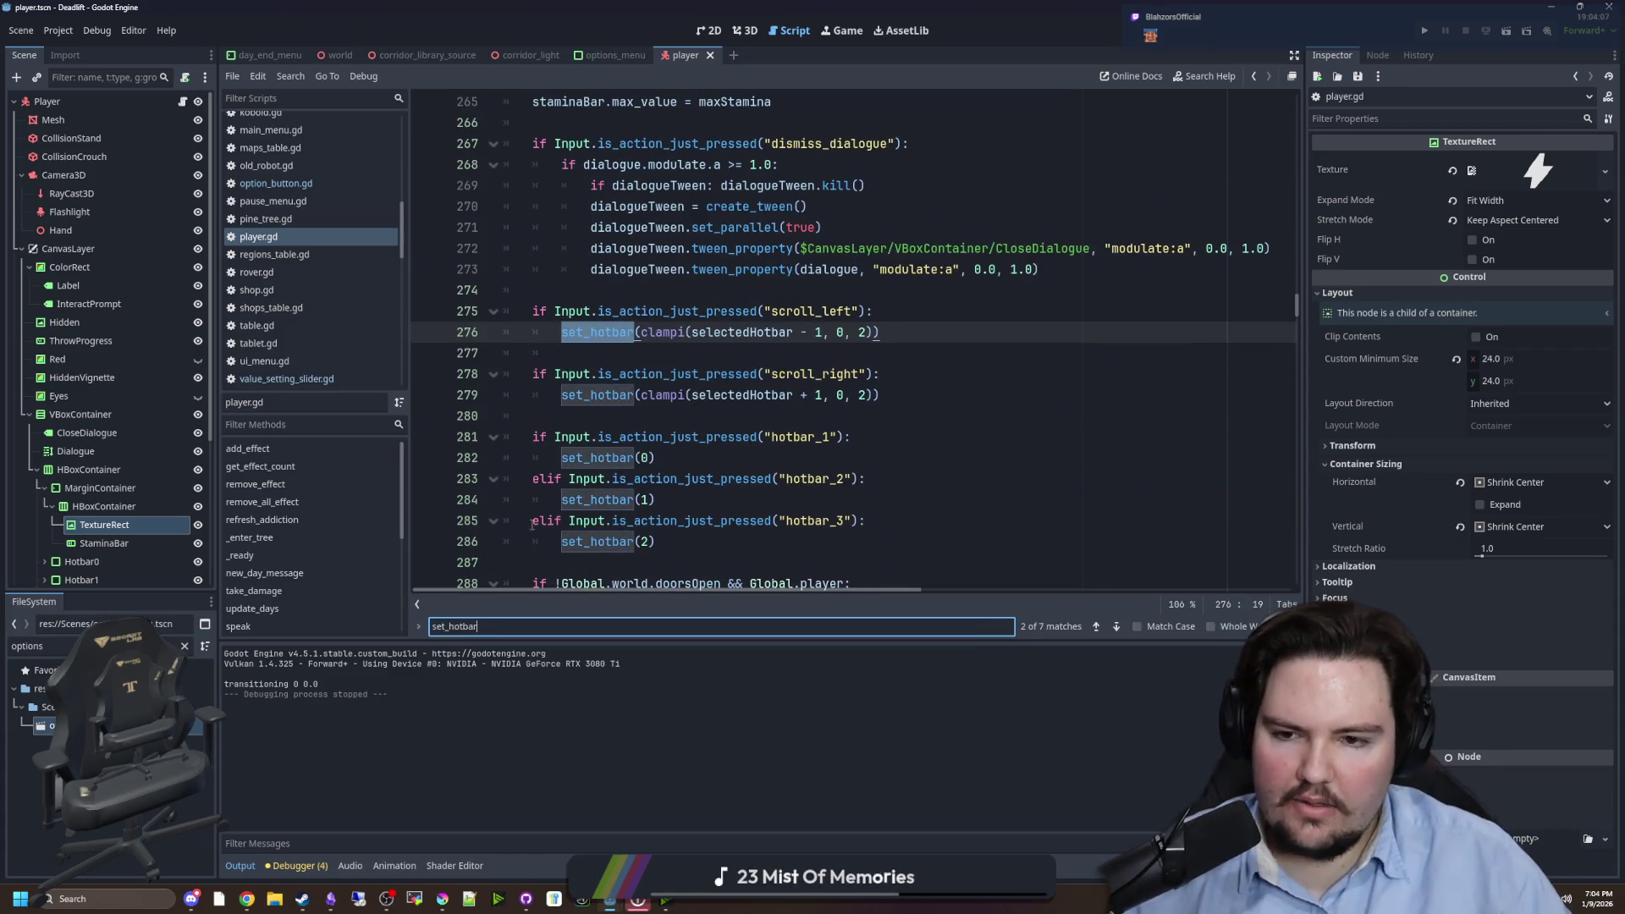
{"action": "left_click", "coordinate": [597, 332]}
{"action": "left_click", "coordinate": [597, 332], "text": "ctrl"}
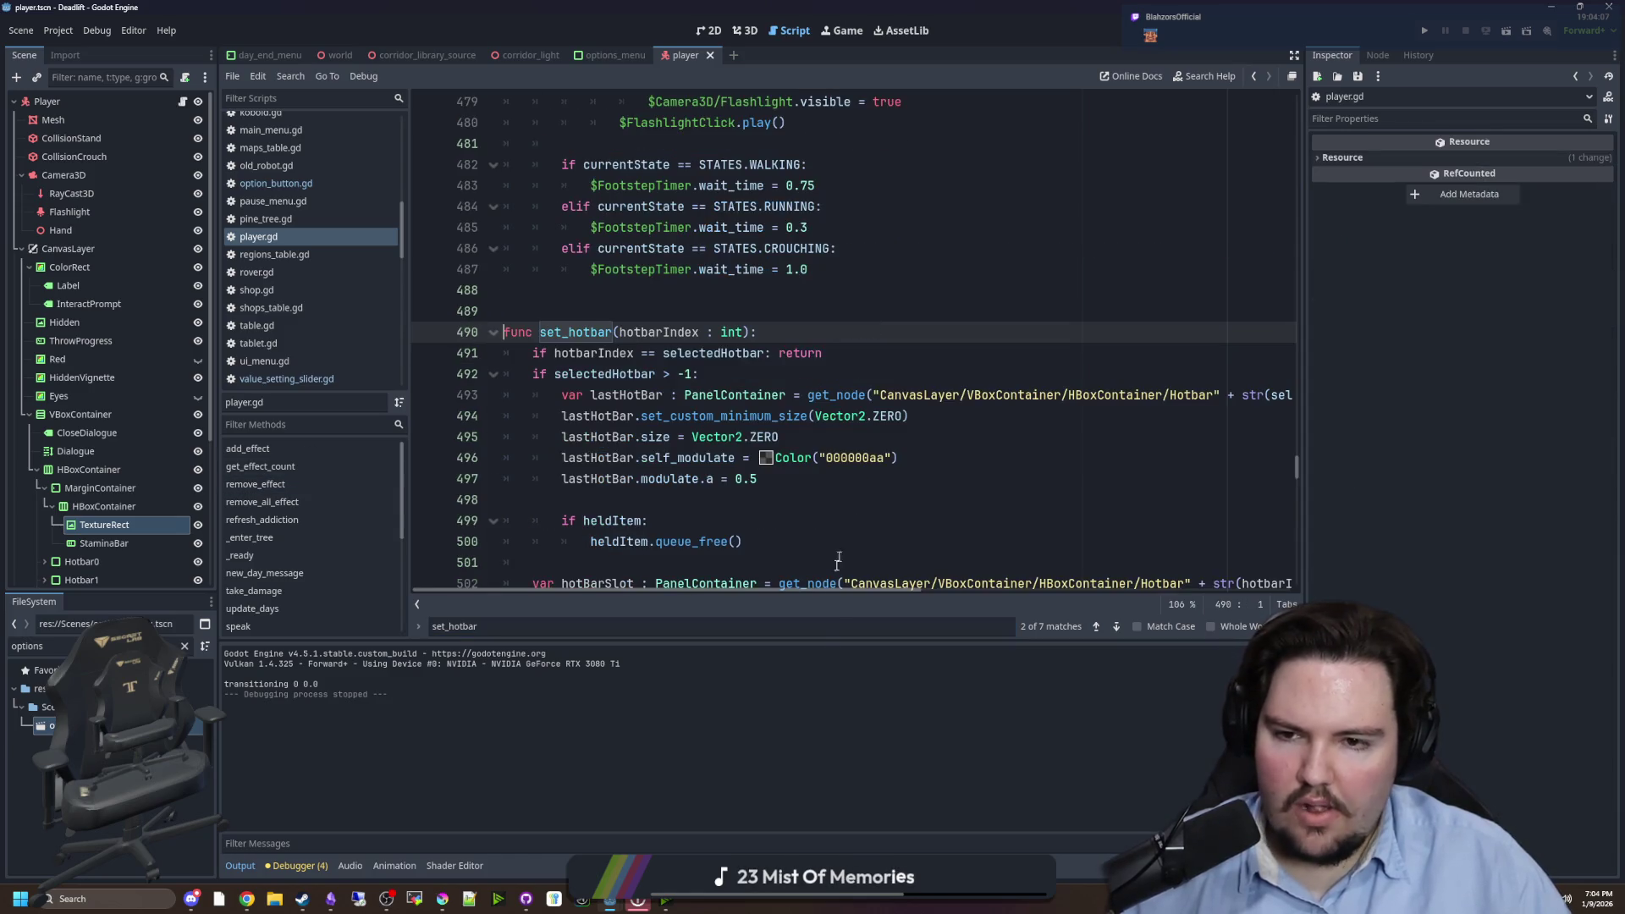
- Change lastHotBar.modulate.a from 0.5 to 0.25 and save player.gd
{"action": "left_click_drag", "start_coordinate": [796, 639], "coordinate": [791, 713]}
{"action": "left_click", "coordinate": [764, 507]}
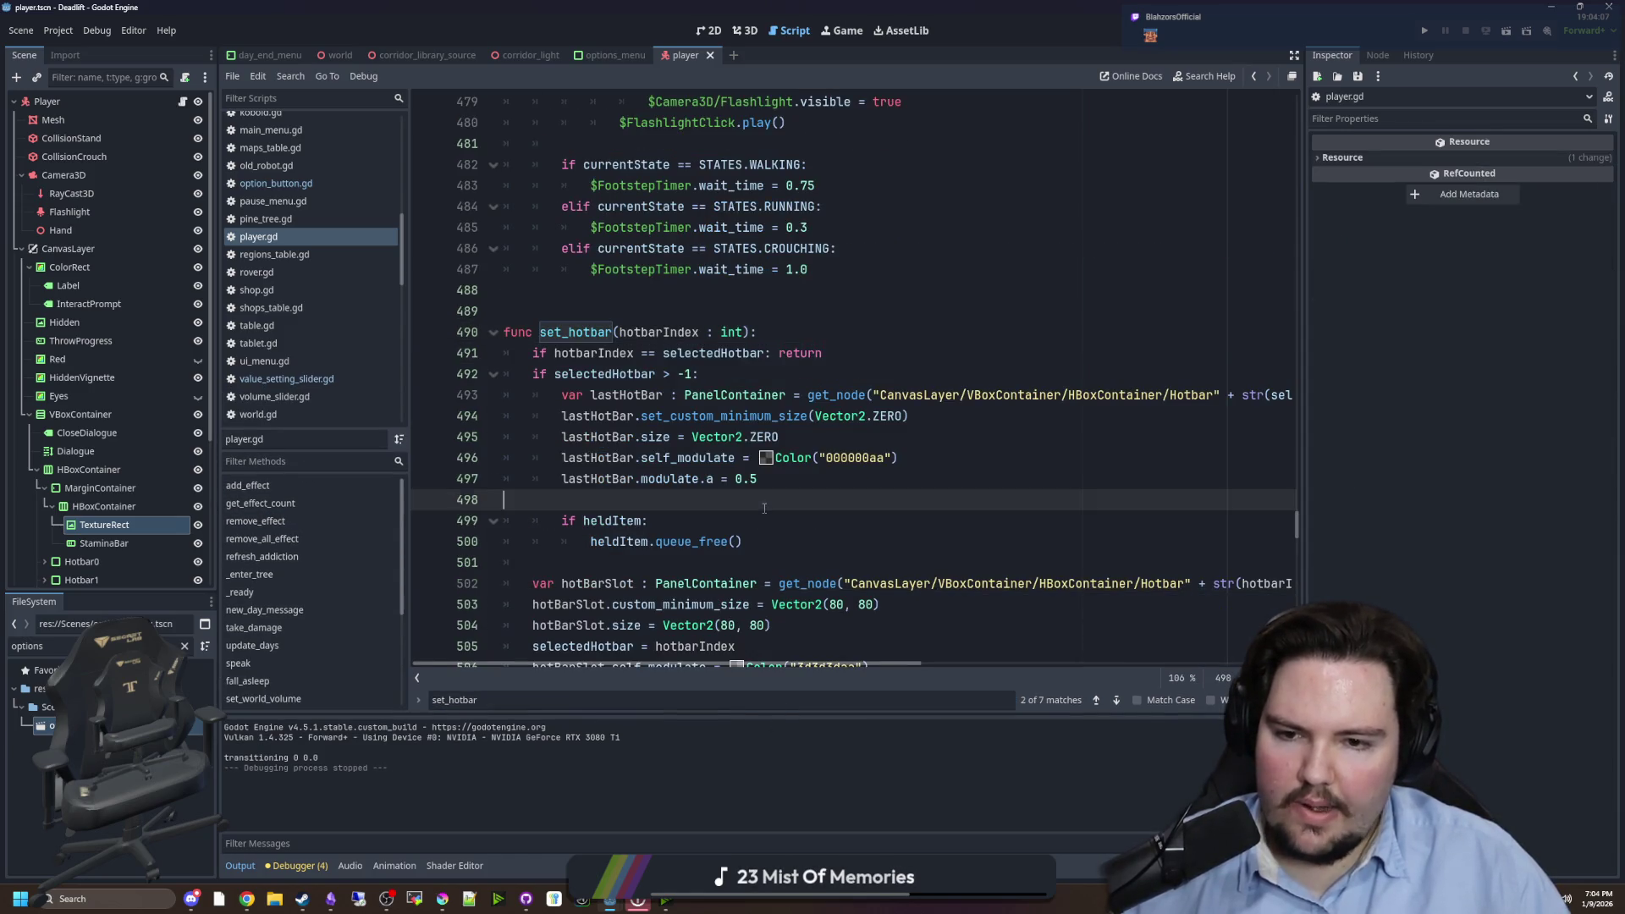
{"action": "scroll", "coordinate": [809, 587], "scroll_direction": "down", "scroll_amount": 2}
{"action": "left_click", "coordinate": [781, 354]}
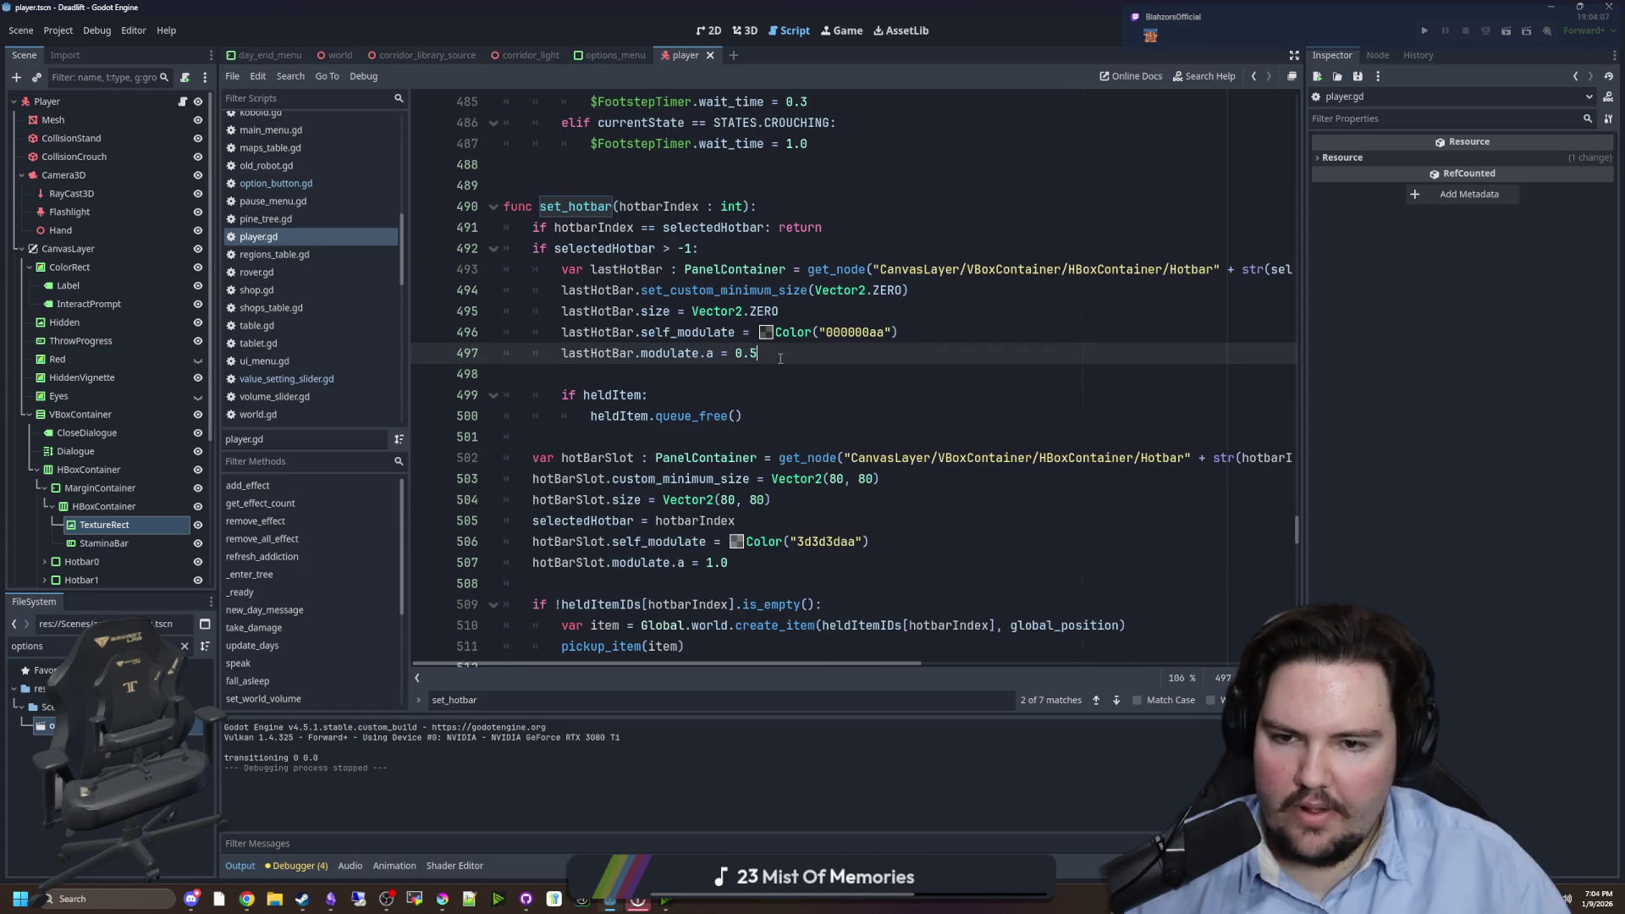
{"action": "key", "text": "BackSpace"}
{"action": "type", "text": "25"}
{"action": "left_click", "coordinate": [755, 375]}
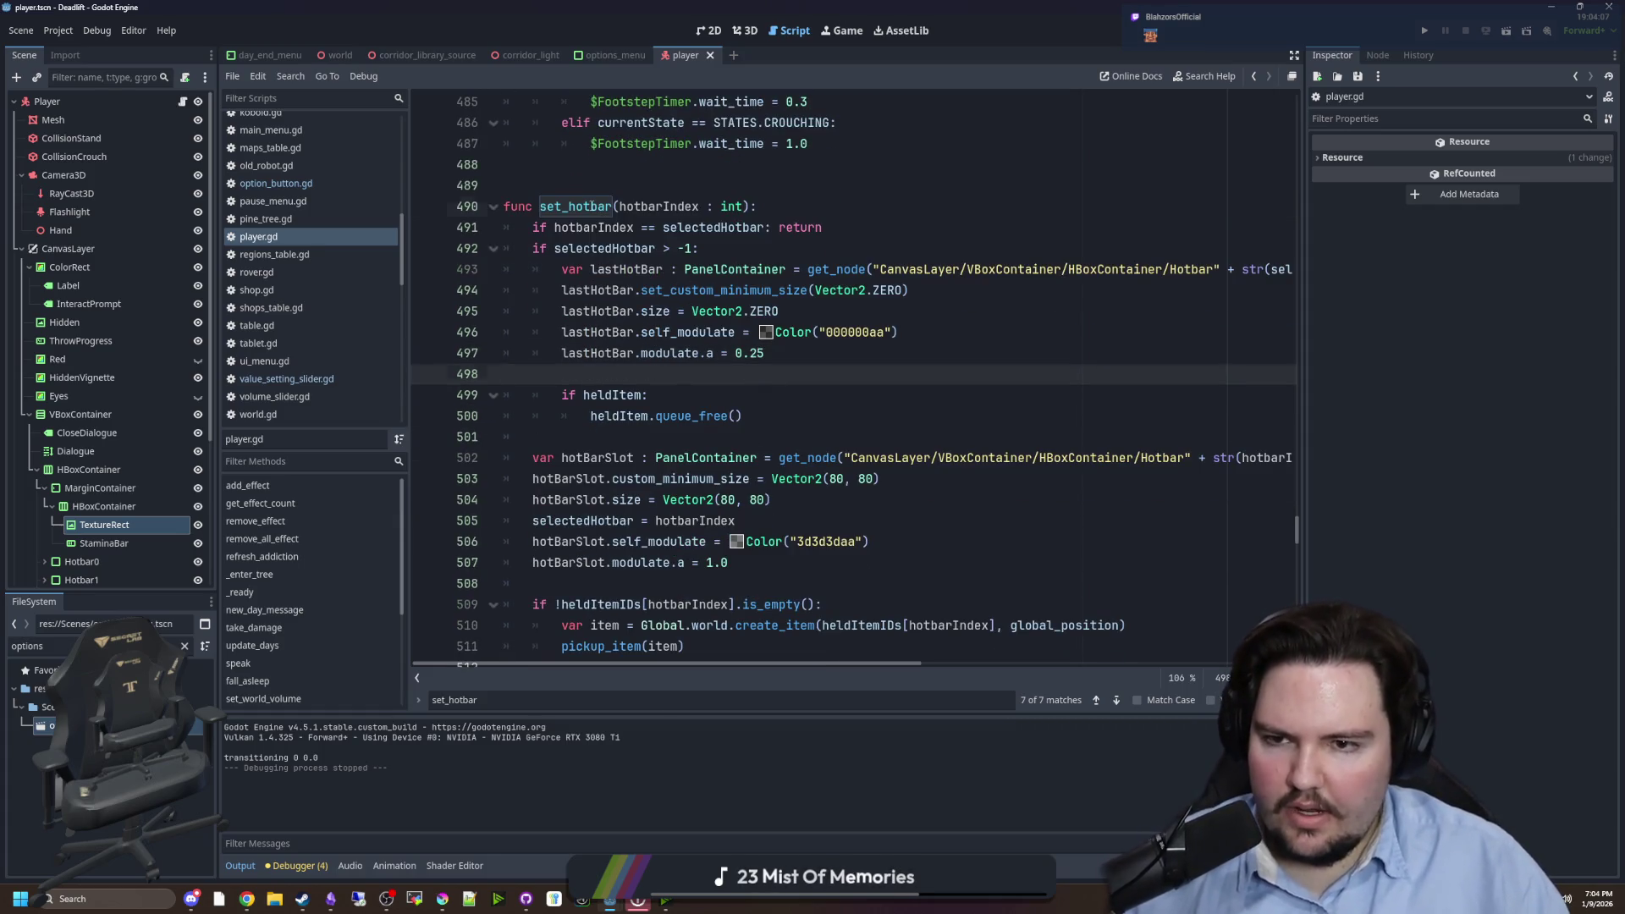
{"action": "left_click", "coordinate": [616, 207]}
{"action": "left_click", "coordinate": [615, 180]}
{"action": "key", "text": "ctrl+s"}
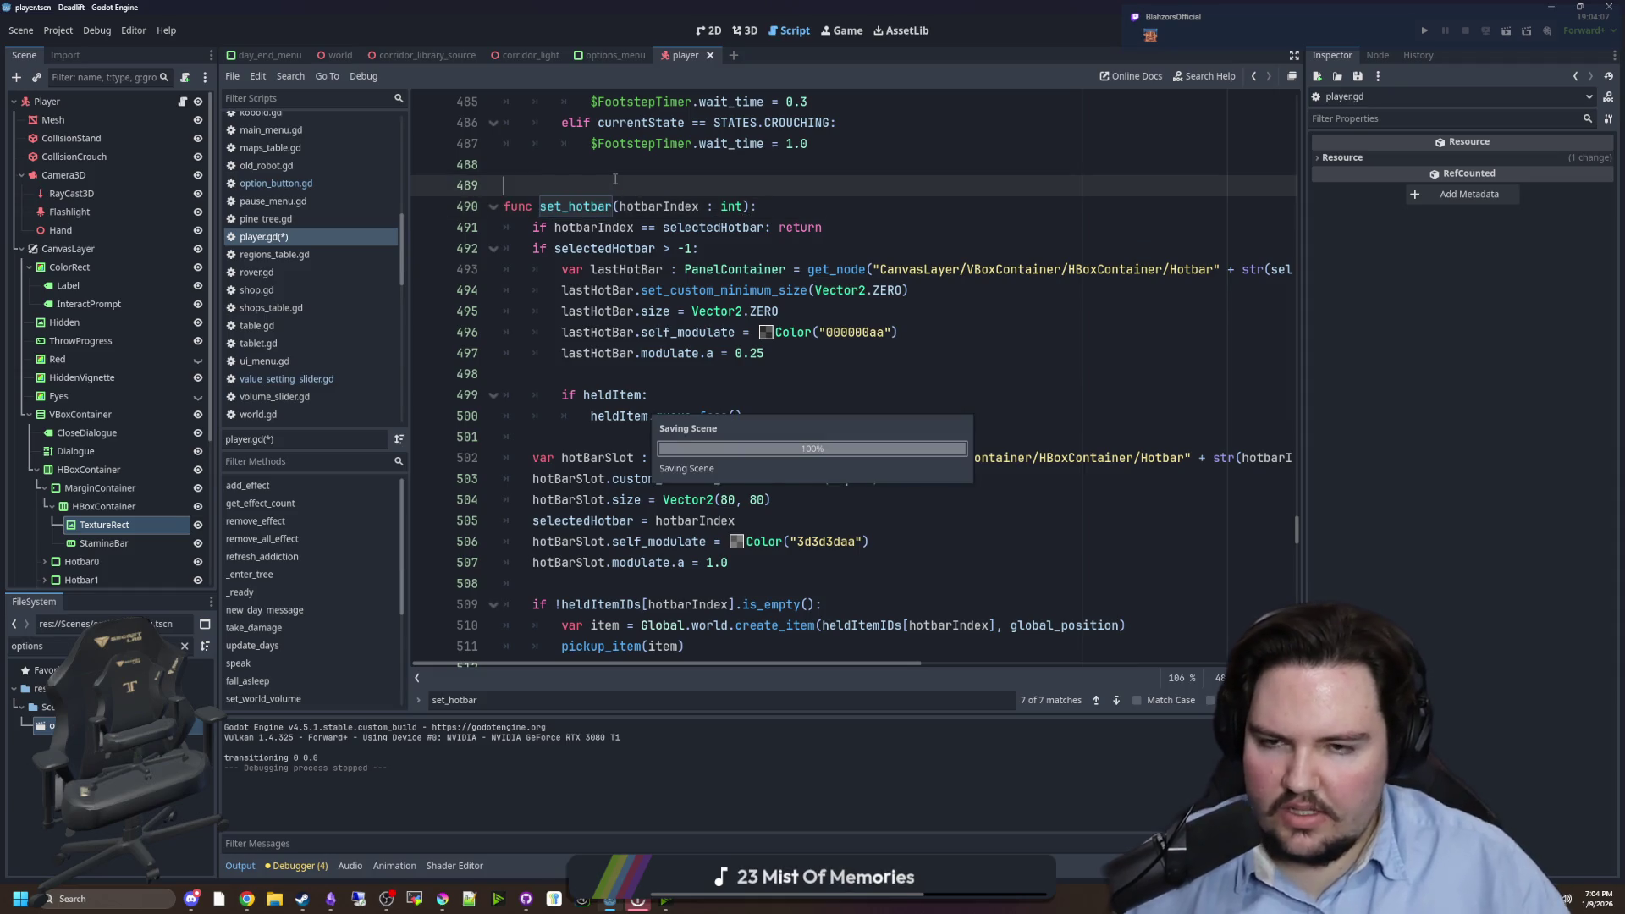
- Erase the stray characters and find the _ready function in player.gd
{"action": "type", "text": "_re"}
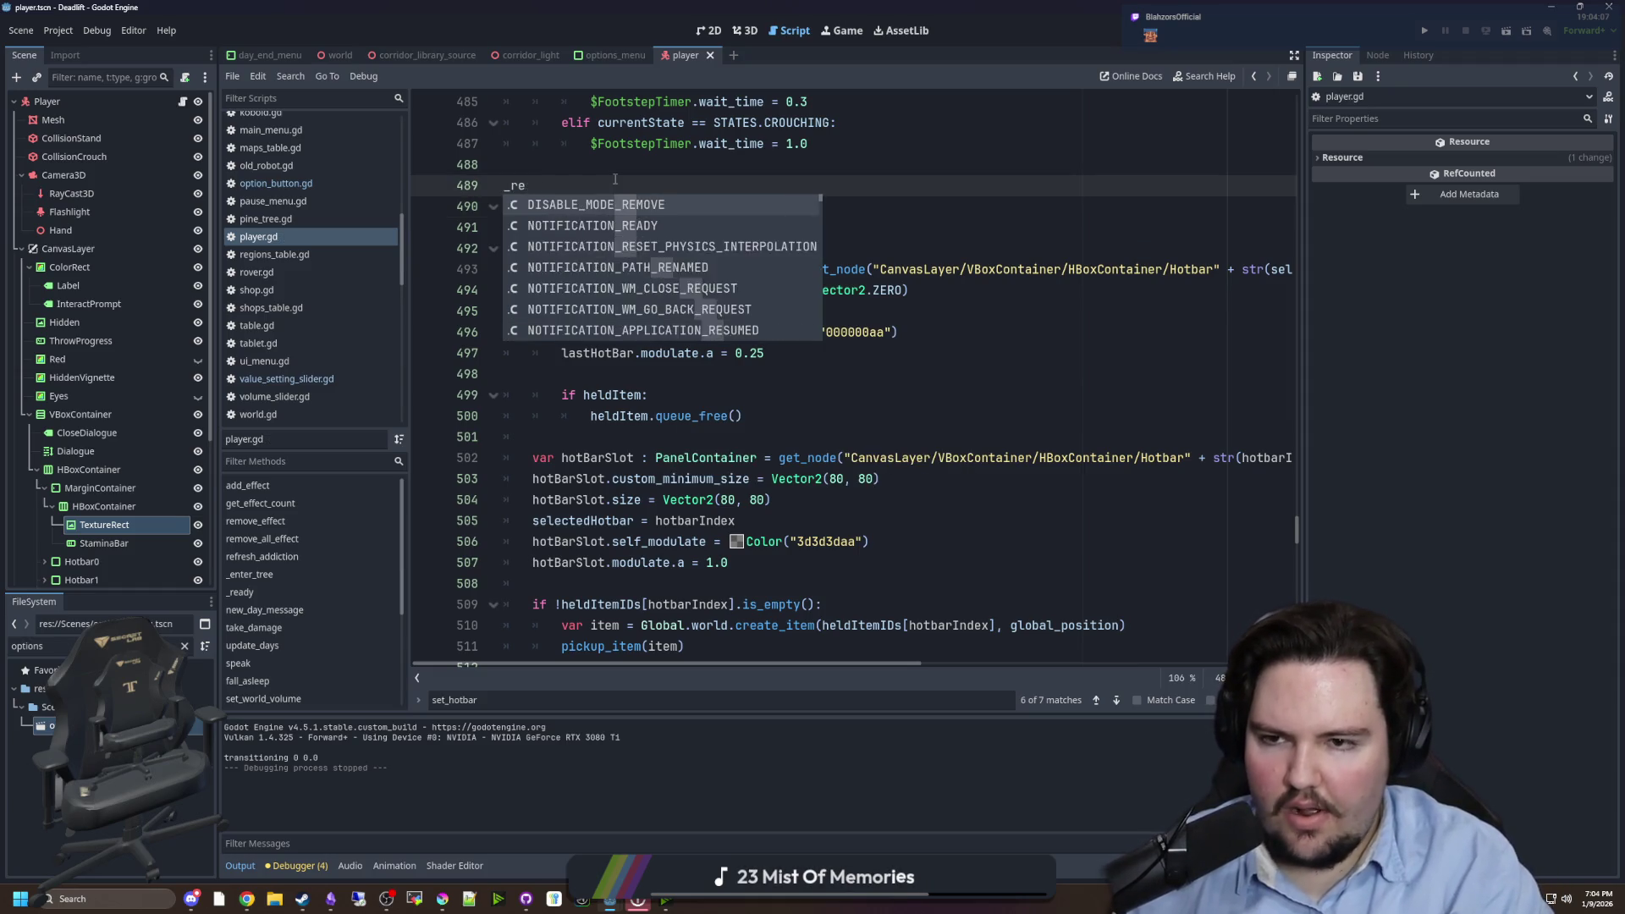
{"action": "key", "text": "BackSpace"}
{"action": "key", "text": "BackSpace"}
{"action": "key", "text": "BackSpace"}
{"action": "key", "text": "ctrl+f"}
{"action": "type", "text": "_ready"}
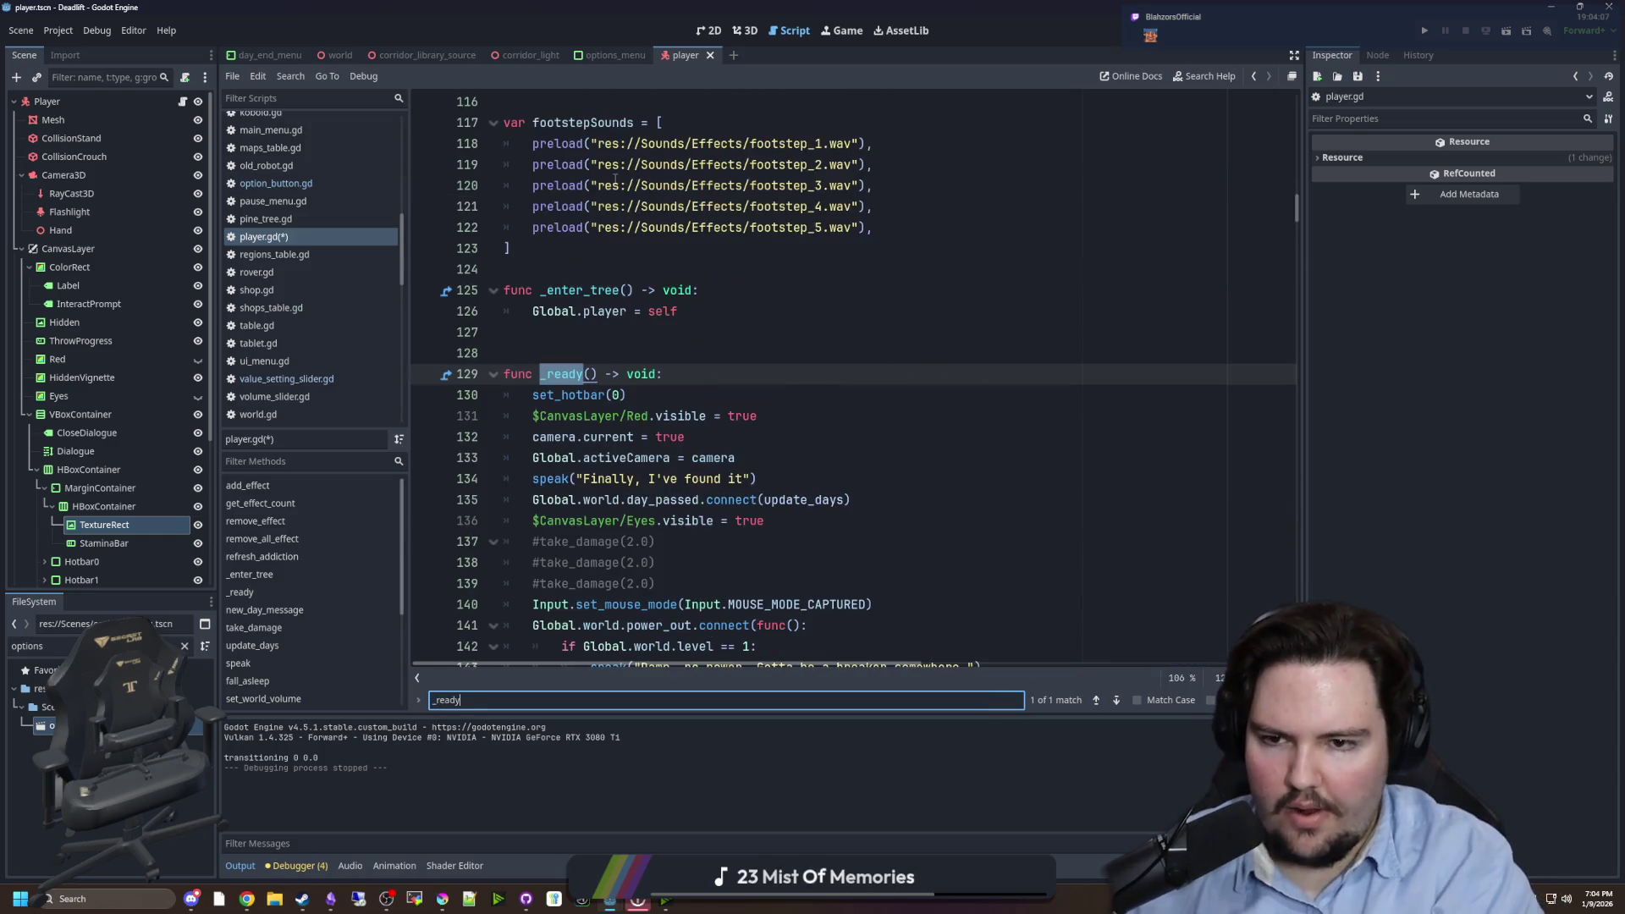
{"action": "scroll", "coordinate": [644, 204], "scroll_direction": "down", "scroll_amount": 3}
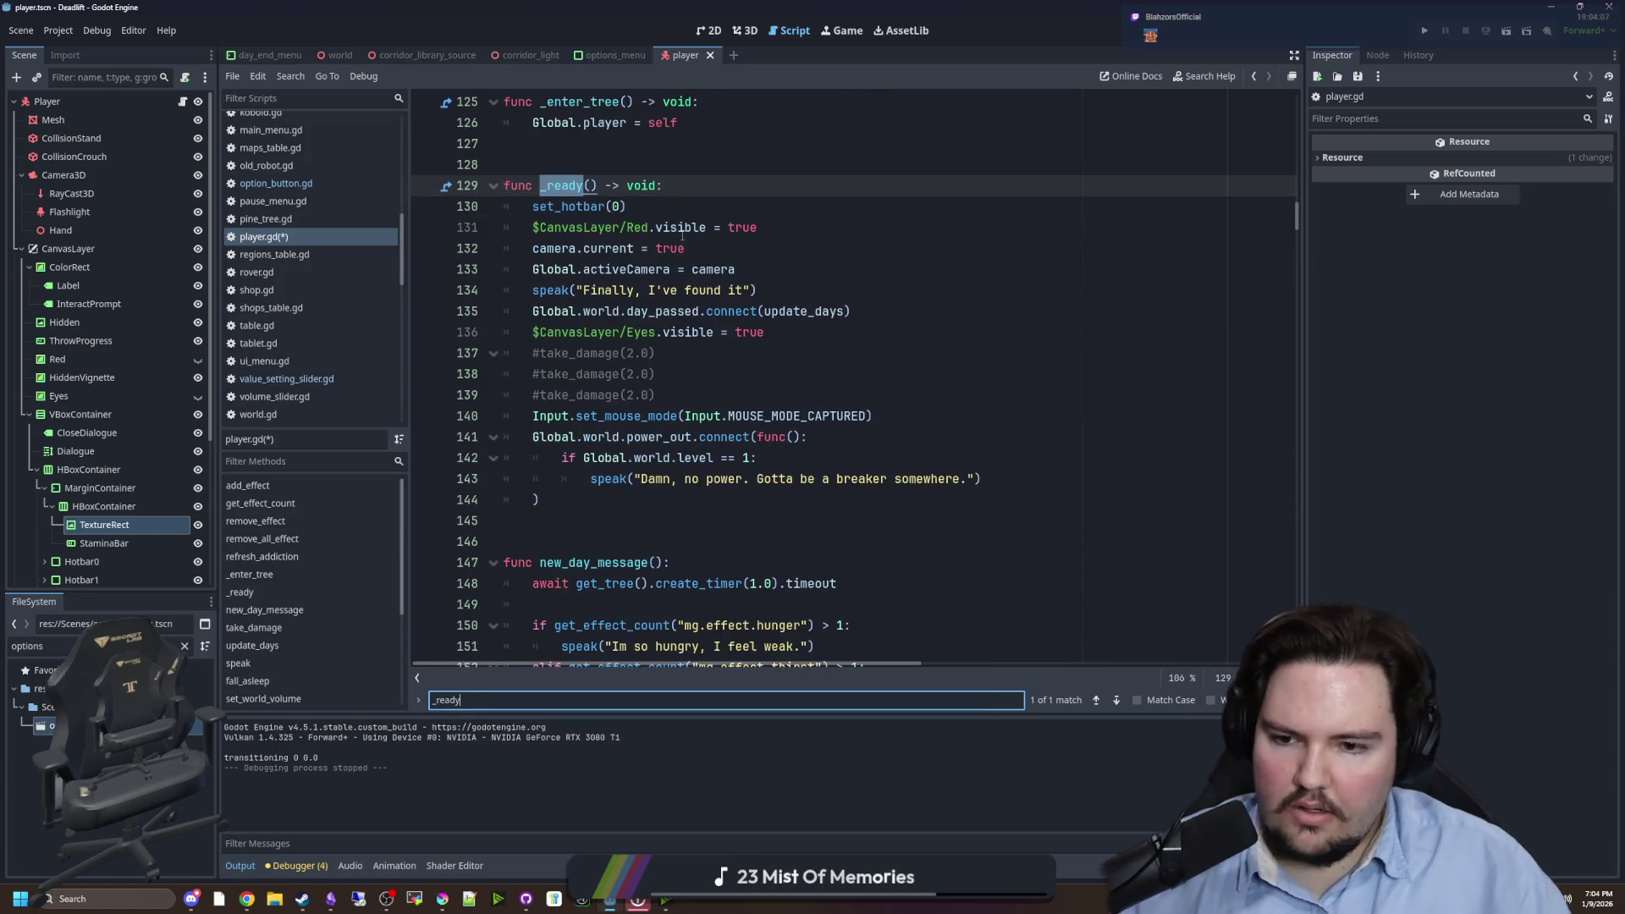
{"action": "left_click", "coordinate": [605, 493]}
{"action": "left_click", "coordinate": [690, 188]}
- Add a 'for i in range(3): set_hotbar(i)' loop at the top of _ready and save
{"action": "key", "text": "Return"}
{"action": "key", "text": "Return"}
{"action": "key", "text": "Up"}
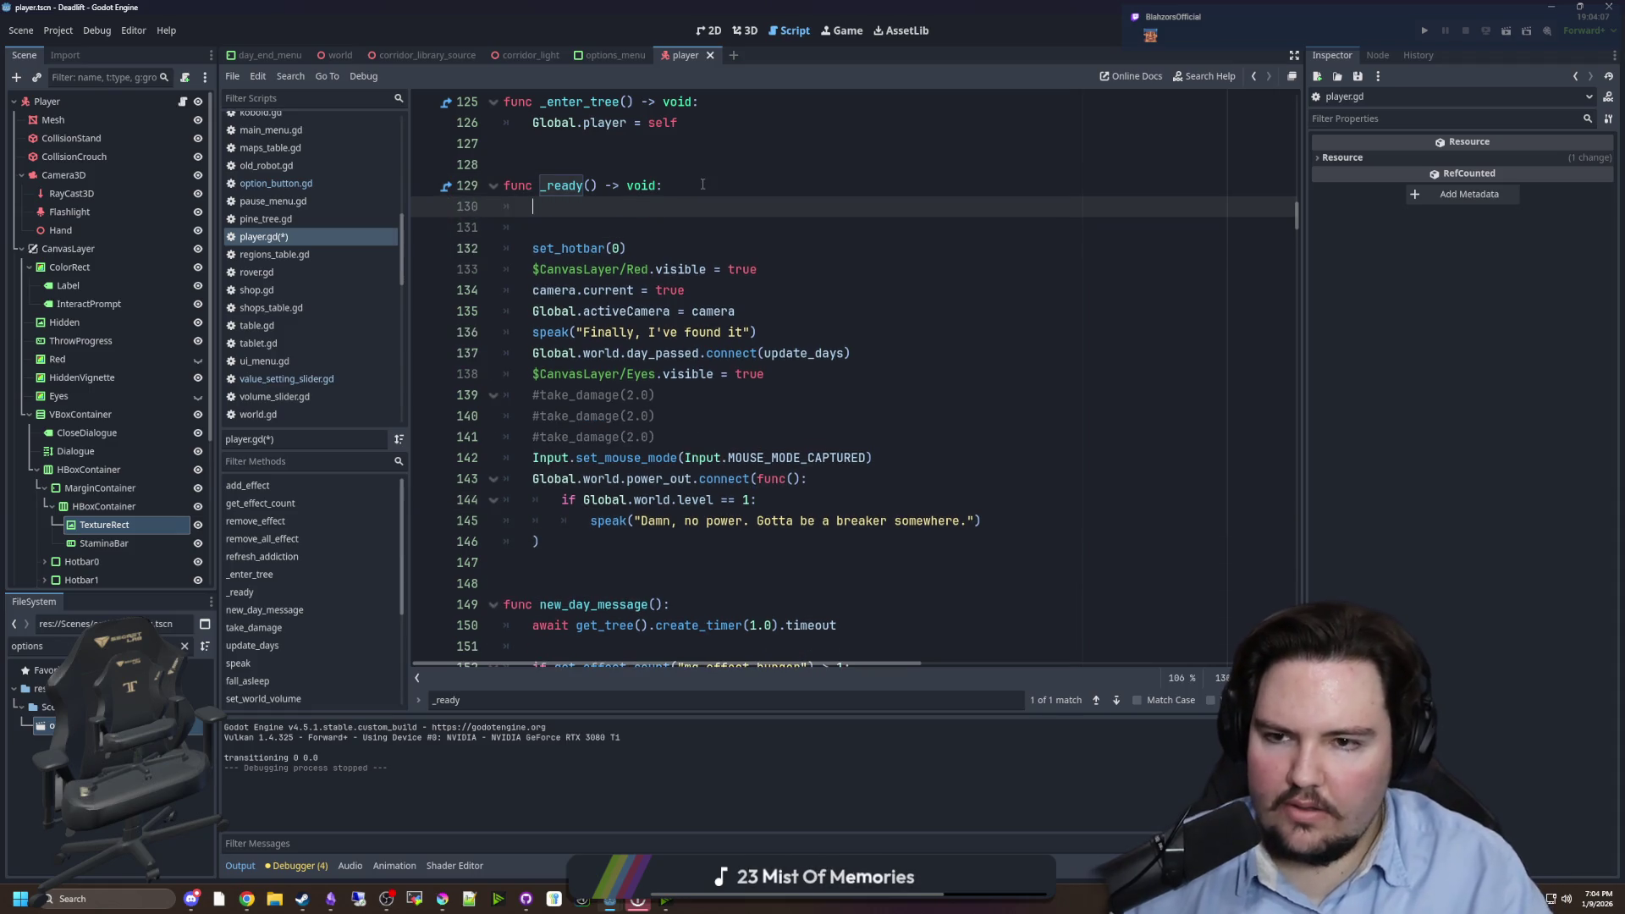
{"action": "type", "text": "ange(3)"}
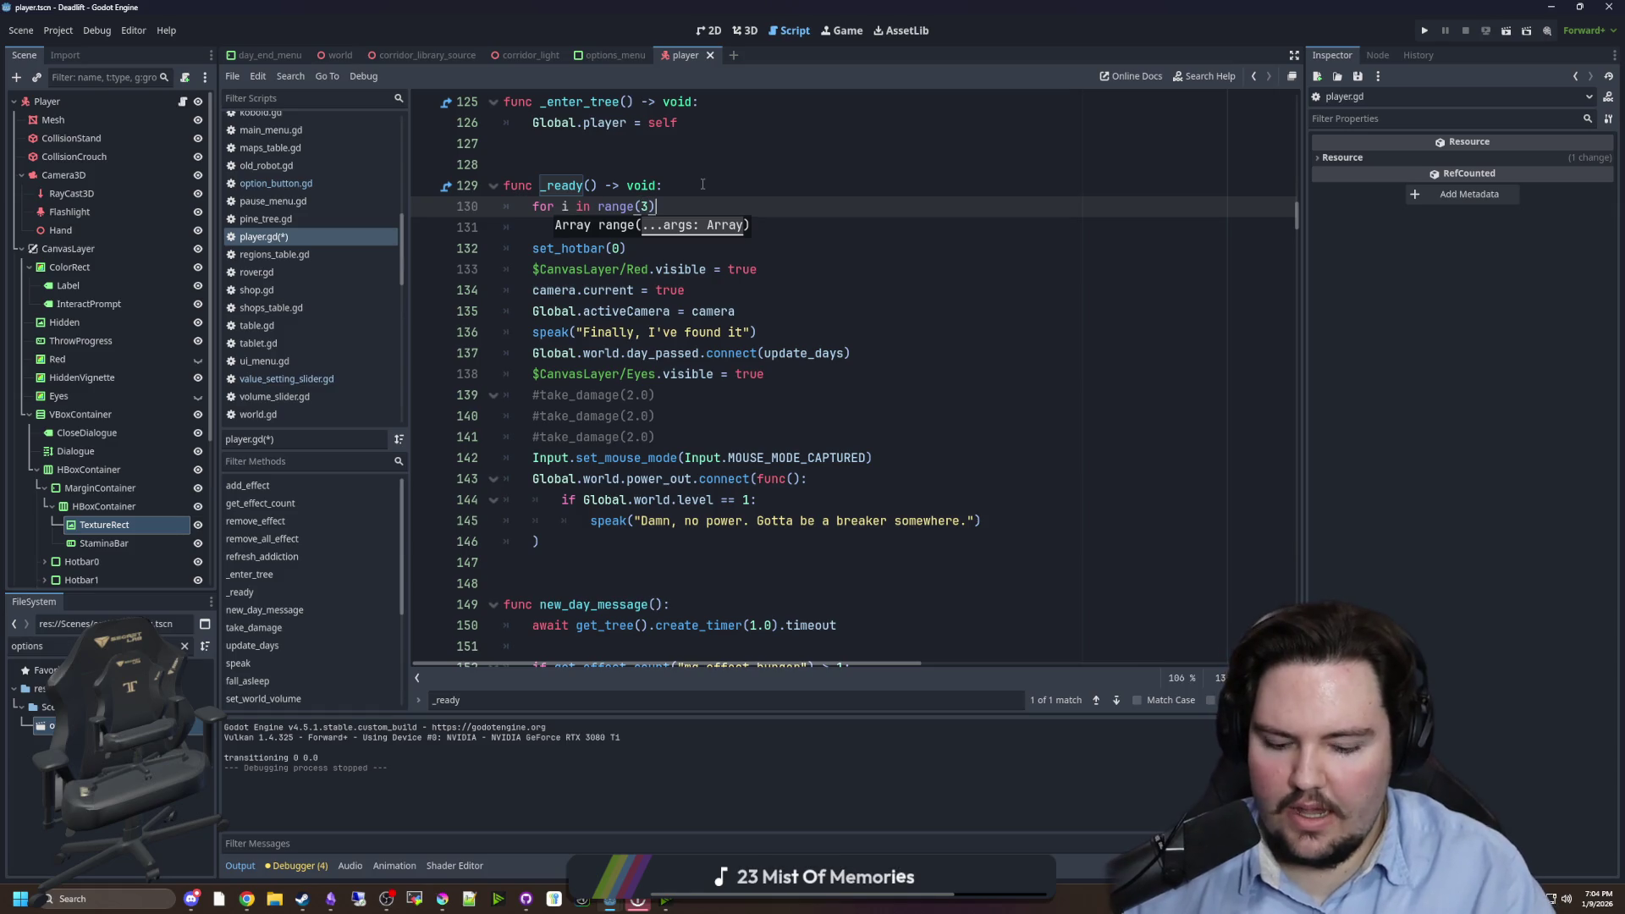
{"action": "type", "text": ":"}
{"action": "key", "text": "Return"}
{"action": "type", "text": "set_hotbar("}
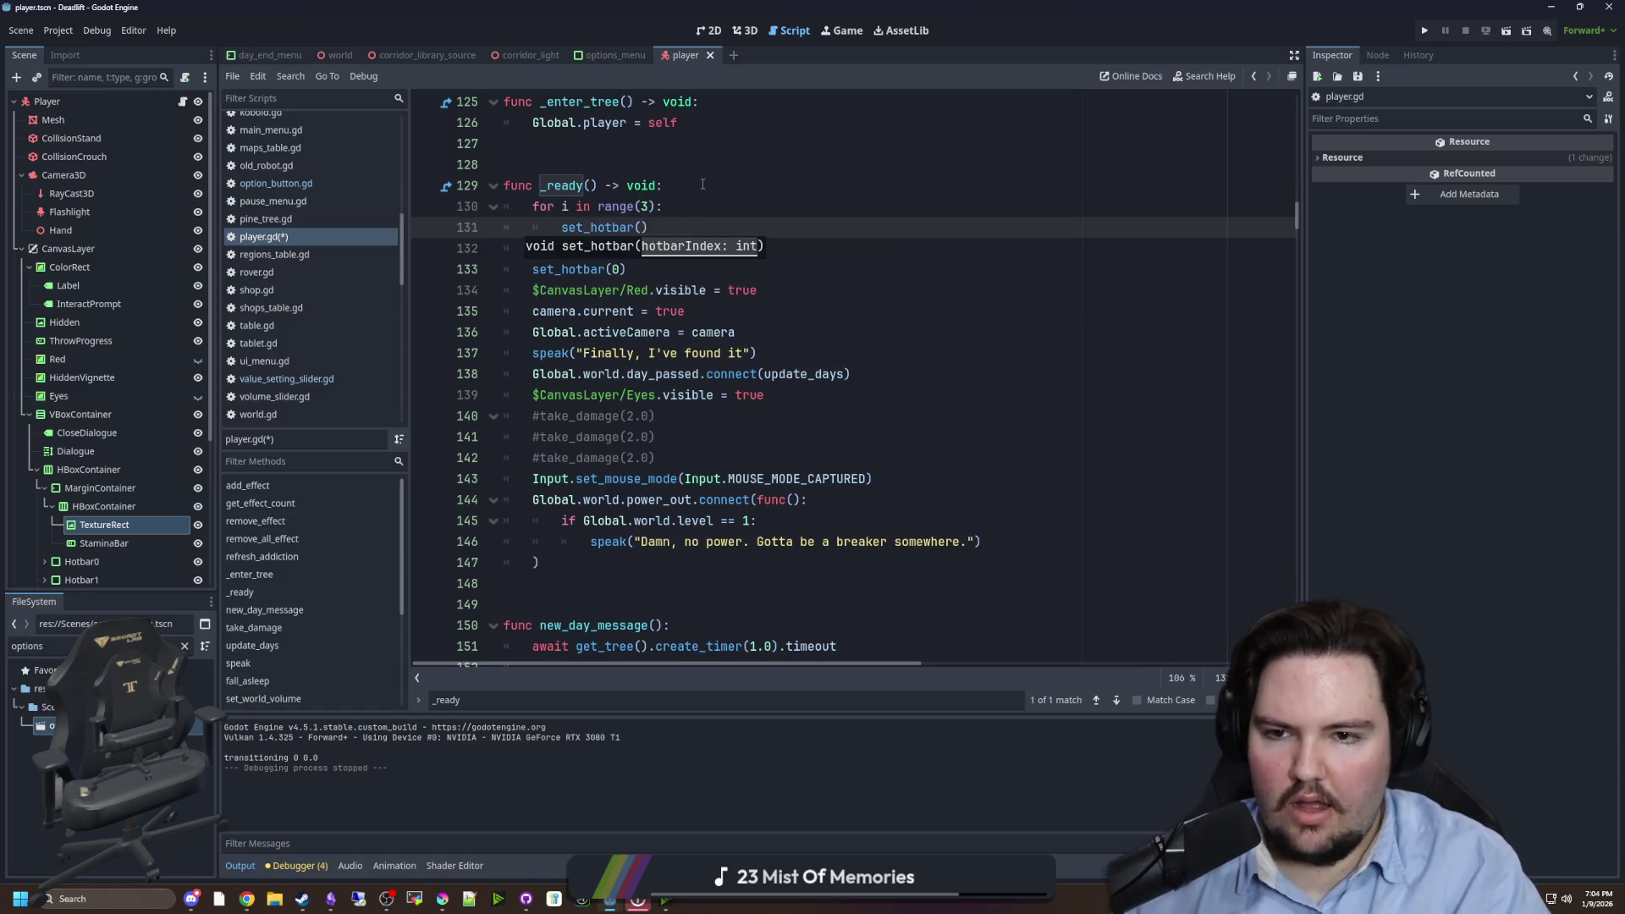
{"action": "type", "text": "i"}
{"action": "left_click", "coordinate": [702, 184]}
{"action": "left_click", "coordinate": [625, 251]}
{"action": "key", "text": "ctrl+s"}
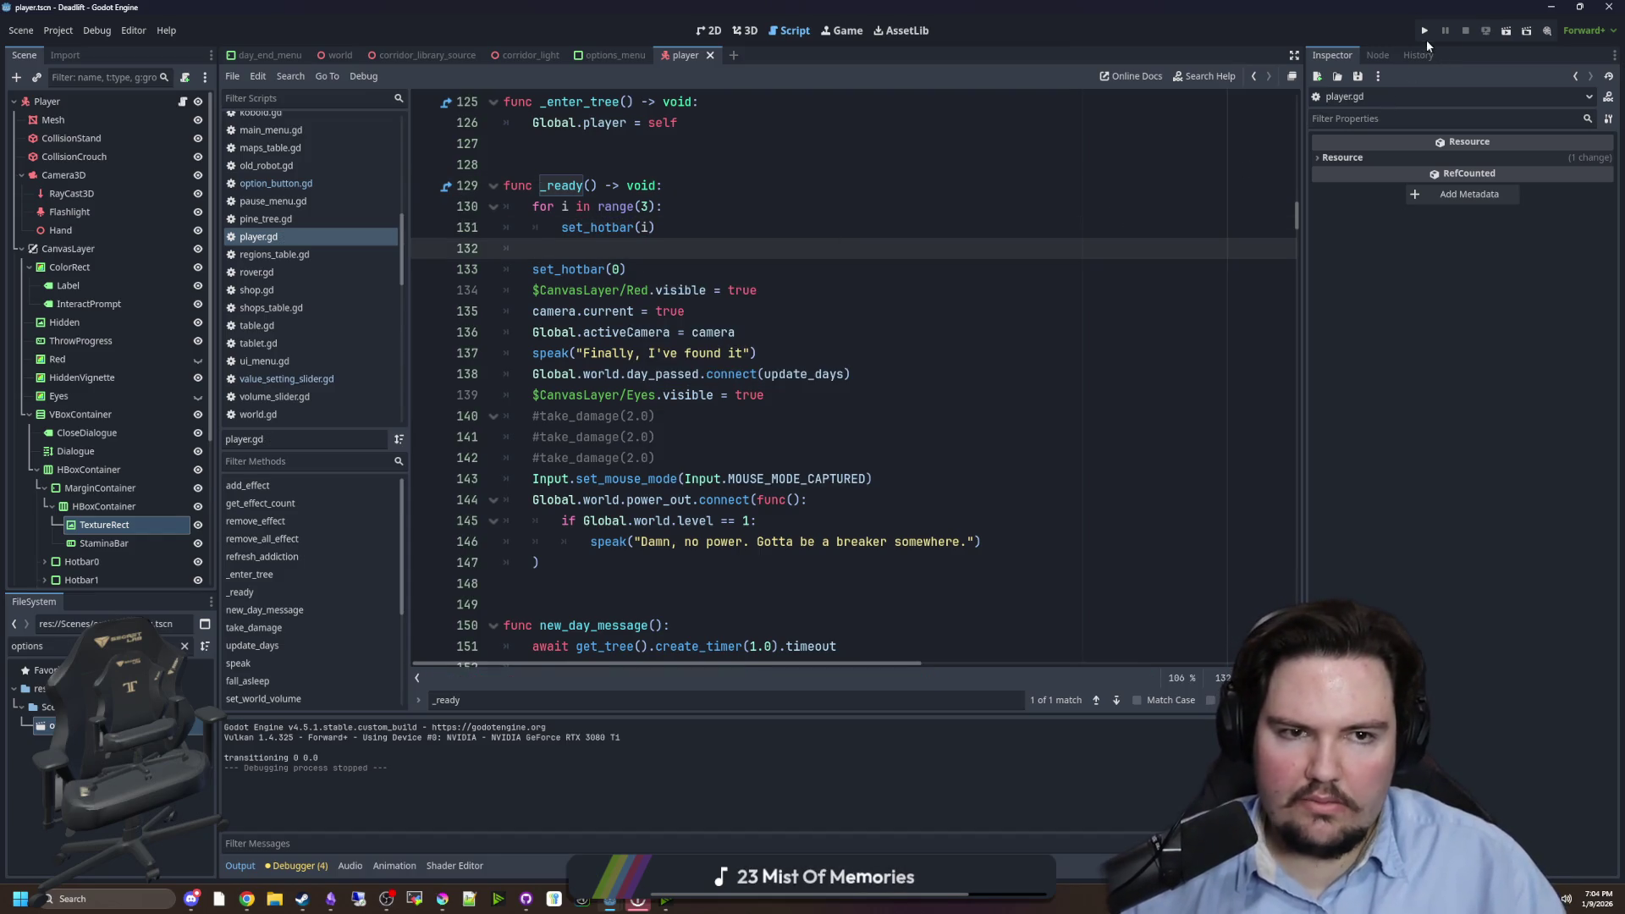
- Launch the game with F5, start playing and dismiss the opening dialogue
{"action": "key", "text": "F5"}
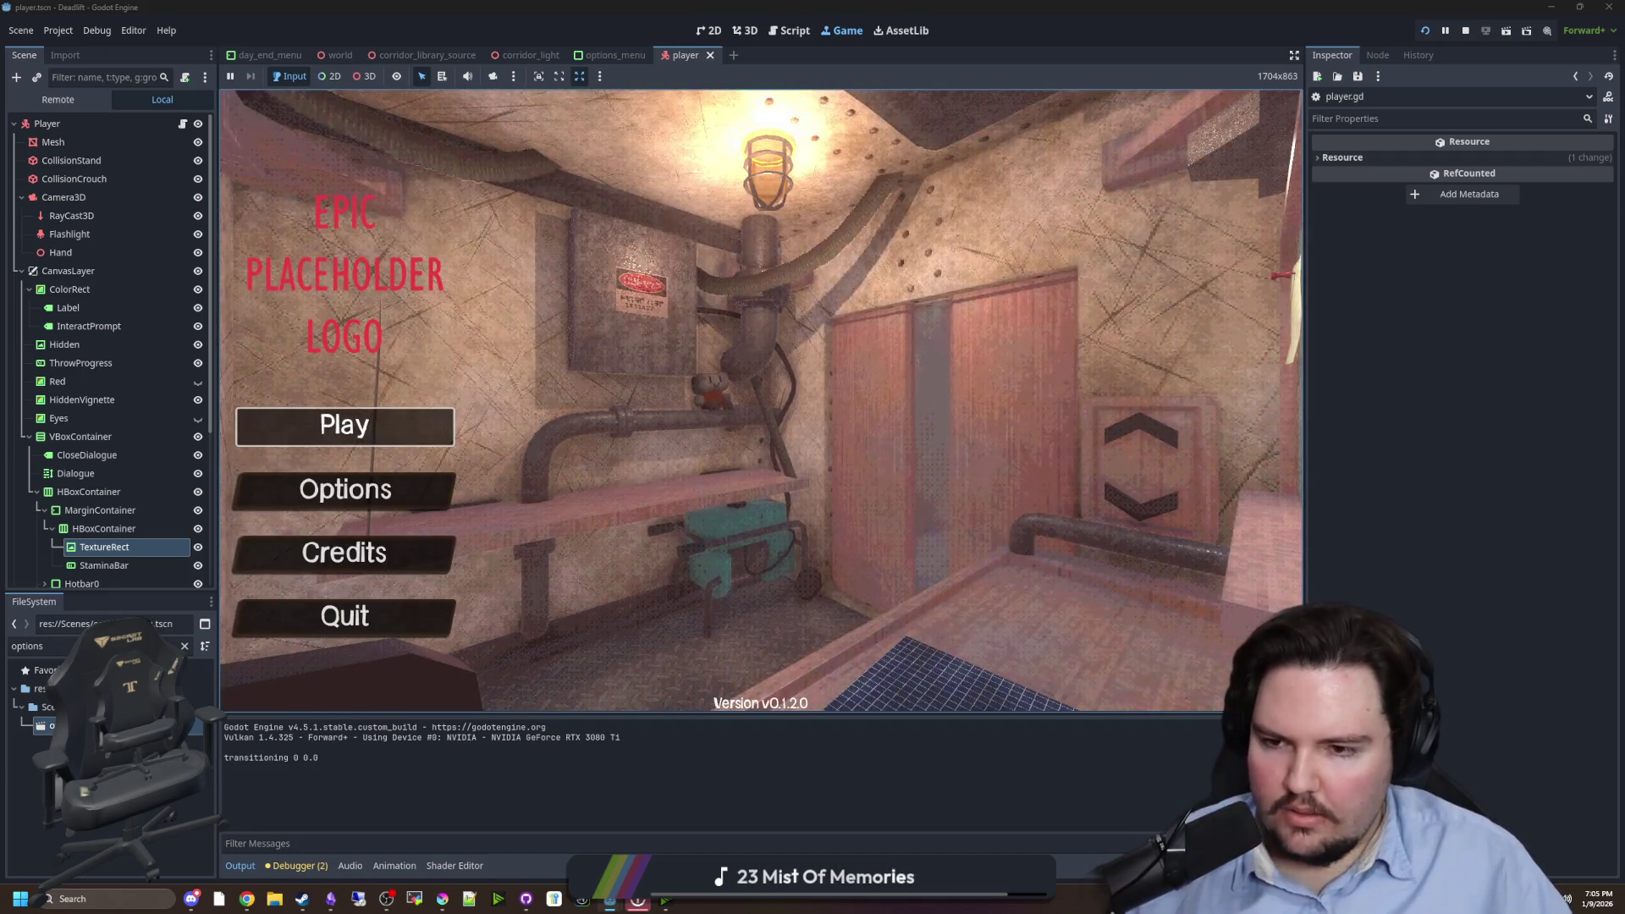
{"action": "left_click", "coordinate": [347, 425]}
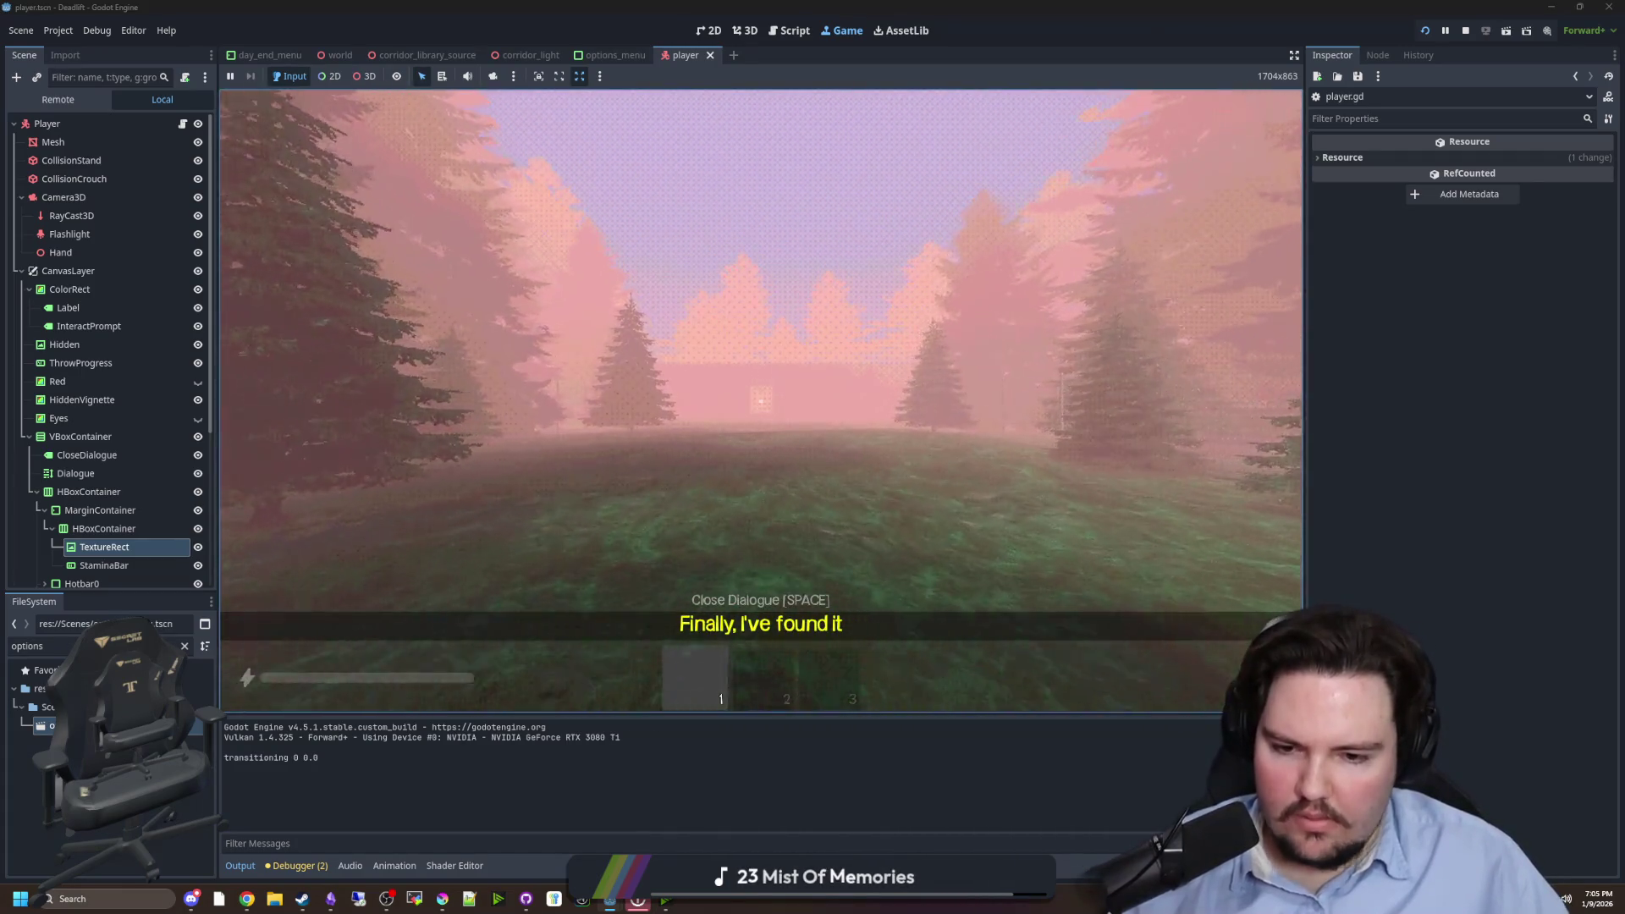
{"action": "key", "text": "shift+w"}
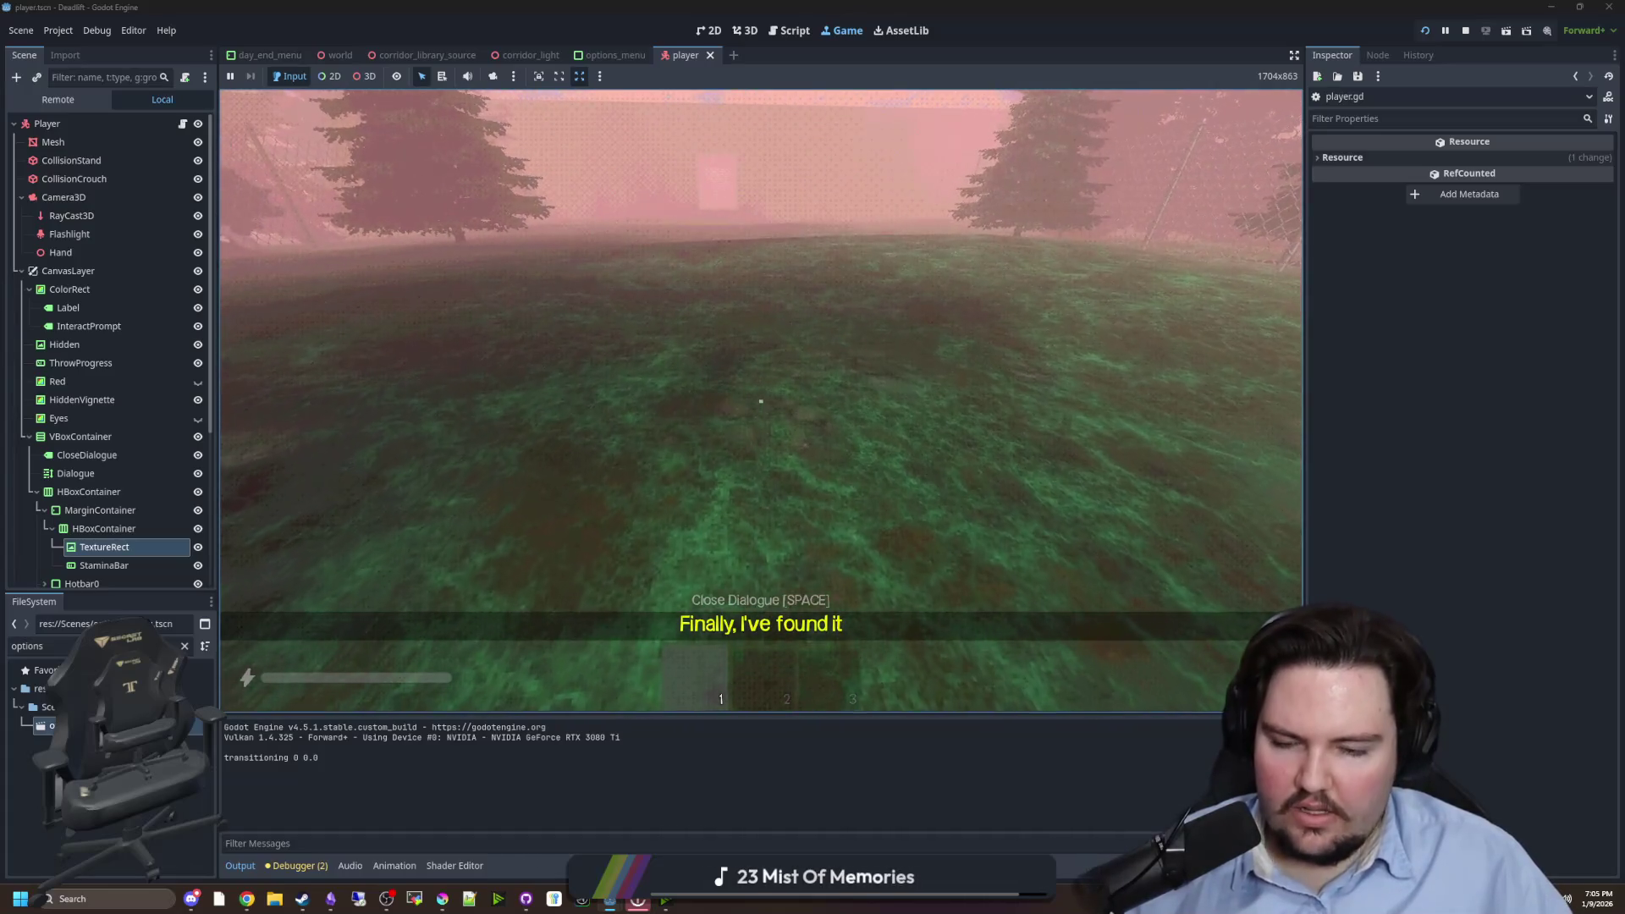
{"action": "key", "text": "space"}
- Spawn blueberries with the '/give blueberries' console command, pick them up and hold them
{"action": "key", "text": "grave"}
{"action": "type", "text": "/"}
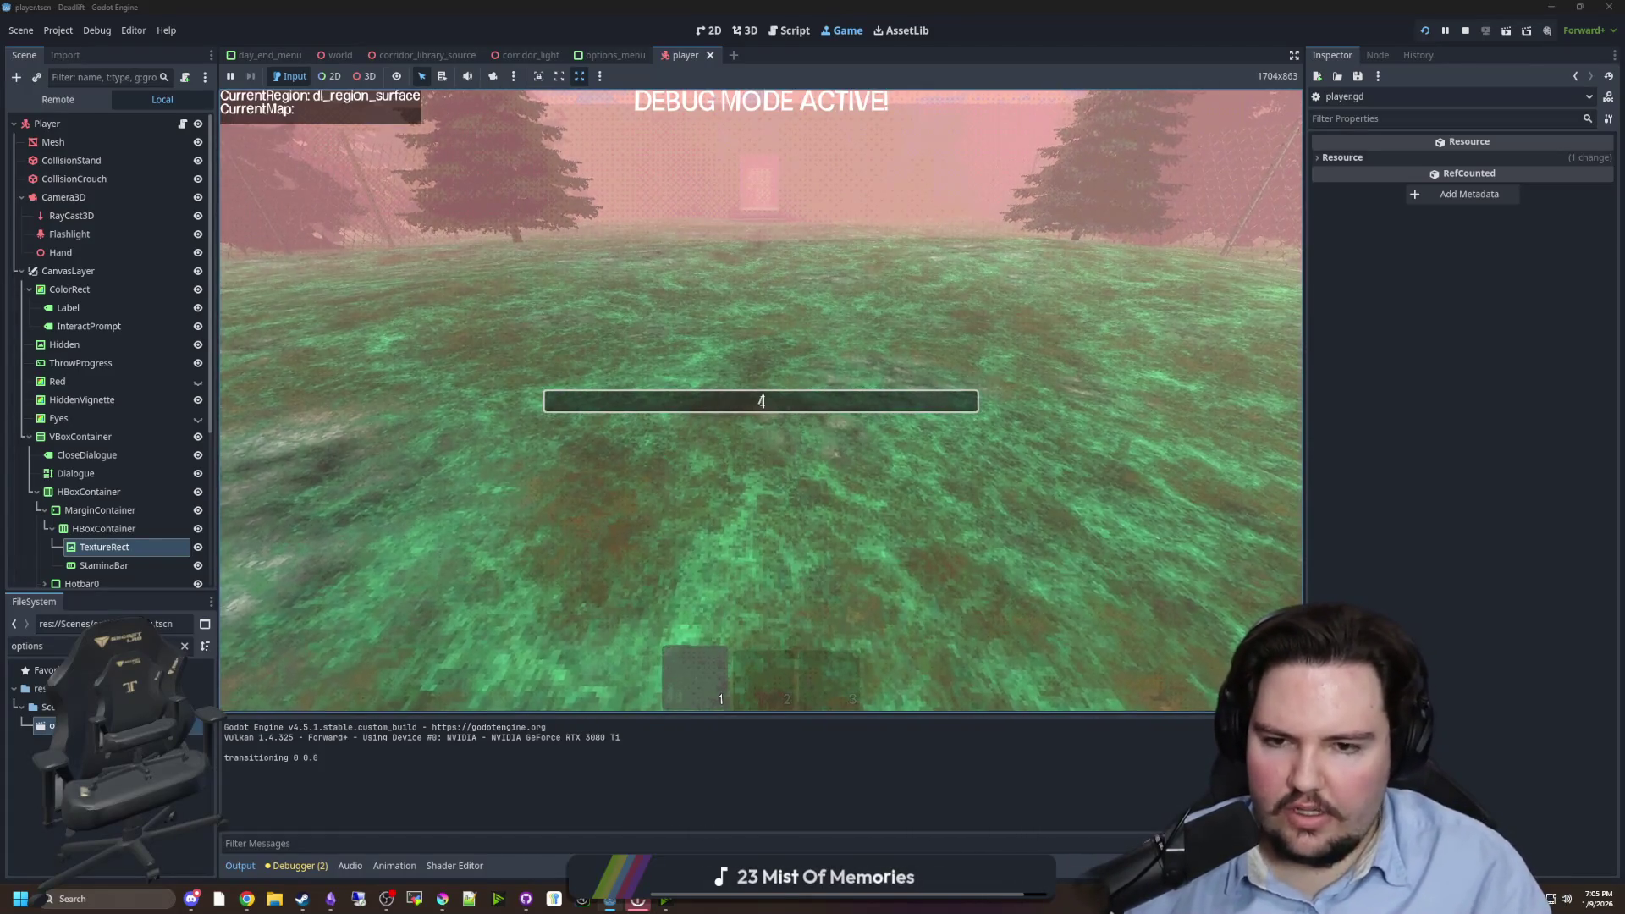
{"action": "type", "text": "give blueberries"}
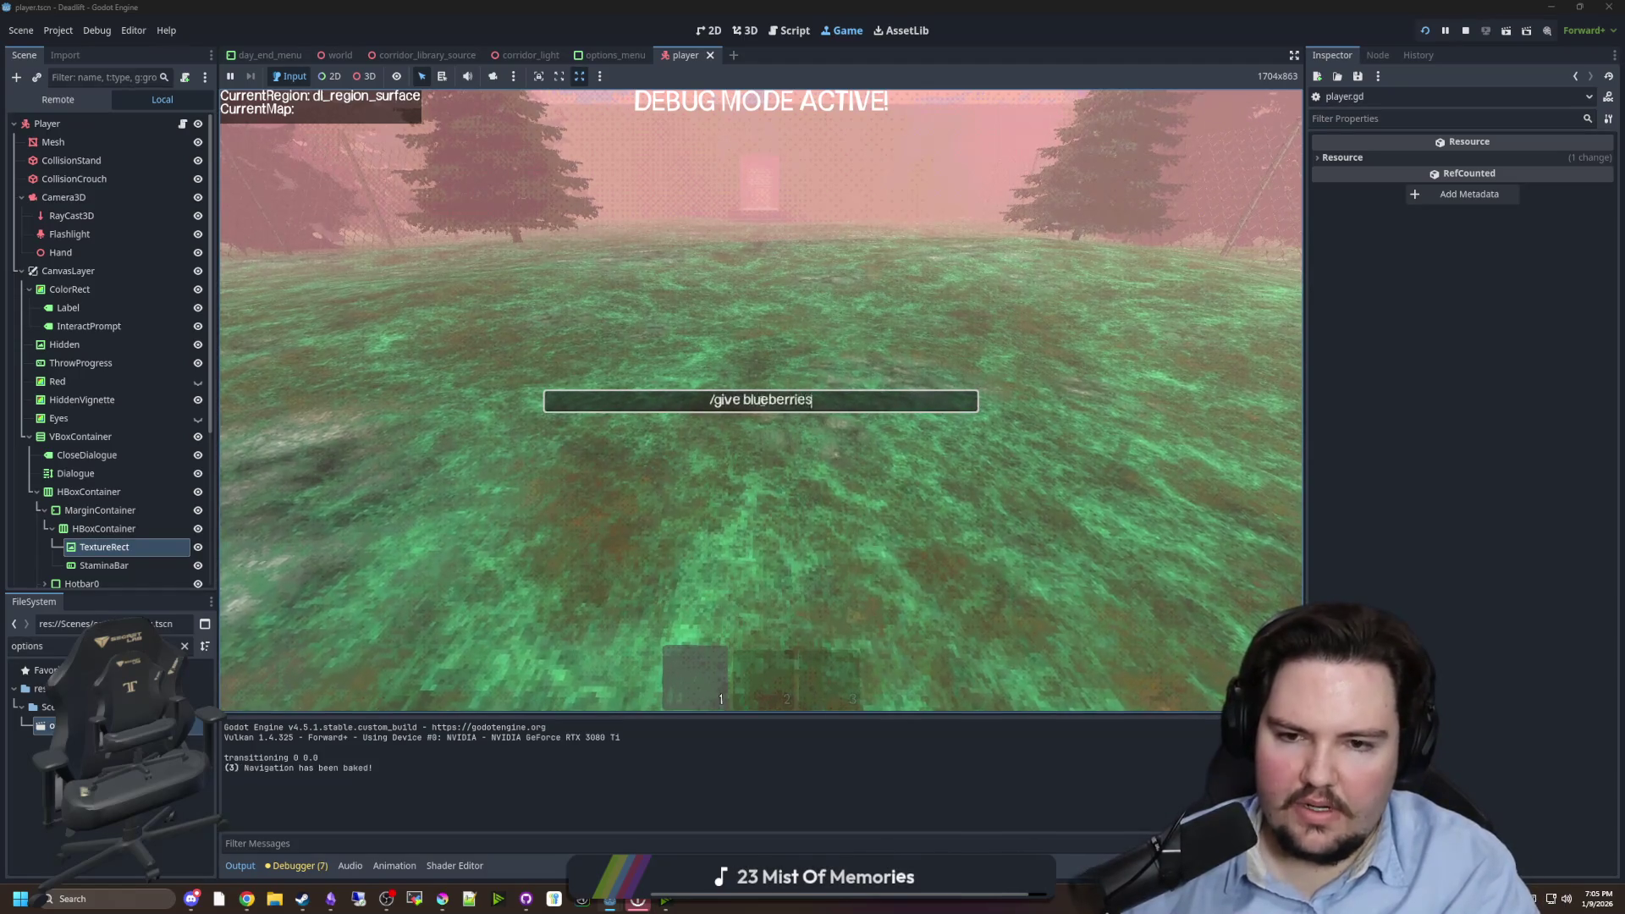
{"action": "key", "text": "Return"}
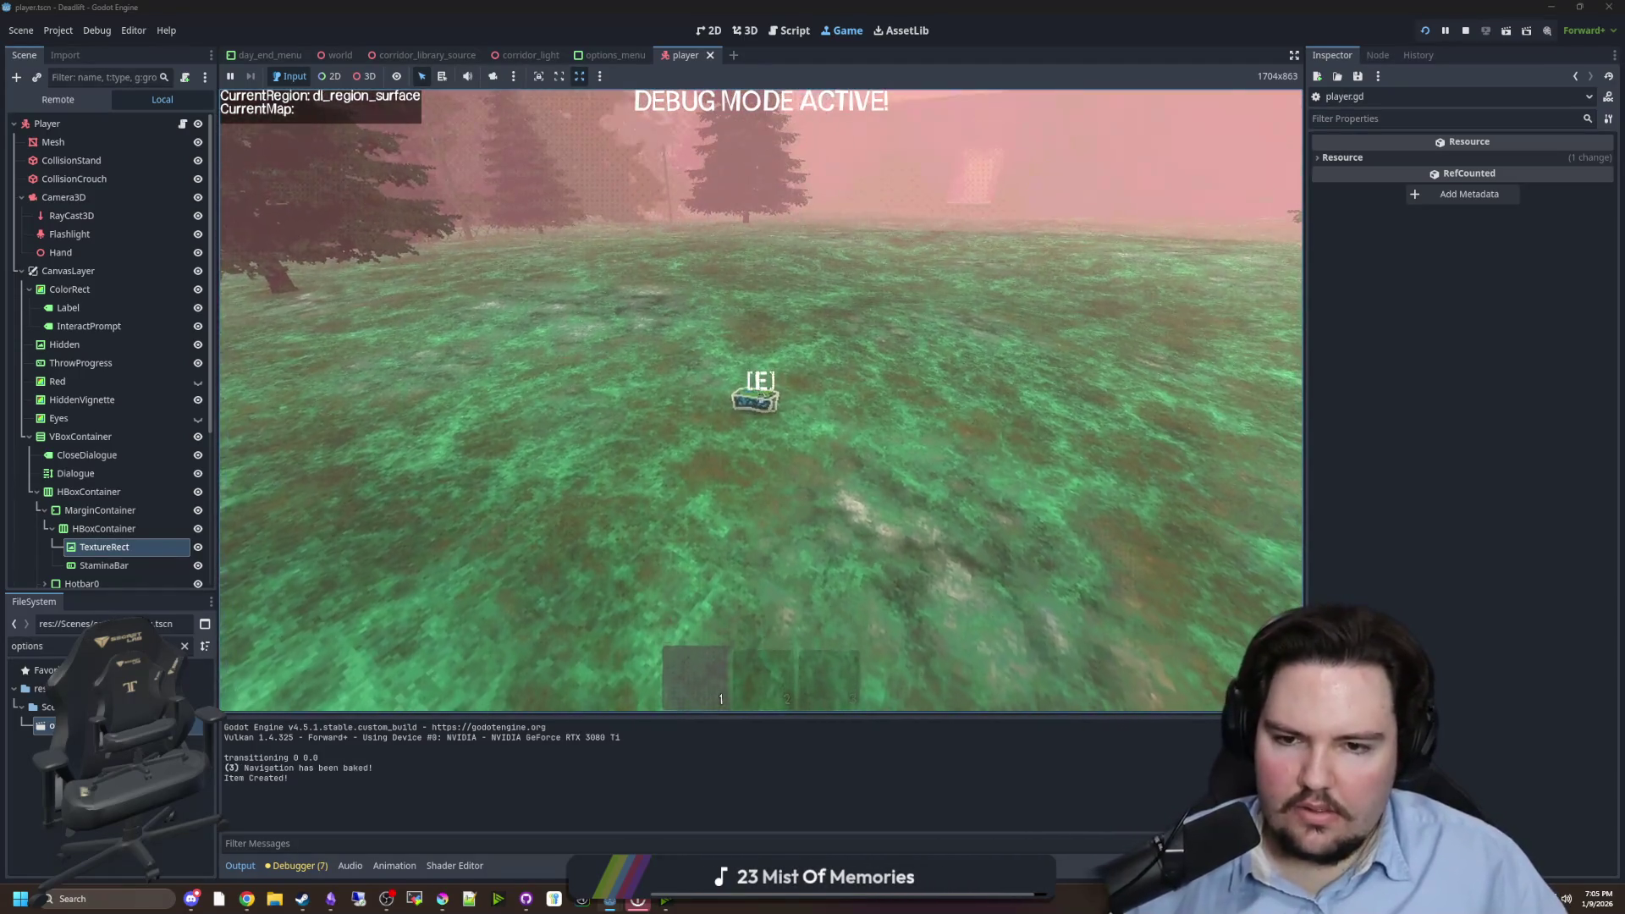
{"action": "key", "text": "e"}
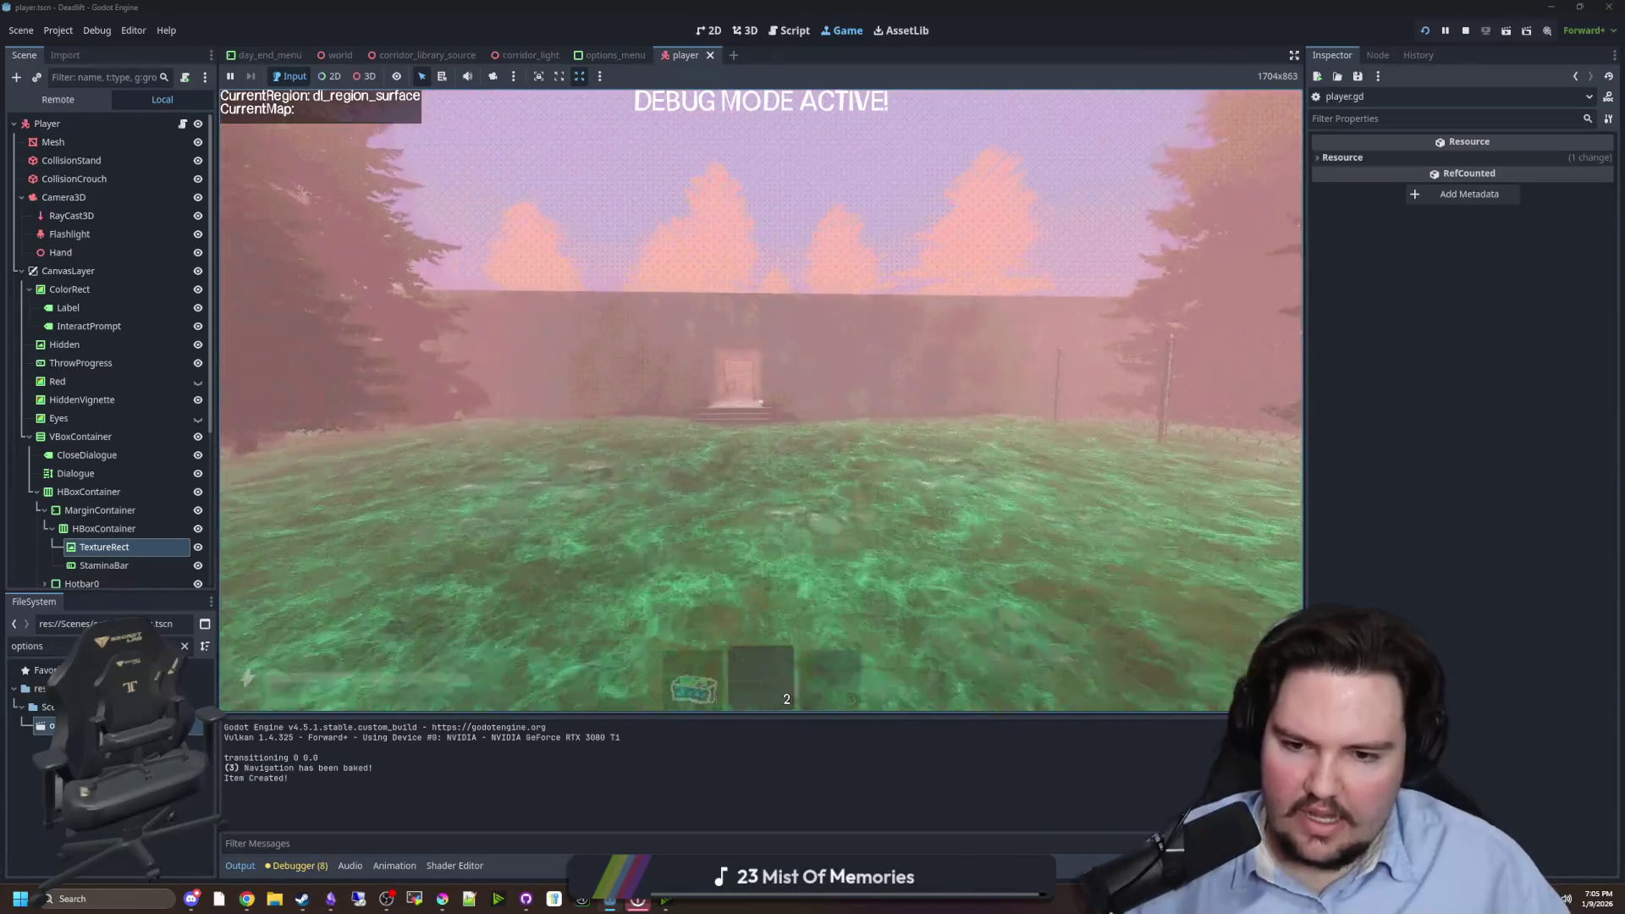
{"action": "key", "text": "1"}
- Walk around the level checking the dimmed hotbar slots and drop the blueberries
{"action": "key", "text": "w"}
{"action": "key", "text": "w"}
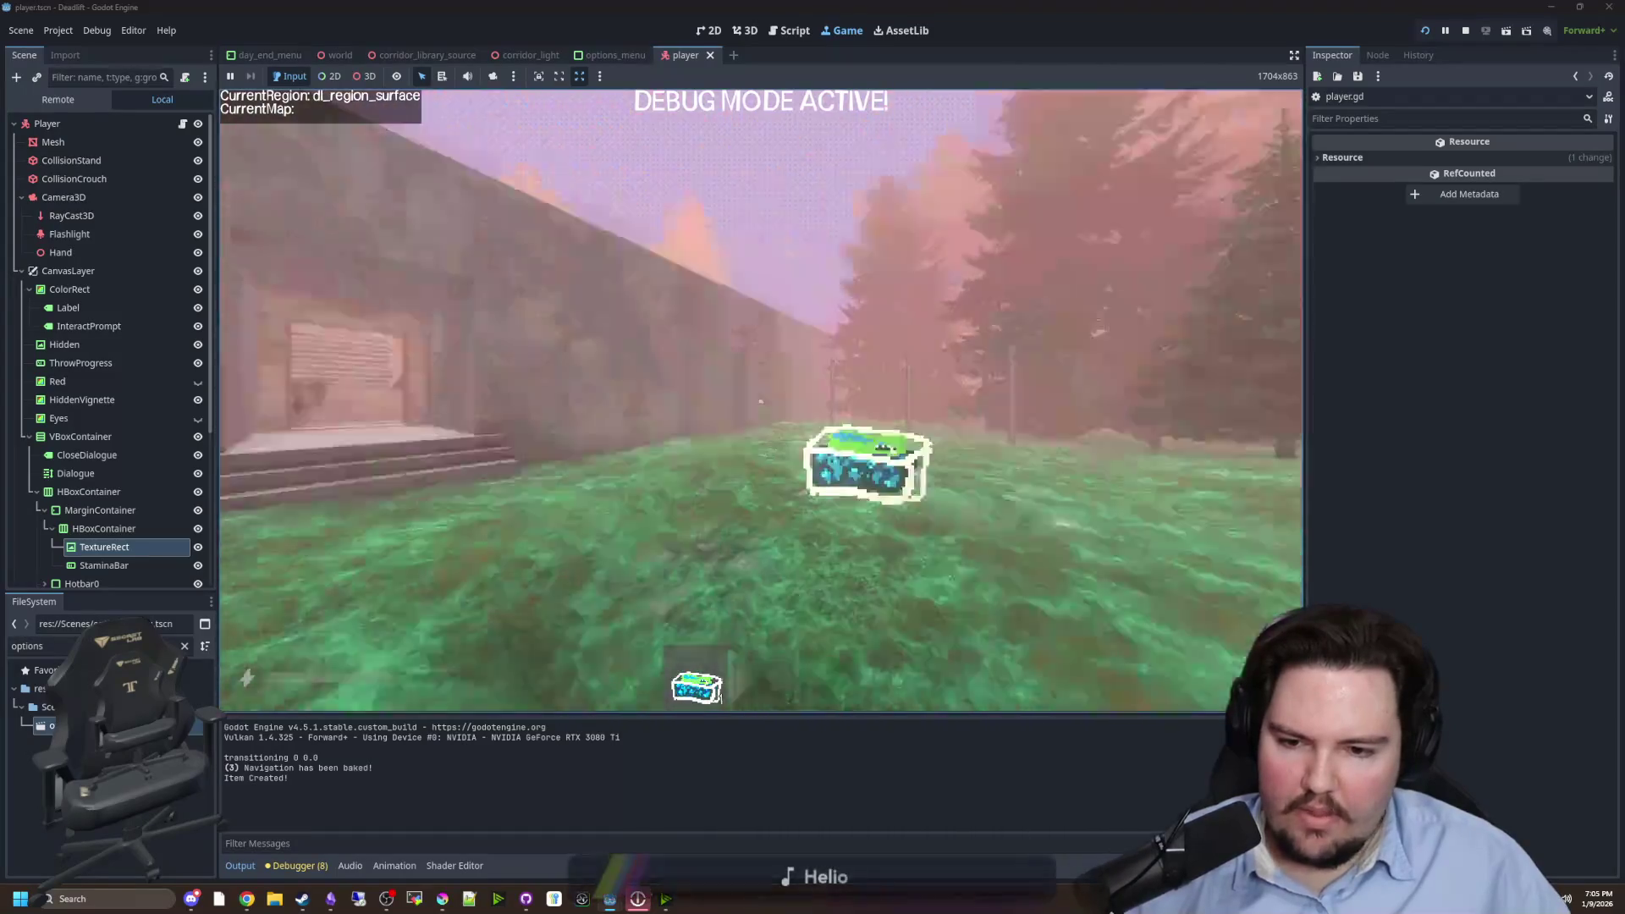
{"action": "key", "text": "w"}
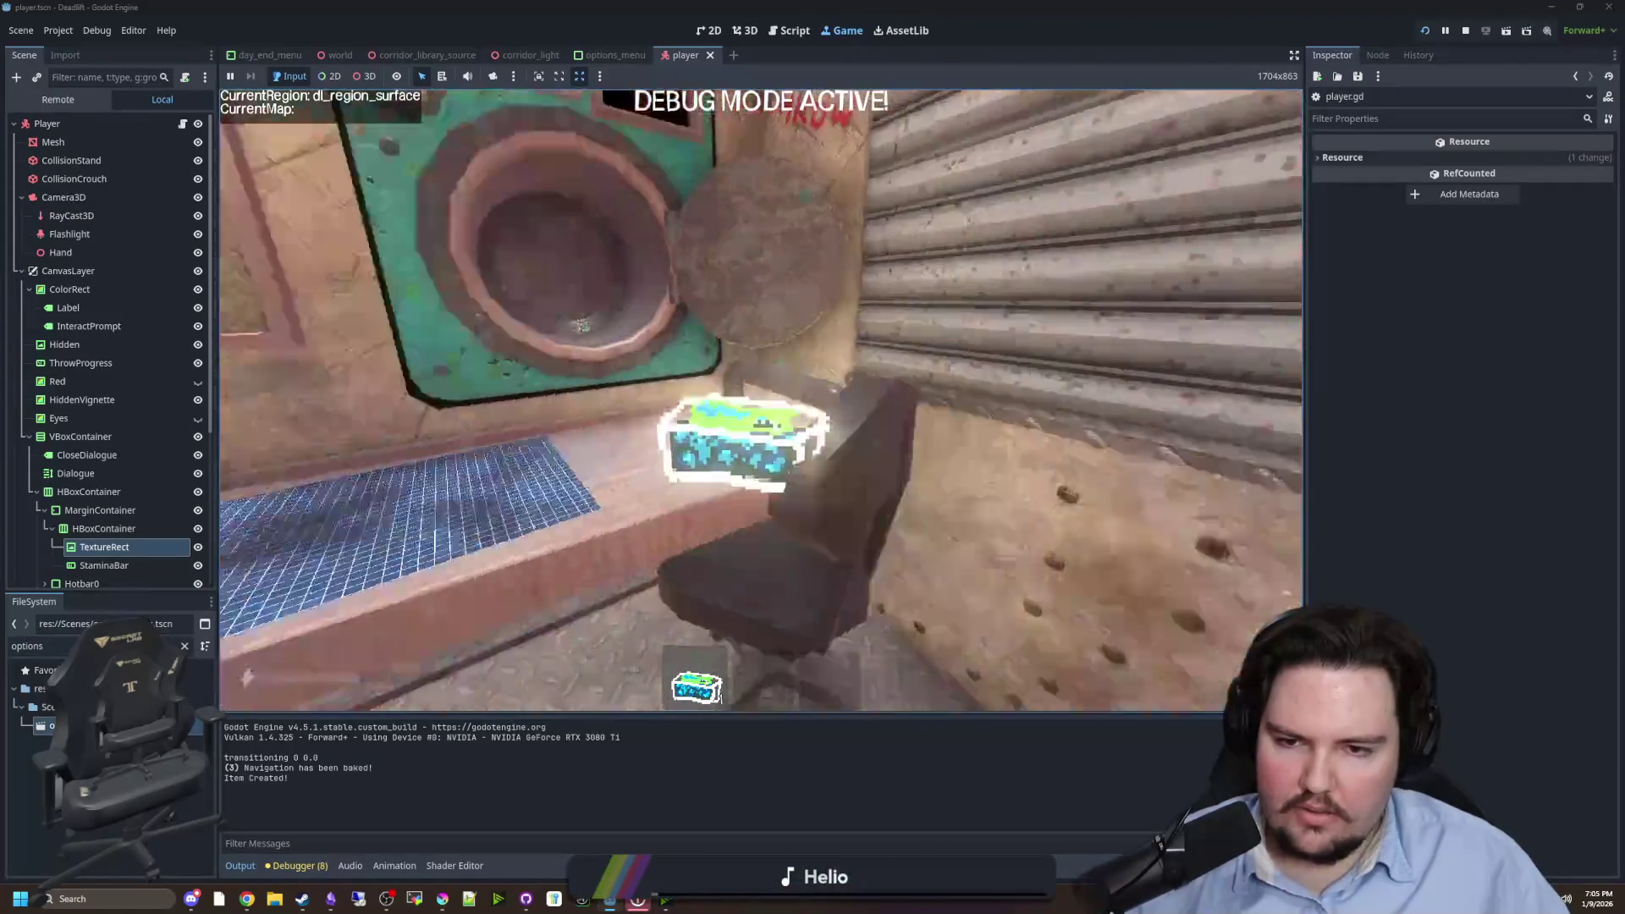
{"action": "key", "text": "w"}
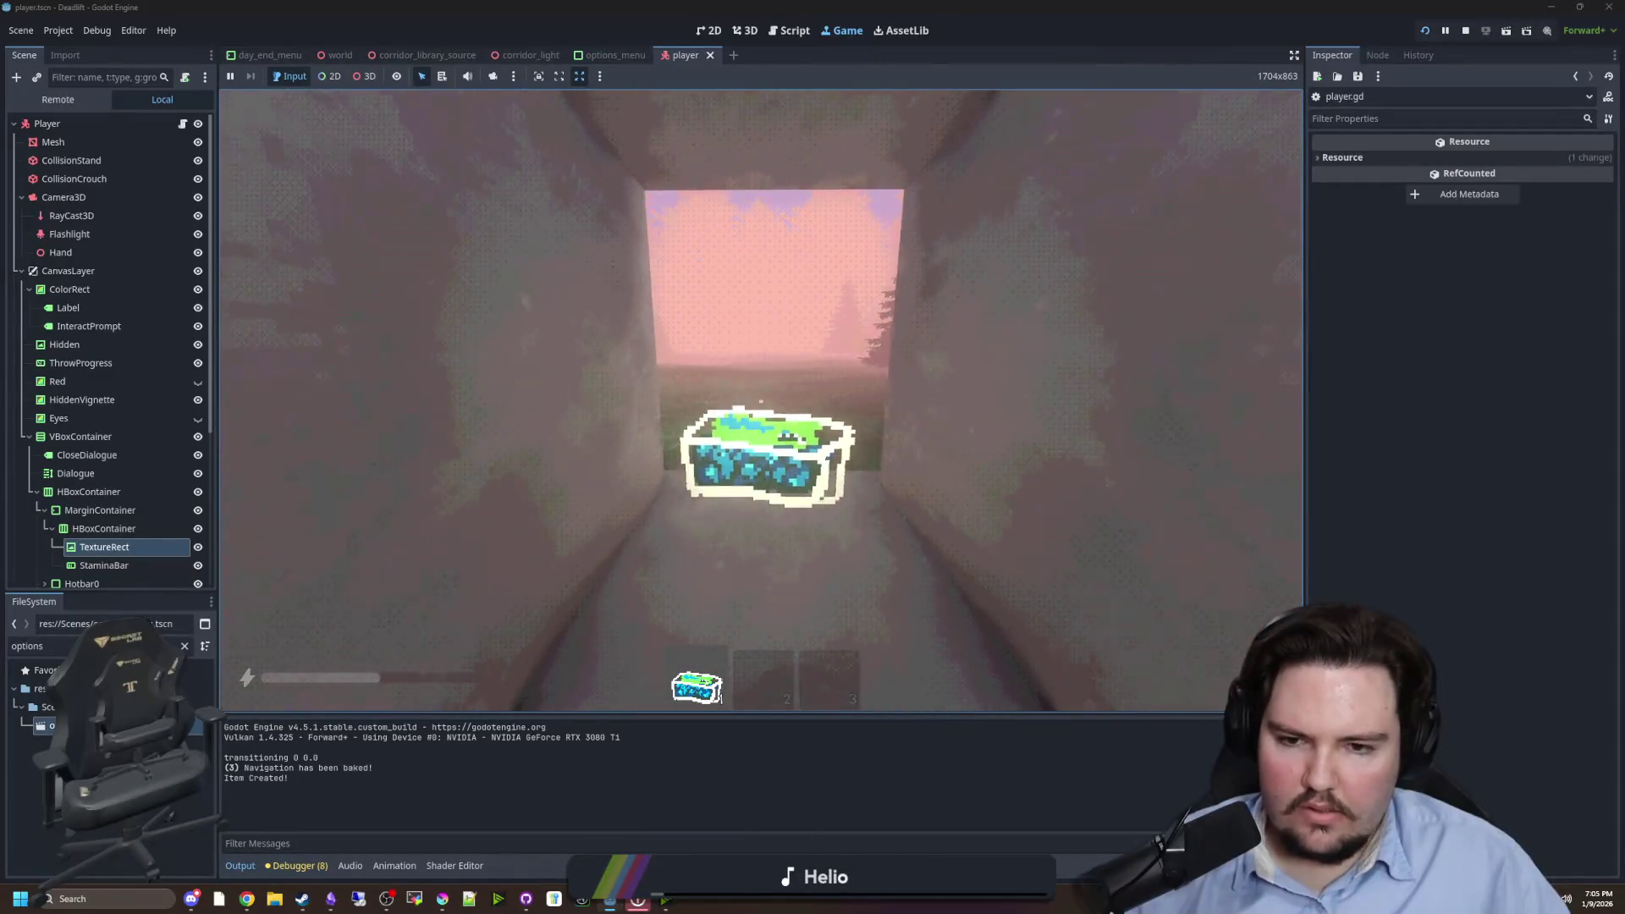
{"action": "key", "text": "w"}
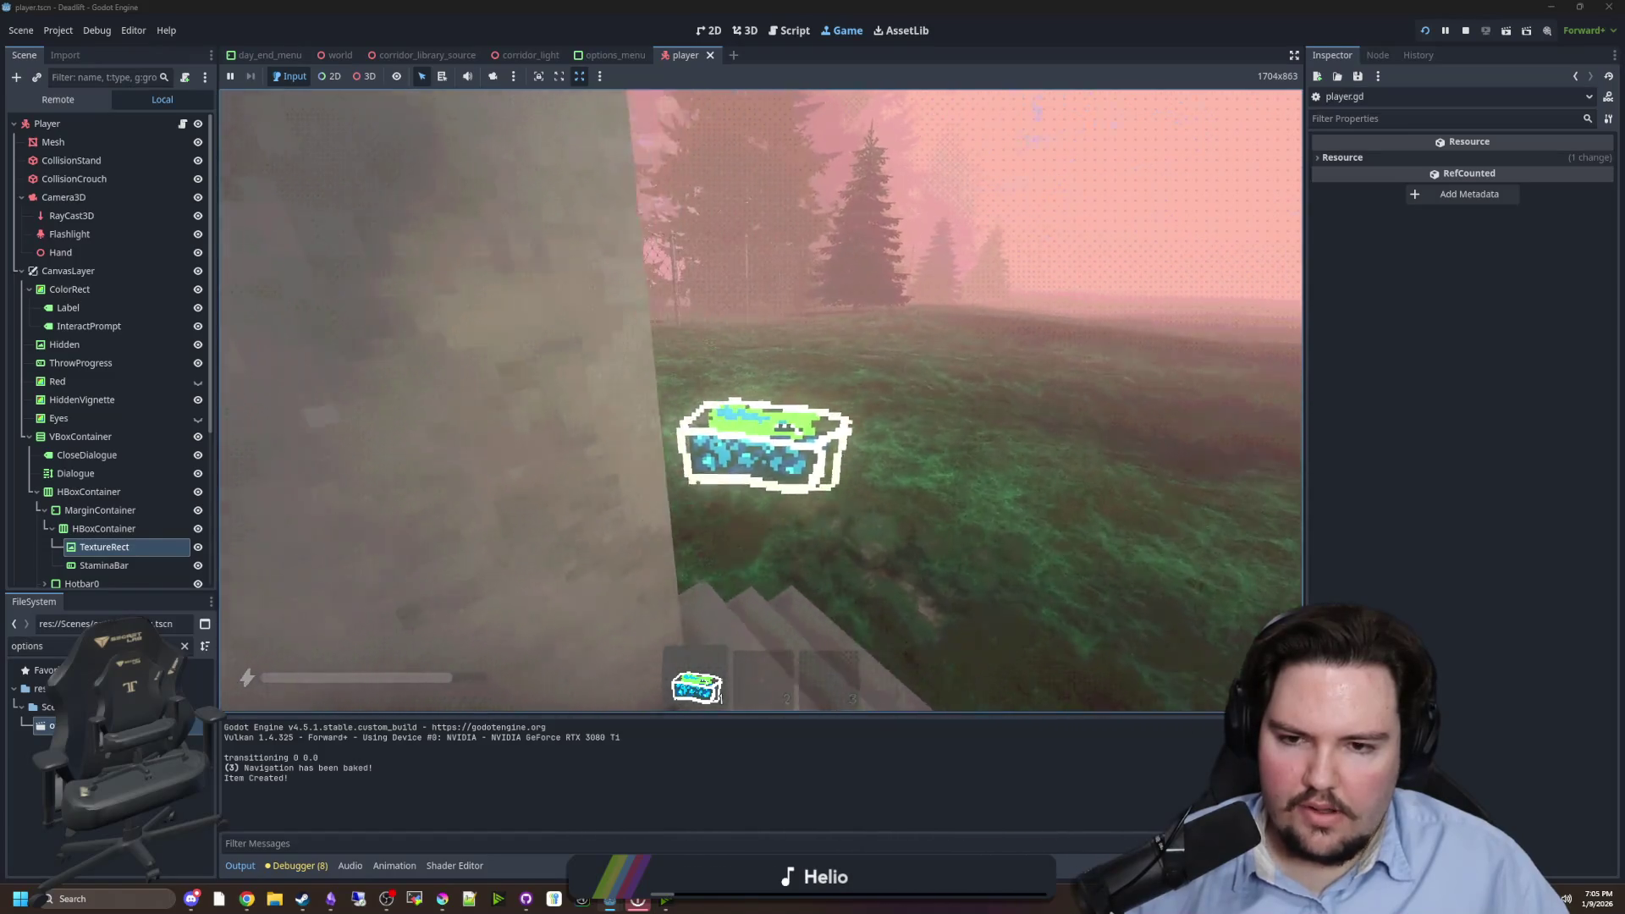
{"action": "key", "text": "w"}
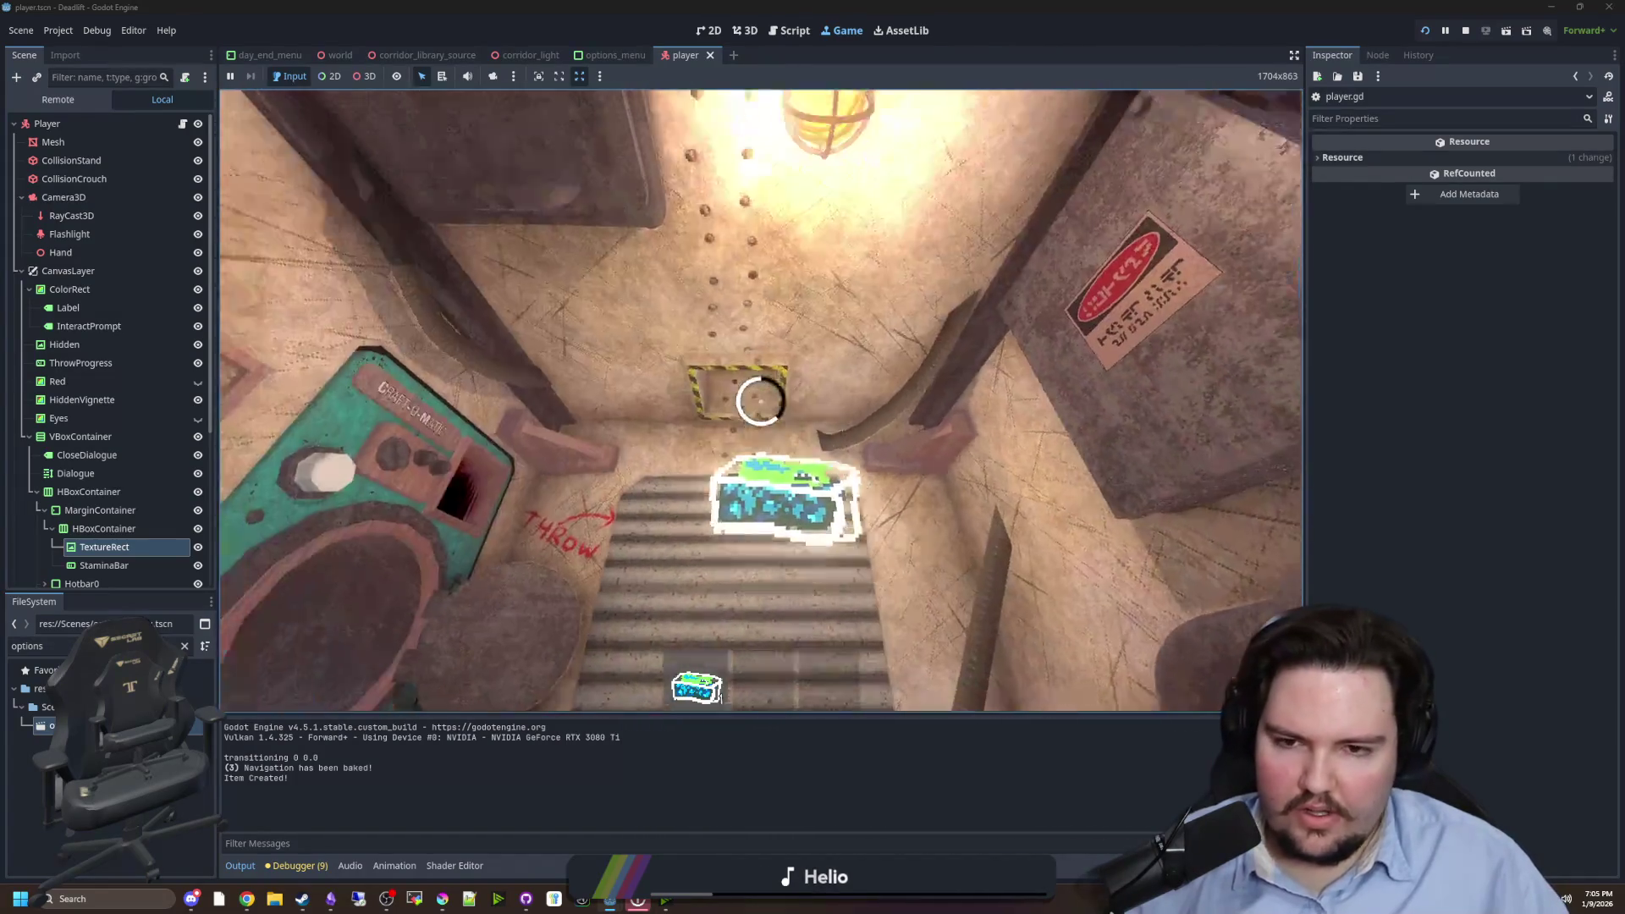
{"action": "key", "text": "e"}
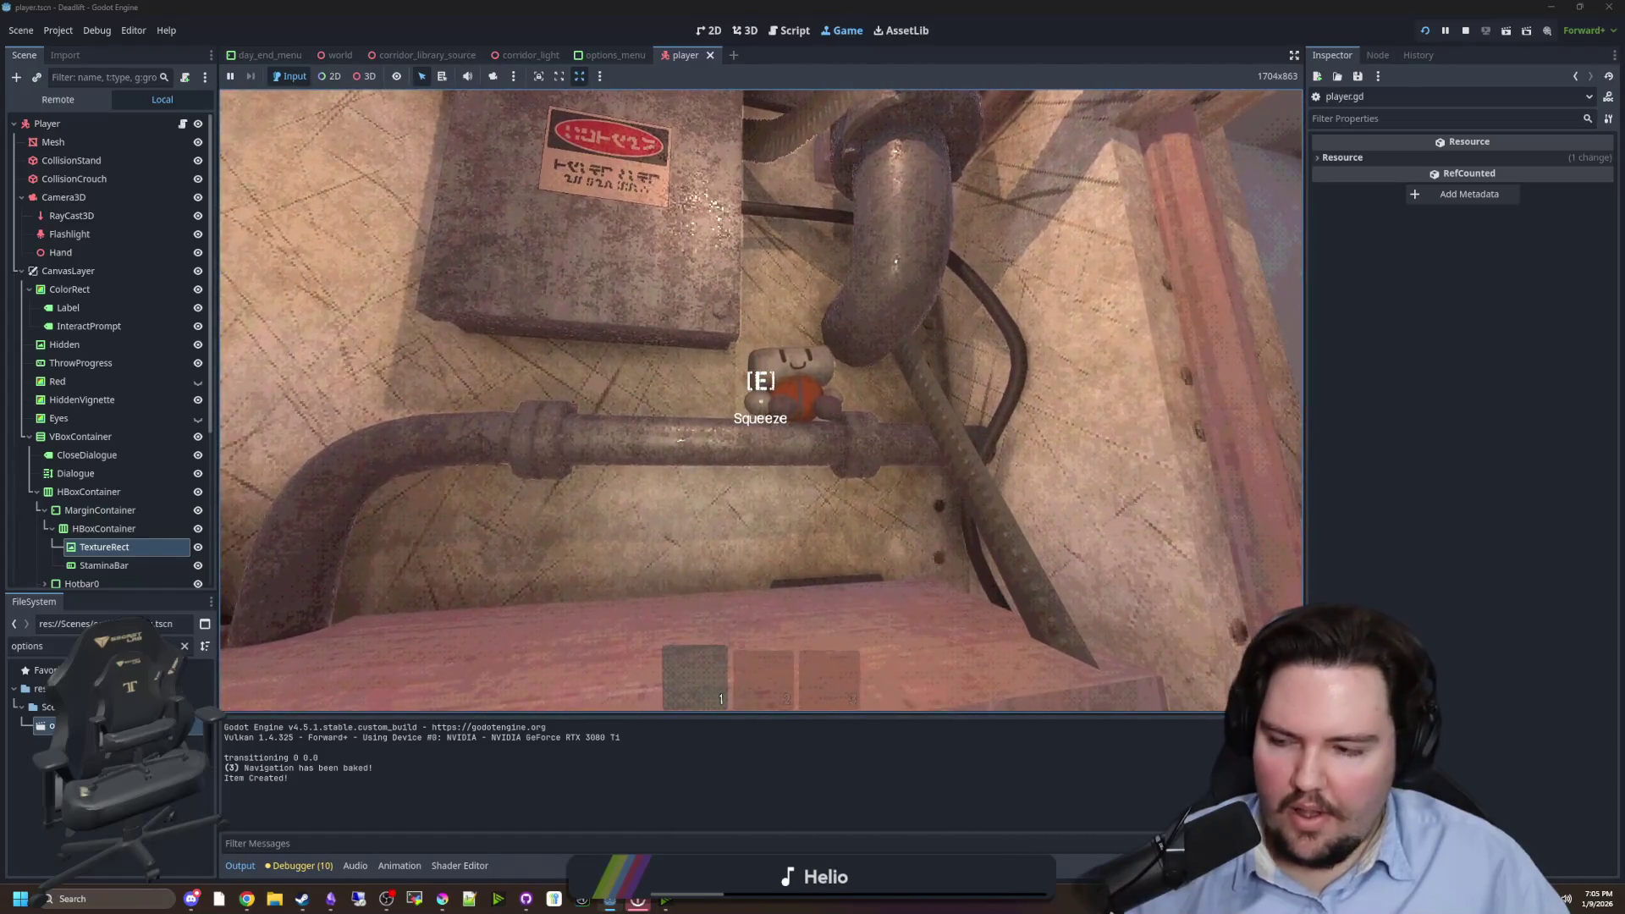
{"action": "key", "text": "e"}
{"action": "key", "text": "w"}
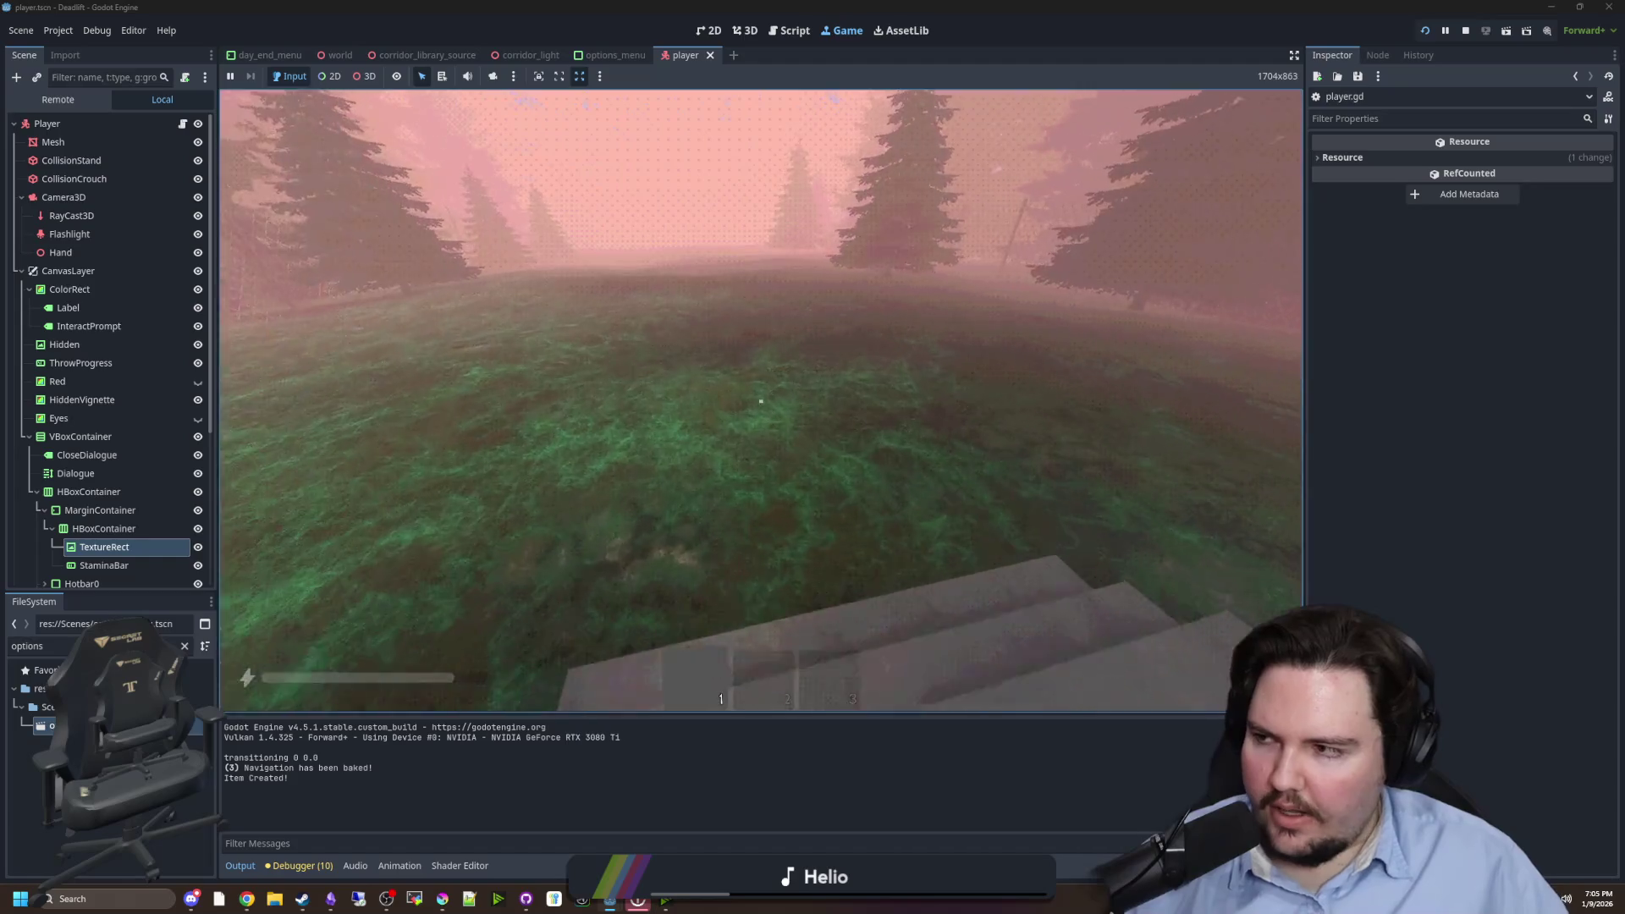
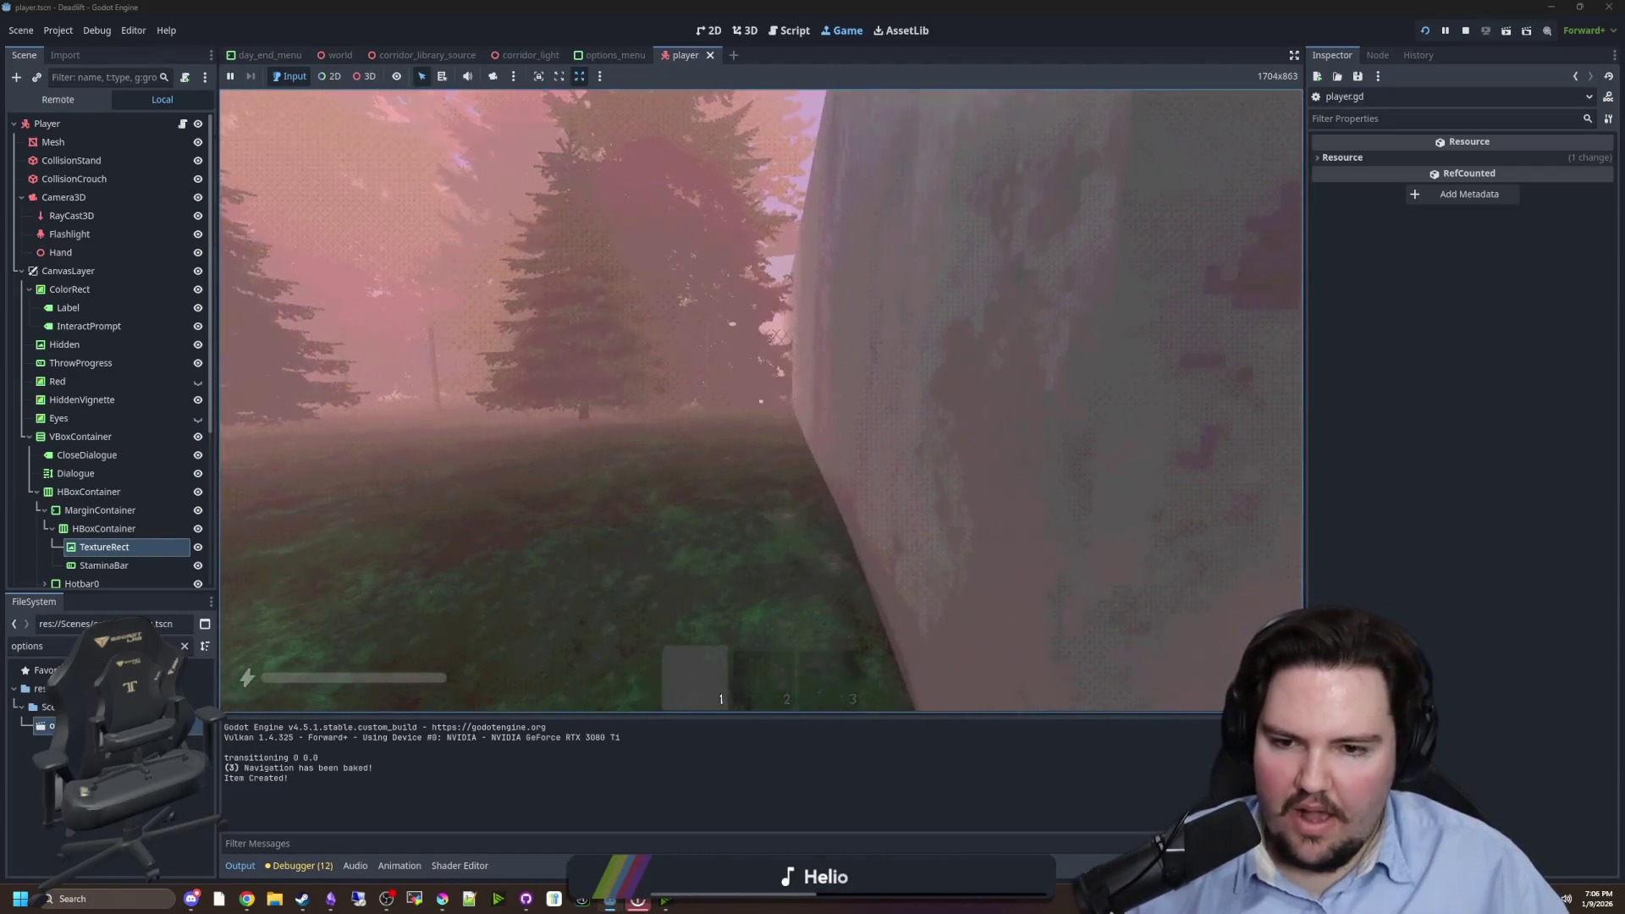
- Walk into the lit room, hide under the table, then walk out through the window opening
{"action": "key", "text": "w"}
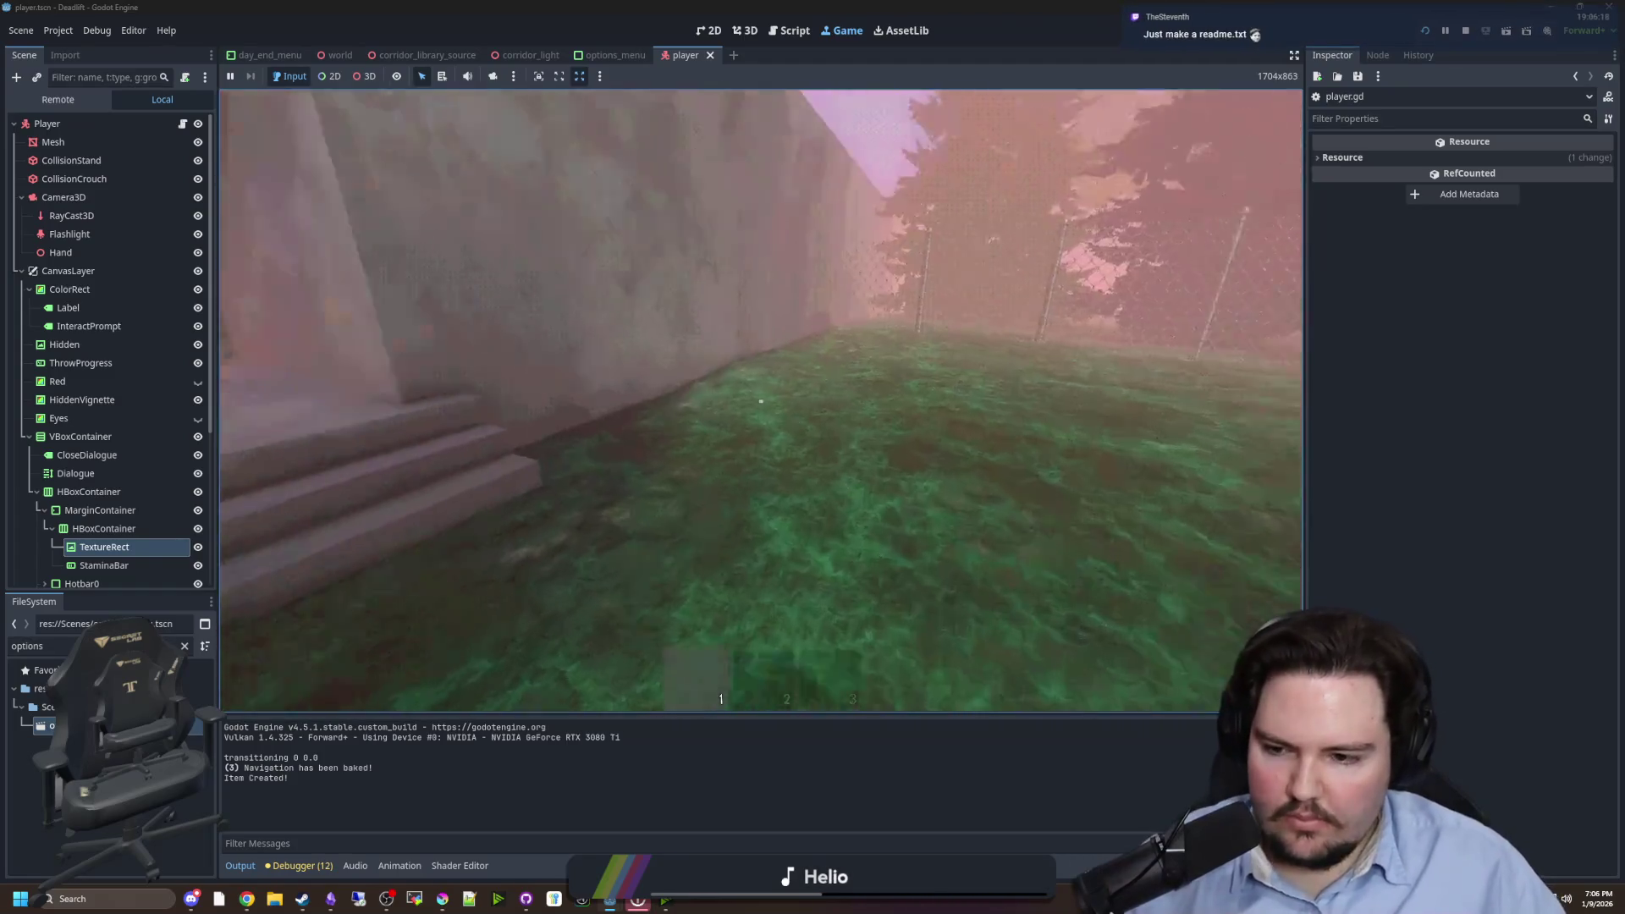
{"action": "key", "text": "w"}
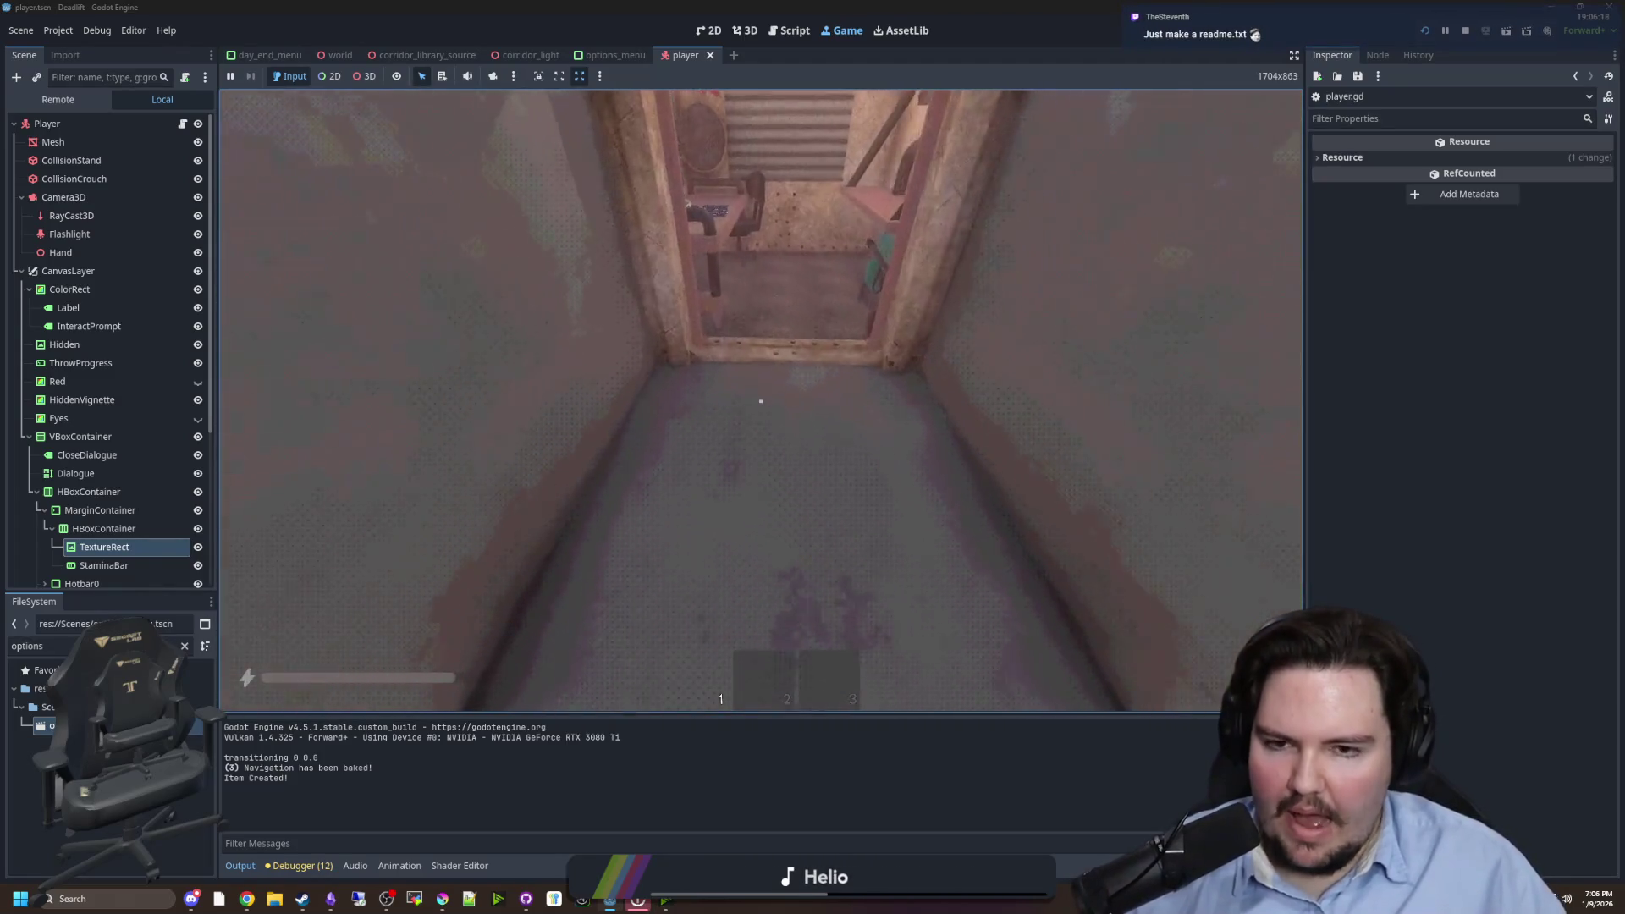
{"action": "key", "text": "w"}
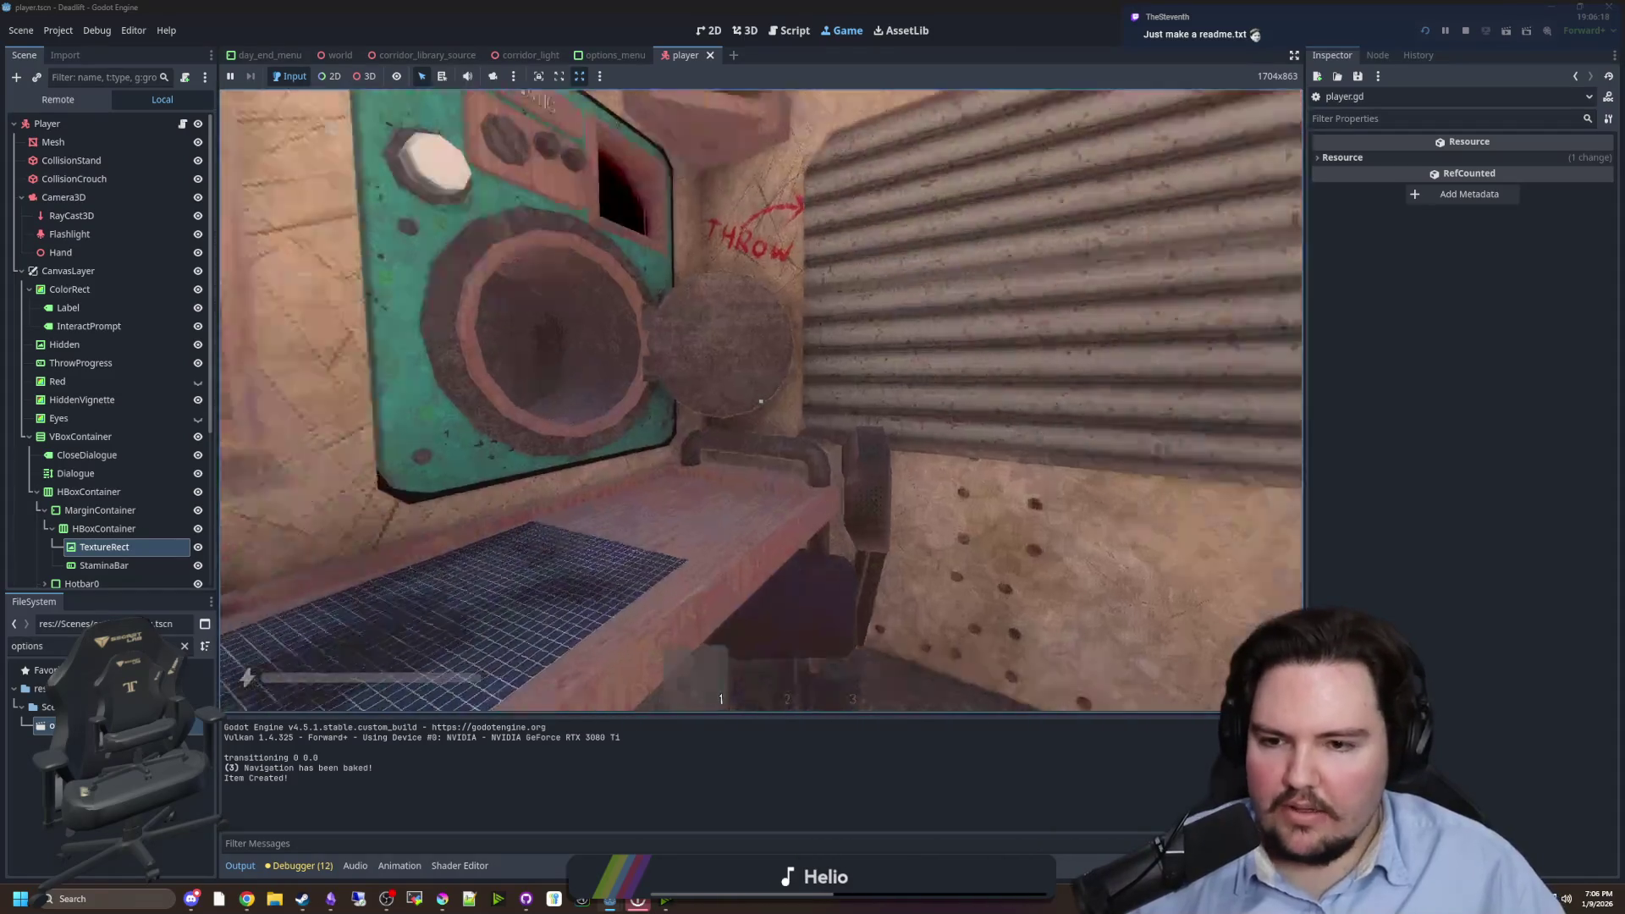
{"action": "key", "text": "ctrl"}
{"action": "key", "text": "w"}
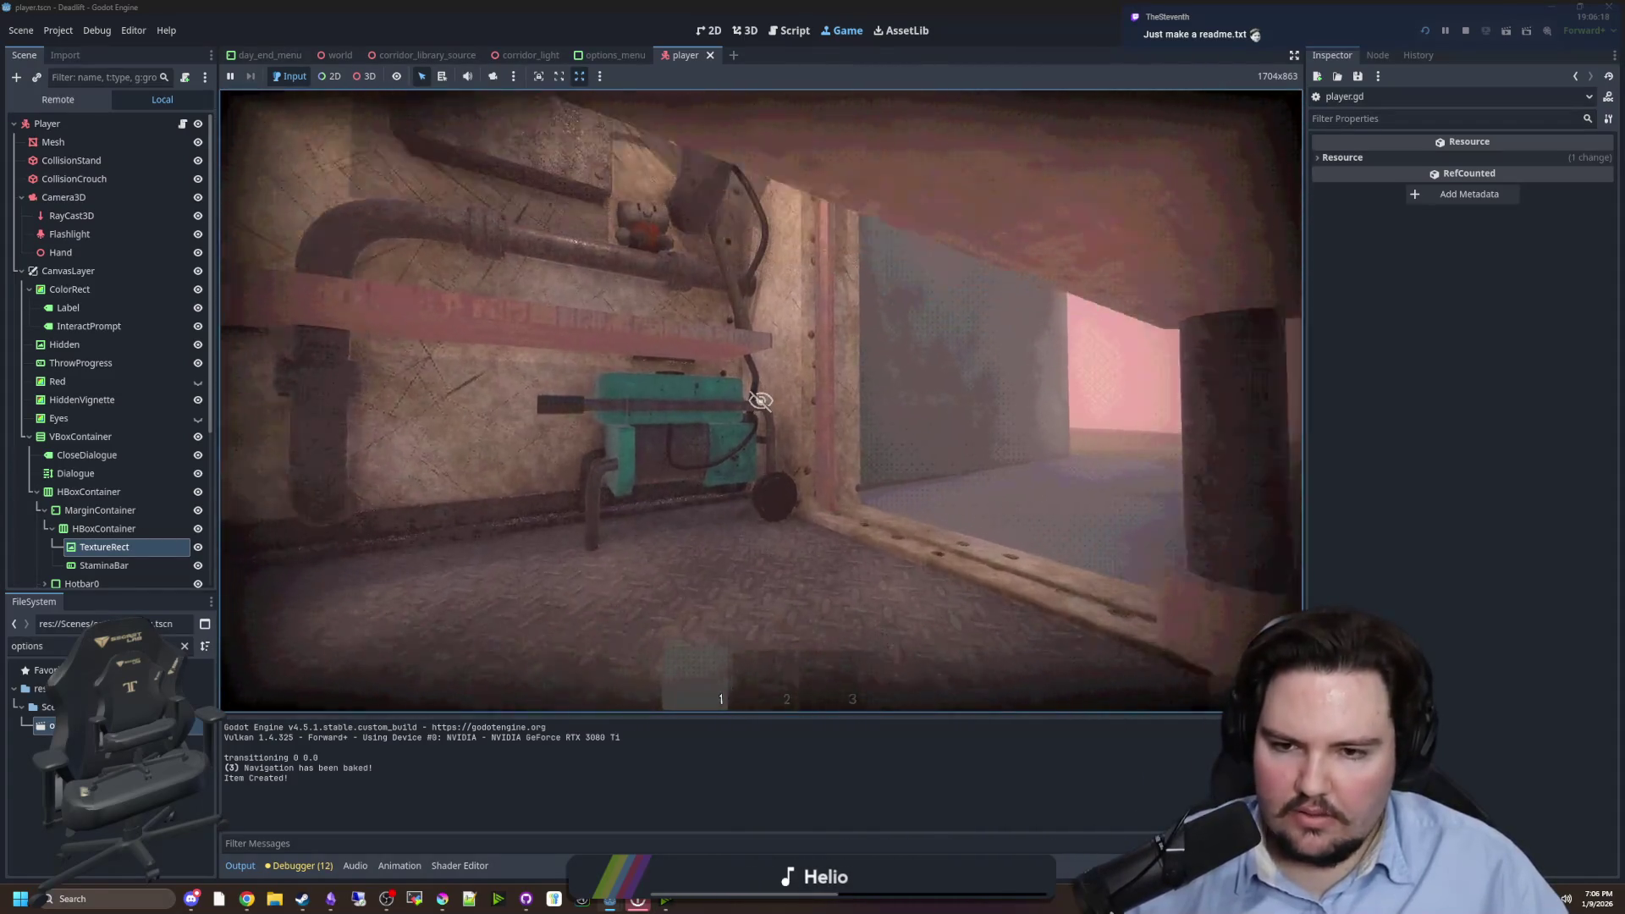
{"action": "key", "text": "w"}
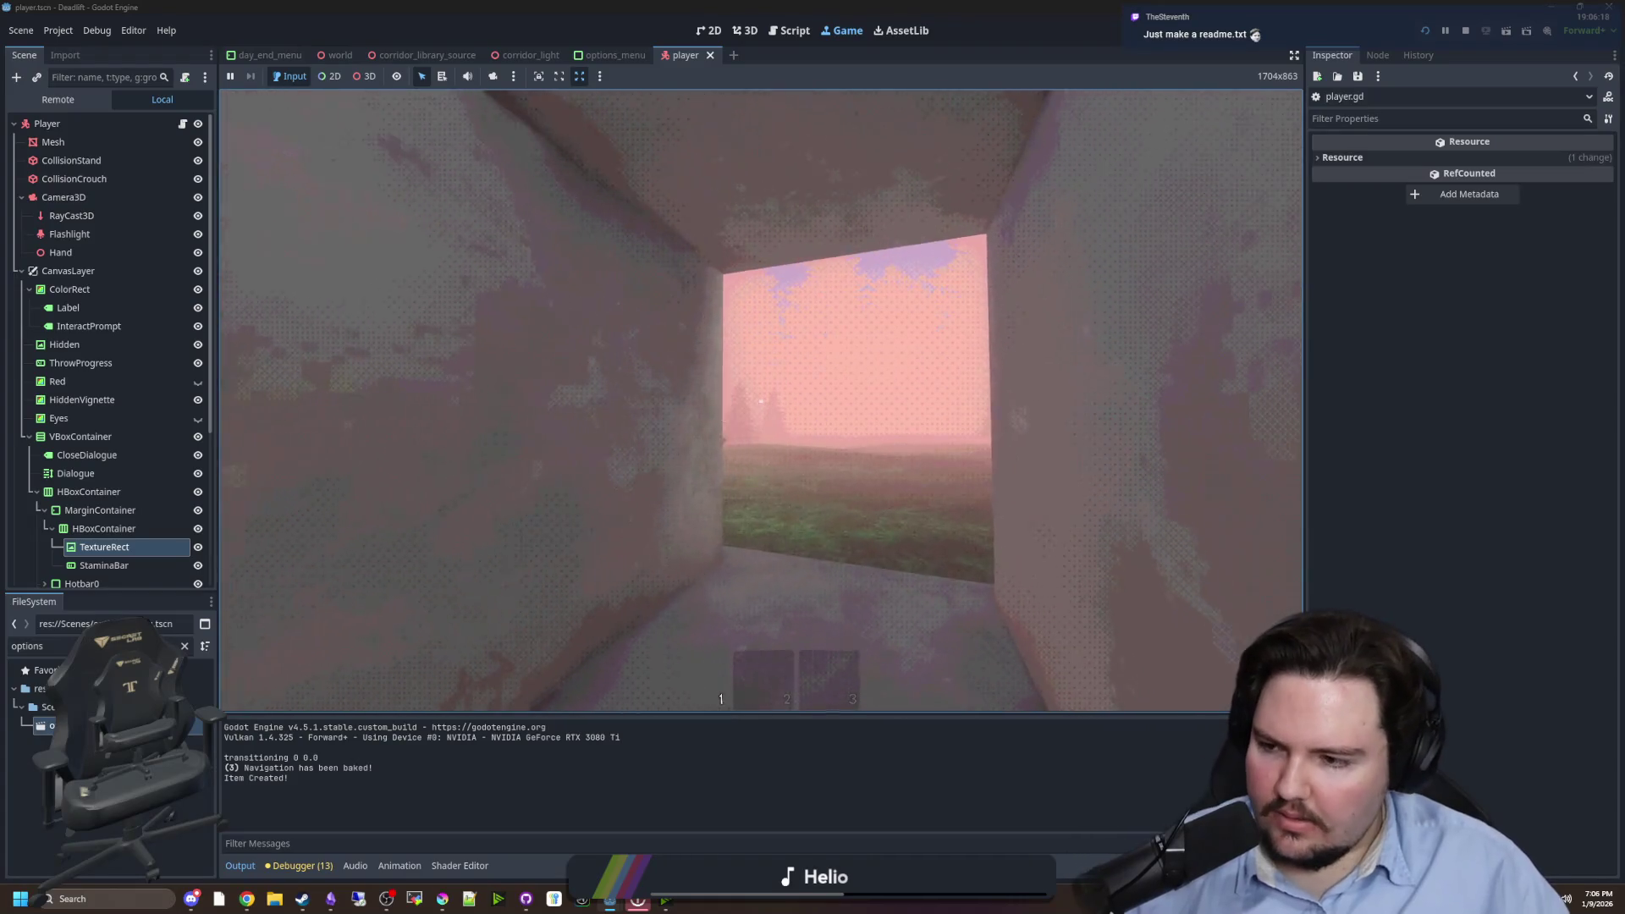
- Sprint back and forth between the foggy field and the lit room
{"action": "key", "text": "shift+w"}
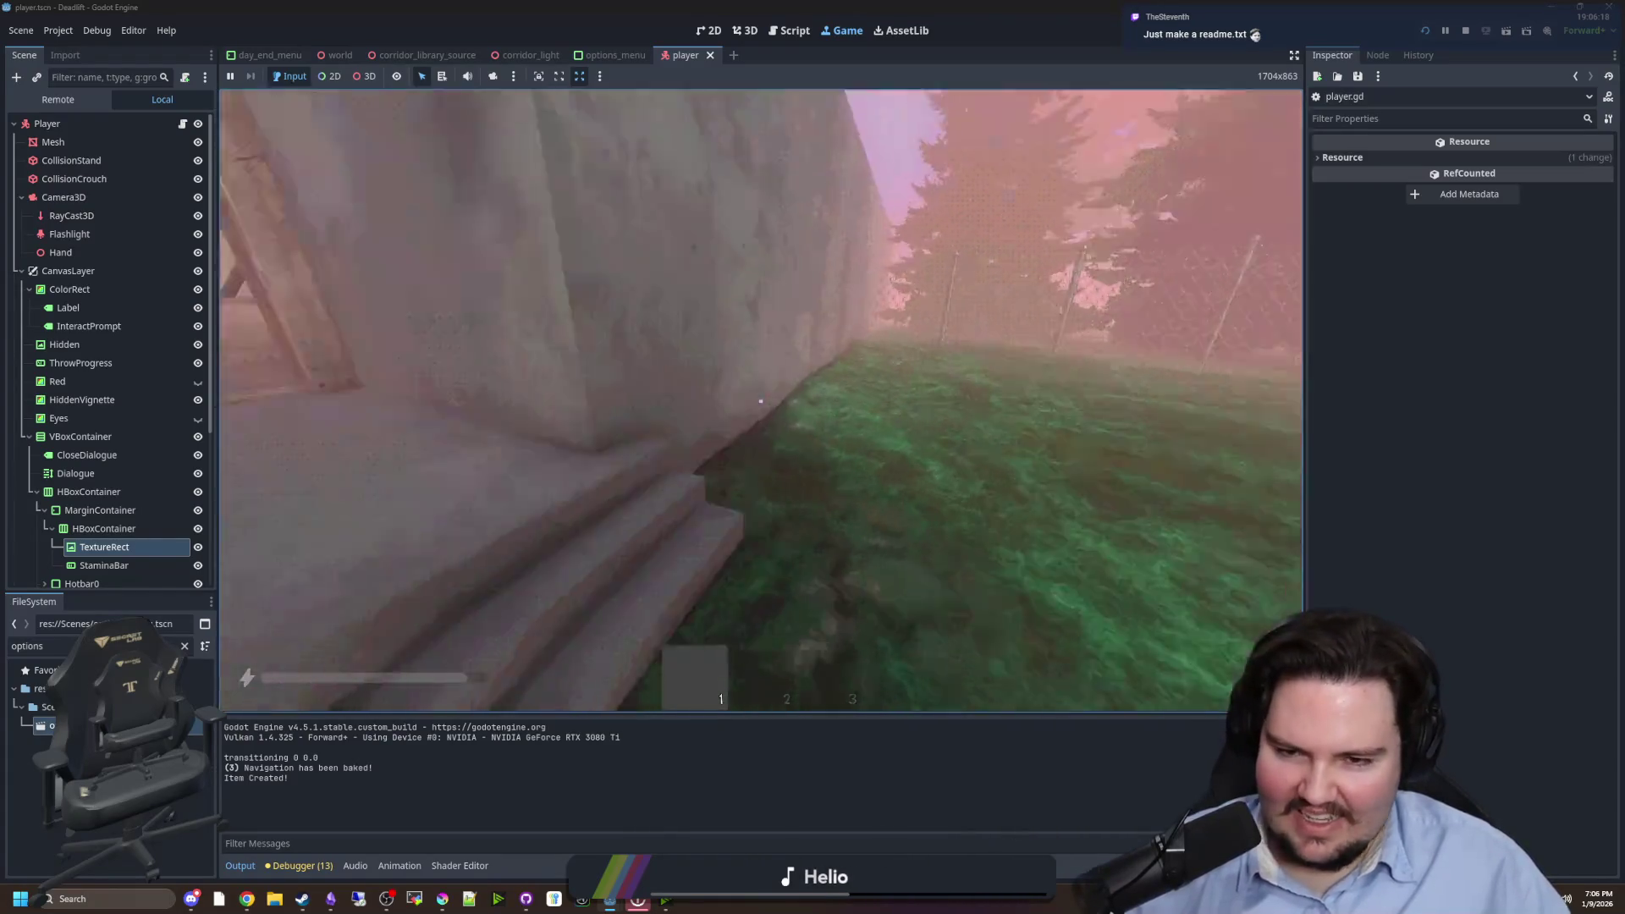
{"action": "key", "text": "shift+w"}
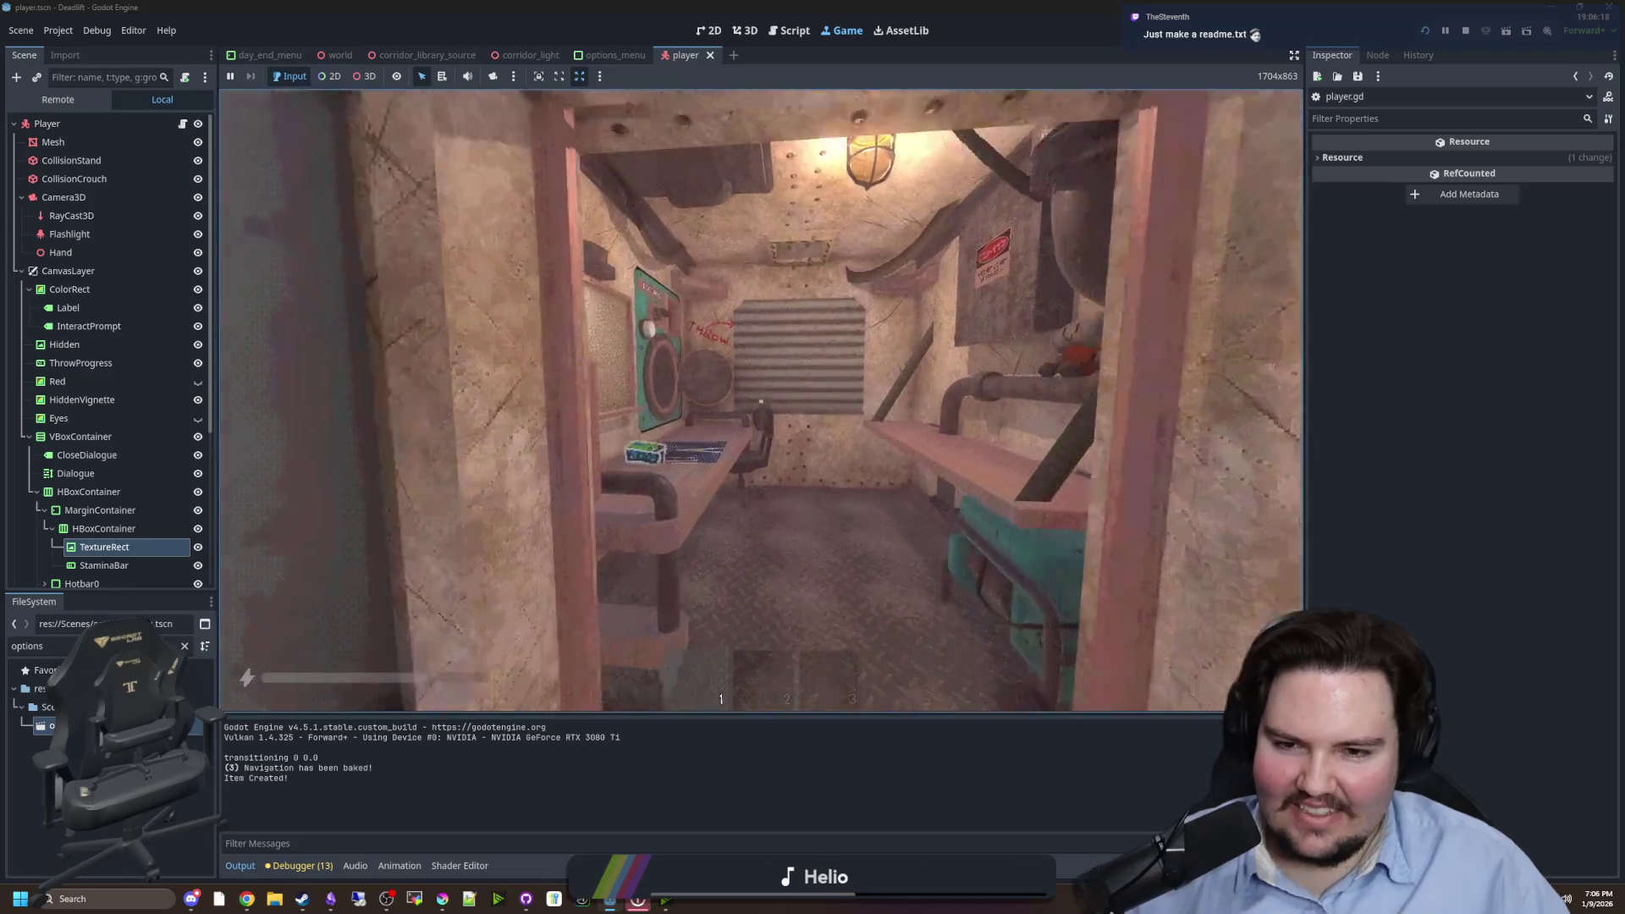
{"action": "key", "text": "shift+w"}
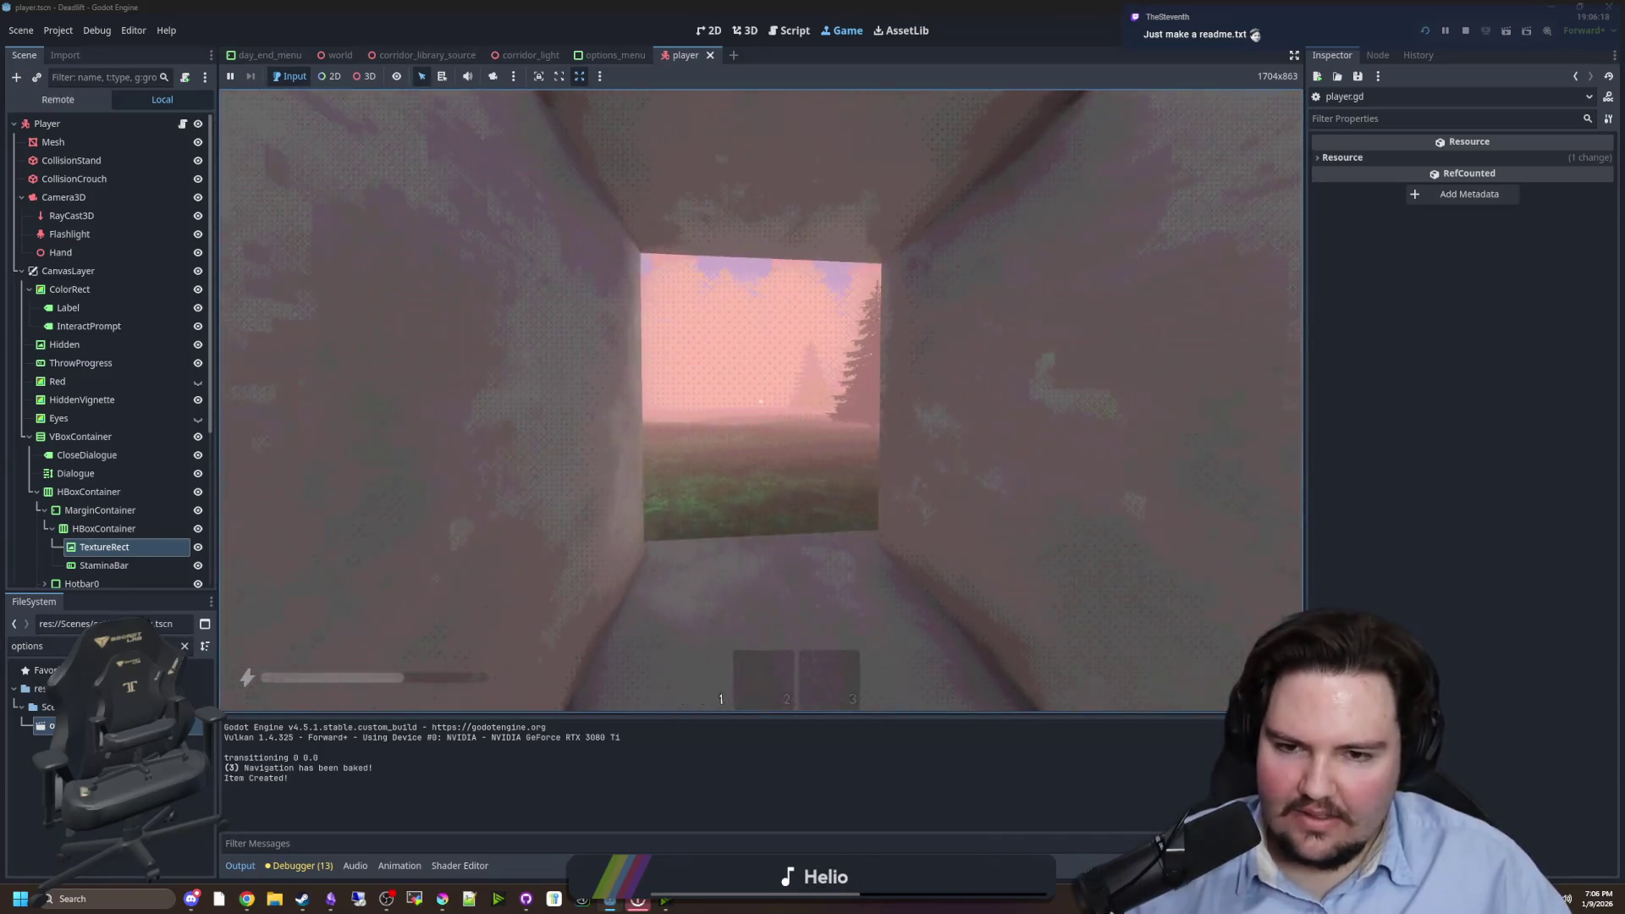
{"action": "key", "text": "shift+w"}
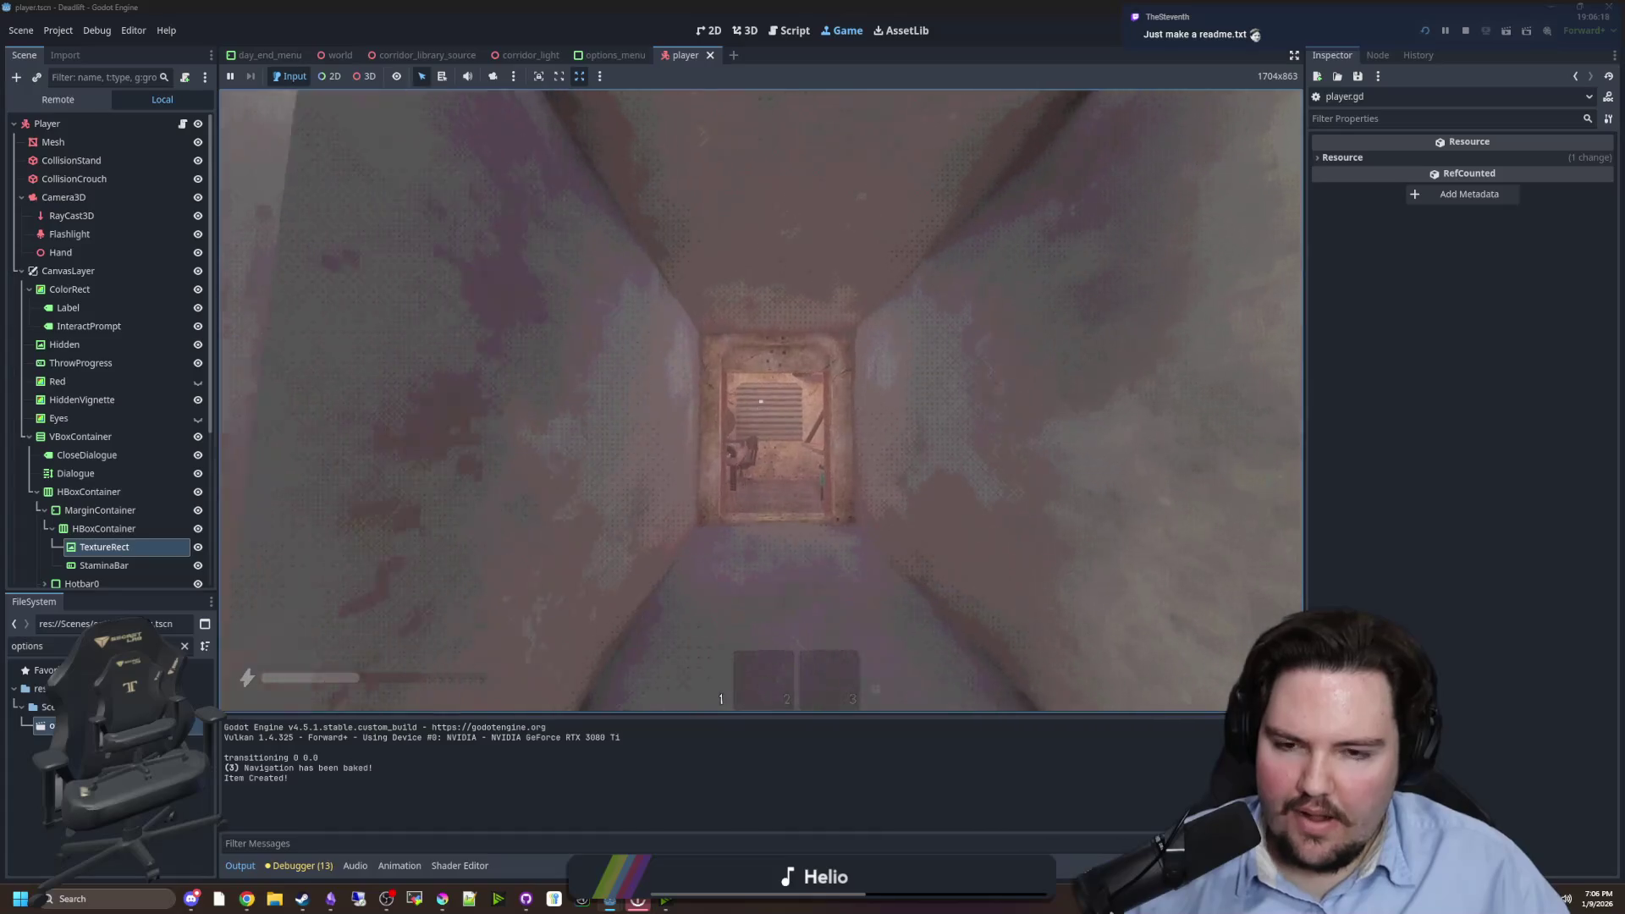
- Pick up the desk item, drop it, place it on the table, then hide under the bench
{"action": "key", "text": "w"}
{"action": "key", "text": "e"}
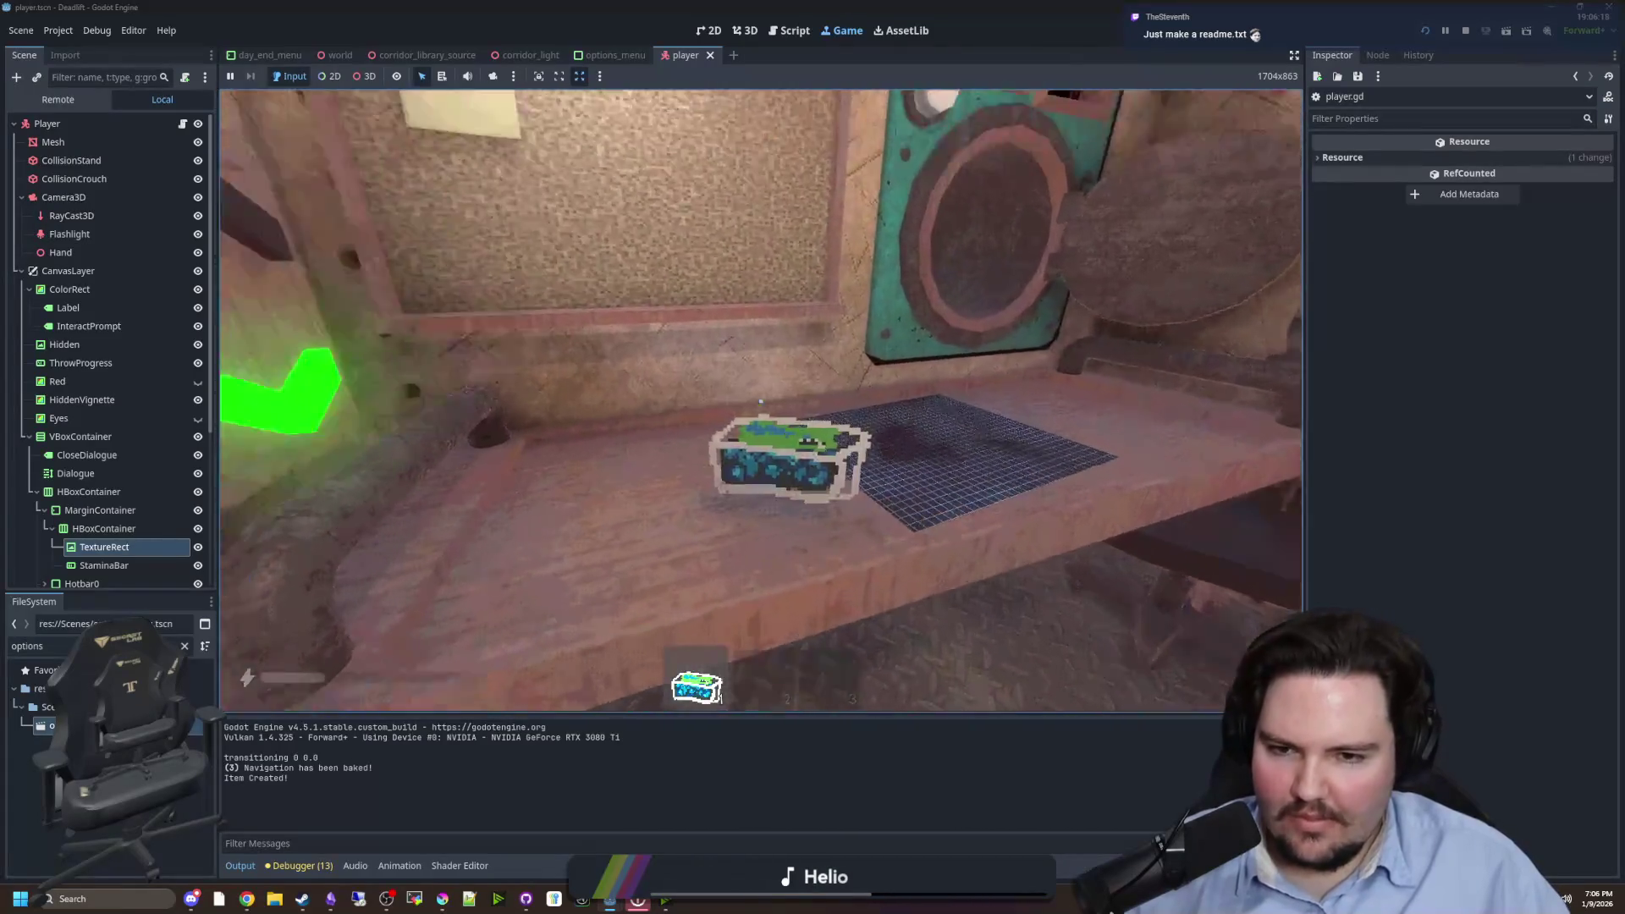
{"action": "key", "text": "q"}
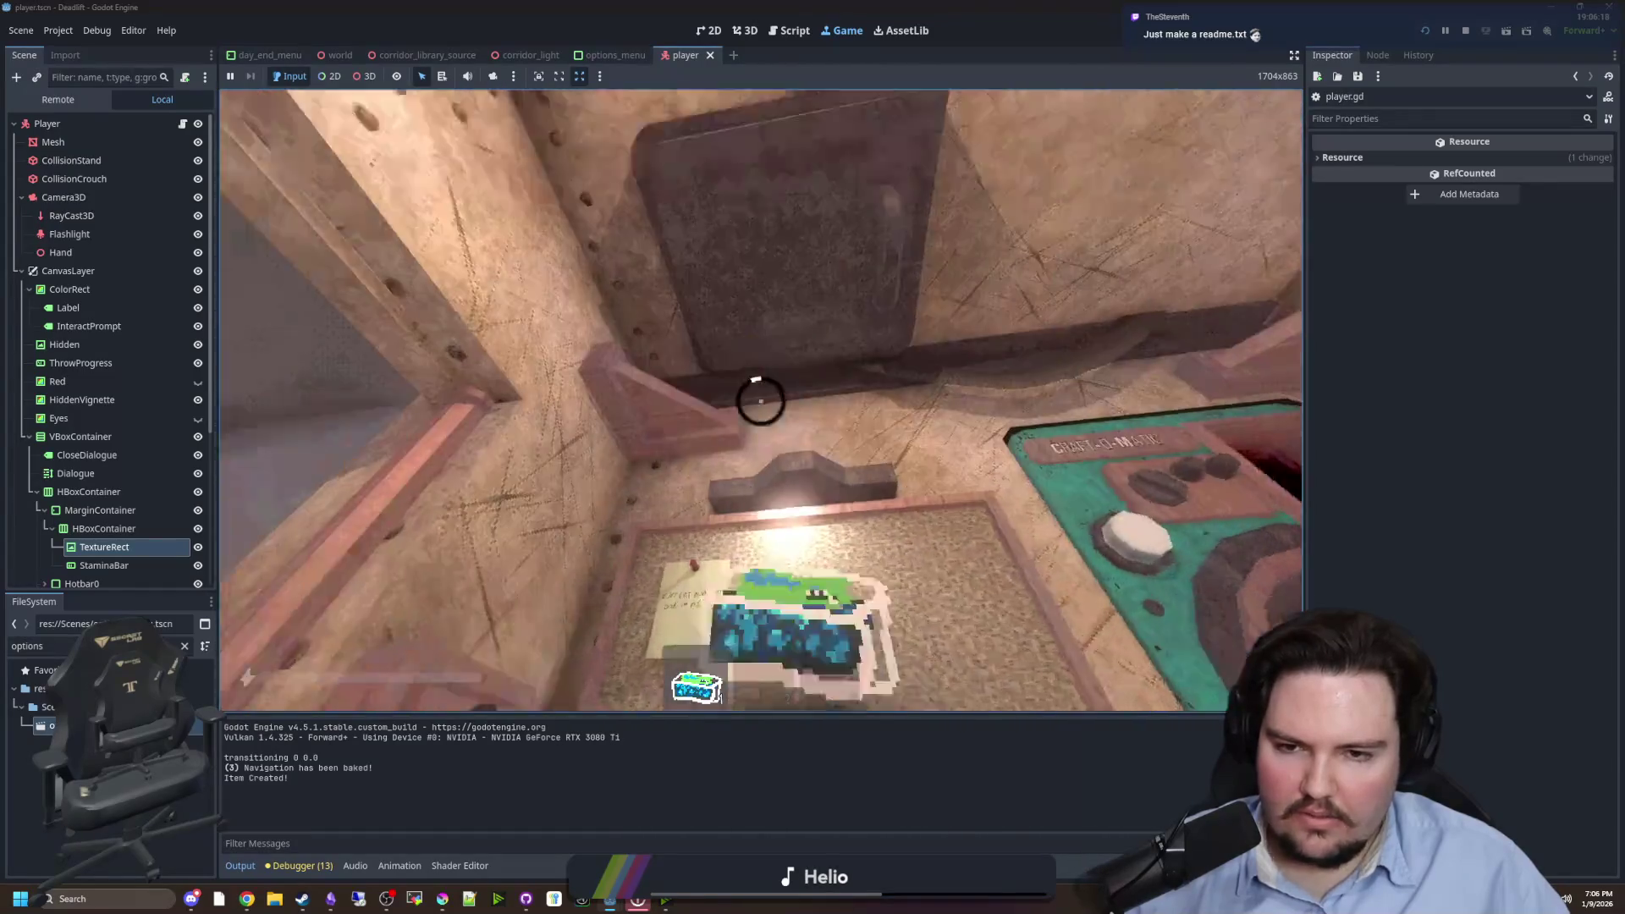
{"action": "key", "text": "e"}
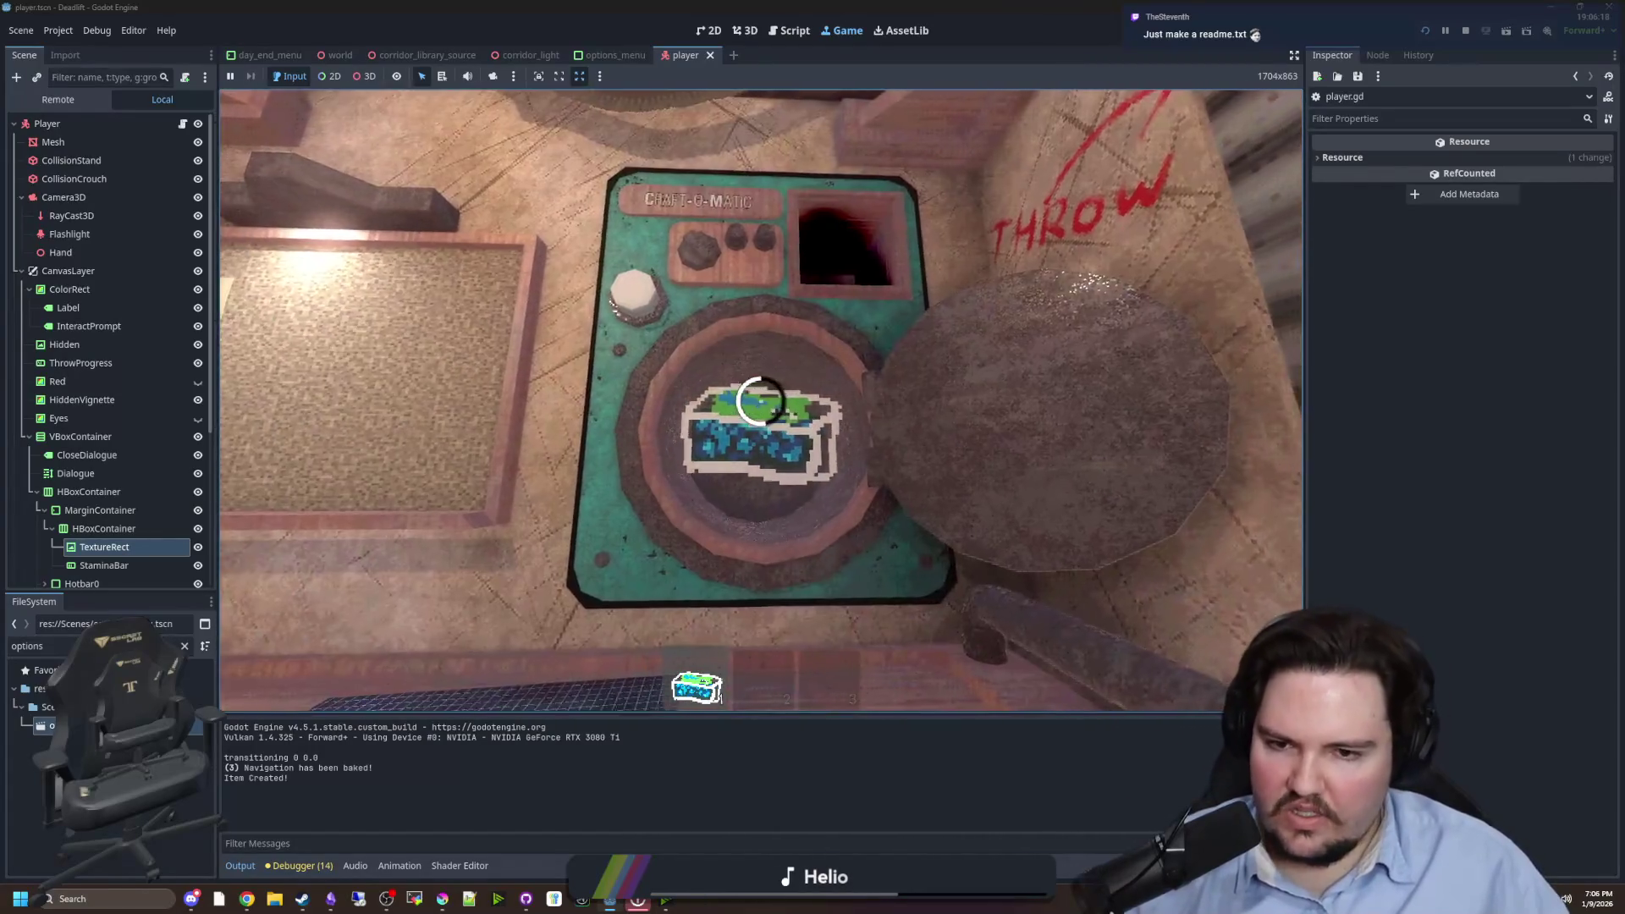
{"action": "left_click", "coordinate": [761, 400]}
{"action": "key", "text": "e"}
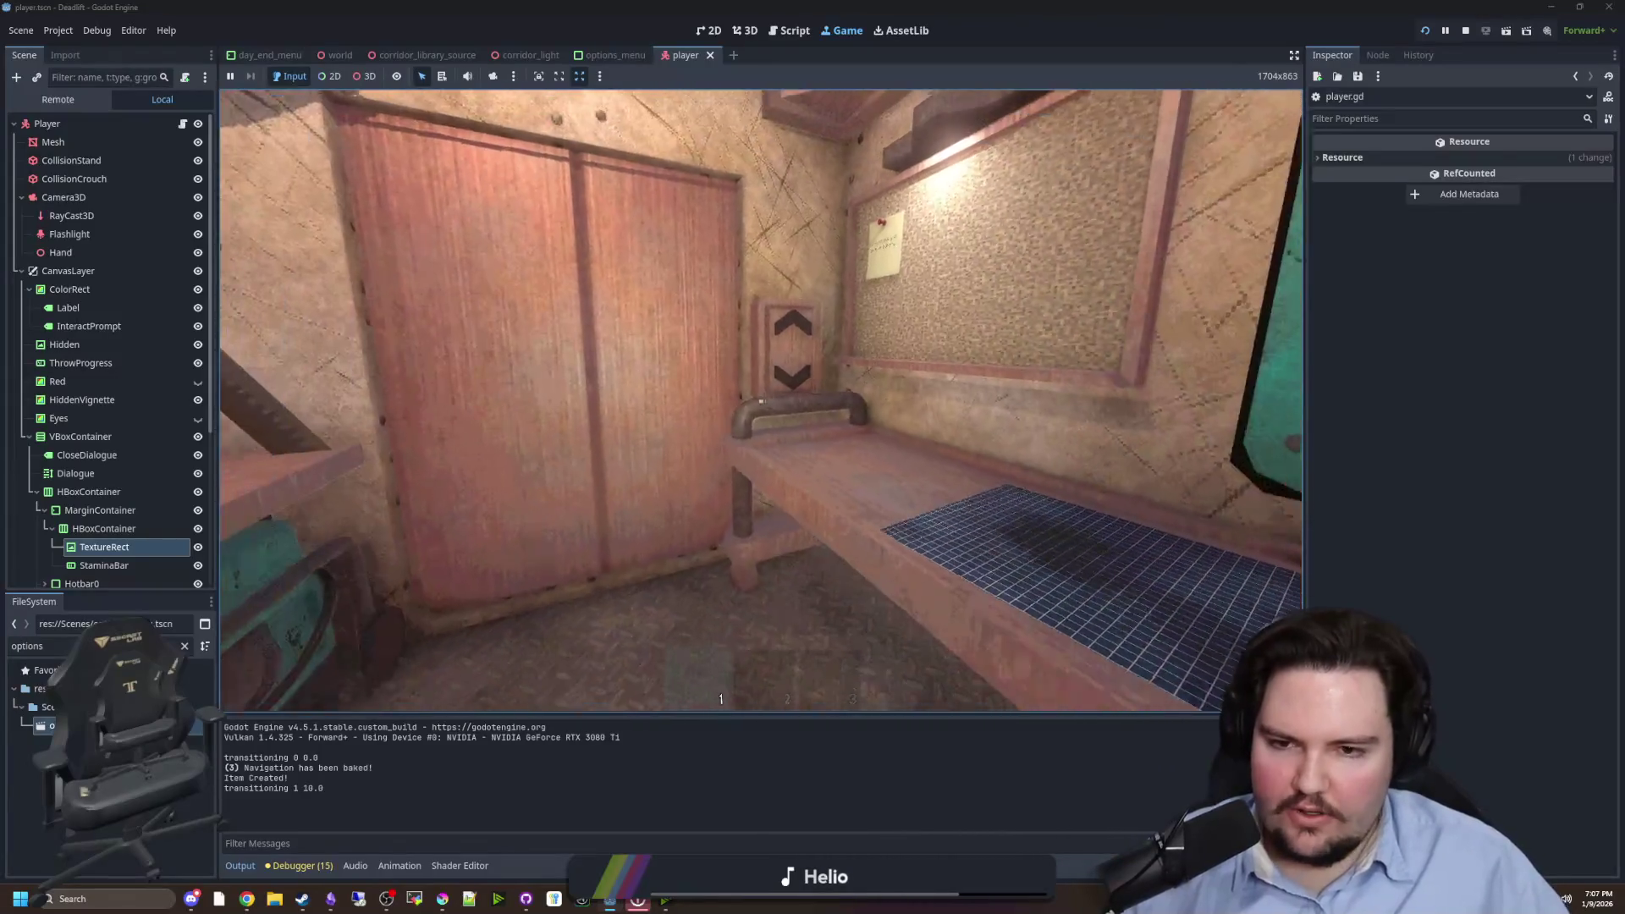
{"action": "key", "text": "ctrl"}
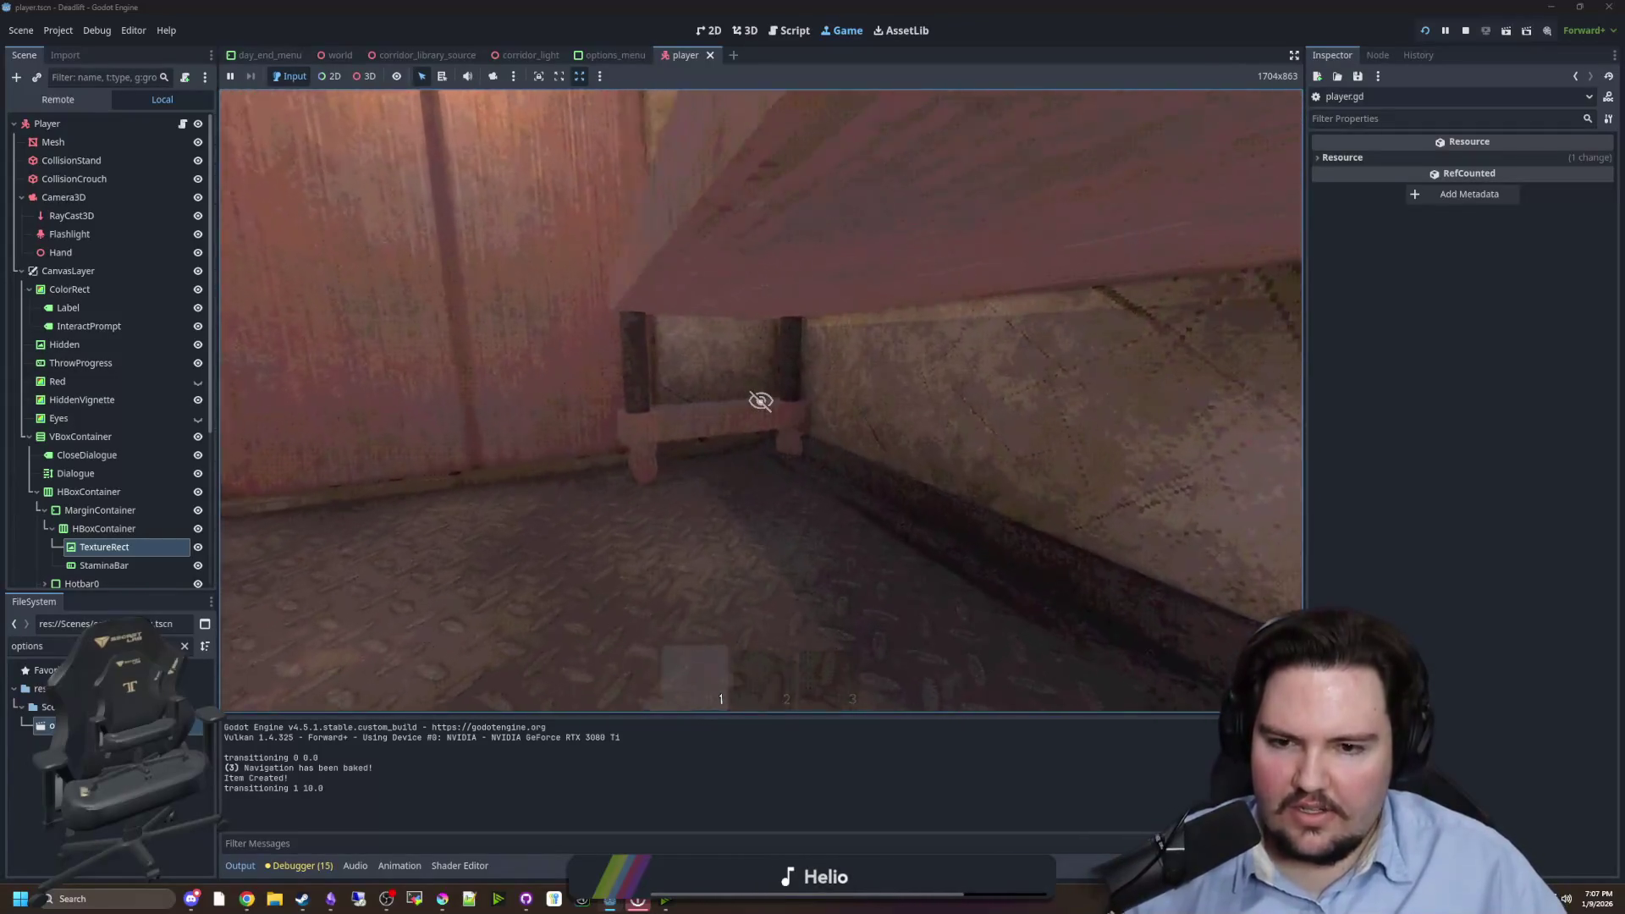
{"action": "key", "text": "ctrl"}
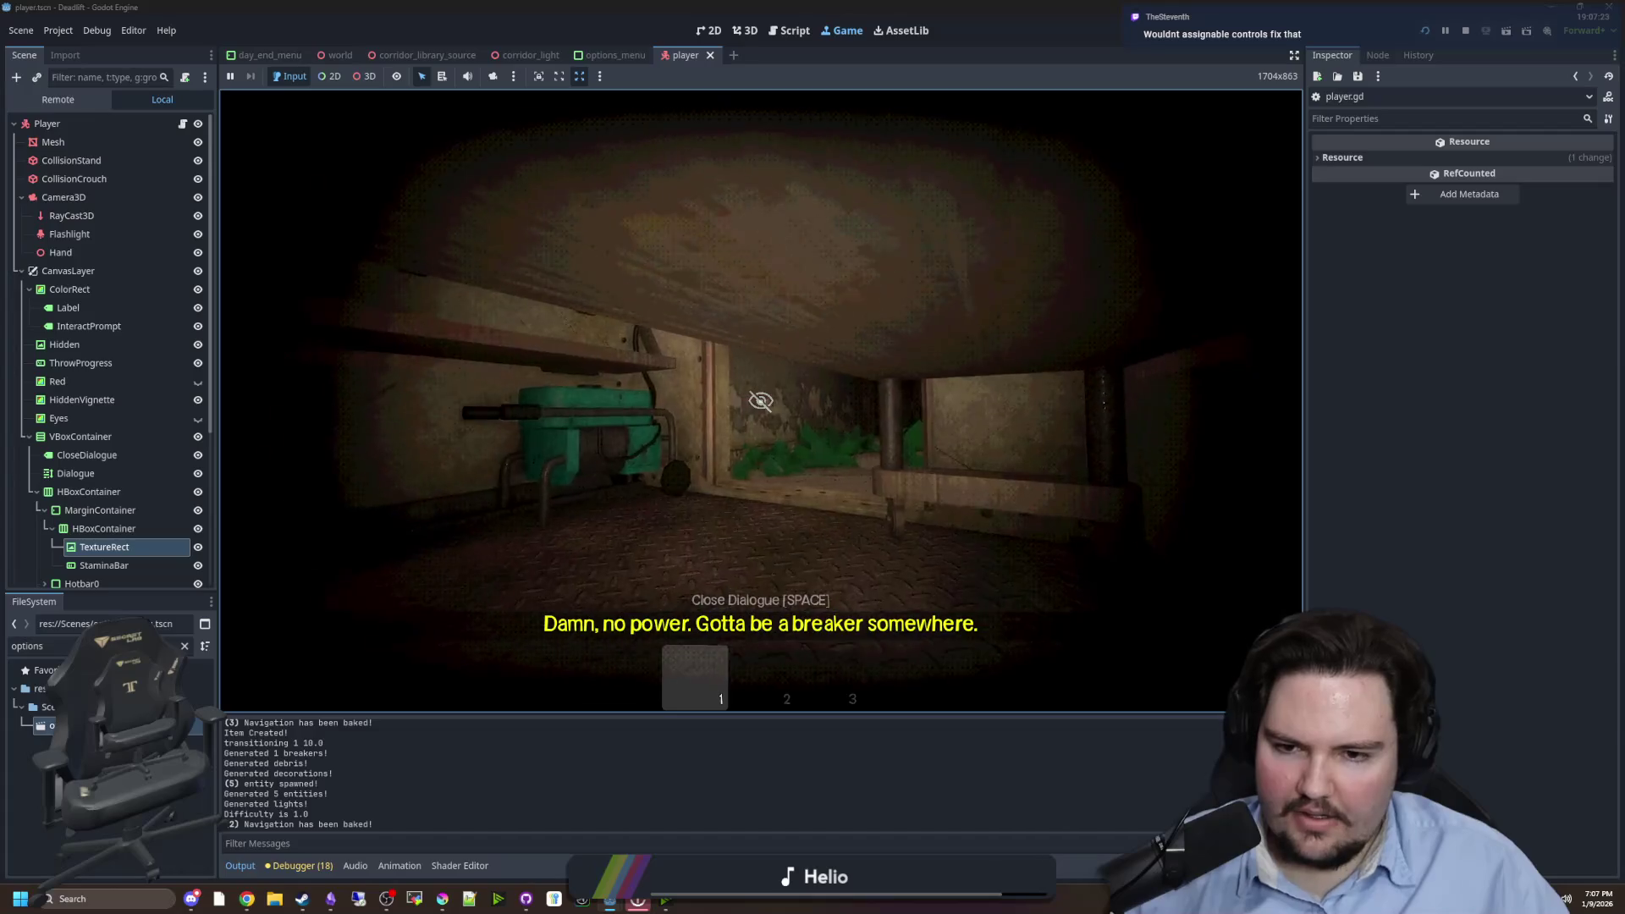
- Leave the hiding spot and explore down the dark tunnel into the small bench room
{"action": "key", "text": "e"}
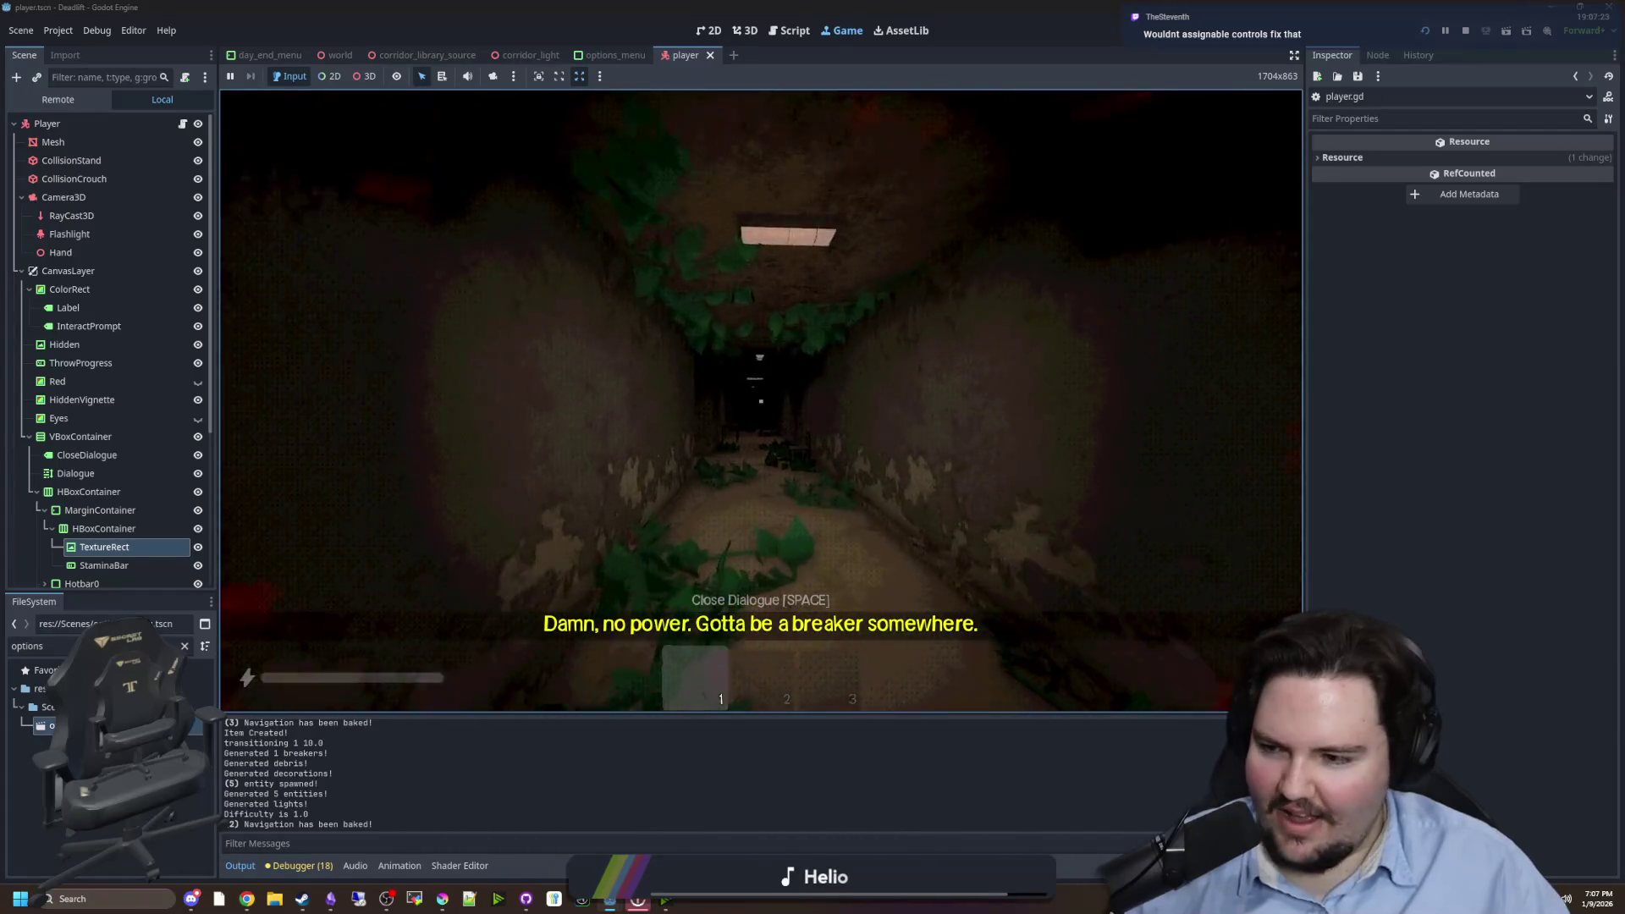
{"action": "key", "text": "shift+w"}
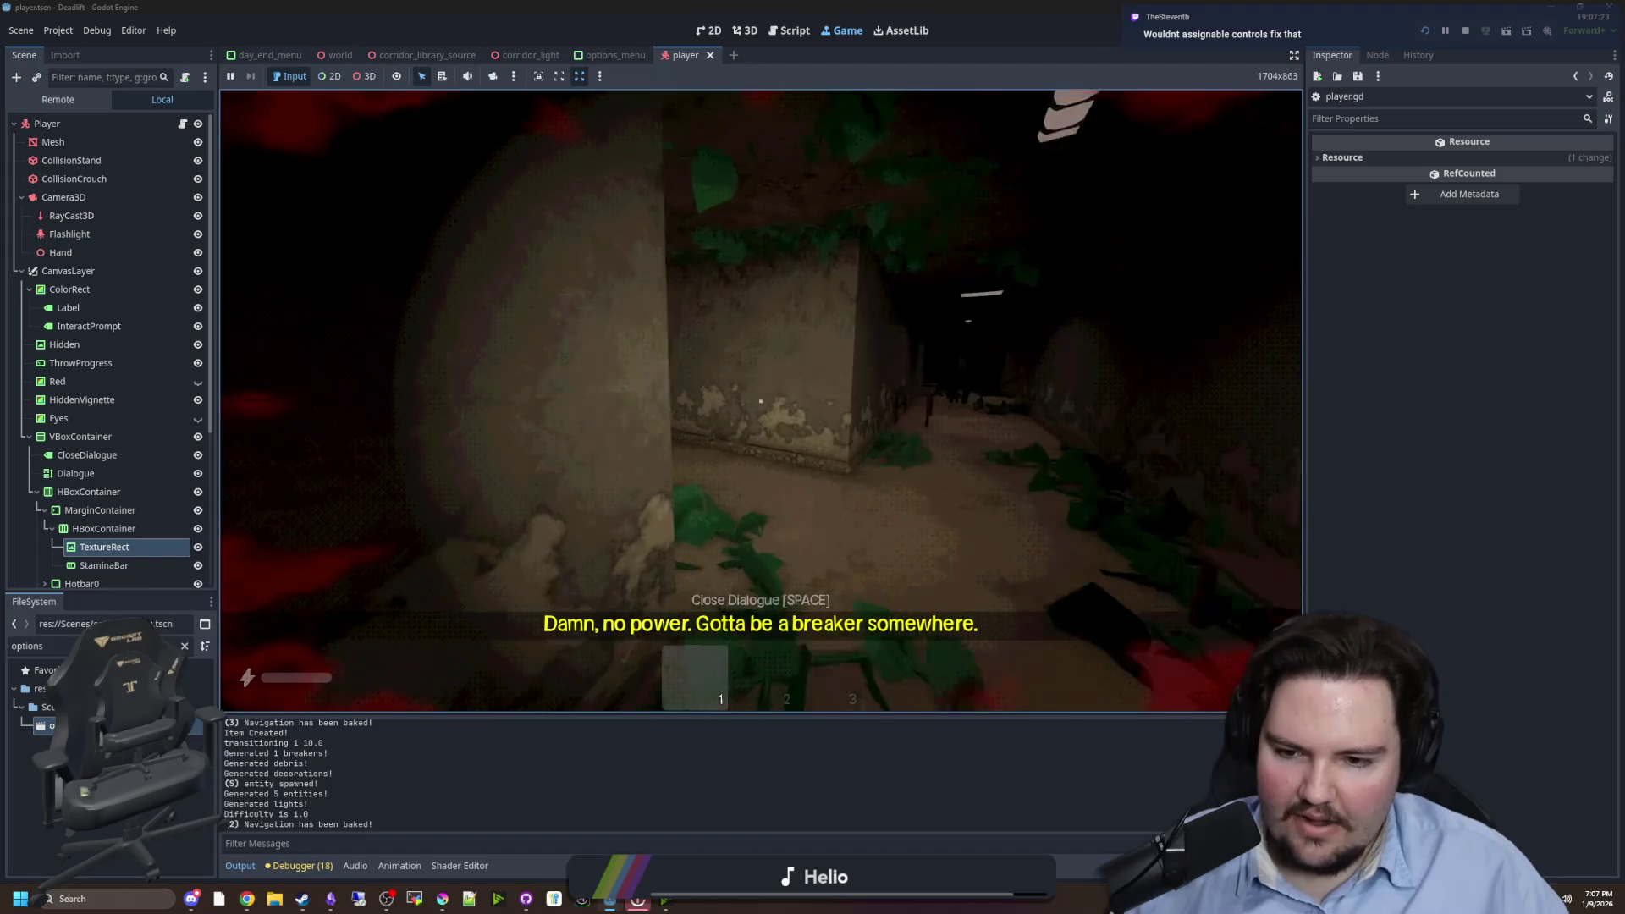
{"action": "key", "text": "shift+w"}
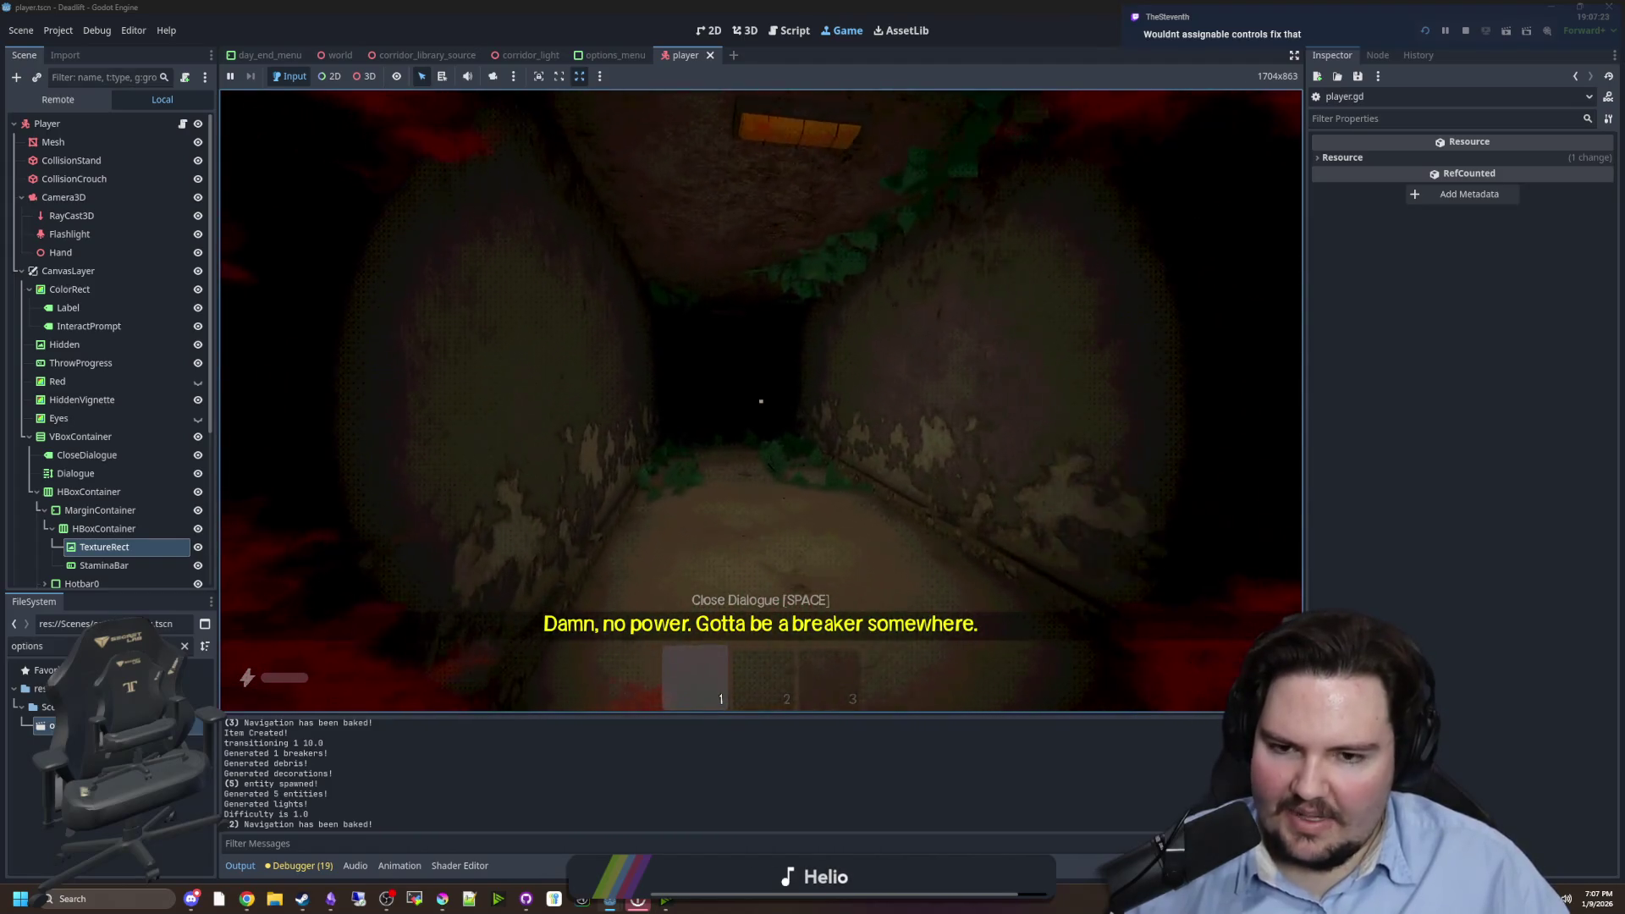
{"action": "key", "text": "w"}
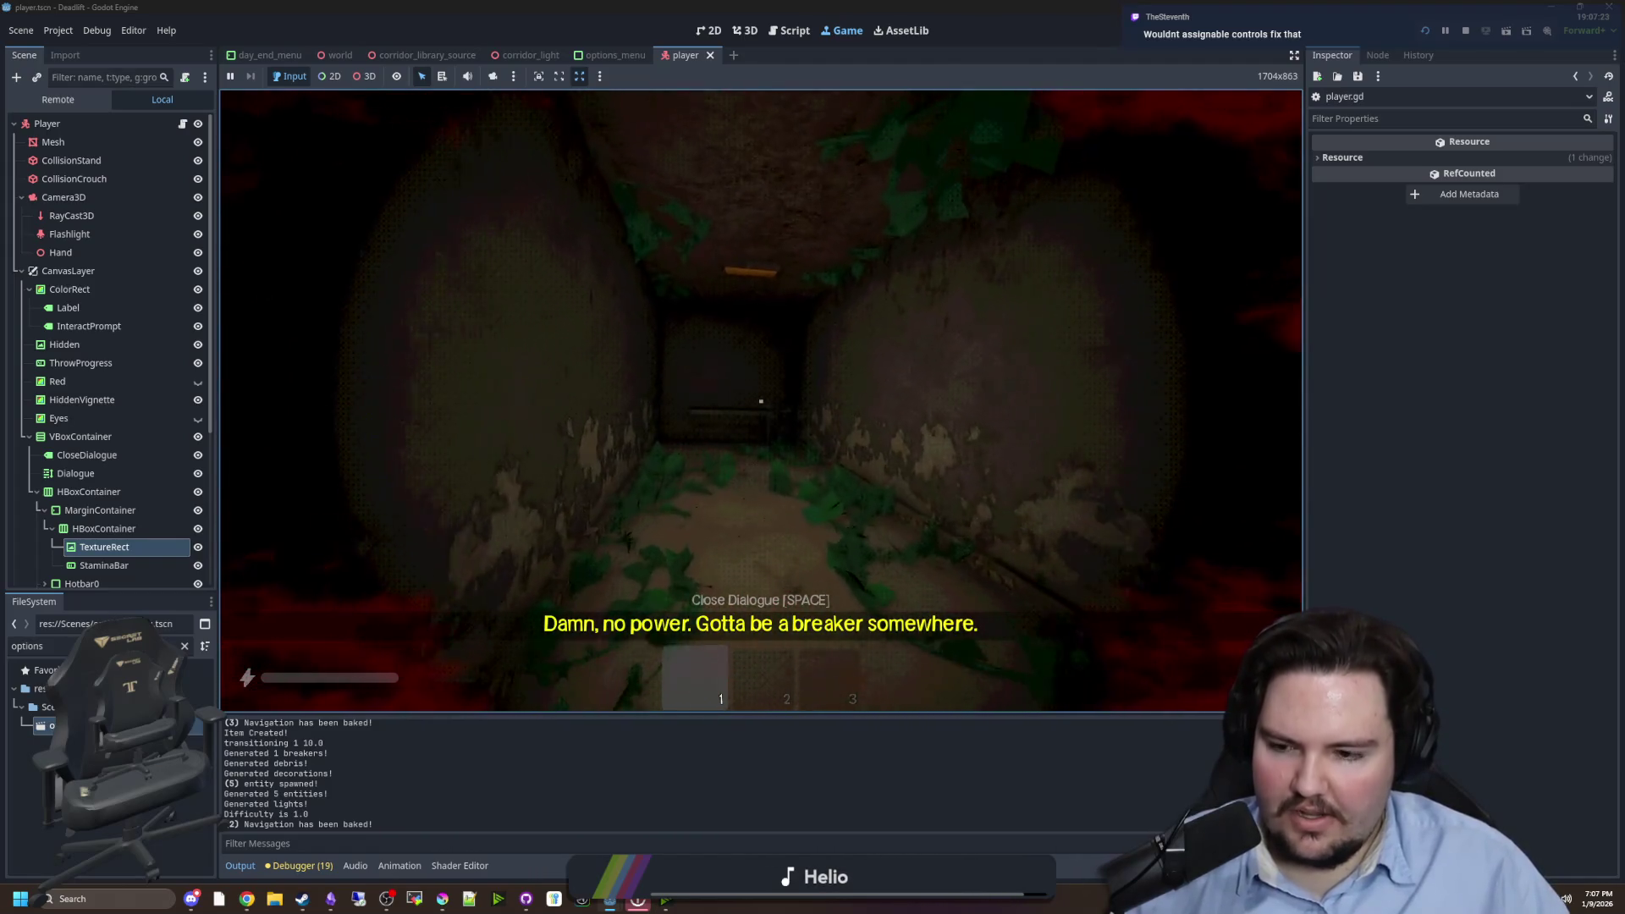
{"action": "key", "text": "w"}
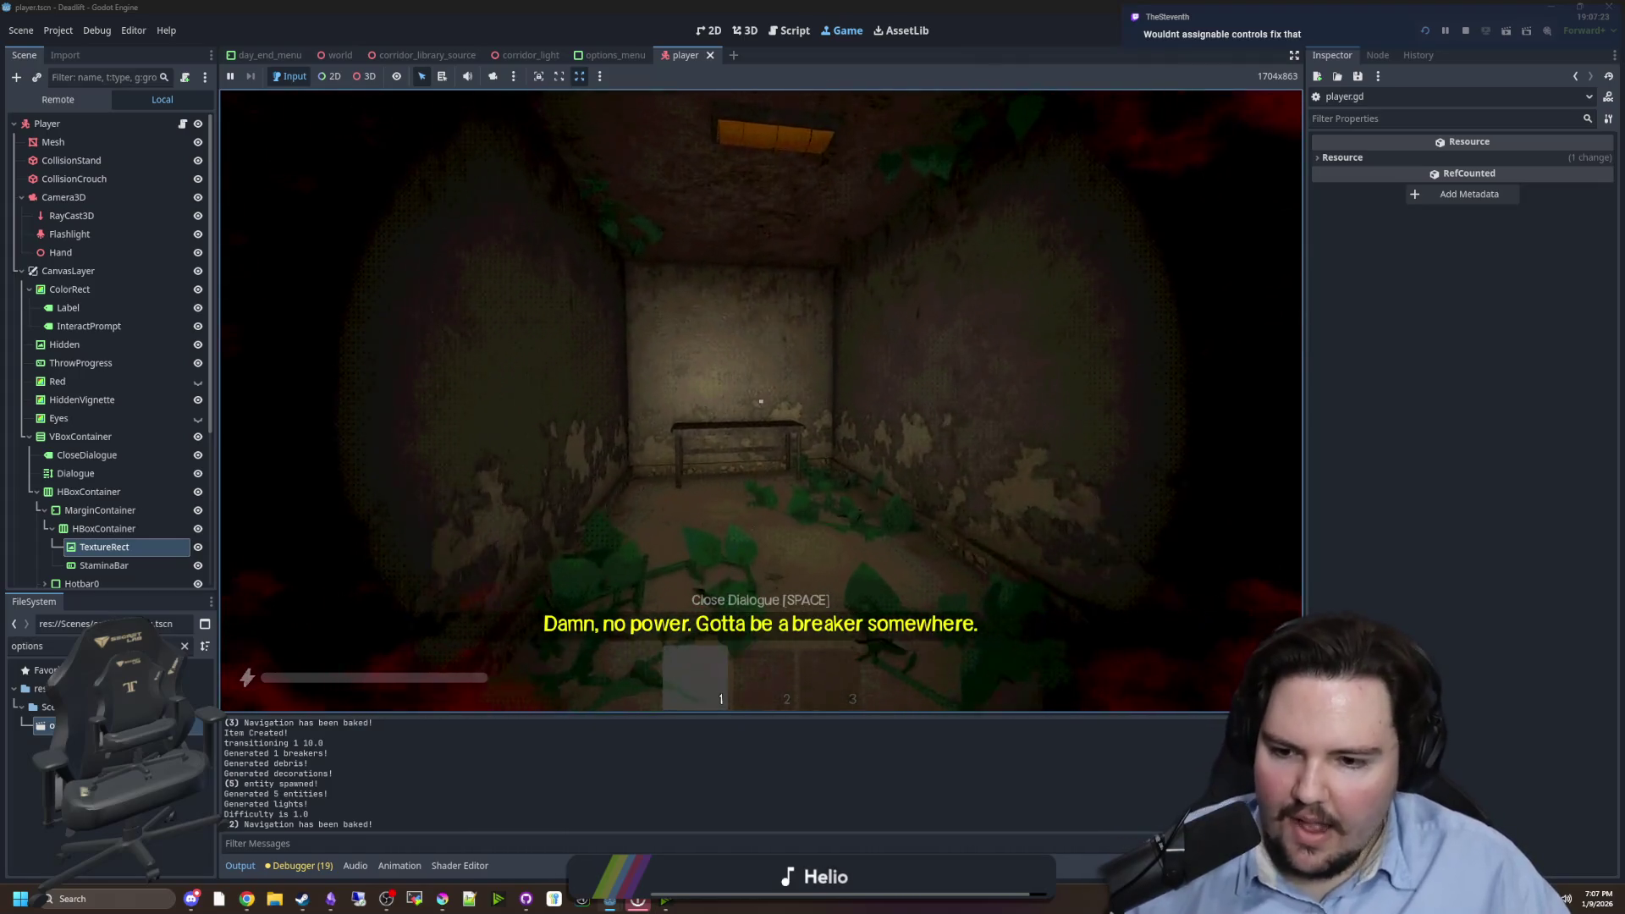
{"action": "key", "text": "w"}
- Flee the charging goat monster, return to the main menu after dying, and stop the game
{"action": "key", "text": "shift+s"}
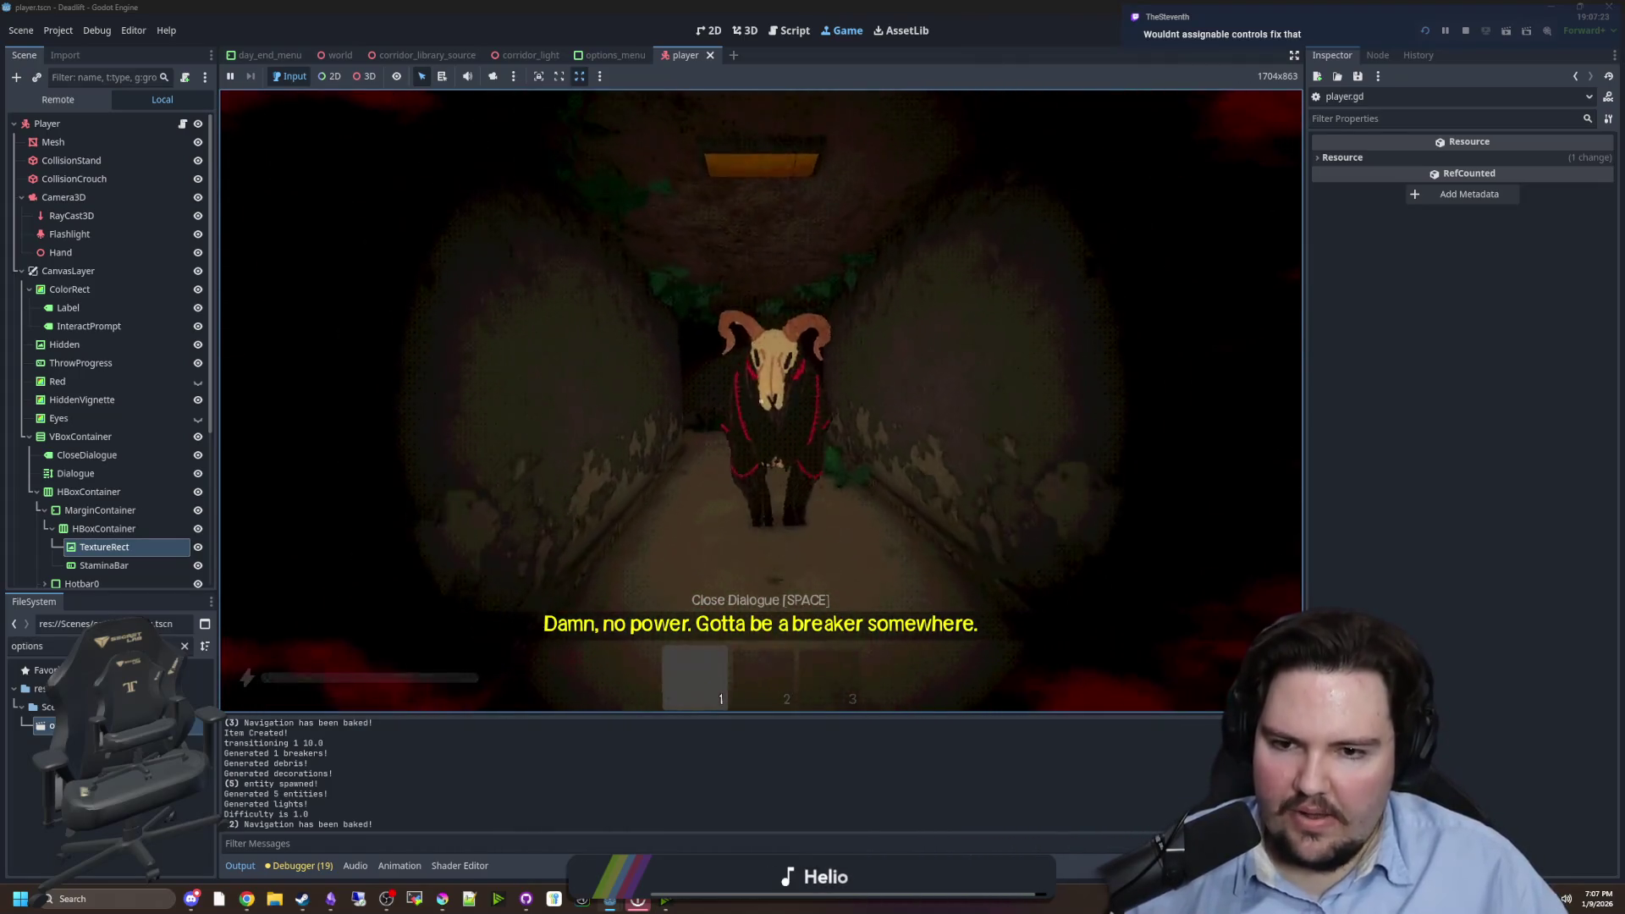
{"action": "key", "text": "shift+s"}
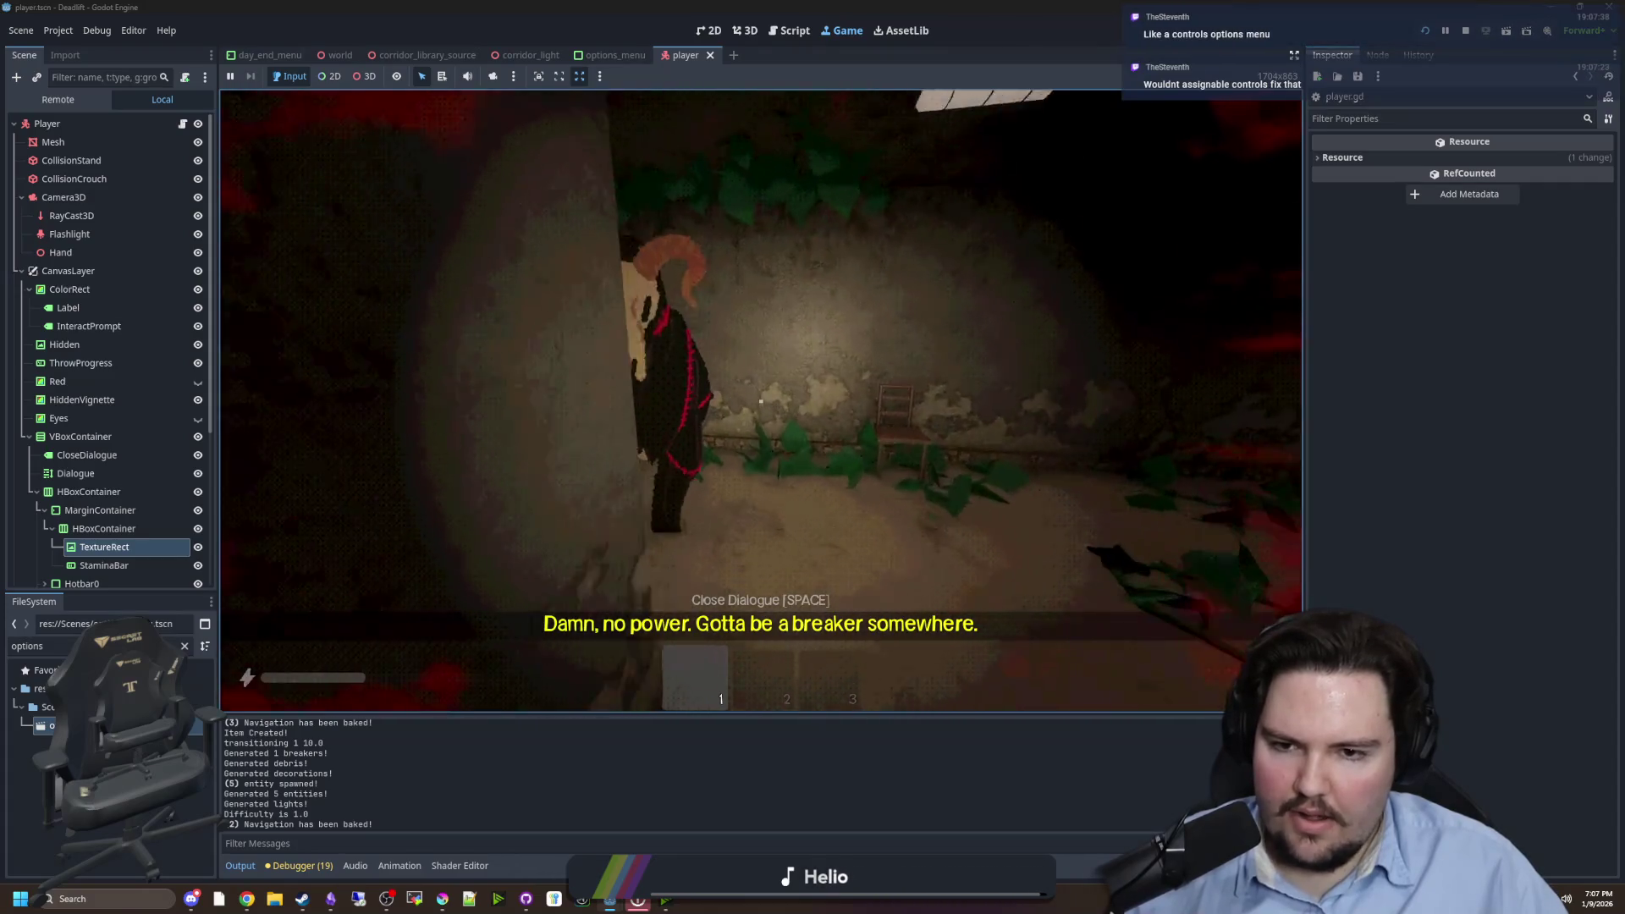
{"action": "key", "text": "w"}
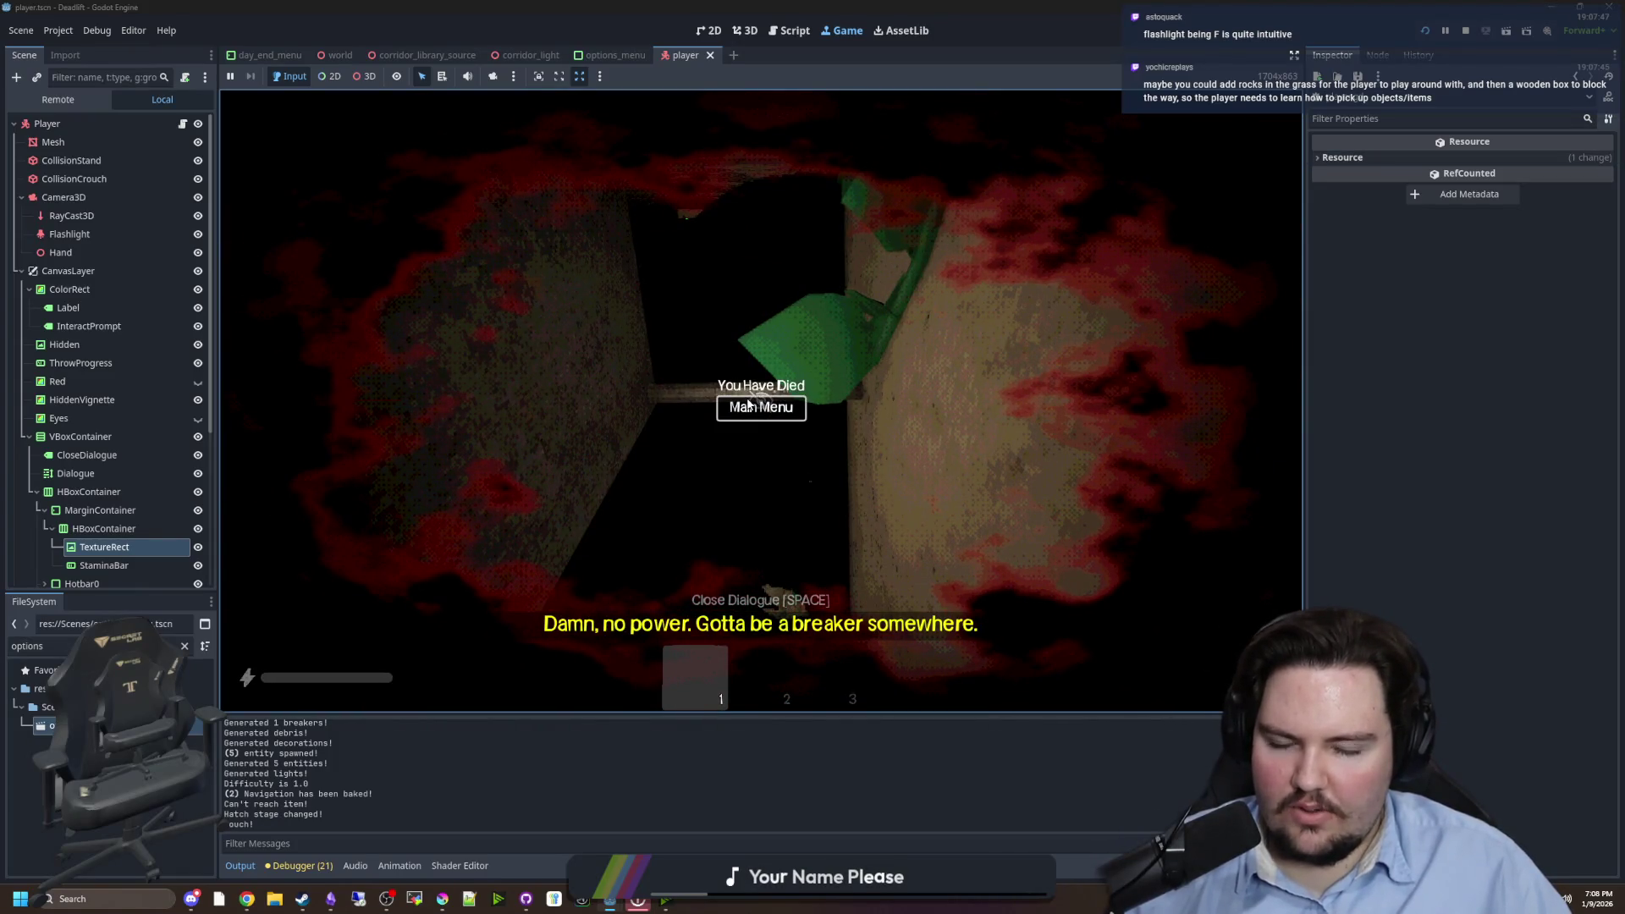
{"action": "left_click", "coordinate": [748, 405]}
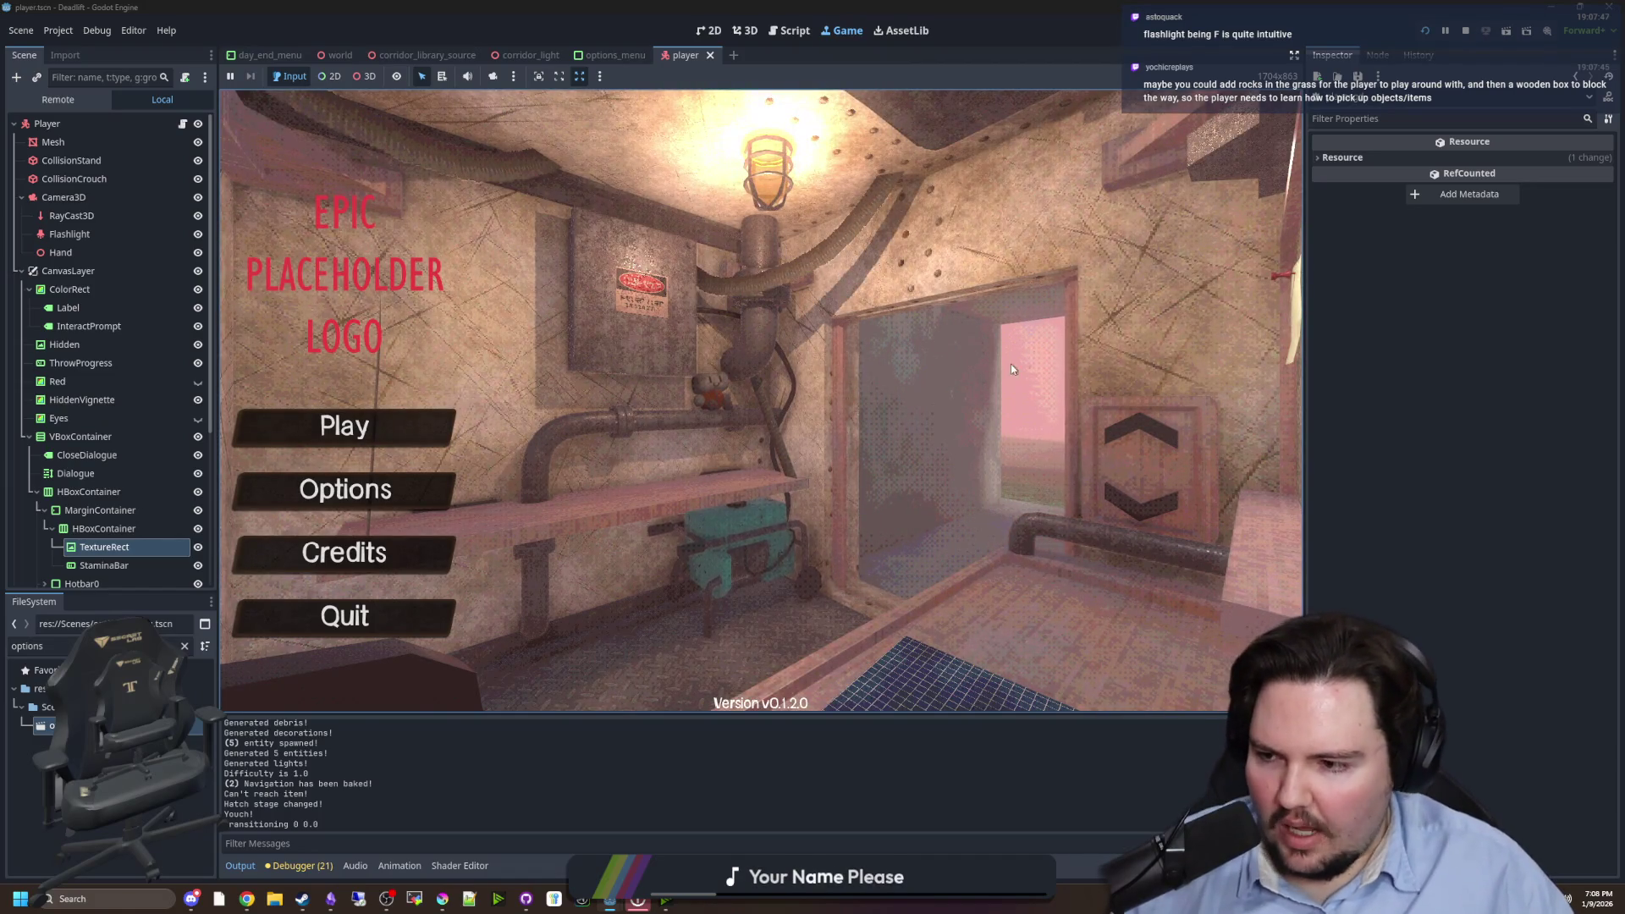
{"action": "left_click", "coordinate": [1466, 30]}
{"action": "key", "text": "ctrl+s"}
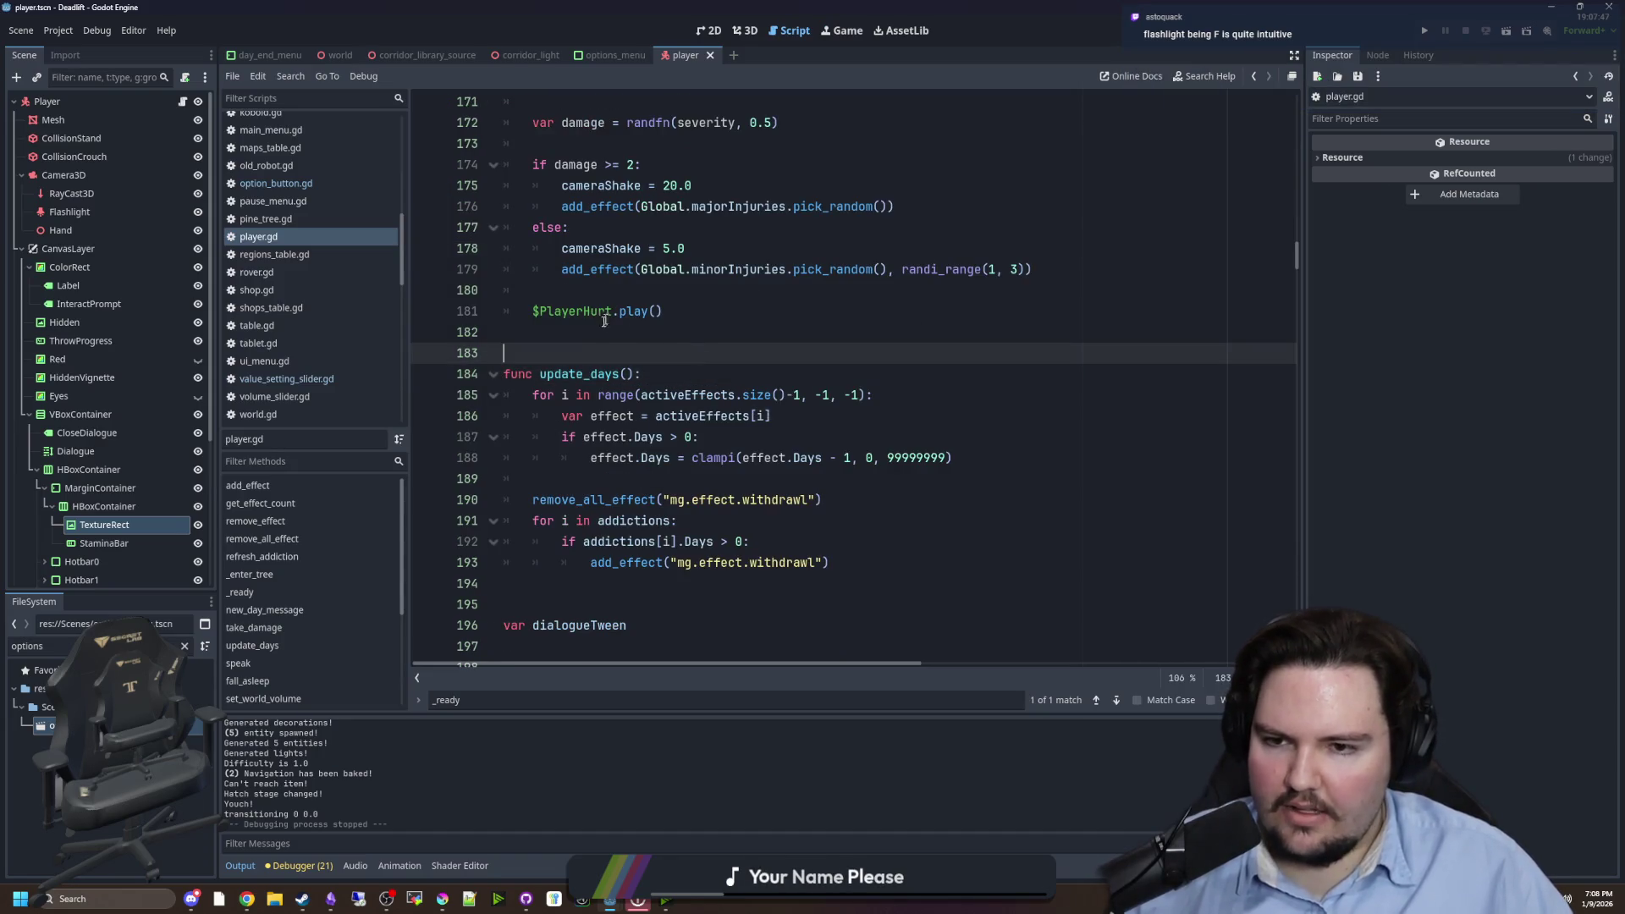
{"action": "left_click", "coordinate": [596, 329]}
{"action": "left_click", "coordinate": [661, 288]}
{"action": "key", "text": "ctrl+s"}
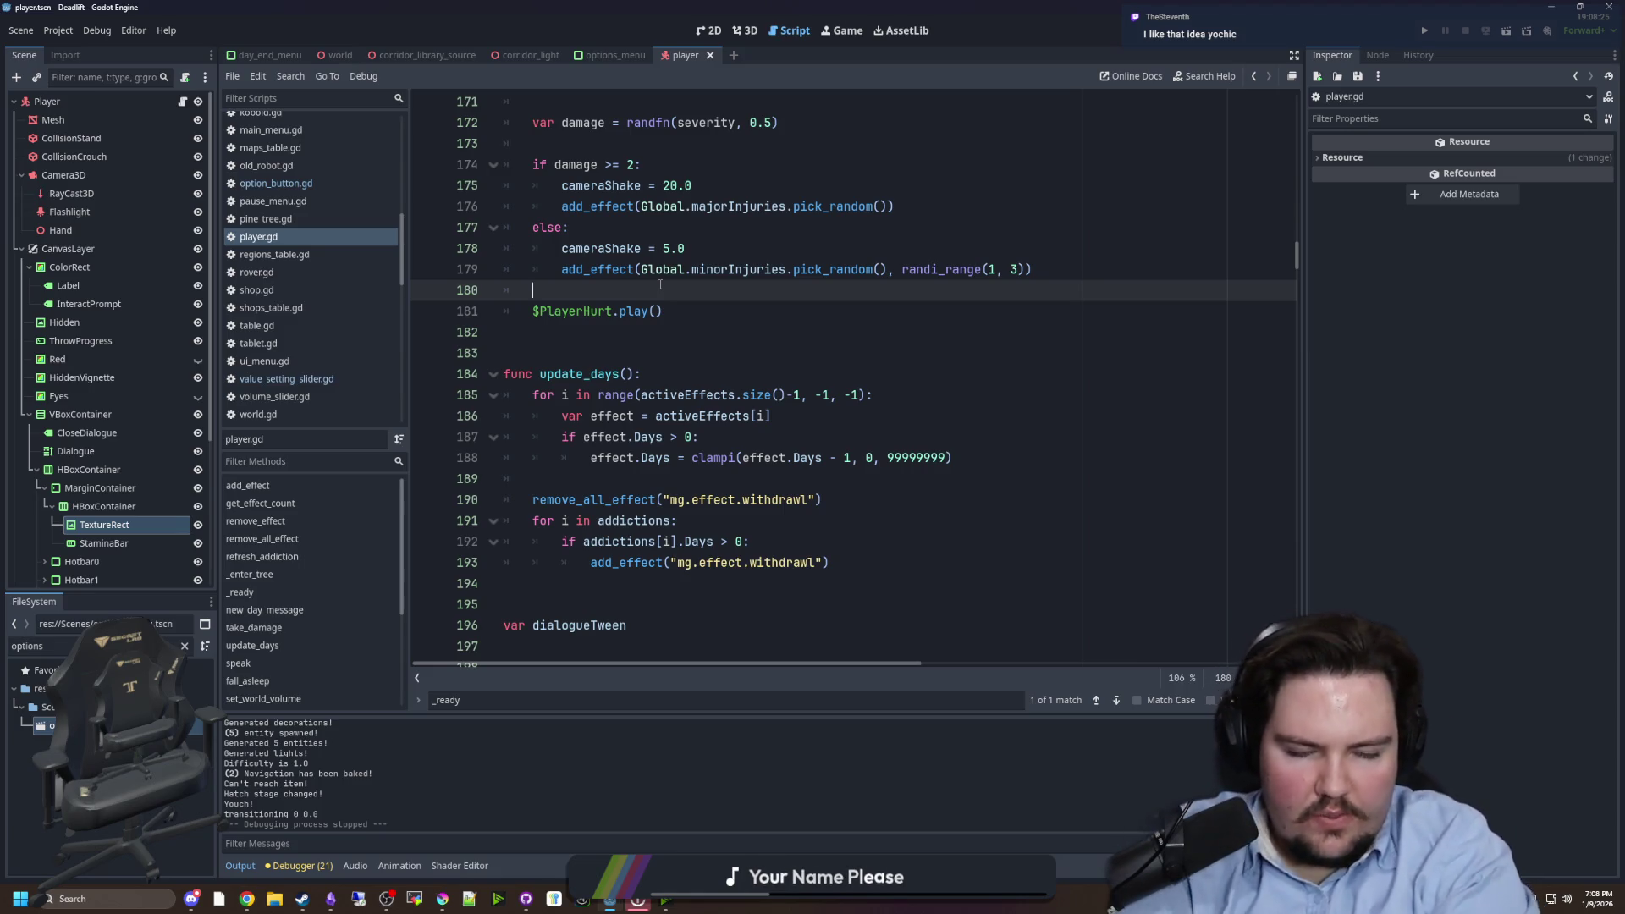
{"action": "left_click", "coordinate": [643, 350]}
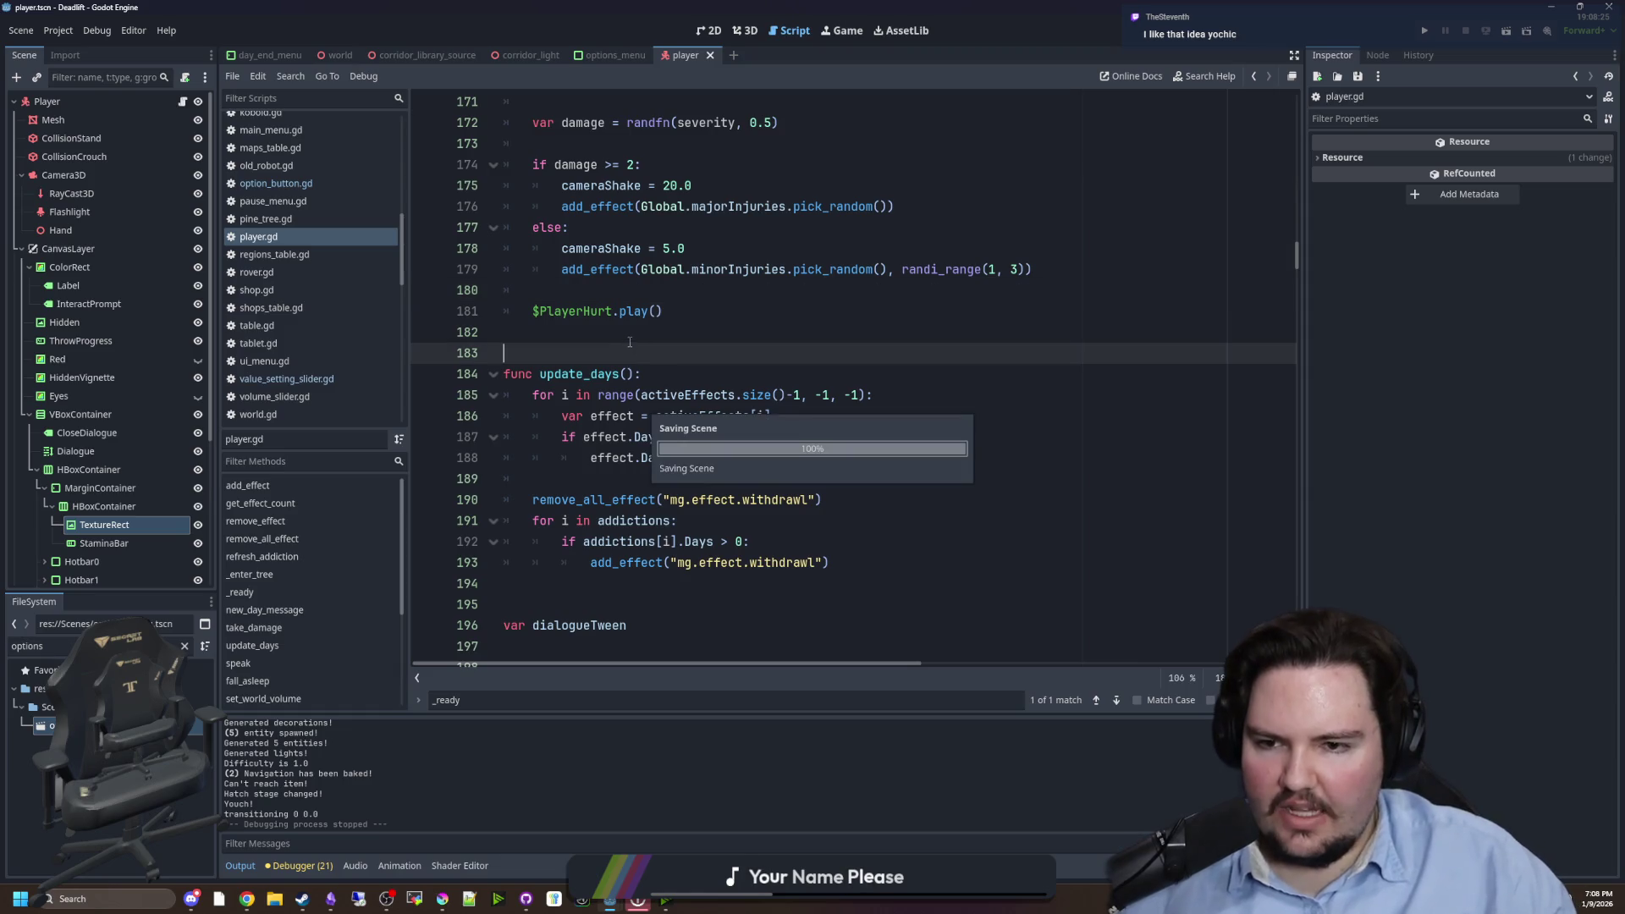
{"action": "left_click", "coordinate": [709, 321]}
{"action": "left_click", "coordinate": [710, 331]}
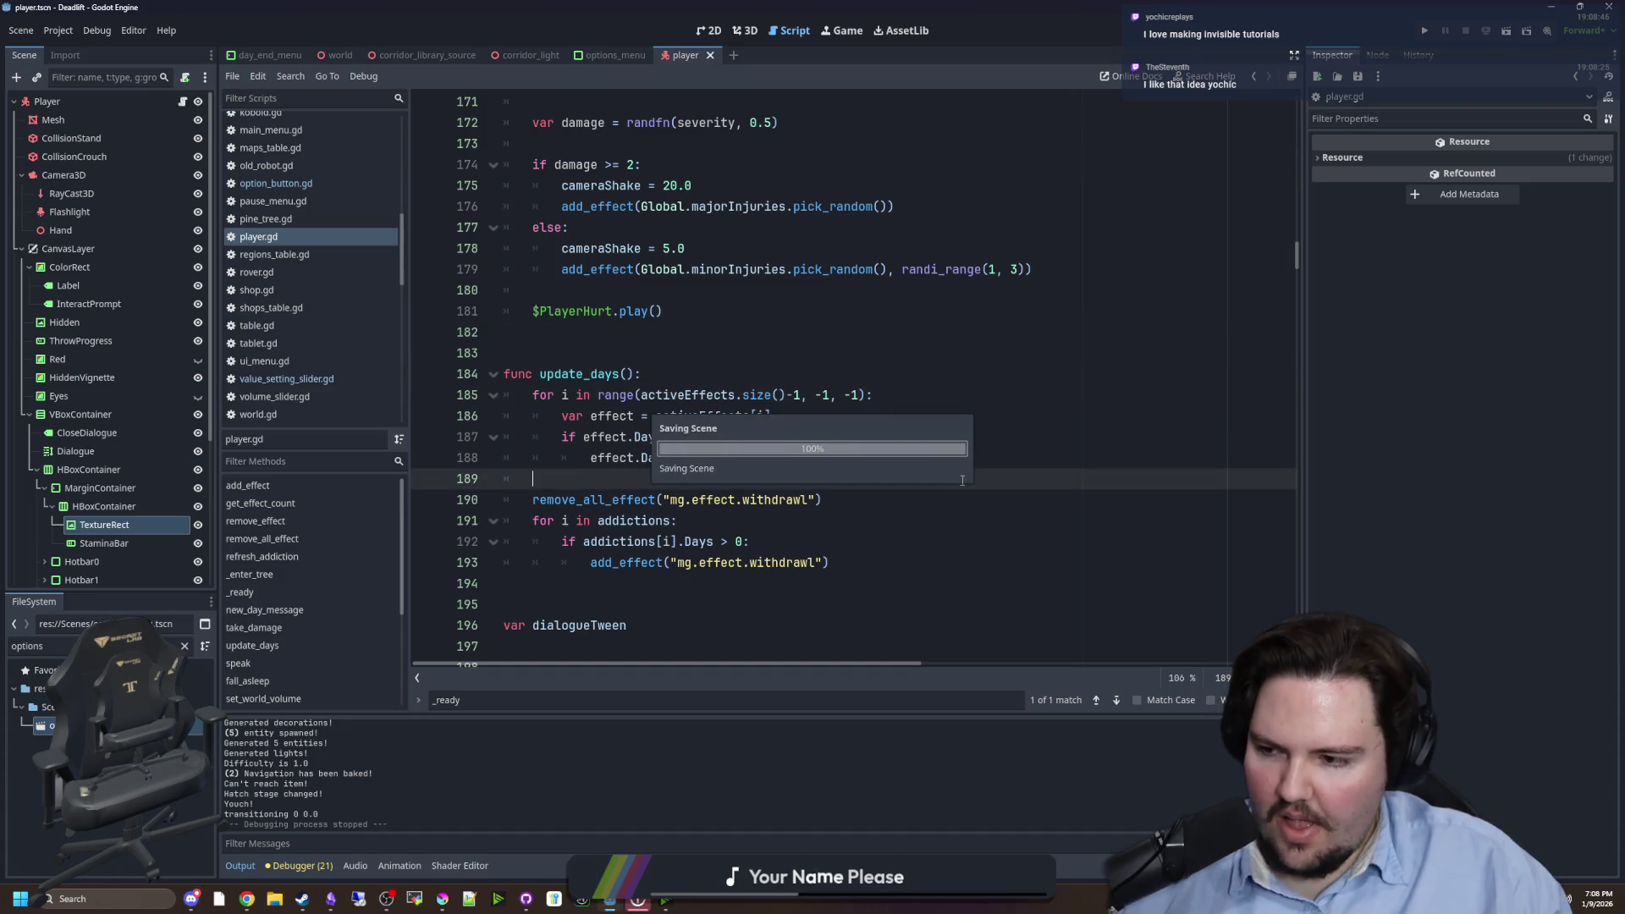
{"action": "left_click", "coordinate": [664, 367]}
{"action": "left_click", "coordinate": [679, 351]}
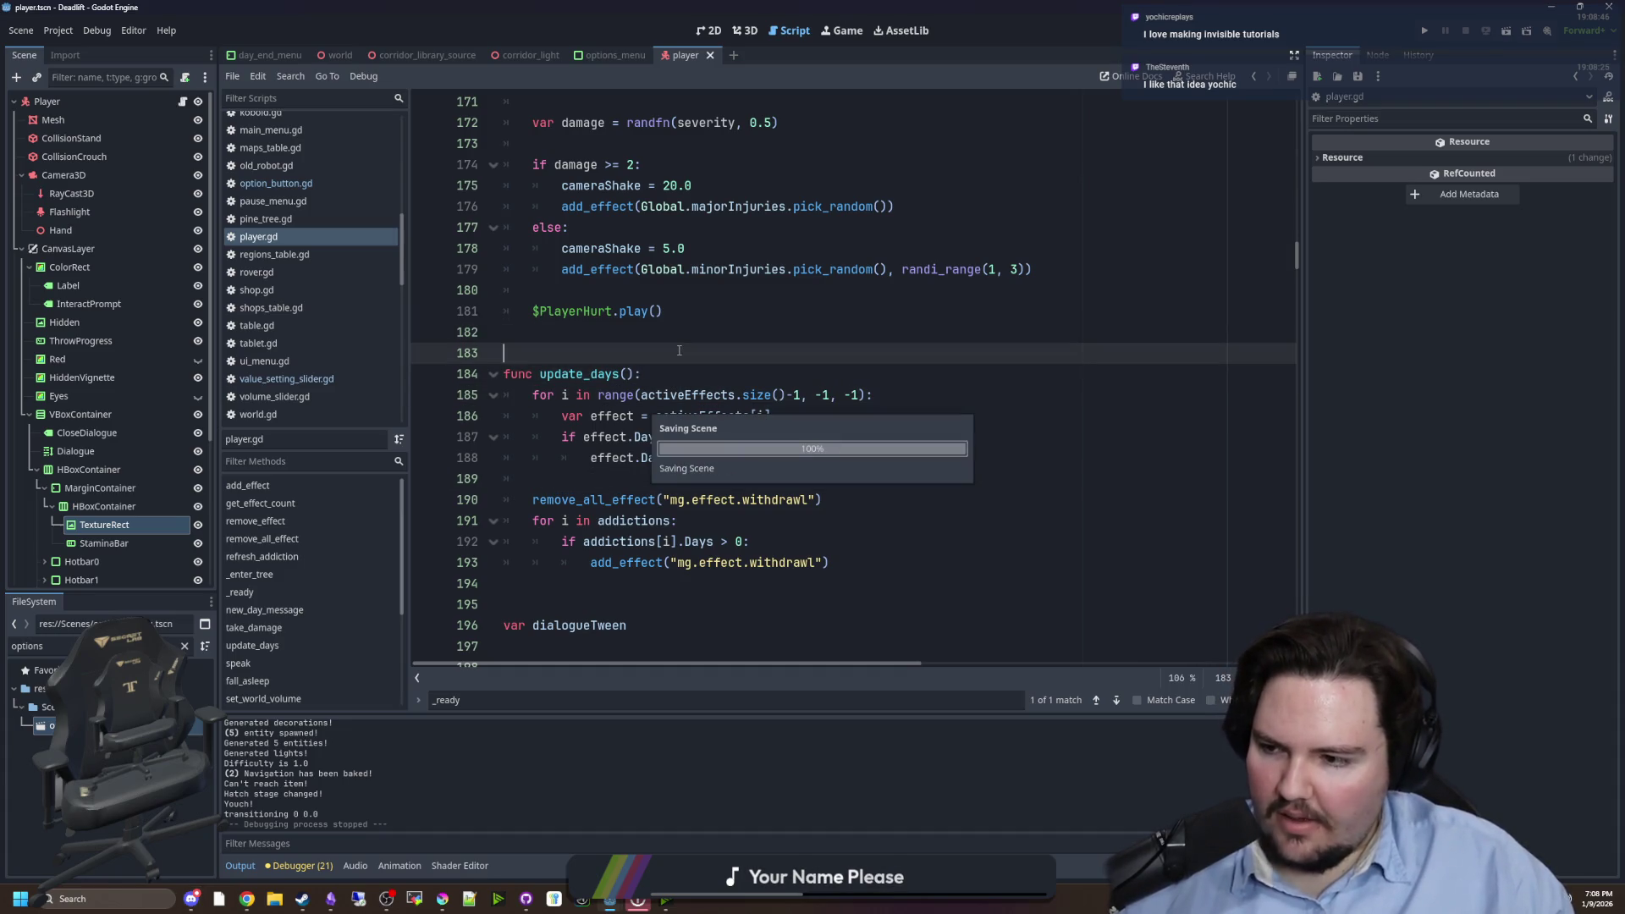
{"action": "left_click", "coordinate": [679, 330]}
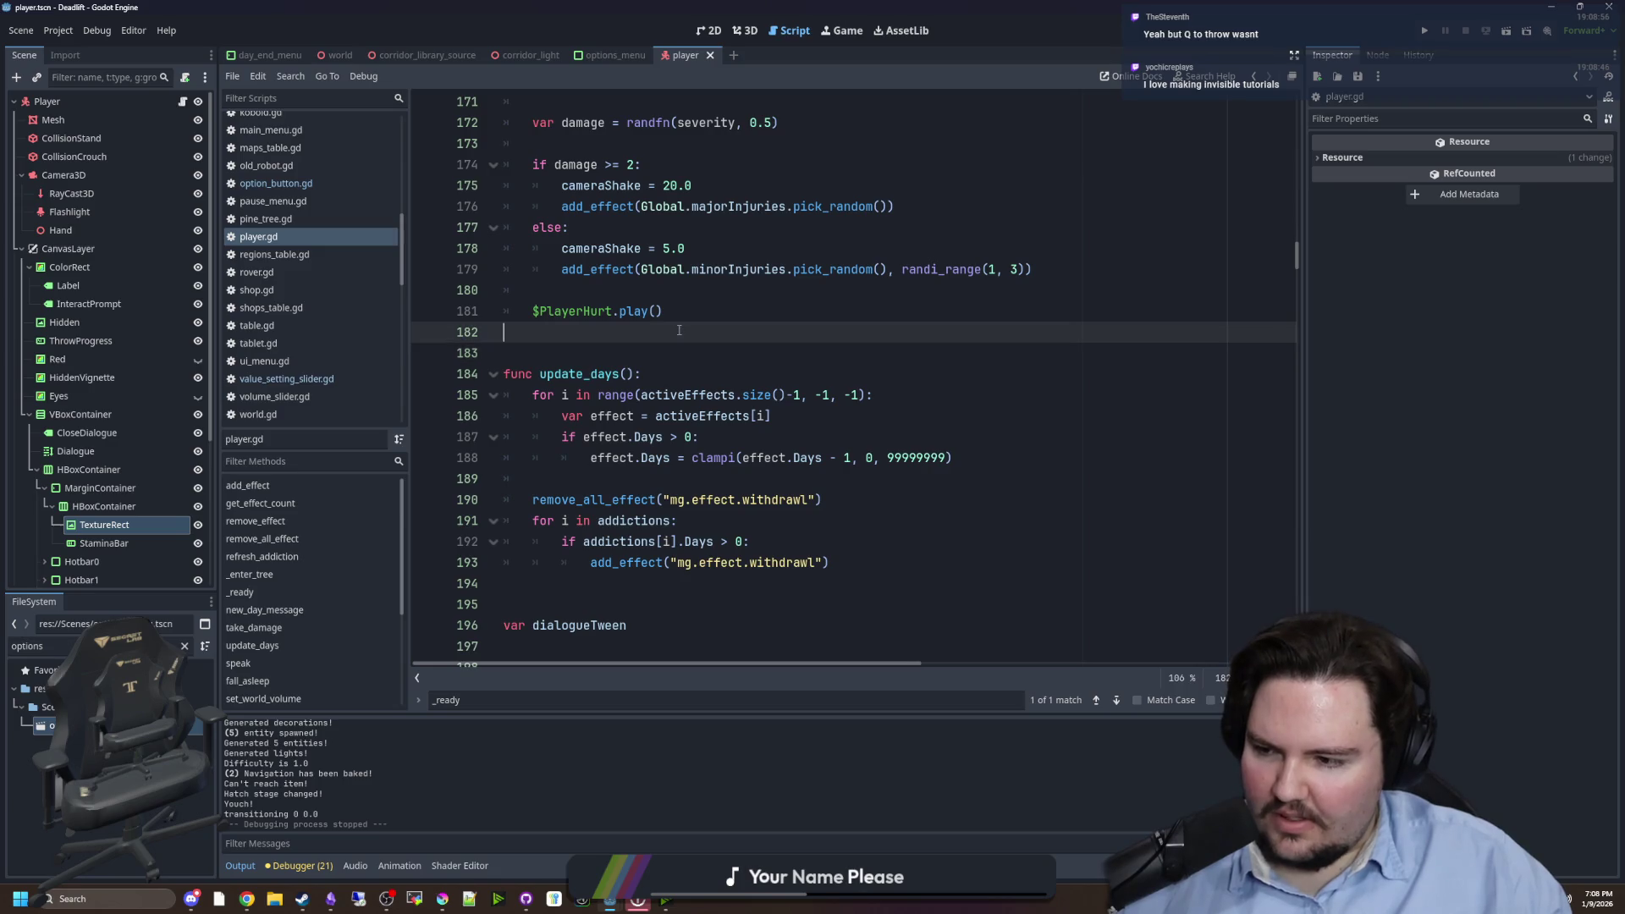
{"action": "left_click", "coordinate": [572, 372]}
{"action": "left_click", "coordinate": [714, 313]}
{"action": "left_click", "coordinate": [648, 347]}
{"action": "key", "text": "ctrl+s"}
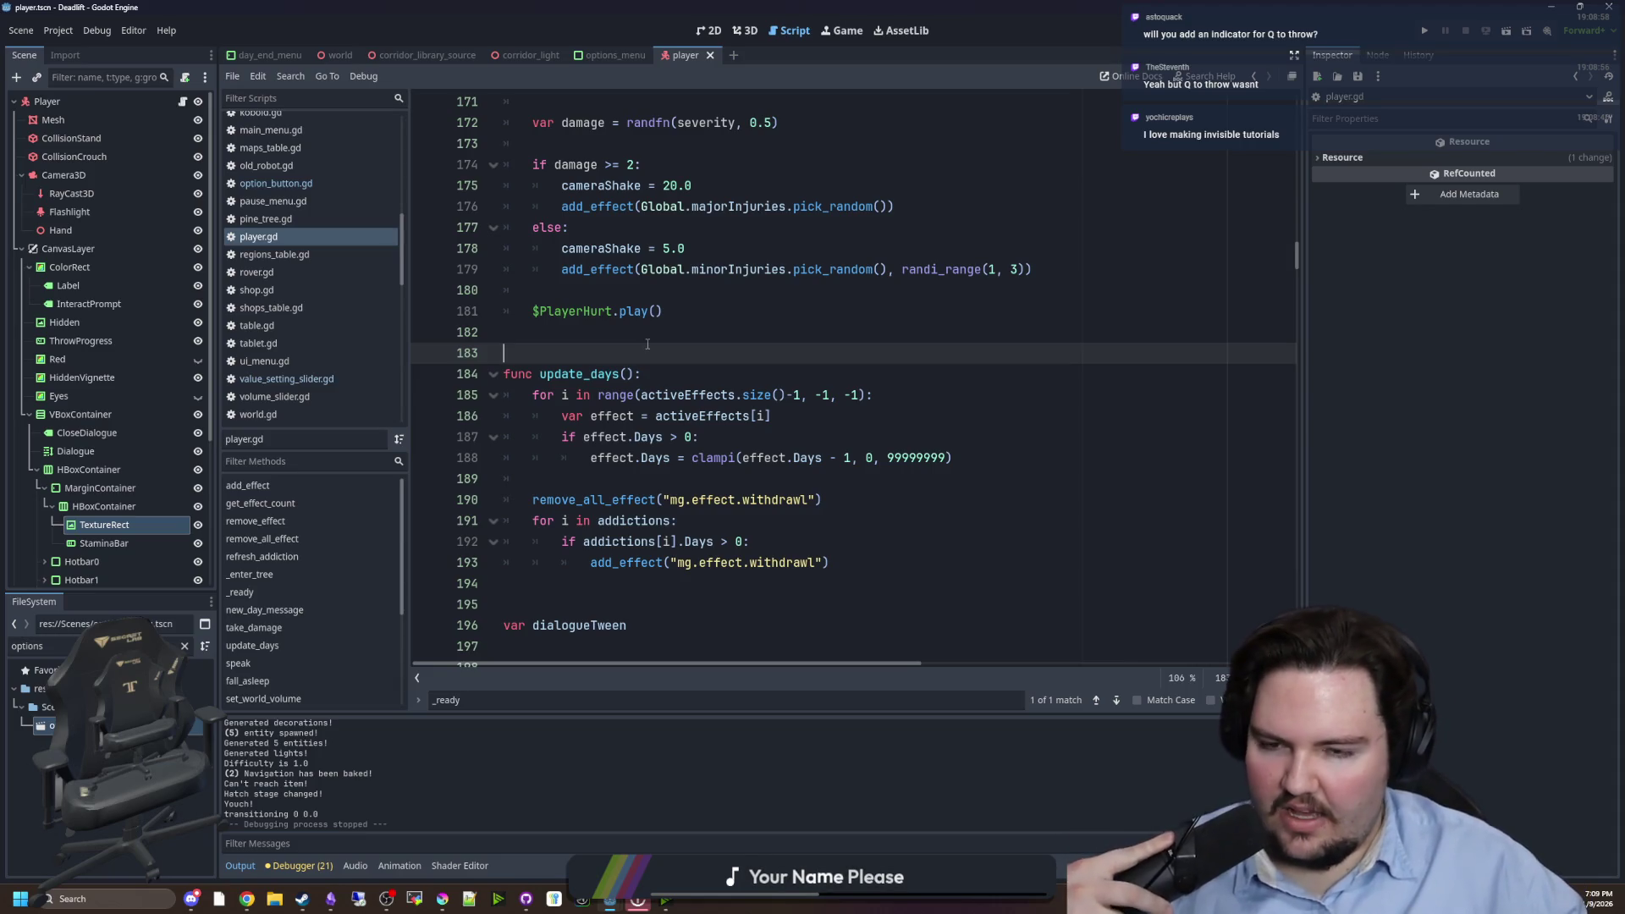
{"action": "key", "text": "Up"}
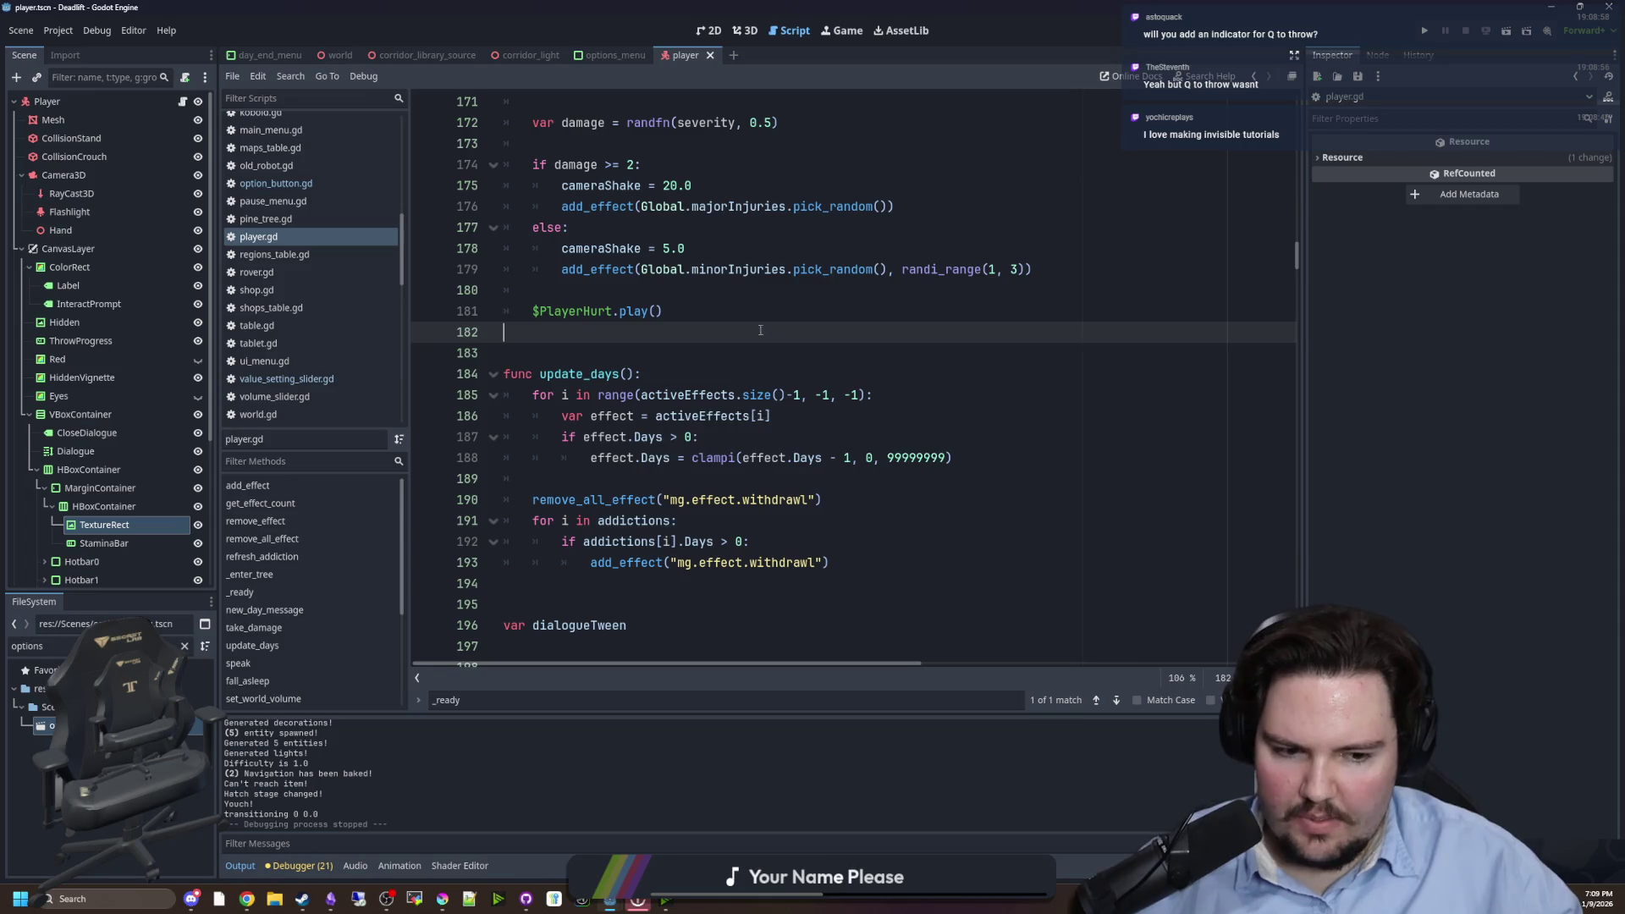
{"action": "left_click", "coordinate": [655, 359]}
{"action": "key", "text": "ctrl+s"}
{"action": "left_click", "coordinate": [722, 366]}
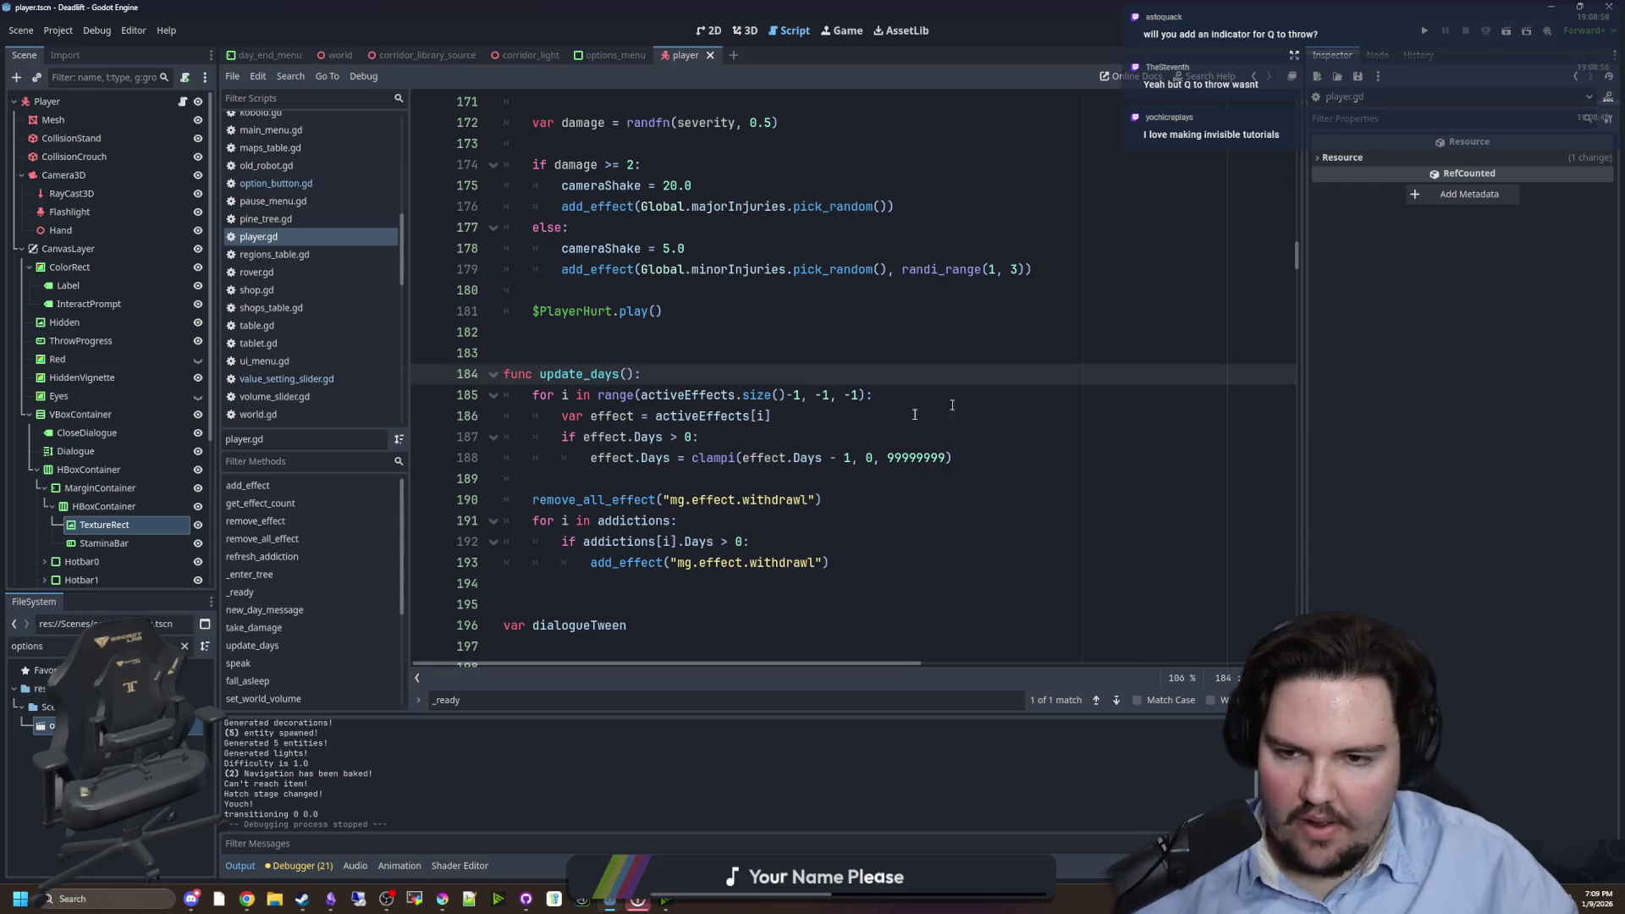
{"action": "left_click", "coordinate": [702, 358]}
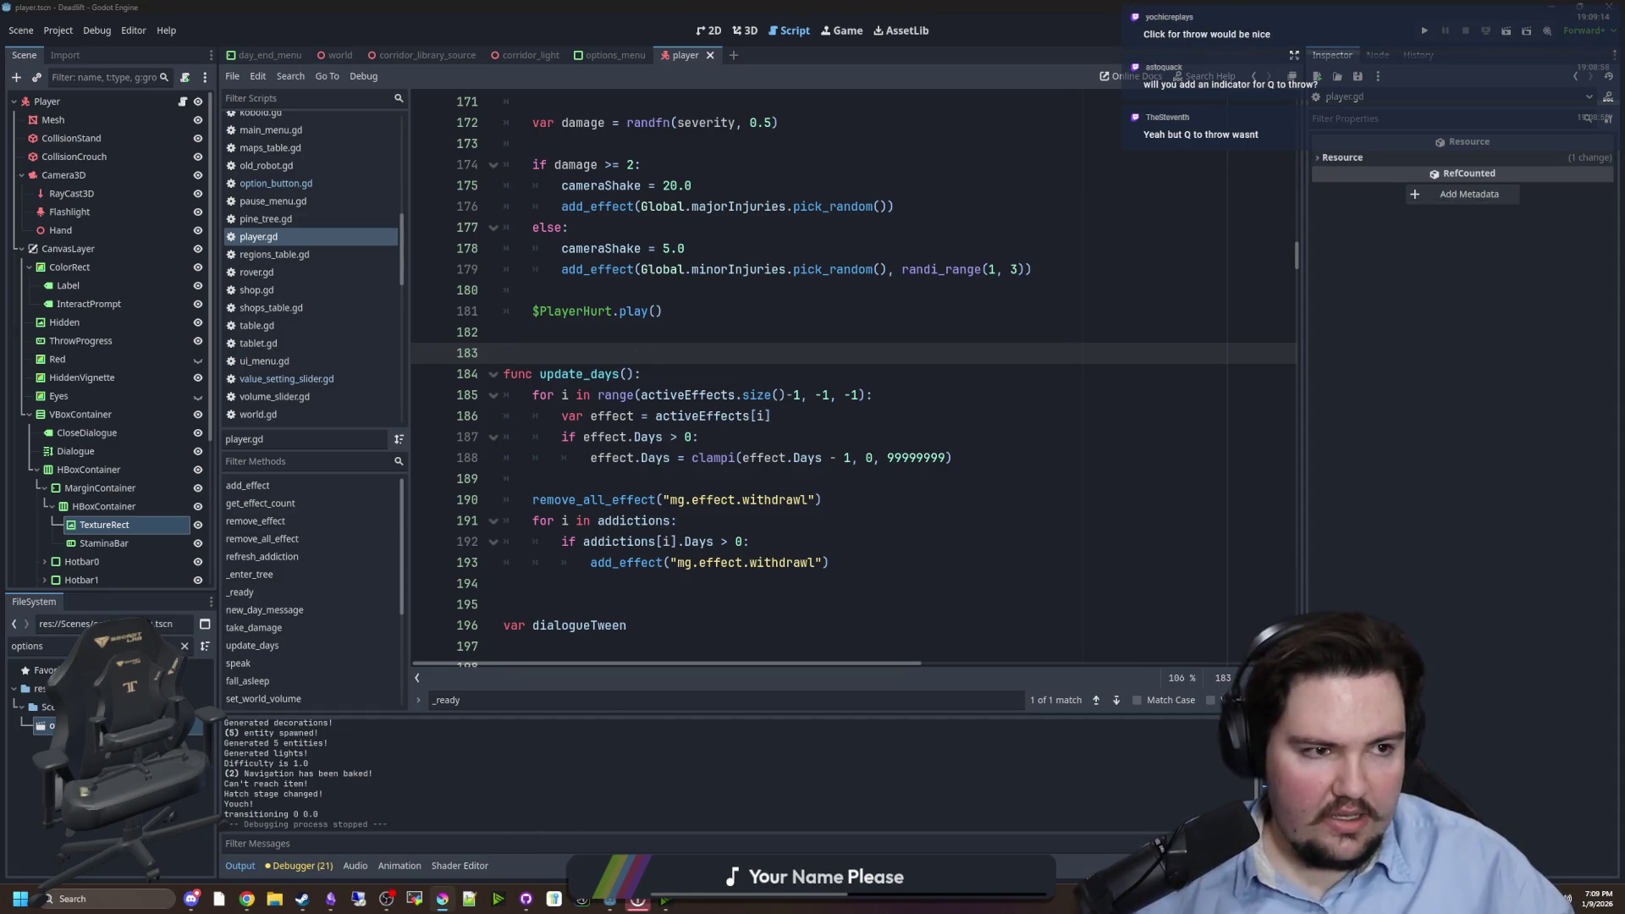
{"action": "key", "text": "alt+Tab"}
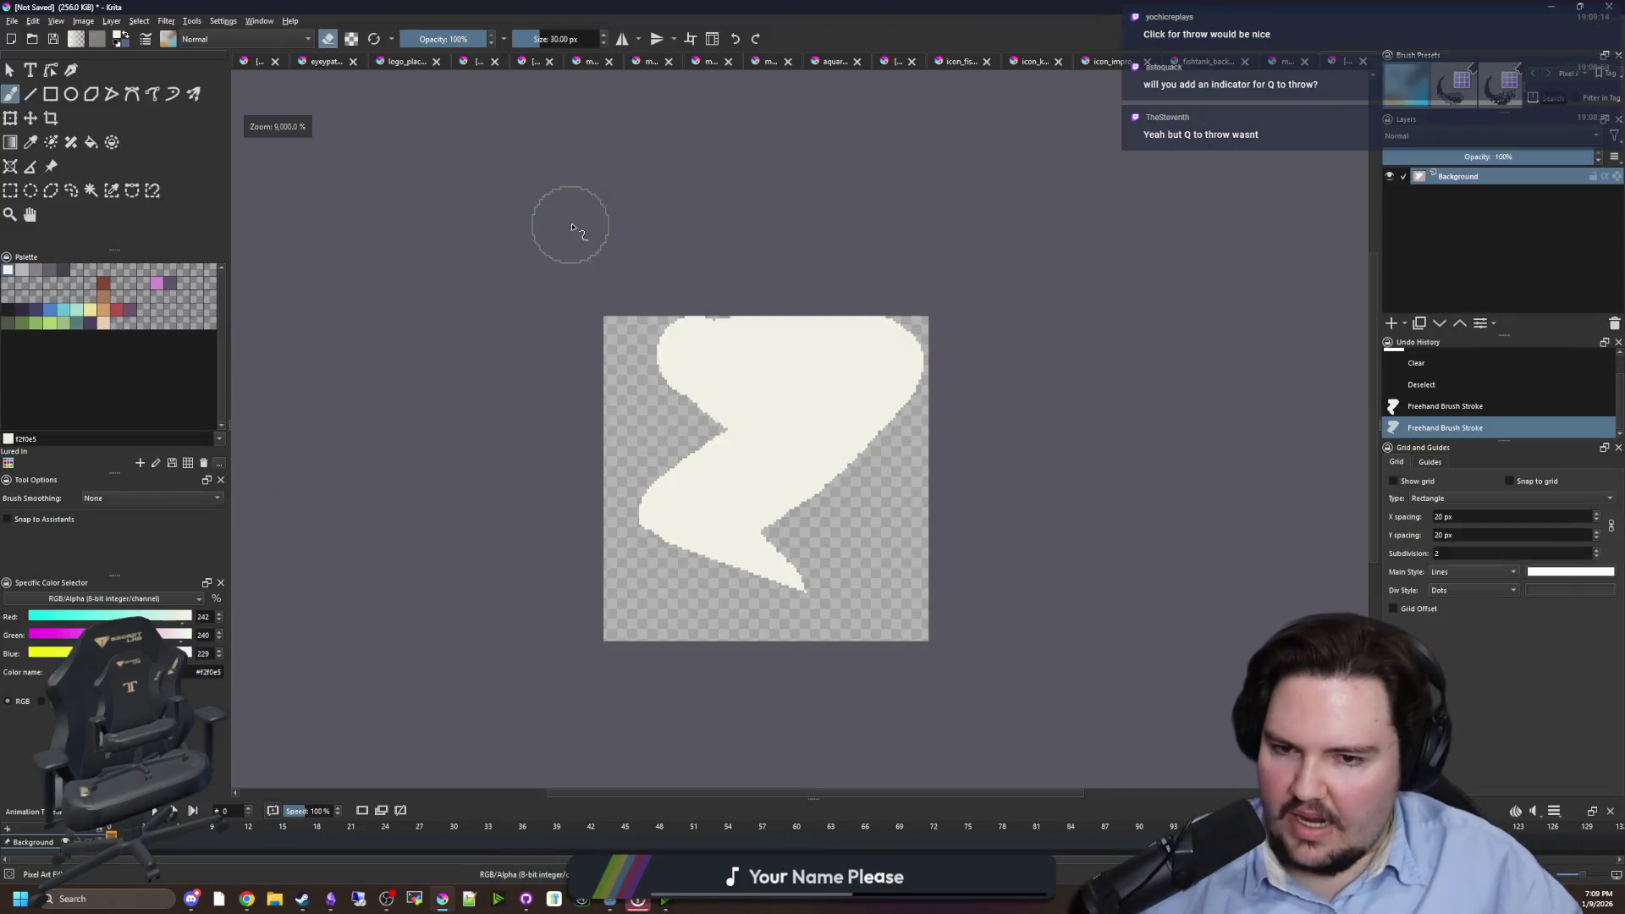
- Create a new 512×512 Krita document
{"action": "left_click", "coordinate": [12, 21]}
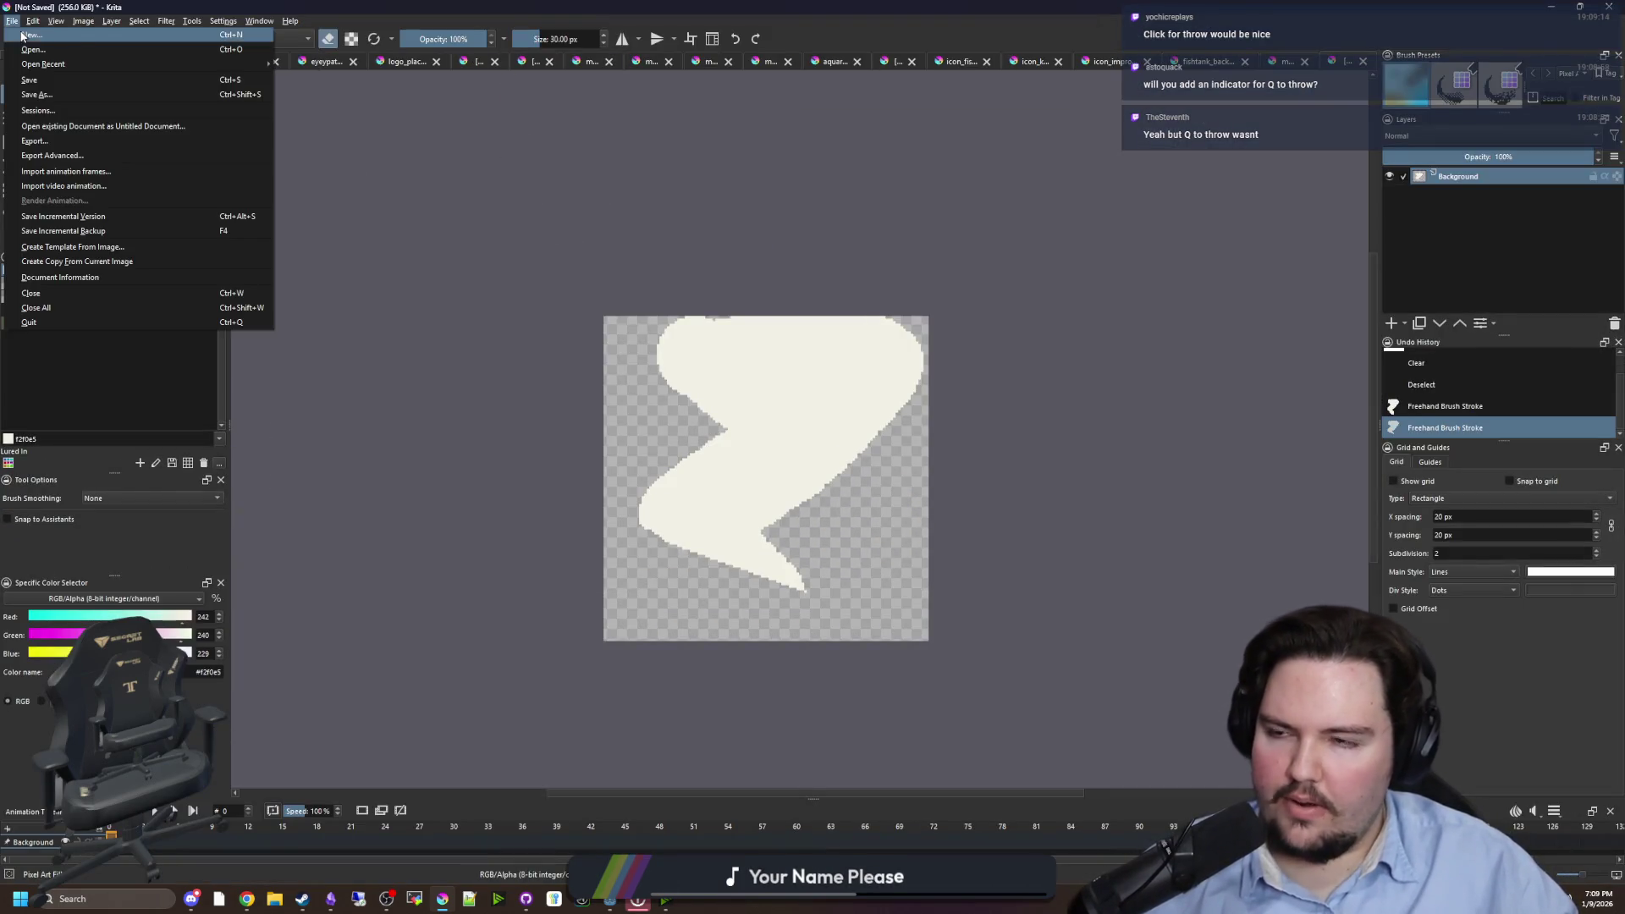
{"action": "left_click", "coordinate": [34, 35]}
{"action": "left_click", "coordinate": [813, 355]}
{"action": "type", "text": "512"}
{"action": "key", "text": "Tab"}
{"action": "type", "text": "512"}
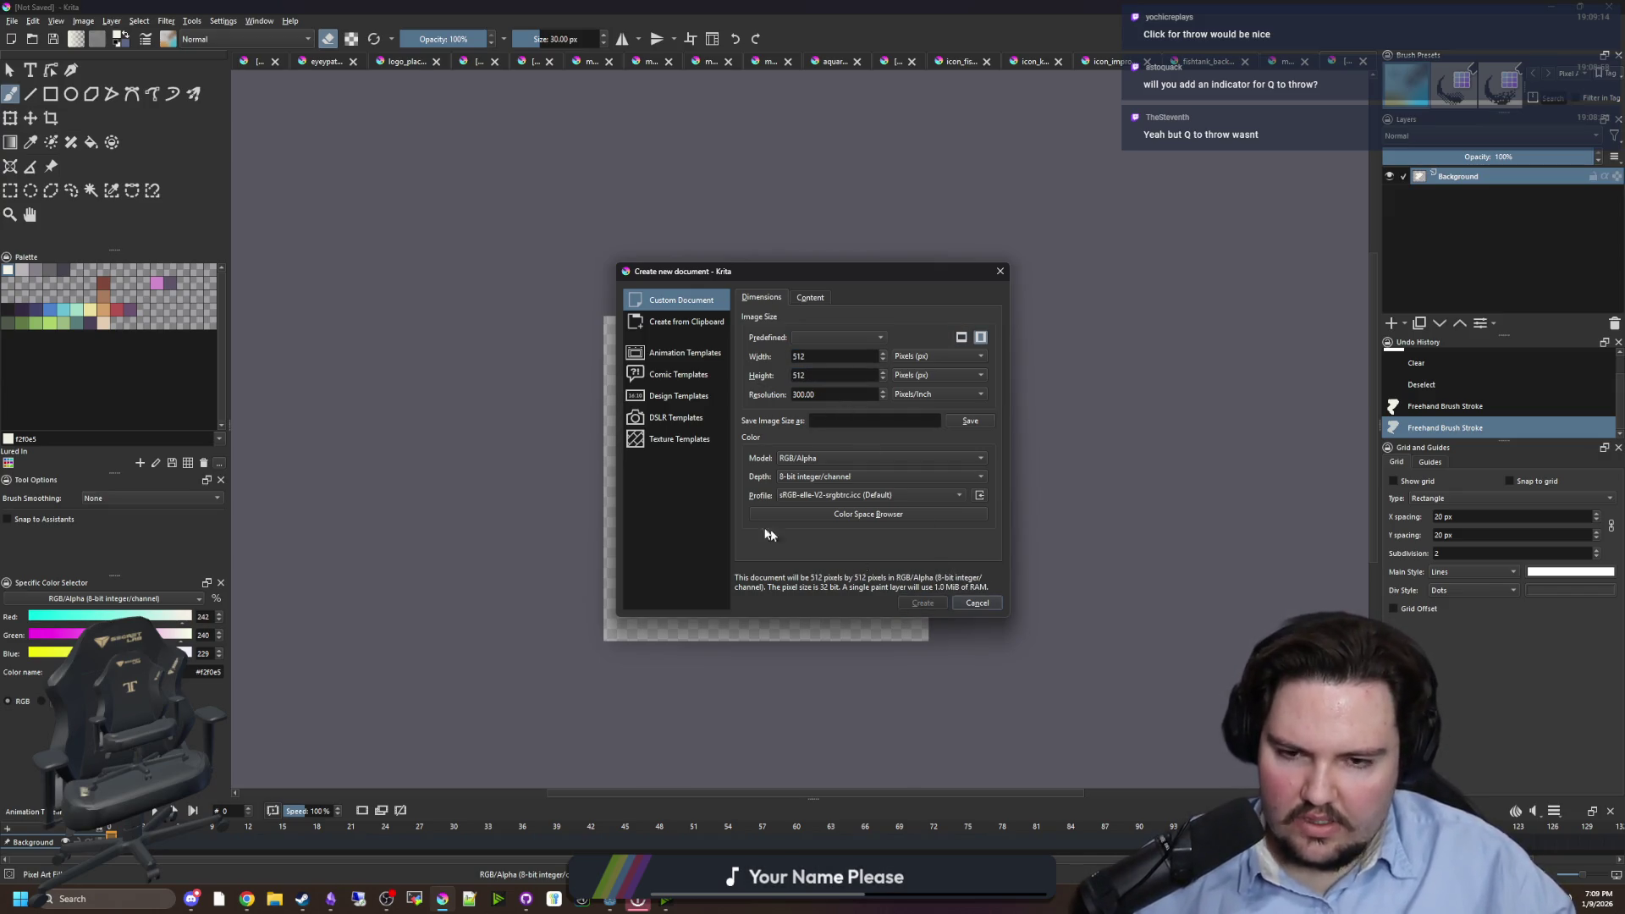
{"action": "key", "text": "Return"}
- Paint a wide test stroke, erase the canvas back to transparency, and shrink the brush to 24 px
{"action": "scroll", "coordinate": [646, 526], "scroll_direction": "down", "scroll_amount": 3}
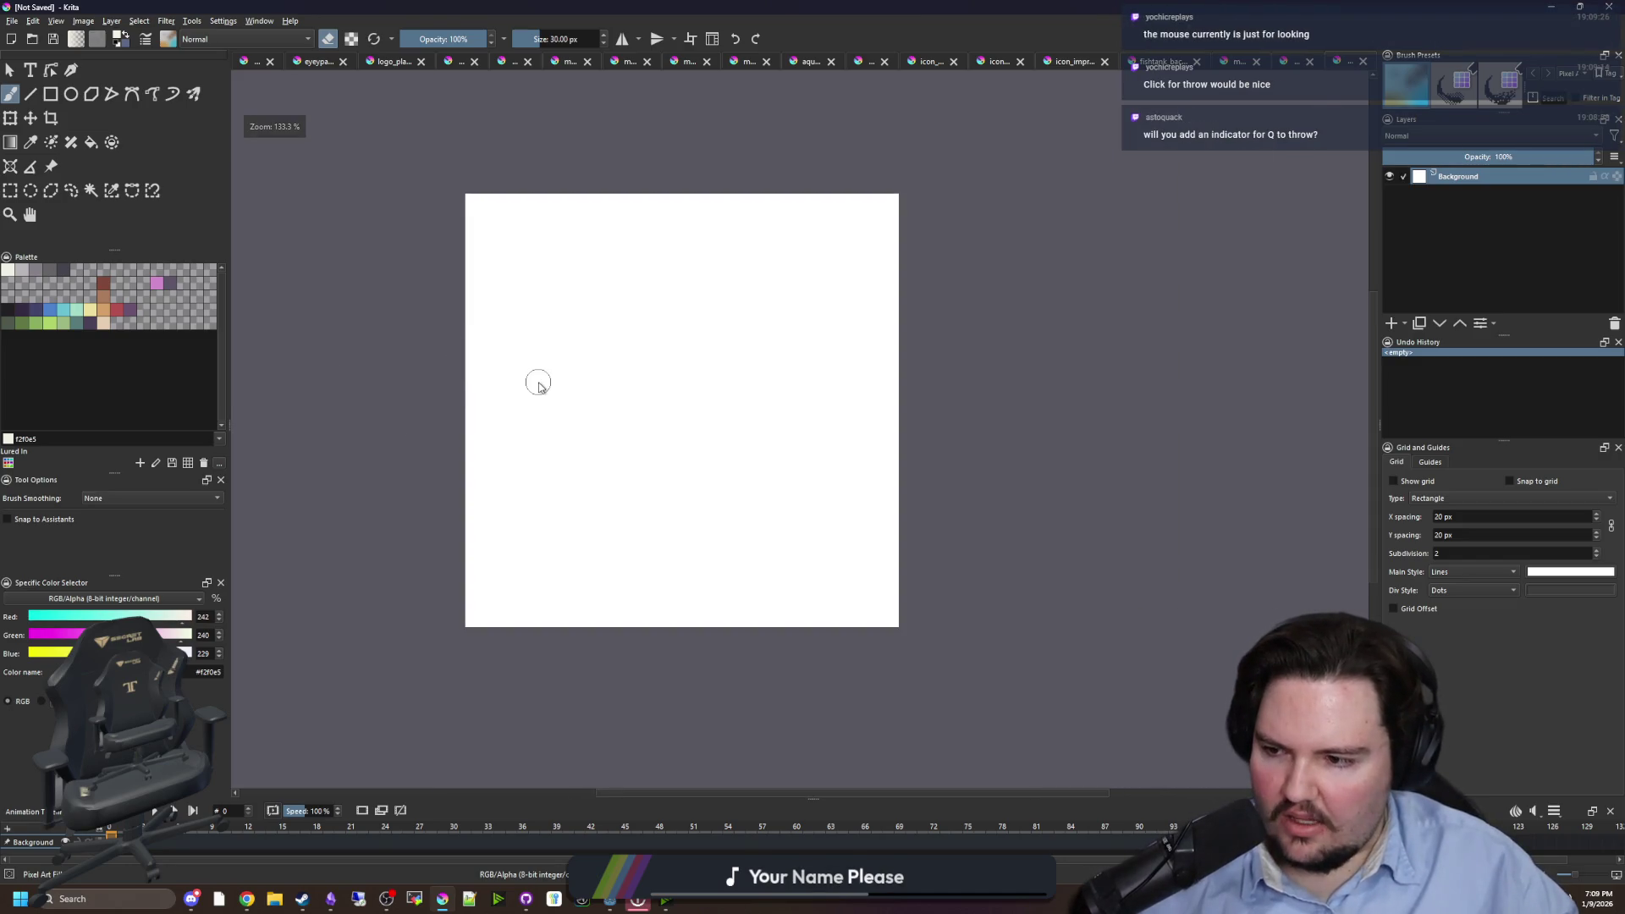
{"action": "left_click_drag", "start_coordinate": [537, 354], "coordinate": [617, 443]}
{"action": "mouse_move", "coordinate": [787, 511]}
{"action": "left_mouse_down"}
{"action": "mouse_move", "coordinate": [849, 570]}
{"action": "mouse_move", "coordinate": [999, 495]}
{"action": "left_mouse_up"}
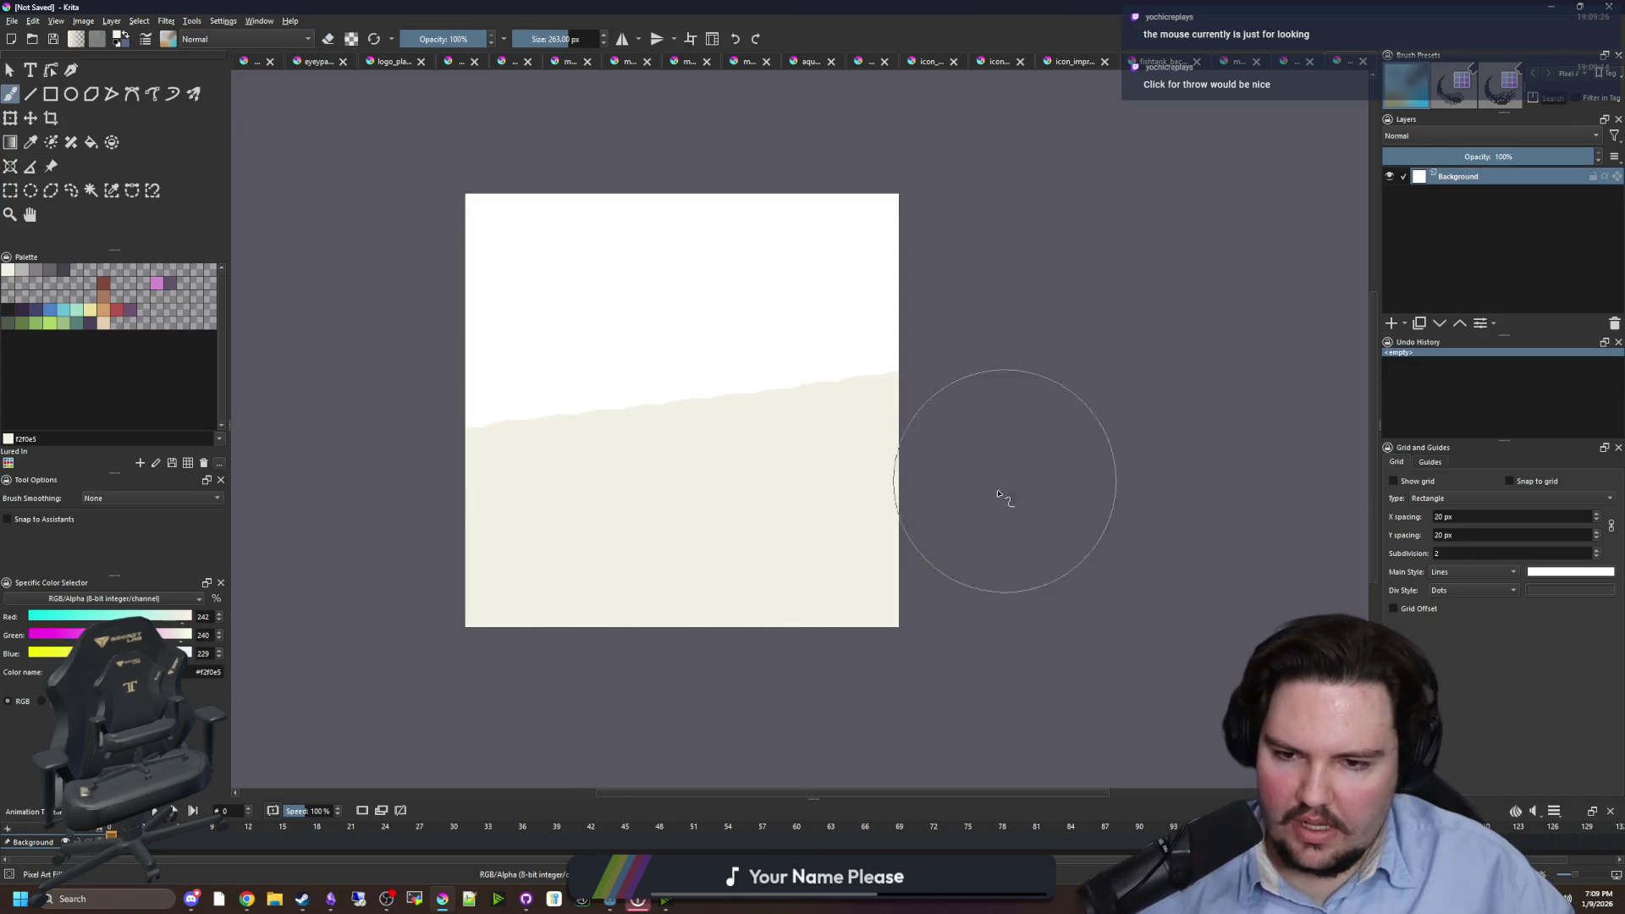
{"action": "key", "text": "e"}
{"action": "mouse_move", "coordinate": [675, 511]}
{"action": "left_mouse_down"}
{"action": "mouse_move", "coordinate": [308, 562]}
{"action": "mouse_move", "coordinate": [450, 352]}
{"action": "mouse_move", "coordinate": [480, 190]}
{"action": "mouse_move", "coordinate": [690, 272]}
{"action": "left_mouse_up"}
{"action": "scroll", "coordinate": [544, 563], "scroll_direction": "up", "scroll_amount": 1}
{"action": "scroll", "coordinate": [617, 525], "scroll_direction": "down", "scroll_amount": 1}
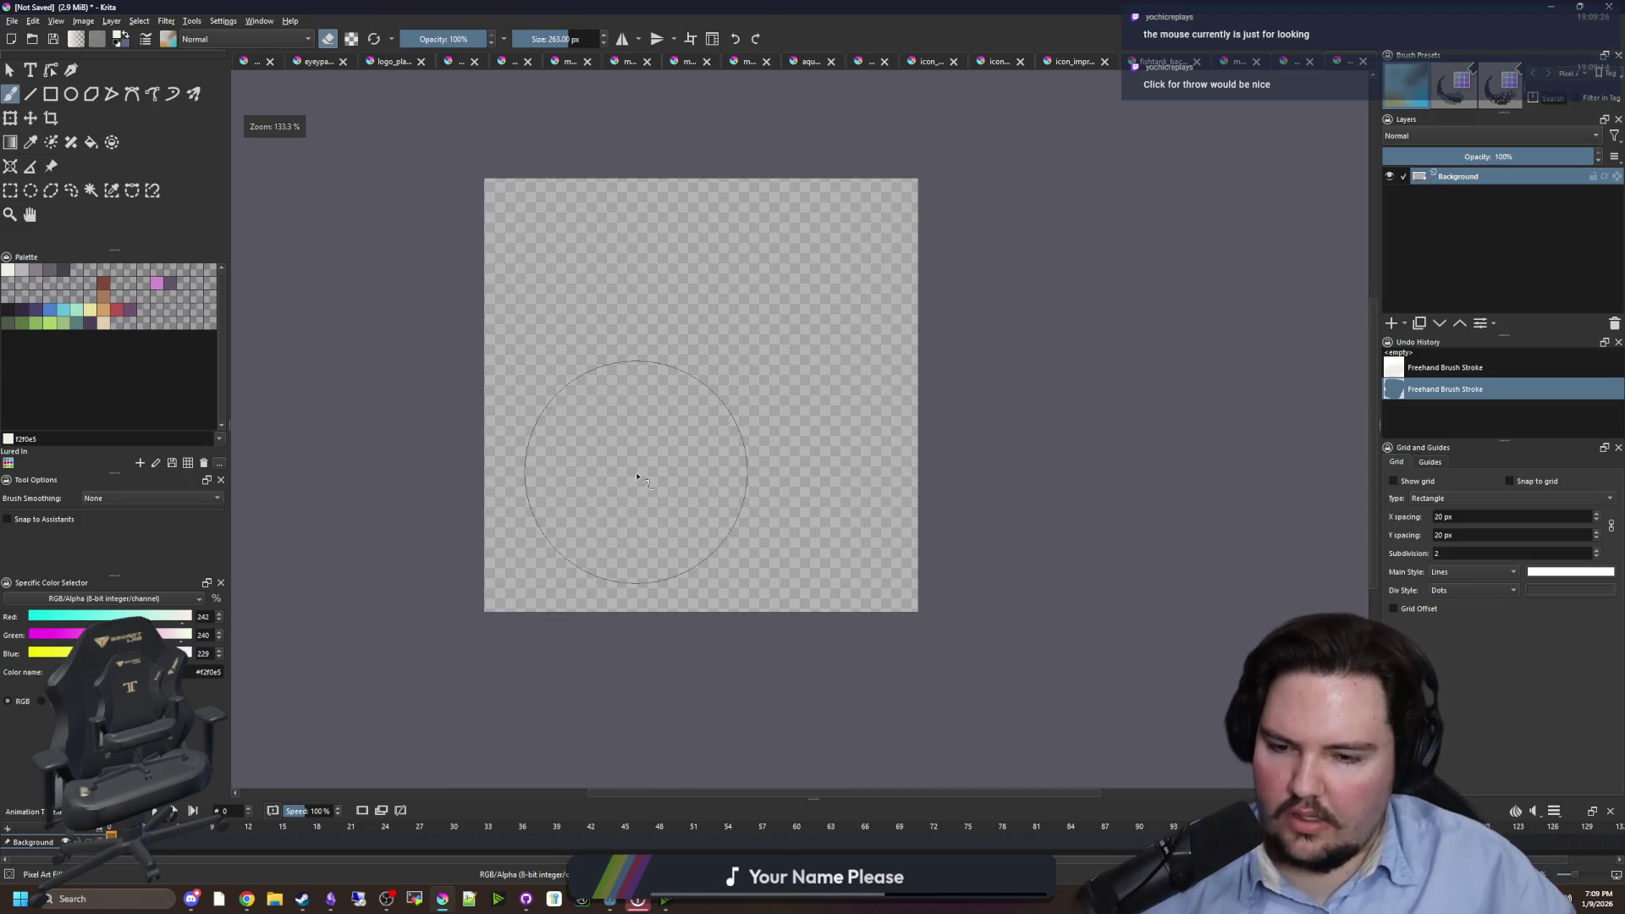
{"action": "key", "text": "bracketleft"}
{"action": "key", "text": "bracketleft"}
{"action": "key", "text": "bracketleft"}
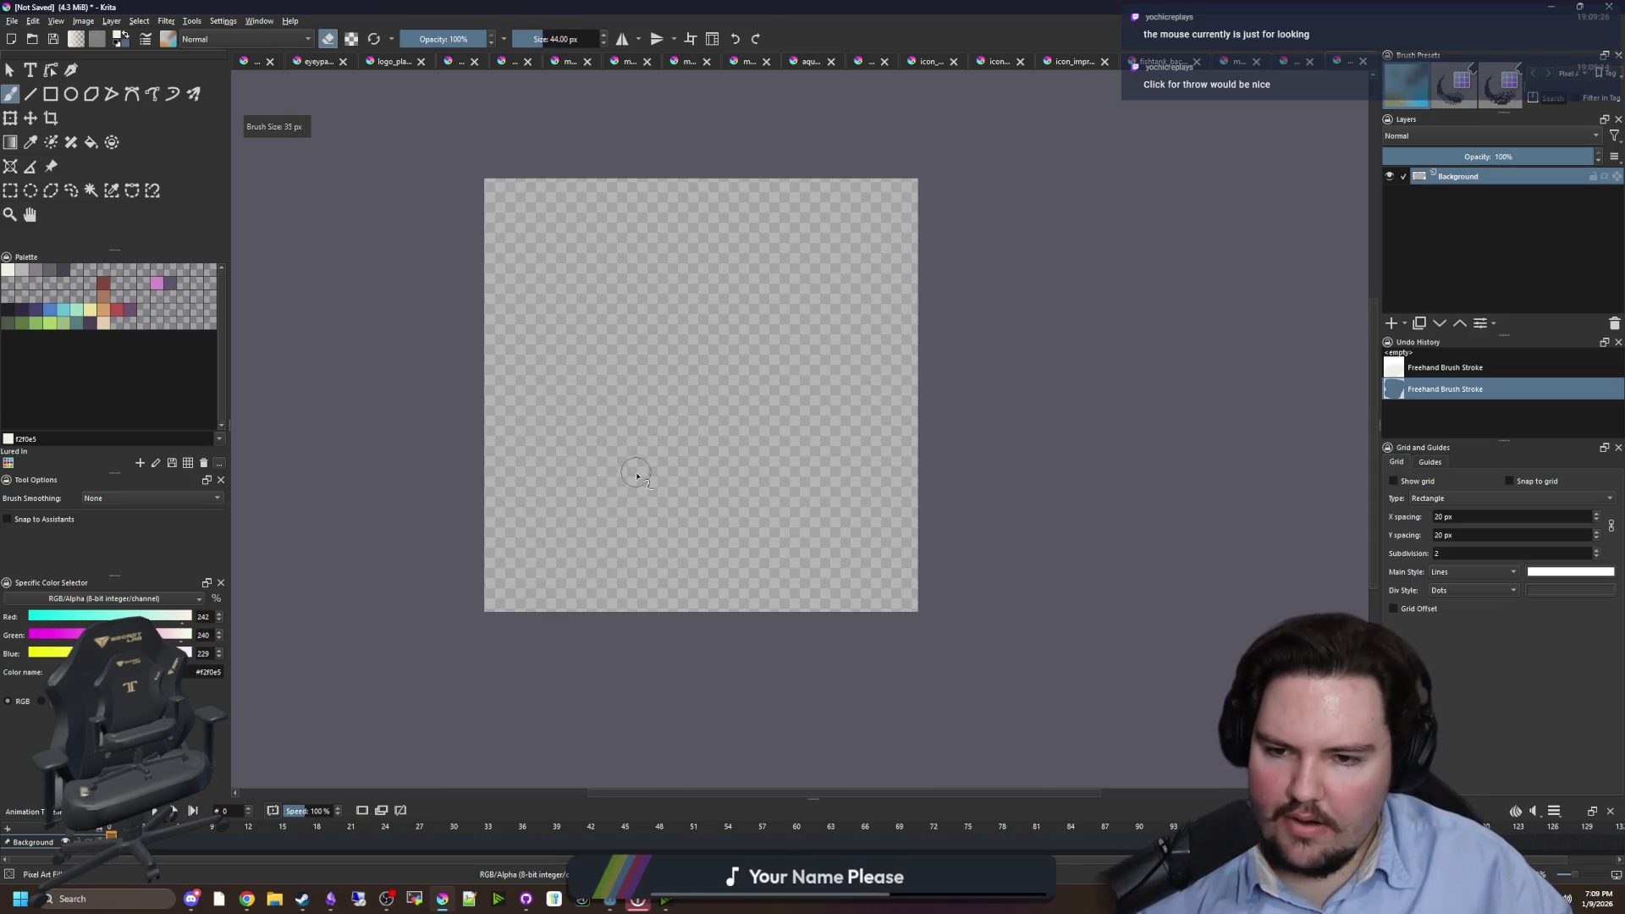
{"action": "key", "text": "bracketleft"}
{"action": "scroll", "coordinate": [637, 477], "scroll_direction": "up", "scroll_amount": 1}
{"action": "scroll", "coordinate": [704, 395], "scroll_direction": "down", "scroll_amount": 1}
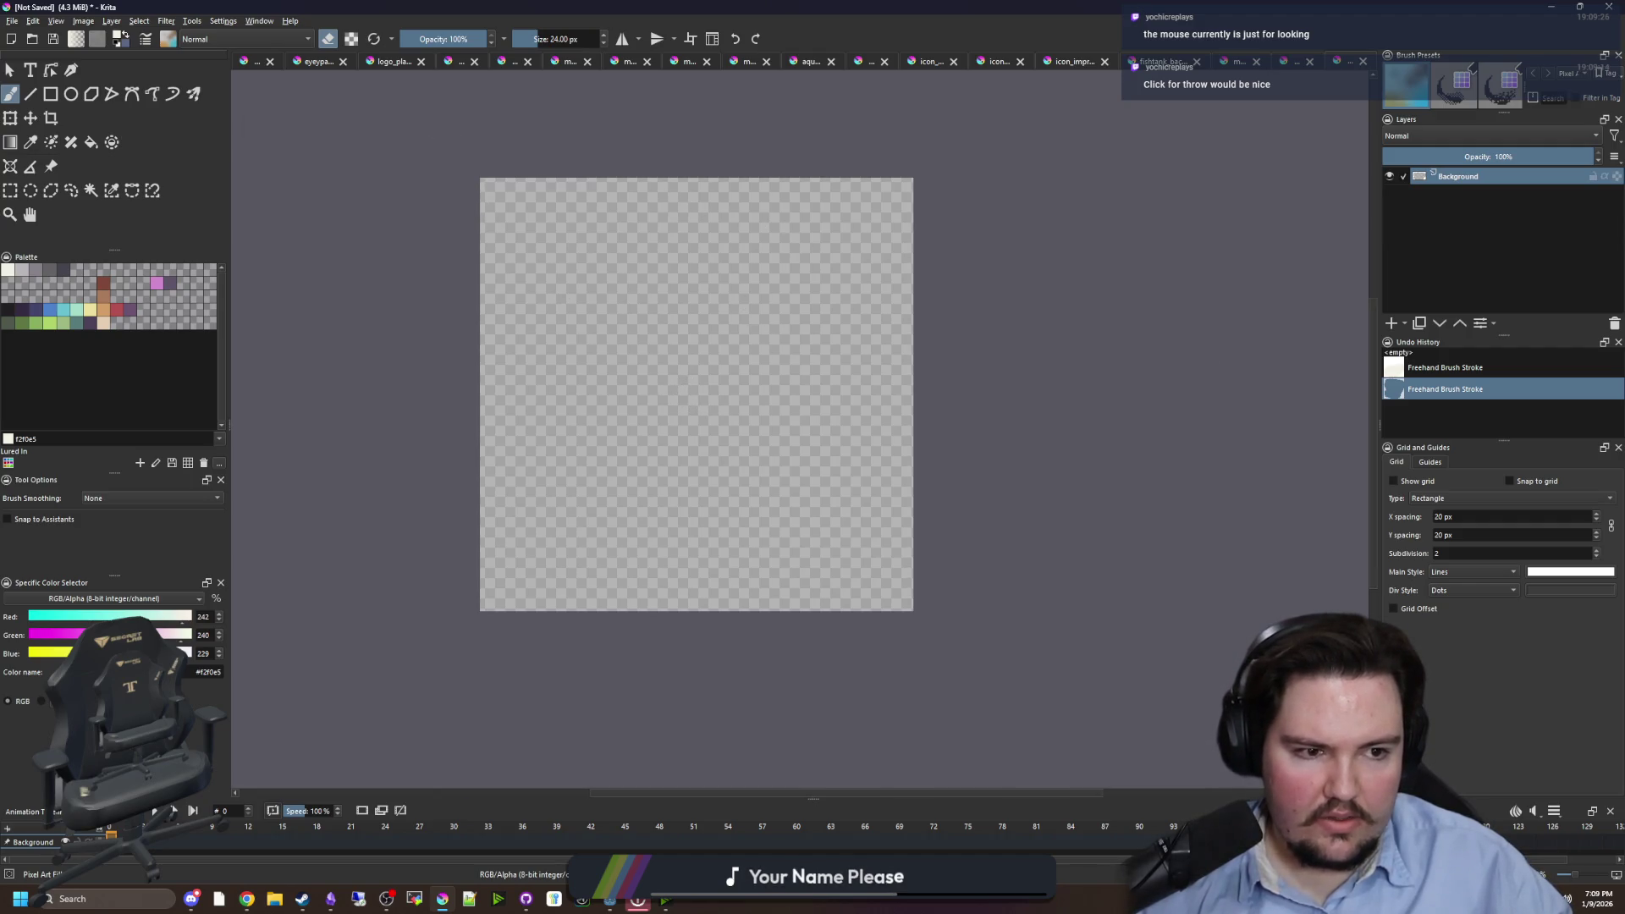
- Resize the canvas to 1920×1080
{"action": "left_click", "coordinate": [83, 20]}
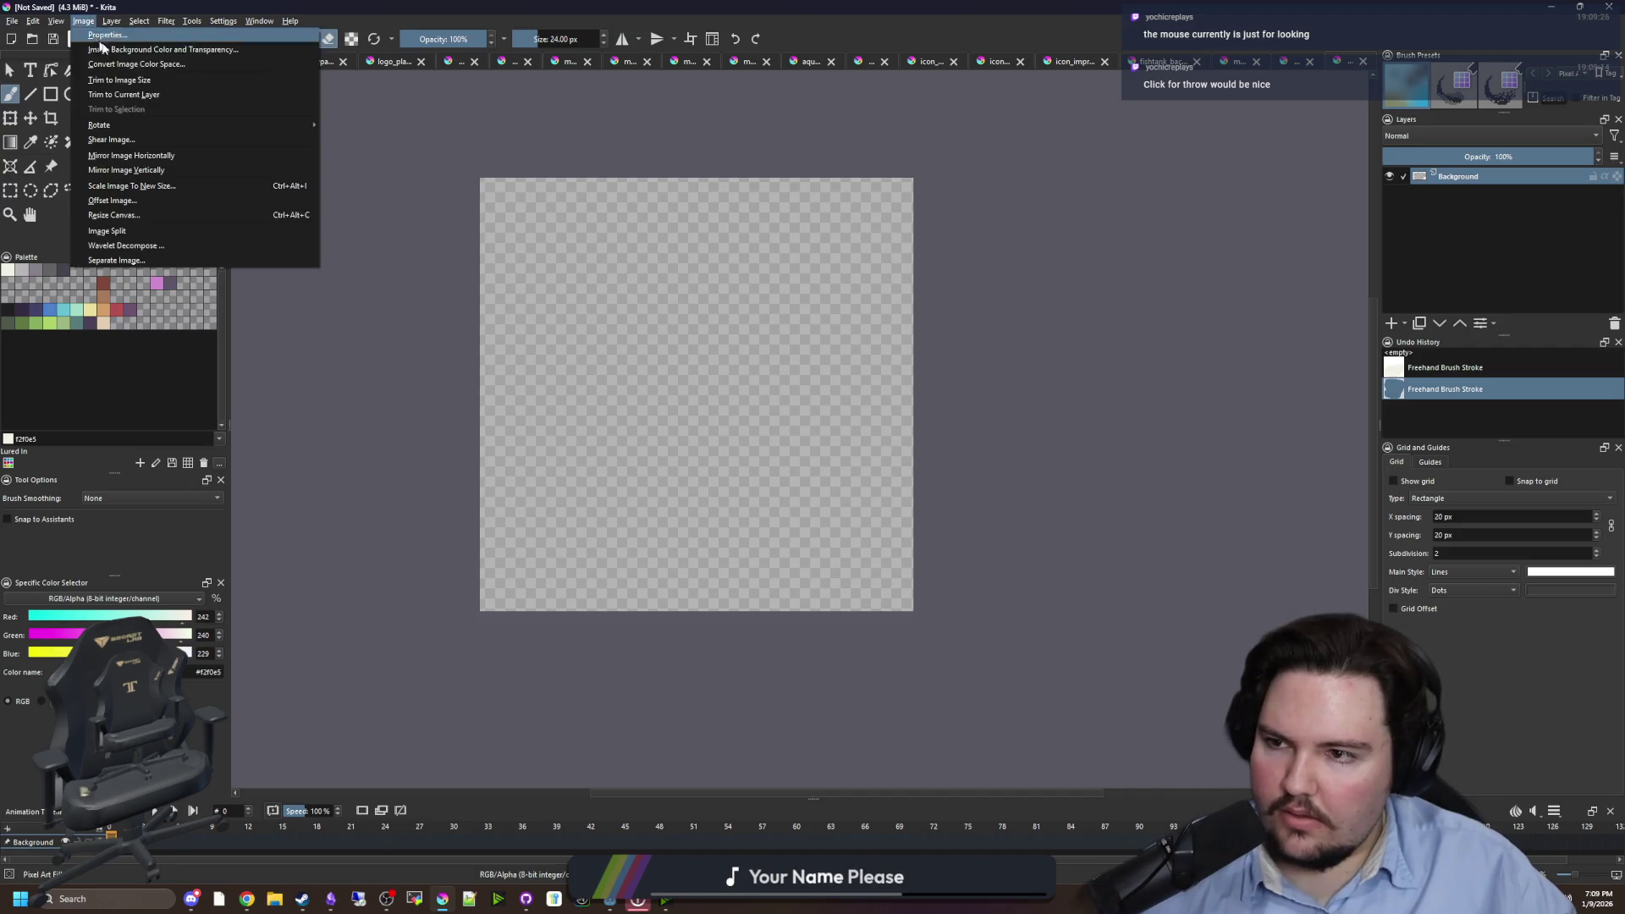
{"action": "left_click", "coordinate": [89, 212]}
{"action": "type", "text": "1920"}
{"action": "key", "text": "Tab"}
{"action": "type", "text": "1080"}
{"action": "left_click", "coordinate": [836, 561]}
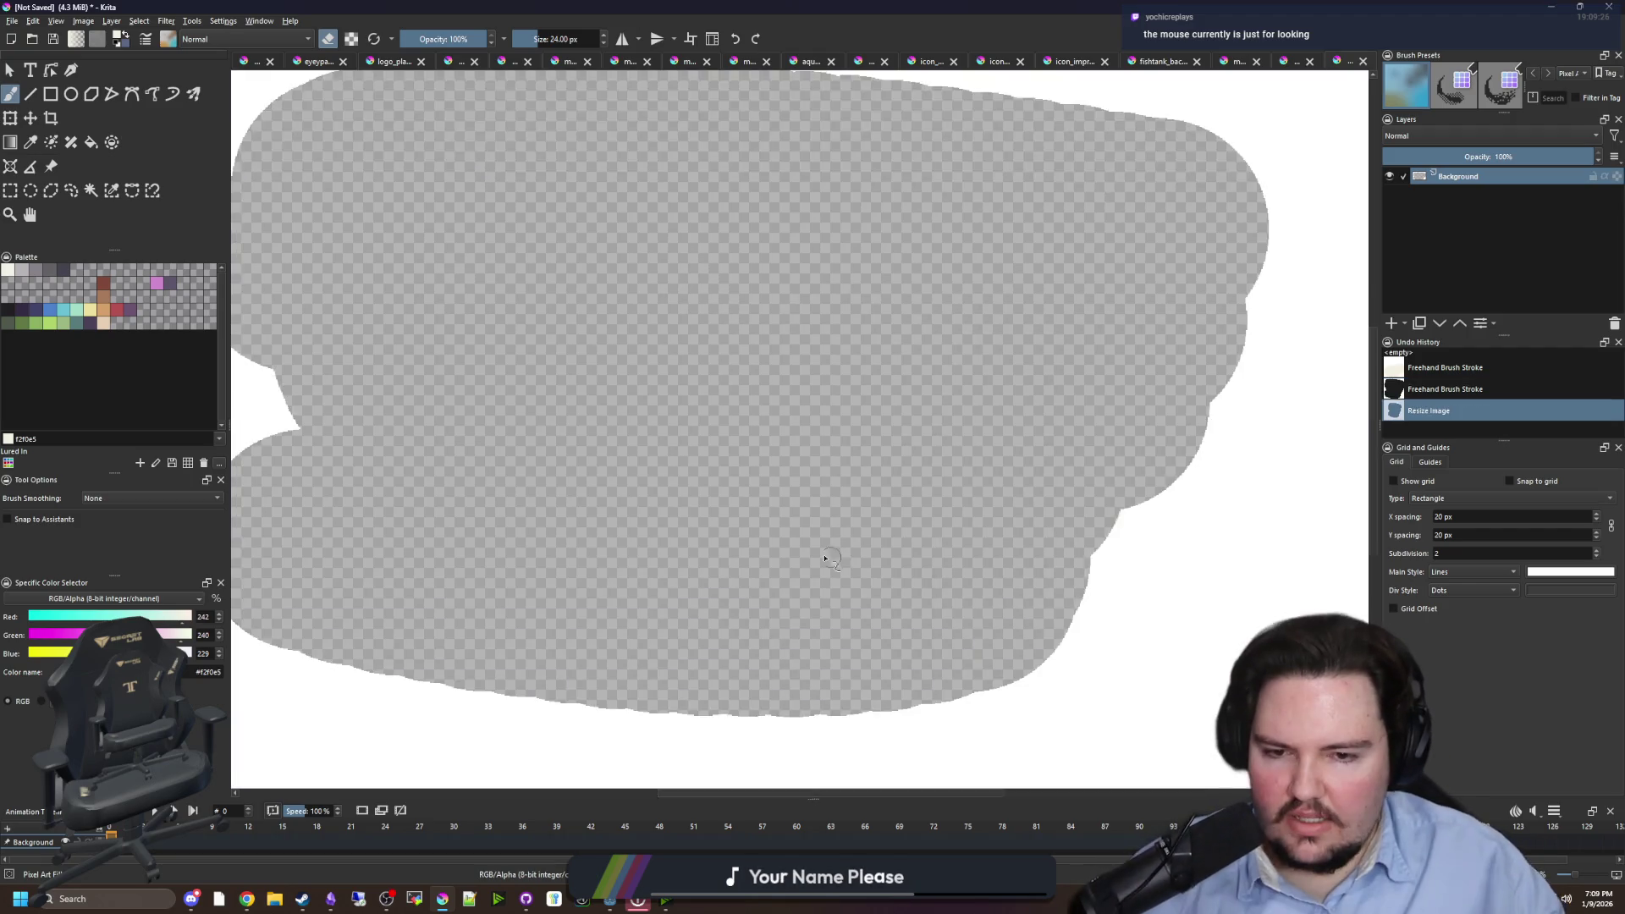
- Clear the whole canvas to transparency and pick dark grey #212123 as the brush colour
{"action": "key", "text": "minus"}
{"action": "key", "text": "minus"}
{"action": "key", "text": "ctrl+r"}
{"action": "left_click_drag", "start_coordinate": [281, 199], "coordinate": [1211, 716]}
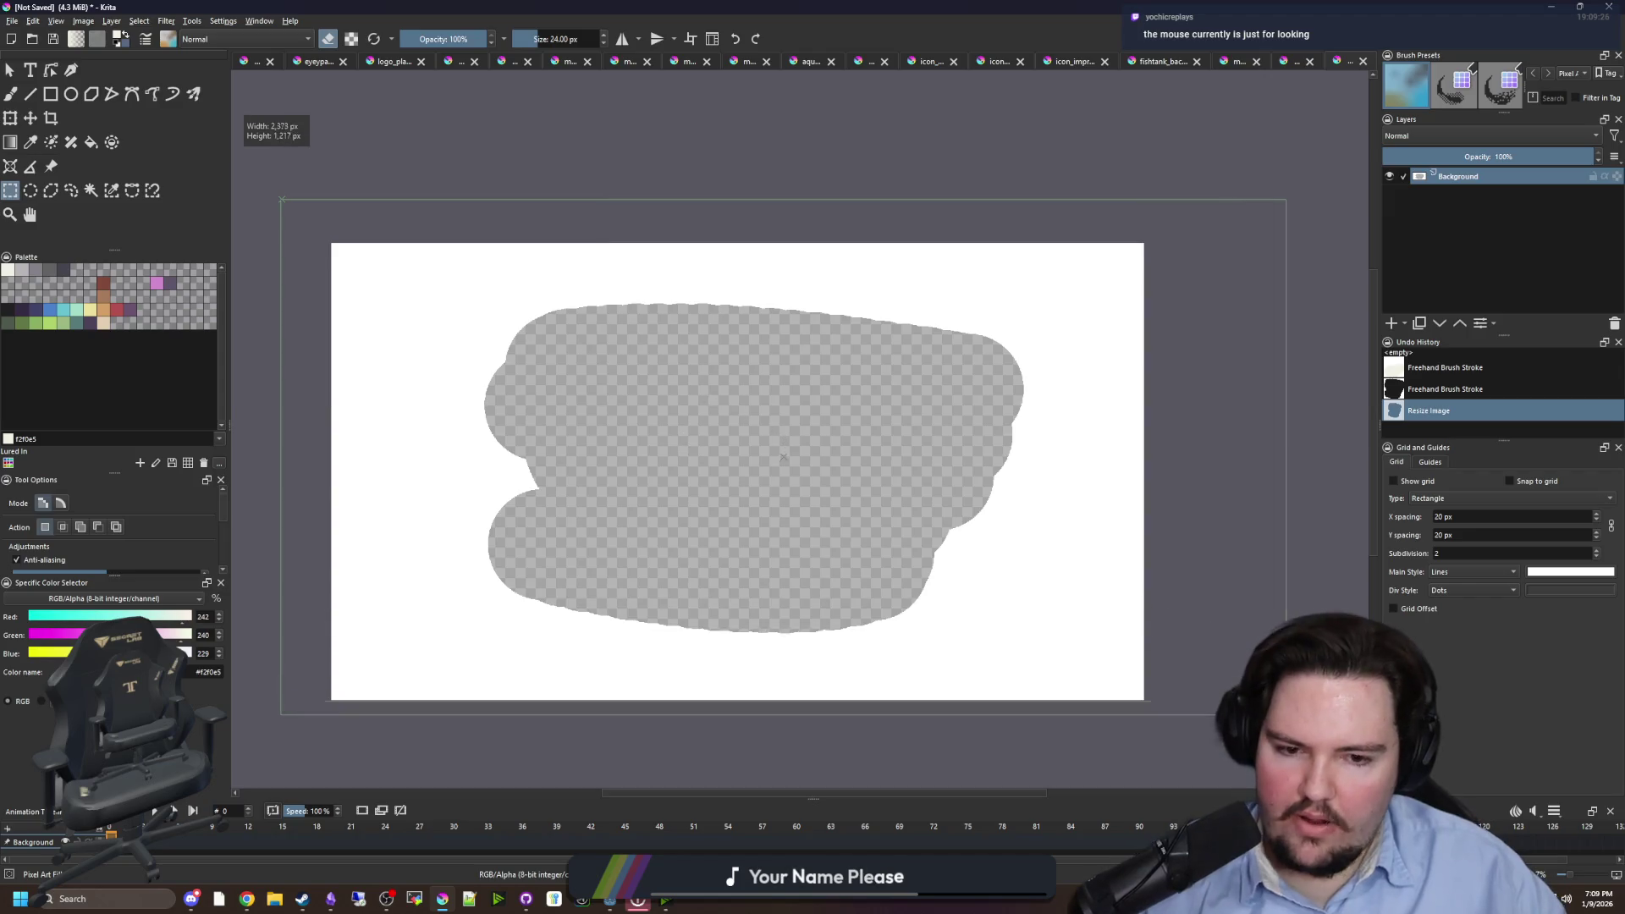
{"action": "key", "text": "Delete"}
{"action": "key", "text": "ctrl+shift+a"}
{"action": "key", "text": "b"}
{"action": "left_click", "coordinate": [669, 464]}
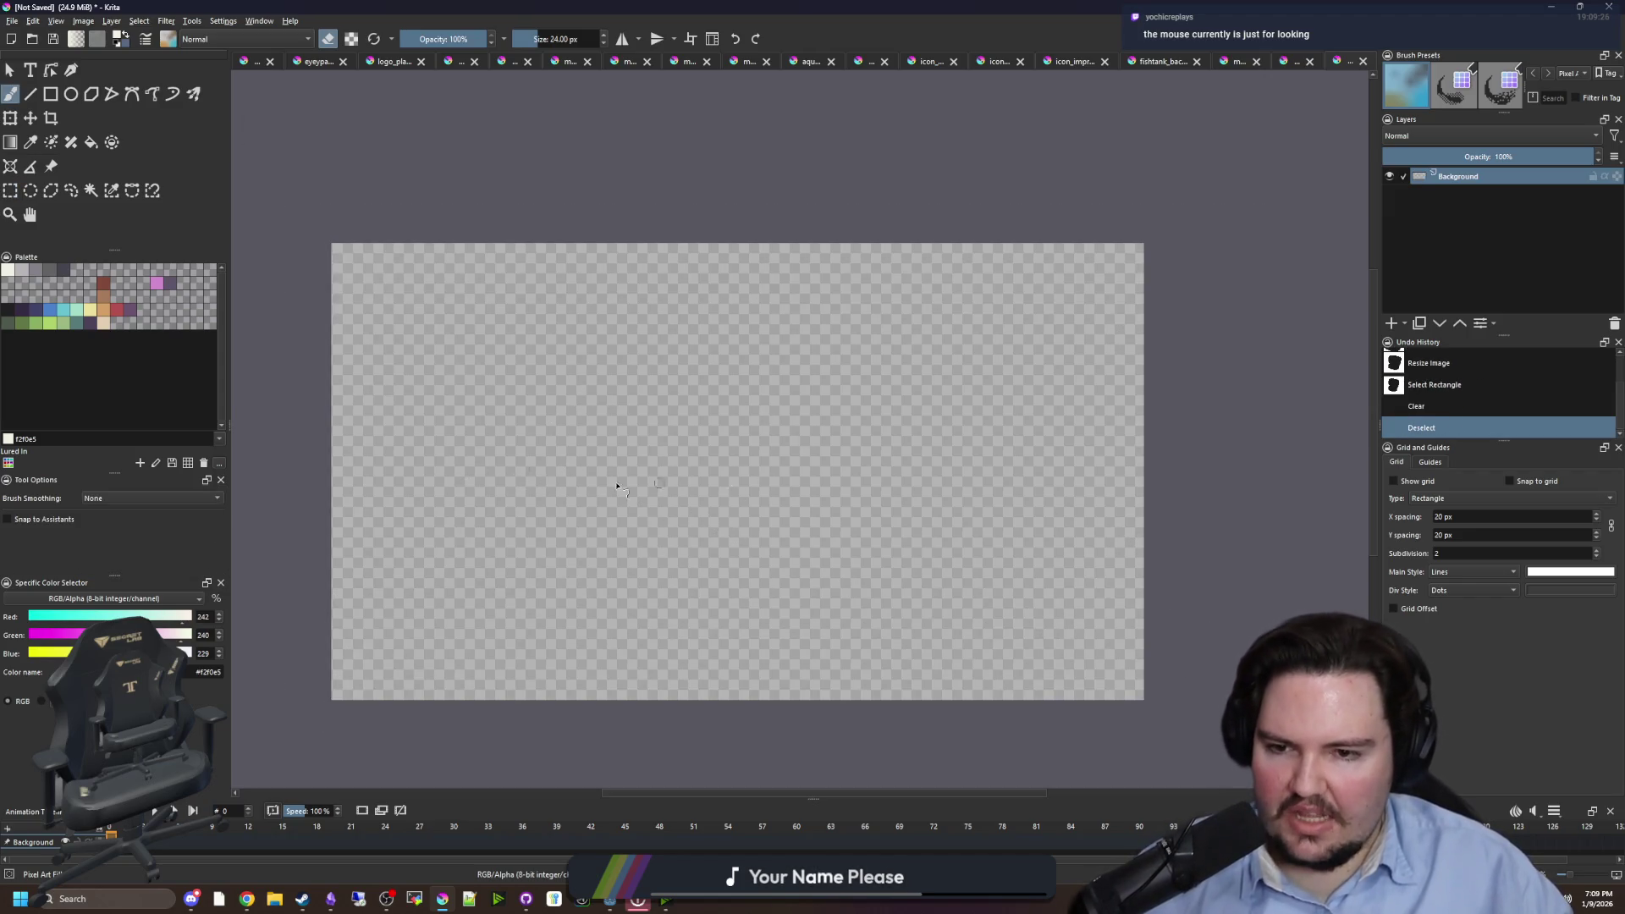
{"action": "left_click", "coordinate": [11, 310]}
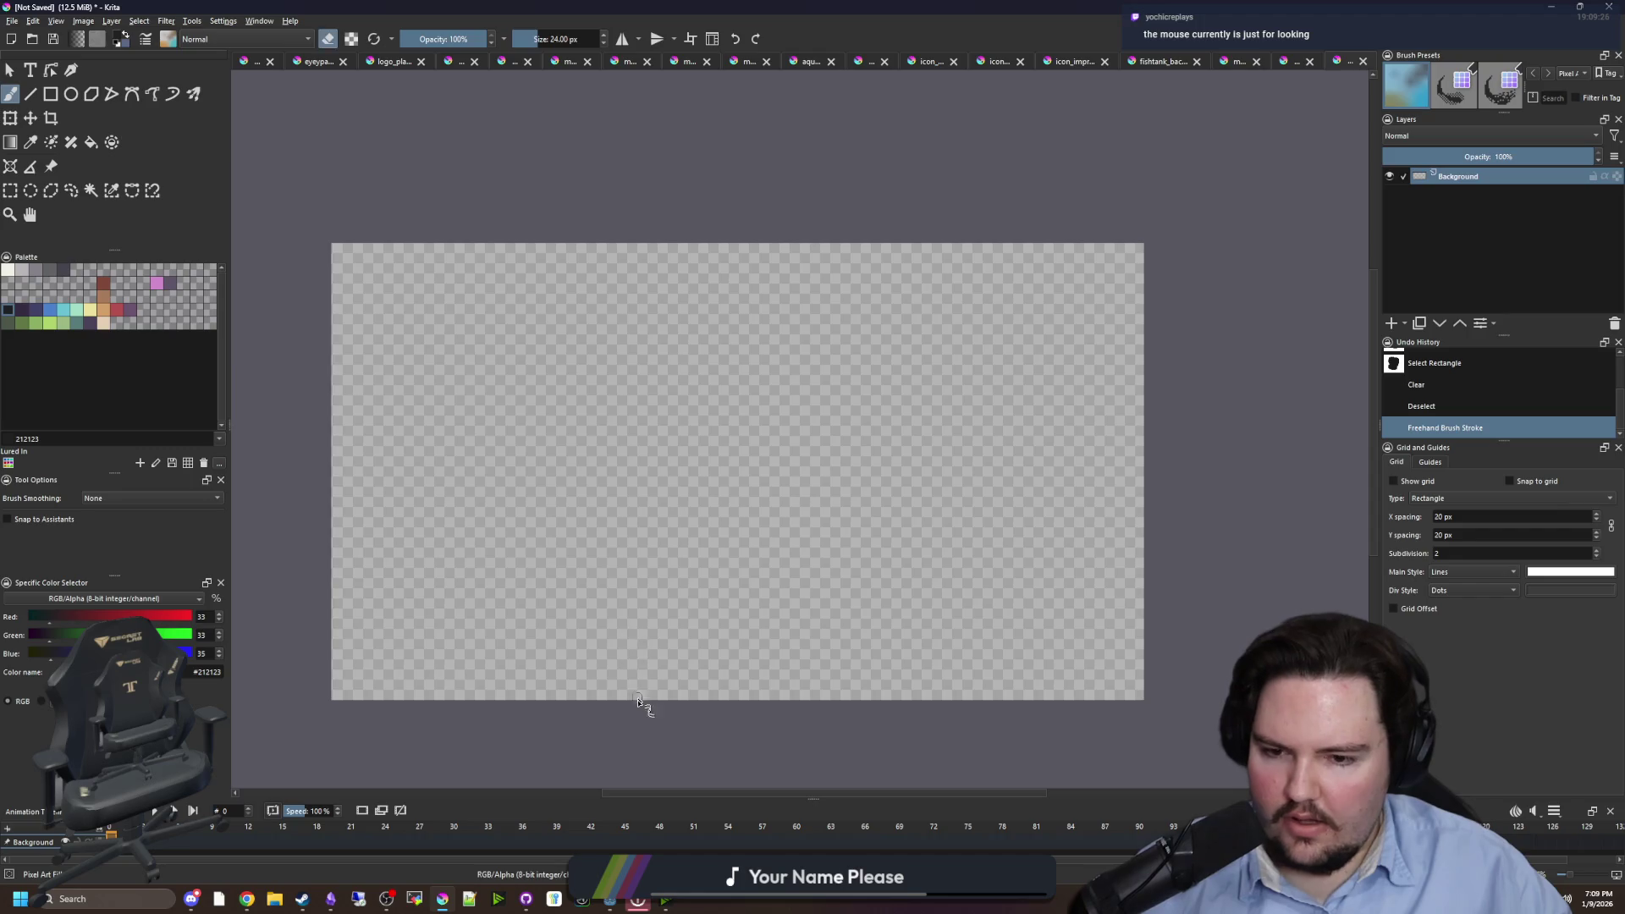
- Draw the box outline at the canvas bottom and flood-fill its interior with dark grey
{"action": "mouse_move", "coordinate": [624, 698]}
{"action": "left_mouse_down"}
{"action": "mouse_move", "coordinate": [625, 656]}
{"action": "mouse_move", "coordinate": [886, 609]}
{"action": "mouse_move", "coordinate": [910, 622]}
{"action": "mouse_move", "coordinate": [647, 649]}
{"action": "mouse_move", "coordinate": [893, 651]}
{"action": "mouse_move", "coordinate": [885, 701]}
{"action": "left_mouse_up"}
{"action": "key", "text": "ctrl+z"}
{"action": "key", "text": "f"}
{"action": "left_click", "coordinate": [749, 694]}
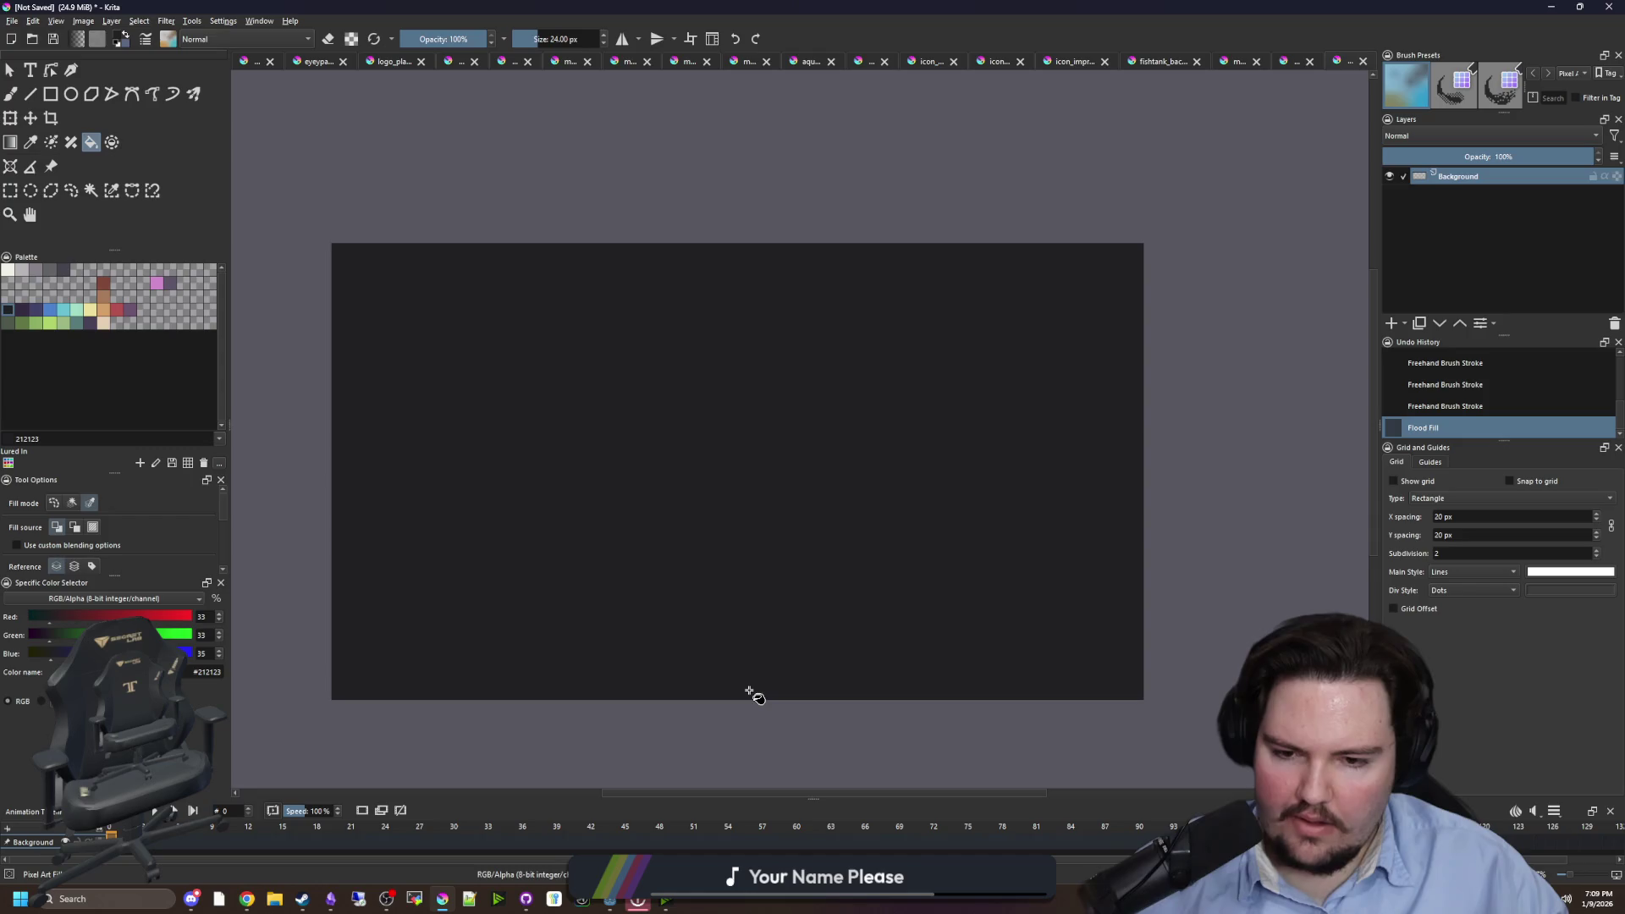
{"action": "key", "text": "ctrl+z"}
{"action": "scroll", "coordinate": [724, 697], "scroll_direction": "up", "scroll_amount": 1}
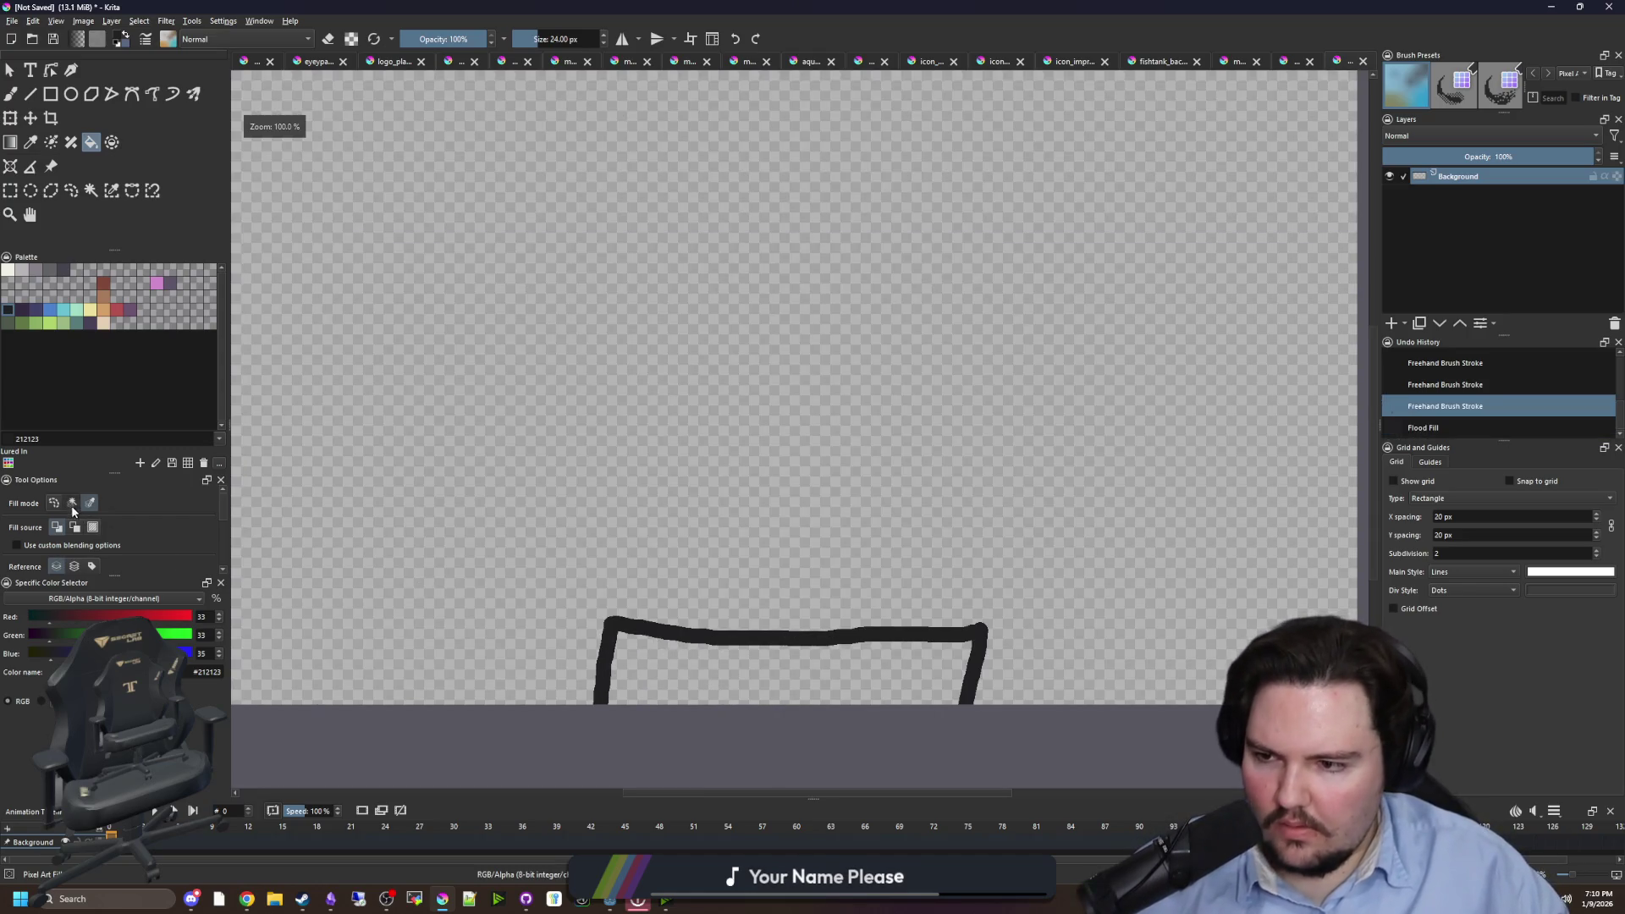
{"action": "left_click", "coordinate": [736, 661]}
{"action": "scroll", "coordinate": [689, 653], "scroll_direction": "down", "scroll_amount": 2}
{"action": "key", "text": "b"}
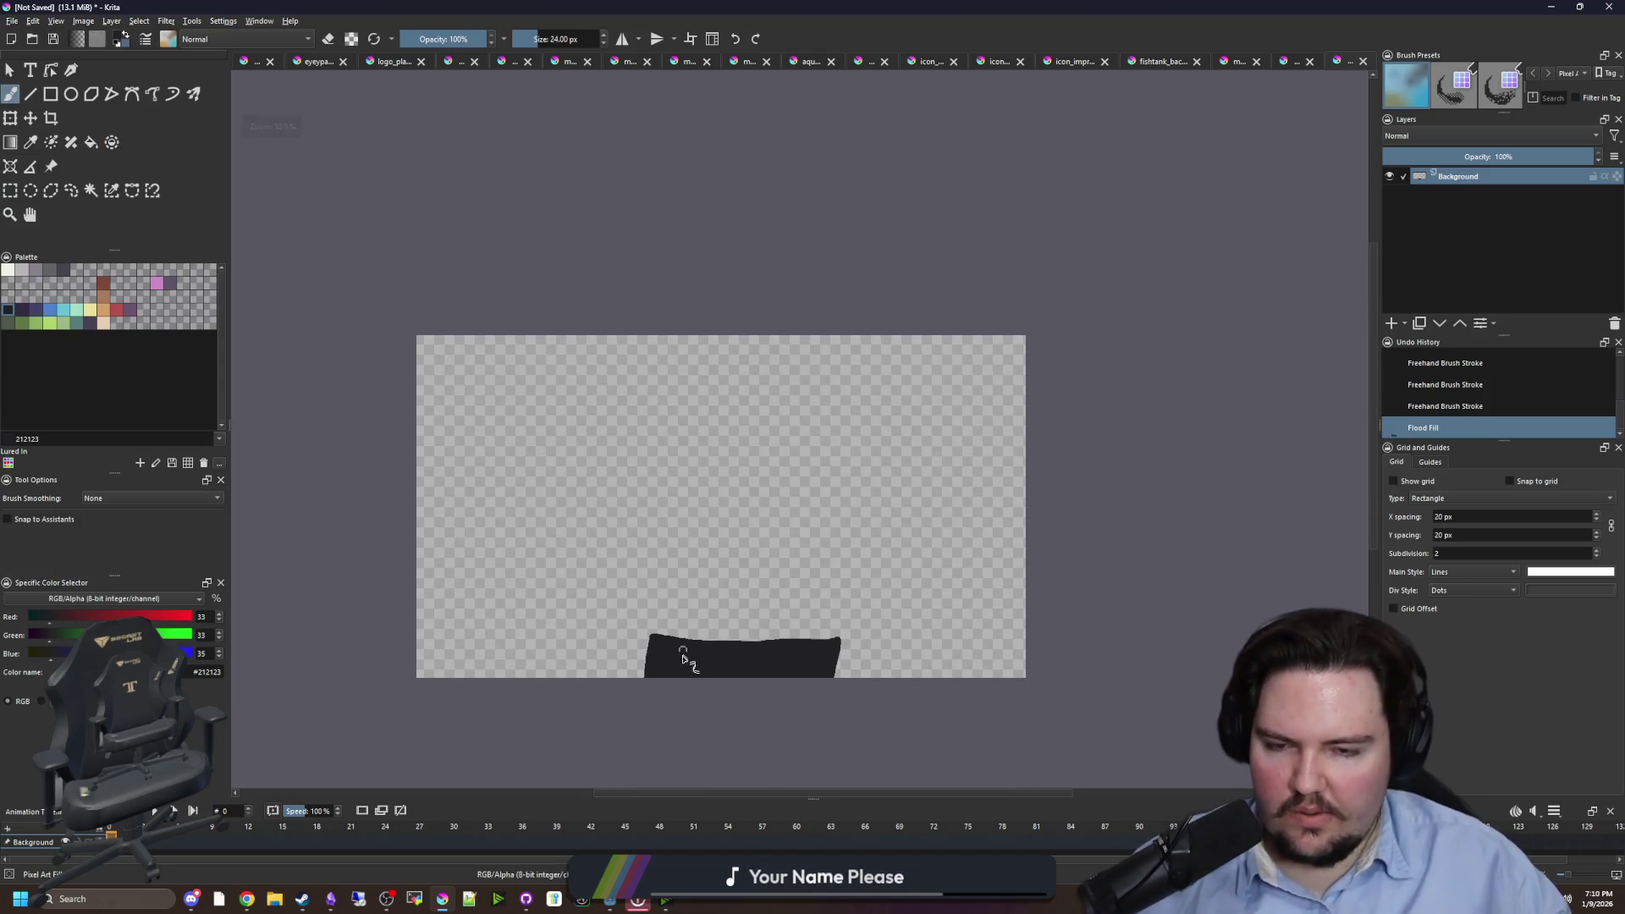
{"action": "scroll", "coordinate": [683, 656], "scroll_direction": "up", "scroll_amount": 1}
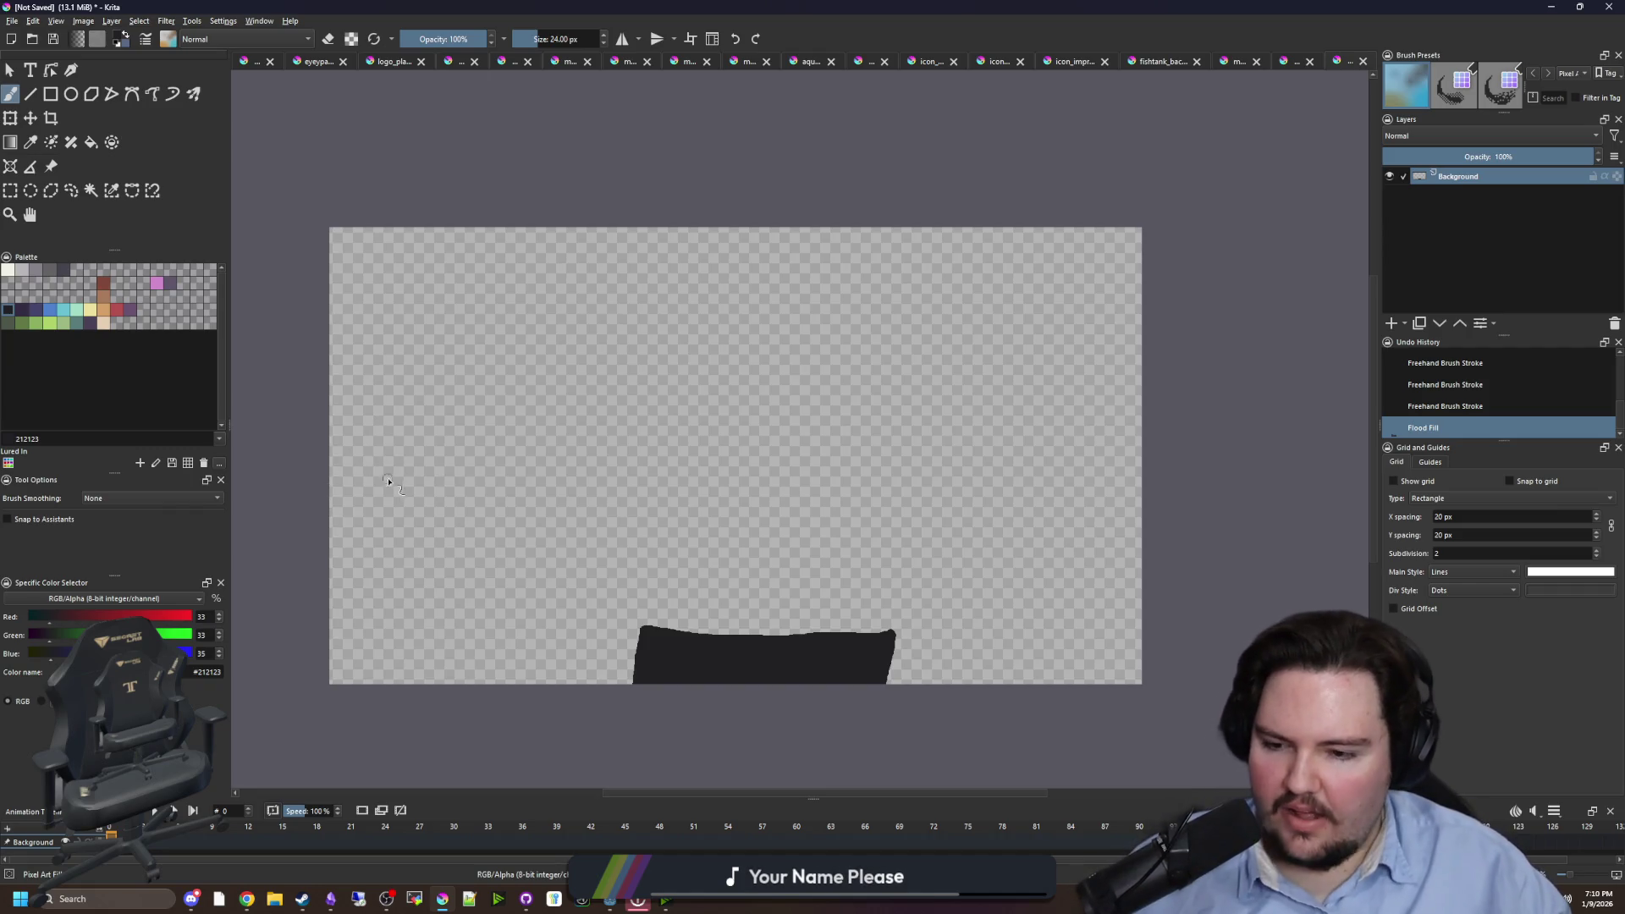
{"action": "scroll", "coordinate": [319, 470], "scroll_direction": "up", "scroll_amount": 4}
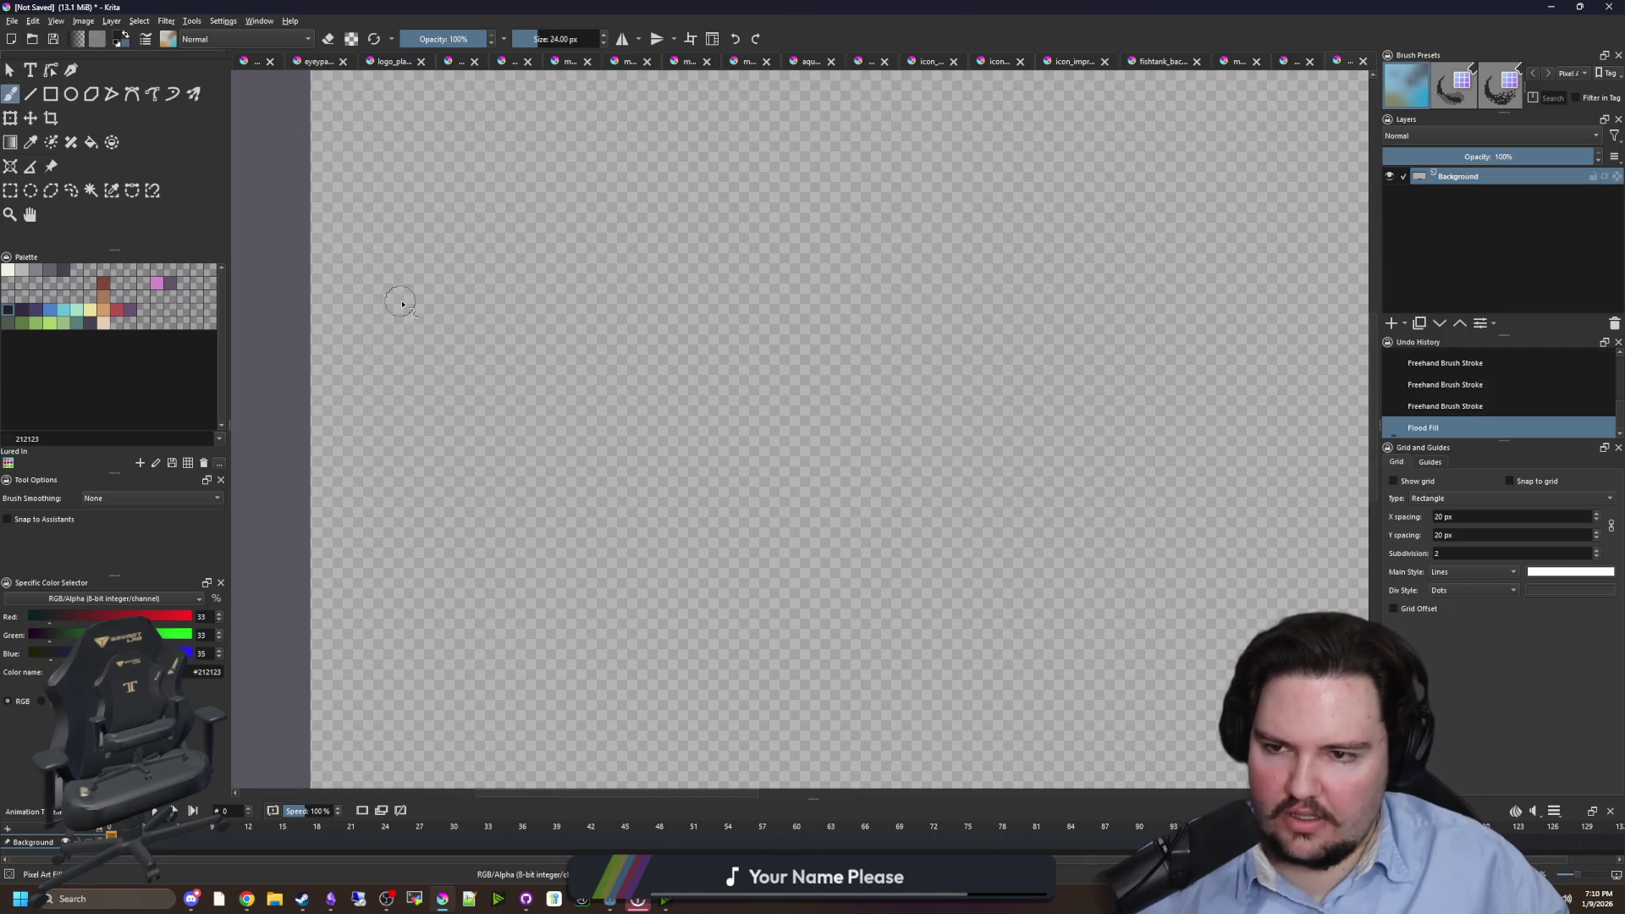
{"action": "key", "text": "bracketleft"}
{"action": "key", "text": "bracketleft"}
{"action": "key", "text": "bracketleft"}
{"action": "mouse_move", "coordinate": [390, 302]}
{"action": "left_mouse_down"}
{"action": "mouse_move", "coordinate": [366, 332]}
{"action": "mouse_move", "coordinate": [394, 342]}
{"action": "left_mouse_up"}
{"action": "mouse_move", "coordinate": [442, 315]}
{"action": "left_mouse_down"}
{"action": "mouse_move", "coordinate": [419, 326]}
{"action": "mouse_move", "coordinate": [445, 315]}
{"action": "mouse_move", "coordinate": [510, 348]}
{"action": "left_mouse_up"}
{"action": "key", "text": "bracketleft"}
{"action": "left_click_drag", "start_coordinate": [508, 292], "coordinate": [628, 353]}
{"action": "scroll", "coordinate": [354, 457], "scroll_direction": "up", "scroll_amount": 3}
{"action": "mouse_move", "coordinate": [334, 366]}
{"action": "left_mouse_down"}
{"action": "mouse_move", "coordinate": [334, 427]}
{"action": "mouse_move", "coordinate": [391, 436]}
{"action": "mouse_move", "coordinate": [343, 427]}
{"action": "left_mouse_up"}
{"action": "left_click_drag", "start_coordinate": [430, 396], "coordinate": [932, 398]}
{"action": "mouse_move", "coordinate": [315, 491]}
{"action": "left_mouse_down"}
{"action": "mouse_move", "coordinate": [410, 495]}
{"action": "mouse_move", "coordinate": [347, 569]}
{"action": "mouse_move", "coordinate": [314, 495]}
{"action": "left_mouse_up"}
{"action": "left_click_drag", "start_coordinate": [461, 537], "coordinate": [904, 532]}
{"action": "mouse_move", "coordinate": [339, 618]}
{"action": "left_mouse_down"}
{"action": "mouse_move", "coordinate": [390, 669]}
{"action": "mouse_move", "coordinate": [339, 645]}
{"action": "left_mouse_up"}
{"action": "left_click_drag", "start_coordinate": [431, 637], "coordinate": [900, 631]}
{"action": "scroll", "coordinate": [508, 542], "scroll_direction": "down", "scroll_amount": 2}
{"action": "scroll", "coordinate": [418, 525], "scroll_direction": "up", "scroll_amount": 1}
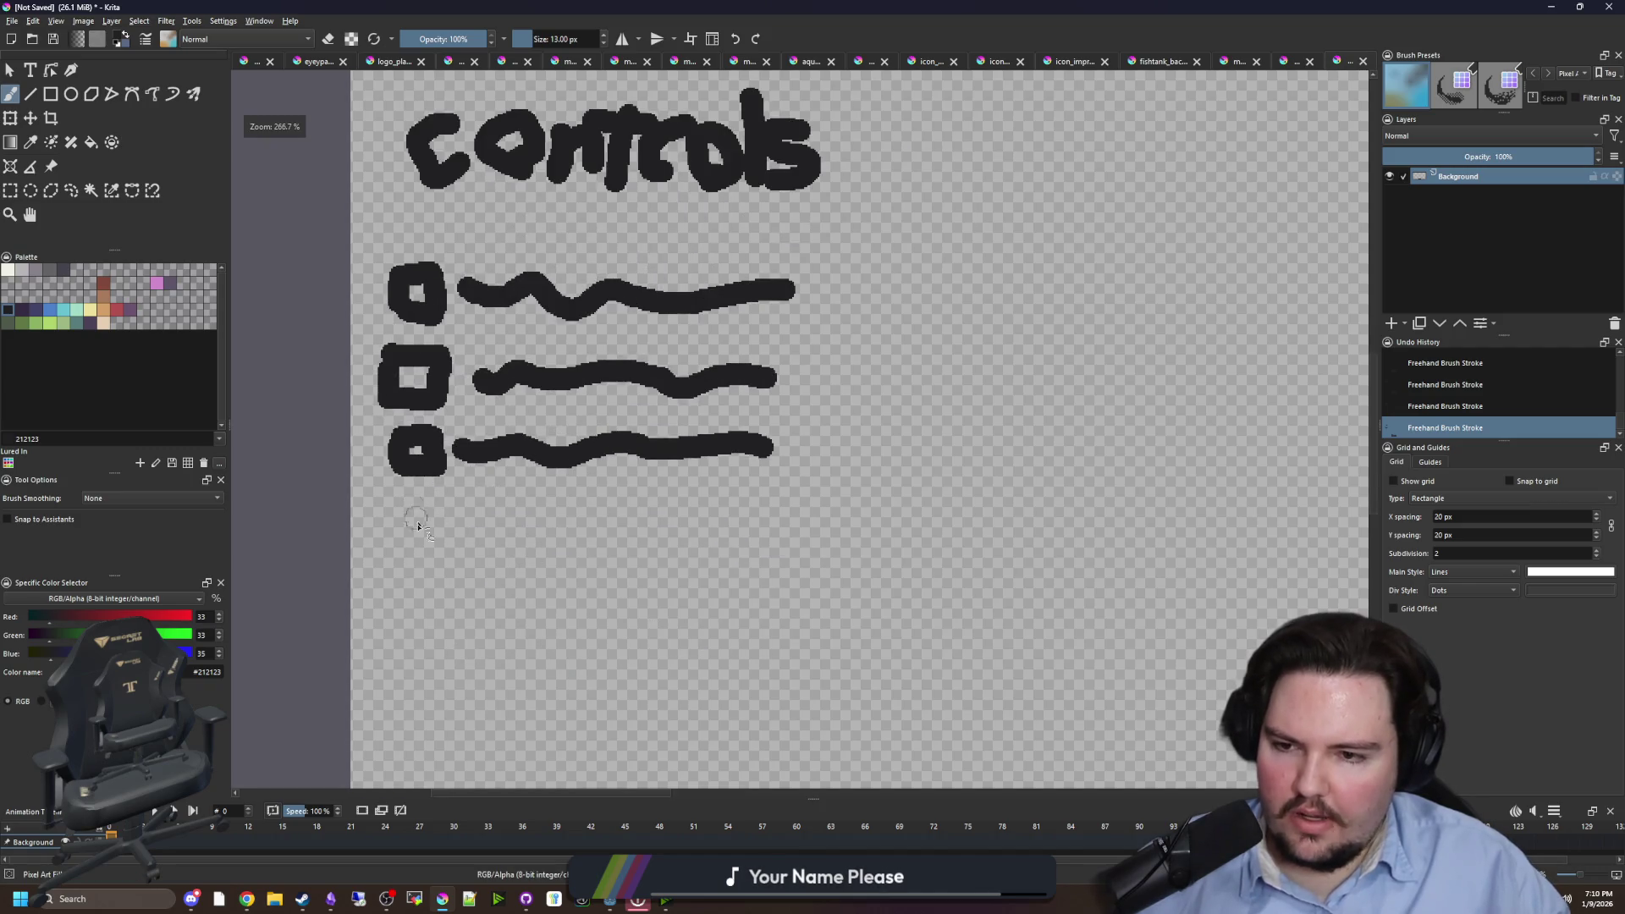
{"action": "scroll", "coordinate": [417, 520], "scroll_direction": "up", "scroll_amount": 1}
{"action": "mouse_move", "coordinate": [398, 498]}
{"action": "left_mouse_down"}
{"action": "mouse_move", "coordinate": [449, 537]}
{"action": "mouse_move", "coordinate": [398, 501]}
{"action": "left_mouse_up"}
{"action": "mouse_move", "coordinate": [486, 516]}
{"action": "left_mouse_down"}
{"action": "mouse_move", "coordinate": [590, 538]}
{"action": "mouse_move", "coordinate": [969, 529]}
{"action": "left_mouse_up"}
{"action": "mouse_move", "coordinate": [396, 640]}
{"action": "left_mouse_down"}
{"action": "mouse_move", "coordinate": [398, 593]}
{"action": "mouse_move", "coordinate": [438, 644]}
{"action": "mouse_move", "coordinate": [398, 642]}
{"action": "left_mouse_up"}
{"action": "left_click_drag", "start_coordinate": [499, 626], "coordinate": [974, 618]}
{"action": "scroll", "coordinate": [483, 508], "scroll_direction": "down", "scroll_amount": 4}
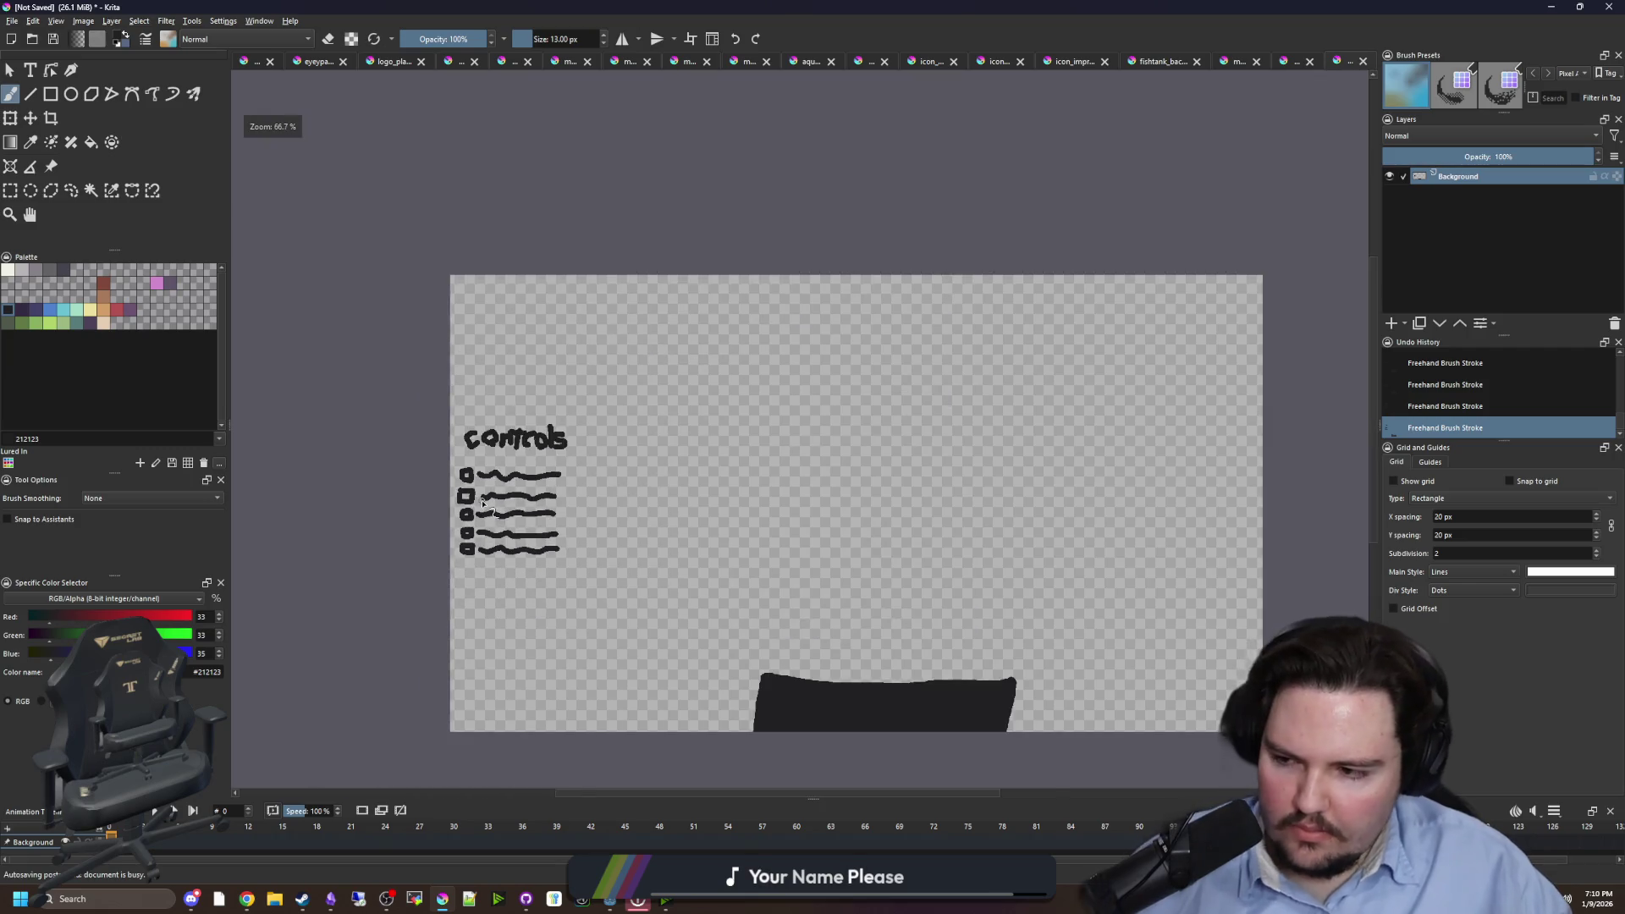
{"action": "scroll", "coordinate": [483, 503], "scroll_direction": "down", "scroll_amount": 1}
{"action": "scroll", "coordinate": [647, 508], "scroll_direction": "up", "scroll_amount": 1}
{"action": "scroll", "coordinate": [332, 495], "scroll_direction": "up", "scroll_amount": 1}
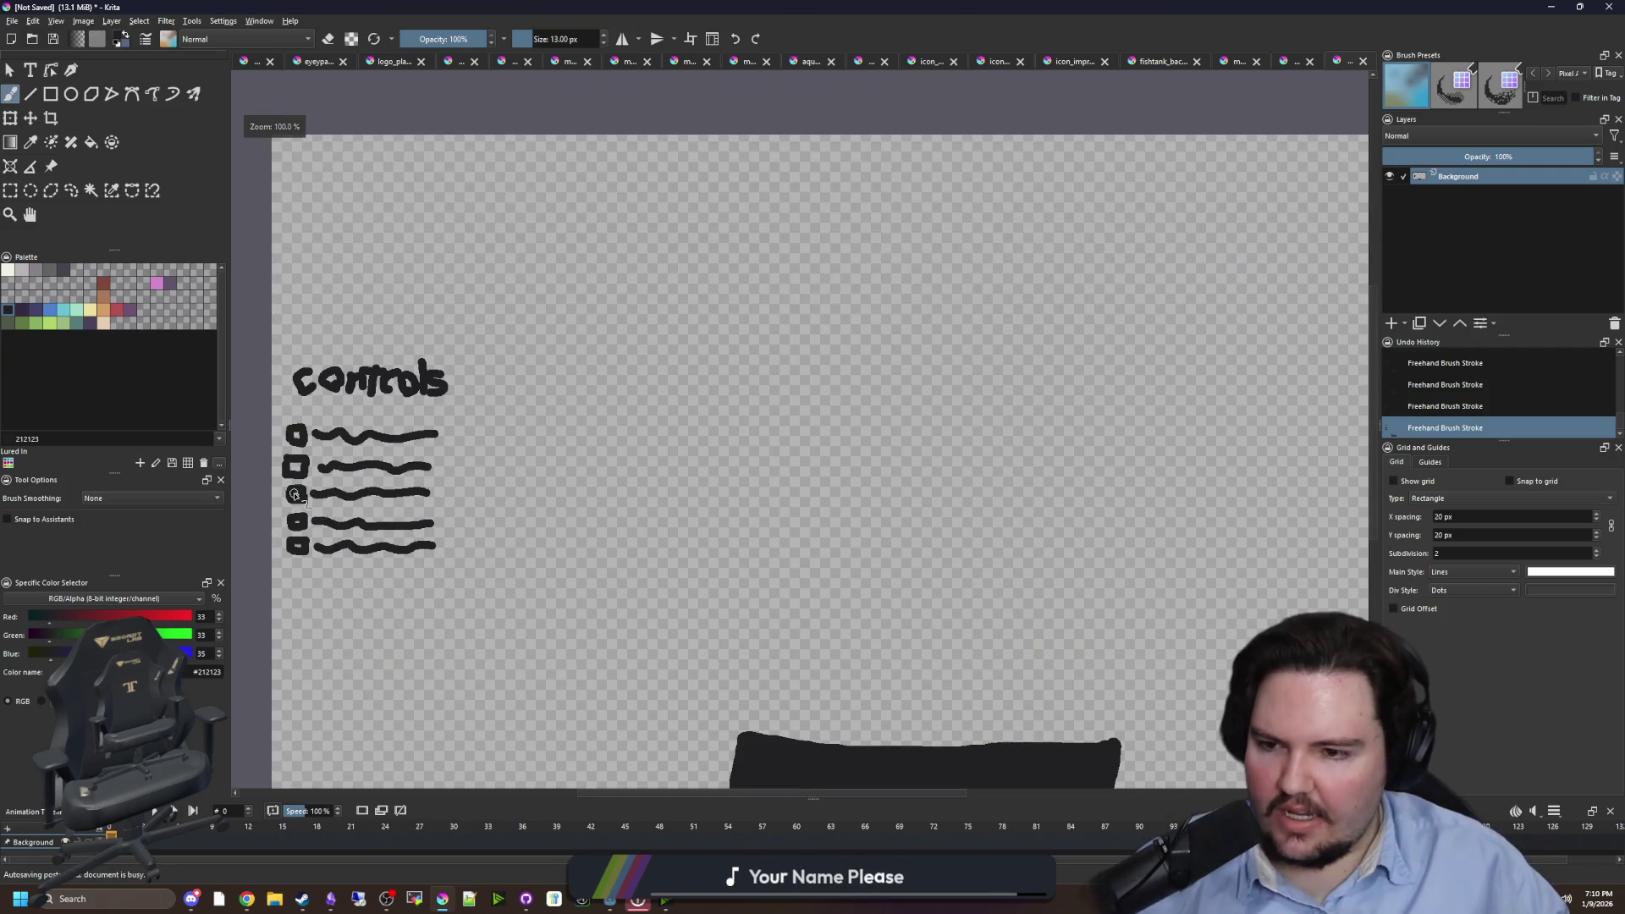
{"action": "scroll", "coordinate": [325, 480], "scroll_direction": "down", "scroll_amount": 1}
{"action": "scroll", "coordinate": [326, 478], "scroll_direction": "up", "scroll_amount": 3}
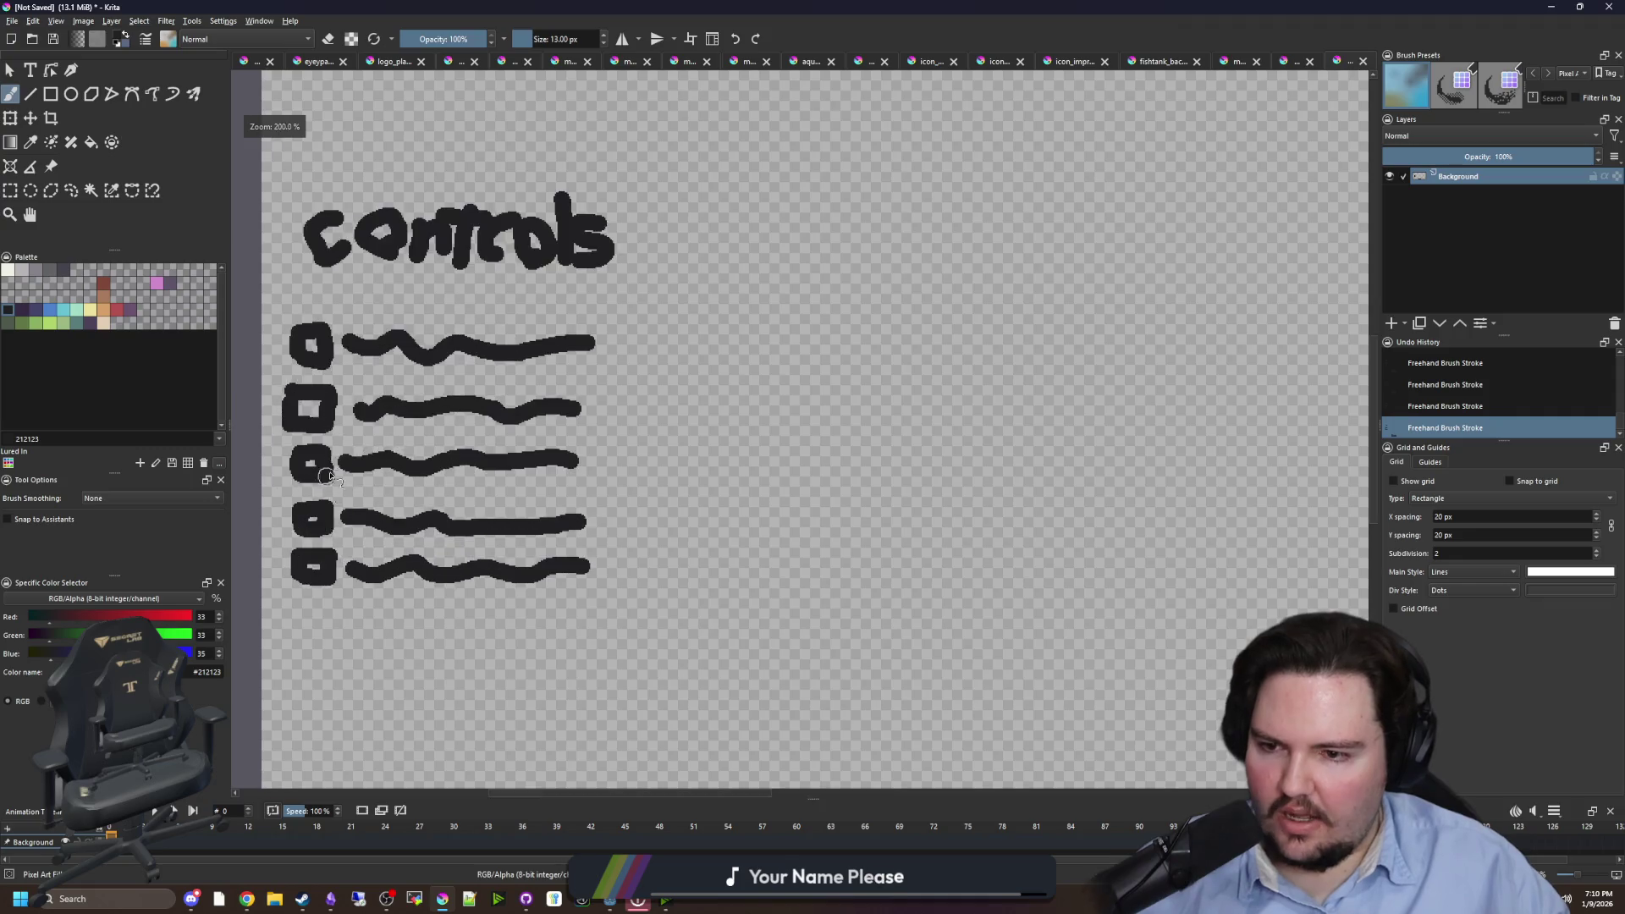
{"action": "scroll", "coordinate": [334, 466], "scroll_direction": "down", "scroll_amount": 2}
{"action": "left_click", "coordinate": [9, 70]}
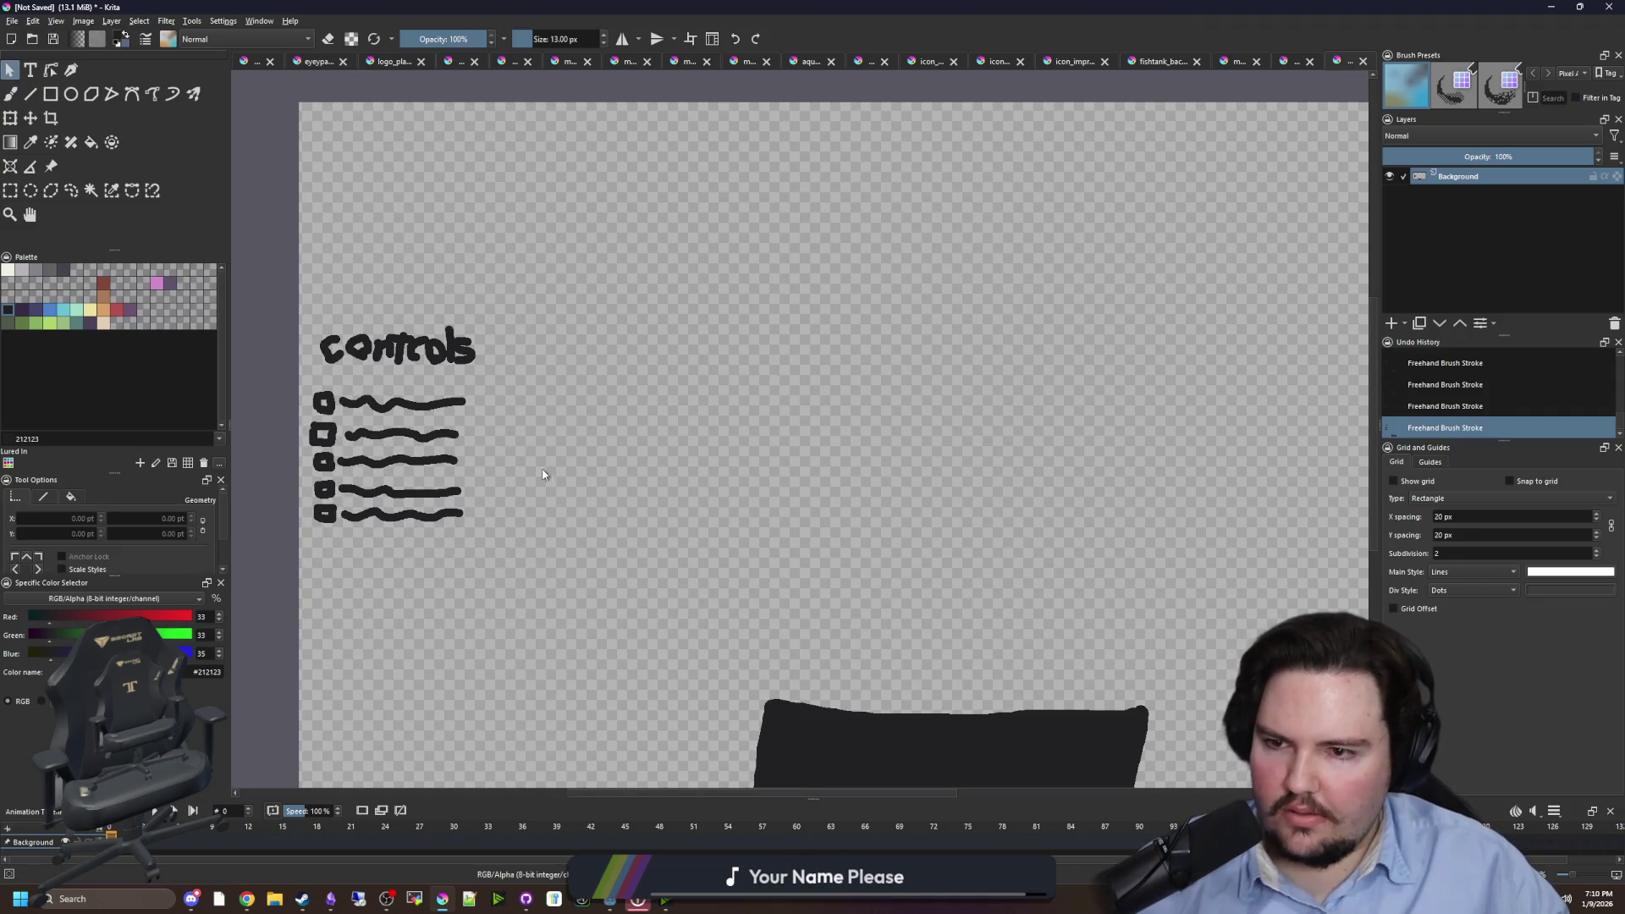
{"action": "scroll", "coordinate": [500, 444], "scroll_direction": "down", "scroll_amount": 1}
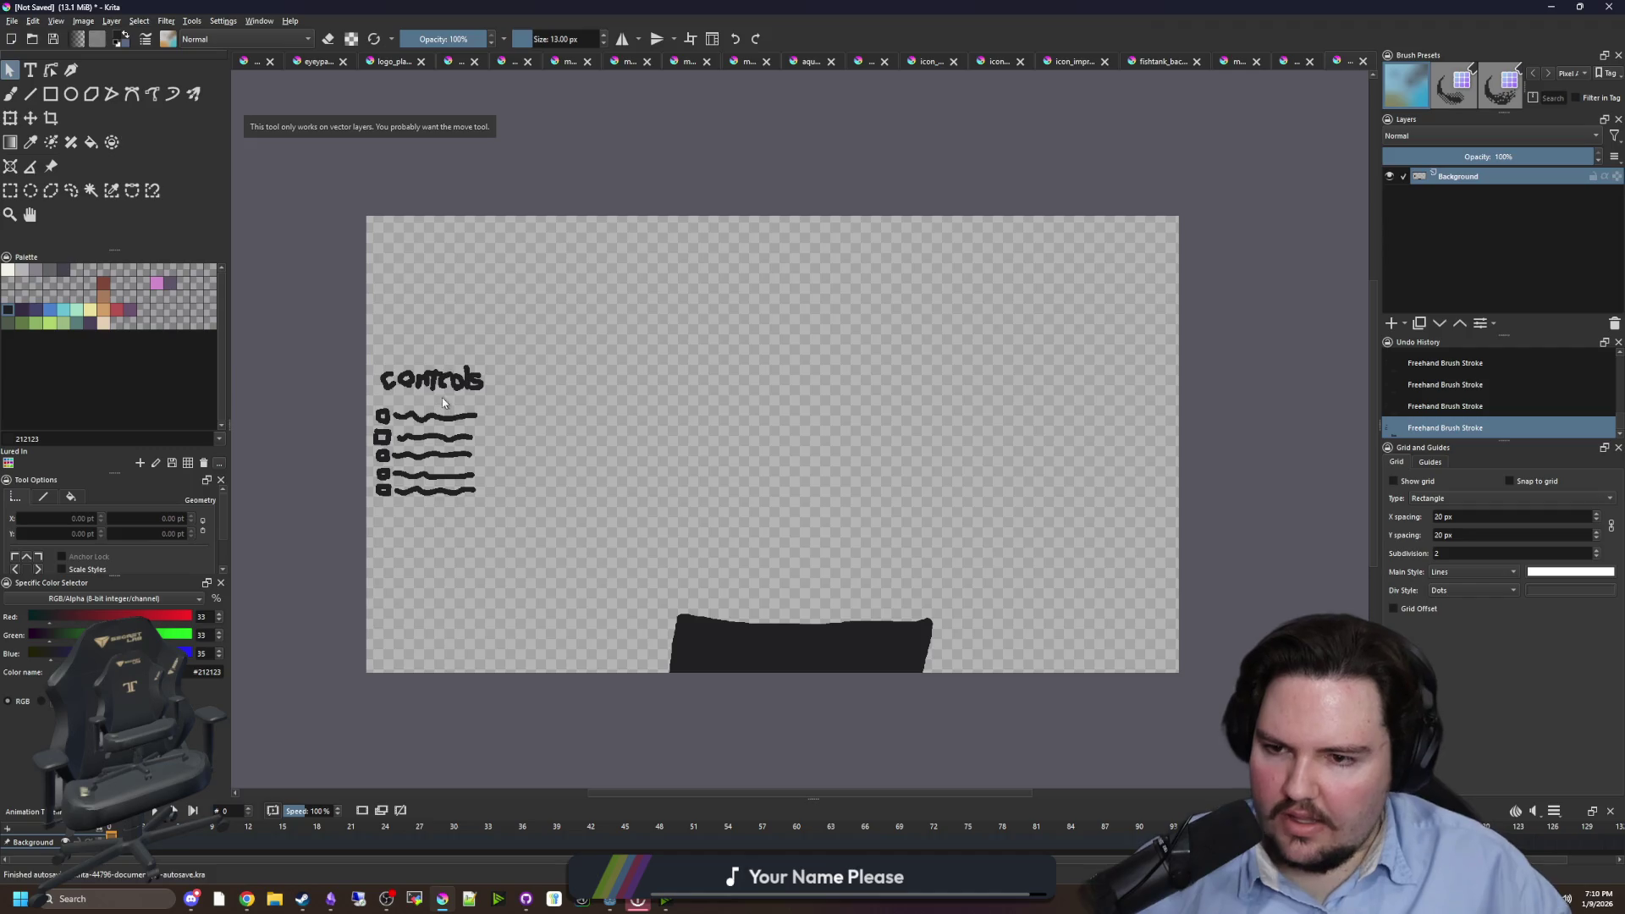
{"action": "scroll", "coordinate": [510, 466], "scroll_direction": "down", "scroll_amount": 1}
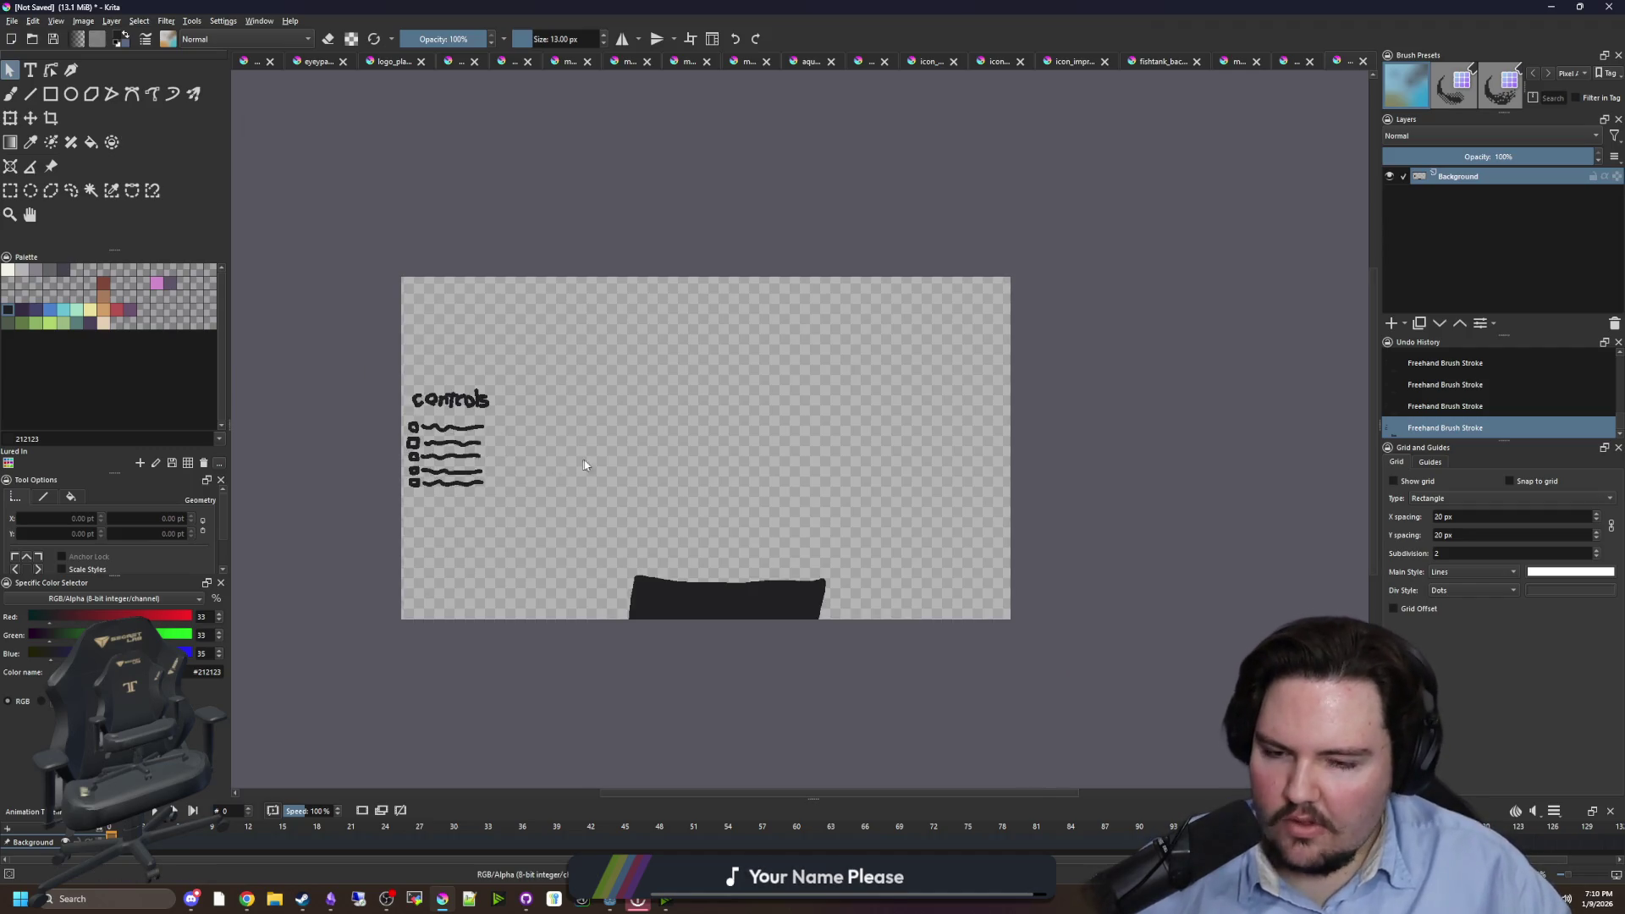
{"action": "scroll", "coordinate": [588, 464], "scroll_direction": "up", "scroll_amount": 1}
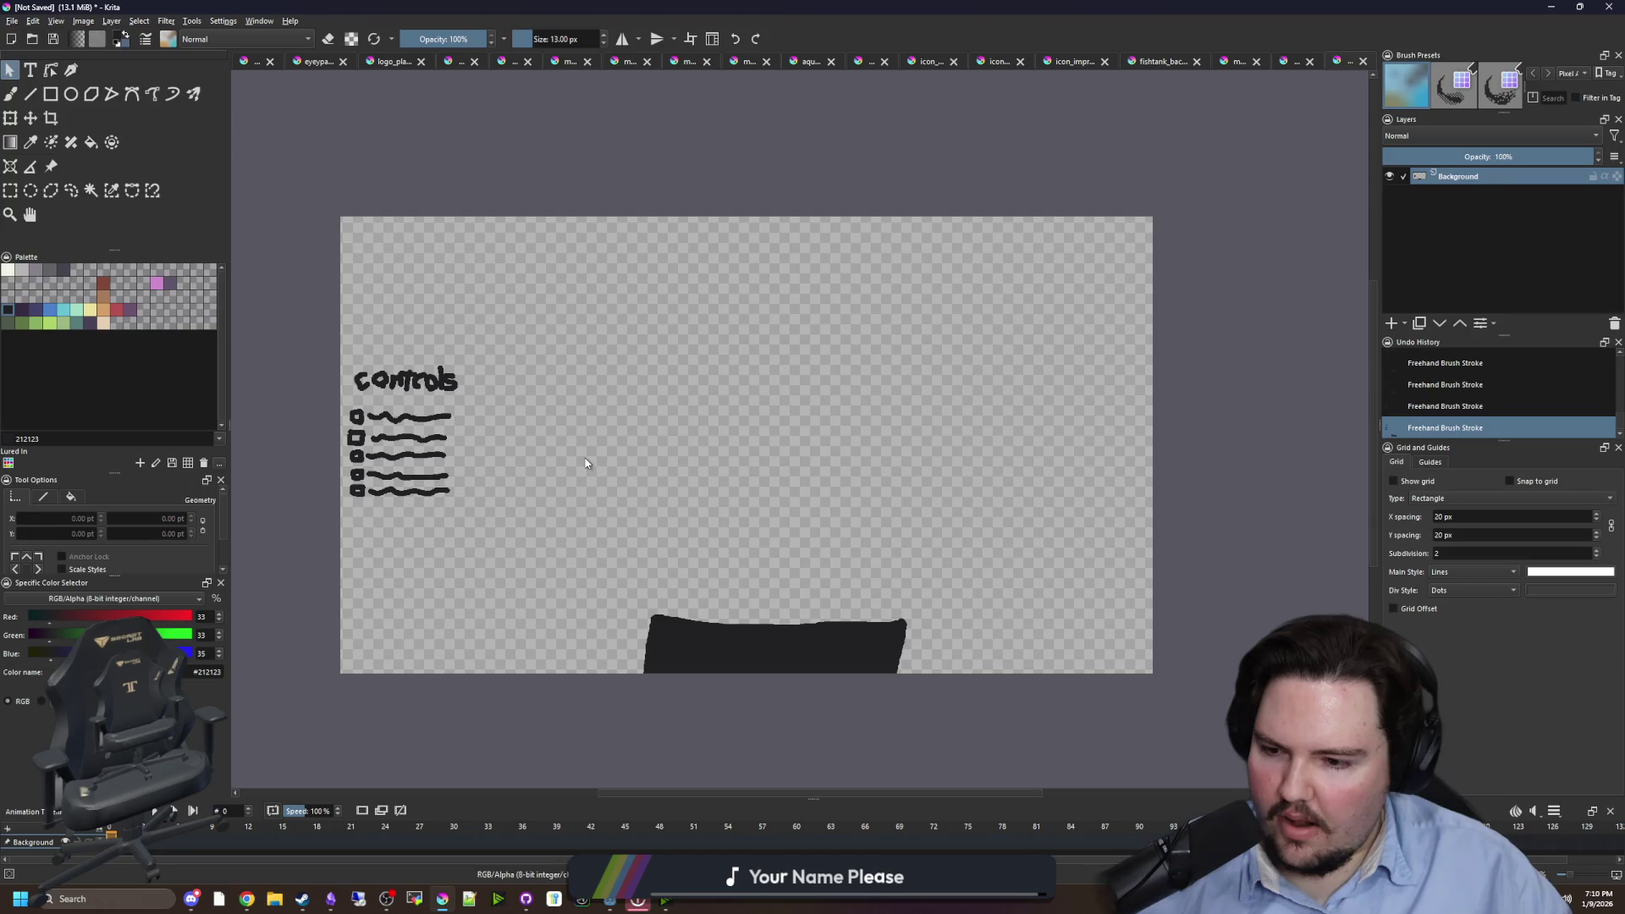
{"action": "left_click", "coordinate": [671, 442]}
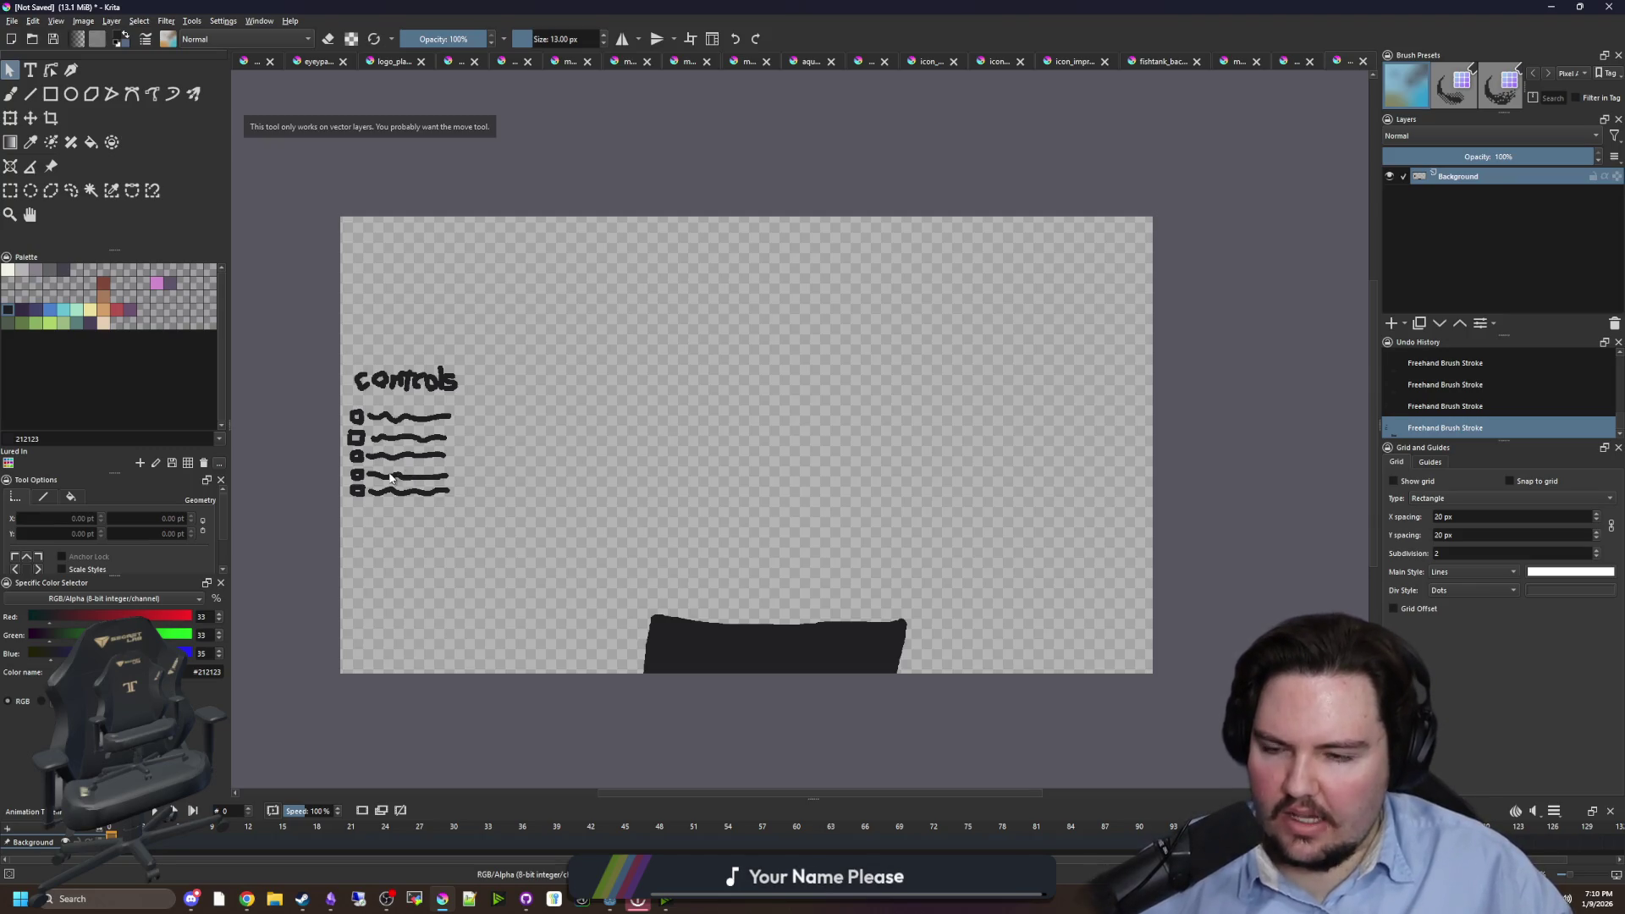
{"action": "scroll", "coordinate": [528, 524], "scroll_direction": "up", "scroll_amount": 1}
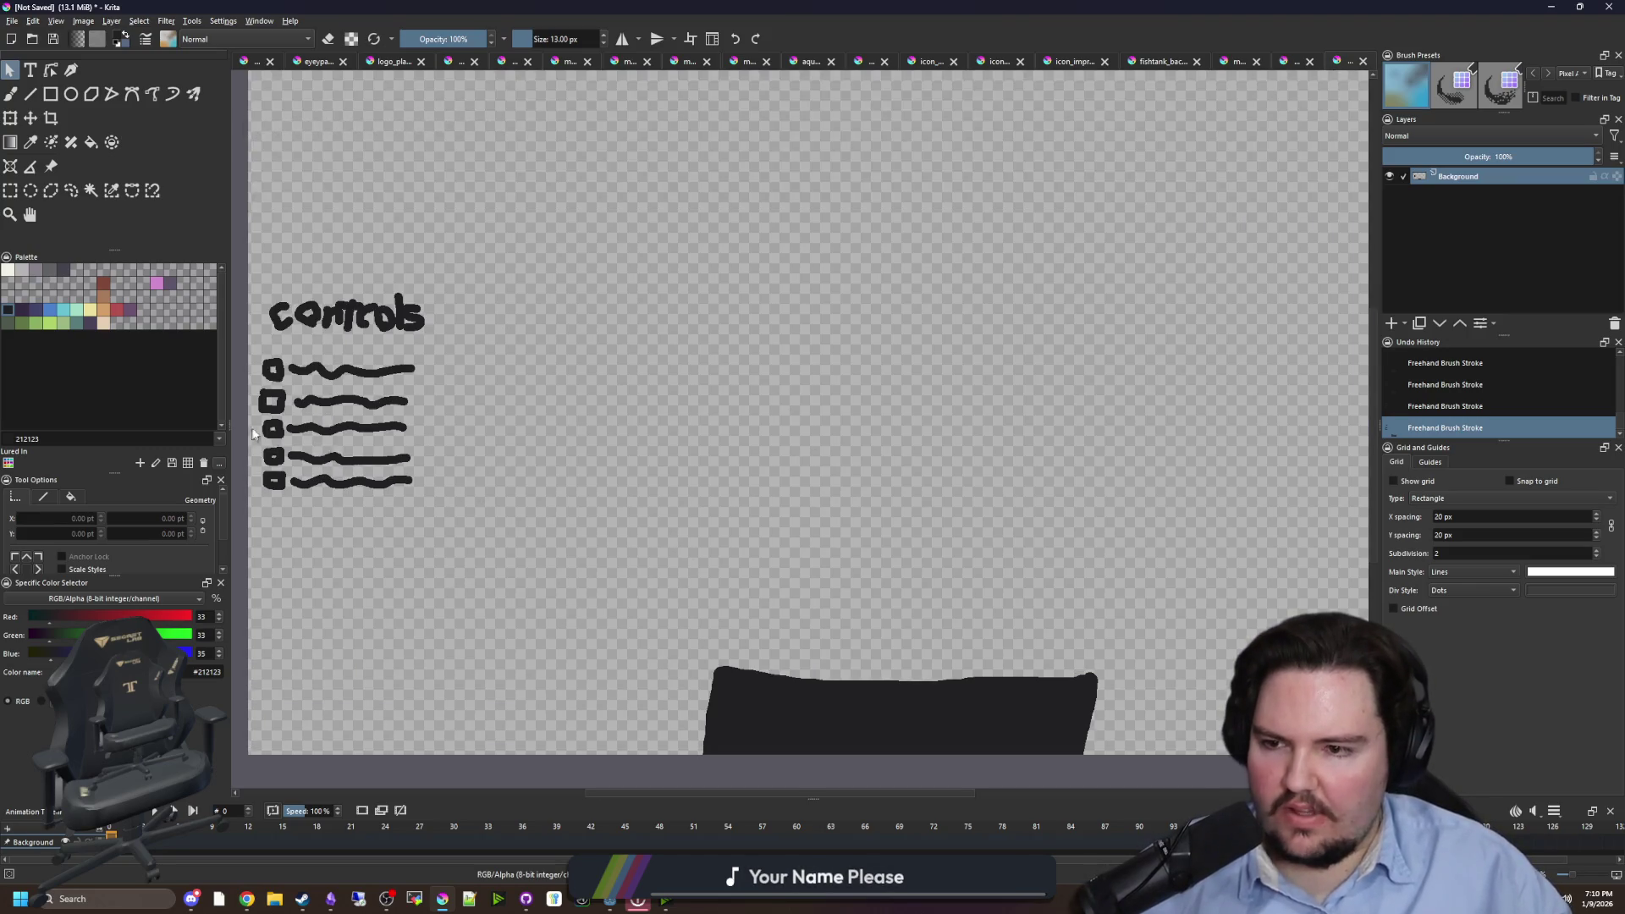
{"action": "scroll", "coordinate": [335, 457], "scroll_direction": "up", "scroll_amount": 2}
{"action": "scroll", "coordinate": [335, 457], "scroll_direction": "down", "scroll_amount": 5}
{"action": "scroll", "coordinate": [303, 445], "scroll_direction": "up", "scroll_amount": 2}
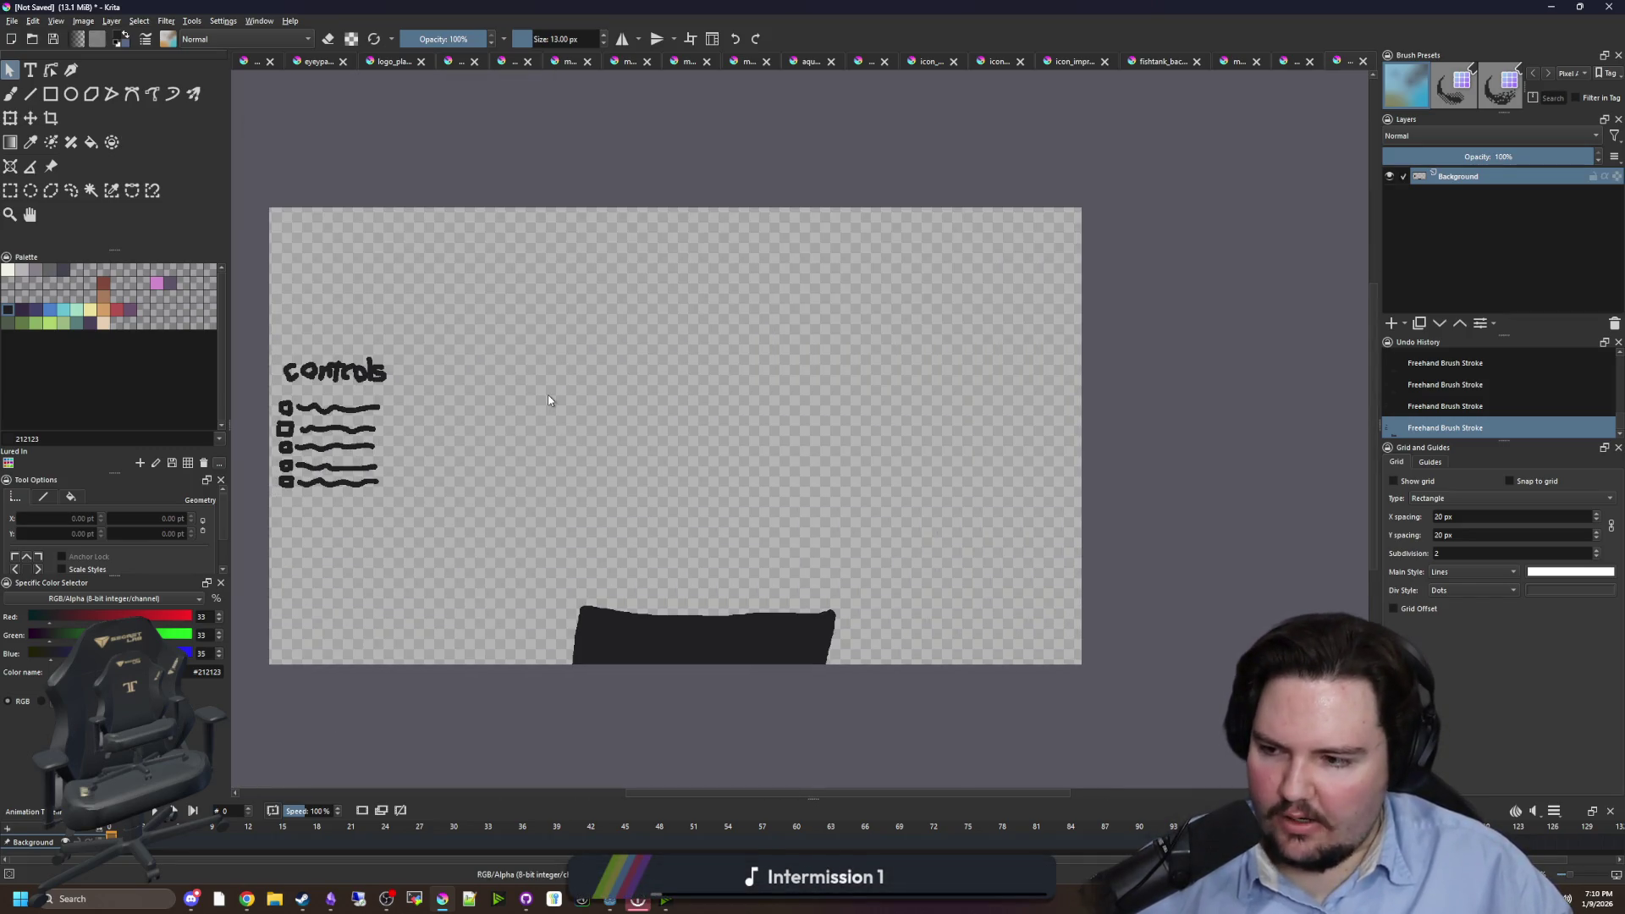
{"action": "left_click", "coordinate": [499, 421]}
{"action": "scroll", "coordinate": [285, 415], "scroll_direction": "up", "scroll_amount": 1}
{"action": "scroll", "coordinate": [284, 414], "scroll_direction": "up", "scroll_amount": 1}
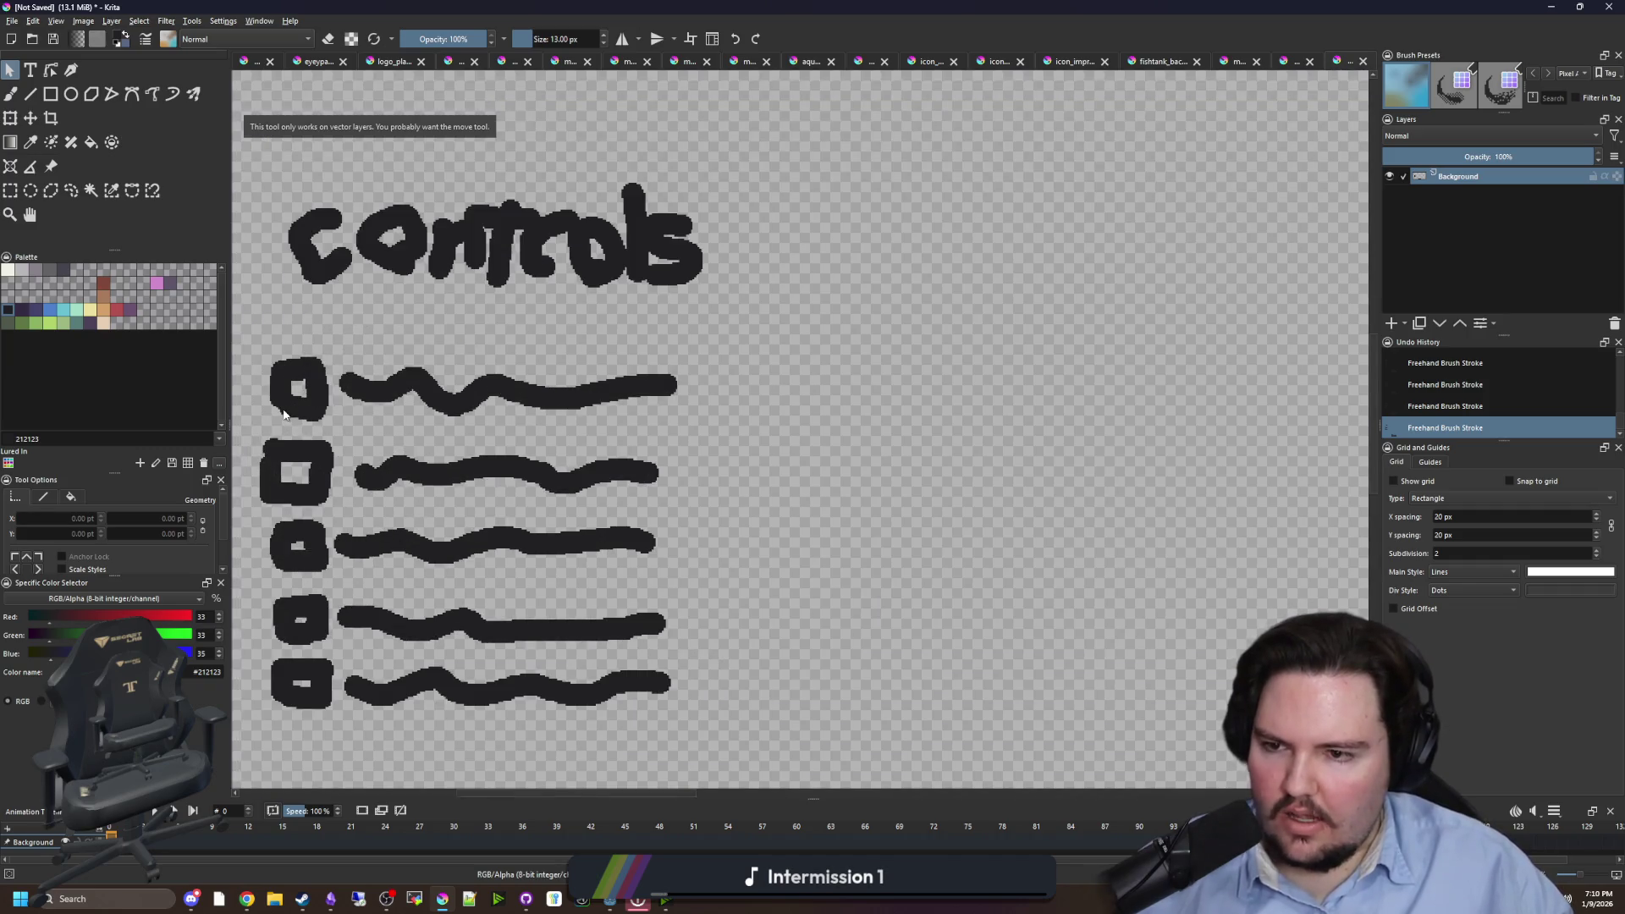
{"action": "key", "text": "b"}
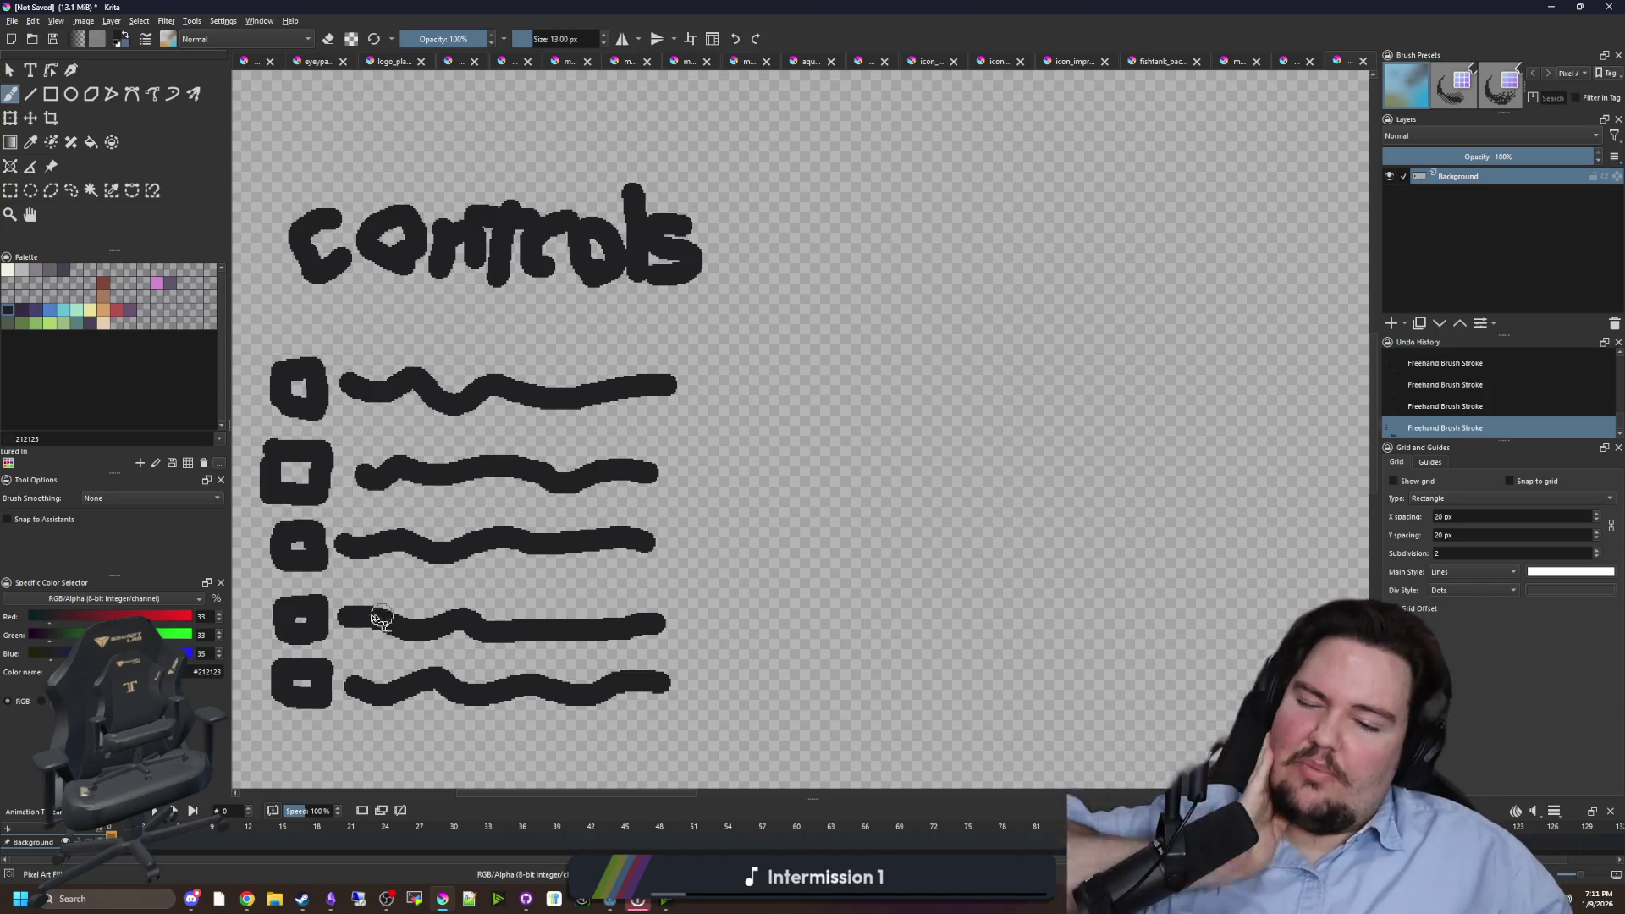
{"action": "scroll", "coordinate": [658, 562], "scroll_direction": "down", "scroll_amount": 1}
{"action": "scroll", "coordinate": [432, 660], "scroll_direction": "up", "scroll_amount": 1}
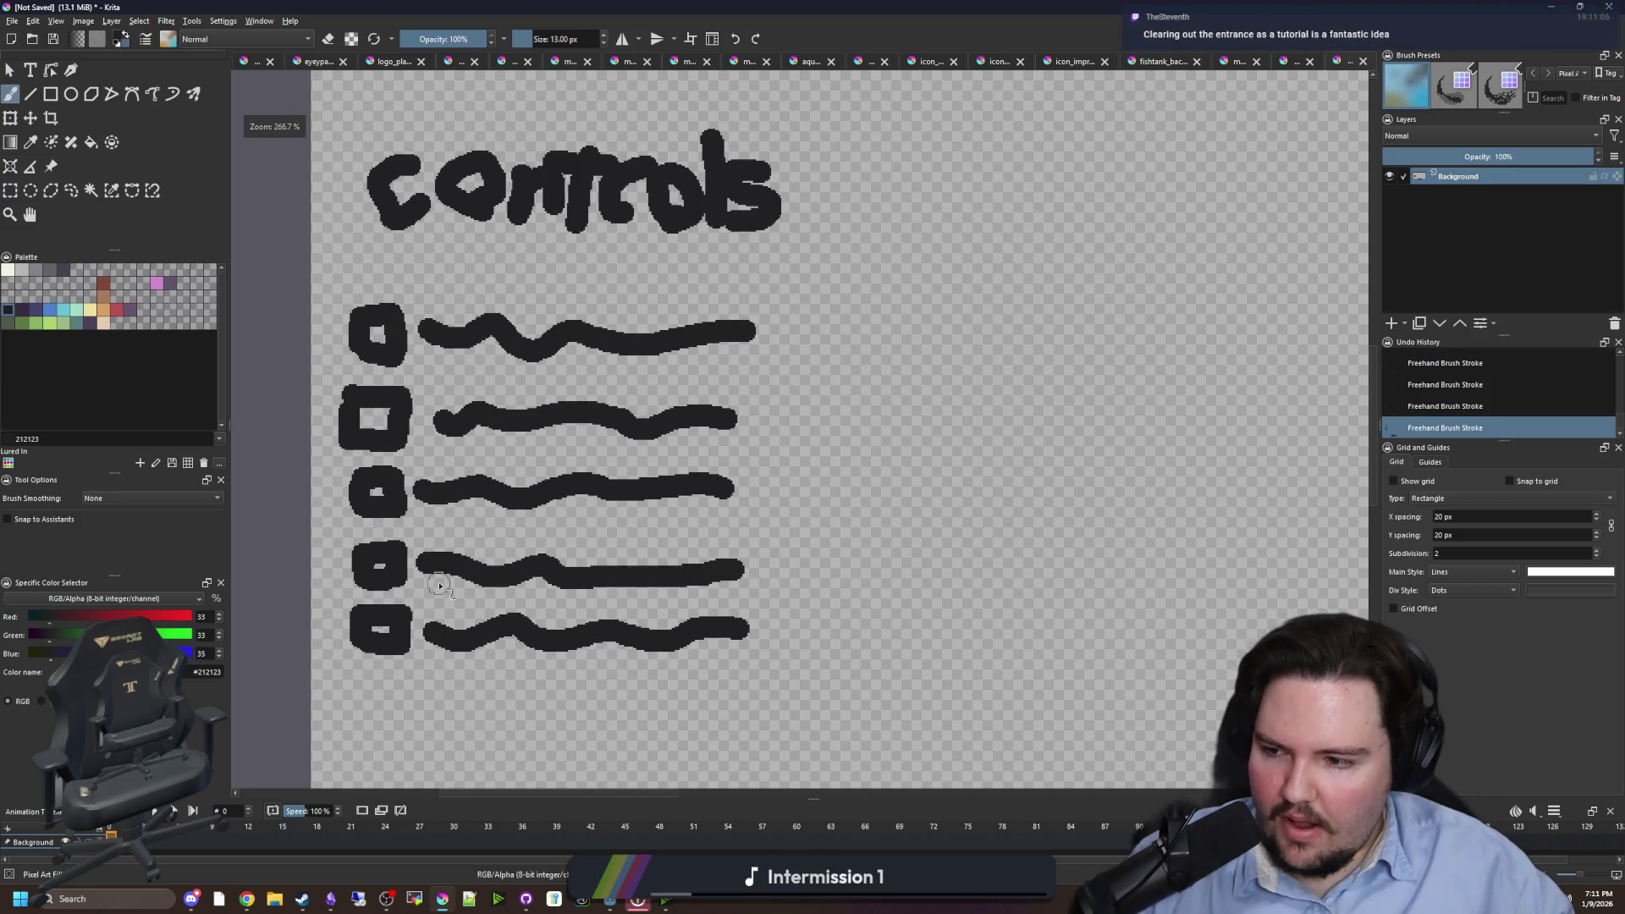
{"action": "scroll", "coordinate": [432, 584], "scroll_direction": "down", "scroll_amount": 4}
{"action": "scroll", "coordinate": [434, 585], "scroll_direction": "down", "scroll_amount": 1}
{"action": "scroll", "coordinate": [513, 668], "scroll_direction": "up", "scroll_amount": 1}
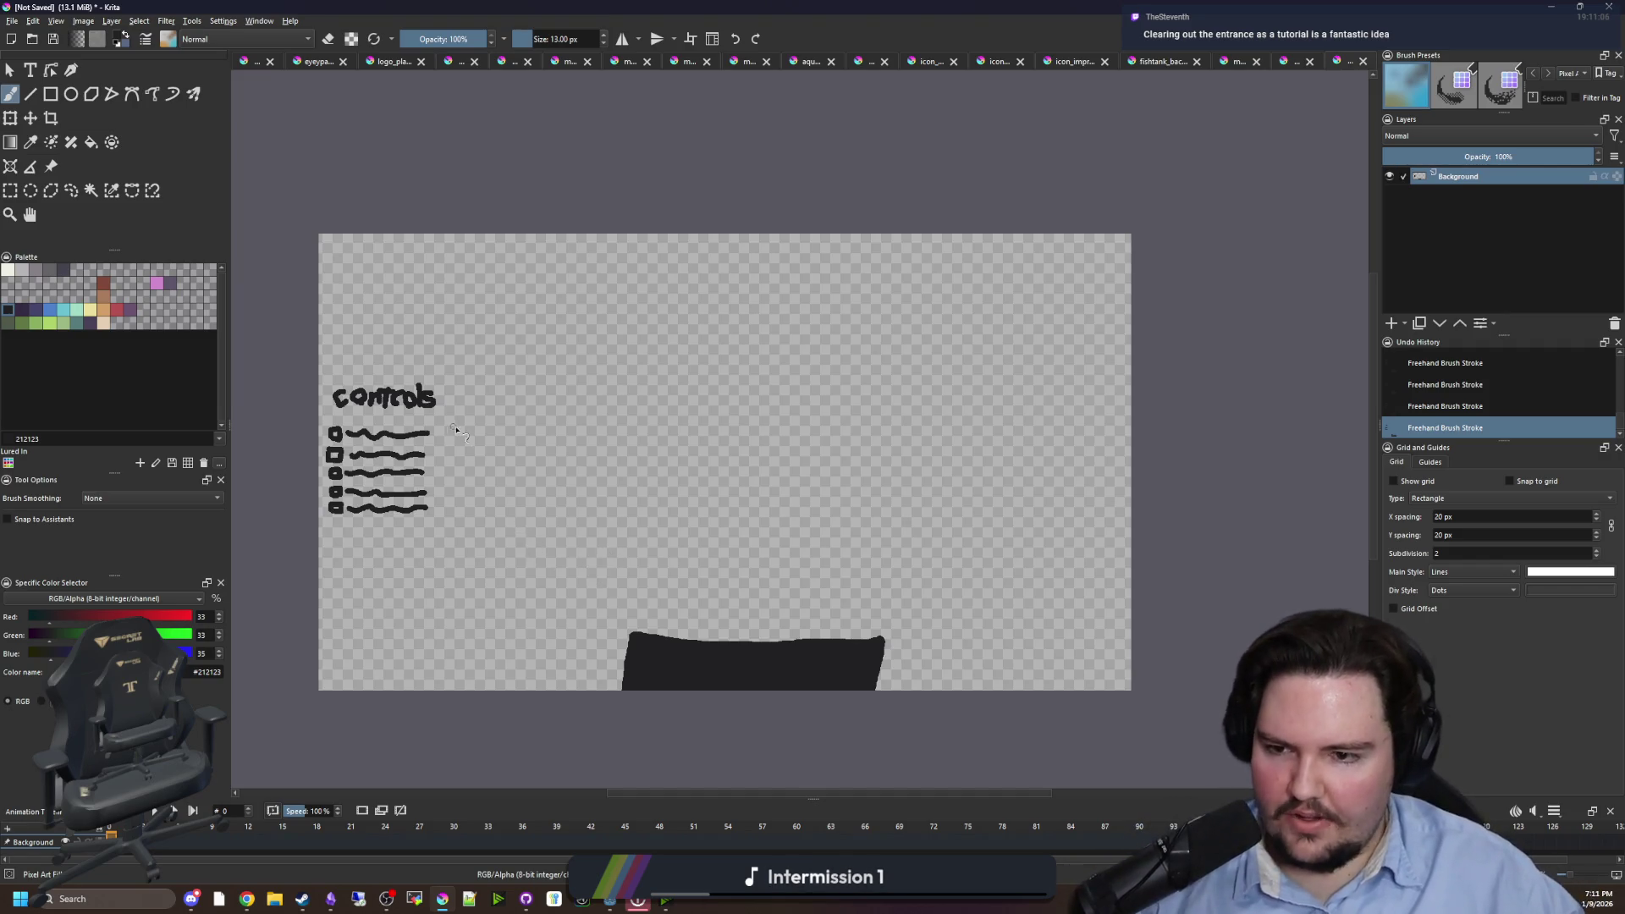
{"action": "scroll", "coordinate": [491, 423], "scroll_direction": "up", "scroll_amount": 1}
{"action": "scroll", "coordinate": [520, 421], "scroll_direction": "down", "scroll_amount": 1}
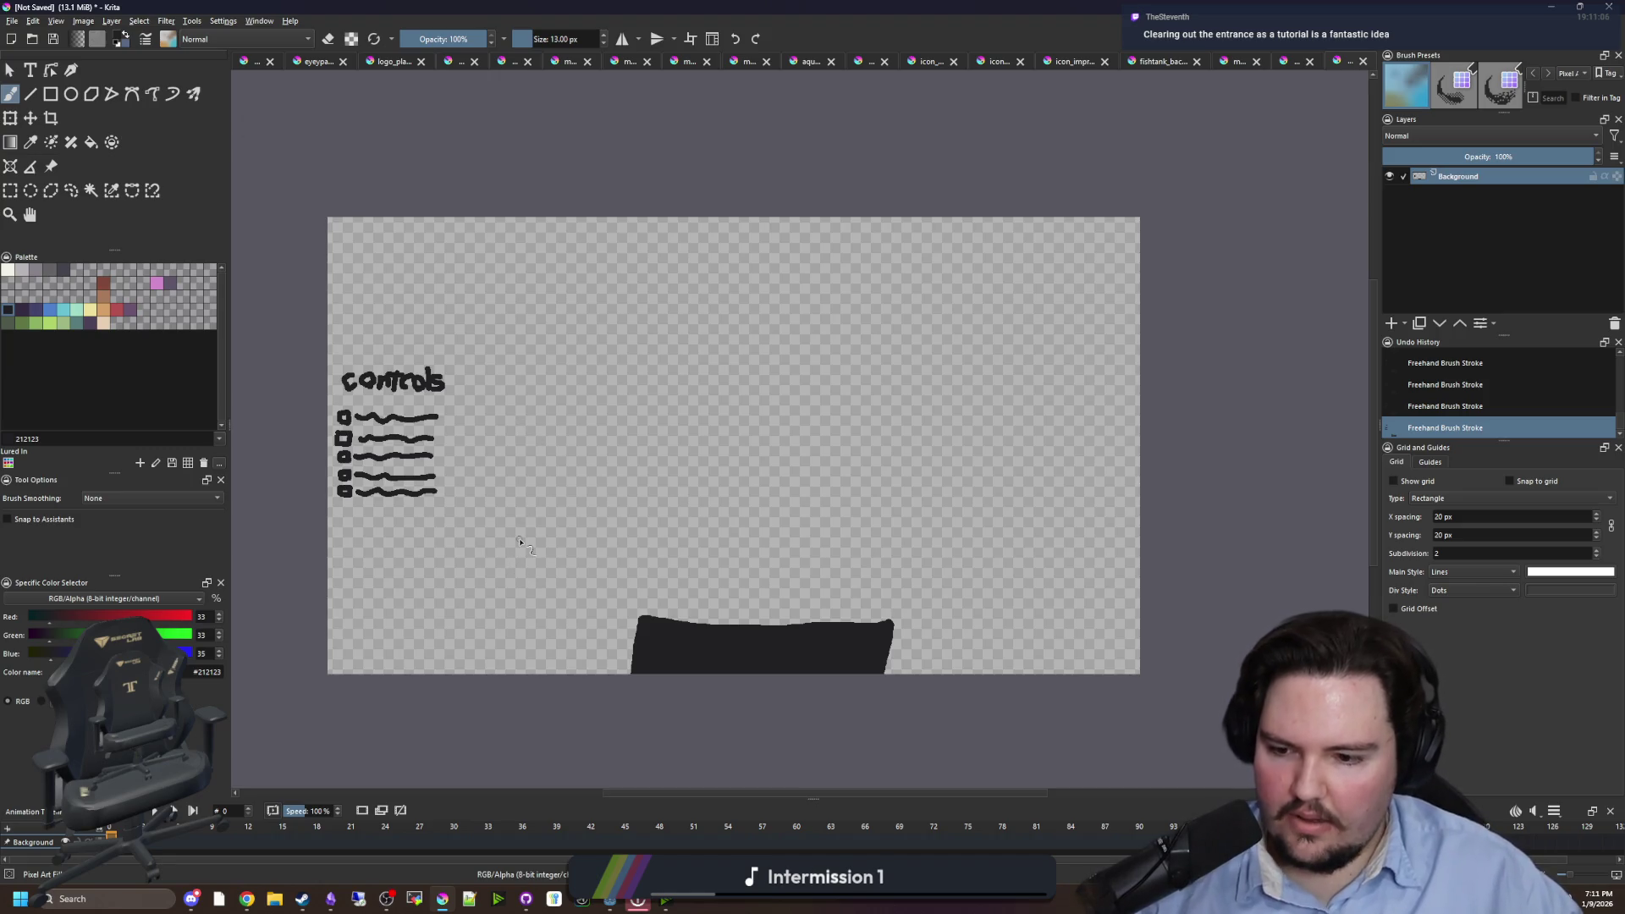
- Return to Godot, switch the player scene to the 2D view, and select the VBoxContainer node
{"action": "key", "text": "alt+Tab"}
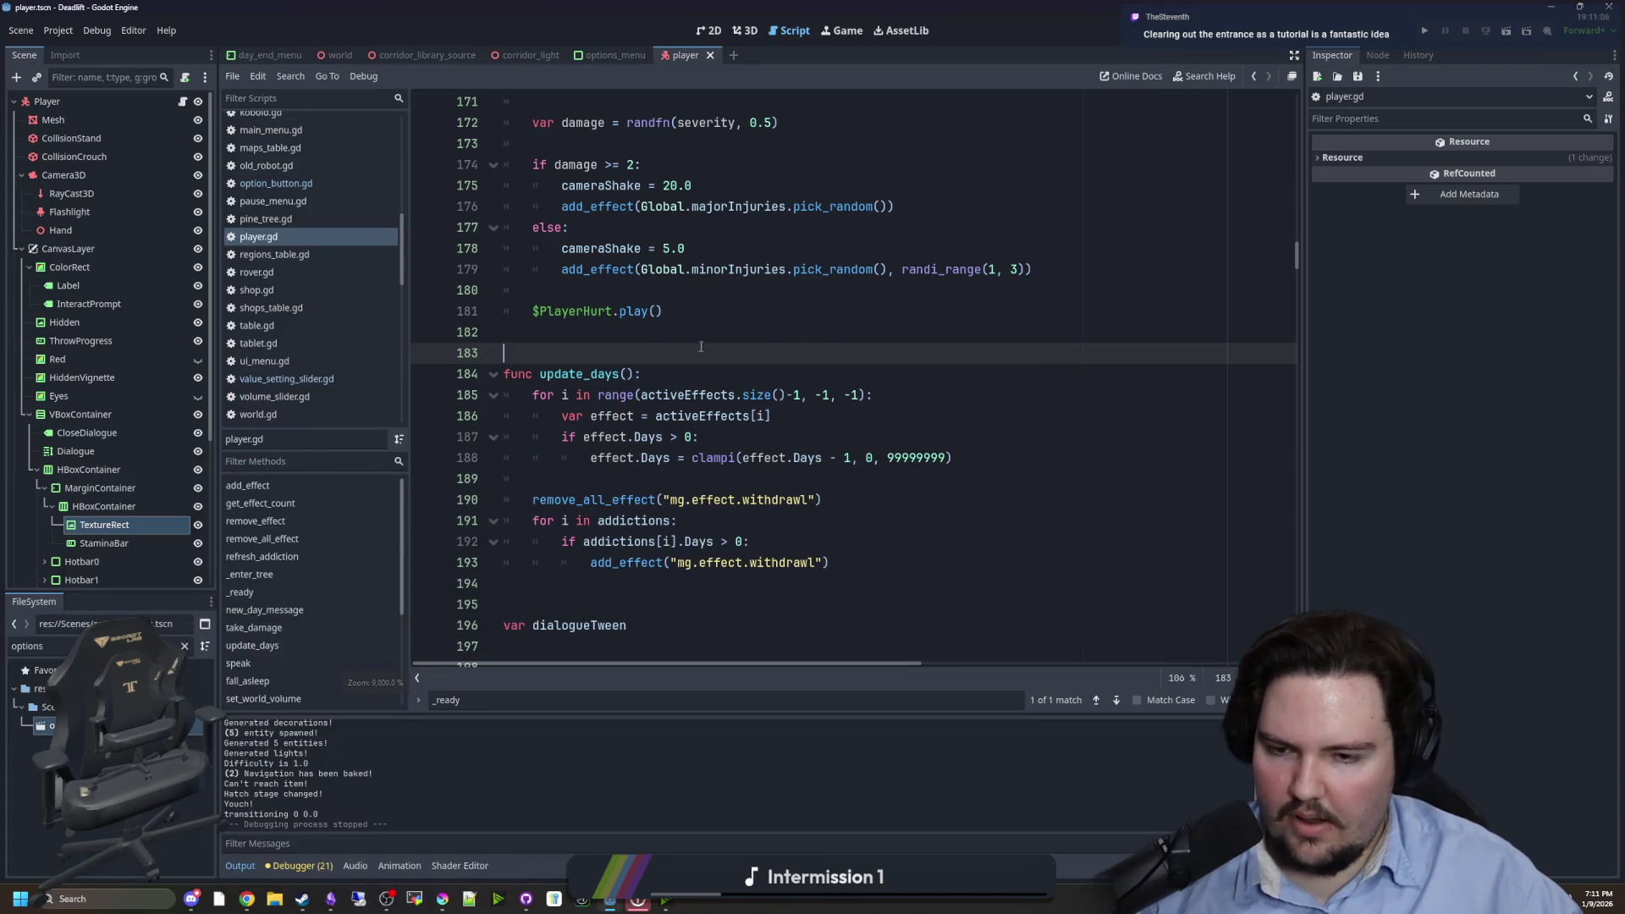
{"action": "key", "text": "Up"}
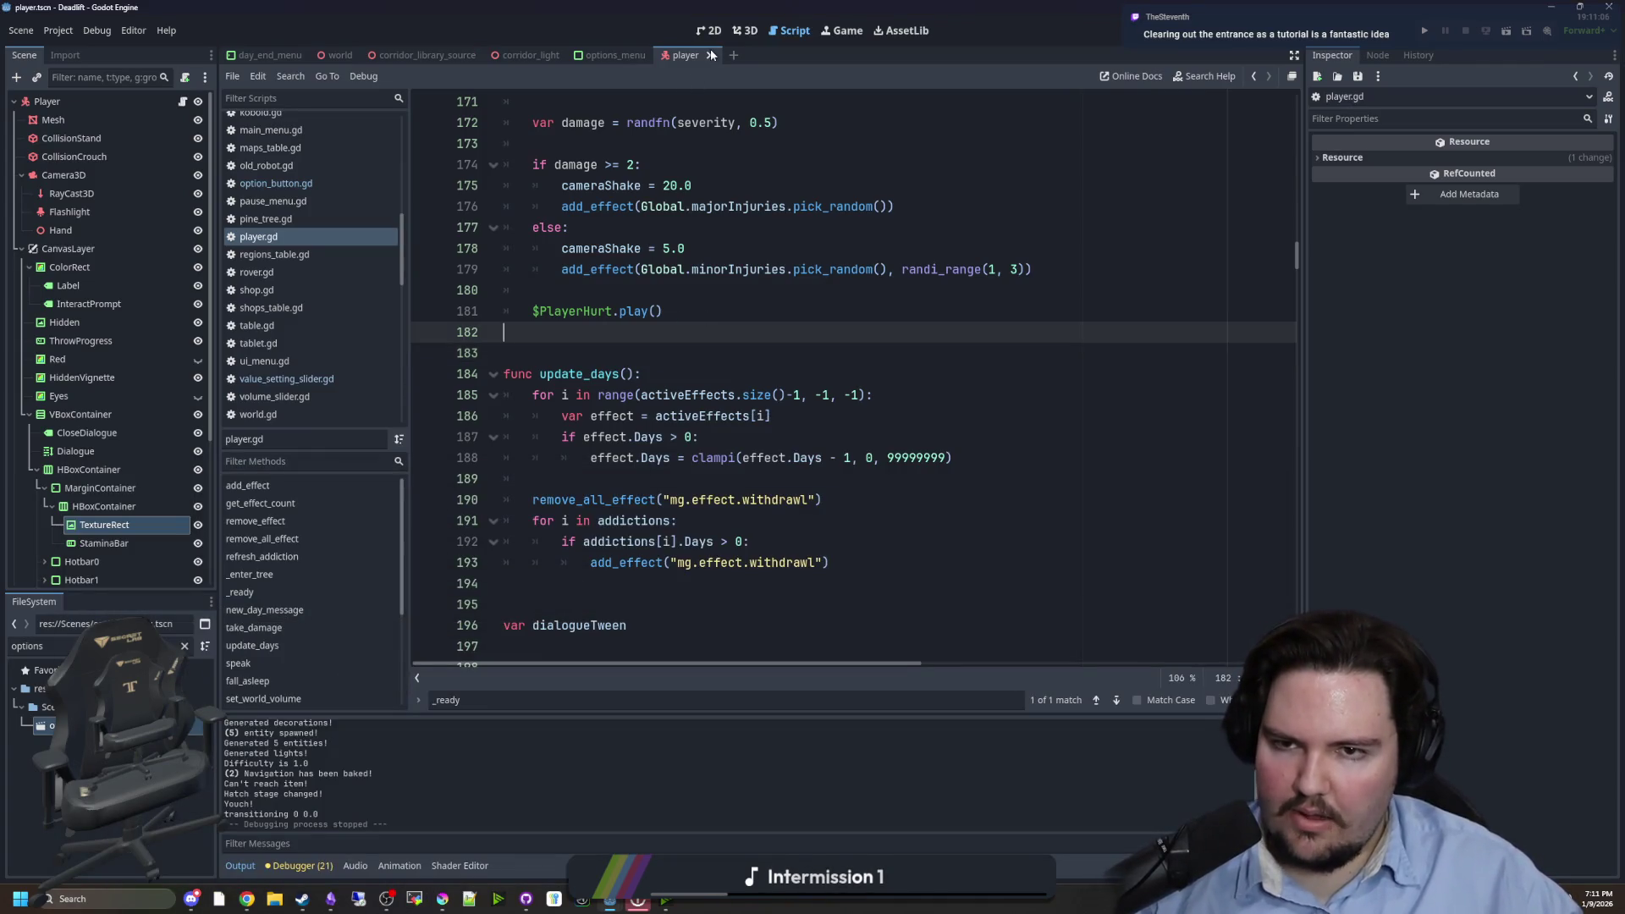
{"action": "left_click", "coordinate": [711, 31]}
{"action": "scroll", "coordinate": [673, 343], "scroll_direction": "up", "scroll_amount": 2}
{"action": "scroll", "coordinate": [681, 257], "scroll_direction": "down", "scroll_amount": 1}
{"action": "right_click", "coordinate": [653, 420]}
{"action": "left_click", "coordinate": [93, 416]}
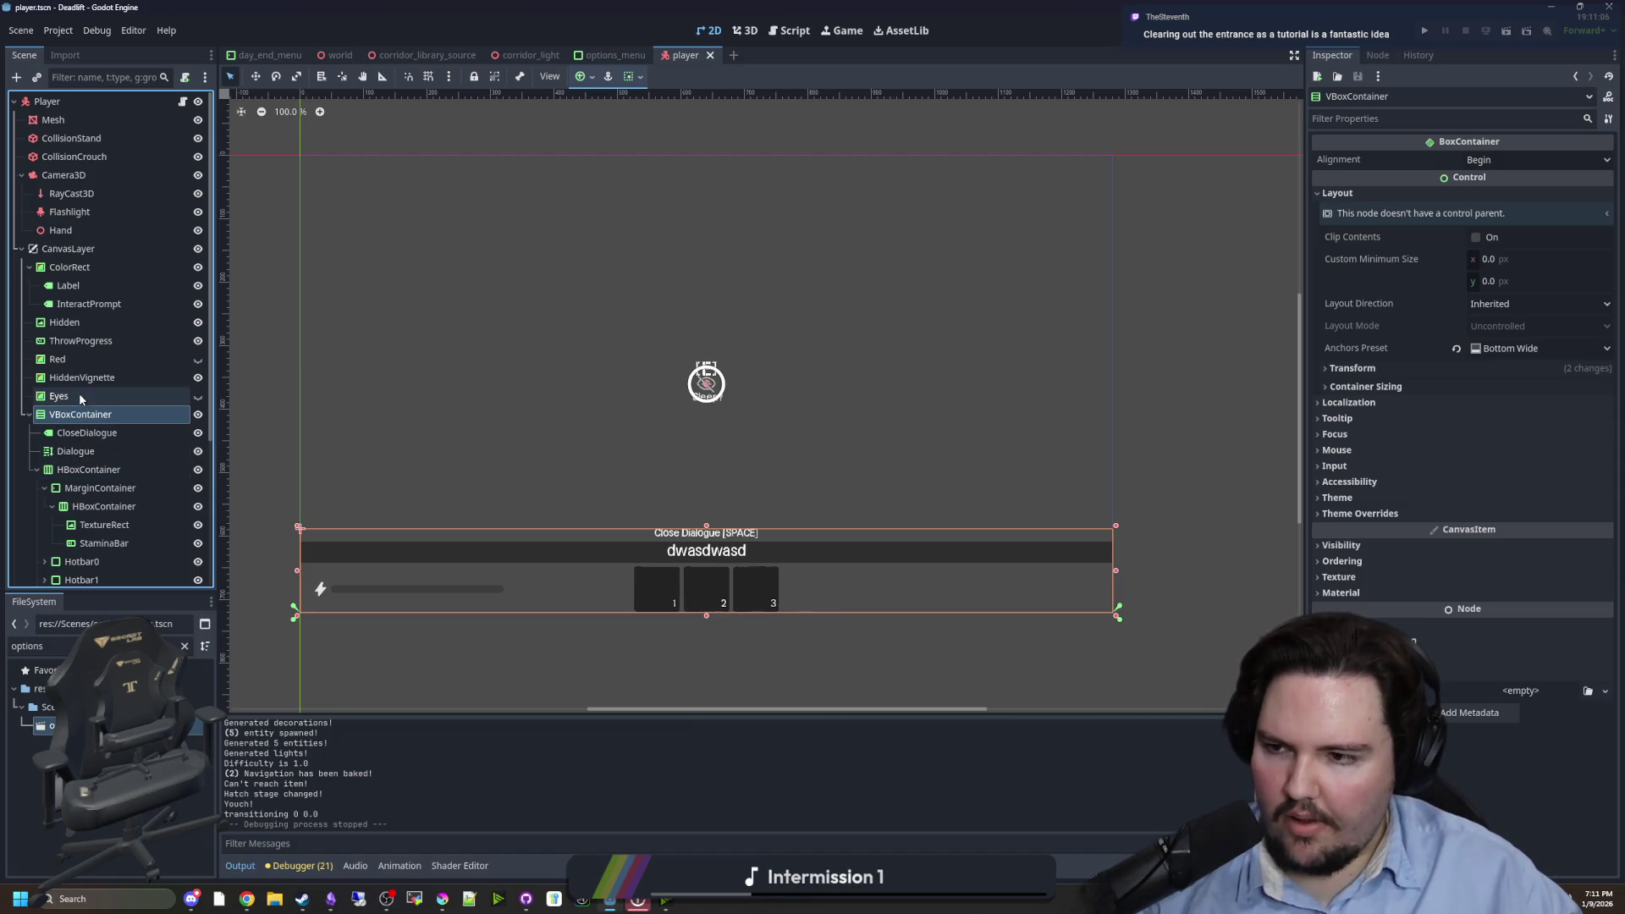
- Add a MarginContainer child under CanvasLayer and set its anchors preset to Left Wide
{"action": "right_click", "coordinate": [71, 249]}
{"action": "left_click", "coordinate": [131, 257]}
{"action": "type", "text": "margi"}
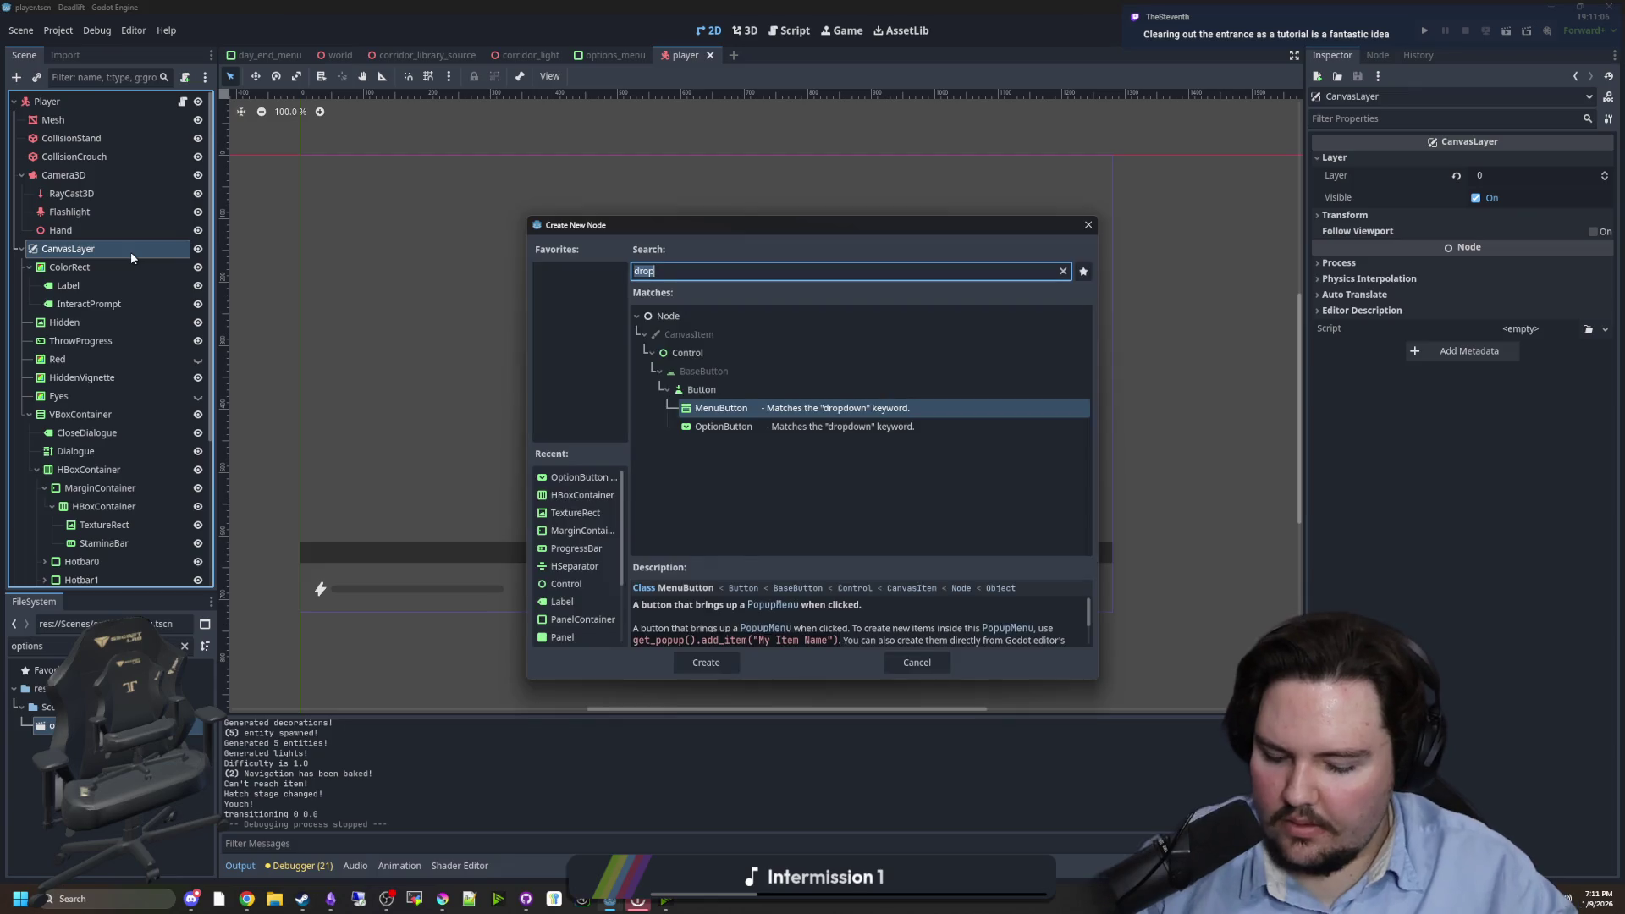
{"action": "key", "text": "Return"}
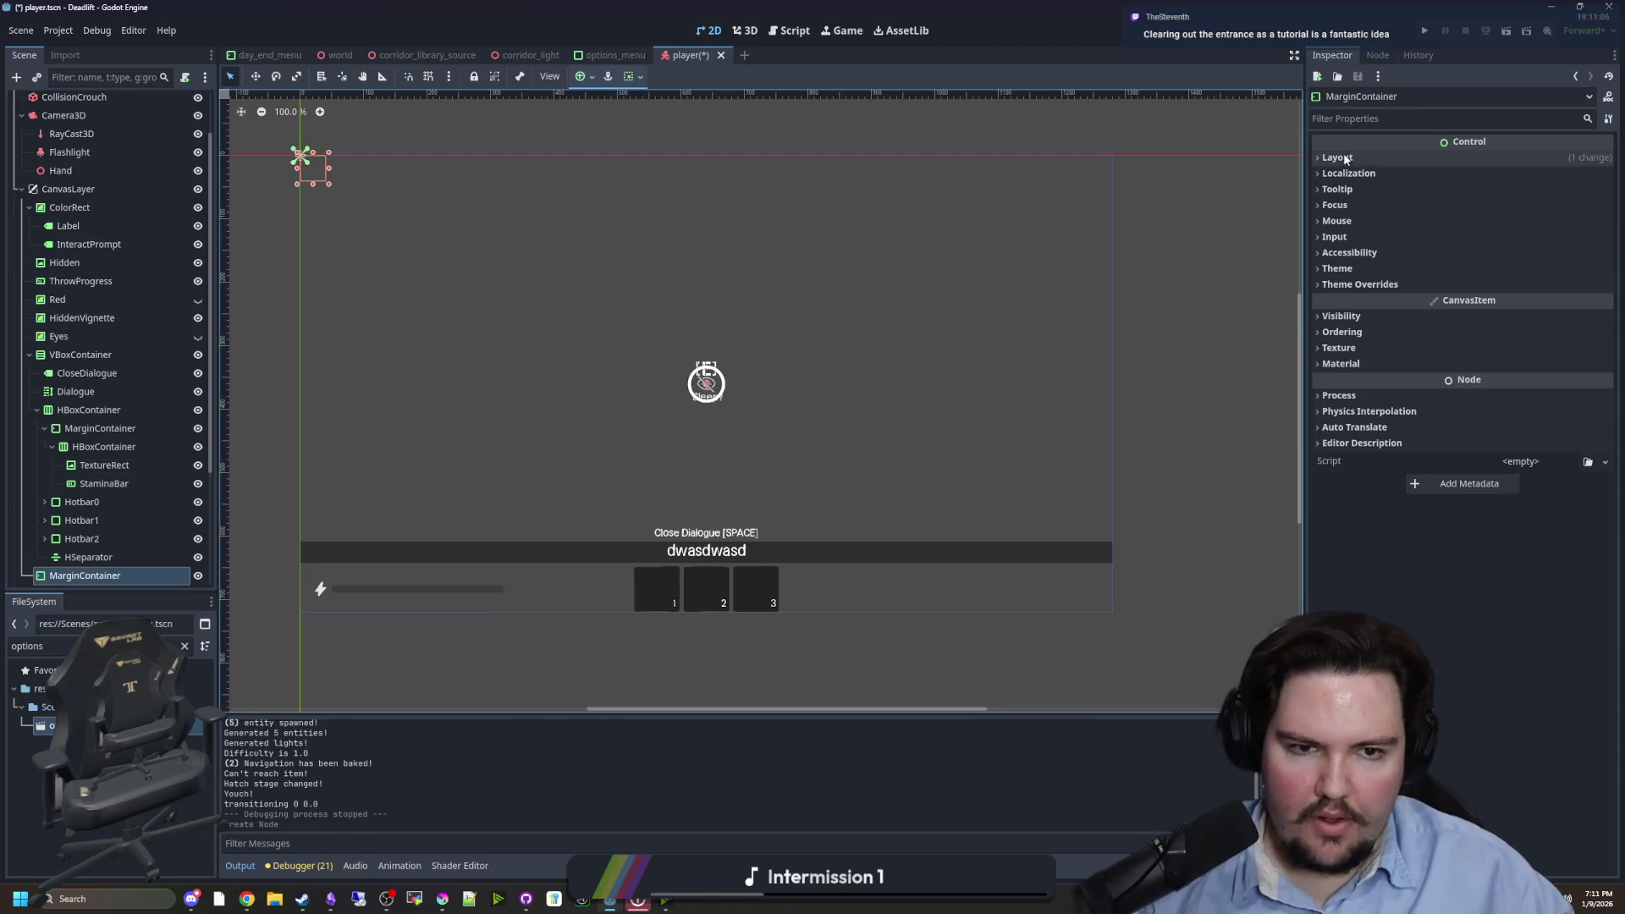
{"action": "left_click", "coordinate": [1508, 313]}
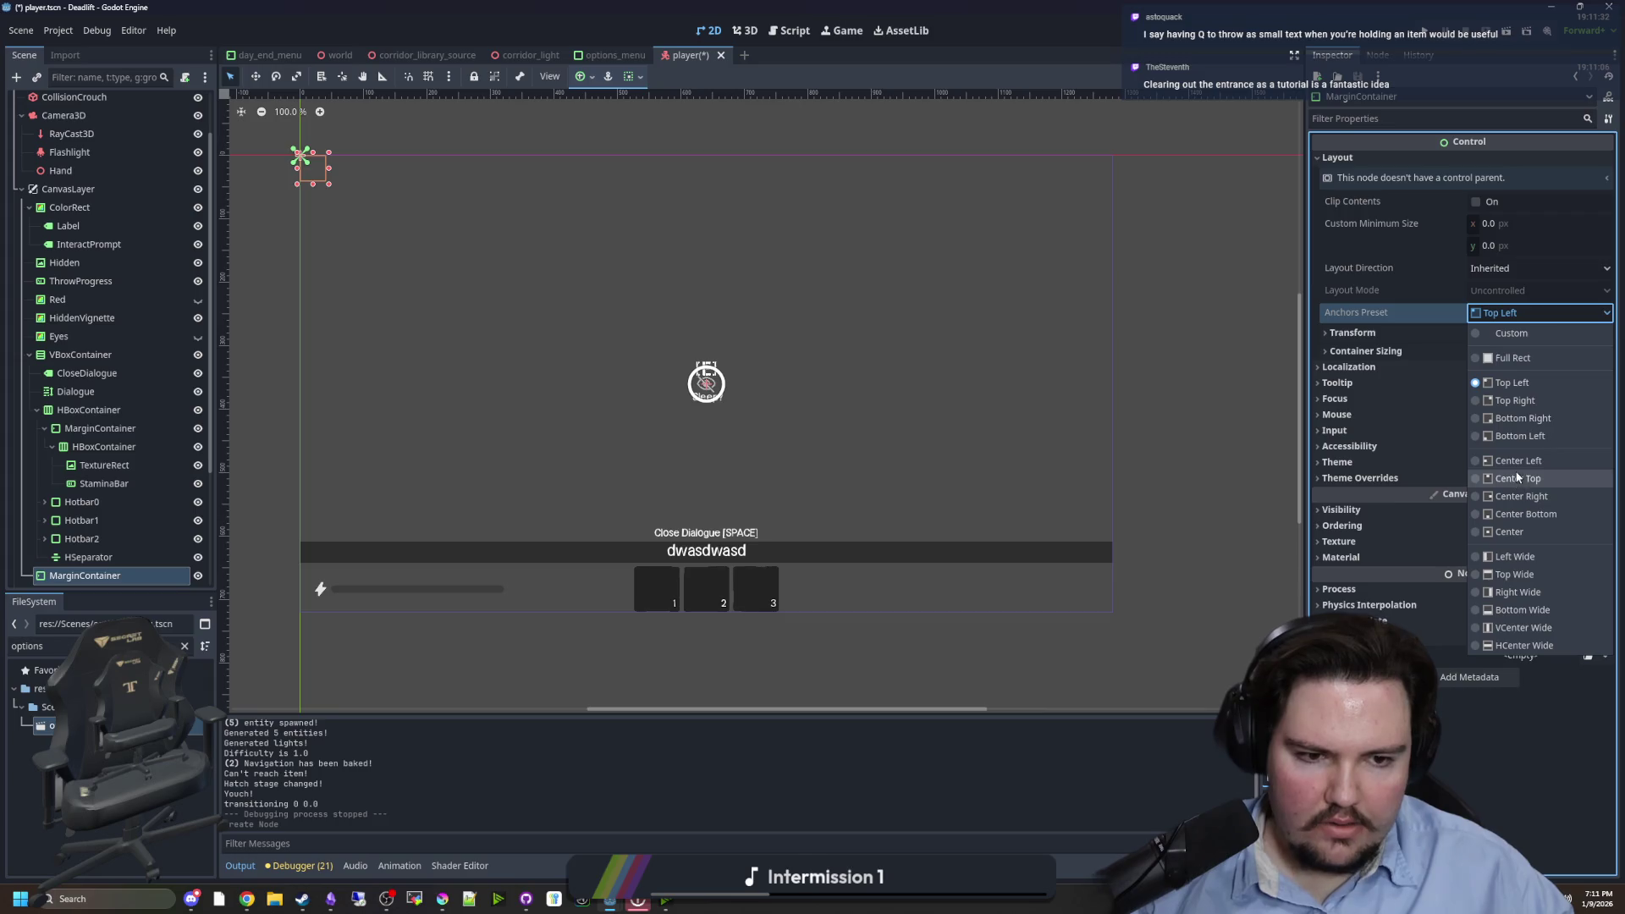
{"action": "left_click", "coordinate": [1513, 556]}
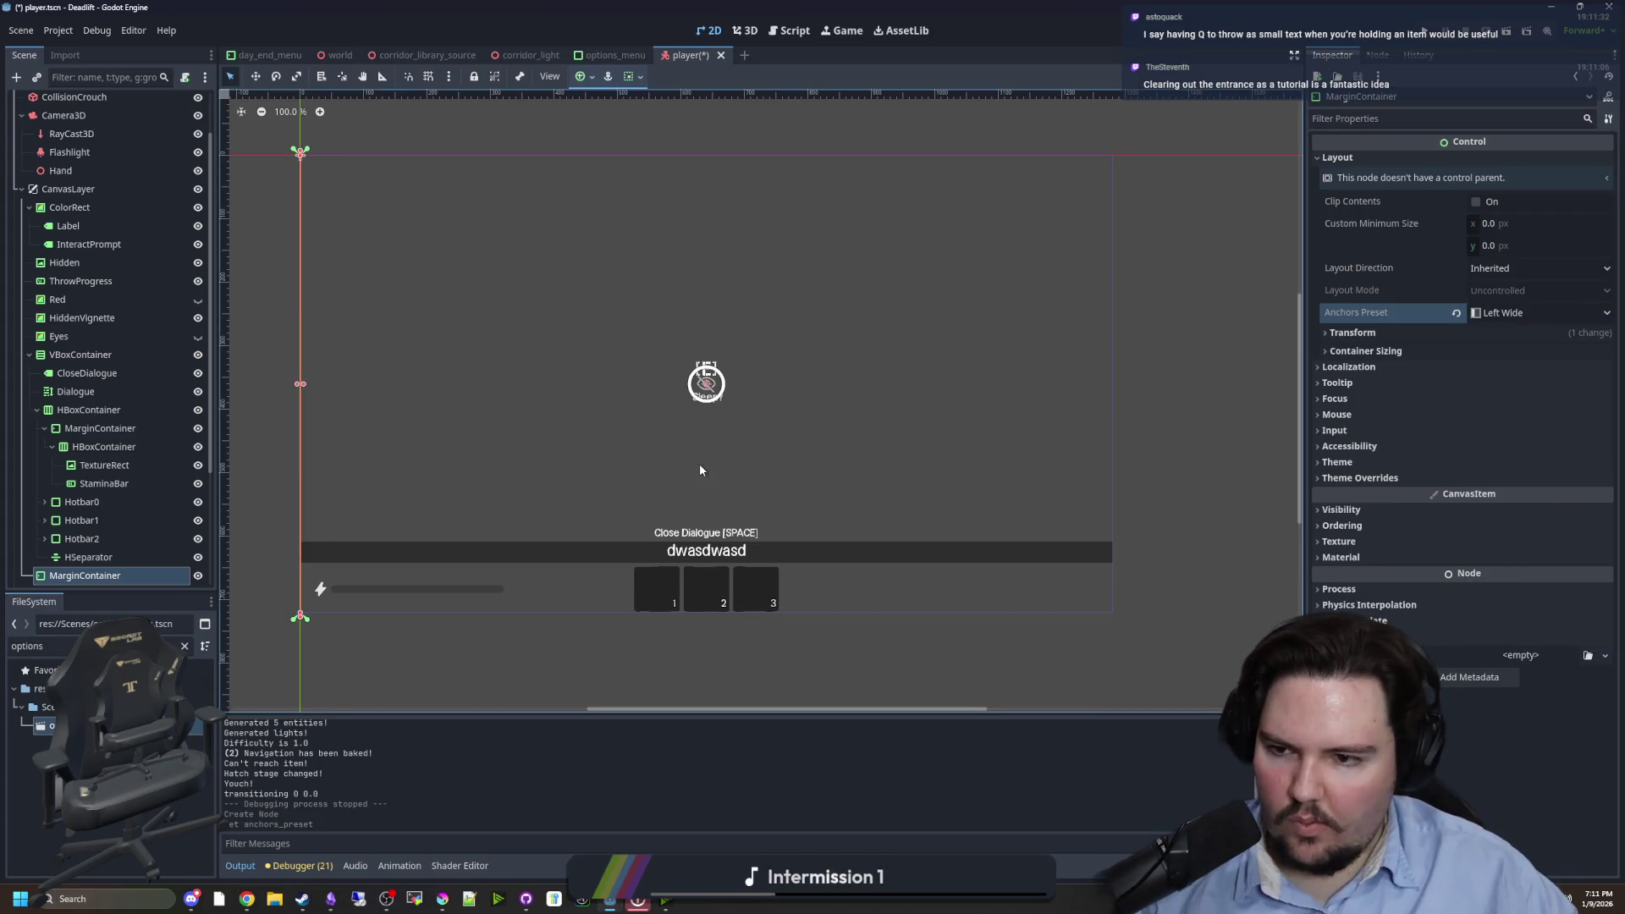
{"action": "scroll", "coordinate": [114, 465], "scroll_direction": "down", "scroll_amount": 3}
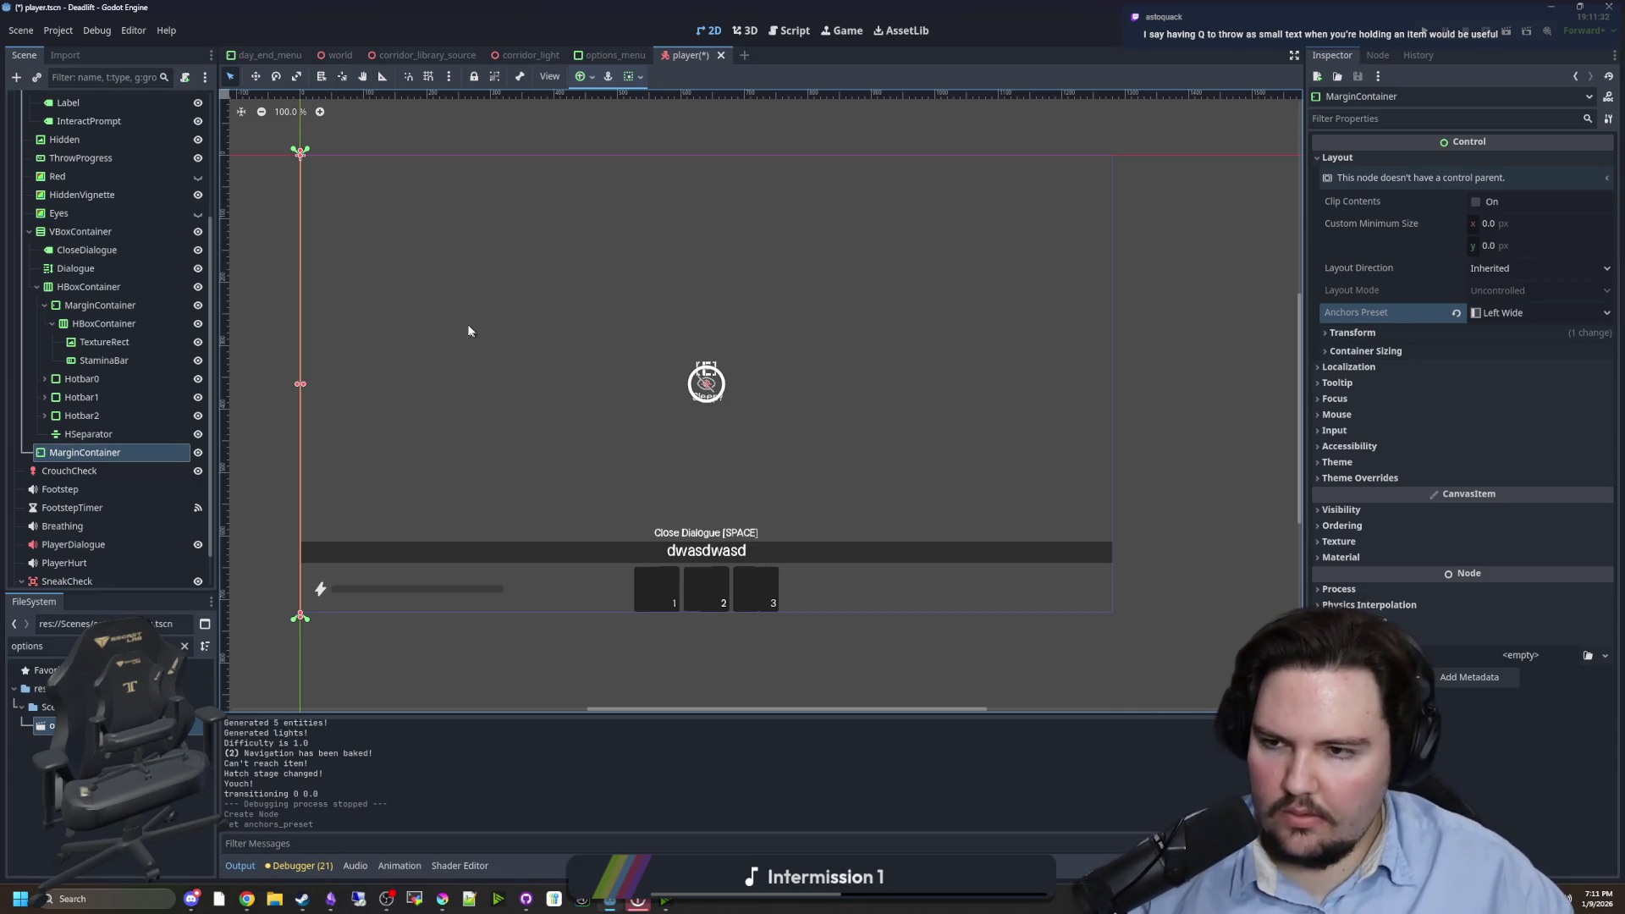
{"action": "left_click", "coordinate": [85, 434]}
- Add a RichTextLabel under MarginContainer, make it fit its content, and turn autowrap off
{"action": "left_click", "coordinate": [76, 454]}
{"action": "right_click", "coordinate": [76, 456]}
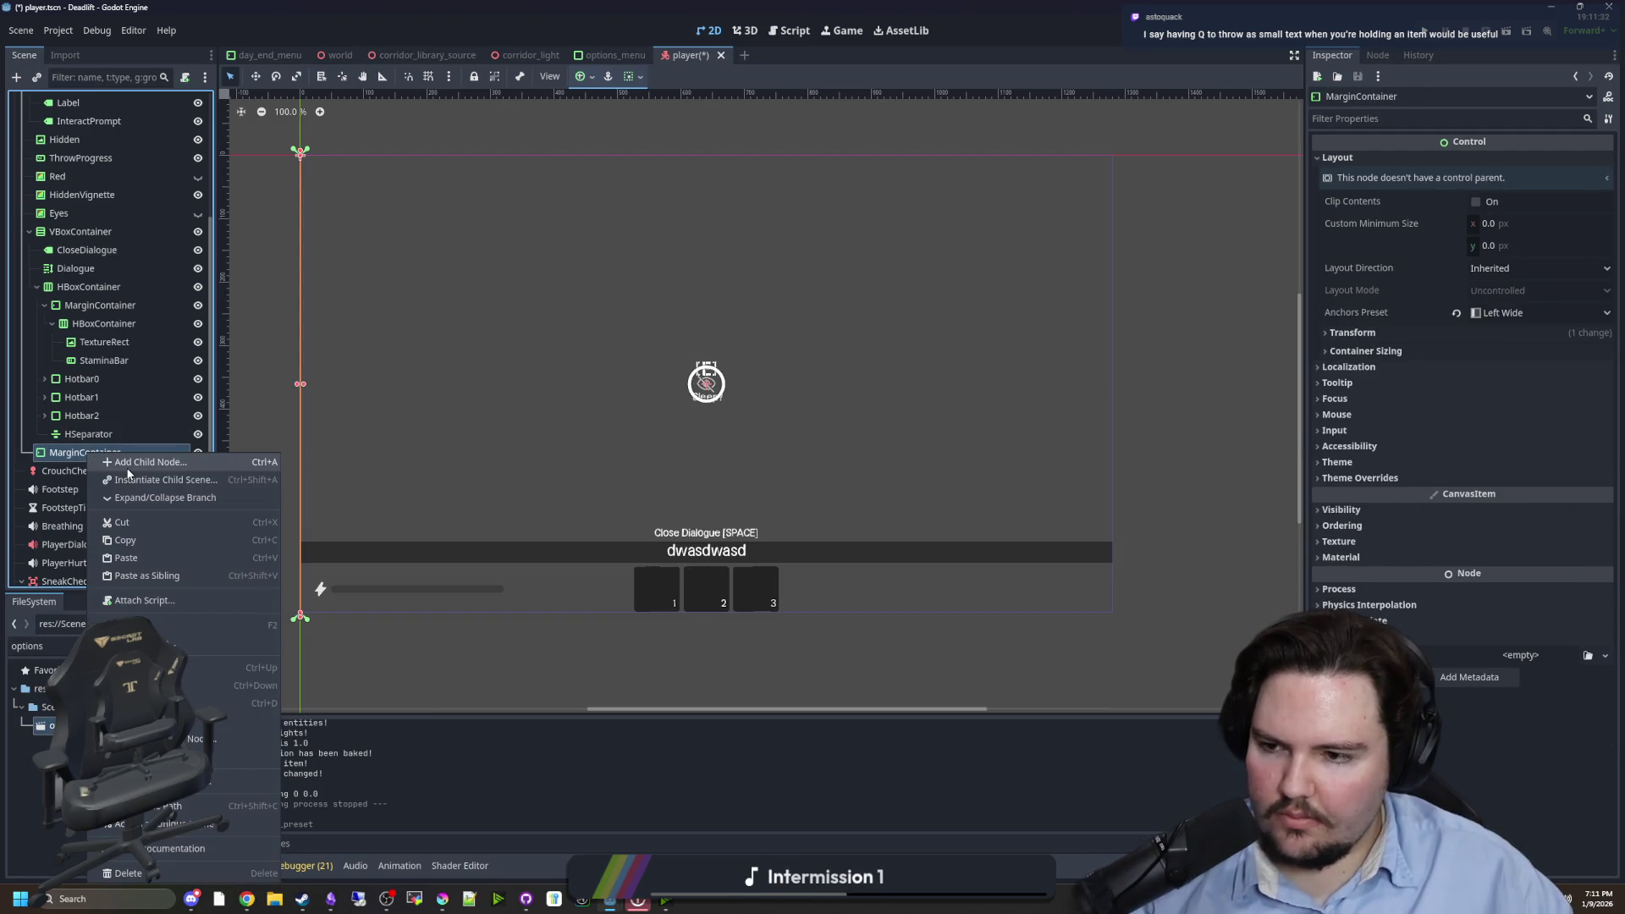
{"action": "left_click", "coordinate": [124, 467]}
{"action": "type", "text": "richtext"}
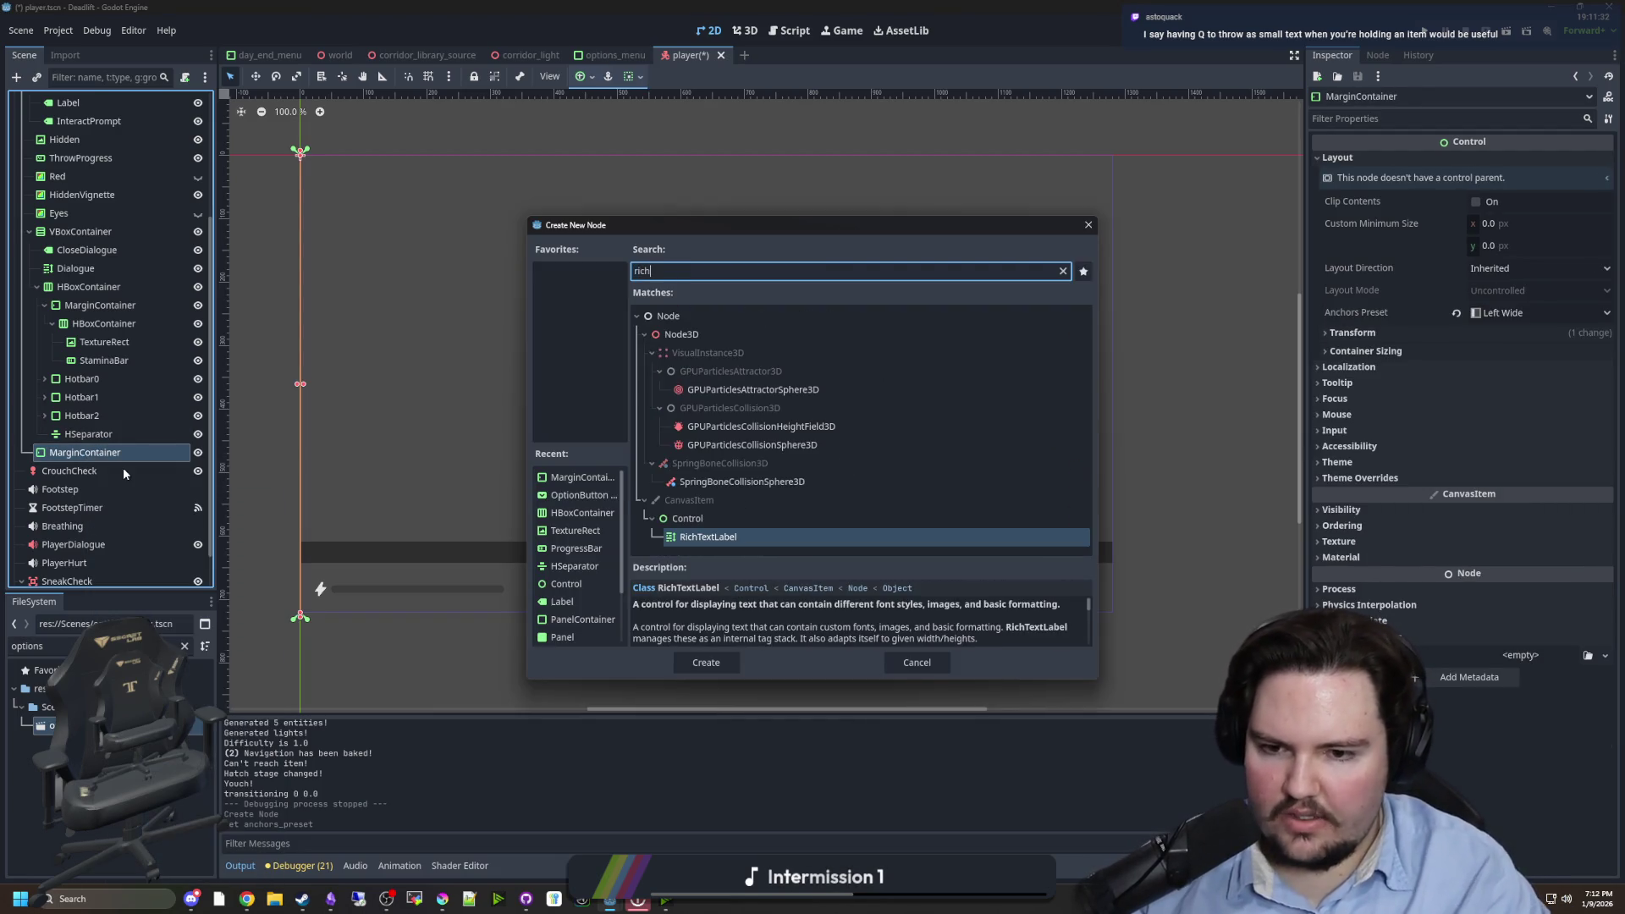
{"action": "key", "text": "Return"}
{"action": "left_click", "coordinate": [1448, 212]}
{"action": "type", "text": "dwasdwasd"}
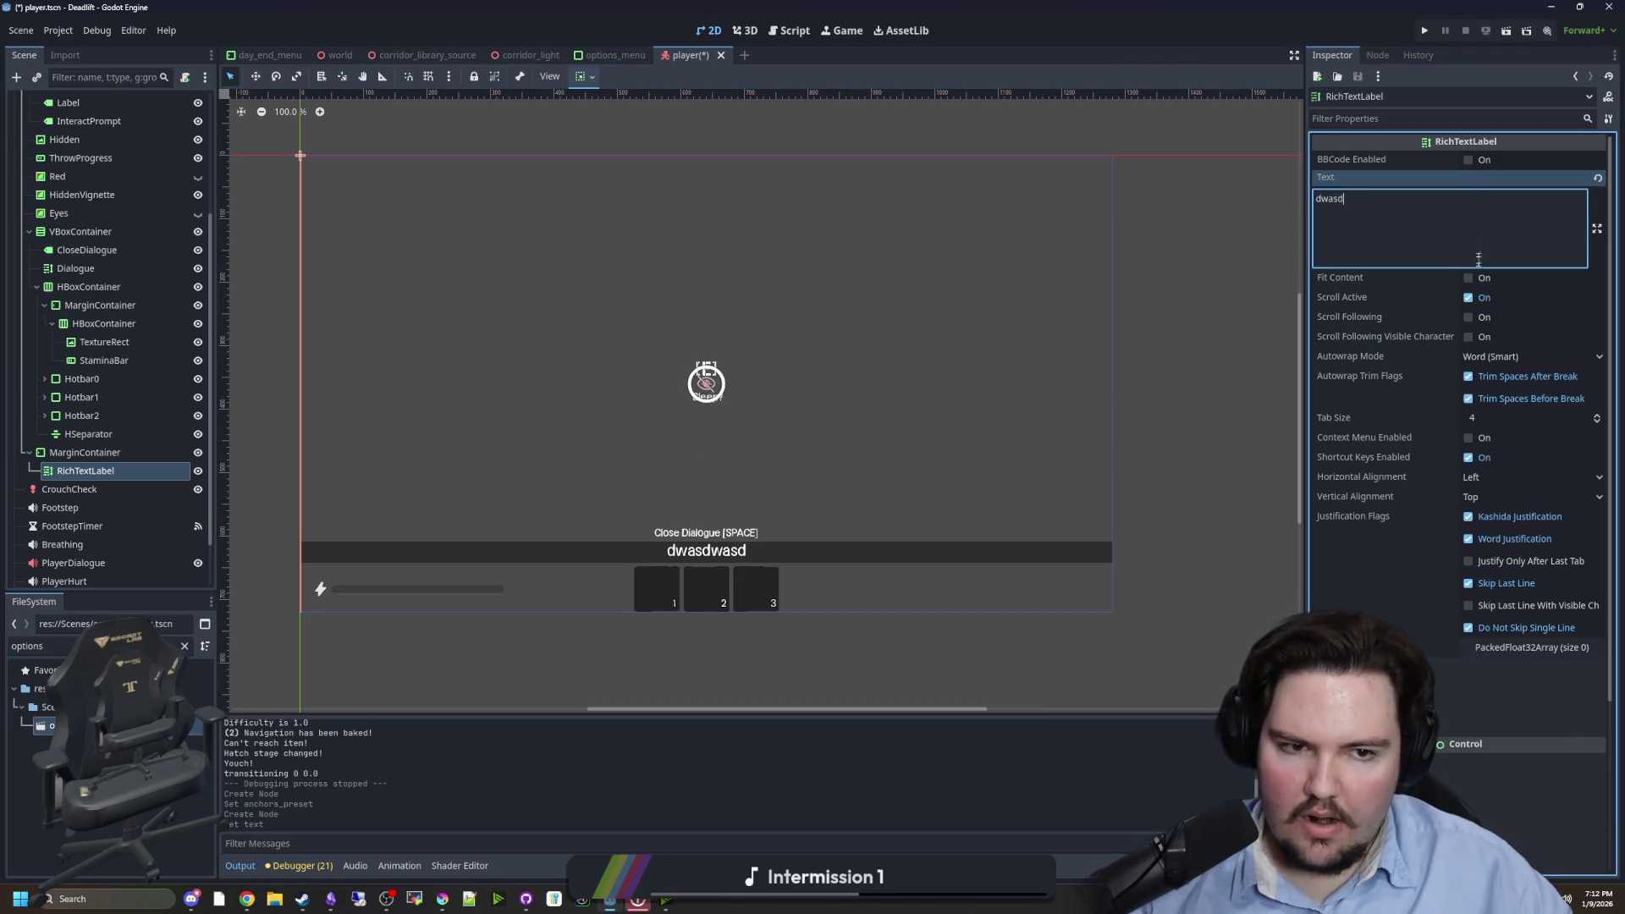
{"action": "left_click", "coordinate": [1469, 278]}
{"action": "scroll", "coordinate": [1364, 495], "scroll_direction": "down", "scroll_amount": 3}
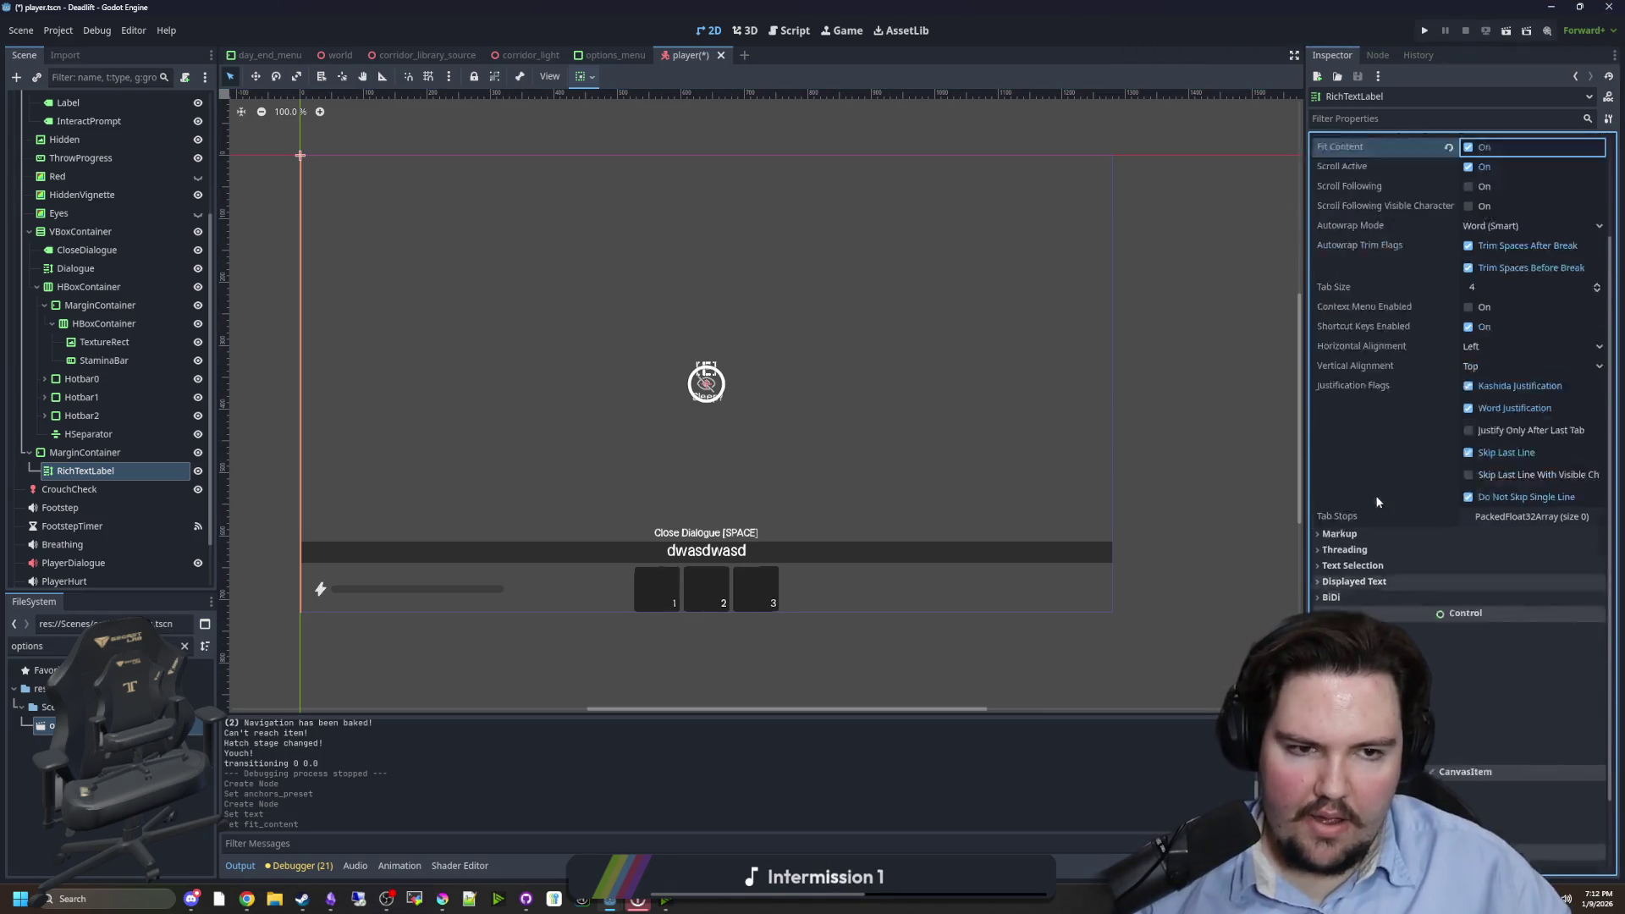
{"action": "scroll", "coordinate": [1439, 423], "scroll_direction": "up", "scroll_amount": 3}
{"action": "left_click", "coordinate": [1497, 358]}
{"action": "left_click", "coordinate": [1489, 375]}
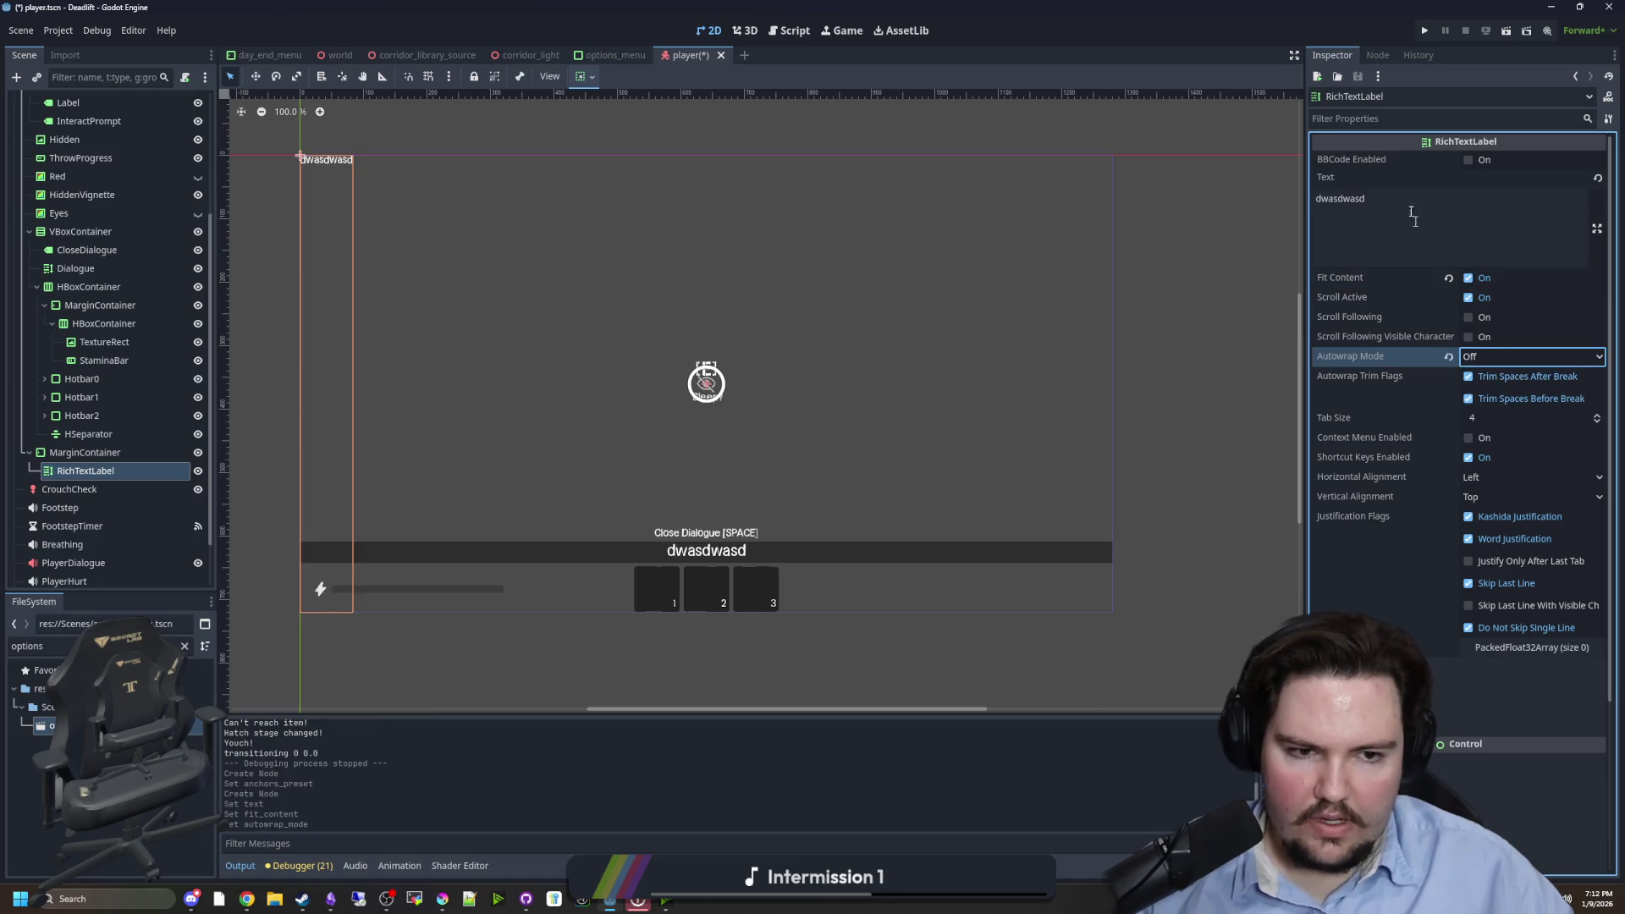
- Type the label text: 'Controls', '- WASD to move', '- E to interact/pickup', '- Q to throw', '- F toggle flashlight'
{"action": "left_click", "coordinate": [1464, 200]}
{"action": "type", "text": "dwa"}
{"action": "key", "text": "ctrl+a"}
{"action": "type", "text": "Controls"}
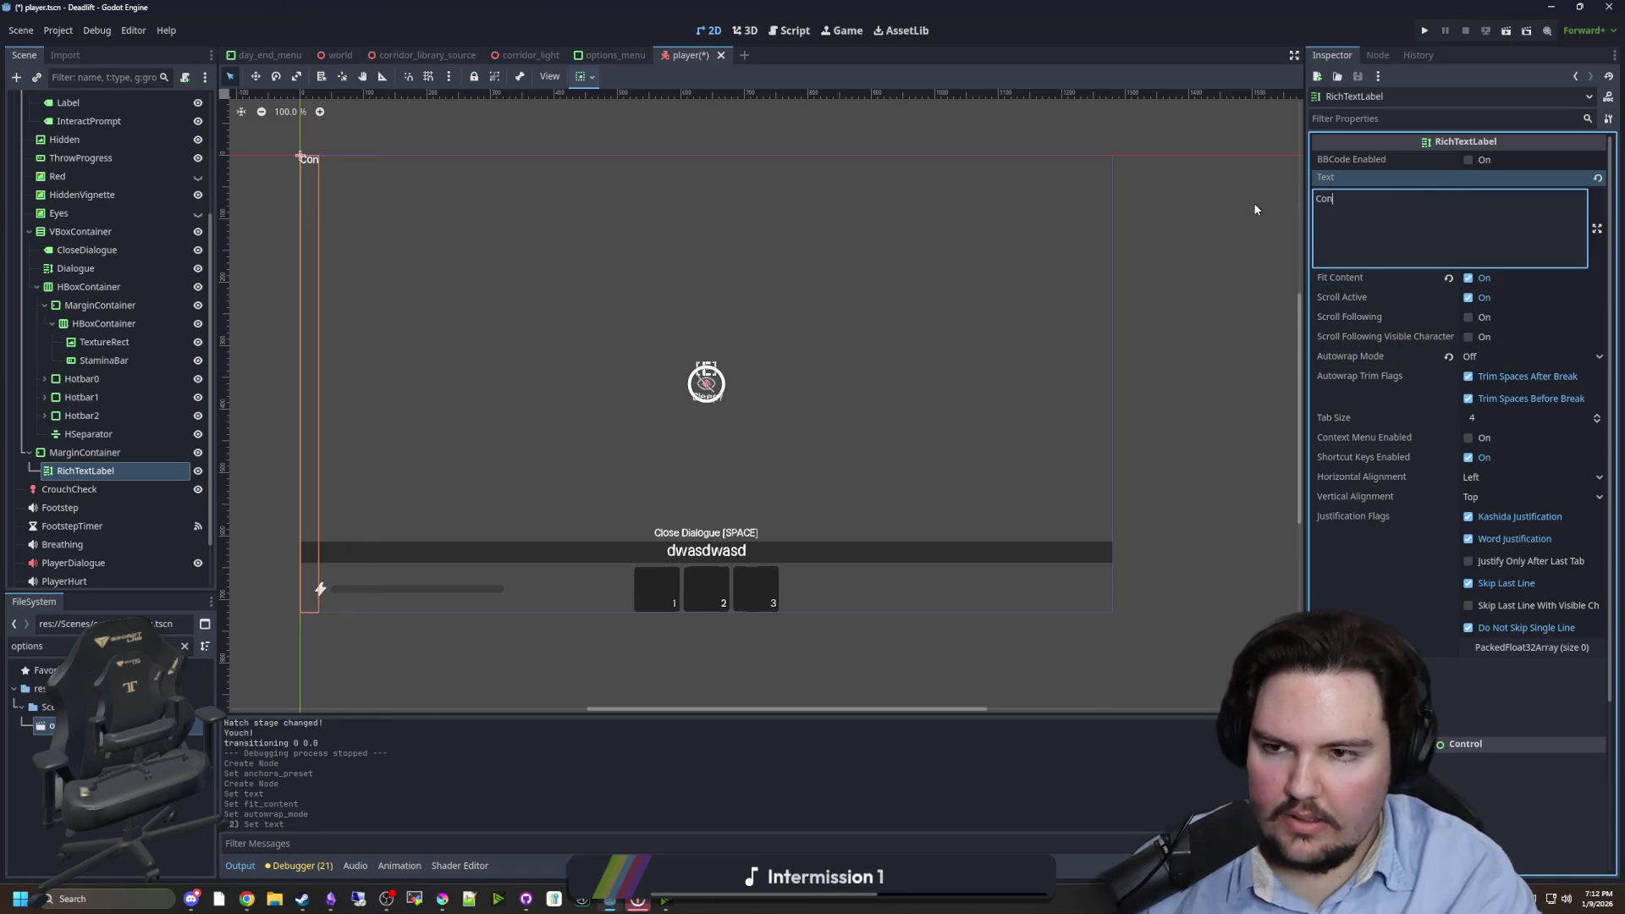
{"action": "key", "text": "Return"}
{"action": "type", "text": "- W"}
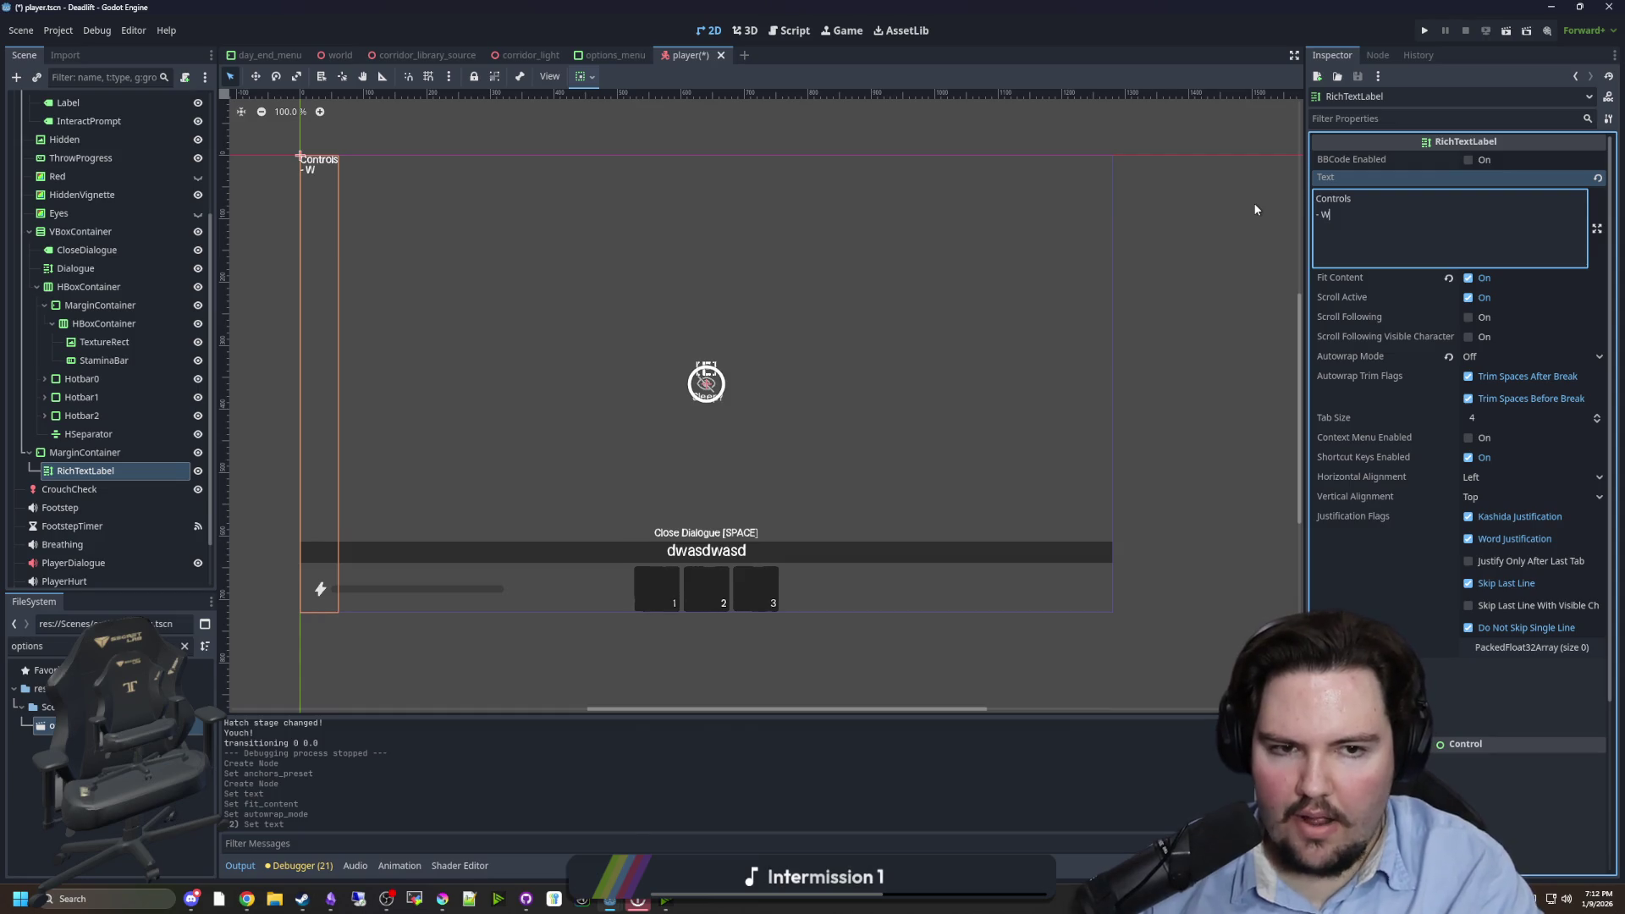
{"action": "type", "text": "ASD to move"}
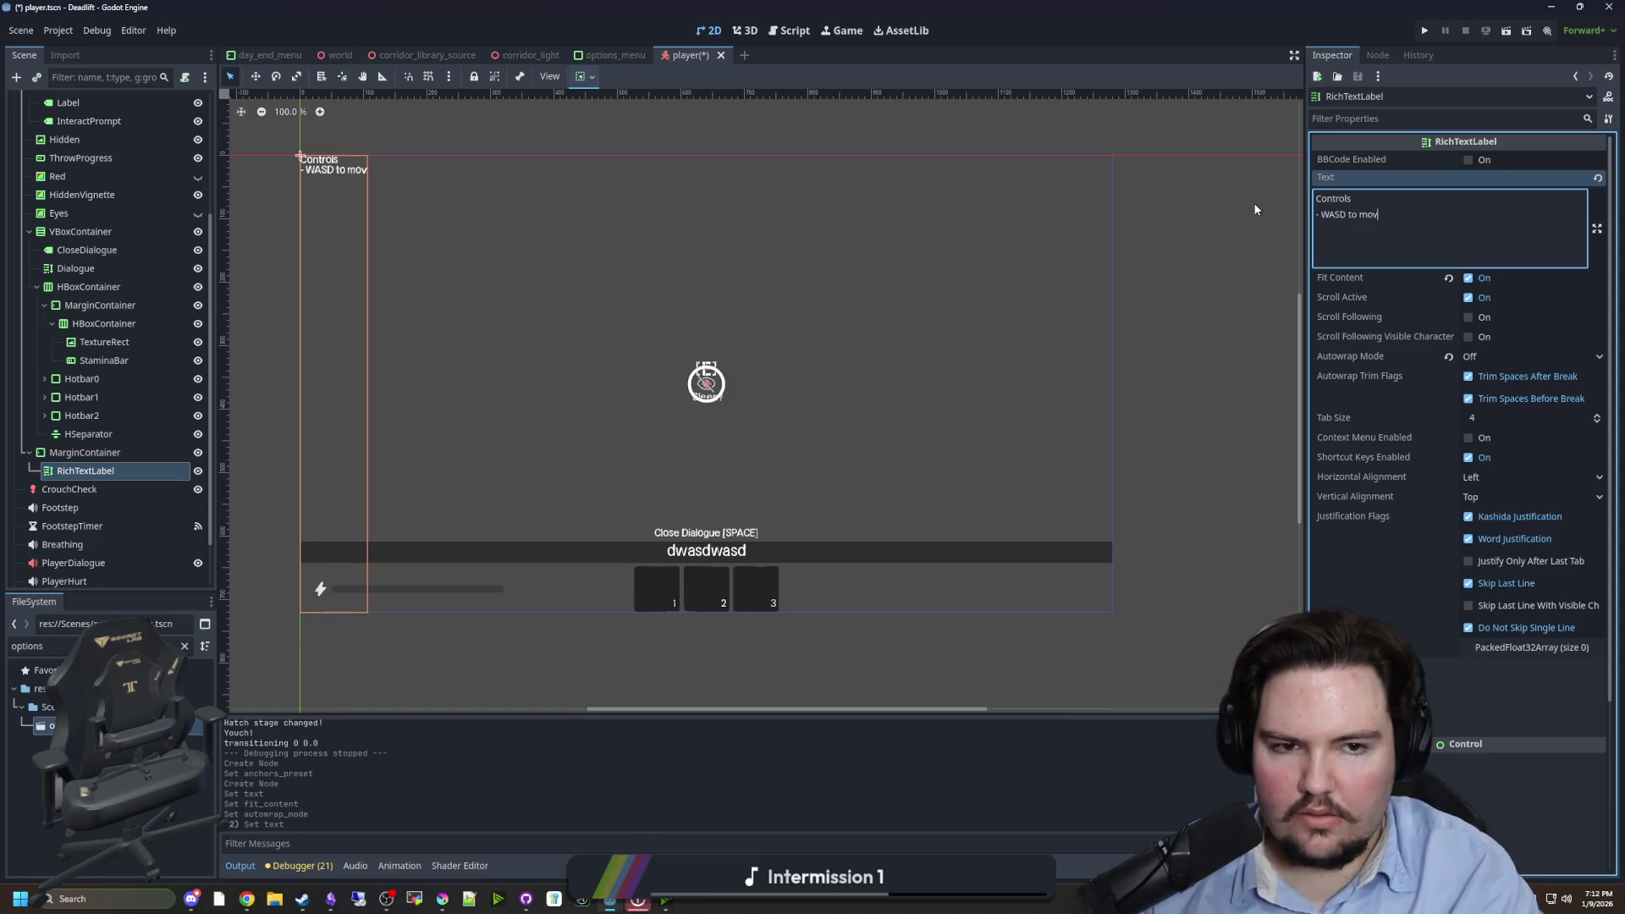
{"action": "key", "text": "Return"}
{"action": "type", "text": "- "}
{"action": "type", "text": "EE"}
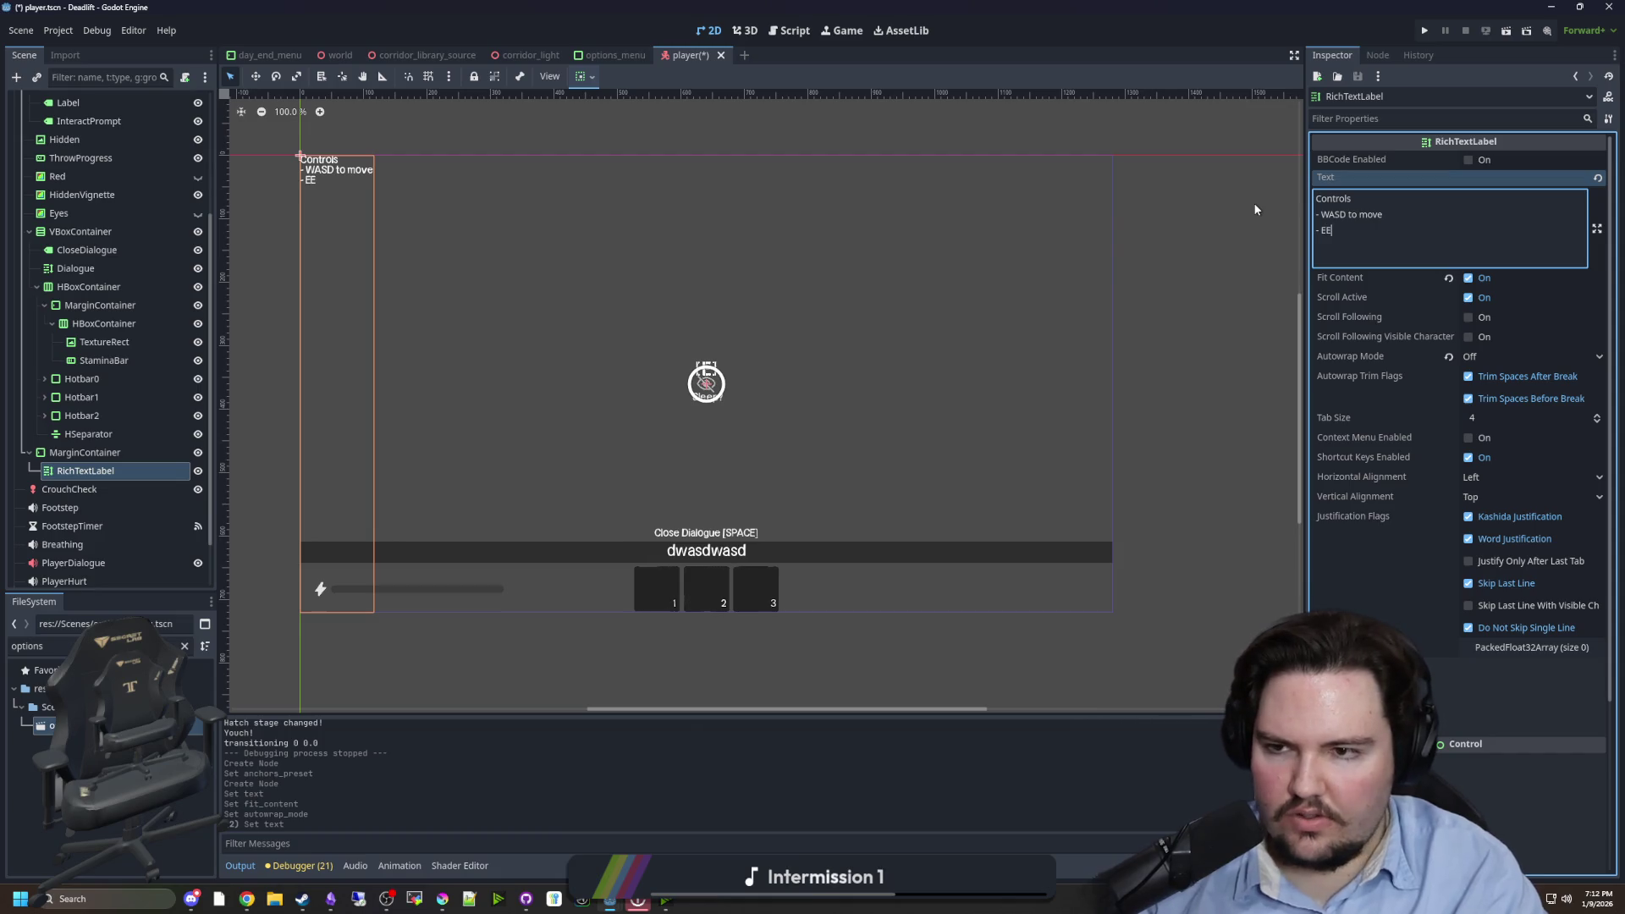
{"action": "key", "text": "BackSpace"}
{"action": "type", "text": " to interact"}
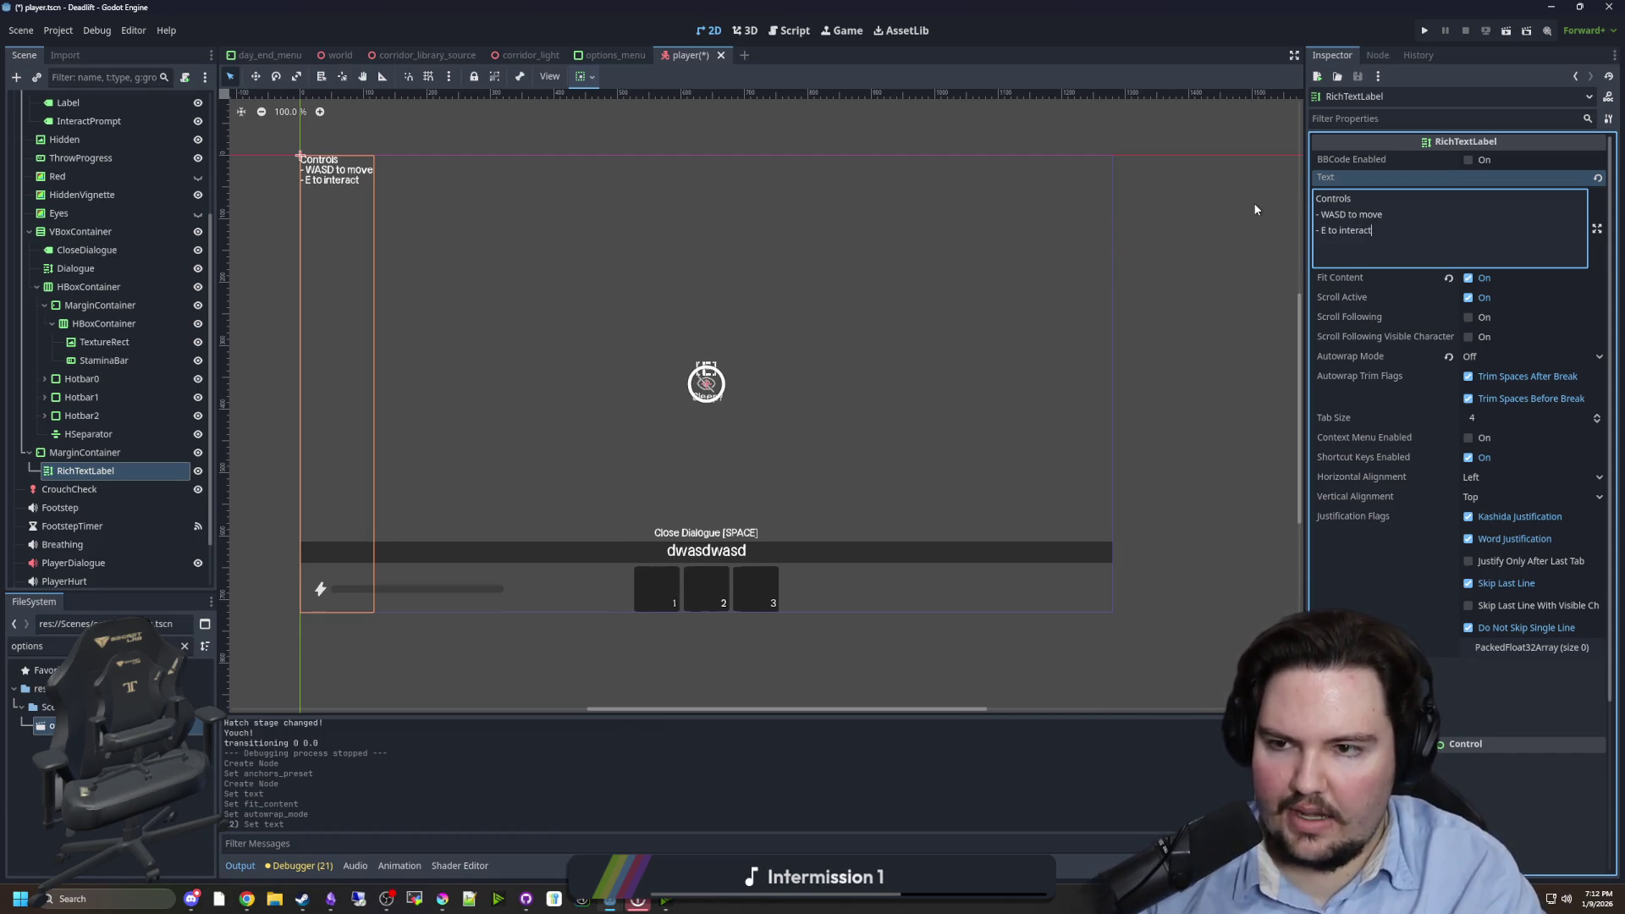
{"action": "type", "text": "/pickup "}
{"action": "type", "text": "- Q to th"}
{"action": "type", "text": "row "}
{"action": "type", "text": "- "}
{"action": "type", "text": "F for fl"}
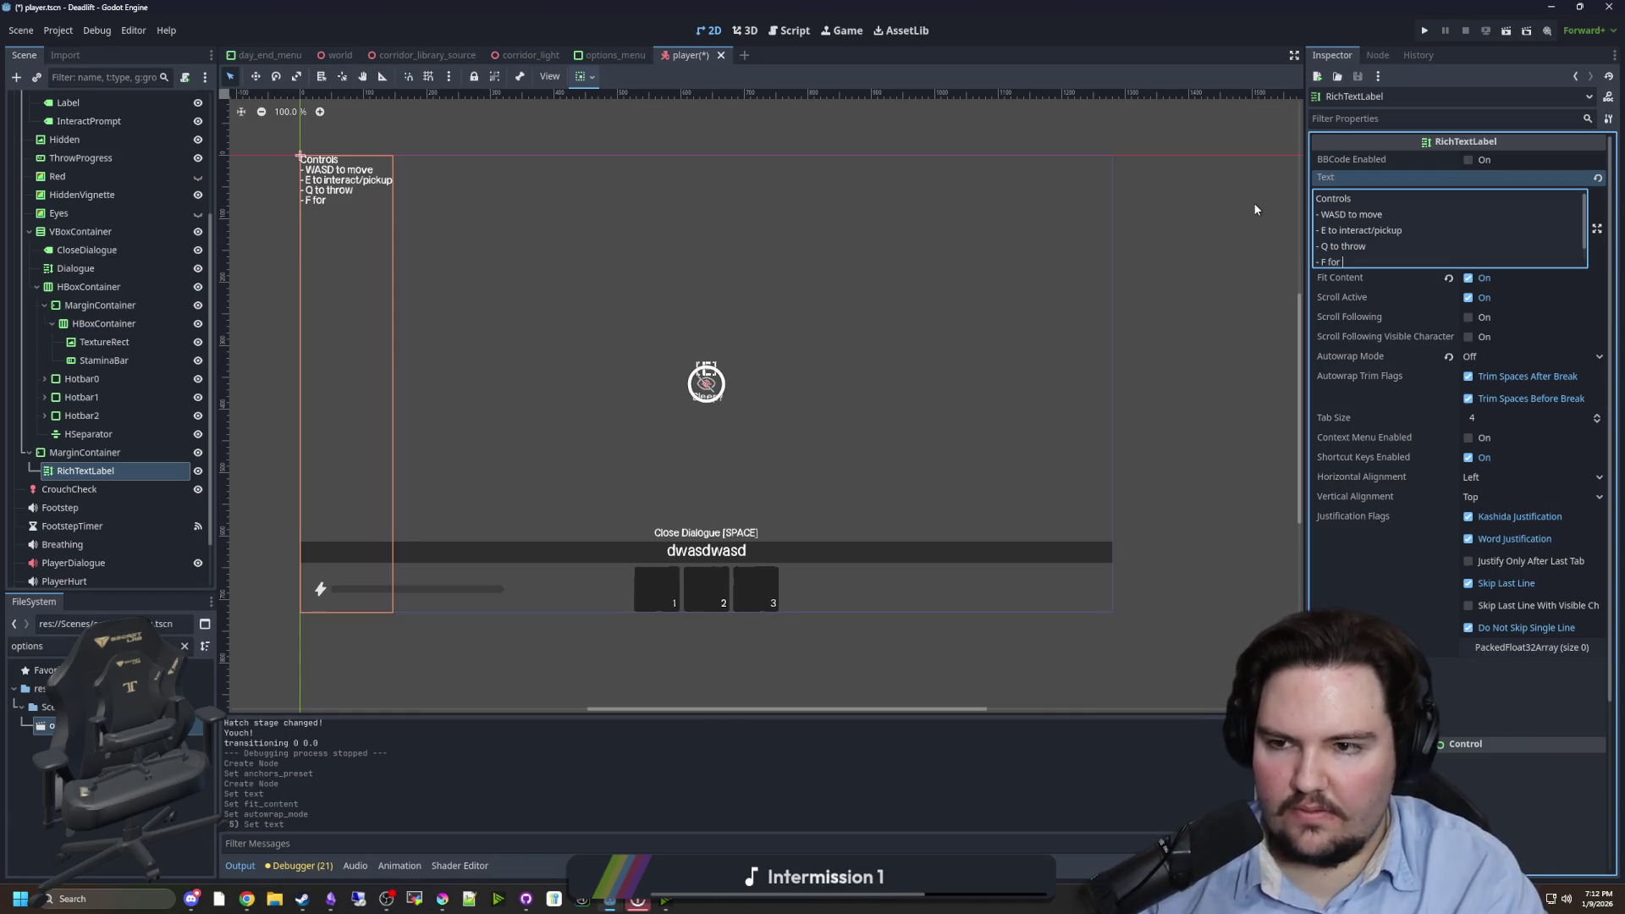
{"action": "key", "text": "BackSpace"}
{"action": "key", "text": "BackSpace"}
{"action": "key", "text": "BackSpace"}
{"action": "key", "text": "BackSpace"}
{"action": "key", "text": "BackSpace"}
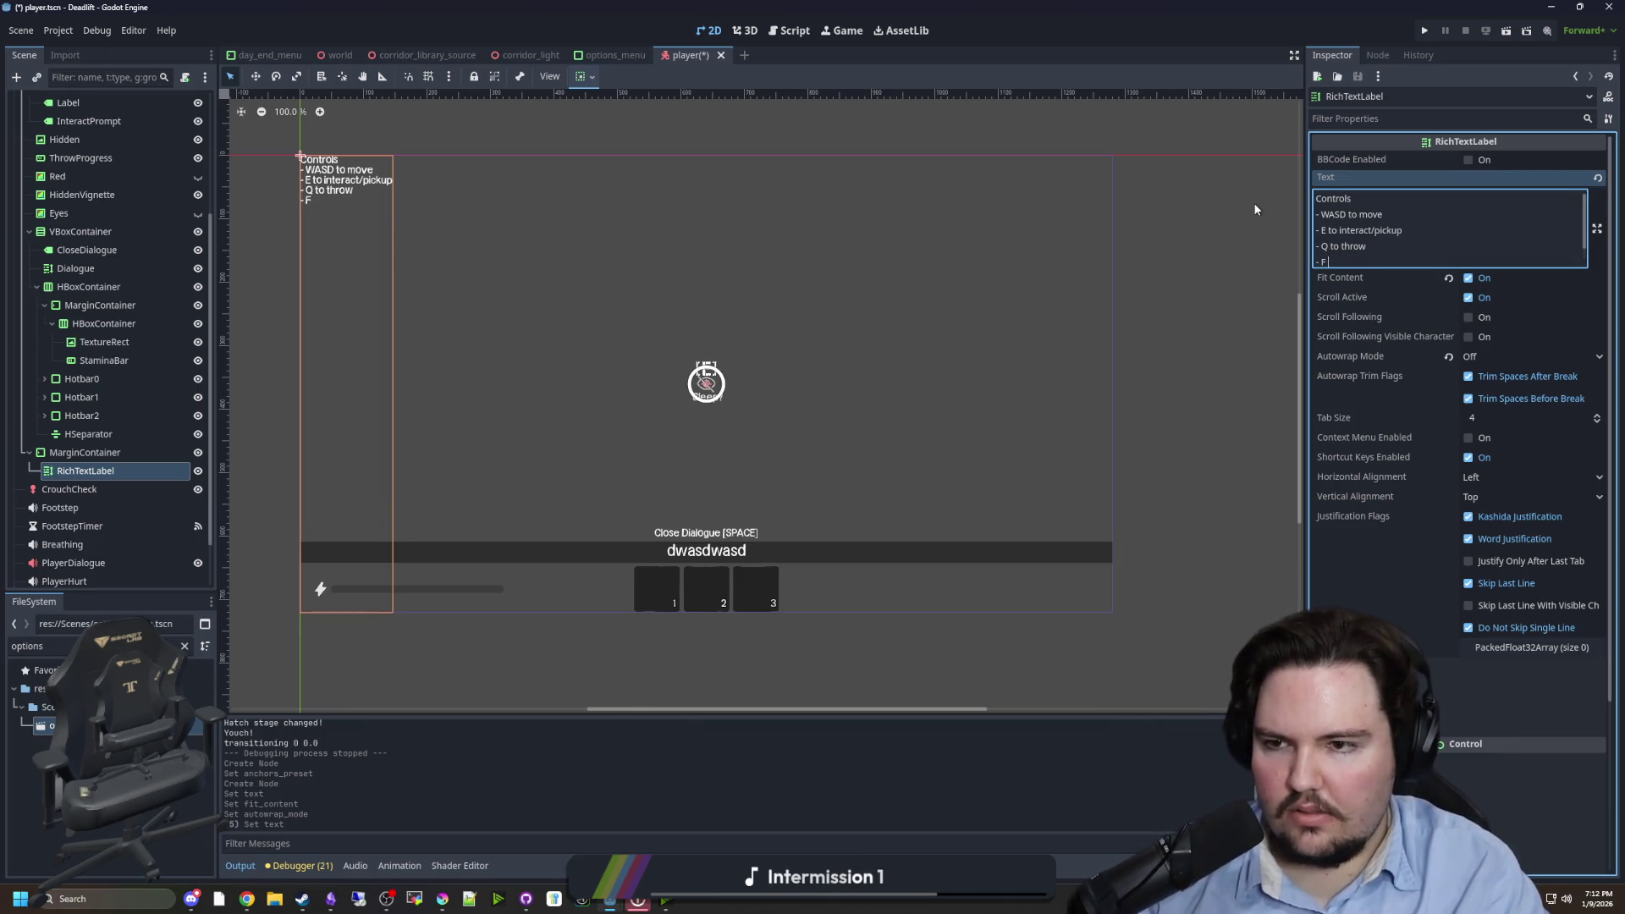
{"action": "type", "text": " toggle flashlight"}
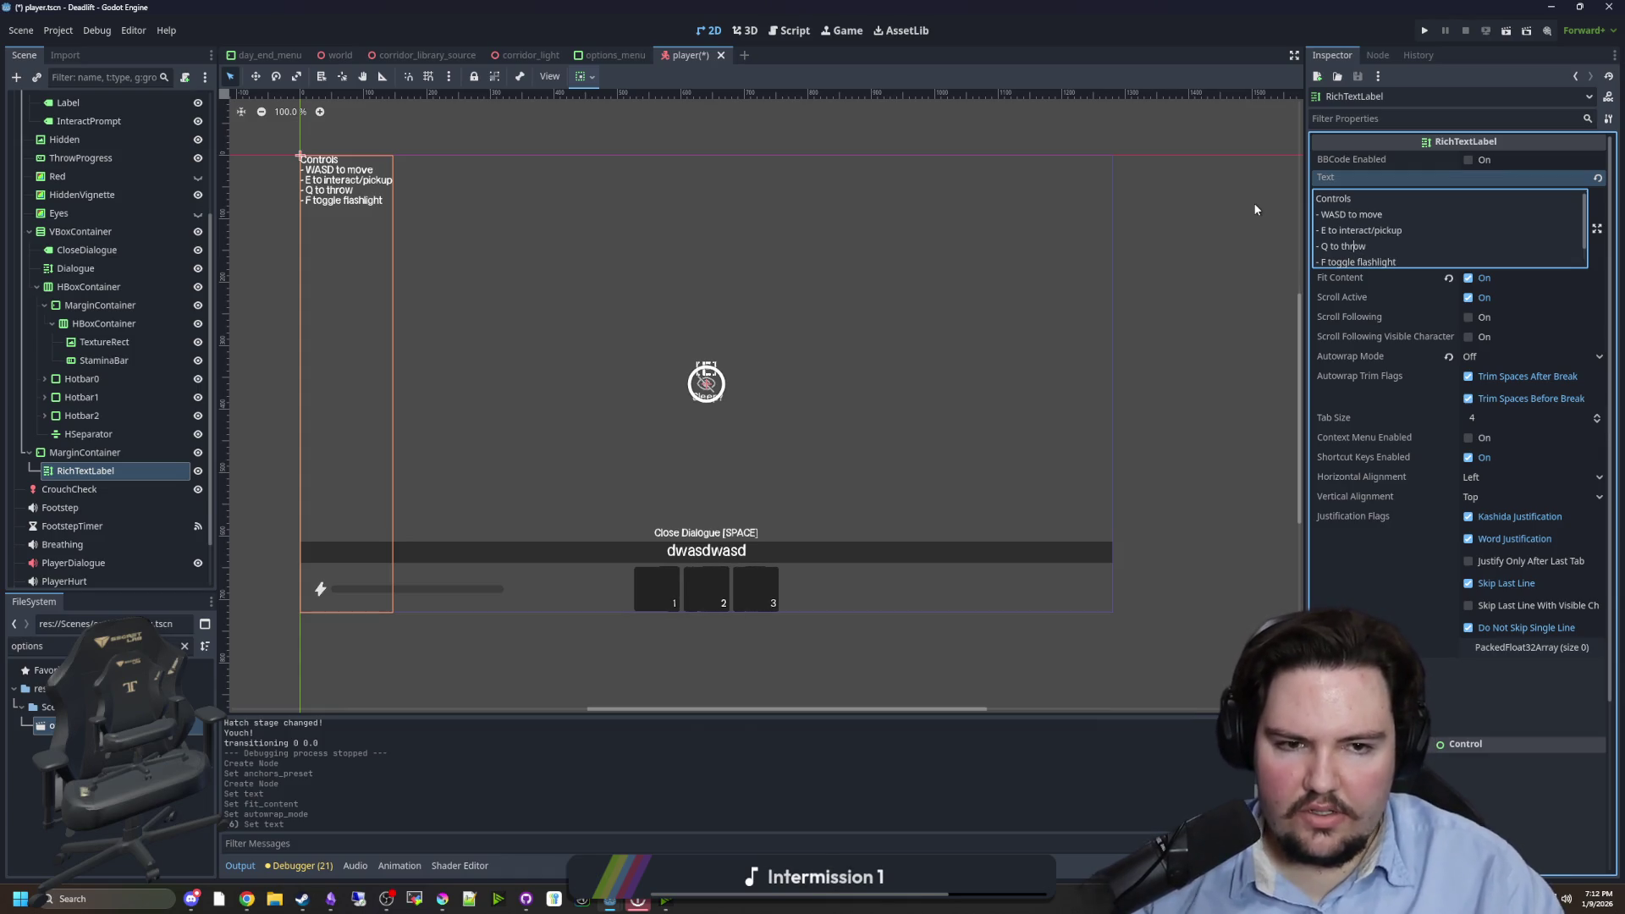
- Remove the word 'to' from the lines and wrap the WASD, E, Q and F keys in brackets
{"action": "key", "text": "ctrl+Left"}
{"action": "key", "text": "BackSpace"}
{"action": "key", "text": "BackSpace"}
{"action": "key", "text": "BackSpace"}
{"action": "key", "text": "Delete"}
{"action": "key", "text": "Delete"}
{"action": "key", "text": "Delete"}
{"action": "key", "text": "Delete"}
{"action": "key", "text": "Delete"}
{"action": "key", "text": "BackSpace"}
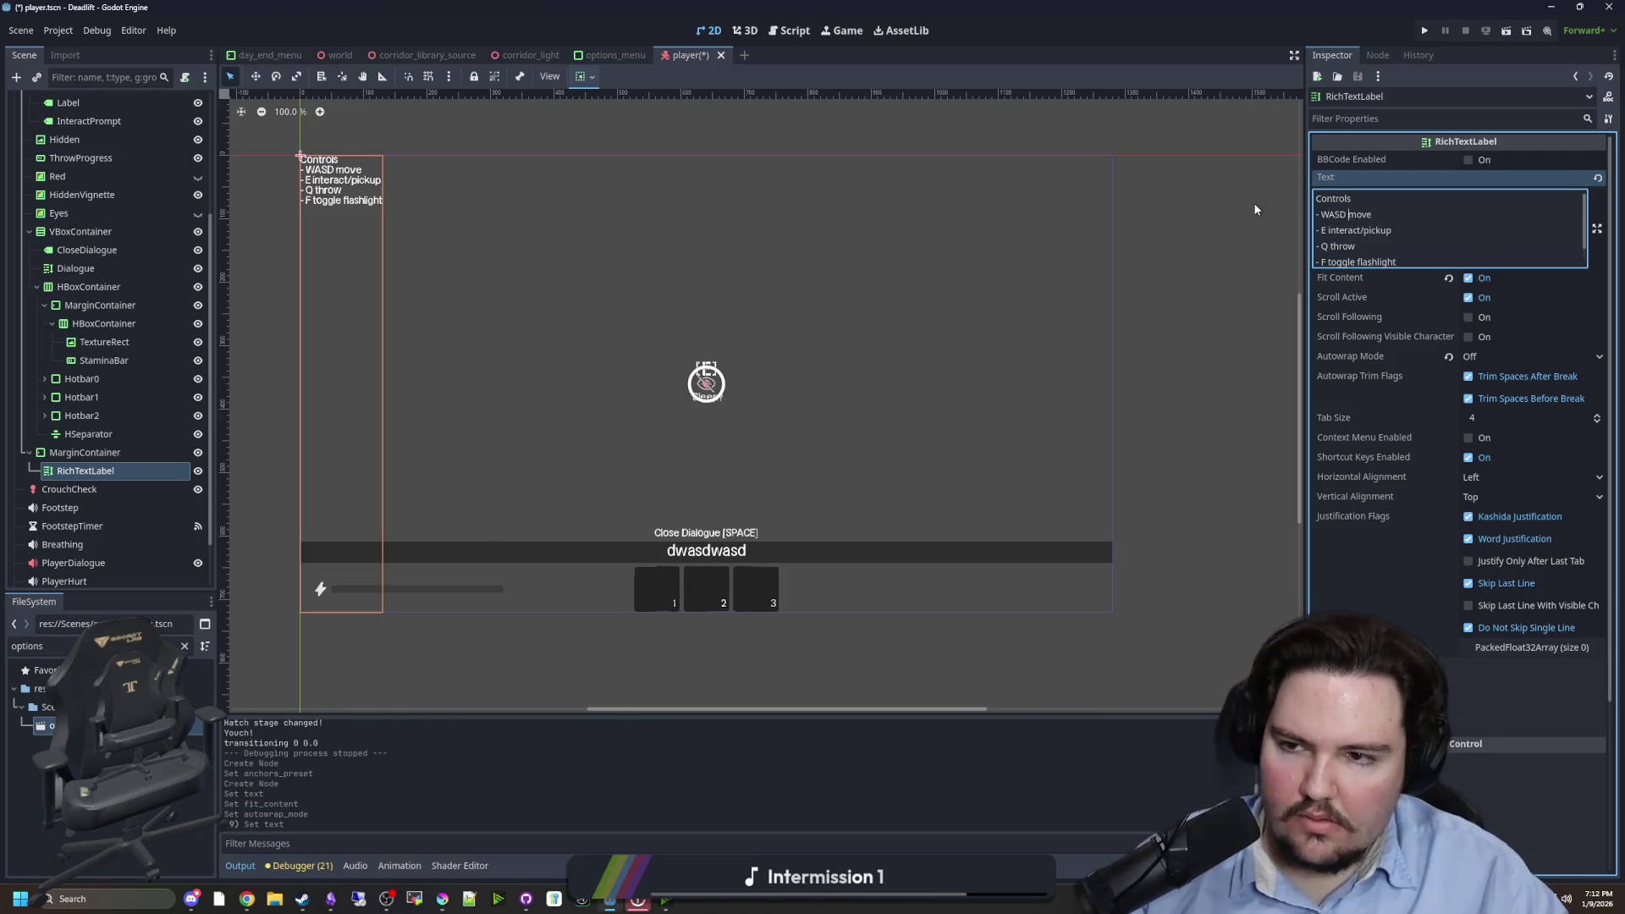
{"action": "type", "text": "]"}
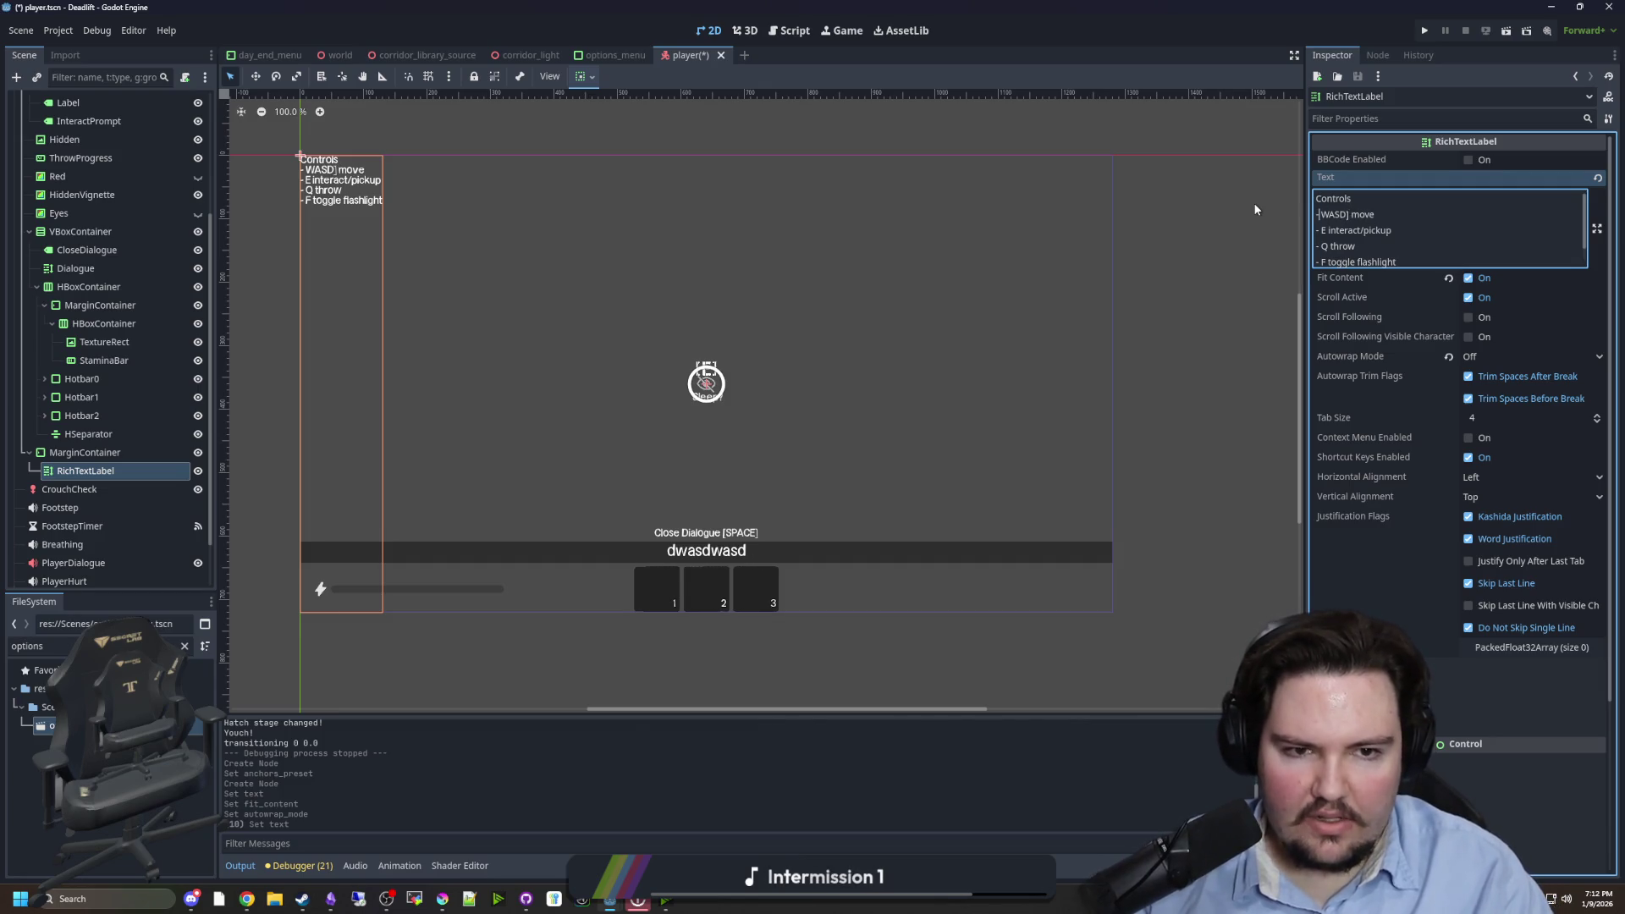
{"action": "type", "text": "["}
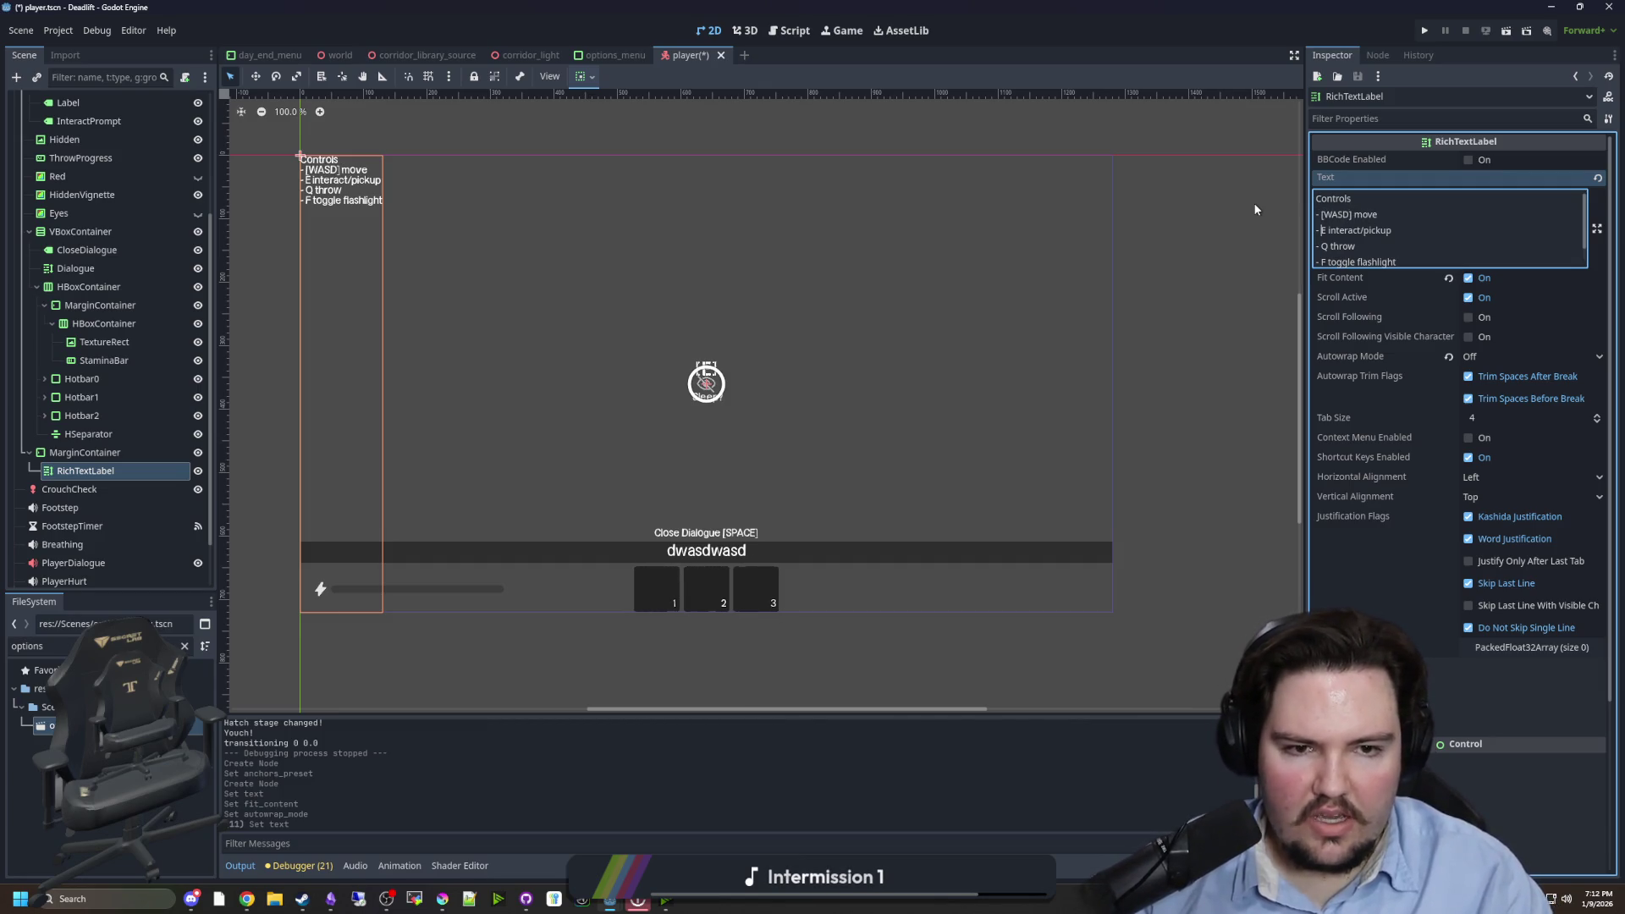
{"action": "type", "text": "]"}
{"action": "key", "text": "Left"}
{"action": "key", "text": "Left"}
{"action": "type", "text": "["}
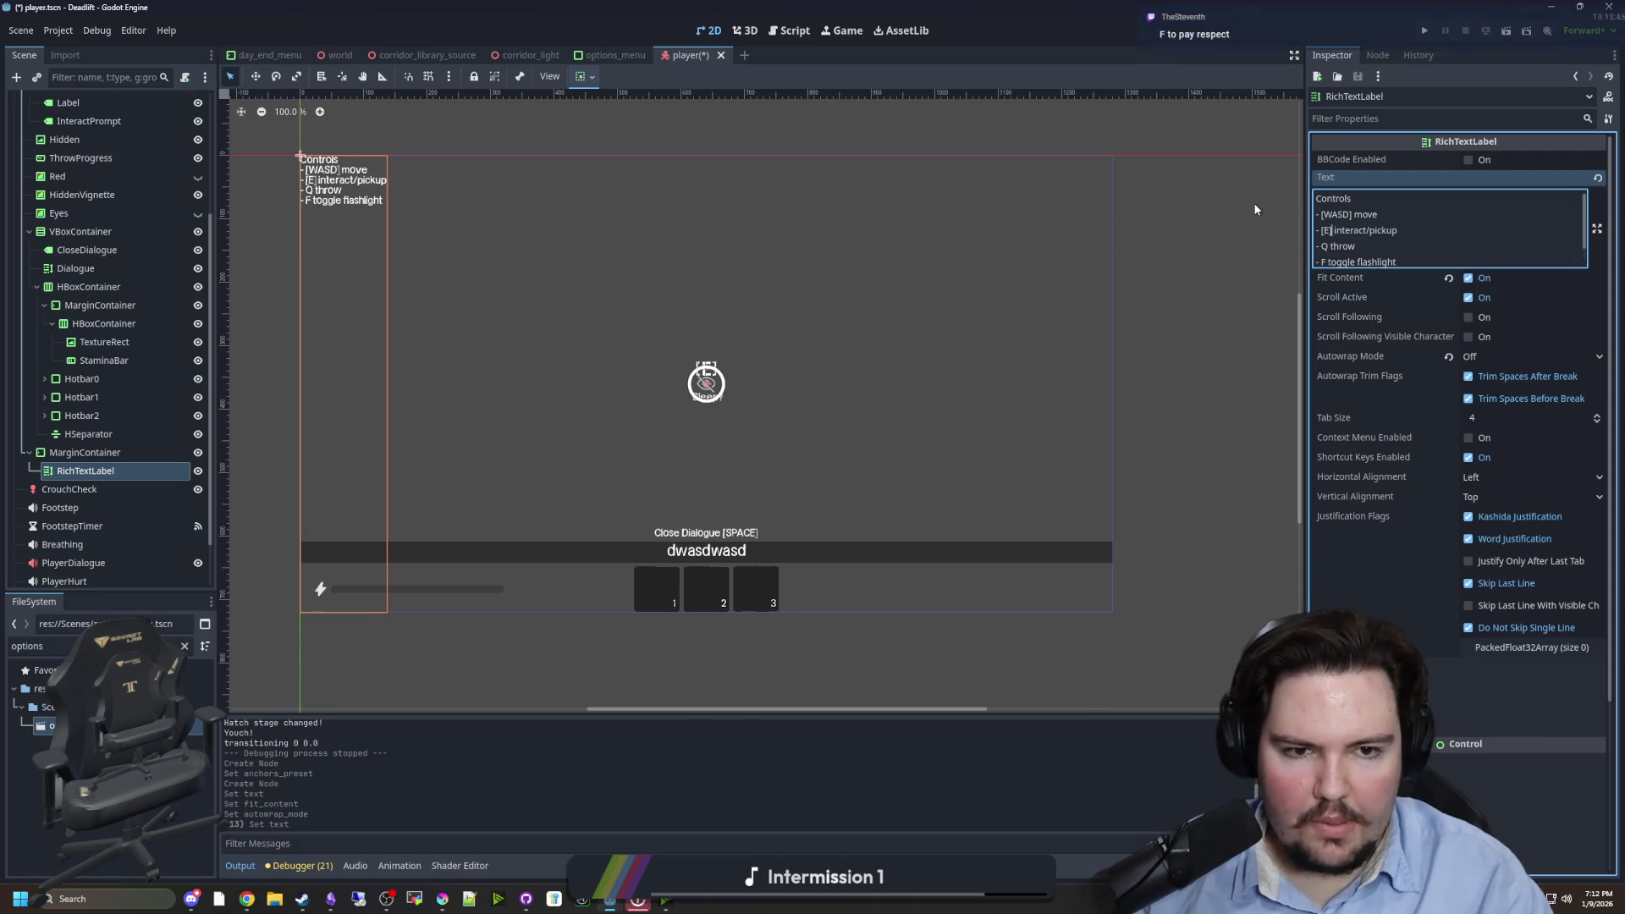
{"action": "key", "text": "Down"}
{"action": "key", "text": "Left"}
{"action": "key", "text": "Left"}
{"action": "type", "text": "["}
{"action": "key", "text": "Right"}
{"action": "type", "text": "]"}
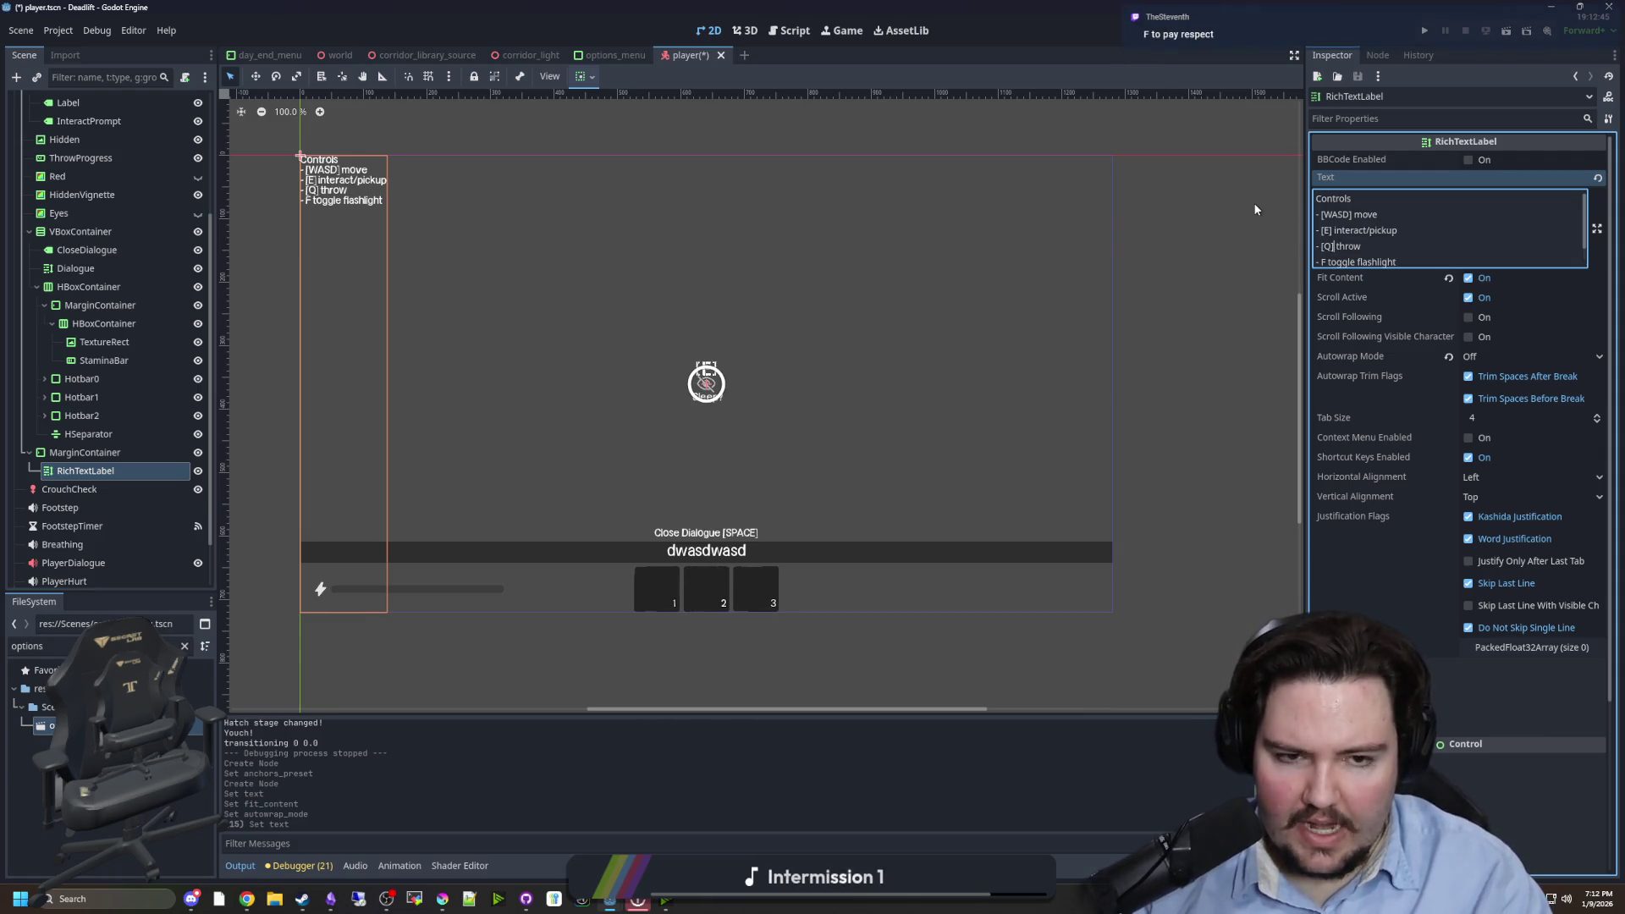
{"action": "type", "text": "["}
{"action": "key", "text": "Right"}
{"action": "type", "text": "]"}
- Insert a '- [CTRL] crouch/hide' line after the move line
{"action": "scroll", "coordinate": [628, 266], "scroll_direction": "up", "scroll_amount": 5}
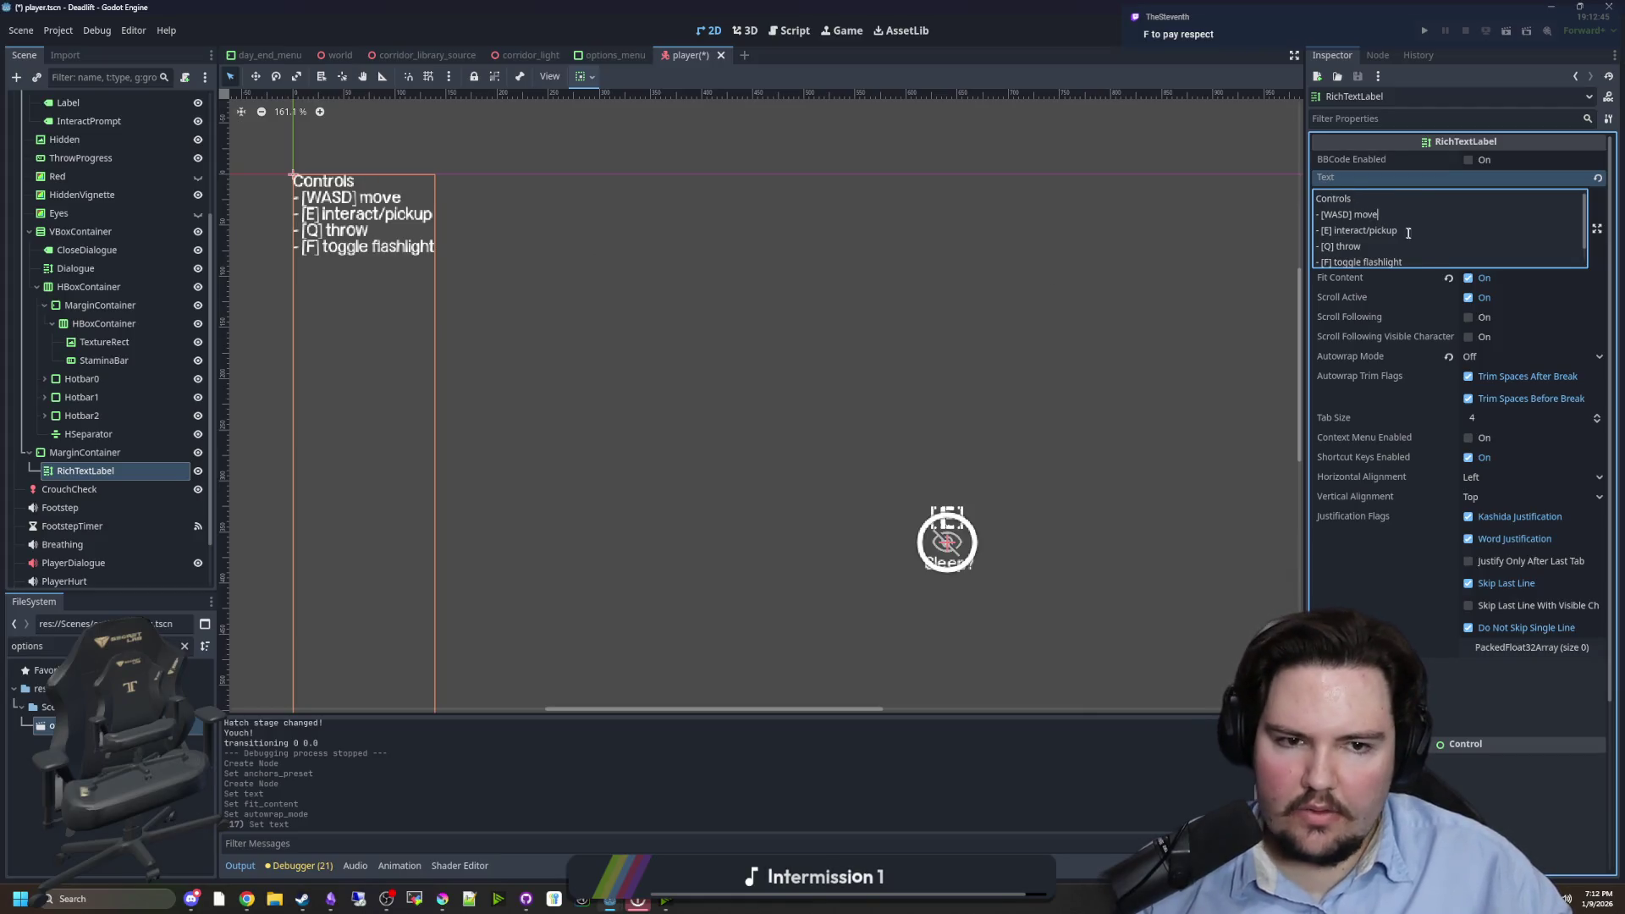
{"action": "key", "text": "Return"}
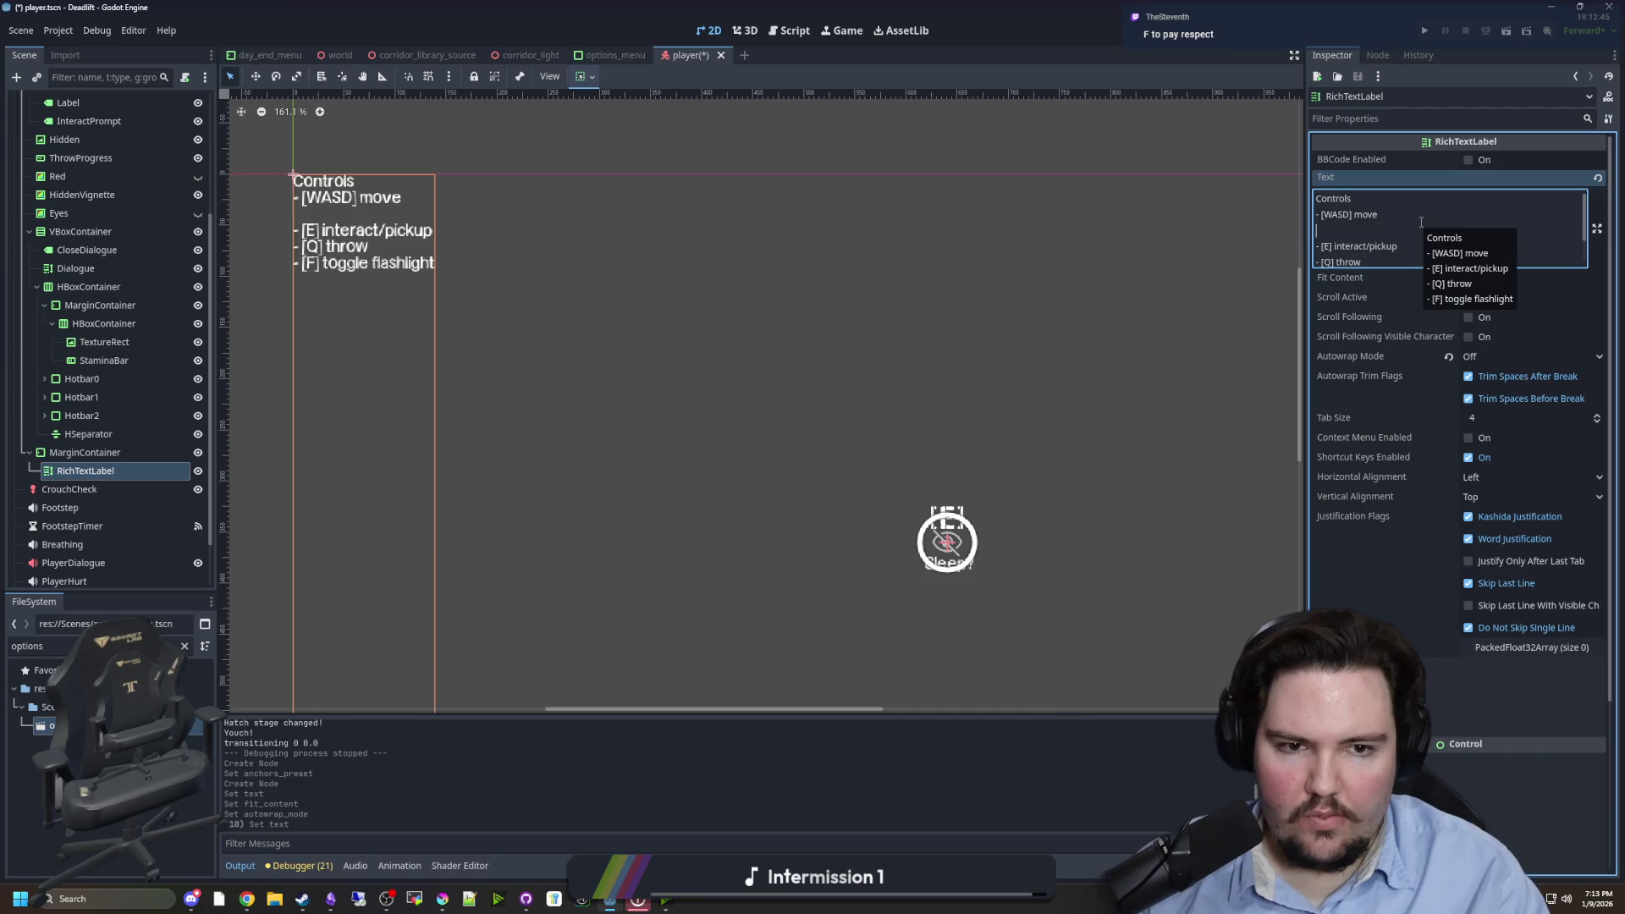
{"action": "type", "text": "- [CTRL]"}
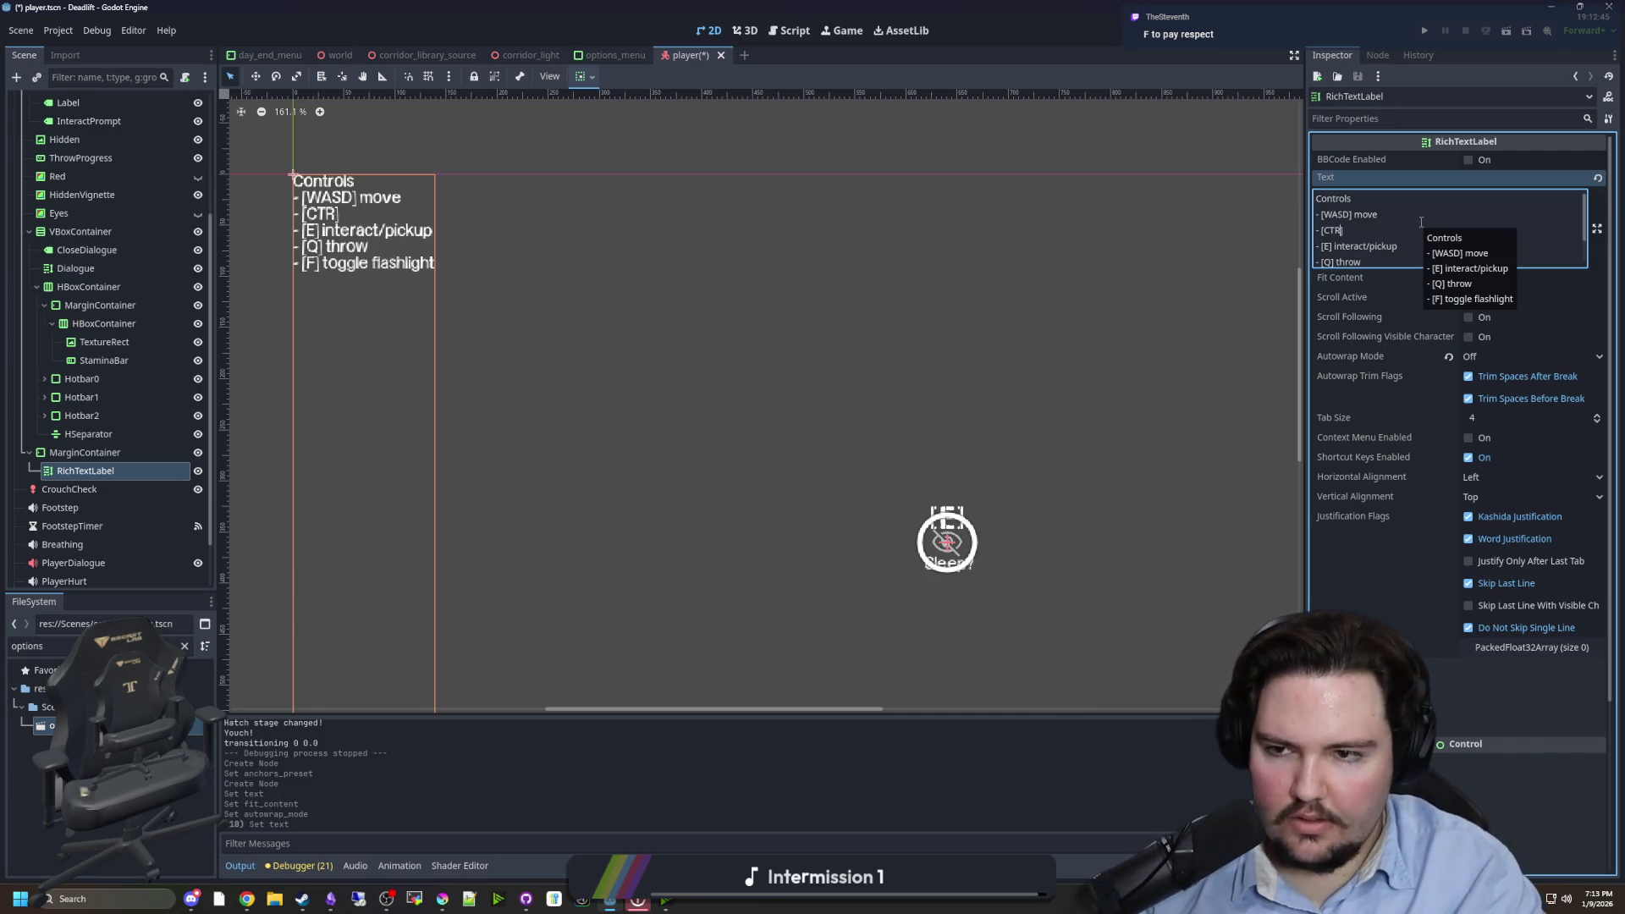
{"action": "type", "text": " crouch"}
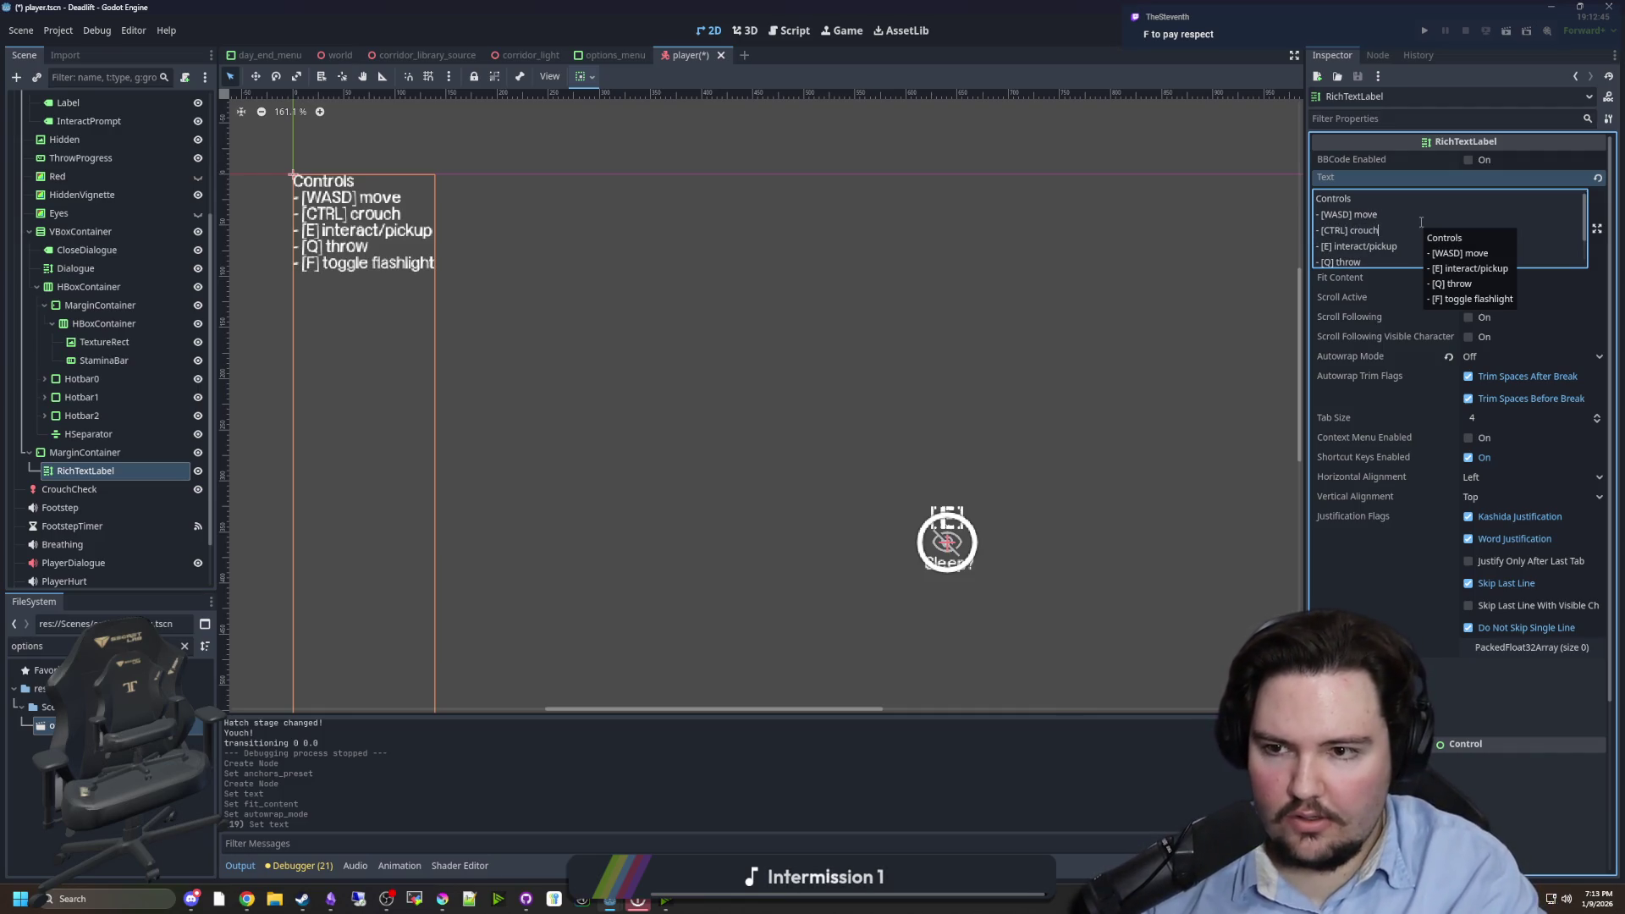
{"action": "type", "text": "/hide"}
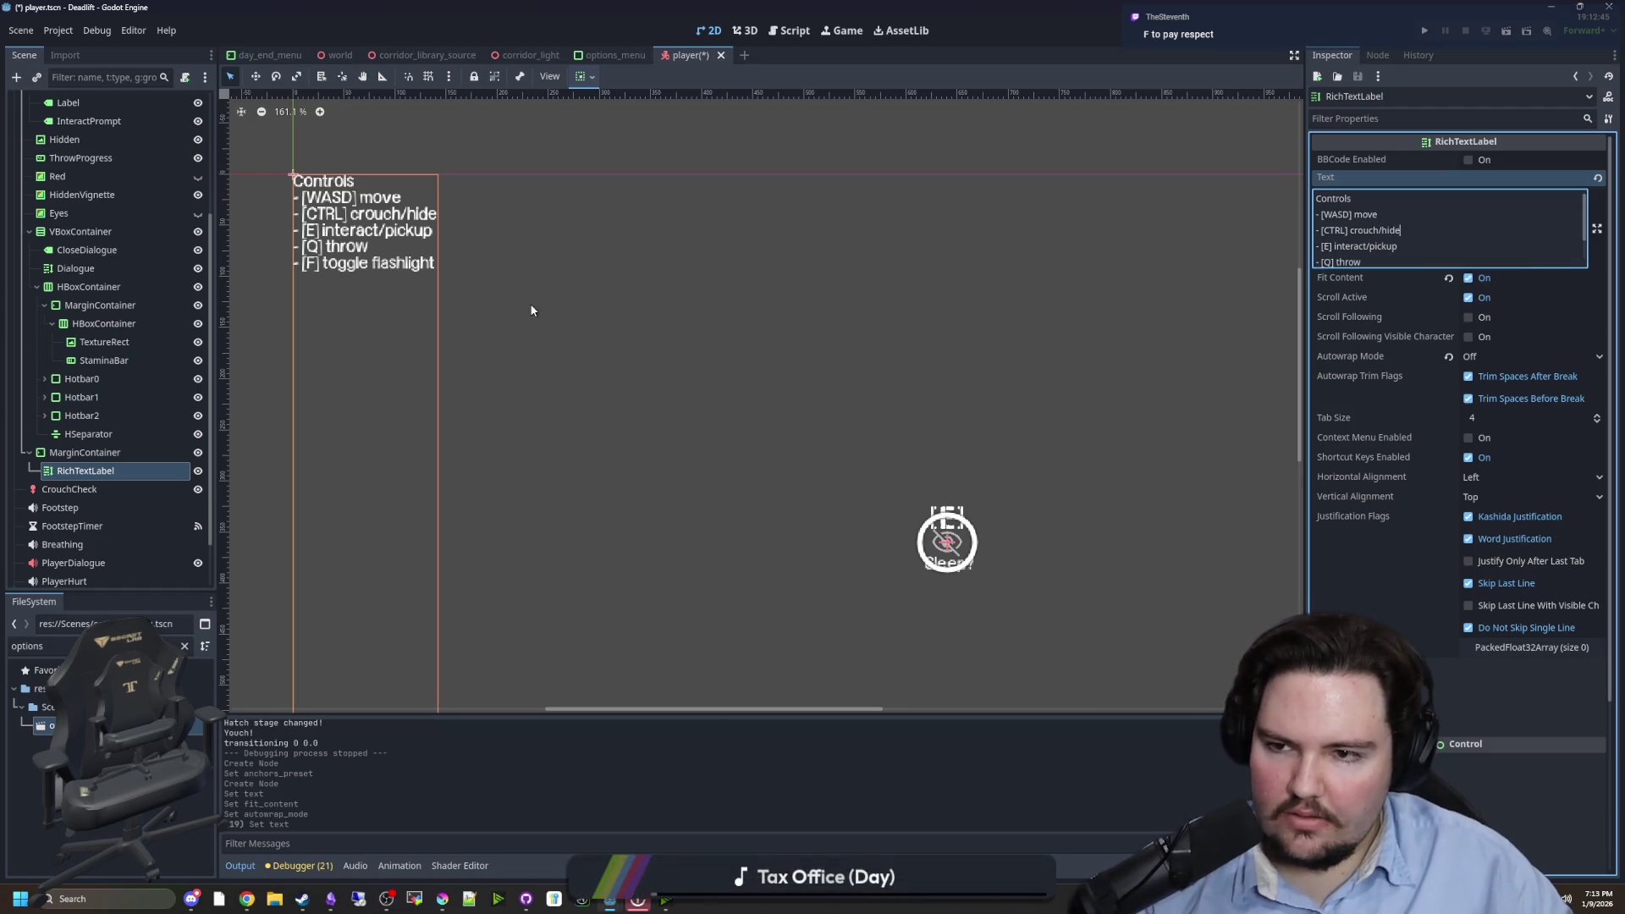
{"action": "scroll", "coordinate": [529, 303], "scroll_direction": "down", "scroll_amount": 3}
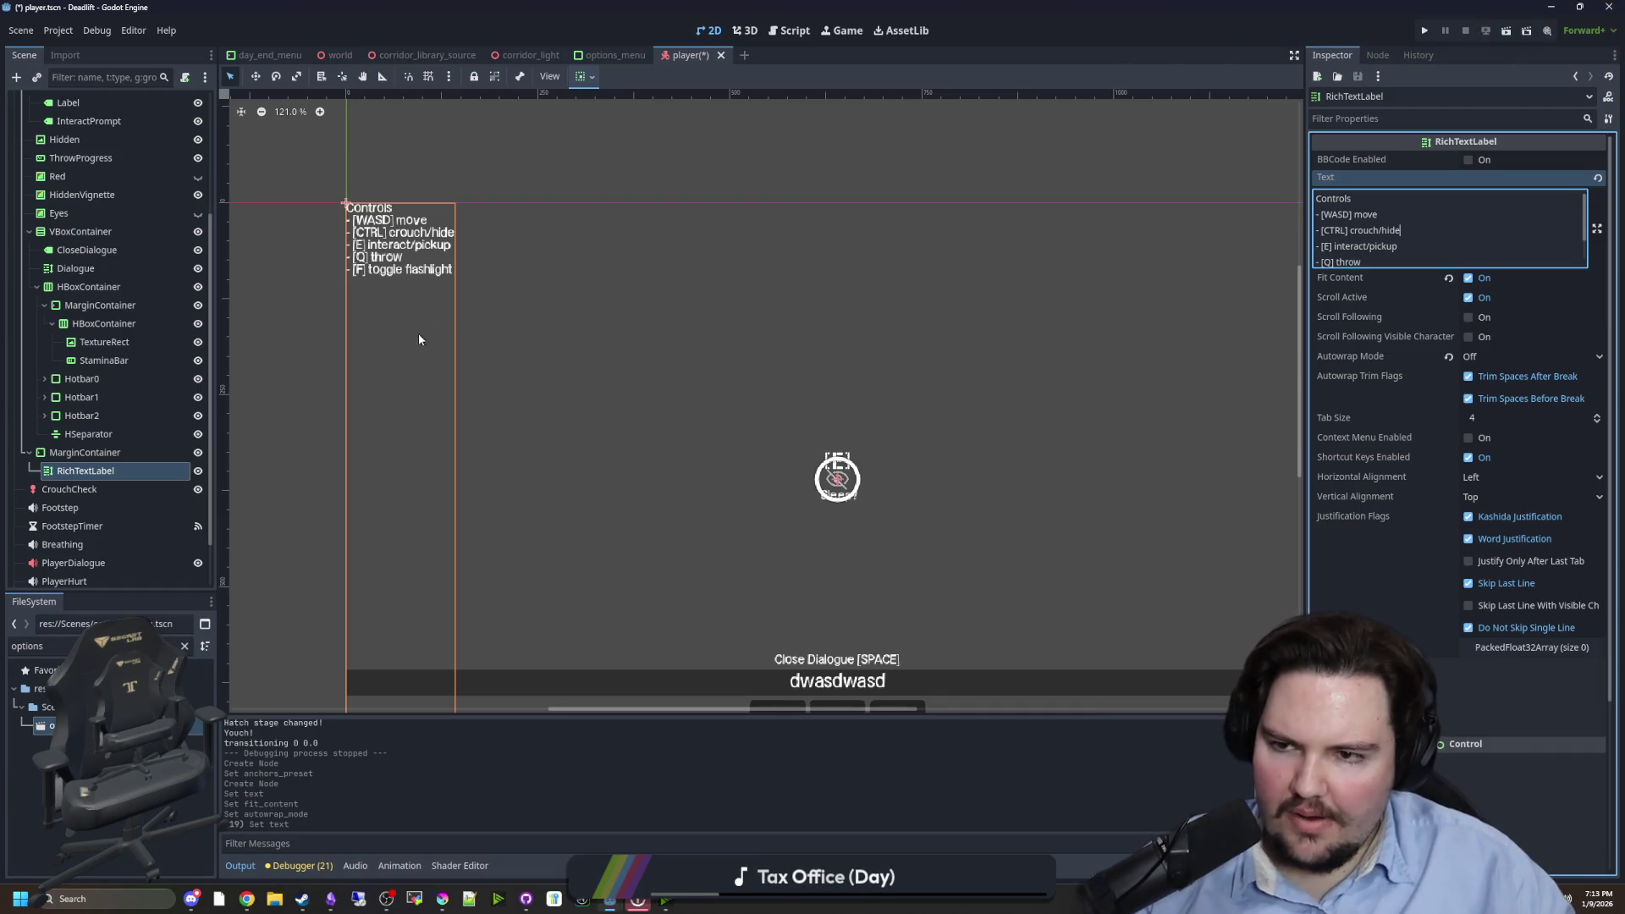
{"action": "scroll", "coordinate": [430, 331], "scroll_direction": "down", "scroll_amount": 1}
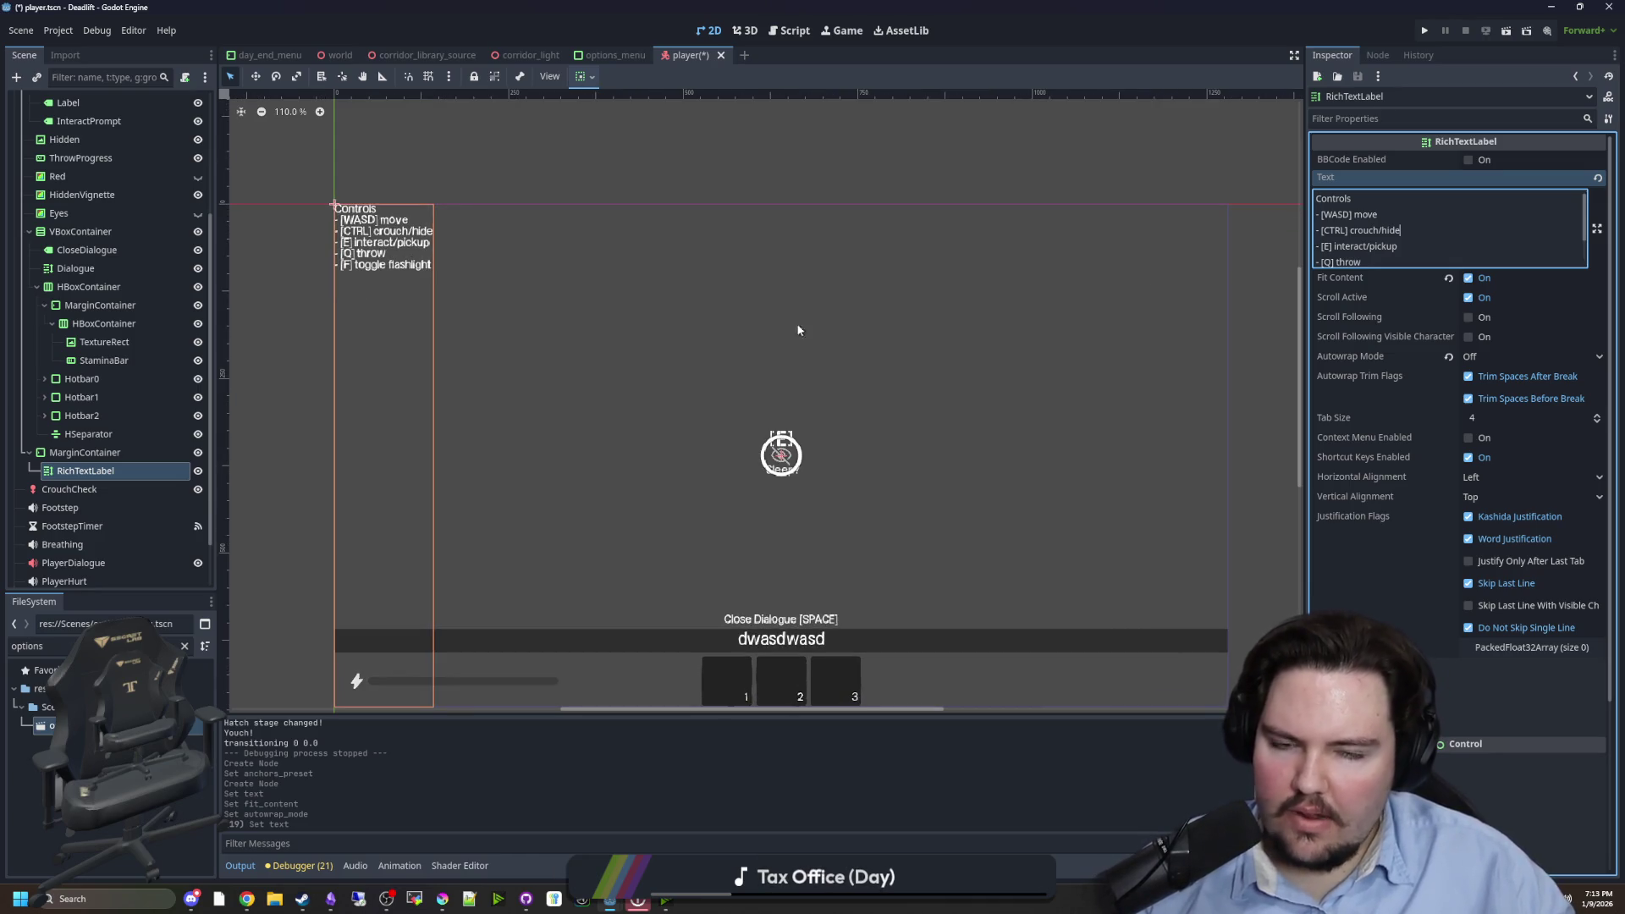
{"action": "left_click", "coordinate": [1318, 198]}
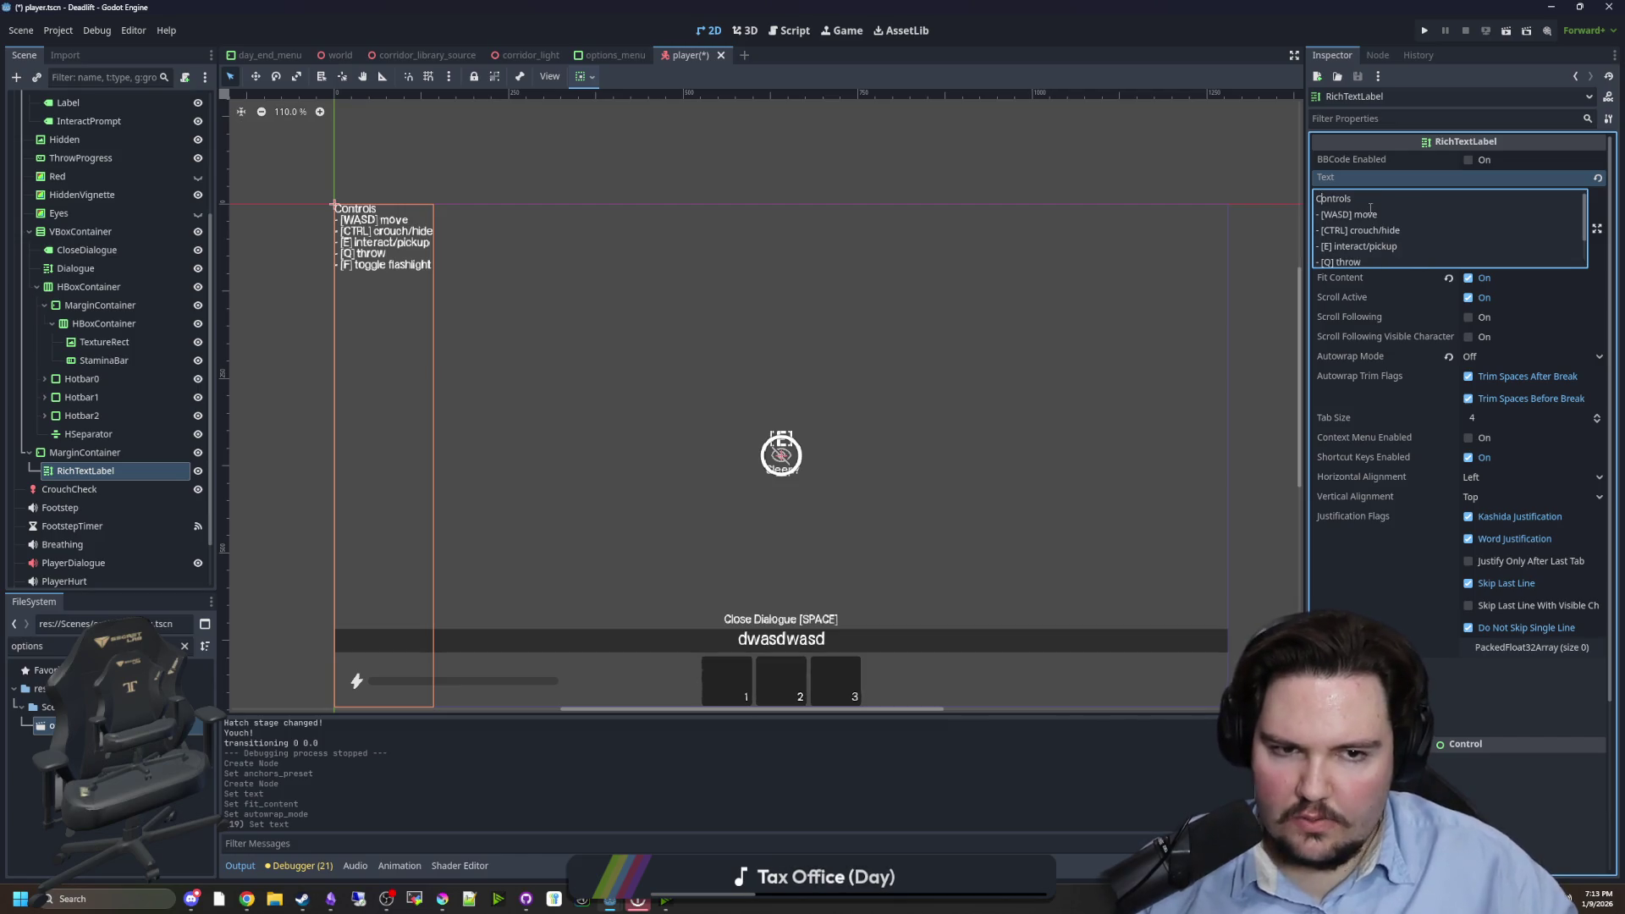
- Wrap the Controls heading in [center] tags and enable BBCode on the label
{"action": "type", "text": "[center]Controls["}
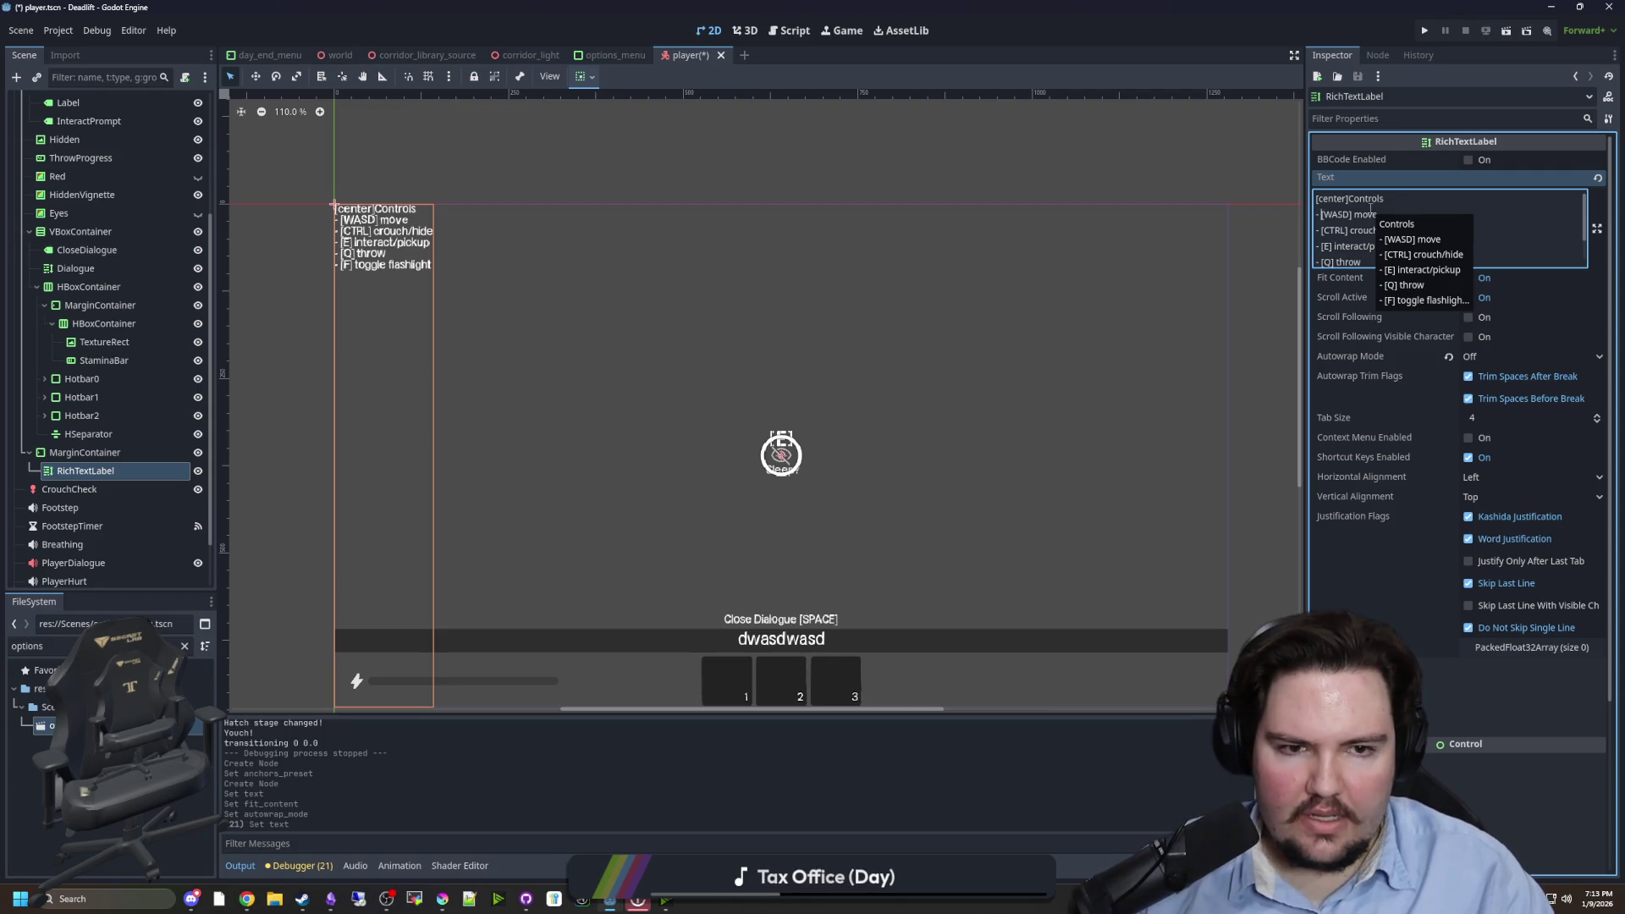
{"action": "type", "text": "/center"}
{"action": "left_click", "coordinate": [1467, 160]}
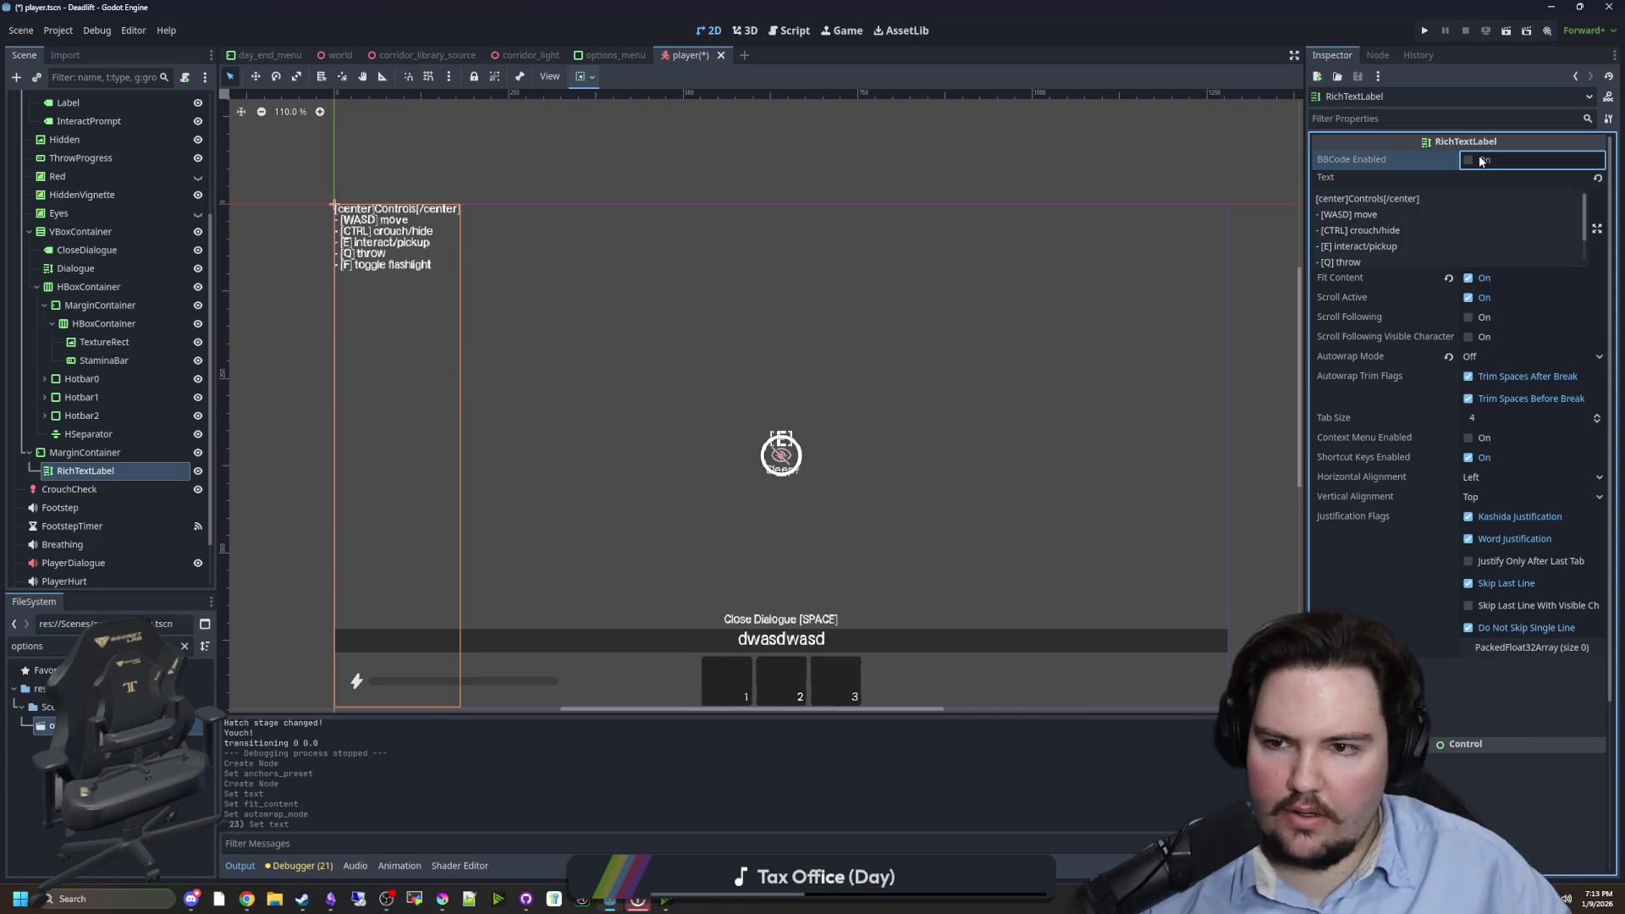
{"action": "left_click", "coordinate": [787, 240]}
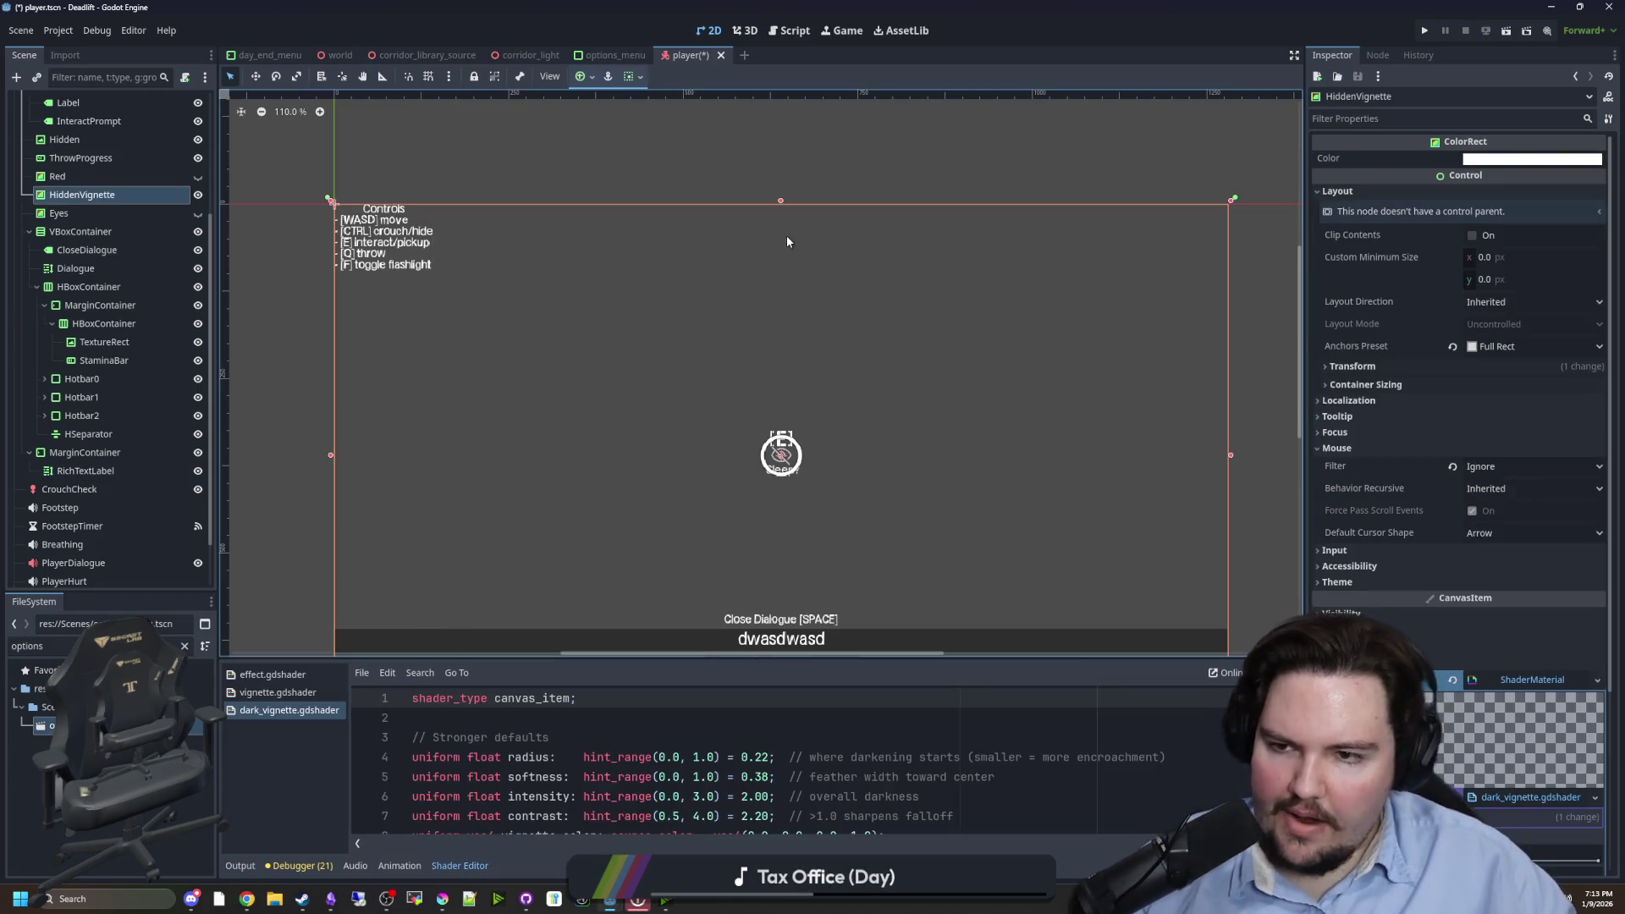
- Reselect the RichTextLabel node and review its controls text
{"action": "left_click", "coordinate": [81, 232]}
{"action": "left_click", "coordinate": [381, 229]}
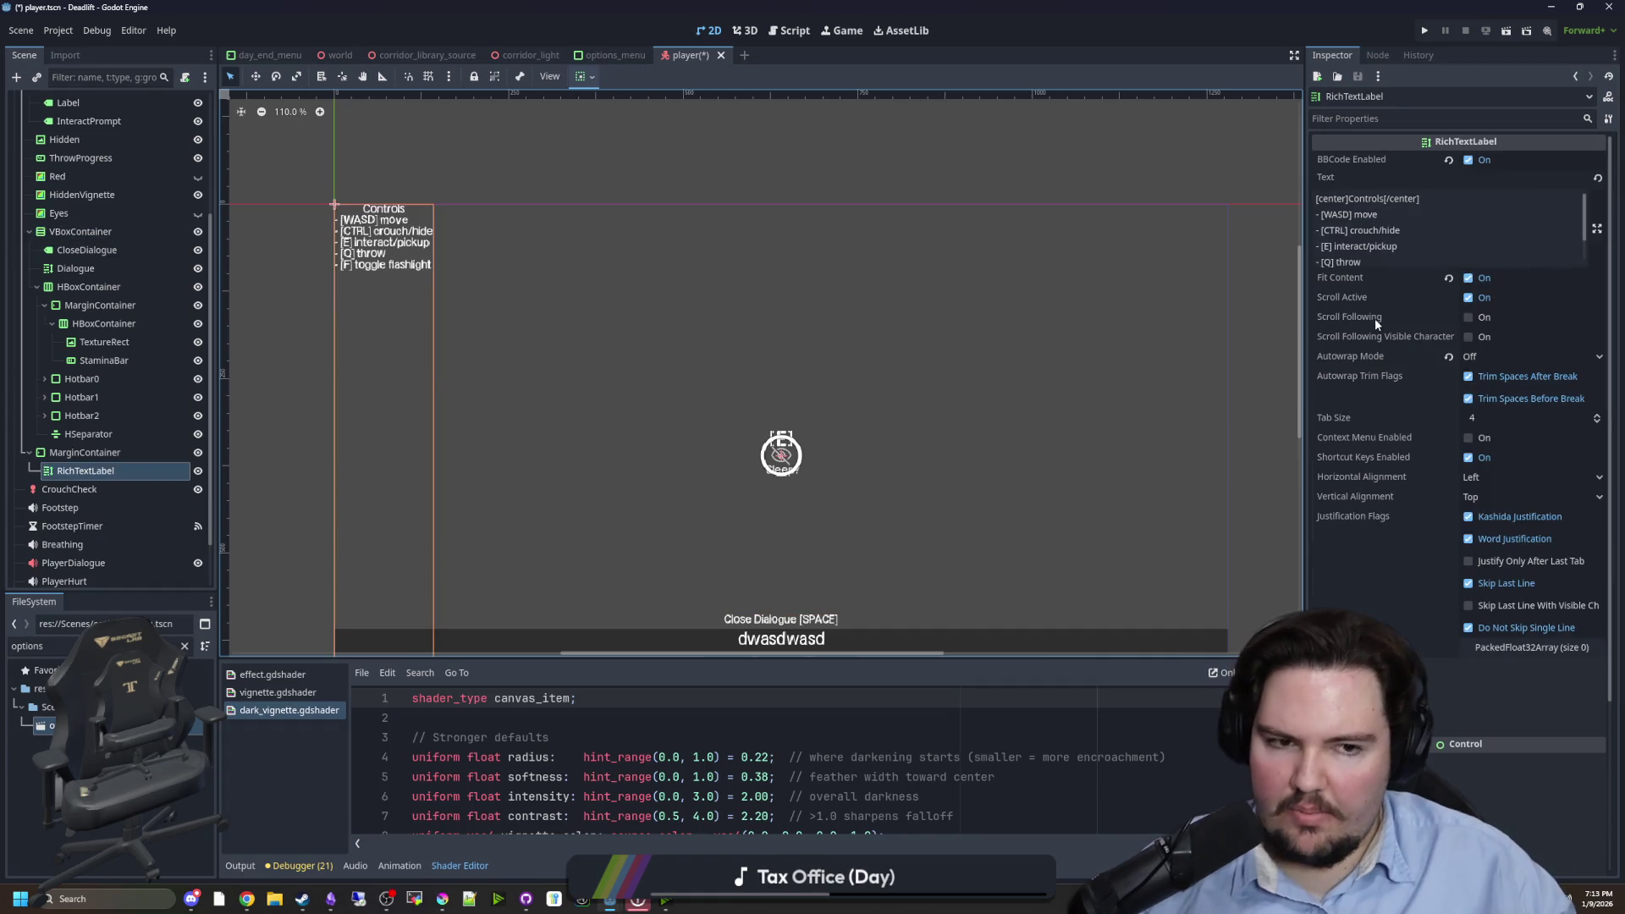
{"action": "left_click", "coordinate": [1408, 253]}
{"action": "key", "text": "ctrl+a"}
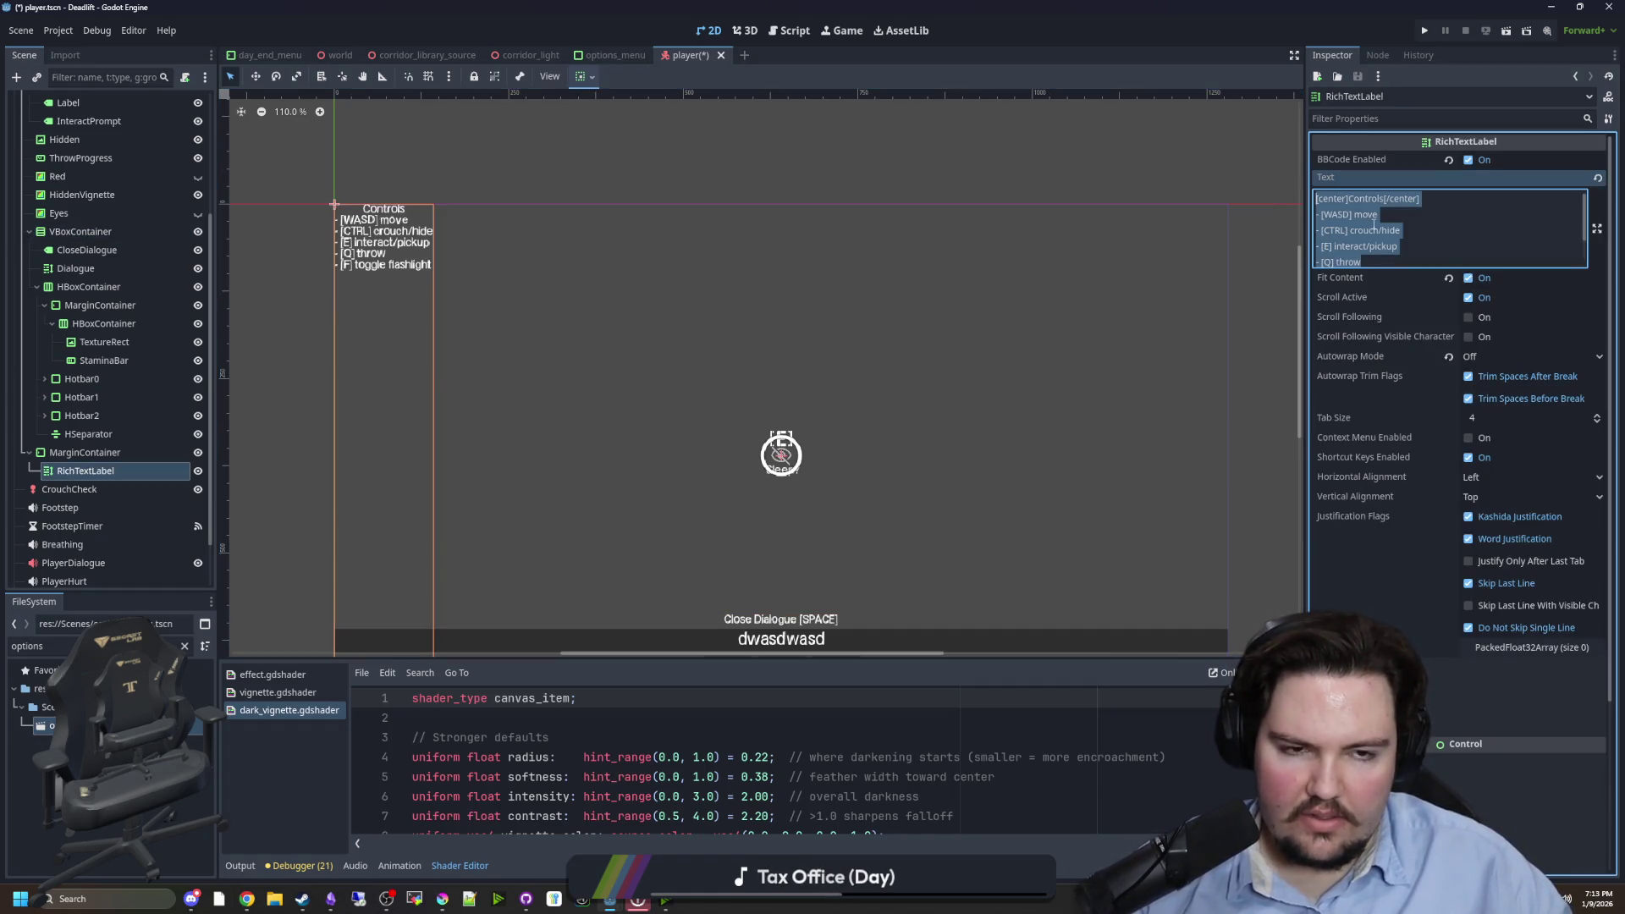
{"action": "left_click", "coordinate": [1402, 230]}
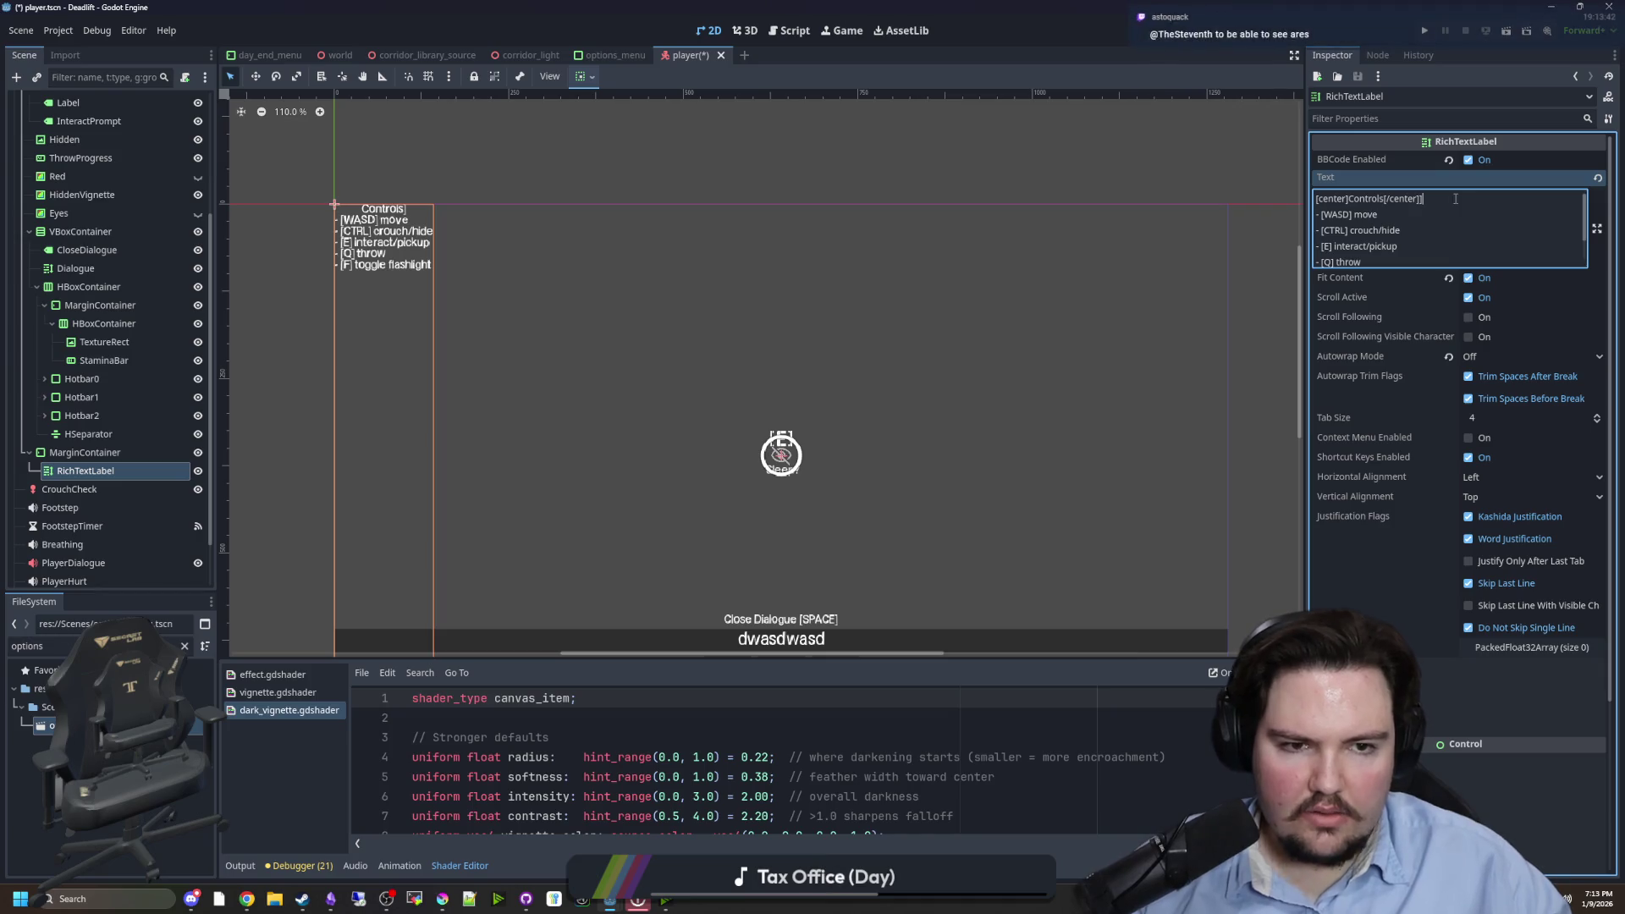
{"action": "left_click", "coordinate": [1603, 102]}
- Open the RichTextLabel class reference and its BBCode docs page
{"action": "left_click", "coordinate": [1602, 103]}
{"action": "scroll", "coordinate": [878, 413], "scroll_direction": "down", "scroll_amount": 5}
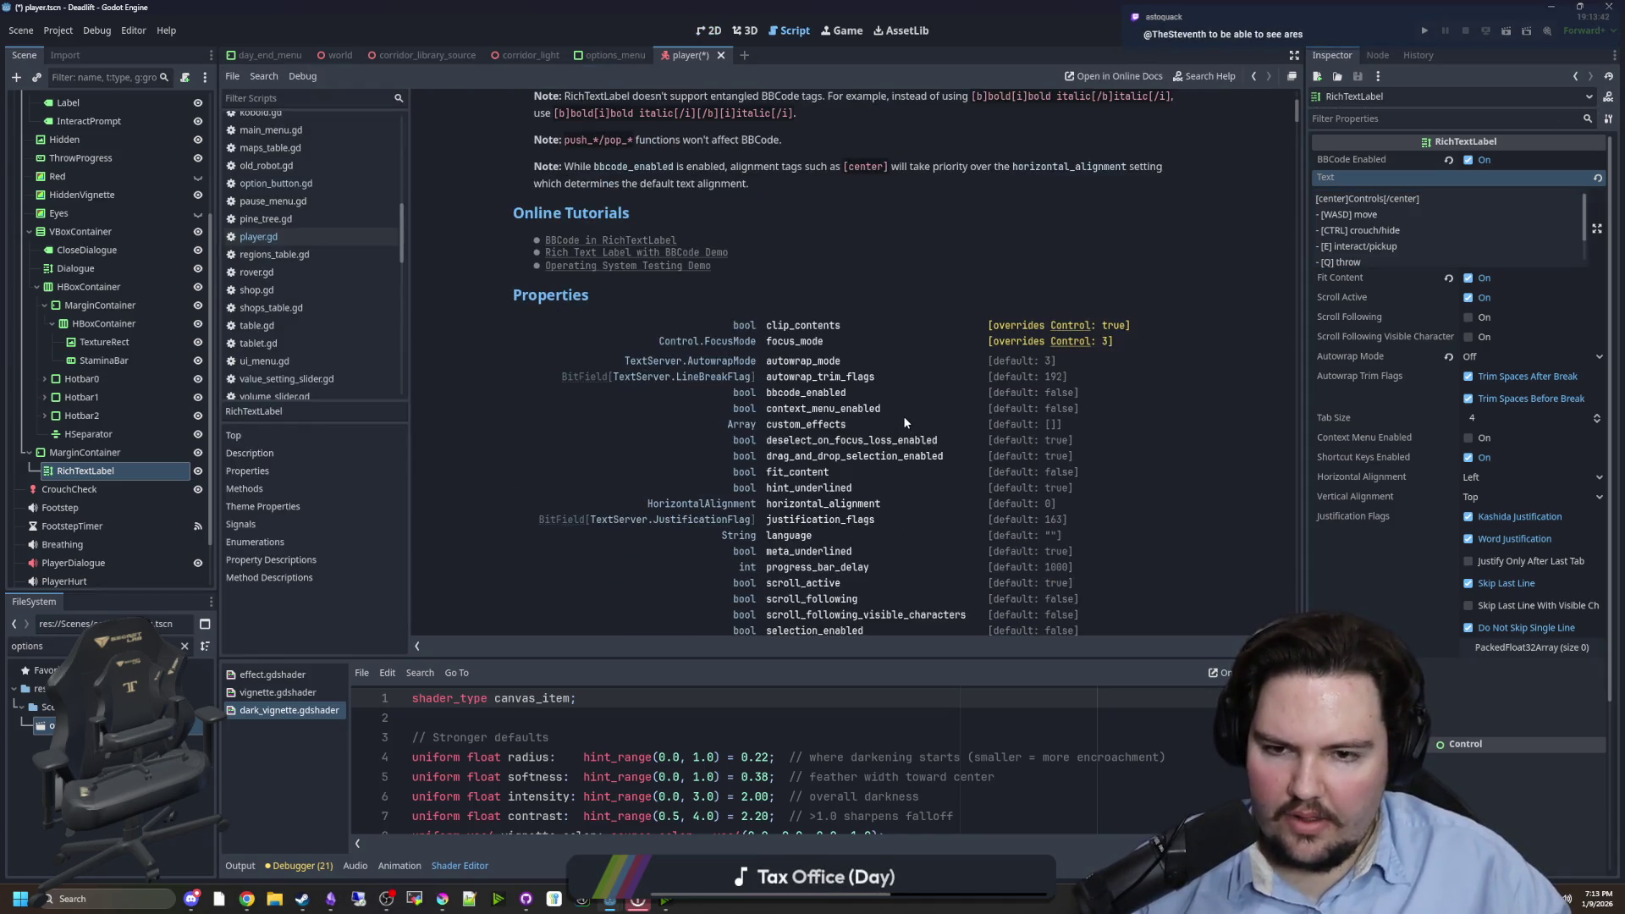
{"action": "scroll", "coordinate": [817, 391], "scroll_direction": "up", "scroll_amount": 5}
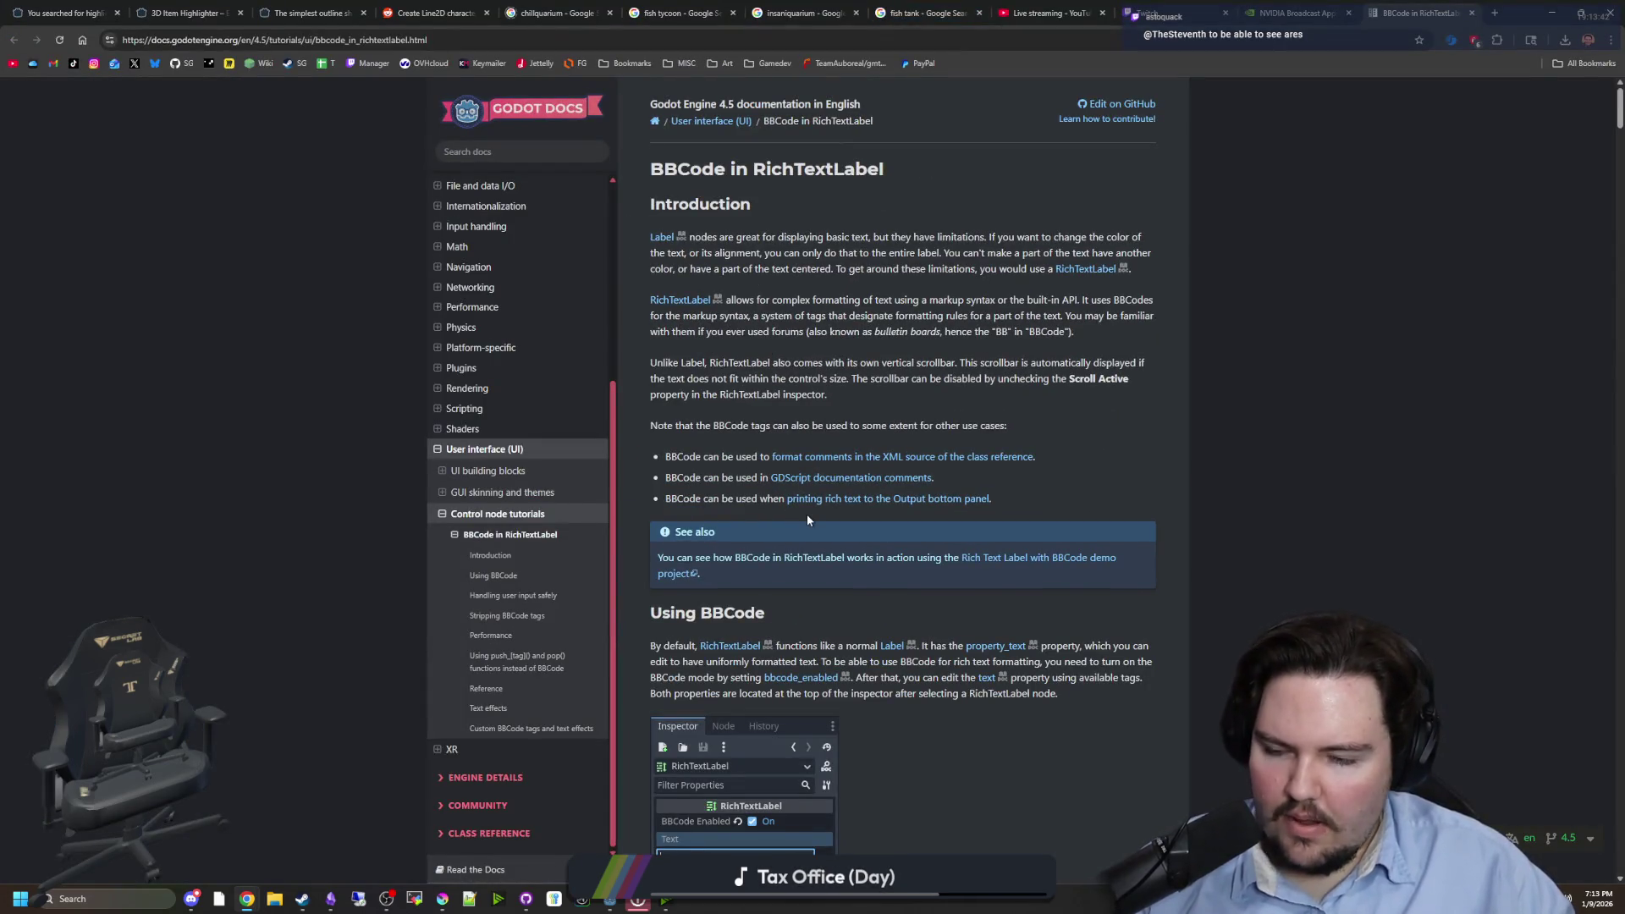
- Search the BBCode docs for 'spacing' to find bottom_spacing, then return to Godot
{"action": "scroll", "coordinate": [807, 520], "scroll_direction": "down", "scroll_amount": 8}
{"action": "scroll", "coordinate": [838, 496], "scroll_direction": "down", "scroll_amount": 2}
{"action": "scroll", "coordinate": [838, 496], "scroll_direction": "down", "scroll_amount": 4}
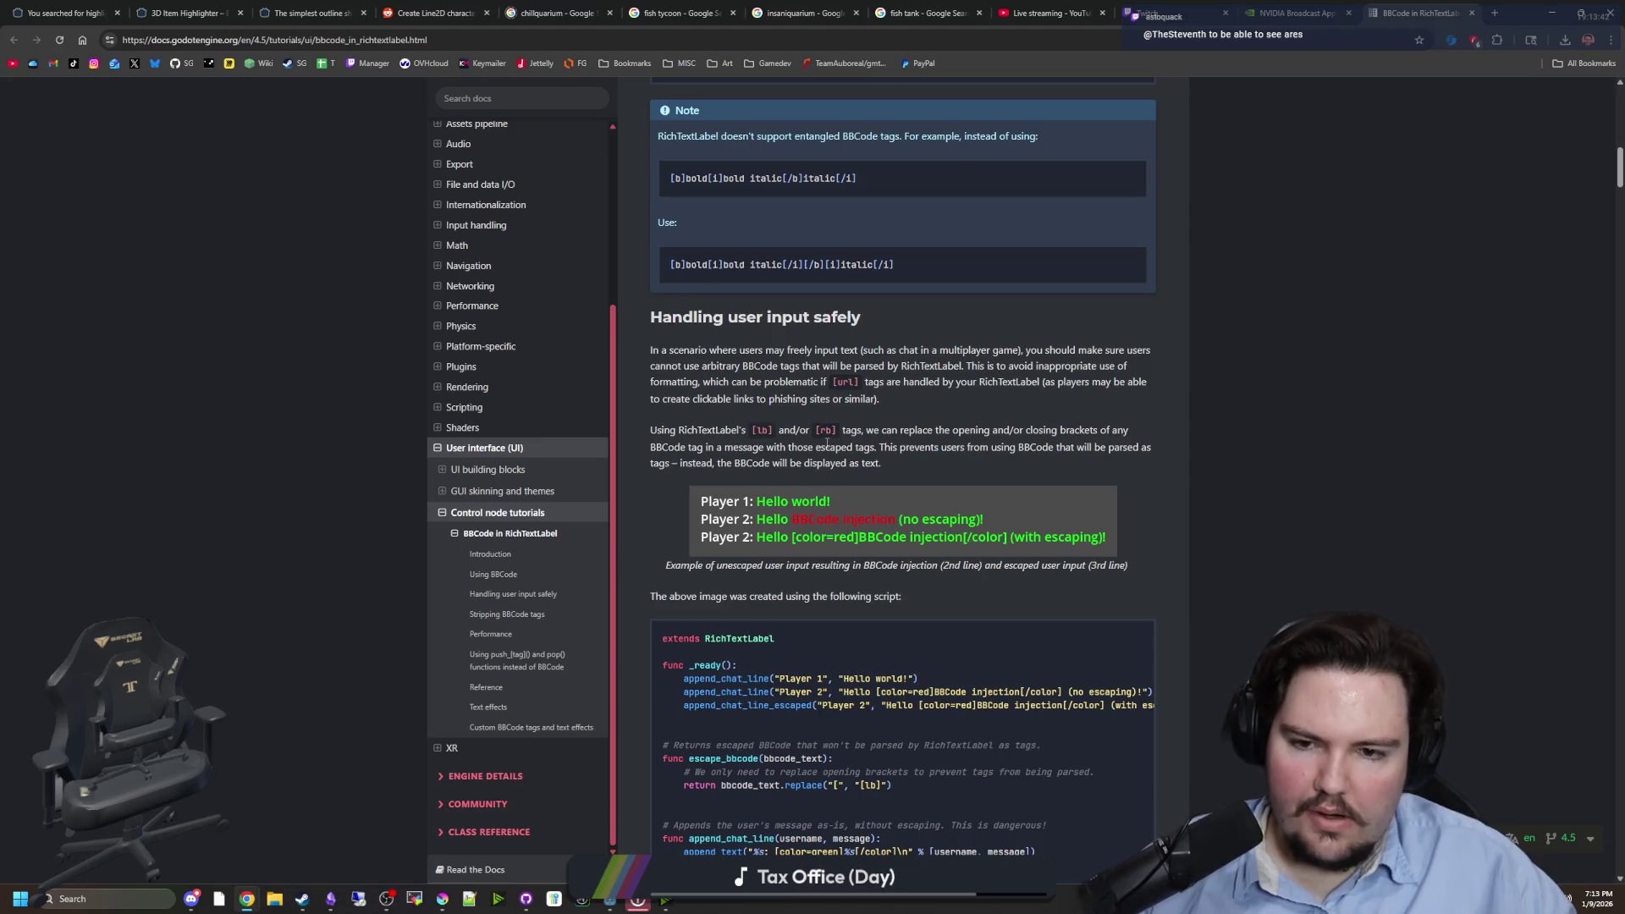
{"action": "scroll", "coordinate": [836, 395], "scroll_direction": "down", "scroll_amount": 15}
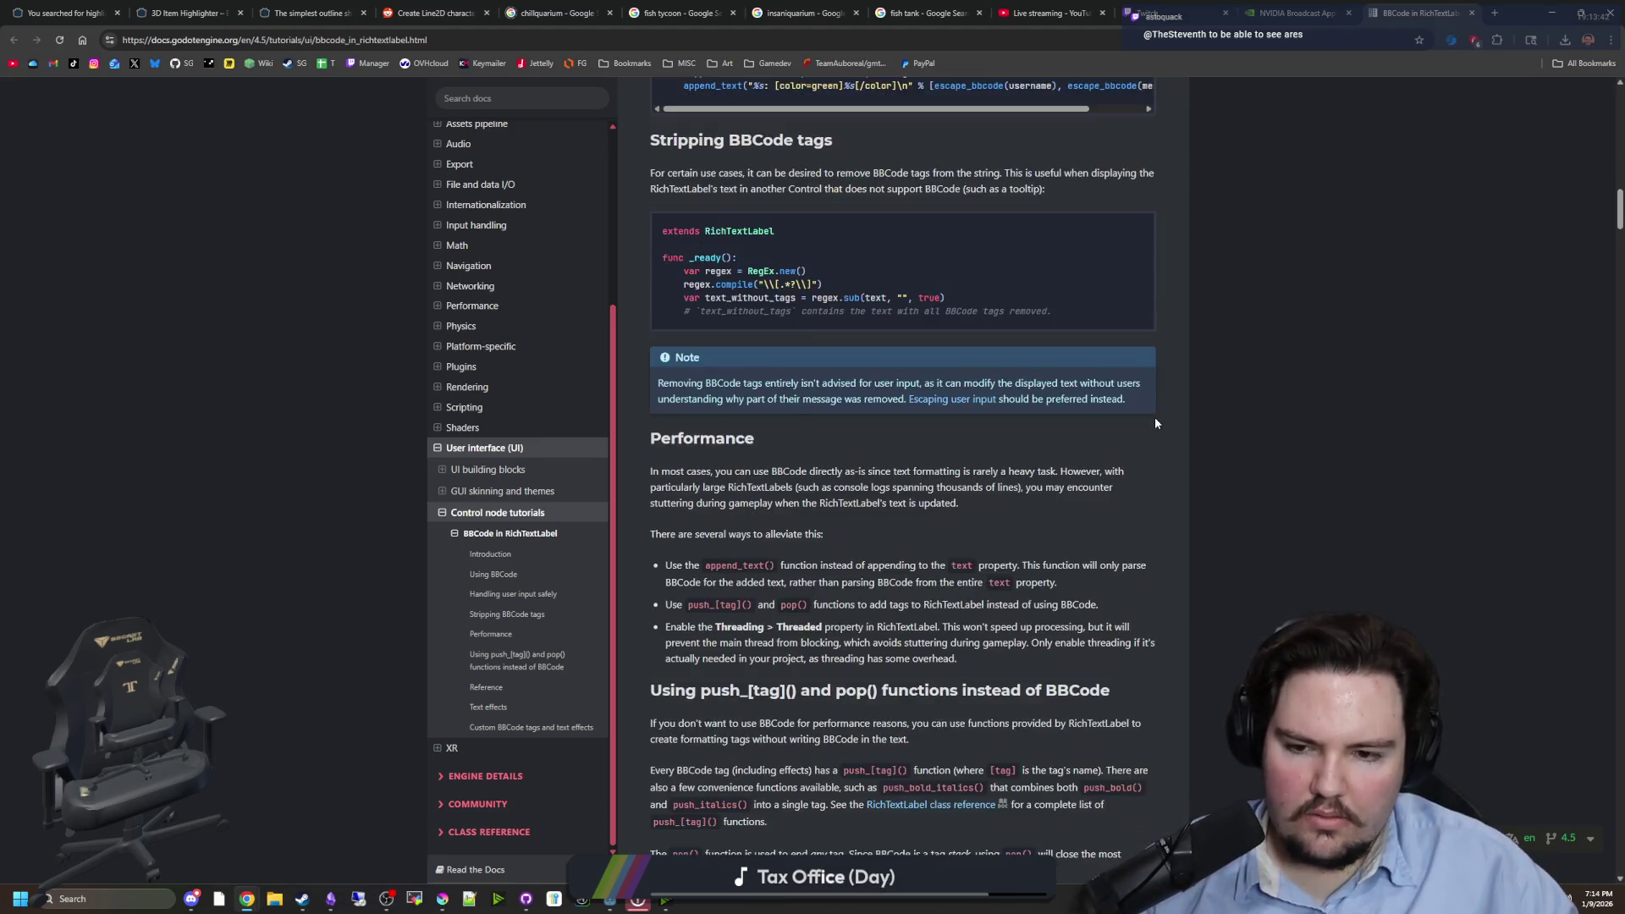
{"action": "key", "text": "ctrl+f"}
{"action": "type", "text": "spacing"}
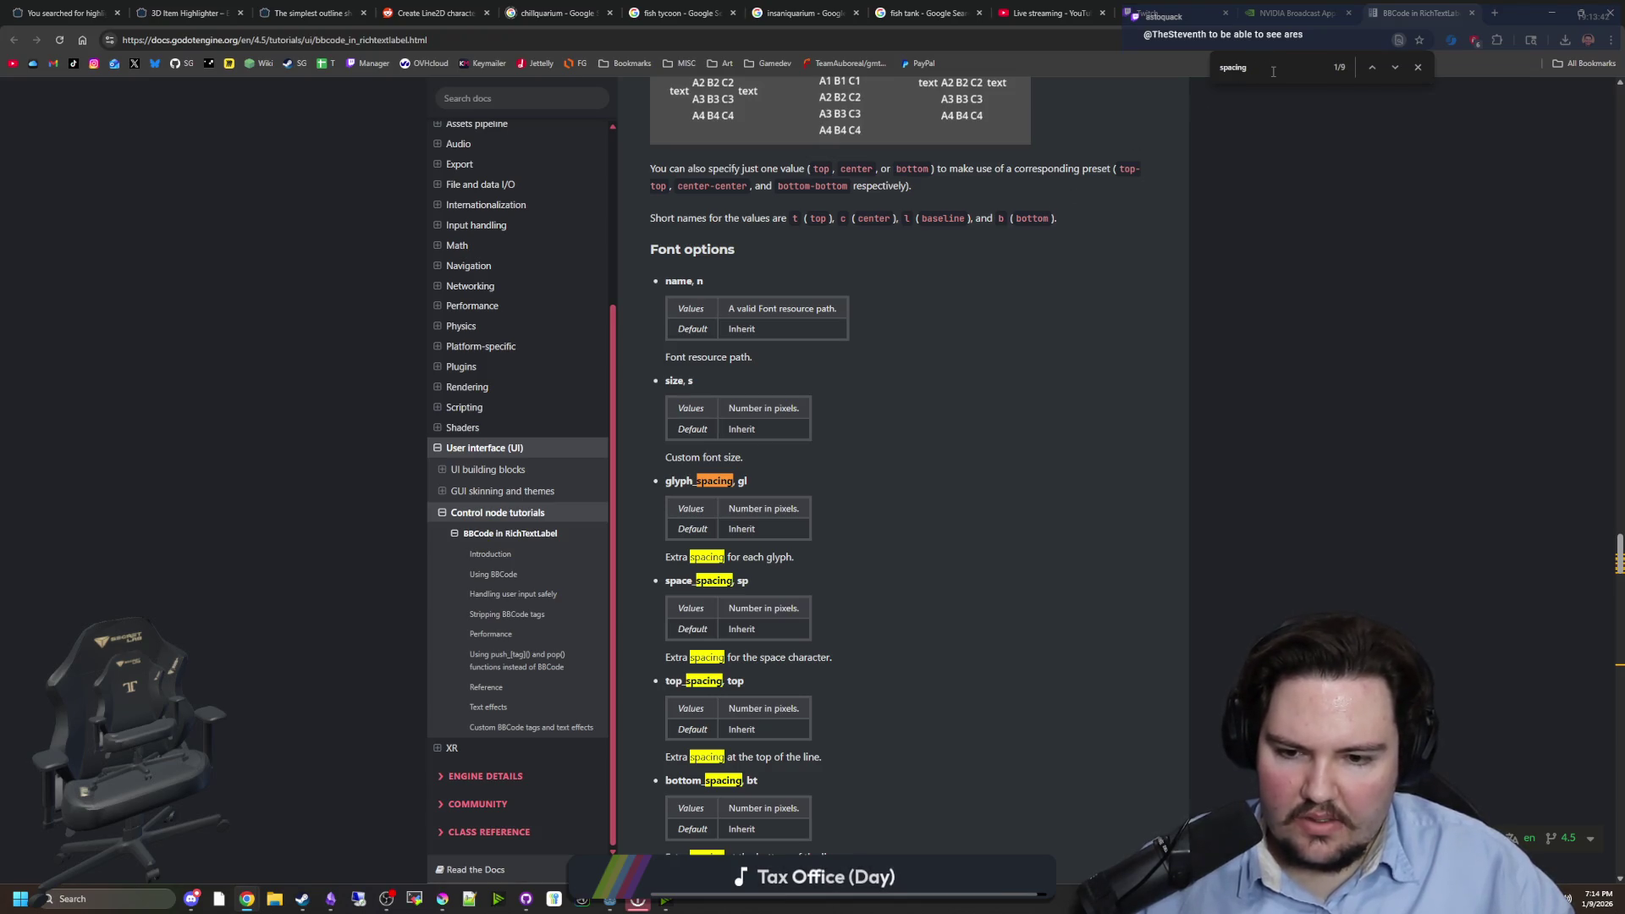
{"action": "scroll", "coordinate": [734, 582], "scroll_direction": "down", "scroll_amount": 2}
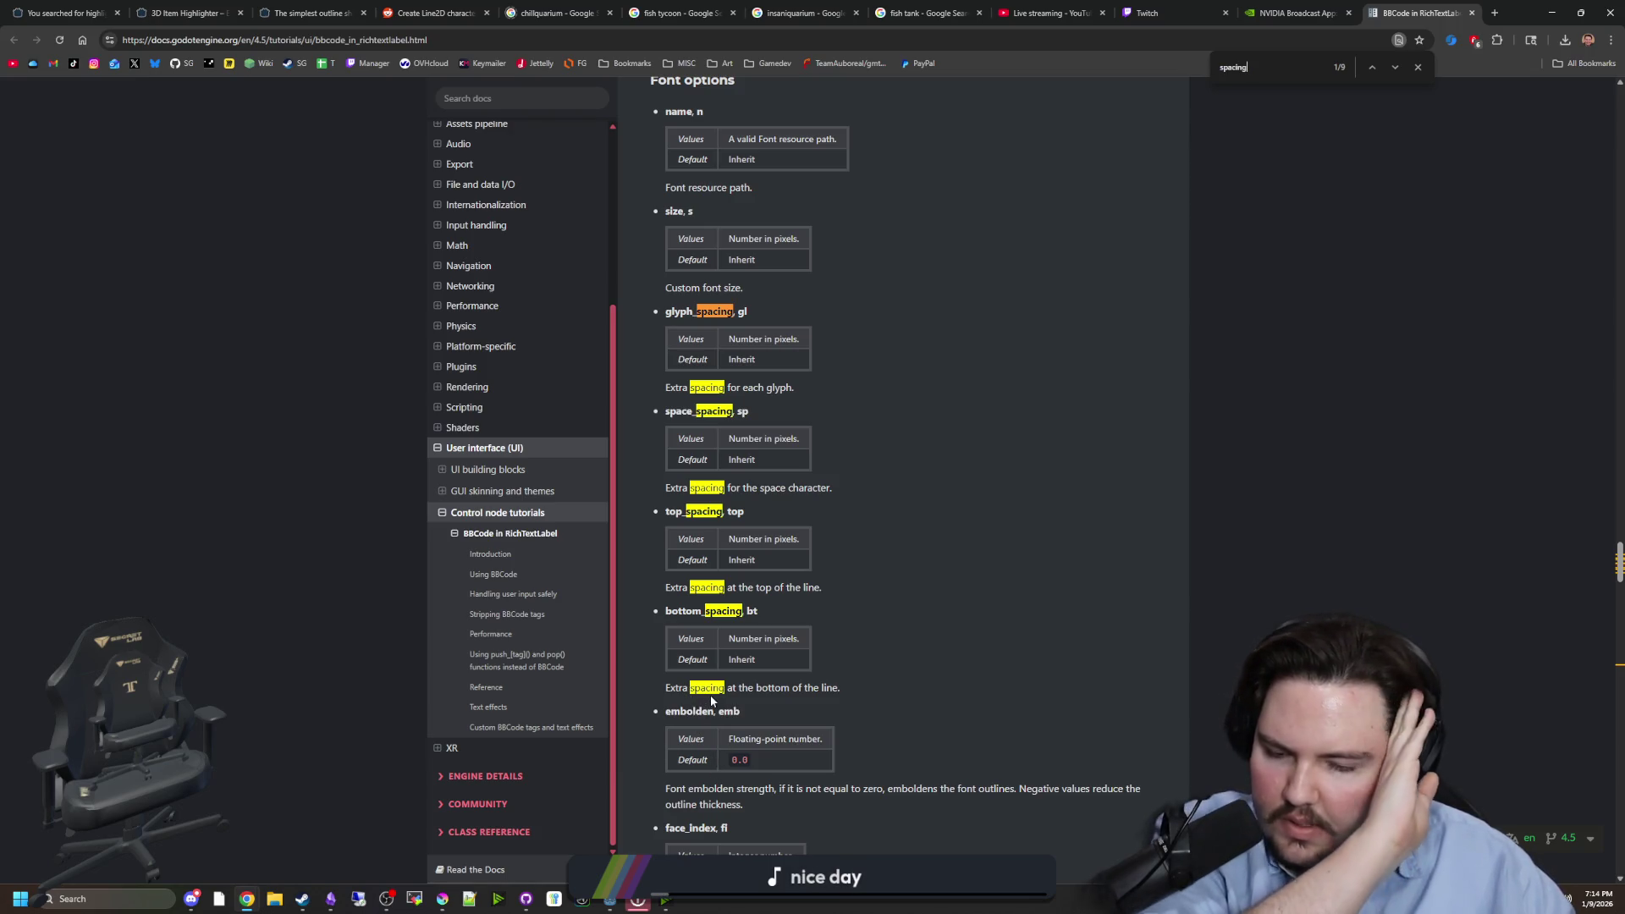
{"action": "double_click", "coordinate": [737, 610]}
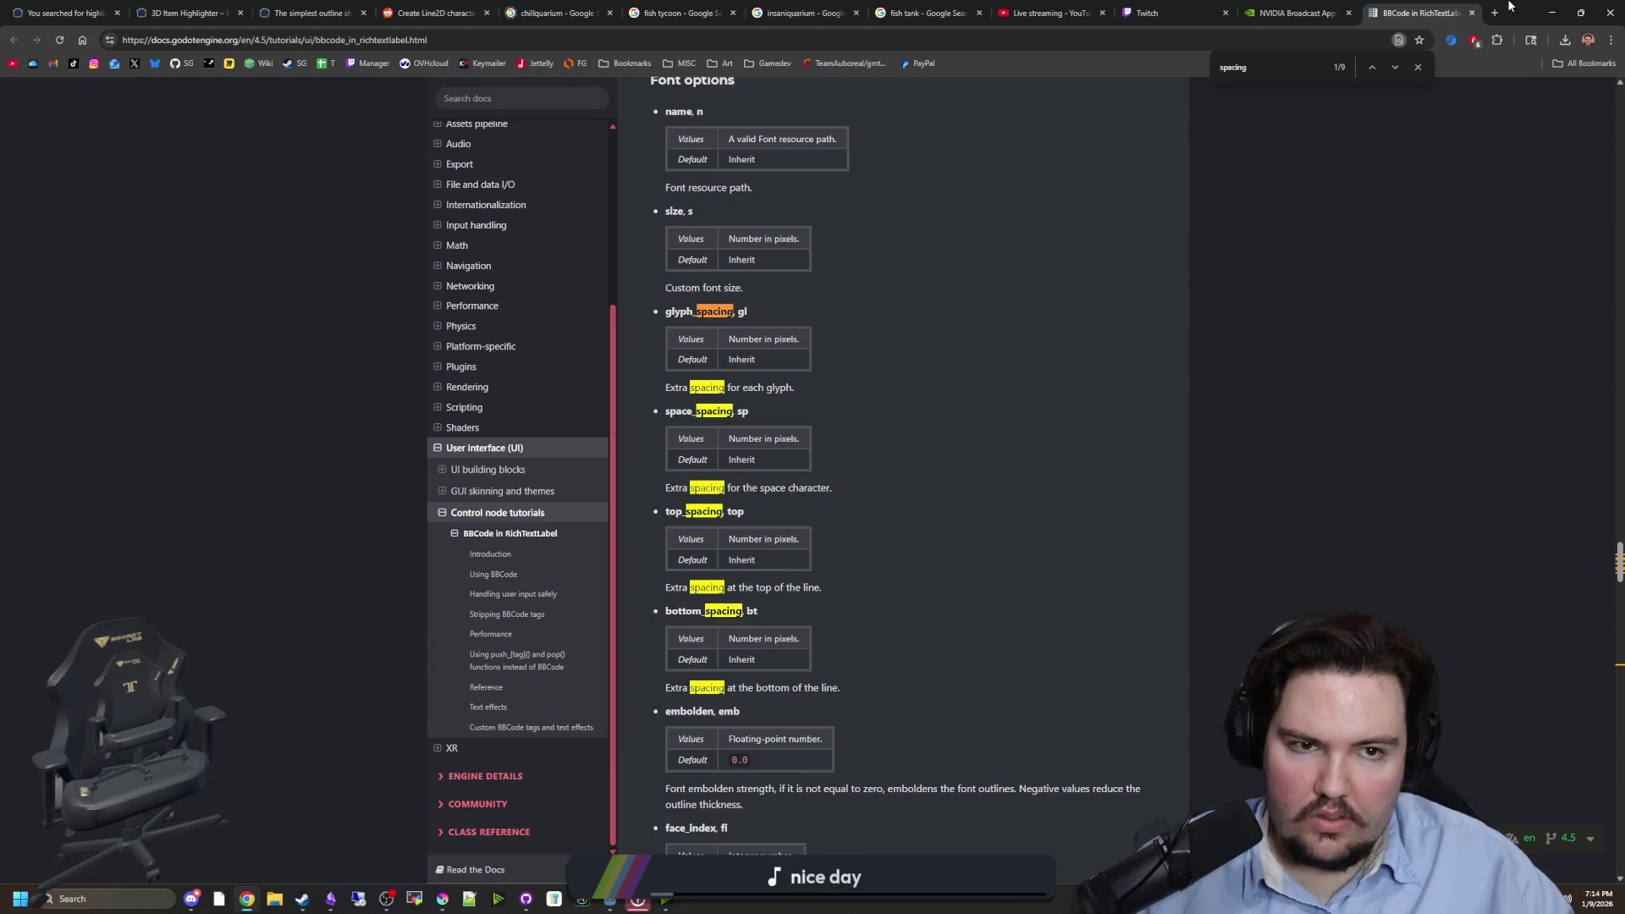
{"action": "key", "text": "alt+Tab"}
{"action": "triple_click", "coordinate": [1317, 202]}
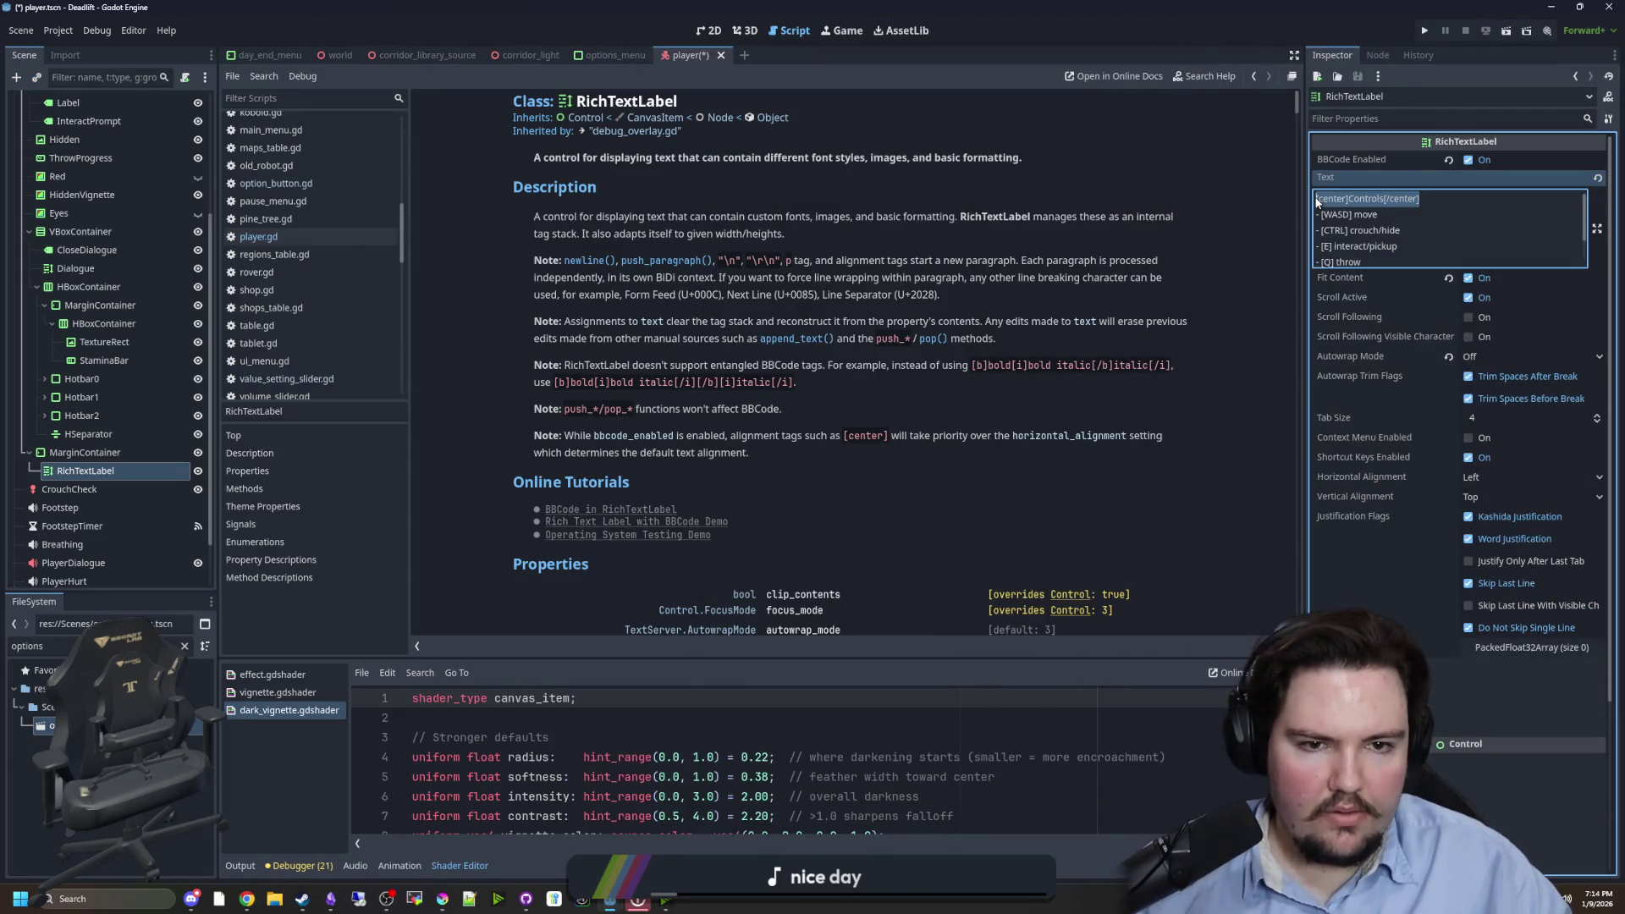
- Try a bottom_spacing=10 / [bt] tag on the Controls heading, then remove it again
{"action": "left_click", "coordinate": [1464, 206]}
{"action": "key", "text": "ctrl+F1"}
{"action": "type", "text": "[]bottom_spacing=10"}
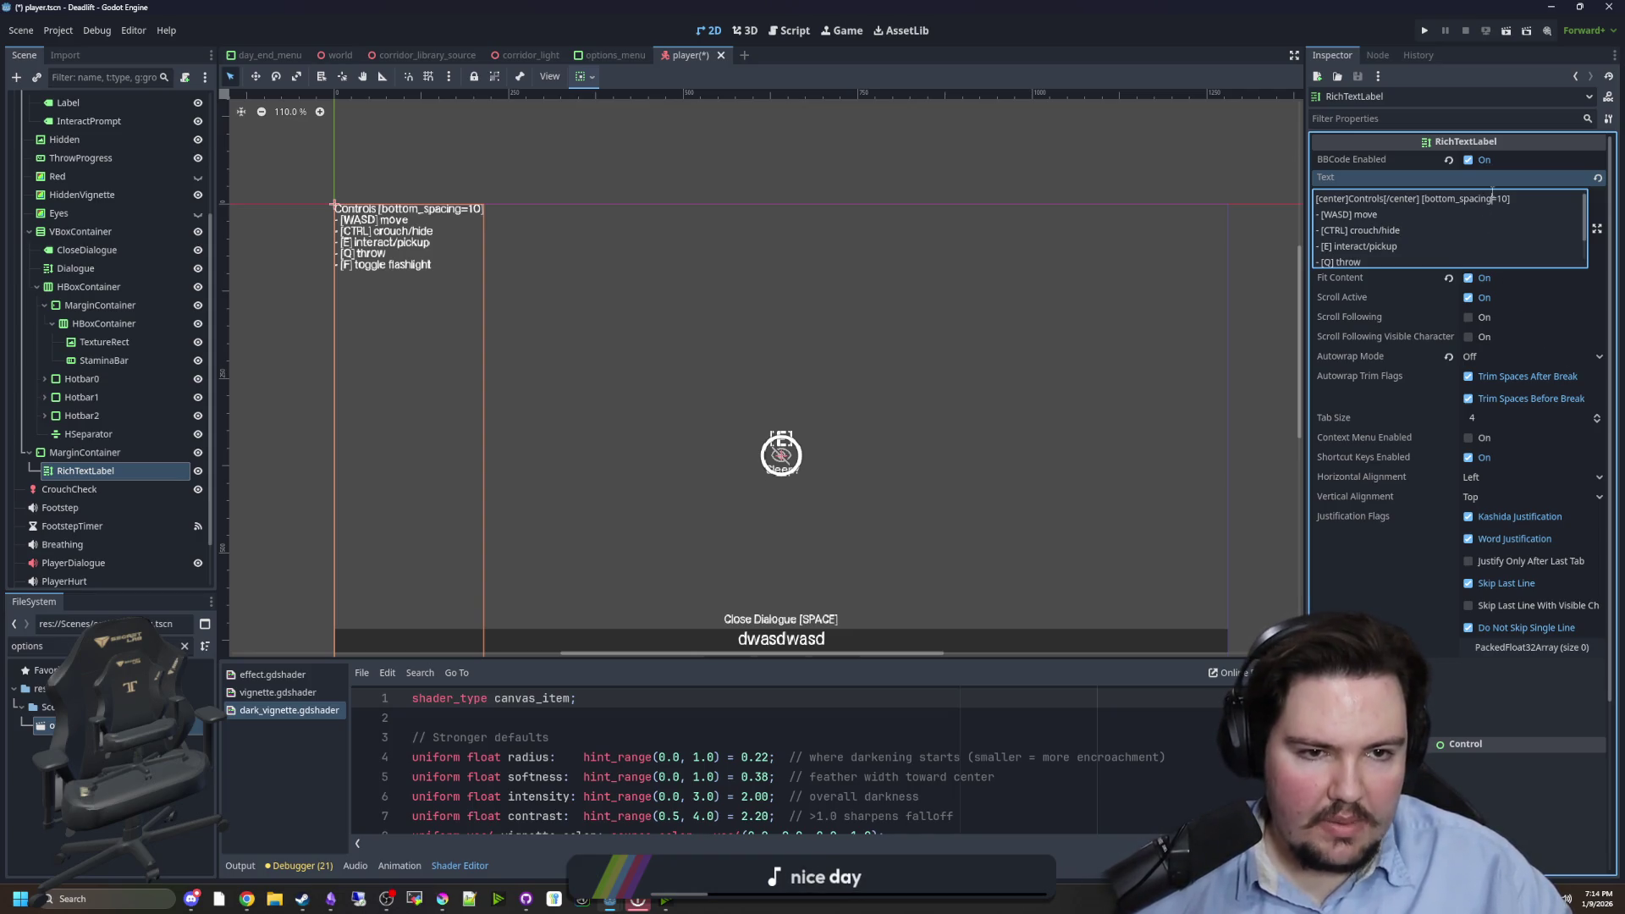
{"action": "key", "text": "BackSpace"}
{"action": "key", "text": "BackSpace"}
{"action": "key", "text": "BackSpace"}
{"action": "type", "text": "bt"}
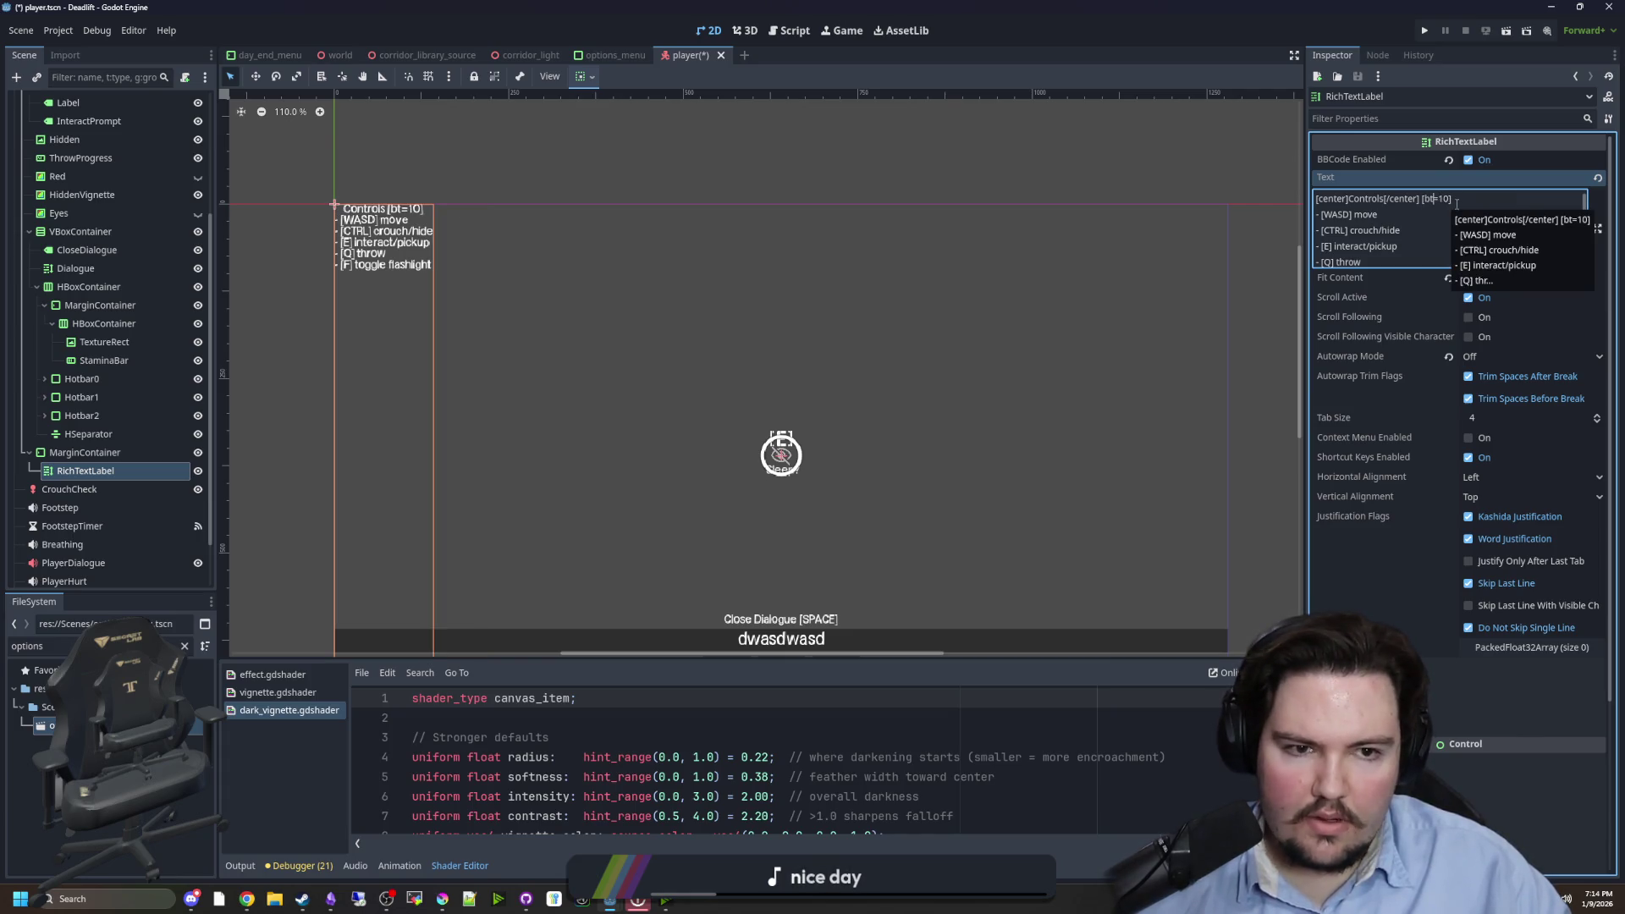
{"action": "left_click", "coordinate": [1450, 200]}
{"action": "key", "text": "BackSpace"}
{"action": "key", "text": "BackSpace"}
{"action": "key", "text": "BackSpace"}
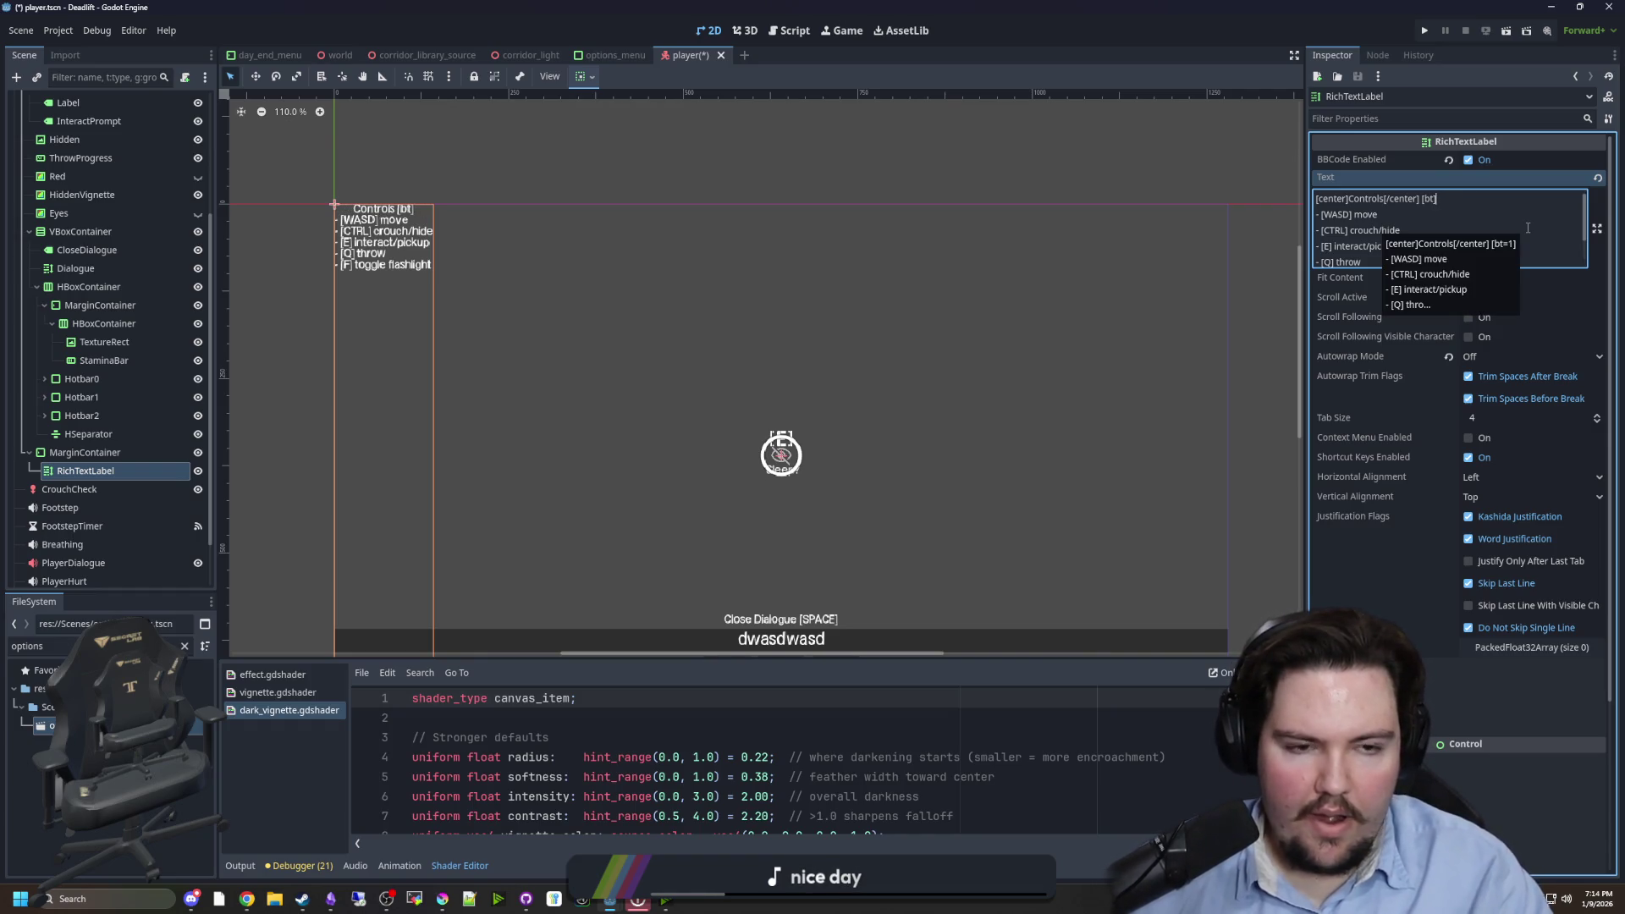
{"action": "type", "text": "[/bt]"}
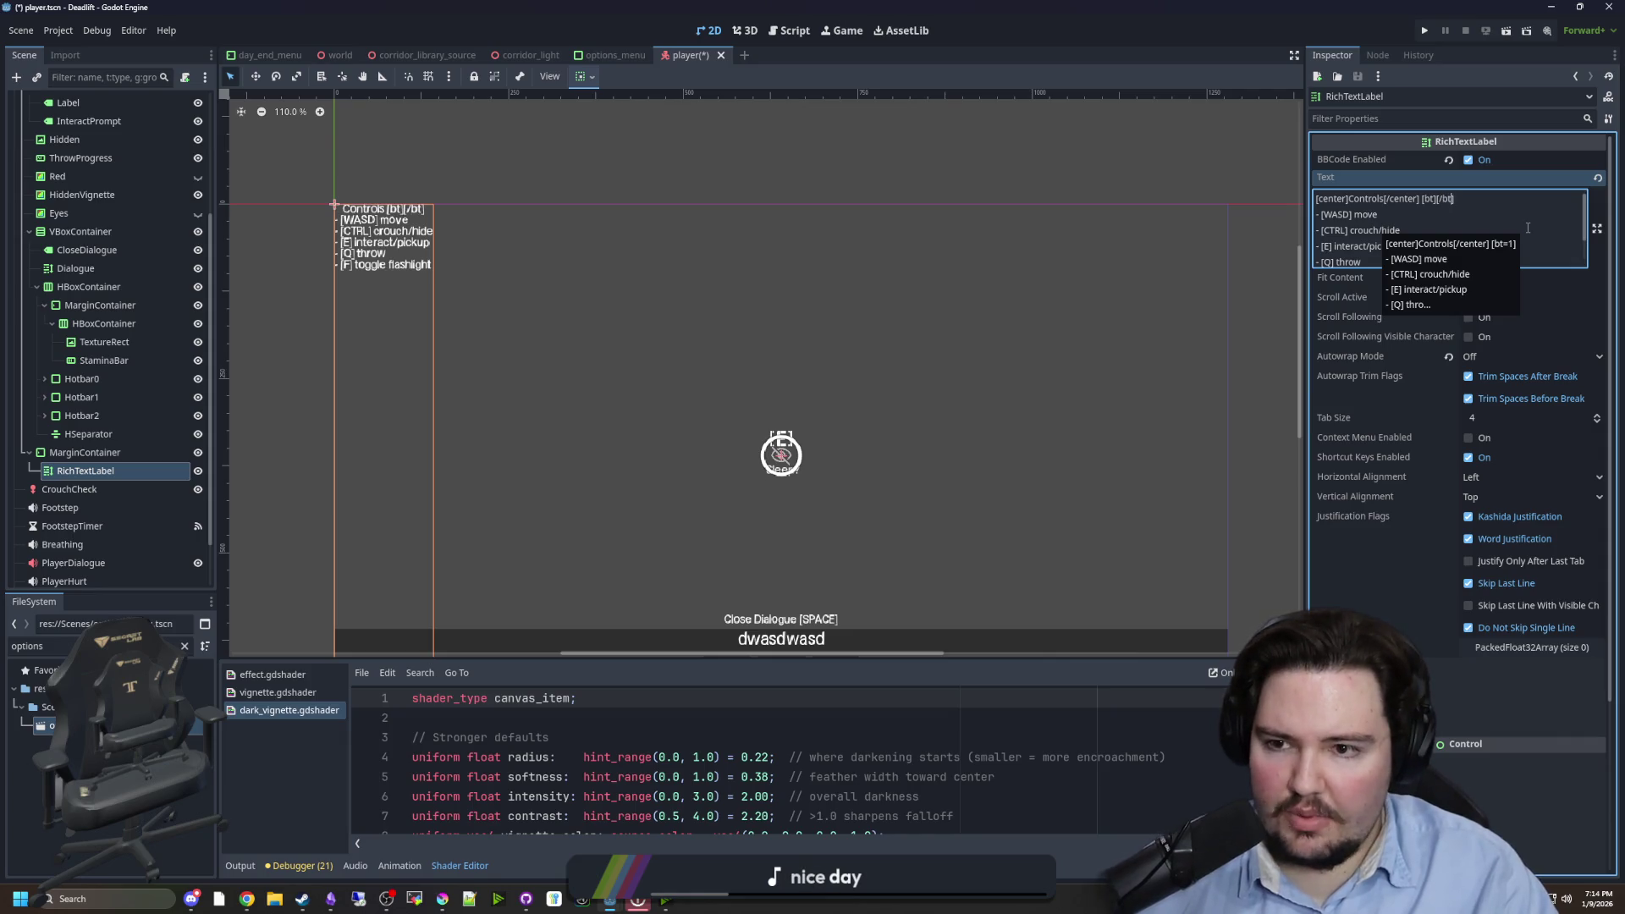
{"action": "key", "text": "BackSpace"}
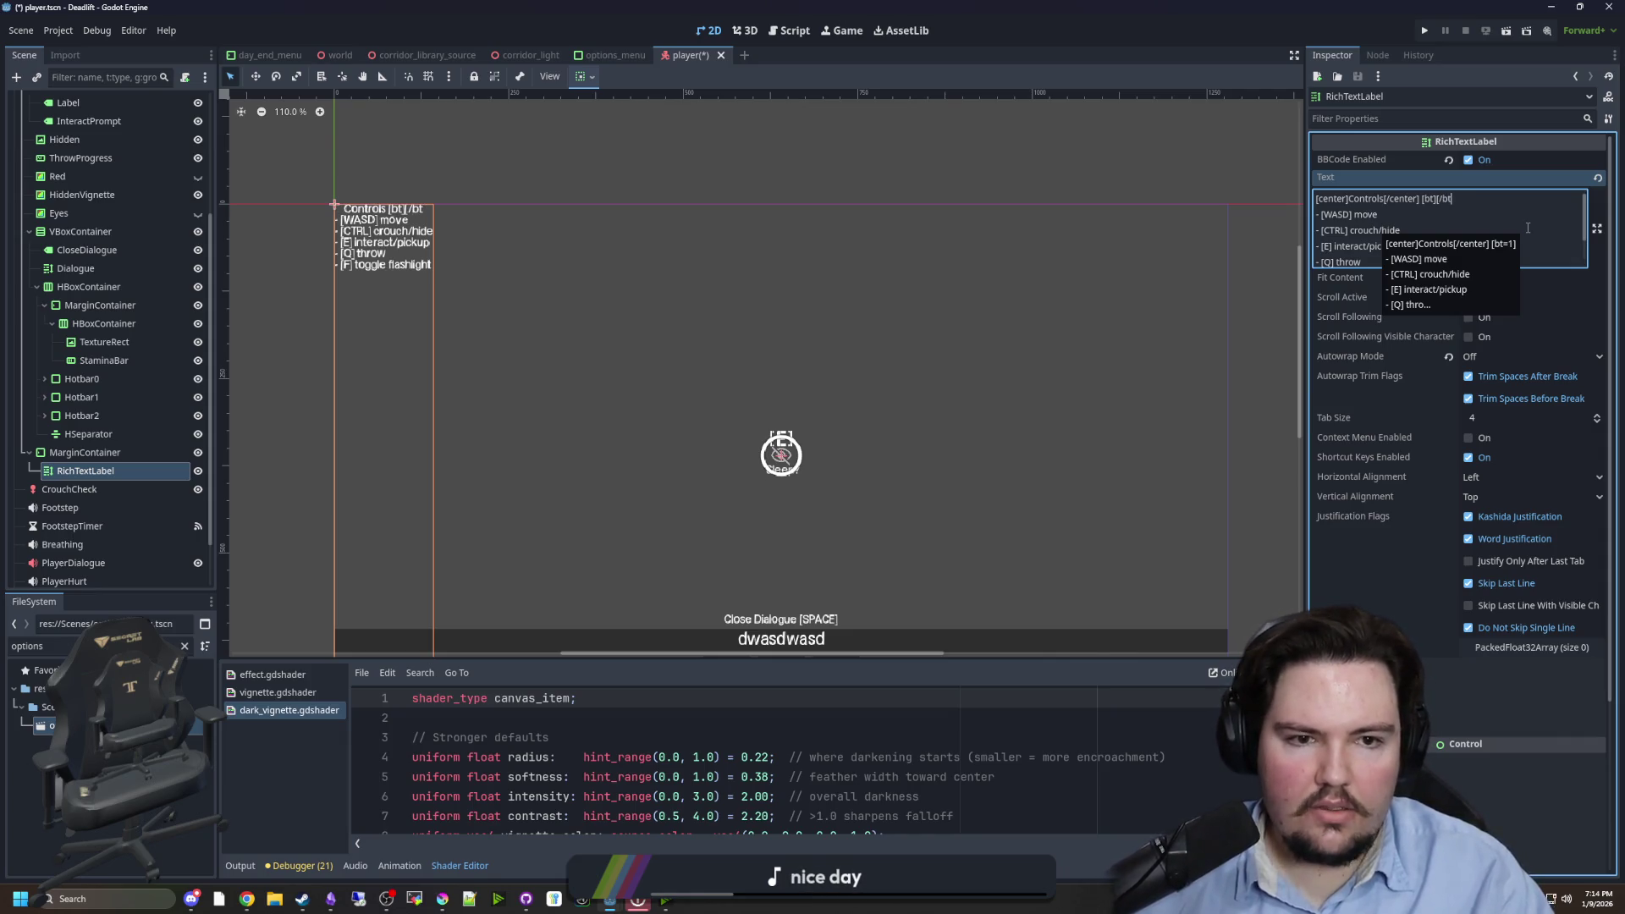
{"action": "key", "text": "BackSpace"}
{"action": "key", "text": "BackSpace"}
{"action": "key", "text": "BackSpace"}
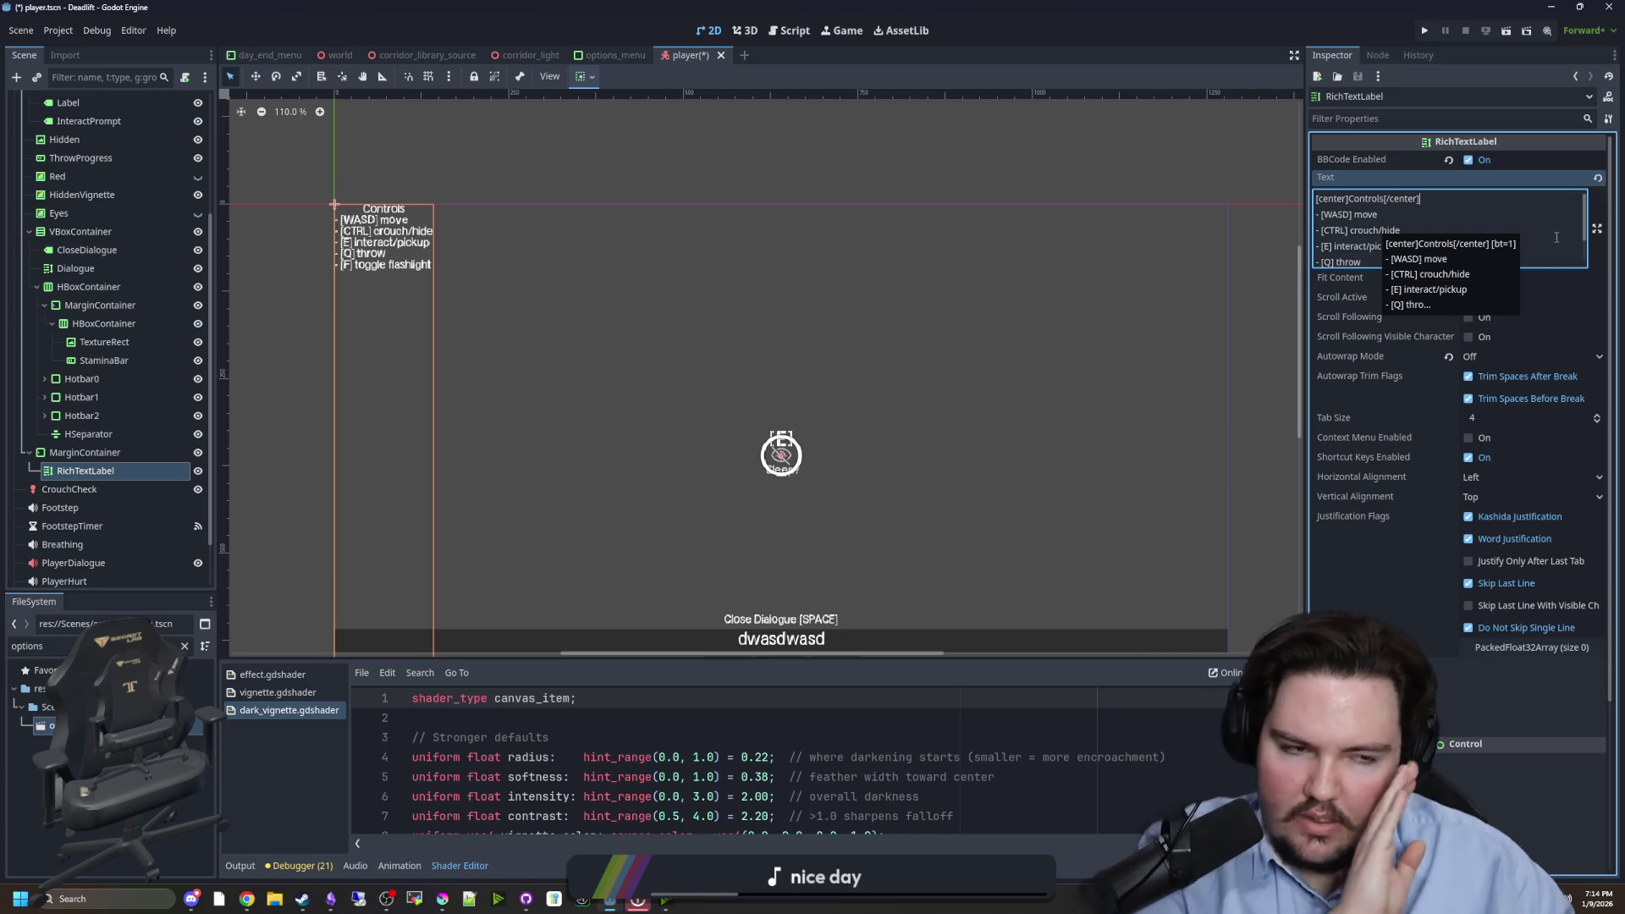
- Recheck the BBCode docs, then finish editing the label text in Godot
{"action": "key", "text": "alt+Tab"}
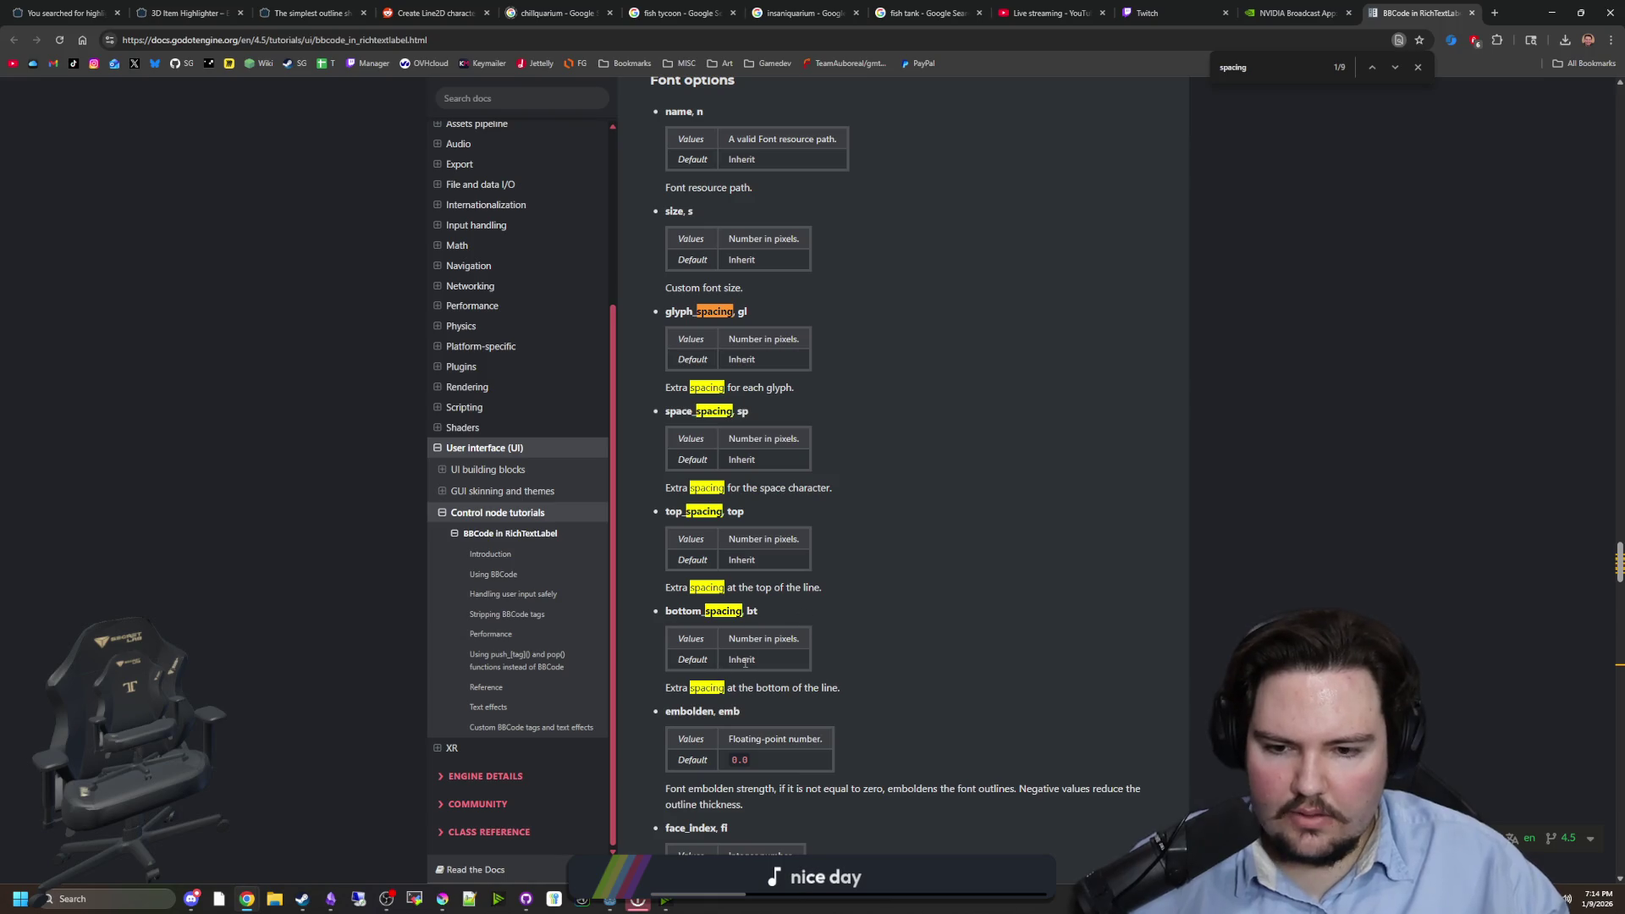
{"action": "scroll", "coordinate": [760, 657], "scroll_direction": "up", "scroll_amount": 5}
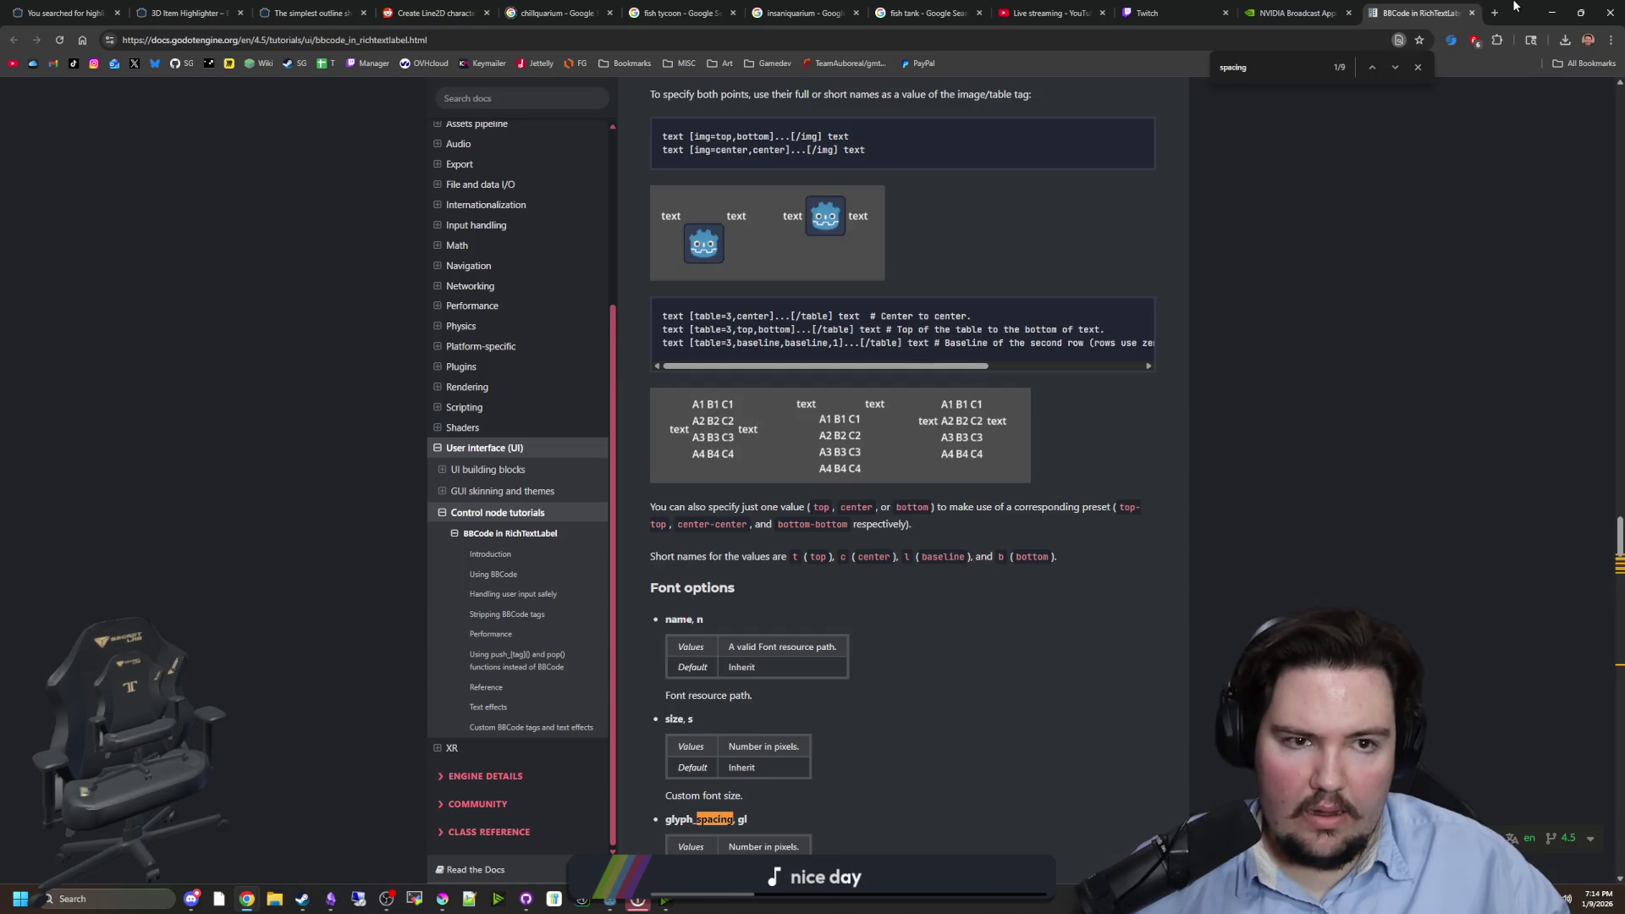
{"action": "key", "text": "alt+Tab"}
{"action": "left_click", "coordinate": [1395, 403]}
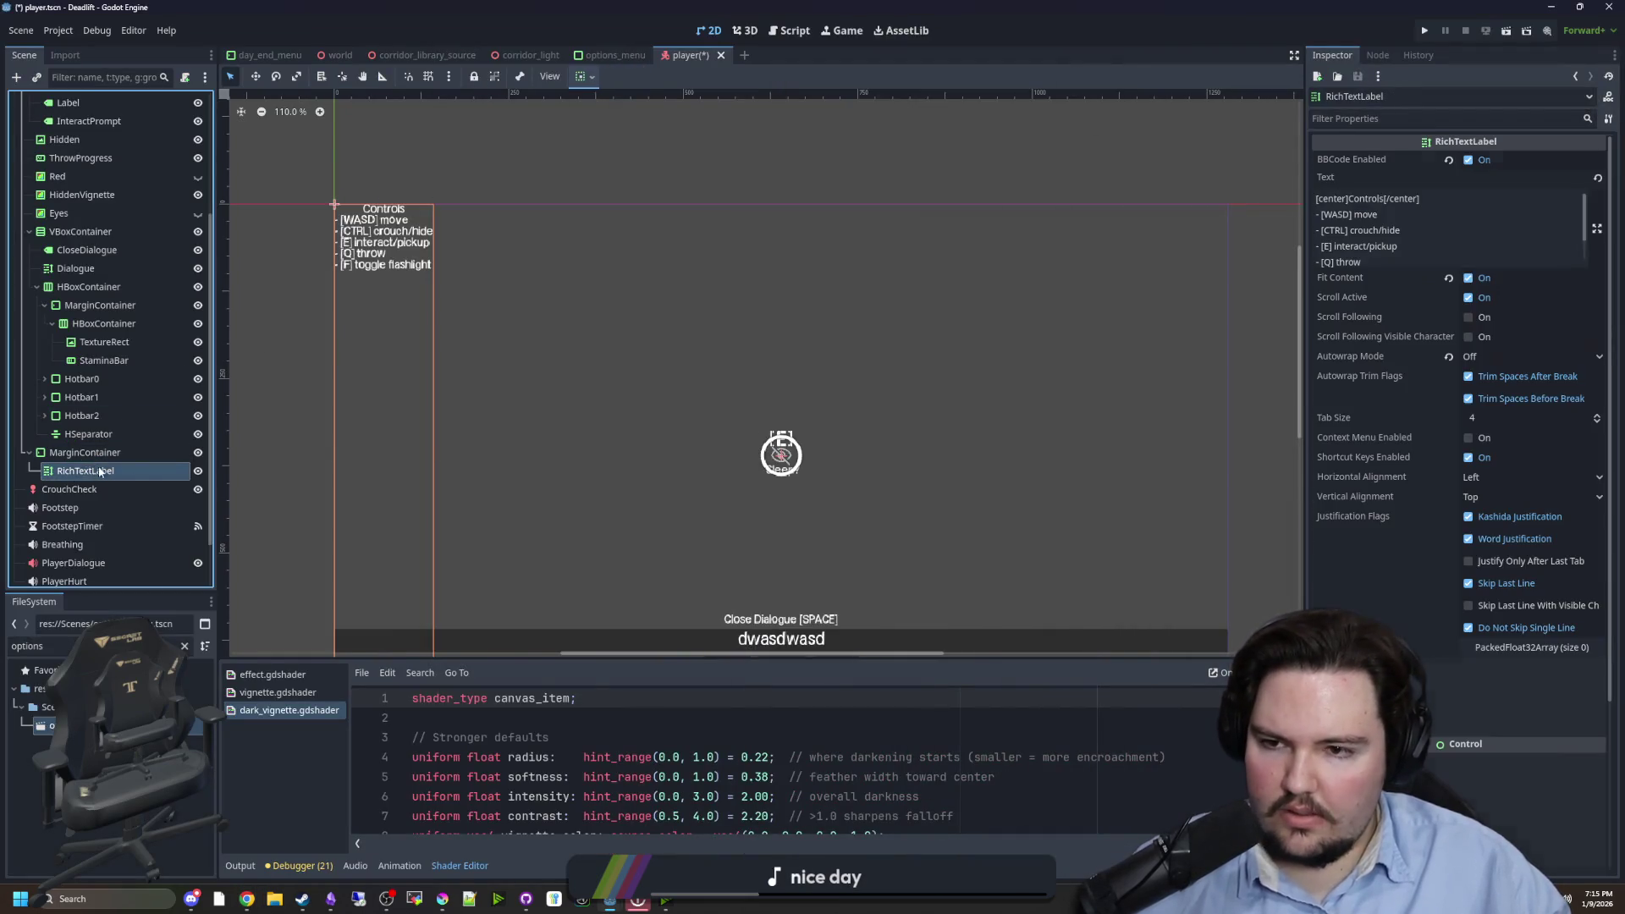
- Expand the label's Theme Overrides to reach the Constants section
{"action": "scroll", "coordinate": [1395, 403], "scroll_direction": "down", "scroll_amount": 3}
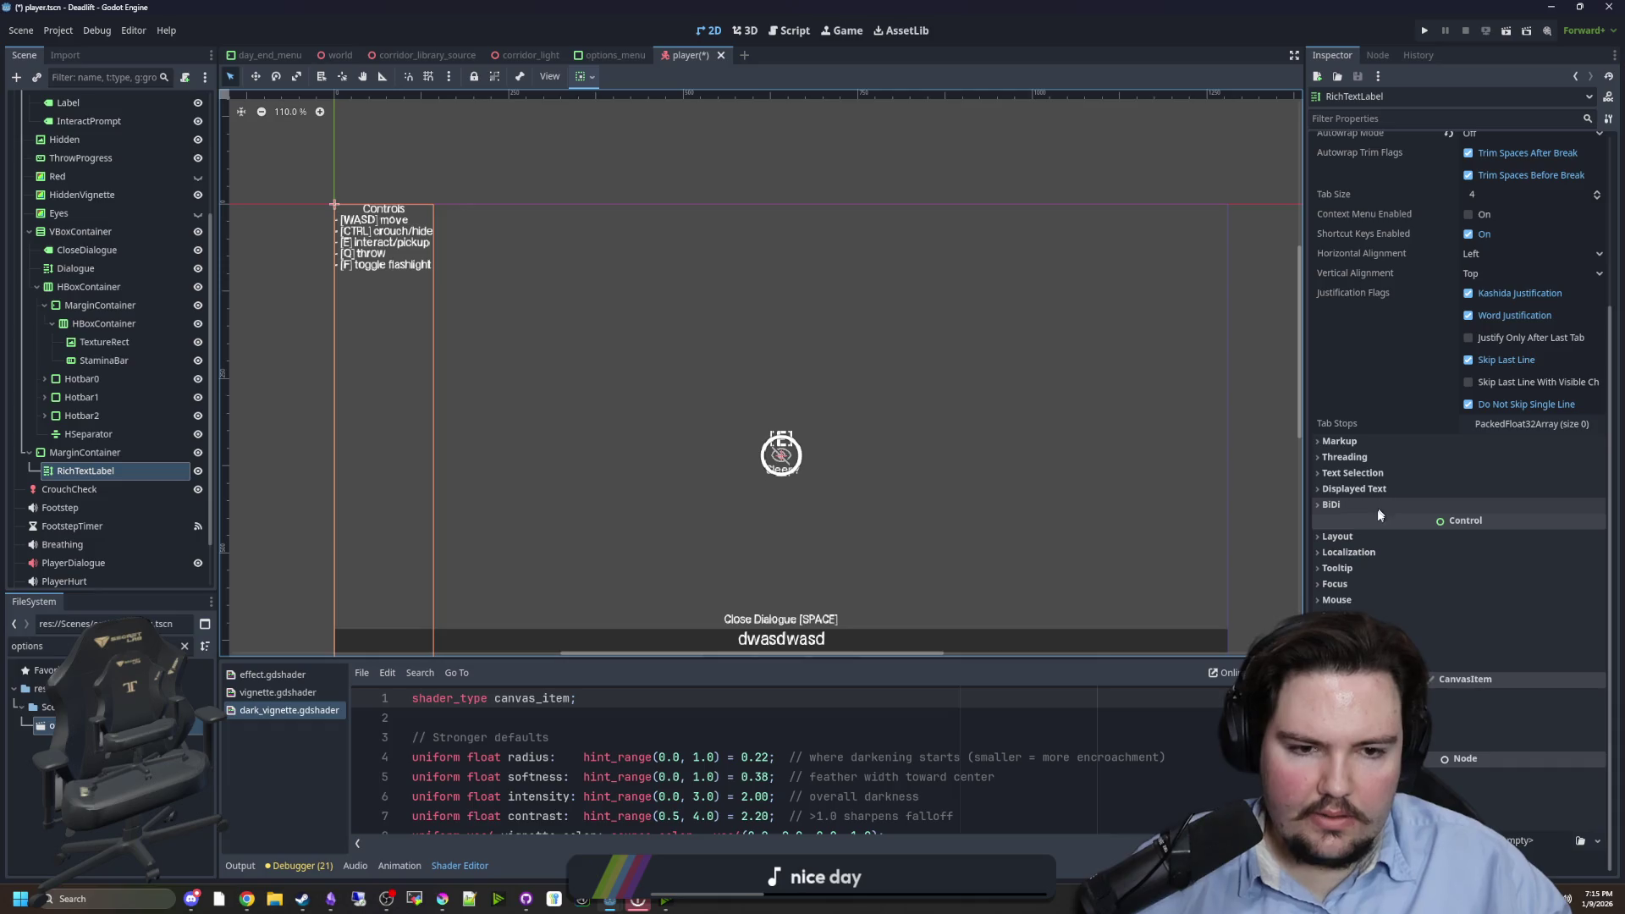
{"action": "left_click", "coordinate": [1355, 664]}
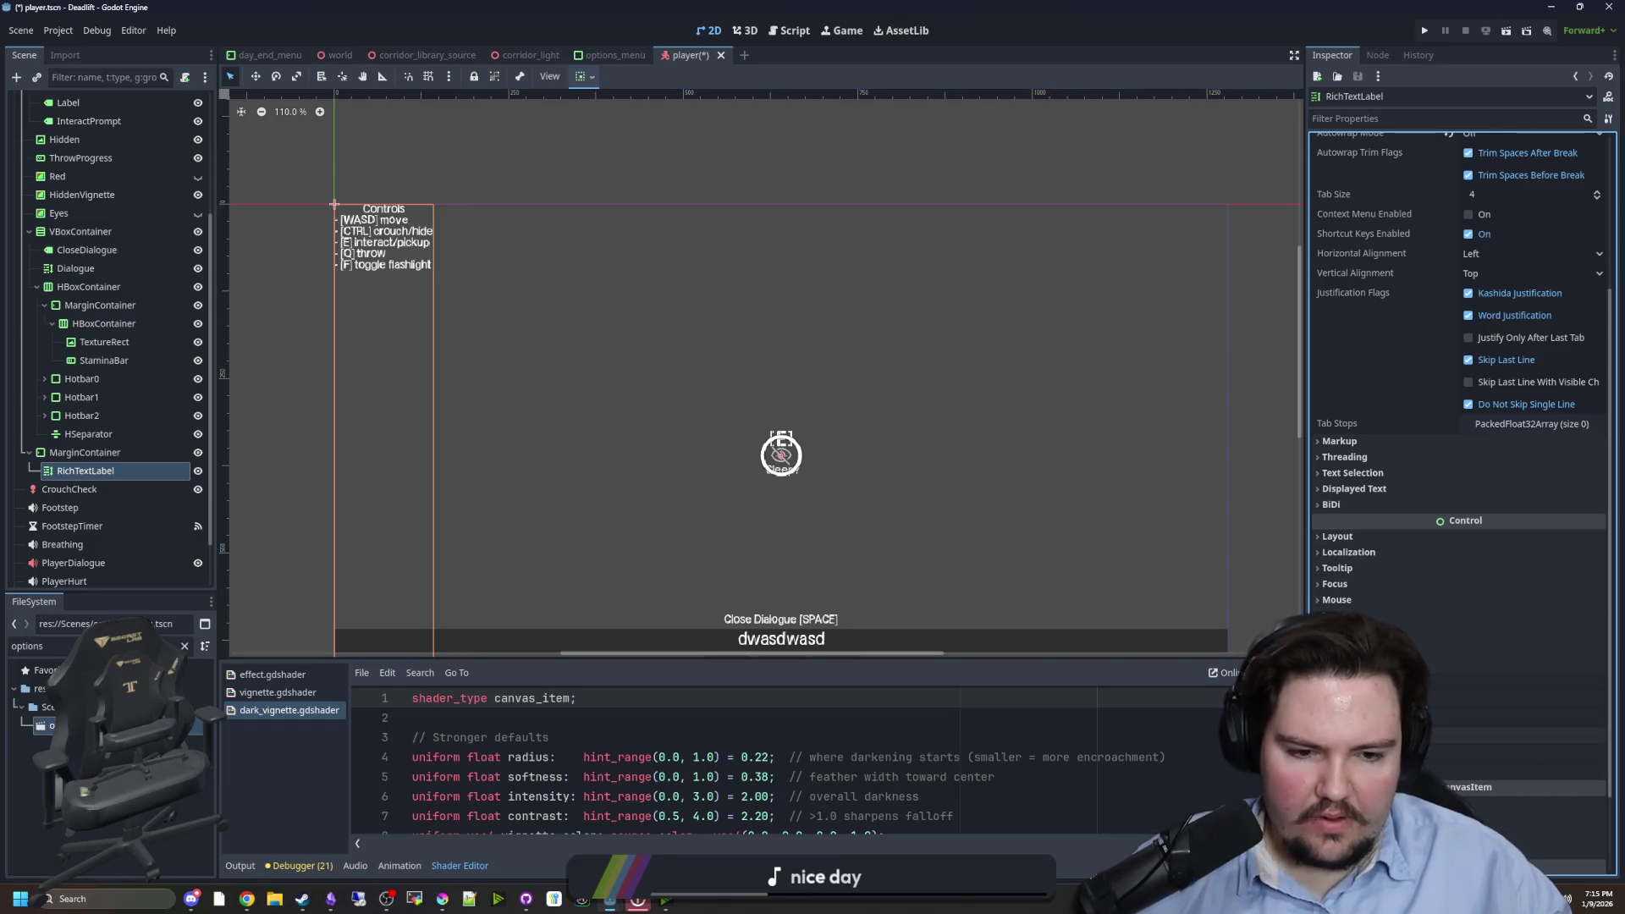
{"action": "scroll", "coordinate": [1364, 550], "scroll_direction": "down", "scroll_amount": 2}
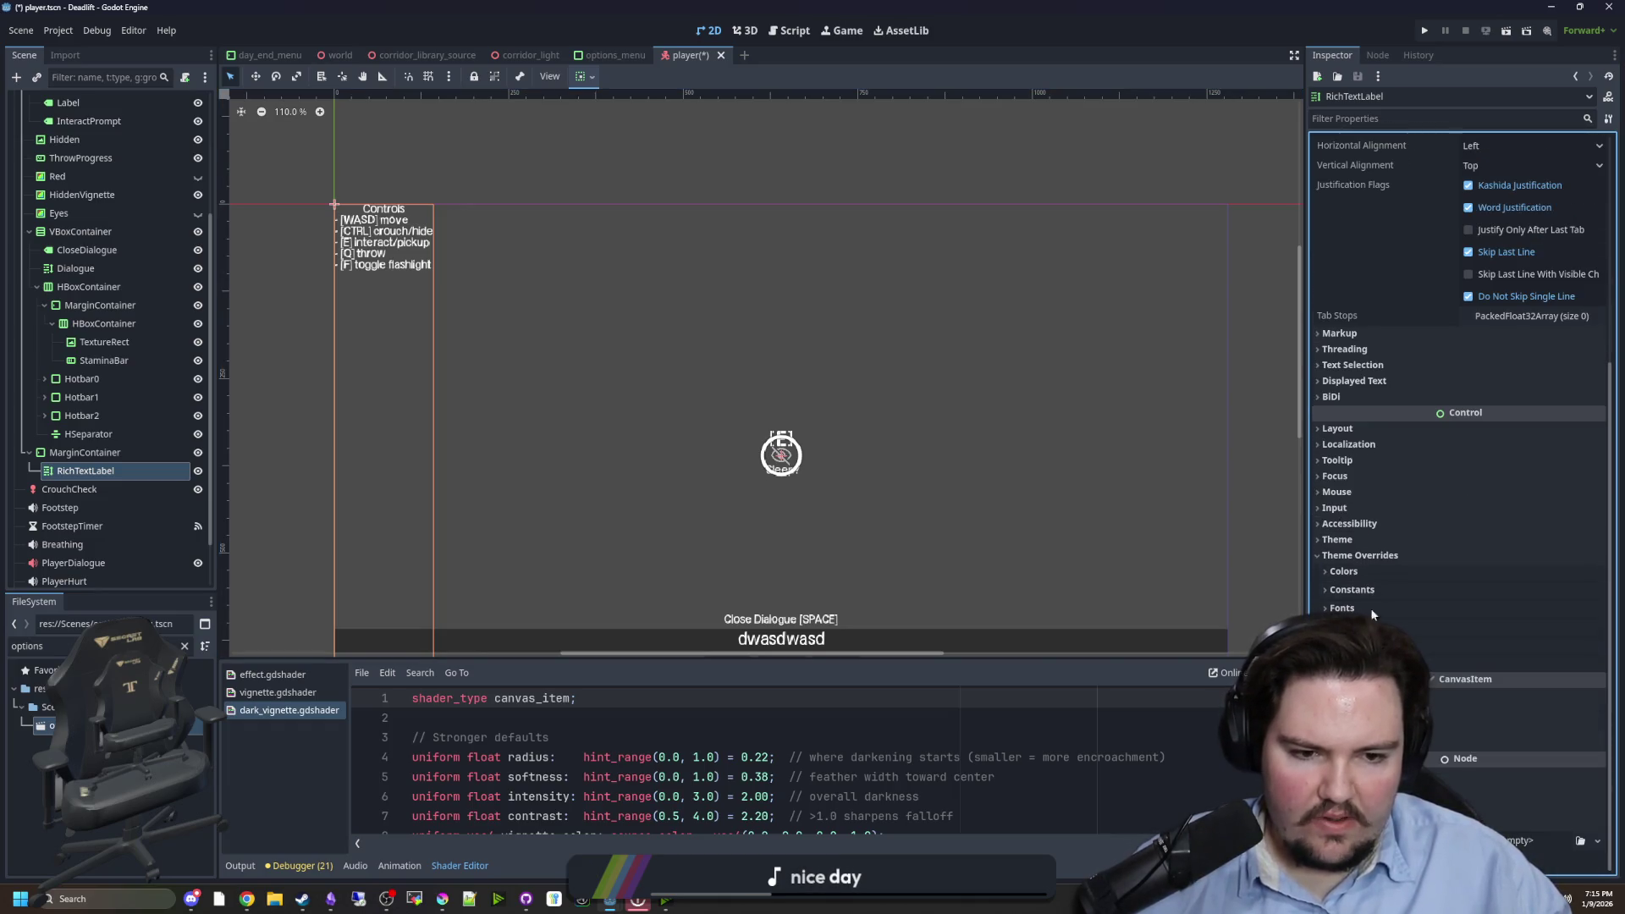
{"action": "left_click", "coordinate": [1355, 645]}
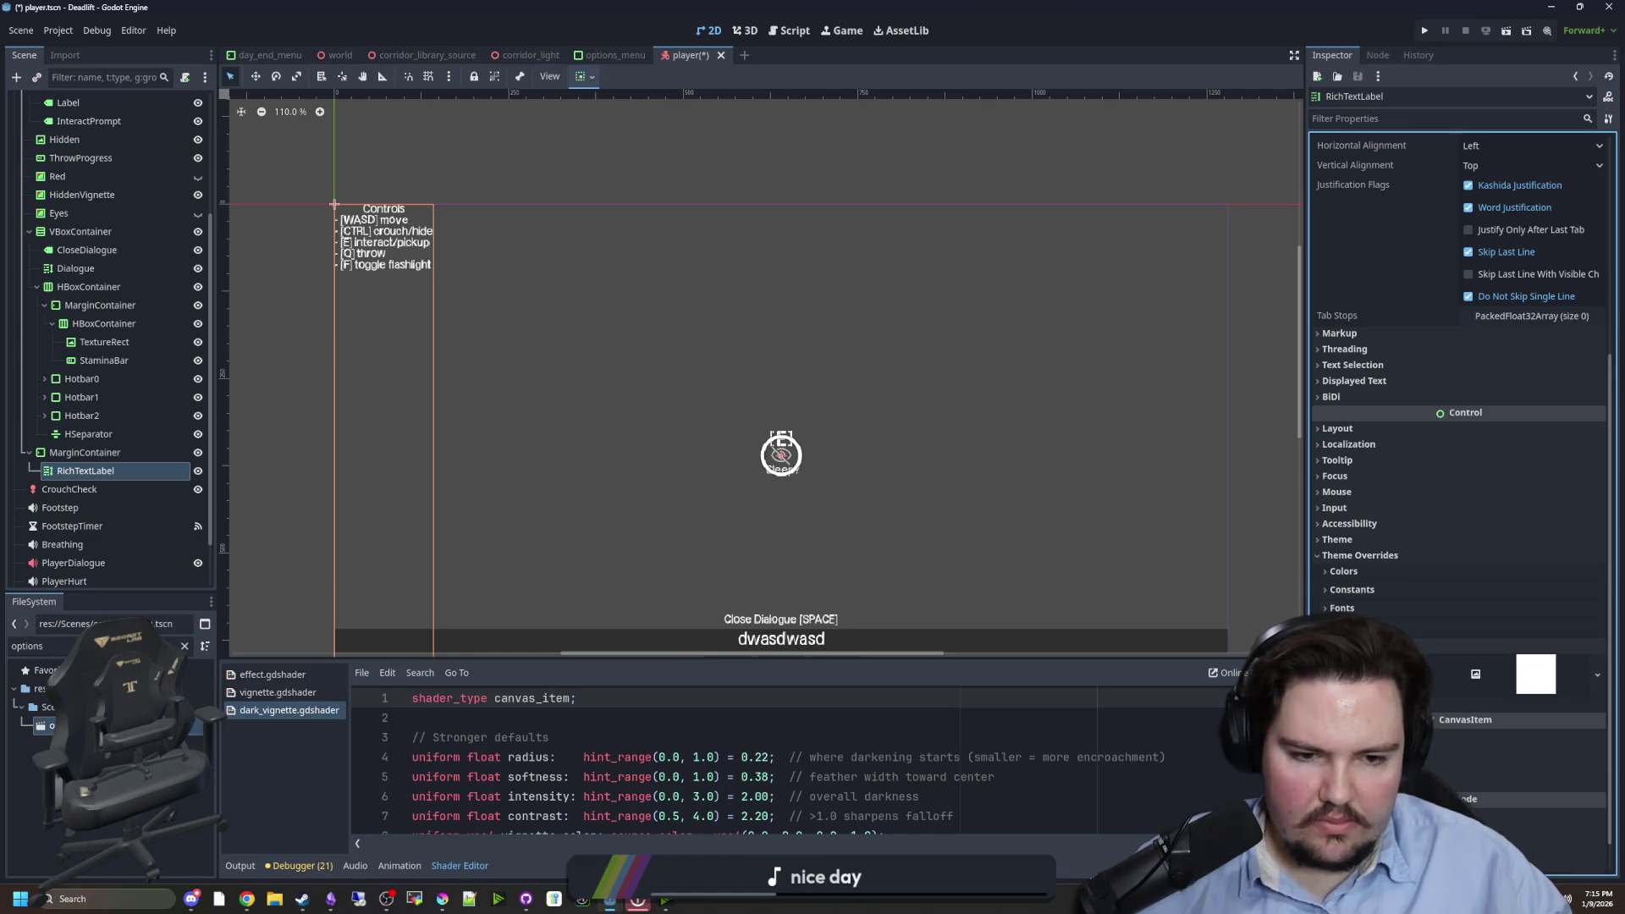
{"action": "left_click", "coordinate": [1369, 569]}
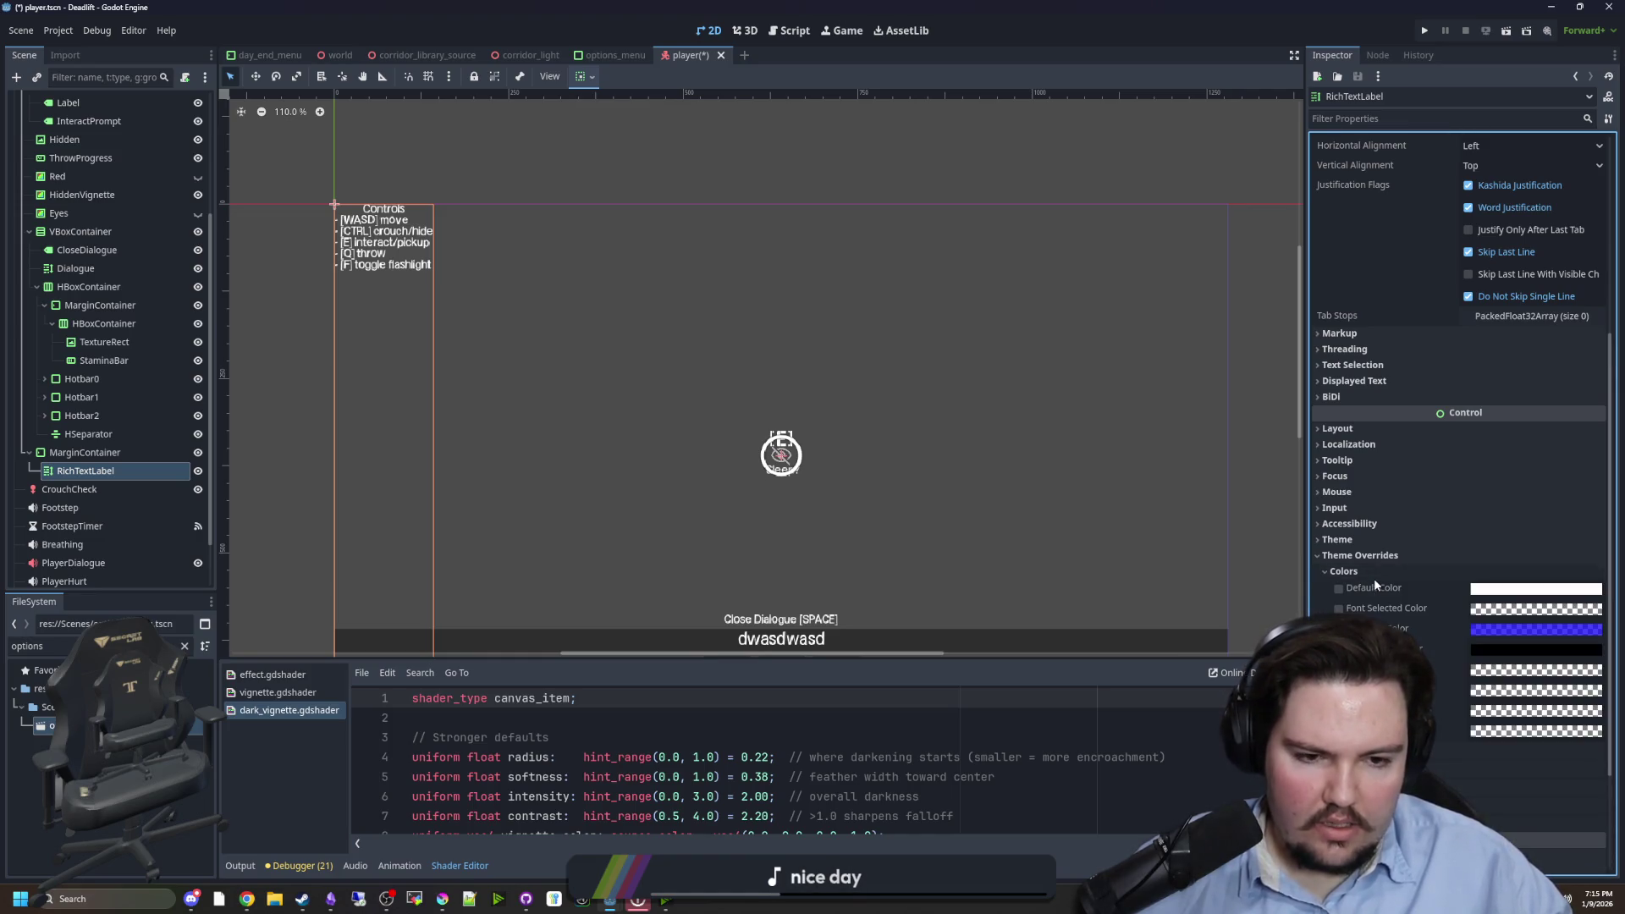
{"action": "left_click", "coordinate": [1374, 575]}
{"action": "left_click", "coordinate": [1370, 589]}
- Set the label's Paragraph Separation to 10, keeping Line Separation at 0
{"action": "scroll", "coordinate": [1369, 589], "scroll_direction": "down", "scroll_amount": 3}
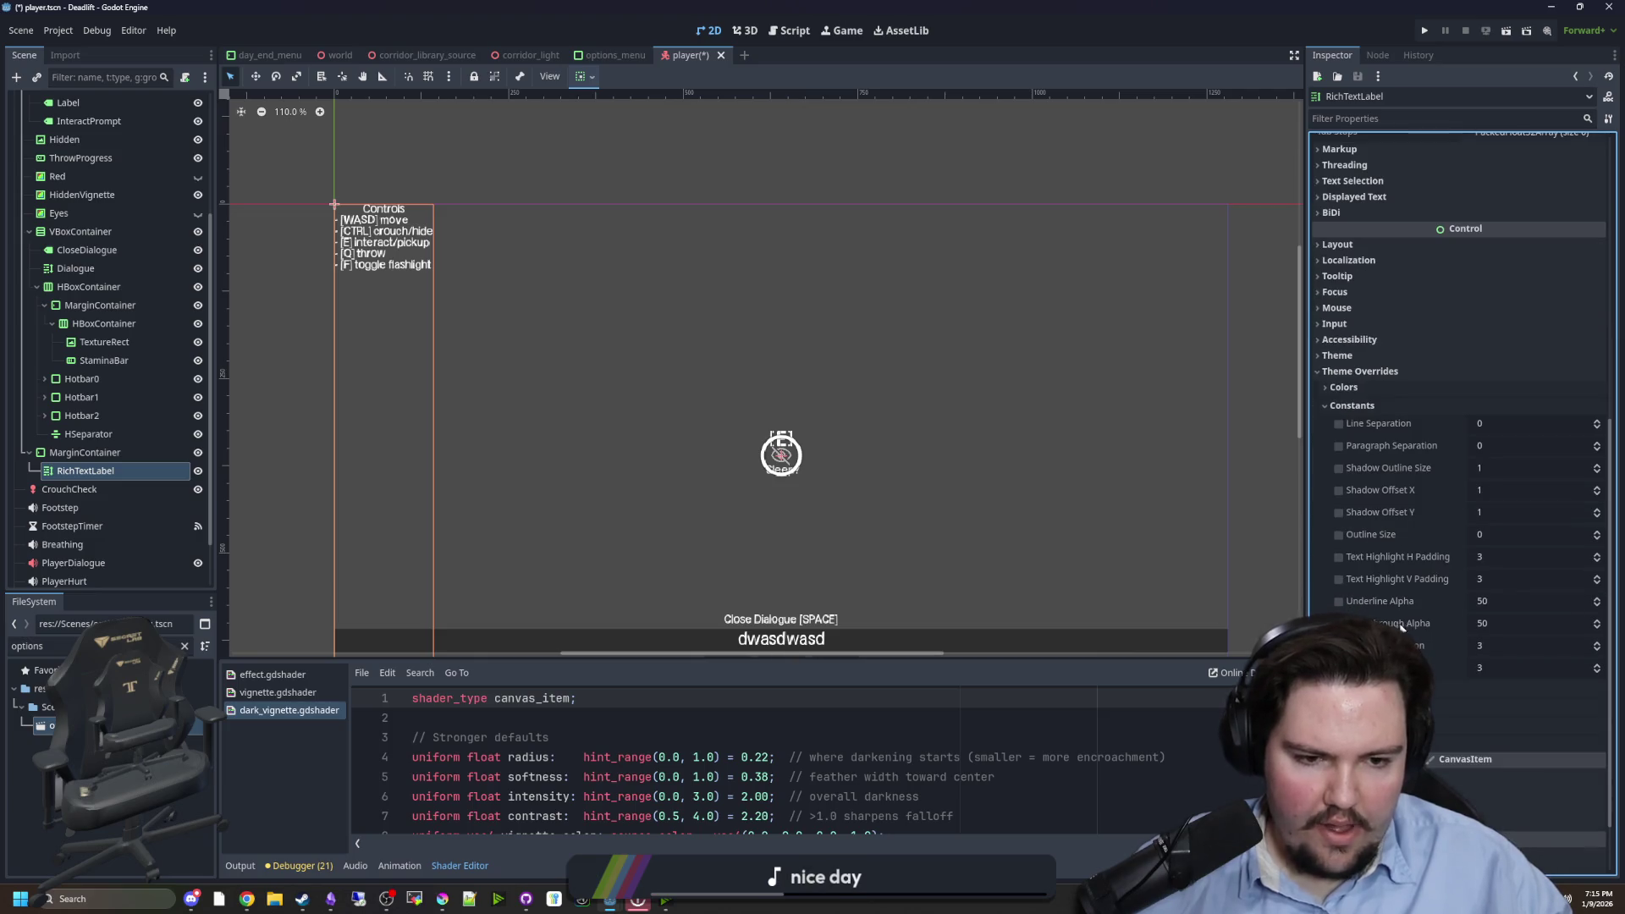
{"action": "left_click", "coordinate": [1500, 422]}
{"action": "type", "text": "1190"}
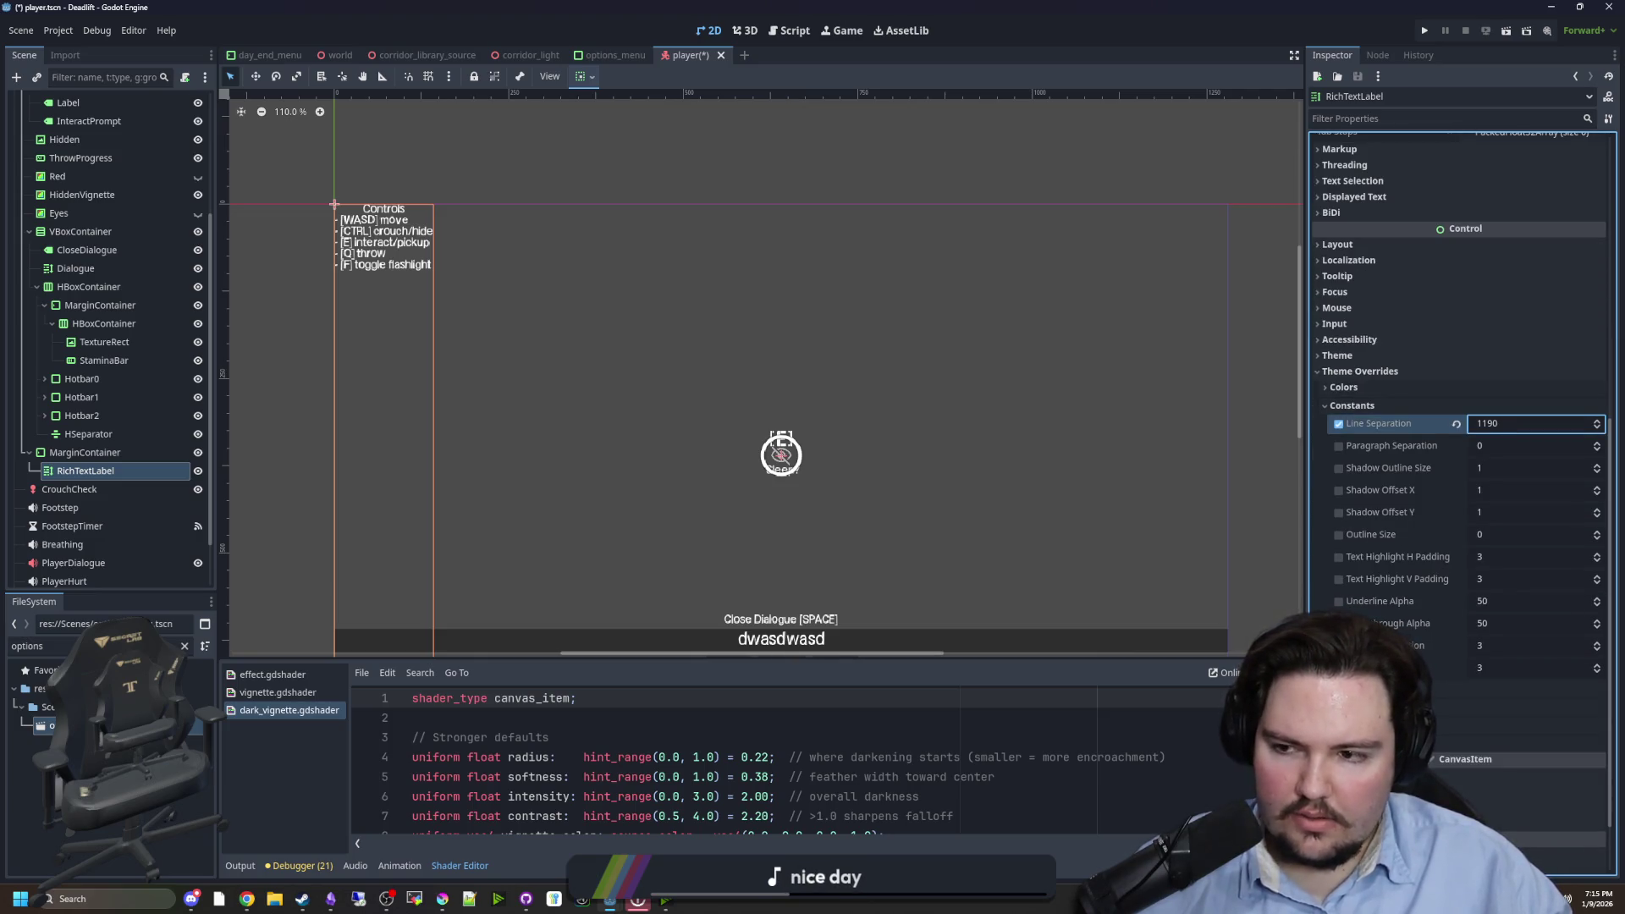
{"action": "key", "text": "Tab"}
{"action": "type", "text": "190"}
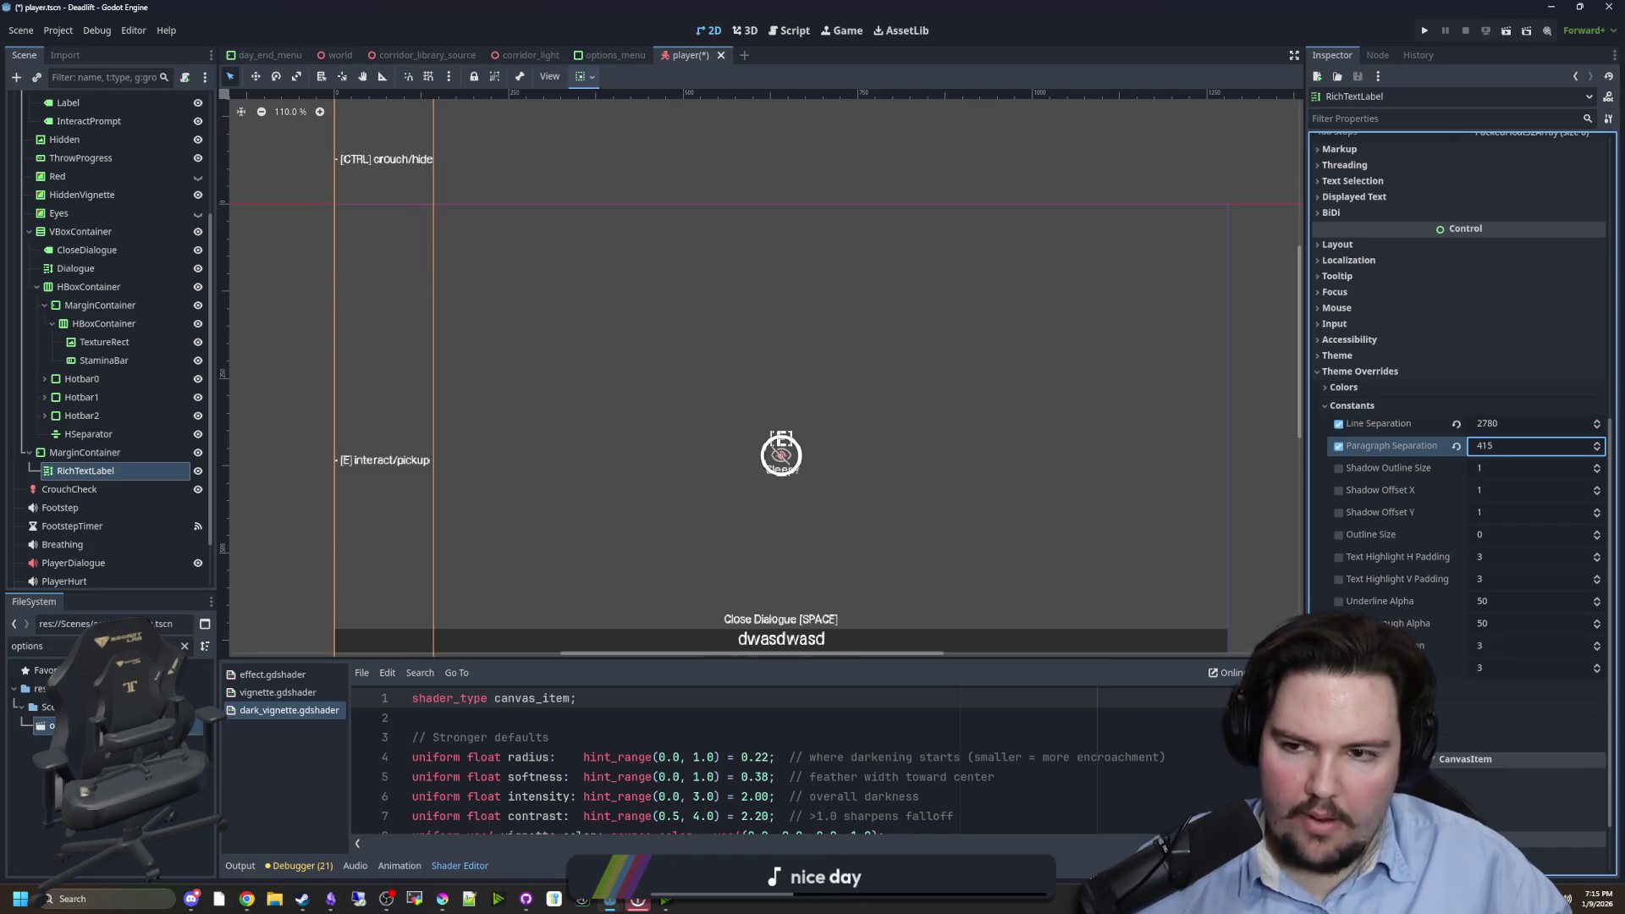
{"action": "key", "text": "BackSpace"}
{"action": "key", "text": "BackSpace"}
{"action": "key", "text": "BackSpace"}
{"action": "type", "text": "45"}
{"action": "key", "text": "Return"}
{"action": "left_click", "coordinate": [1457, 424]}
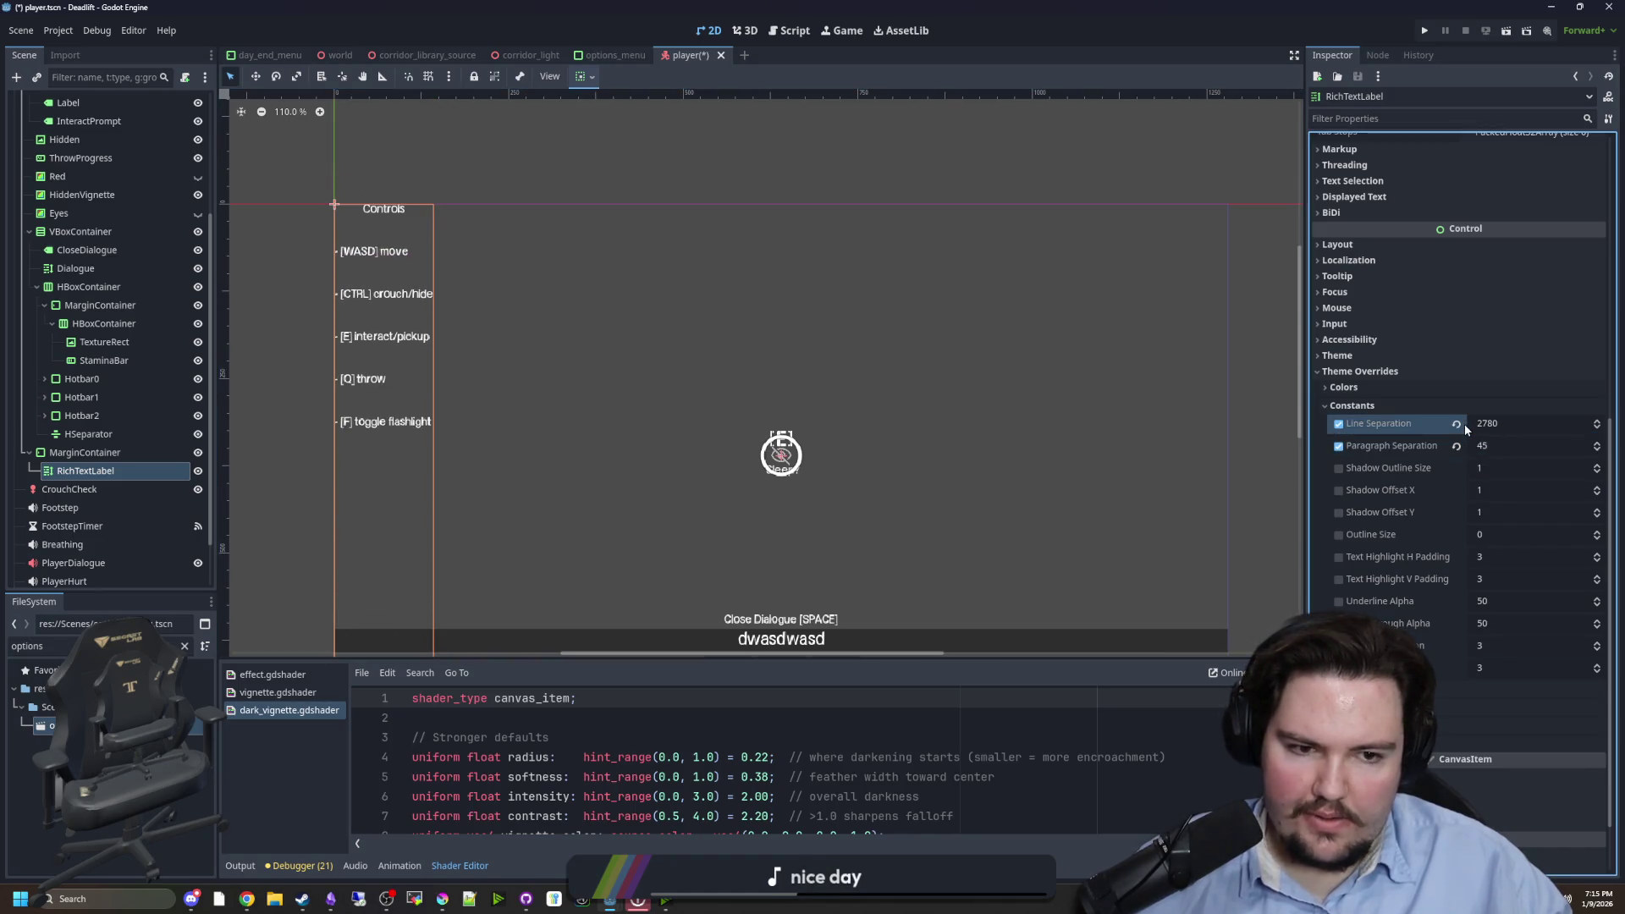
{"action": "left_click", "coordinate": [1490, 446]}
{"action": "type", "text": "10"}
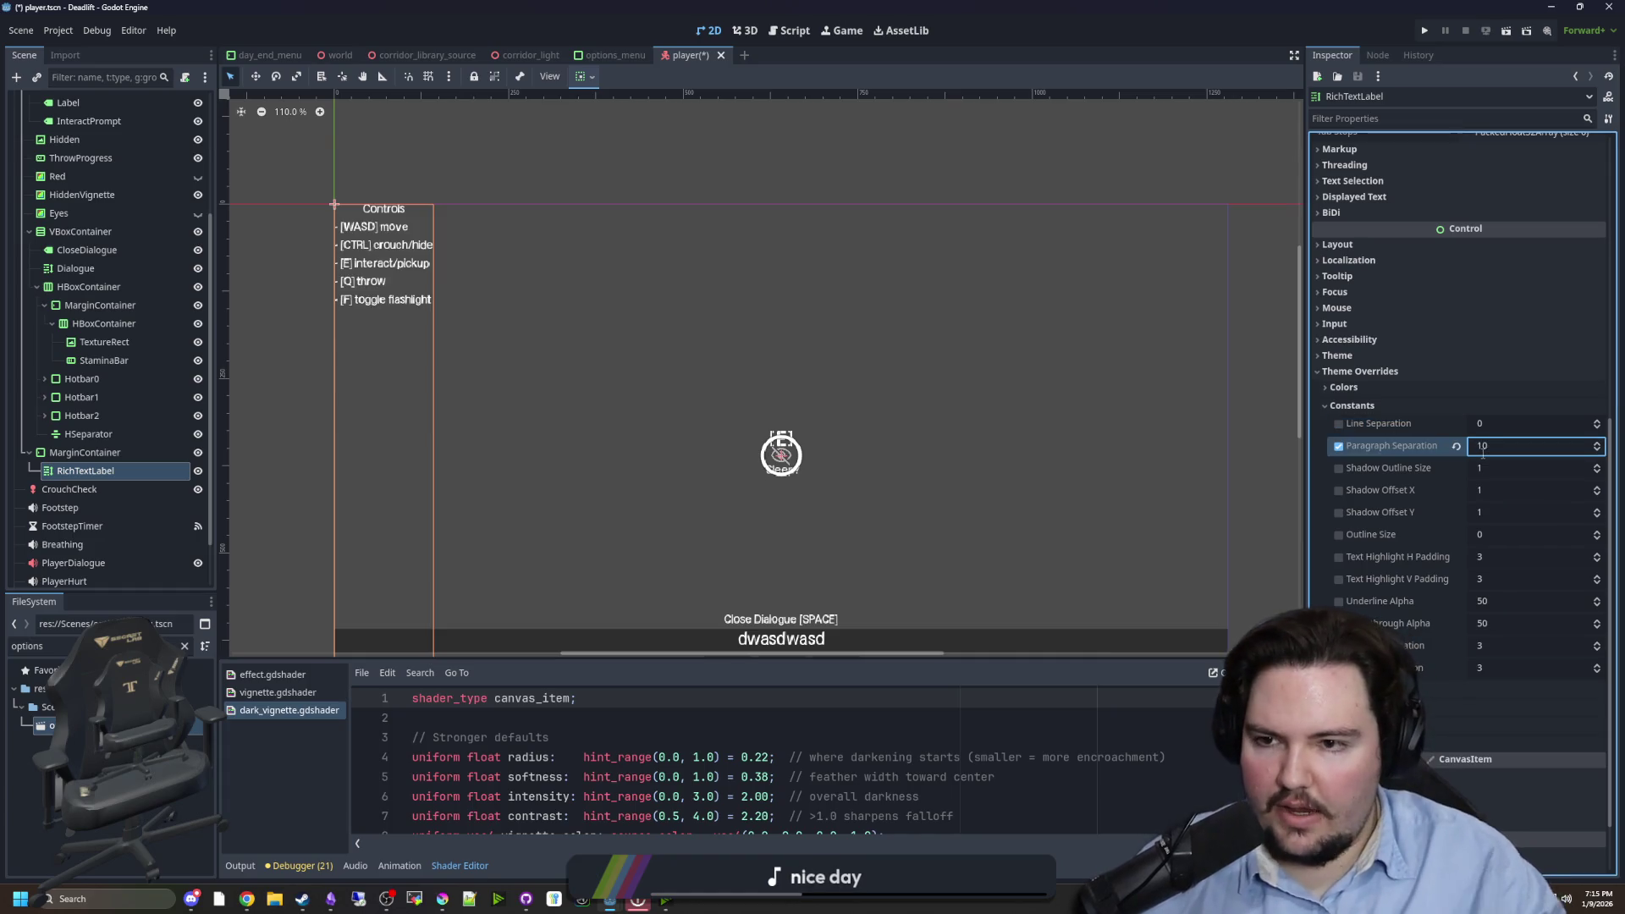
- Set the MarginContainer's Mouse Filter to Ignore
{"action": "left_click", "coordinate": [587, 291]}
{"action": "scroll", "coordinate": [434, 292], "scroll_direction": "down", "scroll_amount": 2}
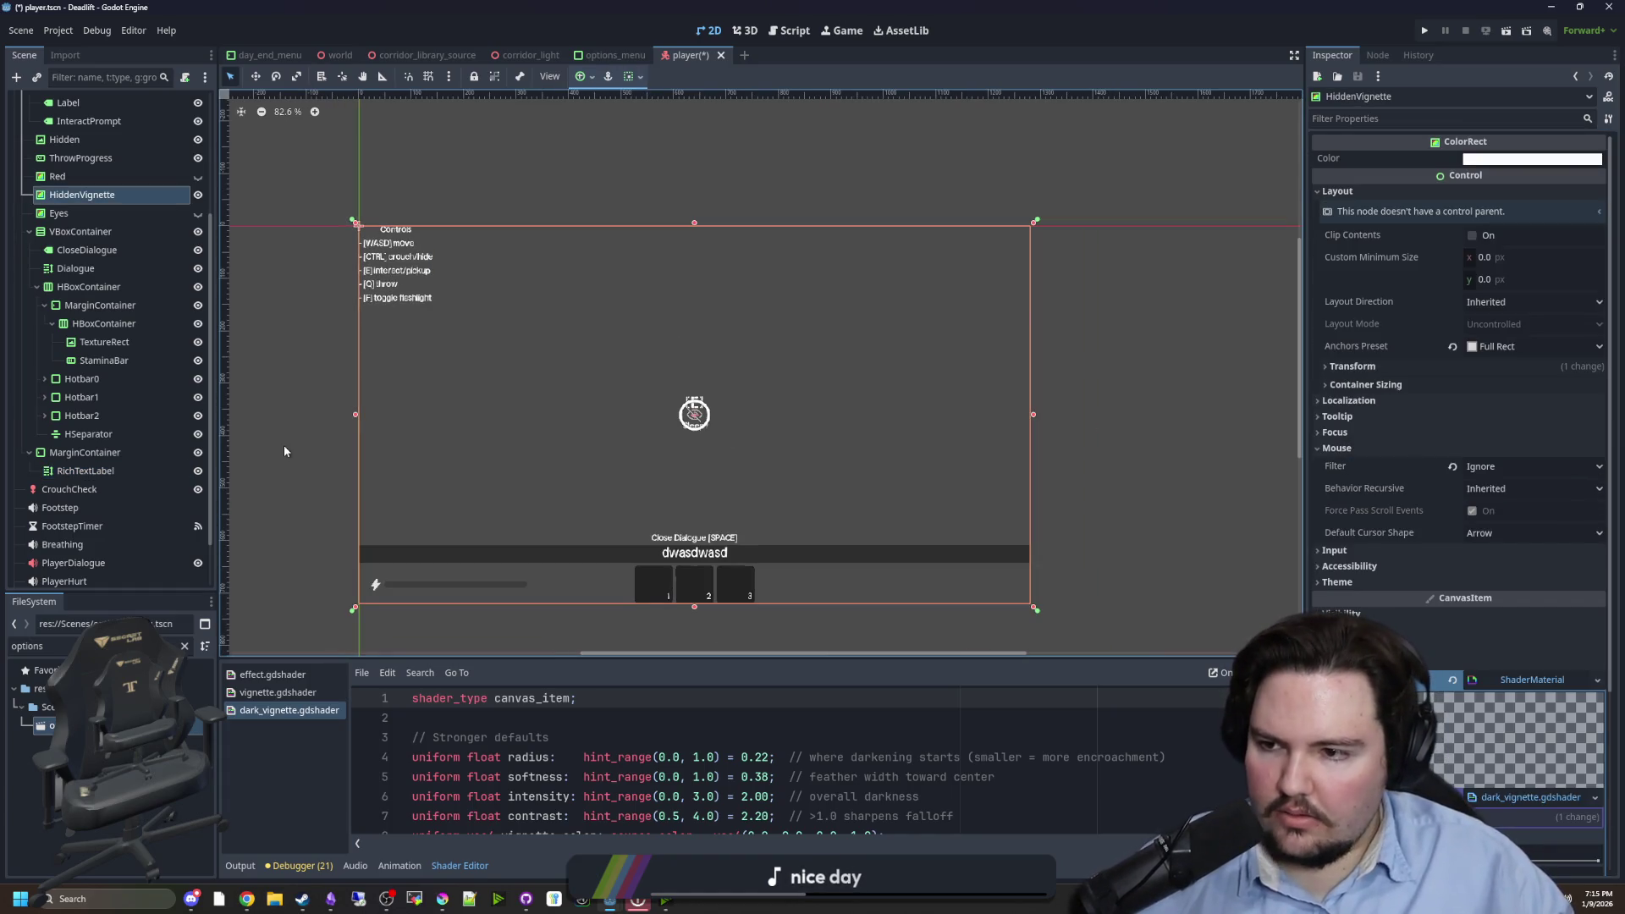
{"action": "left_click", "coordinate": [111, 342]}
{"action": "left_click", "coordinate": [98, 452]}
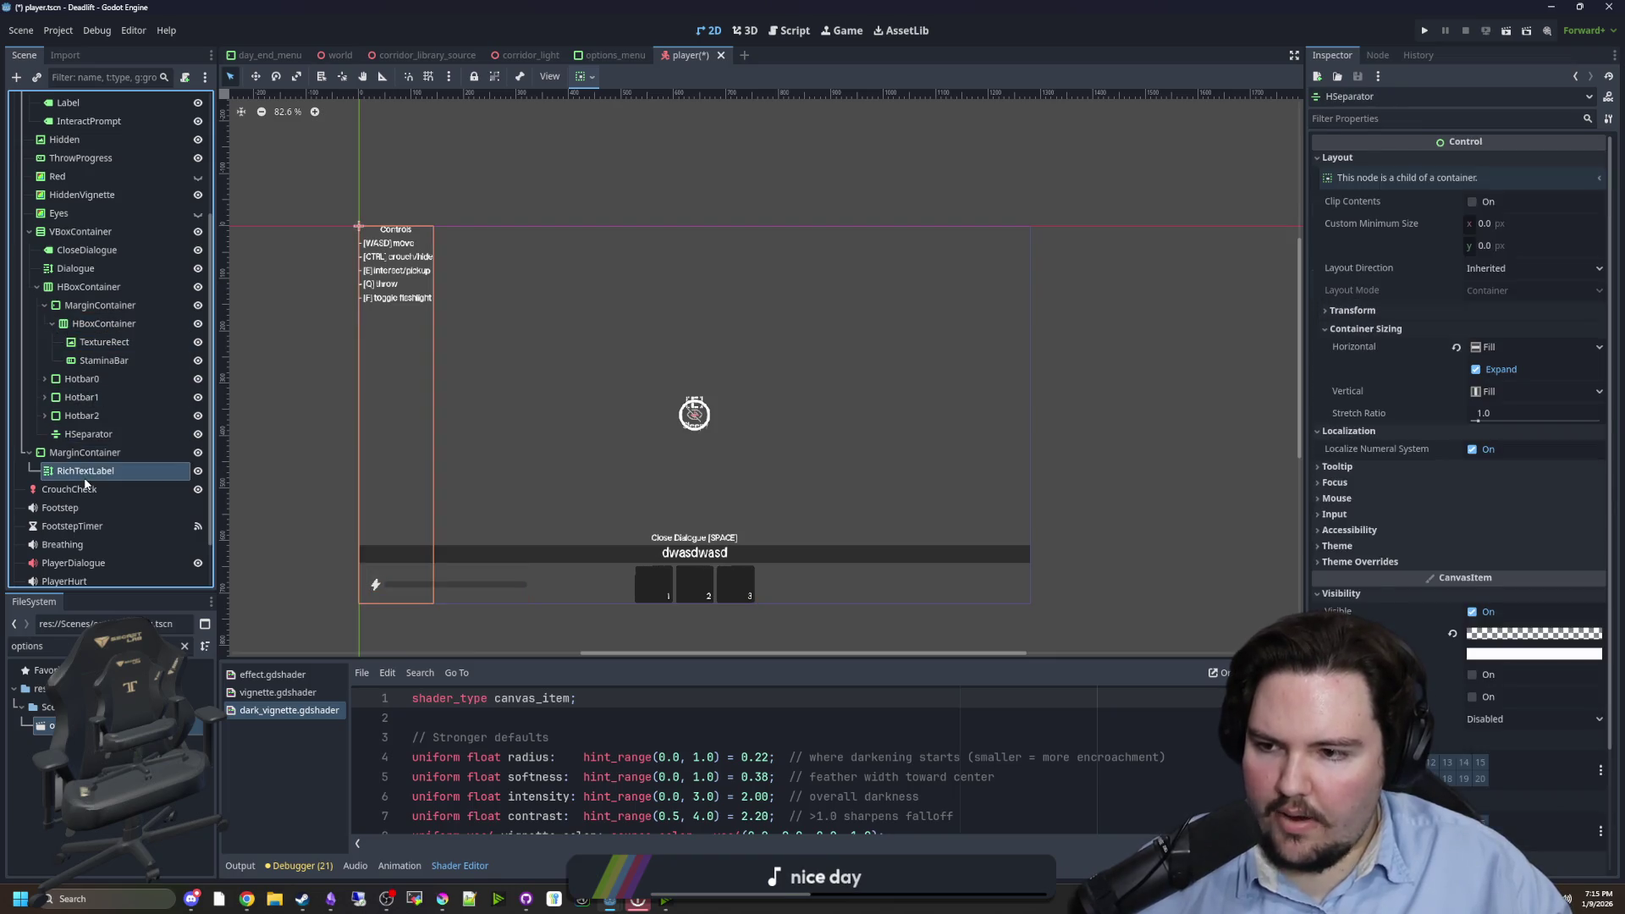
{"action": "left_click", "coordinate": [1362, 415]}
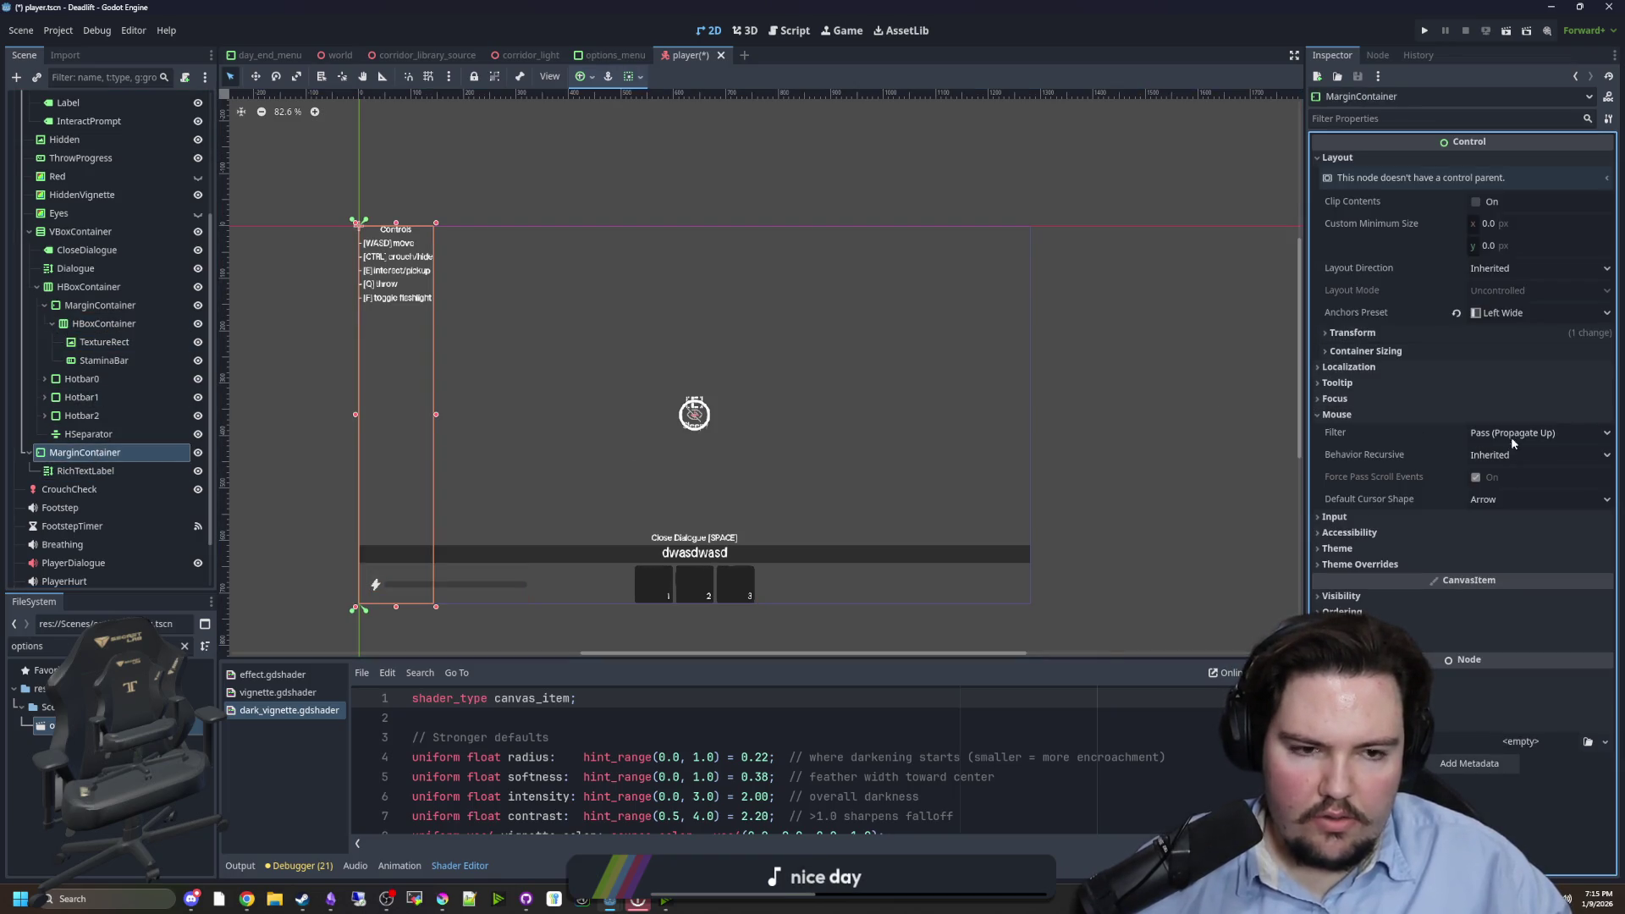
{"action": "left_click", "coordinate": [1510, 437]}
{"action": "left_click", "coordinate": [1497, 490]}
- Set the RichTextLabel's Vertical Alignment to Center and save player.tscn
{"action": "left_click", "coordinate": [85, 471]}
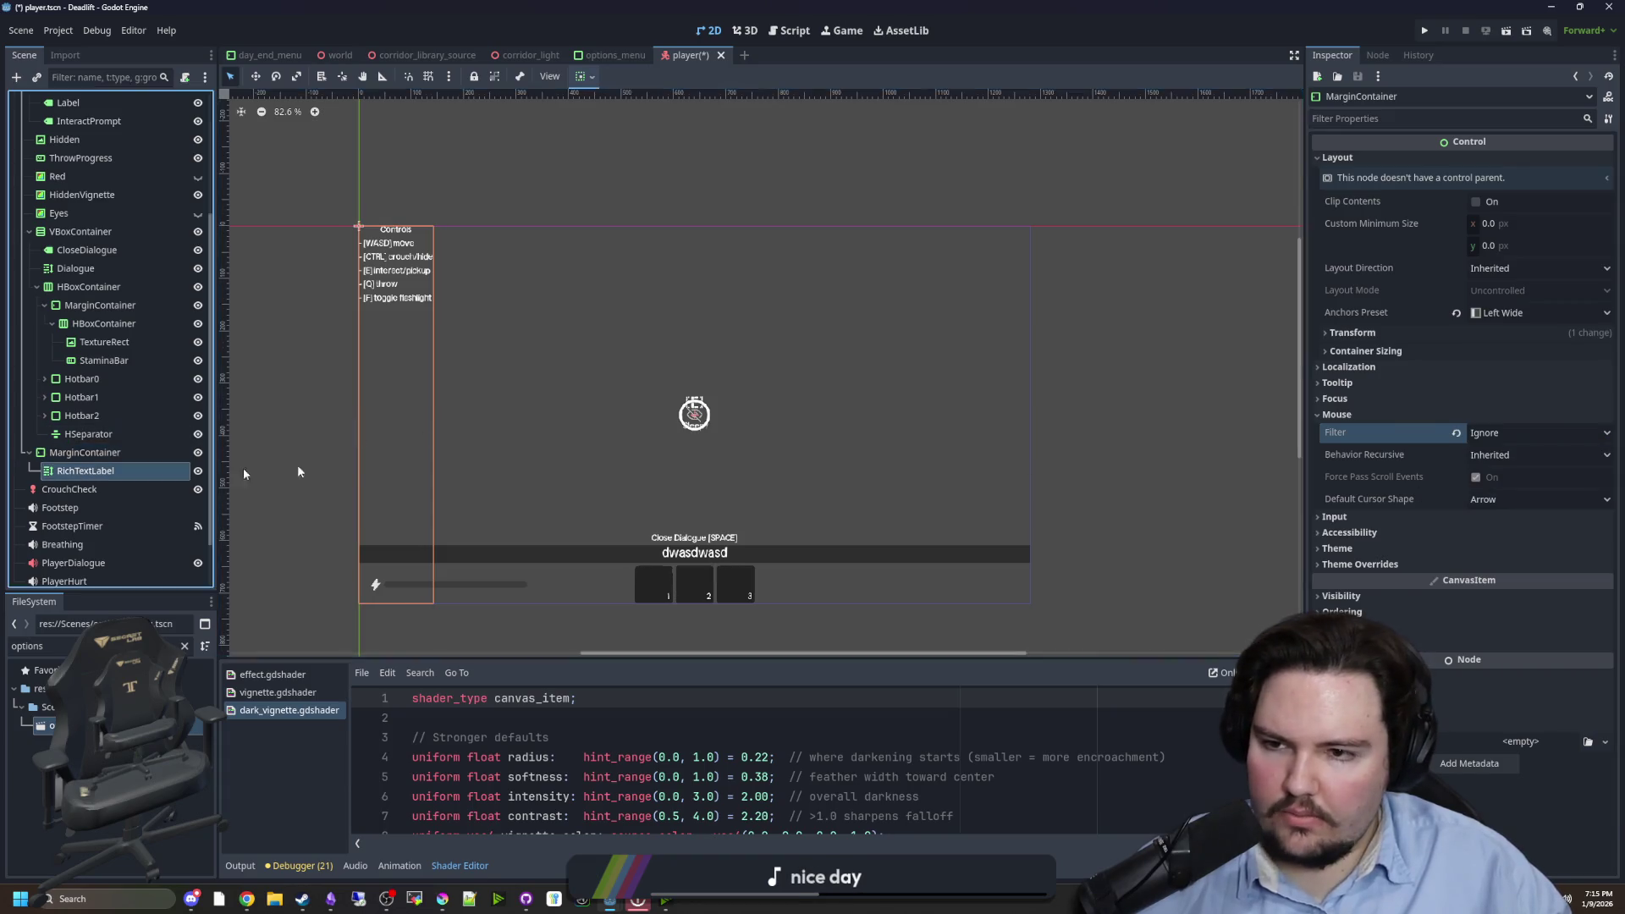
{"action": "scroll", "coordinate": [1405, 410], "scroll_direction": "up", "scroll_amount": 3}
{"action": "scroll", "coordinate": [1405, 410], "scroll_direction": "down", "scroll_amount": 4}
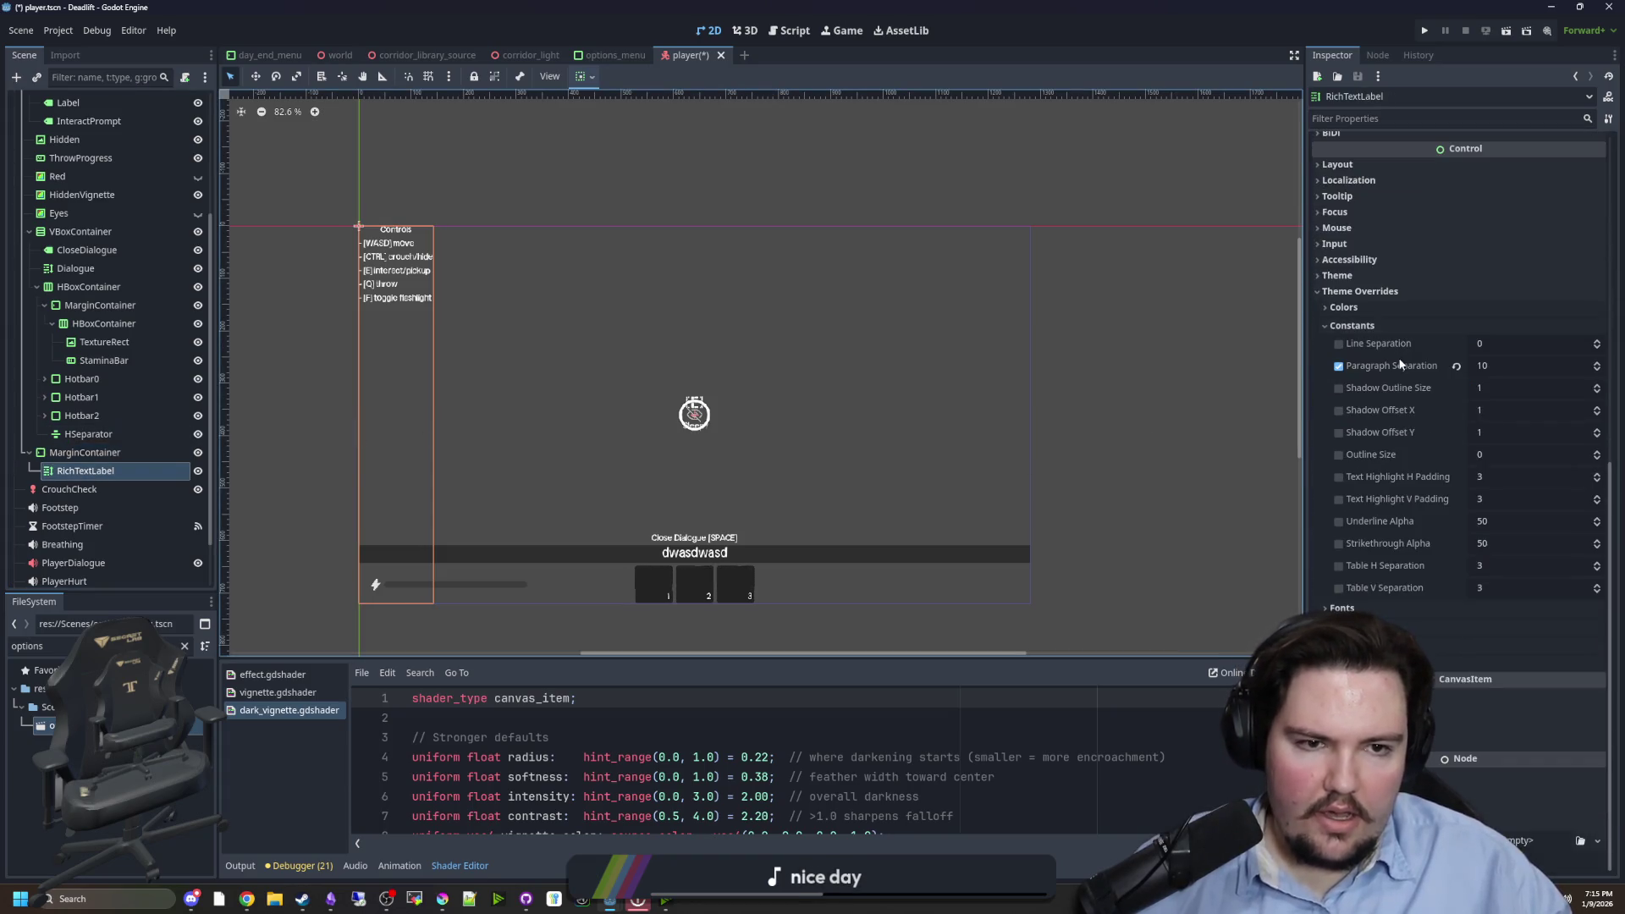
{"action": "left_click", "coordinate": [1354, 164]}
{"action": "left_click", "coordinate": [1414, 337]}
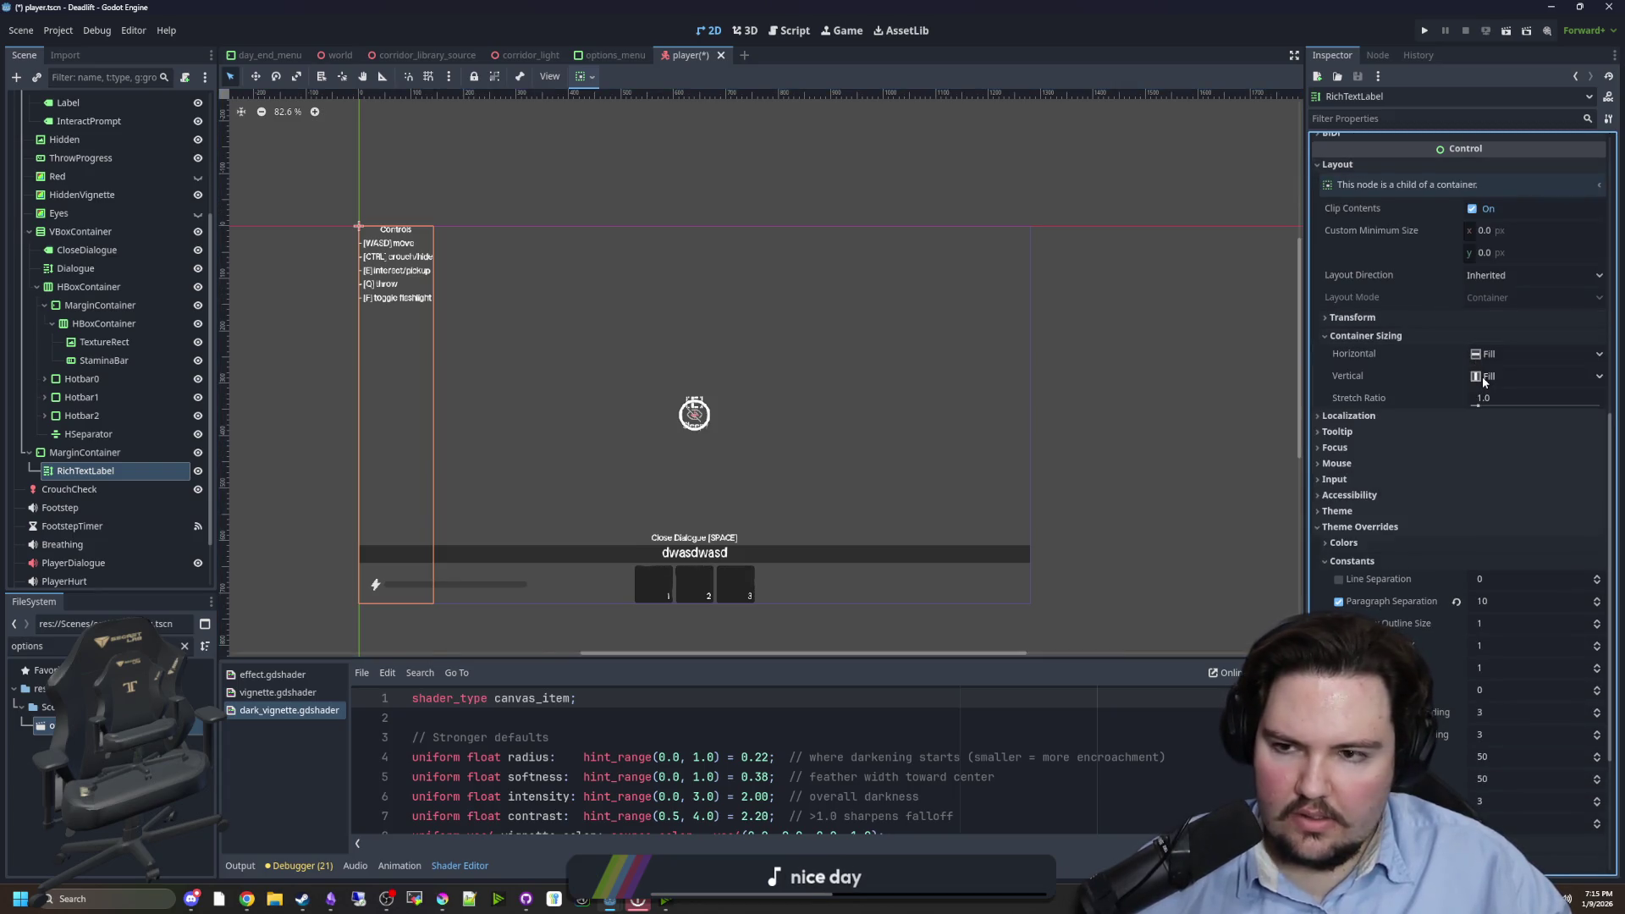
{"action": "scroll", "coordinate": [1394, 383], "scroll_direction": "up", "scroll_amount": 10}
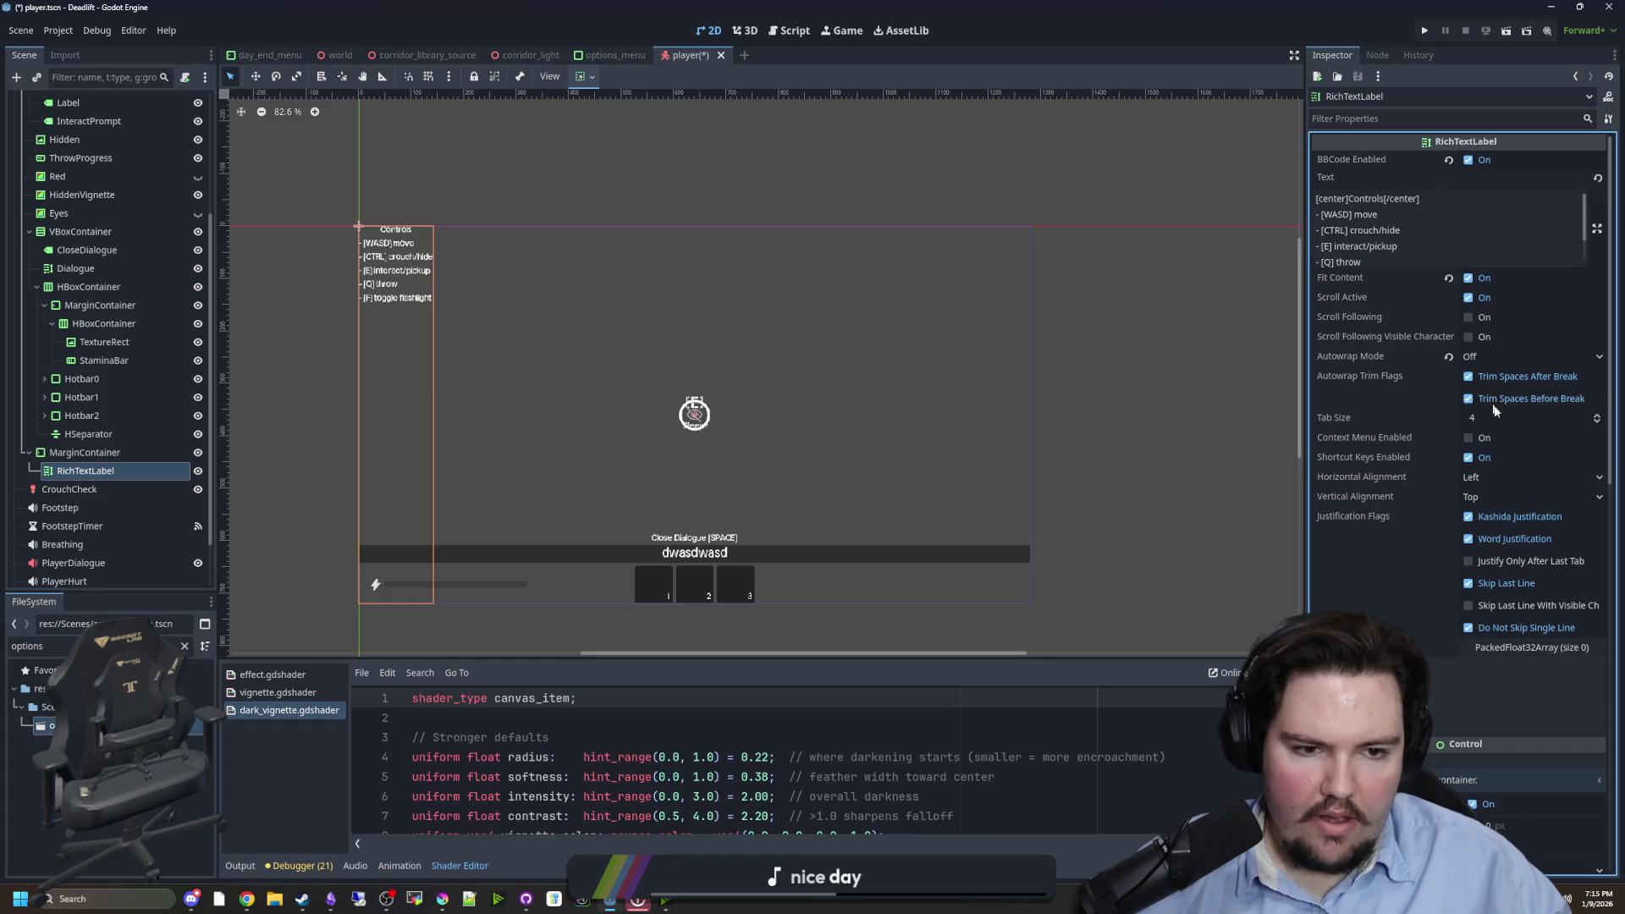
{"action": "left_click", "coordinate": [1485, 498]}
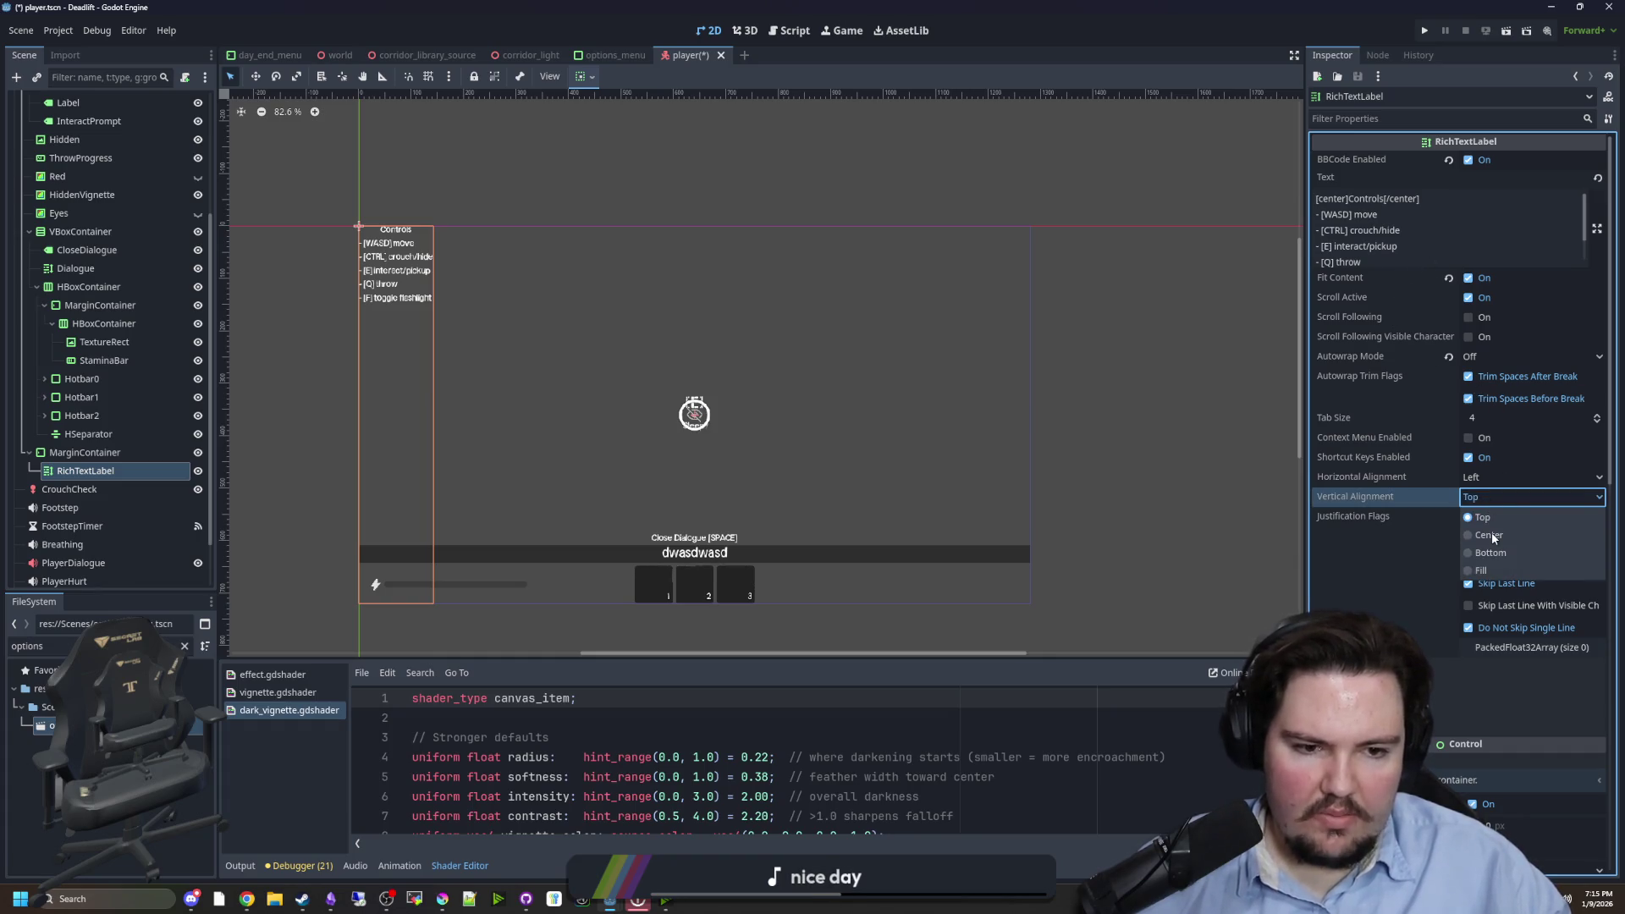
{"action": "left_click", "coordinate": [1491, 532]}
{"action": "left_click", "coordinate": [1129, 387]}
{"action": "key", "text": "ctrl+s"}
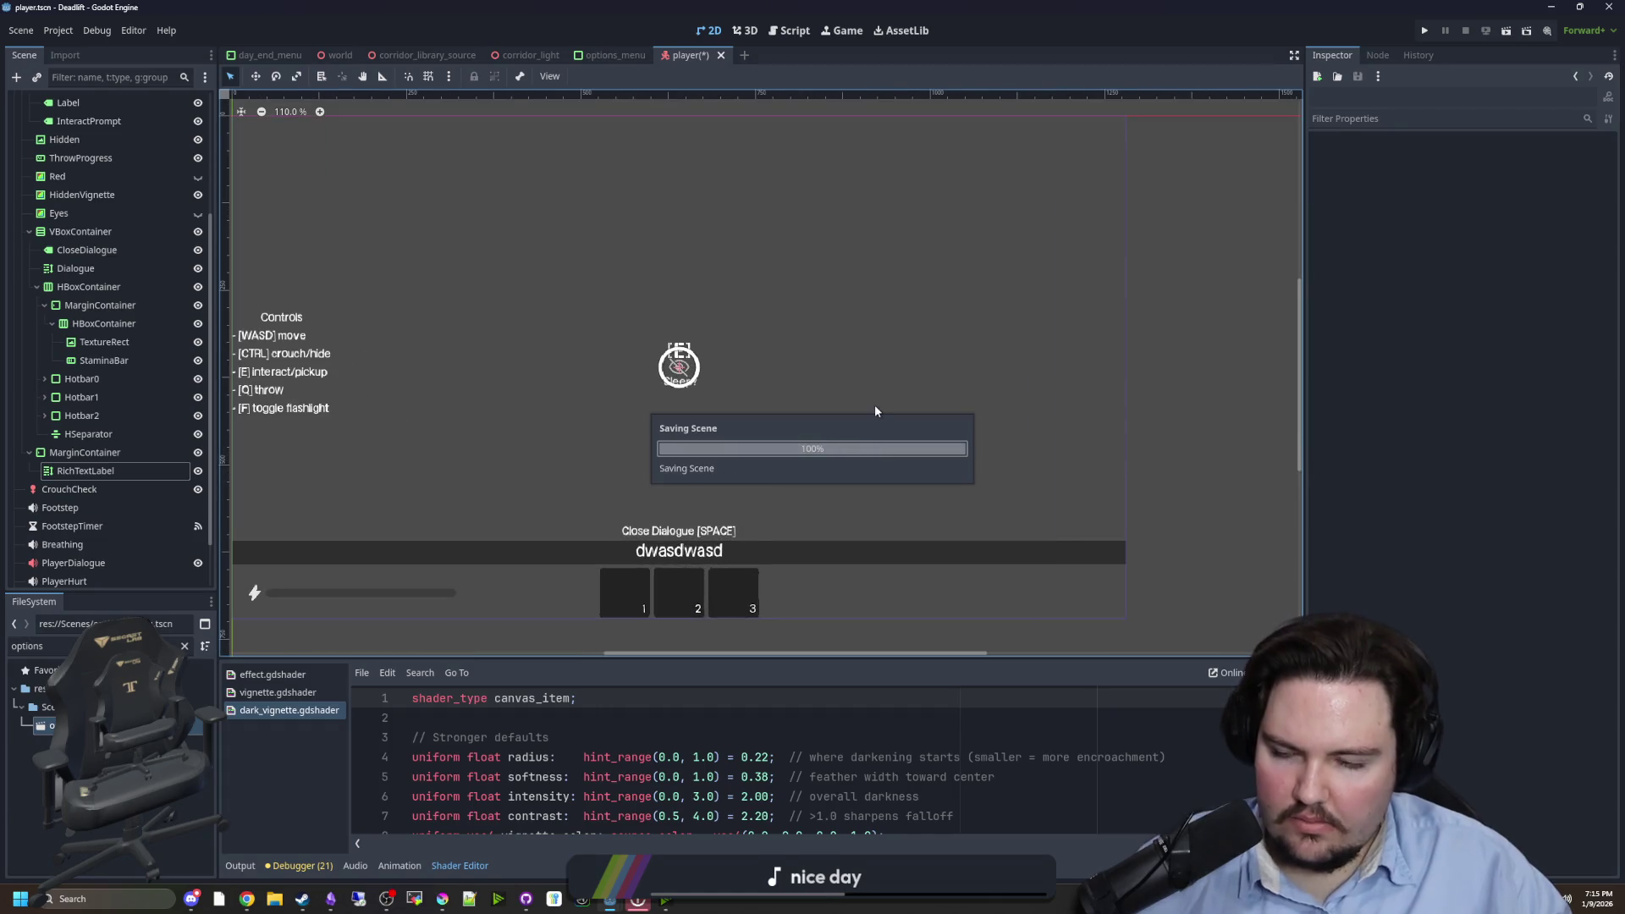
{"action": "scroll", "coordinate": [510, 459], "scroll_direction": "up", "scroll_amount": 2}
{"action": "scroll", "coordinate": [622, 410], "scroll_direction": "up", "scroll_amount": 1}
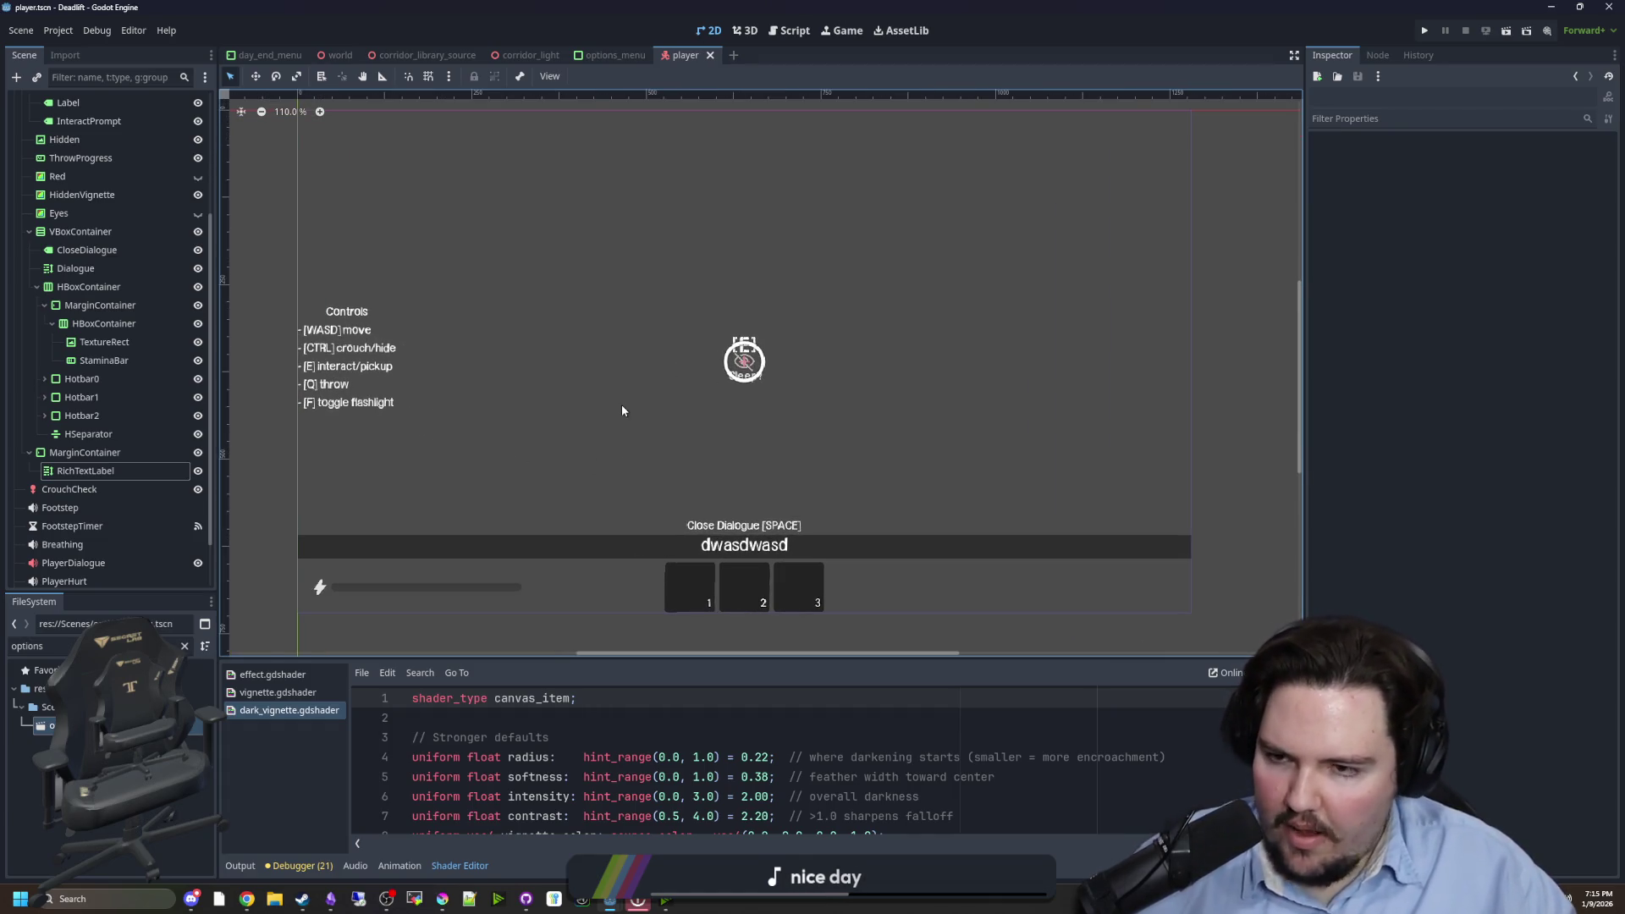
{"action": "key", "text": "ctrl+s"}
{"action": "scroll", "coordinate": [434, 338], "scroll_direction": "up", "scroll_amount": 1}
{"action": "key", "text": "ctrl+s"}
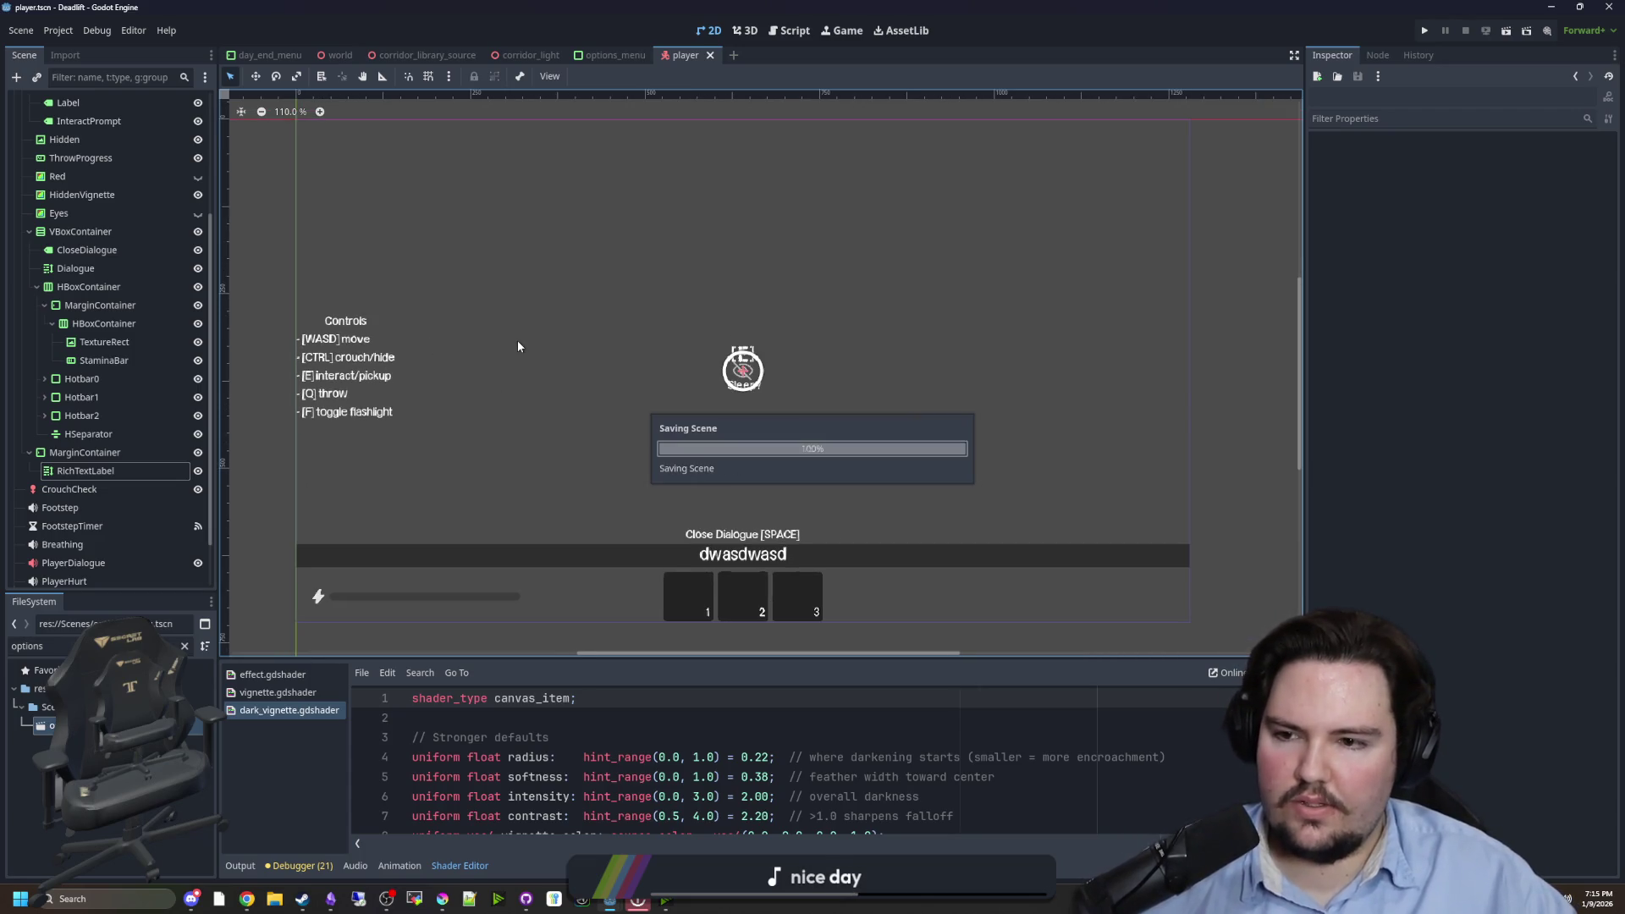
{"action": "key", "text": "ctrl+s"}
{"action": "key", "text": "ctrl+s"}
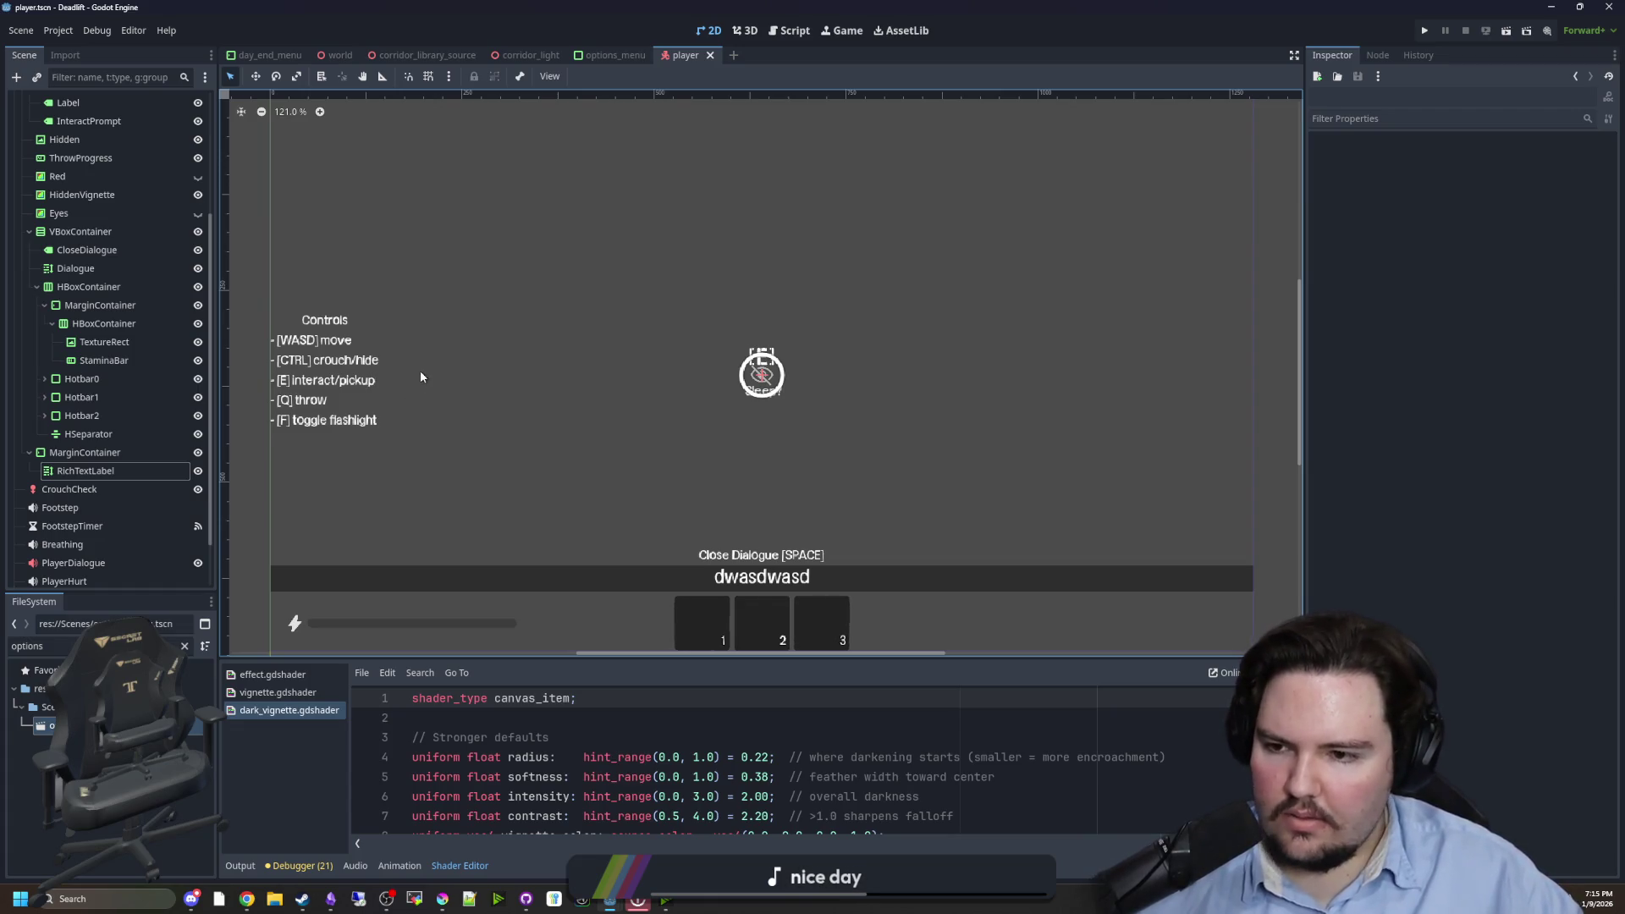
{"action": "key", "text": "ctrl+s"}
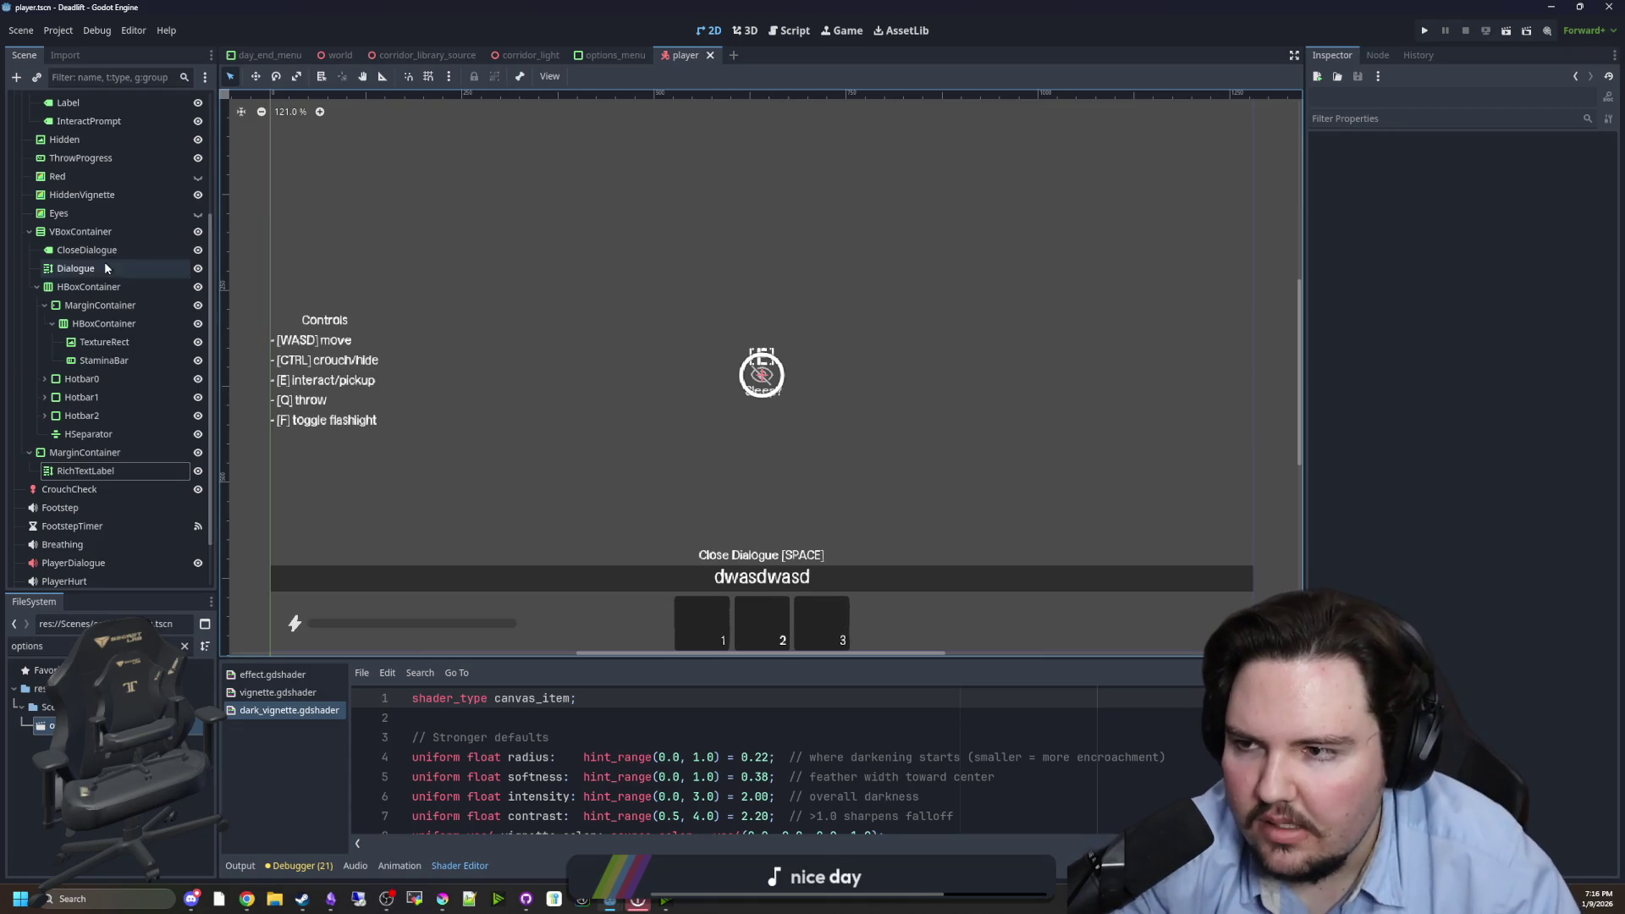
{"action": "scroll", "coordinate": [104, 262], "scroll_direction": "up", "scroll_amount": 3}
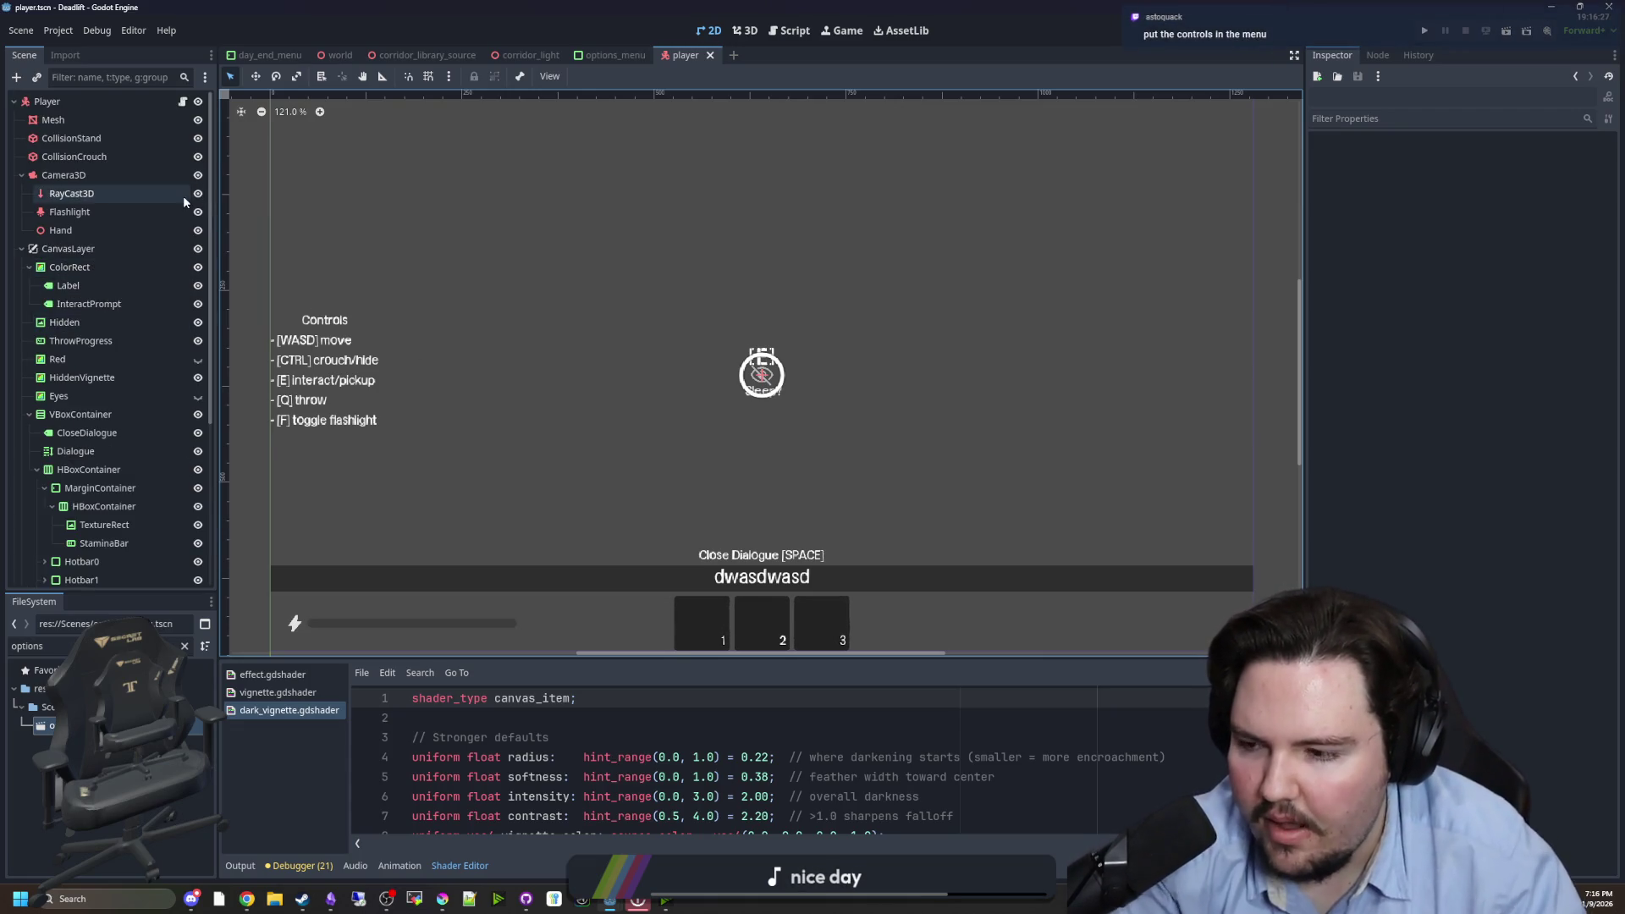
{"action": "left_click", "coordinate": [183, 101]}
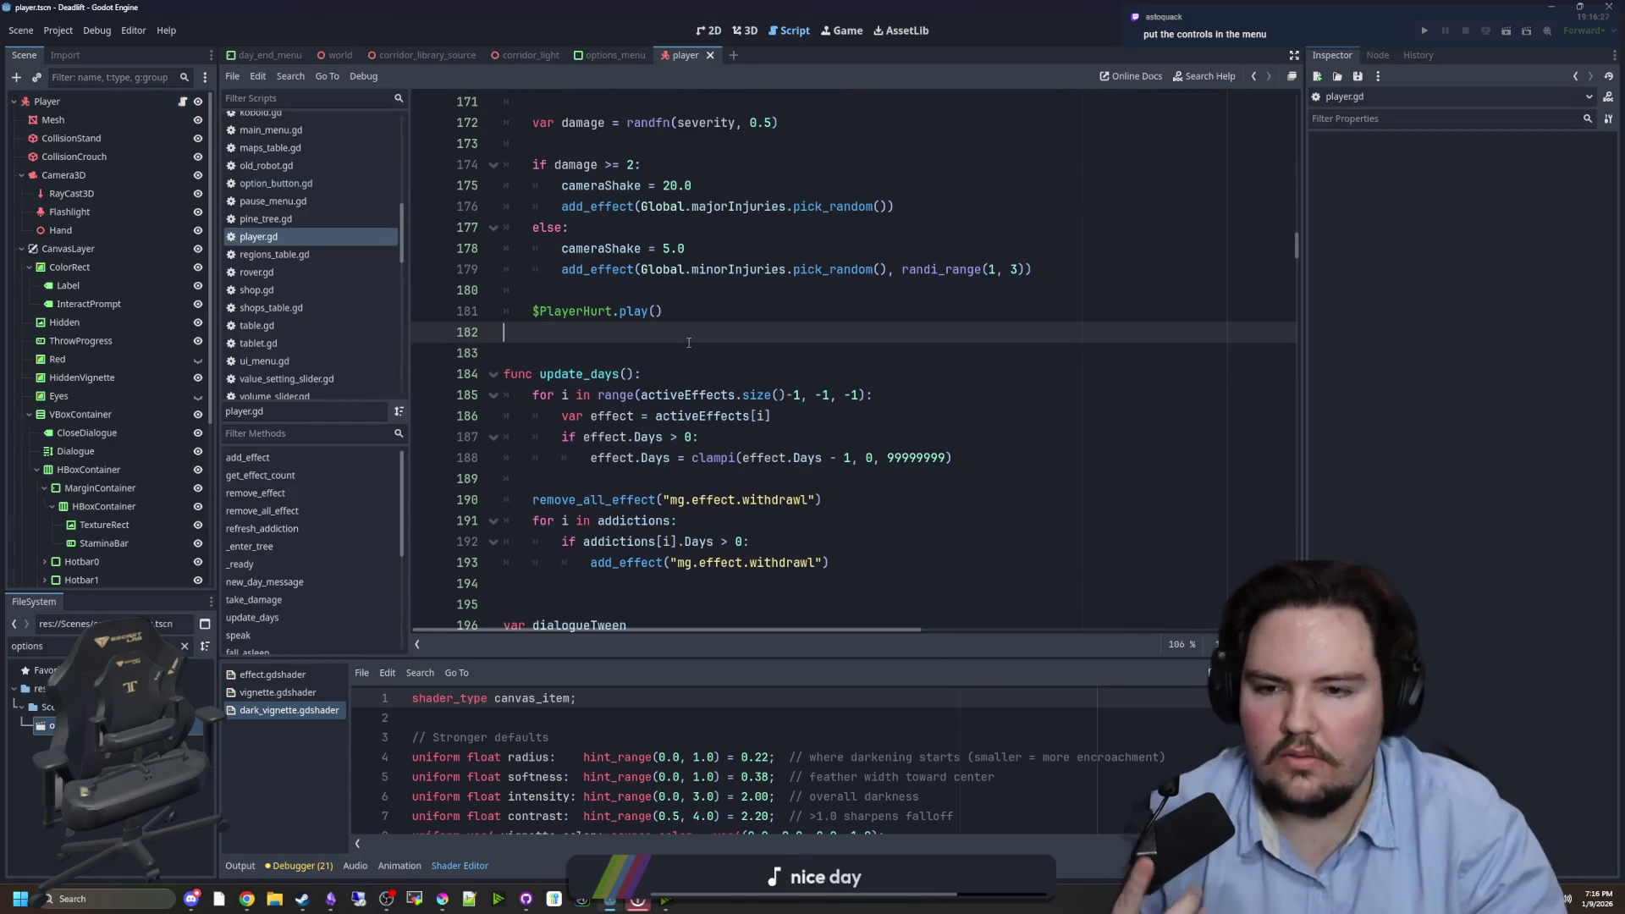
- Browse player.gd around the $PlayerHurt and new_day_message lines and save
{"action": "scroll", "coordinate": [668, 364], "scroll_direction": "down", "scroll_amount": 3}
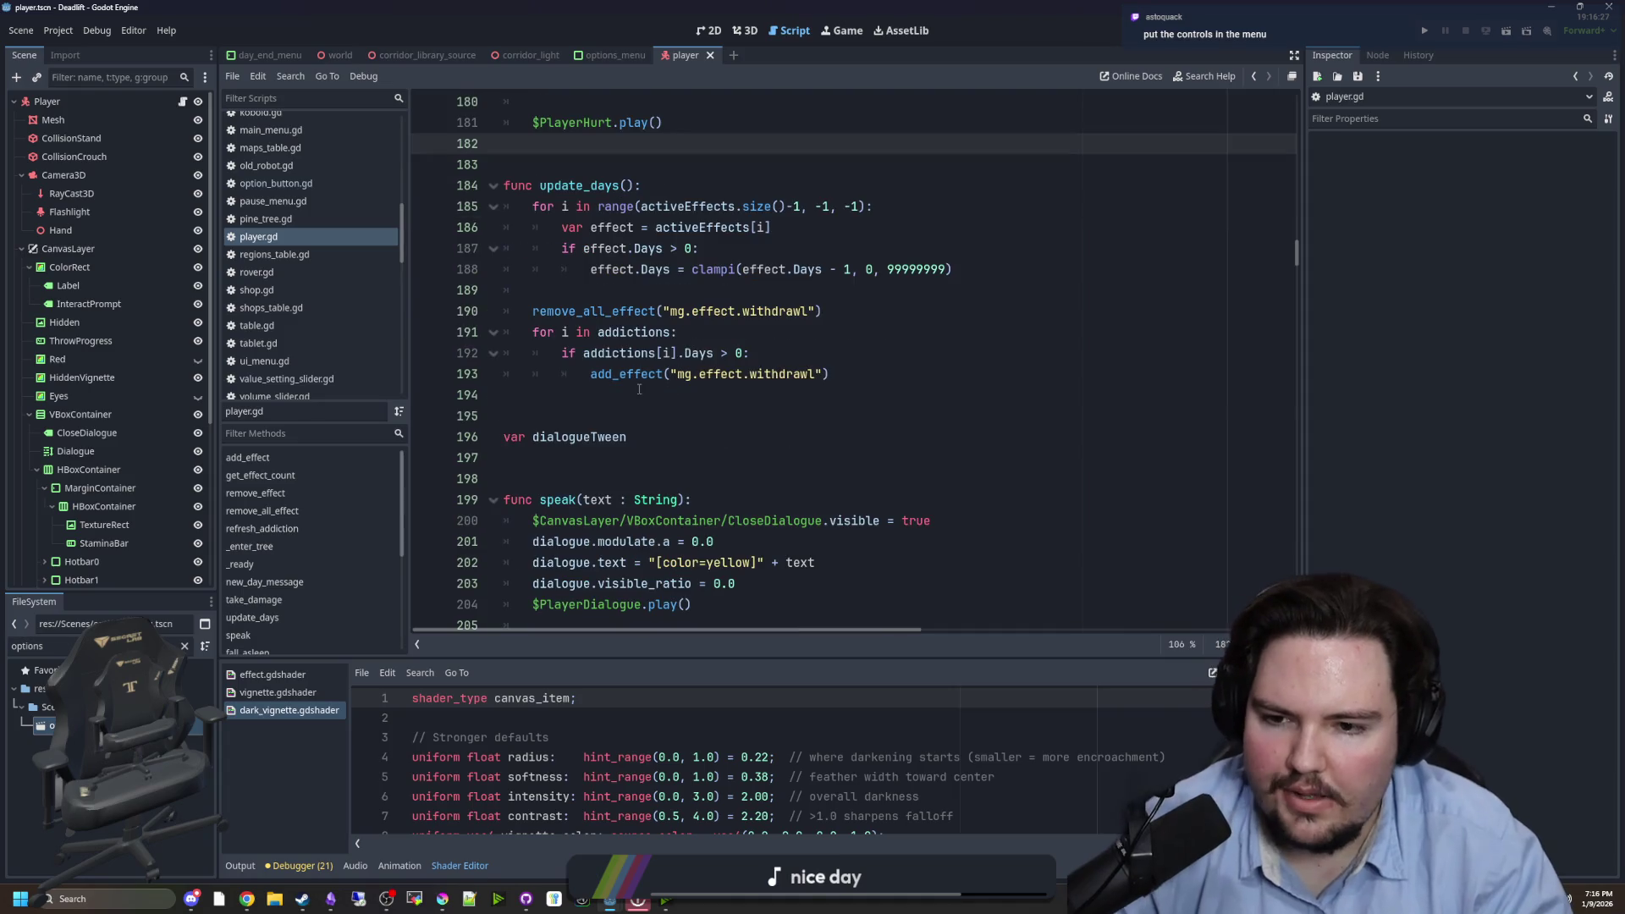
{"action": "left_click", "coordinate": [639, 389]}
{"action": "scroll", "coordinate": [624, 397], "scroll_direction": "up", "scroll_amount": 5}
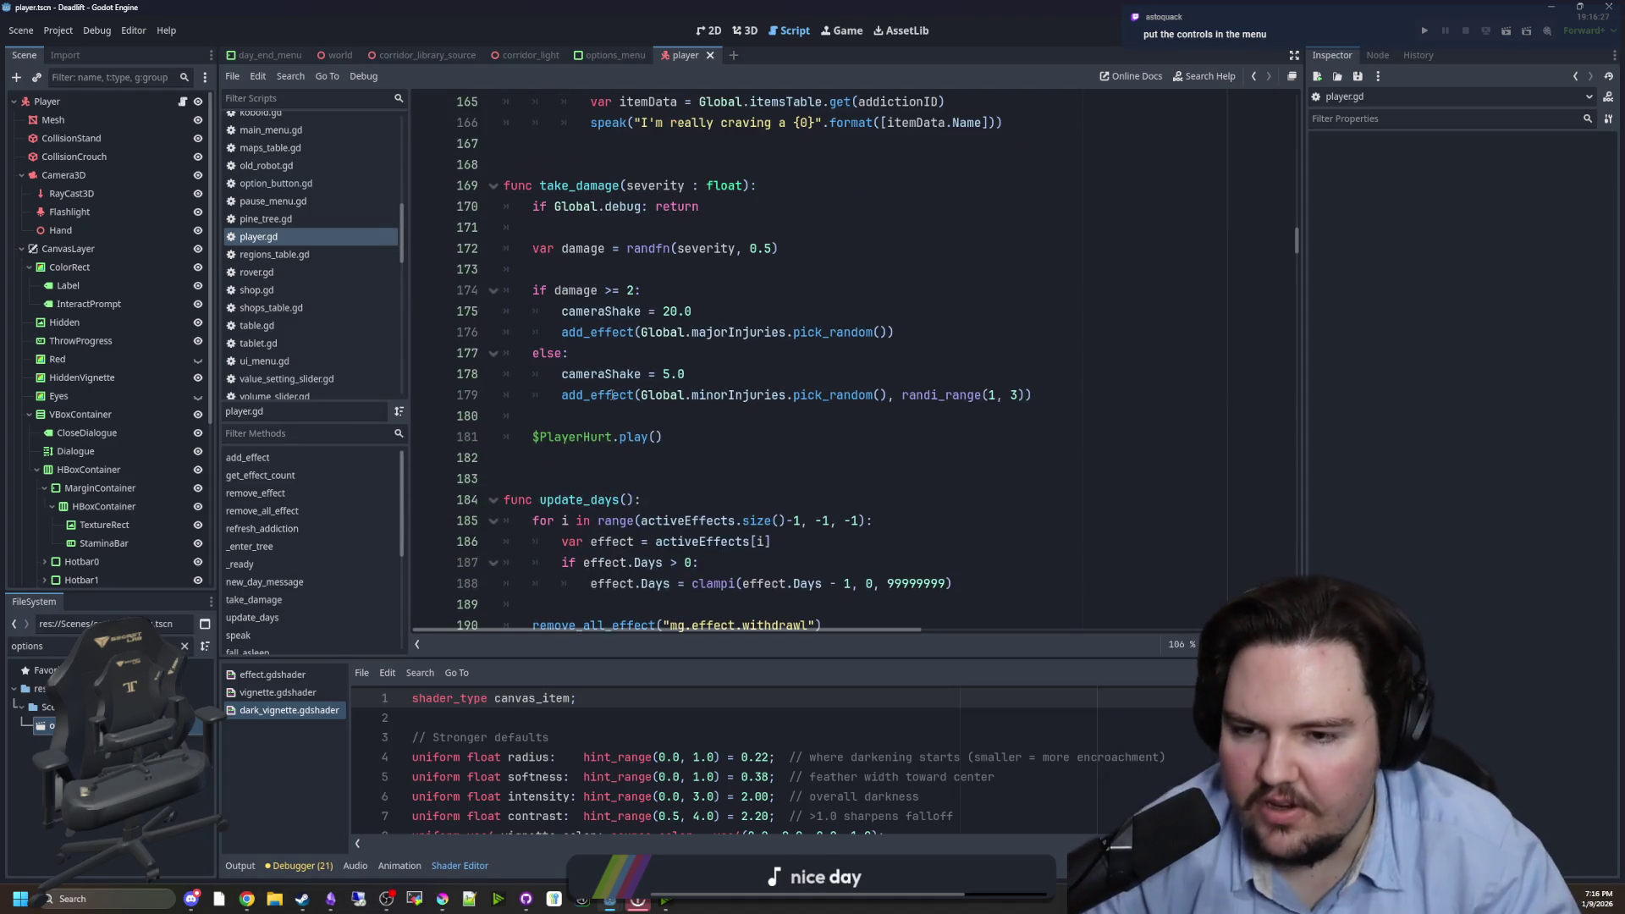
{"action": "left_click", "coordinate": [619, 437]}
{"action": "scroll", "coordinate": [572, 471], "scroll_direction": "up", "scroll_amount": 5}
{"action": "key", "text": "ctrl+s"}
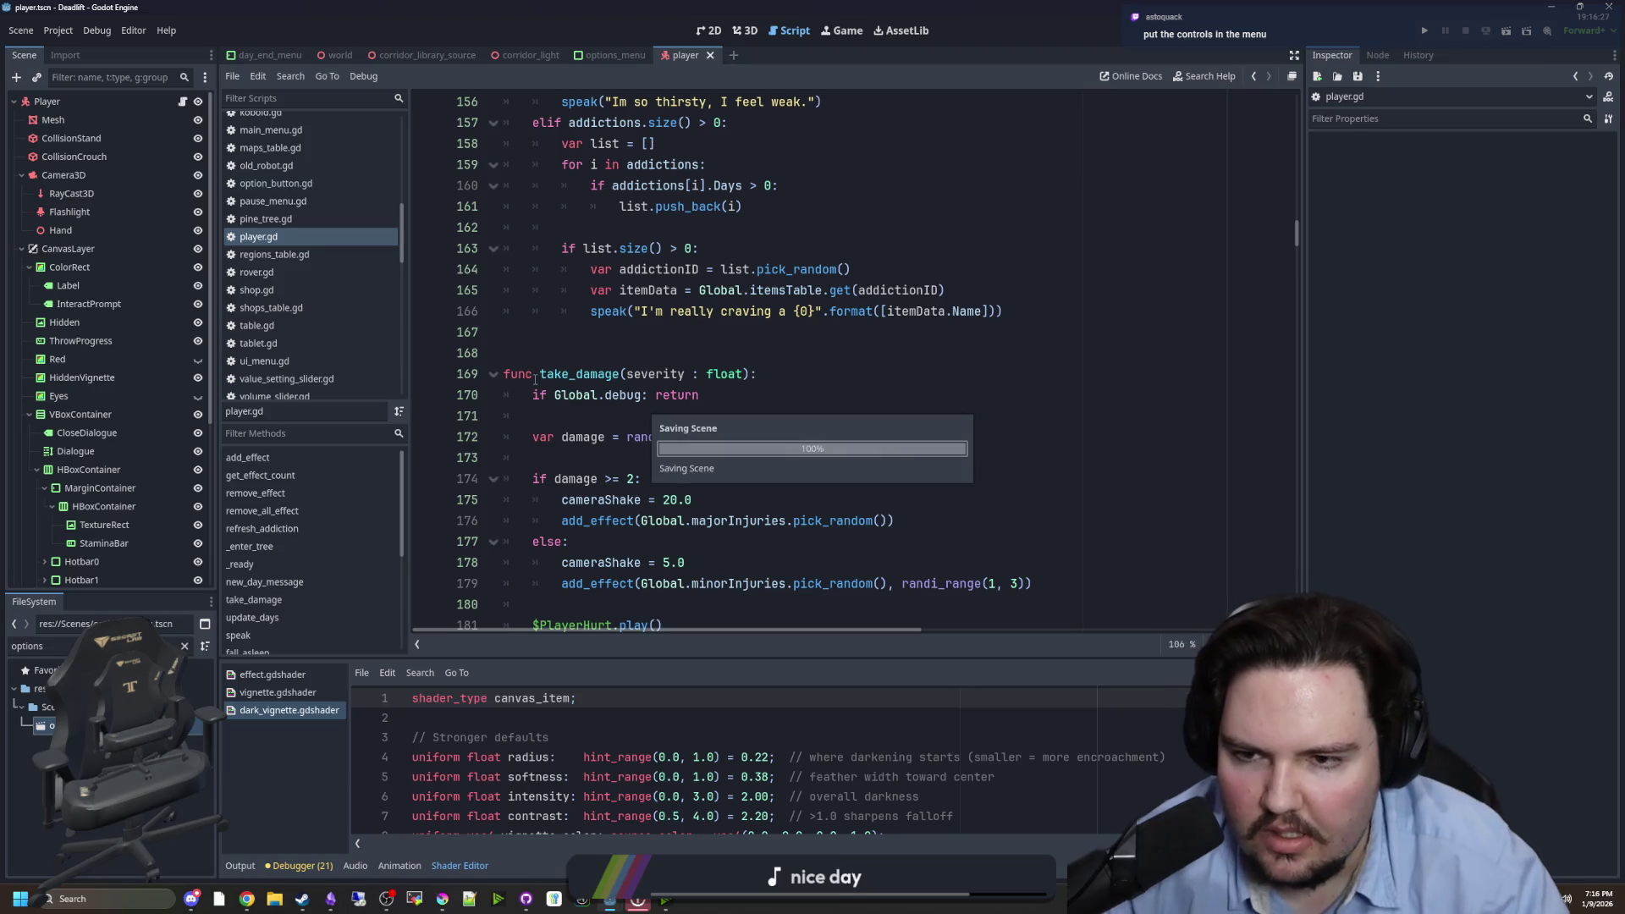
{"action": "left_click", "coordinate": [593, 478]}
{"action": "scroll", "coordinate": [592, 162], "scroll_direction": "up", "scroll_amount": 2}
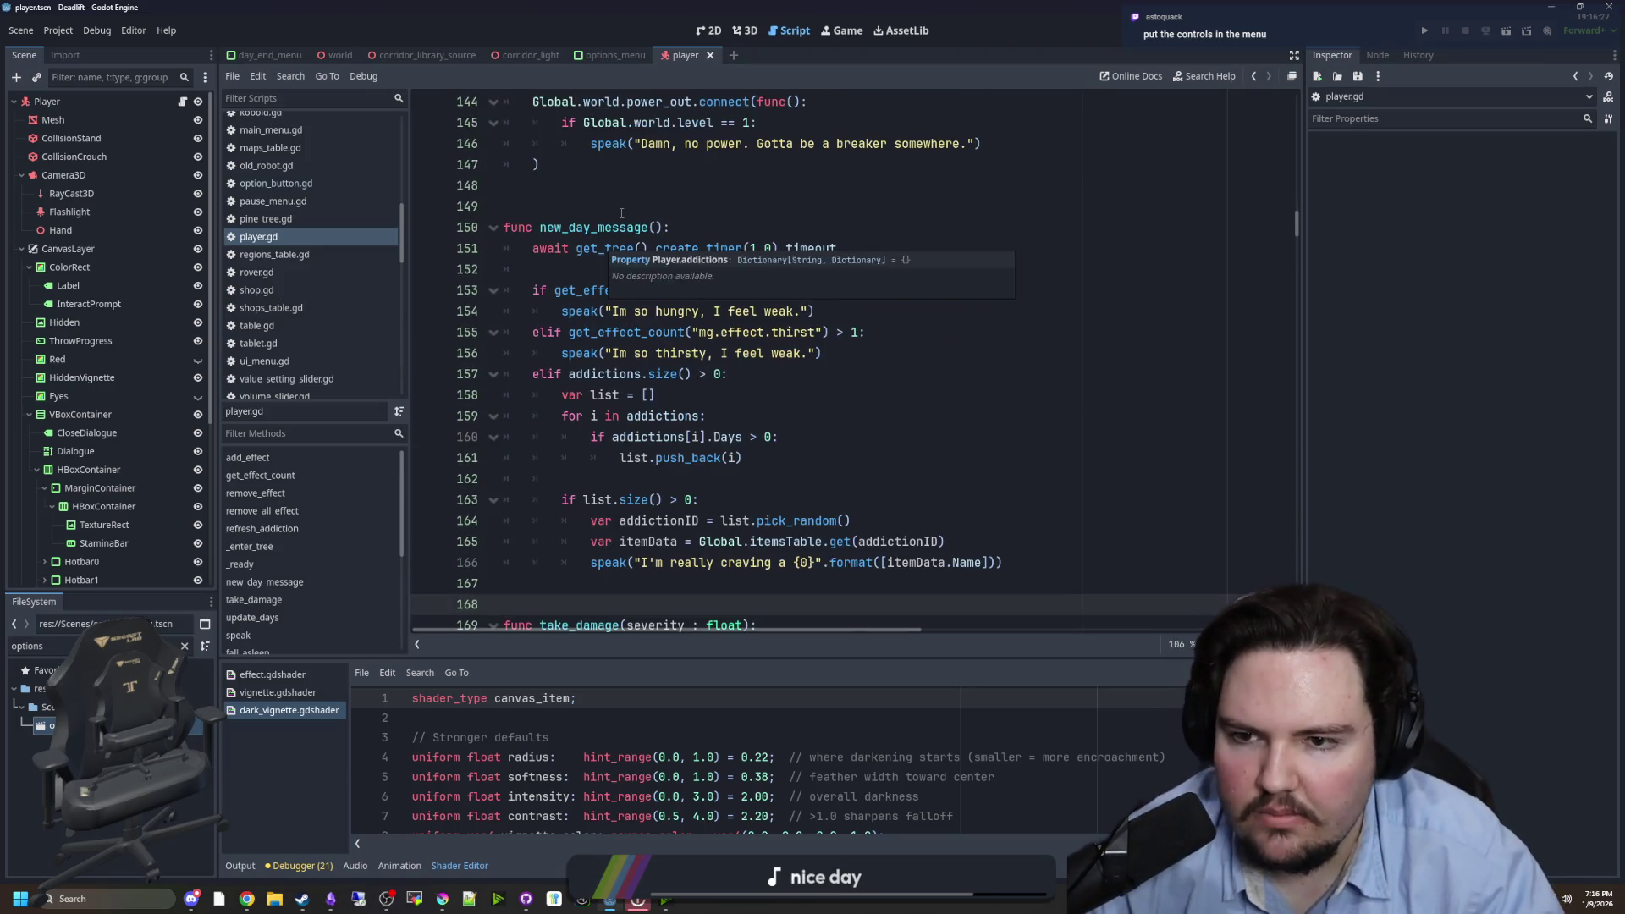
{"action": "left_click", "coordinate": [621, 213]}
- Search player.gd for _process and scroll through the code below it
{"action": "key", "text": "ctrl+f"}
{"action": "type", "text": "_process"}
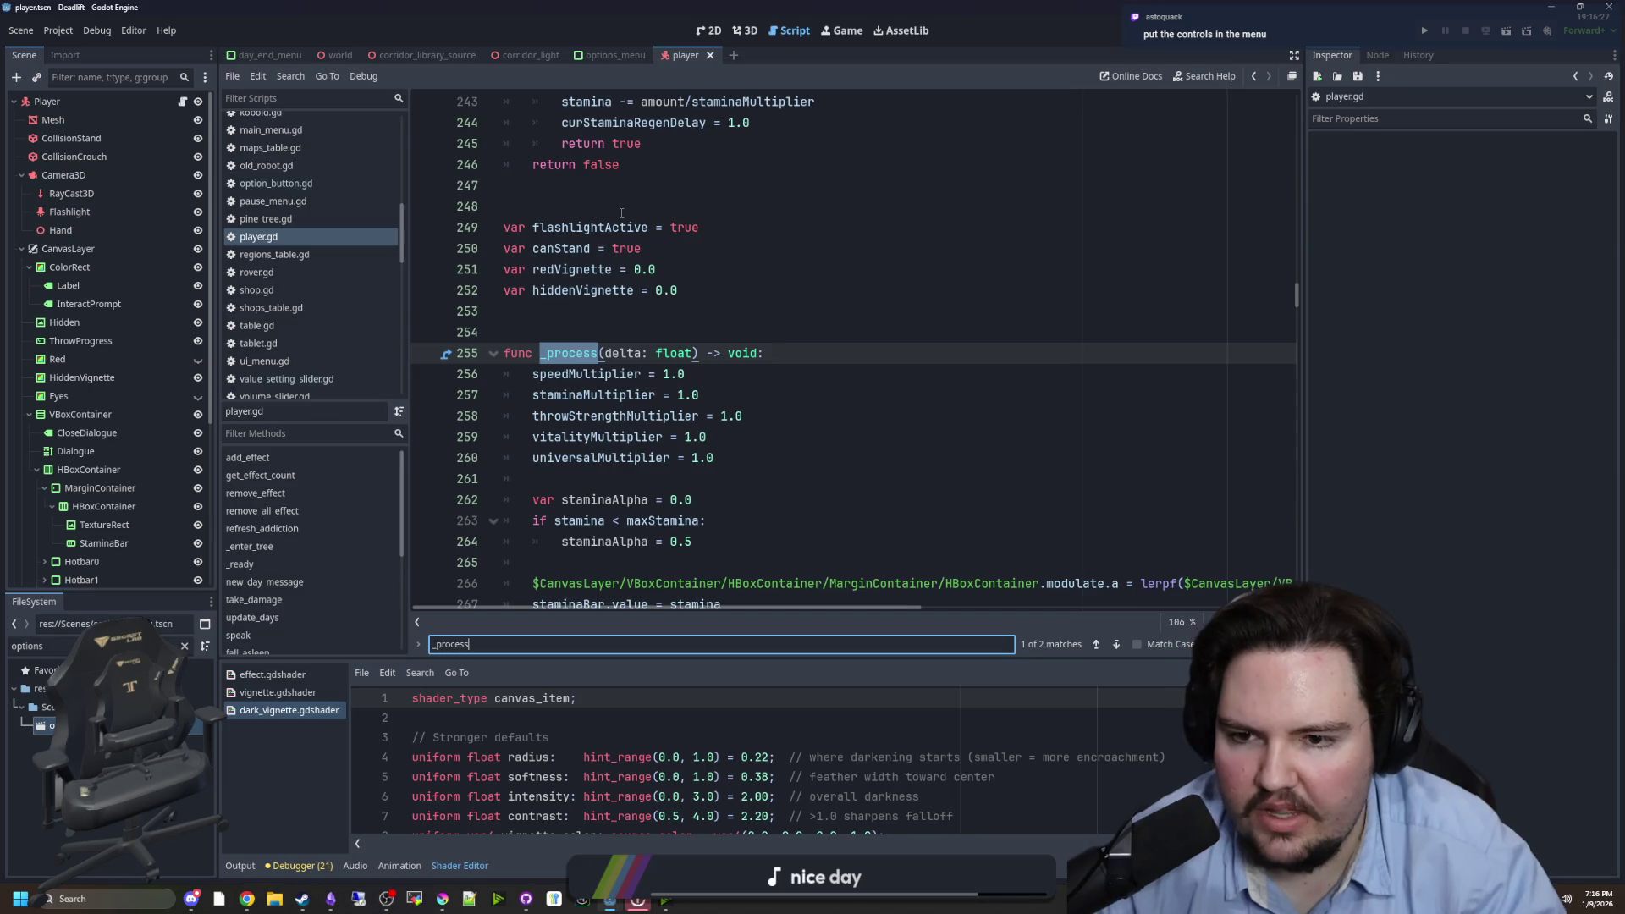
{"action": "scroll", "coordinate": [619, 341], "scroll_direction": "down", "scroll_amount": 6}
{"action": "scroll", "coordinate": [619, 341], "scroll_direction": "down", "scroll_amount": 5}
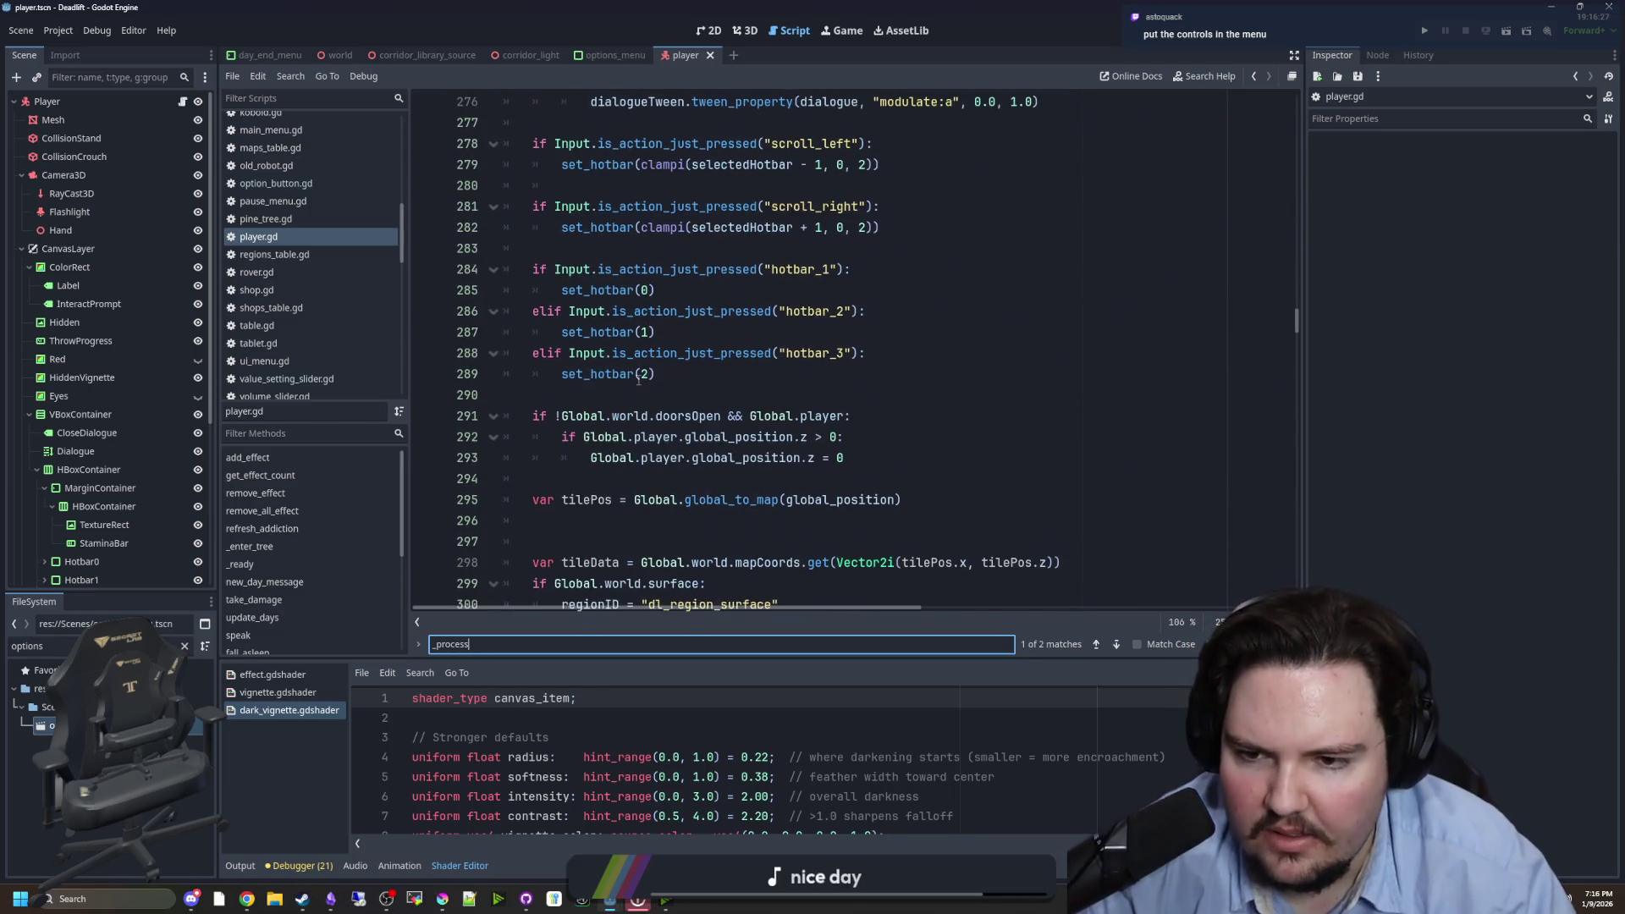
{"action": "scroll", "coordinate": [631, 379], "scroll_direction": "down", "scroll_amount": 3}
{"action": "scroll", "coordinate": [631, 380], "scroll_direction": "down", "scroll_amount": 12}
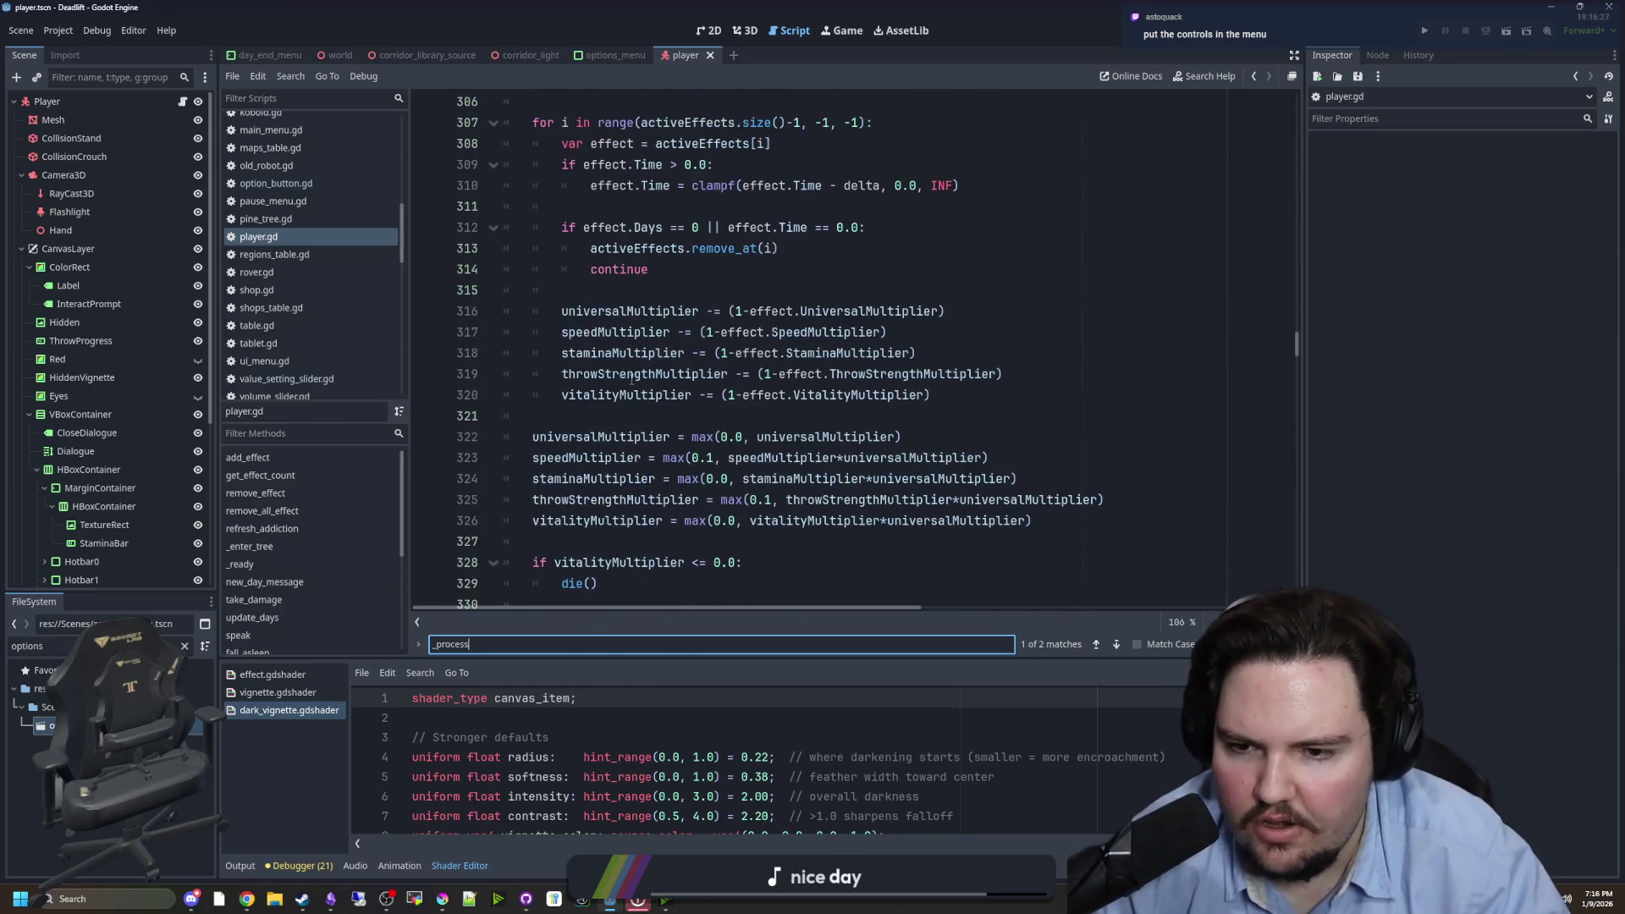
{"action": "scroll", "coordinate": [597, 406], "scroll_direction": "down", "scroll_amount": 15}
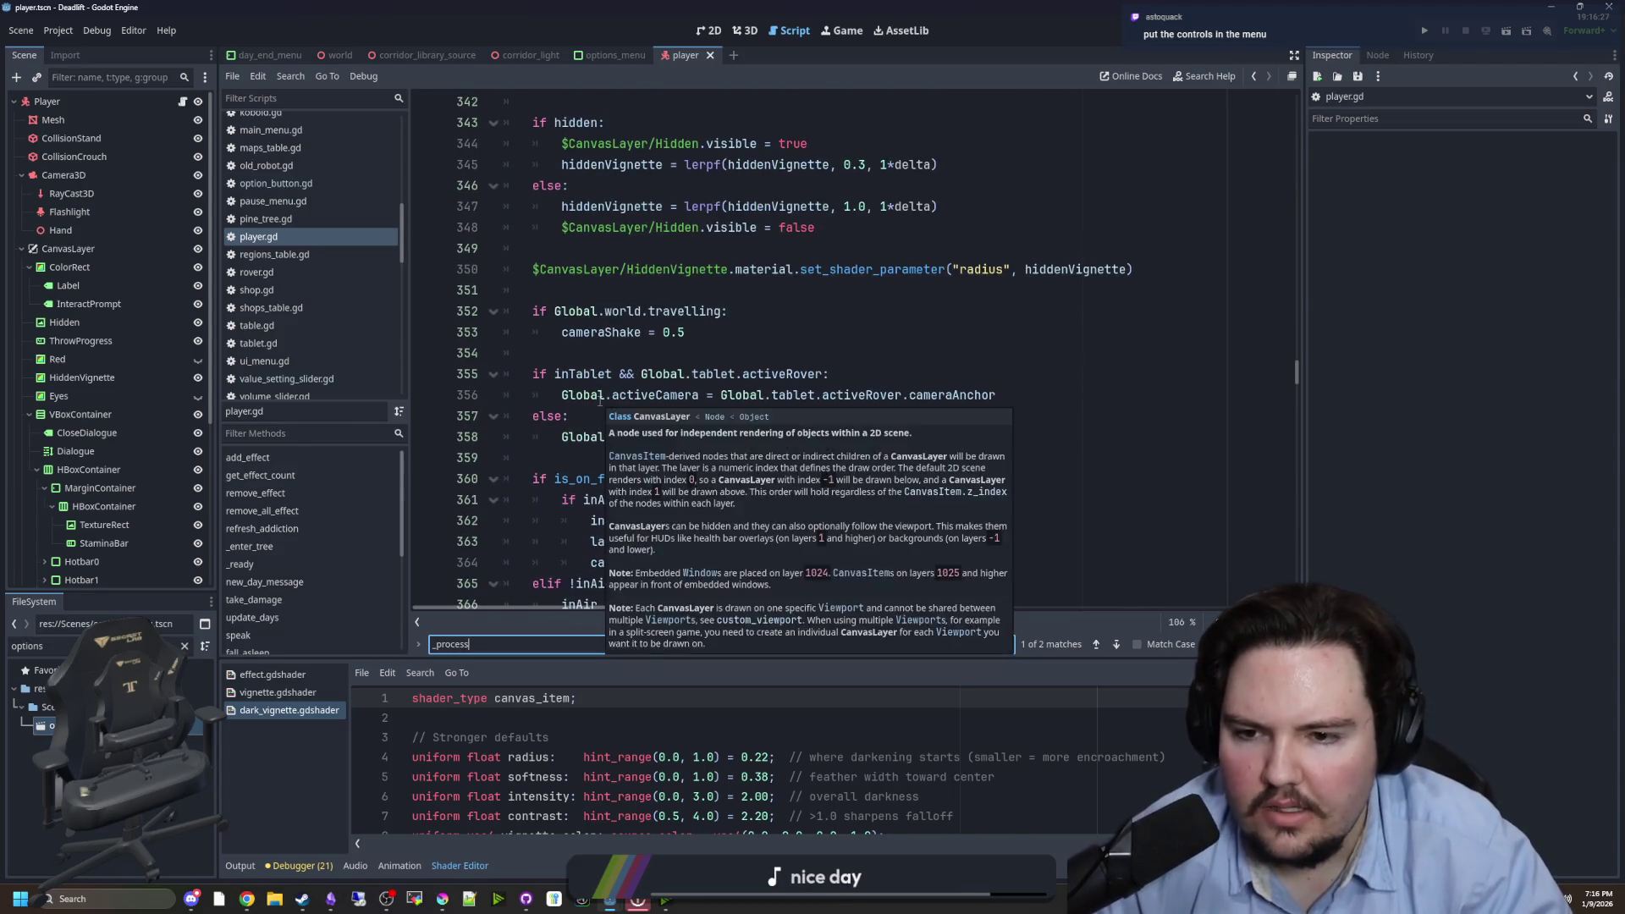
{"action": "scroll", "coordinate": [591, 416], "scroll_direction": "down", "scroll_amount": 20}
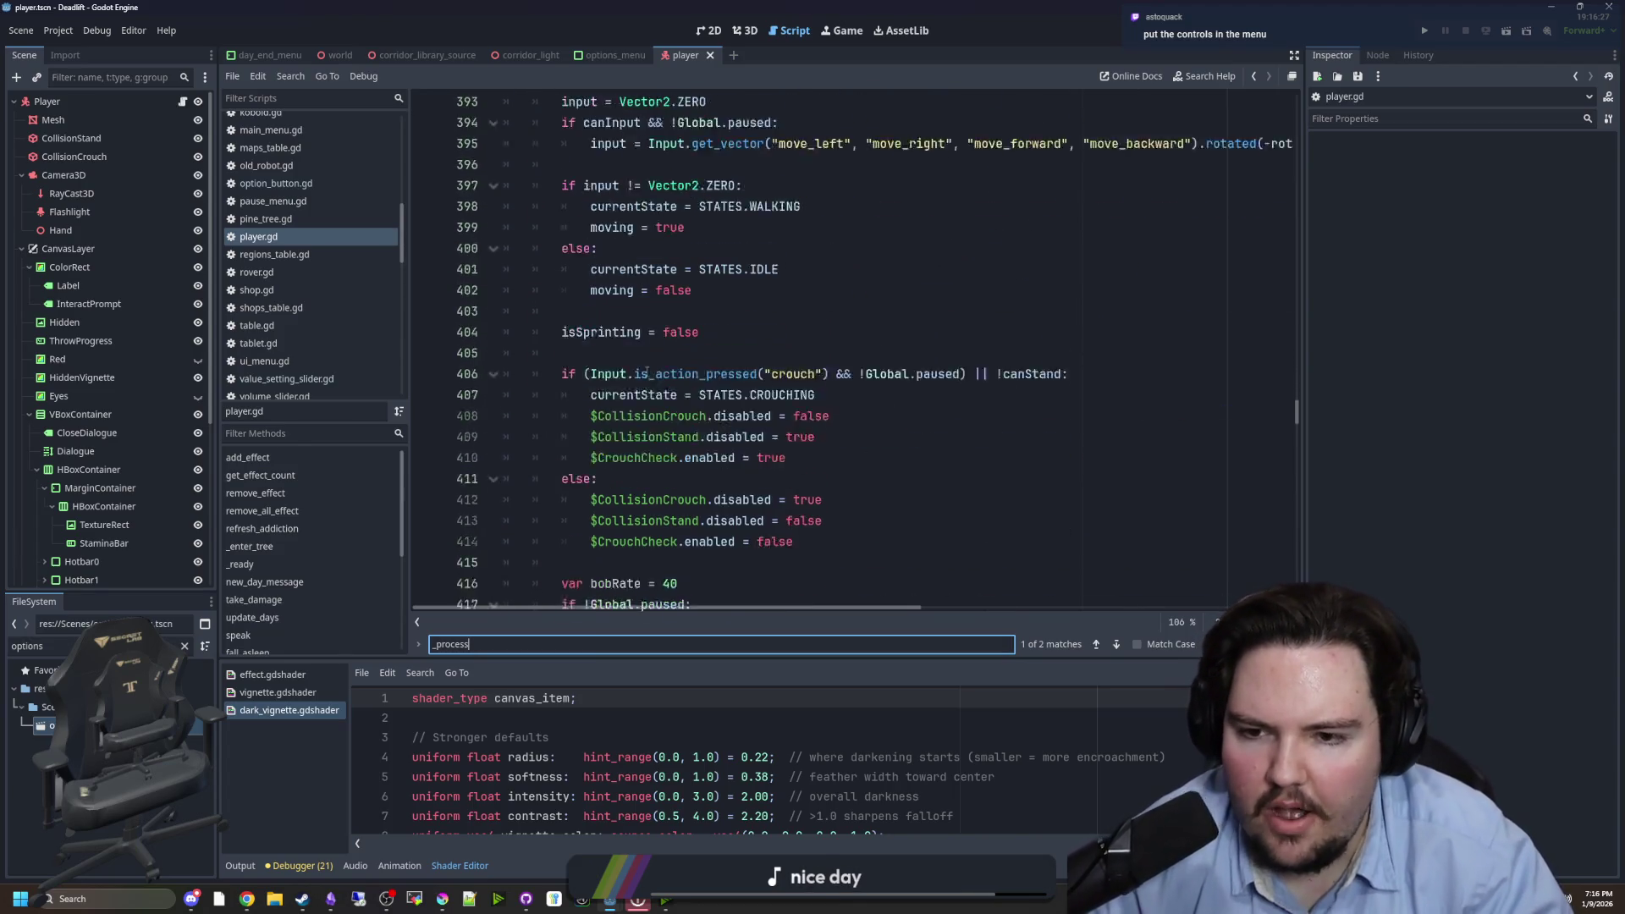
{"action": "scroll", "coordinate": [723, 385], "scroll_direction": "down", "scroll_amount": 14}
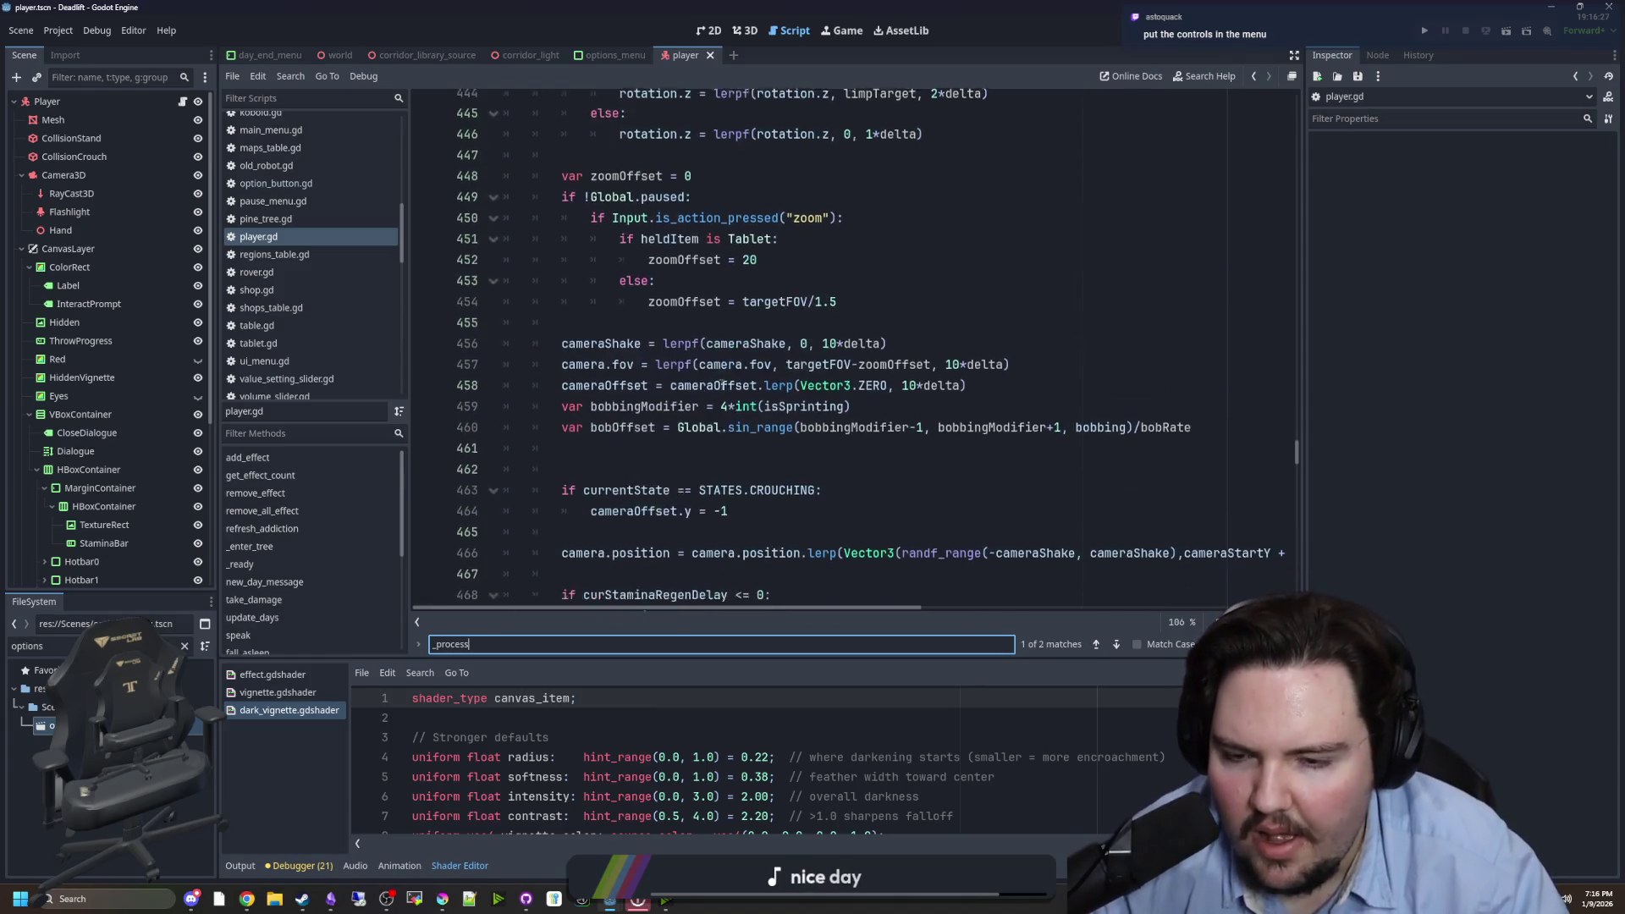
{"action": "scroll", "coordinate": [722, 385], "scroll_direction": "down", "scroll_amount": 4}
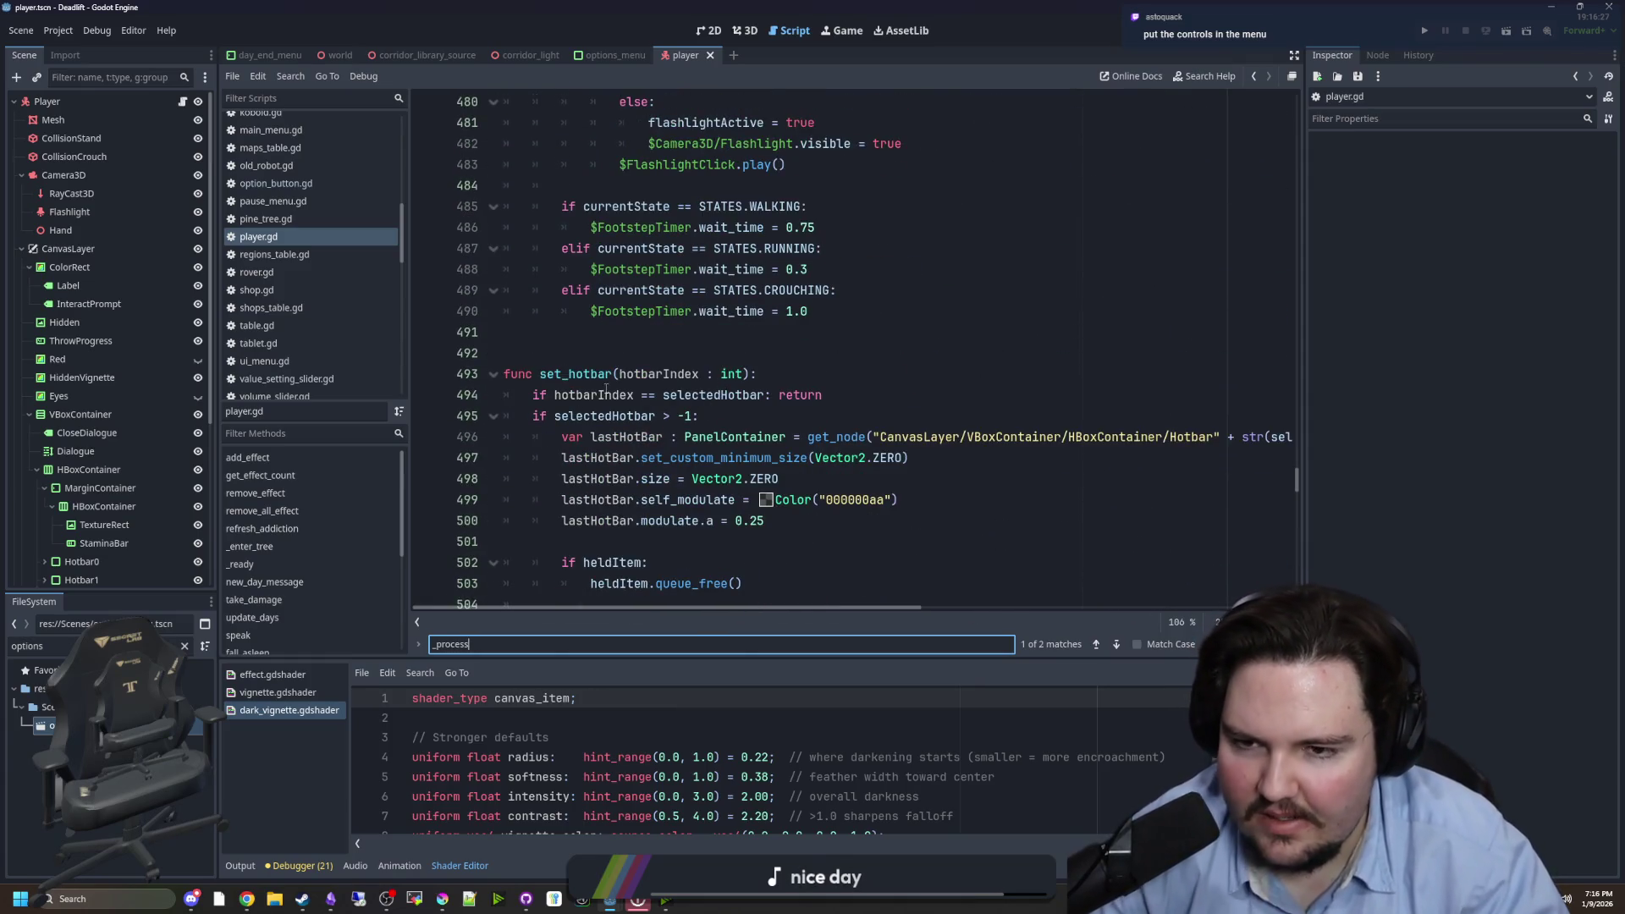
- Finish reading the code, then switch to the world scene and back to player
{"action": "left_click", "coordinate": [623, 332]}
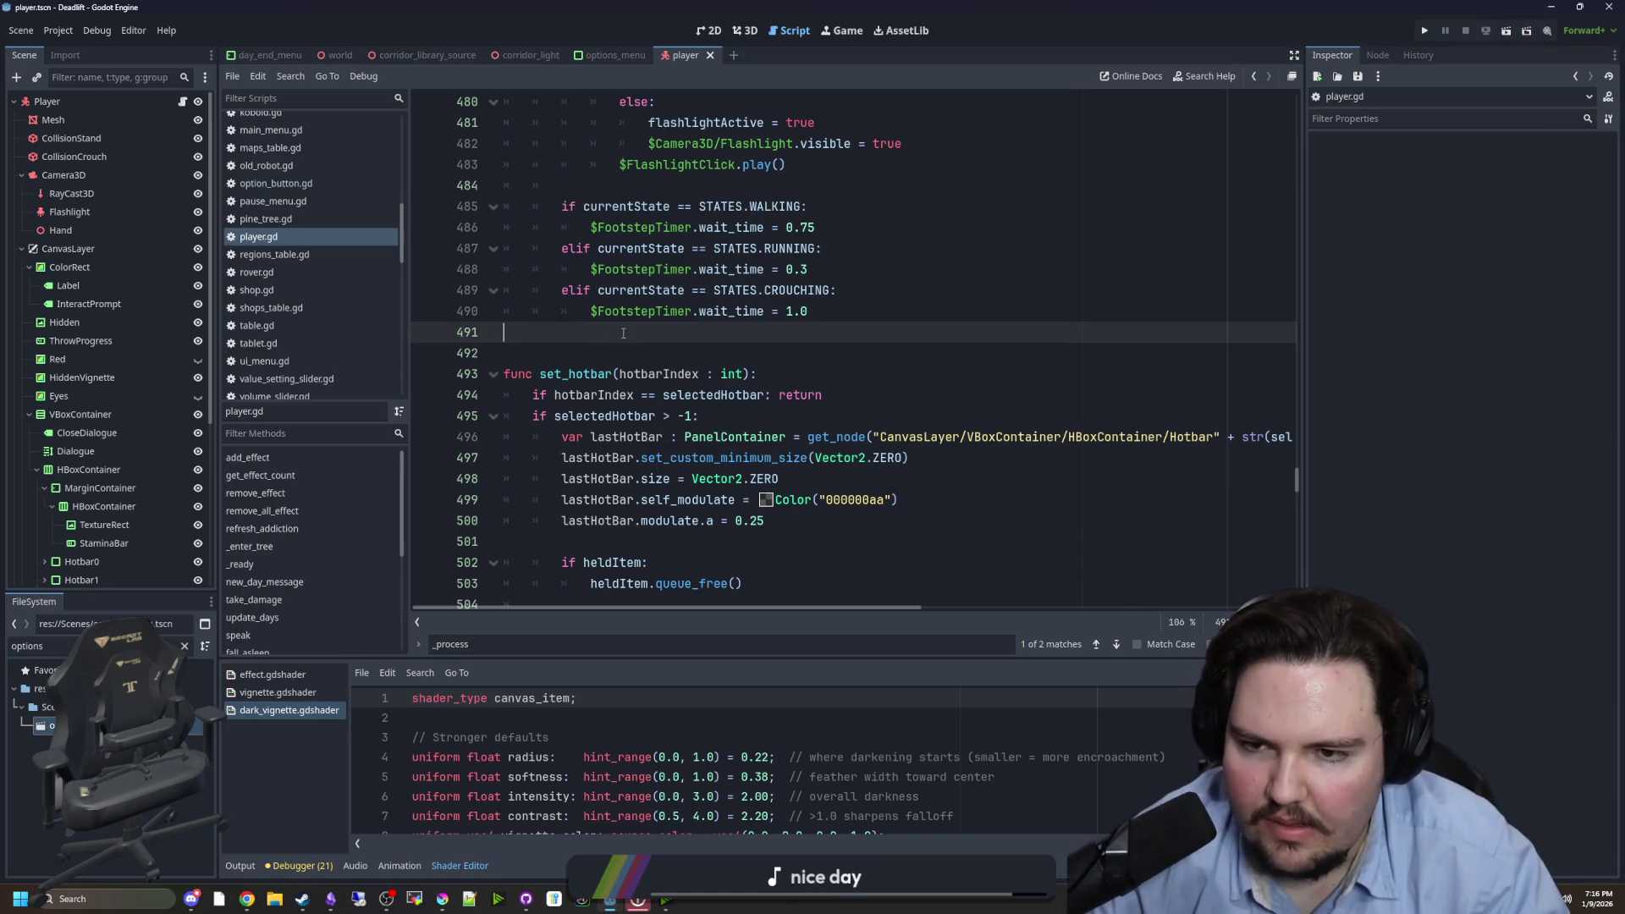
{"action": "scroll", "coordinate": [131, 305], "scroll_direction": "down", "scroll_amount": 5}
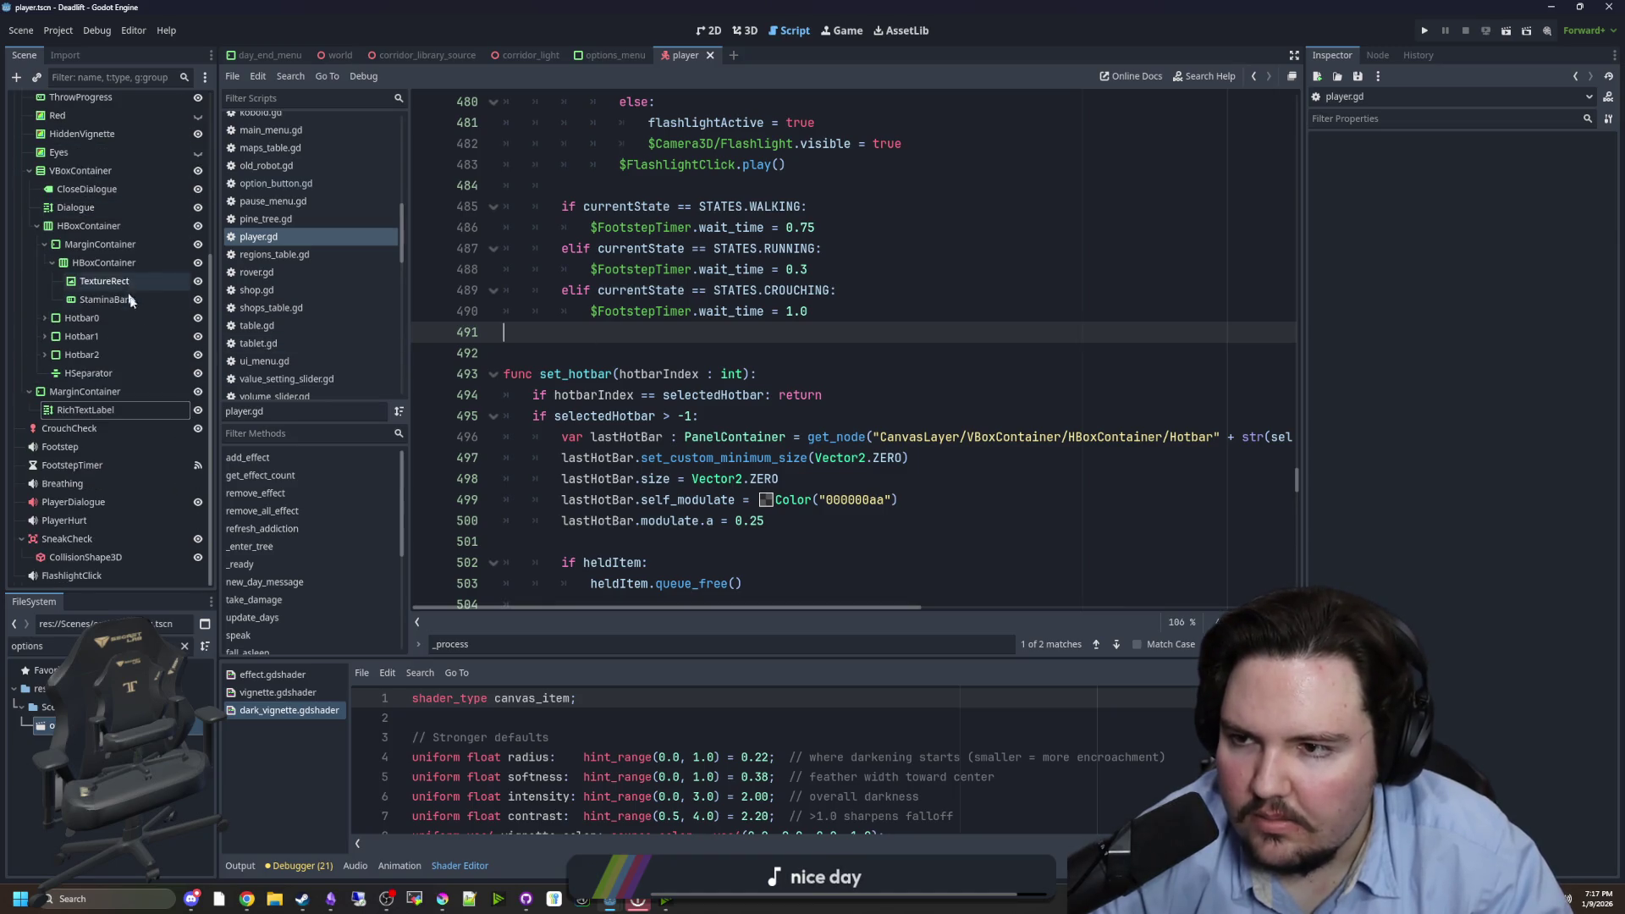
{"action": "scroll", "coordinate": [140, 504], "scroll_direction": "up", "scroll_amount": 5}
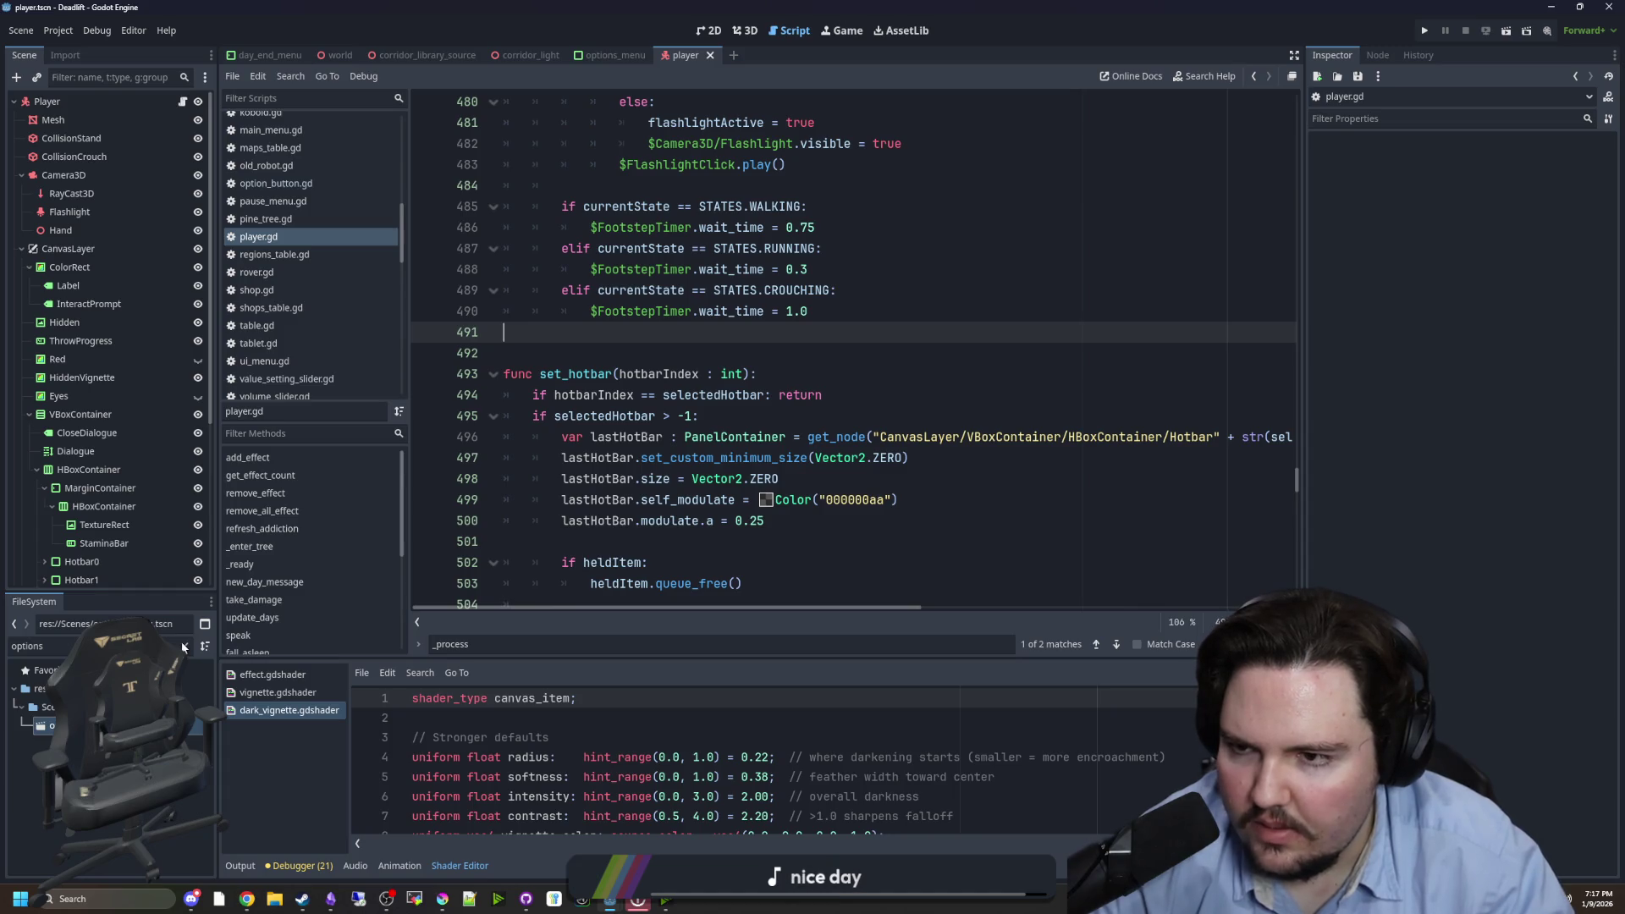
{"action": "left_click", "coordinate": [337, 55]}
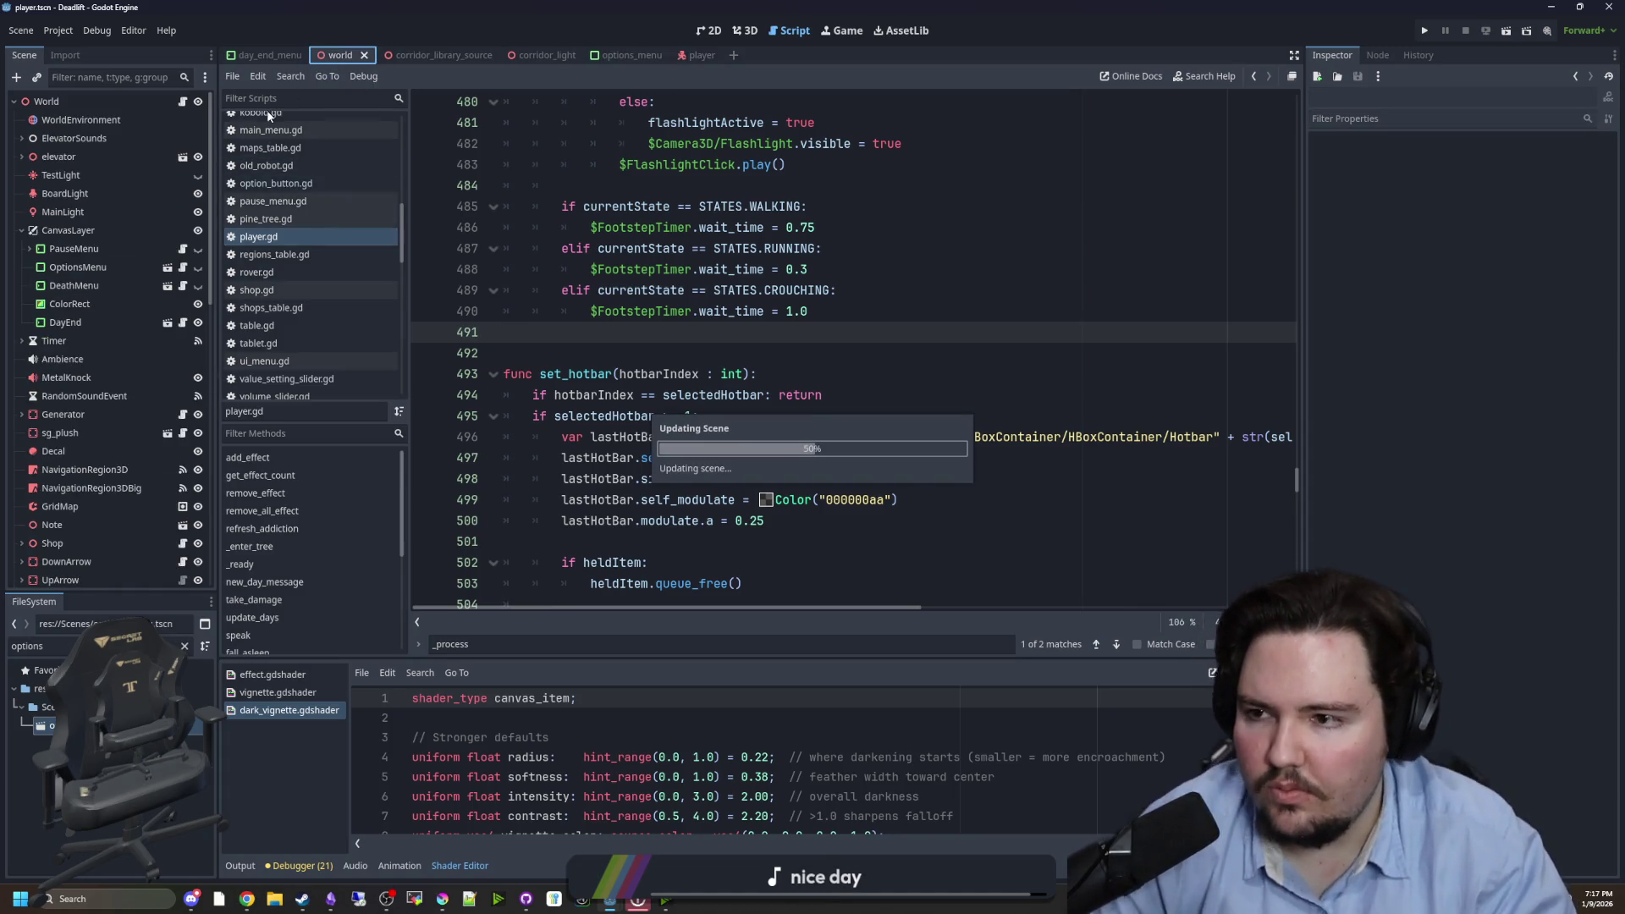
{"action": "left_click", "coordinate": [702, 51]}
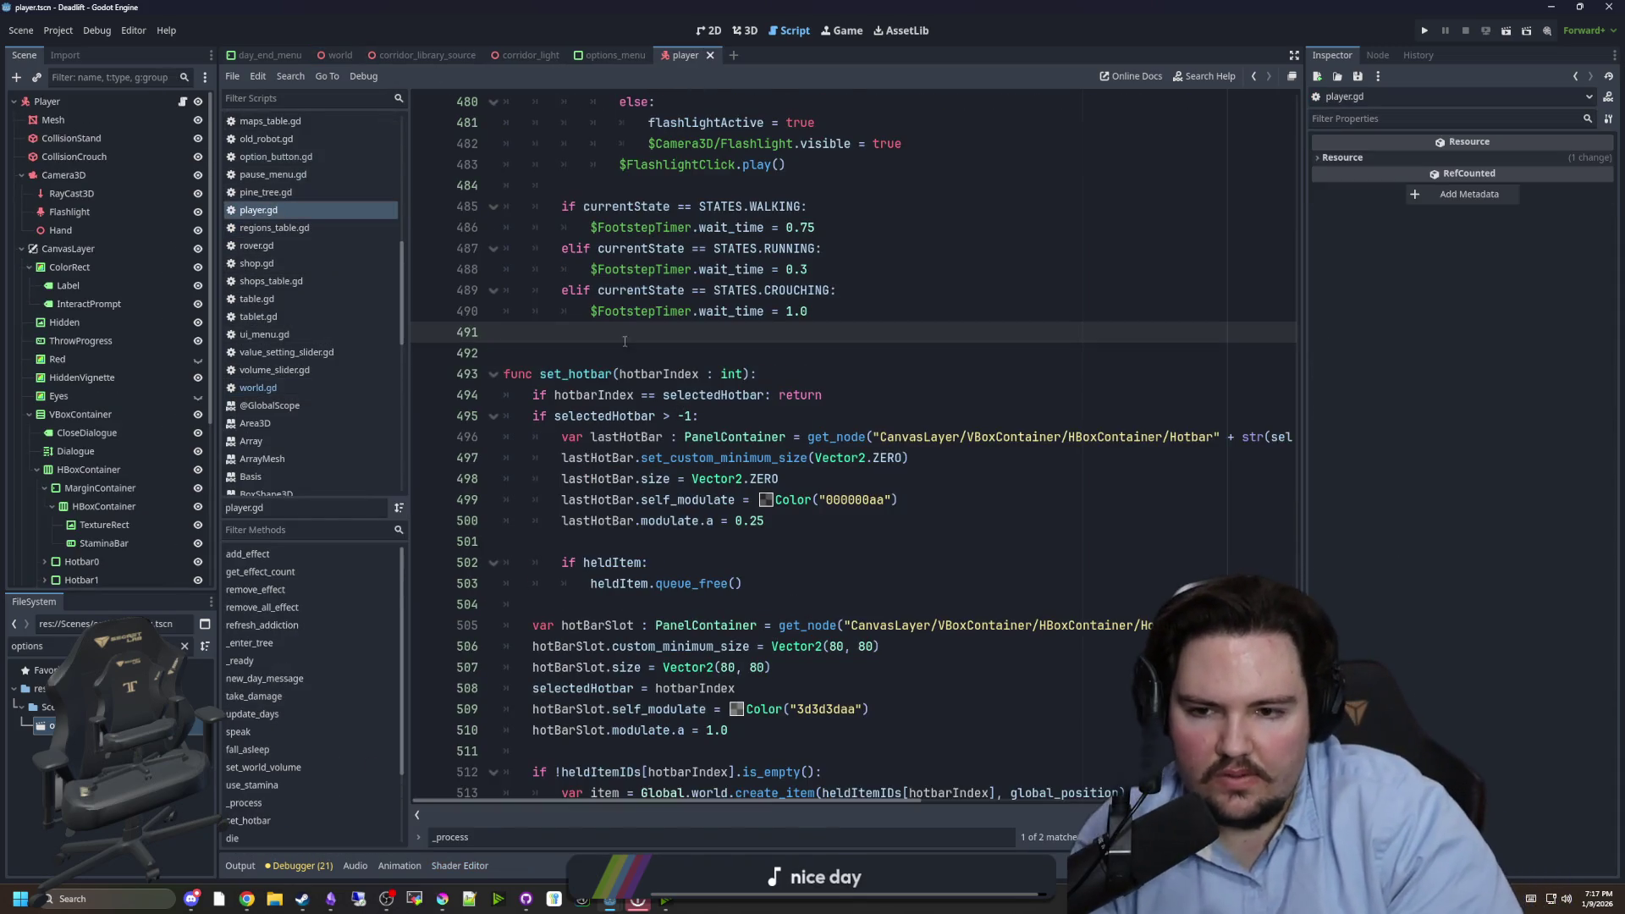
- Search the script for 'pickup' and go to the end of pickup_item
{"action": "key", "text": "ctrl+f"}
{"action": "type", "text": "pickup"}
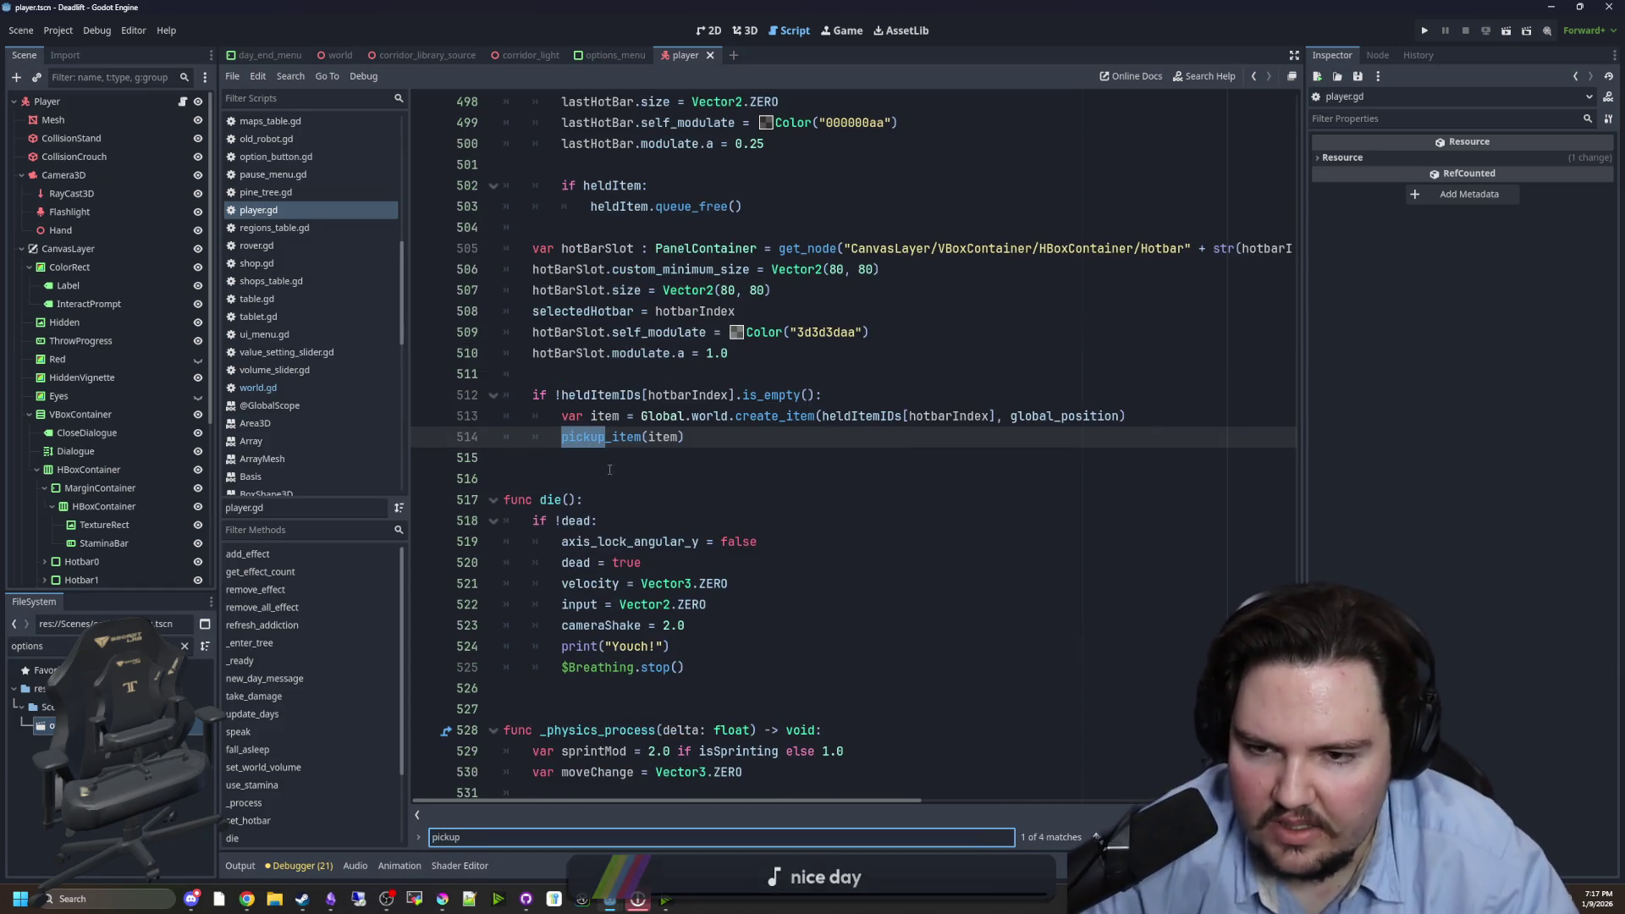
{"action": "left_click", "coordinate": [618, 436], "text": "ctrl"}
{"action": "scroll", "coordinate": [697, 410], "scroll_direction": "down", "scroll_amount": 1}
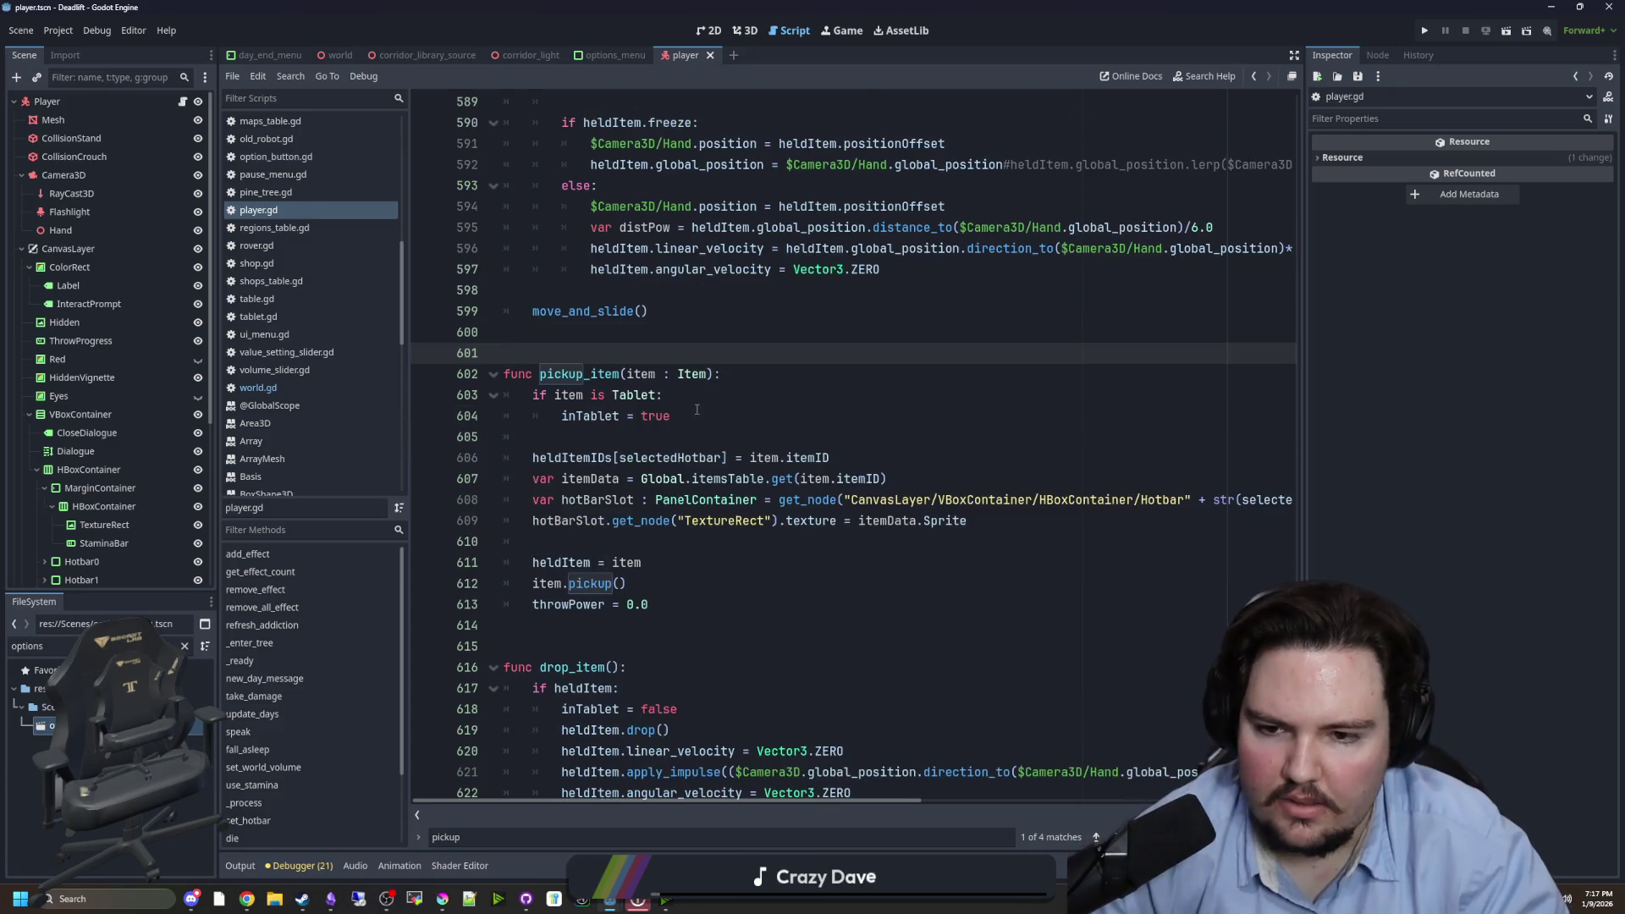
{"action": "left_click", "coordinate": [689, 608]}
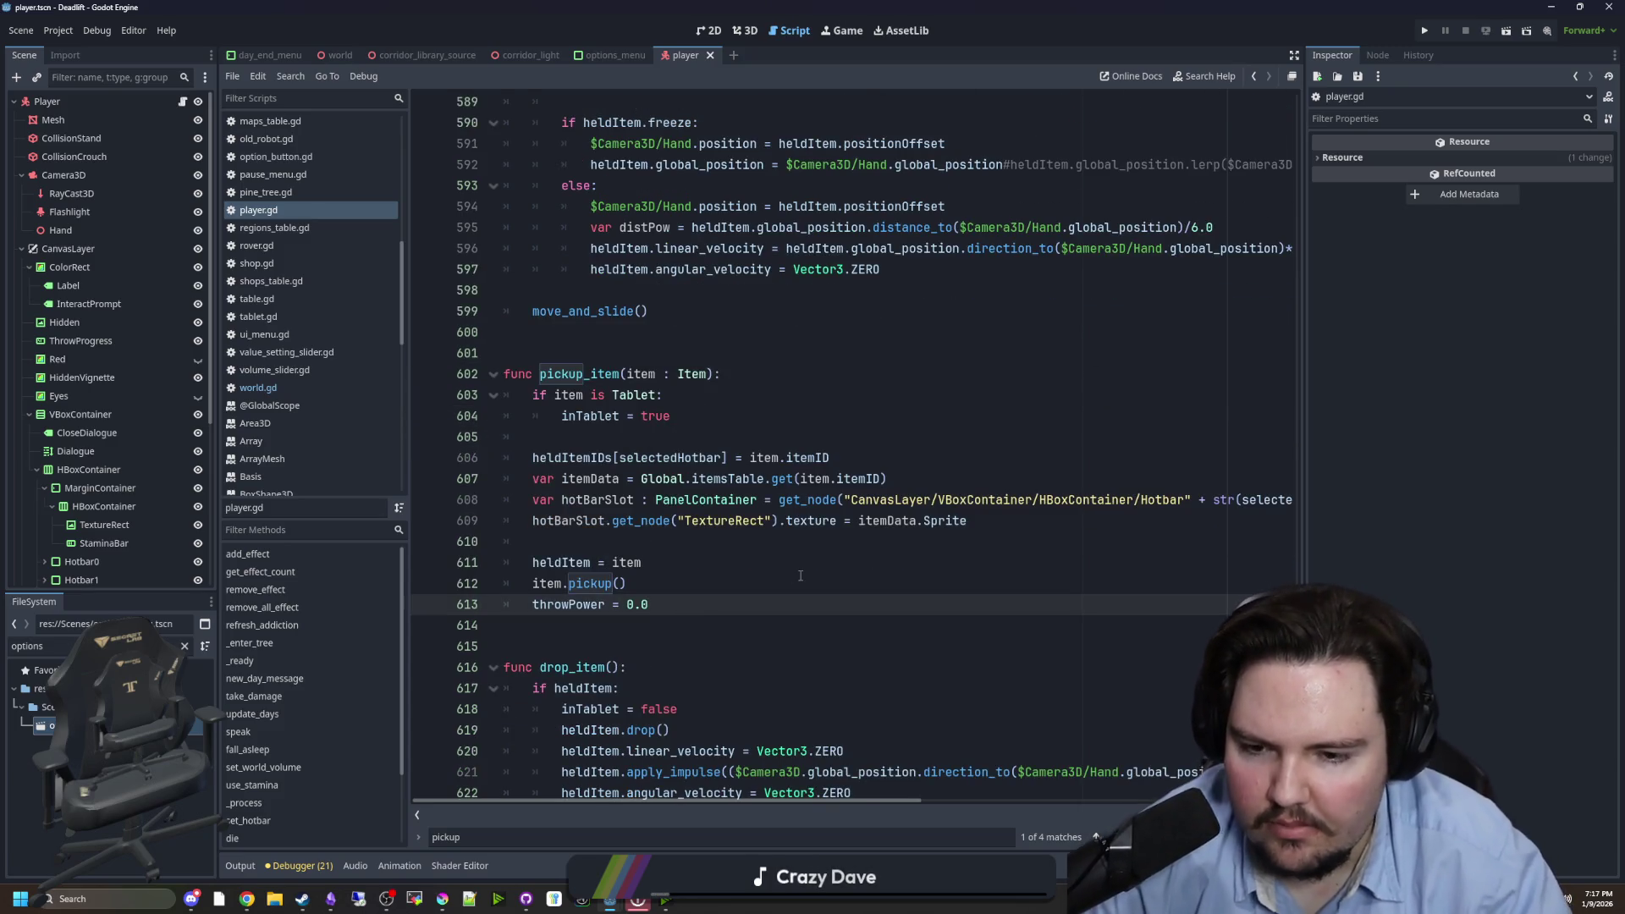
- Add finish_task("pickup") after throwPower = 0.0, with blank lines below
{"action": "key", "text": "Return"}
{"action": "type", "text": "finish_tutorial("}
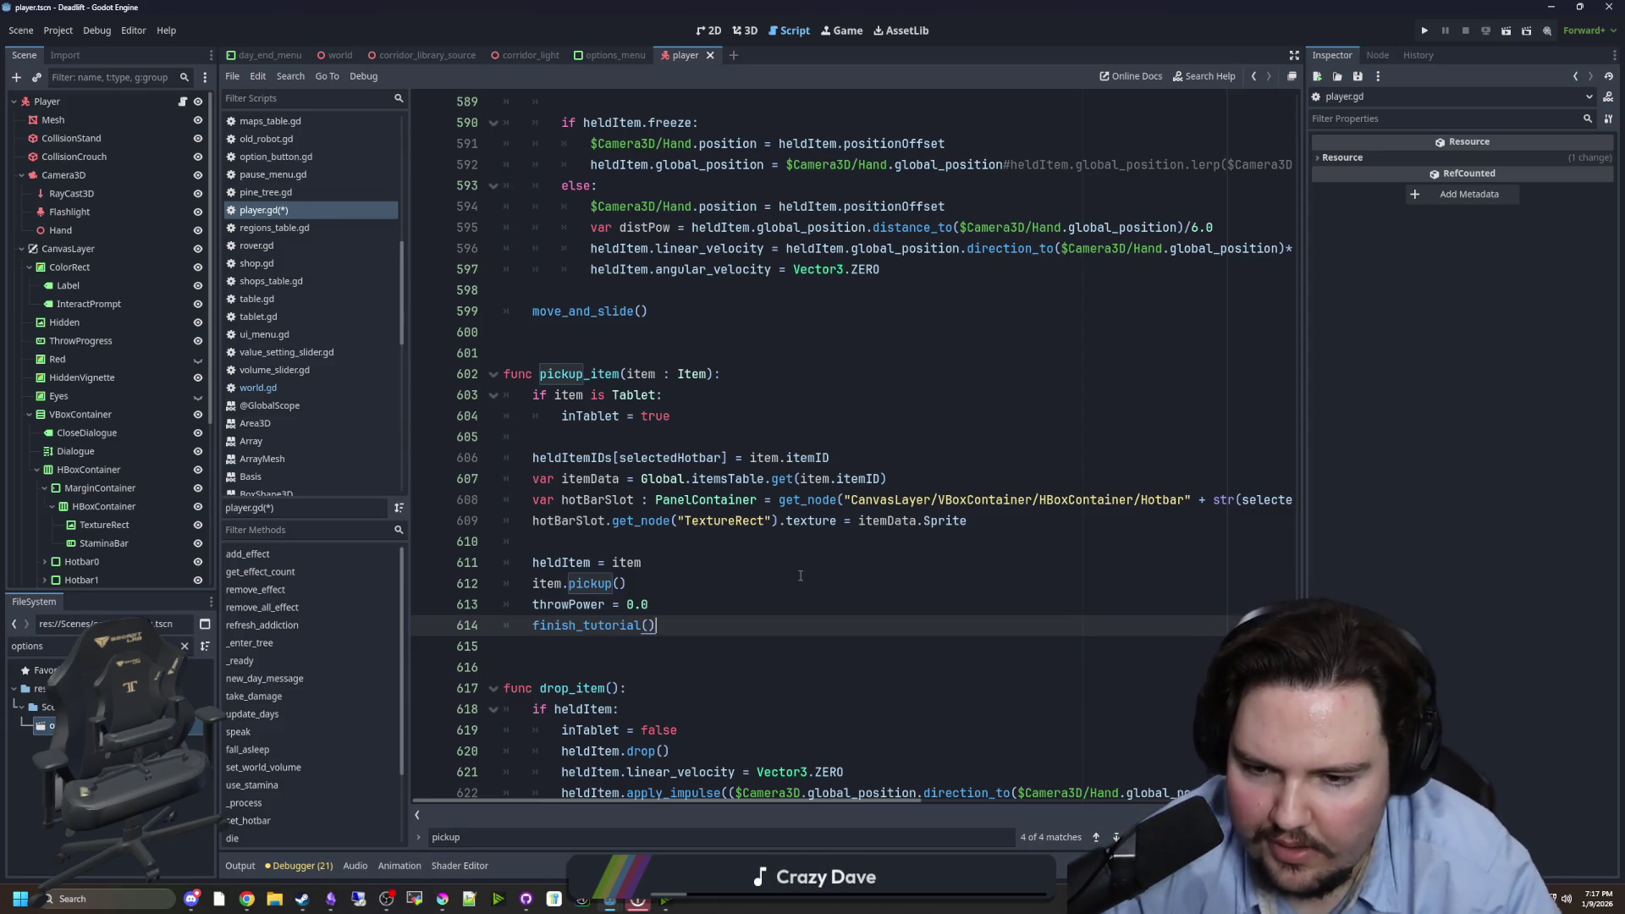
{"action": "key", "text": "BackSpace"}
{"action": "key", "text": "BackSpace"}
{"action": "key", "text": "BackSpace"}
{"action": "type", "text": "tasl"}
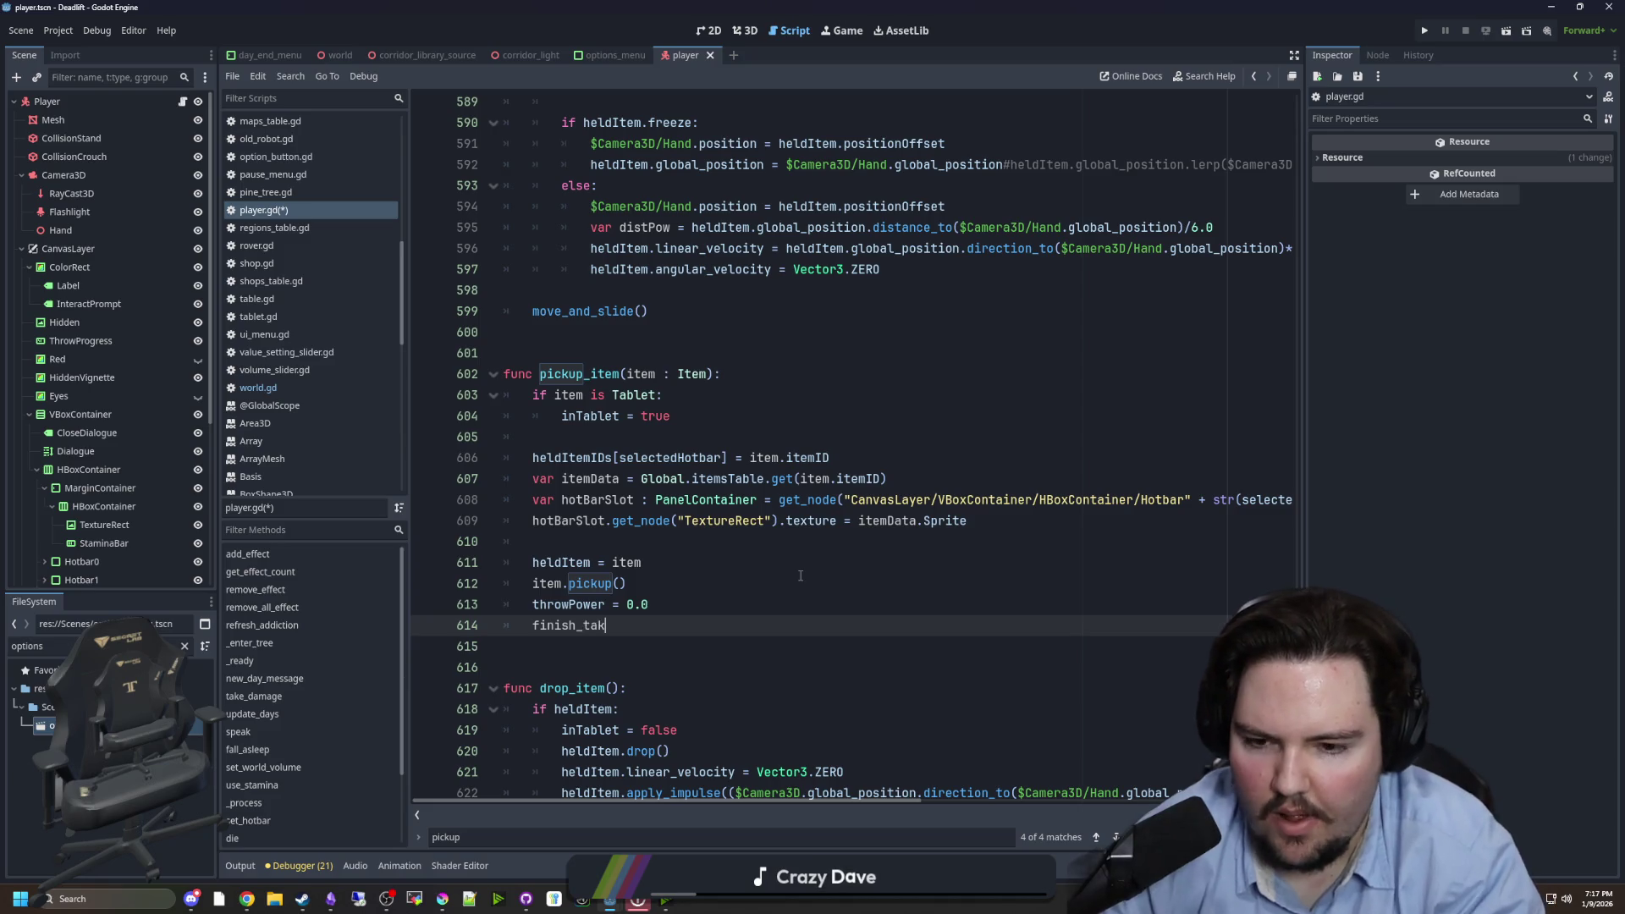
{"action": "key", "text": "BackSpace"}
{"action": "type", "text": "k()"}
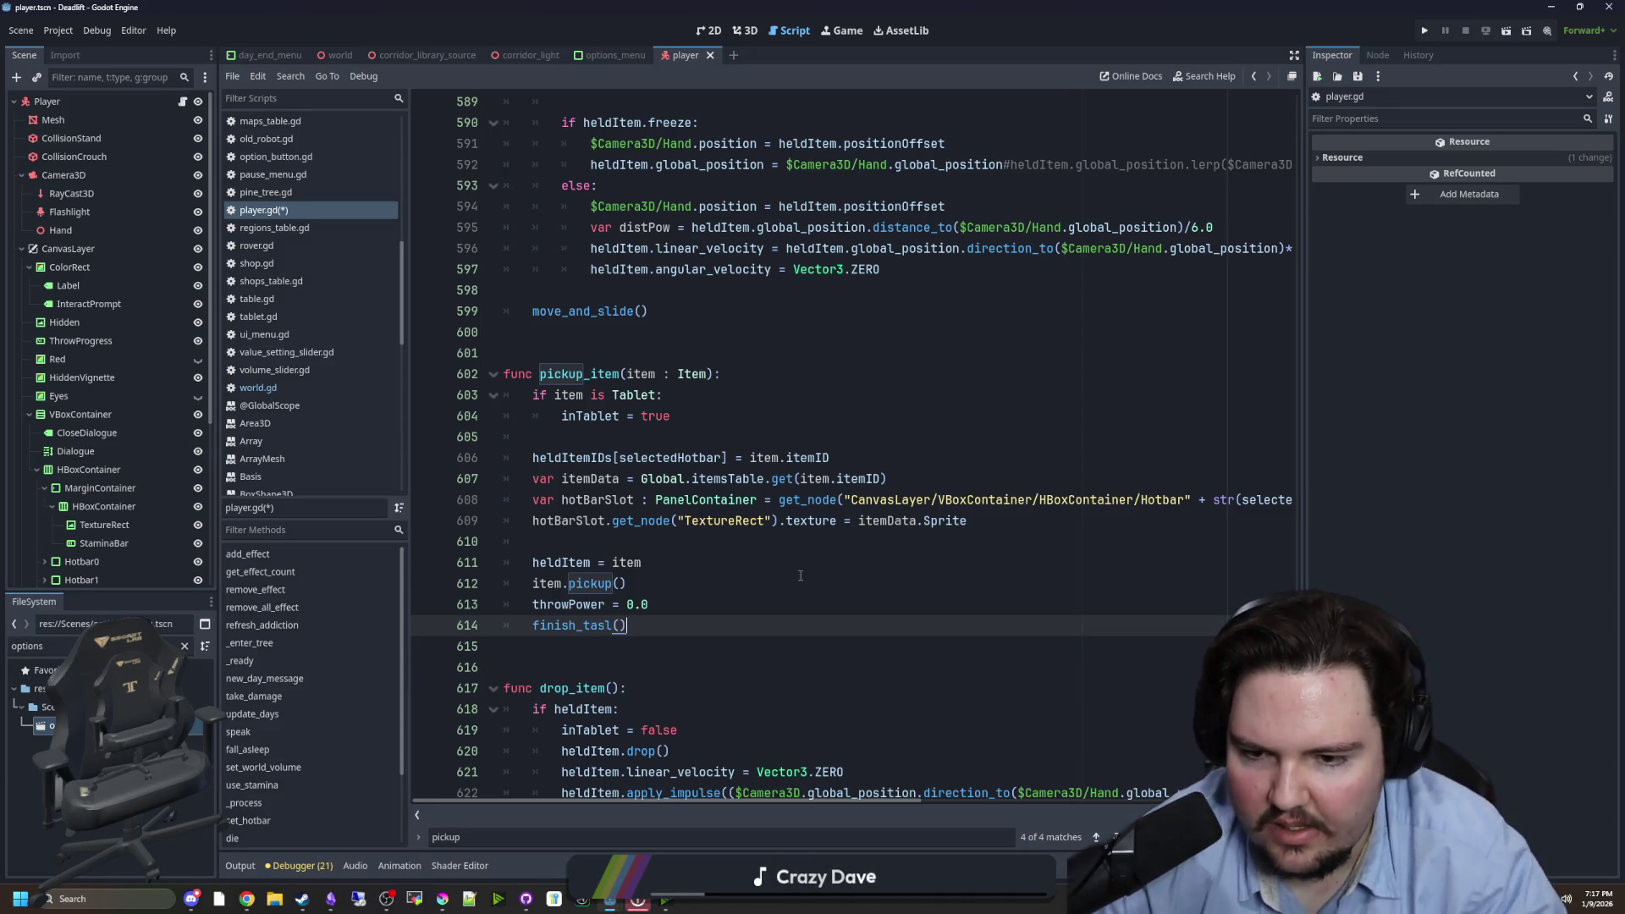
{"action": "type", "text": "\"pickui"}
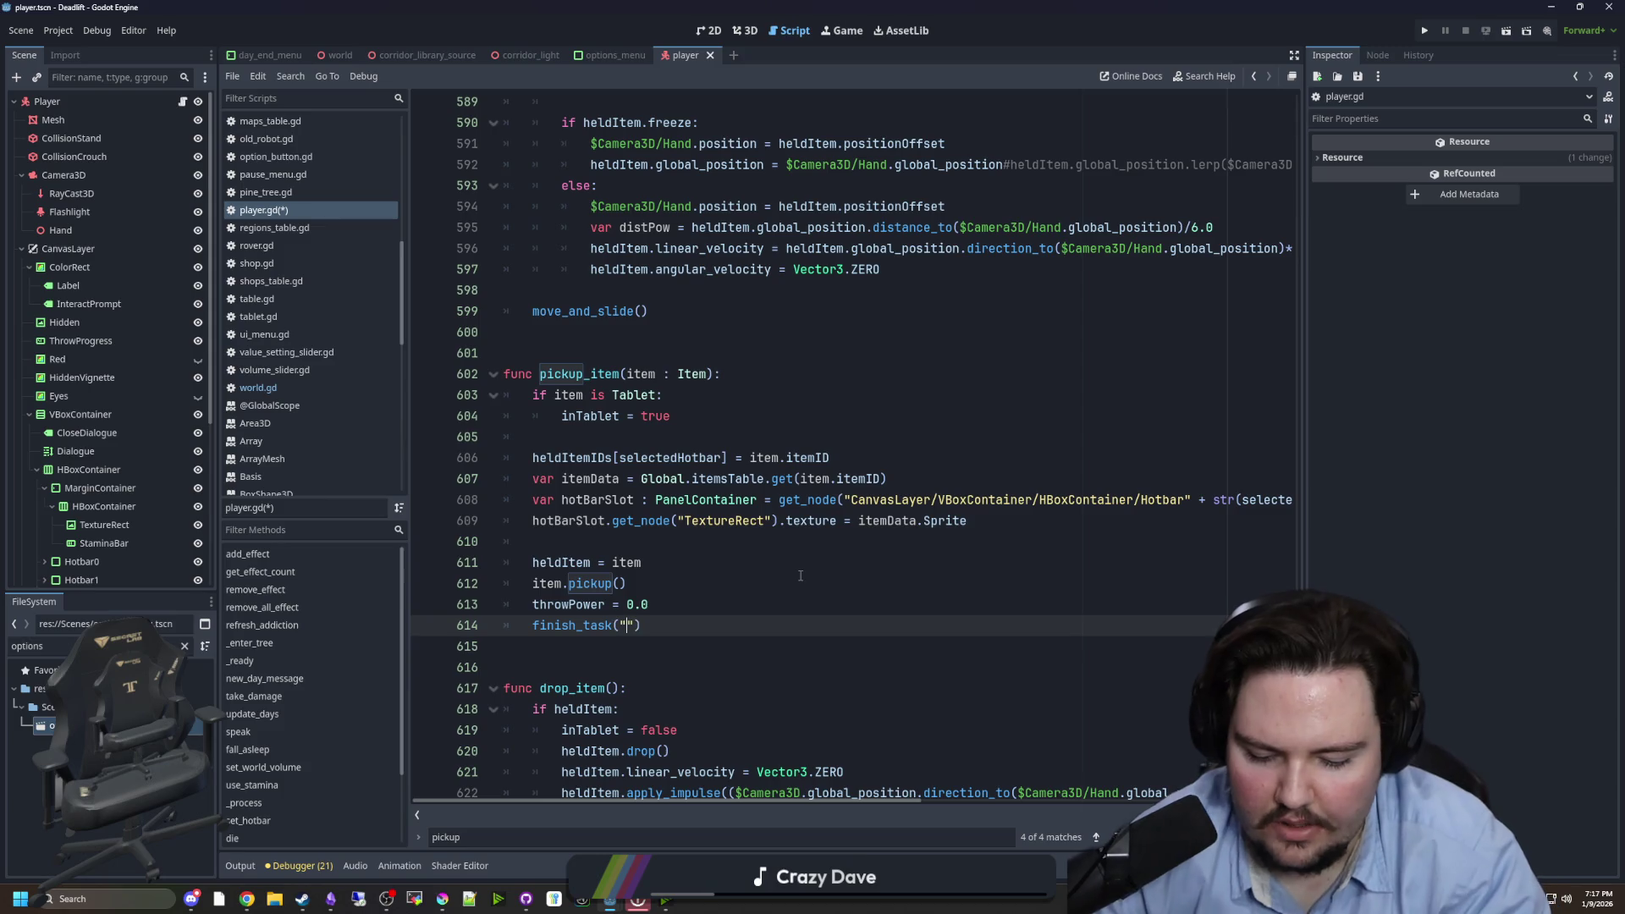
{"action": "key", "text": "BackSpace"}
{"action": "type", "text": "pickup"}
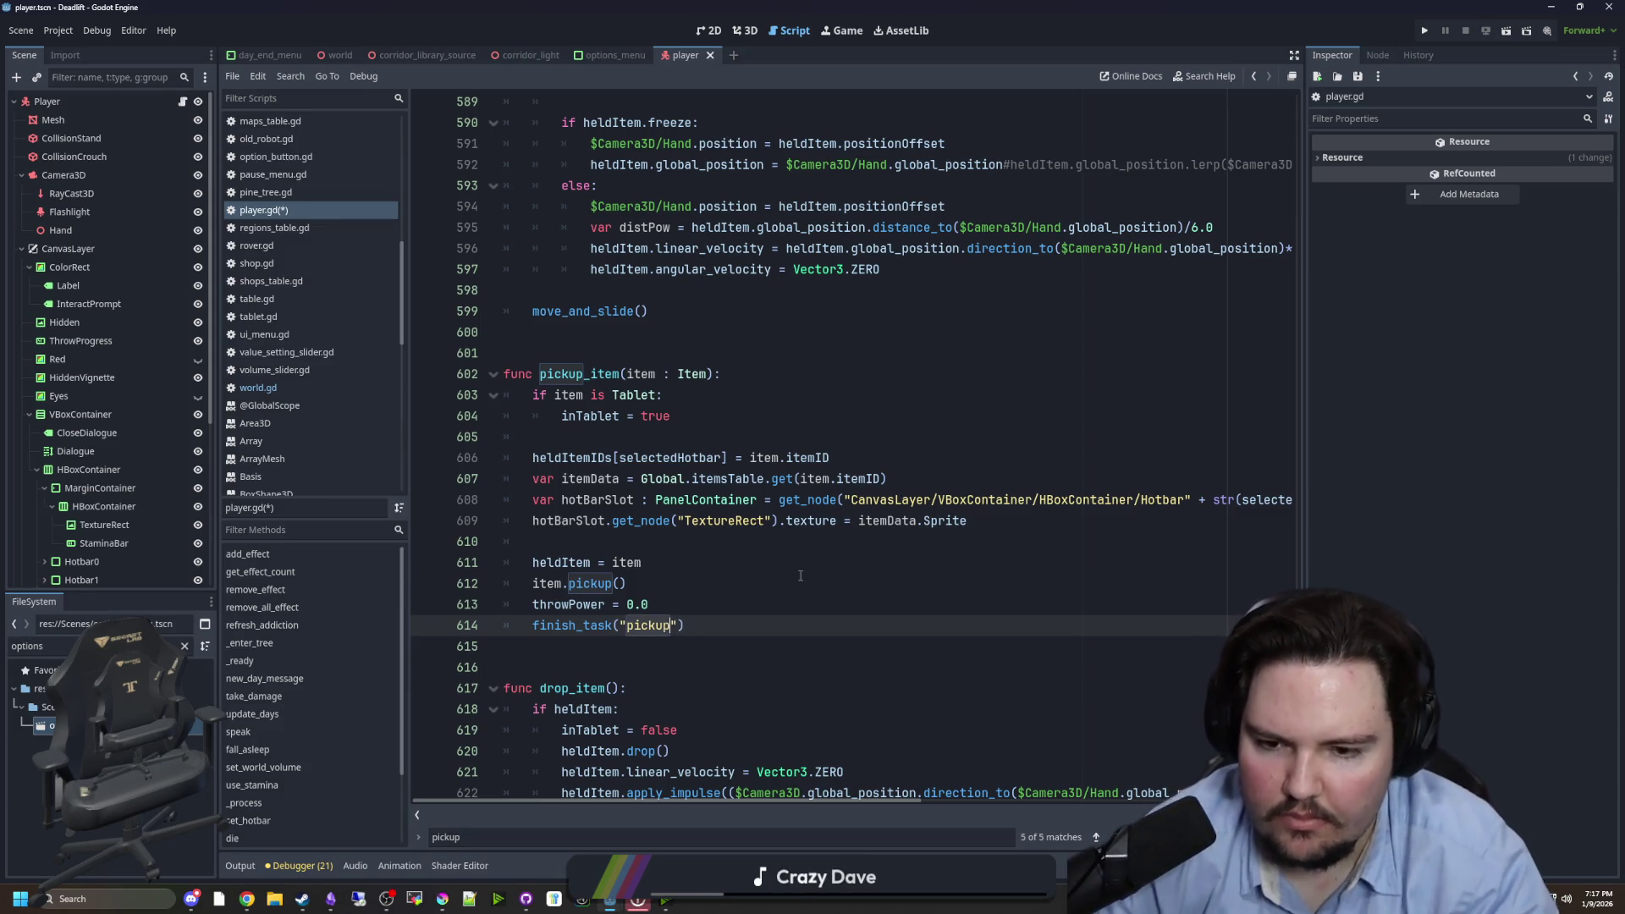
{"action": "scroll", "coordinate": [593, 508], "scroll_direction": "down", "scroll_amount": 3}
{"action": "left_click", "coordinate": [539, 465]}
{"action": "key", "text": "Return"}
{"action": "key", "text": "Return"}
{"action": "key", "text": "Return"}
{"action": "key", "text": "Up"}
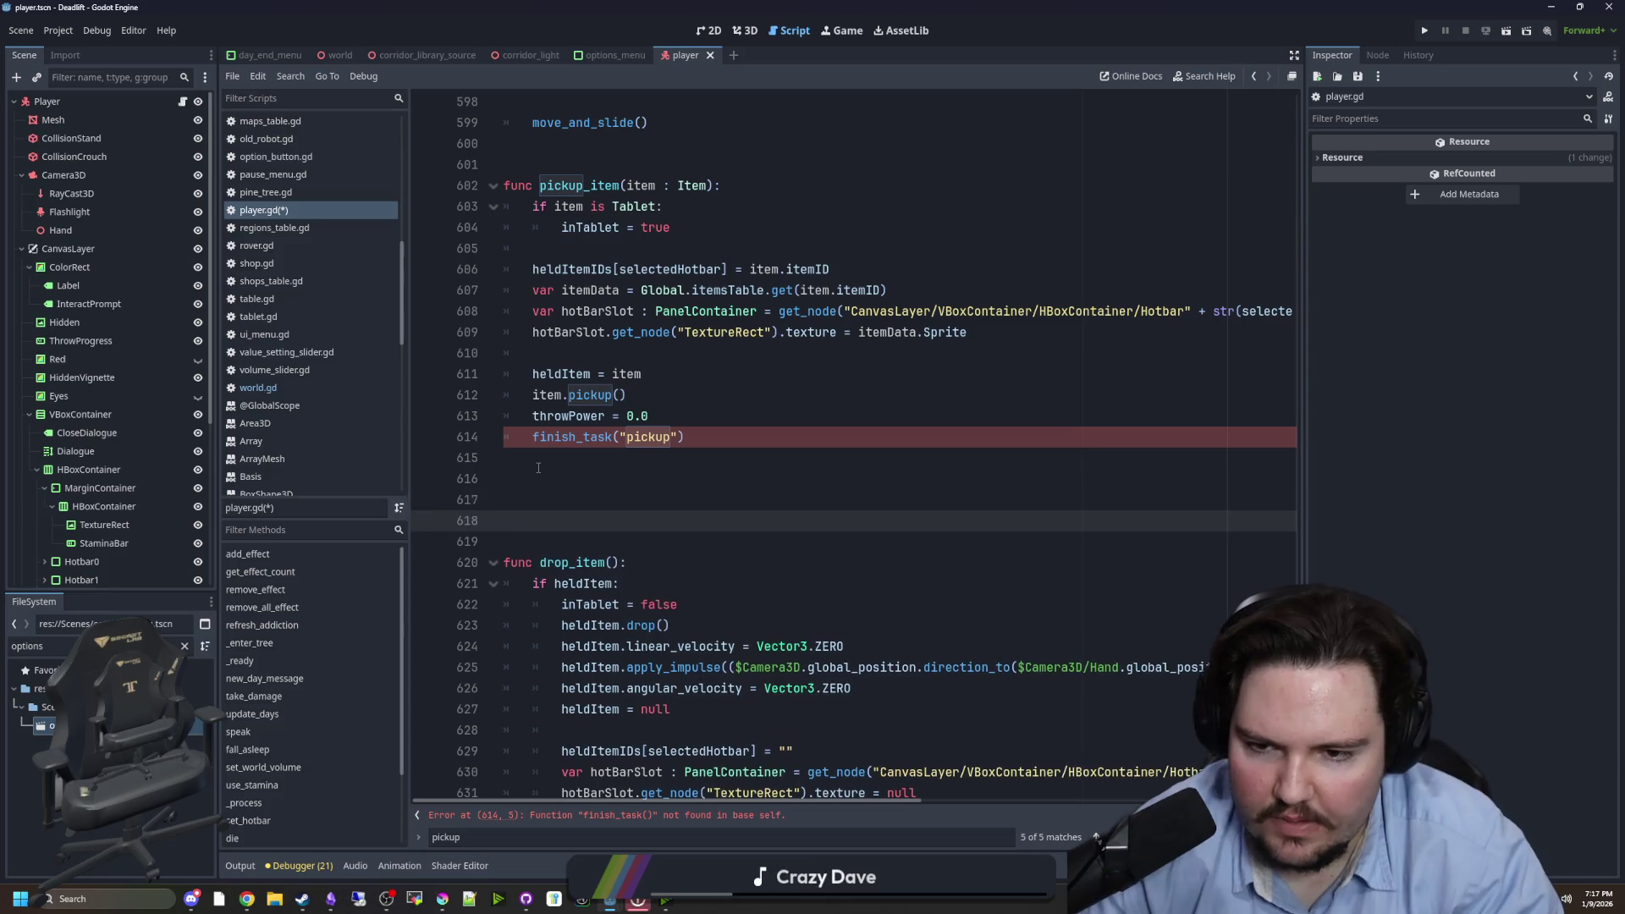
- Declare an empty finish_task(taskID : String) function in player.gd
{"action": "type", "text": "func finish_task(var tas"}
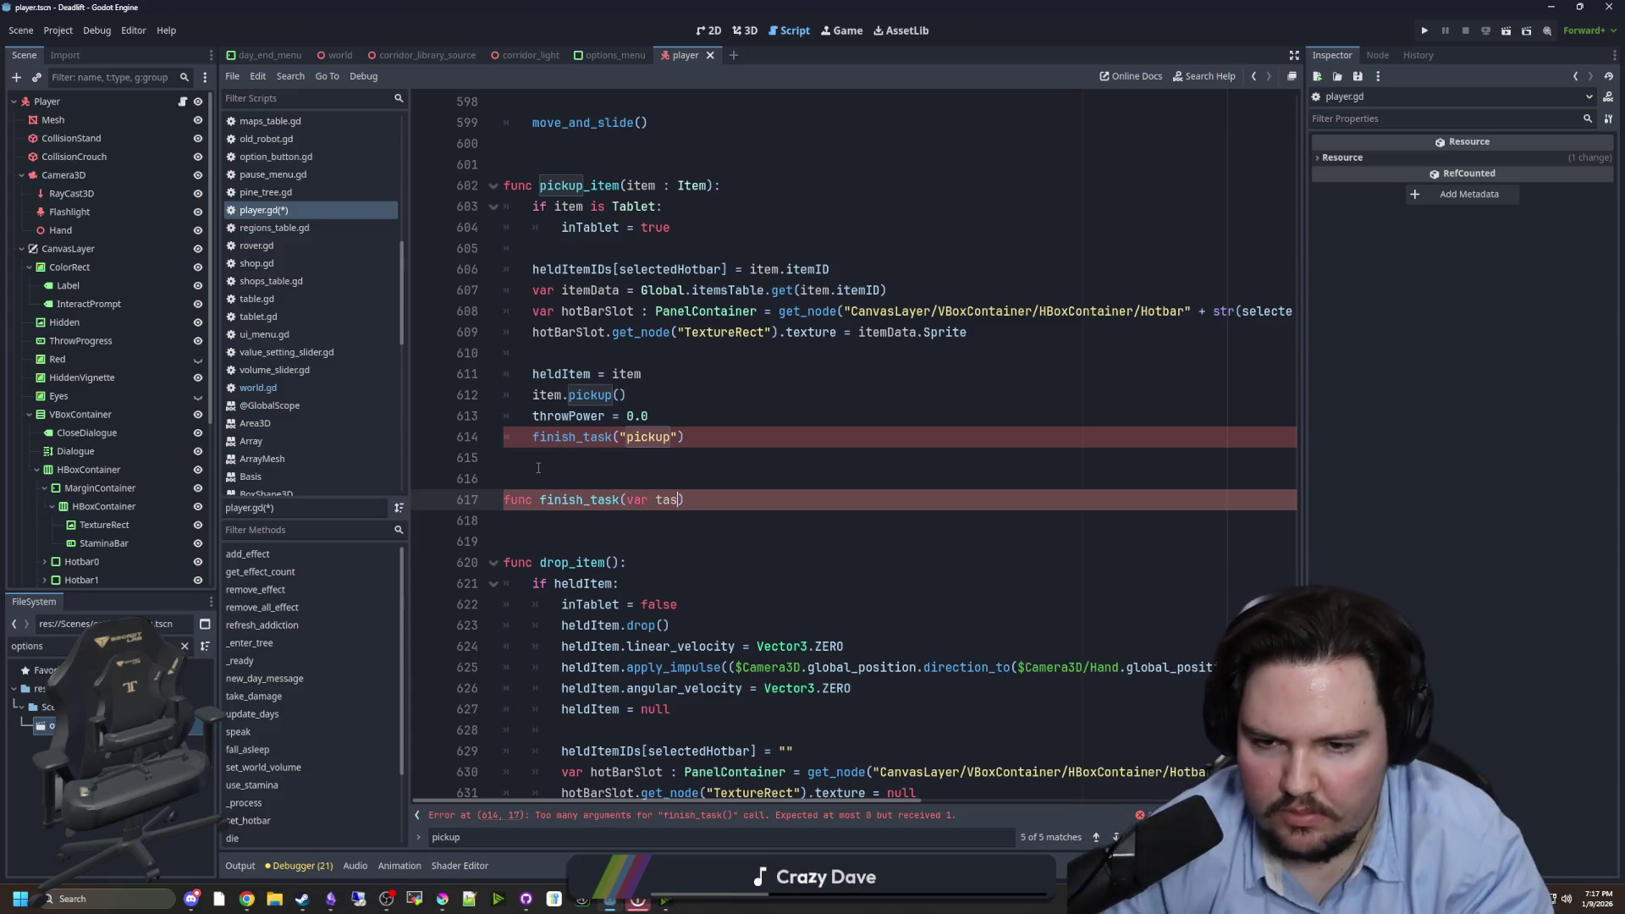
{"action": "key", "text": "BackSpace"}
{"action": "key", "text": "BackSpace"}
{"action": "key", "text": "BackSpace"}
{"action": "type", "text": "taskID : S"}
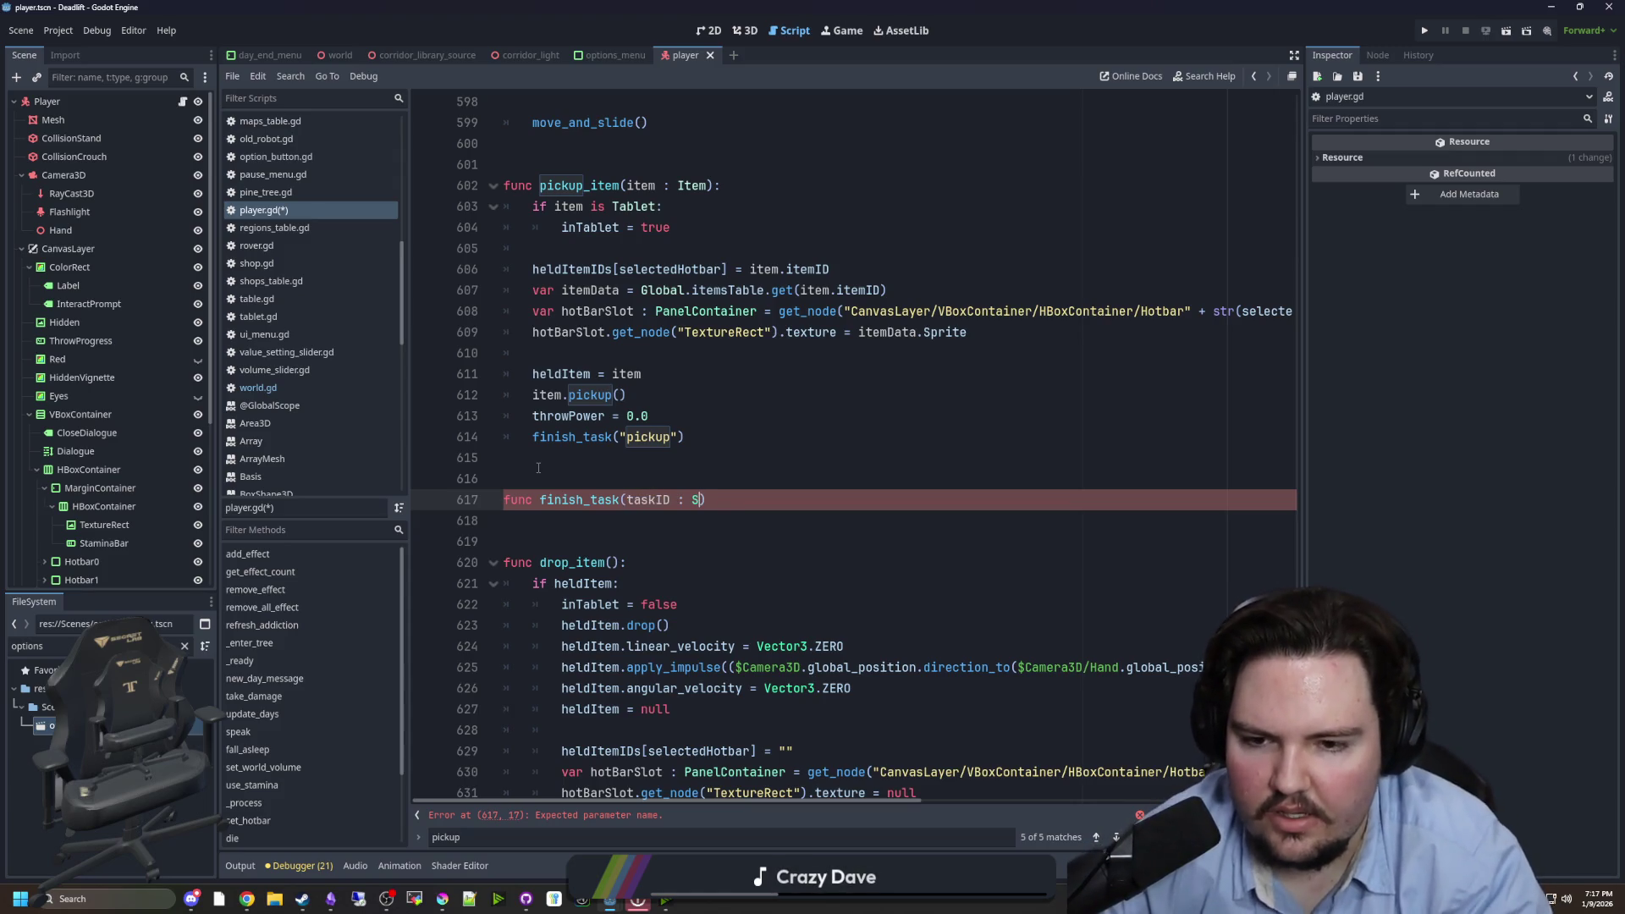
{"action": "type", "text": "tring):"}
{"action": "key", "text": "Return"}
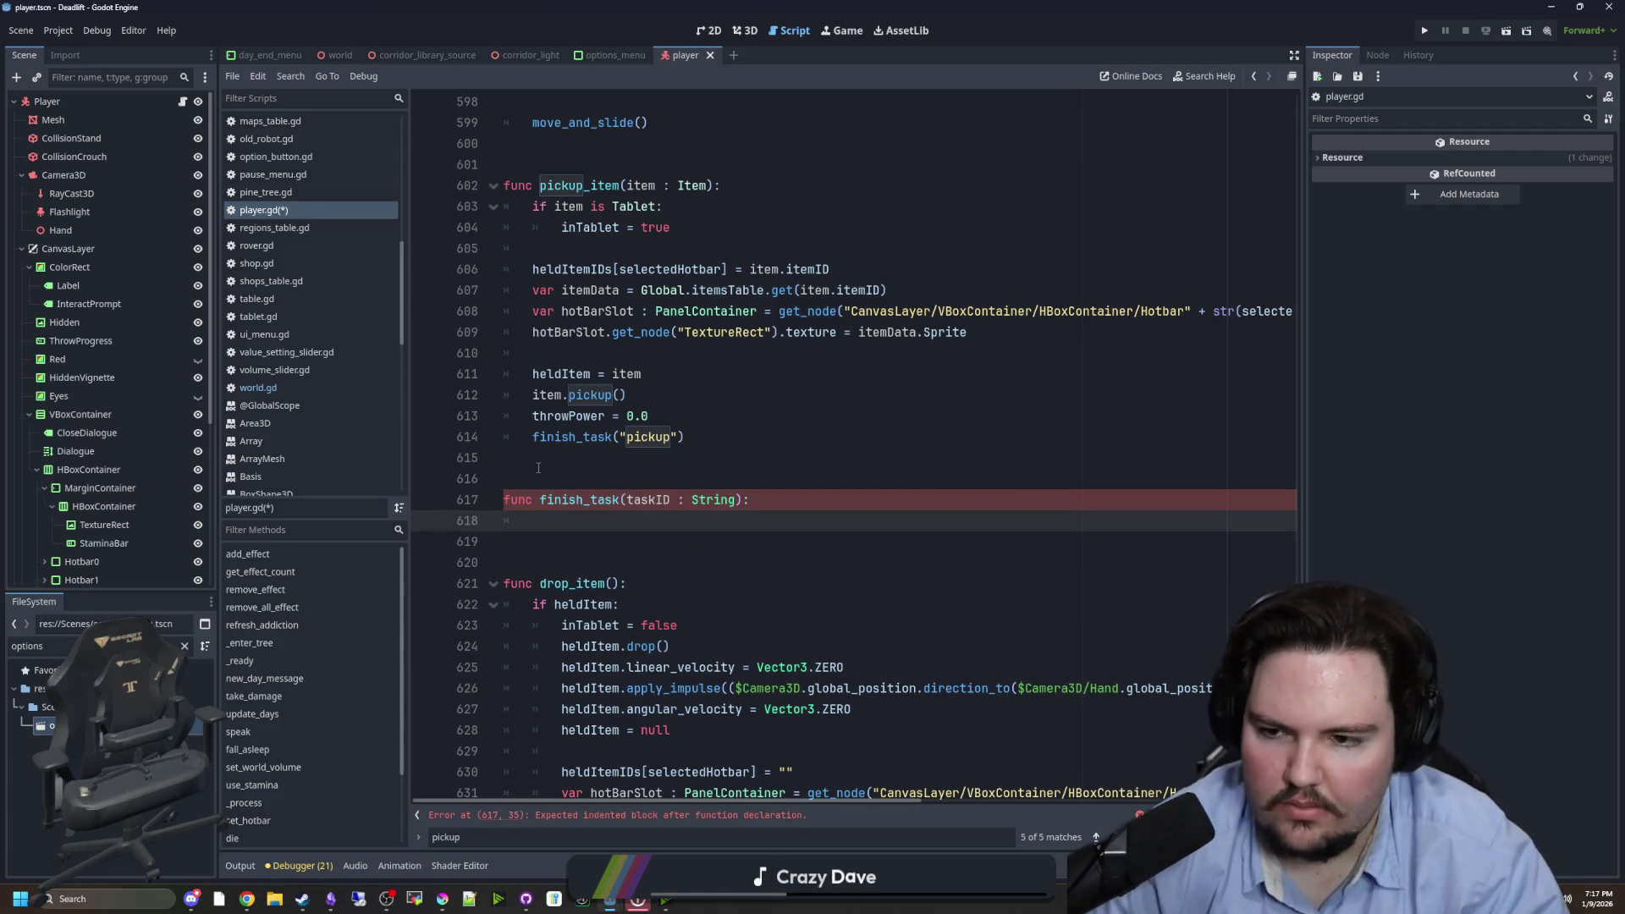
{"action": "left_click", "coordinate": [538, 467]}
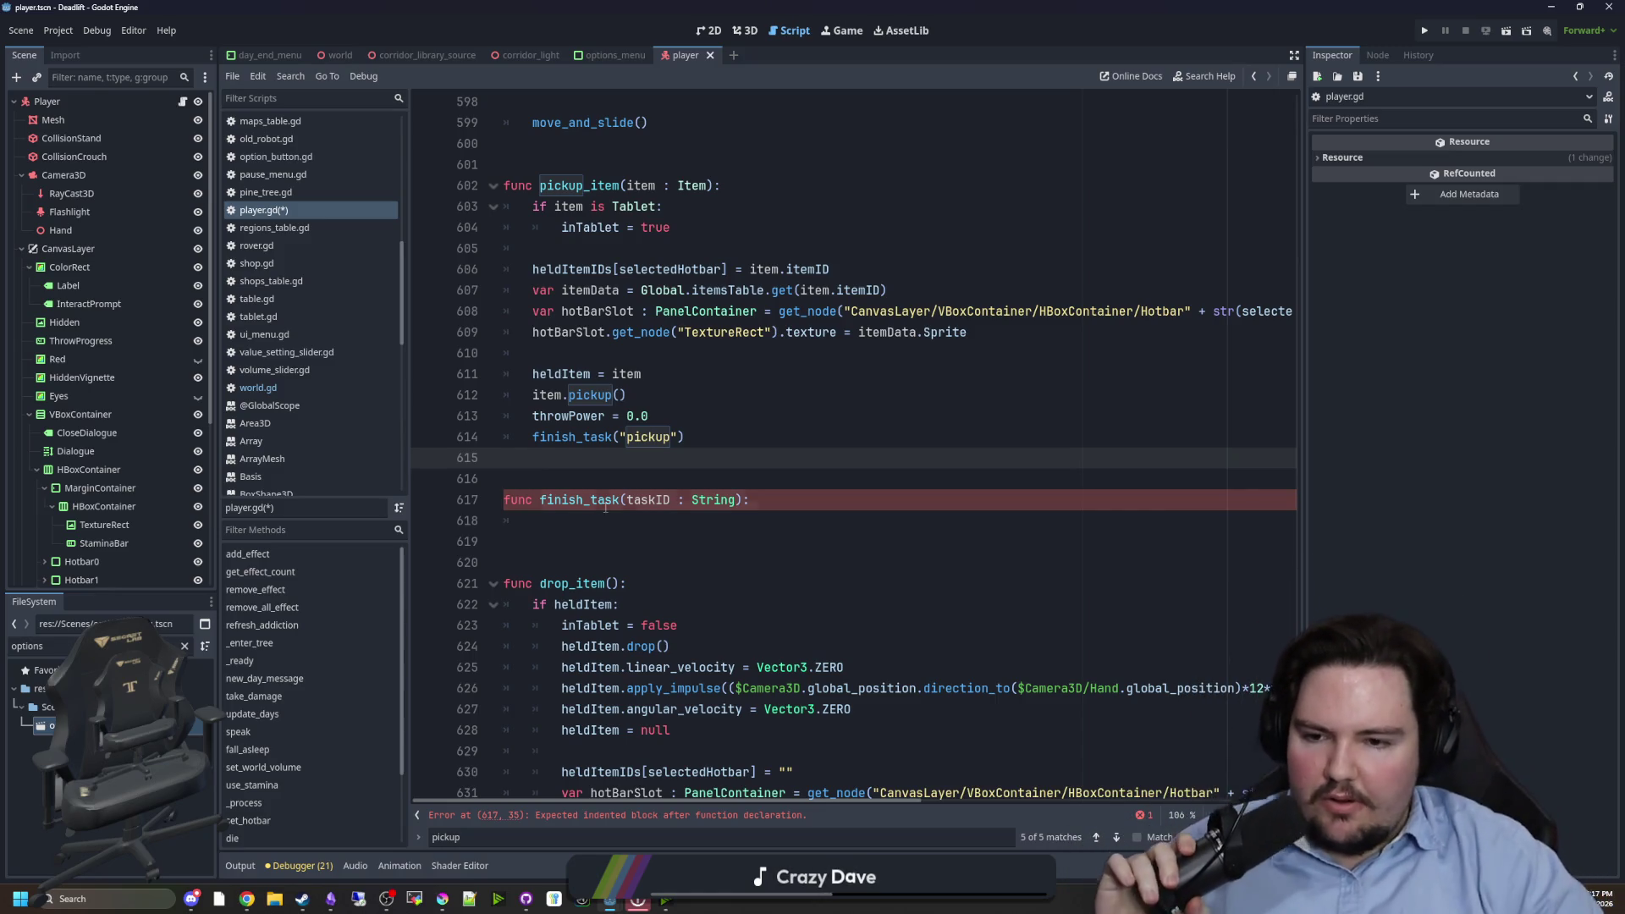
{"action": "left_click", "coordinate": [551, 518]}
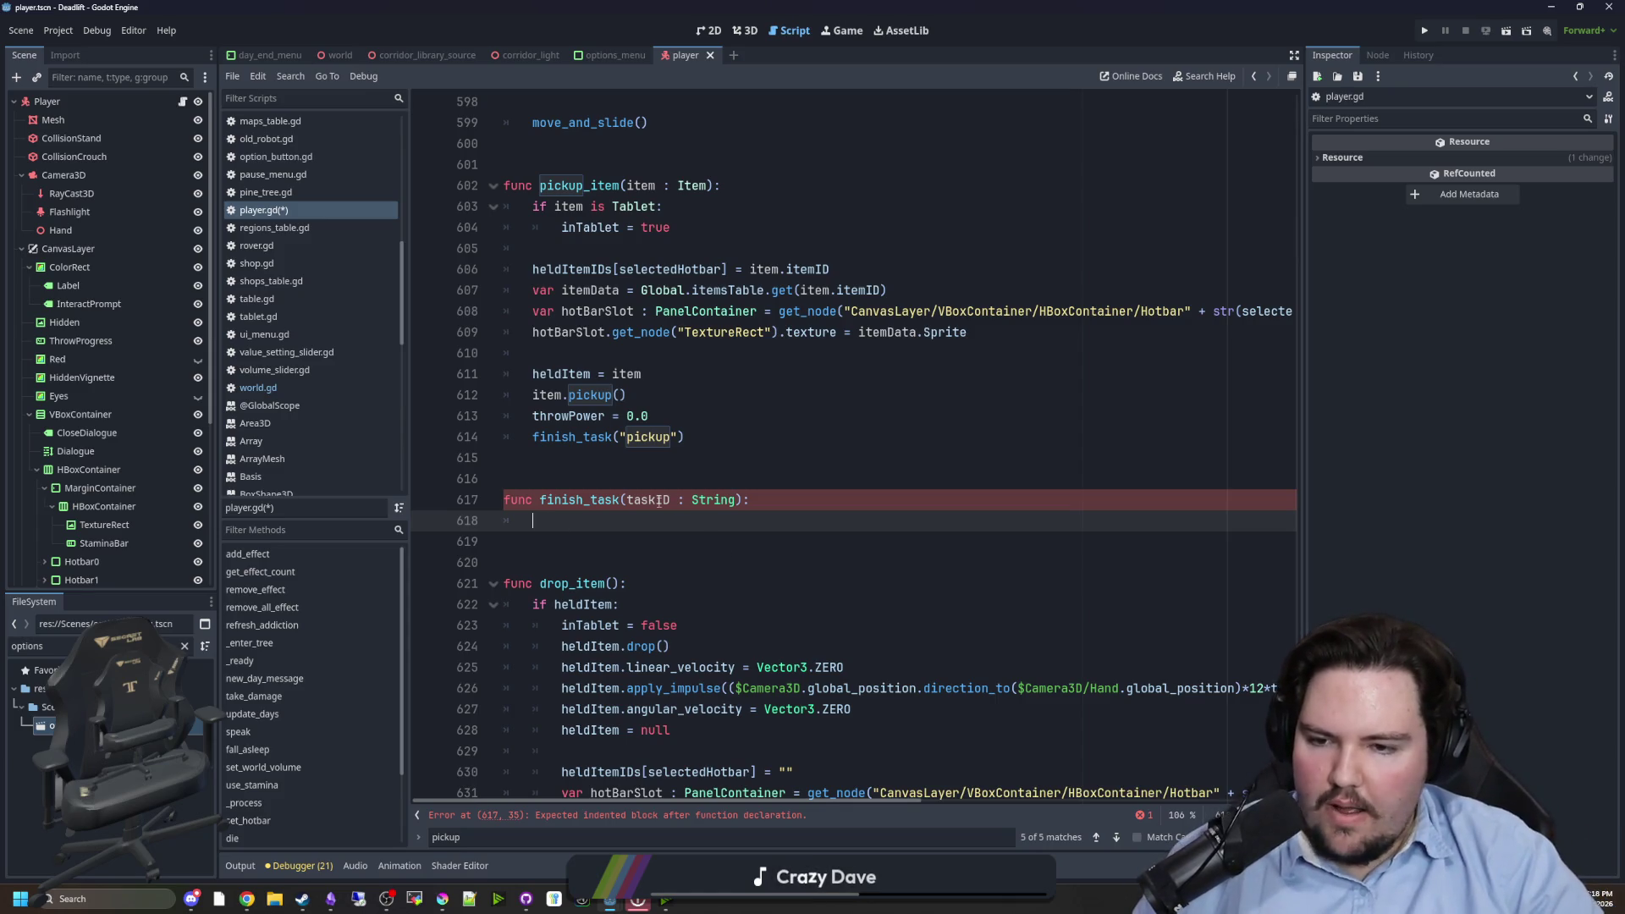
{"action": "double_click", "coordinate": [581, 501]}
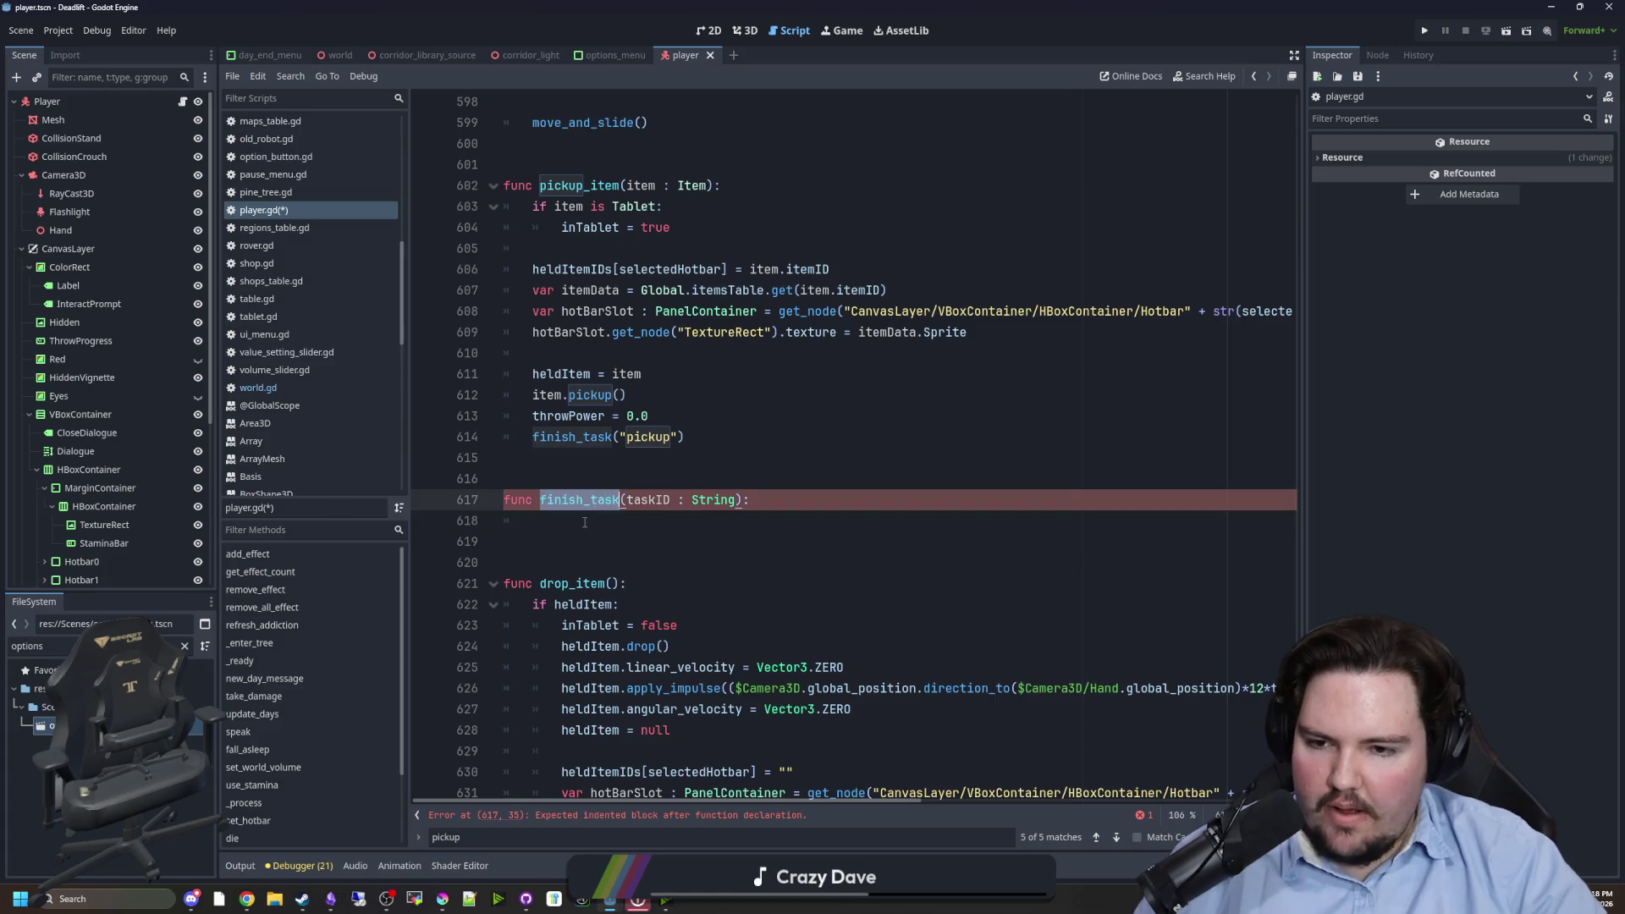
{"action": "left_click", "coordinate": [582, 523]}
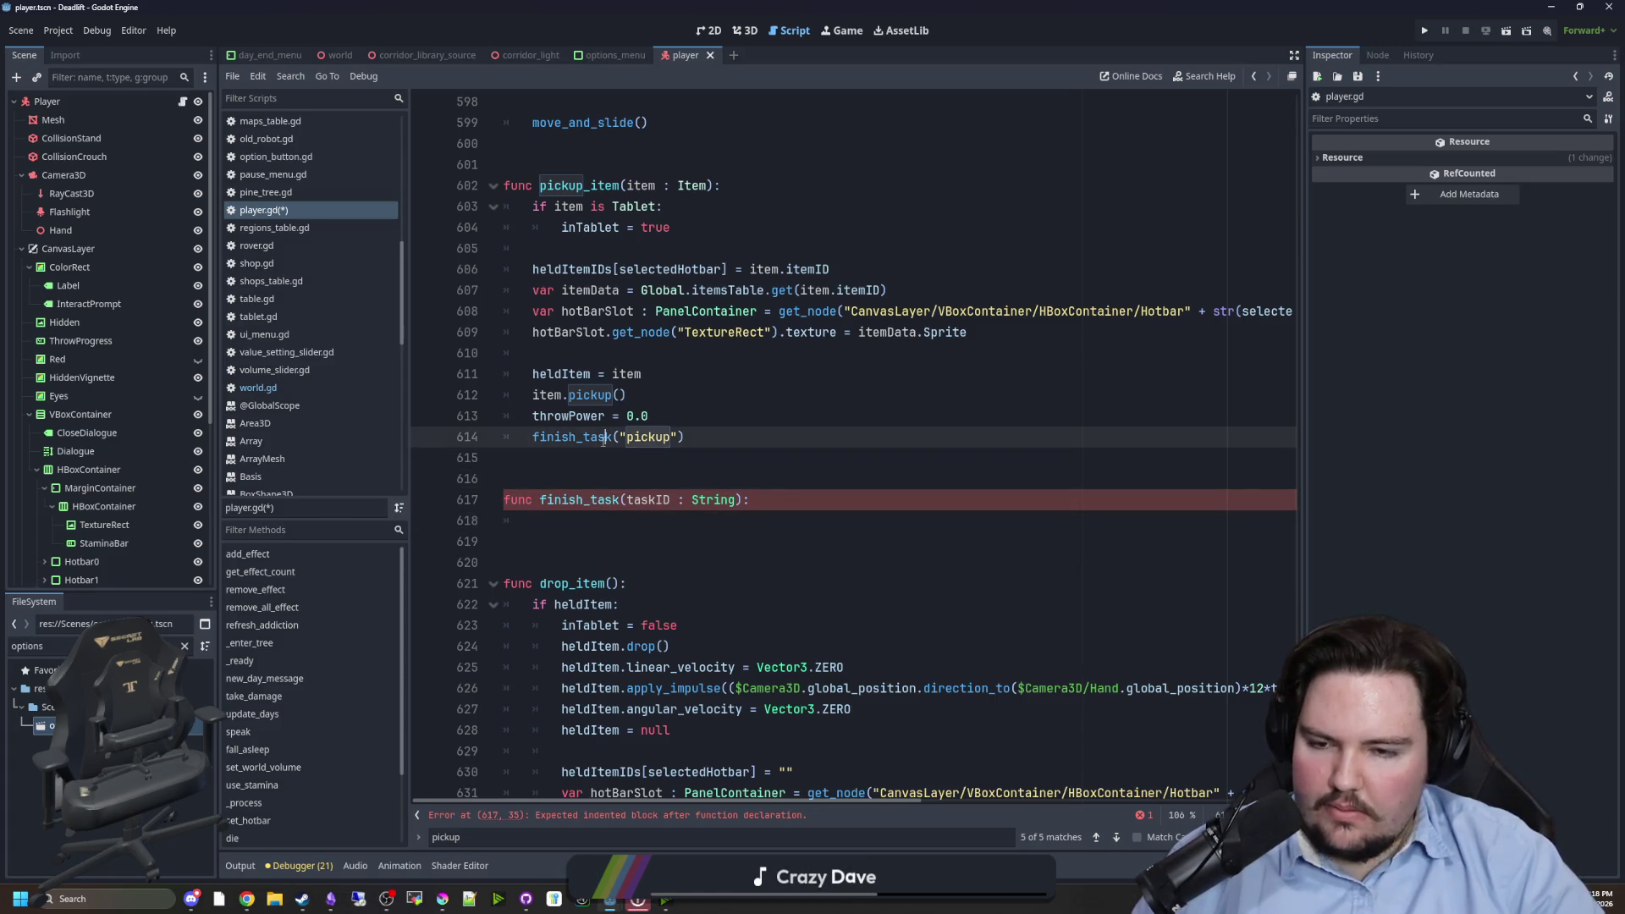
- Add a taskList = {} dictionary above finish_task, with its braces on separate lines
{"action": "left_click", "coordinate": [578, 455]}
{"action": "key", "text": "Return"}
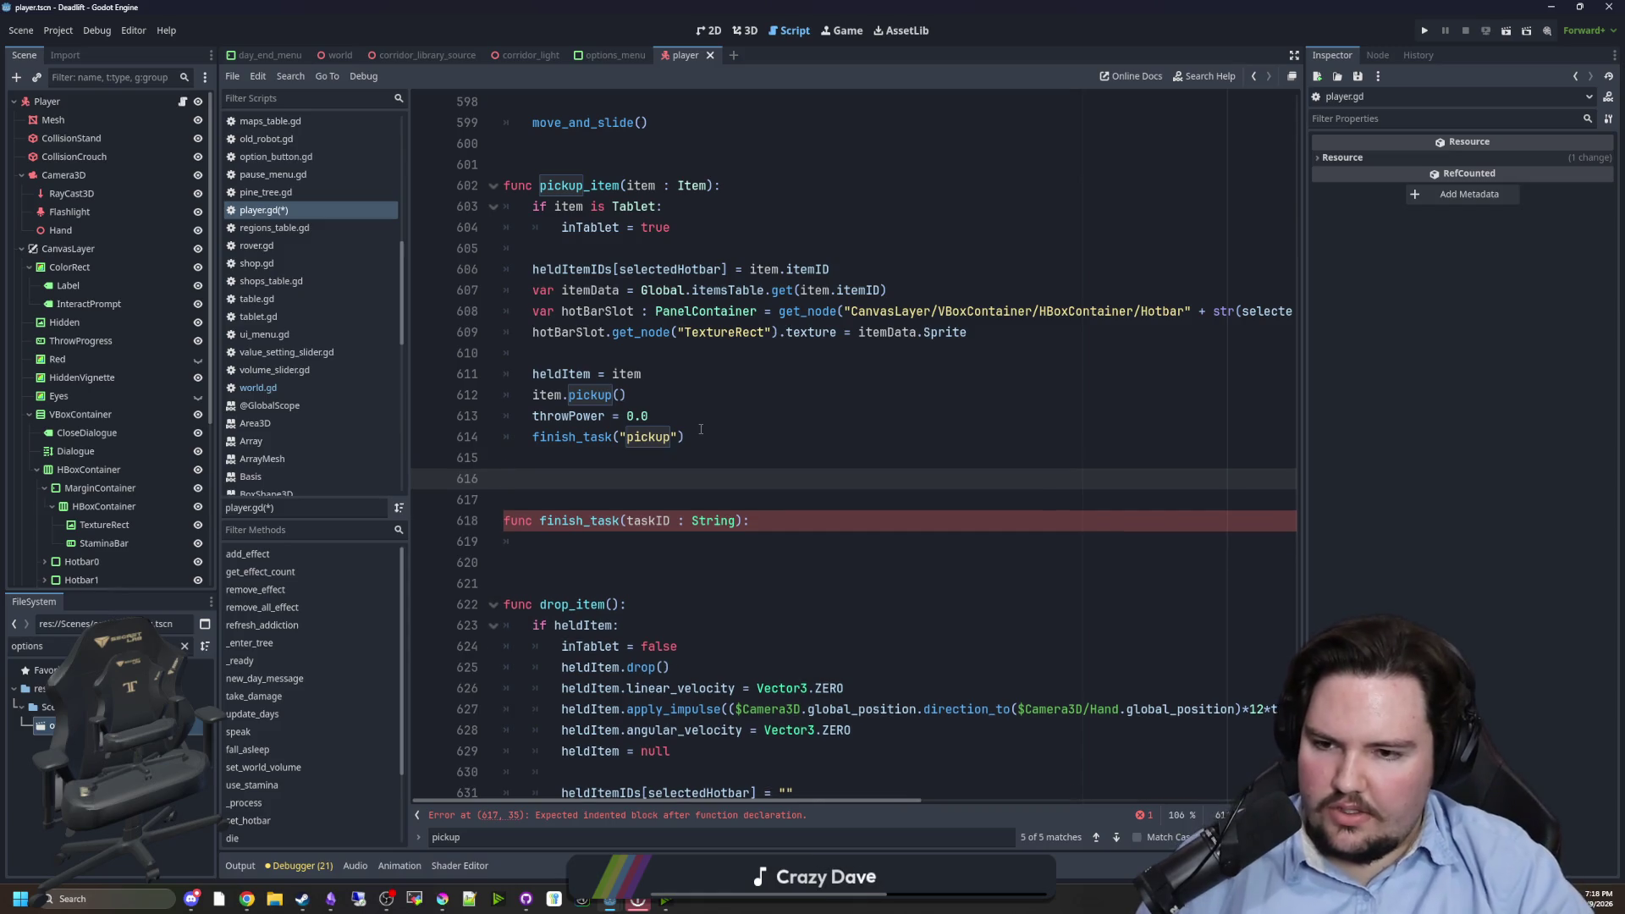
{"action": "key", "text": "Return"}
{"action": "key", "text": "Up"}
{"action": "type", "text": "var tutoria"}
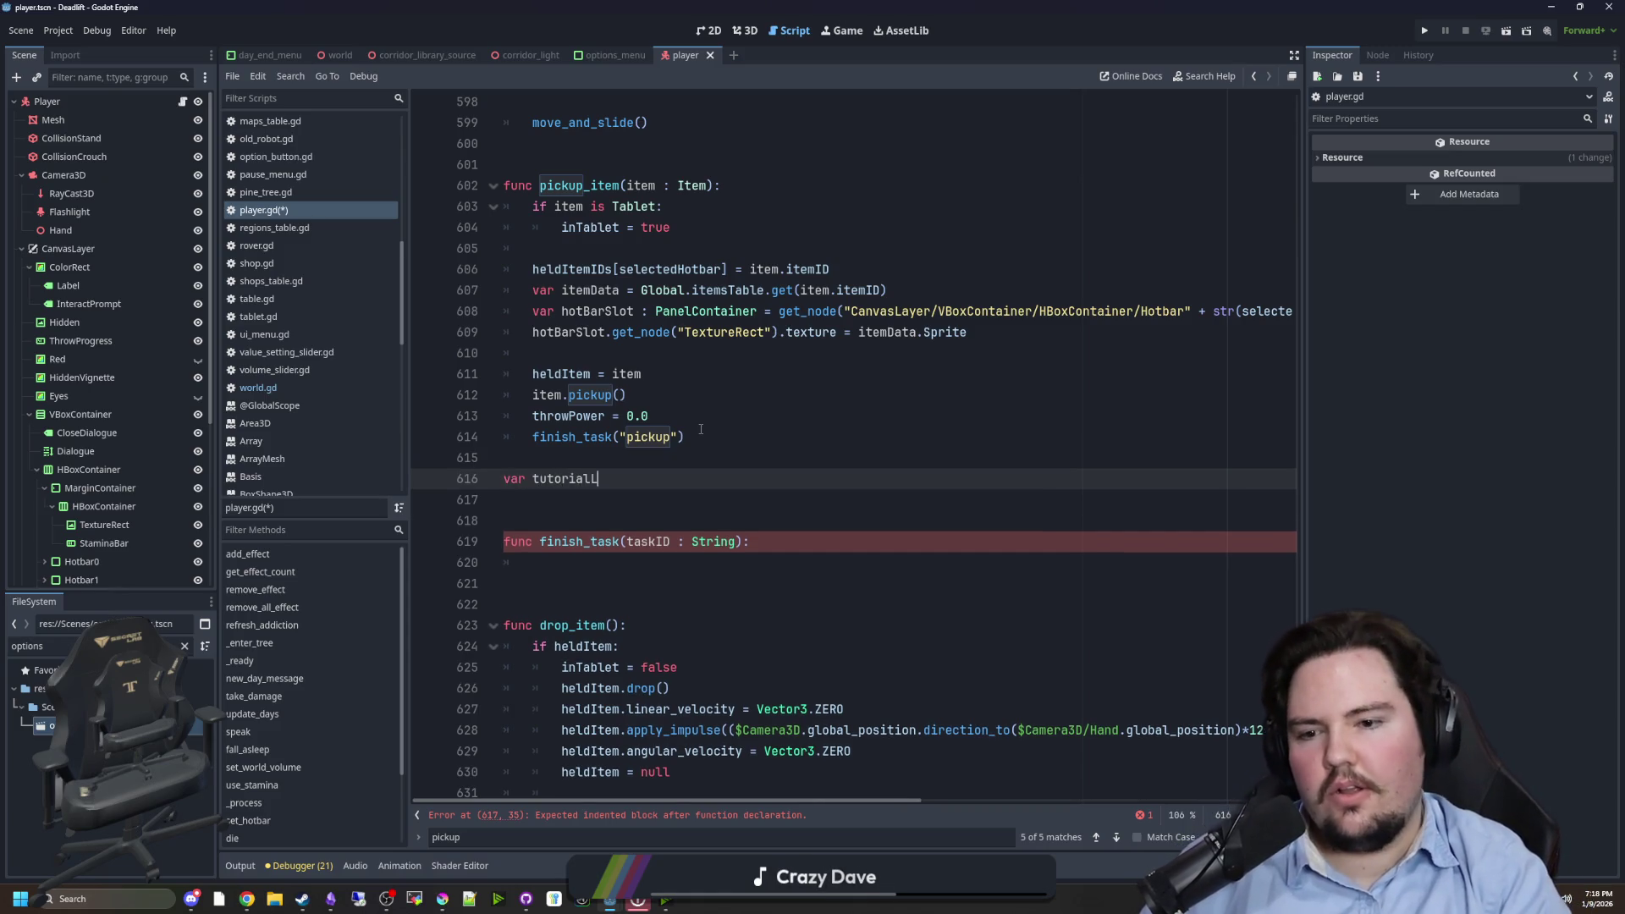
{"action": "key", "text": "BackSpace"}
{"action": "key", "text": "BackSpace"}
{"action": "key", "text": "BackSpace"}
{"action": "type", "text": "taskList = {}"}
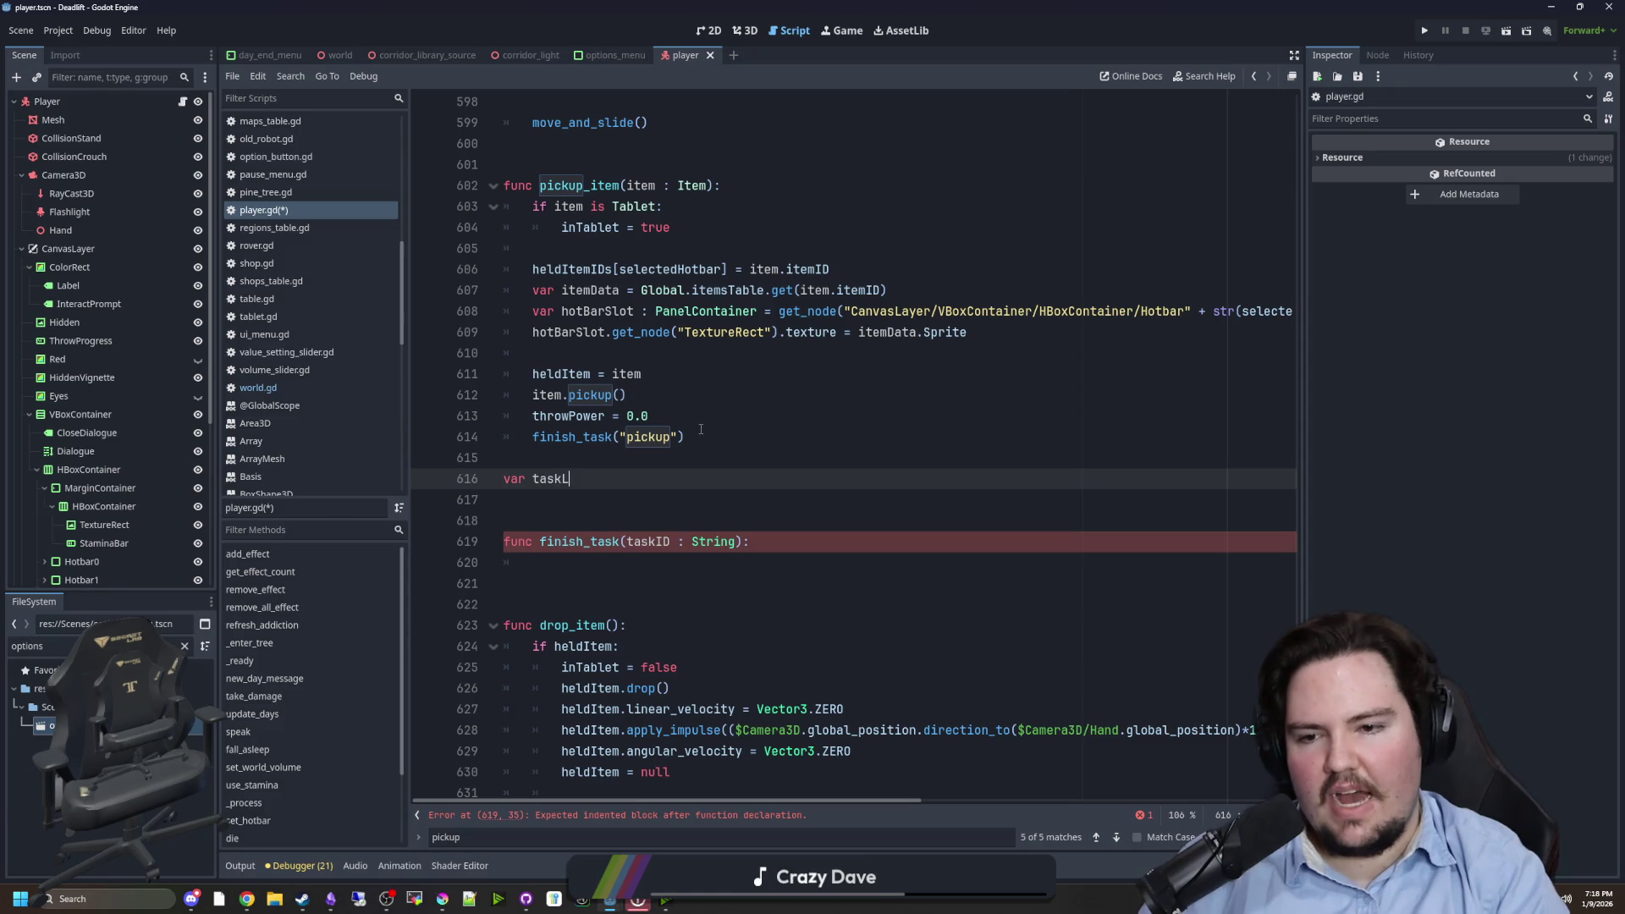
{"action": "key", "text": "Return"}
{"action": "key", "text": "Up"}
{"action": "key", "text": "End"}
{"action": "key", "text": "Left"}
{"action": "key", "text": "Return"}
{"action": "key", "text": "Return"}
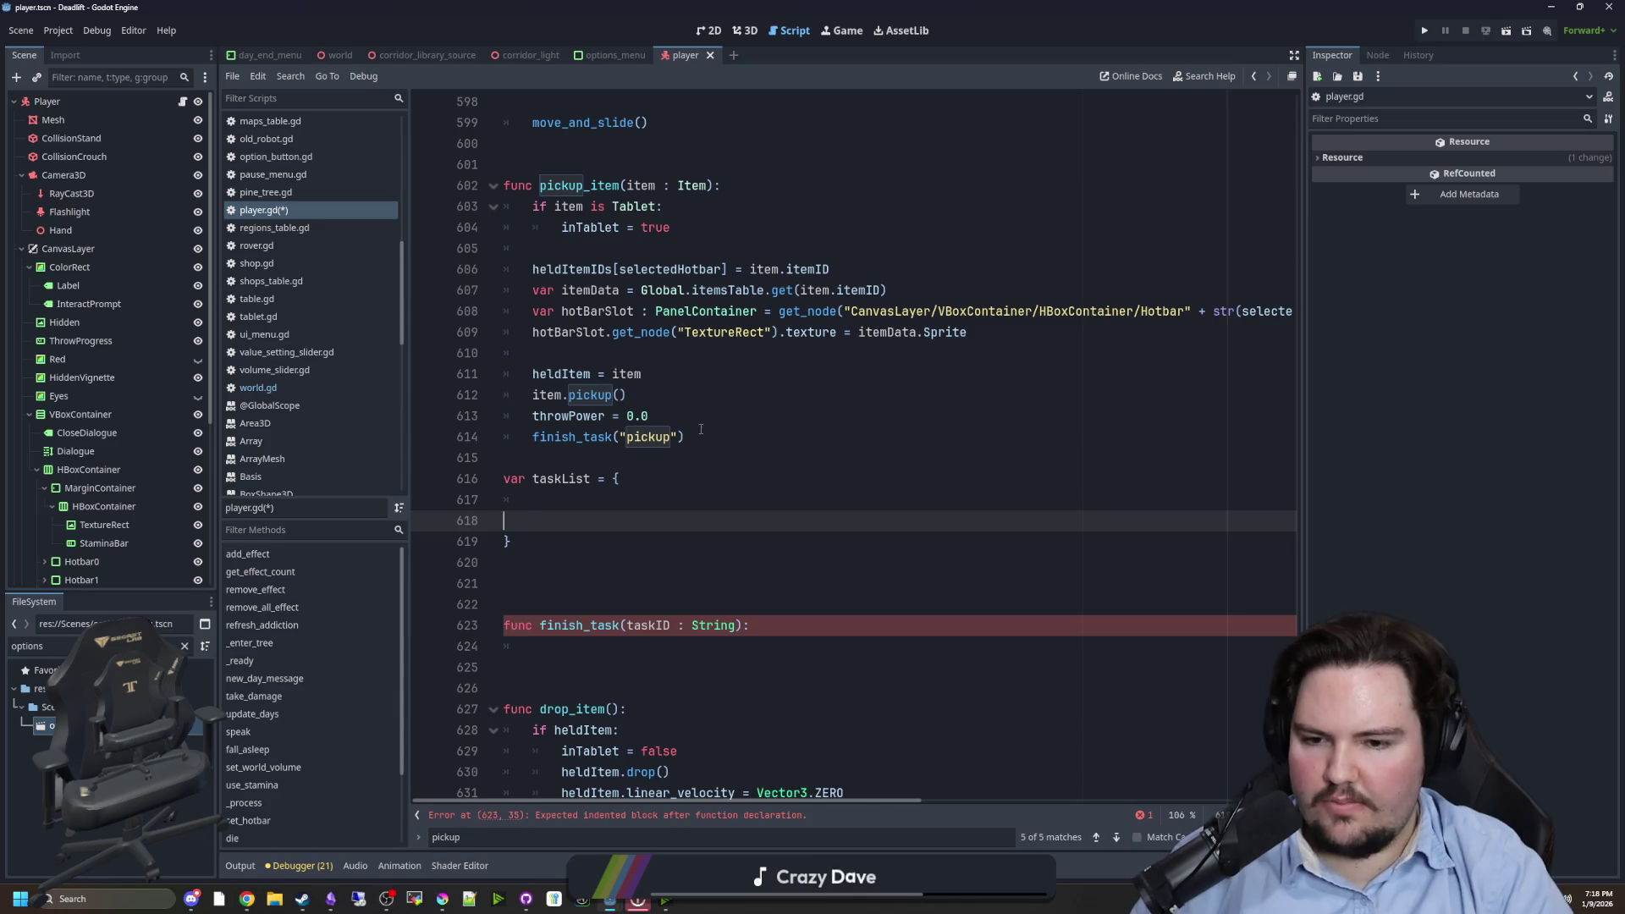
{"action": "key", "text": "BackSpace"}
- Write the first entry "pickup": "- [E] interact/pickup" inside taskList
{"action": "type", "text": "\""}
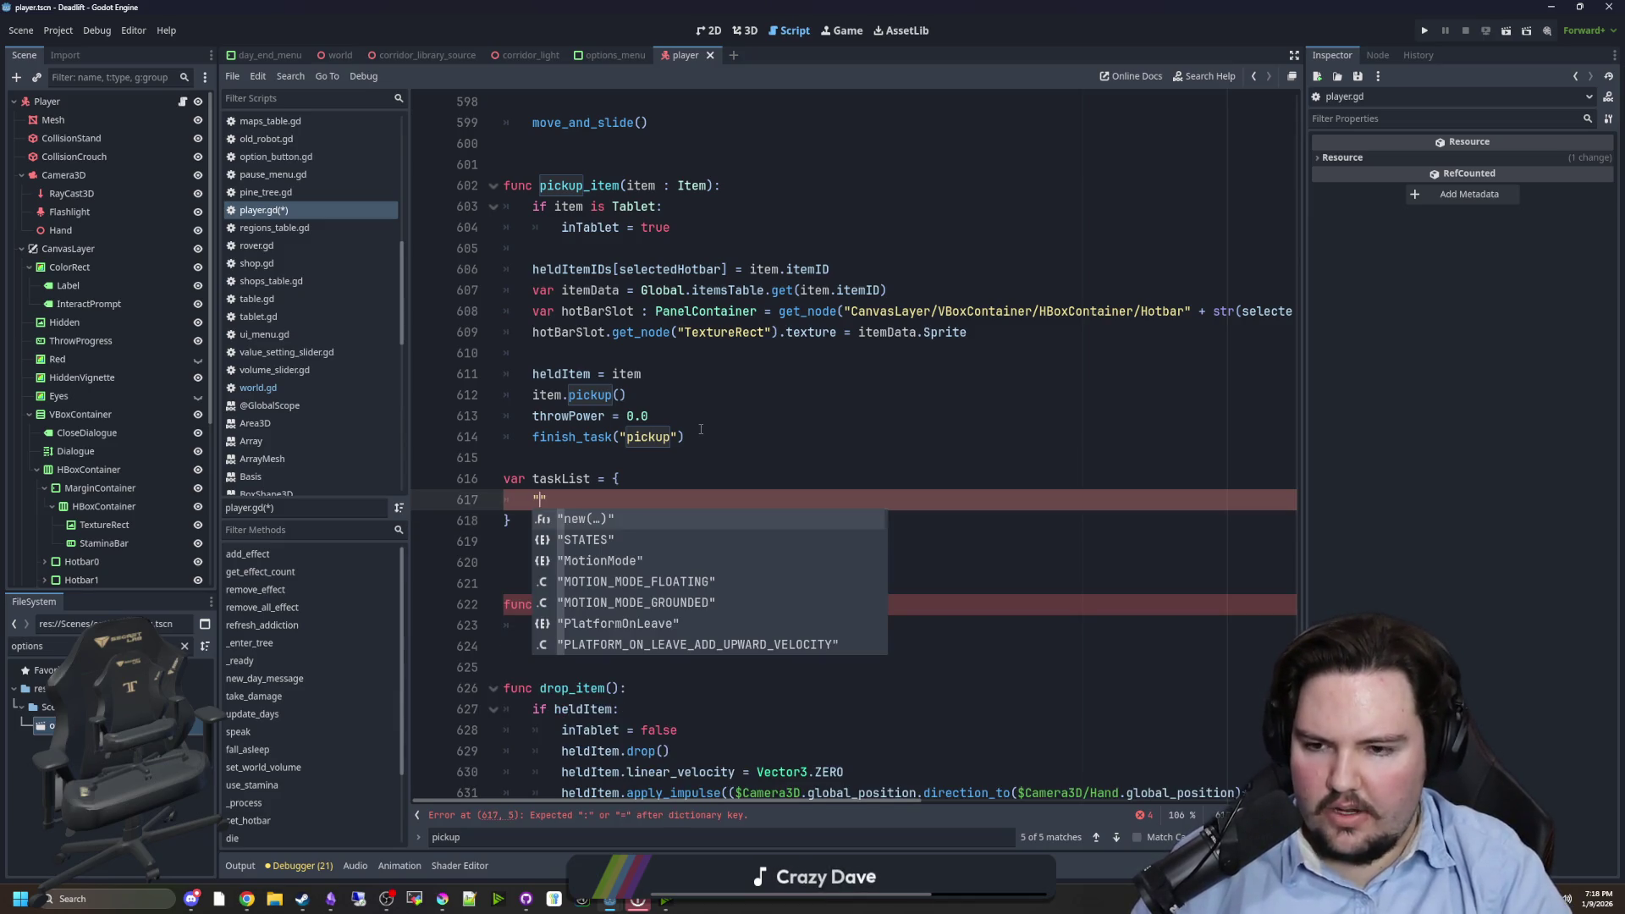
{"action": "type", "text": "pickup\""}
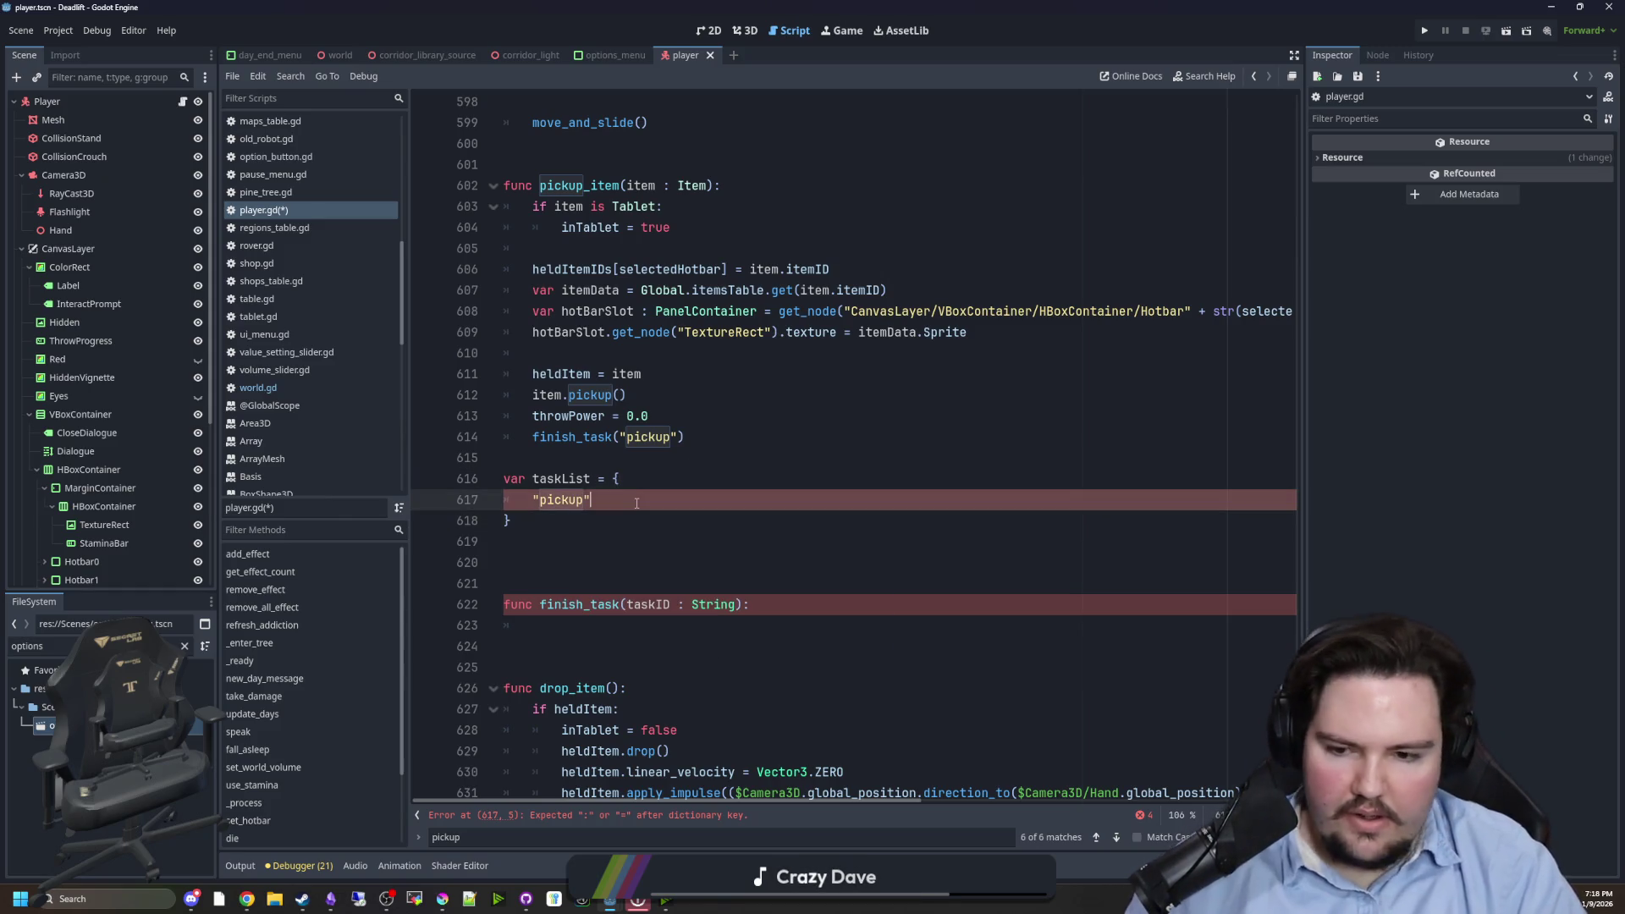
{"action": "type", "text": ": \""}
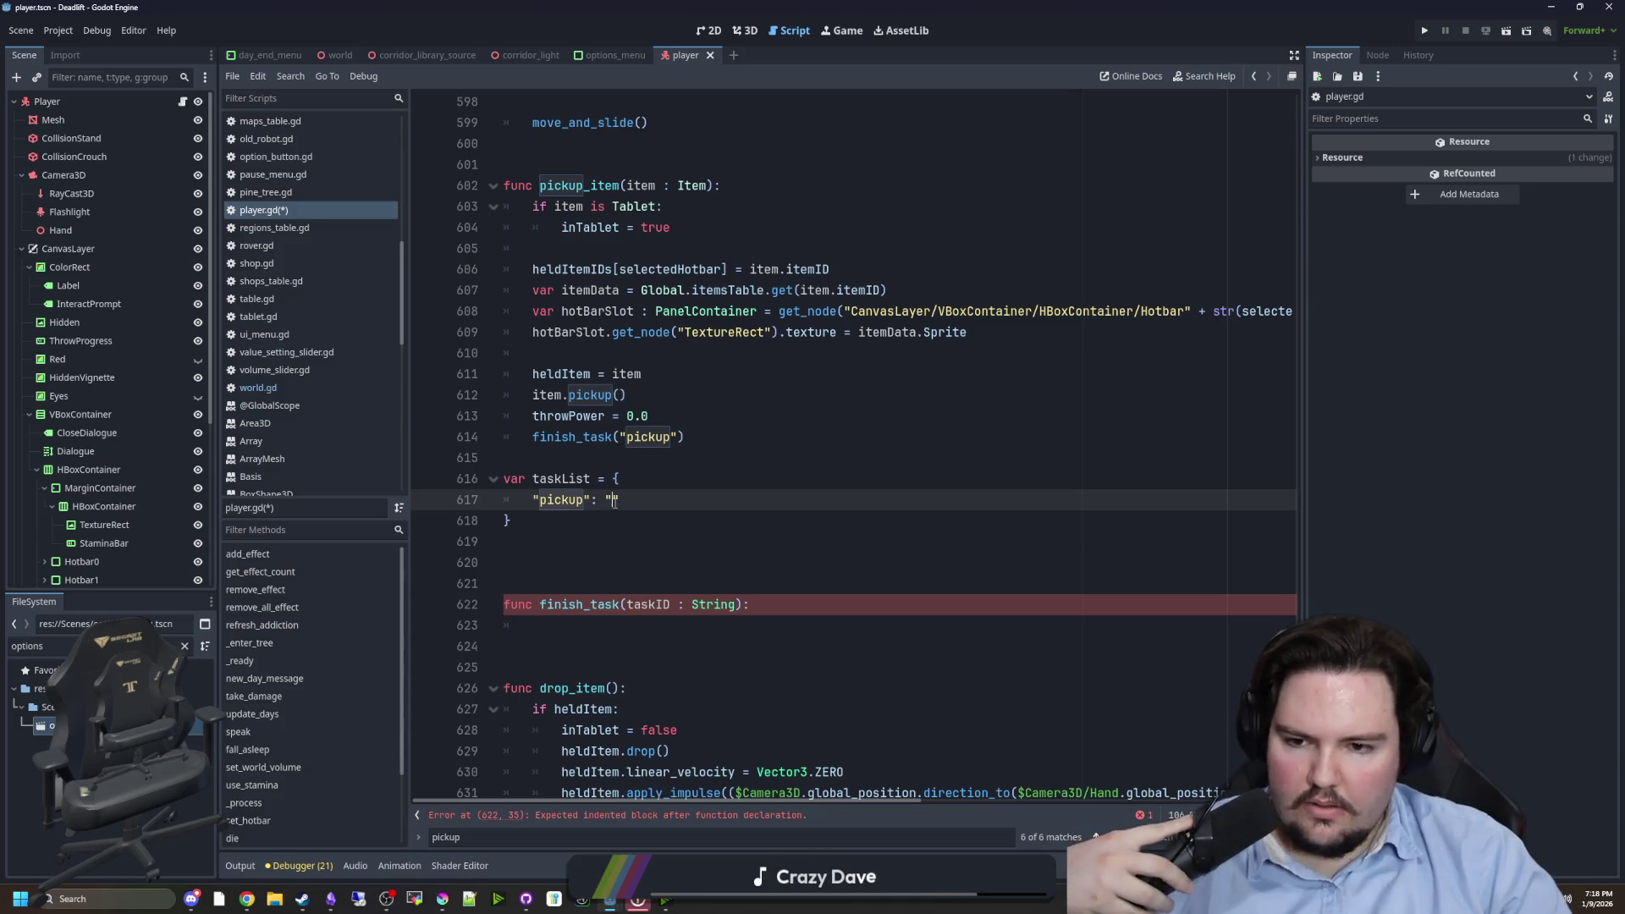
{"action": "type", "text": "[E] interact/pickup"}
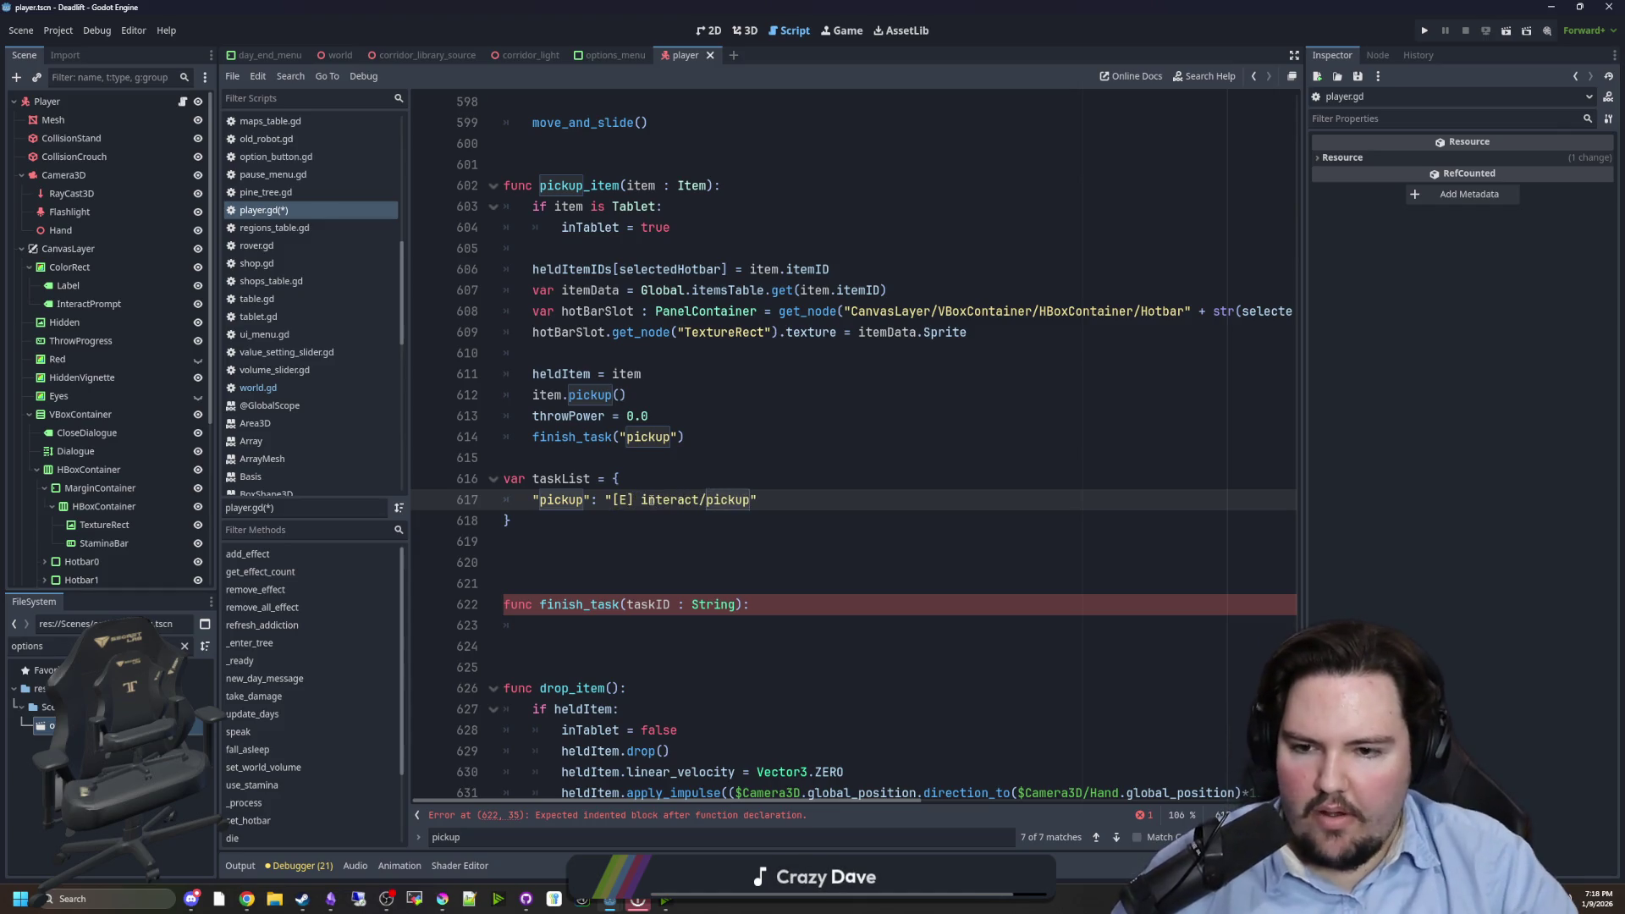
{"action": "left_click", "coordinate": [651, 477]}
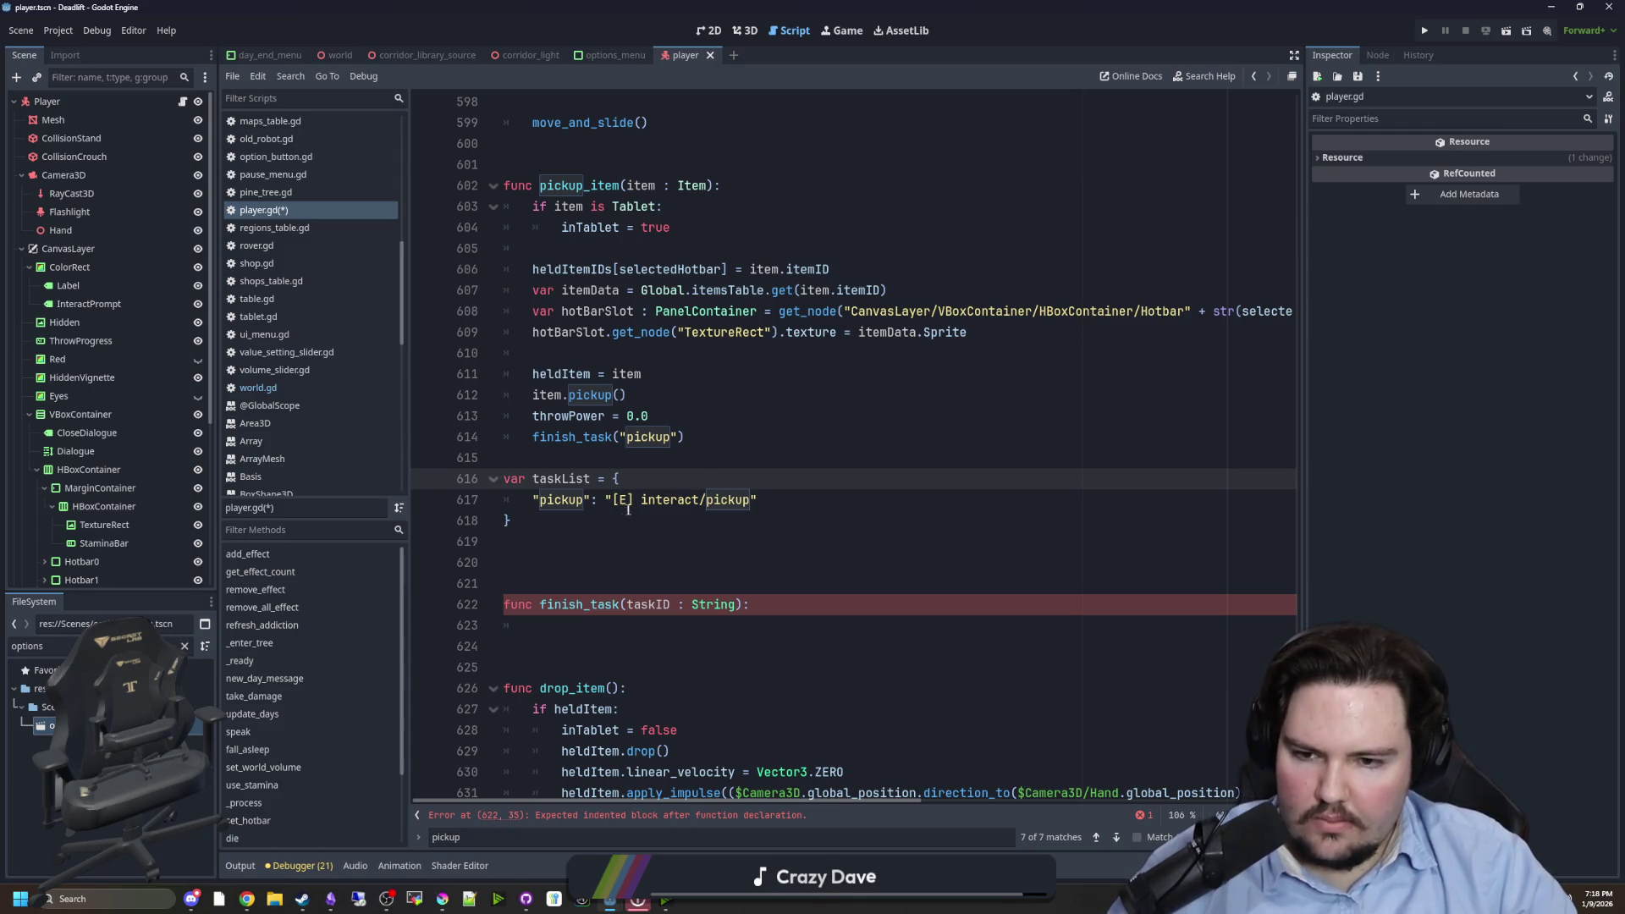
{"action": "left_click", "coordinate": [615, 499]}
{"action": "key", "text": "BackSpace"}
{"action": "type", "text": "-"}
{"action": "left_click", "coordinate": [647, 482]}
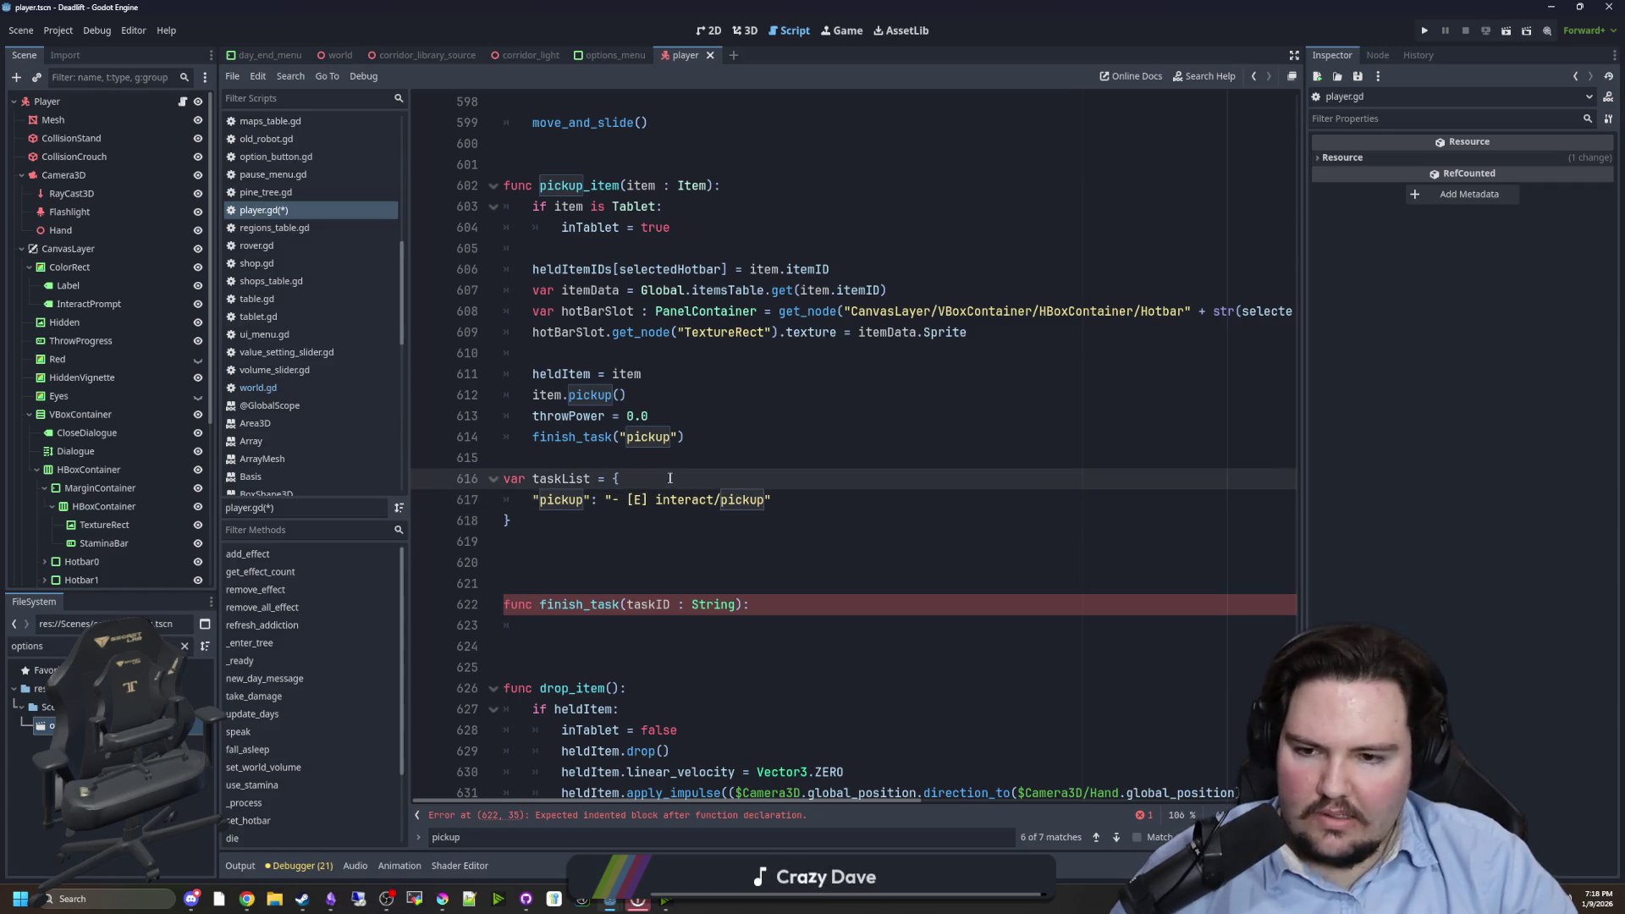
- Duplicate the pickup entry into five lines and end each line with a comma
{"action": "triple_click", "coordinate": [774, 500]}
{"action": "left_click", "coordinate": [774, 499]}
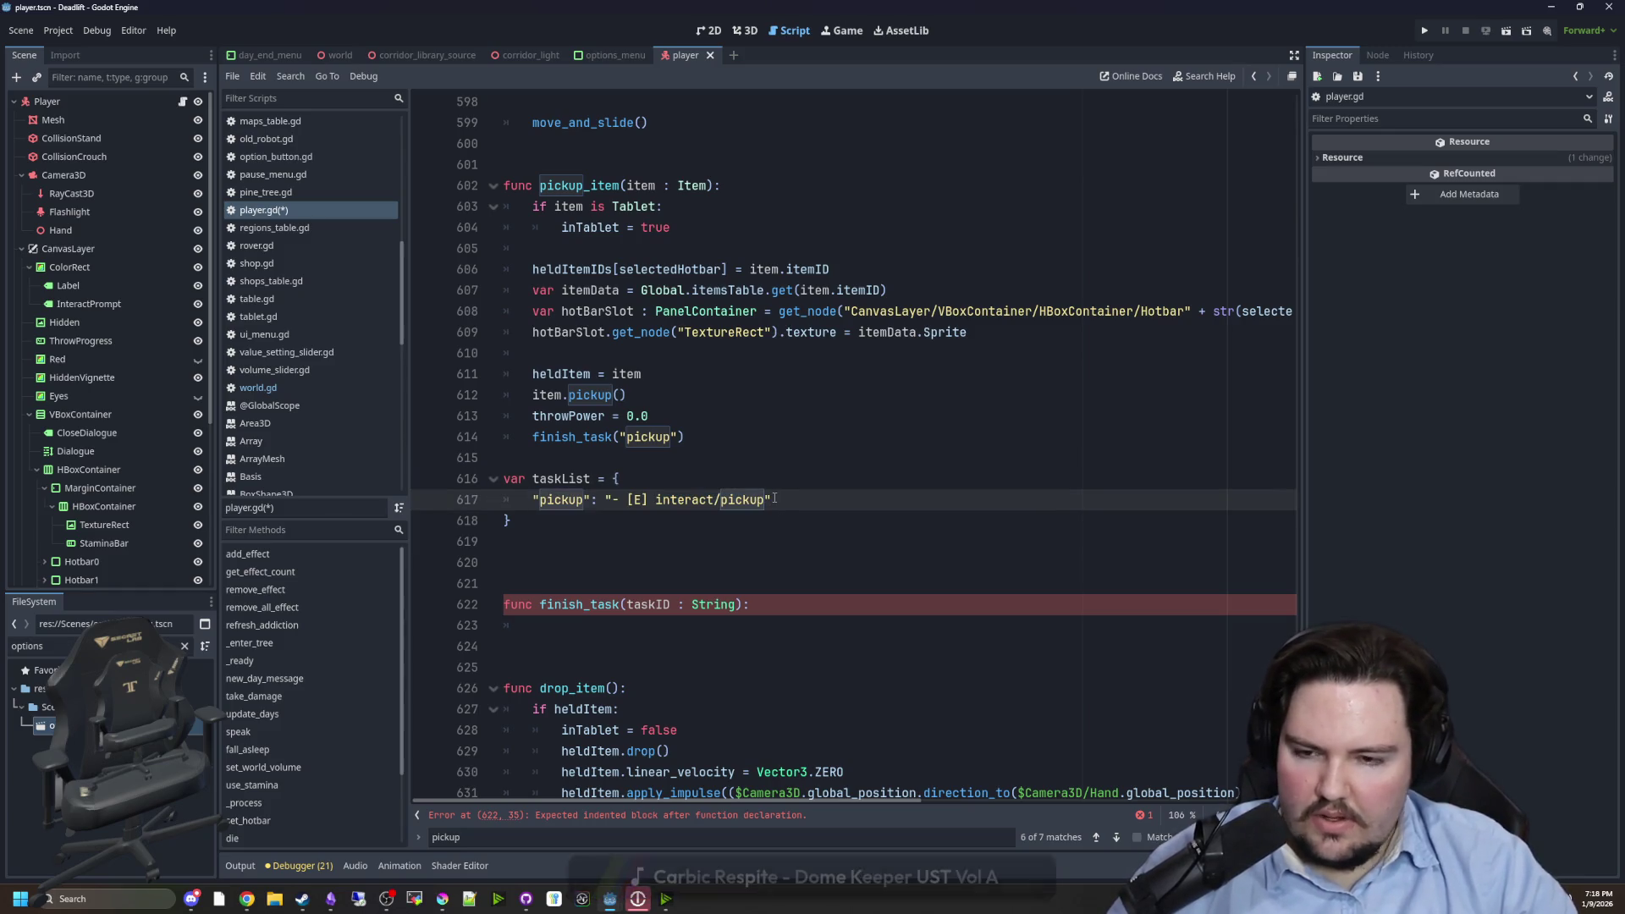
{"action": "key", "text": "ctrl+shift+d"}
{"action": "key", "text": "ctrl+shift+d"}
{"action": "key", "text": "ctrl+shift+d"}
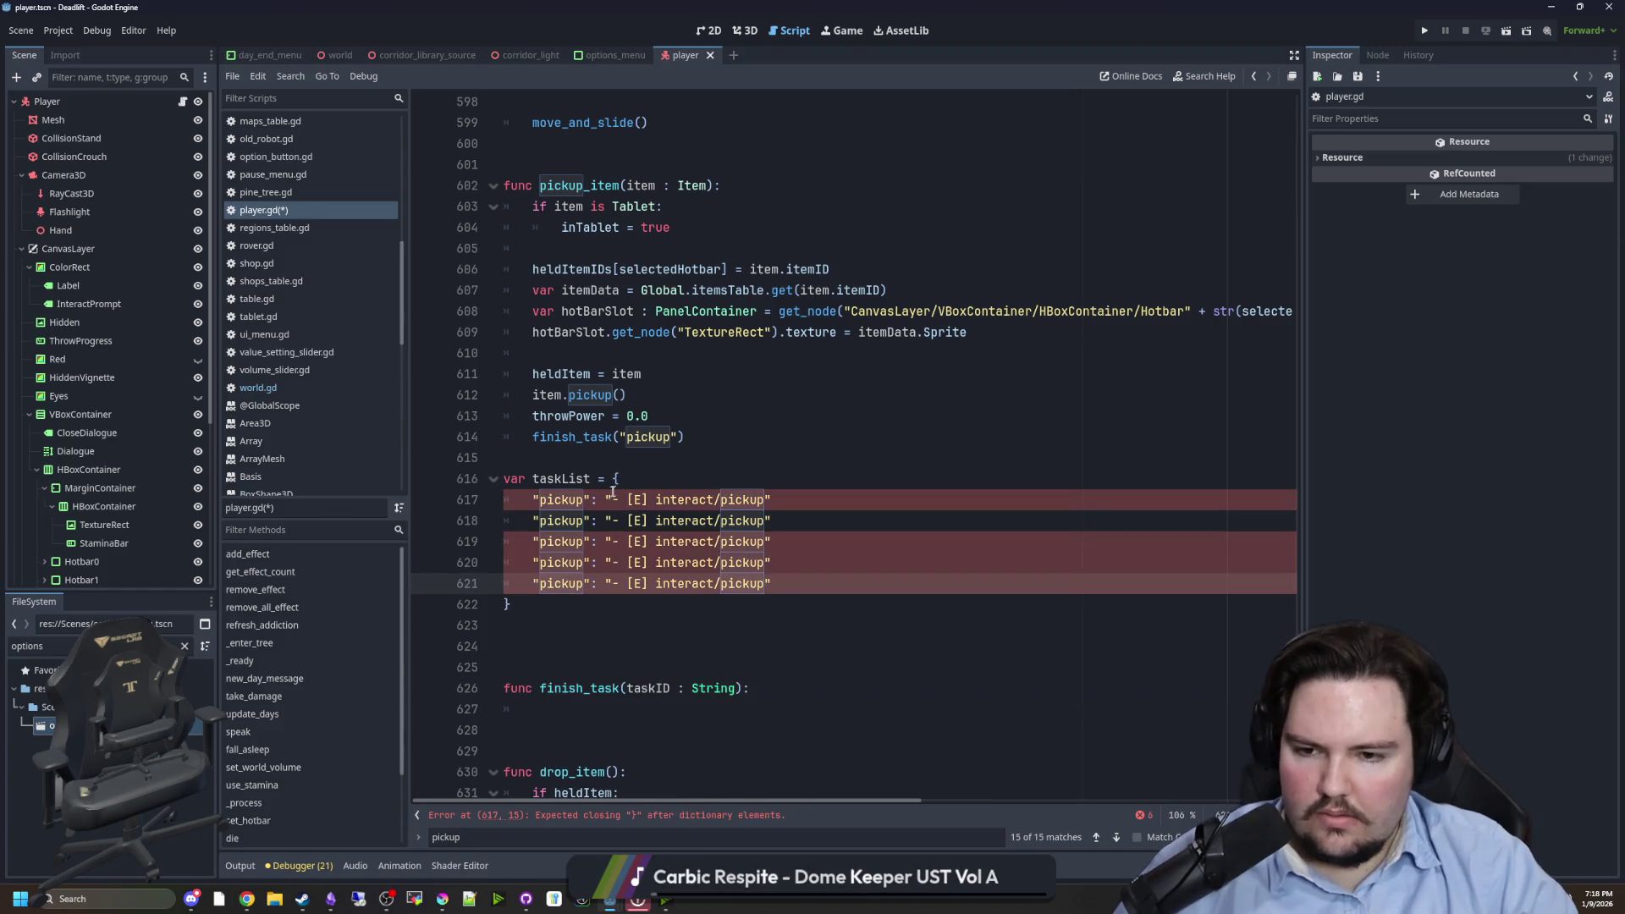
{"action": "type", "text": ","}
{"action": "key", "text": "Up"}
{"action": "type", "text": ","}
{"action": "key", "text": "Up"}
{"action": "type", "text": ","}
{"action": "key", "text": "Up"}
{"action": "type", "text": ","}
{"action": "key", "text": "Up"}
{"action": "type", "text": ","}
{"action": "left_click", "coordinate": [109, 285]}
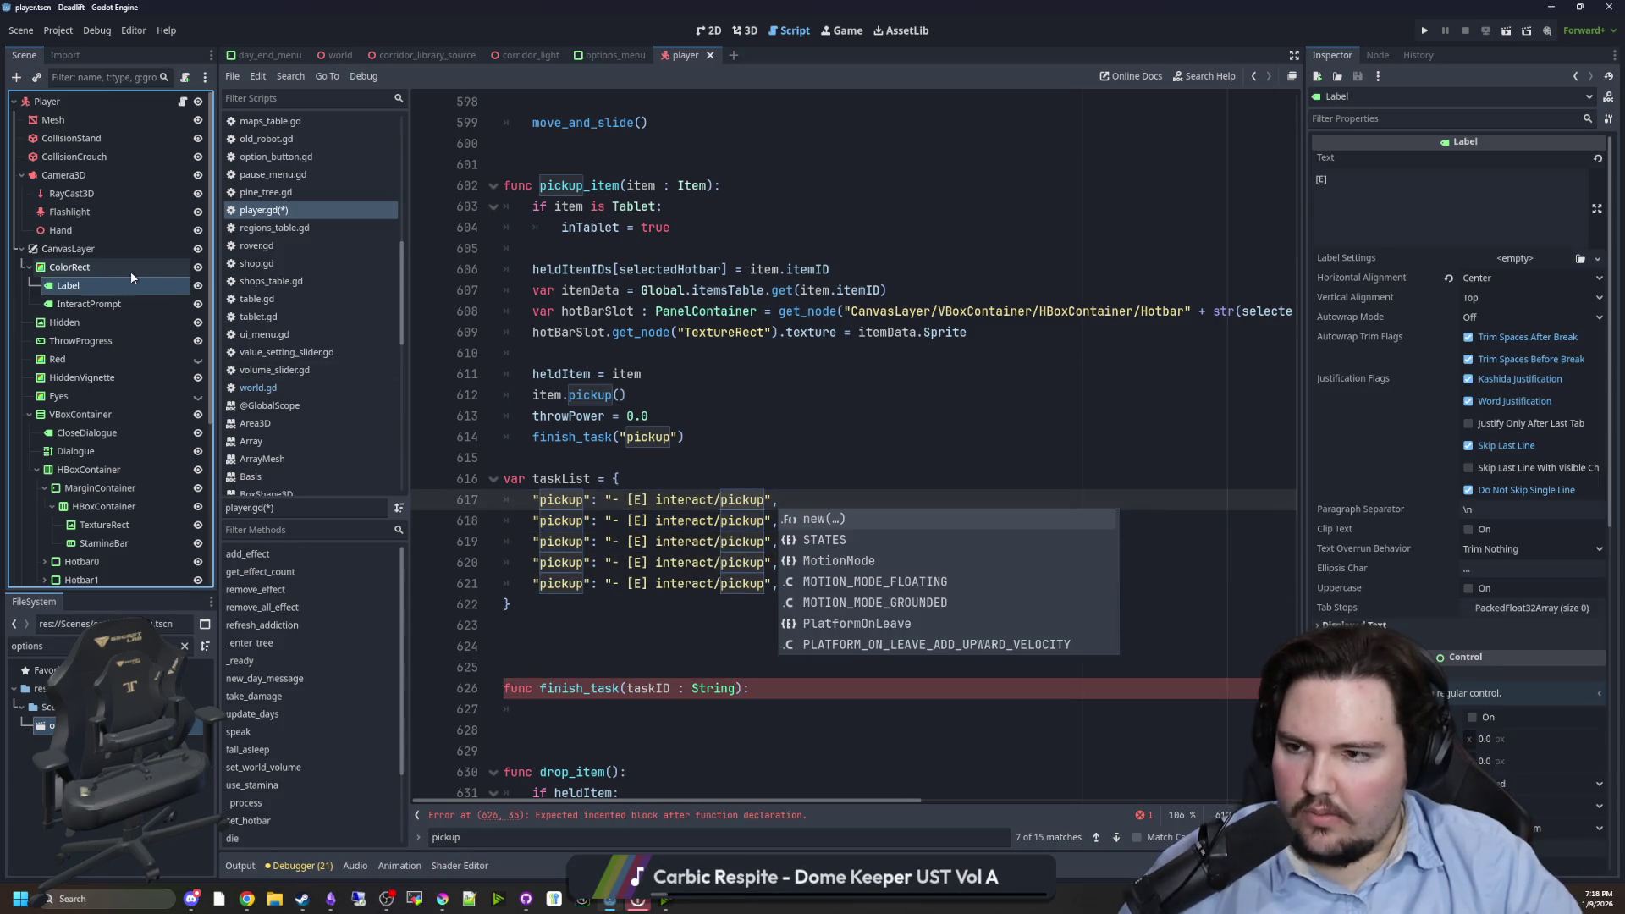
- Inspect the Dialogue and RichTextLabel nodes' text in the Inspector
{"action": "scroll", "coordinate": [123, 338], "scroll_direction": "down", "scroll_amount": 2}
{"action": "left_click", "coordinate": [98, 391]}
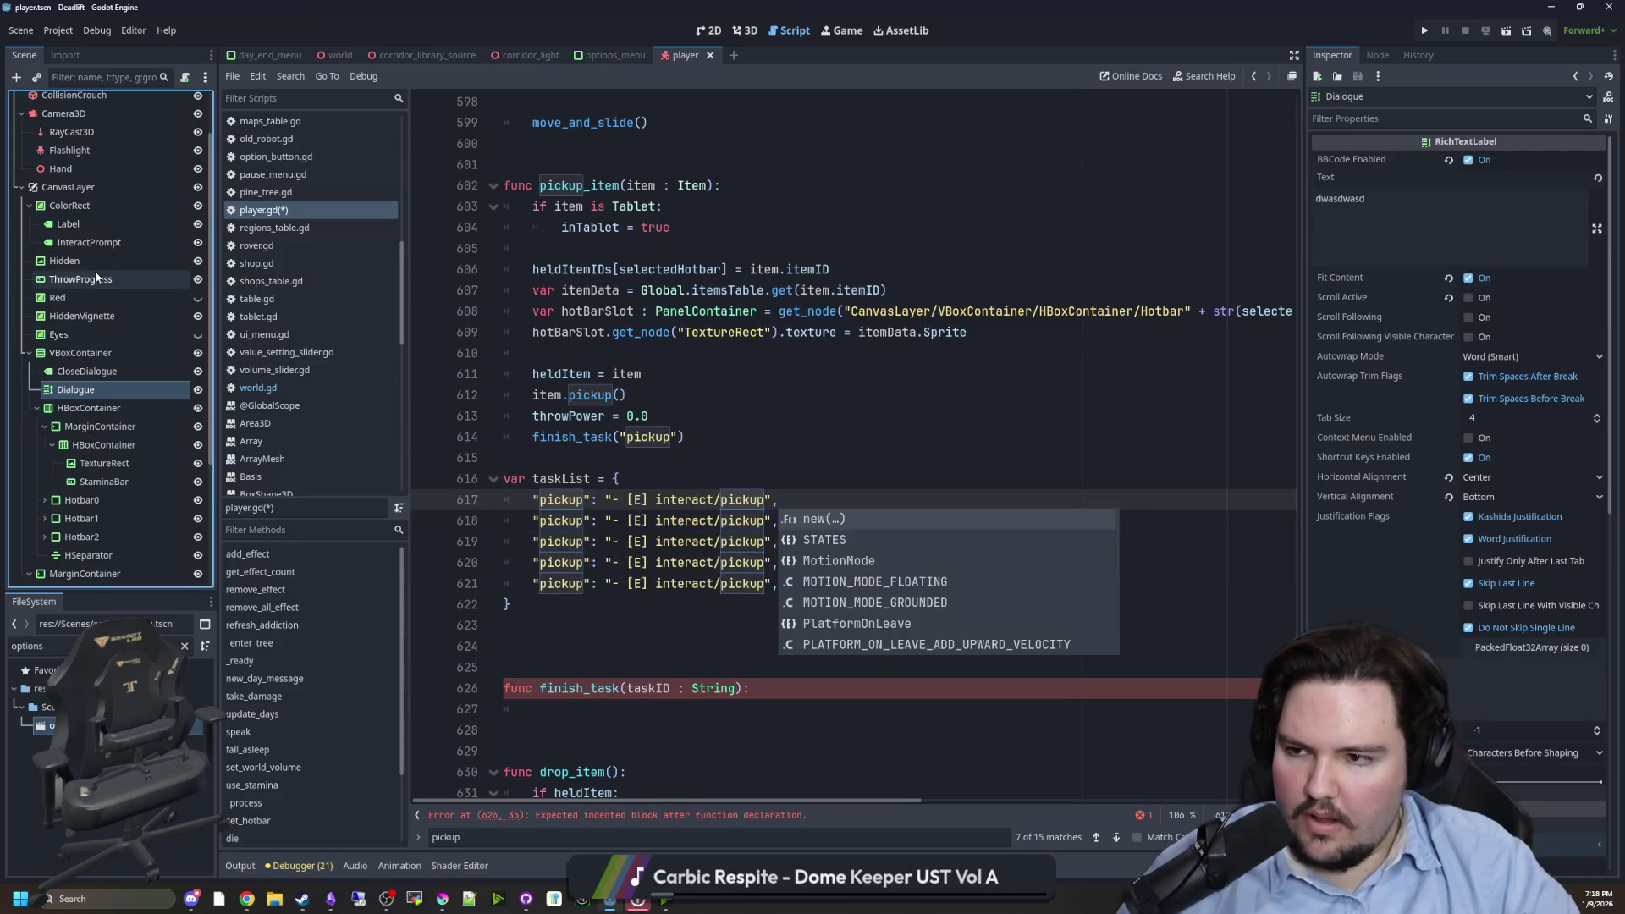
{"action": "scroll", "coordinate": [97, 339], "scroll_direction": "down", "scroll_amount": 3}
{"action": "left_click", "coordinate": [86, 468]}
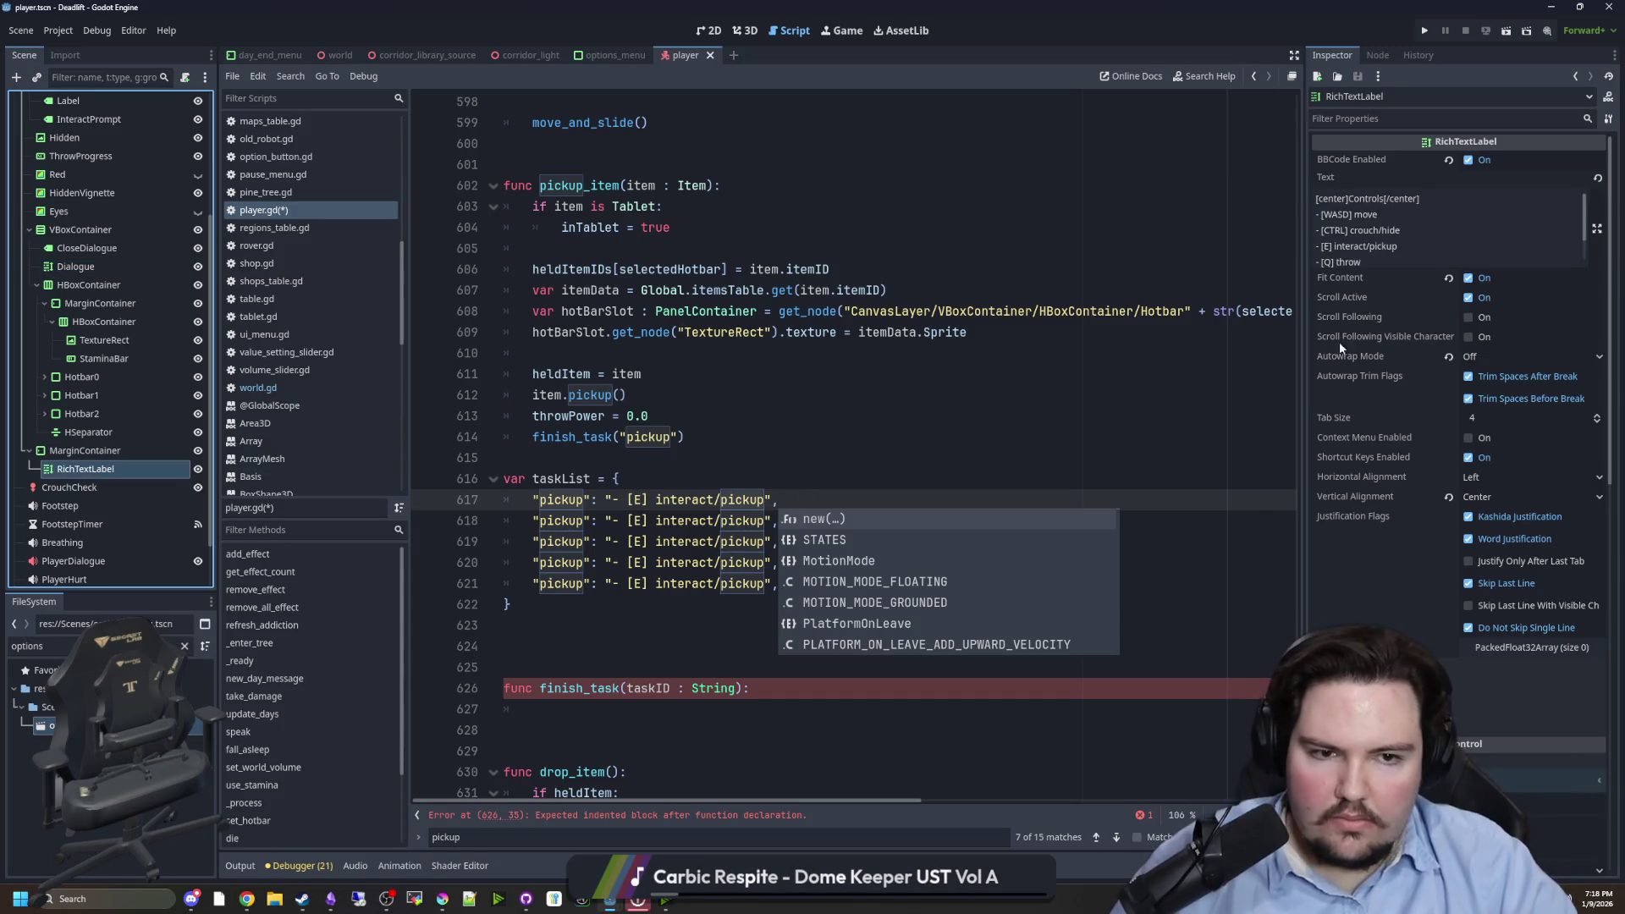
{"action": "left_click", "coordinate": [1058, 357]}
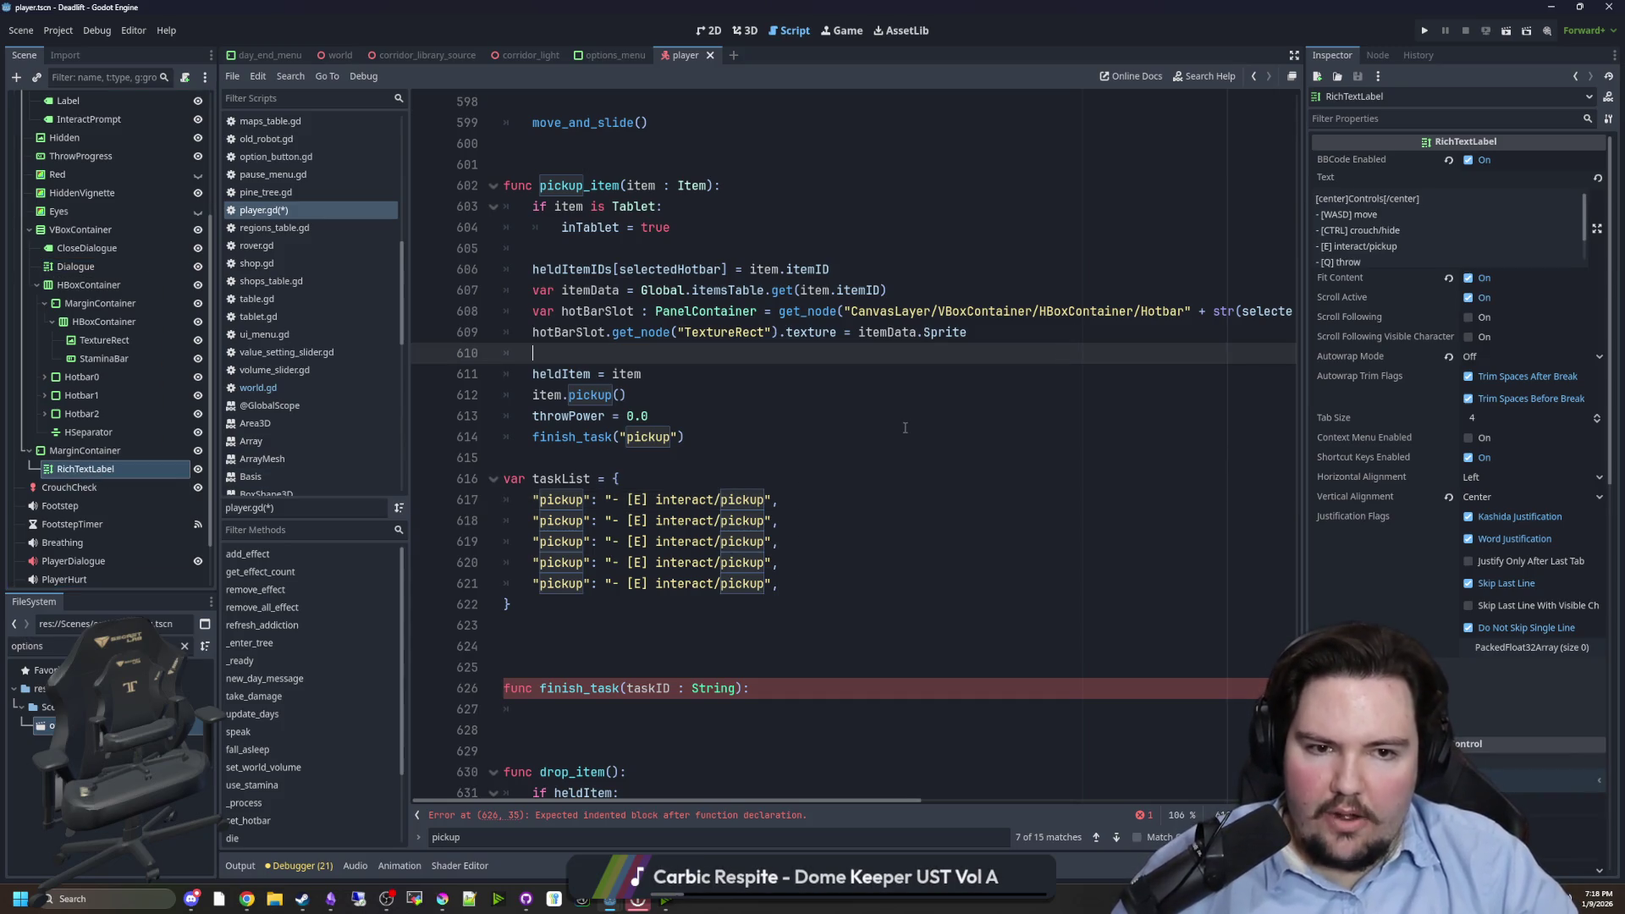
- Rename the duplicated keys to move, crouch, throw and flashlight
{"action": "double_click", "coordinate": [580, 498]}
{"action": "type", "text": "move"}
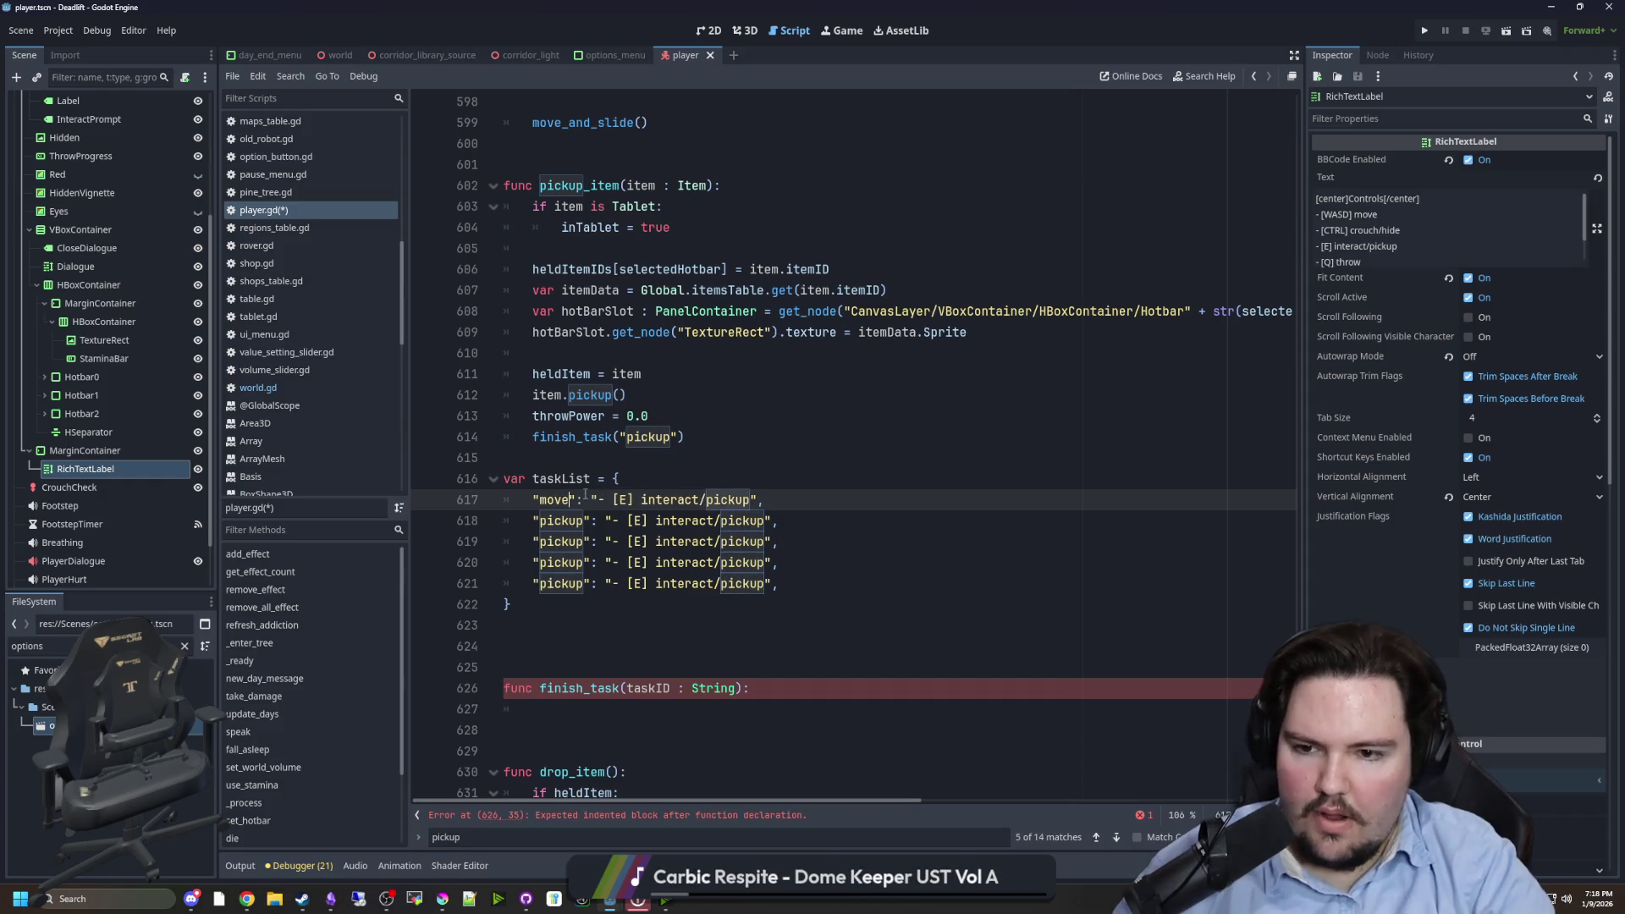
{"action": "double_click", "coordinate": [576, 519]}
{"action": "type", "text": "crouch"}
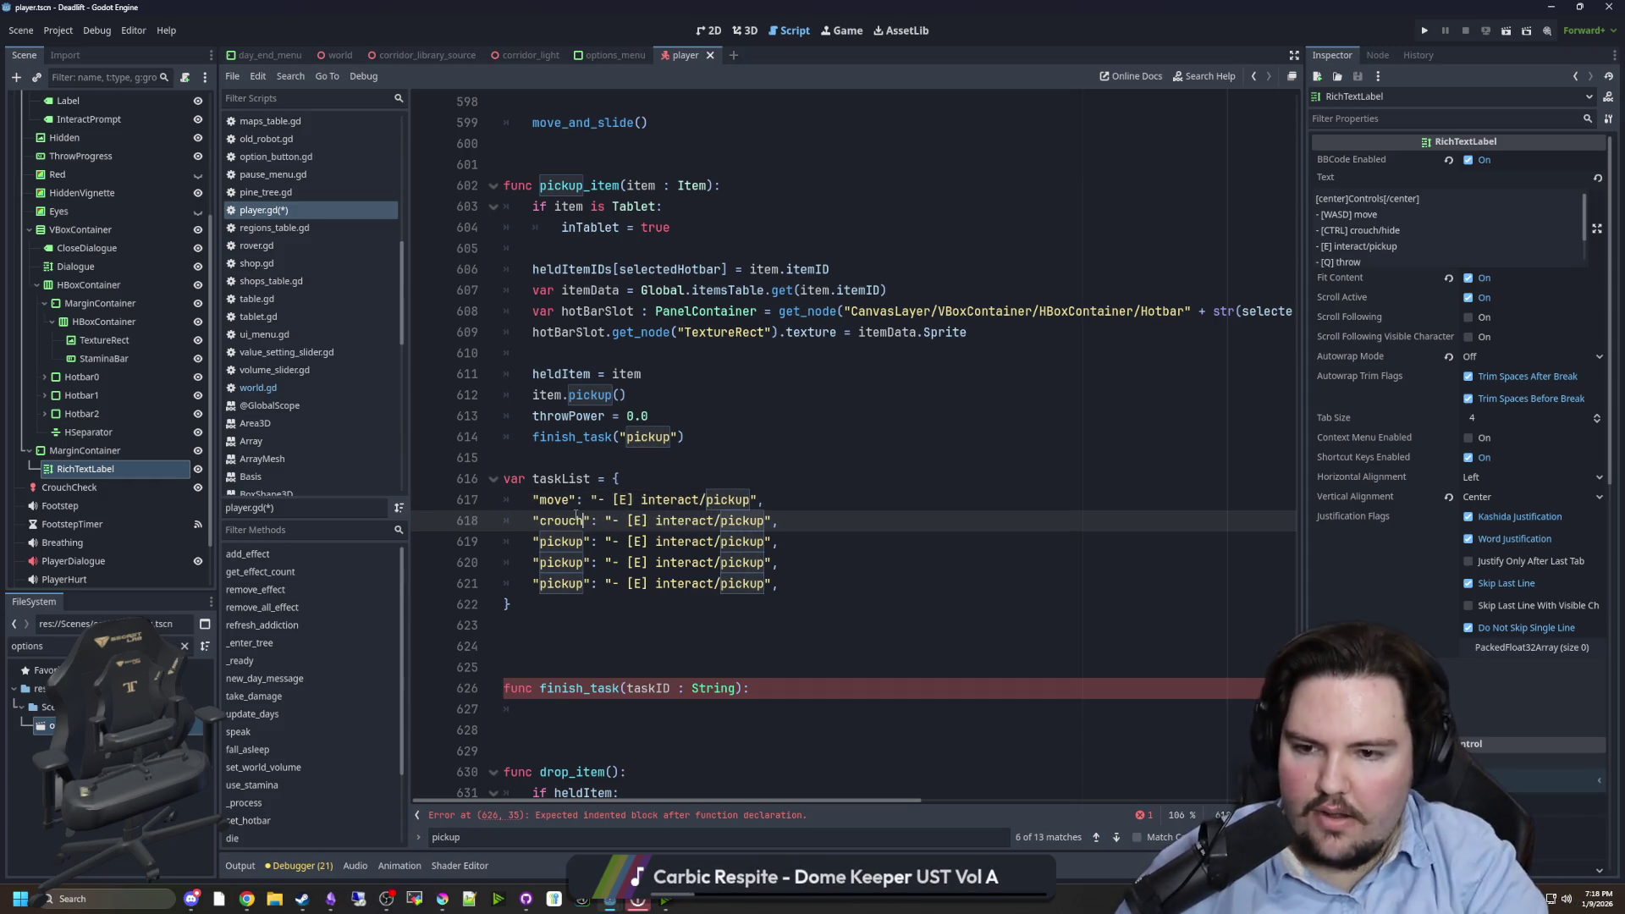
{"action": "scroll", "coordinate": [1354, 228], "scroll_direction": "down", "scroll_amount": 1}
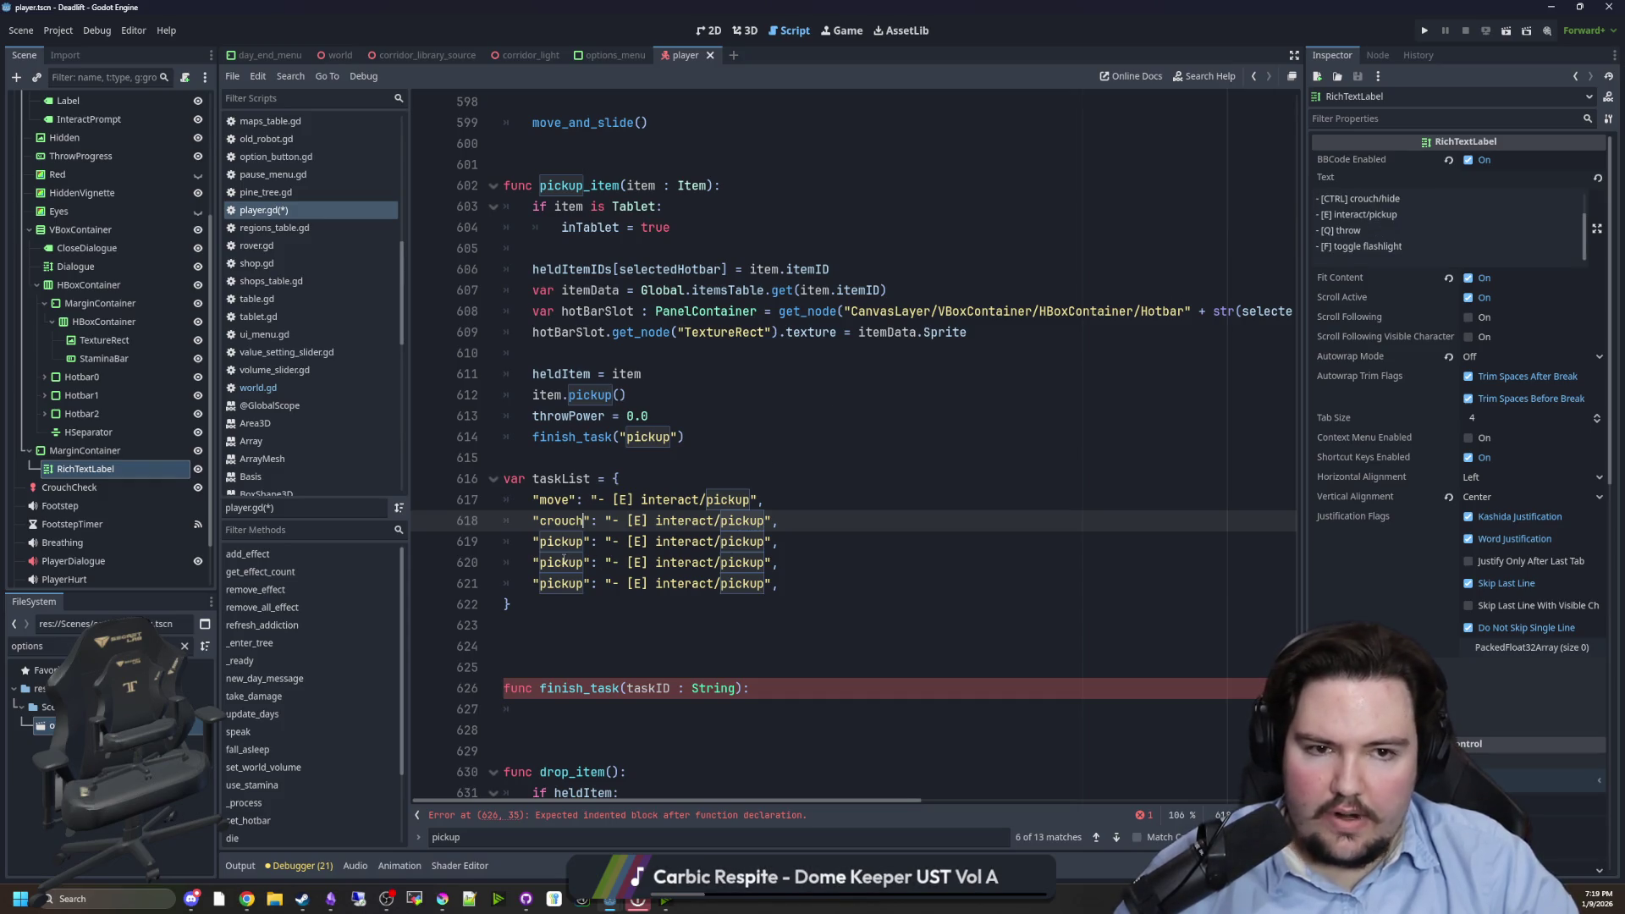
{"action": "double_click", "coordinate": [561, 562]}
{"action": "type", "text": "throw"}
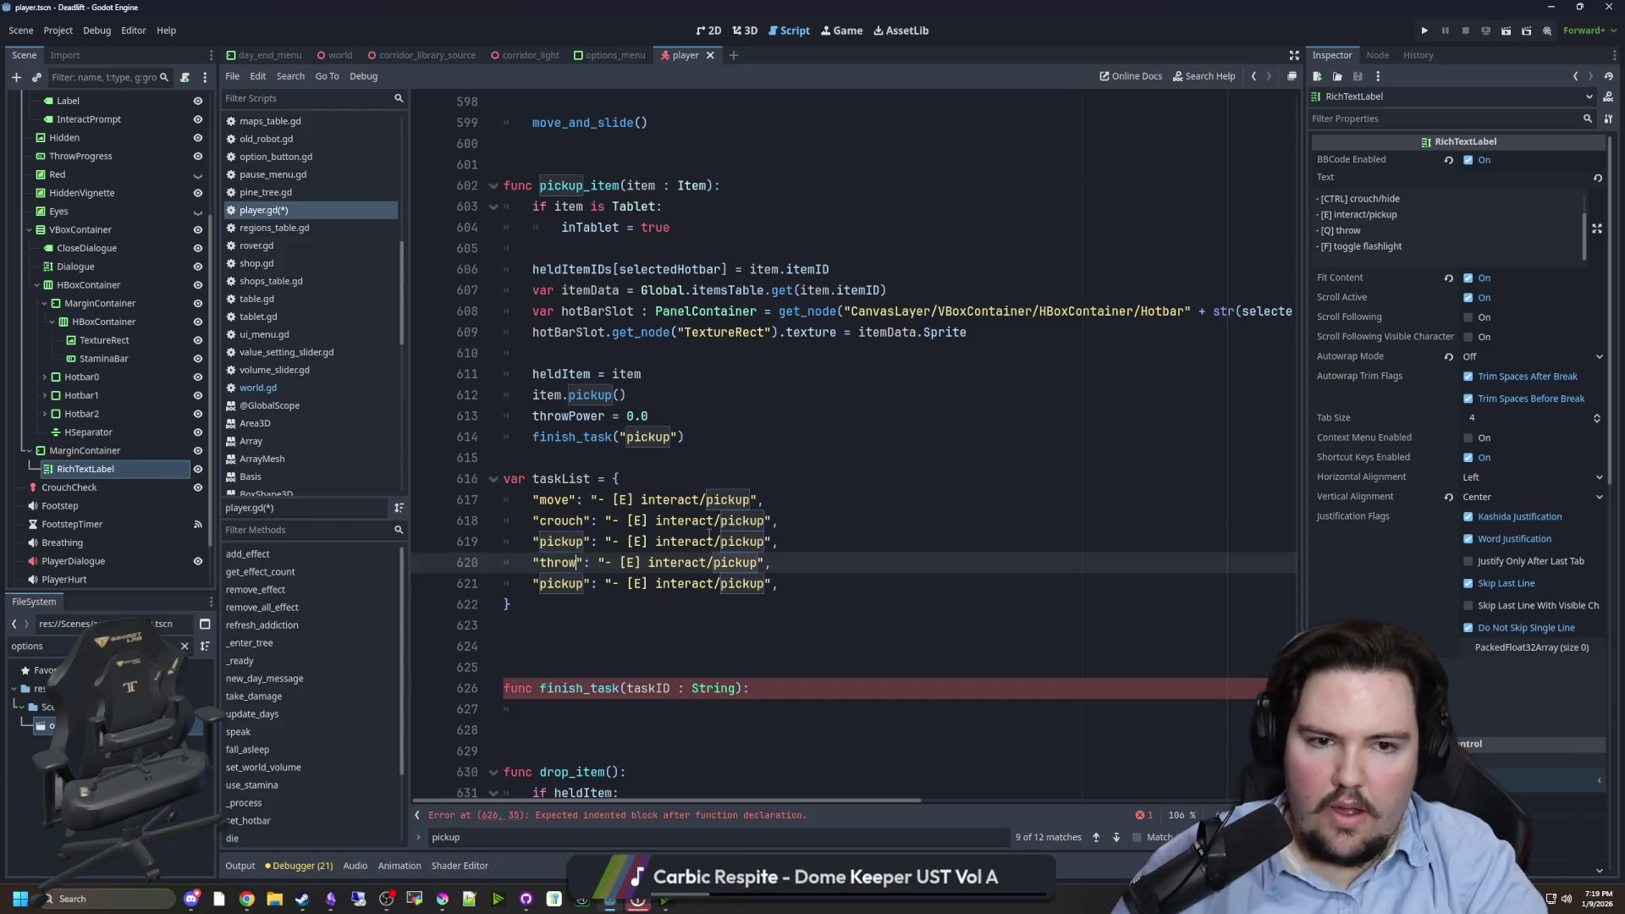
{"action": "double_click", "coordinate": [559, 584]}
{"action": "type", "text": "flashlight"}
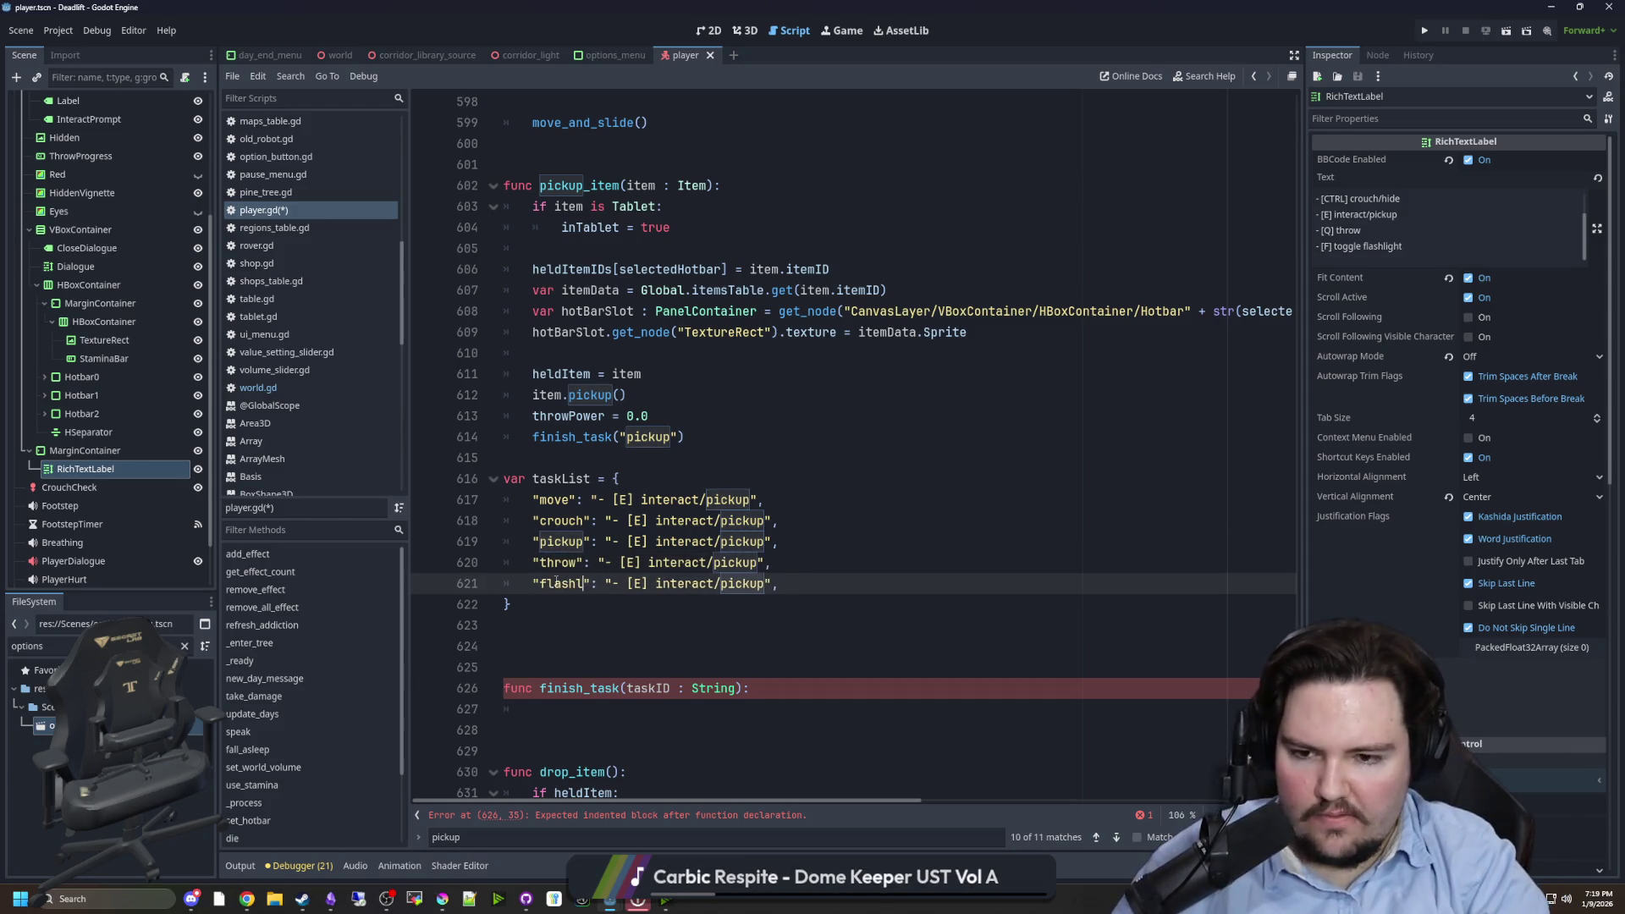
- Change the move entry's hint to "- [WASD] move"
{"action": "left_click", "coordinate": [619, 499]}
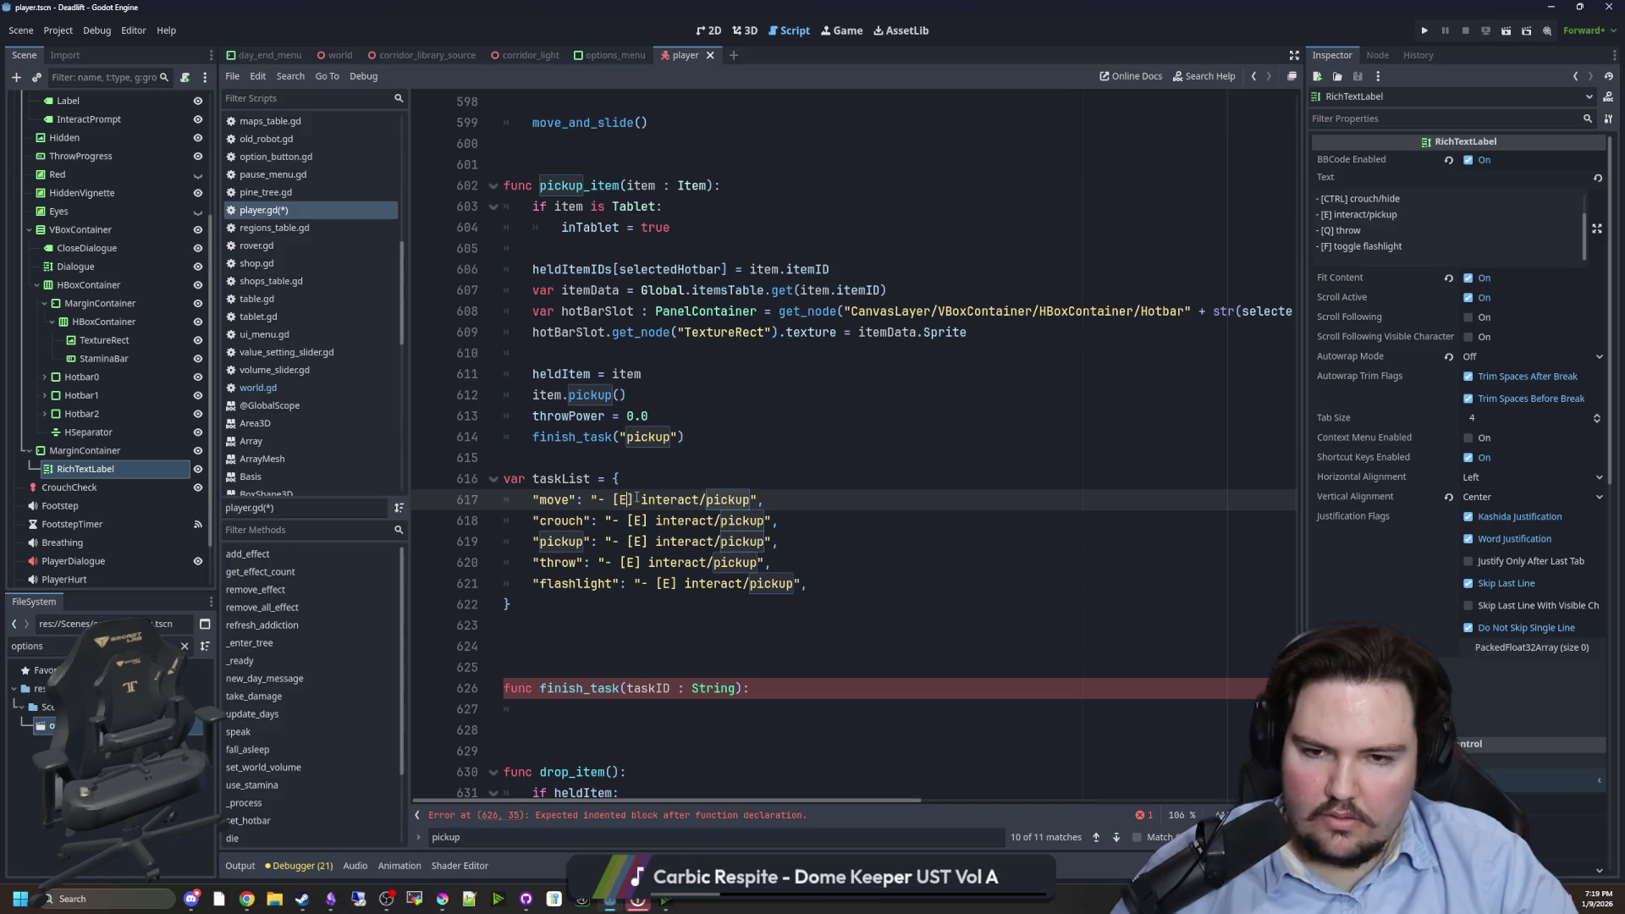
{"action": "type", "text": "ASD"}
{"action": "left_click_drag", "start_coordinate": [771, 500], "coordinate": [664, 499]}
{"action": "key", "text": "BackSpace"}
{"action": "type", "text": "move"}
{"action": "scroll", "coordinate": [1389, 252], "scroll_direction": "up", "scroll_amount": 2}
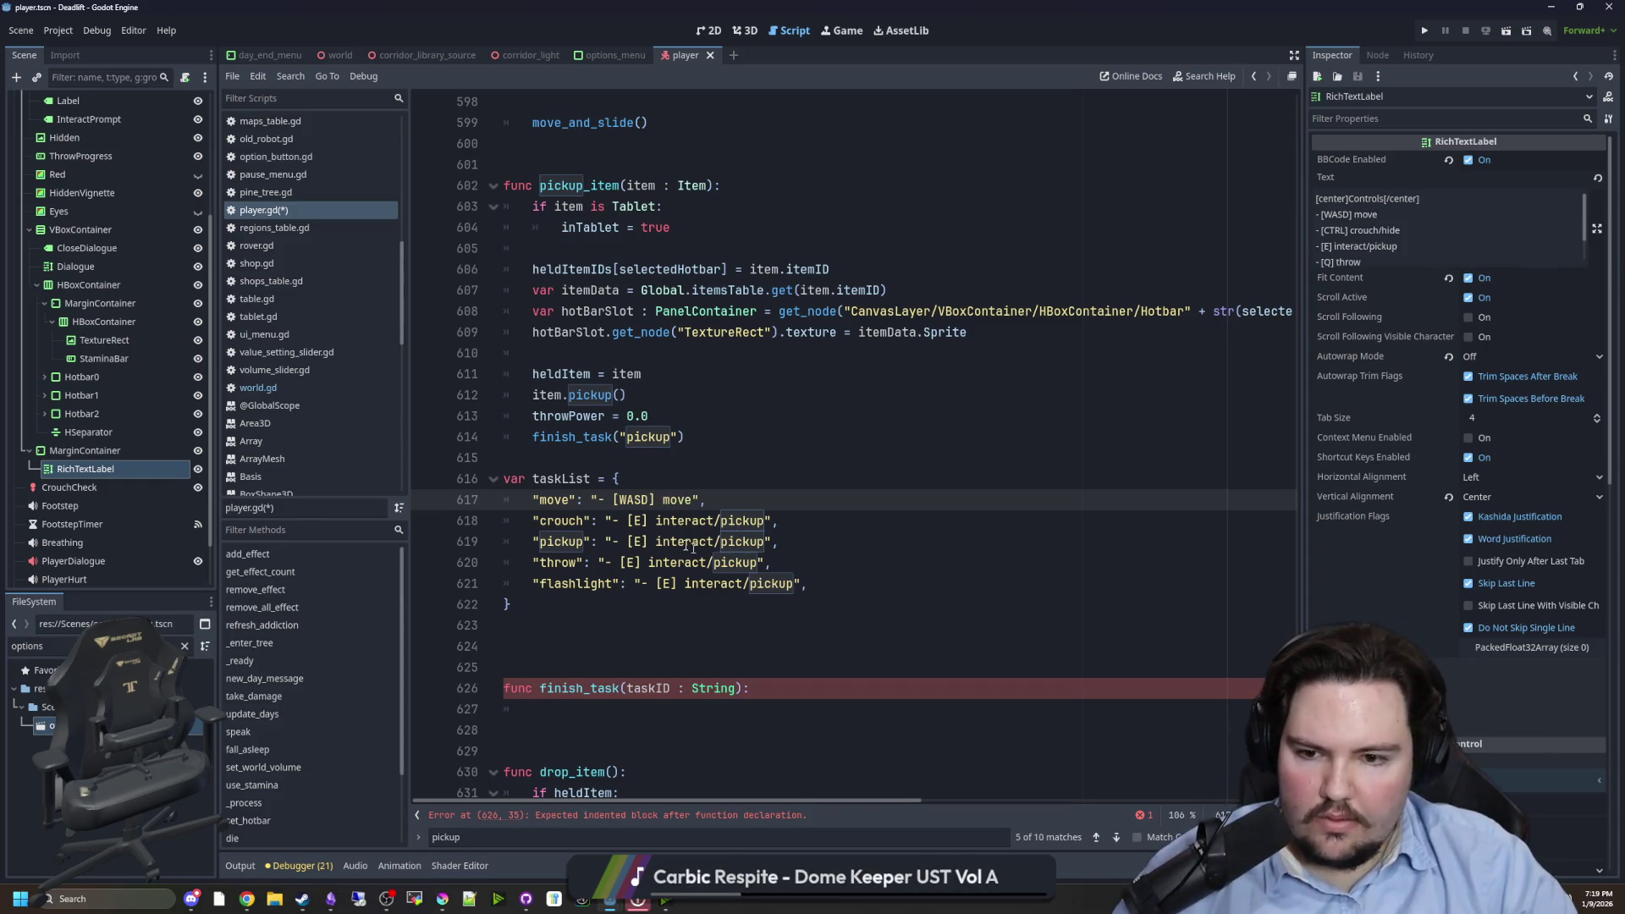
- Change the crouch entry's hint to "- [CTRL] crouch/hide"
{"action": "double_click", "coordinate": [636, 520]}
{"action": "type", "text": "CTRL"}
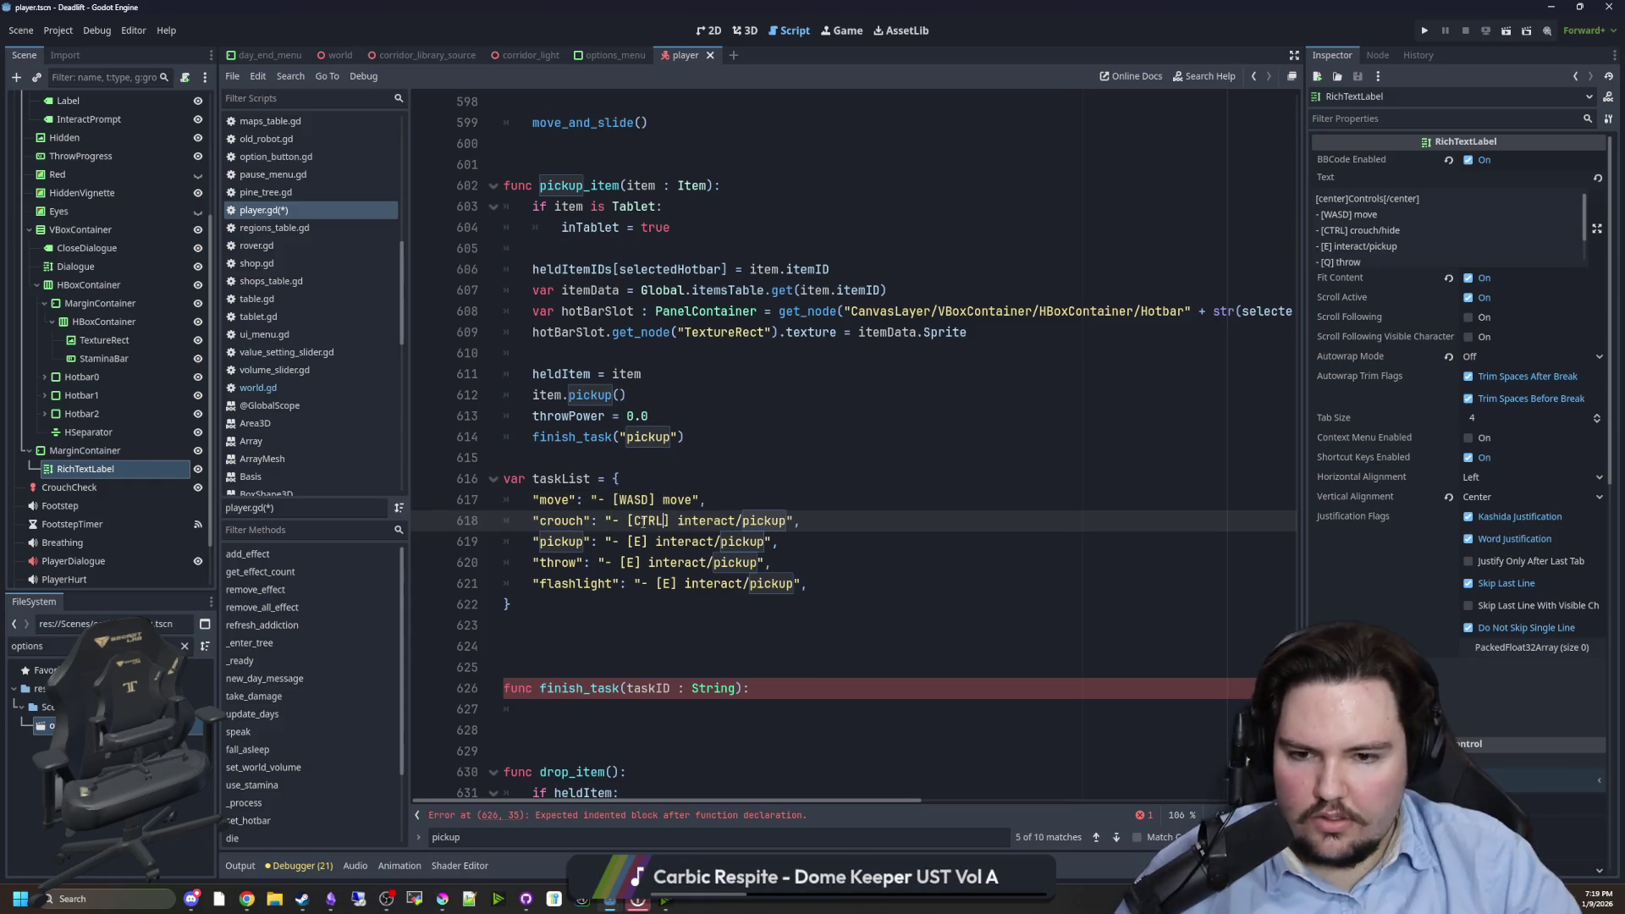
{"action": "double_click", "coordinate": [709, 521]}
{"action": "key", "text": "BackSpace"}
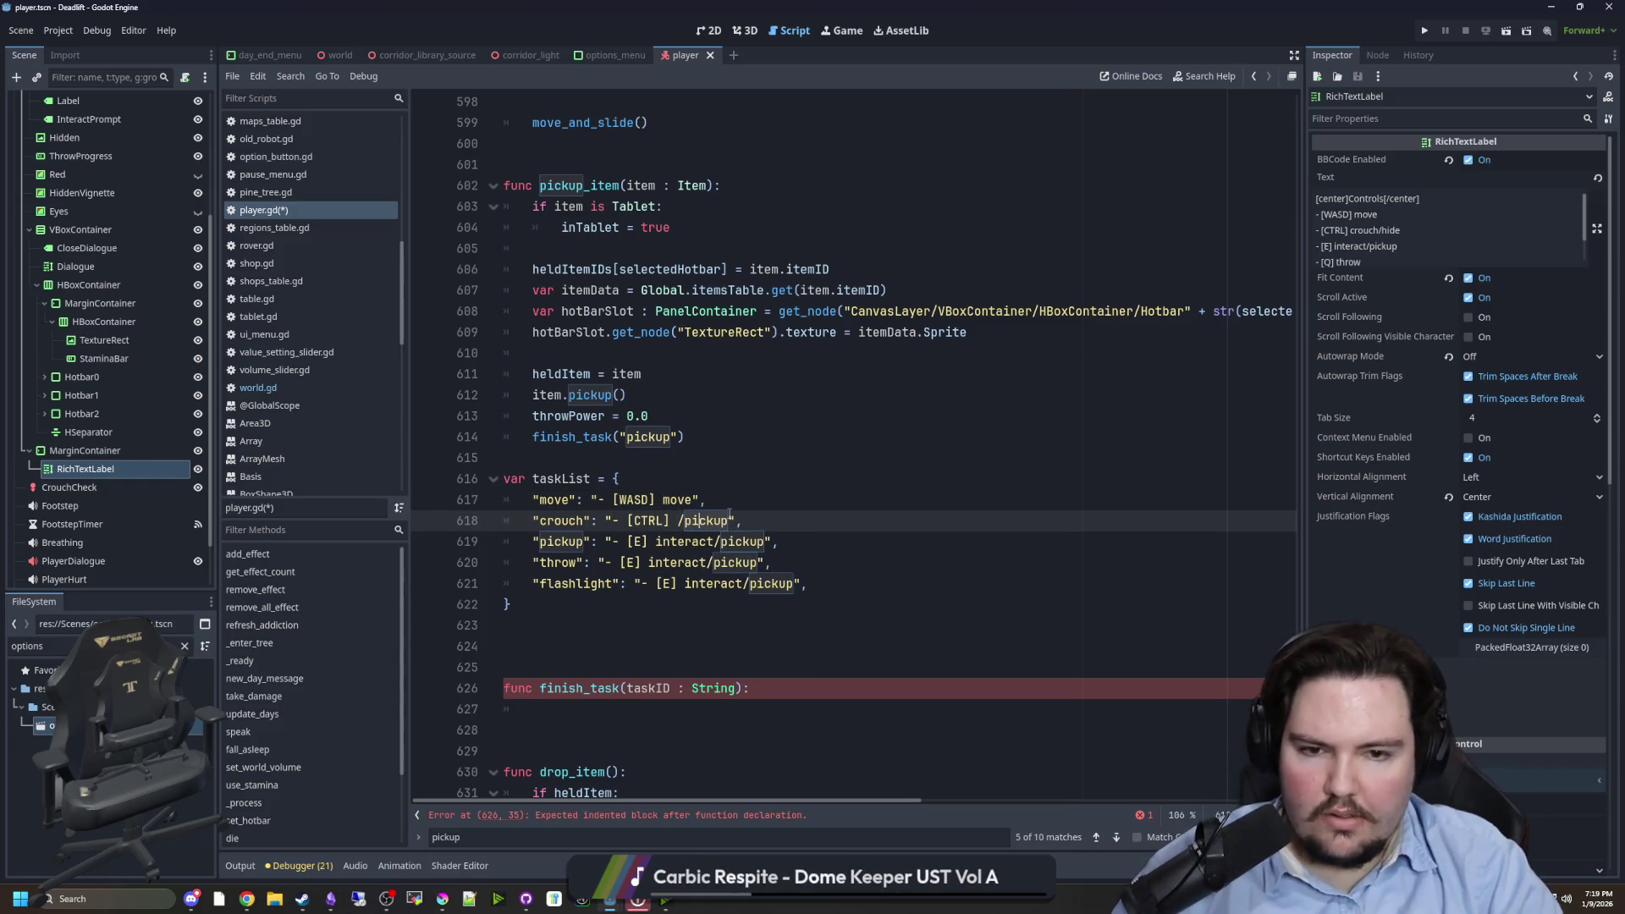
{"action": "key", "text": "BackSpace"}
{"action": "key", "text": "BackSpace"}
{"action": "key", "text": "BackSpace"}
{"action": "type", "text": "crouch/hide"}
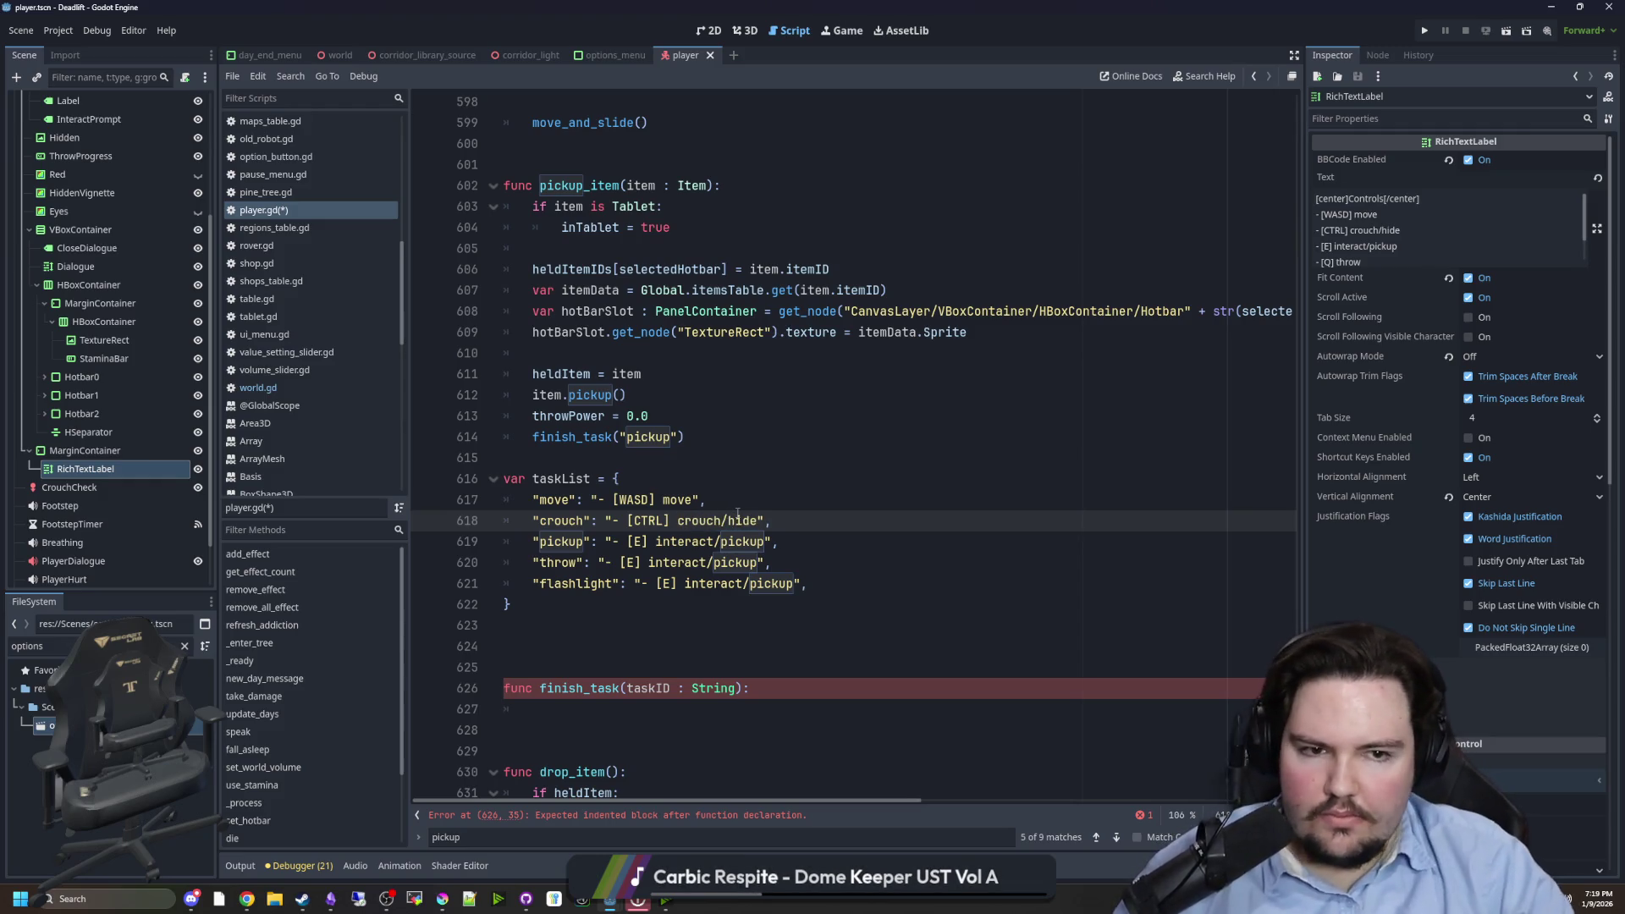
{"action": "left_click", "coordinate": [765, 541]}
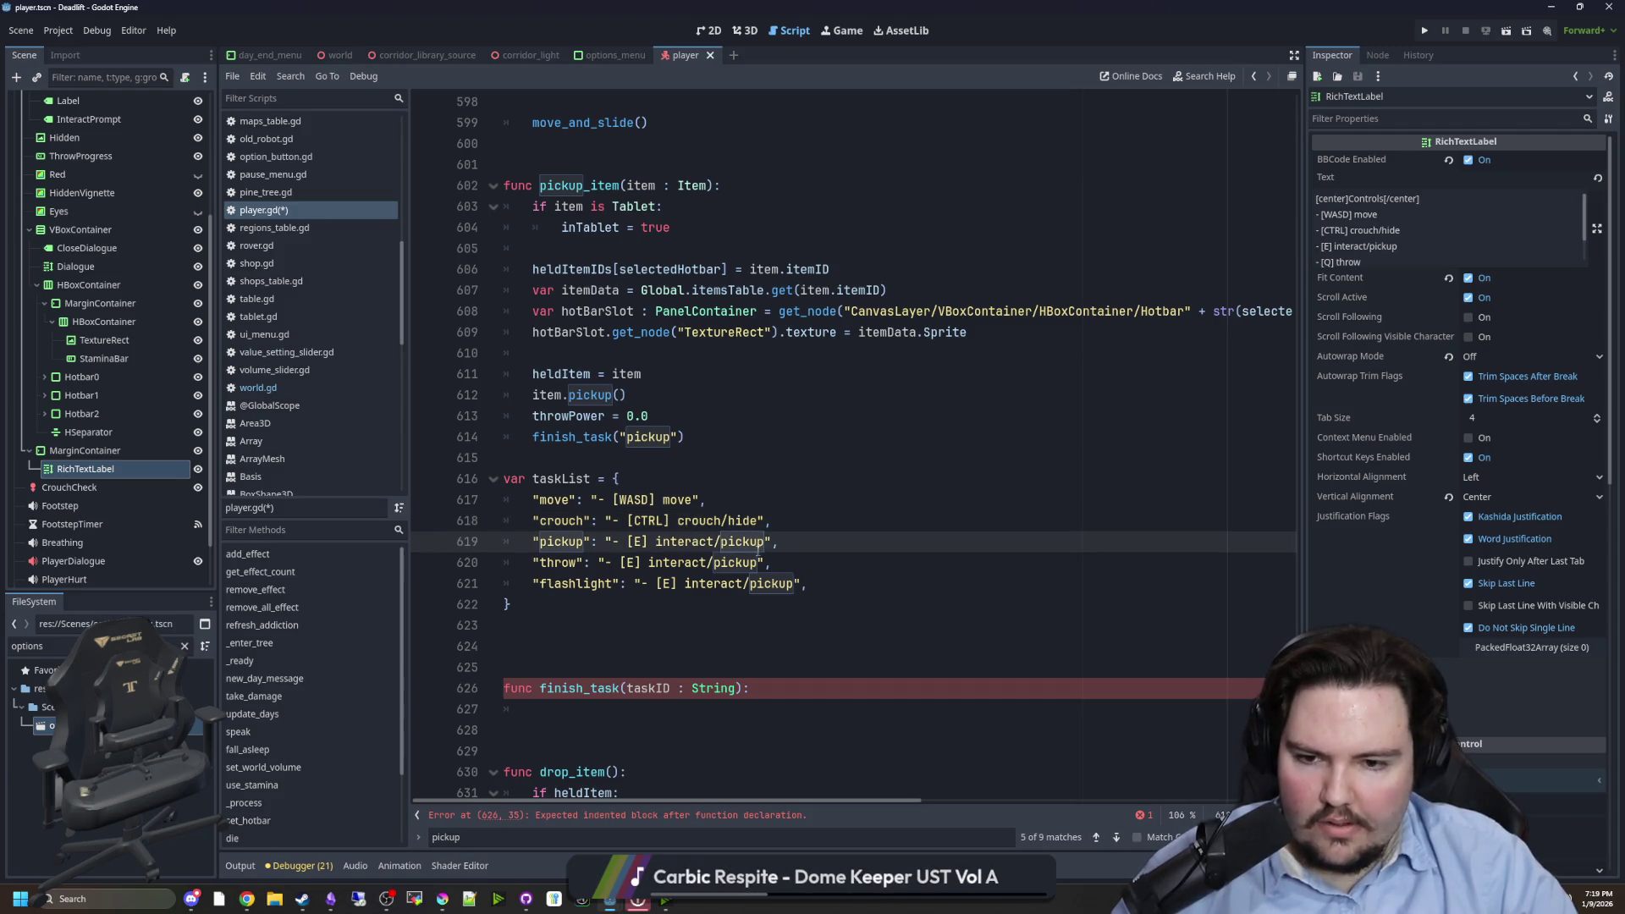
- Set the throw entry's description to throw and the flashlight hint to "[F] flashlight"
{"action": "left_click_drag", "start_coordinate": [759, 562], "coordinate": [649, 563]}
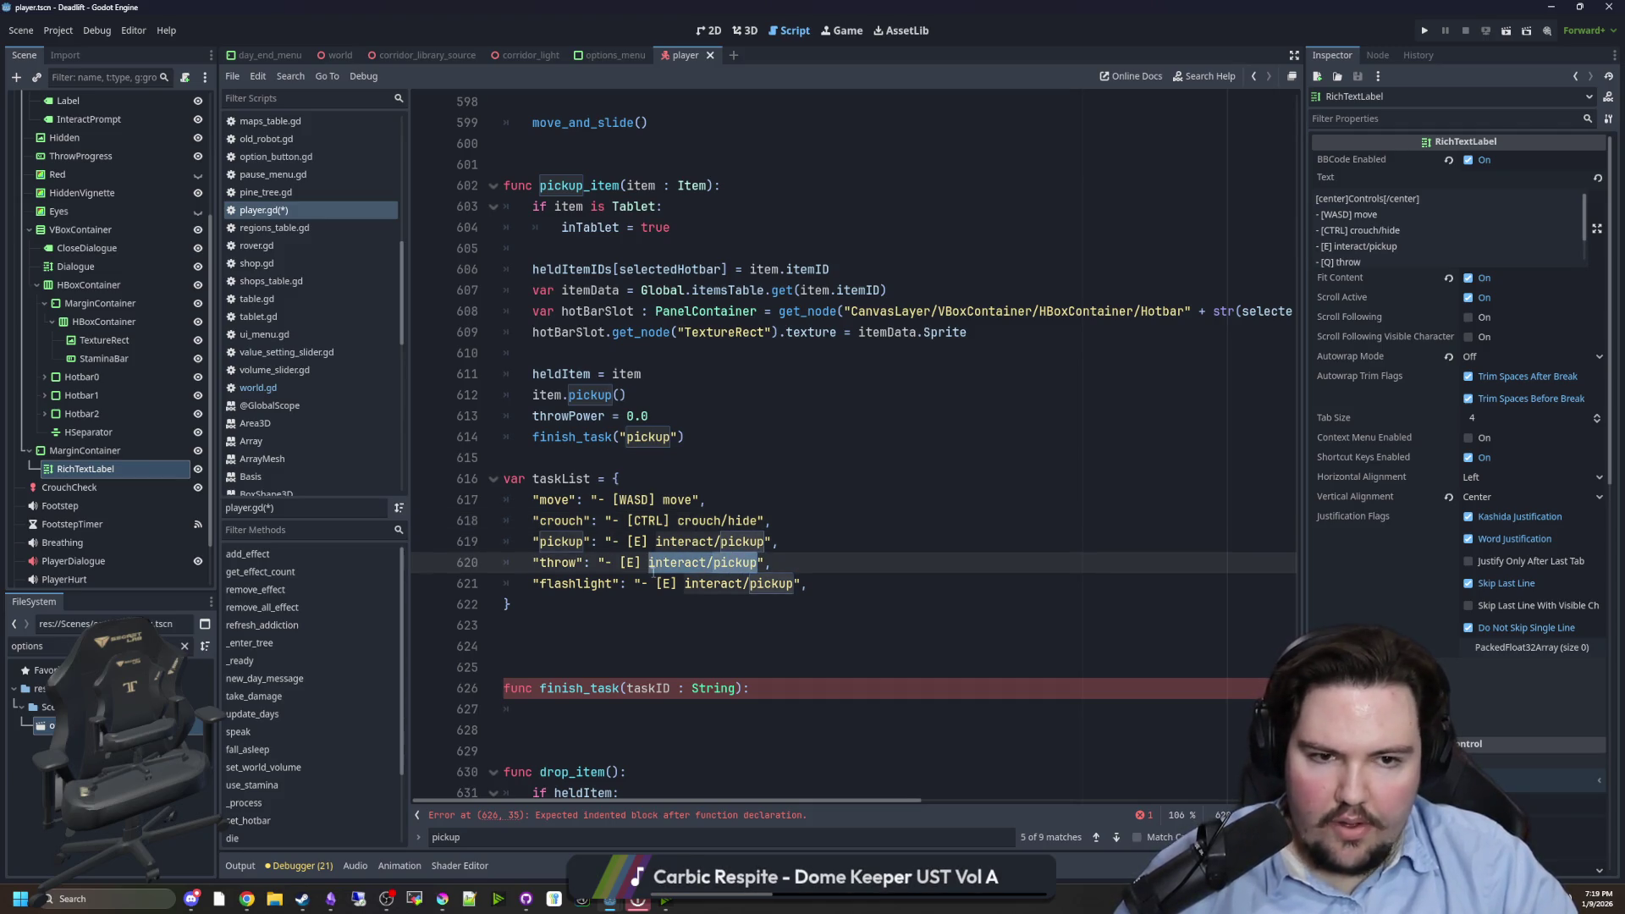
{"action": "type", "text": "throw"}
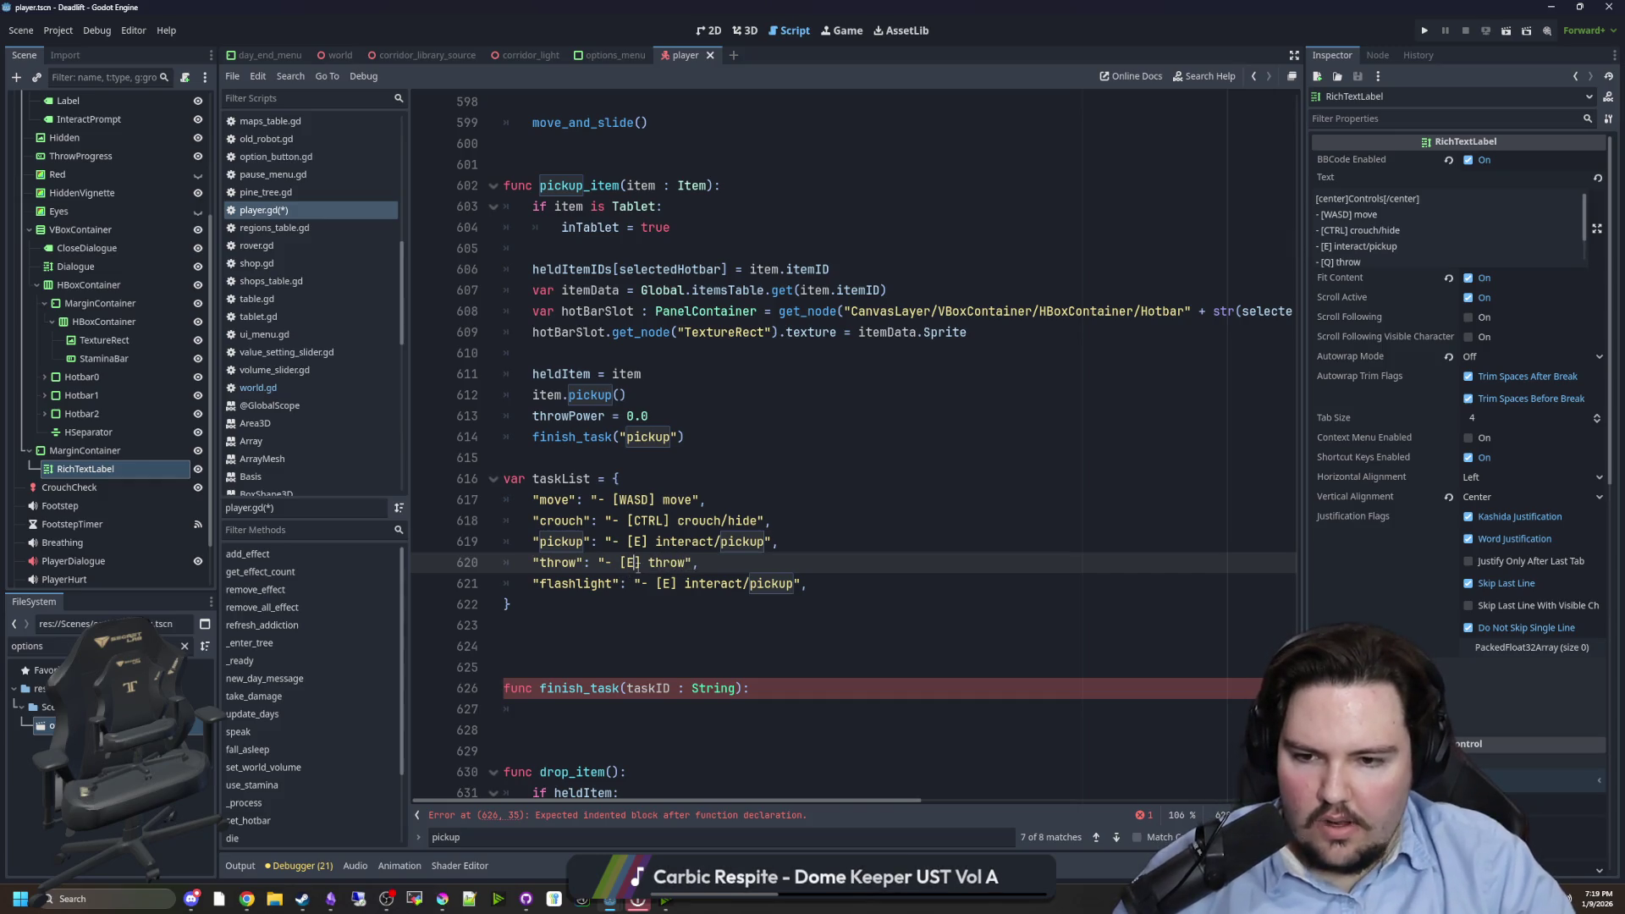
{"action": "left_click", "coordinate": [673, 583]}
{"action": "key", "text": "BackSpace"}
{"action": "type", "text": "F"}
{"action": "key", "text": "Delete"}
{"action": "key", "text": "Delete"}
{"action": "key", "text": "BackSpace"}
{"action": "key", "text": "BackSpace"}
{"action": "key", "text": "BackSpace"}
{"action": "type", "text": "flashlight"}
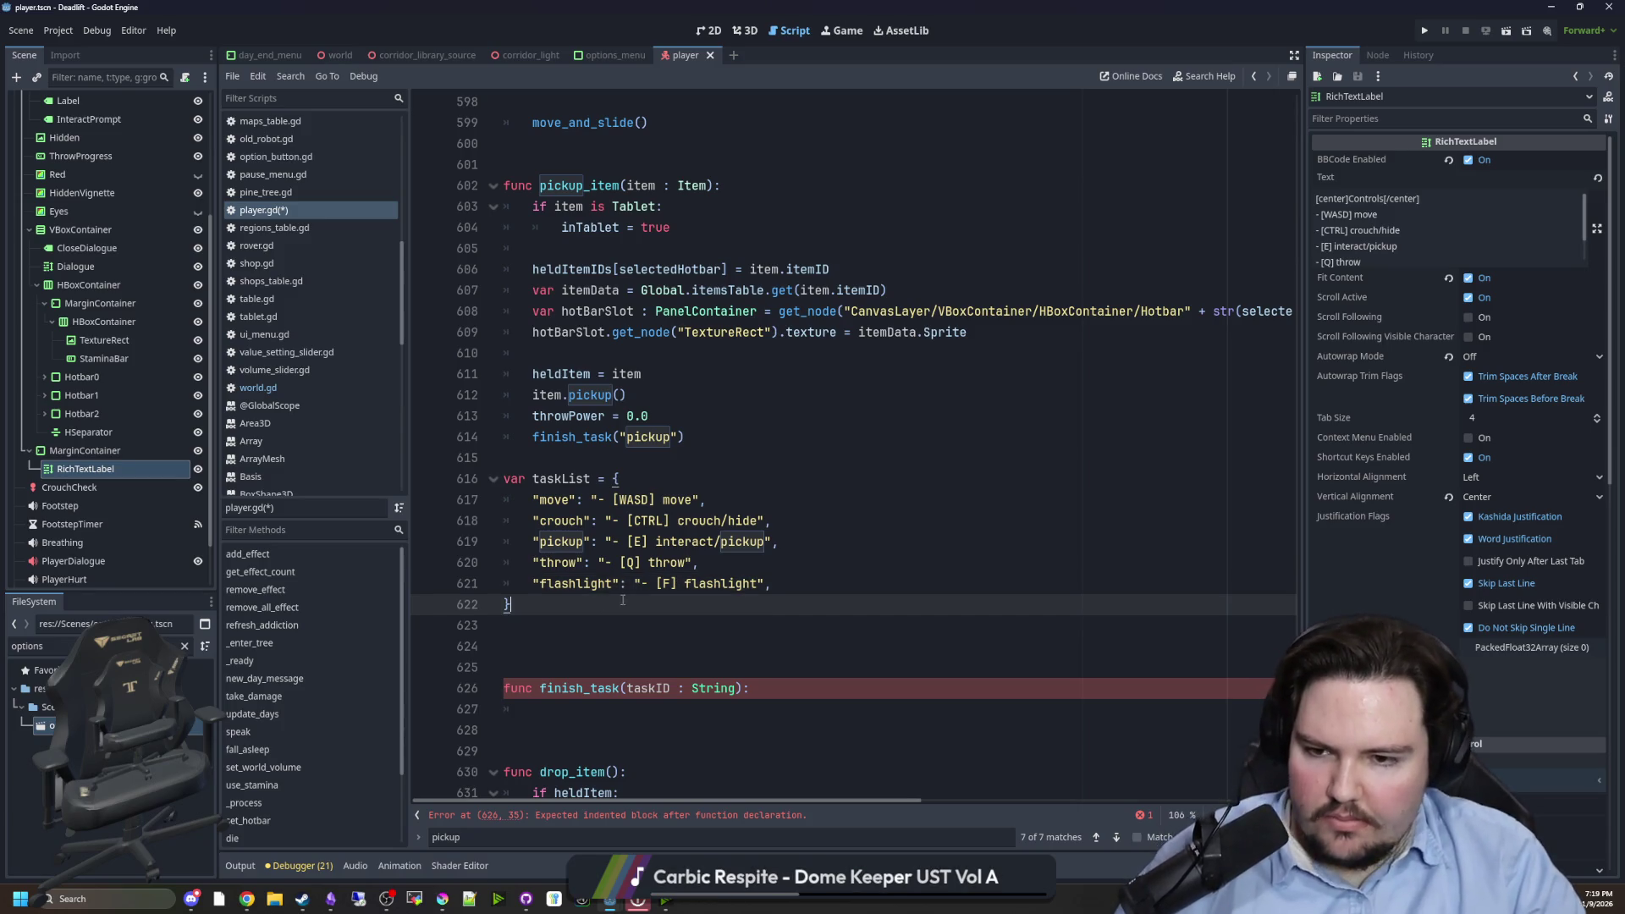
{"action": "scroll", "coordinate": [607, 600], "scroll_direction": "down", "scroll_amount": 2}
- Declare var tasksFinished = [] above finish_task
{"action": "left_click", "coordinate": [602, 587]}
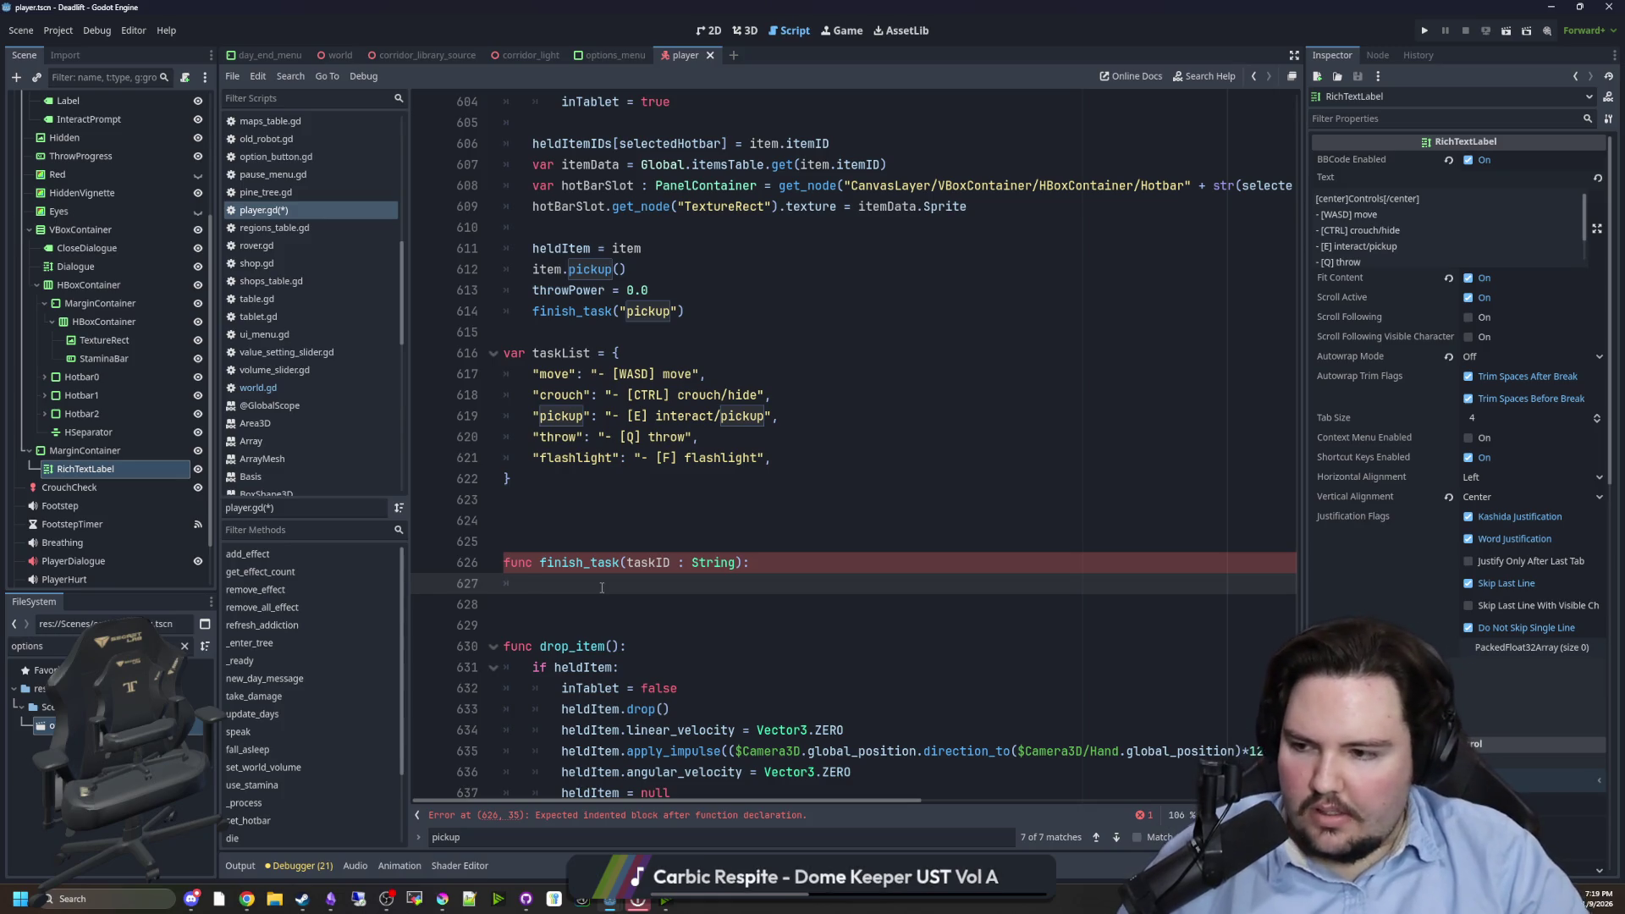
{"action": "left_click", "coordinate": [582, 518]}
{"action": "type", "text": "var tasksFin"}
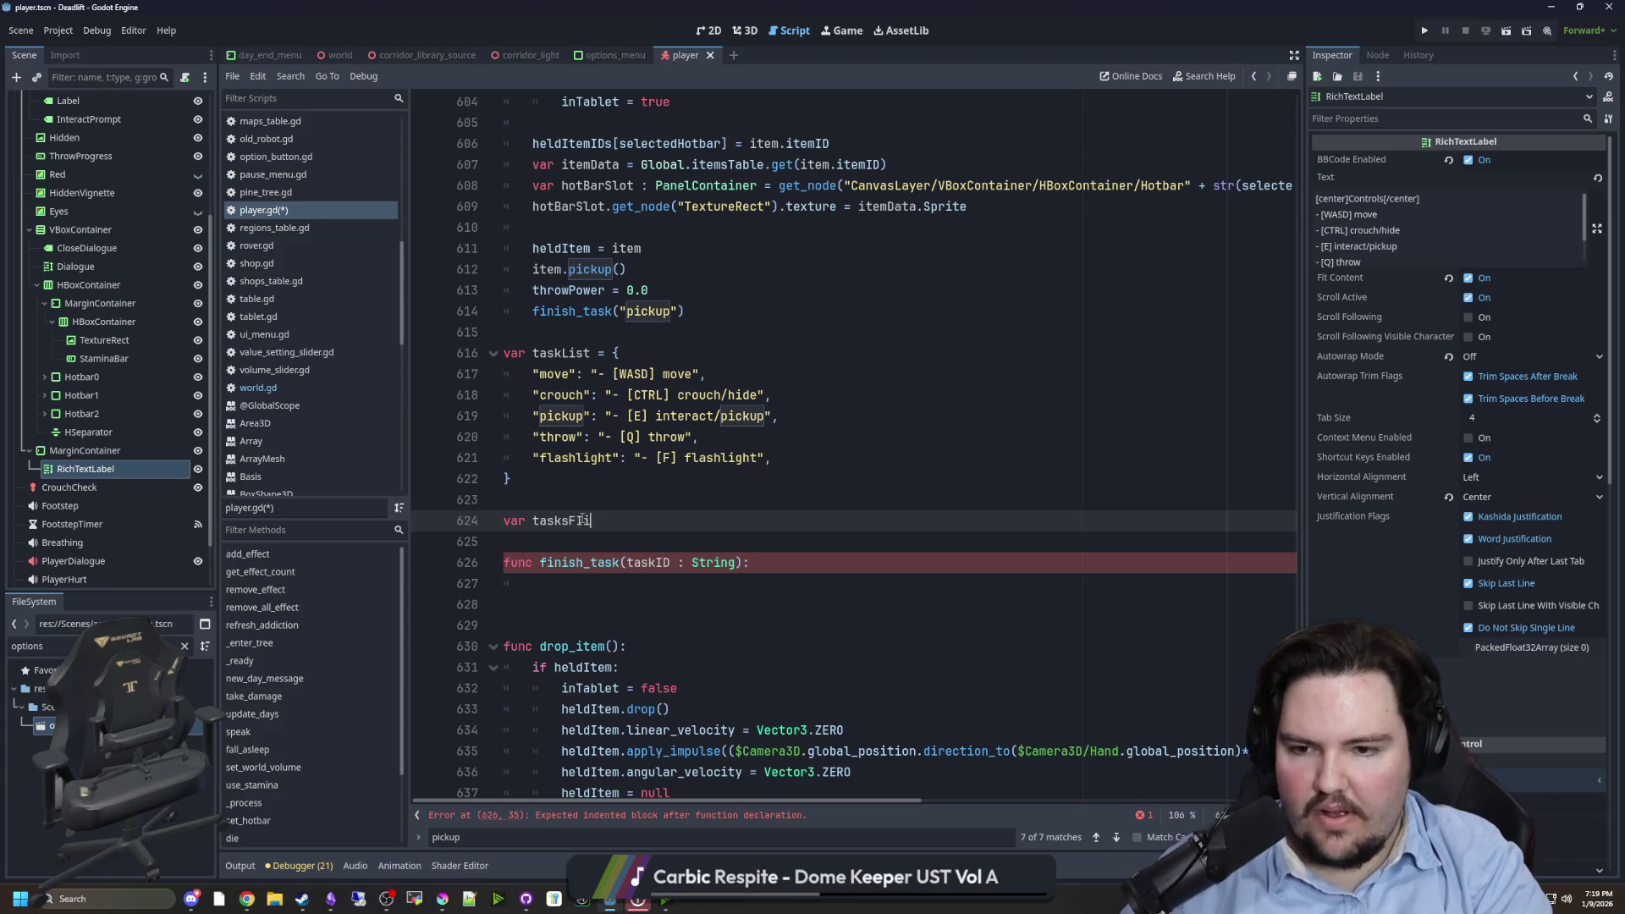
{"action": "type", "text": "ished = []"}
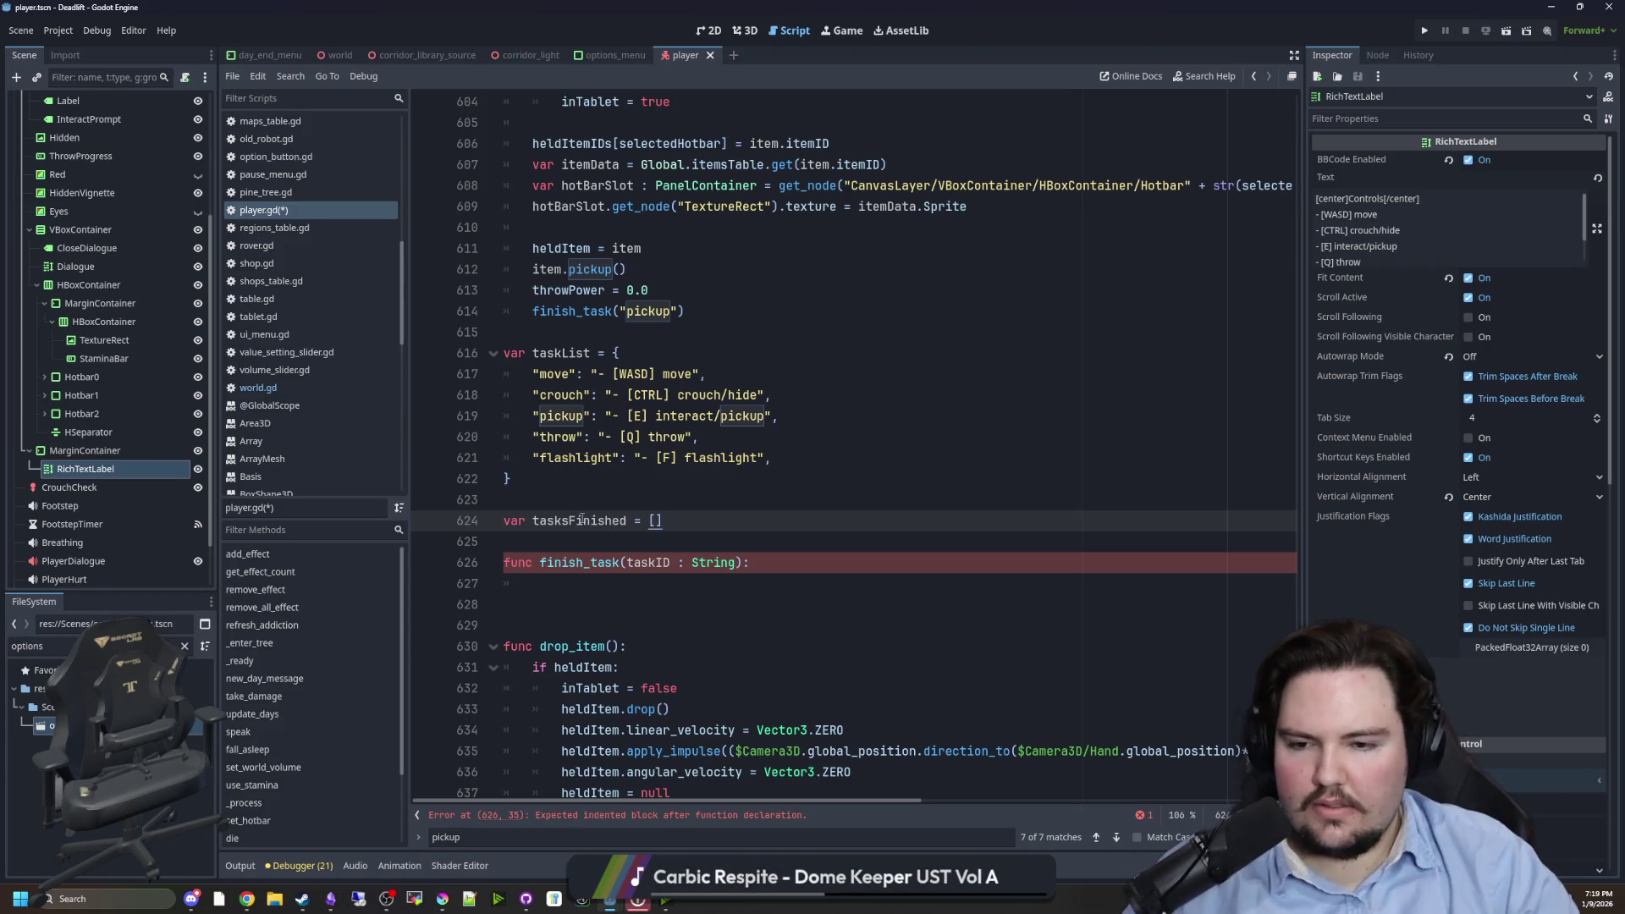
- Add tasksFinished.push_back(taskID) inside finish_task
{"action": "left_click", "coordinate": [583, 590]}
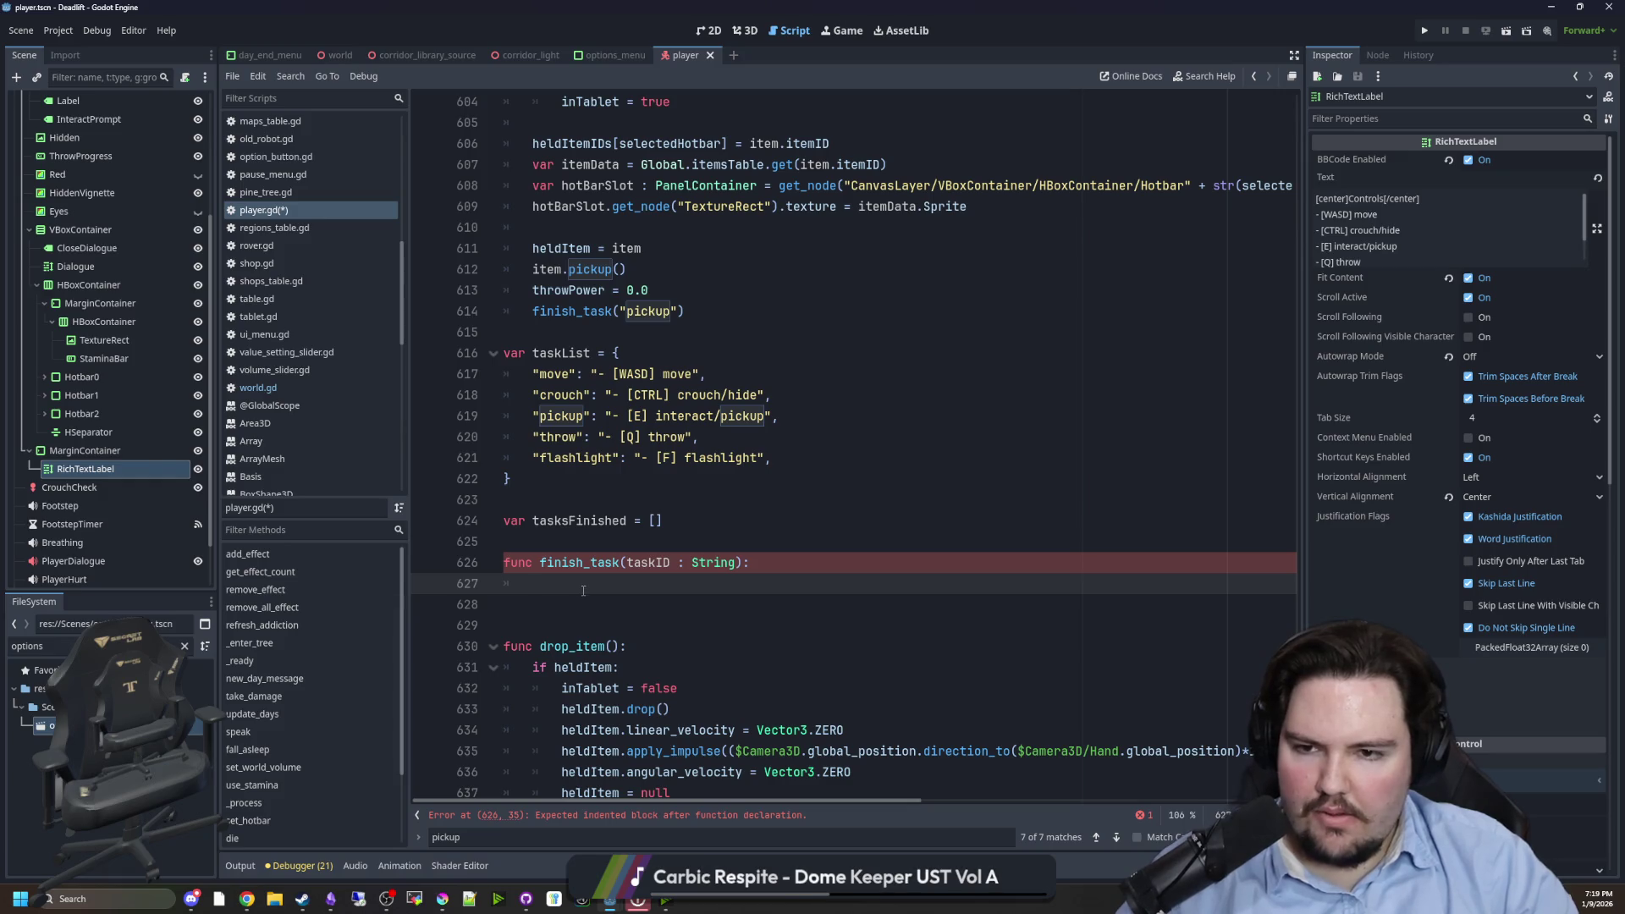
{"action": "left_click_drag", "start_coordinate": [583, 590], "coordinate": [584, 542]}
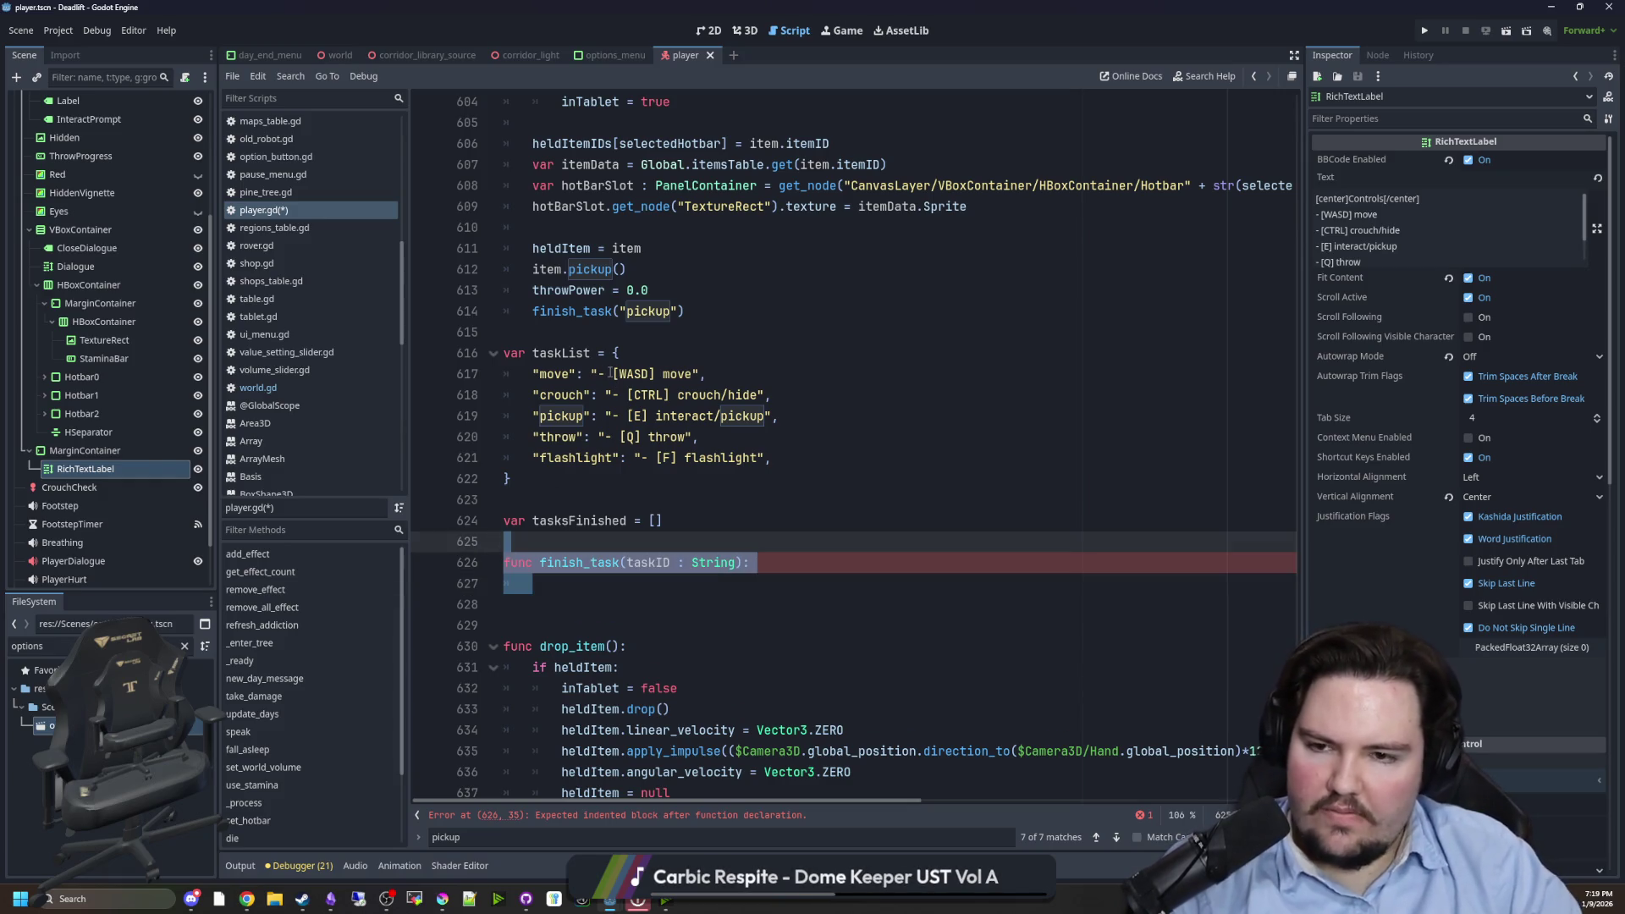
{"action": "key", "text": "BackSpace"}
{"action": "scroll", "coordinate": [680, 353], "scroll_direction": "up", "scroll_amount": 1}
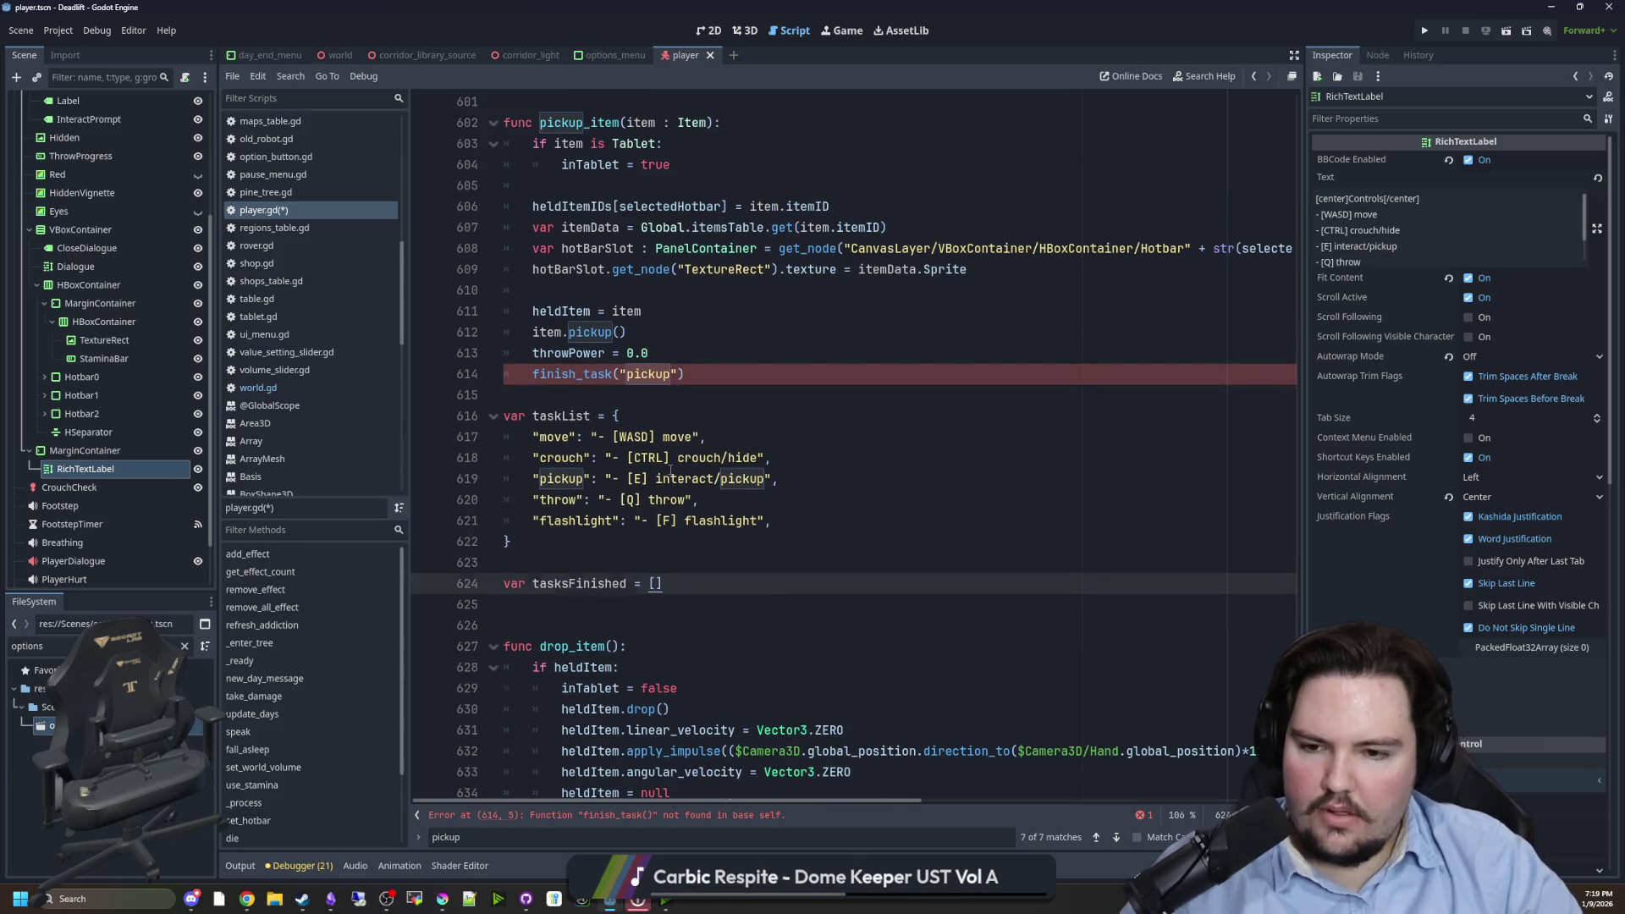
{"action": "key", "text": "ctrl+z"}
{"action": "type", "text": "tasksFinished.pu"}
{"action": "key", "text": "Return"}
{"action": "type", "text": "task"}
{"action": "key", "text": "Return"}
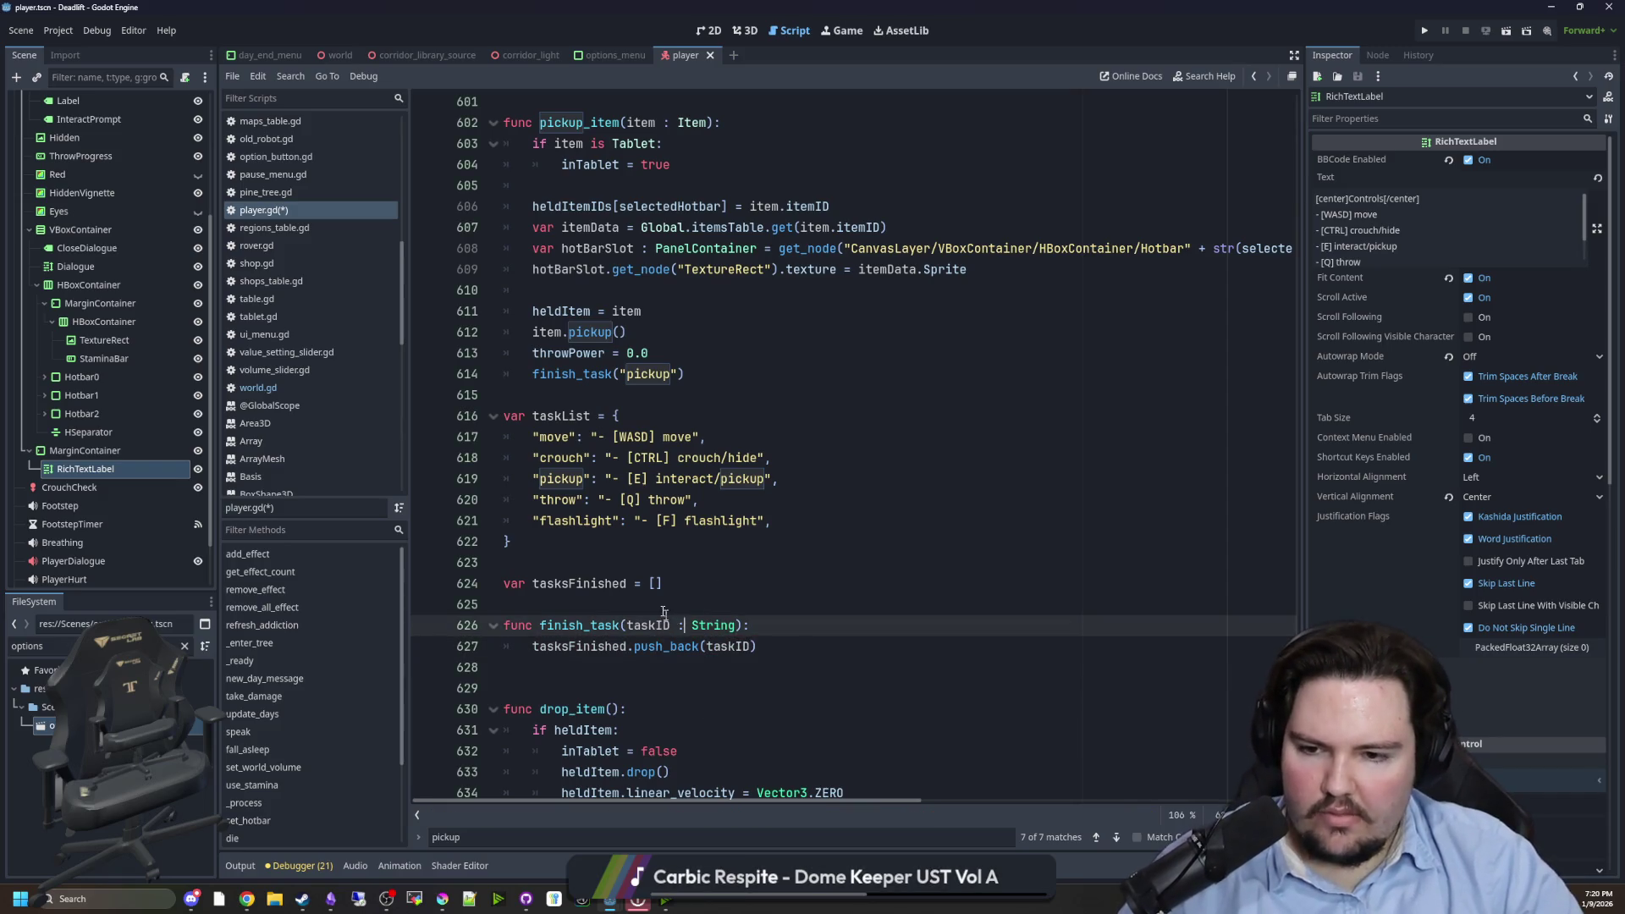
- Wrap push_back under 'if !tasksFinished.has(taskID):' with proper indentation
{"action": "left_click", "coordinate": [639, 562]}
{"action": "scroll", "coordinate": [664, 552], "scroll_direction": "down", "scroll_amount": 1}
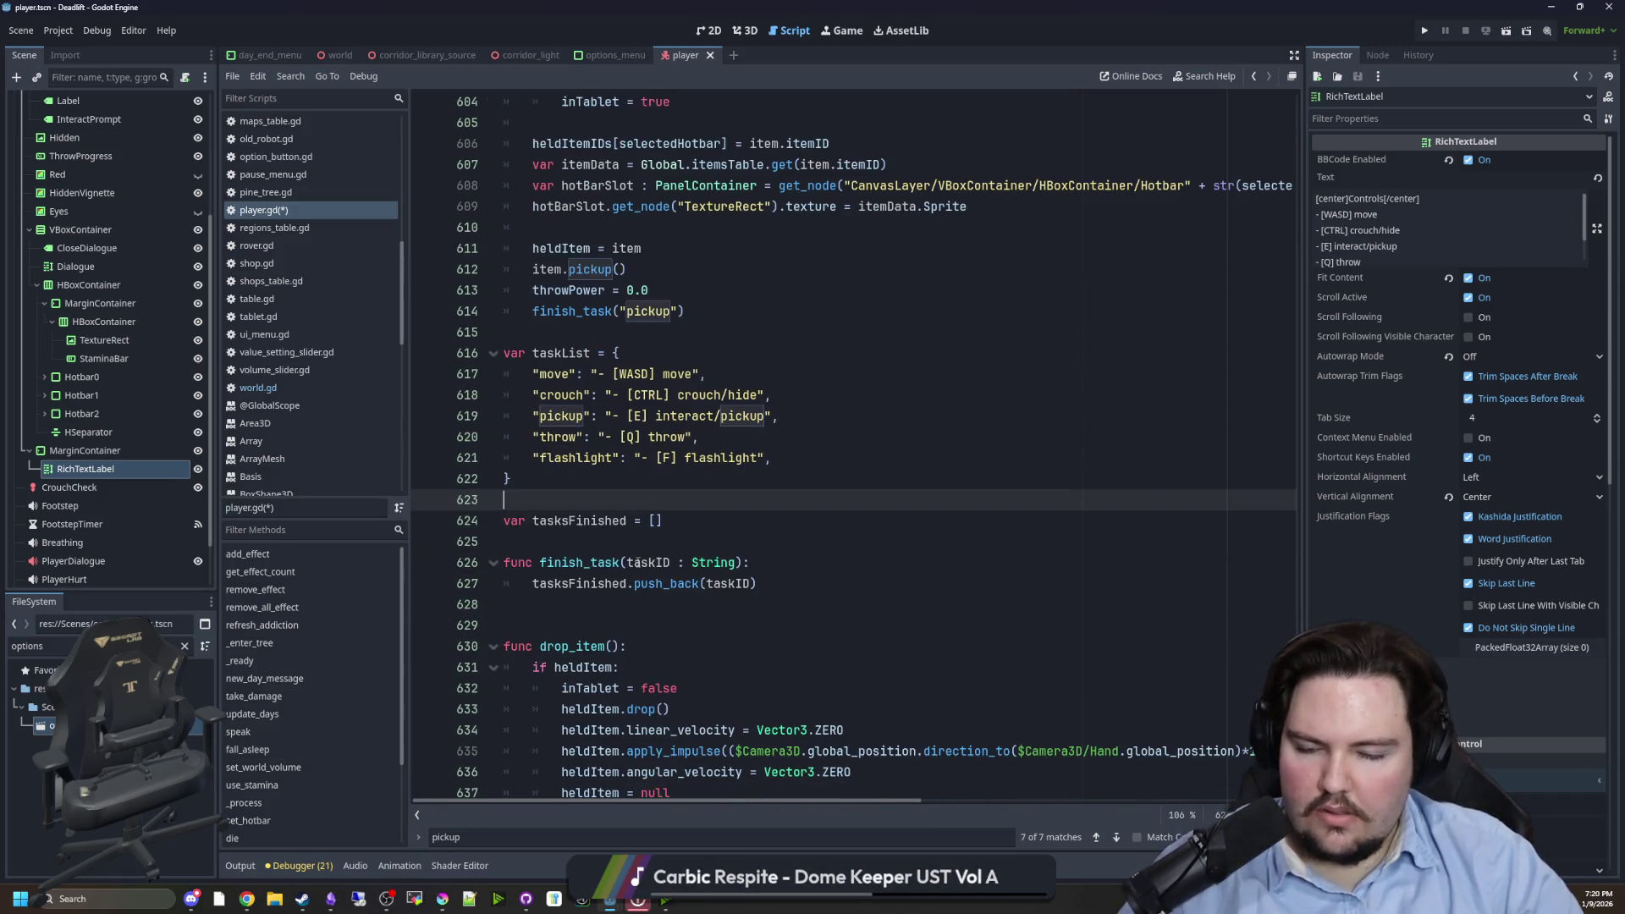
{"action": "left_click", "coordinate": [820, 555]}
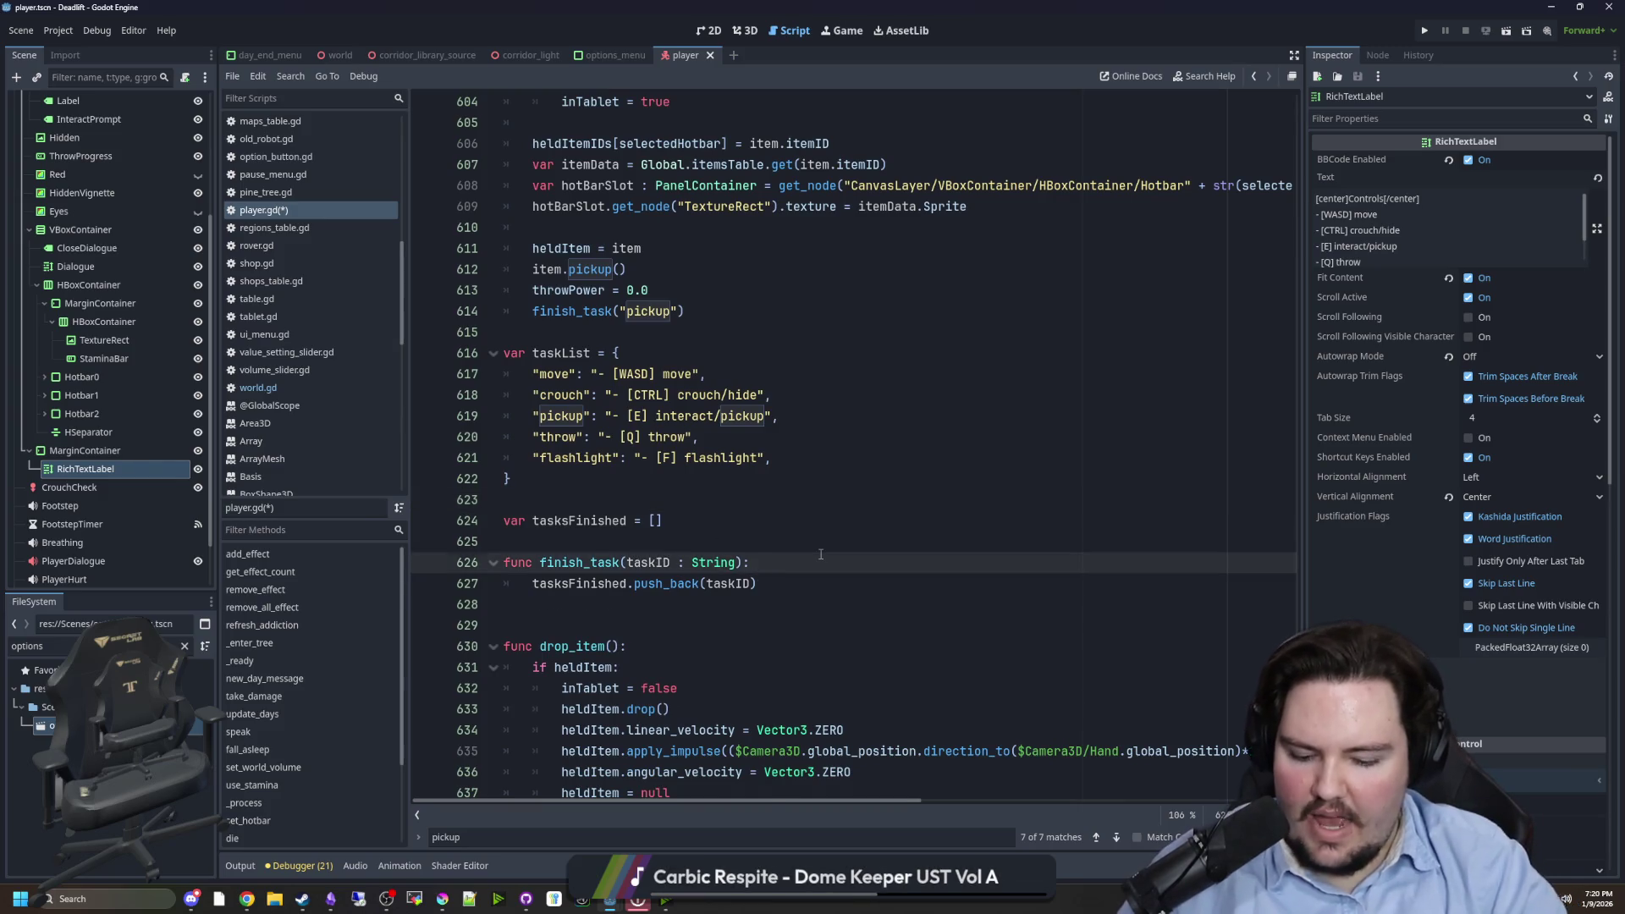
{"action": "key", "text": "Return"}
{"action": "type", "text": "if tasksFinish"}
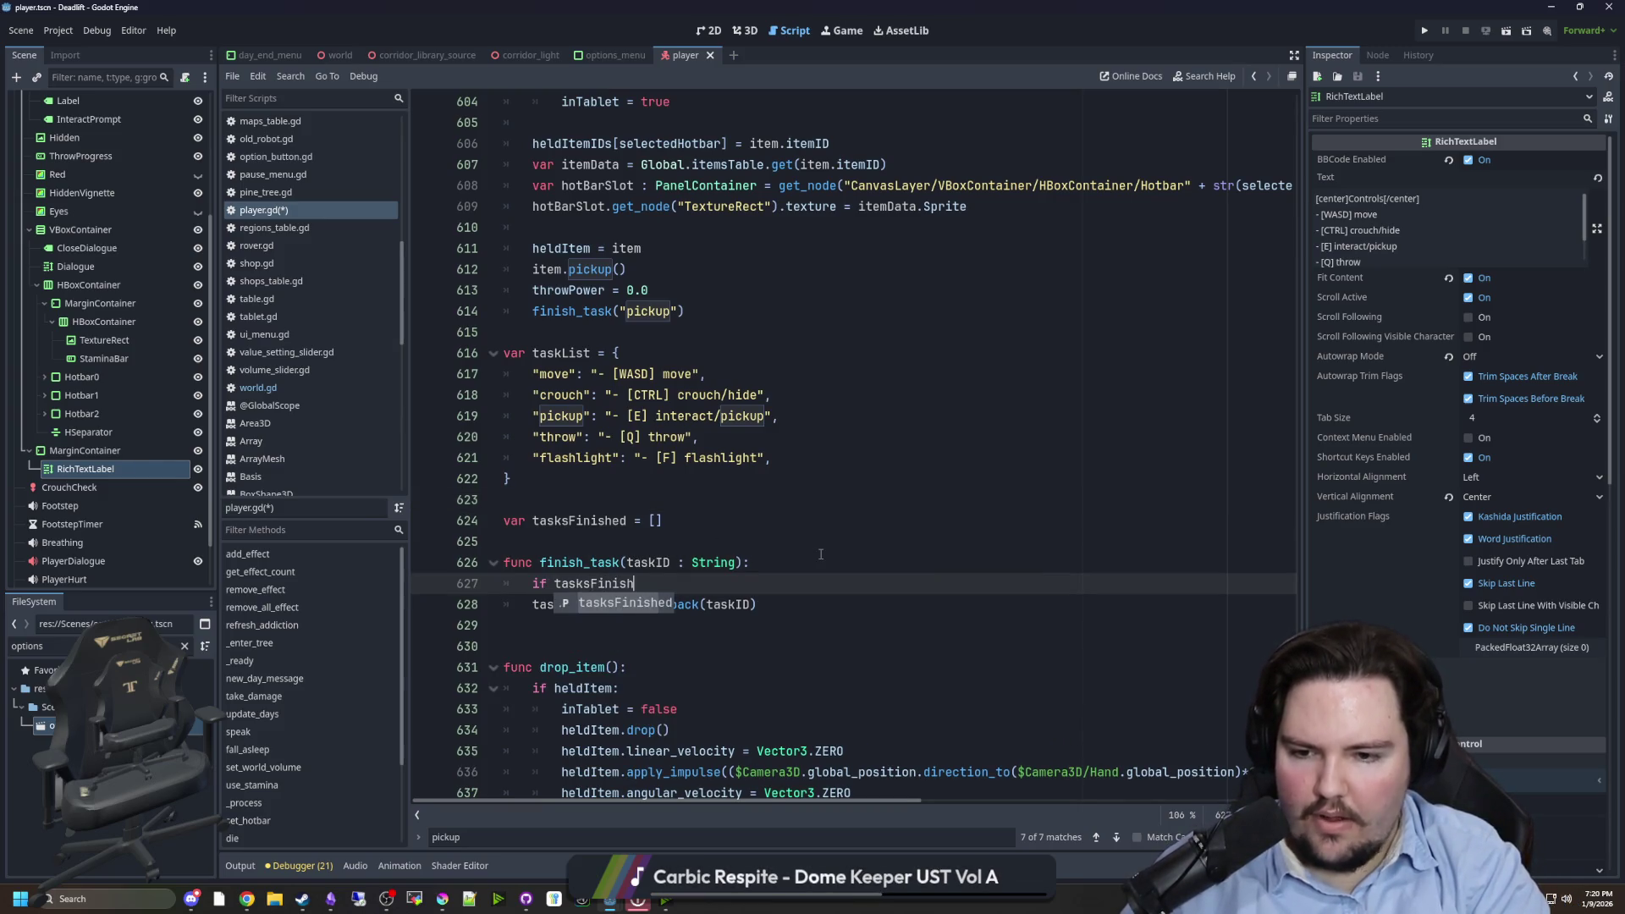
{"action": "type", "text": "ed.has(taskID):"}
{"action": "left_click", "coordinate": [552, 584]}
{"action": "type", "text": "!"}
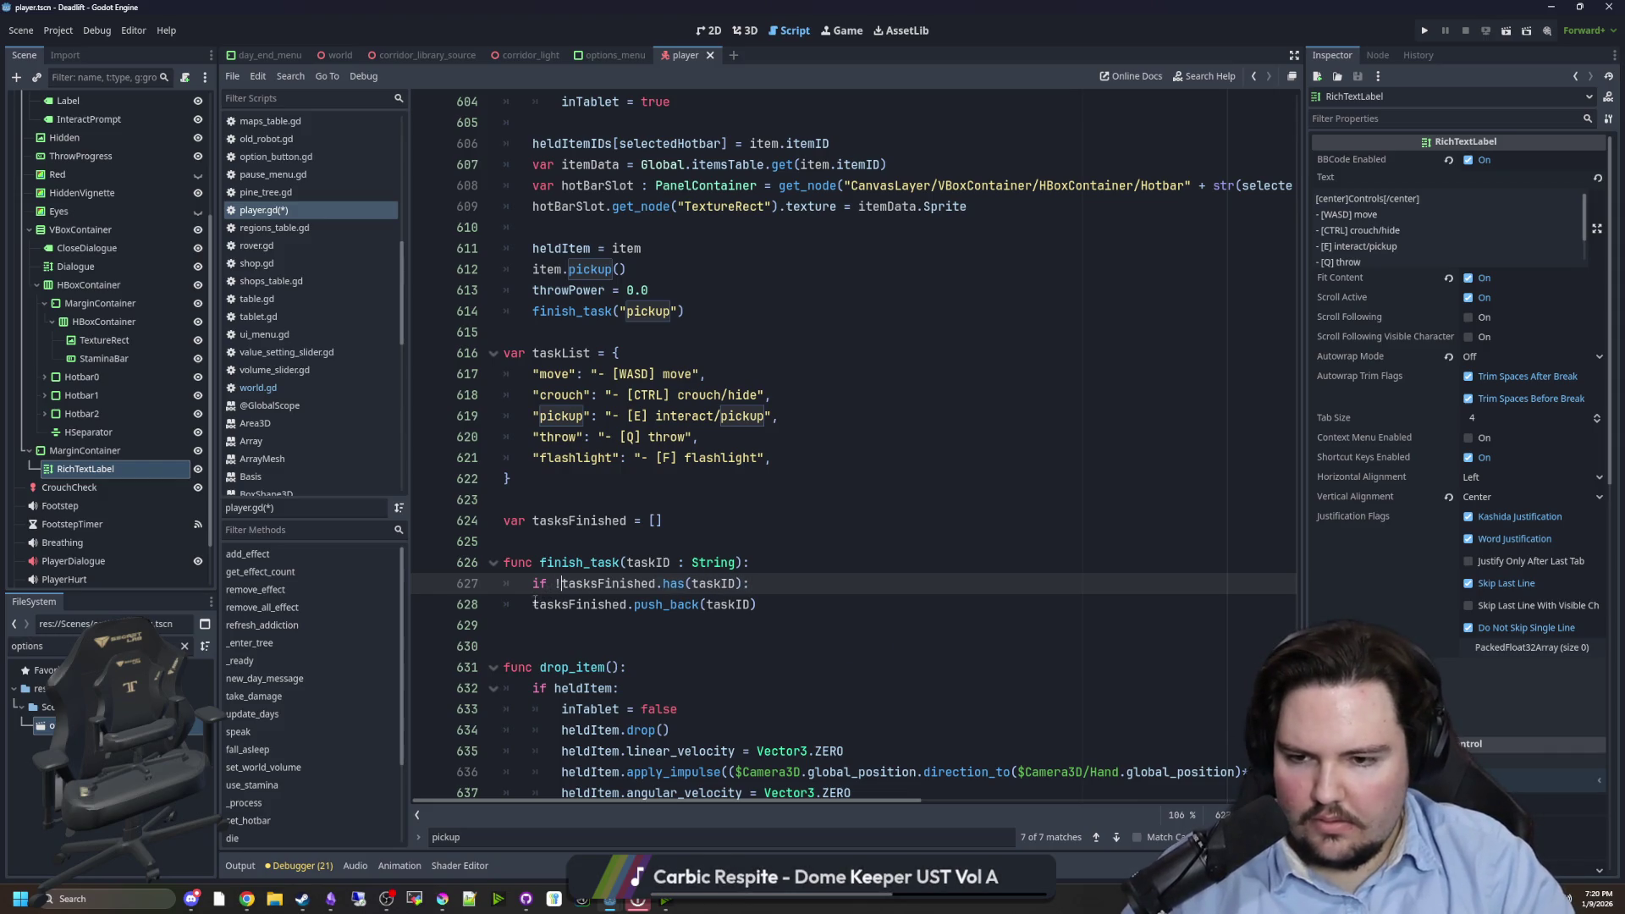
{"action": "left_click", "coordinate": [532, 604]}
{"action": "key", "text": "Tab"}
- Save player.gd and add blank lines after the push_back call
{"action": "left_click", "coordinate": [607, 541]}
{"action": "key", "text": "ctrl+s"}
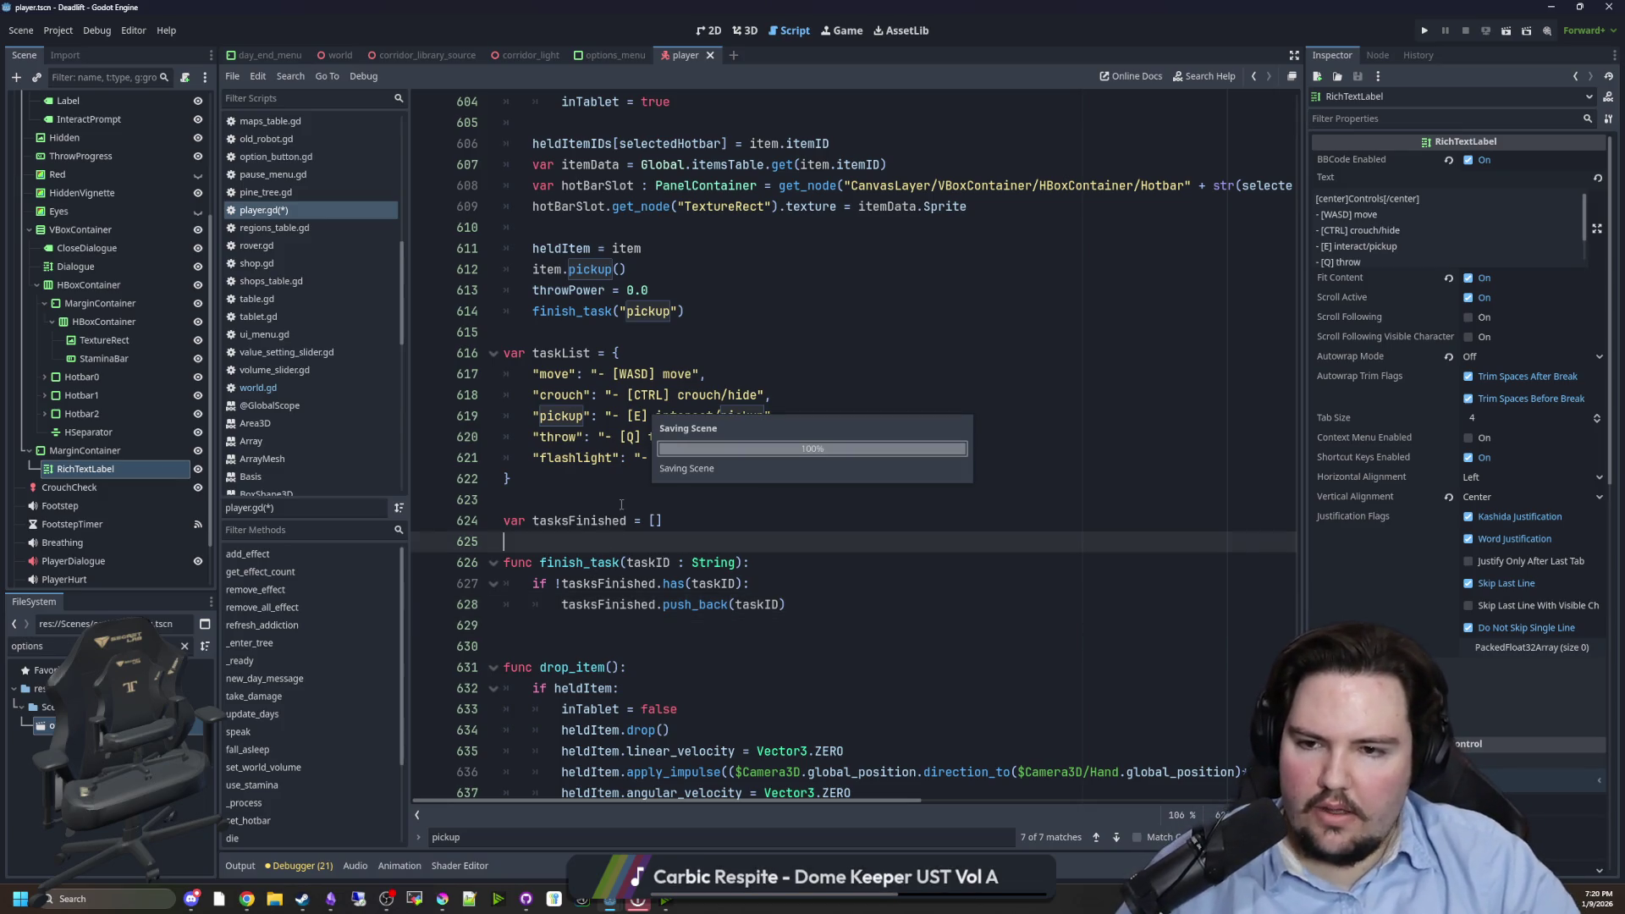
{"action": "left_click", "coordinate": [622, 505]}
{"action": "left_click", "coordinate": [849, 604]}
{"action": "key", "text": "Return"}
{"action": "key", "text": "BackSpace"}
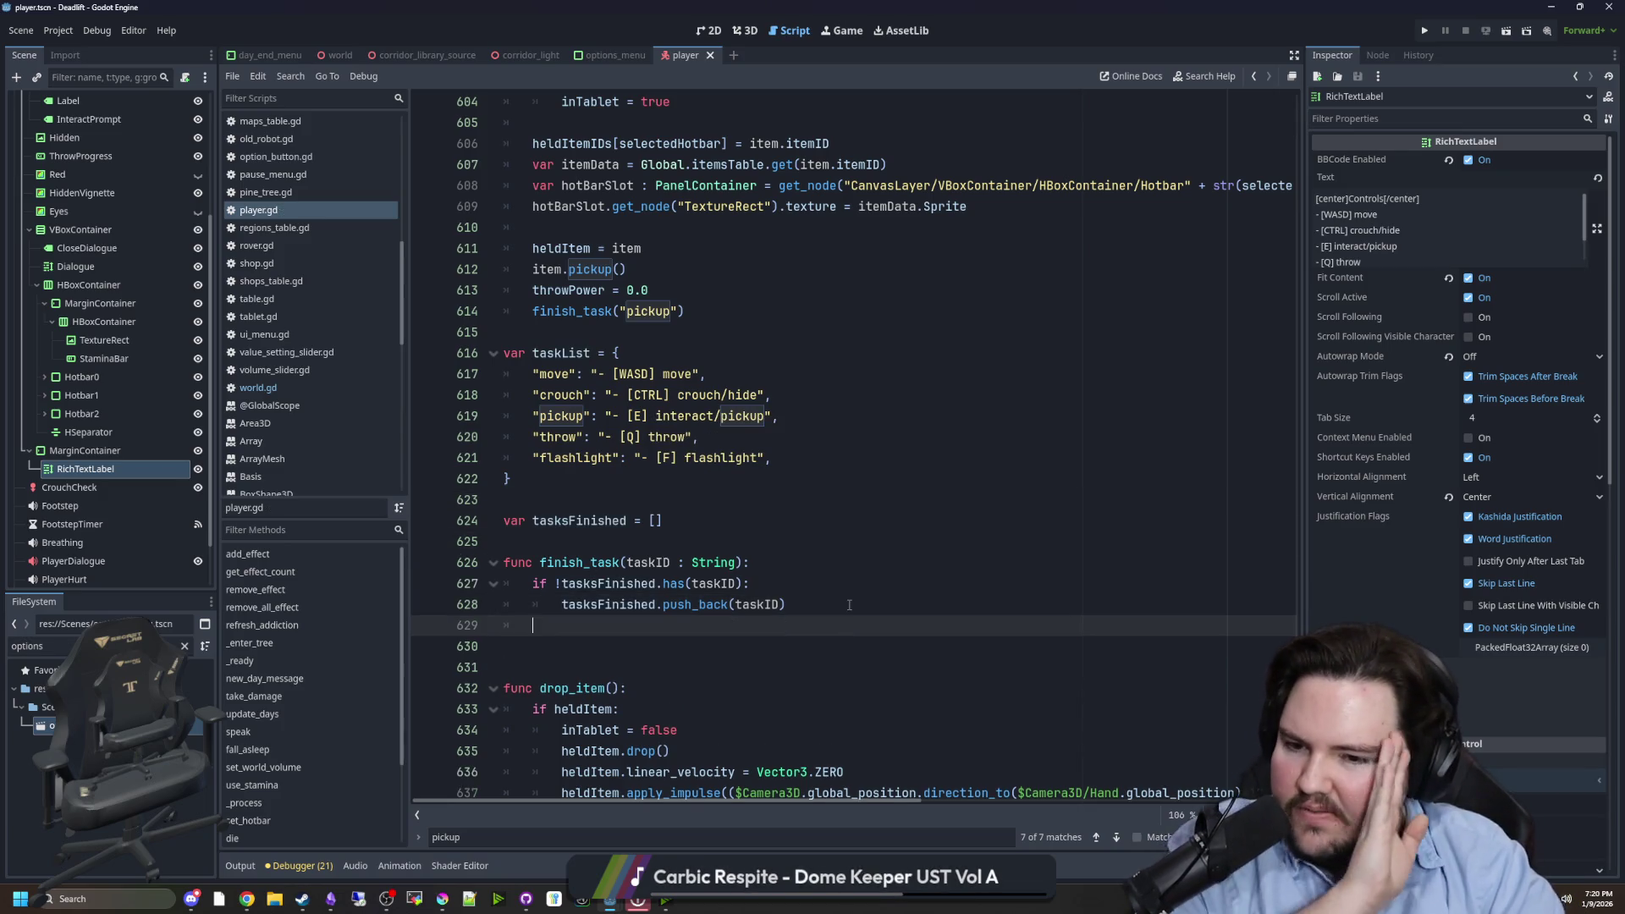
{"action": "key", "text": "Return"}
- Drag the RichTextLabel node into finish_task and call clear() on it
{"action": "mouse_move", "coordinate": [115, 470]}
{"action": "left_mouse_down"}
{"action": "mouse_move", "coordinate": [536, 674]}
{"action": "mouse_move", "coordinate": [542, 647]}
{"action": "left_mouse_up"}
{"action": "scroll", "coordinate": [847, 641], "scroll_direction": "down", "scroll_amount": 1}
{"action": "left_click", "coordinate": [874, 581]}
{"action": "type", "text": "clear()"}
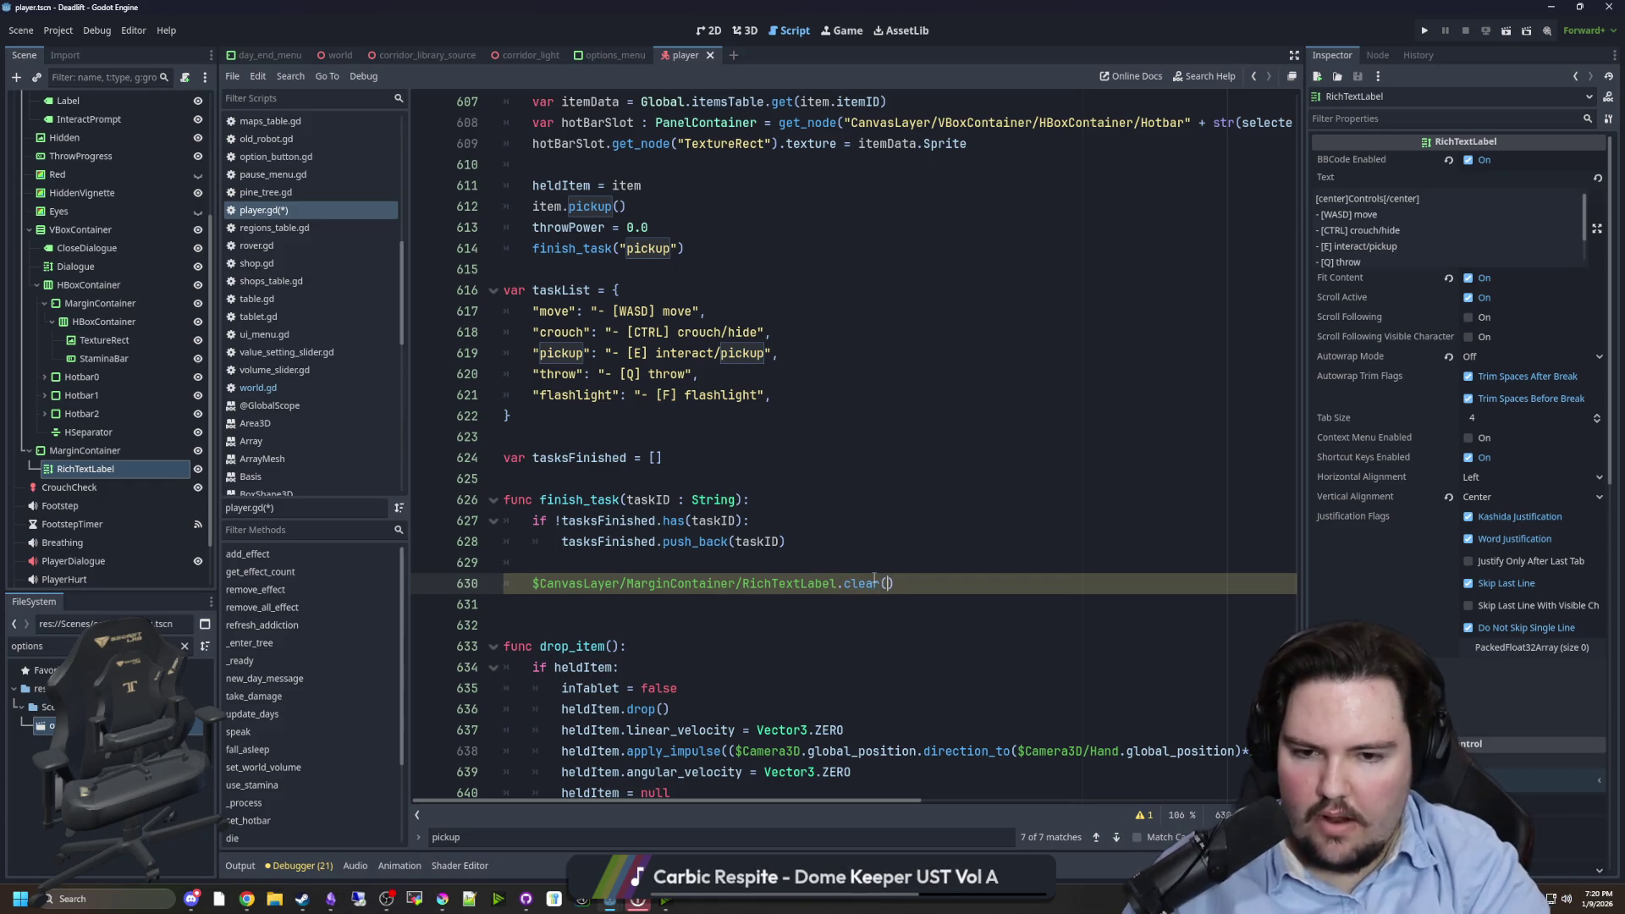
{"action": "key", "text": "Return"}
{"action": "key", "text": "Return"}
- Insert a second RichTextLabel path and indent the label lines one level
{"action": "left_click_drag", "start_coordinate": [84, 469], "coordinate": [593, 624]}
{"action": "left_click", "coordinate": [605, 609]}
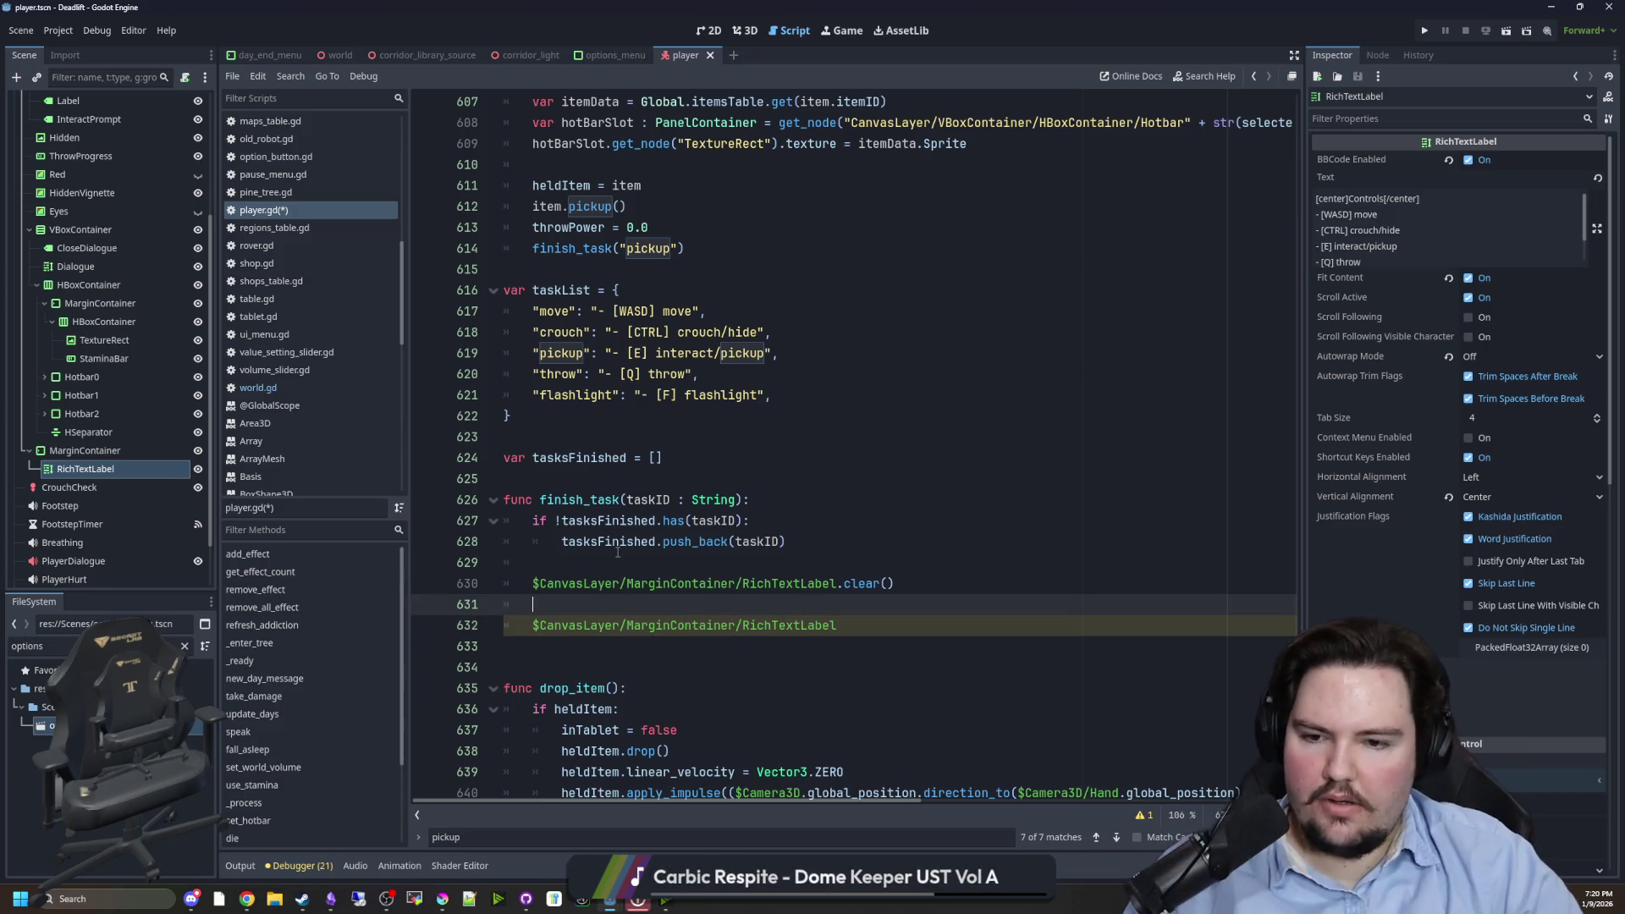
{"action": "left_click_drag", "start_coordinate": [836, 625], "coordinate": [490, 574]}
{"action": "key", "text": "Tab"}
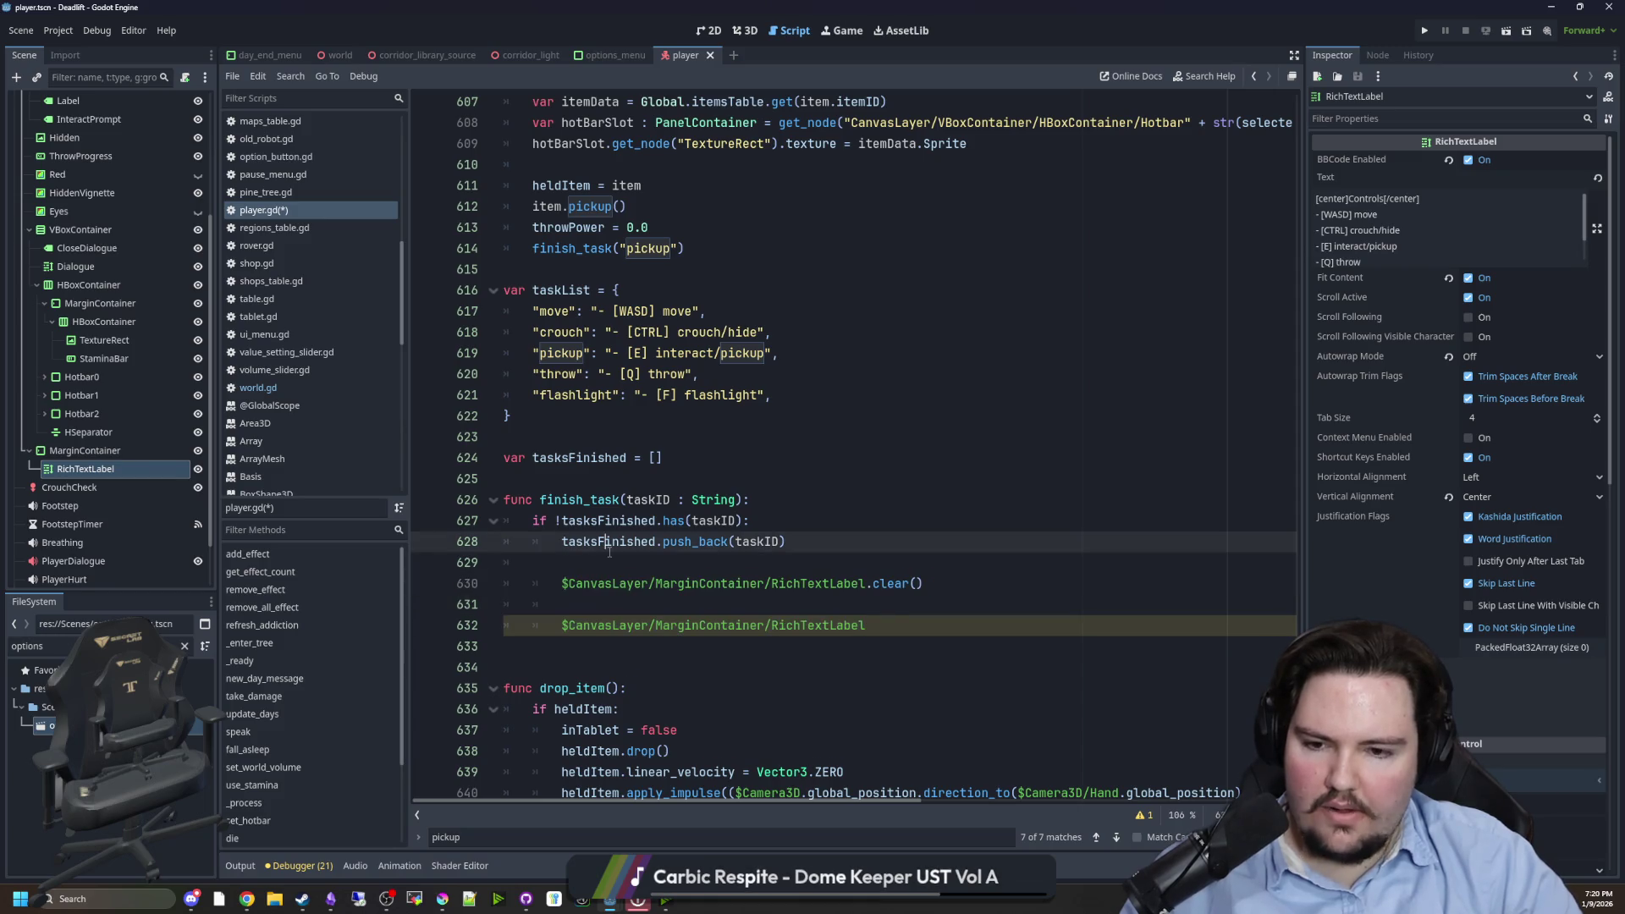
{"action": "left_click", "coordinate": [889, 624]}
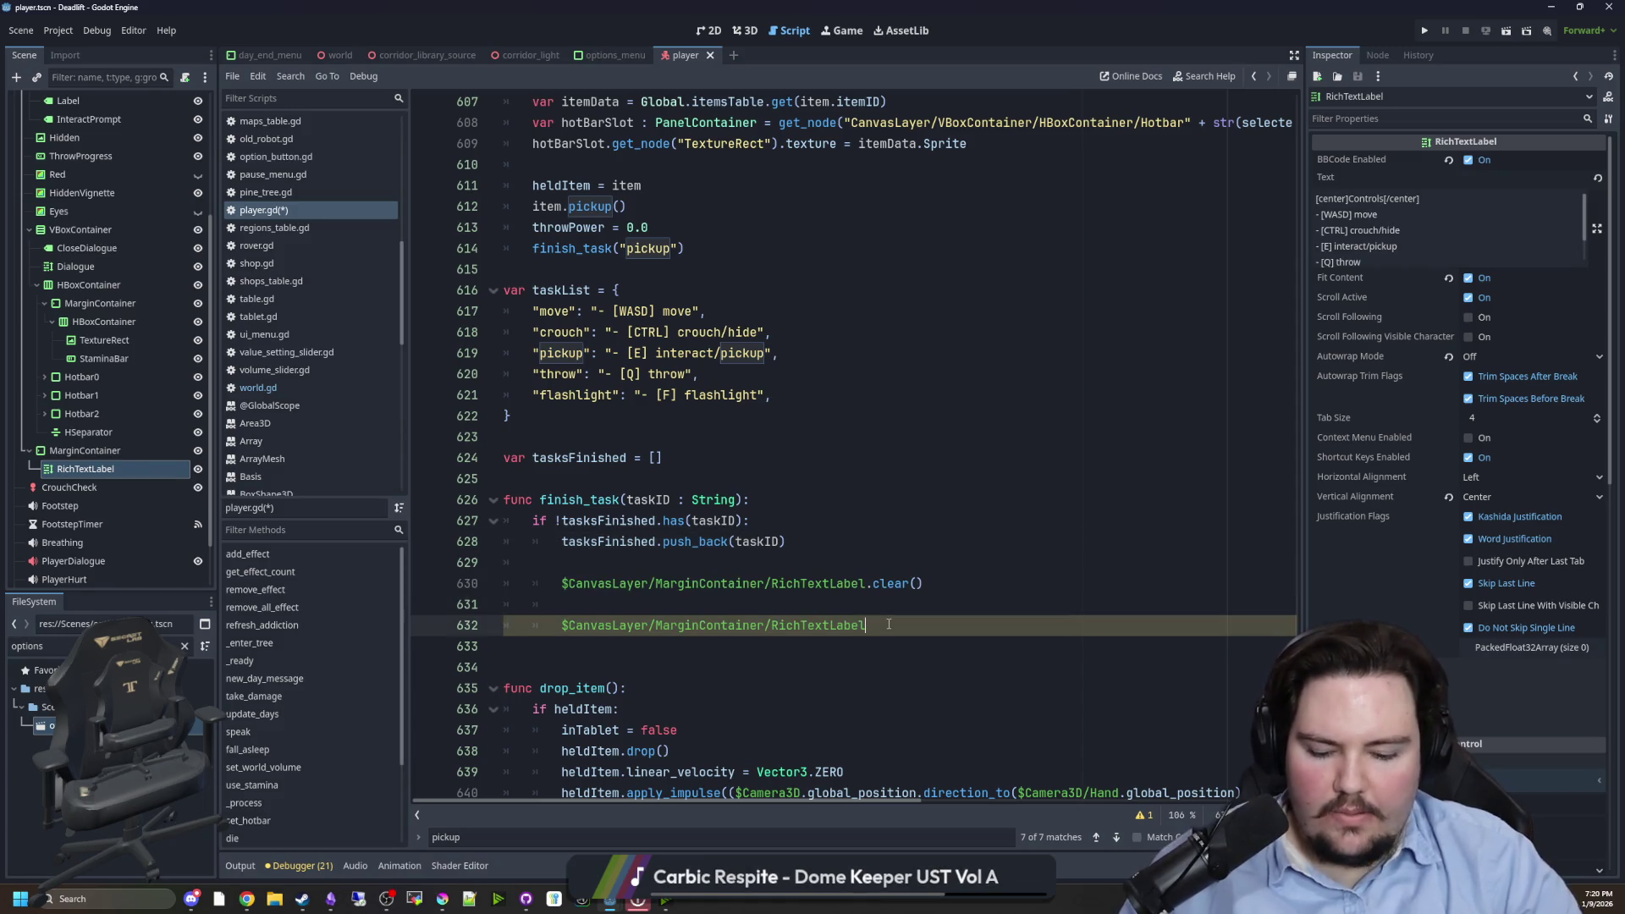
{"action": "type", "text": "."}
{"action": "key", "text": "BackSpace"}
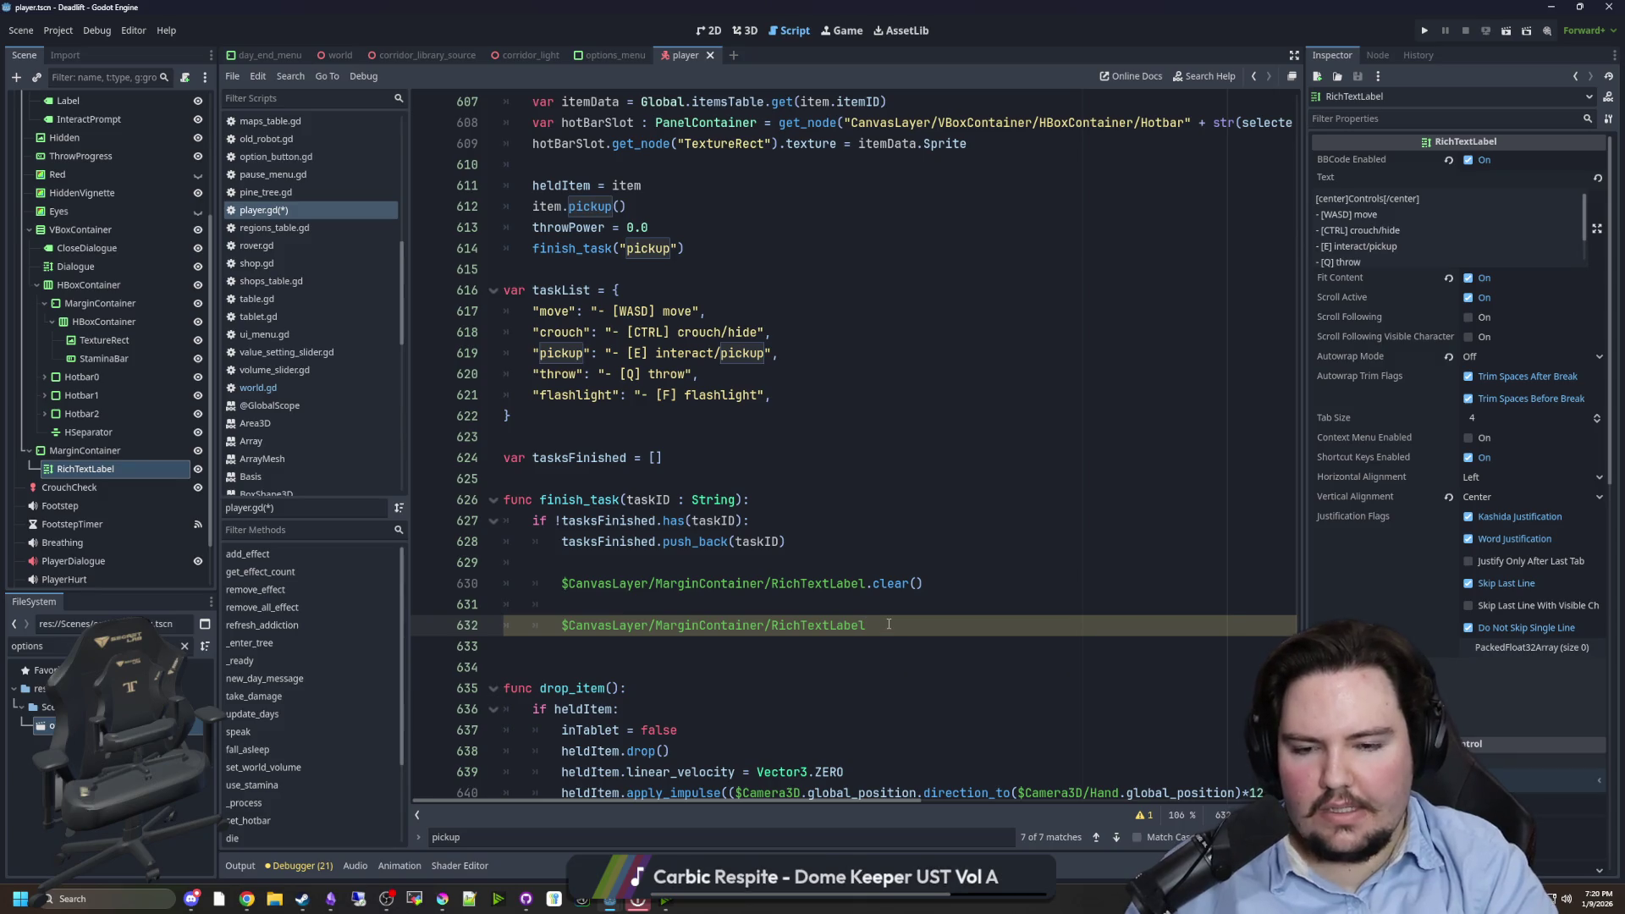
- Call append_text("[center]Controls[/center]") on the second RichTextLabel reference
{"action": "type", "text": ".tex"}
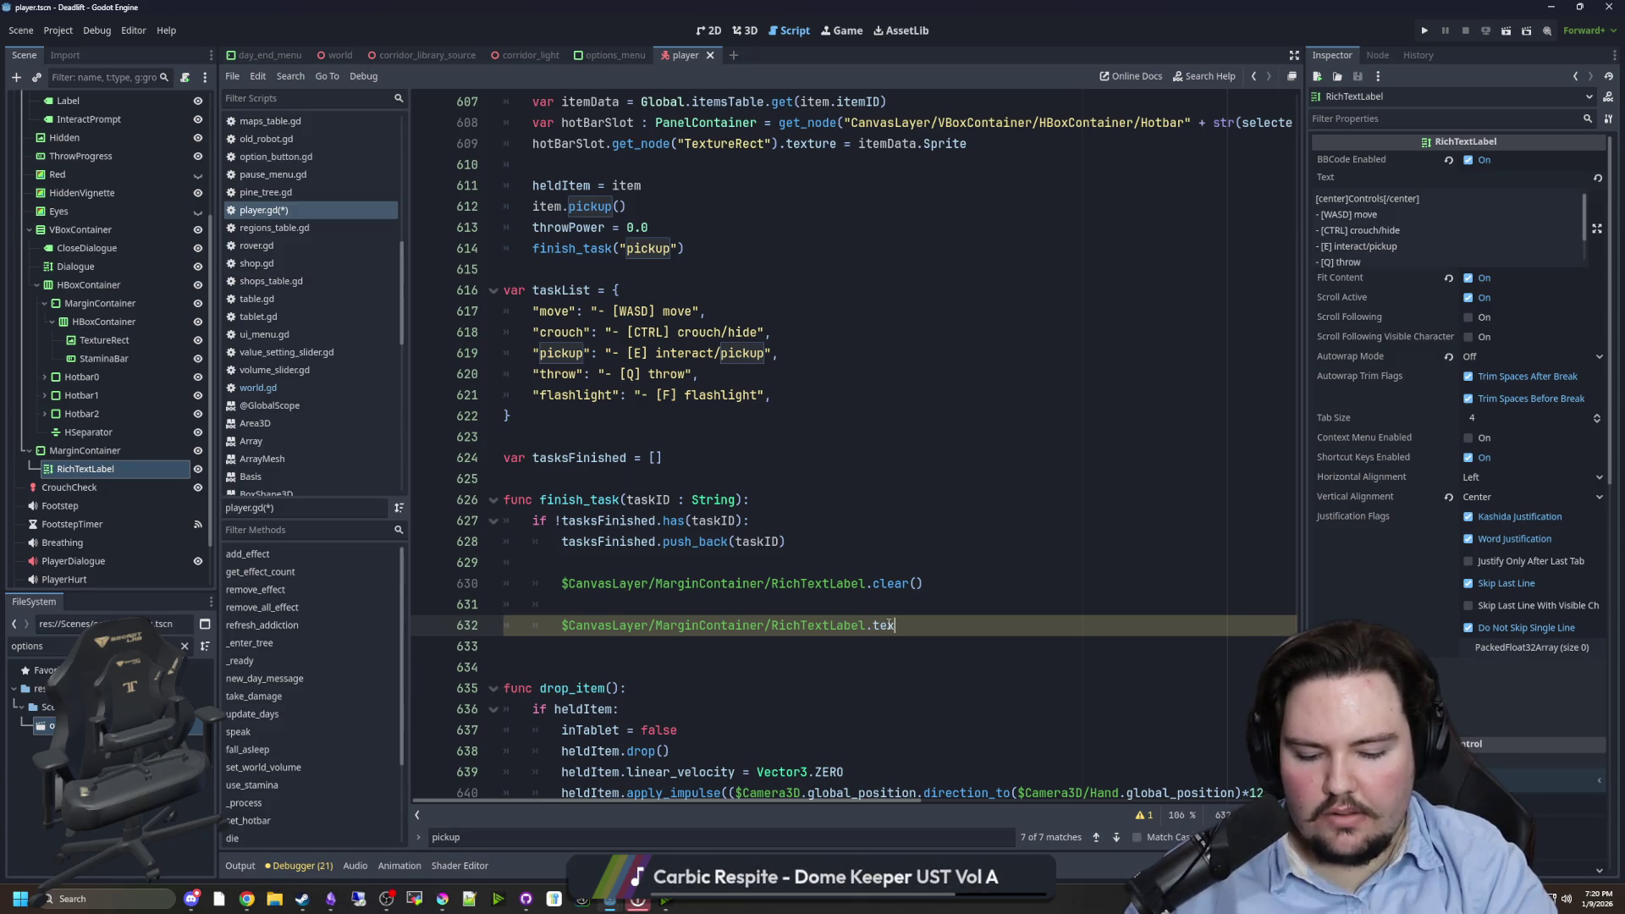
{"action": "key", "text": "BackSpace"}
{"action": "key", "text": "BackSpace"}
{"action": "key", "text": "BackSpace"}
{"action": "type", "text": "app"}
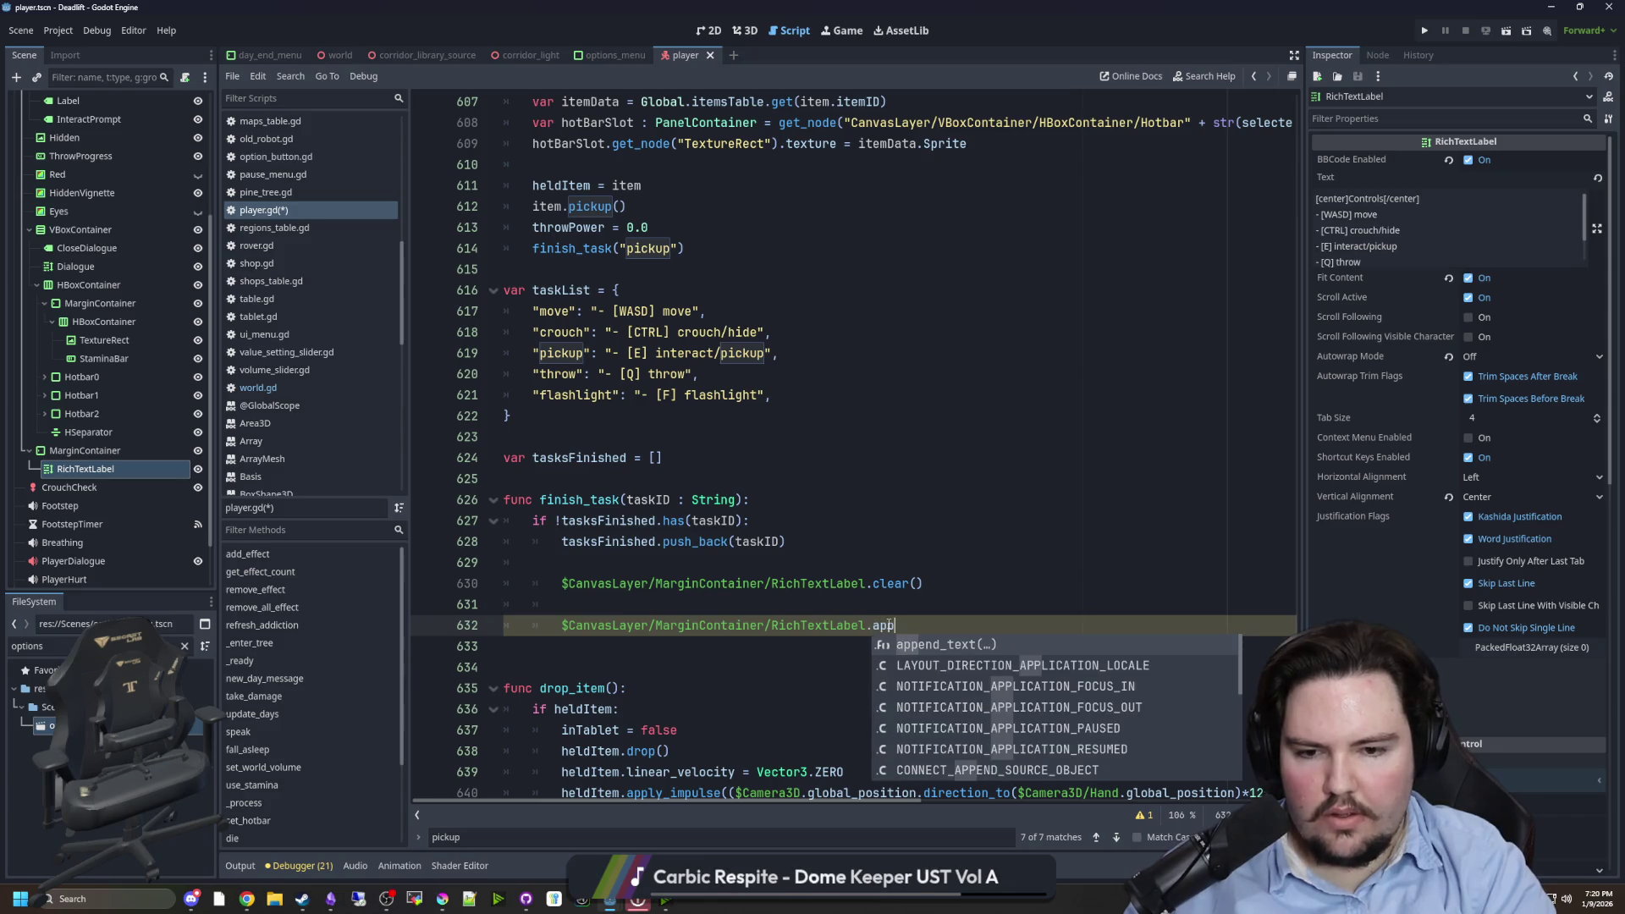
{"action": "key", "text": "BackSpace"}
{"action": "key", "text": "BackSpace"}
{"action": "key", "text": "BackSpace"}
{"action": "type", "text": ".t"}
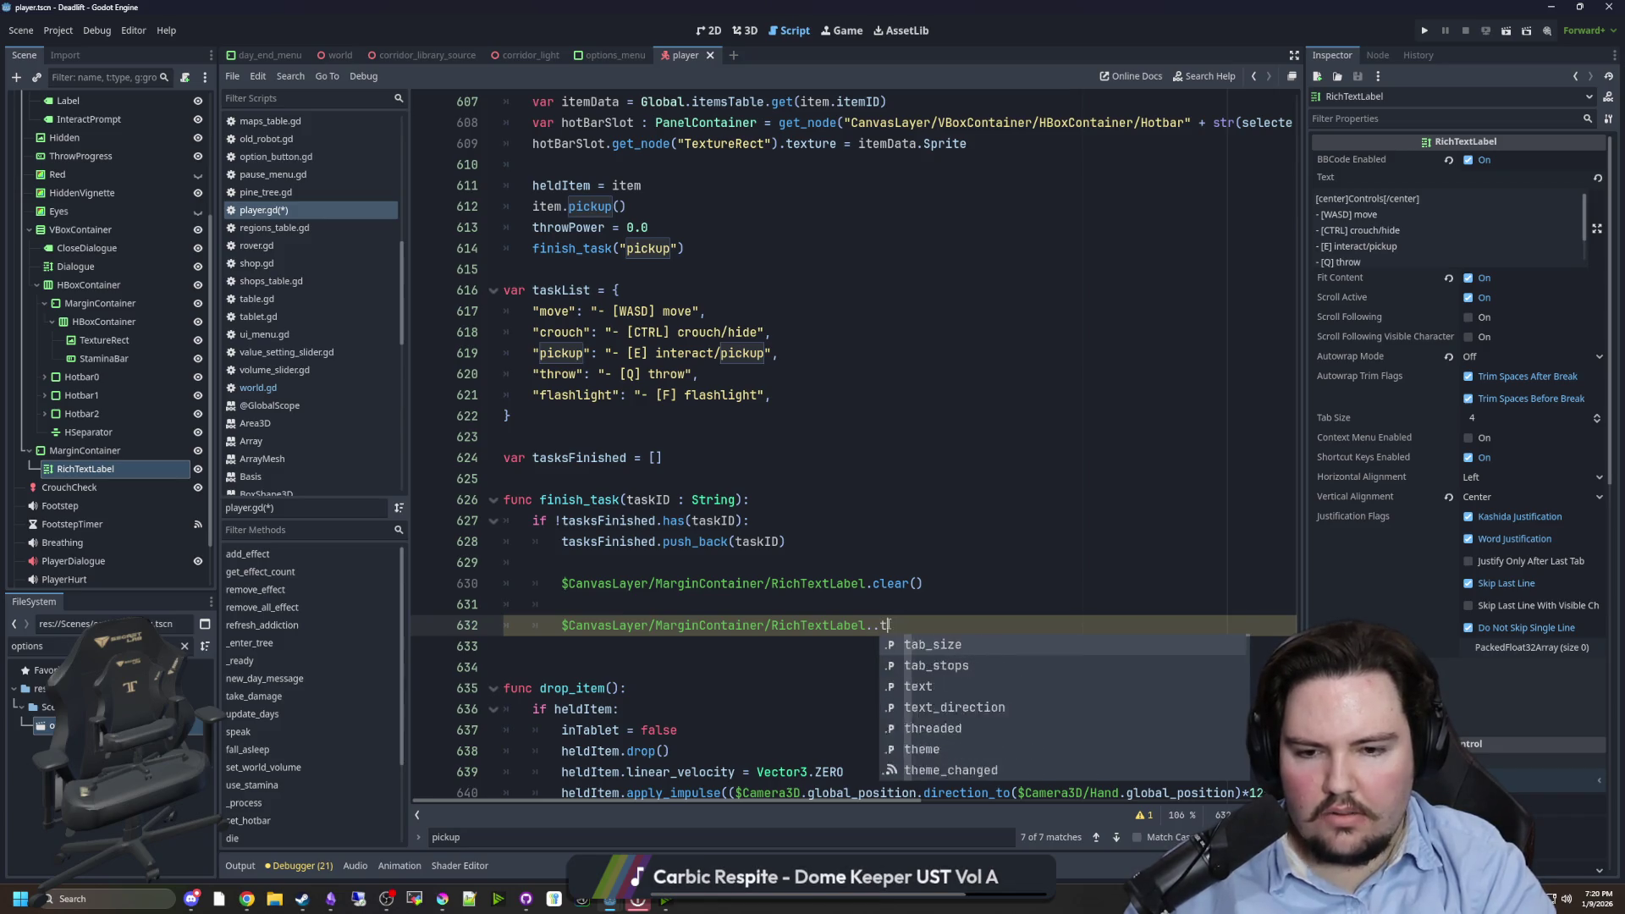
{"action": "type", "text": "ext"}
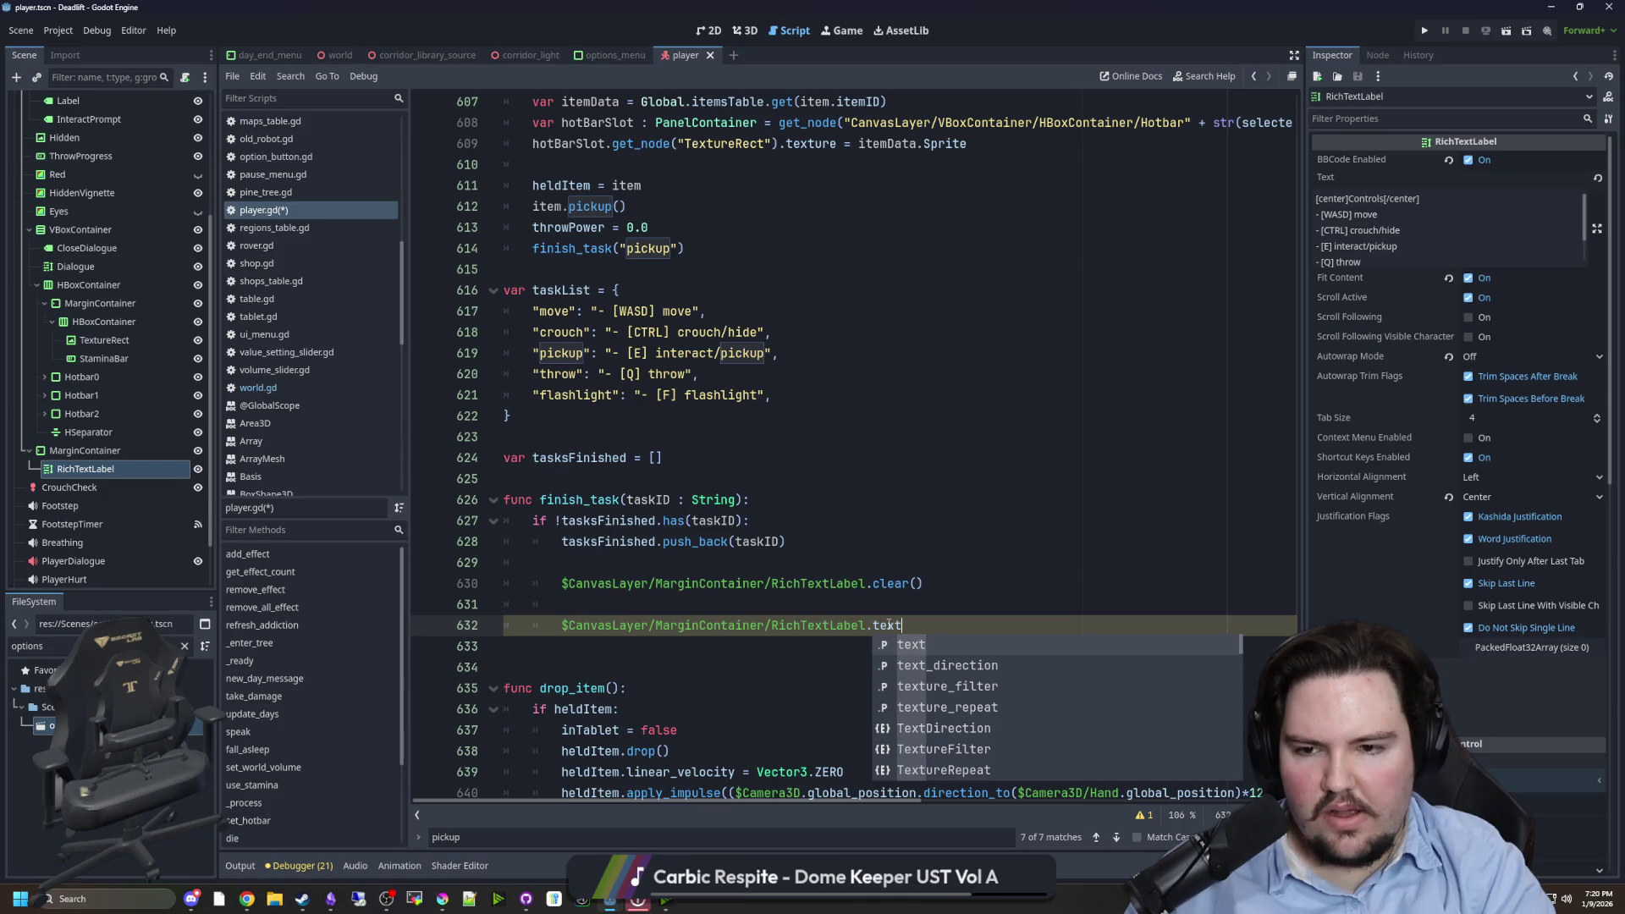
{"action": "key", "text": "BackSpace"}
{"action": "key", "text": "BackSpace"}
{"action": "key", "text": "BackSpace"}
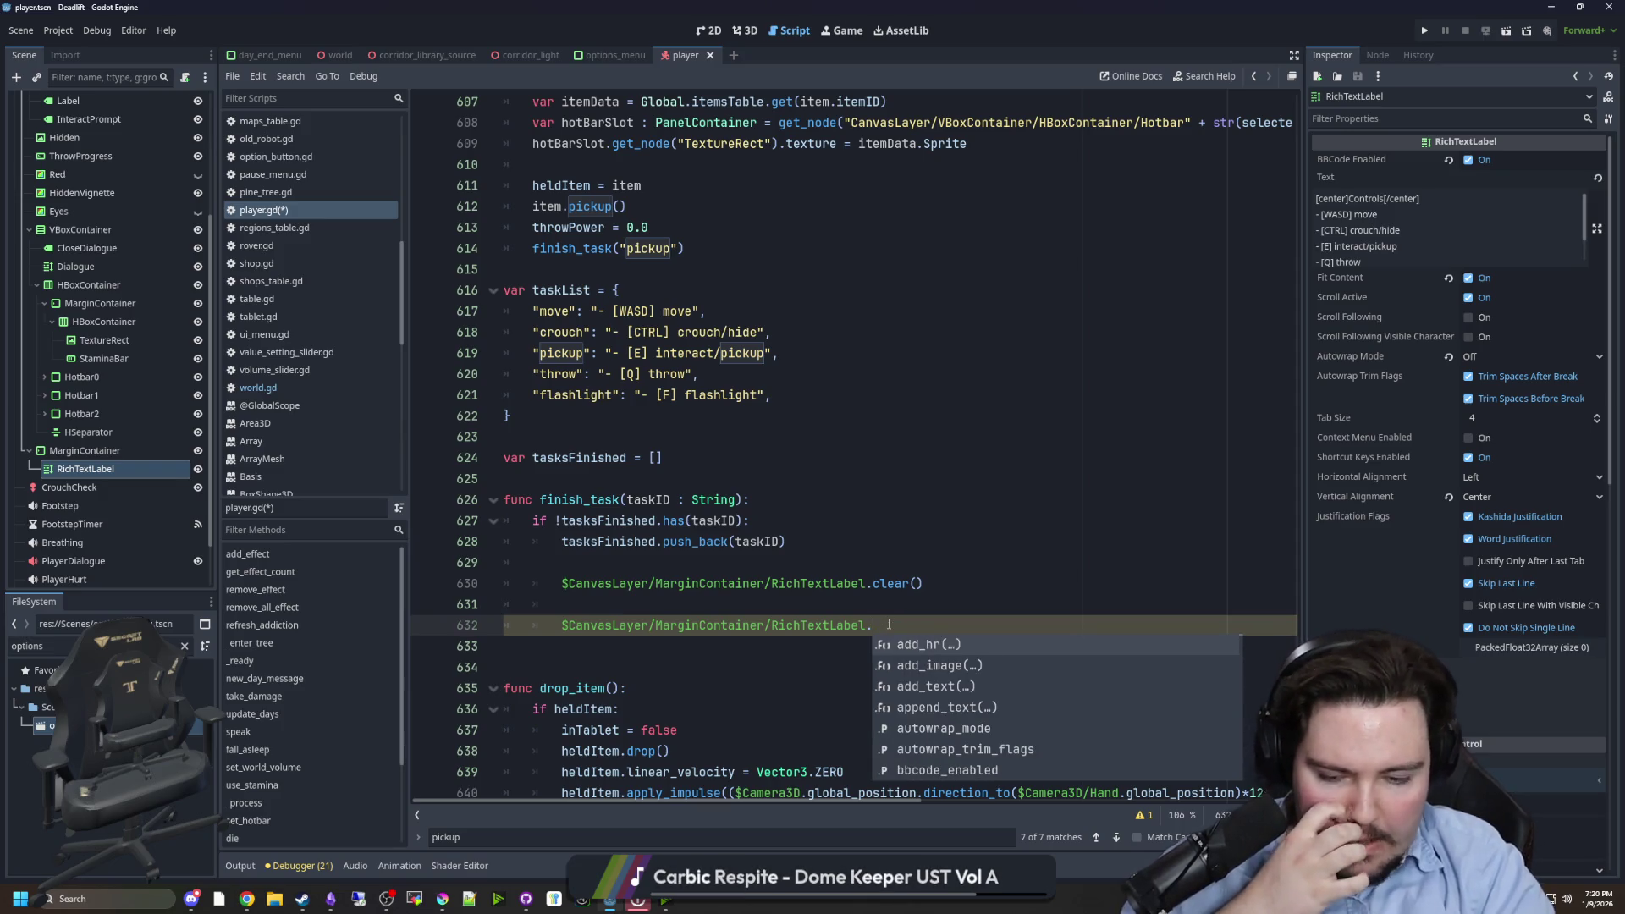
{"action": "type", "text": "appen"}
{"action": "key", "text": "Return"}
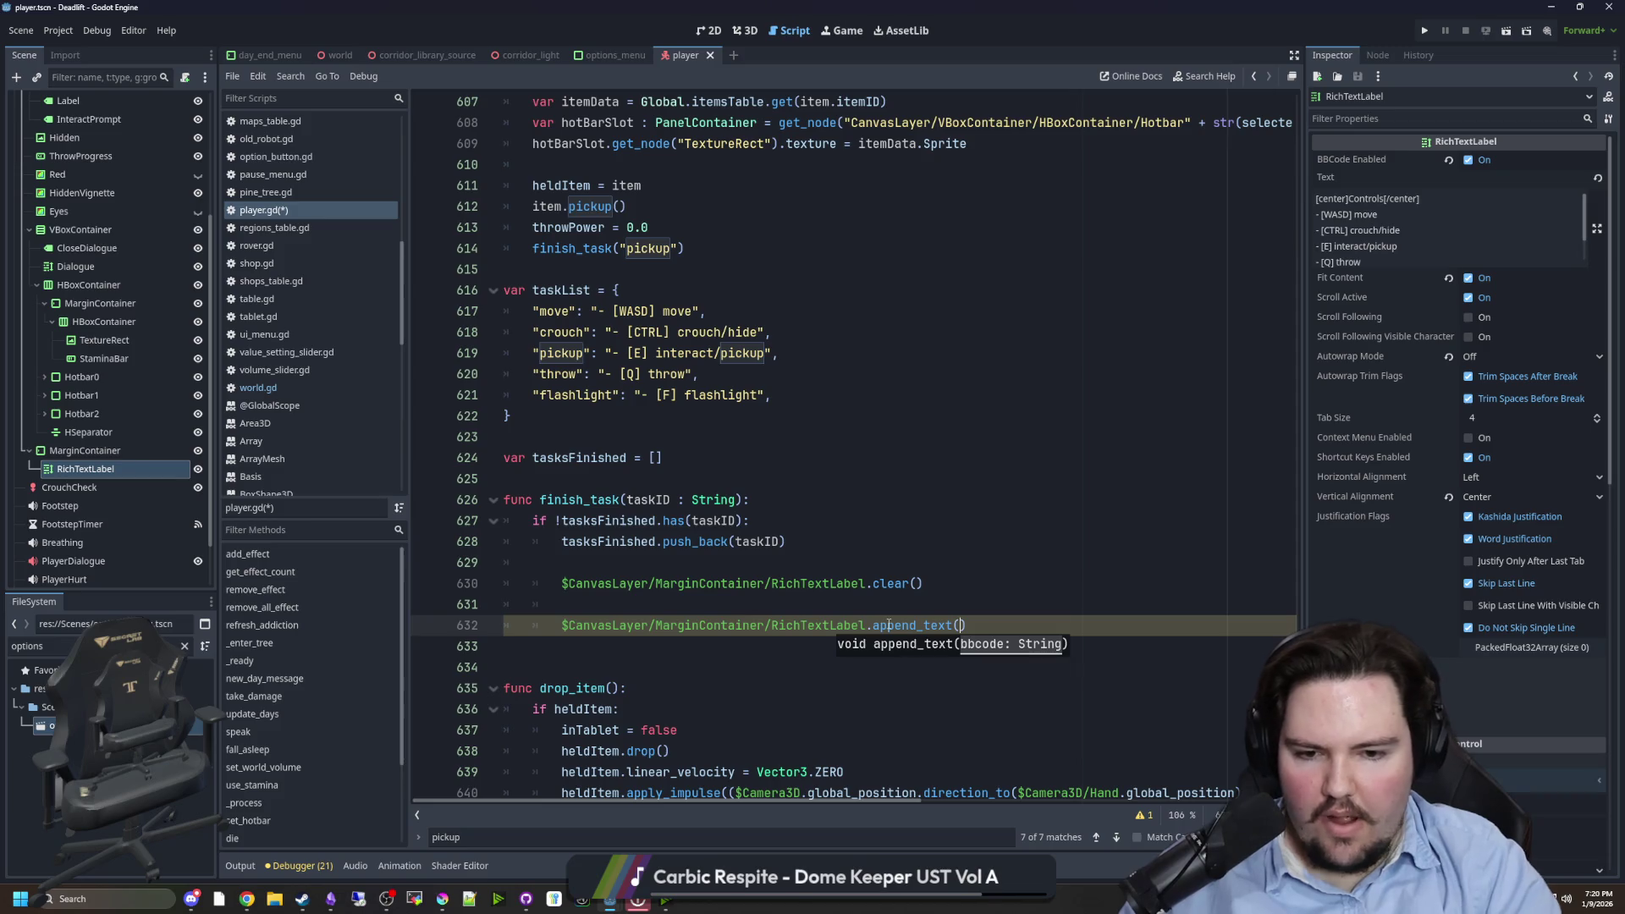
{"action": "type", "text": ":\"[center]"}
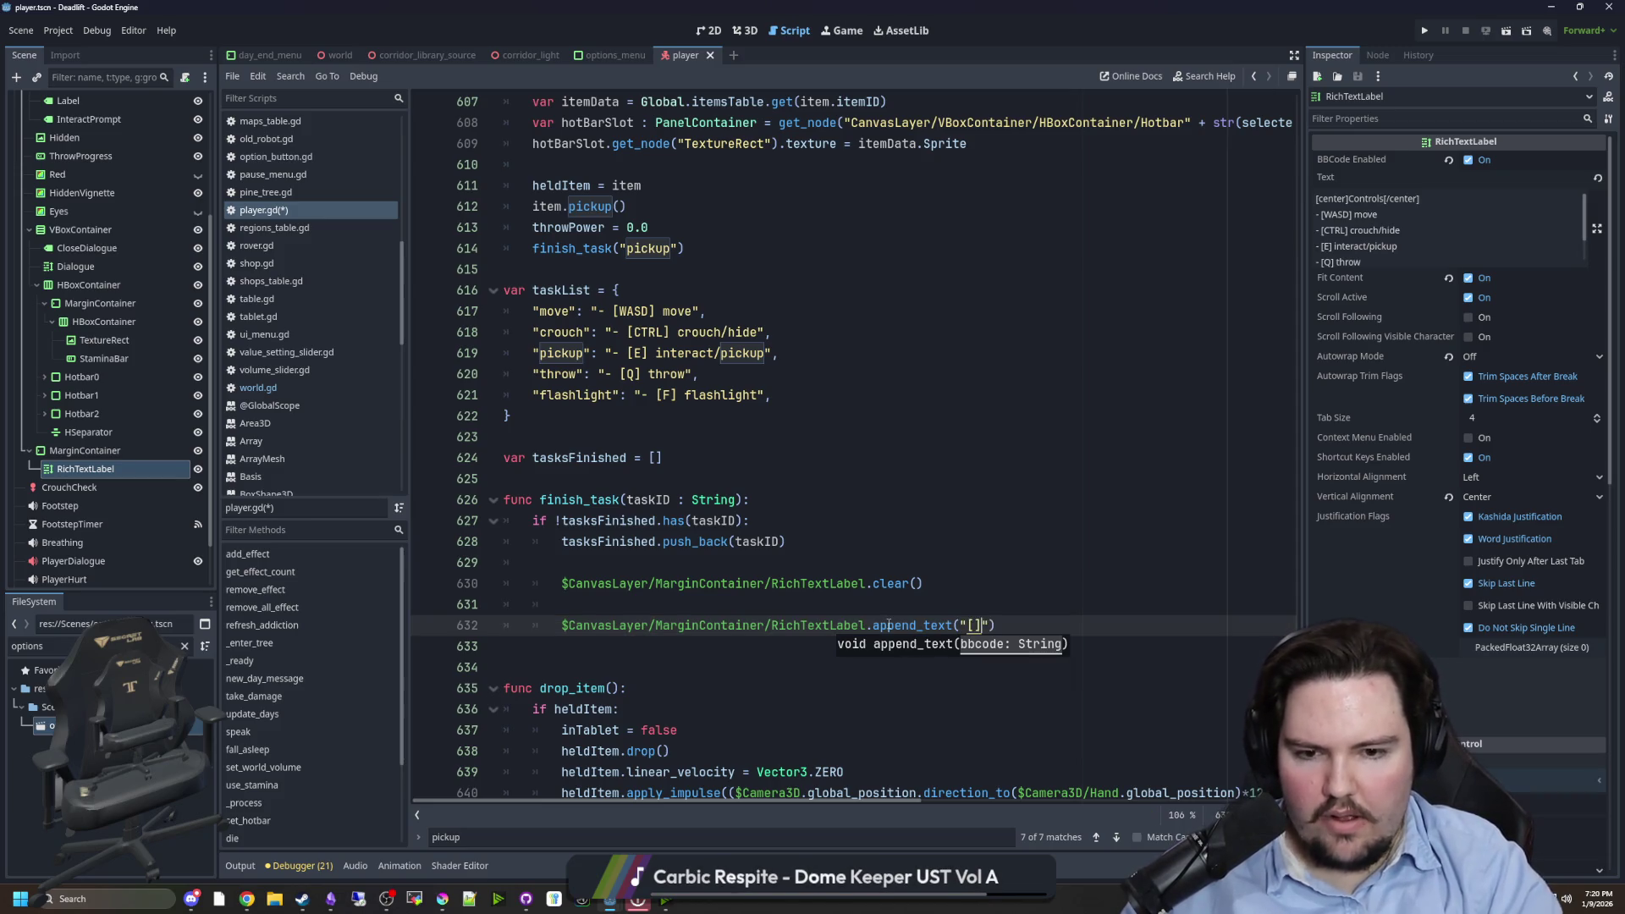
{"action": "type", "text": "[/center]["}
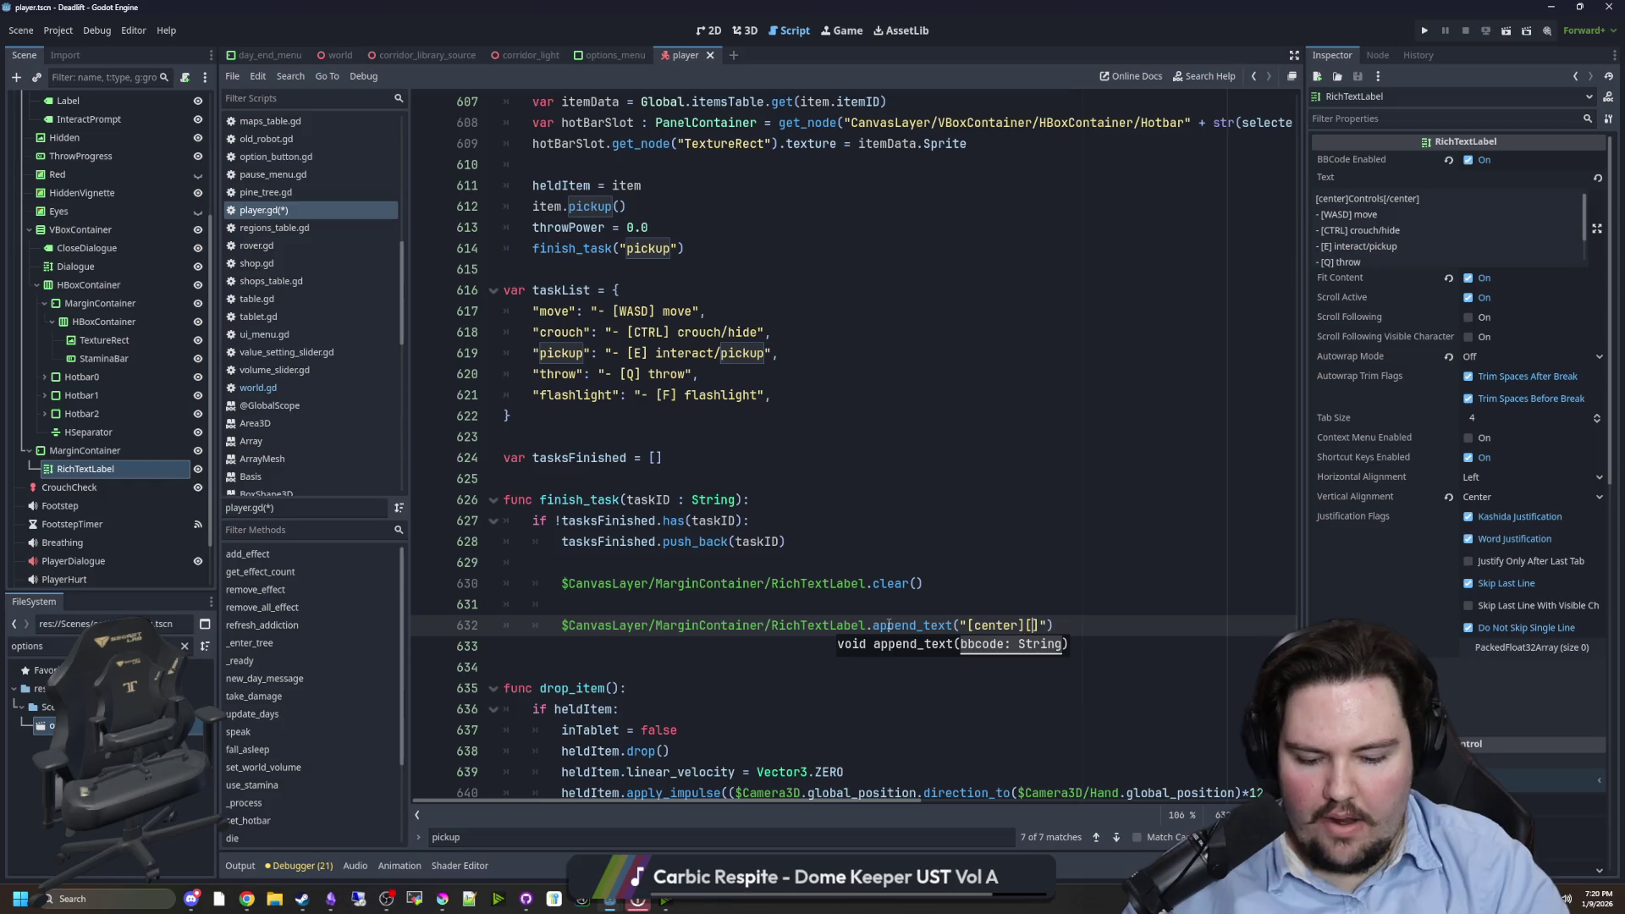
{"action": "key", "text": "Left"}
{"action": "key", "text": "Left"}
{"action": "key", "text": "Left"}
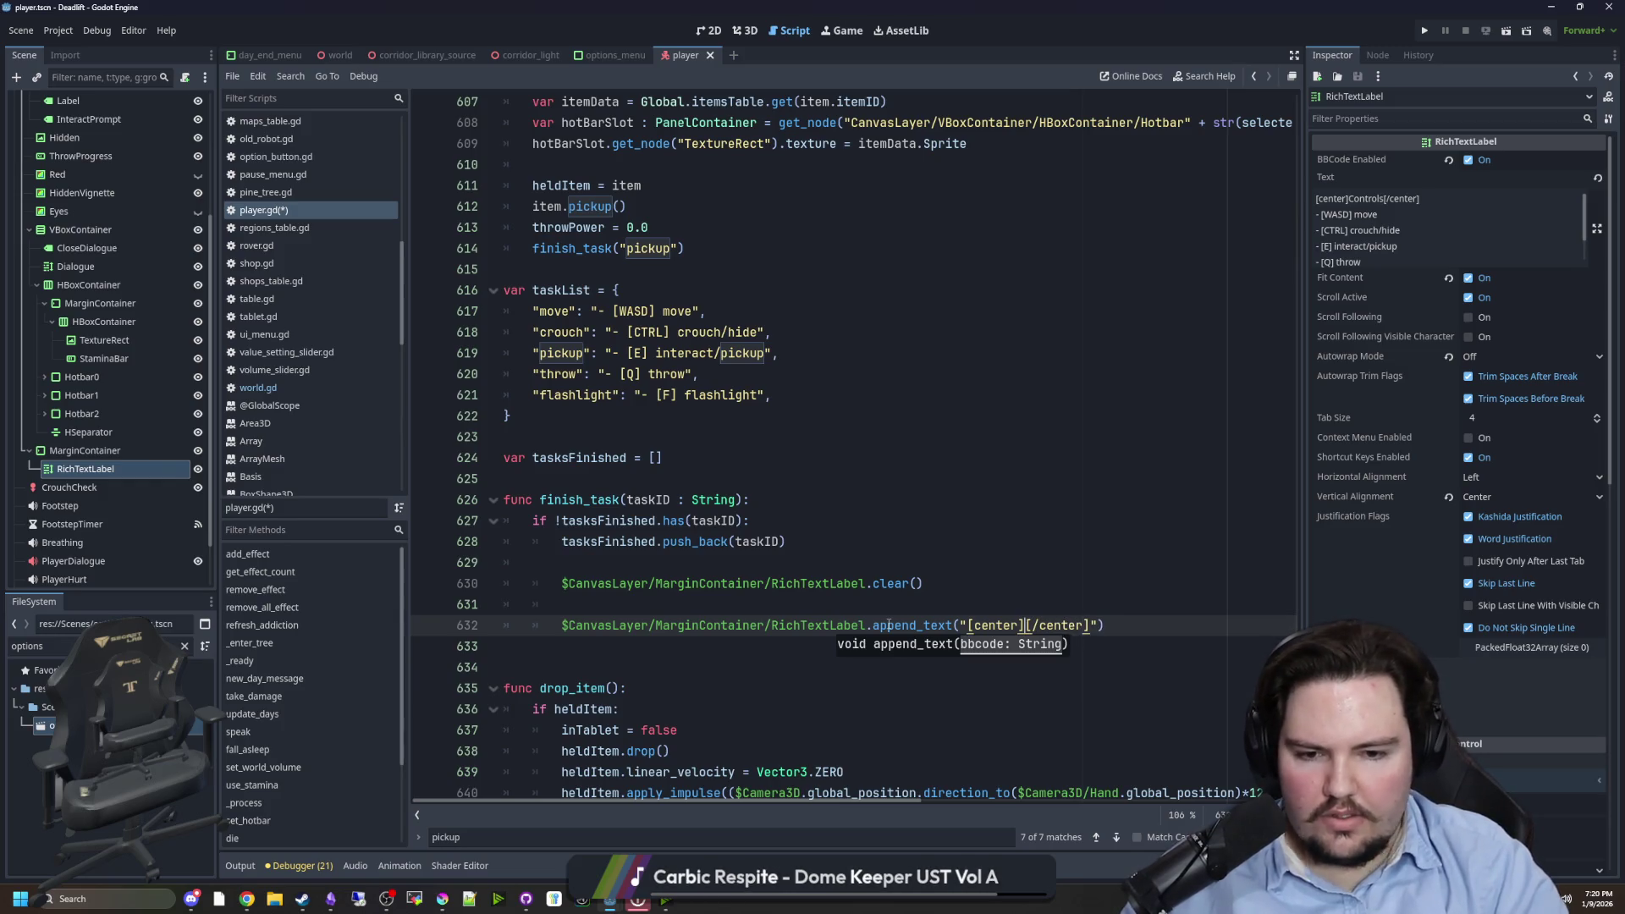
{"action": "type", "text": "Controls"}
{"action": "scroll", "coordinate": [1384, 224], "scroll_direction": "down", "scroll_amount": 1}
{"action": "left_click", "coordinate": [1185, 633]}
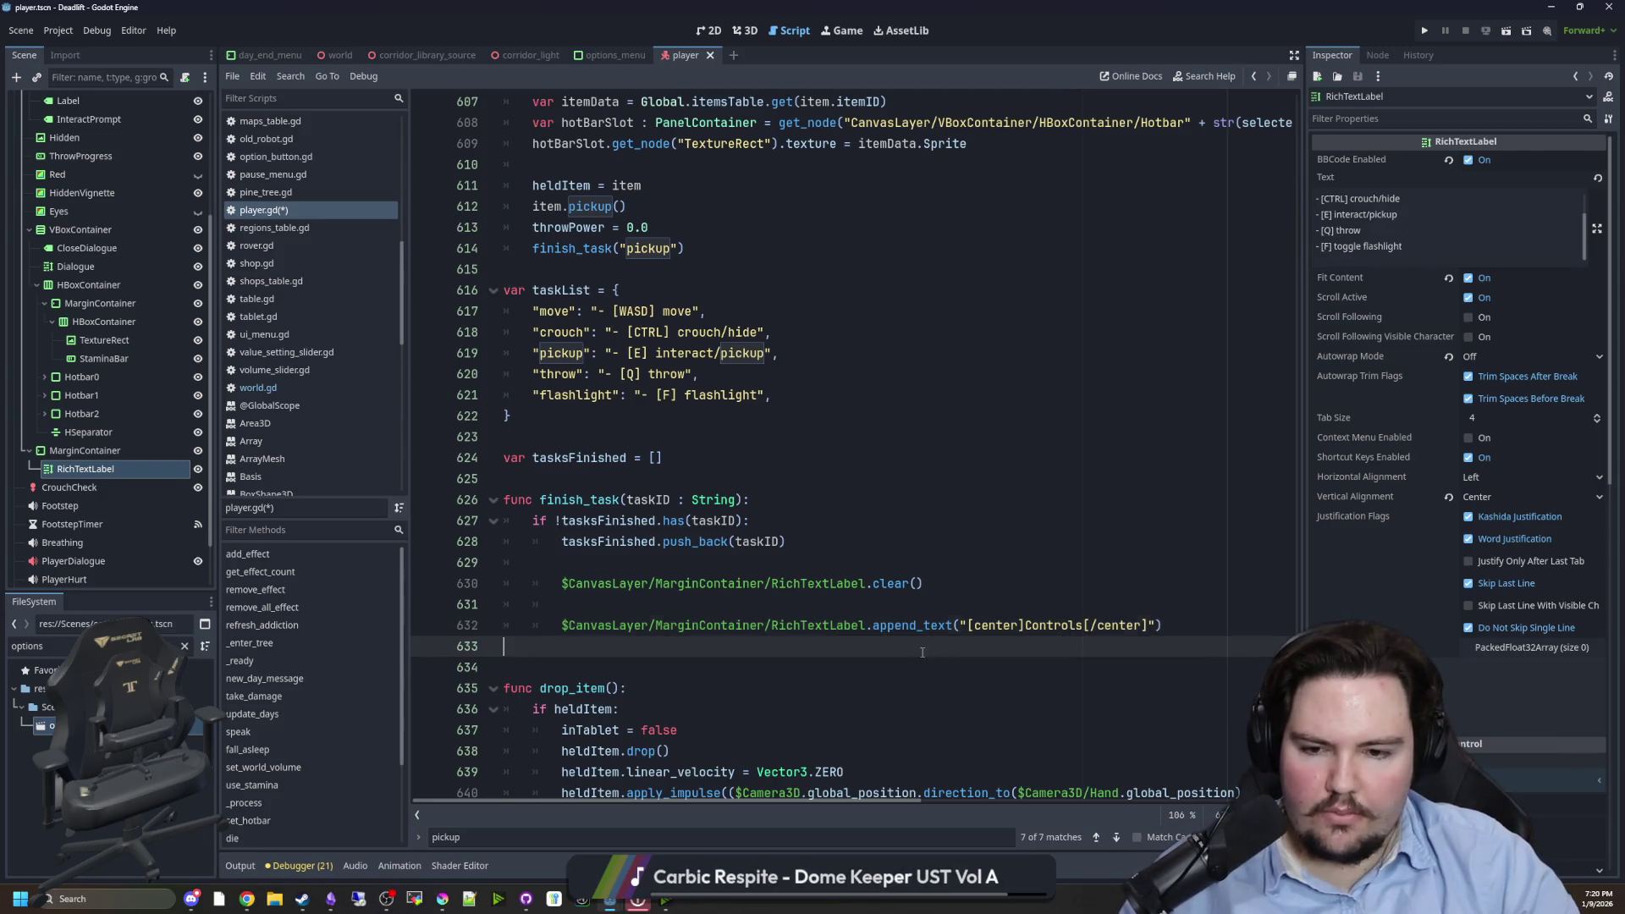
{"action": "key", "text": "Return"}
- Start the loop with 'for i in taskList:' and add var string = taskList.get(i)
{"action": "type", "text": "for i in taskList"}
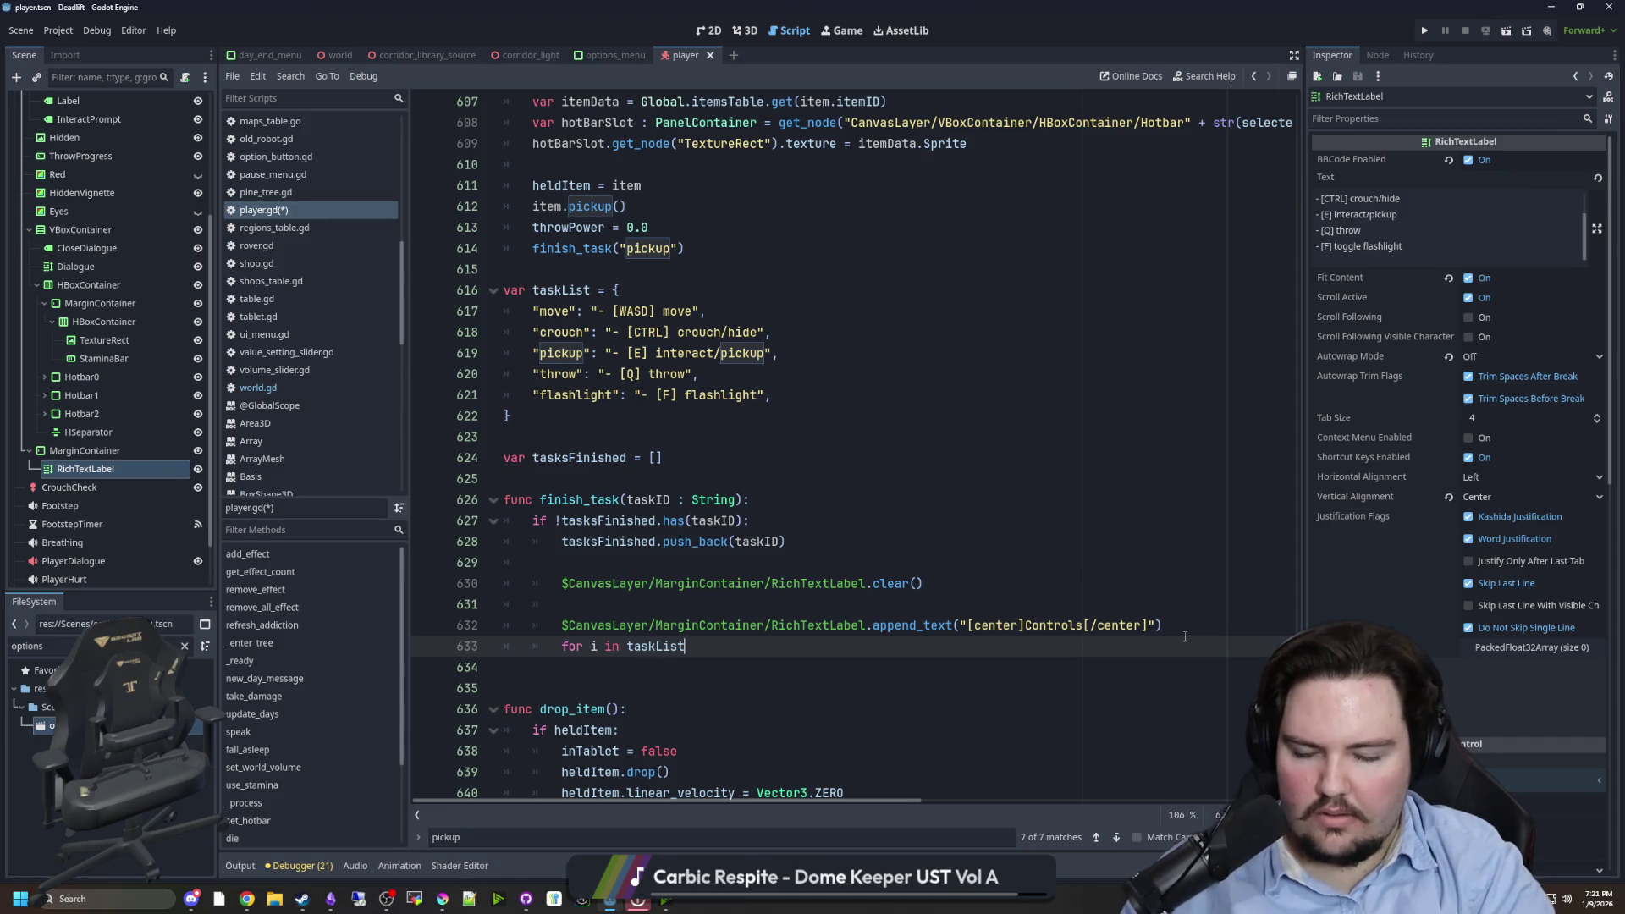
{"action": "type", "text": ":"}
{"action": "key", "text": "Return"}
{"action": "type", "text": "var "}
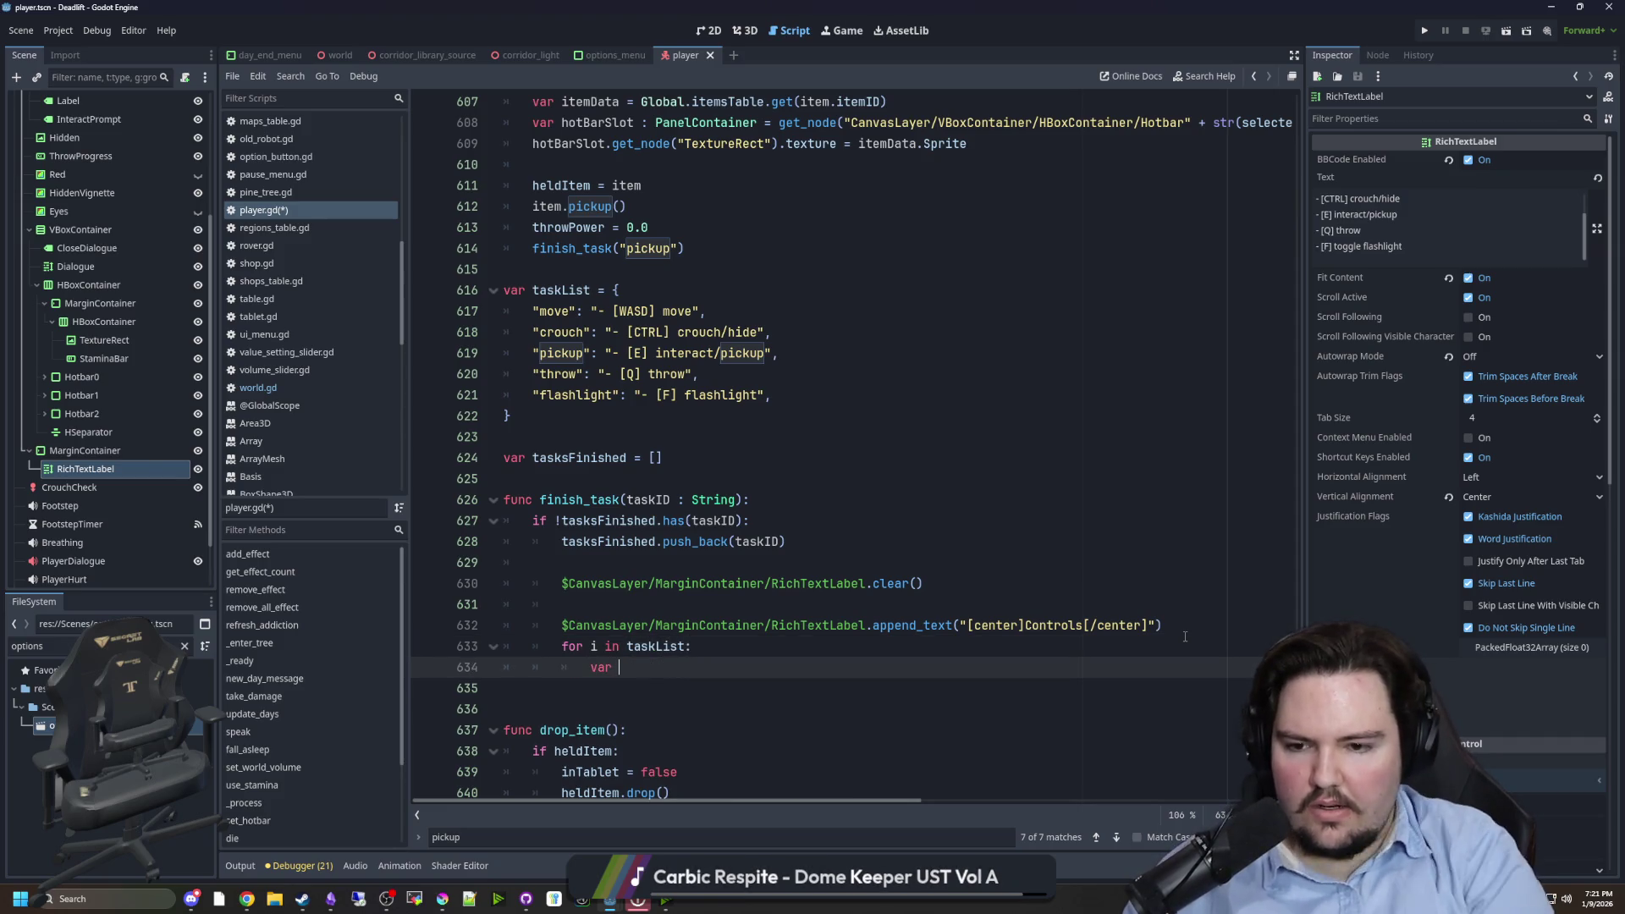
{"action": "type", "text": " s"}
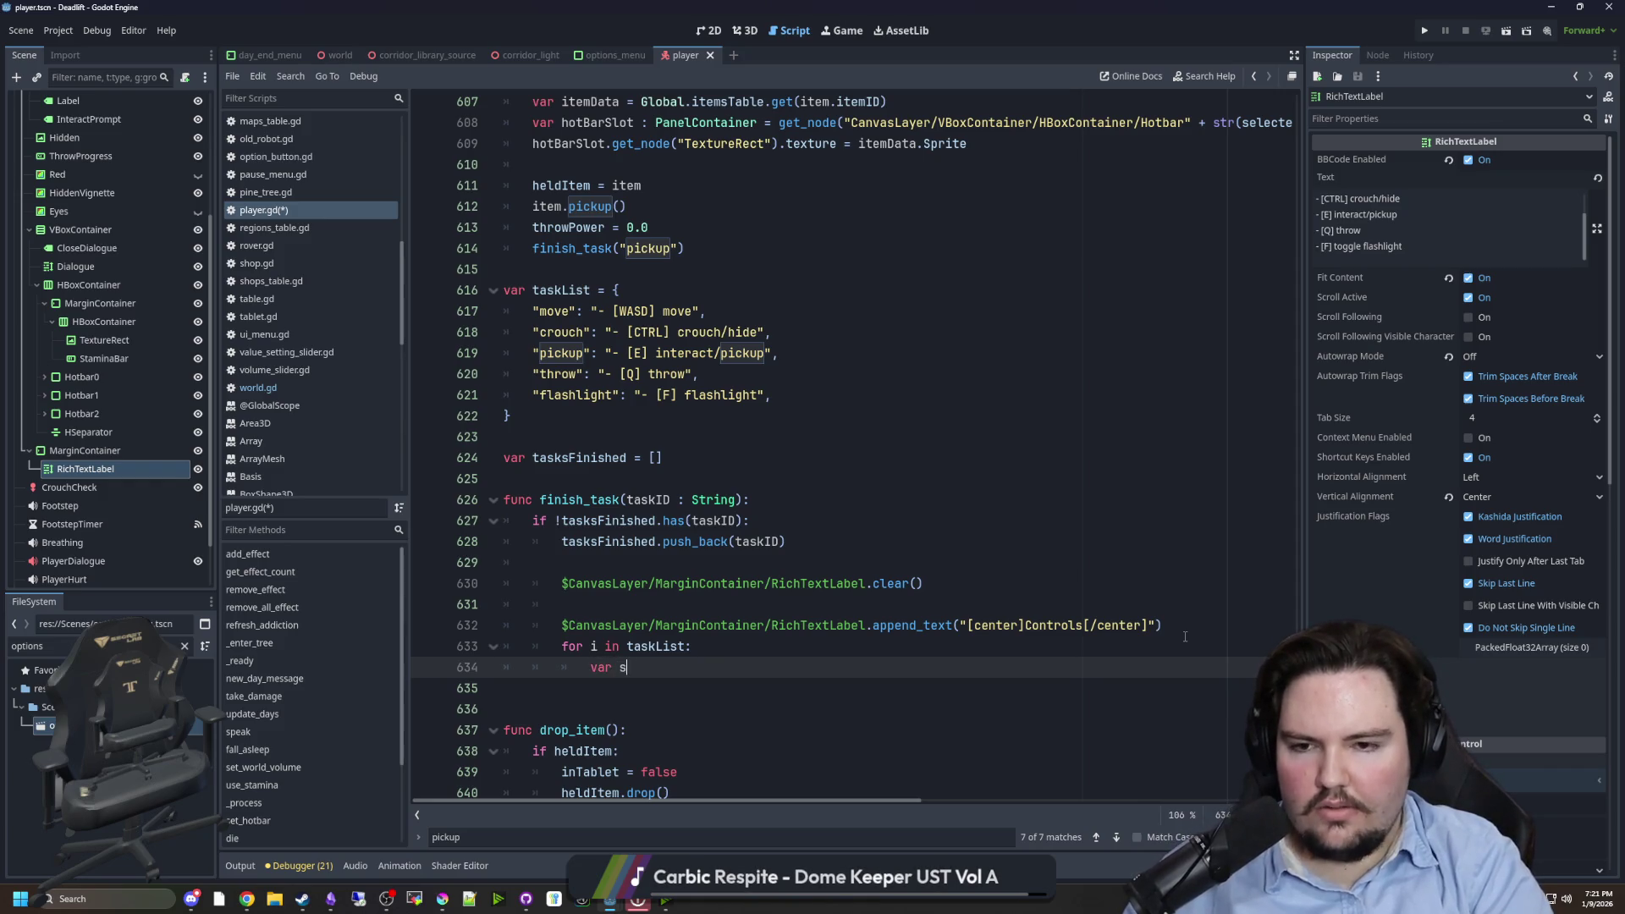
{"action": "type", "text": "tring ="}
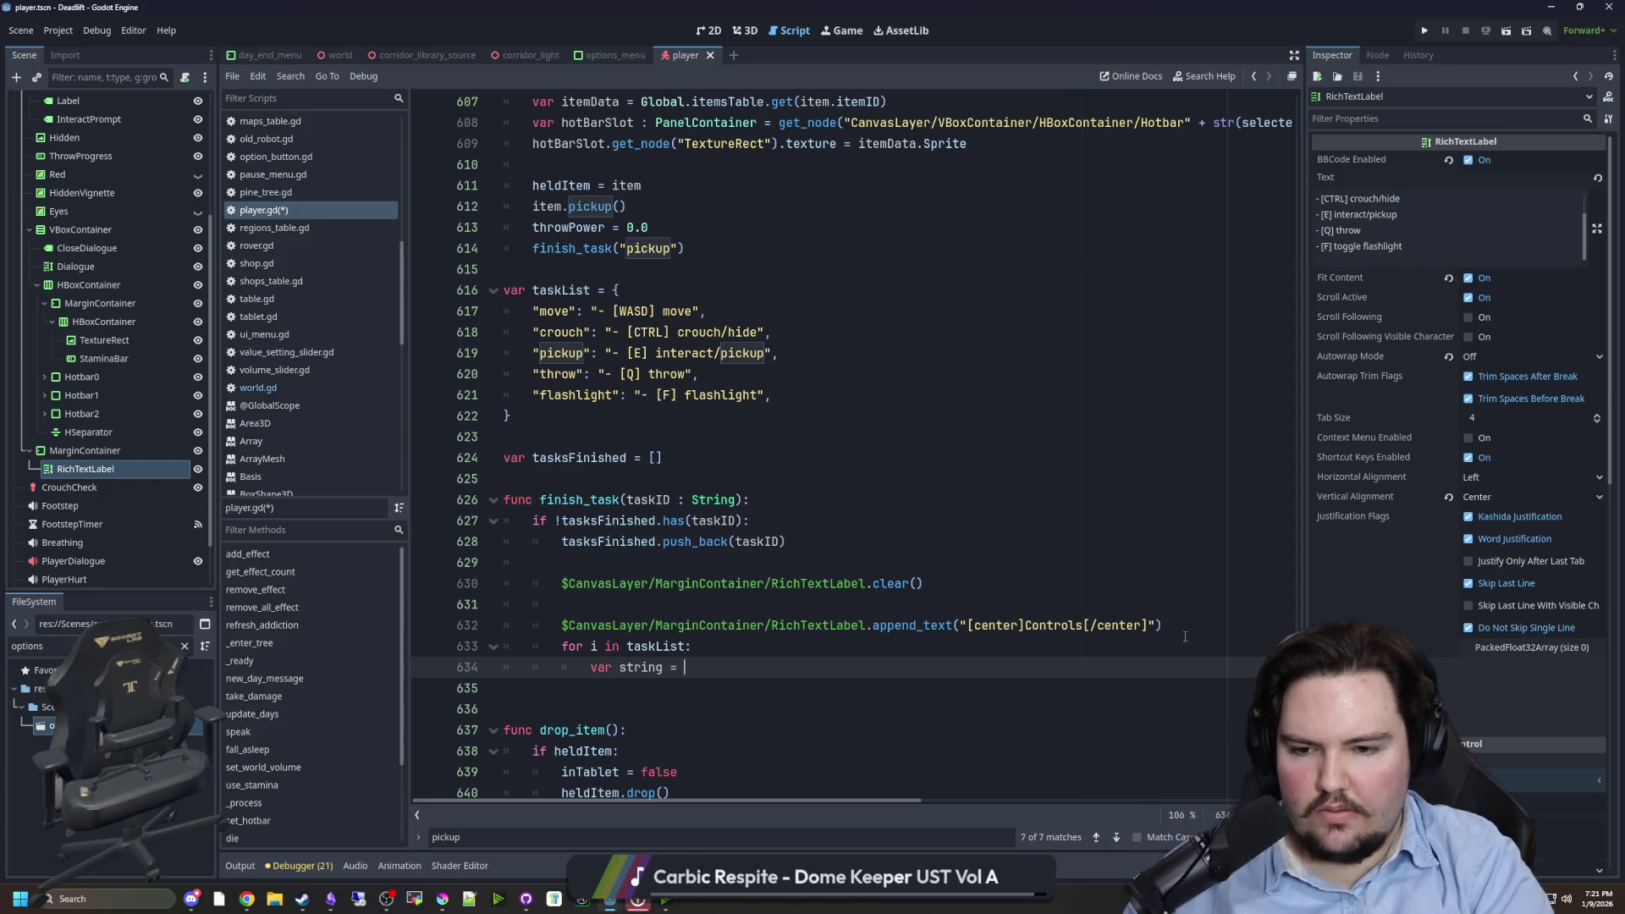
{"action": "key", "text": "BackSpace"}
{"action": "key", "text": "BackSpace"}
{"action": "key", "text": "BackSpace"}
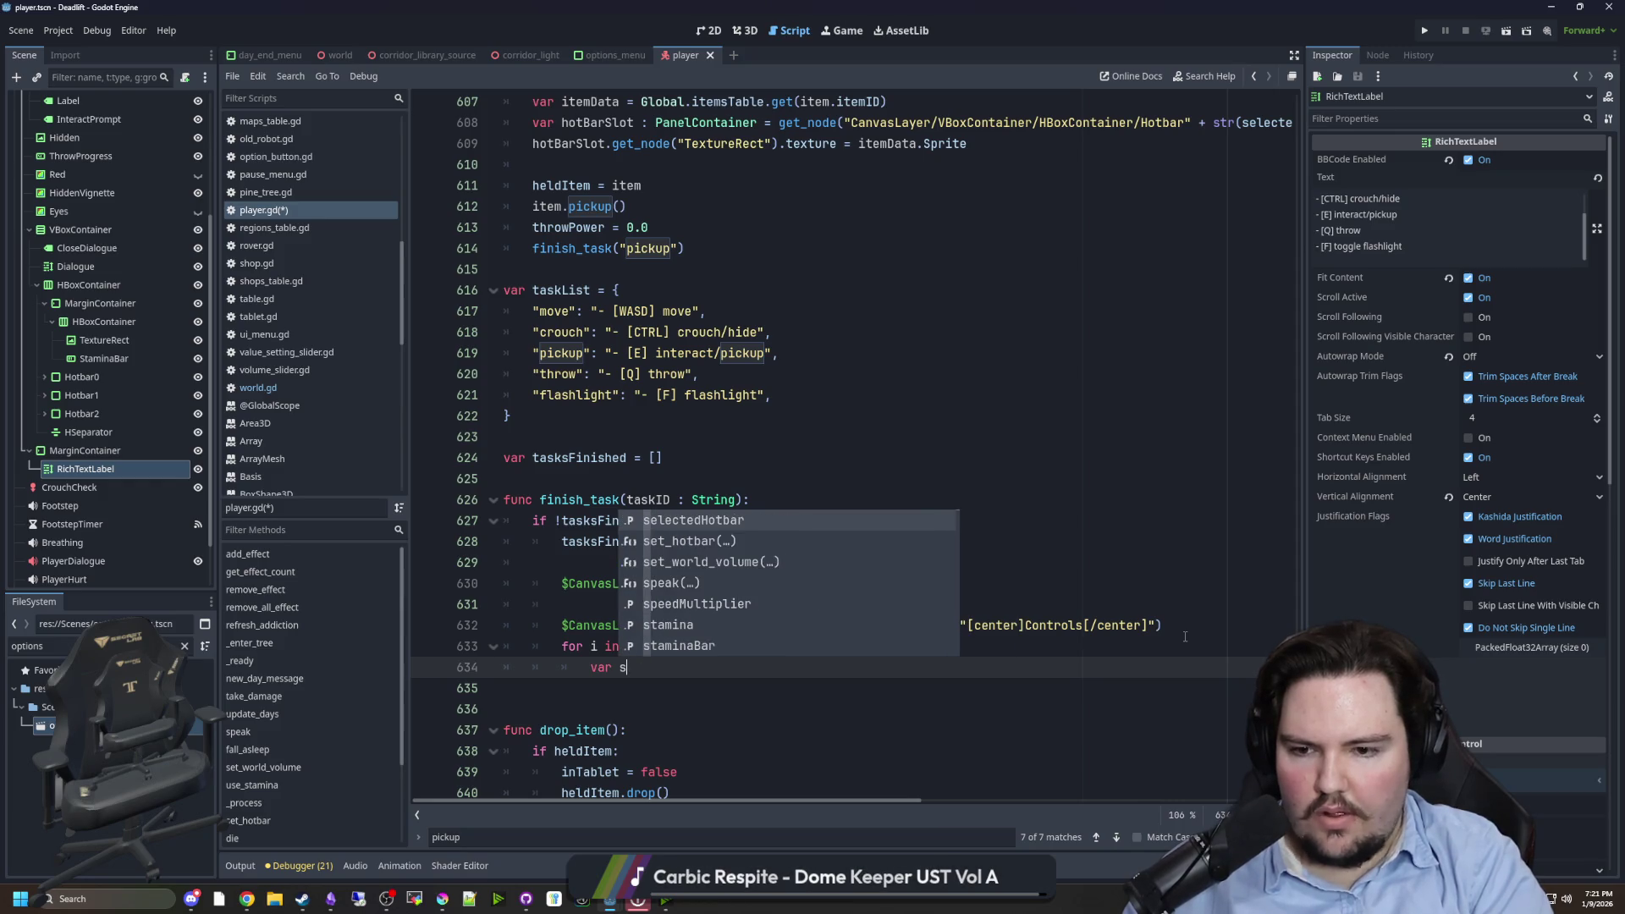
{"action": "type", "text": "ri"}
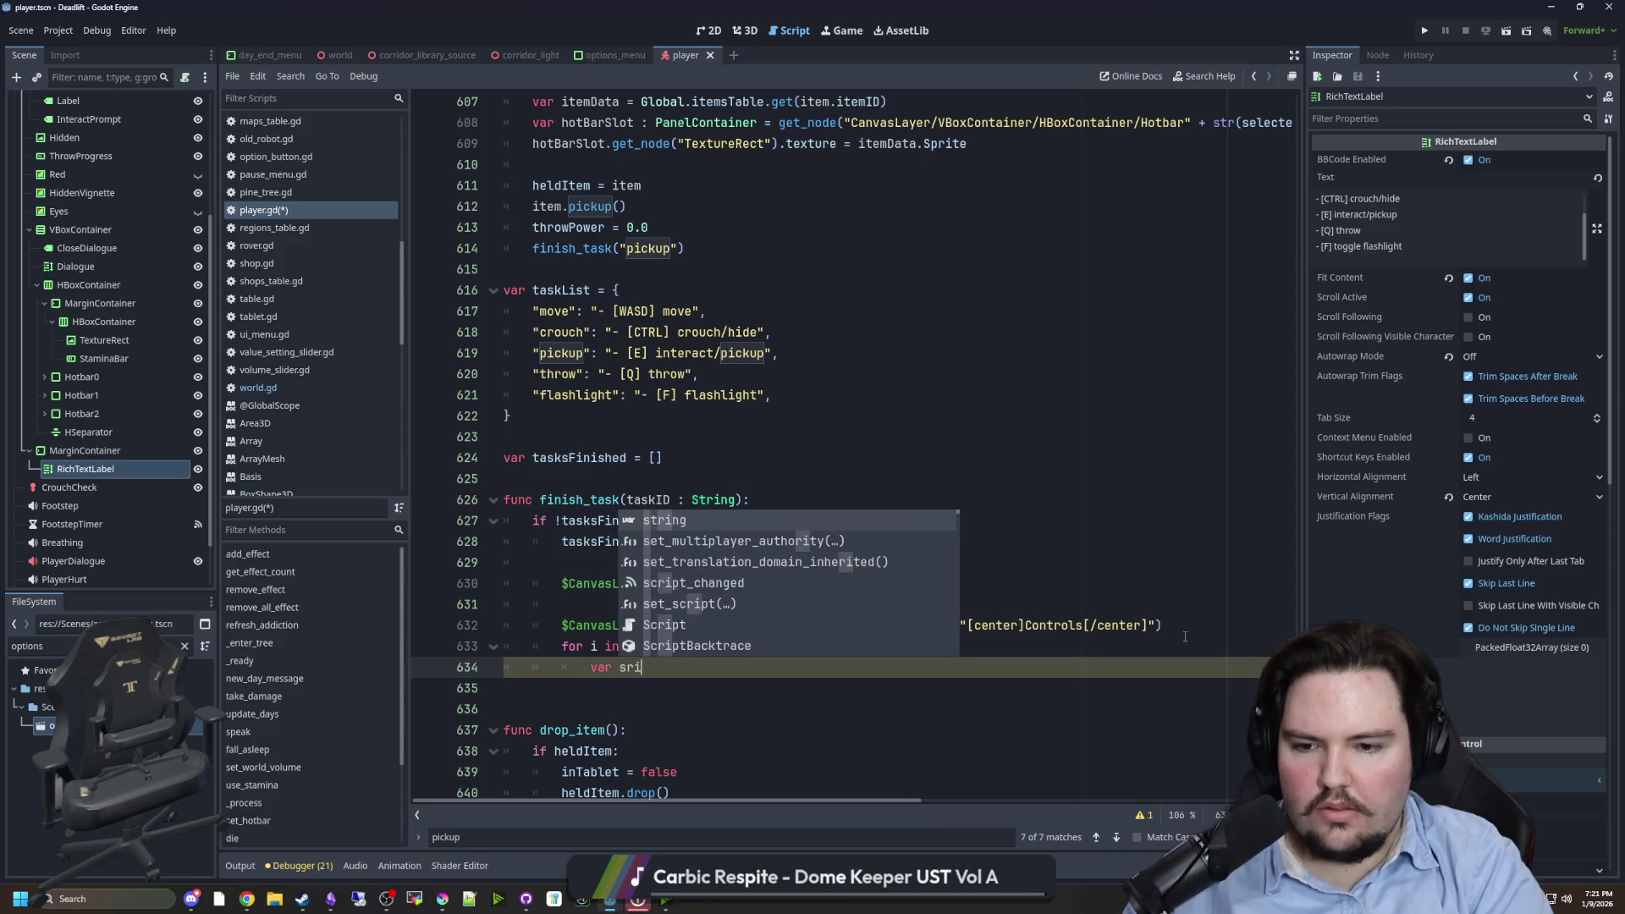
{"action": "key", "text": "BackSpace"}
{"action": "key", "text": "BackSpace"}
{"action": "type", "text": "tring = taskLis"}
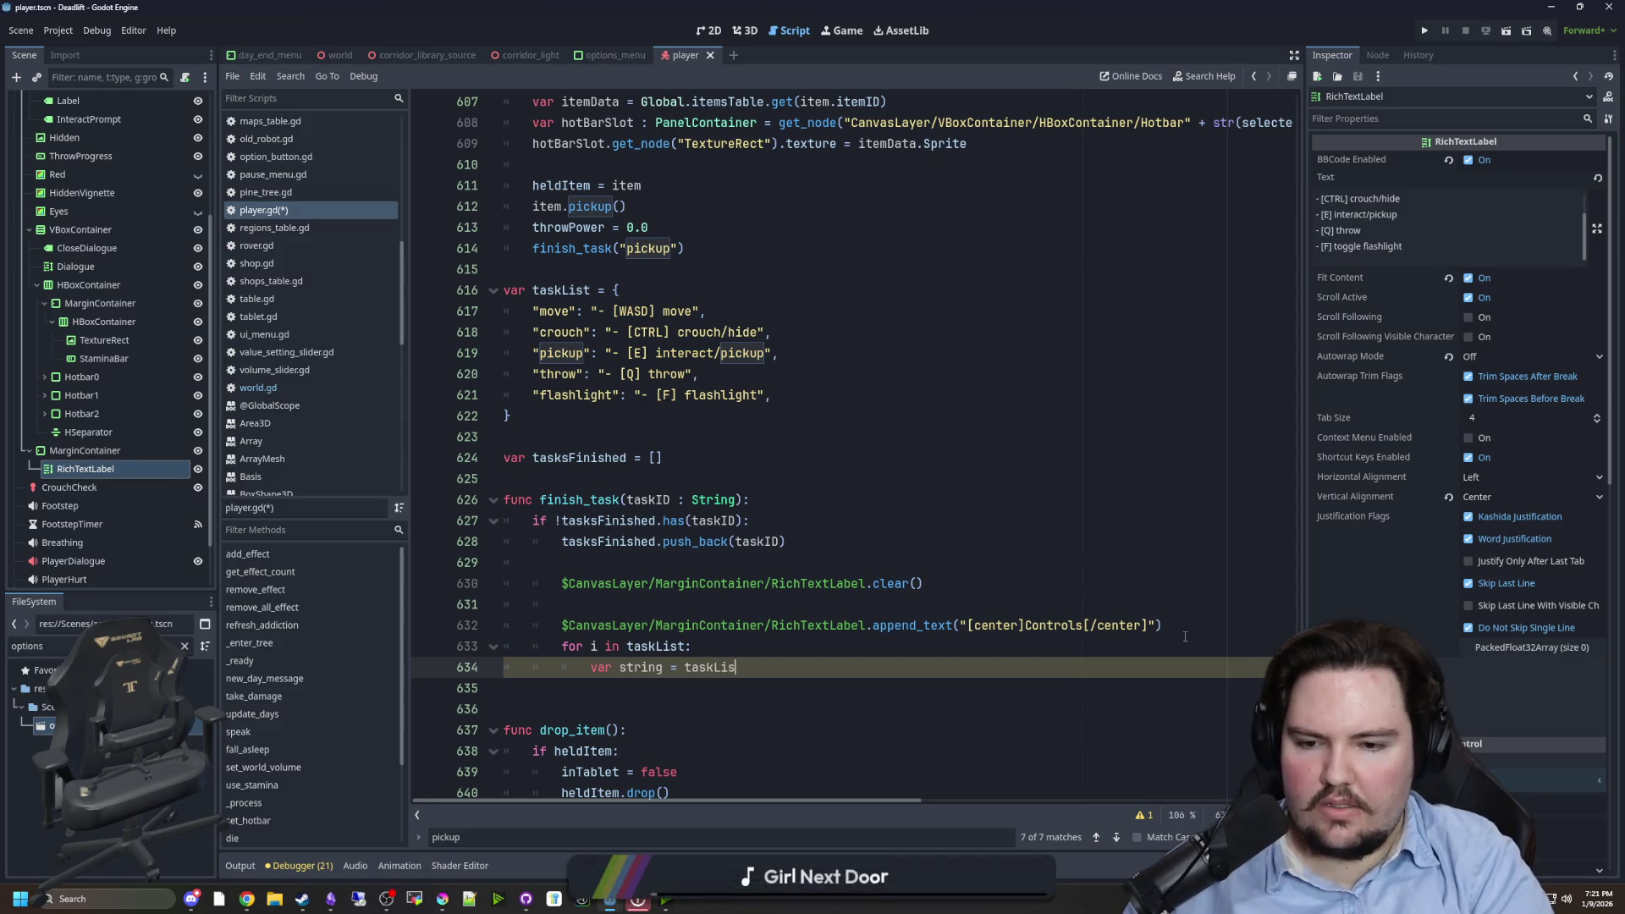
{"action": "type", "text": "t.get(i)"}
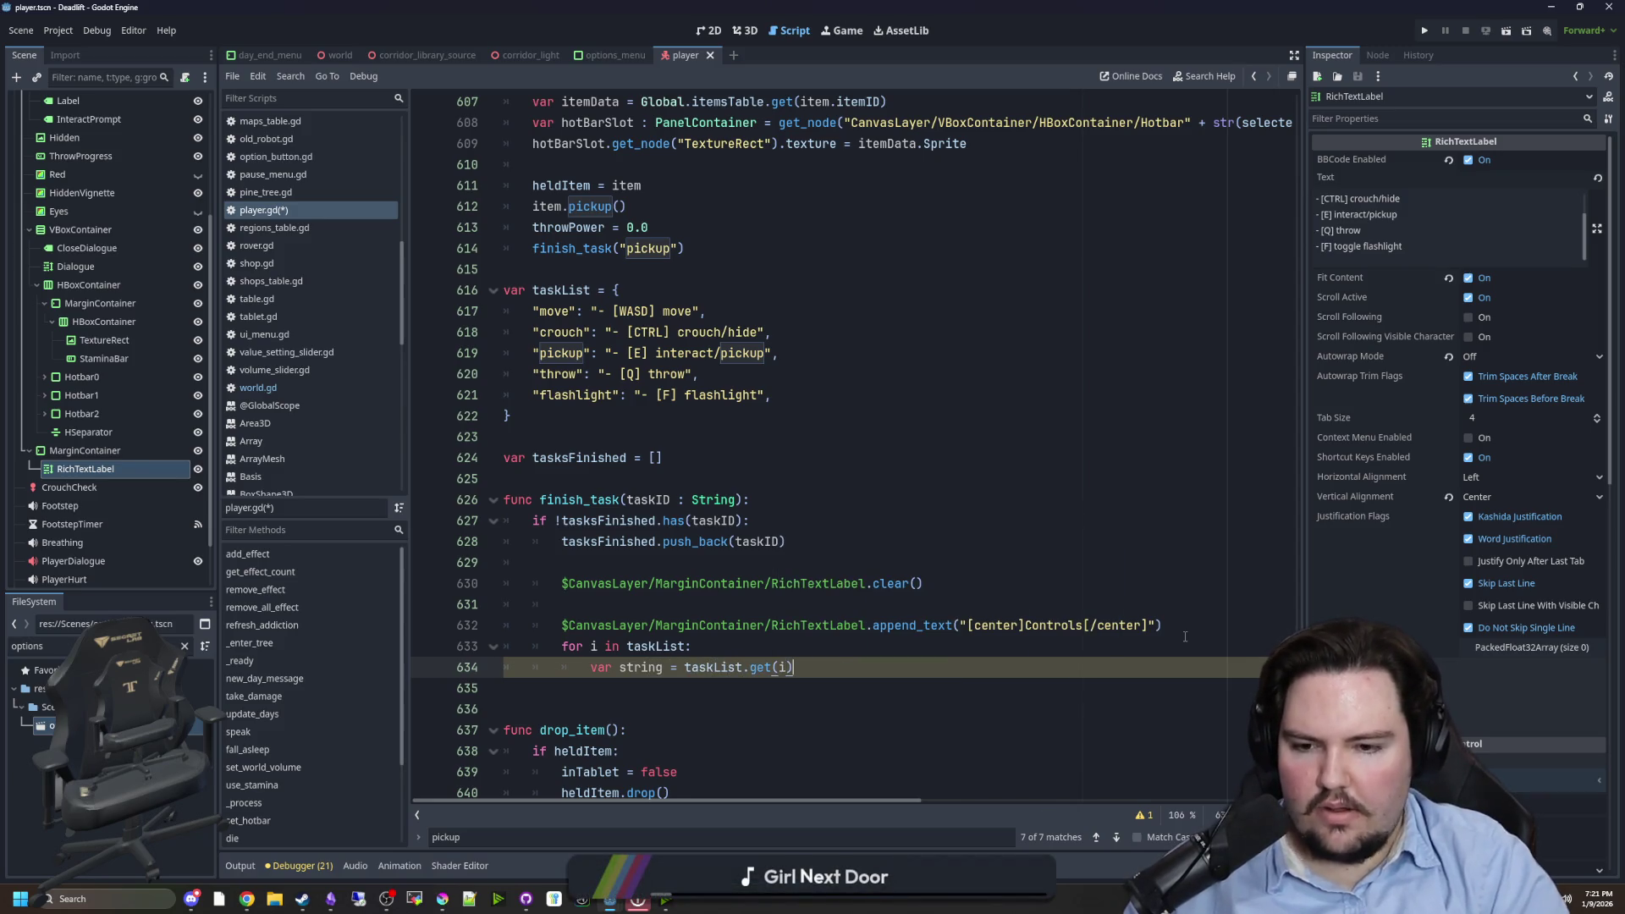
{"action": "key", "text": "Return"}
- Add an if tasksFinished.has(i):/else: branch, pasting the Controls append_text line under else
{"action": "left_click_drag", "start_coordinate": [1165, 626], "coordinate": [562, 625]}
{"action": "key", "text": "ctrl+c"}
{"action": "left_click", "coordinate": [655, 691]}
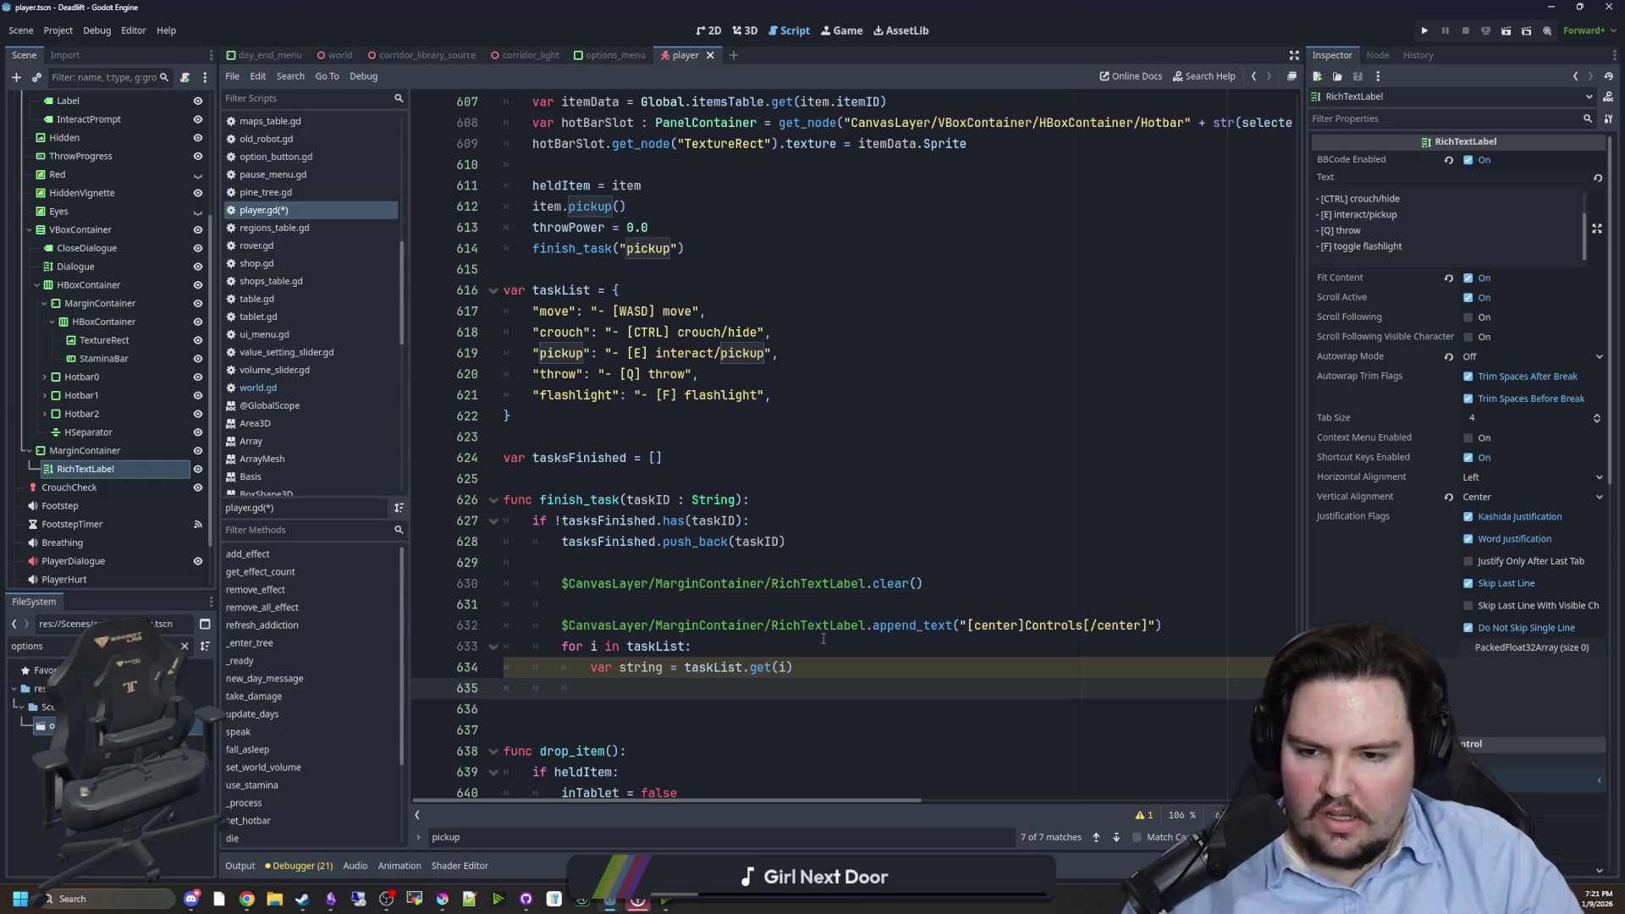
{"action": "type", "text": "if tasksFinish"}
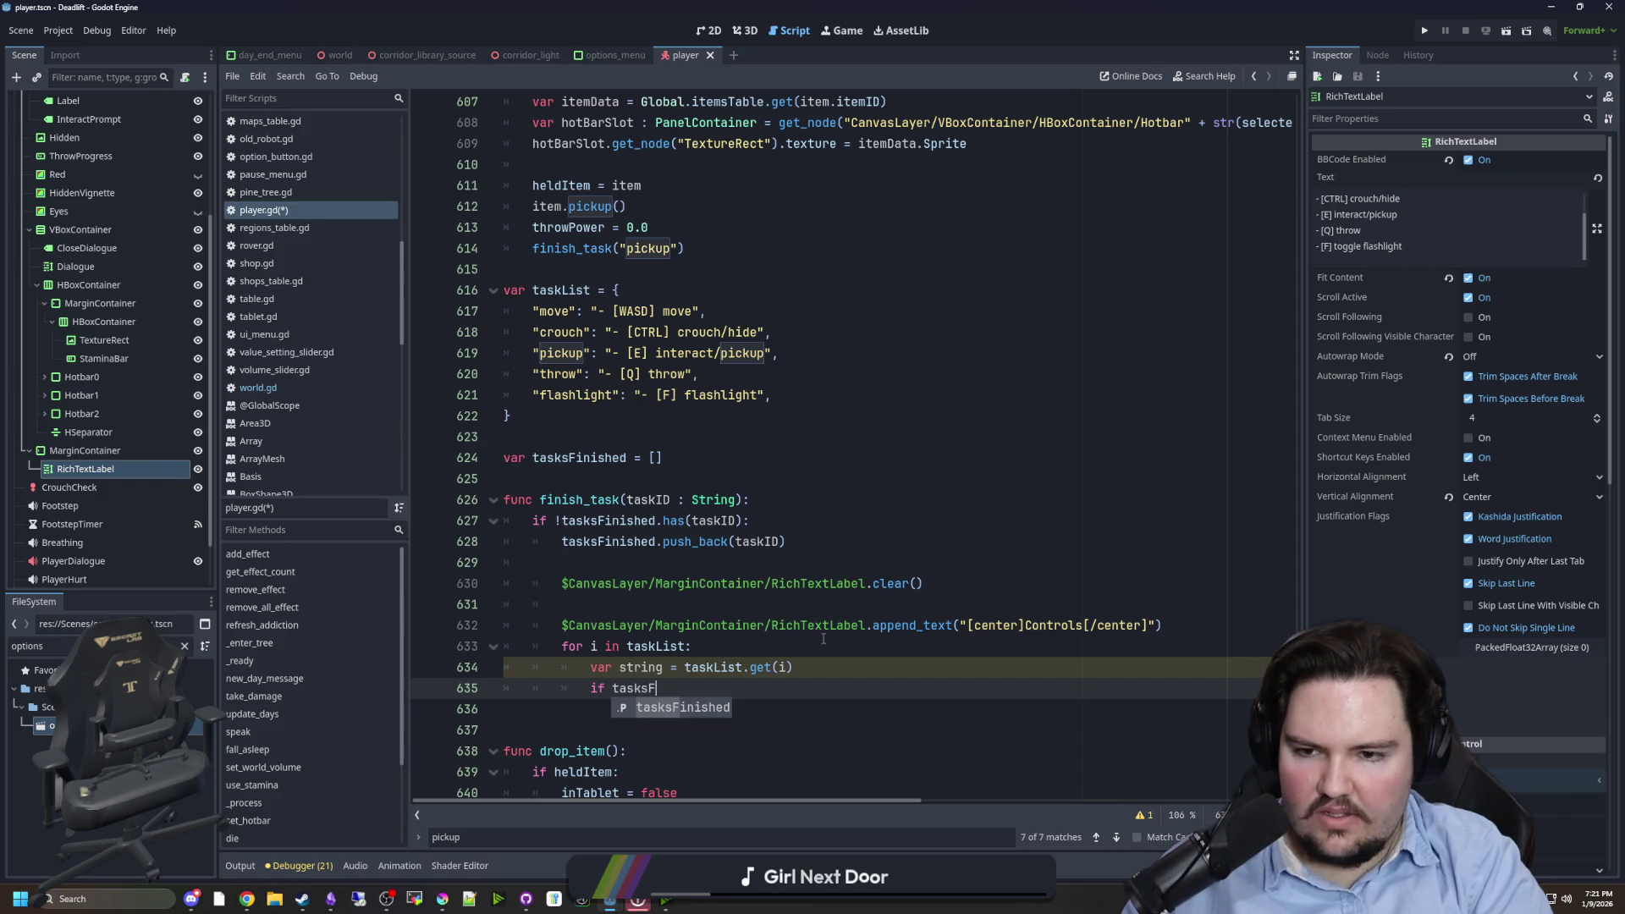
{"action": "key", "text": "Return"}
{"action": "type", "text": ".has(i):"}
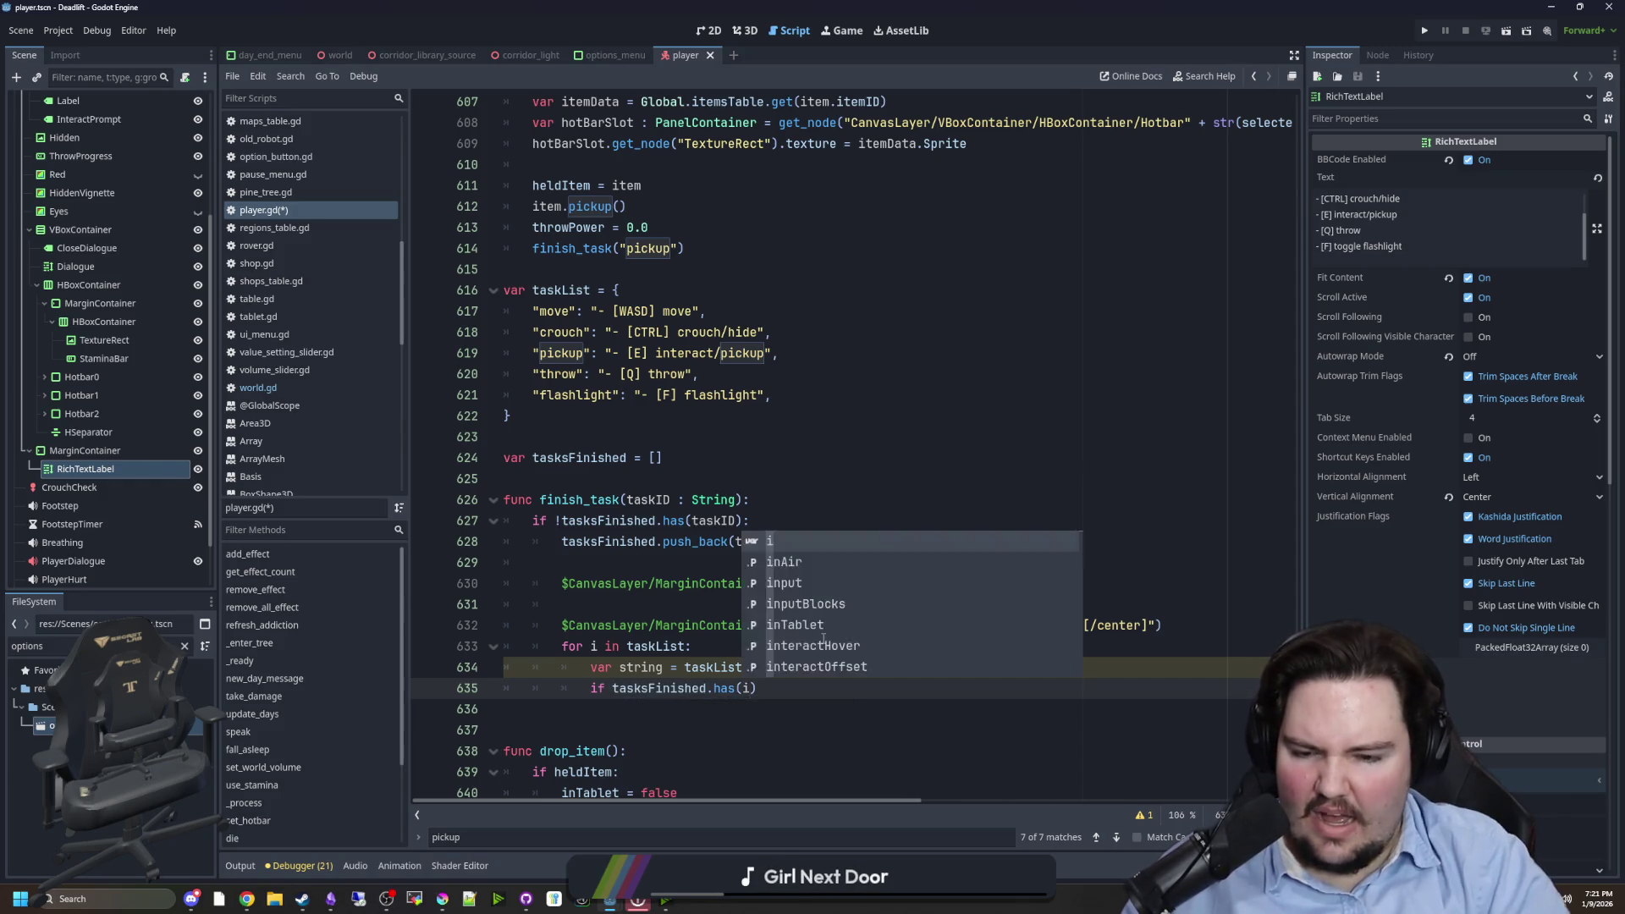
{"action": "key", "text": "Return"}
{"action": "key", "text": "Return"}
{"action": "key", "text": "Return"}
{"action": "key", "text": "BackSpace"}
{"action": "type", "text": "else:"}
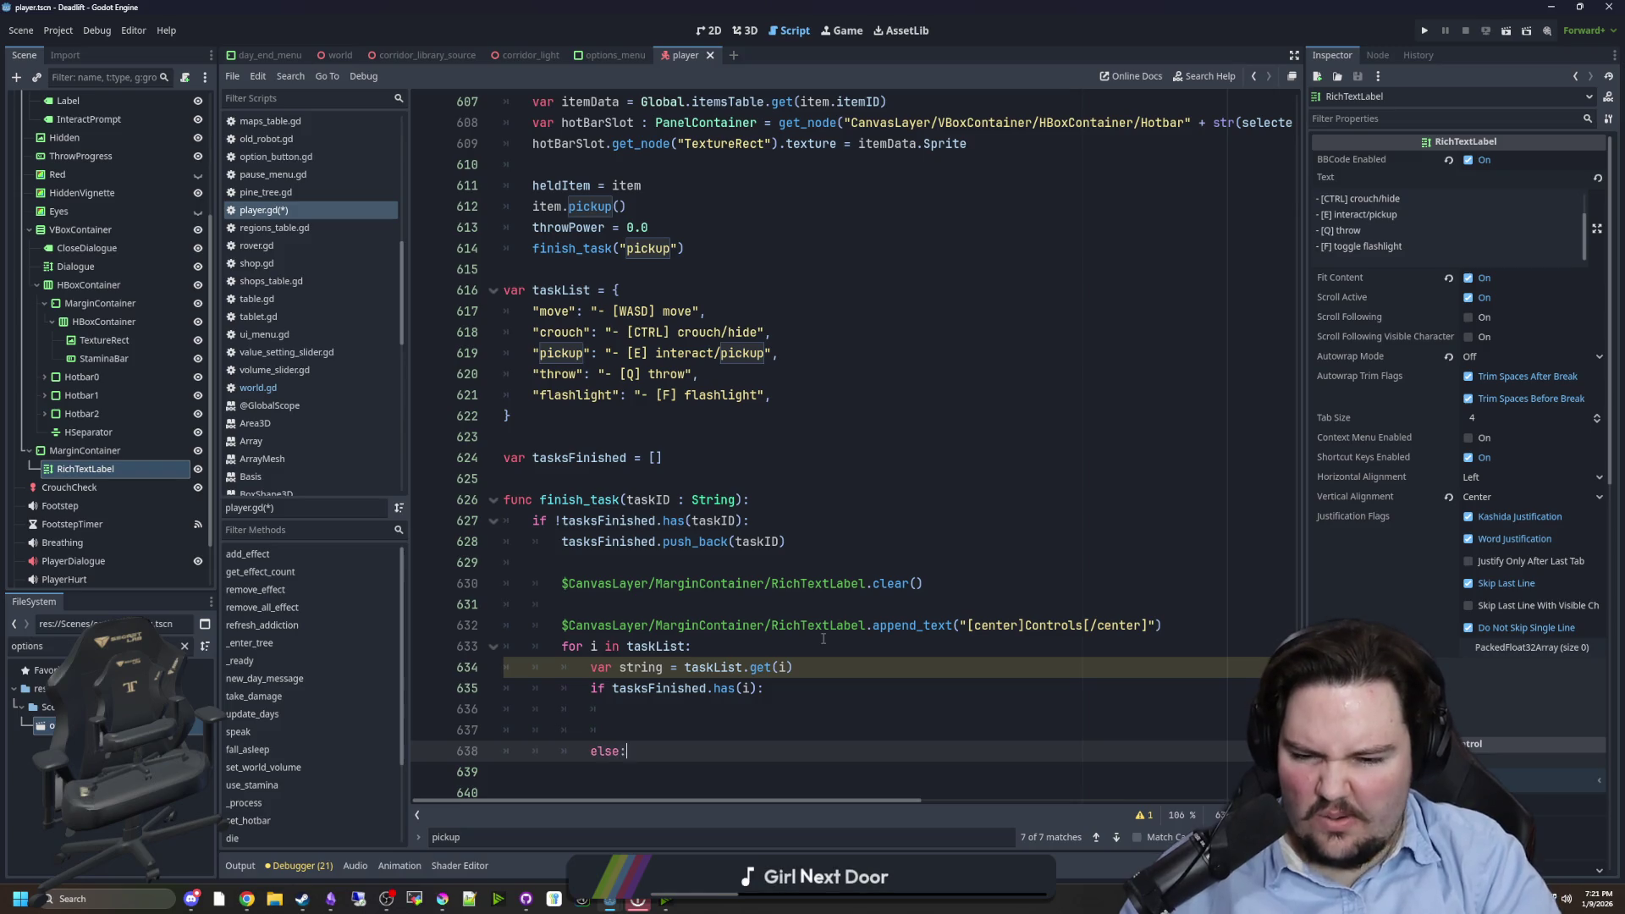
{"action": "key", "text": "Return"}
{"action": "key", "text": "ctrl+v"}
- Make both branches call append_text(string), removing the leftover empty line
{"action": "scroll", "coordinate": [874, 656], "scroll_direction": "down", "scroll_amount": 2}
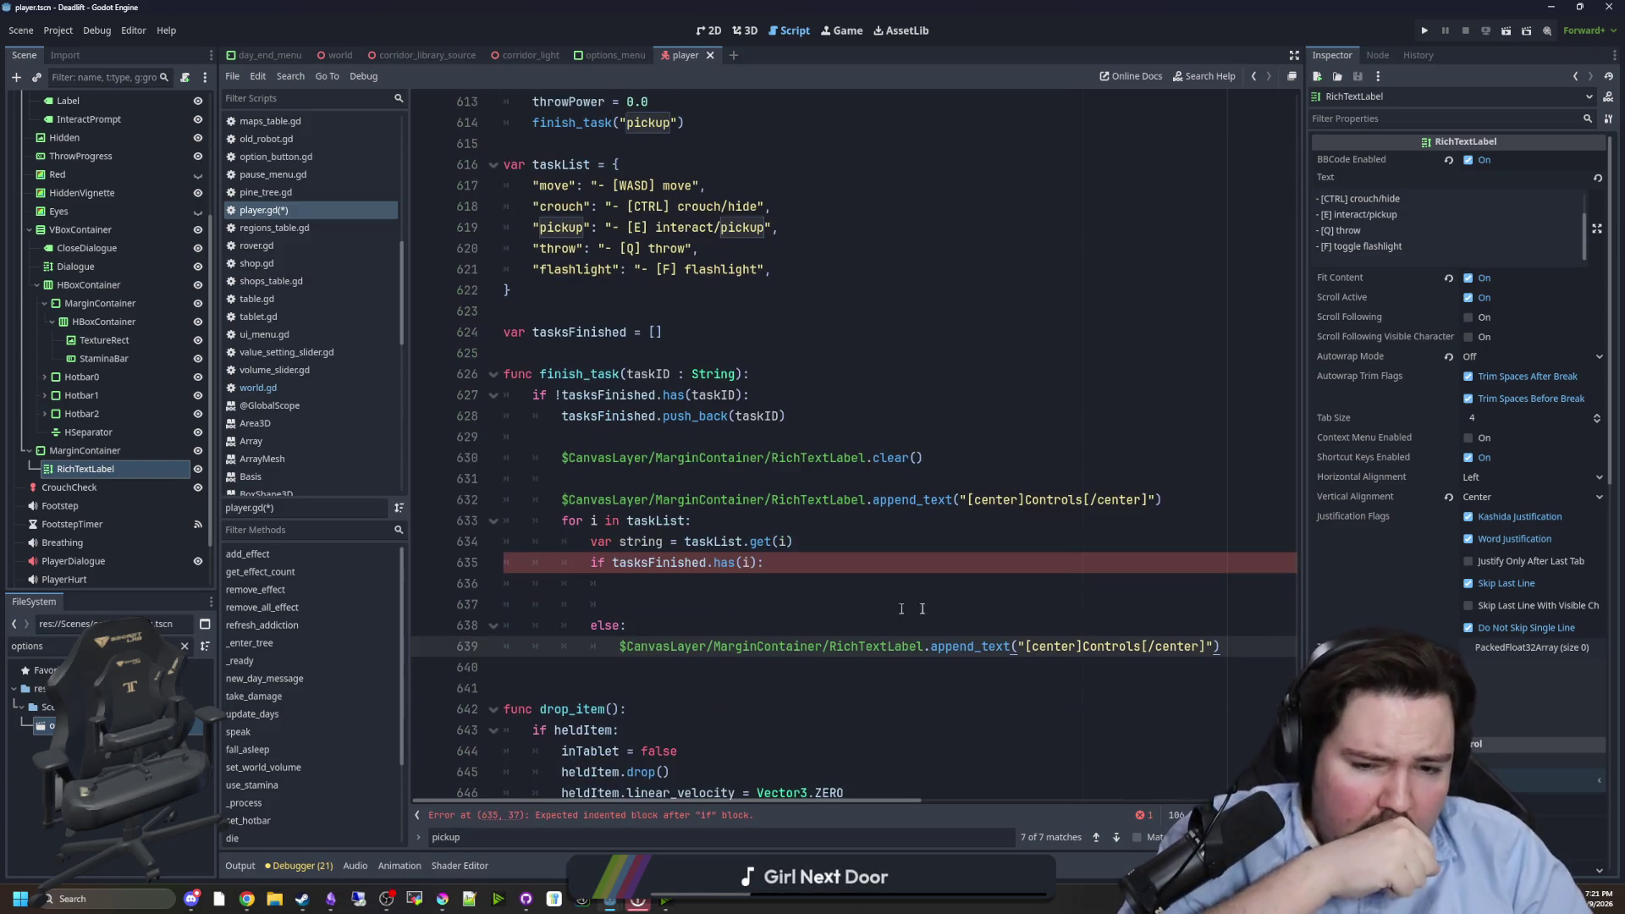
{"action": "key", "text": "Down"}
{"action": "left_click", "coordinate": [1208, 646]}
{"action": "left_click_drag", "start_coordinate": [1212, 646], "coordinate": [1018, 646]}
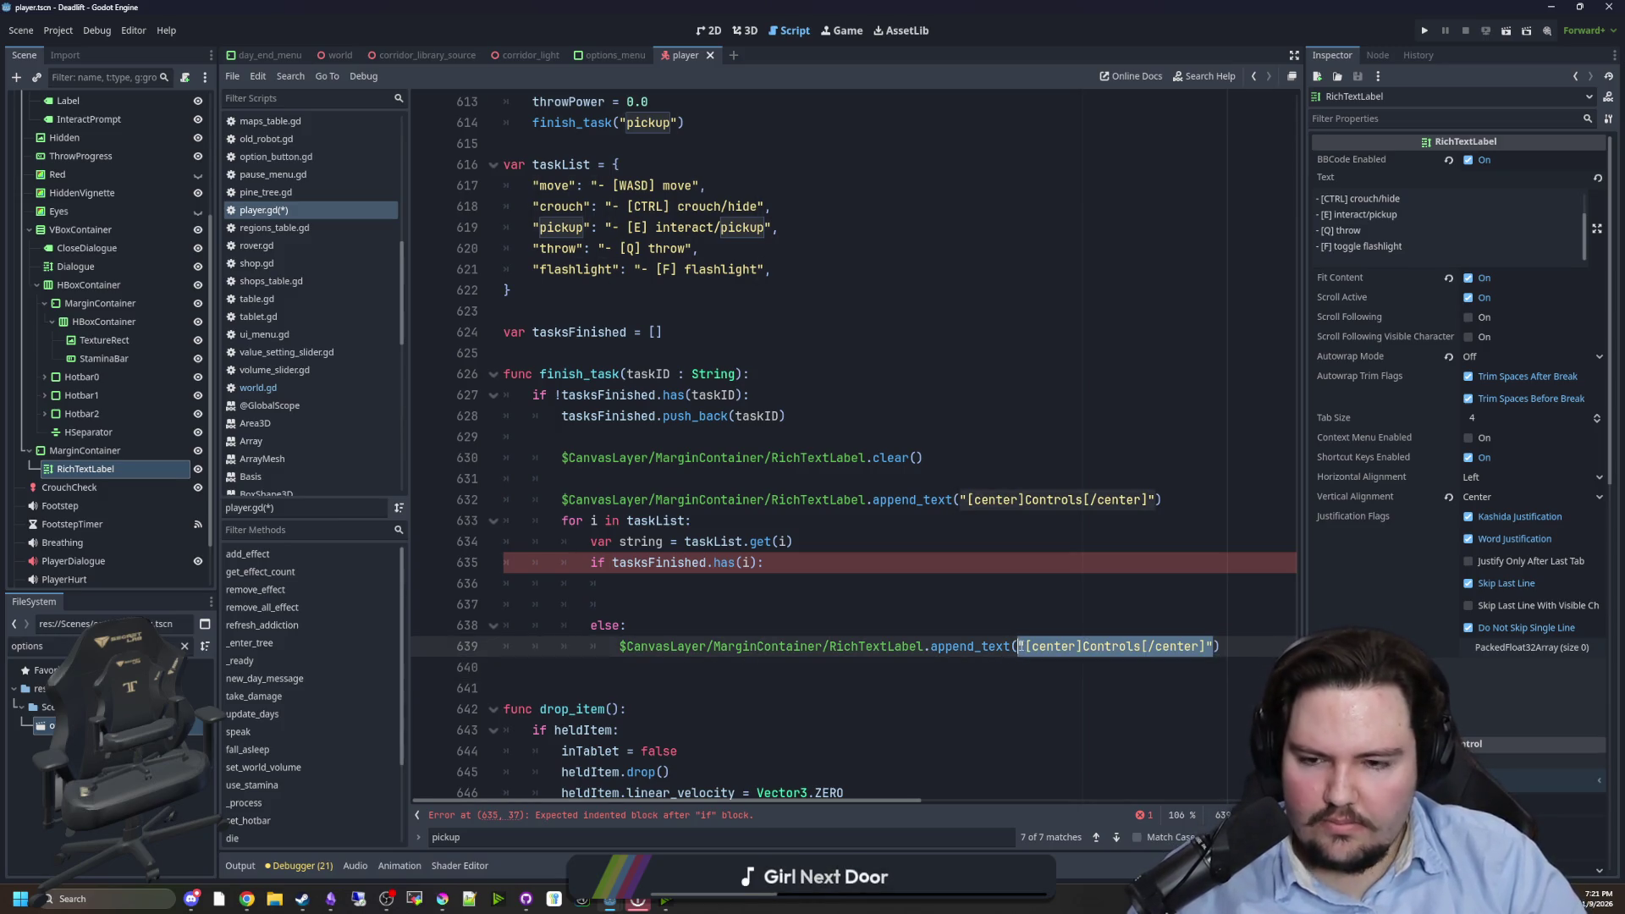
{"action": "type", "text": "string"}
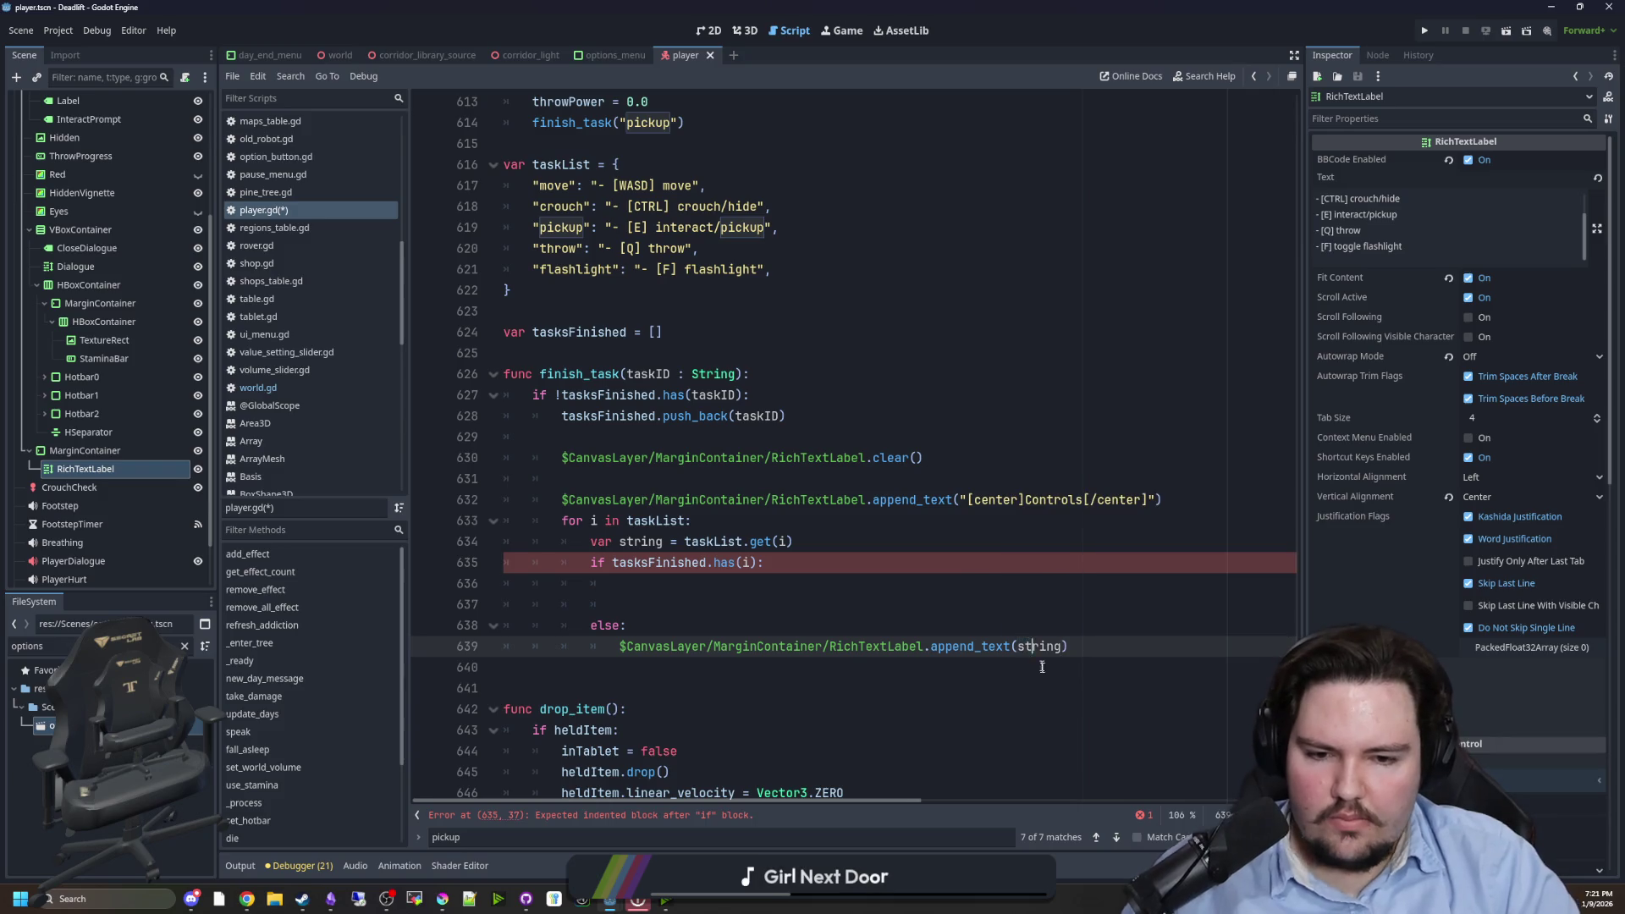
{"action": "left_click_drag", "start_coordinate": [1068, 646], "coordinate": [619, 646]}
{"action": "key", "text": "ctrl+c"}
{"action": "left_click", "coordinate": [620, 605]}
{"action": "key", "text": "ctrl+v"}
{"action": "left_click", "coordinate": [640, 581]}
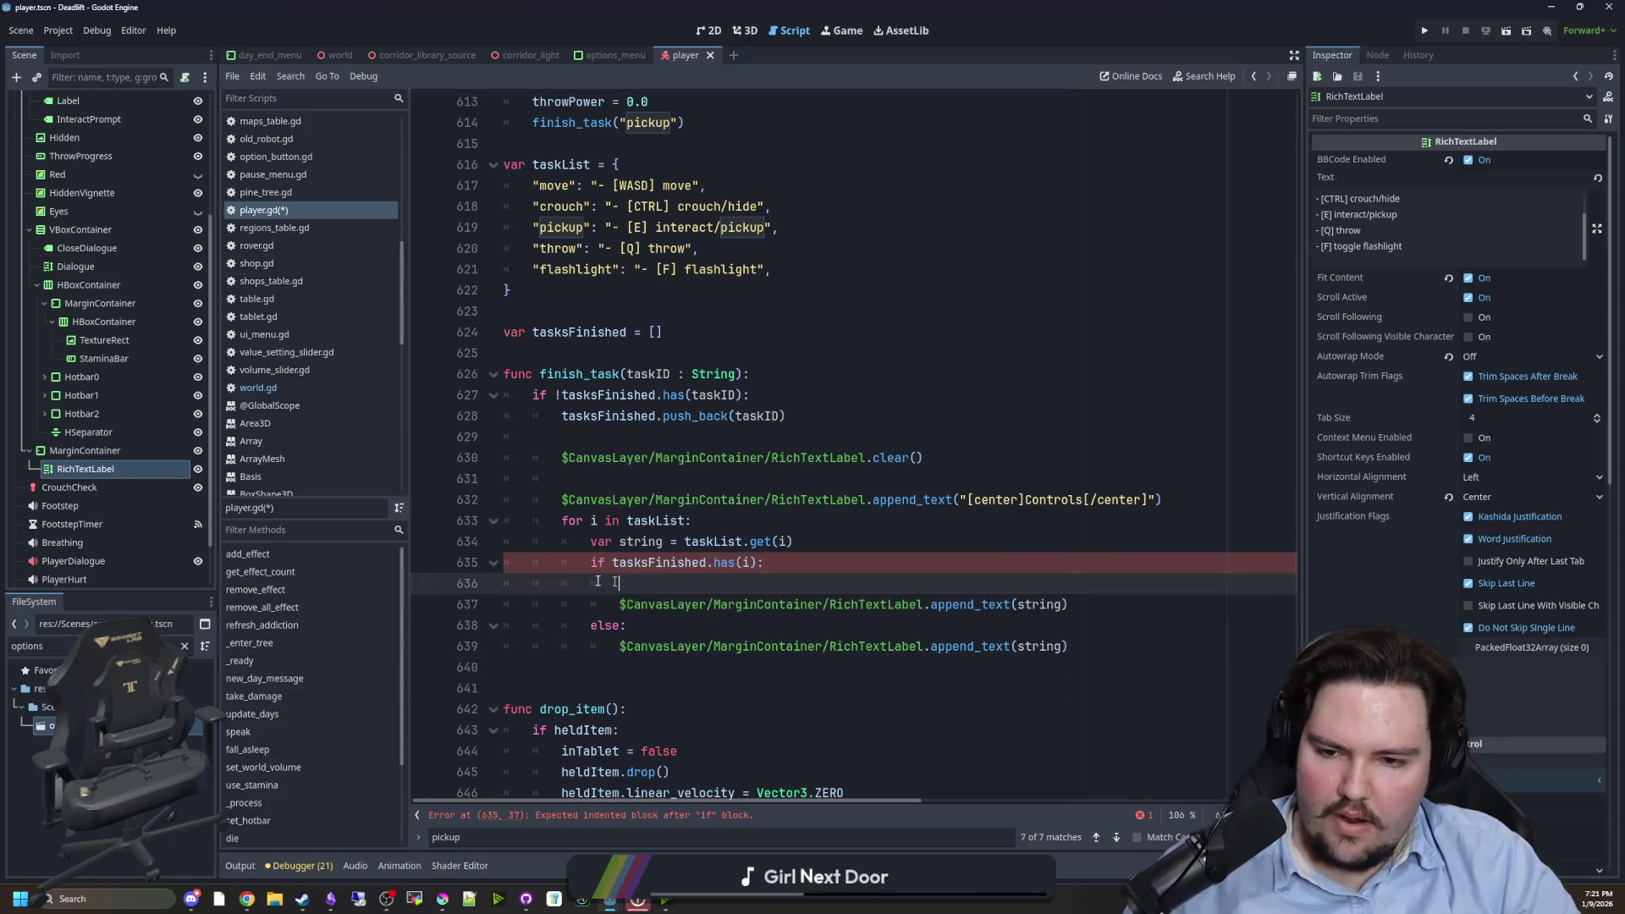
{"action": "key", "text": "BackSpace"}
{"action": "key", "text": "BackSpace"}
{"action": "key", "text": "BackSpace"}
- Prefix the finished branch's argument with "[]" + so it reads append_text("[]" + string)
{"action": "left_click", "coordinate": [912, 542]}
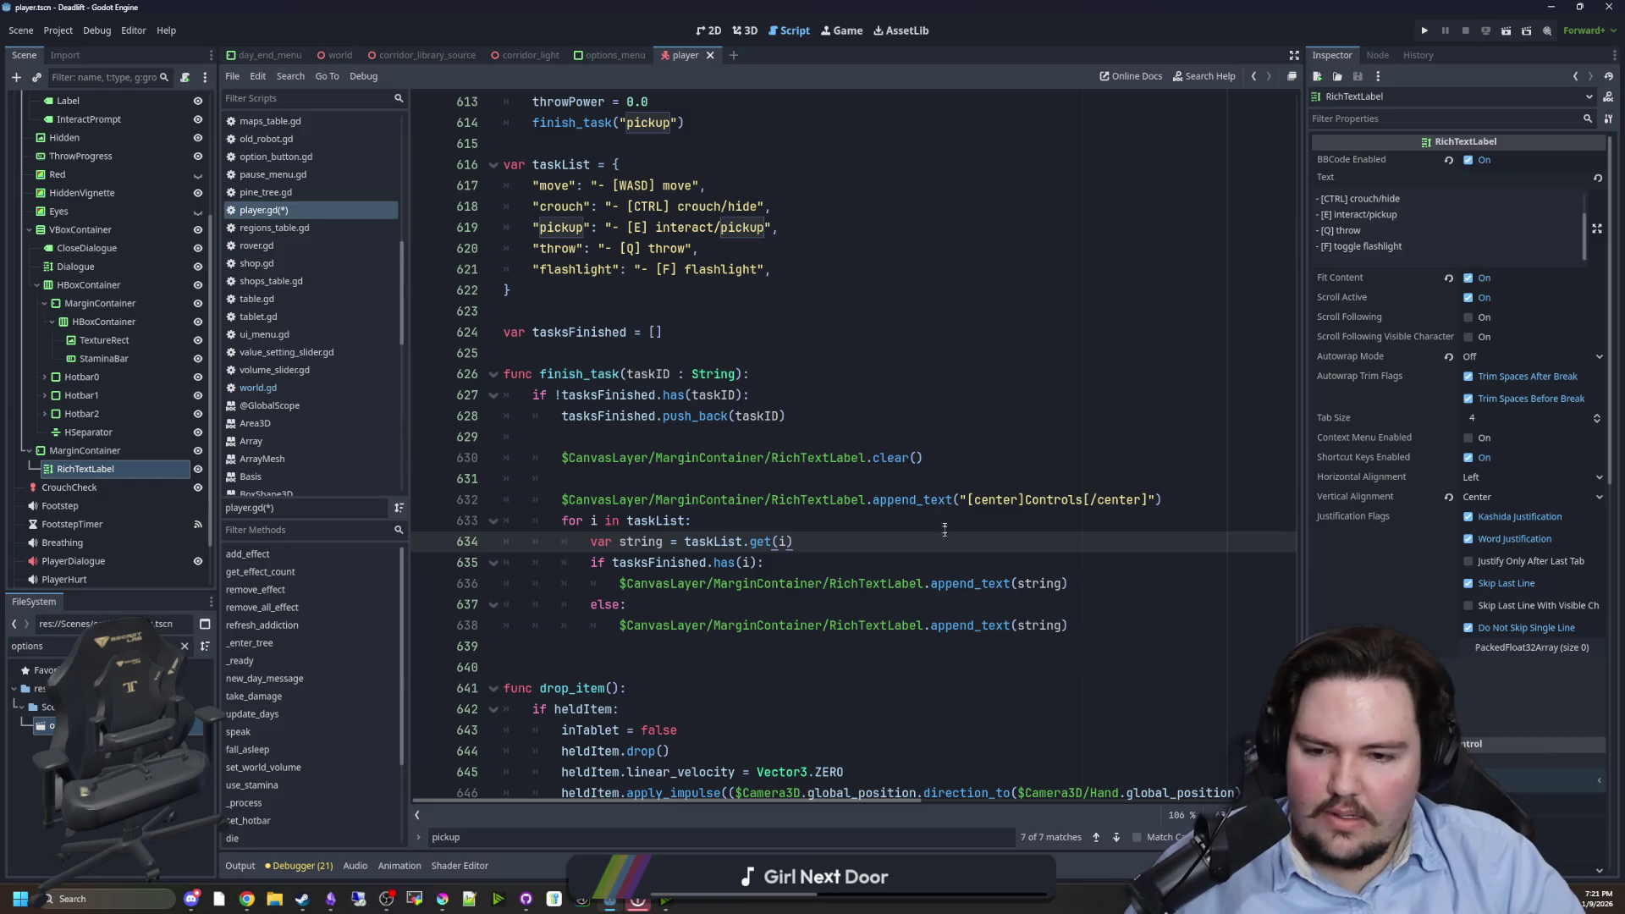
{"action": "left_click", "coordinate": [1020, 583]}
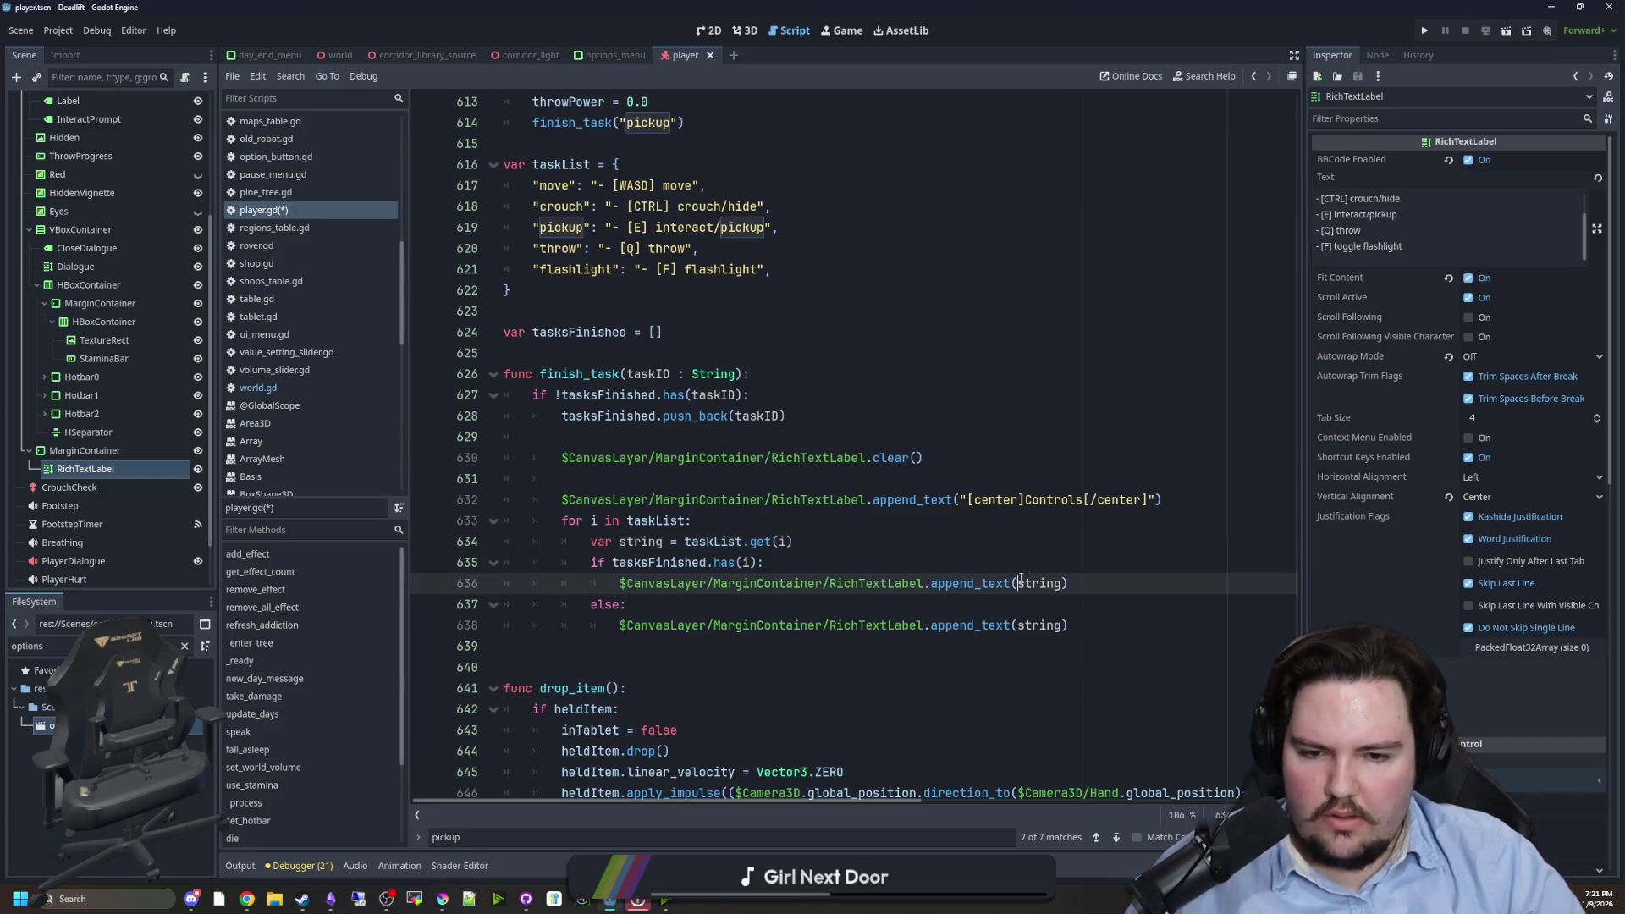
{"action": "type", "text": "["}
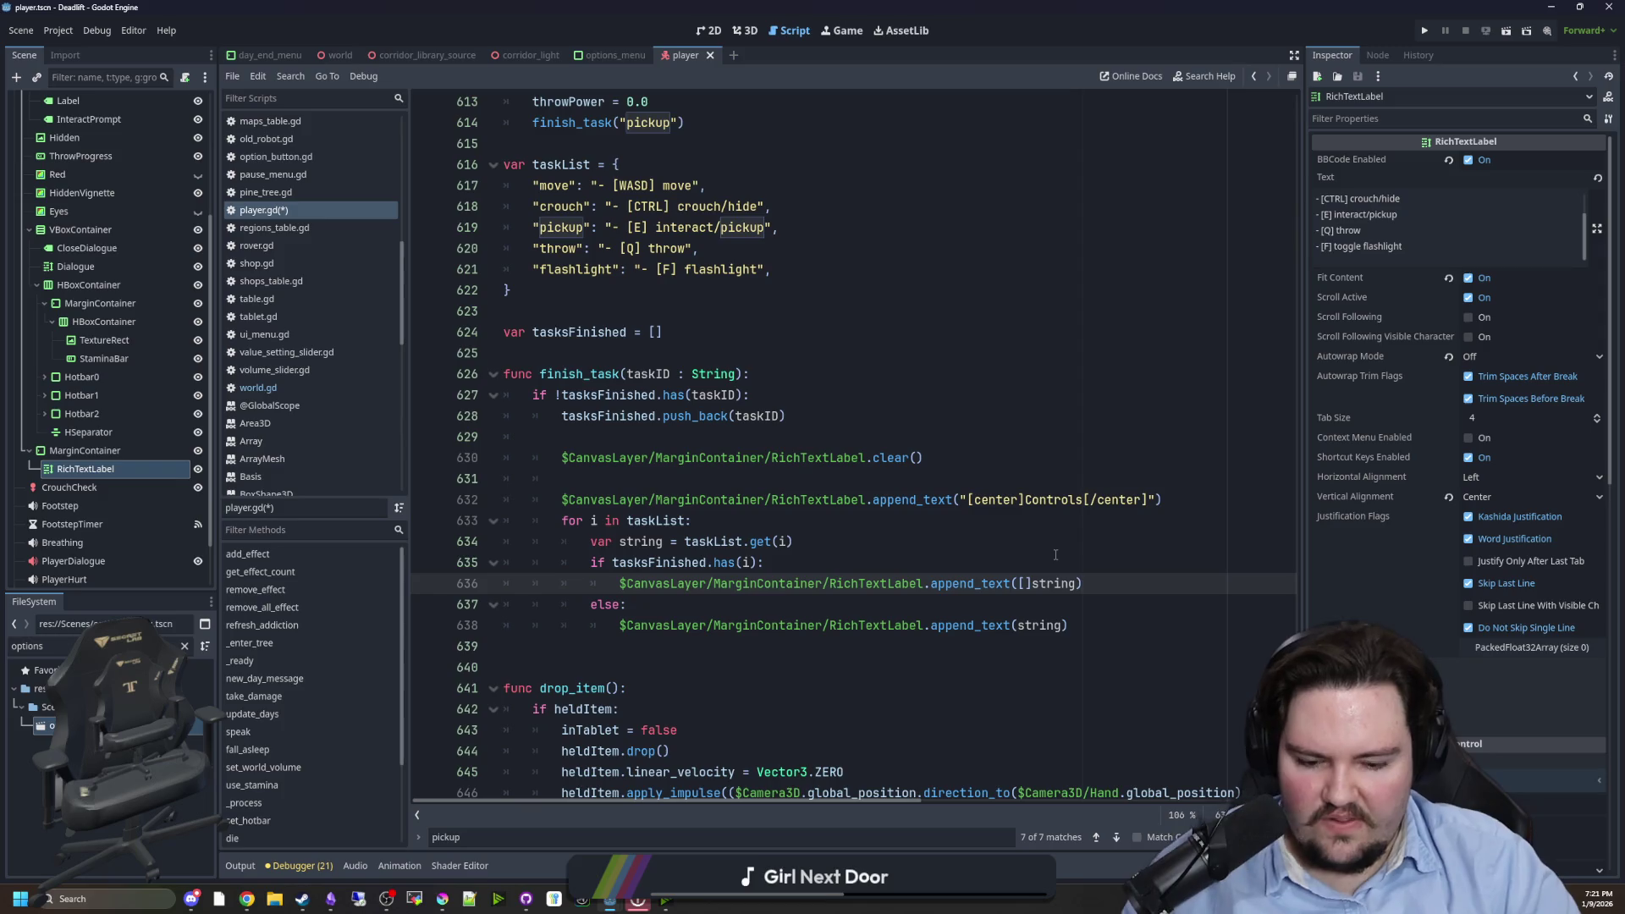
{"action": "key", "text": "Right"}
{"action": "type", "text": "+"}
{"action": "key", "text": "Left"}
{"action": "key", "text": "Left"}
{"action": "key", "text": "Left"}
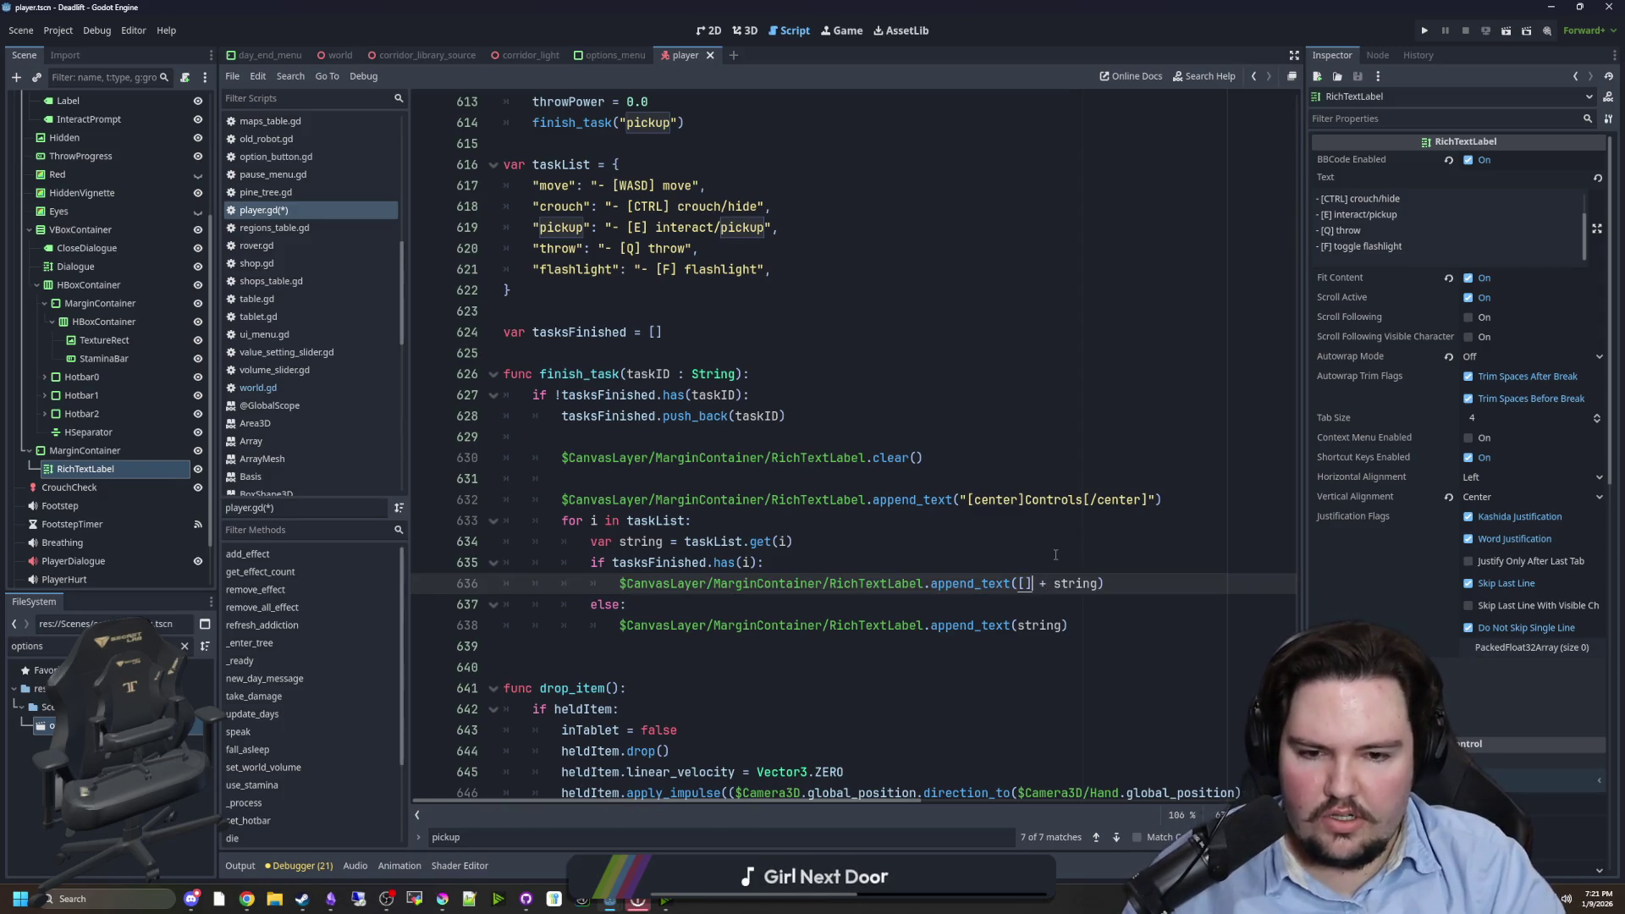
{"action": "type", "text": "\"\""}
{"action": "key", "text": "Right"}
{"action": "key", "text": "Left"}
{"action": "key", "text": "BackSpace"}
{"action": "key", "text": "Right"}
{"action": "key", "text": "Right"}
{"action": "type", "text": "\""}
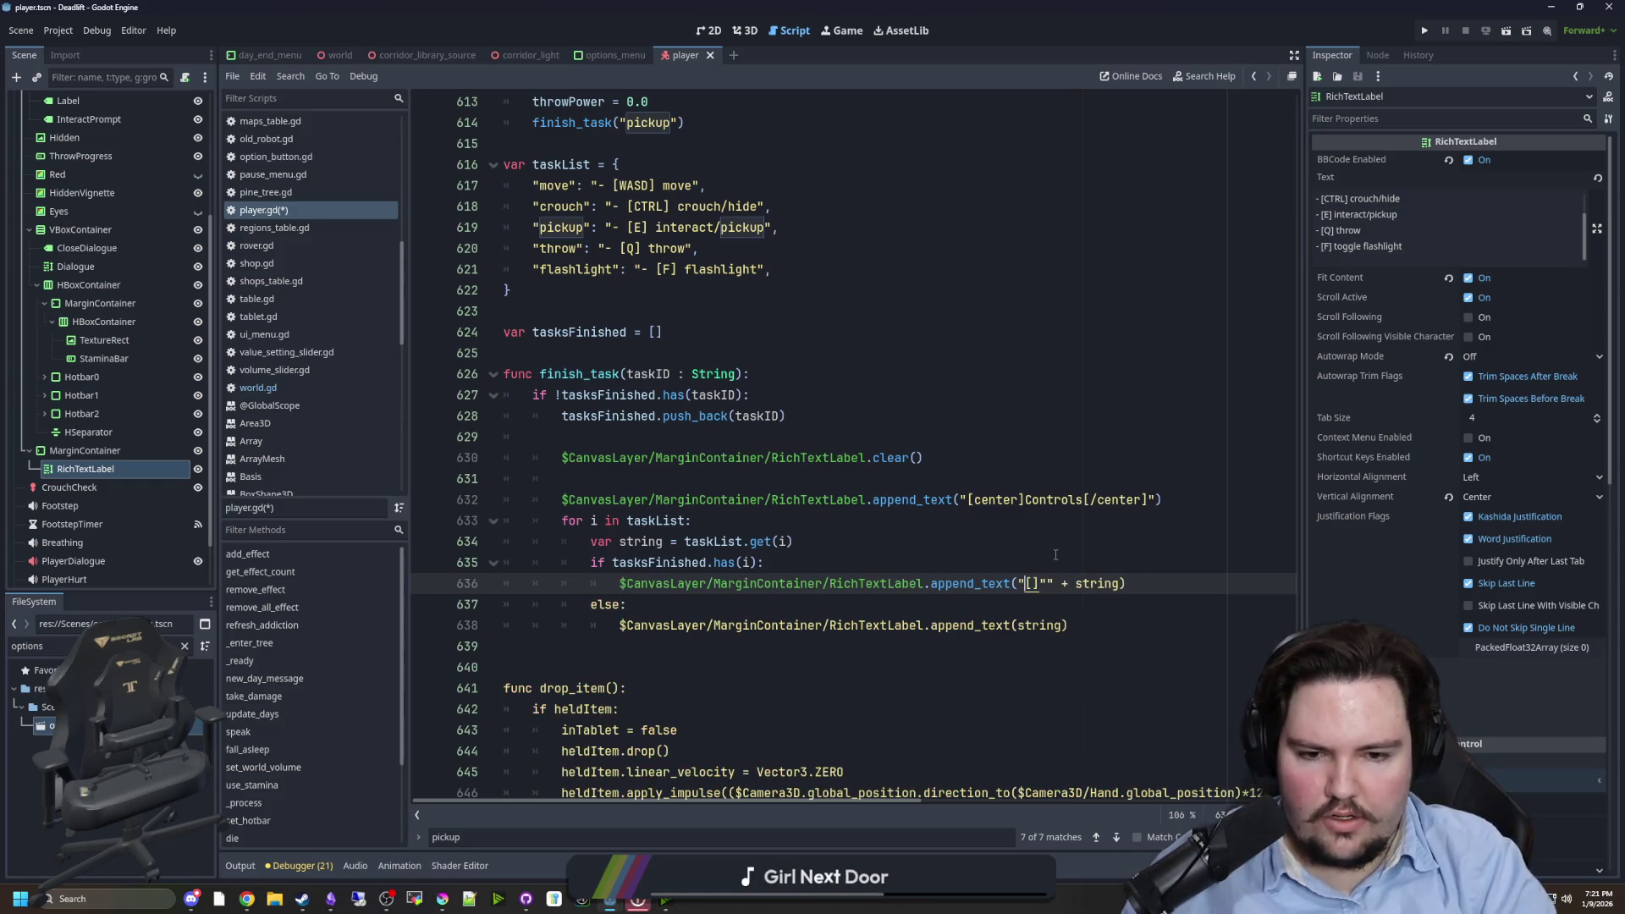
{"action": "key", "text": "BackSpace"}
{"action": "type", "text": "\""}
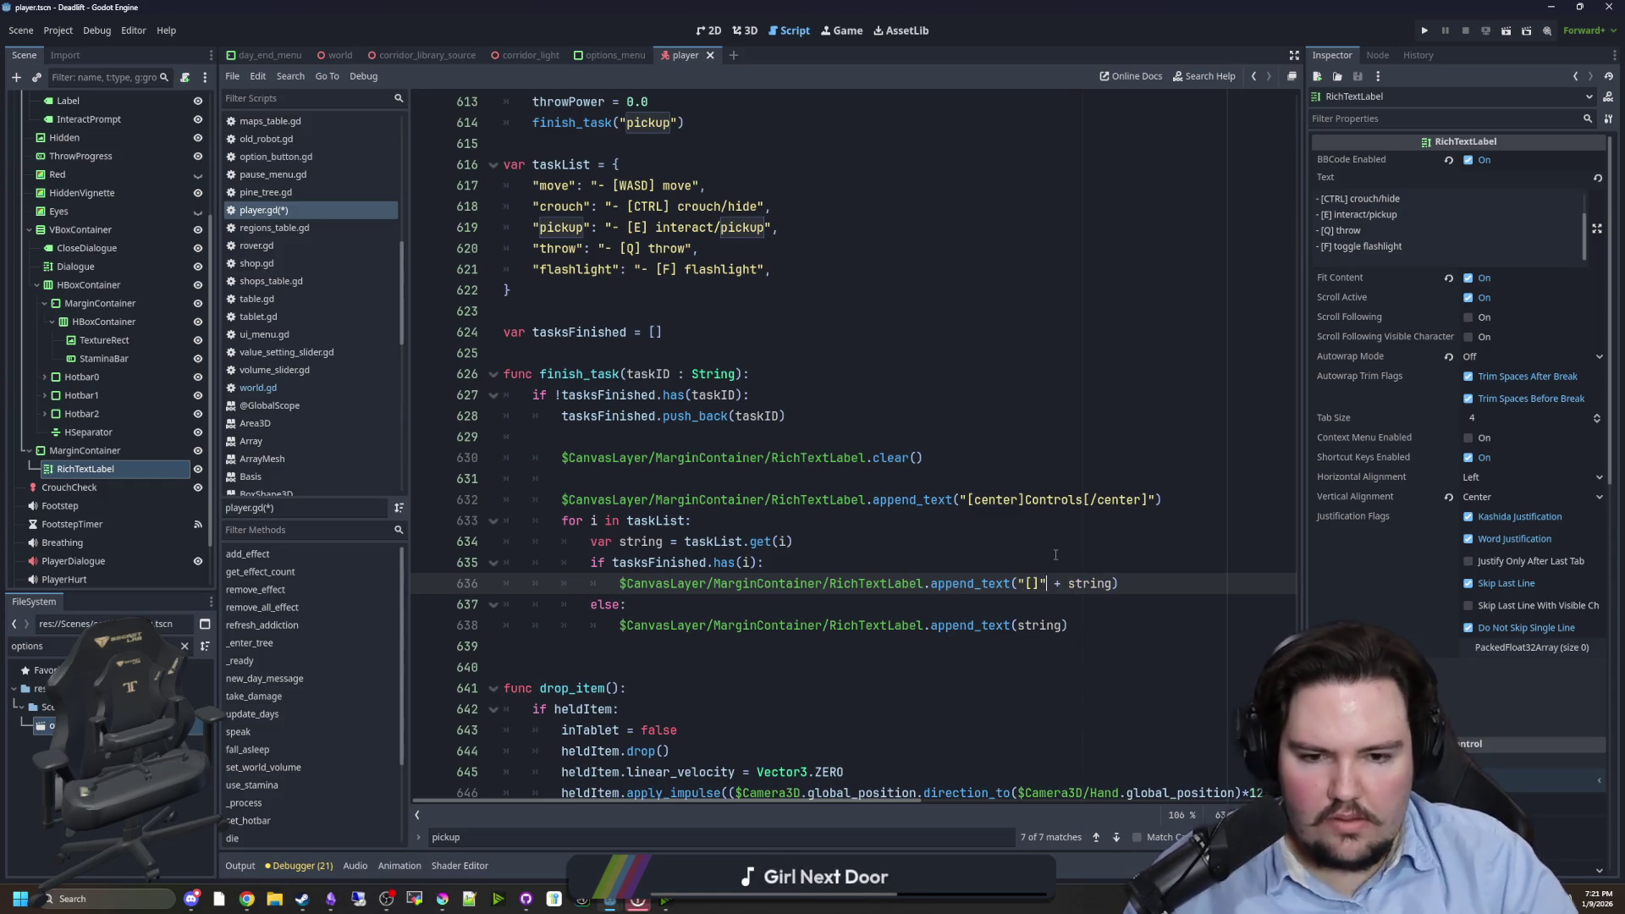
{"action": "left_click", "coordinate": [1056, 554]}
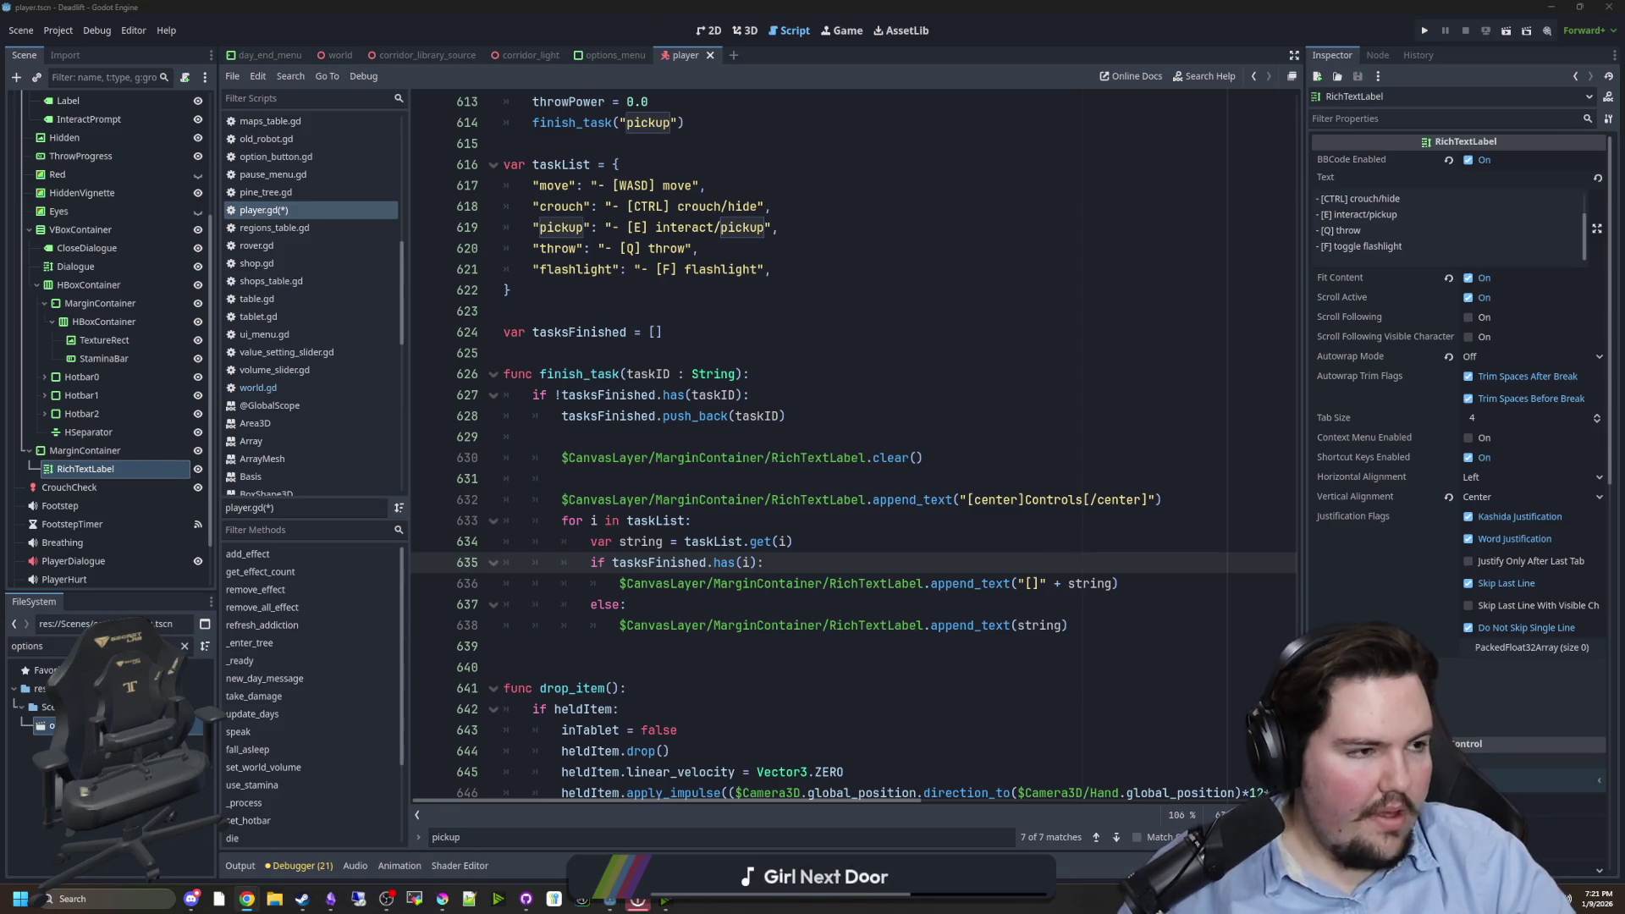
{"action": "left_click", "coordinate": [999, 459]}
- Look up the strikethrough tag in the BBCode docs in Chrome
{"action": "key", "text": "alt+Tab"}
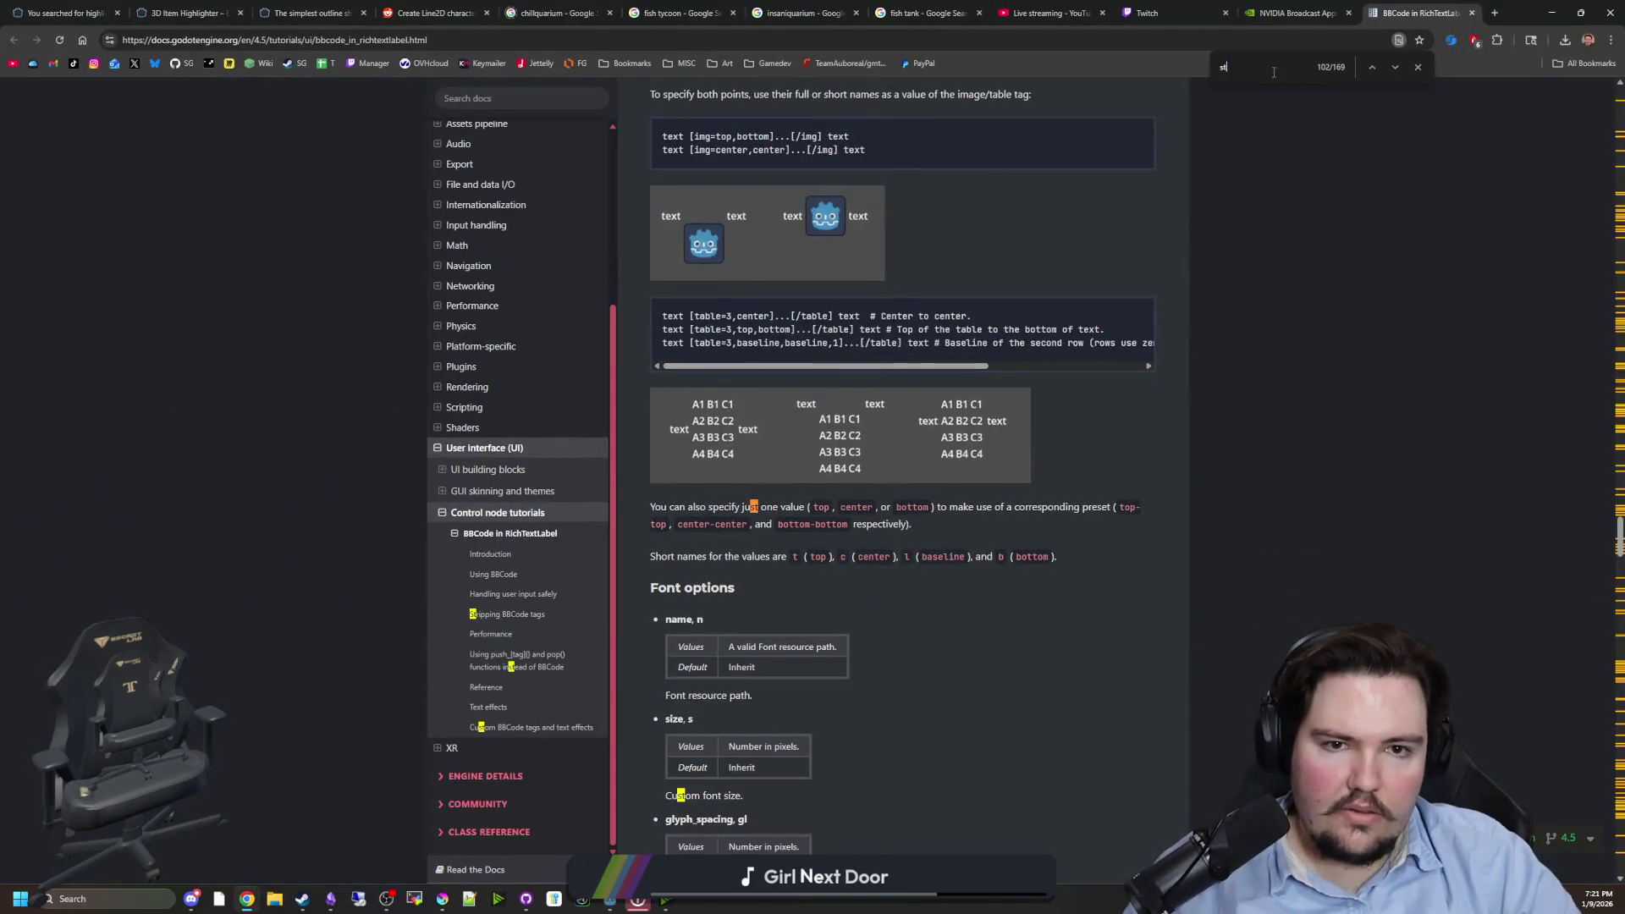
{"action": "type", "text": "rikethrough"}
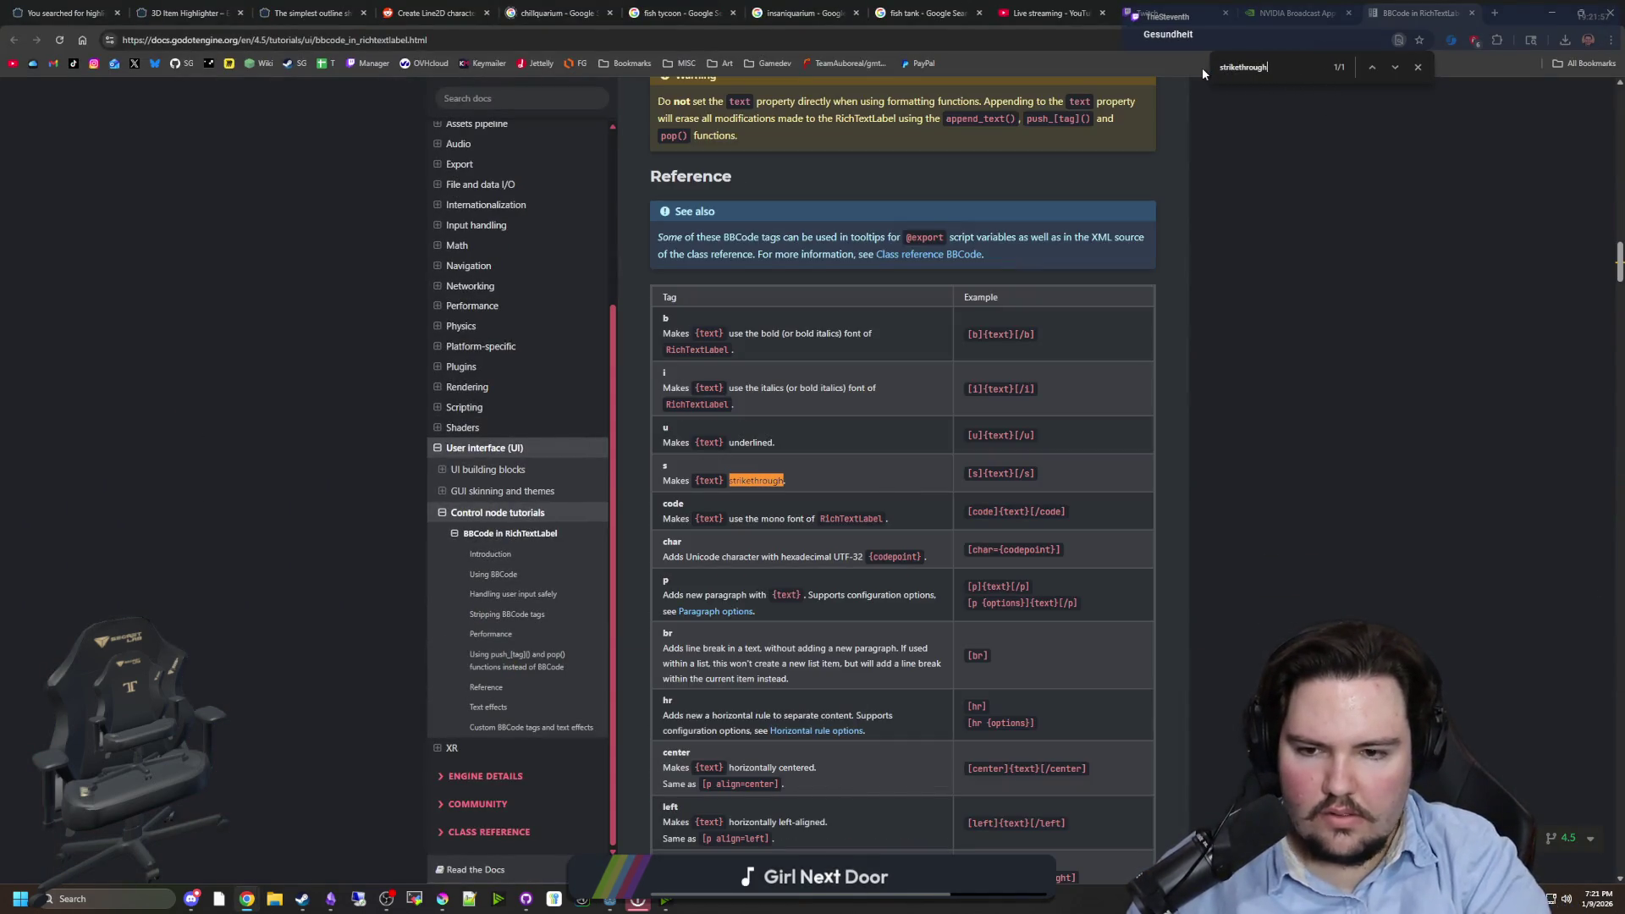
{"action": "key", "text": "alt+Tab"}
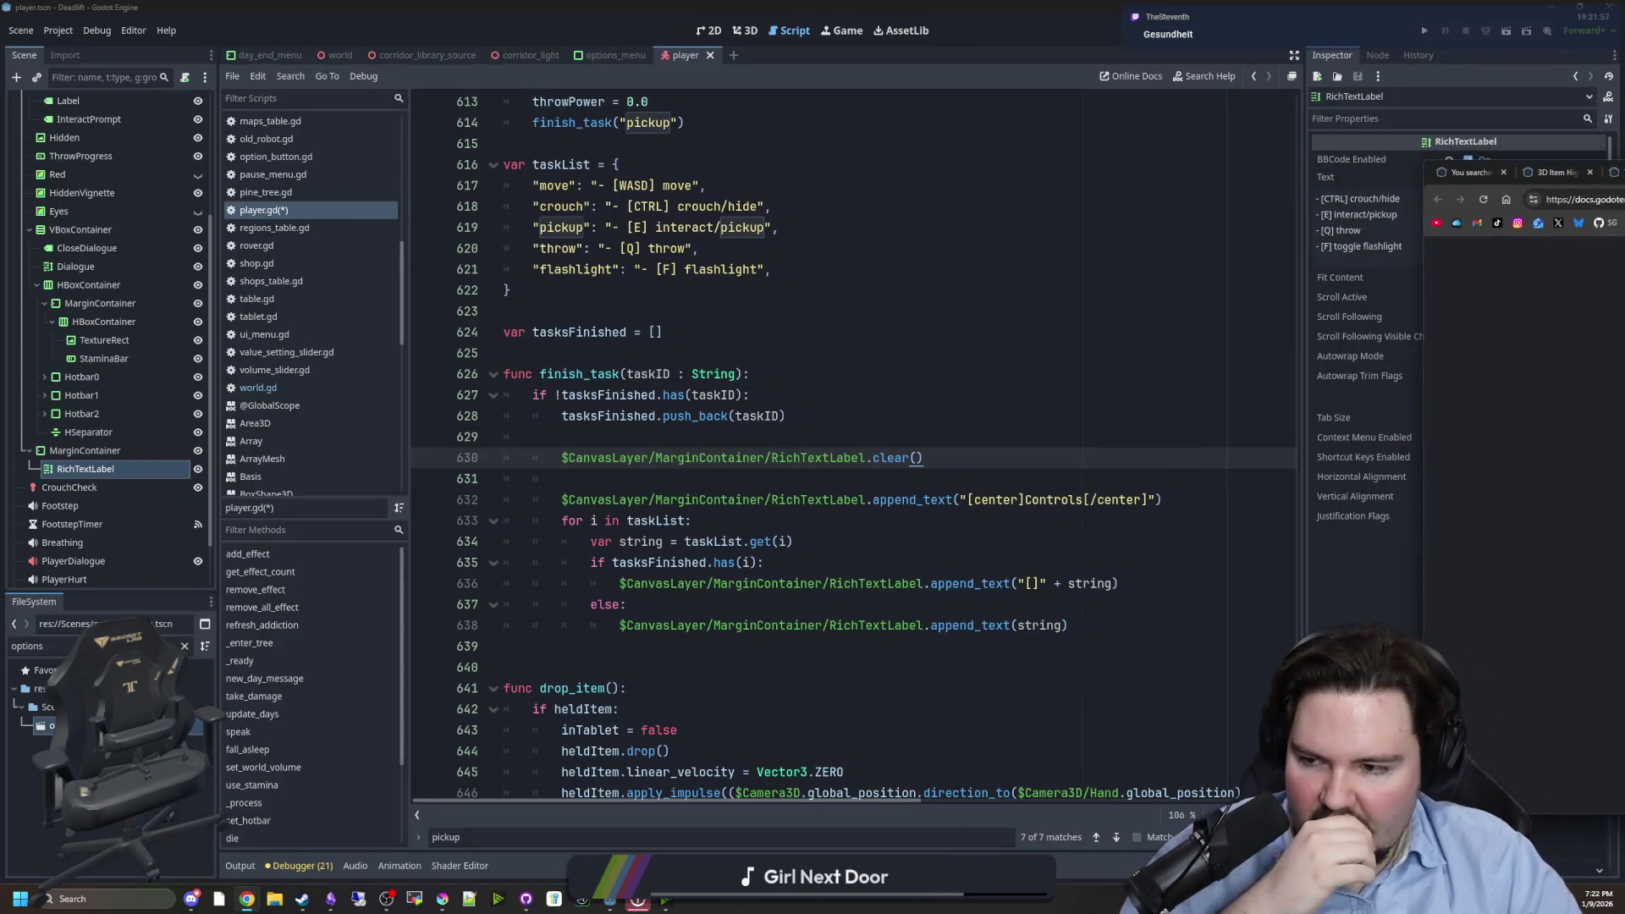
- Change the finished branch to append_text("[s]" + string + "[/s]")
{"action": "left_click", "coordinate": [897, 500]}
{"action": "scroll", "coordinate": [974, 508], "scroll_direction": "down", "scroll_amount": 1}
{"action": "left_click", "coordinate": [1040, 520]}
{"action": "type", "text": "s]\" + string)"}
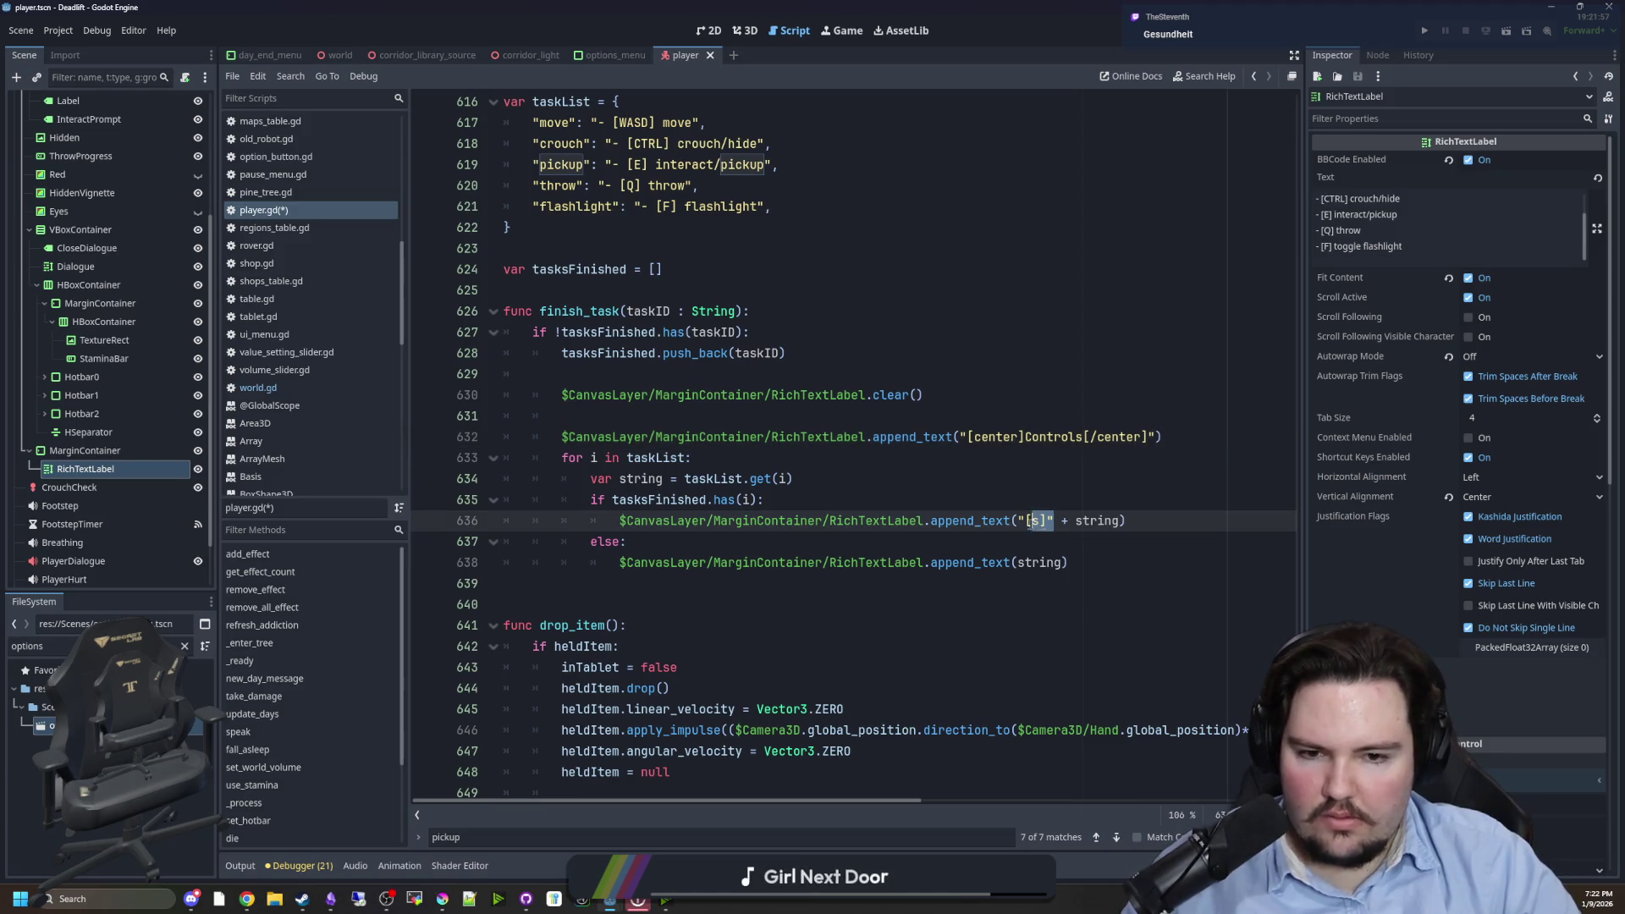
{"action": "left_click", "coordinate": [1122, 521]}
{"action": "type", "text": "+ \"[s"}
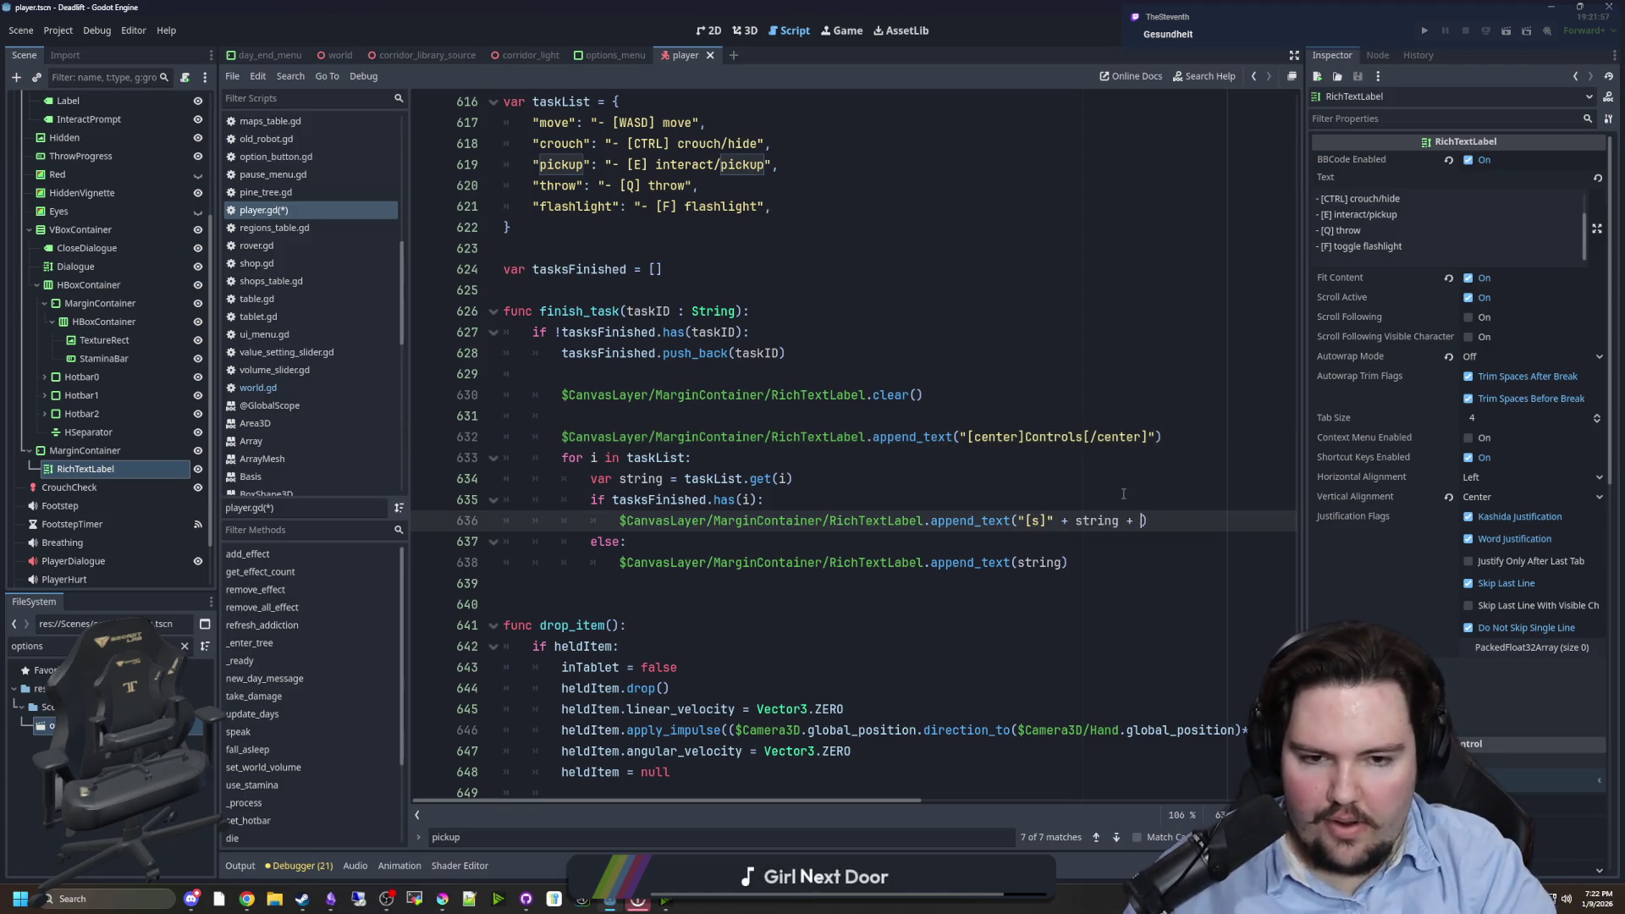
{"action": "type", "text": "/s"}
- Save player.gd with Ctrl+S
{"action": "left_click", "coordinate": [1124, 494]}
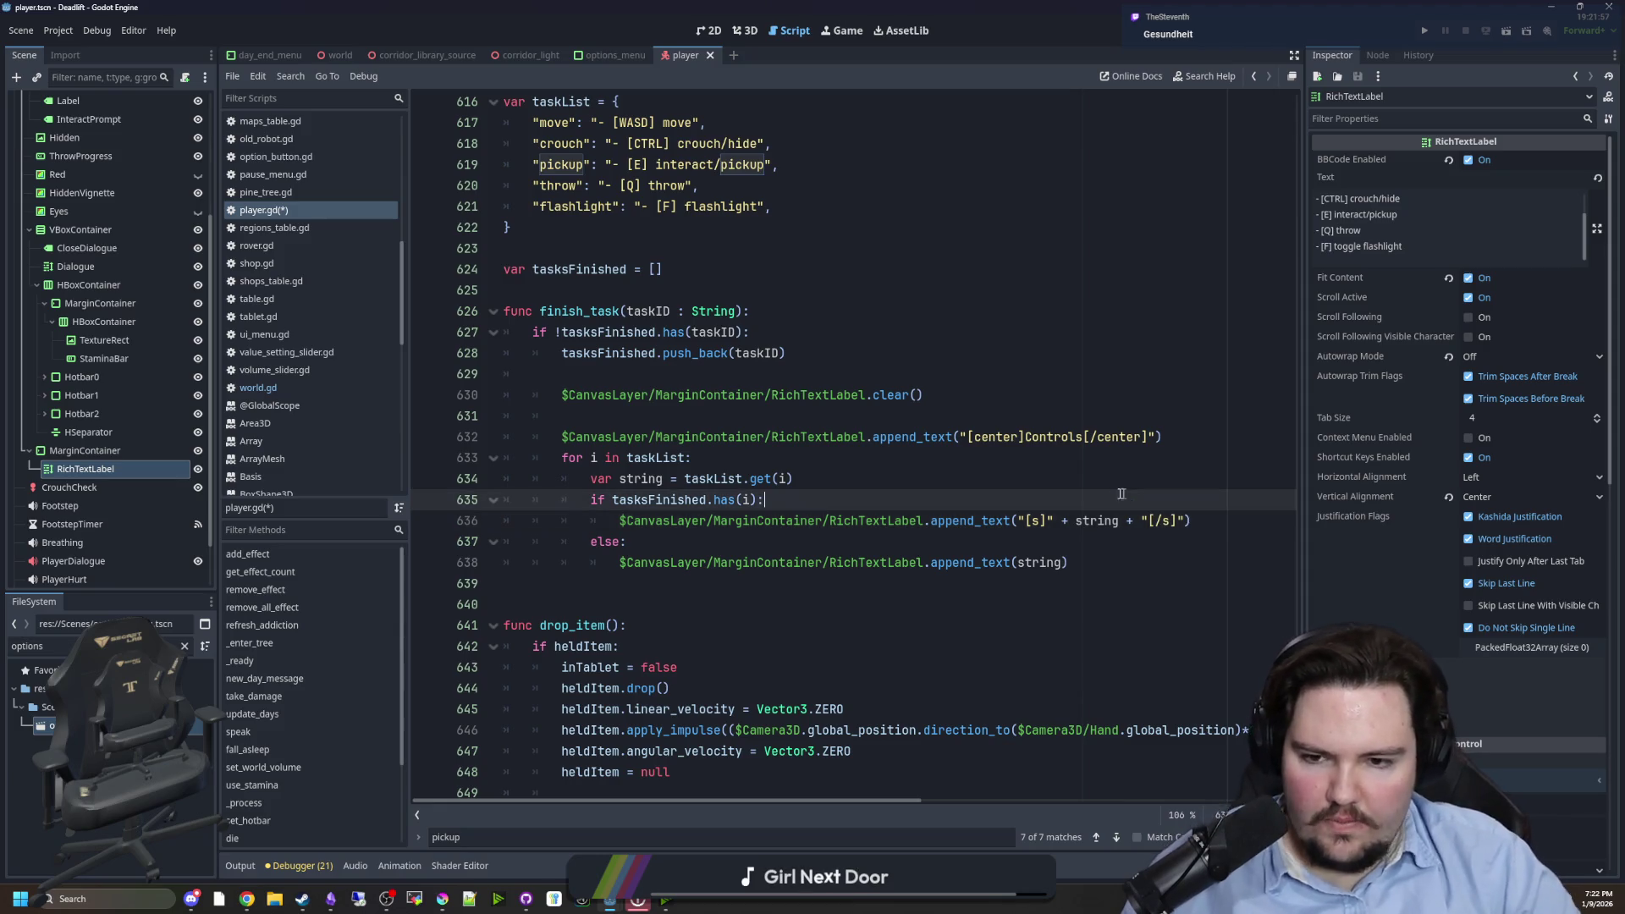
{"action": "left_click", "coordinate": [725, 417]}
{"action": "key", "text": "ctrl+s"}
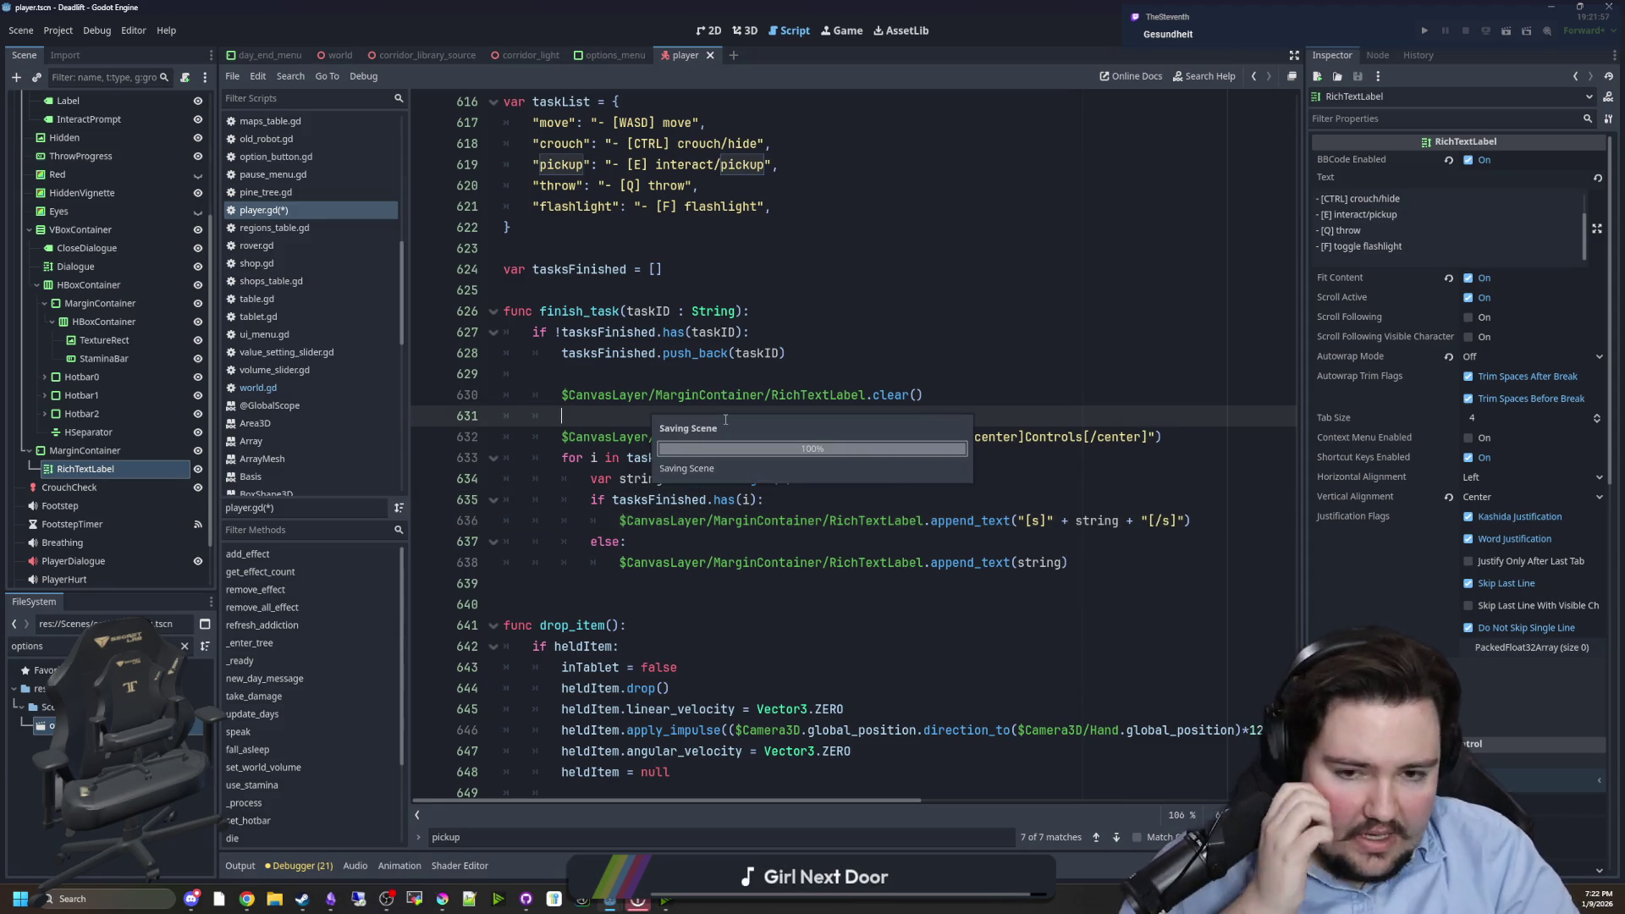
{"action": "left_click", "coordinate": [679, 576]}
{"action": "left_click", "coordinate": [653, 420]}
{"action": "key", "text": "ctrl+s"}
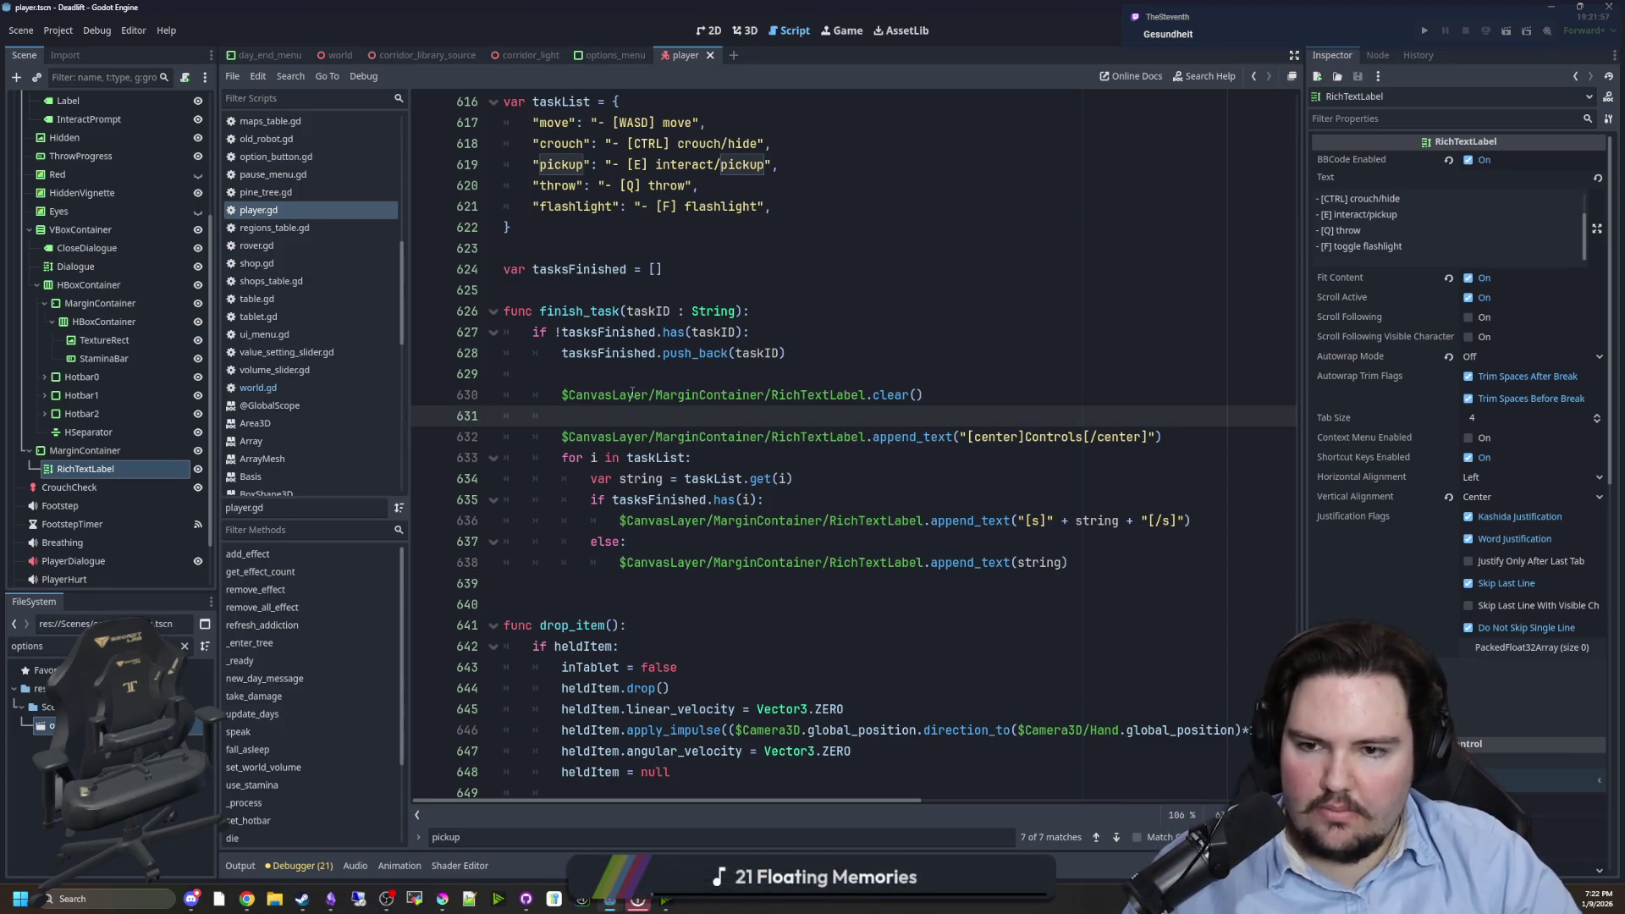
{"action": "left_click", "coordinate": [635, 315]}
{"action": "key", "text": "End"}
{"action": "key", "text": "ctrl+s"}
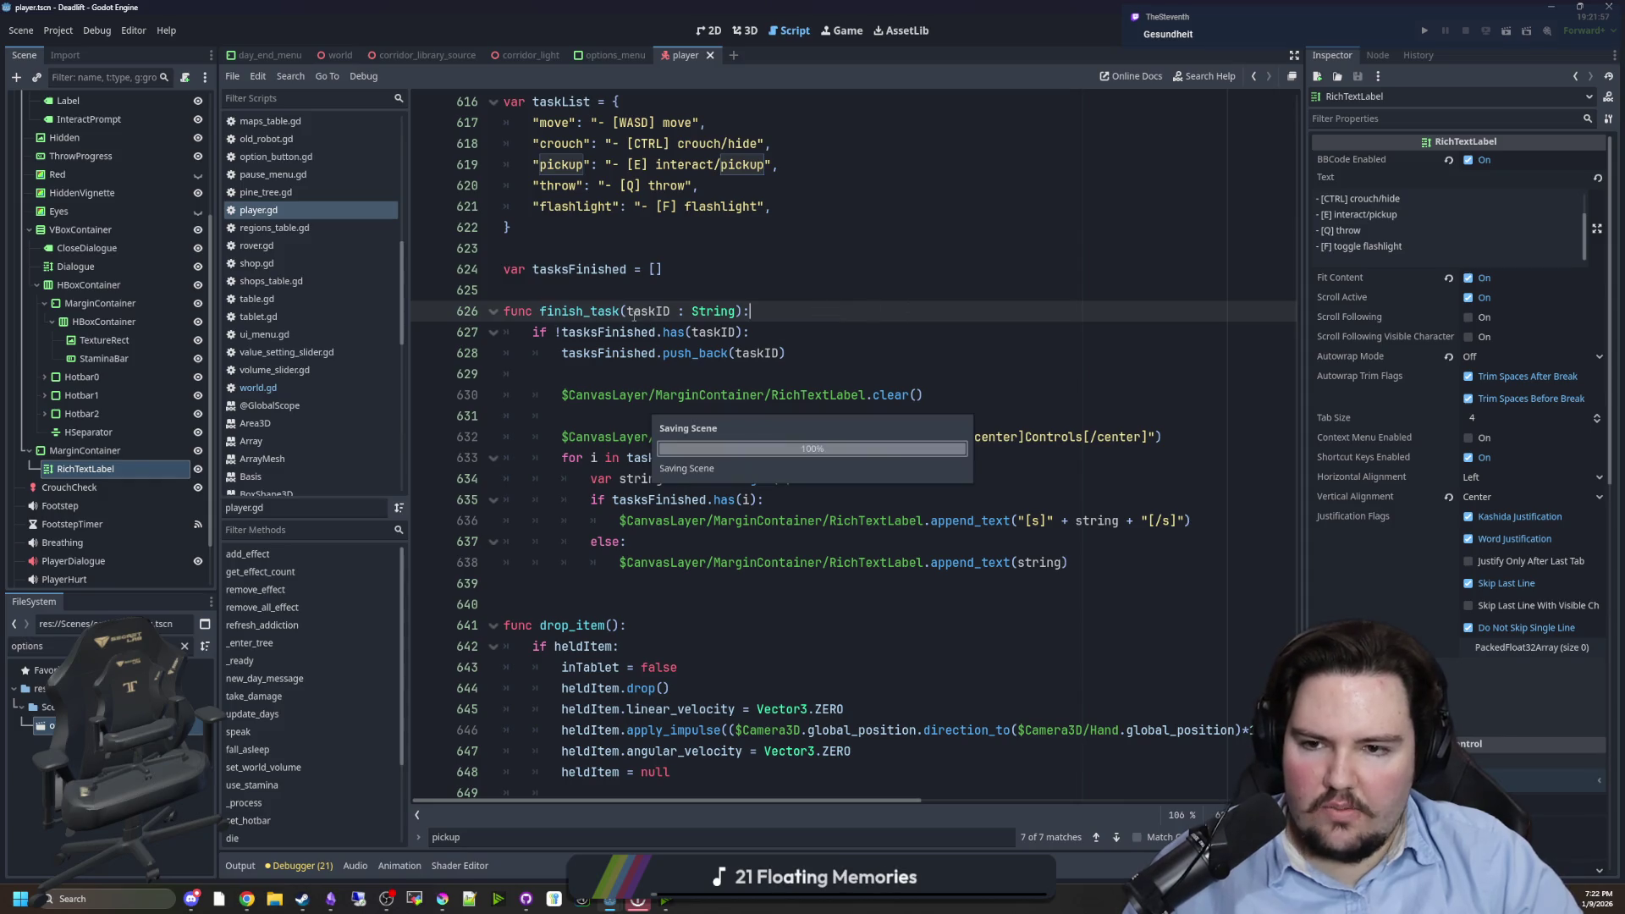
- Search the script for the _ready function
{"action": "double_click", "coordinate": [588, 313]}
{"action": "key", "text": "ctrl+c"}
{"action": "key", "text": "ctrl+f"}
{"action": "type", "text": "_ready"}
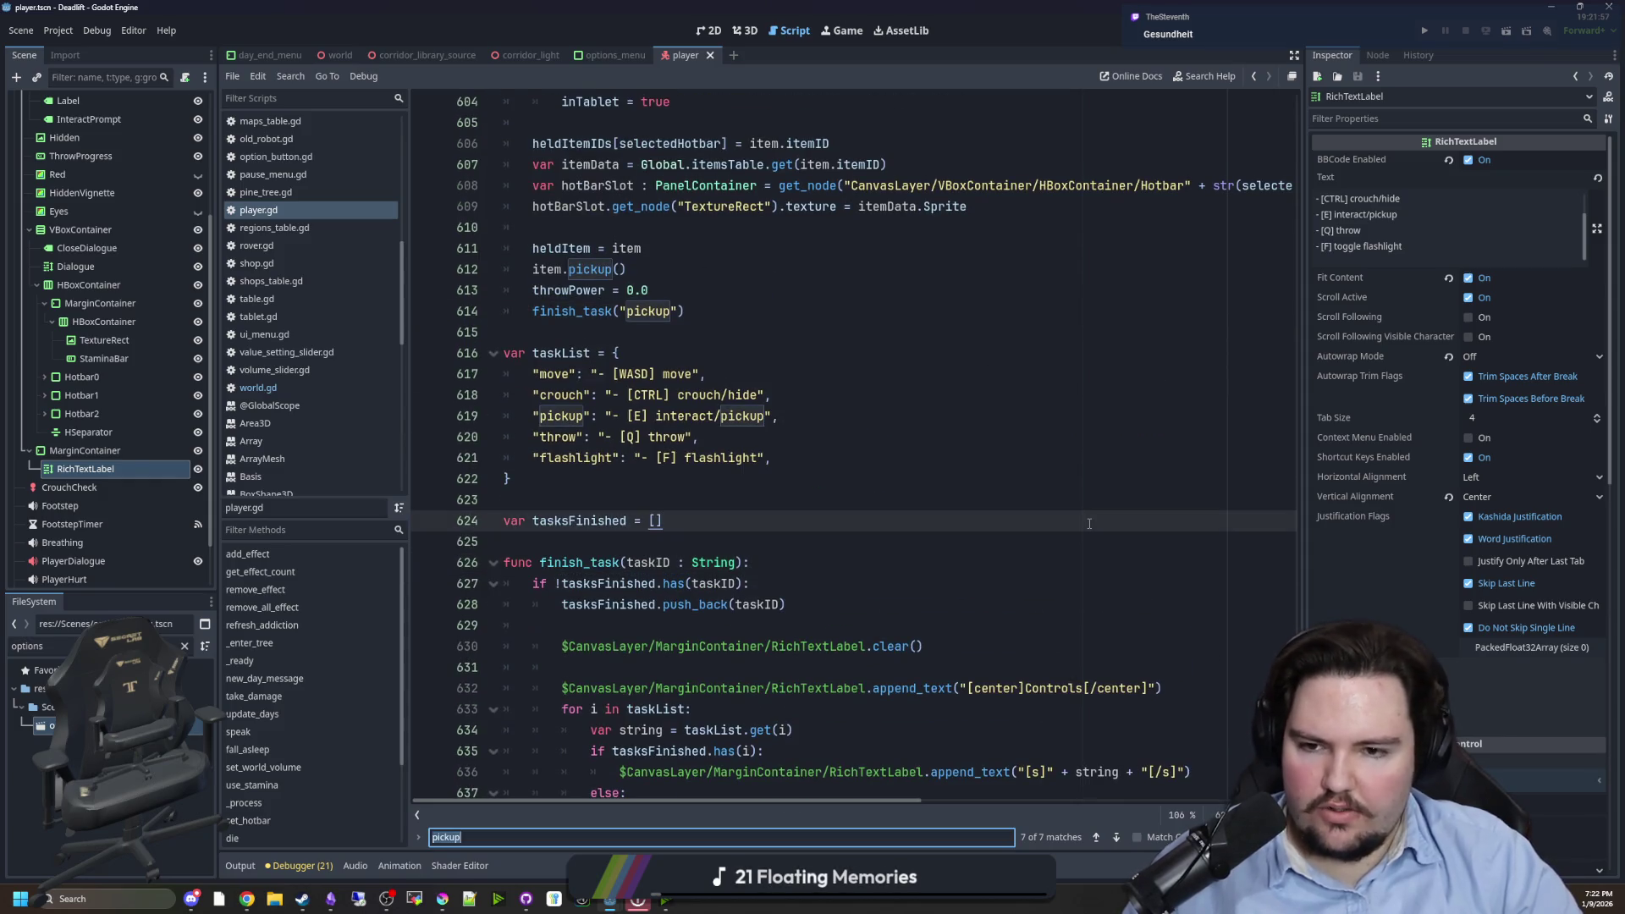
- Add finish_task("") below the hotbar loop in _ready, save, and run the game with F5
{"action": "left_click", "coordinate": [569, 503]}
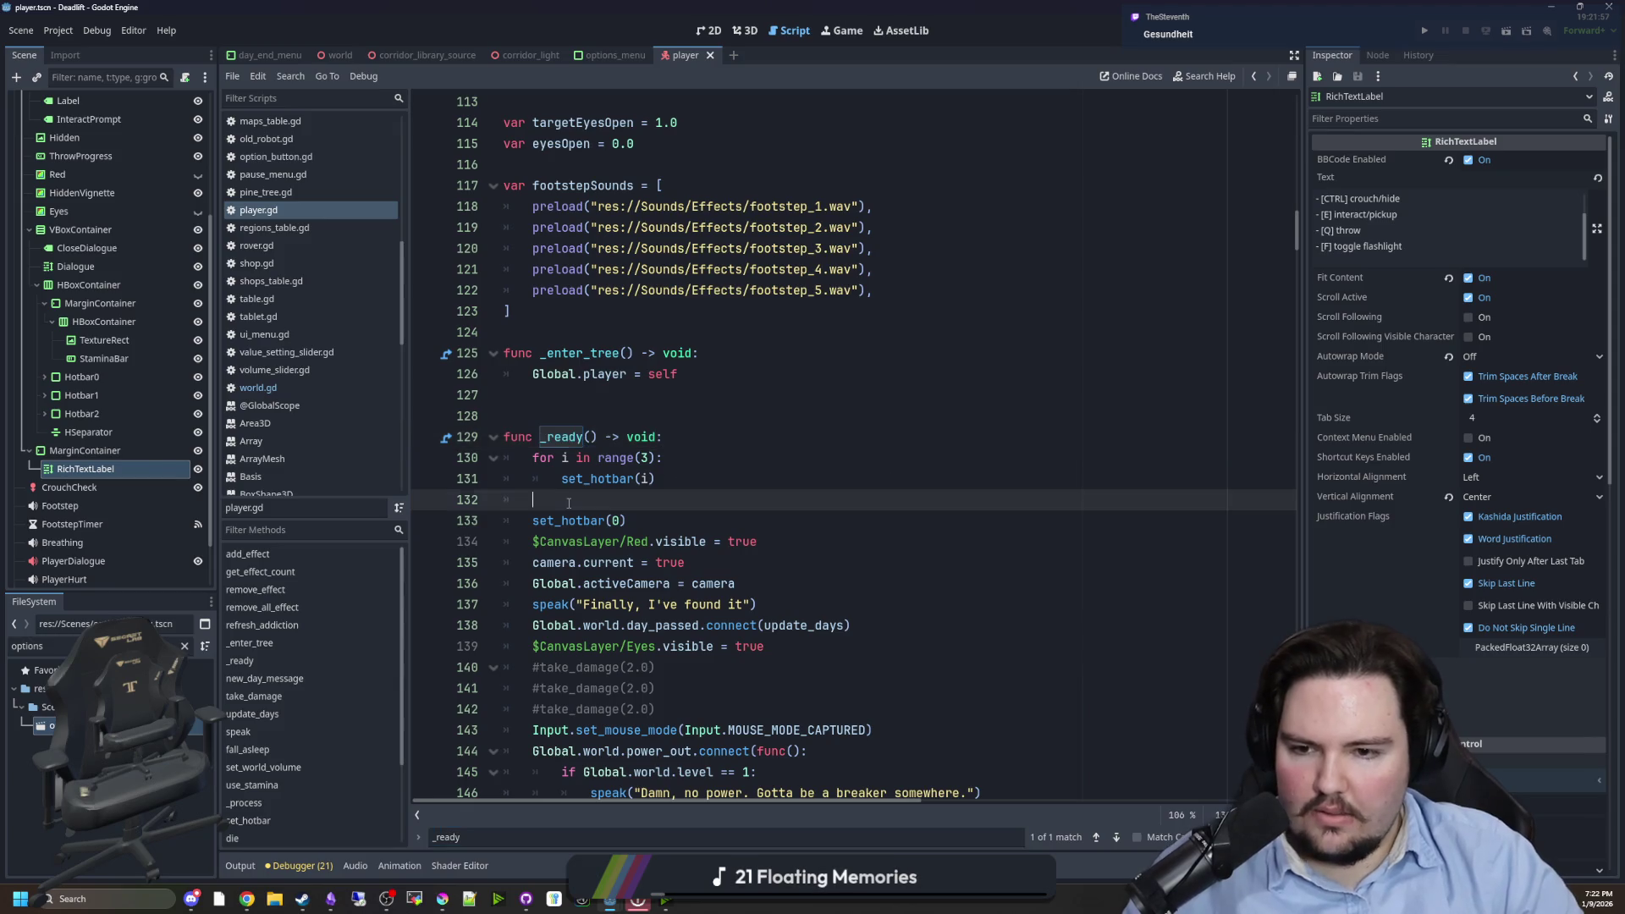
{"action": "key", "text": "Return"}
{"action": "key", "text": "Return"}
{"action": "key", "text": "Up"}
{"action": "key", "text": "ctrl+v"}
{"action": "type", "text": "(\""}
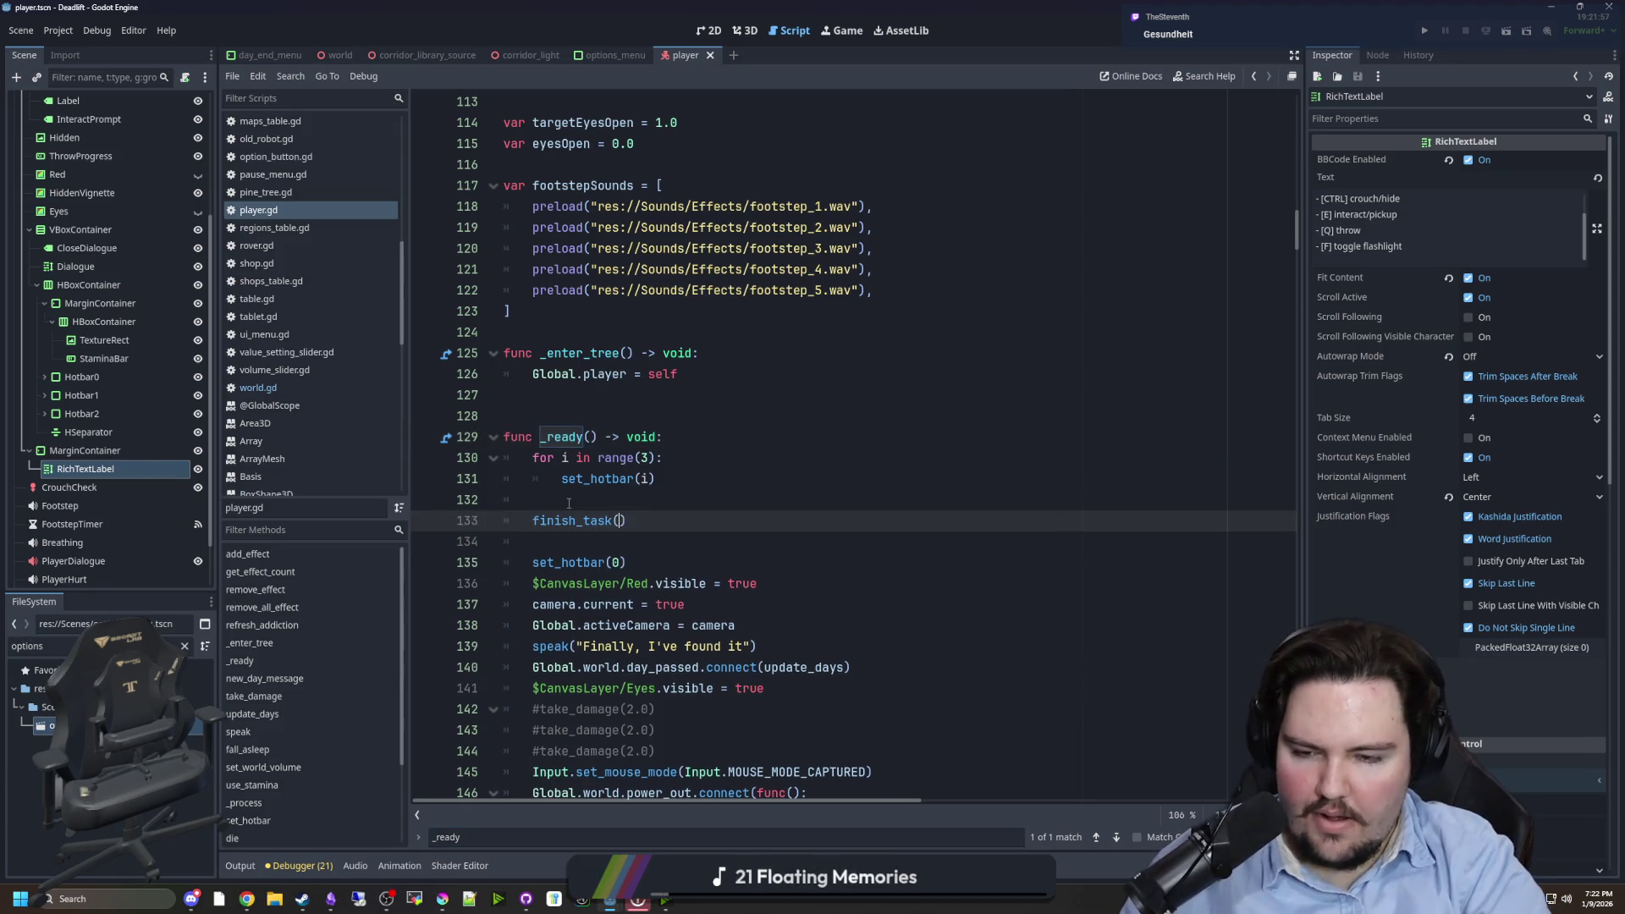
{"action": "key", "text": "Up"}
{"action": "key", "text": "ctrl+s"}
{"action": "key", "text": "F5"}
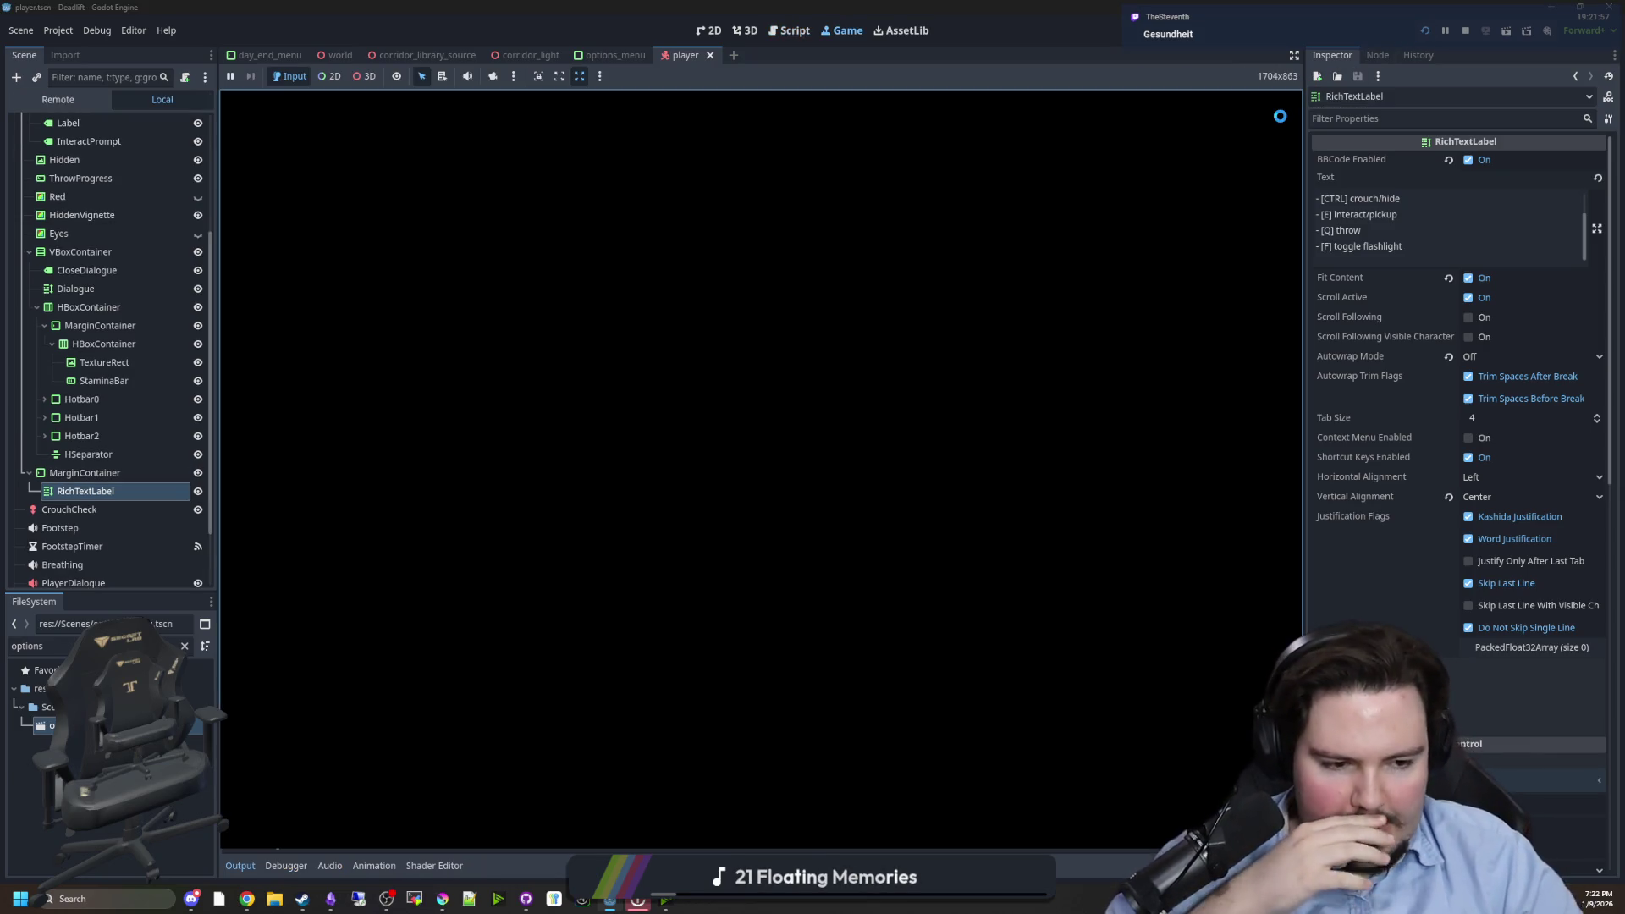
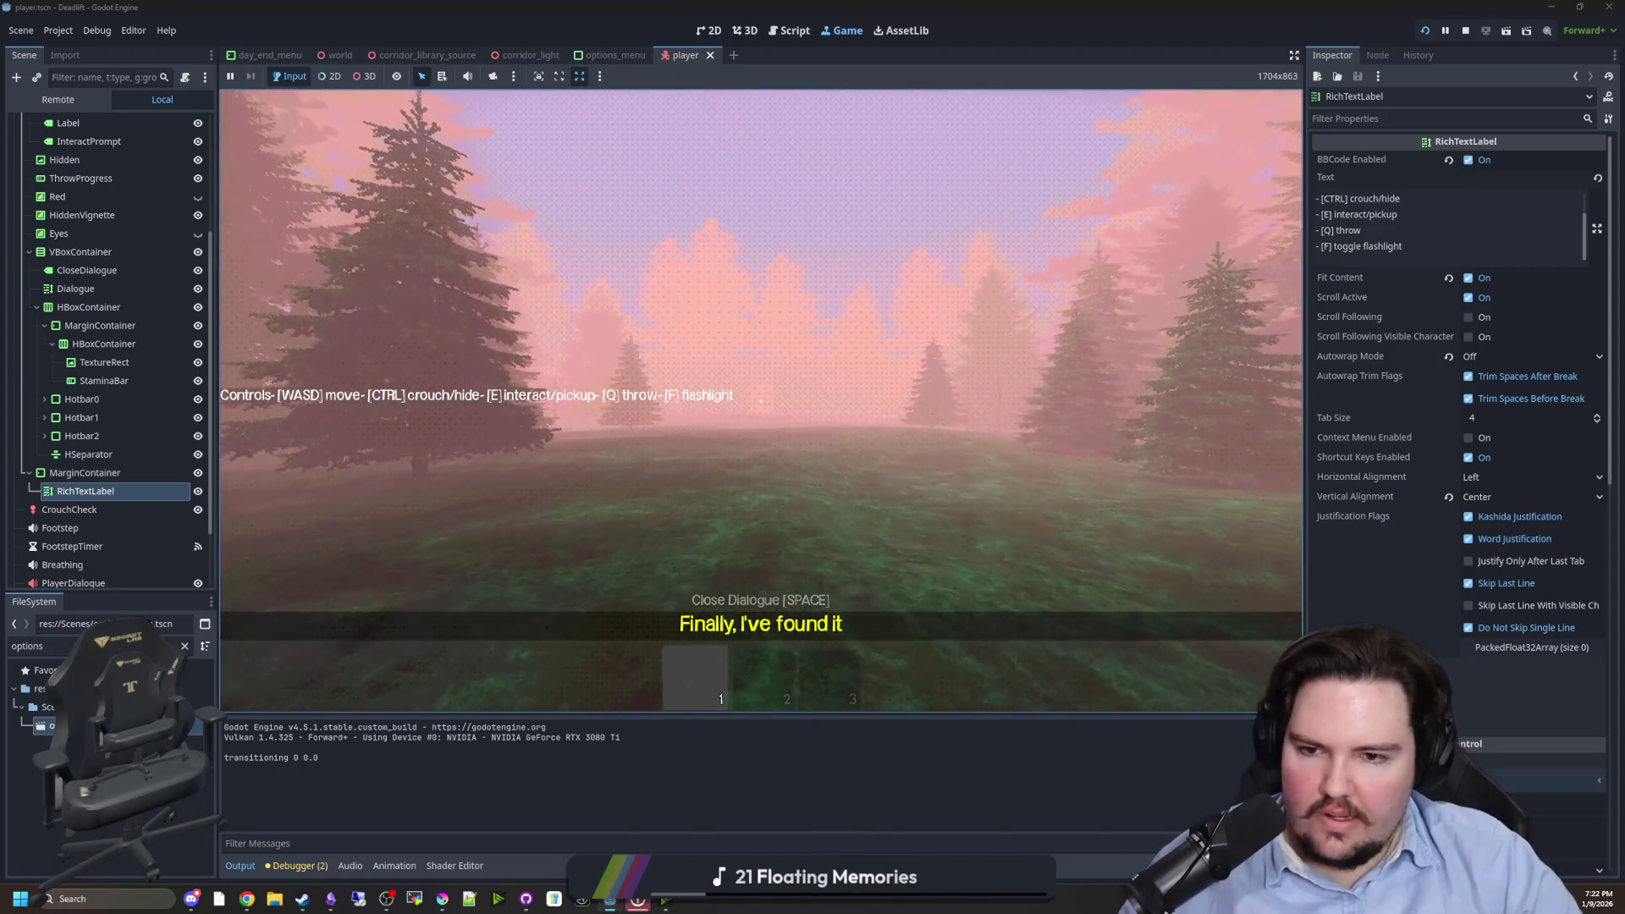
- Stop the running game and jump to the finish_task definition in player.gd
{"action": "key", "text": "Escape"}
{"action": "left_click", "coordinate": [1469, 31]}
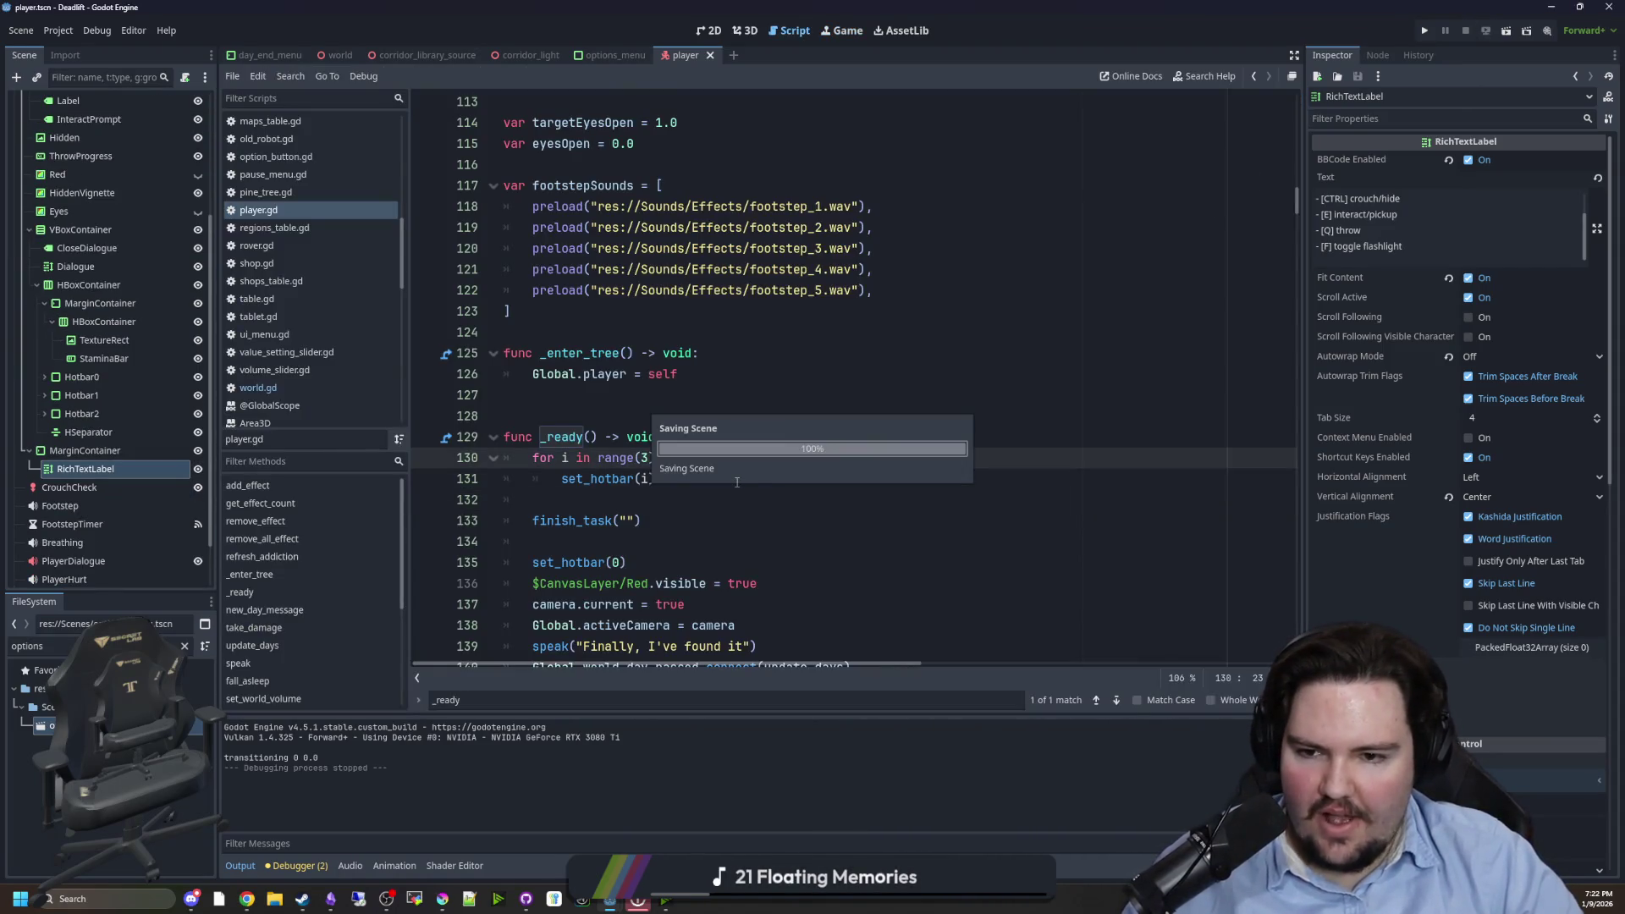
{"action": "scroll", "coordinate": [731, 446], "scroll_direction": "down", "scroll_amount": 4}
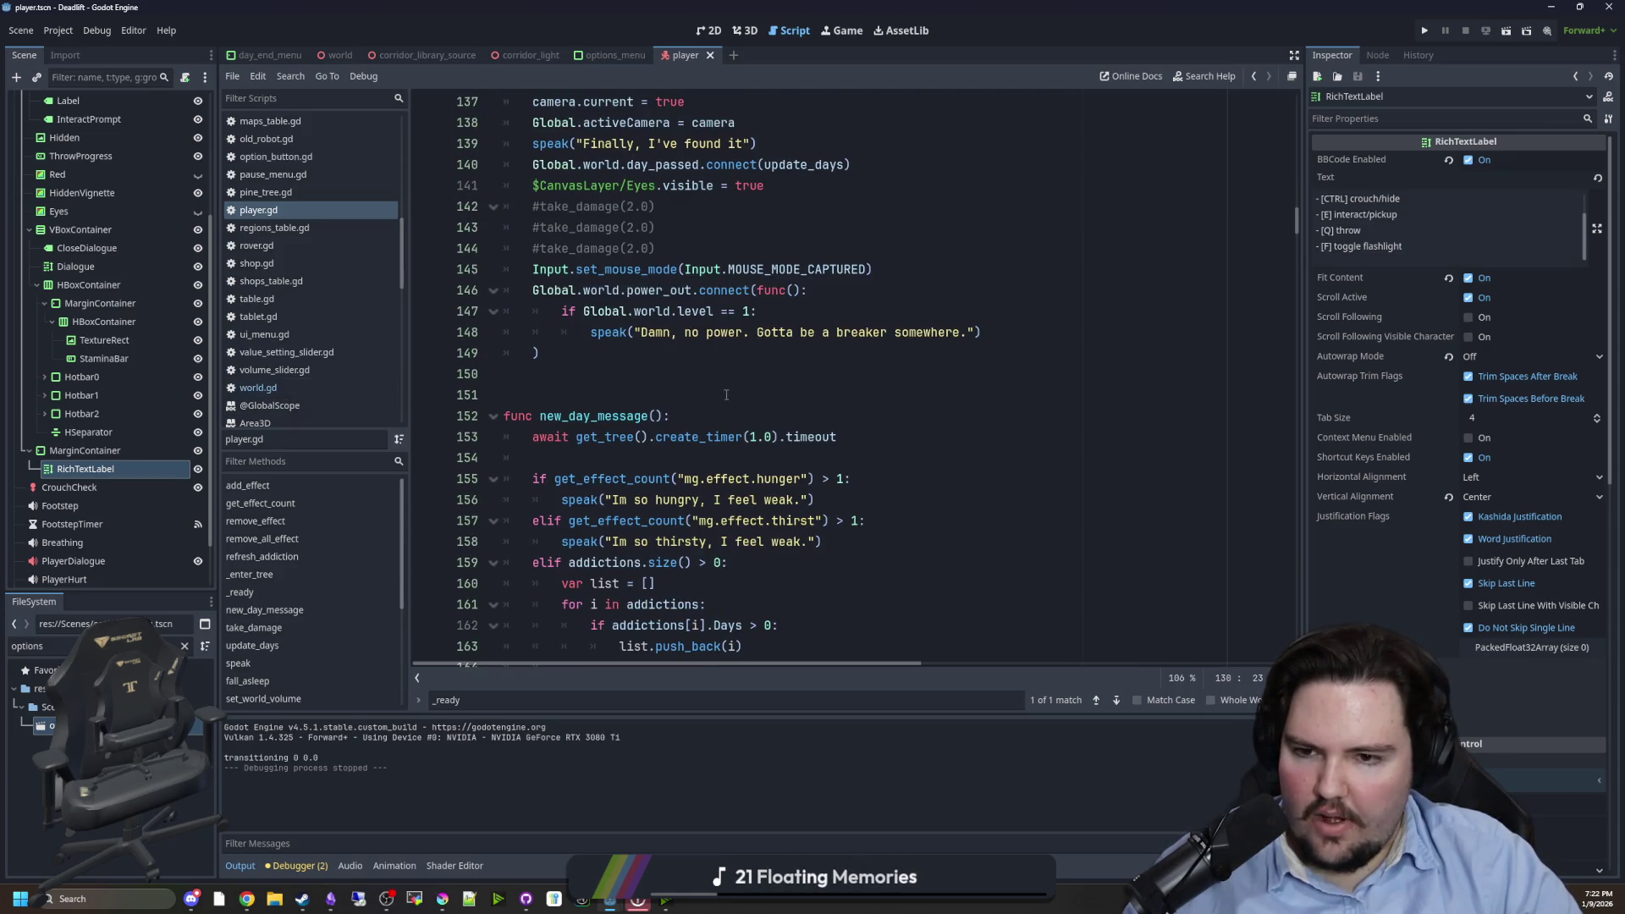
{"action": "left_click", "coordinate": [774, 377]}
{"action": "key", "text": "ctrl+f"}
{"action": "type", "text": "finish_ta"}
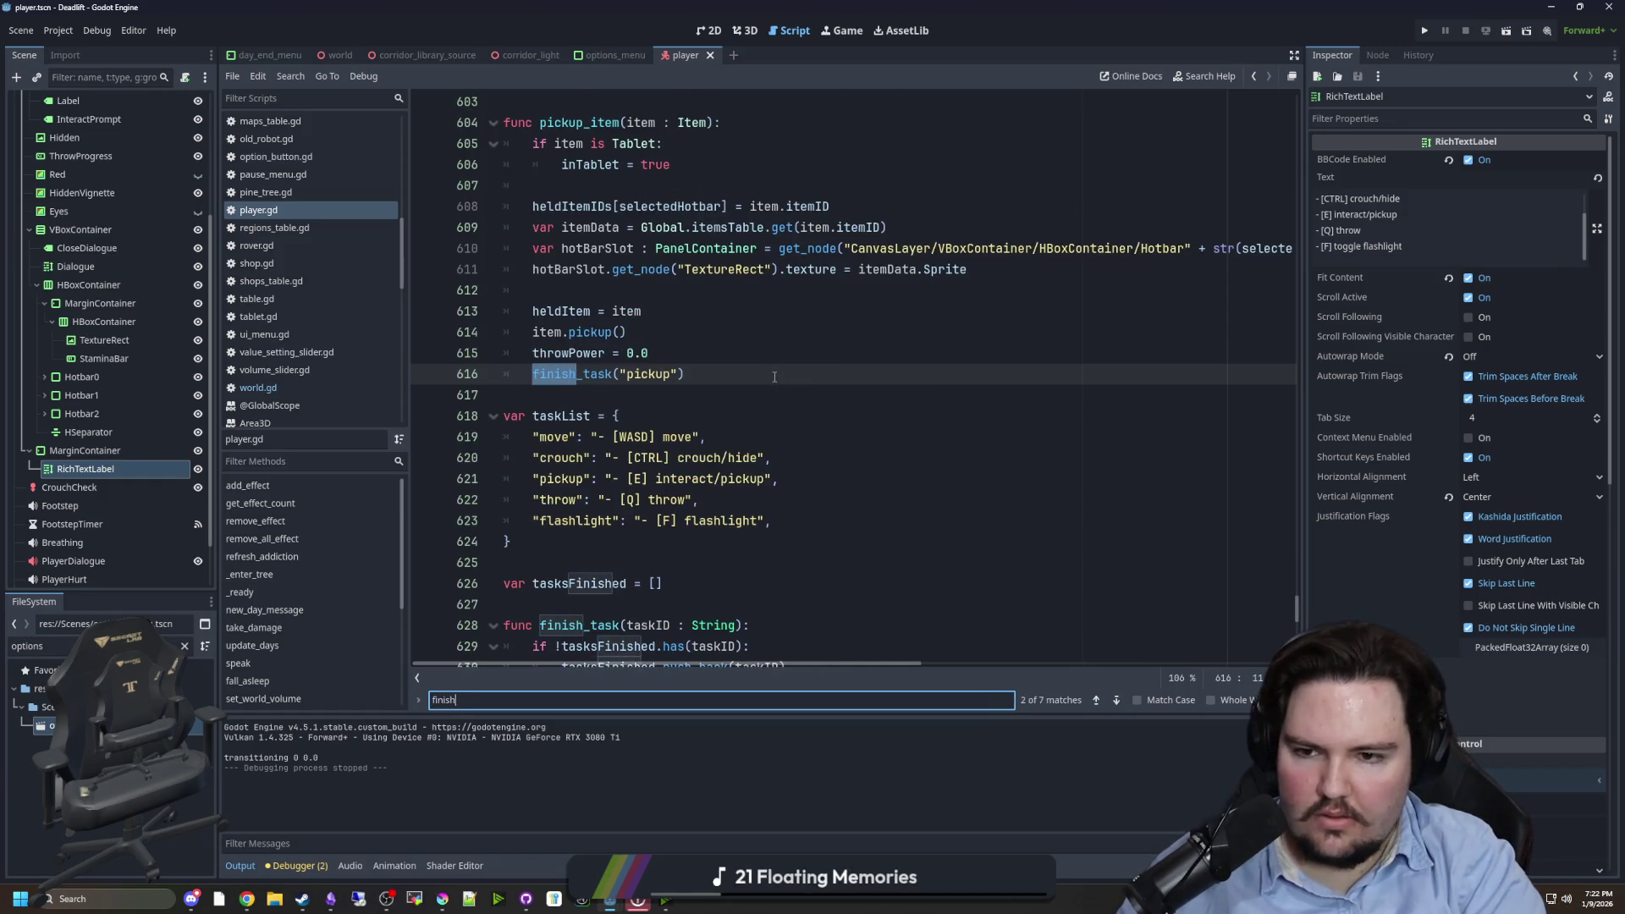
{"action": "left_click", "coordinate": [774, 376]}
{"action": "left_click", "coordinate": [572, 374], "text": "ctrl"}
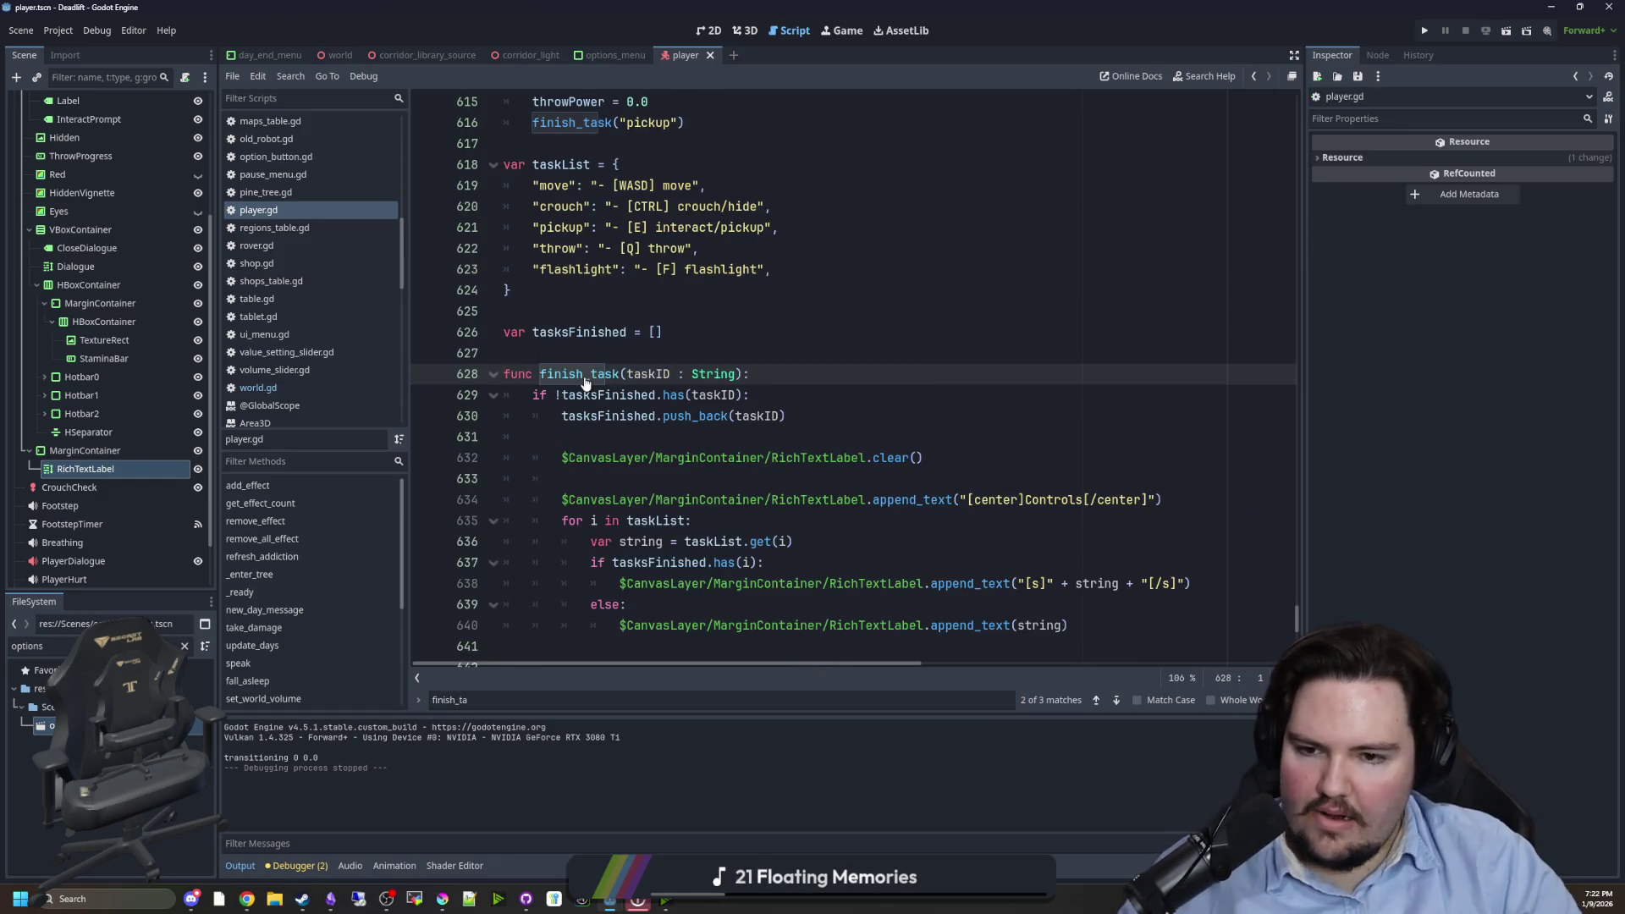
- Add an append_text("\n") line on line 641, after the else branch in finish_task
{"action": "left_click", "coordinate": [1082, 437]}
{"action": "key", "text": "Return"}
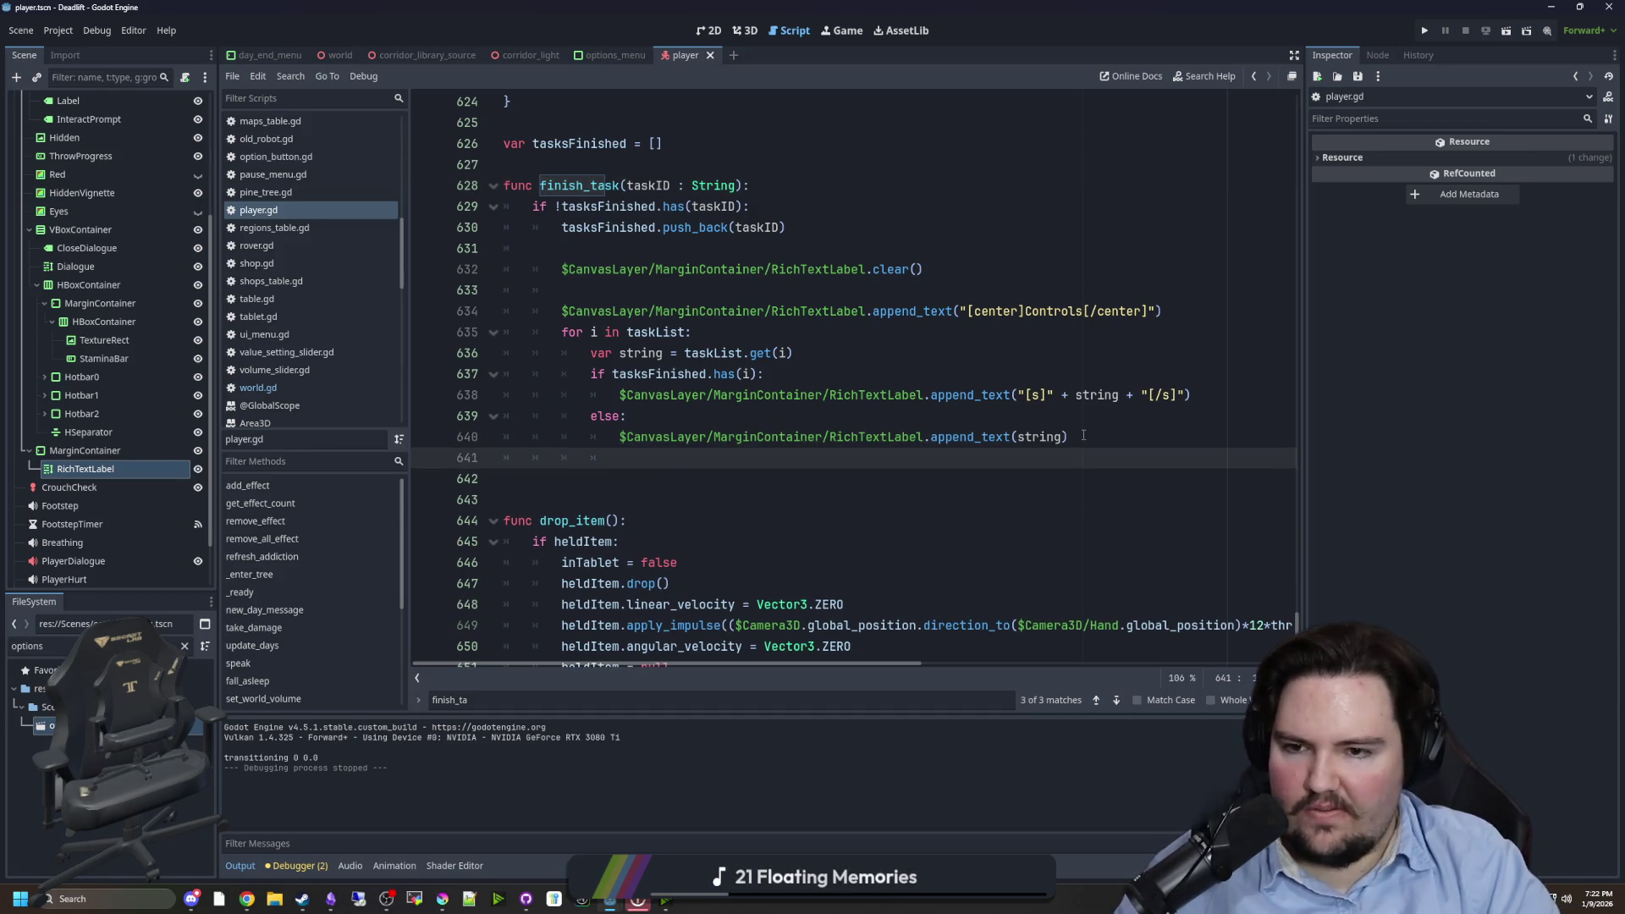
{"action": "key", "text": "Up"}
{"action": "key", "text": "ctrl+shift+Left"}
{"action": "key", "text": "ctrl+shift+Left"}
{"action": "key", "text": "ctrl+shift+Left"}
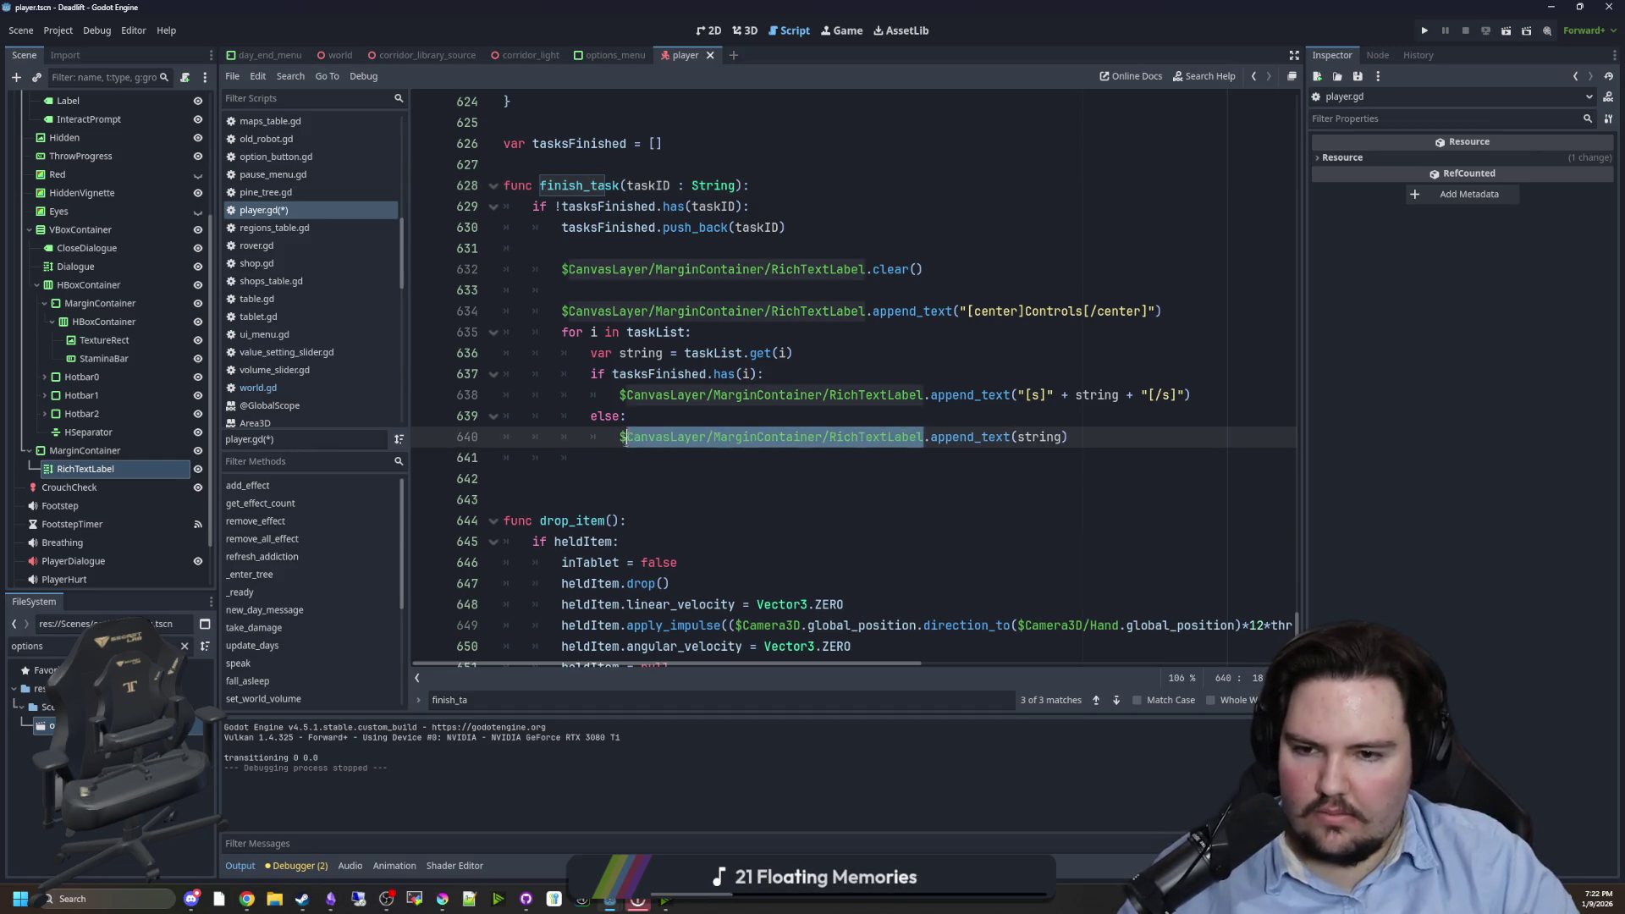
{"action": "key", "text": "Down"}
{"action": "key", "text": "Down"}
{"action": "key", "text": "Up"}
{"action": "key", "text": "Up"}
{"action": "key", "text": "ctrl+shift+Left"}
{"action": "key", "text": "ctrl+shift+Left"}
{"action": "key", "text": "ctrl+shift+Left"}
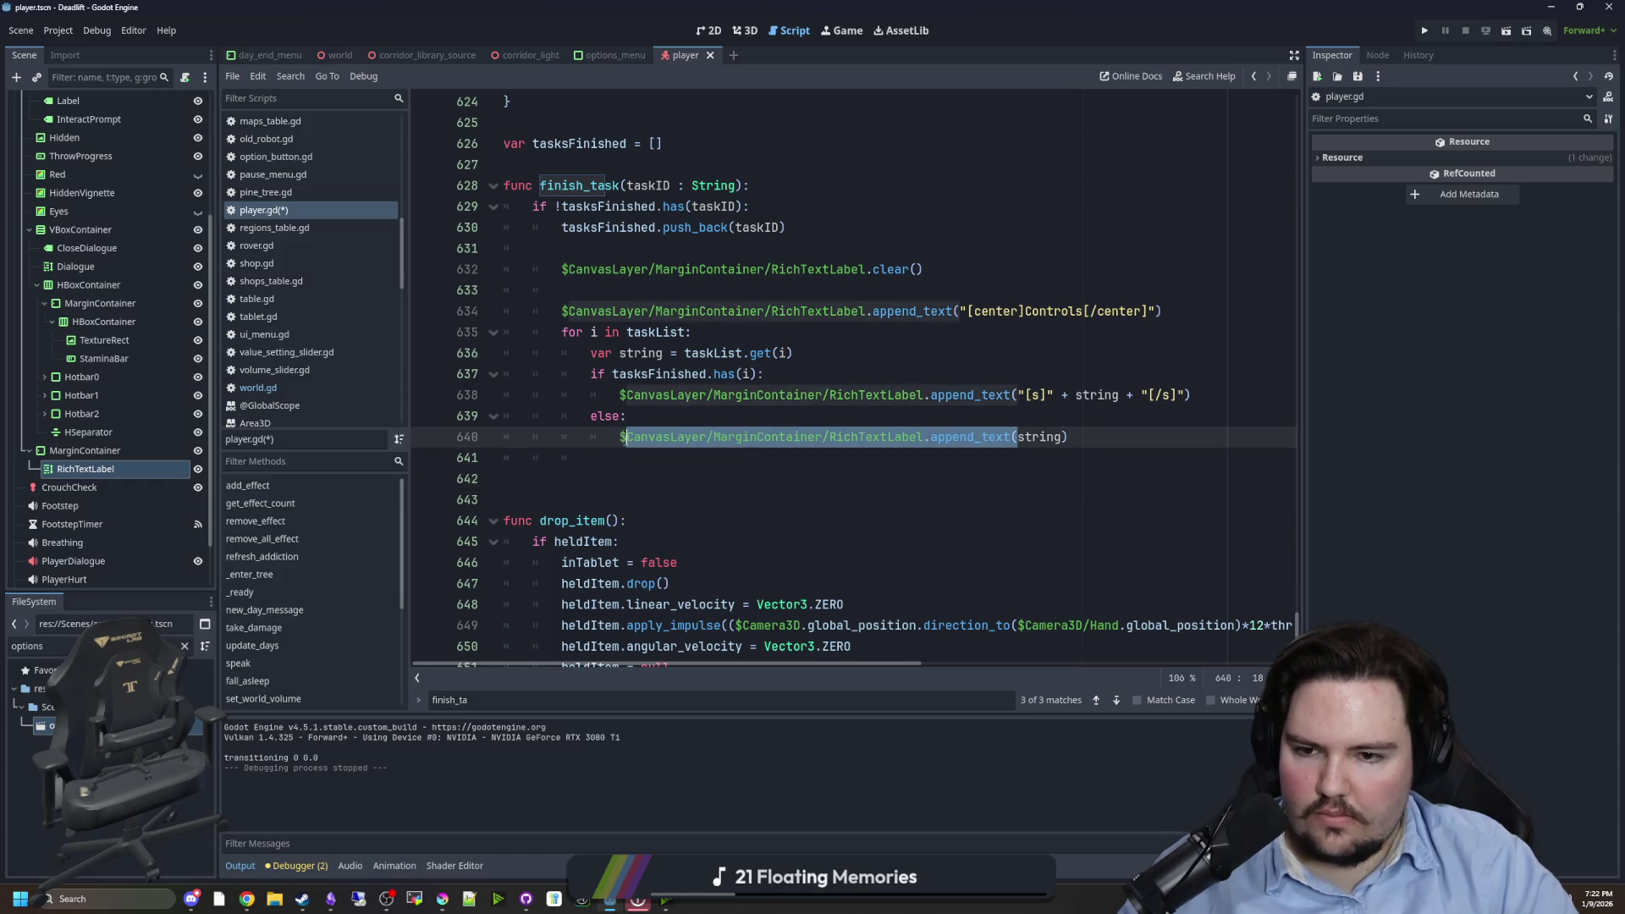
{"action": "key", "text": "Down"}
{"action": "left_click_drag", "start_coordinate": [1017, 437], "coordinate": [616, 438]}
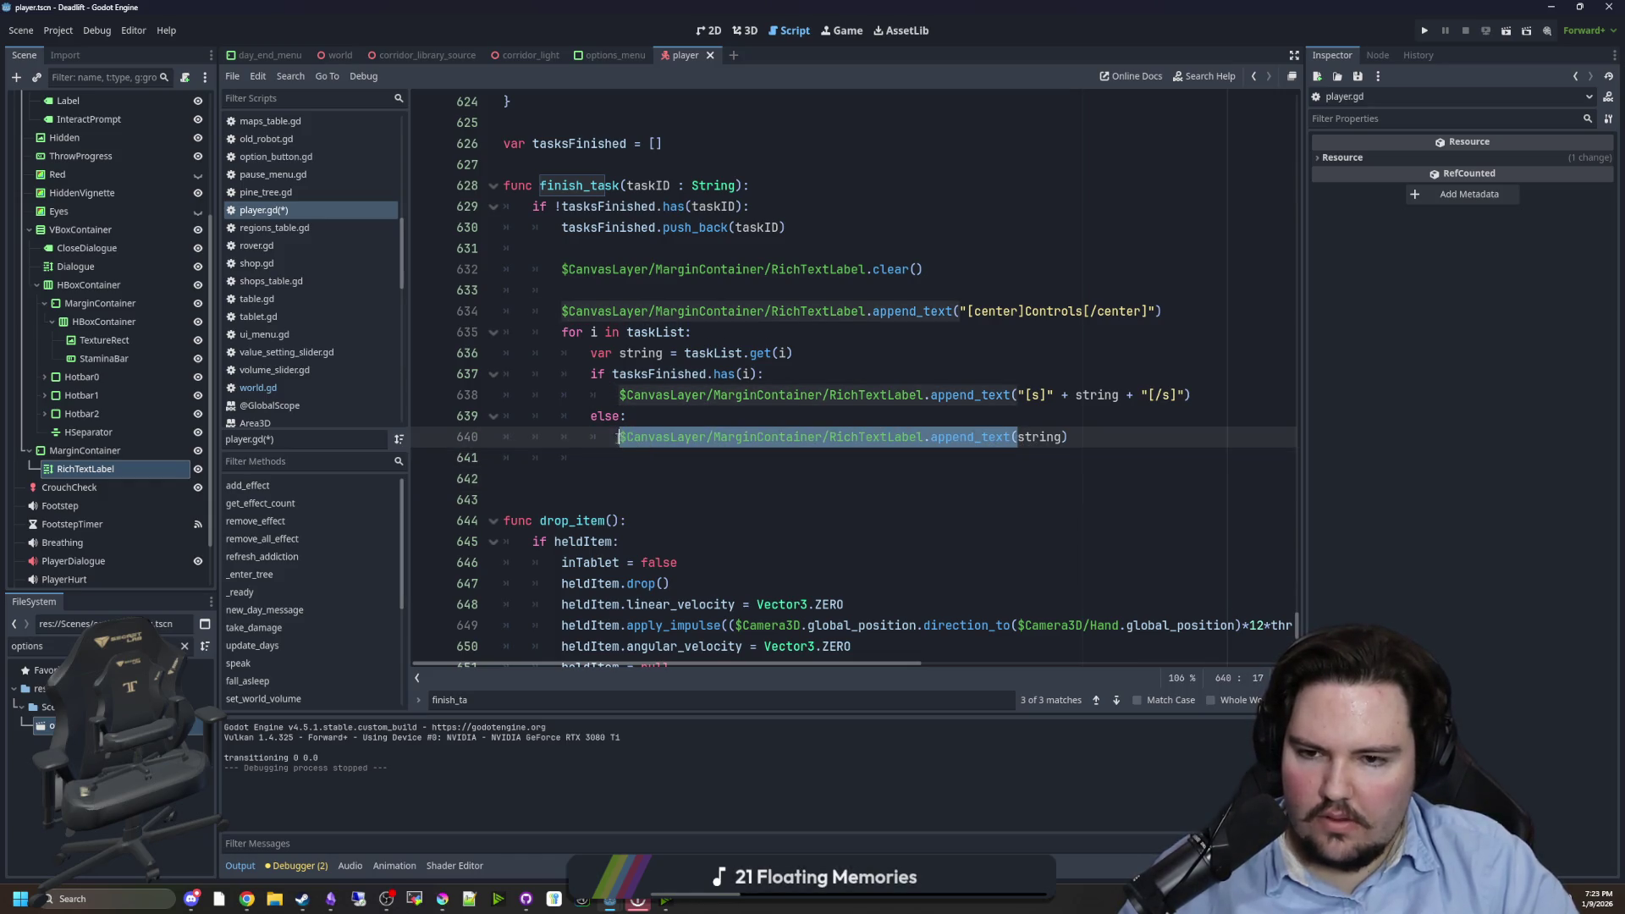
{"action": "key", "text": "ctrl+c"}
{"action": "left_click", "coordinate": [638, 452]}
{"action": "key", "text": "ctrl+v"}
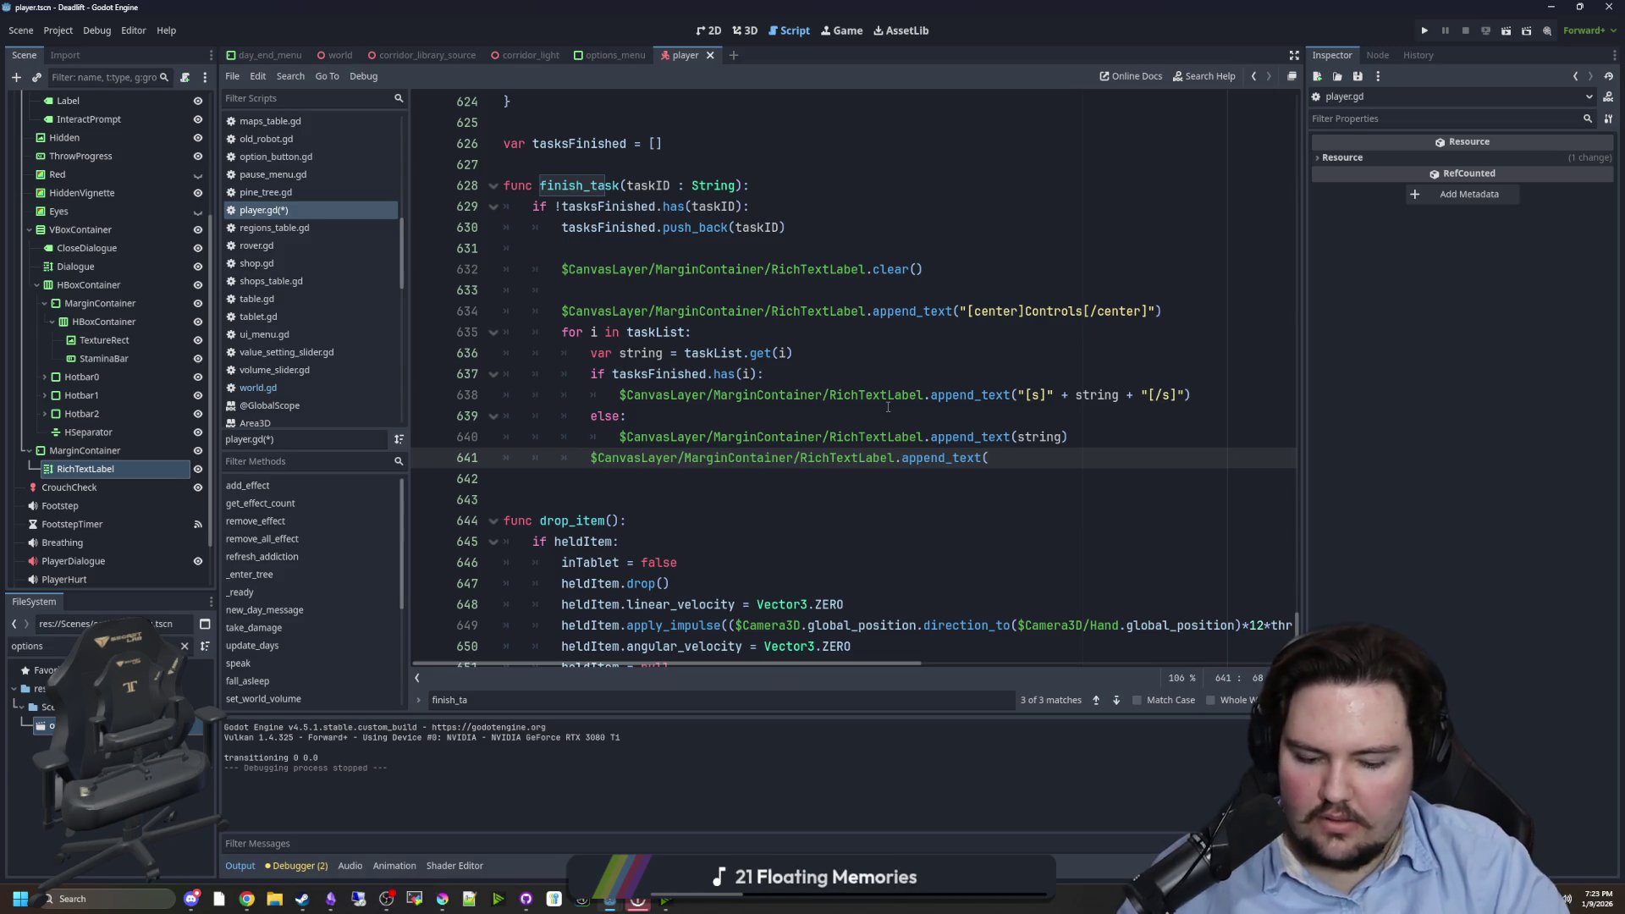
{"action": "type", "text": ")\"\\n\""}
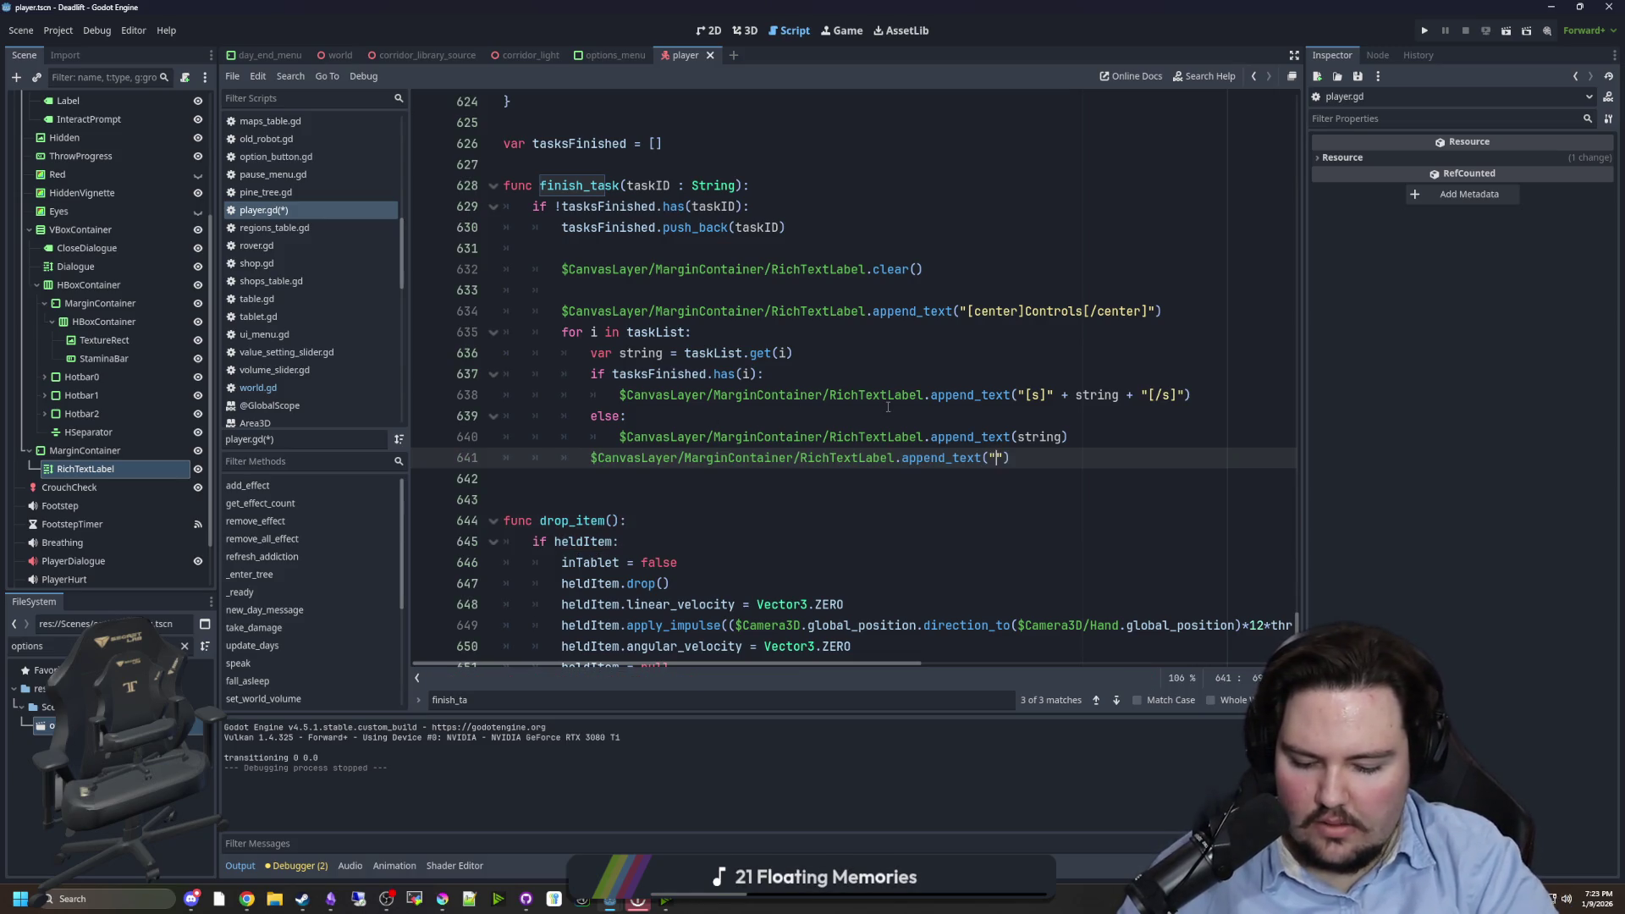
- Save the edited player.gd script
{"action": "left_click", "coordinate": [888, 410]}
{"action": "key", "text": "ctrl+s"}
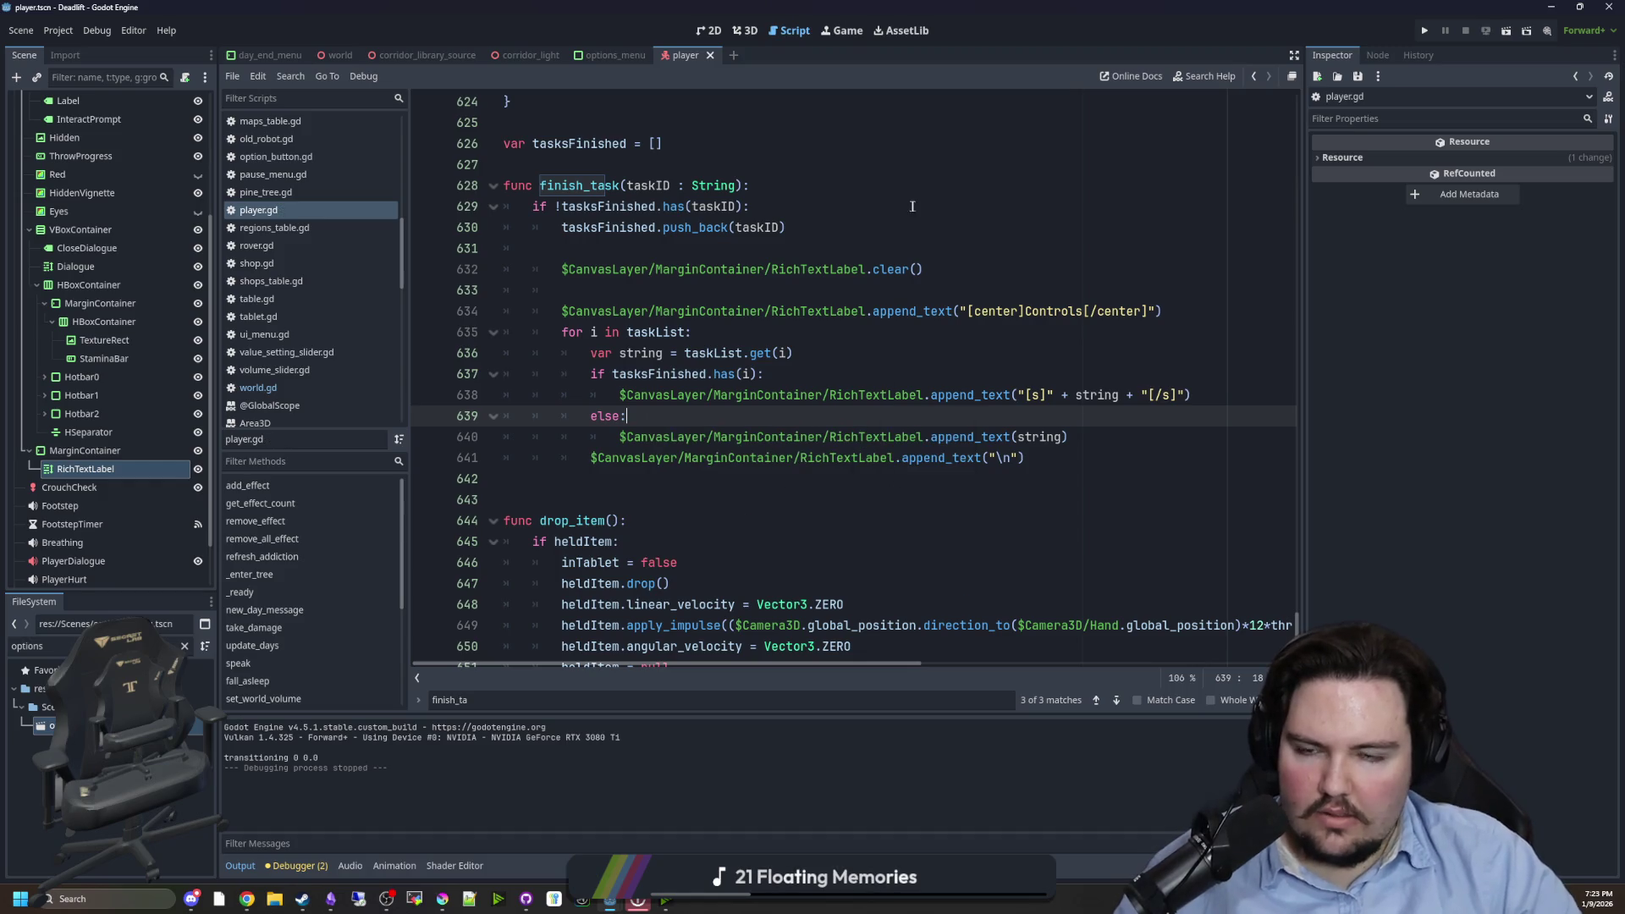
{"action": "left_click", "coordinate": [846, 164]}
{"action": "key", "text": "ctrl+s"}
{"action": "scroll", "coordinate": [760, 400], "scroll_direction": "up", "scroll_amount": 1}
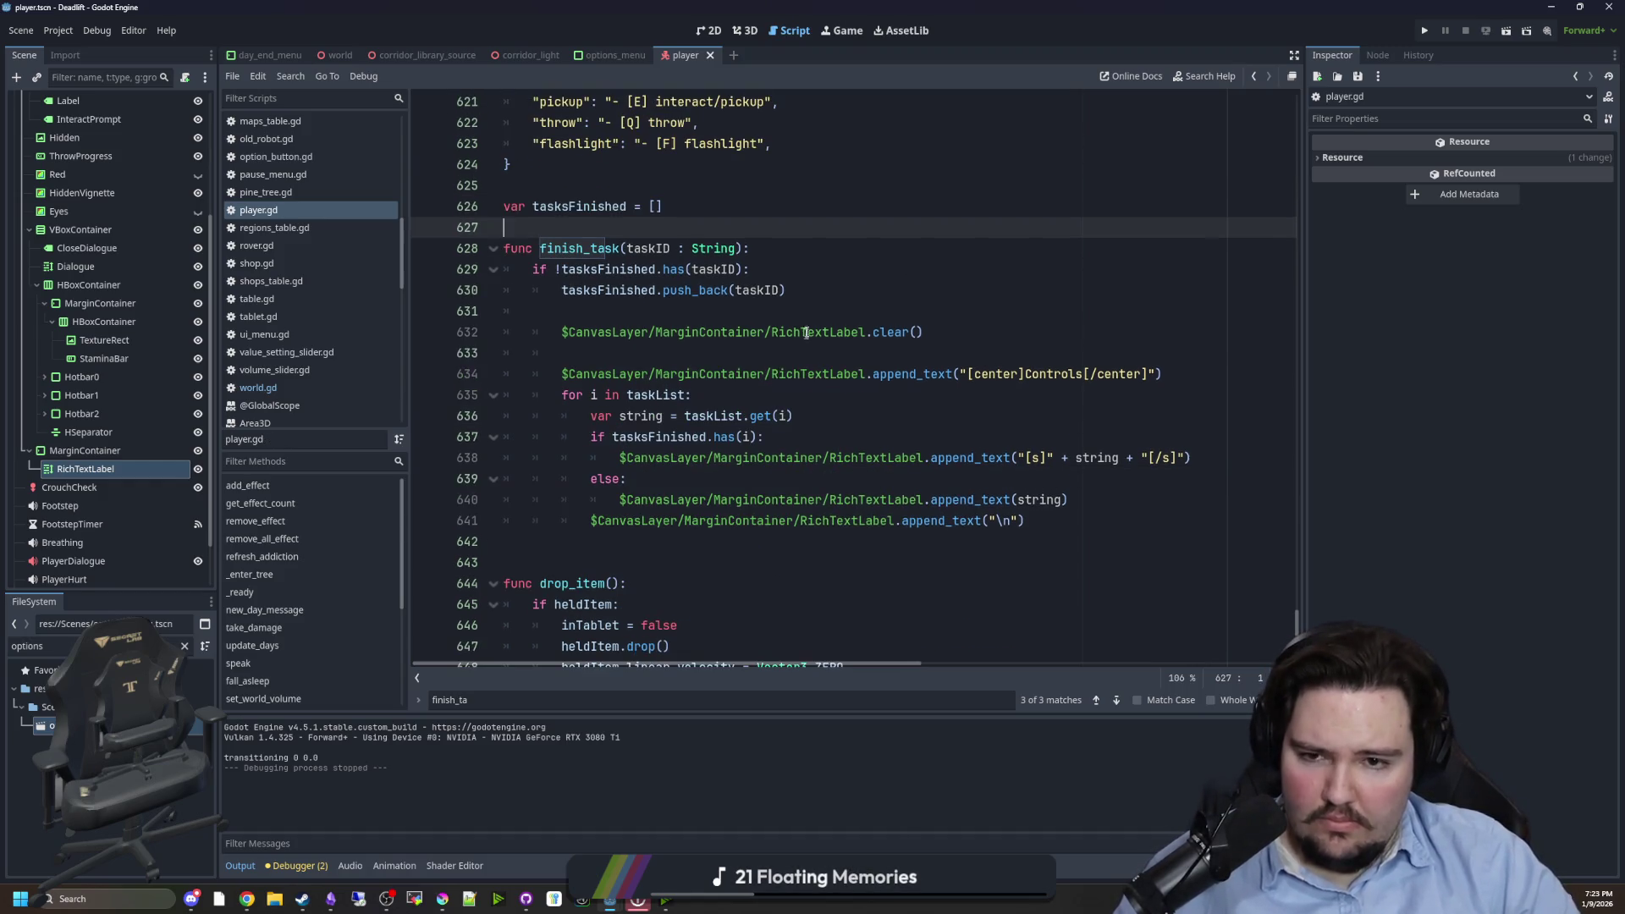
- Add a finish_task("flashlight") call under the flashlight input check
{"action": "left_click", "coordinate": [820, 311]}
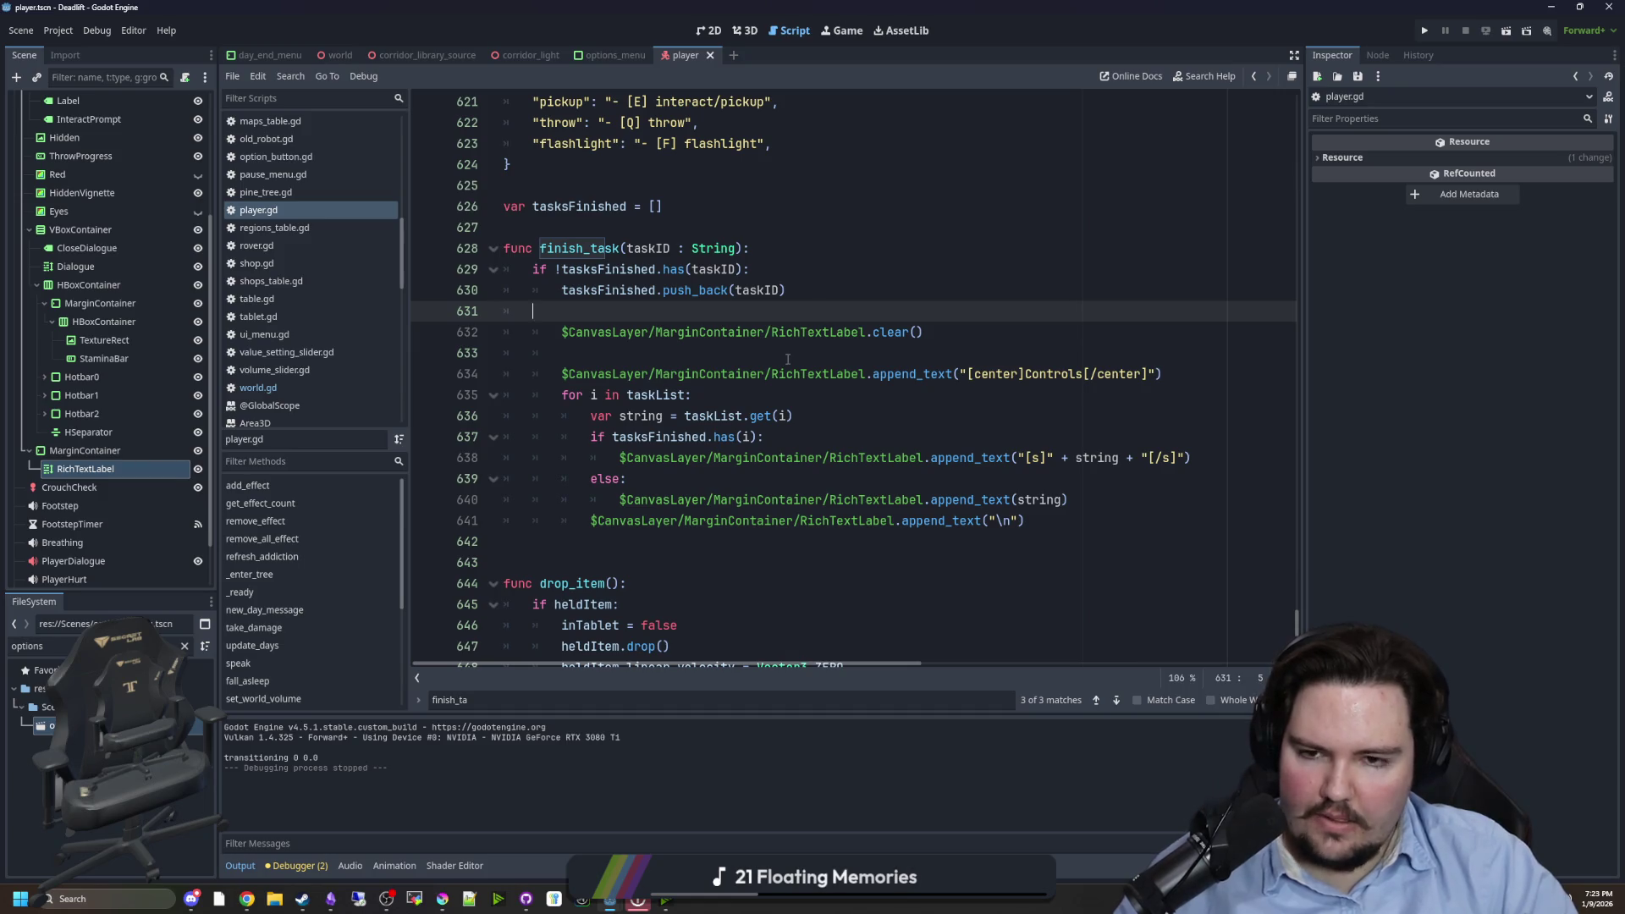
{"action": "scroll", "coordinate": [787, 359], "scroll_direction": "up", "scroll_amount": 6}
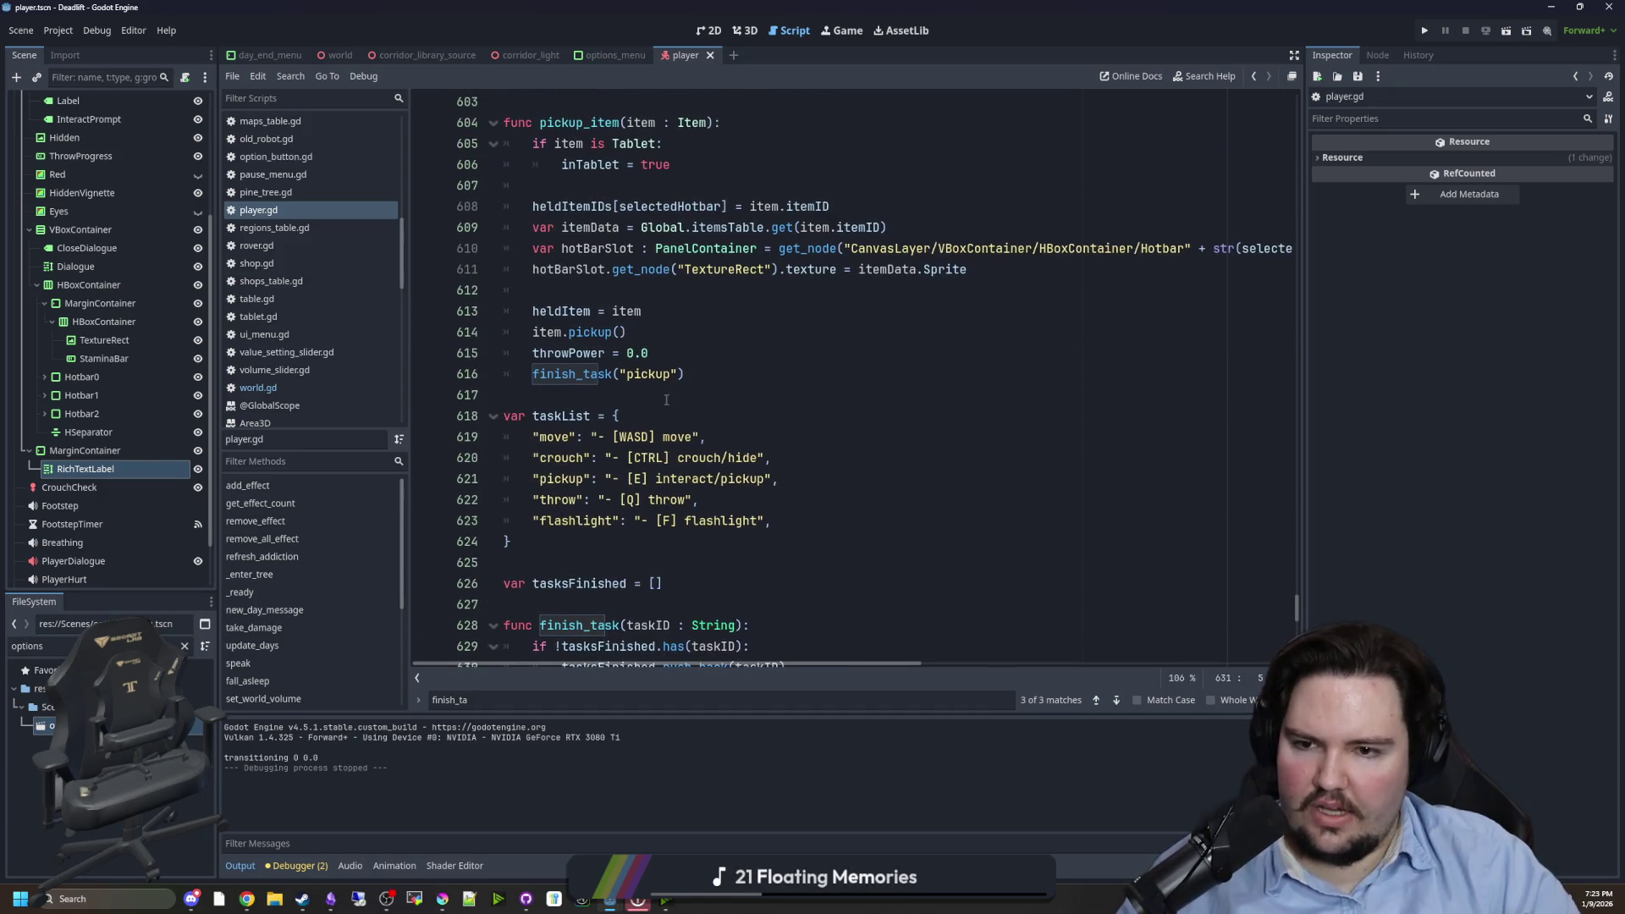
{"action": "key", "text": "ctrl+f"}
{"action": "type", "text": "flashlight"}
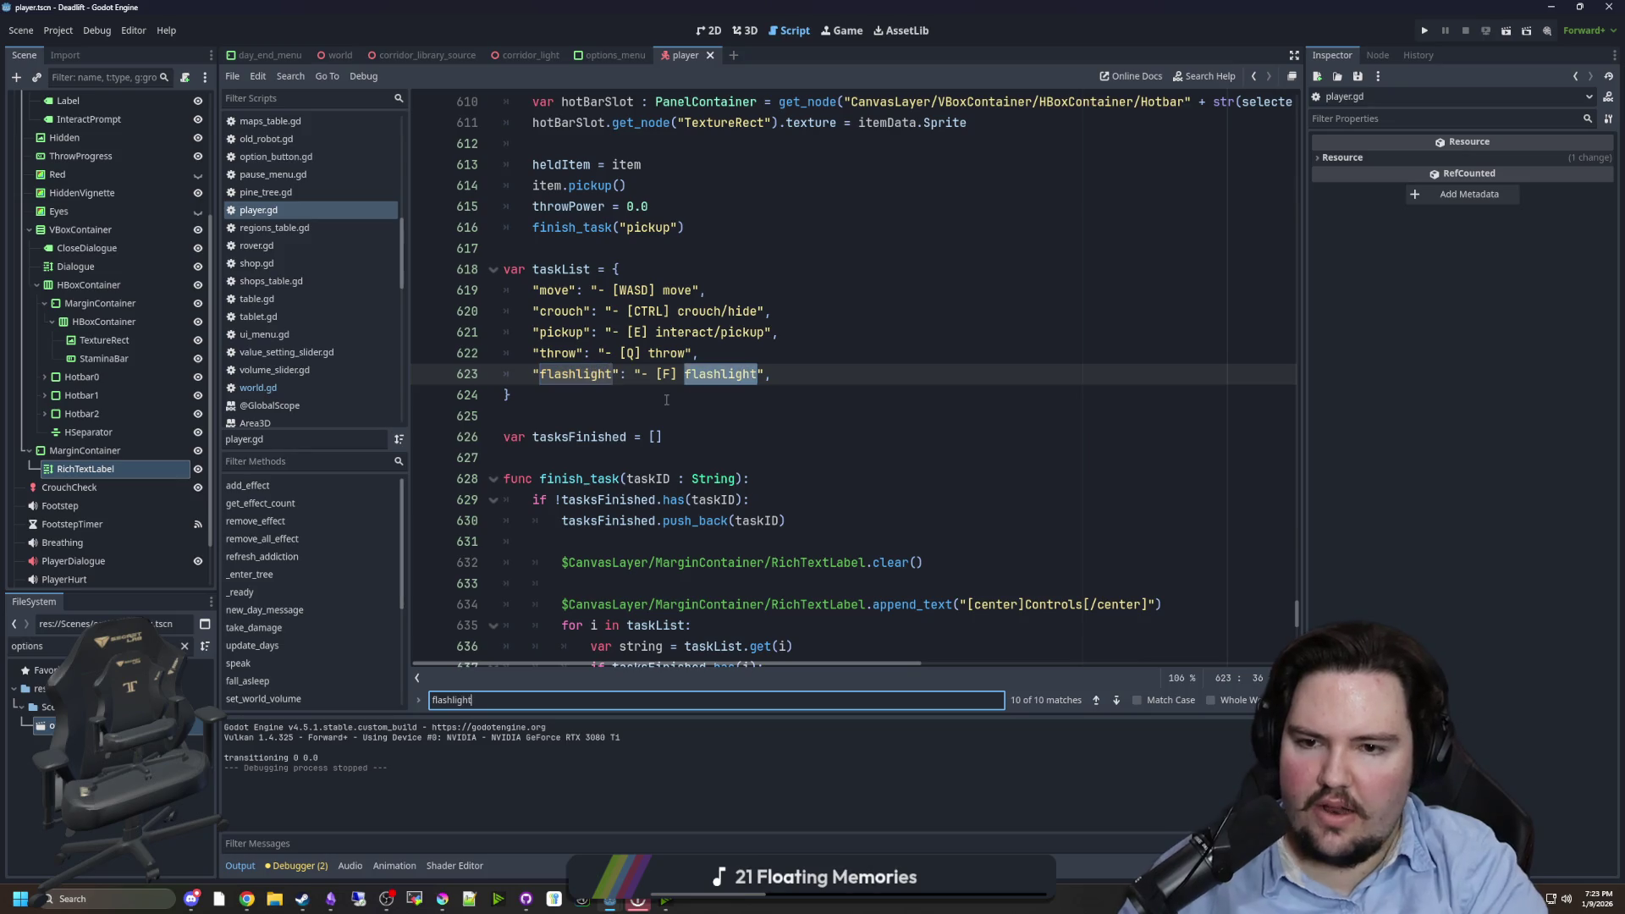
{"action": "key", "text": "Return"}
{"action": "key", "text": "Return"}
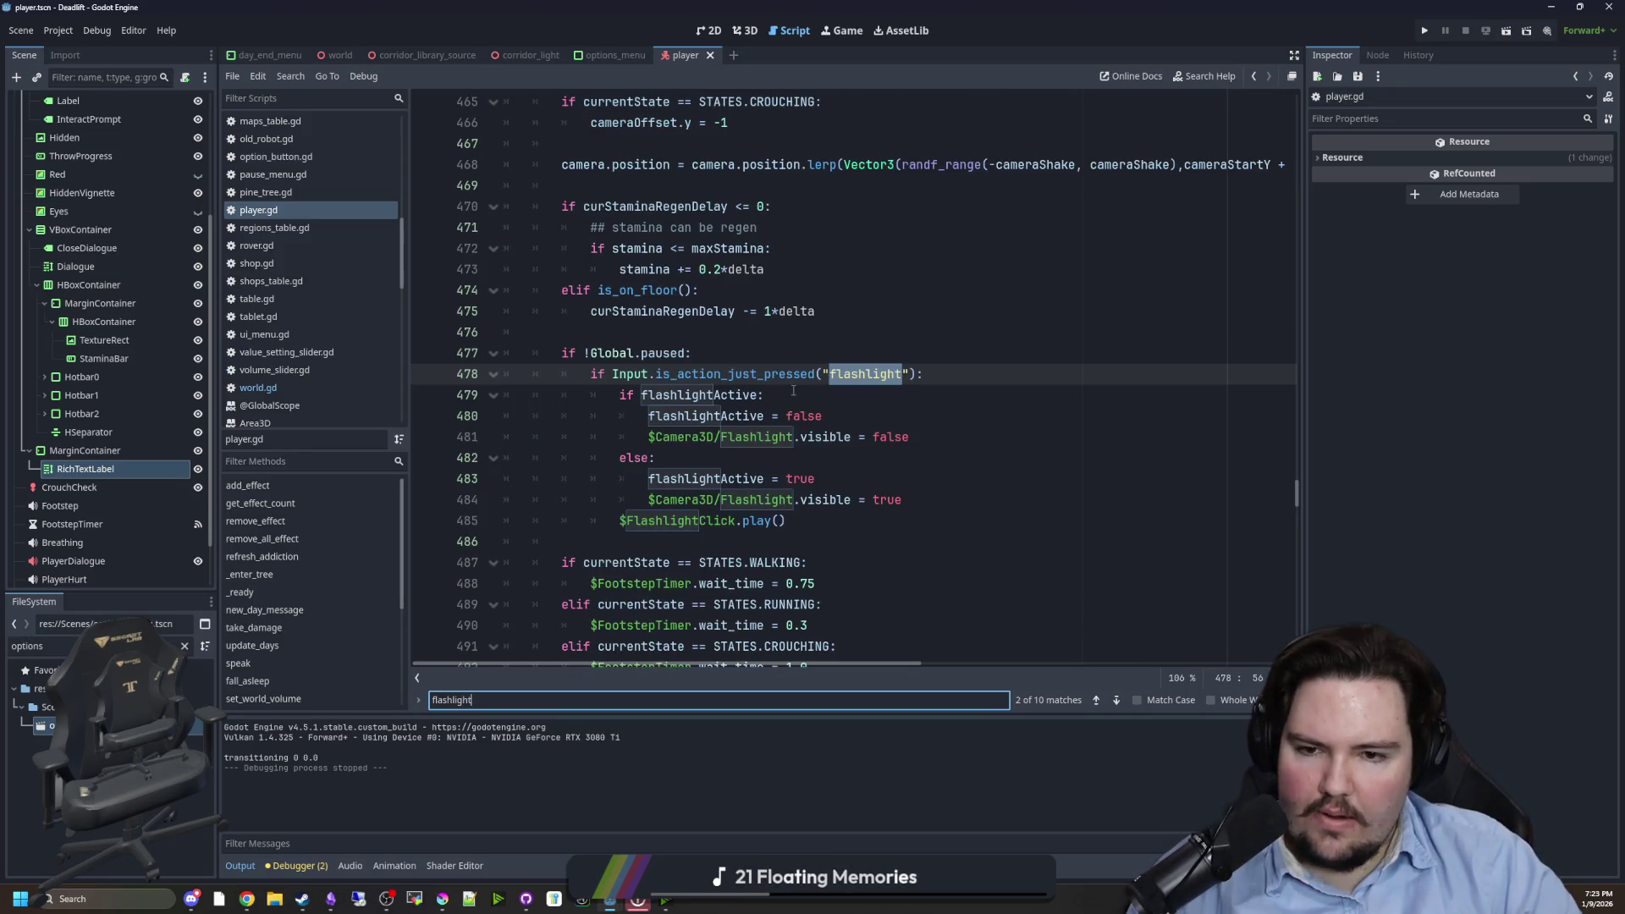
{"action": "left_click", "coordinate": [945, 370]}
{"action": "key", "text": "Return"}
{"action": "type", "text": "fi"}
{"action": "key", "text": "Return"}
{"action": "type", "text": "lashlight"}
{"action": "key", "text": "End"}
{"action": "key", "text": "shift+Home"}
{"action": "key", "text": "ctrl+c"}
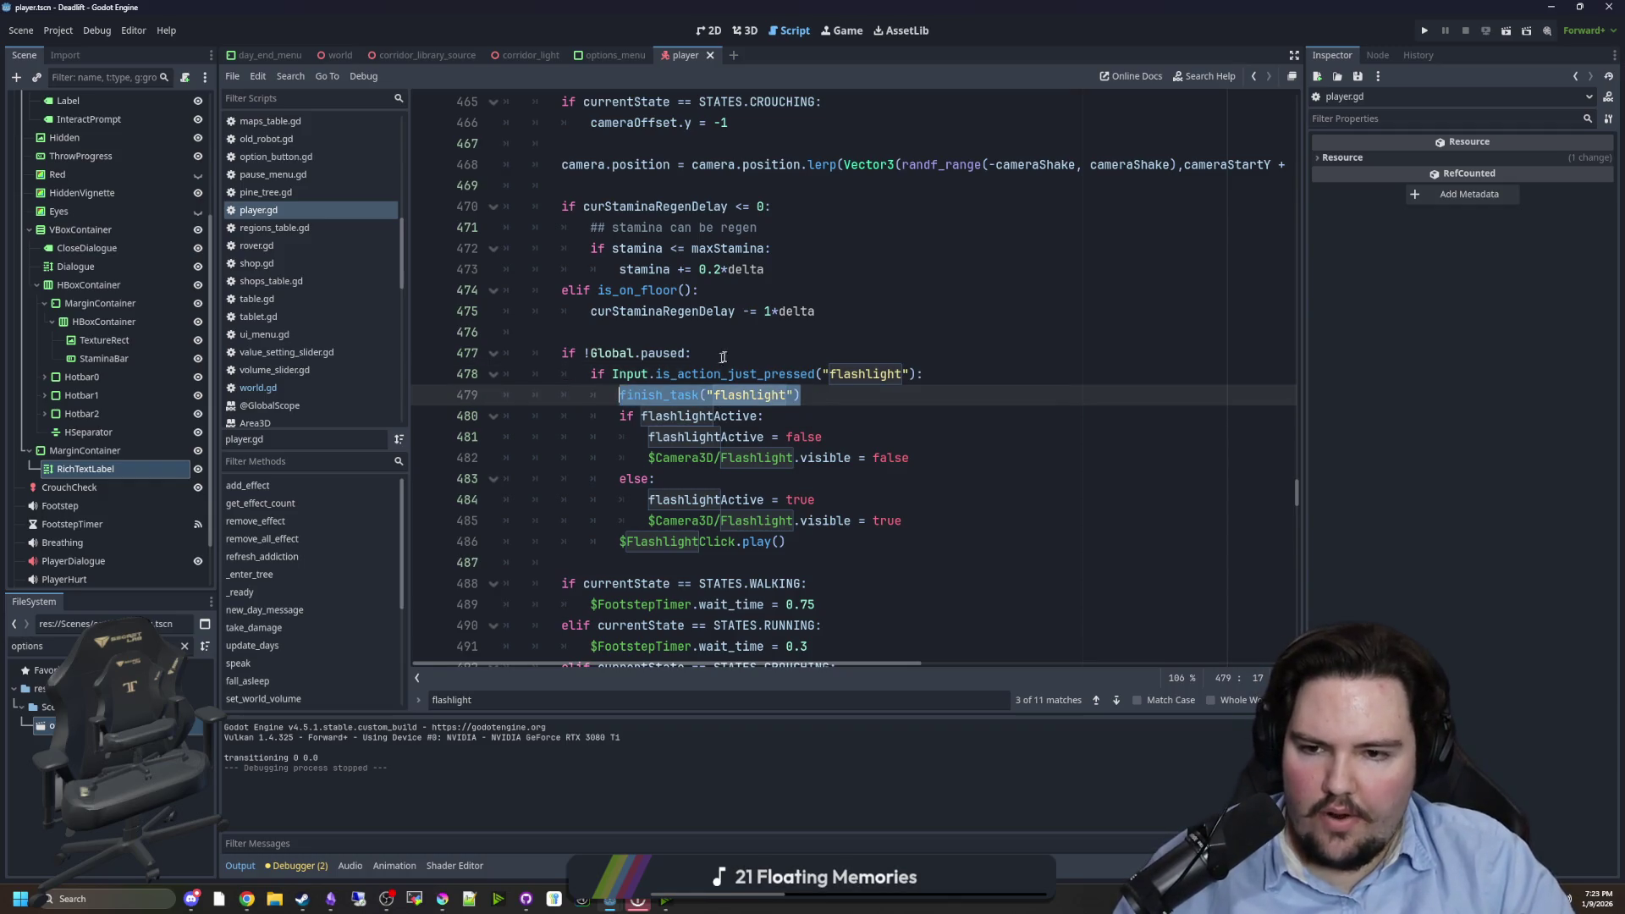
- Add a finish_task("crouch") call below the crouch input check on line 408
{"action": "key", "text": "ctrl+f"}
{"action": "type", "text": "crouch"}
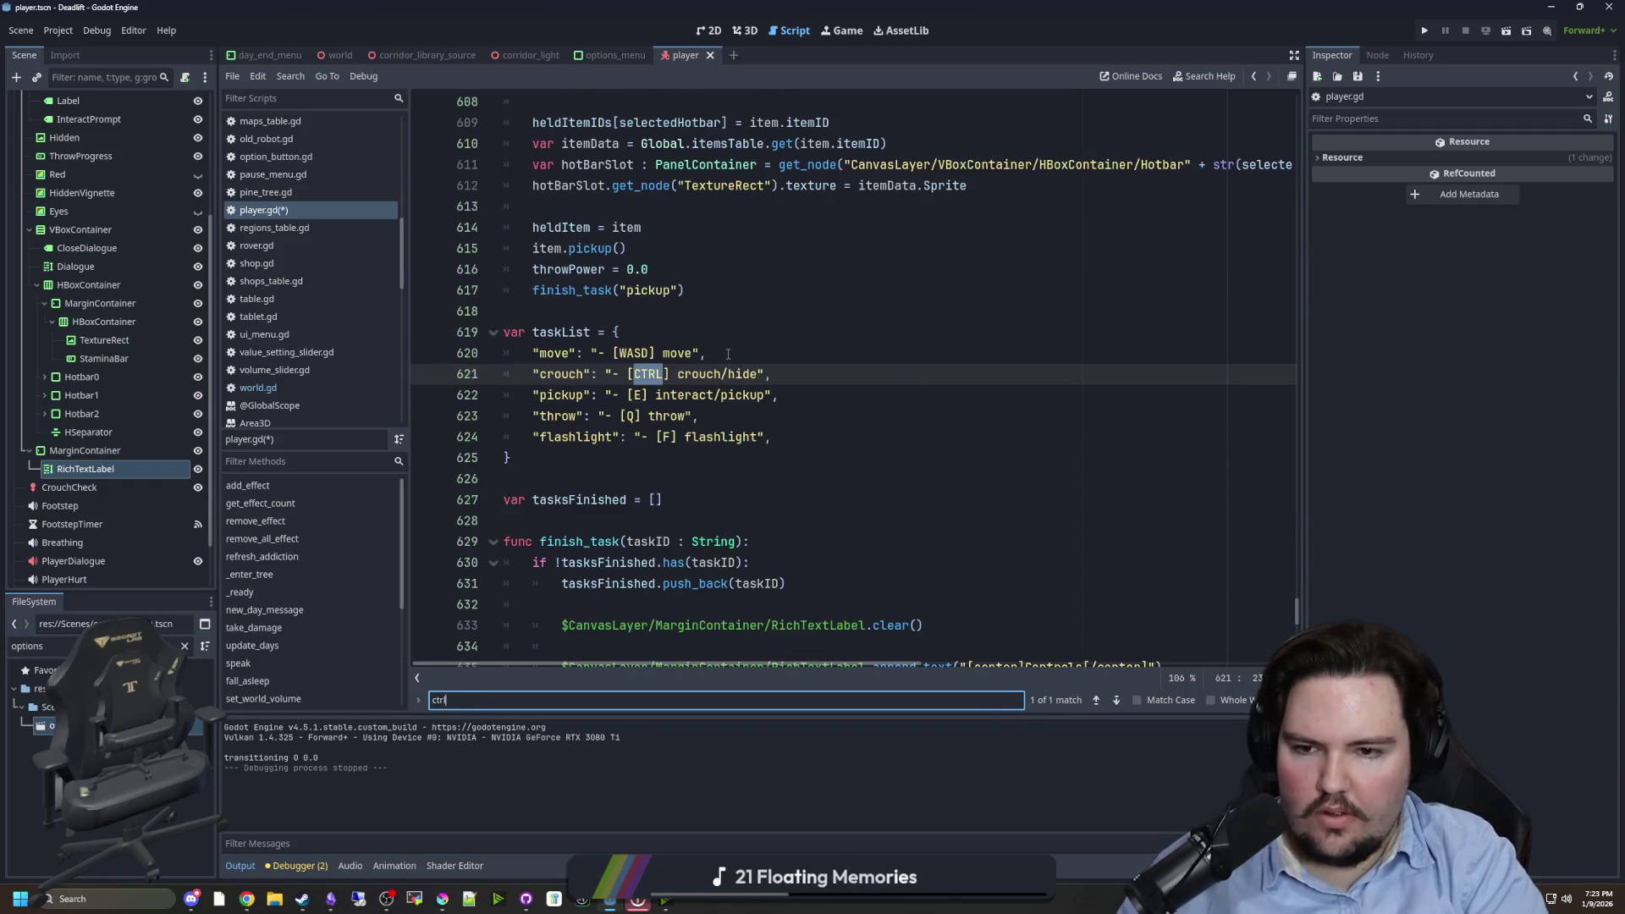
{"action": "key", "text": "Return"}
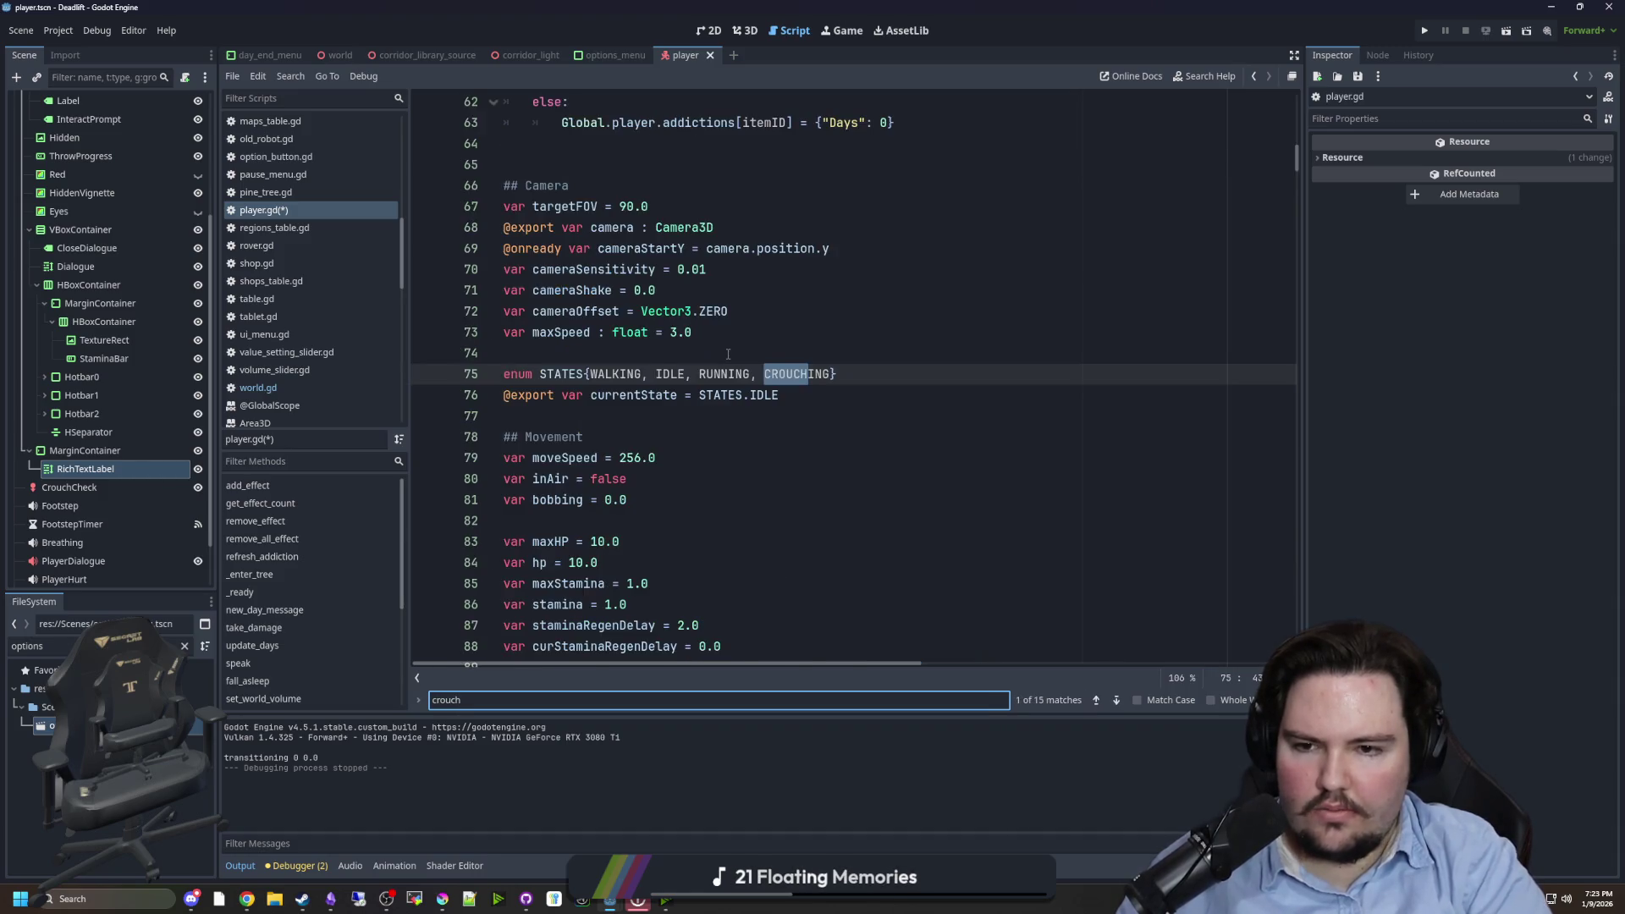
{"action": "key", "text": "Return"}
{"action": "left_click", "coordinate": [1130, 370]}
{"action": "key", "text": "Return"}
{"action": "key", "text": "ctrl+v"}
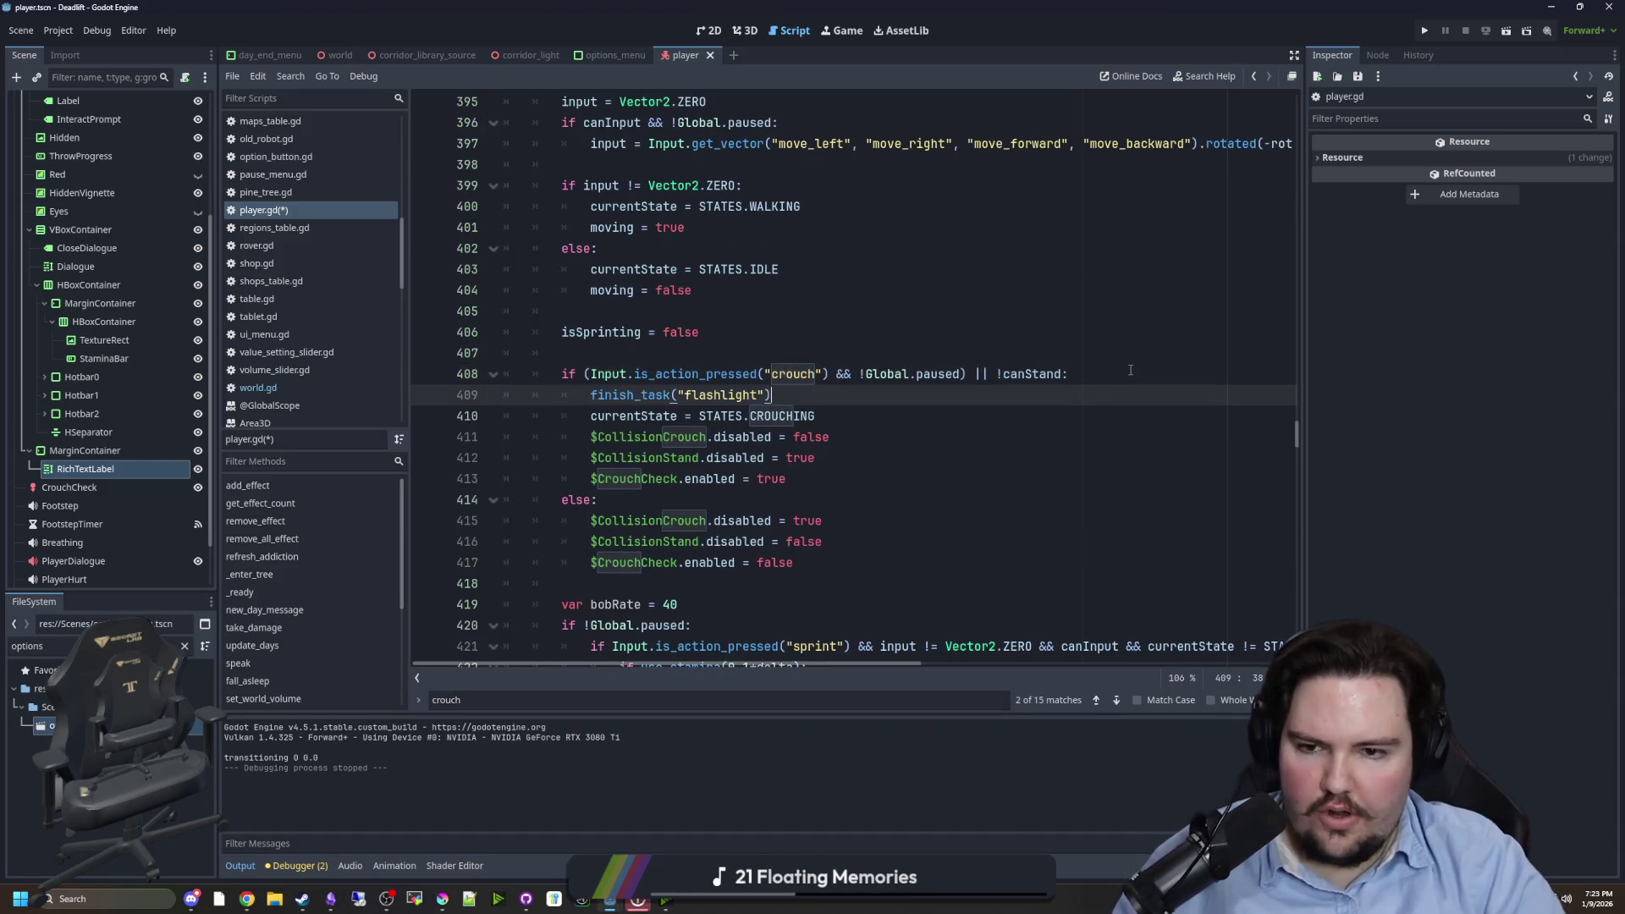
{"action": "key", "text": "BackSpace"}
{"action": "key", "text": "BackSpace"}
{"action": "key", "text": "BackSpace"}
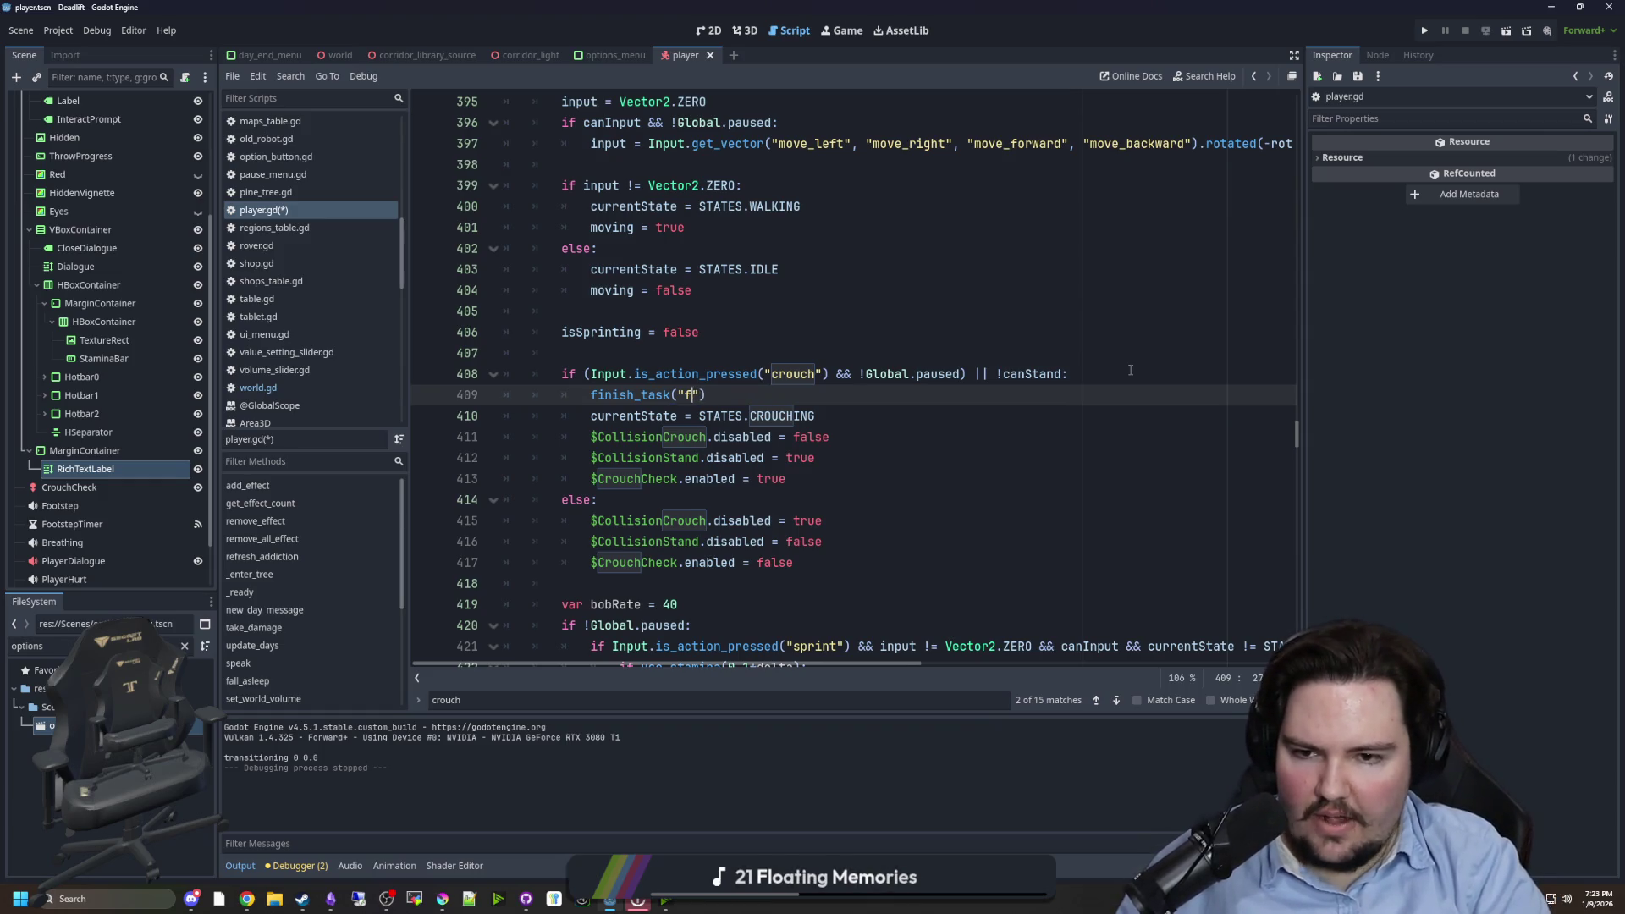
{"action": "type", "text": "crouch"}
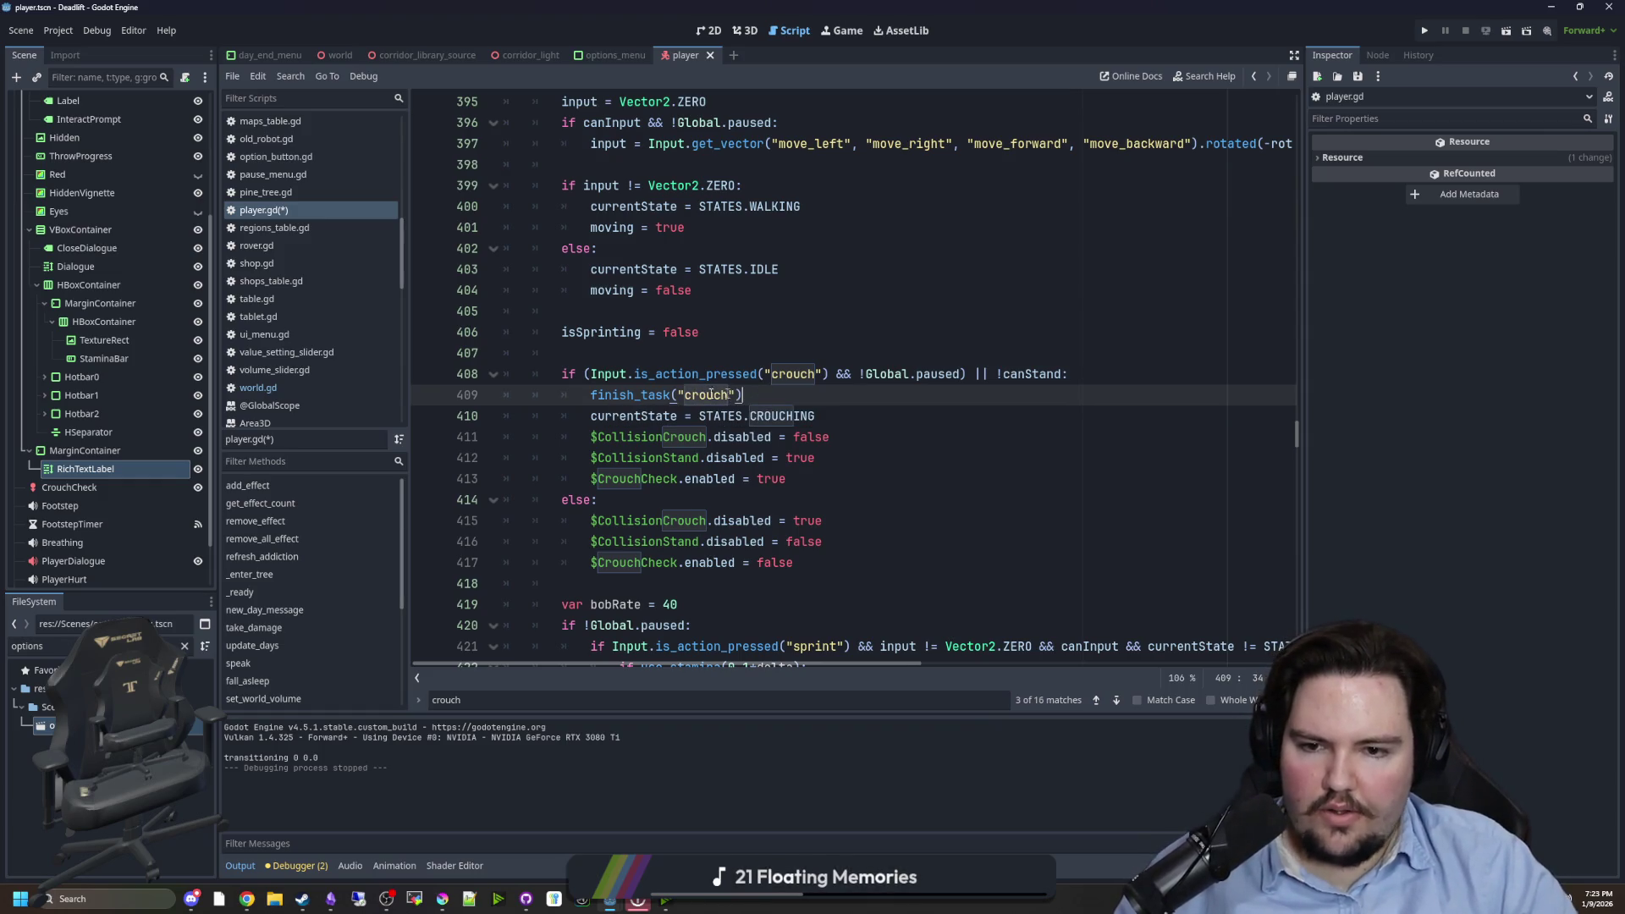
{"action": "left_click_drag", "start_coordinate": [742, 395], "coordinate": [590, 395]}
{"action": "left_click", "coordinate": [760, 353]}
- Add a finish_task("move") call below the movement check on line 399, briefly checking the Input docs
{"action": "scroll", "coordinate": [760, 336], "scroll_direction": "up", "scroll_amount": 3}
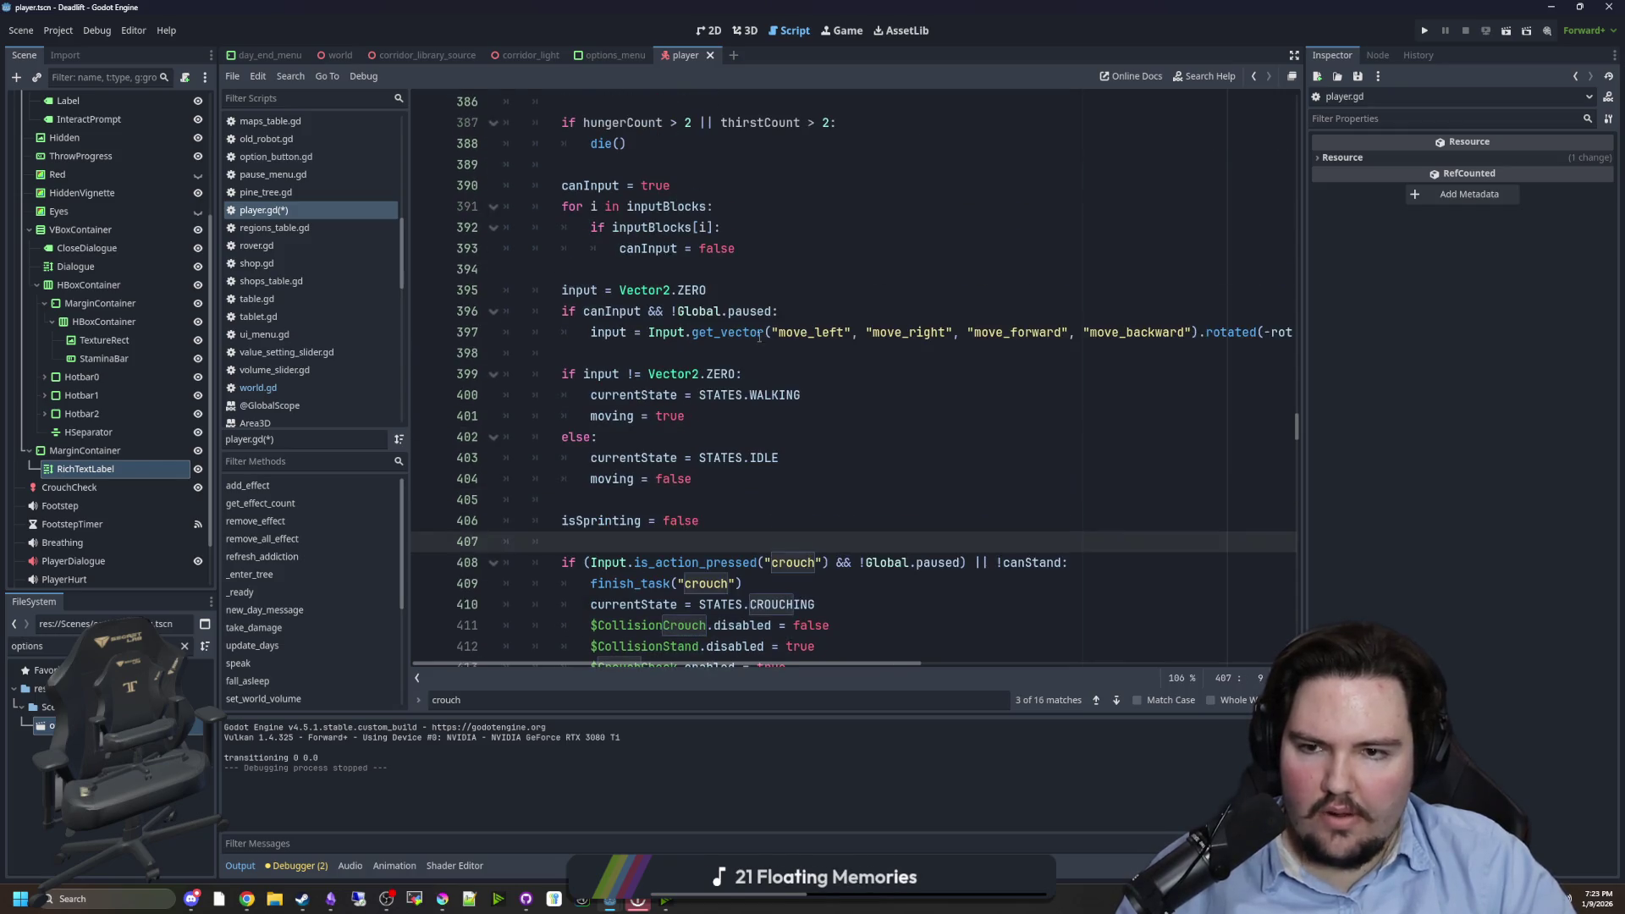
{"action": "left_click", "coordinate": [798, 379]}
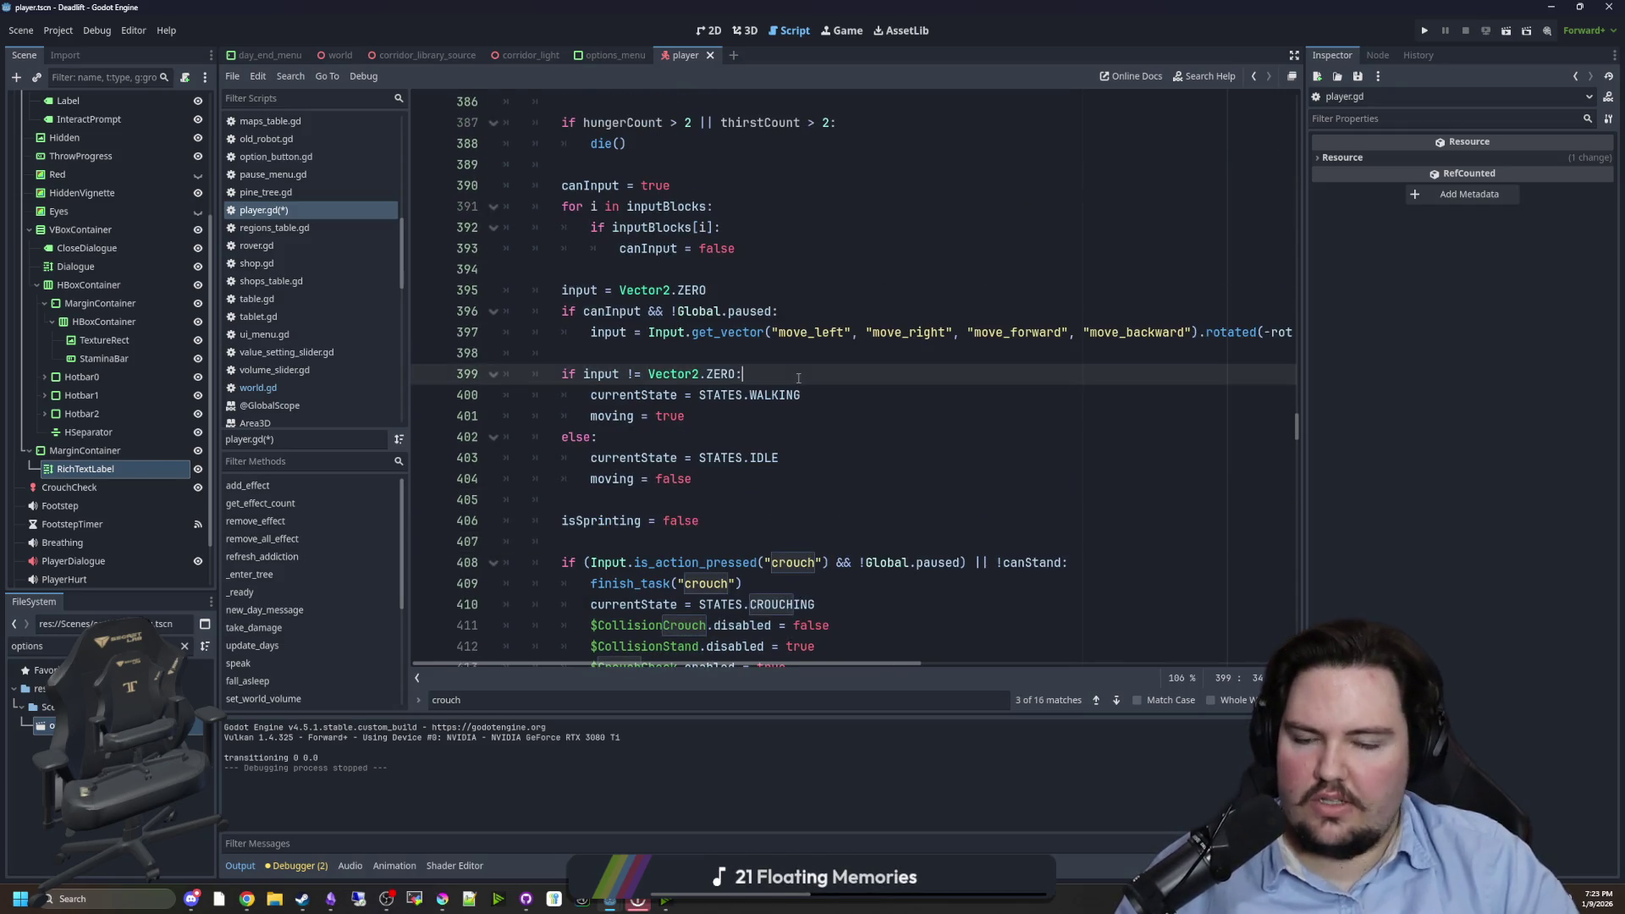
{"action": "key", "text": "Return"}
{"action": "type", "text": "finish_task(\"crouch\")"}
{"action": "key", "text": "BackSpace"}
{"action": "key", "text": "BackSpace"}
{"action": "key", "text": "BackSpace"}
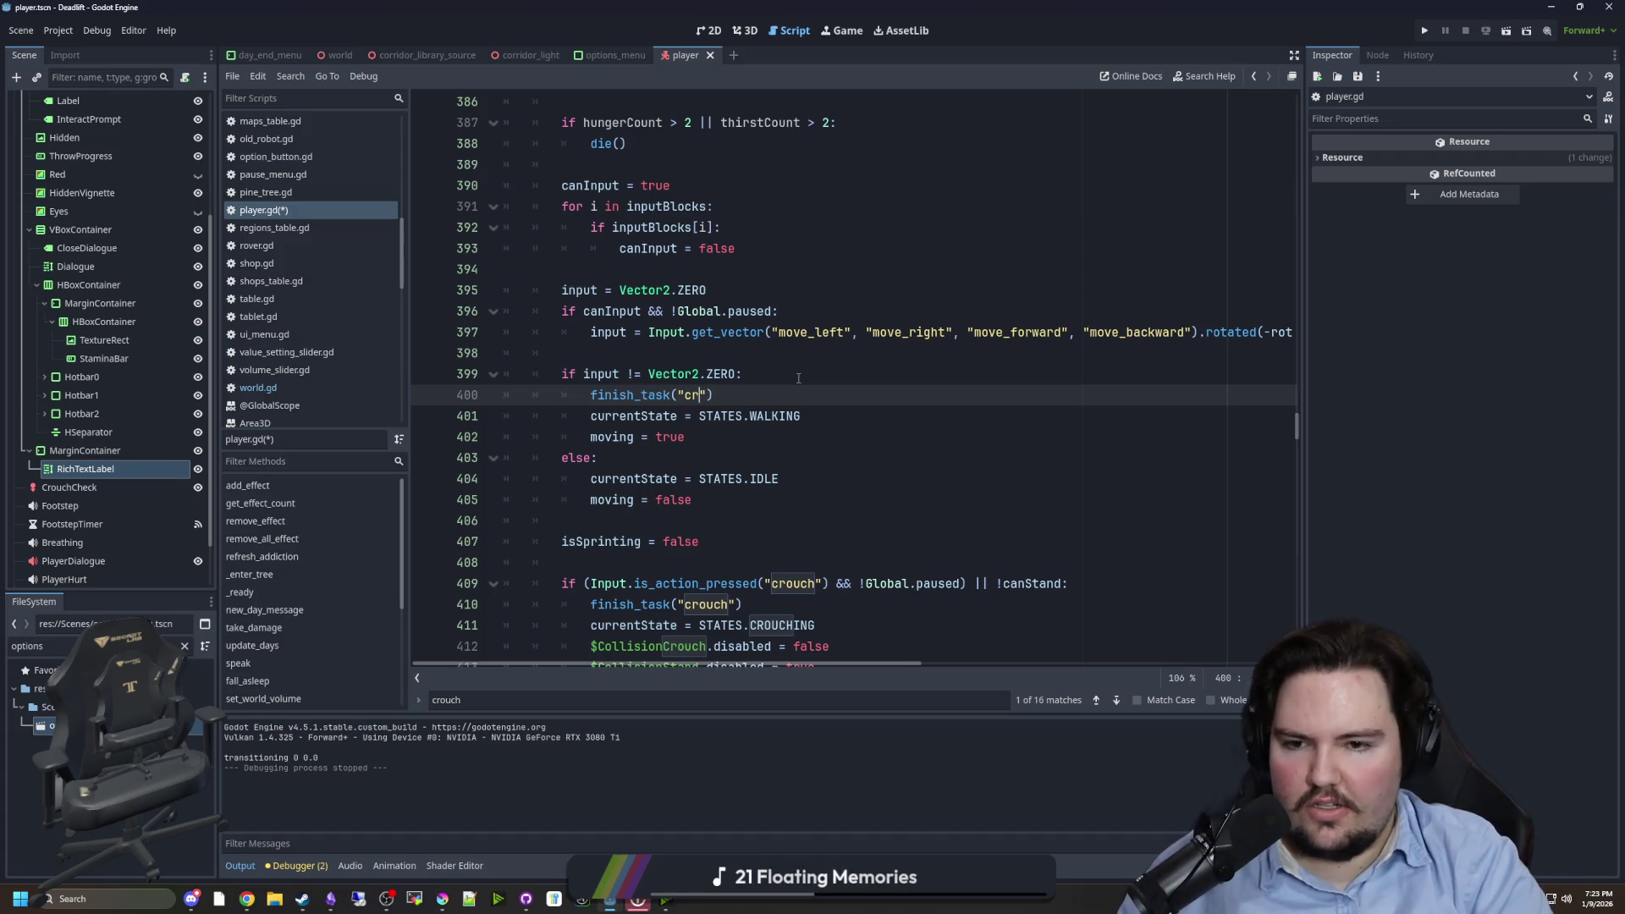
{"action": "type", "text": "move"}
{"action": "left_click", "coordinate": [798, 378]}
{"action": "left_click_drag", "start_coordinate": [799, 396], "coordinate": [593, 396]}
{"action": "key", "text": "ctrl+c"}
{"action": "left_click", "coordinate": [655, 353]}
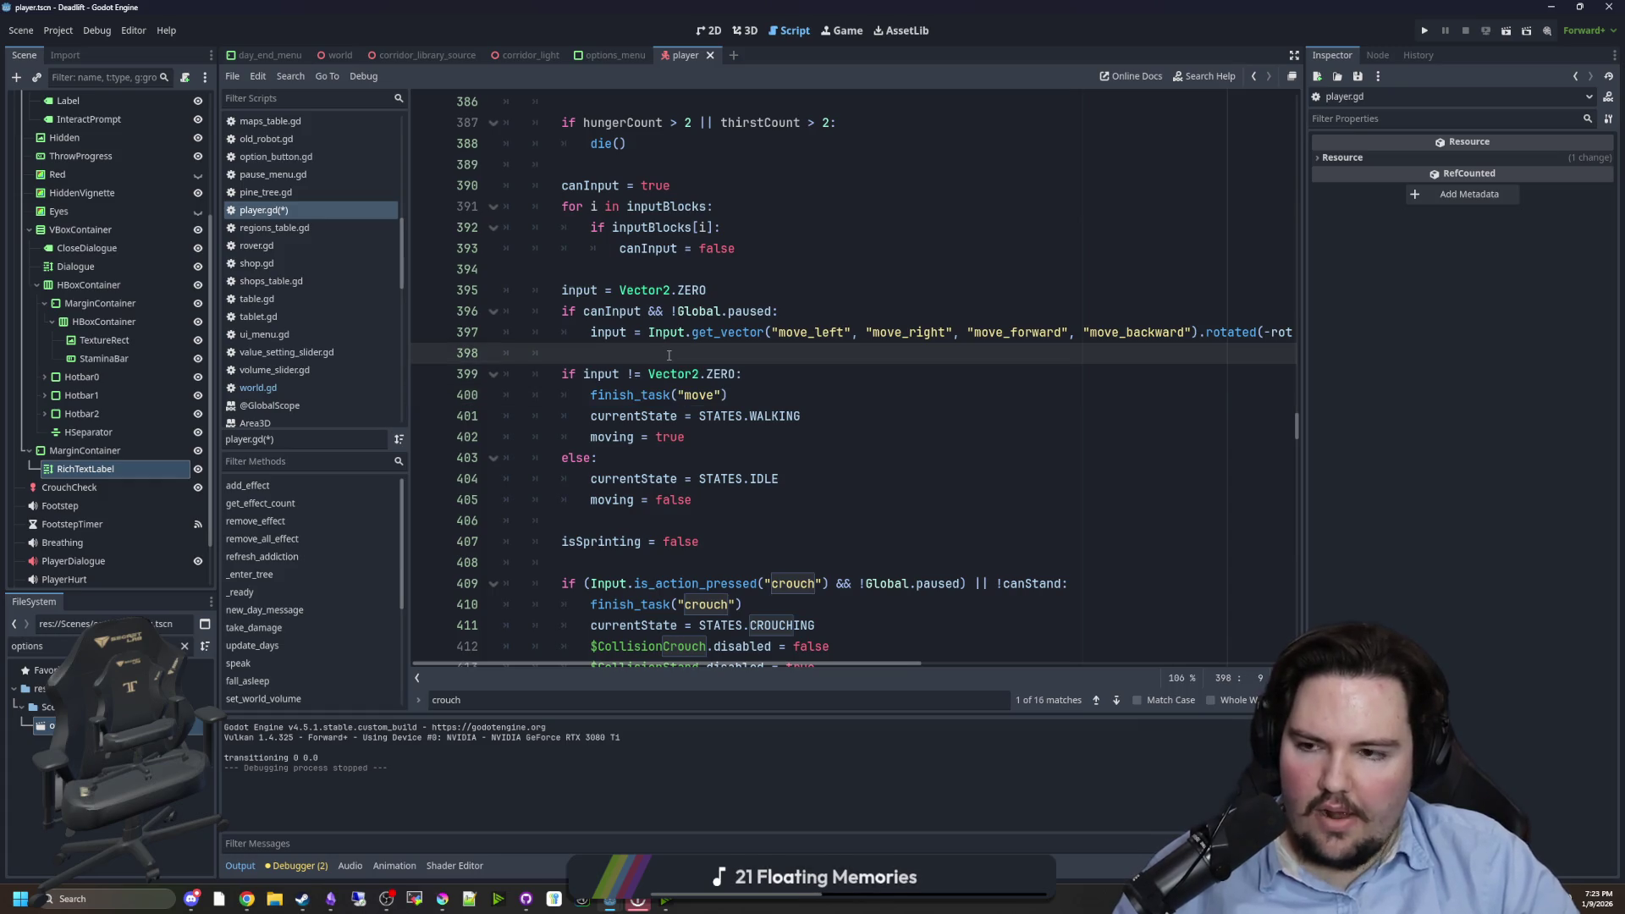
{"action": "left_click", "coordinate": [687, 337], "text": "ctrl"}
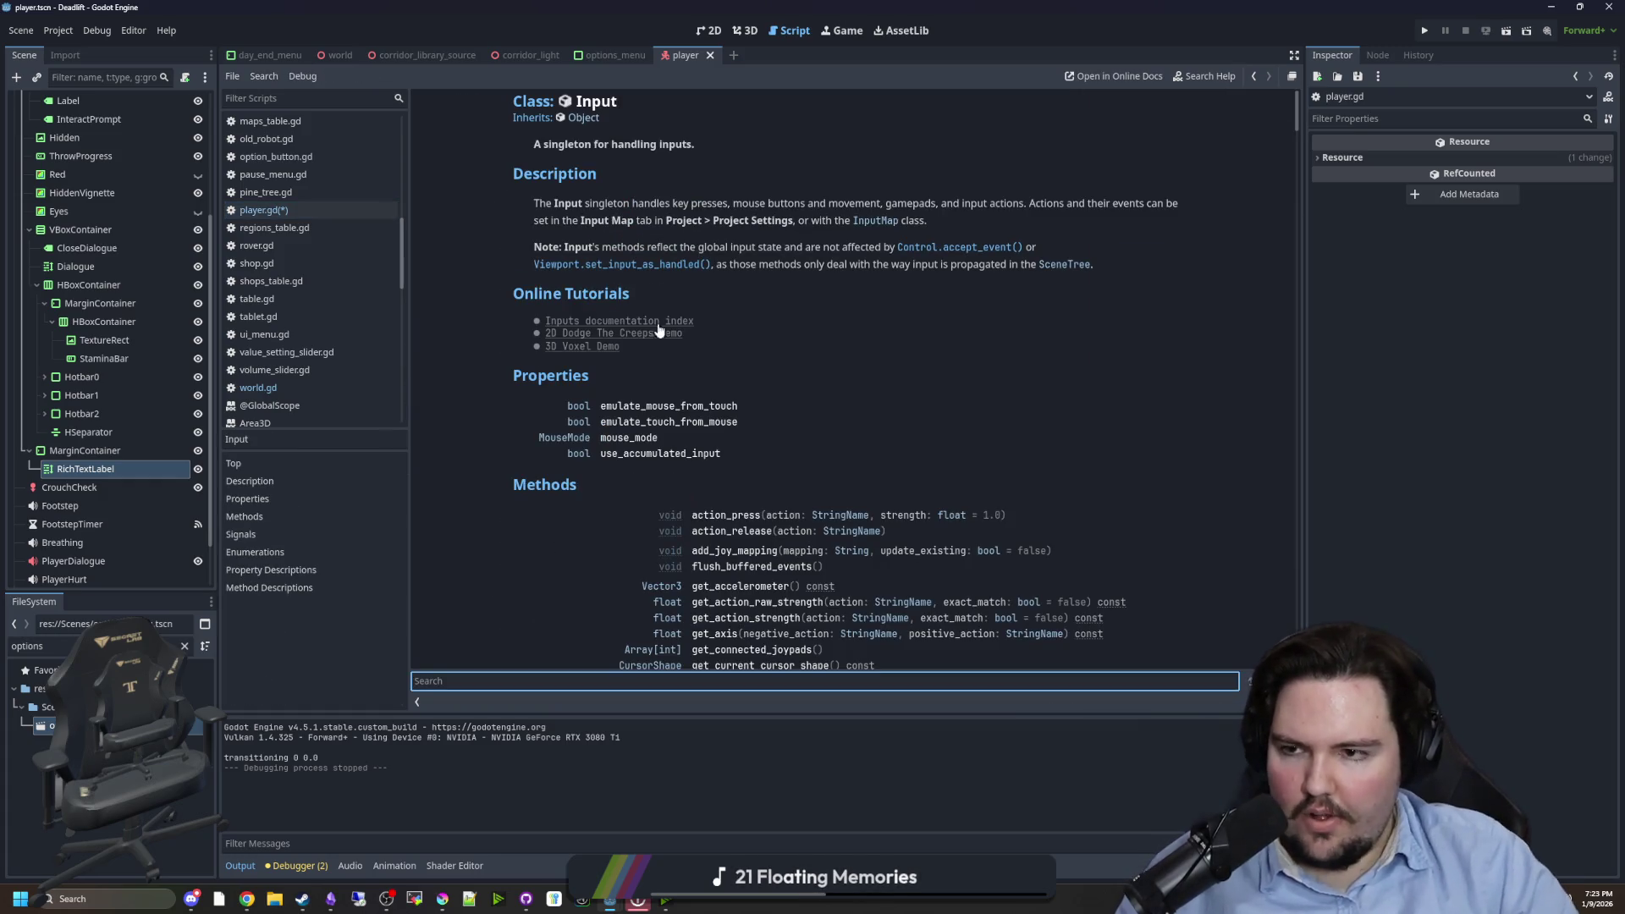
{"action": "left_click", "coordinate": [343, 210]}
{"action": "left_click", "coordinate": [718, 339]}
- Insert finish_task("throw") under 'if heldItem:' in drop_item and save
{"action": "key", "text": "ctrl+f"}
{"action": "type", "text": "drop_item"}
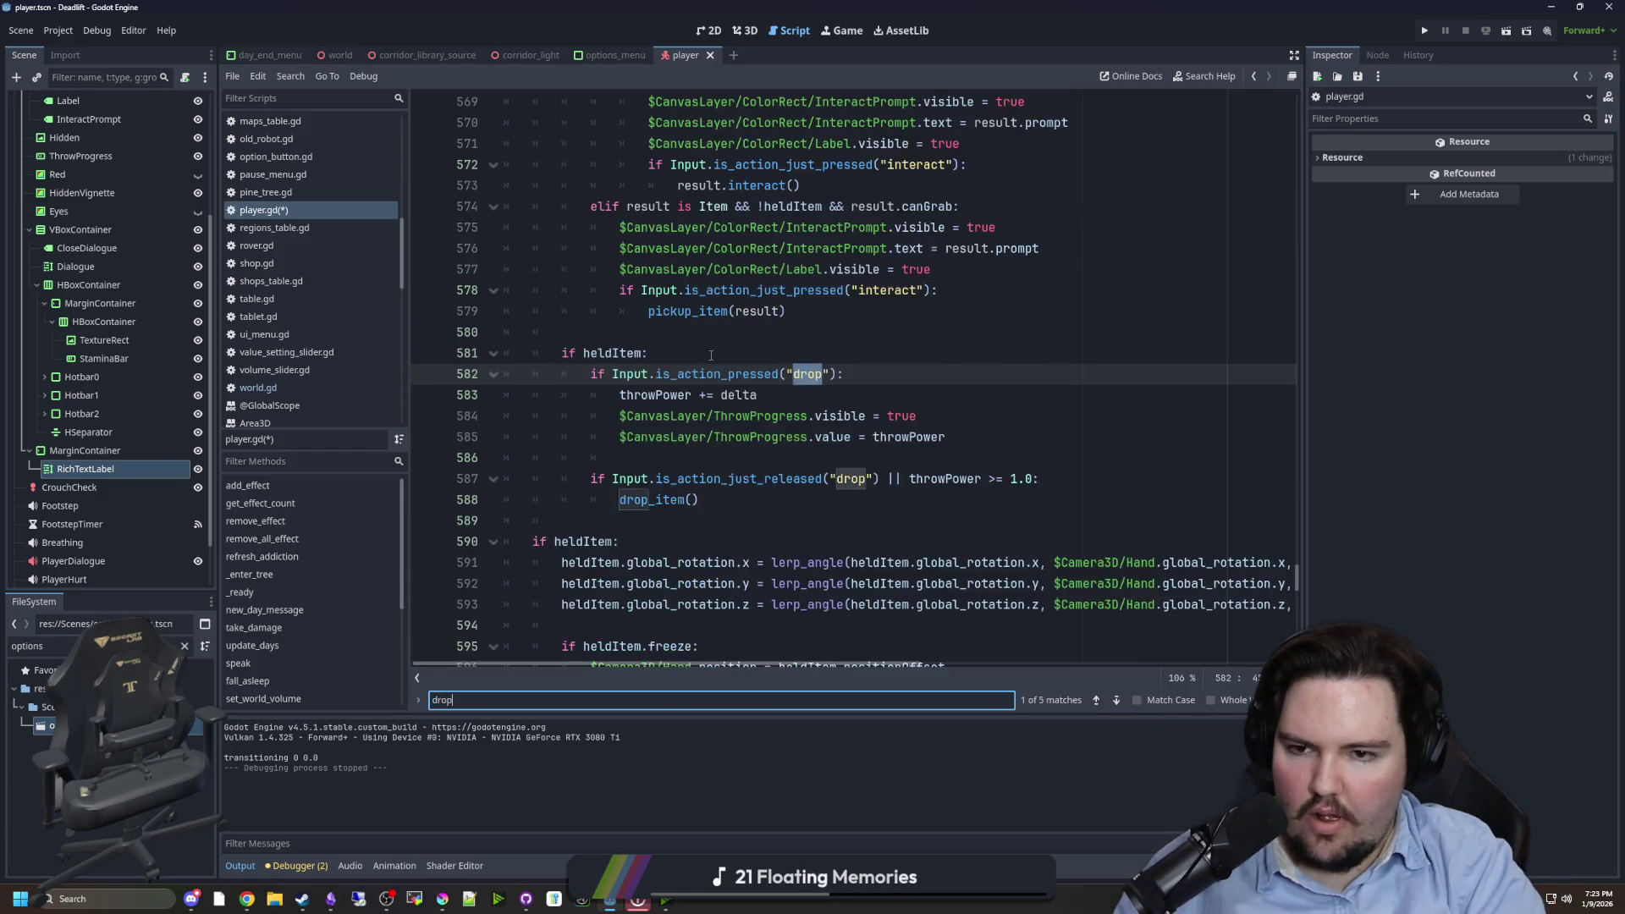
{"action": "left_click", "coordinate": [643, 385], "text": "ctrl"}
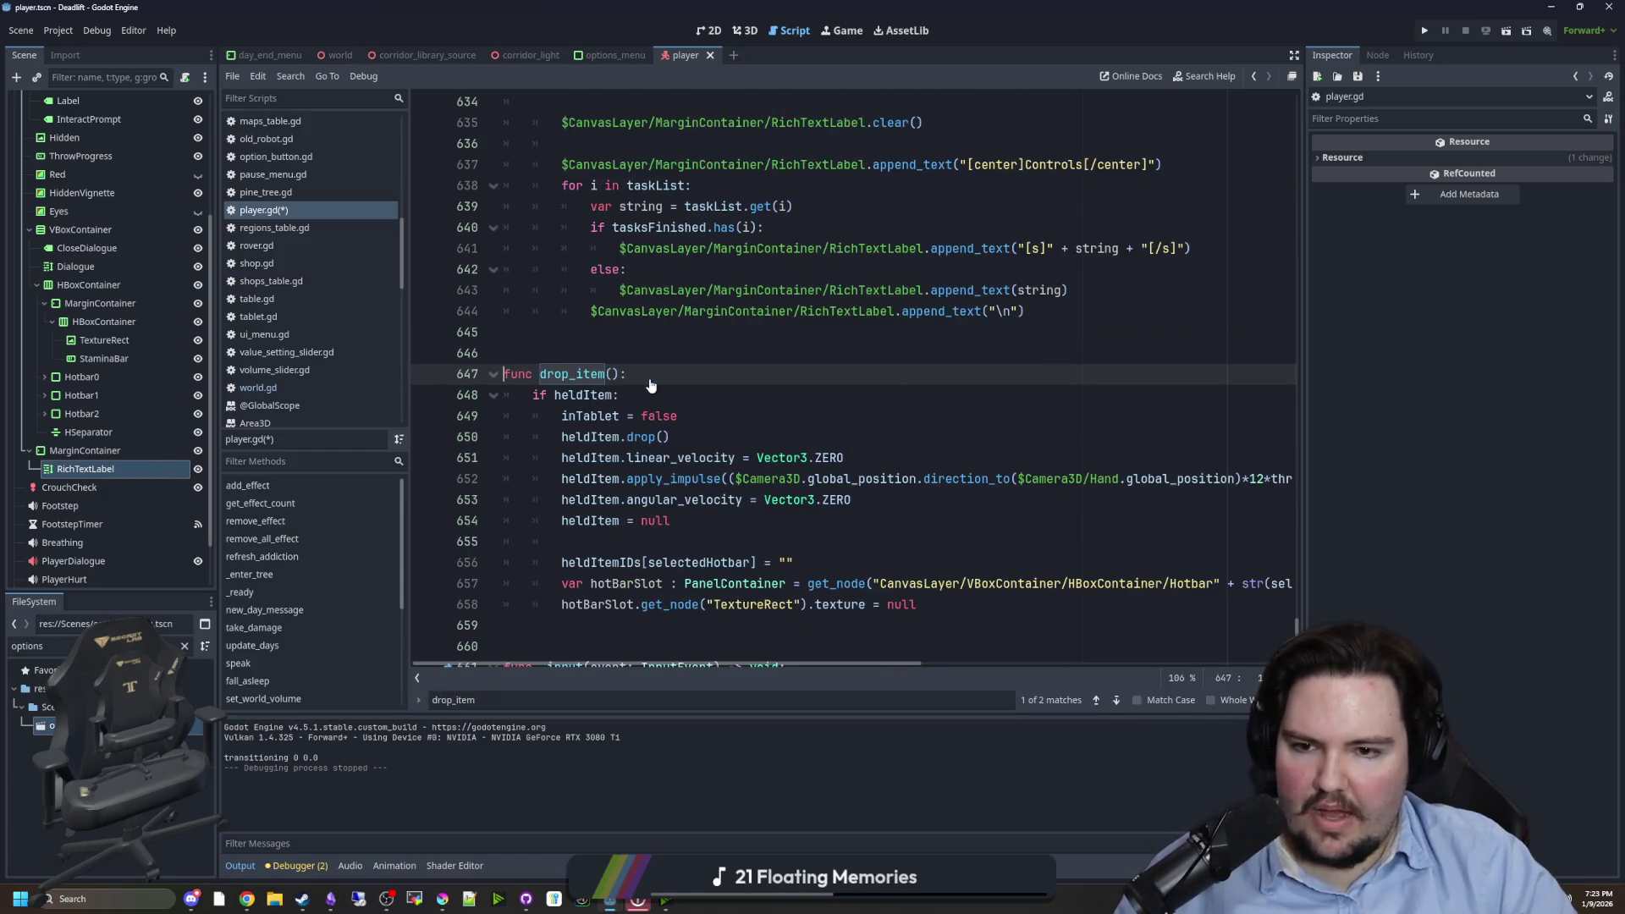
{"action": "left_click", "coordinate": [657, 392]}
{"action": "key", "text": "Return"}
{"action": "key", "text": "ctrl+v"}
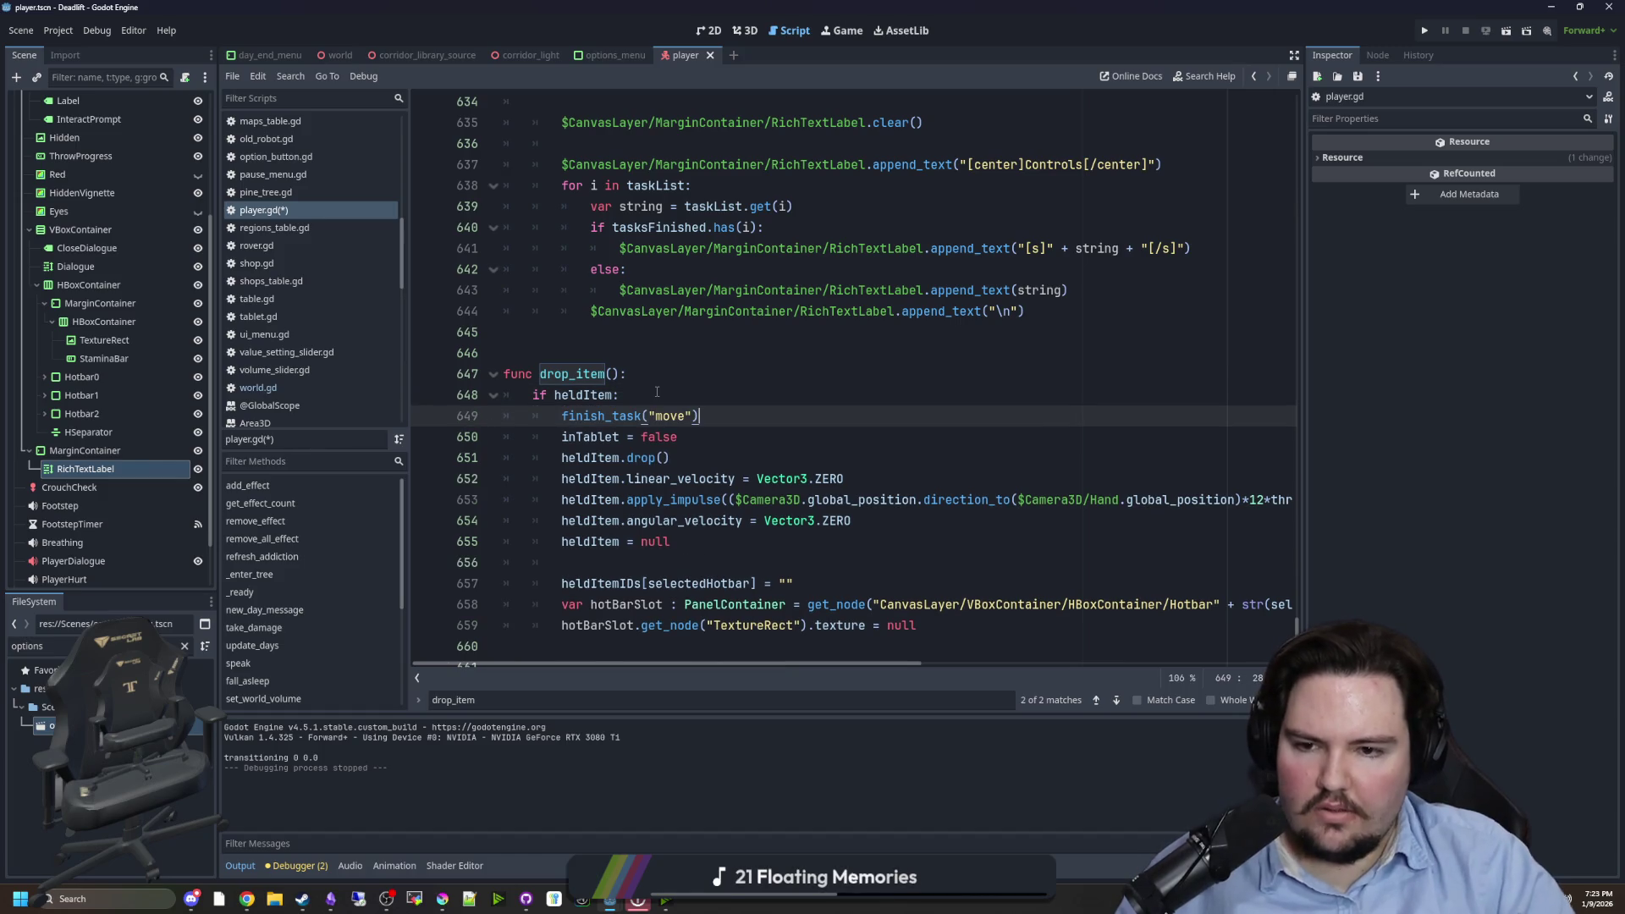
{"action": "double_click", "coordinate": [666, 416]}
{"action": "type", "text": "drop_item"}
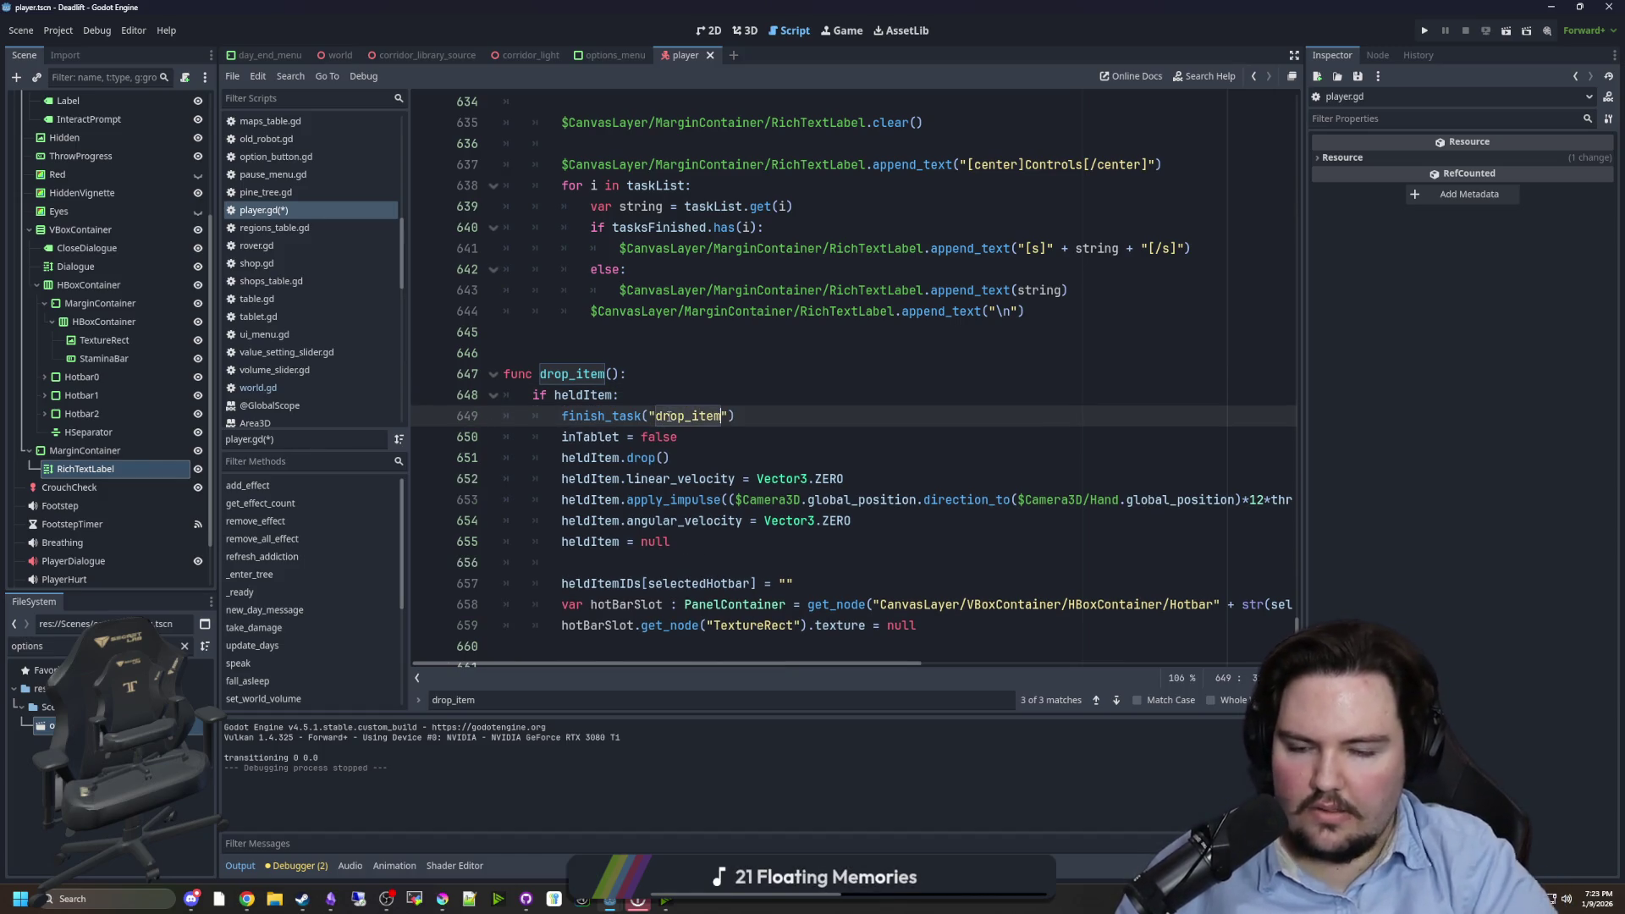
{"action": "key", "text": "BackSpace"}
{"action": "key", "text": "BackSpace"}
{"action": "key", "text": "BackSpace"}
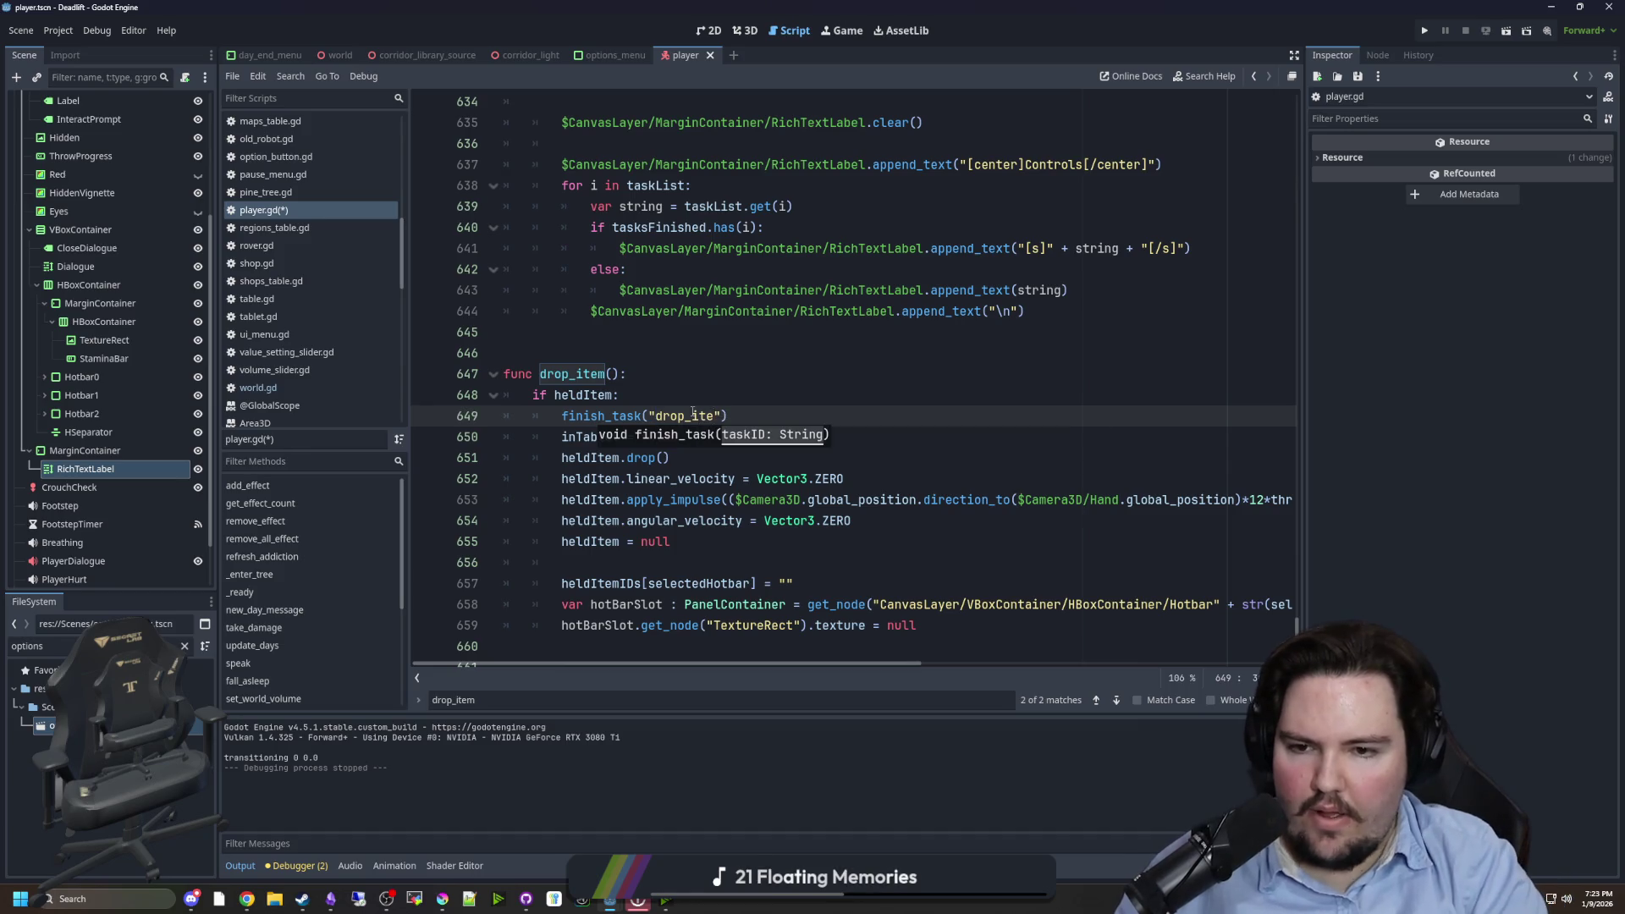
{"action": "type", "text": "throw"}
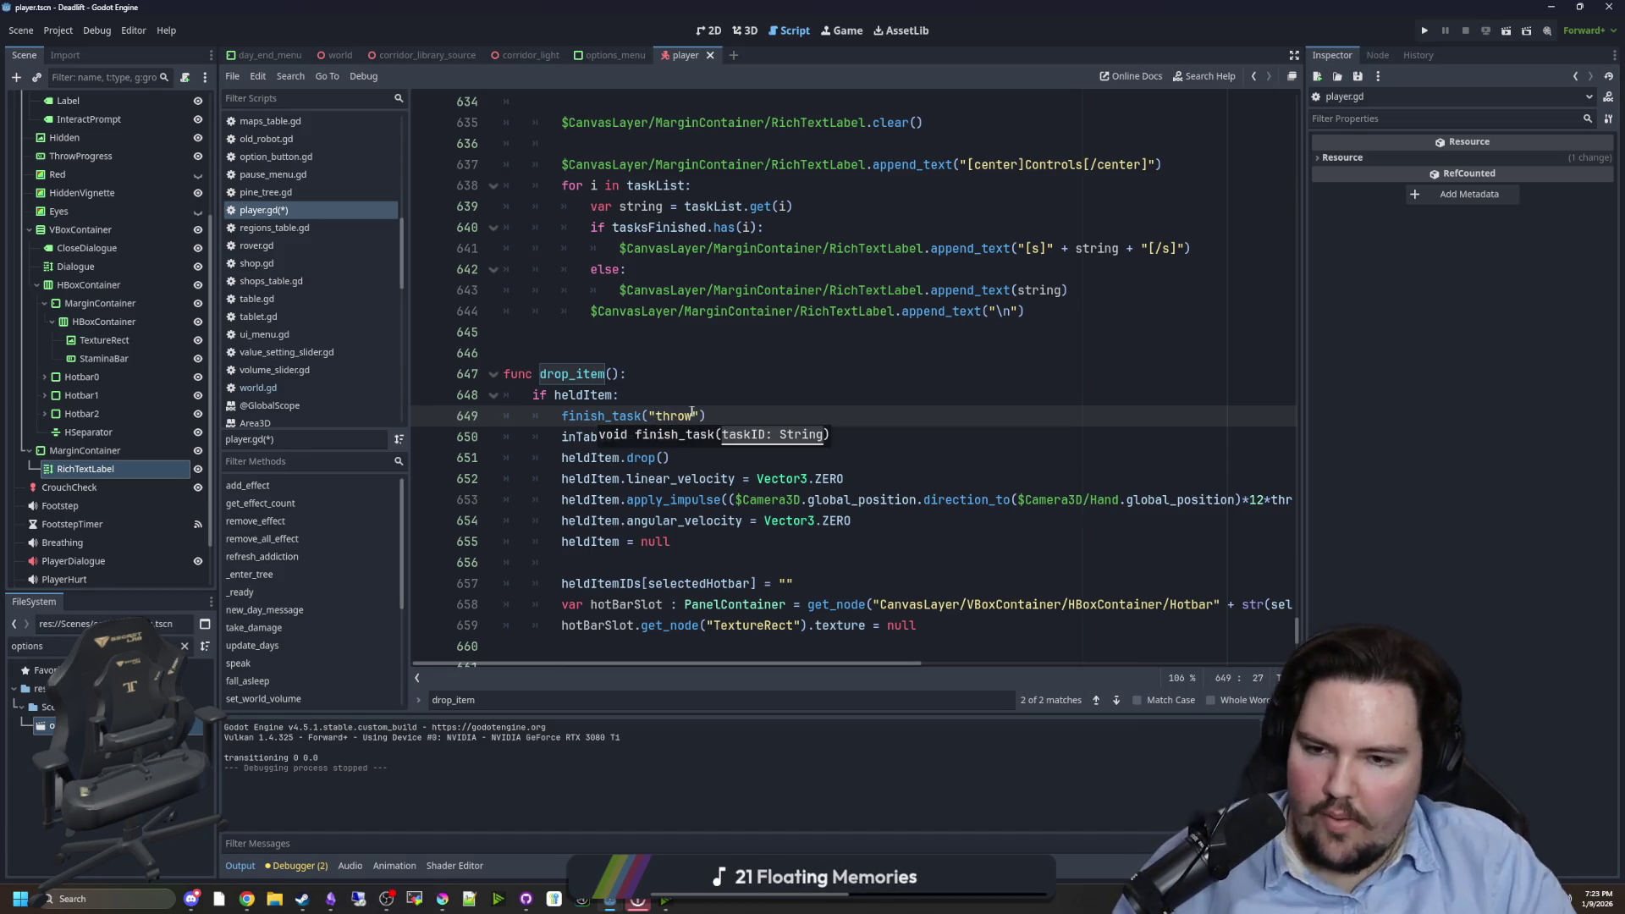
{"action": "left_click", "coordinate": [749, 391]}
{"action": "key", "text": "ctrl+s"}
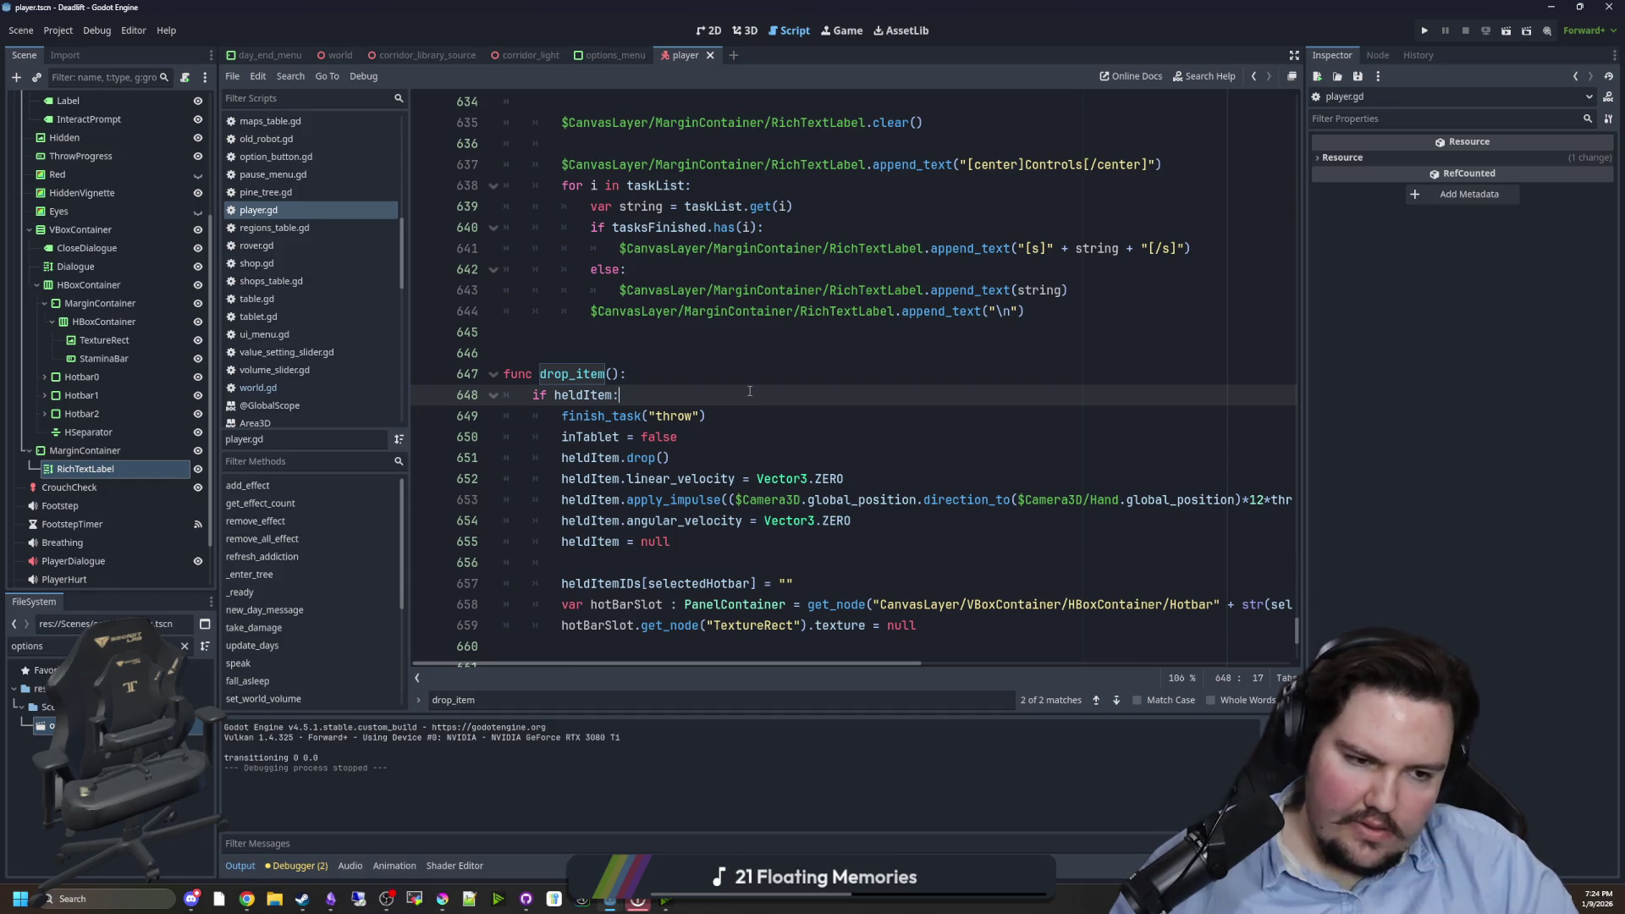
{"action": "left_click", "coordinate": [633, 349]}
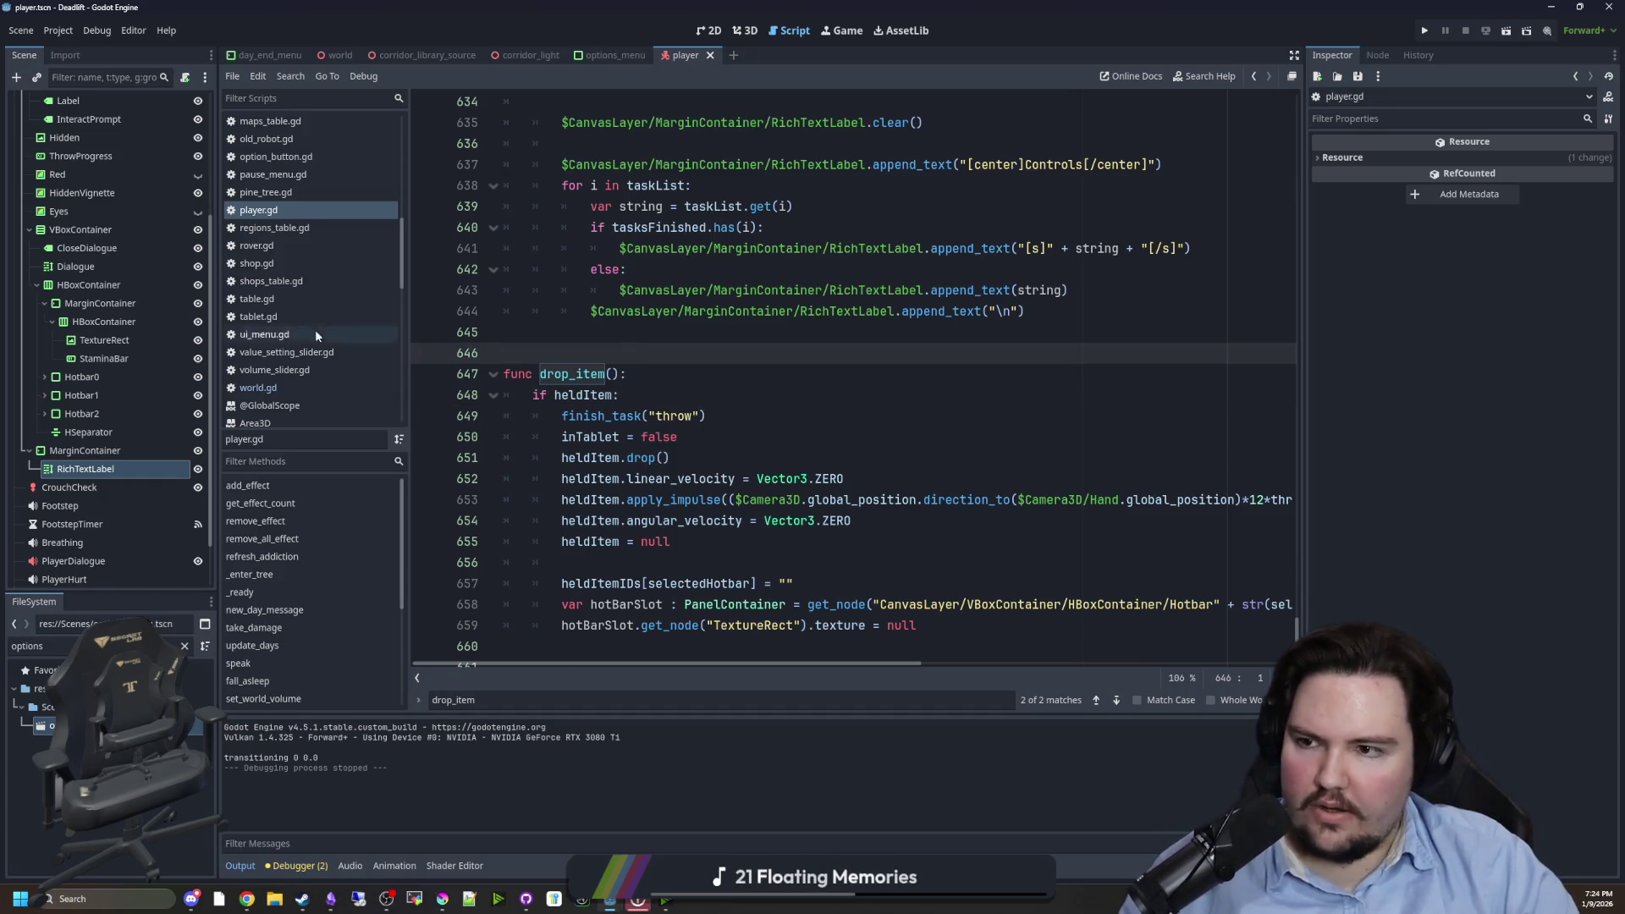
{"action": "left_click", "coordinate": [127, 468]}
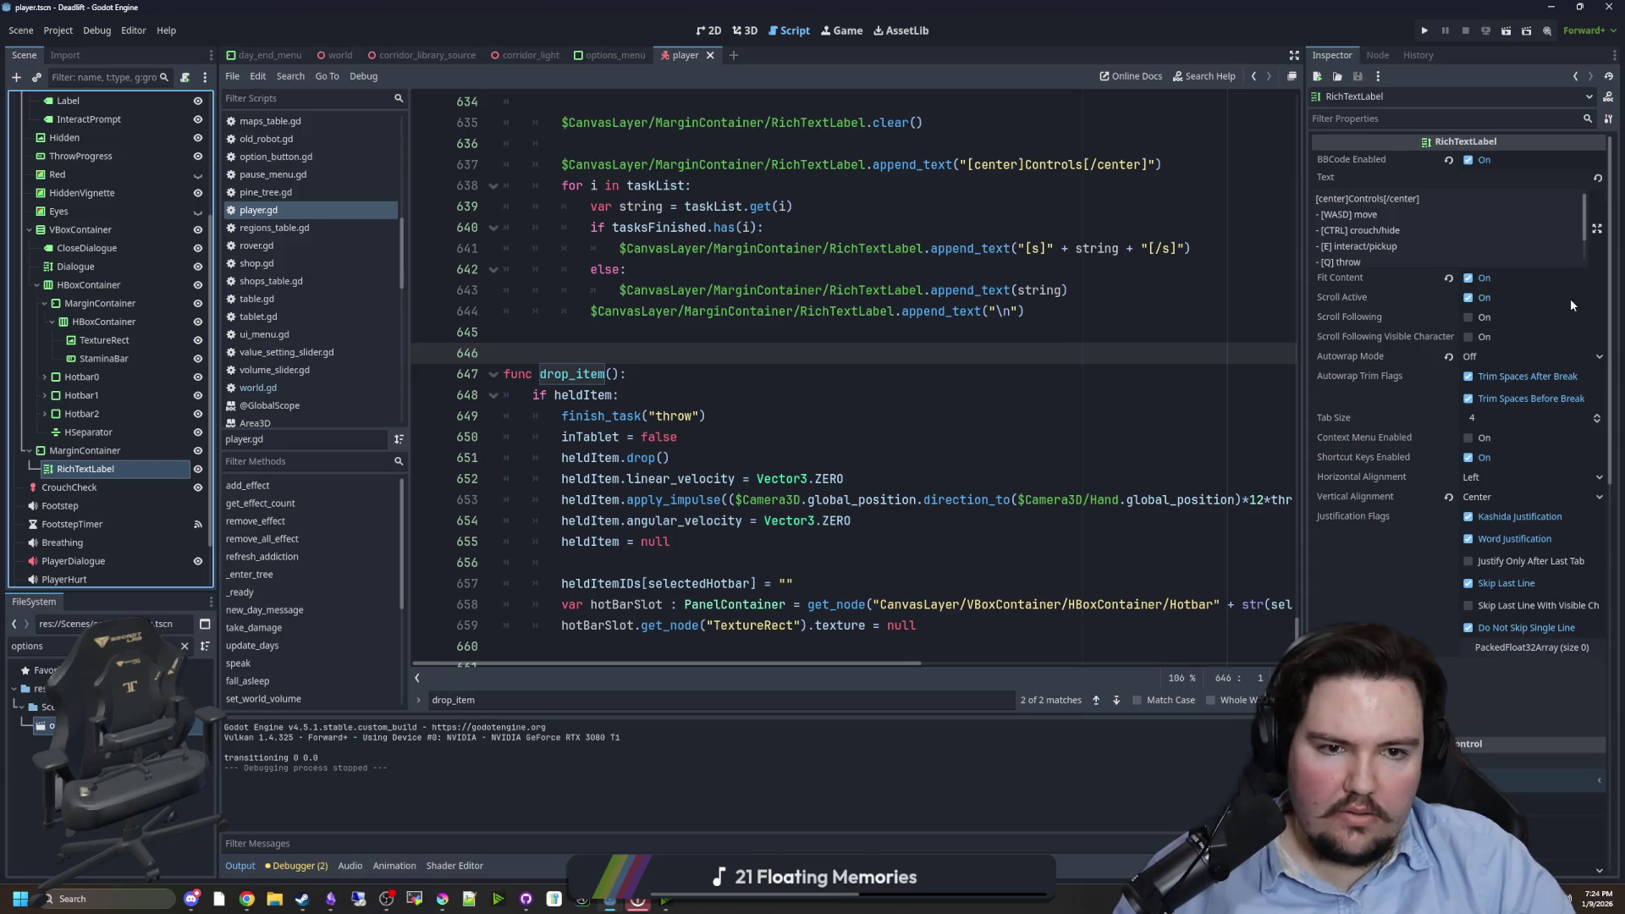
{"action": "scroll", "coordinate": [1498, 249], "scroll_direction": "down", "scroll_amount": 1}
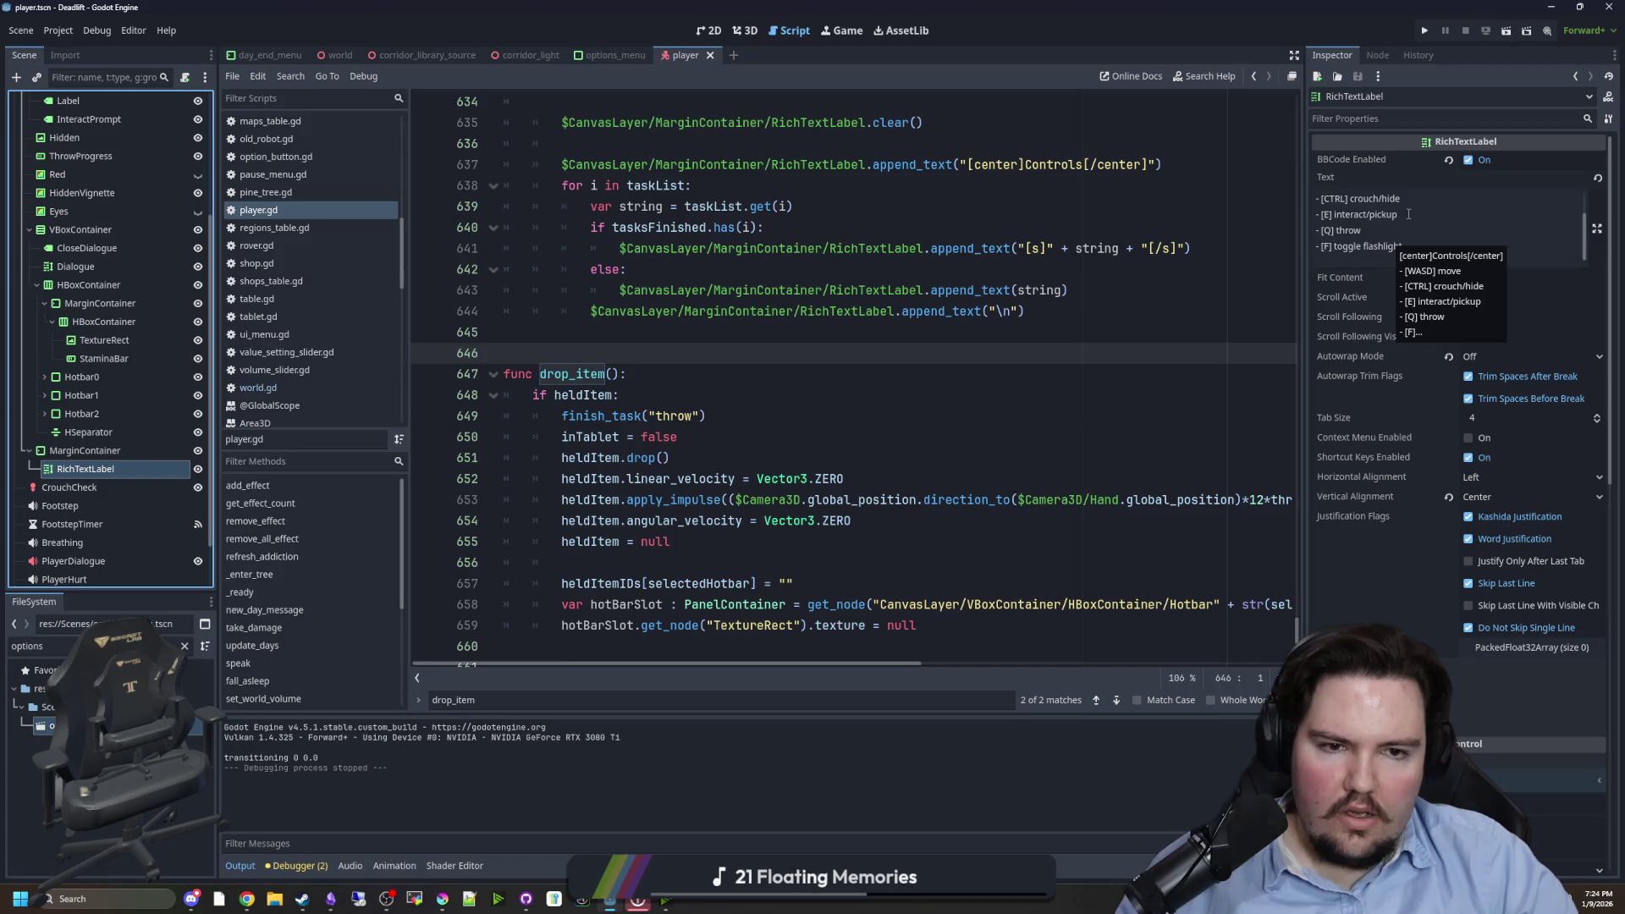
{"action": "scroll", "coordinate": [1376, 246], "scroll_direction": "up", "scroll_amount": 1}
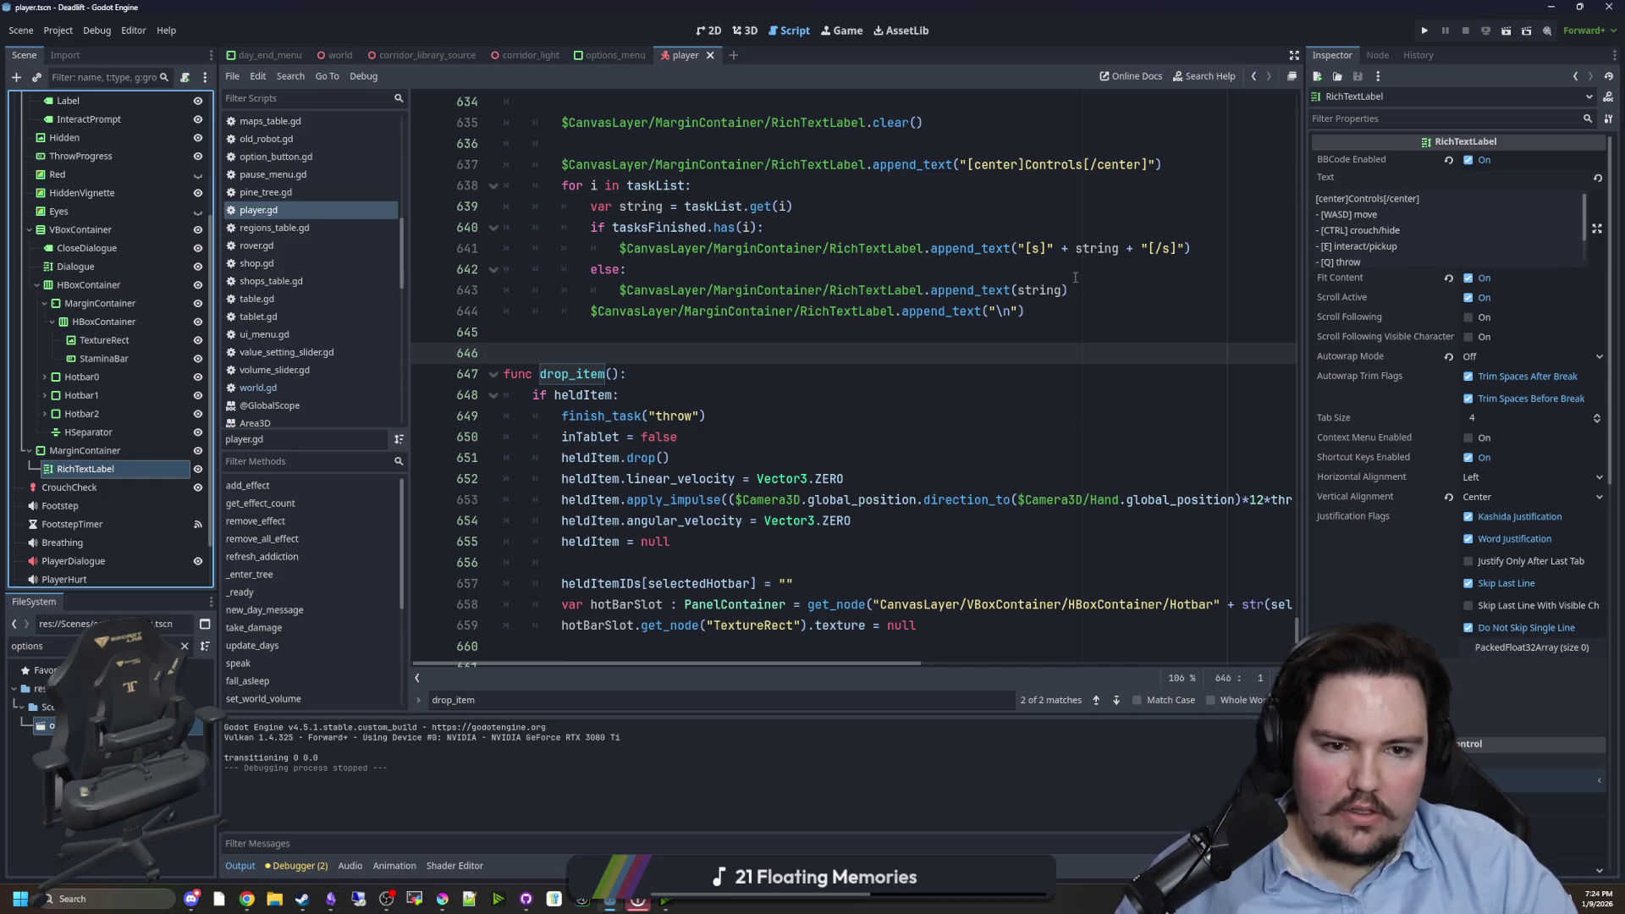
{"action": "left_click", "coordinate": [890, 310]}
{"action": "left_click", "coordinate": [664, 325]}
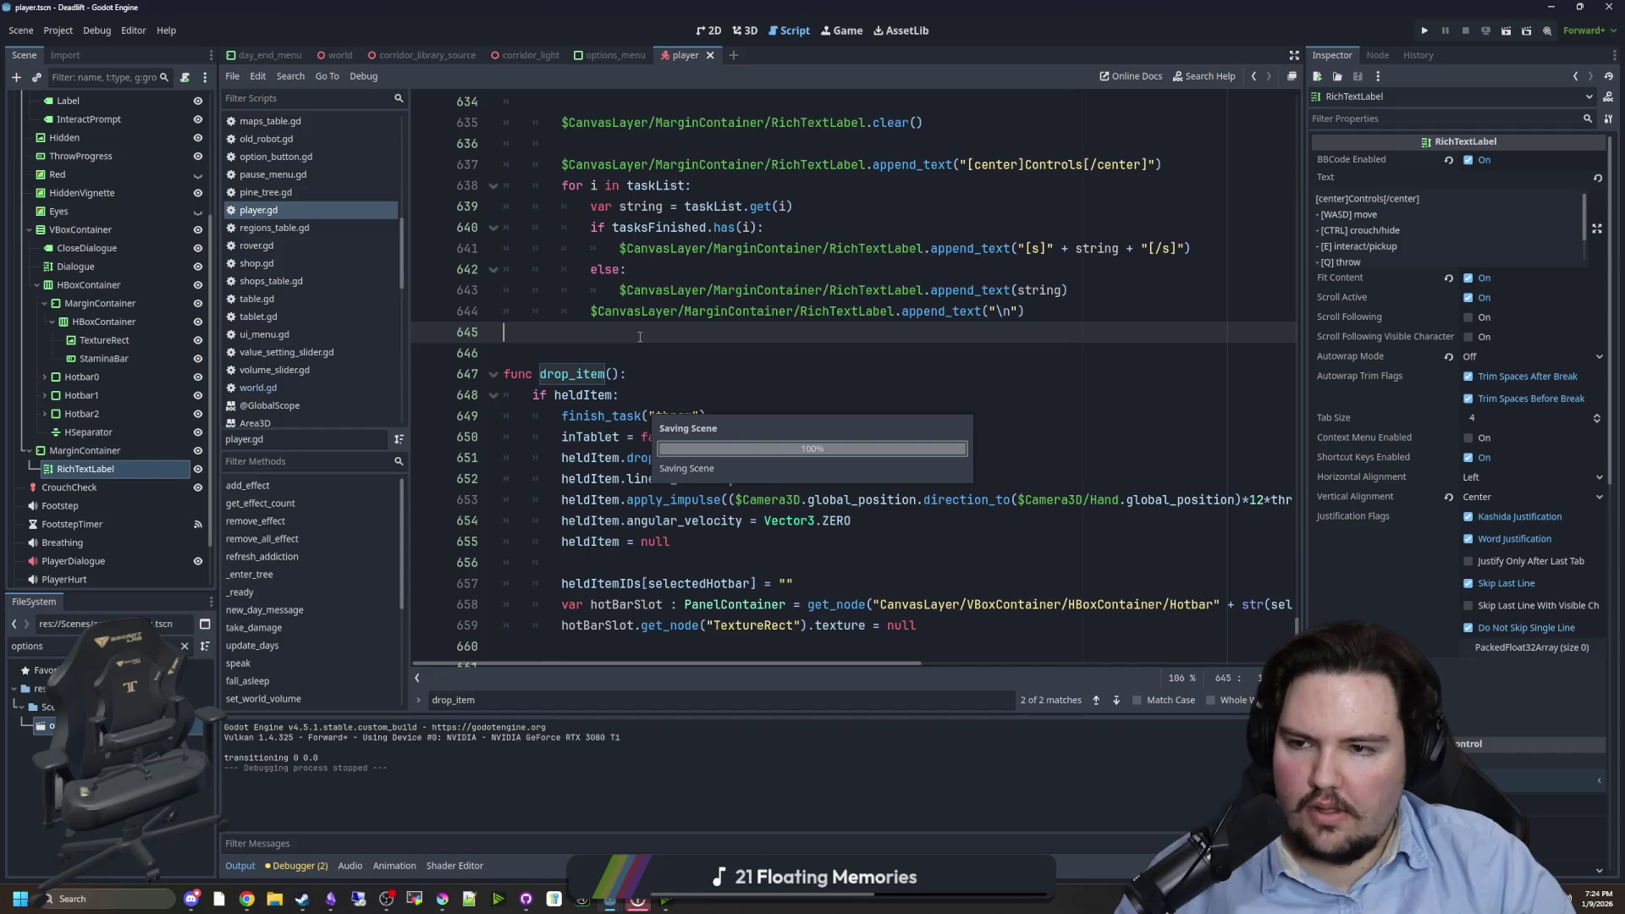
{"action": "left_click", "coordinate": [1425, 32]}
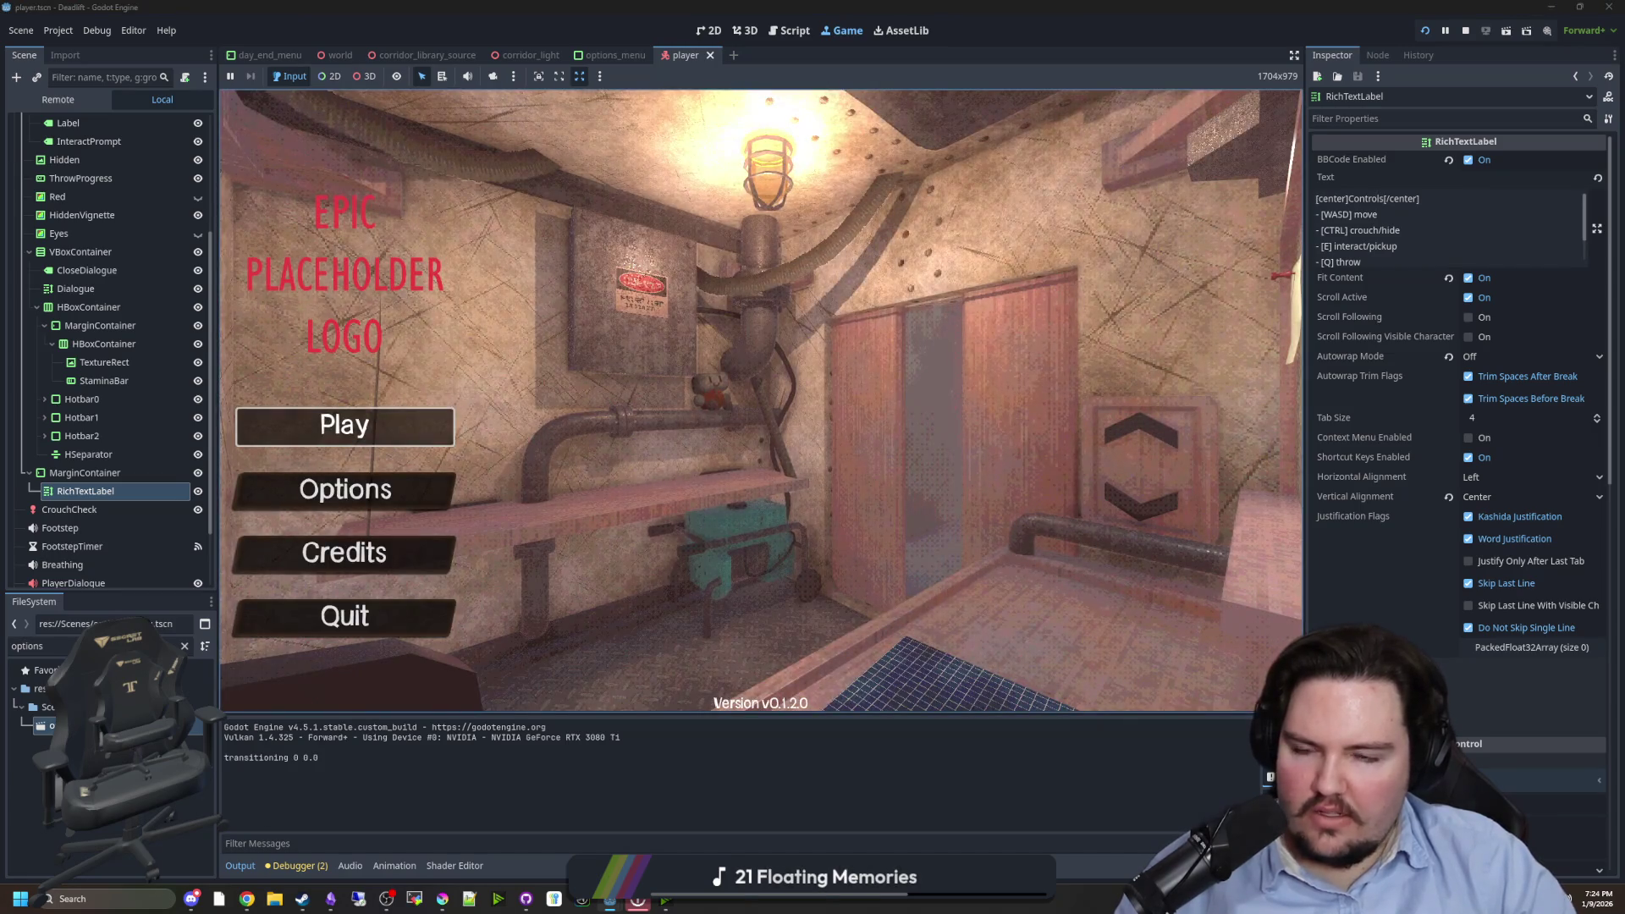
{"action": "left_click", "coordinate": [345, 426]}
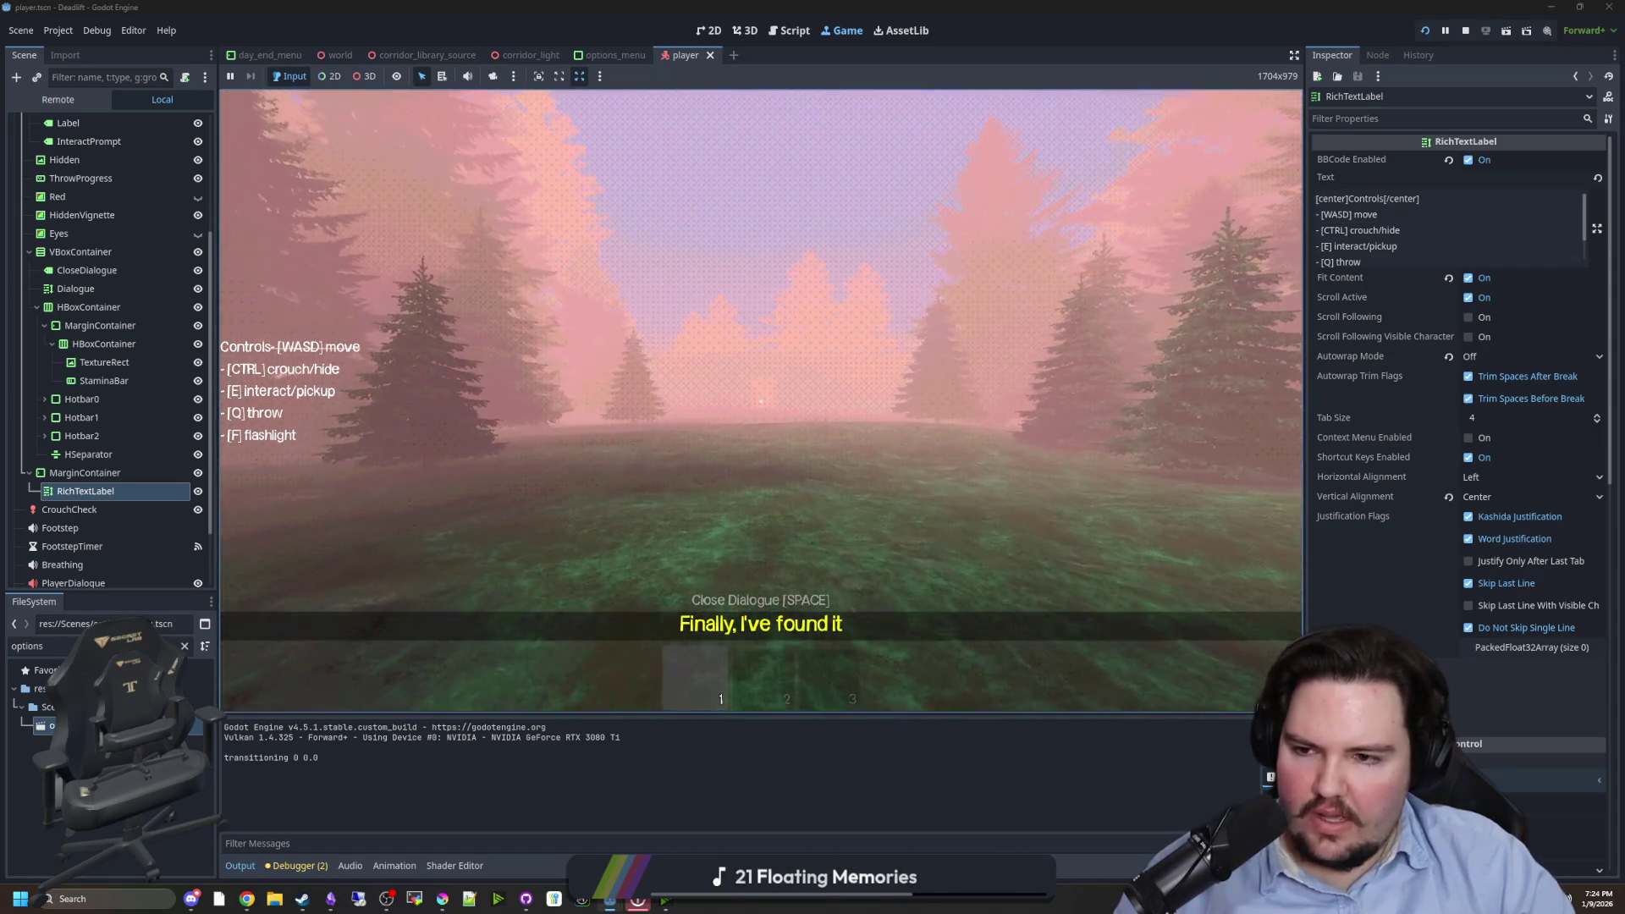
{"action": "key", "text": "w"}
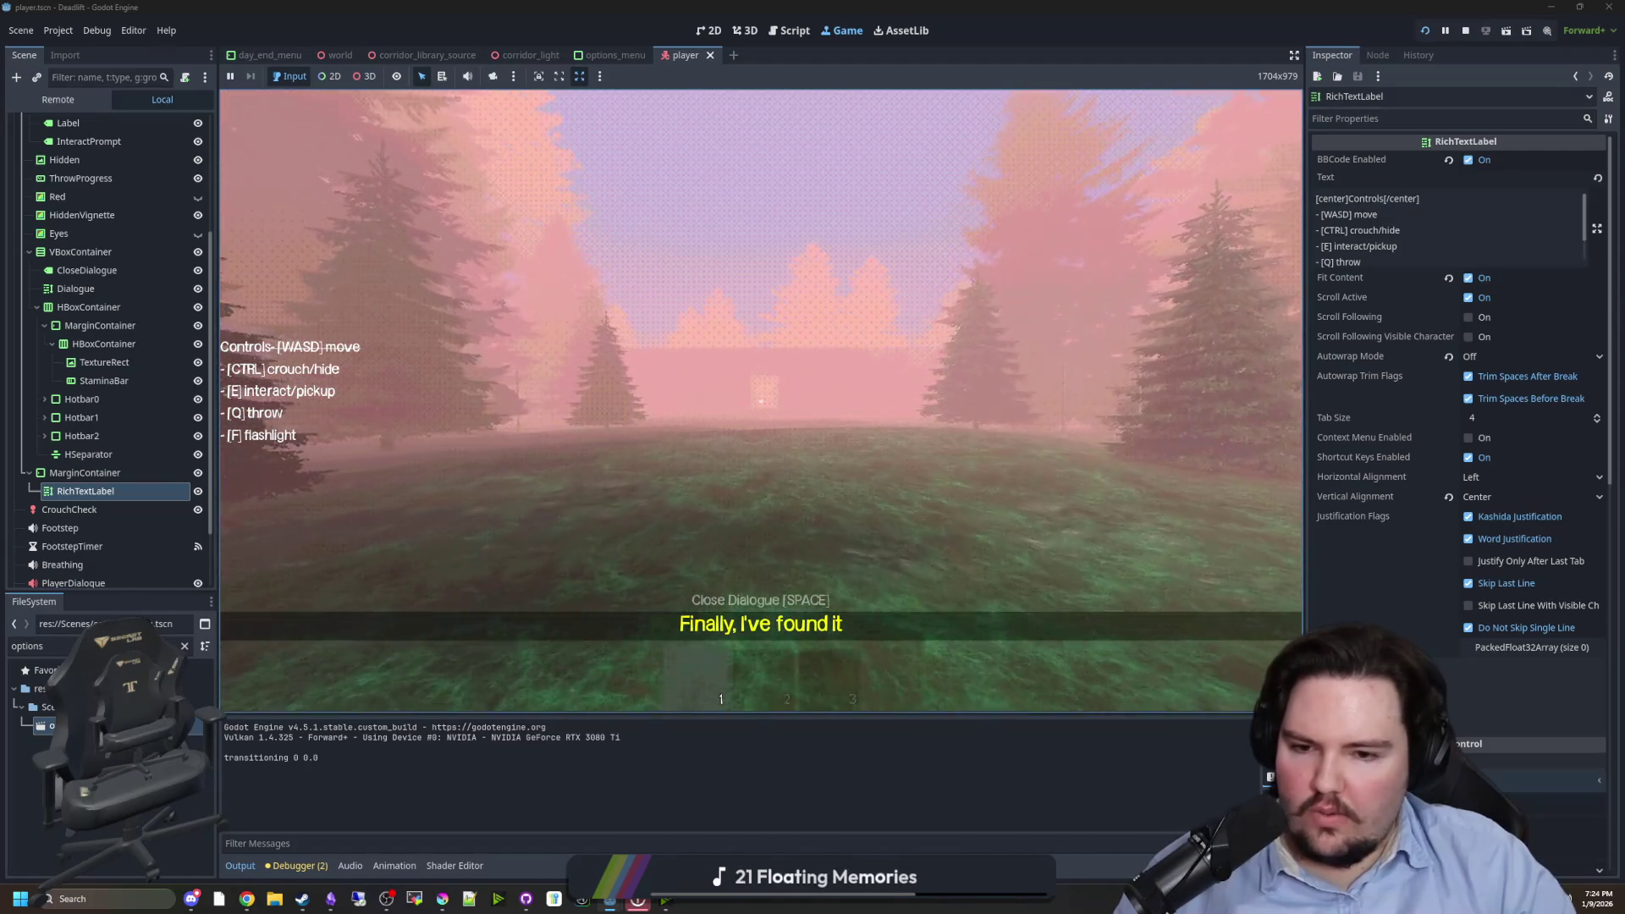
{"action": "key", "text": "w"}
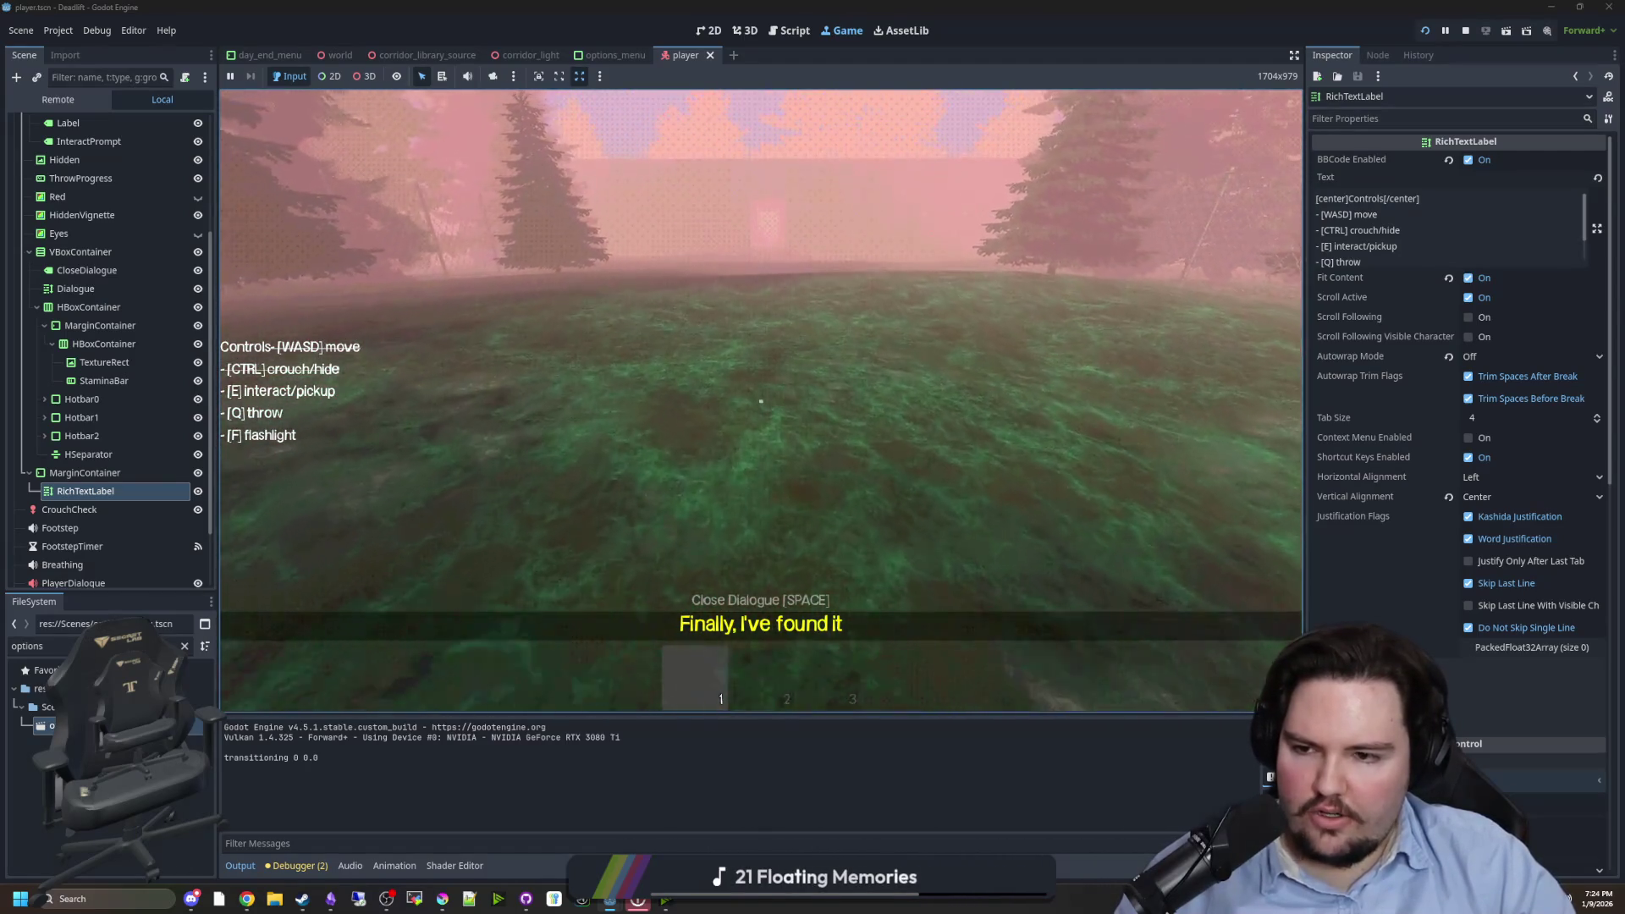
{"action": "key", "text": "w"}
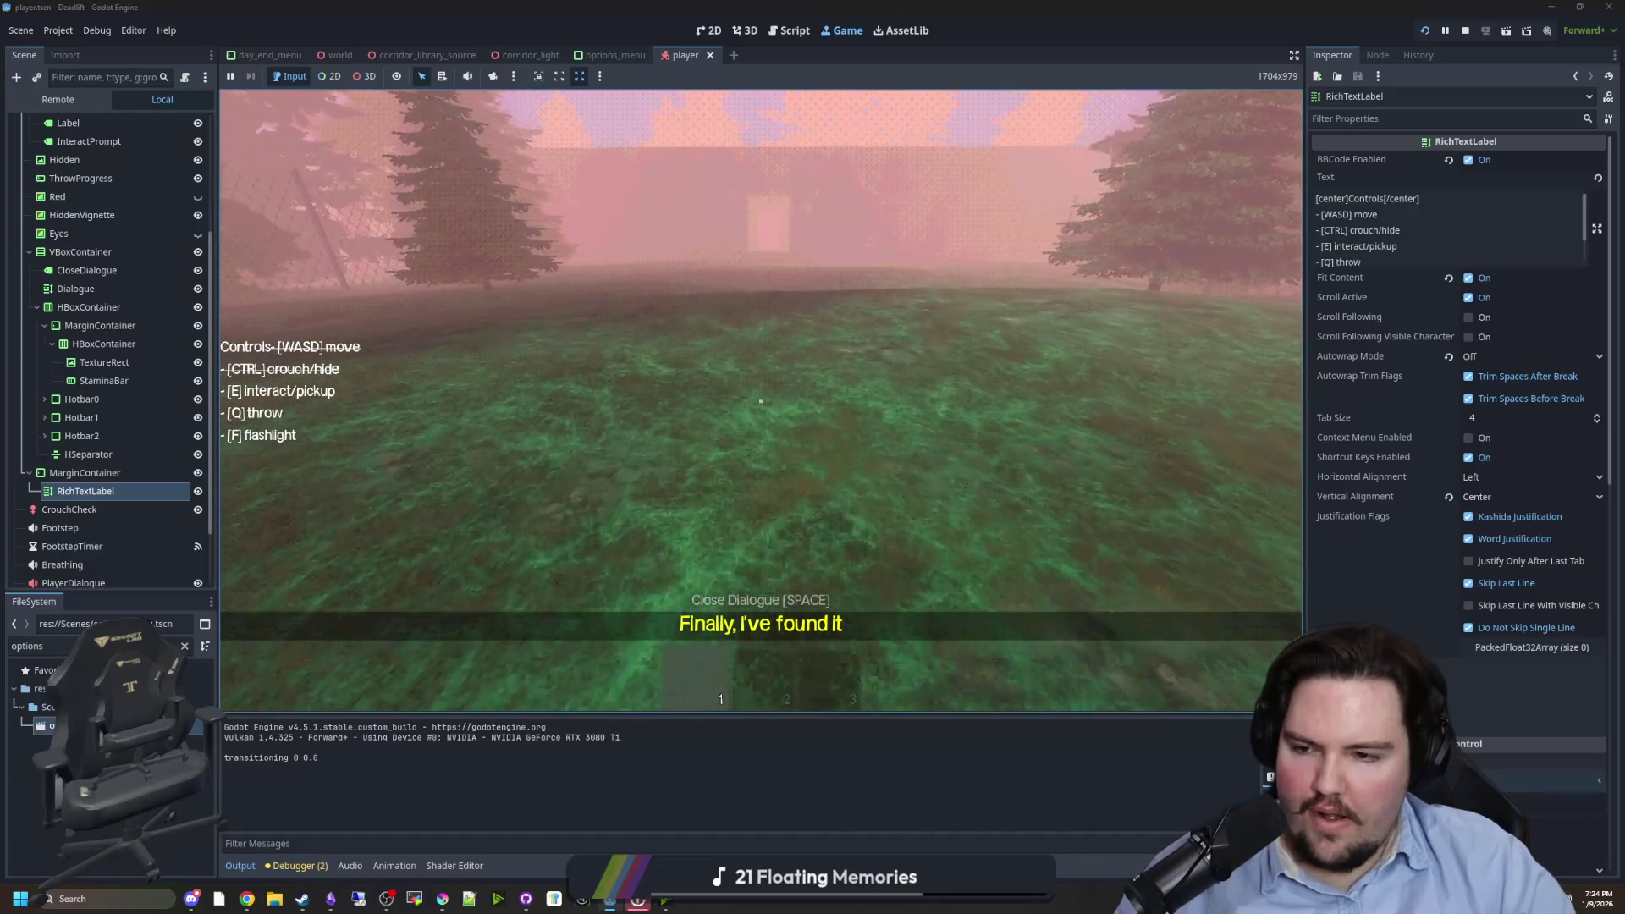
{"action": "key", "text": "w"}
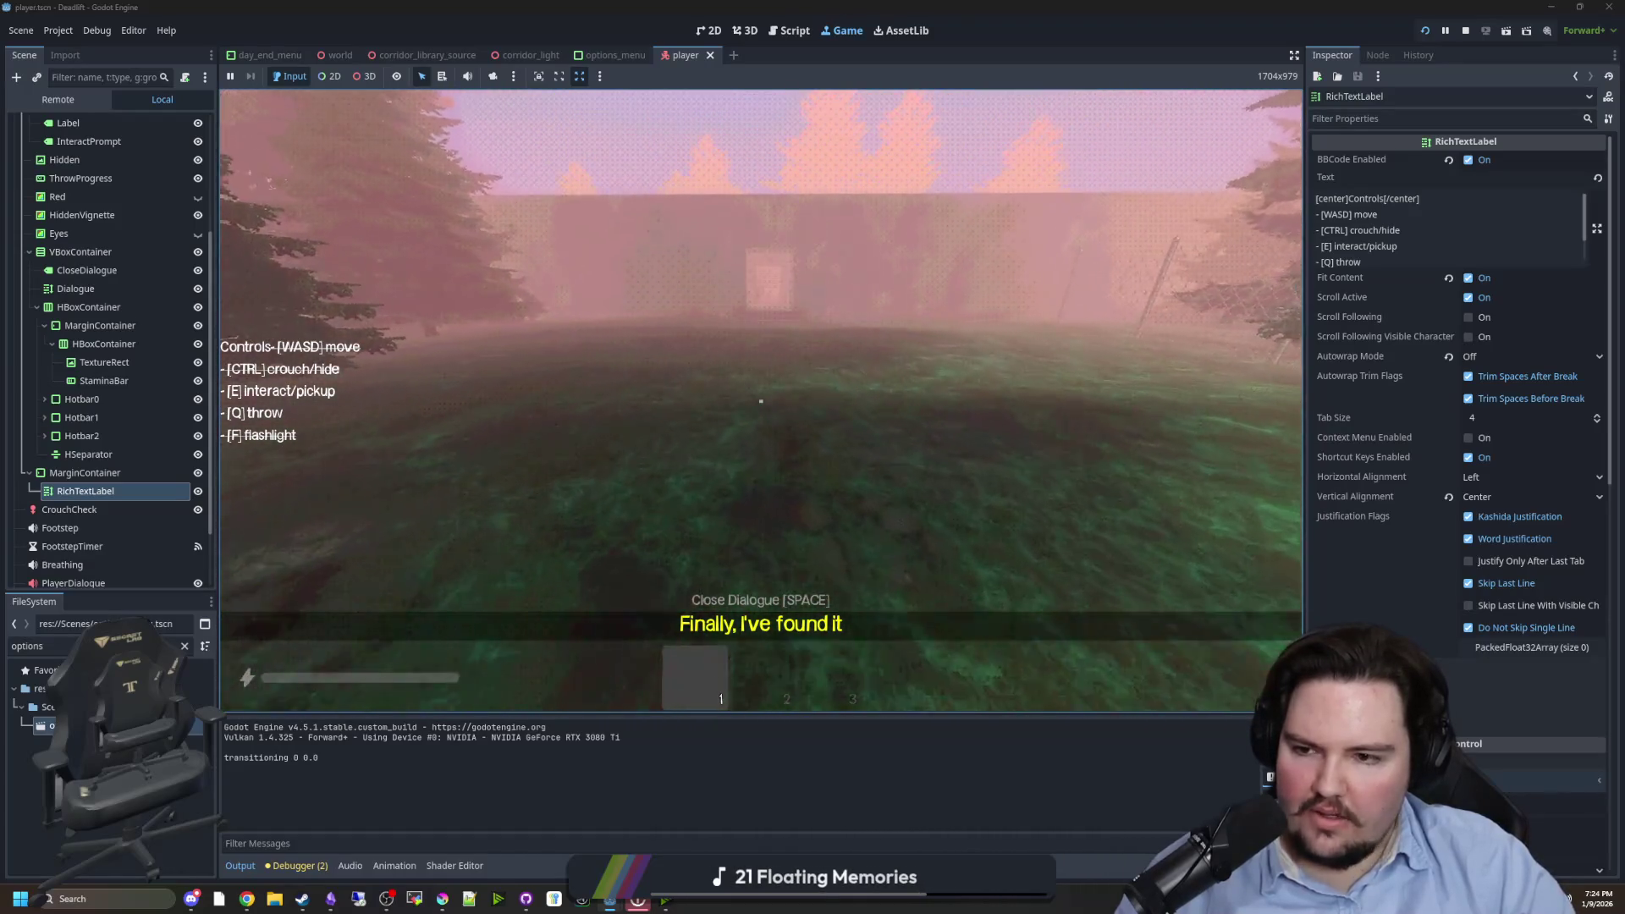
{"action": "key", "text": "w"}
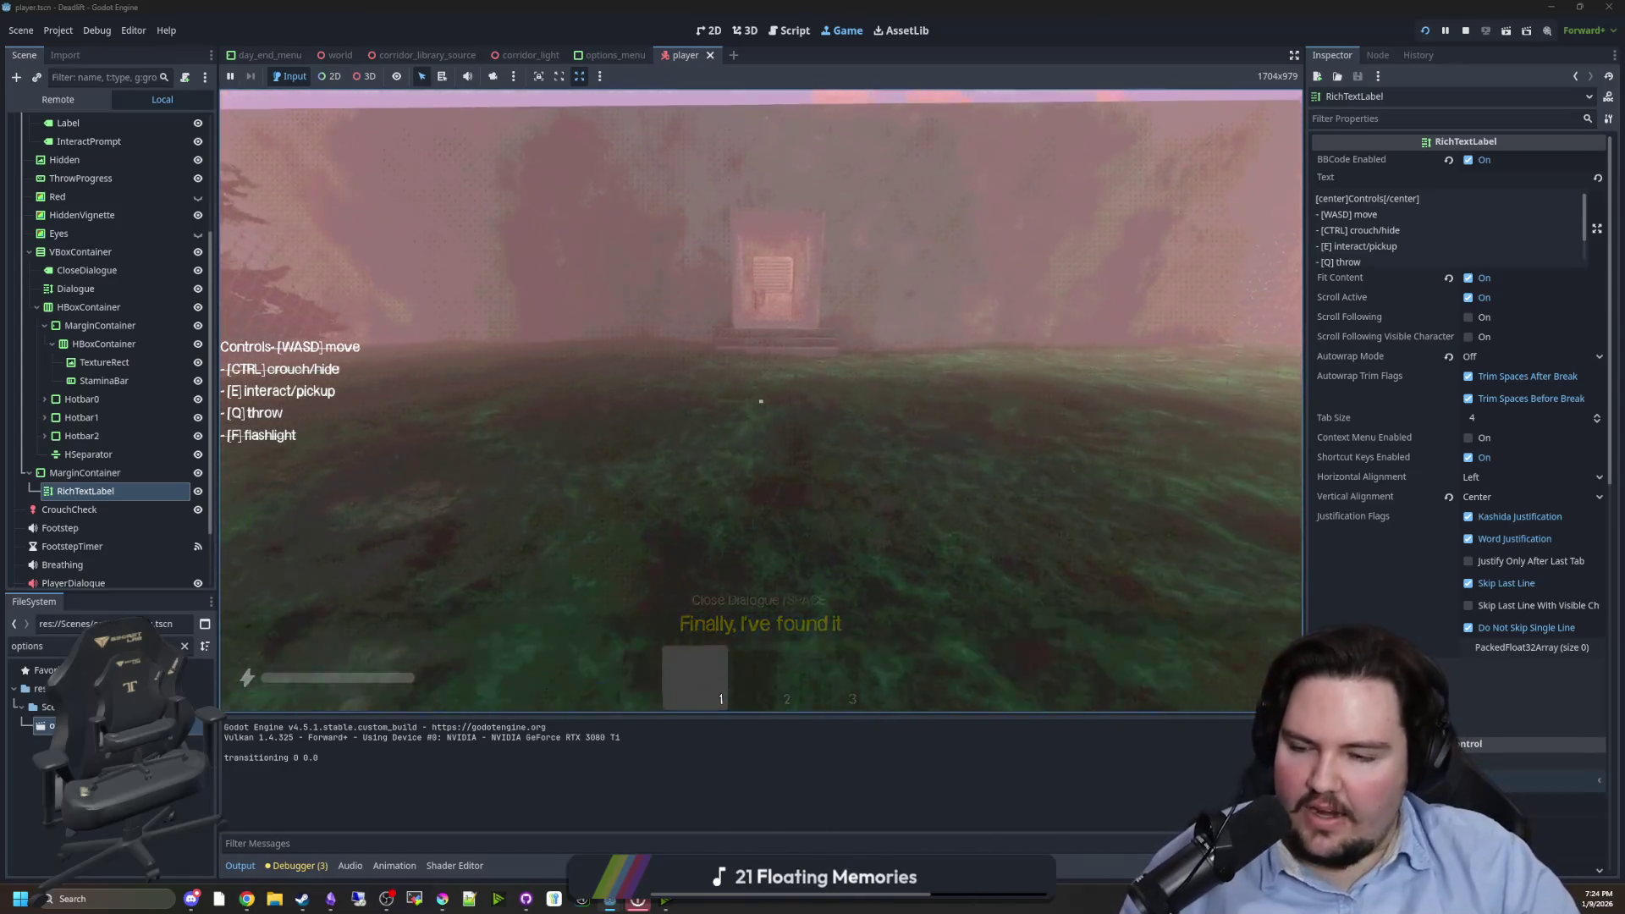
{"action": "key", "text": "w"}
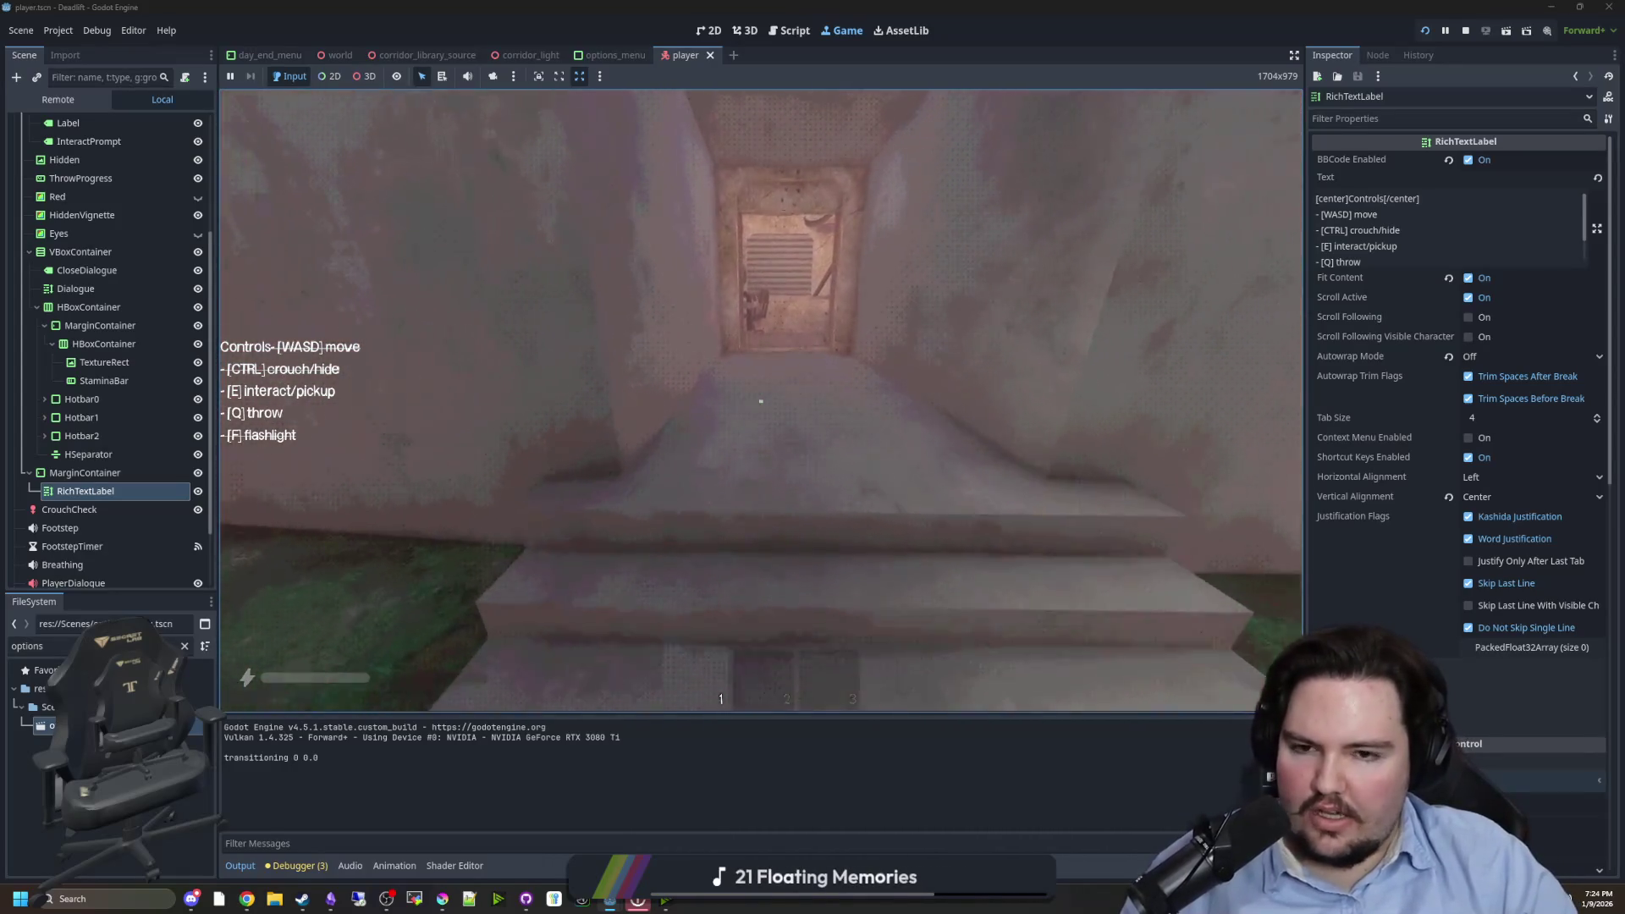
{"action": "key", "text": "w"}
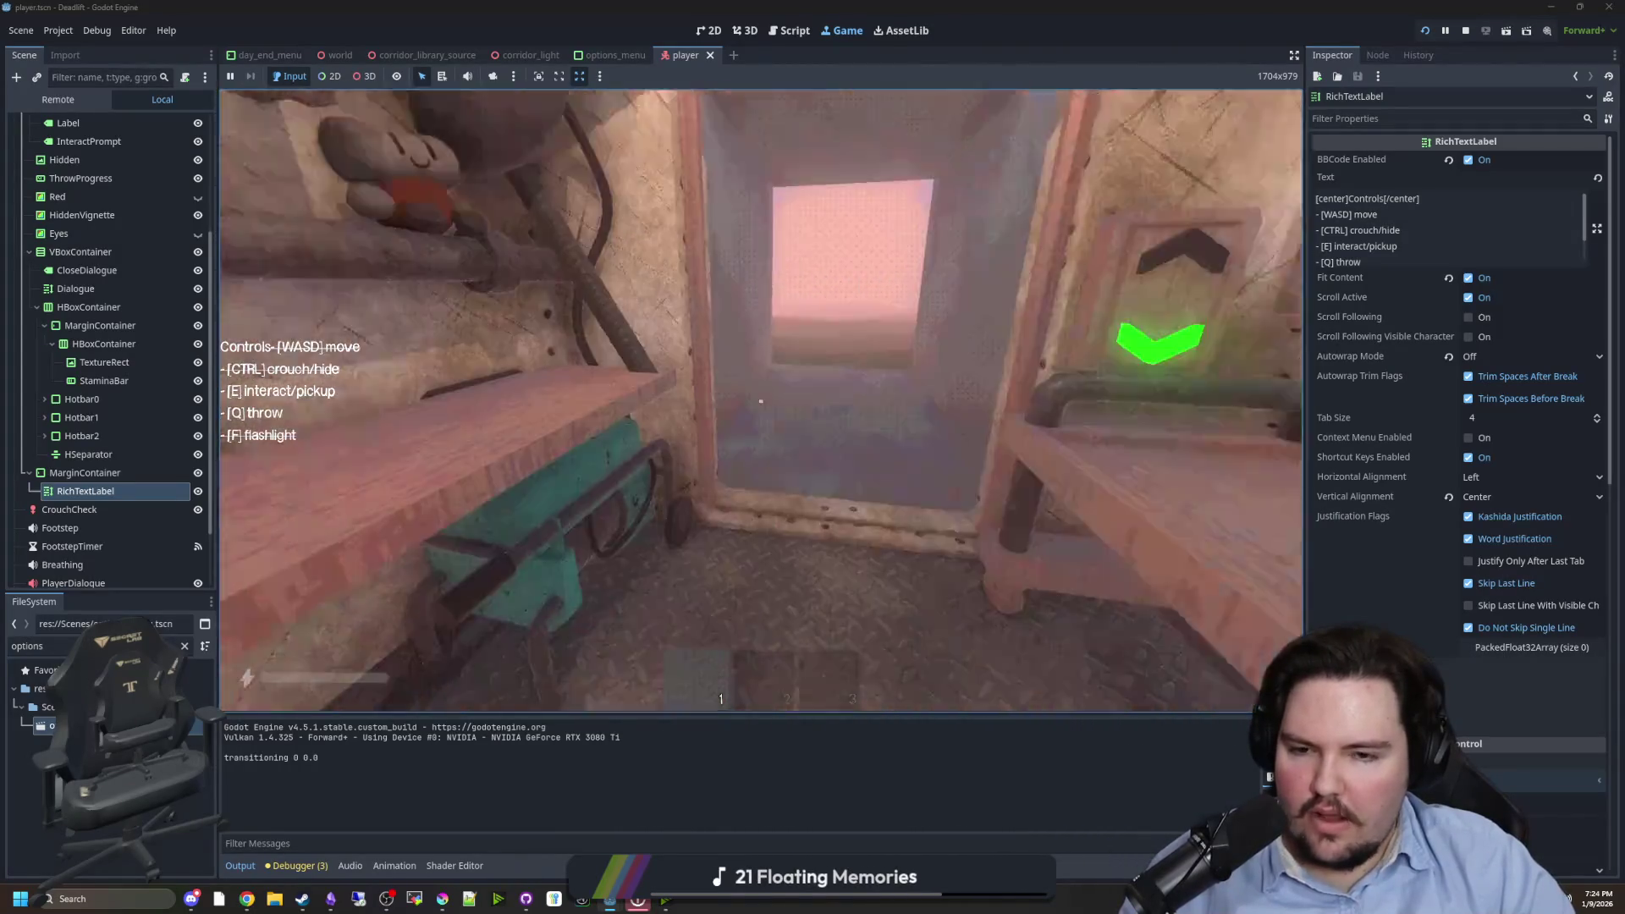
{"action": "key", "text": "Escape"}
{"action": "key", "text": "super"}
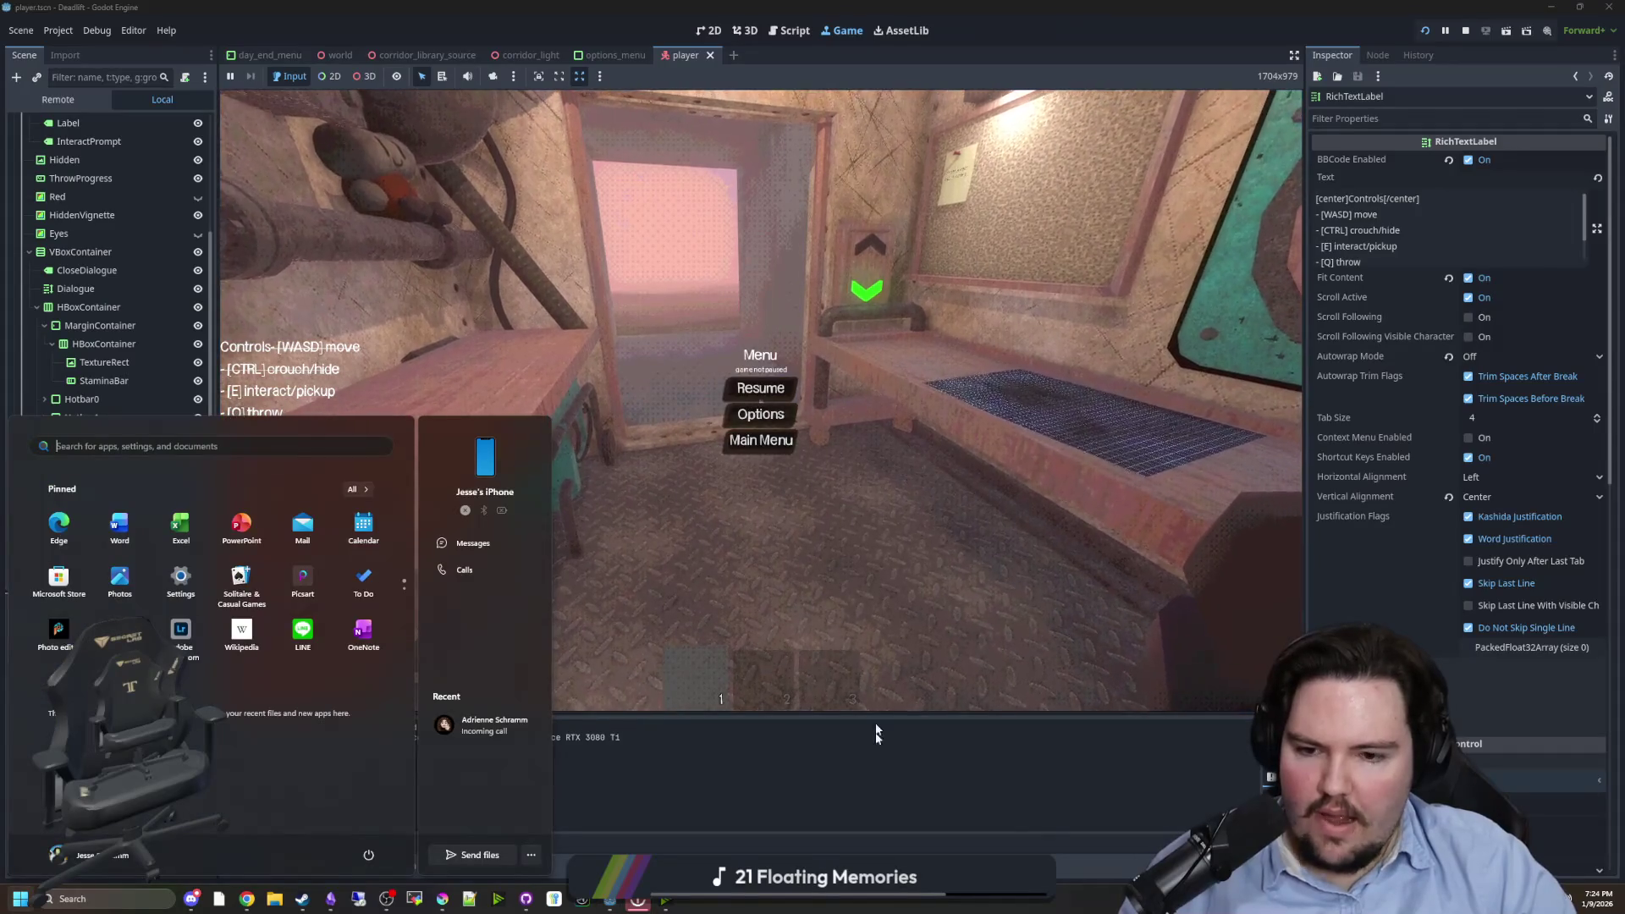
{"action": "left_click", "coordinate": [1467, 30]}
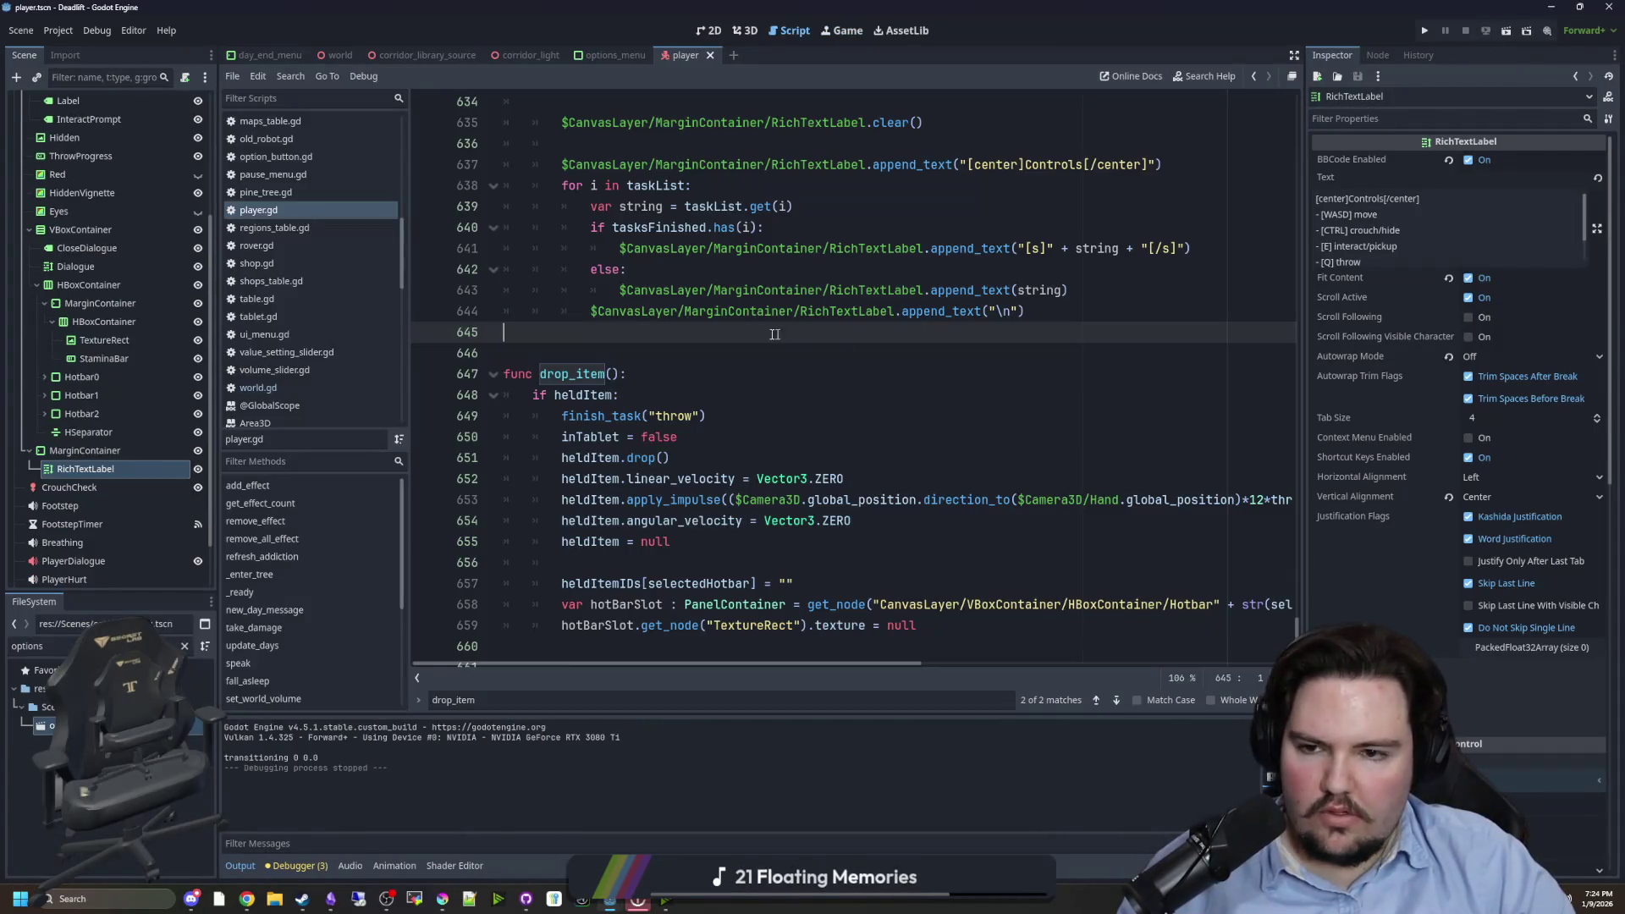
- Jump to the finish_task definition and add a newline after the [/center] Controls heading on line 637
{"action": "left_click", "coordinate": [634, 374]}
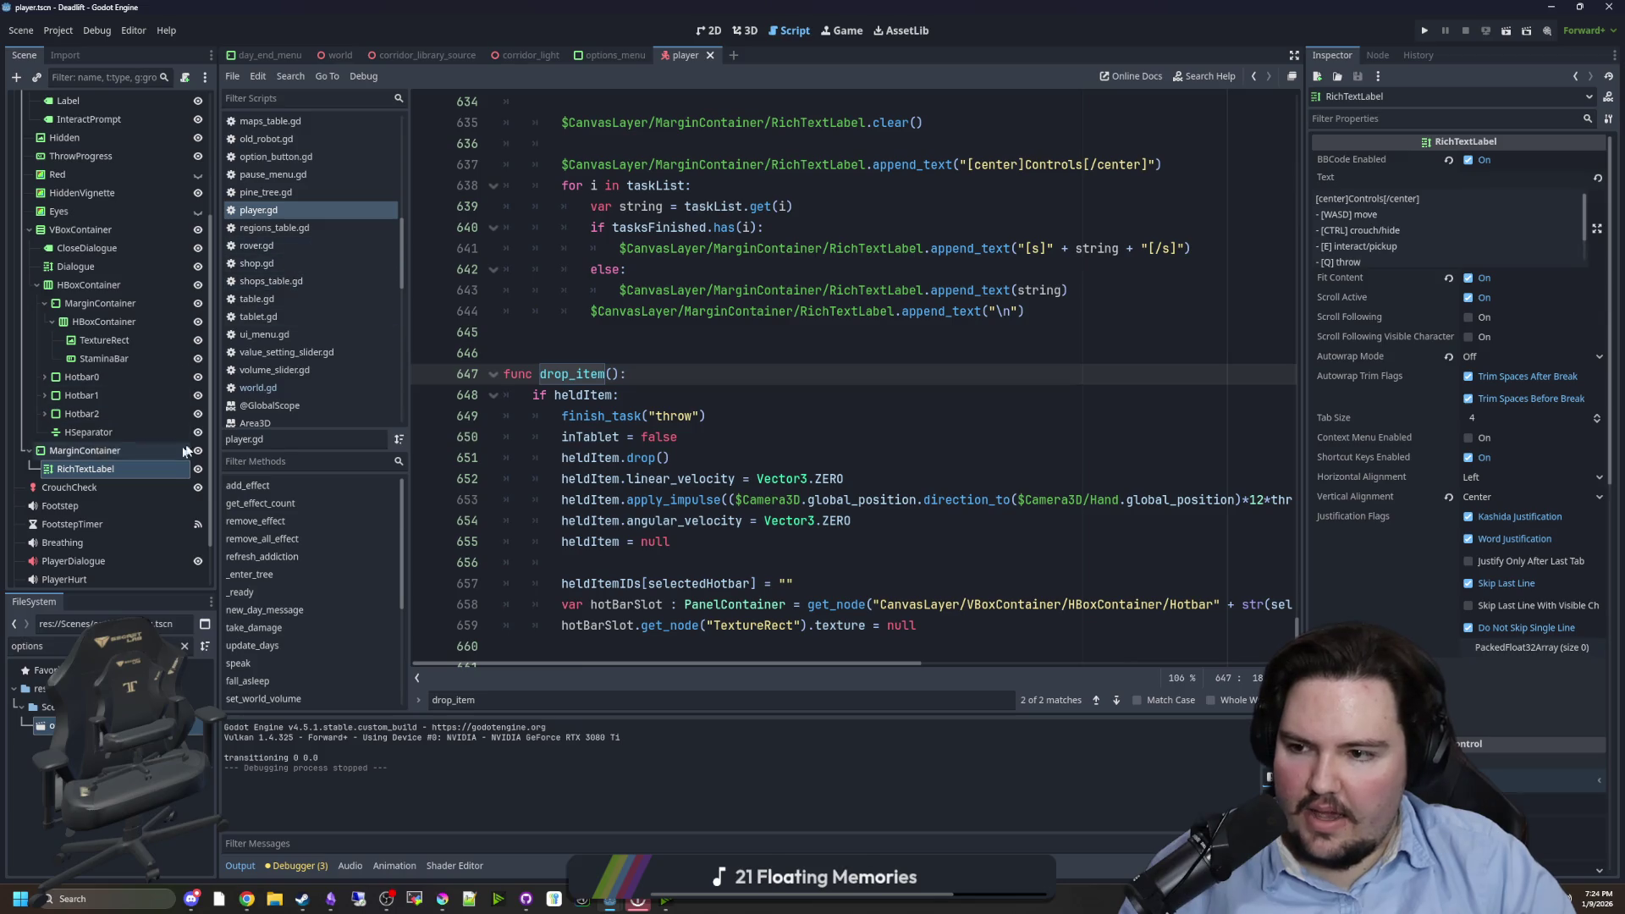
{"action": "left_click", "coordinate": [752, 334]}
{"action": "key", "text": "ctrl+f"}
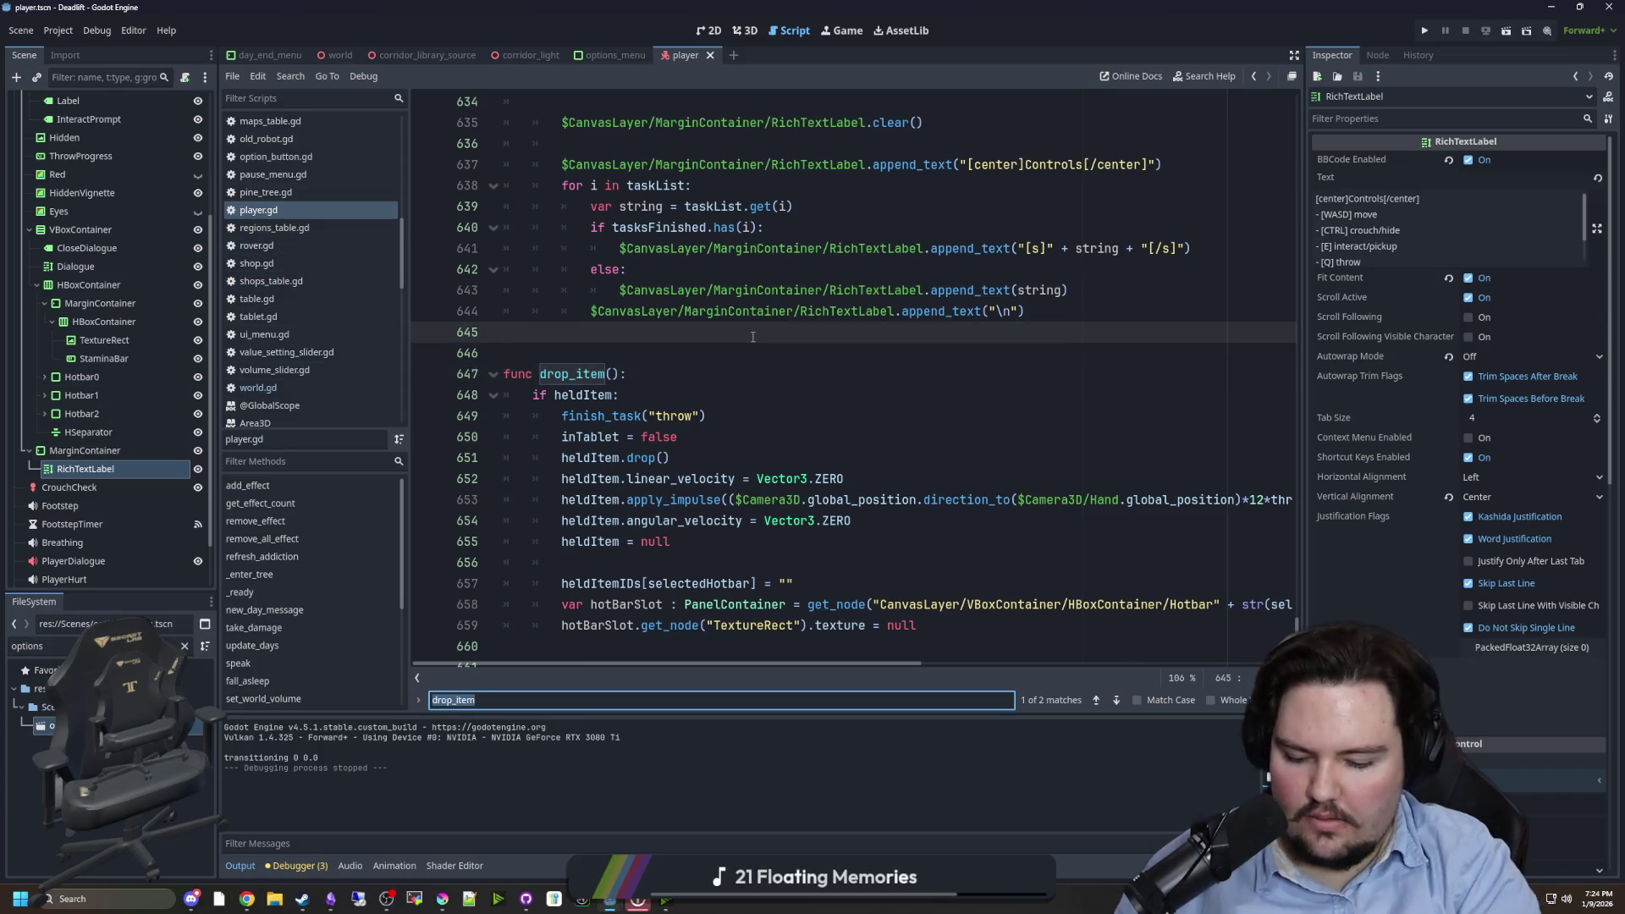
{"action": "type", "text": "finish_taskl"}
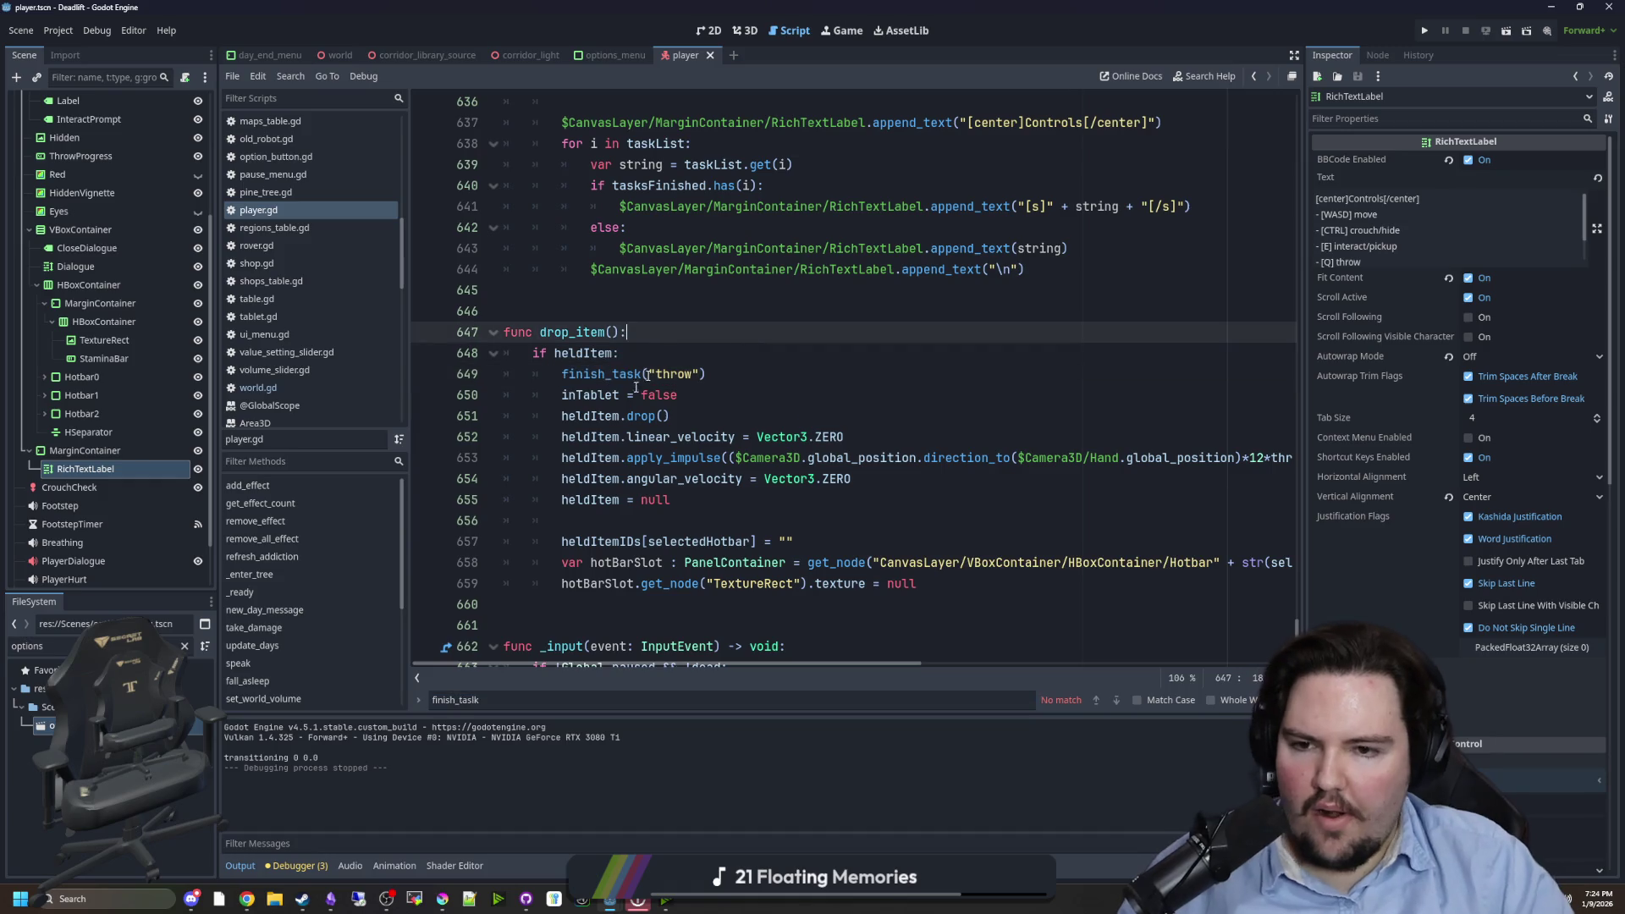
{"action": "left_click", "coordinate": [623, 374], "text": "ctrl"}
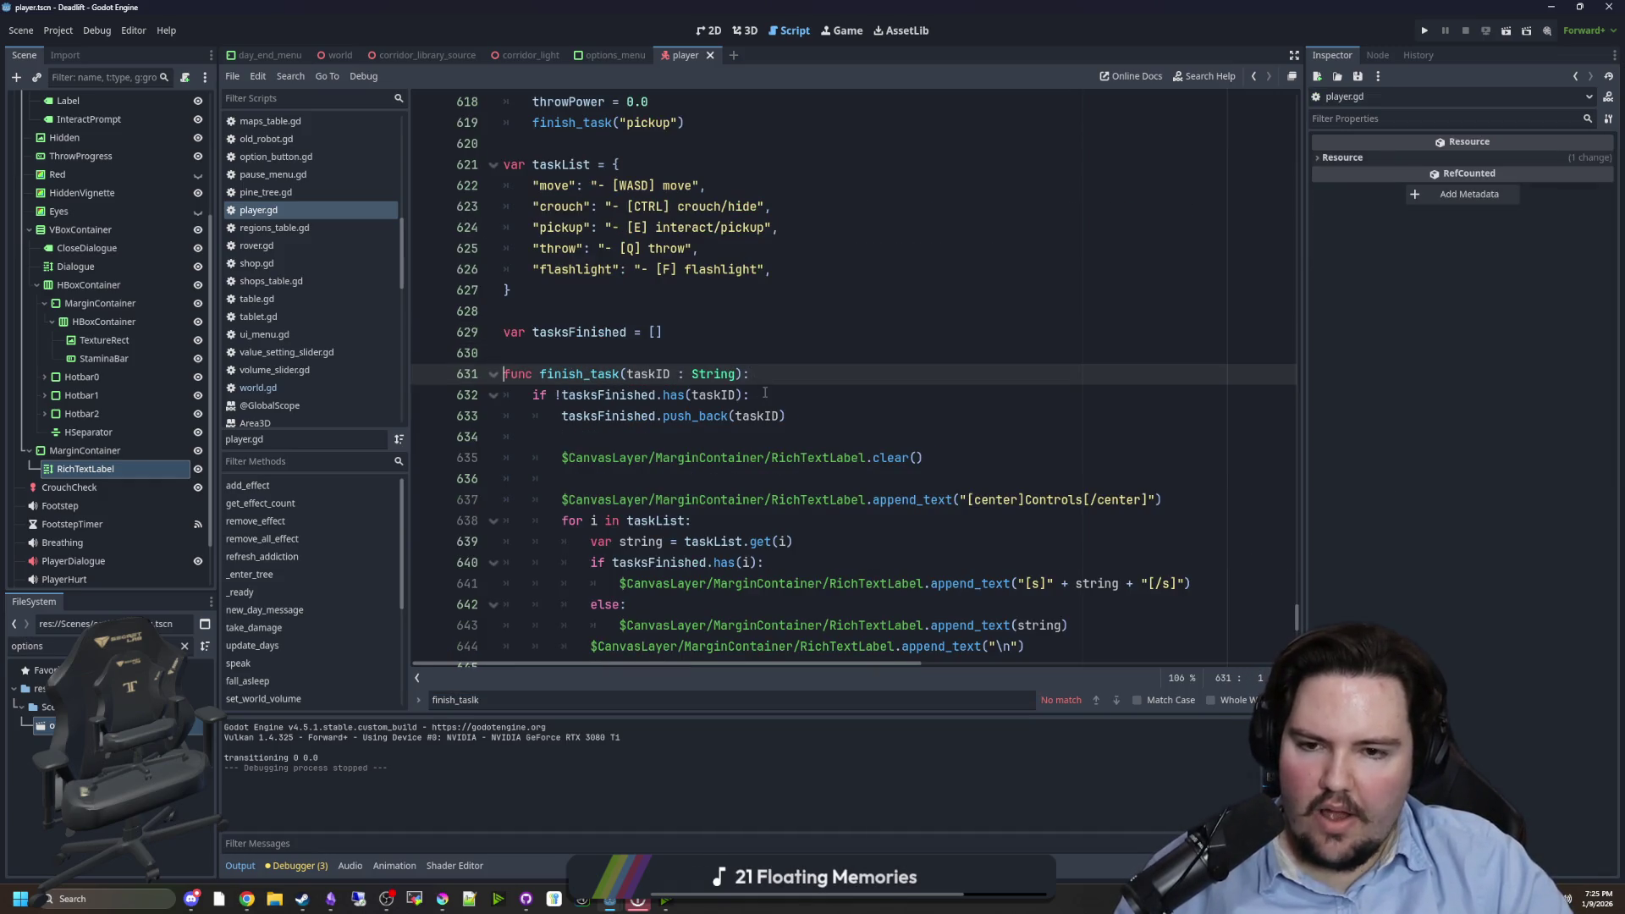
{"action": "scroll", "coordinate": [764, 393], "scroll_direction": "down", "scroll_amount": 3}
{"action": "left_click", "coordinate": [761, 373]}
{"action": "left_click", "coordinate": [1144, 311]}
{"action": "type", "text": "]"}
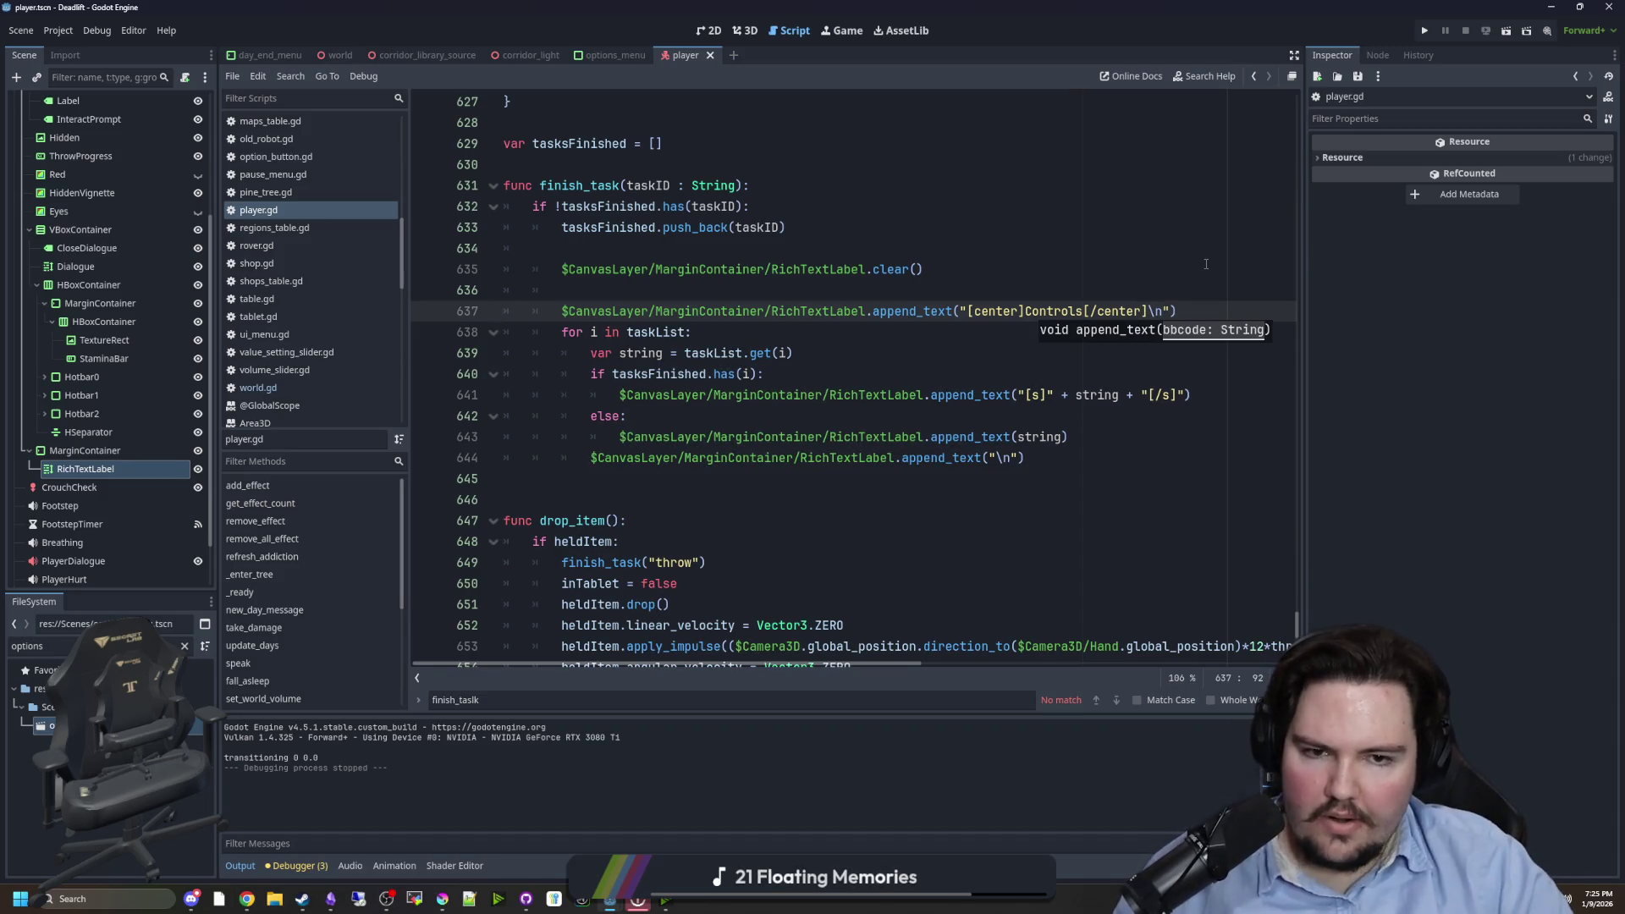
- Select the RichTextLabel, widen the Inspector, and switch to the strikethrough forum thread
{"action": "left_click", "coordinate": [1206, 264]}
{"action": "left_click", "coordinate": [753, 329]}
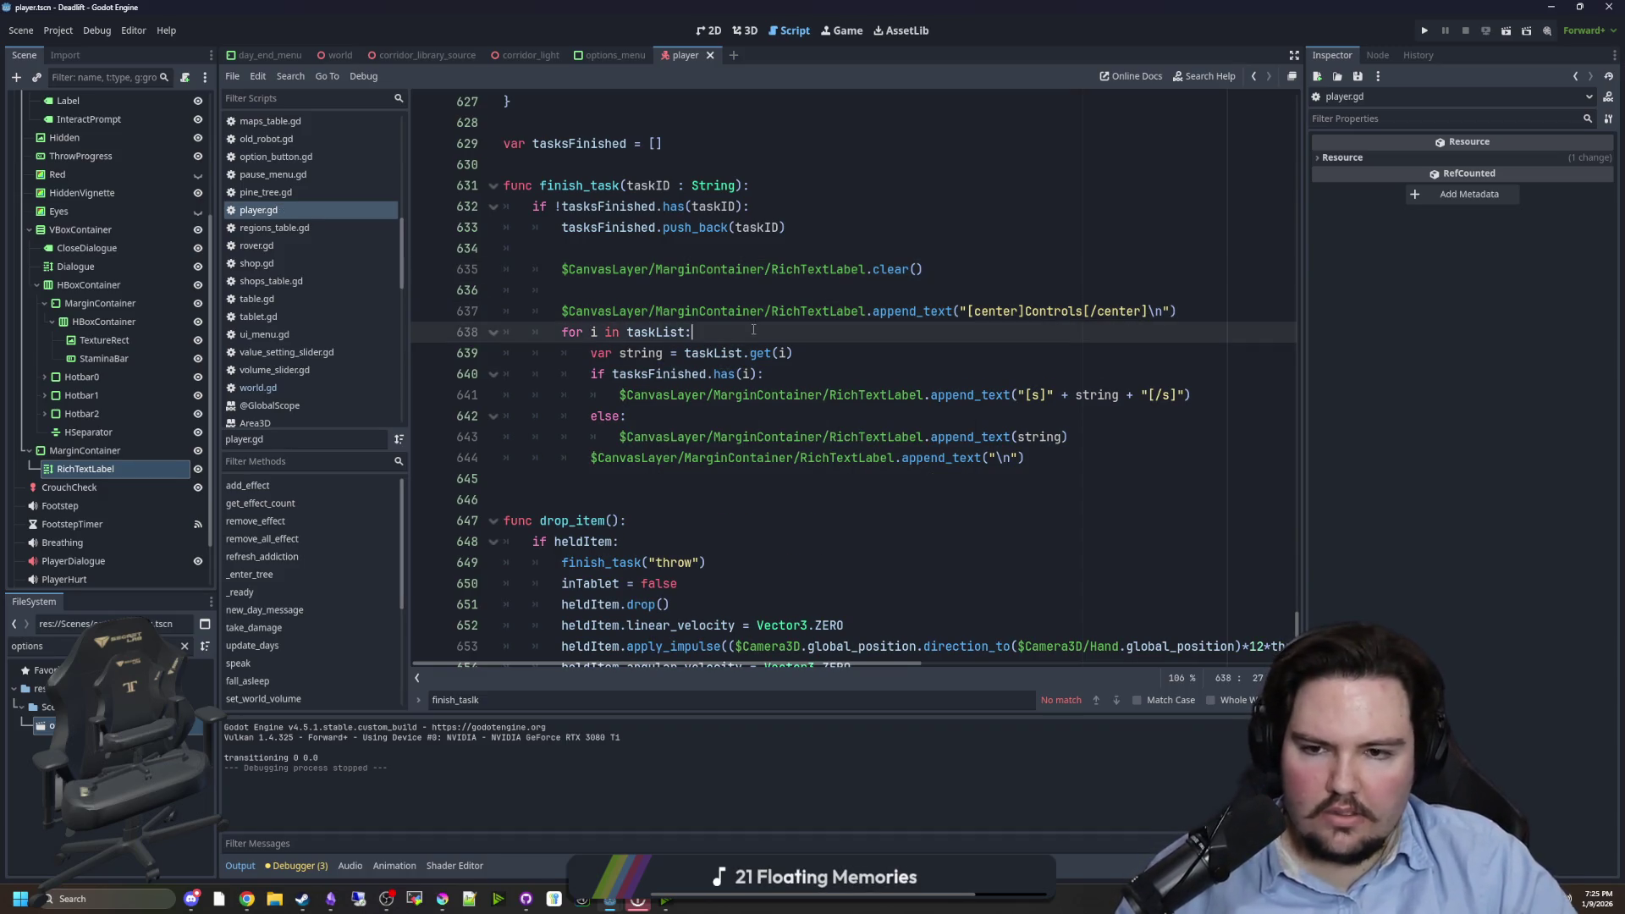
{"action": "left_click", "coordinate": [85, 450]}
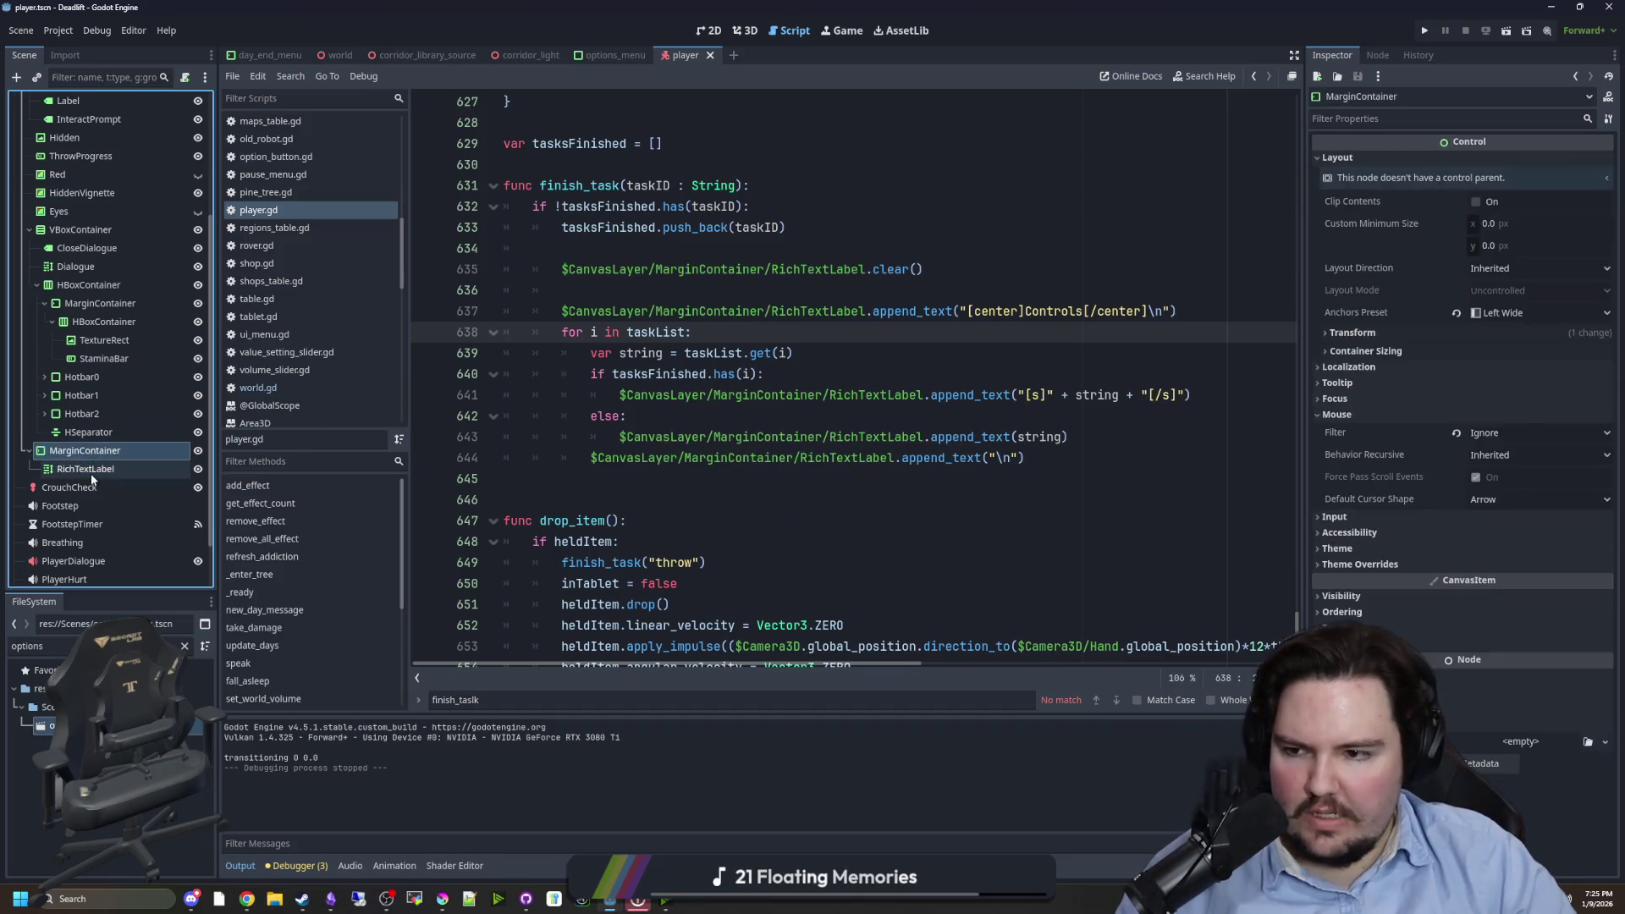
{"action": "left_click", "coordinate": [91, 475]}
{"action": "left_click_drag", "start_coordinate": [1306, 458], "coordinate": [1157, 457]}
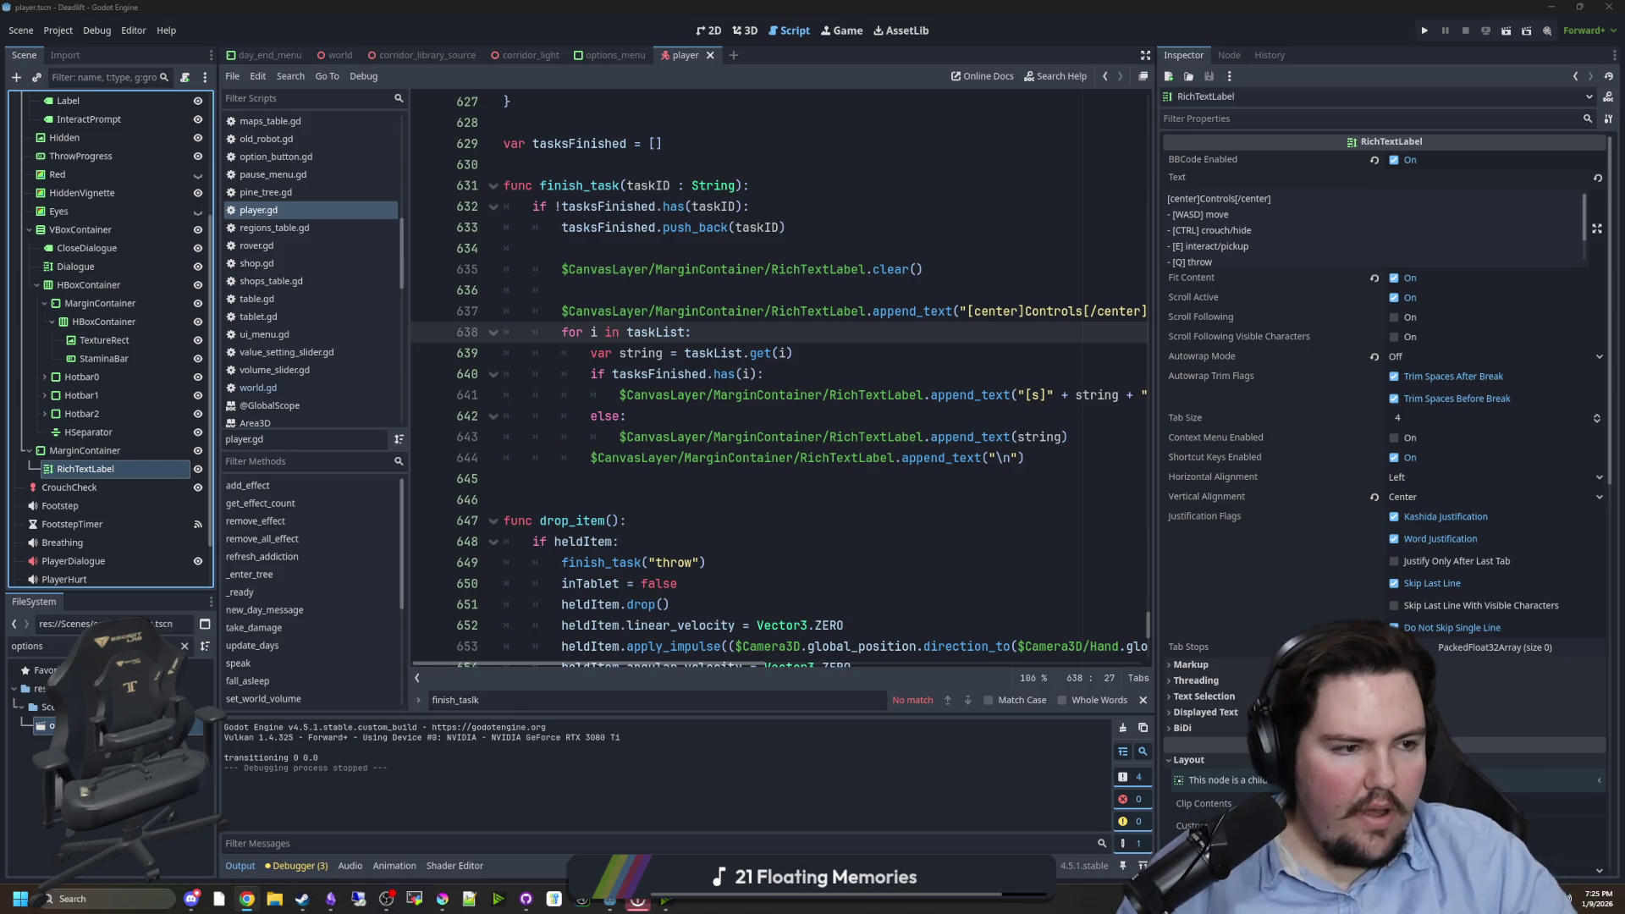
{"action": "key", "text": "alt+Tab"}
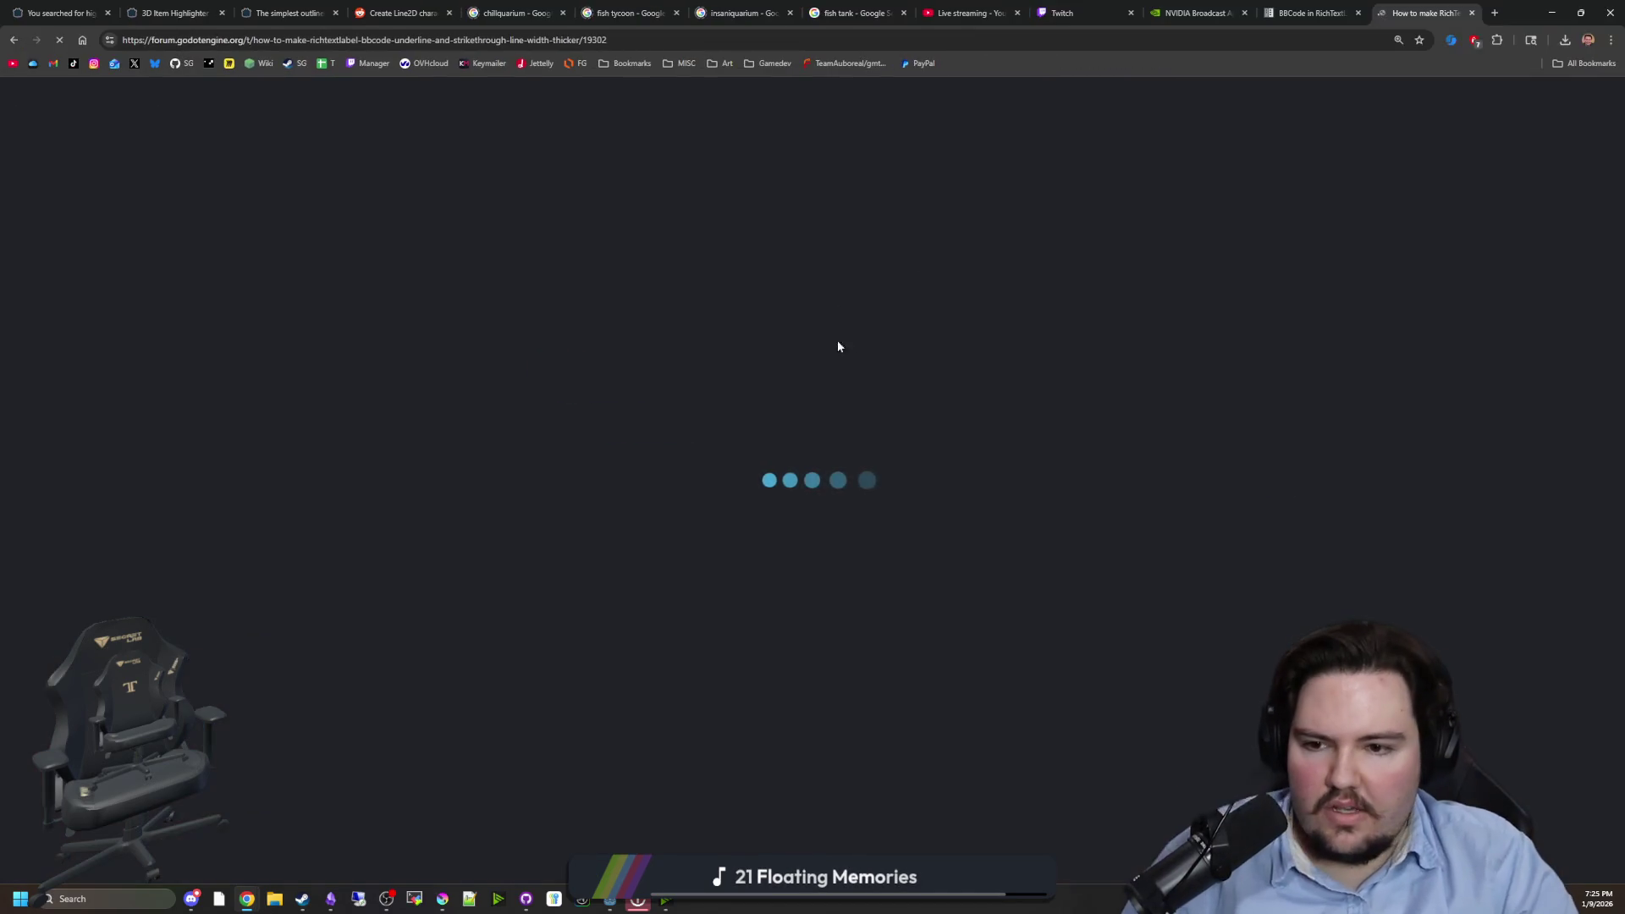
- Read through the thicker-strikethrough forum thread, go back to the search results, then return to Godot
{"action": "scroll", "coordinate": [911, 420], "scroll_direction": "down", "scroll_amount": 4}
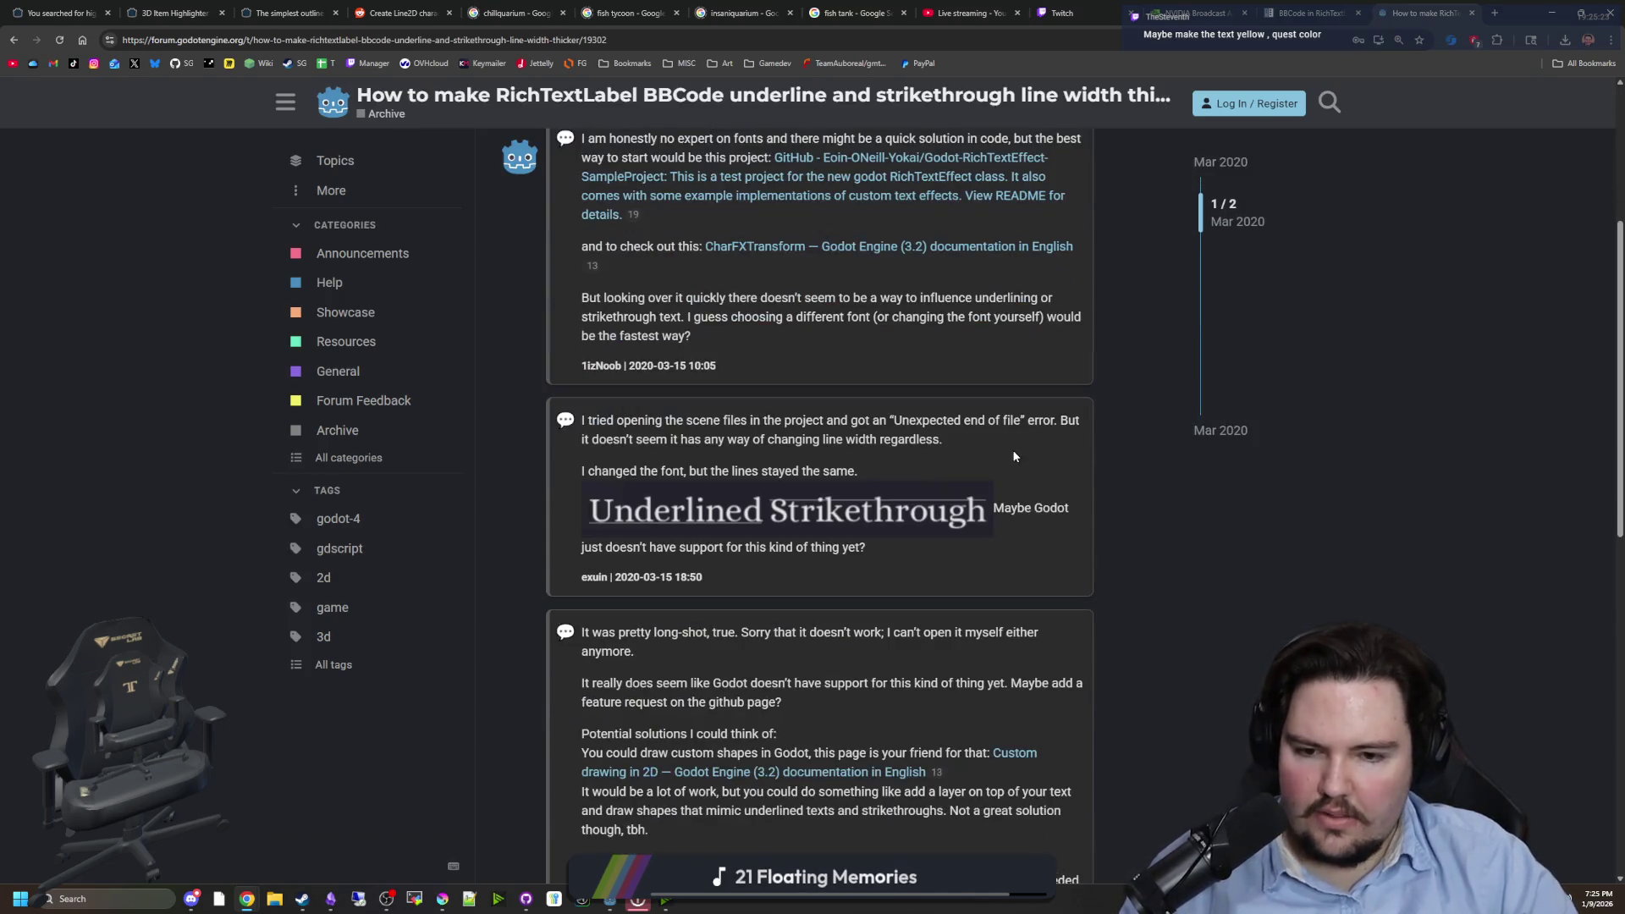
{"action": "scroll", "coordinate": [783, 528], "scroll_direction": "down", "scroll_amount": 3}
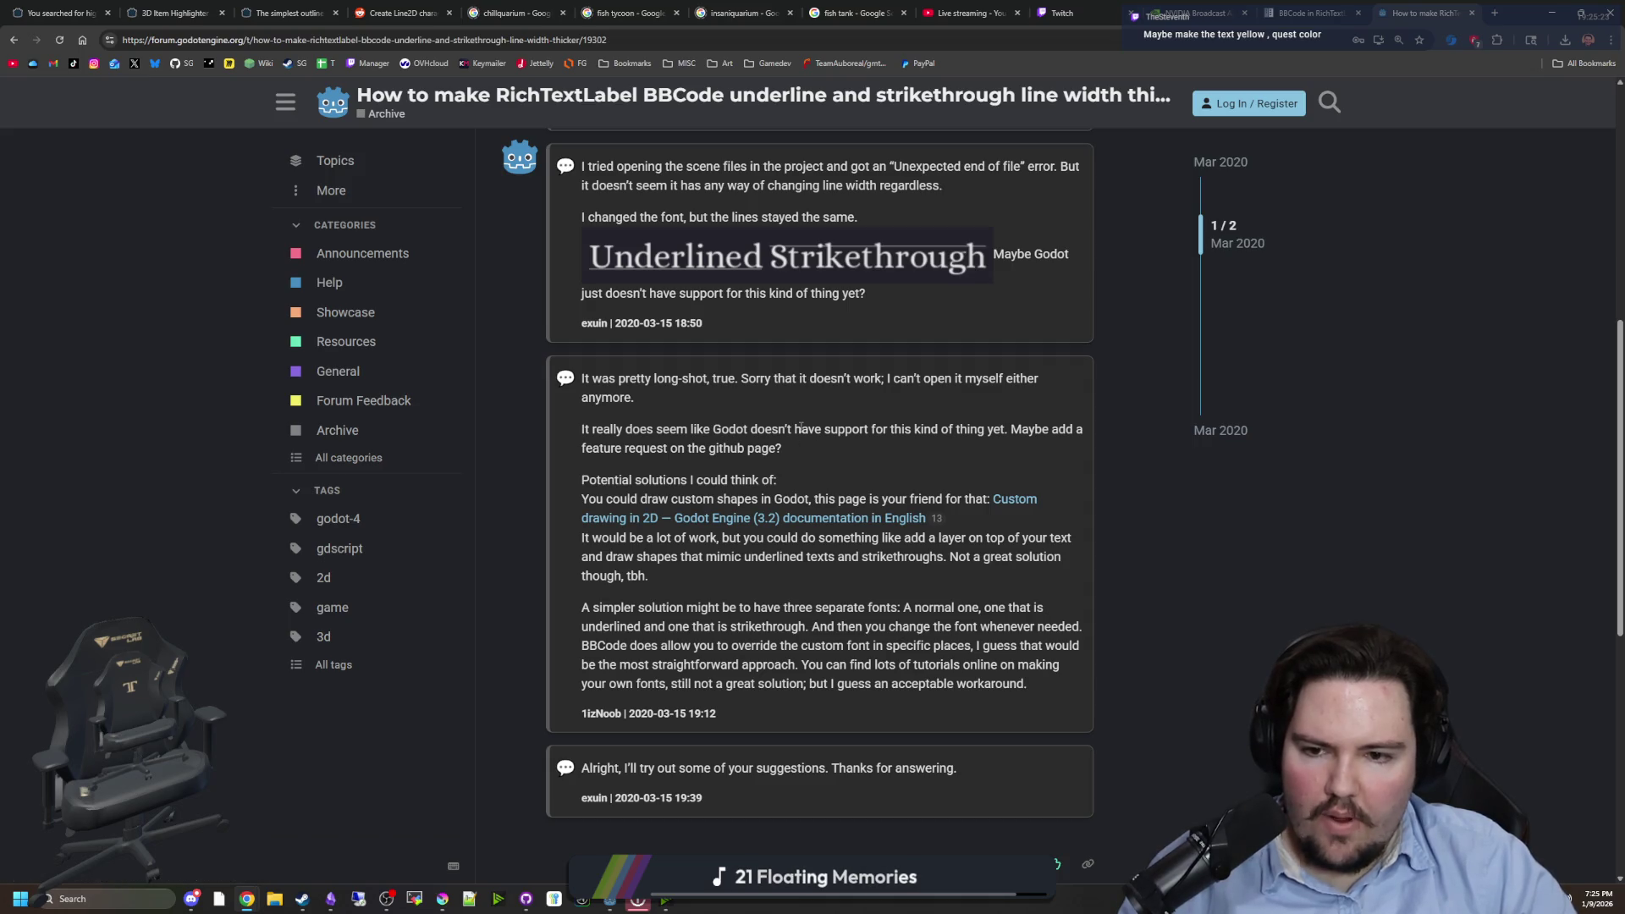
{"action": "scroll", "coordinate": [707, 506], "scroll_direction": "up", "scroll_amount": 5}
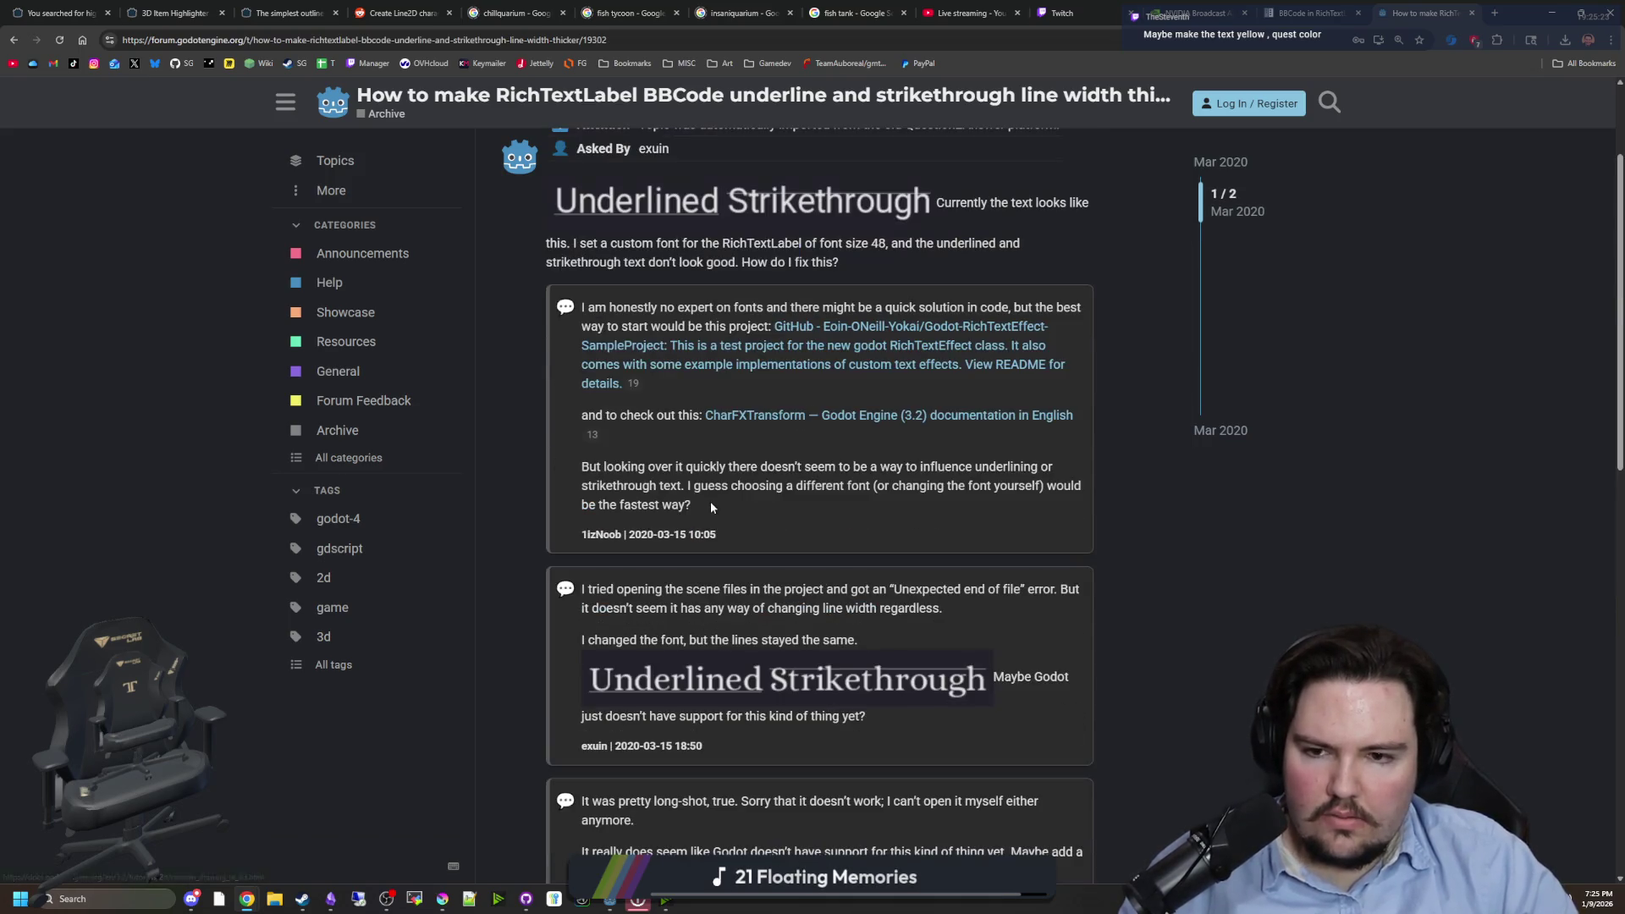
{"action": "scroll", "coordinate": [902, 366], "scroll_direction": "up", "scroll_amount": 2}
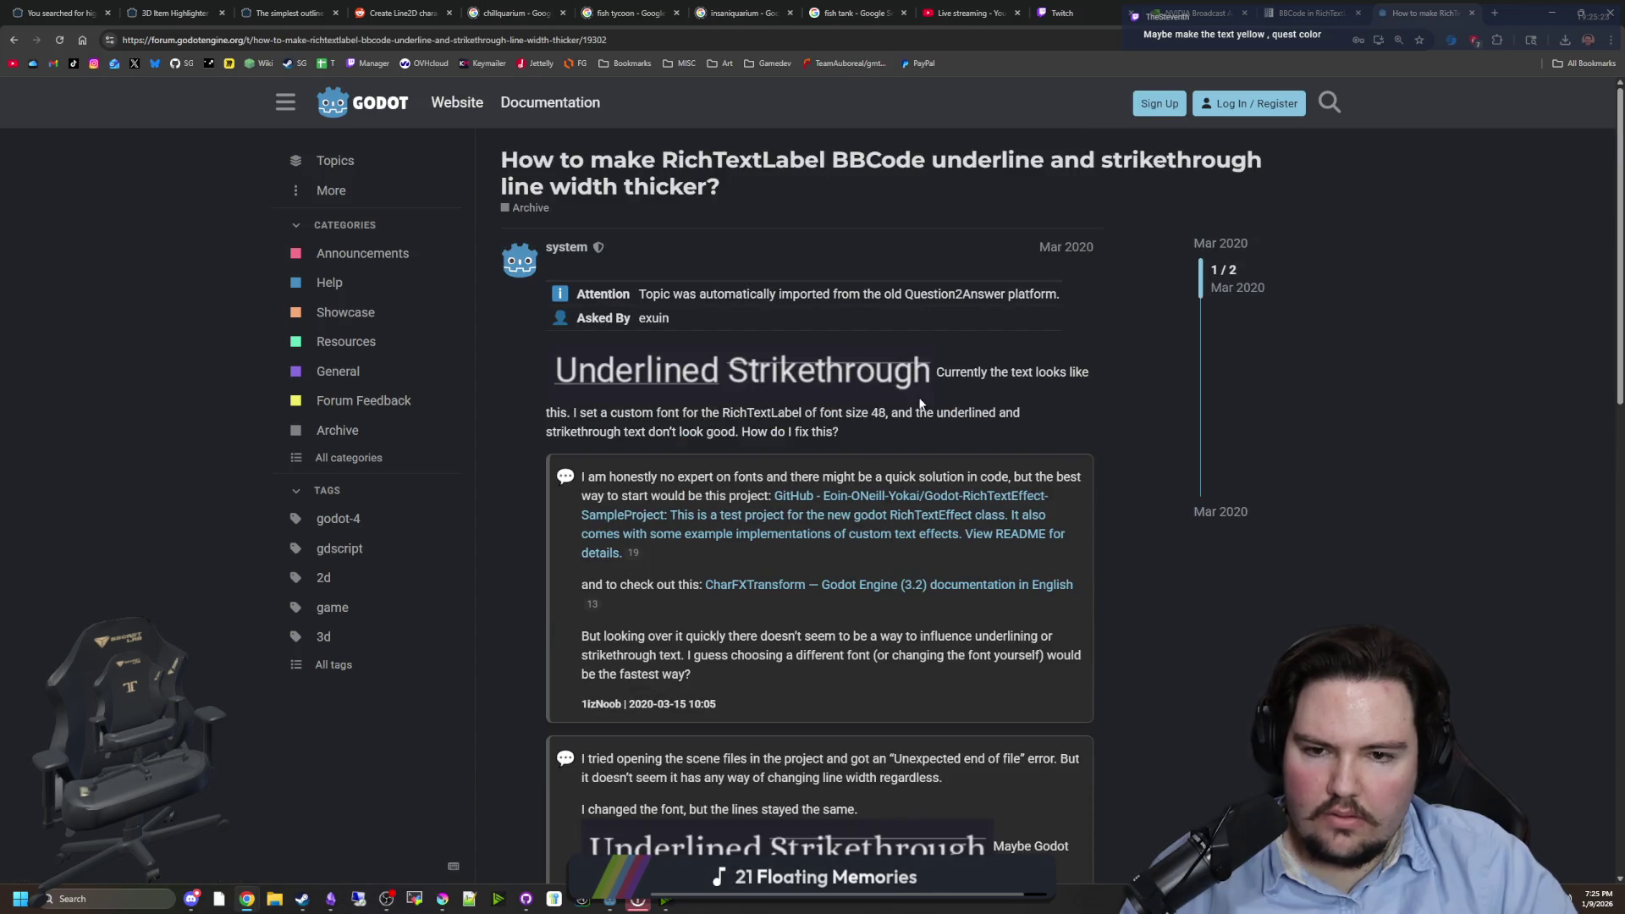
{"action": "key", "text": "alt+Left"}
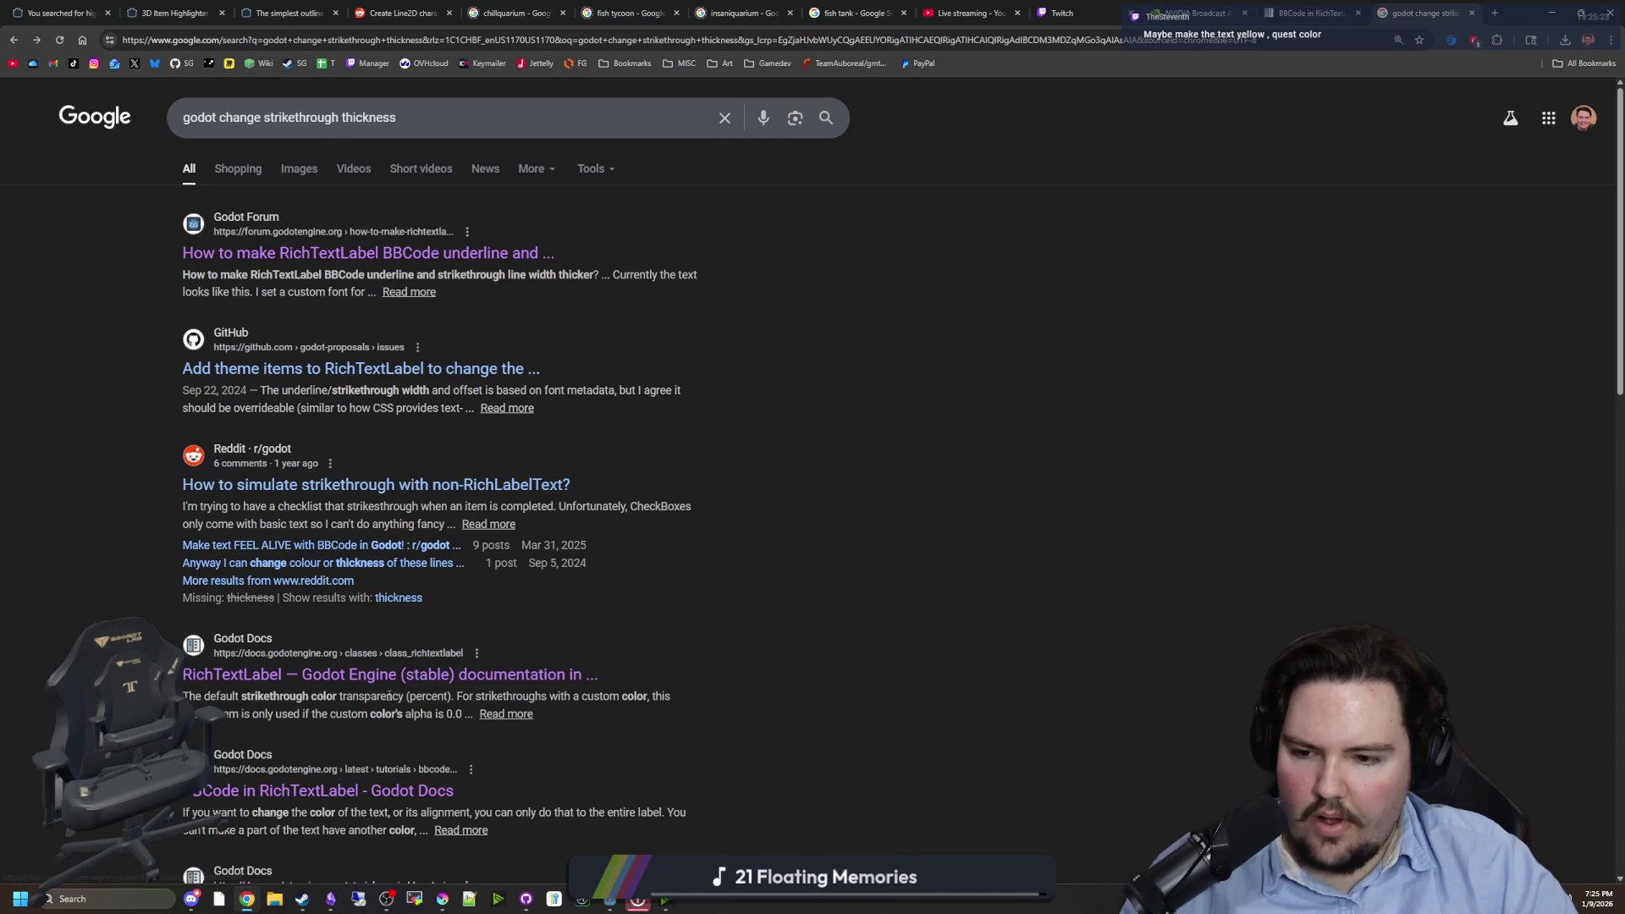
{"action": "key", "text": "alt+Tab"}
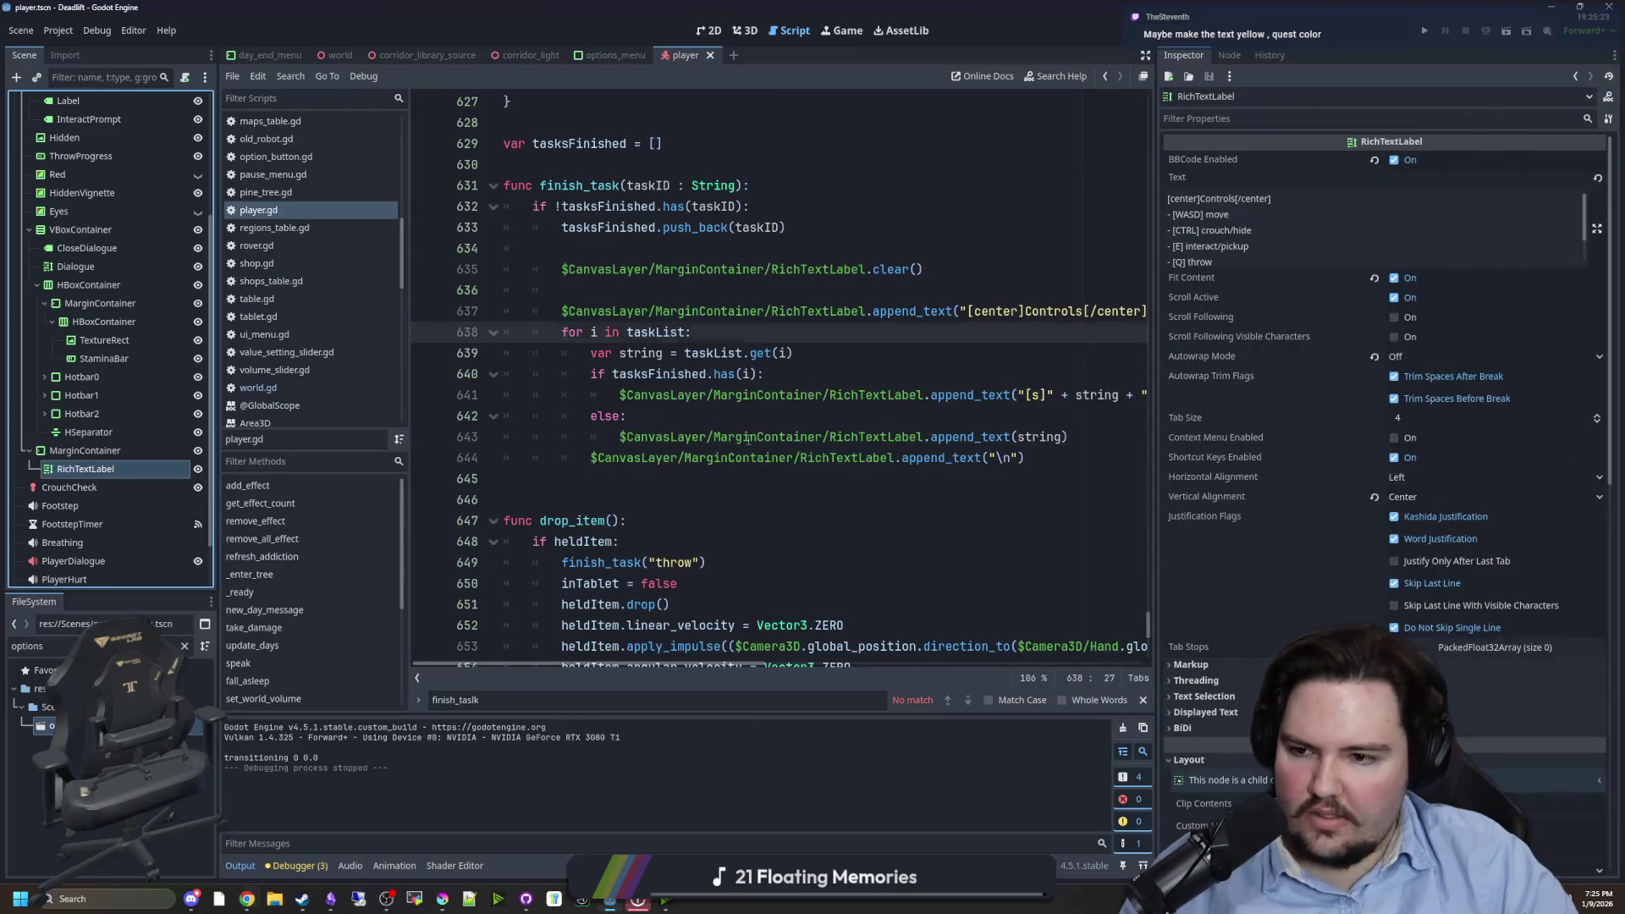
- Show the RichTextLabel's Theme Overrides constants and switch to the 2D view of the player scene
{"action": "left_click", "coordinate": [61, 506]}
{"action": "left_click", "coordinate": [84, 469]}
{"action": "scroll", "coordinate": [1292, 565], "scroll_direction": "down", "scroll_amount": 5}
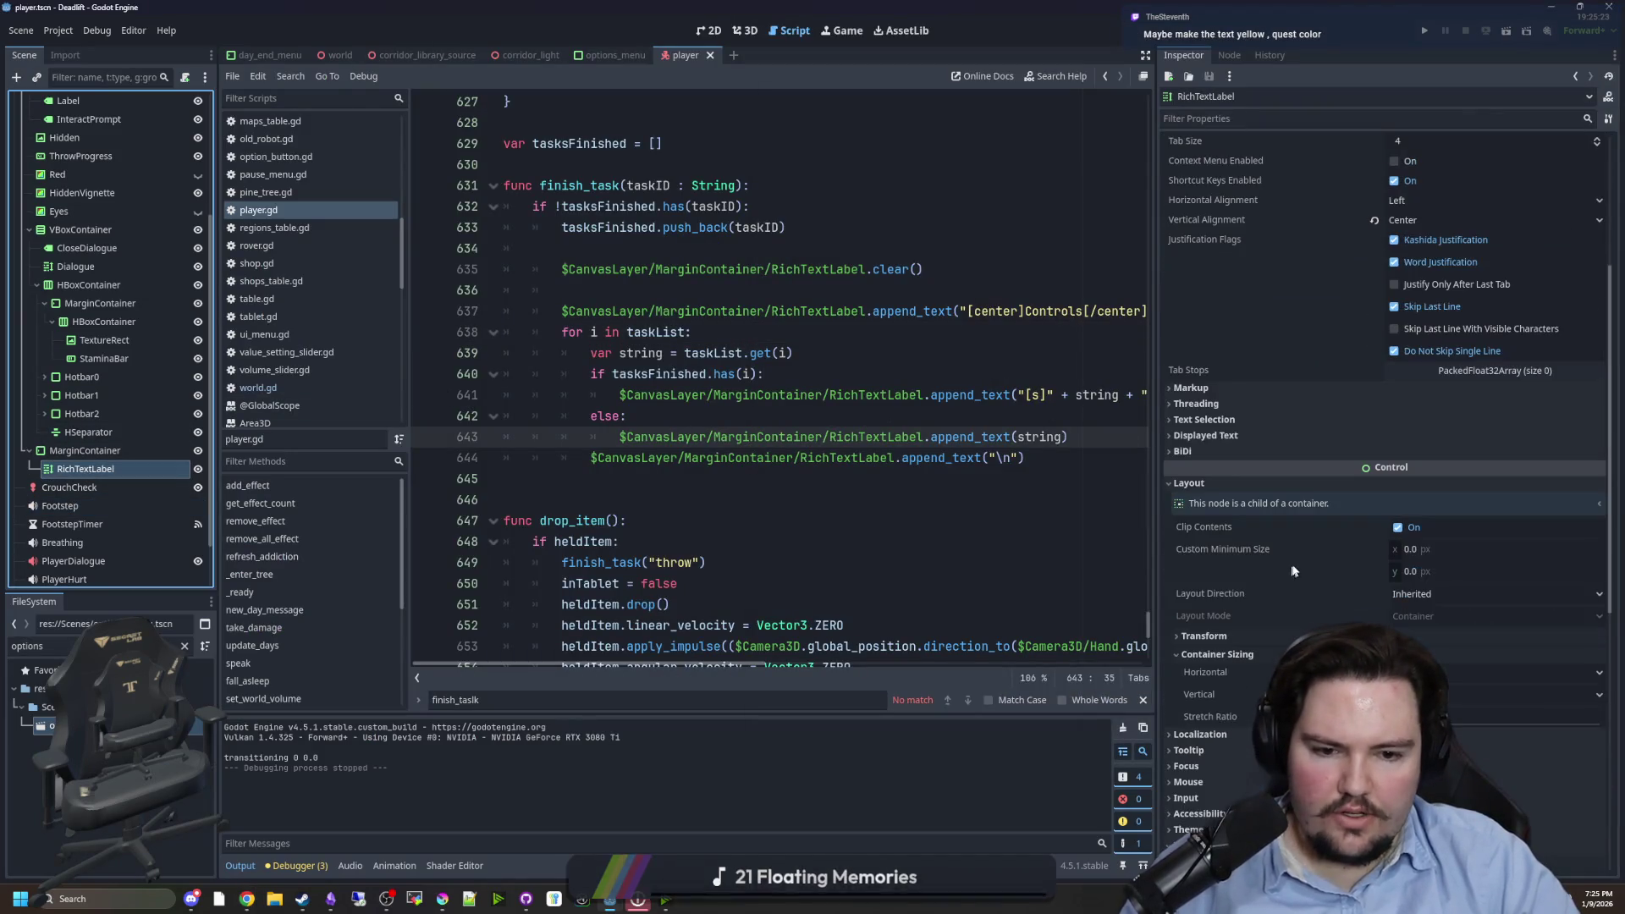
{"action": "scroll", "coordinate": [1246, 481], "scroll_direction": "down", "scroll_amount": 2}
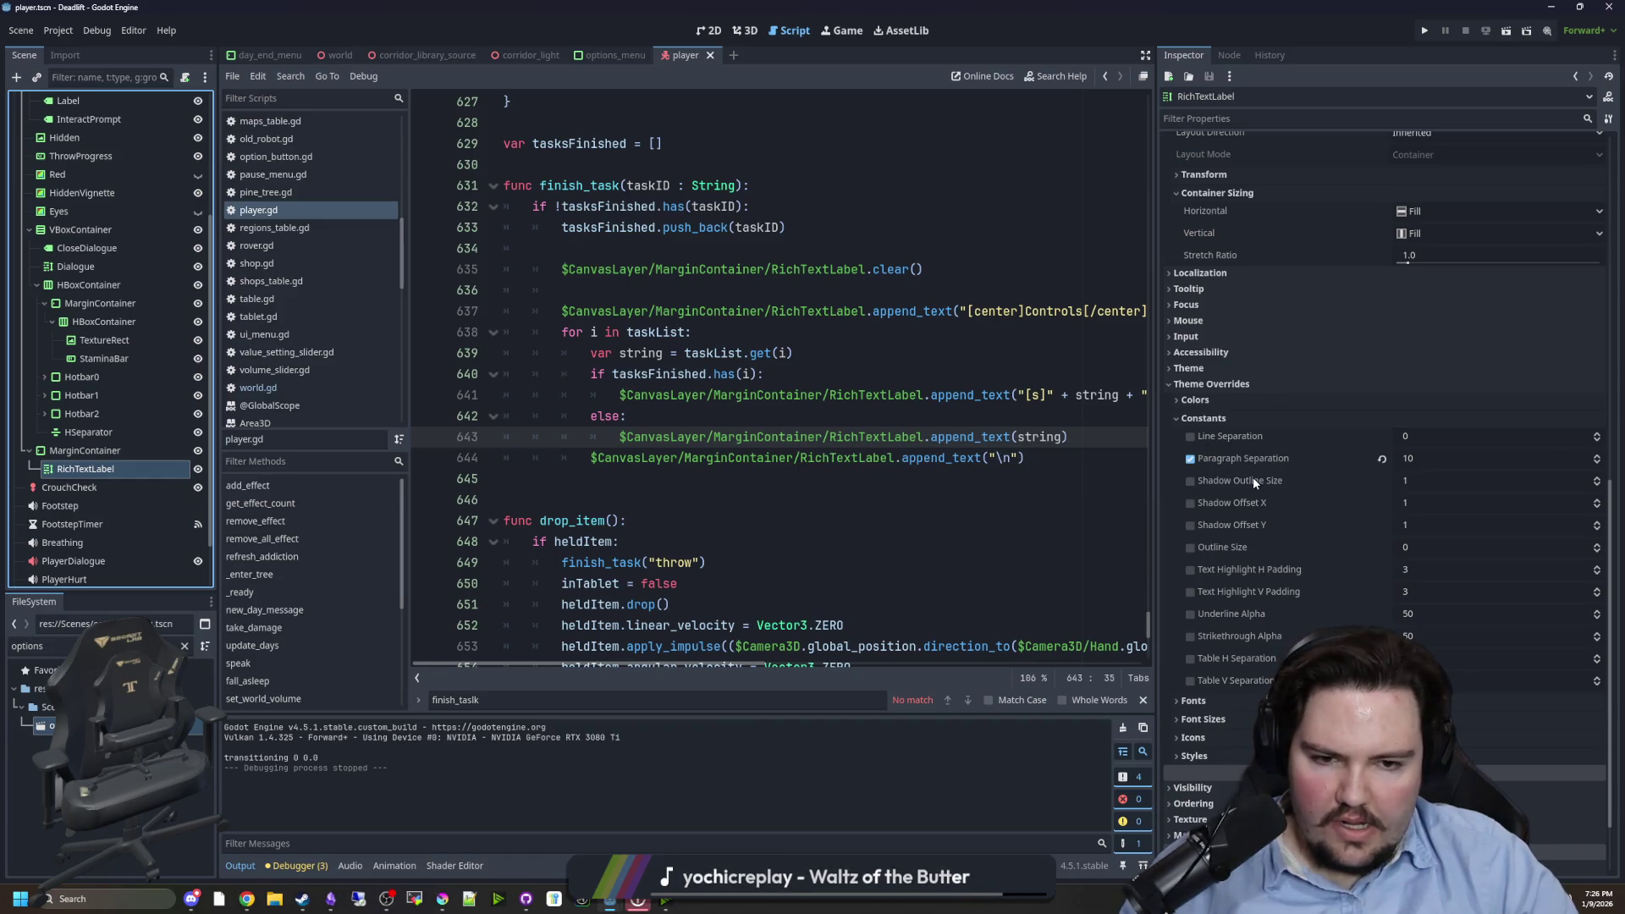
{"action": "left_click", "coordinate": [704, 34]}
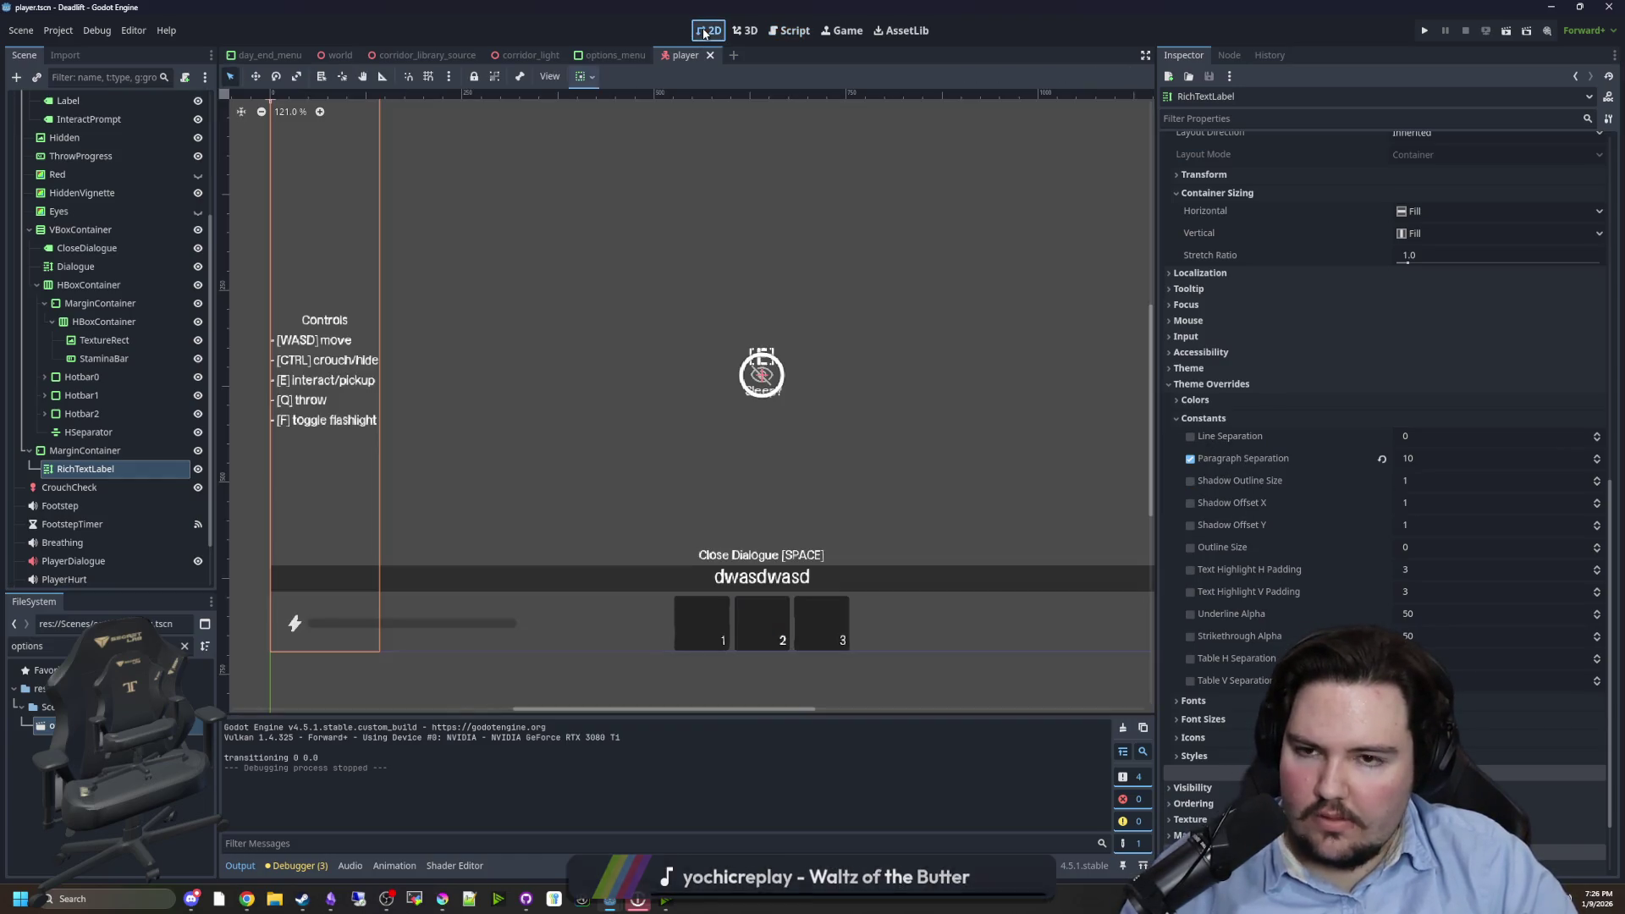
- Prefix the RichTextLabel's Text with a [s] strikethrough tag
{"action": "scroll", "coordinate": [244, 349], "scroll_direction": "up", "scroll_amount": 5}
{"action": "scroll", "coordinate": [1320, 271], "scroll_direction": "up", "scroll_amount": 10}
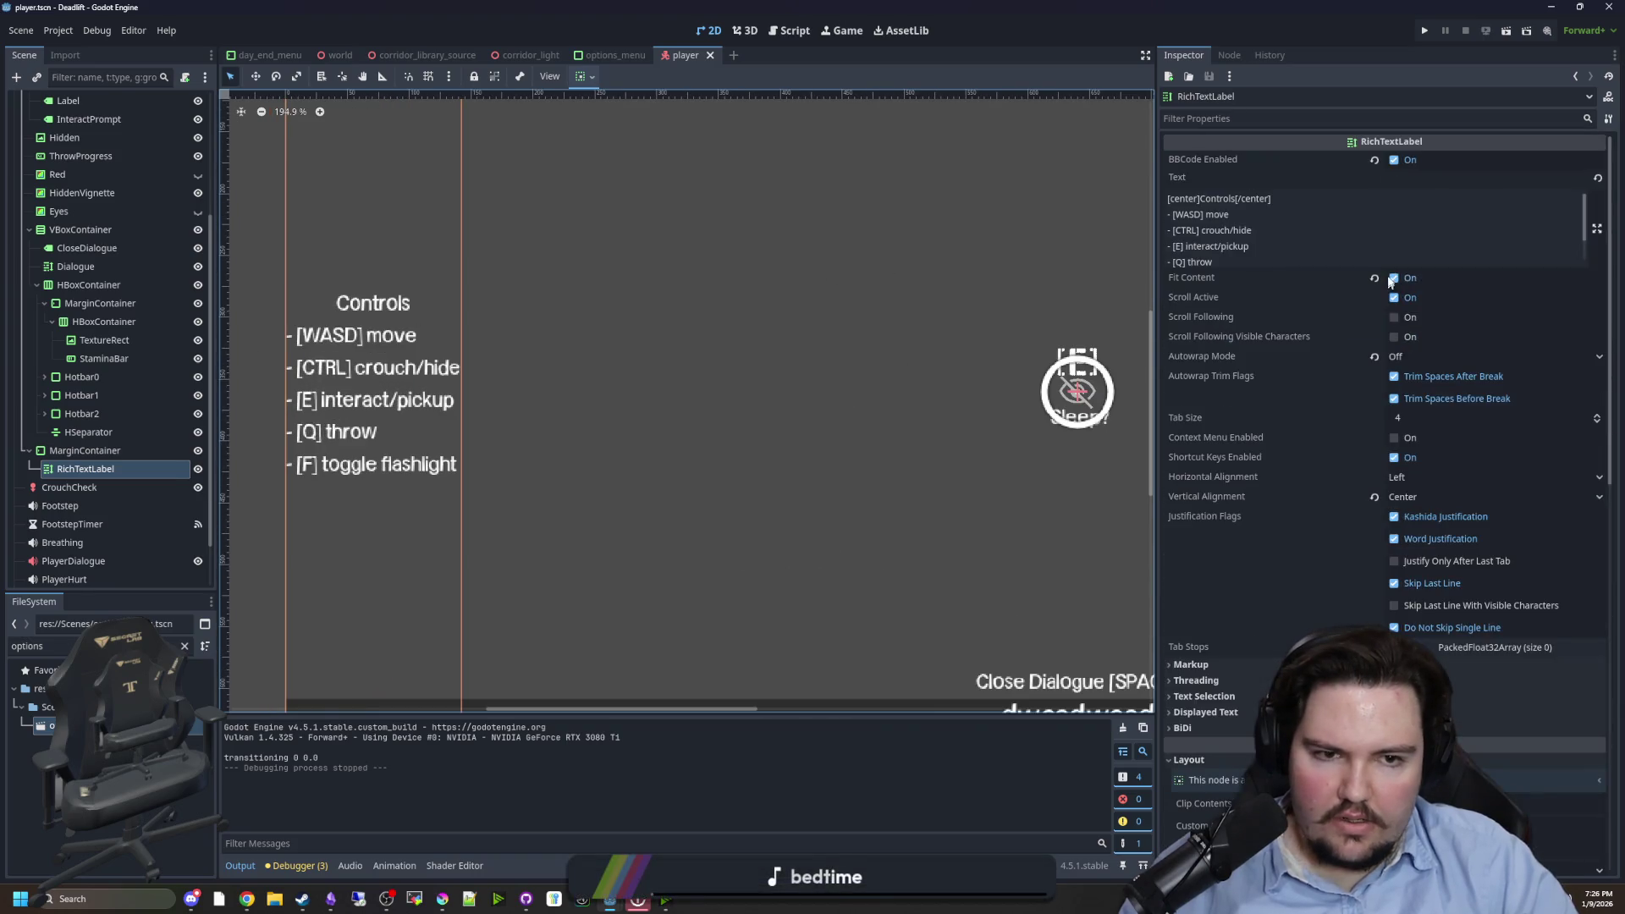
{"action": "left_click", "coordinate": [1173, 213]}
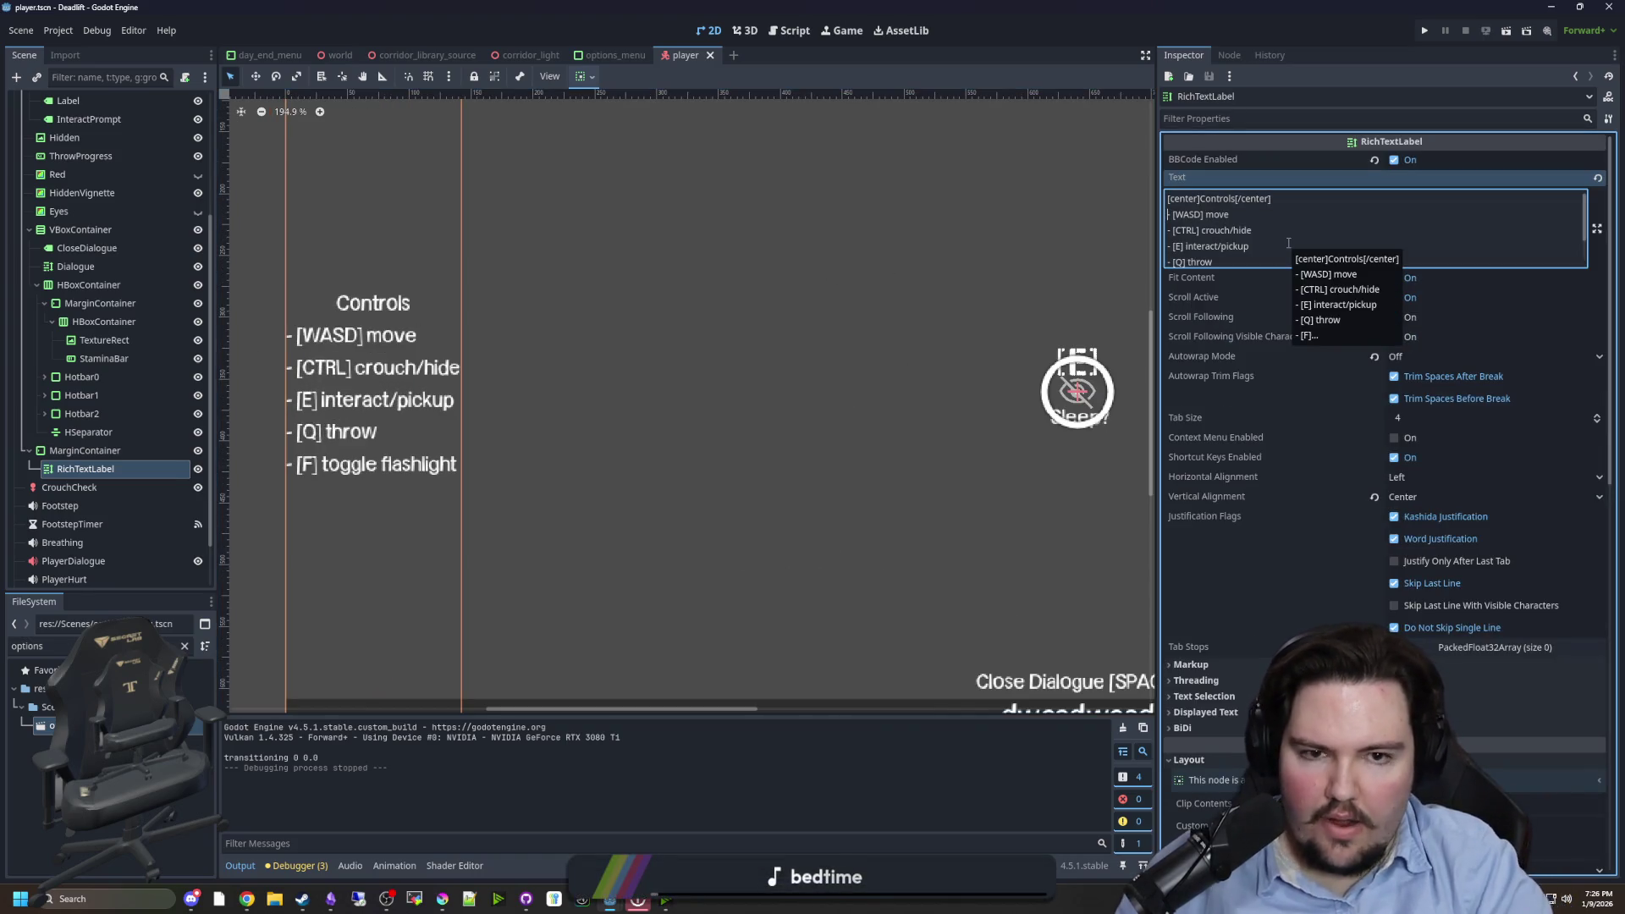
{"action": "key", "text": "Up"}
{"action": "type", "text": "[s]"}
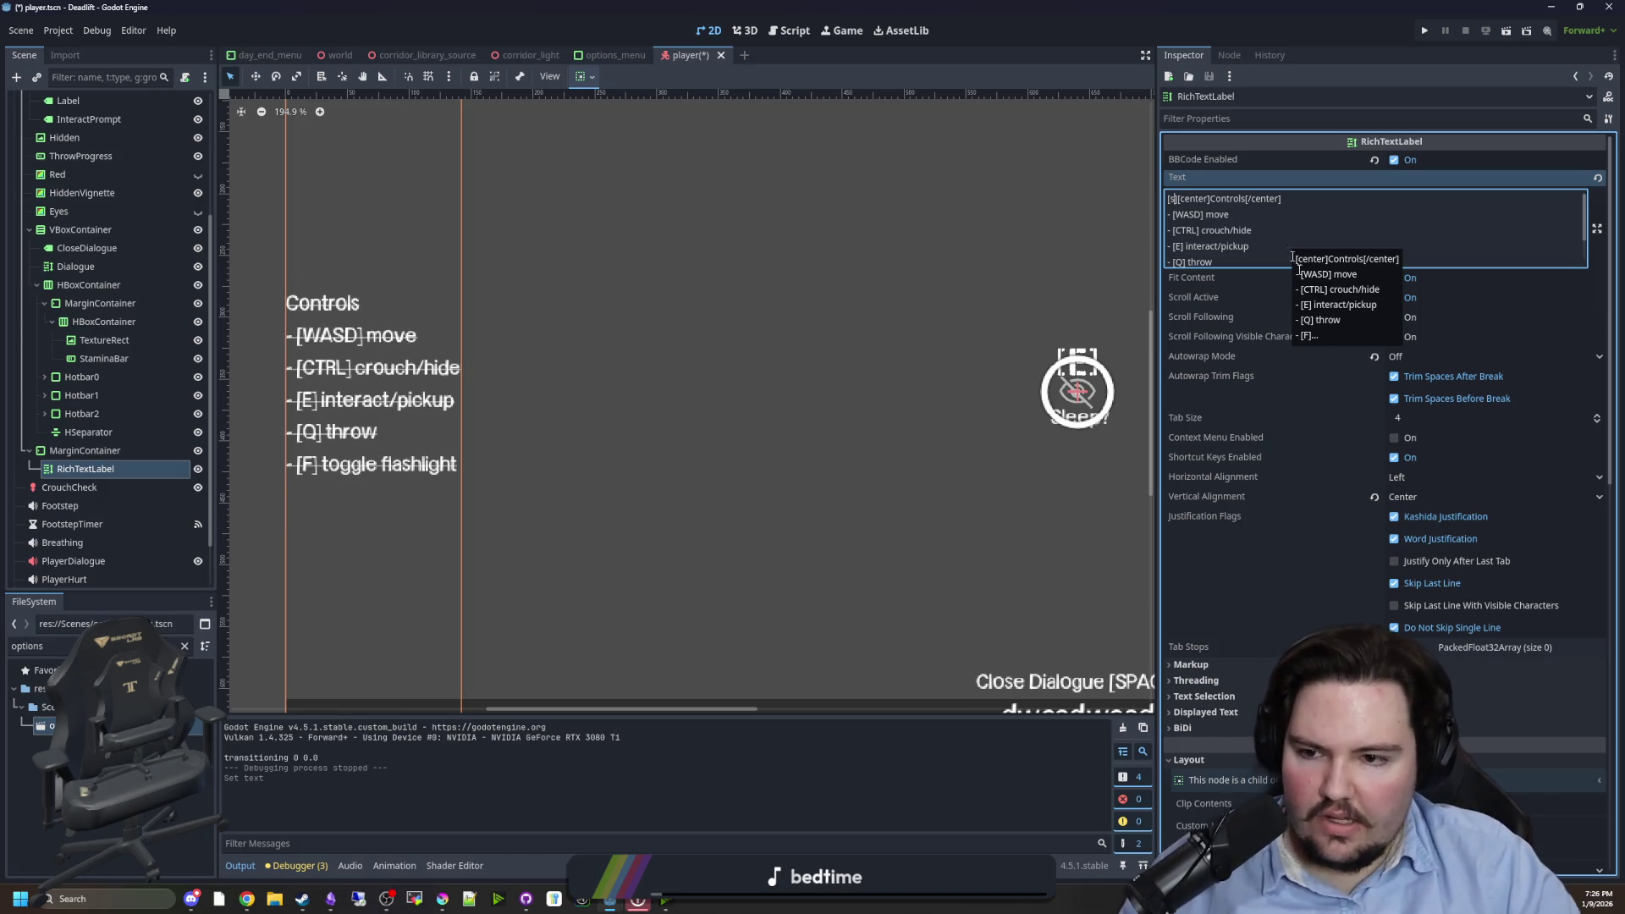
- Try a thicker outline and higher Strikethrough Alpha, and browse the Styles, Font Sizes and Fonts overrides
{"action": "scroll", "coordinate": [1324, 510], "scroll_direction": "down", "scroll_amount": 15}
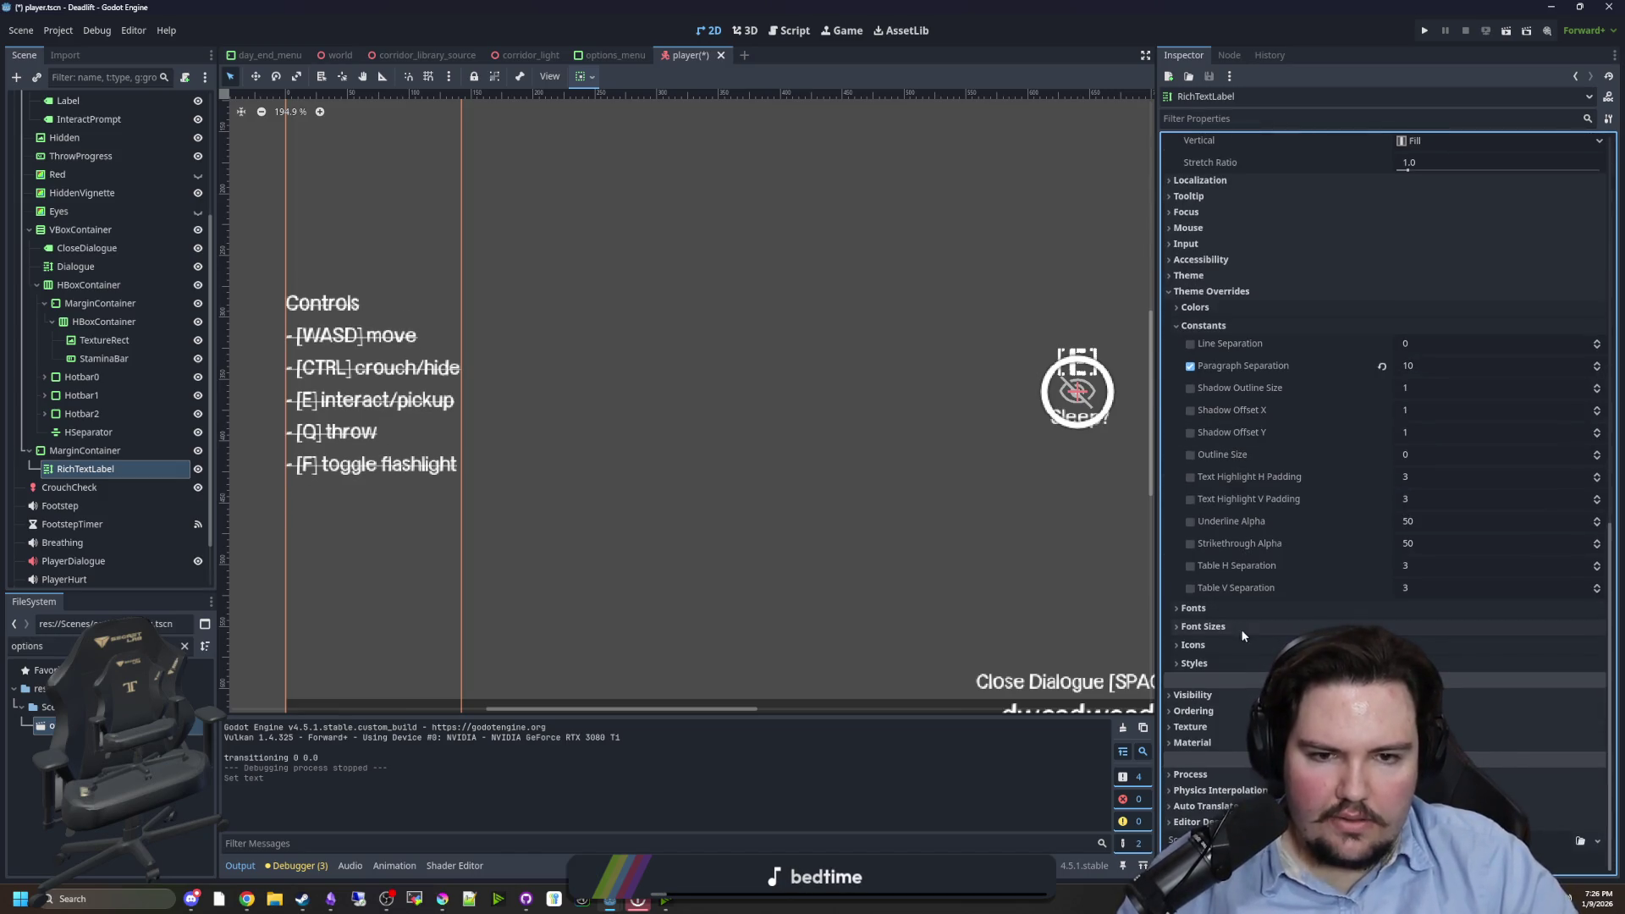
{"action": "mouse_move", "coordinate": [1427, 455]}
{"action": "left_mouse_down"}
{"action": "mouse_move", "coordinate": [1473, 454]}
{"action": "mouse_move", "coordinate": [1448, 455]}
{"action": "left_mouse_up"}
{"action": "left_click", "coordinate": [1382, 454]}
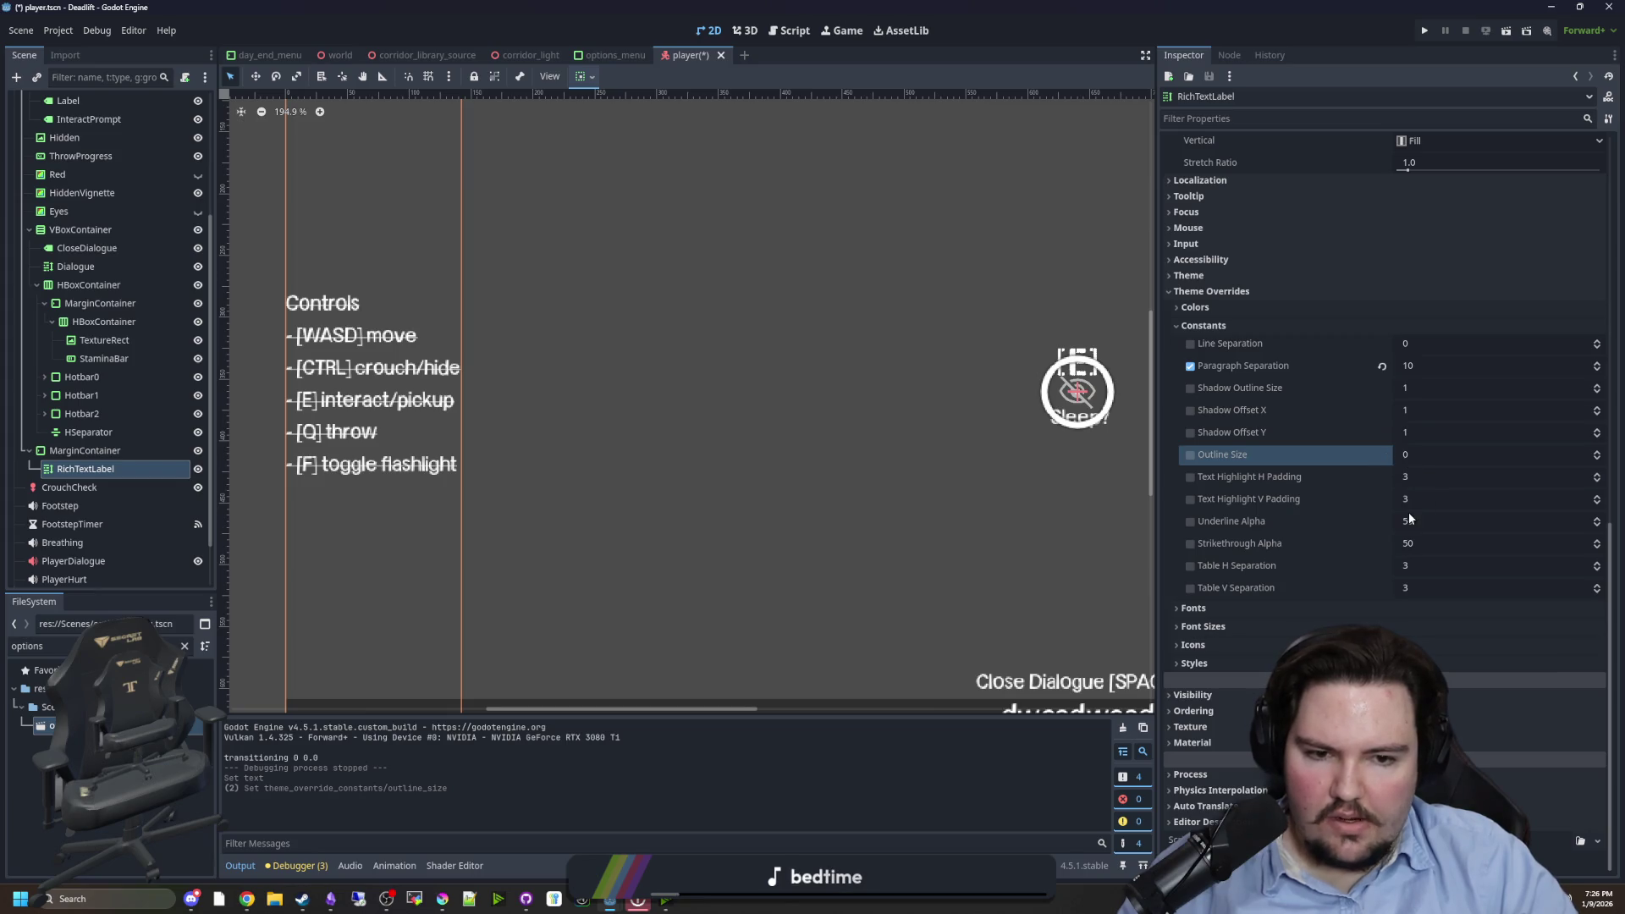
{"action": "left_click_drag", "start_coordinate": [1418, 544], "coordinate": [1600, 544]}
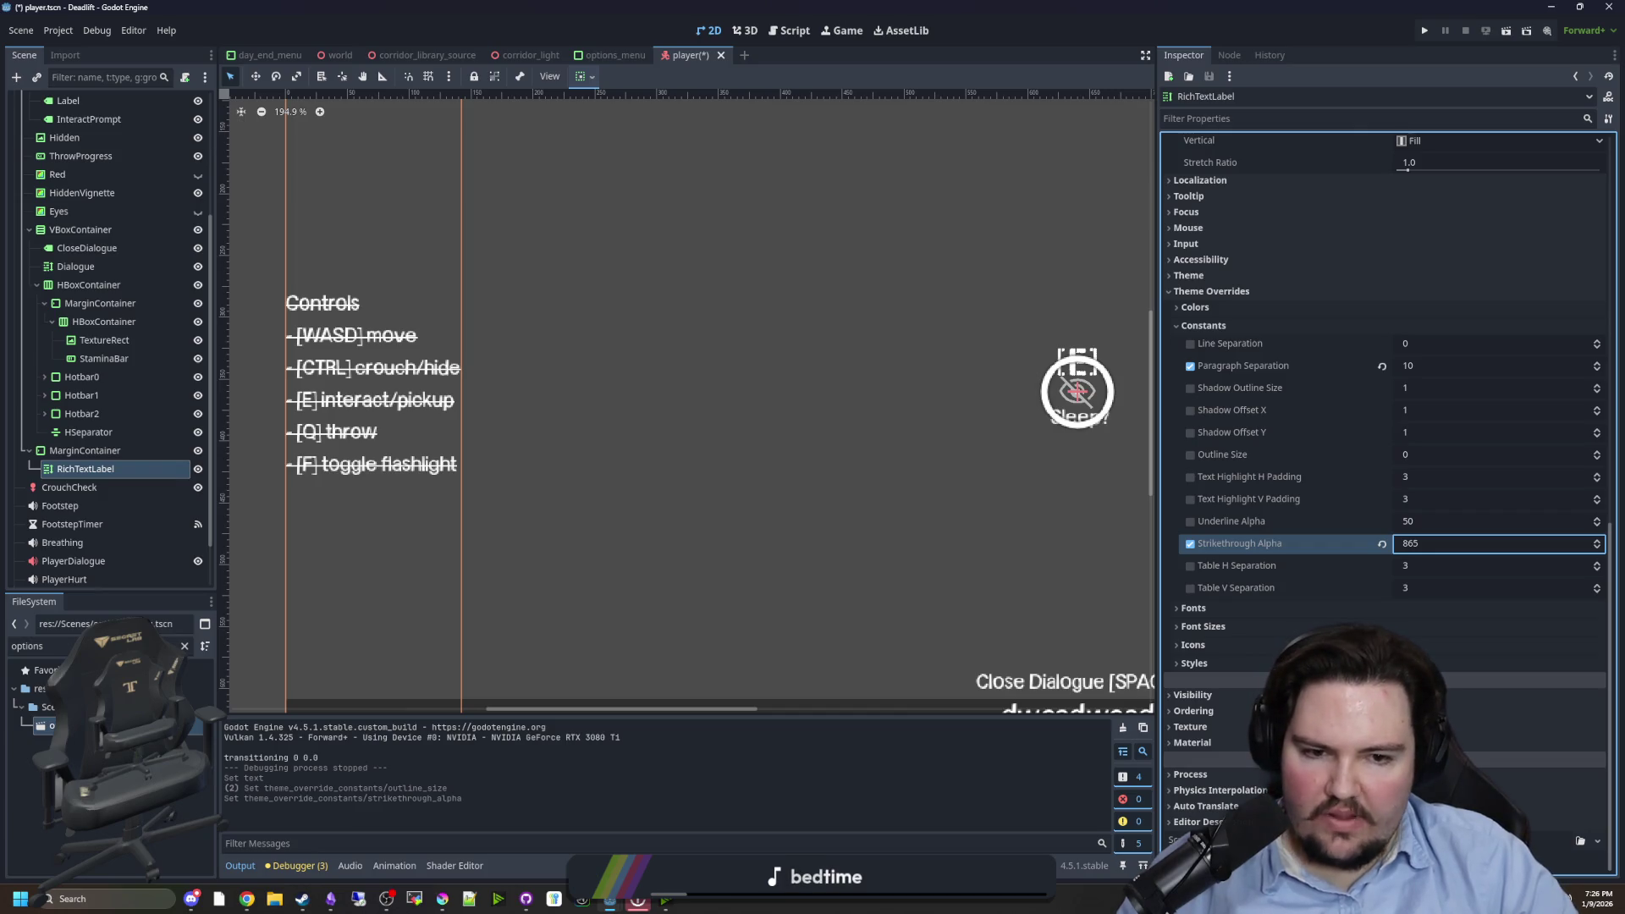
{"action": "left_click", "coordinate": [1208, 660]}
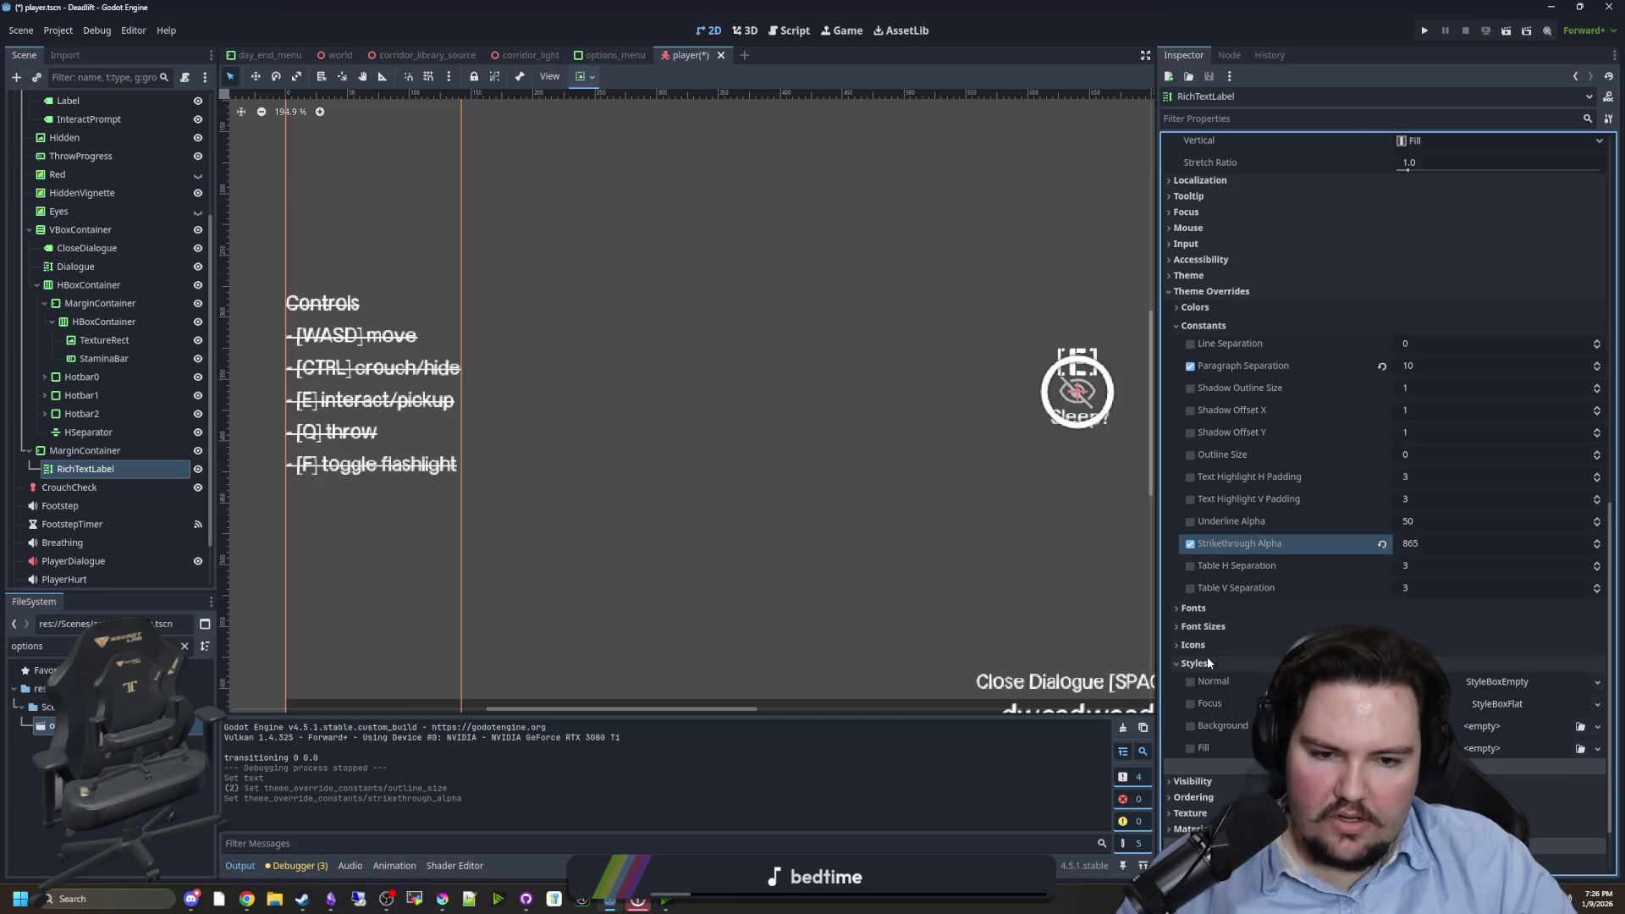
{"action": "left_click", "coordinate": [1207, 663]}
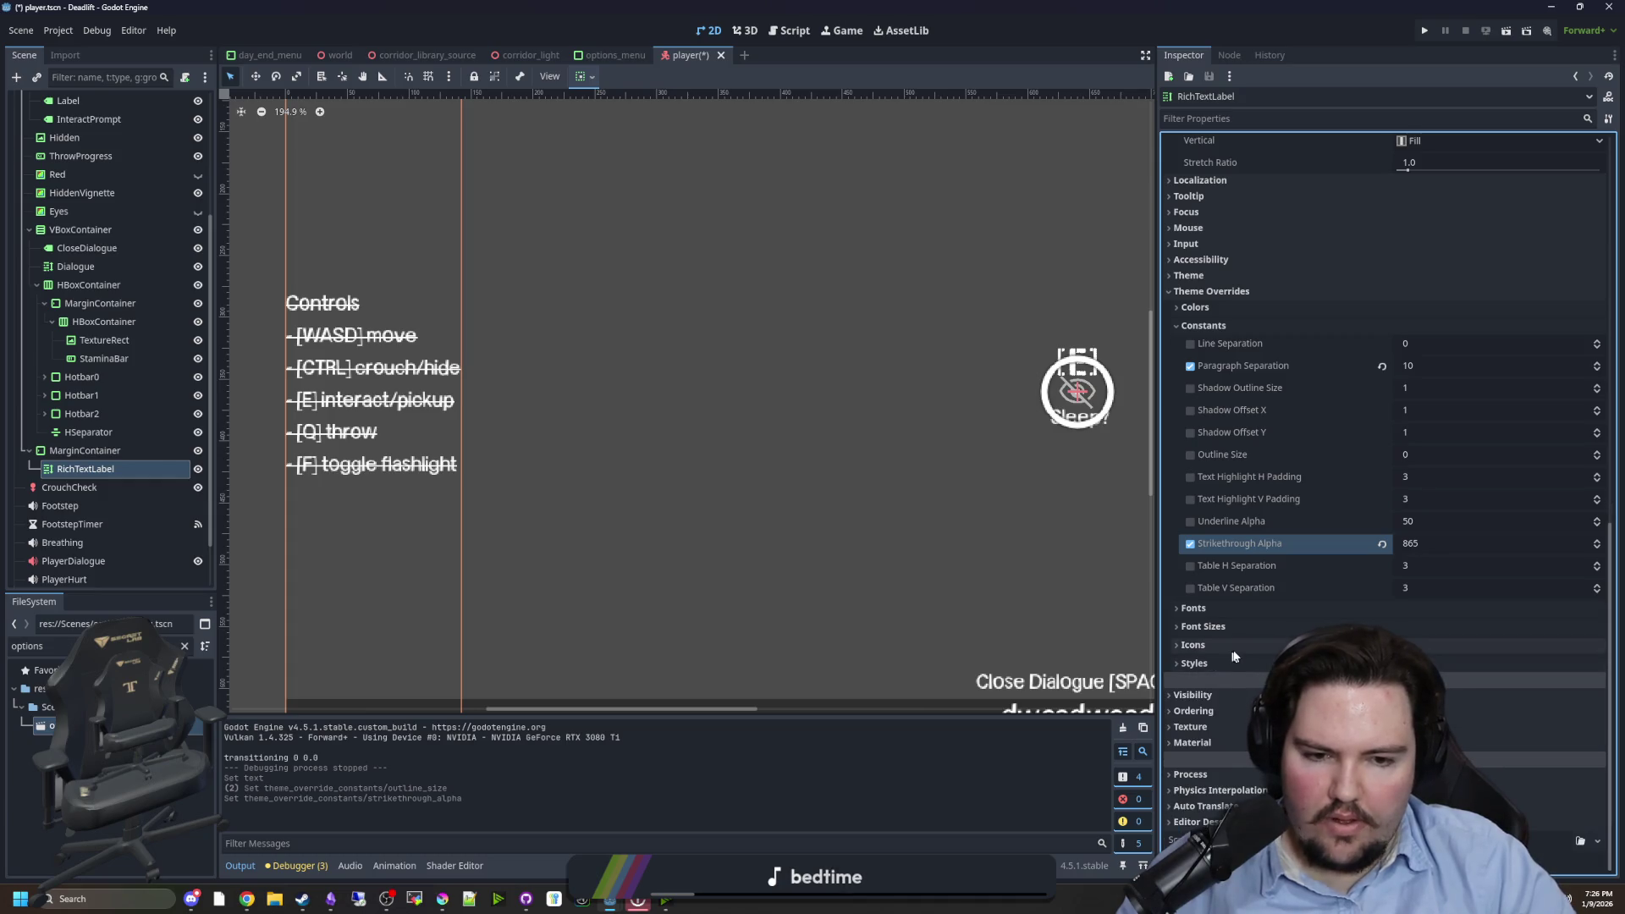
{"action": "left_click", "coordinate": [1228, 627]}
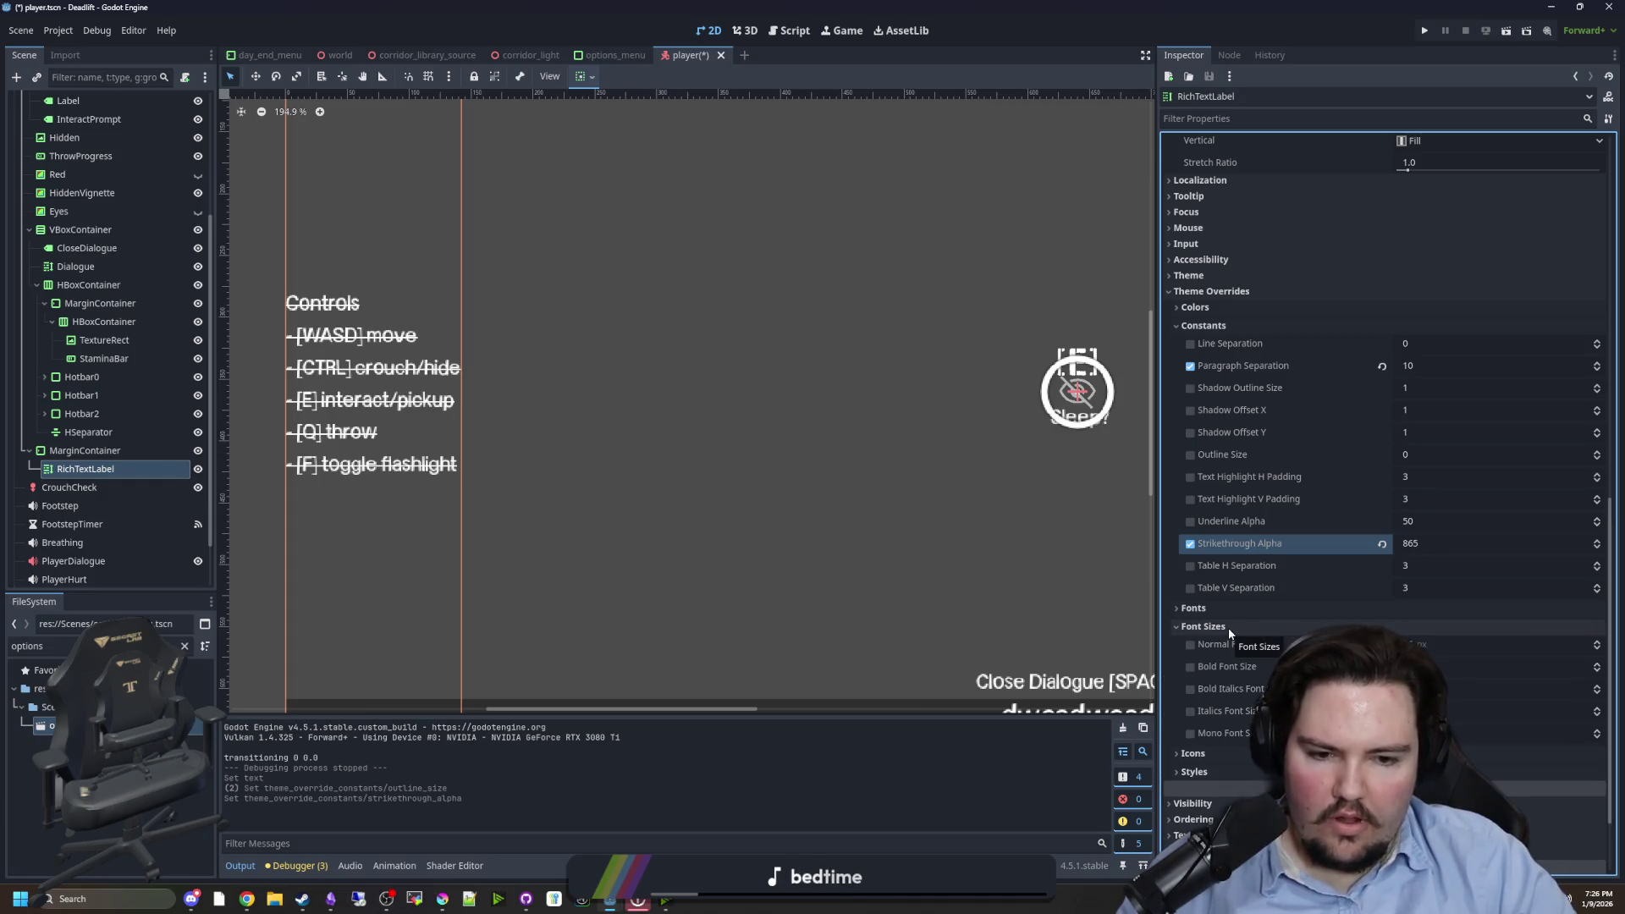
{"action": "left_click", "coordinate": [1227, 613]}
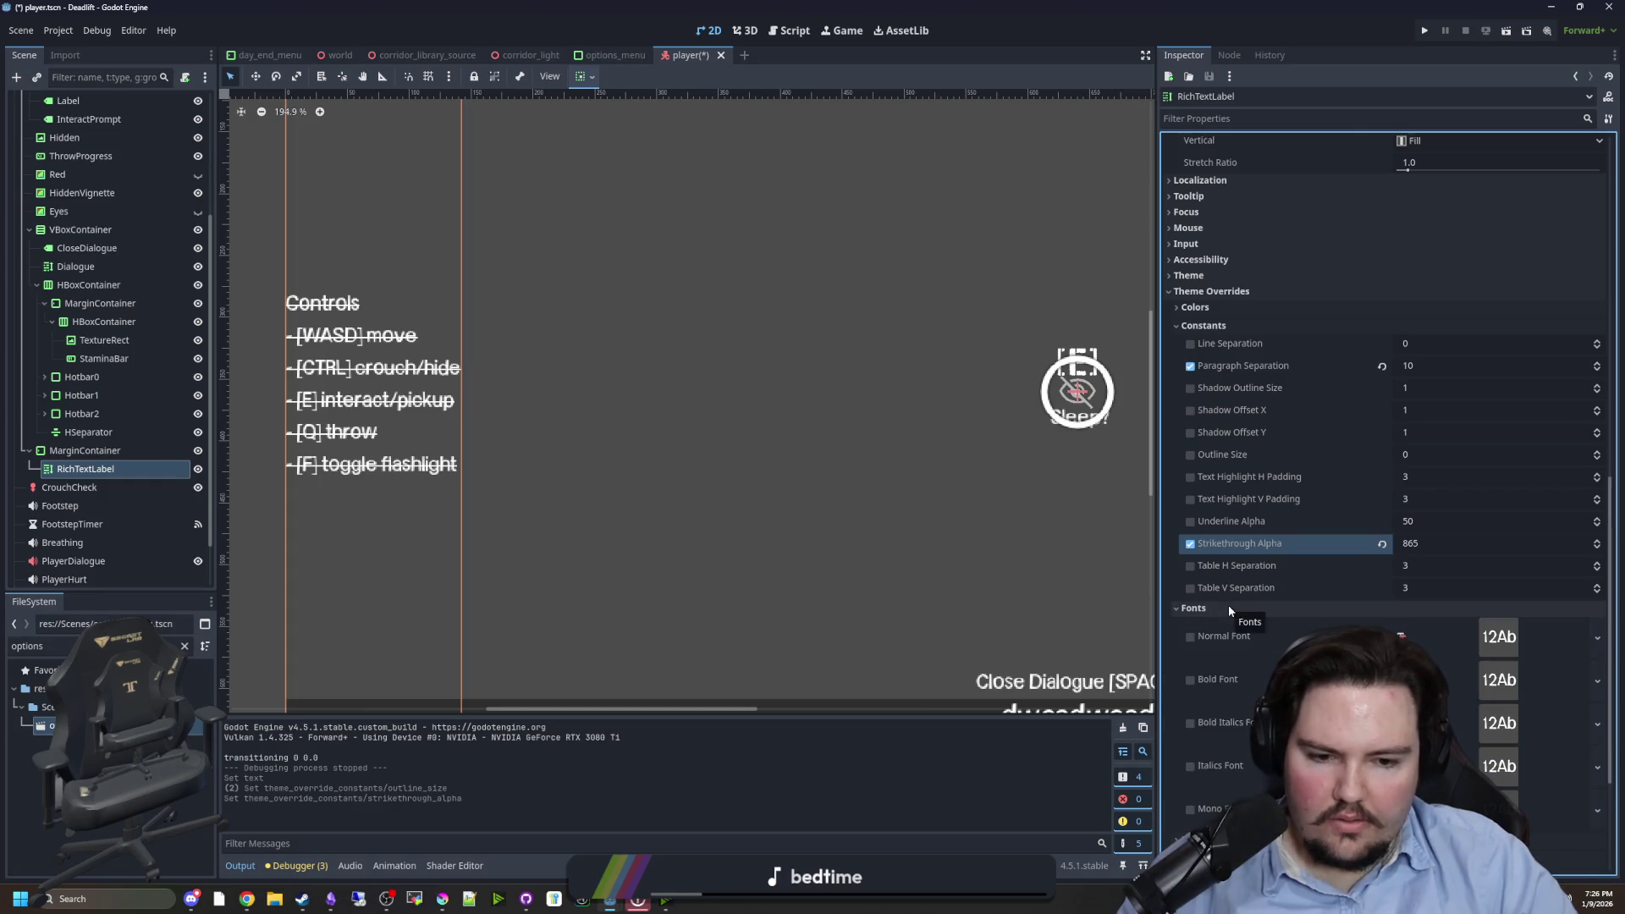
{"action": "left_click", "coordinate": [1230, 609]}
{"action": "left_click", "coordinate": [1244, 609]}
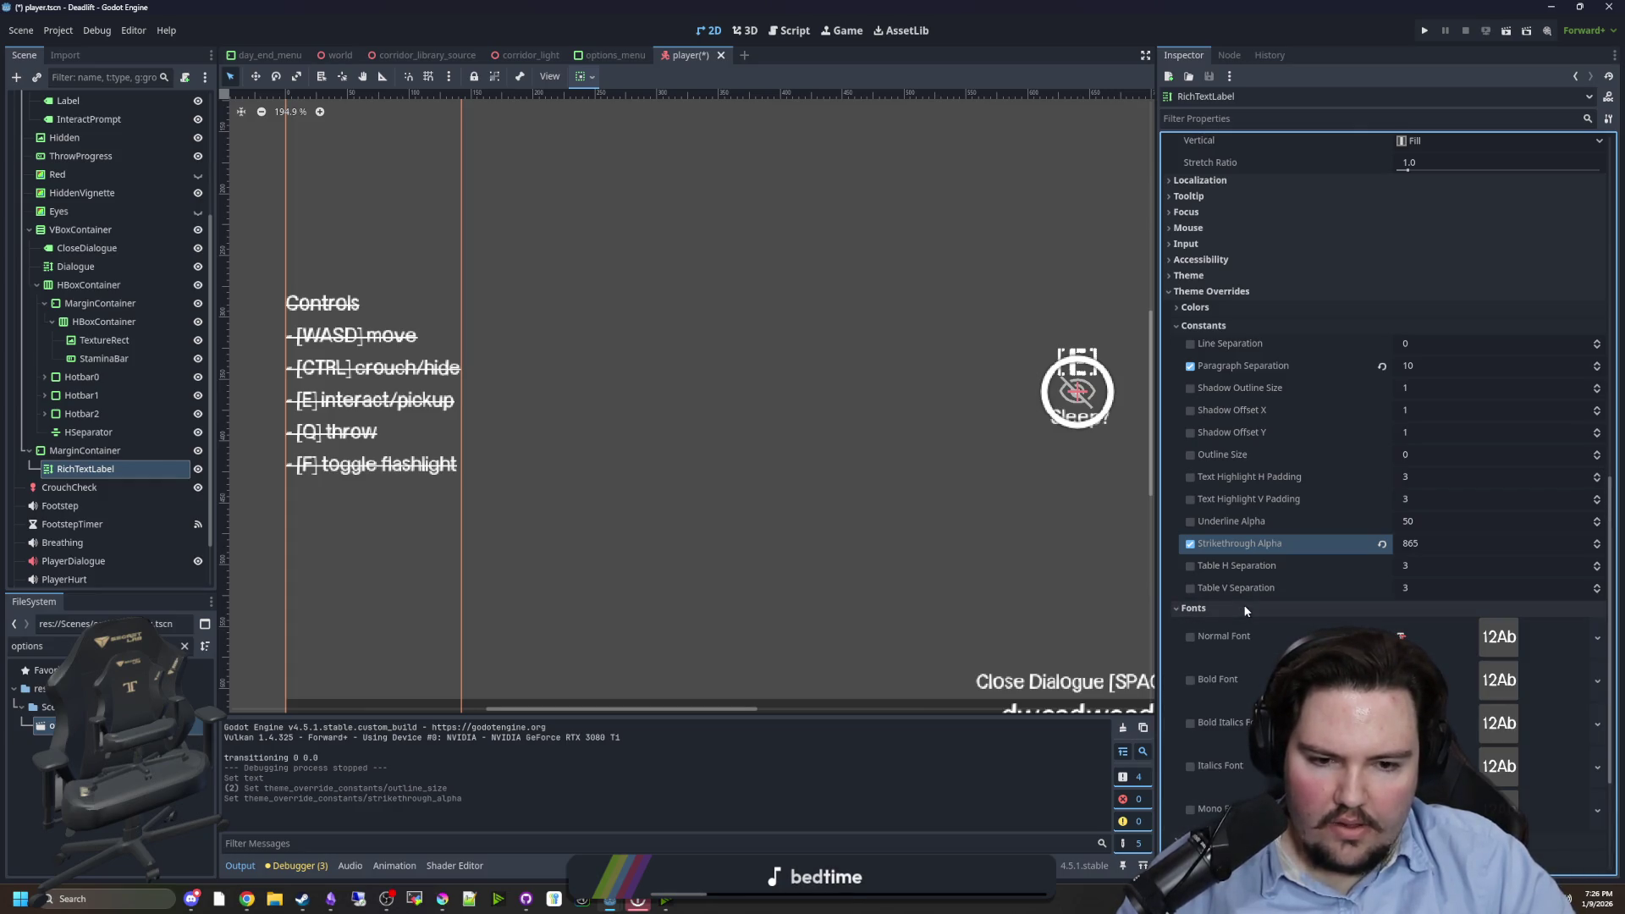
{"action": "left_click", "coordinate": [1245, 610]}
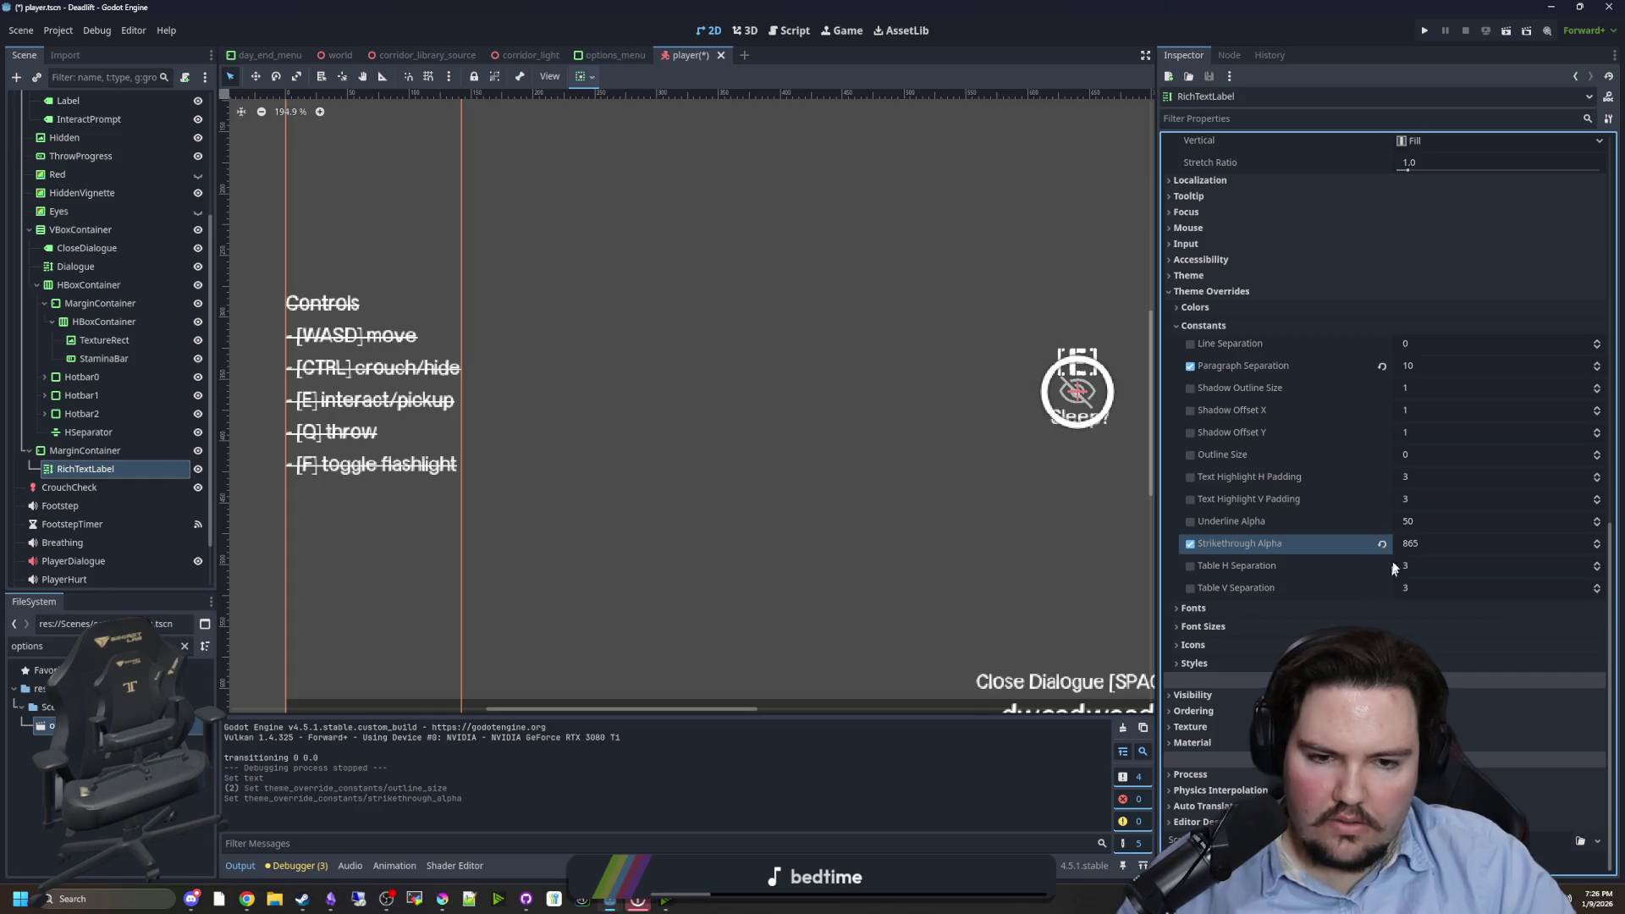
- Try and revert larger Underline Alpha, text highlight padding and Line Separation values
{"action": "left_click_drag", "start_coordinate": [1420, 525], "coordinate": [1473, 525]}
{"action": "left_click", "coordinate": [1383, 522]}
{"action": "mouse_move", "coordinate": [1412, 499]}
{"action": "left_mouse_down"}
{"action": "mouse_move", "coordinate": [1460, 499]}
{"action": "mouse_move", "coordinate": [1468, 476]}
{"action": "left_mouse_up"}
{"action": "left_click", "coordinate": [1382, 499]}
{"action": "left_click", "coordinate": [1382, 477]}
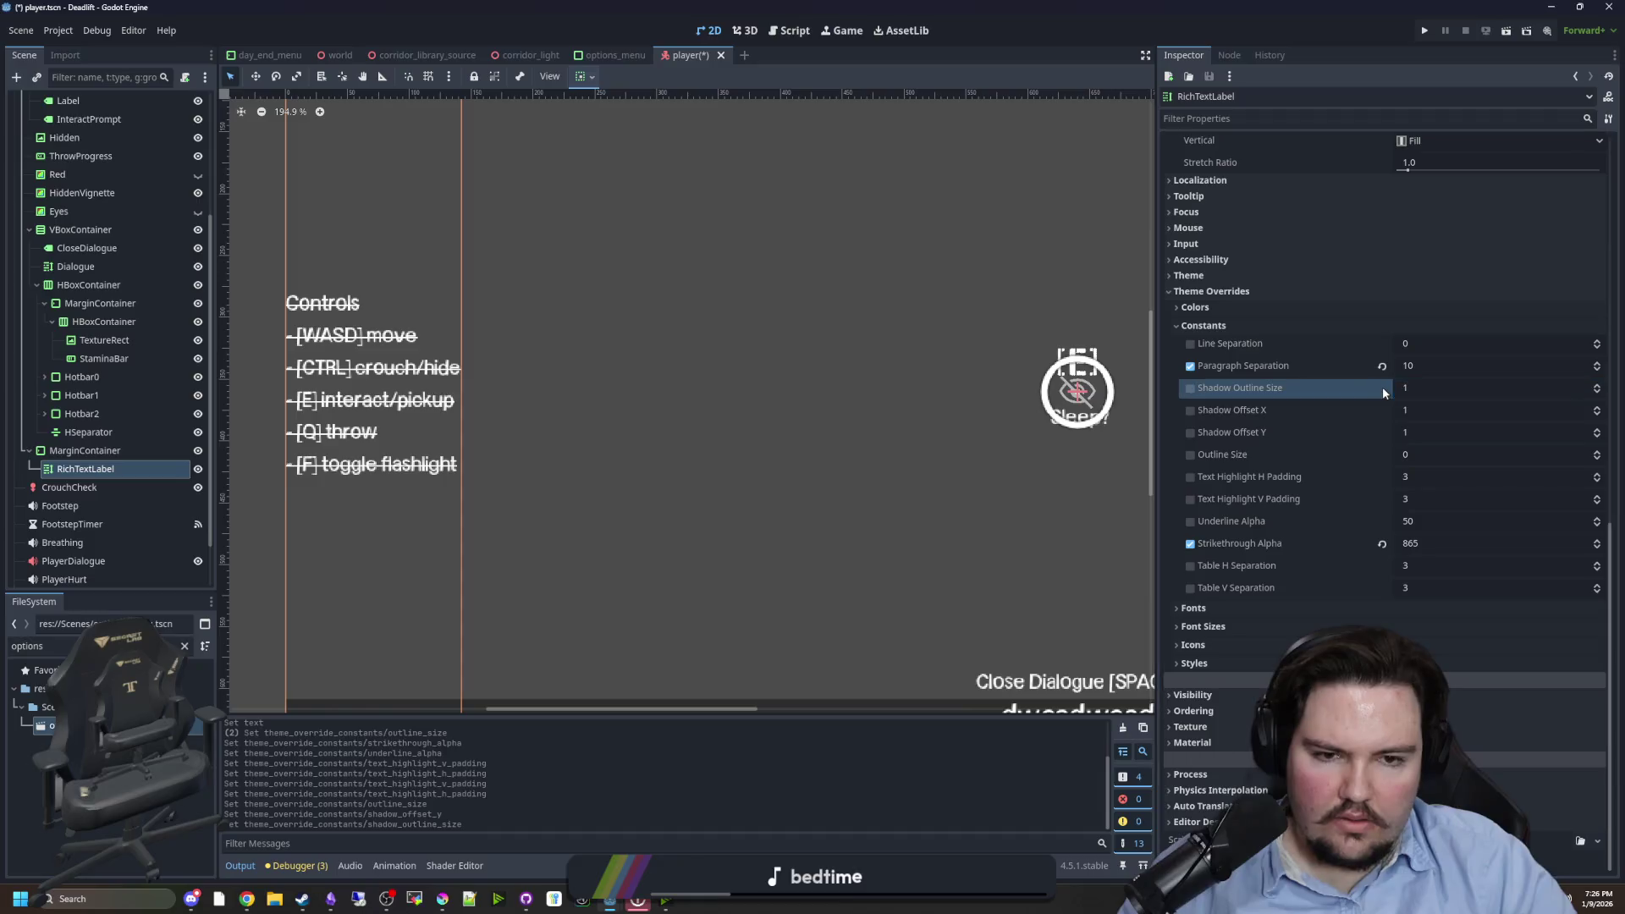
{"action": "left_click_drag", "start_coordinate": [1409, 348], "coordinate": [1375, 355]}
{"action": "left_click", "coordinate": [1382, 345]}
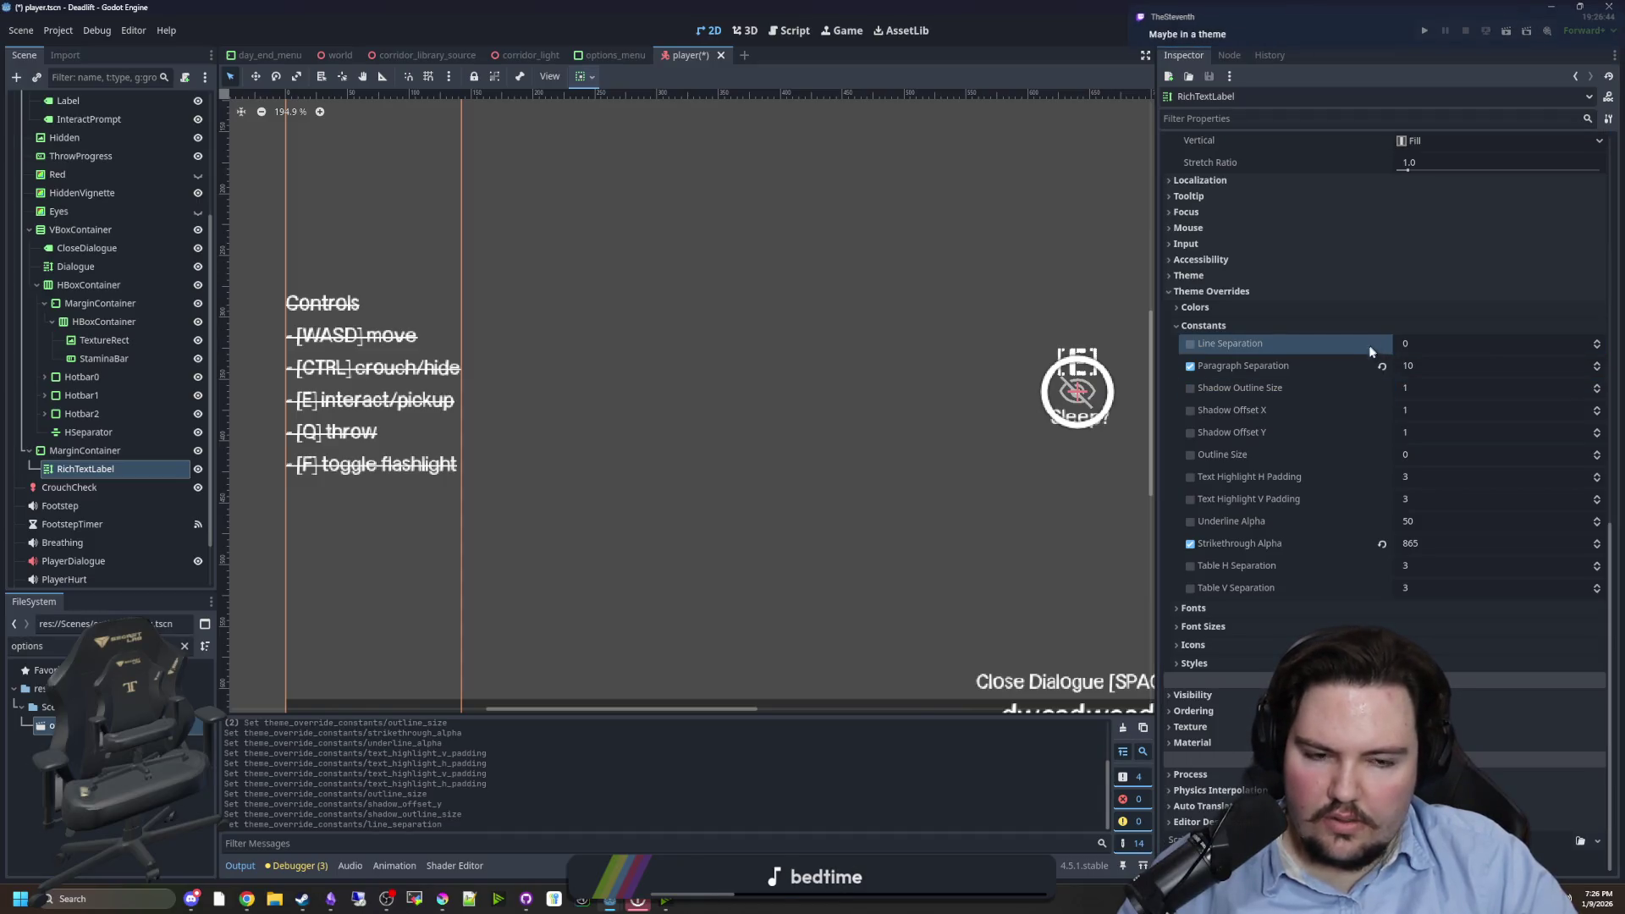
- Set Strikethrough Alpha to 255 and save the player scene
{"action": "left_click", "coordinate": [1382, 544]}
{"action": "left_click", "coordinate": [1488, 540]}
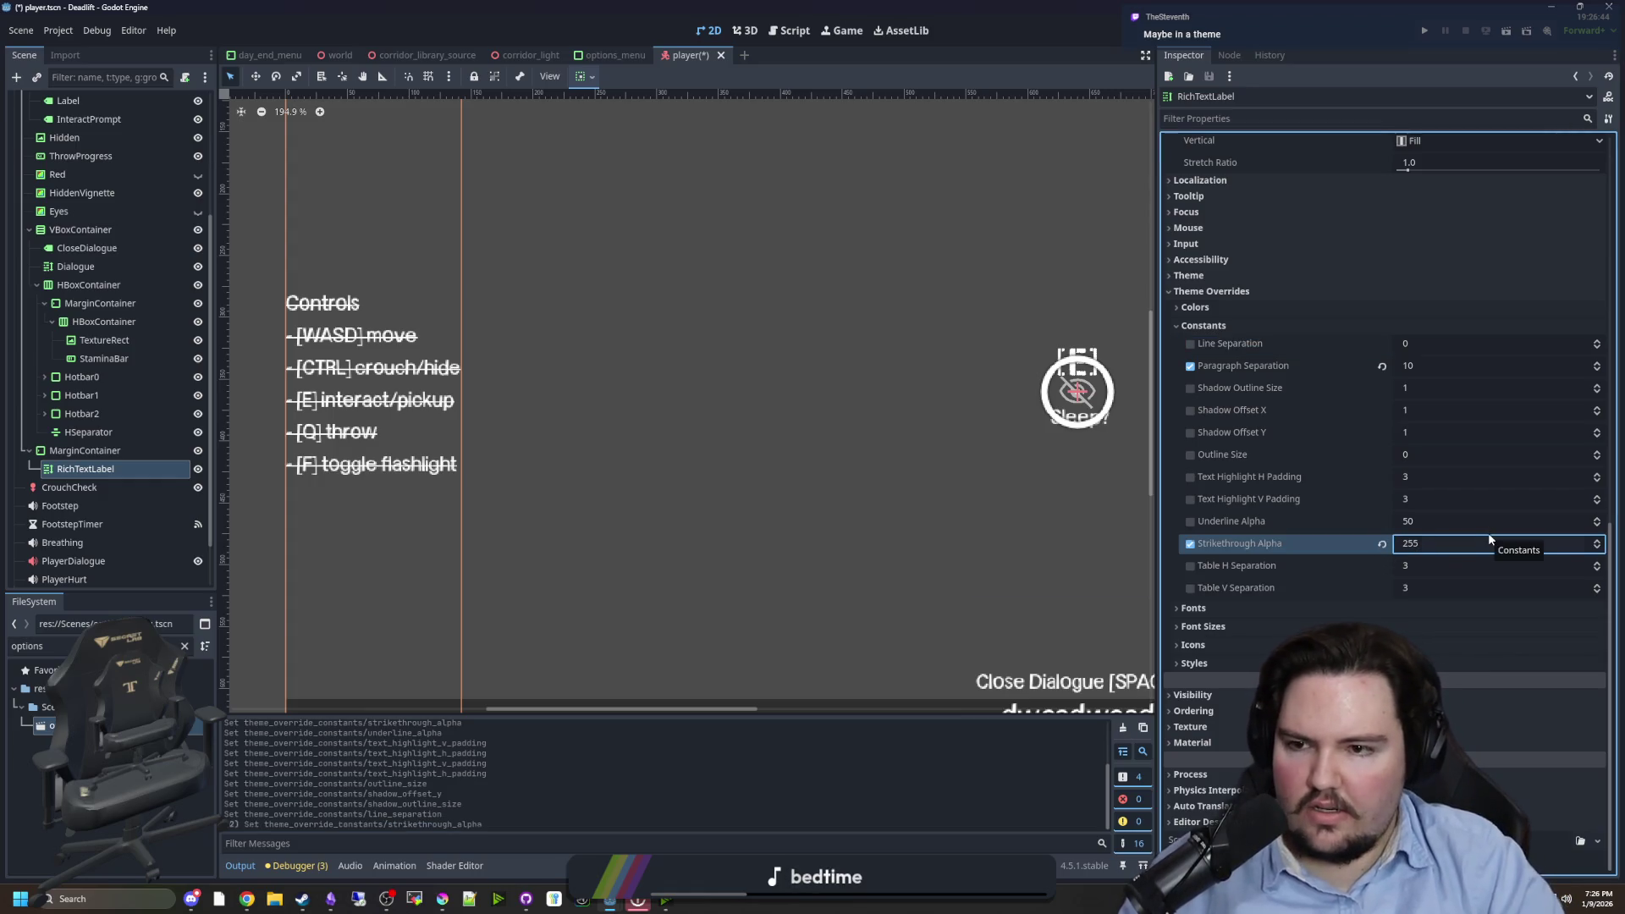
{"action": "type", "text": "255"}
{"action": "key", "text": "Return"}
{"action": "key", "text": "ctrl+s"}
- Filter FileSystem for 'theme' and open main_theme.tres
{"action": "double_click", "coordinate": [27, 646]}
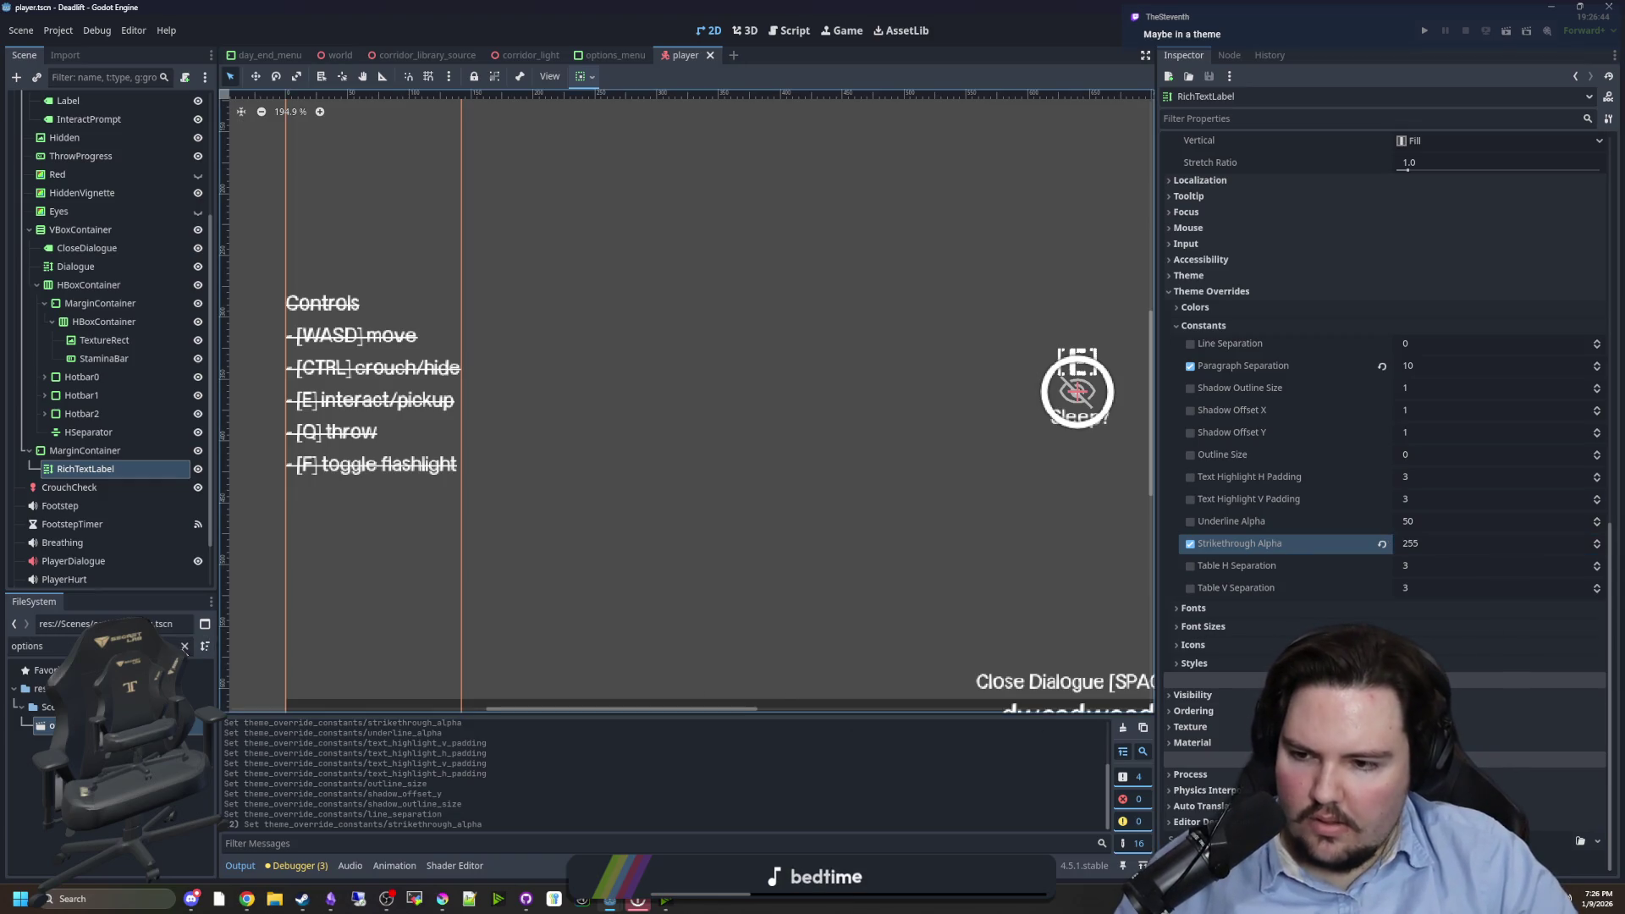
{"action": "type", "text": "theme"}
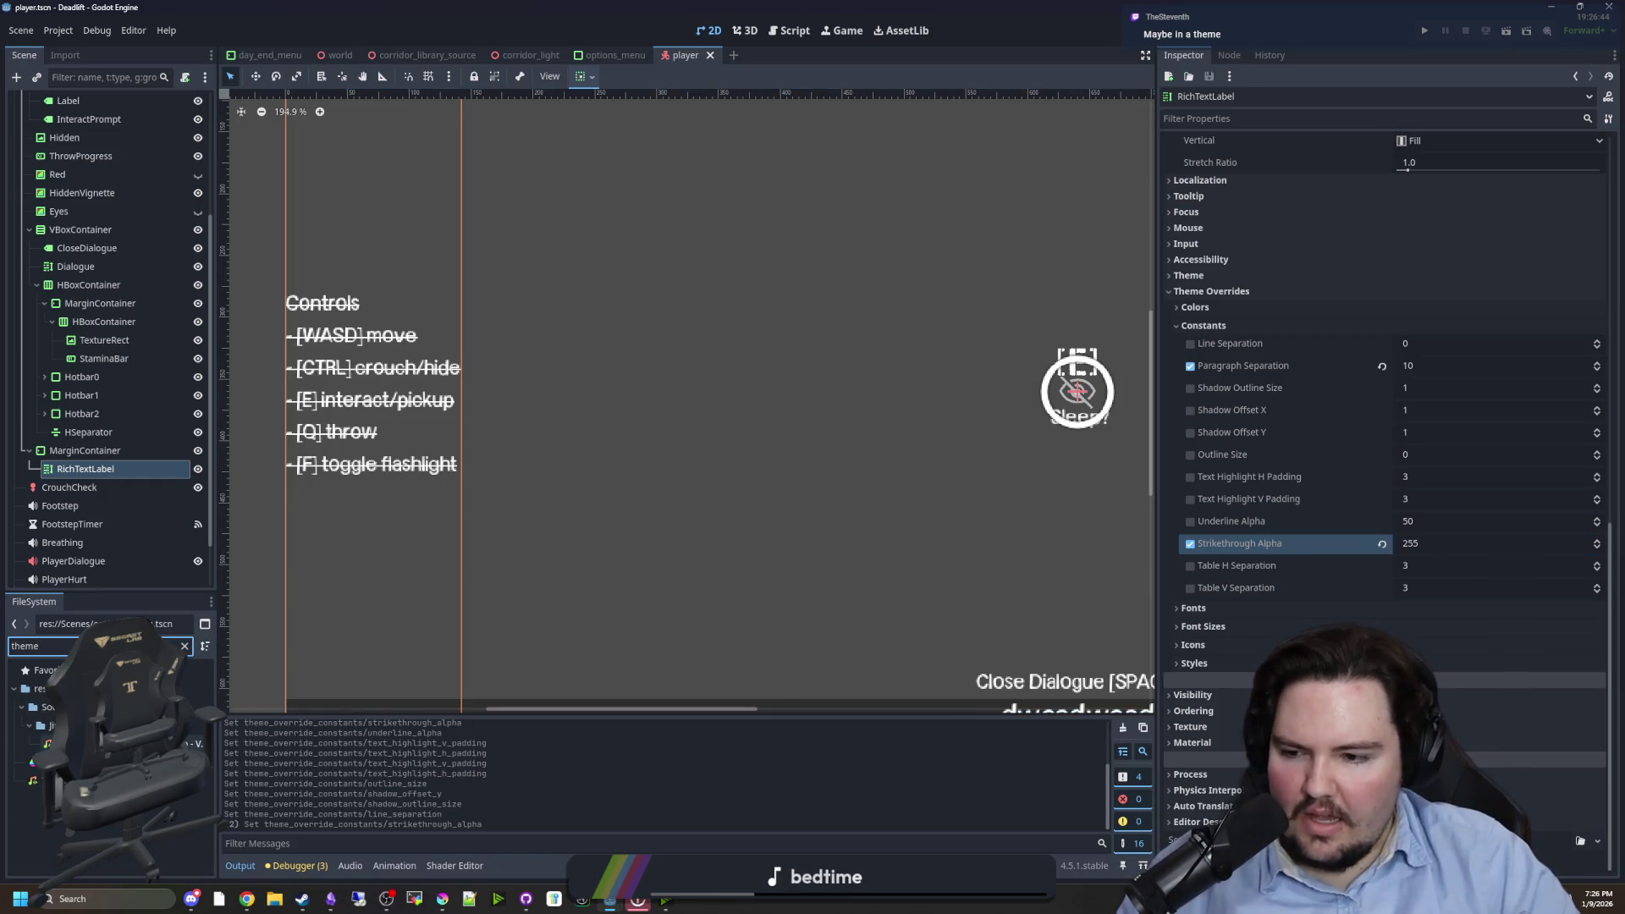
{"action": "double_click", "coordinate": [51, 763]}
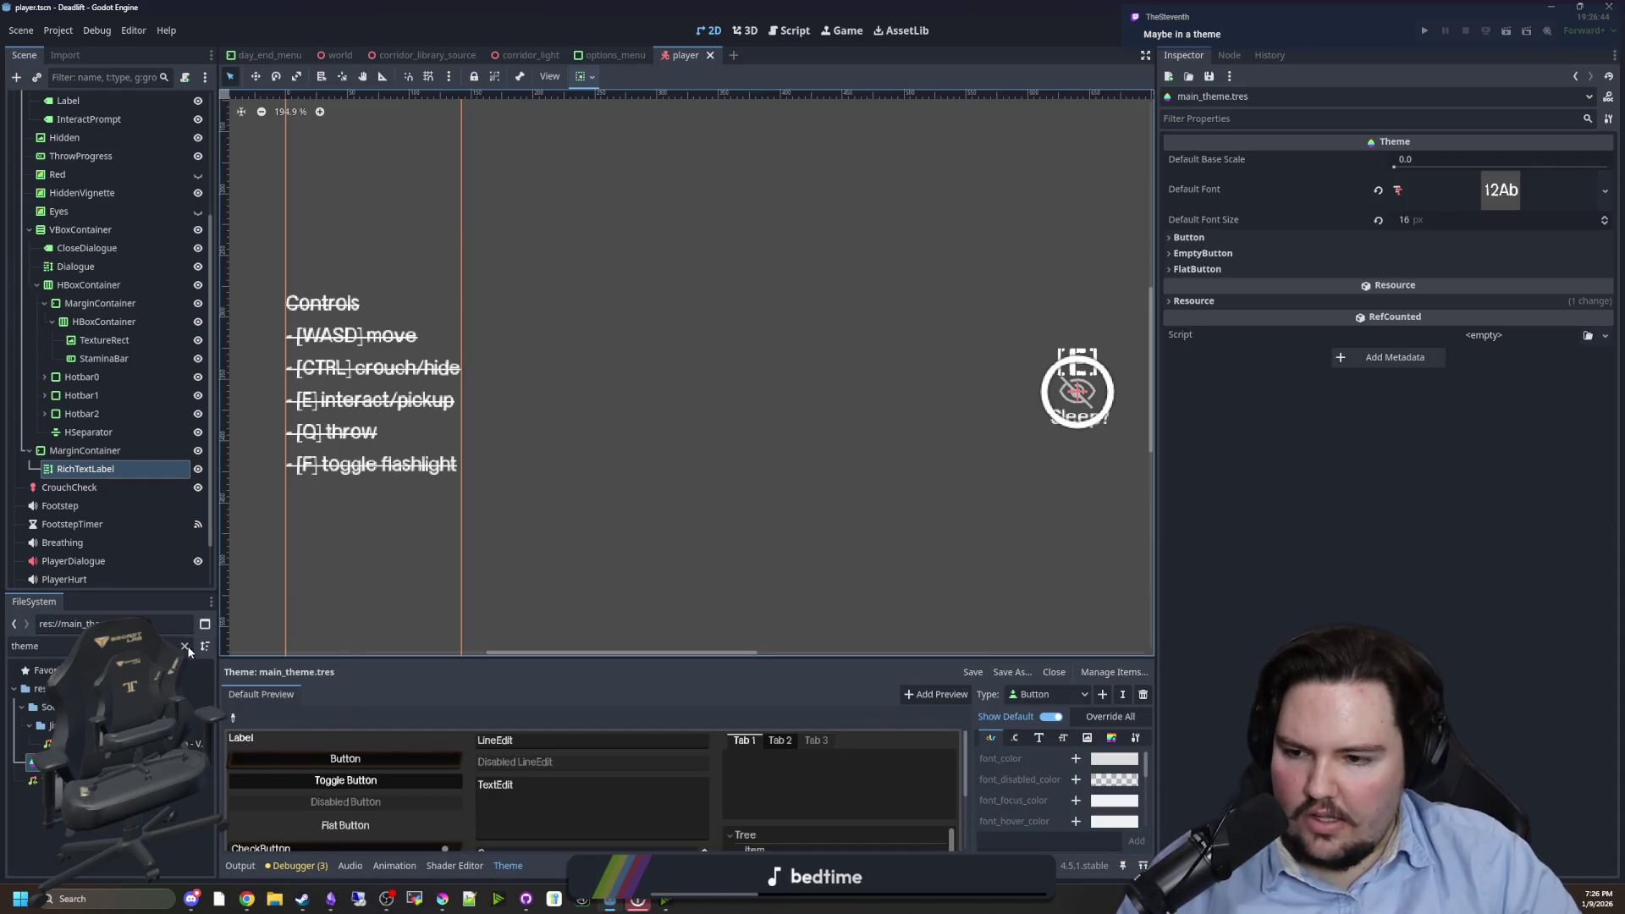
- Check the theme's default font, then filter for 'frail' and open Frail-SansRegular.otf's Advanced Import Settings
{"action": "double_click", "coordinate": [27, 645]}
{"action": "type", "text": "font"}
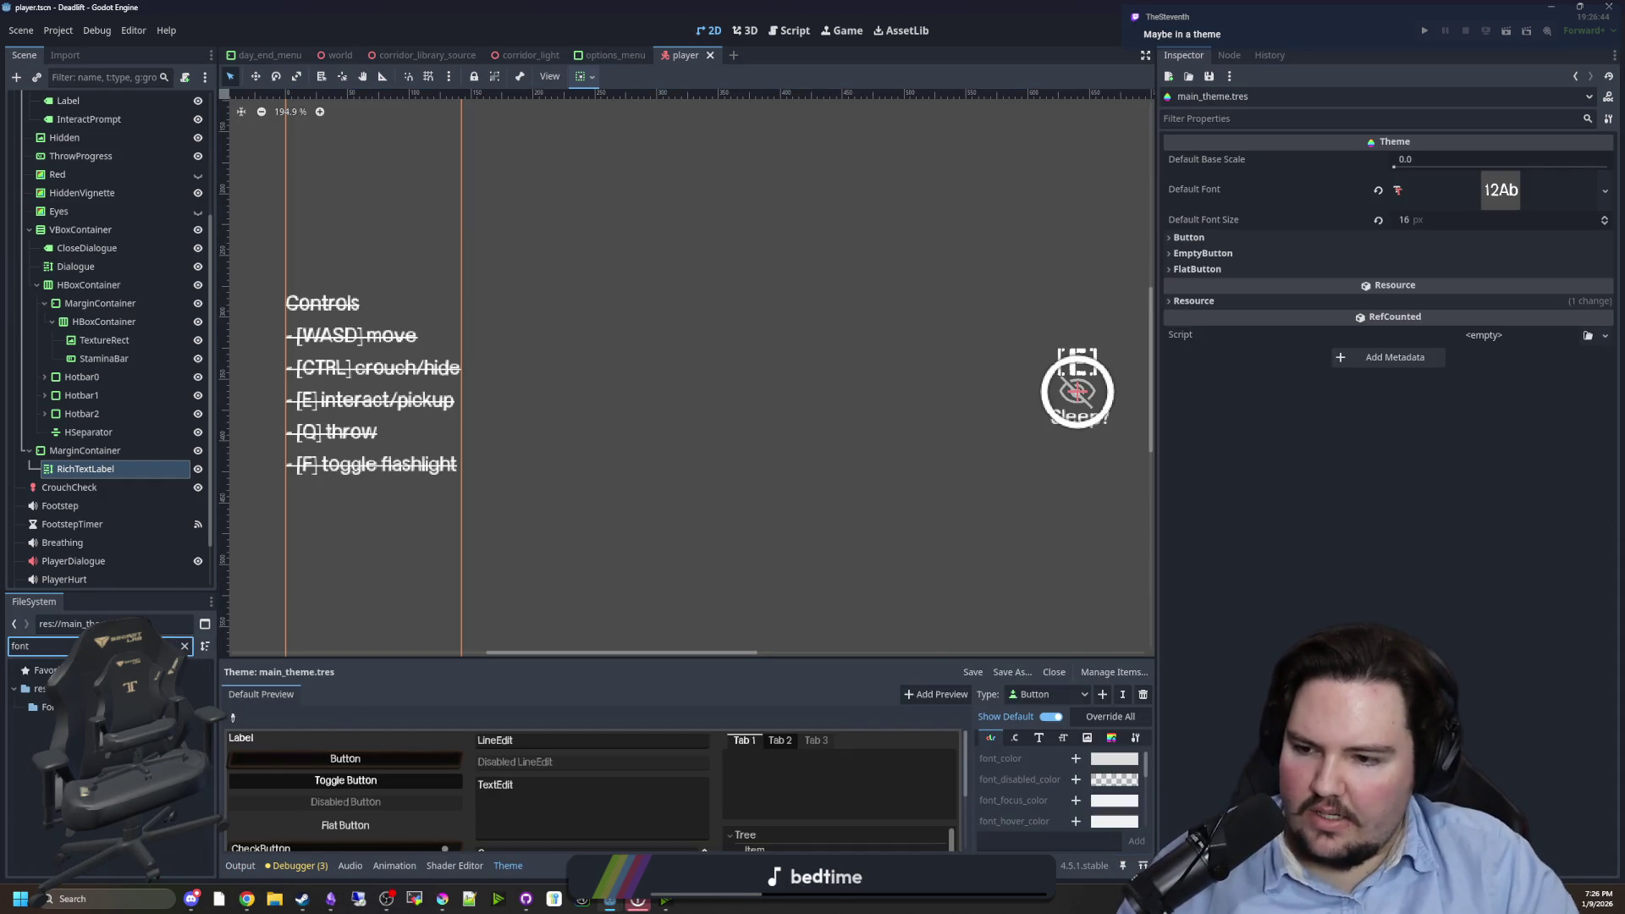
{"action": "left_click", "coordinate": [186, 646]}
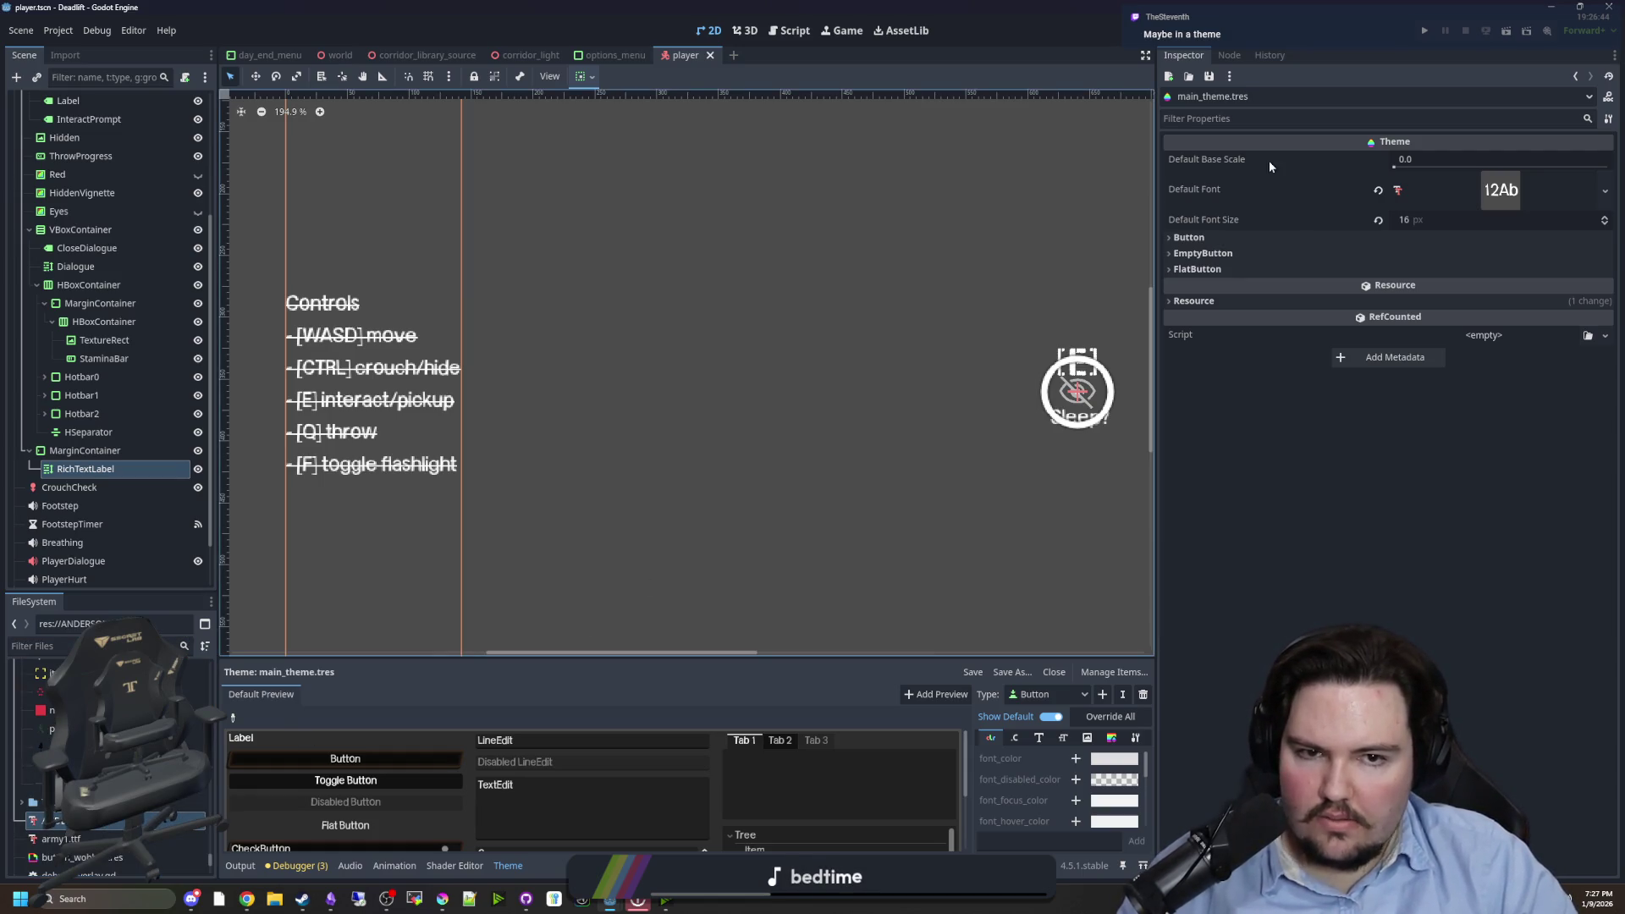
{"action": "left_click", "coordinate": [1501, 190]}
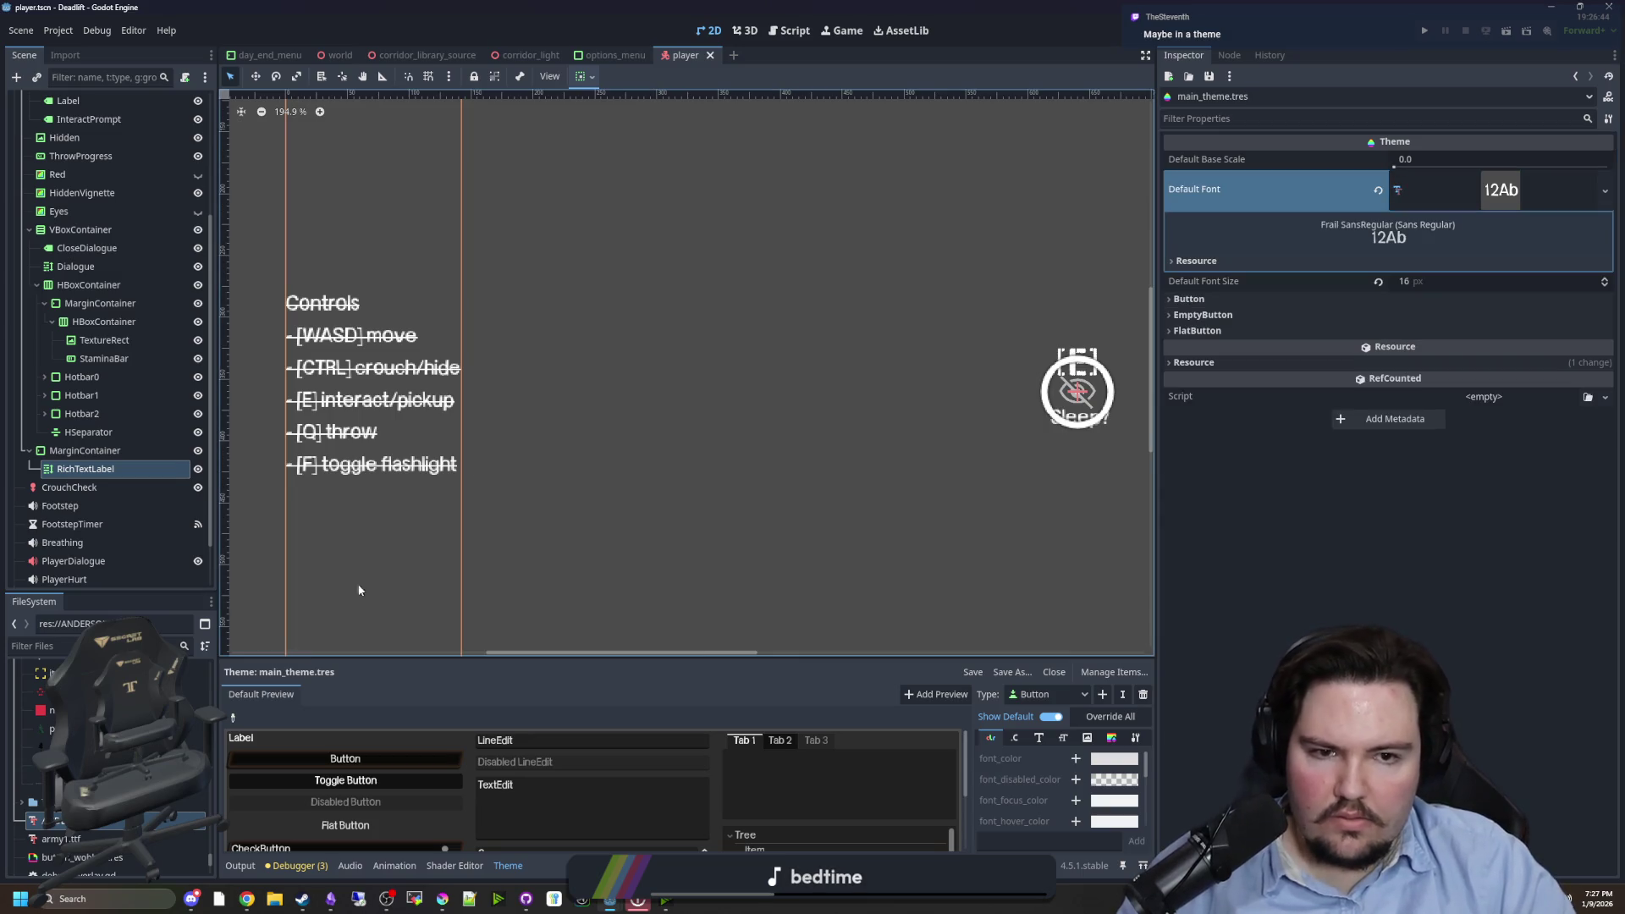
{"action": "left_click", "coordinate": [43, 646]}
{"action": "type", "text": "frail"}
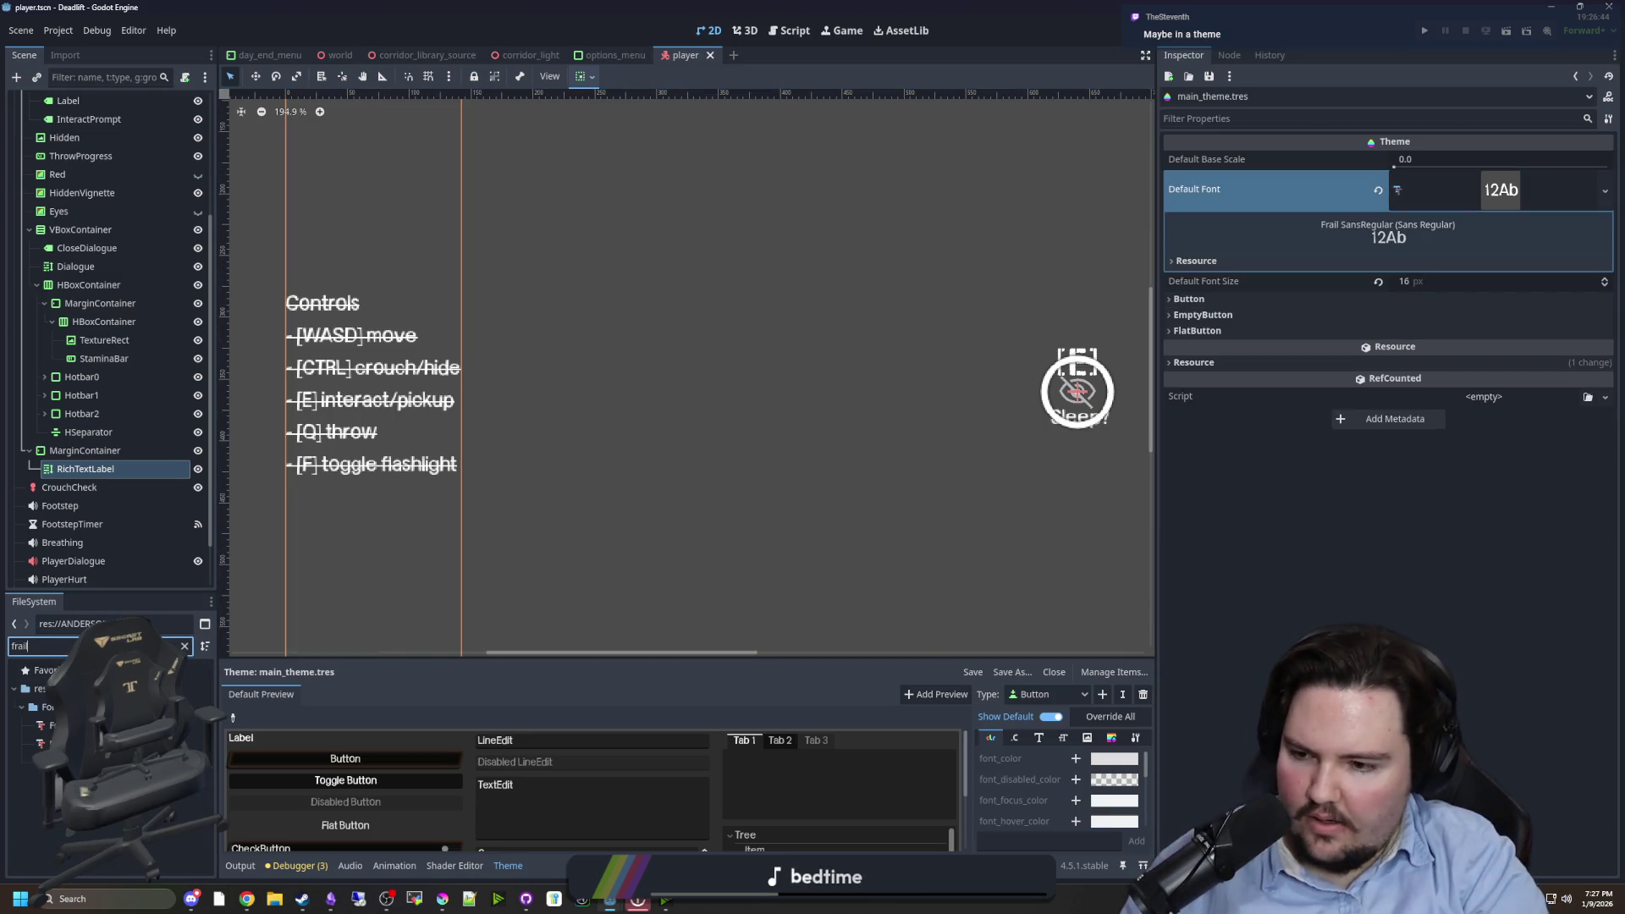
{"action": "double_click", "coordinate": [50, 726]}
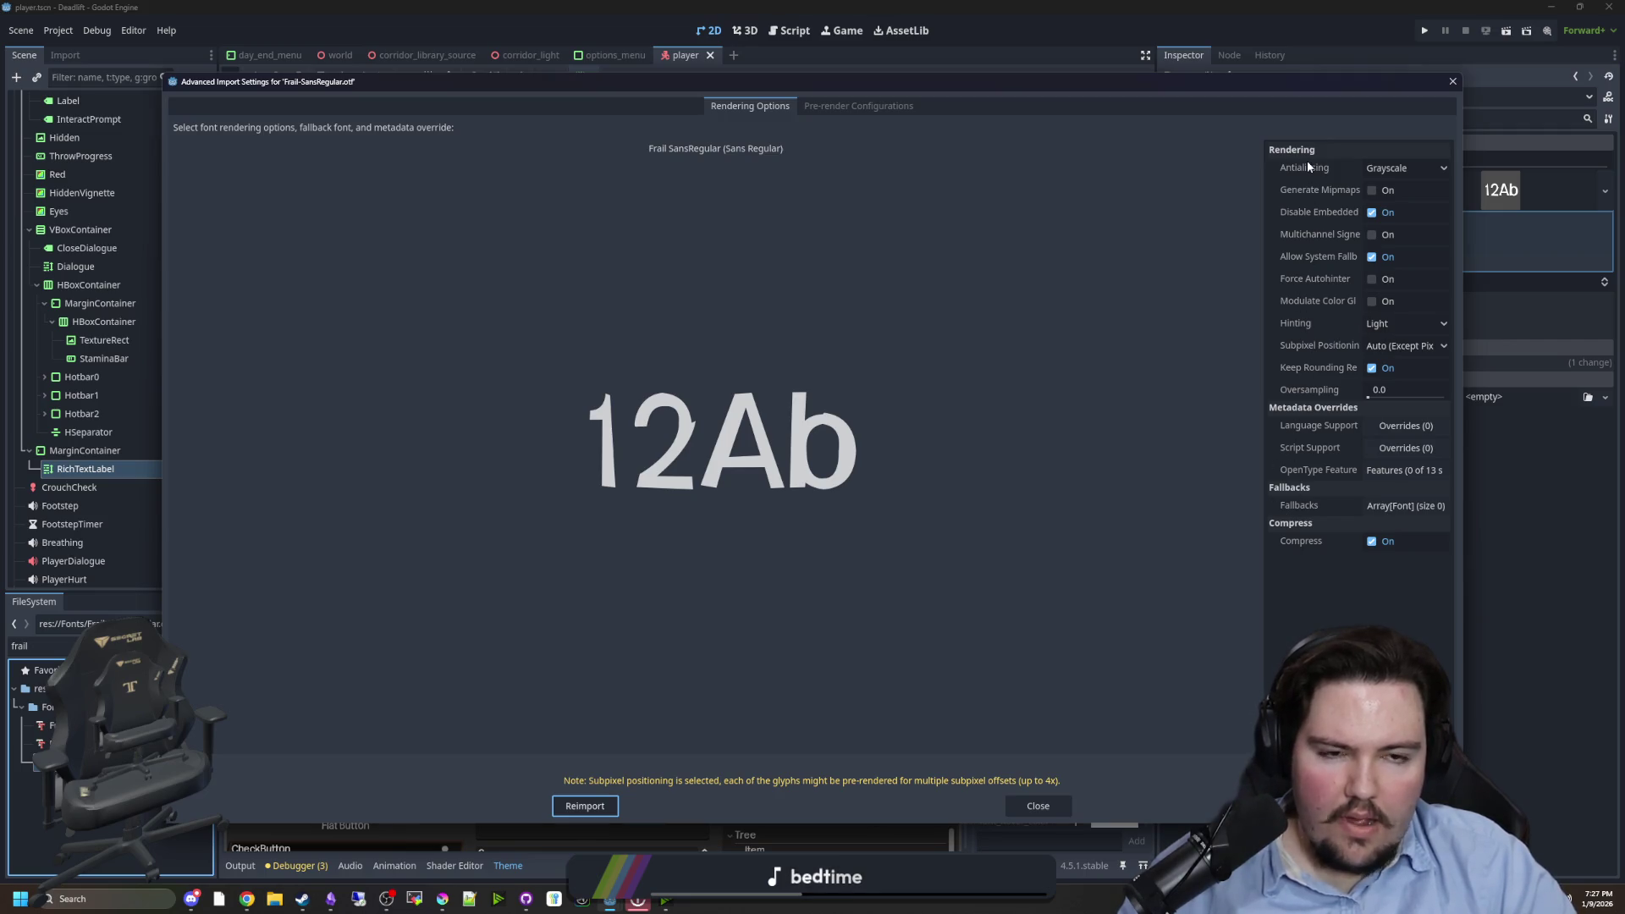
- Browse the font's pre-render configurations and character map glyphs, then close the Advanced Import Settings
{"action": "left_click", "coordinate": [877, 108]}
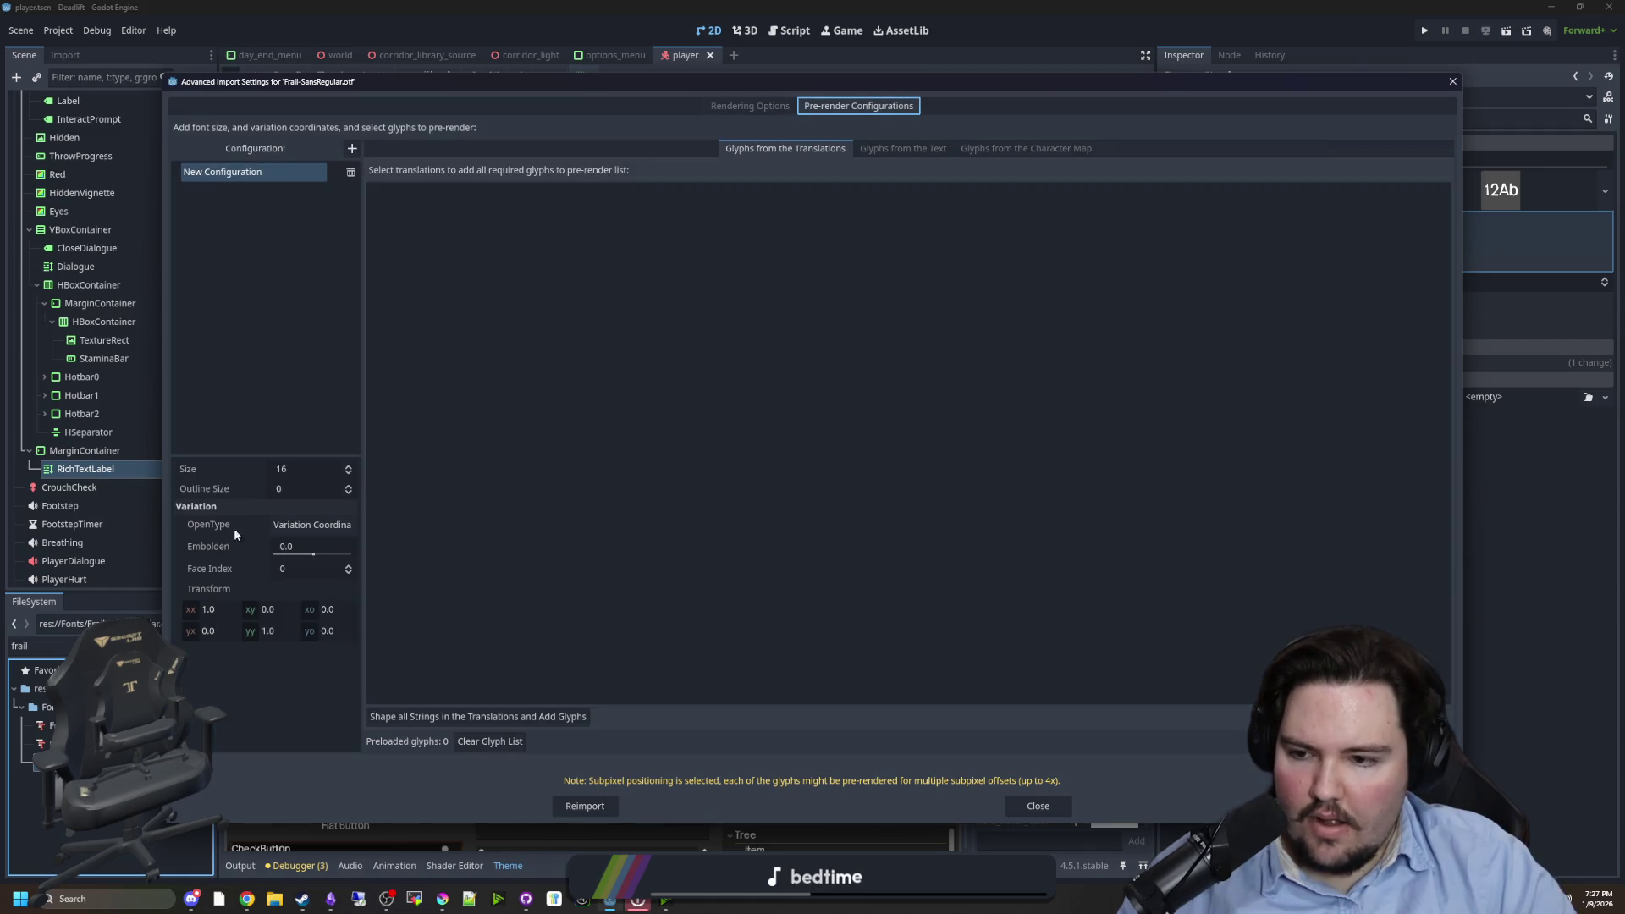
{"action": "left_click", "coordinate": [886, 152]}
{"action": "left_click", "coordinate": [1004, 148]}
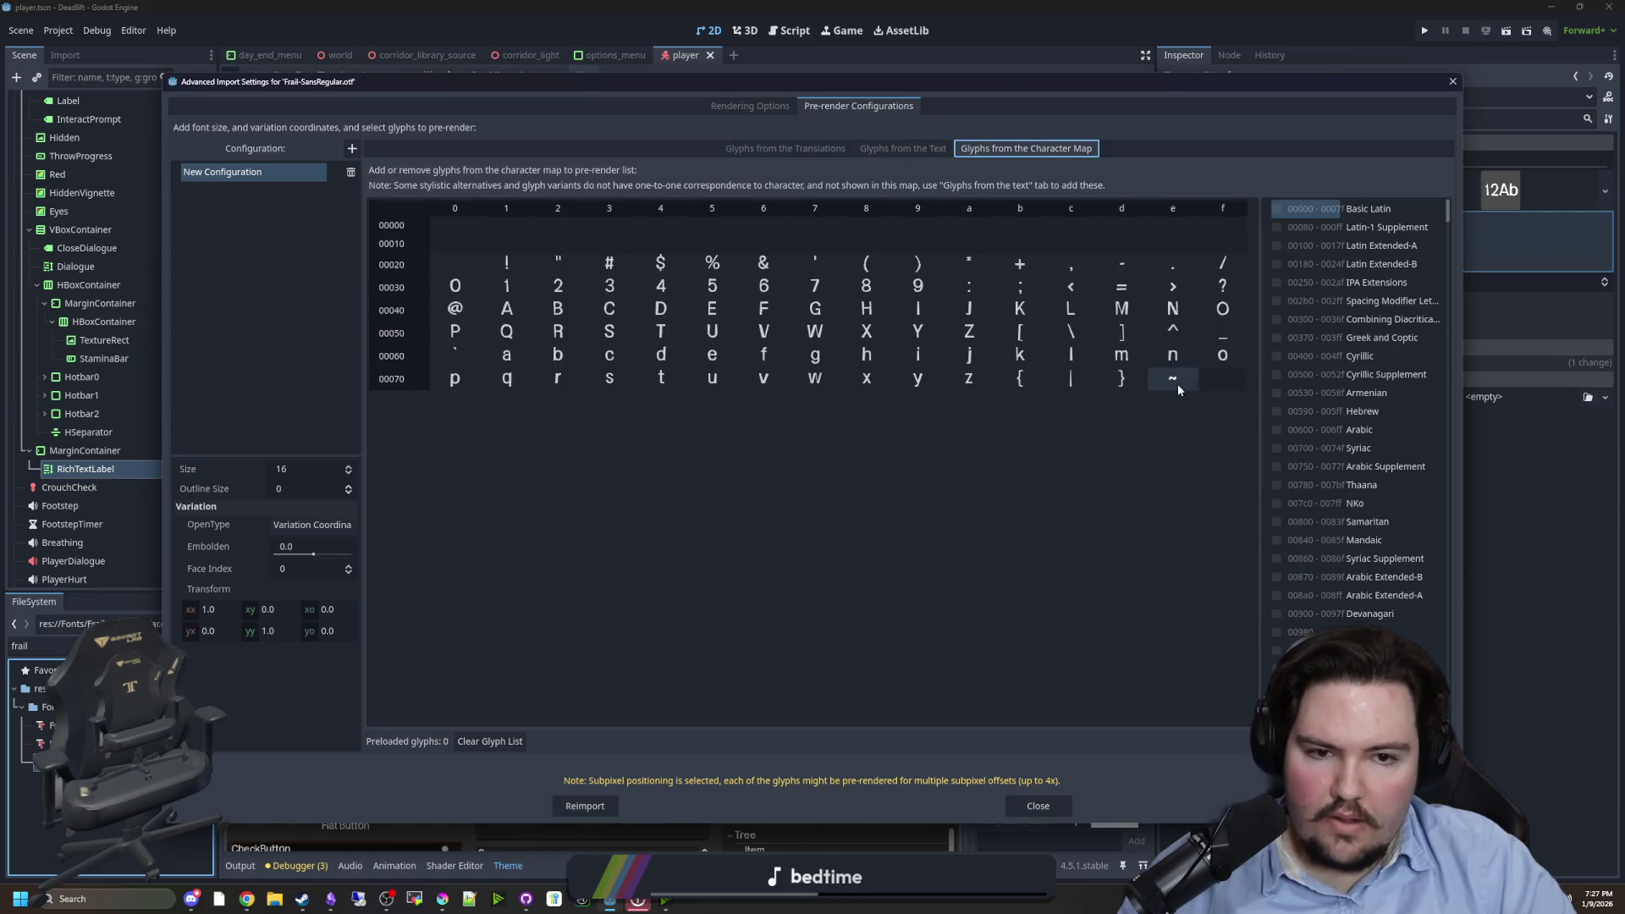
{"action": "scroll", "coordinate": [1334, 369], "scroll_direction": "down", "scroll_amount": 5}
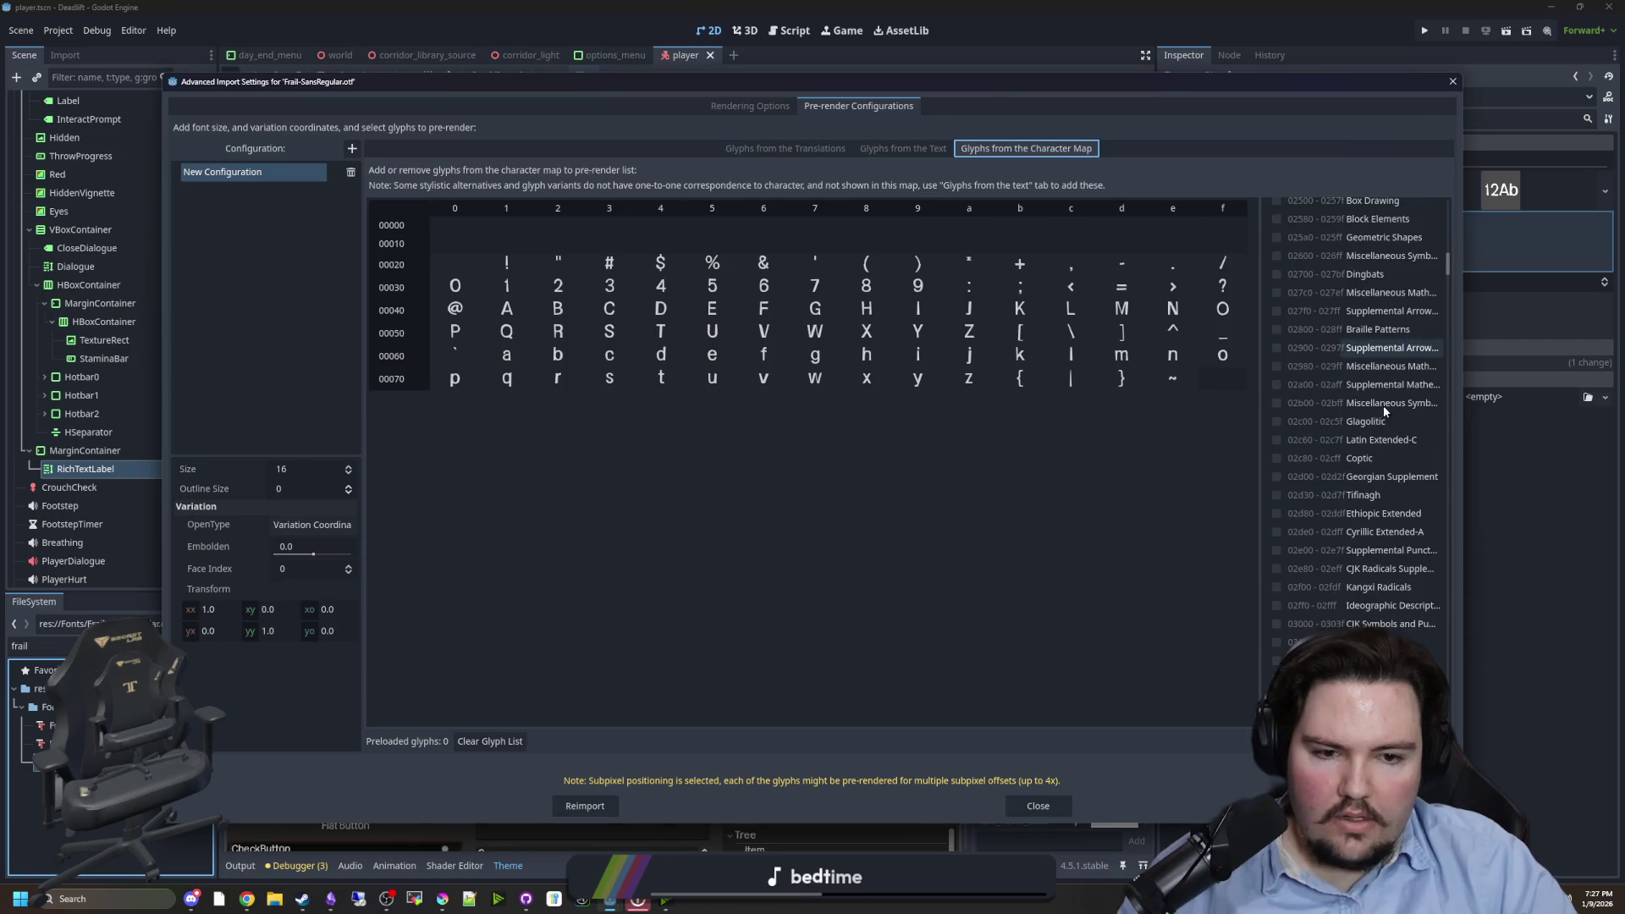
{"action": "scroll", "coordinate": [1380, 397], "scroll_direction": "up", "scroll_amount": 5}
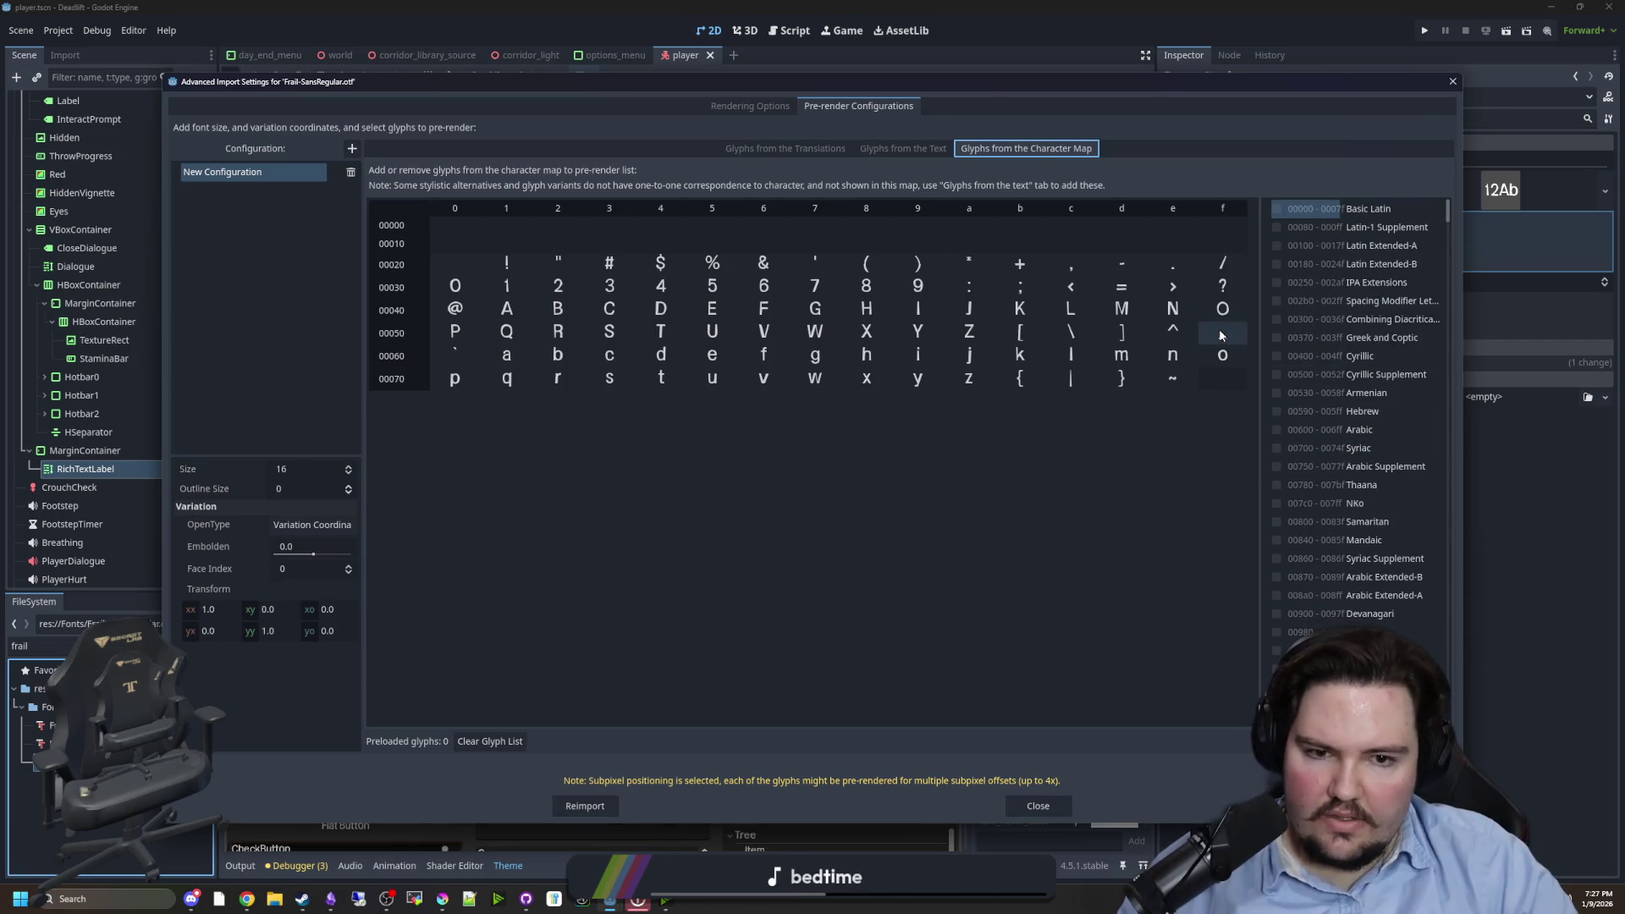
{"action": "scroll", "coordinate": [1381, 419], "scroll_direction": "down", "scroll_amount": 15}
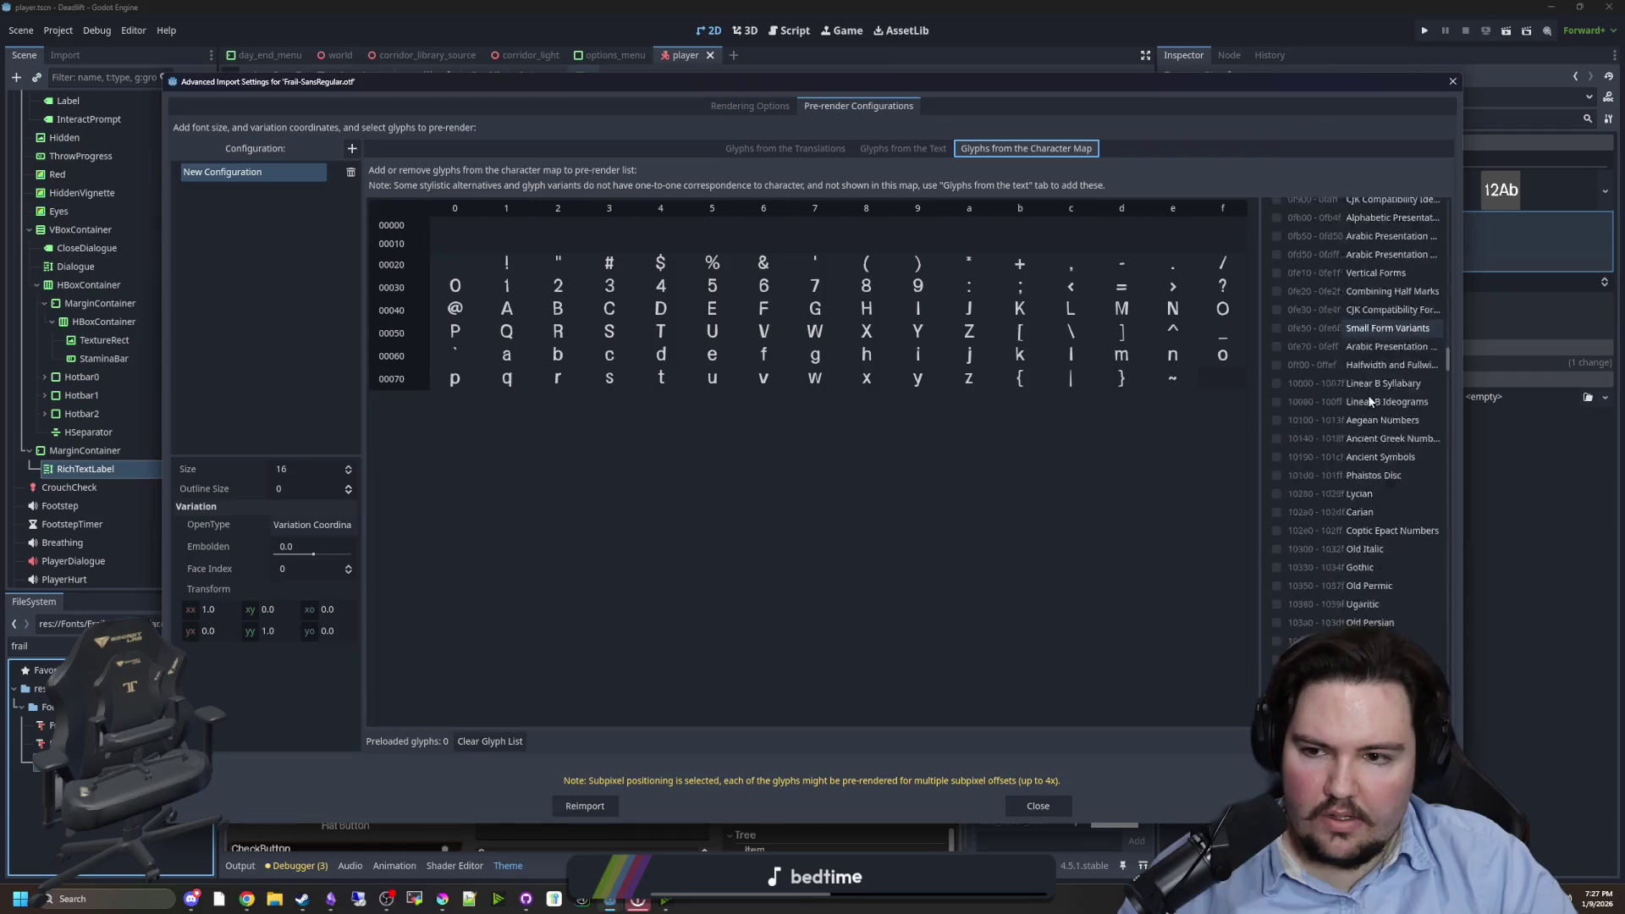
{"action": "scroll", "coordinate": [1382, 419], "scroll_direction": "down", "scroll_amount": 20}
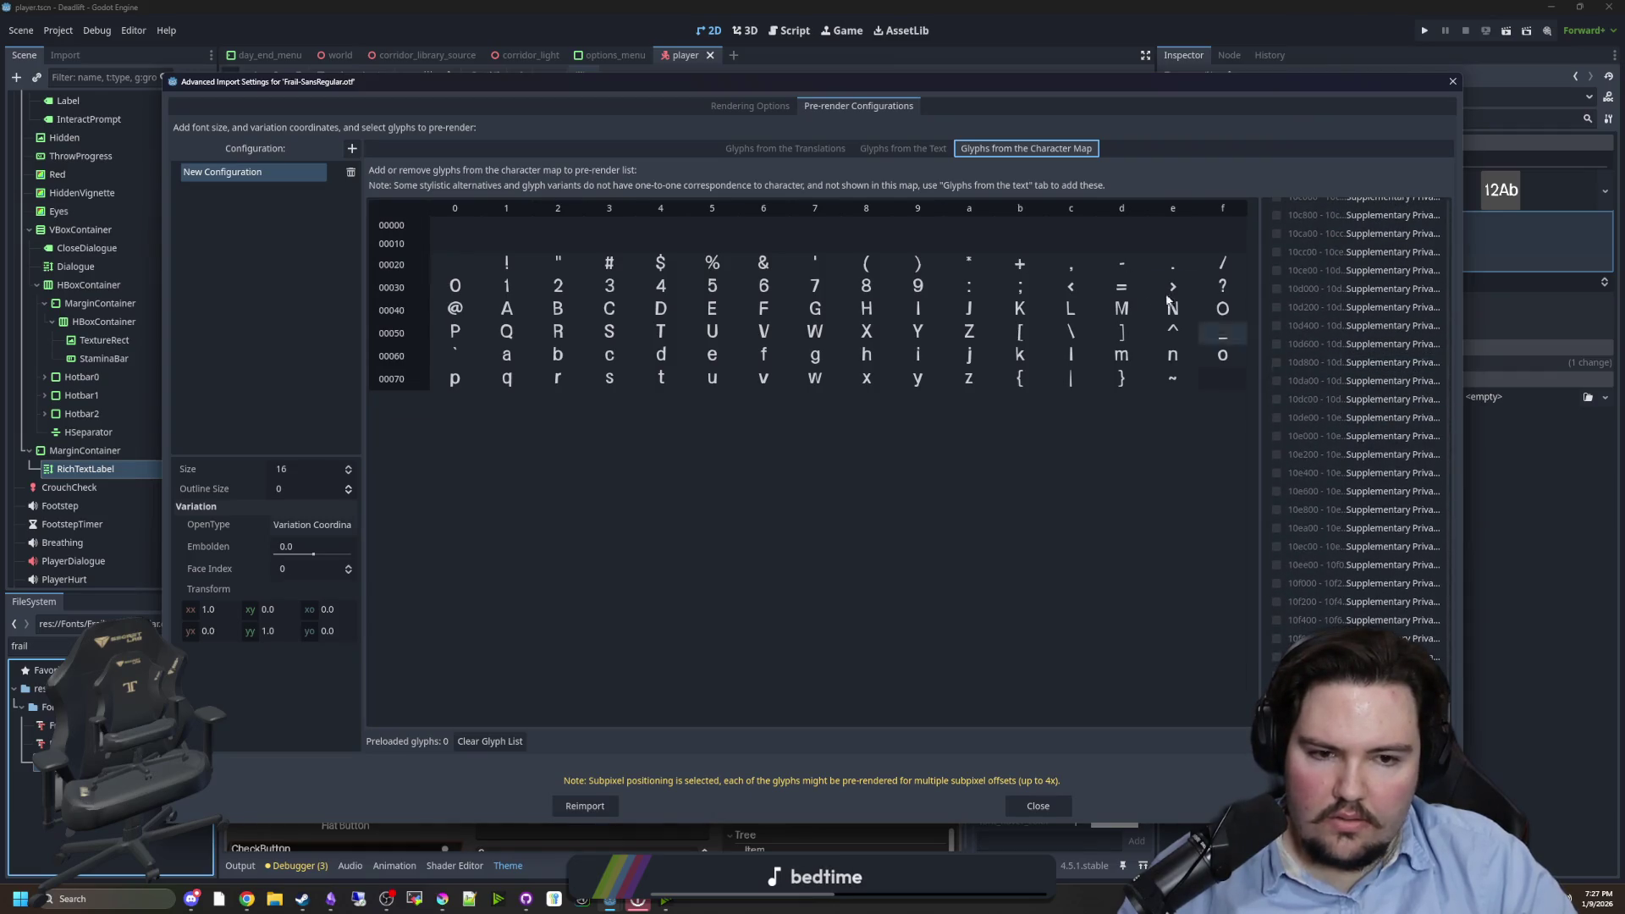
{"action": "left_click", "coordinate": [779, 151]}
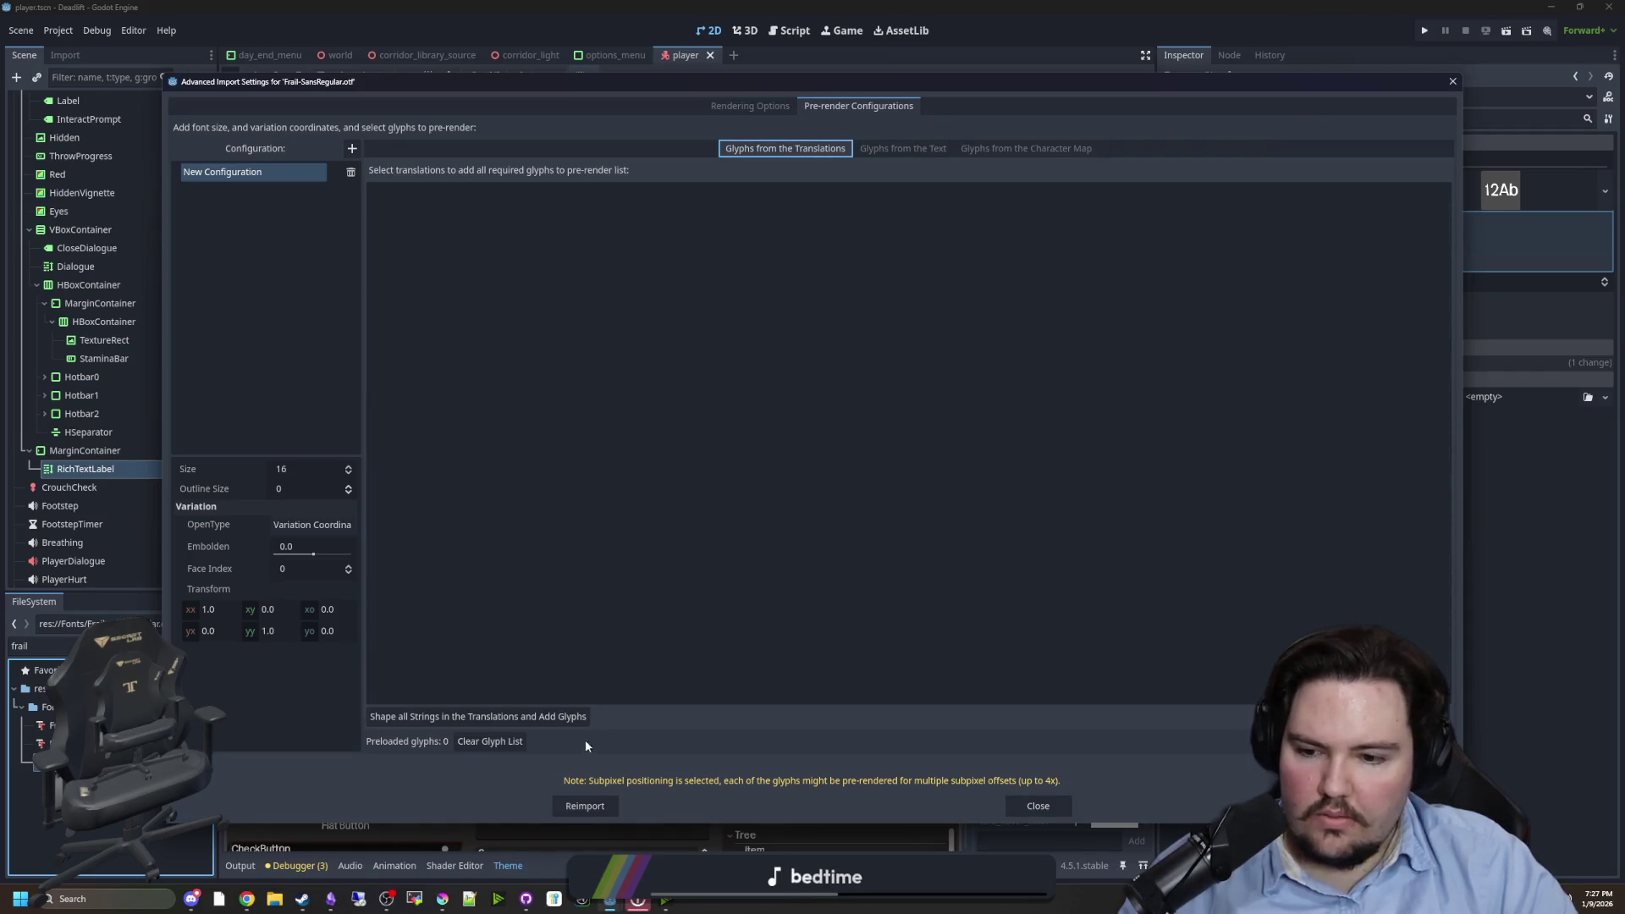
{"action": "left_click", "coordinate": [1034, 804]}
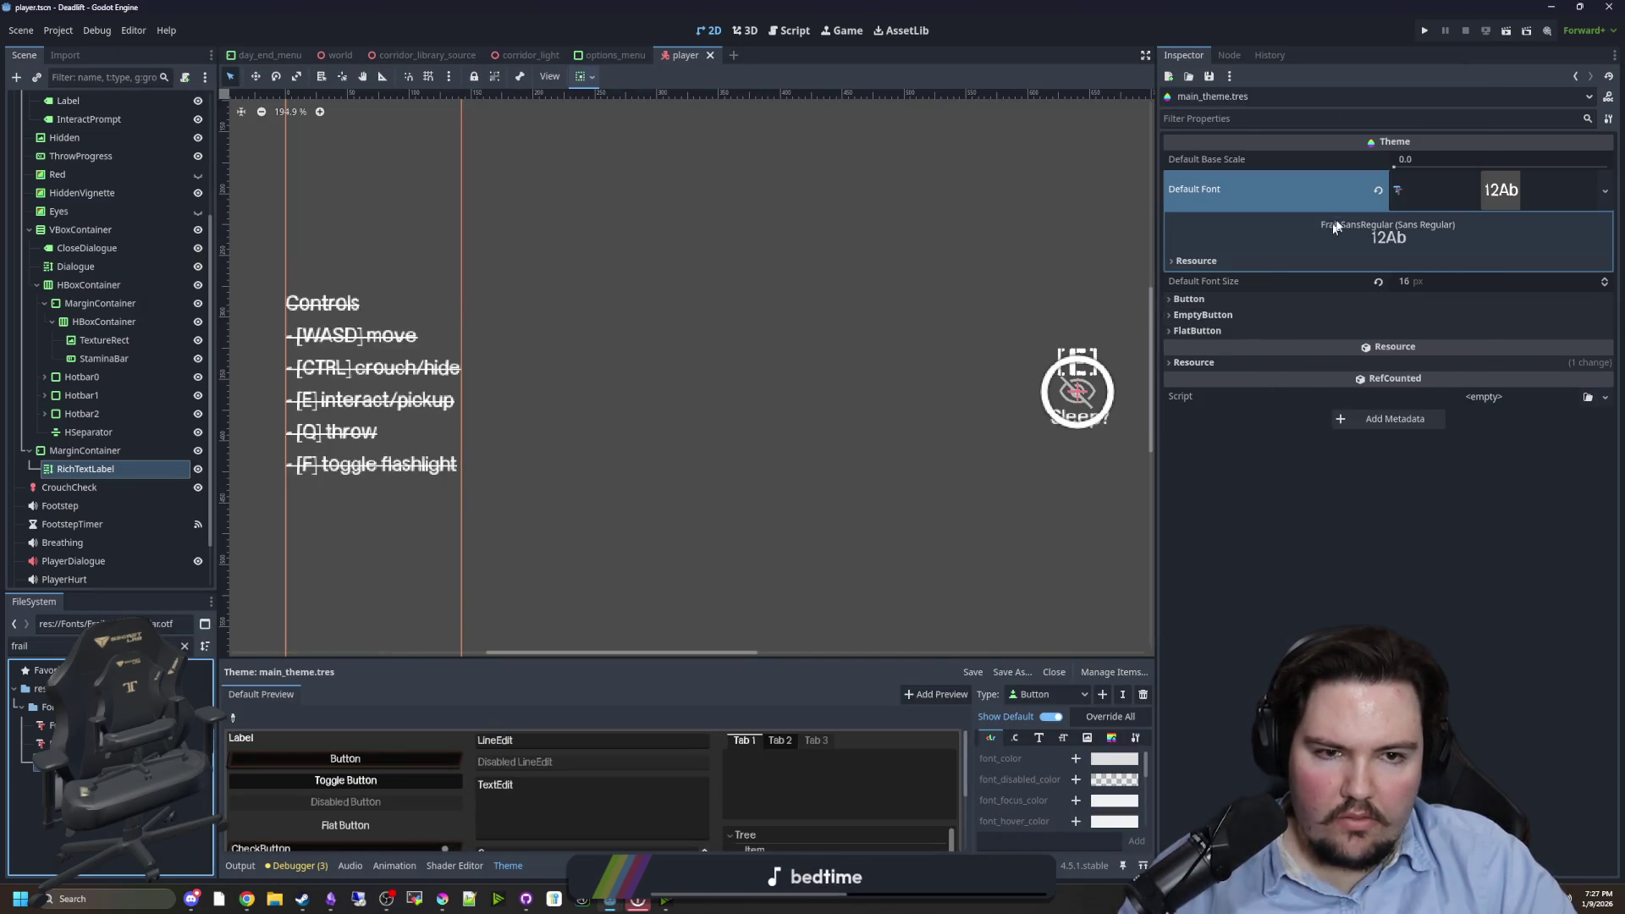
- Type the word 'Theme' on empty line 645 in player.gd's finish_task function
{"action": "left_click", "coordinate": [1449, 188]}
{"action": "left_click", "coordinate": [1518, 187]}
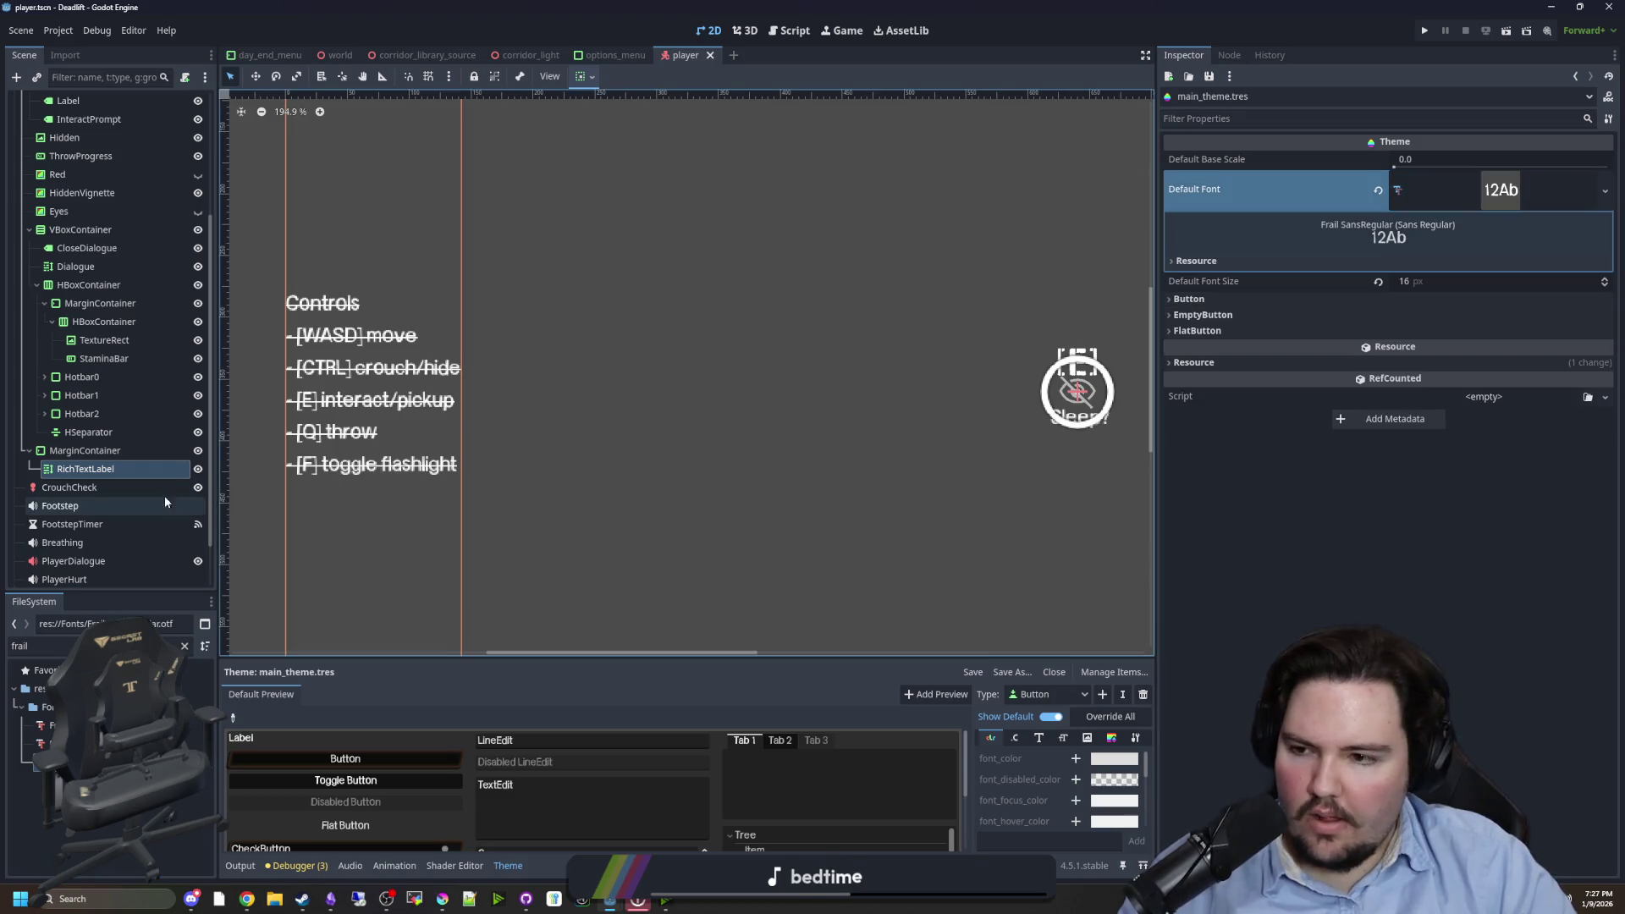
{"action": "scroll", "coordinate": [179, 106], "scroll_direction": "up", "scroll_amount": 5}
{"action": "left_click", "coordinate": [182, 102]}
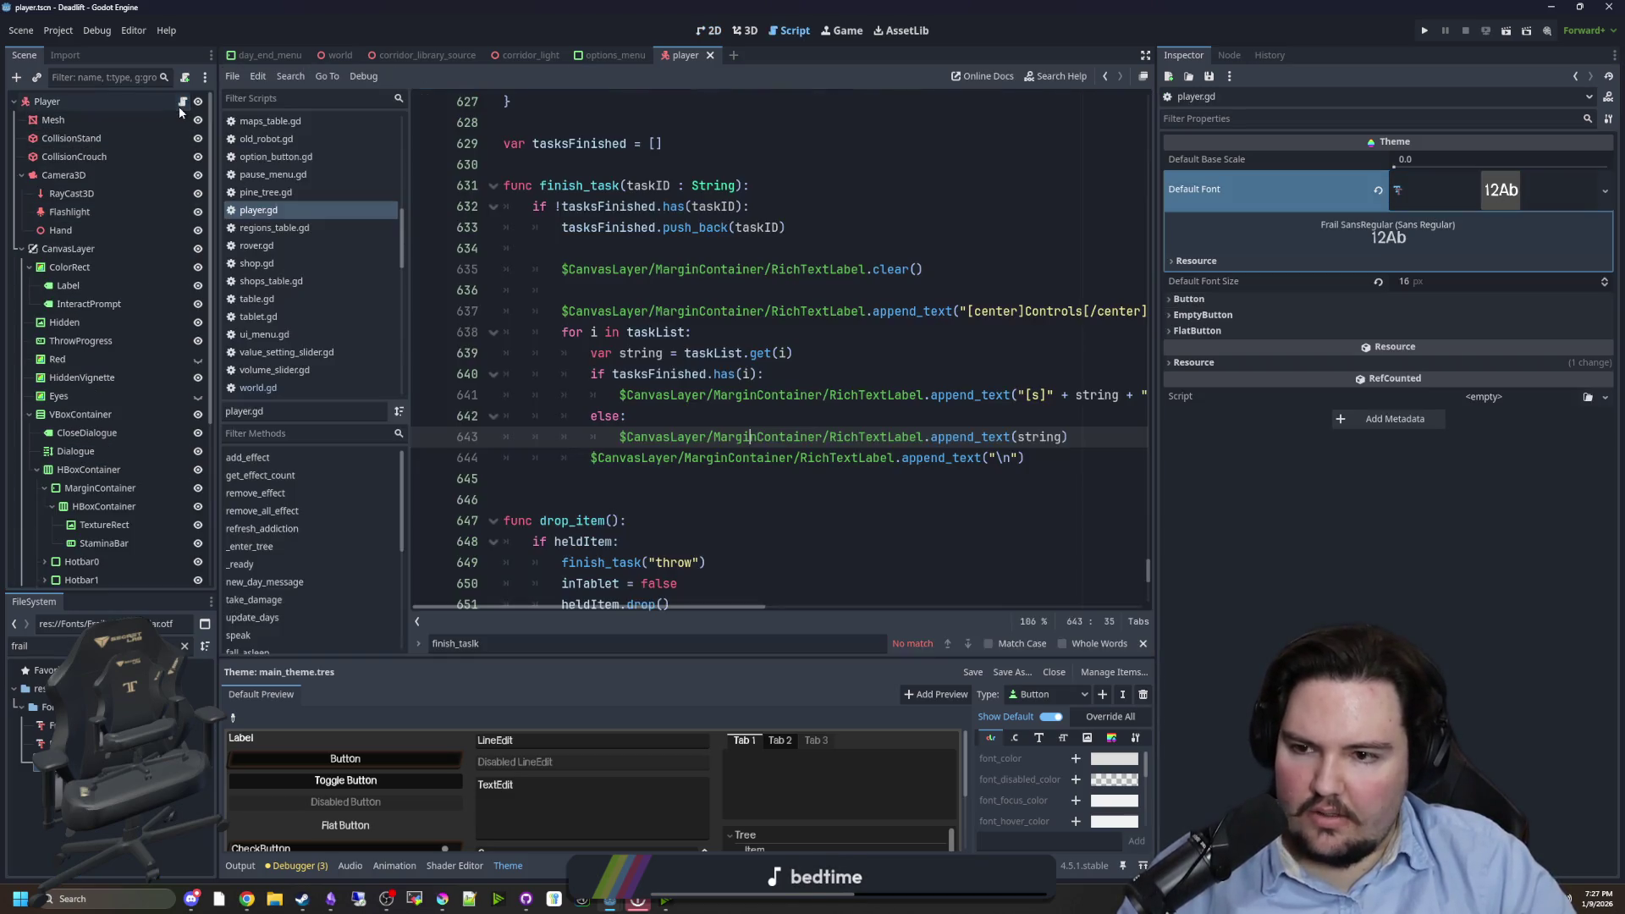
{"action": "left_click", "coordinate": [656, 475]}
{"action": "type", "text": "$"}
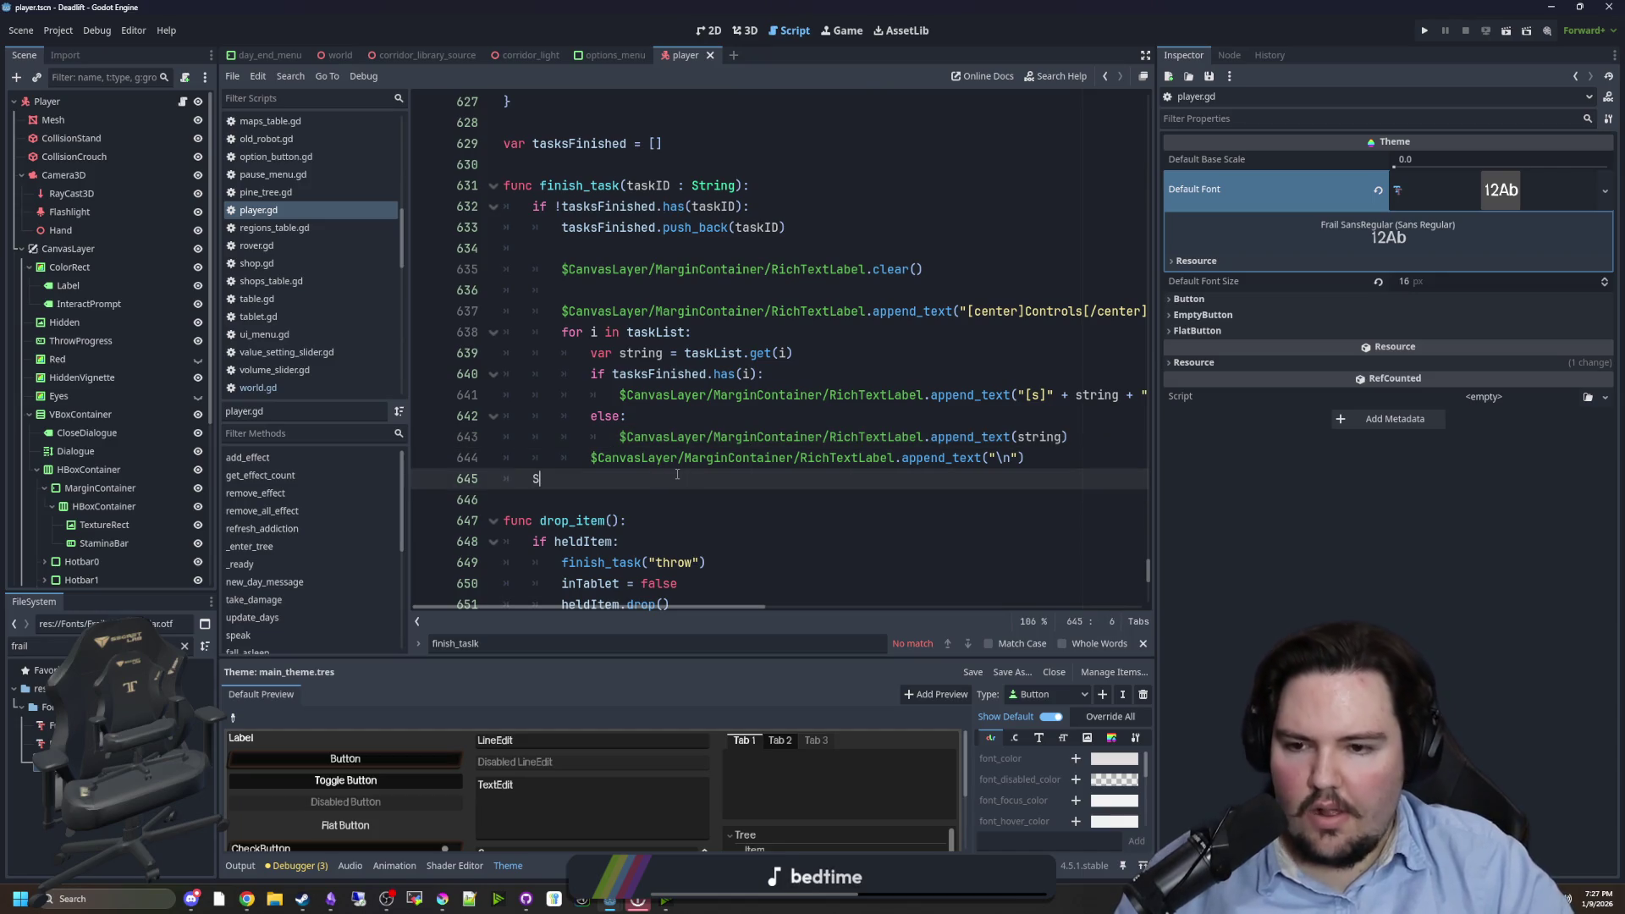
{"action": "type", "text": "heme"}
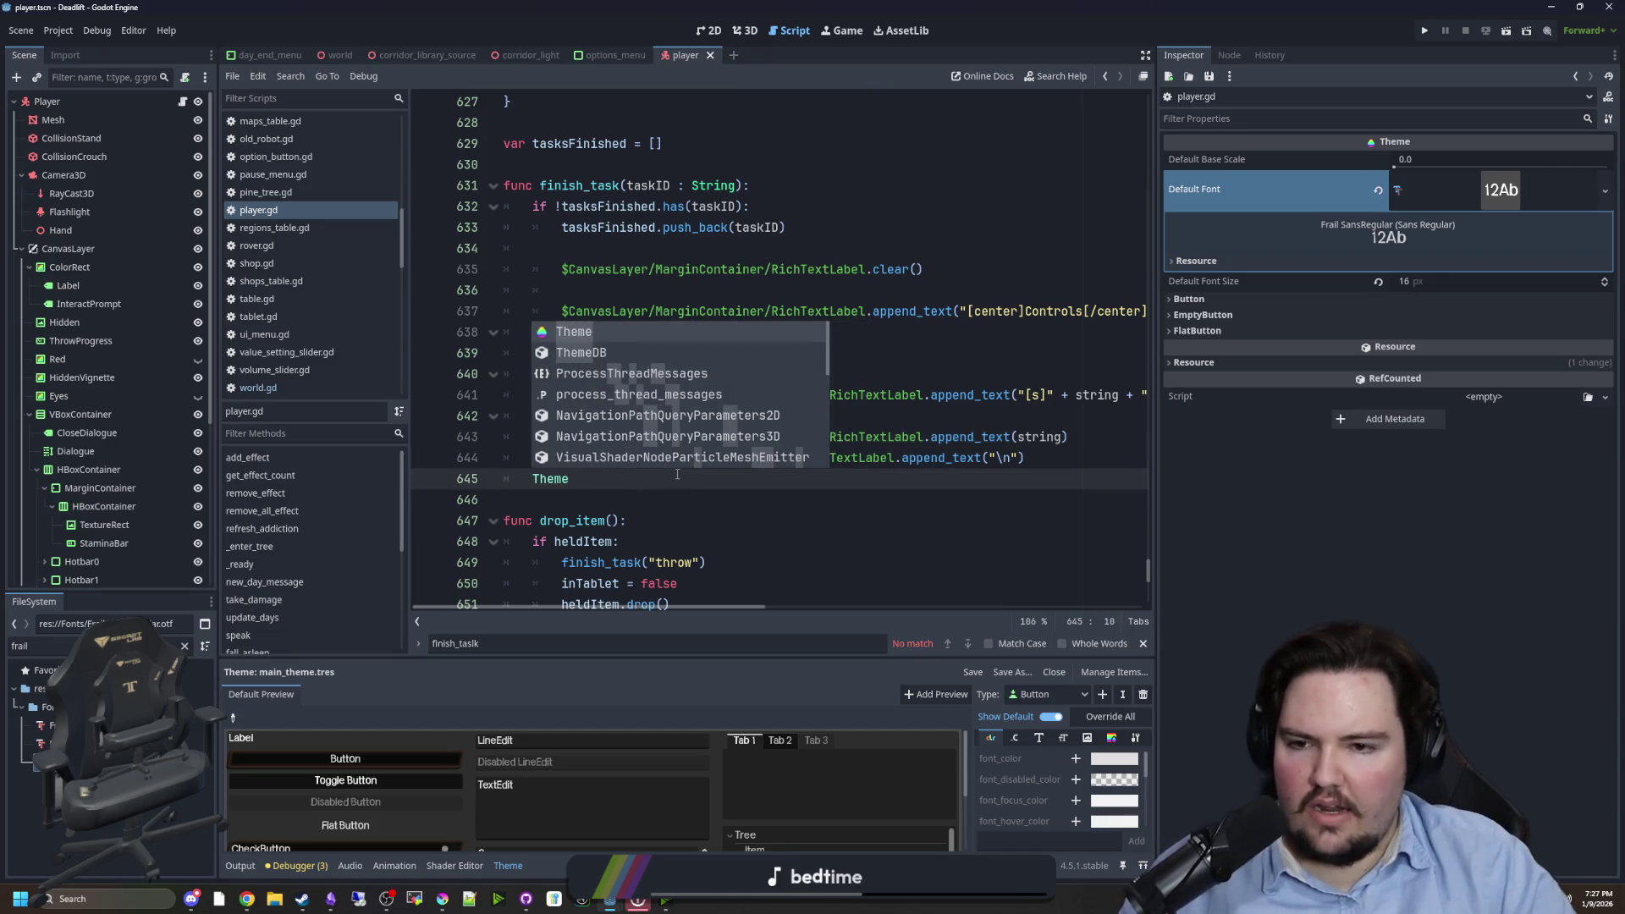
- Search the Theme class documentation for 'strikethrough', then return to the 2D scene
{"action": "left_click", "coordinate": [559, 479], "text": "ctrl"}
{"action": "scroll", "coordinate": [561, 483], "scroll_direction": "down", "scroll_amount": 4}
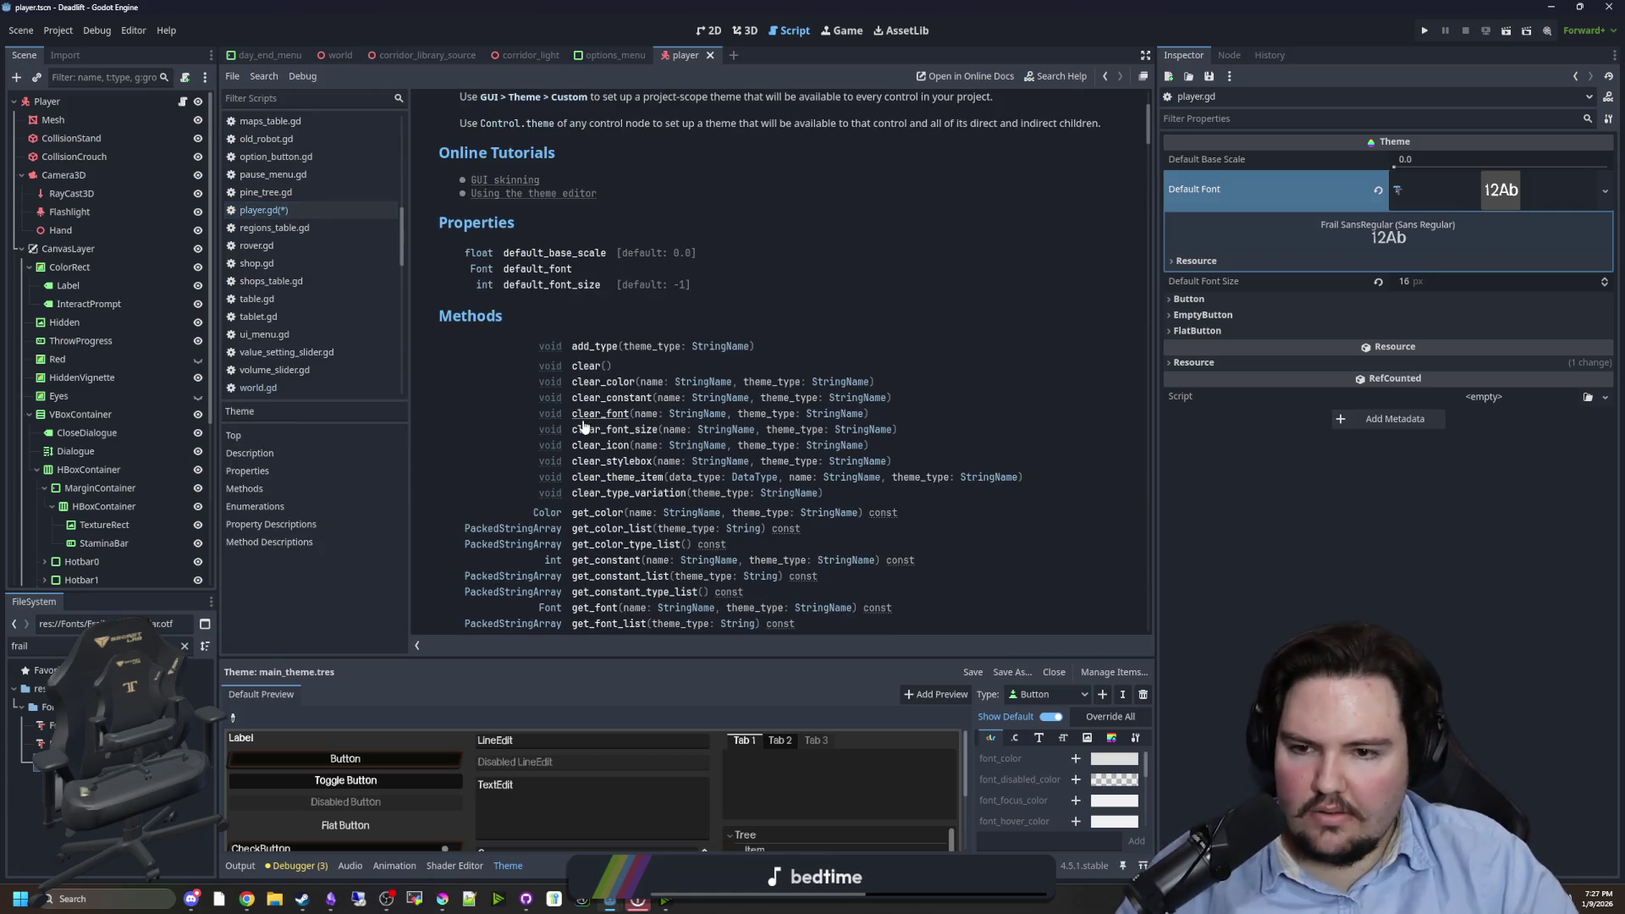
{"action": "scroll", "coordinate": [624, 388], "scroll_direction": "down", "scroll_amount": 15}
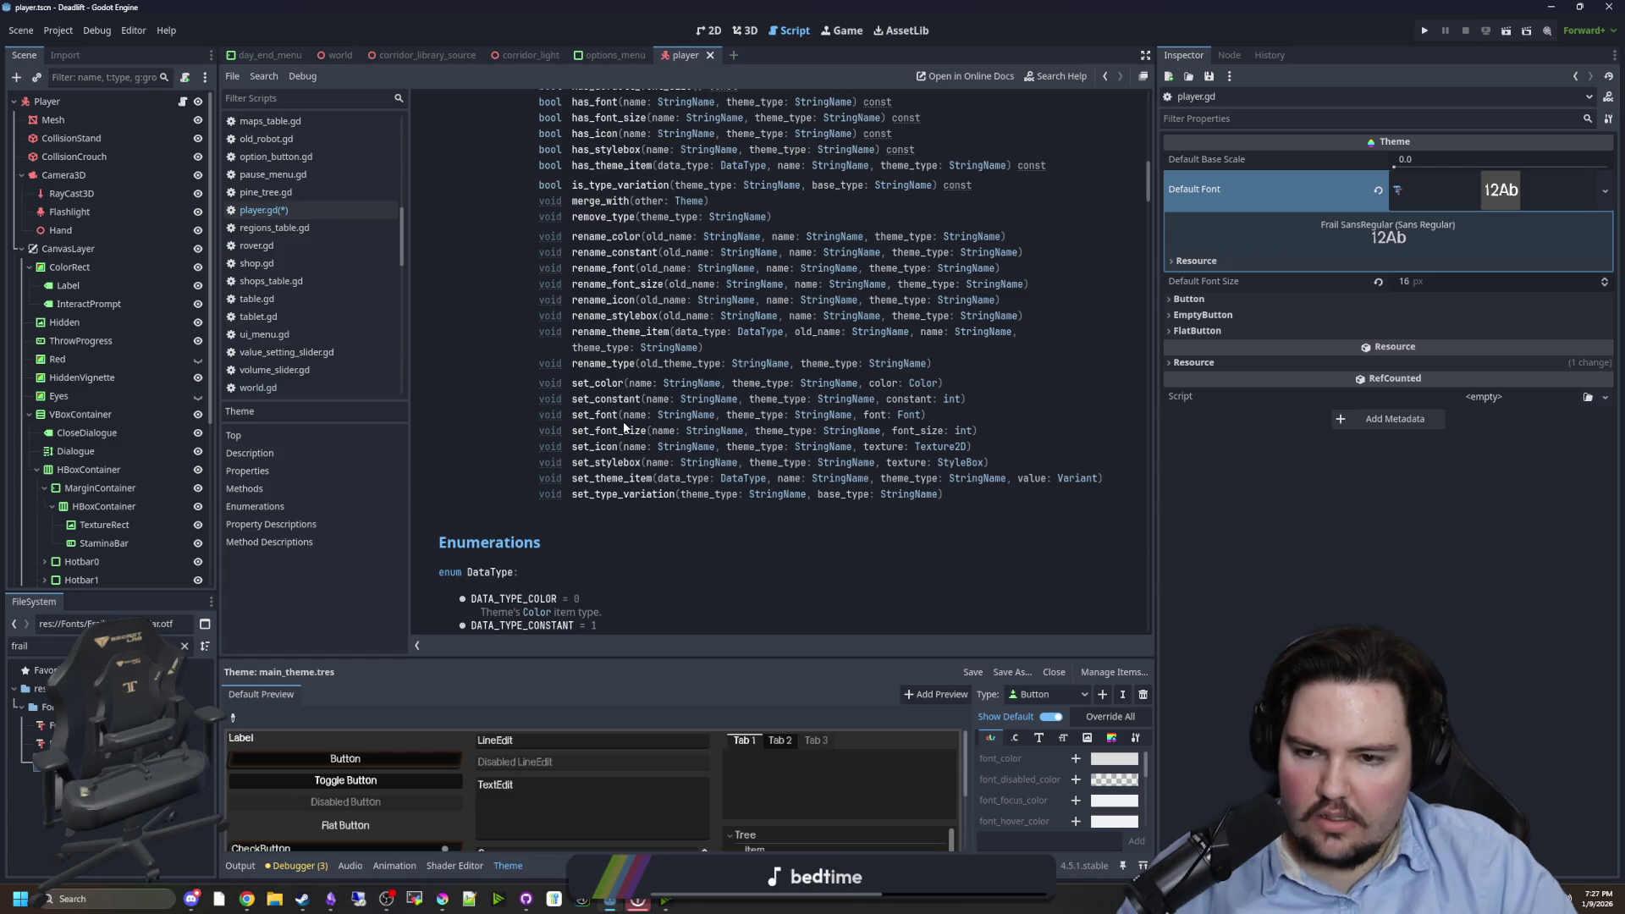
{"action": "scroll", "coordinate": [627, 505], "scroll_direction": "down", "scroll_amount": 5}
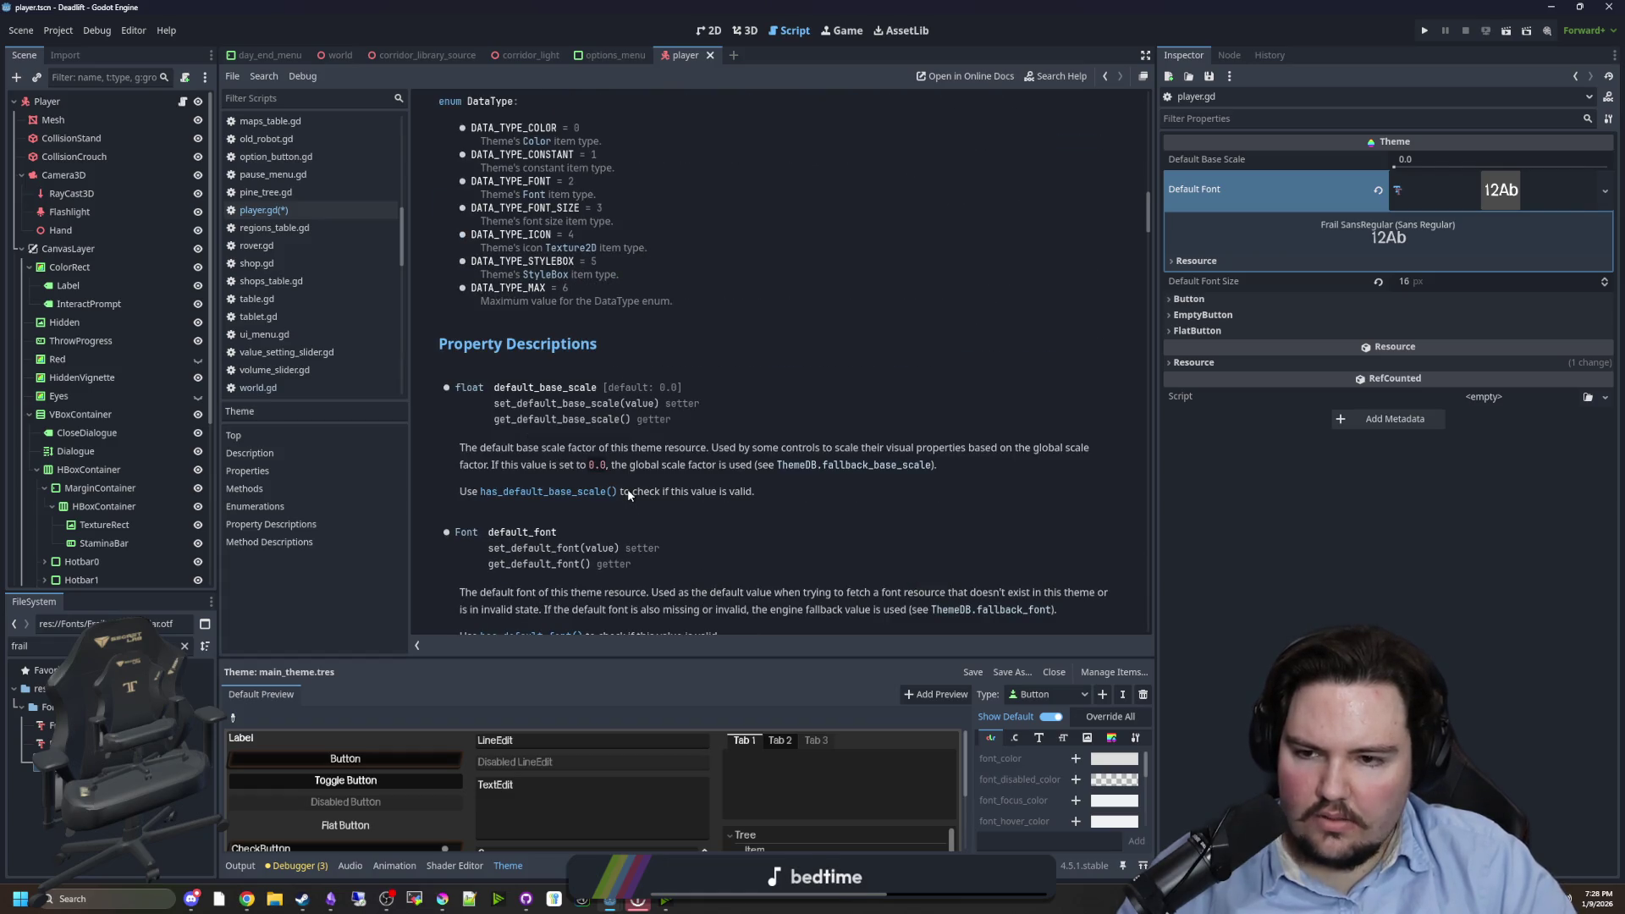
{"action": "scroll", "coordinate": [728, 387], "scroll_direction": "up", "scroll_amount": 20}
{"action": "key", "text": "ctrl+f"}
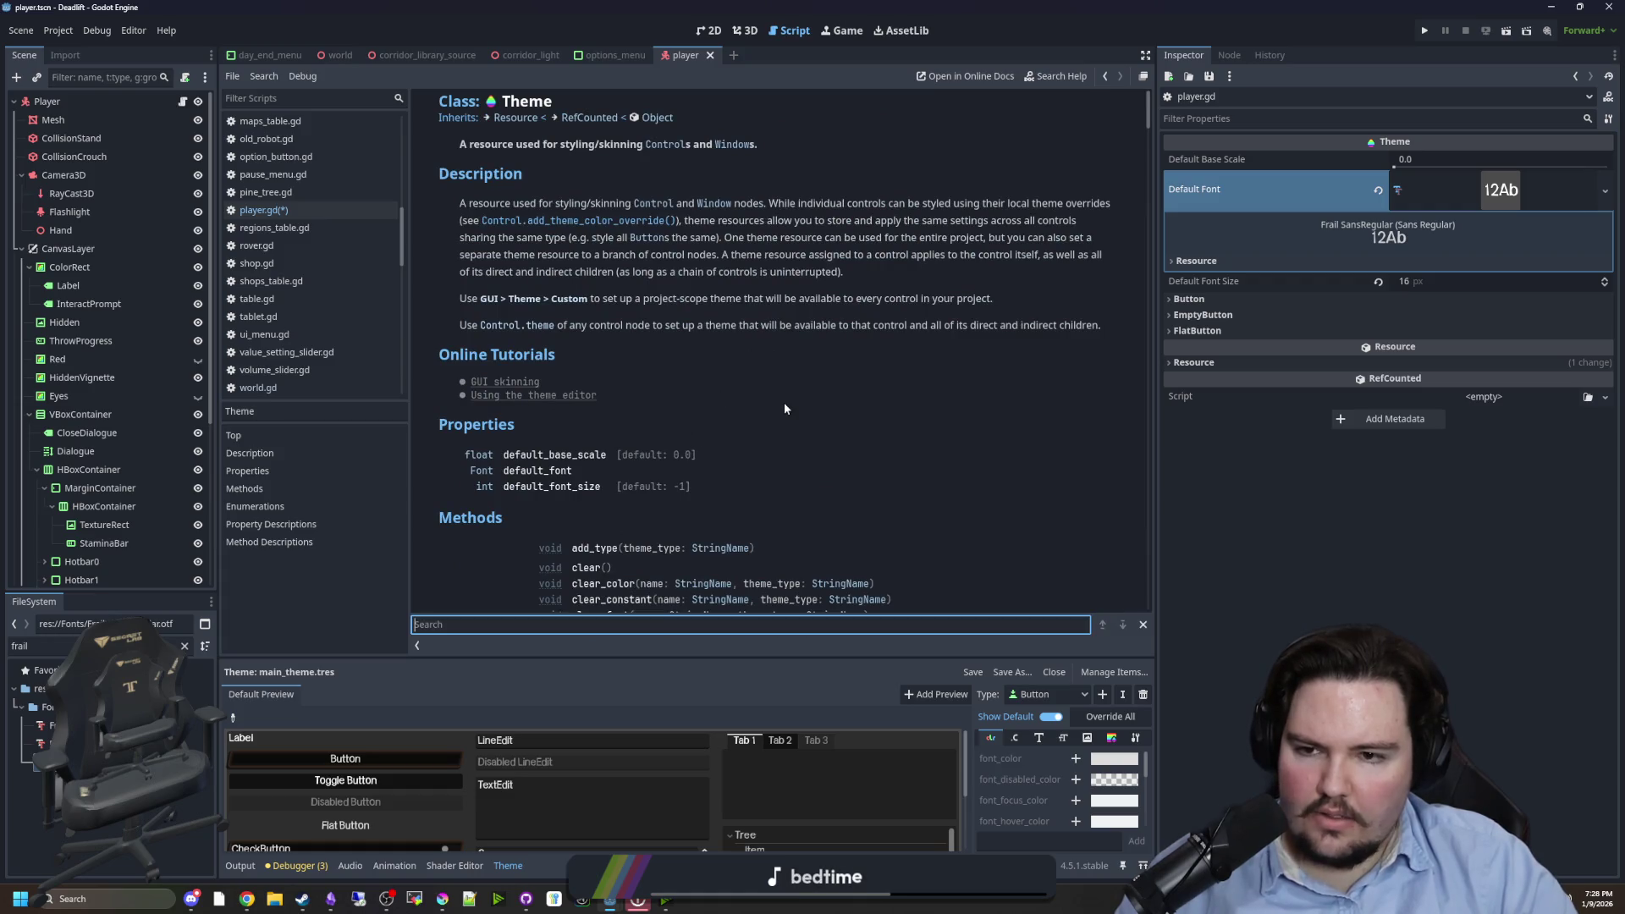
{"action": "type", "text": "strikethroug"}
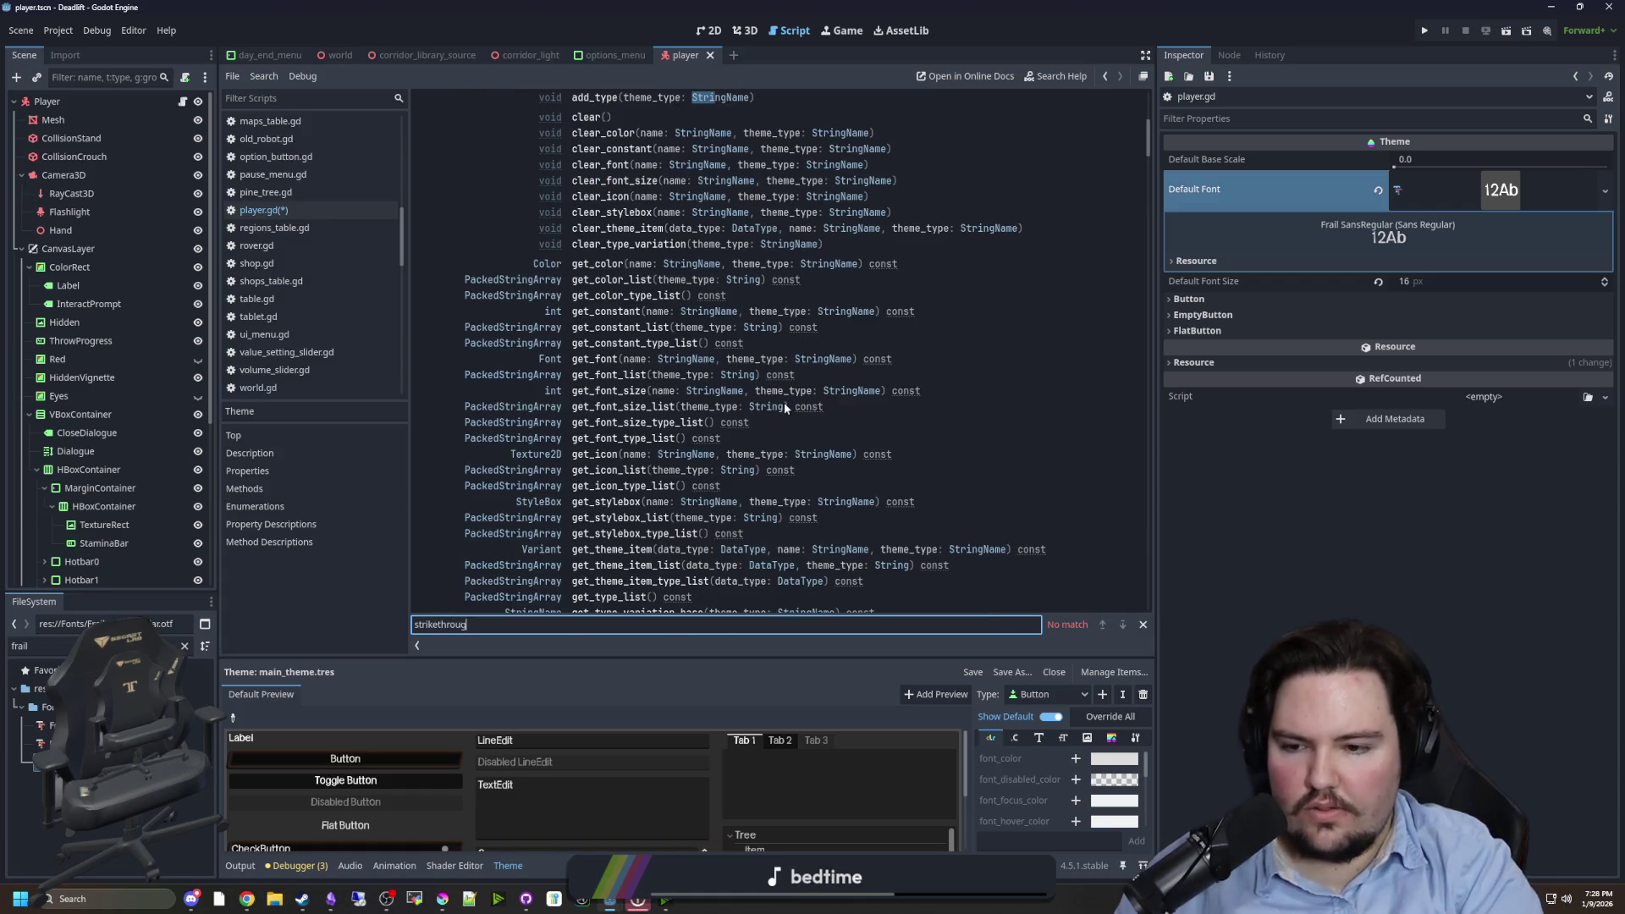
{"action": "key", "text": "ctrl+a"}
{"action": "key", "text": "BackSpace"}
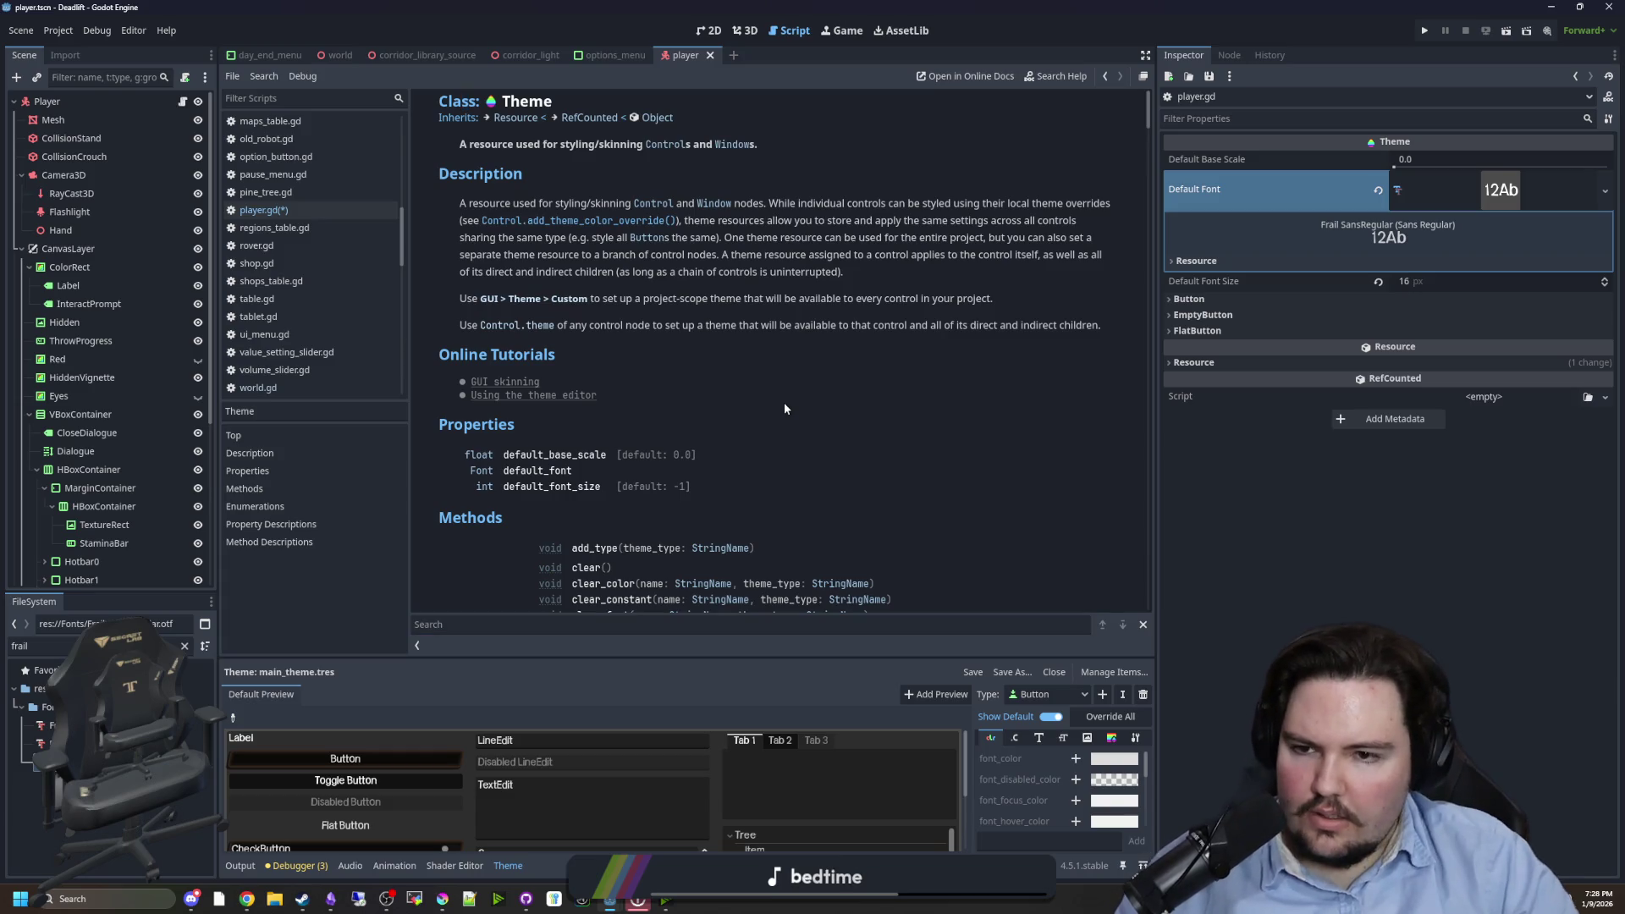
{"action": "left_click", "coordinate": [711, 32]}
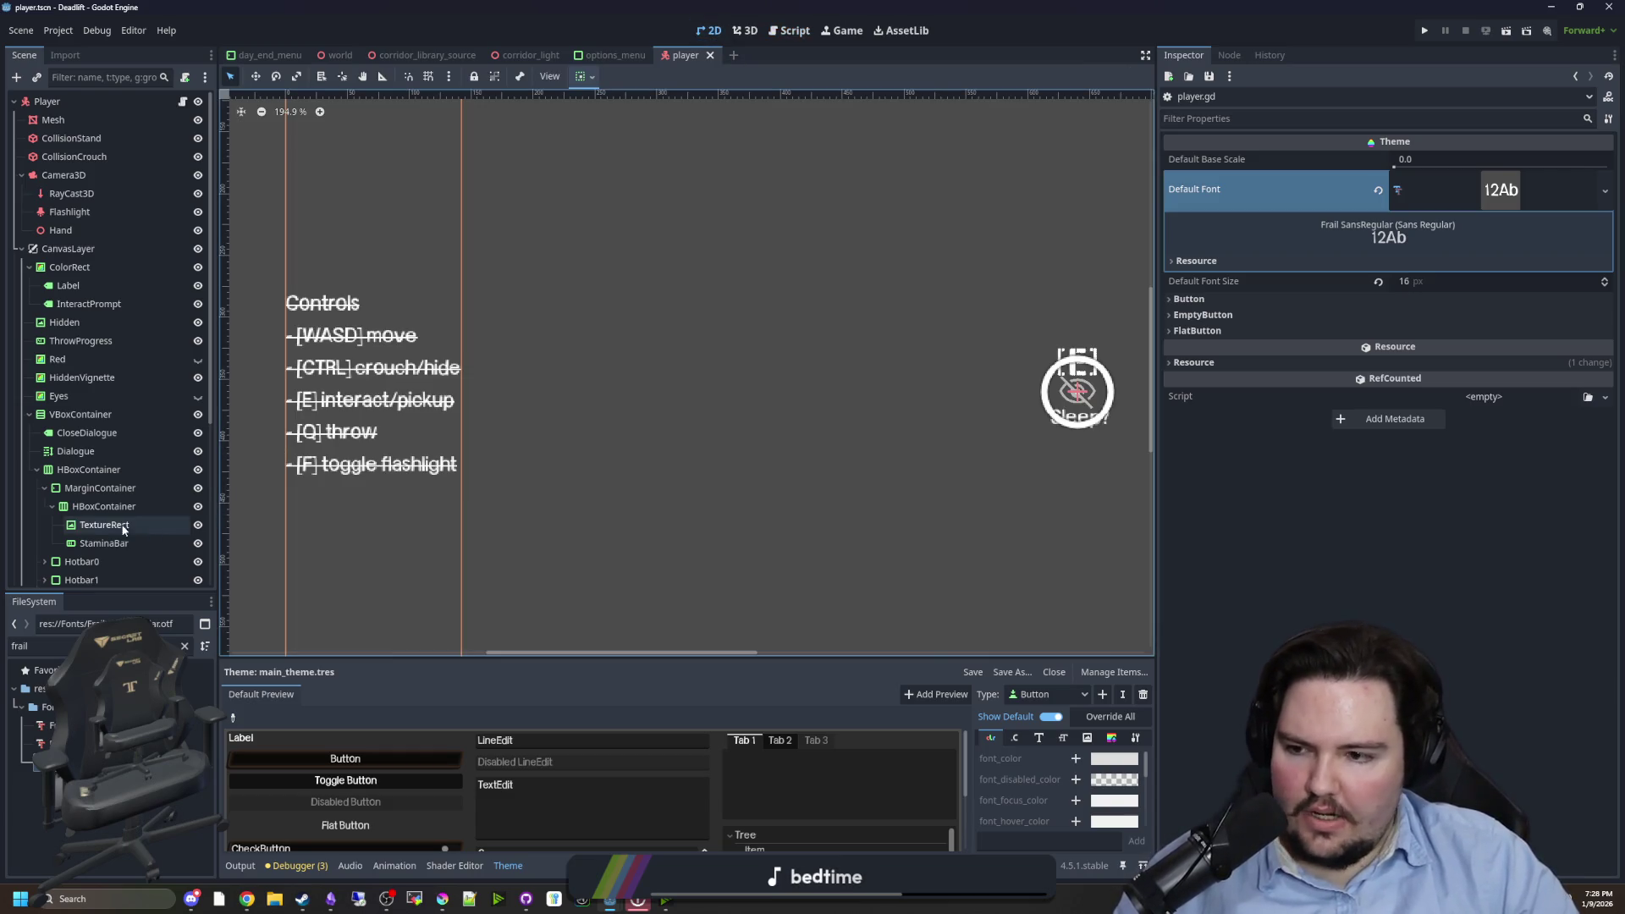
- Remove the leading [s] tag from the RichTextLabel's Text property and save player.tscn
{"action": "scroll", "coordinate": [166, 505], "scroll_direction": "down", "scroll_amount": 5}
{"action": "left_click", "coordinate": [122, 407]}
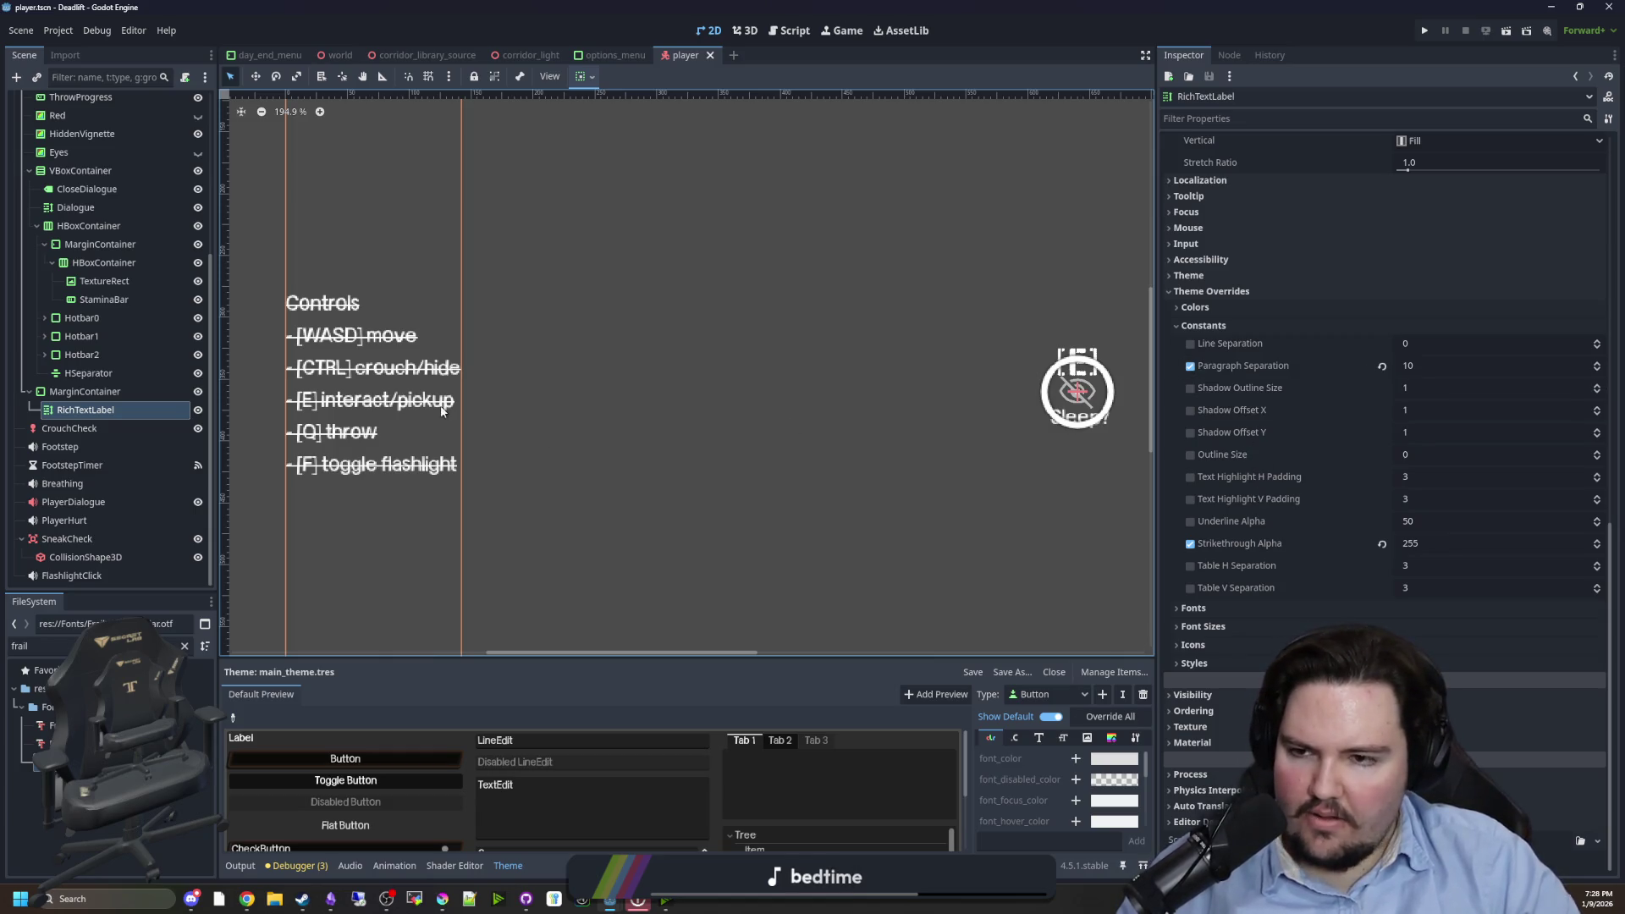
{"action": "scroll", "coordinate": [1304, 372], "scroll_direction": "up", "scroll_amount": 10}
{"action": "left_click", "coordinate": [1178, 200]}
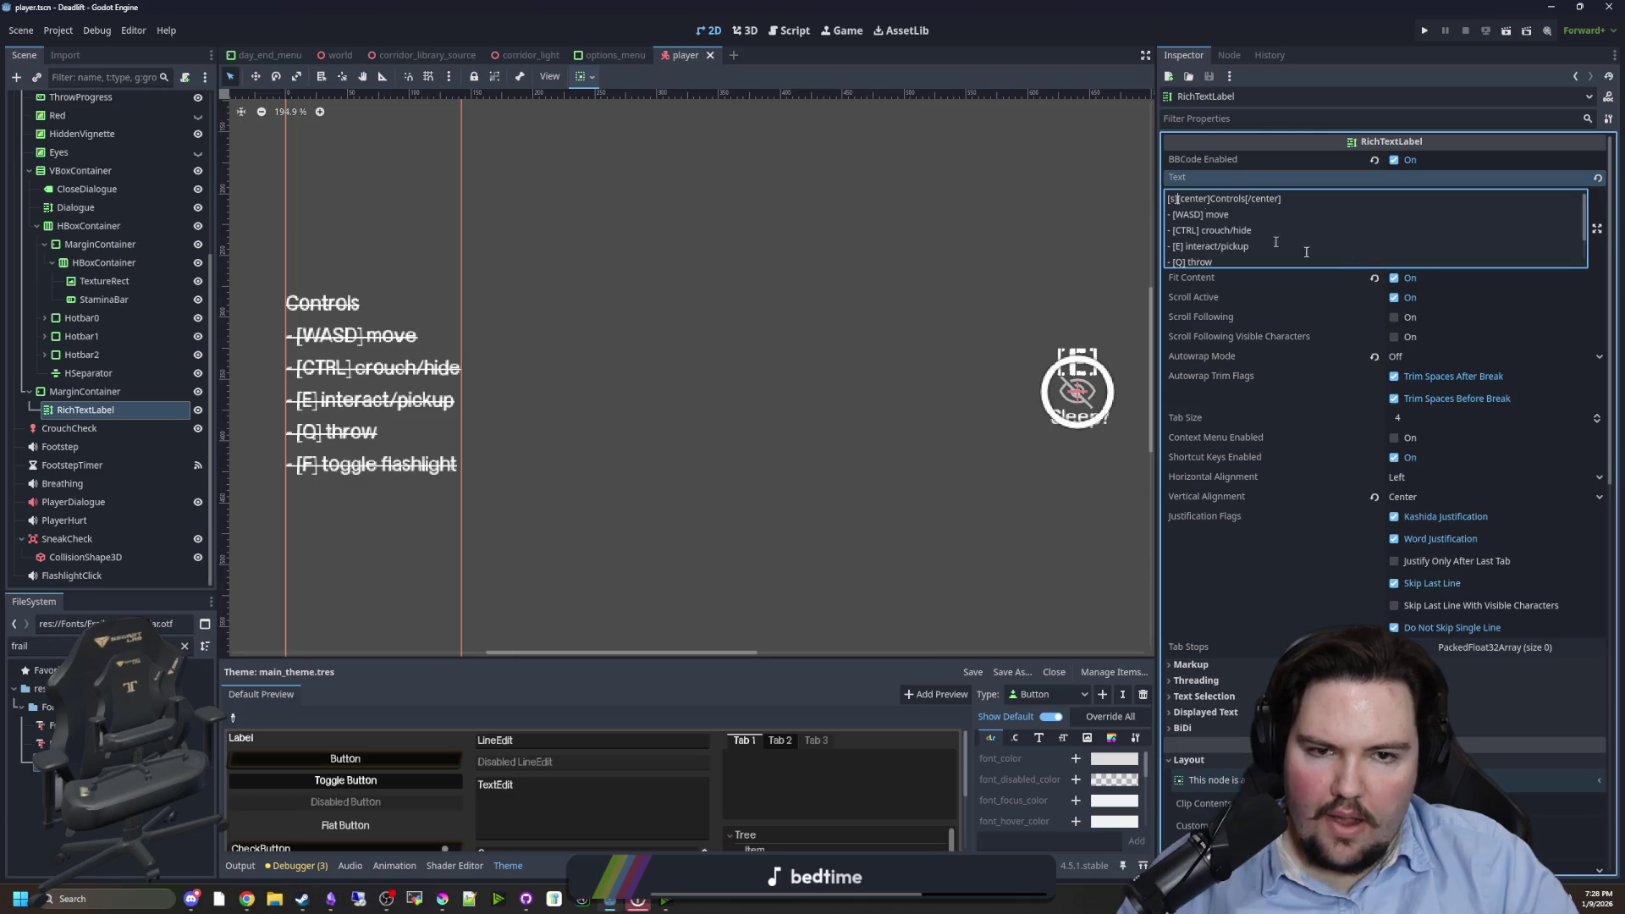
{"action": "key", "text": "BackSpace"}
{"action": "key", "text": "BackSpace"}
{"action": "key", "text": "BackSpace"}
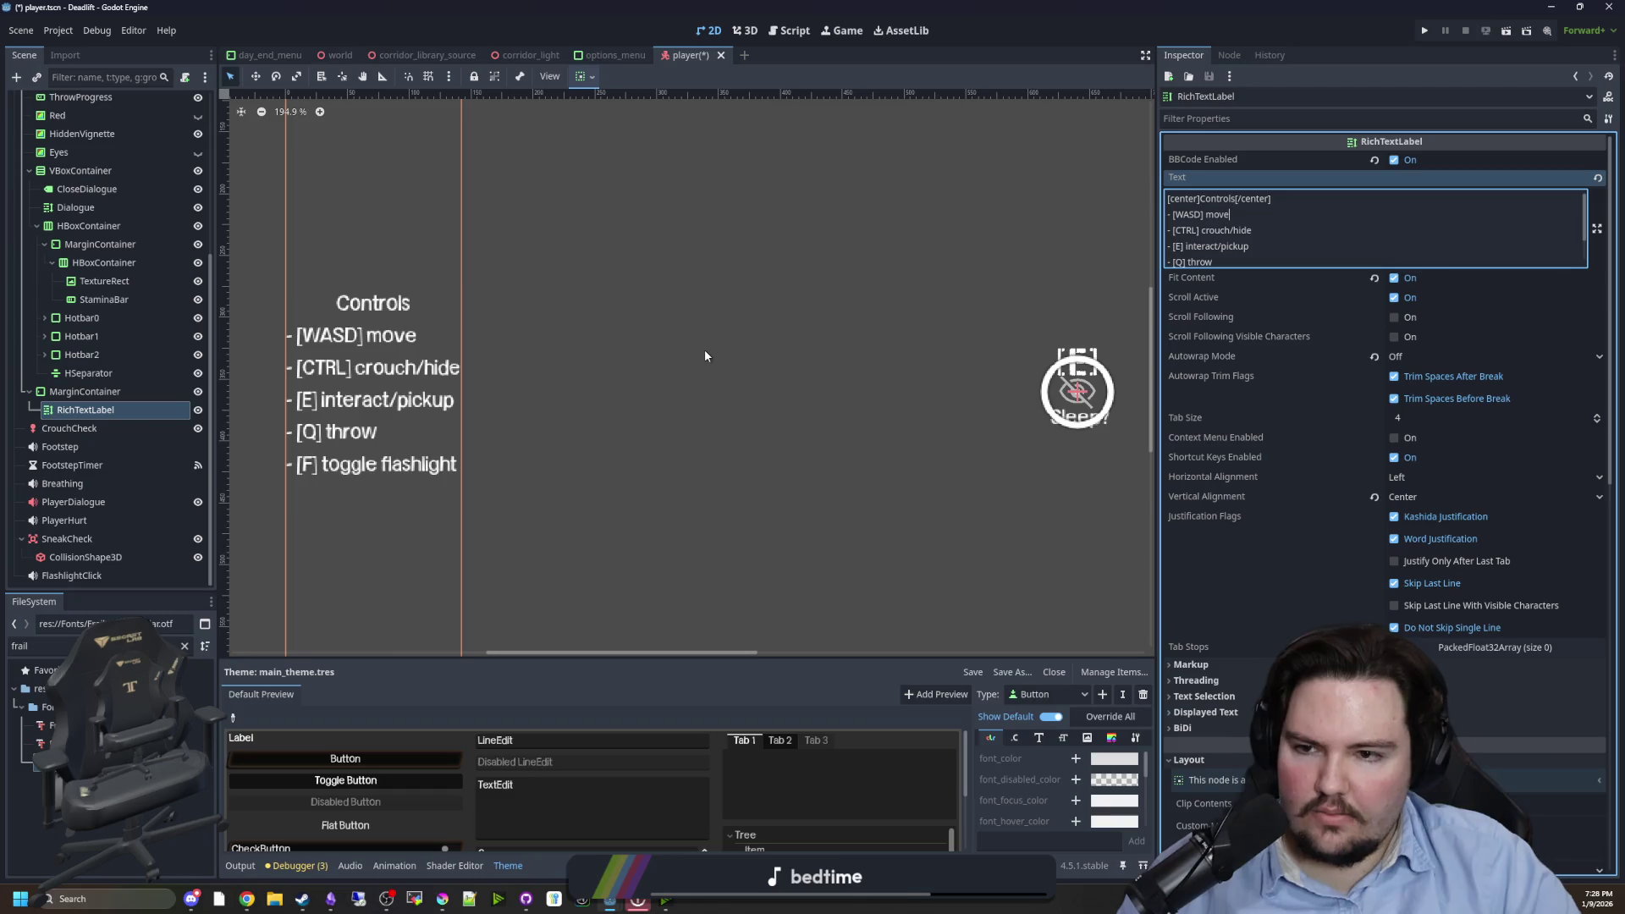
{"action": "left_click", "coordinate": [536, 394]}
{"action": "key", "text": "ctrl+s"}
- Reselect the RichTextLabel and save player.tscn again
{"action": "scroll", "coordinate": [536, 393], "scroll_direction": "down", "scroll_amount": 3}
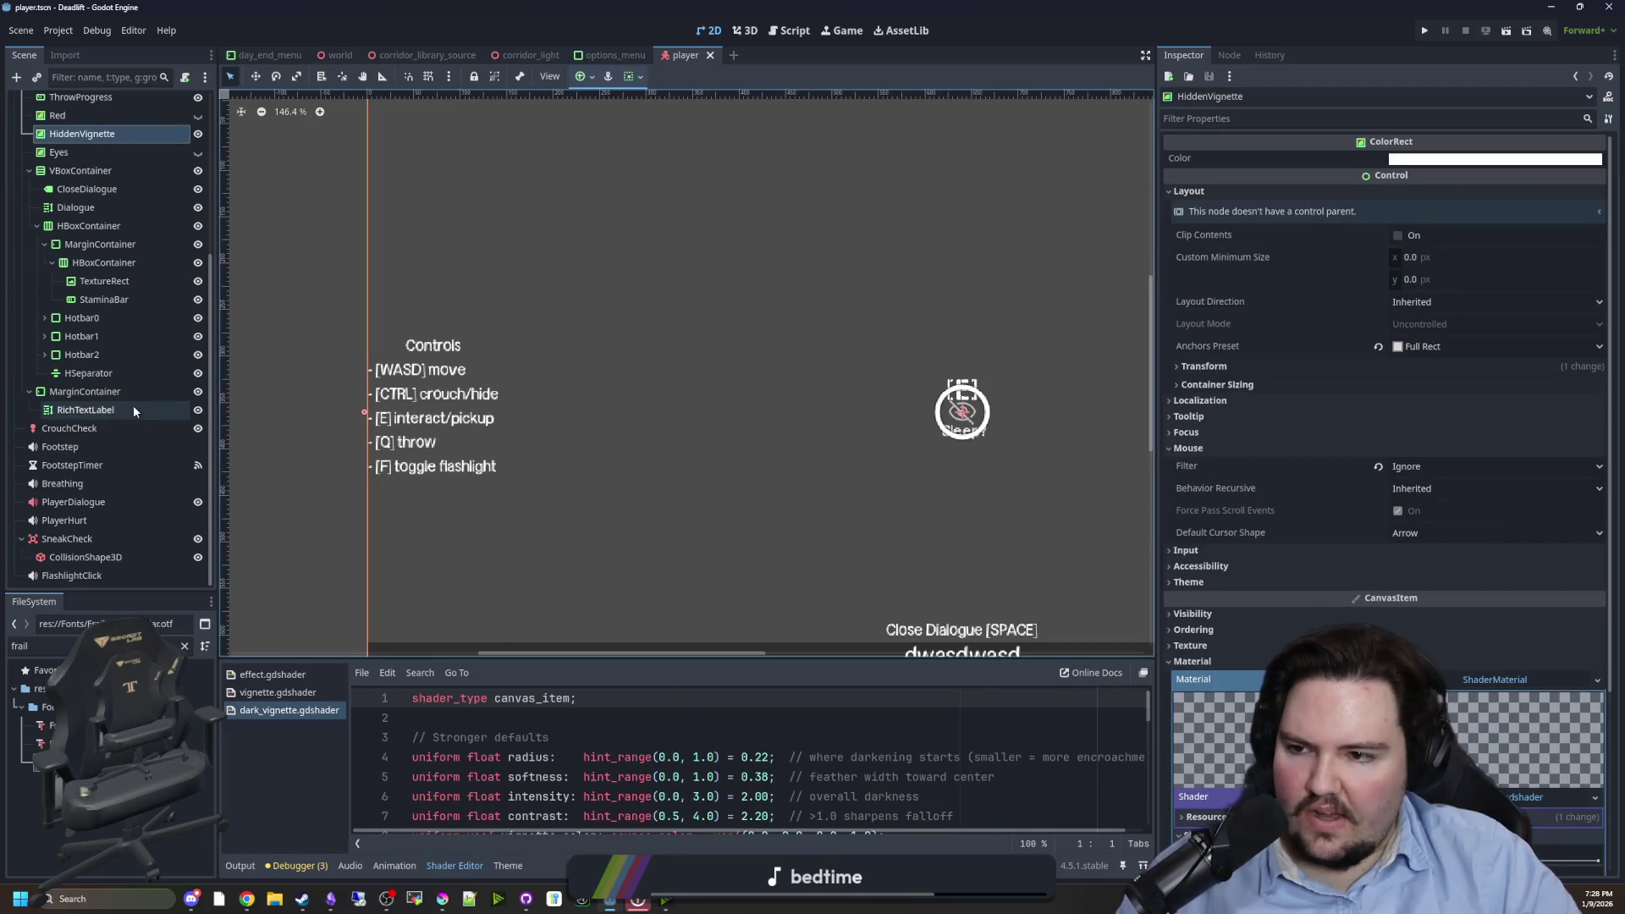
{"action": "left_click", "coordinate": [134, 409]}
{"action": "scroll", "coordinate": [516, 397], "scroll_direction": "down", "scroll_amount": 4}
{"action": "key", "text": "ctrl+s"}
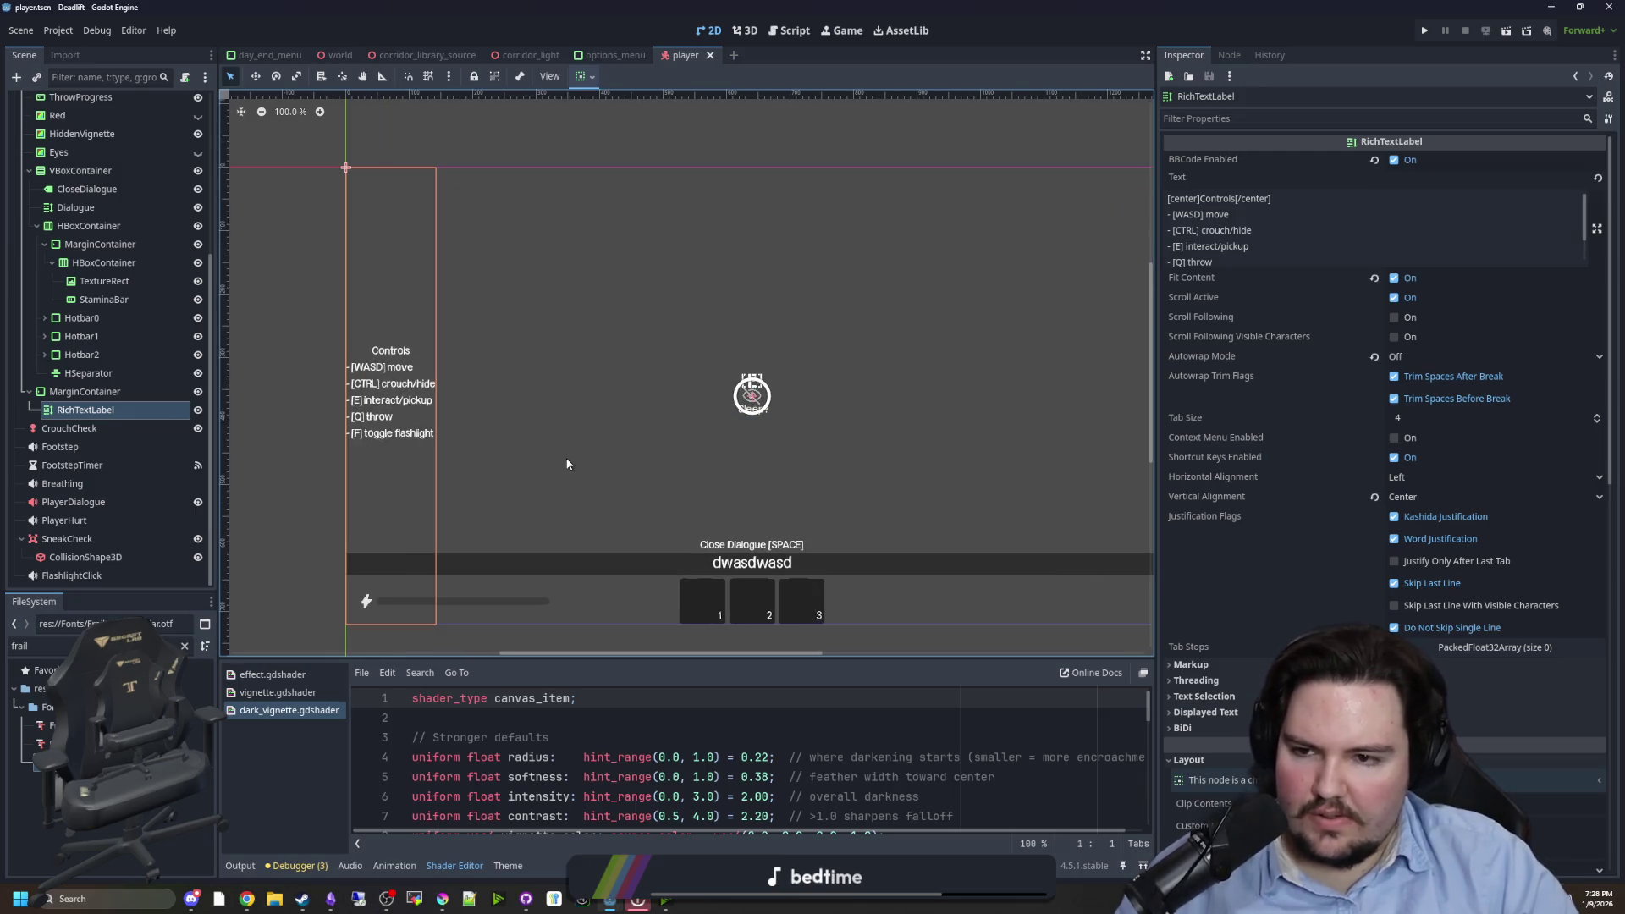
{"action": "key", "text": "ctrl+s"}
{"action": "scroll", "coordinate": [81, 262], "scroll_direction": "up", "scroll_amount": 5}
{"action": "scroll", "coordinate": [81, 255], "scroll_direction": "up", "scroll_amount": 3}
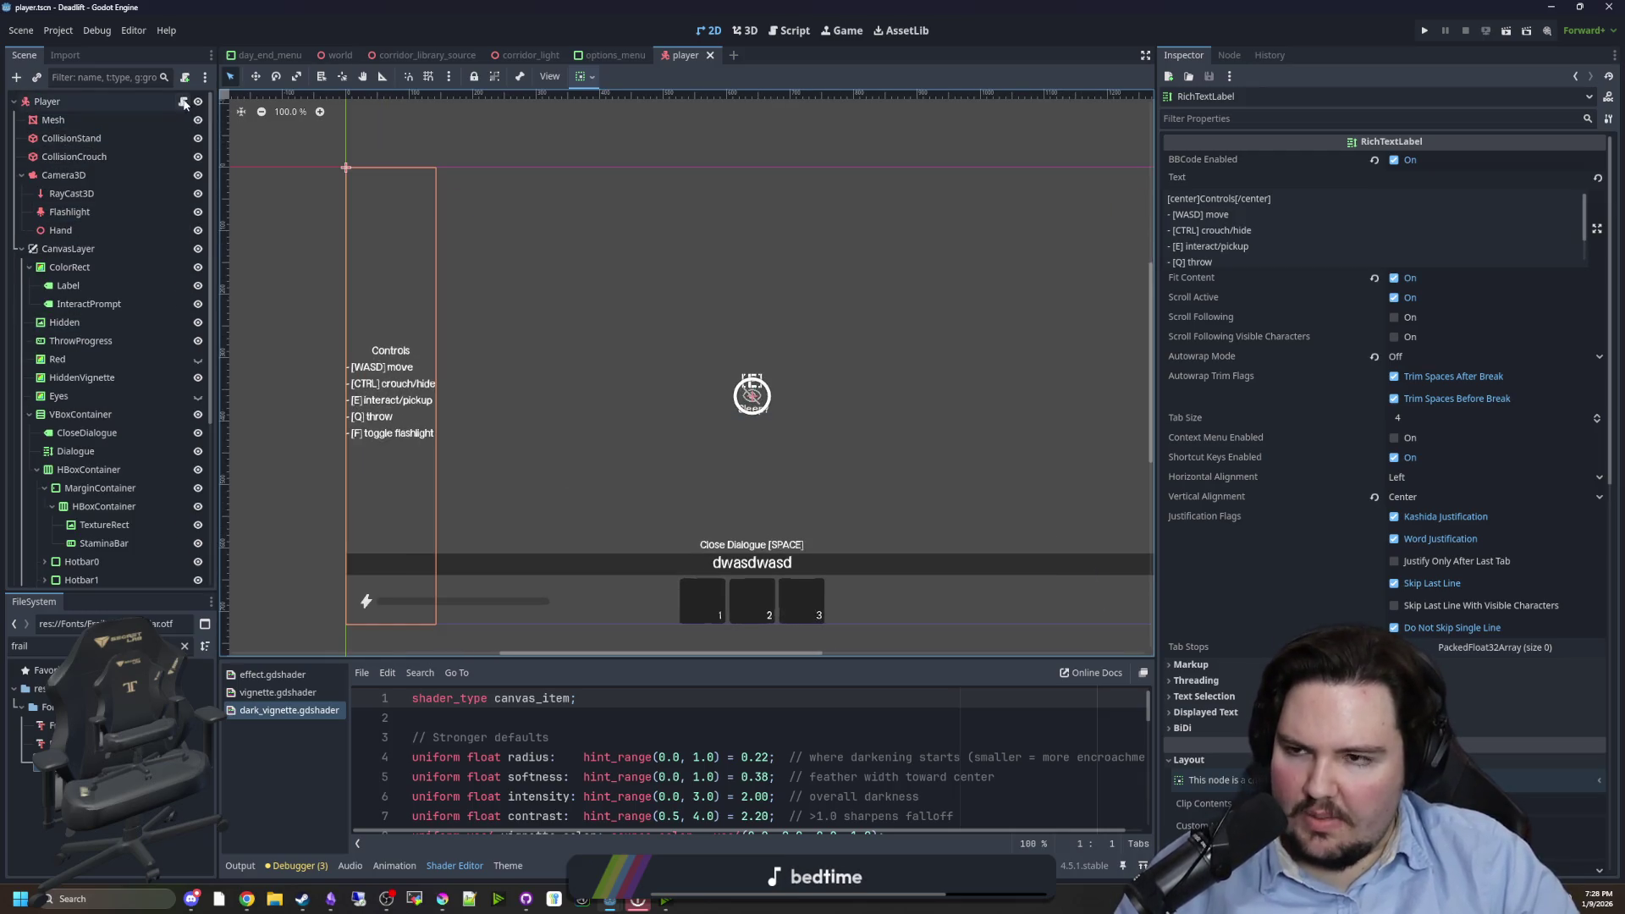
{"action": "left_click", "coordinate": [168, 126]}
- Delete the stray 'Theme' word from line 645 and save the script
{"action": "key", "text": "shift+End"}
{"action": "key", "text": "Delete"}
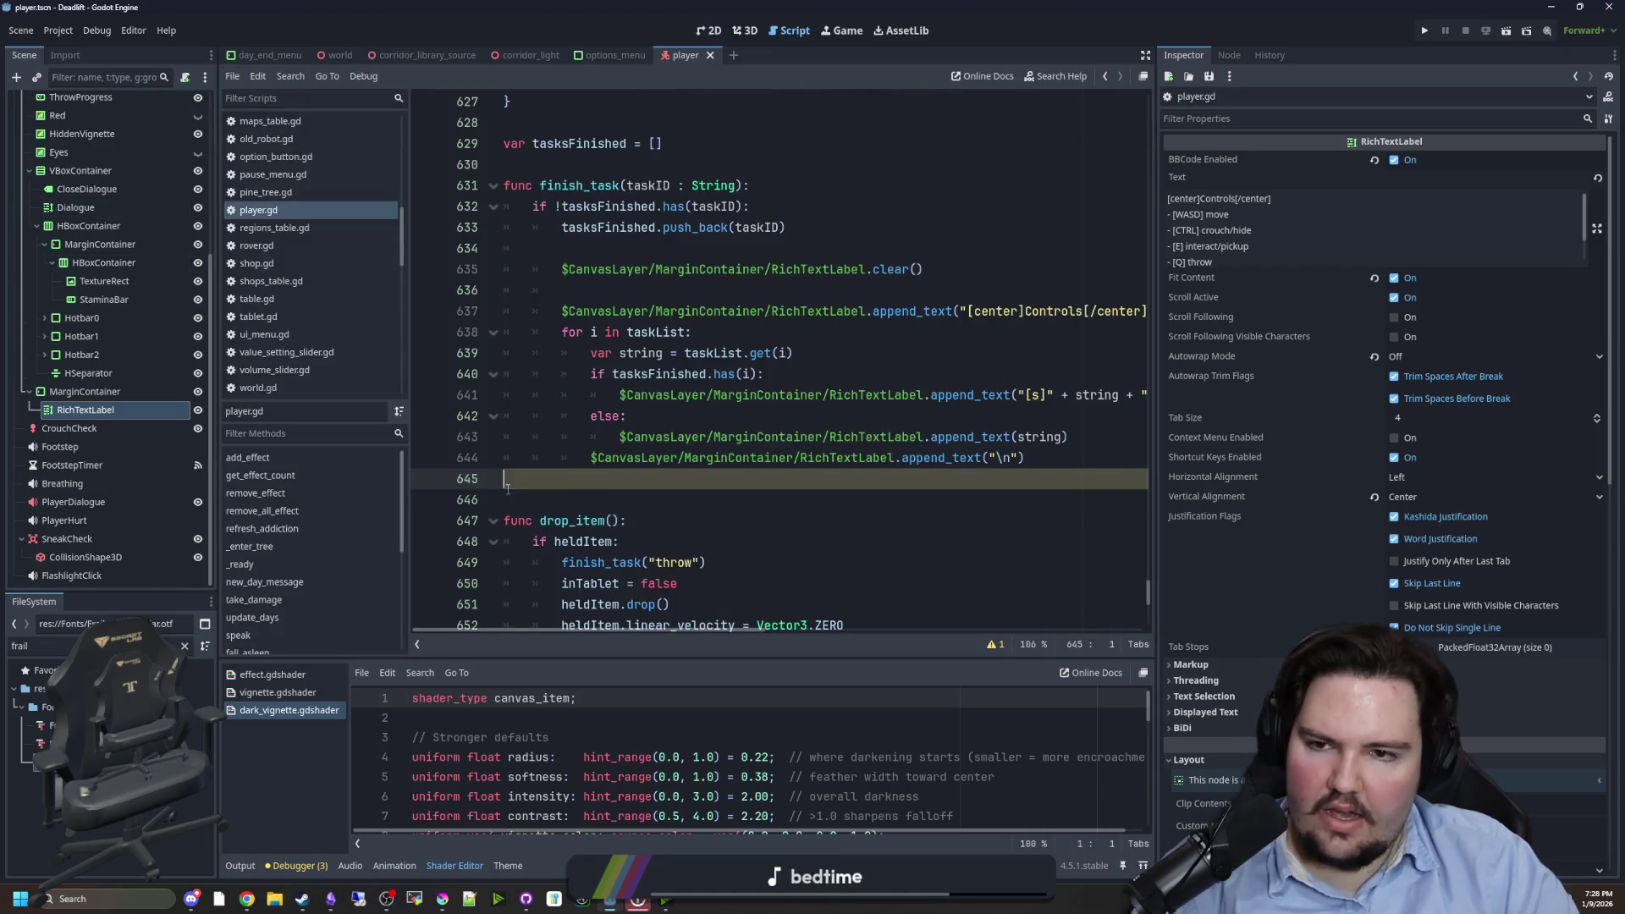
{"action": "key", "text": "ctrl+s"}
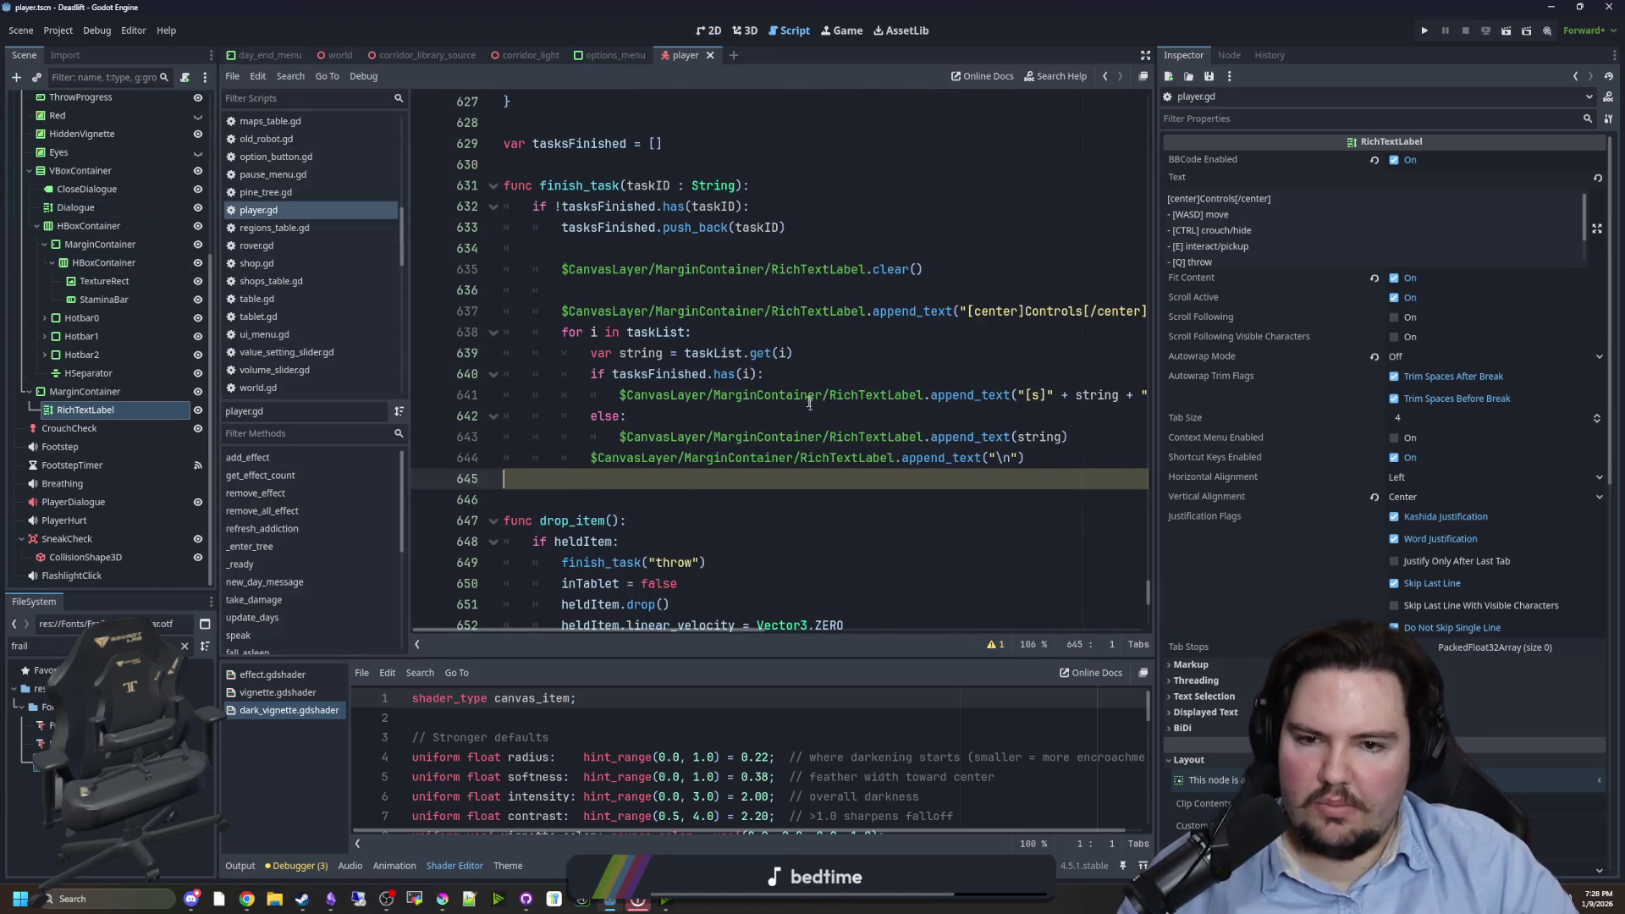
{"action": "left_click", "coordinate": [813, 373]}
{"action": "key", "text": "ctrl+s"}
- Insert [color=yellow] before the Controls heading on line 637, save, and run the game
{"action": "left_click", "coordinate": [828, 344]}
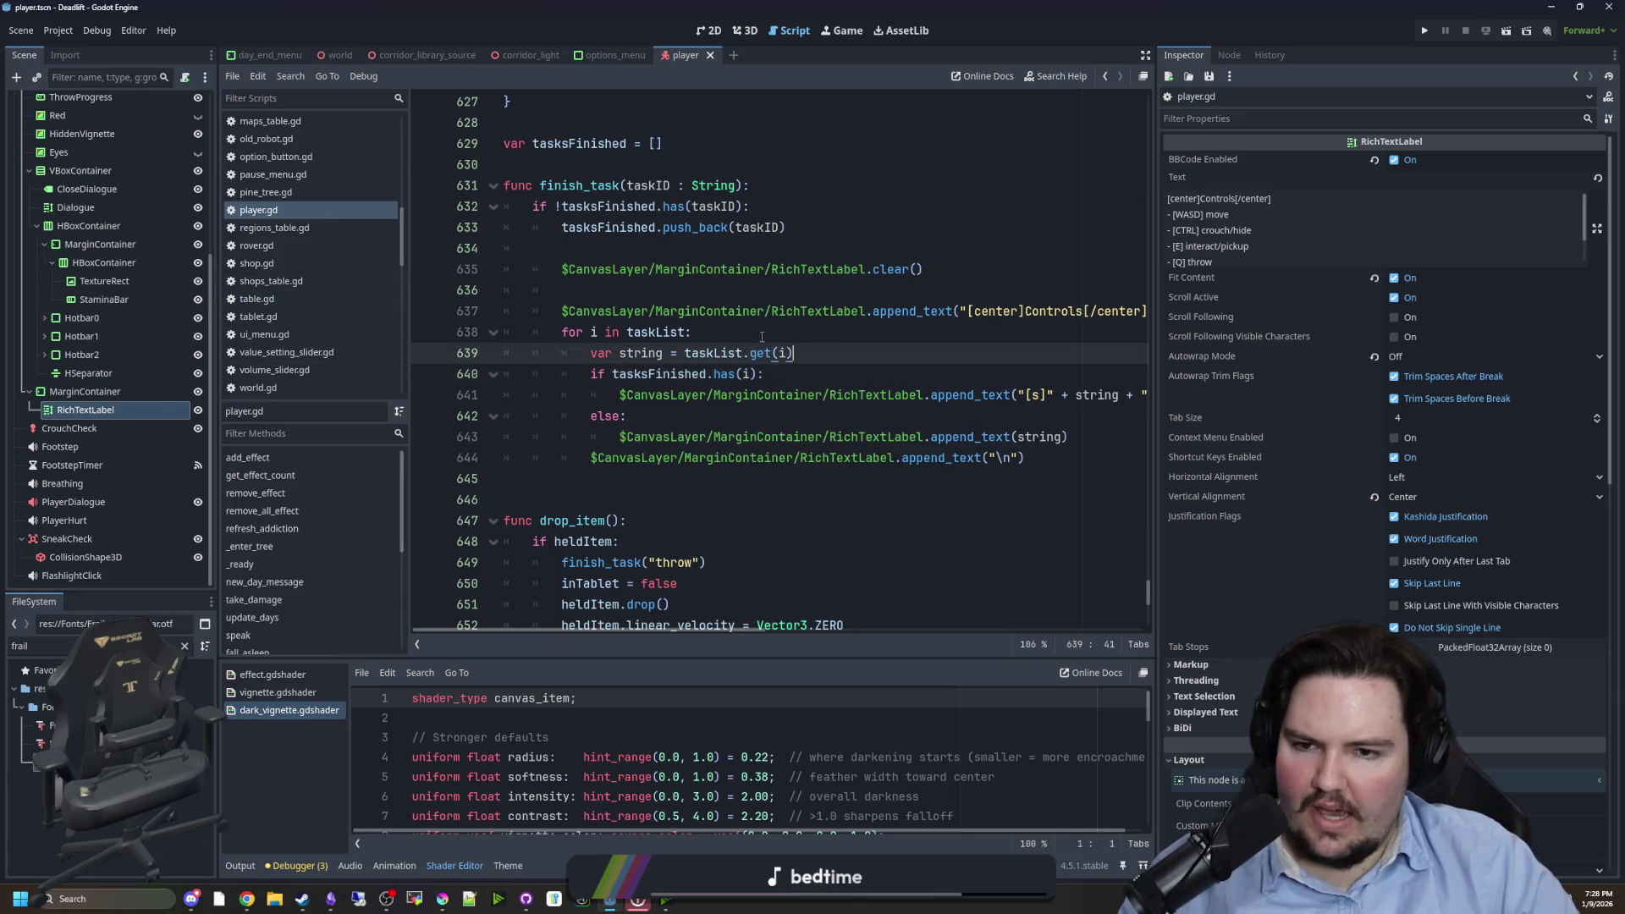
{"action": "left_click_drag", "start_coordinate": [1153, 384], "coordinate": [1483, 376]}
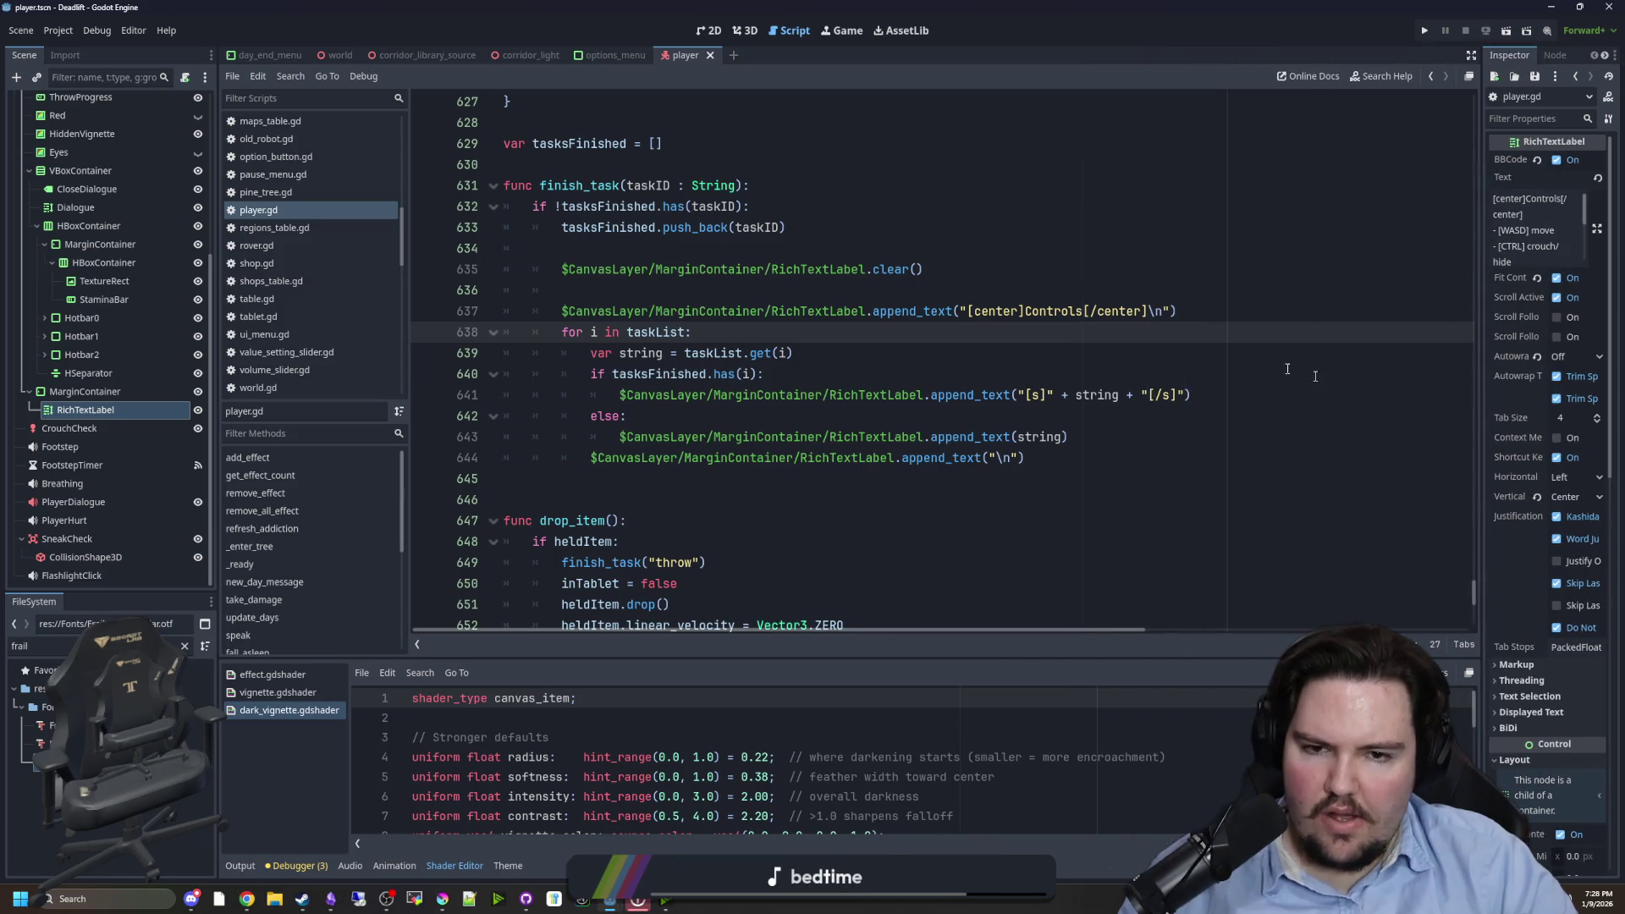
{"action": "left_click", "coordinate": [966, 311]}
{"action": "type", "text": "[col"}
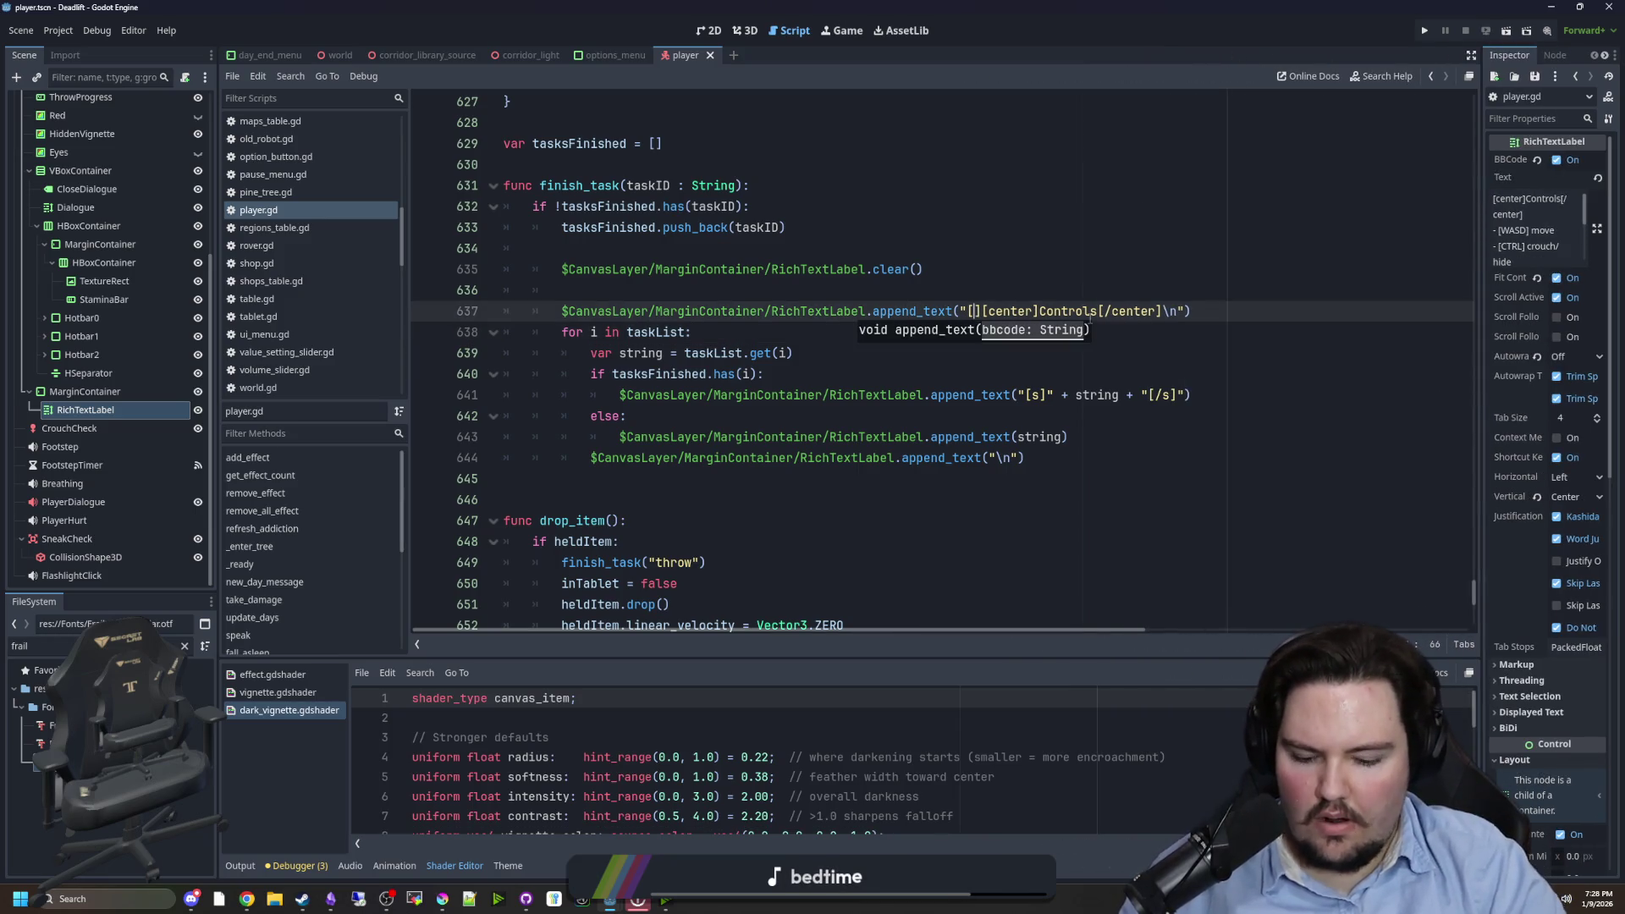
{"action": "type", "text": "or=yellow"}
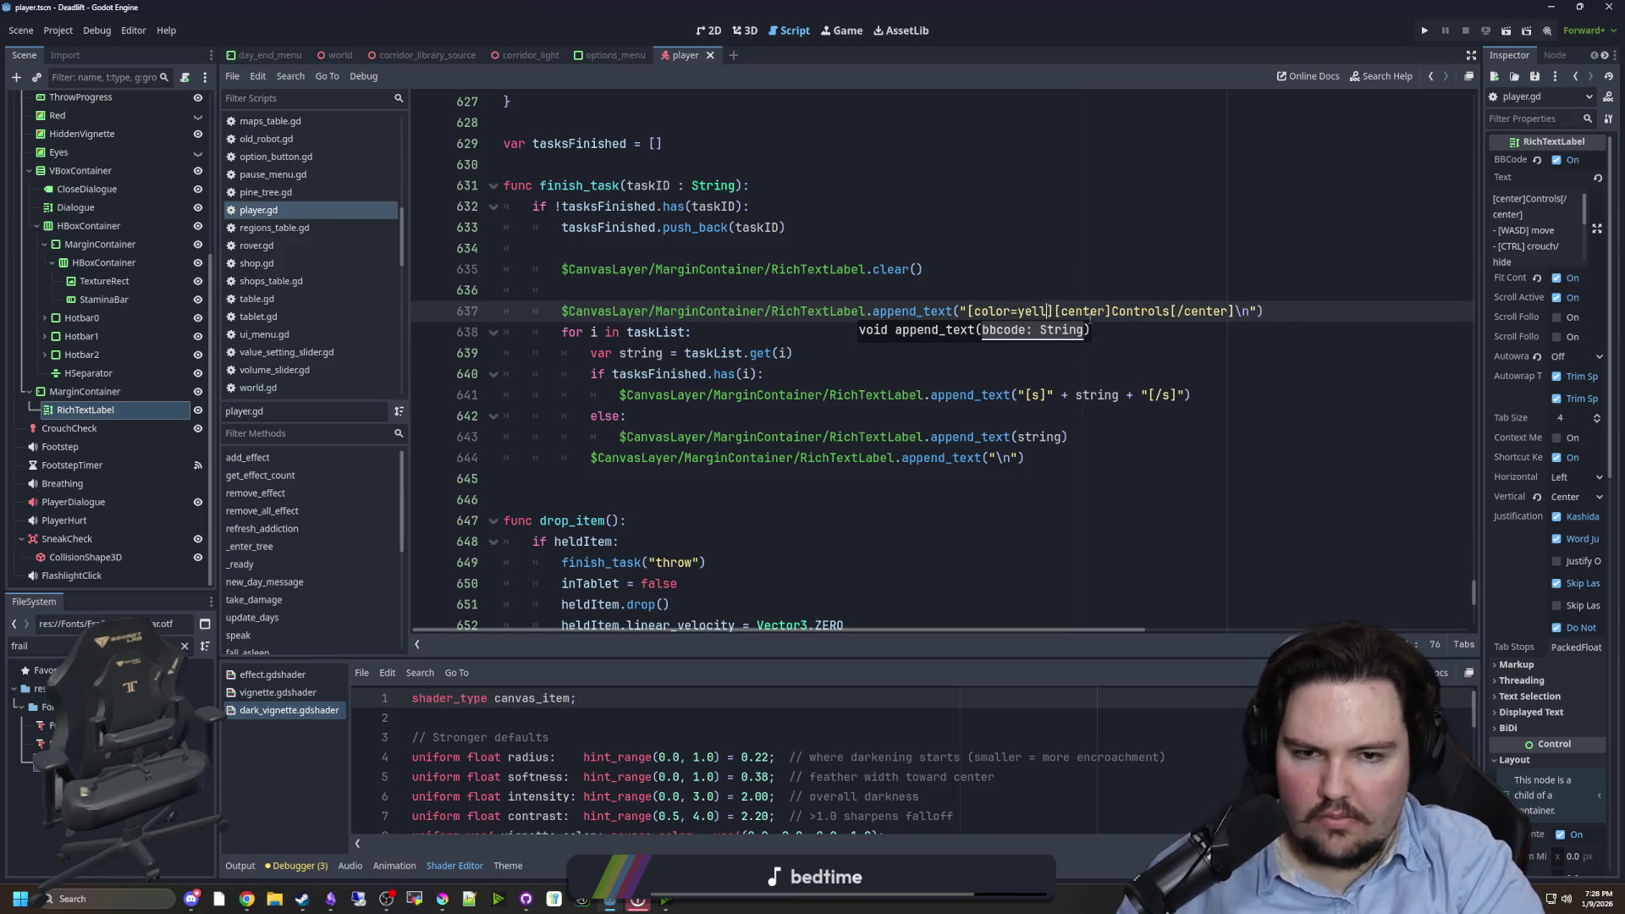
{"action": "left_click", "coordinate": [1136, 292]}
{"action": "key", "text": "ctrl+s"}
{"action": "left_click", "coordinate": [1423, 34]}
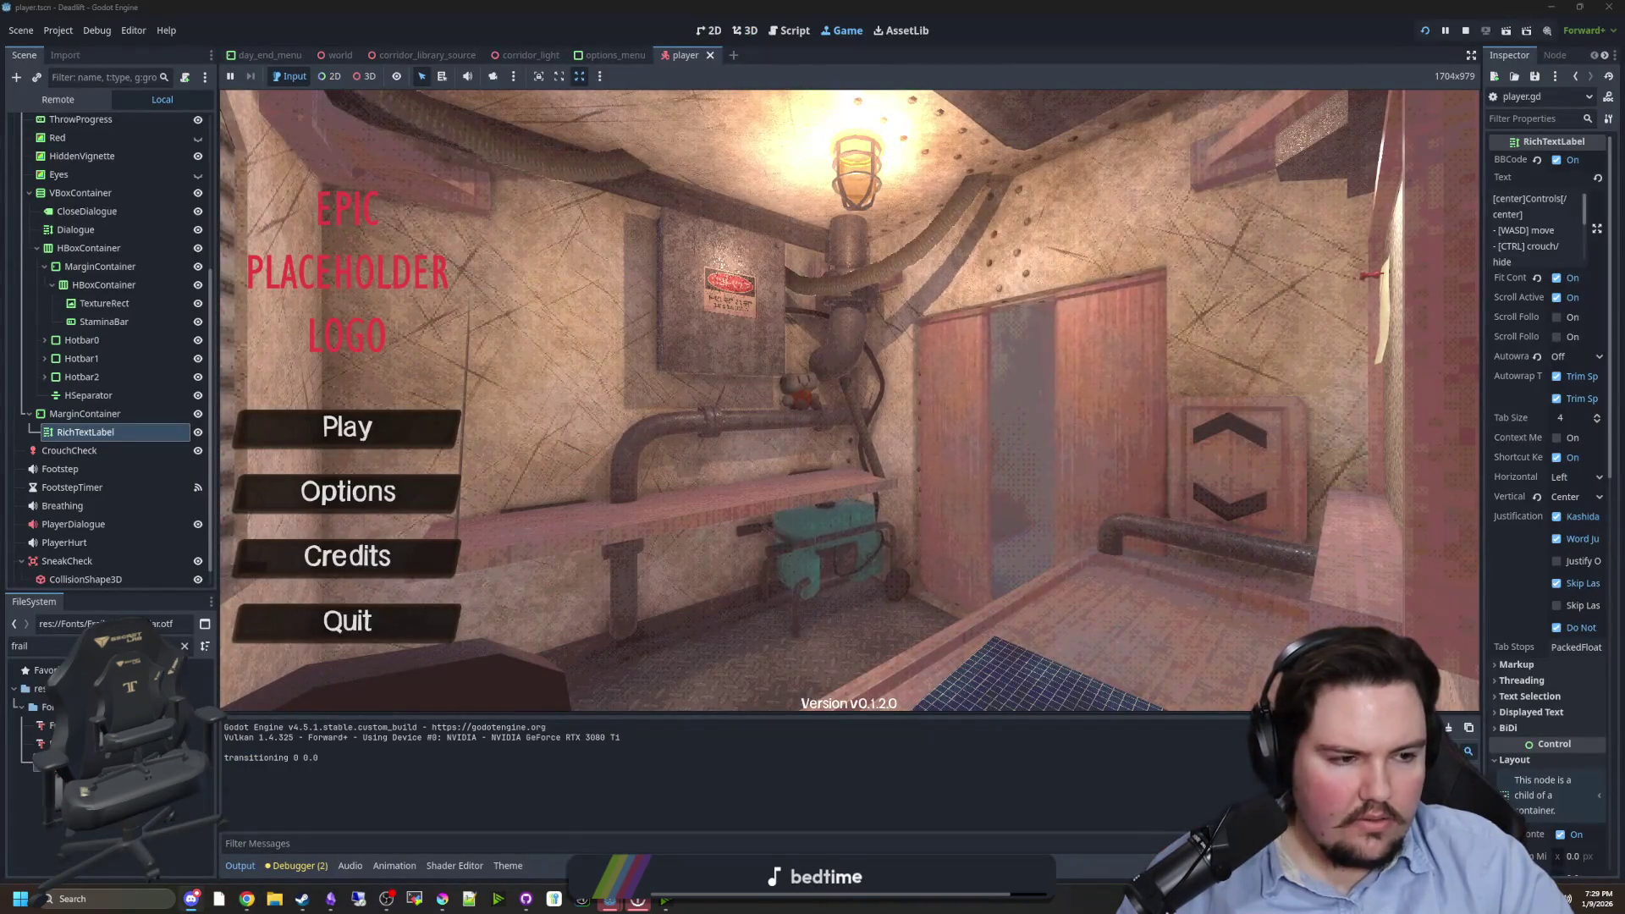
- Start a new game, pause it, and stop the running game
{"action": "left_click", "coordinate": [348, 427]}
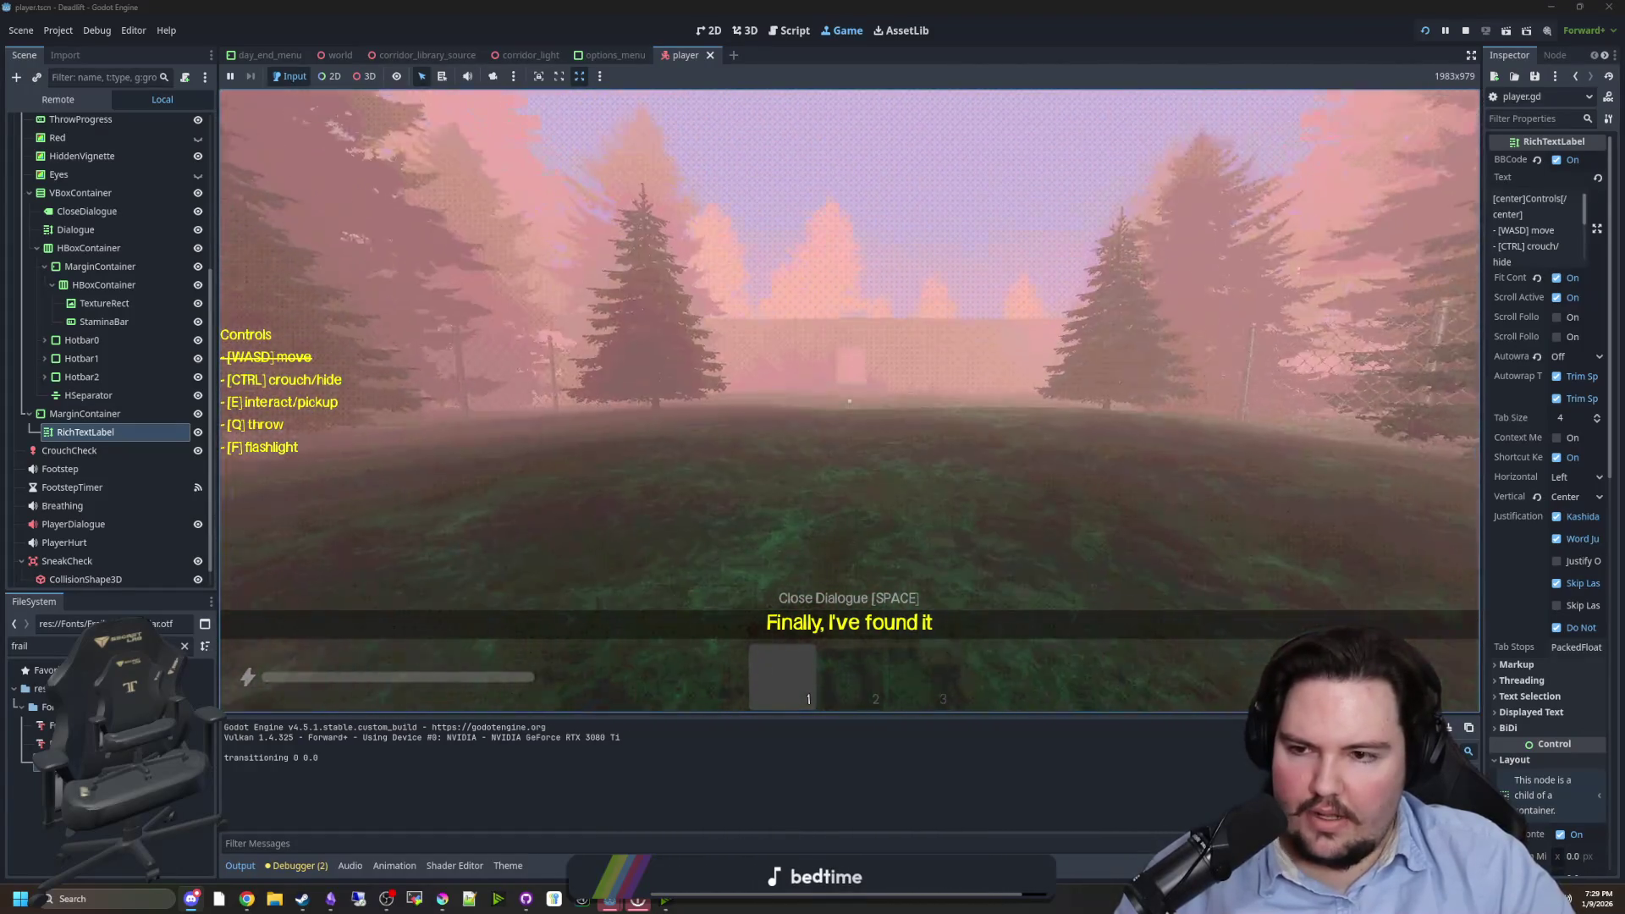
{"action": "key", "text": "Escape"}
{"action": "left_click", "coordinate": [1465, 31]}
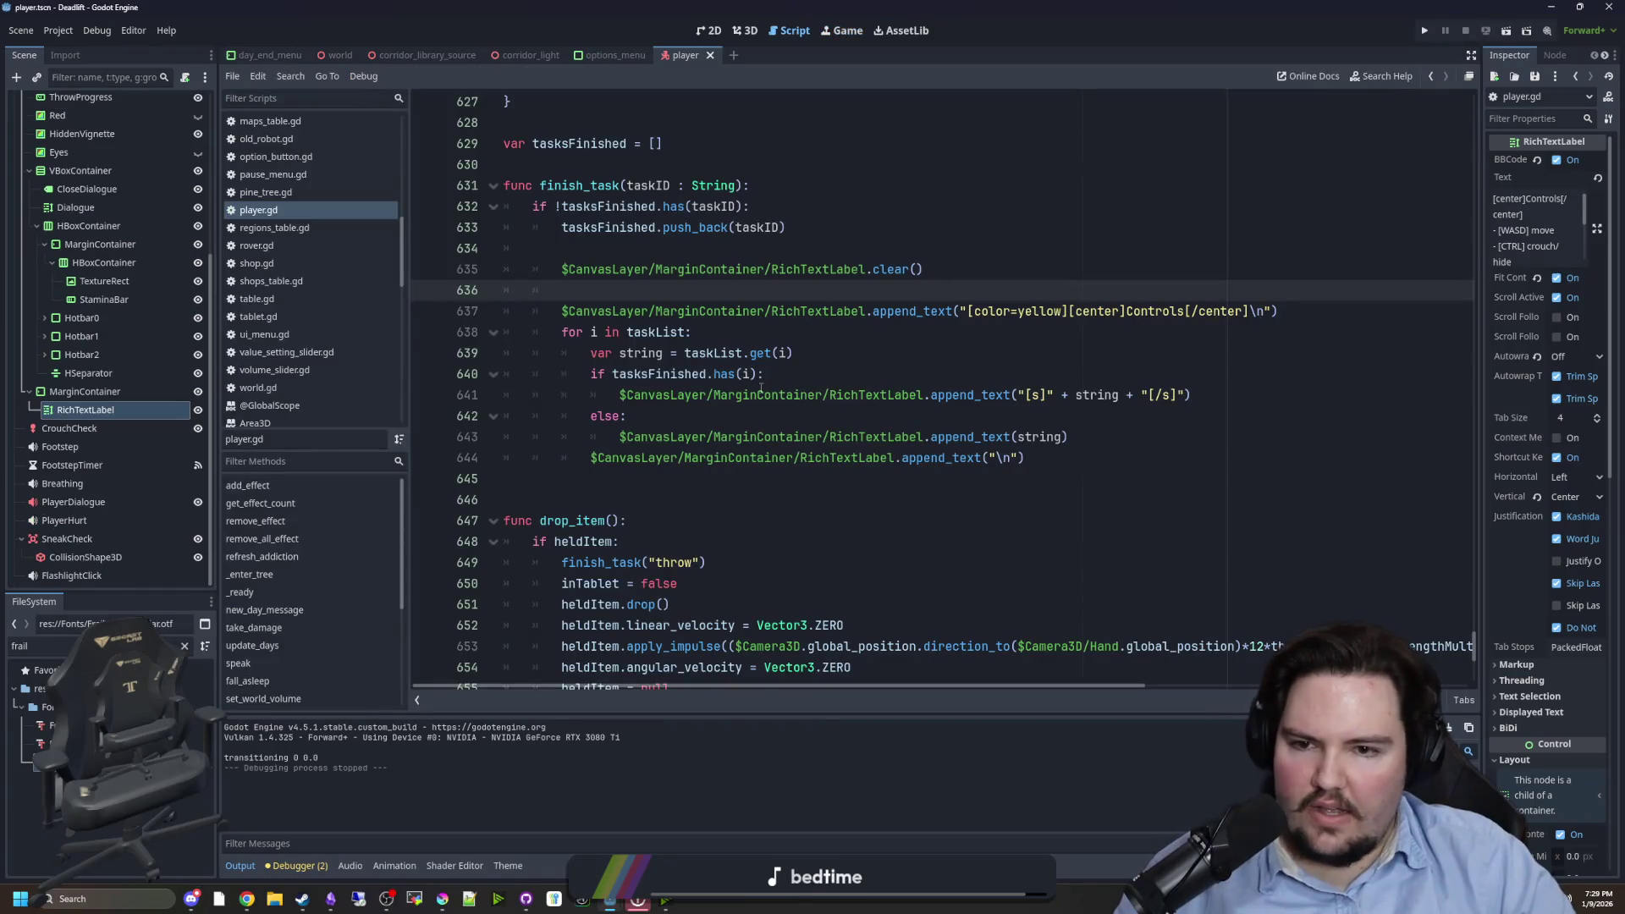
- Delete the [color=yellow] tag from the Controls heading on line 637
{"action": "scroll", "coordinate": [991, 370], "scroll_direction": "up", "scroll_amount": 1}
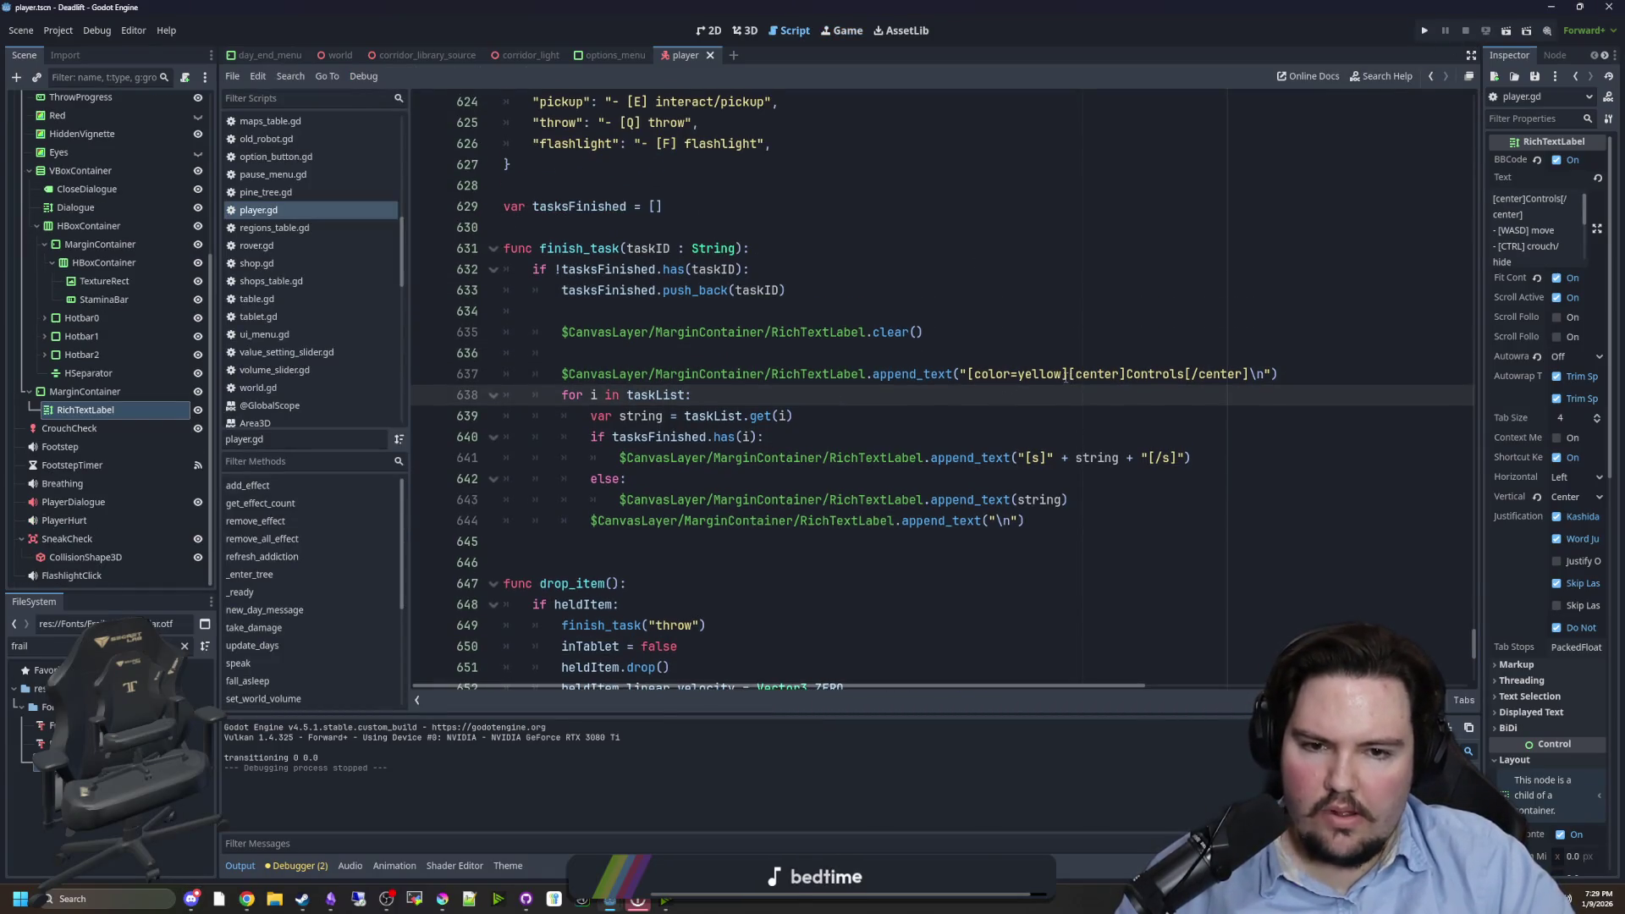
{"action": "left_click_drag", "start_coordinate": [1063, 374], "coordinate": [1047, 373]}
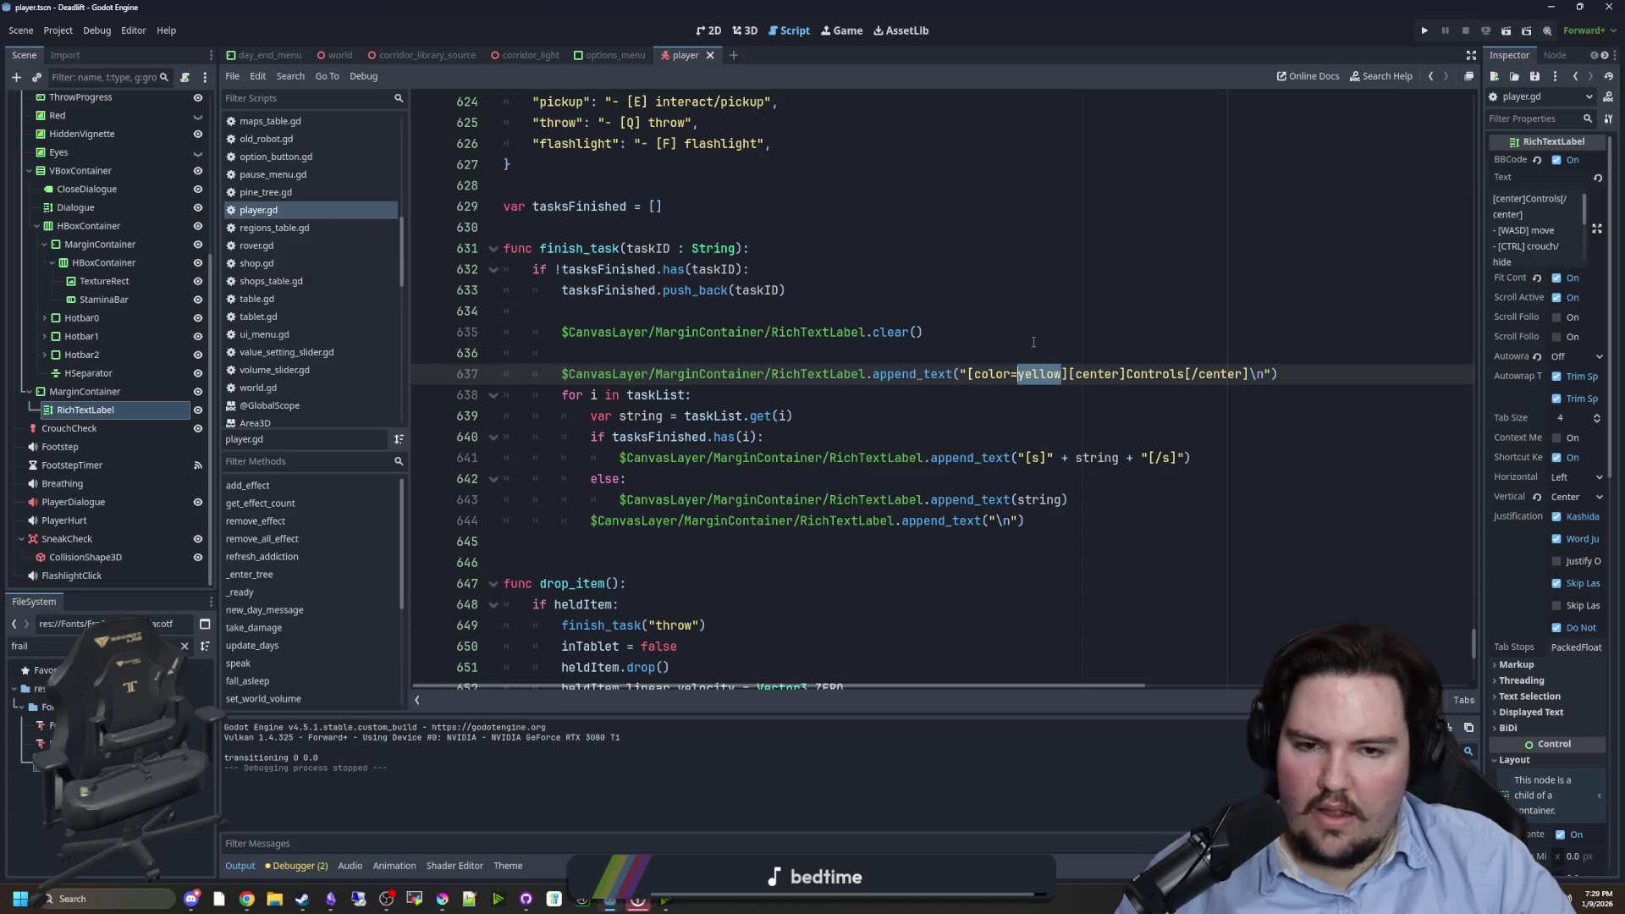
{"action": "left_click", "coordinate": [1078, 418]}
{"action": "left_click_drag", "start_coordinate": [959, 374], "coordinate": [1068, 373]}
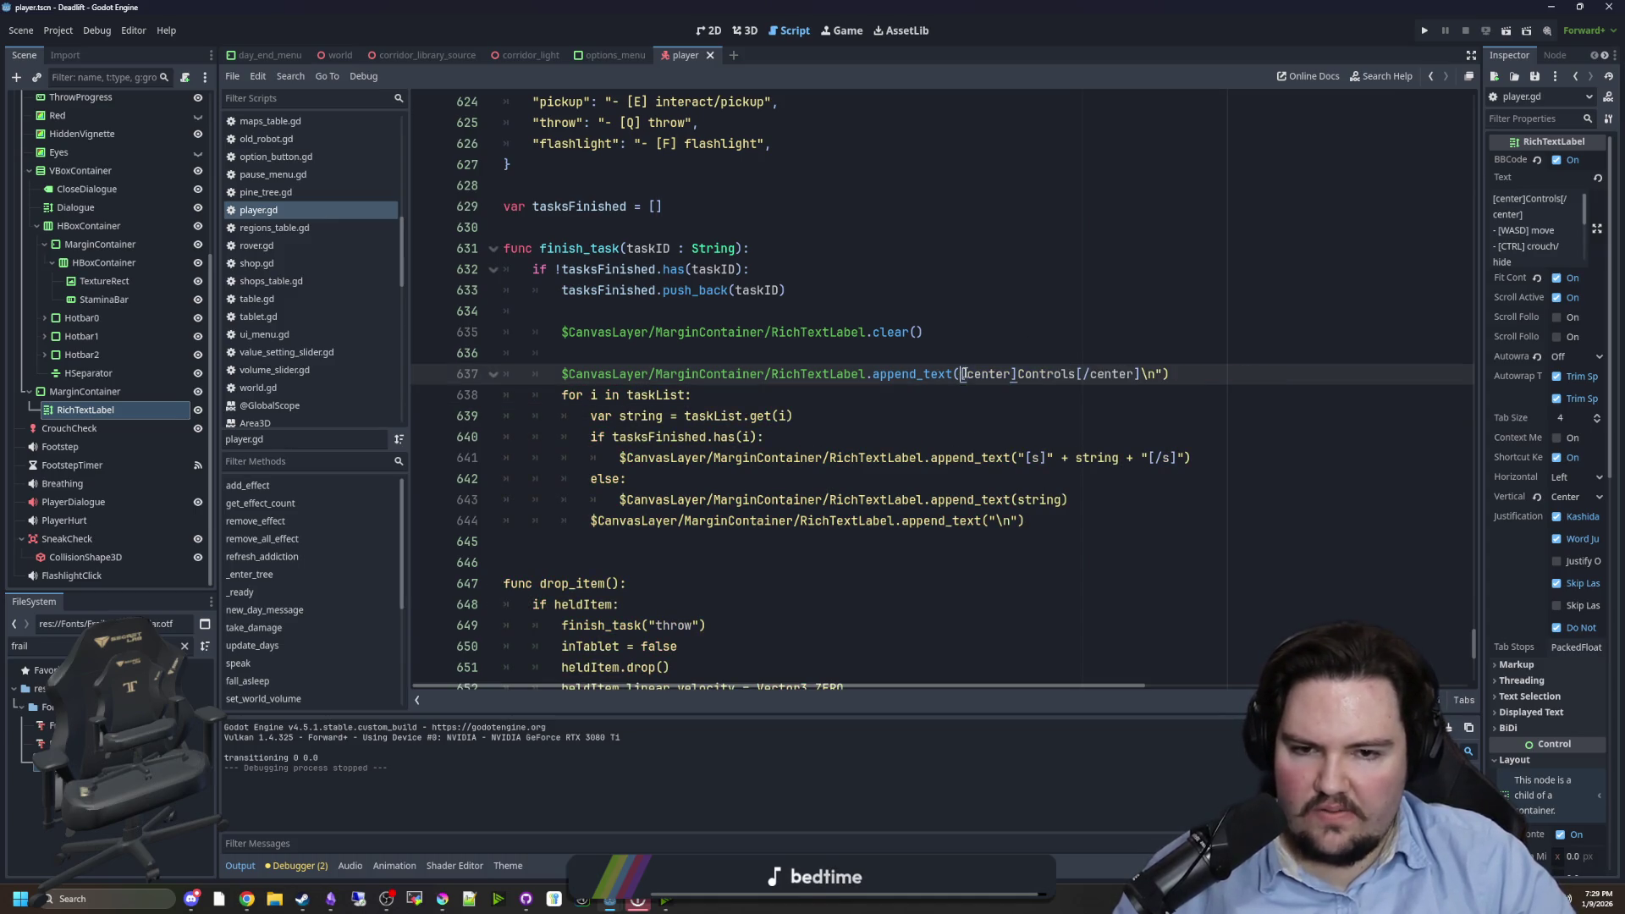
{"action": "left_click", "coordinate": [1046, 396]}
{"action": "left_click_drag", "start_coordinate": [982, 375], "coordinate": [966, 375]}
{"action": "key", "text": "BackSpace"}
{"action": "type", "text": "\""}
- Add a [color=gray] tag inside the [s] strikethrough for finished tasks on line 641
{"action": "left_click", "coordinate": [992, 417]}
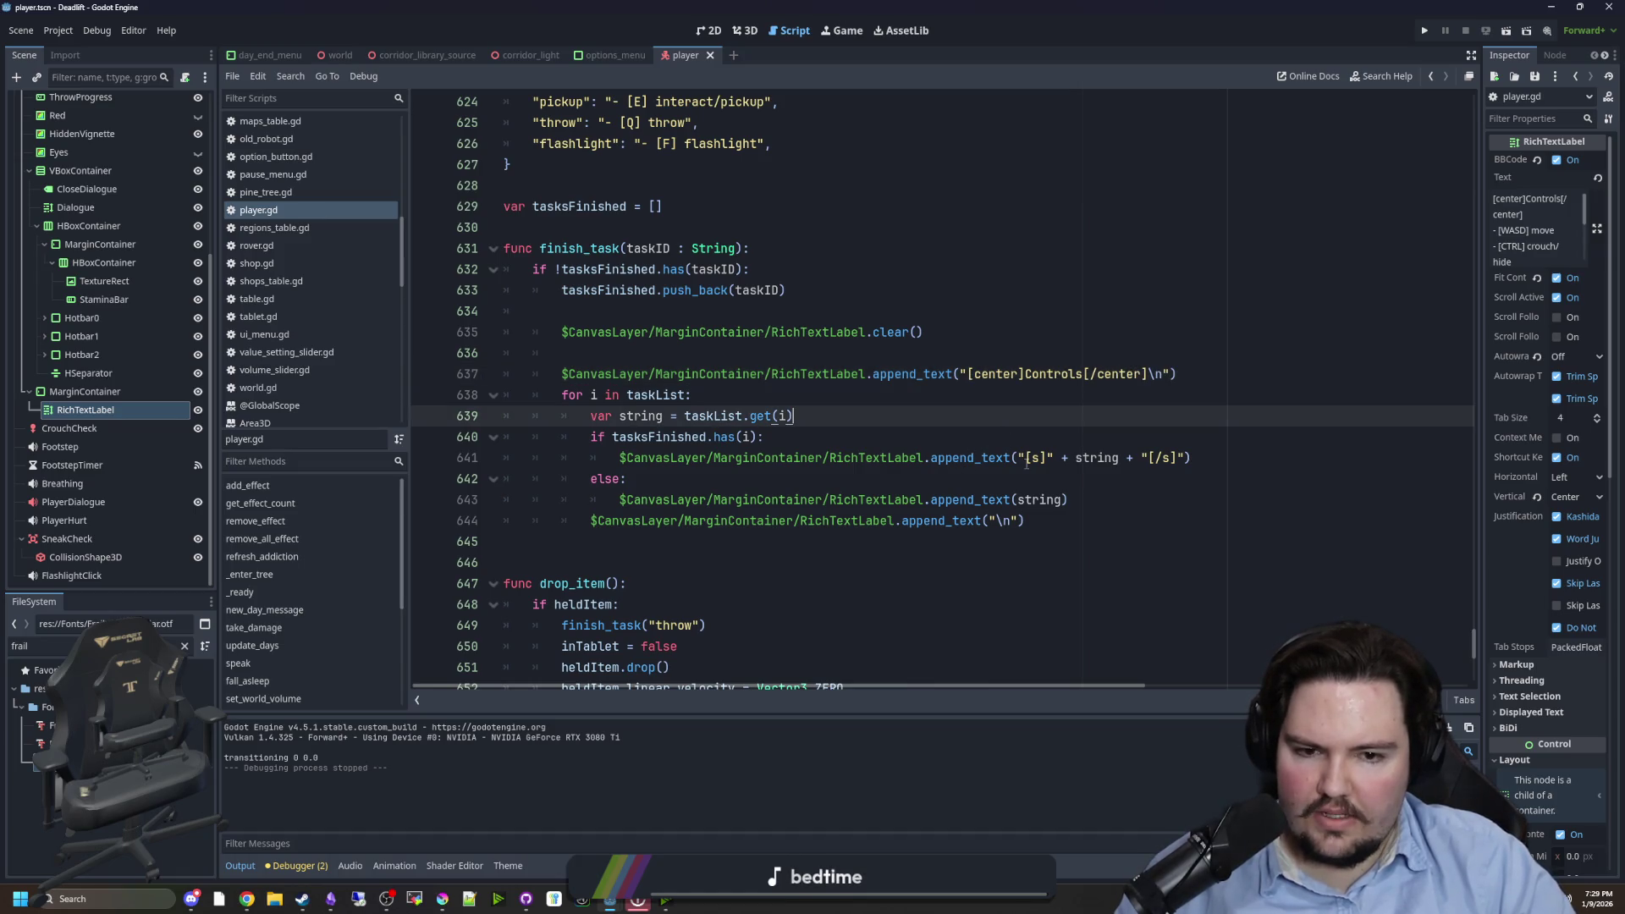
{"action": "left_click", "coordinate": [1050, 458]}
{"action": "type", "text": "[color=yellow]"}
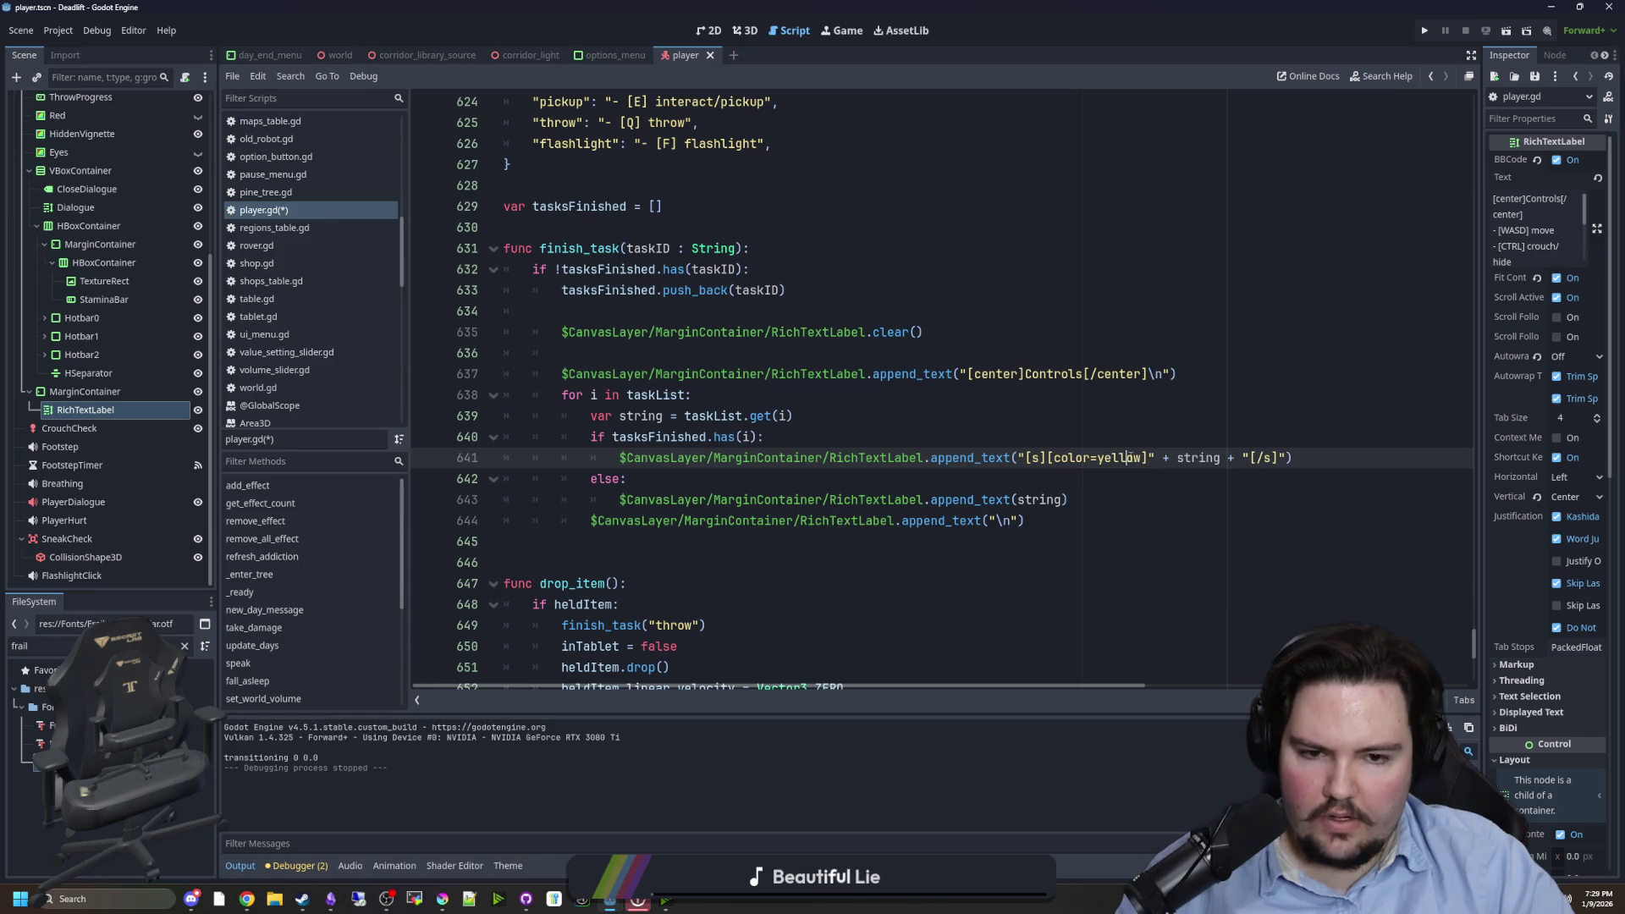
{"action": "double_click", "coordinate": [1132, 458]}
{"action": "type", "text": "gra"}
{"action": "left_click_drag", "start_coordinate": [1132, 458], "coordinate": [1092, 458]}
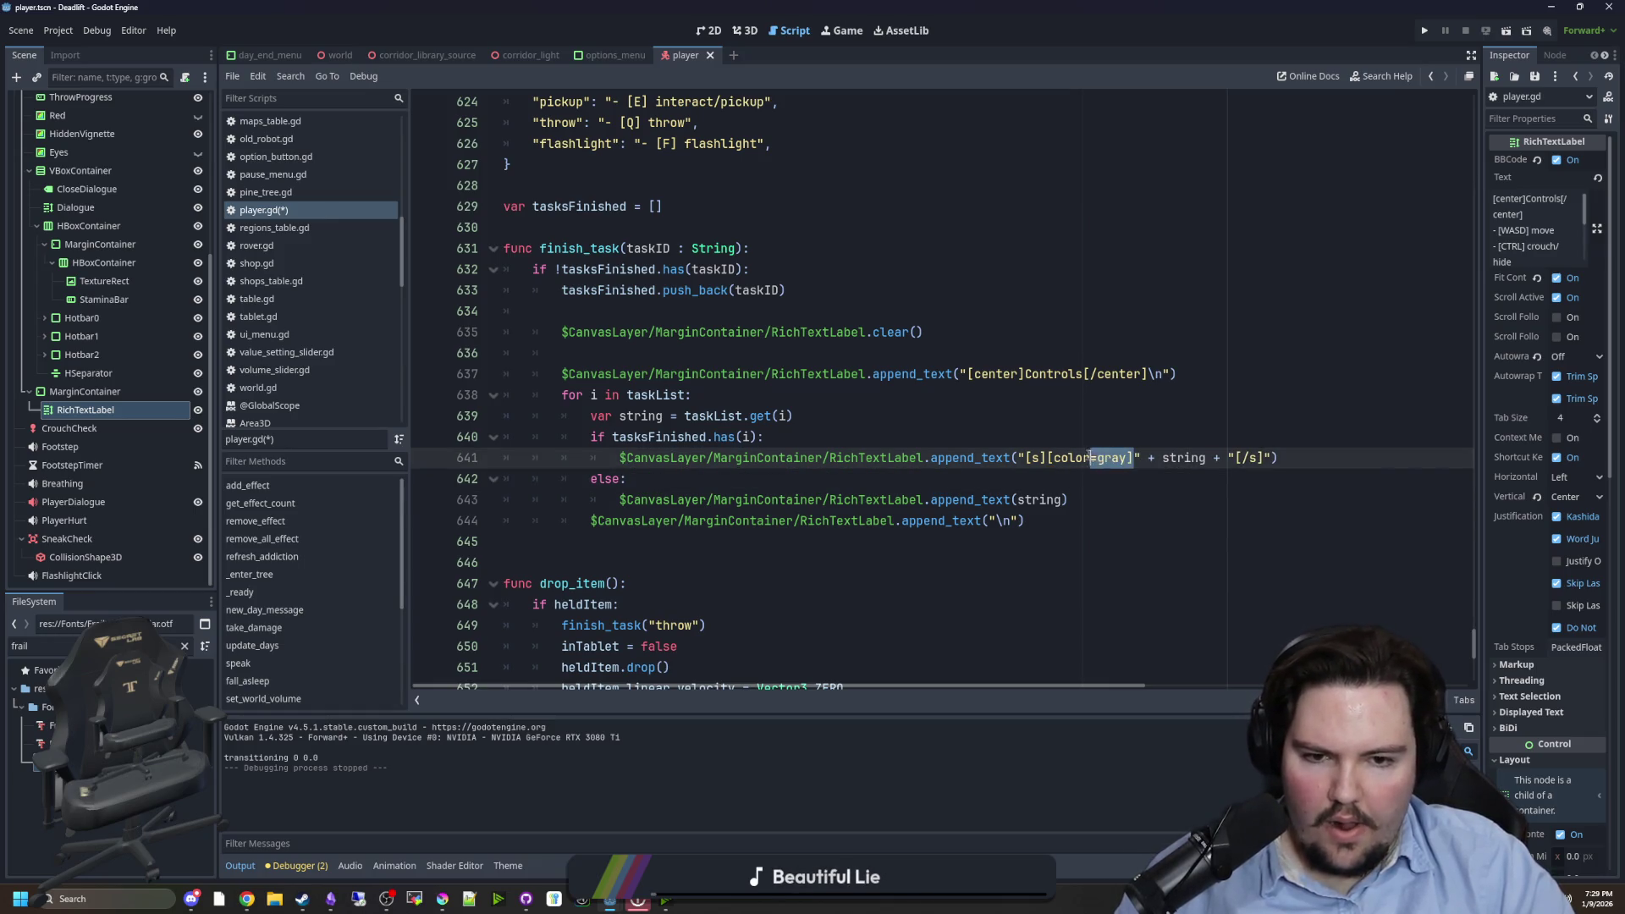
{"action": "left_click", "coordinate": [1264, 458]}
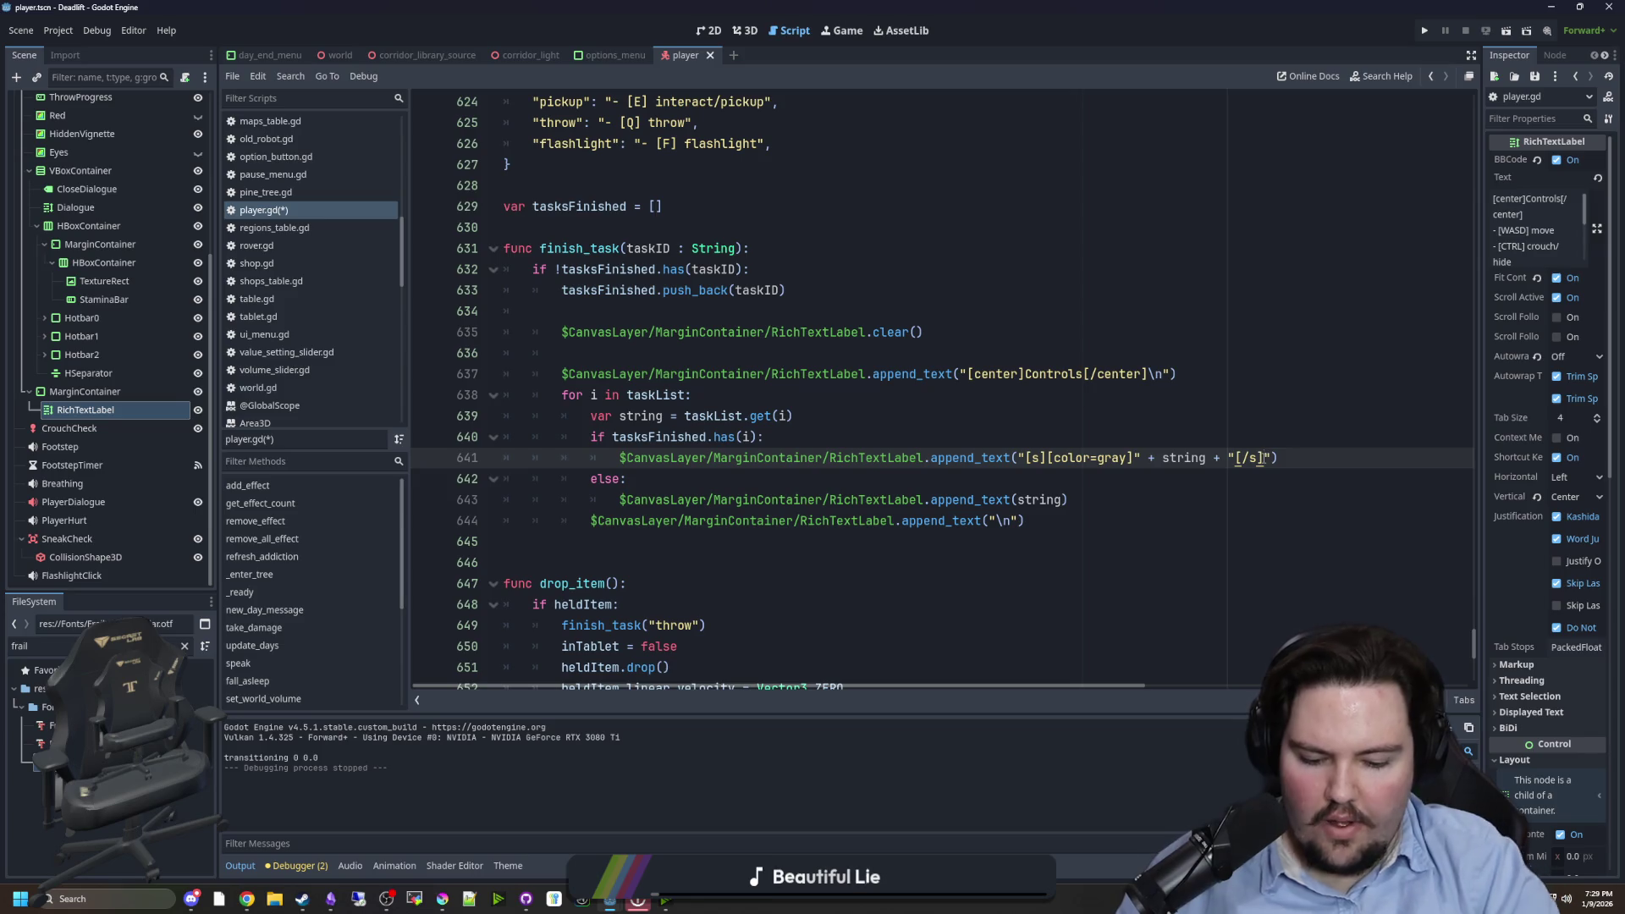
{"action": "type", "text": "[/color"}
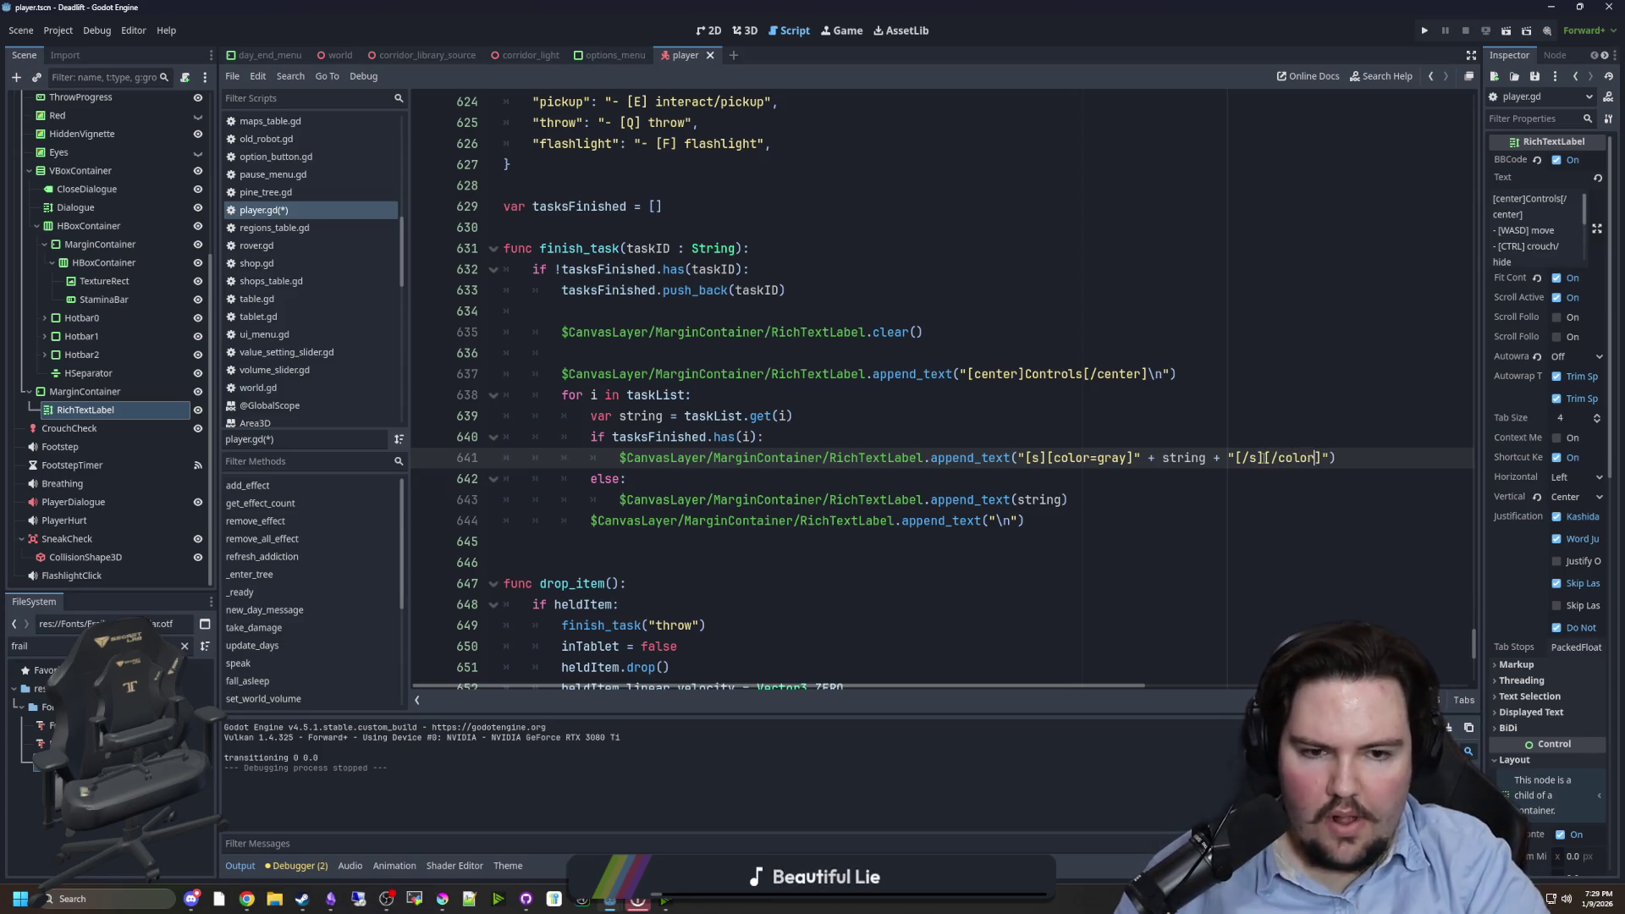
- Move the closing [/s] after the colour close tag, save the script, and run the game
{"action": "key", "text": "Up"}
{"action": "double_click", "coordinate": [1256, 458]}
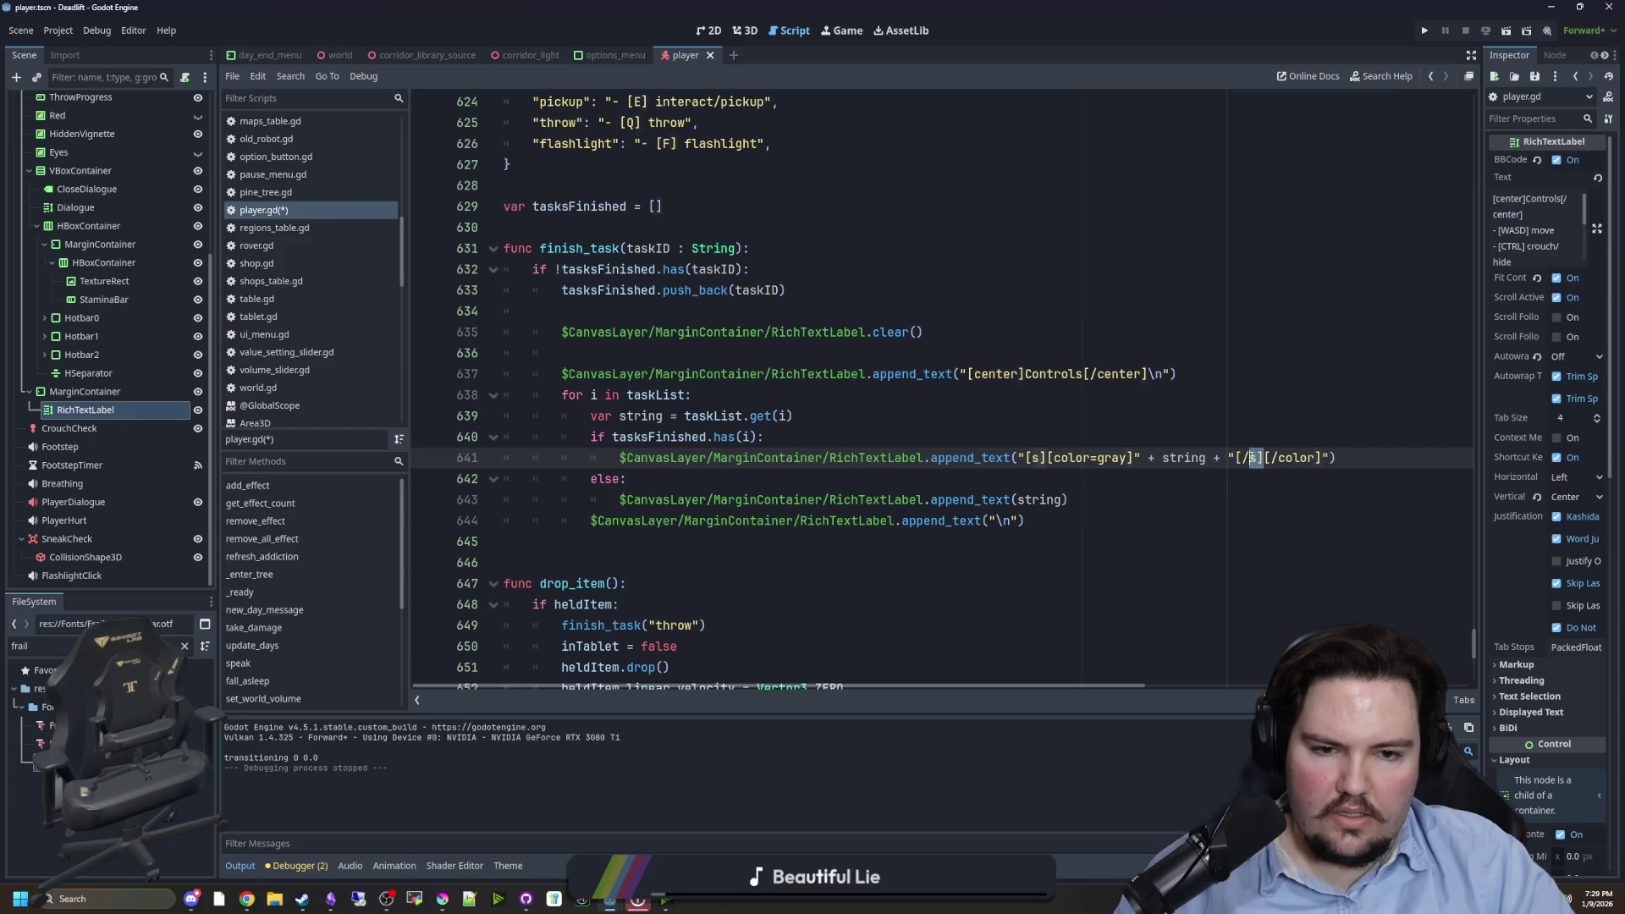
{"action": "key", "text": "BackSpace"}
{"action": "type", "text": "[/s]"}
{"action": "key", "text": "ctrl+s"}
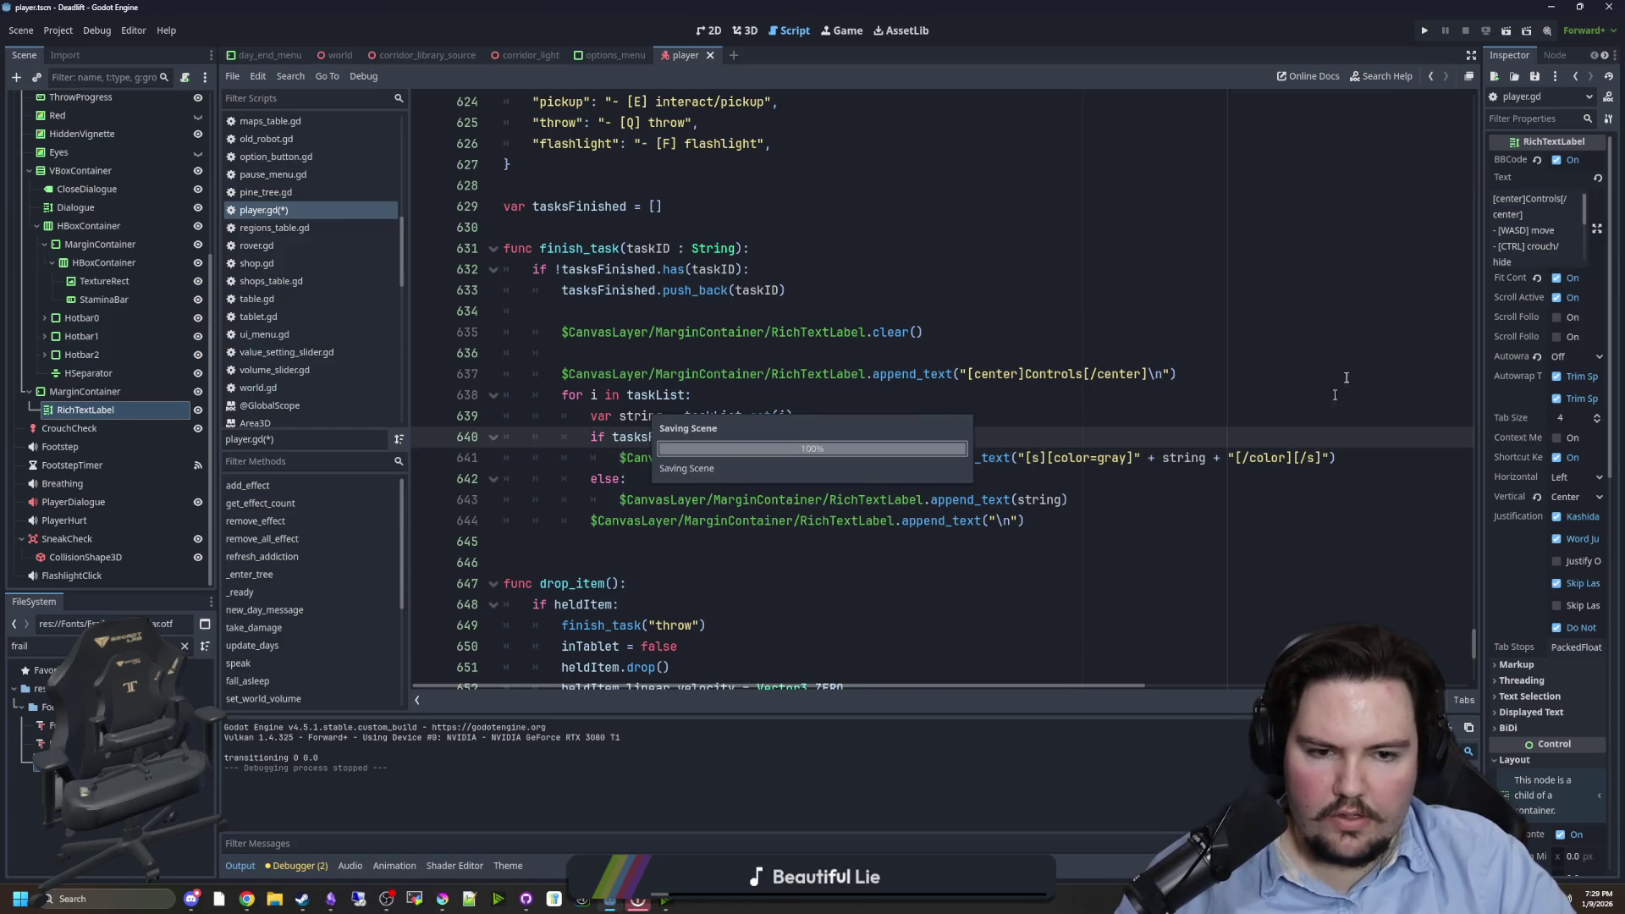
{"action": "left_click", "coordinate": [1426, 31]}
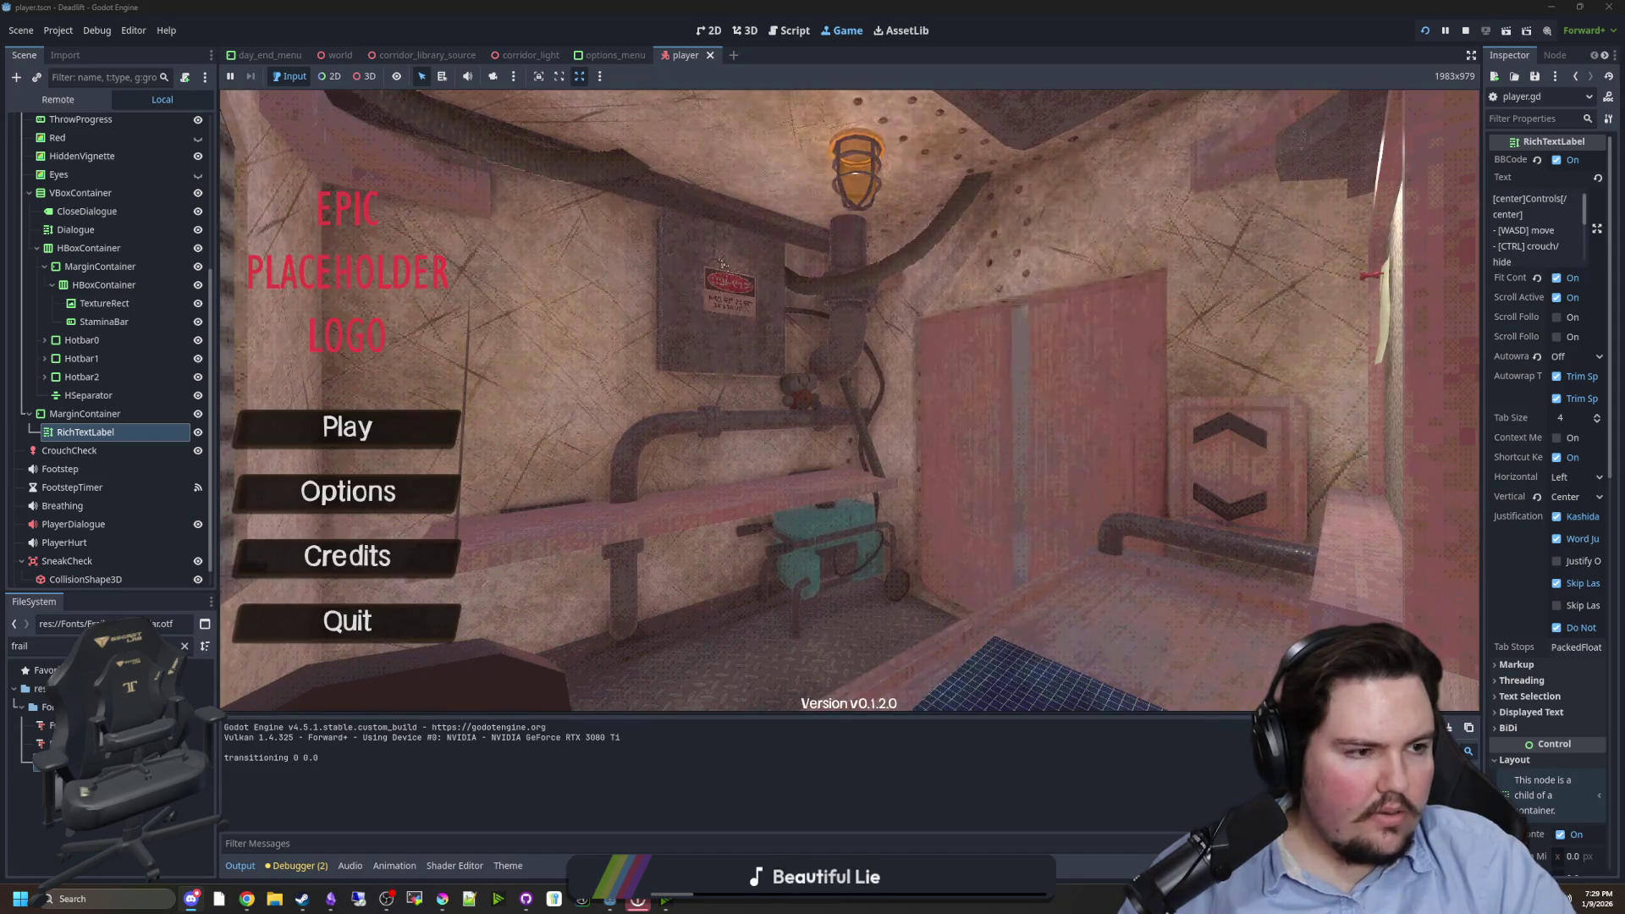
{"action": "left_click", "coordinate": [454, 444]}
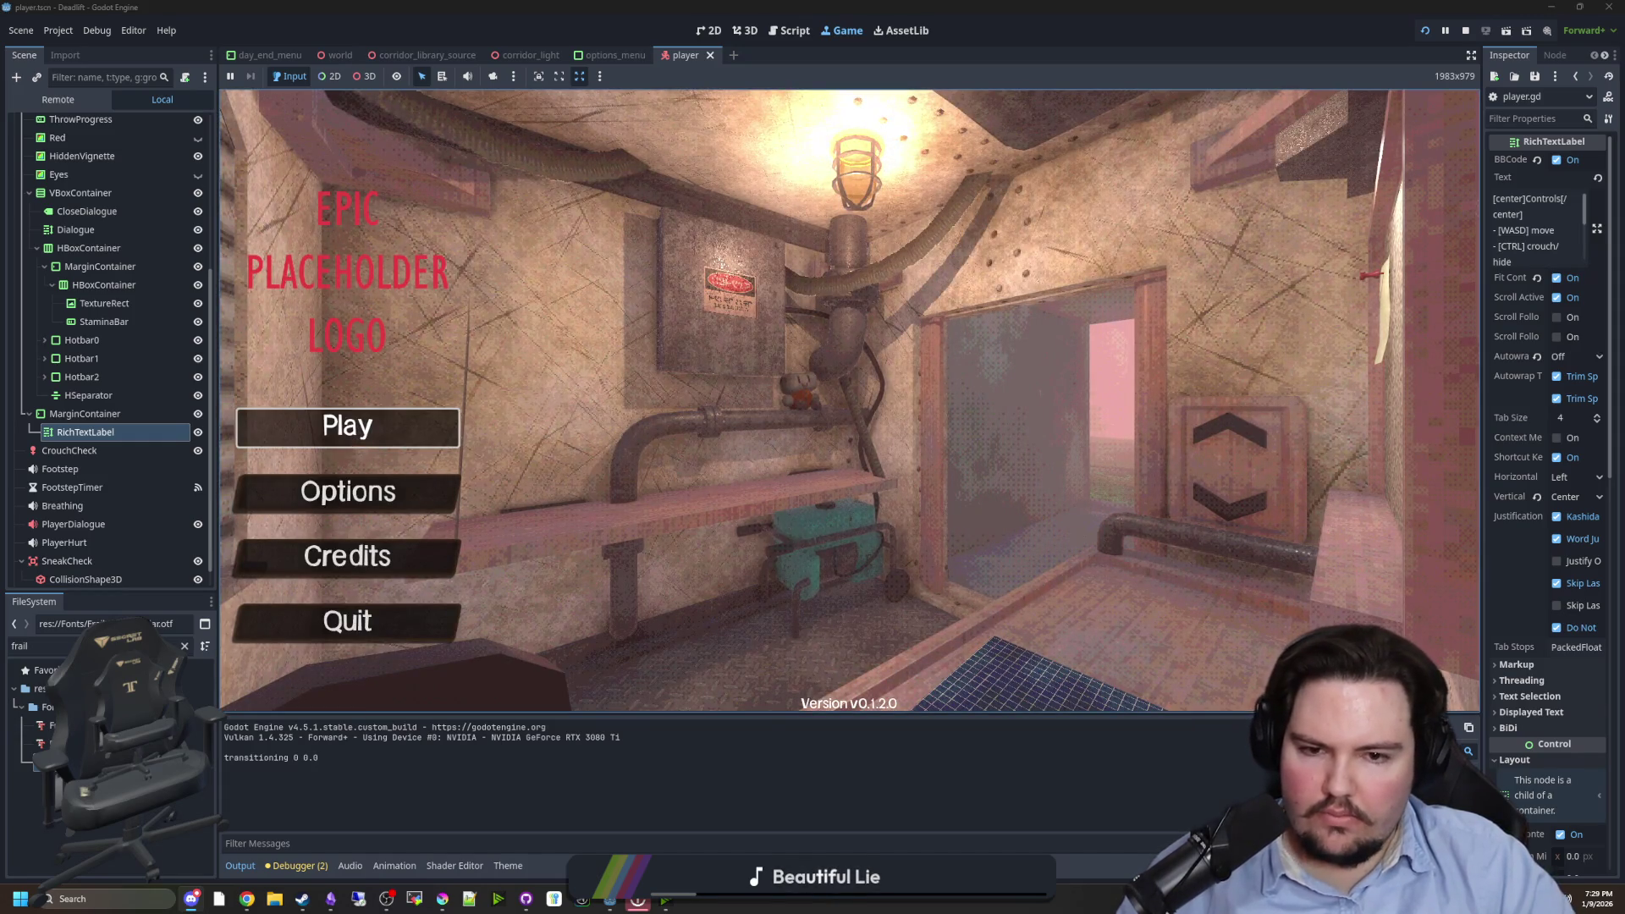
{"action": "key", "text": "w"}
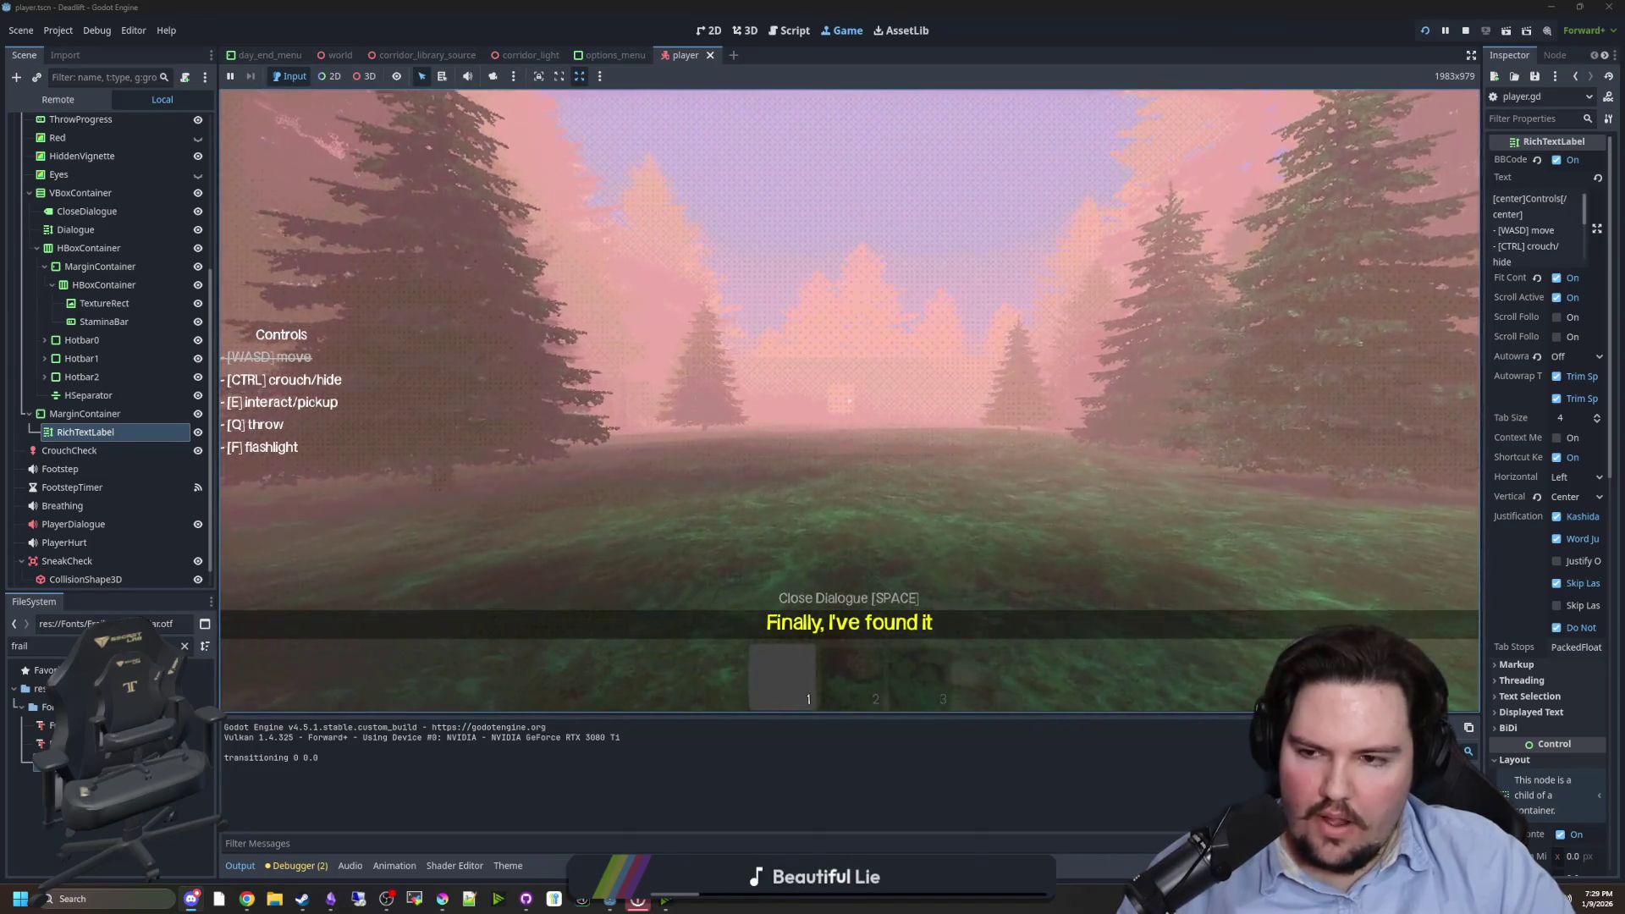
{"action": "key", "text": "ctrl"}
{"action": "key", "text": "shift"}
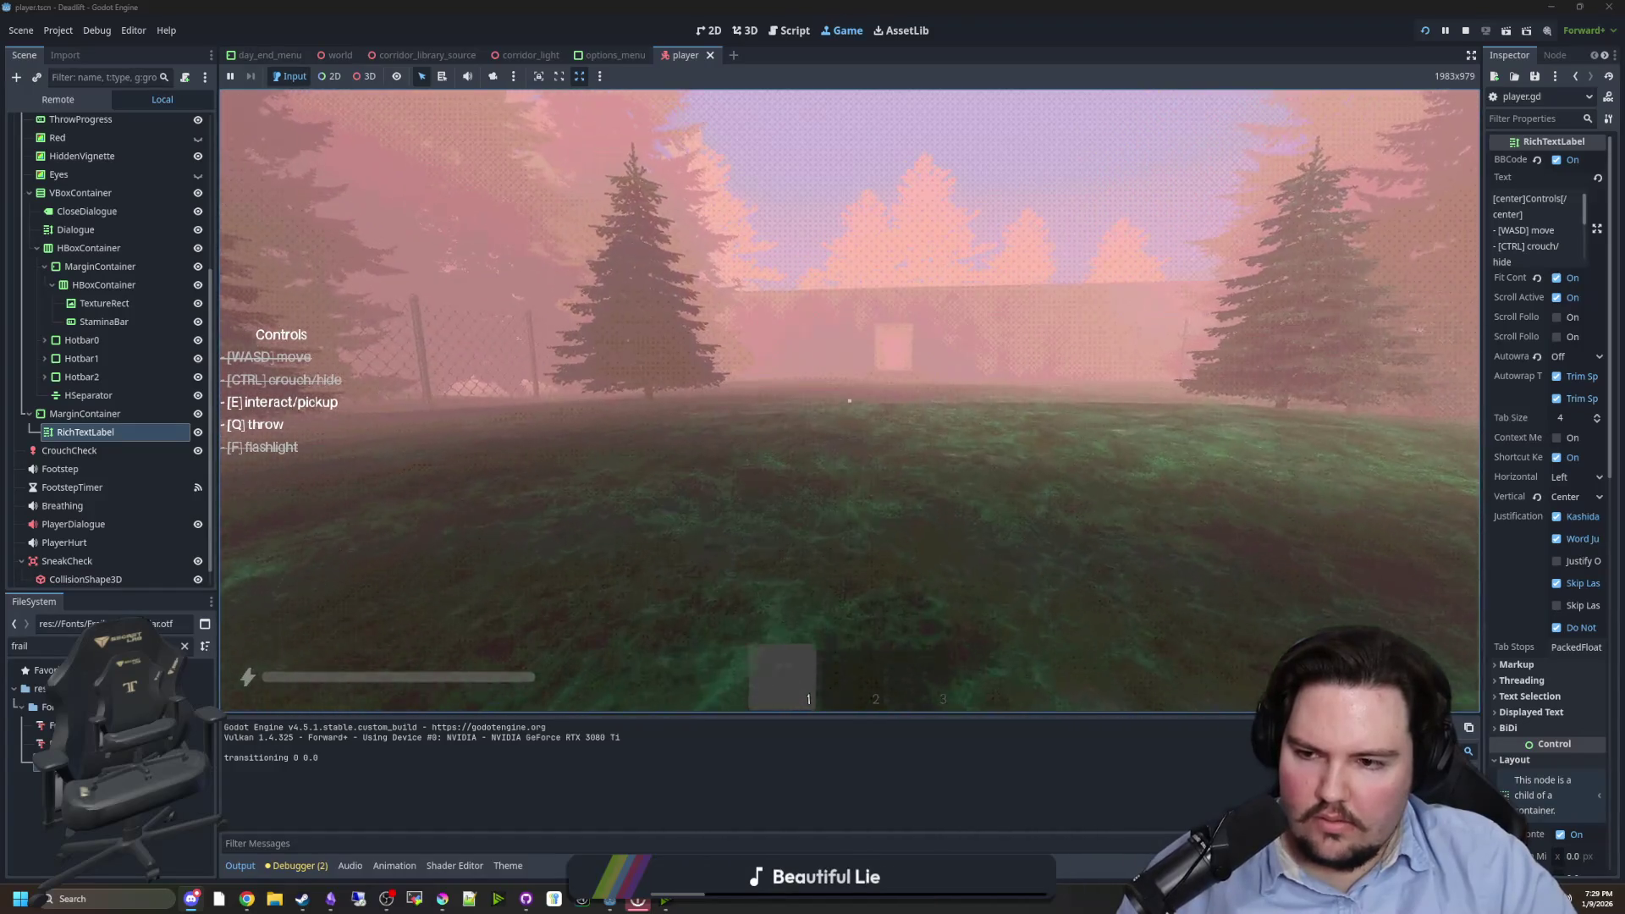
{"action": "key", "text": "f"}
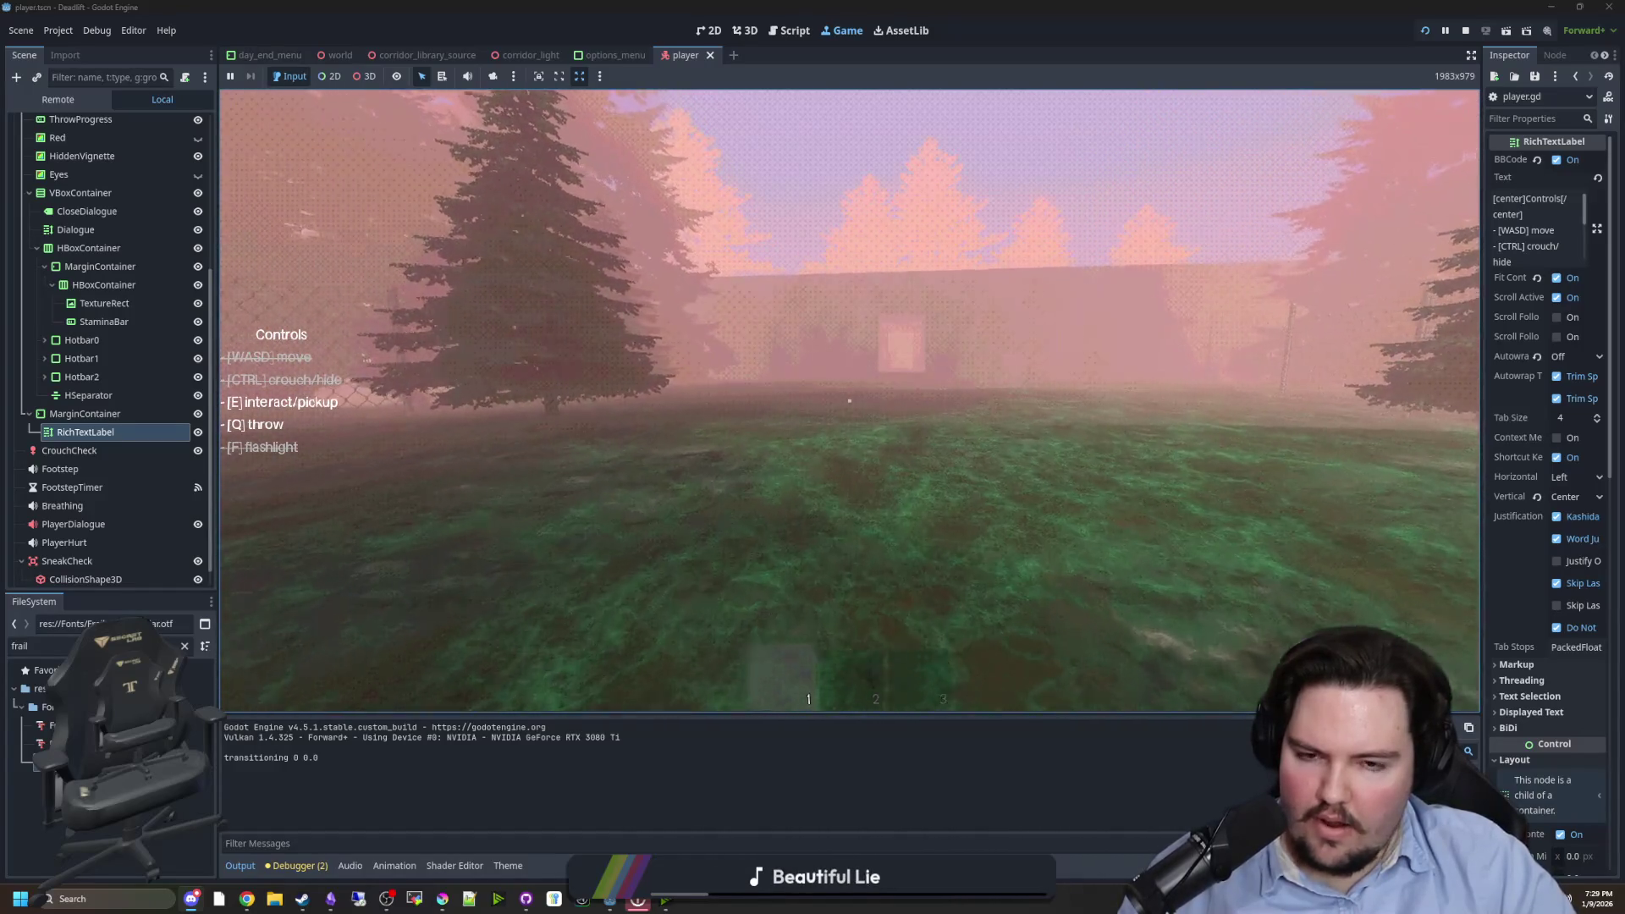
{"action": "key", "text": "shift"}
{"action": "key", "text": "w"}
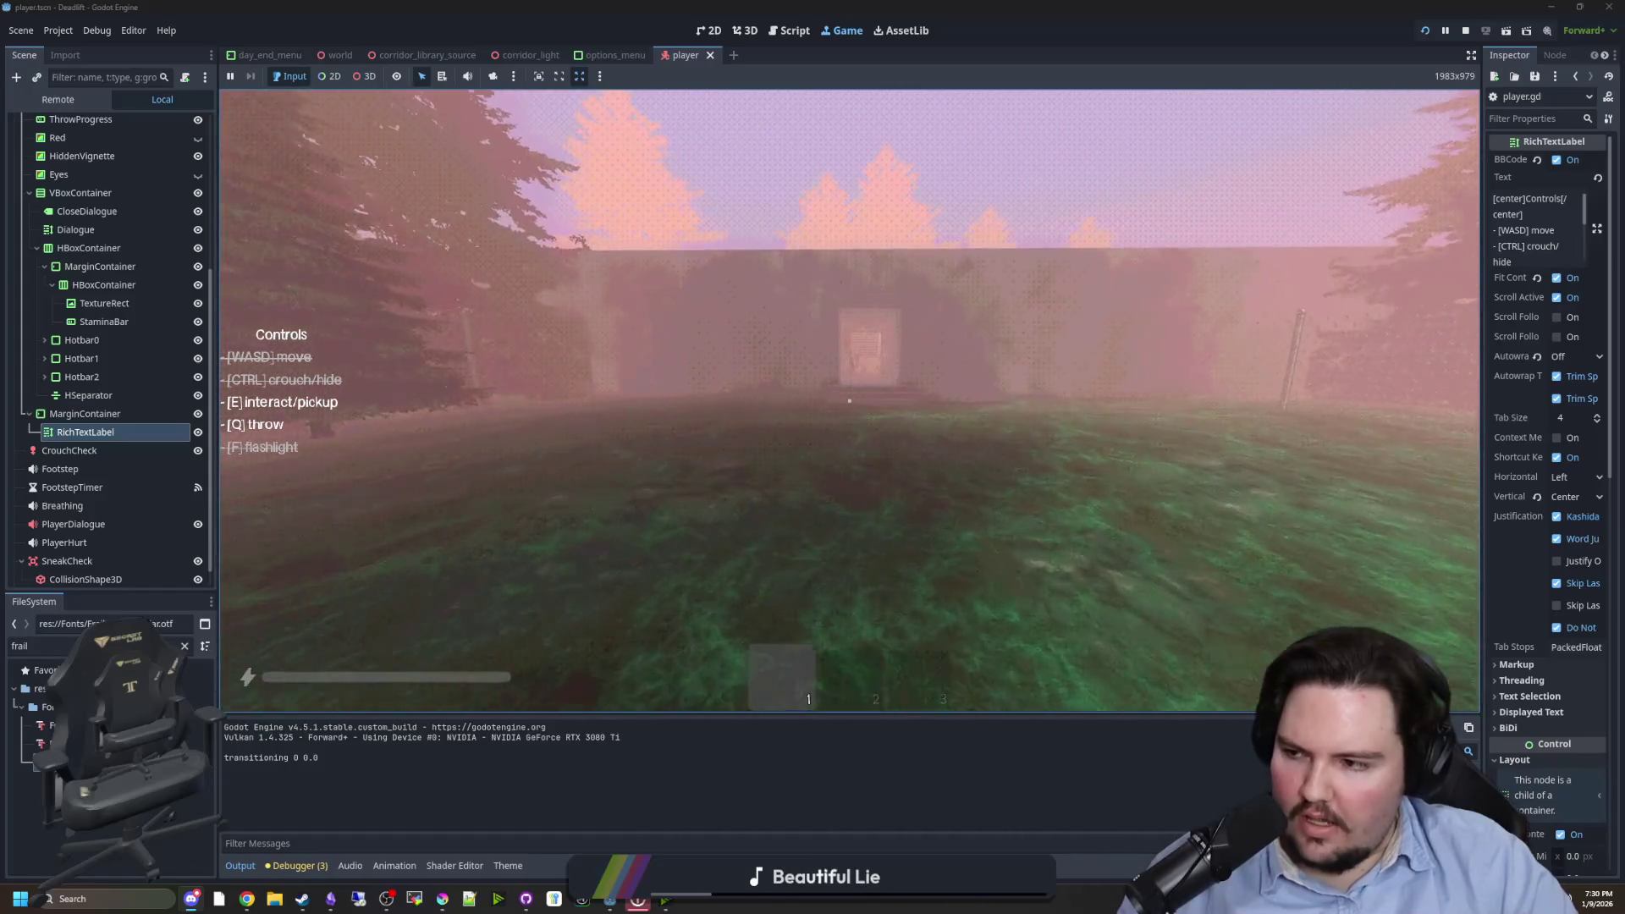
{"action": "key", "text": "w"}
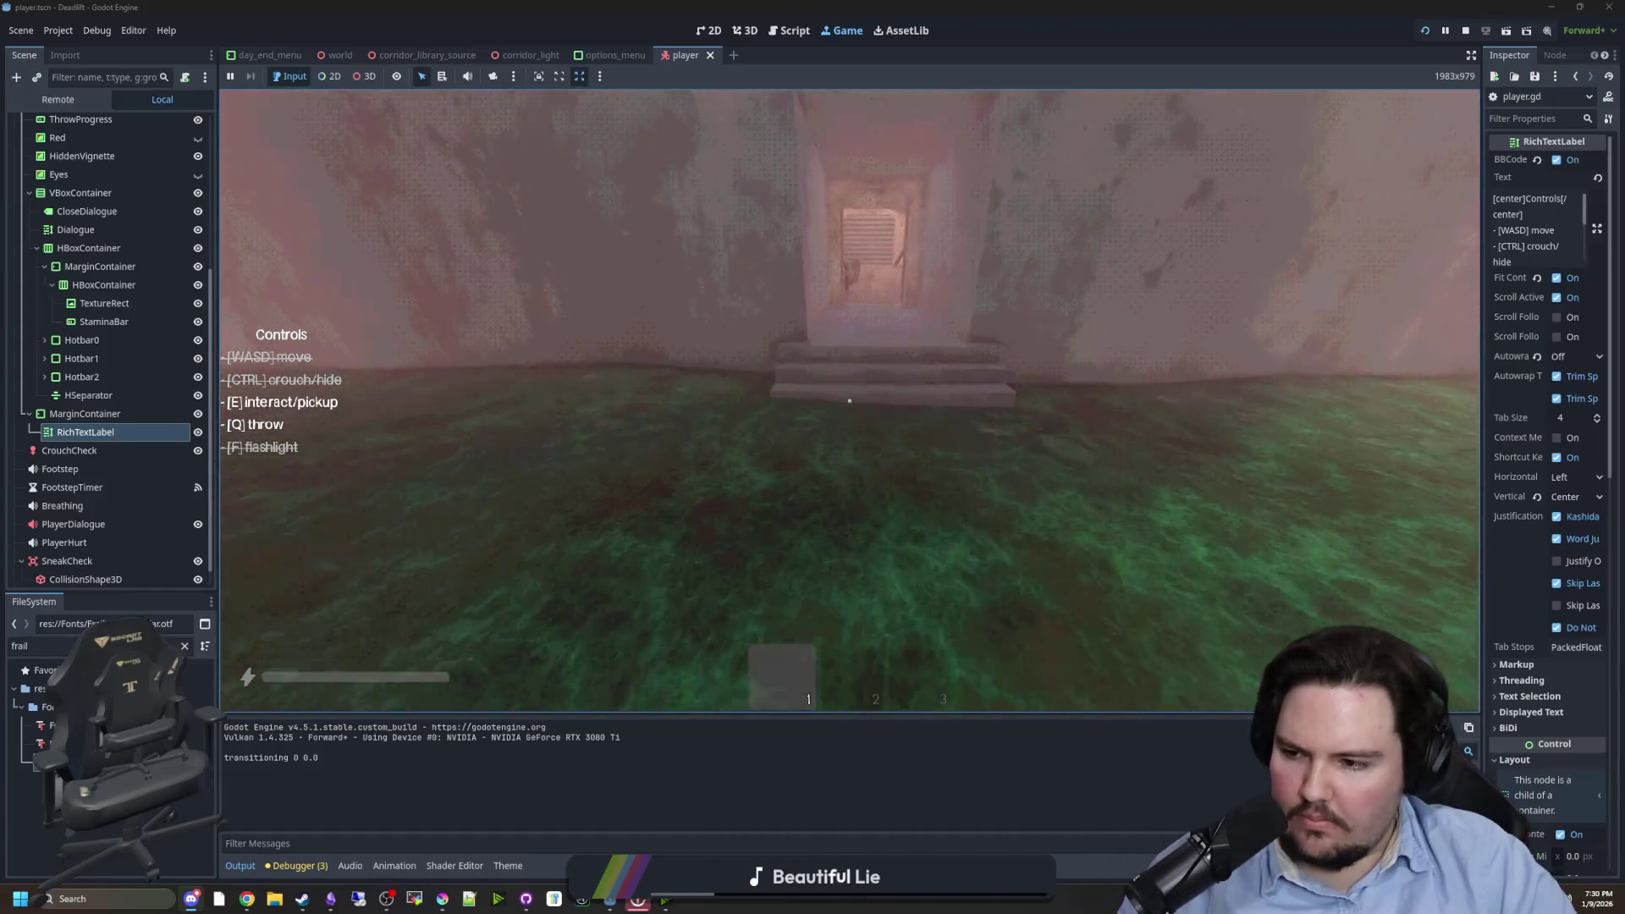
{"action": "key", "text": "w"}
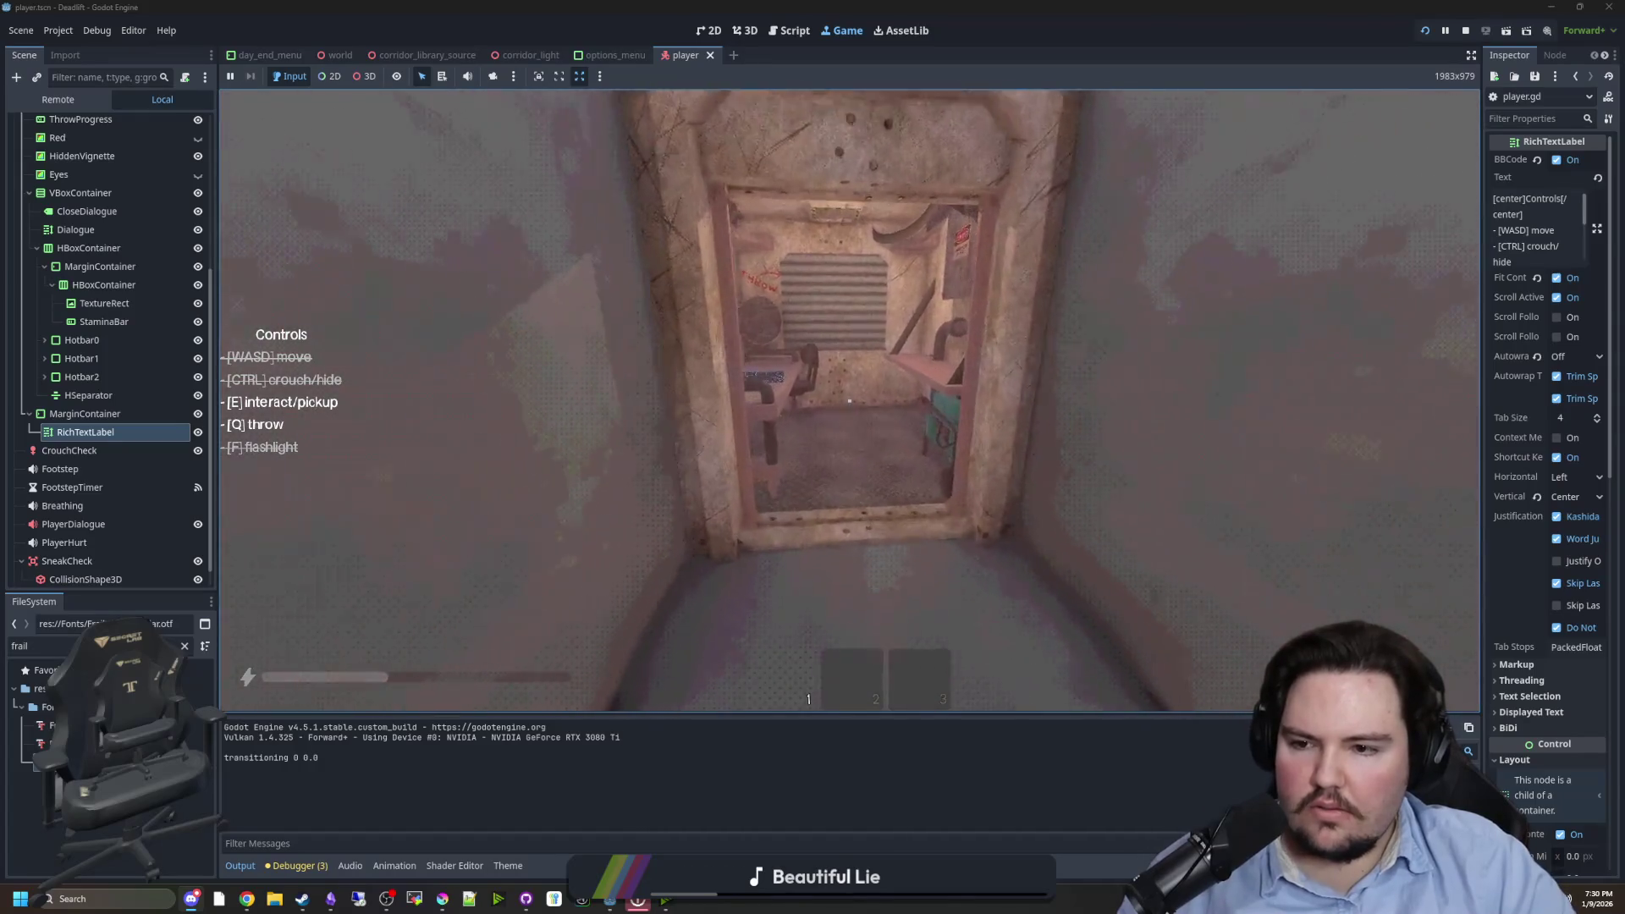
{"action": "key", "text": "w"}
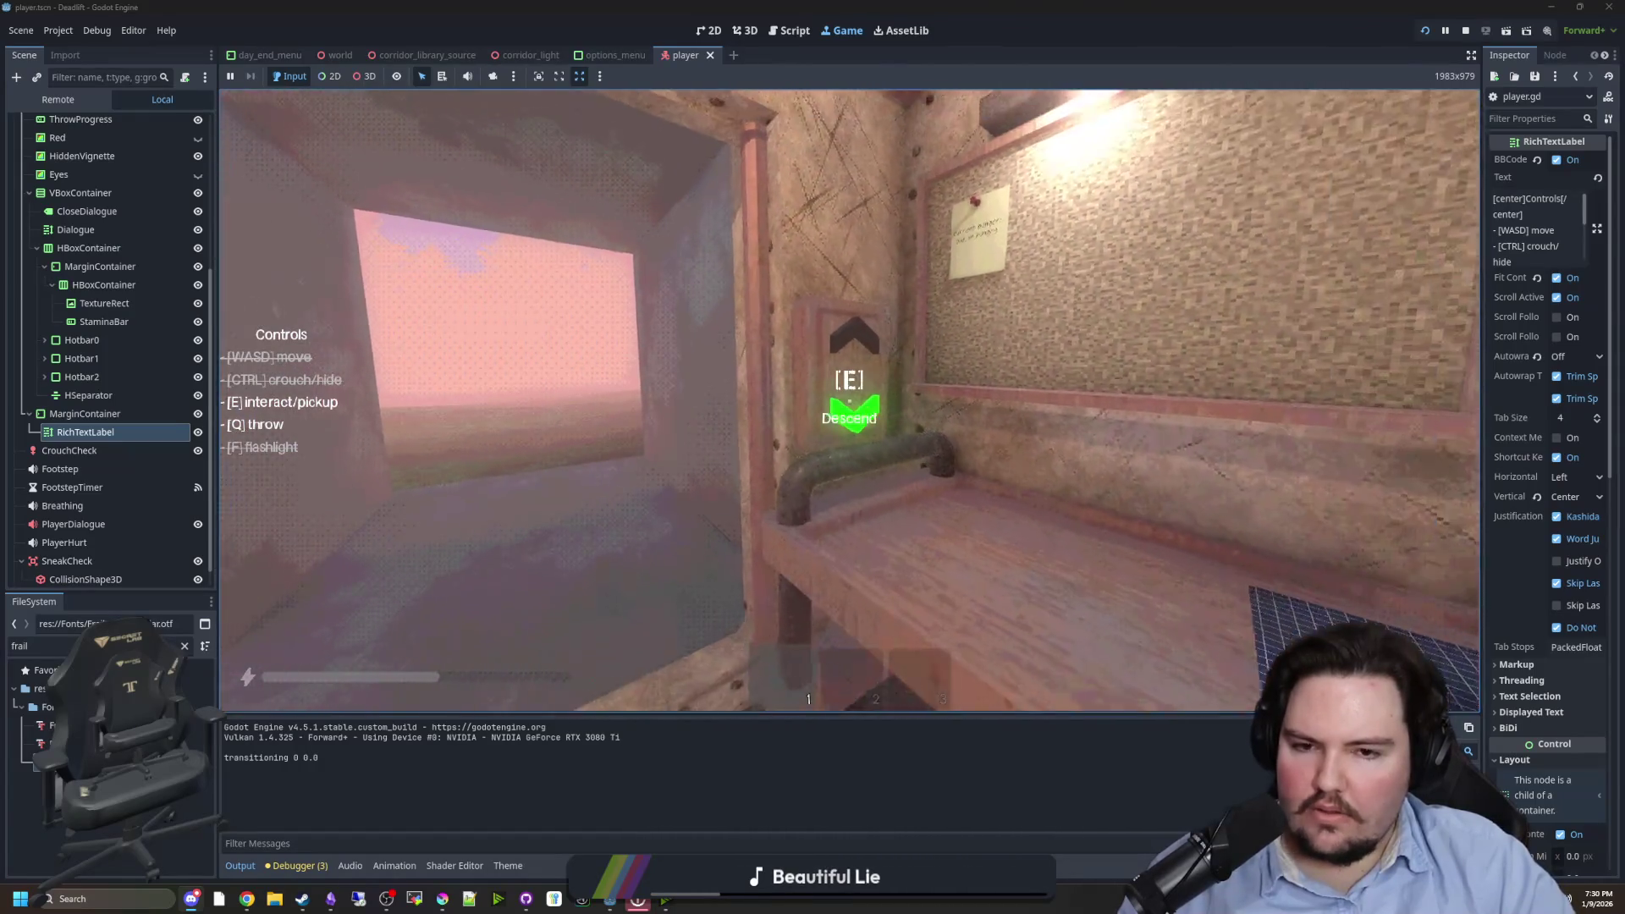
{"action": "key", "text": "w"}
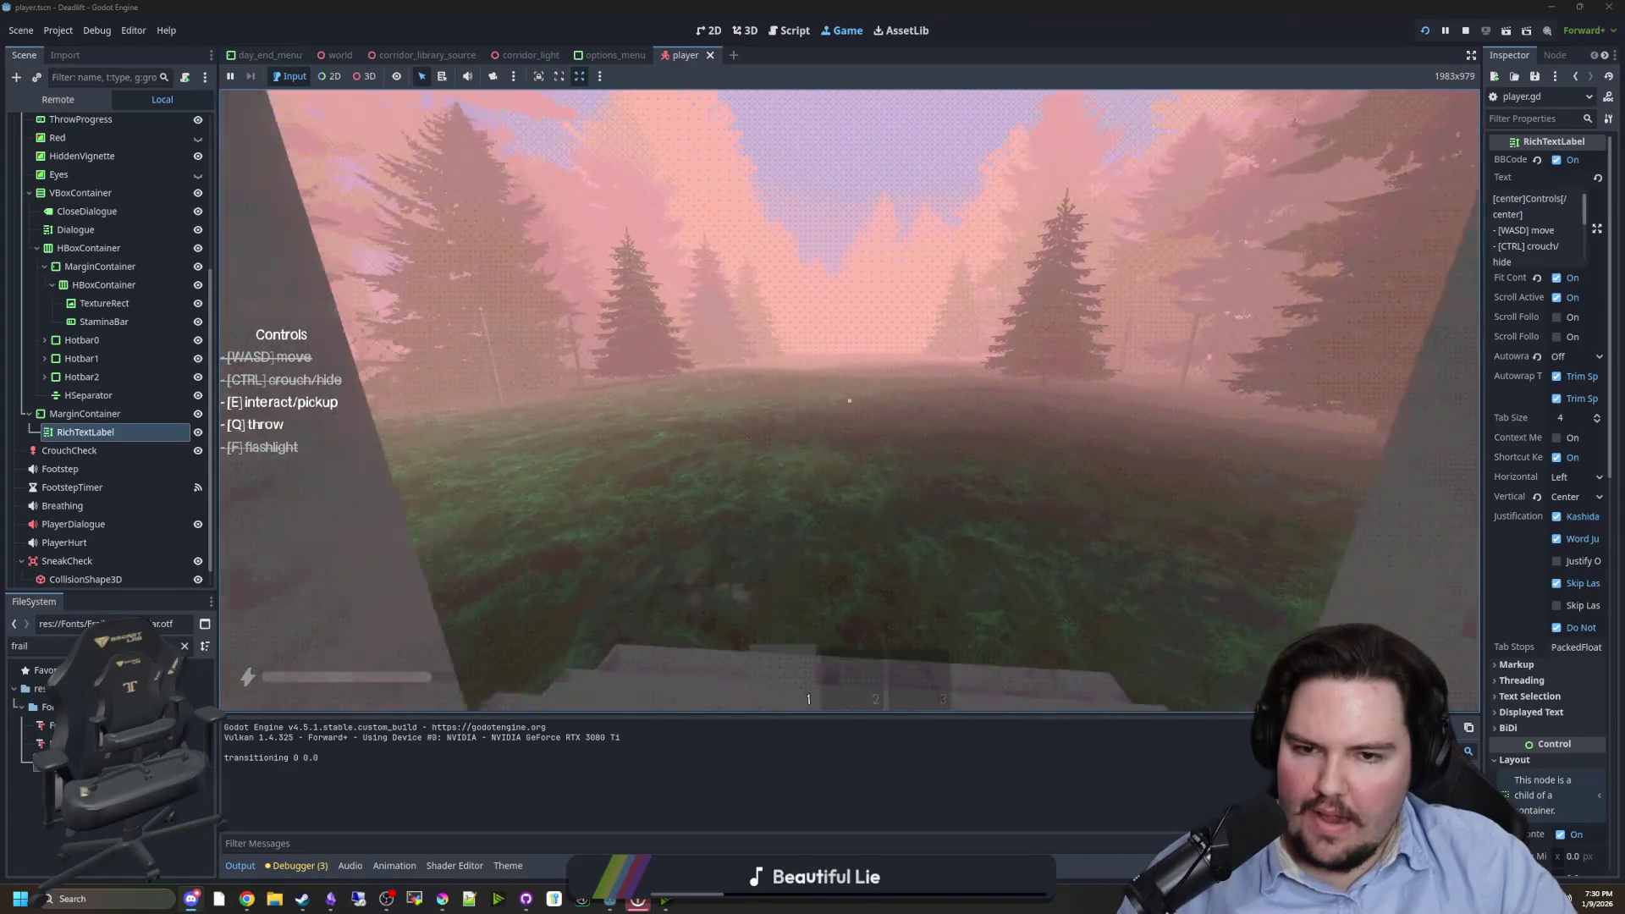
{"action": "key", "text": "Escape"}
{"action": "left_click", "coordinate": [1465, 31]}
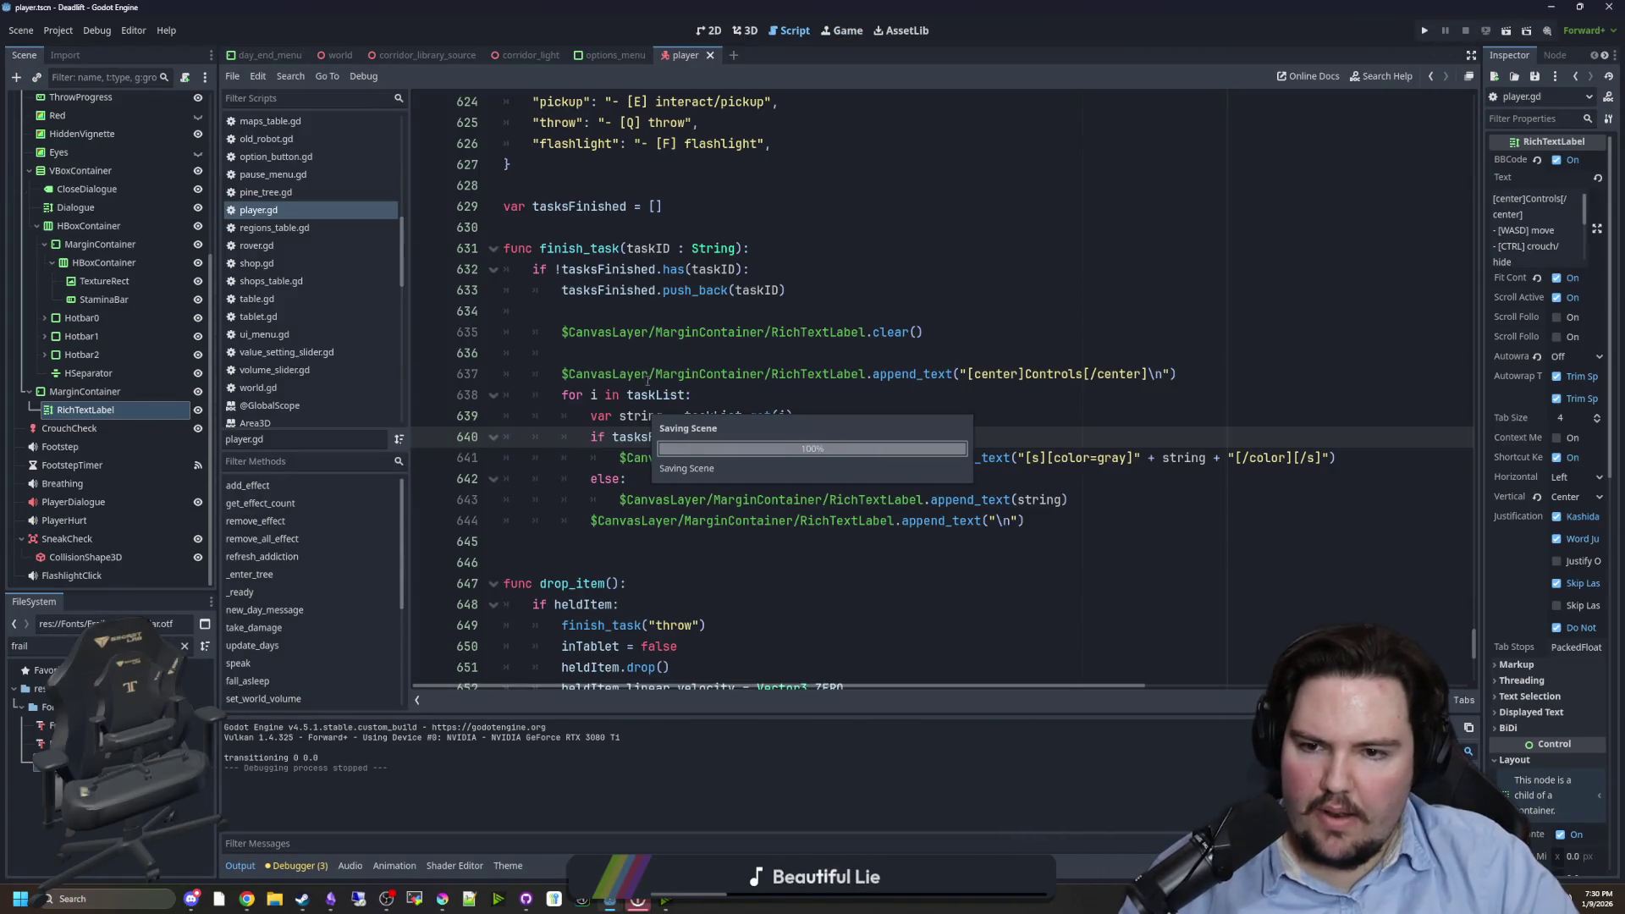
- Search the project for Item2D and open matches in item_2d.gd, day_end.gd and world.gd line 210
{"action": "key", "text": "Up"}
{"action": "key", "text": "Up"}
{"action": "key", "text": "Up"}
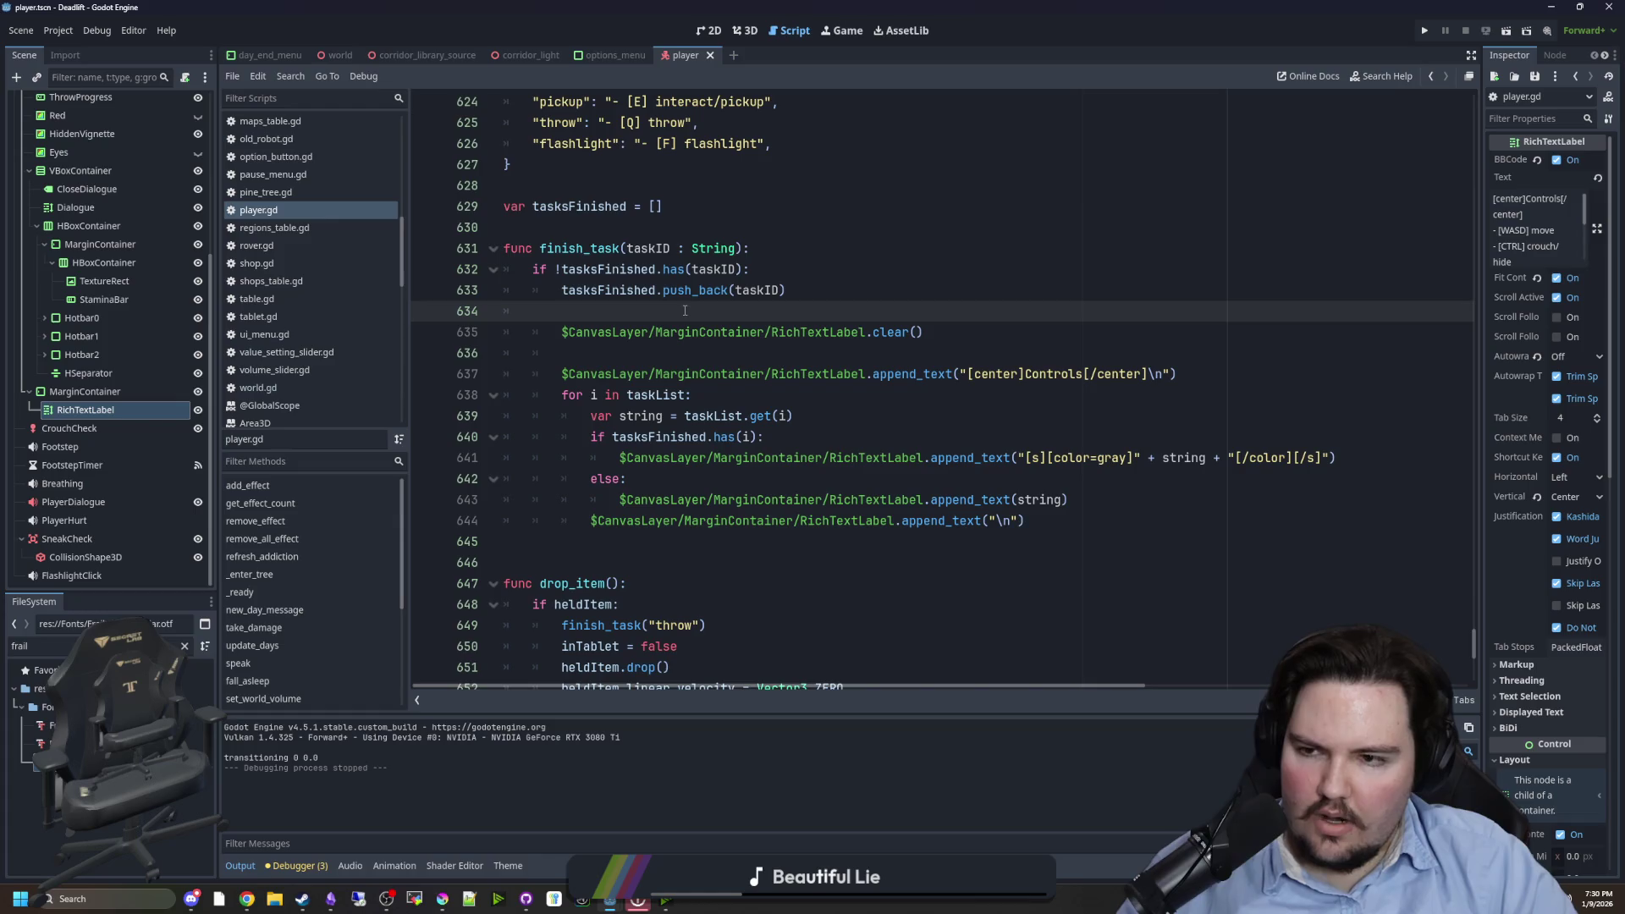
{"action": "key", "text": "ctrl+shift+f"}
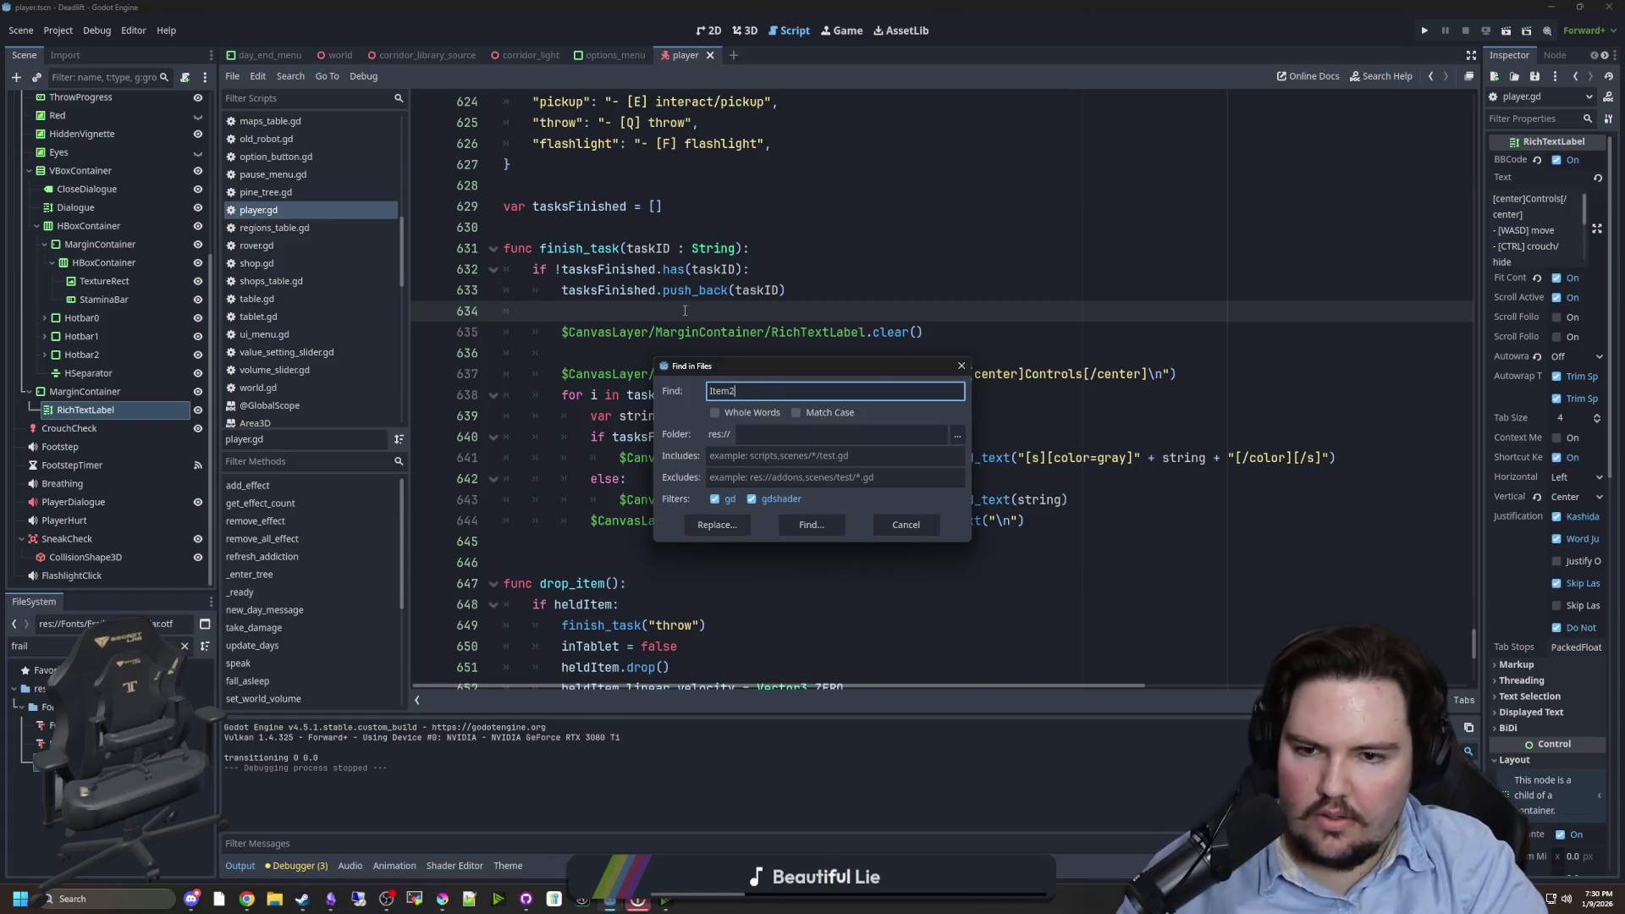
{"action": "type", "text": "D"}
{"action": "key", "text": "Return"}
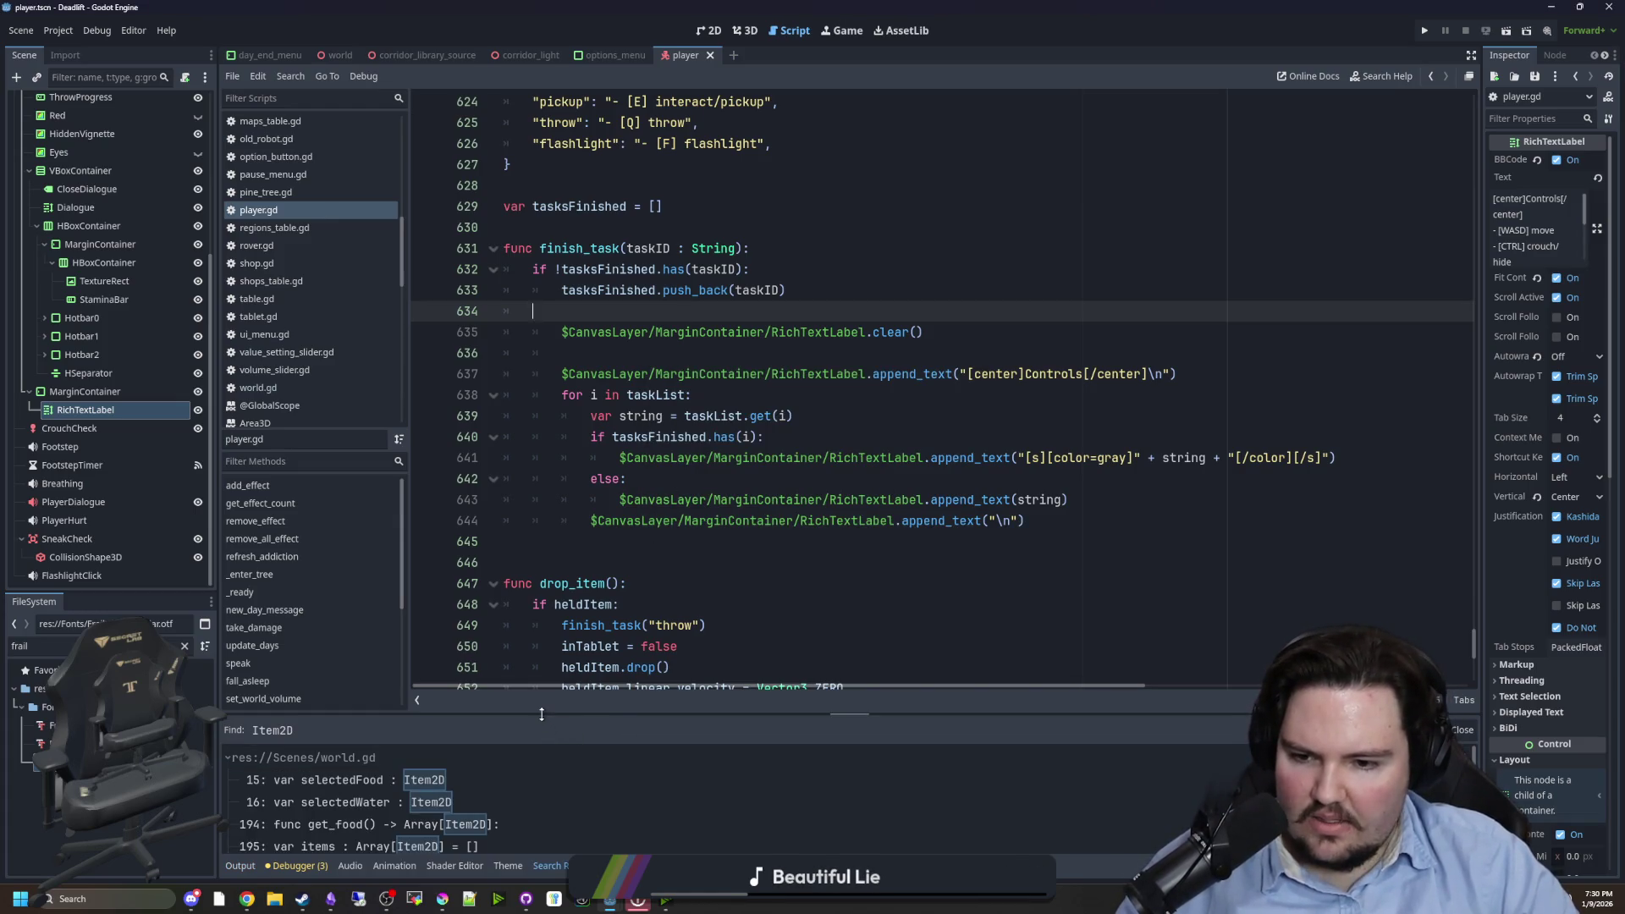
{"action": "left_click_drag", "start_coordinate": [542, 714], "coordinate": [543, 523]}
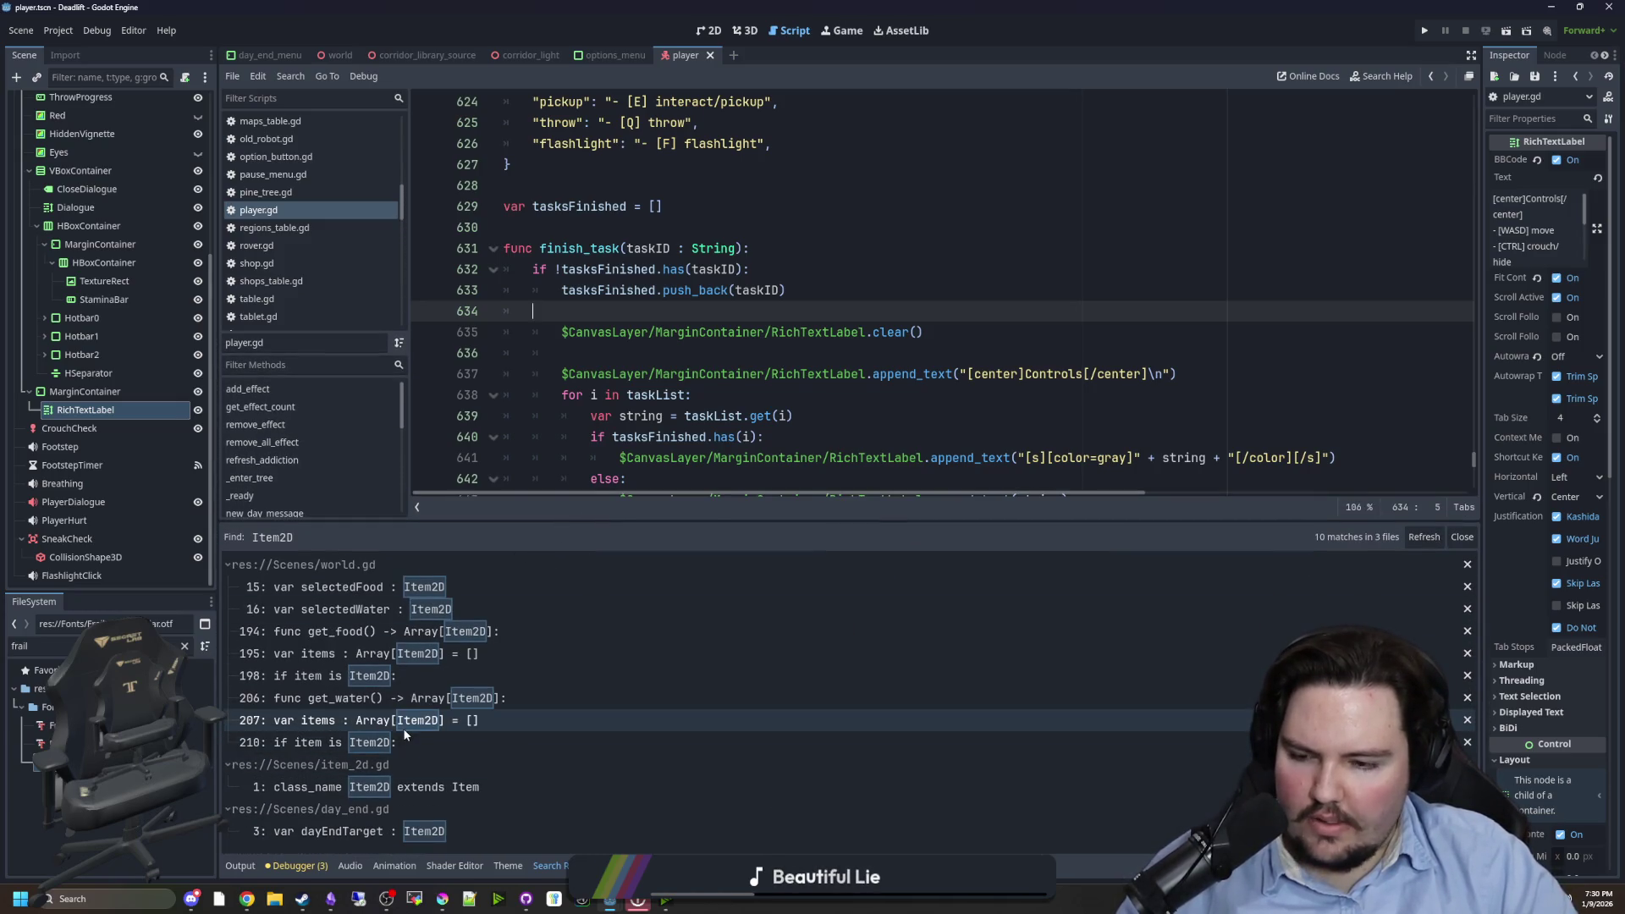
{"action": "left_click", "coordinate": [414, 787]}
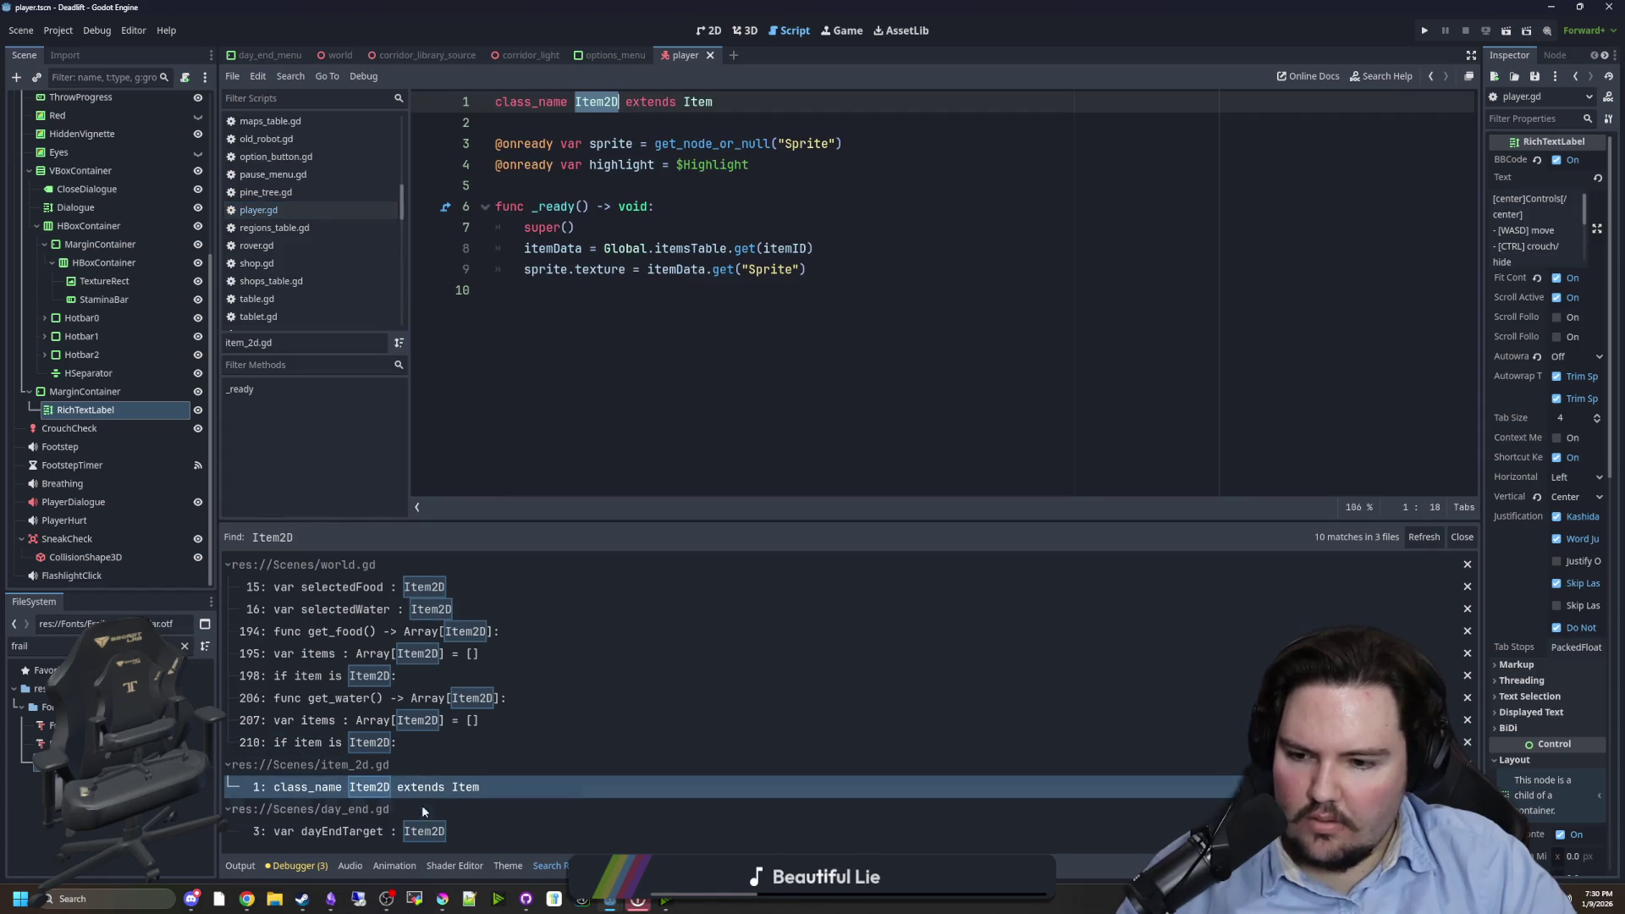
{"action": "left_click", "coordinate": [416, 831]}
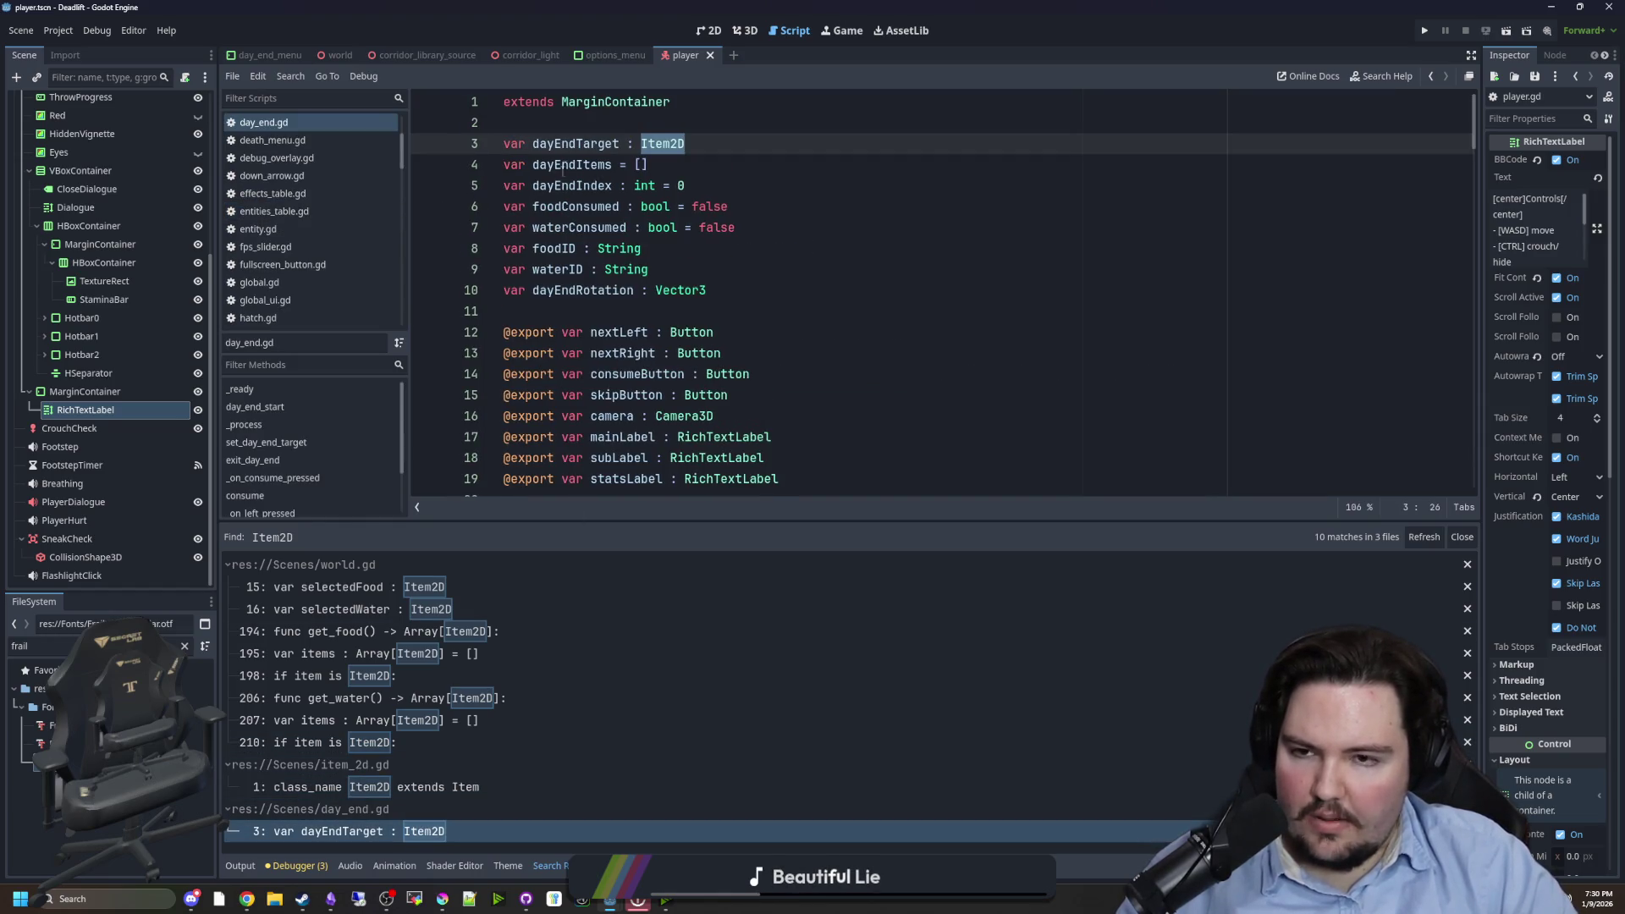
{"action": "left_click", "coordinate": [406, 742]}
- Step through world.gd's Item2D matches from line 207 up to line 15, then place the caret on line 17
{"action": "scroll", "coordinate": [593, 381], "scroll_direction": "up", "scroll_amount": 2}
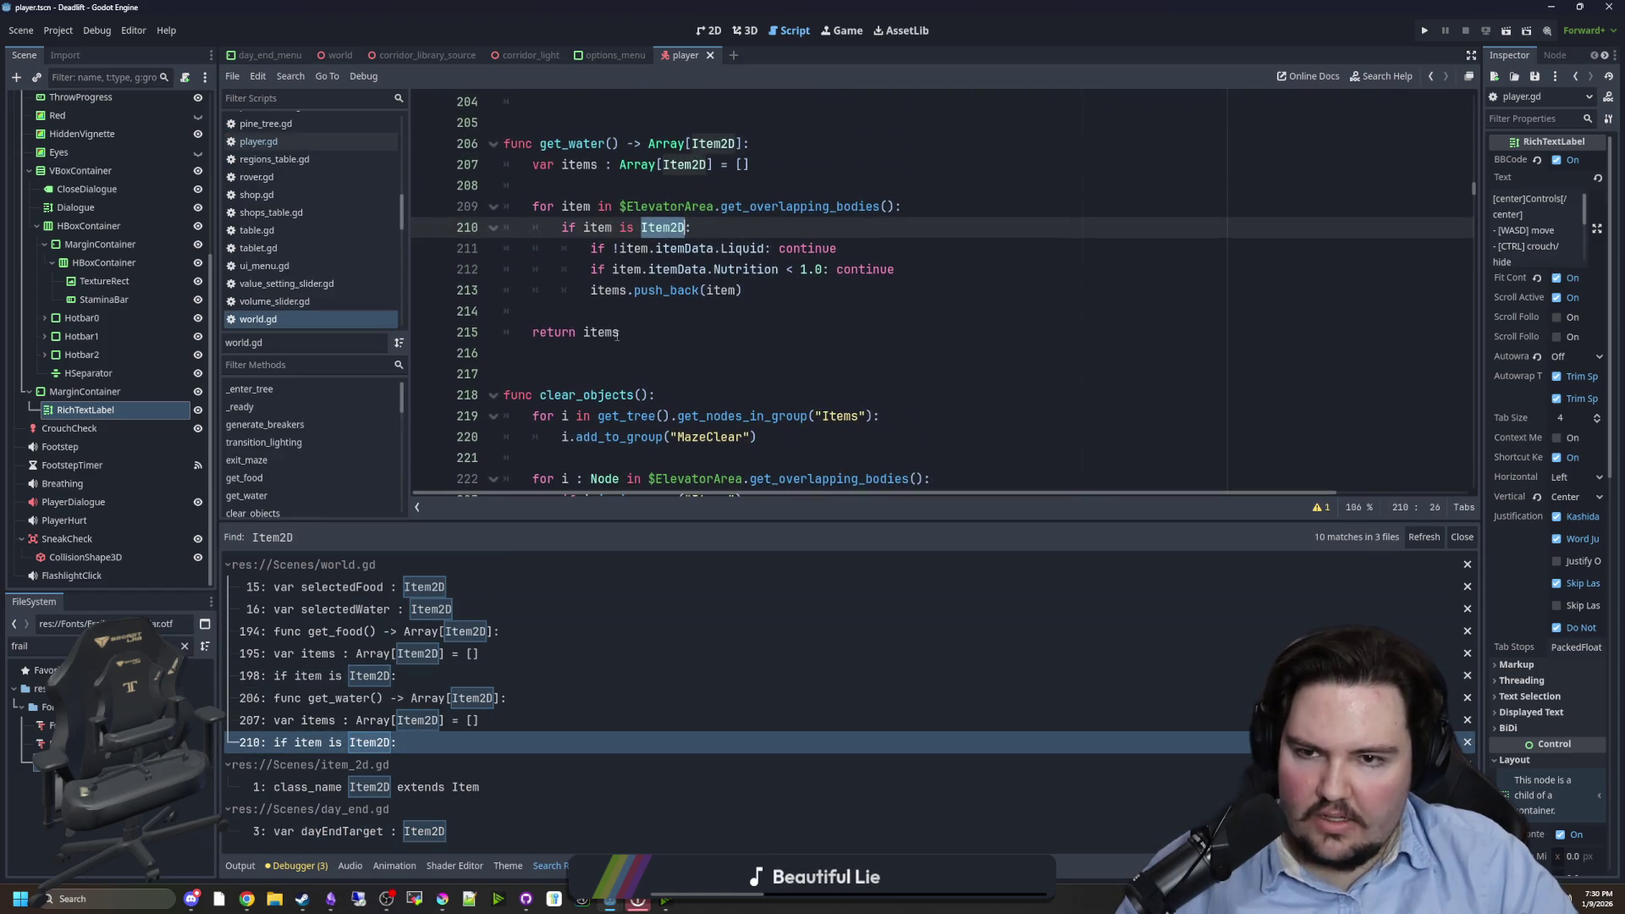
{"action": "left_click", "coordinate": [385, 721]}
{"action": "left_click", "coordinate": [385, 698]}
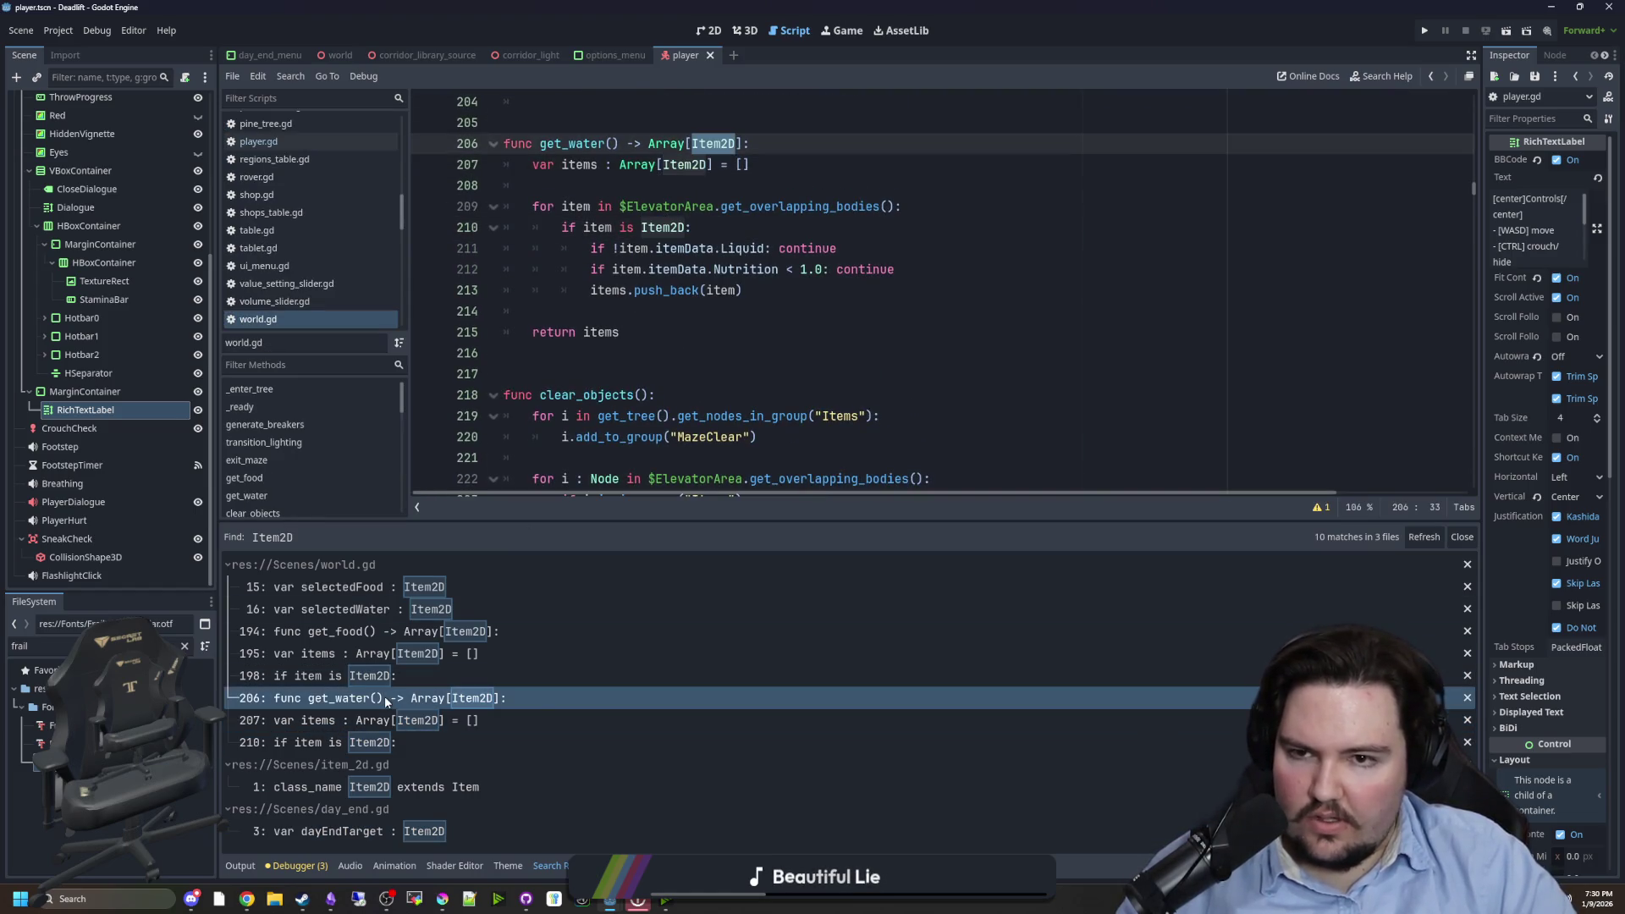
{"action": "left_click", "coordinate": [391, 676]}
{"action": "left_click", "coordinate": [410, 653]}
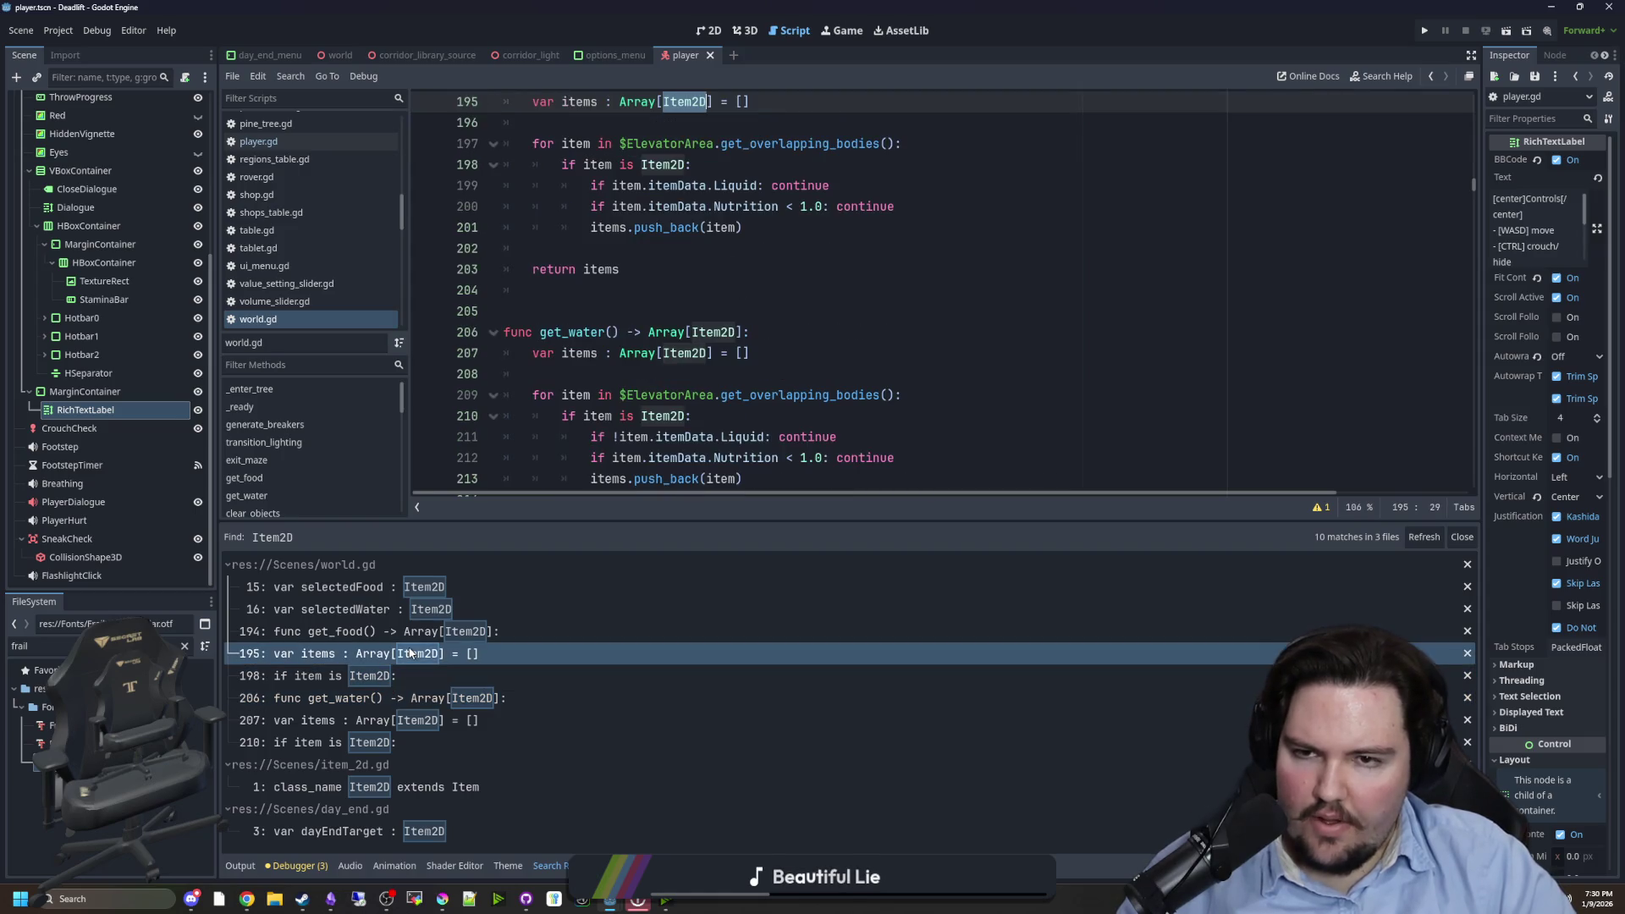
{"action": "left_click", "coordinate": [406, 631]}
{"action": "left_click", "coordinate": [398, 610]}
{"action": "left_click", "coordinate": [398, 586]}
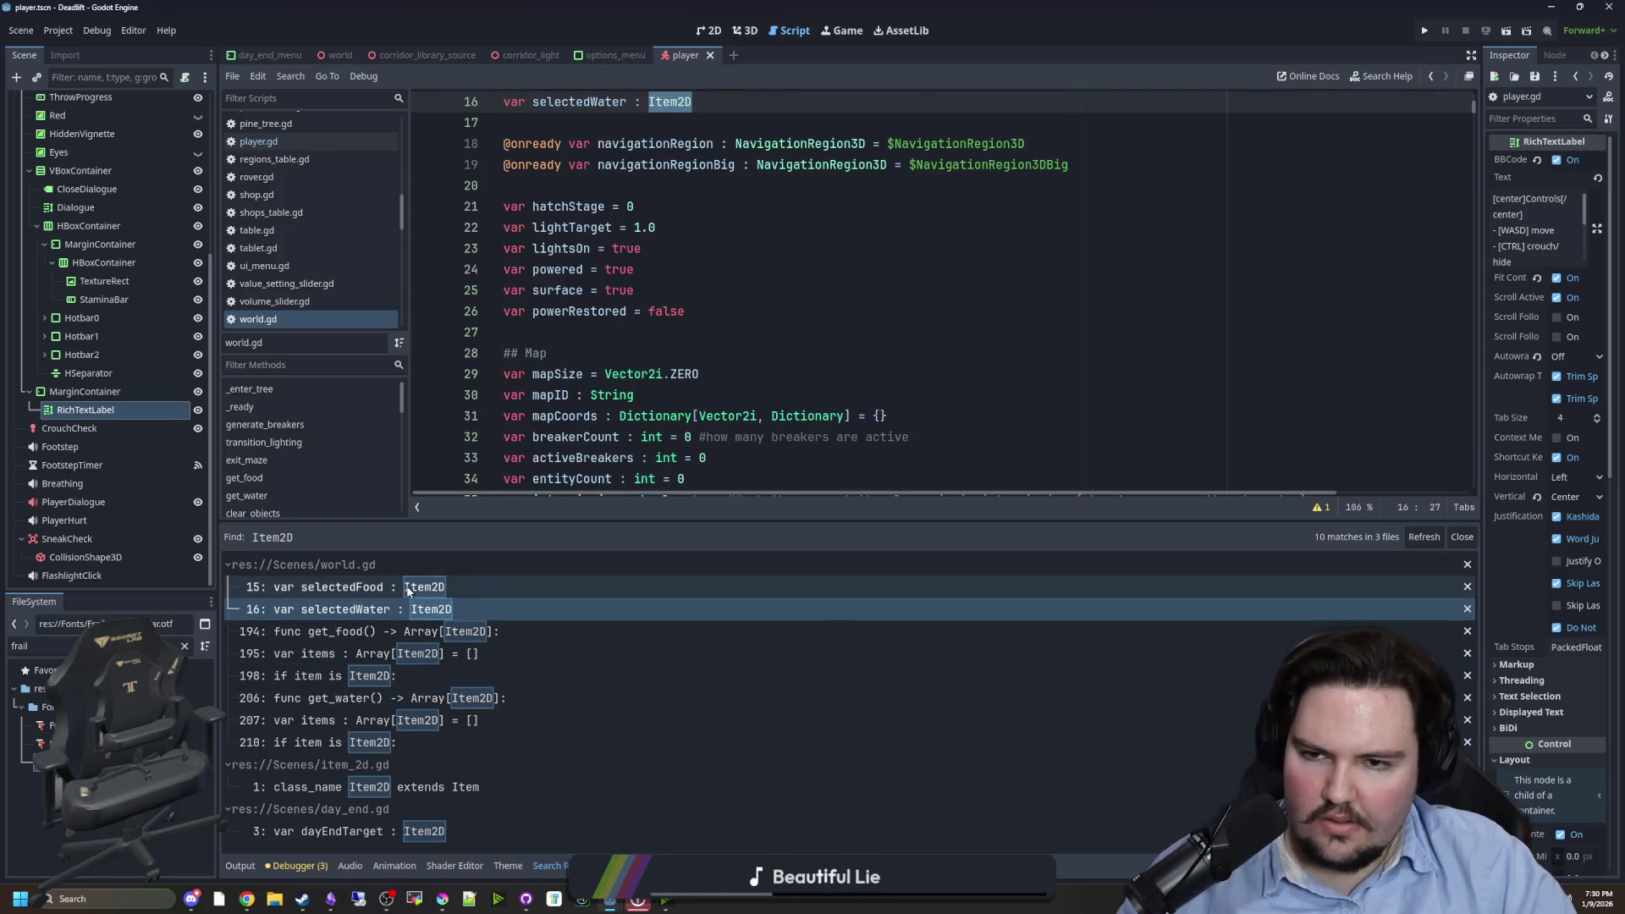
{"action": "scroll", "coordinate": [691, 339], "scroll_direction": "up", "scroll_amount": 3}
{"action": "left_click", "coordinate": [748, 330]}
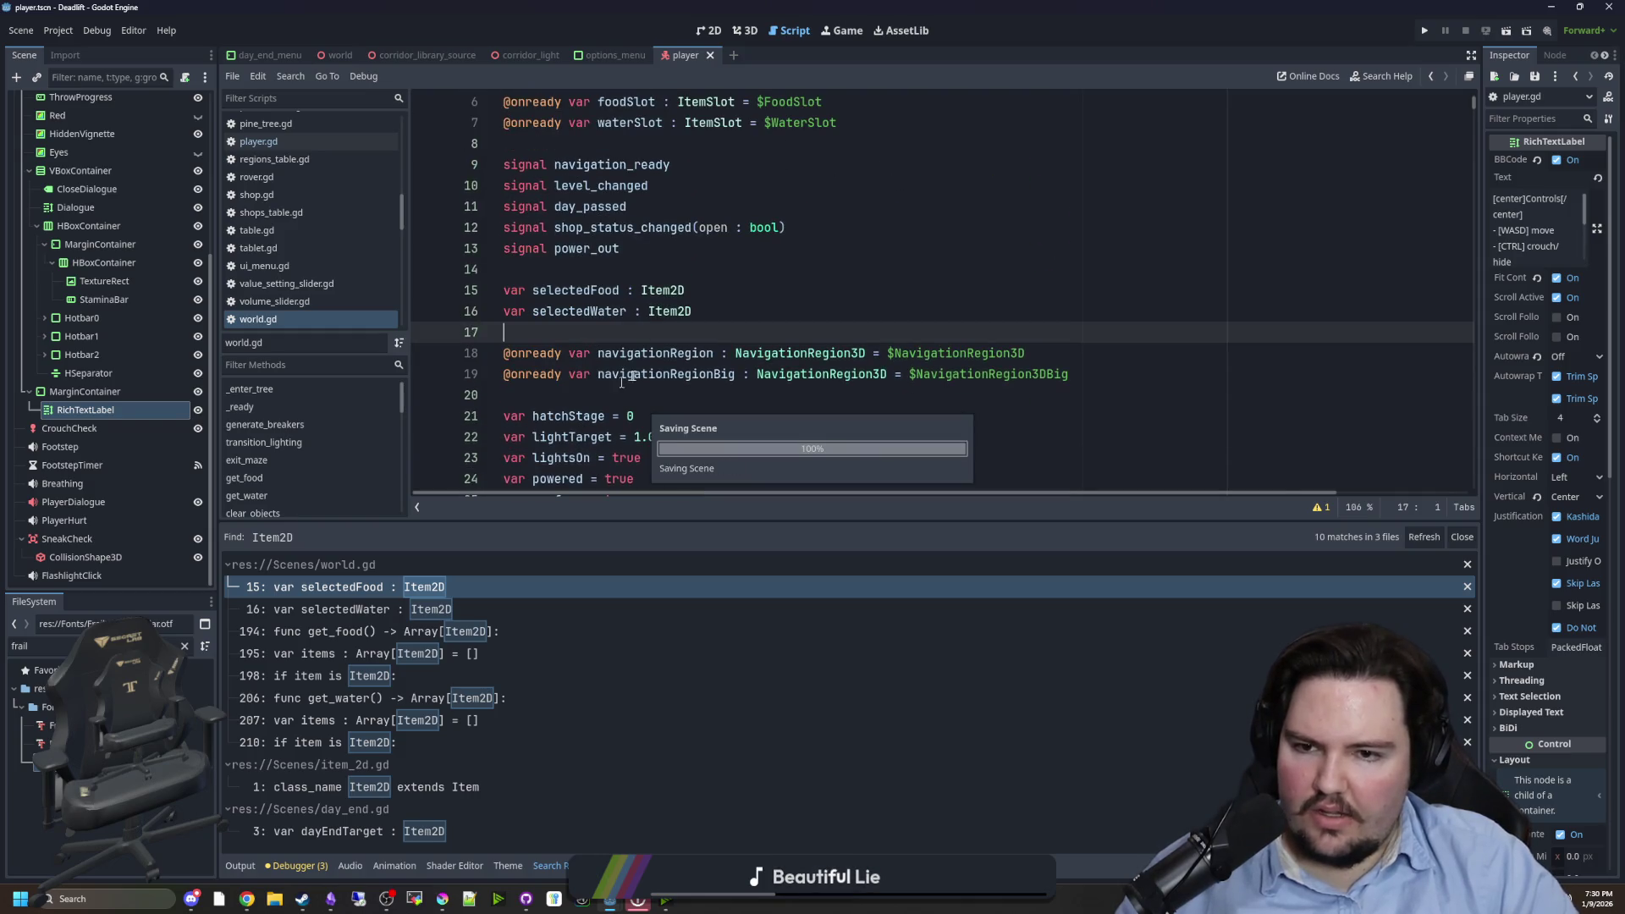
- Search the whole project for 'Item' with Find in Files
{"action": "key", "text": "ctrl+shift+f"}
{"action": "type", "text": "tem"}
{"action": "key", "text": "Return"}
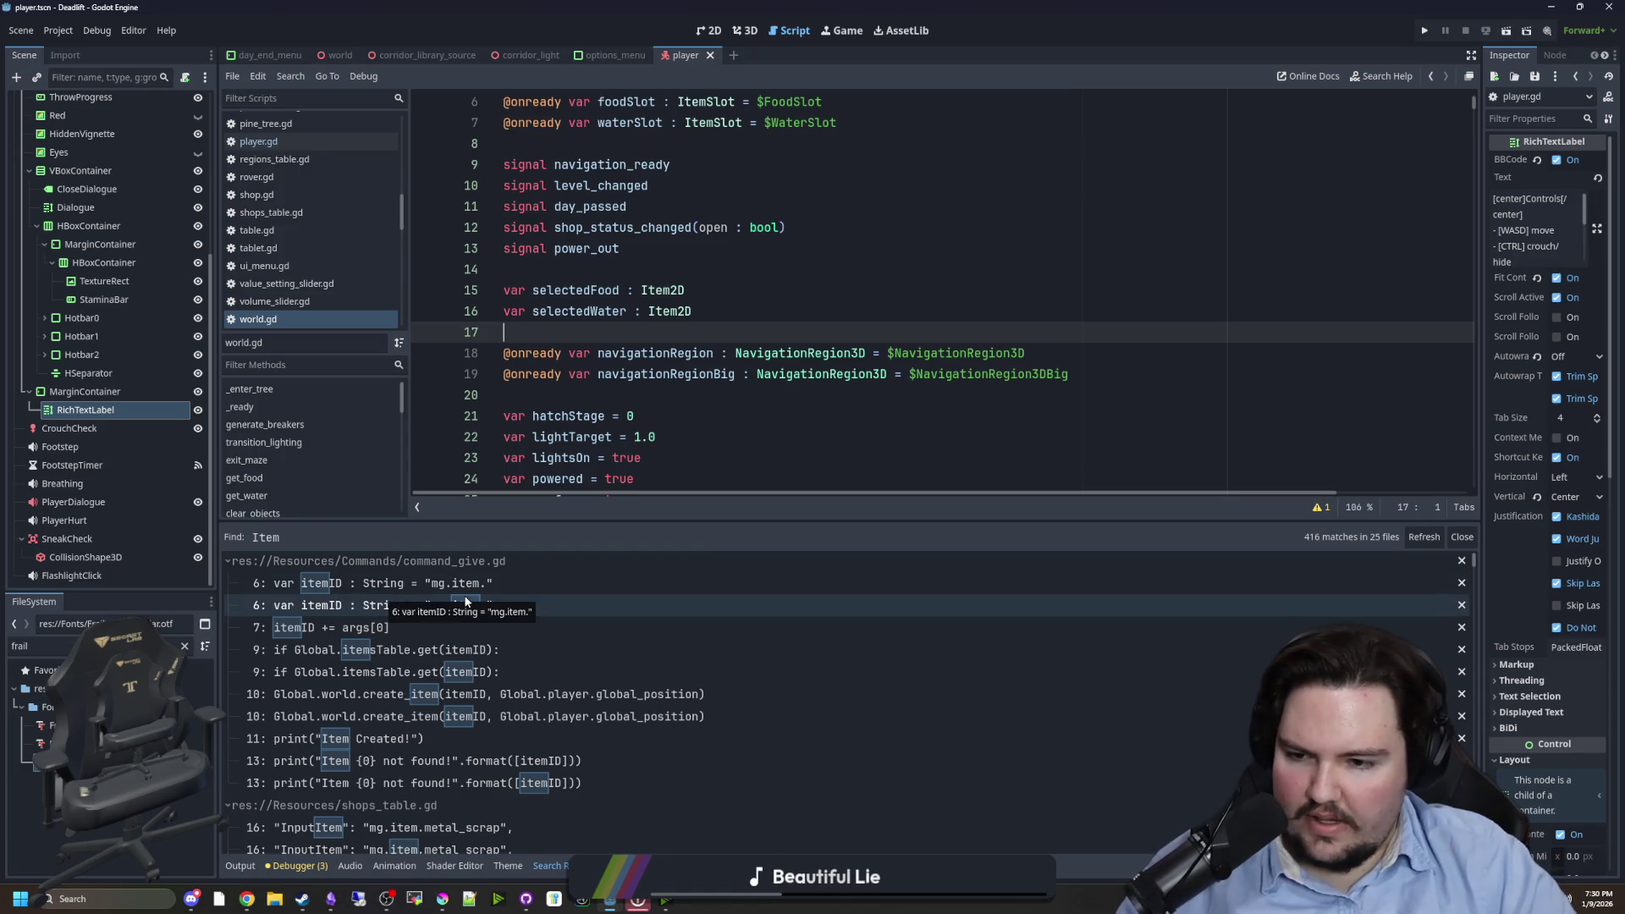
{"action": "scroll", "coordinate": [466, 600], "scroll_direction": "down", "scroll_amount": 3}
{"action": "left_click", "coordinate": [837, 374]}
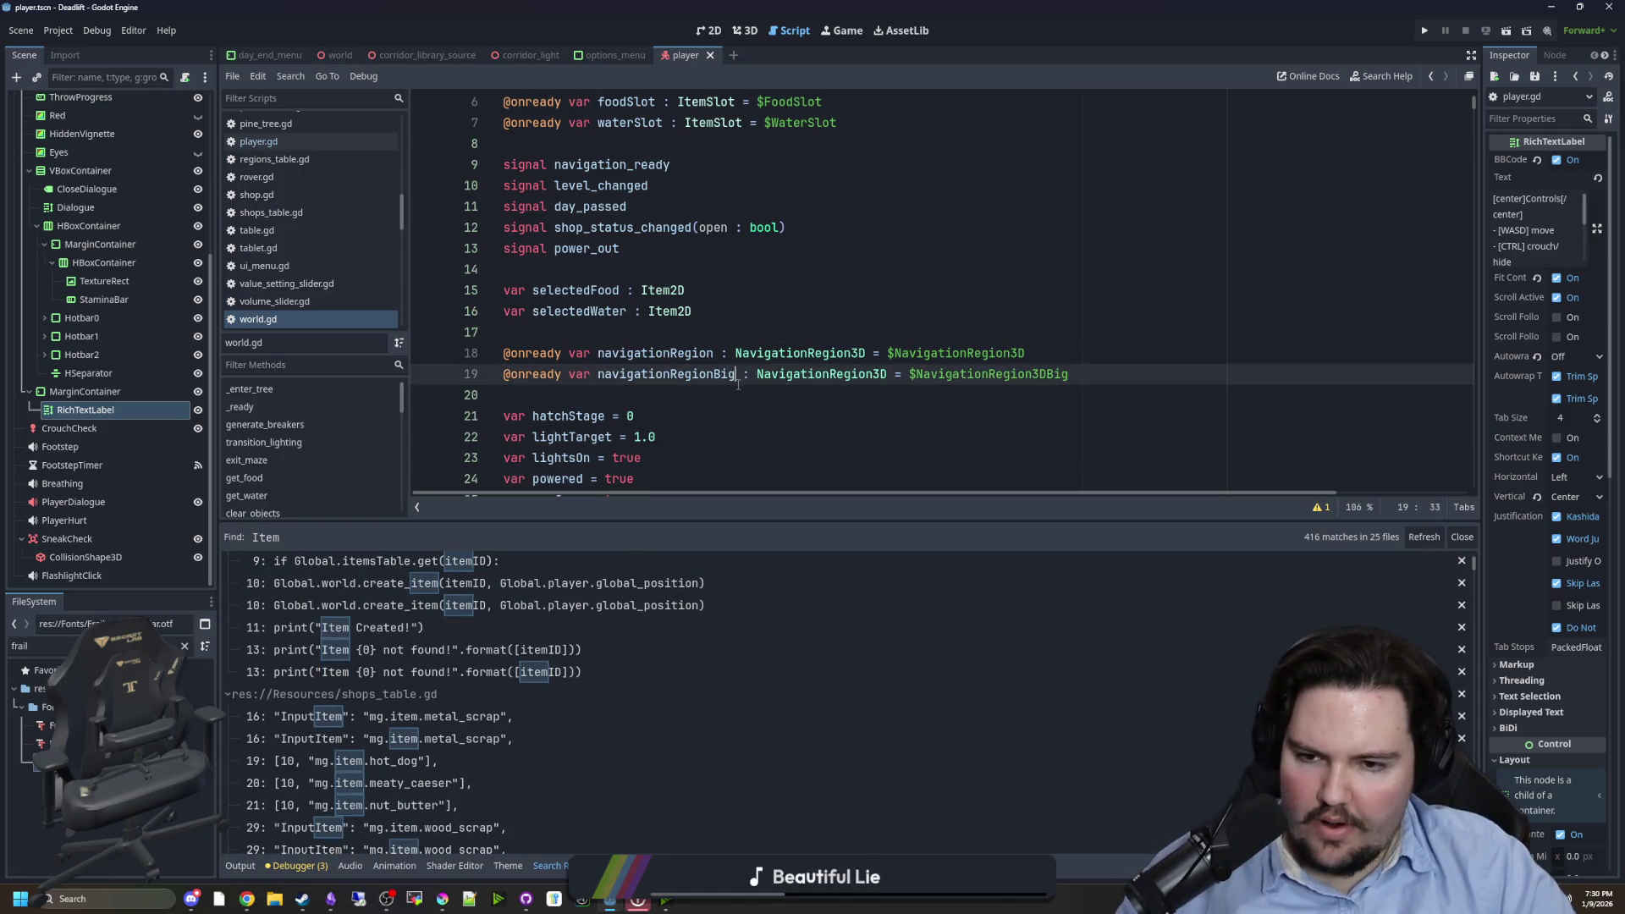
- Refine the Item search to whole-word, case-sensitive, narrowing it to 20 matches
{"action": "key", "text": "ctrl+shift+f"}
{"action": "left_click", "coordinate": [728, 411]}
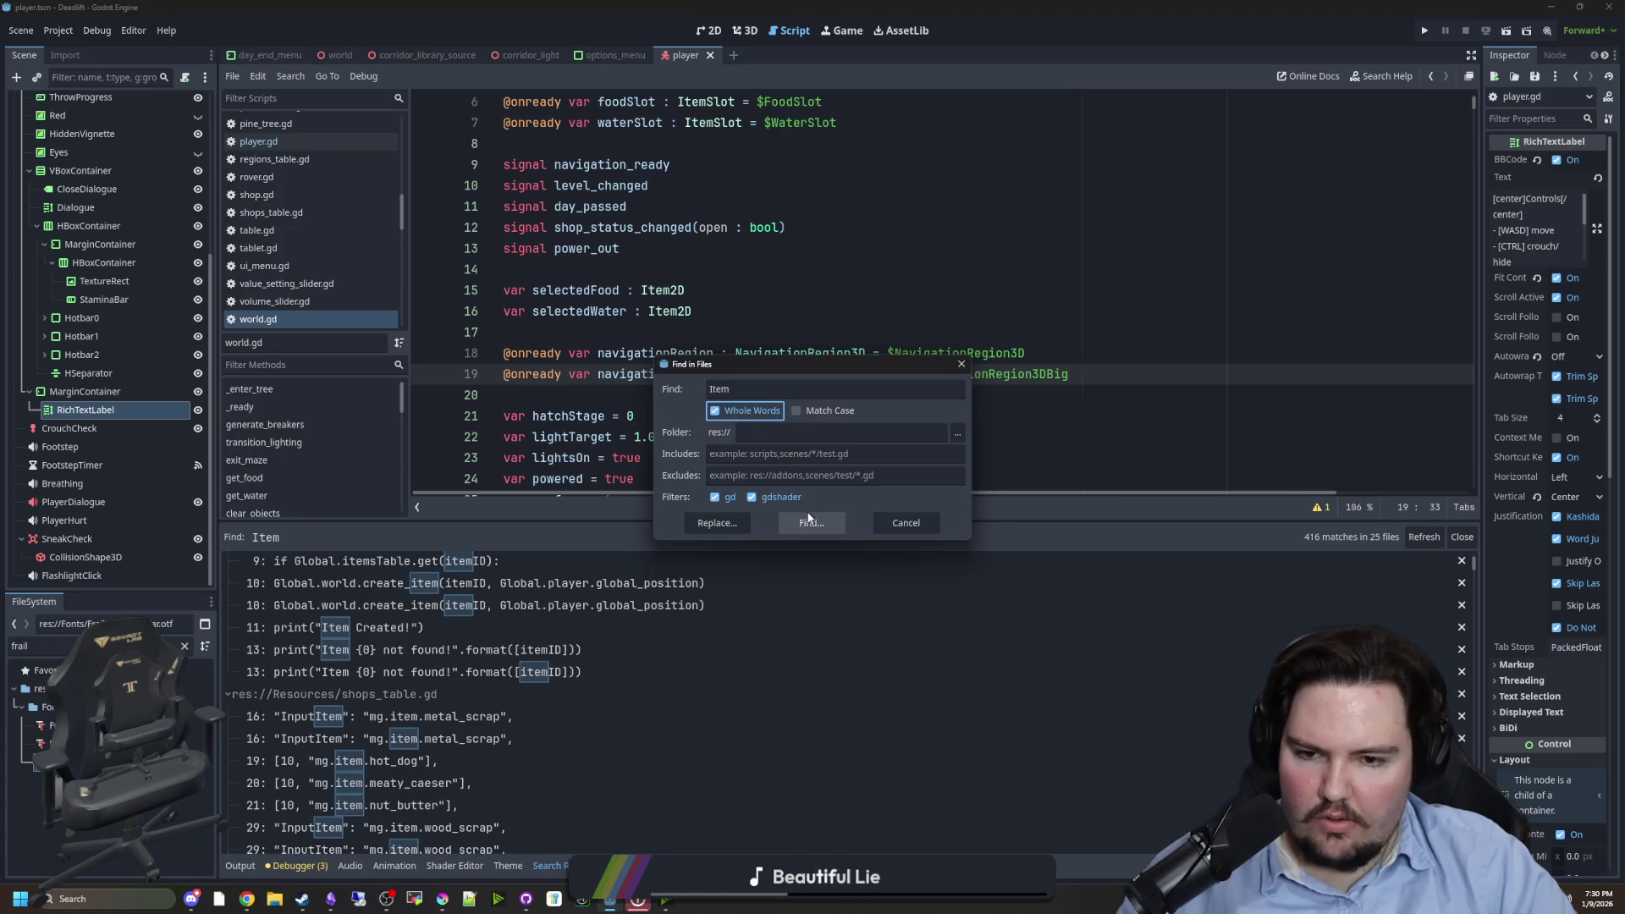
{"action": "left_click", "coordinate": [810, 522]}
{"action": "scroll", "coordinate": [527, 638], "scroll_direction": "down", "scroll_amount": 5}
{"action": "scroll", "coordinate": [531, 627], "scroll_direction": "down", "scroll_amount": 2}
{"action": "left_click", "coordinate": [761, 395]}
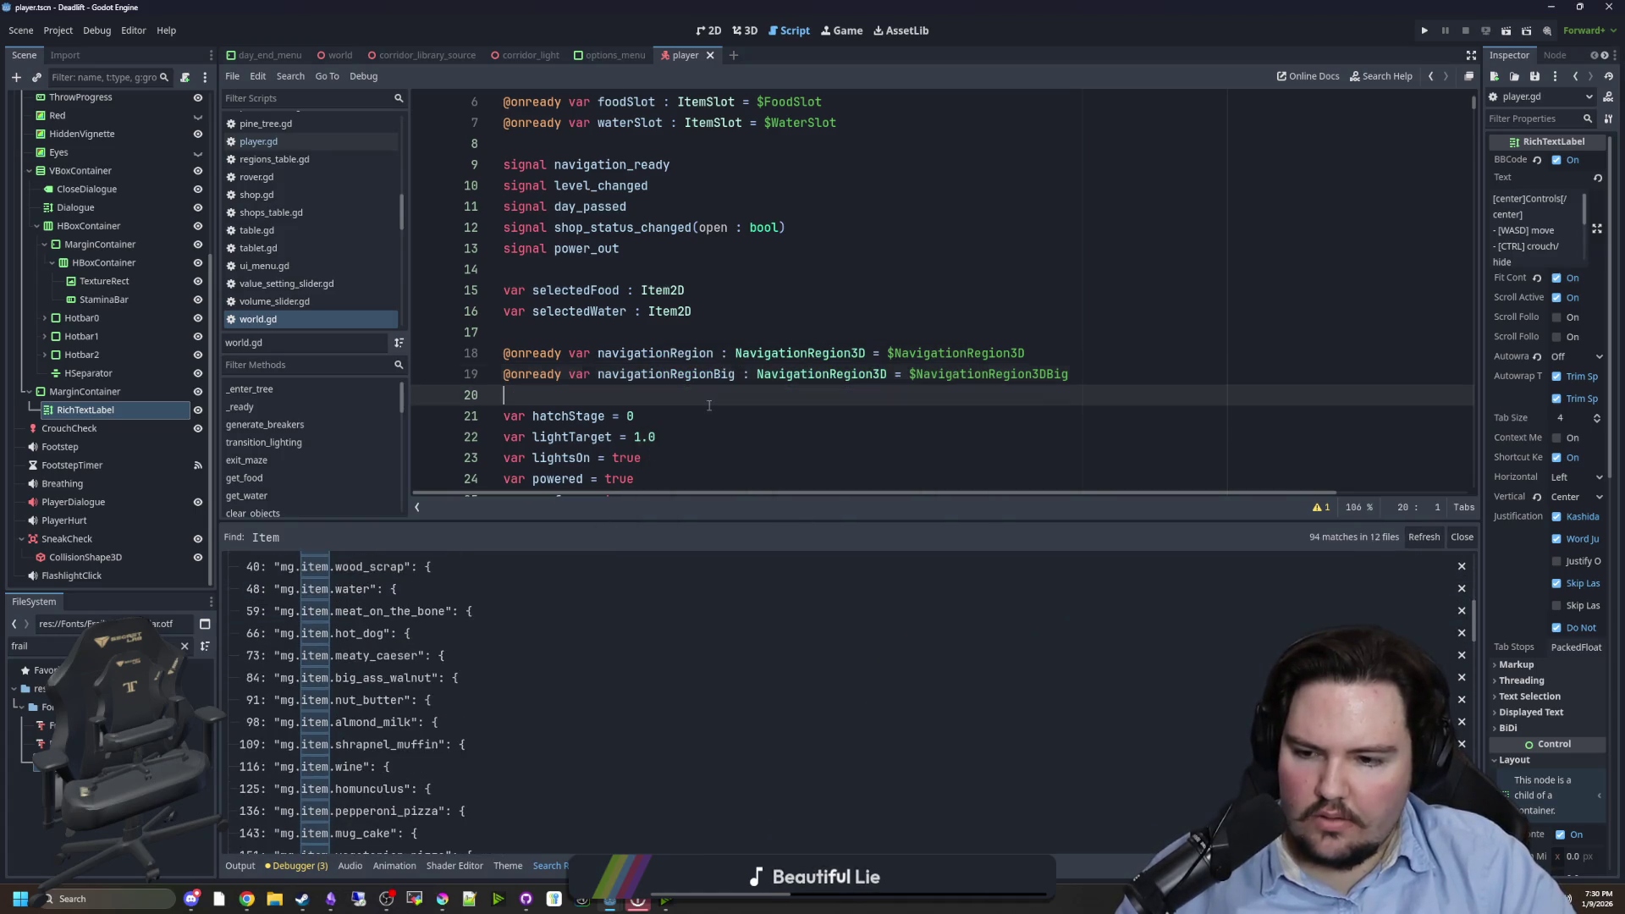
{"action": "key", "text": "ctrl+shift+f"}
{"action": "left_click", "coordinate": [796, 411]}
{"action": "left_click", "coordinate": [811, 522]}
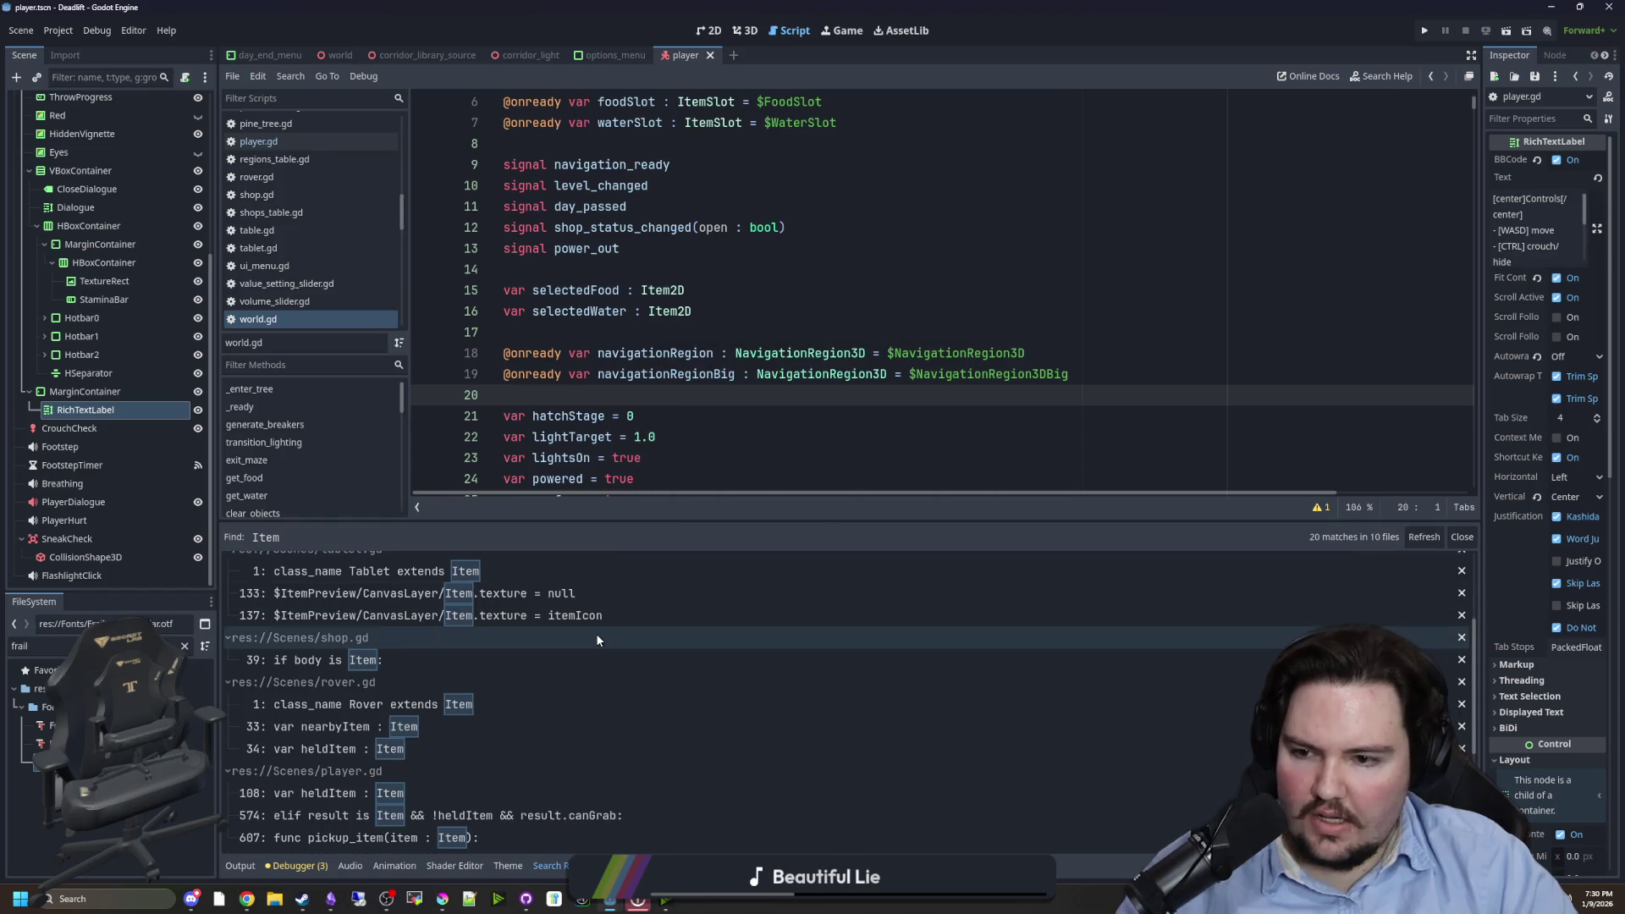
{"action": "scroll", "coordinate": [601, 647], "scroll_direction": "down", "scroll_amount": 5}
- Review Item references in item.gd, item_slot.gd, kobold.gd and player.gd
{"action": "left_click", "coordinate": [430, 795]}
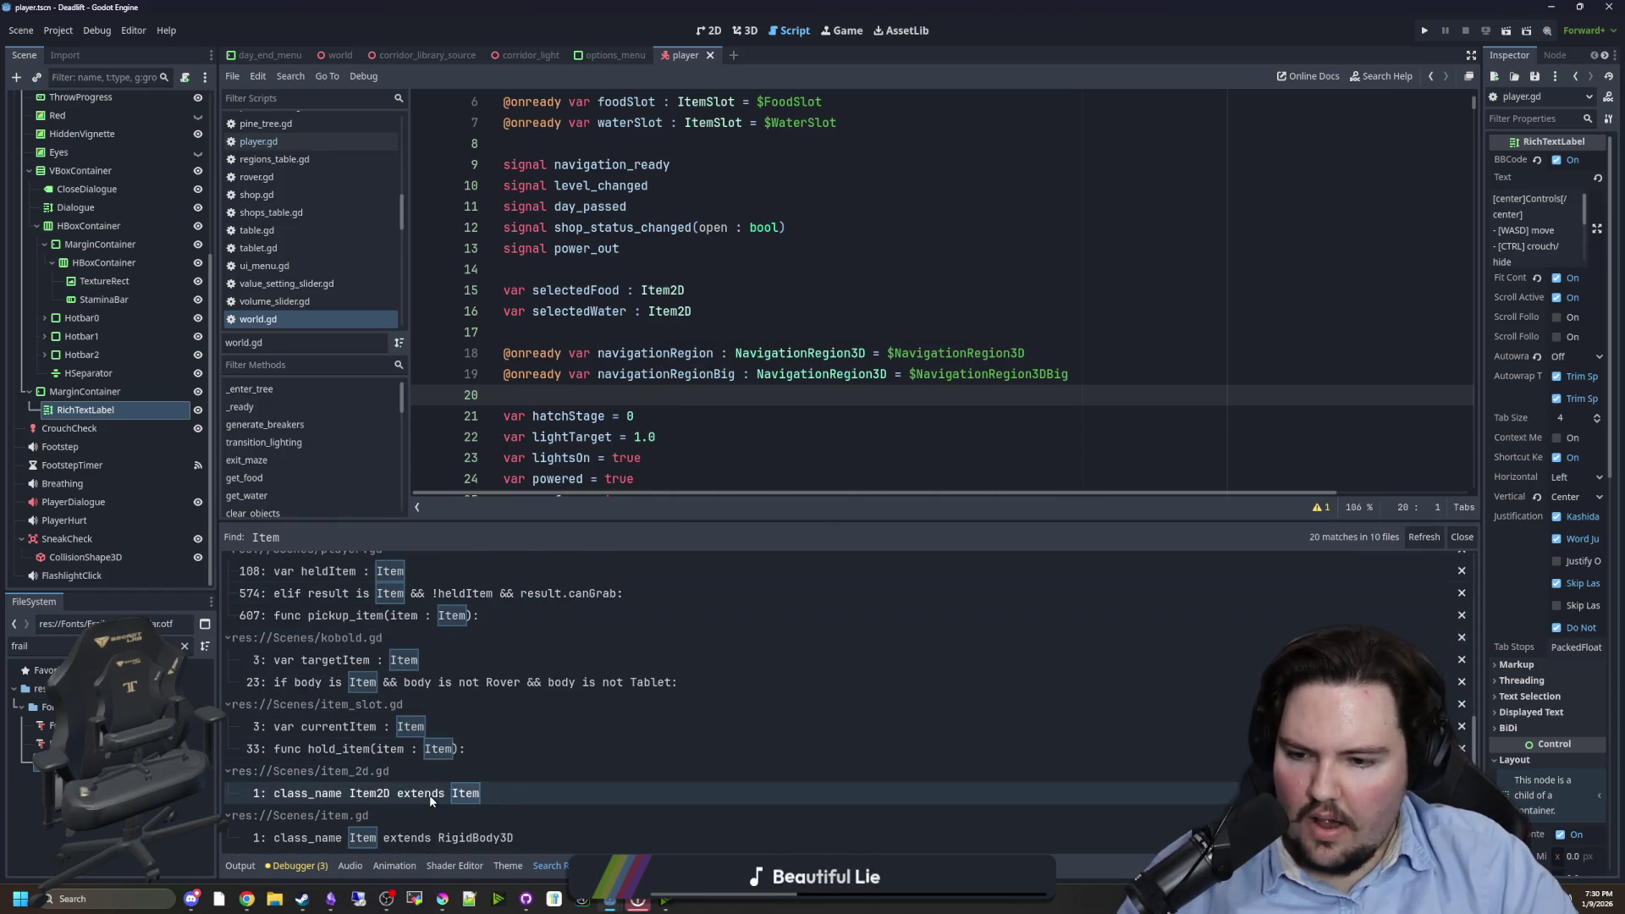
{"action": "left_click", "coordinate": [458, 837]}
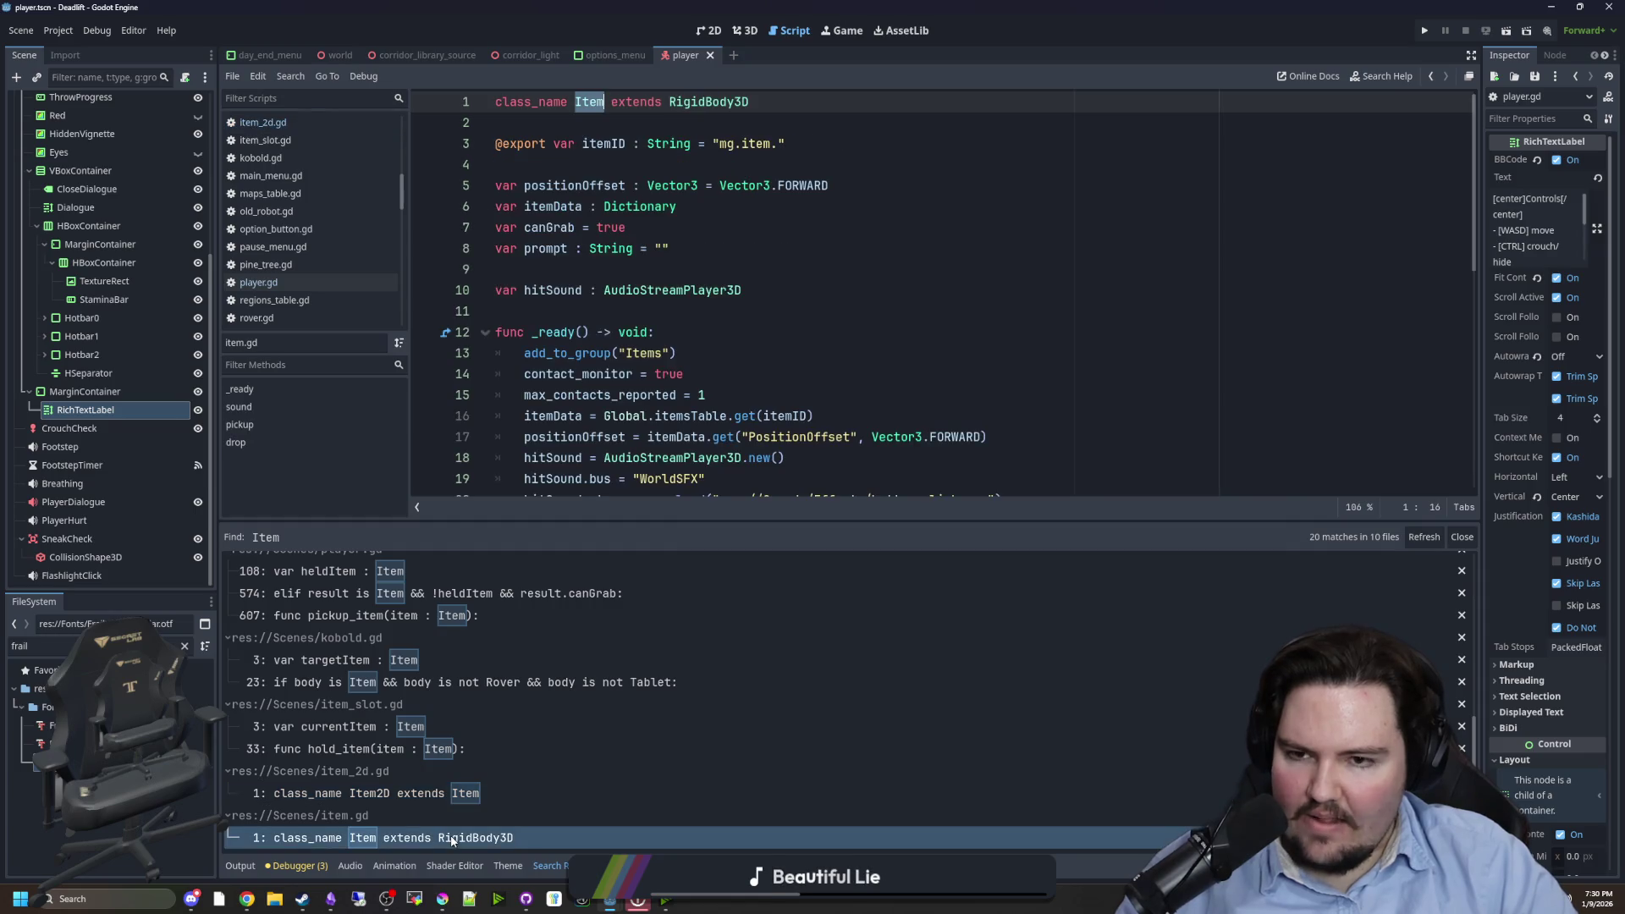
{"action": "left_click", "coordinate": [408, 728]}
{"action": "left_click", "coordinate": [386, 689]}
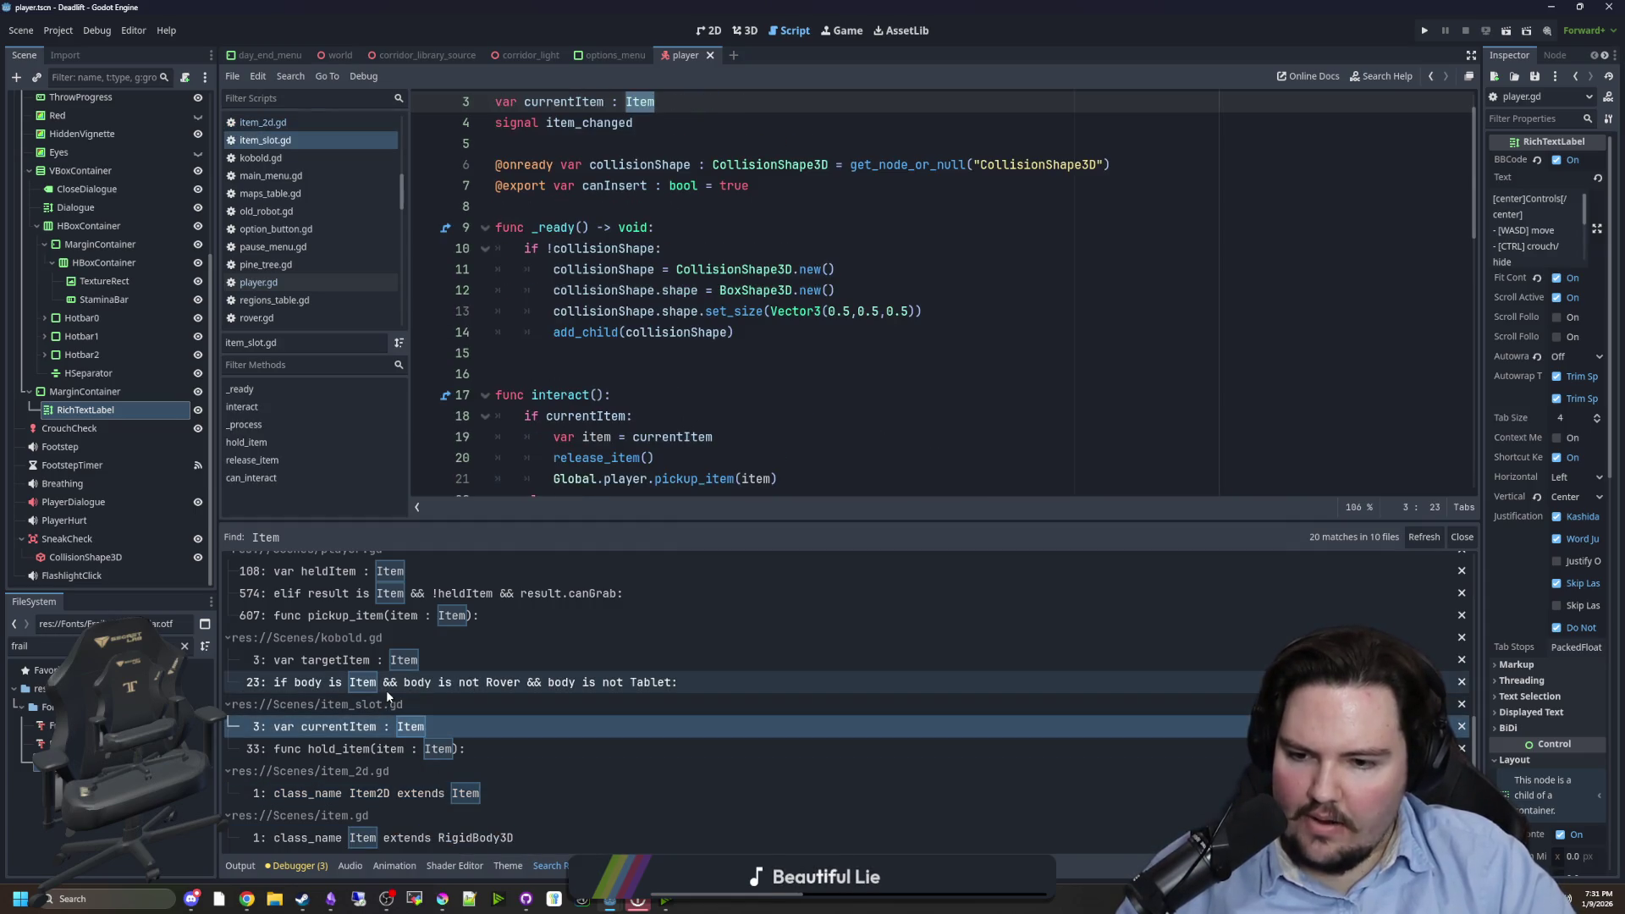
{"action": "left_click", "coordinate": [394, 666]}
{"action": "scroll", "coordinate": [430, 677], "scroll_direction": "up", "scroll_amount": 3}
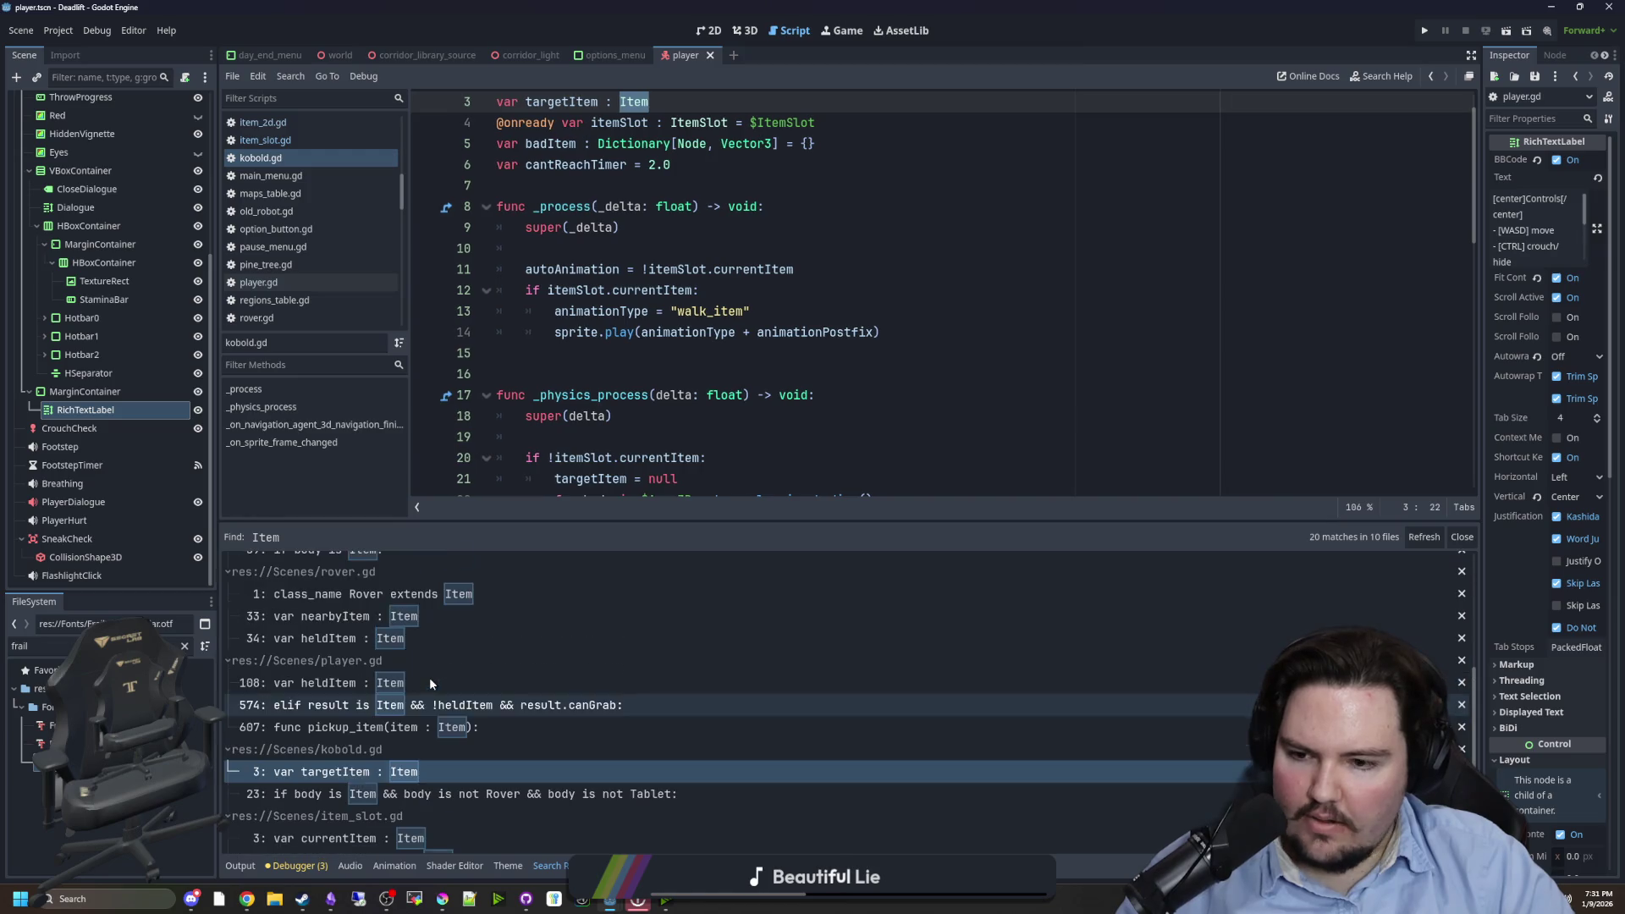
{"action": "left_click", "coordinate": [372, 682]}
{"action": "scroll", "coordinate": [622, 336], "scroll_direction": "up", "scroll_amount": 3}
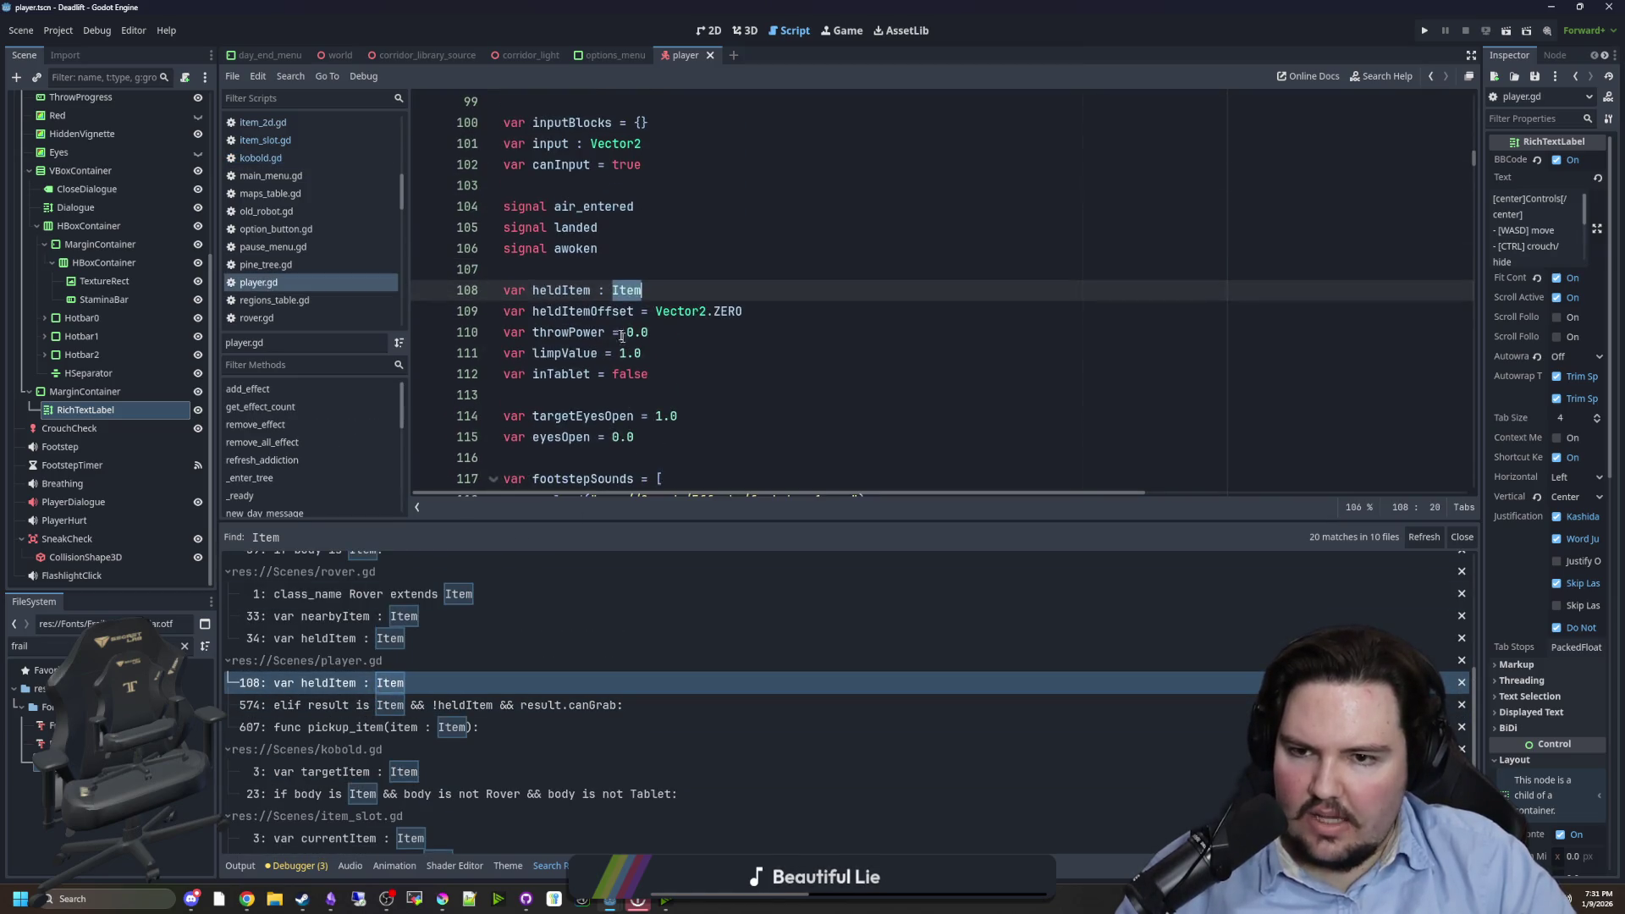
{"action": "scroll", "coordinate": [599, 291], "scroll_direction": "down", "scroll_amount": 2}
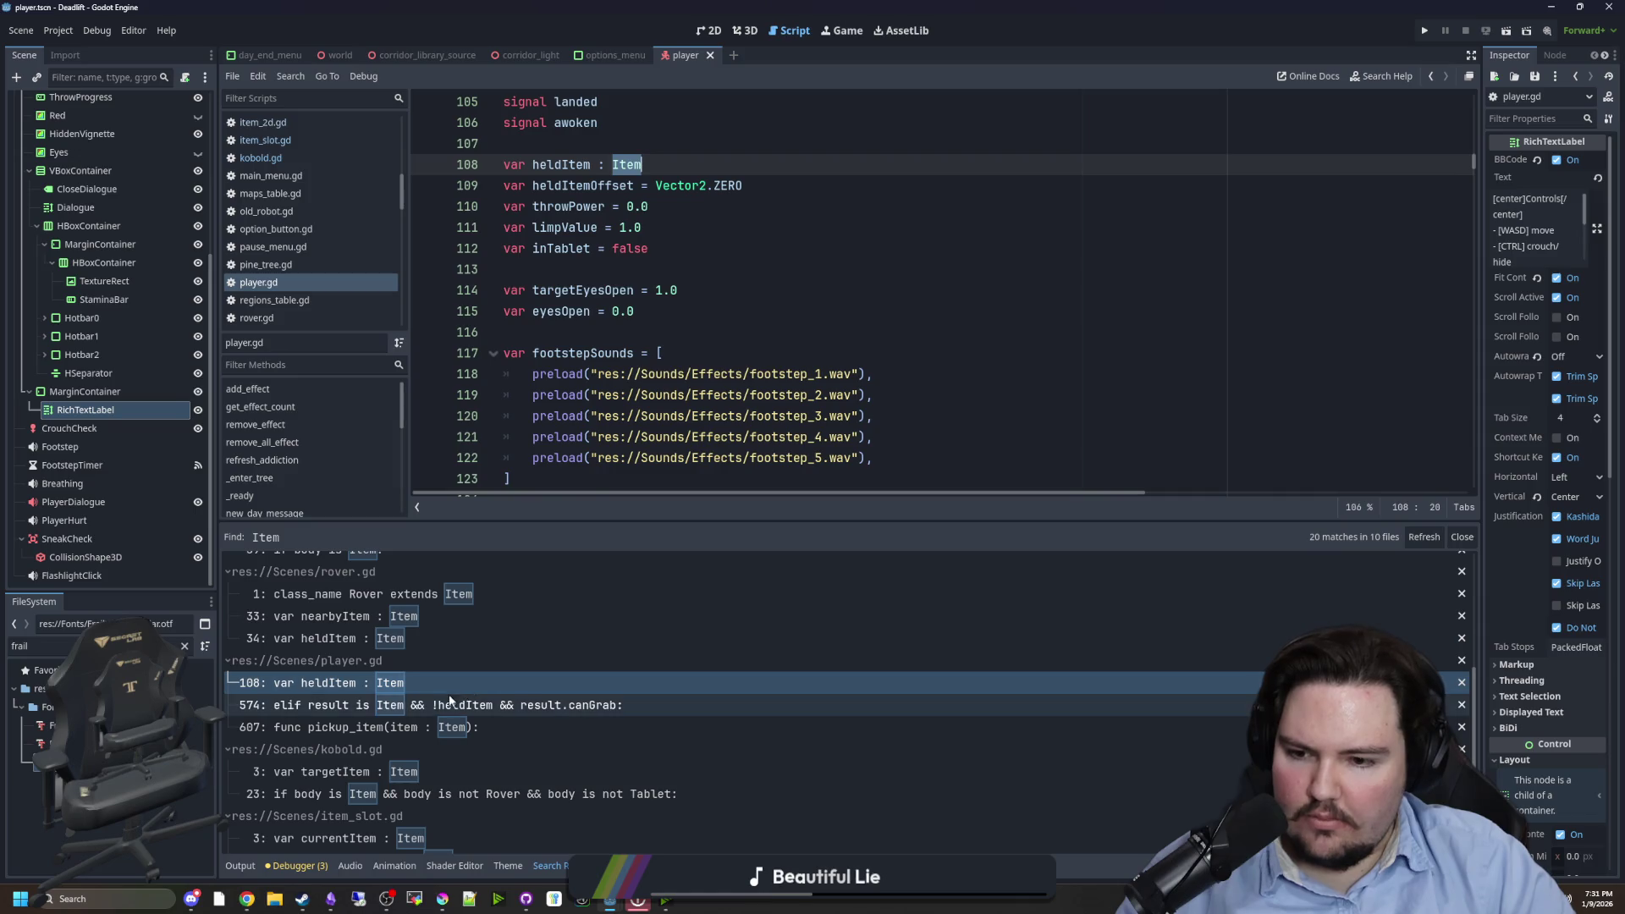
{"action": "scroll", "coordinate": [398, 703], "scroll_direction": "up", "scroll_amount": 3}
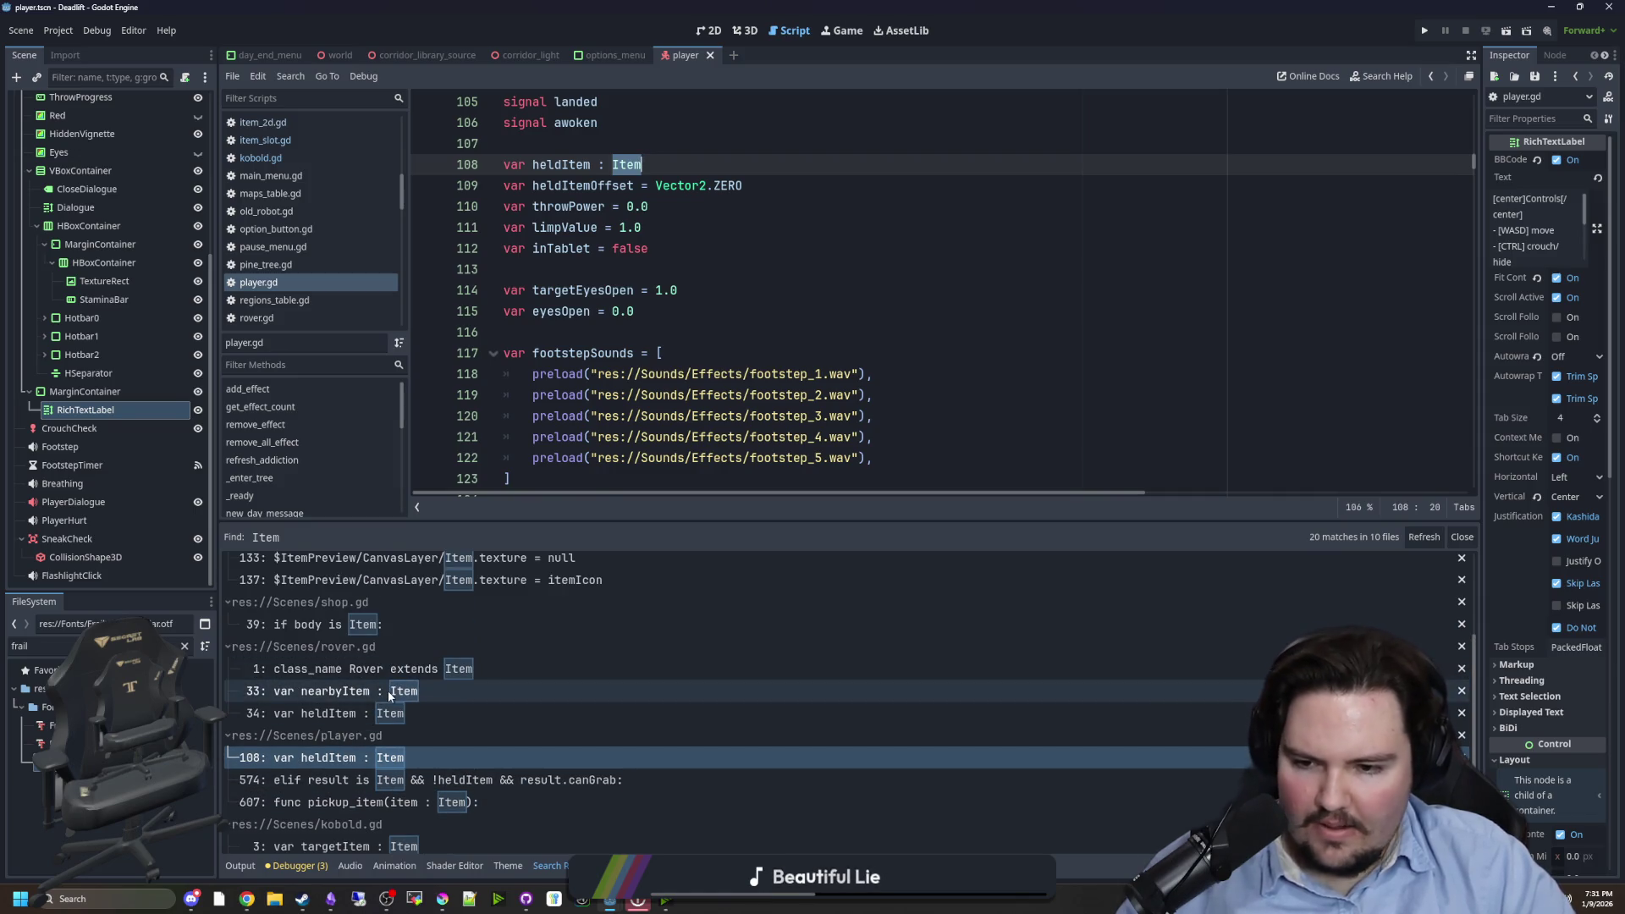
{"action": "scroll", "coordinate": [389, 694], "scroll_direction": "up", "scroll_amount": 5}
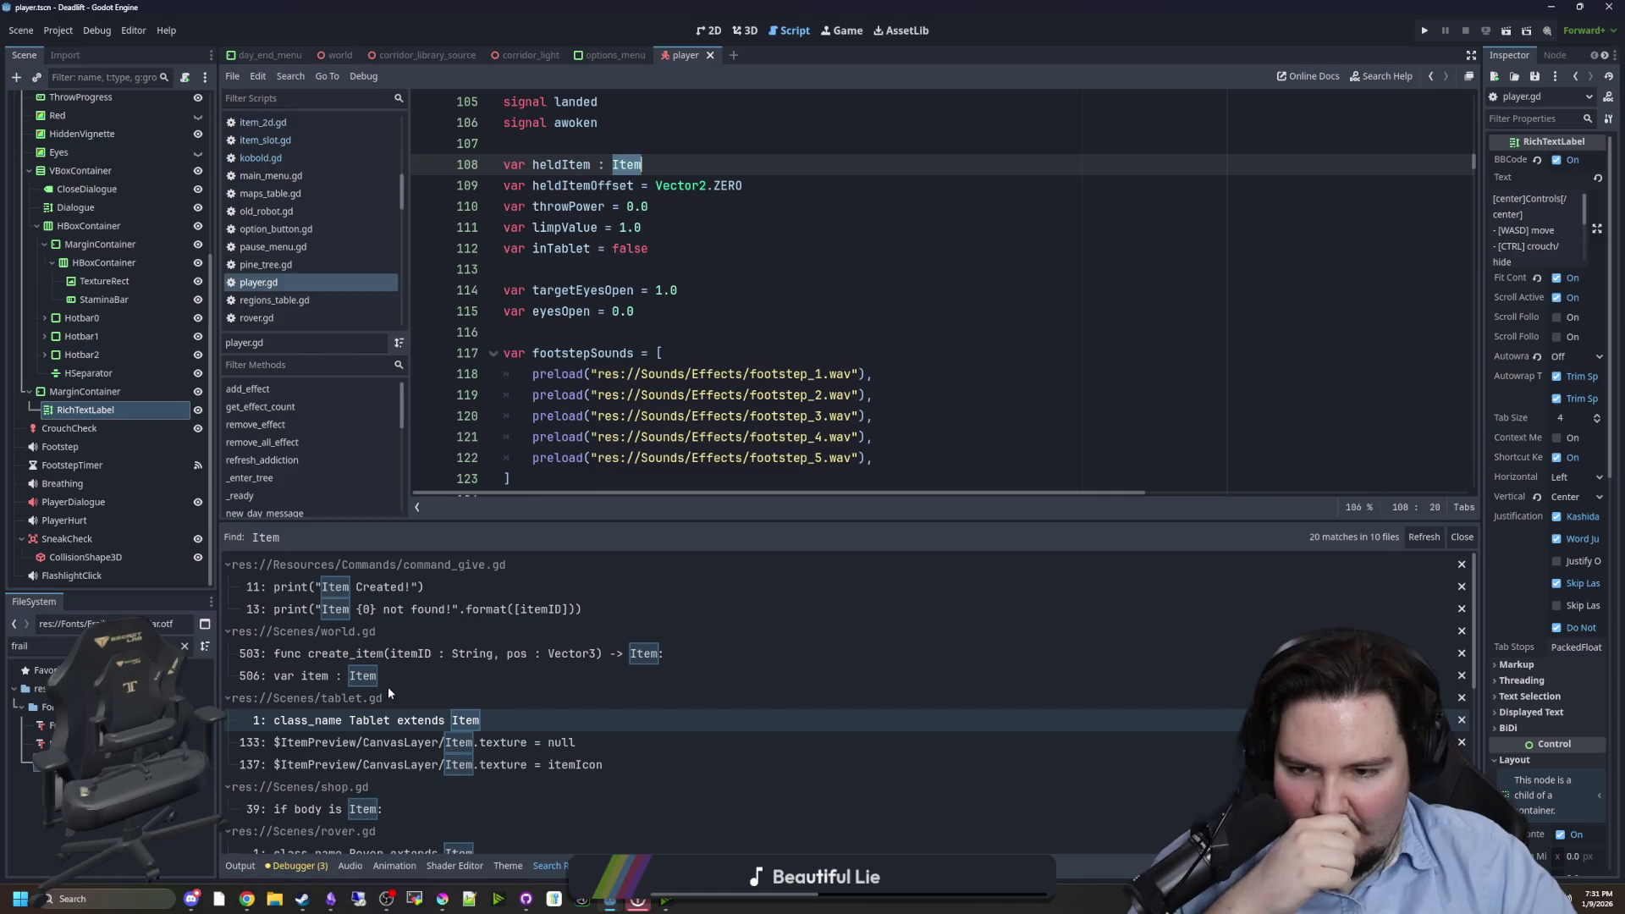
- Inspect the create_item function in world.gd
{"action": "left_click", "coordinate": [389, 654]}
{"action": "left_click", "coordinate": [829, 311]}
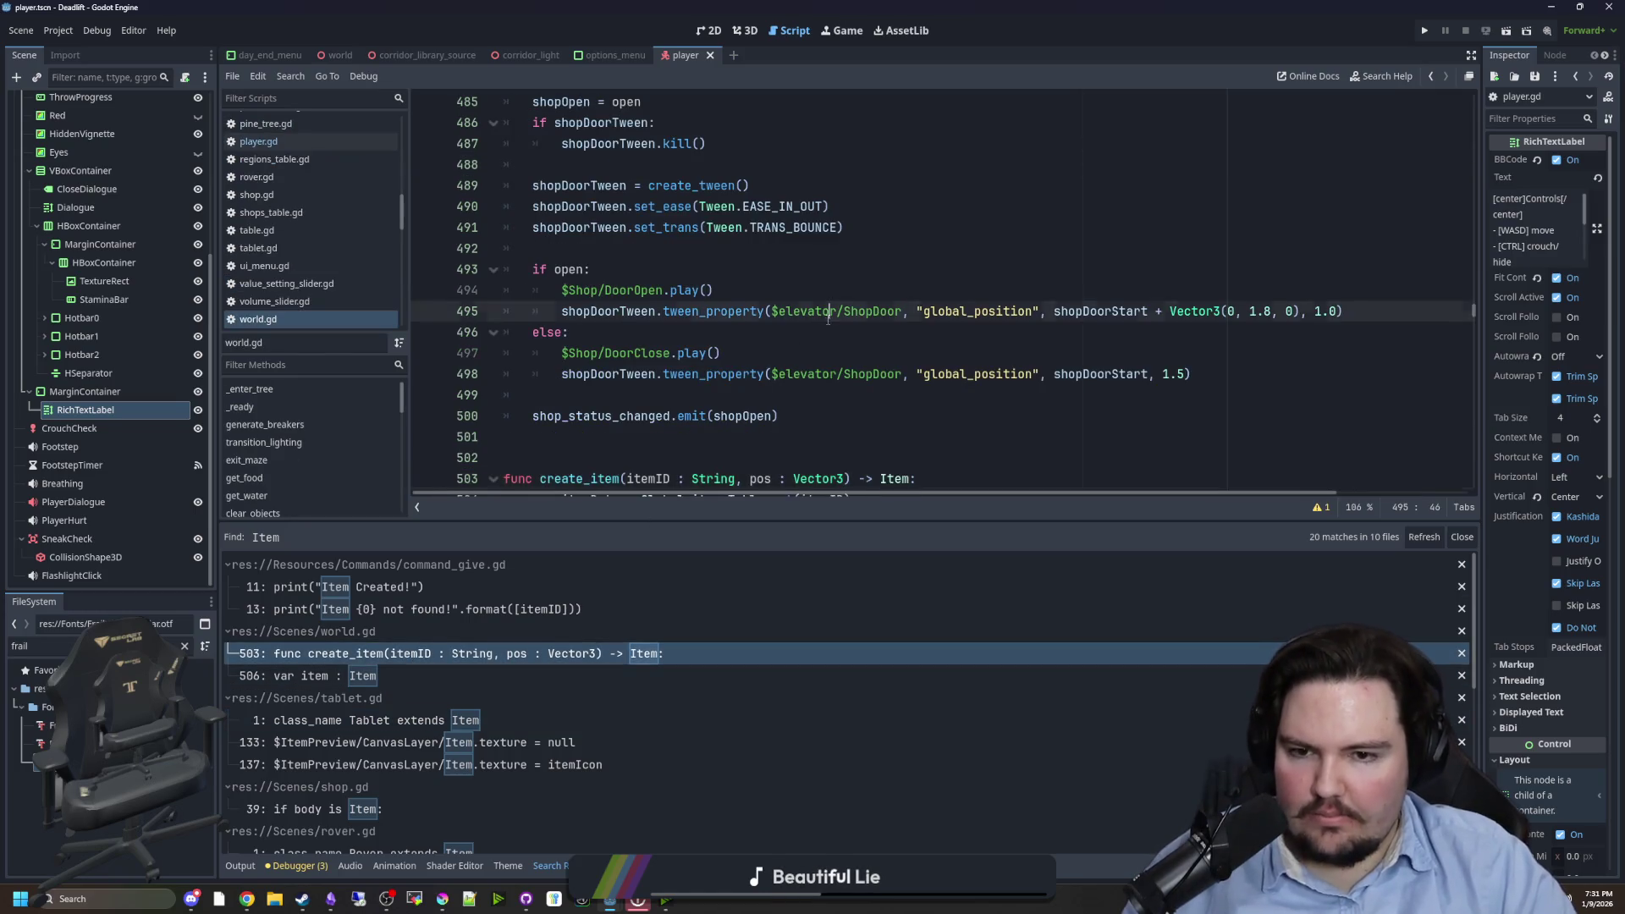
{"action": "scroll", "coordinate": [828, 312], "scroll_direction": "down", "scroll_amount": 2}
{"action": "left_click", "coordinate": [664, 334]}
{"action": "scroll", "coordinate": [664, 330], "scroll_direction": "down", "scroll_amount": 1}
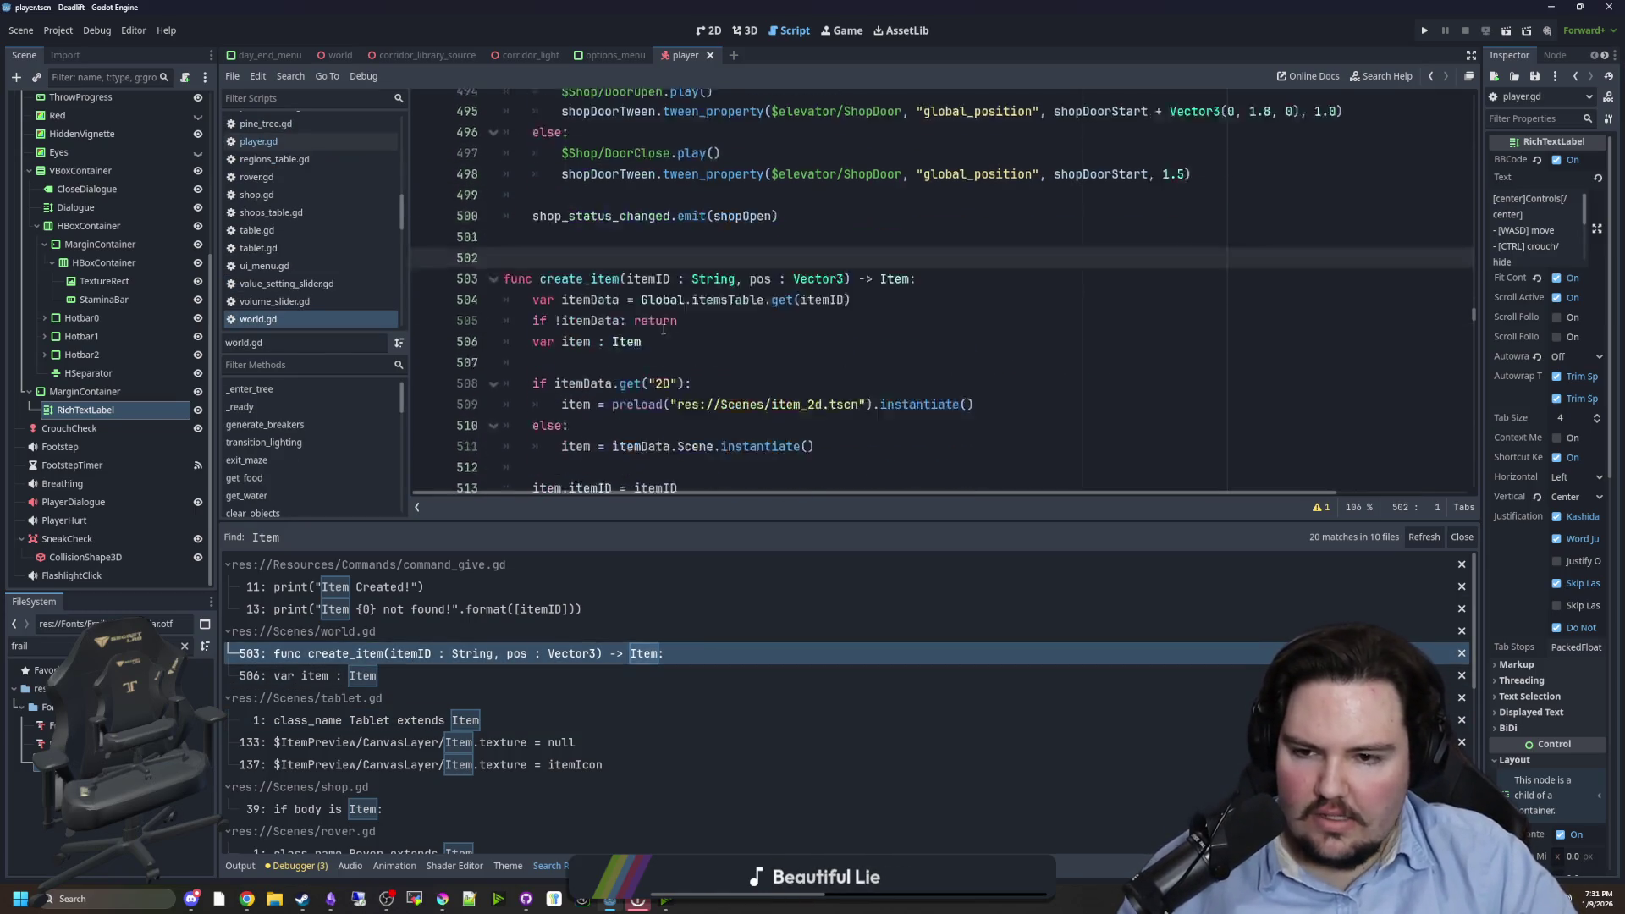
{"action": "scroll", "coordinate": [663, 330], "scroll_direction": "down", "scroll_amount": 1}
{"action": "left_click", "coordinate": [659, 241]}
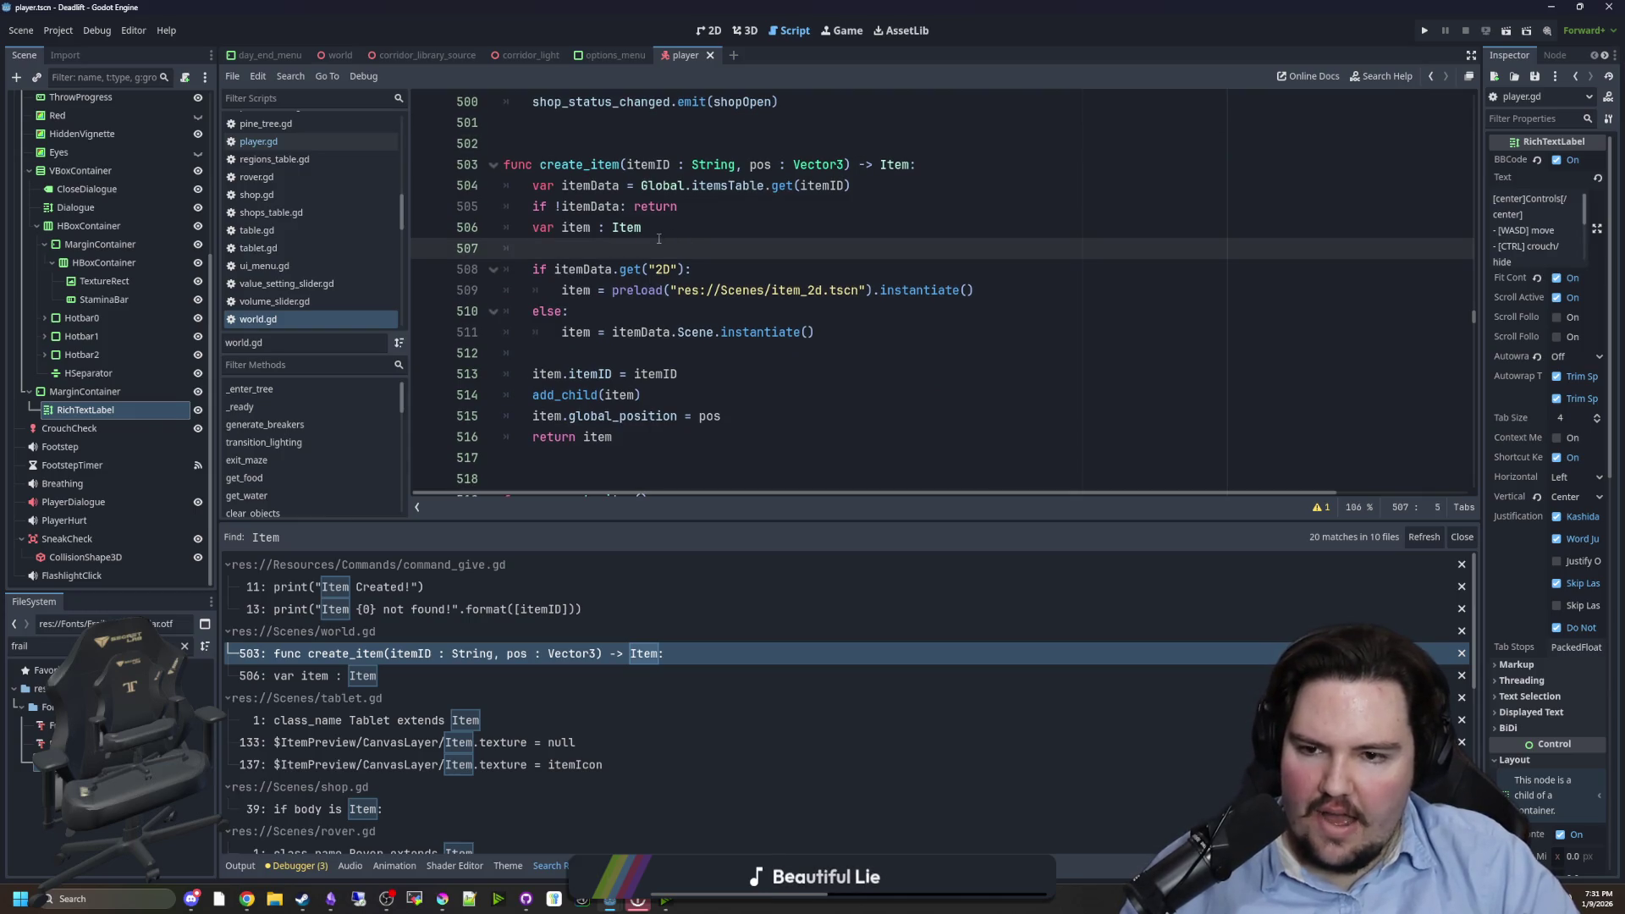
- Find the pickup_item function in player.gd by searching for 'pickup'
{"action": "left_click", "coordinate": [296, 141]}
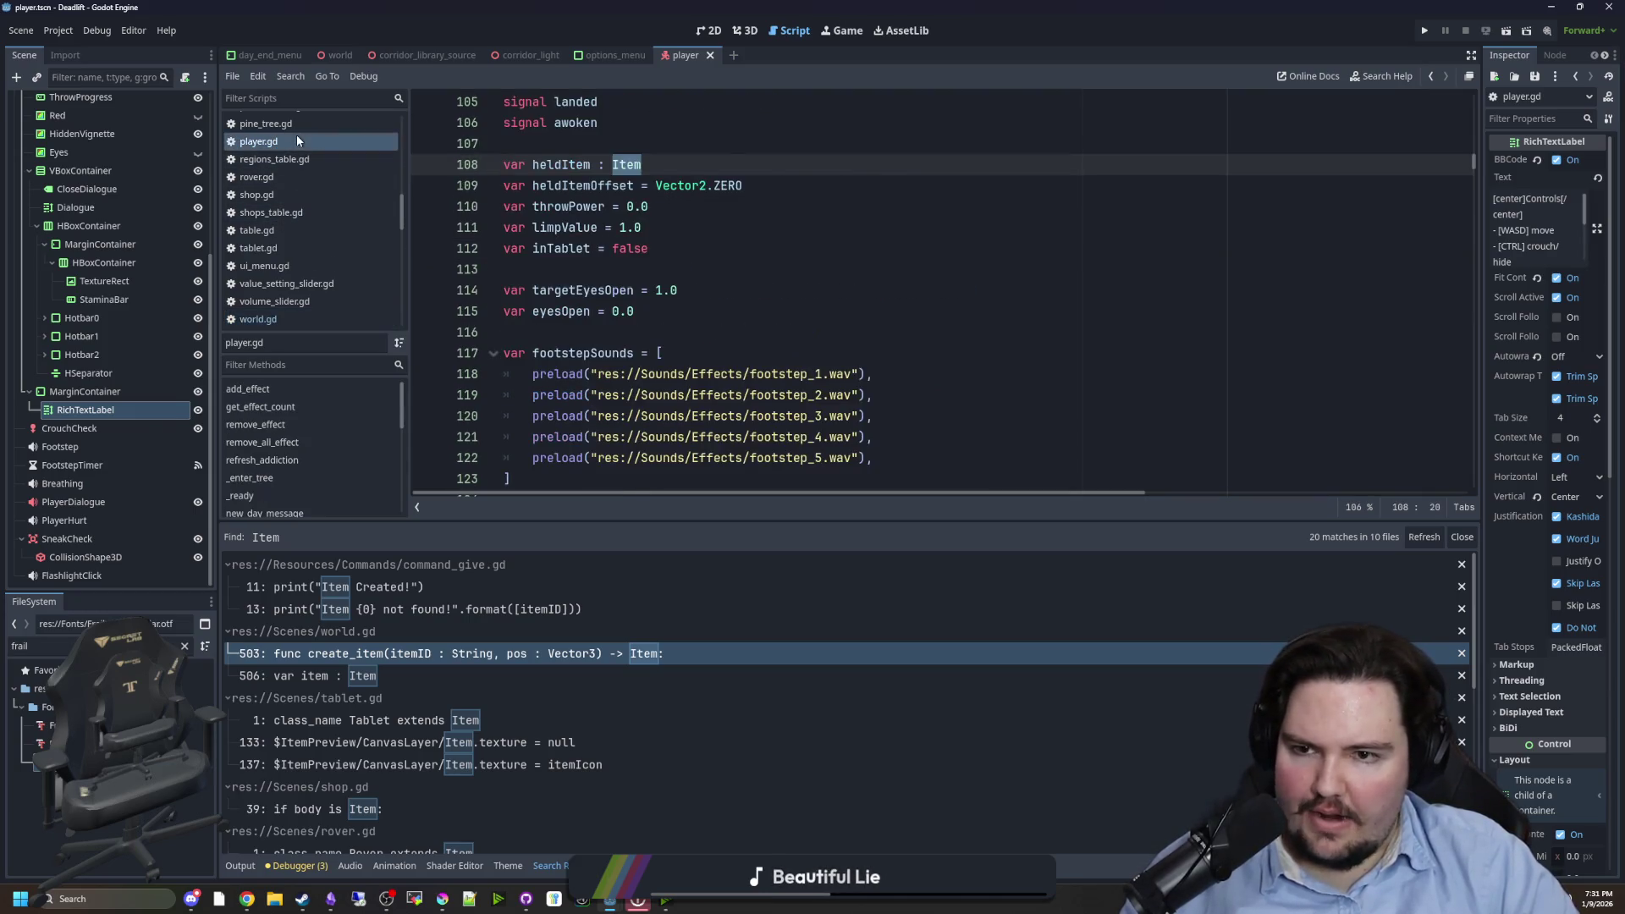
{"action": "left_click", "coordinate": [732, 166]}
{"action": "key", "text": "ctrl+f"}
{"action": "type", "text": "pickup"}
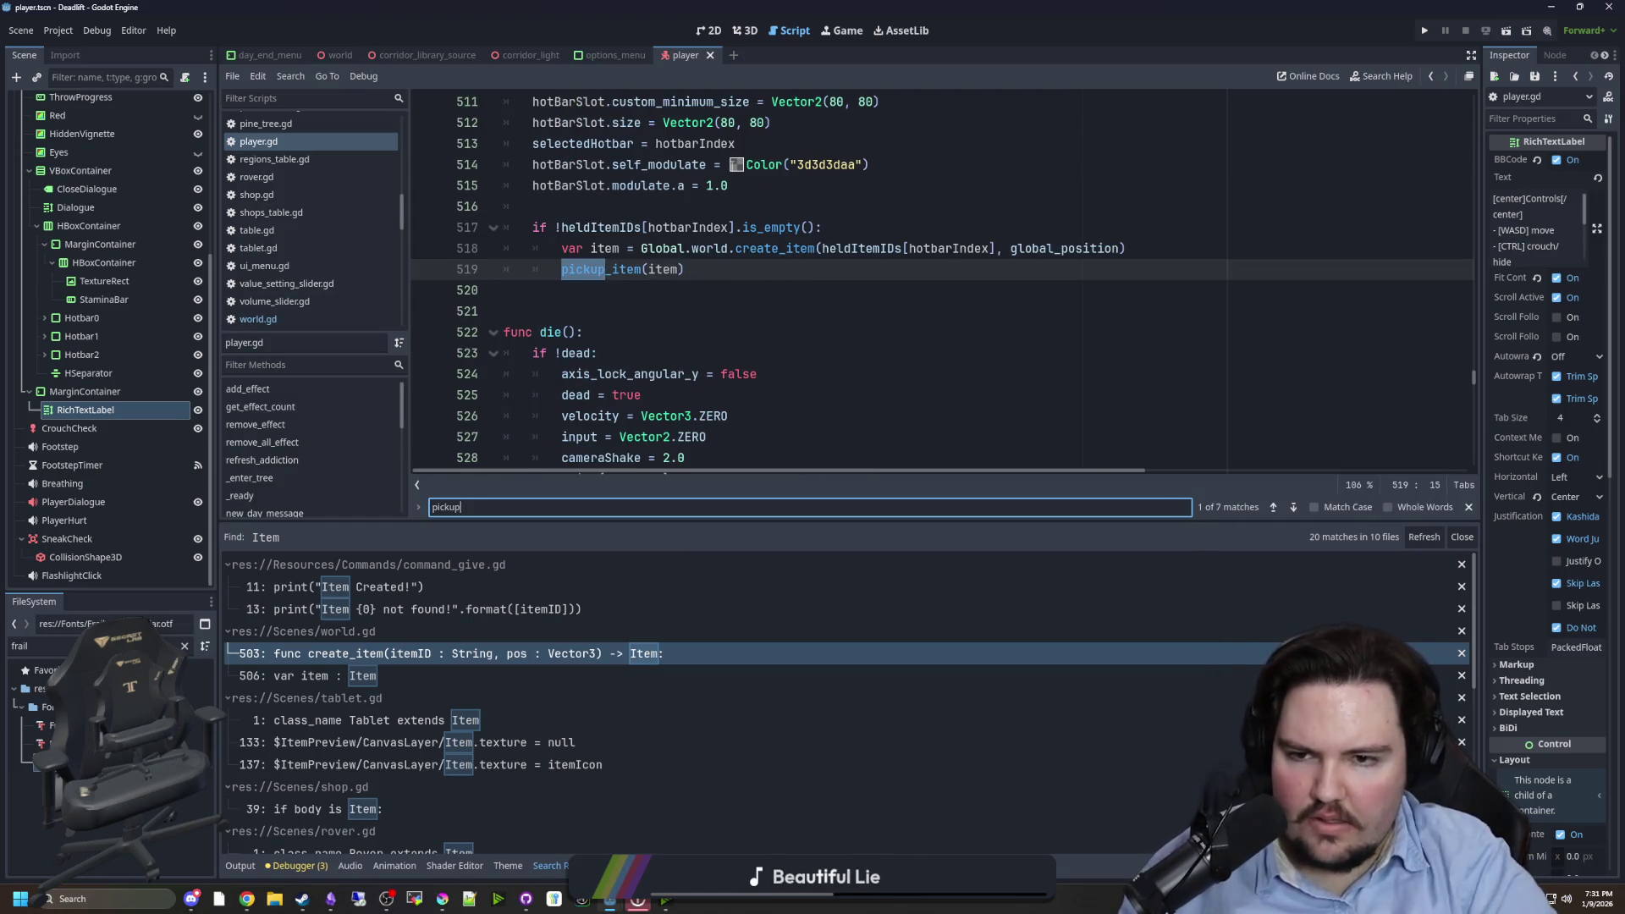
{"action": "left_click", "coordinate": [642, 269], "text": "ctrl"}
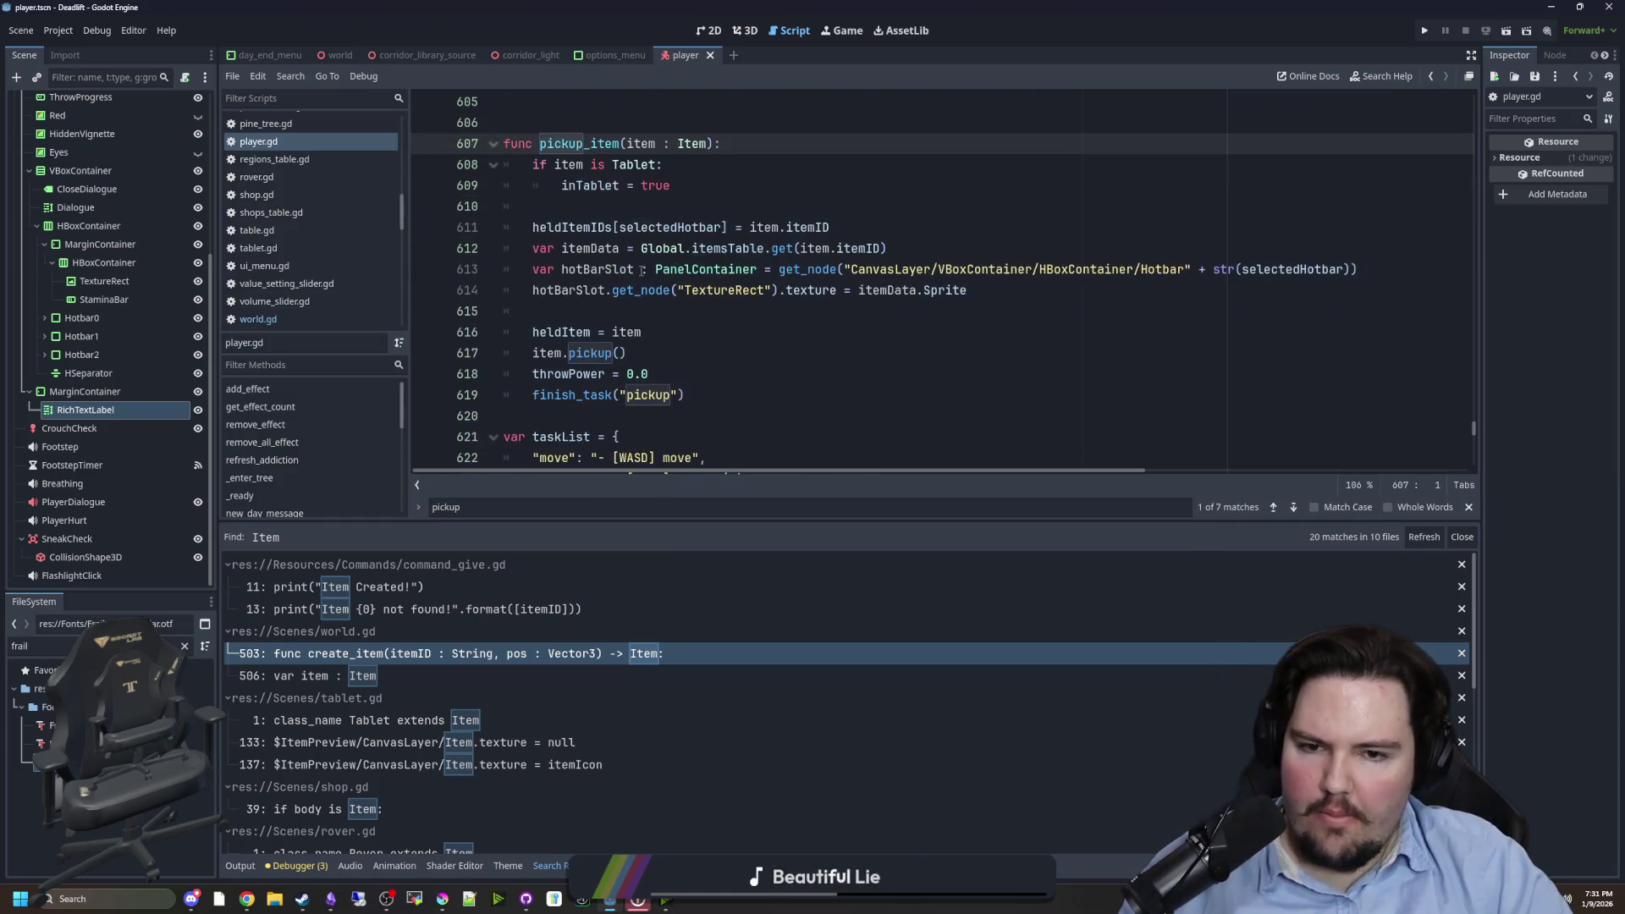
{"action": "left_click", "coordinate": [618, 319]}
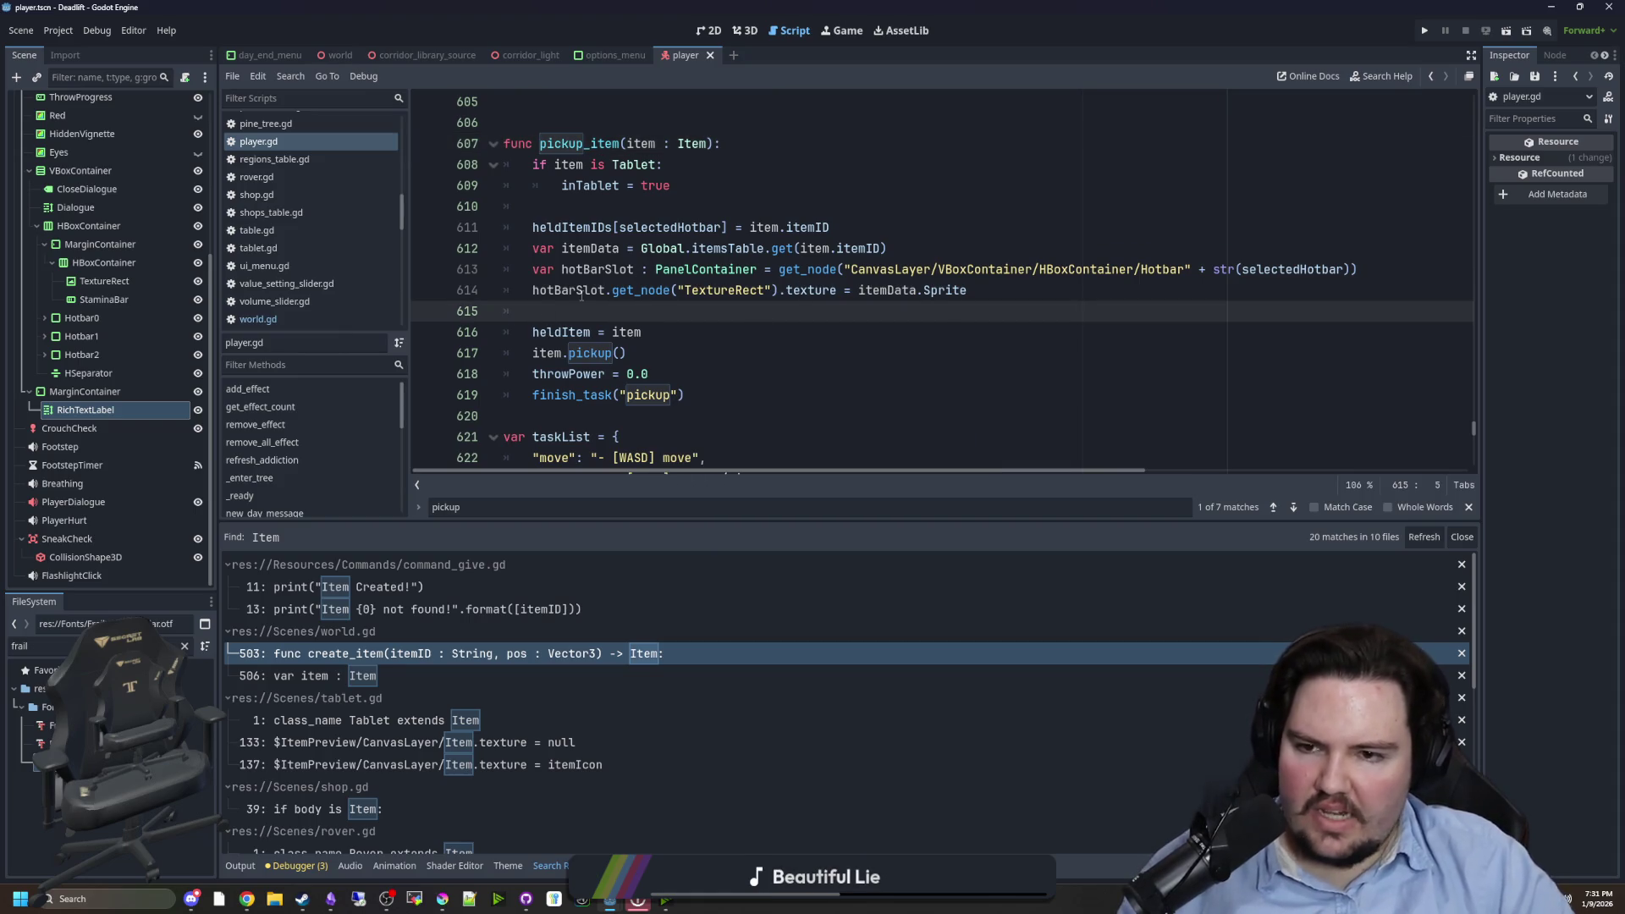
{"action": "left_click", "coordinate": [570, 293]}
{"action": "left_click", "coordinate": [562, 313]}
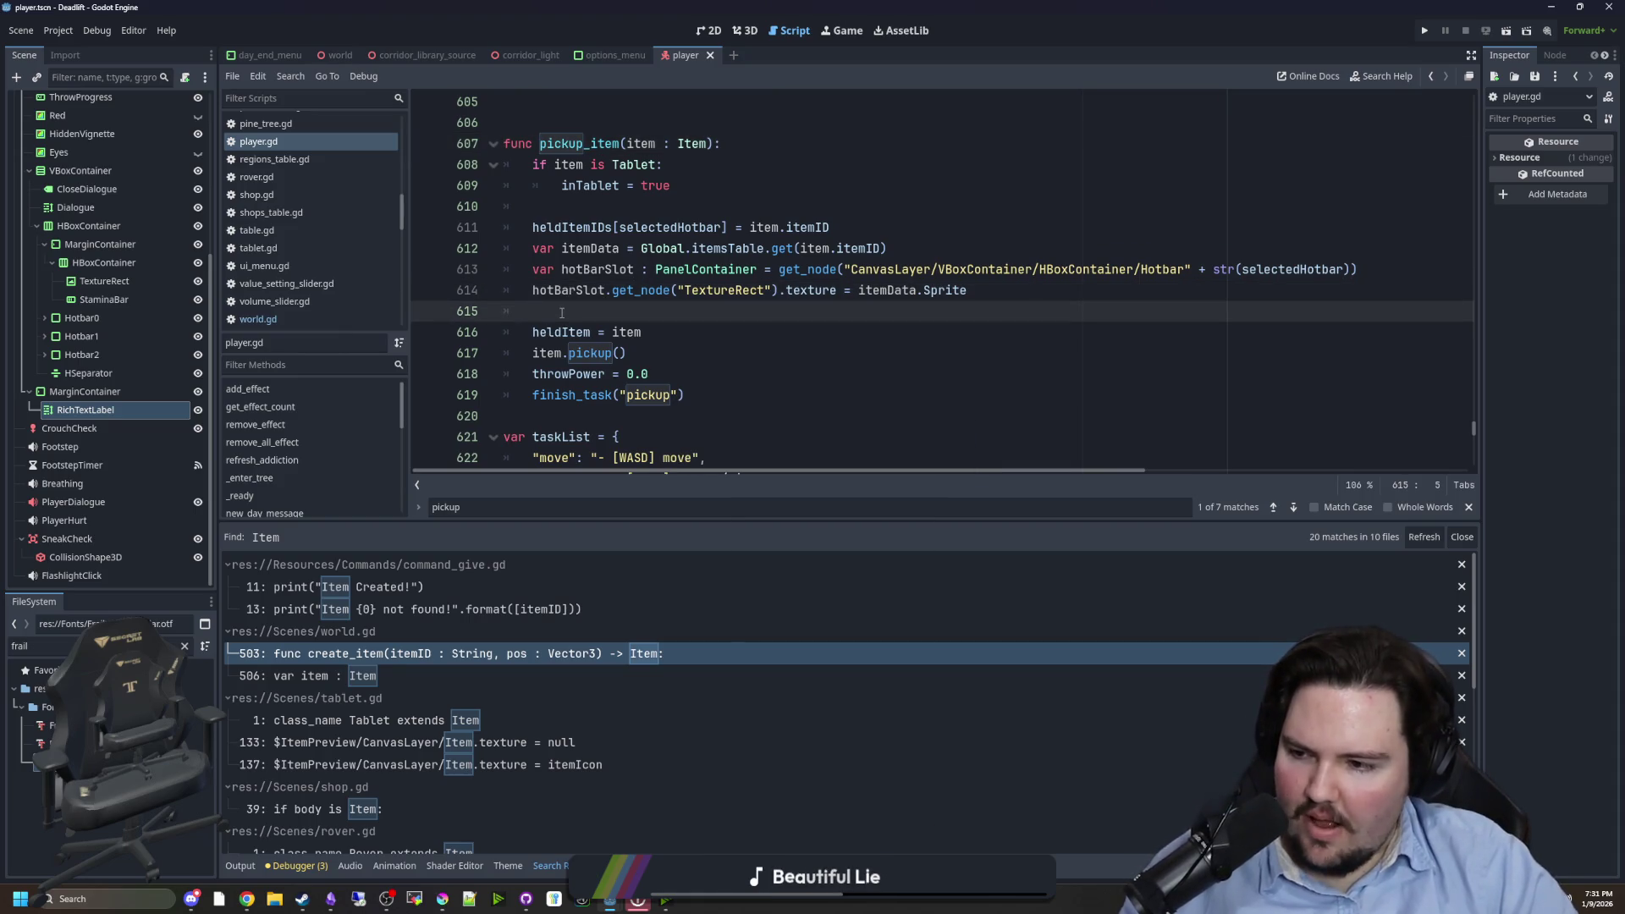
- Check the 3D and game views showing the player capsule
{"action": "left_click", "coordinate": [744, 31]}
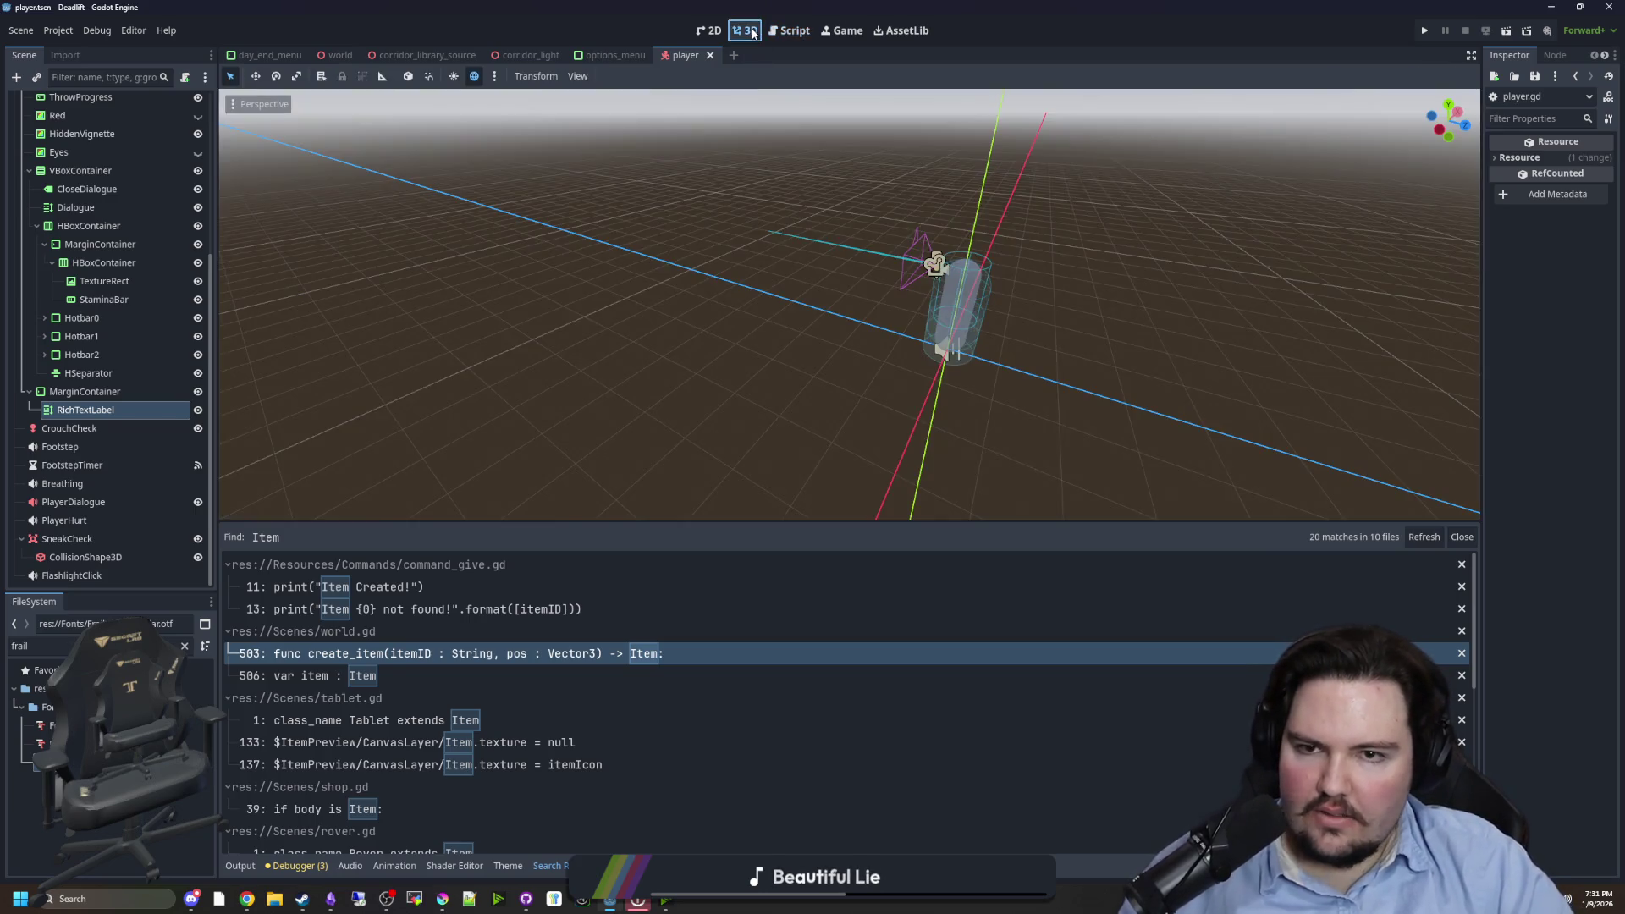
{"action": "left_click", "coordinate": [843, 31]}
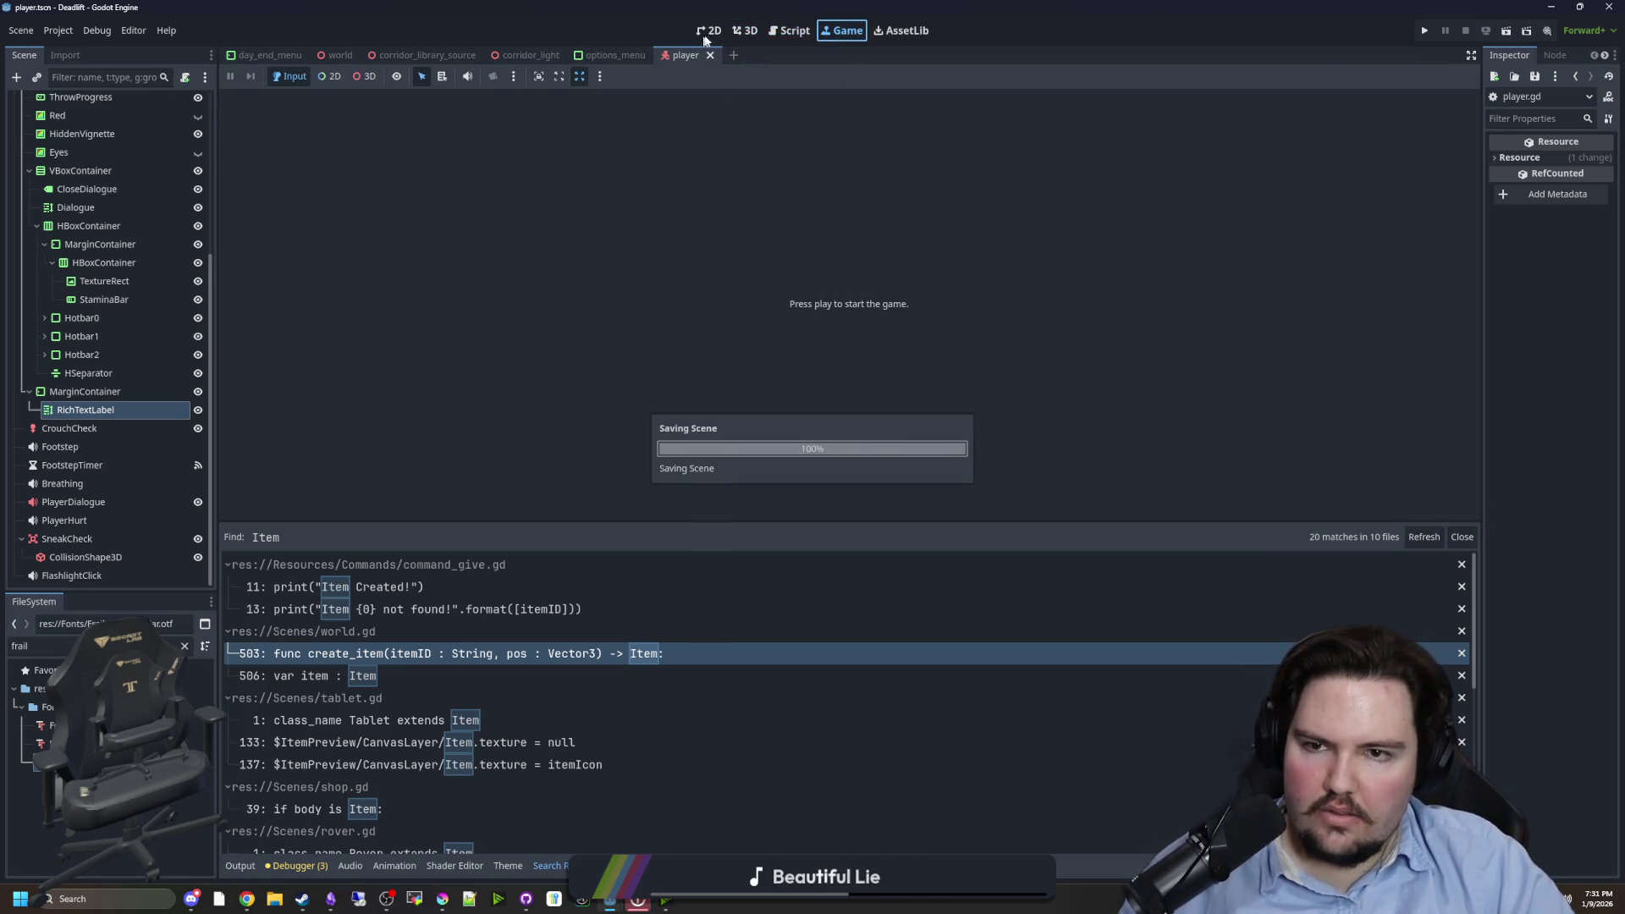
{"action": "left_click", "coordinate": [709, 30]}
{"action": "left_click", "coordinate": [745, 30]}
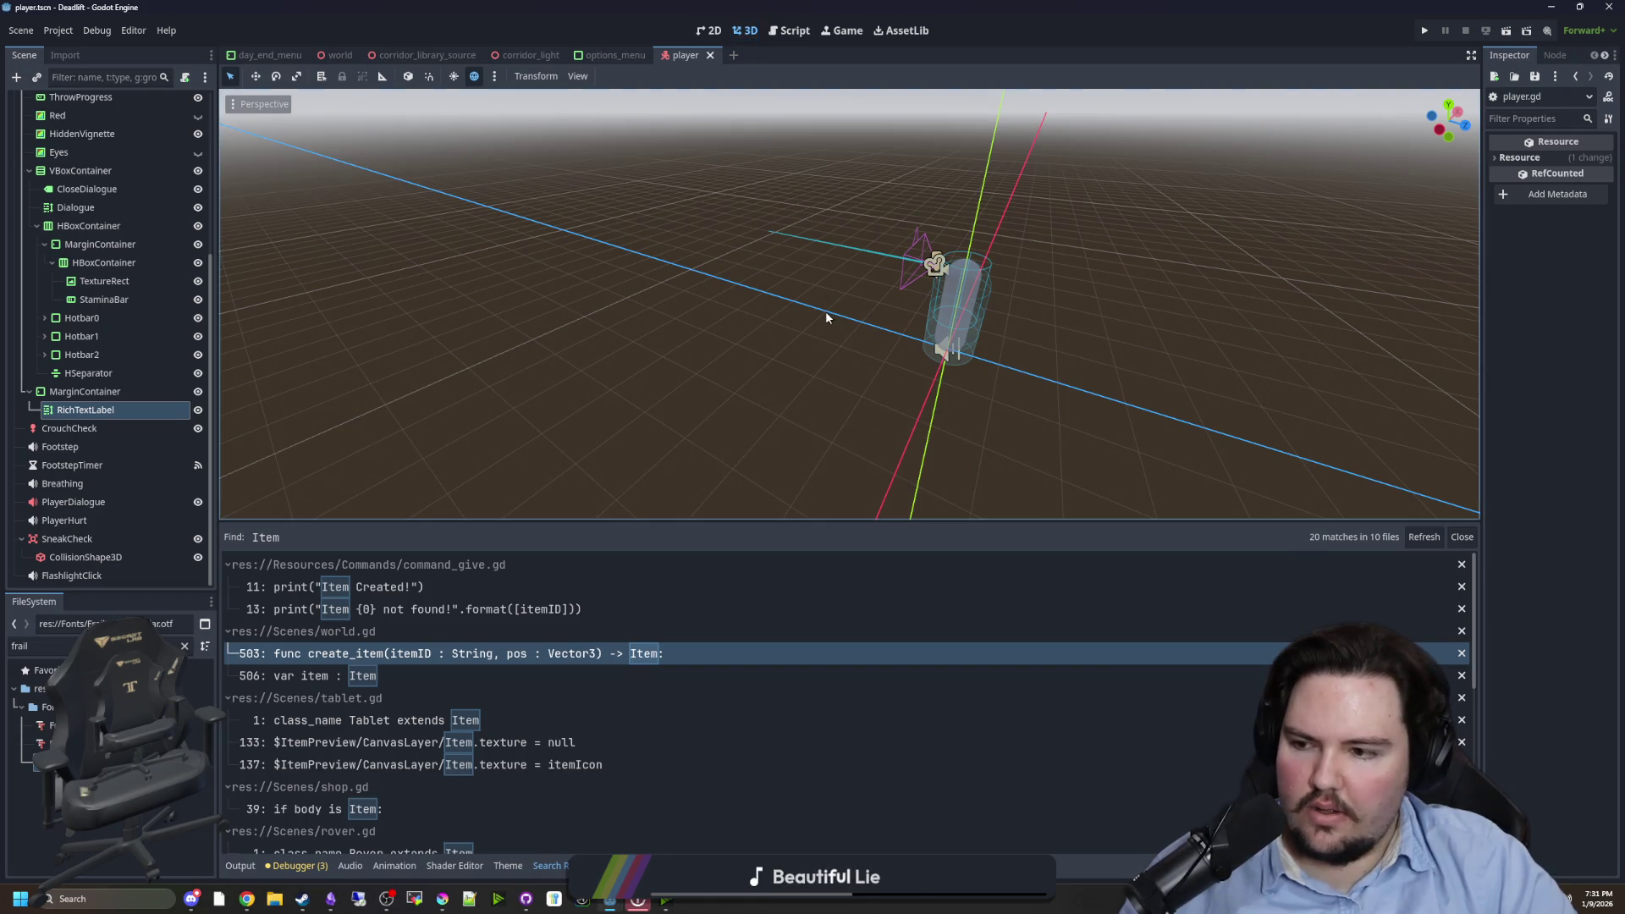
- Open command_give.gd at the Item Created line, save it, and switch to Krita
{"action": "left_click", "coordinate": [521, 584]}
{"action": "left_click", "coordinate": [576, 373]}
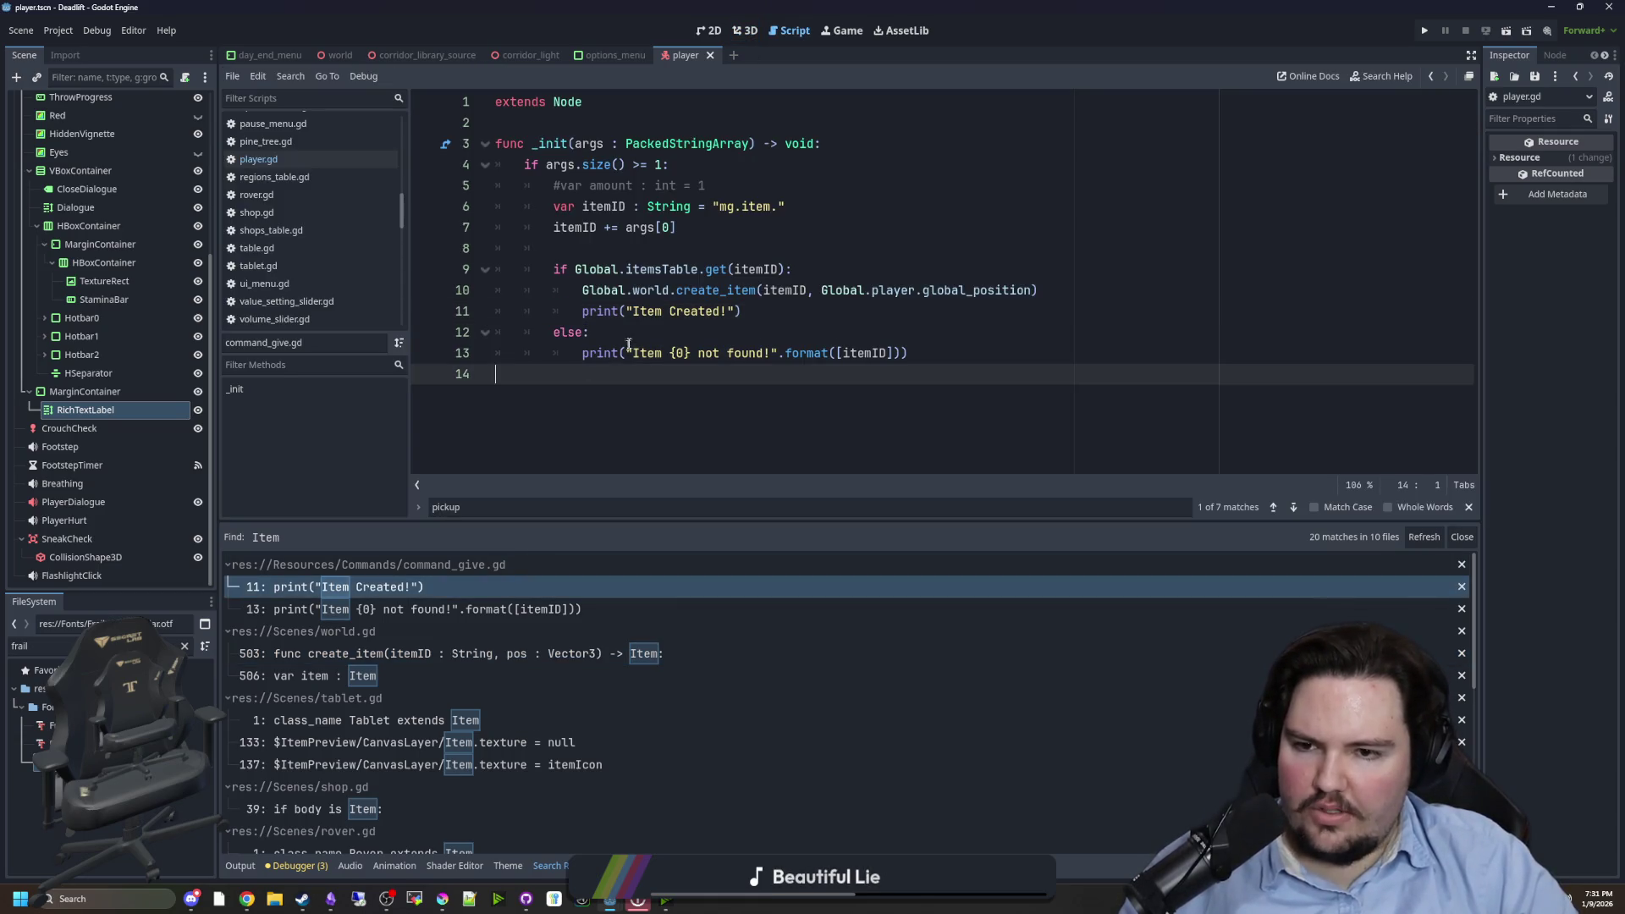
{"action": "left_click", "coordinate": [635, 335]}
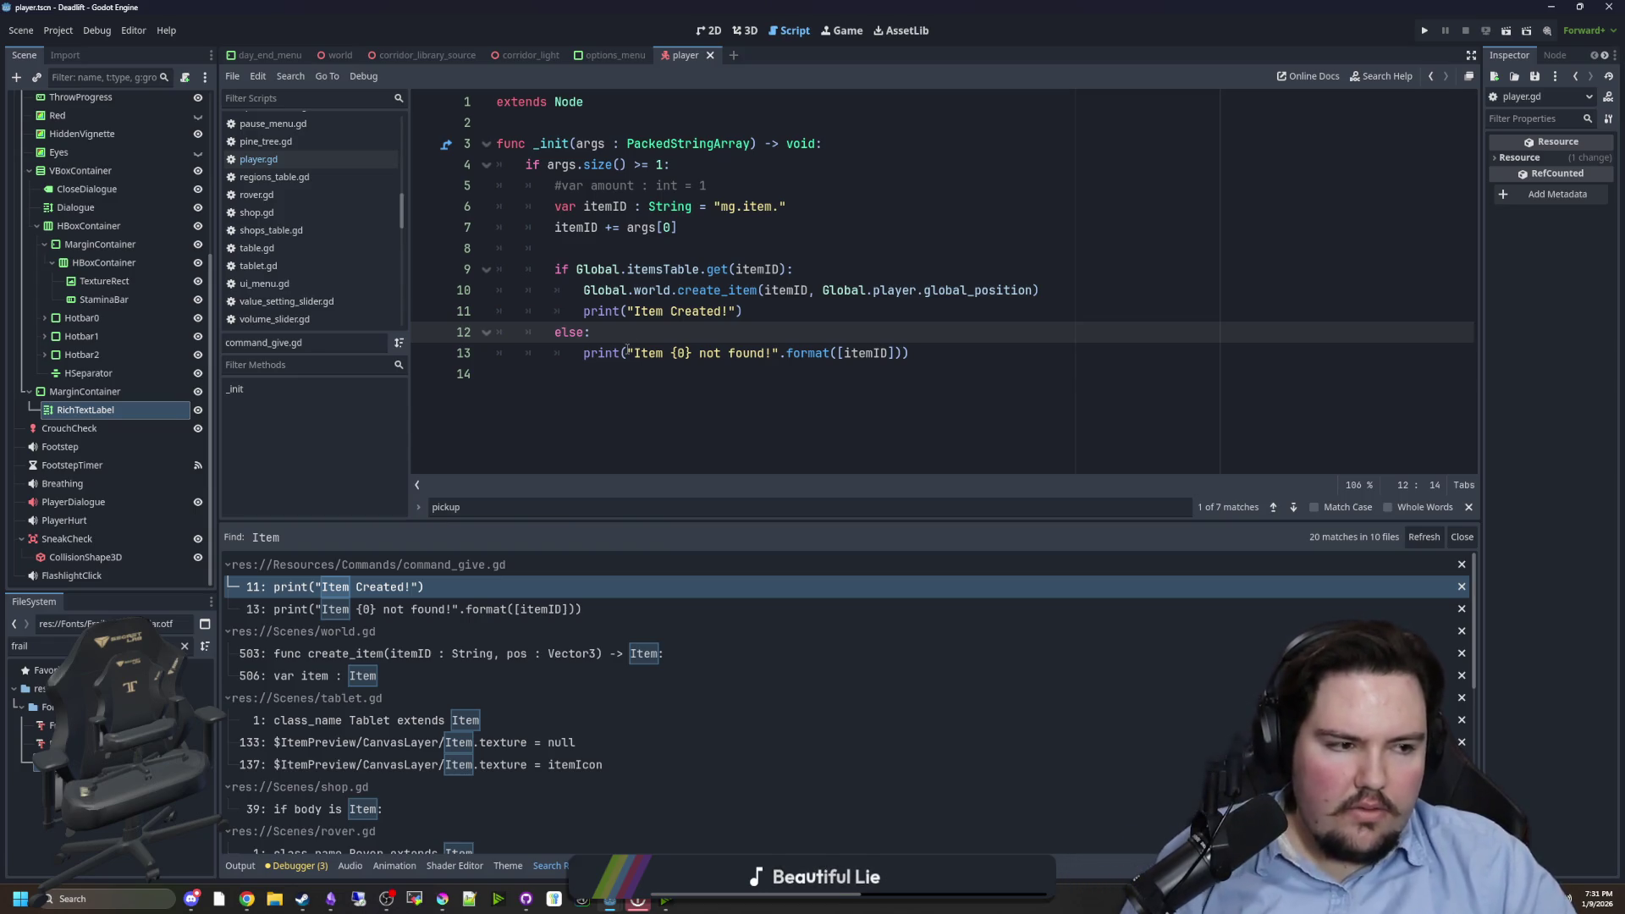
{"action": "key", "text": "ctrl+s"}
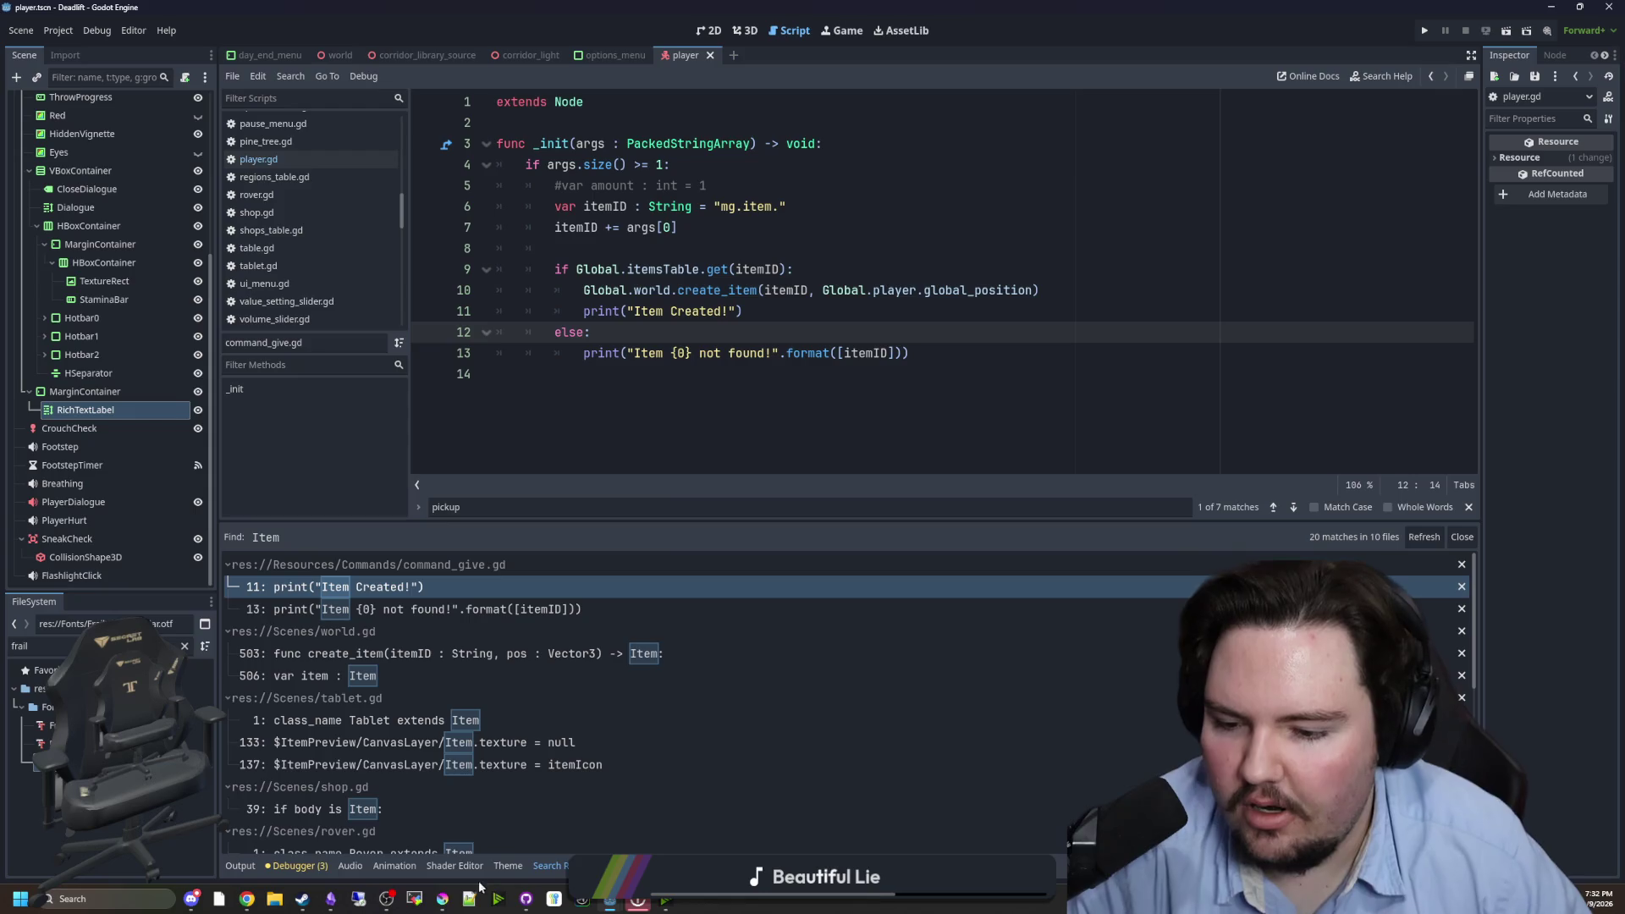
{"action": "left_click", "coordinate": [442, 899]}
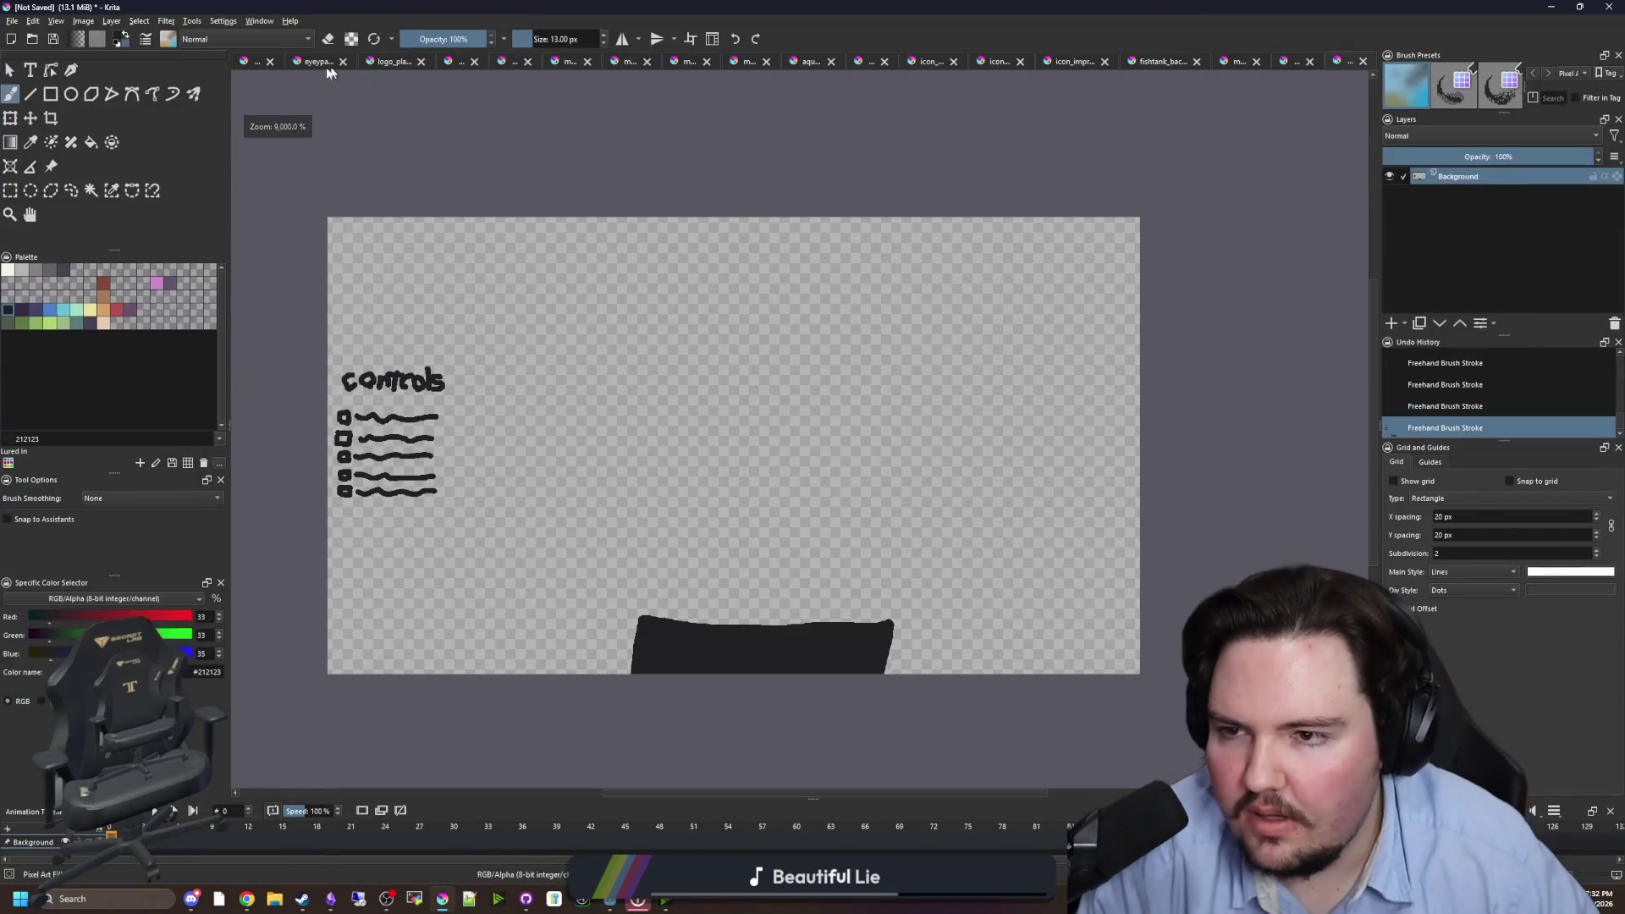
- Create a new 50×50 px Krita document
{"action": "left_click", "coordinate": [12, 21]}
{"action": "left_click", "coordinate": [26, 38]}
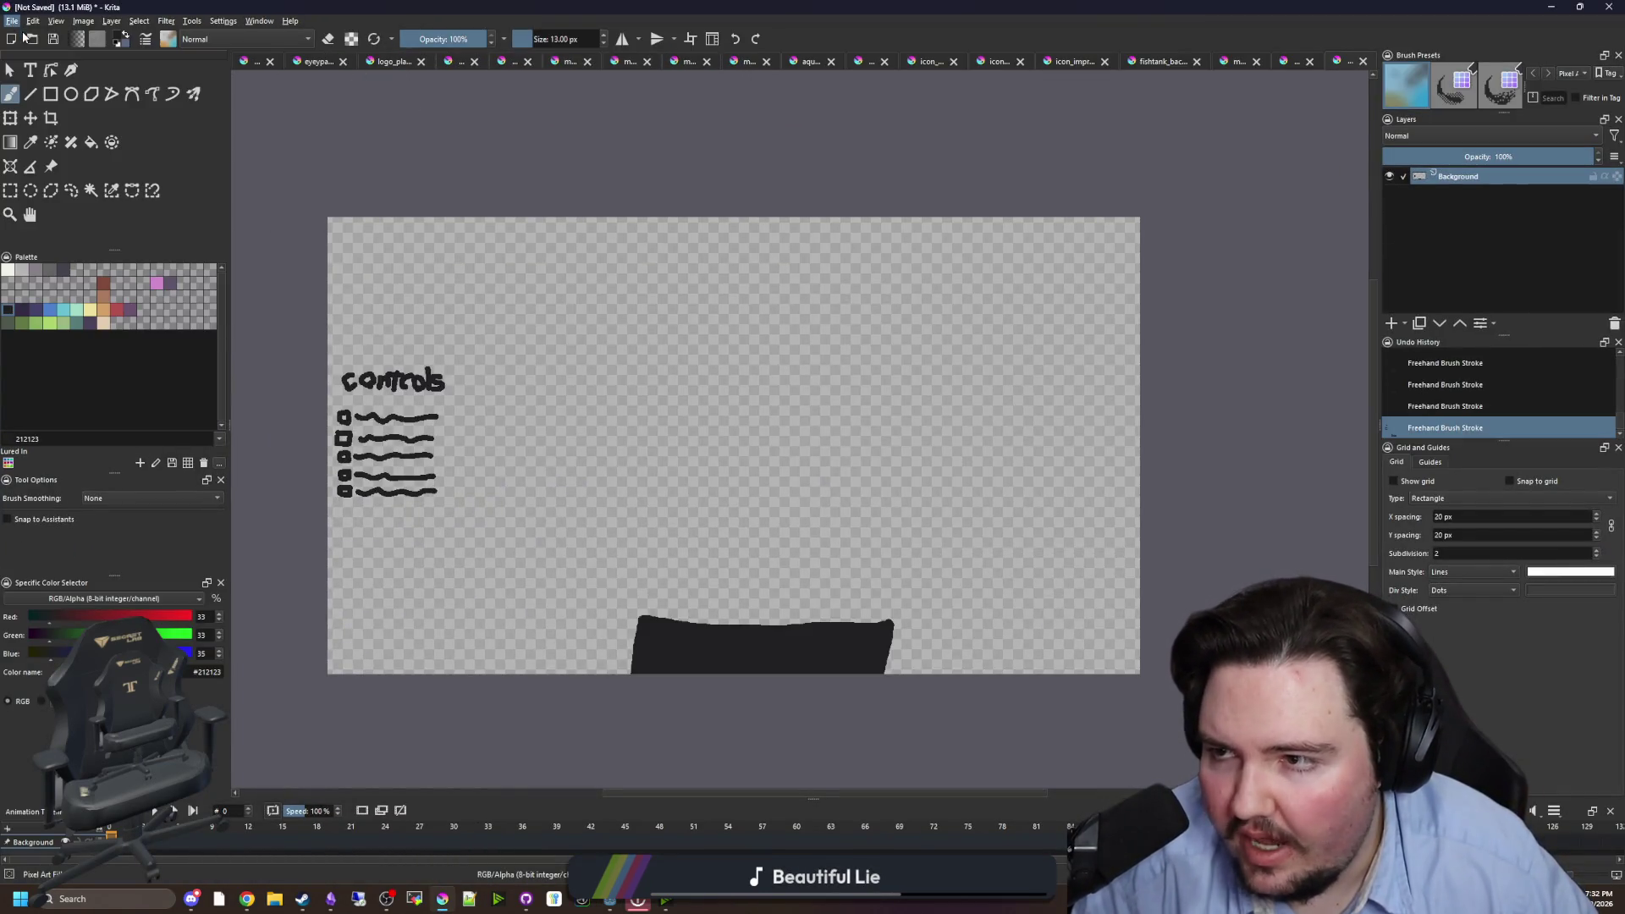
{"action": "type", "text": "50"}
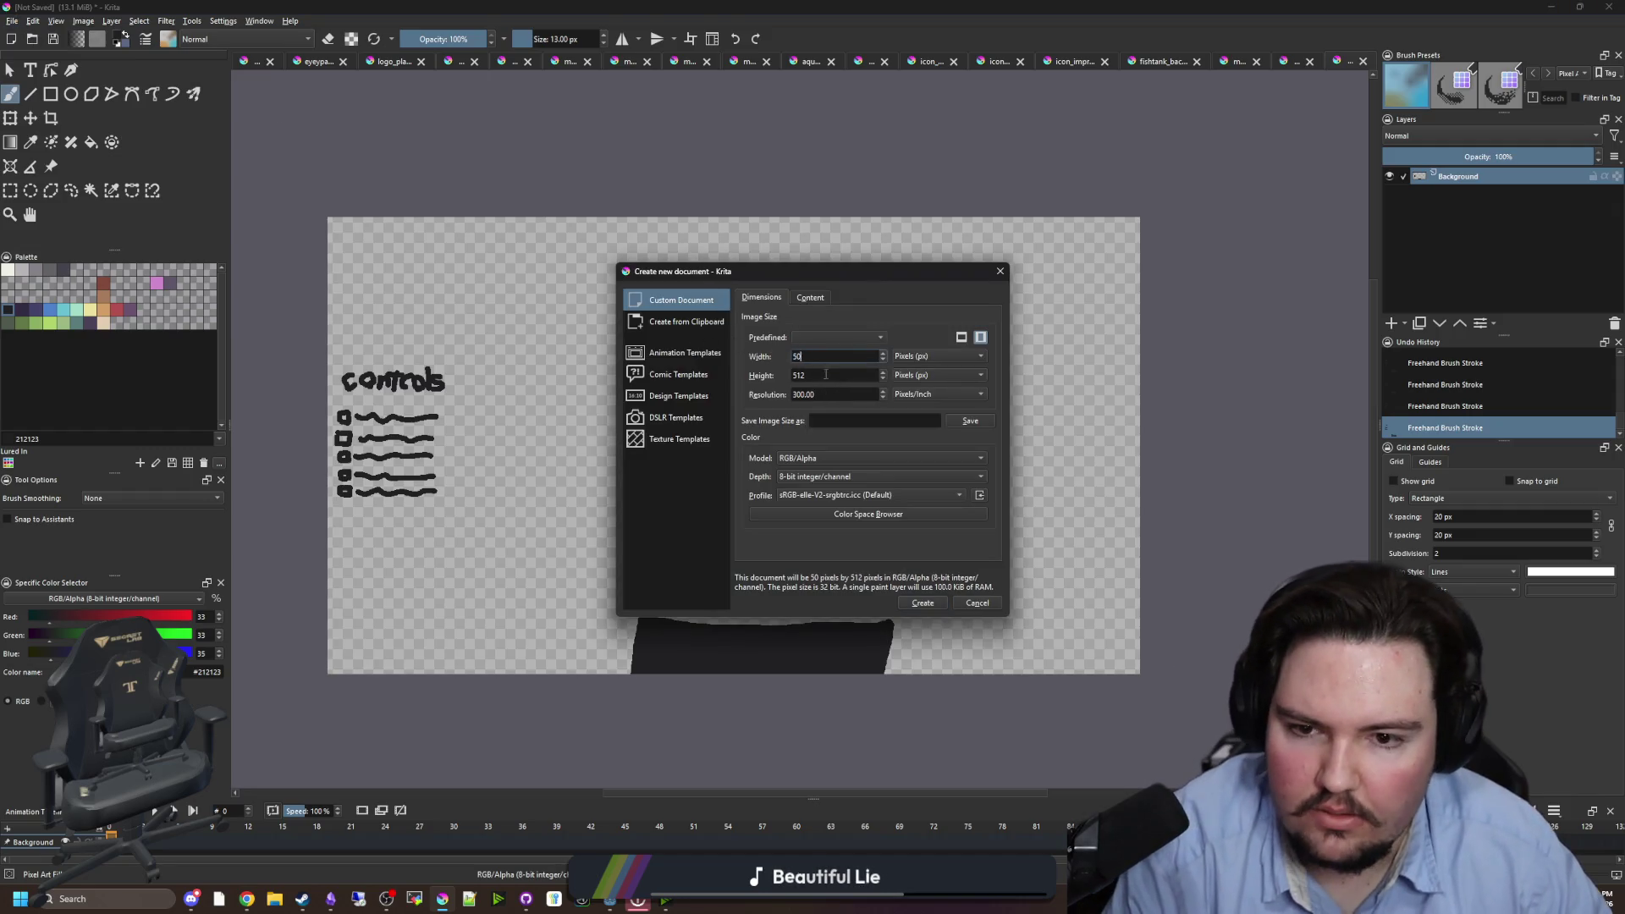
{"action": "key", "text": "Tab"}
{"action": "type", "text": "50"}
{"action": "left_click", "coordinate": [921, 603]}
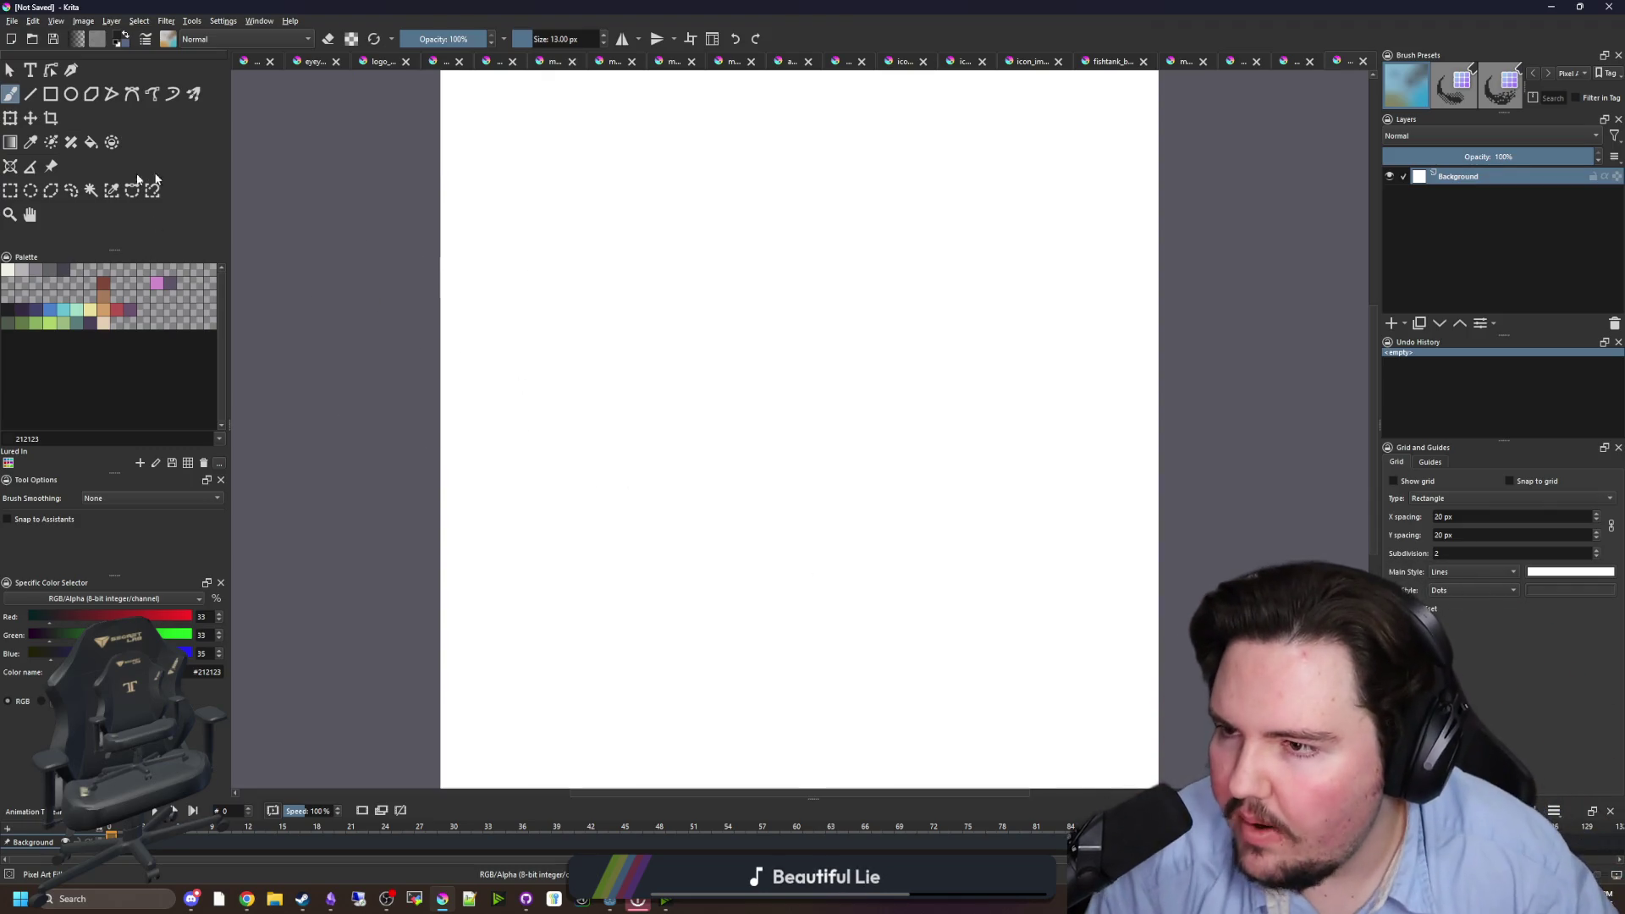
- Clear the white canvas to transparent and drop the selection
{"action": "left_click", "coordinate": [11, 191]}
{"action": "scroll", "coordinate": [569, 385], "scroll_direction": "down", "scroll_amount": 3}
{"action": "mouse_move", "coordinate": [372, 161]}
{"action": "left_mouse_down"}
{"action": "mouse_move", "coordinate": [453, 200]}
{"action": "mouse_move", "coordinate": [908, 642]}
{"action": "left_mouse_up"}
{"action": "key", "text": "Delete"}
{"action": "key", "text": "ctrl+shift+a"}
{"action": "scroll", "coordinate": [660, 461], "scroll_direction": "up", "scroll_amount": 1}
{"action": "key", "text": "b"}
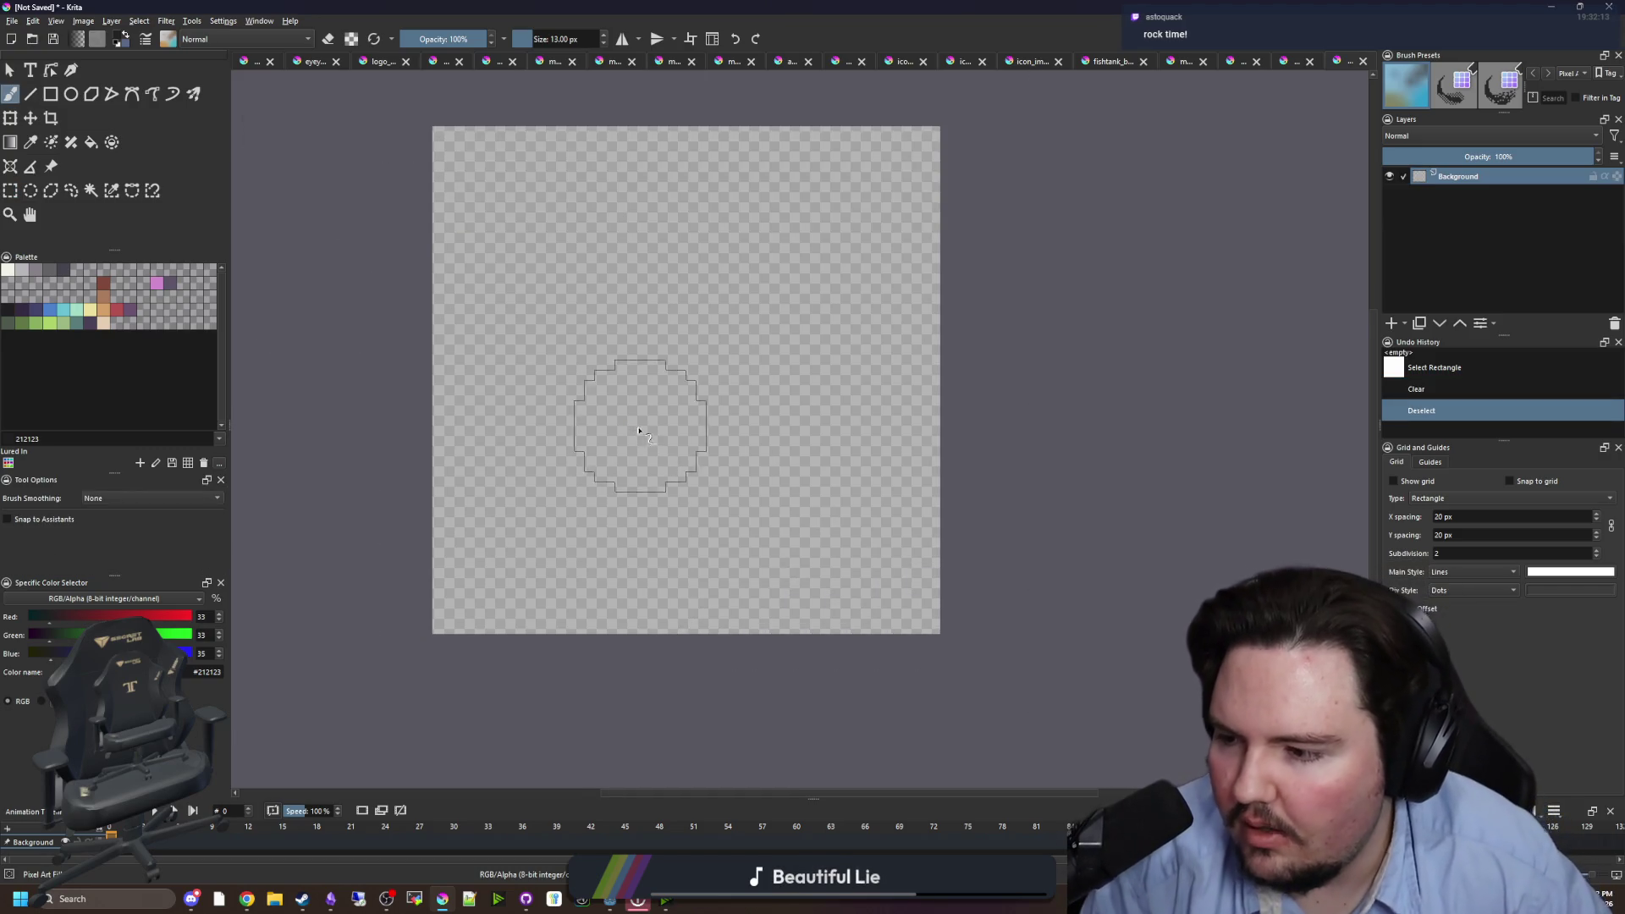
{"action": "scroll", "coordinate": [641, 425], "scroll_direction": "up", "scroll_amount": 1}
- Load the Starground palette in place of the Lured In palette
{"action": "left_click", "coordinate": [50, 270]}
{"action": "scroll", "coordinate": [508, 454], "scroll_direction": "down", "scroll_amount": 1}
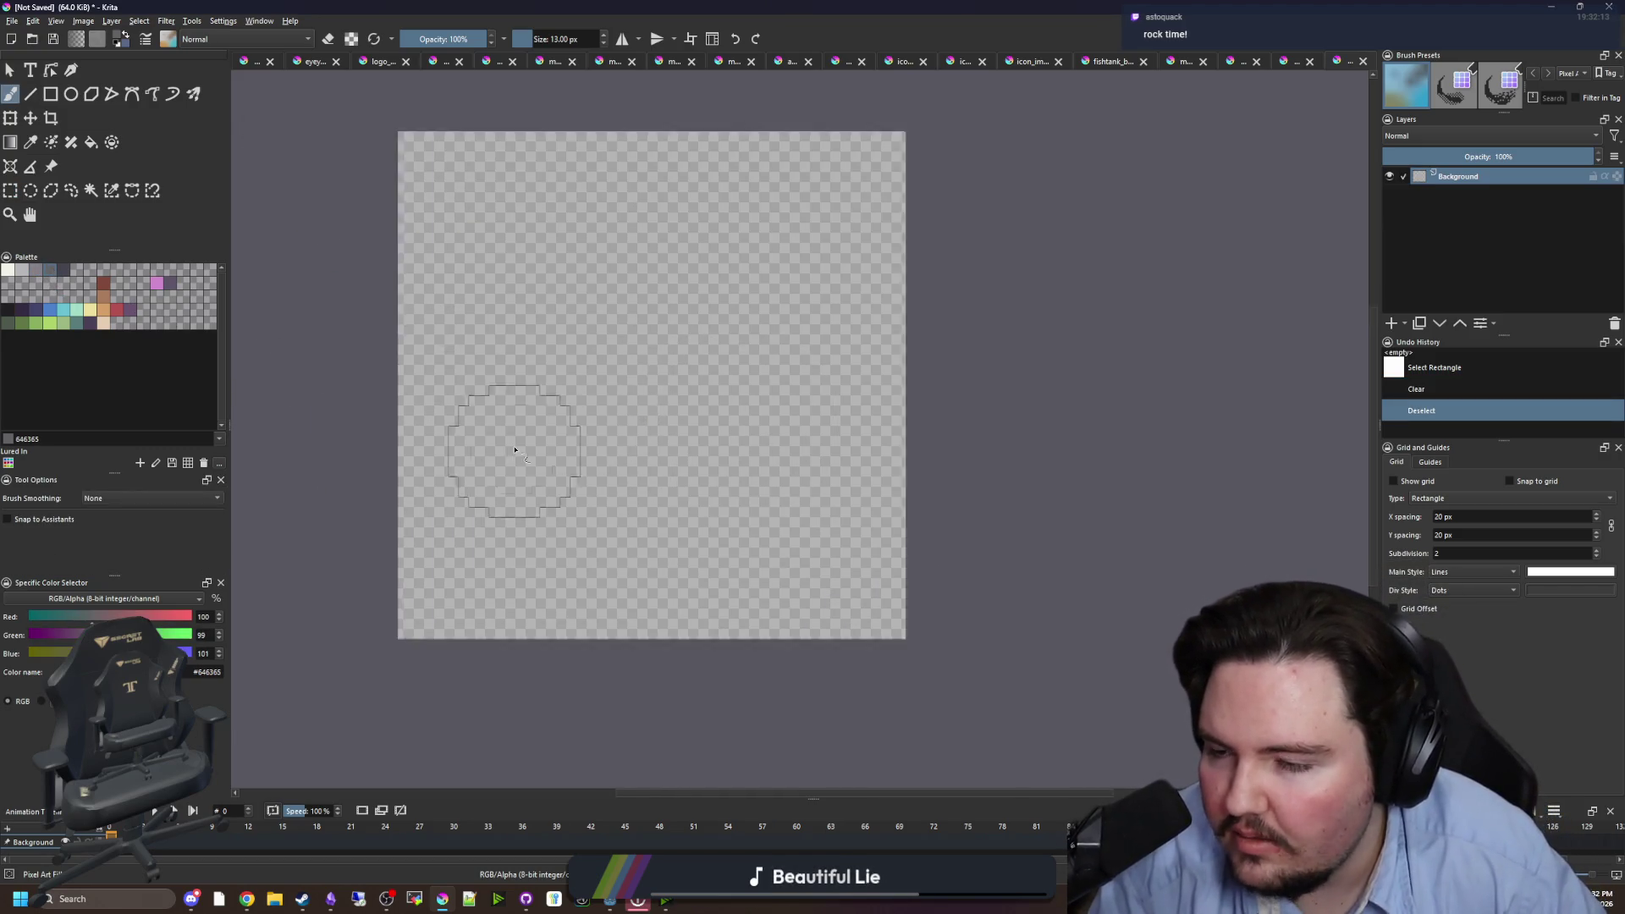
{"action": "scroll", "coordinate": [564, 412], "scroll_direction": "up", "scroll_amount": 1}
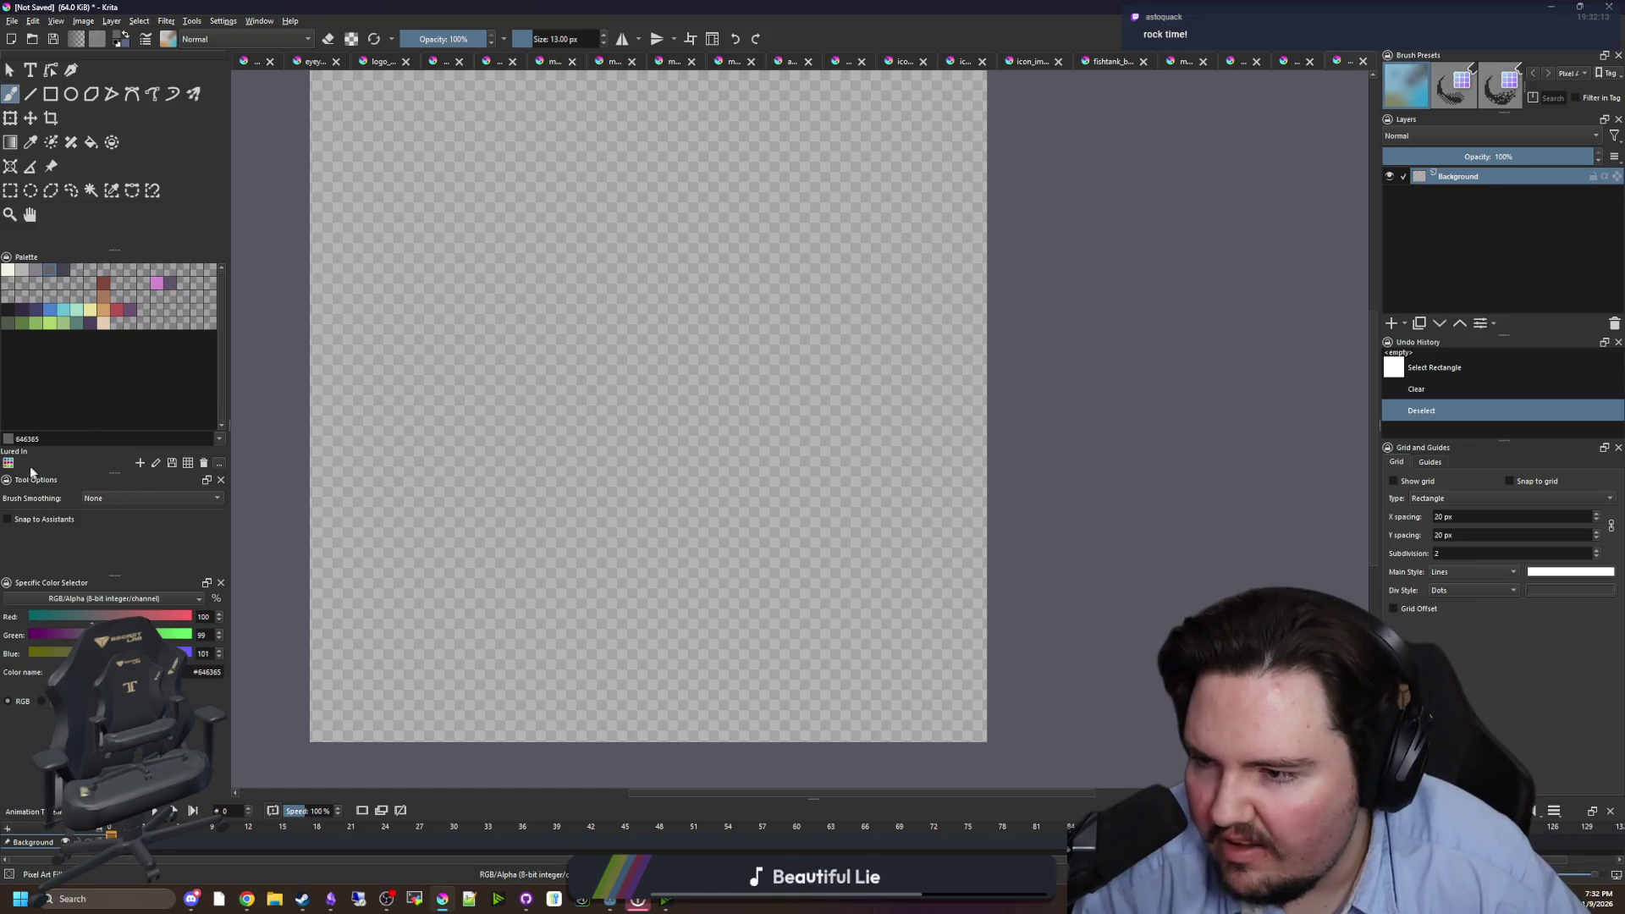
{"action": "left_click", "coordinate": [8, 463]}
{"action": "scroll", "coordinate": [99, 559], "scroll_direction": "down", "scroll_amount": 3}
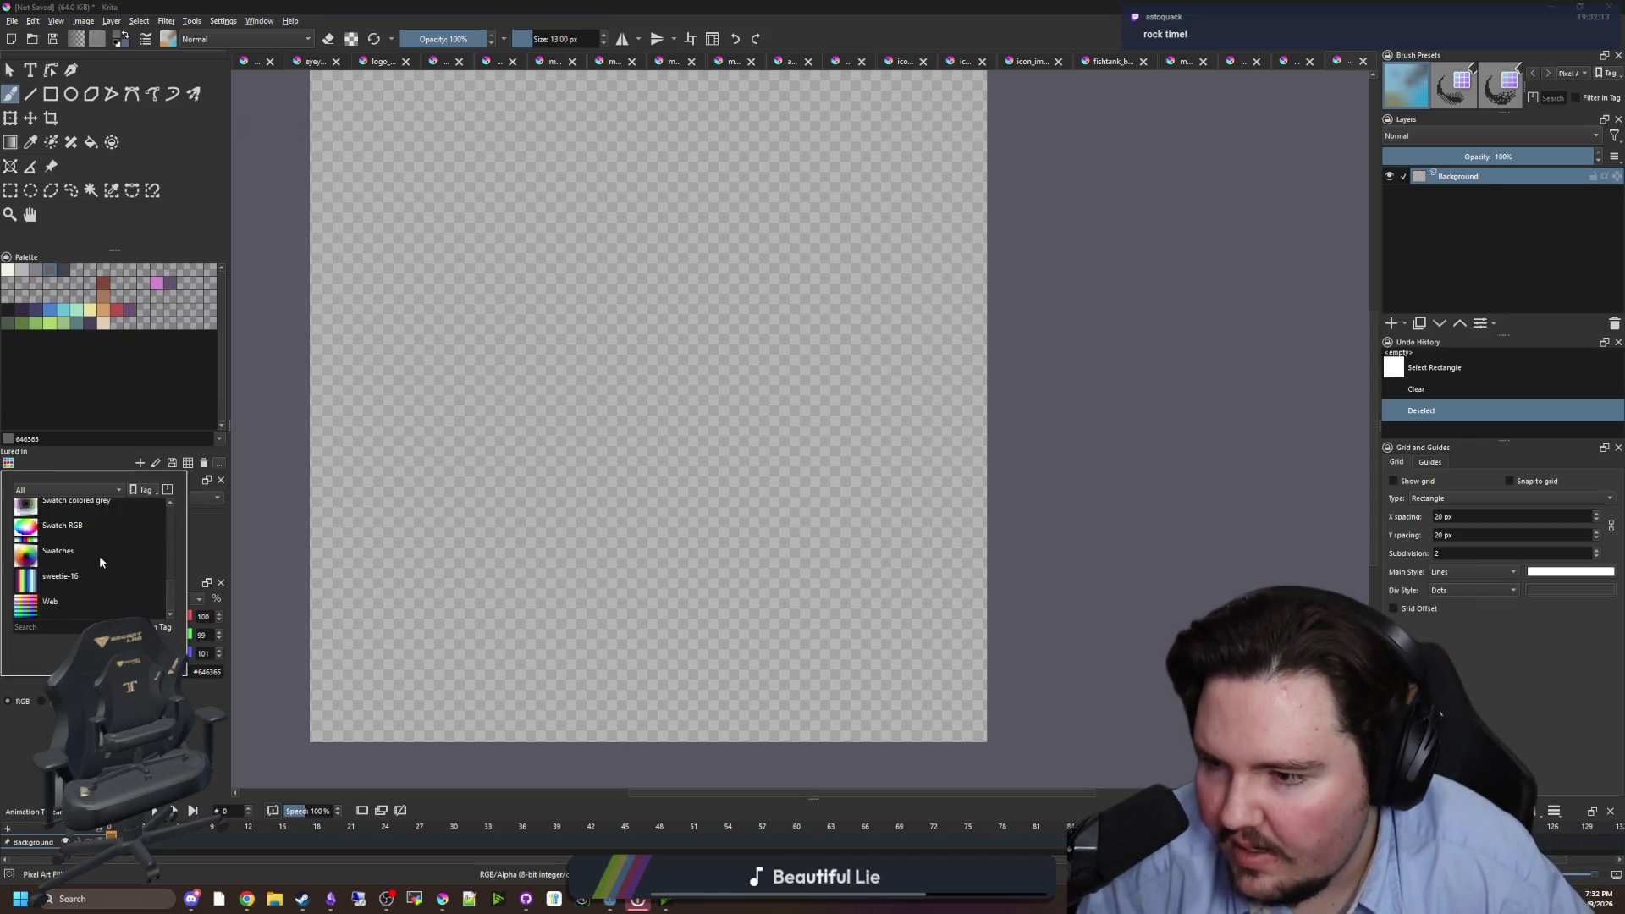
{"action": "scroll", "coordinate": [99, 555], "scroll_direction": "down", "scroll_amount": 5}
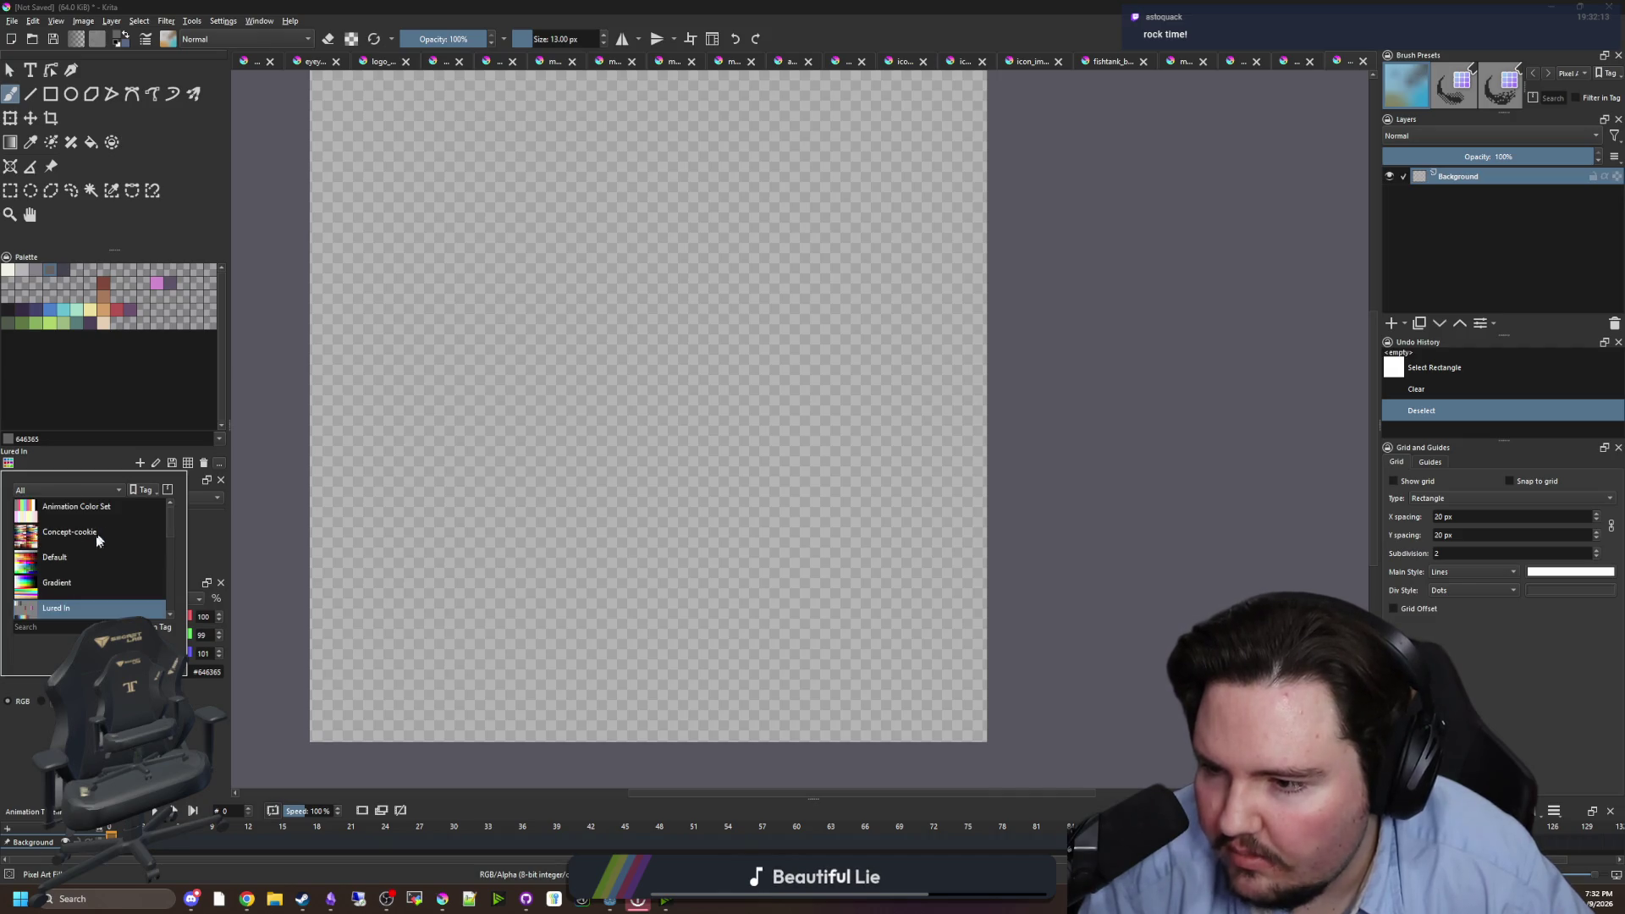
{"action": "scroll", "coordinate": [83, 577], "scroll_direction": "up", "scroll_amount": 1}
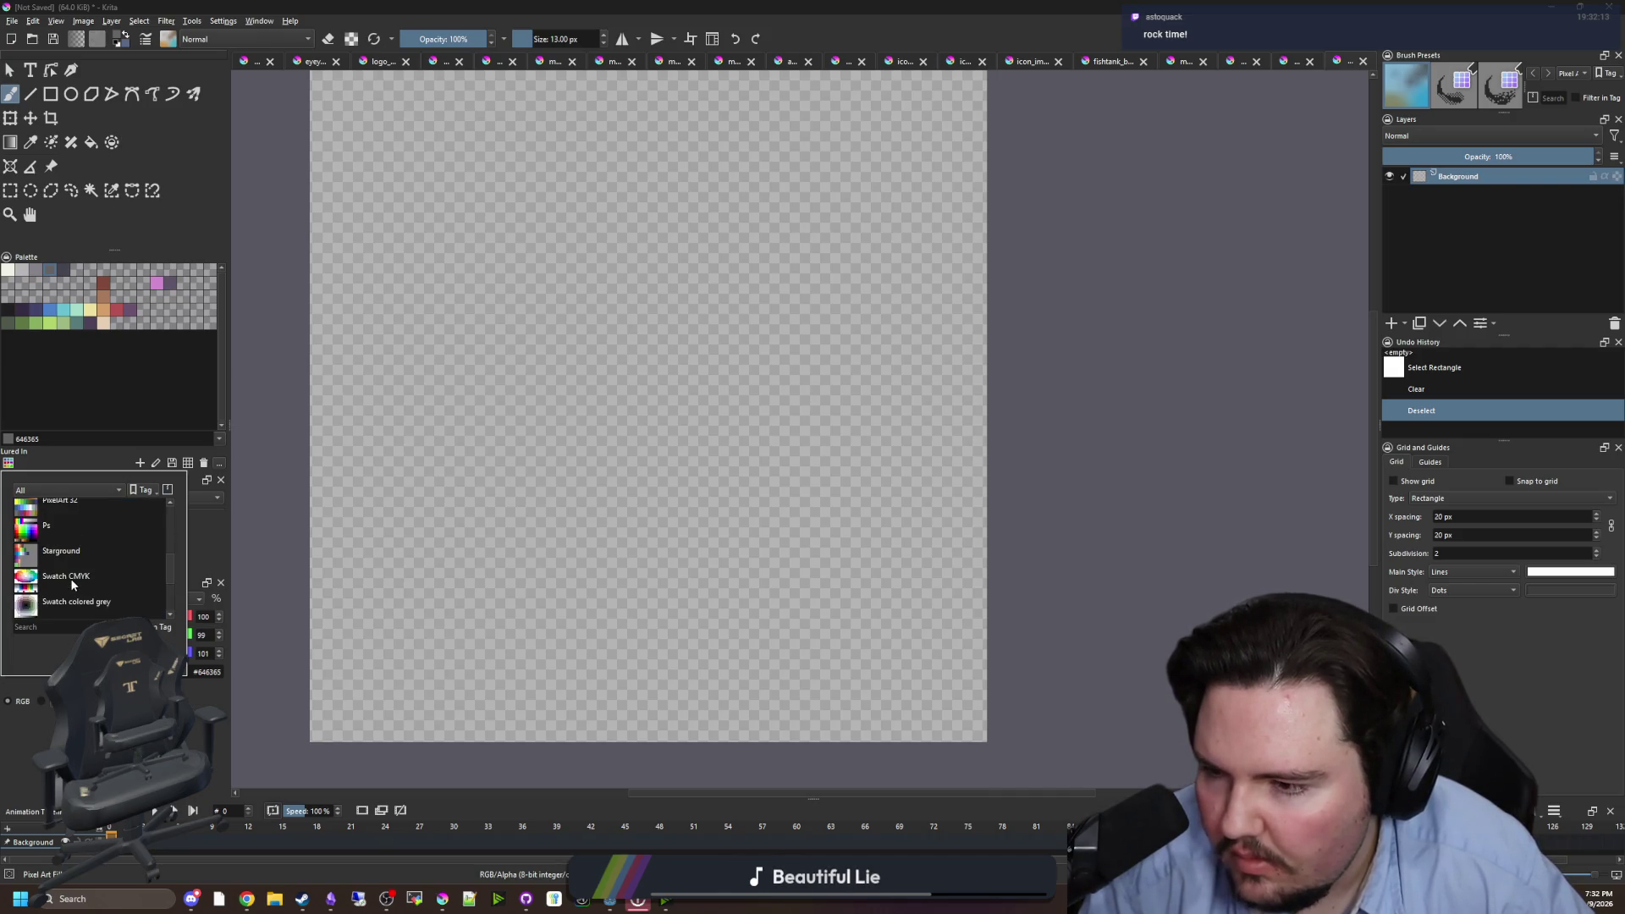
{"action": "left_click", "coordinate": [70, 555]}
{"action": "left_click", "coordinate": [544, 345]}
- Pick the slate blue #5a6988 swatch with an 18 px brush
{"action": "key", "text": "ctrl+z"}
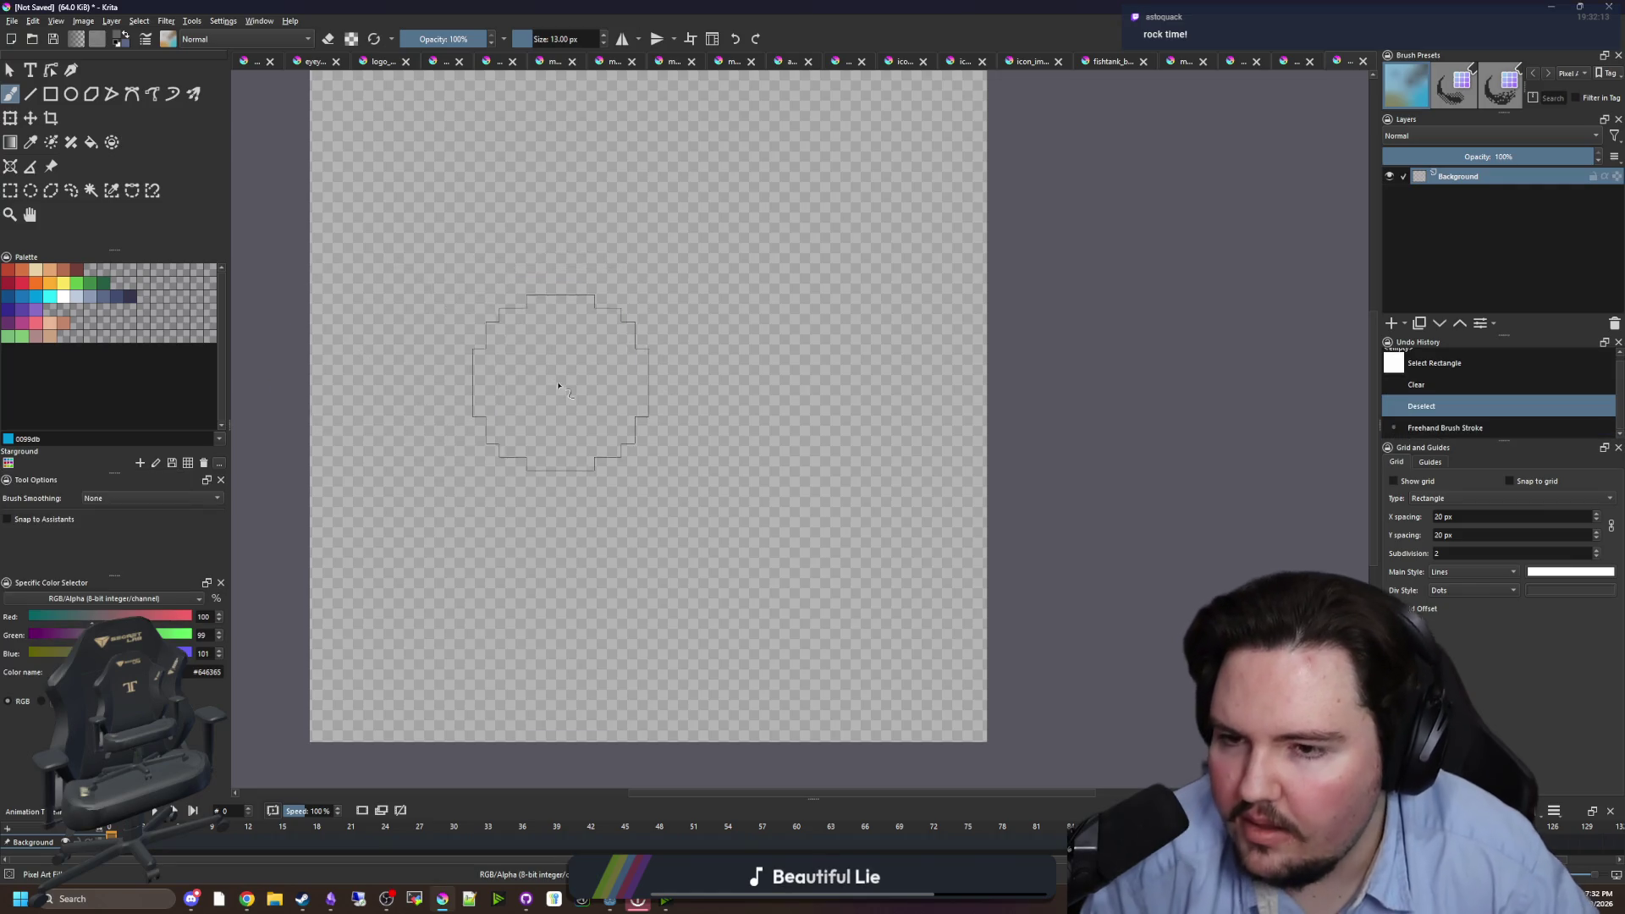
{"action": "key", "text": "d"}
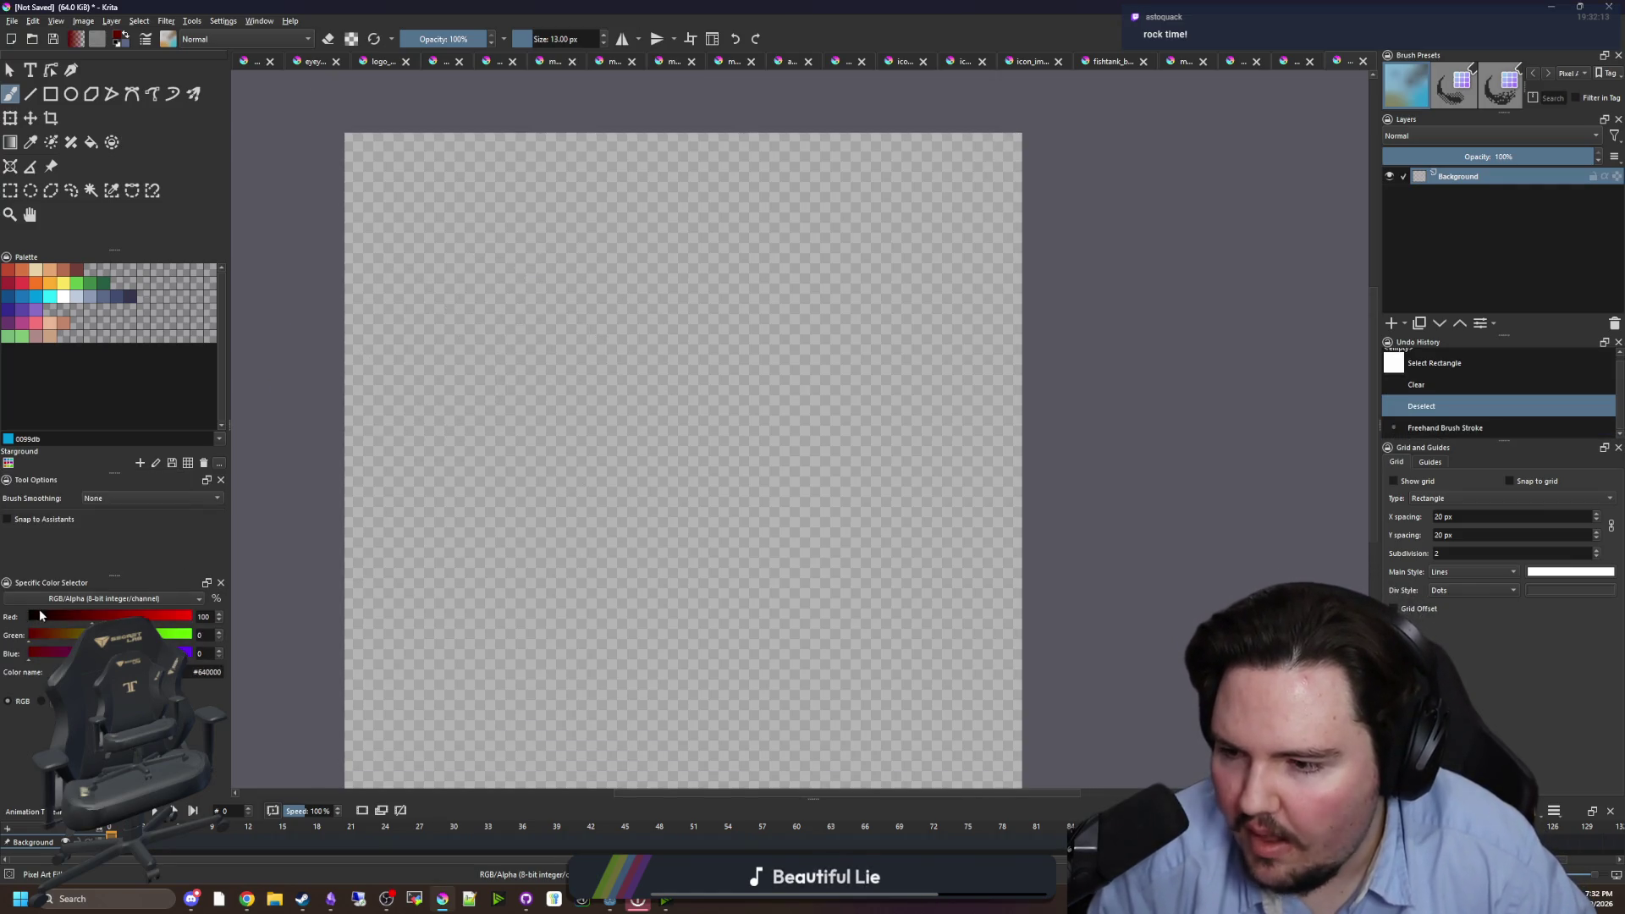
{"action": "scroll", "coordinate": [599, 508], "scroll_direction": "down", "scroll_amount": 1}
{"action": "key", "text": "bracketleft"}
{"action": "key", "text": "bracketleft"}
{"action": "key", "text": "bracketleft"}
{"action": "key", "text": "bracketleft"}
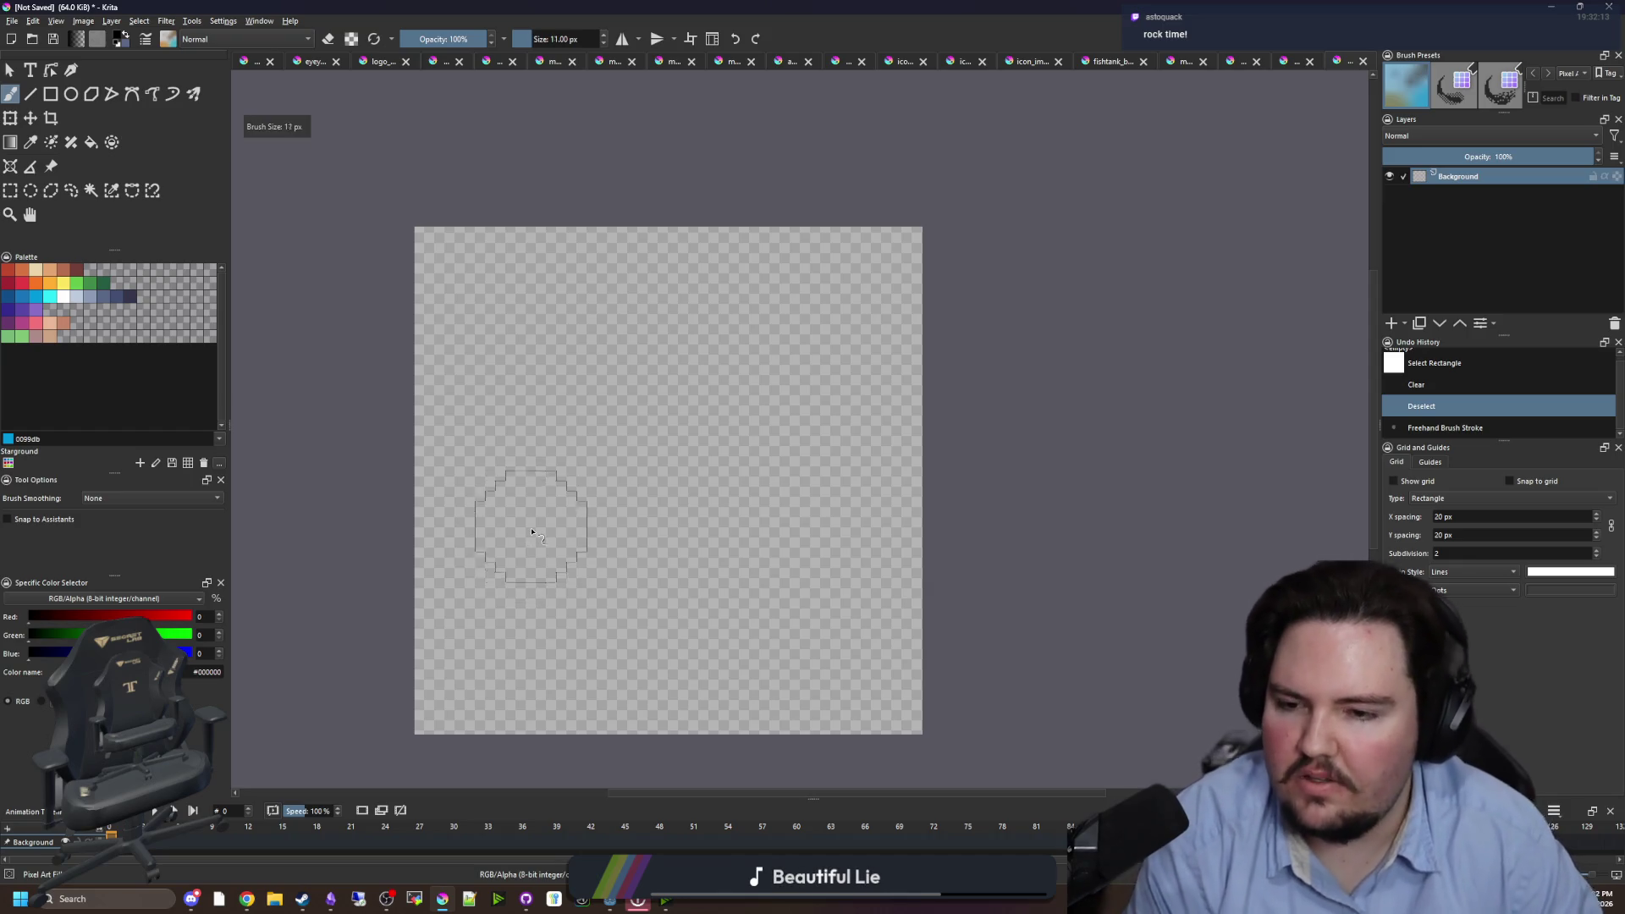
{"action": "left_click", "coordinate": [103, 301]}
{"action": "key", "text": "bracketright"}
{"action": "key", "text": "bracketright"}
{"action": "key", "text": "bracketright"}
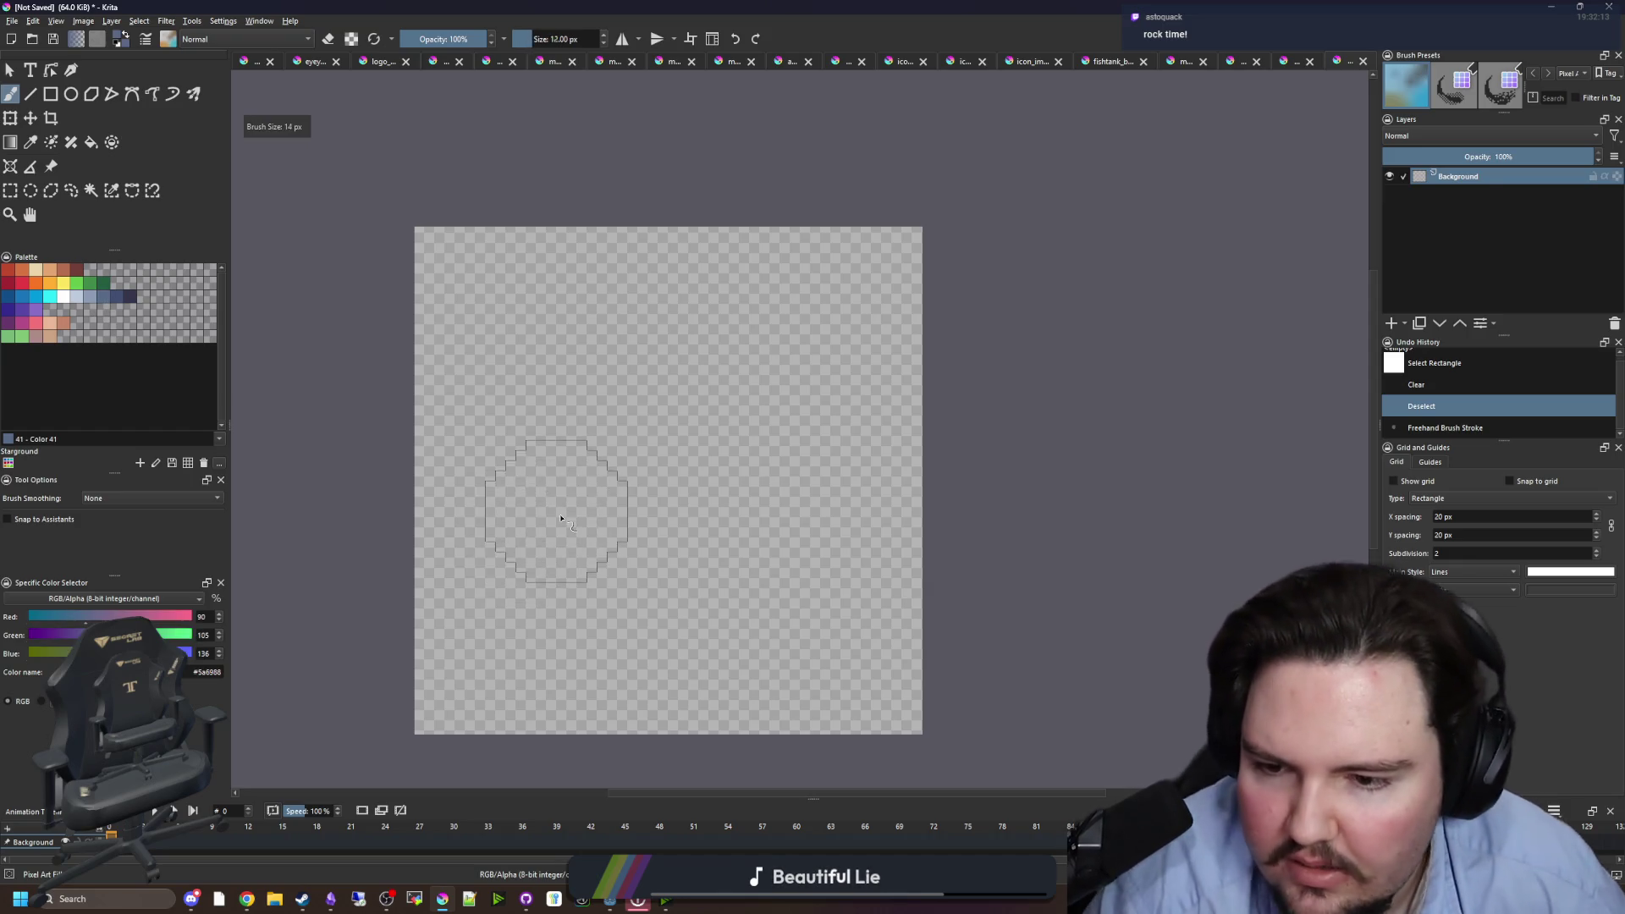
- Paint a large slate-blue rock blob and select it with Contiguous Selection
{"action": "mouse_move", "coordinate": [808, 576]}
{"action": "left_mouse_down"}
{"action": "mouse_move", "coordinate": [762, 608]}
{"action": "mouse_move", "coordinate": [689, 617]}
{"action": "mouse_move", "coordinate": [602, 603]}
{"action": "mouse_move", "coordinate": [526, 544]}
{"action": "mouse_move", "coordinate": [602, 465]}
{"action": "mouse_move", "coordinate": [740, 439]}
{"action": "mouse_move", "coordinate": [796, 503]}
{"action": "left_mouse_up"}
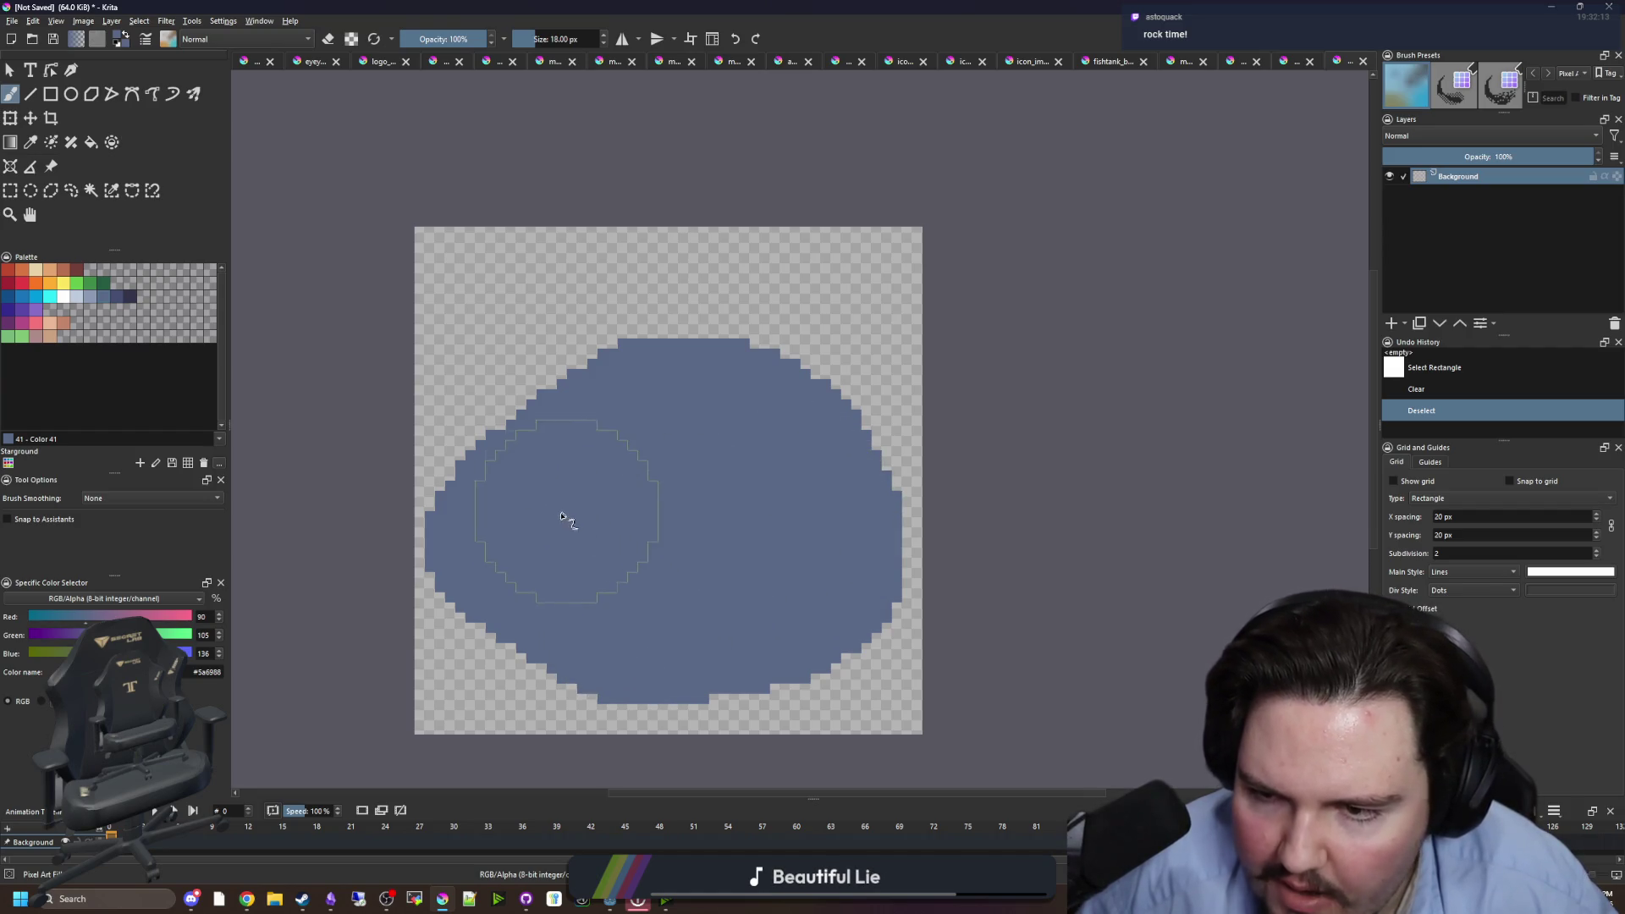
{"action": "left_click", "coordinate": [609, 466]}
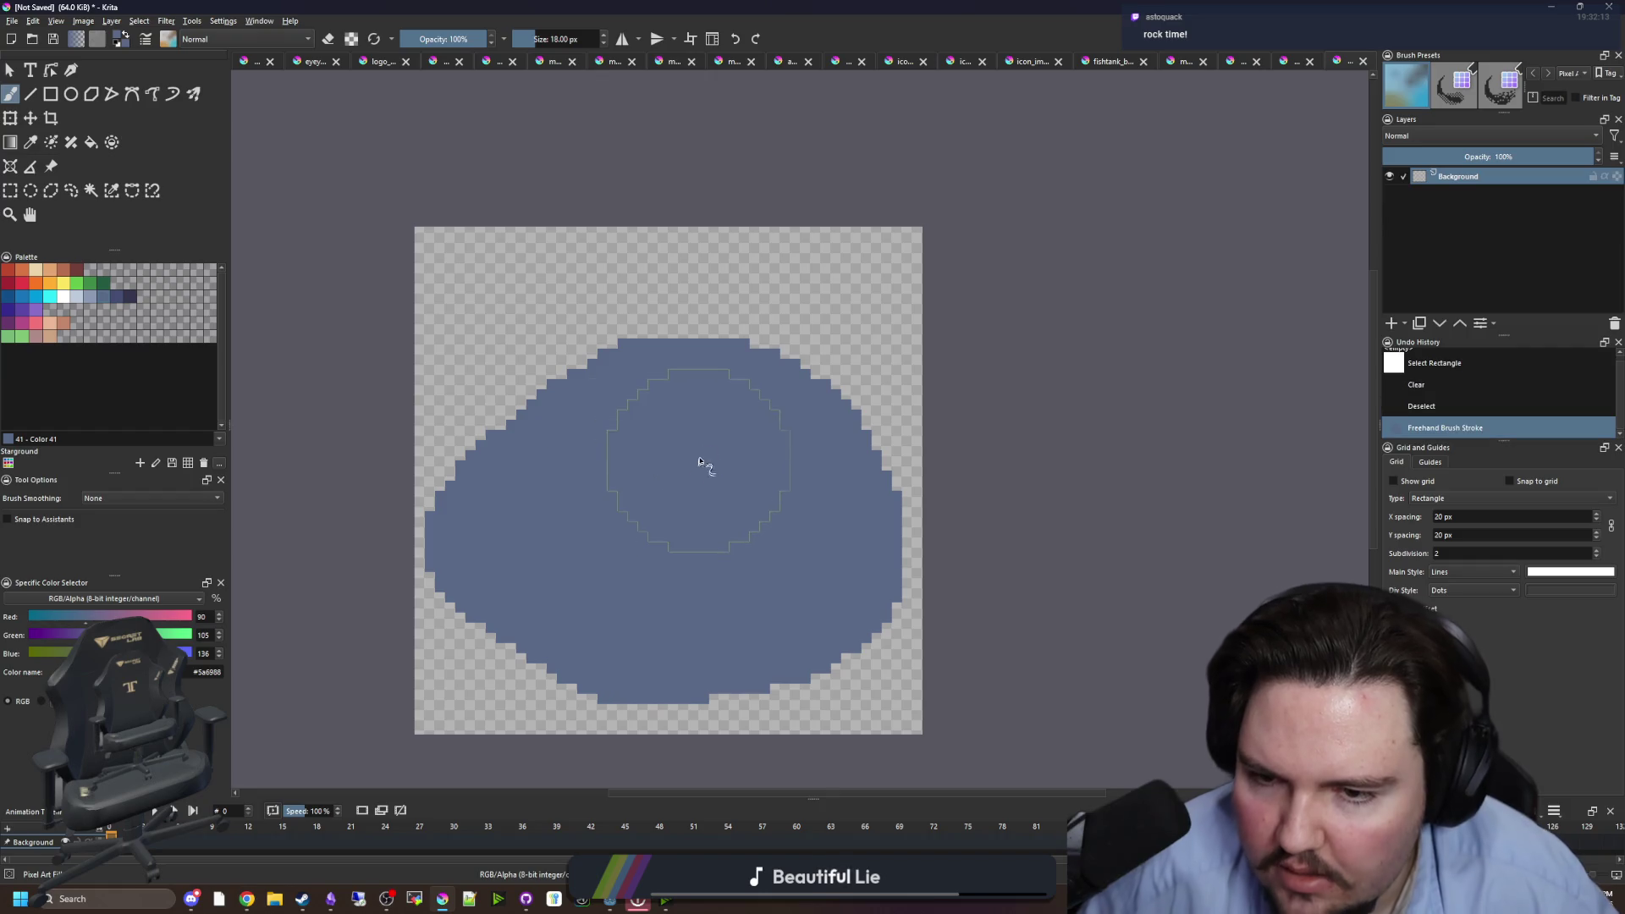
{"action": "key", "text": "bracketleft"}
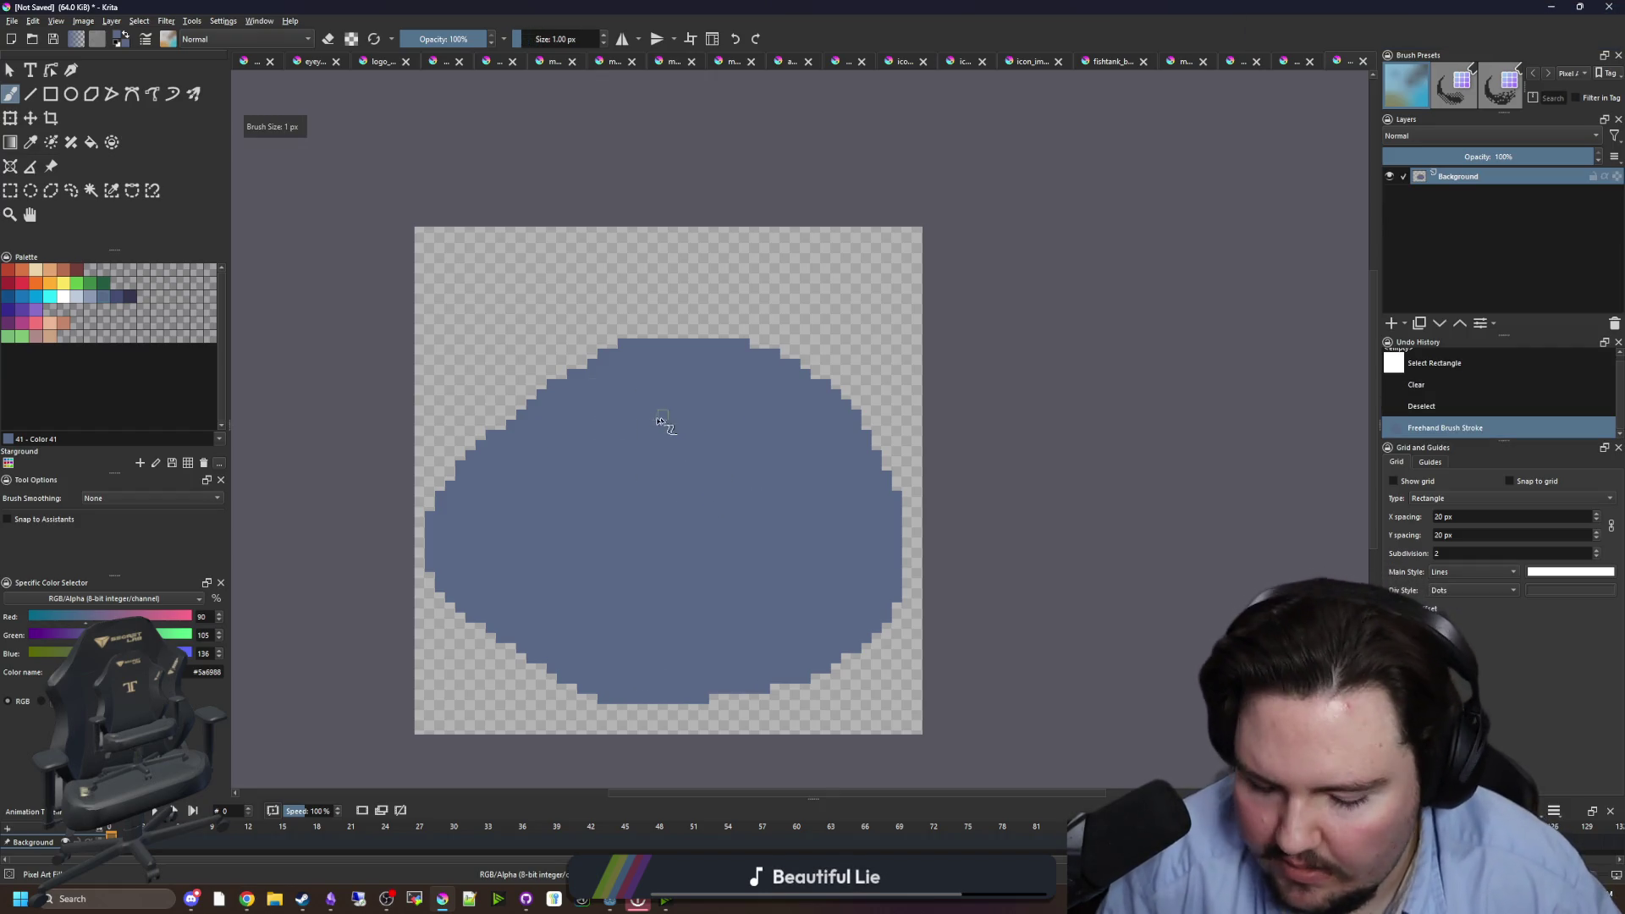
{"action": "left_click", "coordinate": [91, 187]}
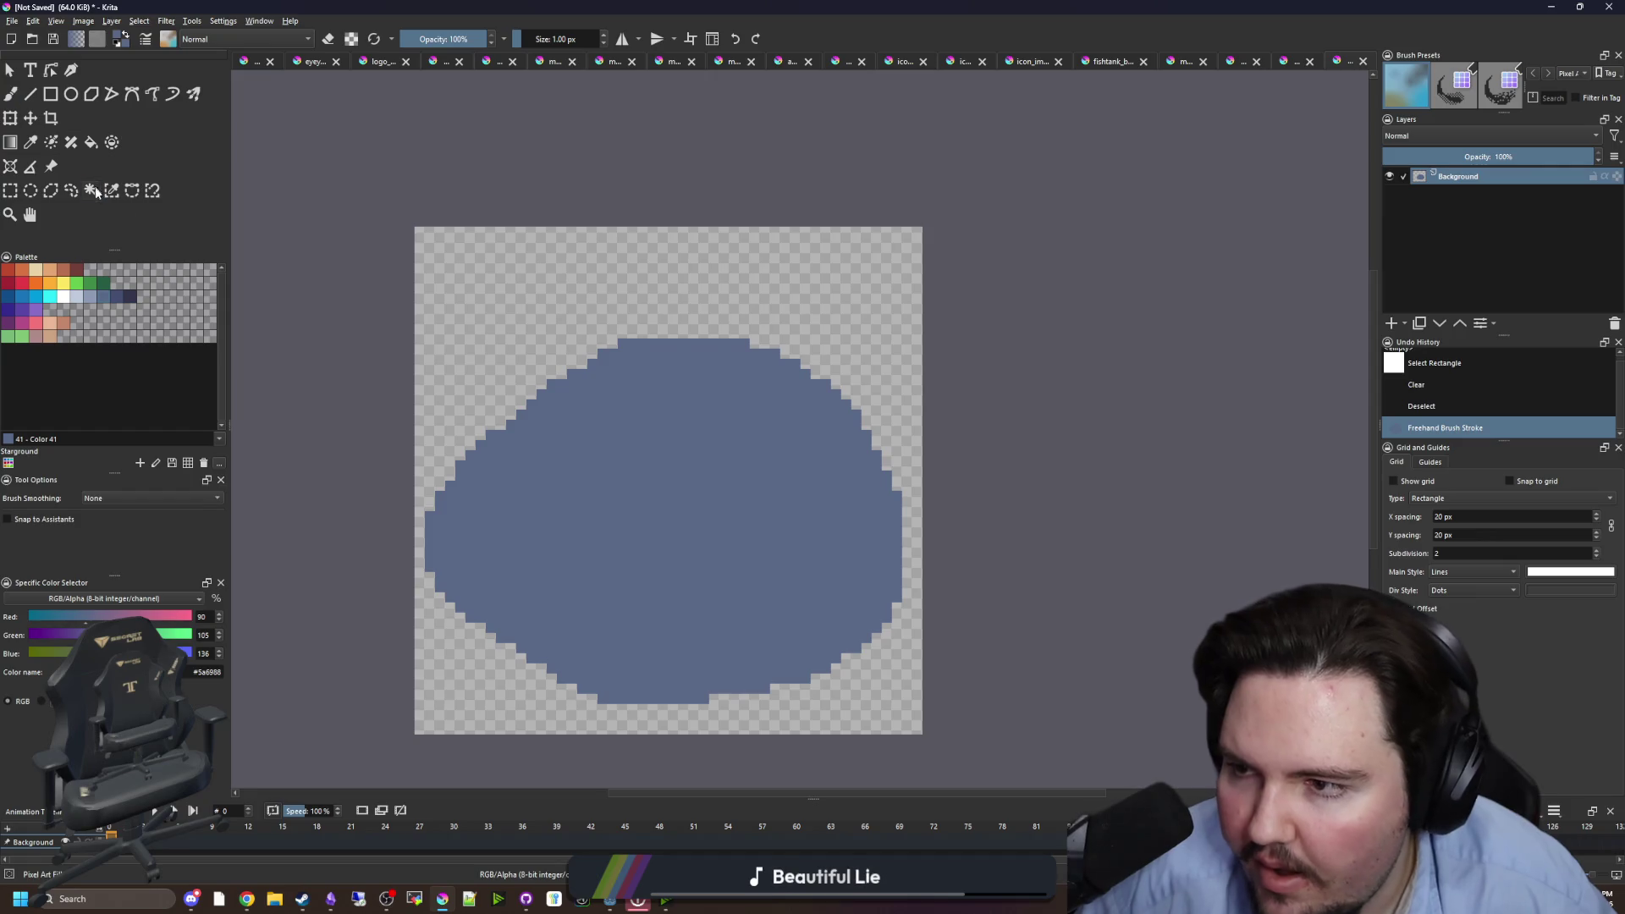
{"action": "left_click", "coordinate": [652, 487]}
{"action": "key", "text": "b"}
- Paint light #8b9bb4 highlights across the rock's top and left with a 5 px brush
{"action": "scroll", "coordinate": [501, 455], "scroll_direction": "up", "scroll_amount": 1}
{"action": "left_click", "coordinate": [94, 301]}
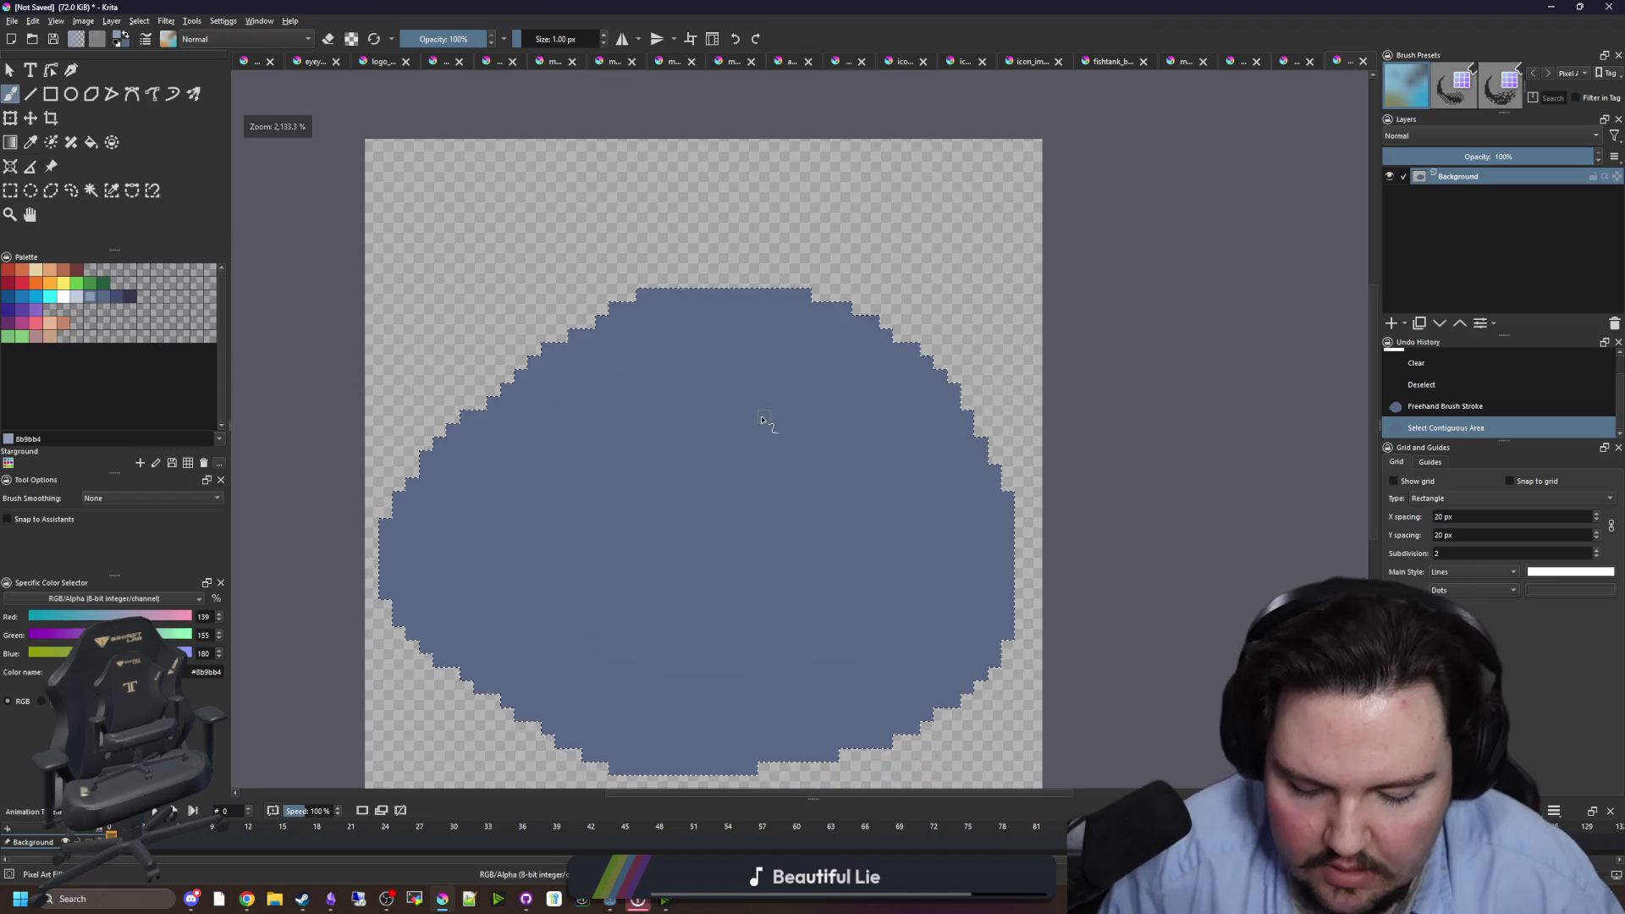
{"action": "key", "text": "bracketright"}
{"action": "key", "text": "bracketright"}
{"action": "key", "text": "bracketright"}
{"action": "mouse_move", "coordinate": [627, 356]}
{"action": "left_mouse_down"}
{"action": "mouse_move", "coordinate": [762, 364]}
{"action": "mouse_move", "coordinate": [849, 403]}
{"action": "mouse_move", "coordinate": [837, 364]}
{"action": "left_mouse_up"}
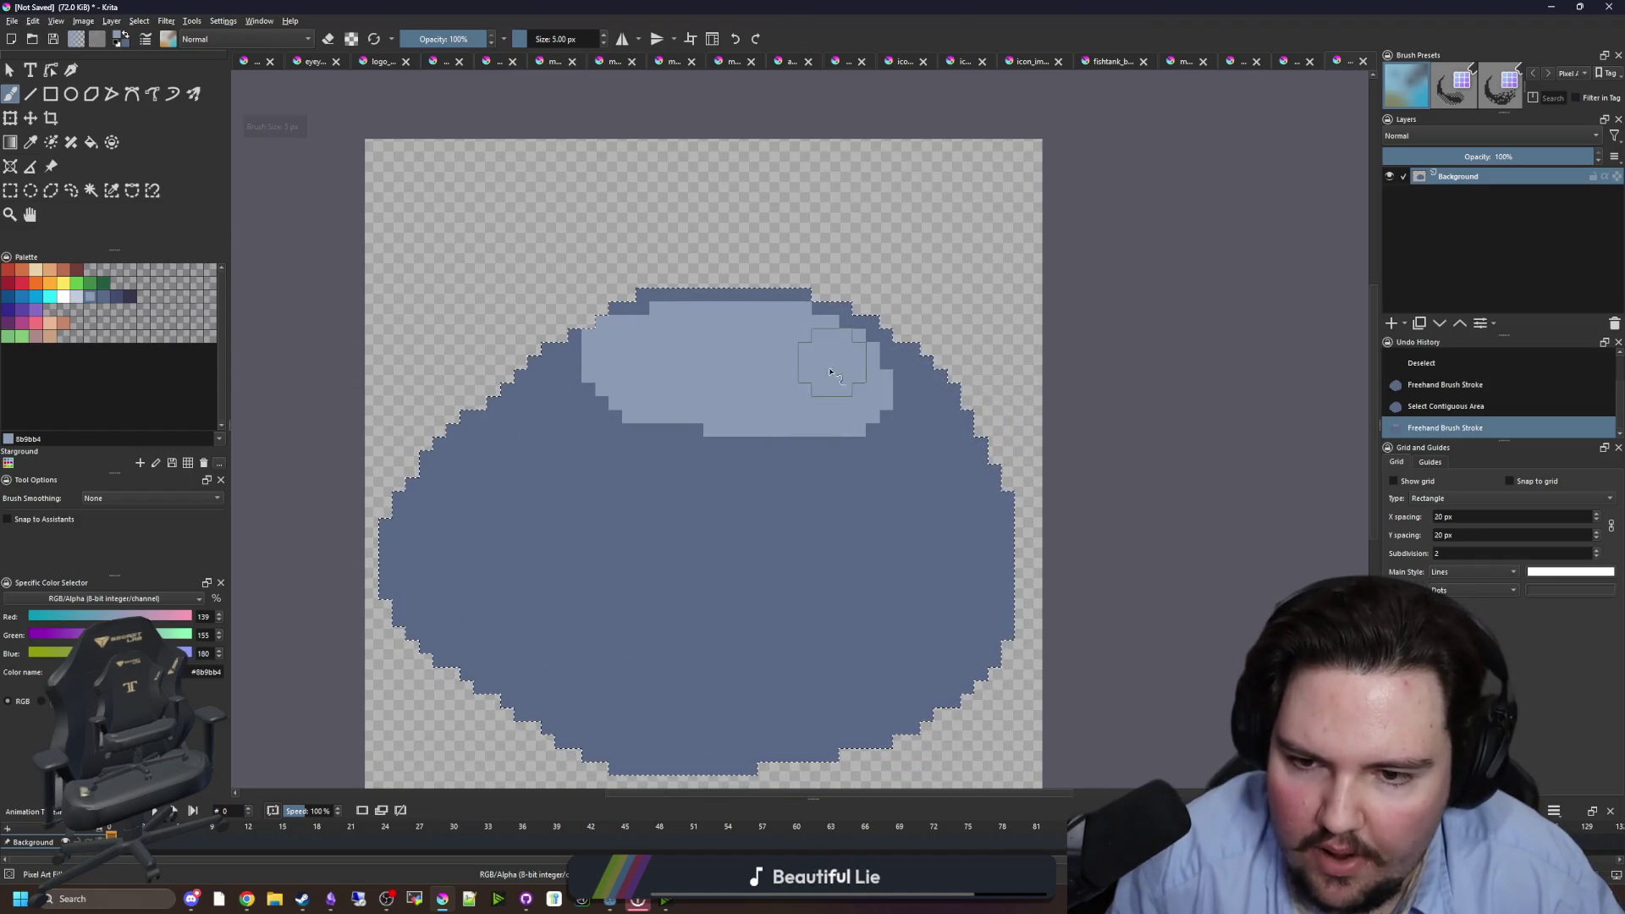
{"action": "mouse_move", "coordinate": [453, 457]}
{"action": "left_mouse_down"}
{"action": "mouse_move", "coordinate": [478, 497]}
{"action": "mouse_move", "coordinate": [592, 552]}
{"action": "mouse_move", "coordinate": [516, 542]}
{"action": "left_mouse_up"}
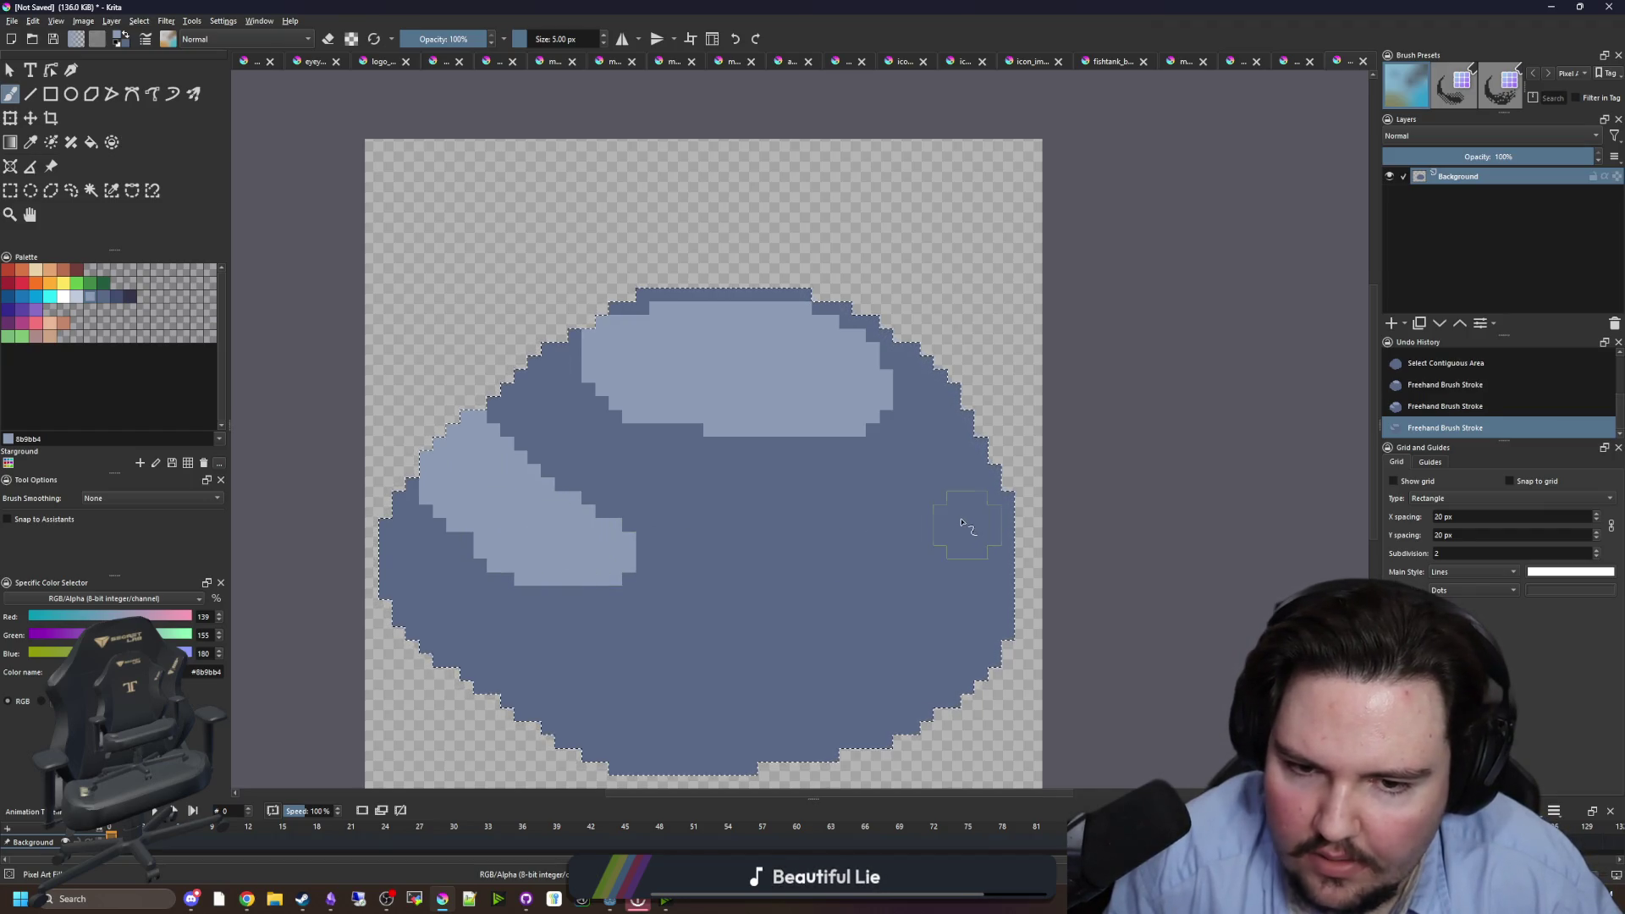
{"action": "mouse_move", "coordinate": [897, 381]}
{"action": "left_mouse_down"}
{"action": "mouse_move", "coordinate": [880, 423]}
{"action": "mouse_move", "coordinate": [771, 465]}
{"action": "mouse_move", "coordinate": [617, 396]}
{"action": "mouse_move", "coordinate": [610, 408]}
{"action": "left_mouse_up"}
- Draw a dark #35354c diagonal crevice with a 1 px brush, then deselect
{"action": "scroll", "coordinate": [577, 469], "scroll_direction": "up", "scroll_amount": 1}
{"action": "left_click", "coordinate": [111, 298]}
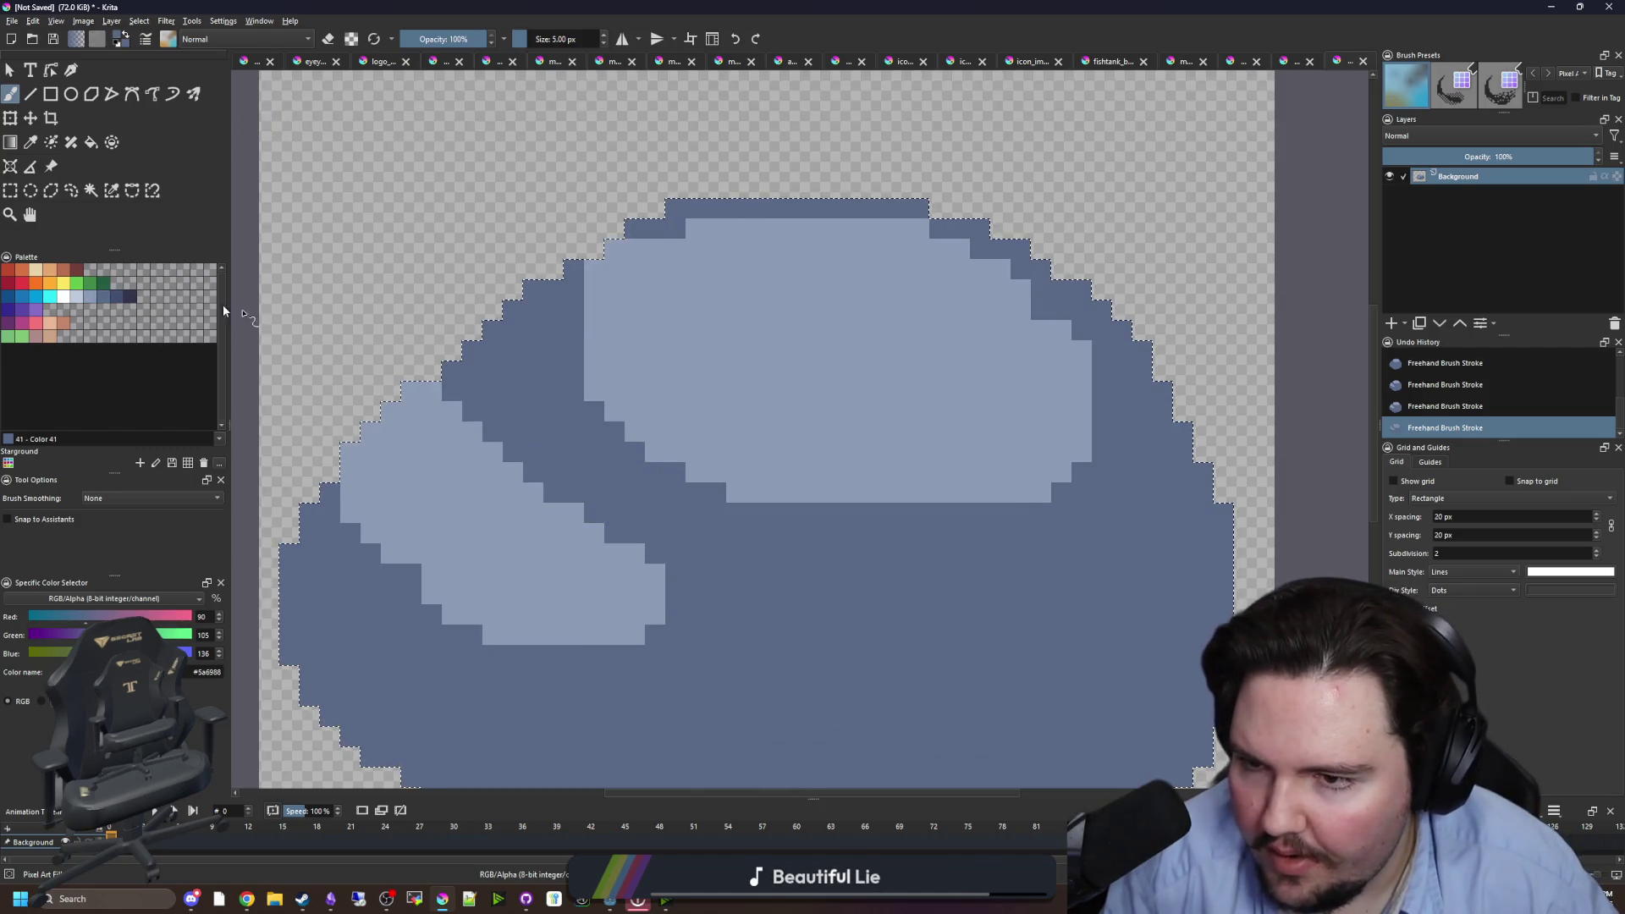
{"action": "key", "text": "bracketleft"}
{"action": "key", "text": "bracketleft"}
{"action": "key", "text": "bracketleft"}
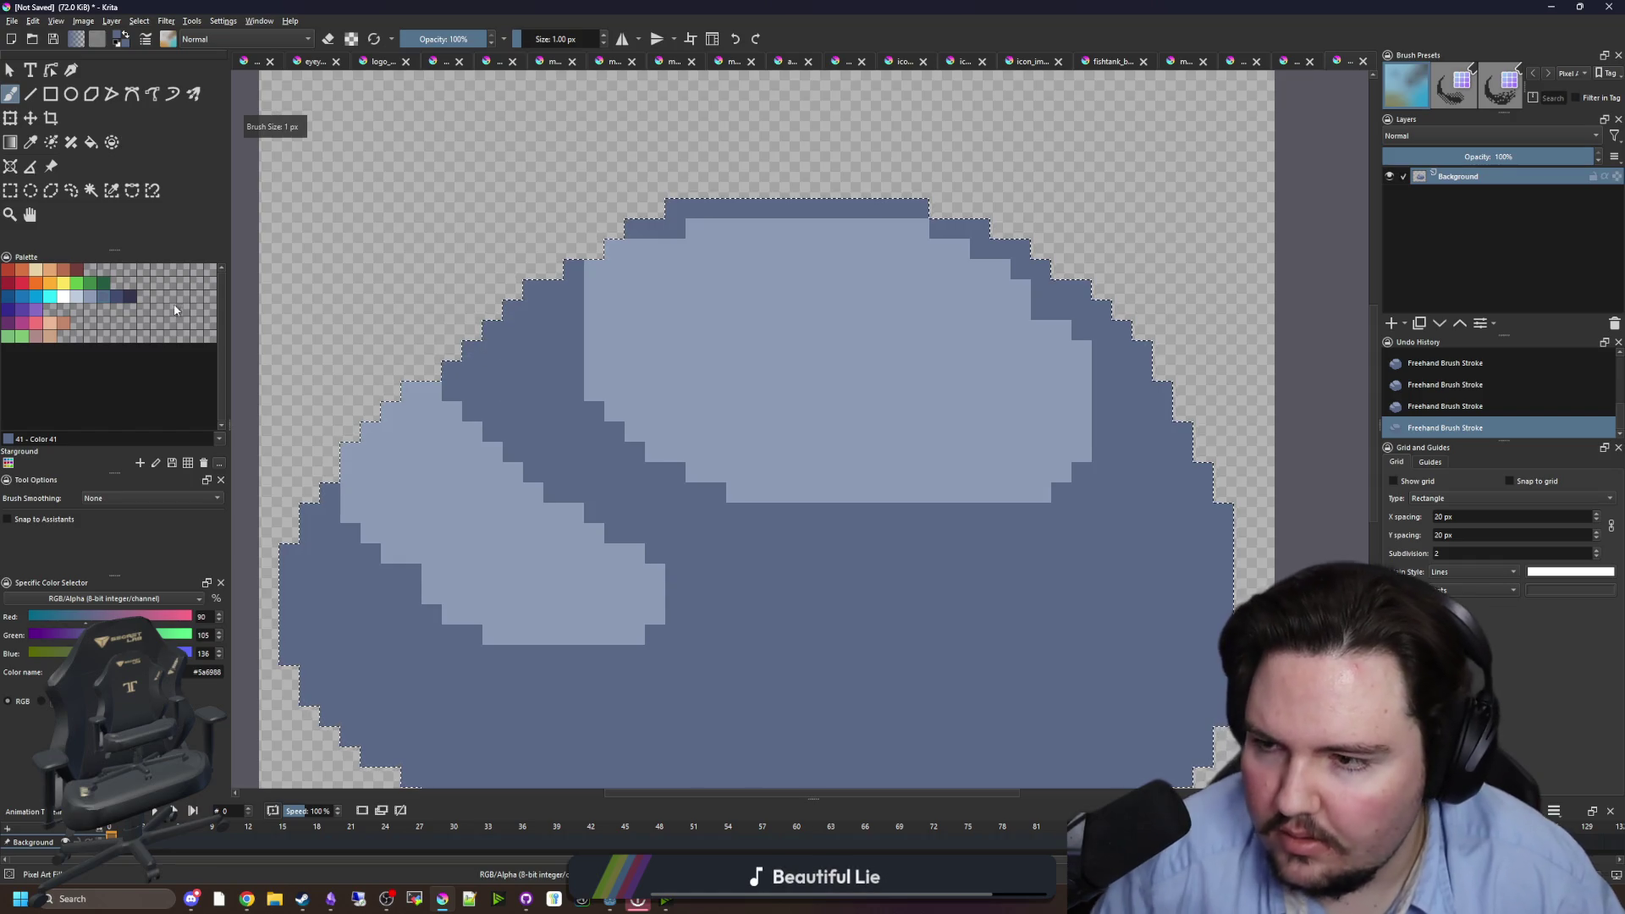
{"action": "left_click", "coordinate": [129, 296]}
{"action": "mouse_move", "coordinate": [533, 411]}
{"action": "left_mouse_down"}
{"action": "mouse_move", "coordinate": [481, 343]}
{"action": "mouse_move", "coordinate": [549, 406]}
{"action": "mouse_move", "coordinate": [508, 338]}
{"action": "mouse_move", "coordinate": [534, 288]}
{"action": "left_mouse_up"}
{"action": "mouse_move", "coordinate": [557, 432]}
{"action": "left_mouse_down"}
{"action": "mouse_move", "coordinate": [618, 496]}
{"action": "mouse_move", "coordinate": [447, 333]}
{"action": "mouse_move", "coordinate": [591, 484]}
{"action": "left_mouse_up"}
{"action": "scroll", "coordinate": [618, 496], "scroll_direction": "down", "scroll_amount": 2}
{"action": "scroll", "coordinate": [619, 494], "scroll_direction": "up", "scroll_amount": 3}
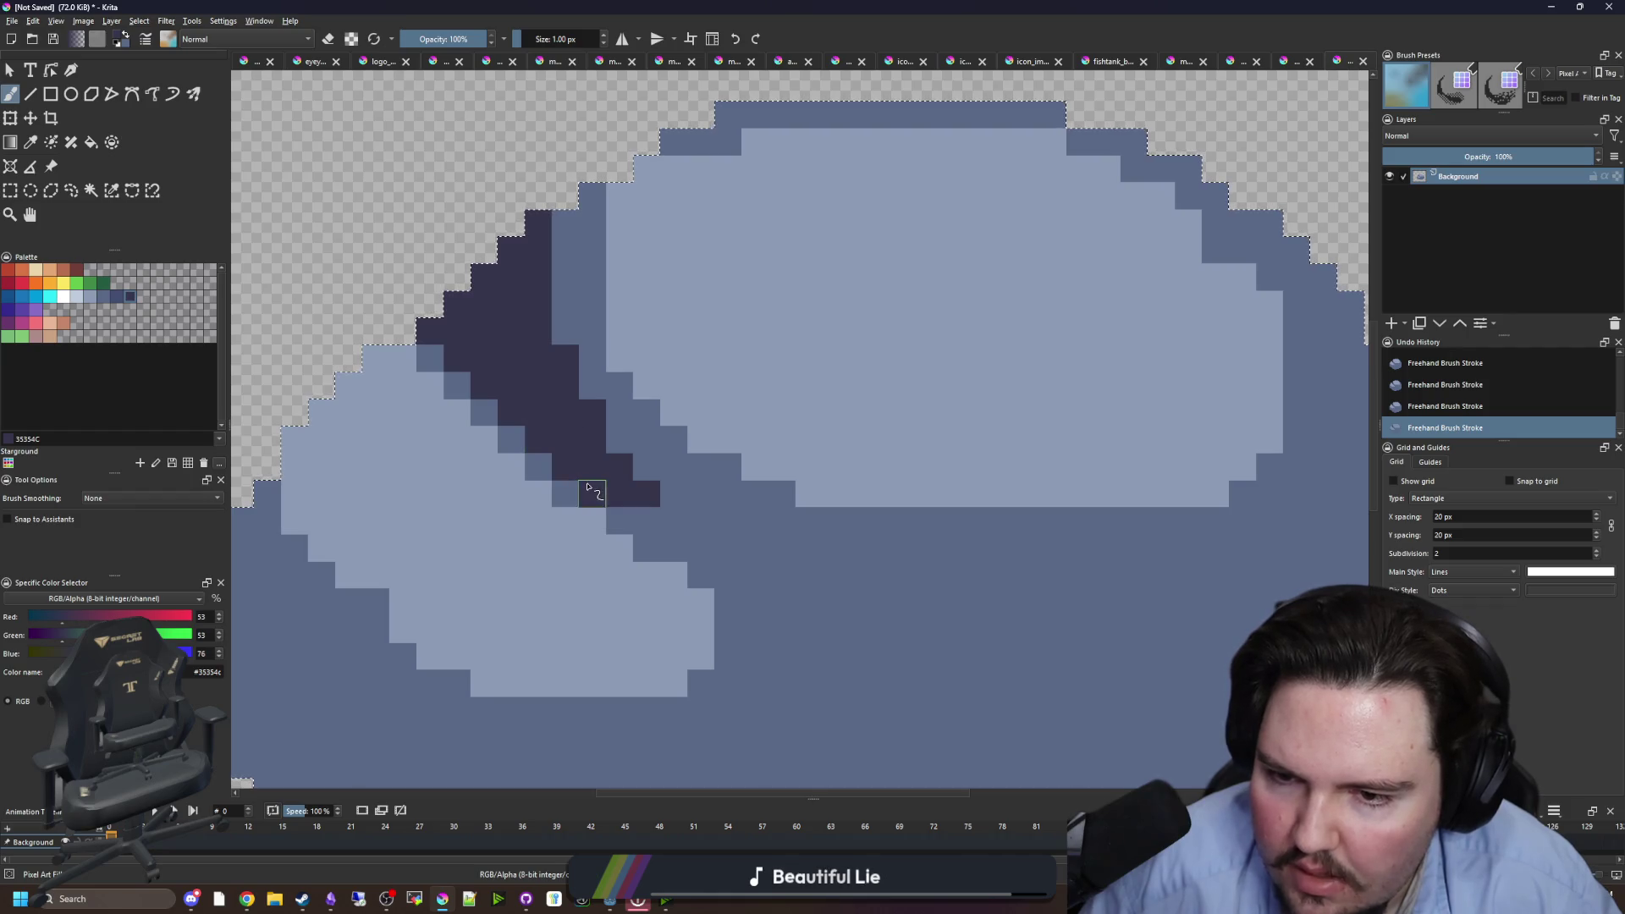
{"action": "scroll", "coordinate": [589, 486], "scroll_direction": "down", "scroll_amount": 5}
{"action": "scroll", "coordinate": [584, 491], "scroll_direction": "up", "scroll_amount": 5}
{"action": "key", "text": "ctrl+shift+a"}
{"action": "scroll", "coordinate": [583, 492], "scroll_direction": "down", "scroll_amount": 10}
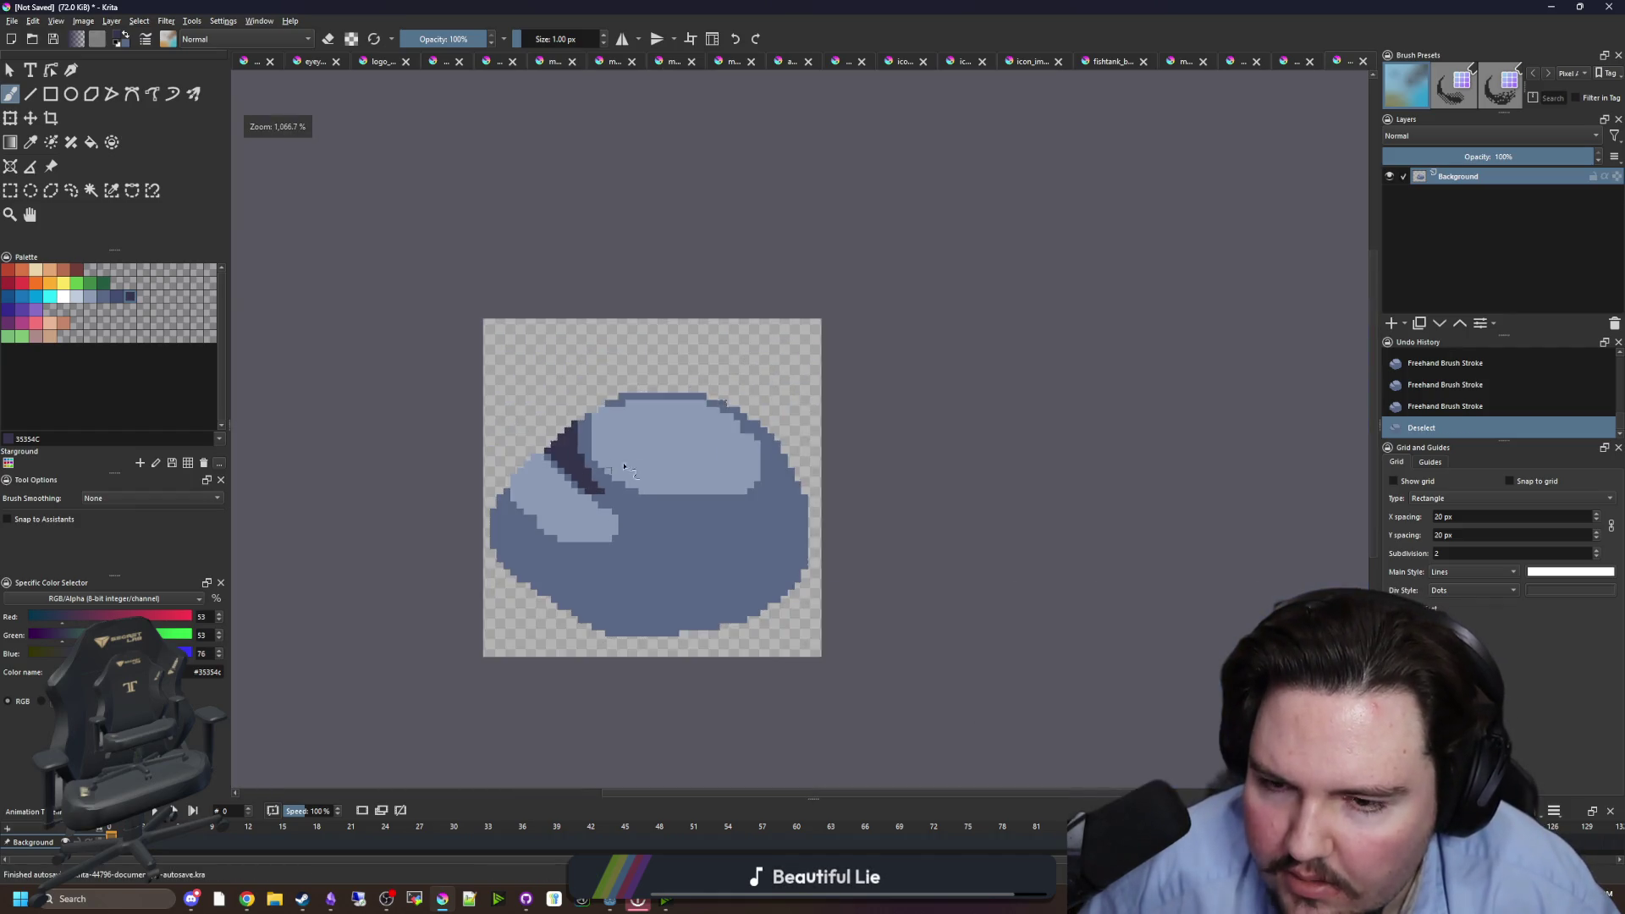
- Rectangle-select the rock and scale it down toward the bottom-left with Ctrl+T
{"action": "scroll", "coordinate": [645, 456], "scroll_direction": "up", "scroll_amount": 9}
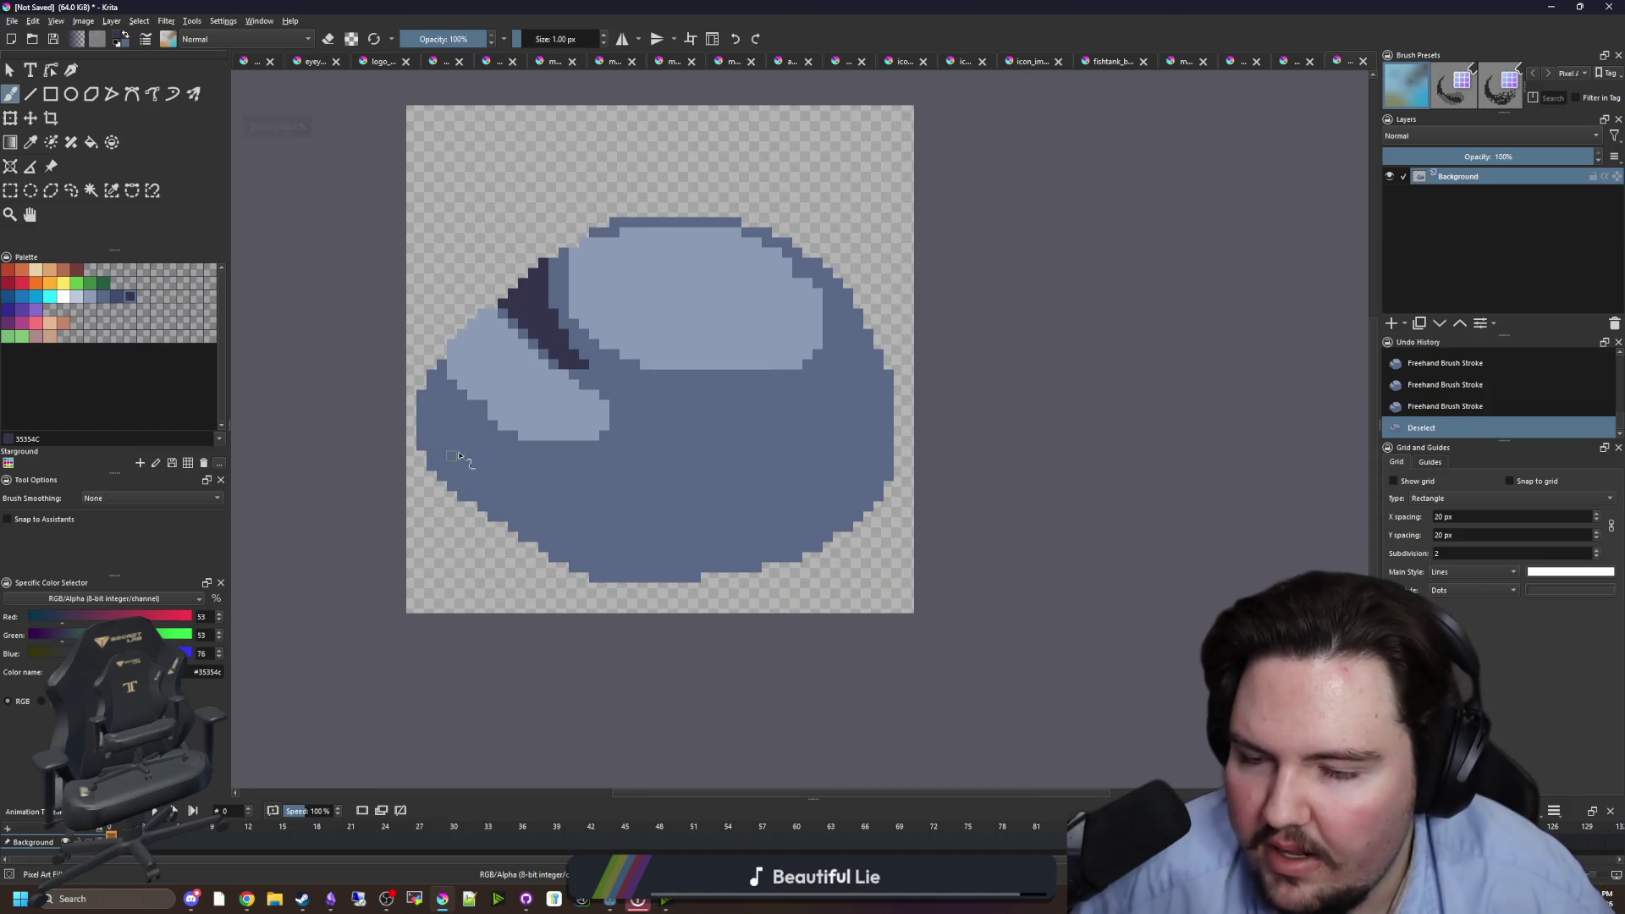
{"action": "scroll", "coordinate": [458, 455], "scroll_direction": "down", "scroll_amount": 3}
{"action": "scroll", "coordinate": [610, 411], "scroll_direction": "up", "scroll_amount": 3}
{"action": "left_click", "coordinate": [11, 192]}
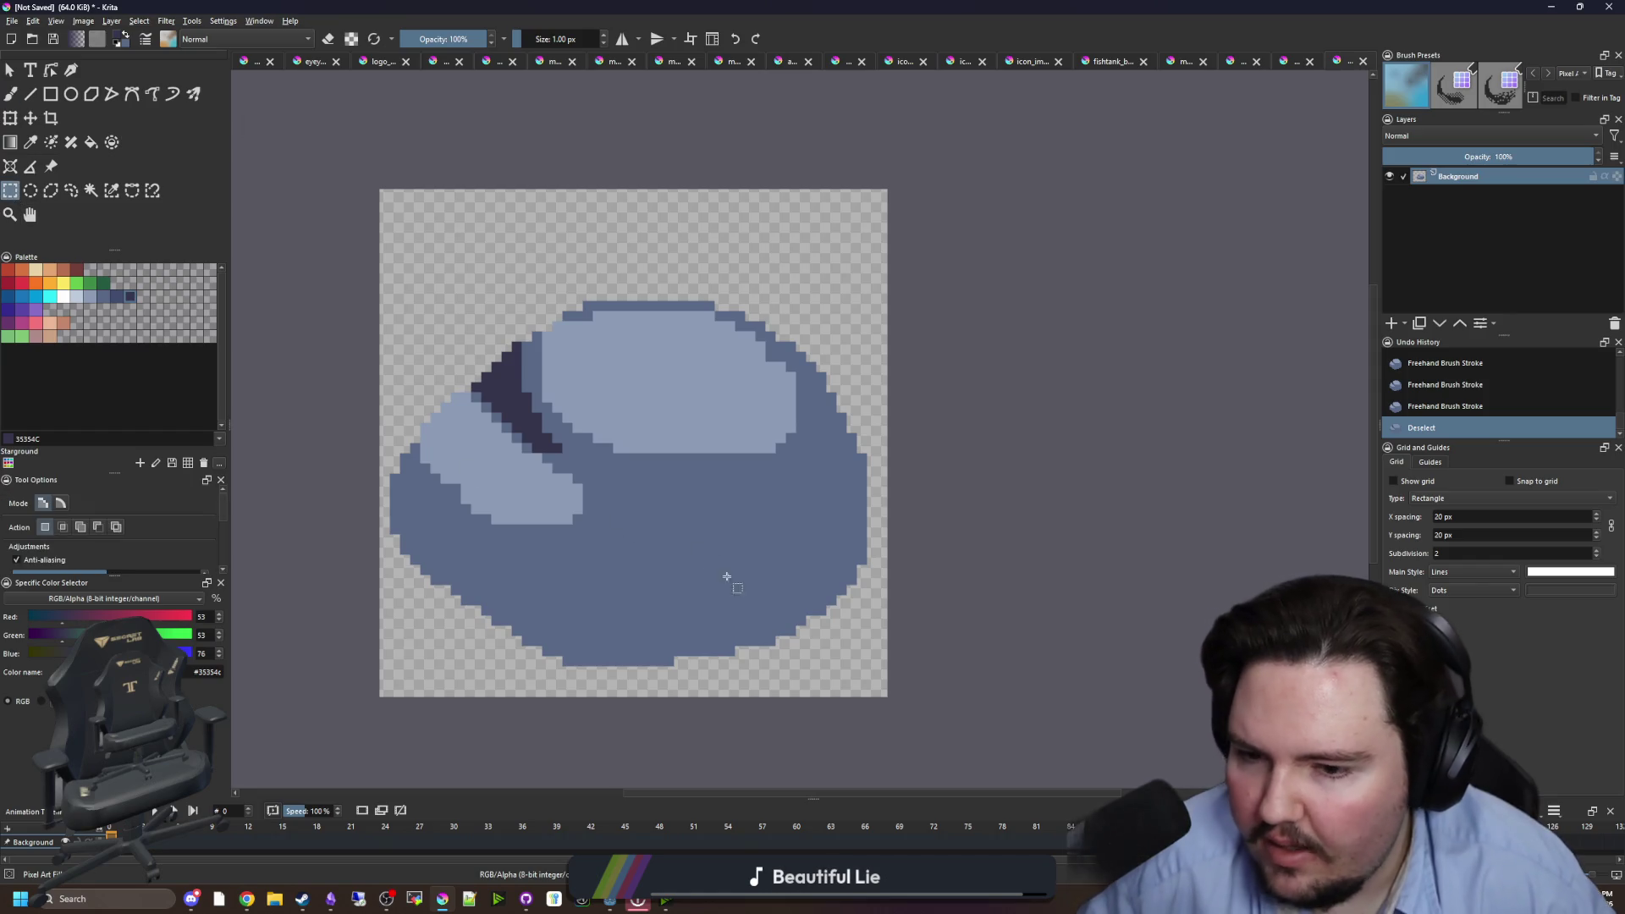
{"action": "mouse_move", "coordinate": [403, 409]}
{"action": "left_mouse_down"}
{"action": "mouse_move", "coordinate": [388, 292]}
{"action": "mouse_move", "coordinate": [408, 292]}
{"action": "left_mouse_up"}
{"action": "key", "text": "ctrl+t"}
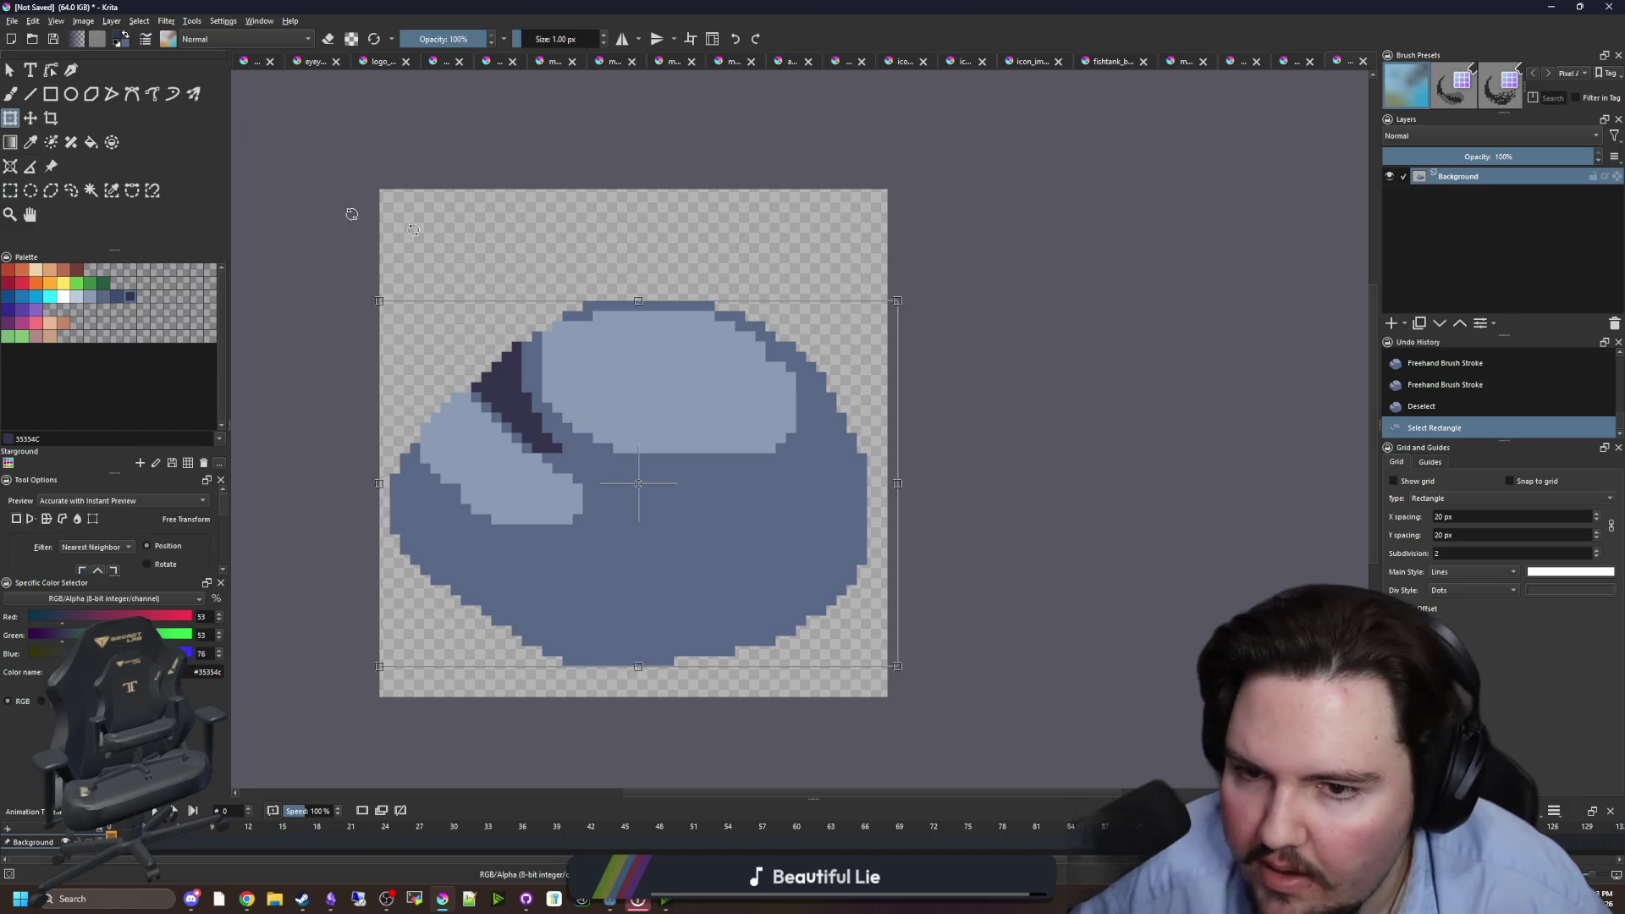
{"action": "mouse_move", "coordinate": [898, 299]}
{"action": "left_mouse_down"}
{"action": "mouse_move", "coordinate": [689, 436]}
{"action": "mouse_move", "coordinate": [711, 454]}
{"action": "left_mouse_up"}
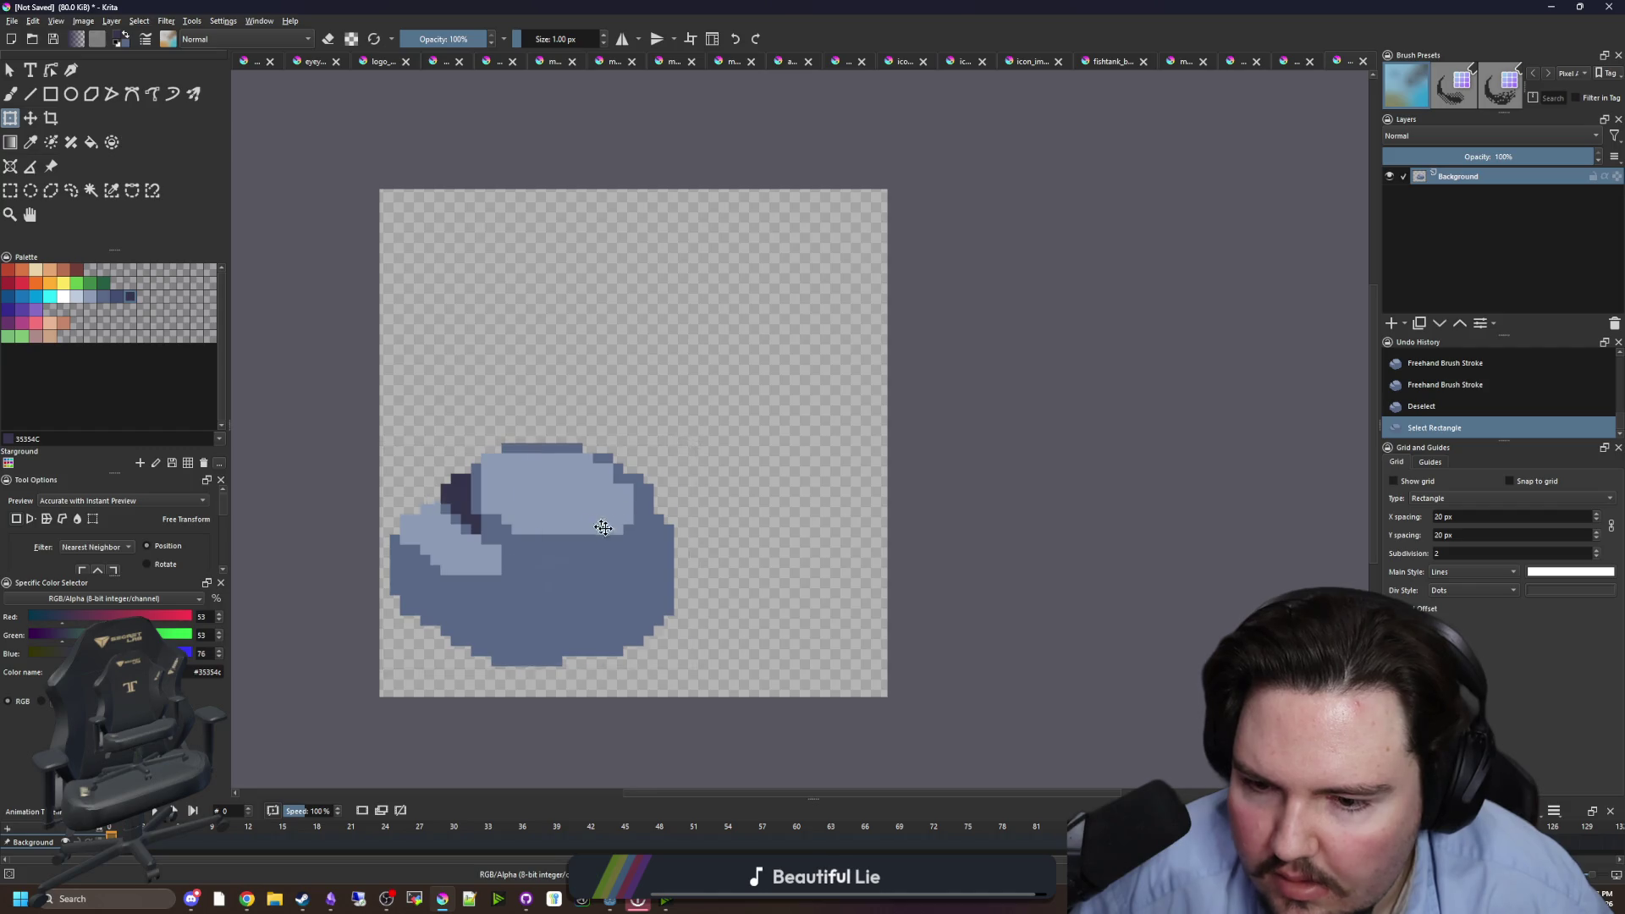
{"action": "mouse_move", "coordinate": [594, 508]}
{"action": "left_mouse_down"}
{"action": "mouse_move", "coordinate": [703, 538]}
{"action": "mouse_move", "coordinate": [684, 550]}
{"action": "left_mouse_up"}
{"action": "key", "text": "ctrl+shift+a"}
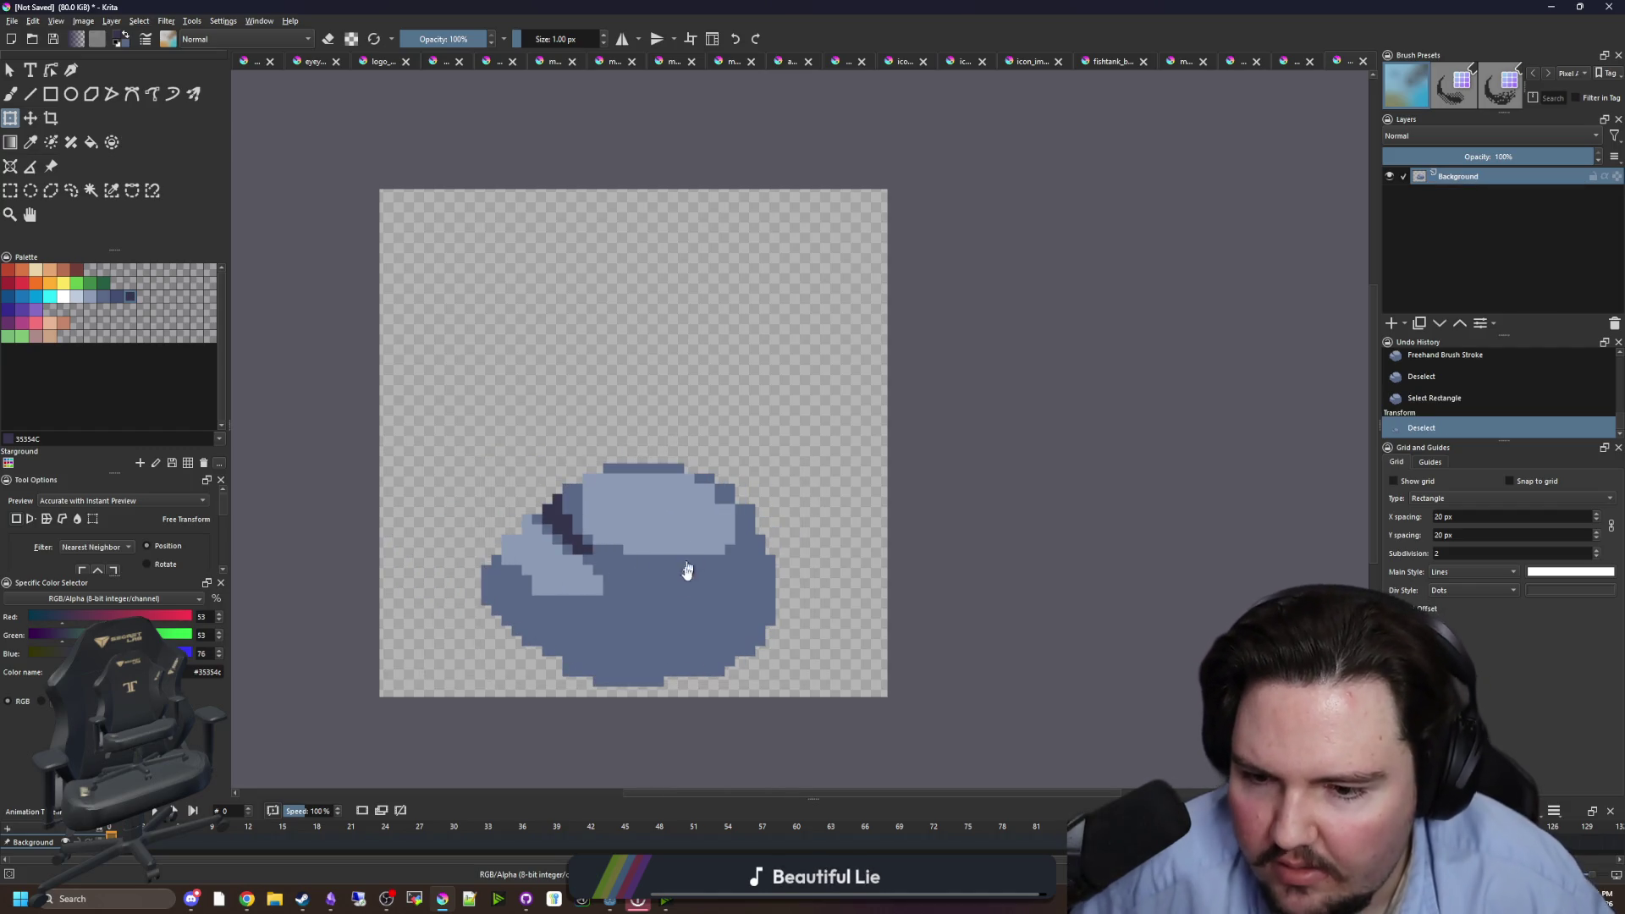
- Sample the rock's mid-blue body colour and move the rock lower on the canvas
{"action": "key", "text": "p"}
{"action": "scroll", "coordinate": [567, 666], "scroll_direction": "up", "scroll_amount": 1}
{"action": "left_click", "coordinate": [610, 635]}
{"action": "scroll", "coordinate": [624, 570], "scroll_direction": "down", "scroll_amount": 5}
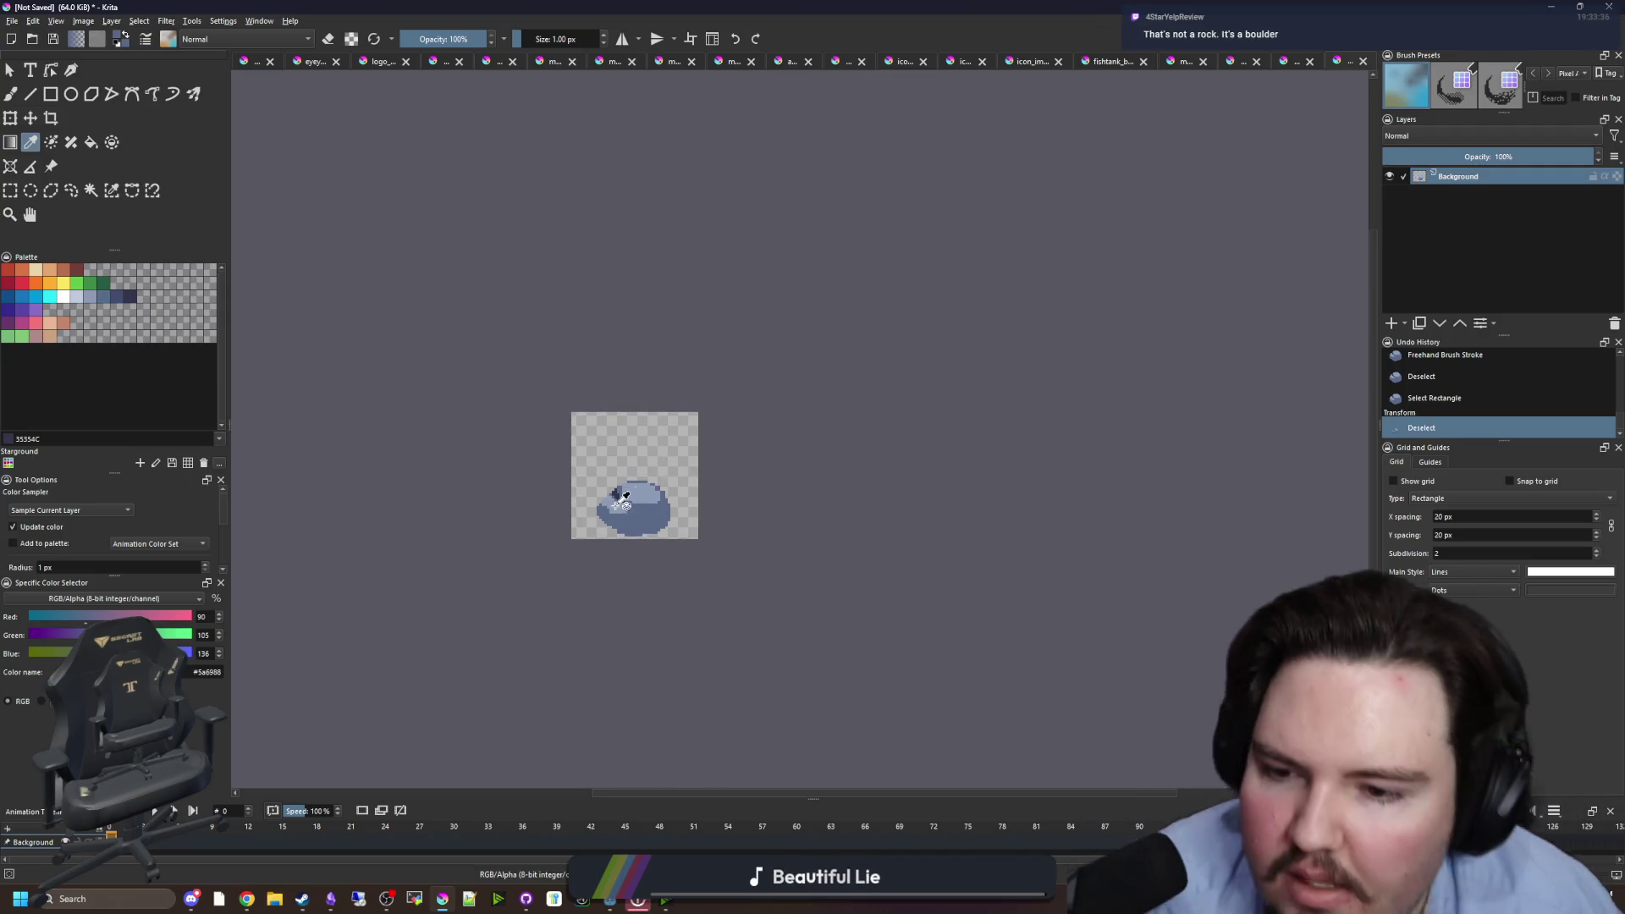
{"action": "scroll", "coordinate": [622, 500], "scroll_direction": "up", "scroll_amount": 5}
{"action": "scroll", "coordinate": [599, 464], "scroll_direction": "down", "scroll_amount": 3}
{"action": "scroll", "coordinate": [635, 417], "scroll_direction": "up", "scroll_amount": 2}
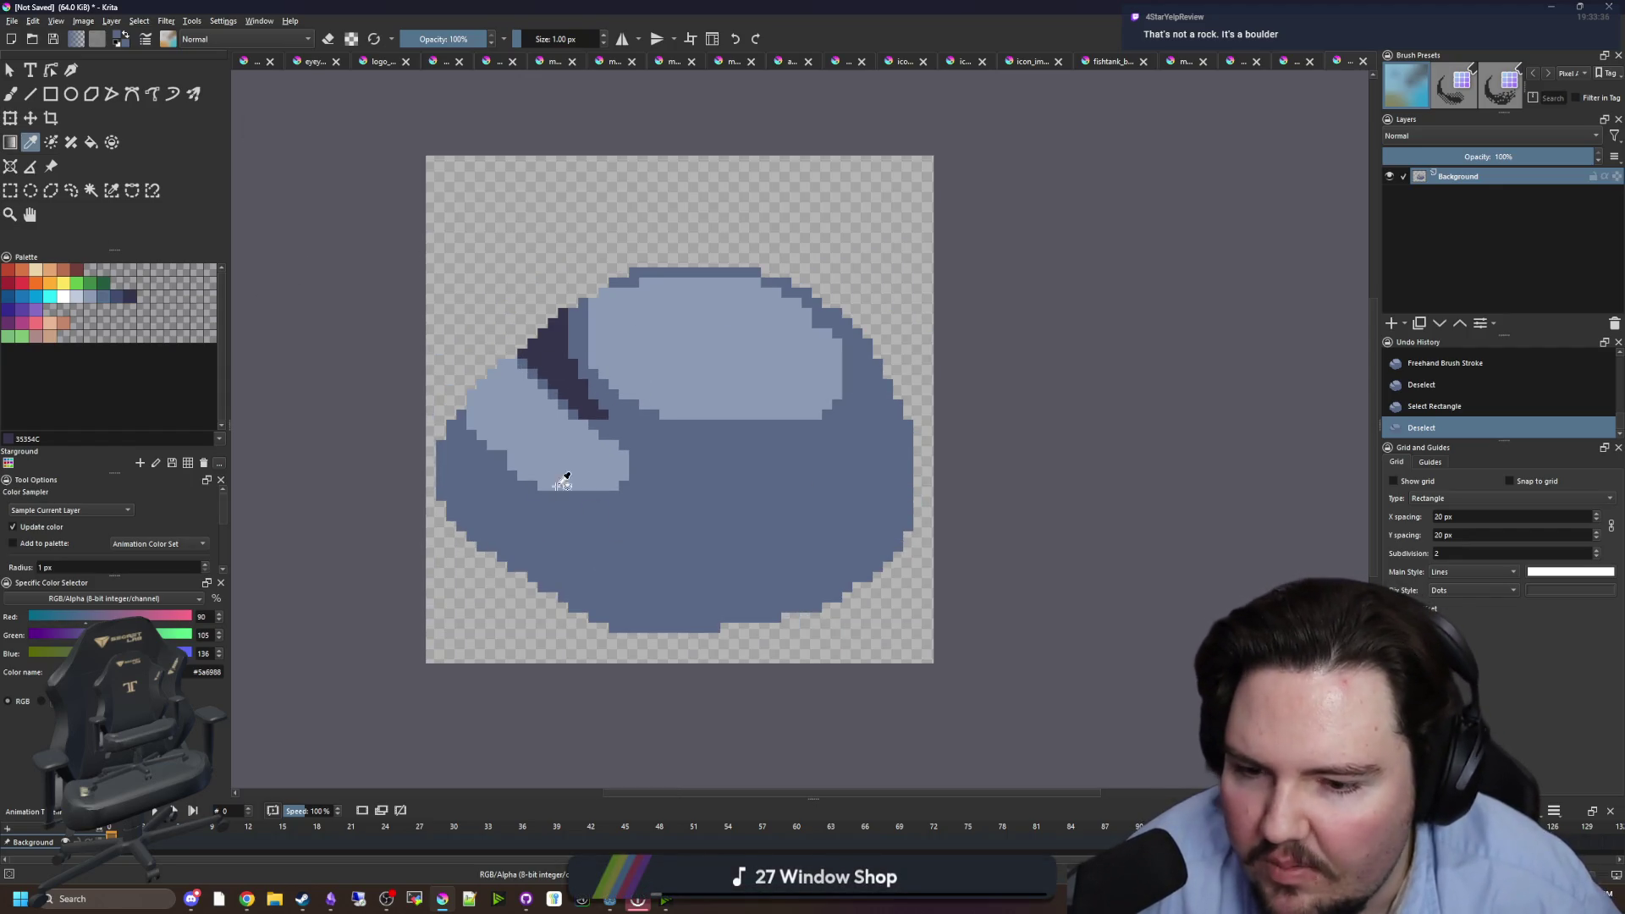
{"action": "left_click", "coordinate": [10, 118]}
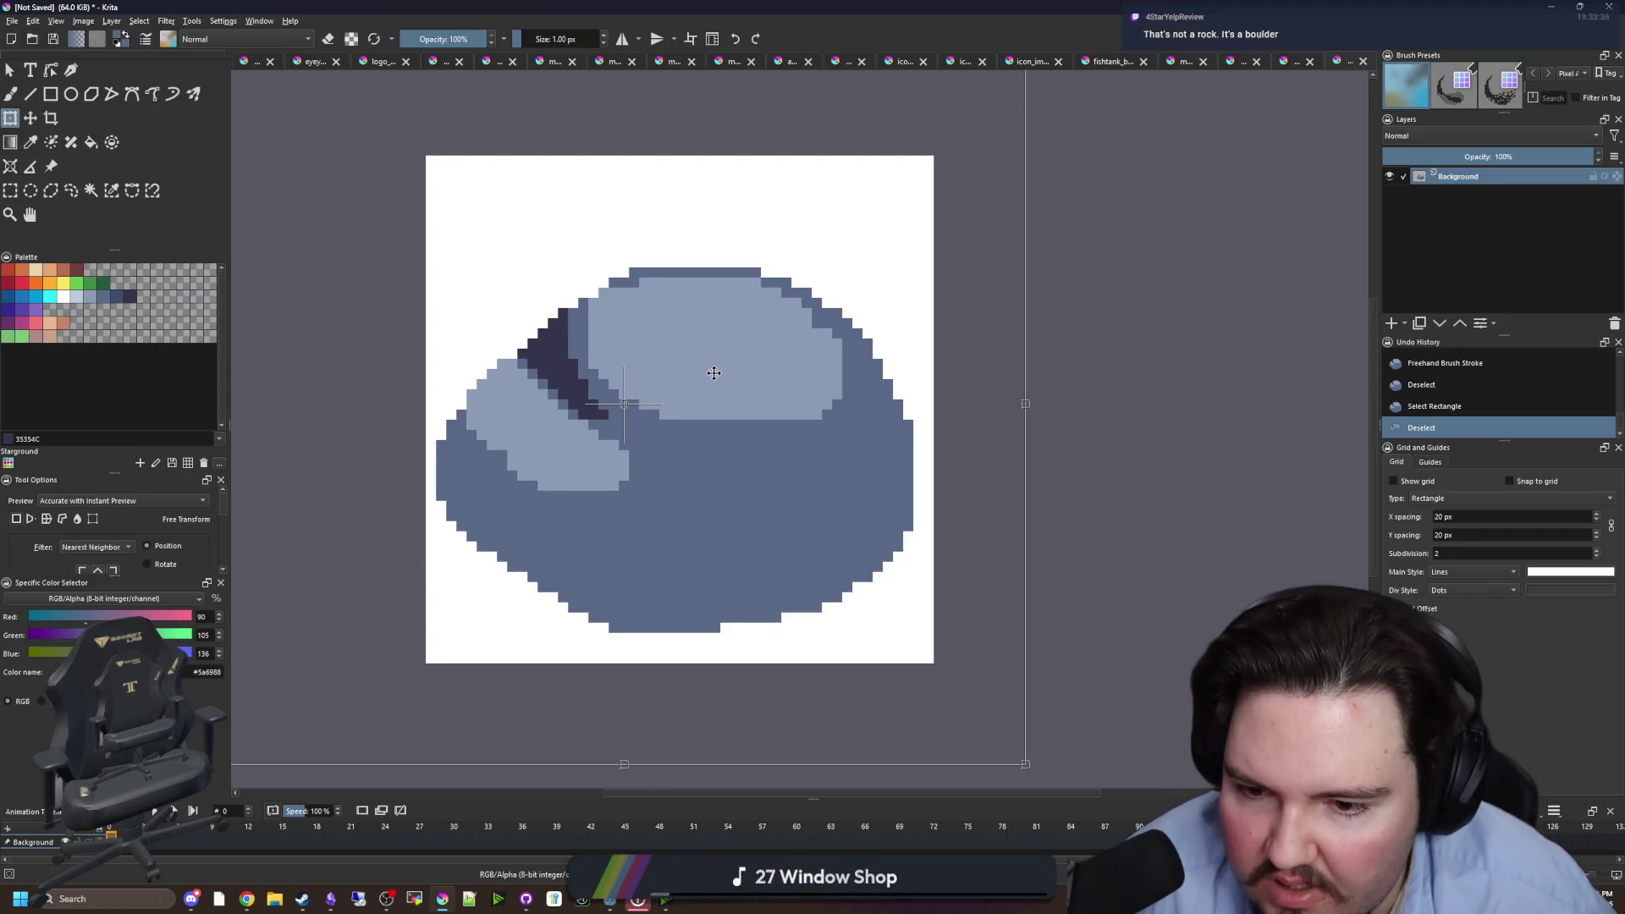
{"action": "left_click_drag", "start_coordinate": [711, 366], "coordinate": [709, 392]}
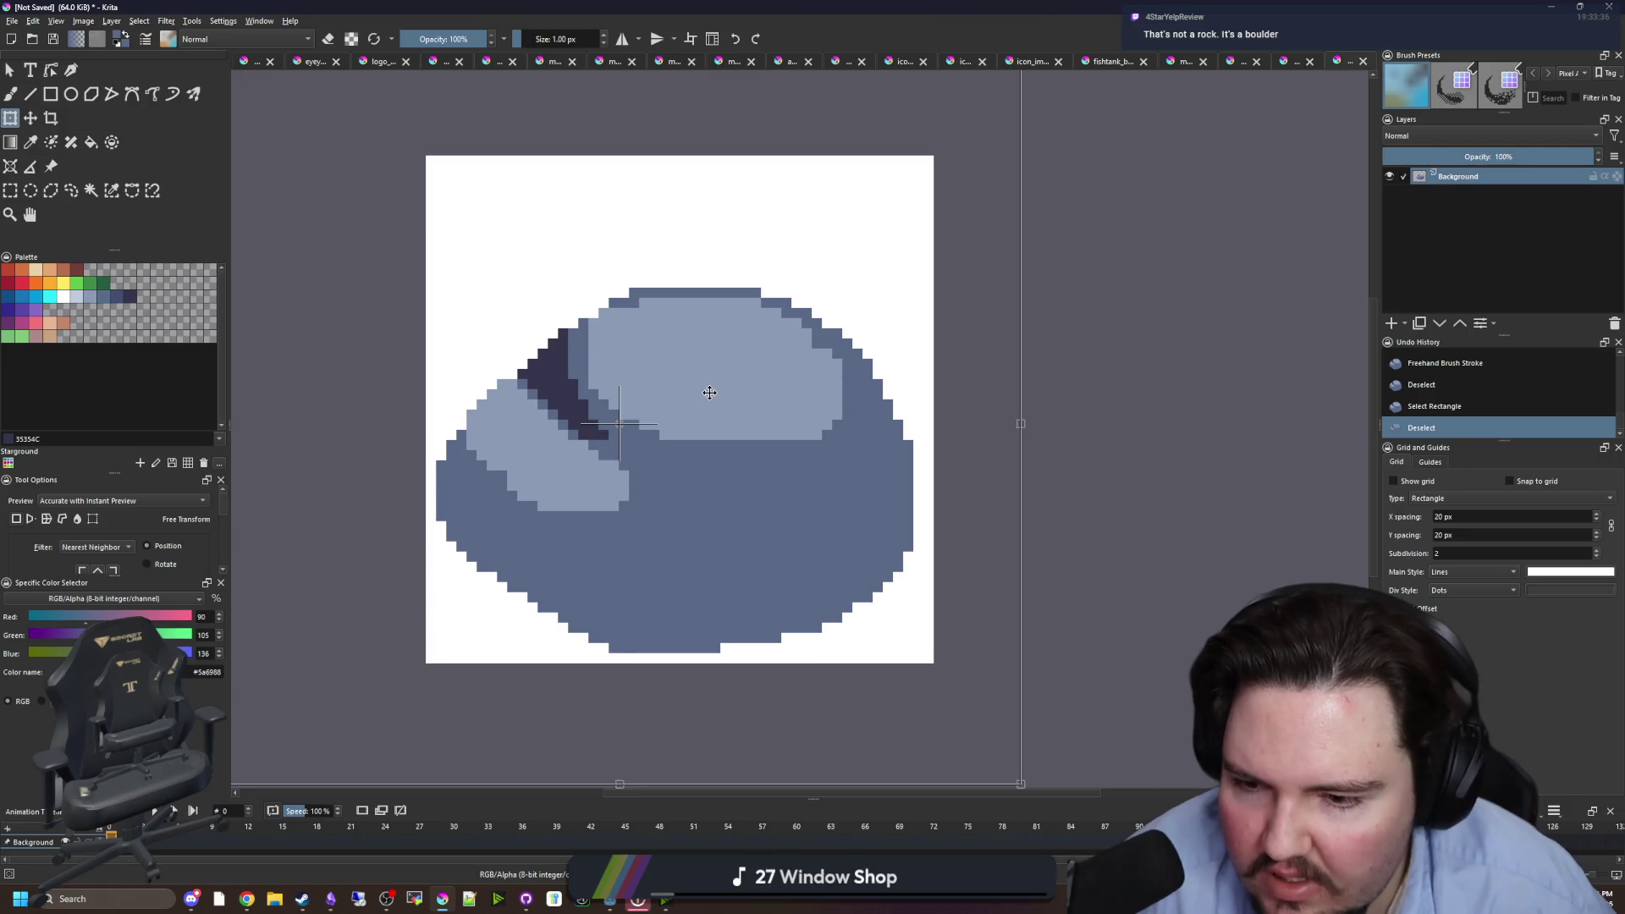
- Delete the white background around the rock and set up a black brush
{"action": "left_click", "coordinate": [91, 190]}
{"action": "left_click", "coordinate": [544, 211]}
{"action": "key", "text": "Delete"}
{"action": "key", "text": "ctrl+shift+a"}
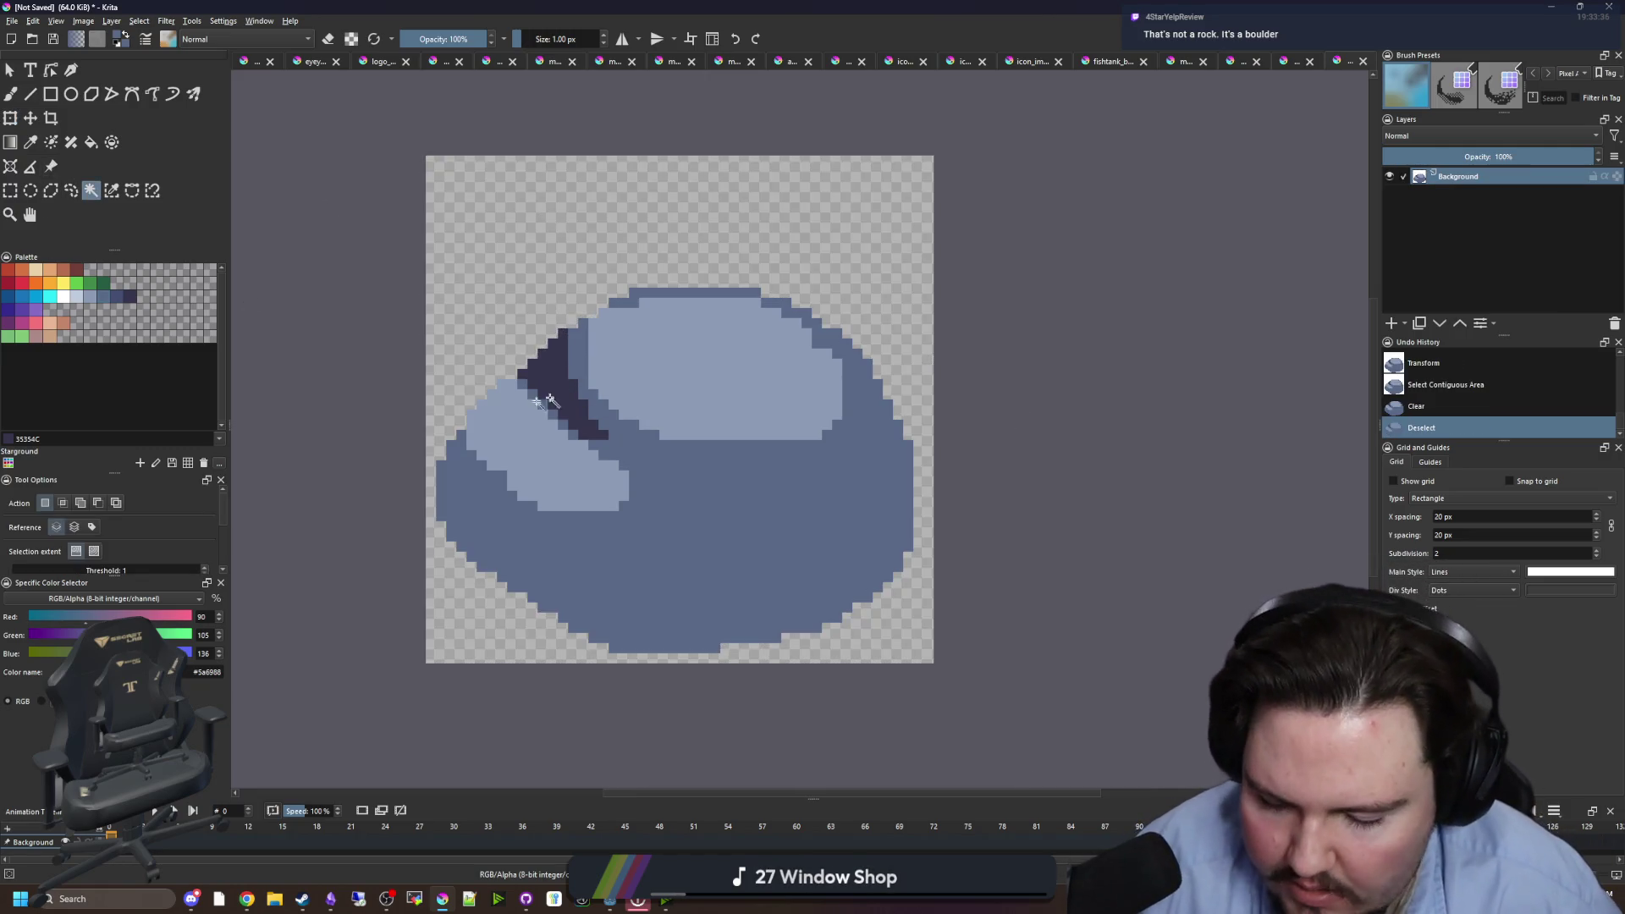
{"action": "key", "text": "d"}
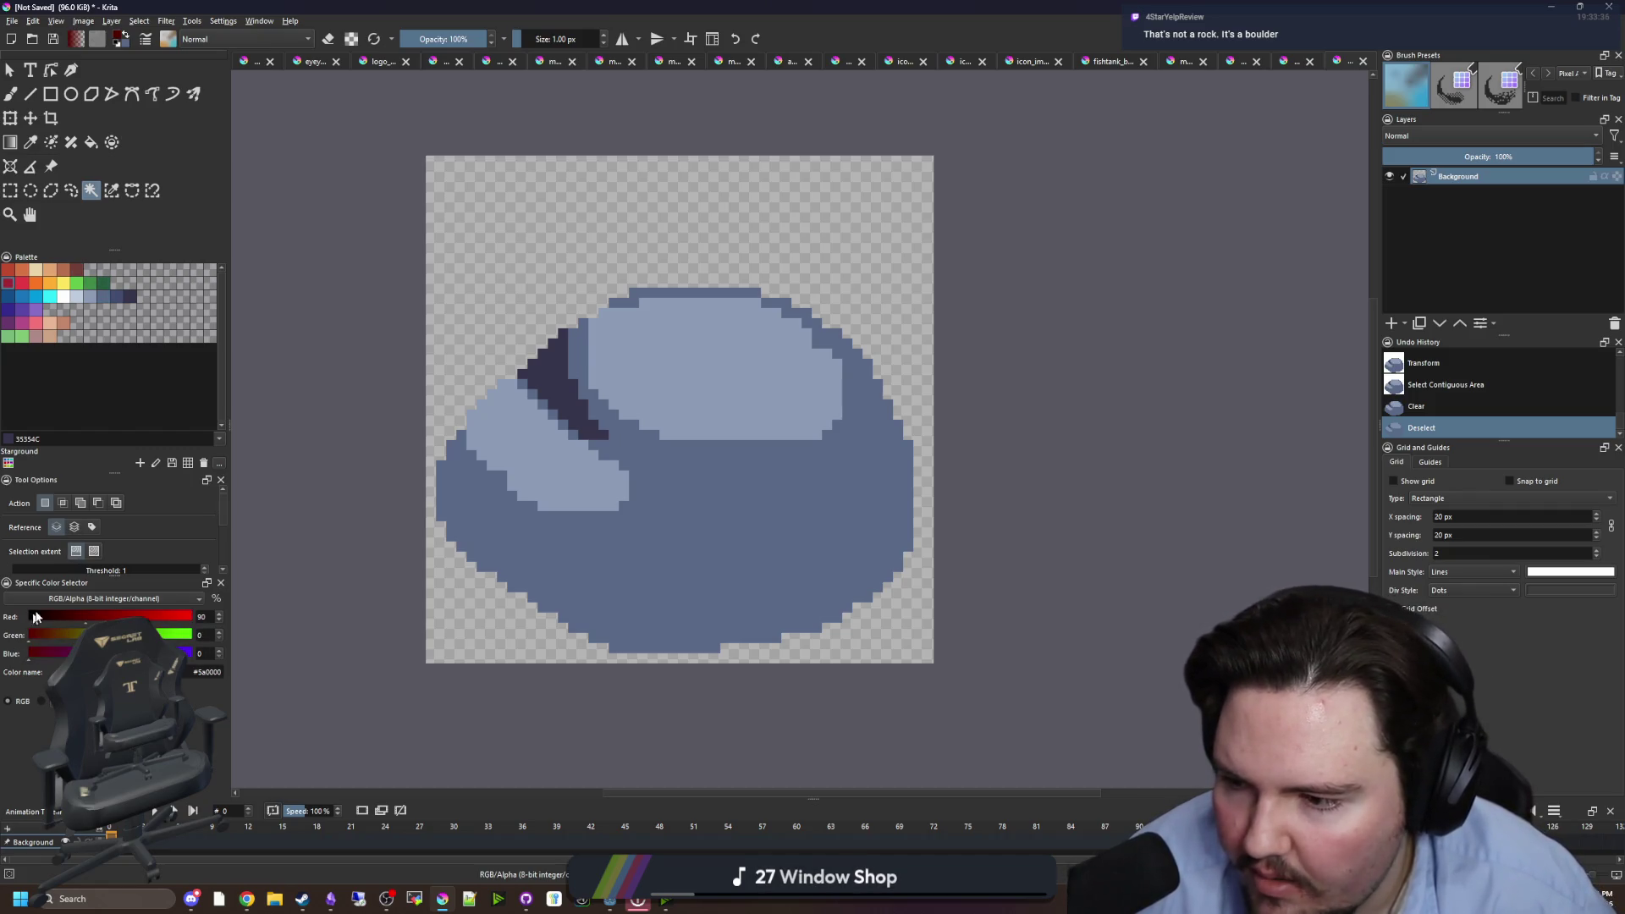
{"action": "key", "text": "b"}
{"action": "scroll", "coordinate": [626, 654], "scroll_direction": "up", "scroll_amount": 2}
- Undo a trial black bottom outline, then sample the mid slate-blue and magic-wand the rock body
{"action": "left_click_drag", "start_coordinate": [599, 661], "coordinate": [805, 661]}
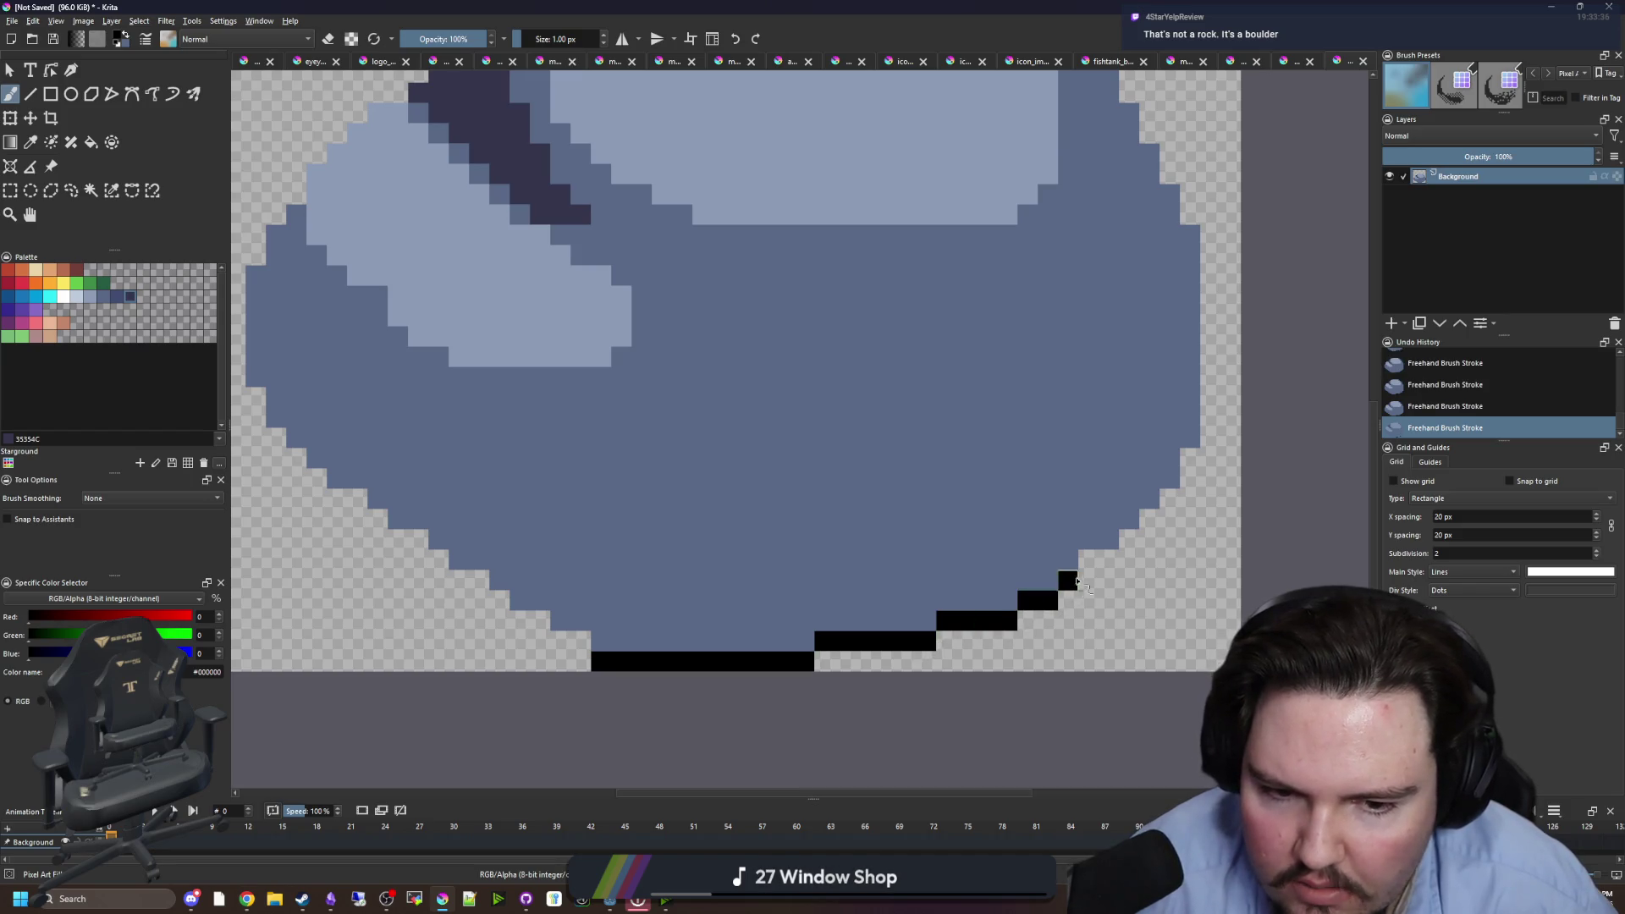
{"action": "key", "text": "ctrl+z"}
{"action": "key", "text": "ctrl+z"}
{"action": "key", "text": "ctrl+z"}
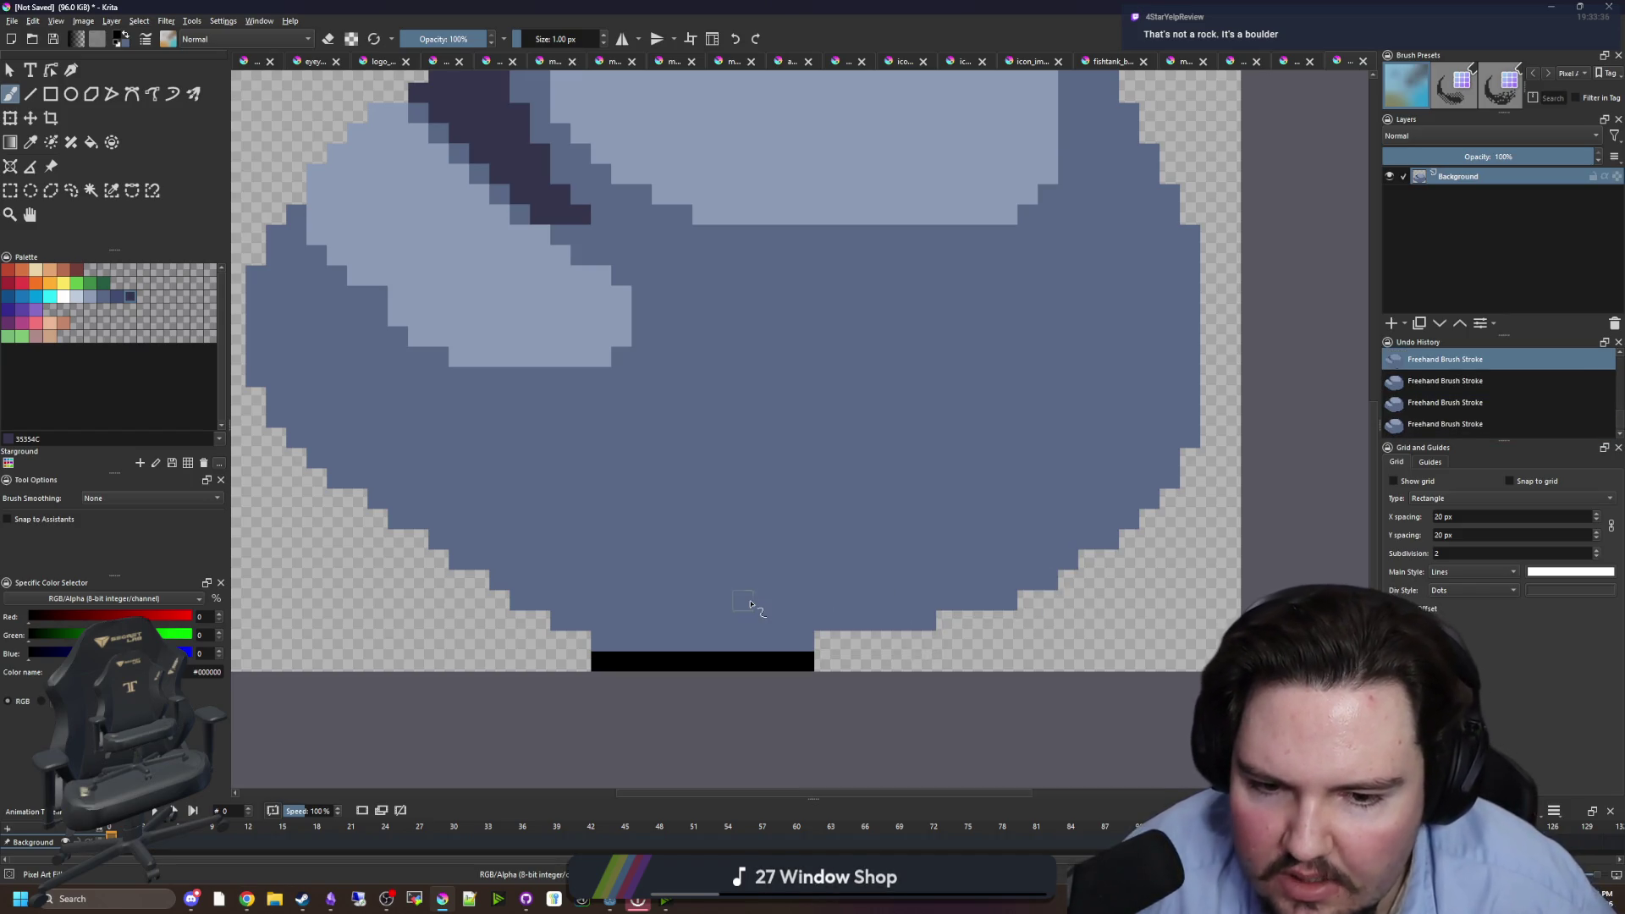
{"action": "scroll", "coordinate": [656, 569], "scroll_direction": "down", "scroll_amount": 2}
{"action": "key", "text": "p"}
{"action": "scroll", "coordinate": [623, 512], "scroll_direction": "down", "scroll_amount": 1}
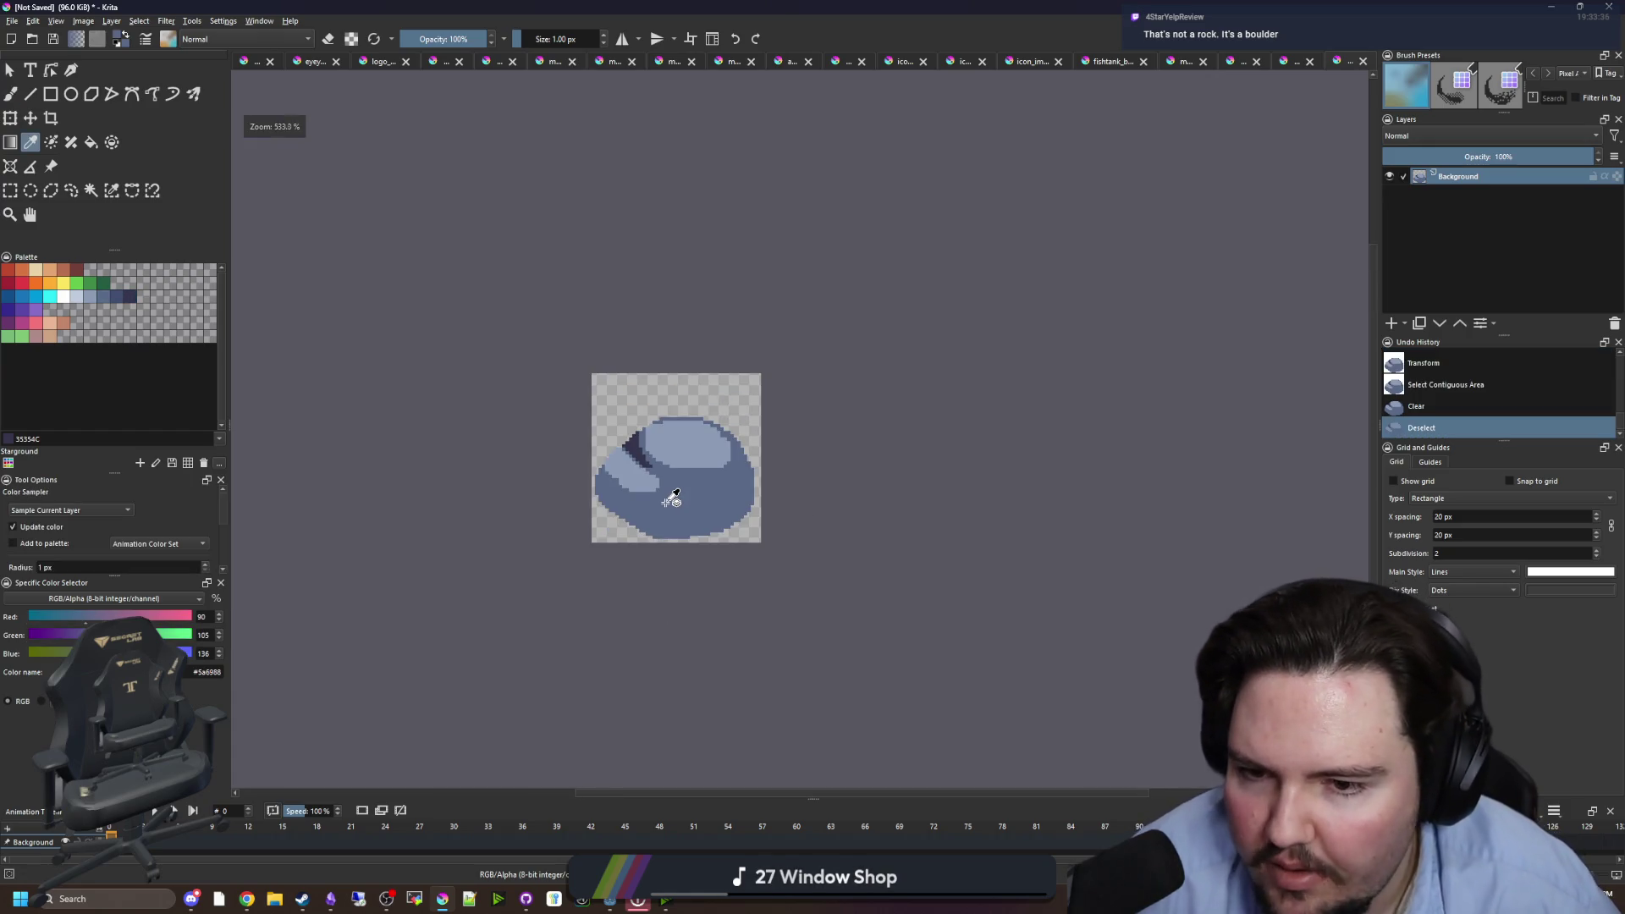
{"action": "left_click", "coordinate": [683, 498]}
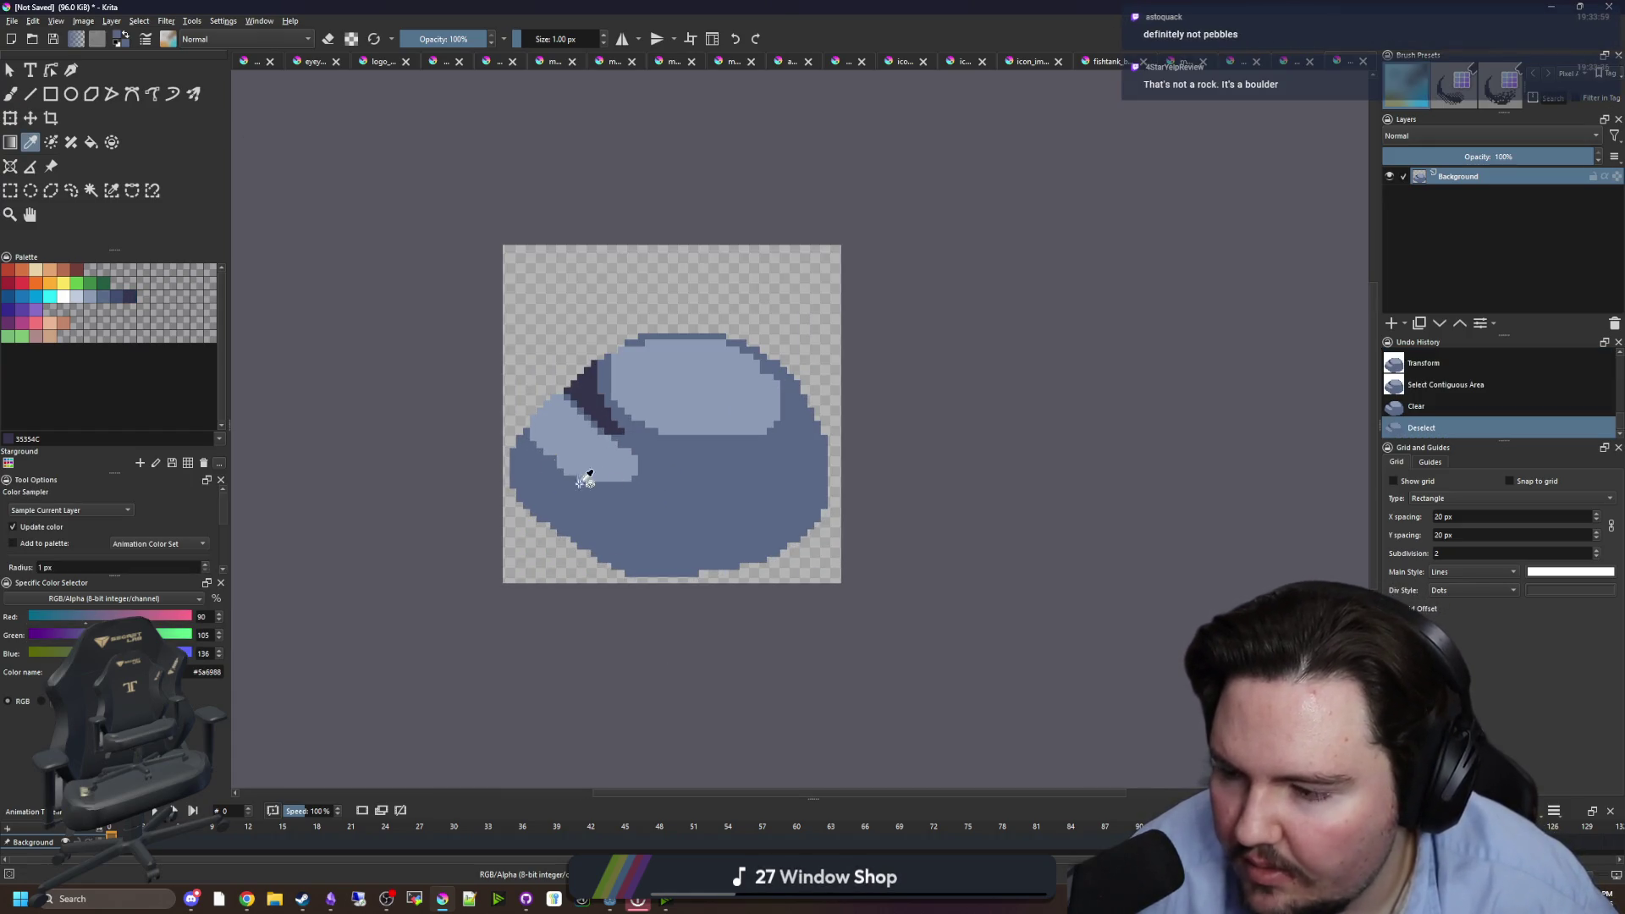
{"action": "left_click", "coordinate": [91, 189]}
{"action": "left_click", "coordinate": [745, 508]}
- Fill out the rock's lower-left and bottom edges in body blue with 3 px and 6 px brushes, then deselect
{"action": "scroll", "coordinate": [751, 524], "scroll_direction": "up", "scroll_amount": 2}
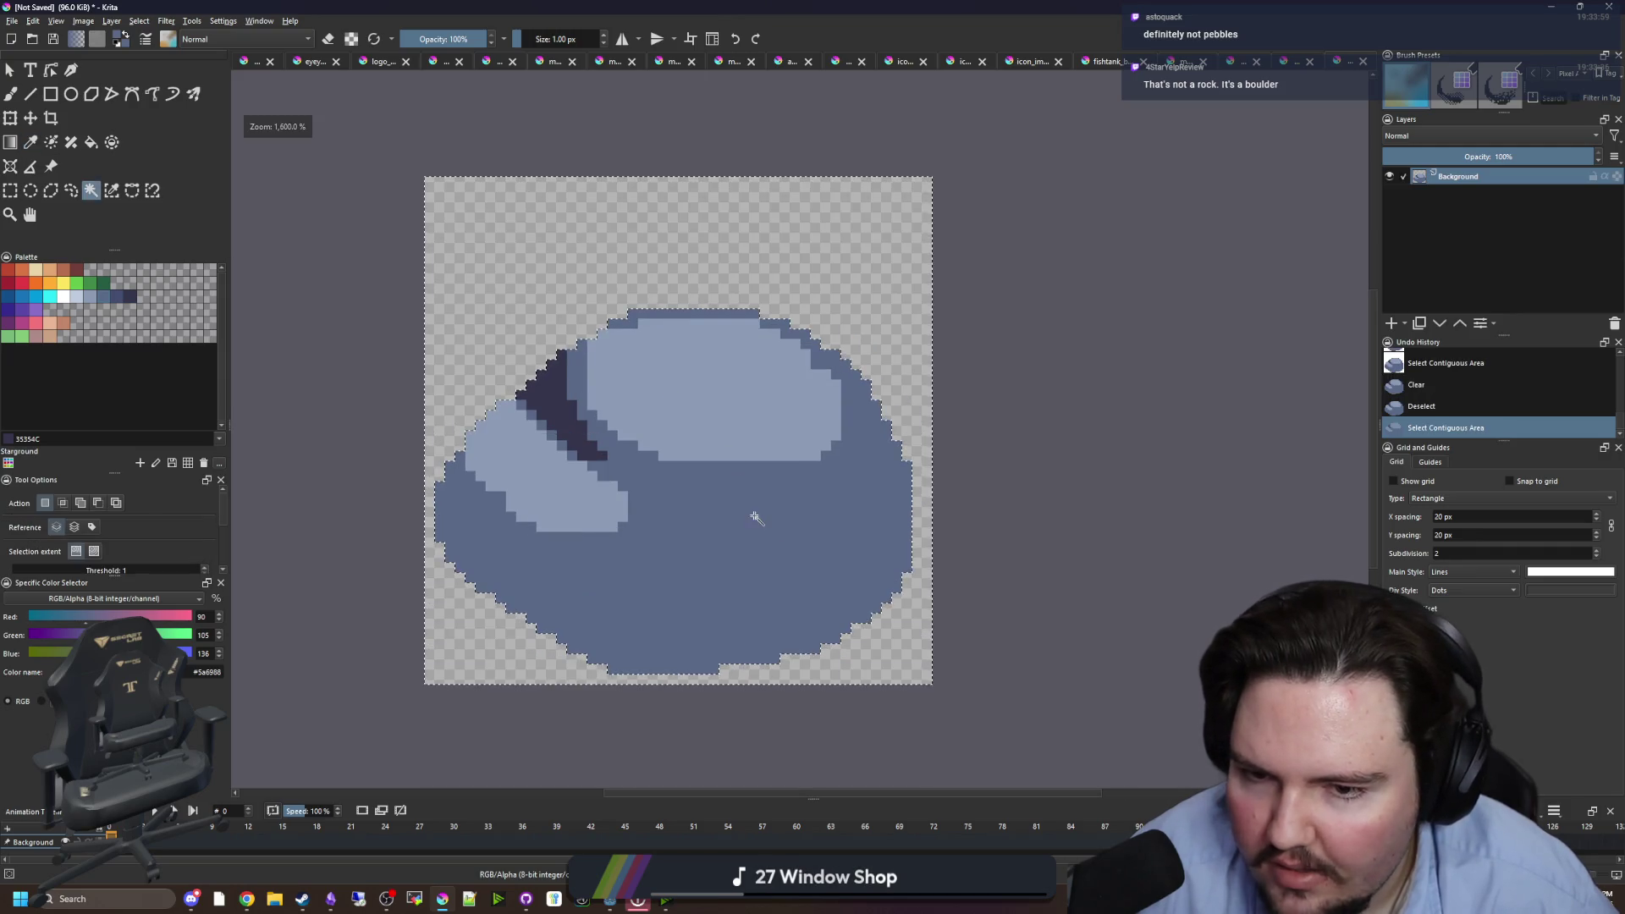
{"action": "key", "text": "b"}
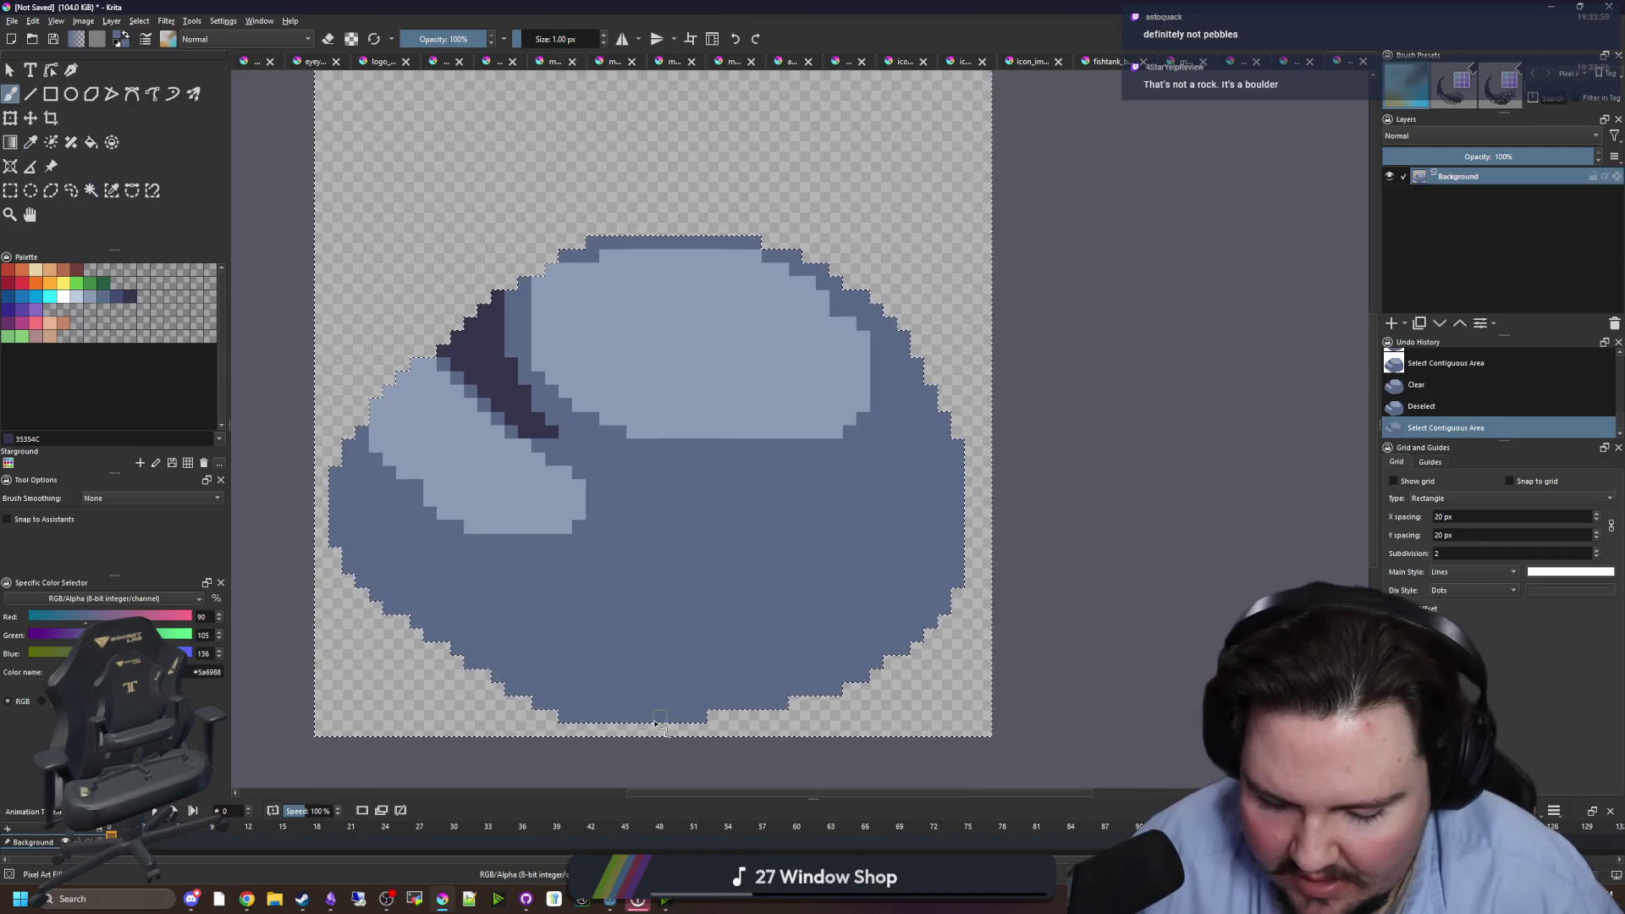
{"action": "key", "text": "bracketright"}
{"action": "key", "text": "bracketright"}
{"action": "mouse_move", "coordinate": [645, 729]}
{"action": "left_mouse_down"}
{"action": "mouse_move", "coordinate": [457, 668]}
{"action": "mouse_move", "coordinate": [508, 719]}
{"action": "left_mouse_up"}
{"action": "key", "text": "bracketright"}
{"action": "key", "text": "bracketright"}
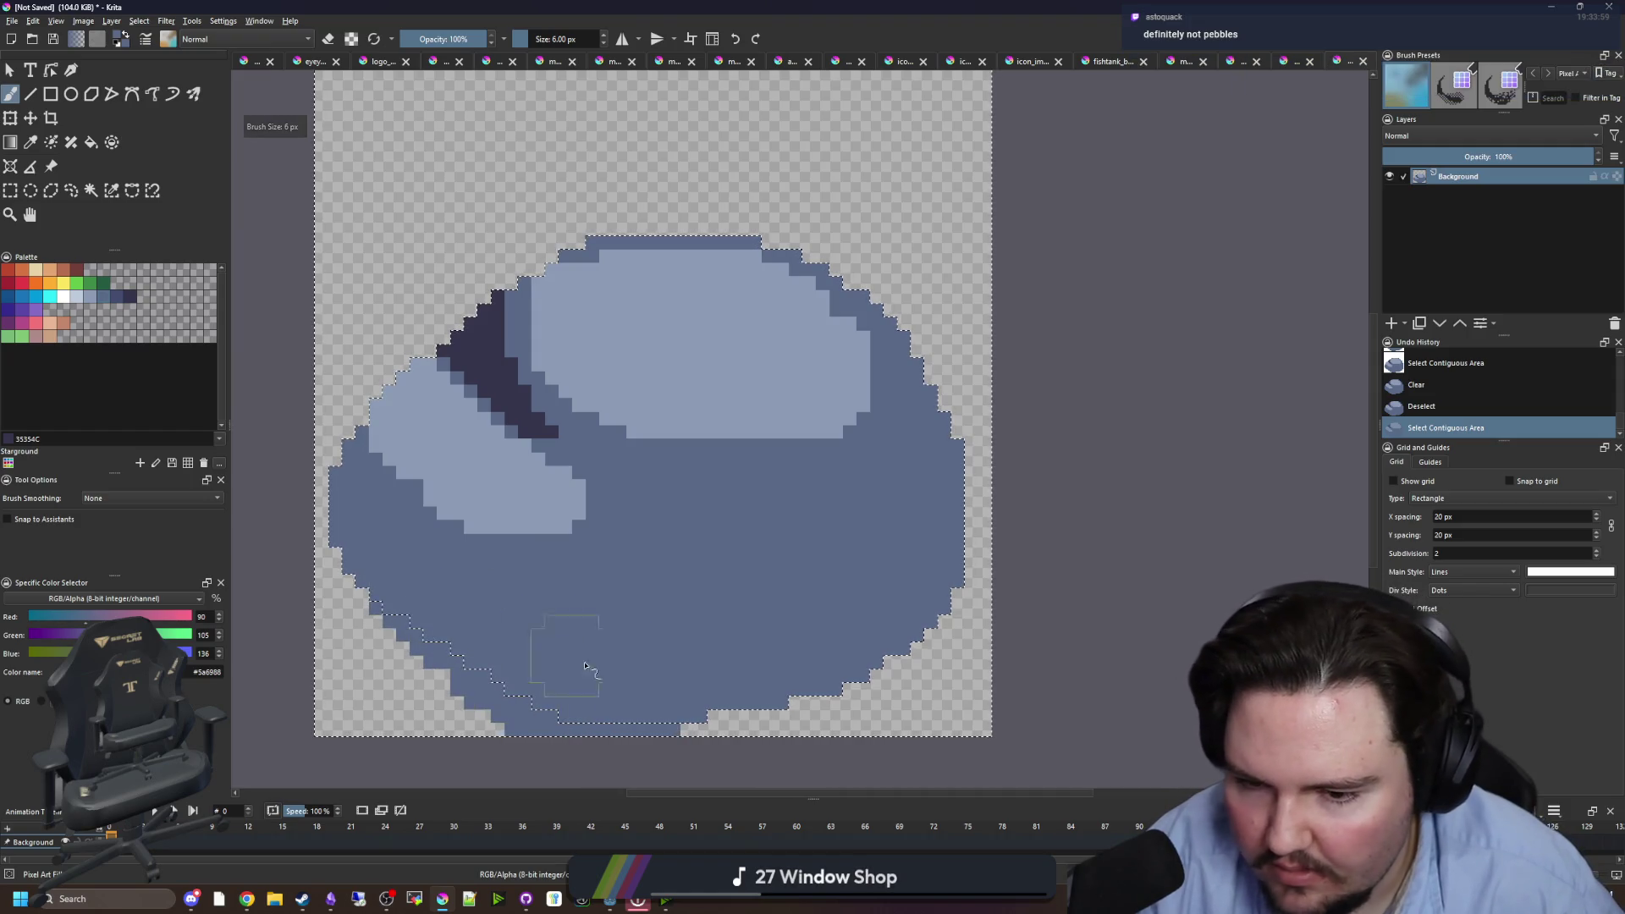
{"action": "mouse_move", "coordinate": [562, 671]}
{"action": "left_mouse_down"}
{"action": "mouse_move", "coordinate": [756, 679]}
{"action": "mouse_move", "coordinate": [745, 715]}
{"action": "mouse_move", "coordinate": [812, 694]}
{"action": "mouse_move", "coordinate": [852, 653]}
{"action": "mouse_move", "coordinate": [846, 677]}
{"action": "left_mouse_up"}
{"action": "key", "text": "ctrl+shift+a"}
- Sample the darker blue #434e72 from the stripe and choose the same-colour selection tool
{"action": "scroll", "coordinate": [753, 576], "scroll_direction": "down", "scroll_amount": 3}
{"action": "scroll", "coordinate": [707, 504], "scroll_direction": "down", "scroll_amount": 2}
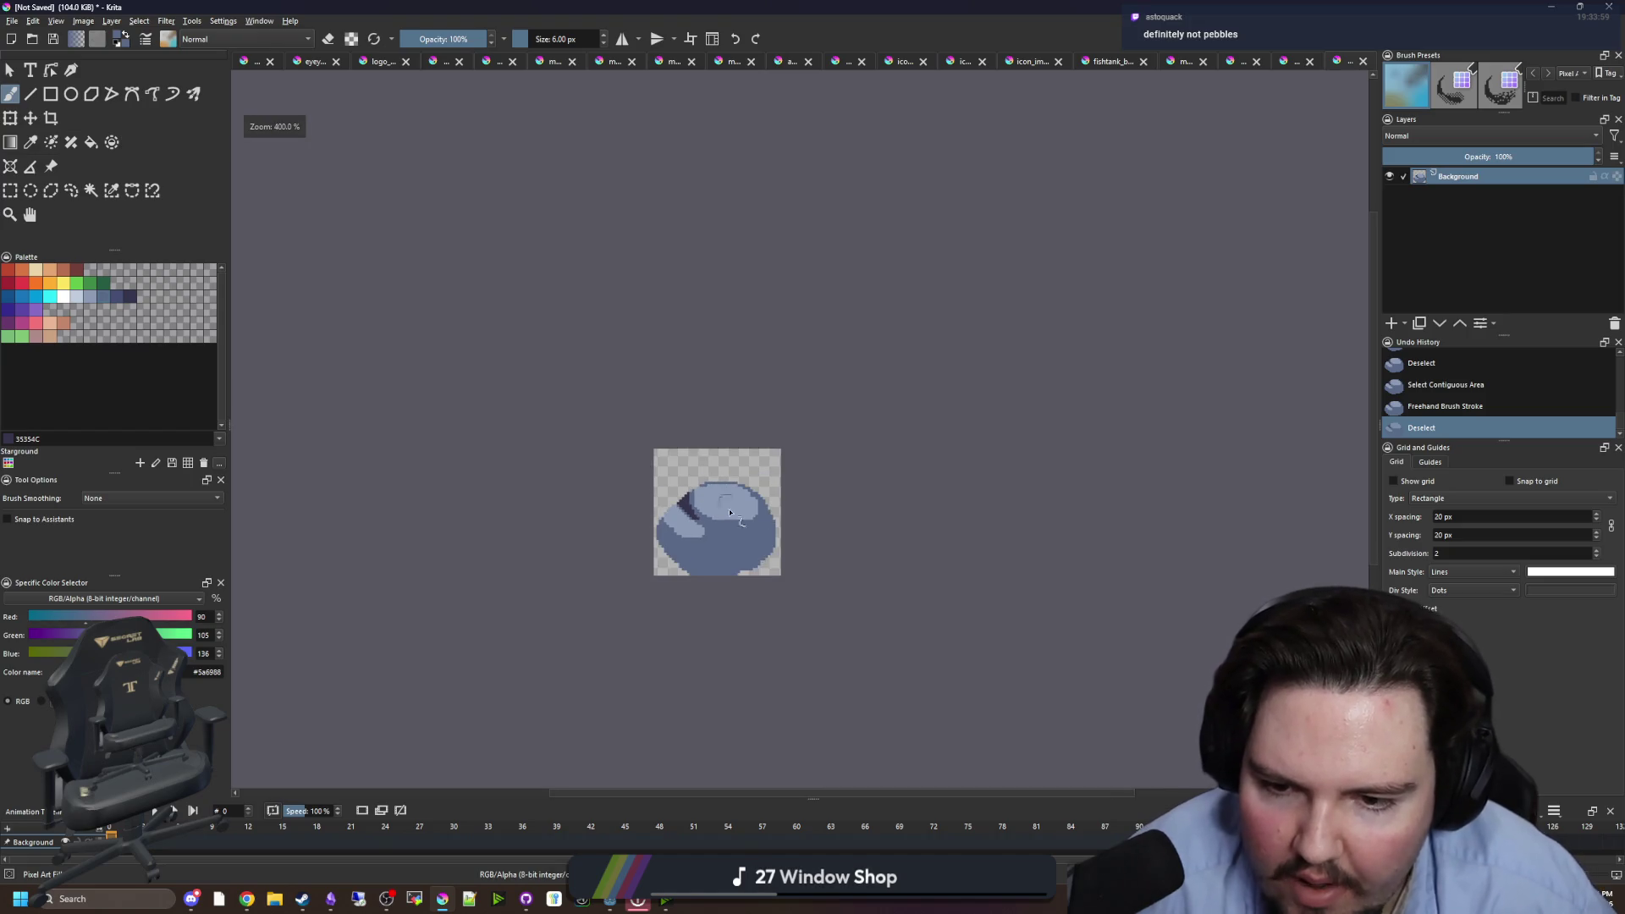
{"action": "scroll", "coordinate": [749, 569], "scroll_direction": "up", "scroll_amount": 5}
{"action": "key", "text": "p"}
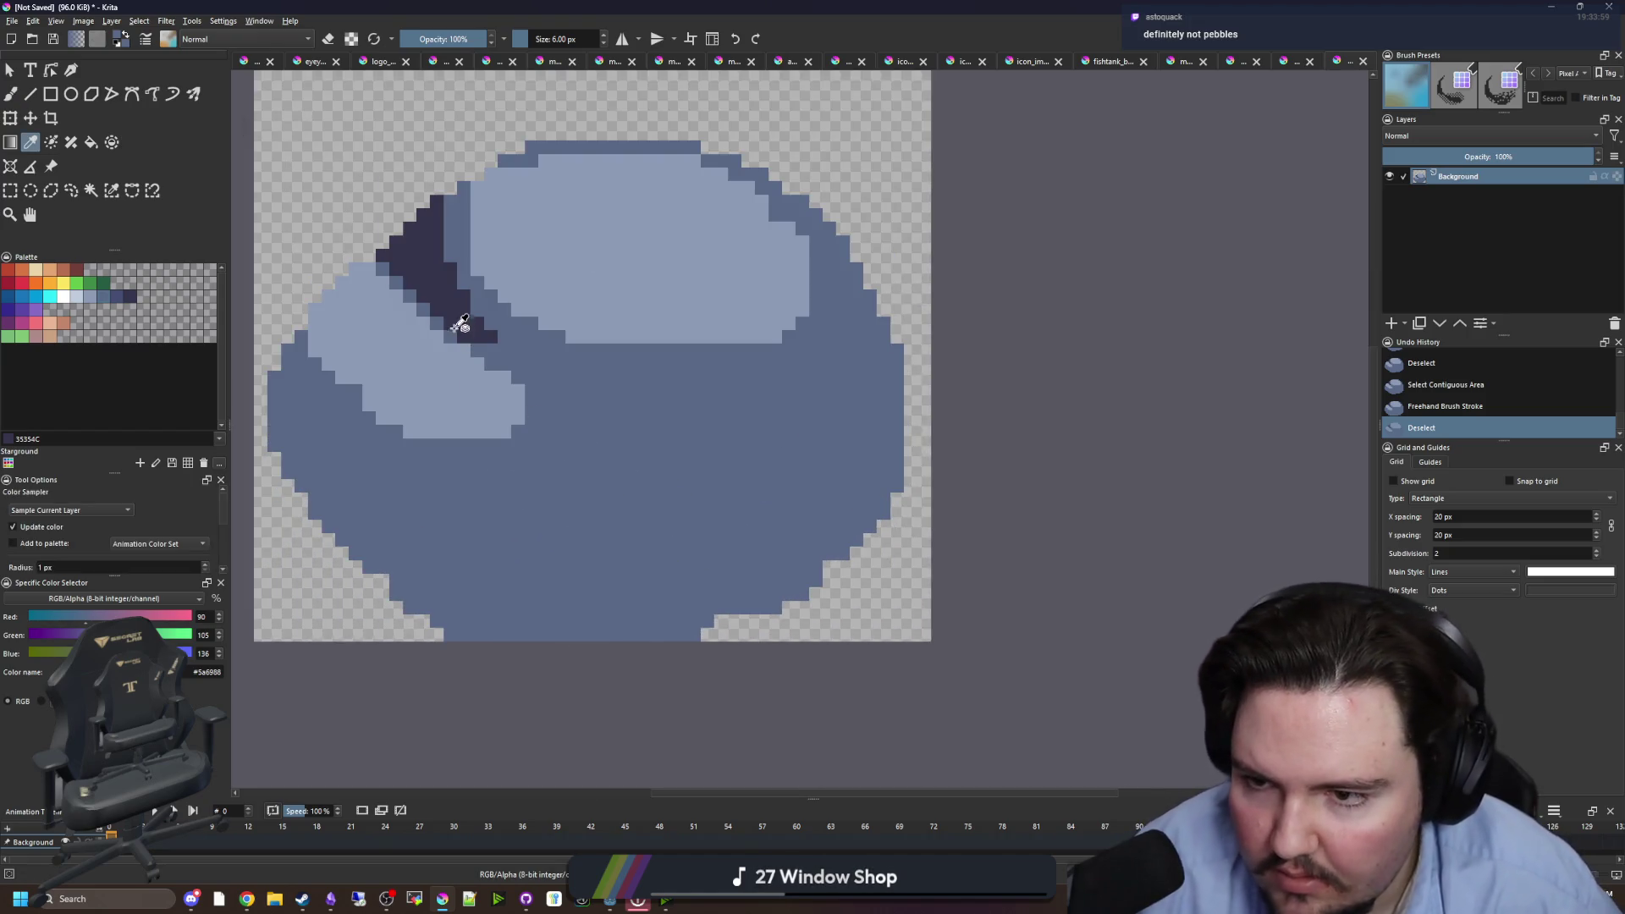
{"action": "left_click", "coordinate": [464, 327]}
{"action": "left_click", "coordinate": [92, 190]}
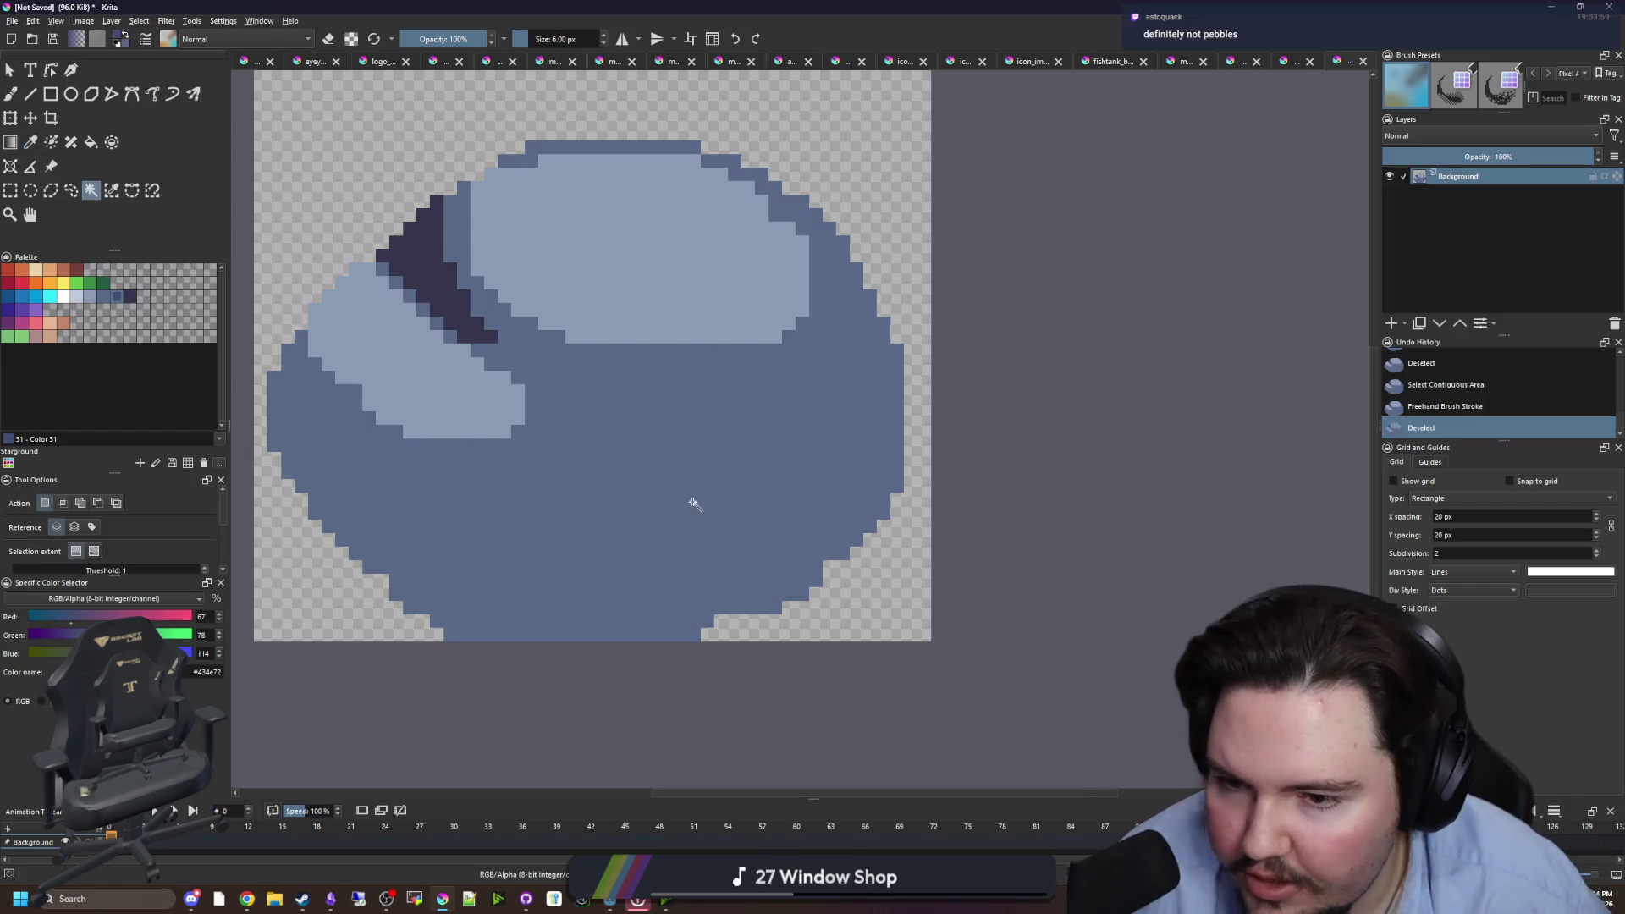
- Select the rock body and paint a #434e72 shadow along its bottom right
{"action": "left_click", "coordinate": [689, 500]}
{"action": "key", "text": "b"}
{"action": "mouse_move", "coordinate": [690, 640]}
{"action": "left_mouse_down"}
{"action": "mouse_move", "coordinate": [744, 581]}
{"action": "mouse_move", "coordinate": [793, 597]}
{"action": "left_mouse_up"}
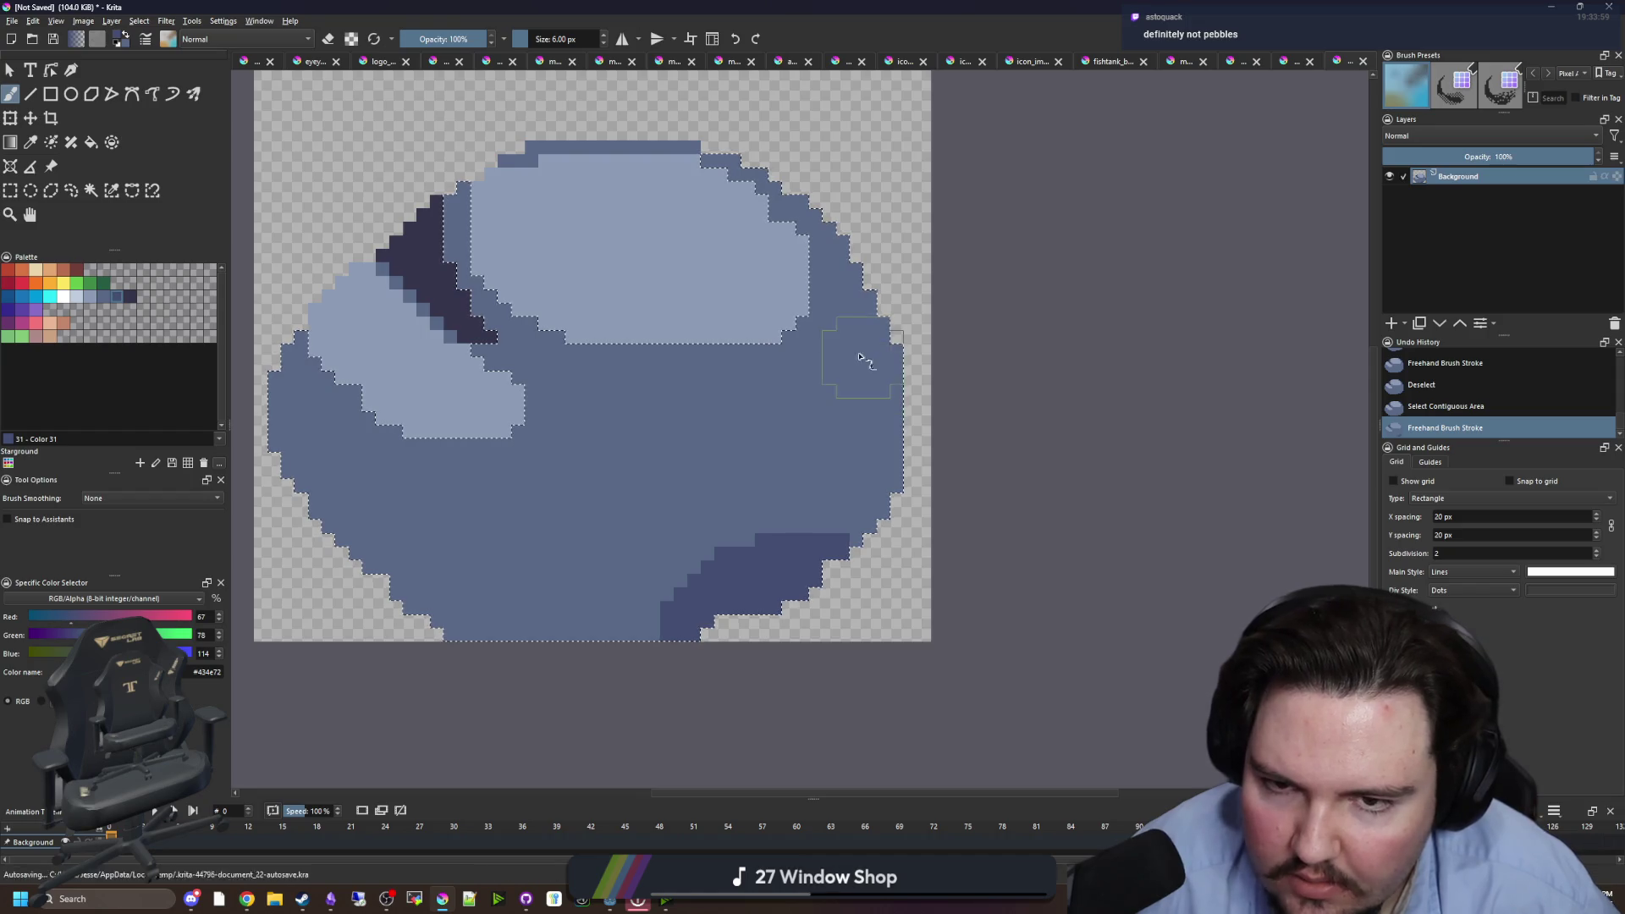
- Erase stray pixels on the rock's right edge with a 1 px eraser, then deselect
{"action": "scroll", "coordinate": [863, 352], "scroll_direction": "up", "scroll_amount": 2}
{"action": "key", "text": "bracketleft"}
{"action": "key", "text": "bracketleft"}
{"action": "key", "text": "bracketleft"}
{"action": "scroll", "coordinate": [833, 402], "scroll_direction": "up", "scroll_amount": 2}
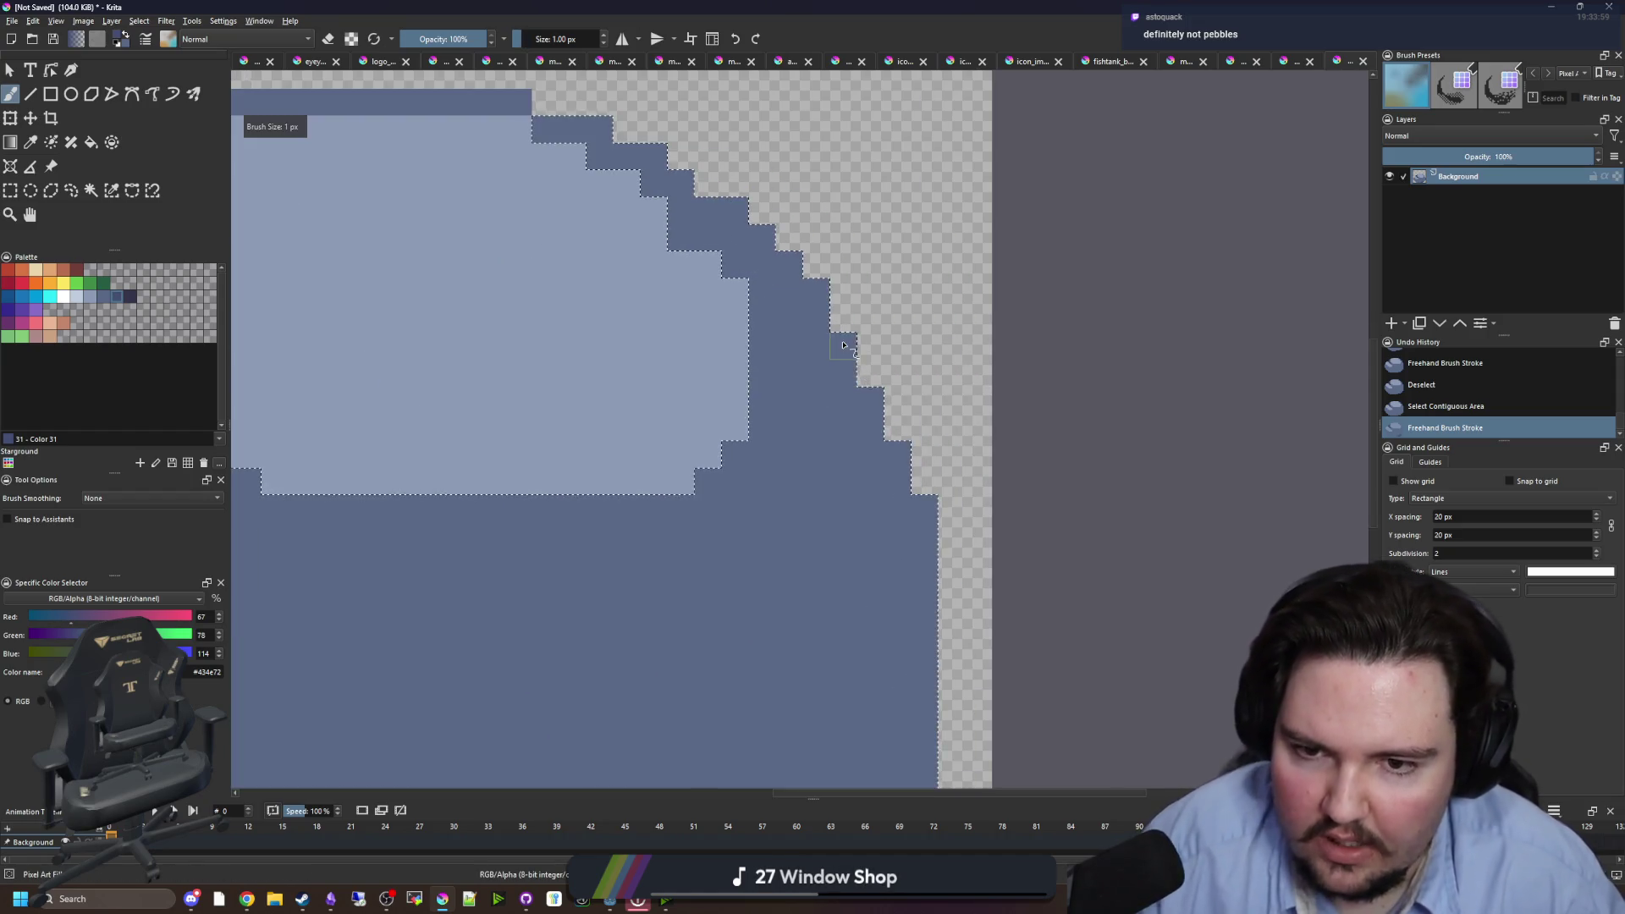
{"action": "key", "text": "ctrl+shift+a"}
{"action": "key", "text": "bracketleft"}
{"action": "mouse_move", "coordinate": [816, 287]}
{"action": "left_mouse_down"}
{"action": "mouse_move", "coordinate": [816, 373]}
{"action": "mouse_move", "coordinate": [816, 318]}
{"action": "mouse_move", "coordinate": [874, 389]}
{"action": "left_mouse_up"}
{"action": "key", "text": "e"}
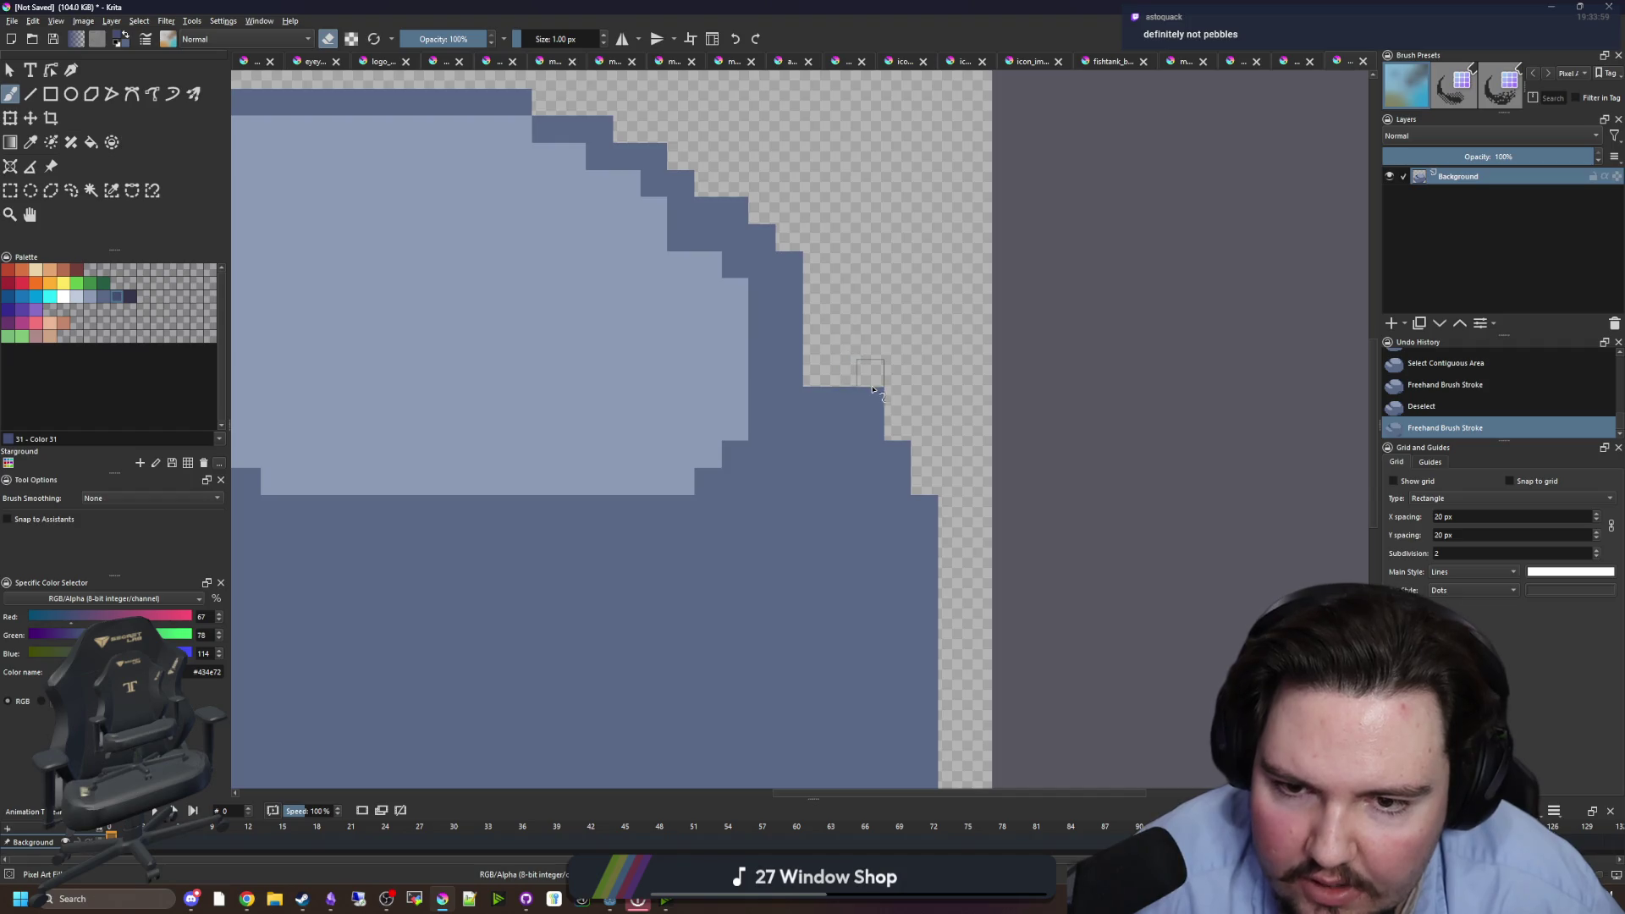
{"action": "key", "text": "2"}
{"action": "key", "text": "e"}
- Paint a light #8b9bb4 highlight down the rock's right side
{"action": "scroll", "coordinate": [829, 374], "scroll_direction": "up", "scroll_amount": 3}
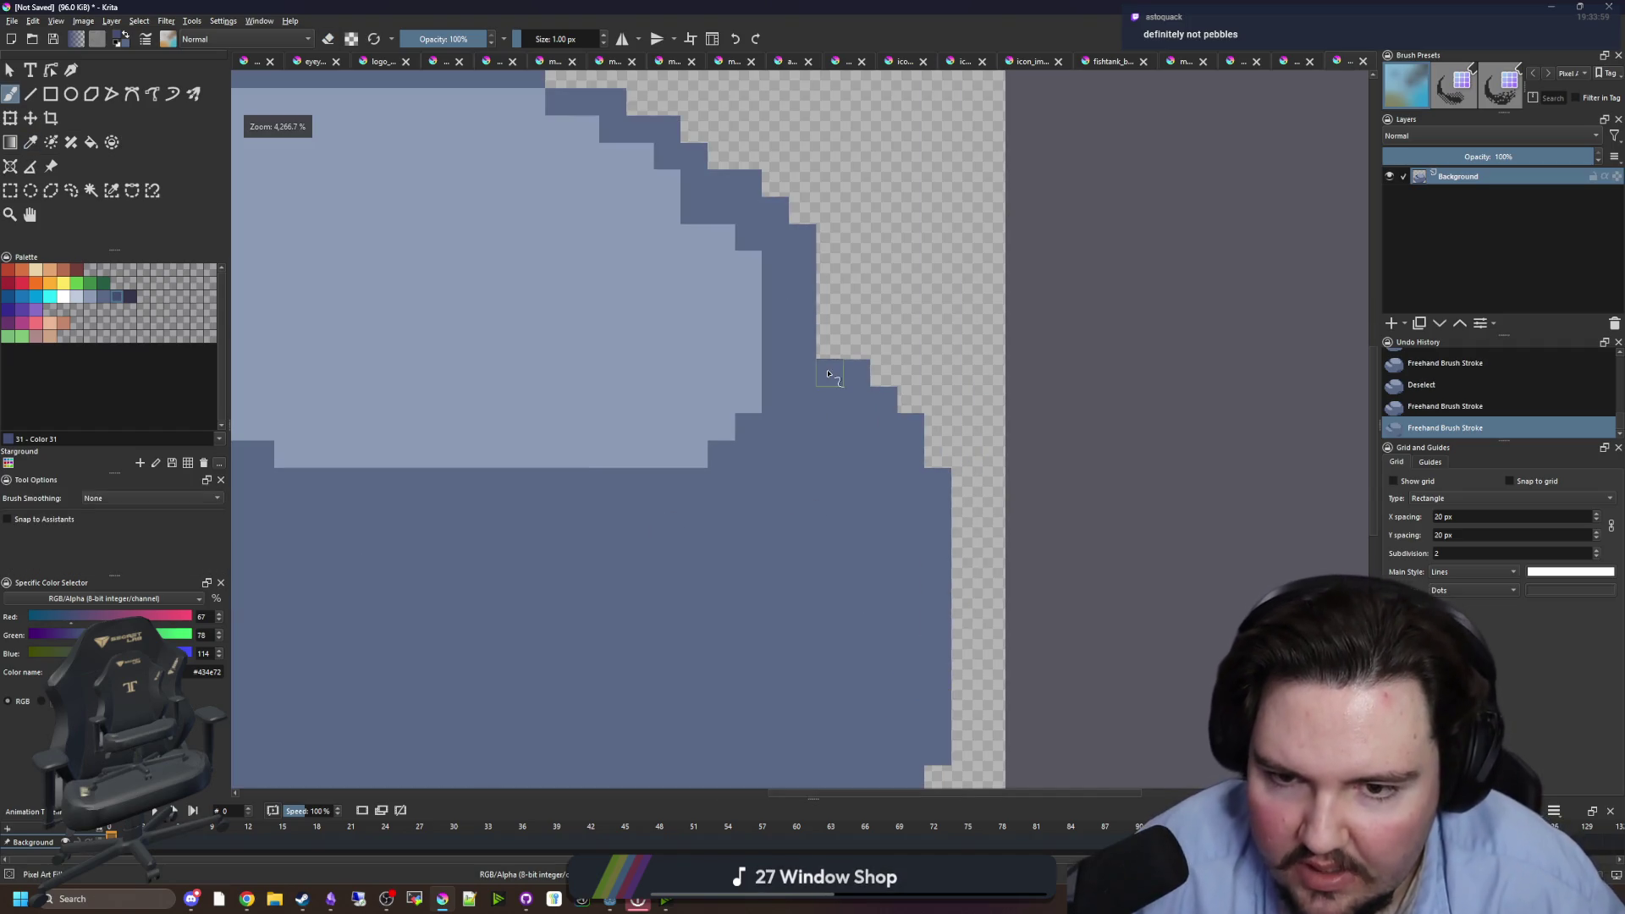
{"action": "left_click", "coordinate": [567, 344], "text": "ctrl"}
{"action": "left_click_drag", "start_coordinate": [834, 373], "coordinate": [834, 508]}
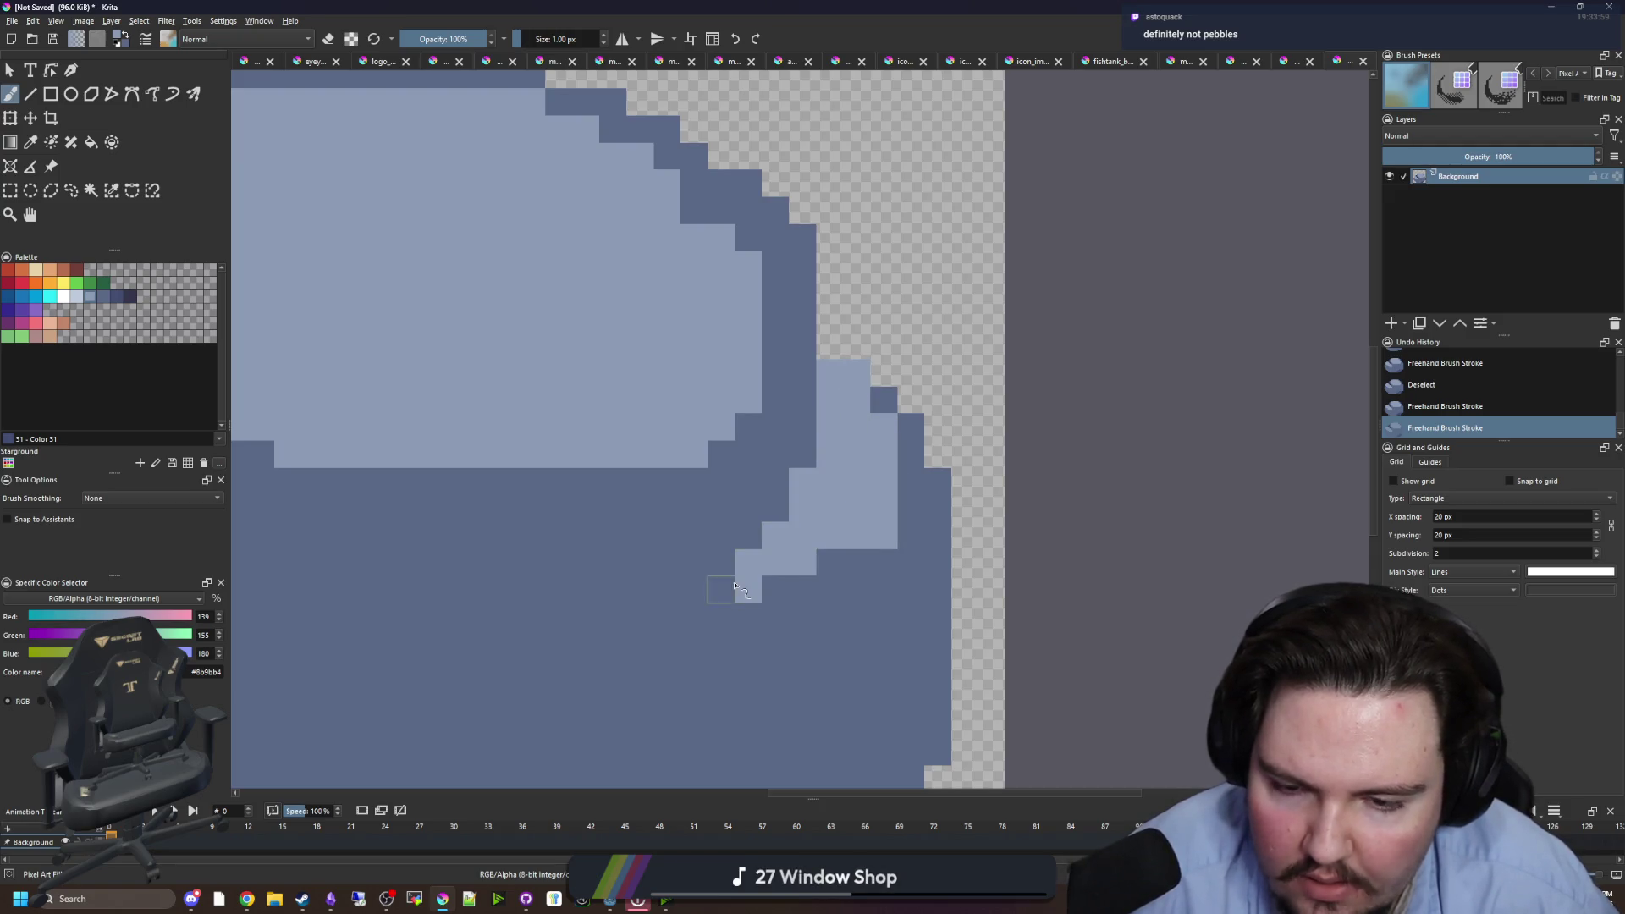
{"action": "left_click", "coordinate": [733, 587]}
- Add extra #434e72 shadow pixels along the rock's lower-right edge
{"action": "left_click_drag", "start_coordinate": [773, 562], "coordinate": [799, 304]}
{"action": "left_click", "coordinate": [849, 593], "text": "ctrl"}
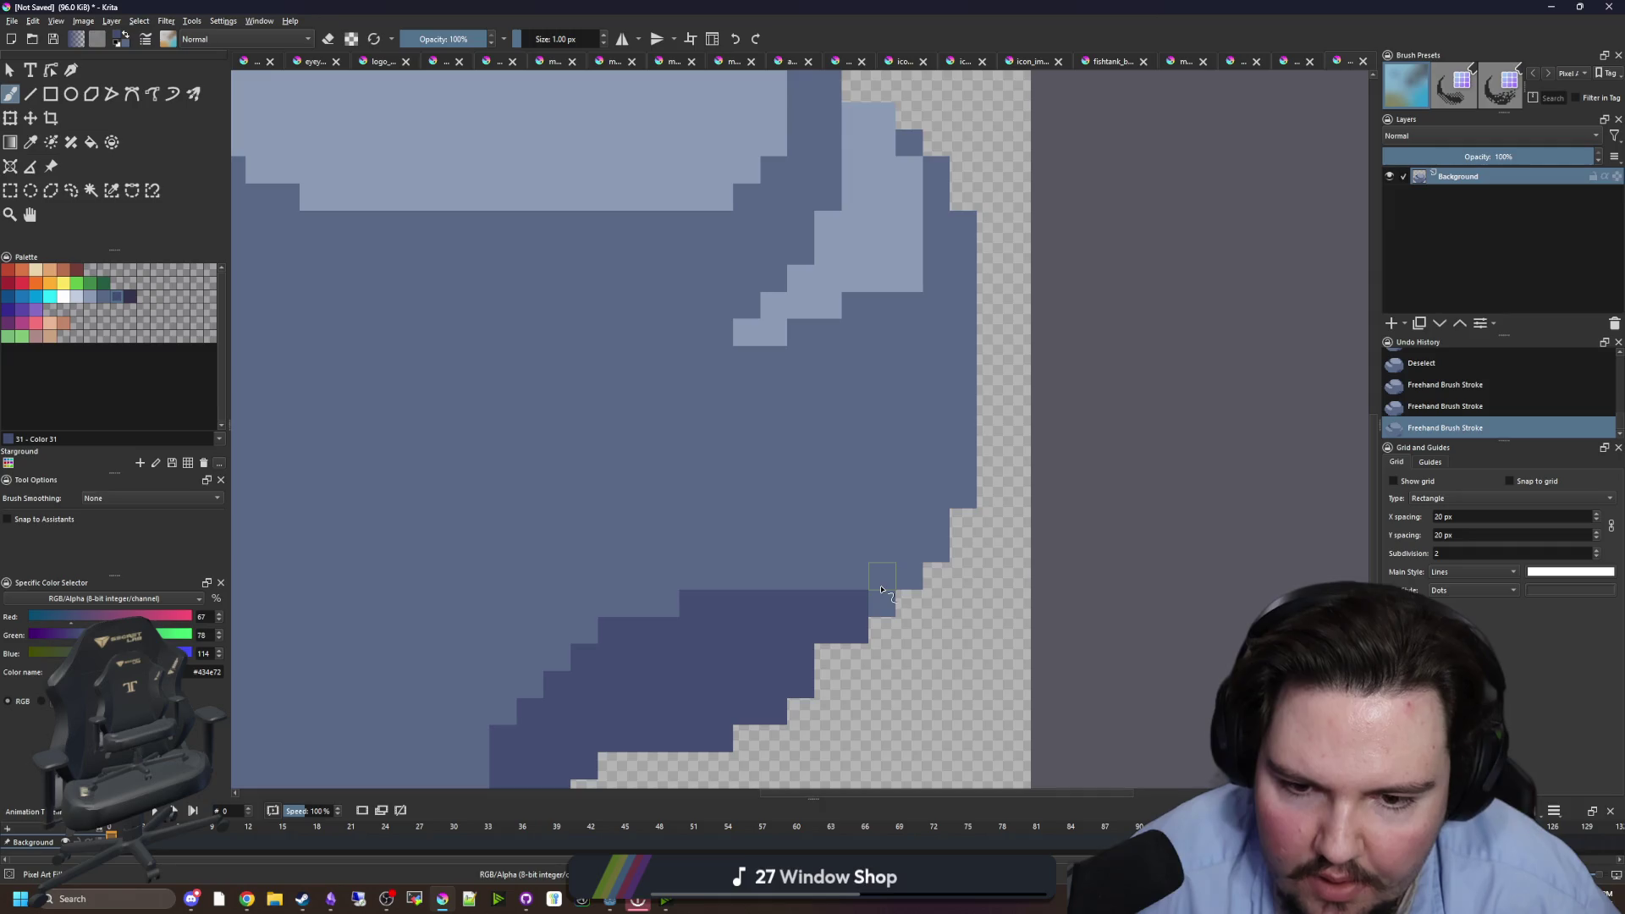
{"action": "left_click", "coordinate": [881, 582]}
{"action": "left_click", "coordinate": [928, 552]}
{"action": "scroll", "coordinate": [923, 546], "scroll_direction": "down", "scroll_amount": 2}
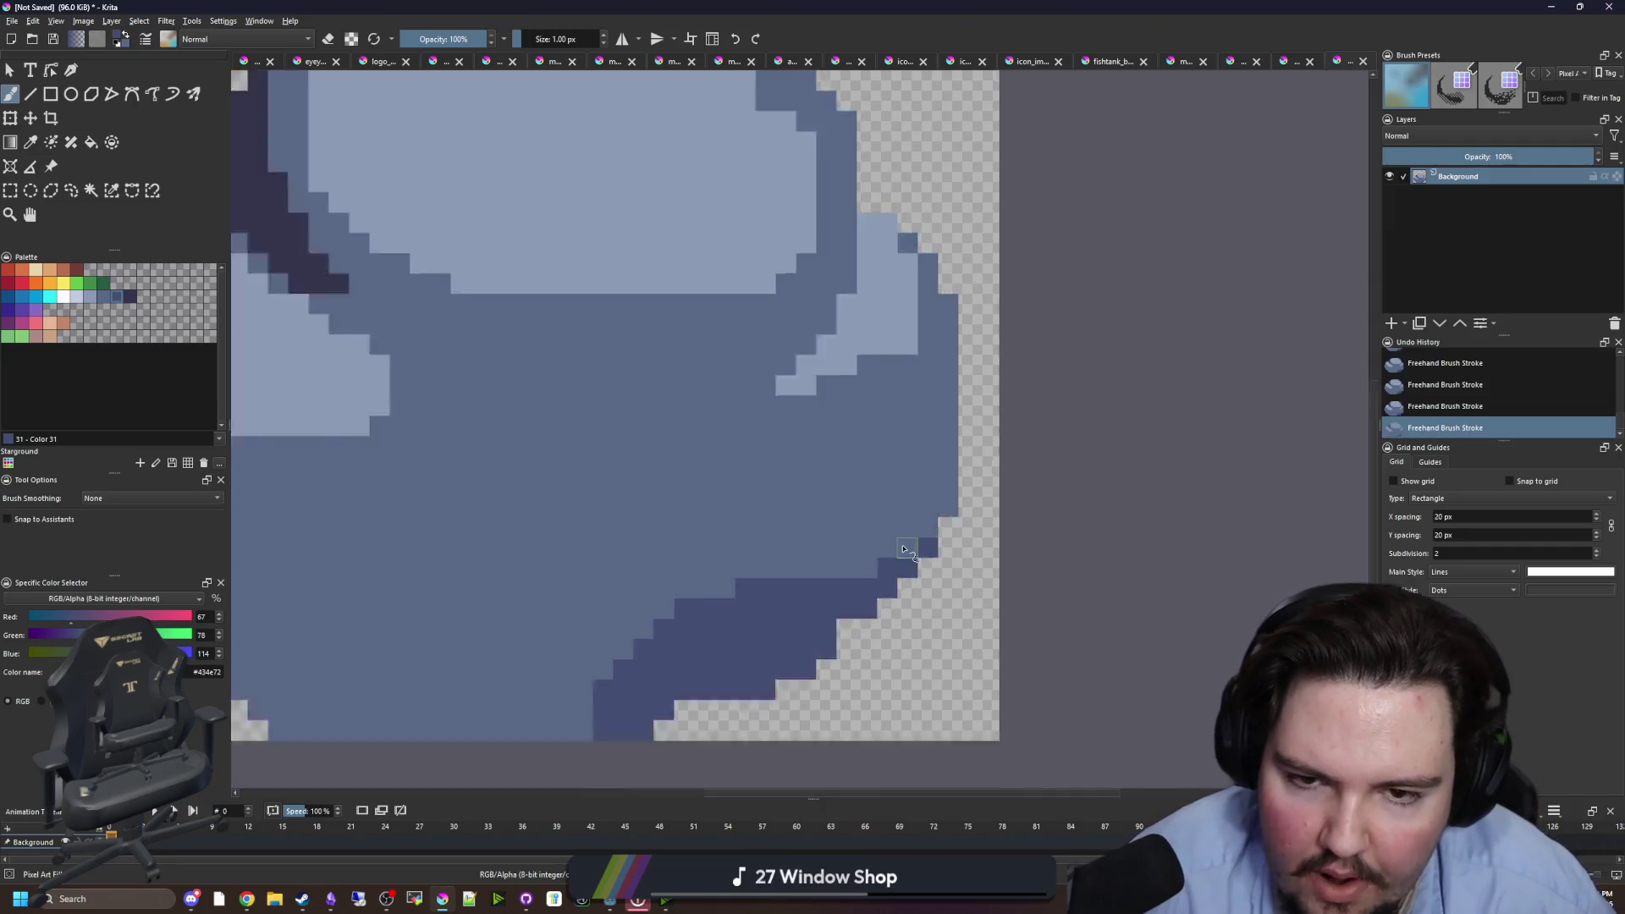
{"action": "scroll", "coordinate": [584, 560], "scroll_direction": "up", "scroll_amount": 2}
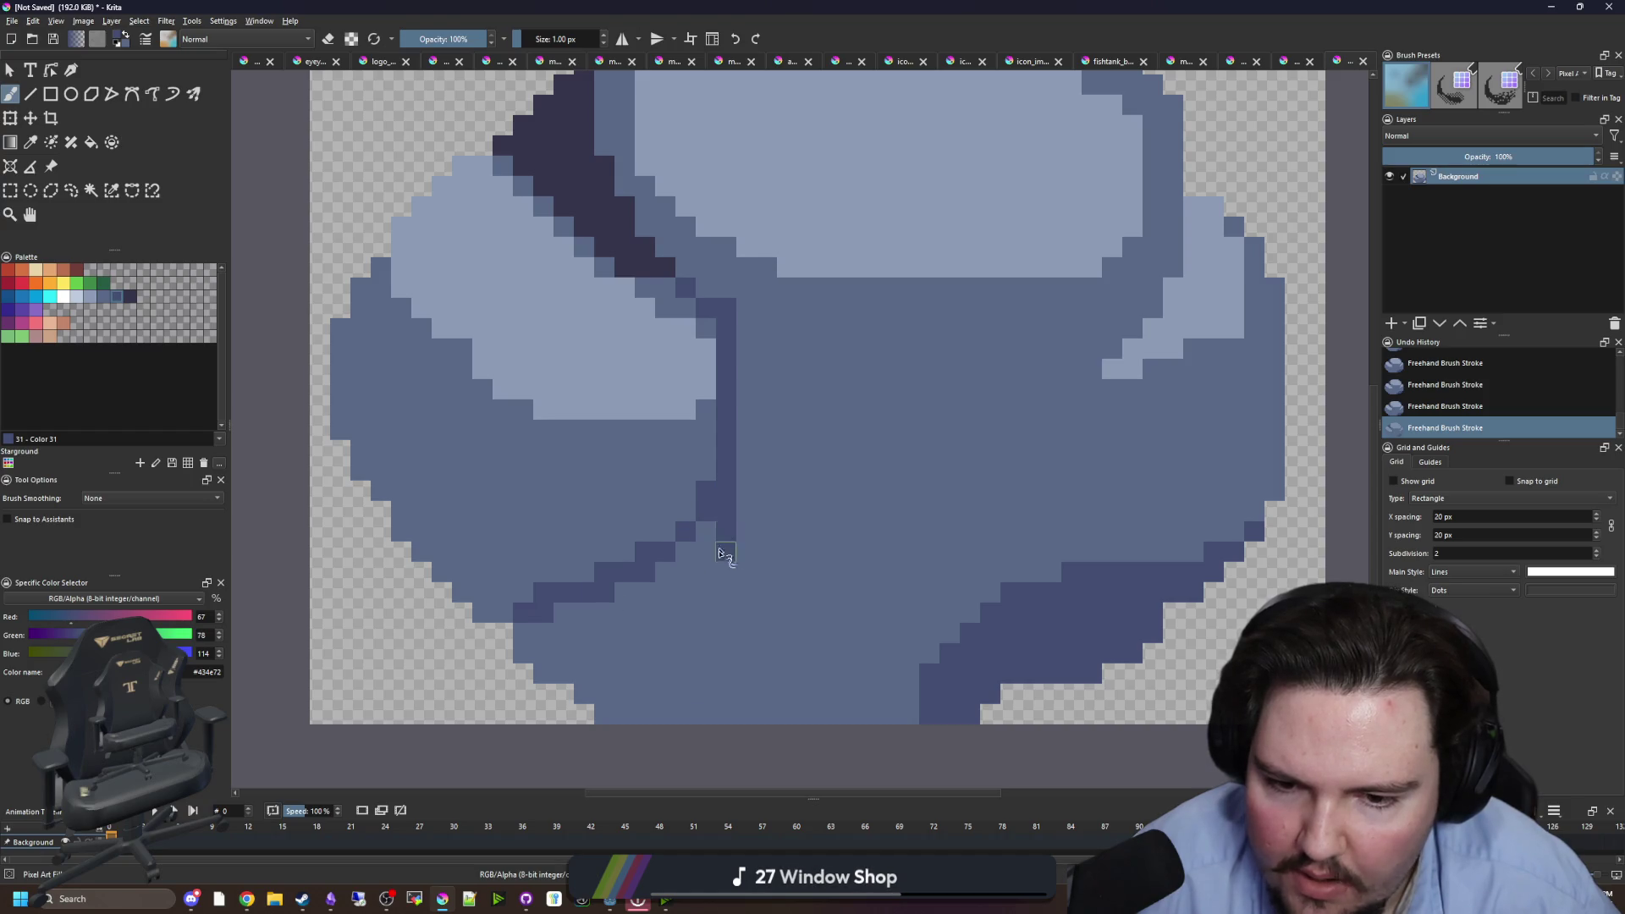
- Flood-fill the rock's bottom region with the darker blue
{"action": "key", "text": "f"}
{"action": "left_click", "coordinate": [711, 653]}
{"action": "scroll", "coordinate": [733, 499], "scroll_direction": "down", "scroll_amount": 10}
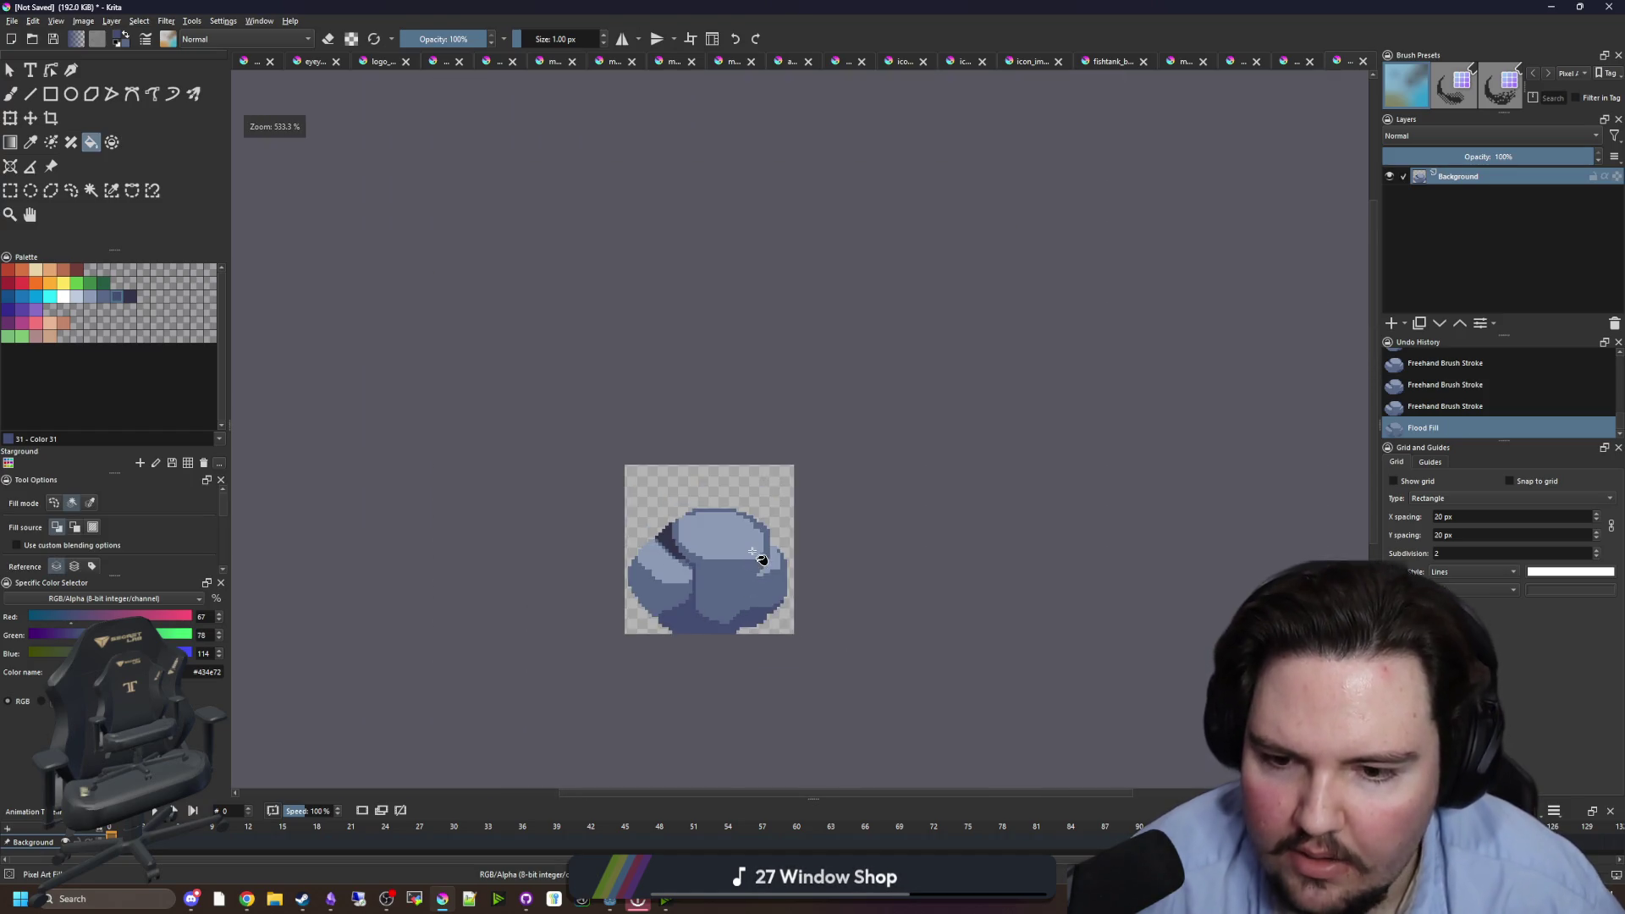
{"action": "scroll", "coordinate": [737, 461], "scroll_direction": "up", "scroll_amount": 10}
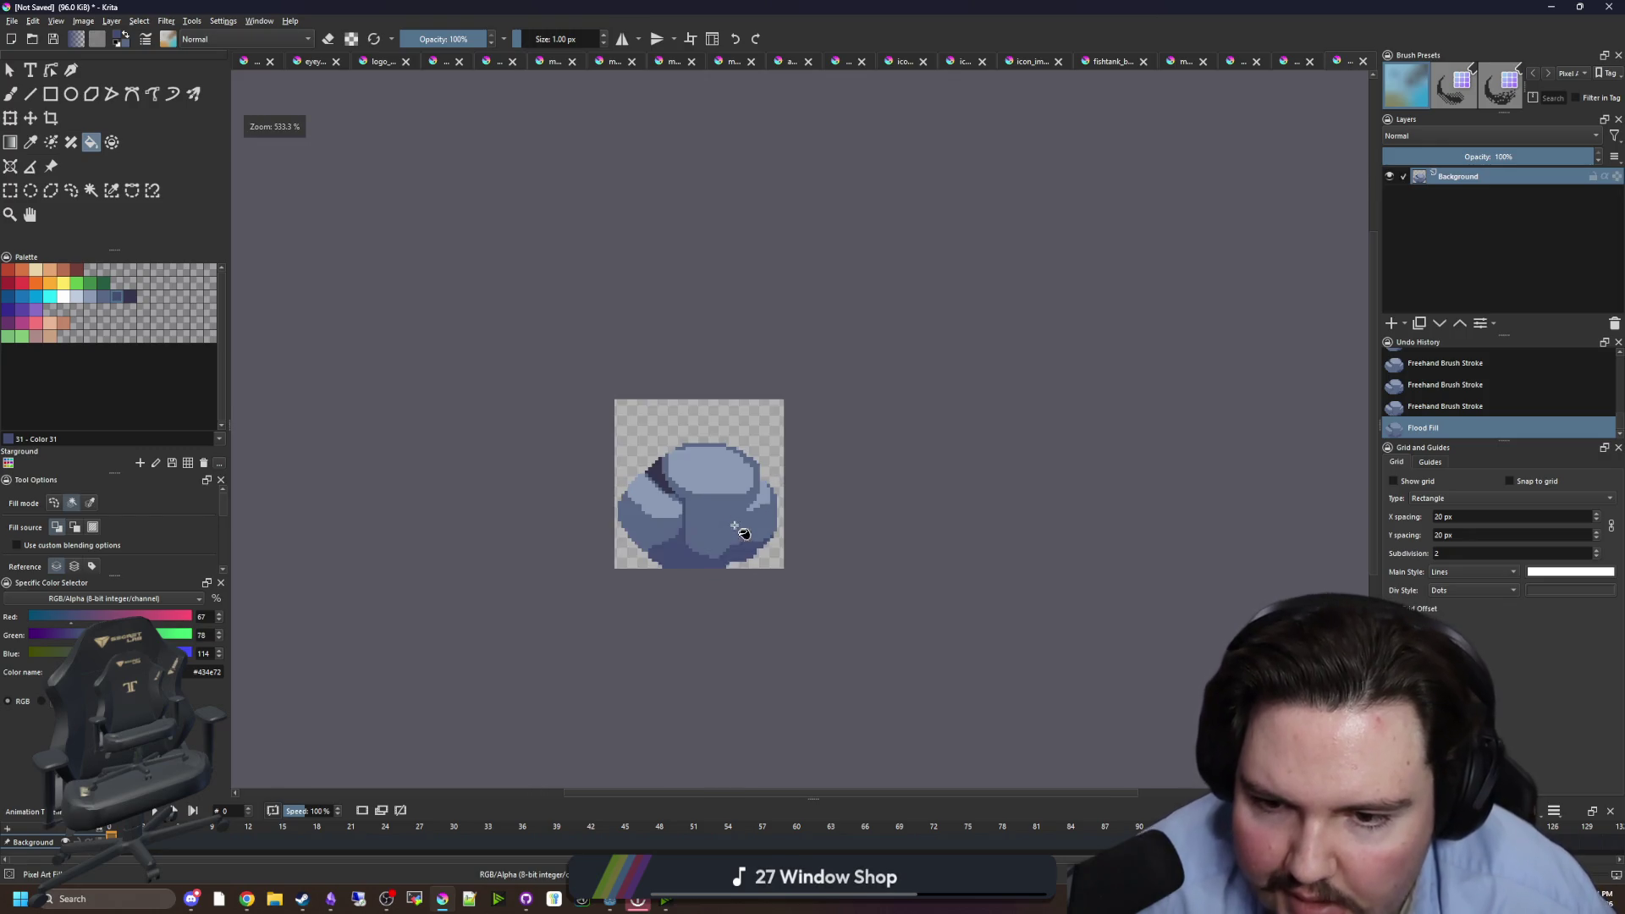
{"action": "scroll", "coordinate": [686, 389], "scroll_direction": "up", "scroll_amount": 1}
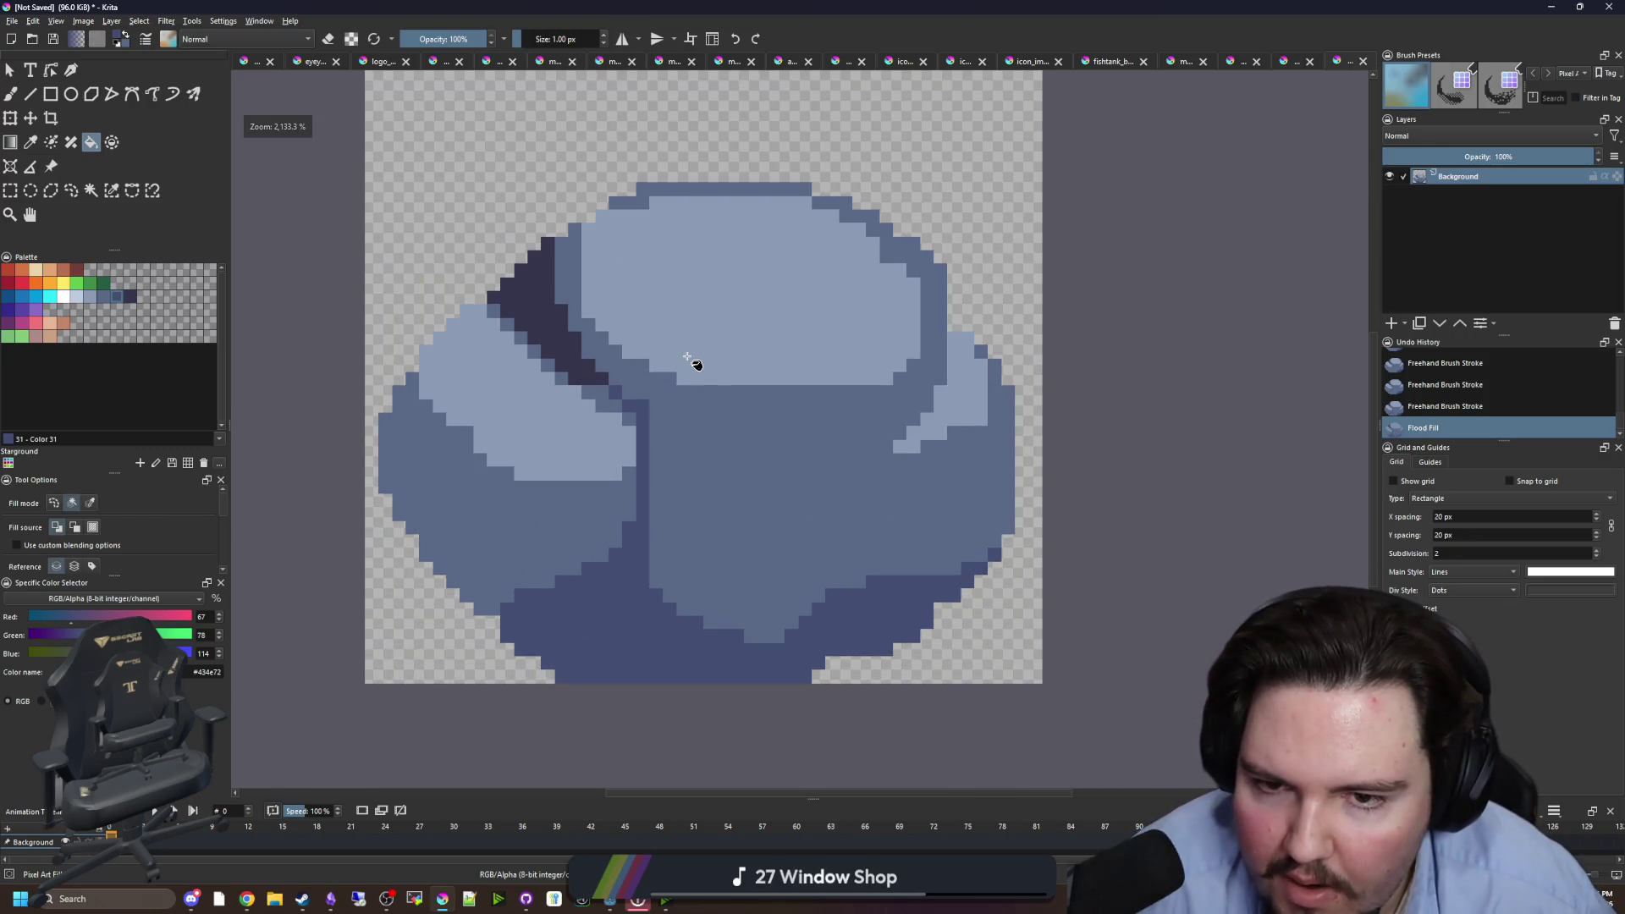
- Select all medium-blue areas by similar colour and repaint them with a 5 px brush, then deselect
{"action": "key", "text": "p"}
{"action": "left_click", "coordinate": [784, 313]}
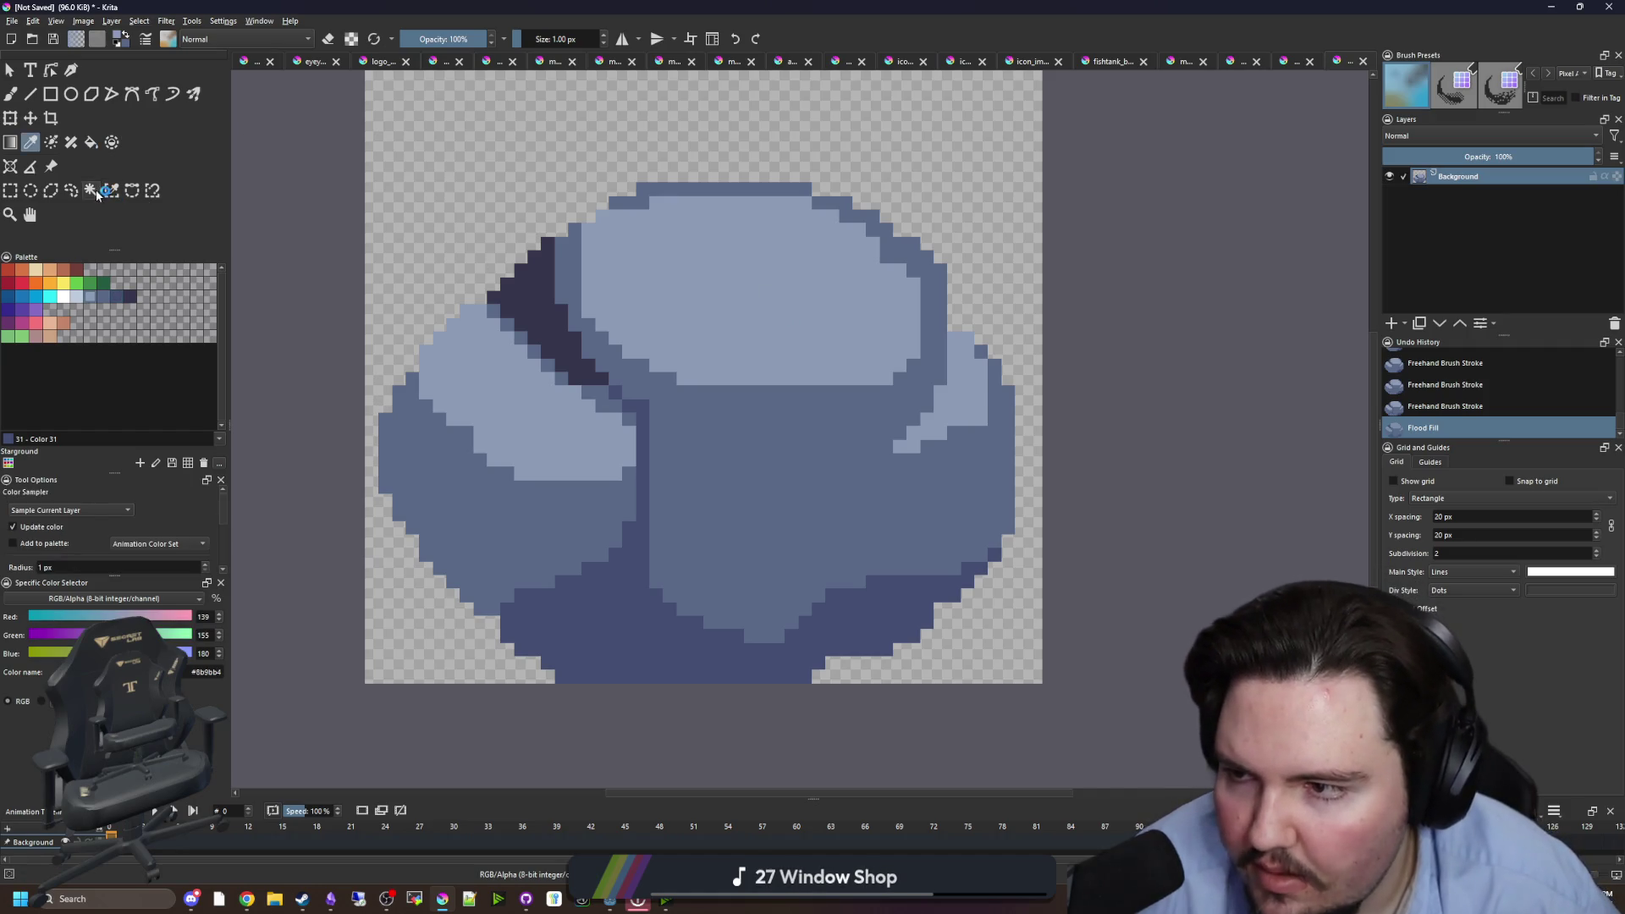
{"action": "left_click", "coordinate": [91, 190]}
{"action": "left_click", "coordinate": [780, 482]}
{"action": "key", "text": "b"}
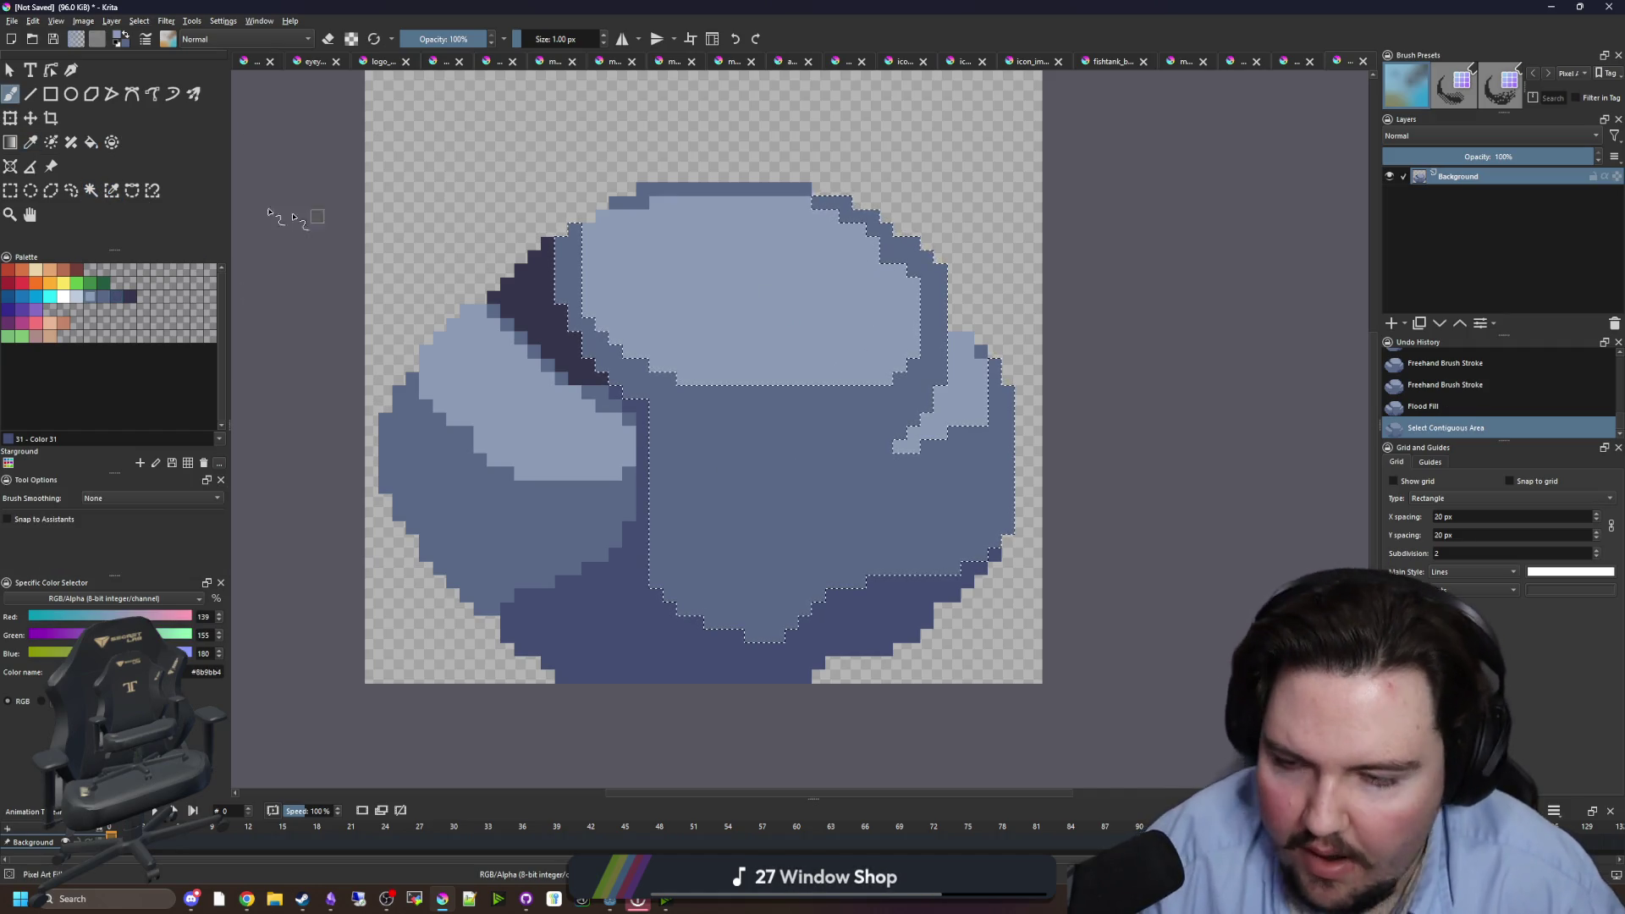
{"action": "left_click", "coordinate": [111, 189]}
{"action": "left_click", "coordinate": [791, 464]}
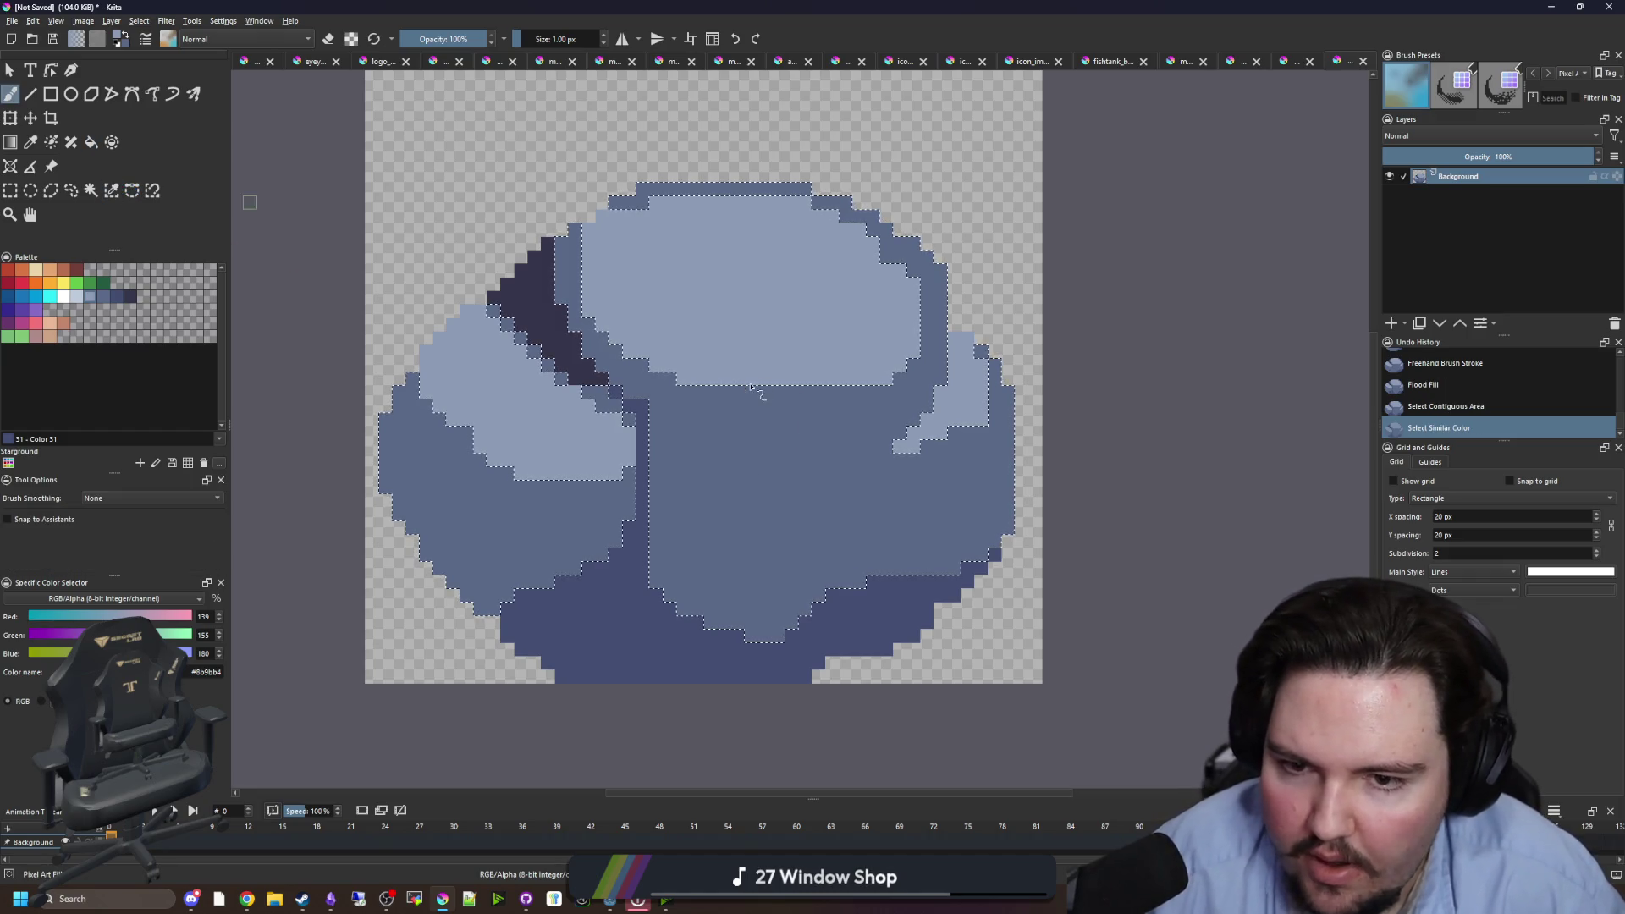
{"action": "key", "text": "bracketright"}
{"action": "key", "text": "bracketright"}
{"action": "key", "text": "bracketright"}
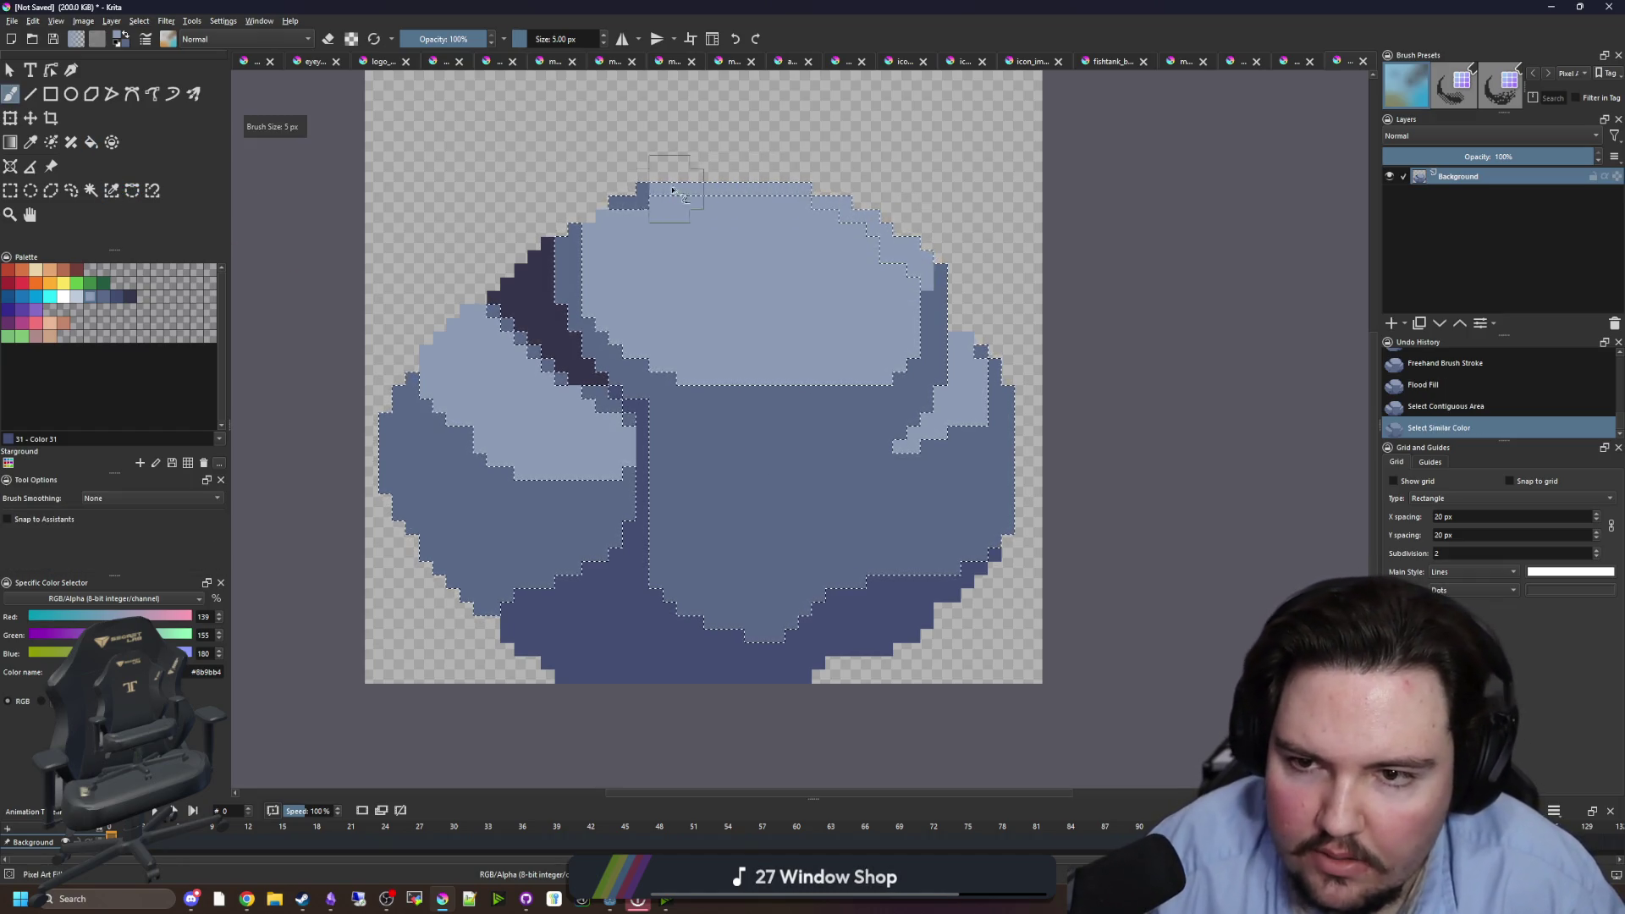
{"action": "mouse_move", "coordinate": [673, 190]}
{"action": "left_mouse_down"}
{"action": "mouse_move", "coordinate": [744, 206]}
{"action": "mouse_move", "coordinate": [923, 338]}
{"action": "mouse_move", "coordinate": [896, 297]}
{"action": "left_mouse_up"}
{"action": "key", "text": "ctrl+shift+a"}
- Flood-fill the rock's bottom band with dark navy #35354c sampled from the crease
{"action": "scroll", "coordinate": [782, 395], "scroll_direction": "down", "scroll_amount": 5}
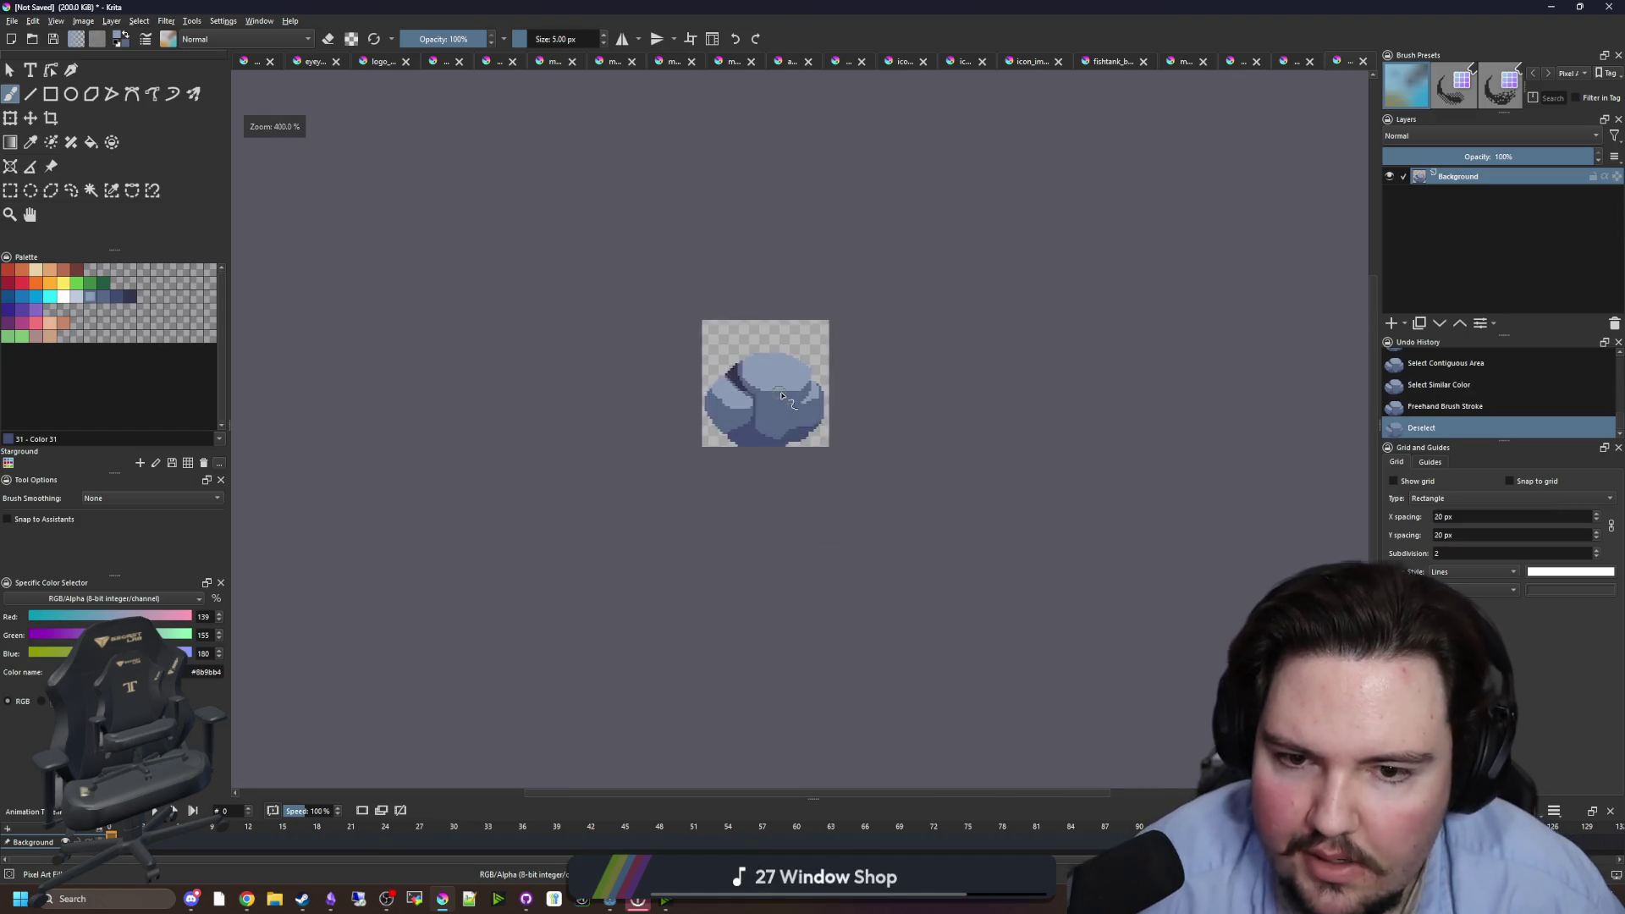
{"action": "scroll", "coordinate": [782, 395], "scroll_direction": "down", "scroll_amount": 3}
{"action": "scroll", "coordinate": [796, 385], "scroll_direction": "up", "scroll_amount": 8}
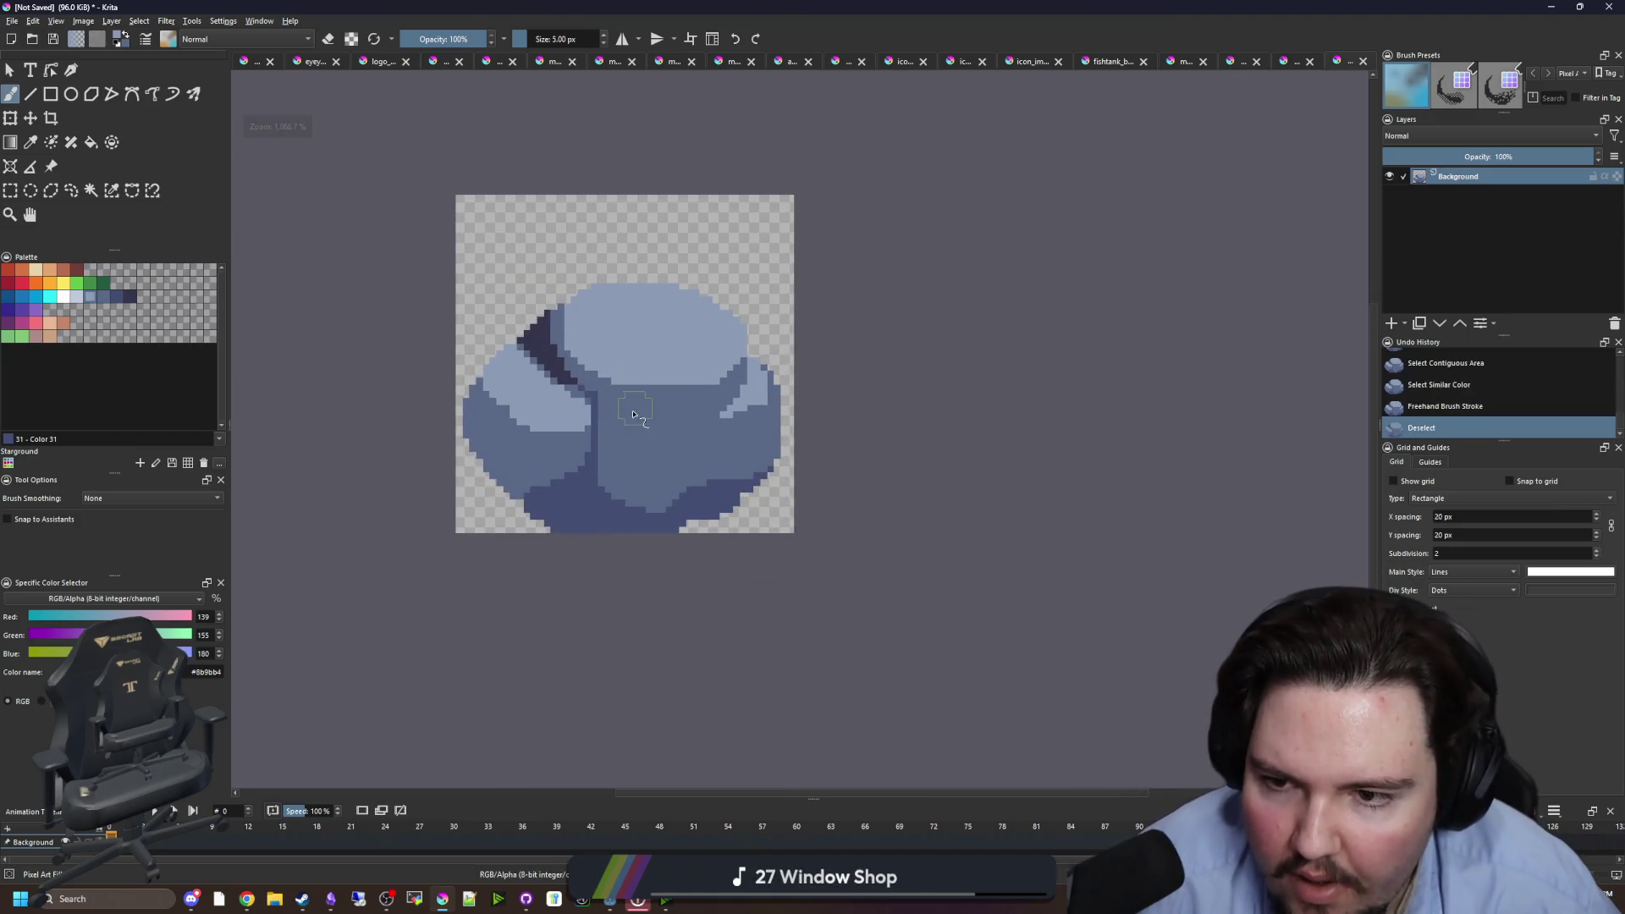
{"action": "scroll", "coordinate": [589, 421], "scroll_direction": "up", "scroll_amount": 2}
{"action": "key", "text": "f"}
{"action": "left_click", "coordinate": [529, 322], "text": "ctrl"}
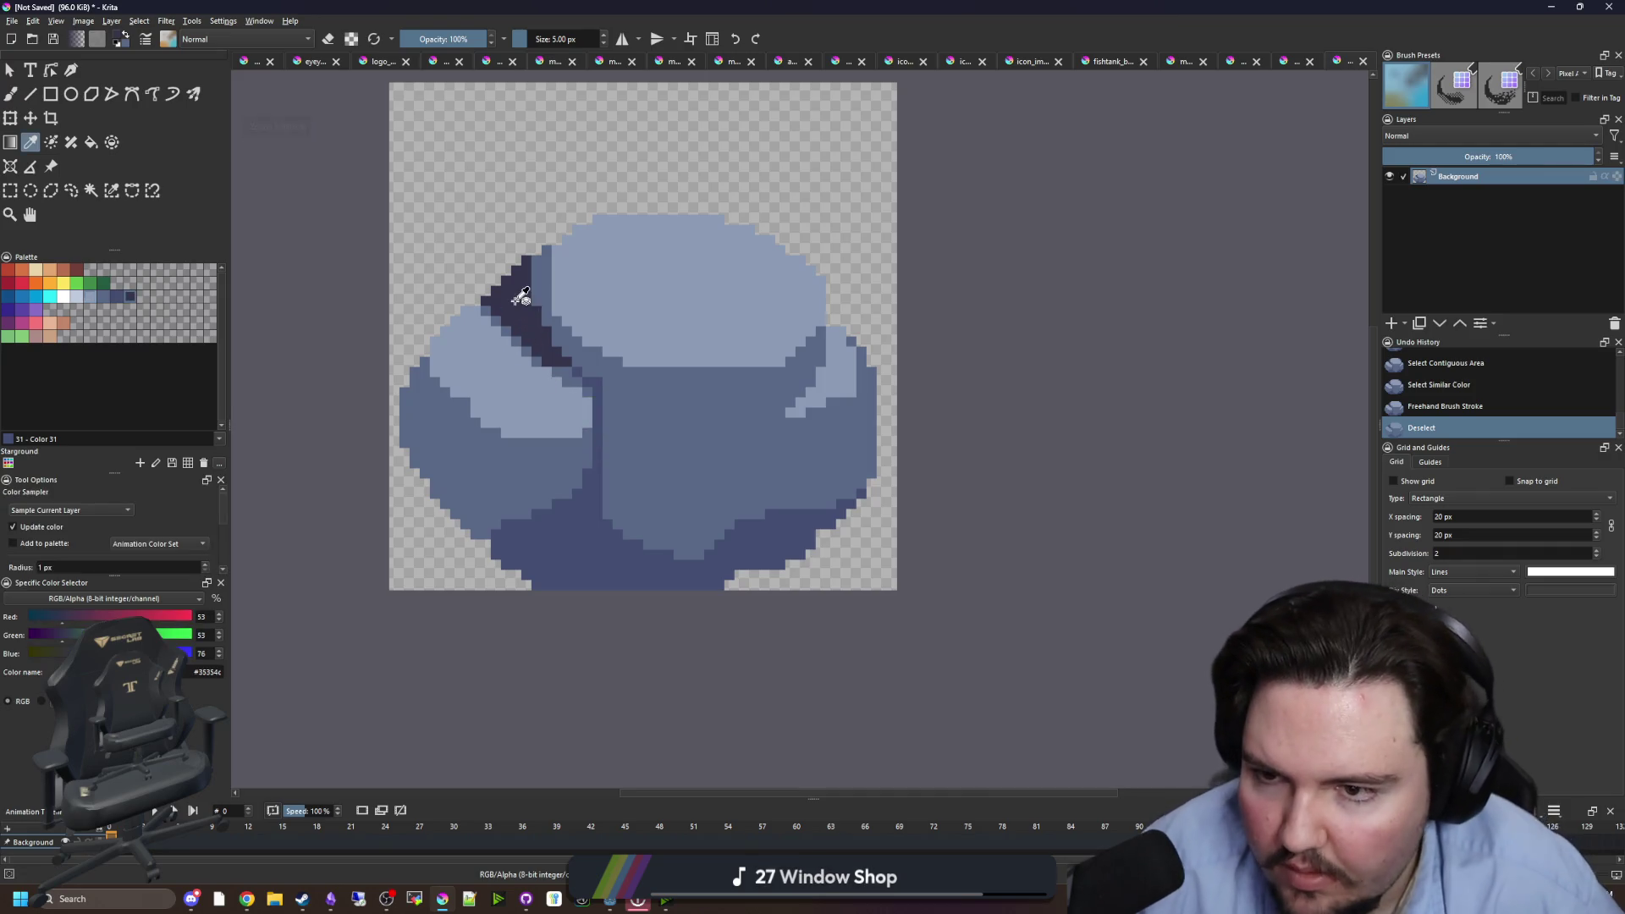
{"action": "left_click", "coordinate": [618, 508]}
{"action": "scroll", "coordinate": [636, 447], "scroll_direction": "down", "scroll_amount": 7}
{"action": "scroll", "coordinate": [626, 465], "scroll_direction": "up", "scroll_amount": 7}
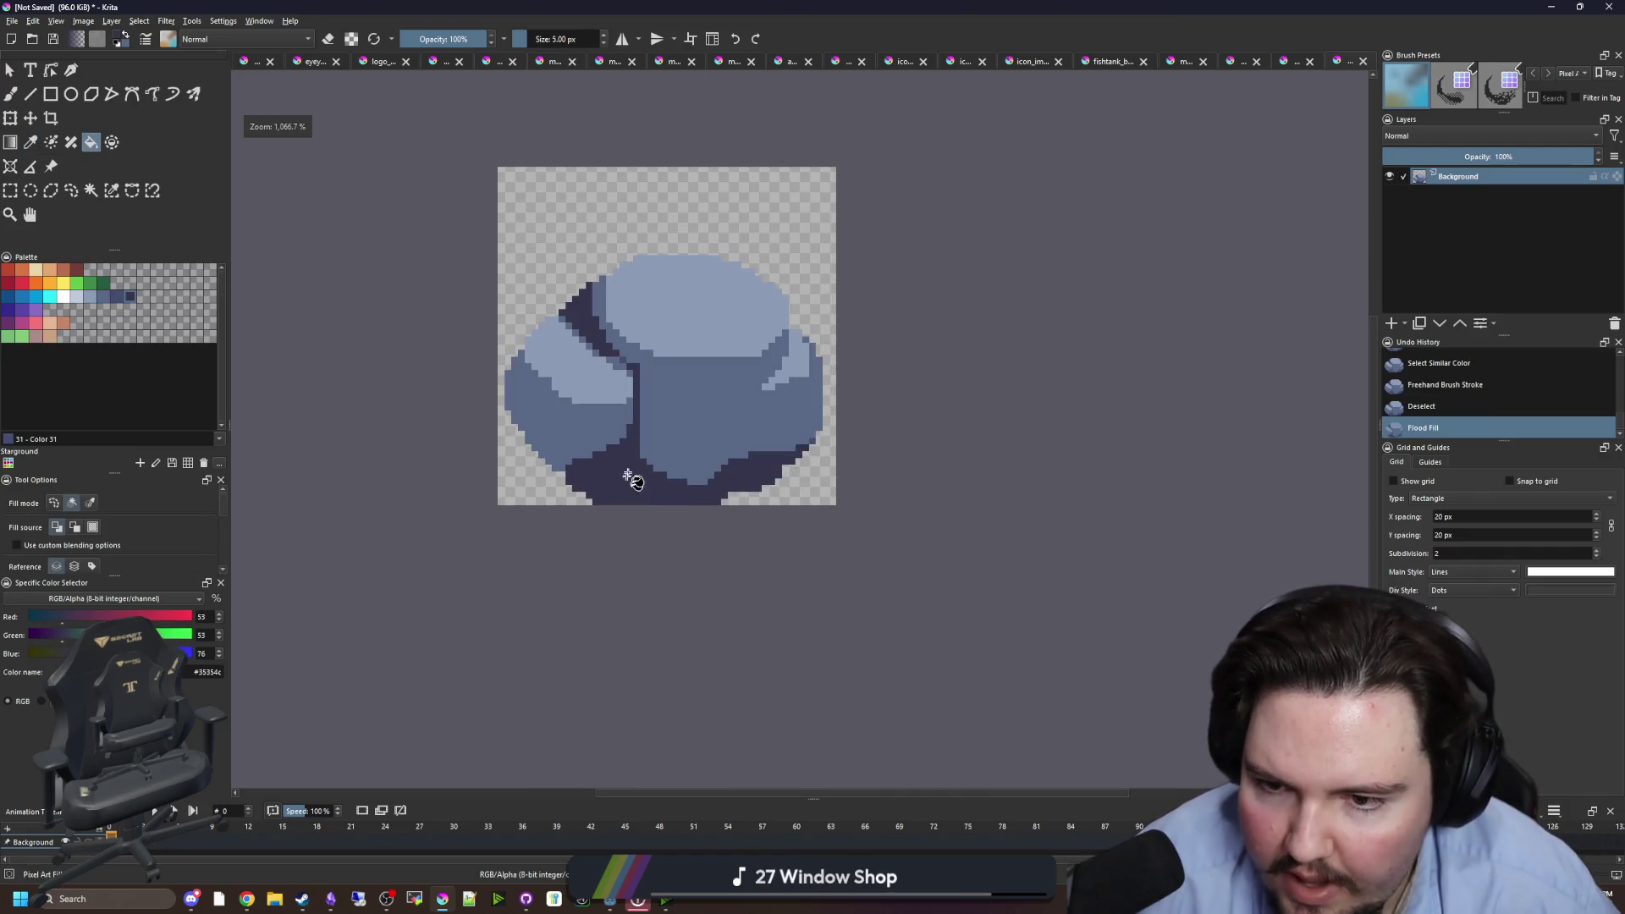
- Add 1 px #434e72 crease pixels along the rock's lower edge
{"action": "key", "text": "b"}
{"action": "left_click", "coordinate": [618, 276], "text": "ctrl"}
{"action": "scroll", "coordinate": [665, 470], "scroll_direction": "up", "scroll_amount": 1}
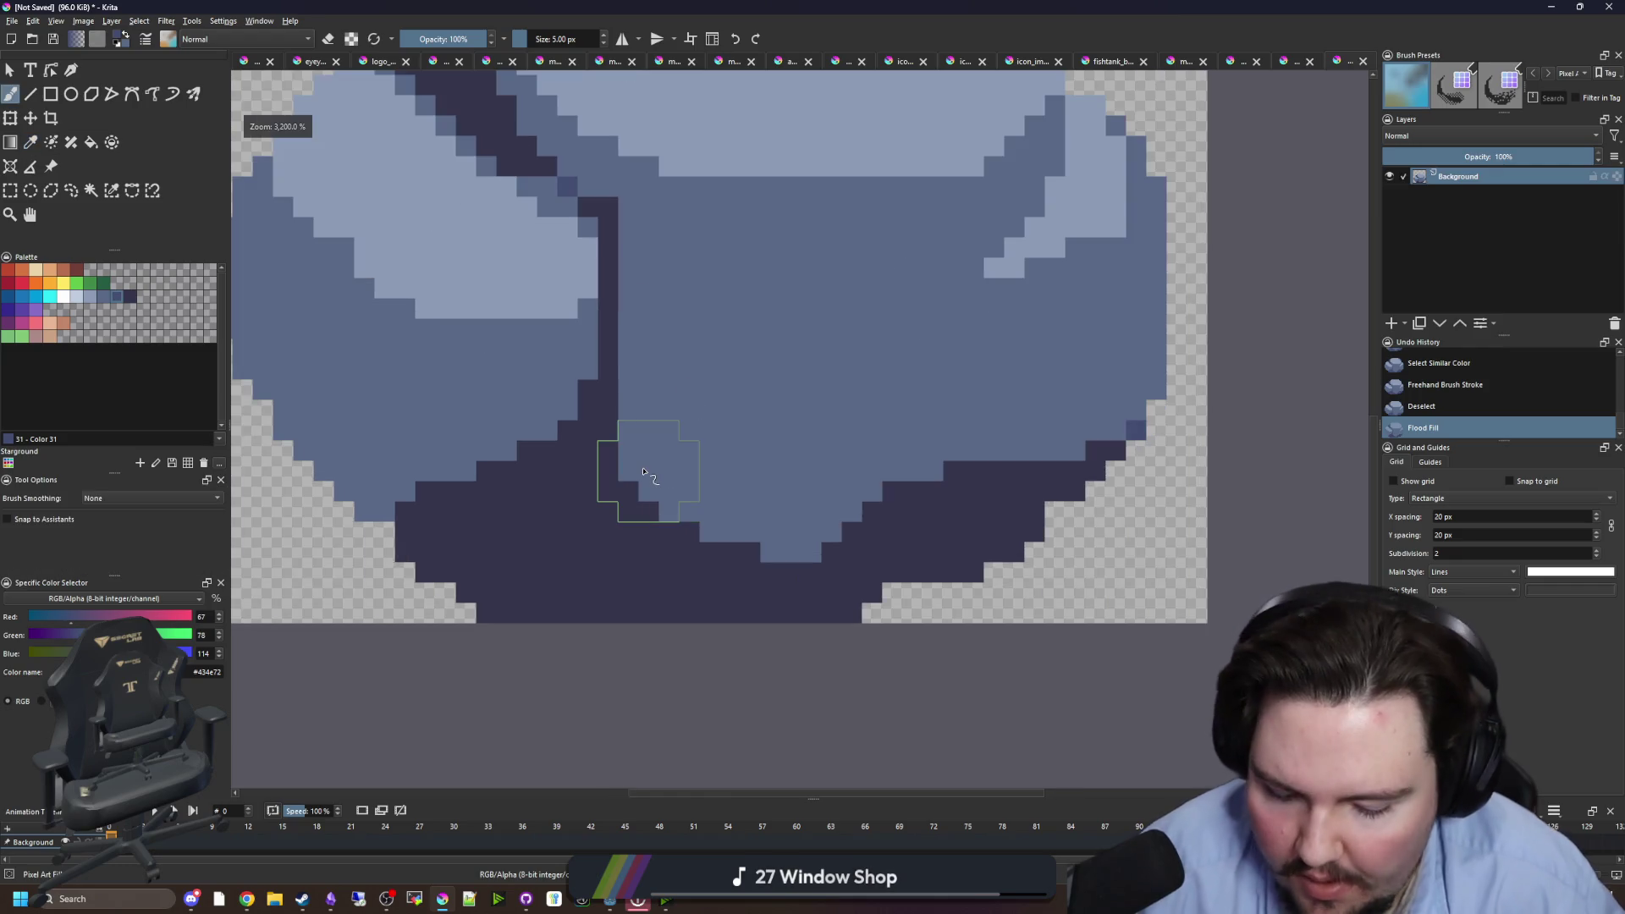
{"action": "key", "text": "bracketleft"}
{"action": "key", "text": "bracketleft"}
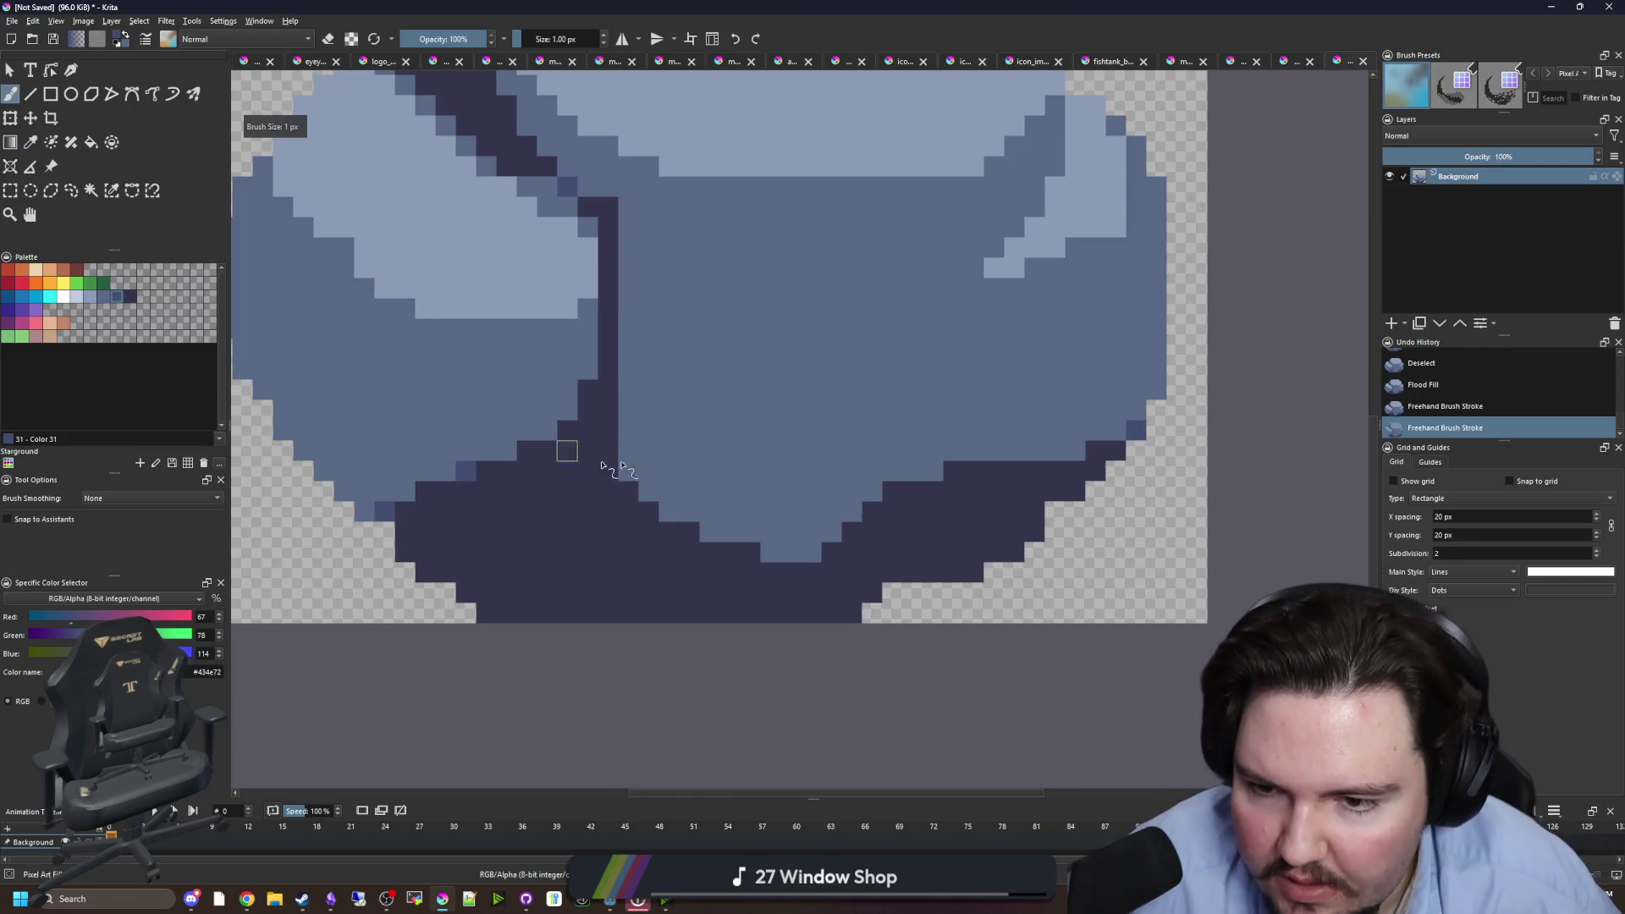
{"action": "left_click", "coordinate": [667, 512]}
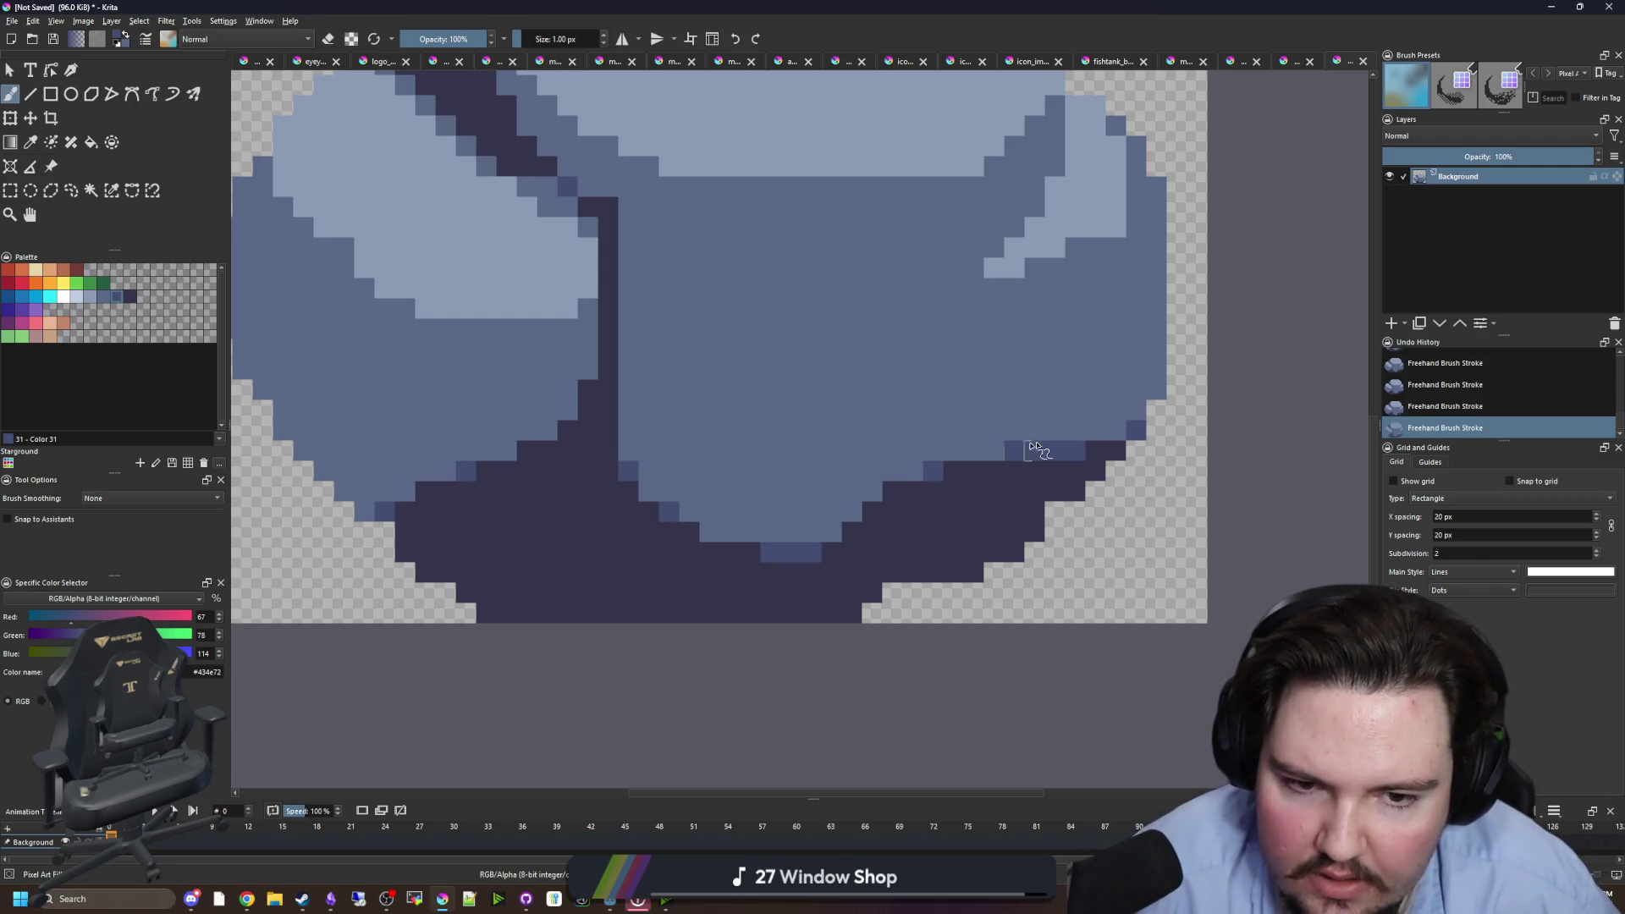
- Sample the body blue #5a6988 and the #434e72 crease shade, then start saving the sprite
{"action": "left_click_drag", "start_coordinate": [893, 373], "coordinate": [911, 426]}
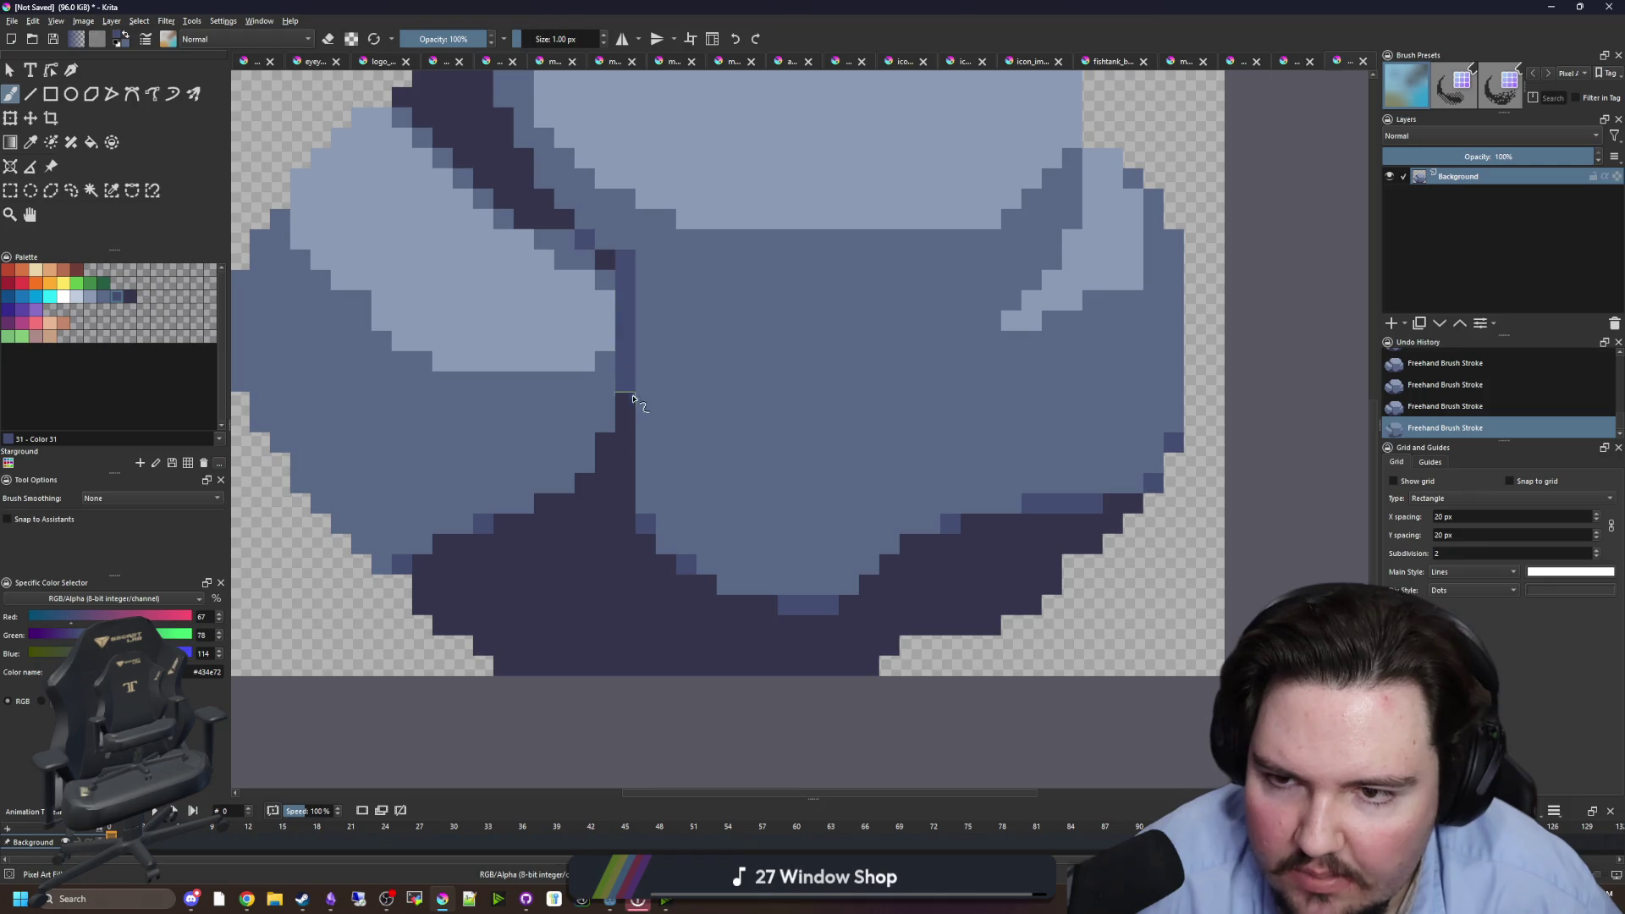
{"action": "left_click", "coordinate": [654, 270], "text": "ctrl"}
{"action": "scroll", "coordinate": [643, 321], "scroll_direction": "down", "scroll_amount": 6}
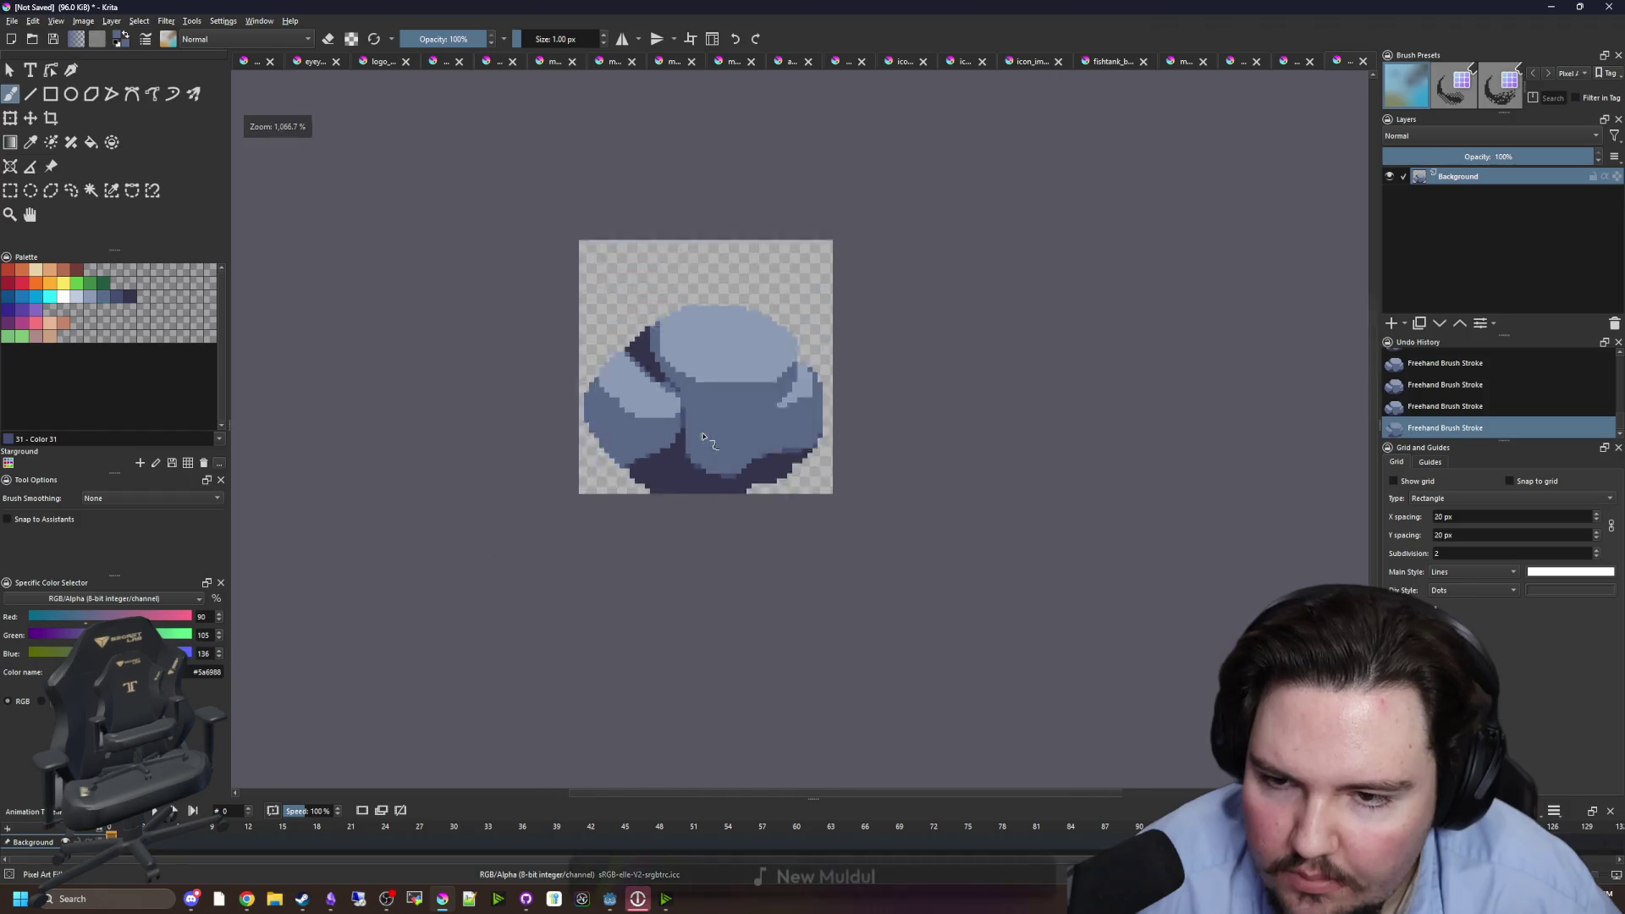
{"action": "scroll", "coordinate": [707, 424], "scroll_direction": "up", "scroll_amount": 2}
{"action": "scroll", "coordinate": [707, 424], "scroll_direction": "up", "scroll_amount": 2}
{"action": "left_click", "coordinate": [617, 472], "text": "ctrl"}
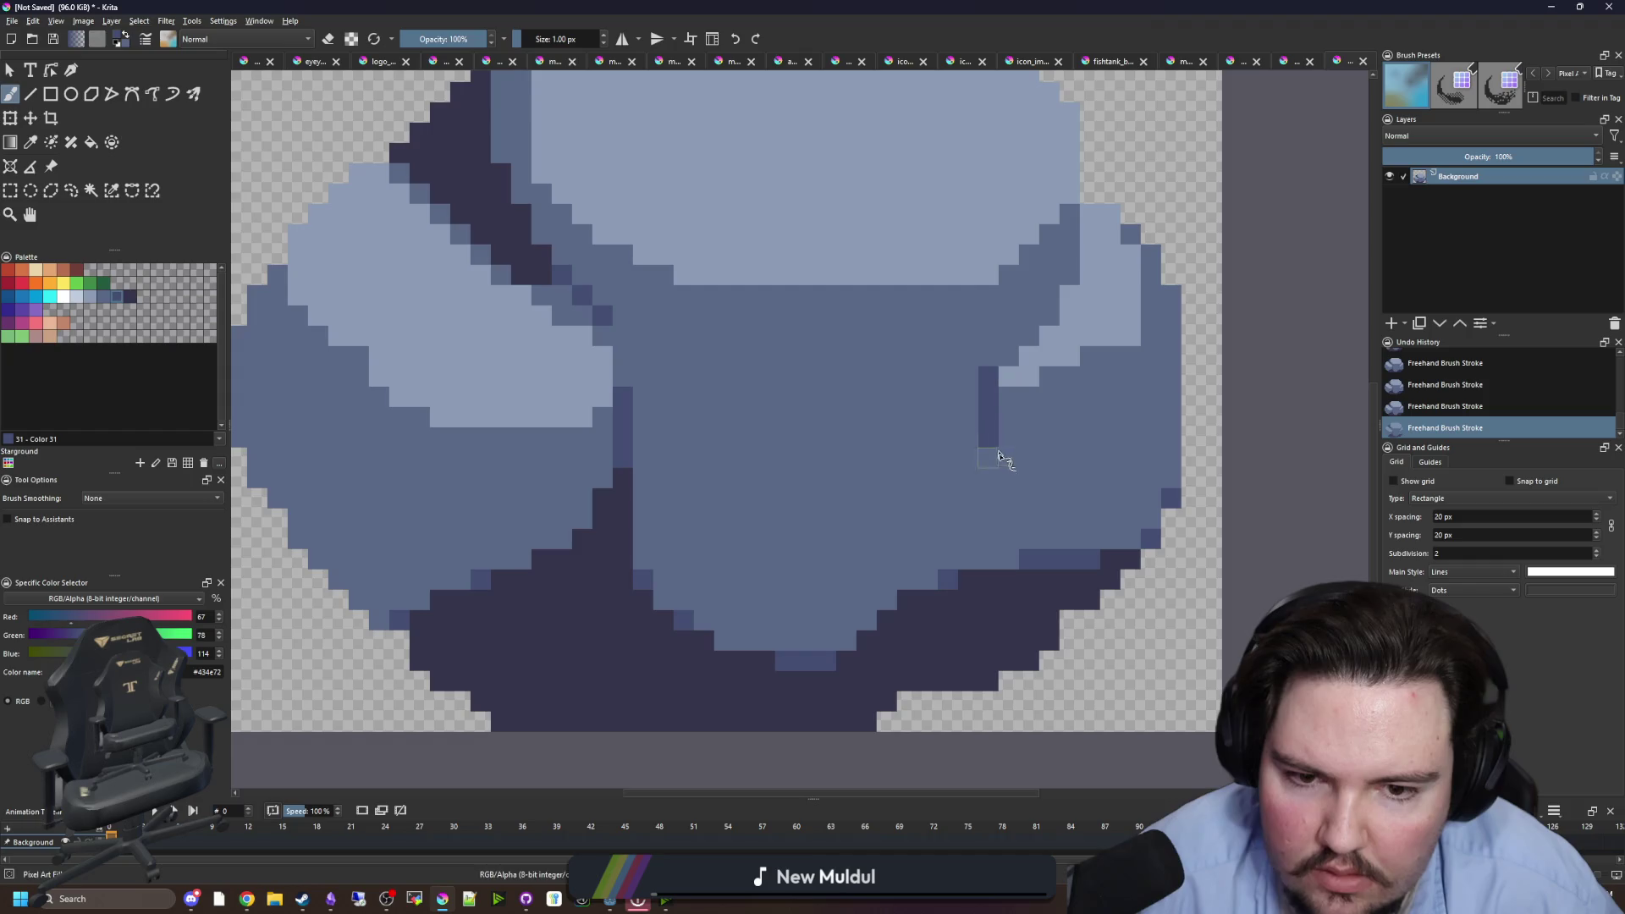
{"action": "scroll", "coordinate": [935, 466], "scroll_direction": "down", "scroll_amount": 4}
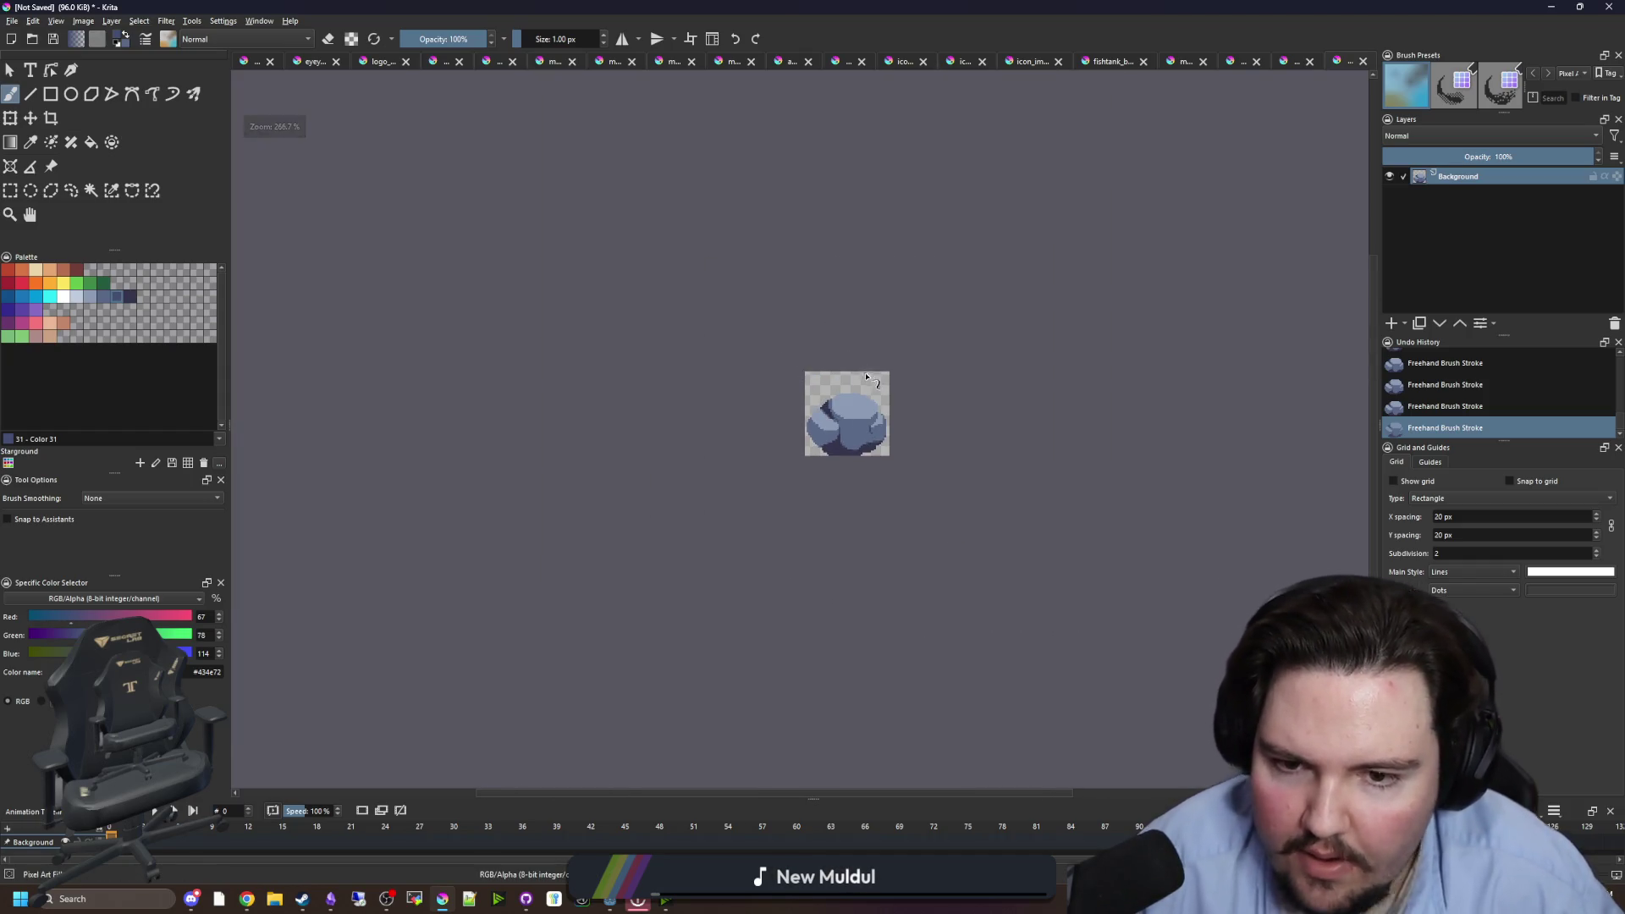
{"action": "scroll", "coordinate": [866, 377], "scroll_direction": "up", "scroll_amount": 4}
{"action": "left_click", "coordinate": [13, 21]}
{"action": "key", "text": "Escape"}
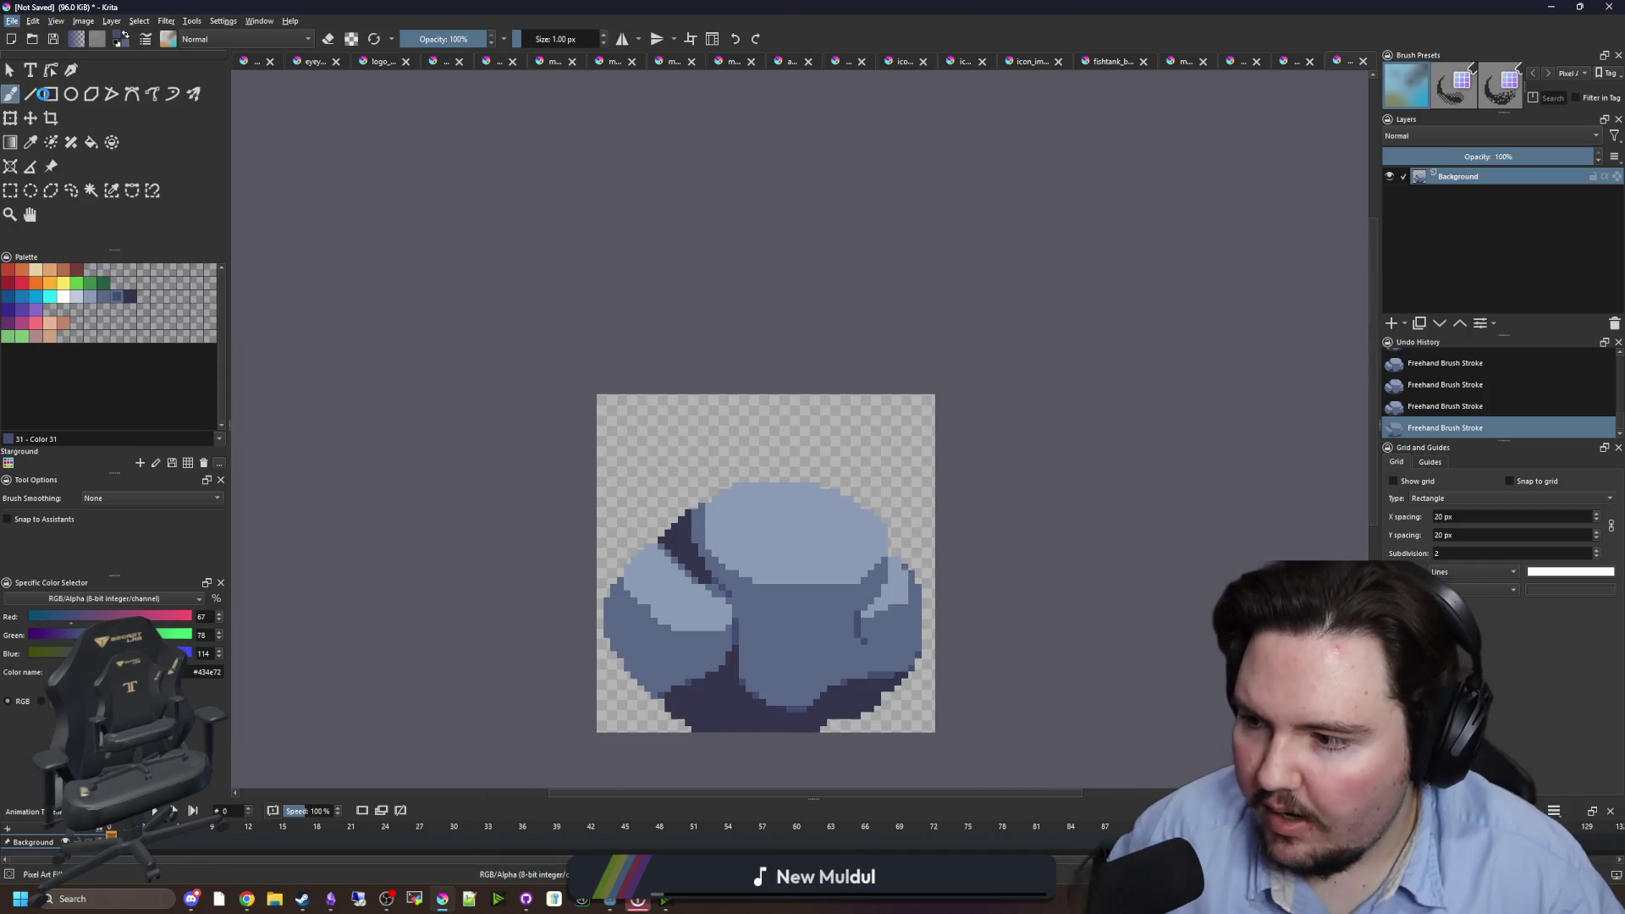
- Save the sprite as rock.png in Documents > maze-game > Sprites, then minimize Krita
{"action": "type", "text": "rock"}
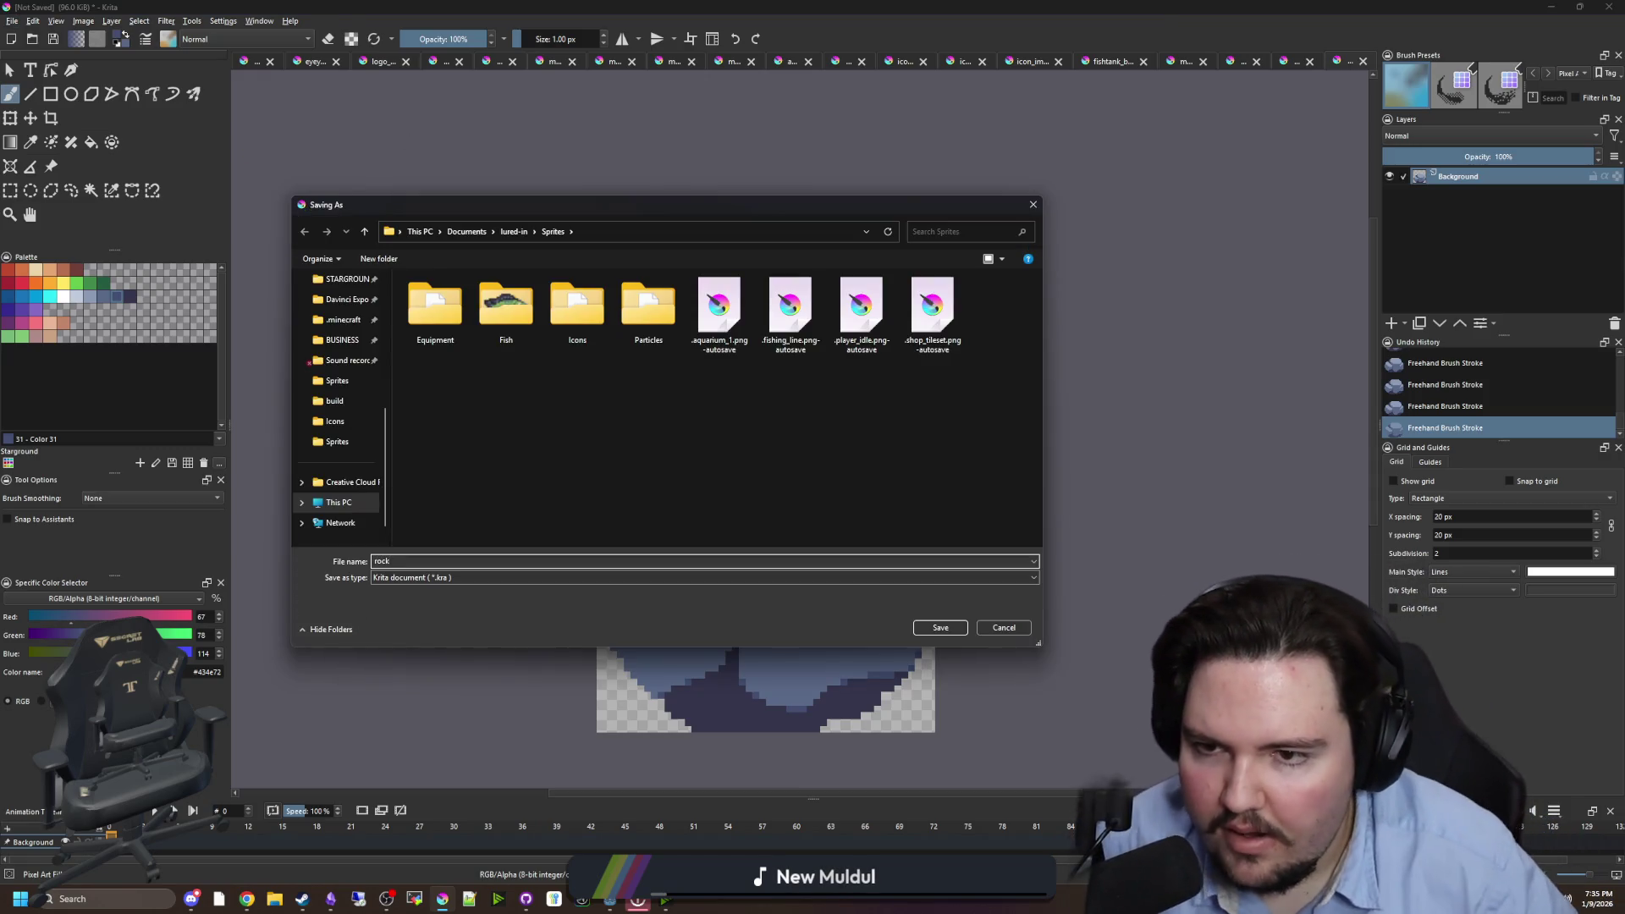
{"action": "scroll", "coordinate": [347, 381], "scroll_direction": "up", "scroll_amount": 3}
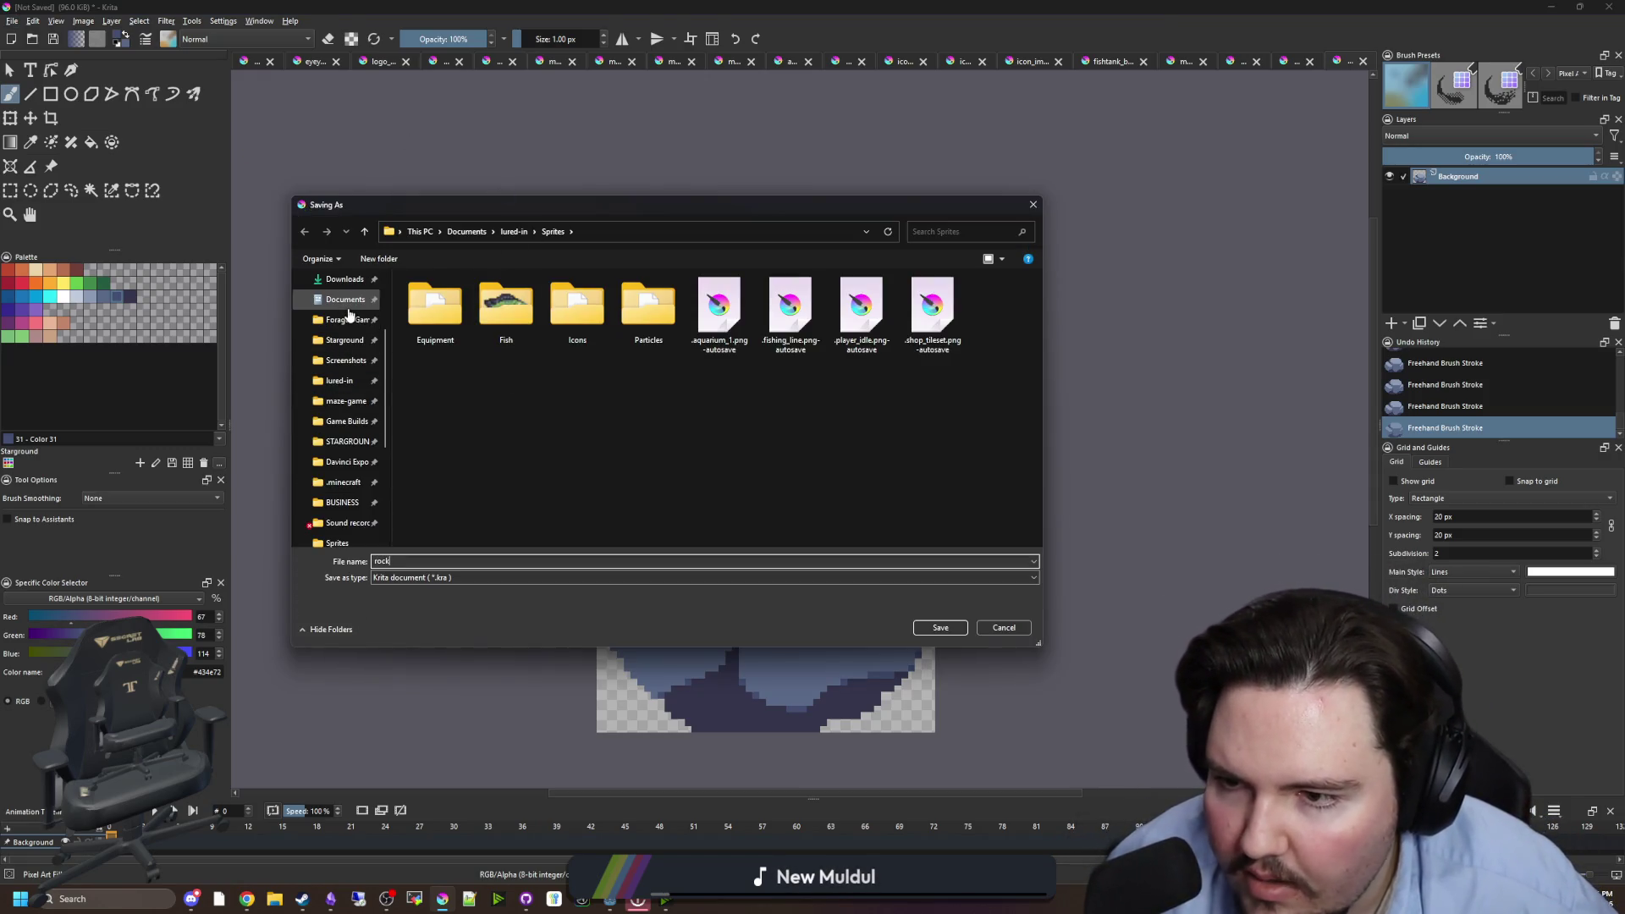
{"action": "left_click", "coordinate": [346, 401]}
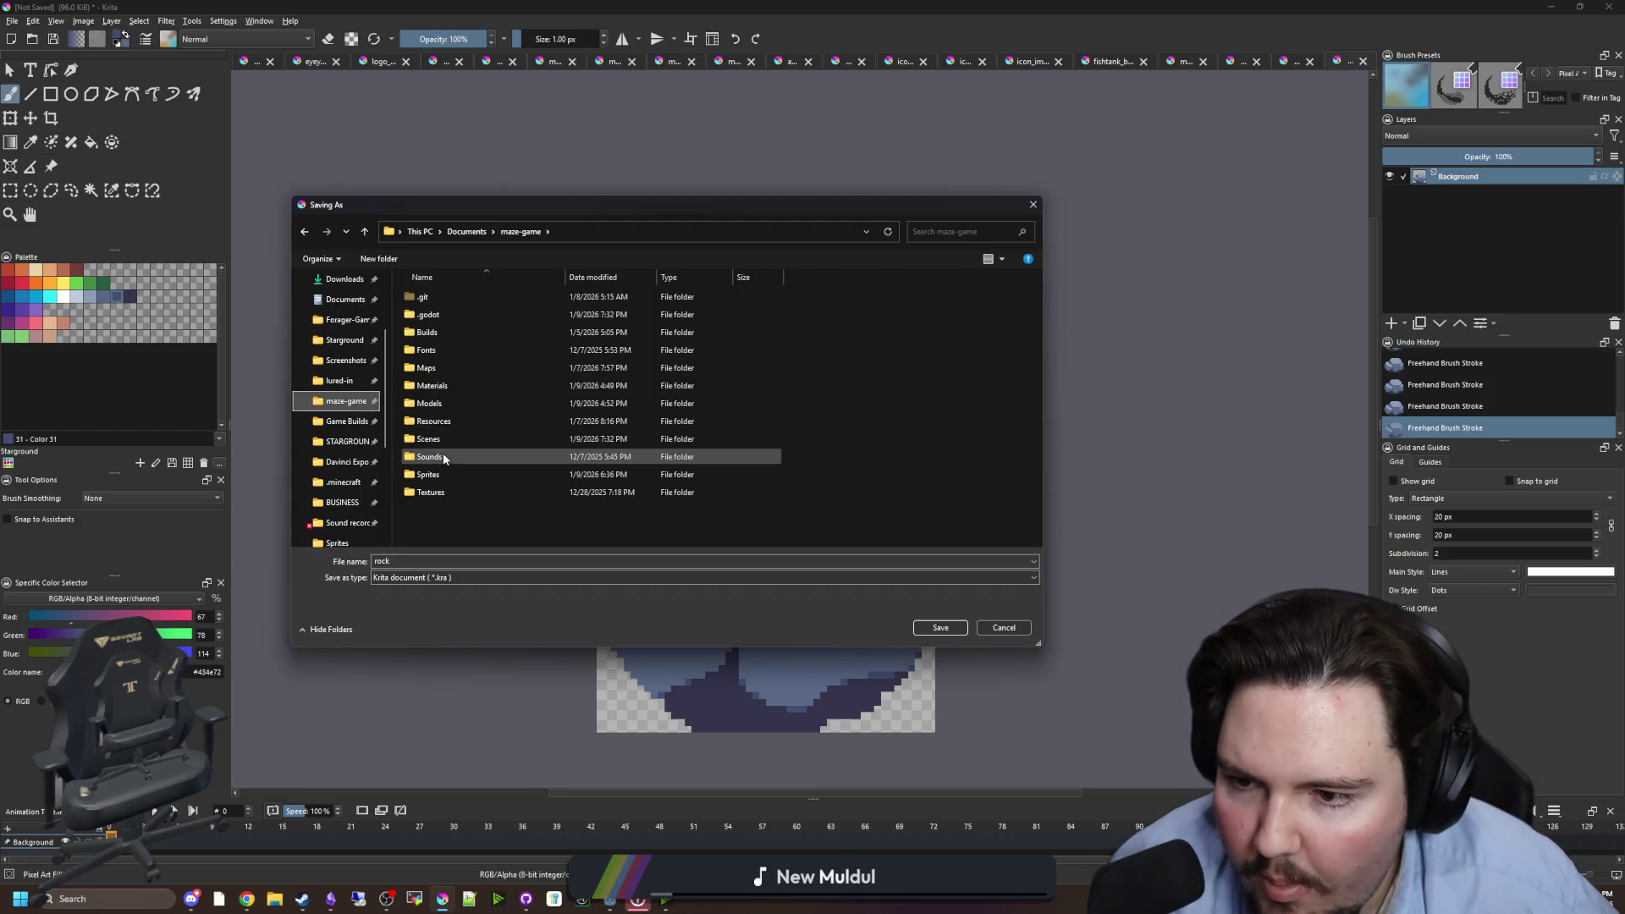
{"action": "double_click", "coordinate": [428, 474]}
{"action": "left_click", "coordinate": [423, 577]}
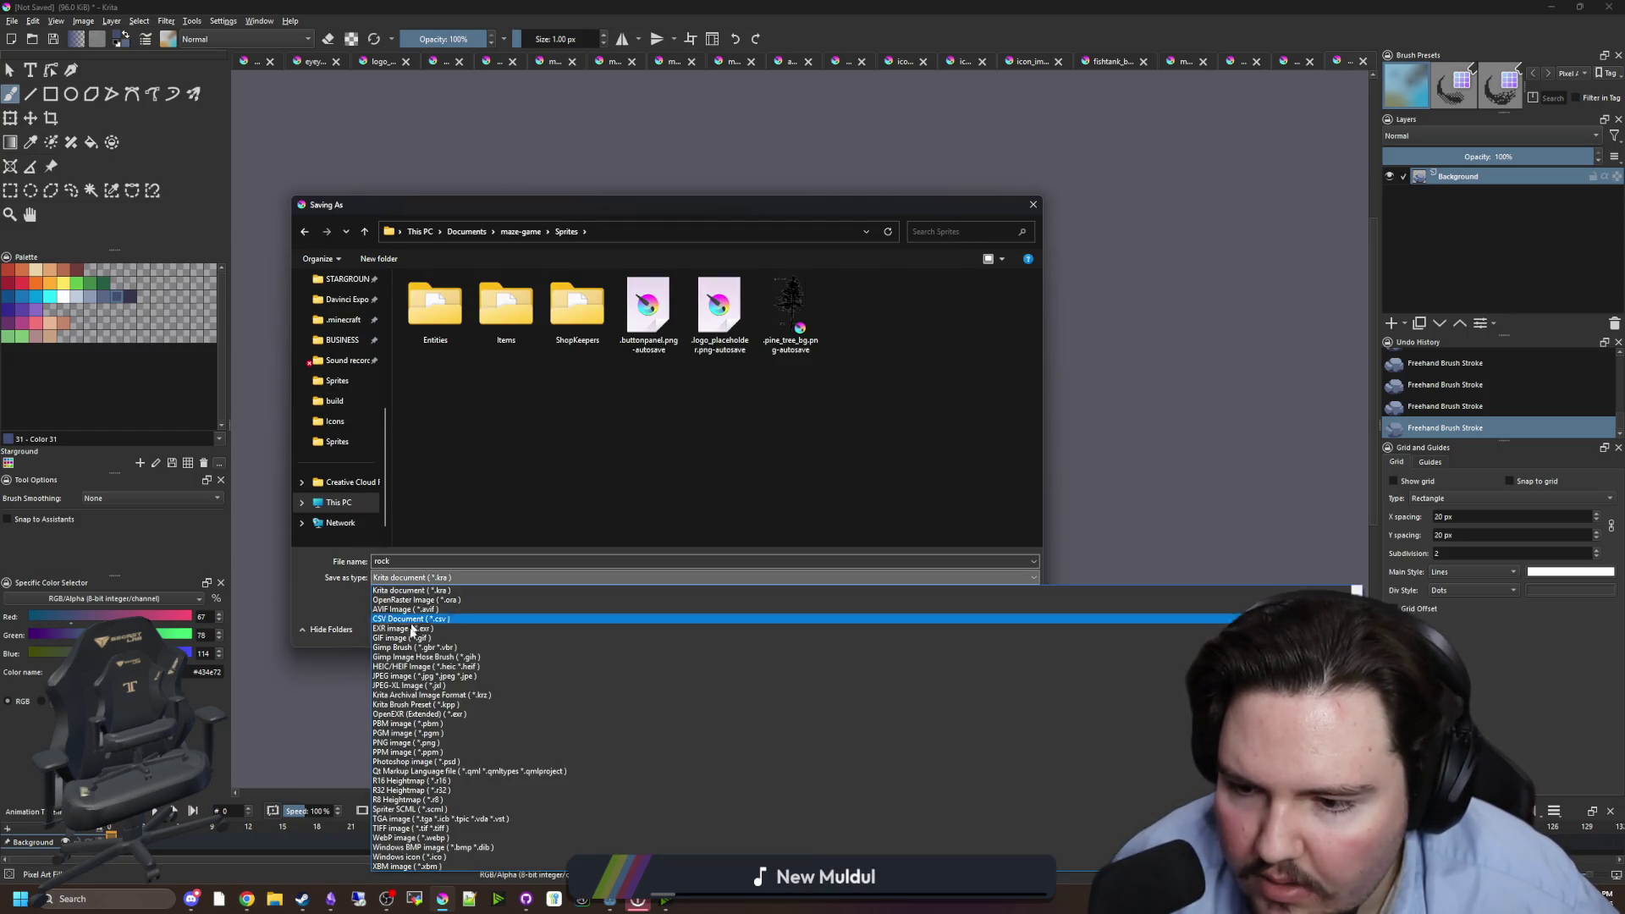
{"action": "left_click", "coordinate": [406, 742]}
{"action": "left_click", "coordinate": [939, 628]}
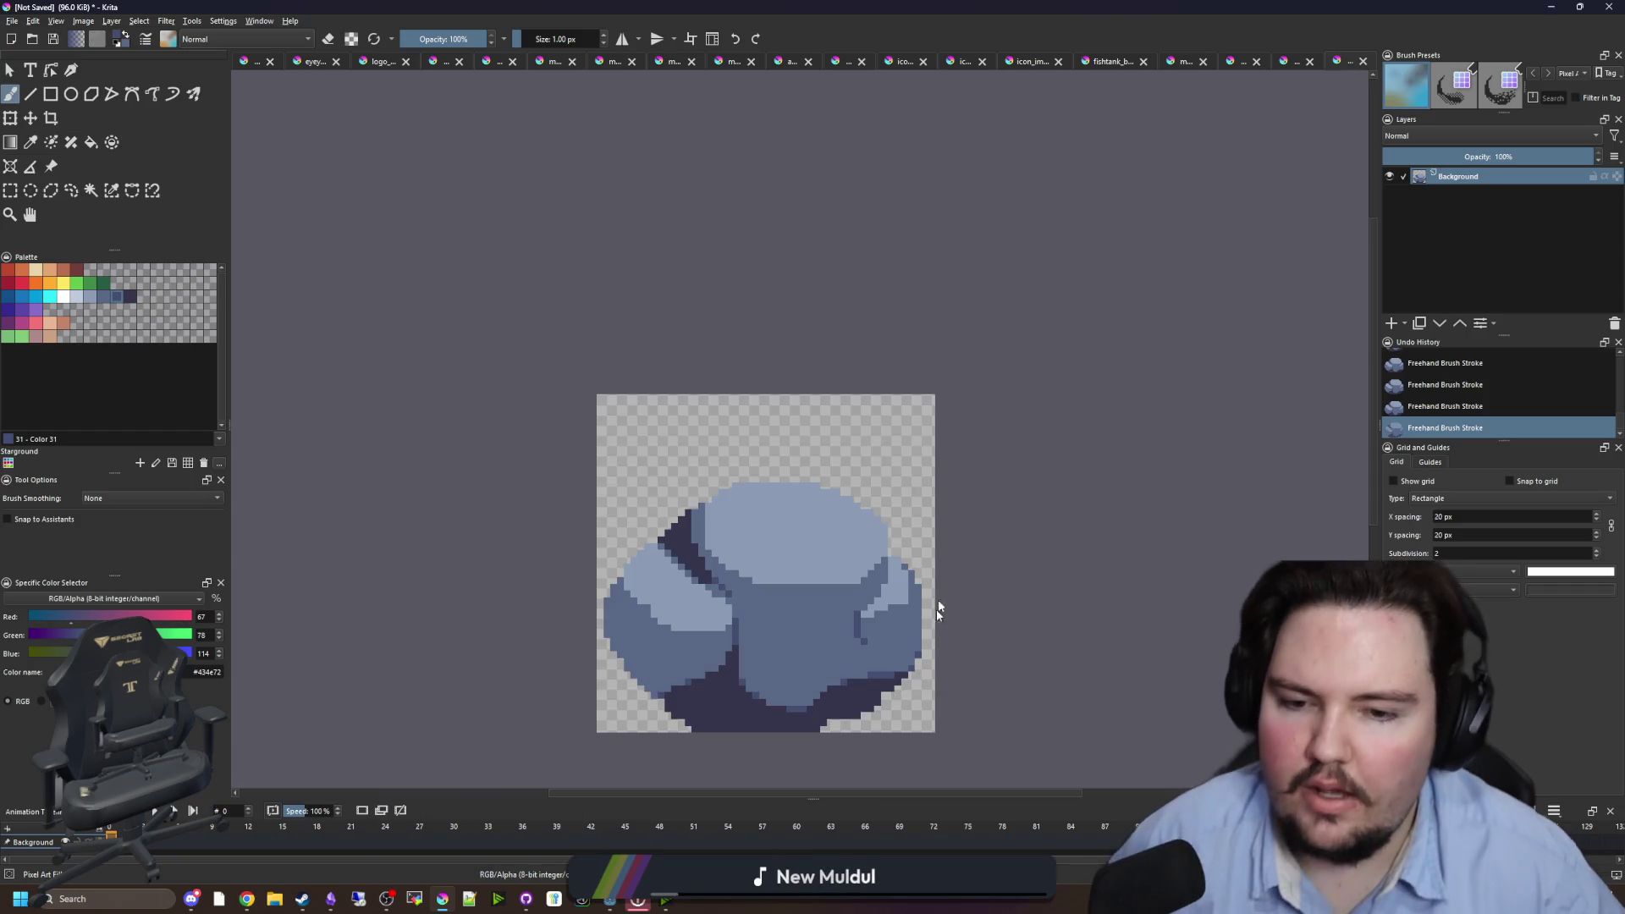
{"action": "left_click", "coordinate": [854, 570]}
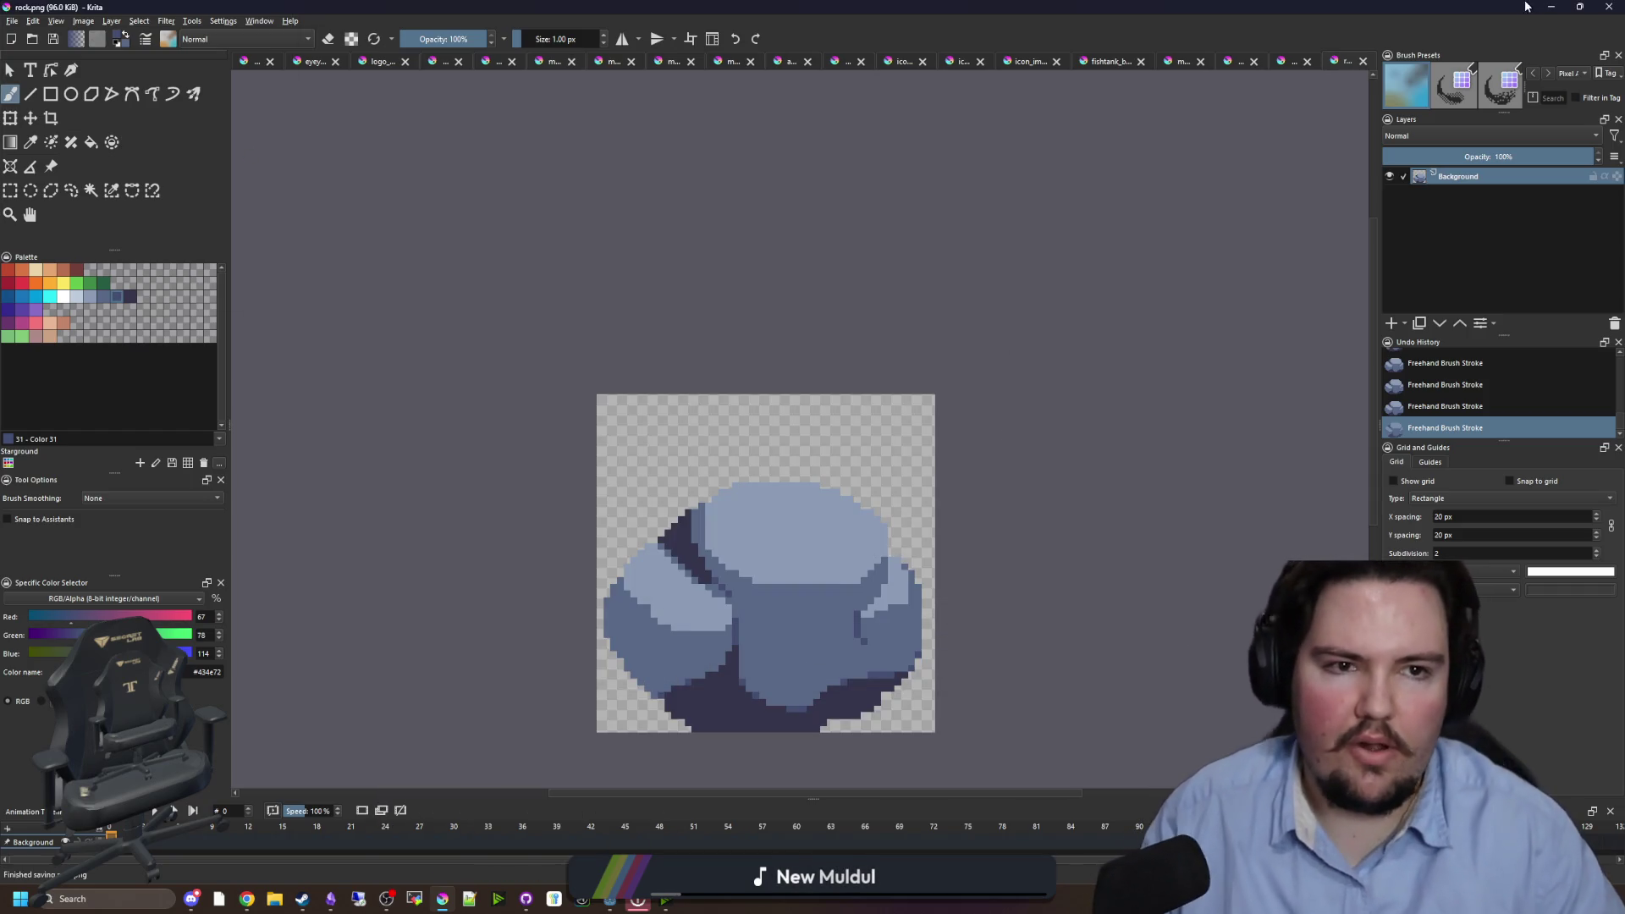
{"action": "left_click", "coordinate": [1551, 7]}
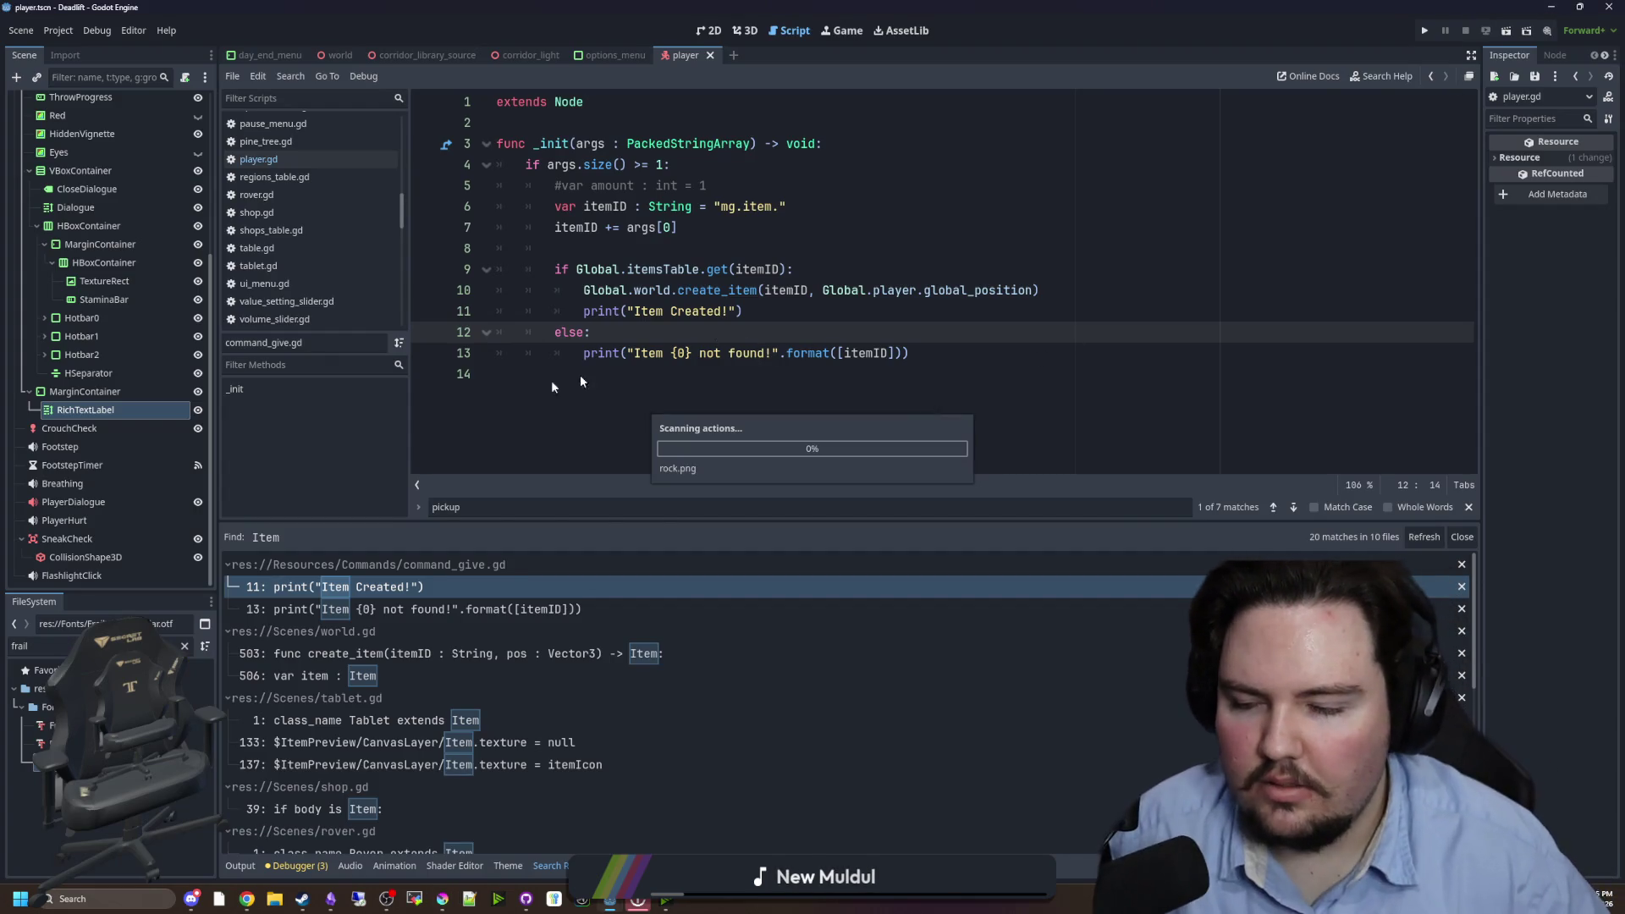
- Filter the FileSystem for 'items' and open items_table.gd
{"action": "left_click", "coordinate": [184, 646]}
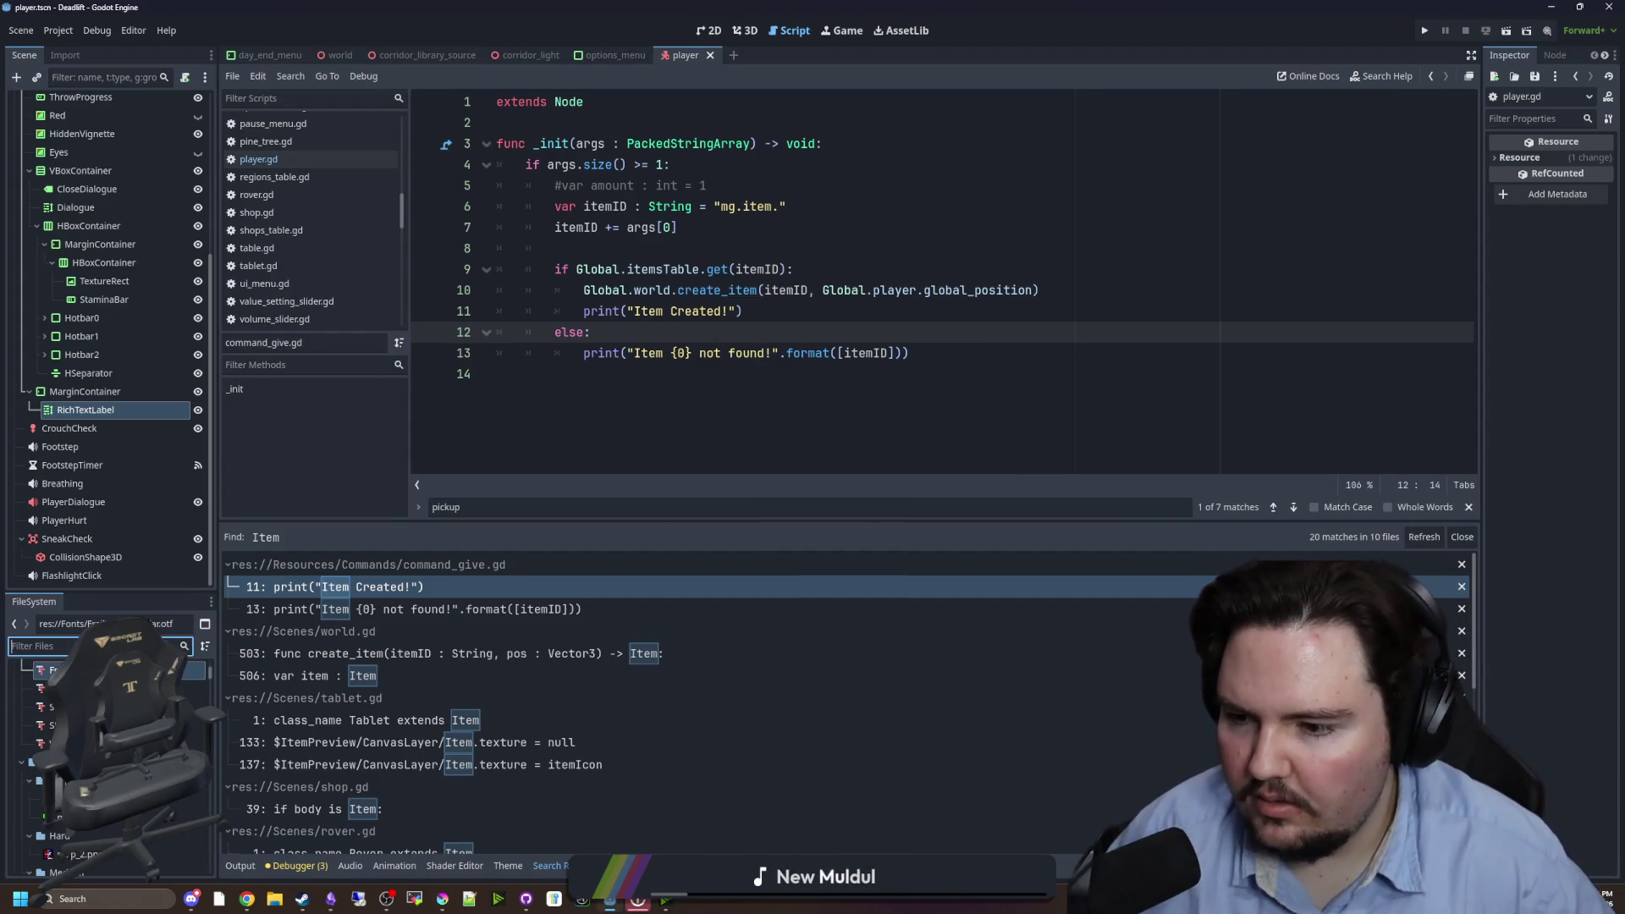
{"action": "type", "text": "items"}
{"action": "left_click", "coordinate": [51, 726]}
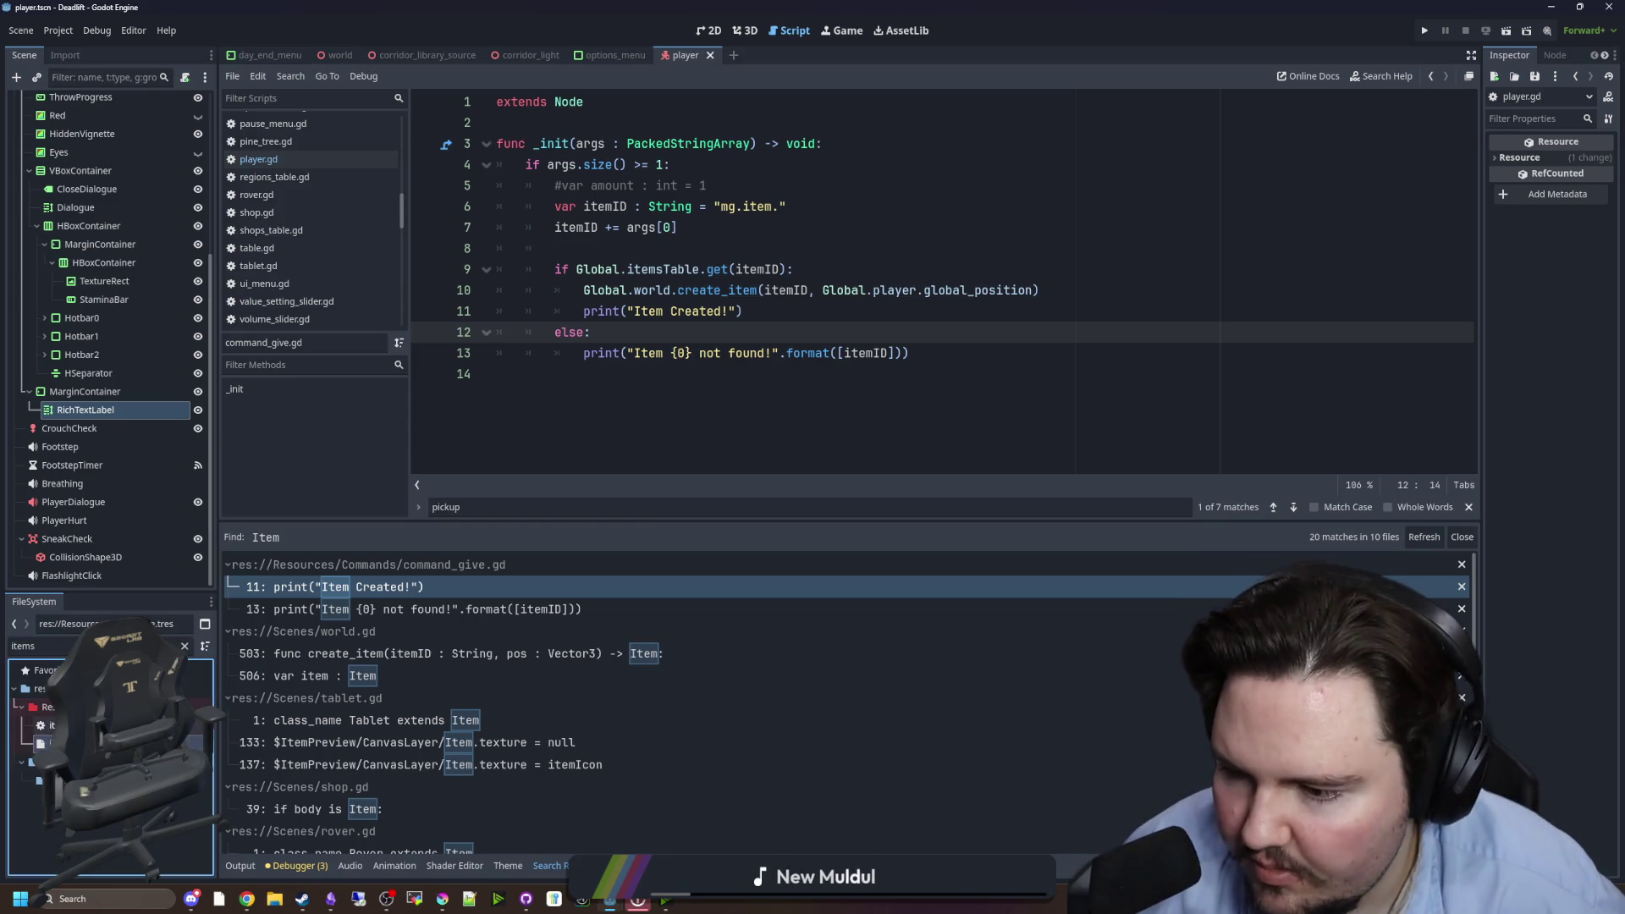
{"action": "key", "text": "Return"}
- Duplicate the wood_scrap entry and rename the copy's key to mg.item.rock
{"action": "scroll", "coordinate": [683, 293], "scroll_direction": "down", "scroll_amount": 10}
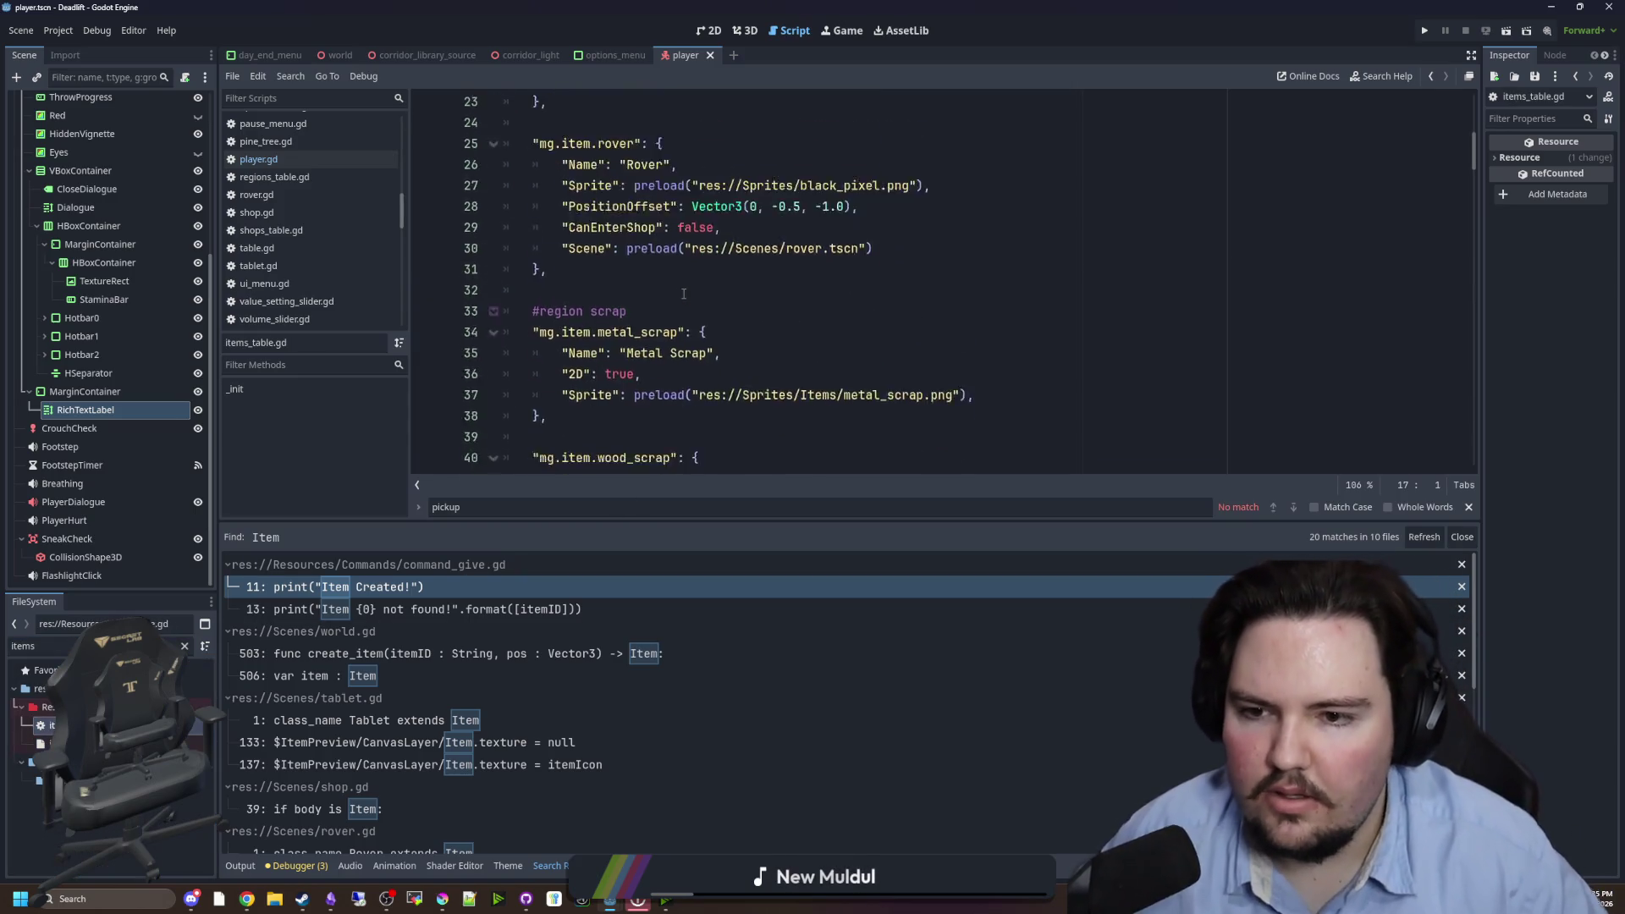
{"action": "scroll", "coordinate": [628, 375], "scroll_direction": "down", "scroll_amount": 3}
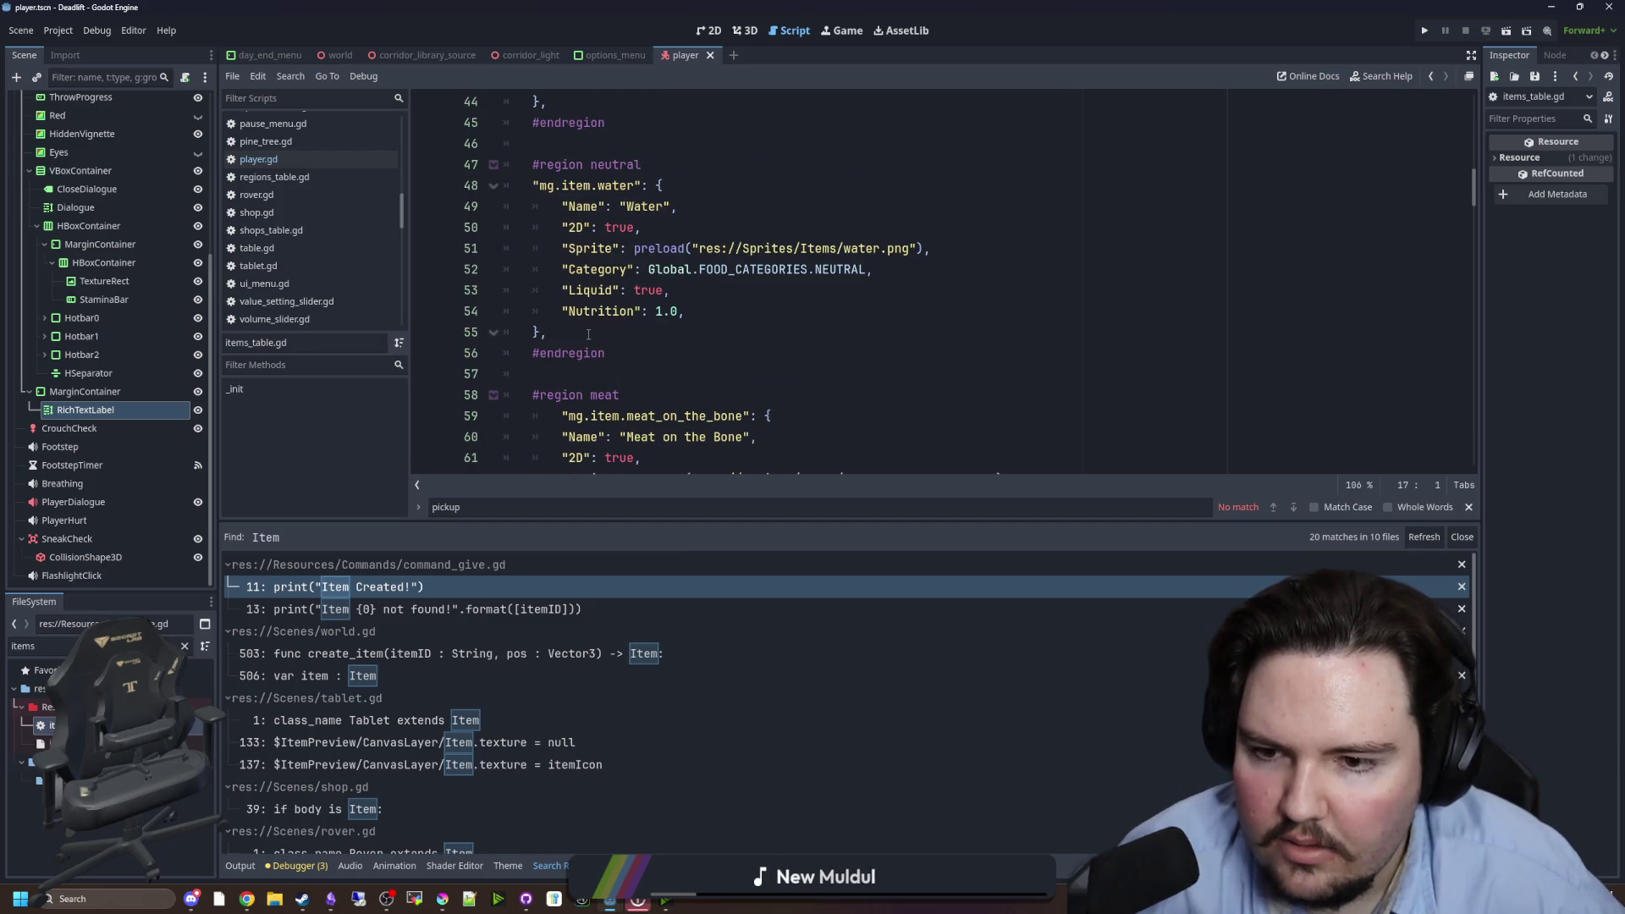
{"action": "left_click_drag", "start_coordinate": [588, 334], "coordinate": [508, 207]}
{"action": "scroll", "coordinate": [508, 254], "scroll_direction": "up", "scroll_amount": 4}
{"action": "left_click_drag", "start_coordinate": [548, 353], "coordinate": [507, 278]}
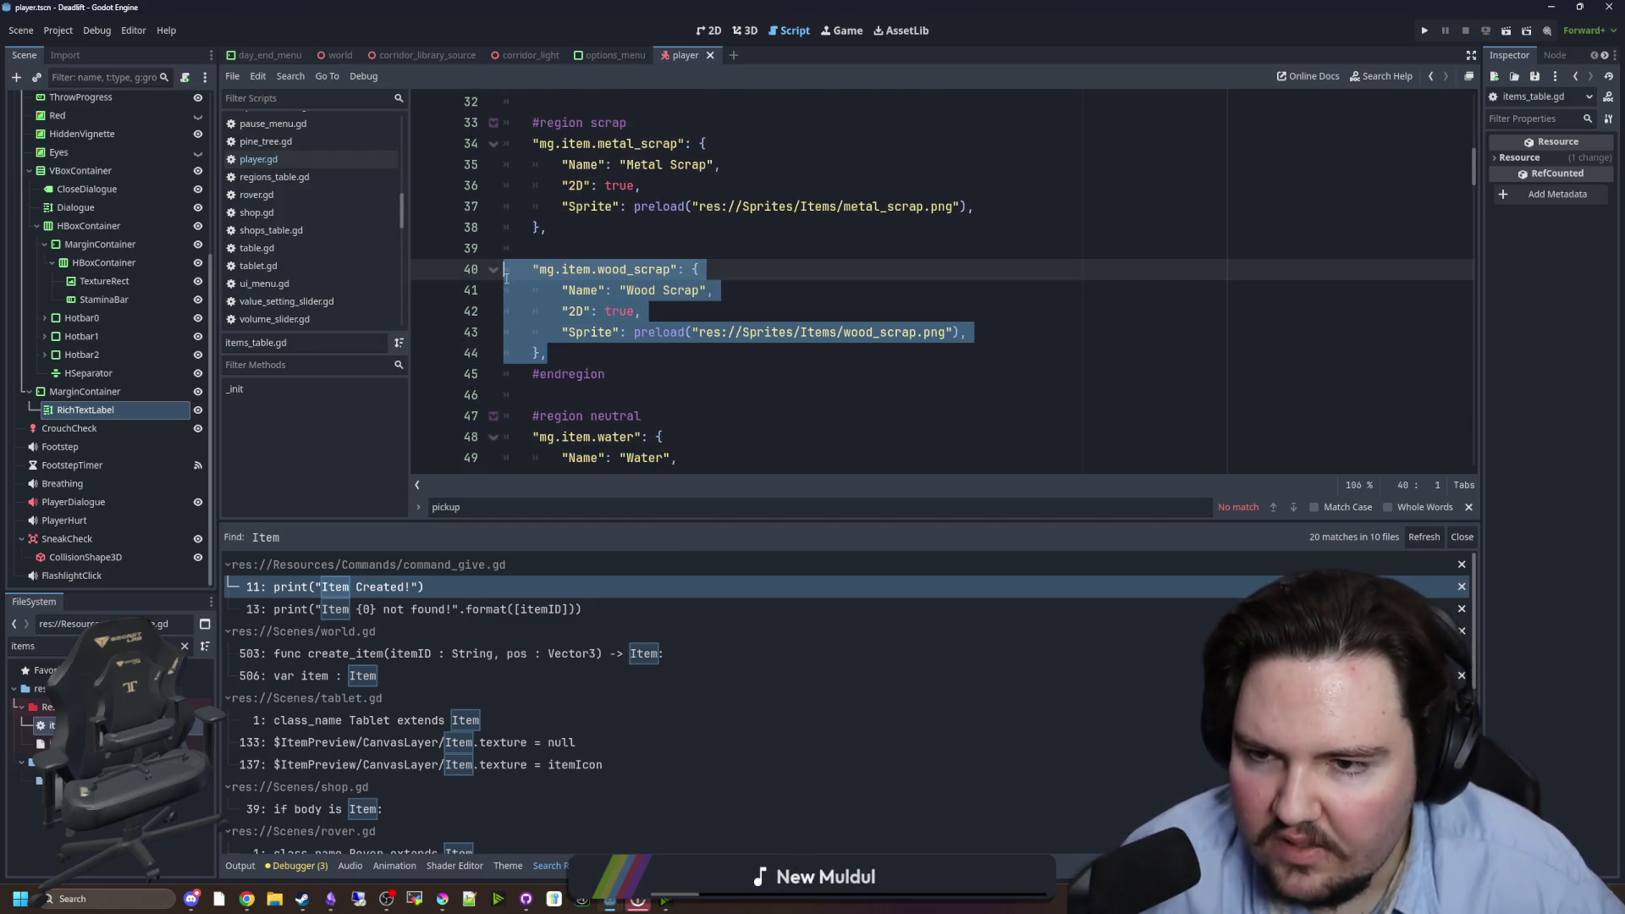
{"action": "key", "text": "ctrl+c"}
{"action": "left_click", "coordinate": [568, 352]}
{"action": "key", "text": "Return"}
{"action": "key", "text": "Return"}
{"action": "key", "text": "ctrl+v"}
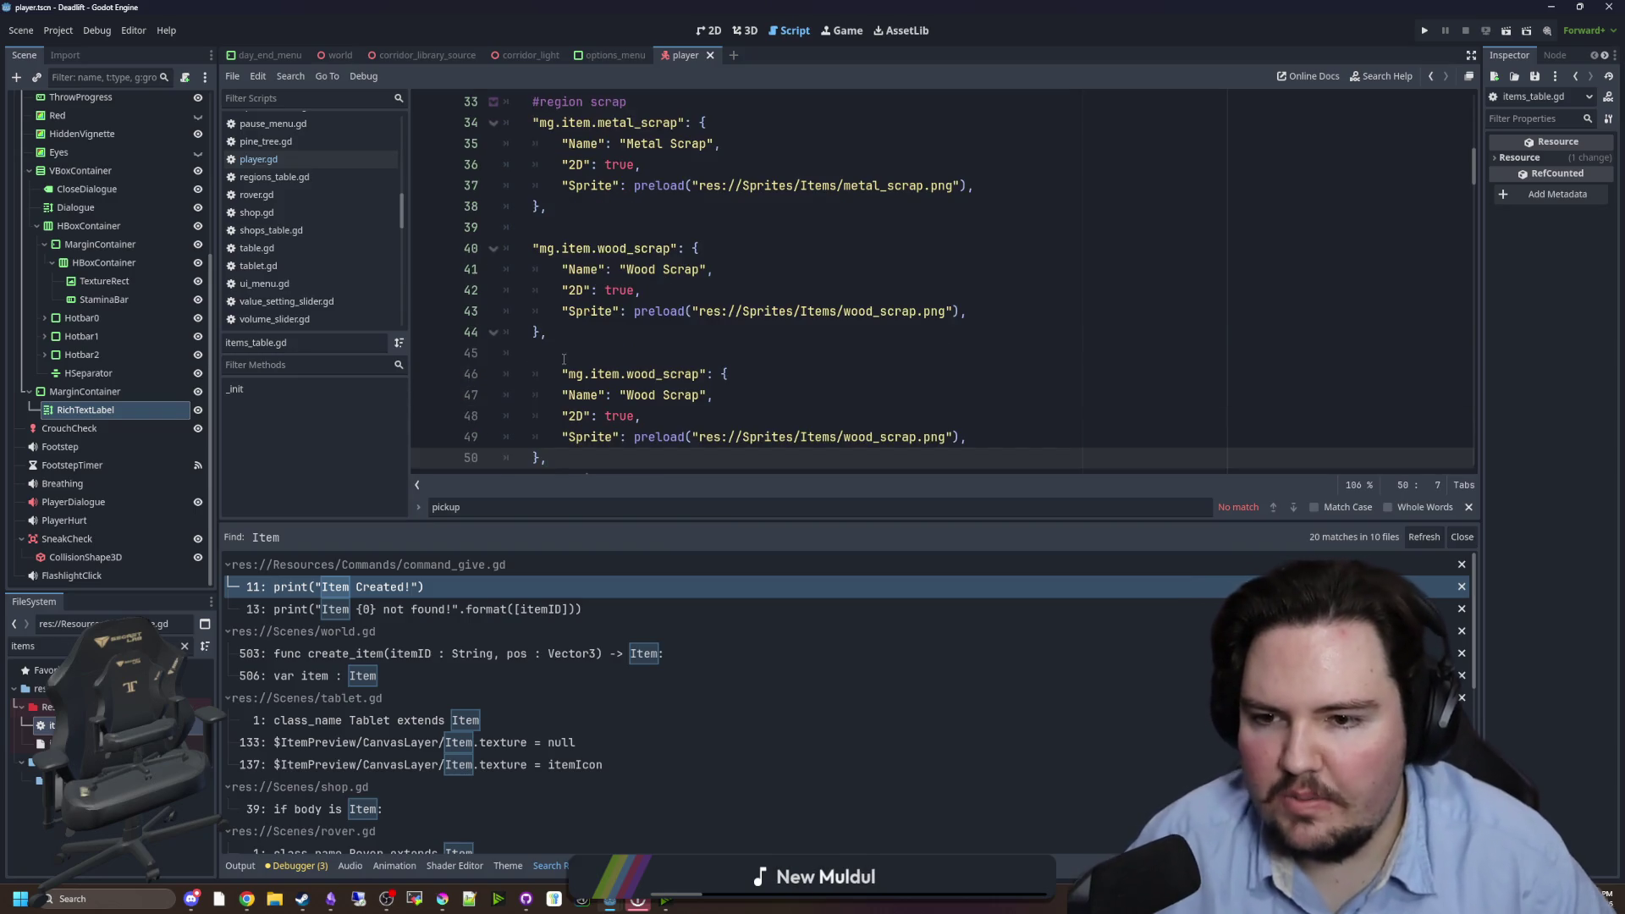
{"action": "left_click", "coordinate": [560, 366]}
{"action": "double_click", "coordinate": [645, 374]}
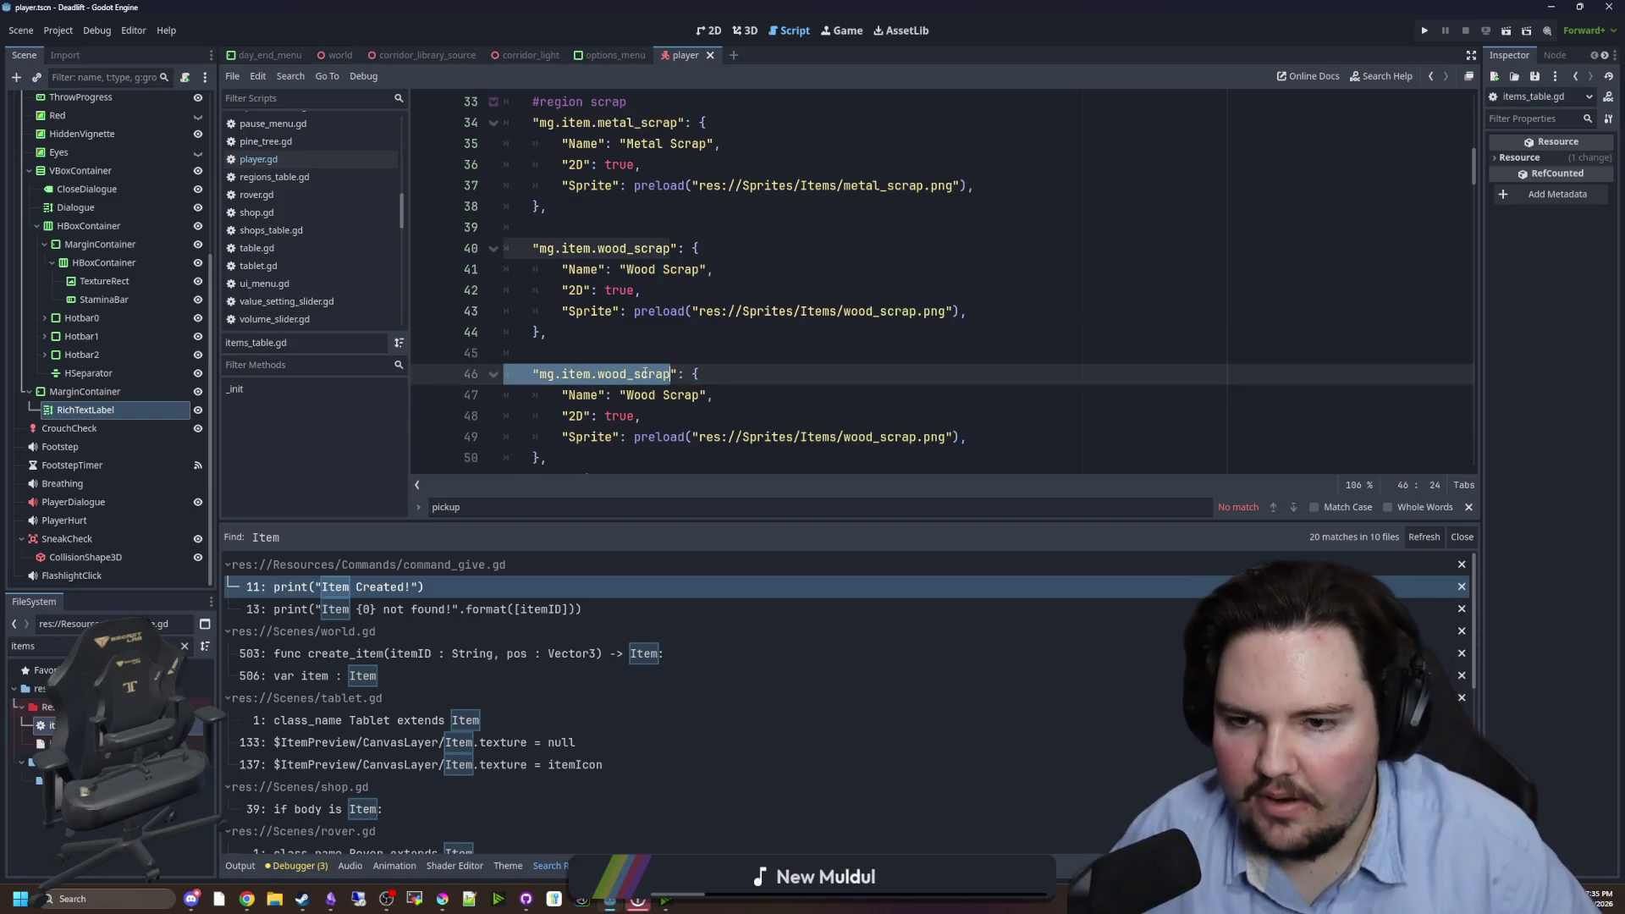
{"action": "left_click", "coordinate": [664, 373]}
{"action": "type", "text": "rock"}
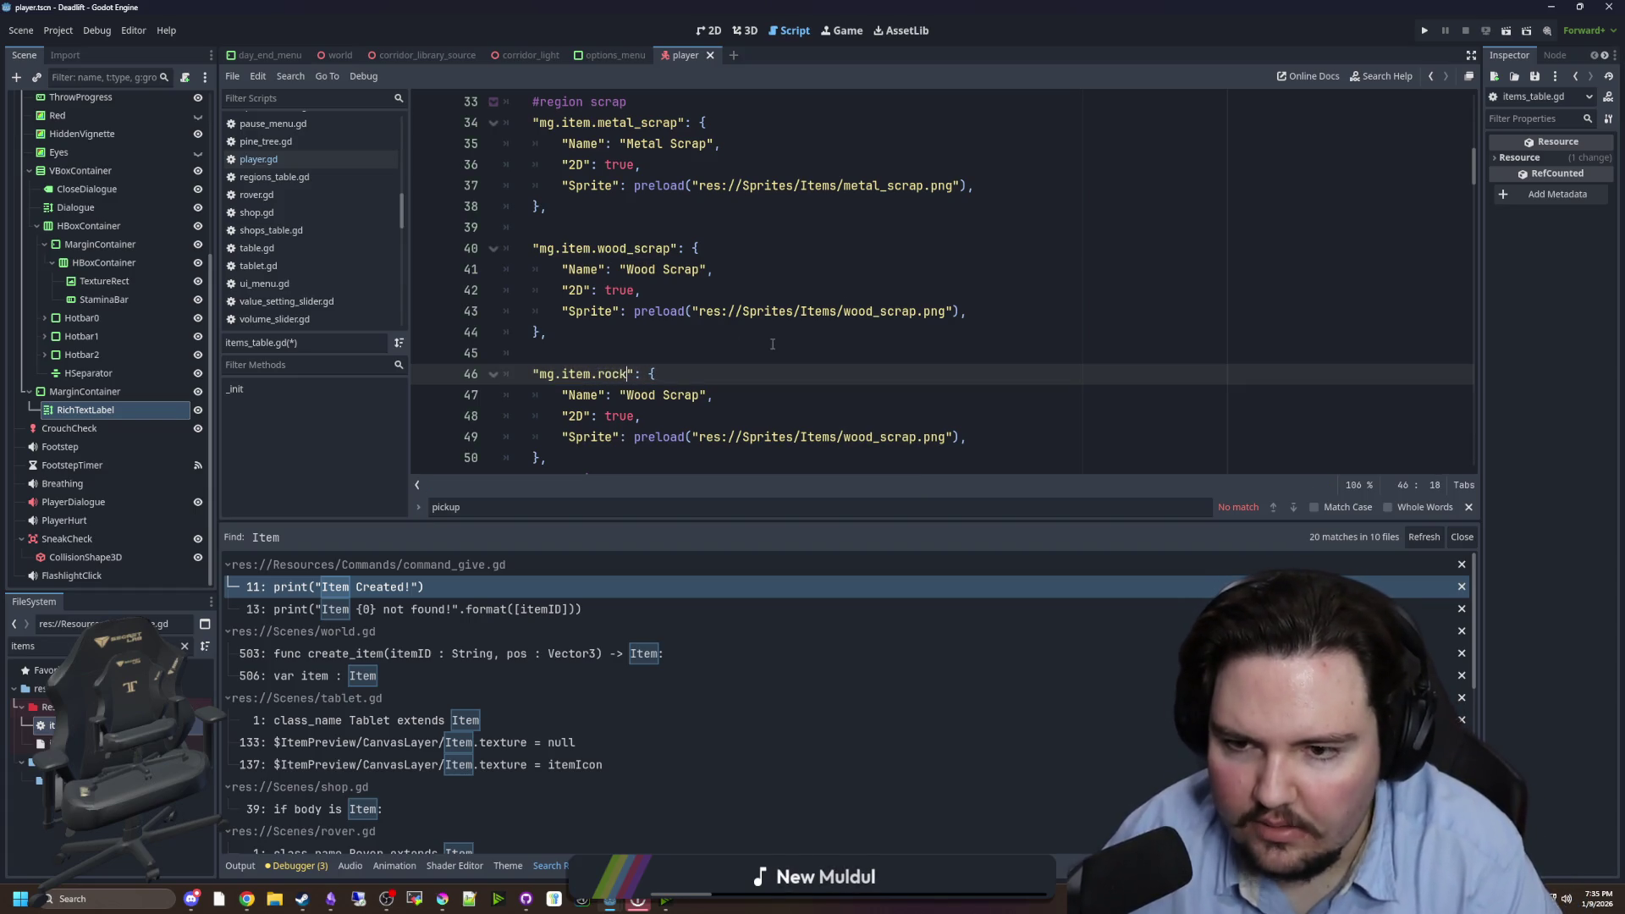
{"action": "left_click", "coordinate": [729, 335]}
- Set the new entry's Name to 'Rock' and its sprite path to rock.png
{"action": "key", "text": "BackSpace"}
{"action": "key", "text": "BackSpace"}
{"action": "key", "text": "BackSpace"}
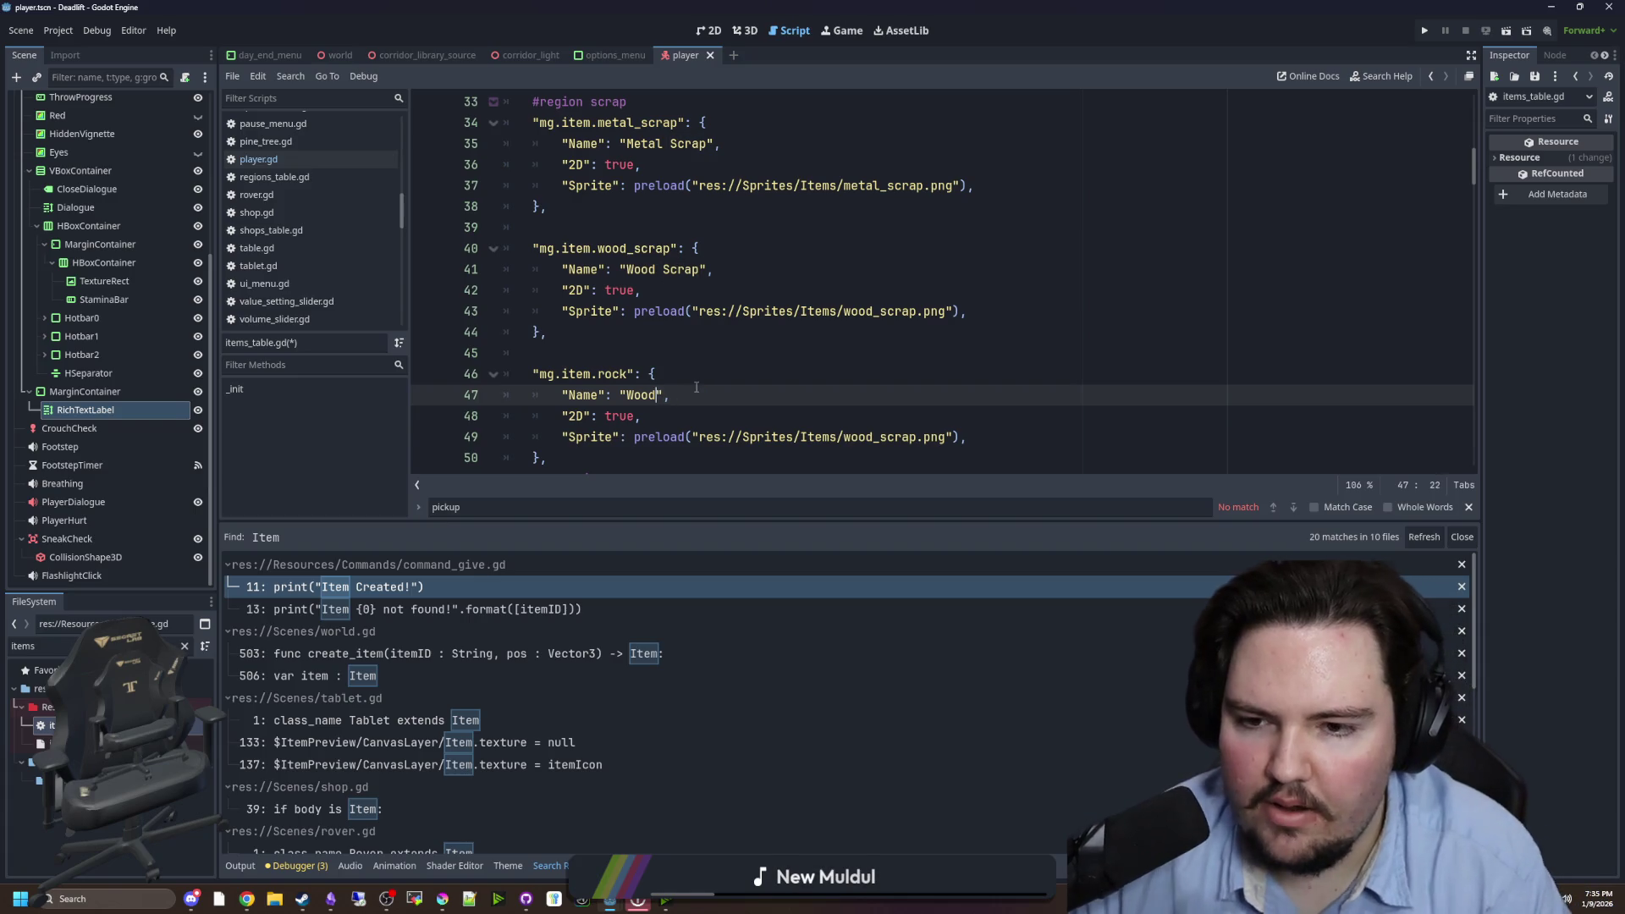
{"action": "type", "text": "Rock"}
{"action": "left_click", "coordinate": [764, 362]}
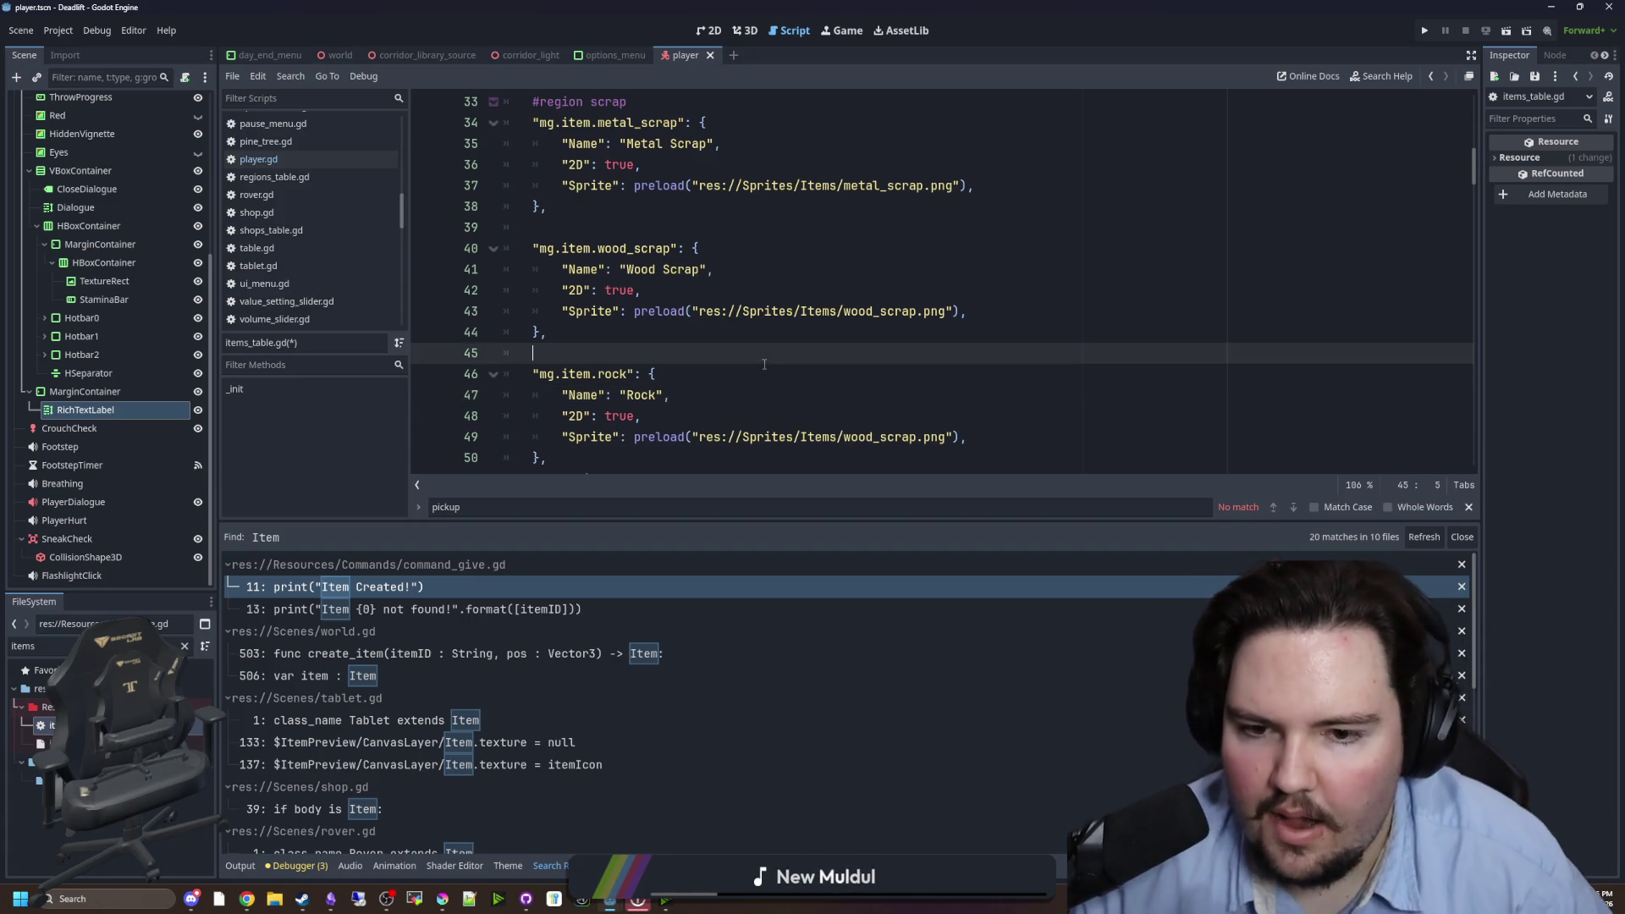
{"action": "double_click", "coordinate": [903, 439]}
{"action": "type", "text": "rock"}
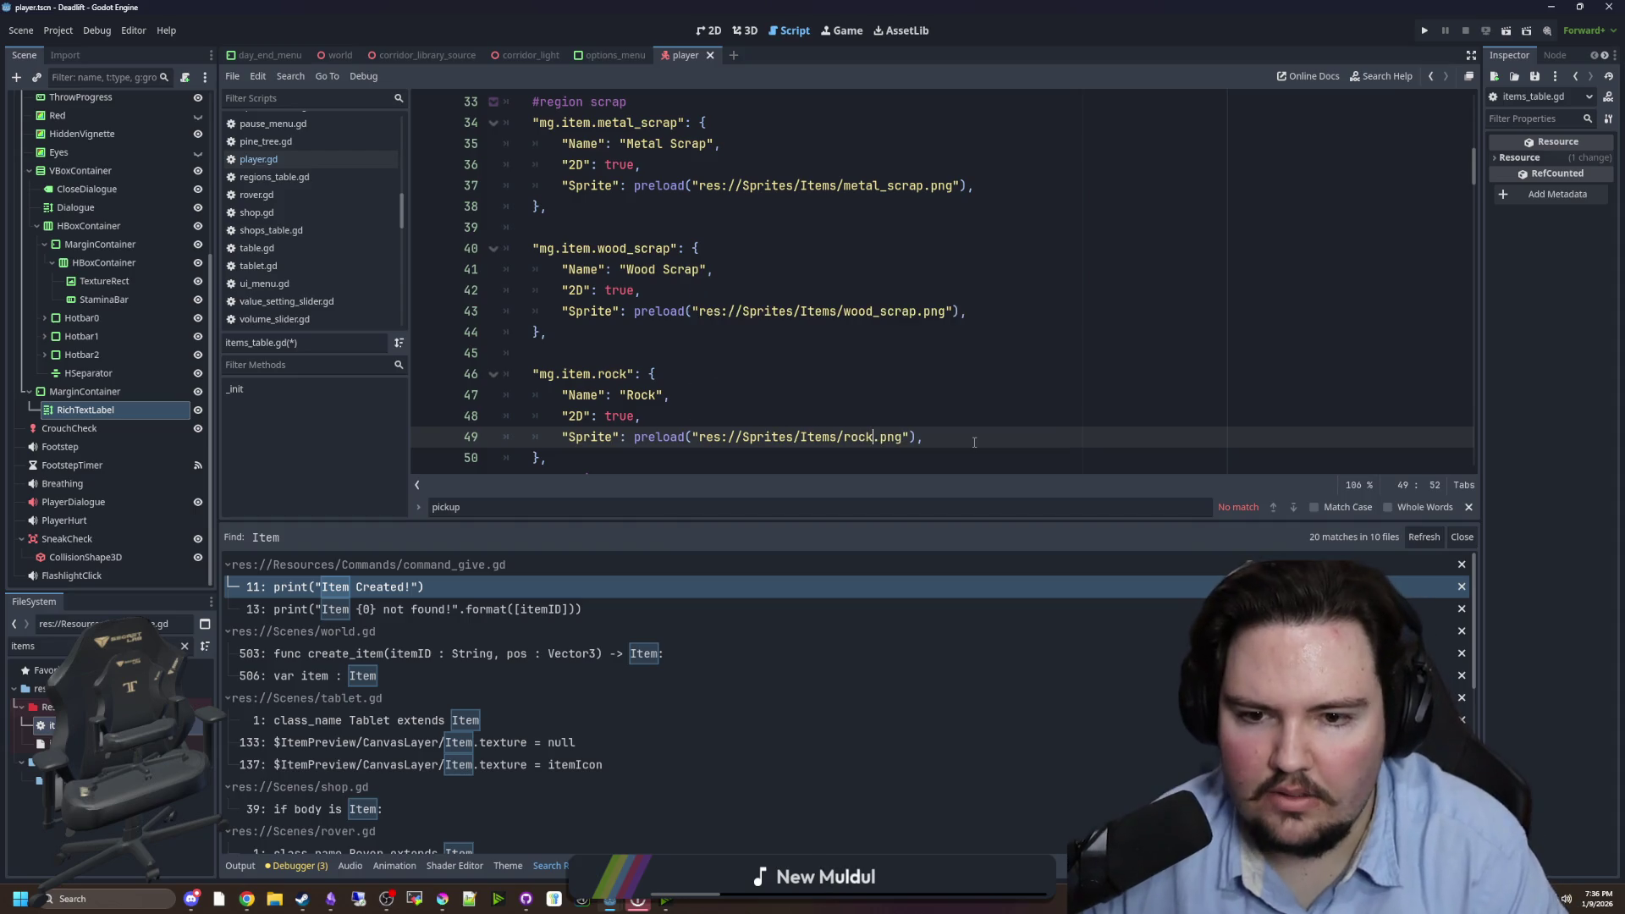
{"action": "key", "text": "Up"}
{"action": "key", "text": "Up"}
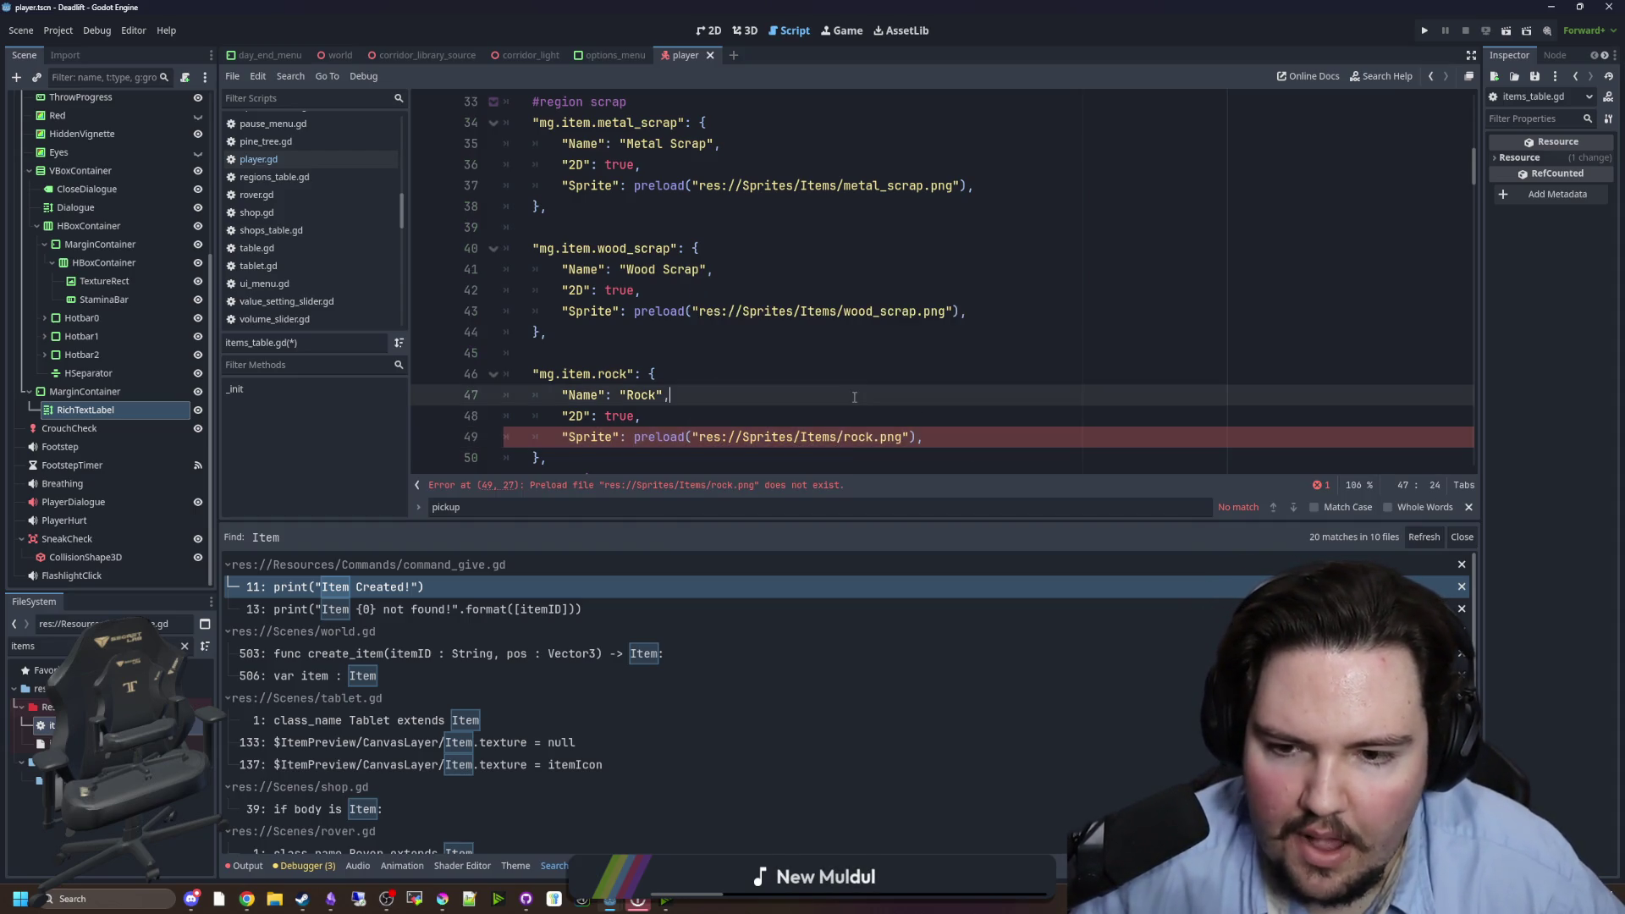
- Filter the FileSystem for 'rock' and 'item' to locate rock.png, then clear the filter
{"action": "left_click", "coordinate": [184, 645]}
{"action": "type", "text": "rock"}
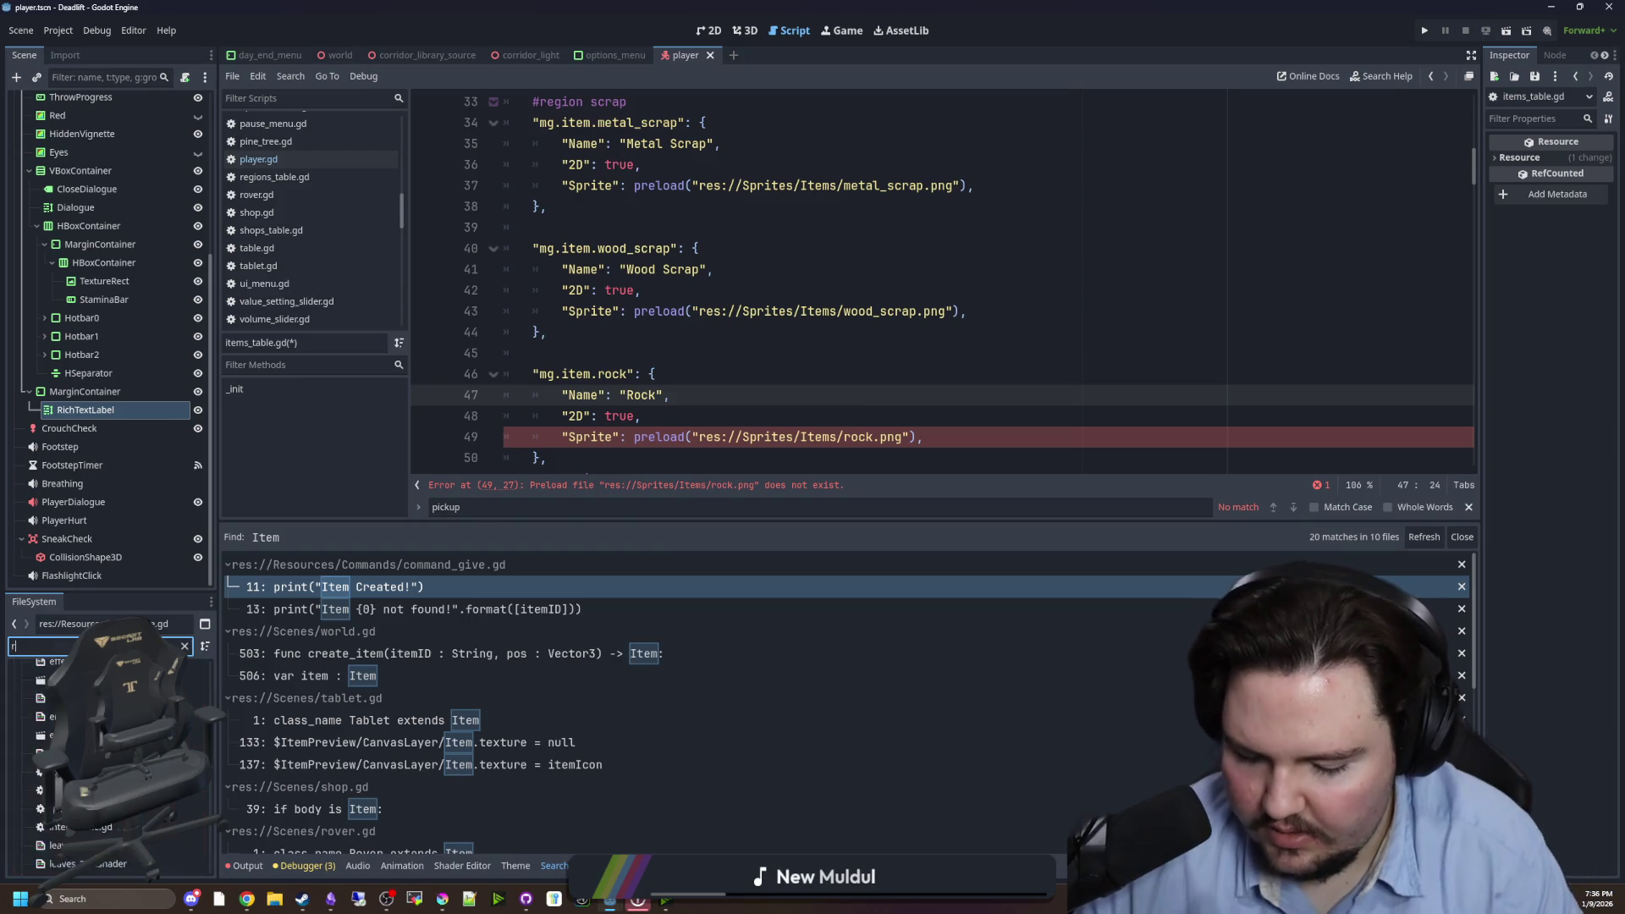
{"action": "left_click", "coordinate": [50, 725]}
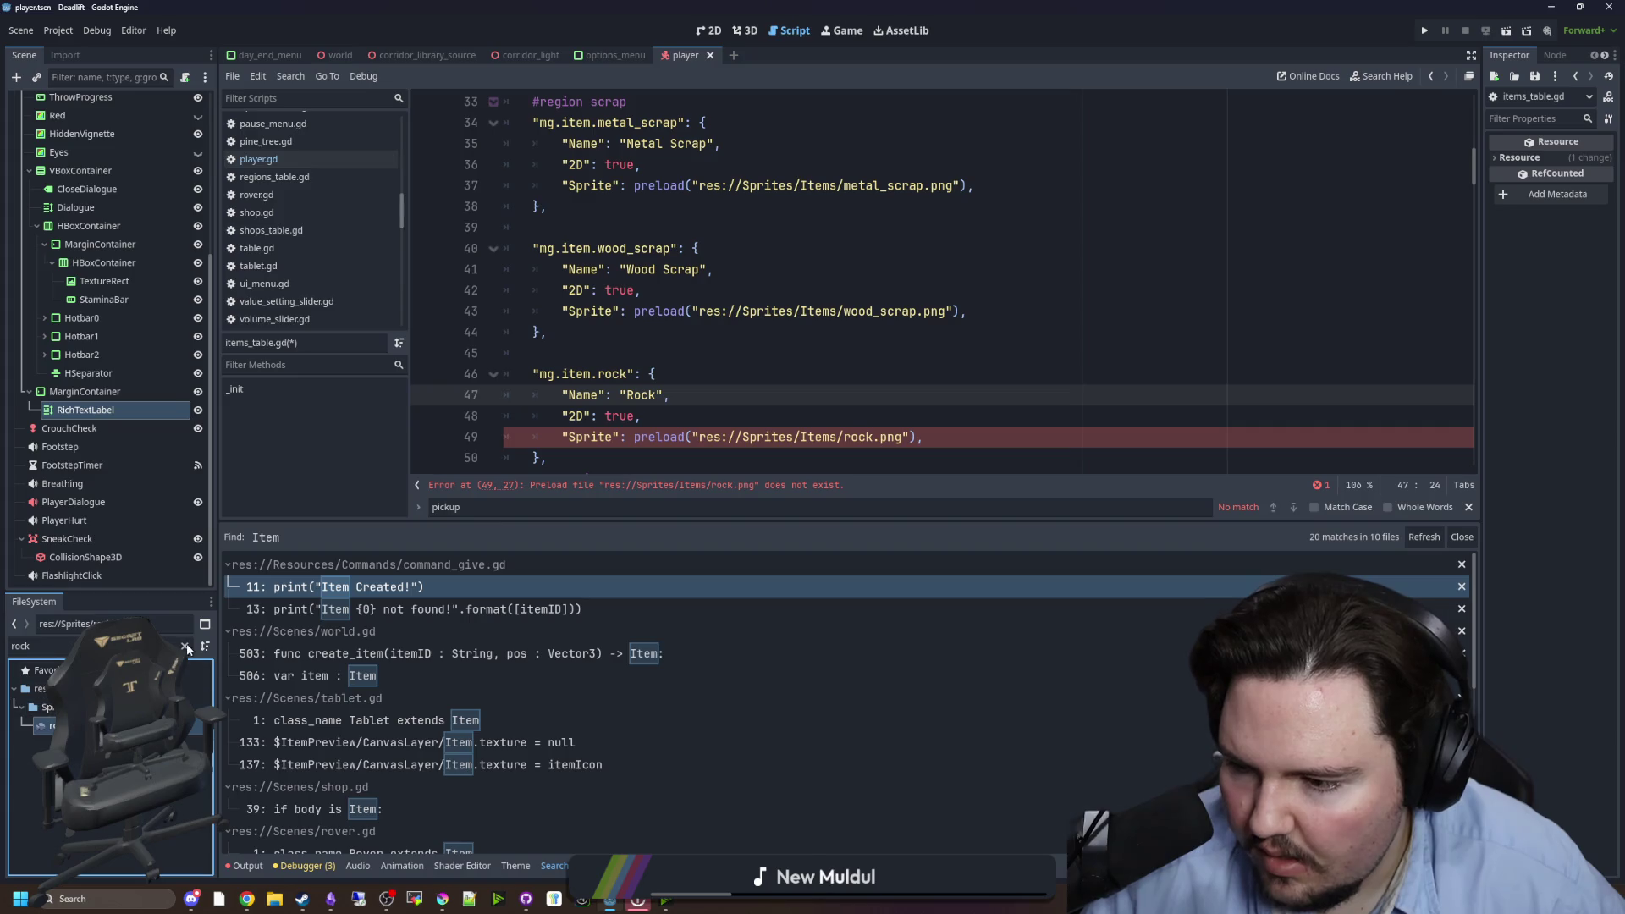
{"action": "left_click", "coordinate": [185, 646]}
{"action": "type", "text": "item"}
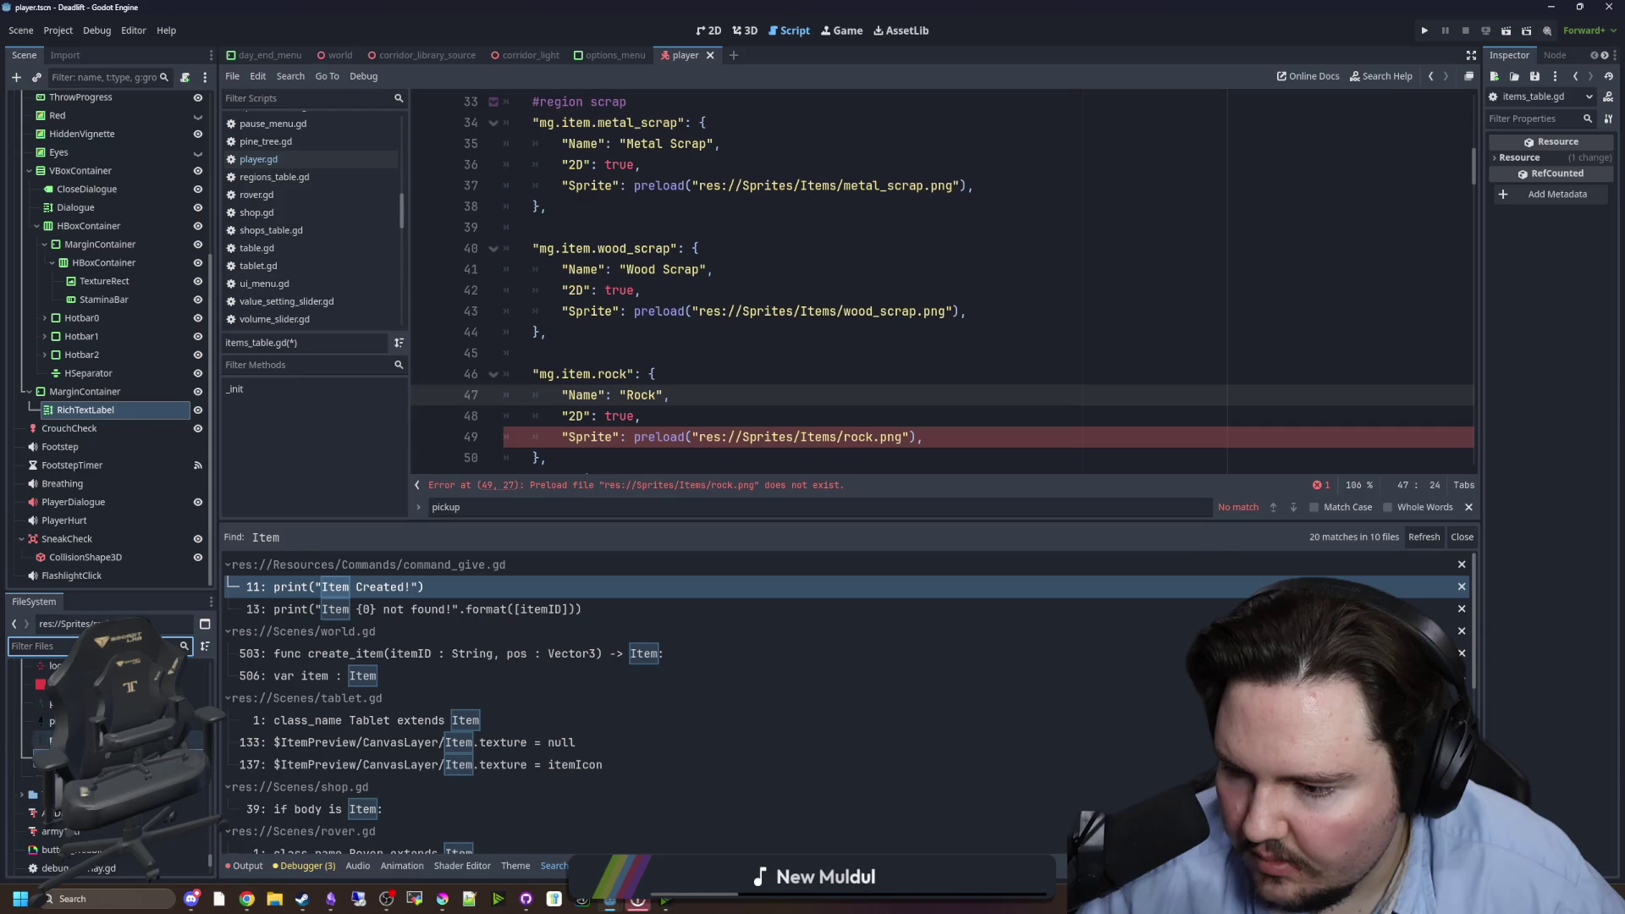
{"action": "left_click", "coordinate": [185, 645]}
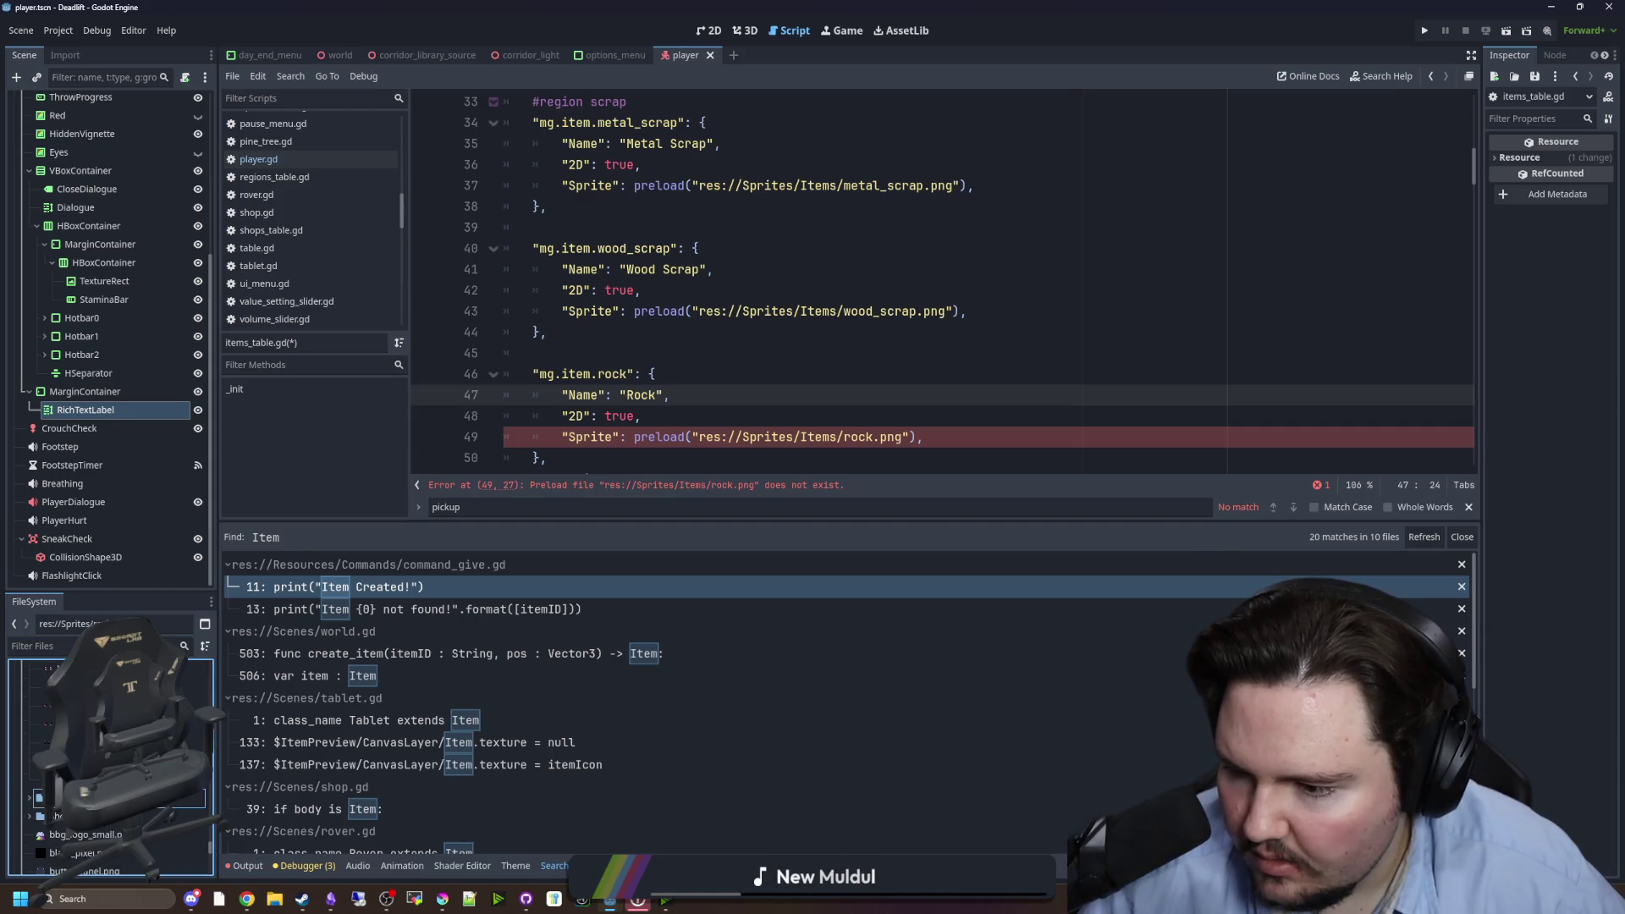
- Retype the sprite preload as res://Sprites/Items/rock.png via autocomplete and save items_table.gd
{"action": "left_click", "coordinate": [864, 345]}
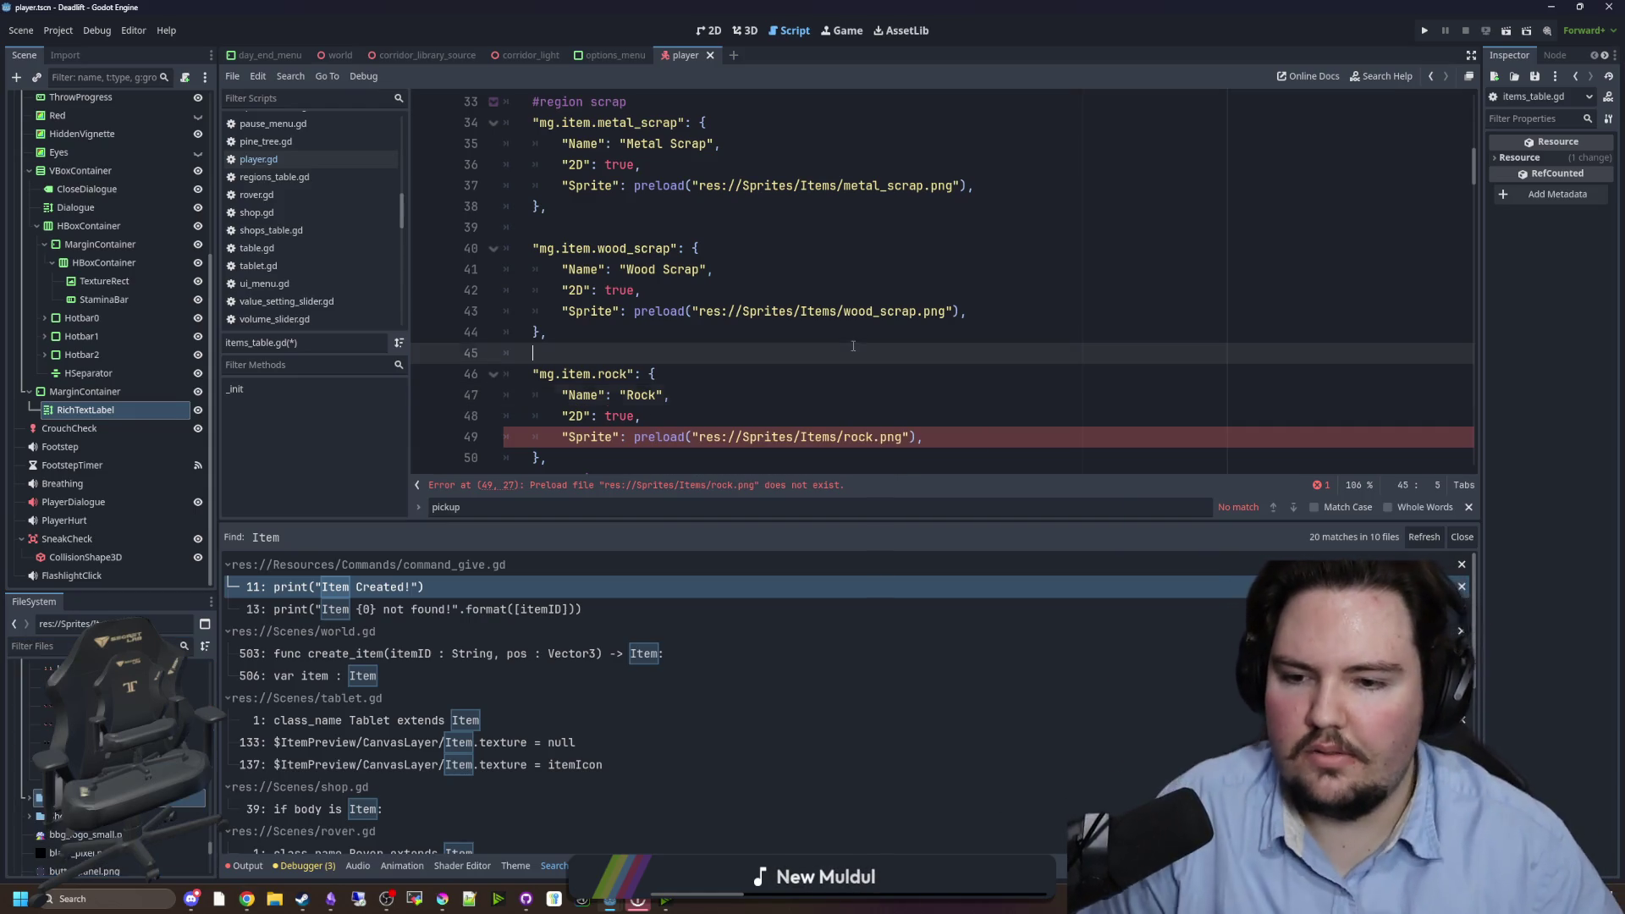
{"action": "scroll", "coordinate": [821, 377], "scroll_direction": "down", "scroll_amount": 1}
{"action": "double_click", "coordinate": [834, 378]}
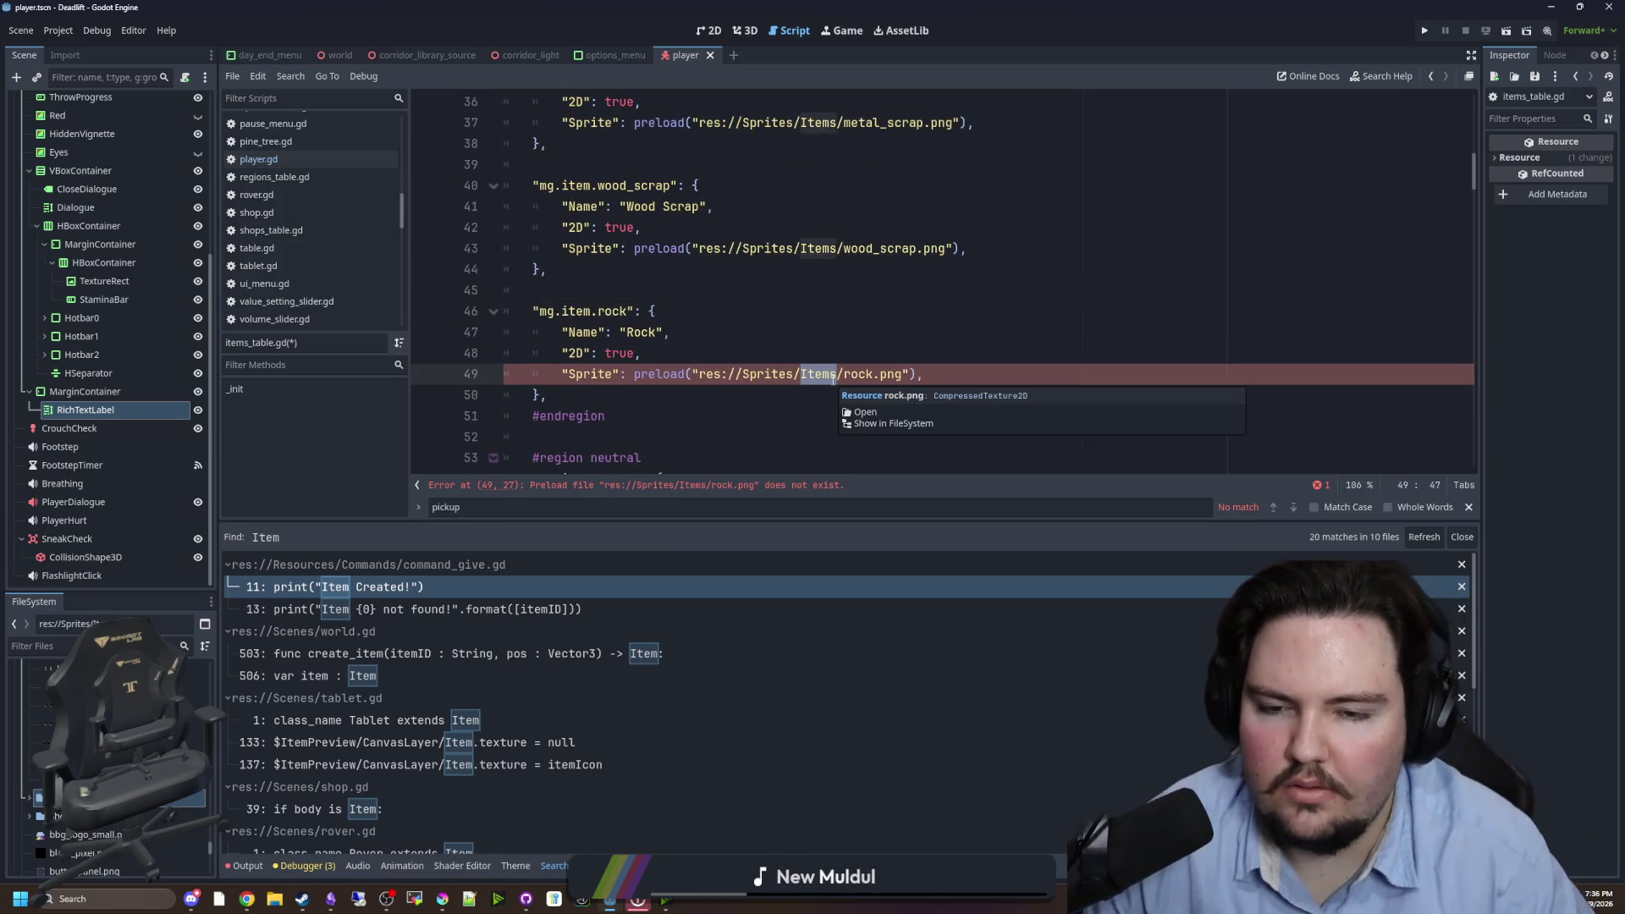
{"action": "left_click_drag", "start_coordinate": [924, 374], "coordinate": [661, 374]}
{"action": "key", "text": "BackSpace"}
{"action": "key", "text": "BackSpace"}
{"action": "key", "text": "BackSpace"}
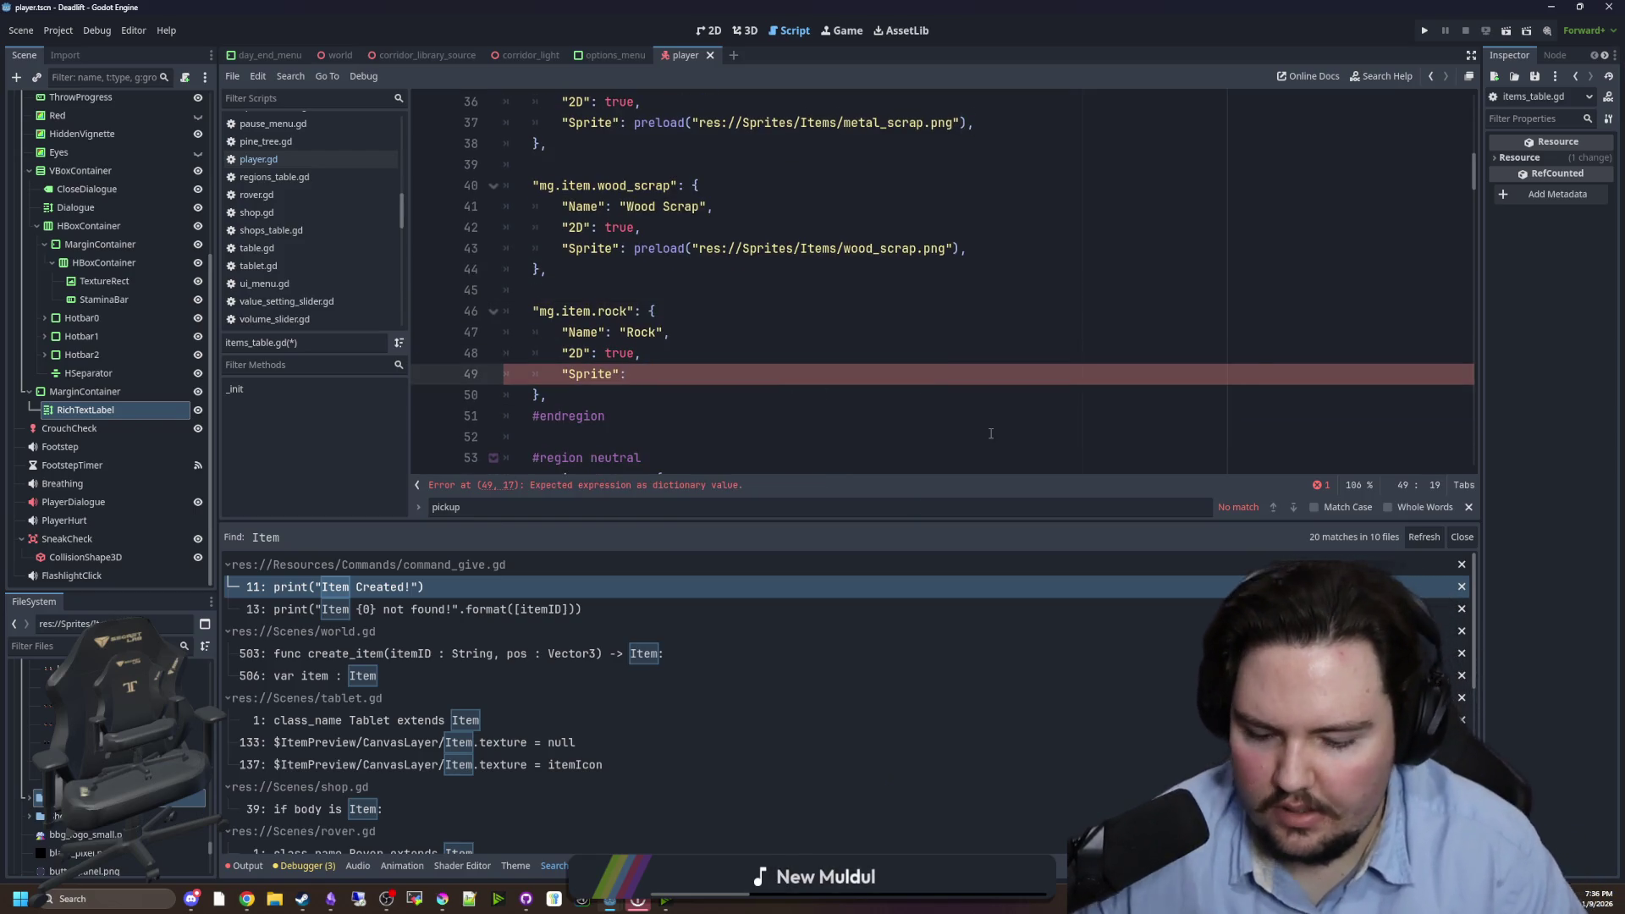
{"action": "type", "text": "preload(\"rock"}
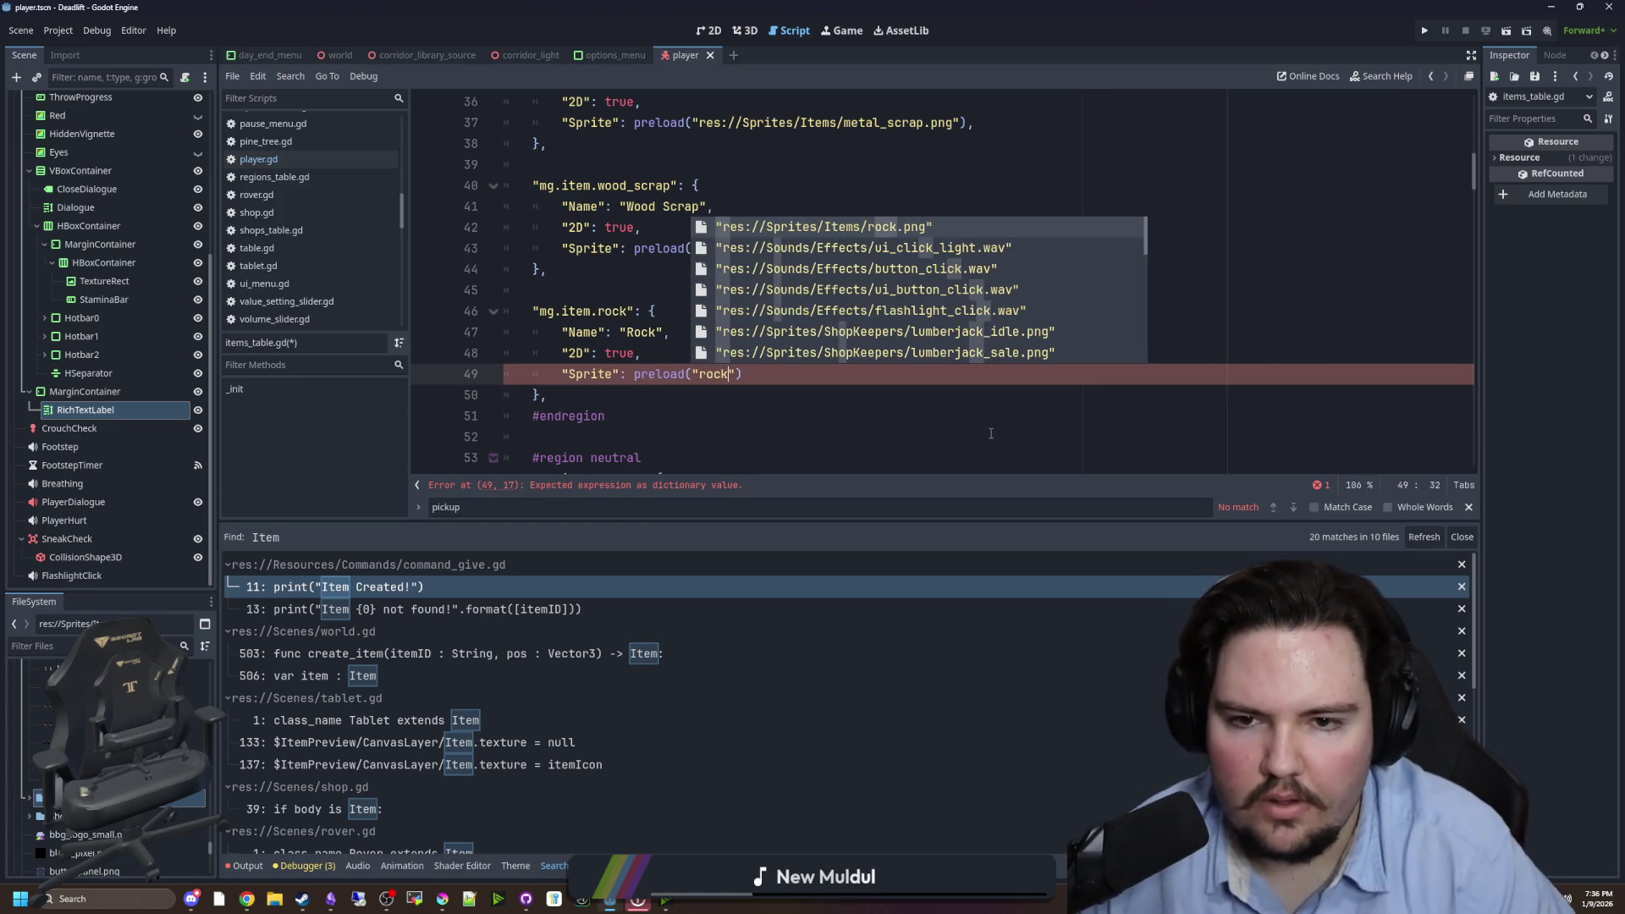
{"action": "key", "text": "Return"}
{"action": "left_click", "coordinate": [873, 337]}
{"action": "key", "text": "ctrl+s"}
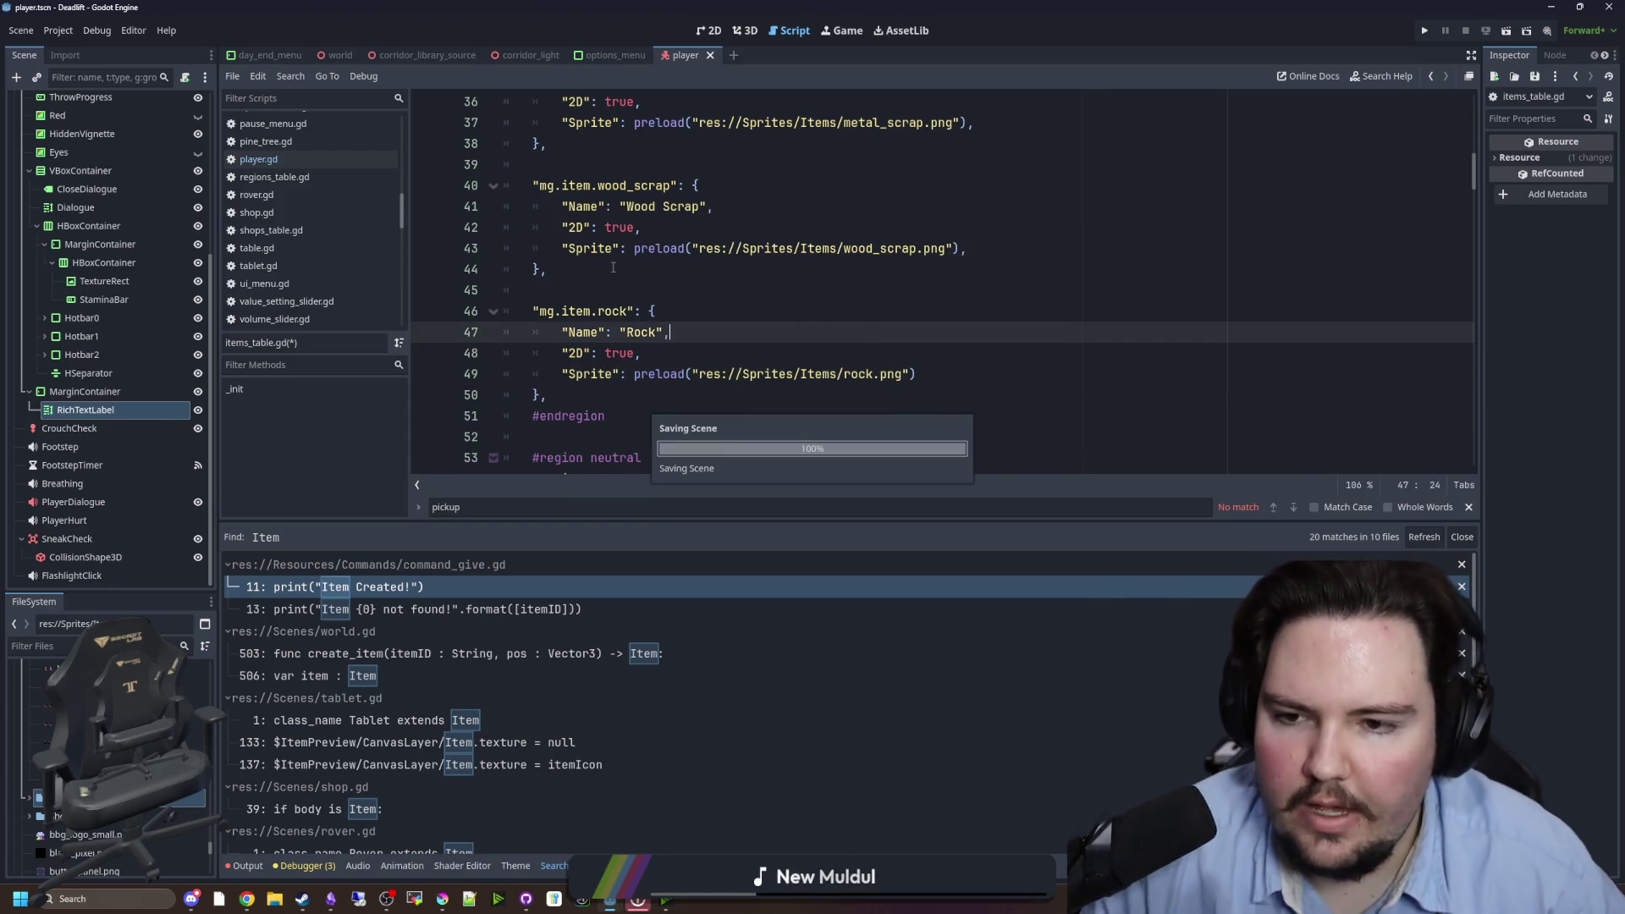
{"action": "left_click", "coordinate": [615, 271]}
{"action": "left_click", "coordinate": [632, 290]}
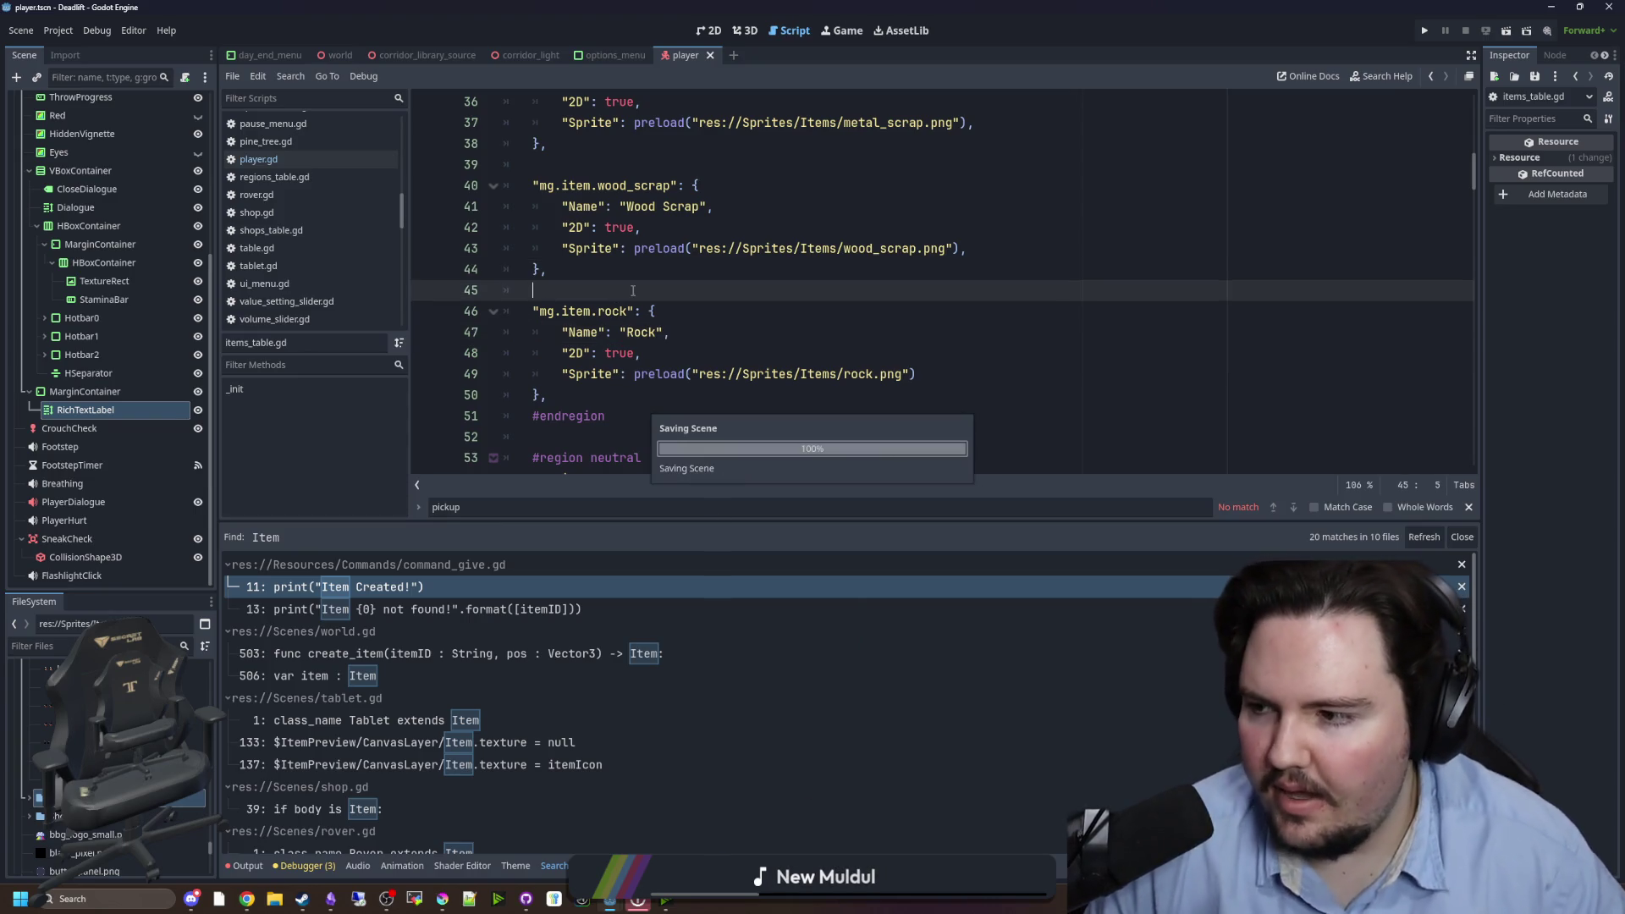
- Switch to the world scene in the 3D view and save it
{"action": "left_click", "coordinate": [340, 56]}
{"action": "left_click", "coordinate": [709, 31]}
{"action": "left_click", "coordinate": [749, 30]}
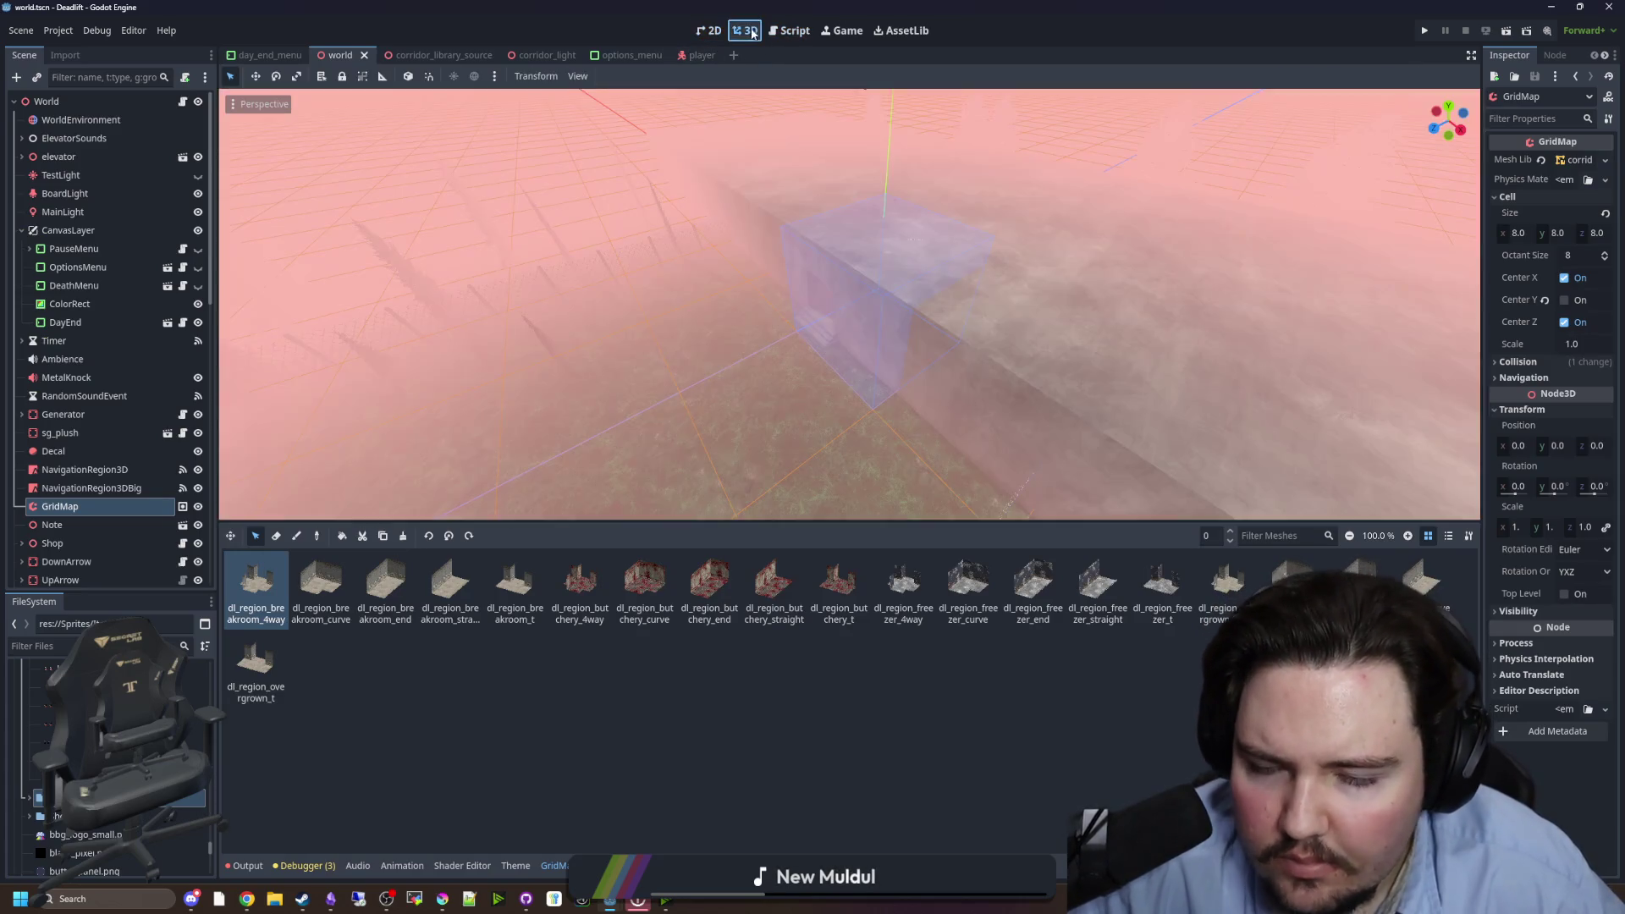
{"action": "key", "text": "ctrl+s"}
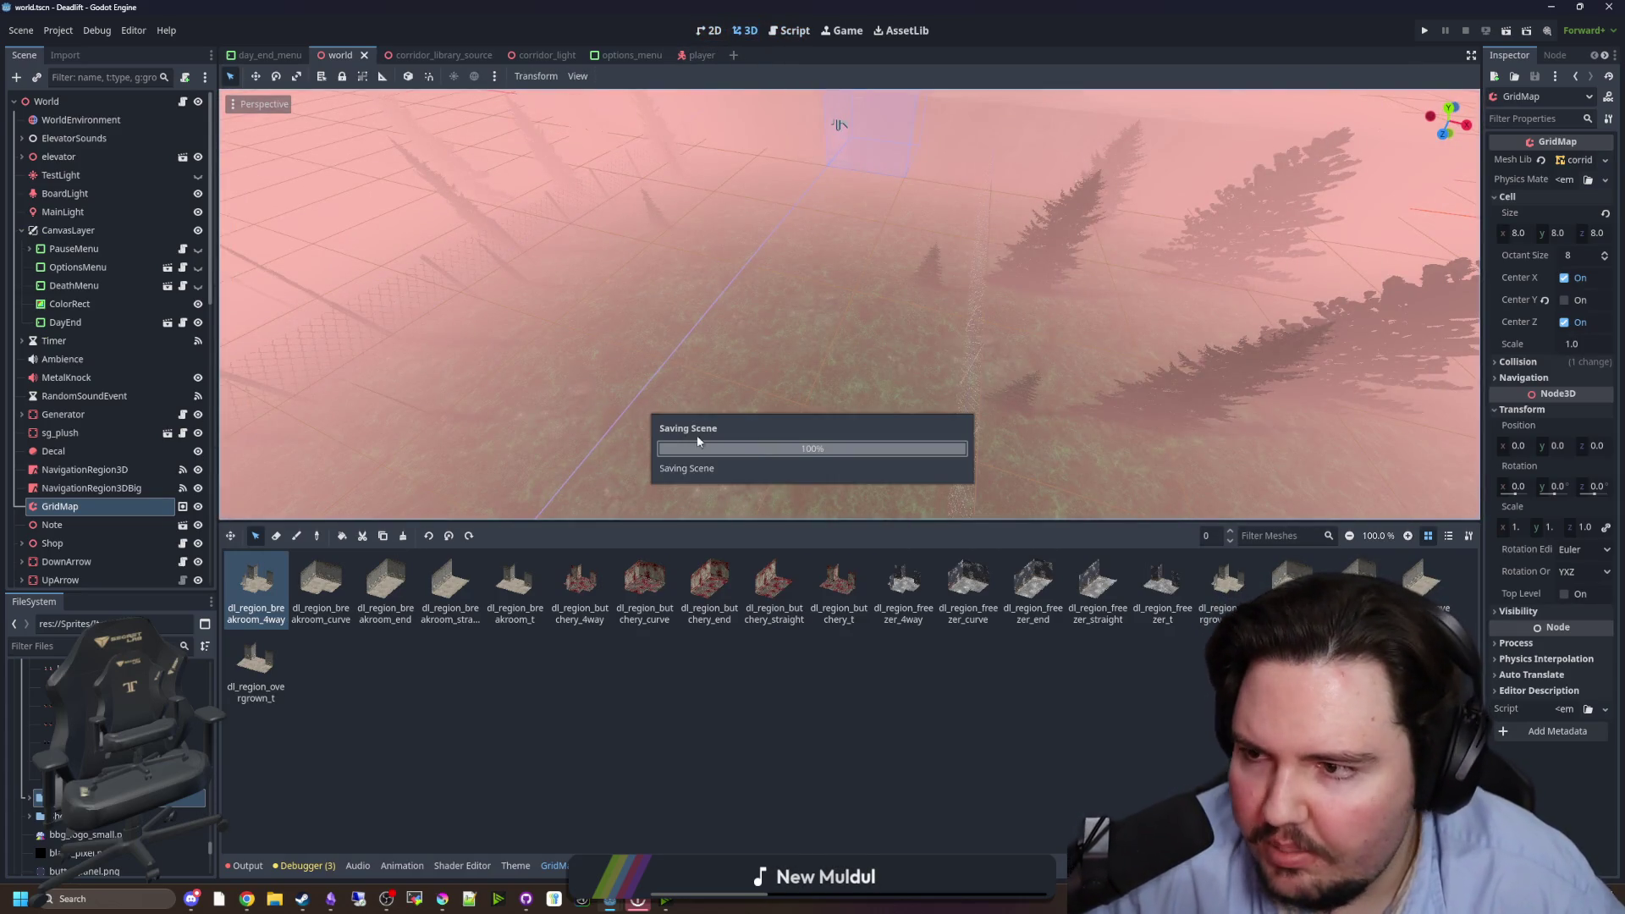
- Paste an Item2D node into the World scene after cancelling an 'area' node search
{"action": "right_click", "coordinate": [62, 101]}
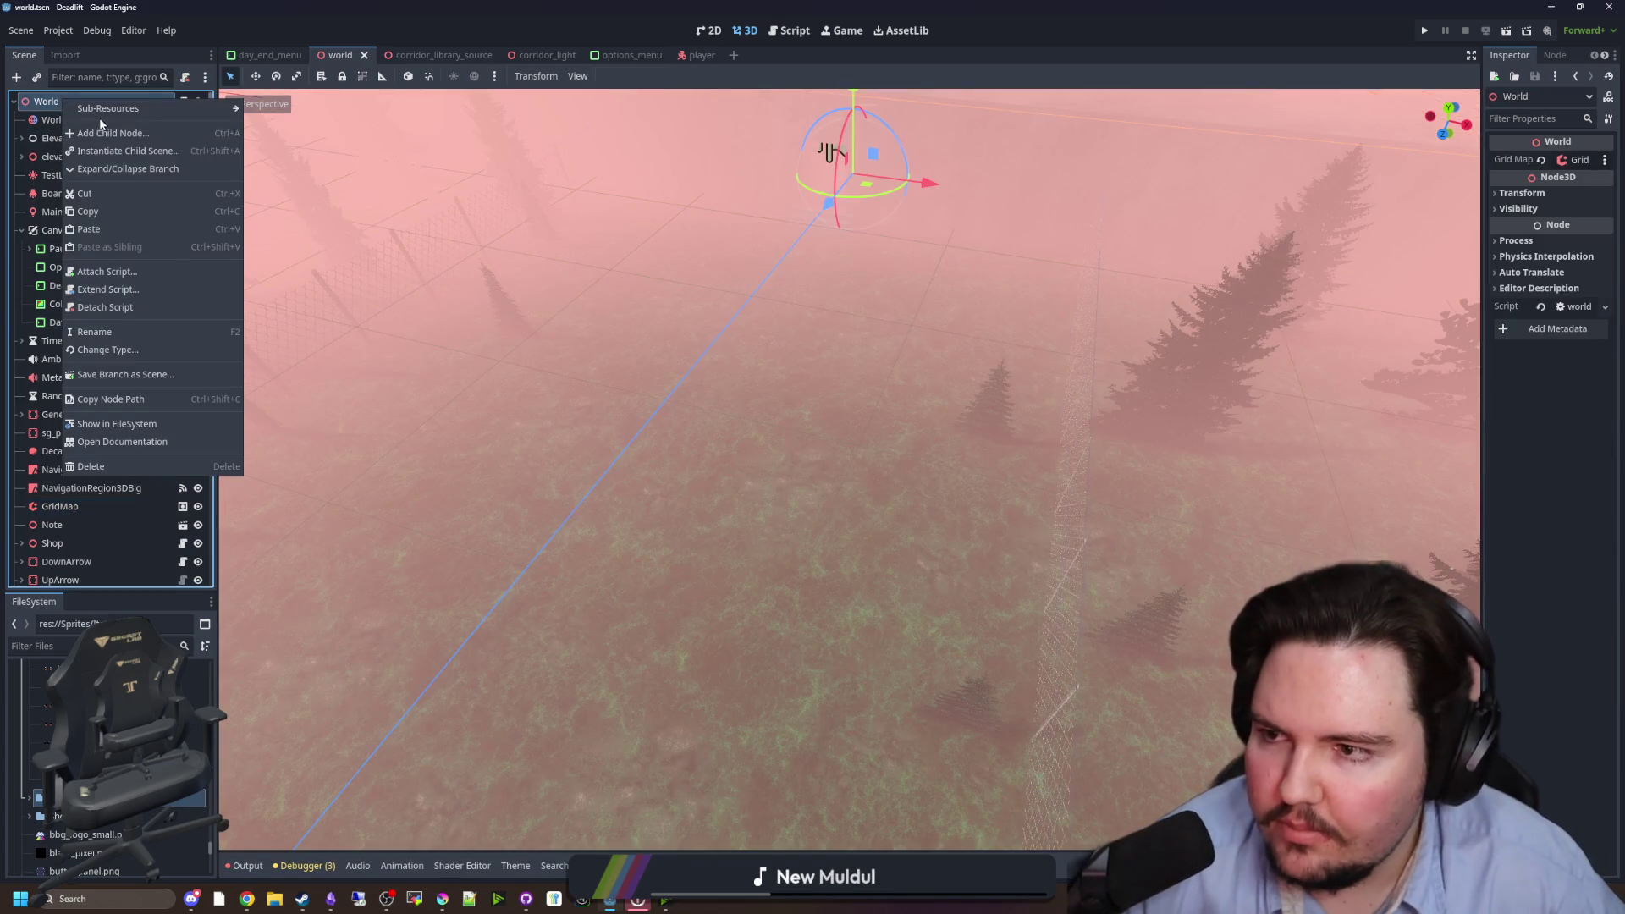
{"action": "left_click", "coordinate": [102, 133]}
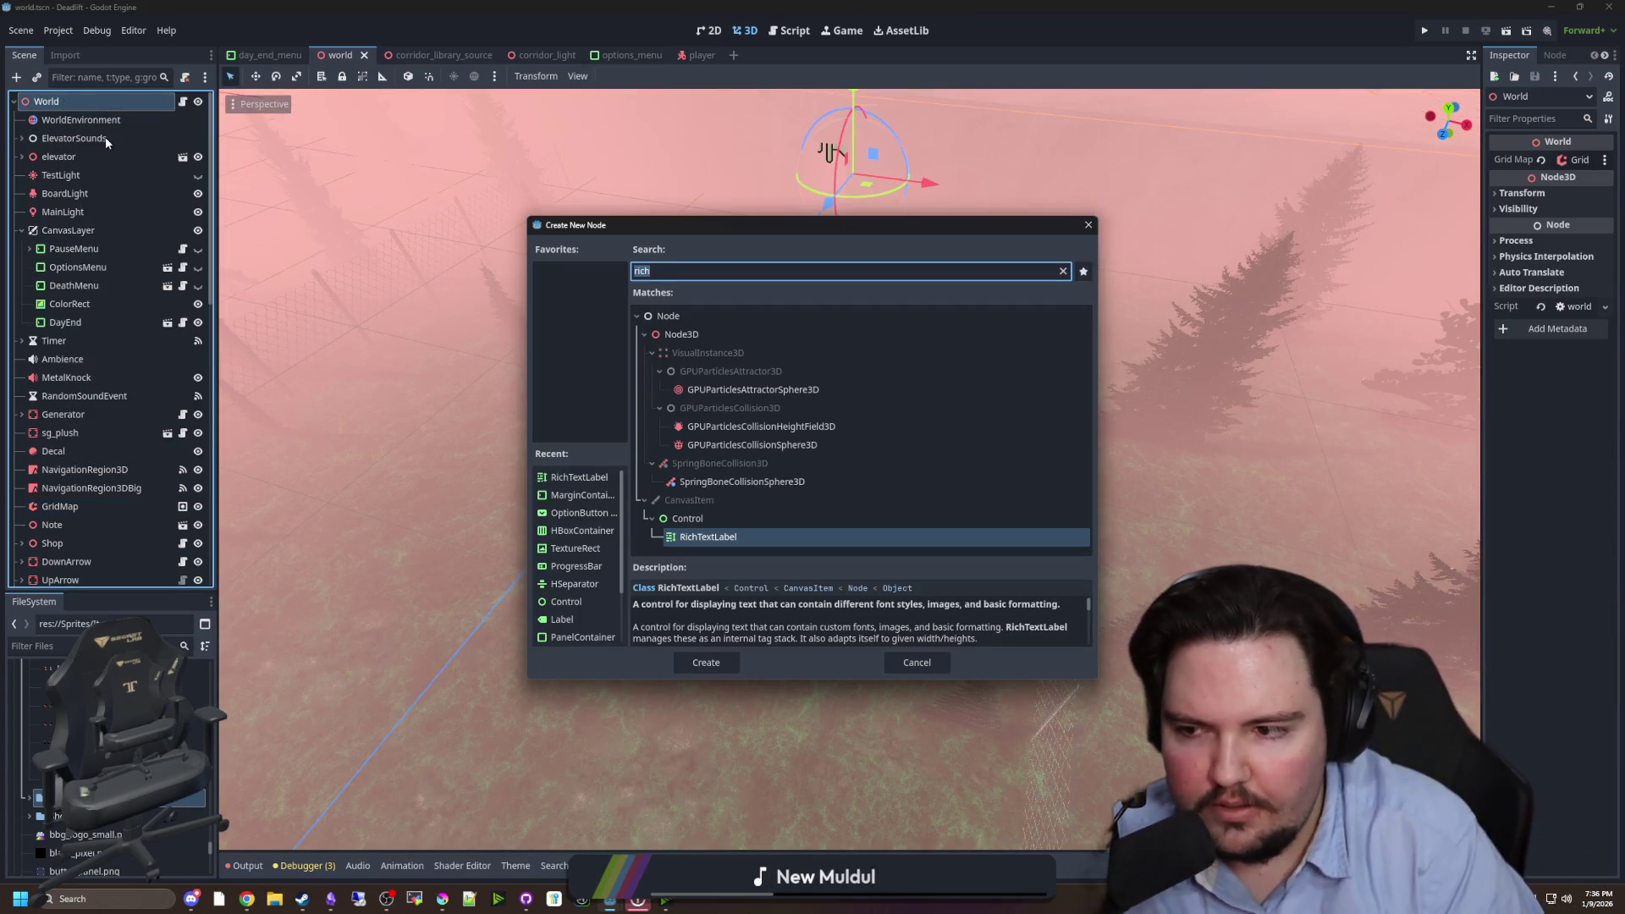
{"action": "type", "text": "area"}
{"action": "key", "text": "Escape"}
{"action": "key", "text": "ctrl+v"}
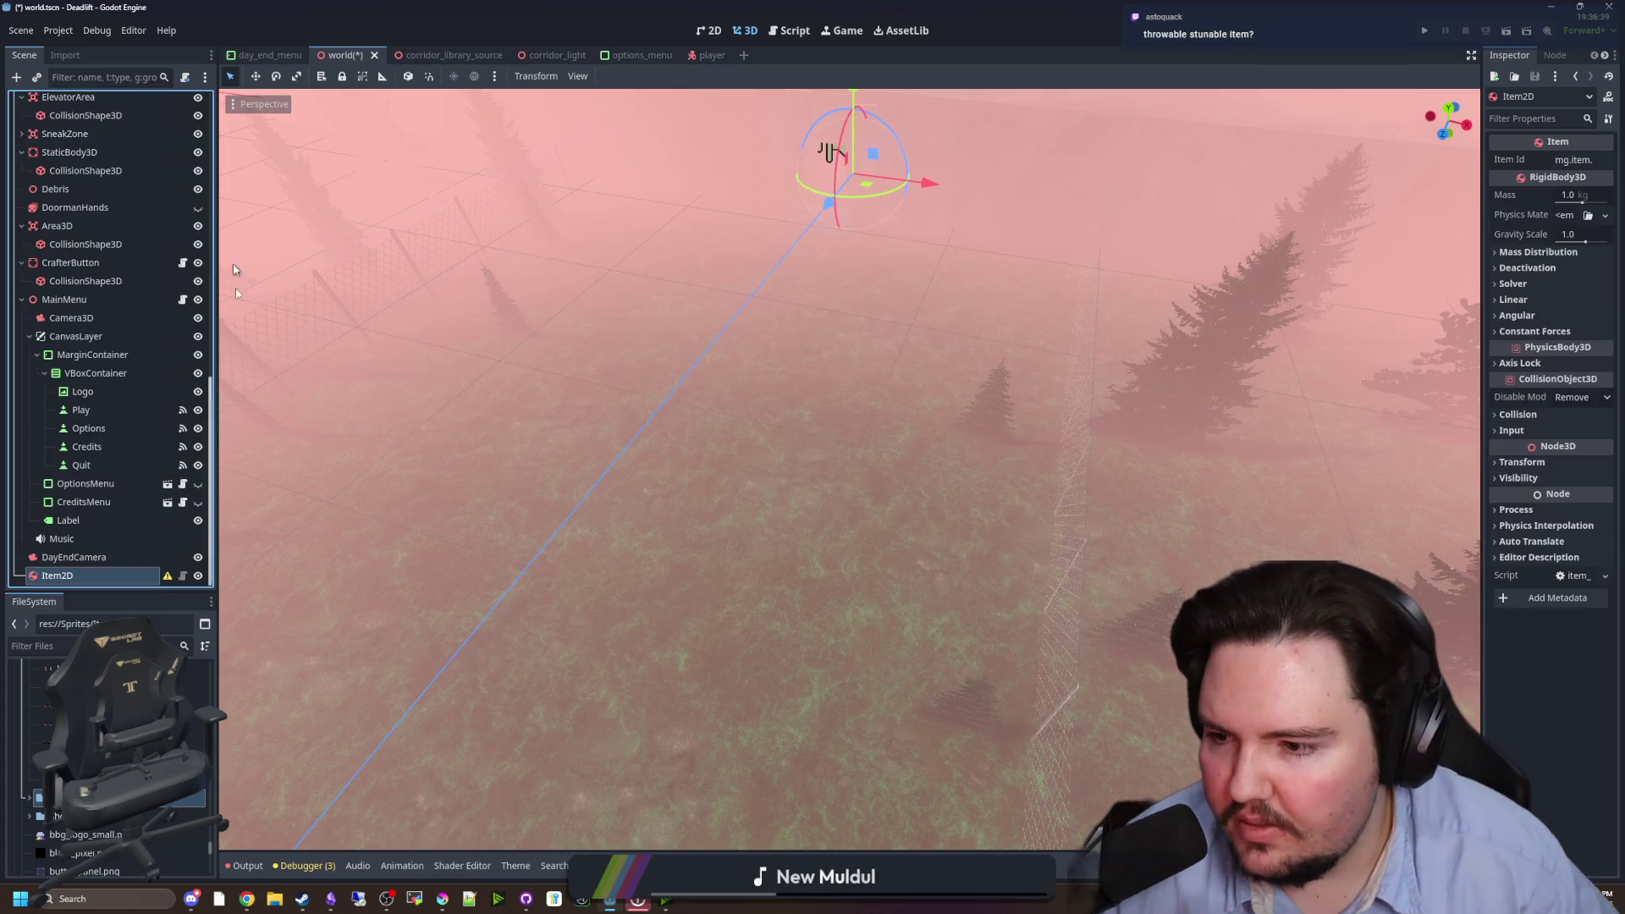
- Set the pasted Item2D node's Item Id to mg.item.rock in the Inspector
{"action": "left_click_drag", "start_coordinate": [1482, 277], "coordinate": [1073, 254]}
{"action": "left_click", "coordinate": [1441, 161]}
{"action": "type", "text": "rock"}
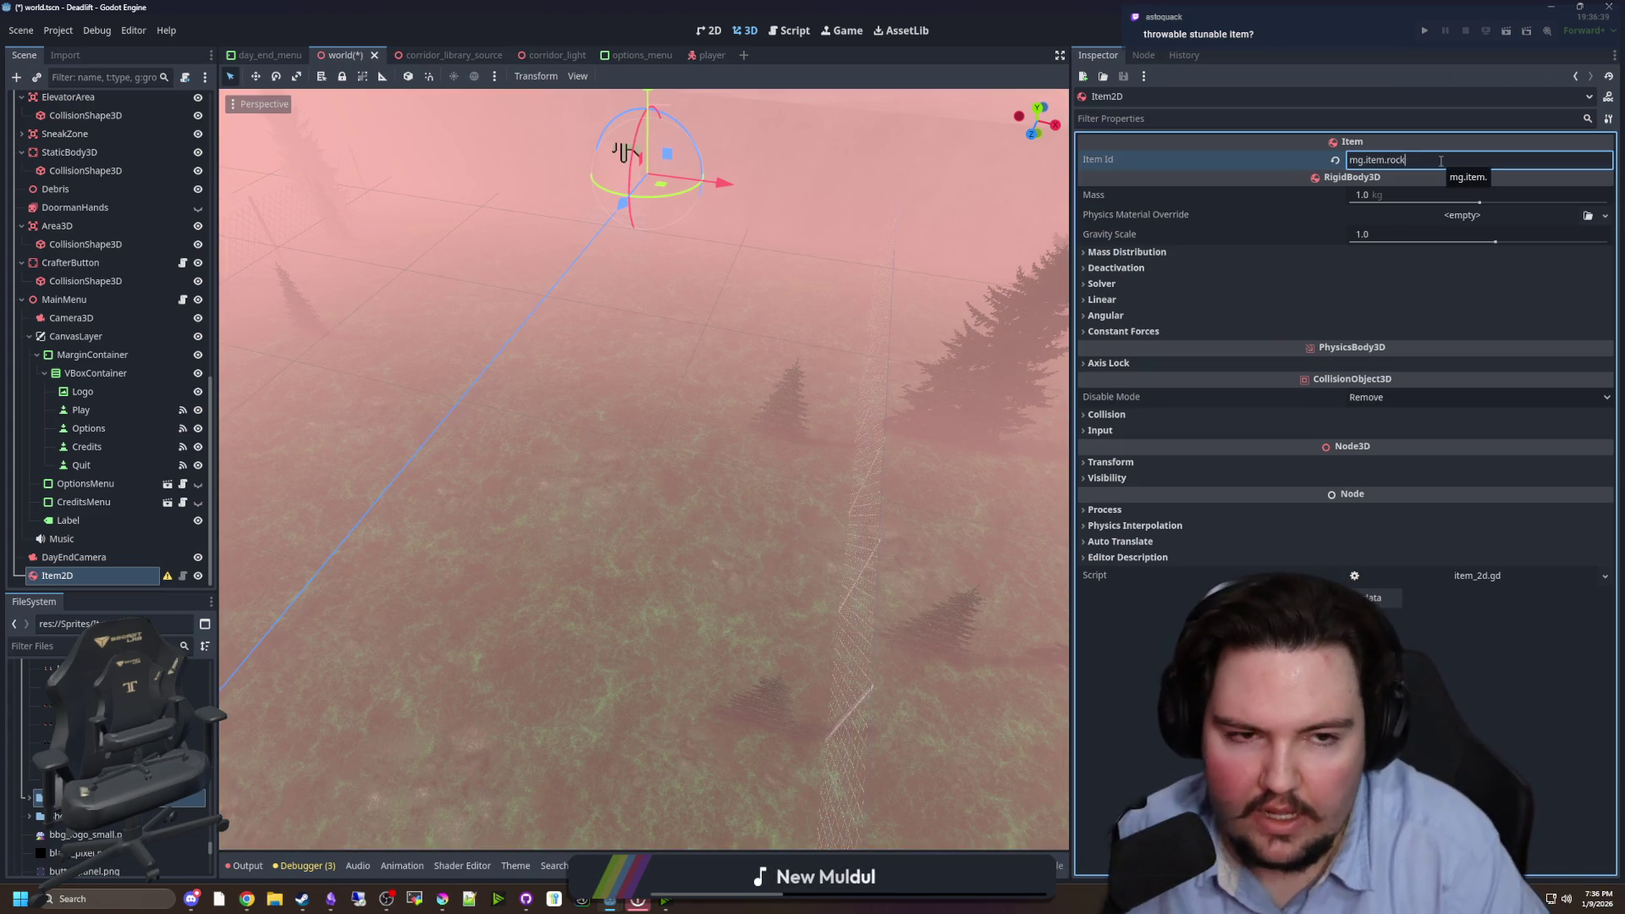
{"action": "key", "text": "Return"}
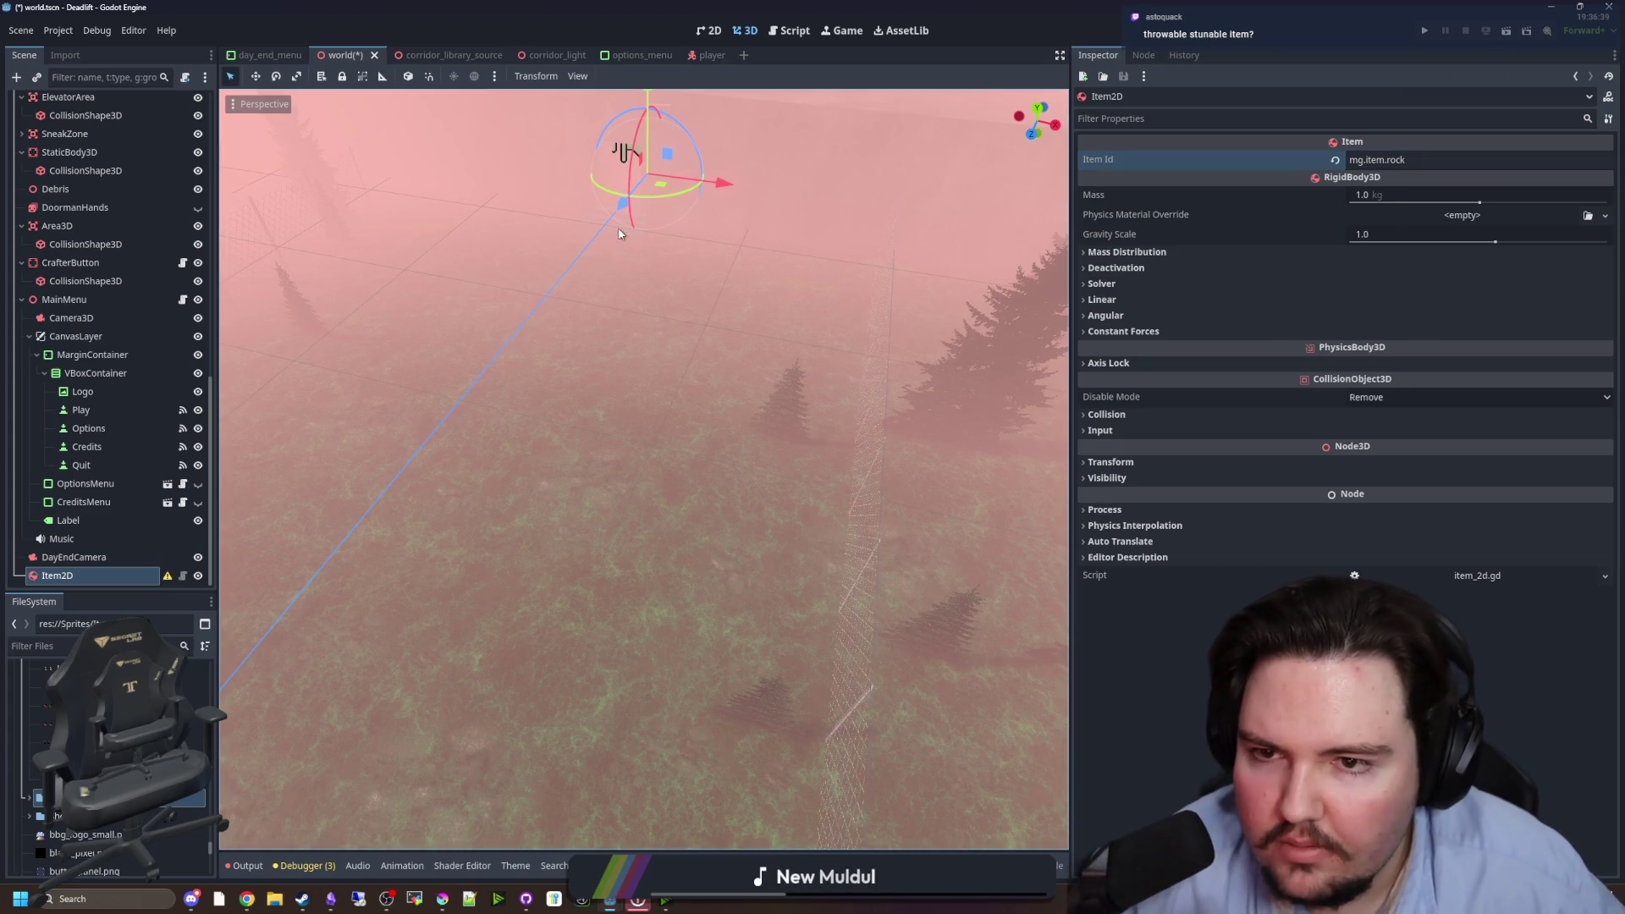
{"action": "right_click", "coordinate": [659, 593]}
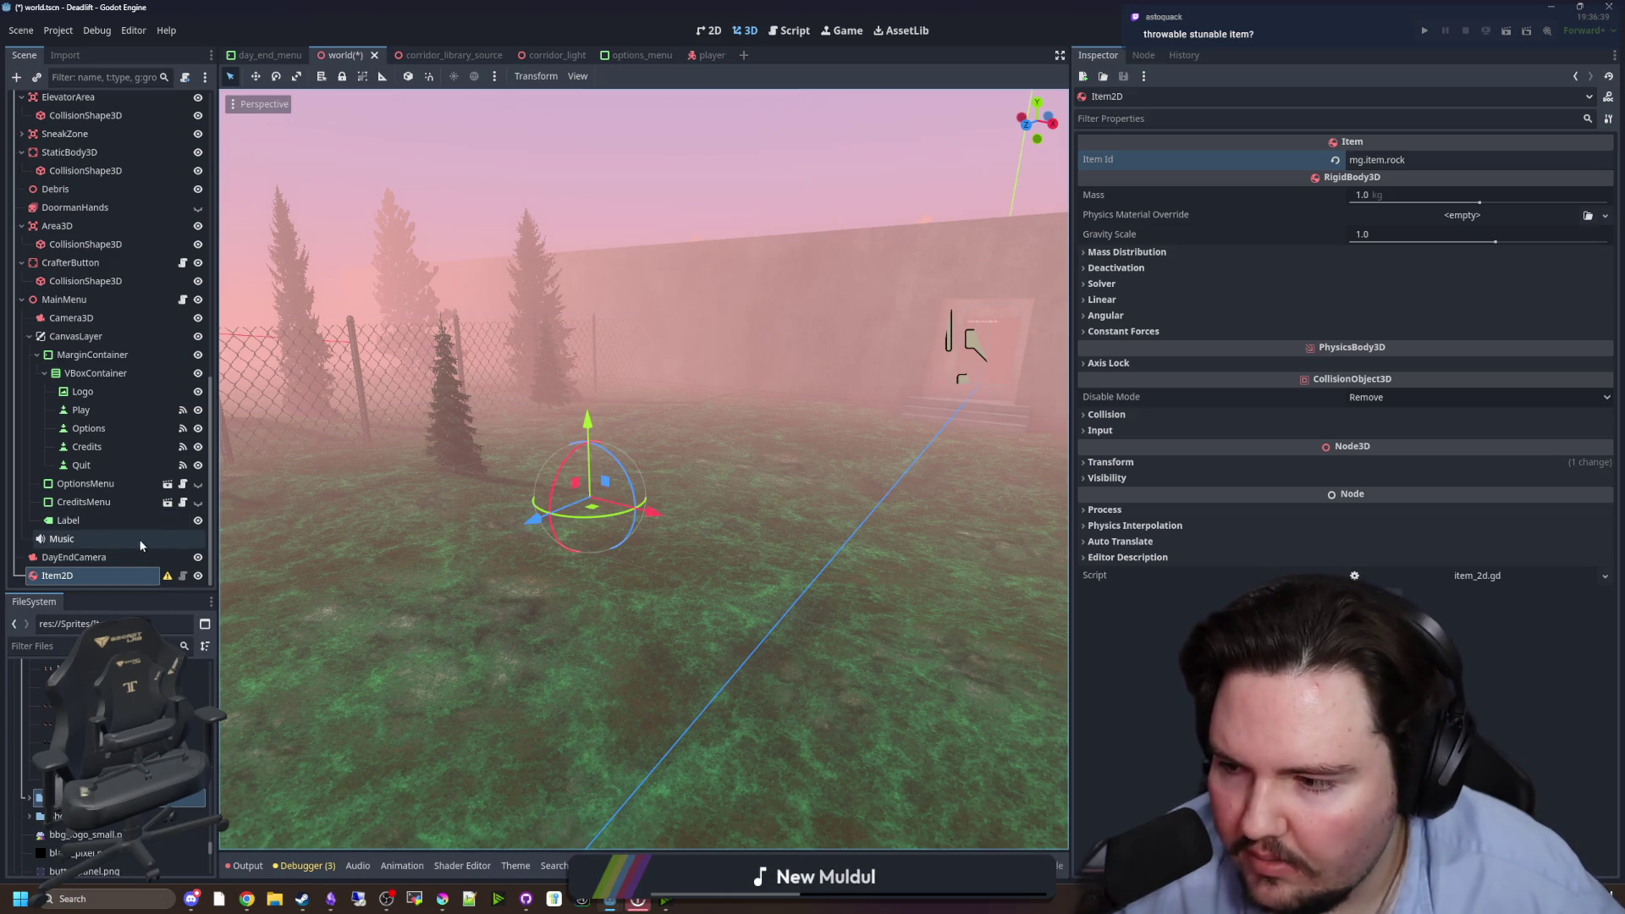
{"action": "right_click", "coordinate": [134, 576]}
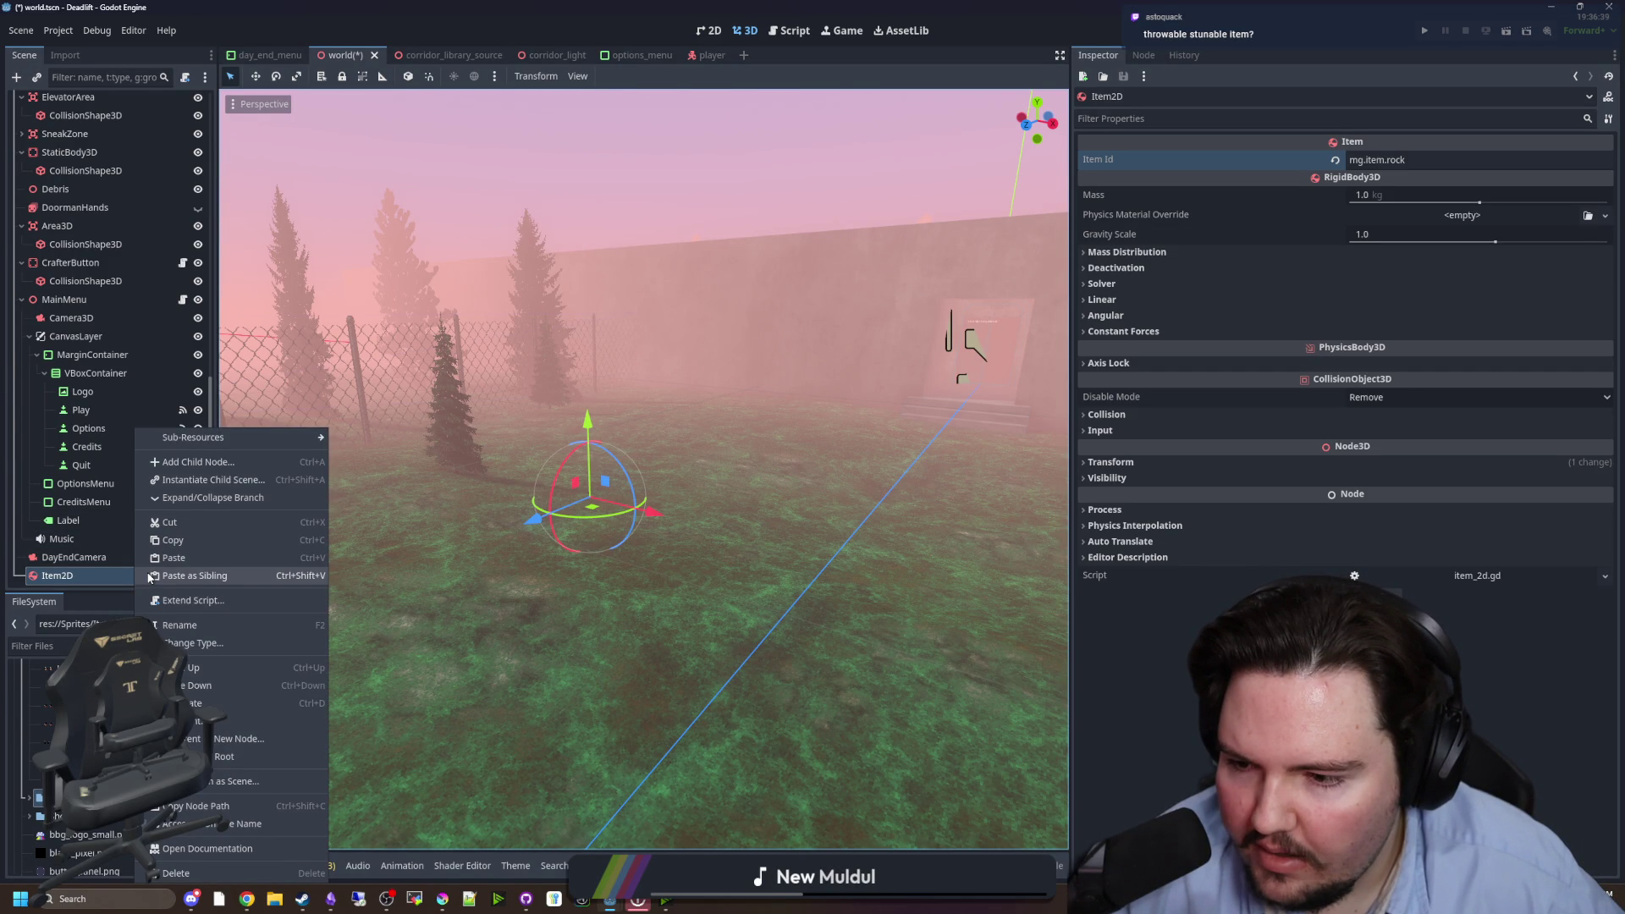